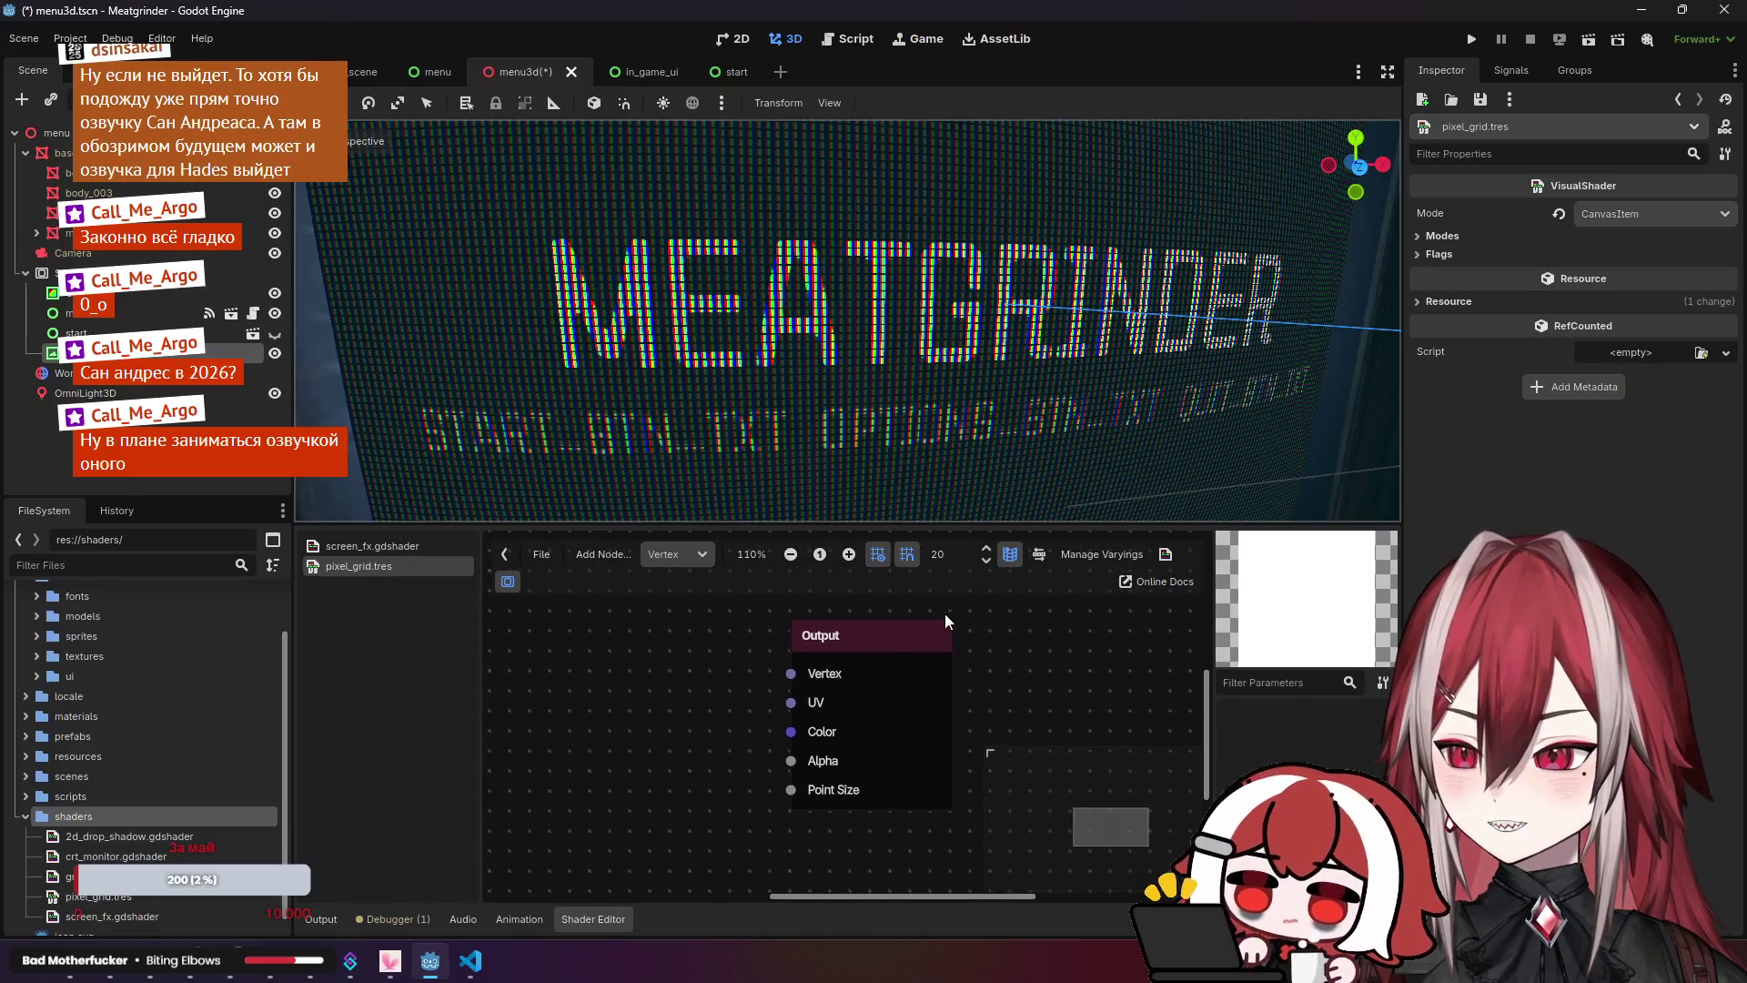
Step: Add a generic Input node to the pixel_grid vertex shader graph
scroll(768, 641, "down", 1)
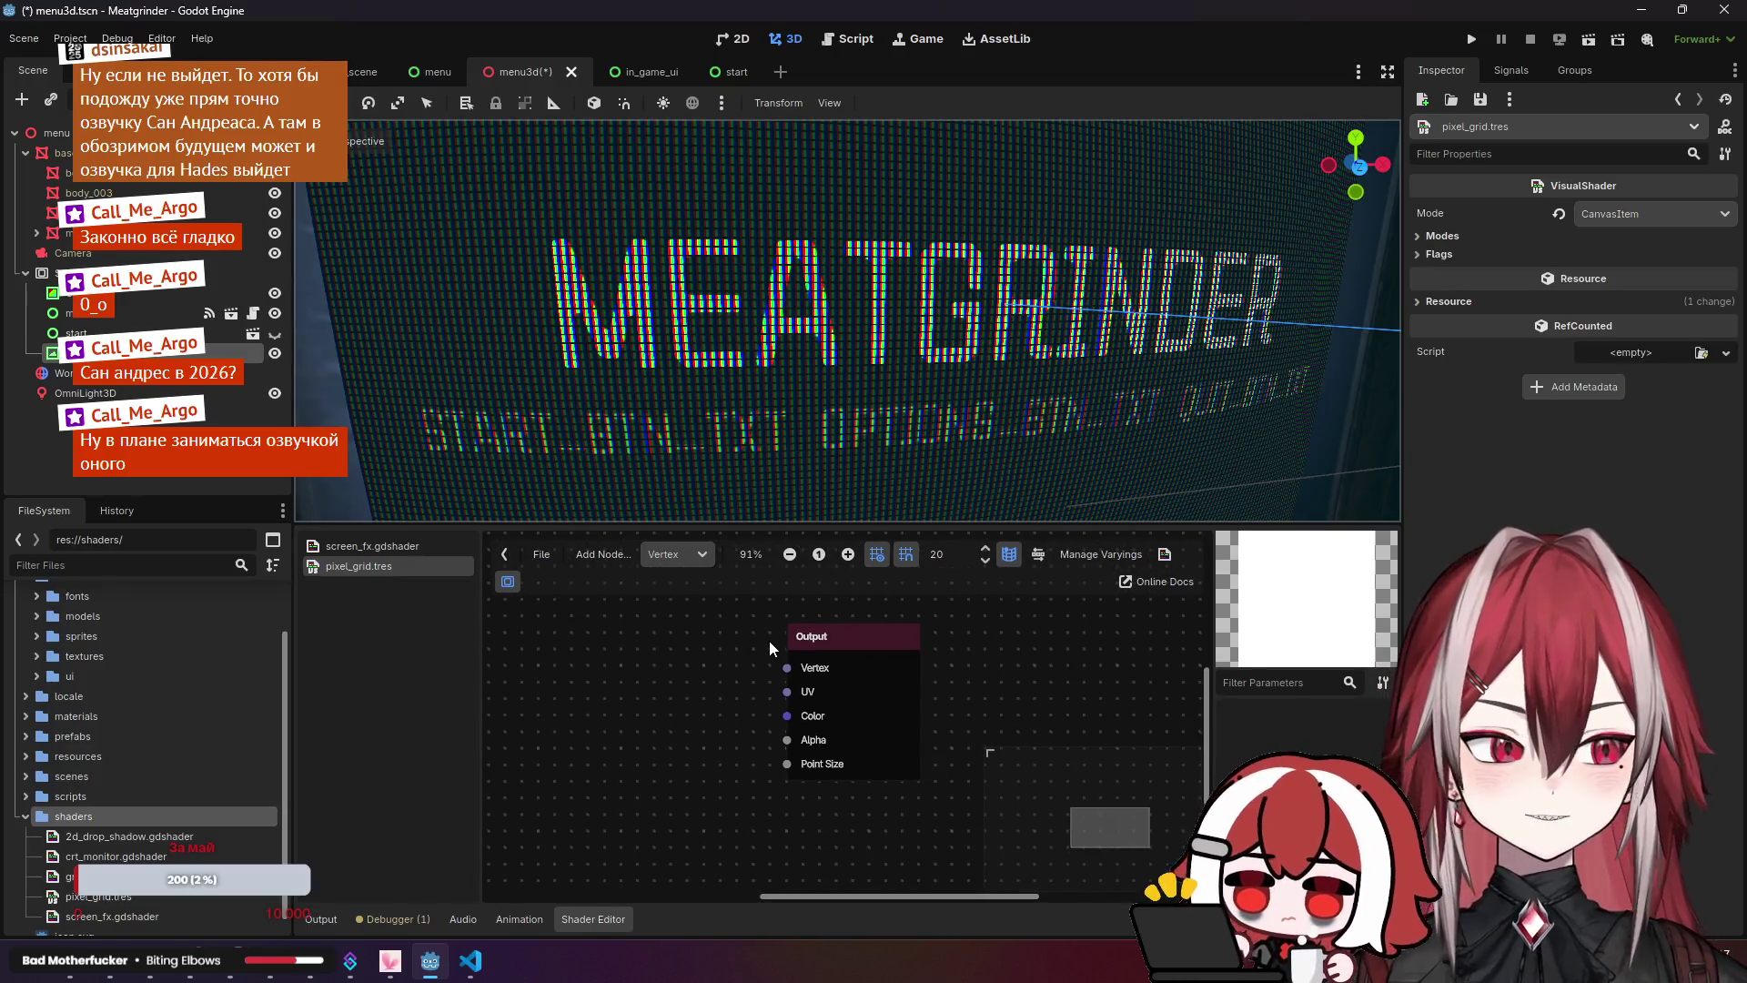
scroll(791, 669, "down", 1)
scroll(791, 670, "up", 3)
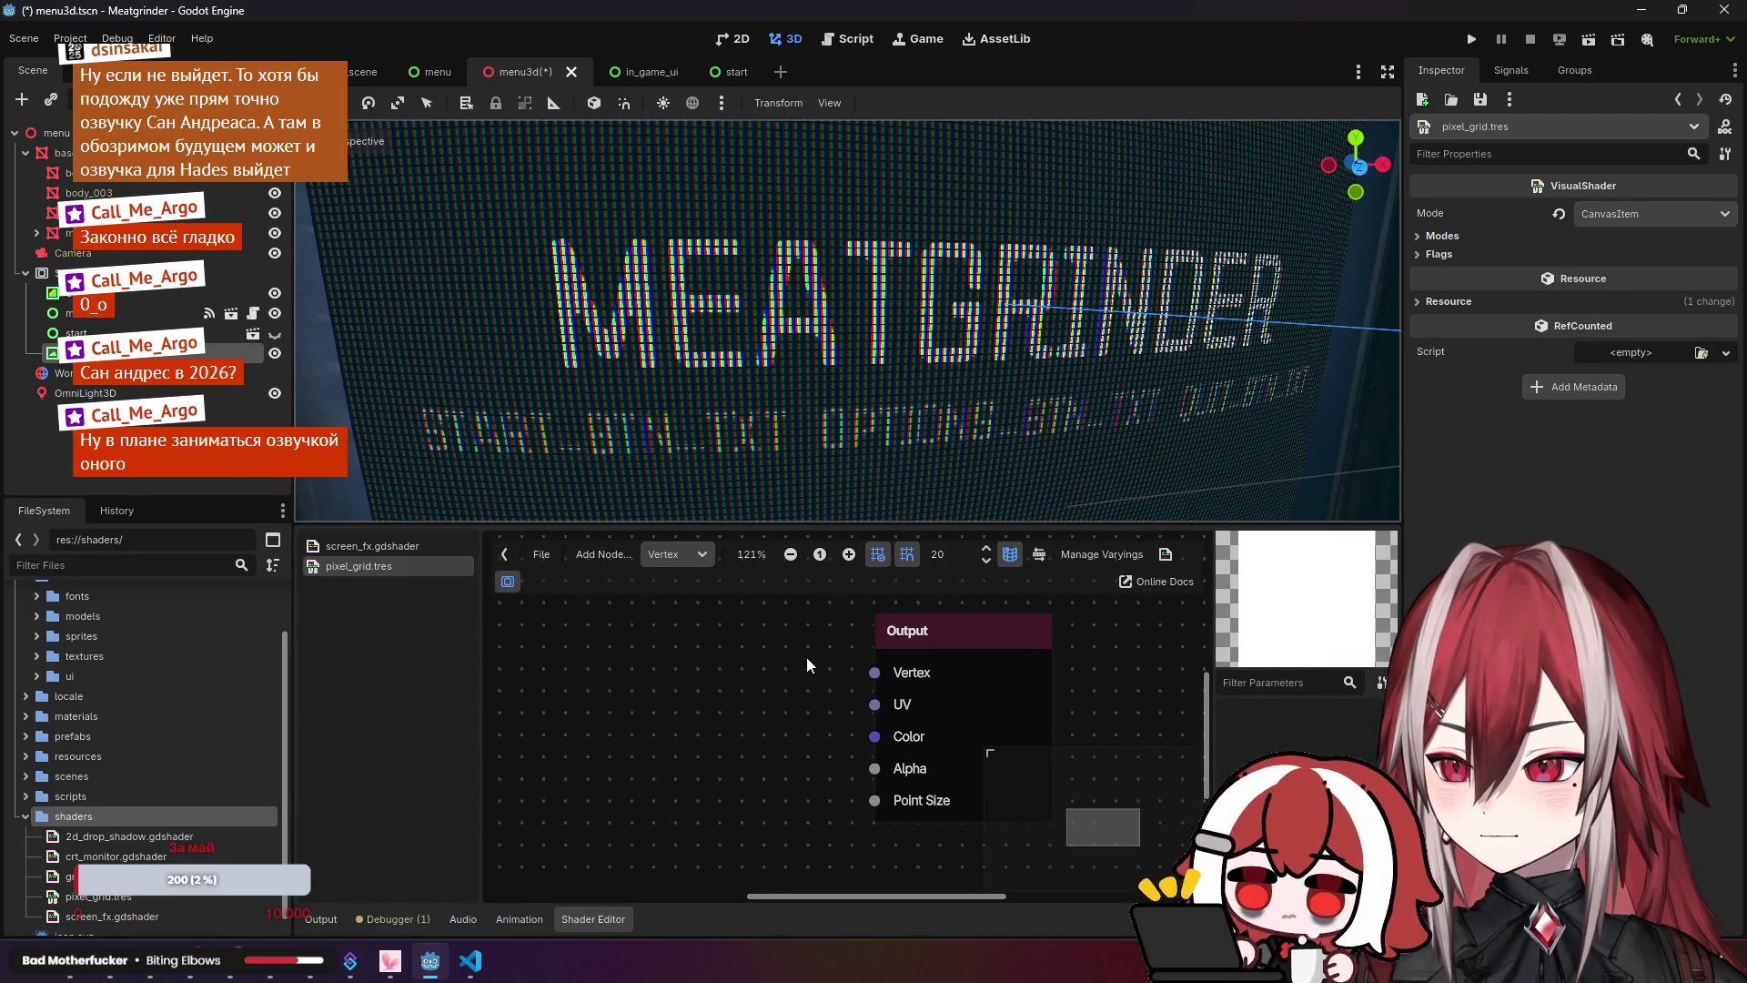
left_click_drag(806, 657, 853, 655)
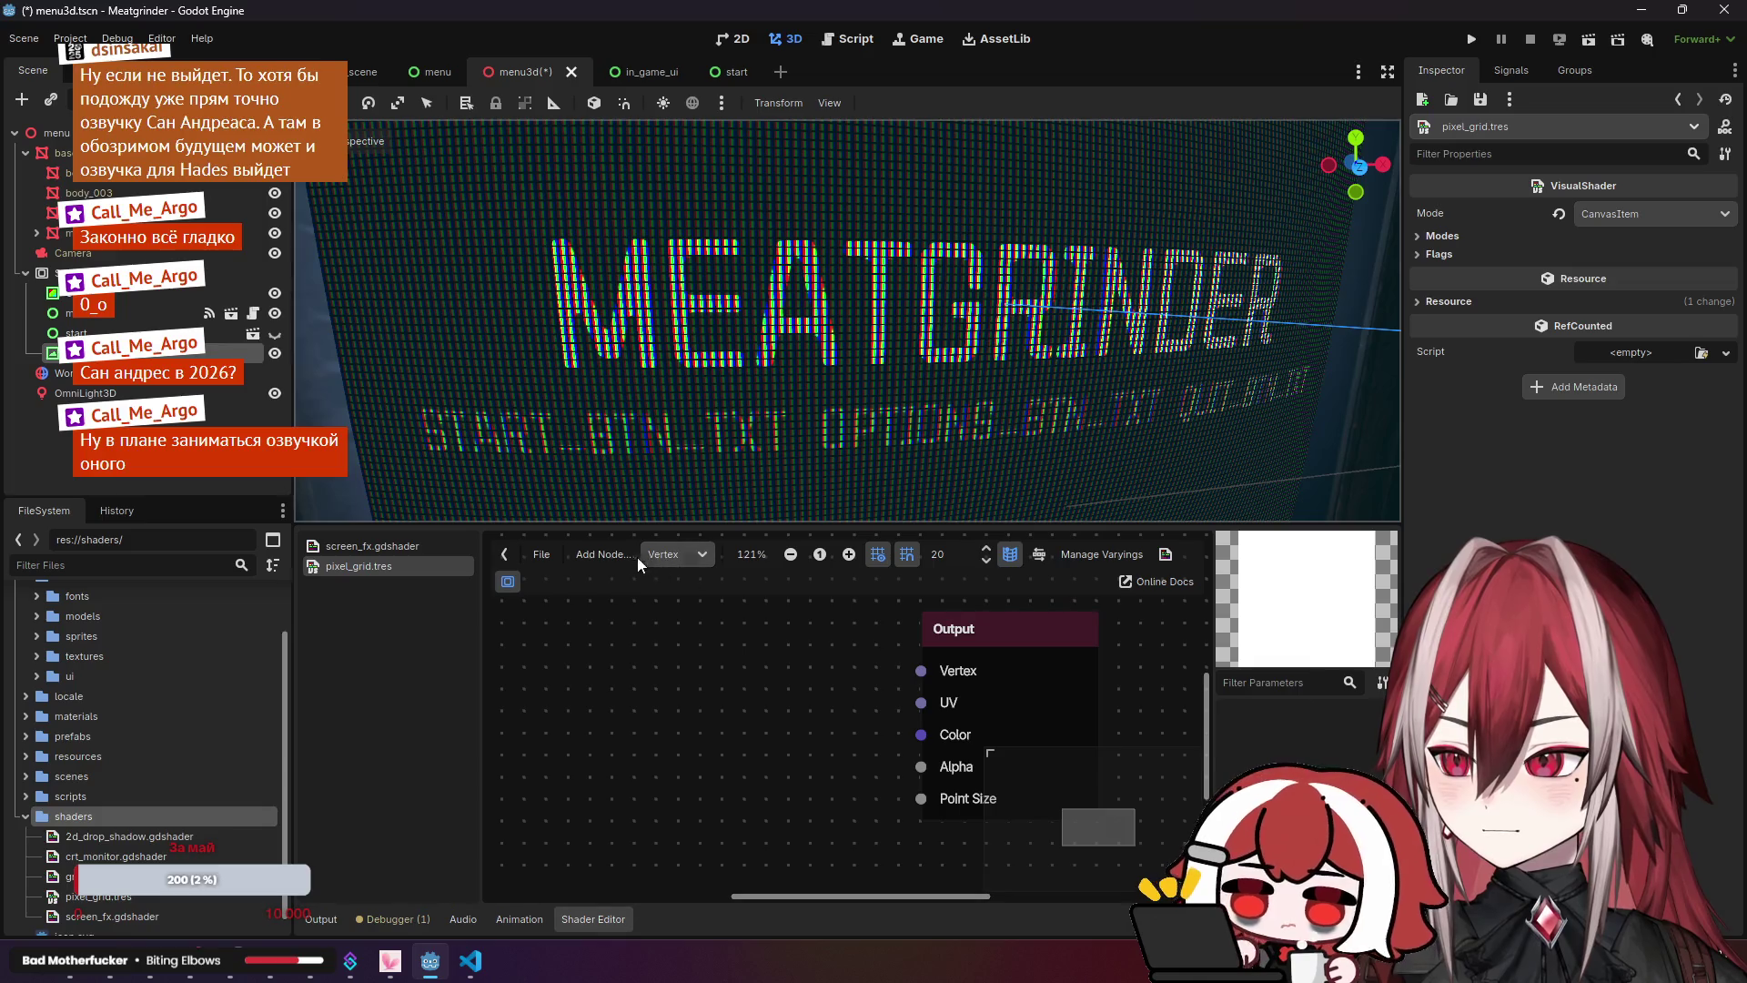
right_click(667, 640)
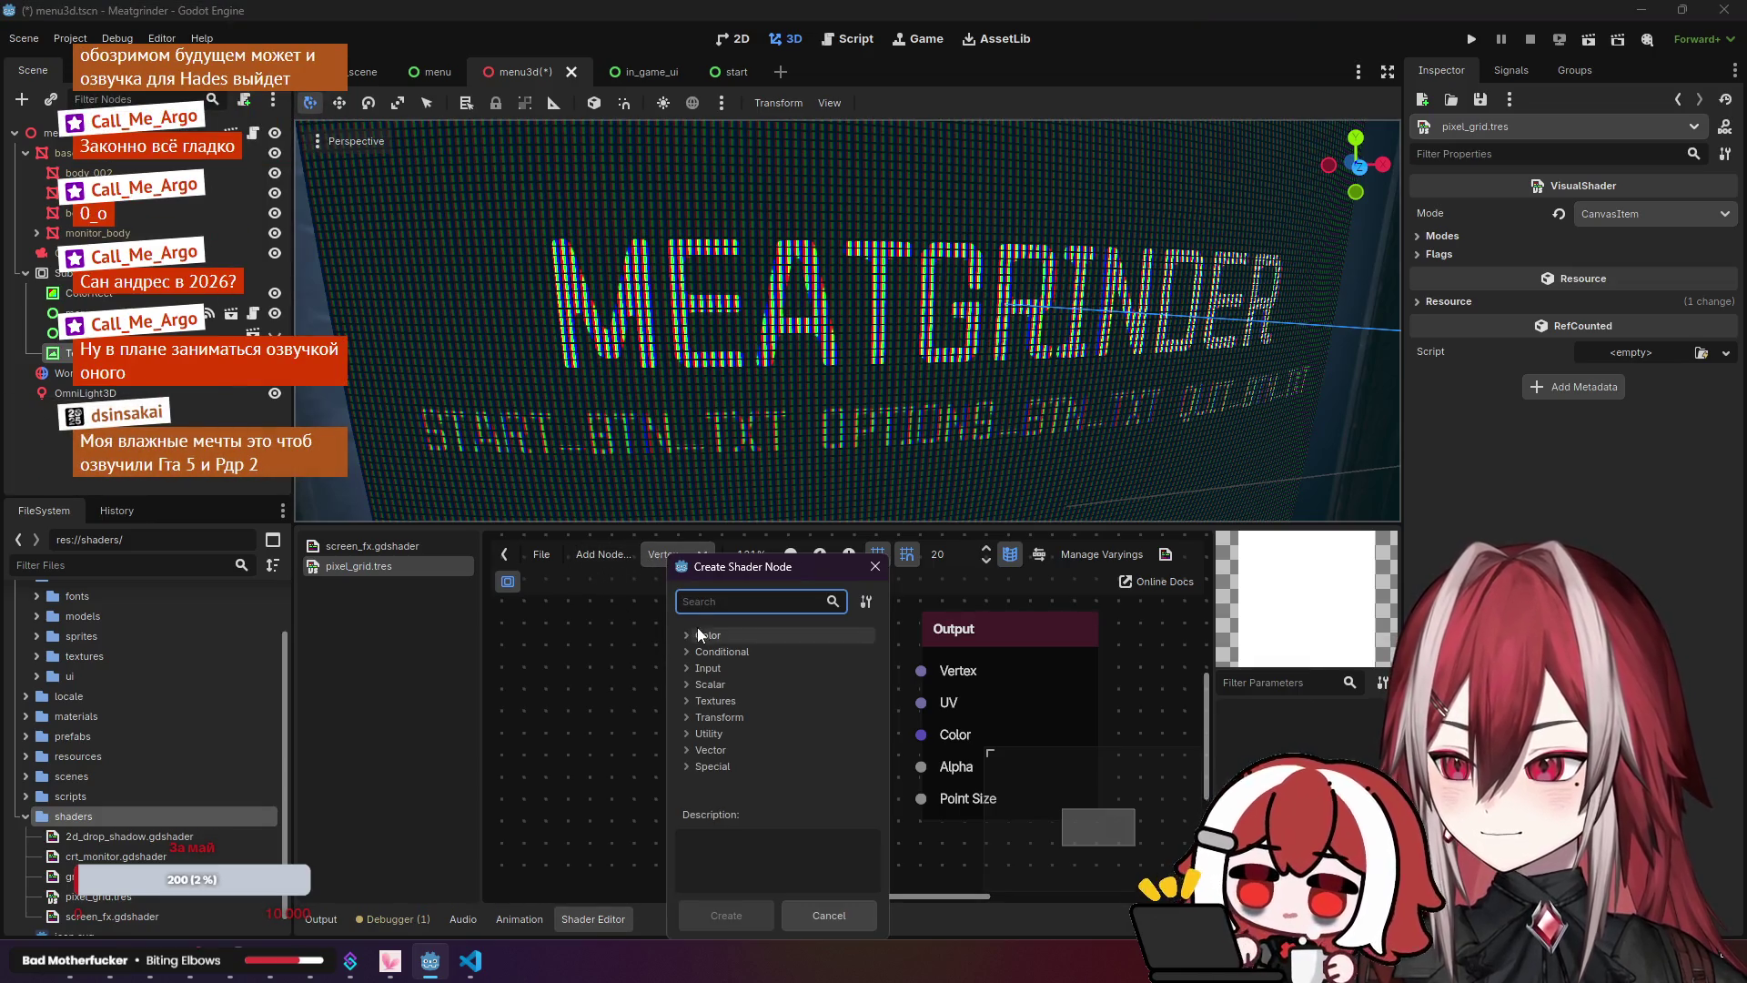
left_click(675, 670)
left_click(697, 702)
left_click(713, 719)
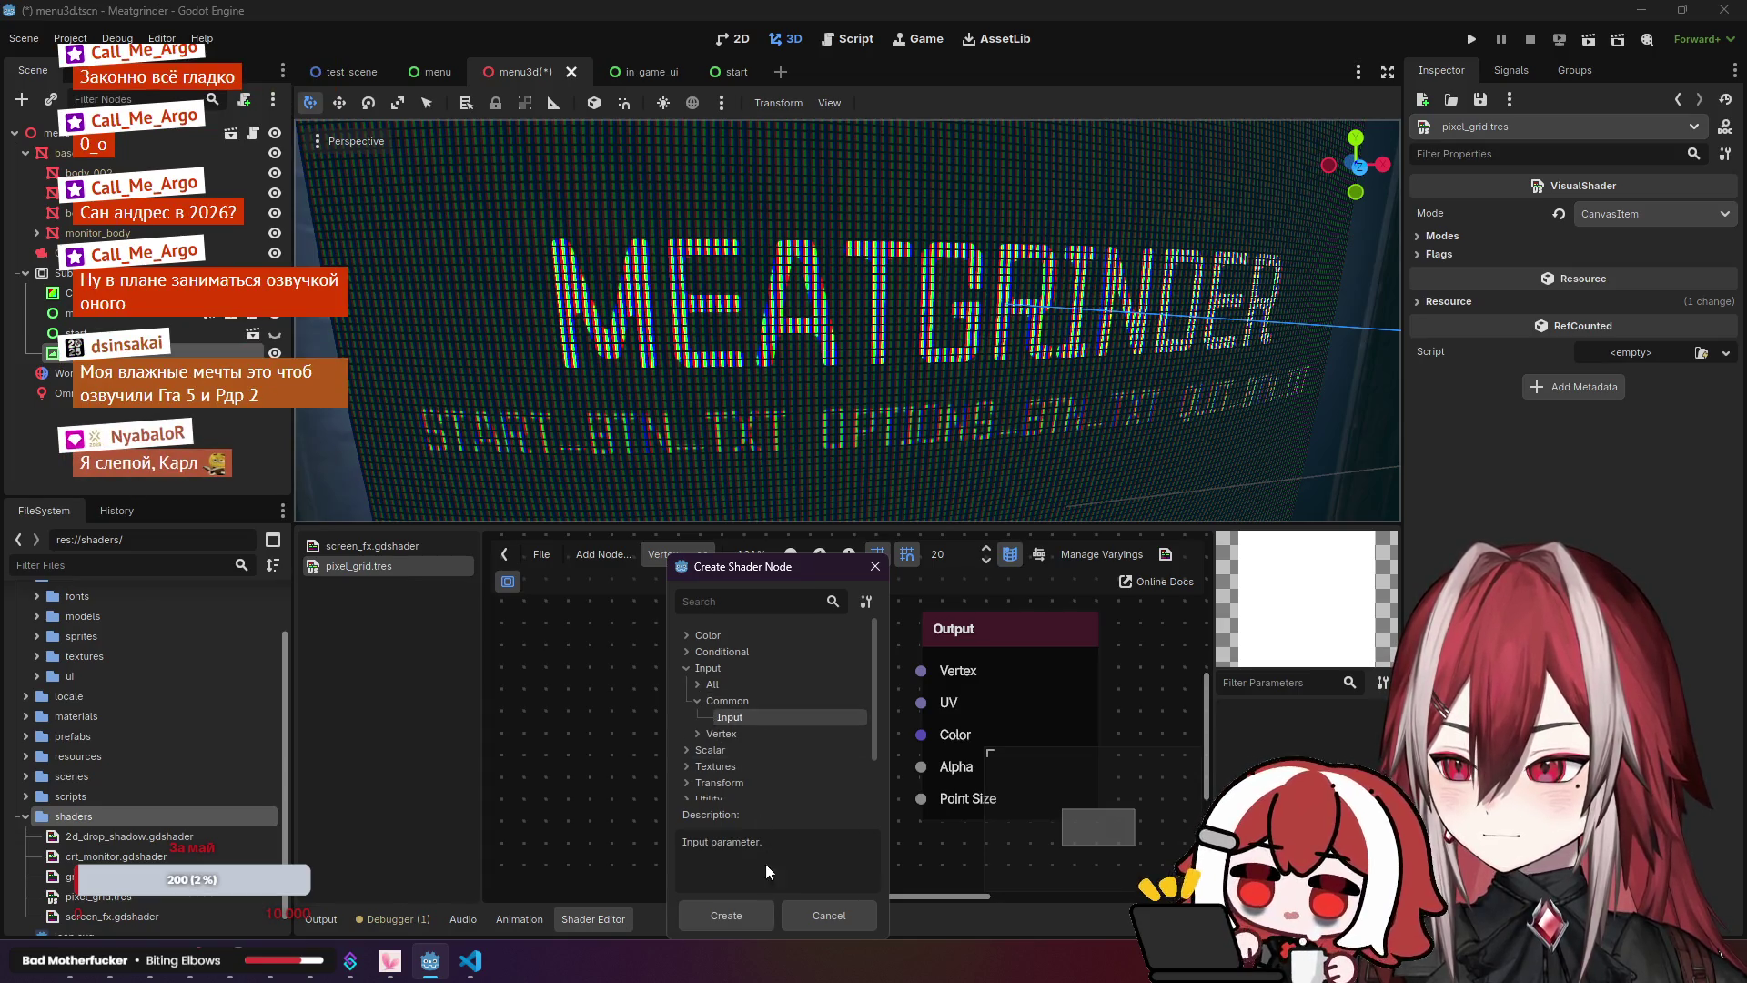
left_click(740, 917)
Step: Move the Input node left, review its input options, then delete it
left_click_drag(753, 694, 613, 666)
left_click(624, 683)
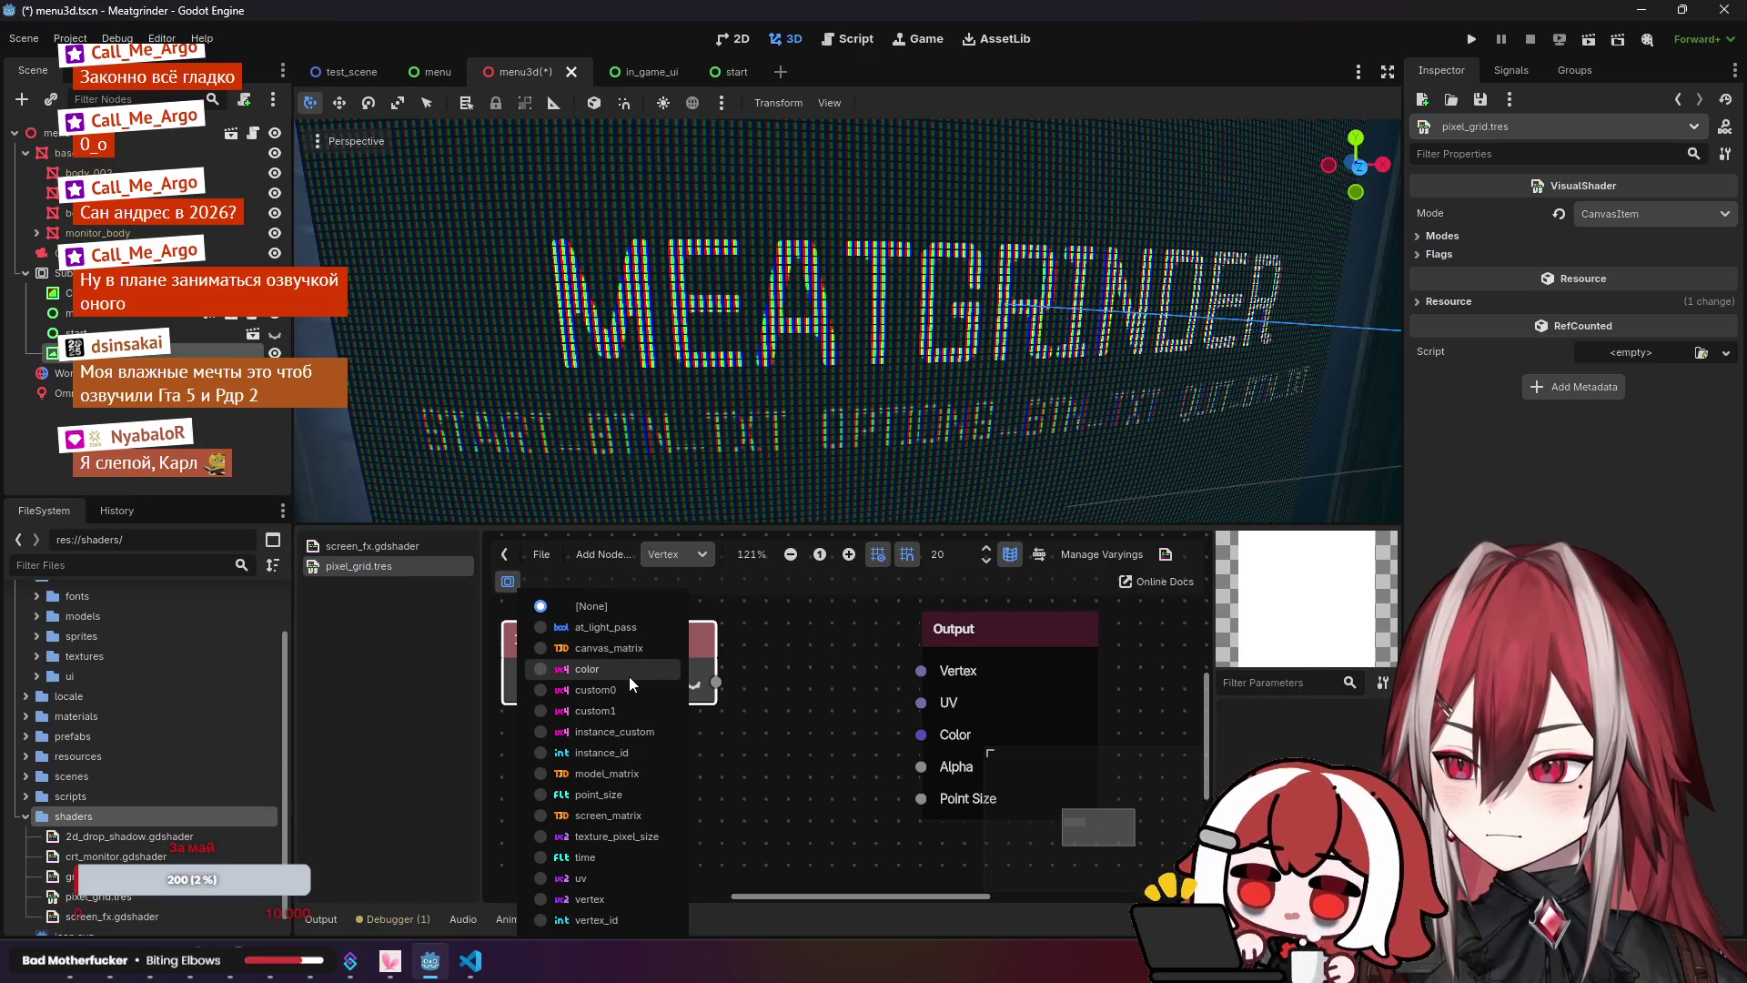
left_click(806, 777)
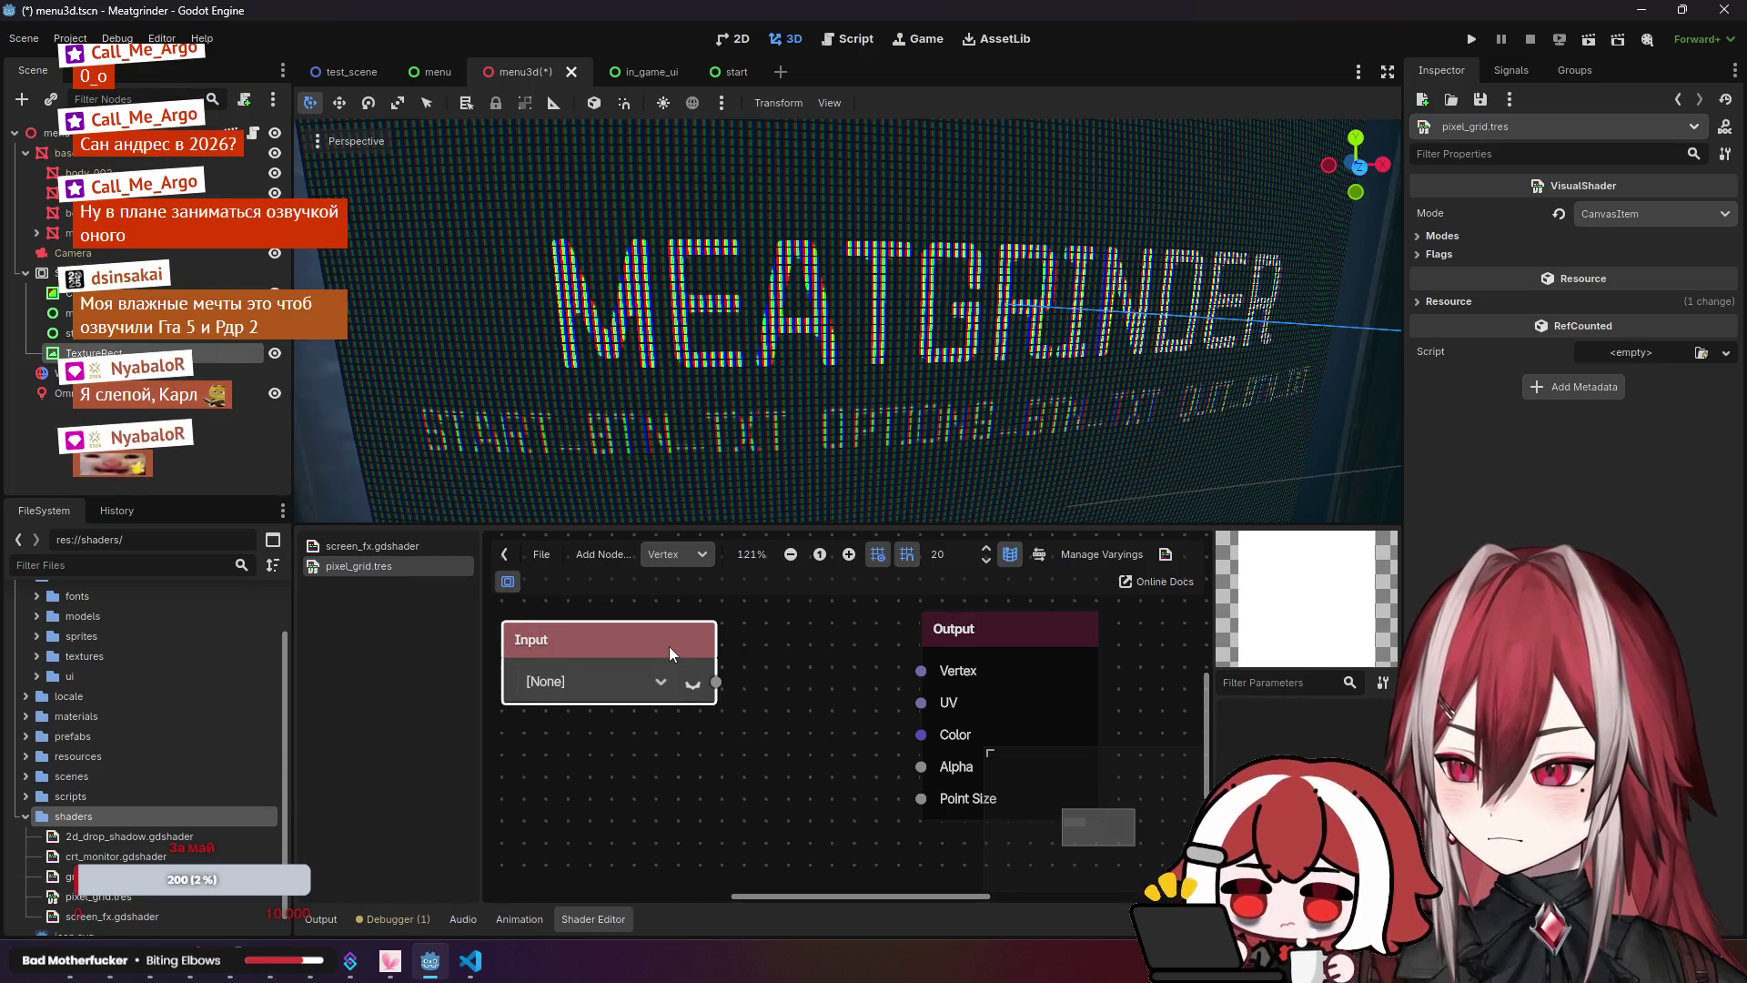
key("Delete")
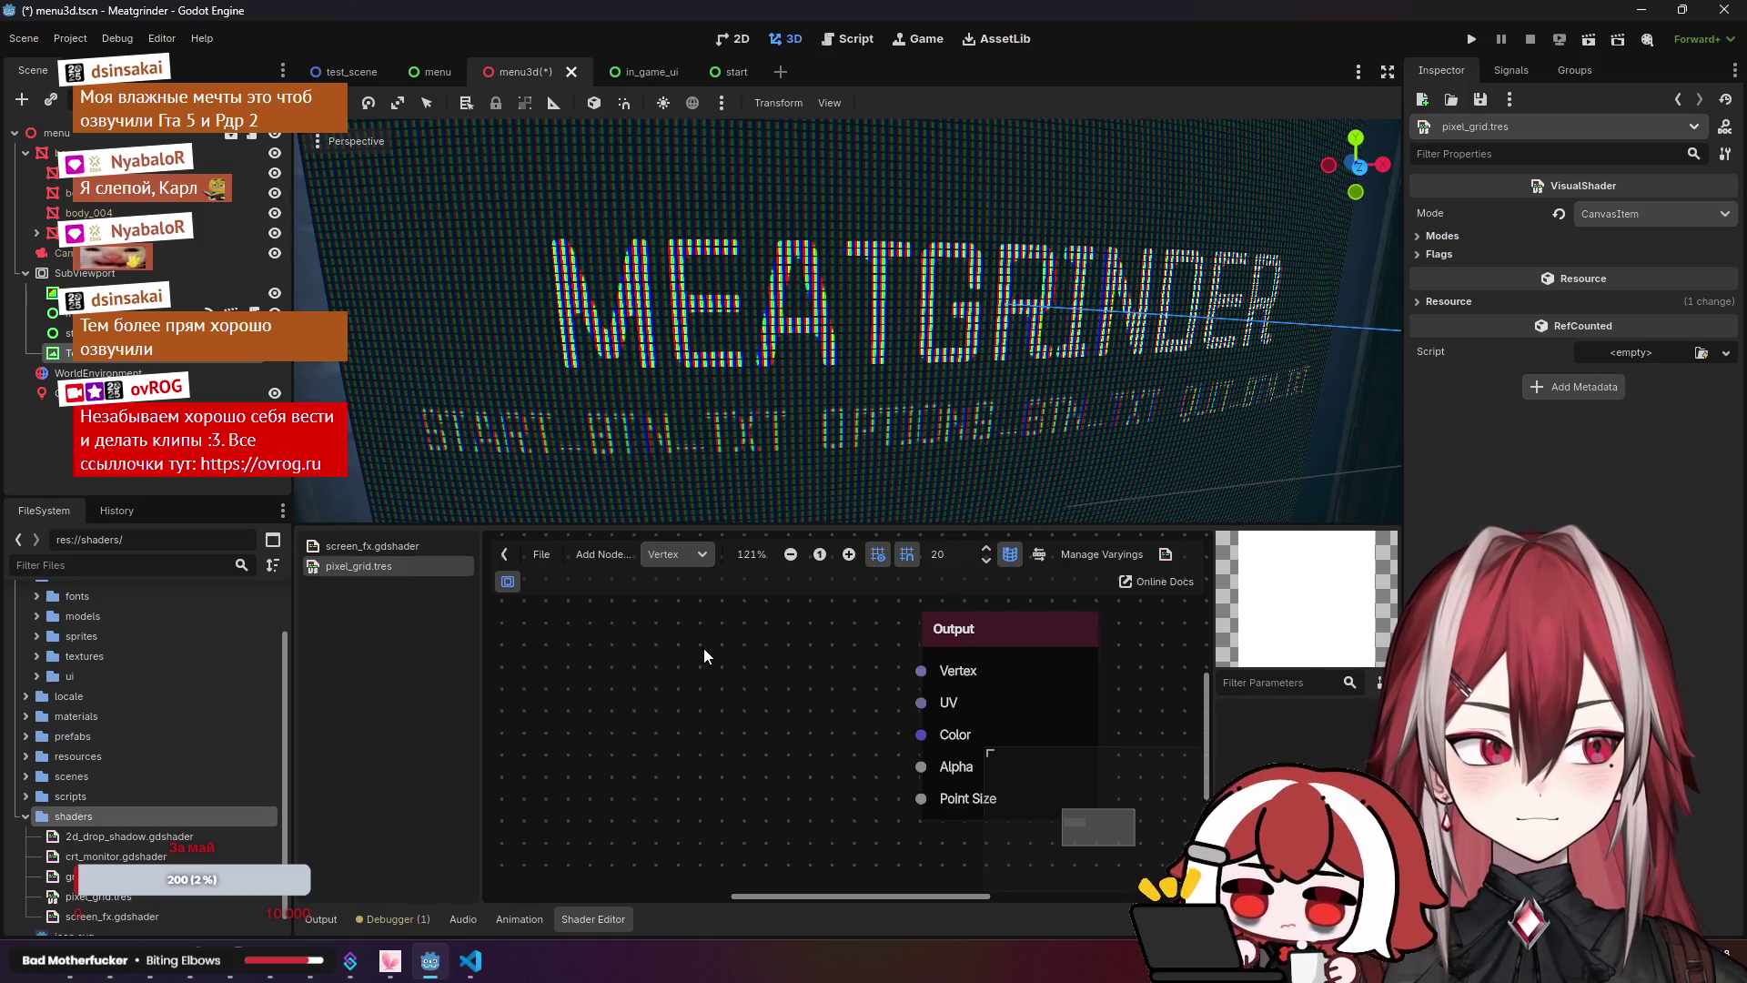
Step: Browse the Input, Texture and Color categories in the Create Shader Node list
scroll(702, 648, "down", 1)
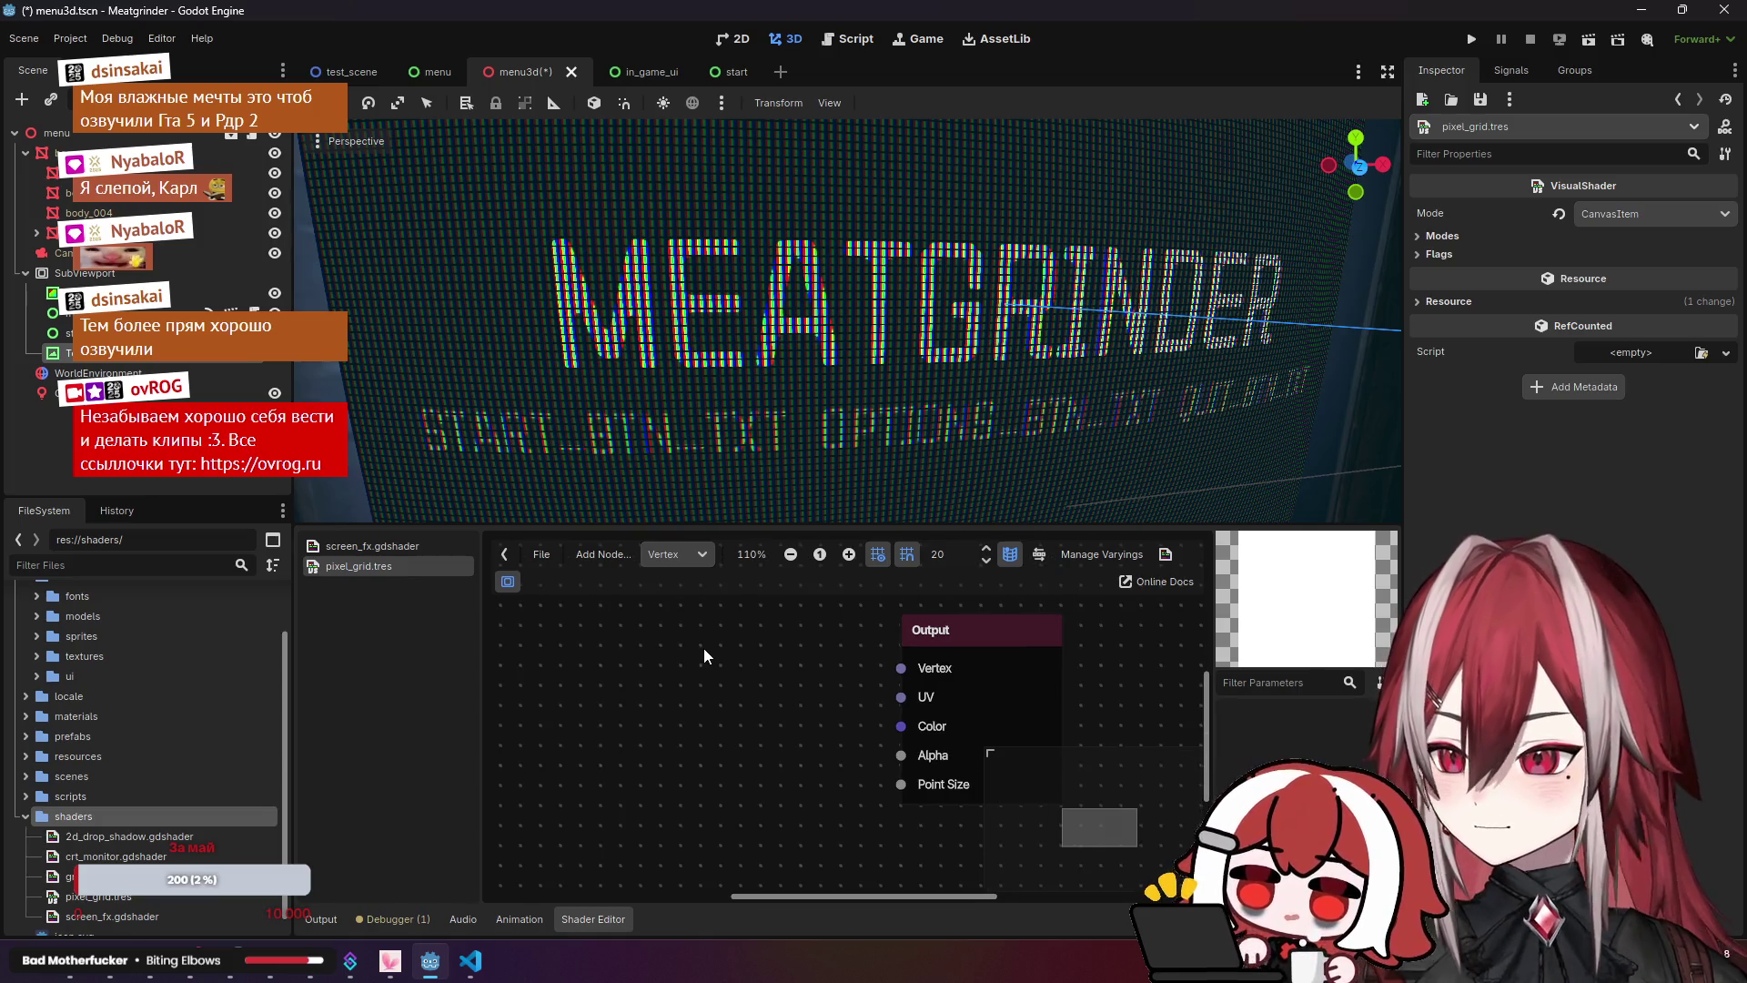
right_click(630, 615)
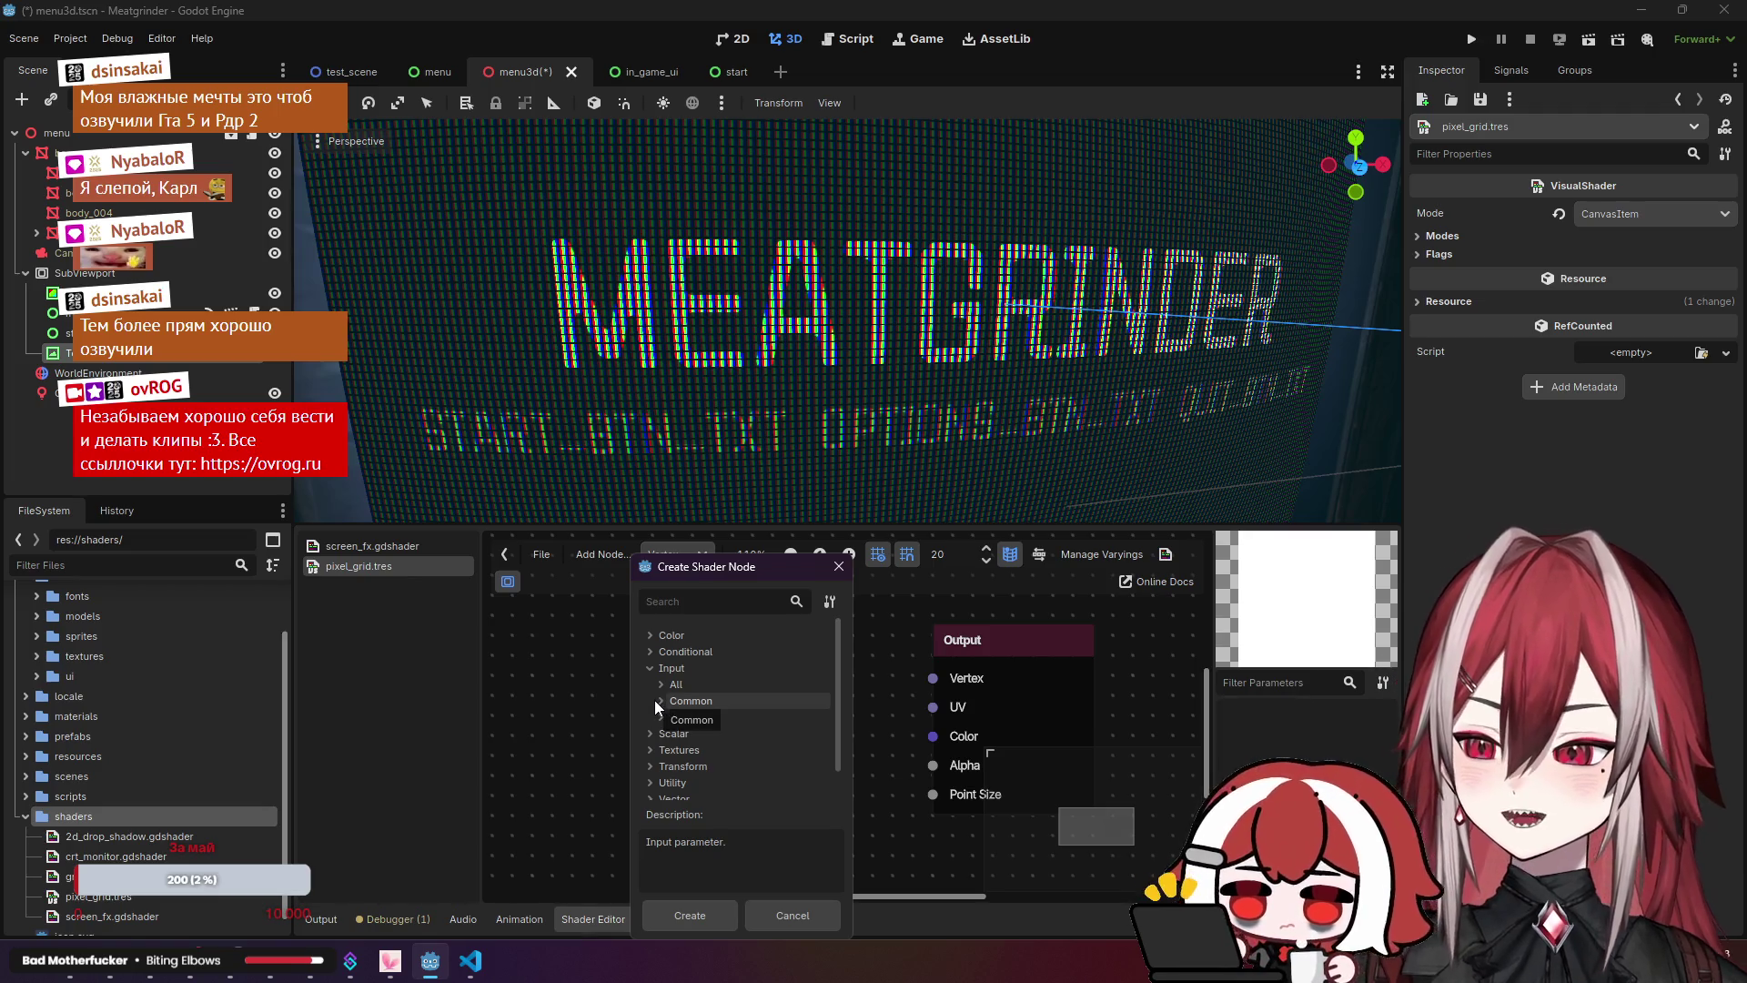
left_click(664, 718)
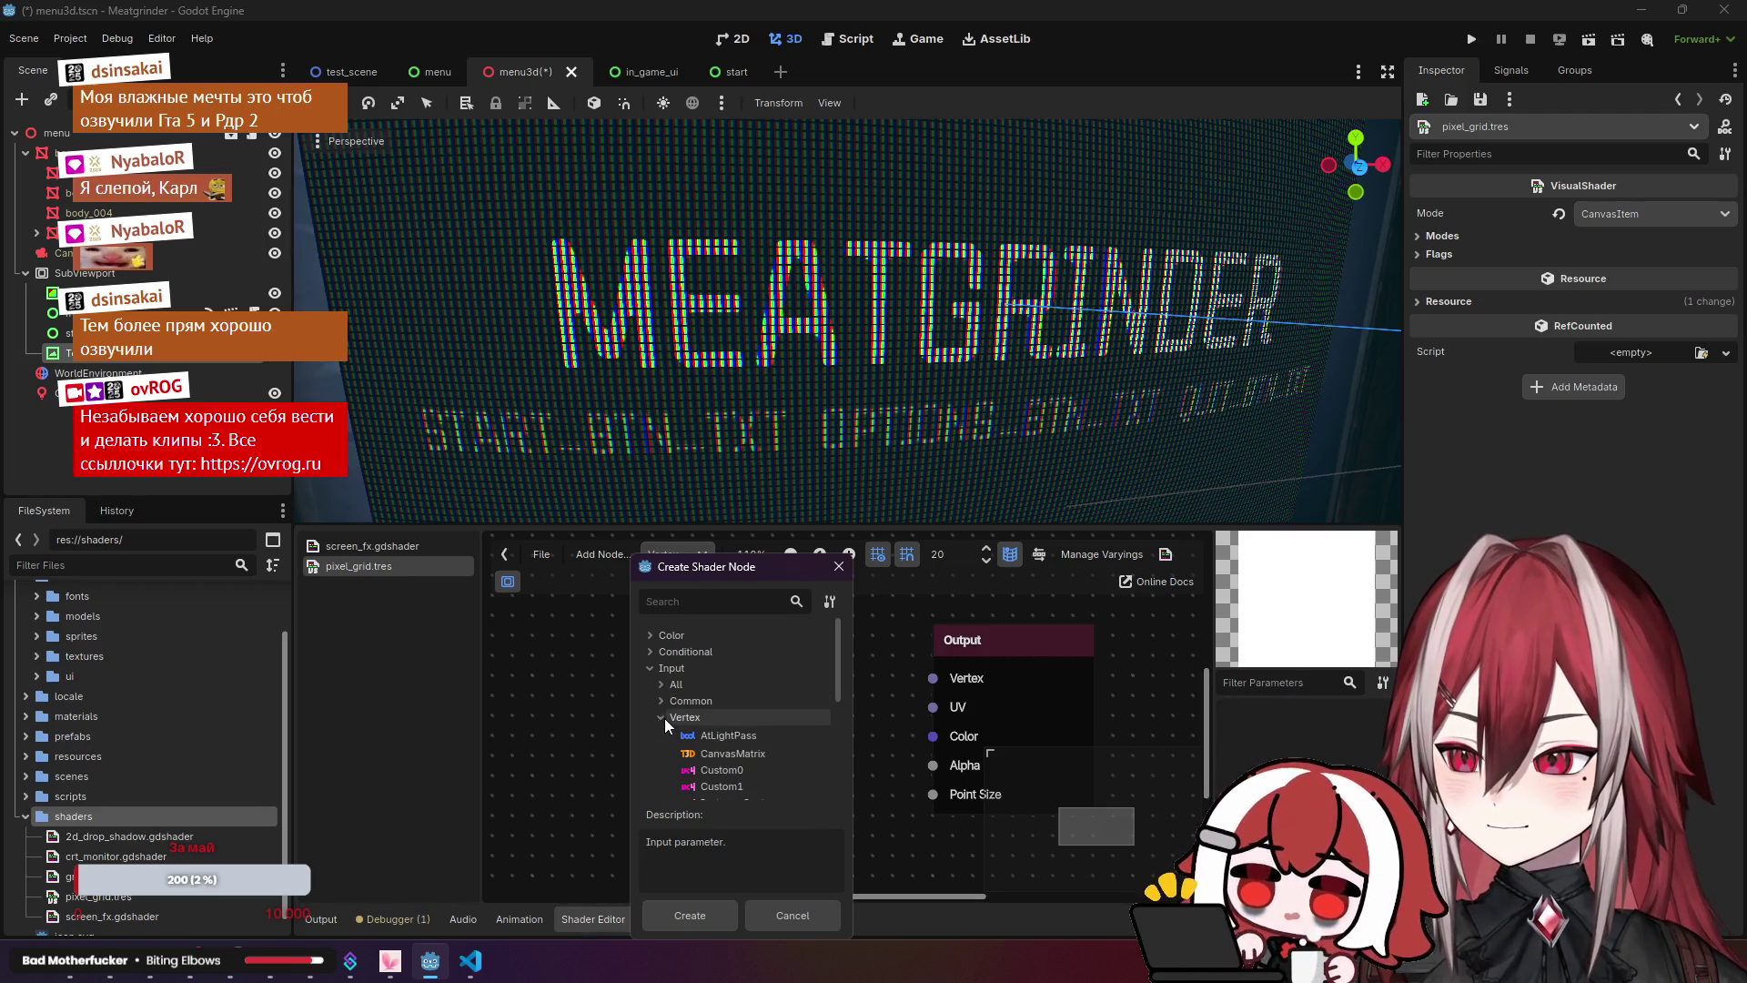
scroll(728, 698, "down", 2)
scroll(728, 699, "up", 3)
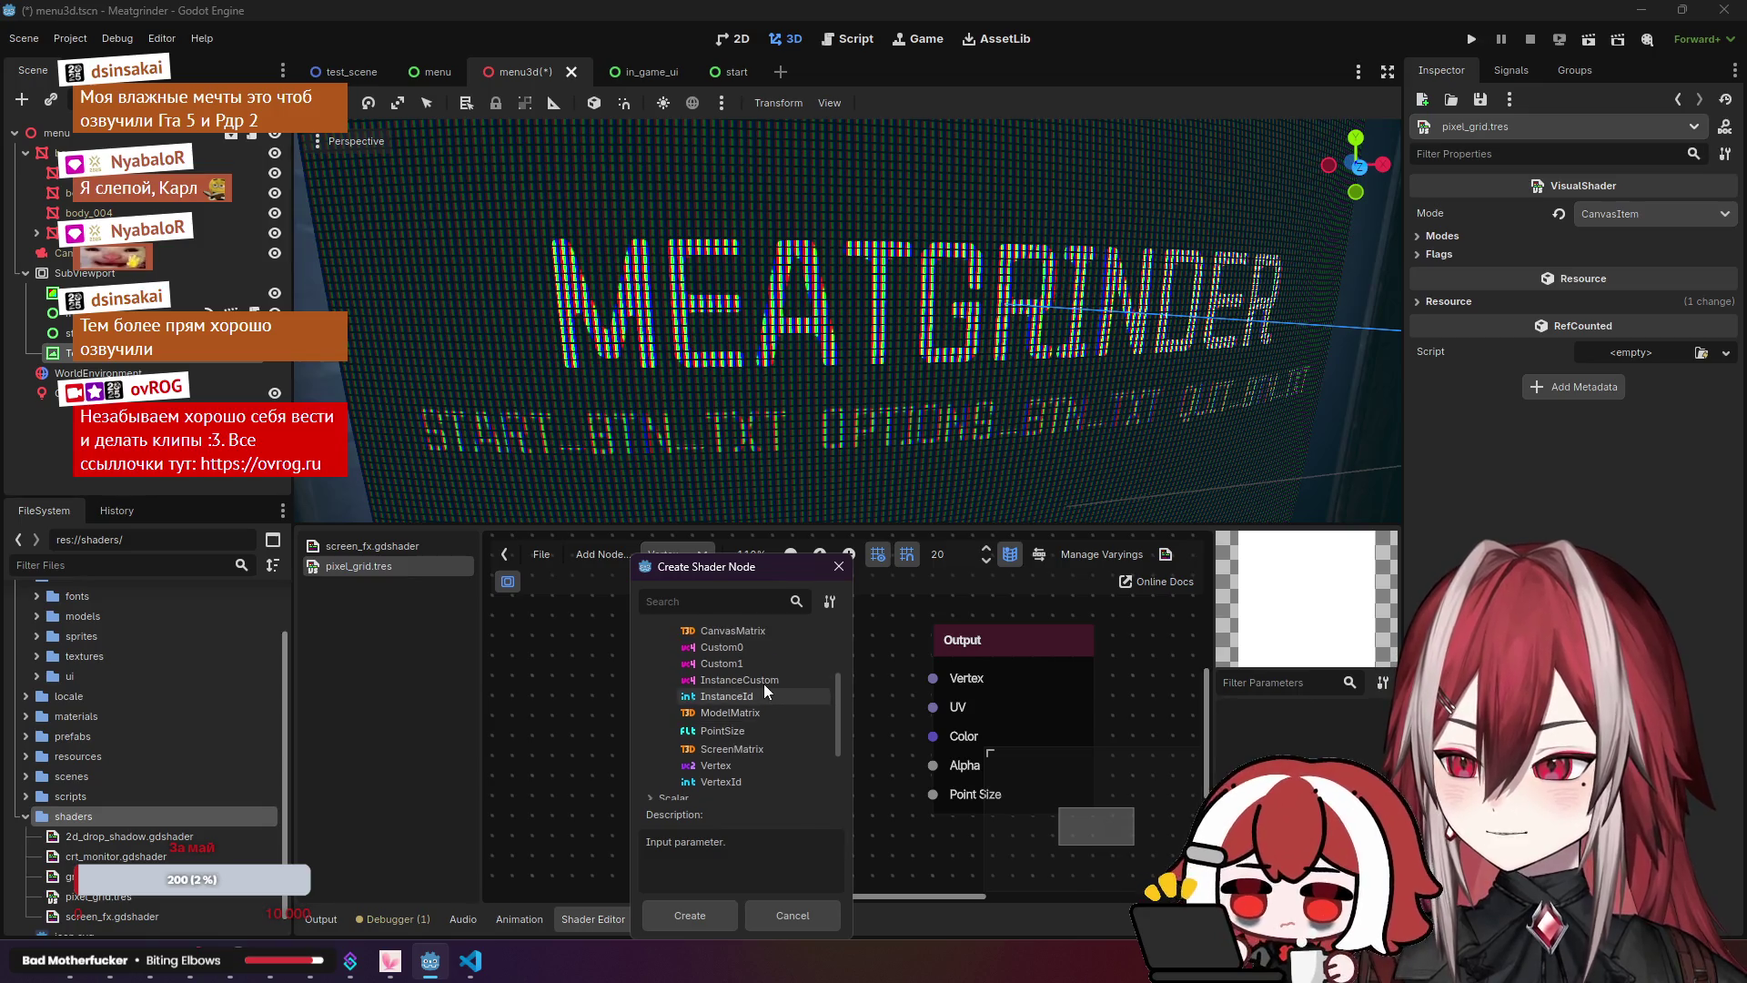
left_click(666, 679)
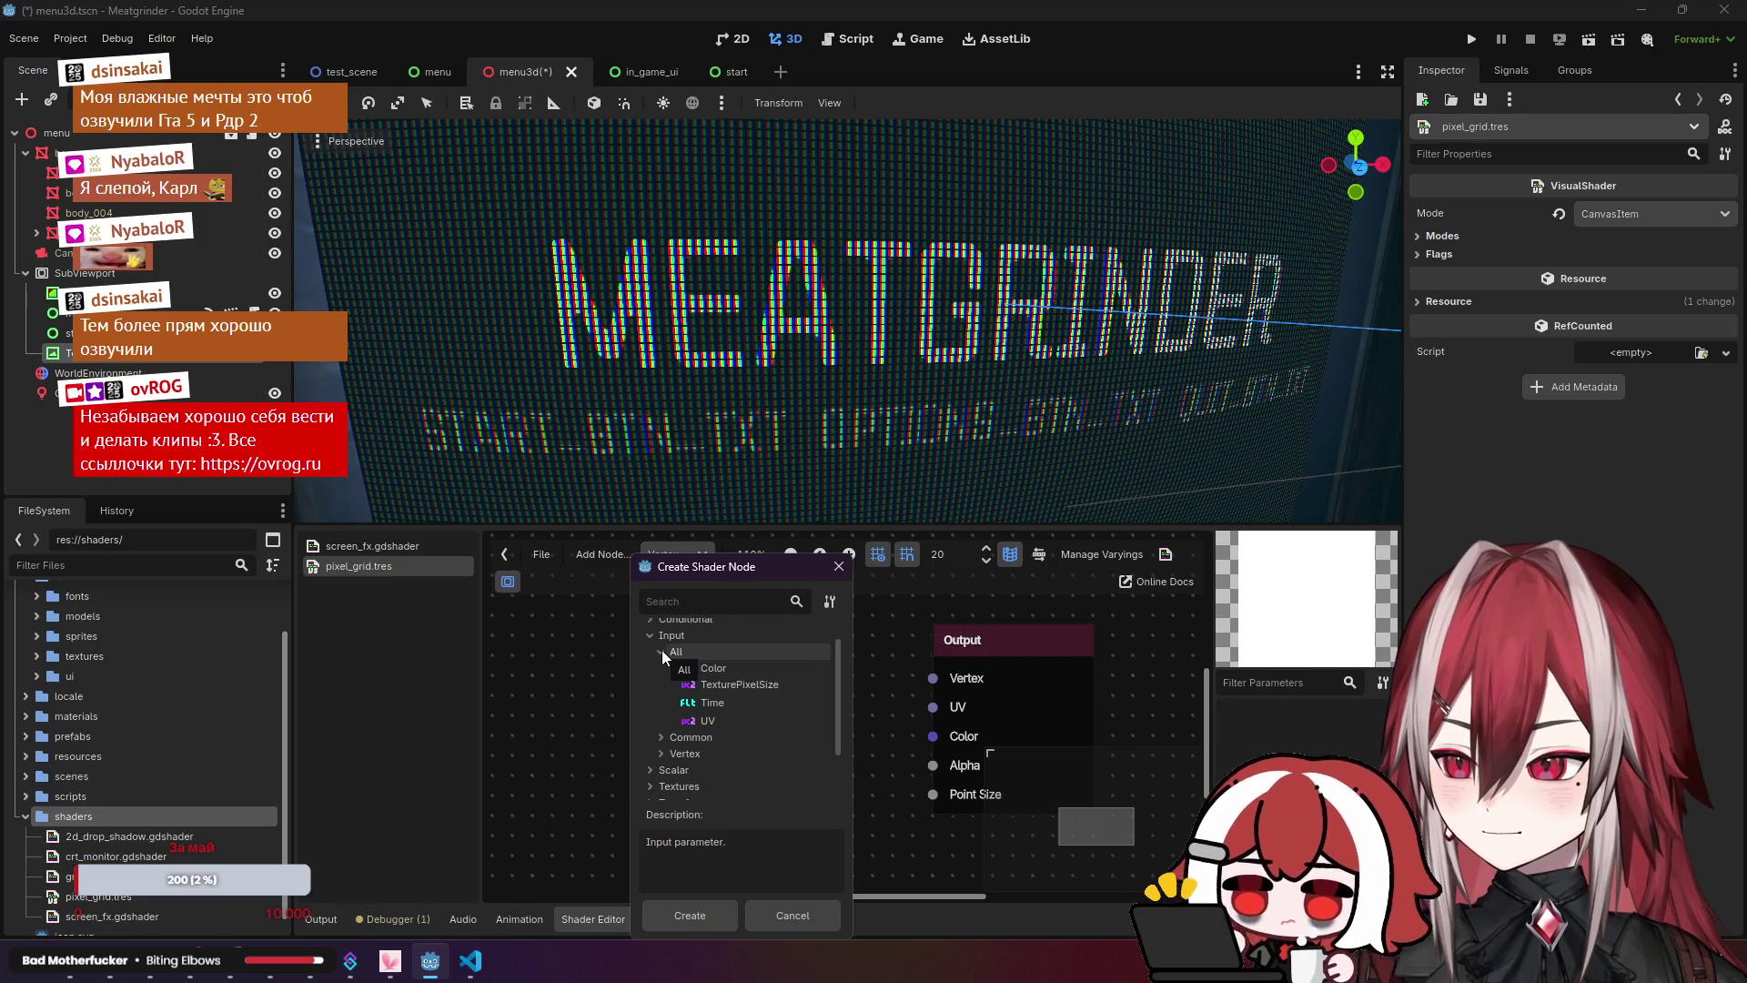
left_click(658, 665)
left_click(663, 697)
left_click(663, 670)
left_click(664, 680)
left_click(653, 638)
left_click(652, 698)
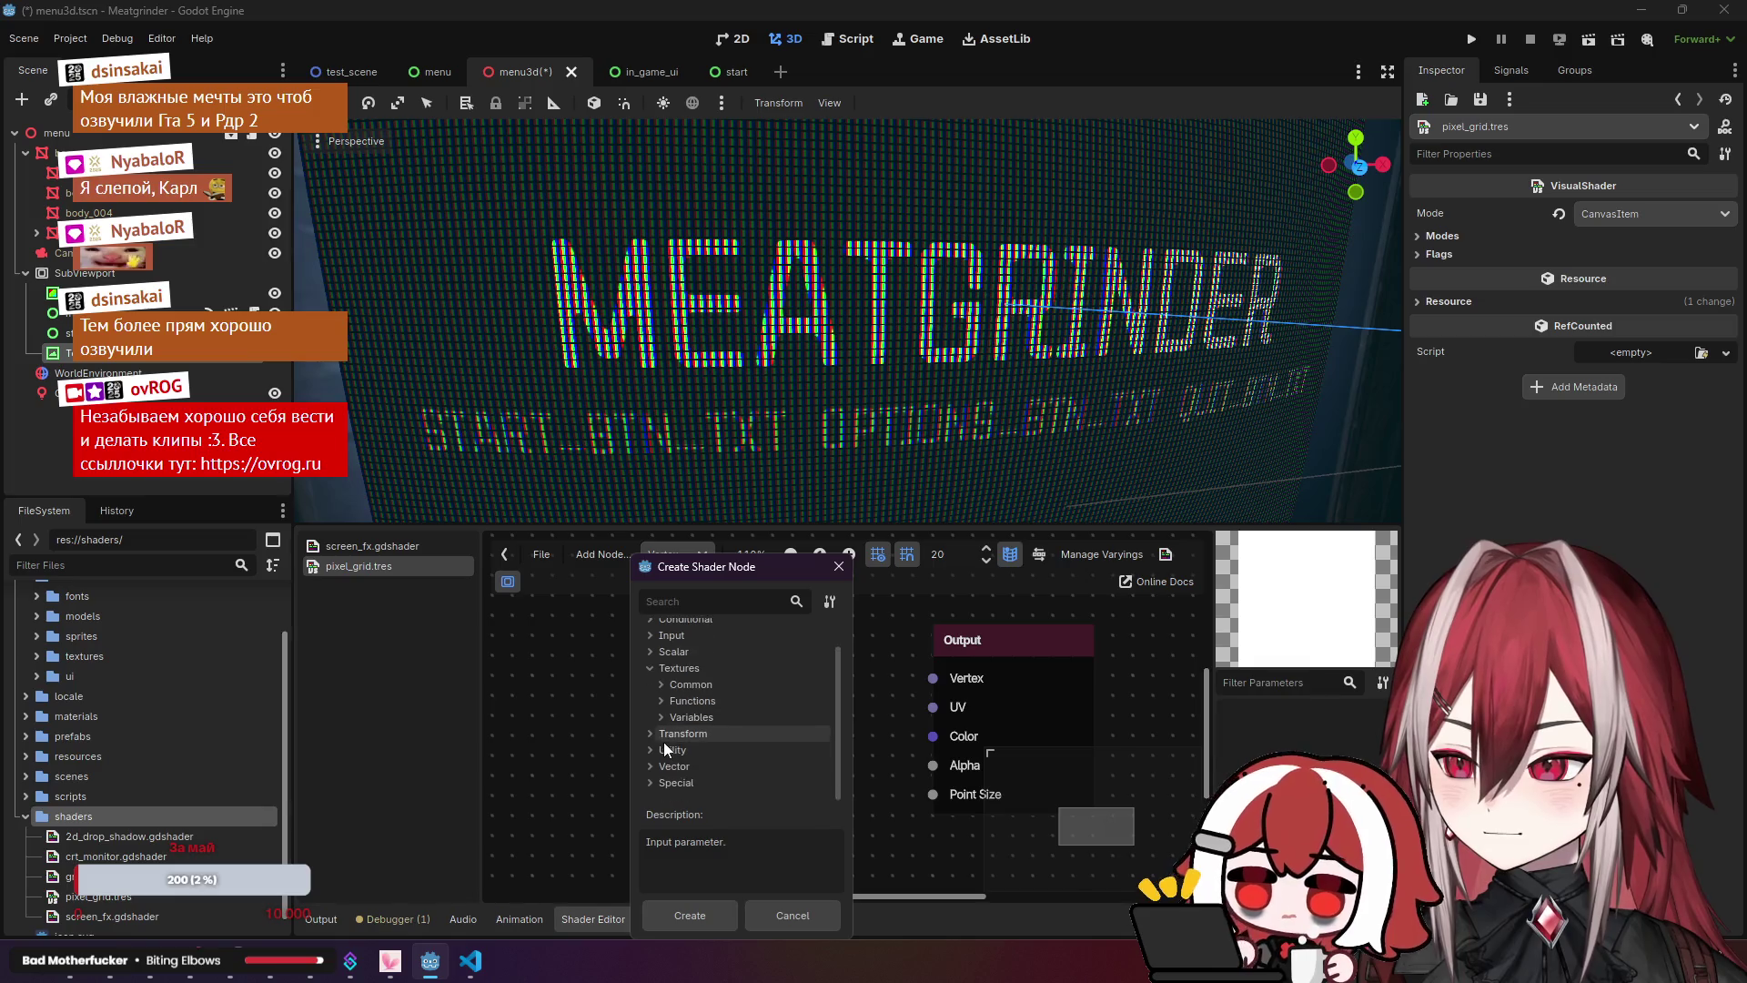
left_click(646, 698)
left_click(647, 635)
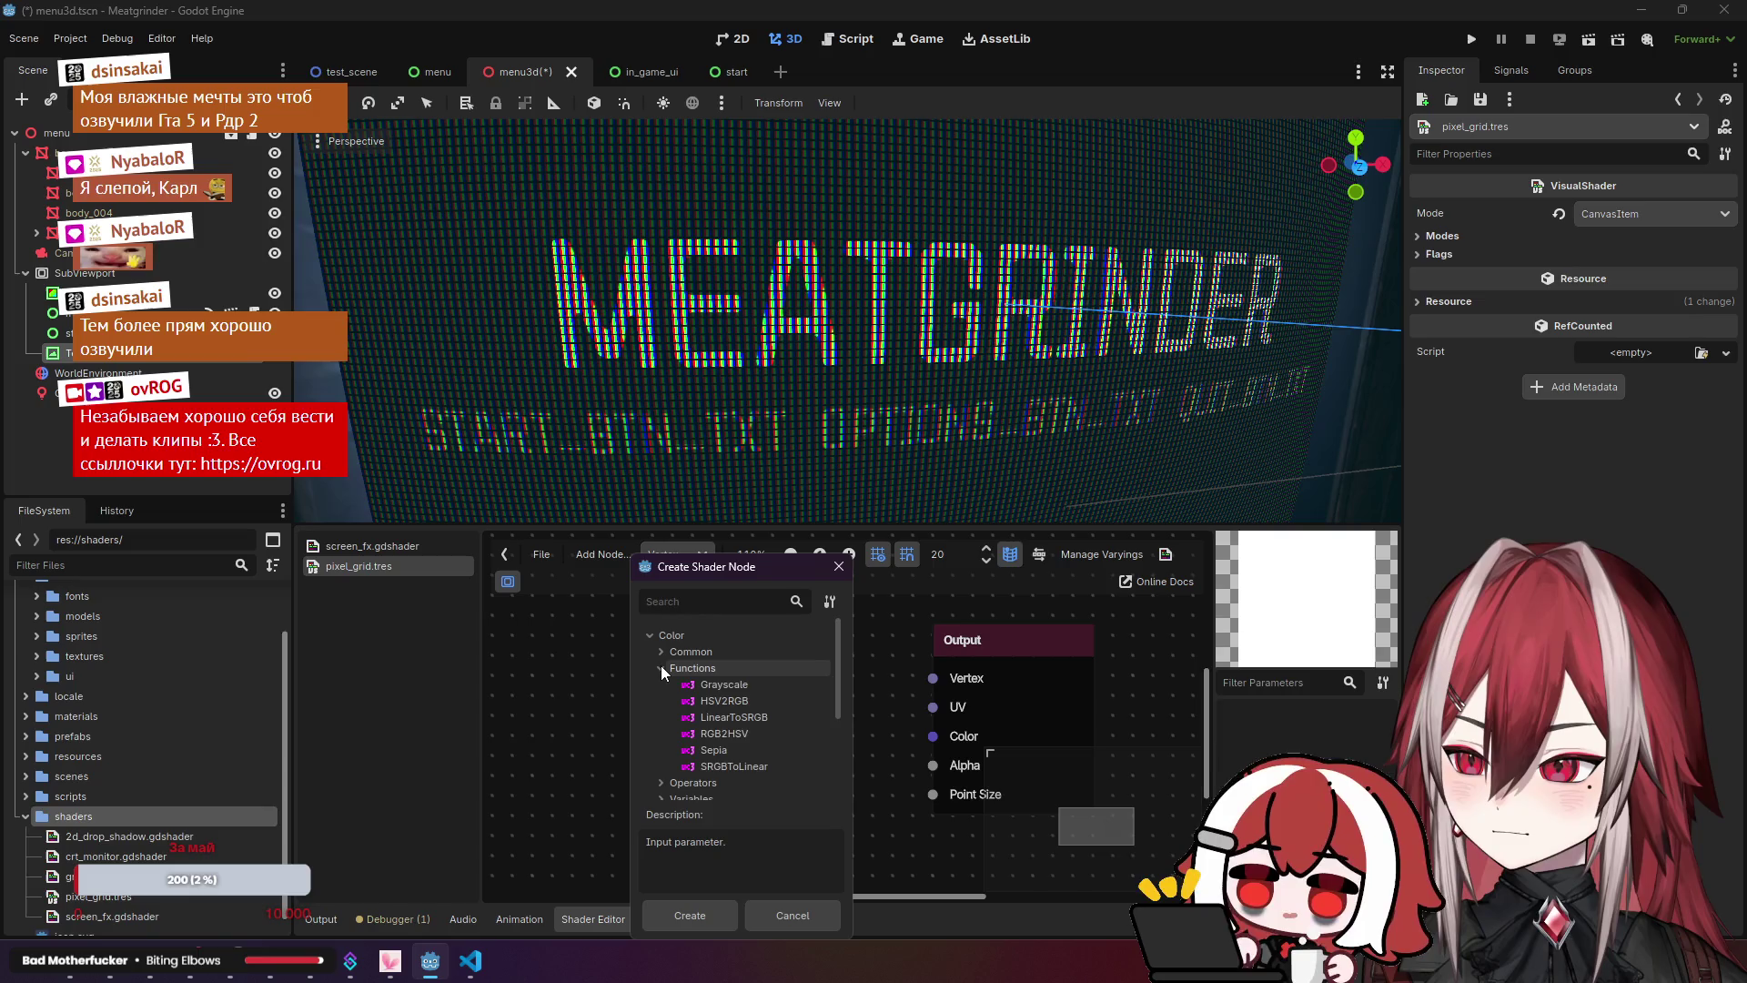
left_click(647, 637)
Step: Add an Input > All > Color node and place it left of Output
left_click(649, 670)
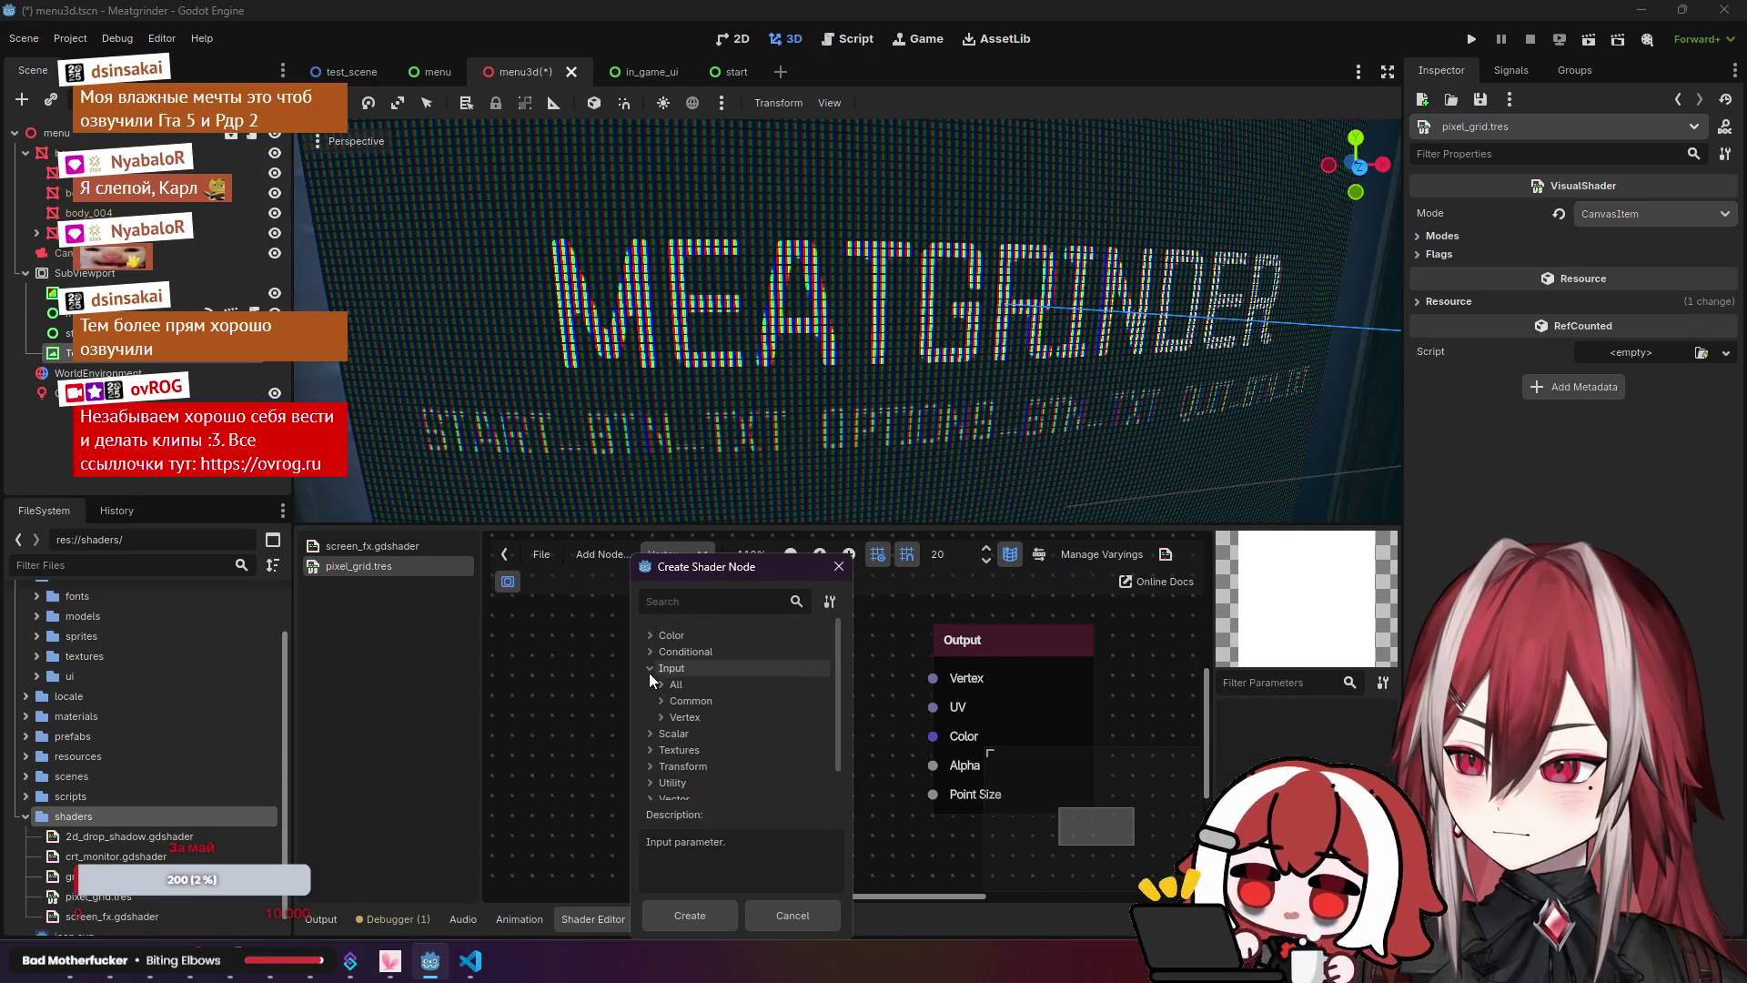
left_click(659, 685)
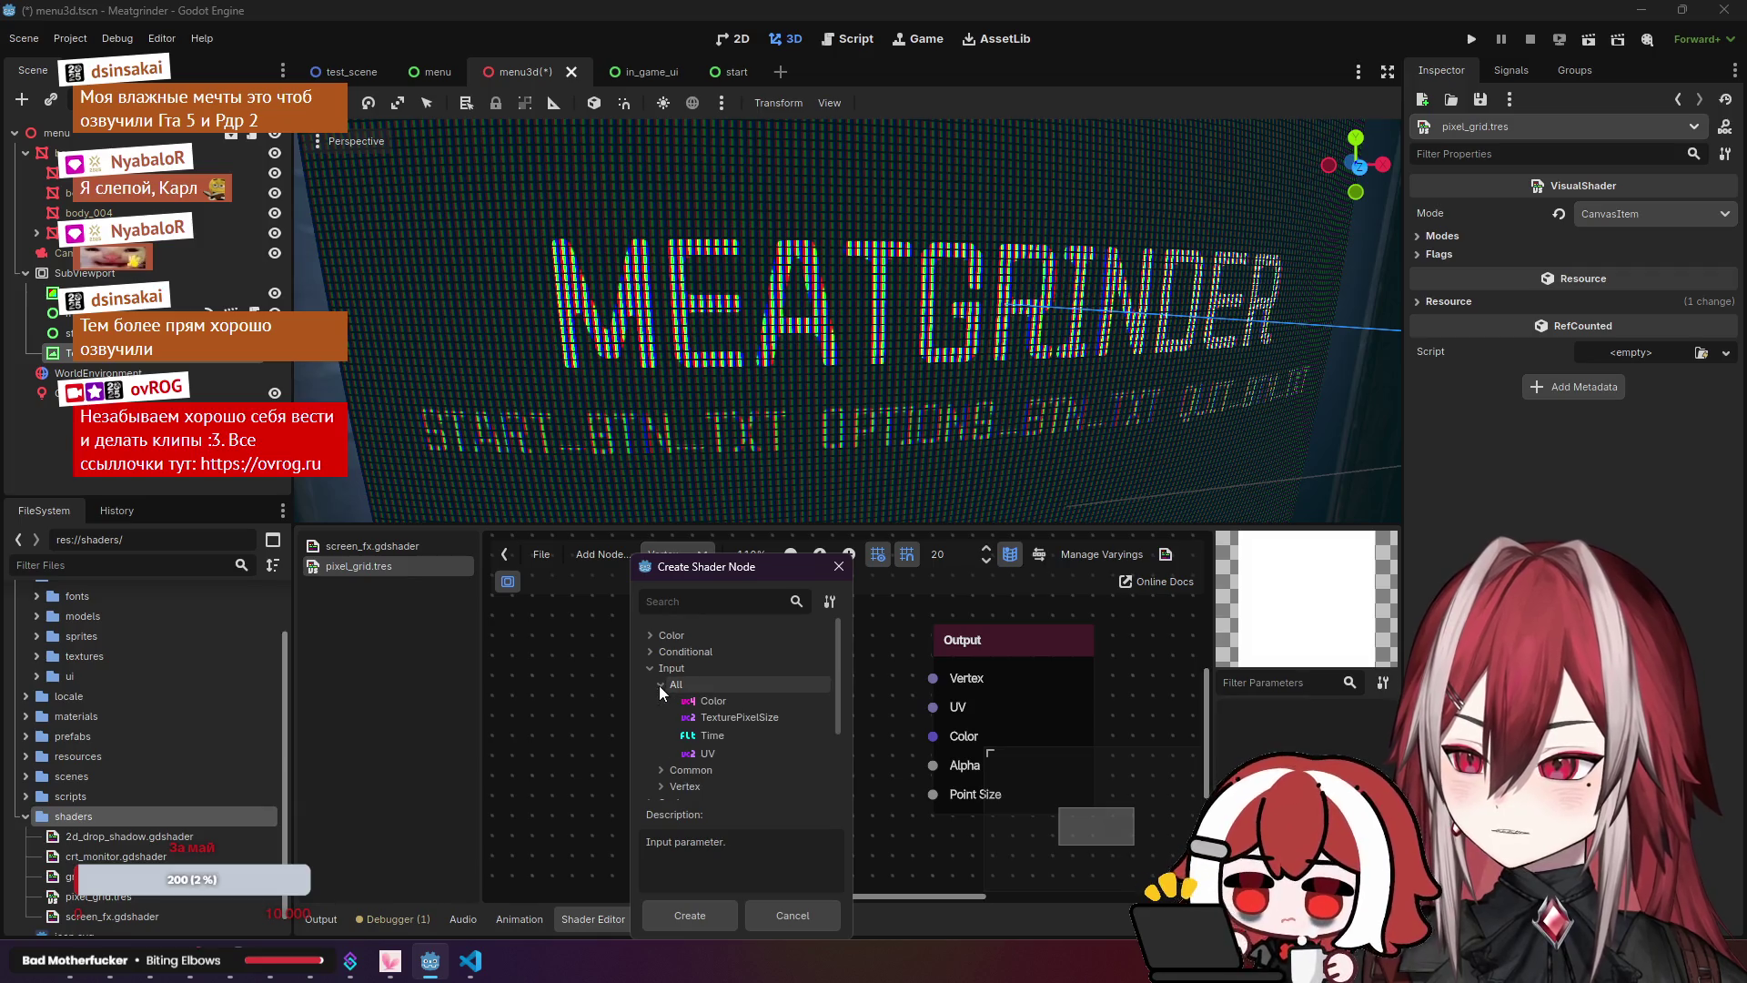
left_click(707, 704)
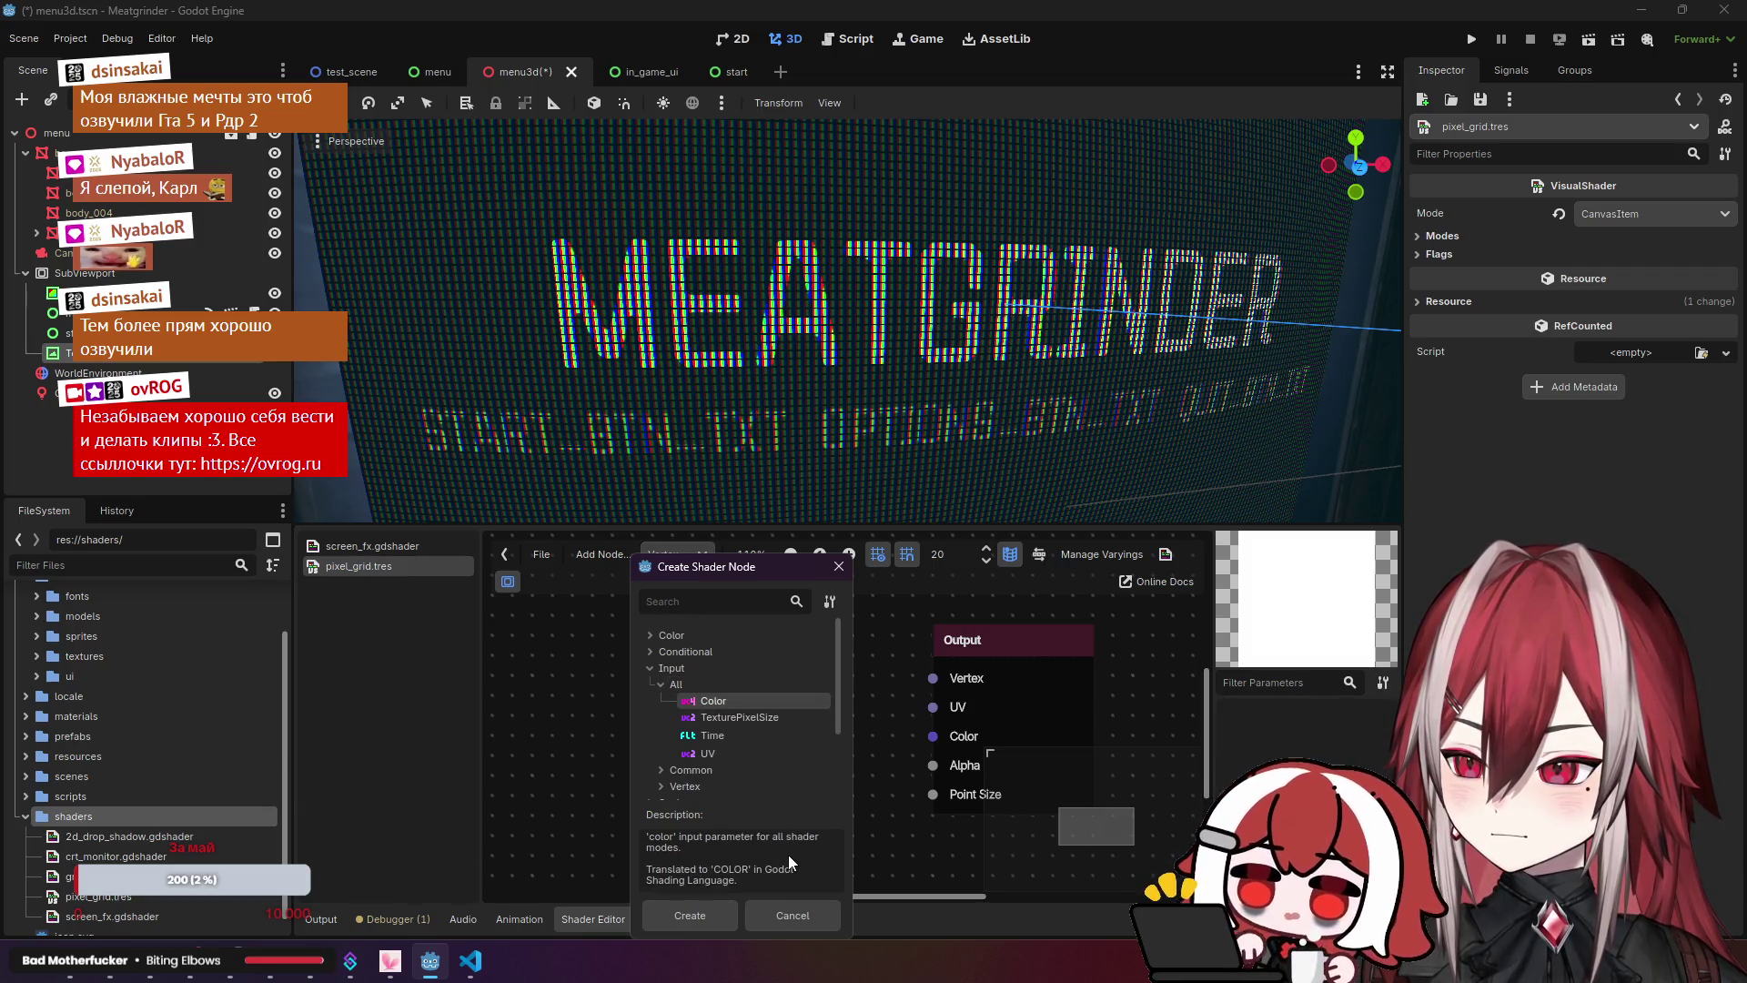
left_click(724, 910)
left_click_drag(746, 635, 624, 642)
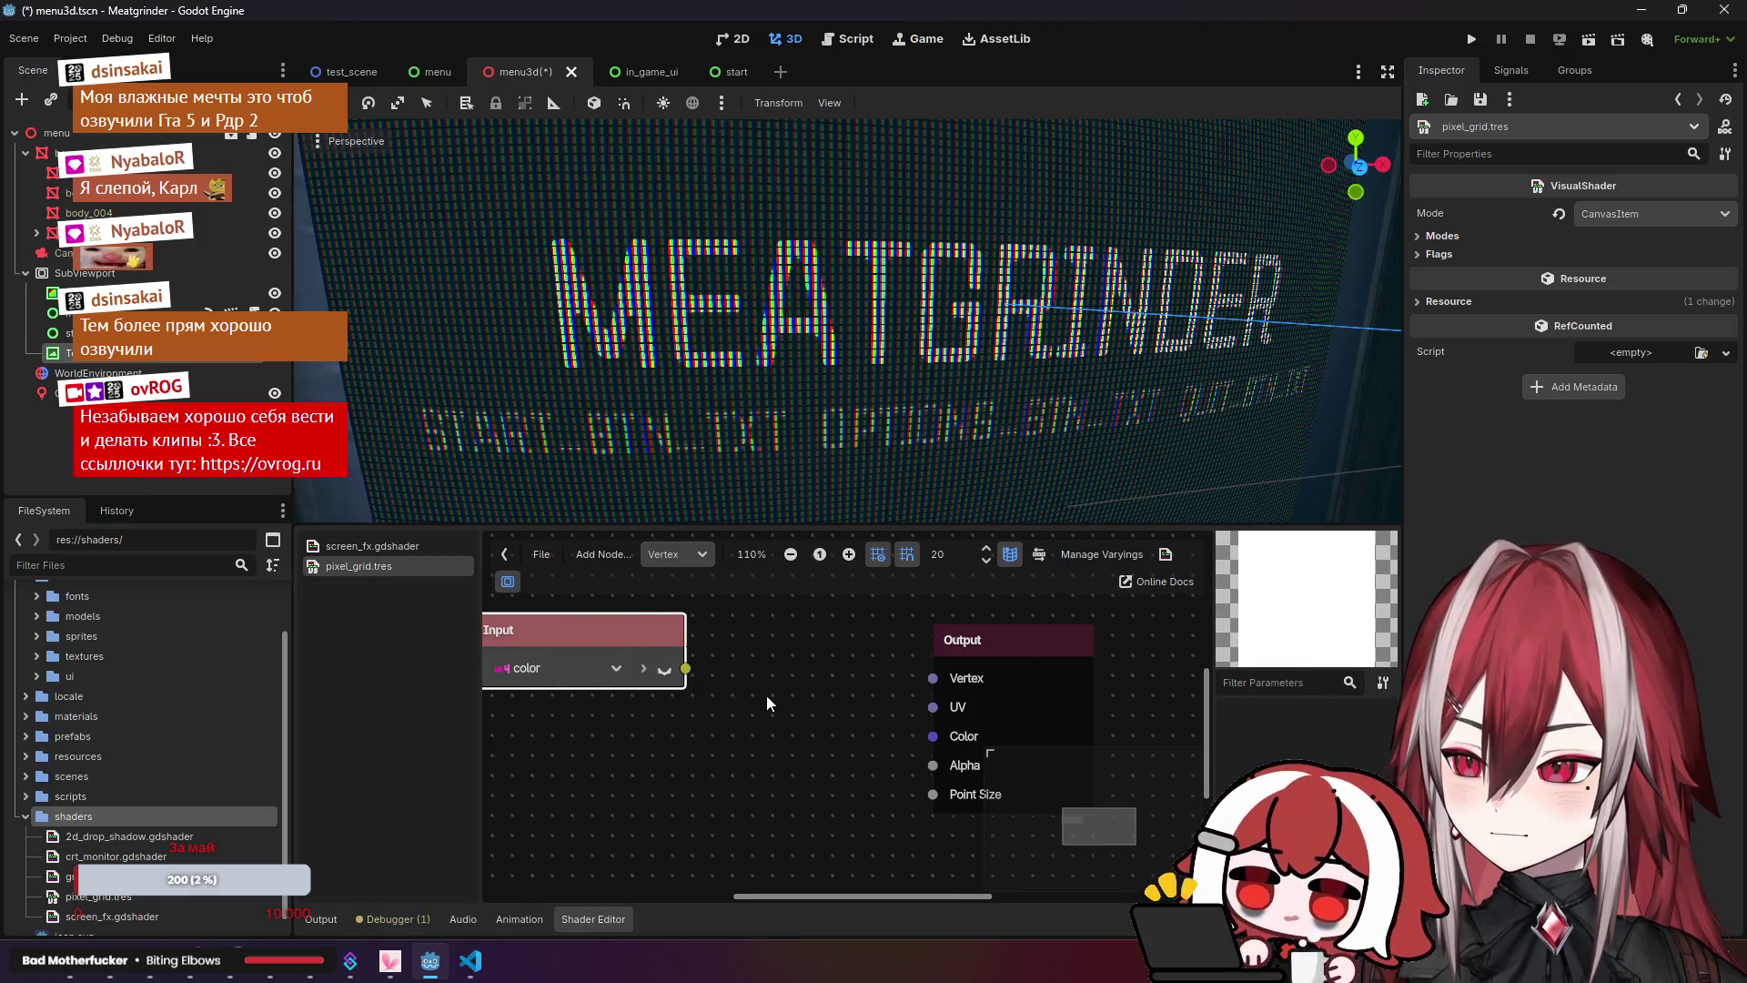
scroll(766, 693, "left", 3)
Step: Connect the color Input node's output to the Output node's Color port
mouse_move(768, 641)
left_mouse_down()
mouse_move(681, 641)
mouse_move(642, 663)
left_mouse_up()
left_click_drag(647, 663, 948, 718)
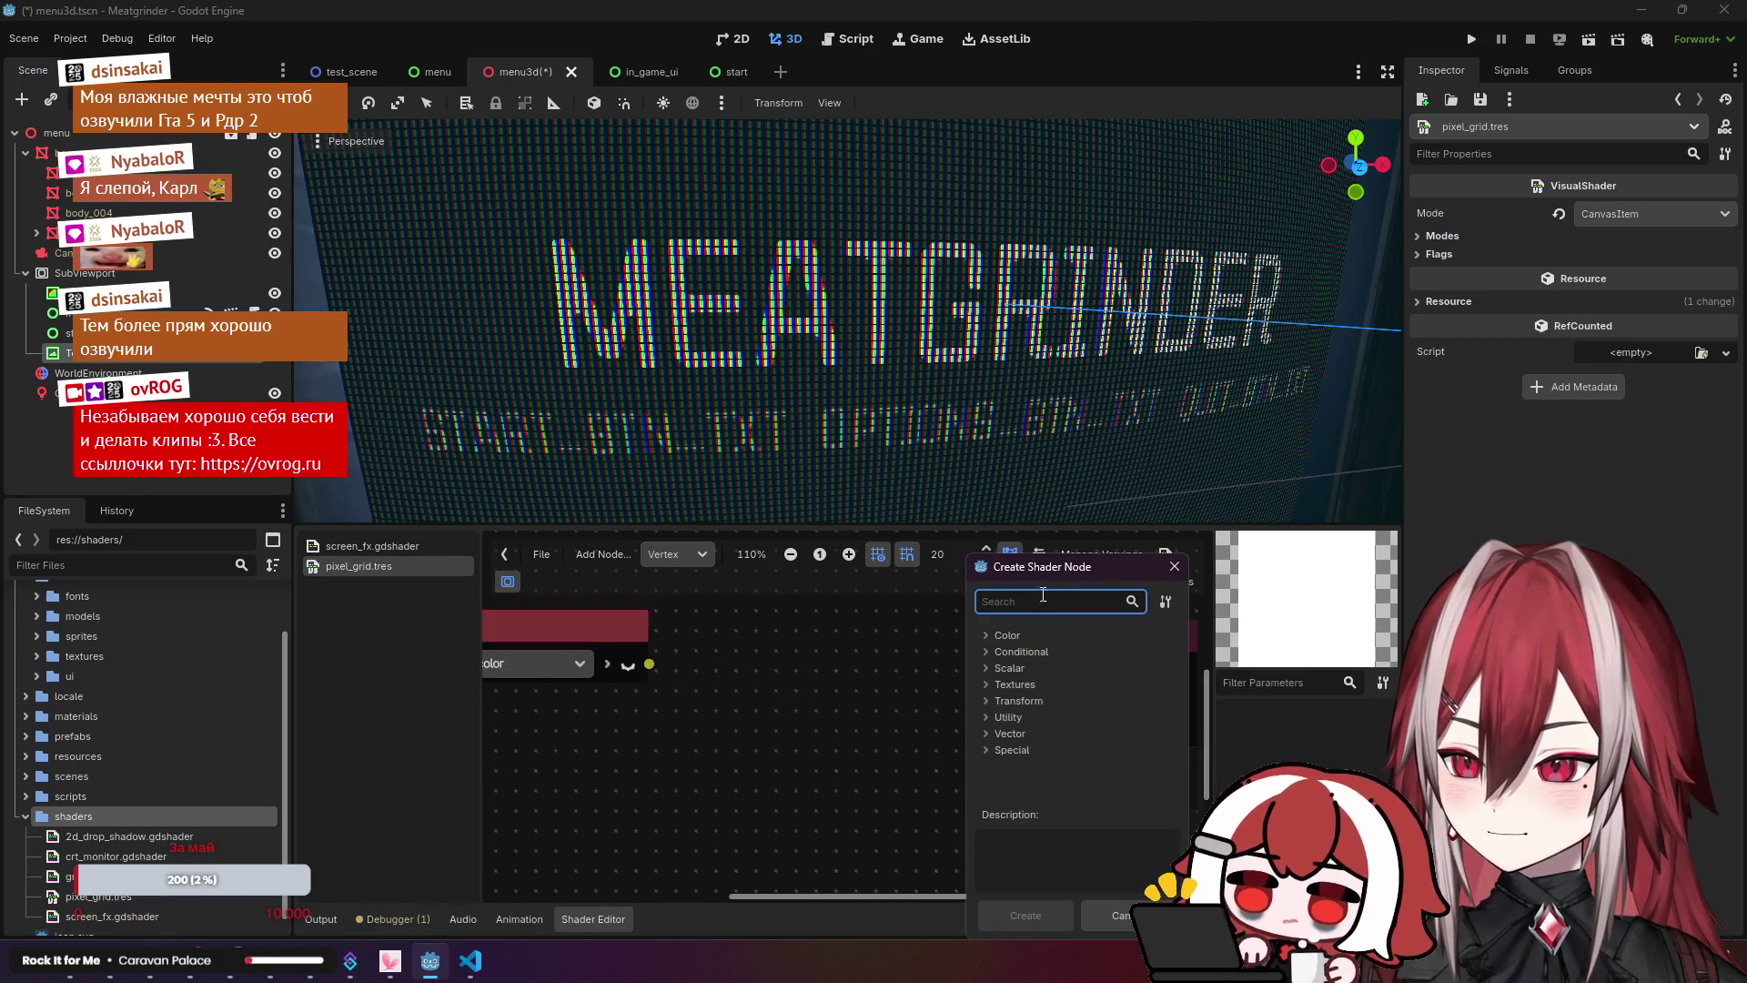
left_click(671, 669)
left_click_drag(649, 664, 1035, 732)
scroll(834, 750, "down", 2)
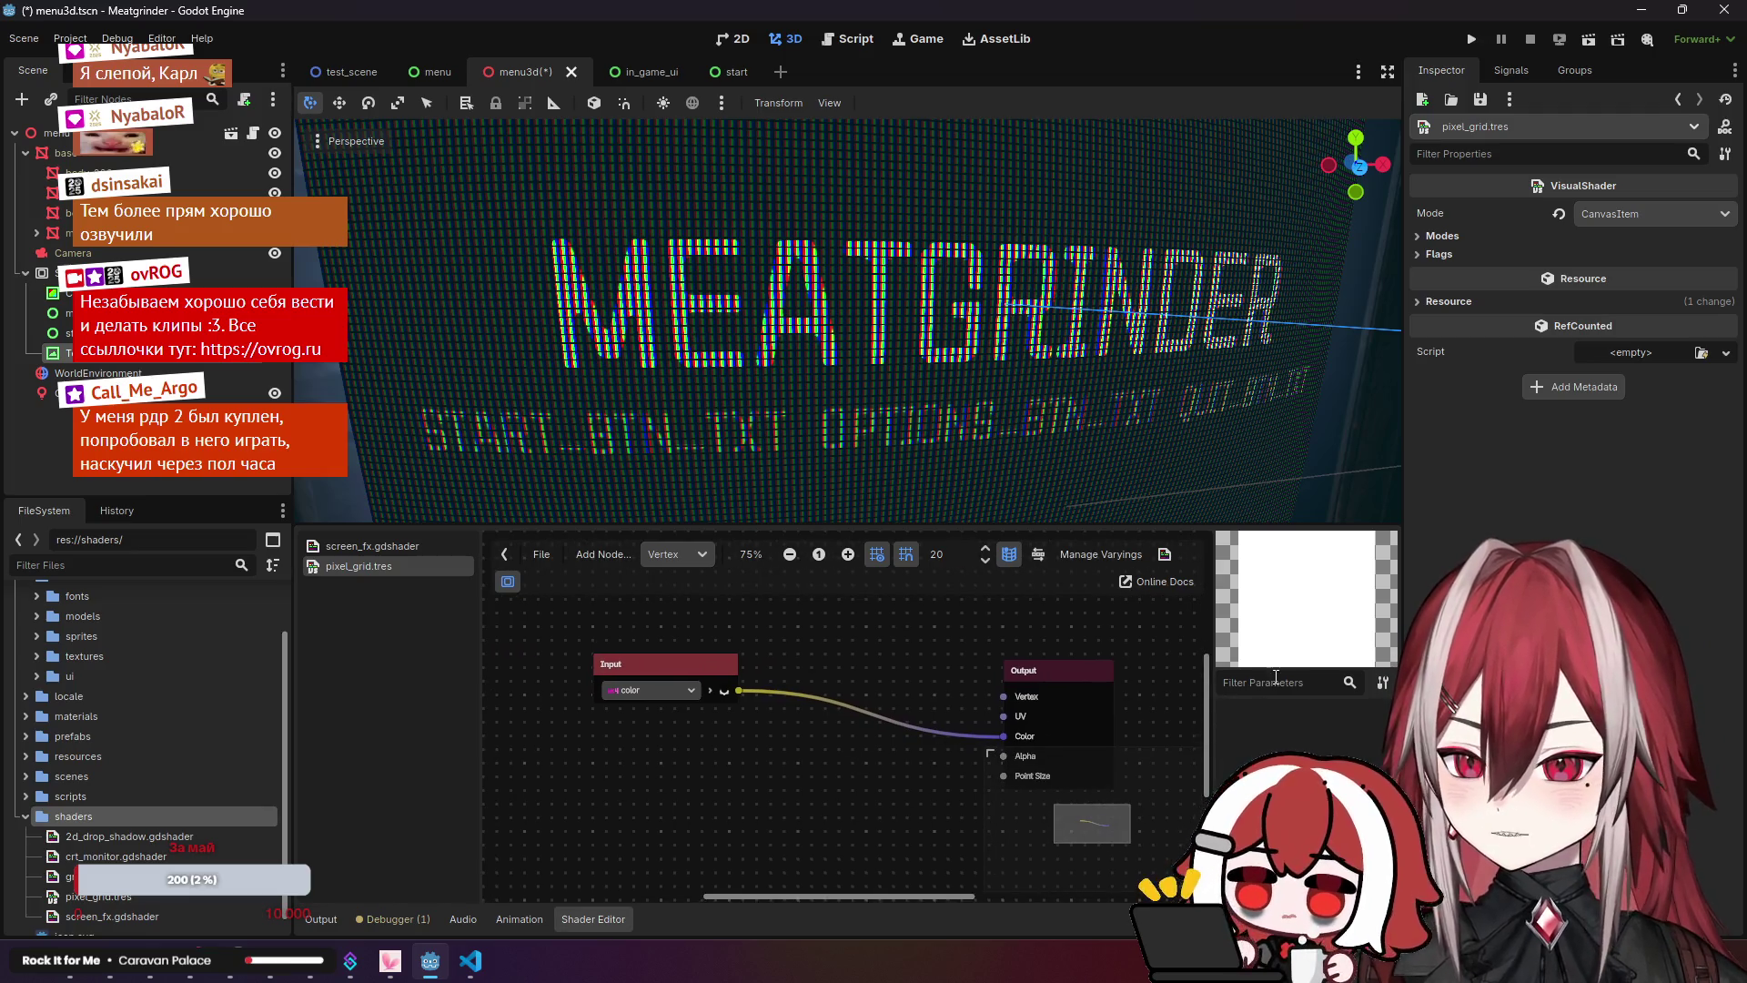
left_click(1379, 684)
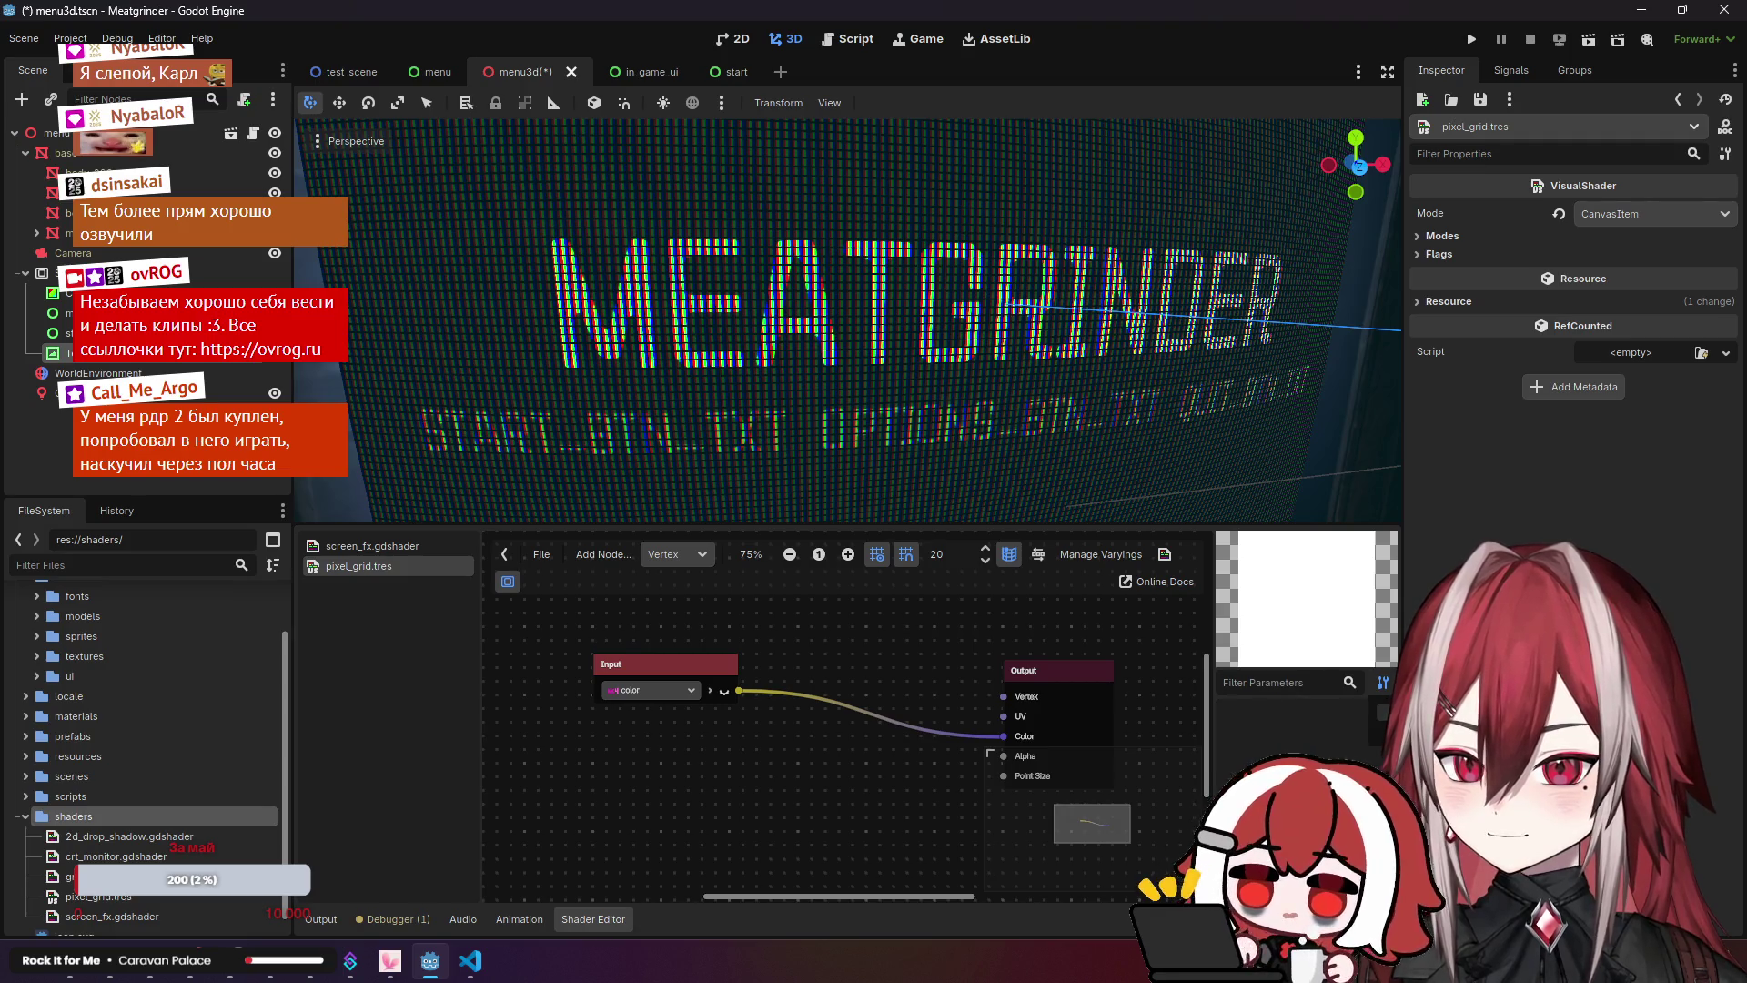
left_click(1382, 682)
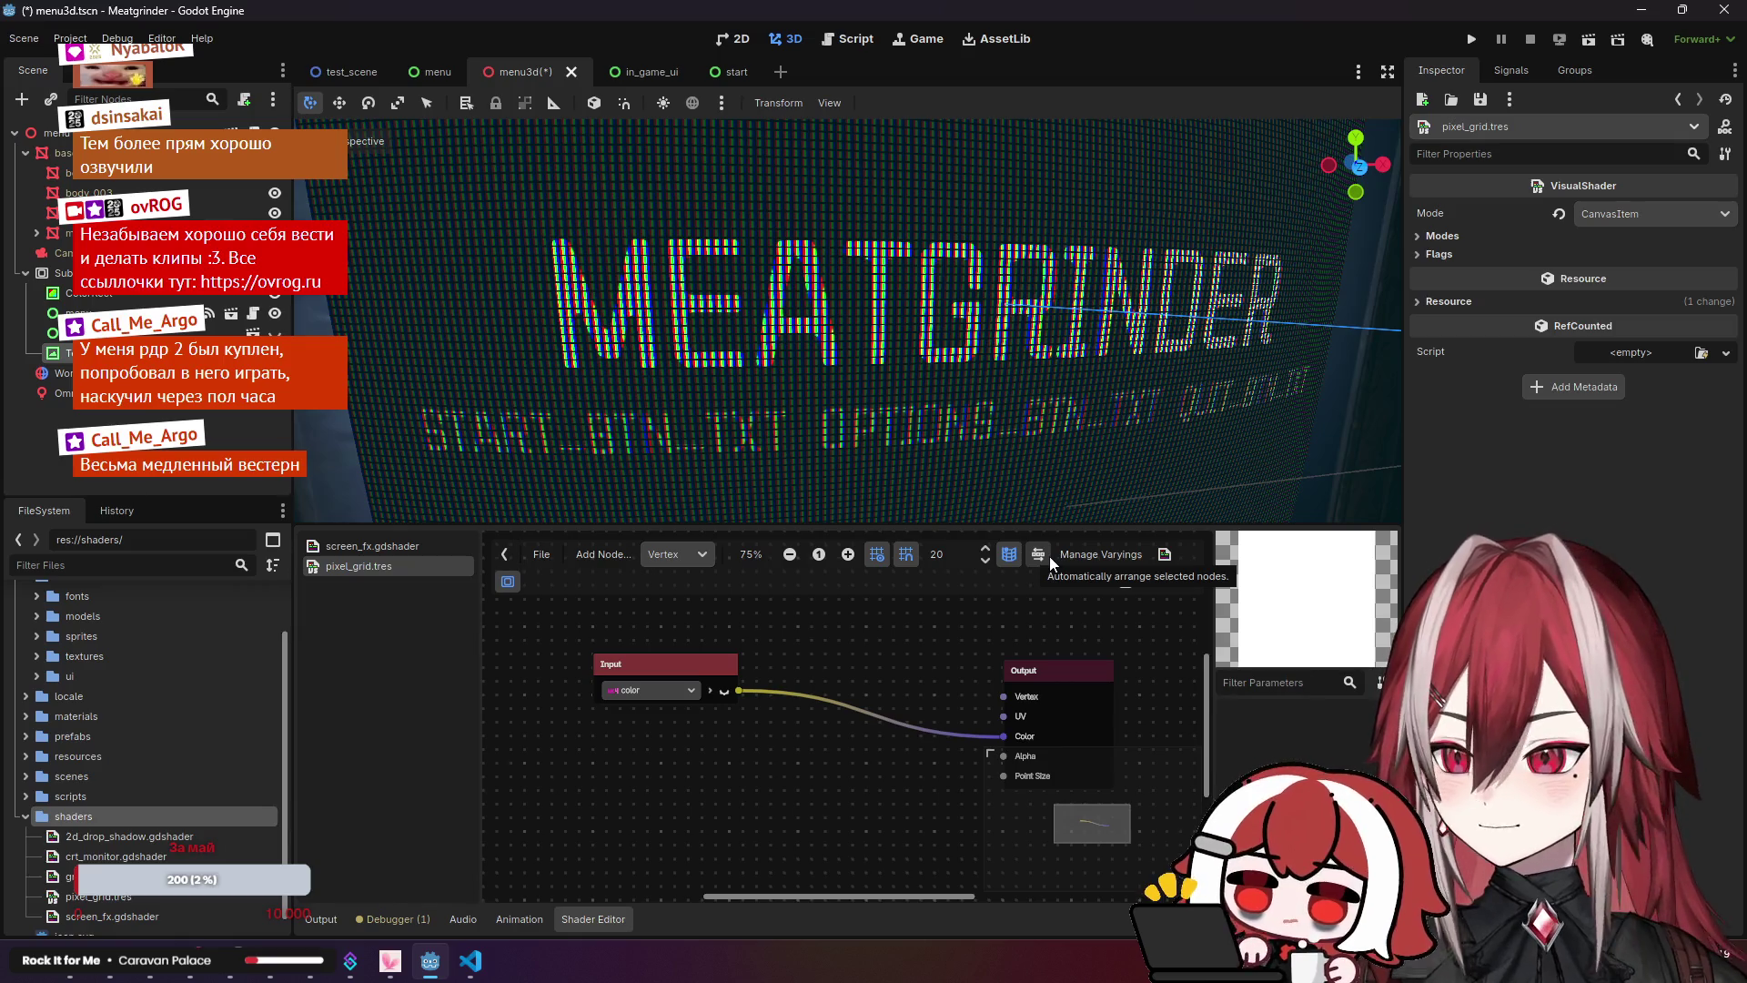
left_click(1080, 562)
left_click(1106, 585)
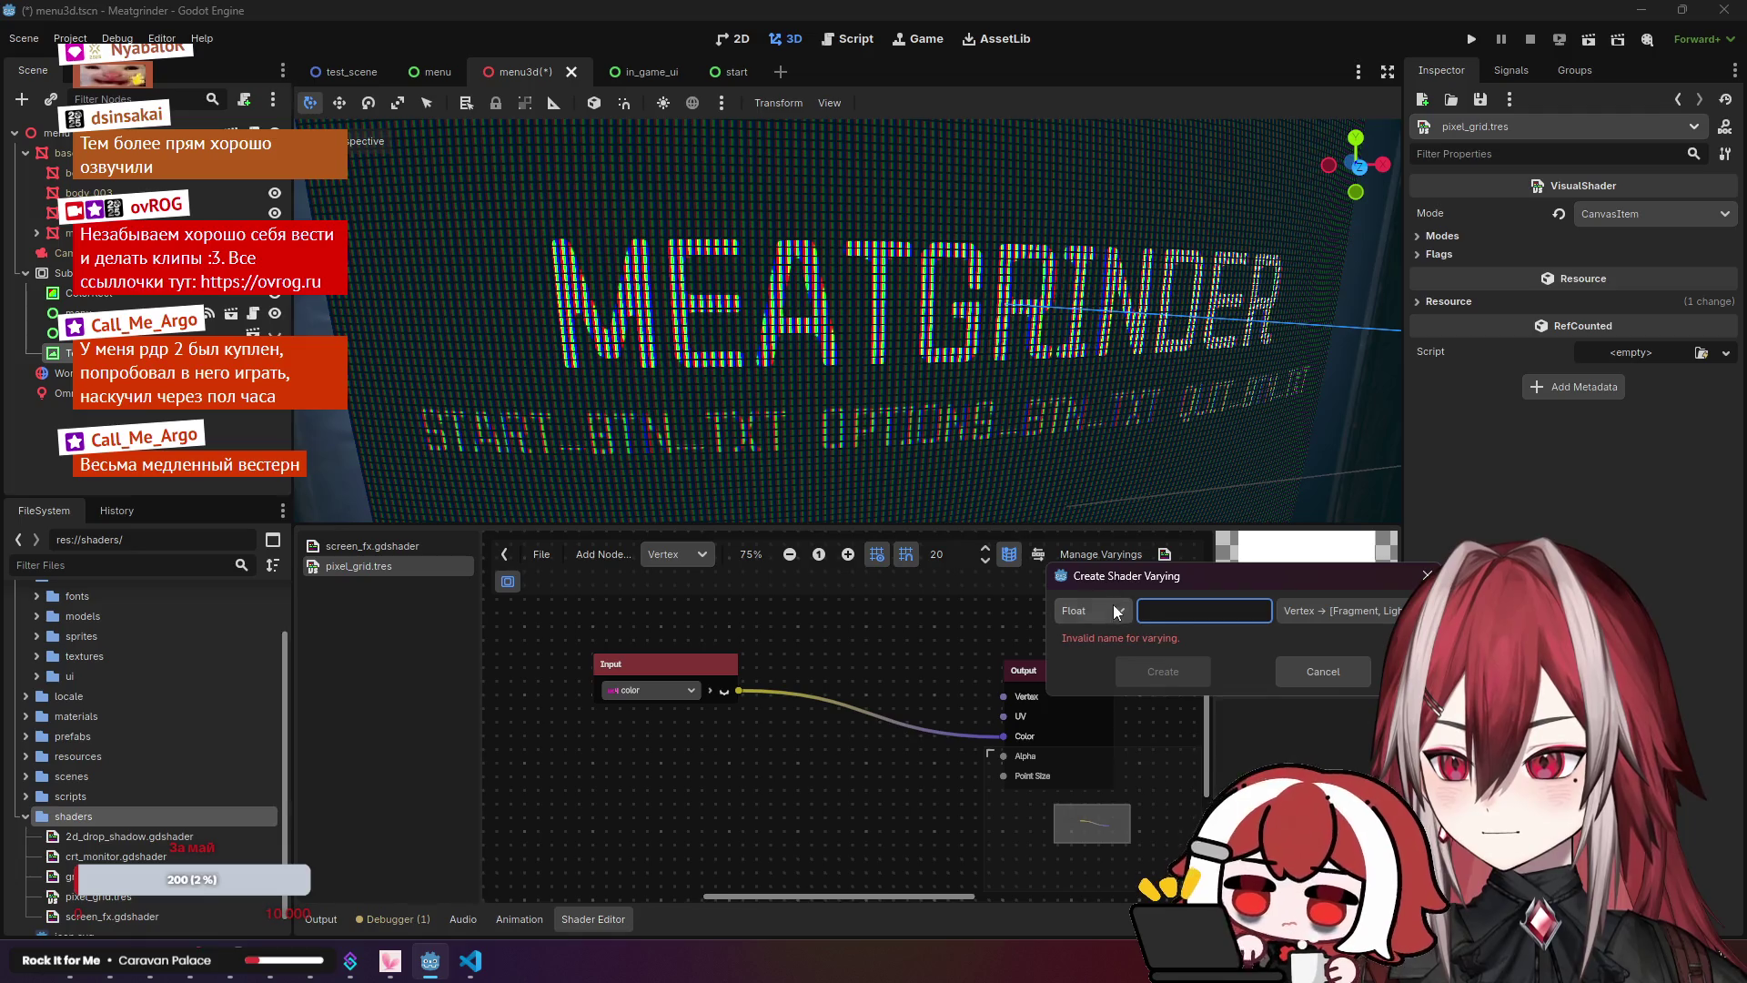
left_click(1112, 608)
left_click(1119, 609)
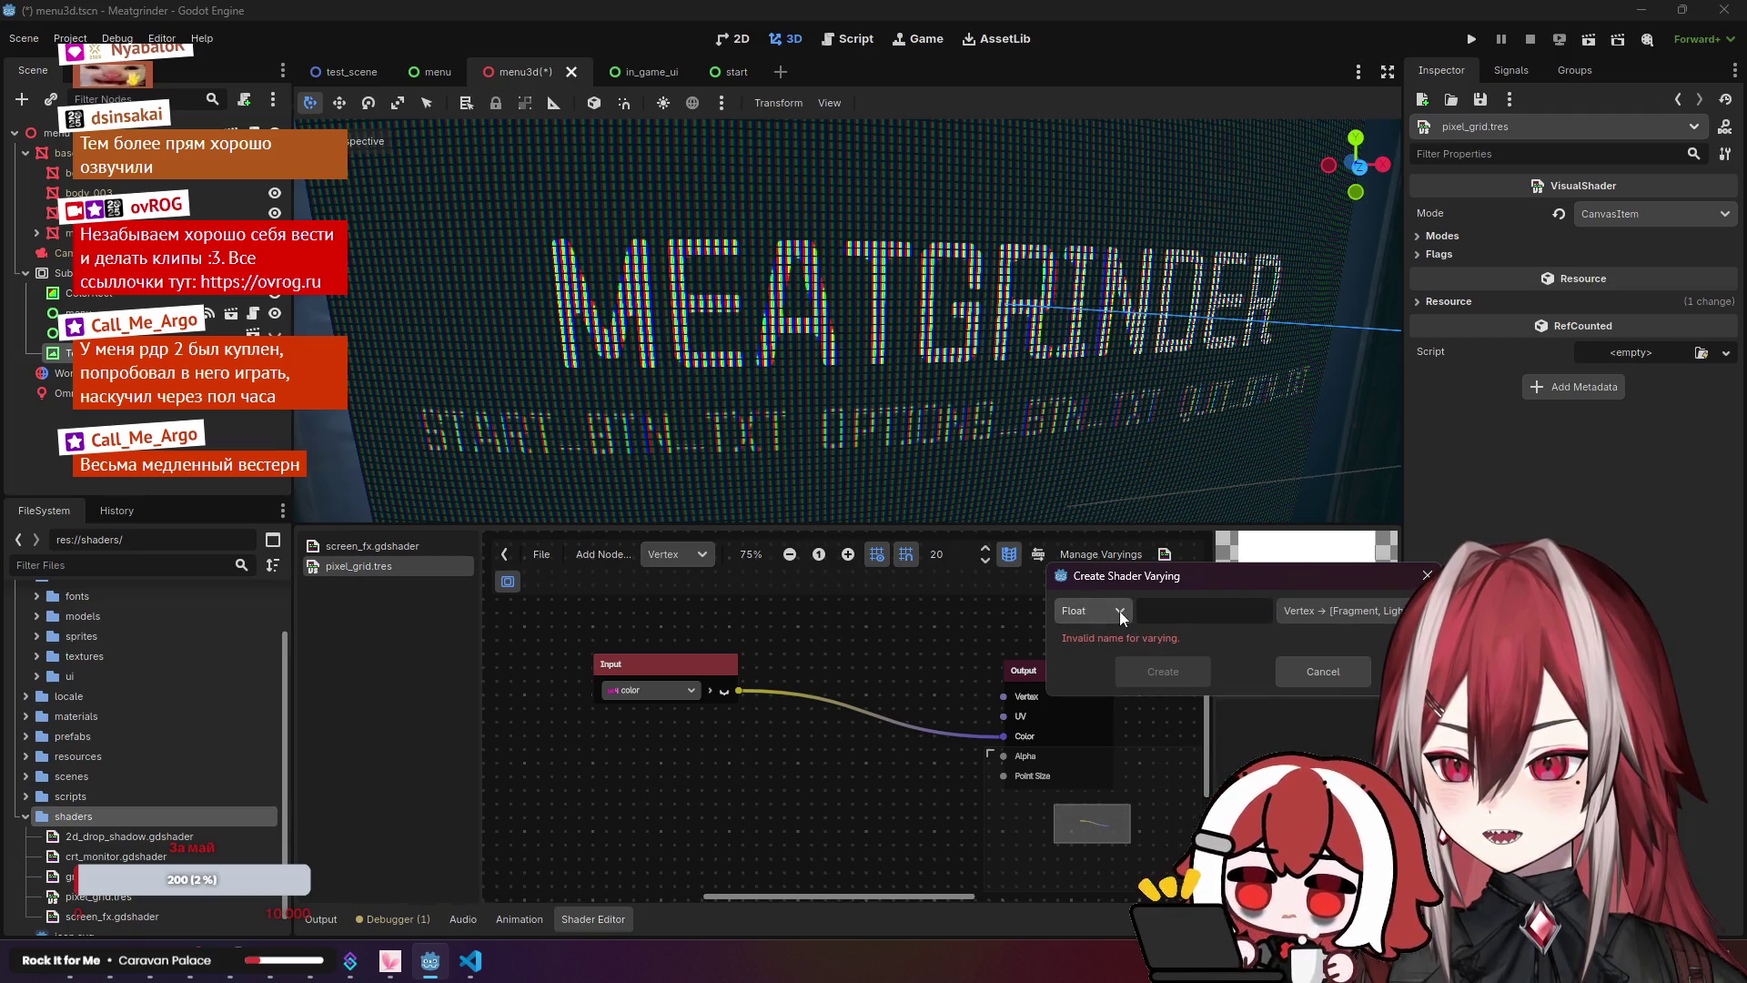
left_click(1124, 611)
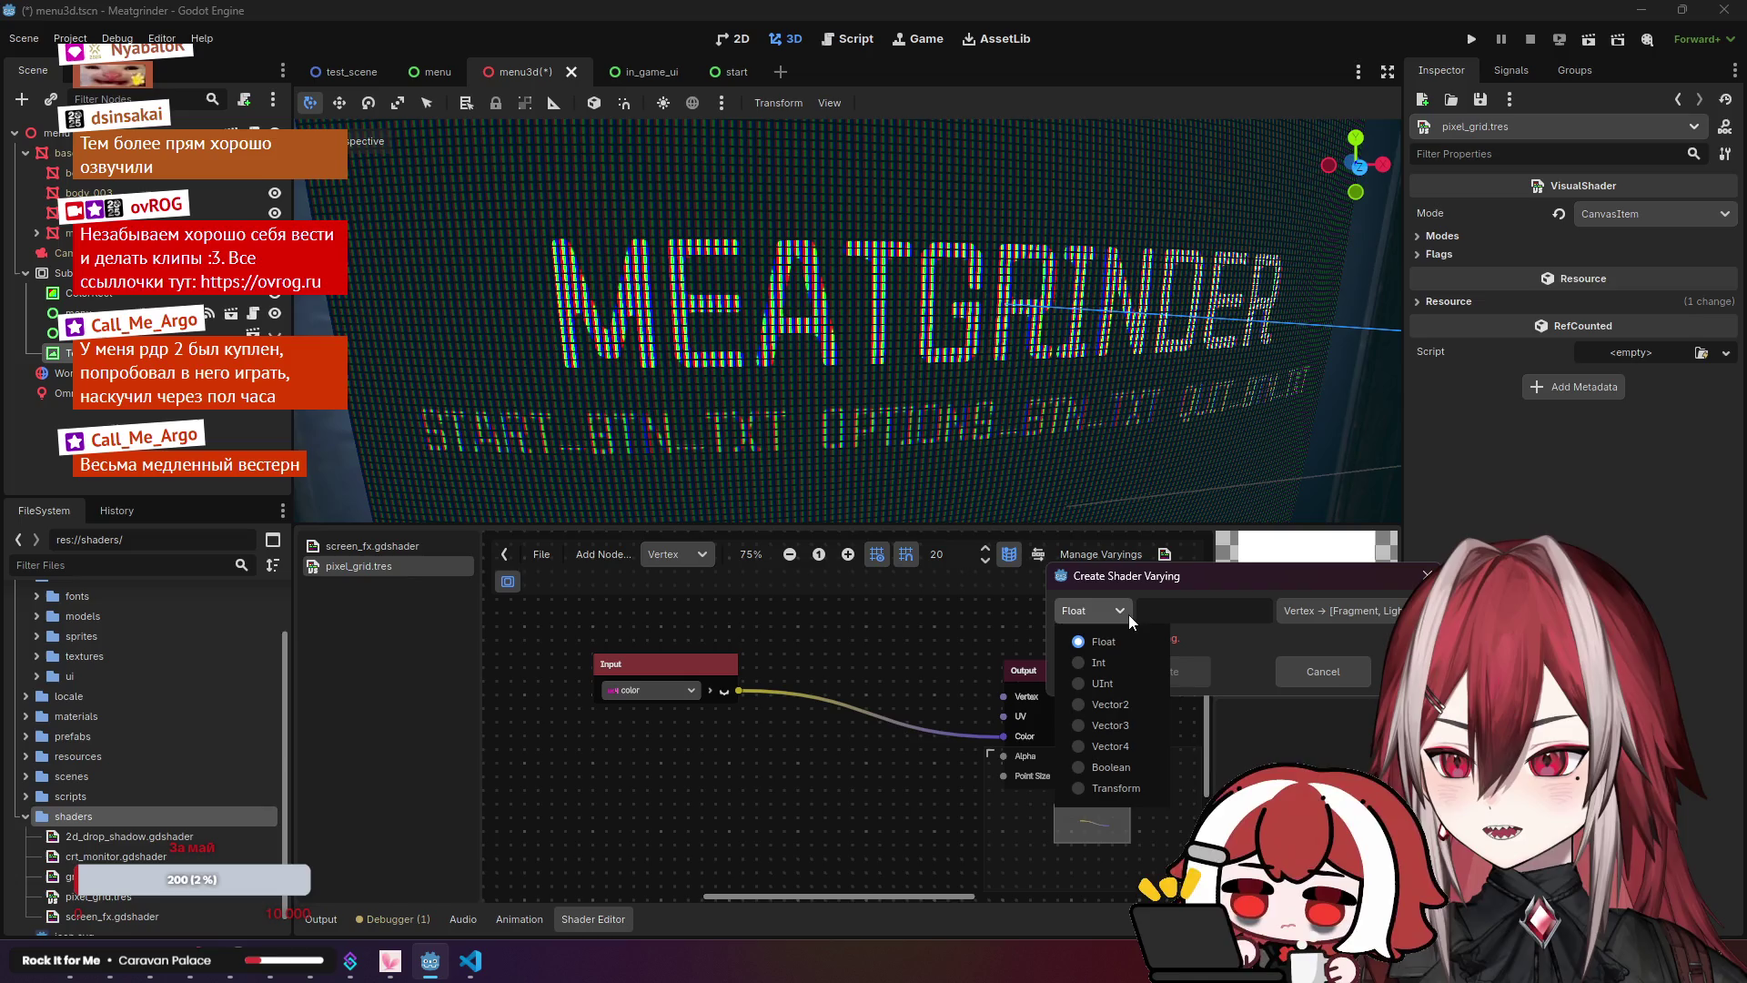
left_click(1131, 745)
left_click(1318, 611)
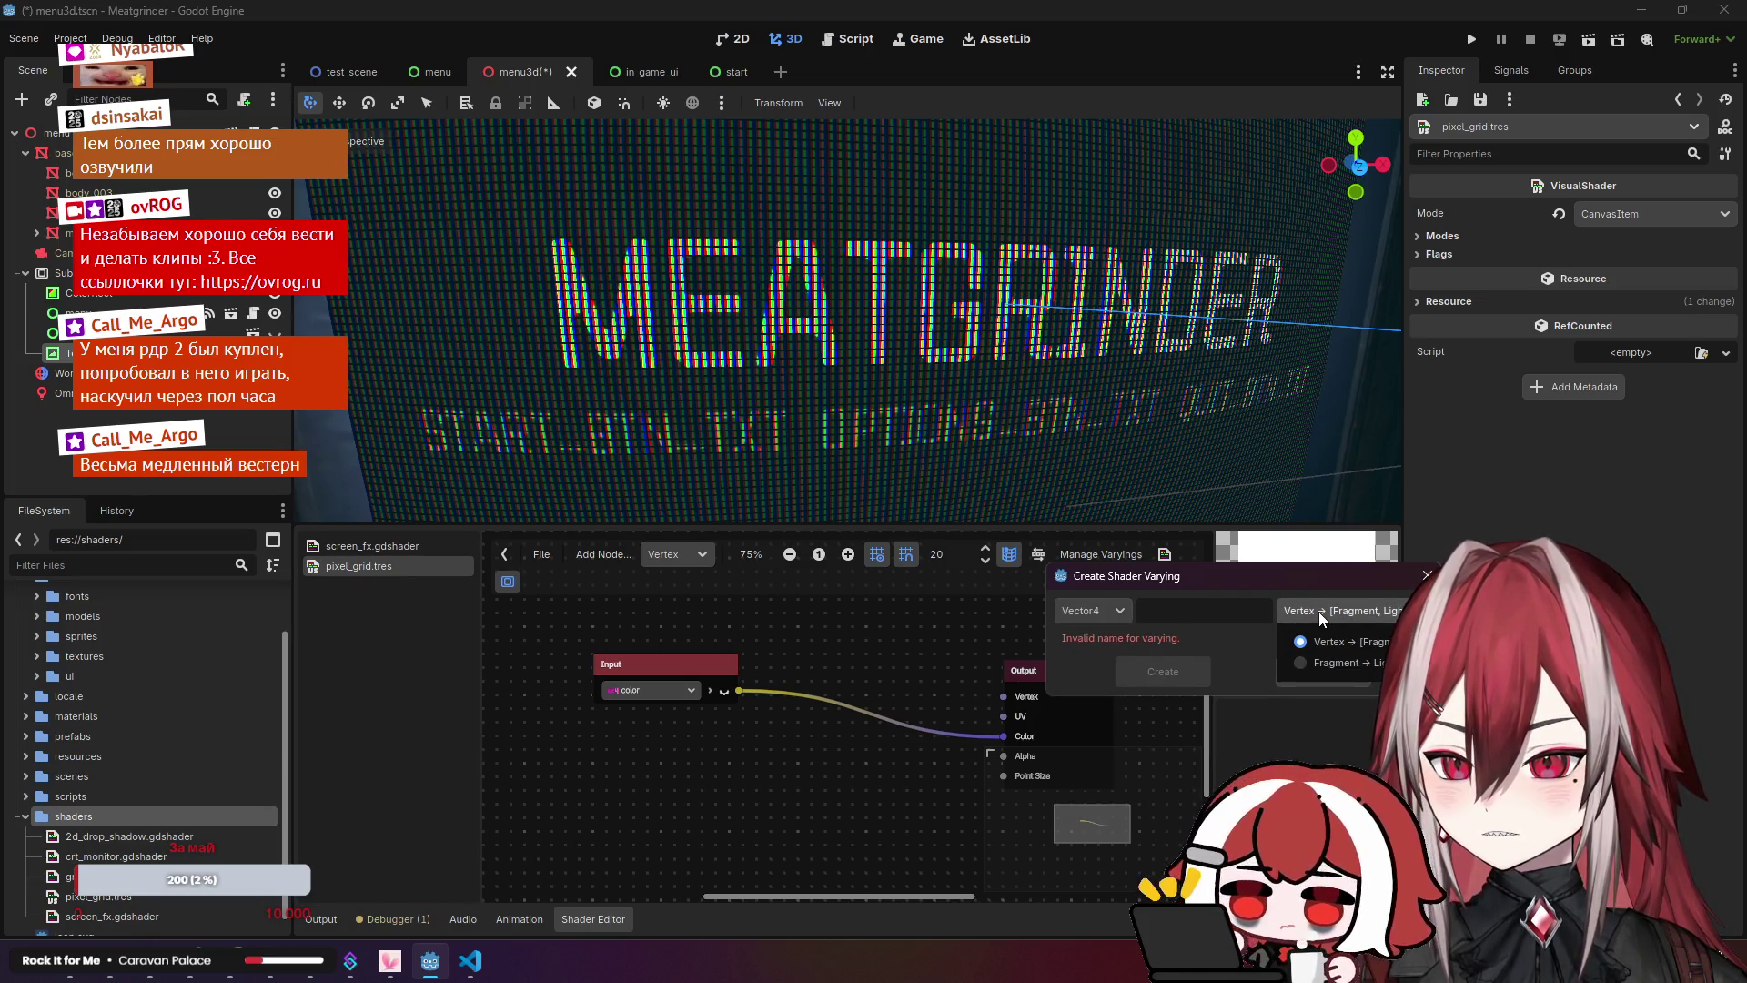
left_click(1318, 611)
left_click(1426, 574)
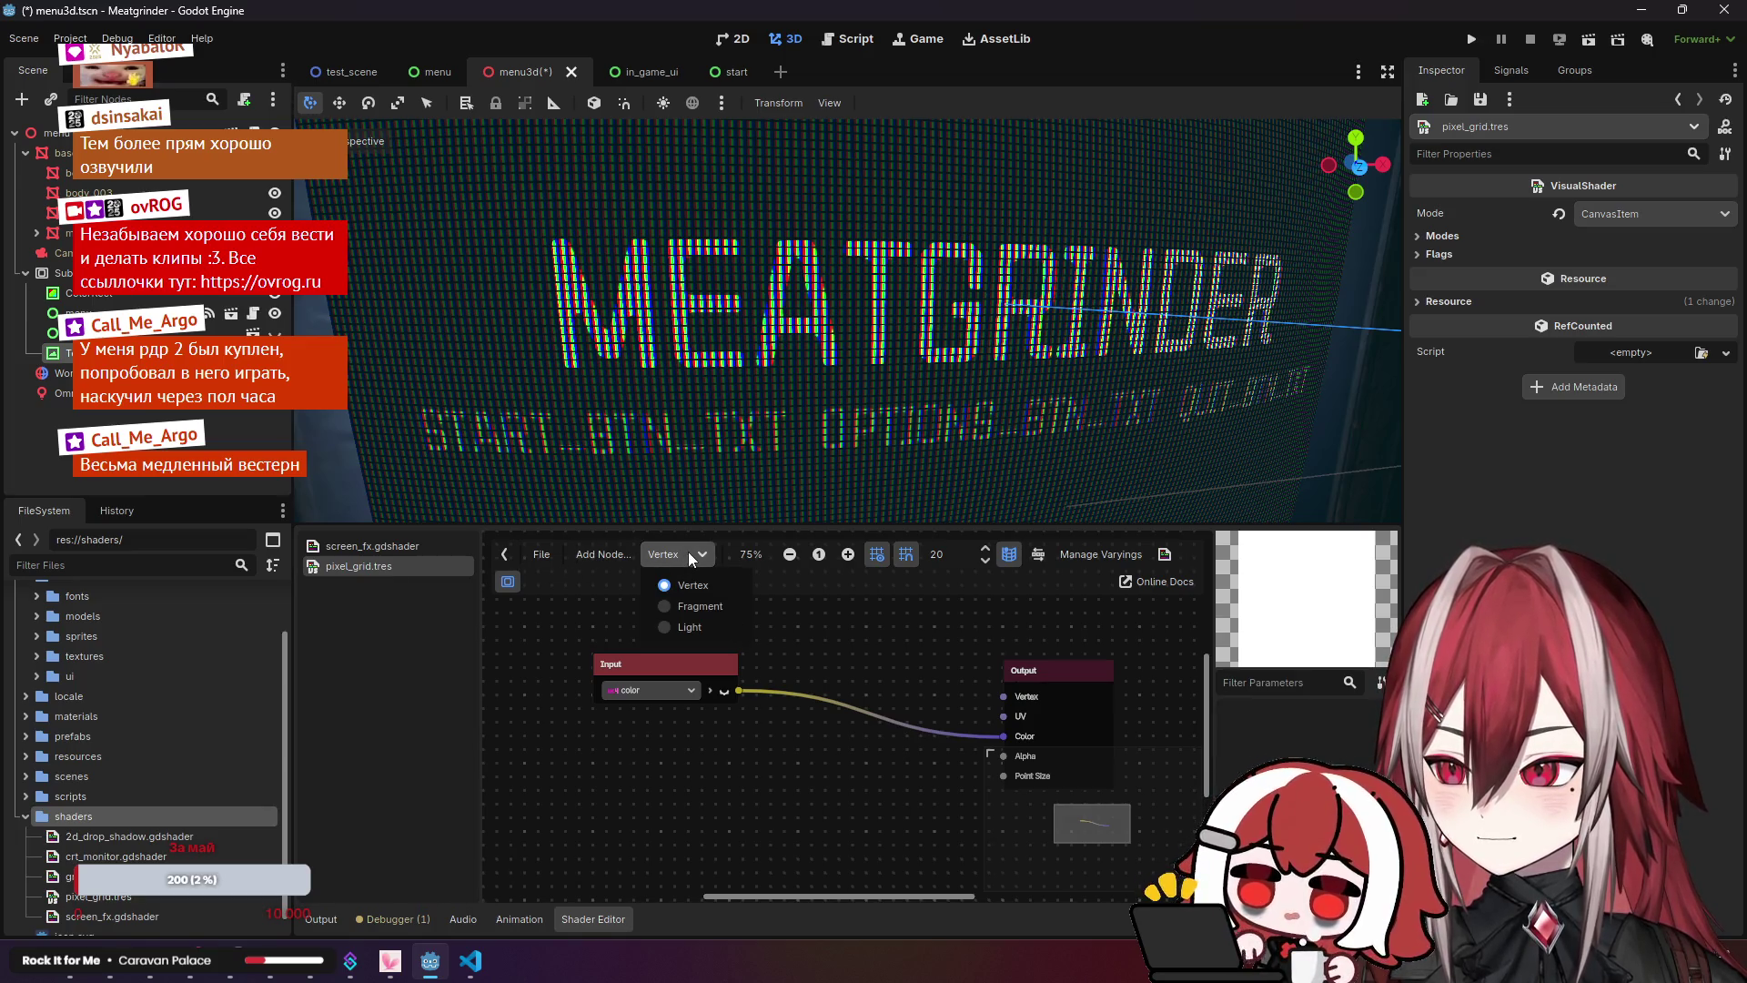
left_click(686, 587)
Step: Delete the vertex color Input node and switch the graph to Fragment mode
left_click(685, 674)
key("Delete")
left_click(680, 557)
left_click(690, 605)
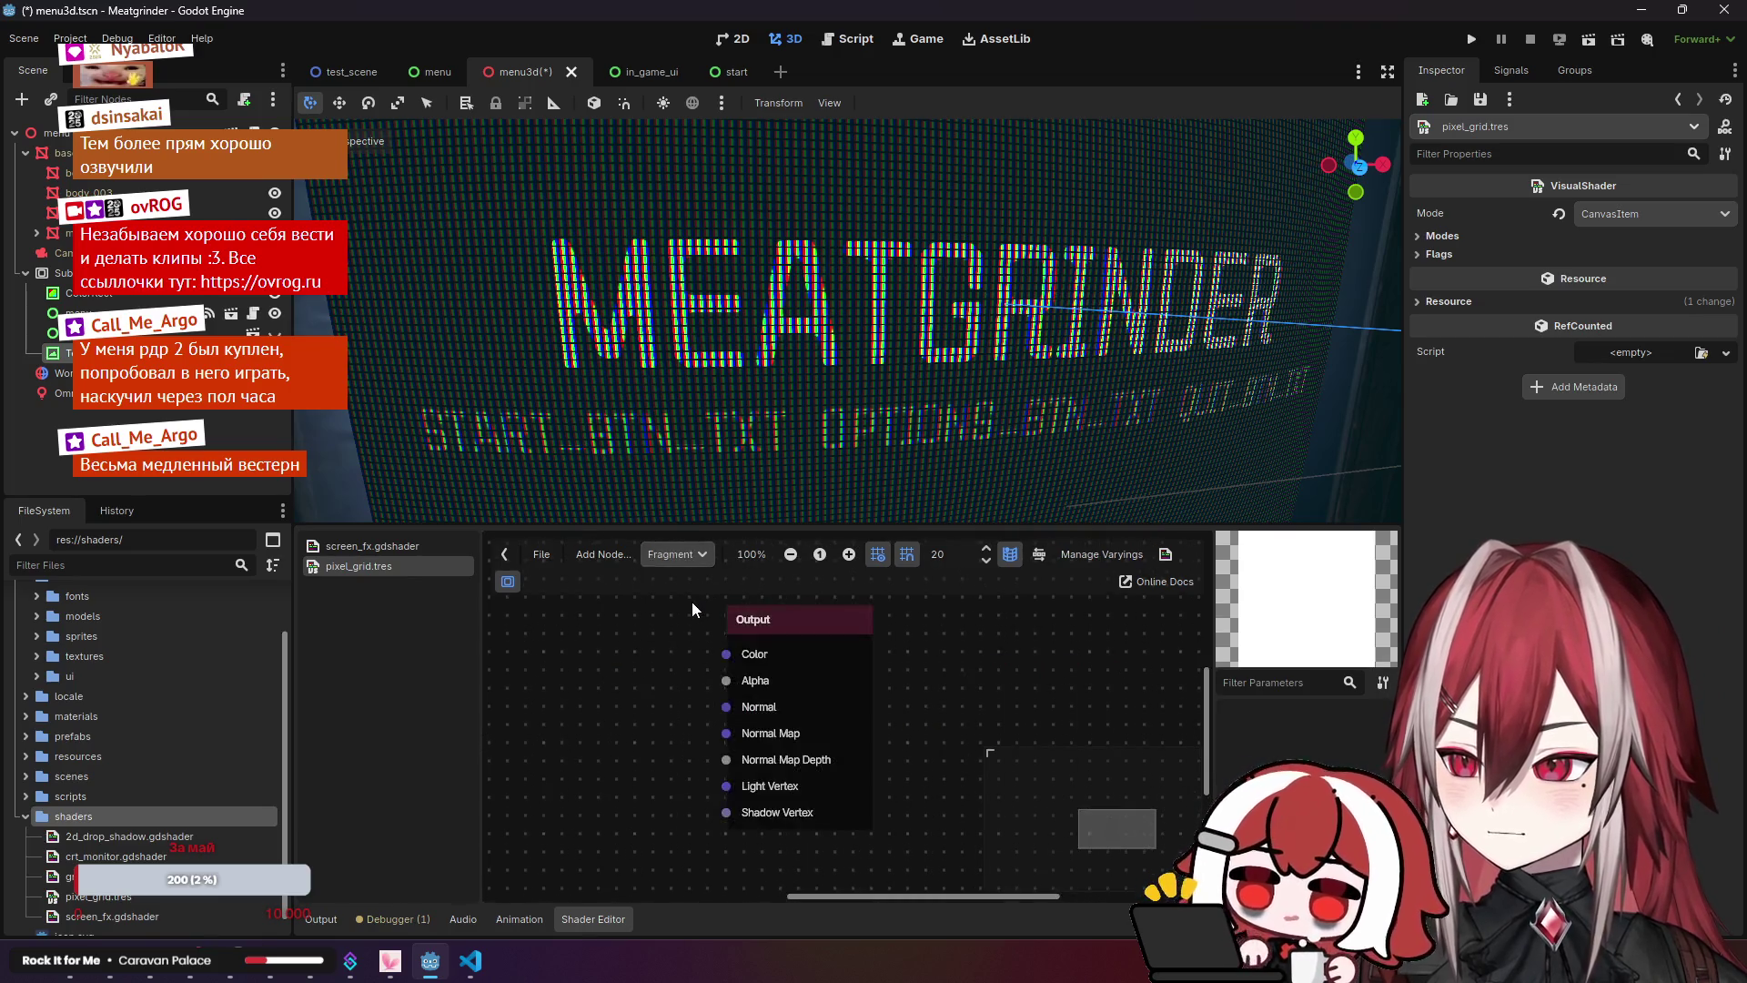
Step: Add a color Input node in the Fragment graph and wire it to Output Color
right_click(775, 668)
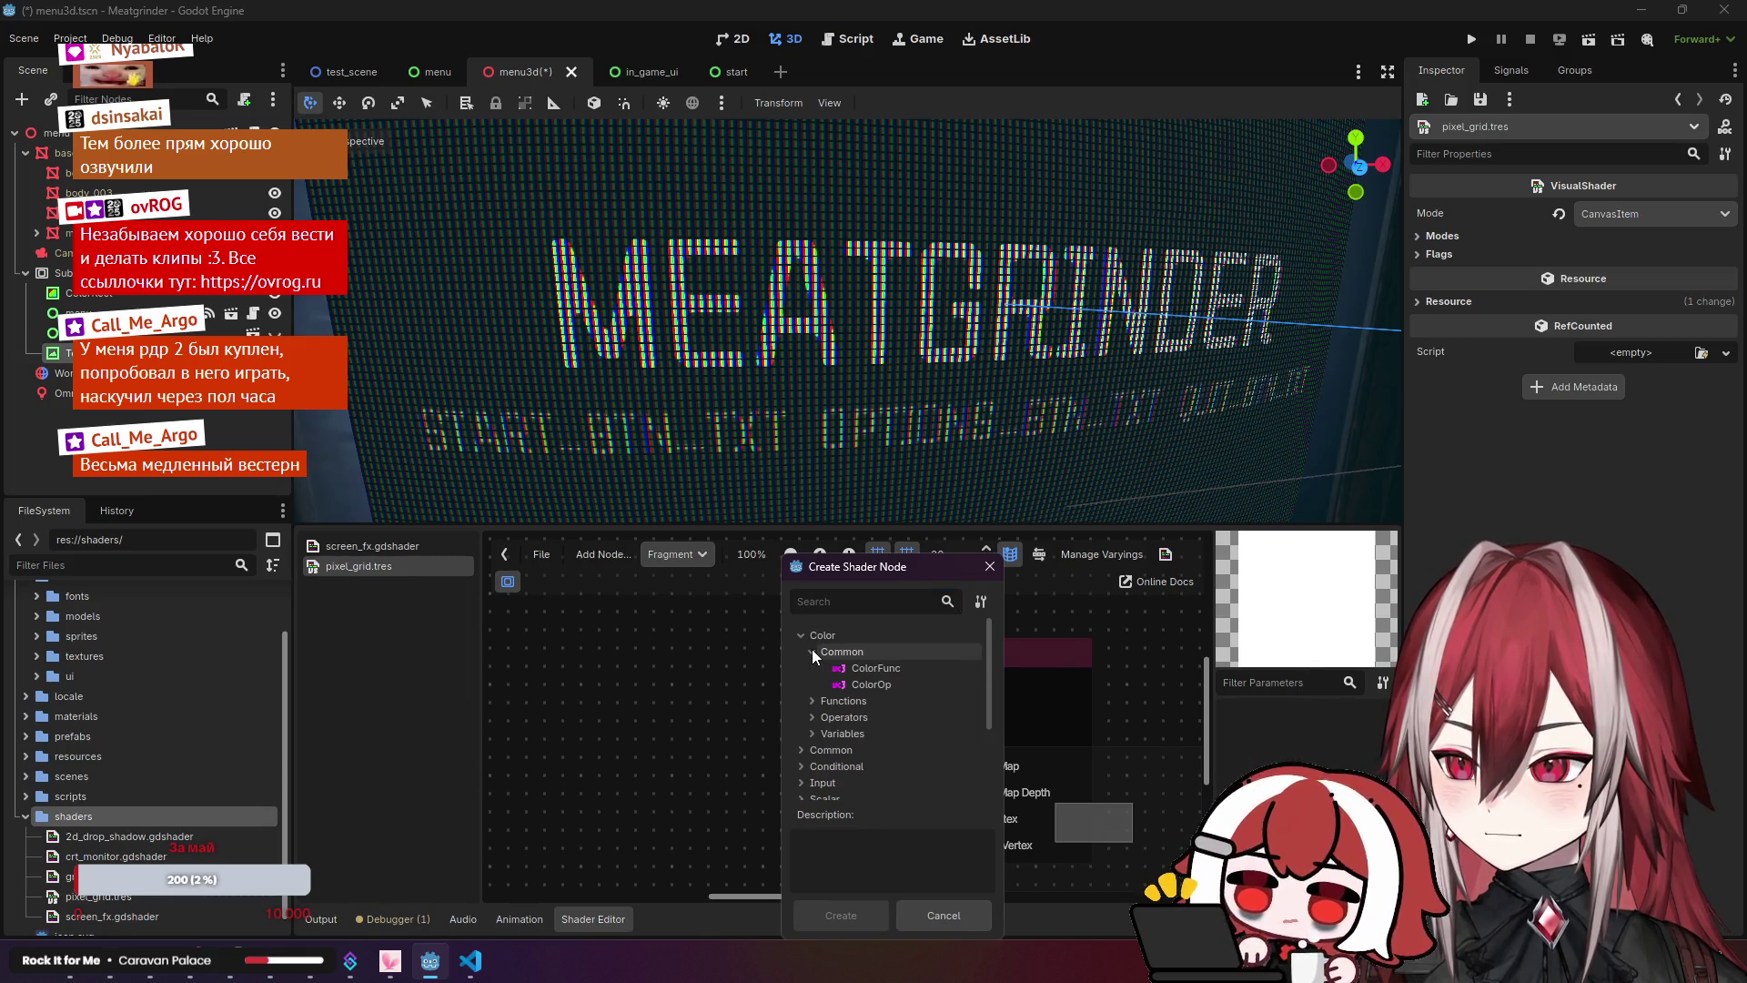
left_click(802, 636)
left_click(801, 682)
left_click(811, 701)
left_click(837, 718)
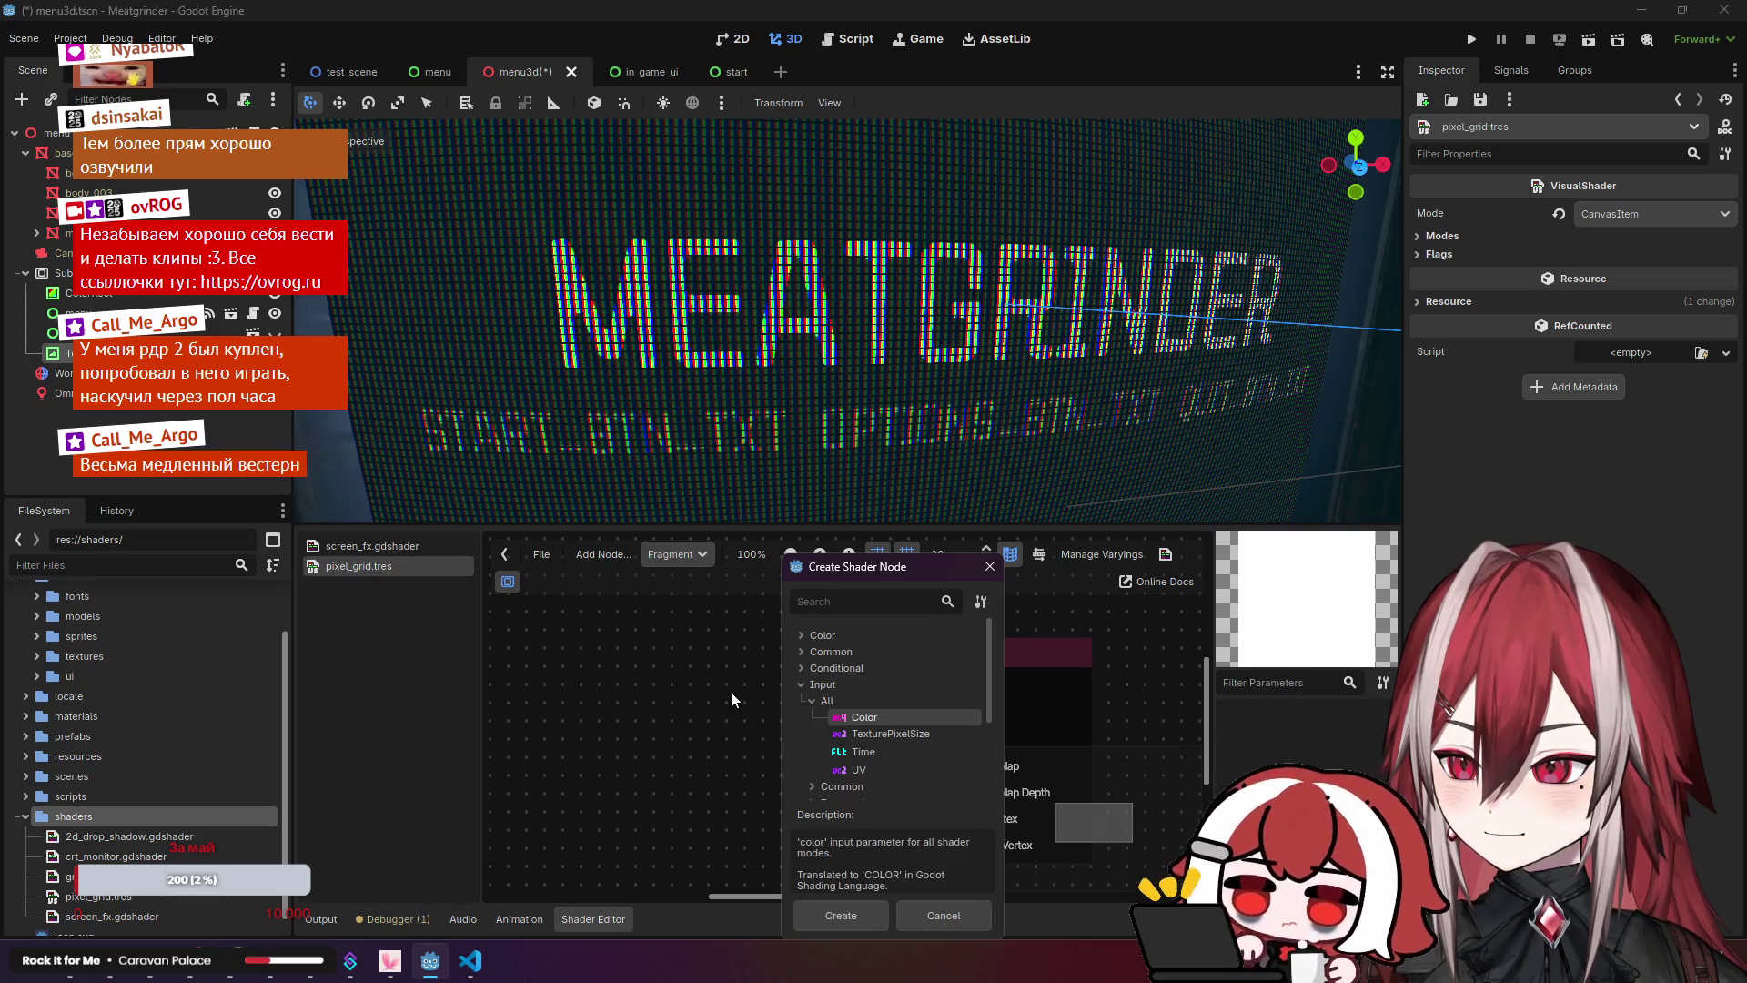
left_click(839, 915)
left_click_drag(728, 696, 945, 686)
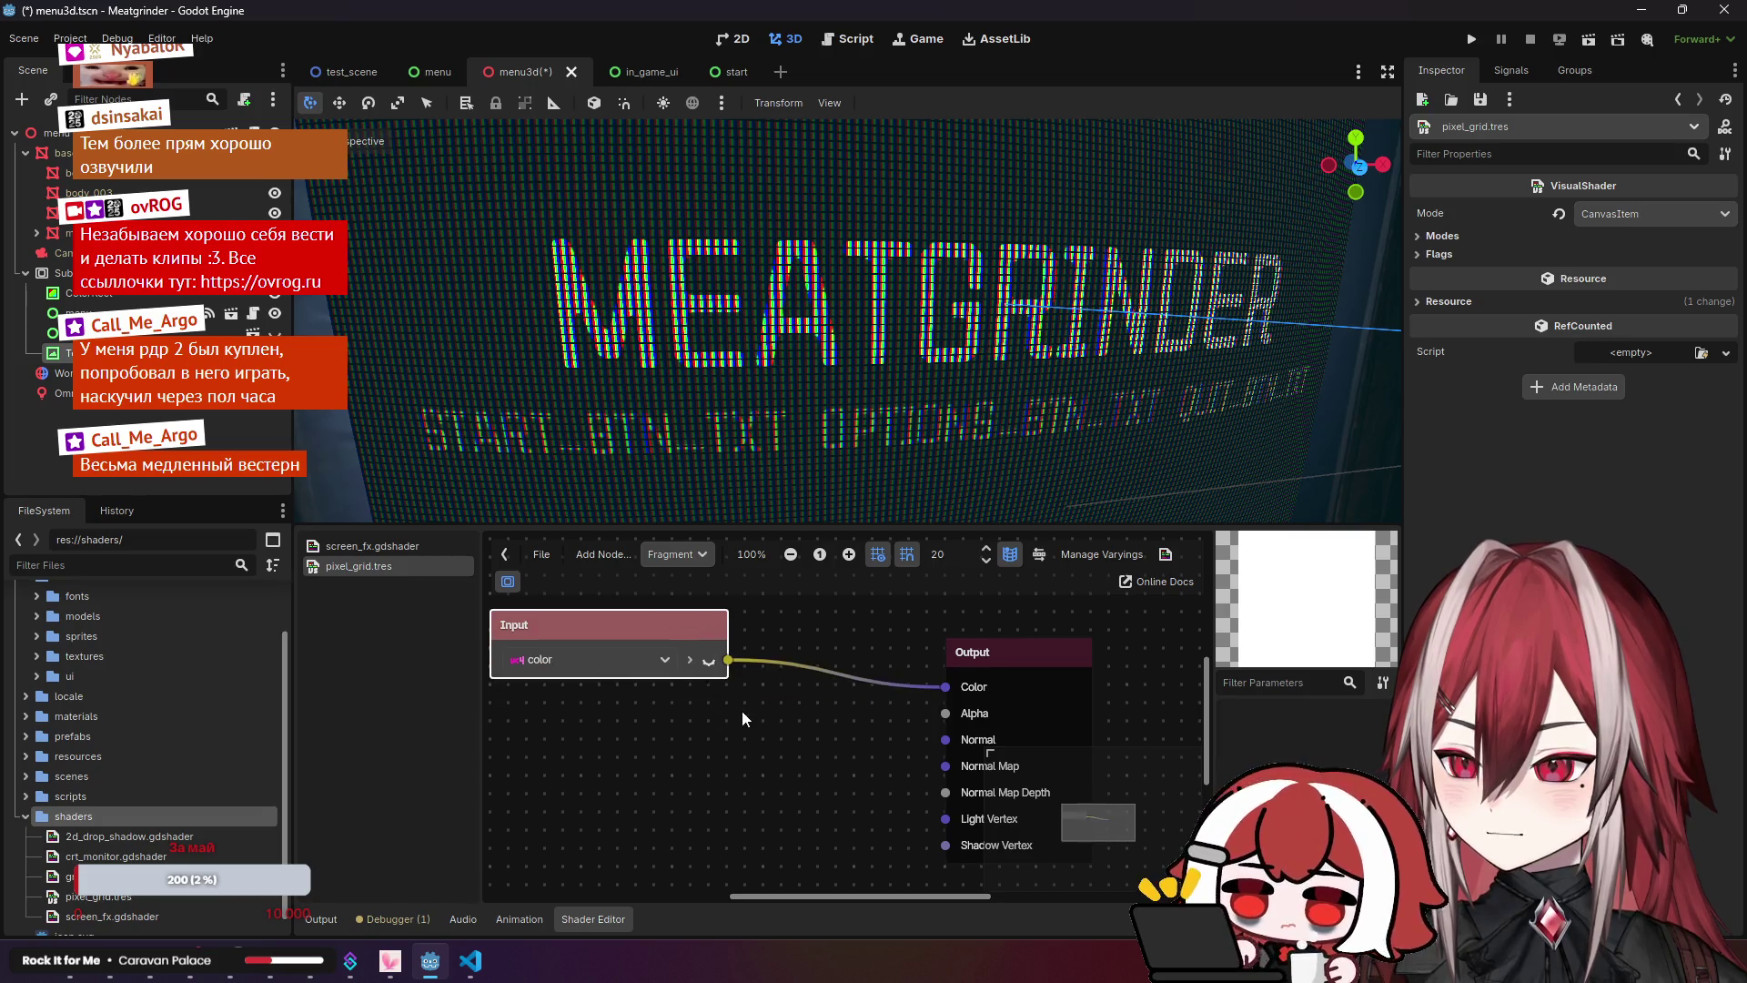
left_click(691, 636)
scroll(786, 717, "down", 1)
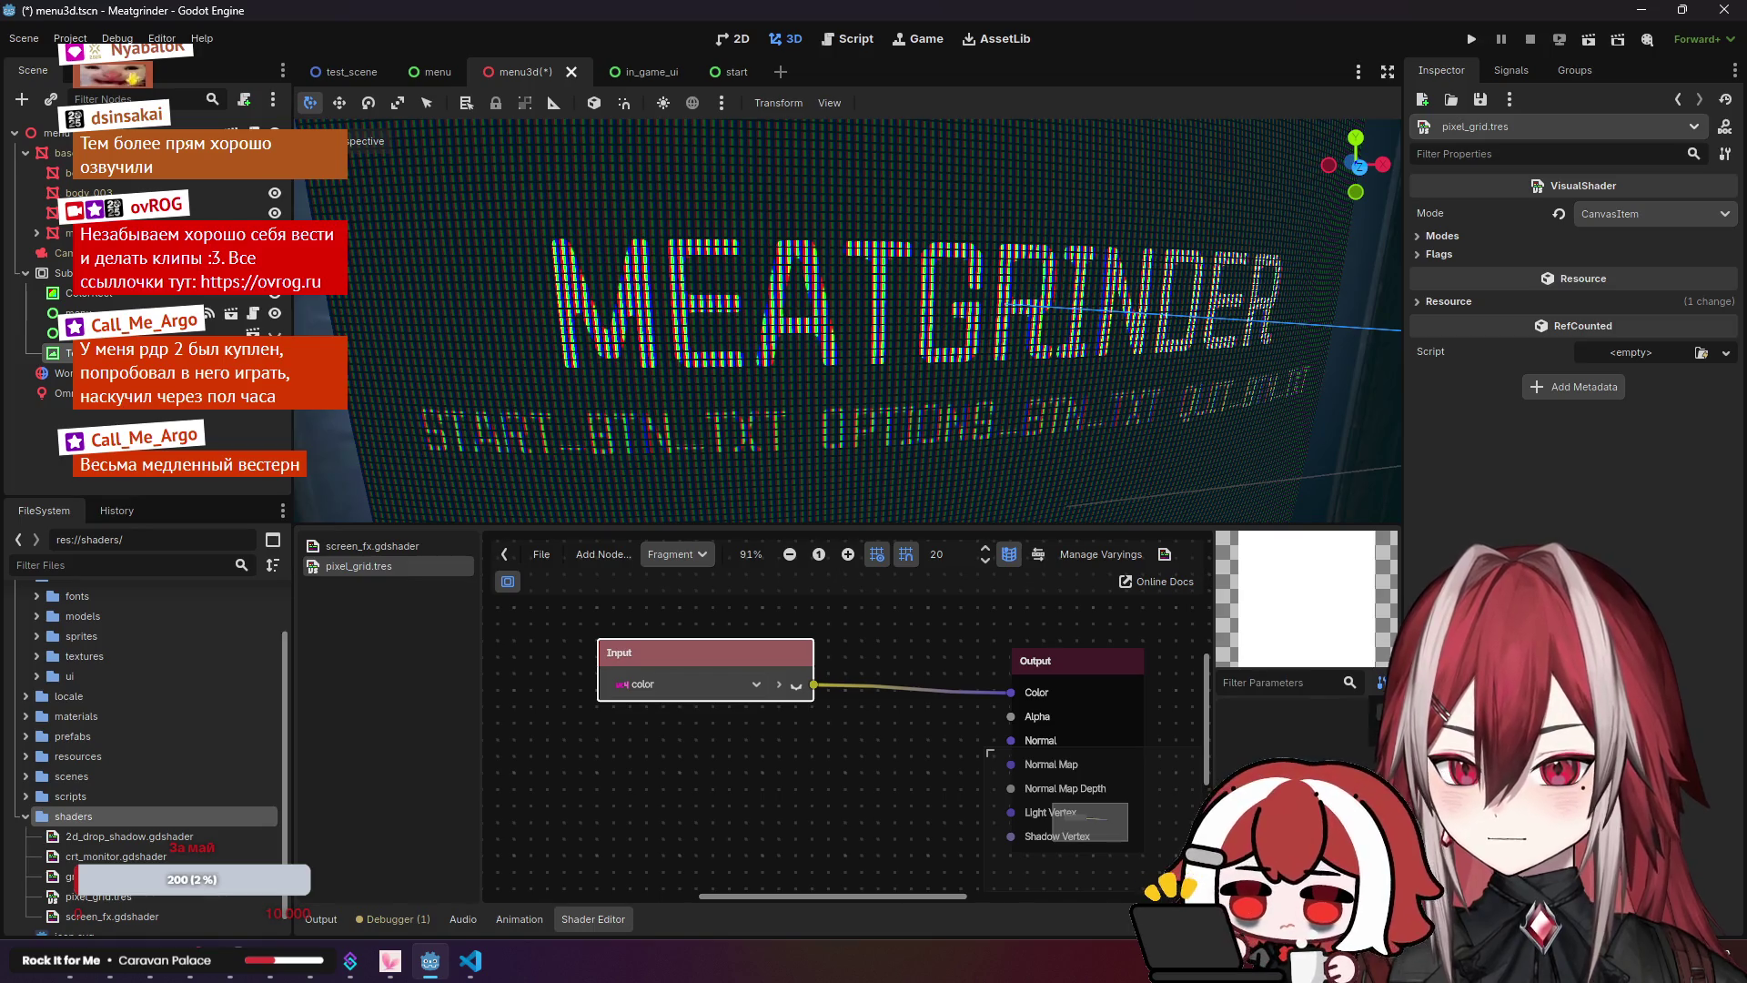
left_click(1287, 683)
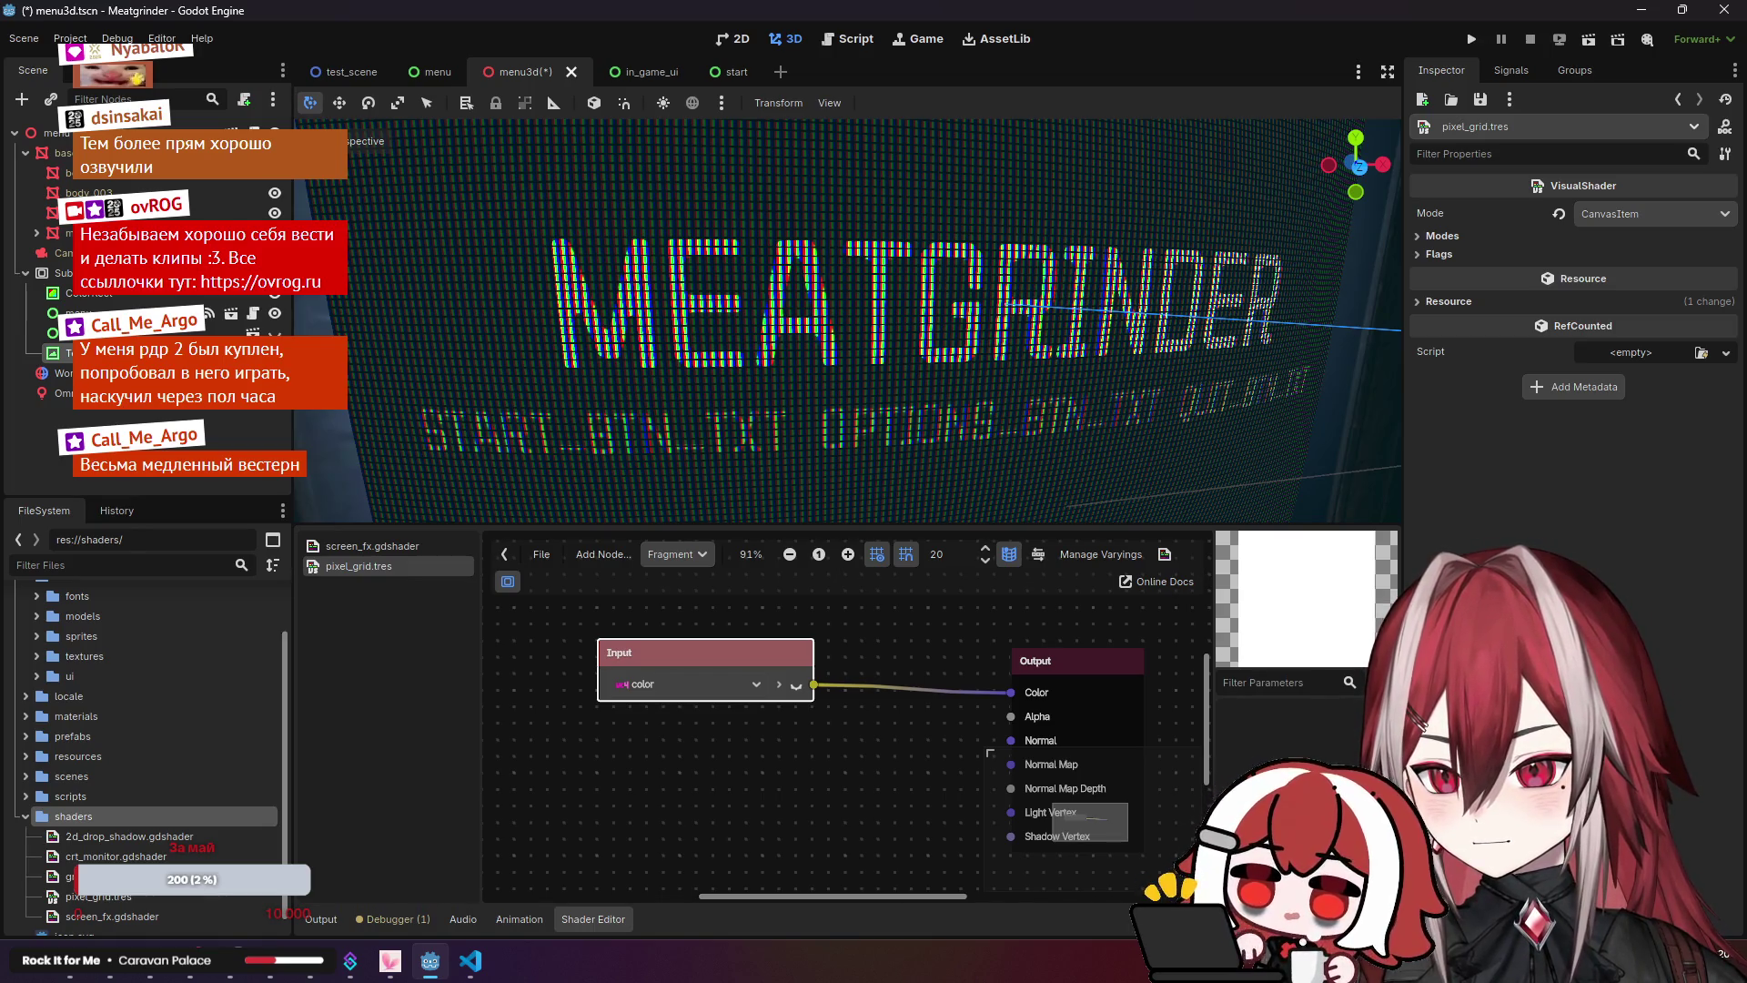
Step: Clear the Filter Parameters text, then open and cancel the Add Node dialog twice
type("jhk")
key("BackSpace")
key("BackSpace")
key("BackSpace")
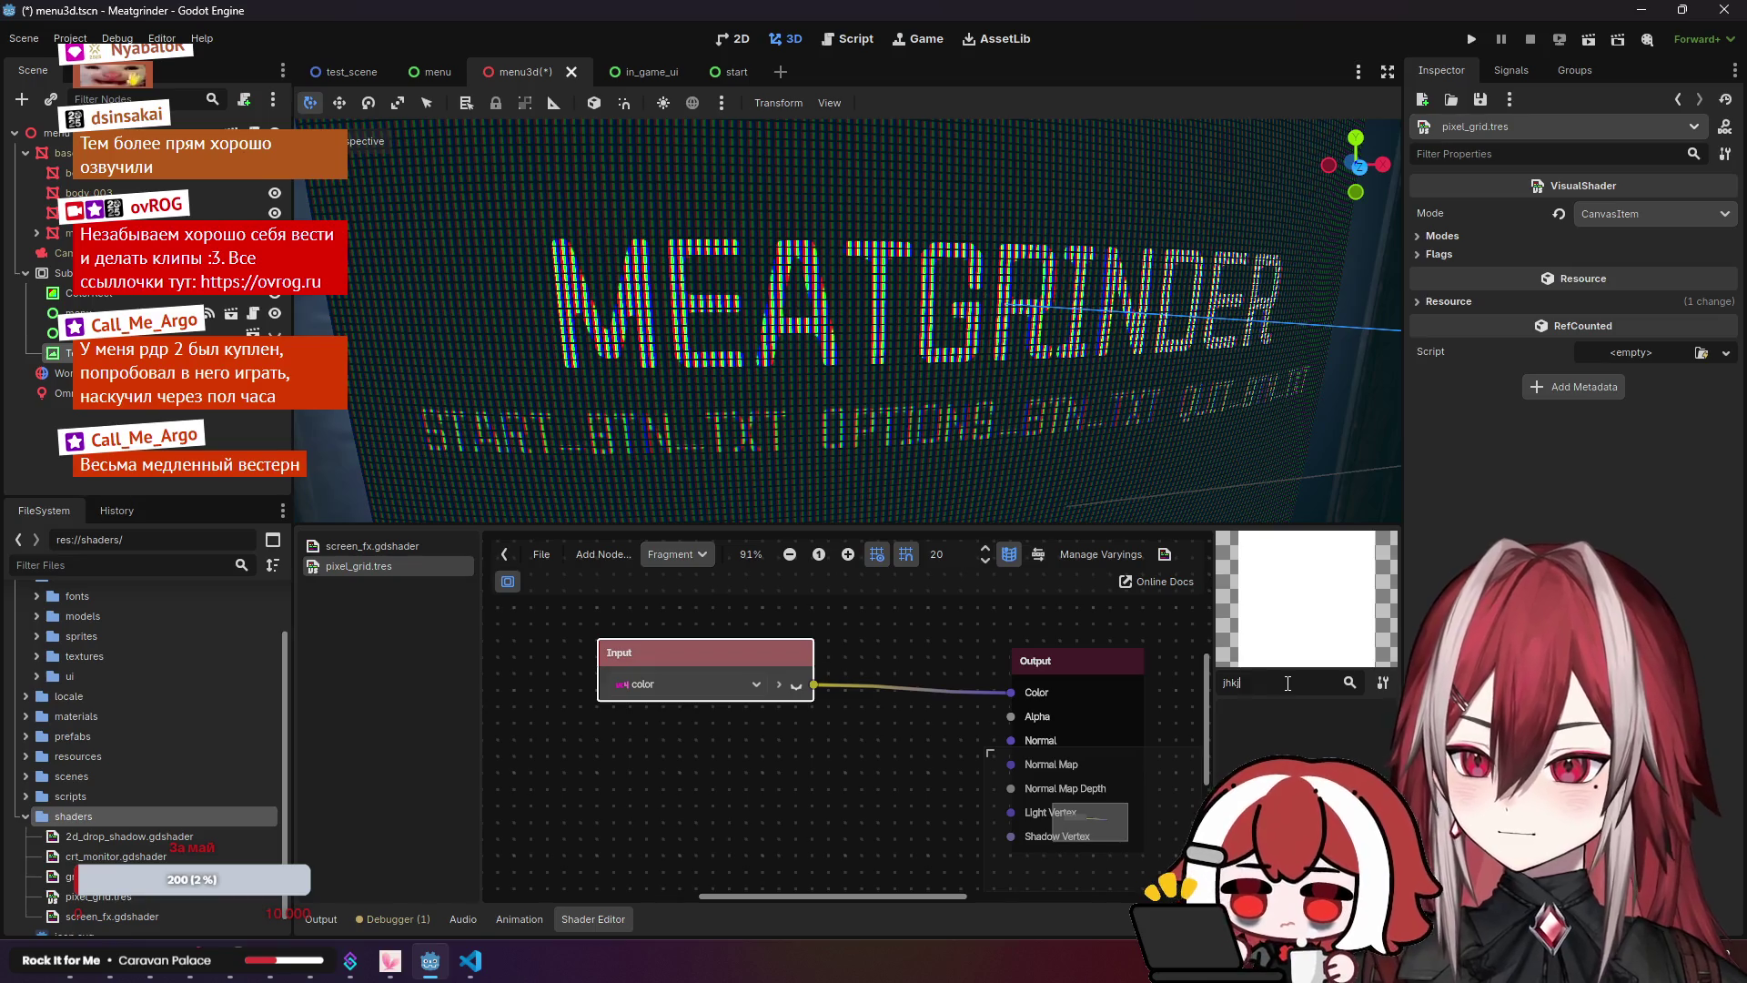
right_click(606, 711)
left_click(630, 728)
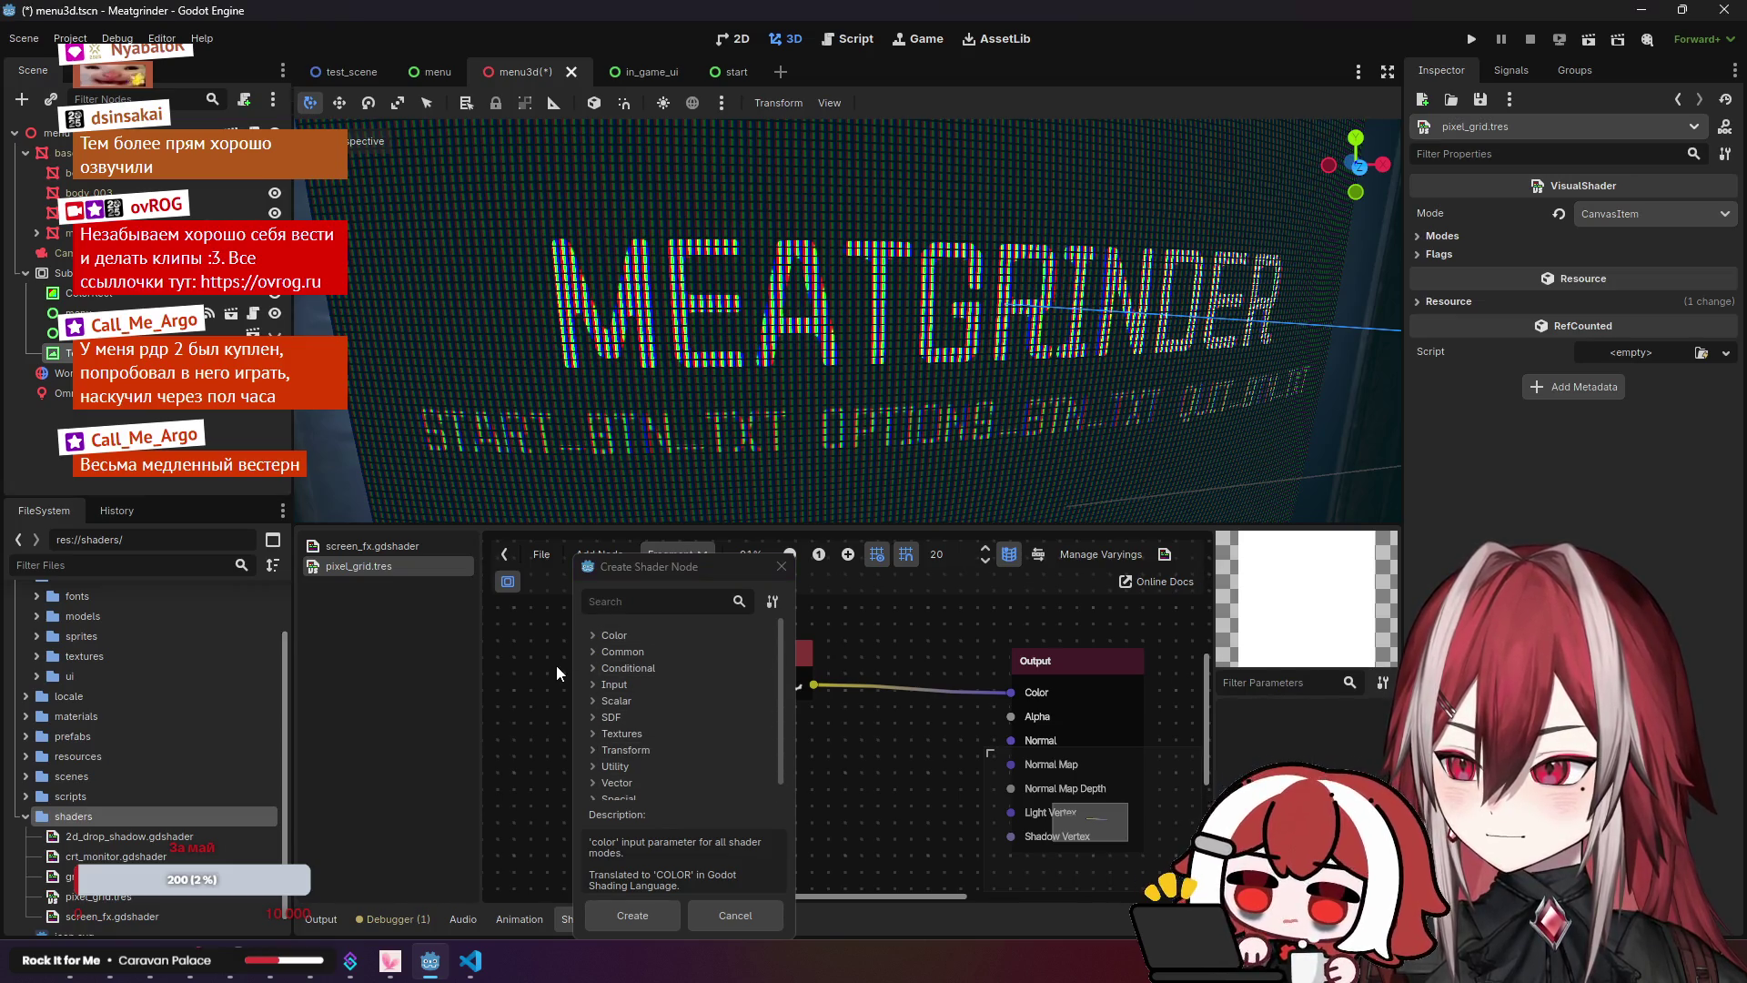
left_click(780, 565)
left_click(583, 554)
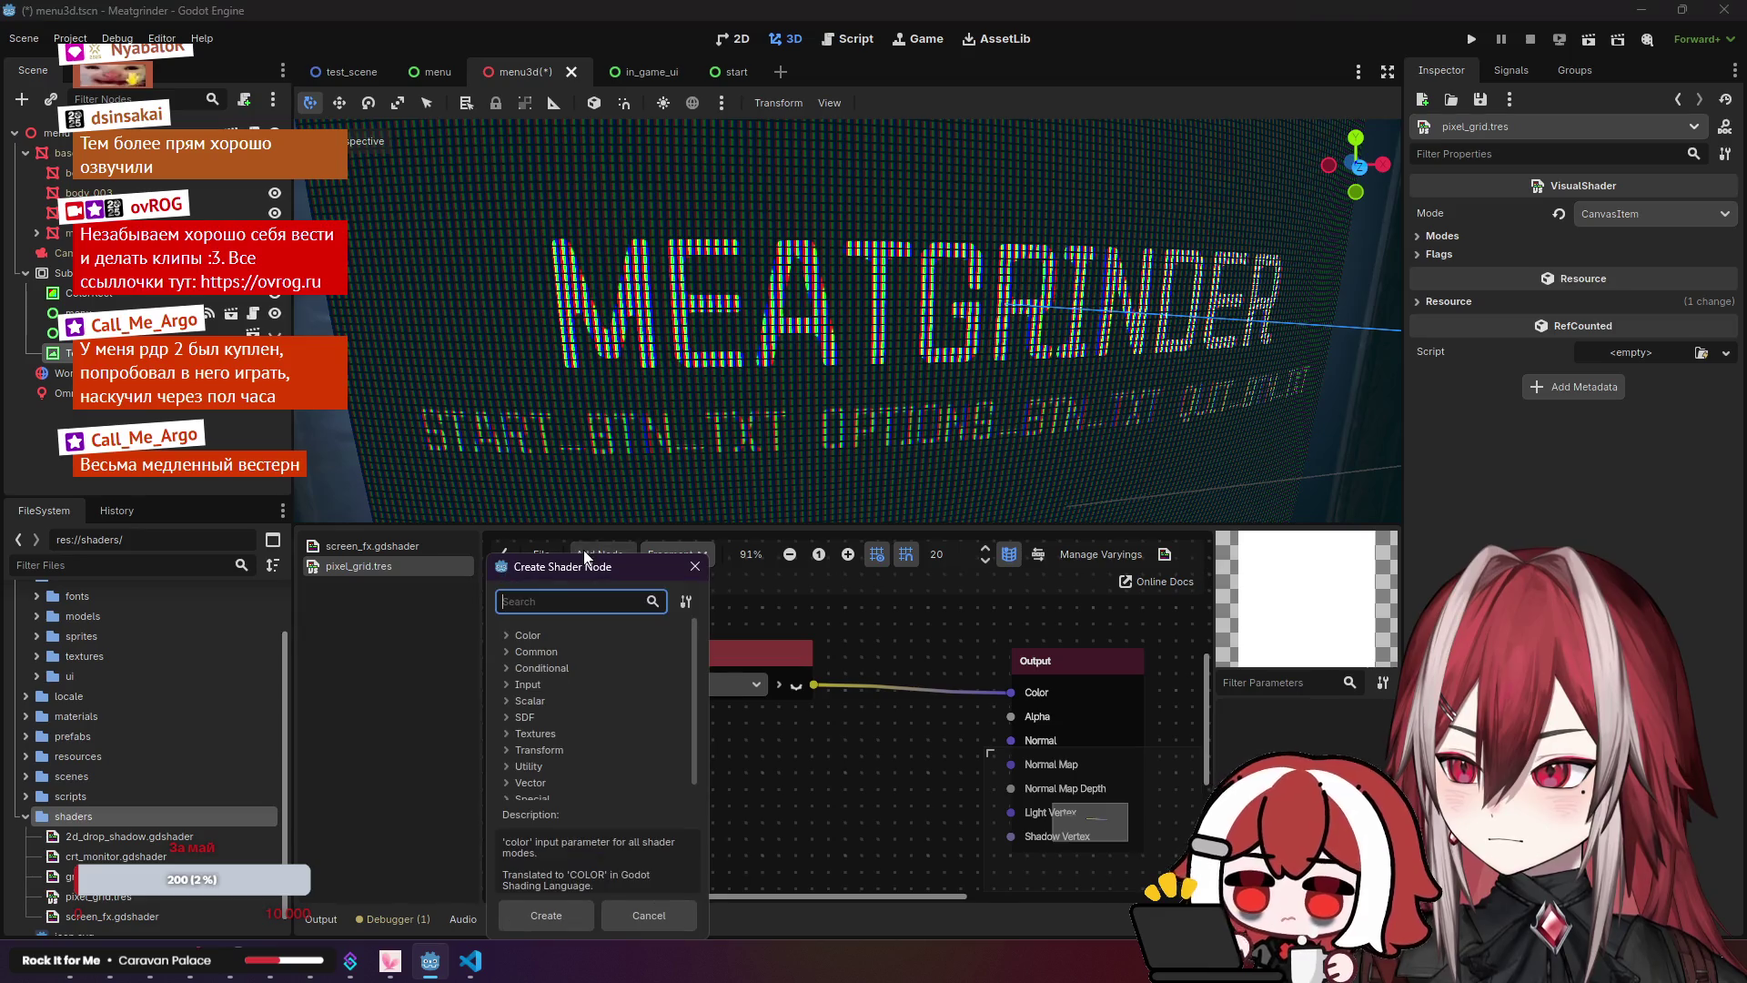
left_click(696, 564)
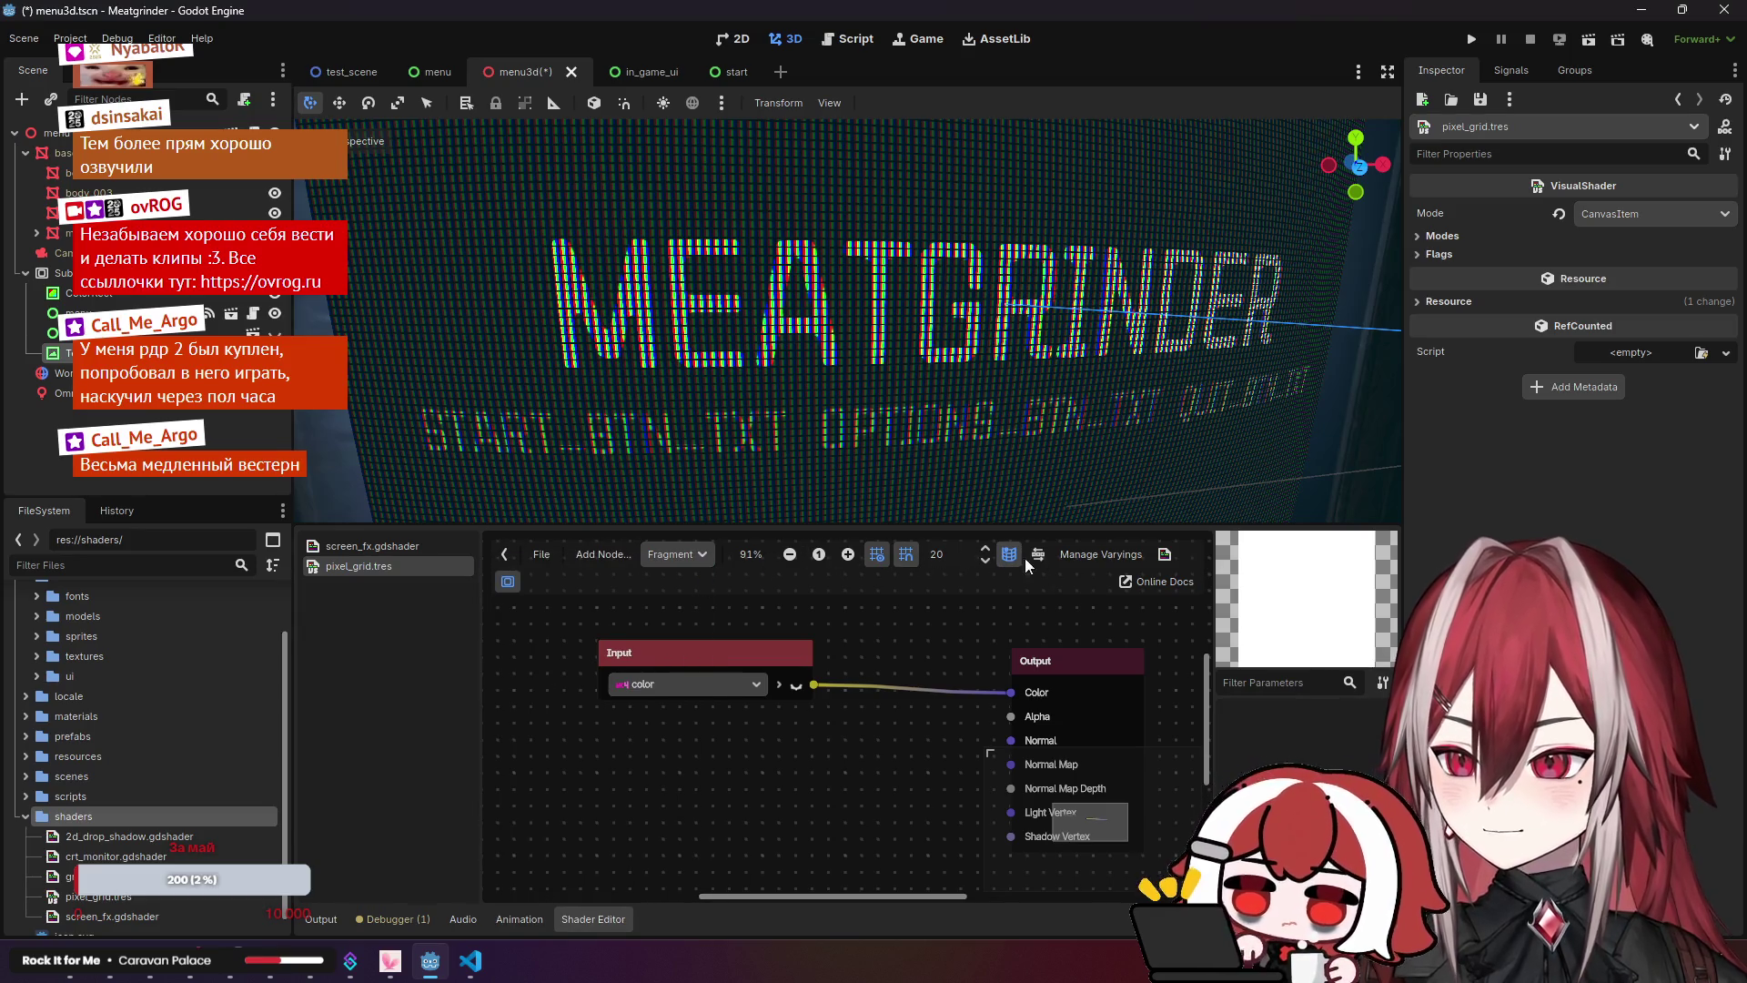
Step: Start a new varying via Manage Varyings > Add Varying and view its types
left_click(1098, 554)
left_click(1099, 586)
left_click(1103, 608)
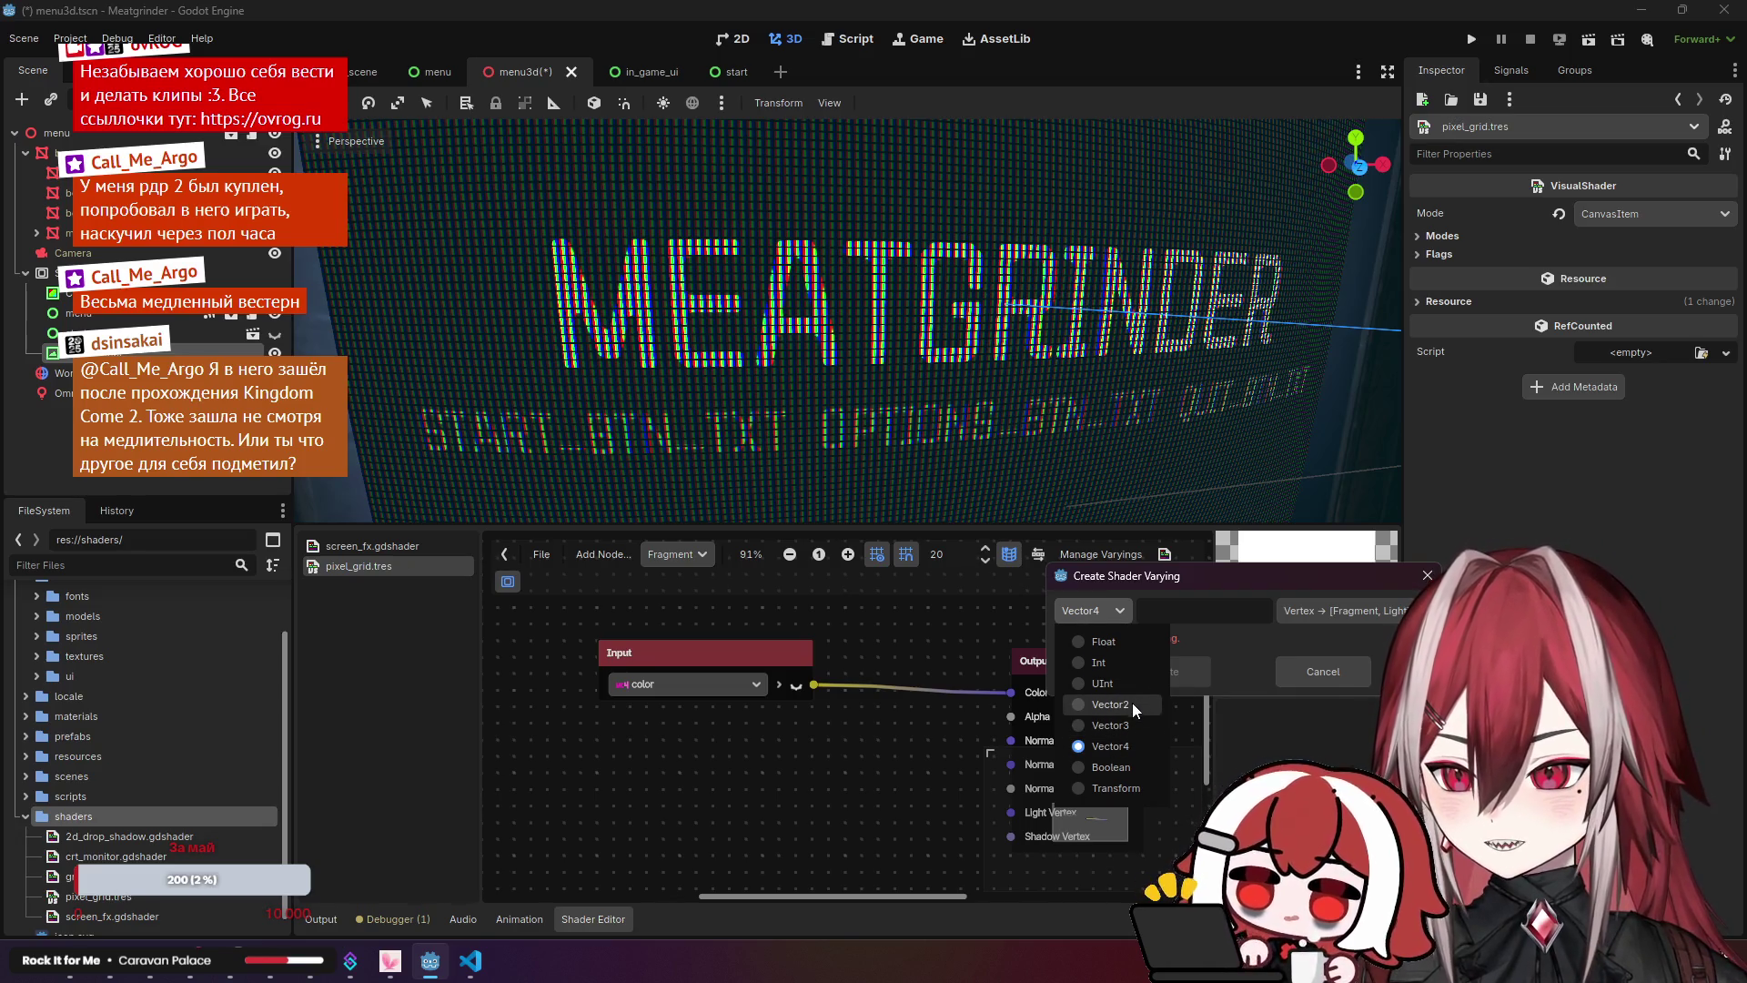
Step: Create a Vector4 varying named 'tex' with mode Fragment → Light
left_click(1125, 744)
left_click(1347, 612)
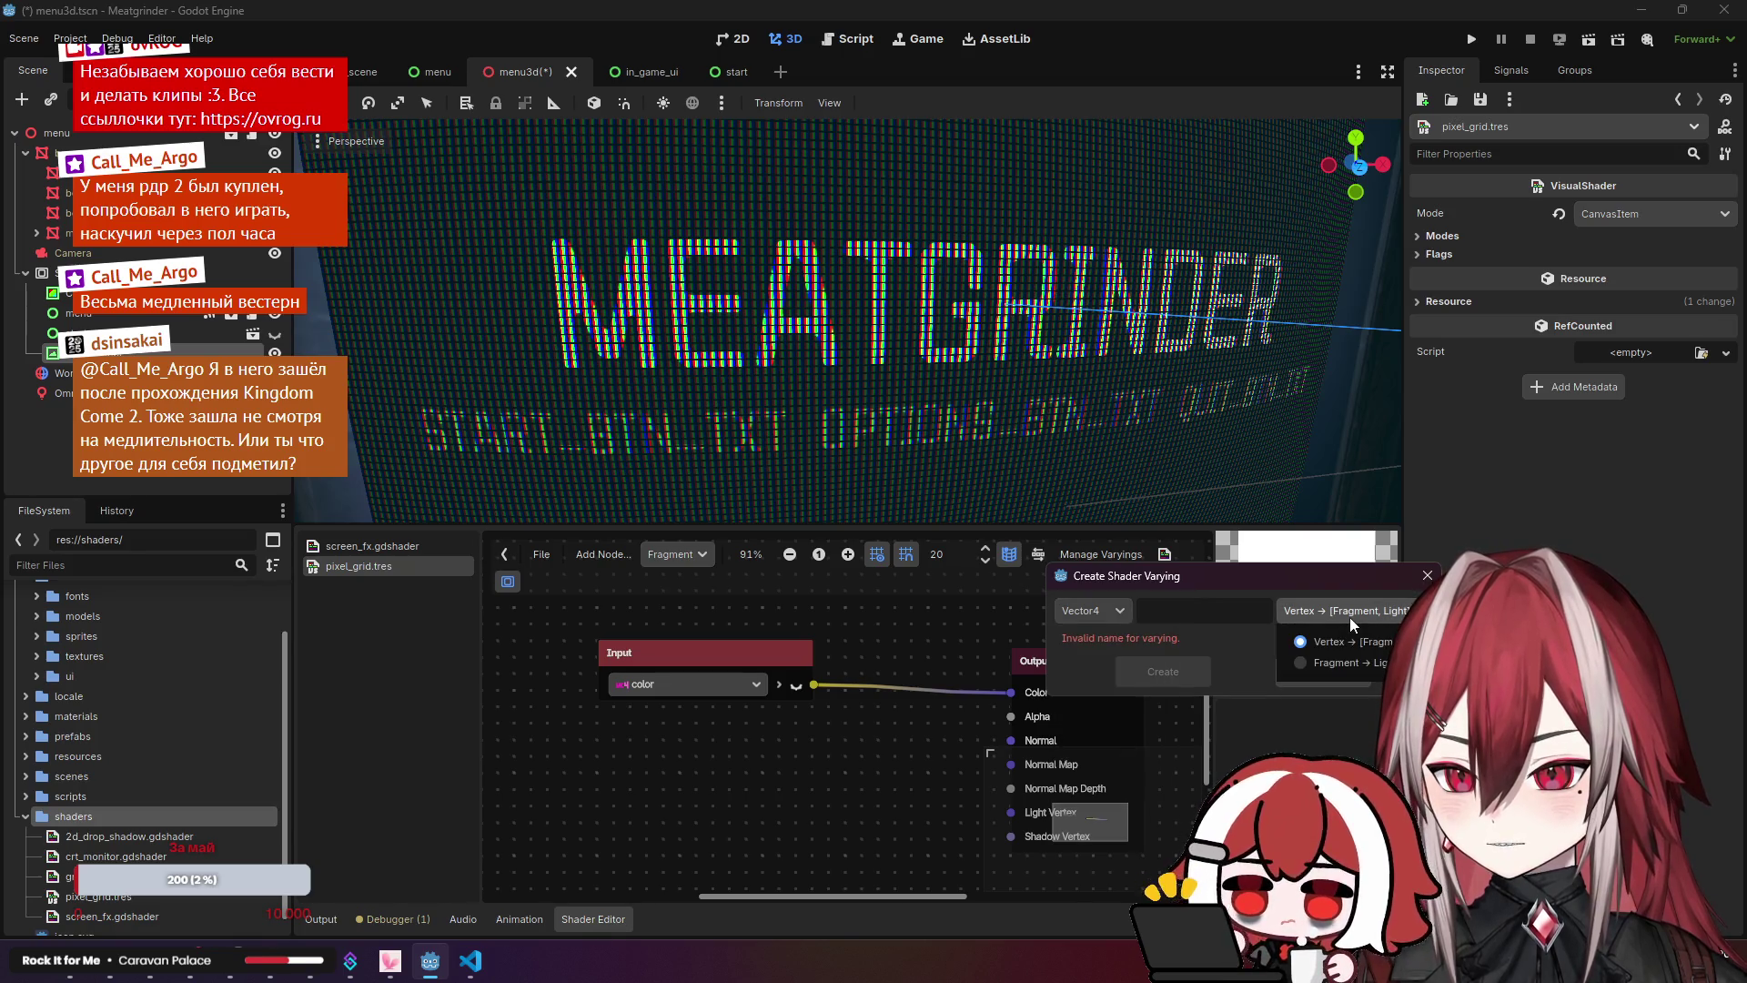
left_click(1328, 664)
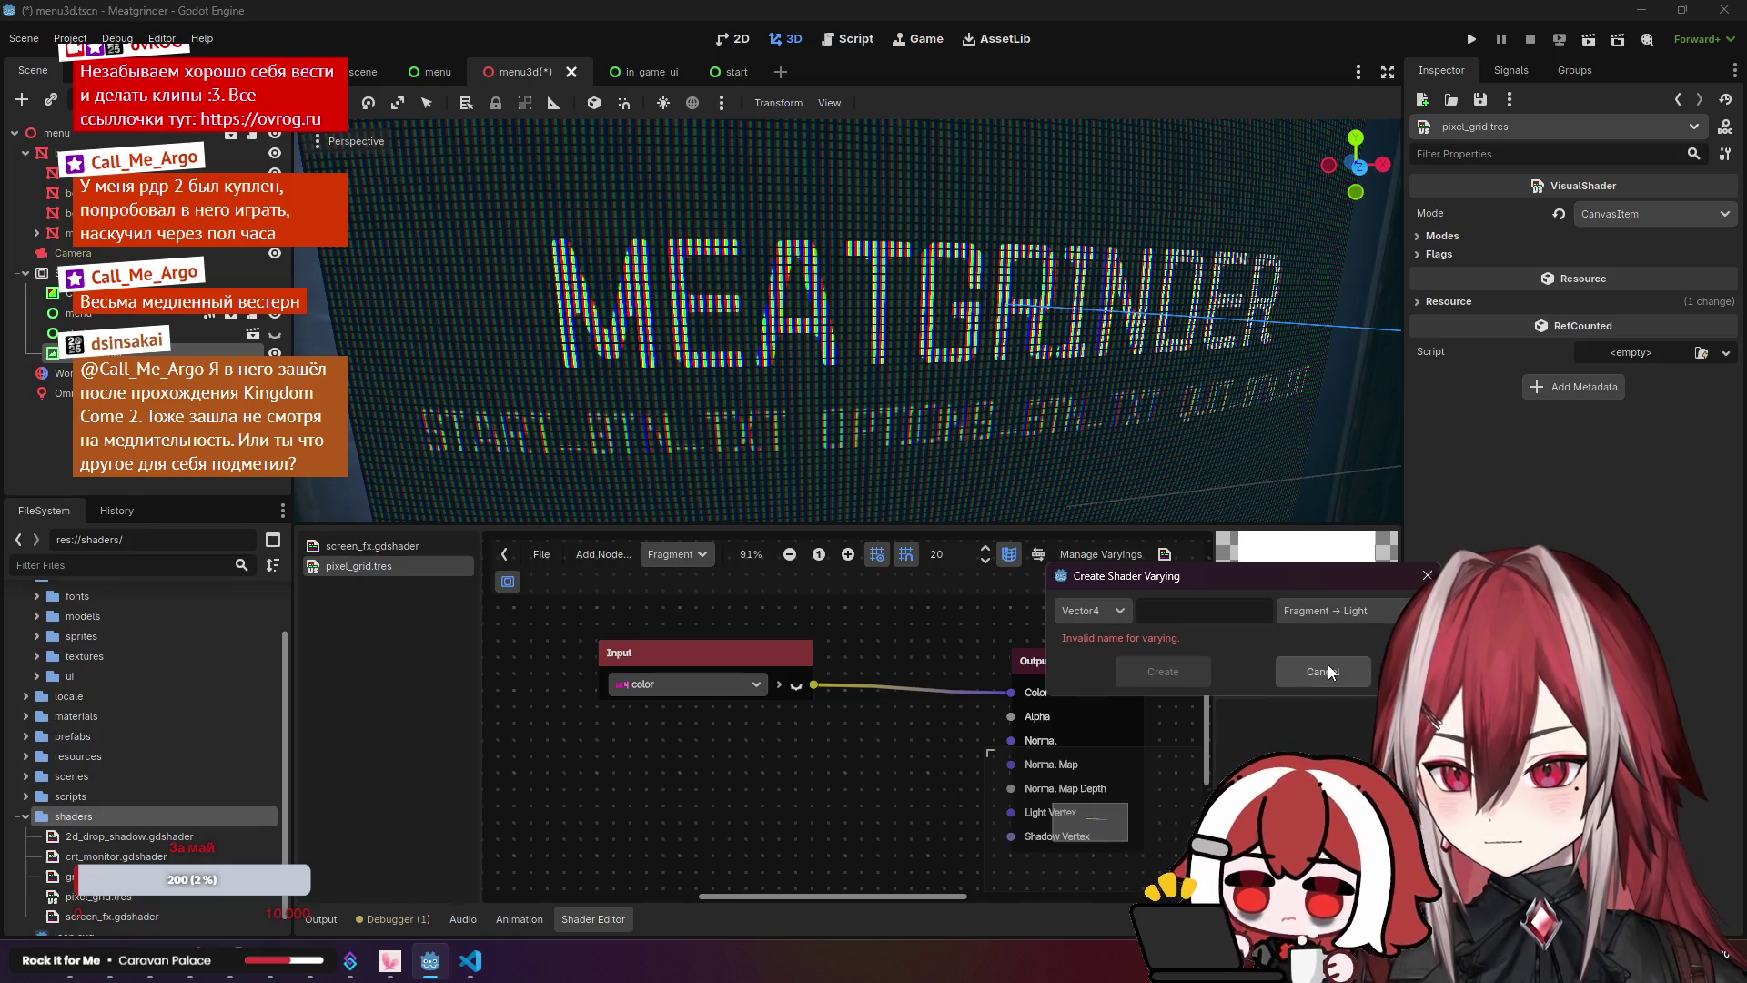
left_click(1223, 617)
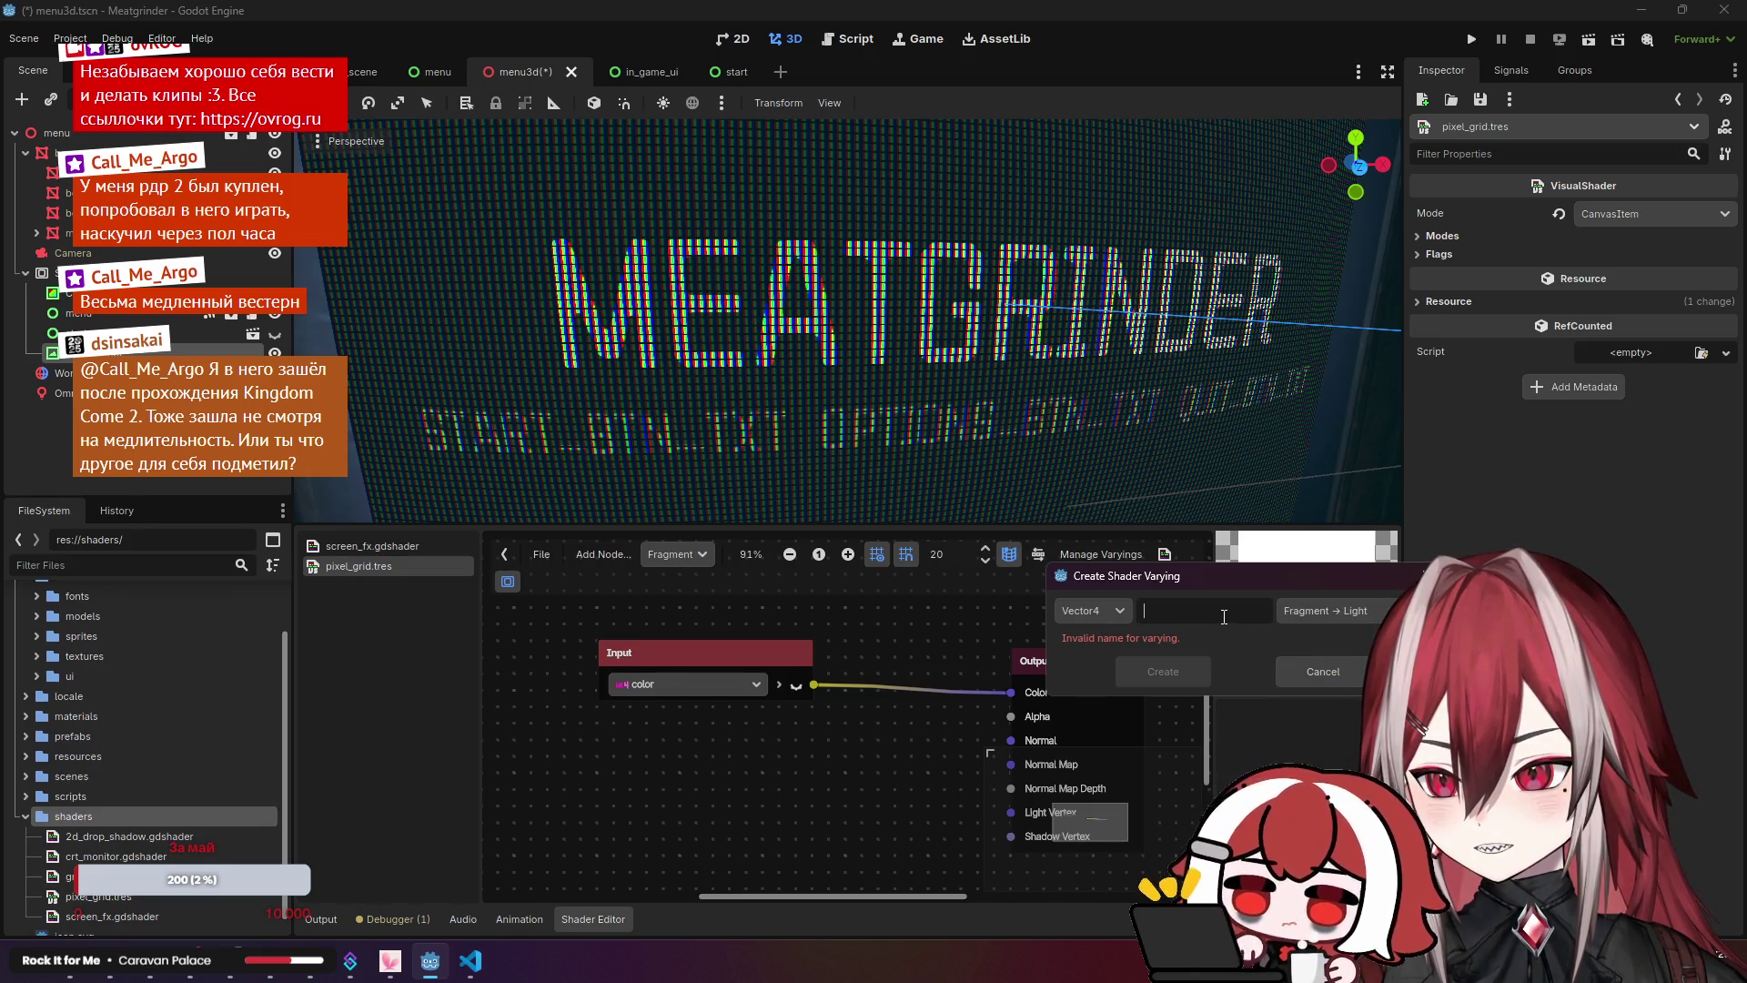
type("dsdxf")
key("BackSpace")
key("BackSpace")
key("BackSpace")
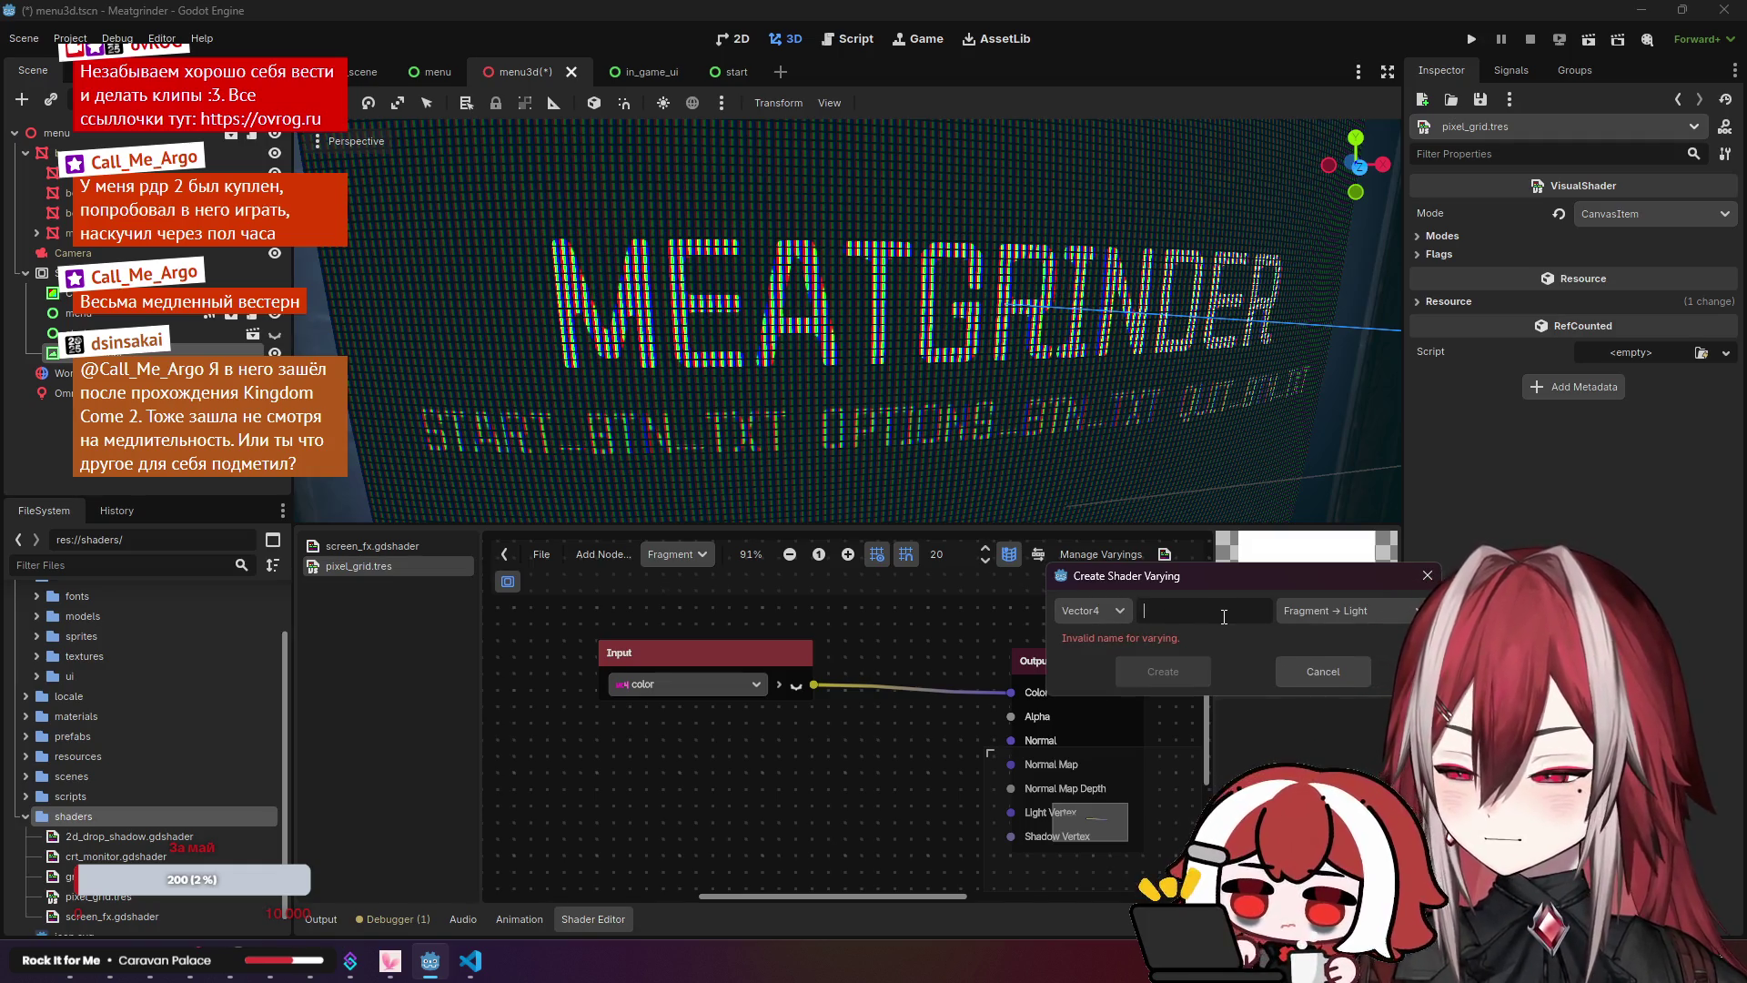
type("tex")
left_click(1131, 648)
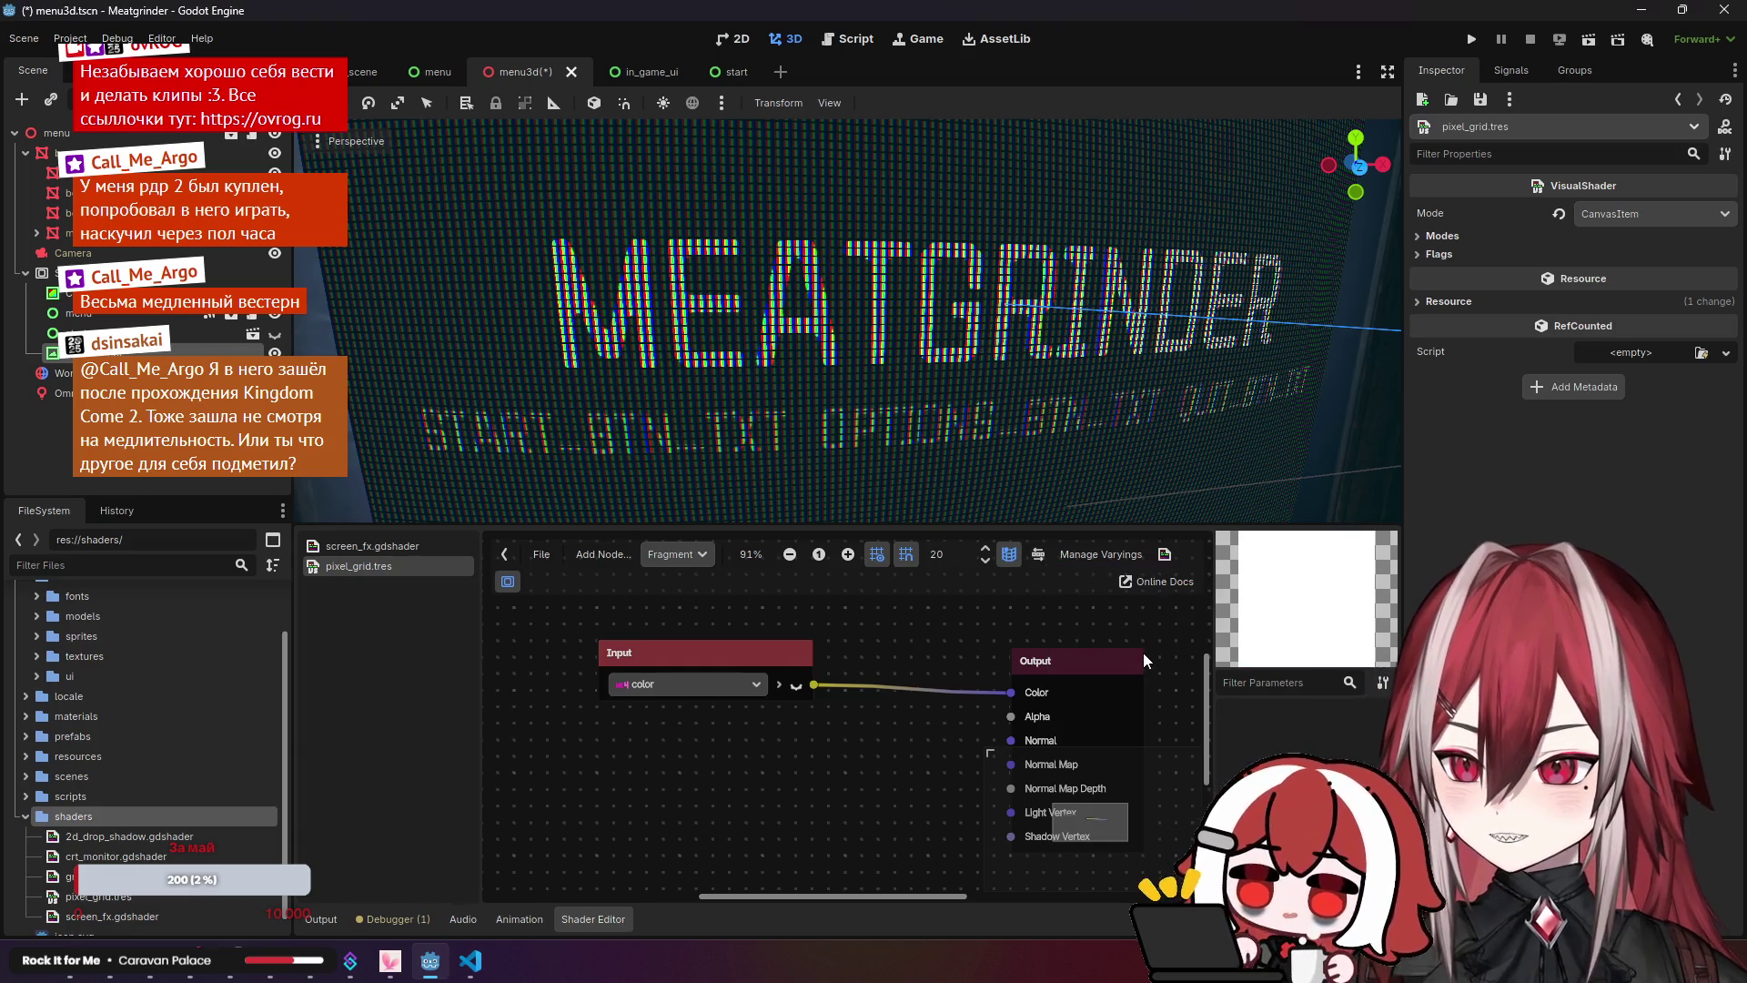
Step: Remove the 'tex' varying and close the node creation dialog
left_click(1088, 566)
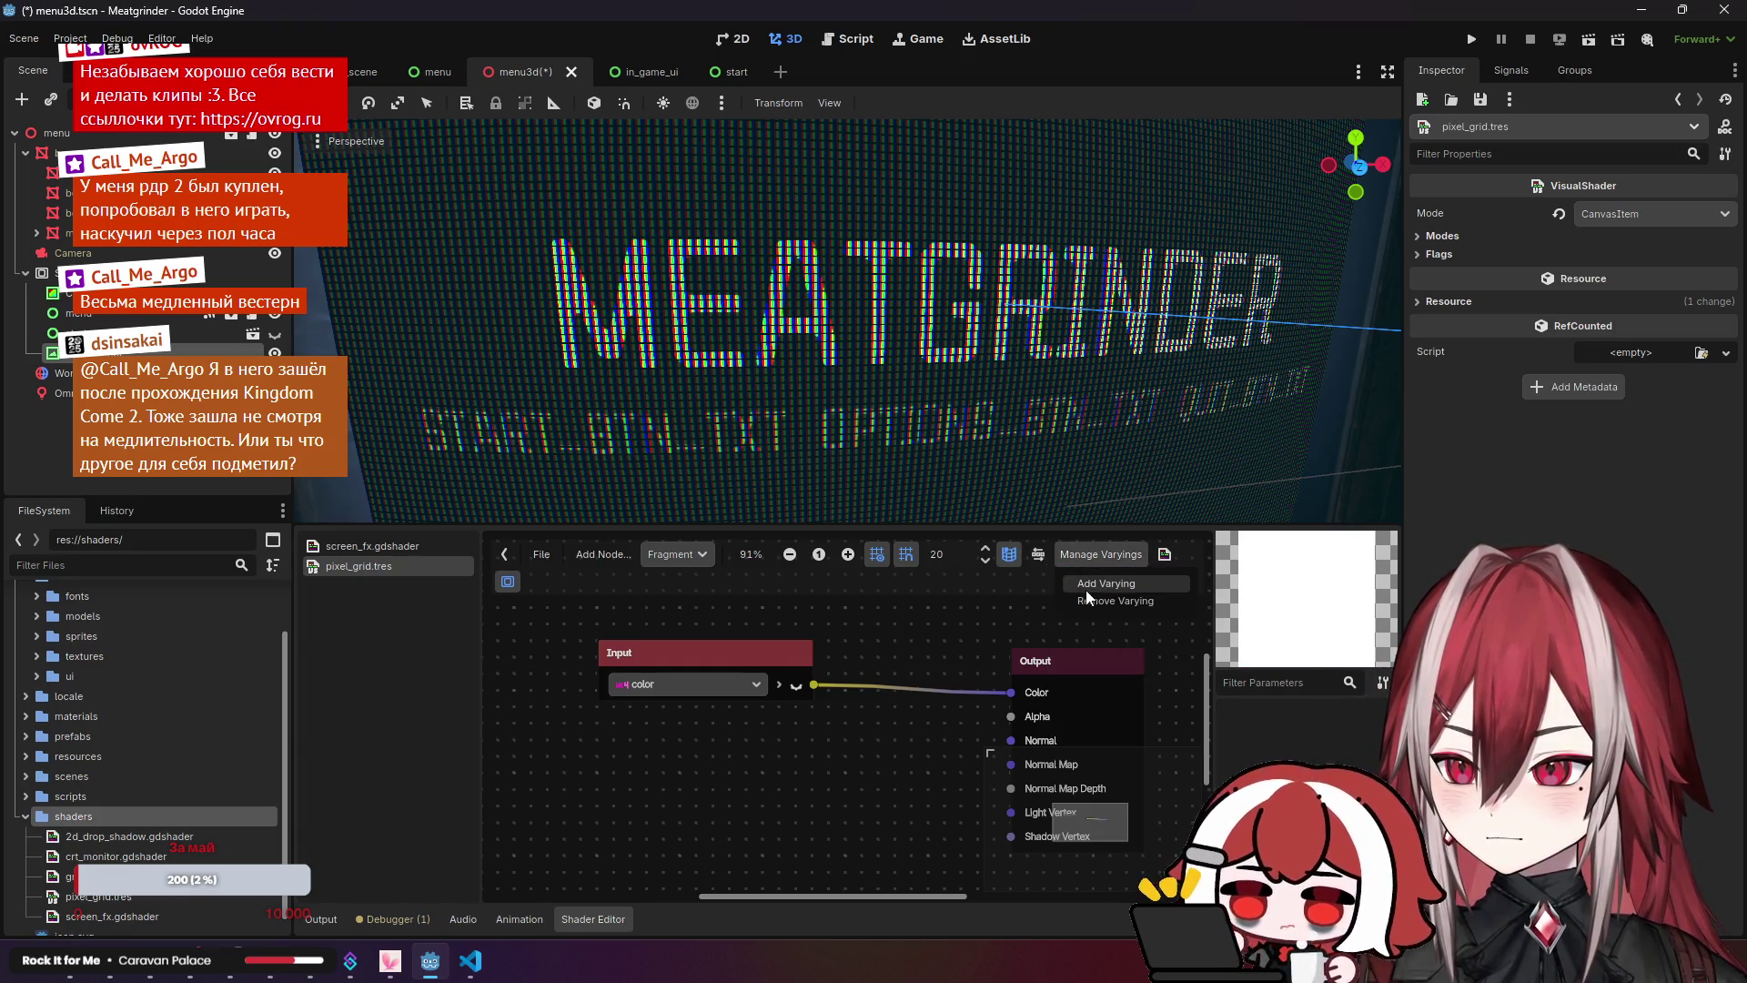
left_click(1090, 600)
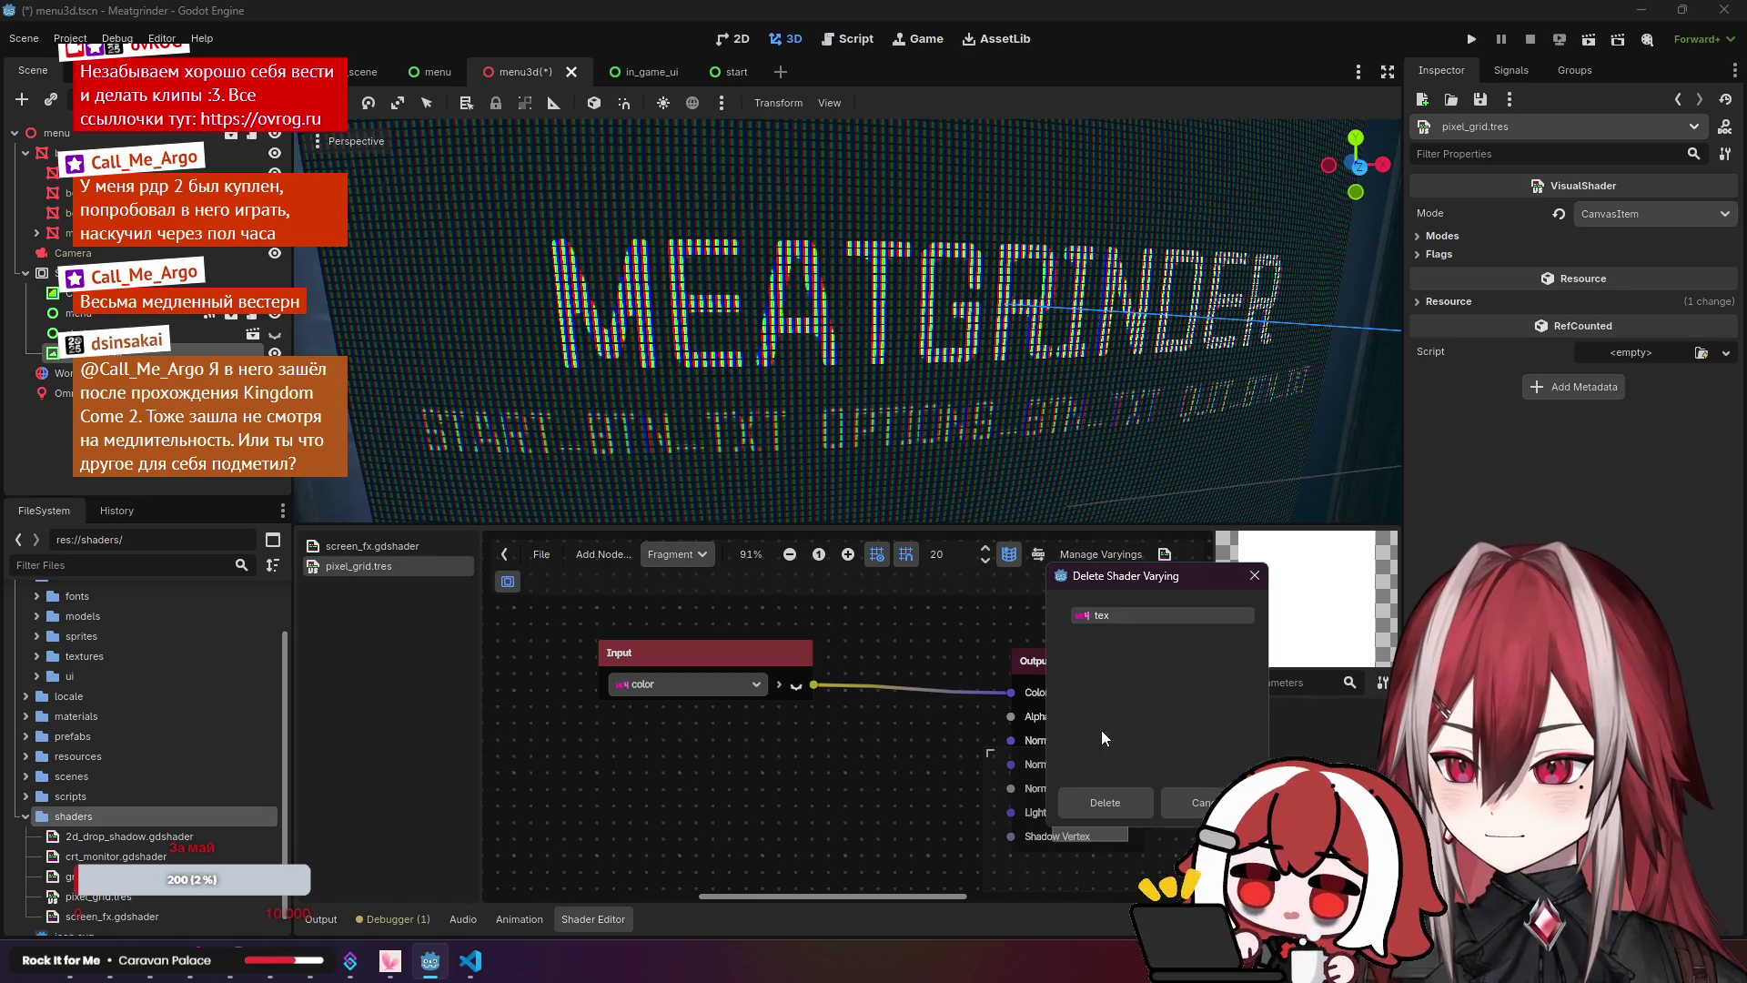
left_click(1096, 804)
scroll(928, 644, "left", 2)
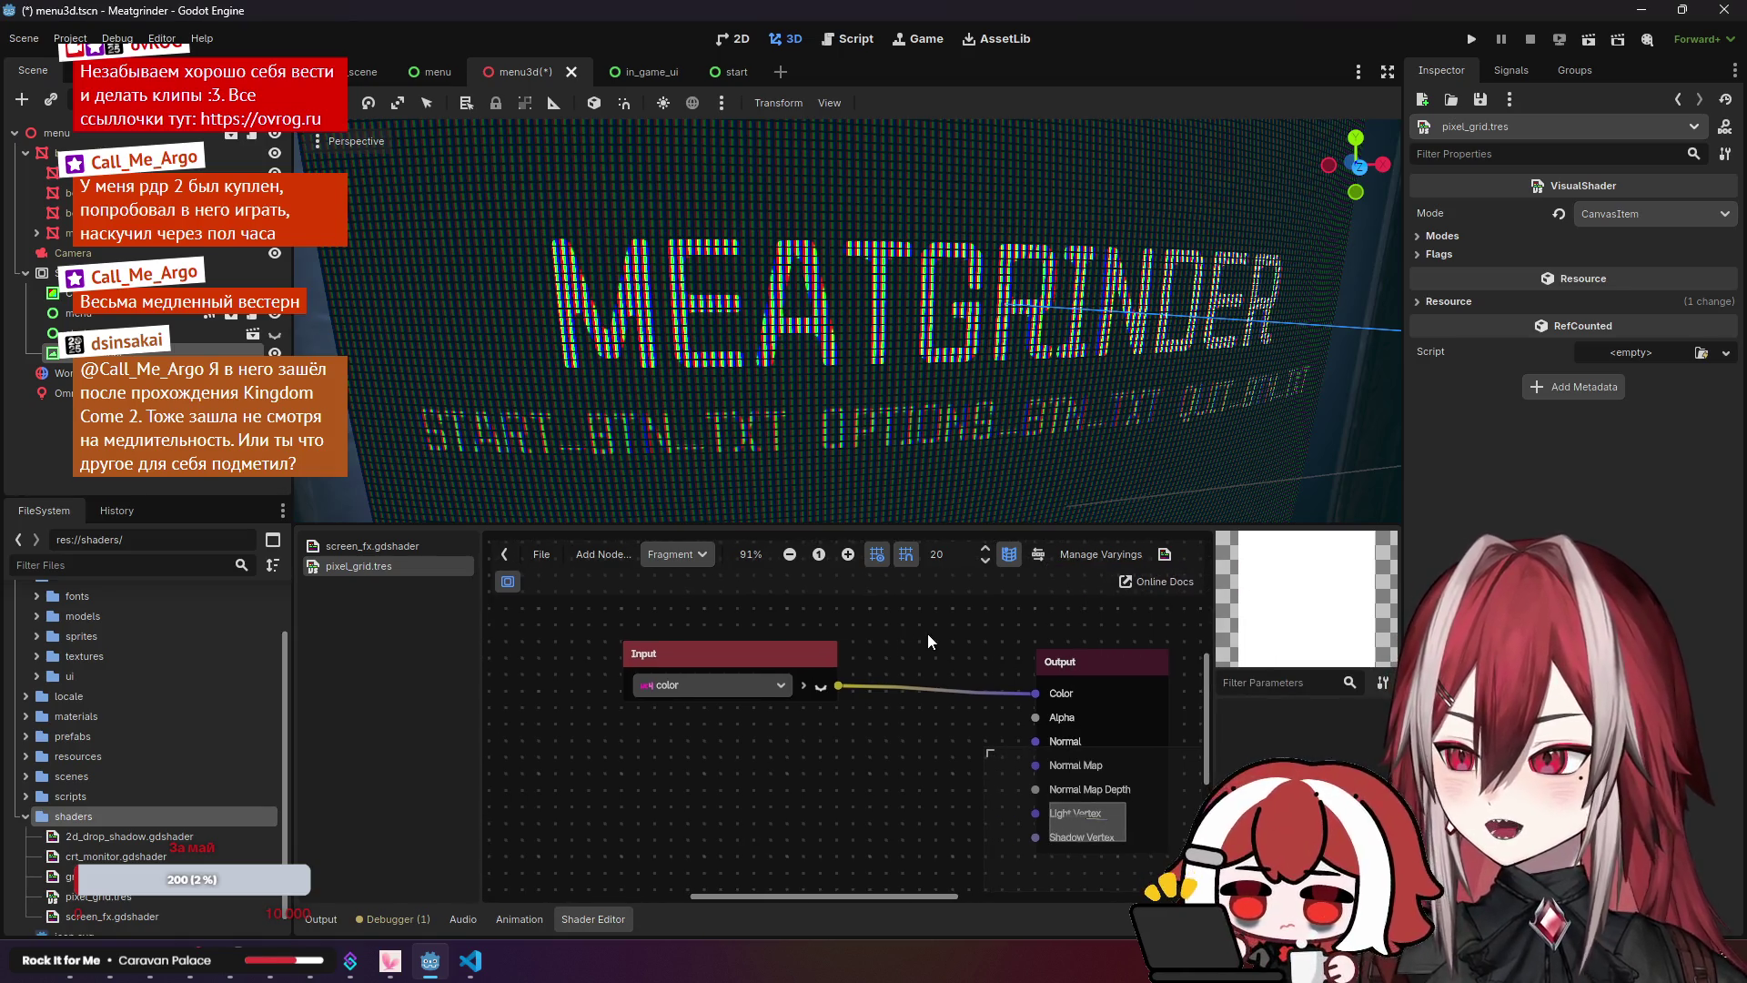
scroll(696, 796, "left", 2)
left_click(527, 724)
left_click(798, 566)
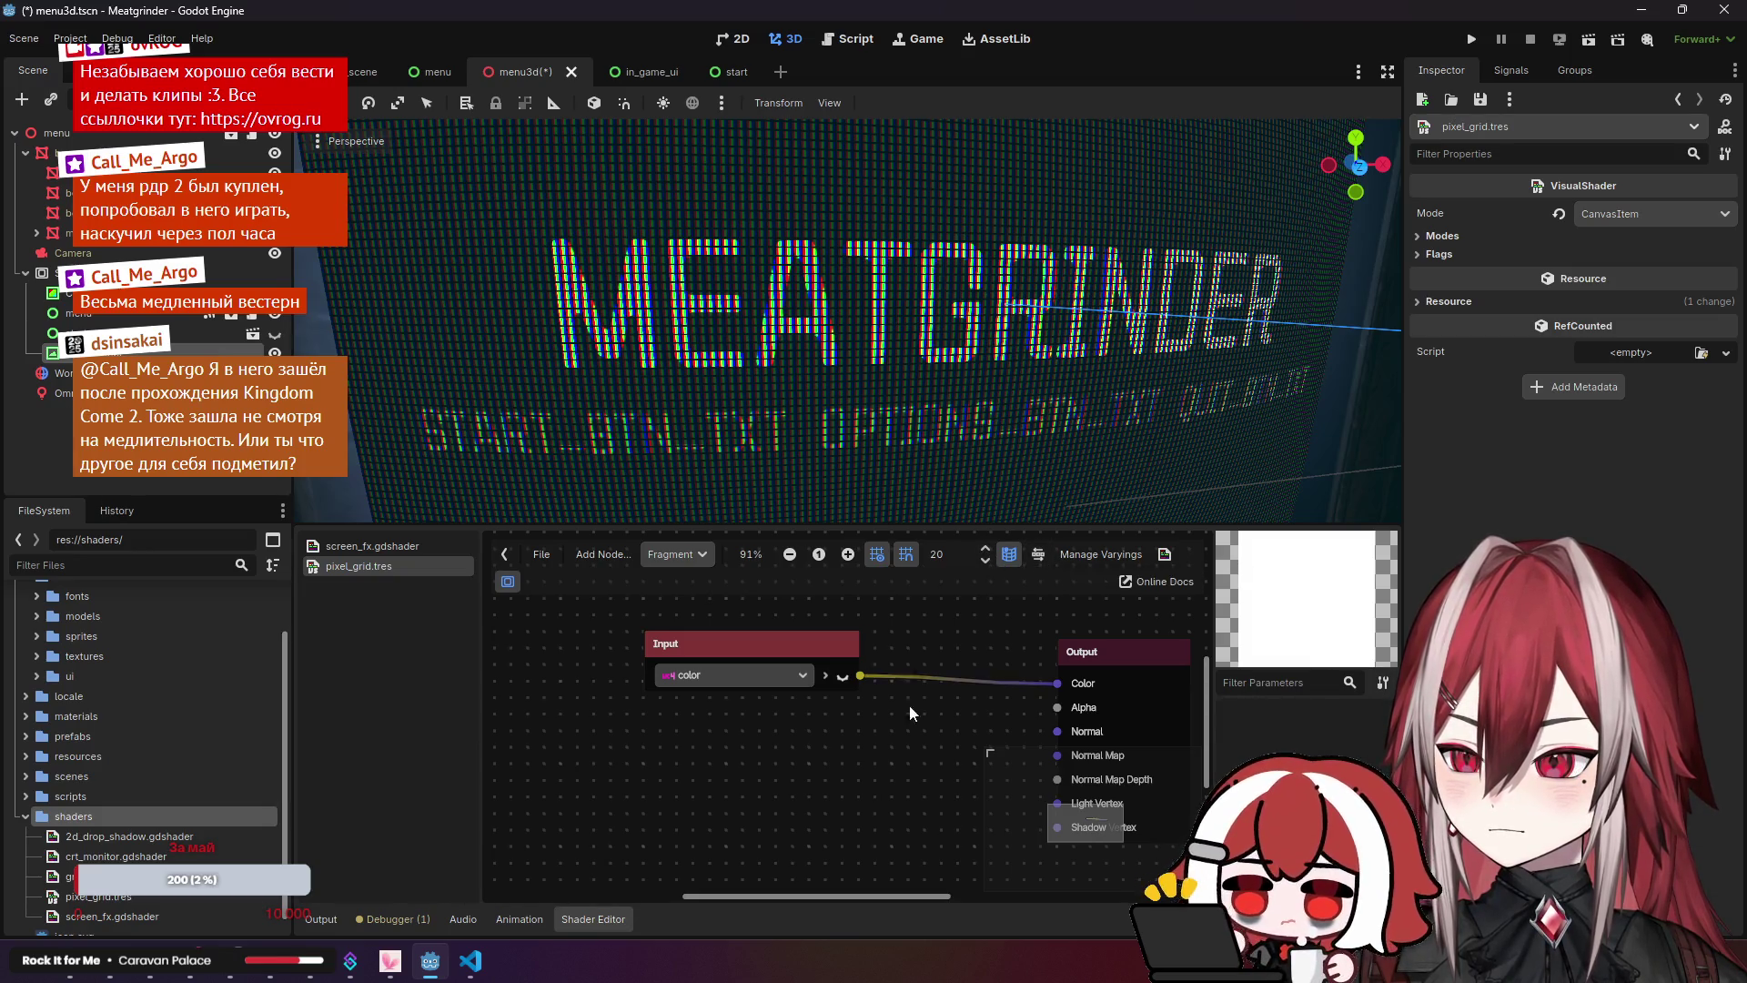
Step: Check the shader panel's docking options and toggle the shader file list
scroll(788, 721, "left", 3)
scroll(1134, 751, "right", 1)
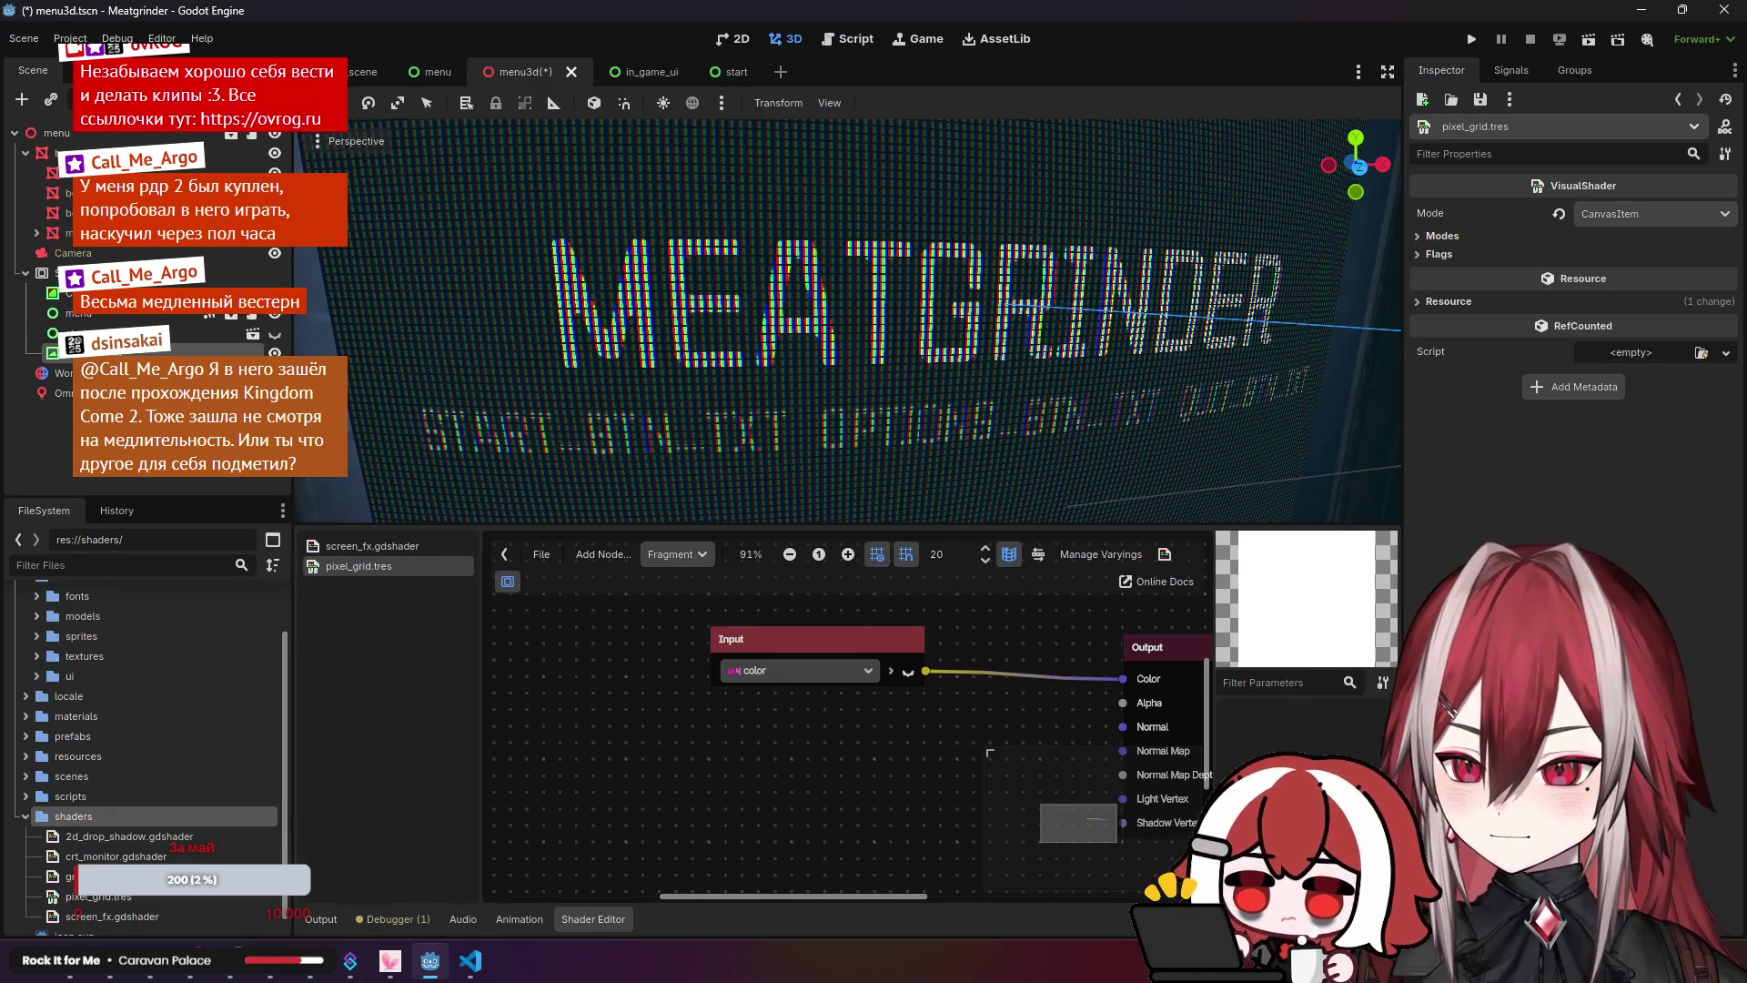
right_click(1091, 757)
key("Escape")
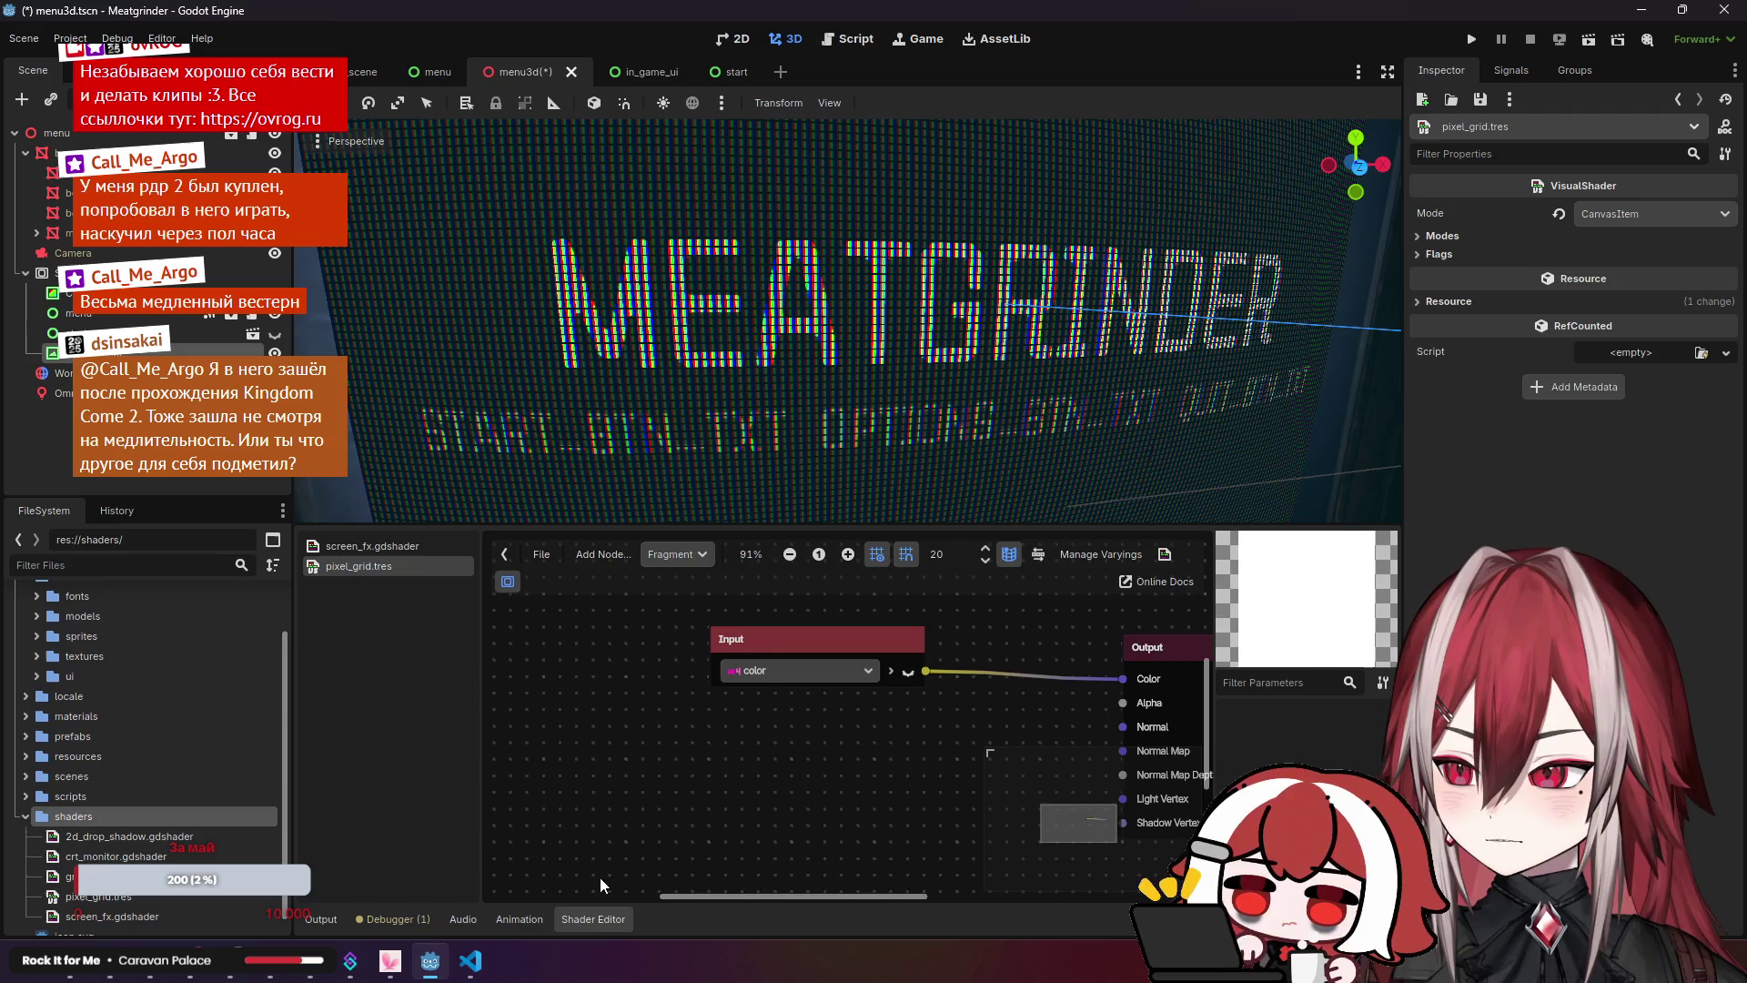
left_click(512, 559)
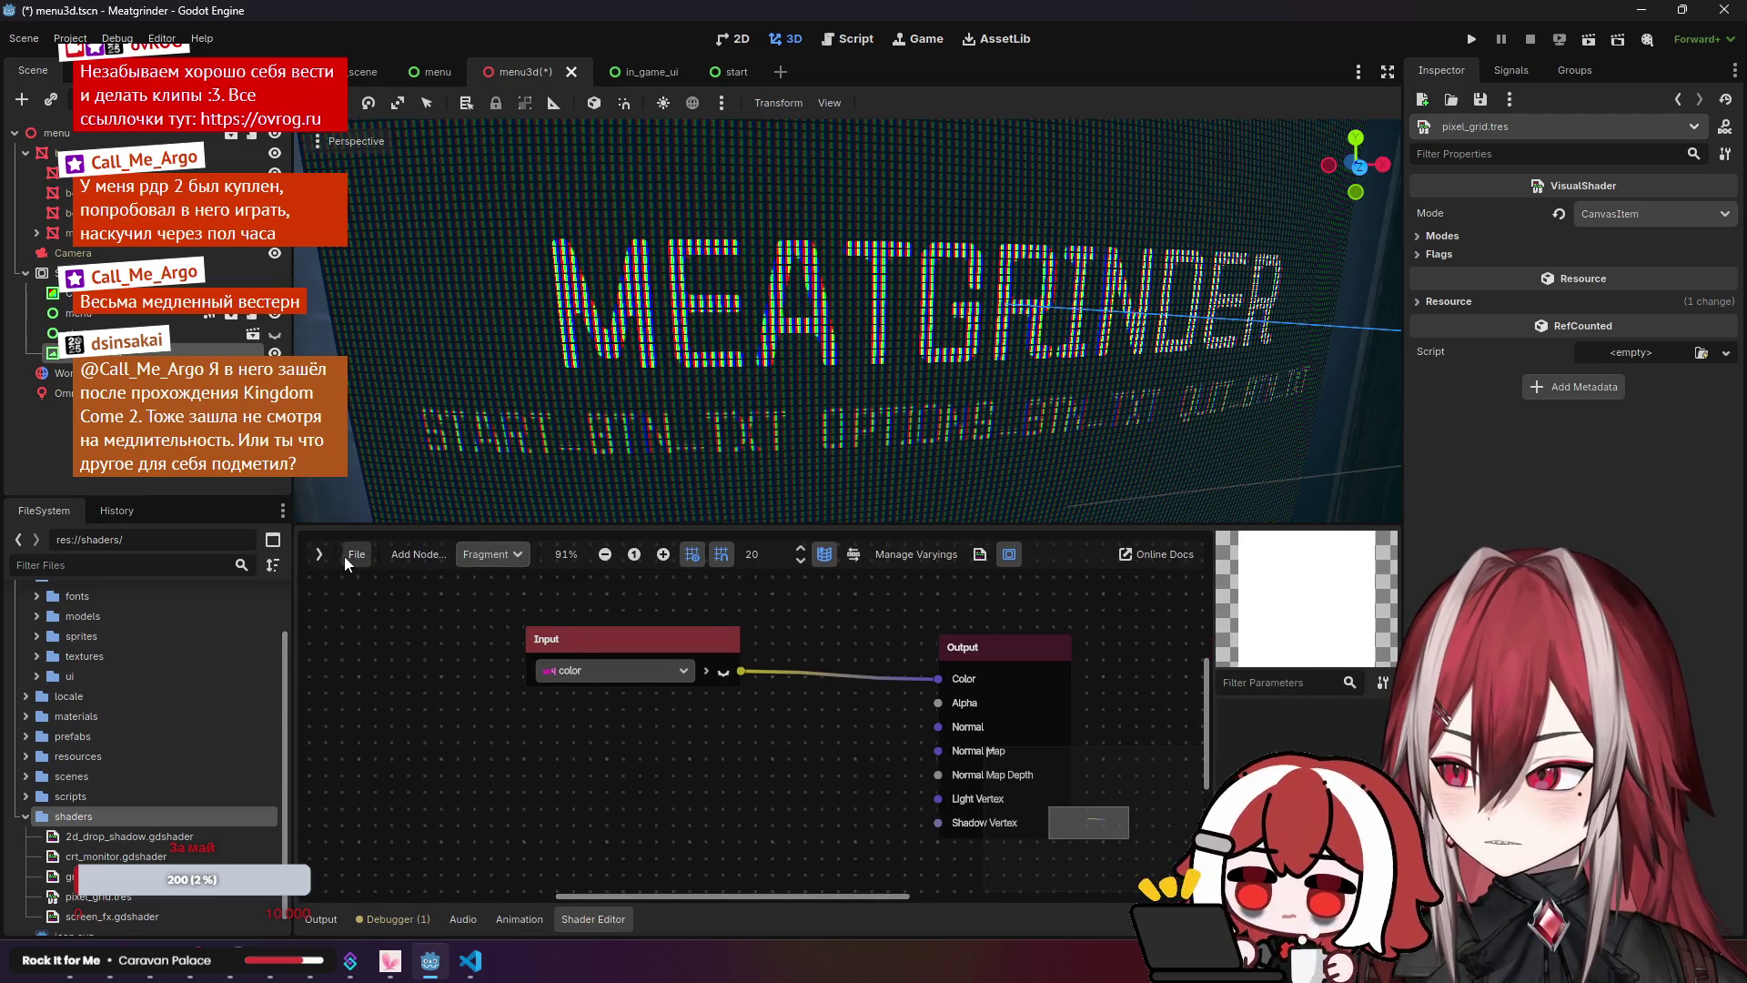
left_click(344, 555)
left_click(541, 555)
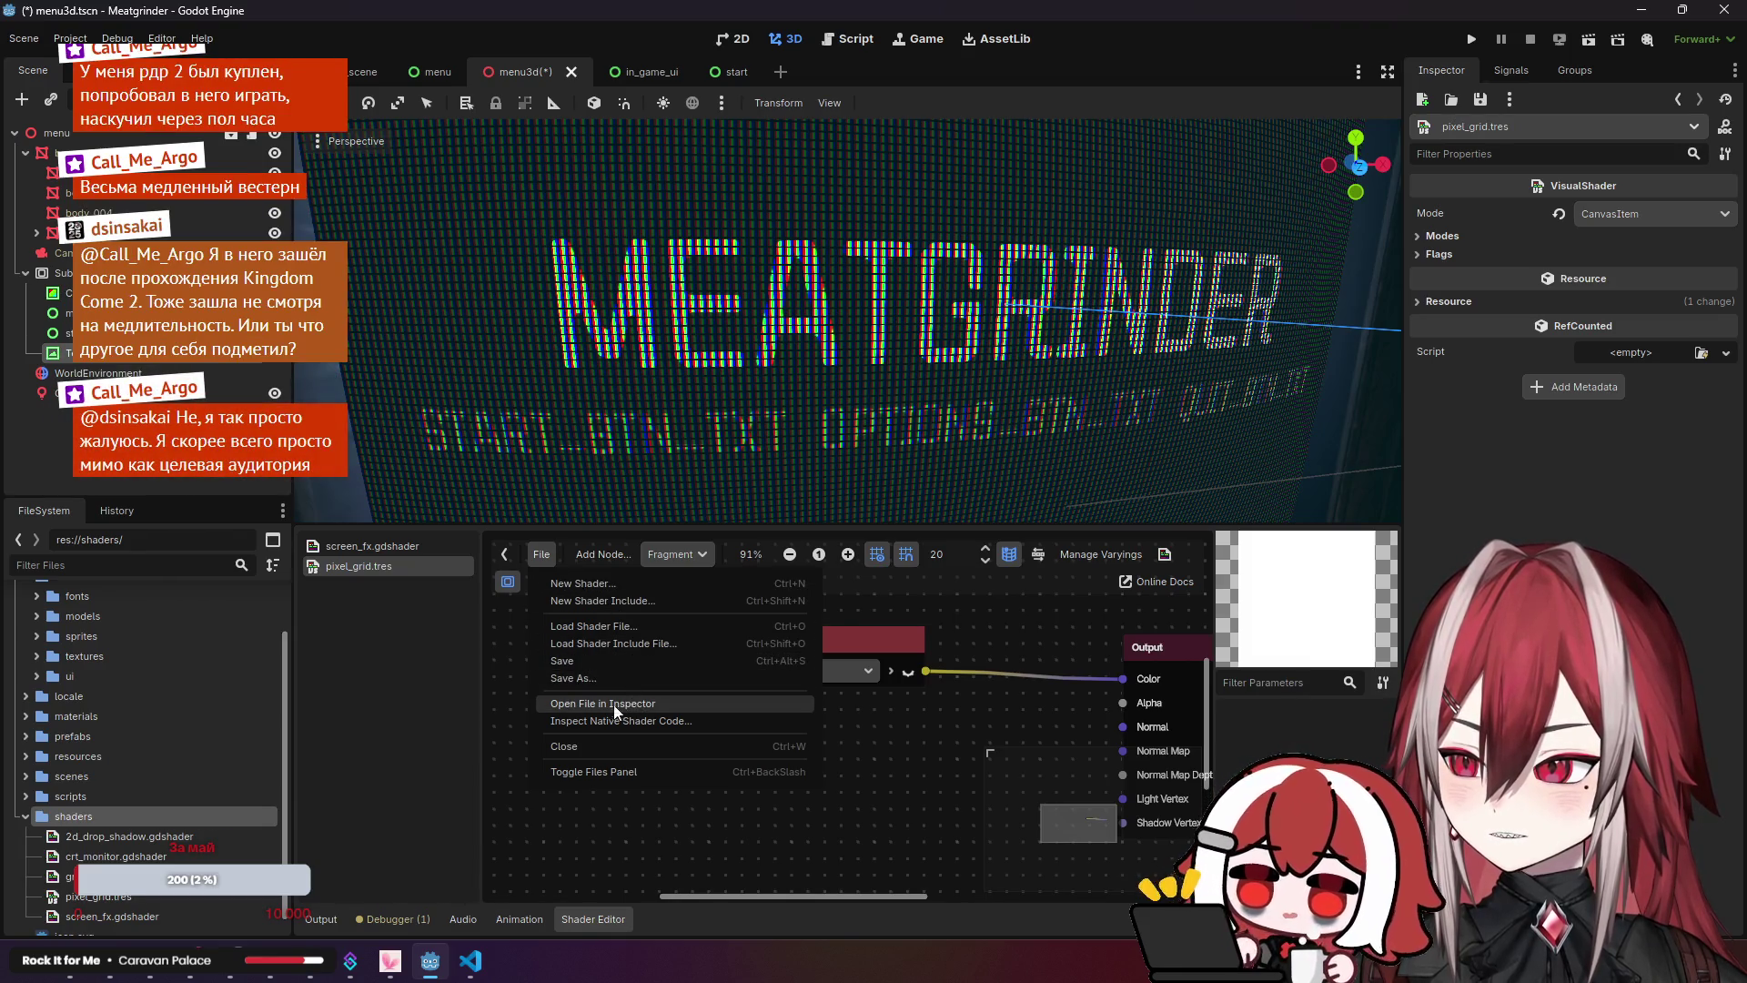
left_click(571, 553)
Step: Browse the Common and Special categories in the Add Node dialog
left_click(579, 552)
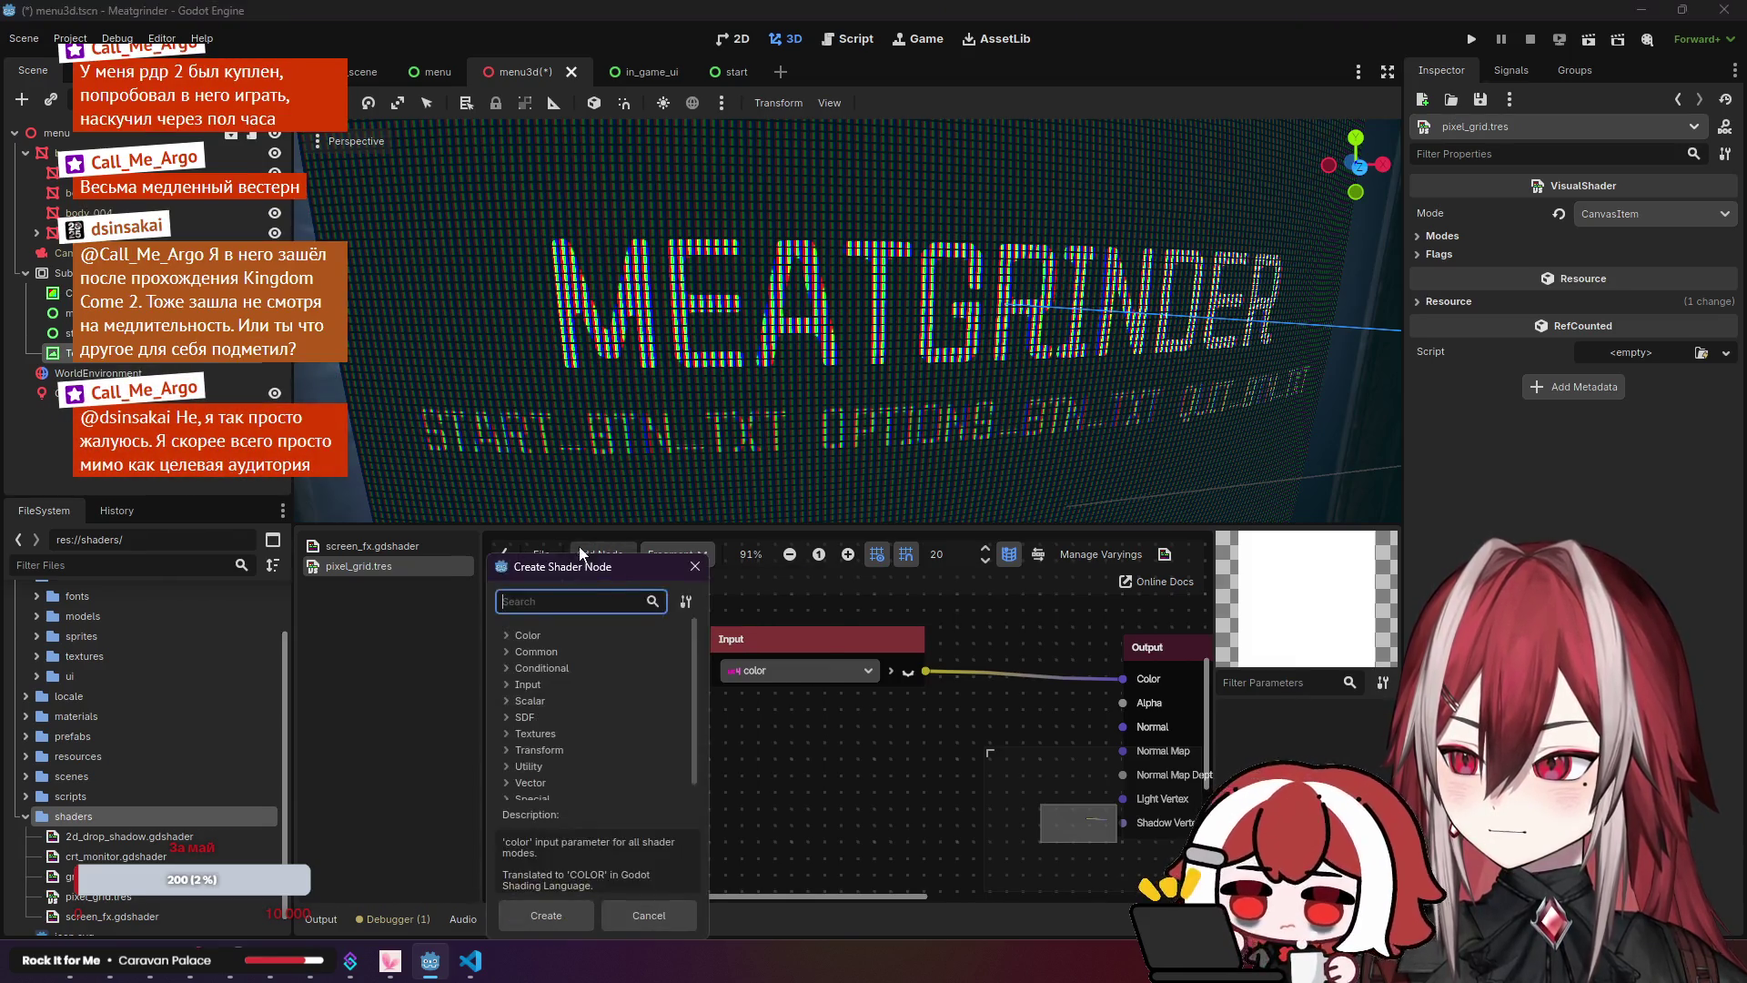
left_click(511, 651)
left_click(511, 651)
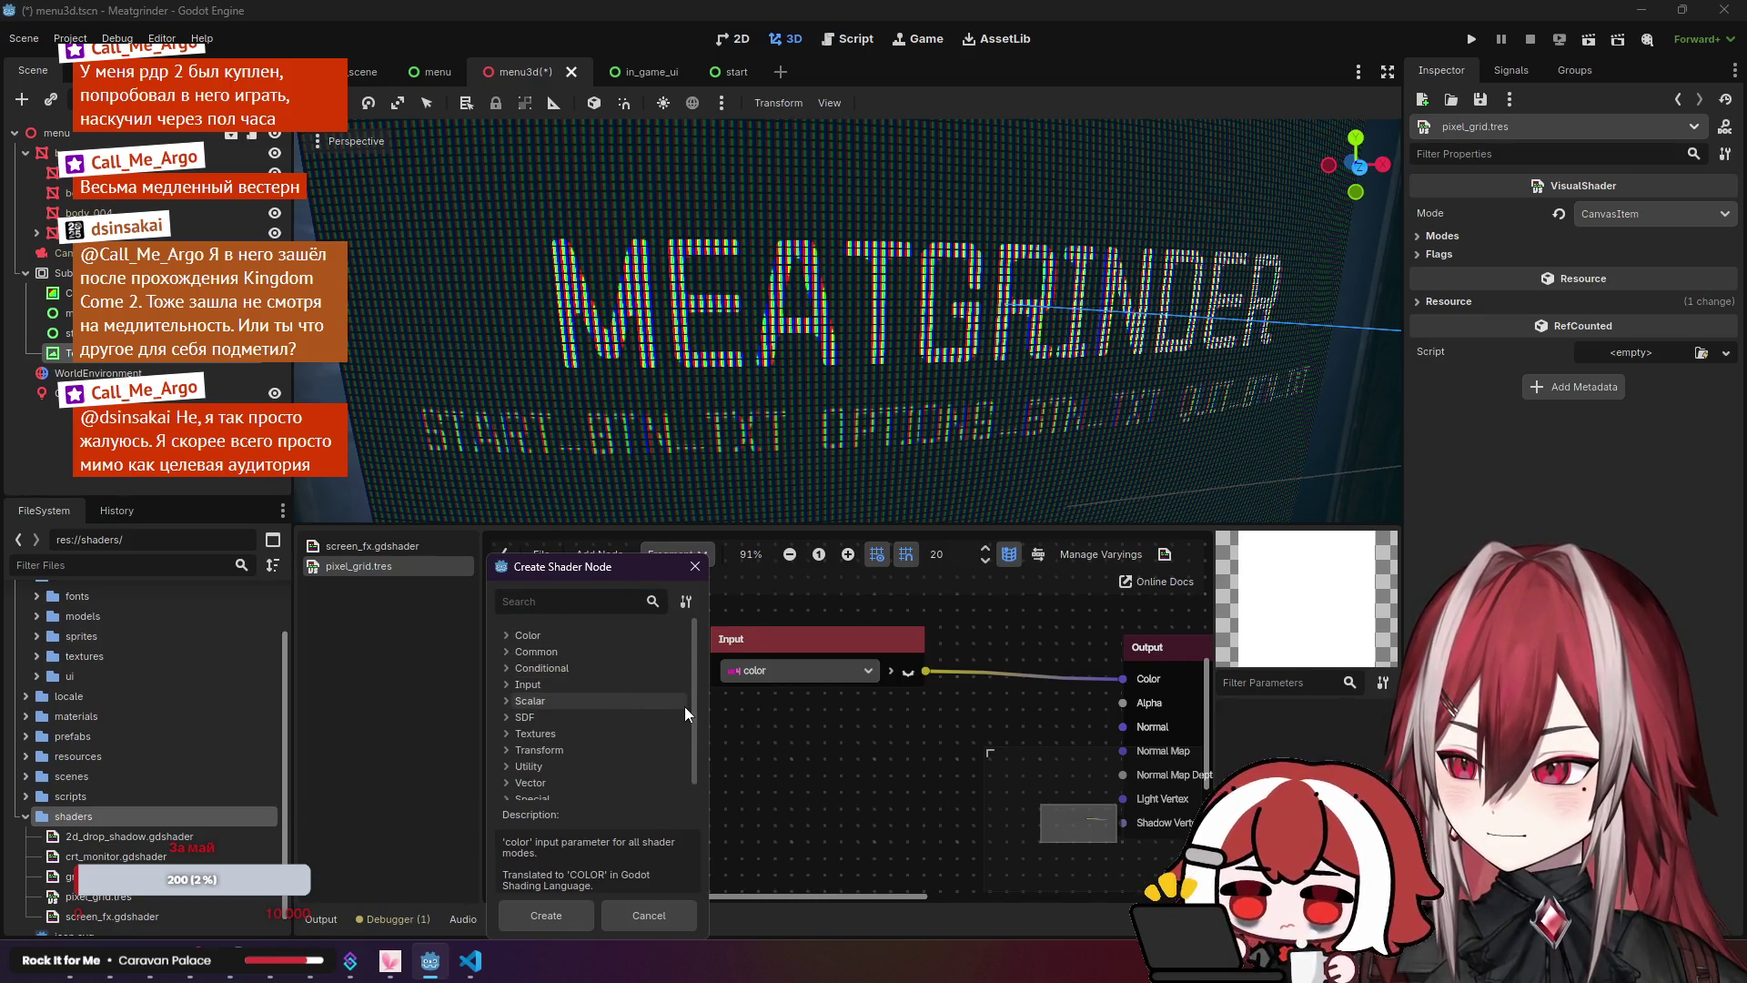
left_click_drag(693, 709, 699, 744)
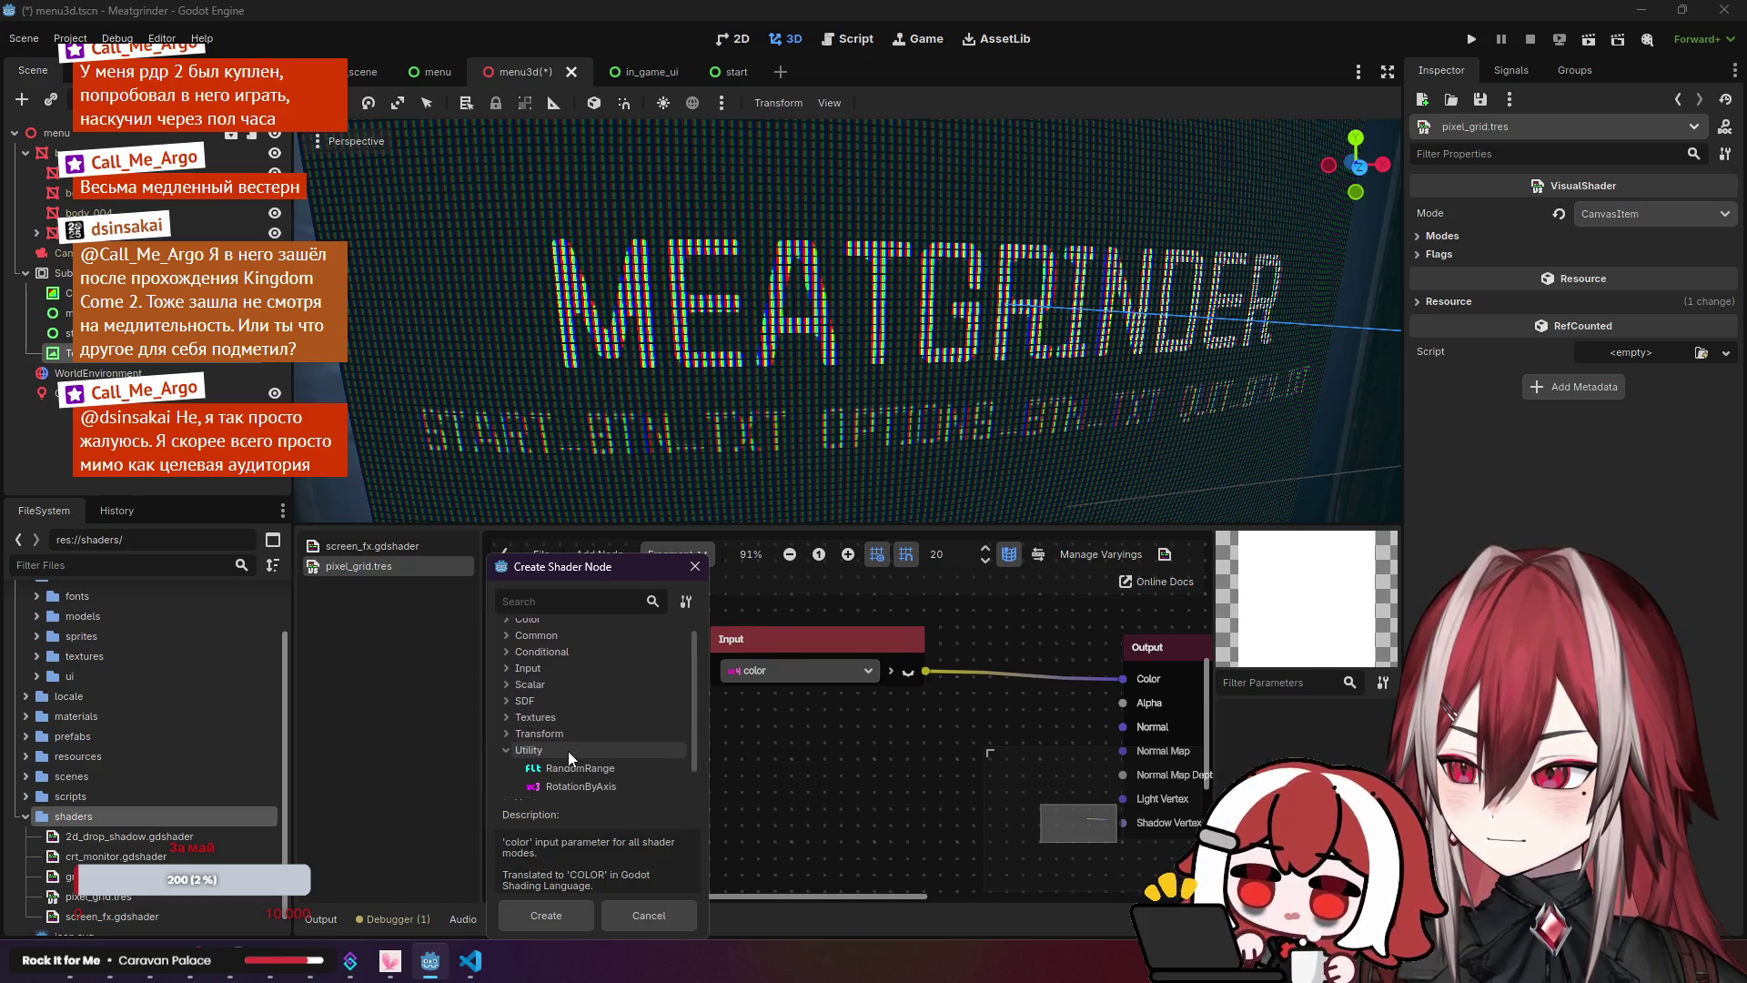
left_click(554, 782)
scroll(564, 774, "down", 3)
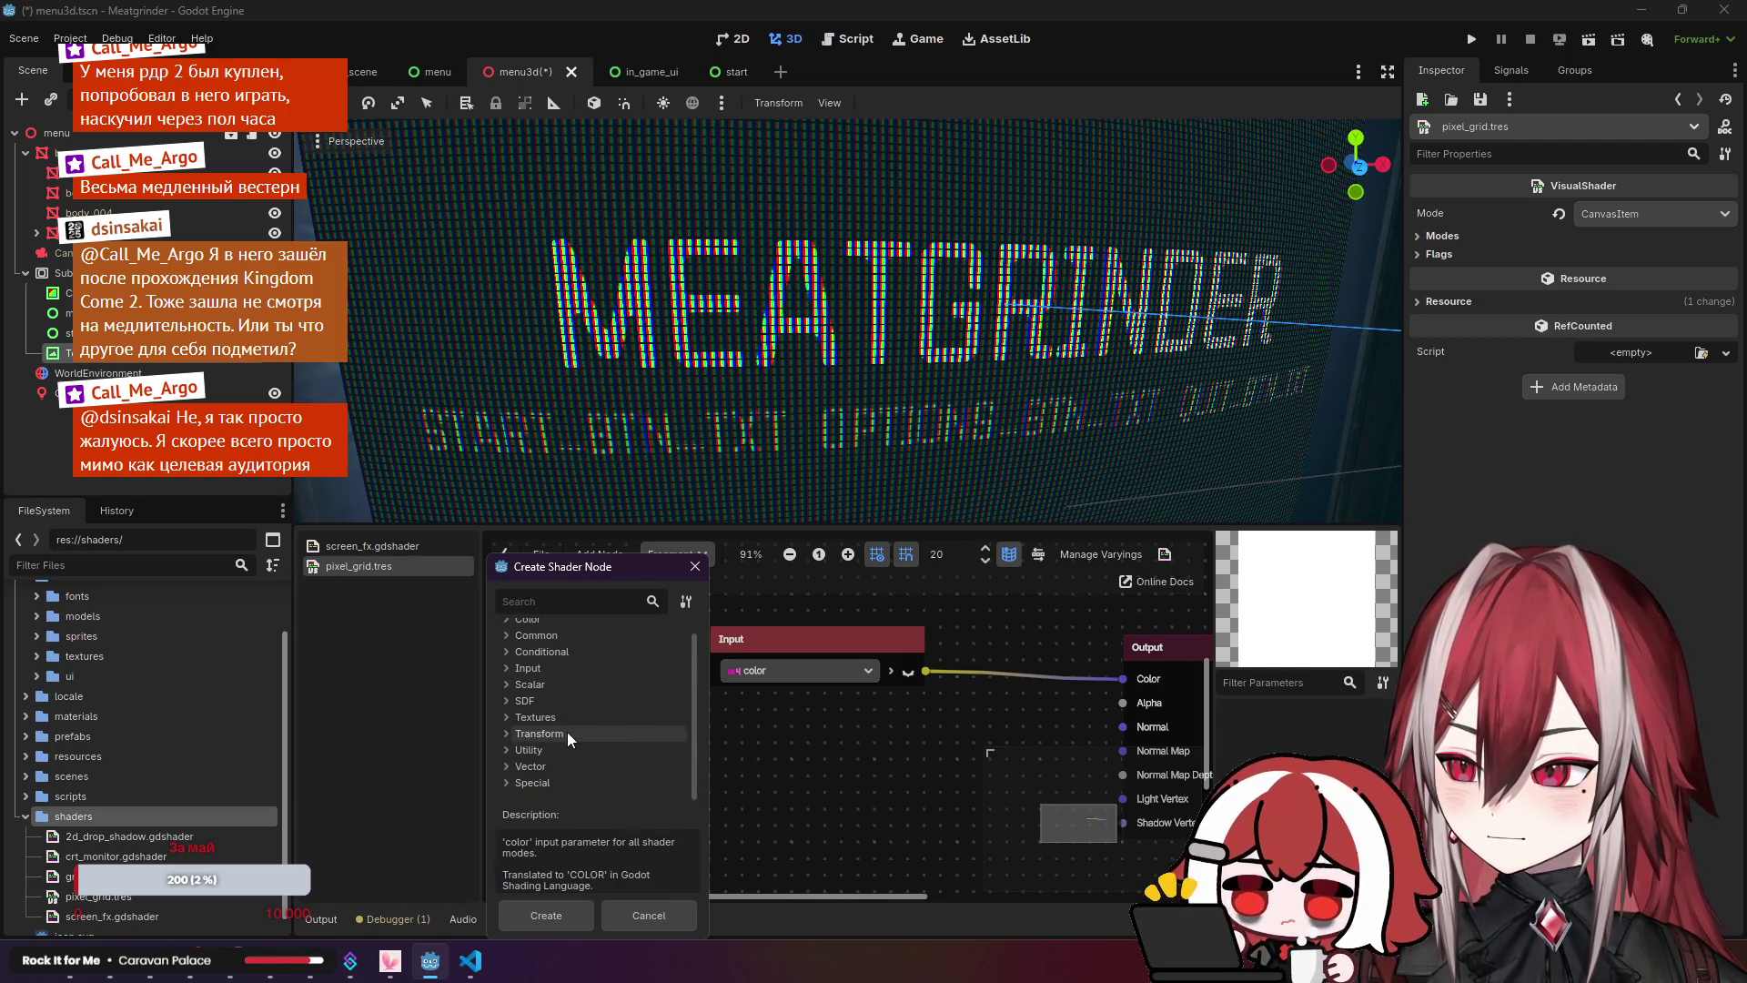
scroll(560, 679, "up", 2)
Step: Add an Input > Fragment > Texture node and place it below the color input
left_click(568, 672)
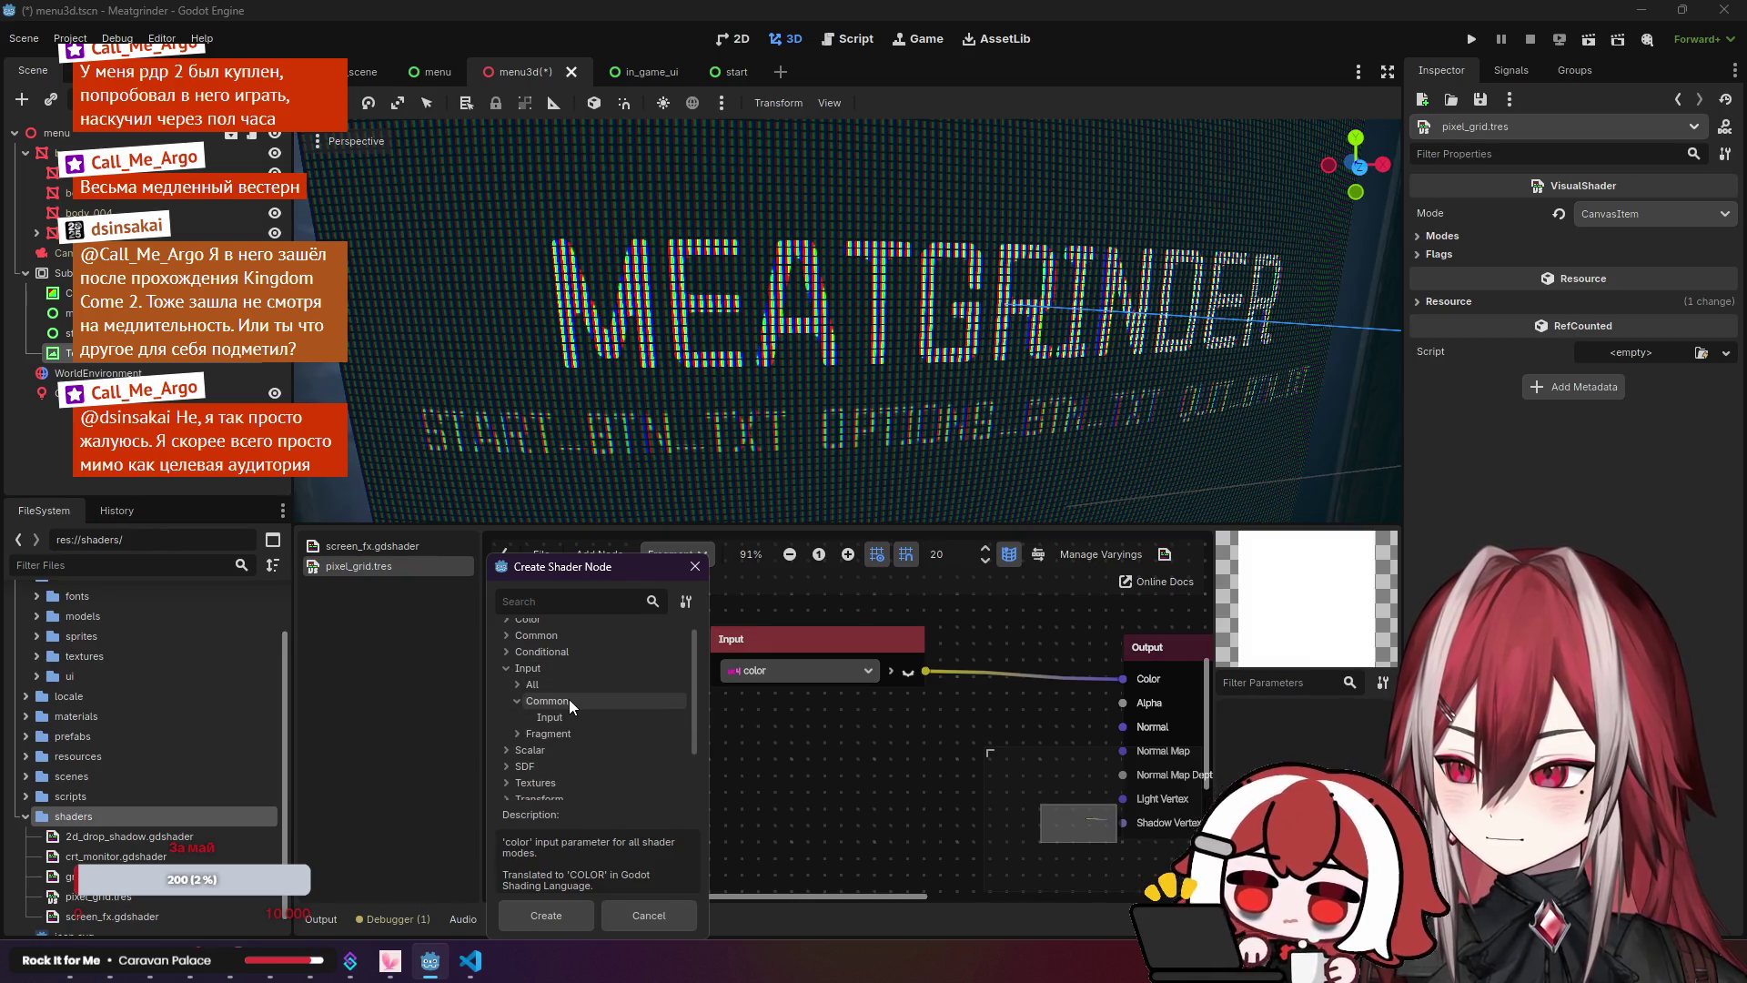
left_click(572, 699)
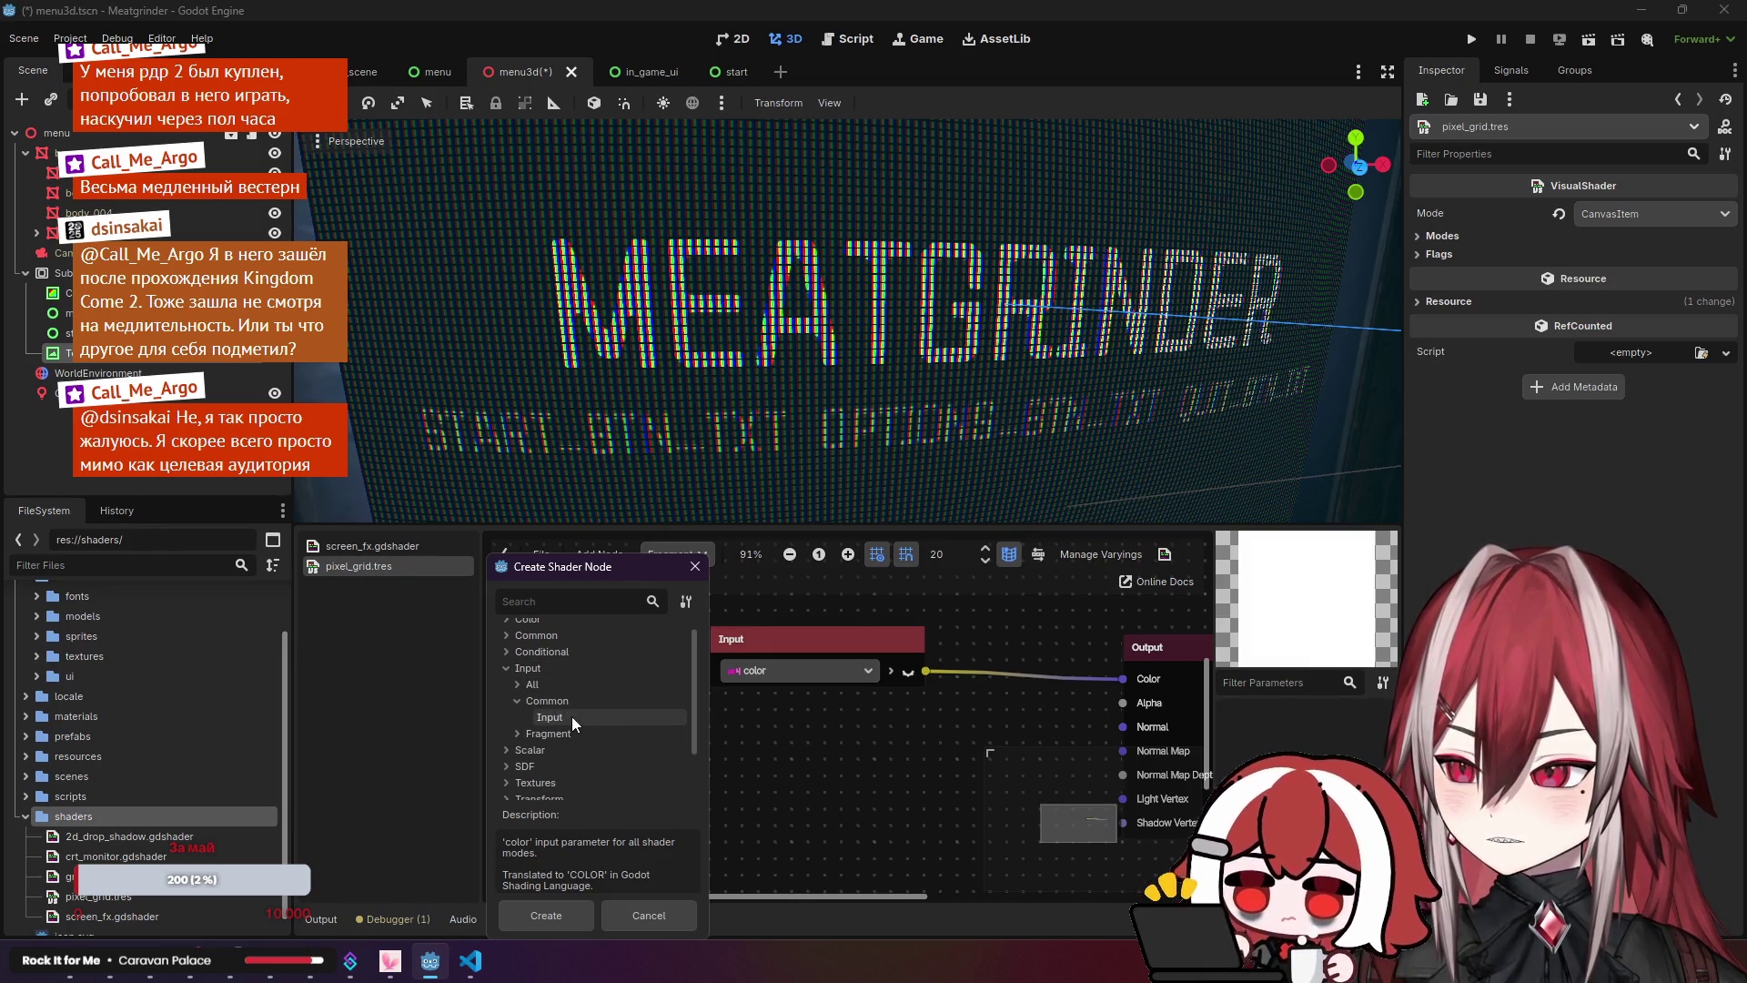
left_click(572, 717)
left_click(566, 733)
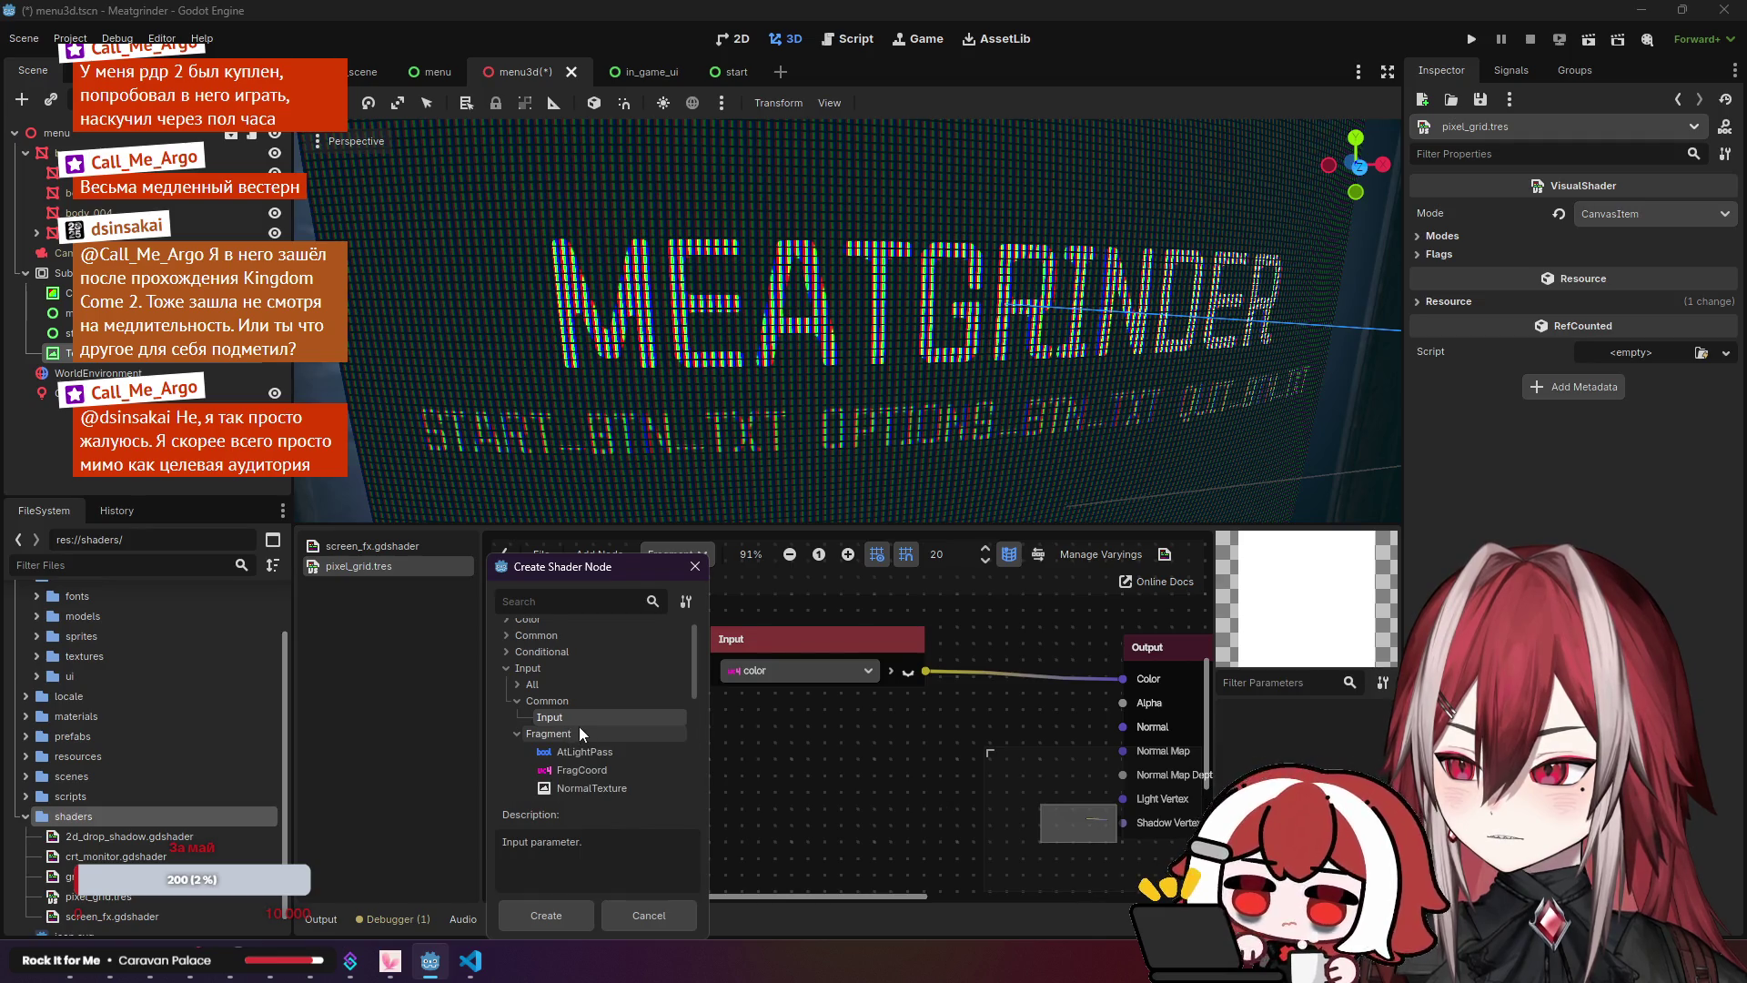
scroll(582, 728, "down", 1)
scroll(619, 761, "down", 2)
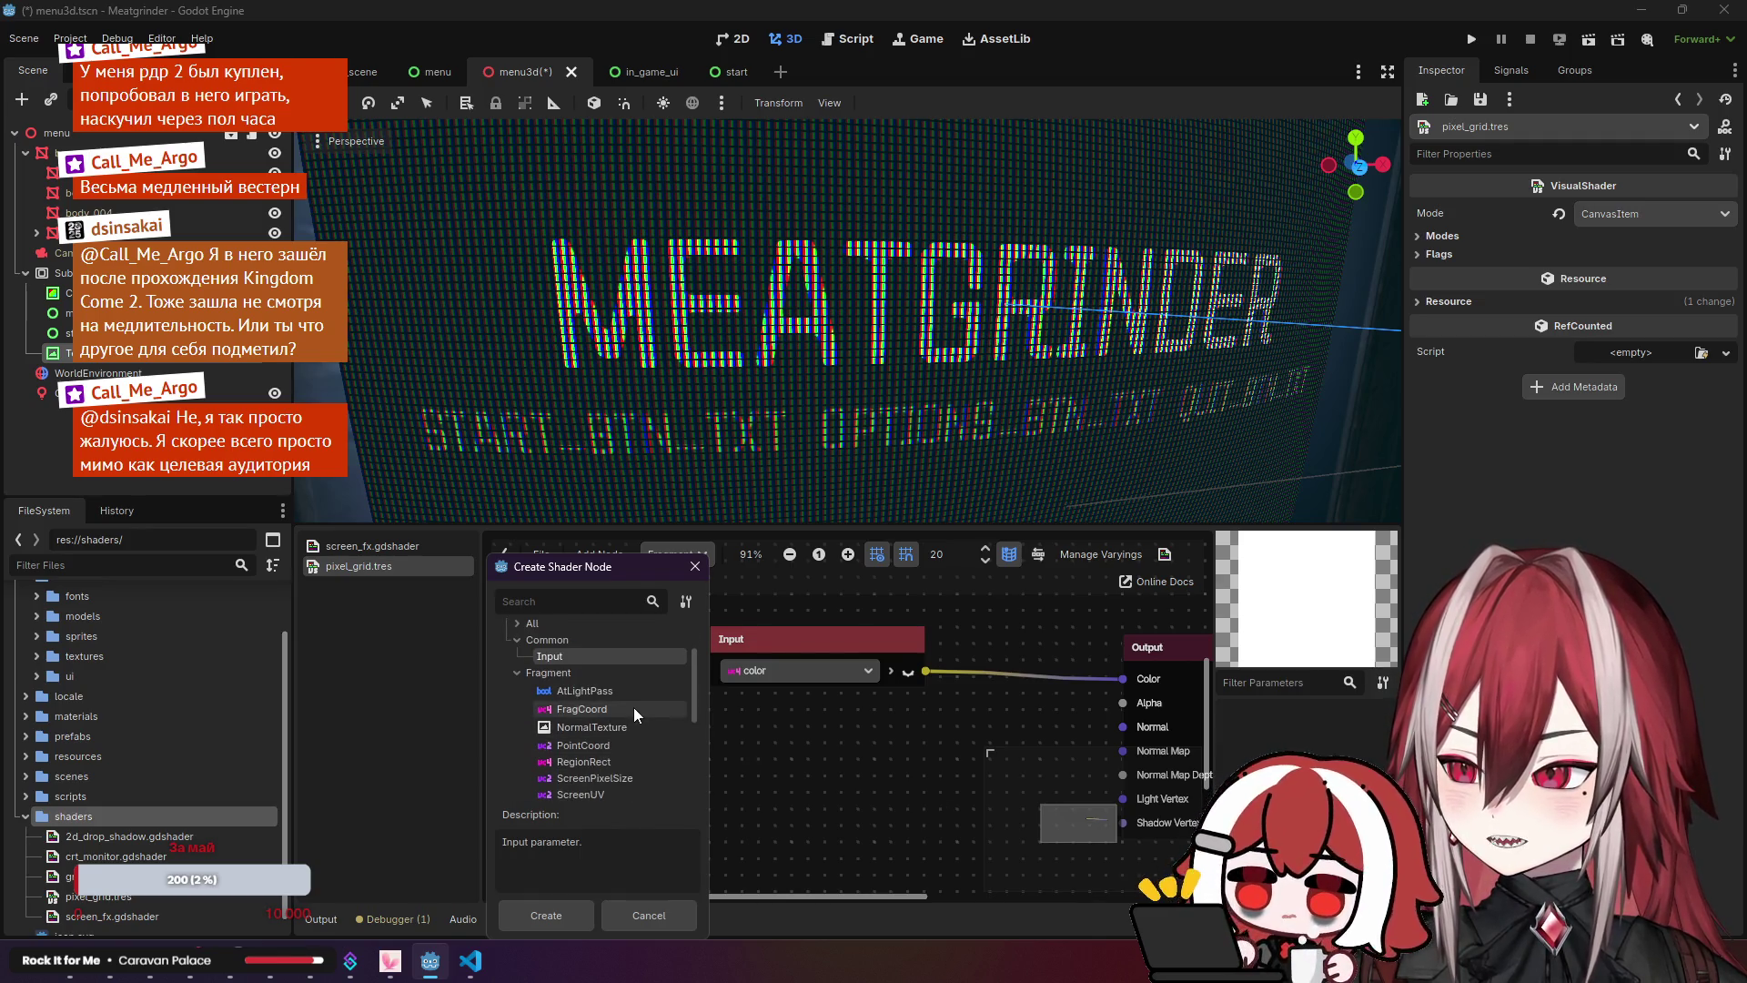
scroll(629, 707, "down", 2)
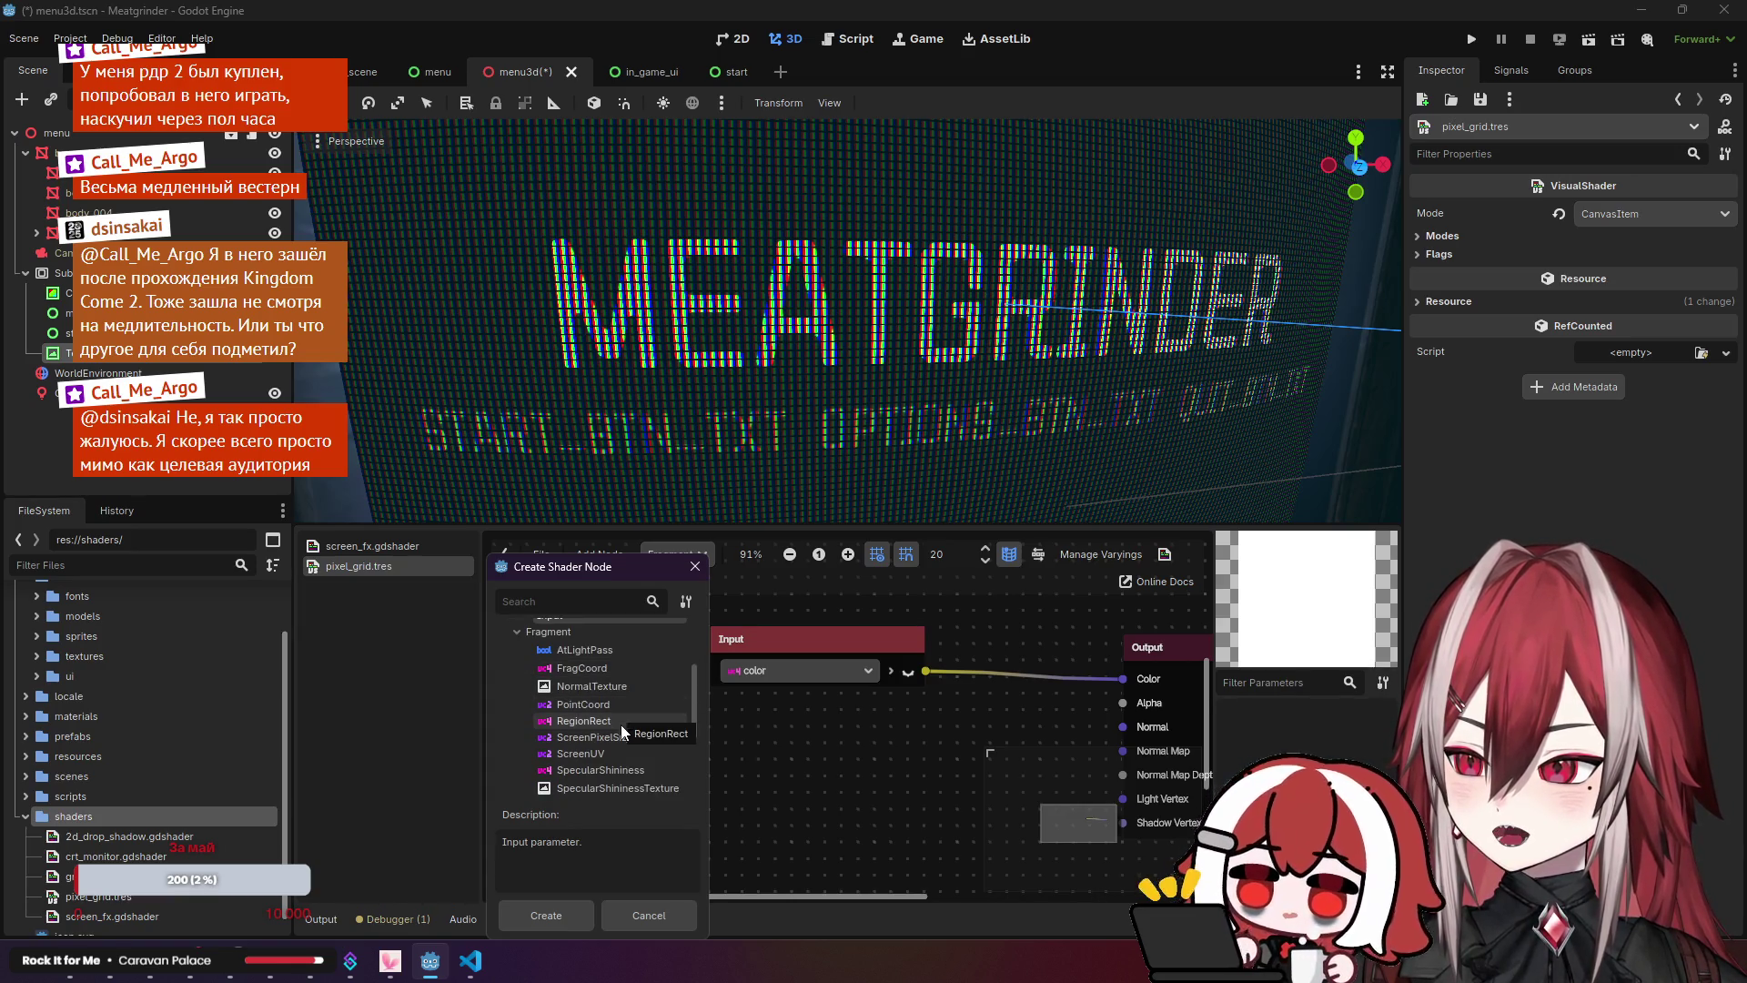
scroll(621, 750, "down", 2)
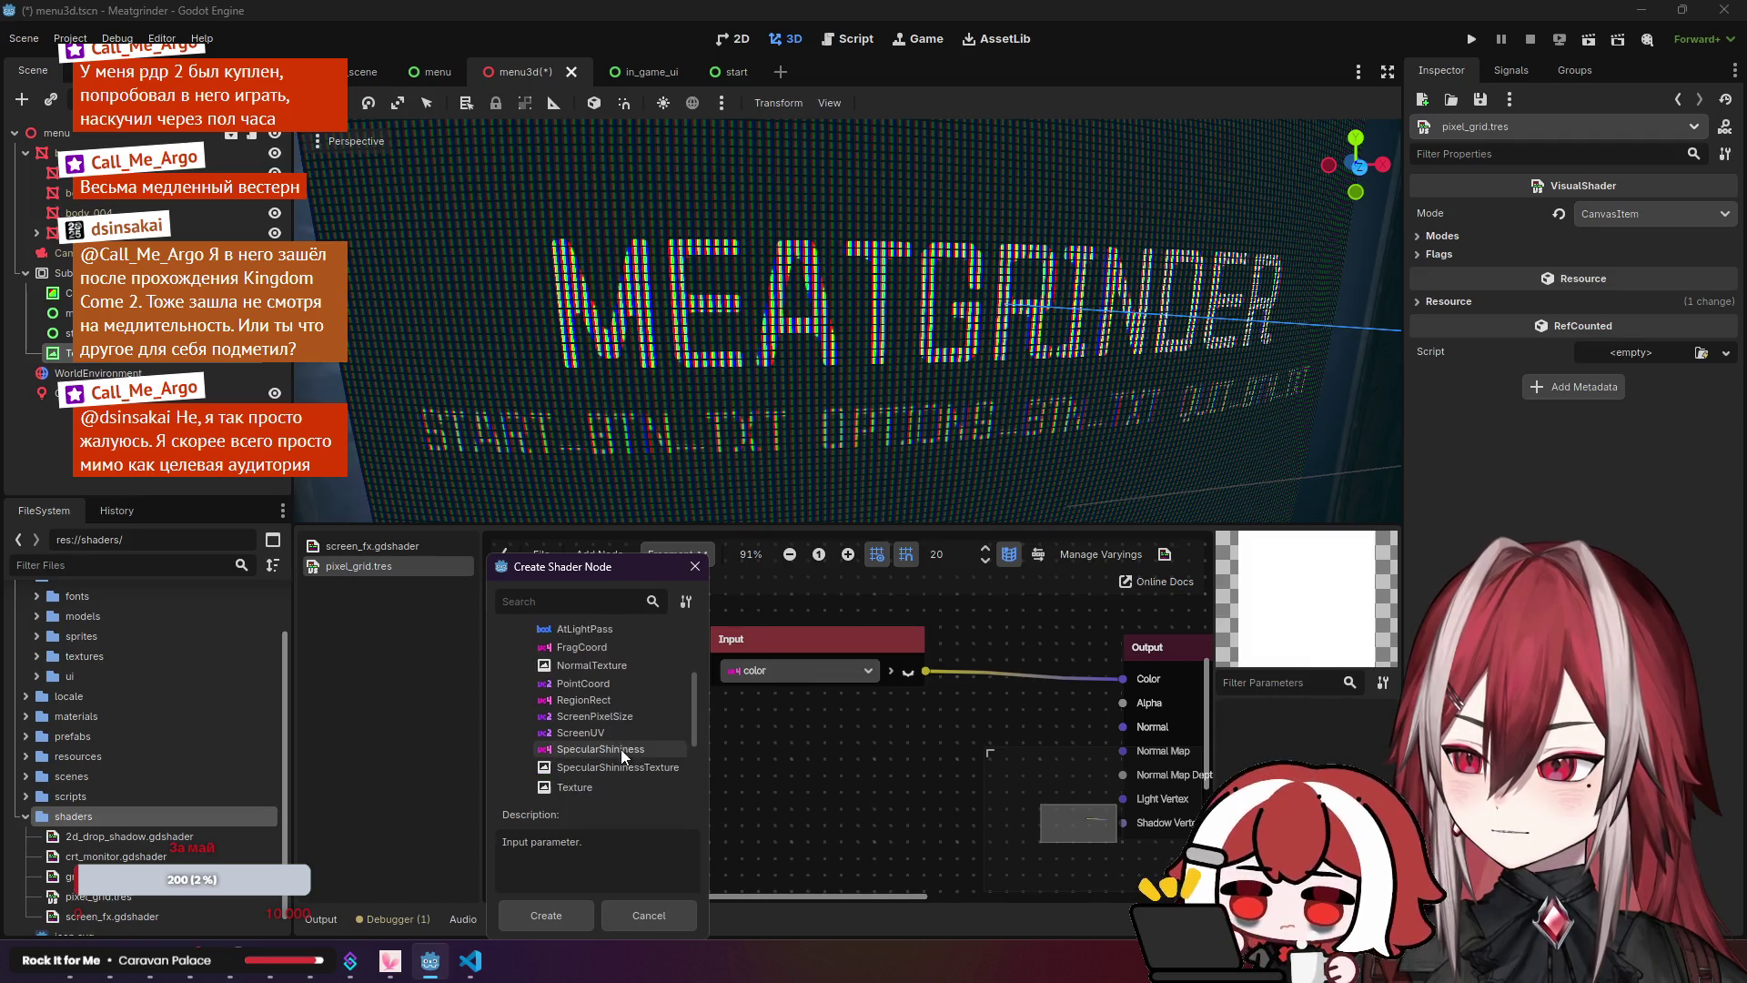
left_click(600, 769)
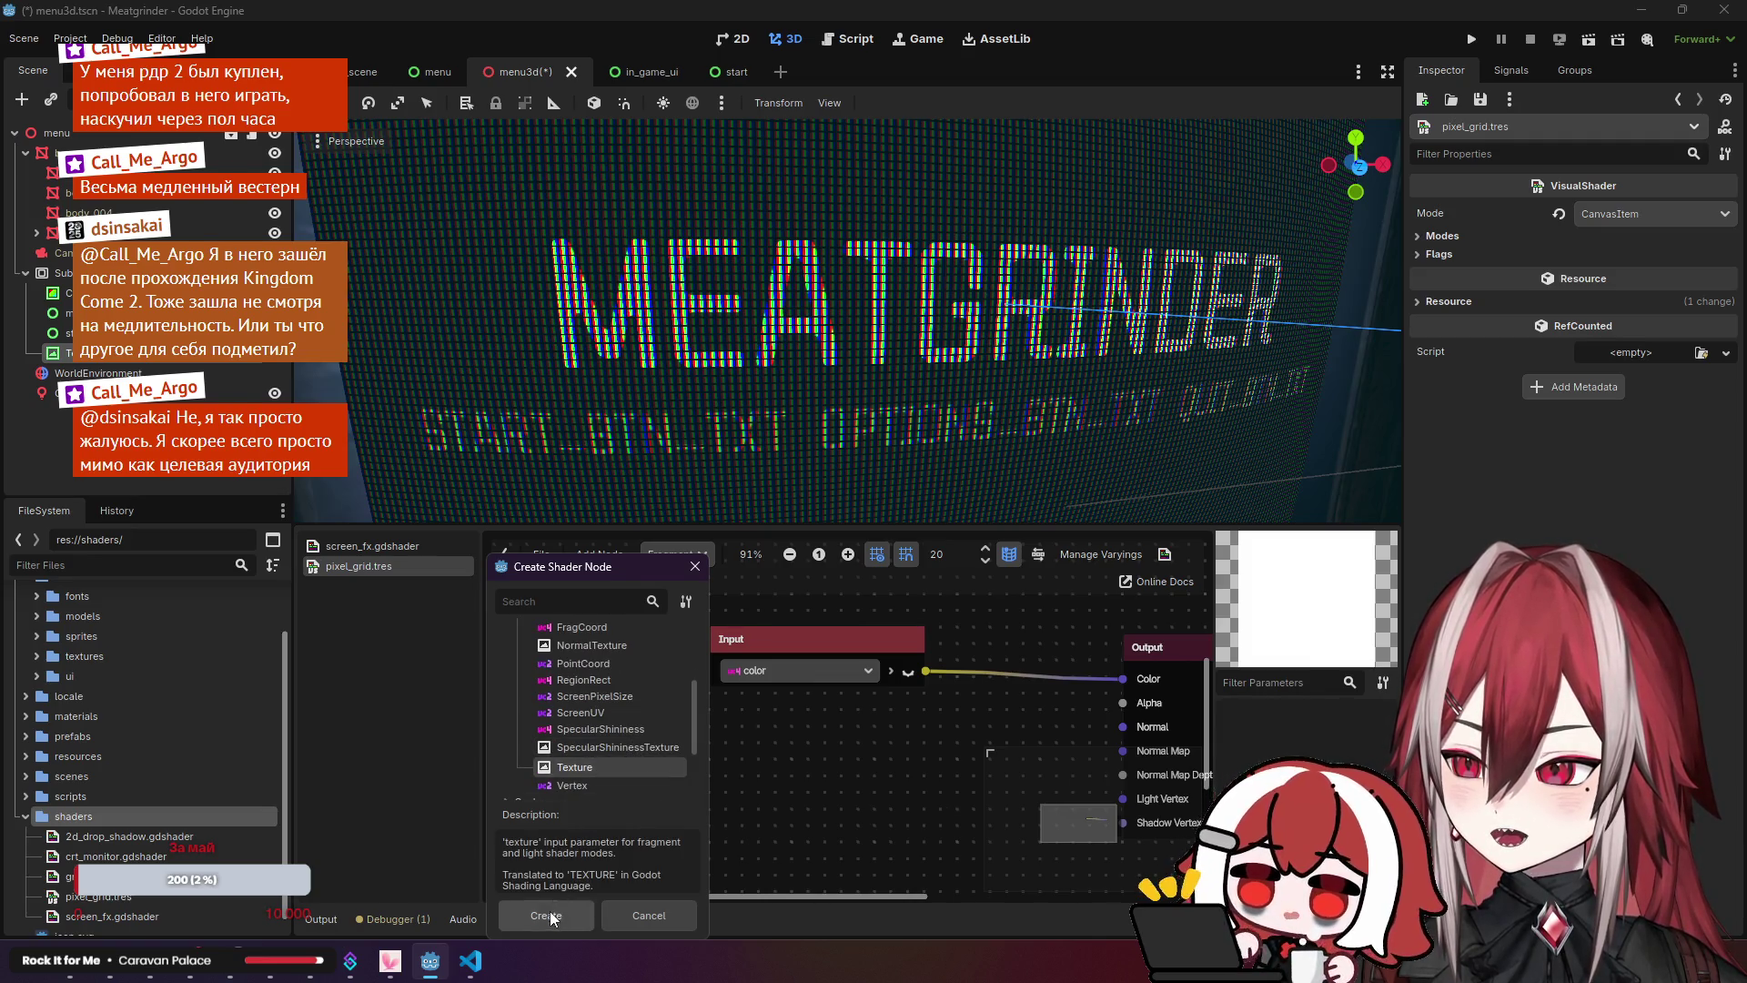
left_click(550, 913)
left_click_drag(951, 733, 745, 734)
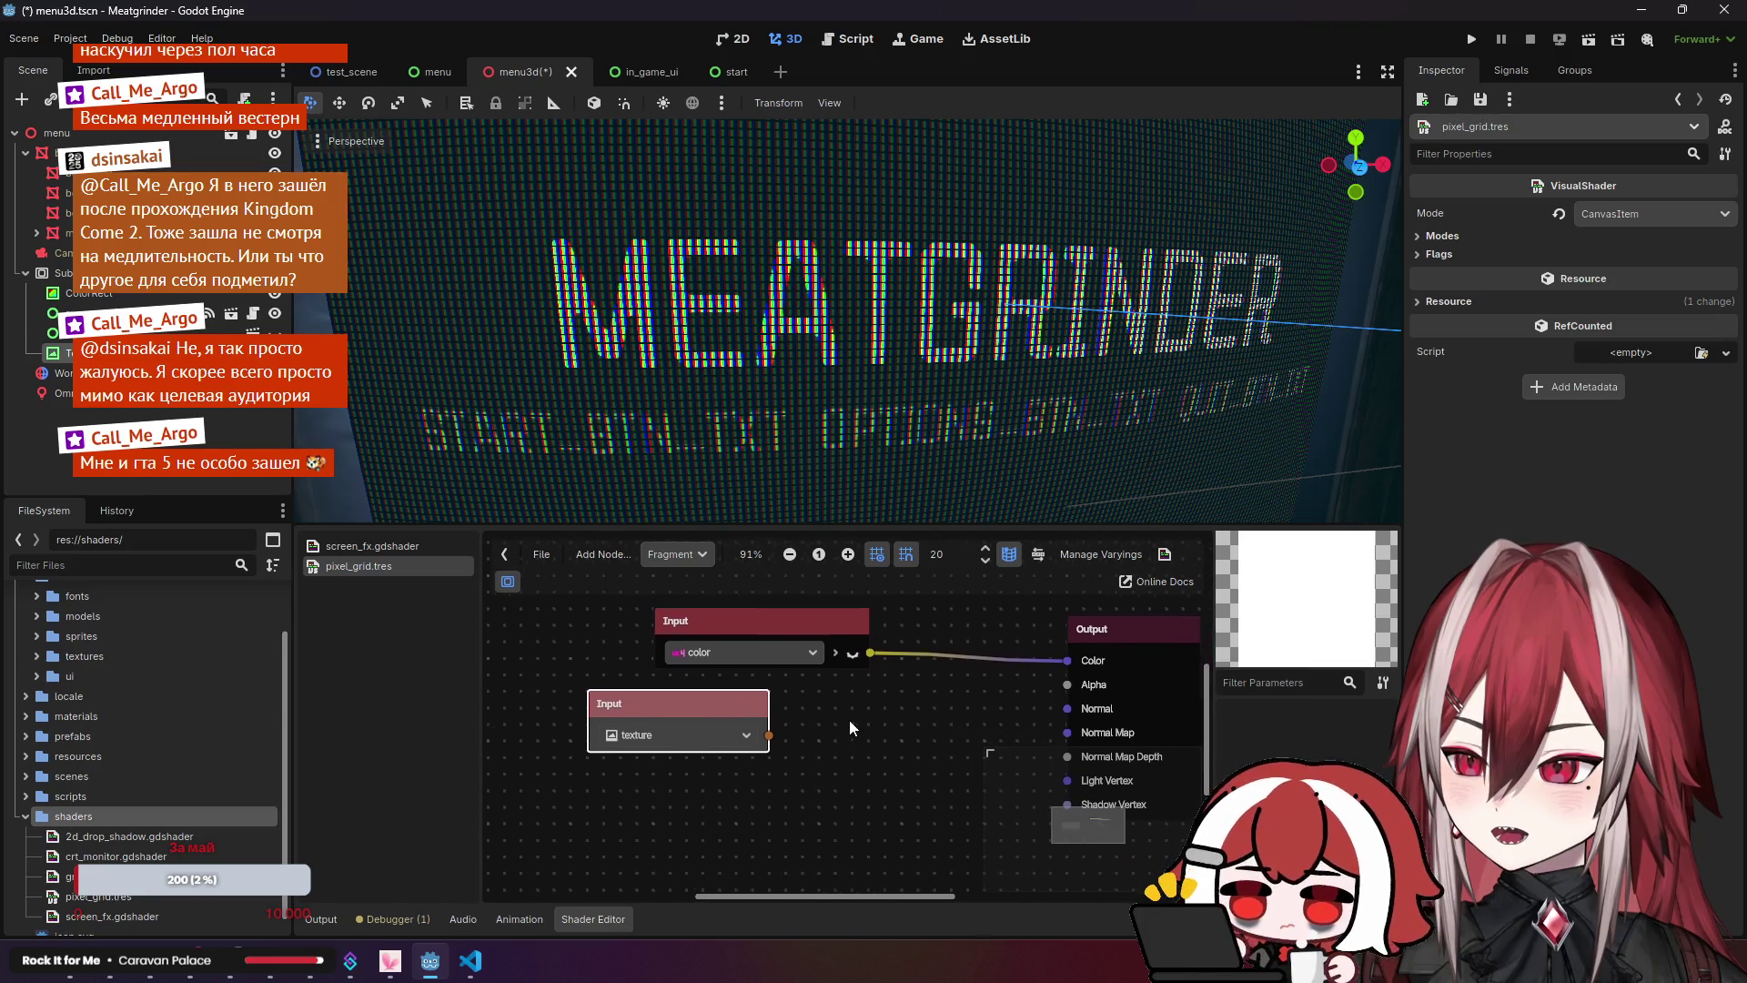
Step: Keep the input source as texture and disconnect the color input from Output Color
left_click(712, 736)
left_click(539, 744)
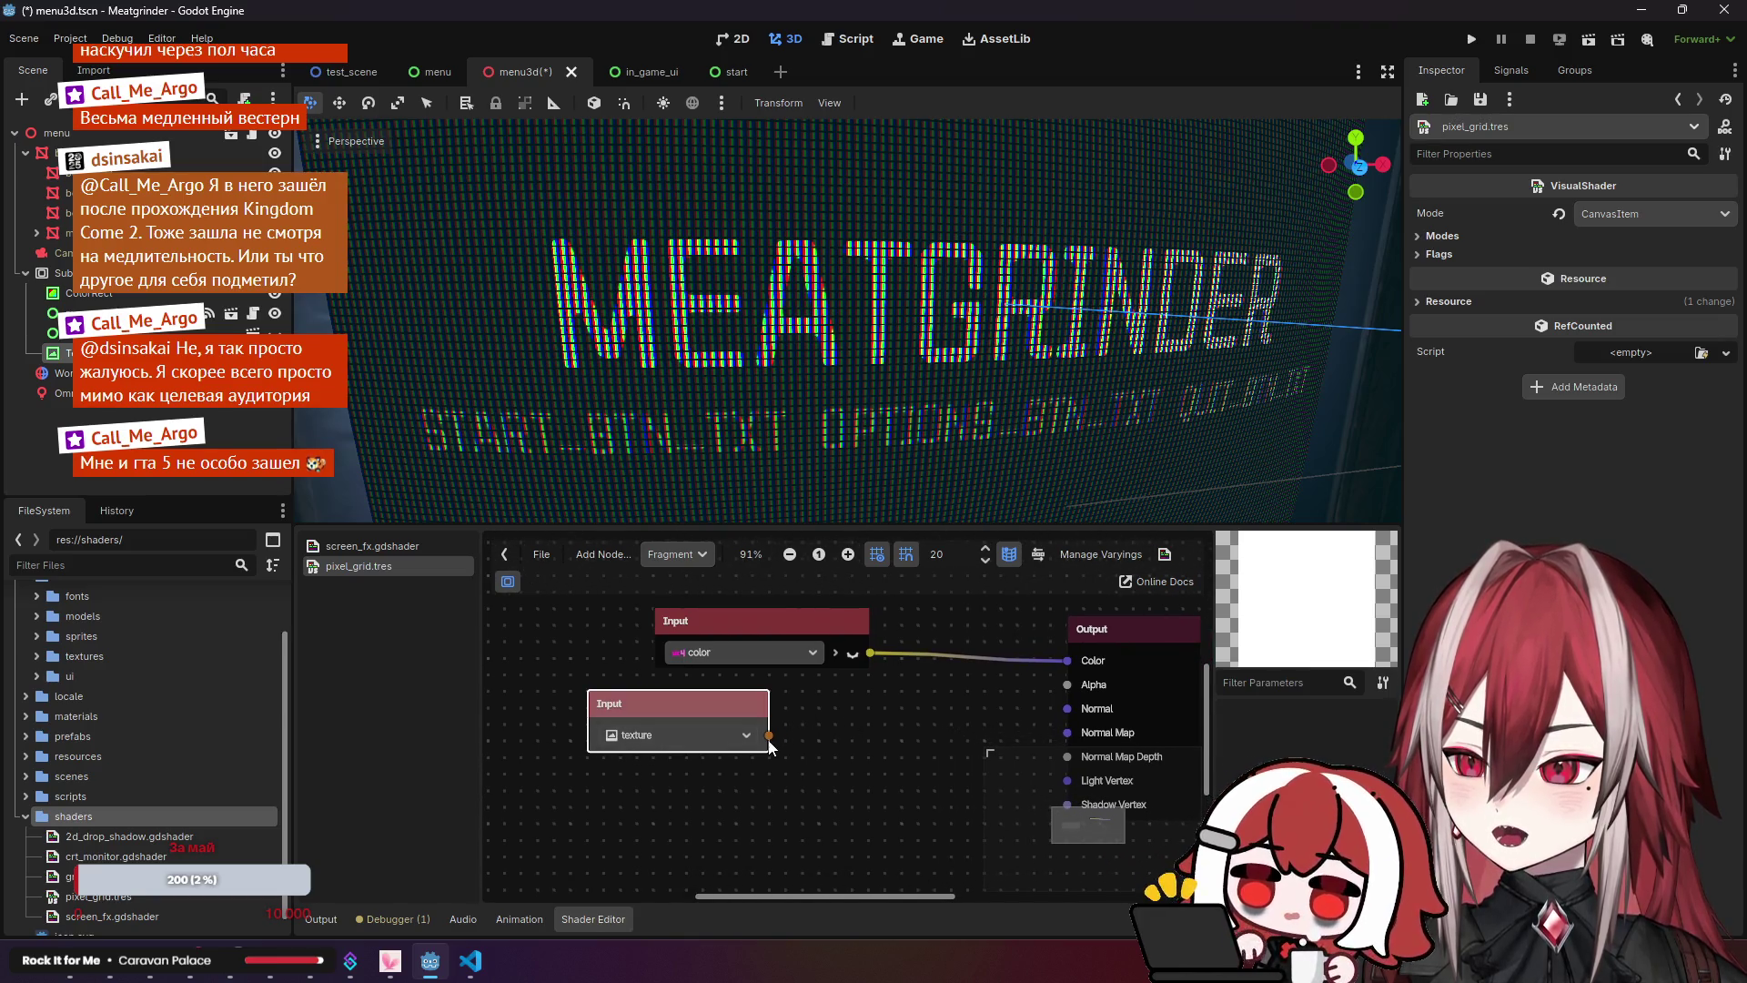
left_click_drag(848, 711, 1062, 662)
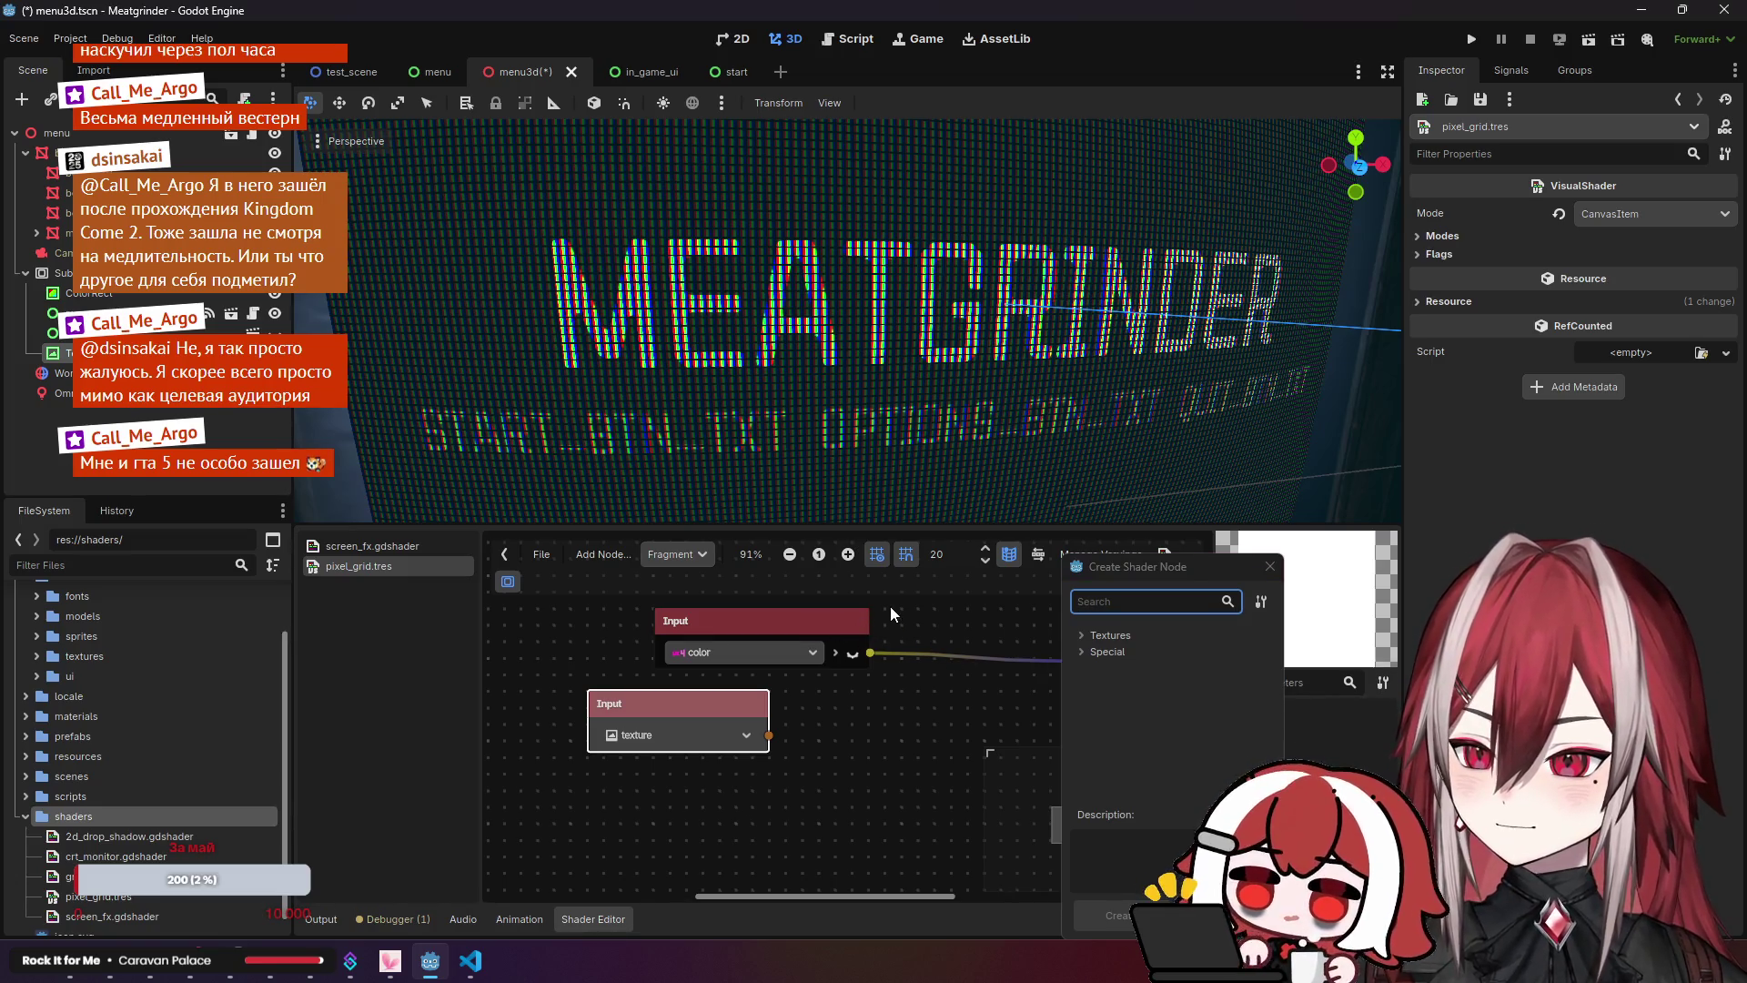
left_click(1269, 566)
left_click_drag(1073, 662, 984, 617)
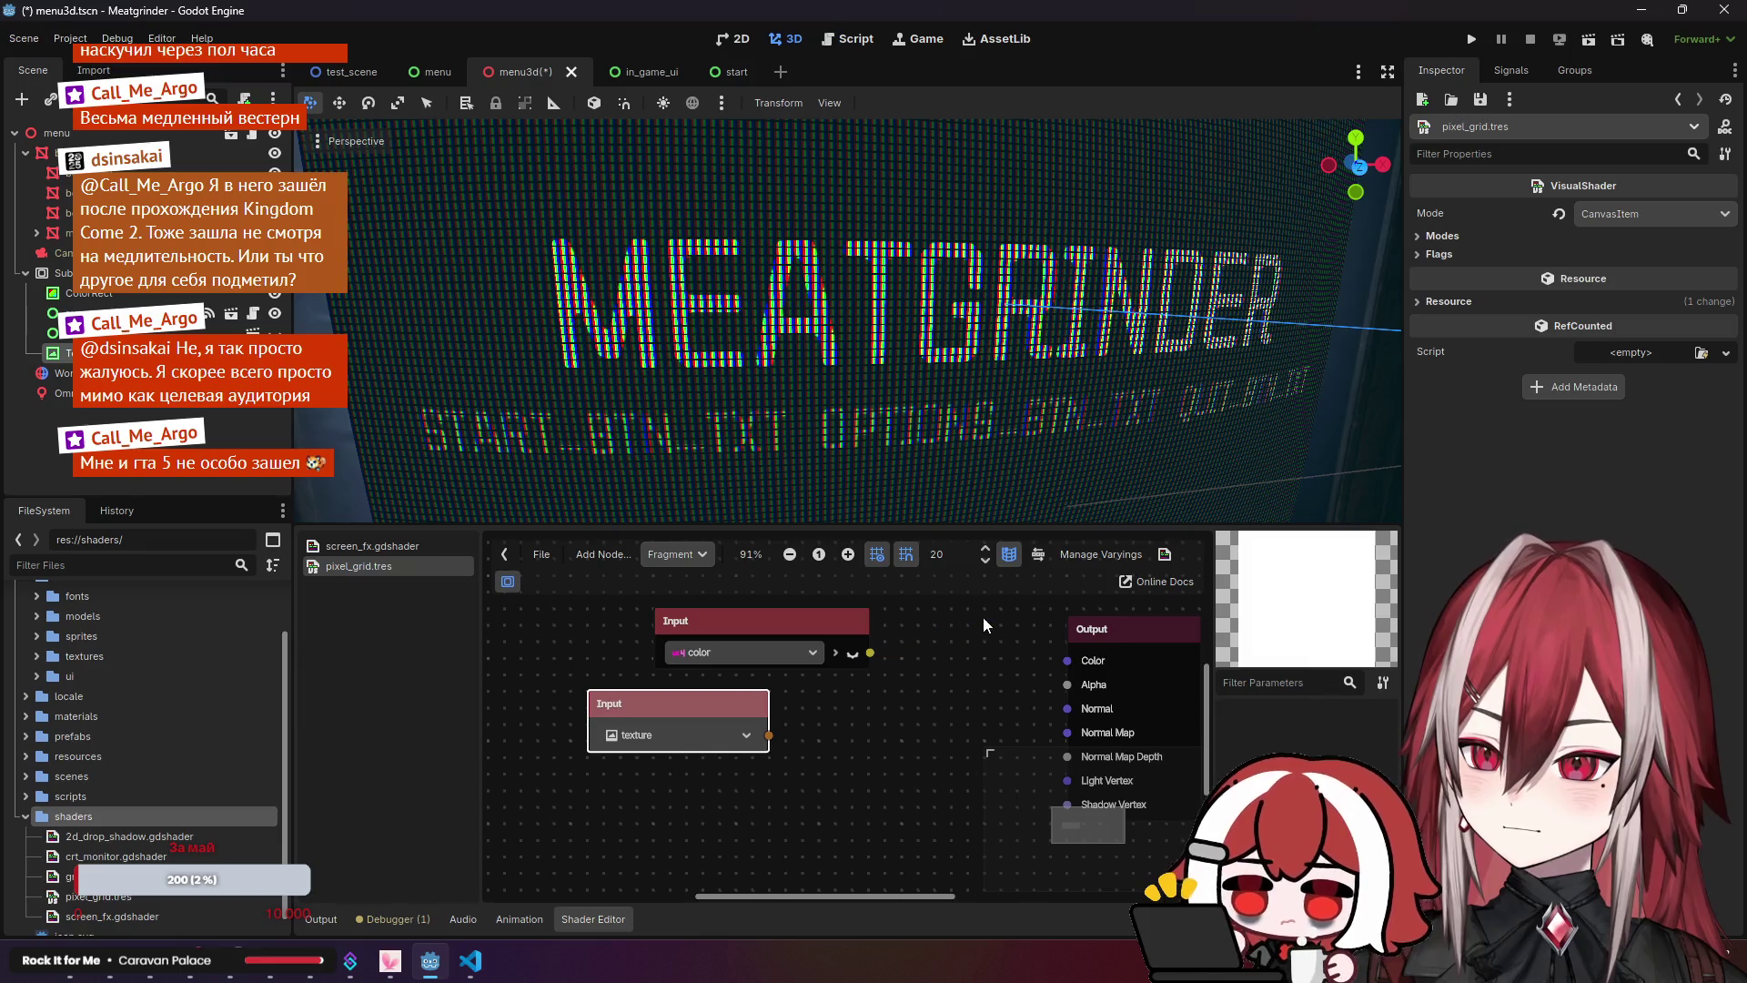
Step: Create a Texture2D node wired from the texture input's output
mouse_move(772, 739)
left_mouse_down()
mouse_move(1072, 664)
mouse_move(912, 709)
left_mouse_up()
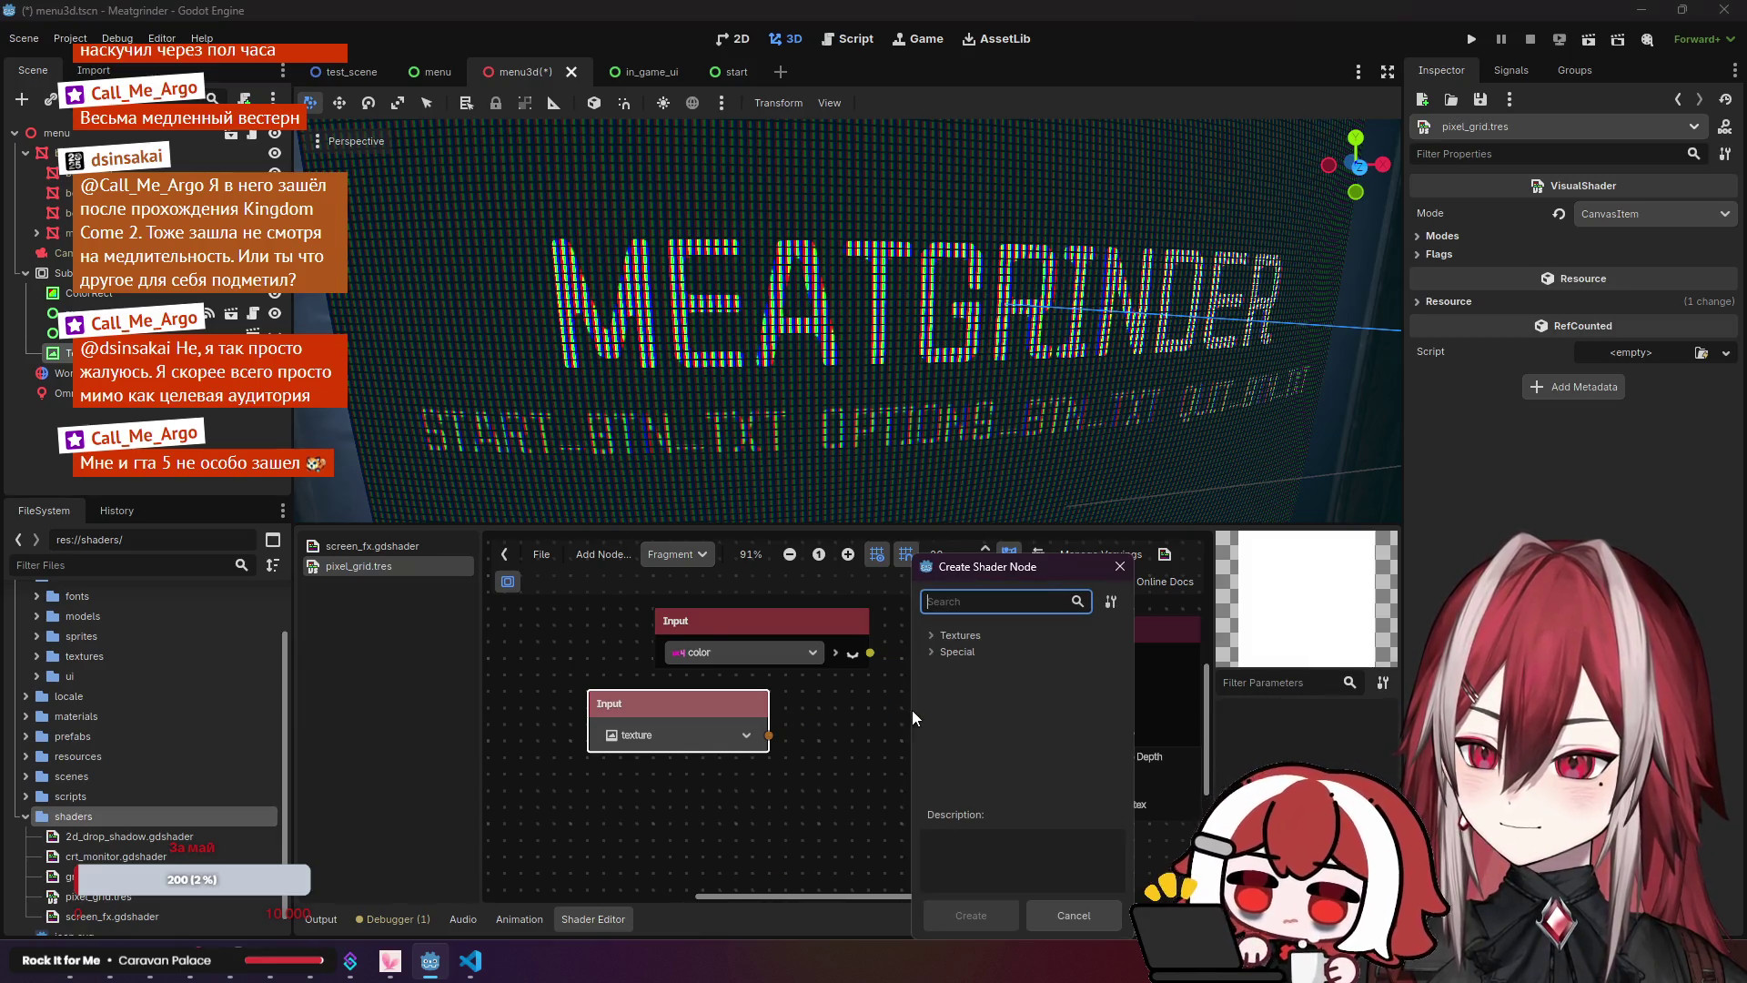
left_click(934, 634)
left_click(931, 668)
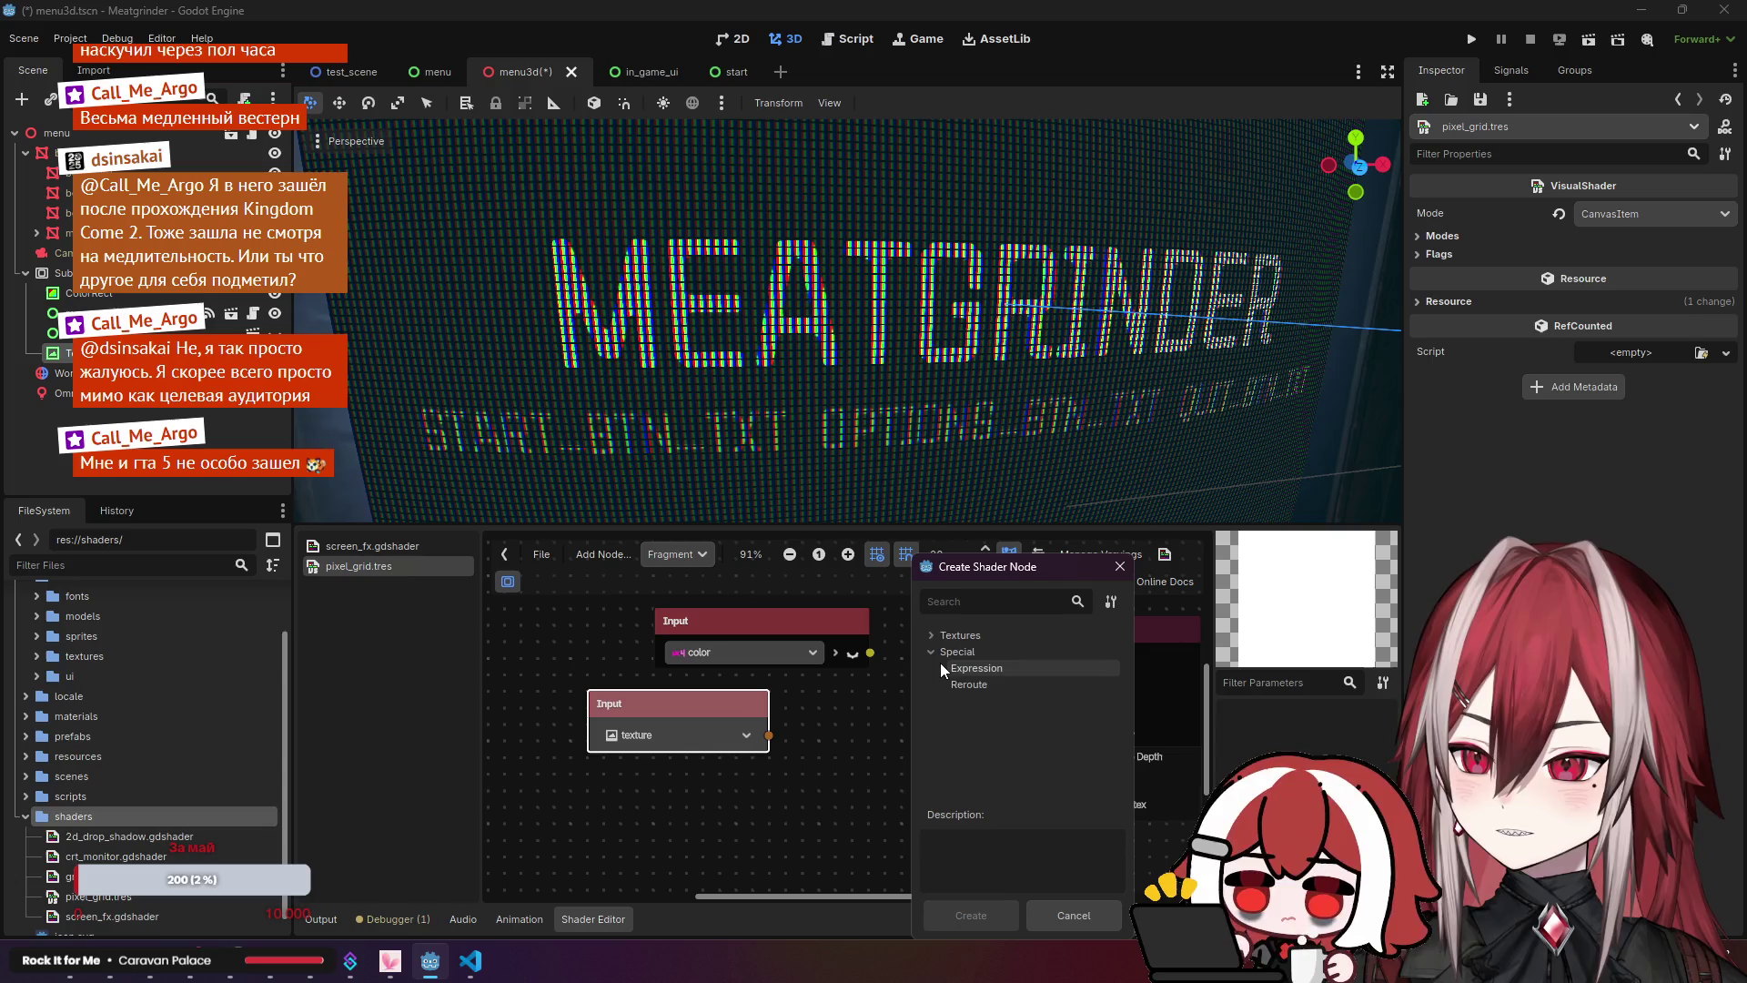
left_click(939, 651)
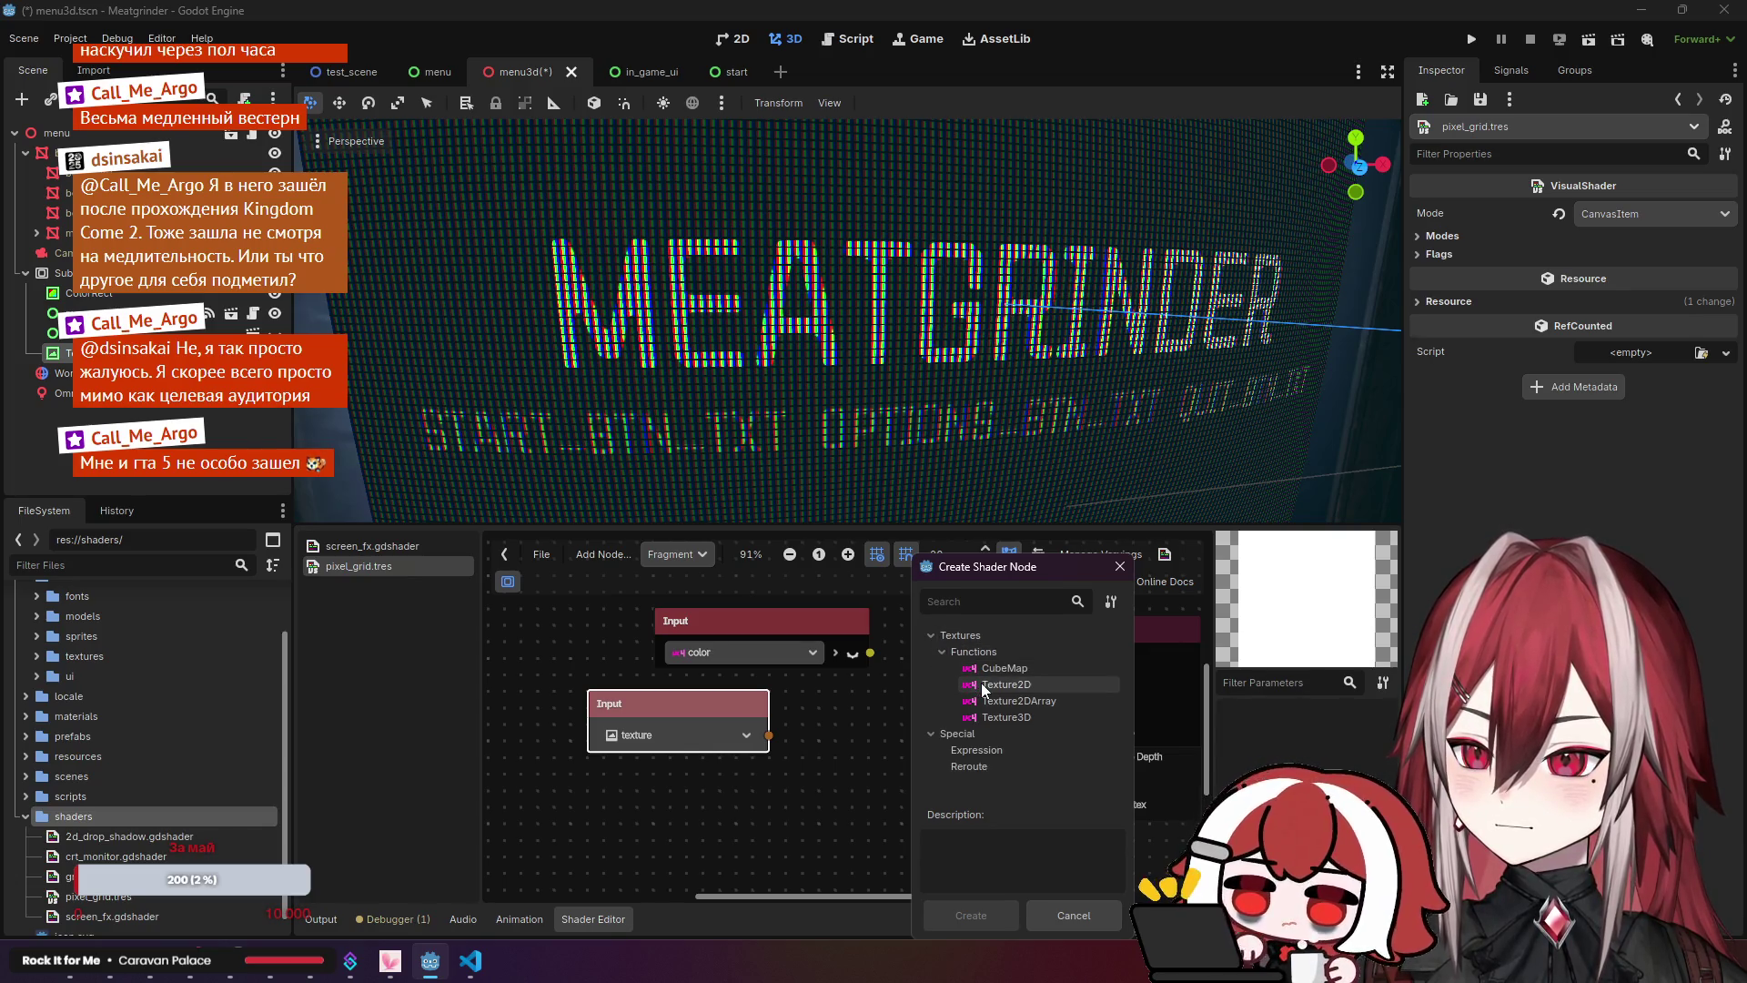
left_click(1004, 685)
left_click(964, 912)
Step: Wire Texture2D's color into Output Color and delete the old color Input node
left_click_drag(717, 701, 655, 700)
mouse_move(992, 727)
left_mouse_down()
mouse_move(905, 723)
mouse_move(832, 691)
left_mouse_up()
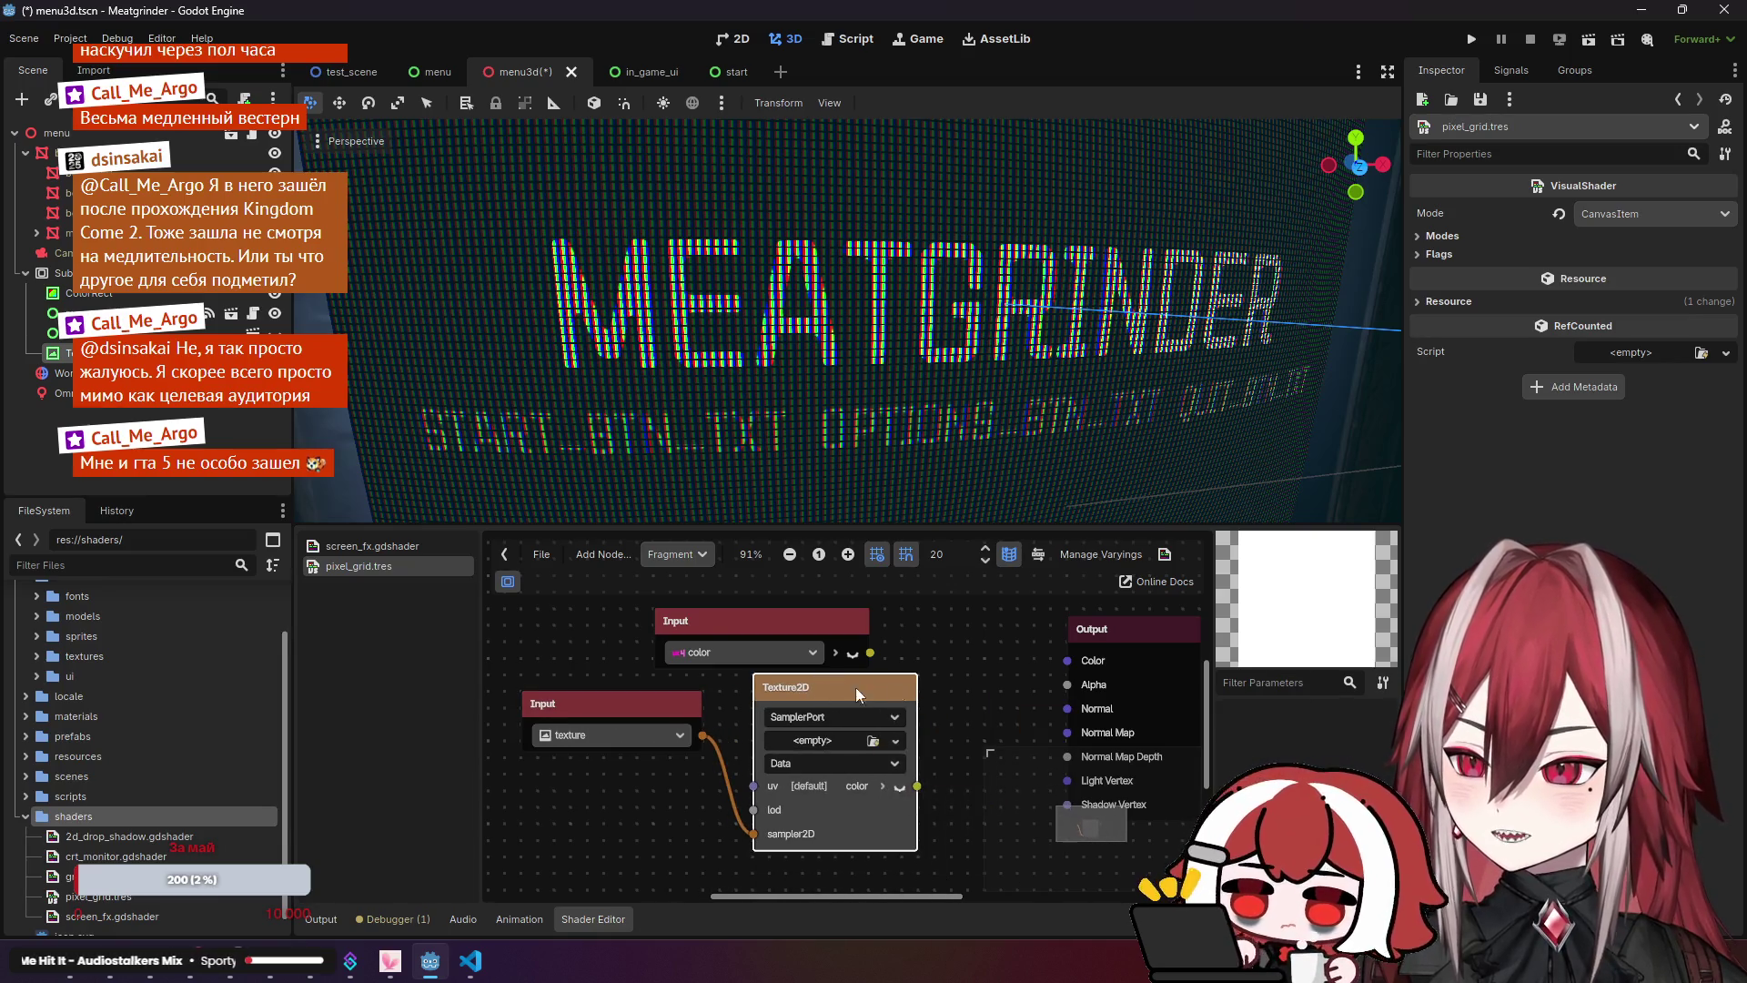
left_click_drag(592, 664, 571, 730)
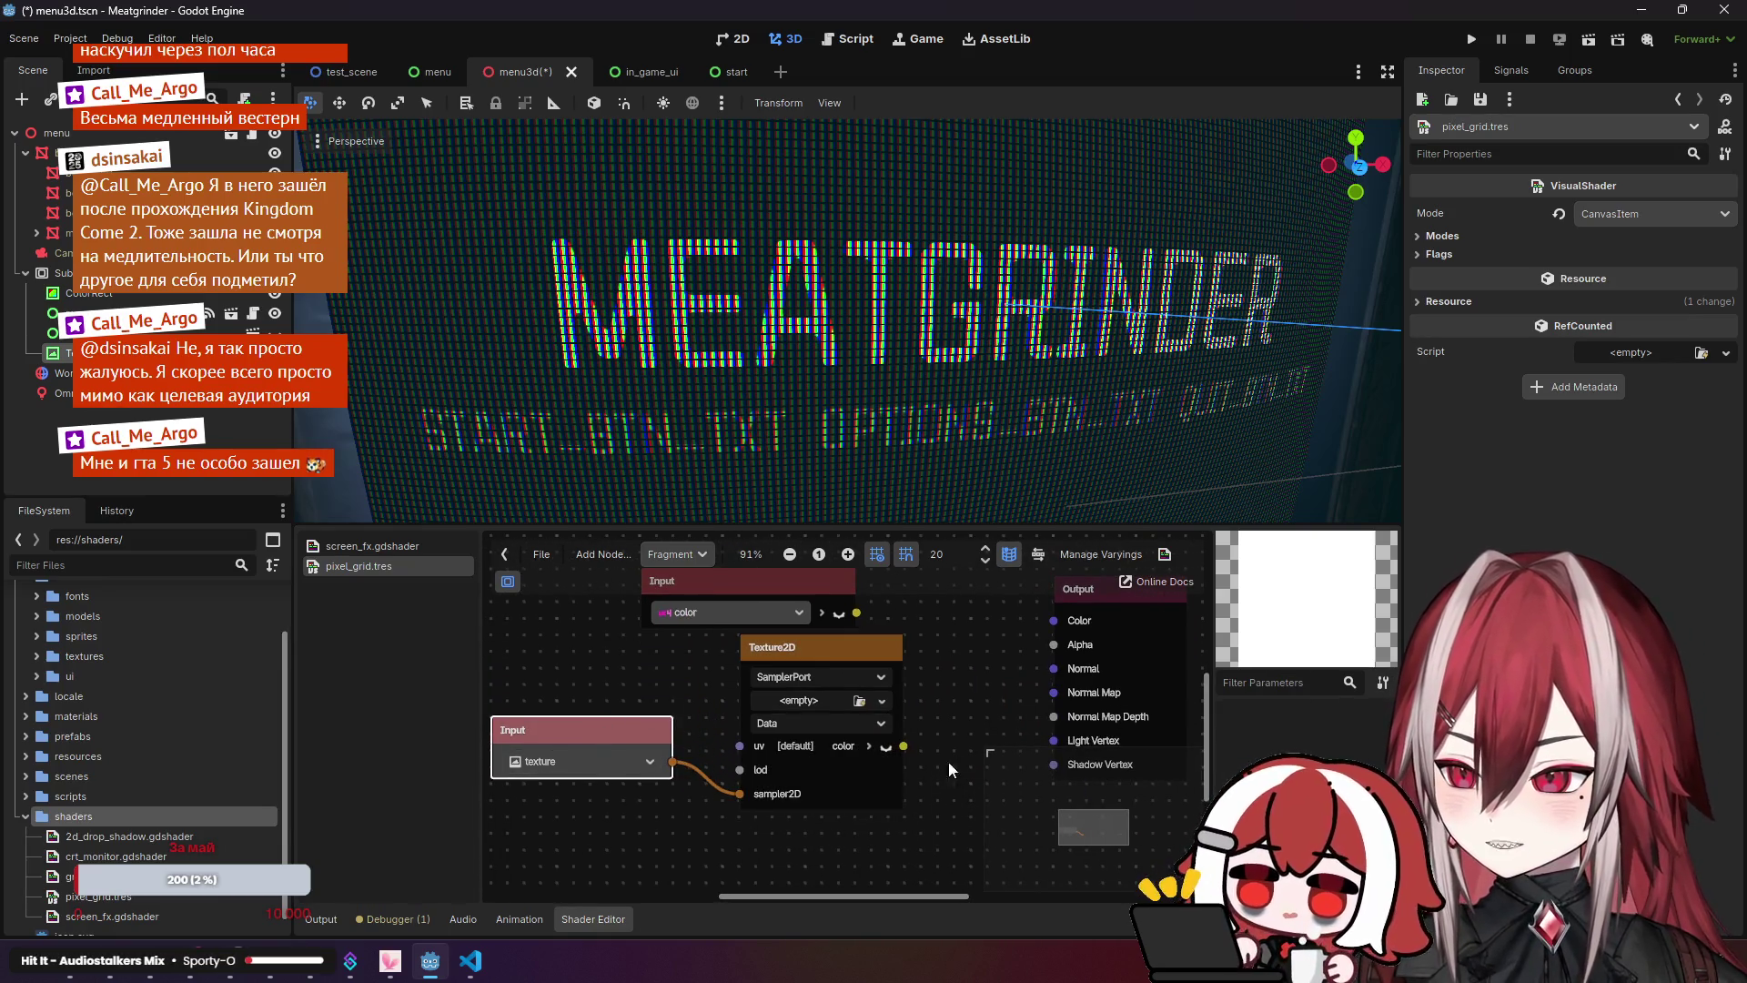
left_click_drag(903, 746, 1053, 620)
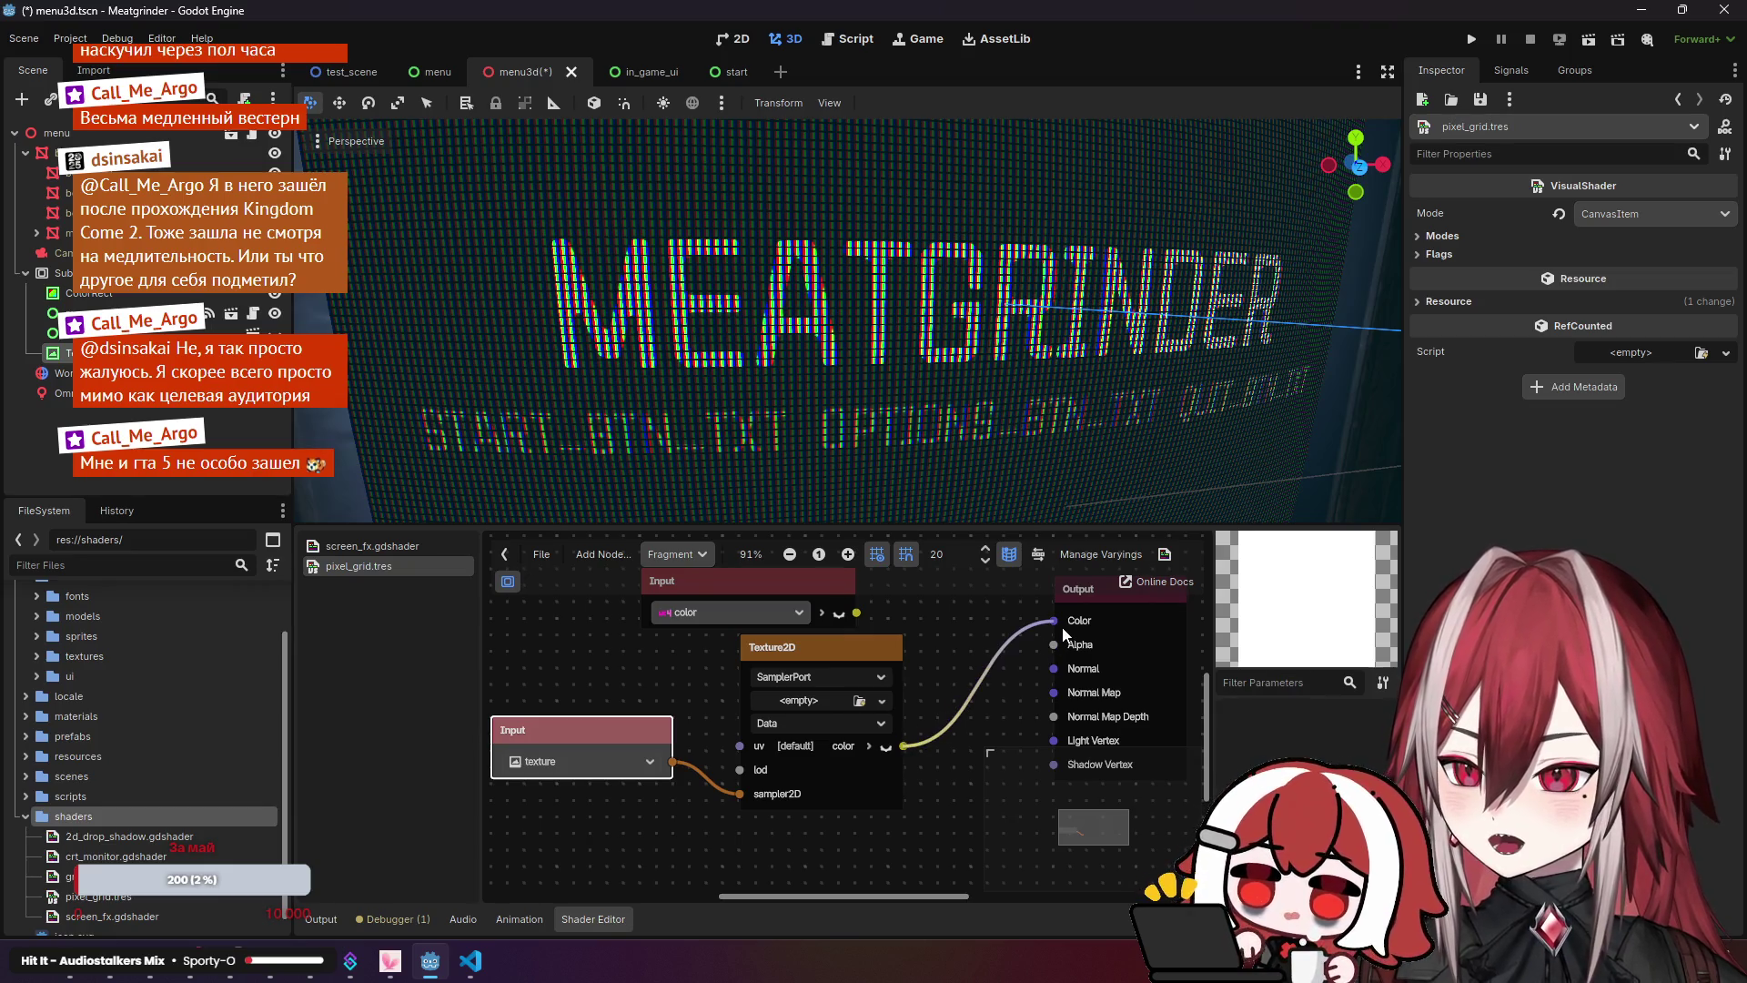
left_click(706, 579)
key("Delete")
Step: Rearrange the texture Input and Texture2D nodes in the graph
mouse_move(674, 666)
left_mouse_down()
mouse_move(910, 681)
mouse_move(919, 665)
mouse_move(875, 657)
left_mouse_up()
left_click_drag(793, 719, 677, 687)
mouse_move(1056, 650)
left_mouse_down()
mouse_move(915, 609)
mouse_move(958, 632)
left_mouse_up()
left_click_drag(699, 690, 682, 706)
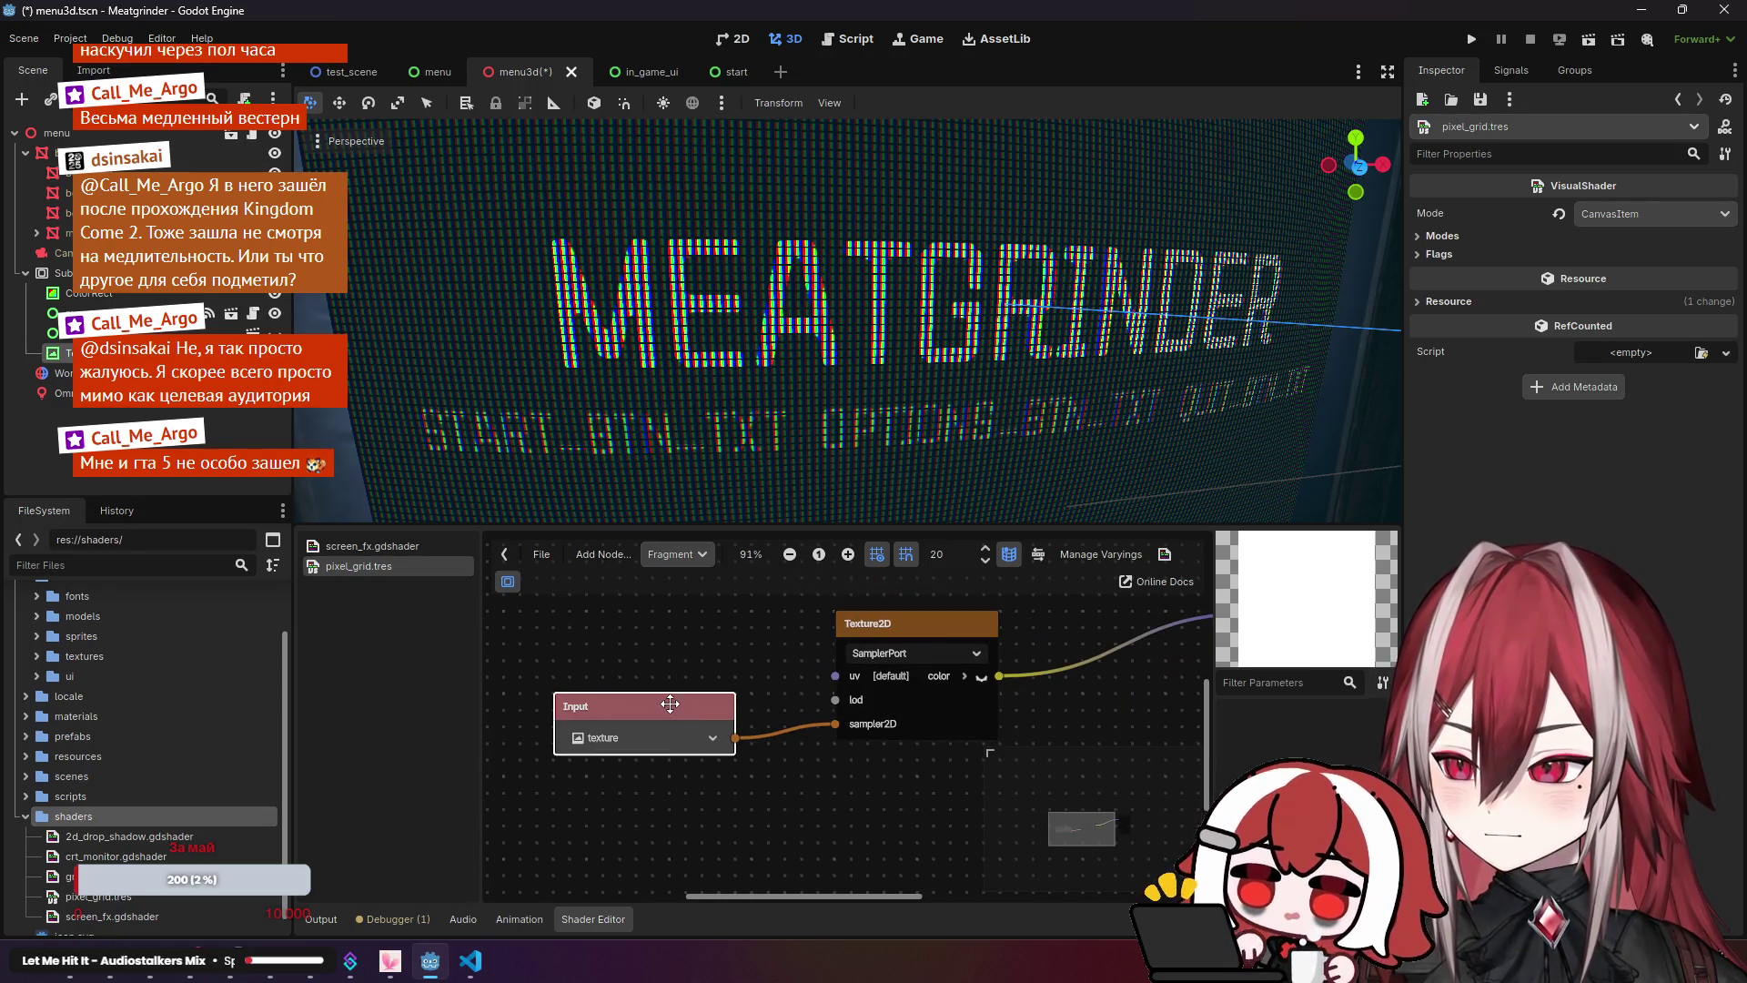
Step: Confirm the Texture2D node's source stays set to SamplerPort
left_click(901, 653)
left_click(900, 655)
left_click(901, 655)
left_click(901, 662)
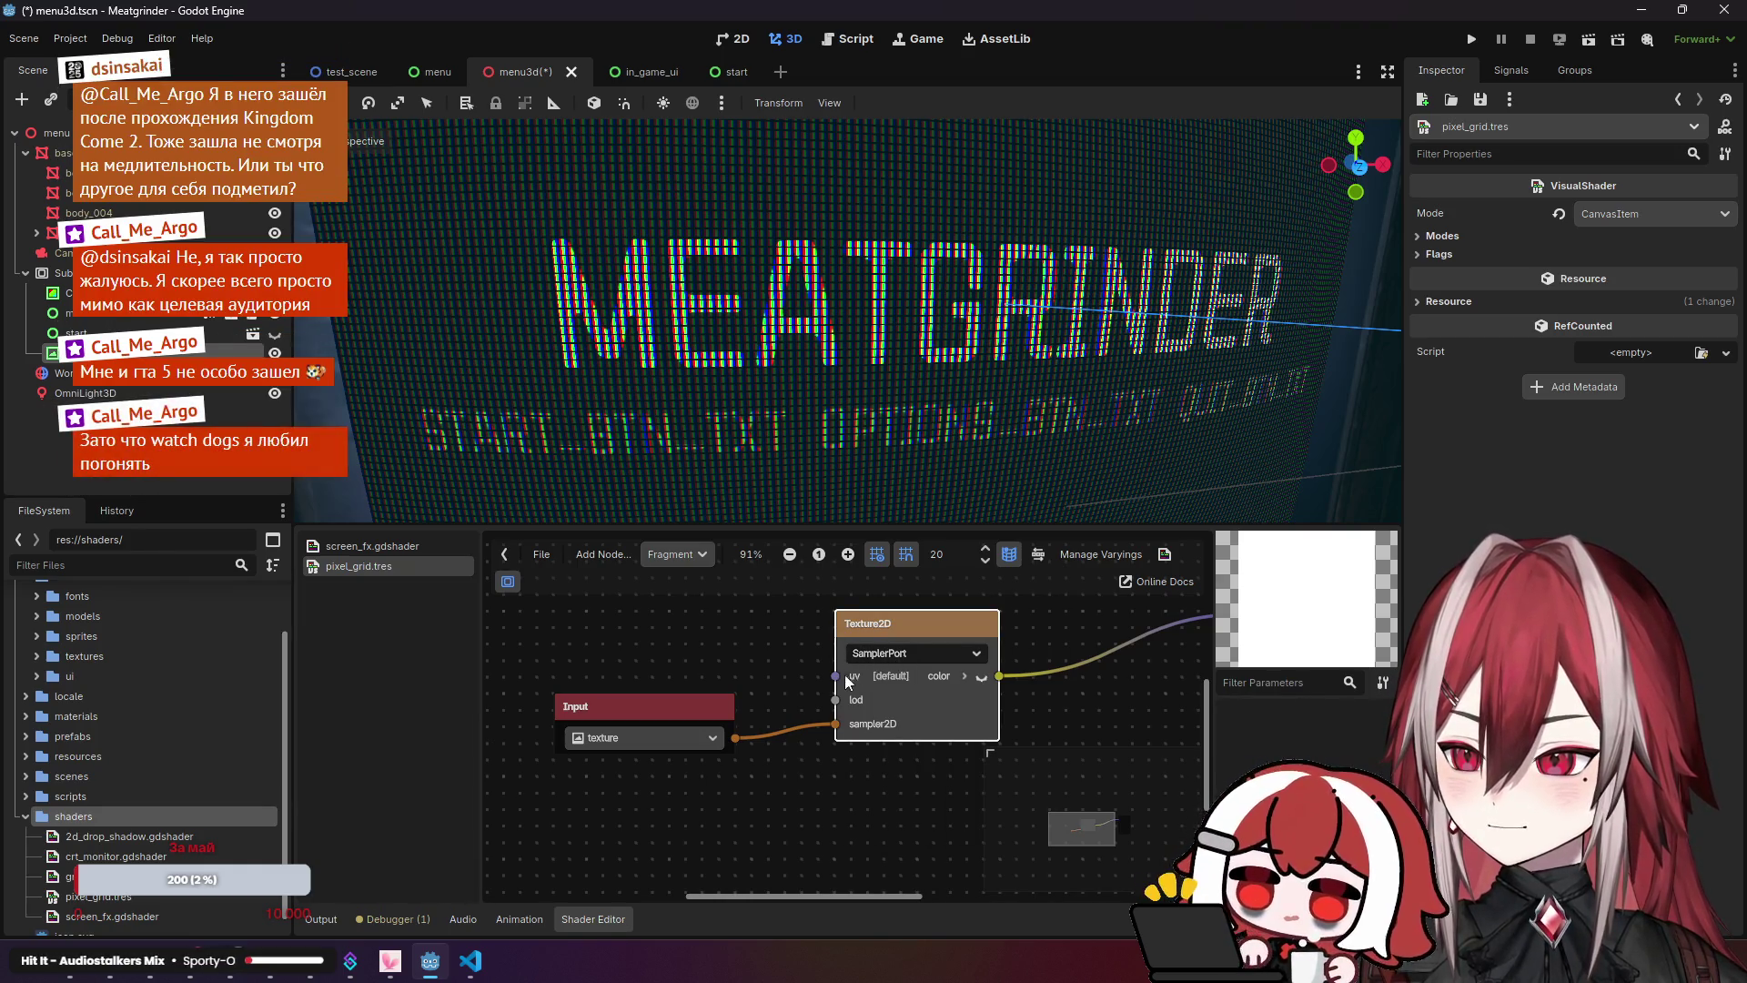
left_click(950, 658)
left_click(949, 657)
left_click(1067, 701)
left_click_drag(1028, 702, 926, 711)
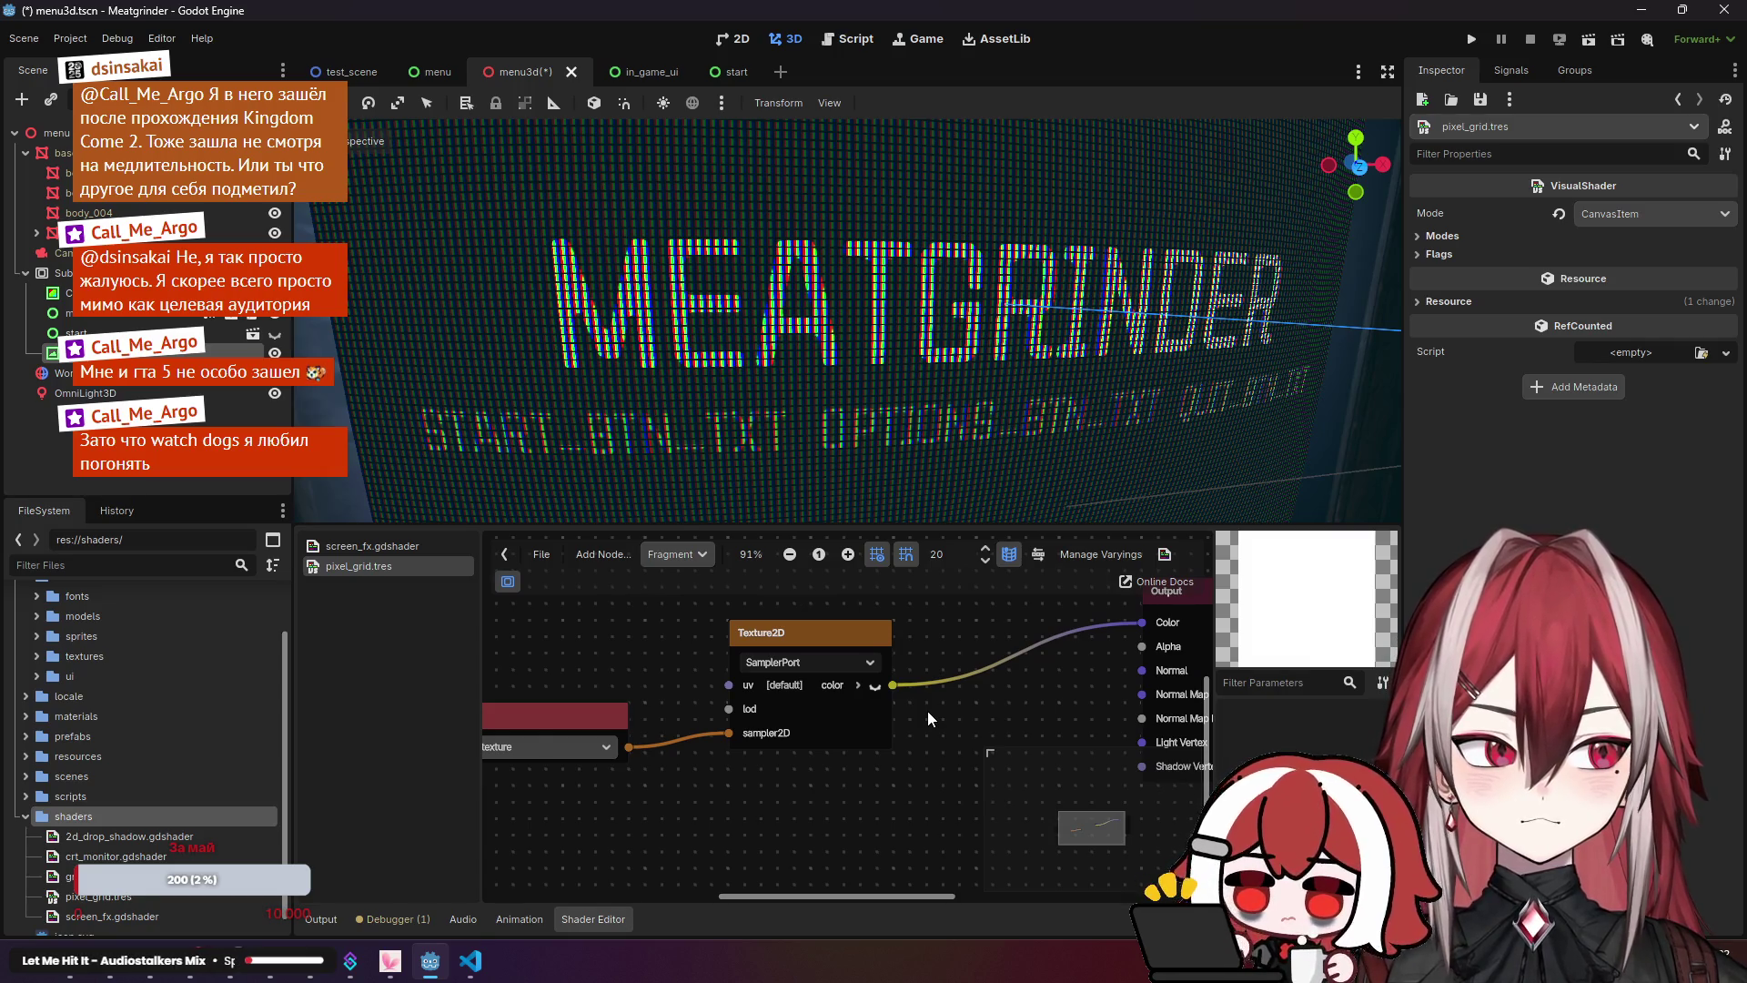
scroll(919, 710, "down", 1)
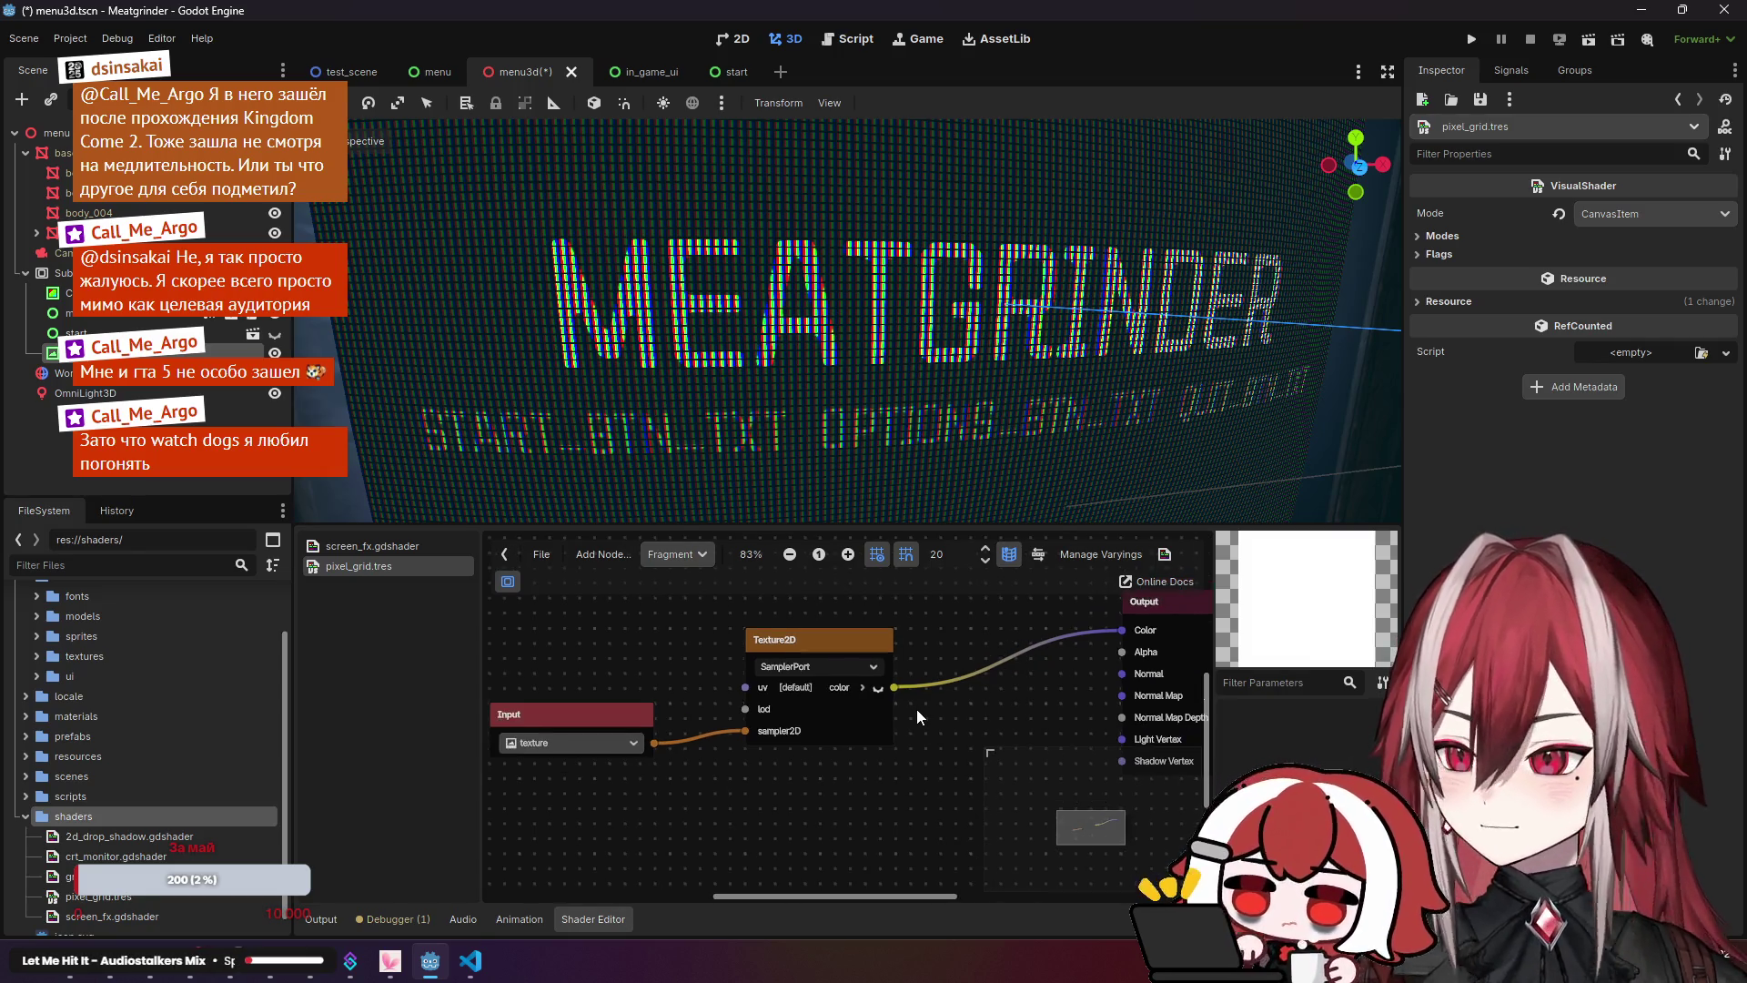
left_click(867, 661)
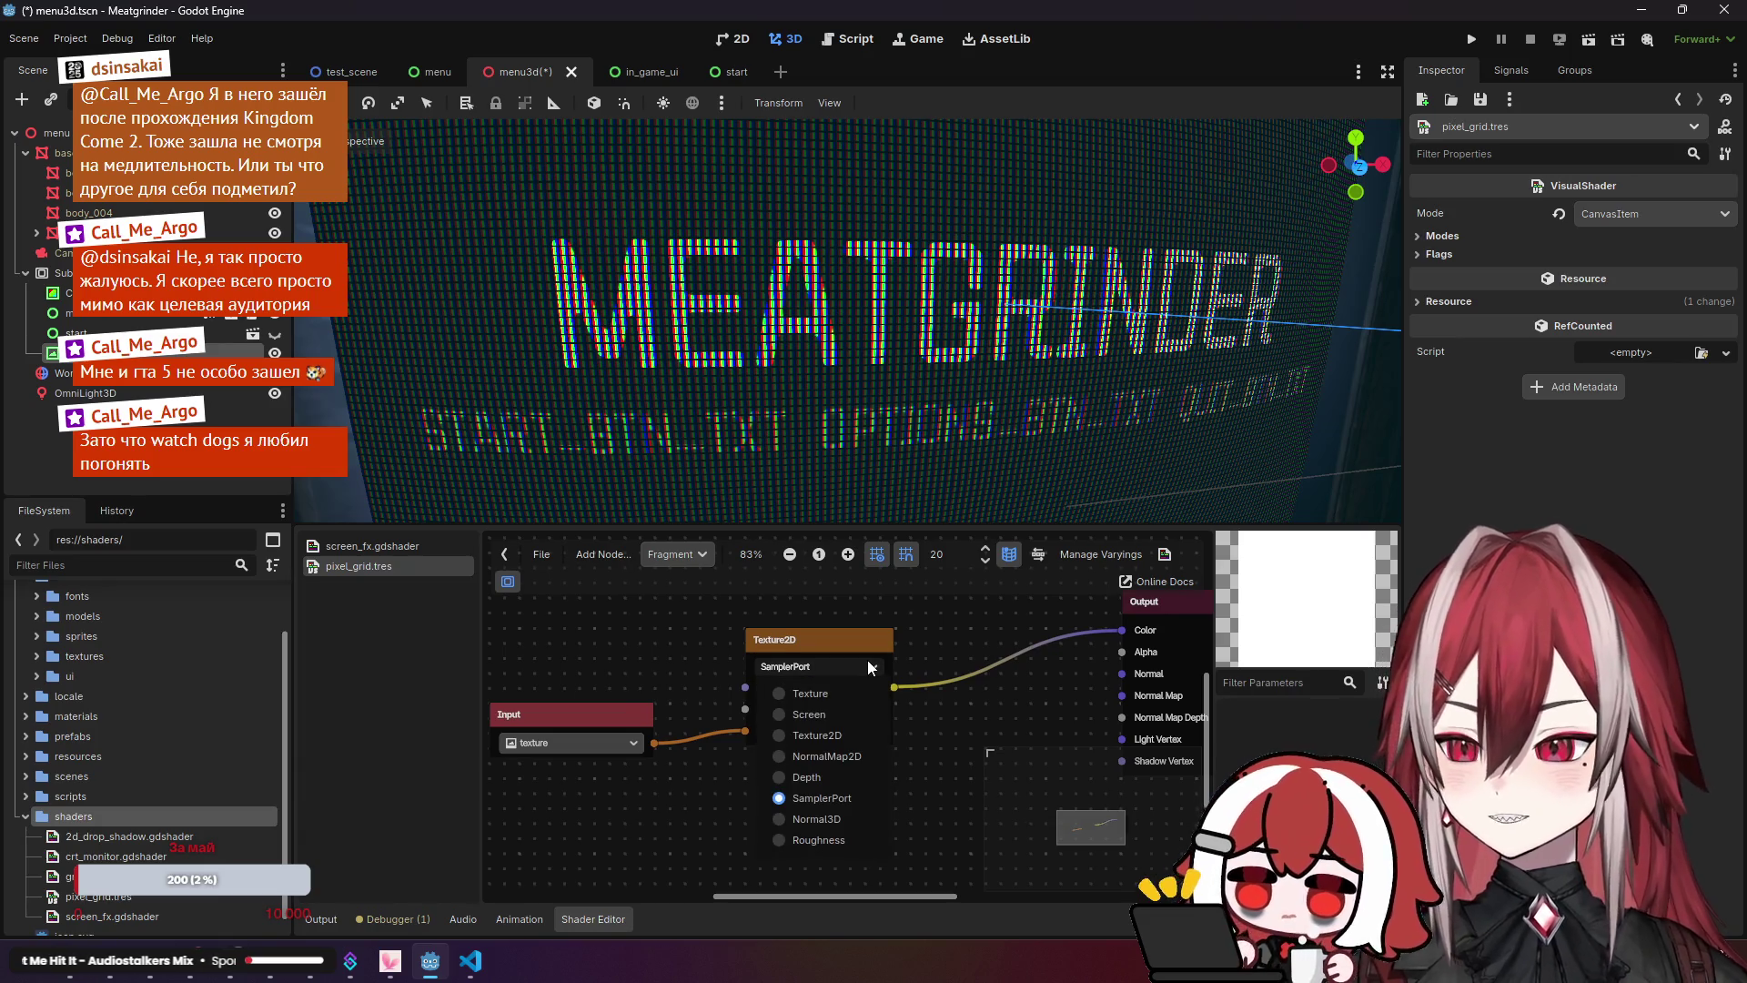
left_click(866, 660)
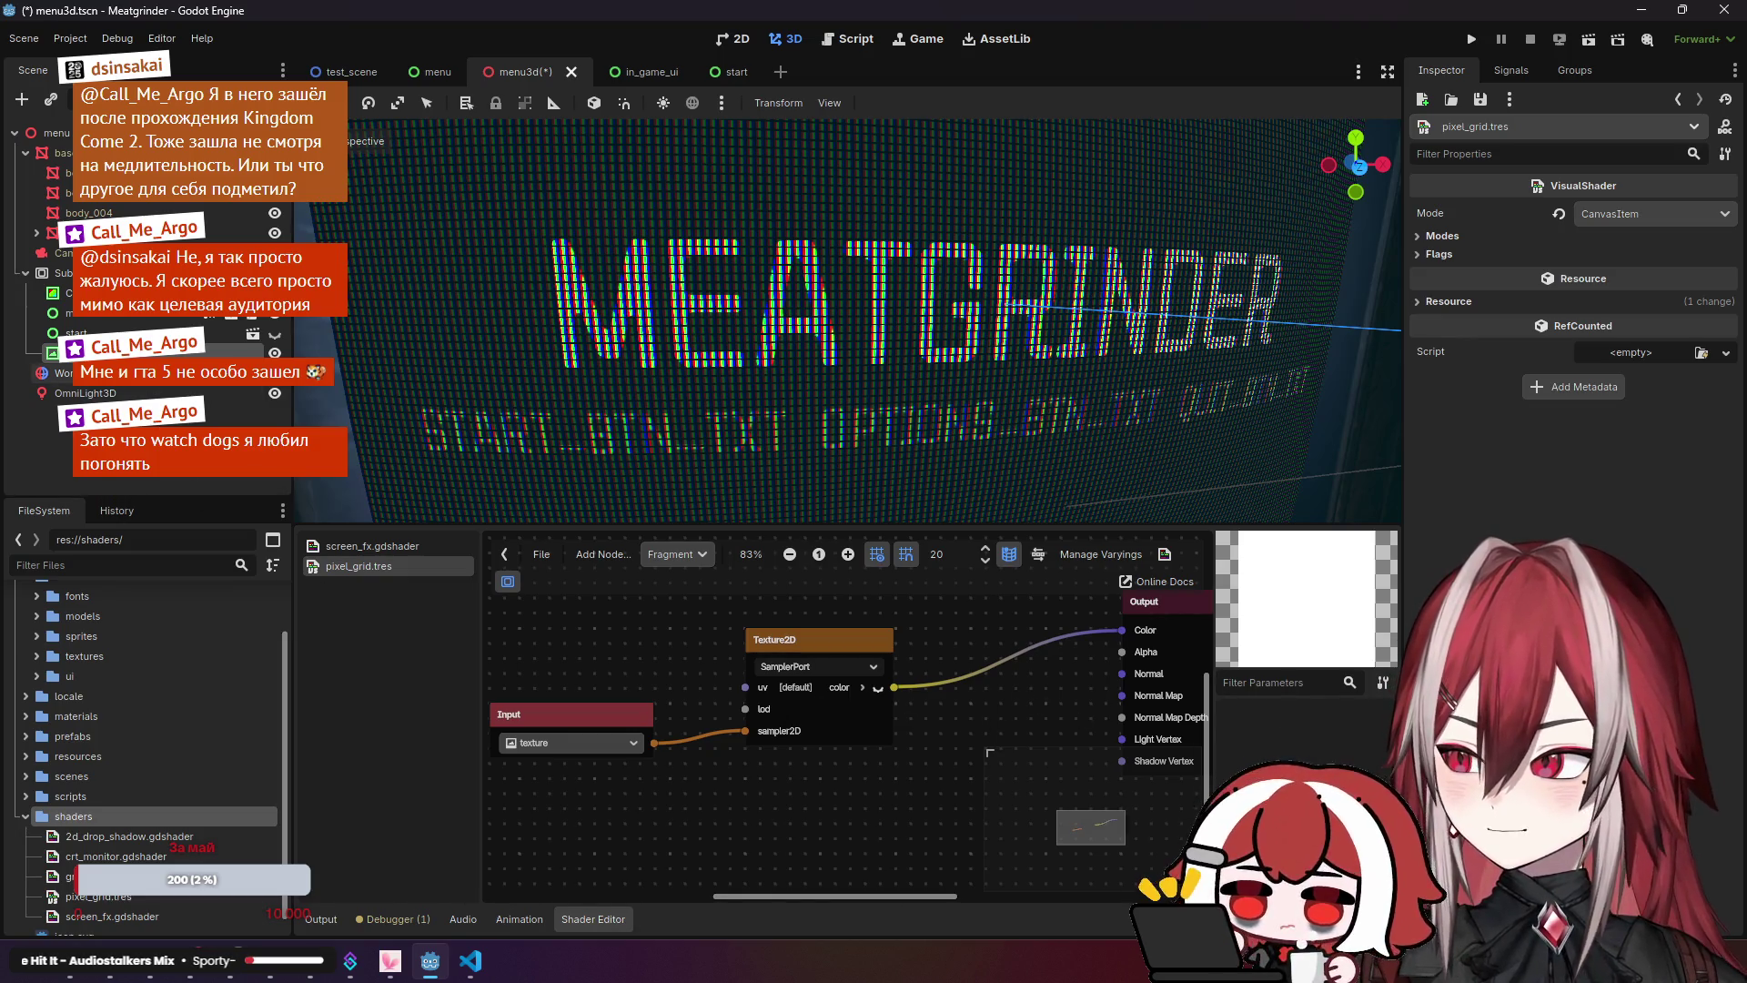
left_click(81, 352)
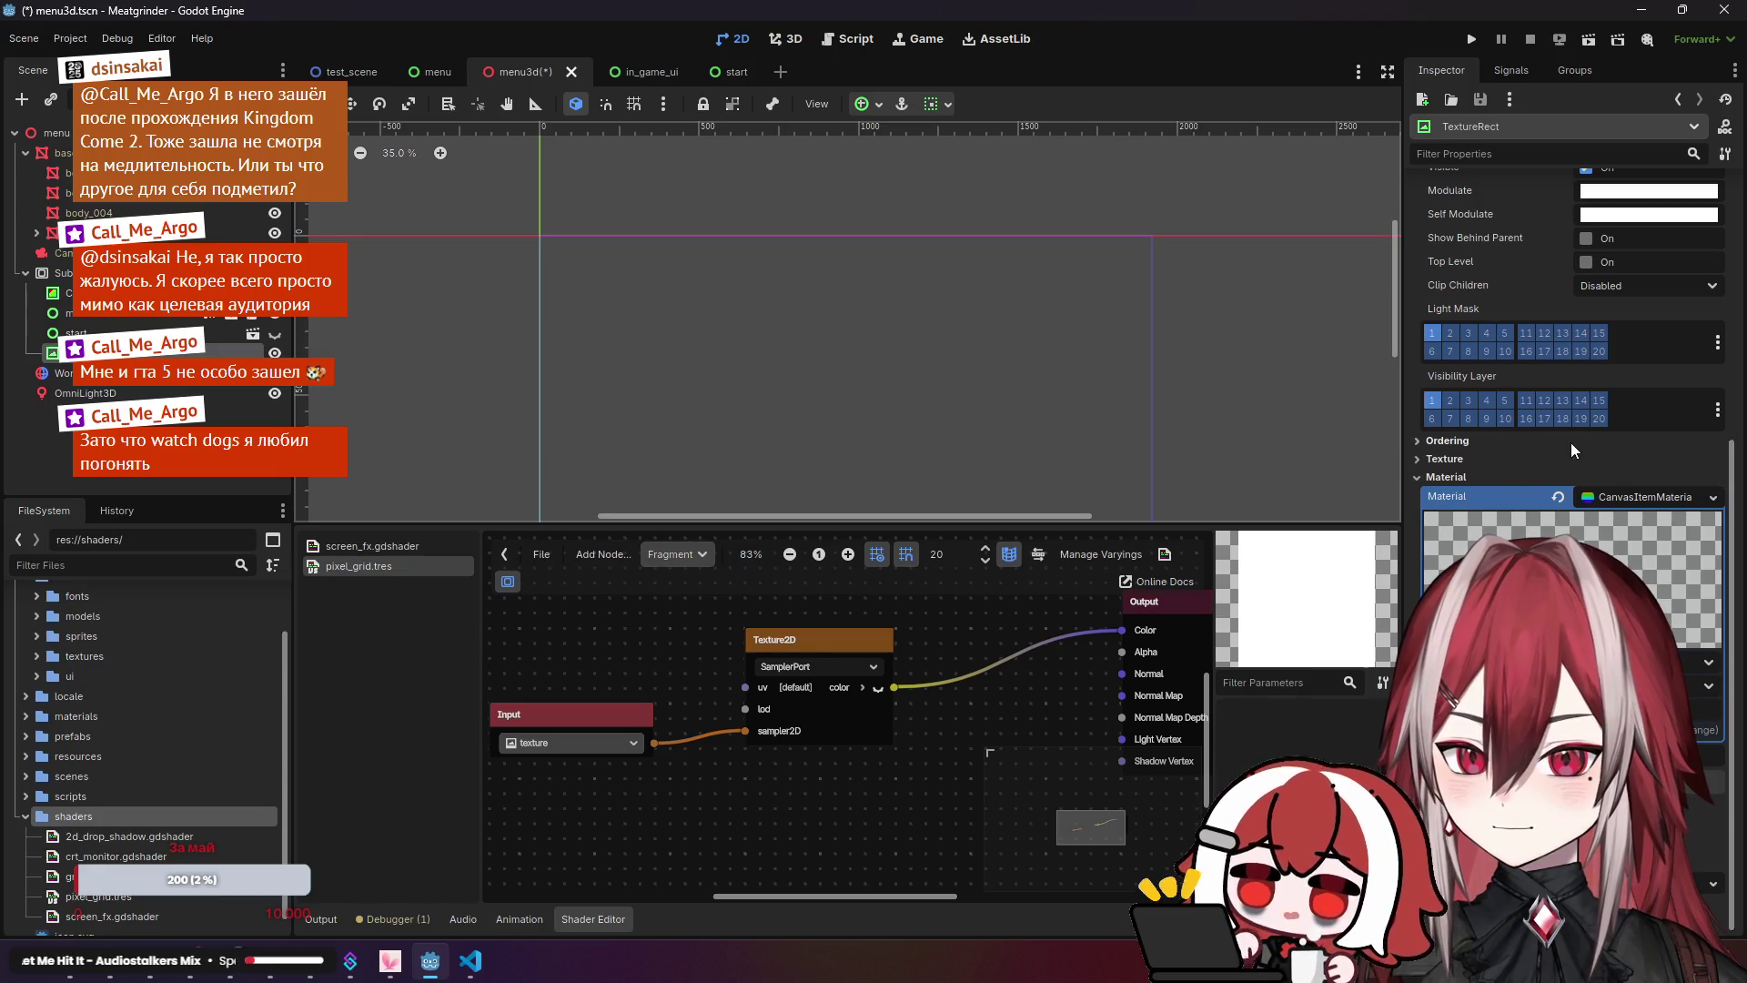
Step: Browse the existing material resources, then close the picker without choosing one
scroll(1610, 510, "up", 3)
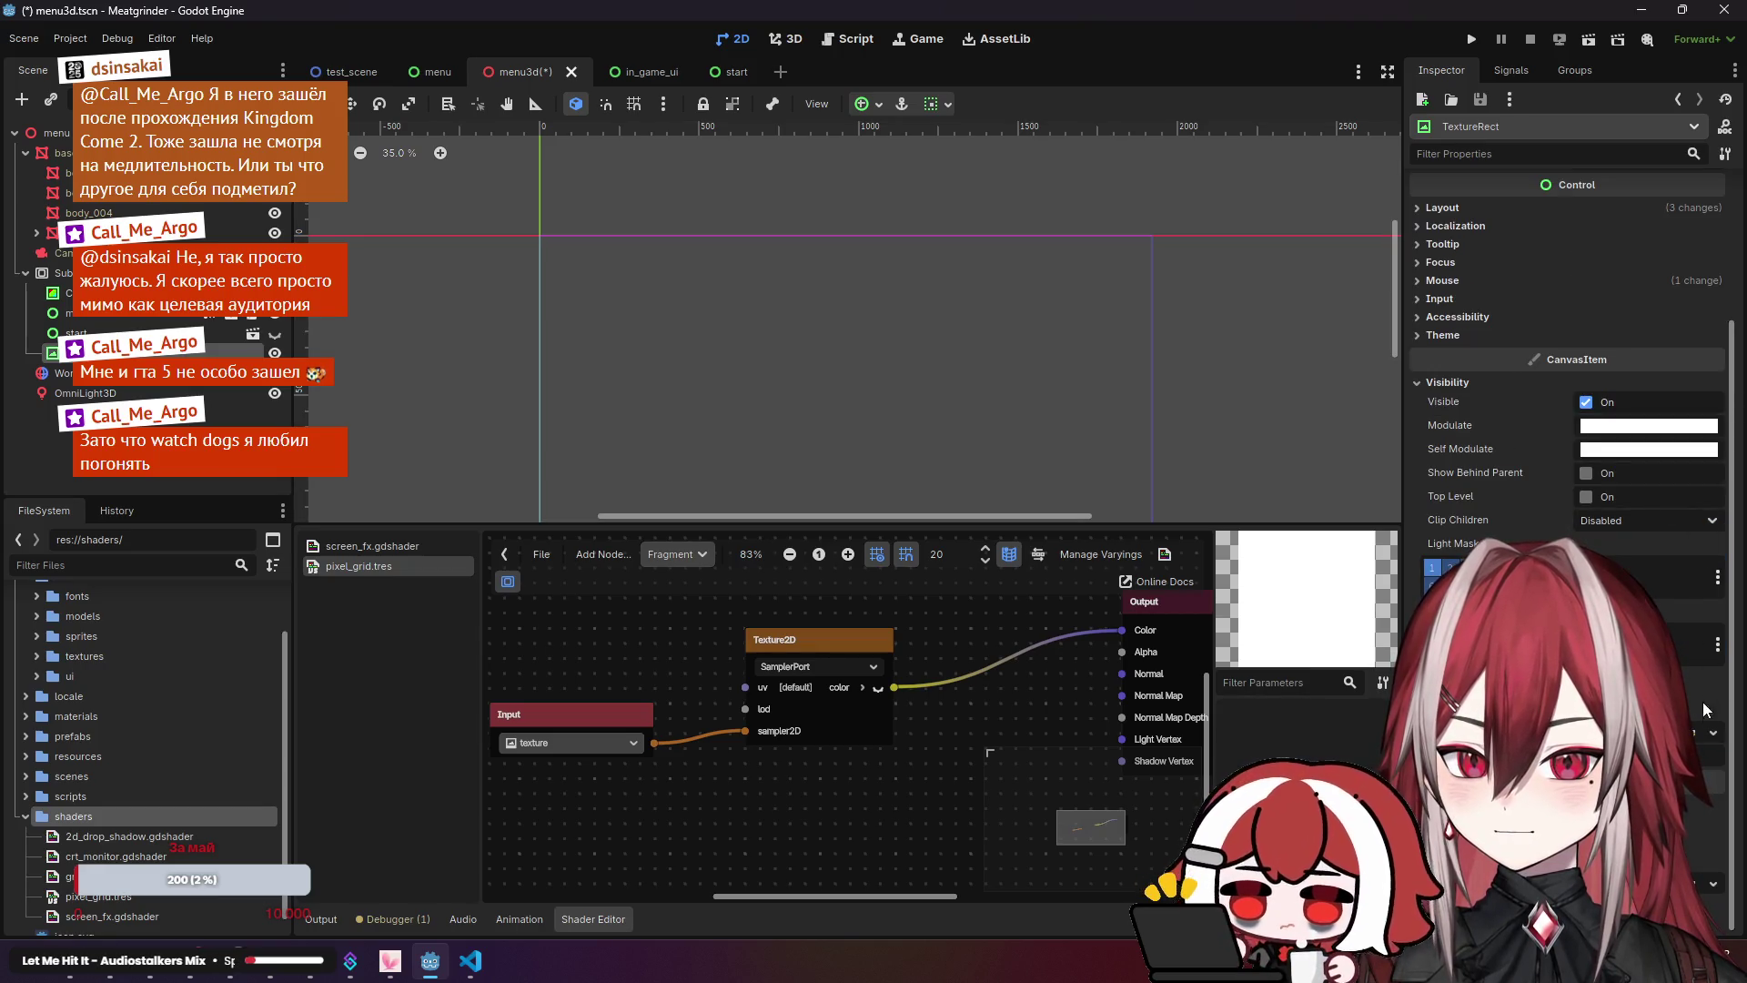
left_click(1713, 732)
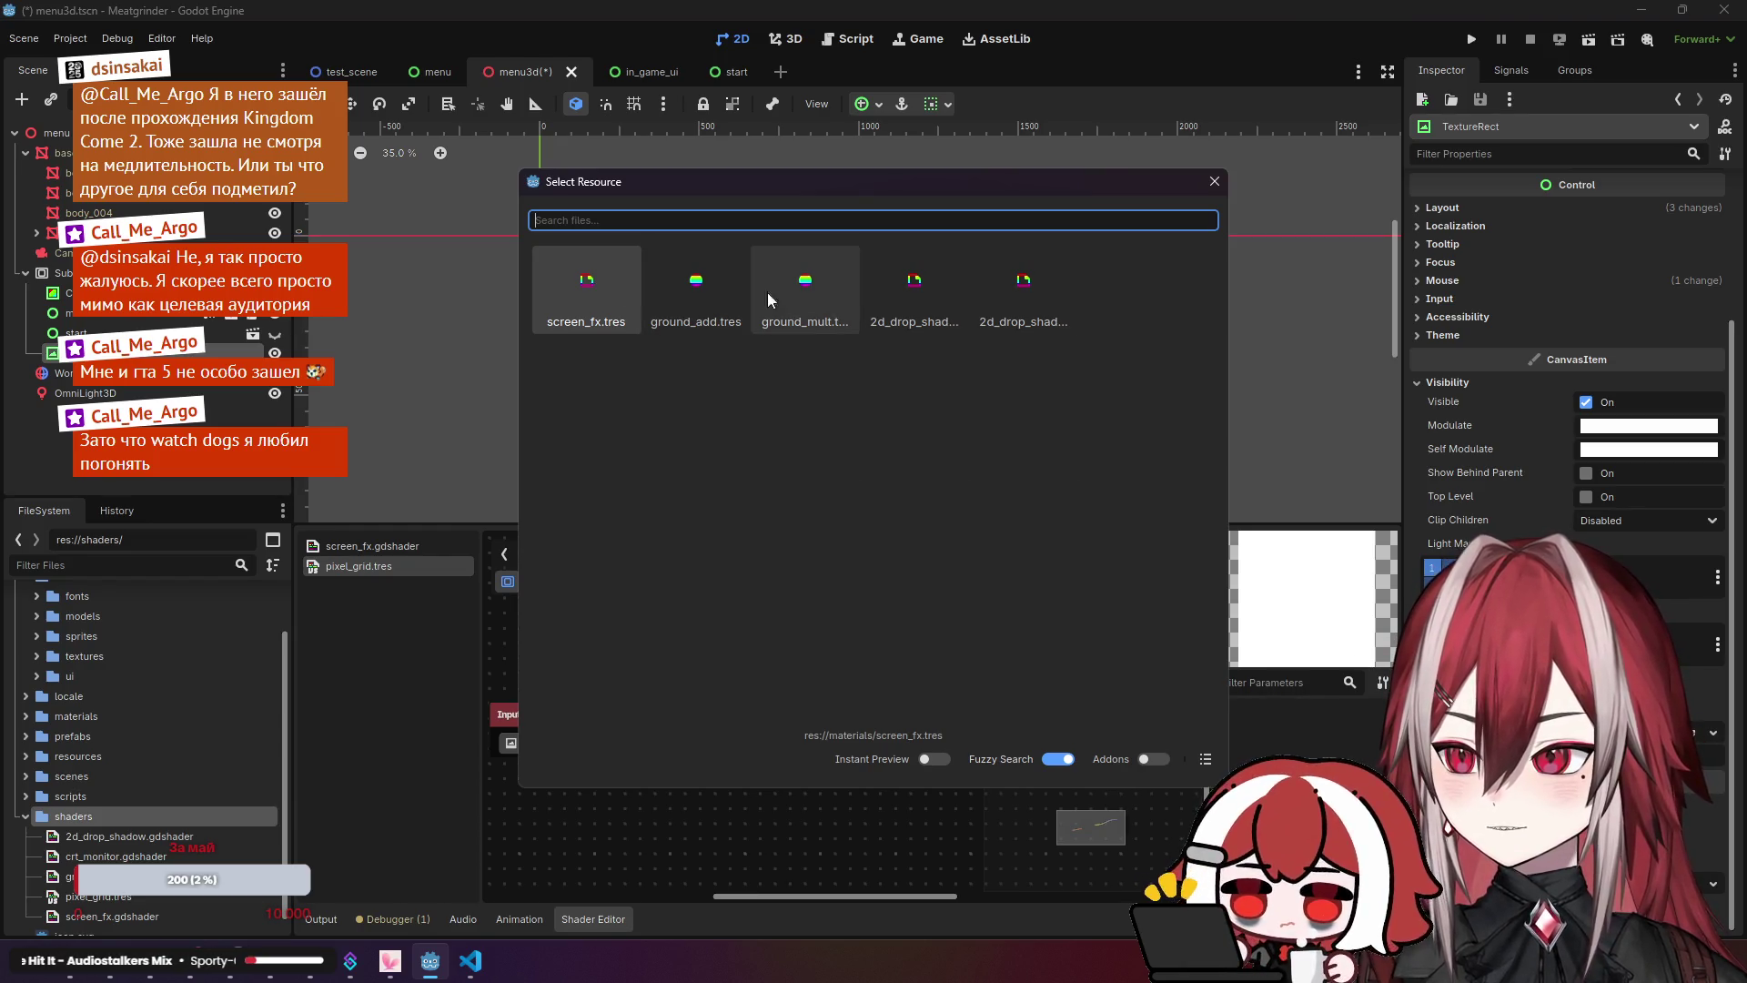
left_click(1213, 181)
Step: Create a new ShaderMaterial resource in the materials folder, dismissing the save prompt
left_click(25, 716)
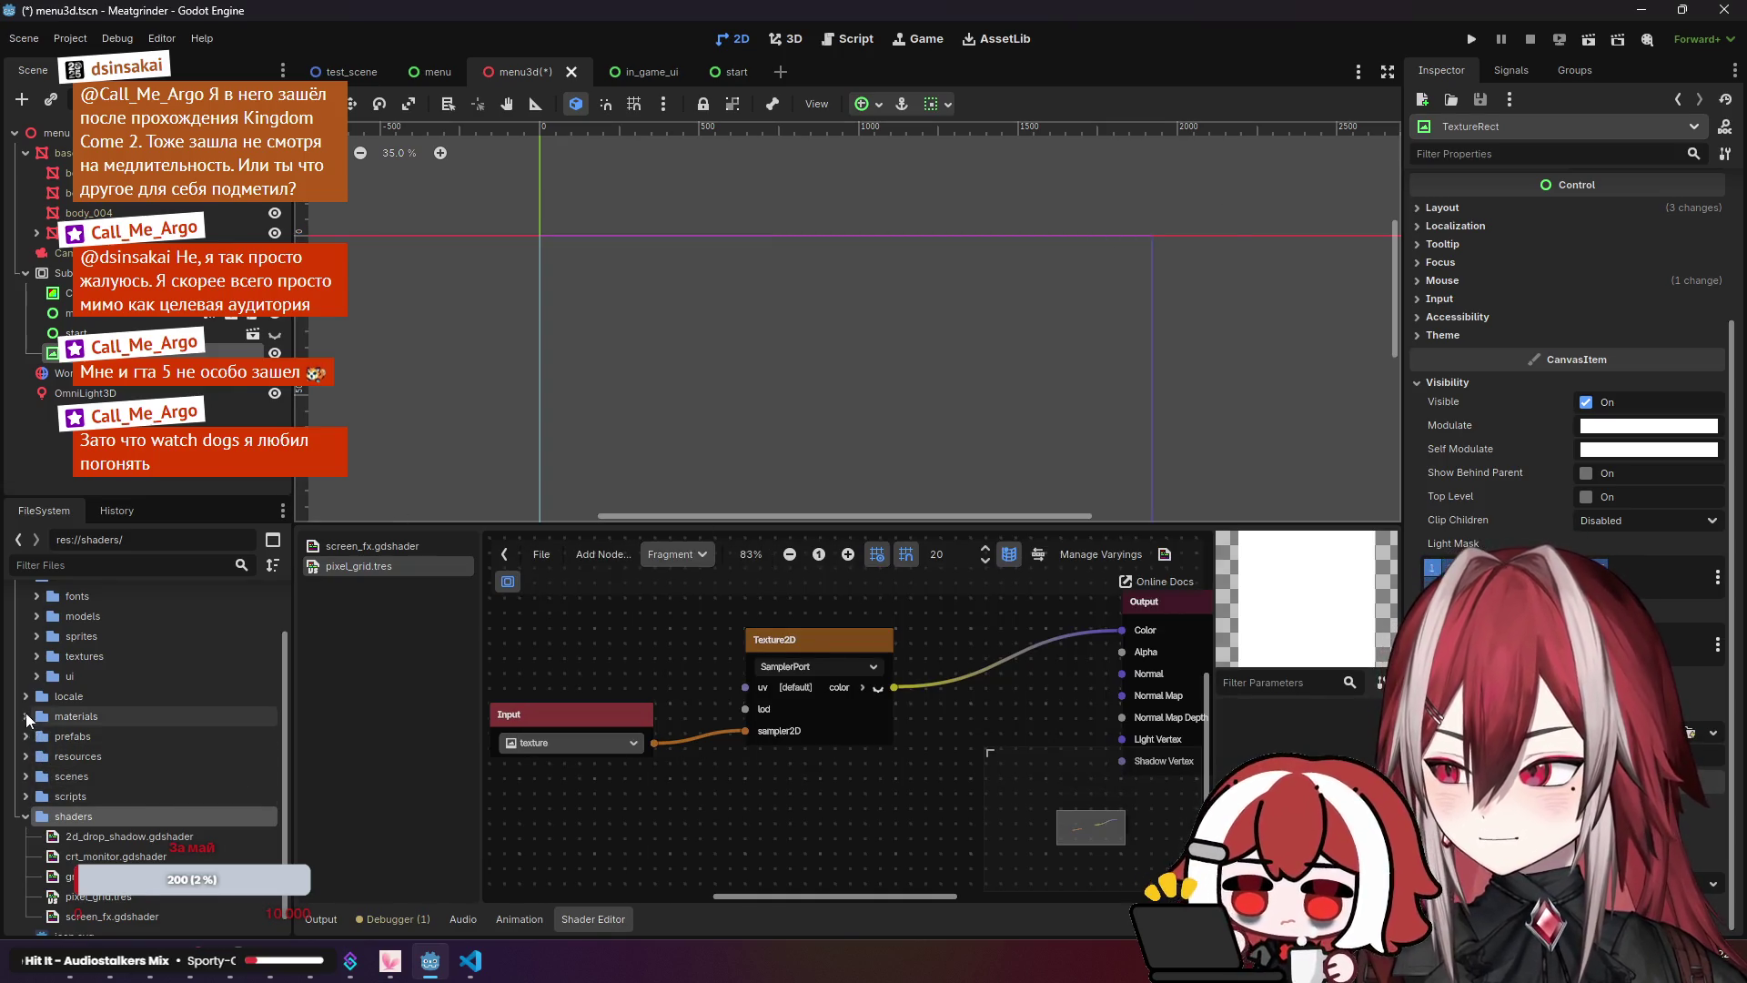
right_click(84, 713)
mouse_move(155, 620)
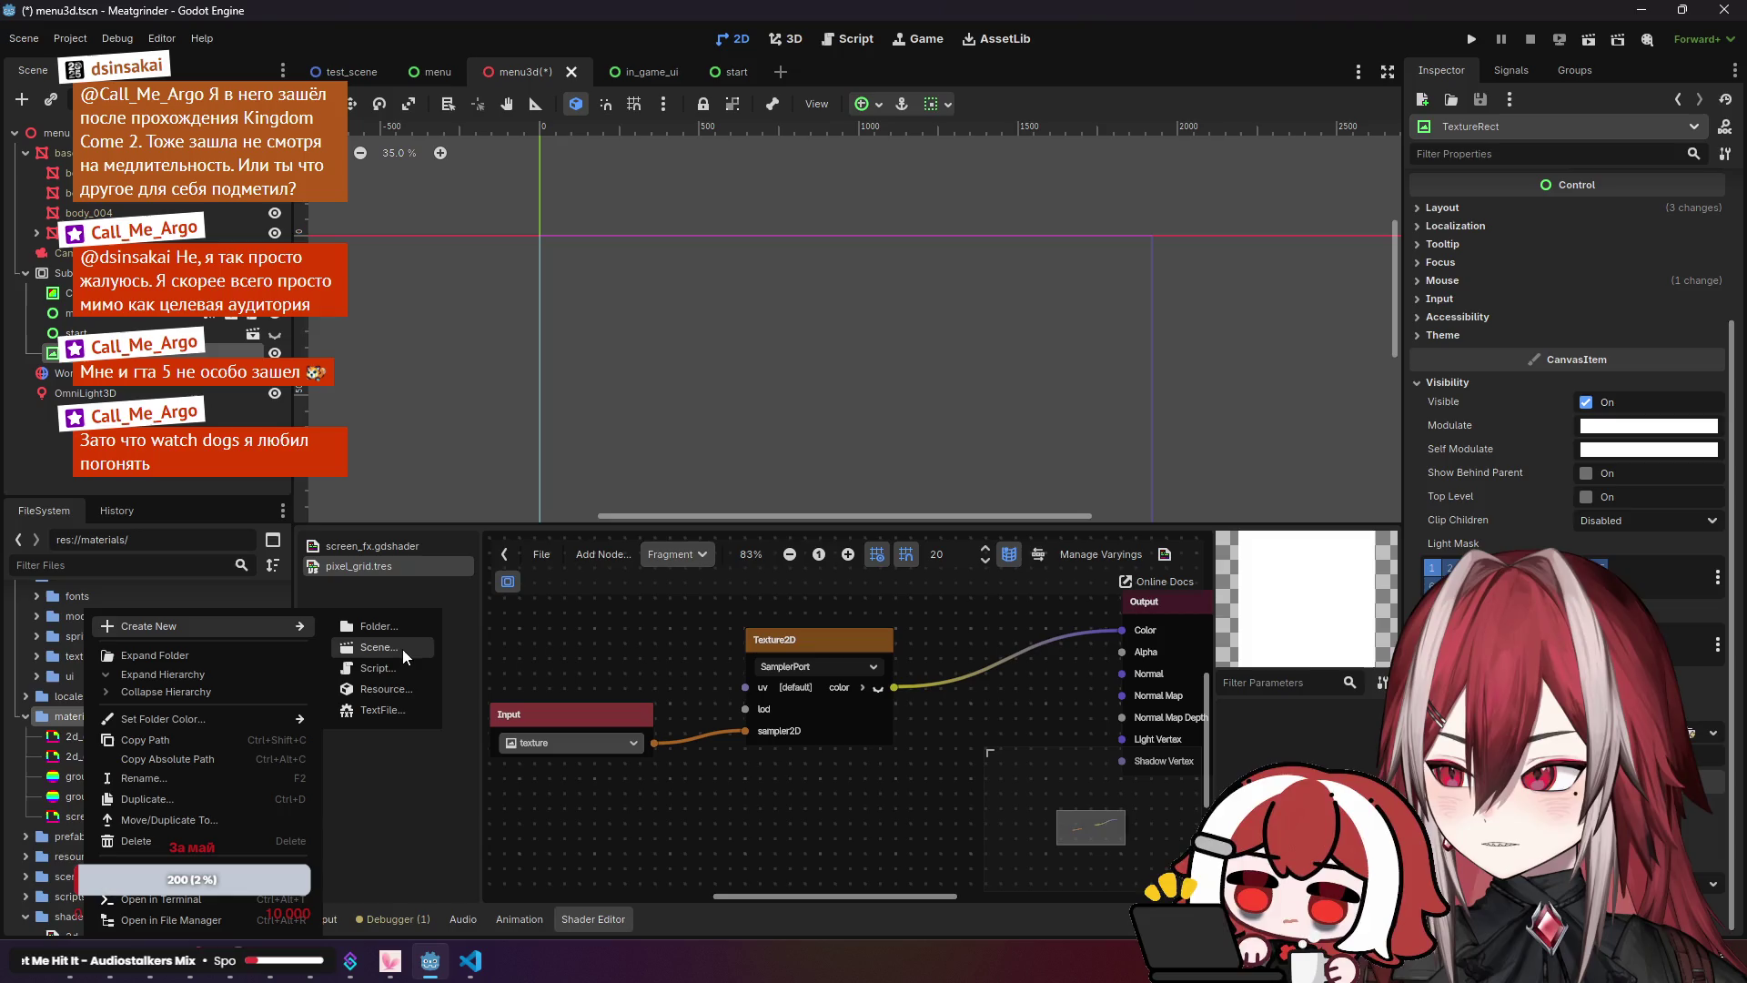
left_click(386, 689)
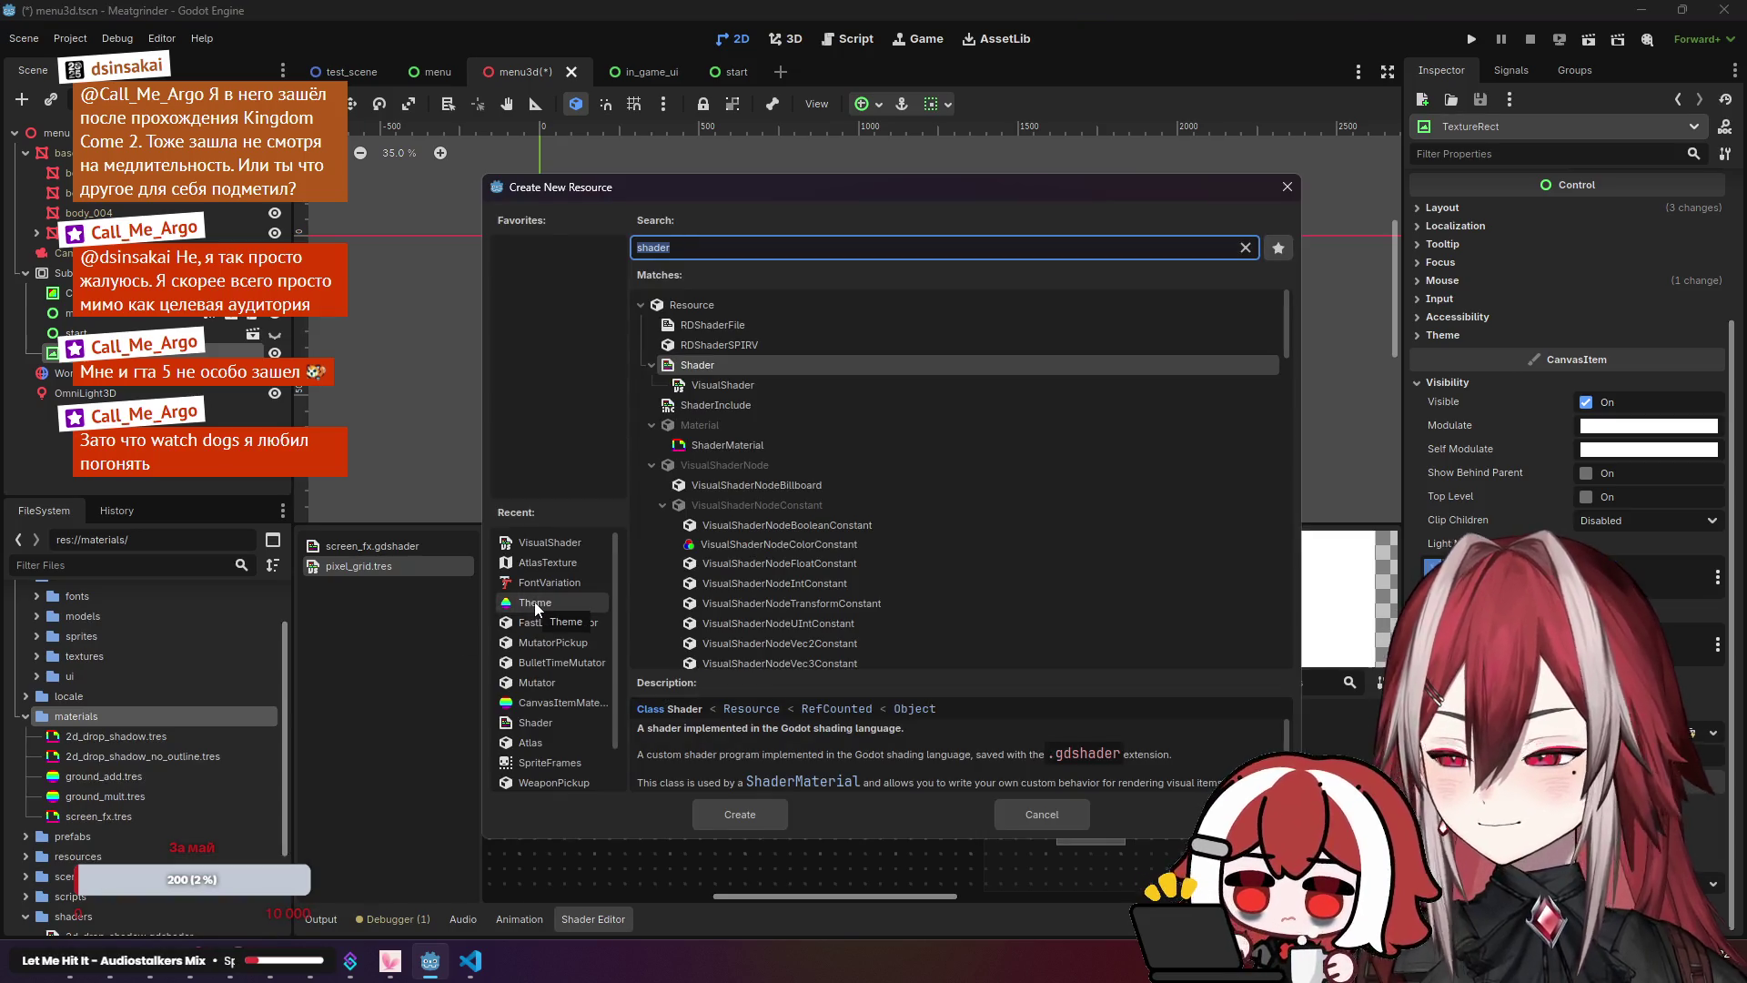
type("mater")
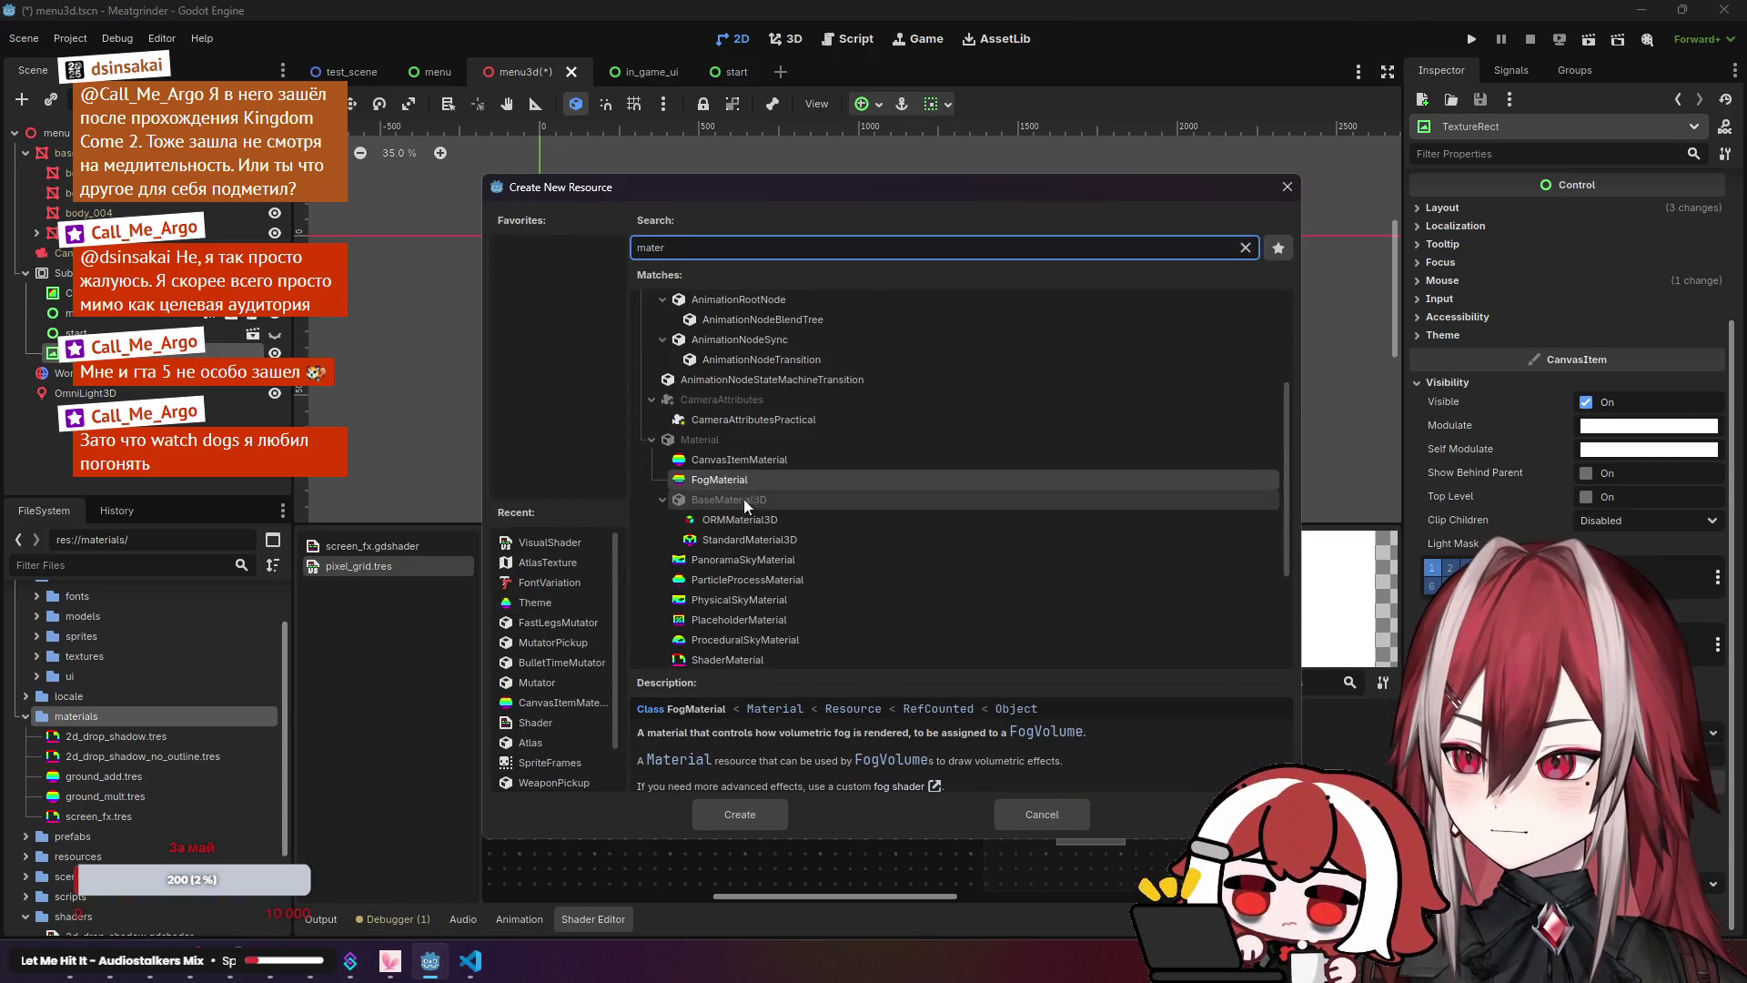
left_click(768, 457)
scroll(828, 538, "down", 2)
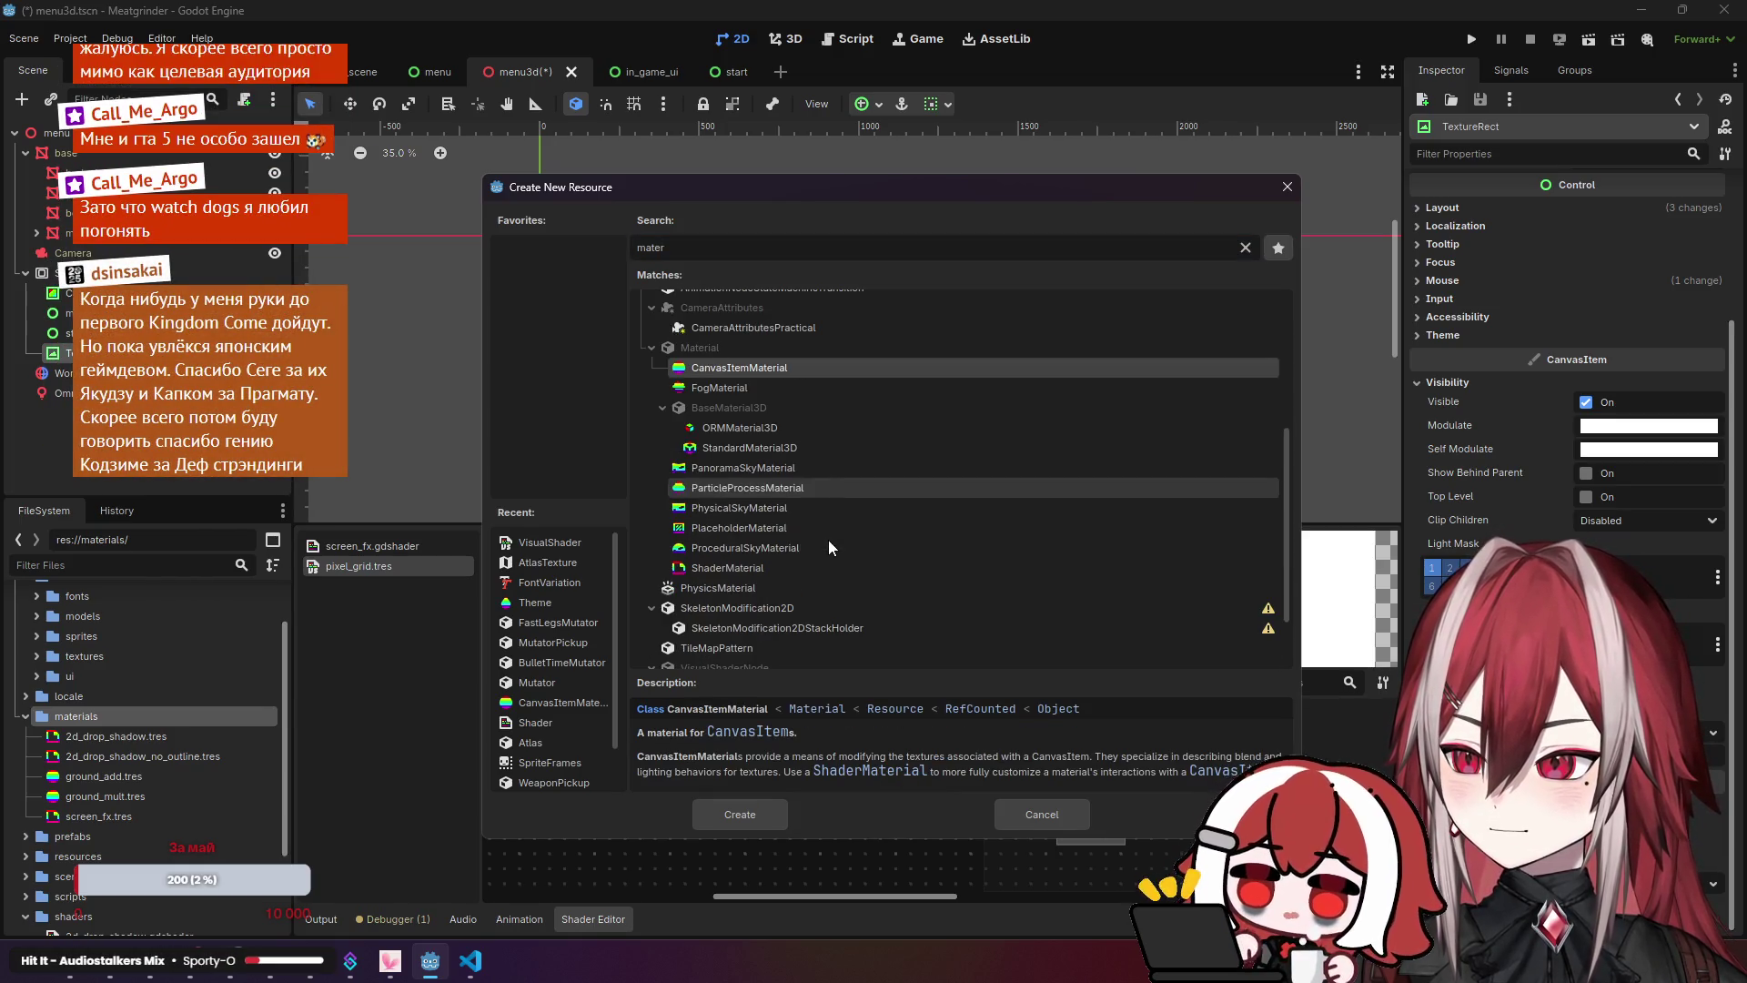
left_click(719, 567)
left_click(758, 815)
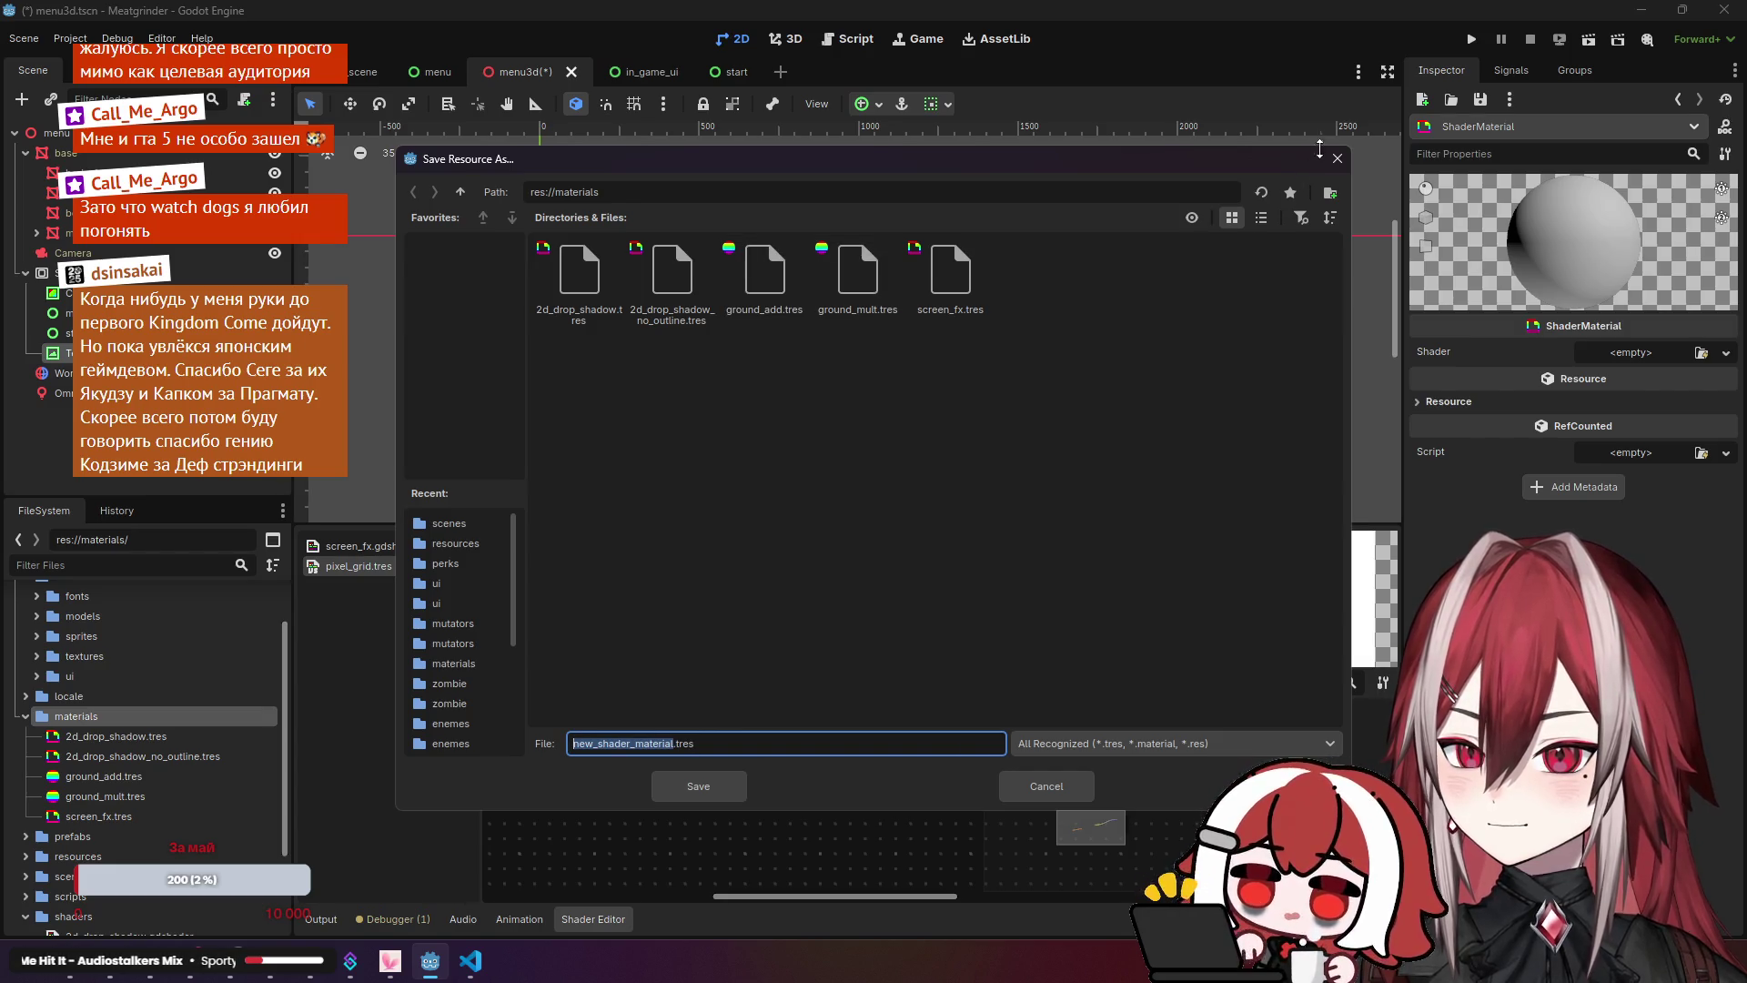
left_click(1337, 158)
Step: Select the pixel_grid shader file and bring up its context menu
scroll(137, 707, "down", 3)
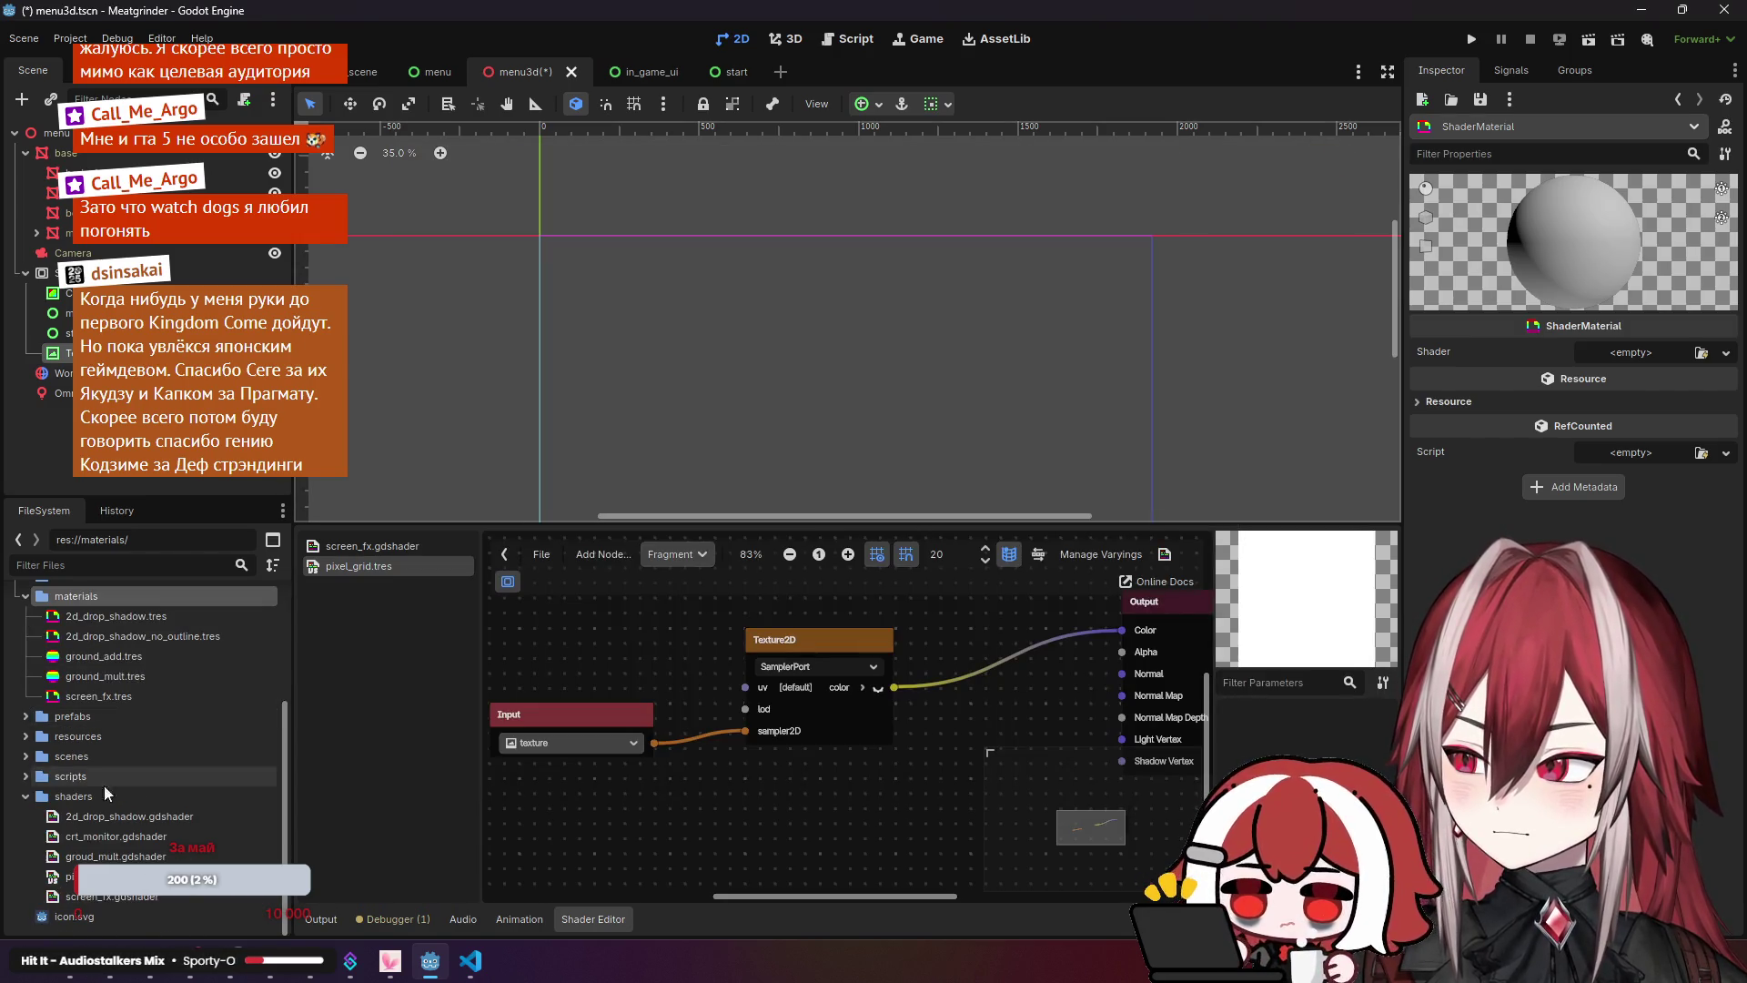
left_click(59, 876)
right_click(99, 878)
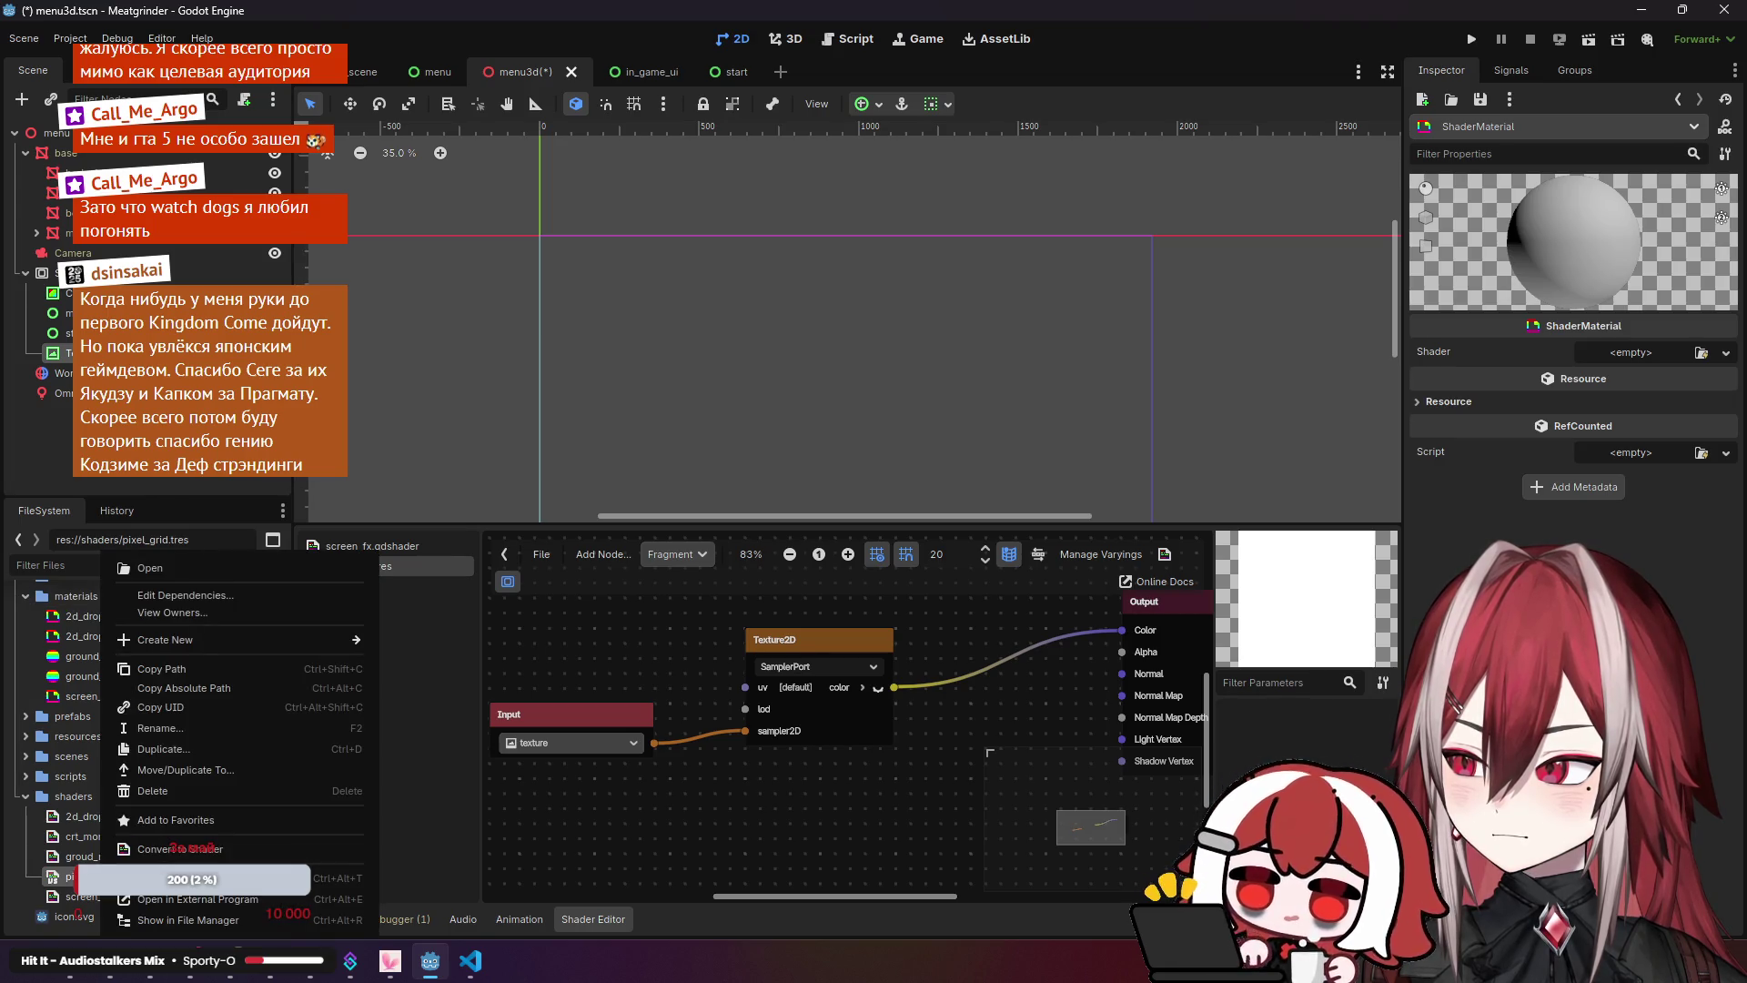
Step: Create a new ShaderMaterial resource from the materials folder's Create New > Resource menu
left_click(137, 791)
scroll(118, 703, "up", 3)
right_click(98, 682)
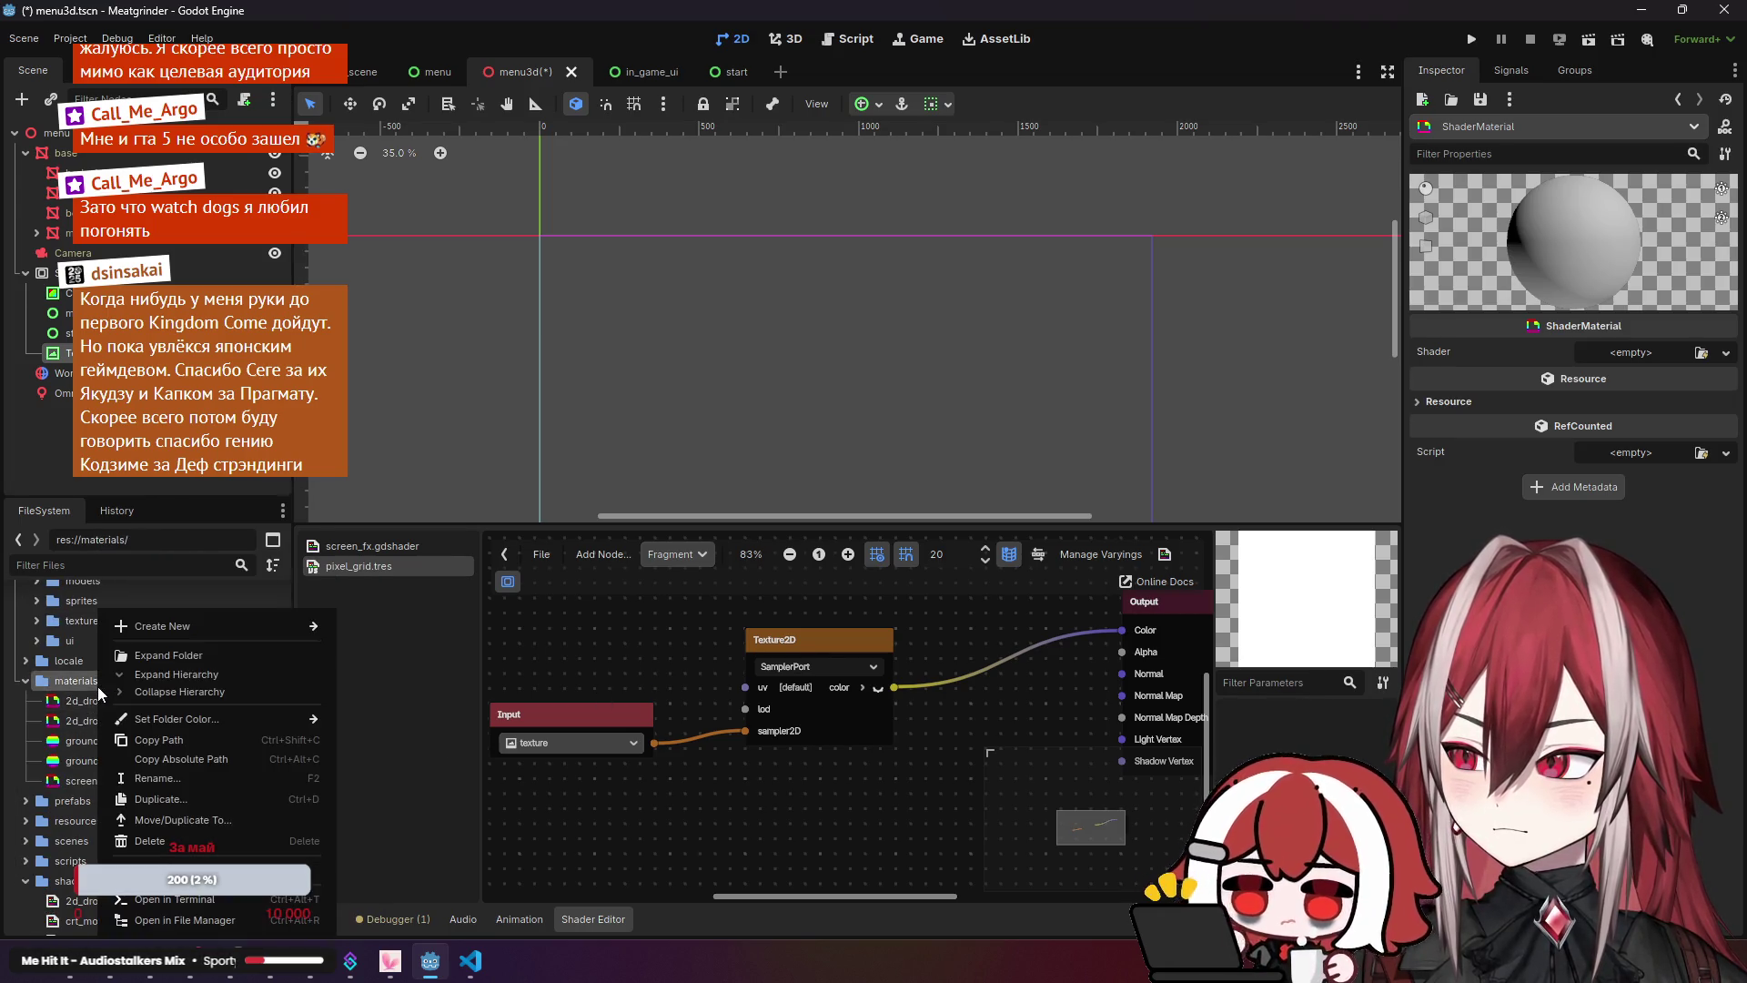
mouse_move(182, 625)
left_click(391, 691)
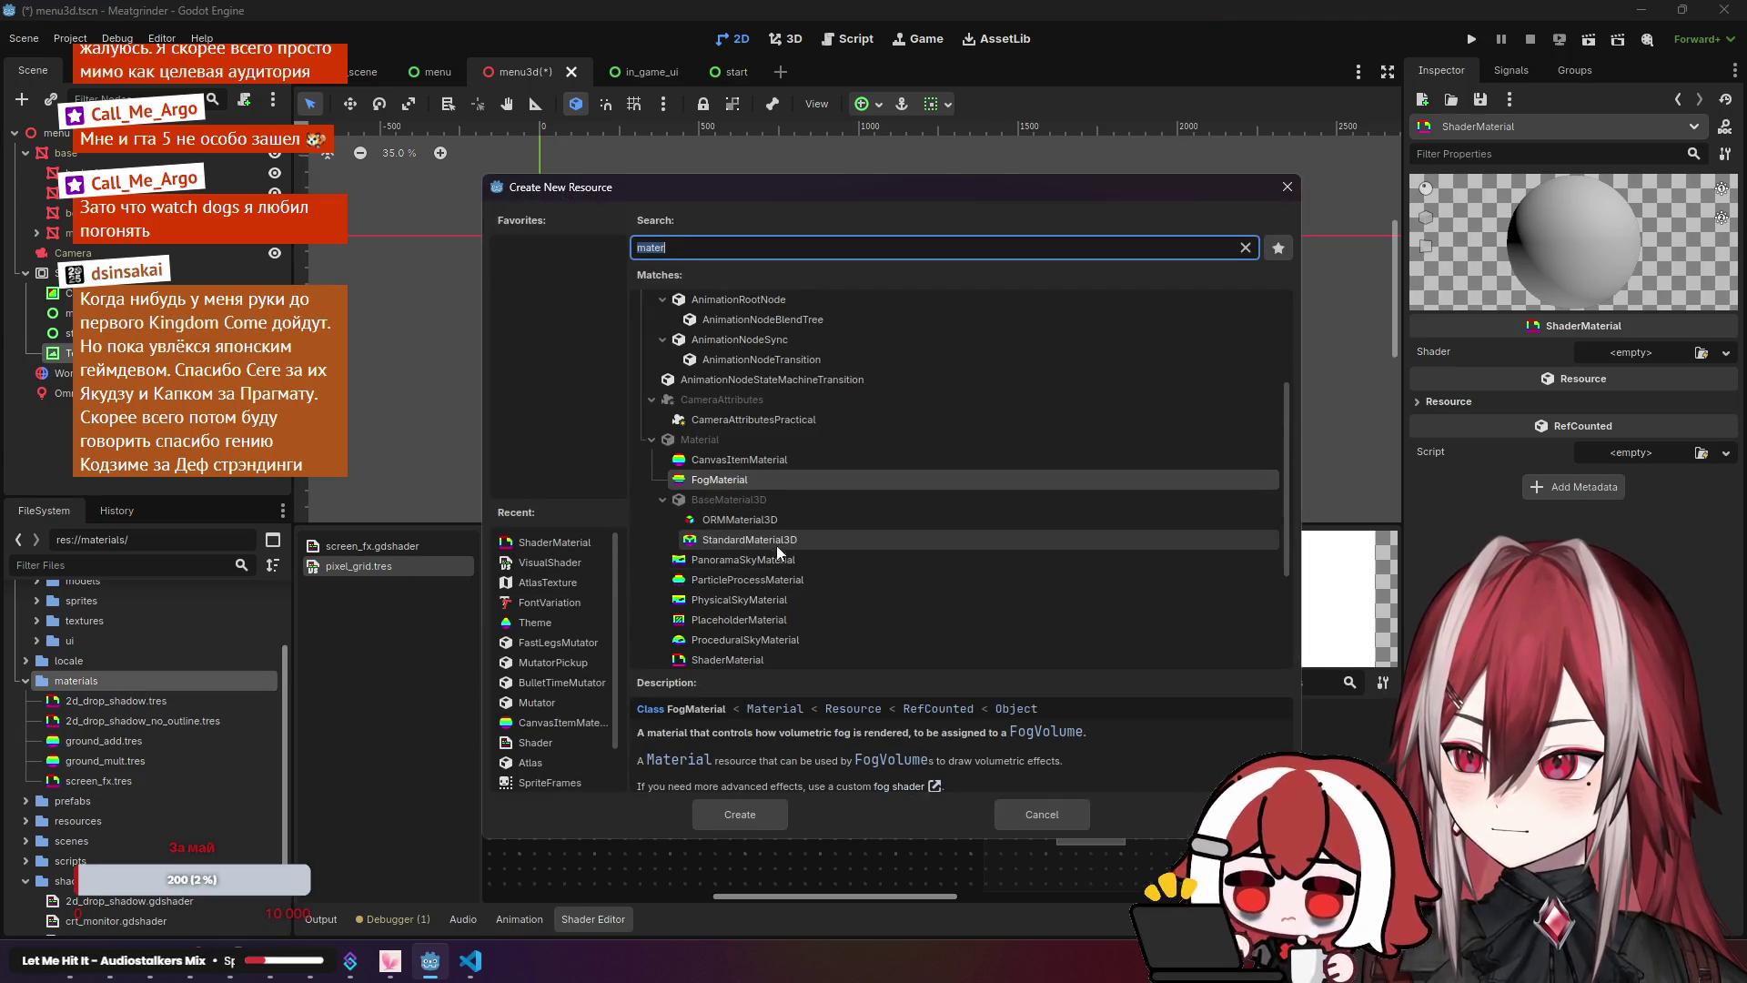
left_click(775, 601)
left_click(767, 621)
left_click(762, 653)
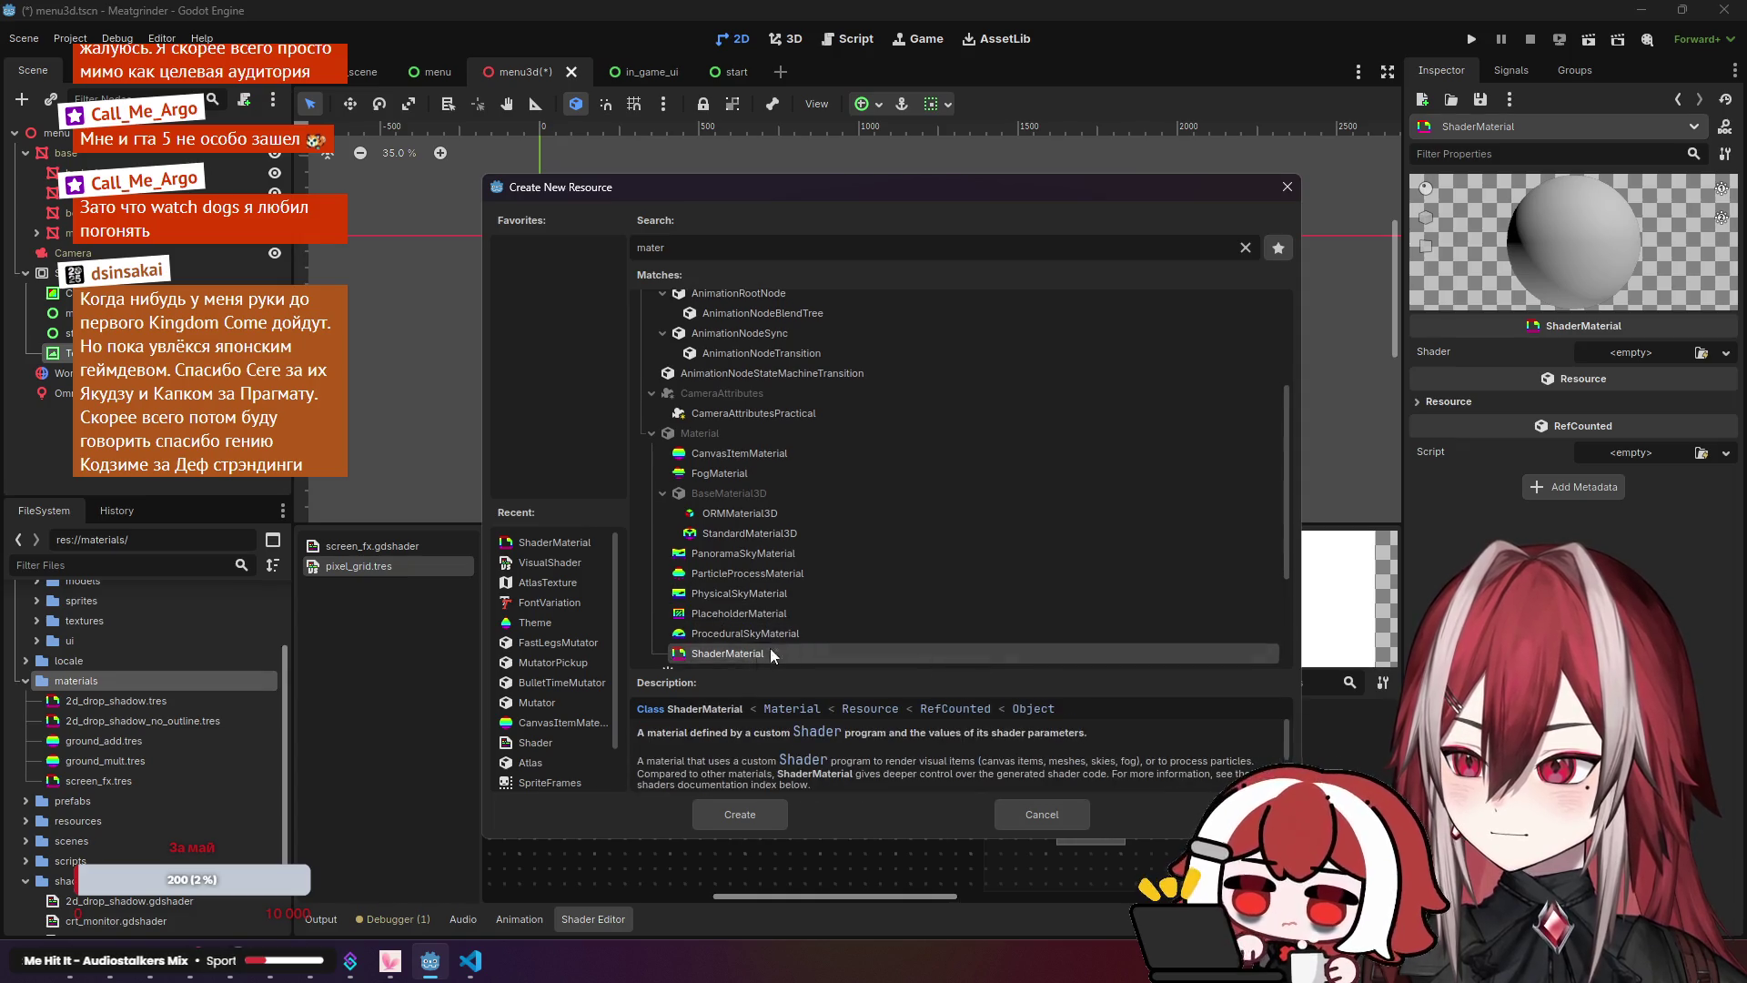
left_click(756, 455)
scroll(777, 613, "down", 2)
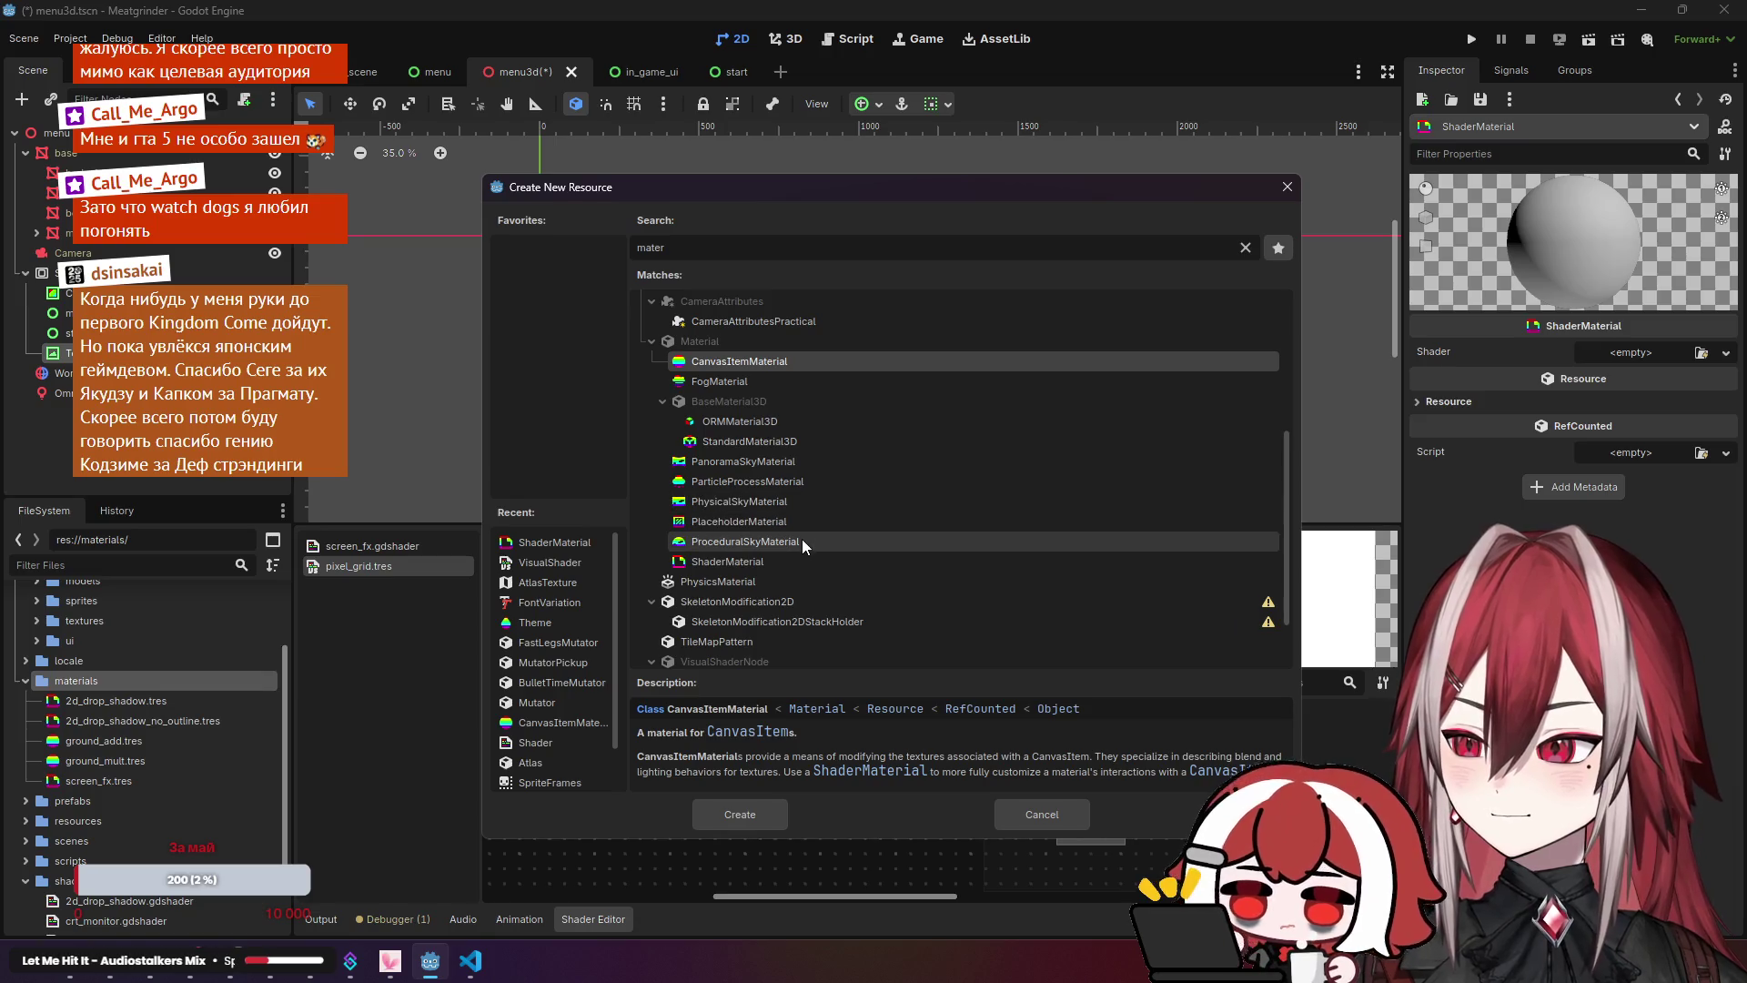
left_click(798, 559)
left_click(745, 809)
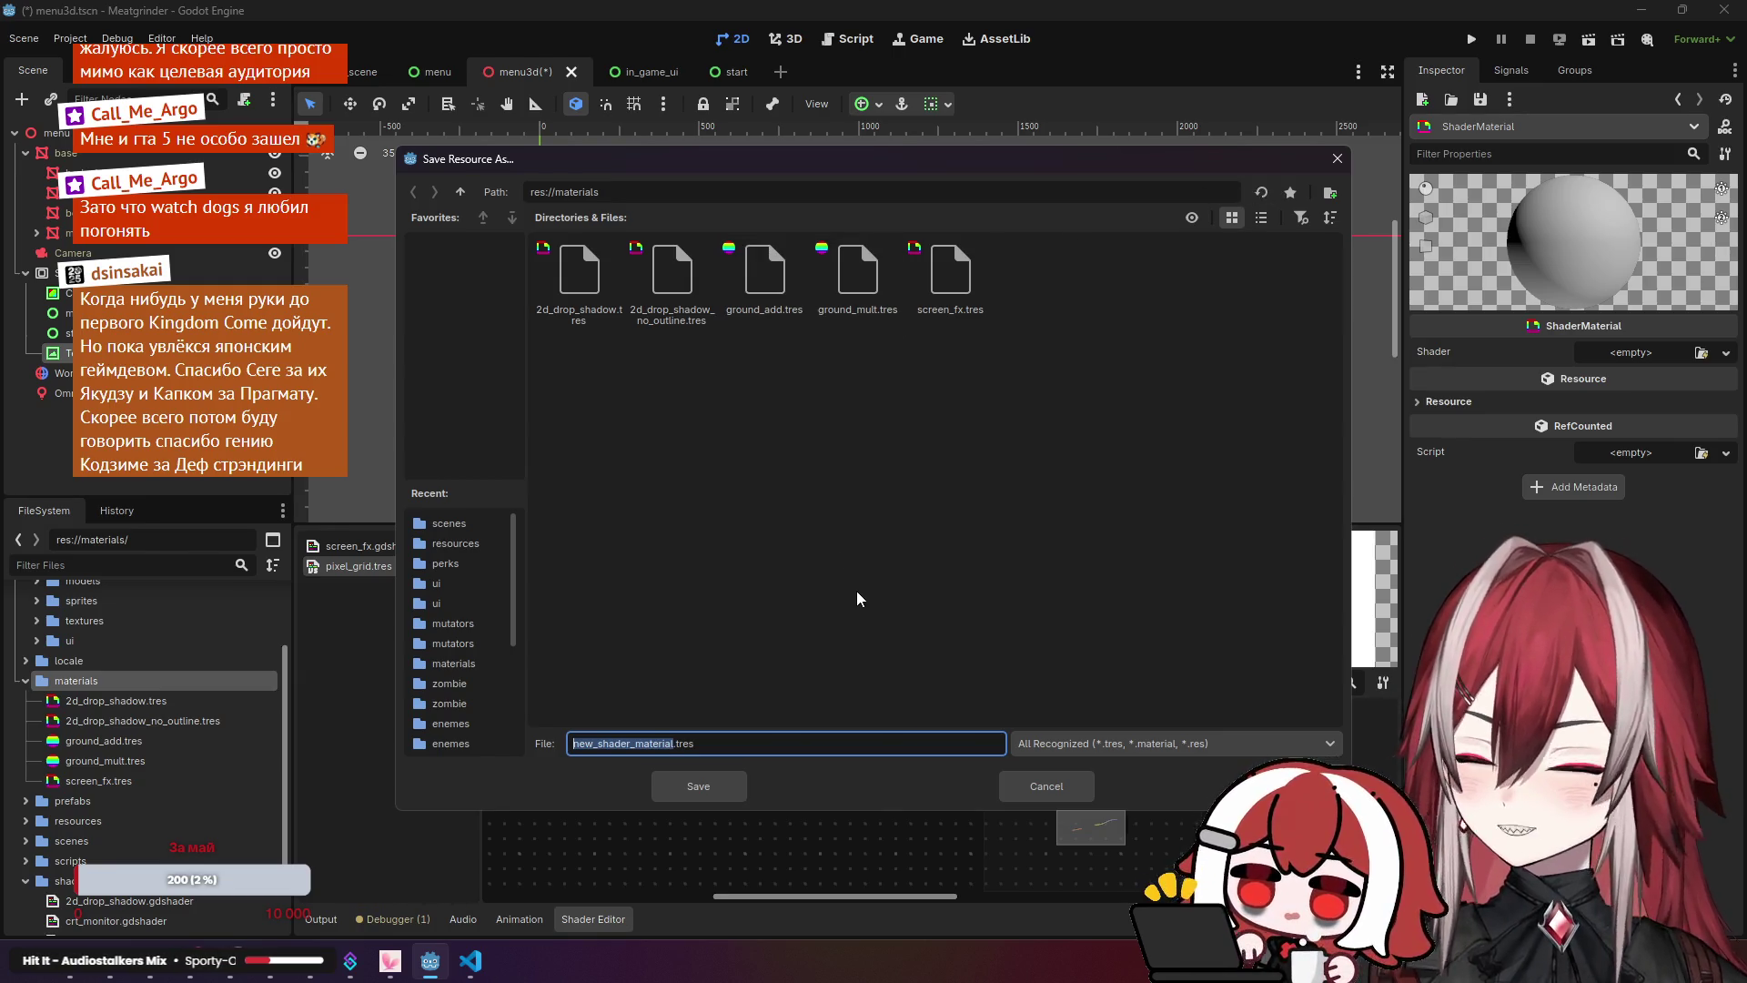
Step: Save the material as pixel_grid.tres and open it for editing
key("BackSpace")
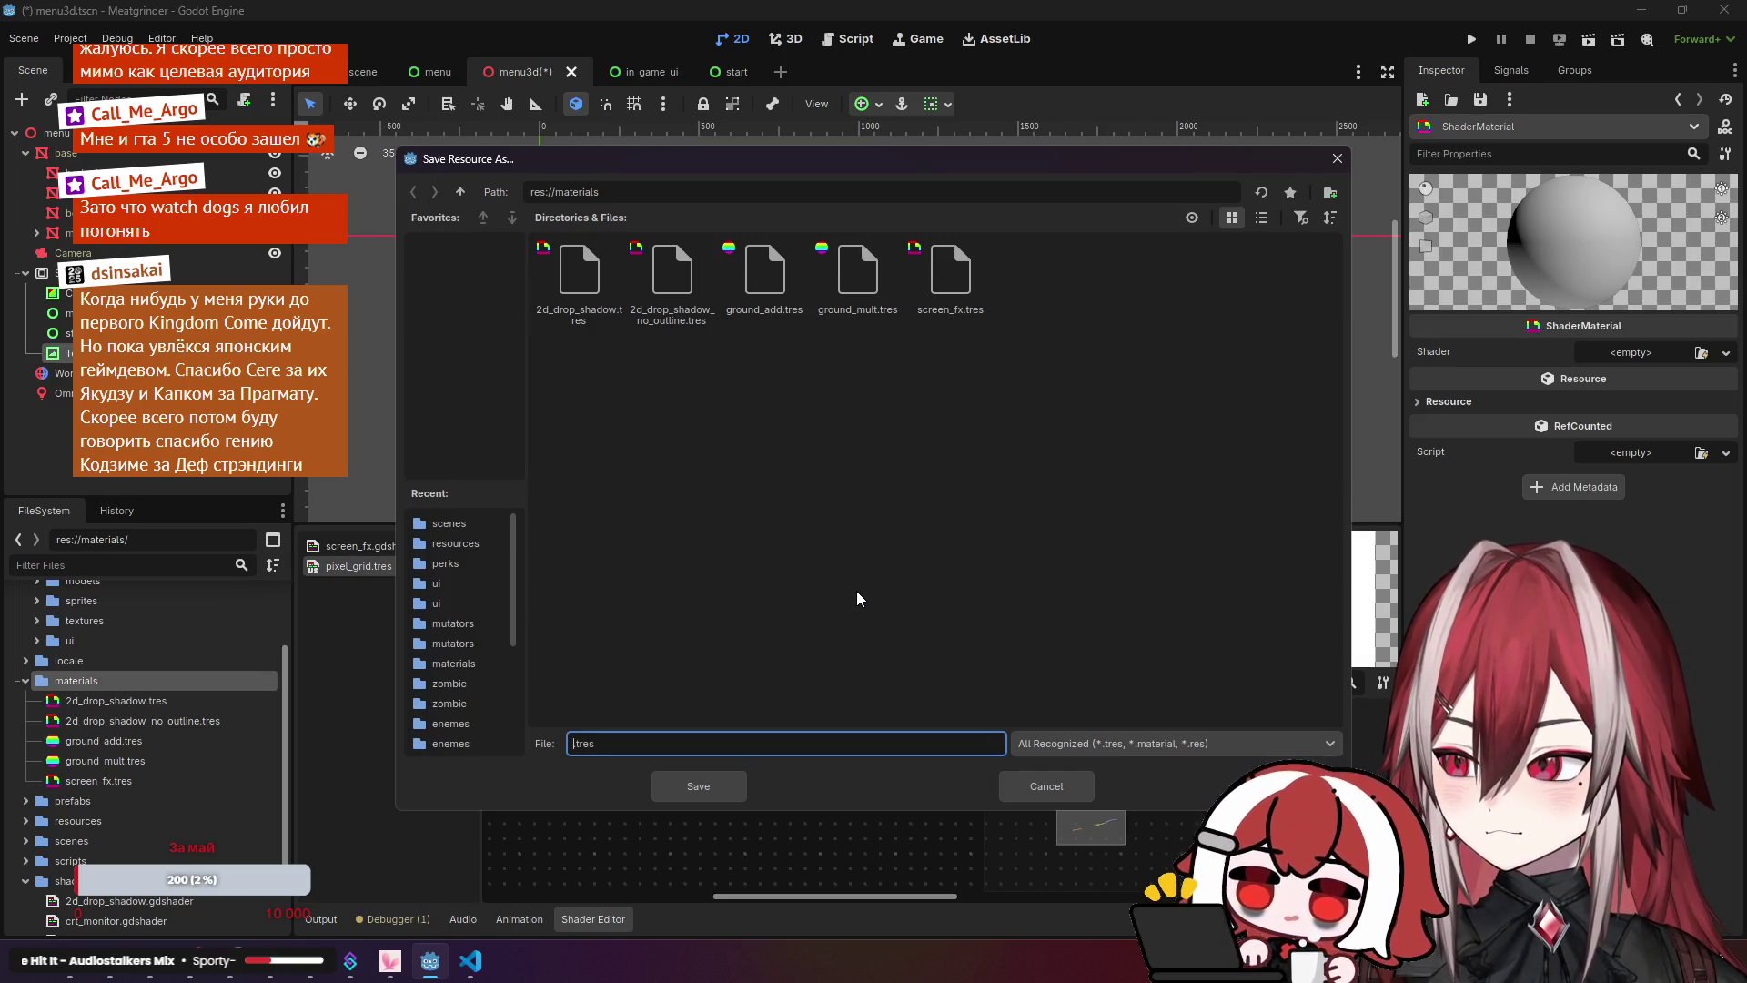
type("pixel")
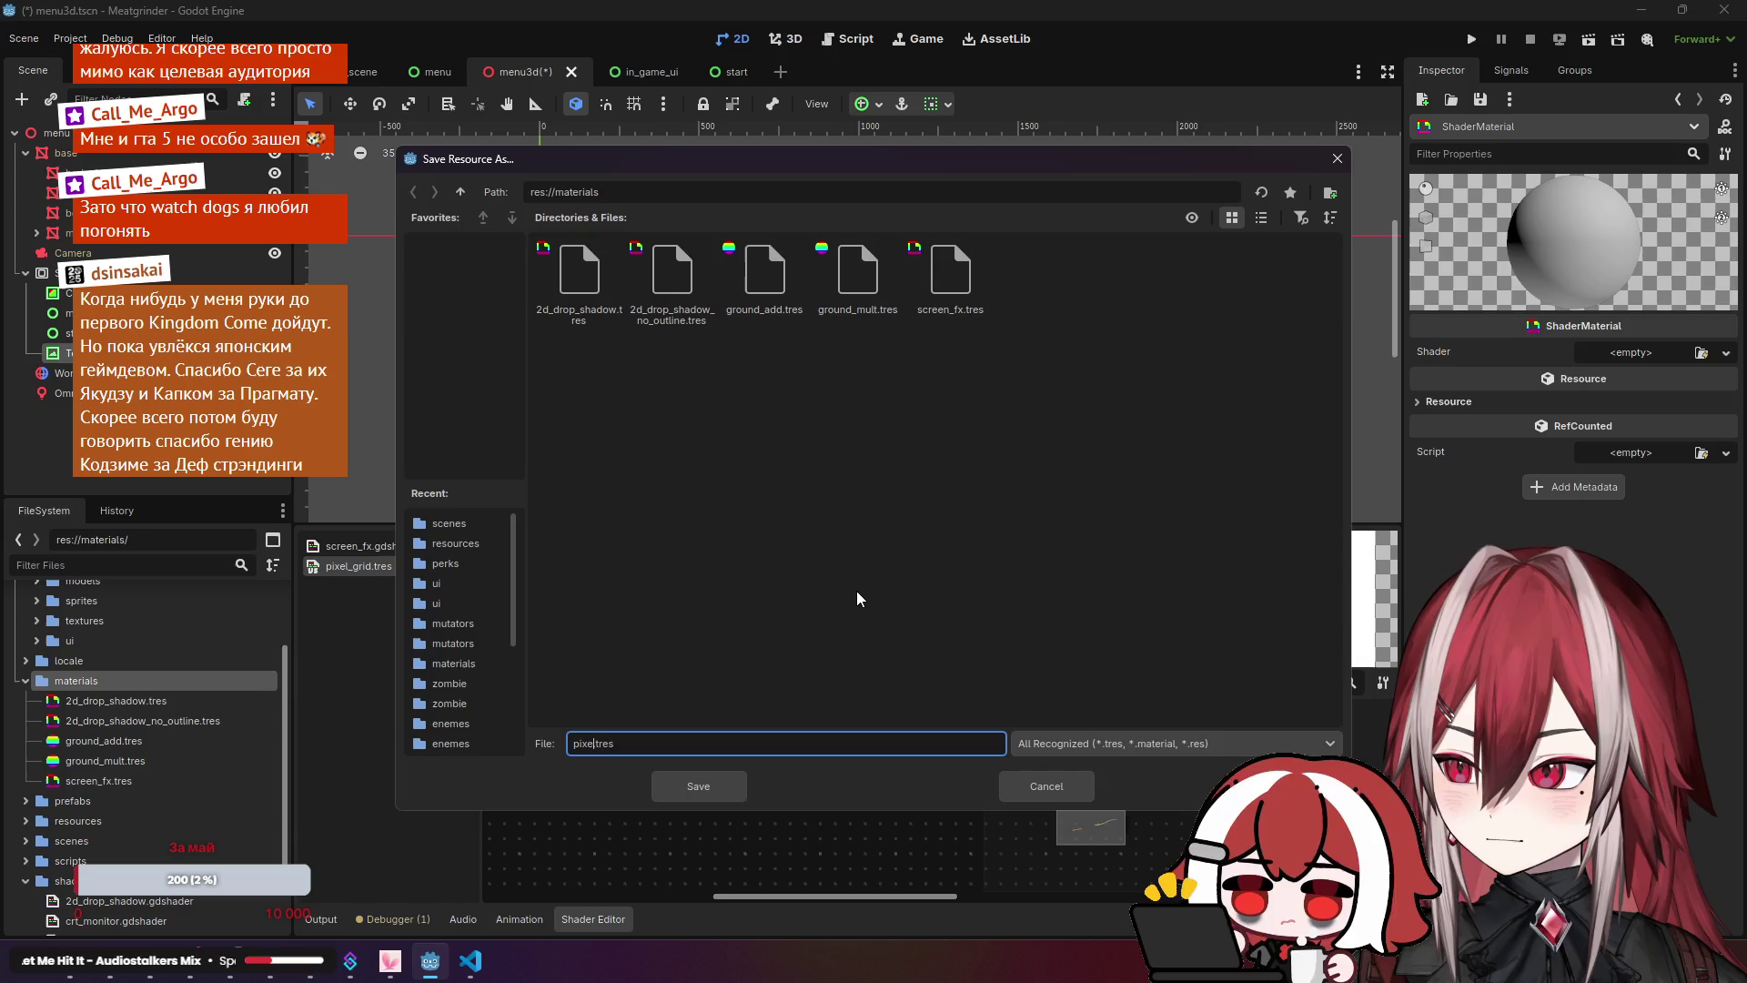
type("_grid")
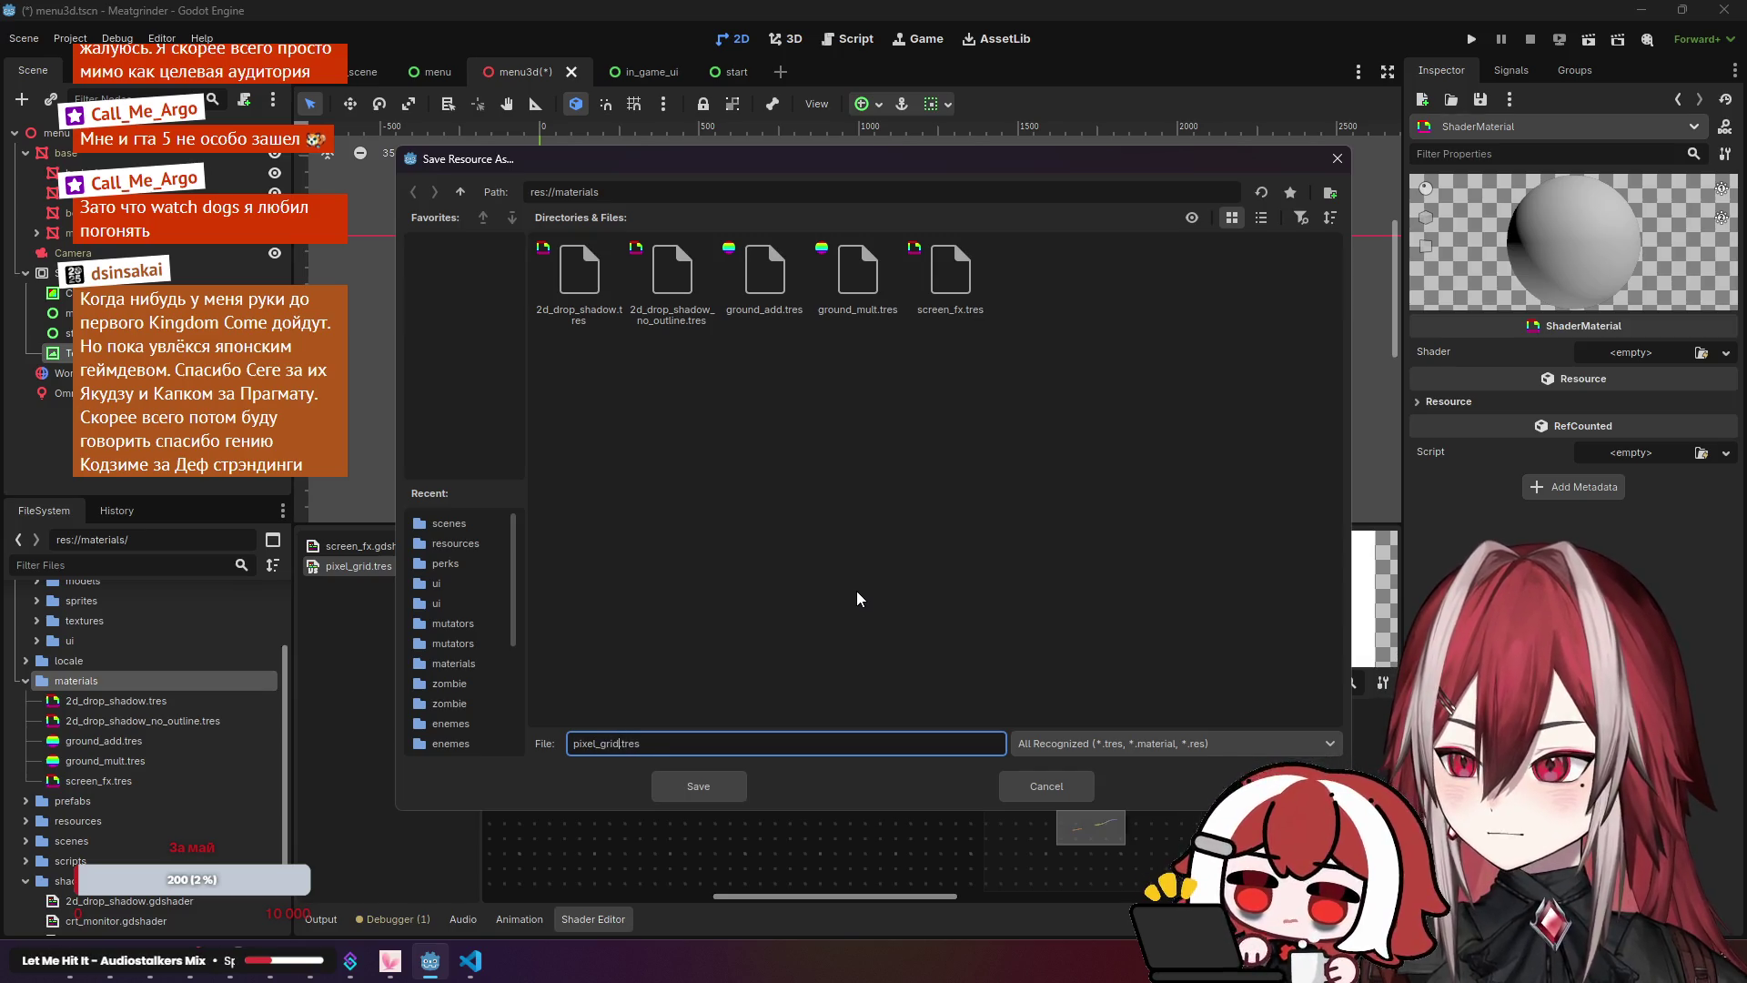
left_click(685, 780)
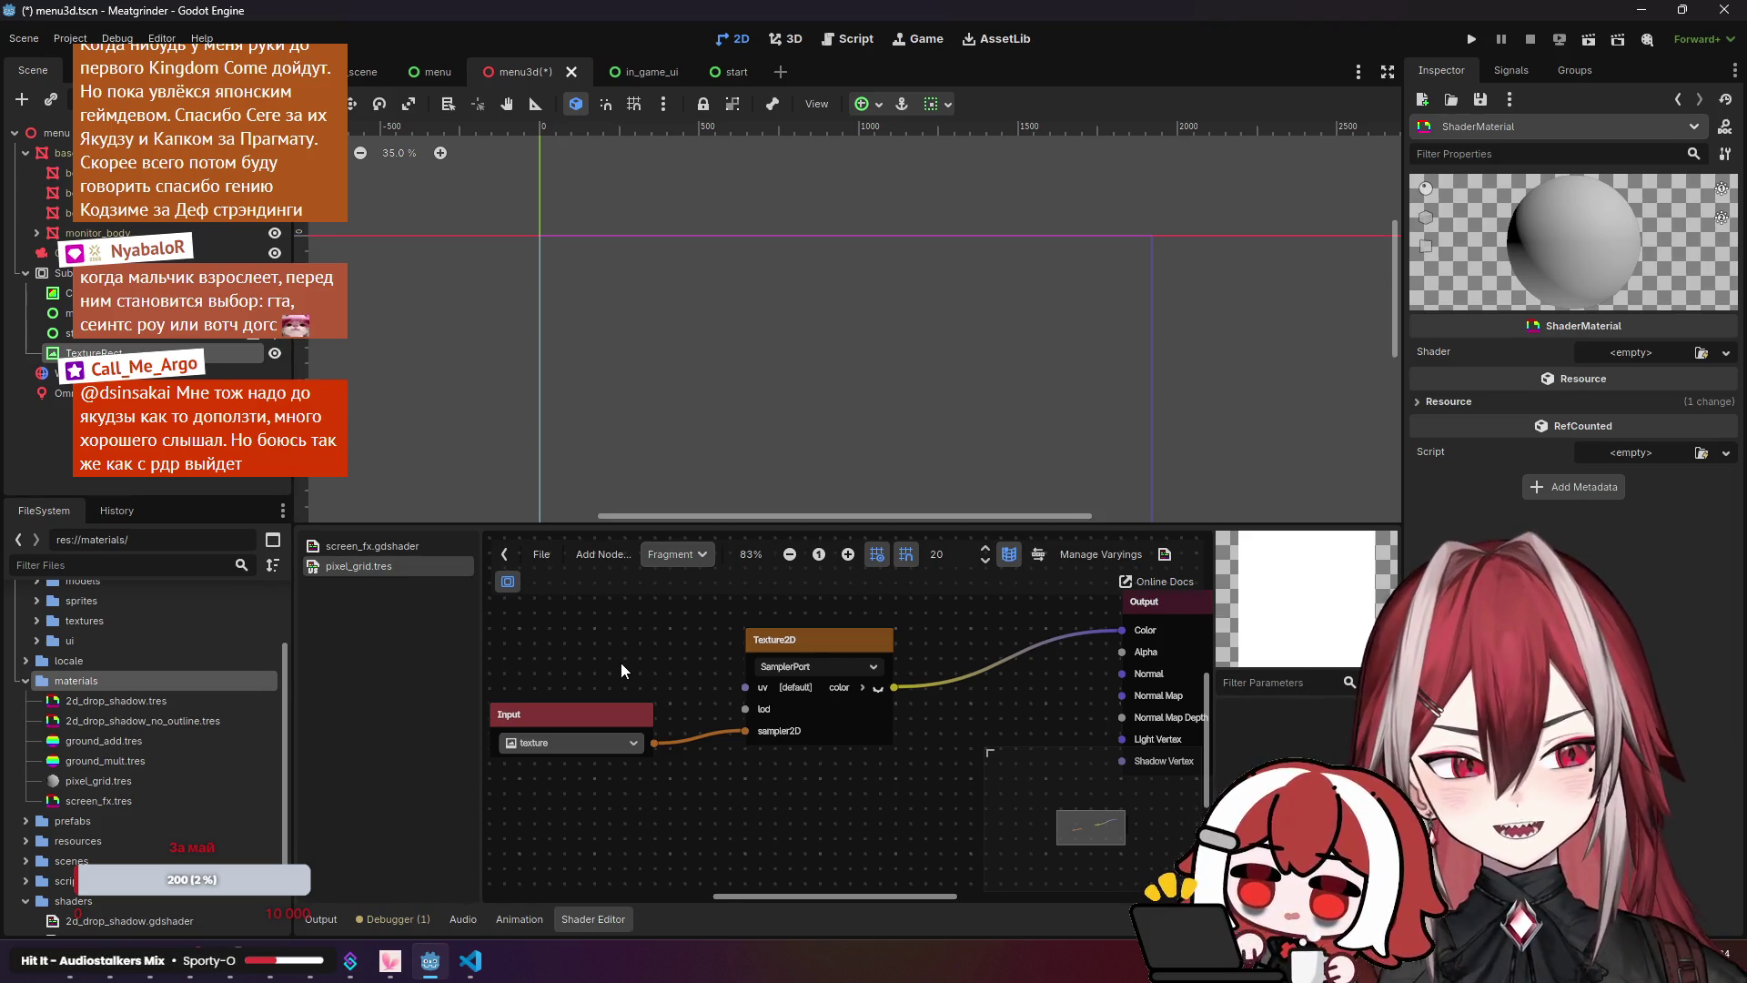
left_click(107, 780)
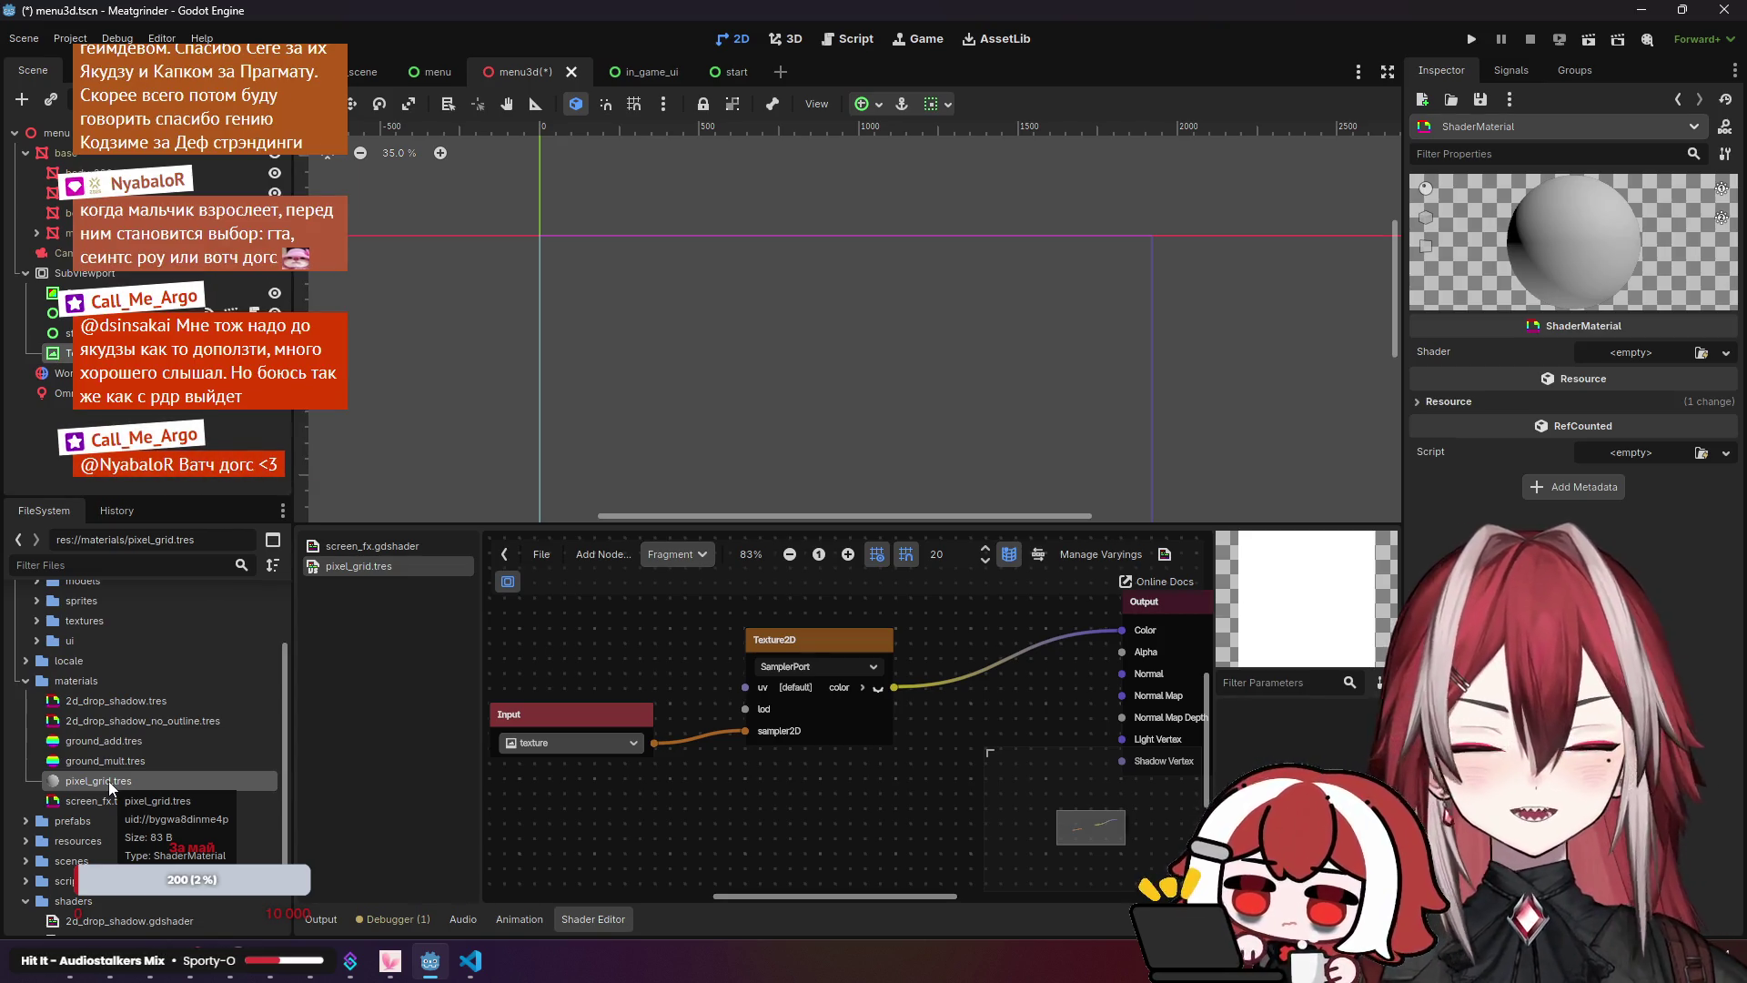
left_click(107, 781)
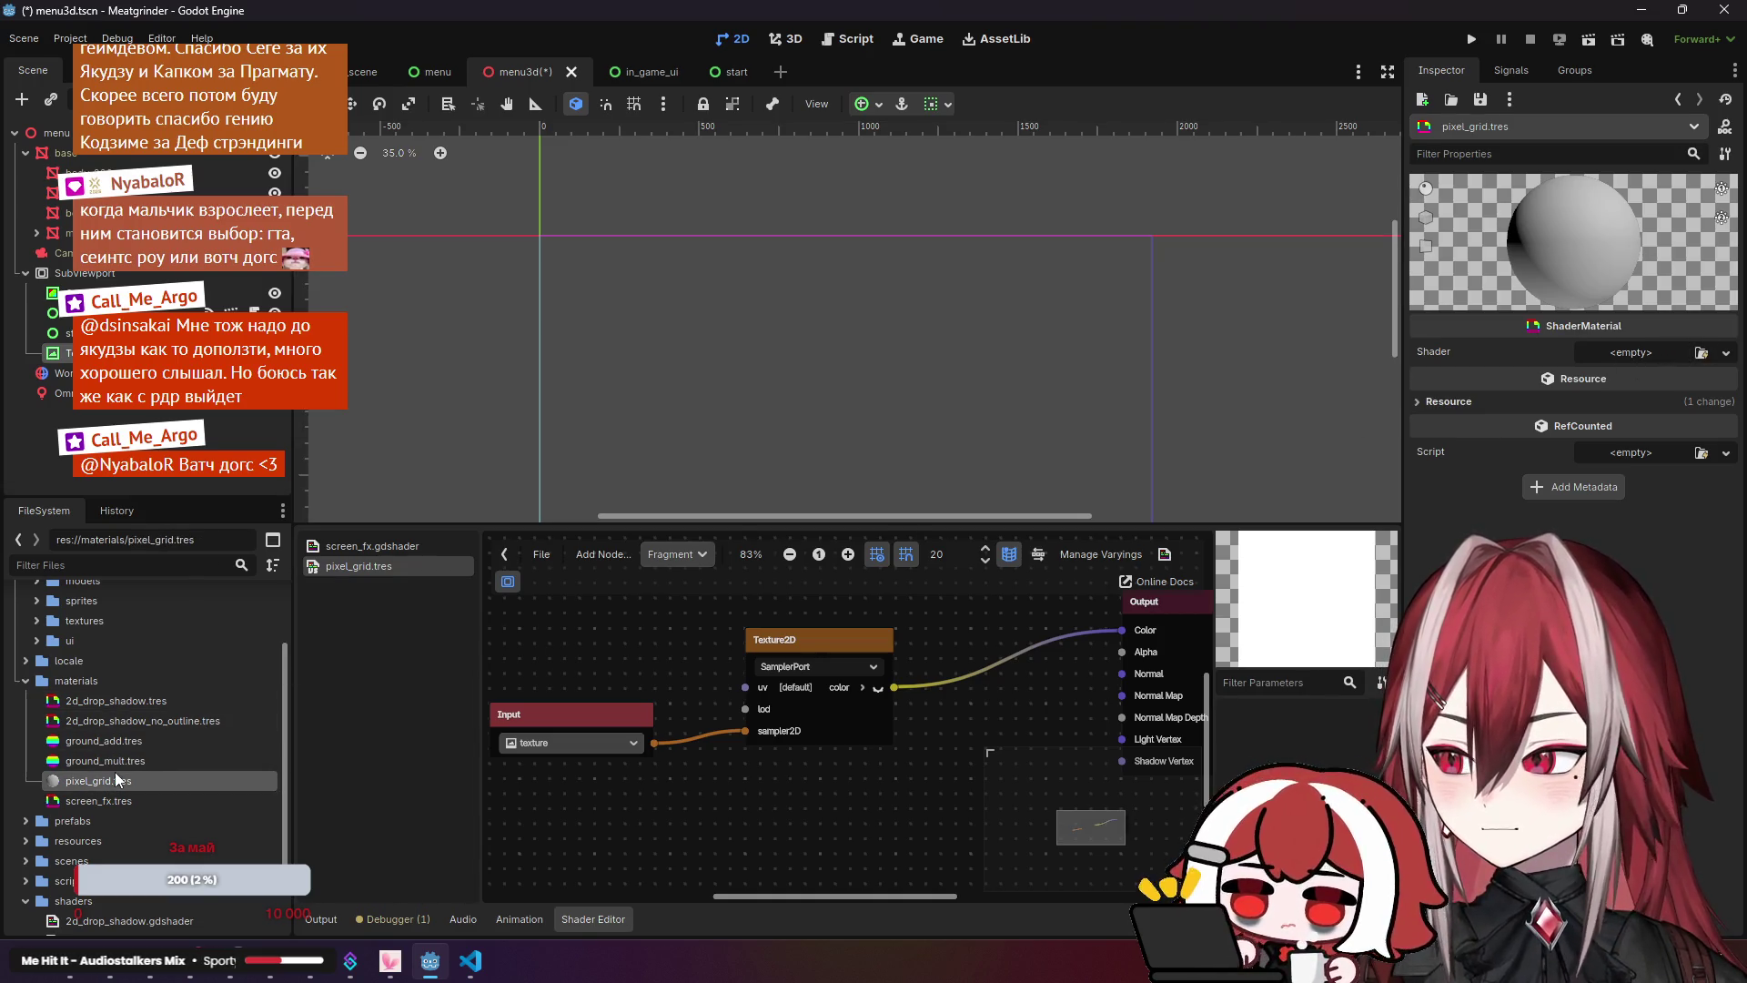
Step: Load the pixel_grid.tres shader file into the shader graph via the TextureRect
left_click(1471, 72)
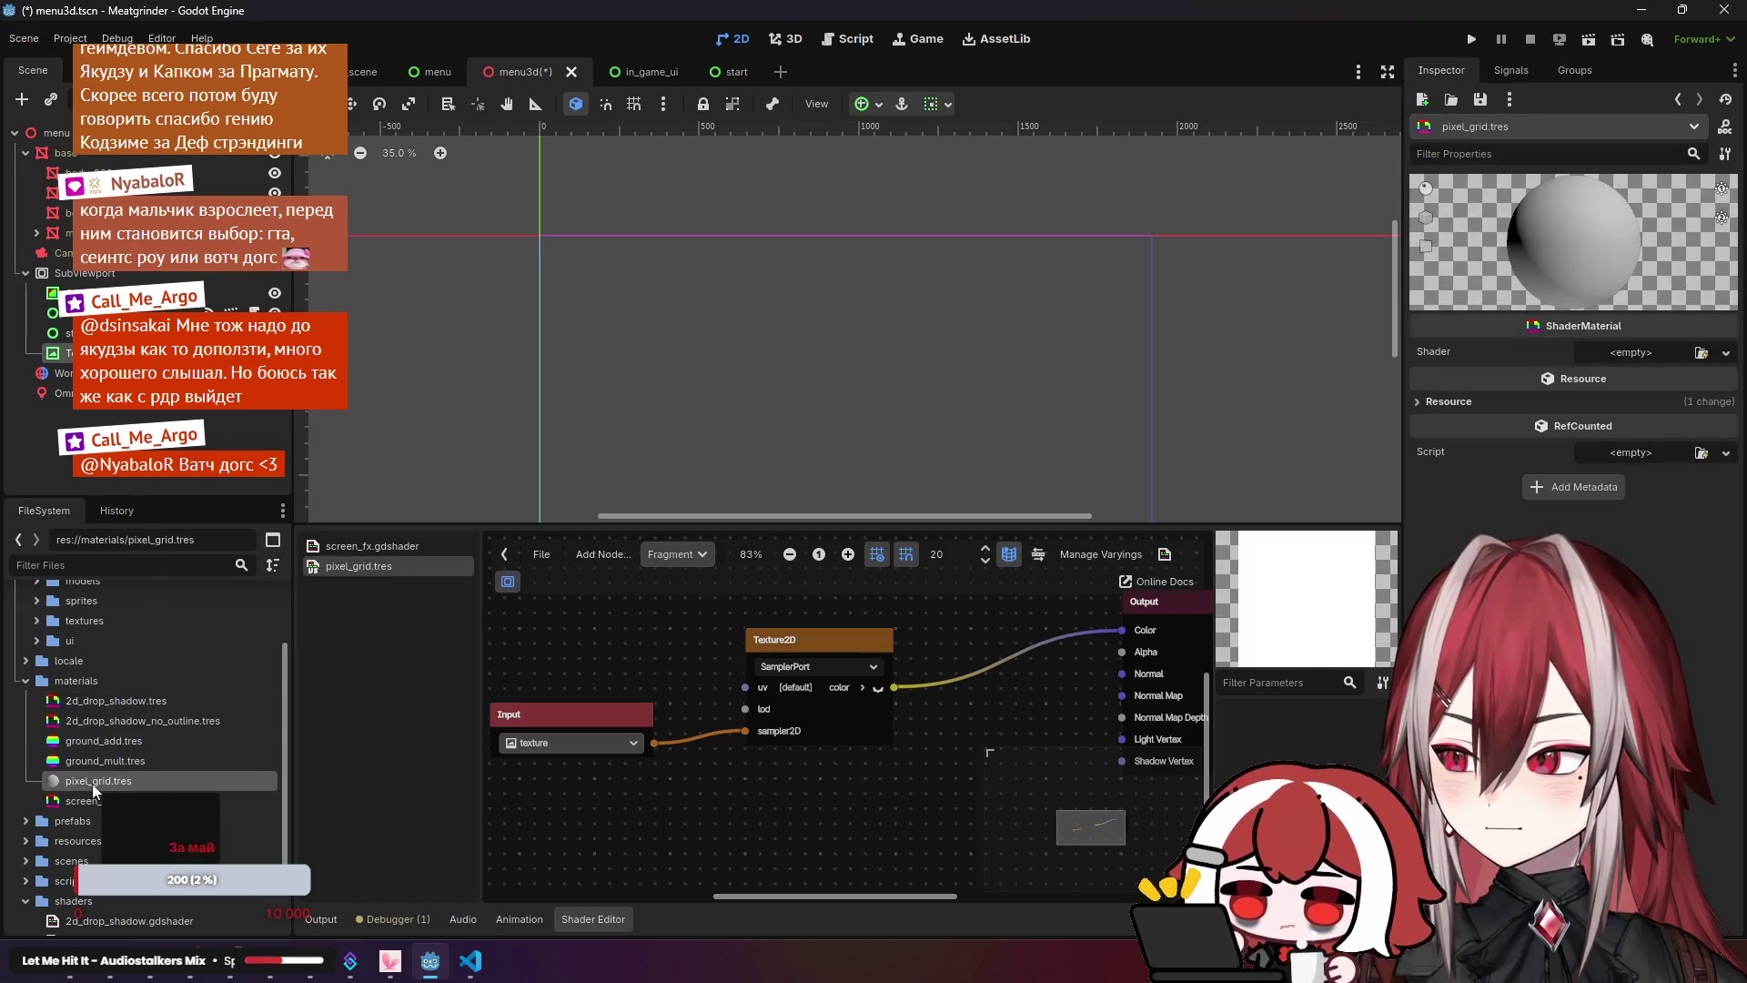
left_click(63, 353)
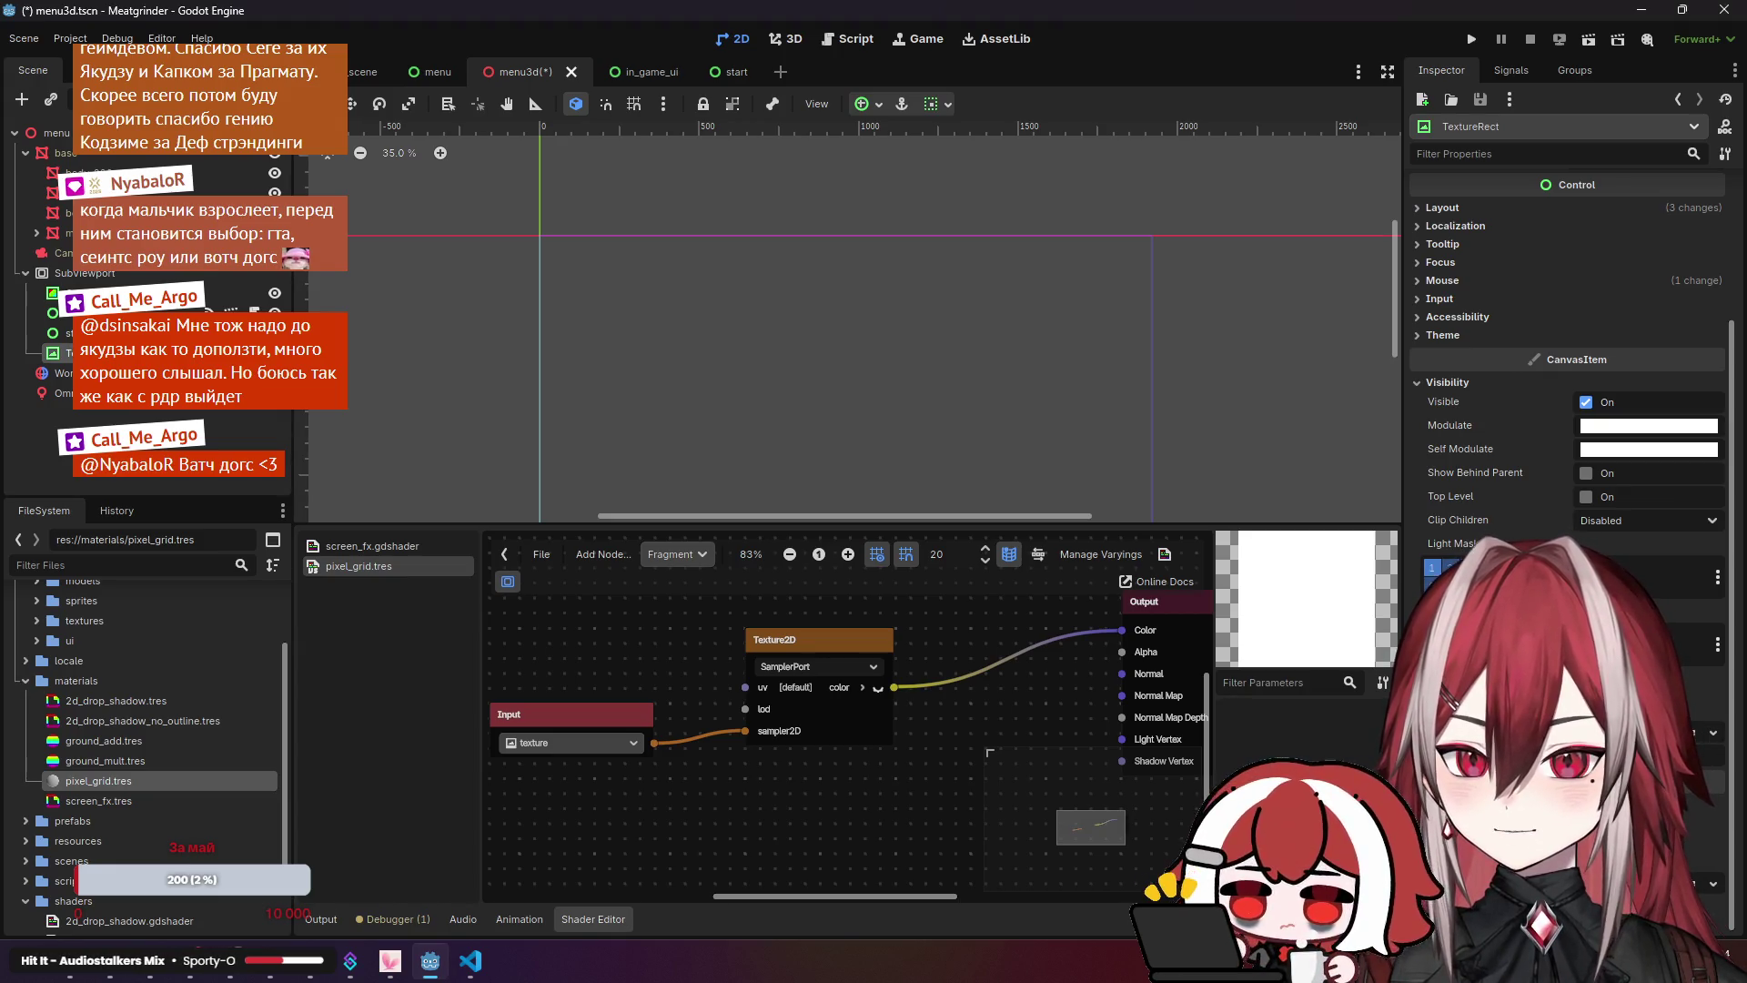
double_click(808, 282)
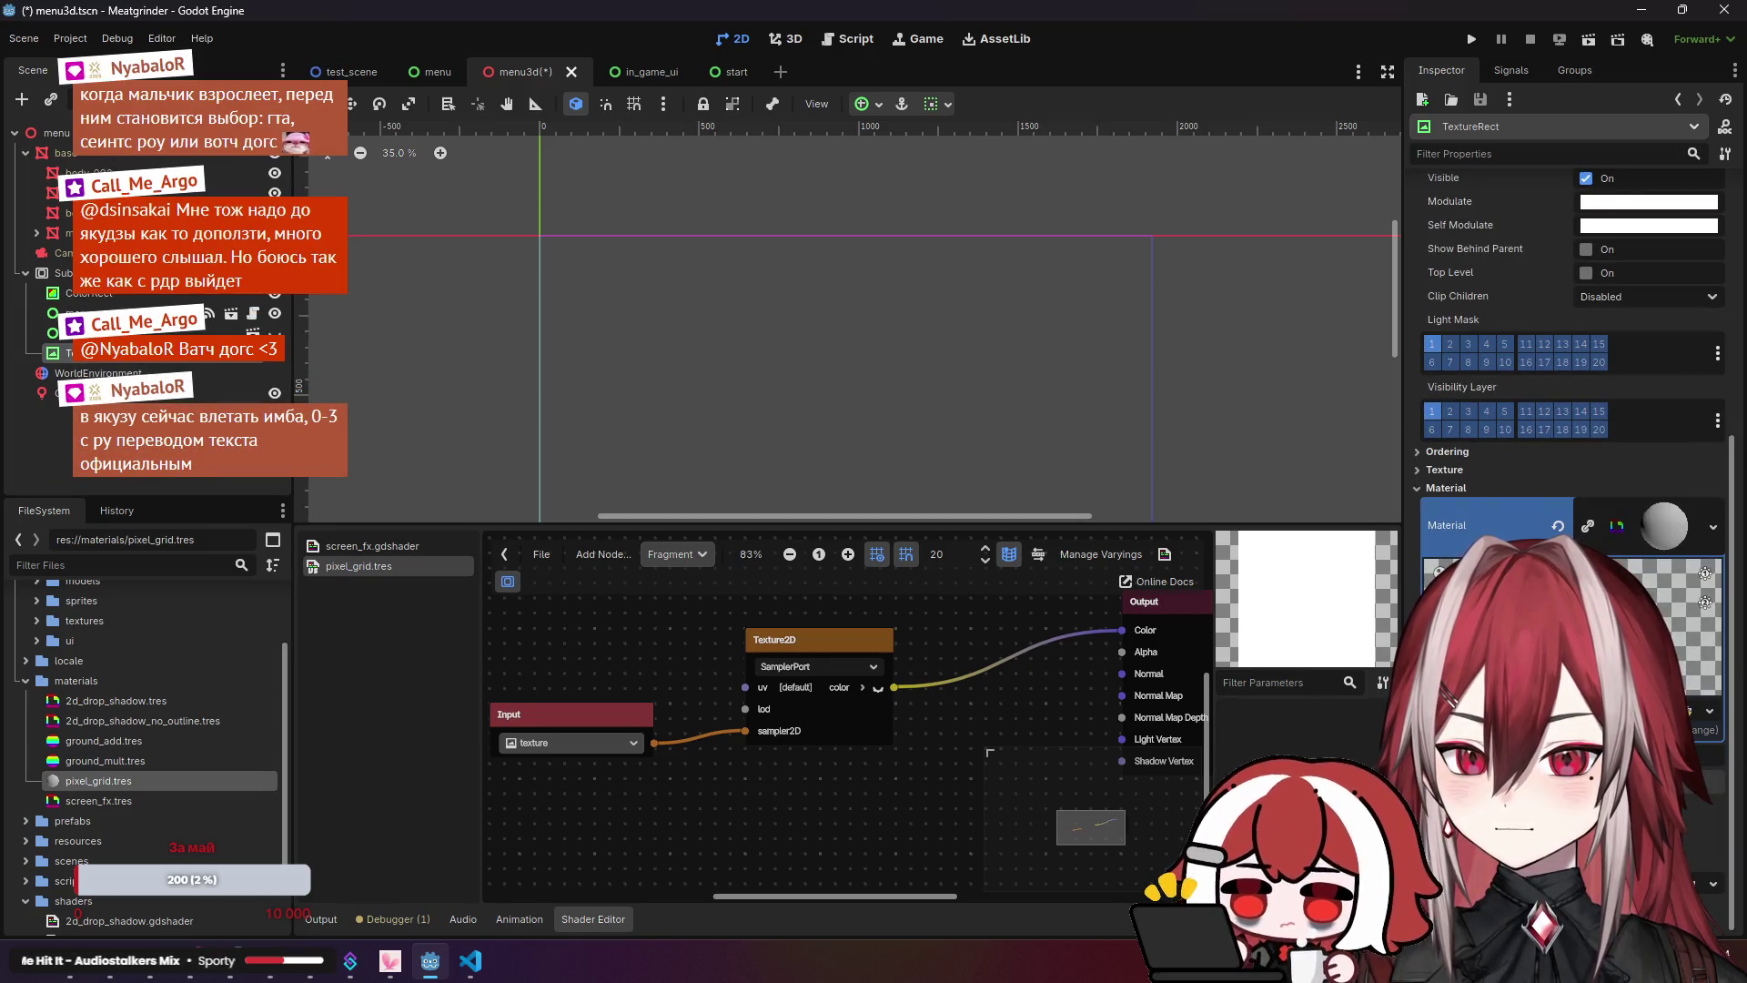
left_click(1690, 715)
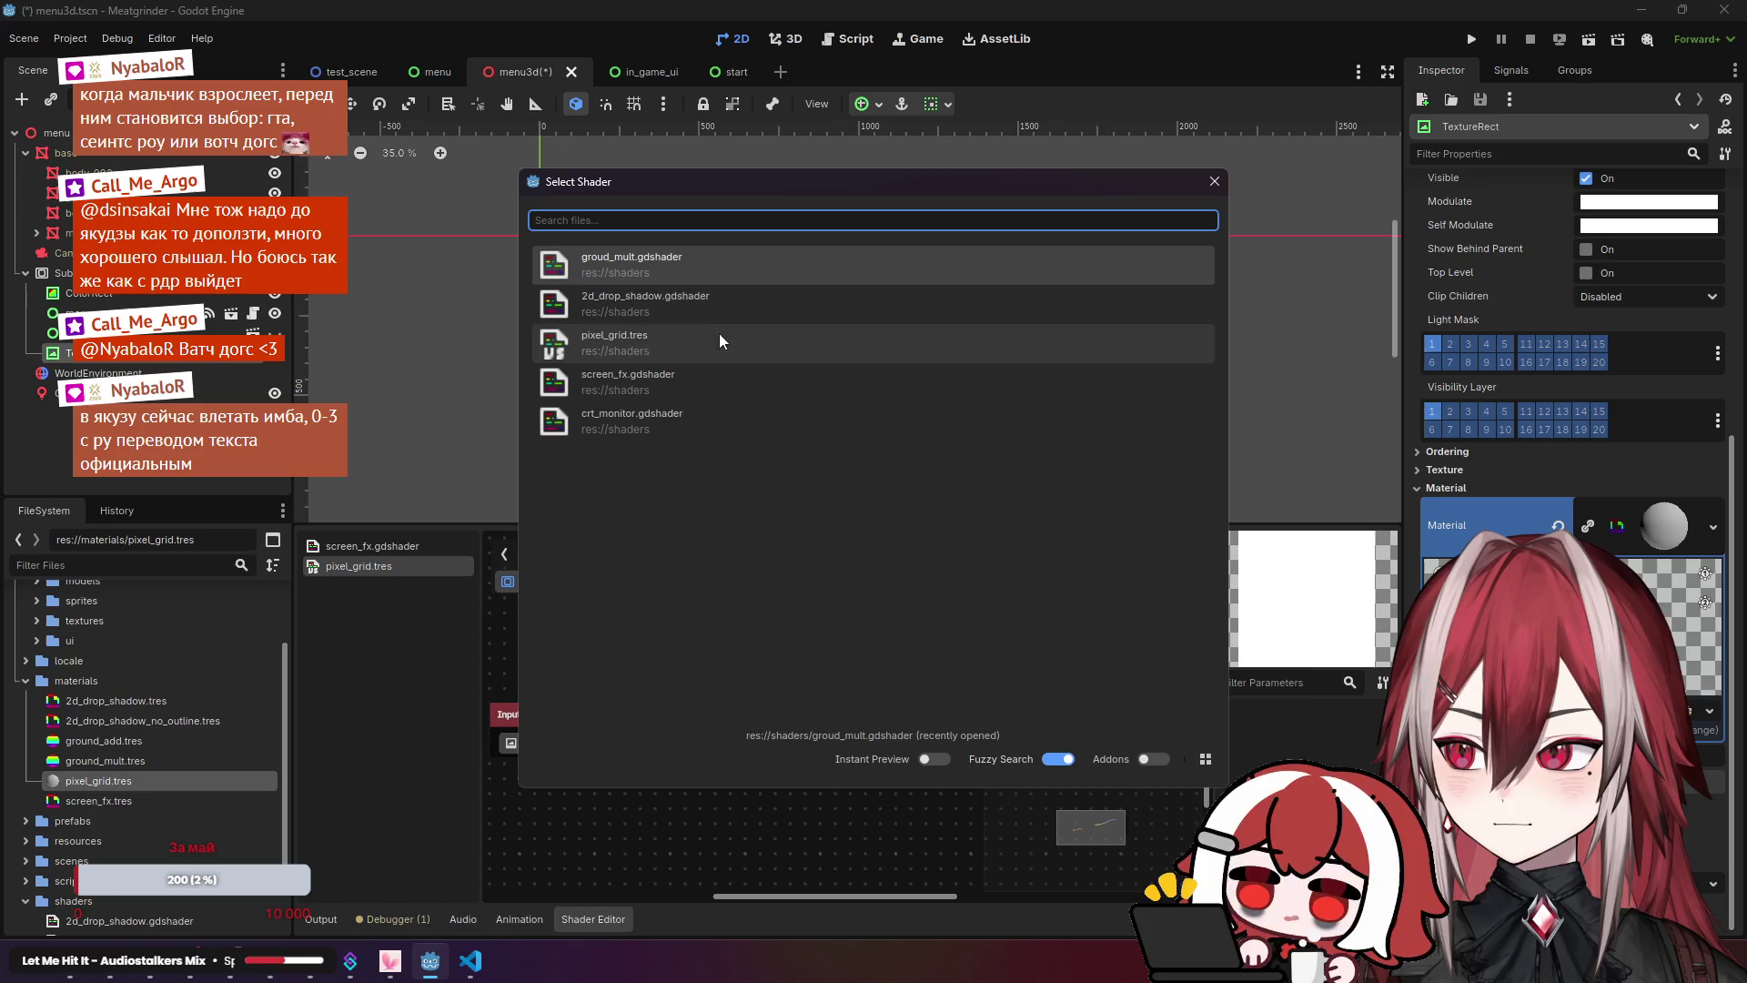
double_click(652, 335)
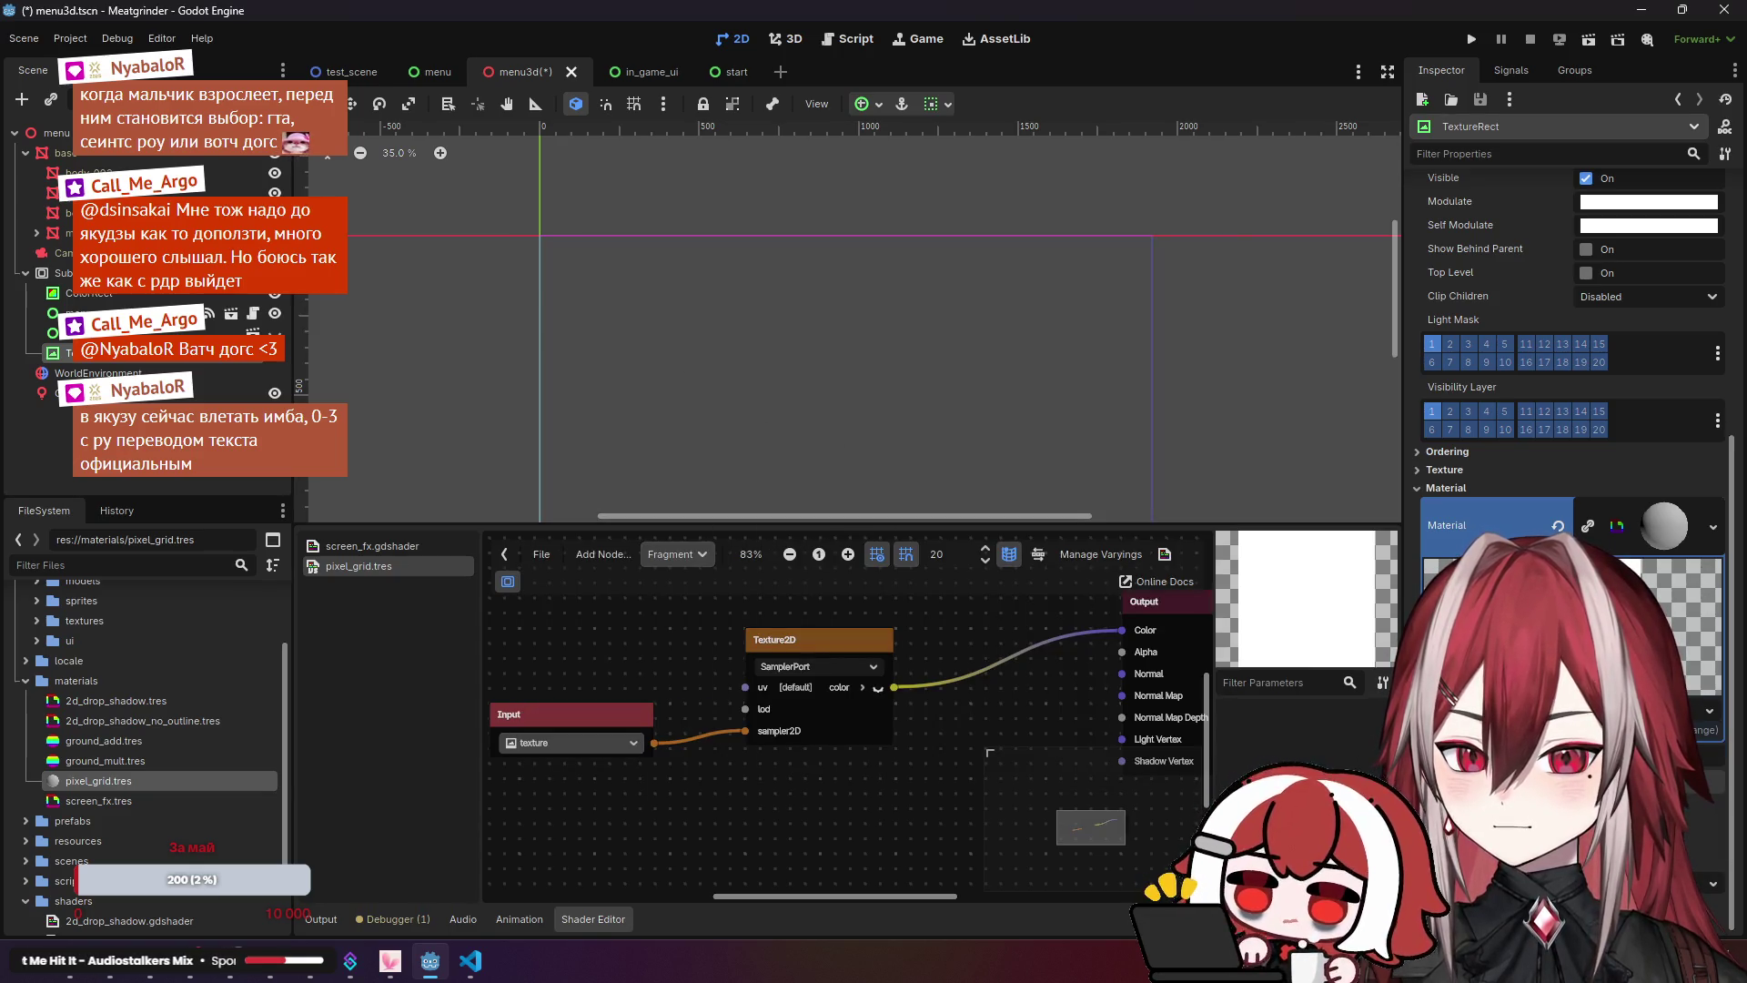
Step: Assign pixel_grid.tres as the Shader of the pixel_grid material
left_click(102, 781)
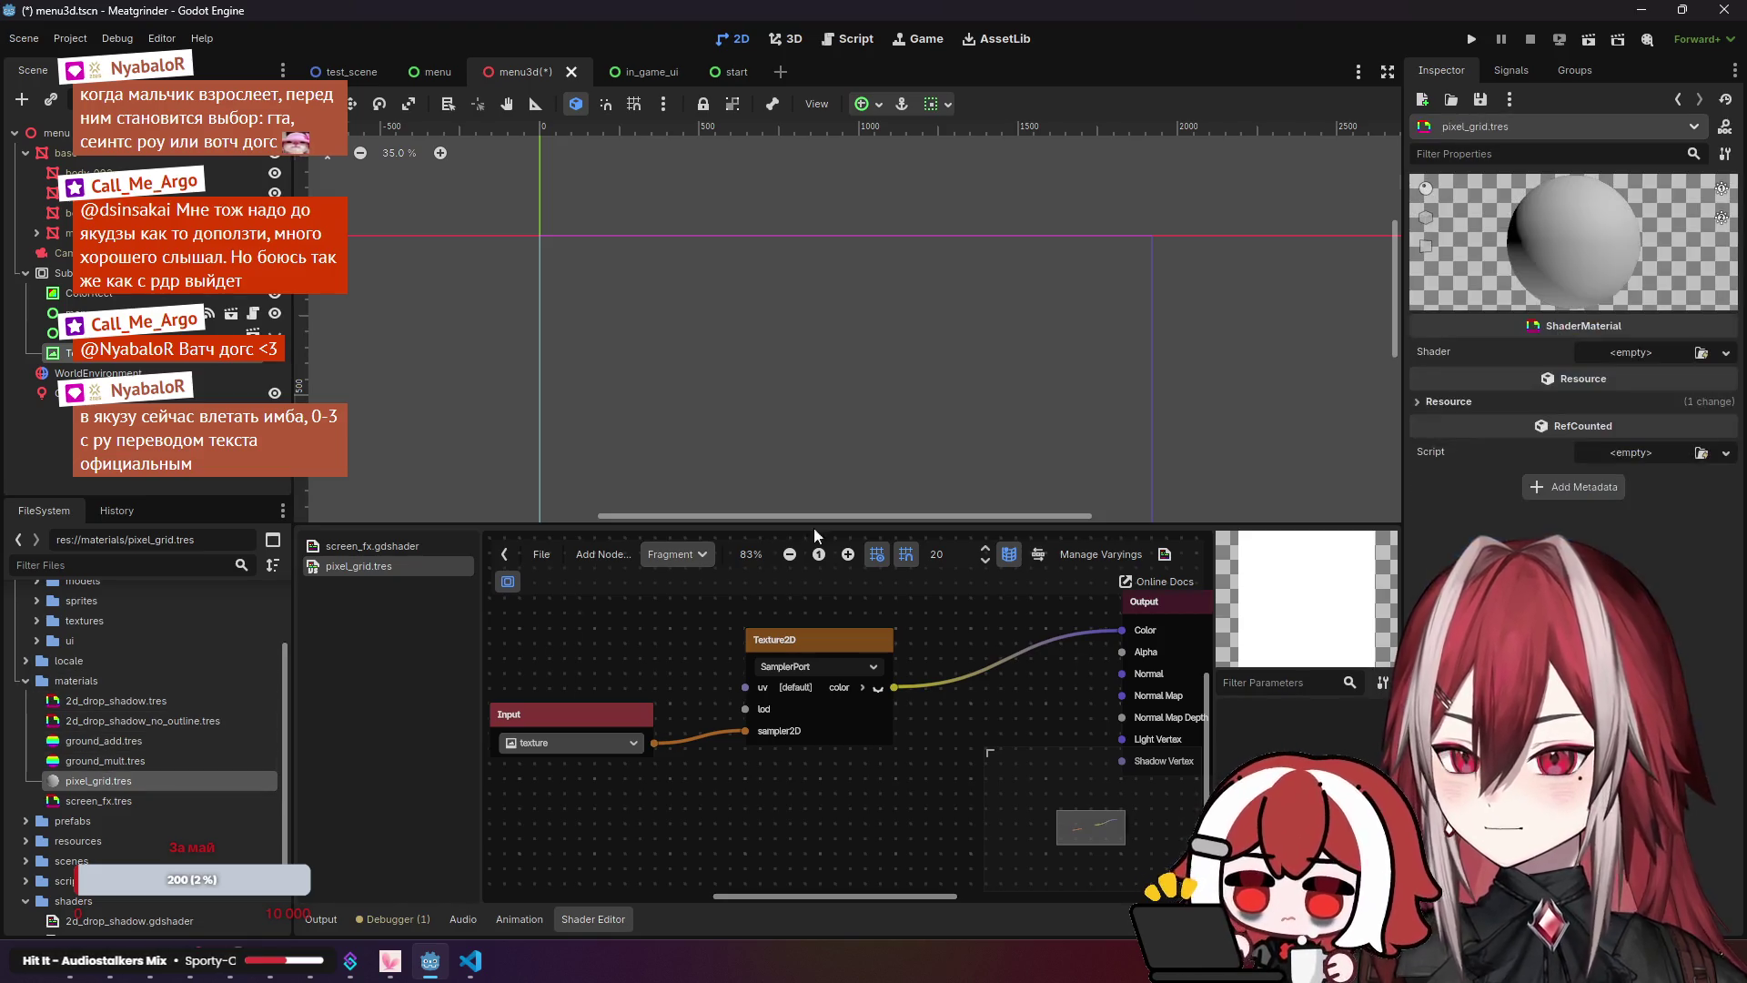
left_click(1700, 354)
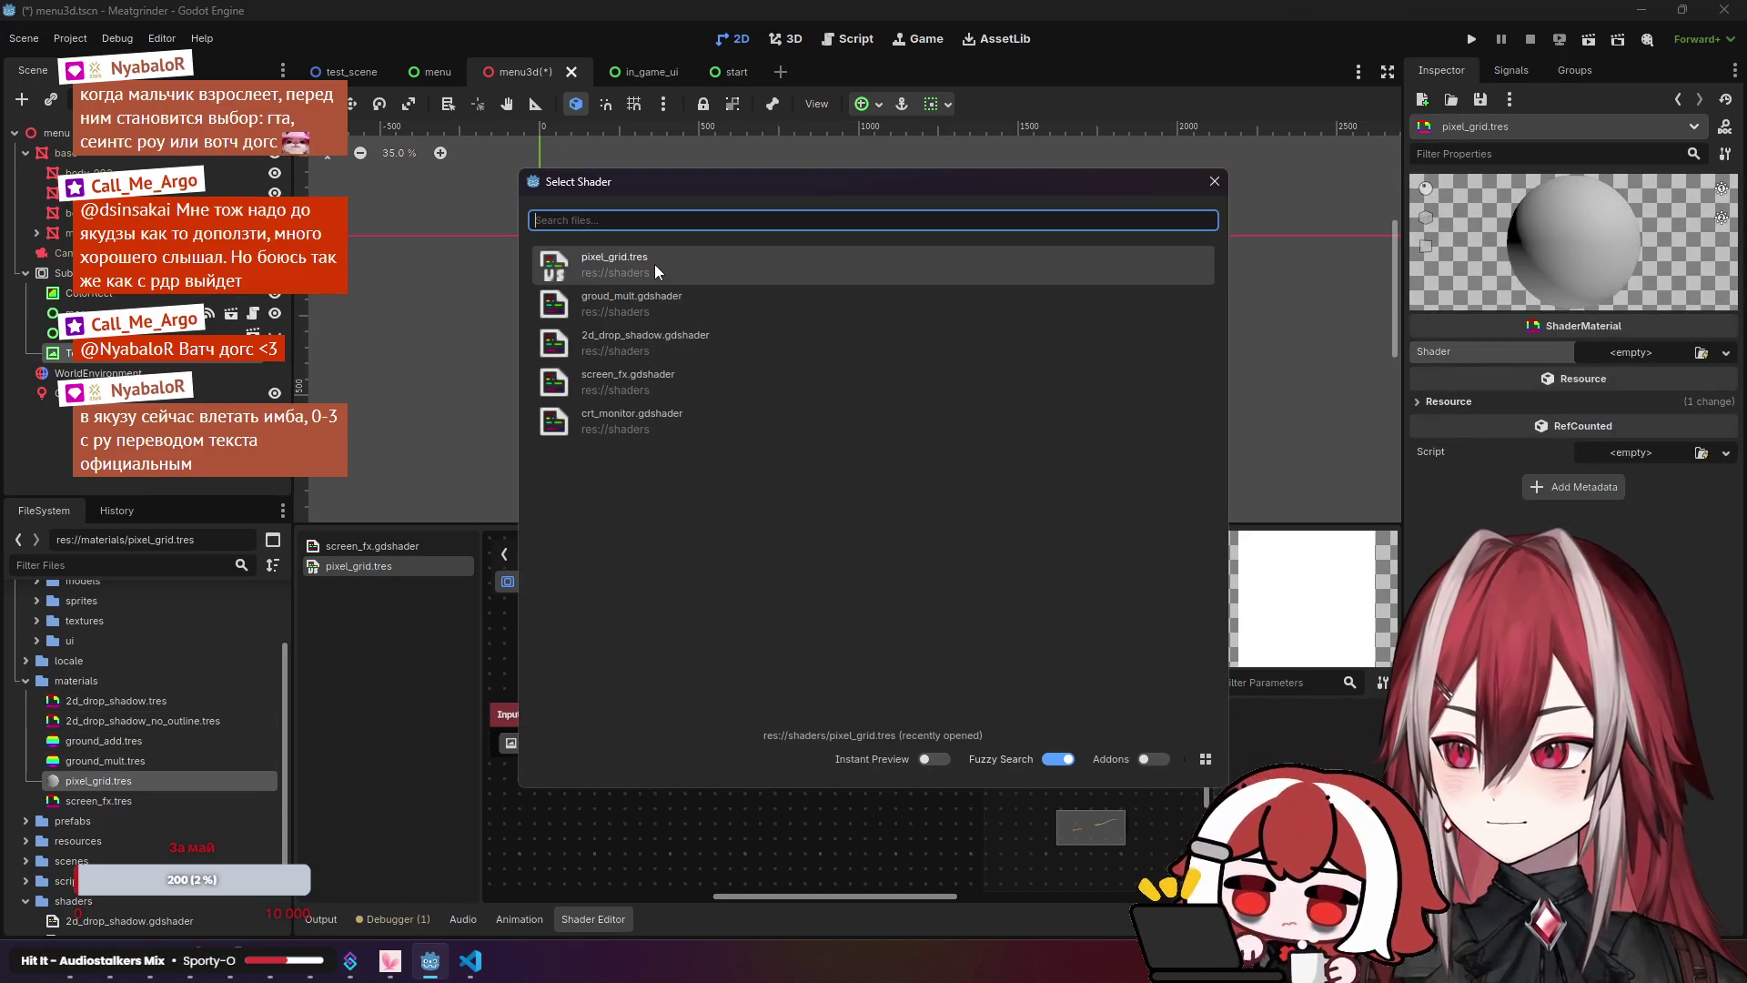
left_click(653, 264)
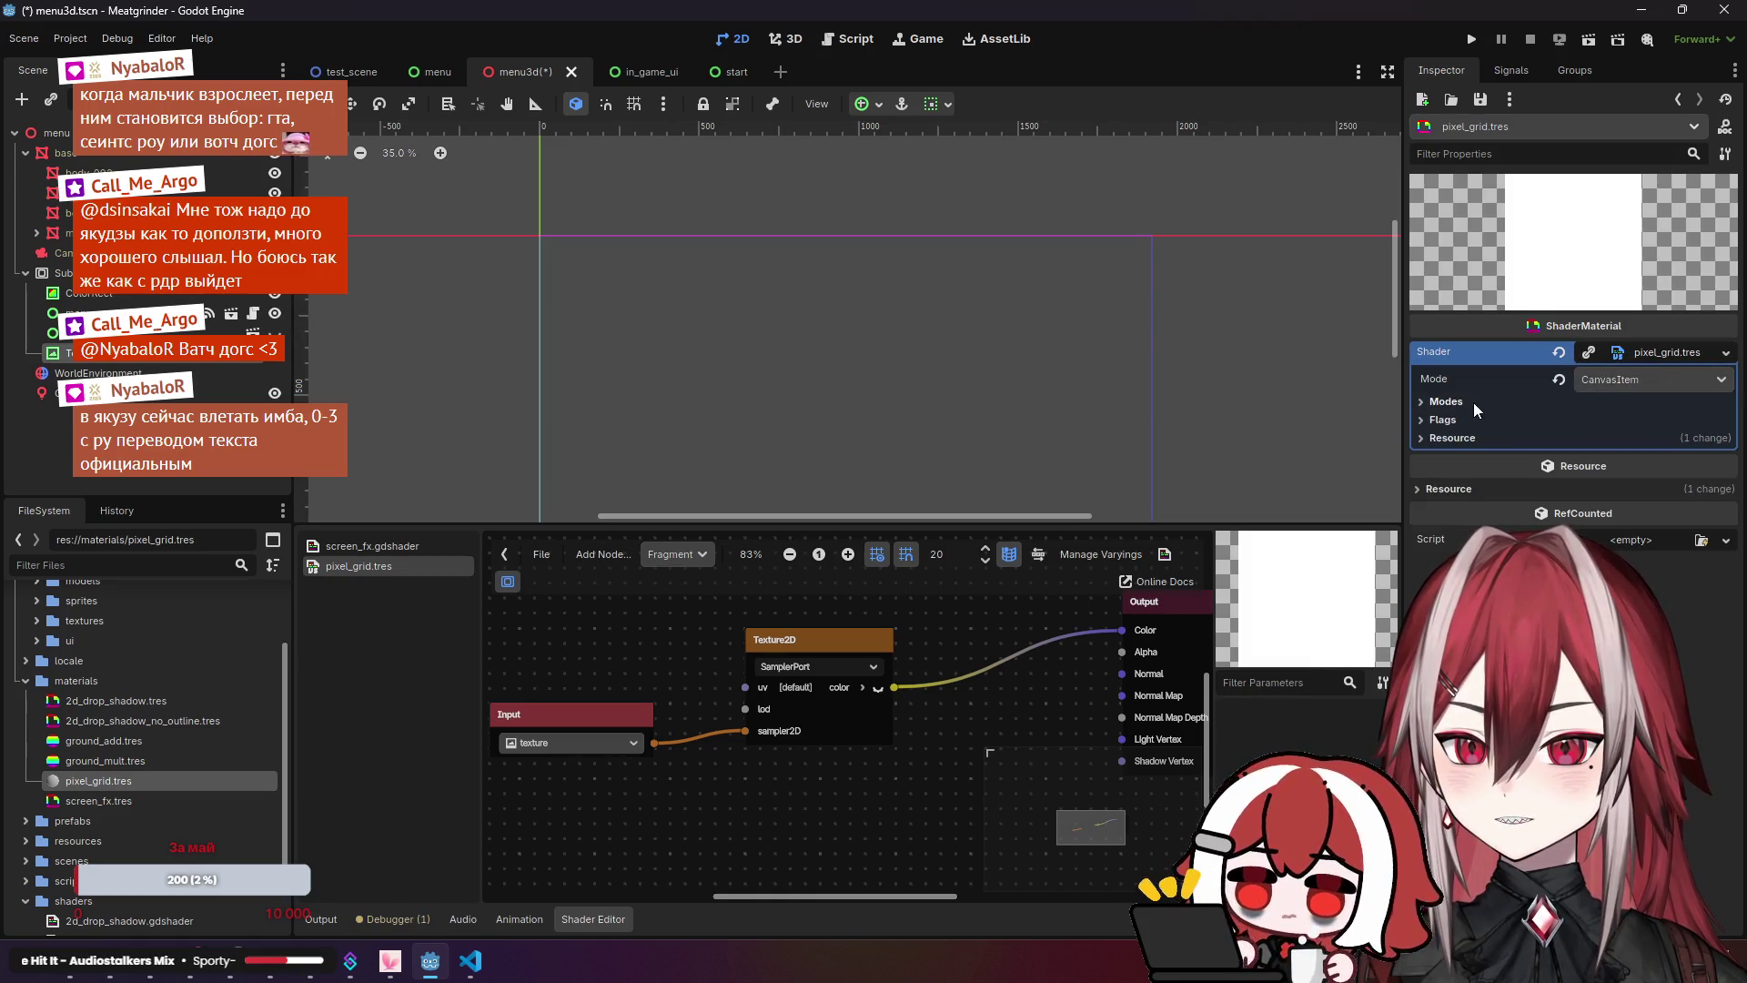
Step: Inspect the shader's Flags, Modes and Resource sections, then open the visual shader online docs
left_click(1451, 415)
left_click(1450, 417)
left_click(1456, 400)
left_click(1455, 400)
left_click(1450, 418)
left_click(1451, 418)
left_click(1450, 437)
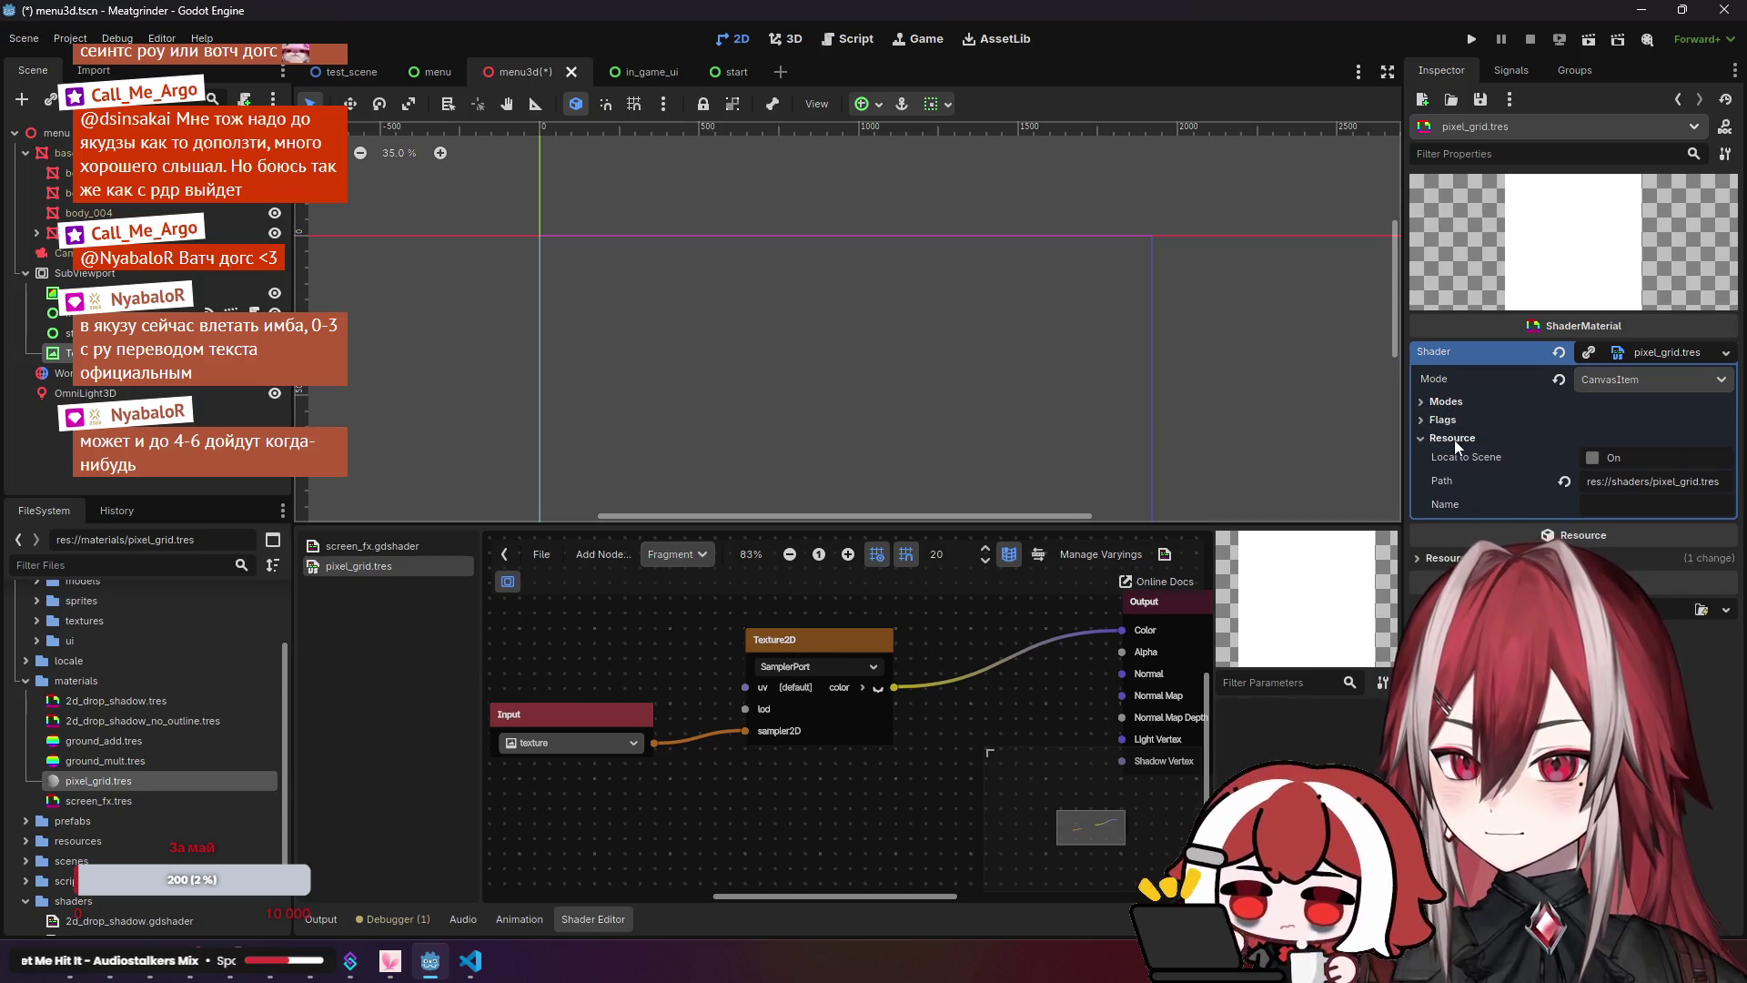
left_click(1453, 439)
scroll(673, 652, "down", 3)
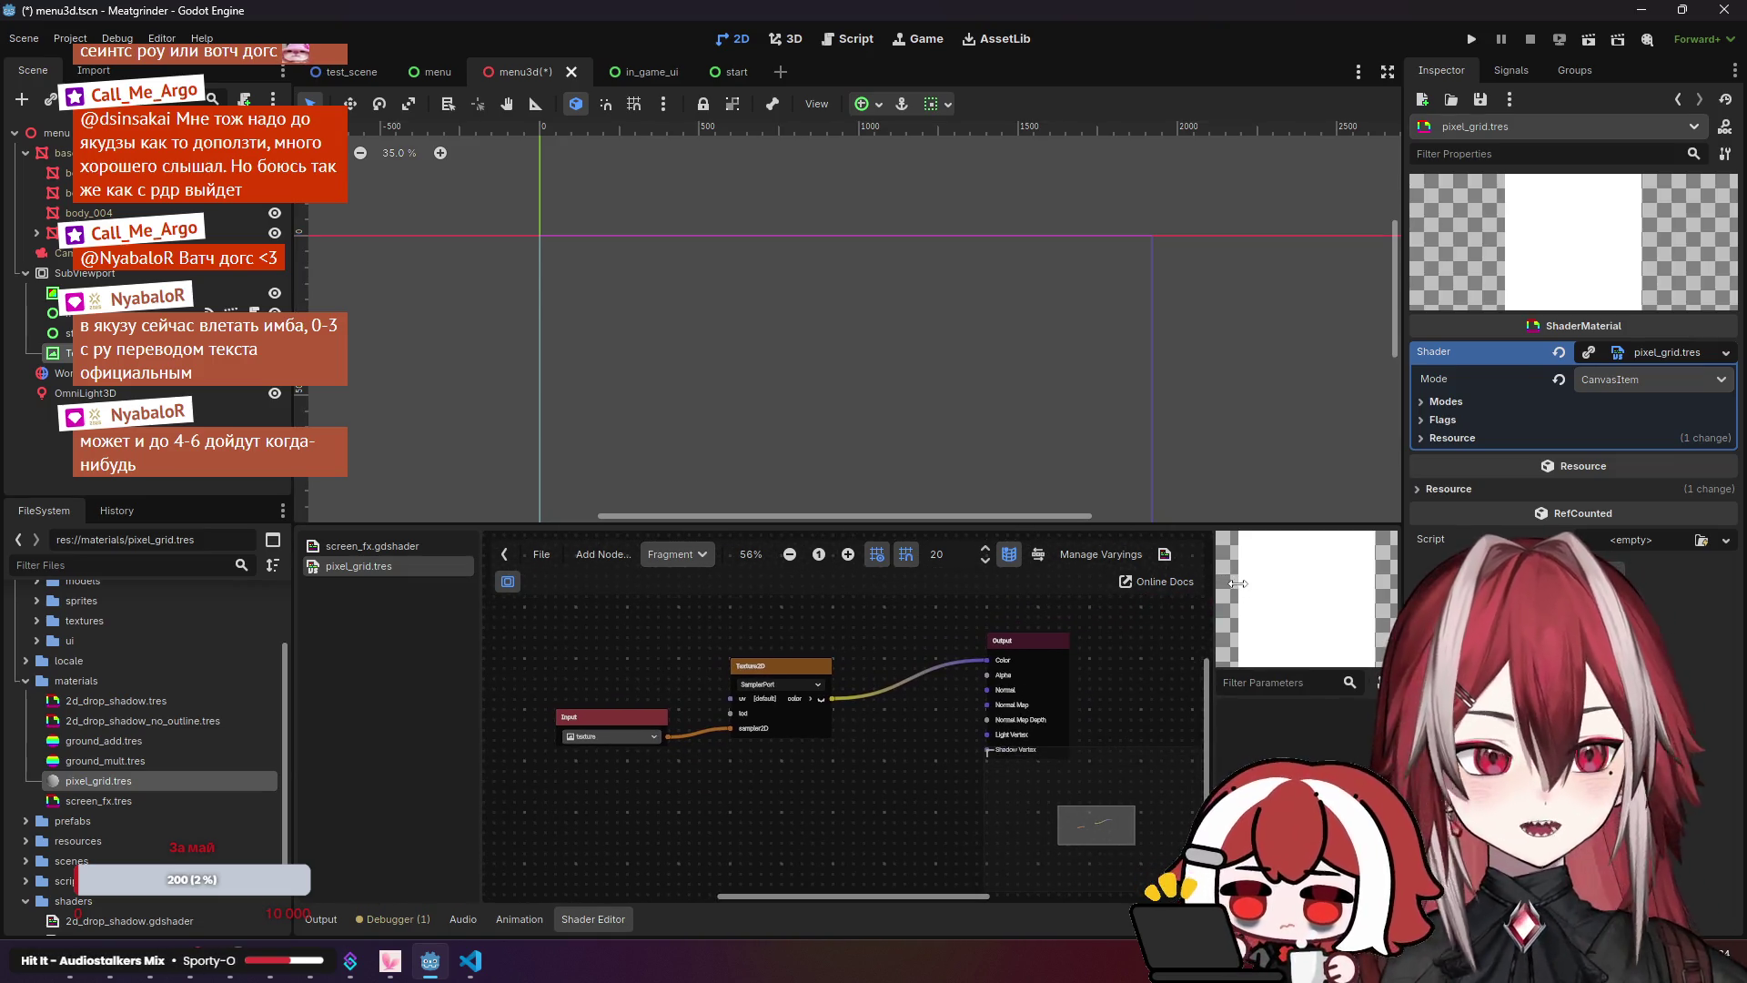
left_click(1152, 582)
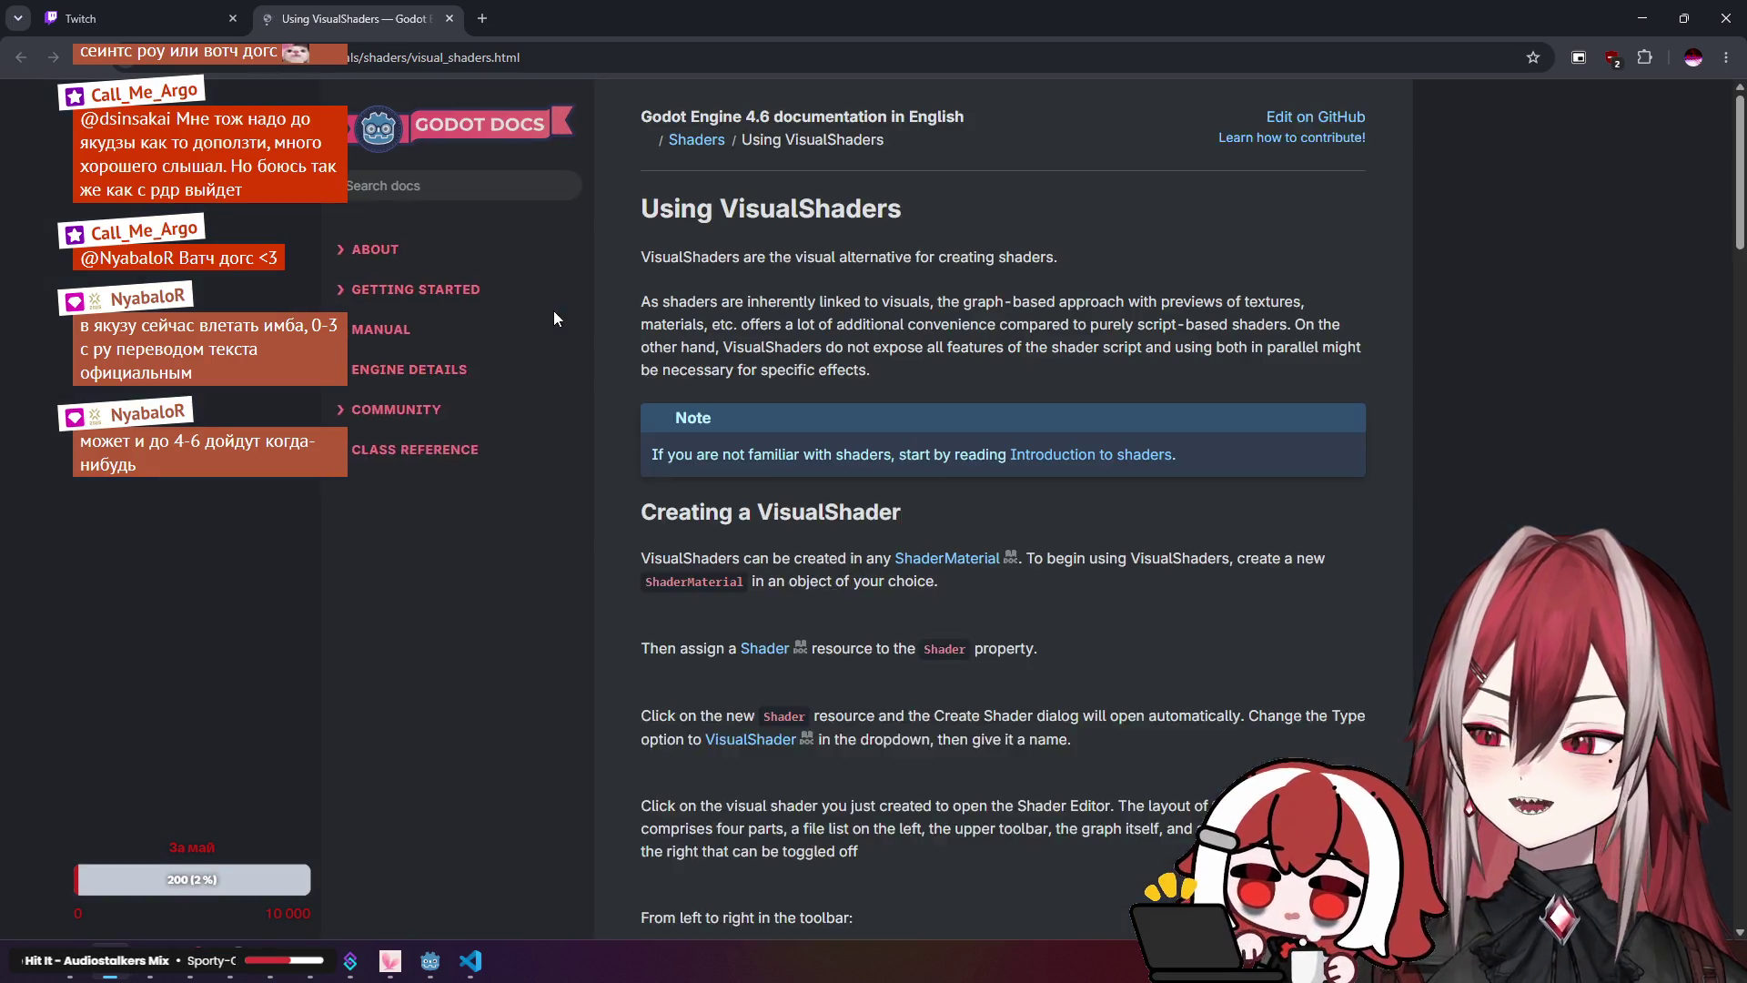
Step: Scroll through the Using VisualShaders page and jump to its Visual Shader node interface section
scroll(930, 413, "down", 5)
scroll(957, 444, "down", 8)
scroll(958, 444, "down", 10)
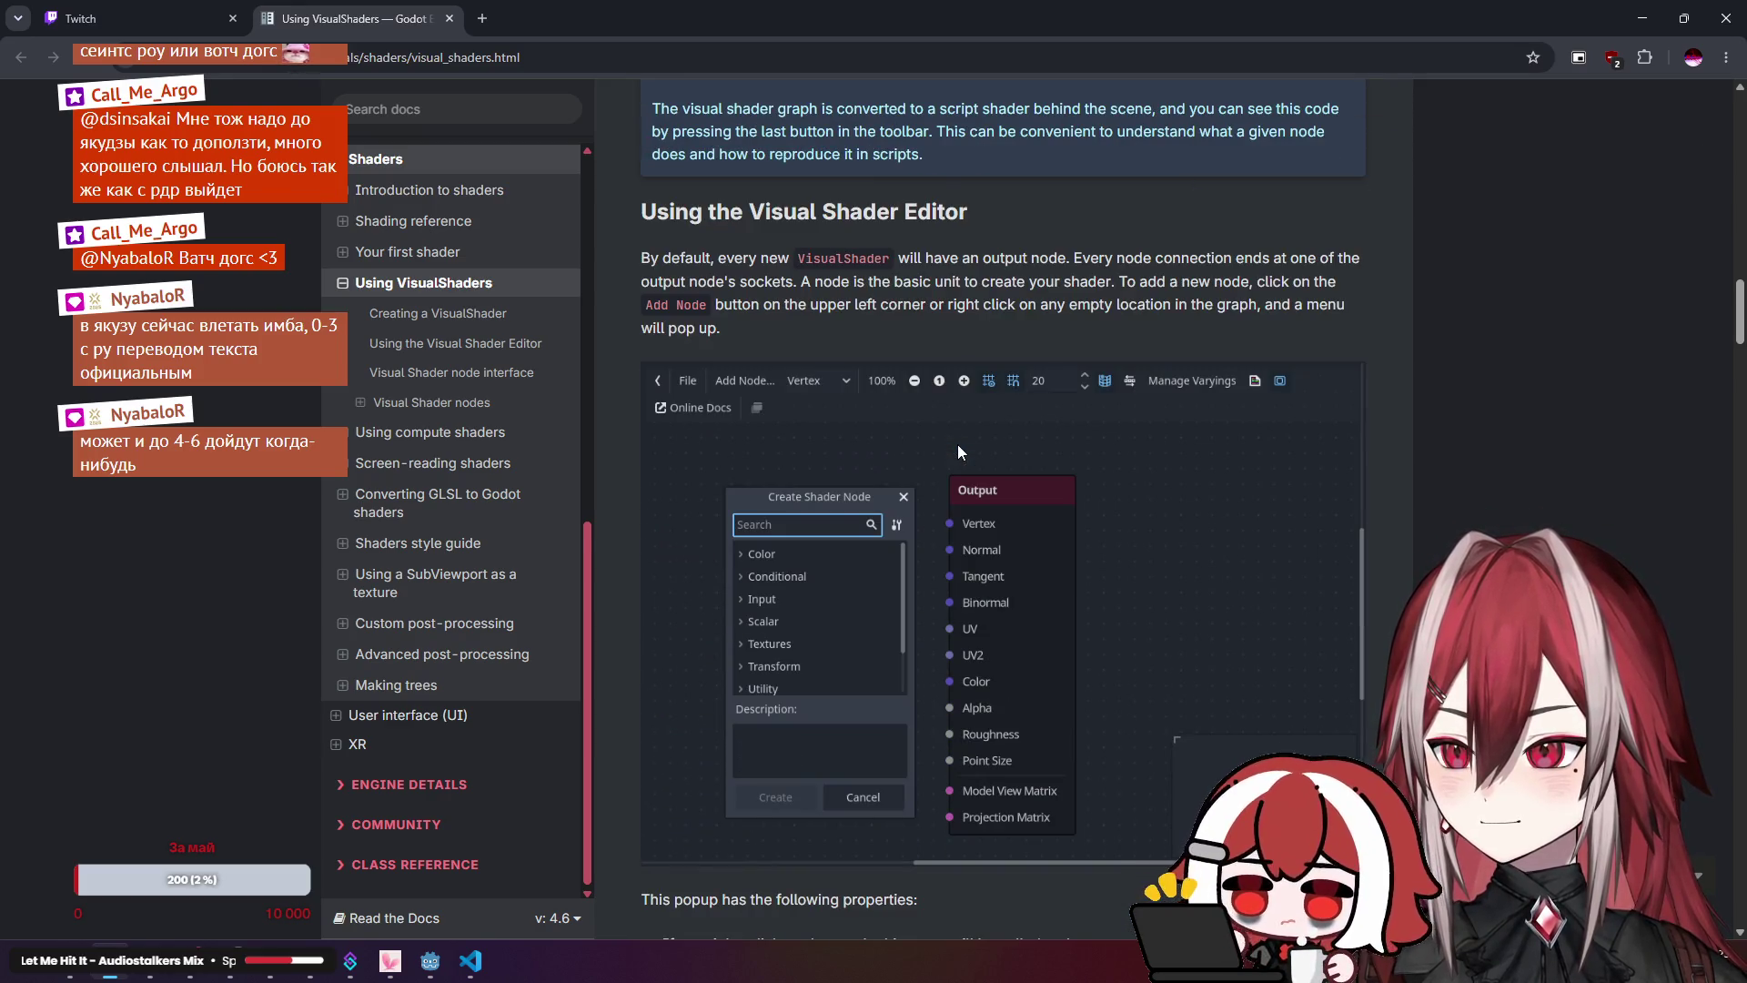
scroll(957, 444, "down", 9)
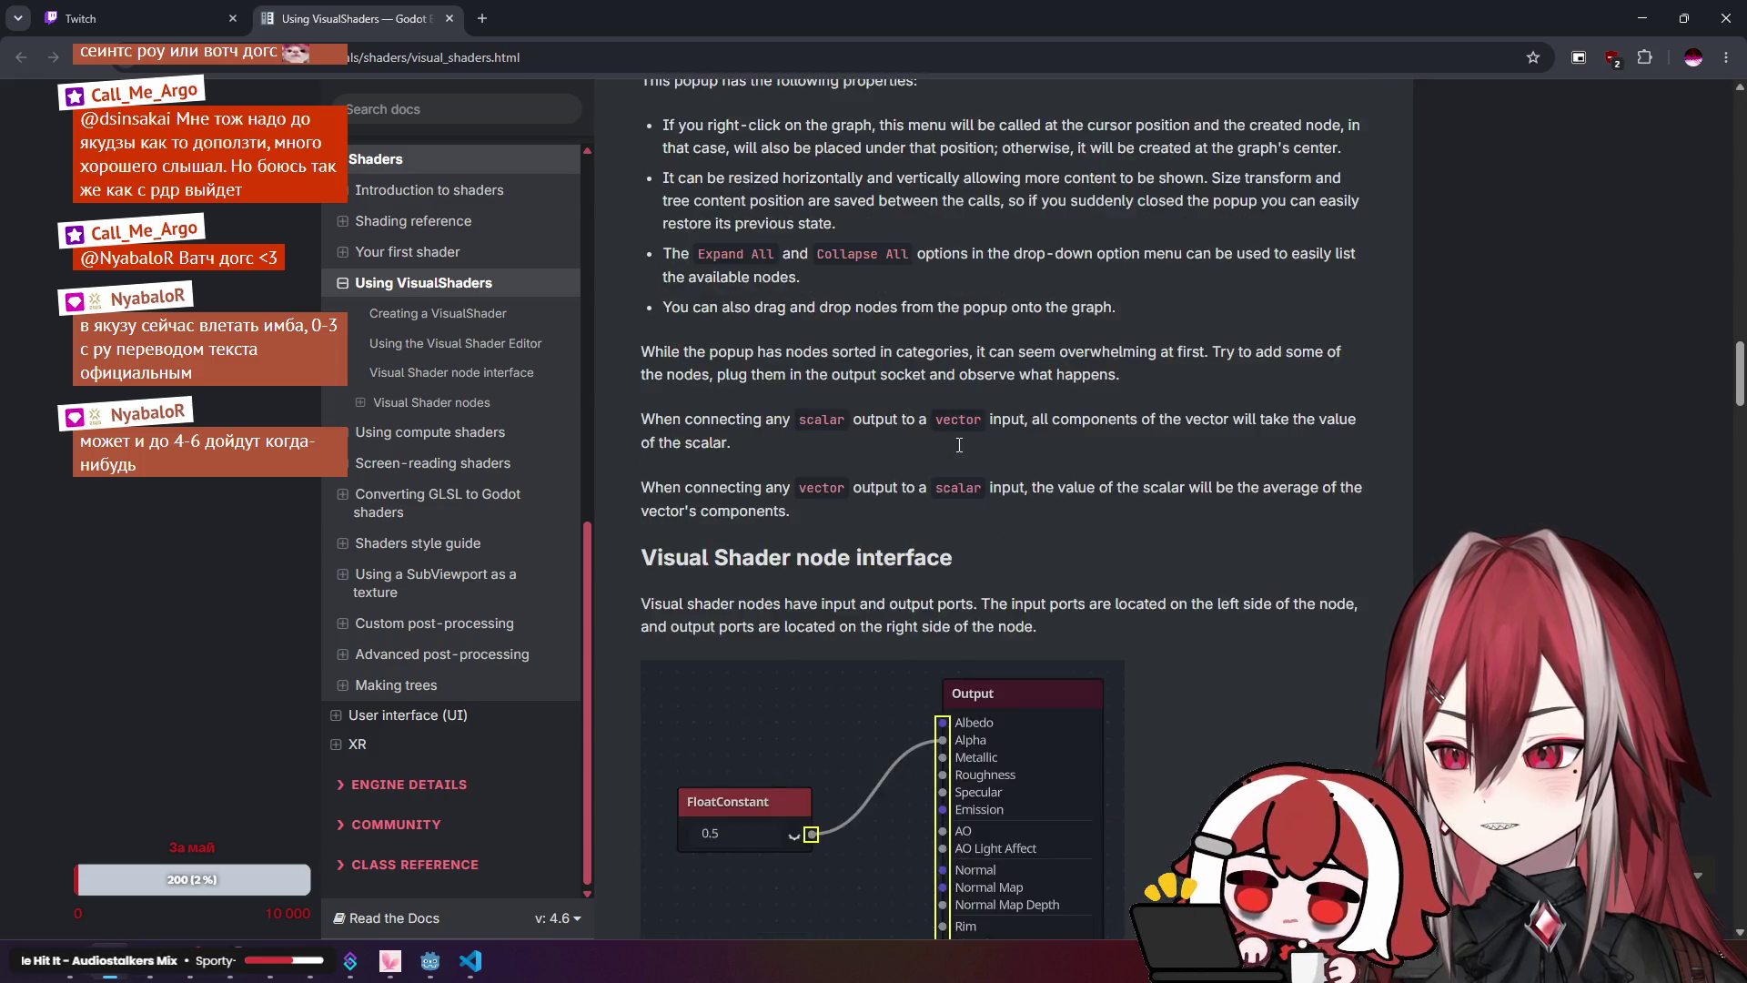
scroll(959, 444, "down", 17)
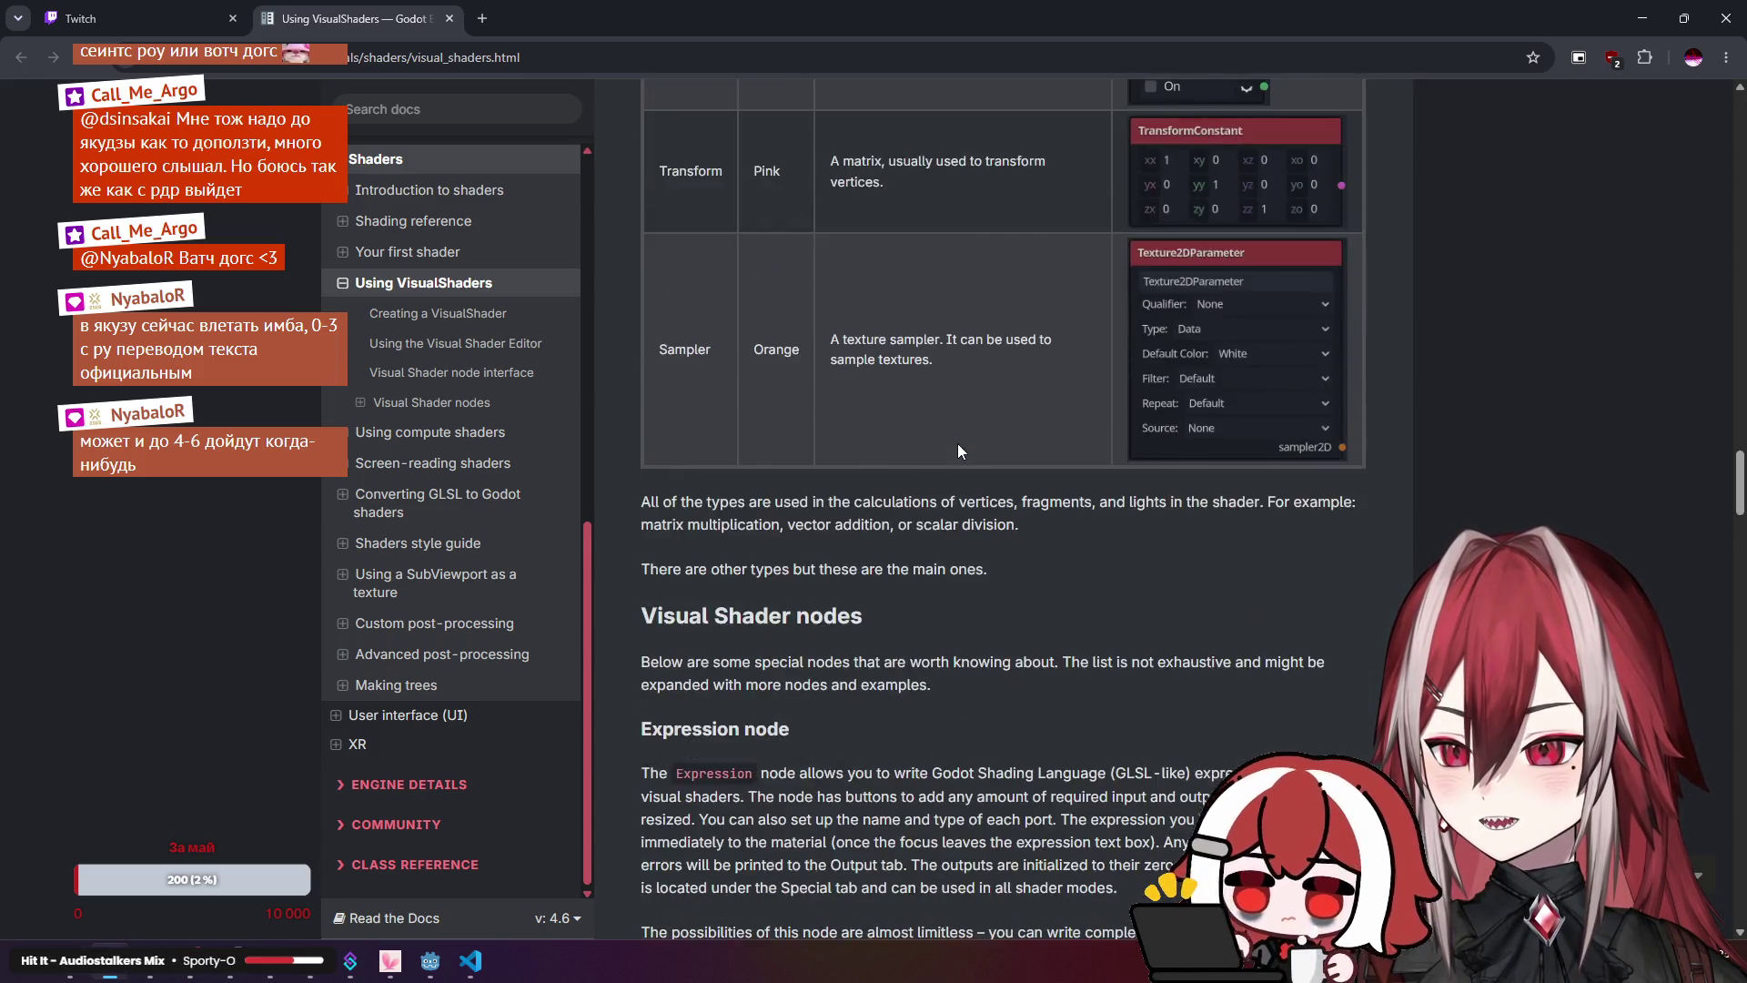
scroll(957, 444, "down", 10)
scroll(957, 444, "down", 4)
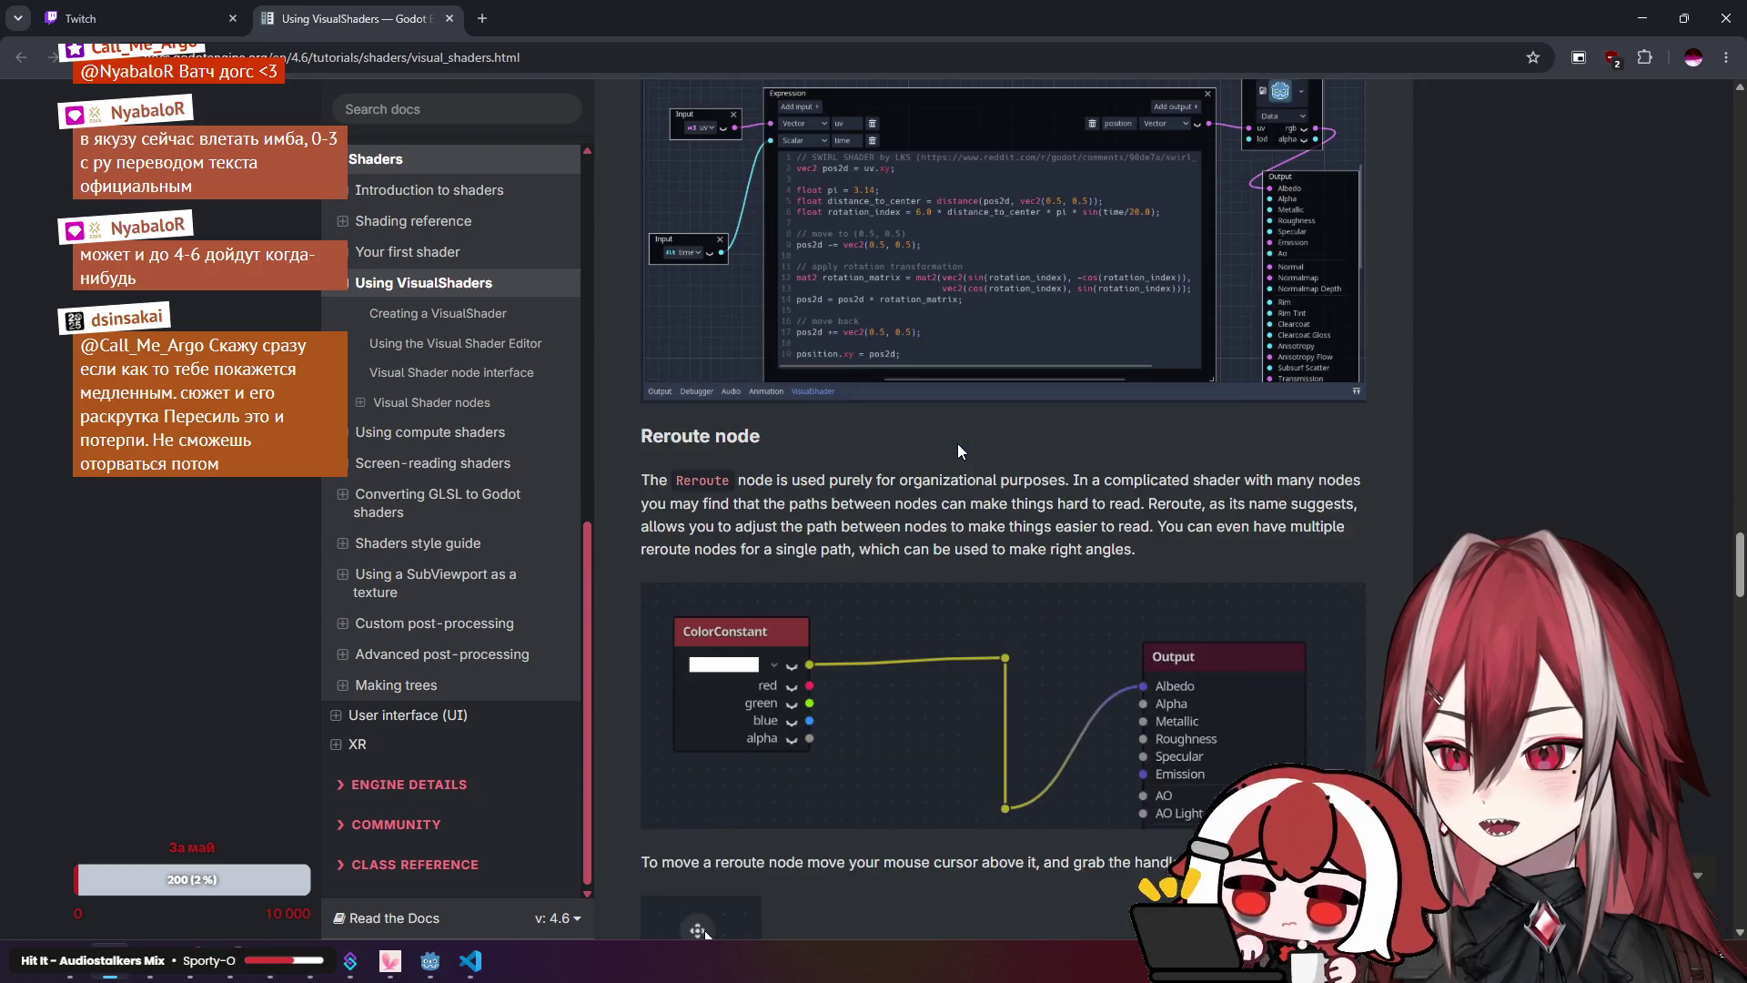
scroll(957, 444, "down", 20)
scroll(957, 444, "up", 20)
scroll(957, 444, "down", 4)
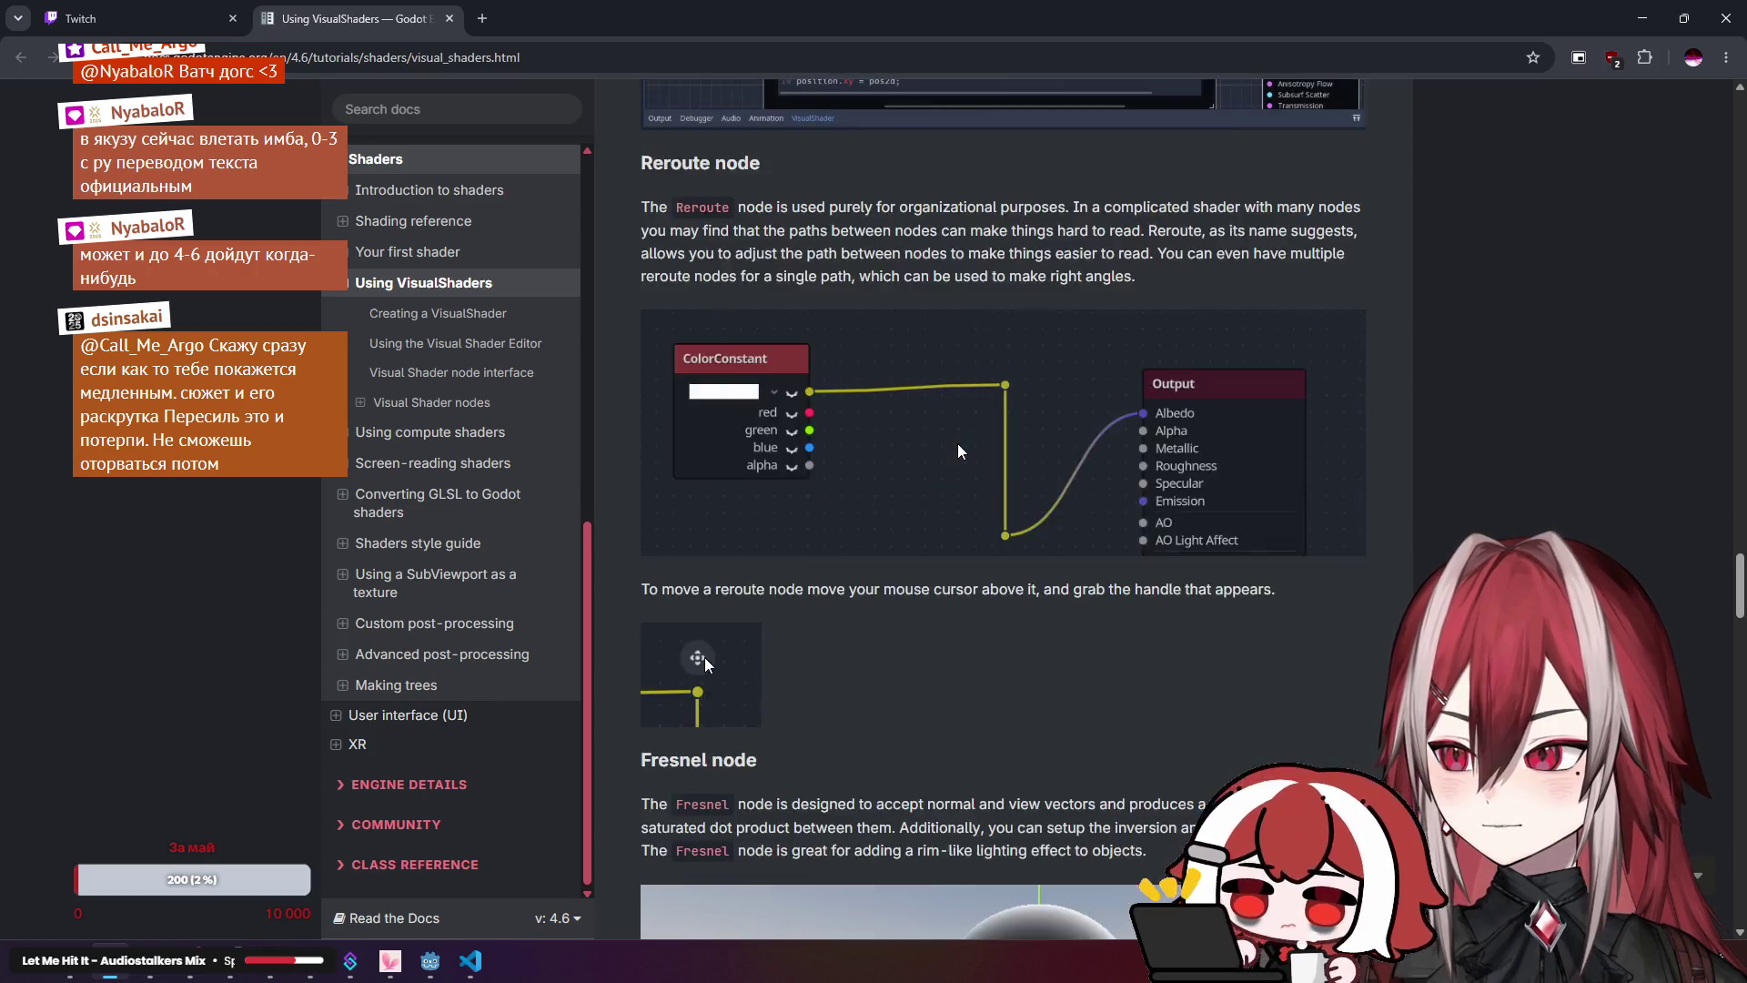
scroll(957, 446, "down", 20)
scroll(957, 444, "down", 20)
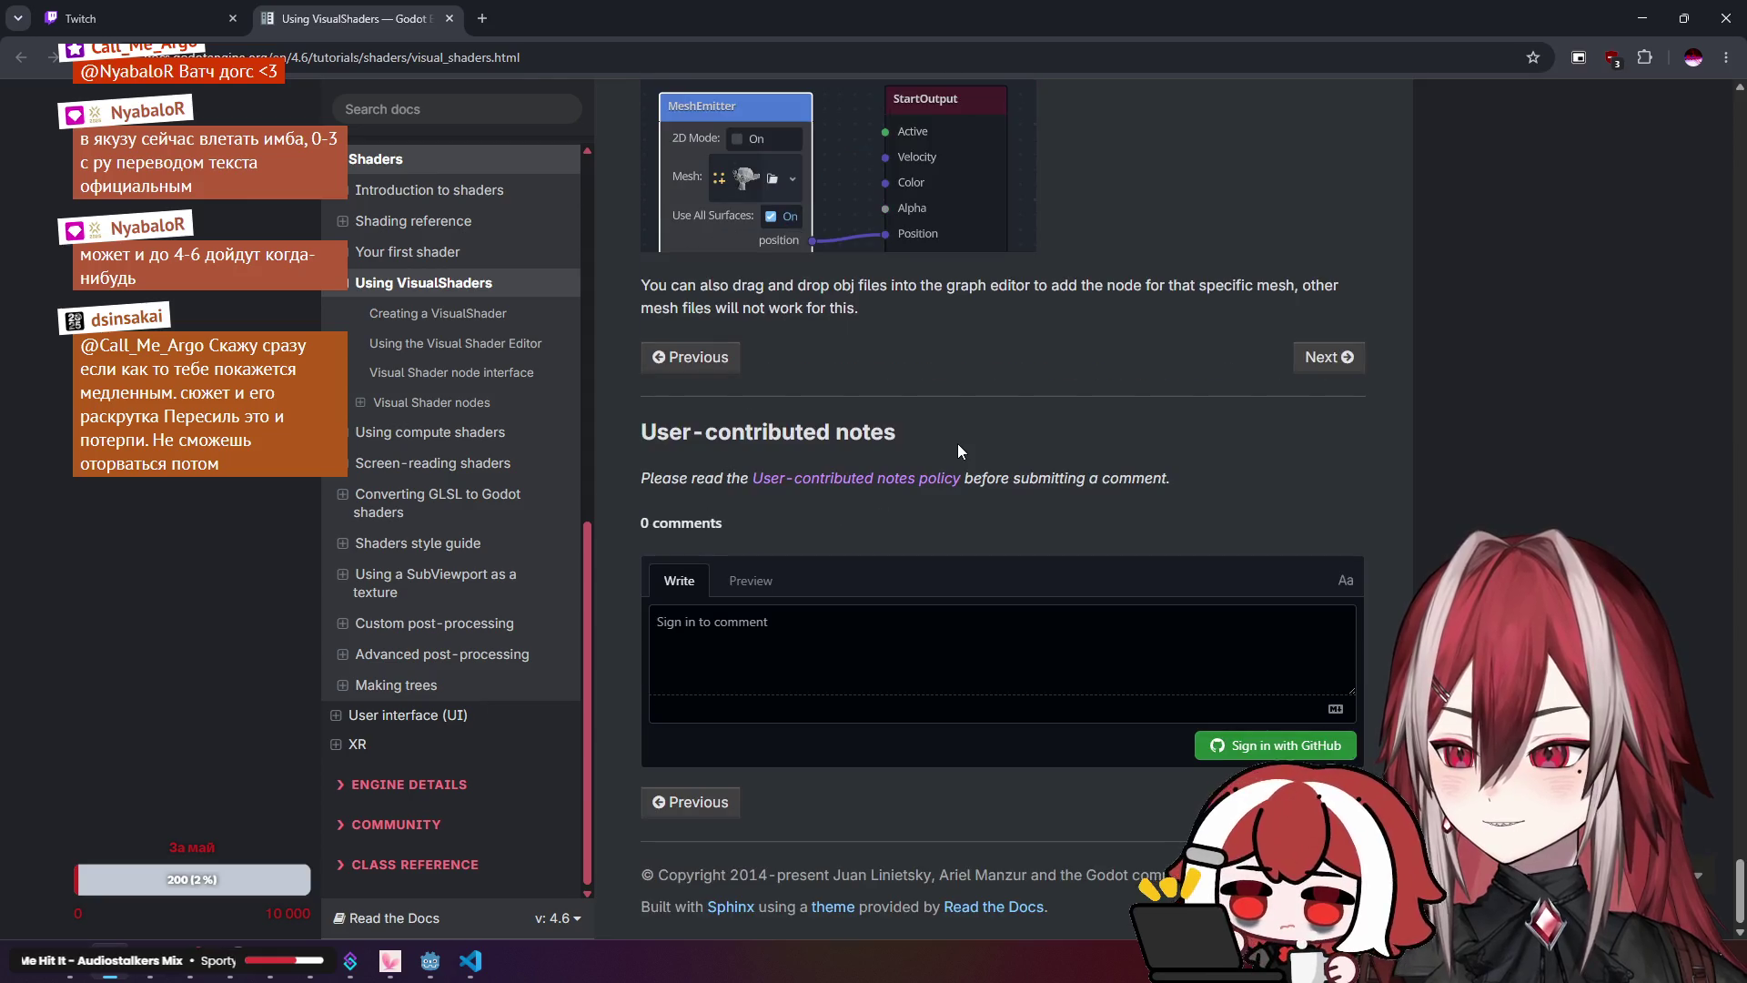
left_click(359, 403)
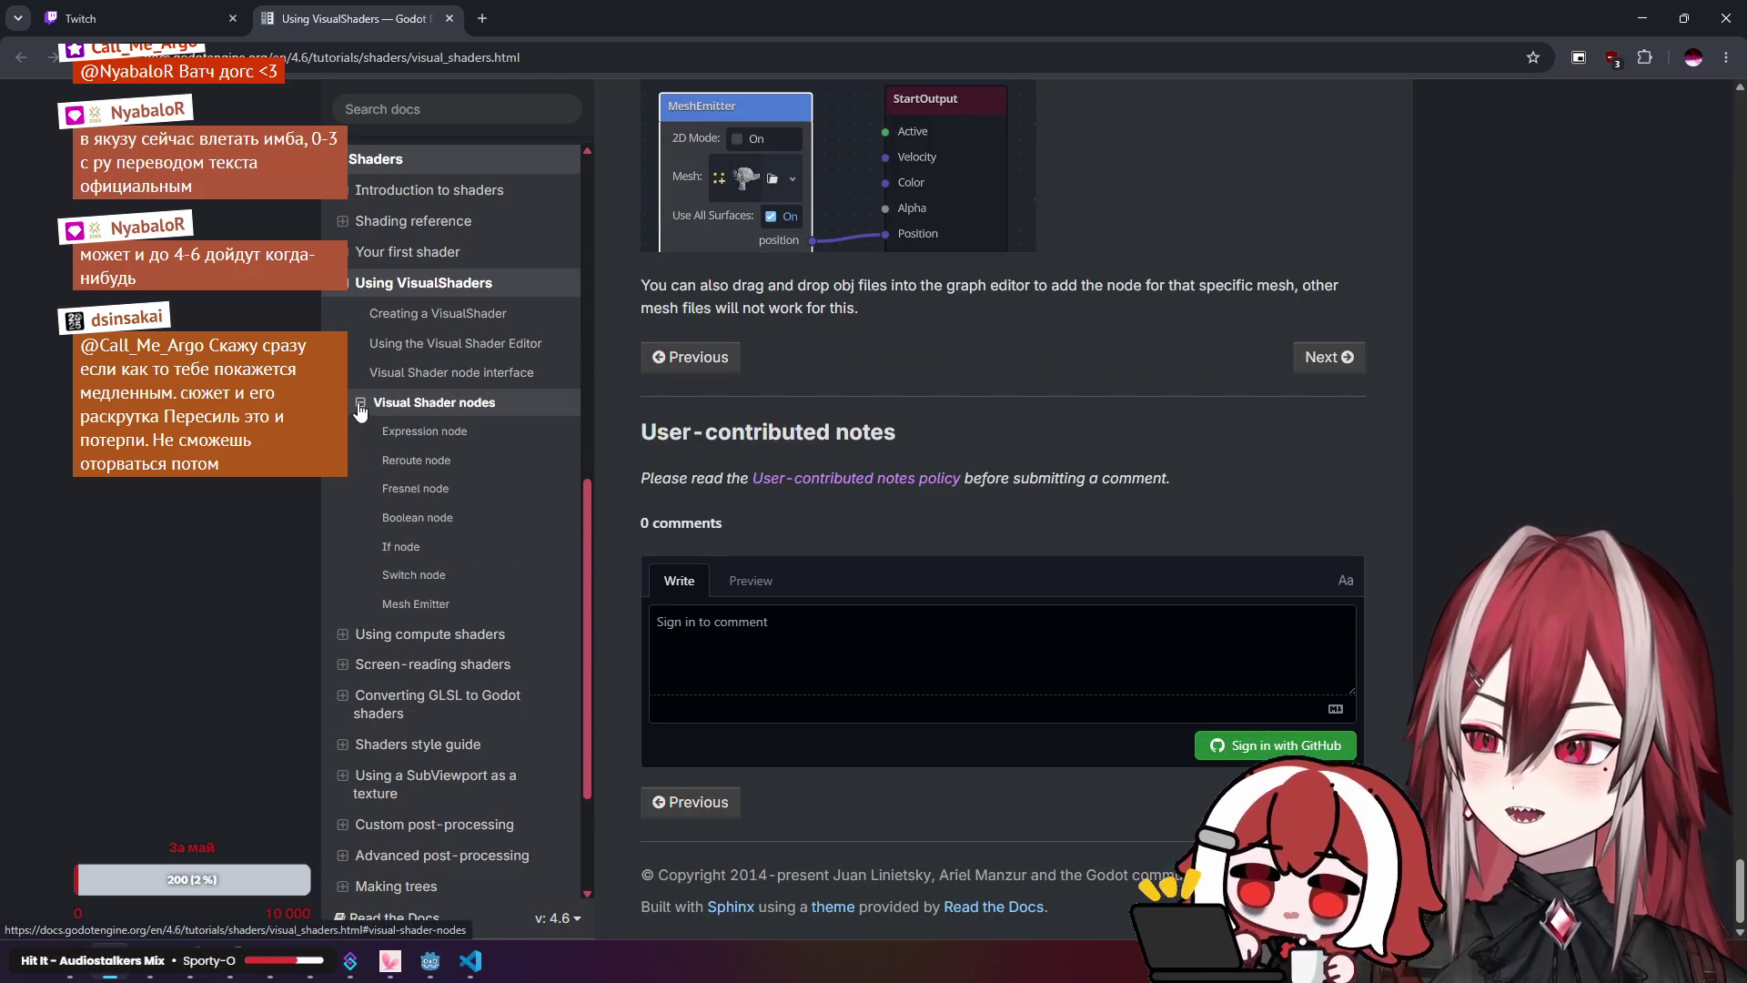
left_click(405, 375)
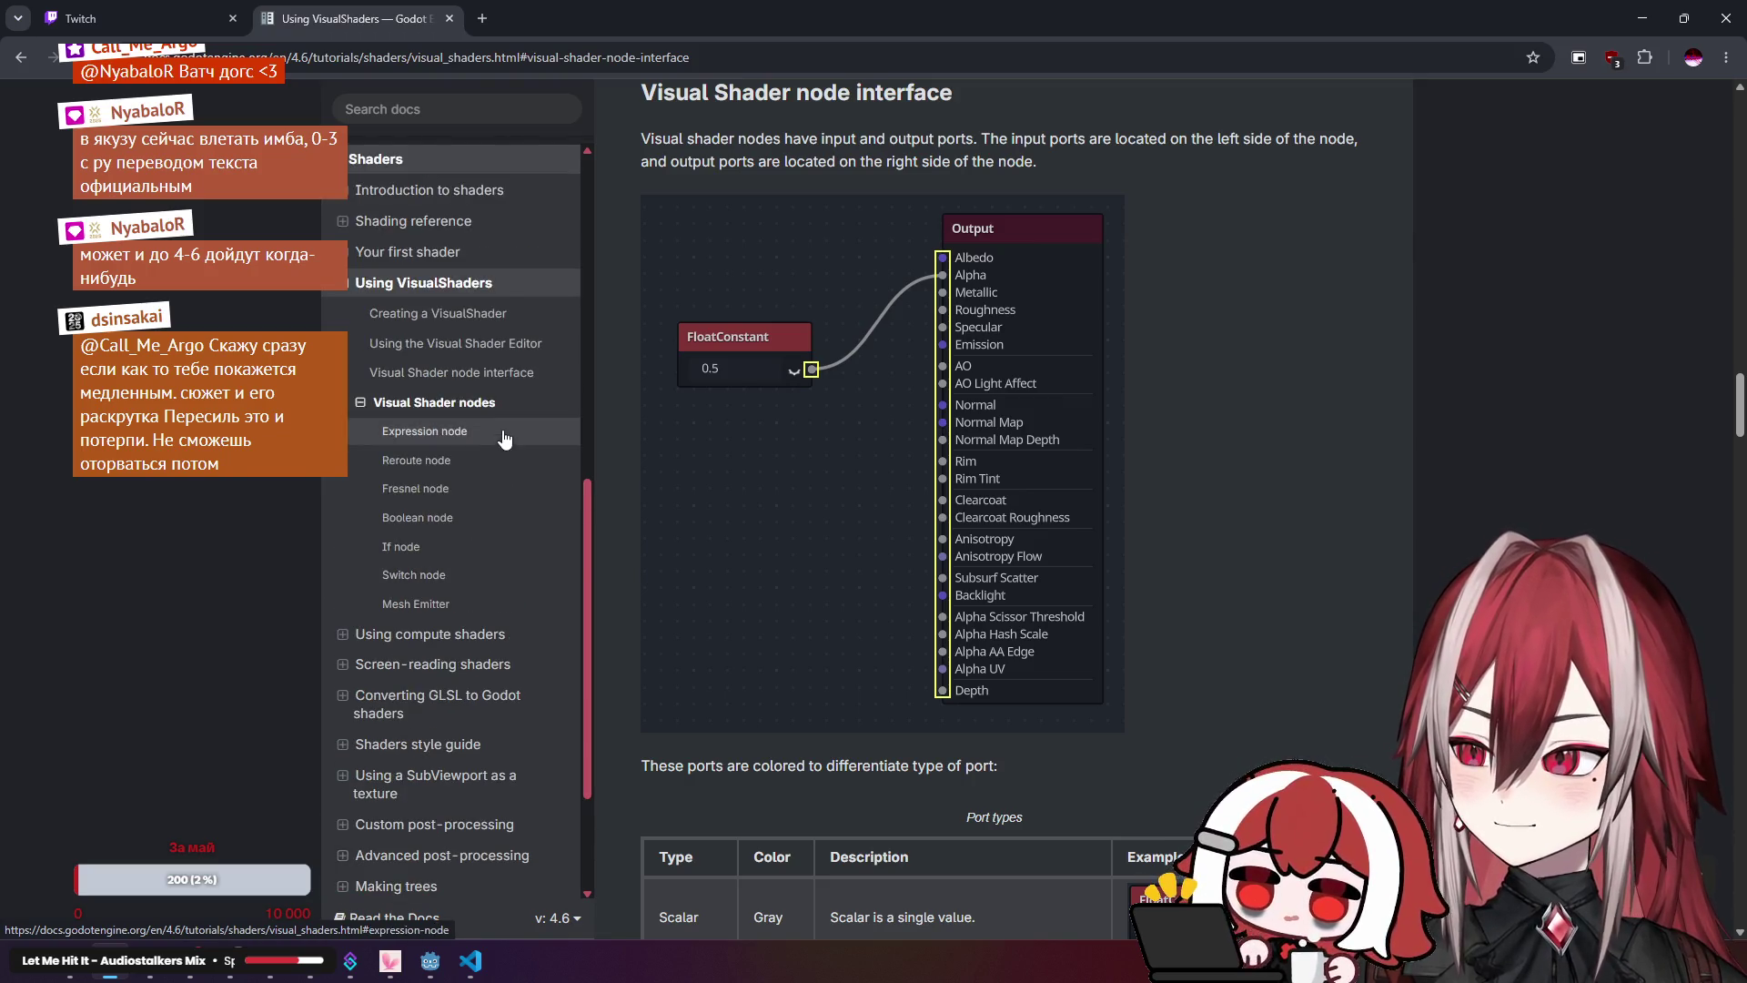
Step: Read from the Expression node section to the page bottom, then expand Using compute shaders
left_click(498, 432)
scroll(979, 358, "up", 10)
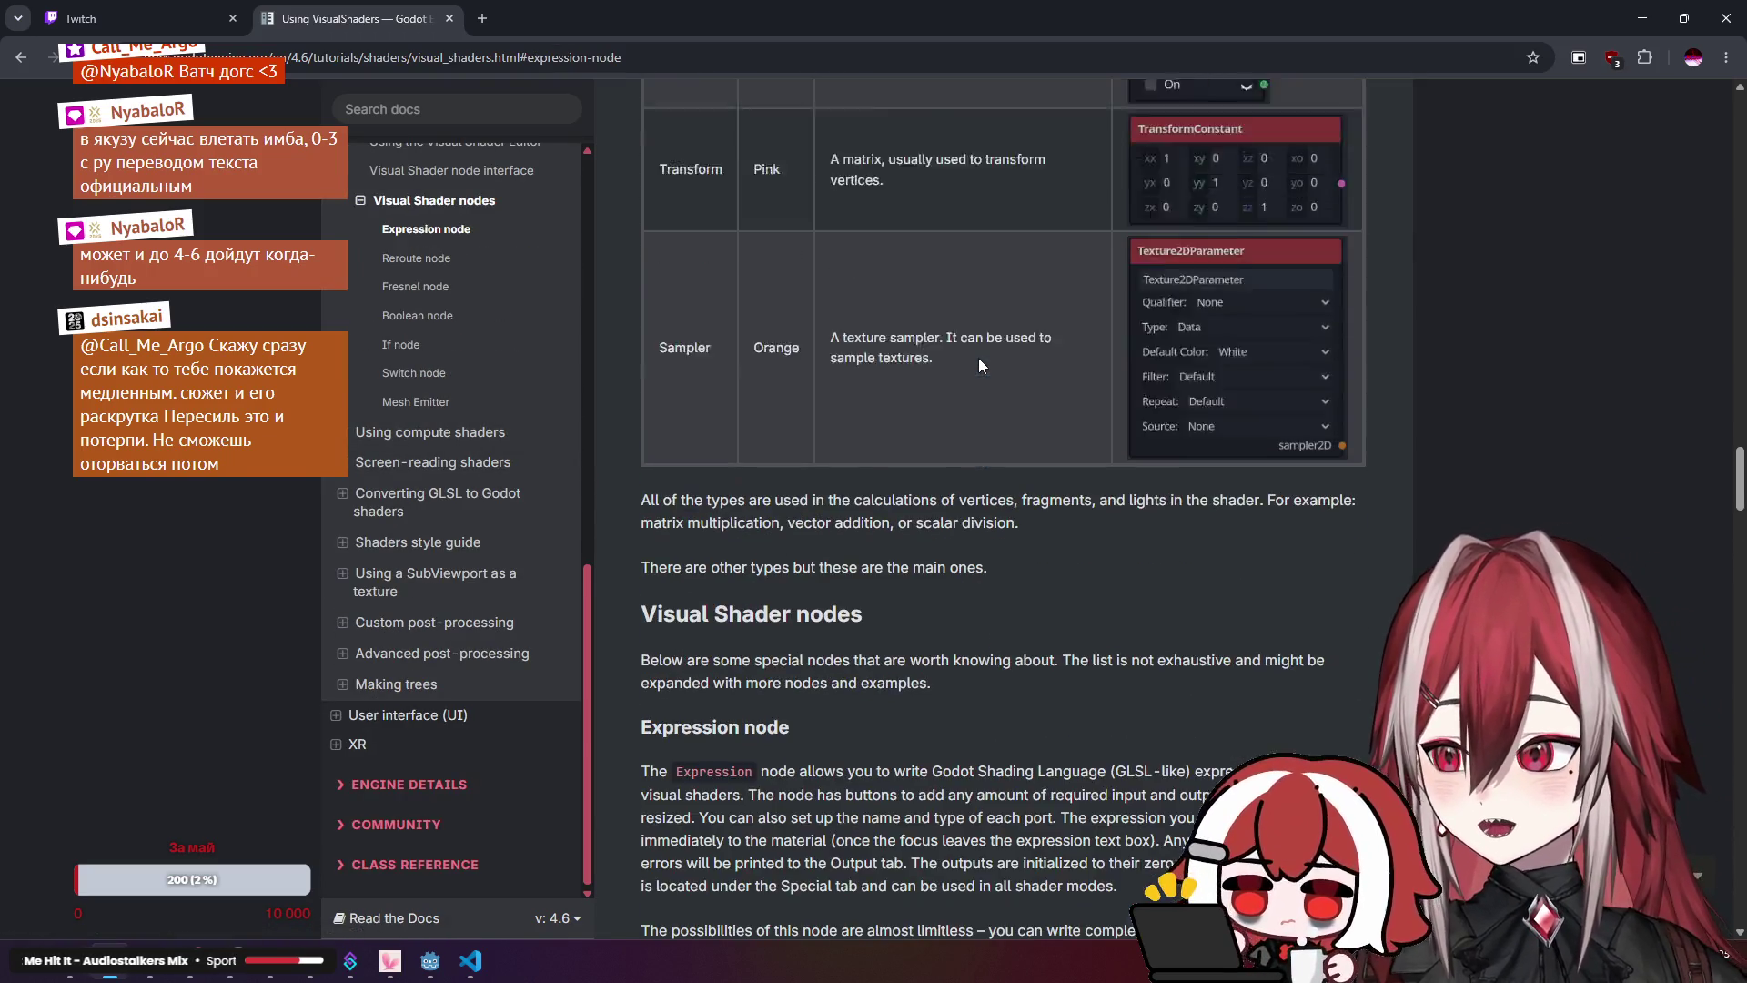
scroll(983, 344, "up", 15)
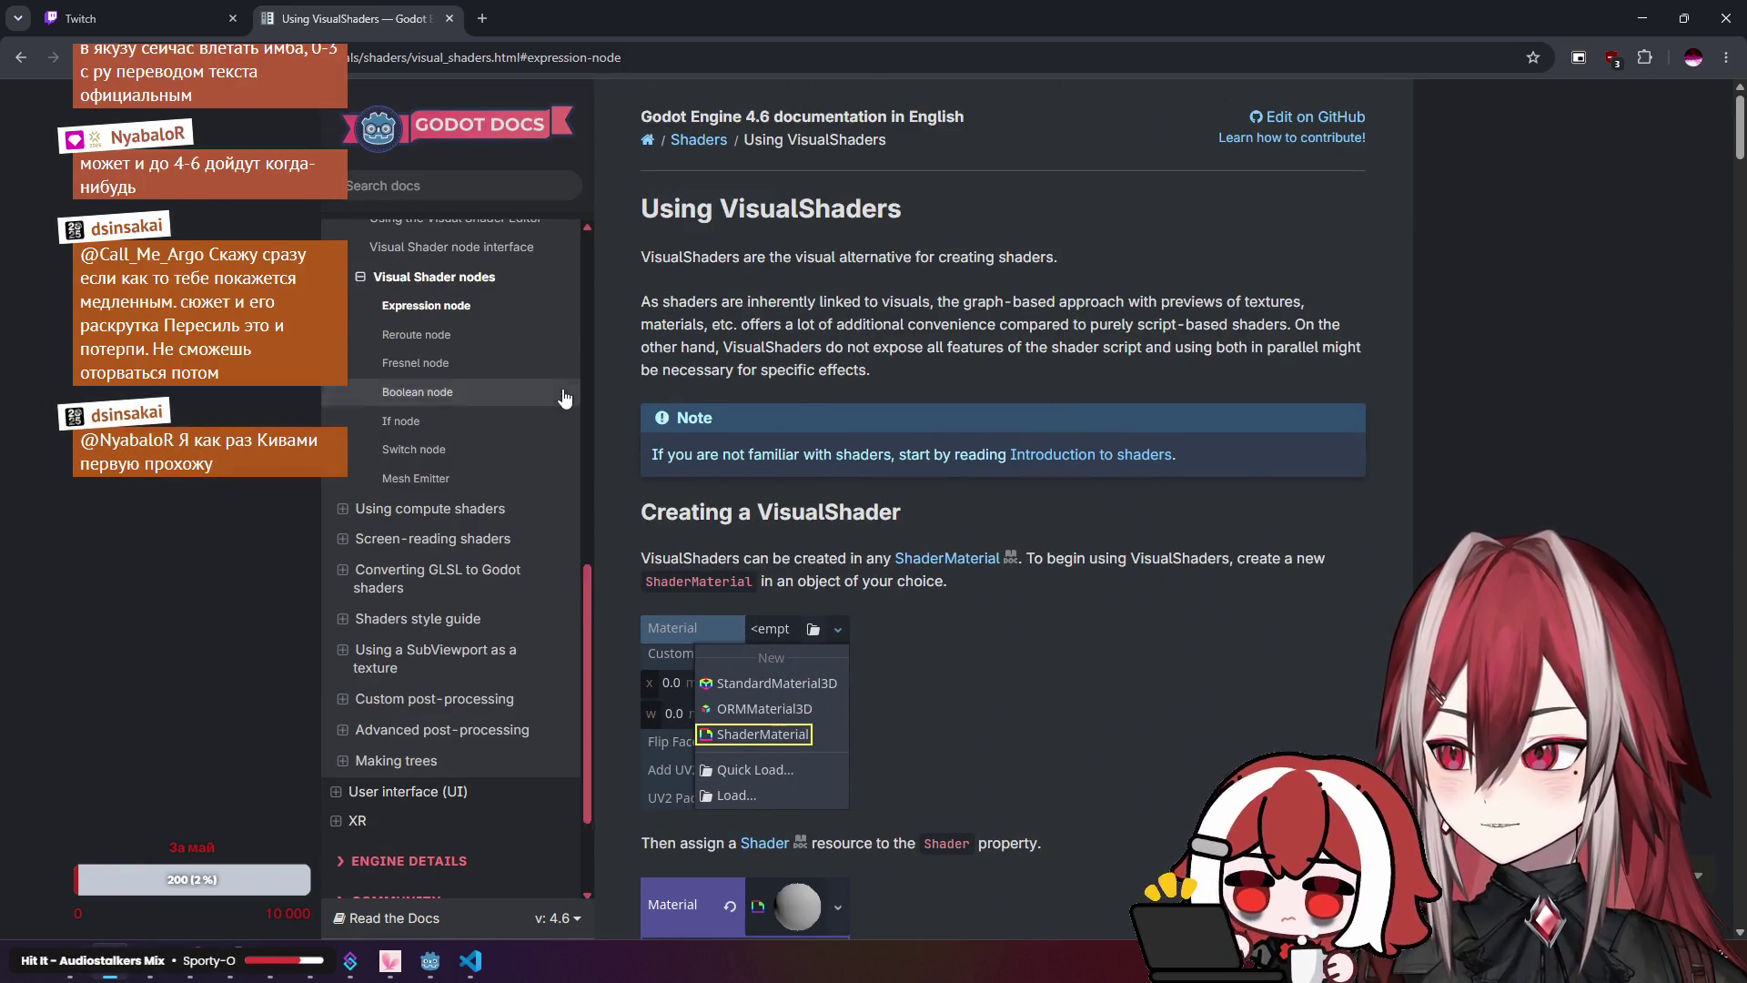
scroll(499, 440, "up", 3)
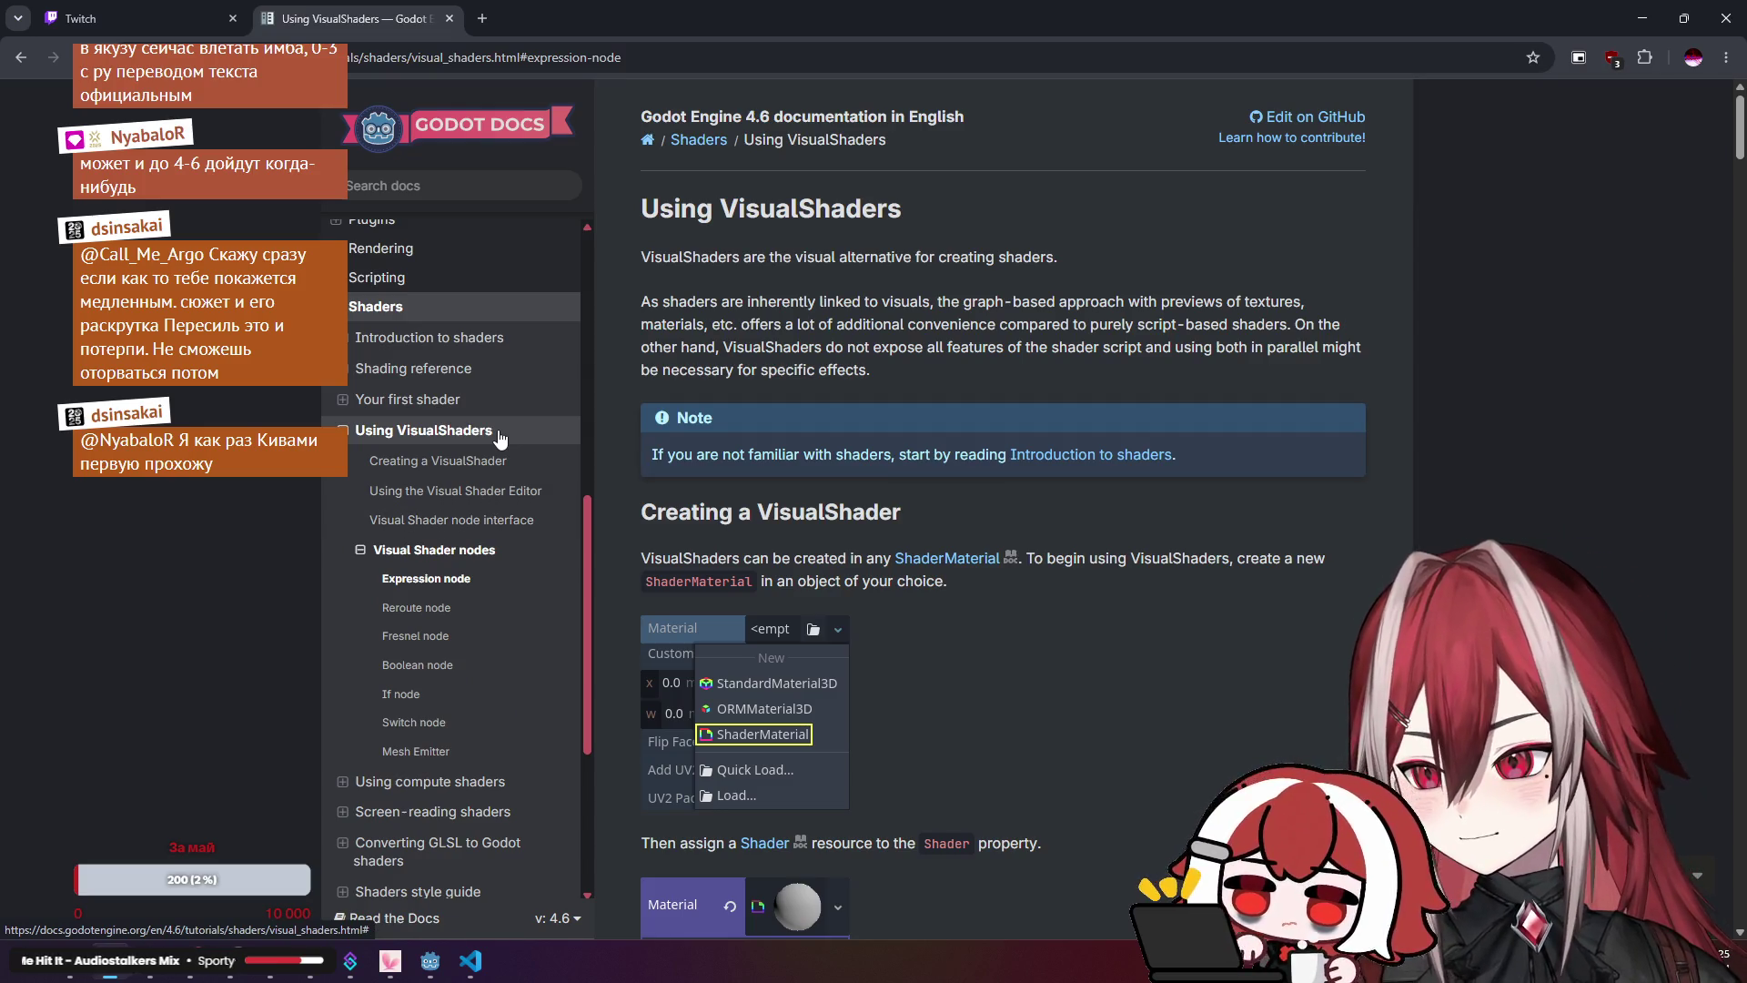
scroll(816, 437, "down", 8)
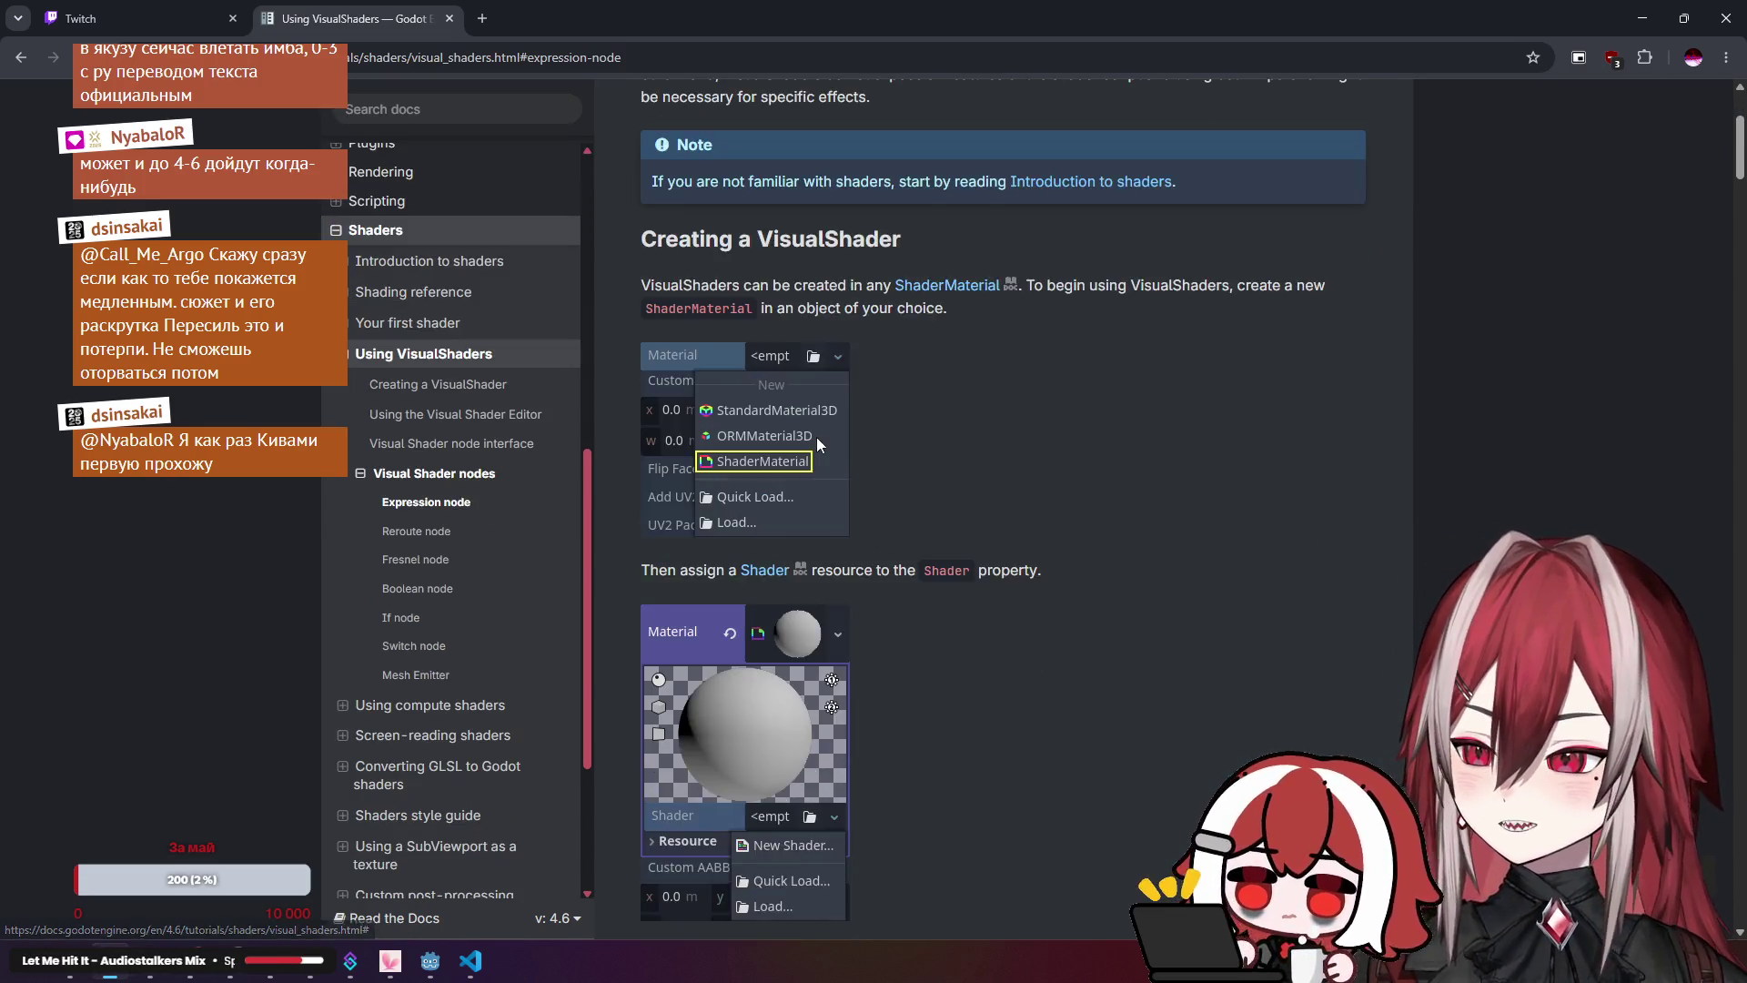
scroll(1027, 392, "down", 6)
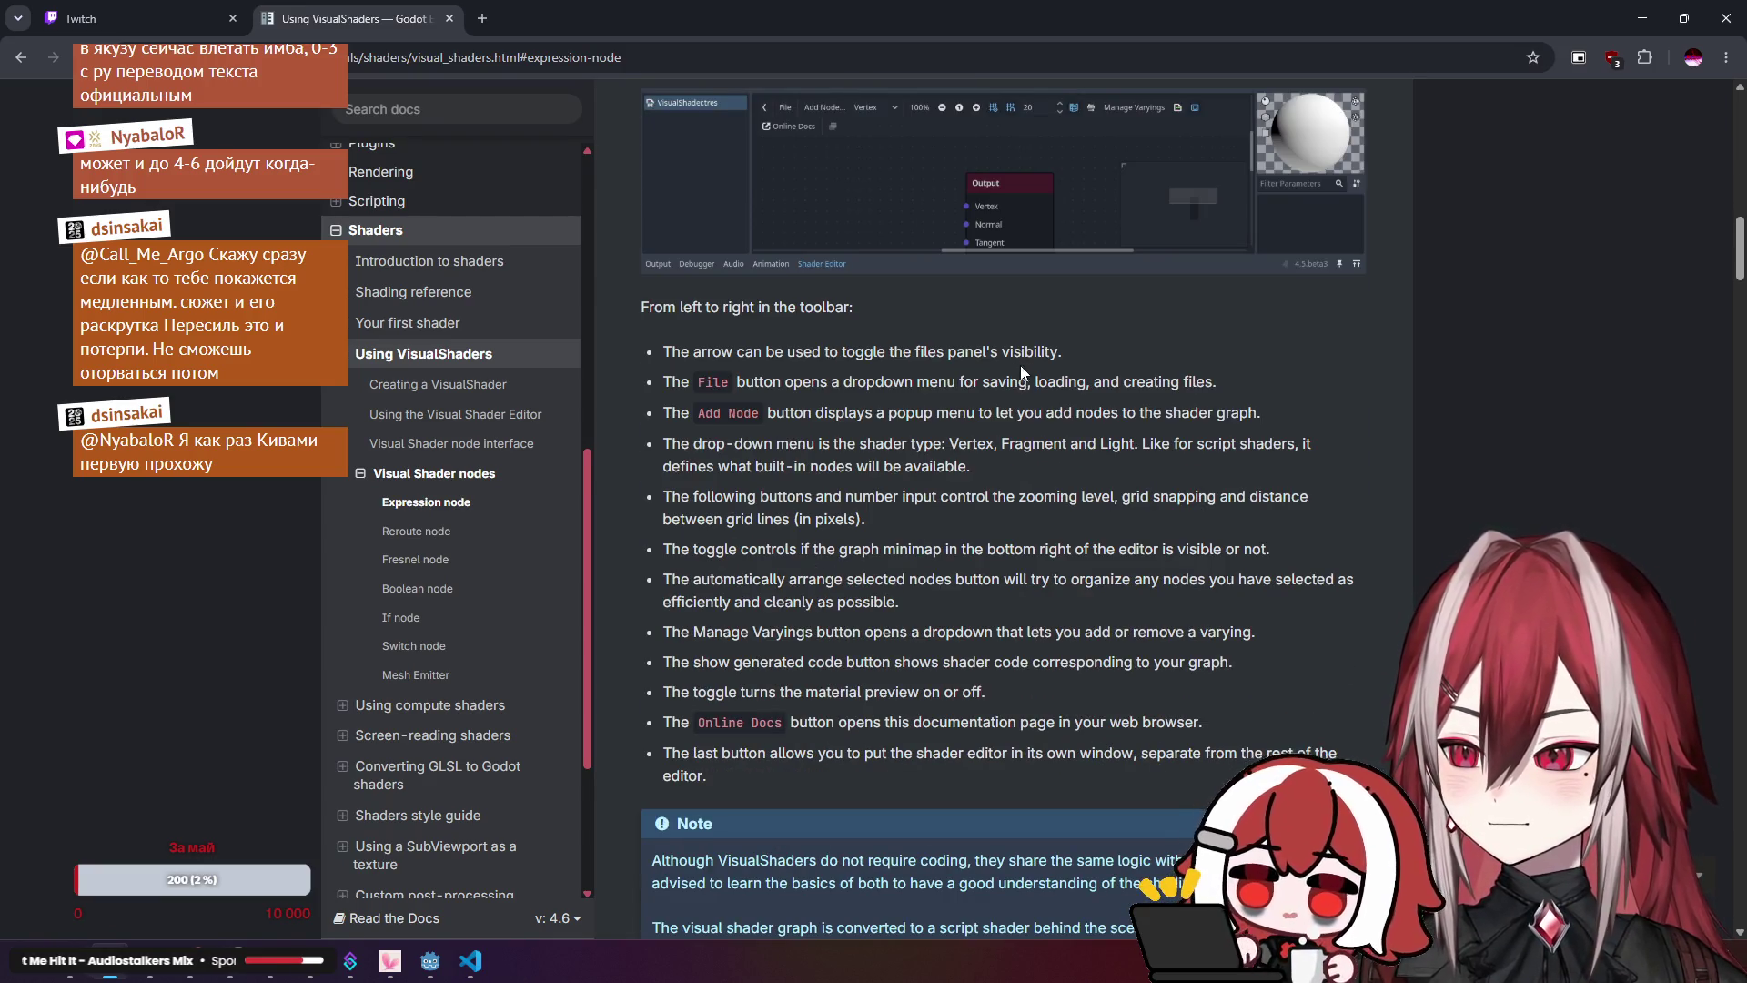
scroll(866, 389, "down", 5)
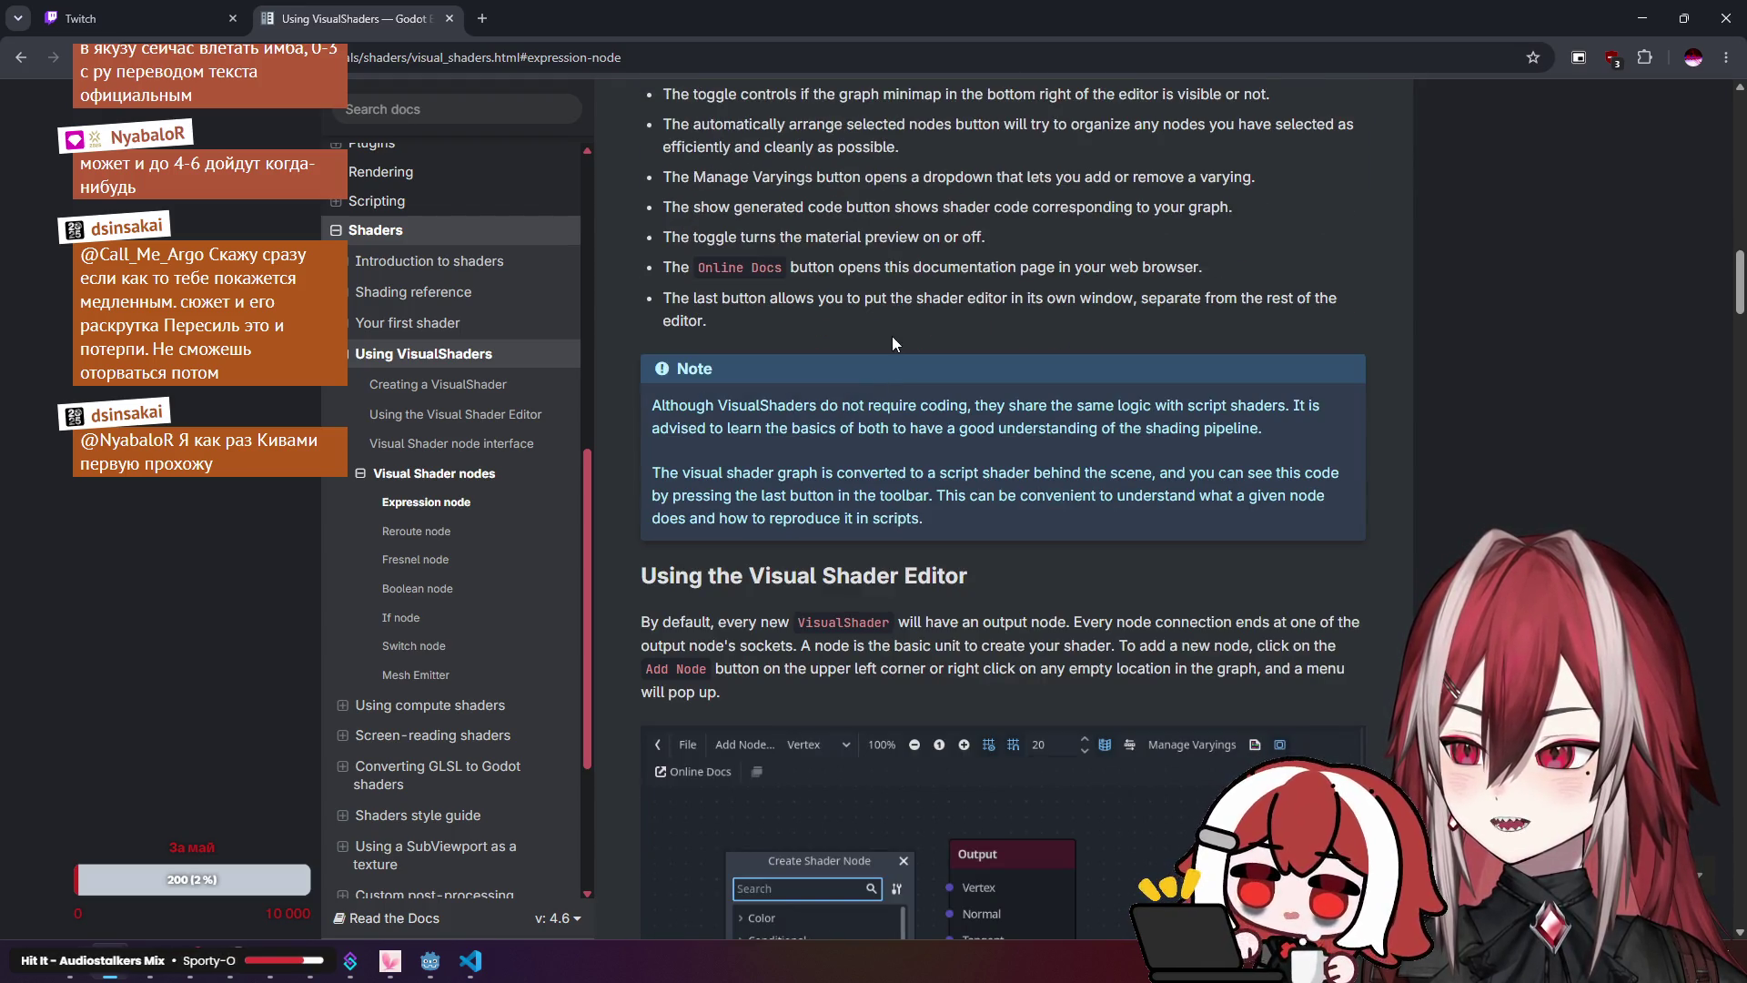
scroll(892, 343, "down", 7)
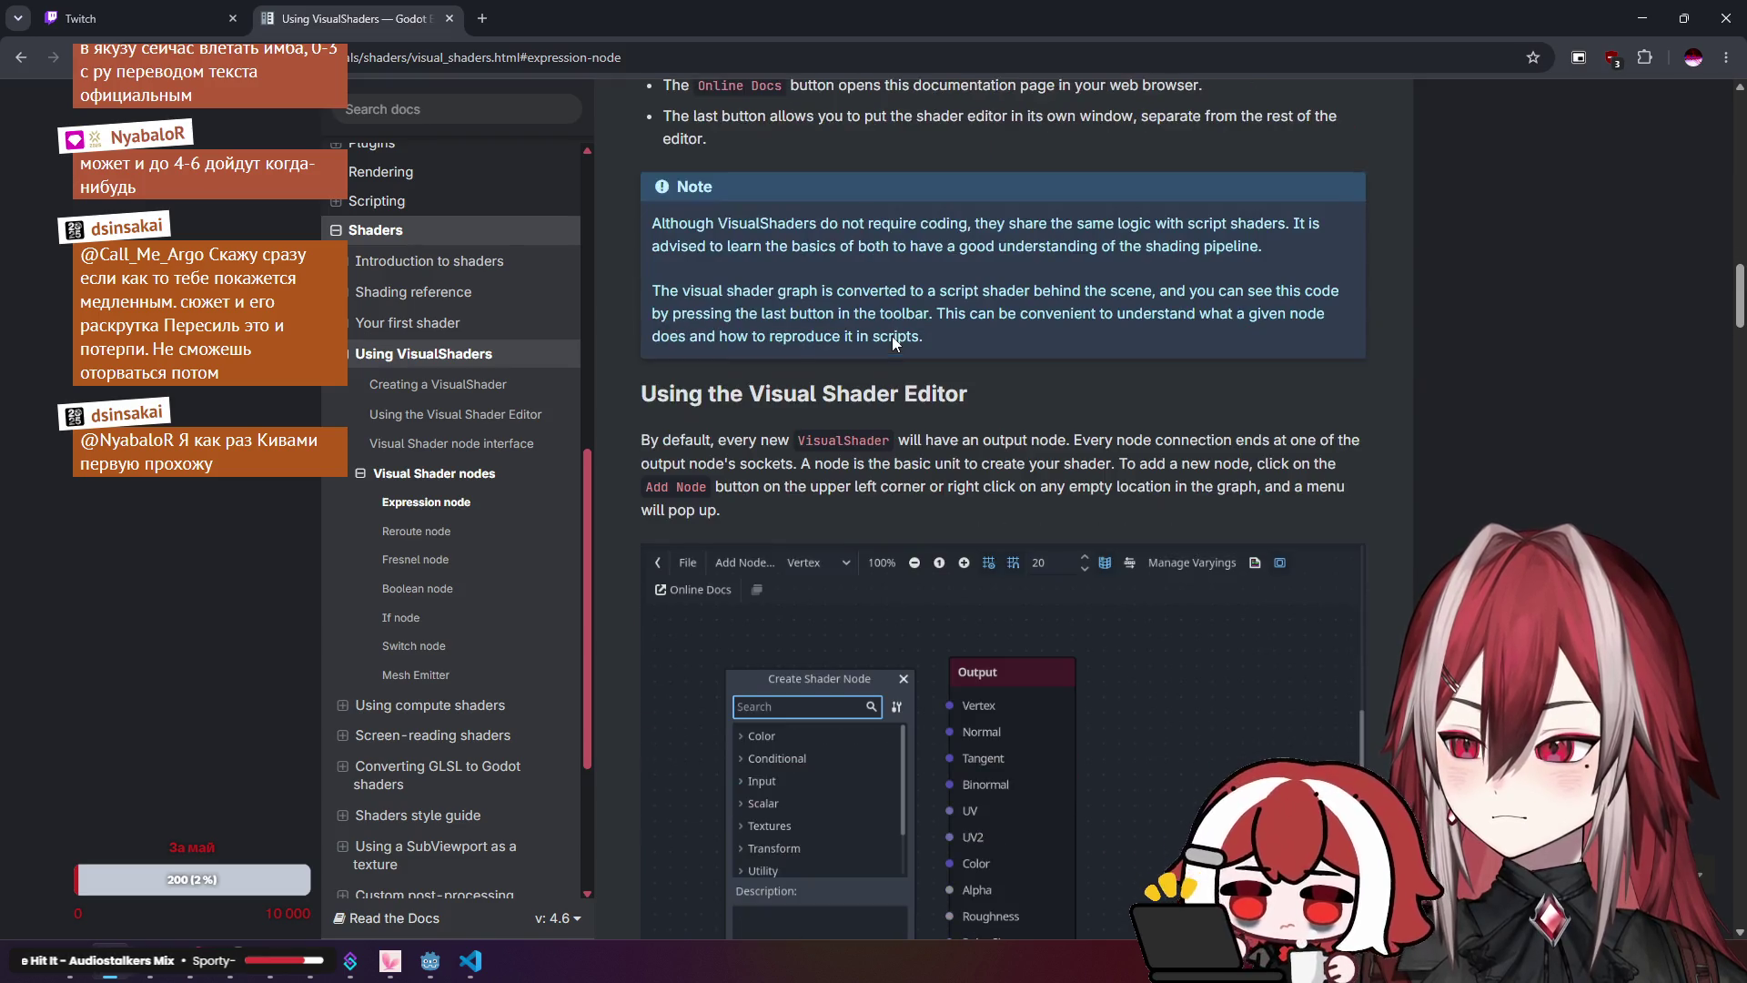
scroll(893, 335, "down", 15)
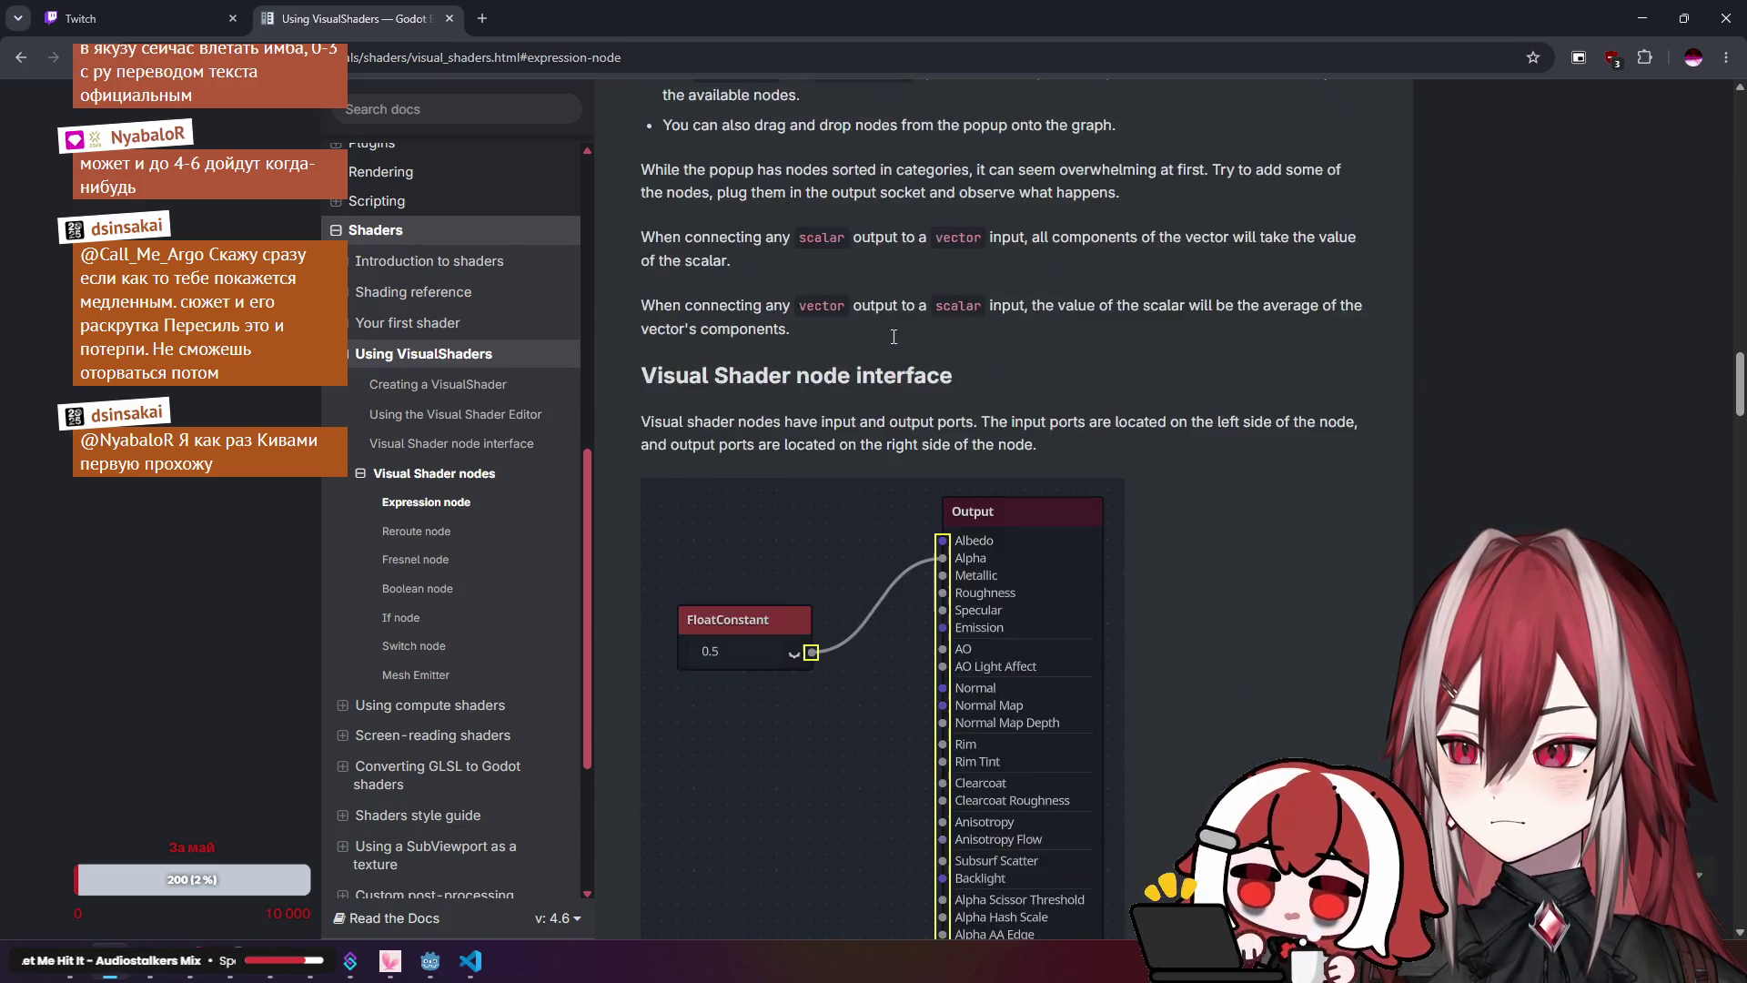
scroll(893, 335, "down", 7)
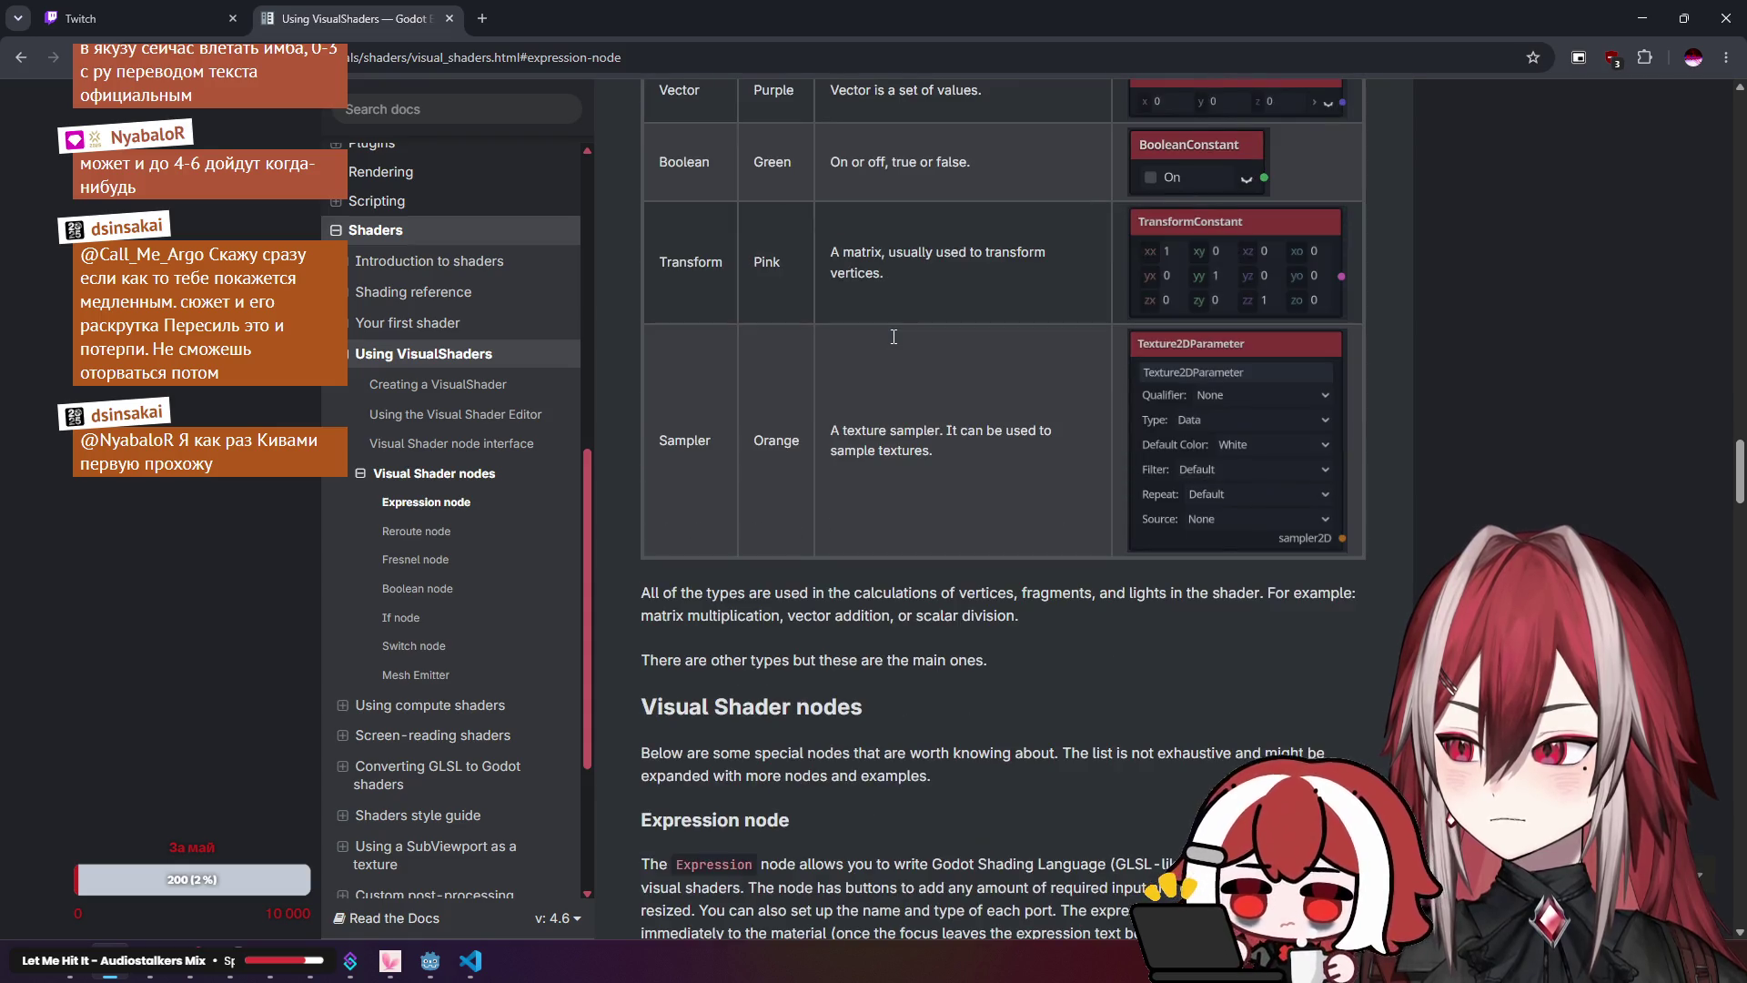
scroll(892, 333, "up", 3)
scroll(892, 333, "down", 11)
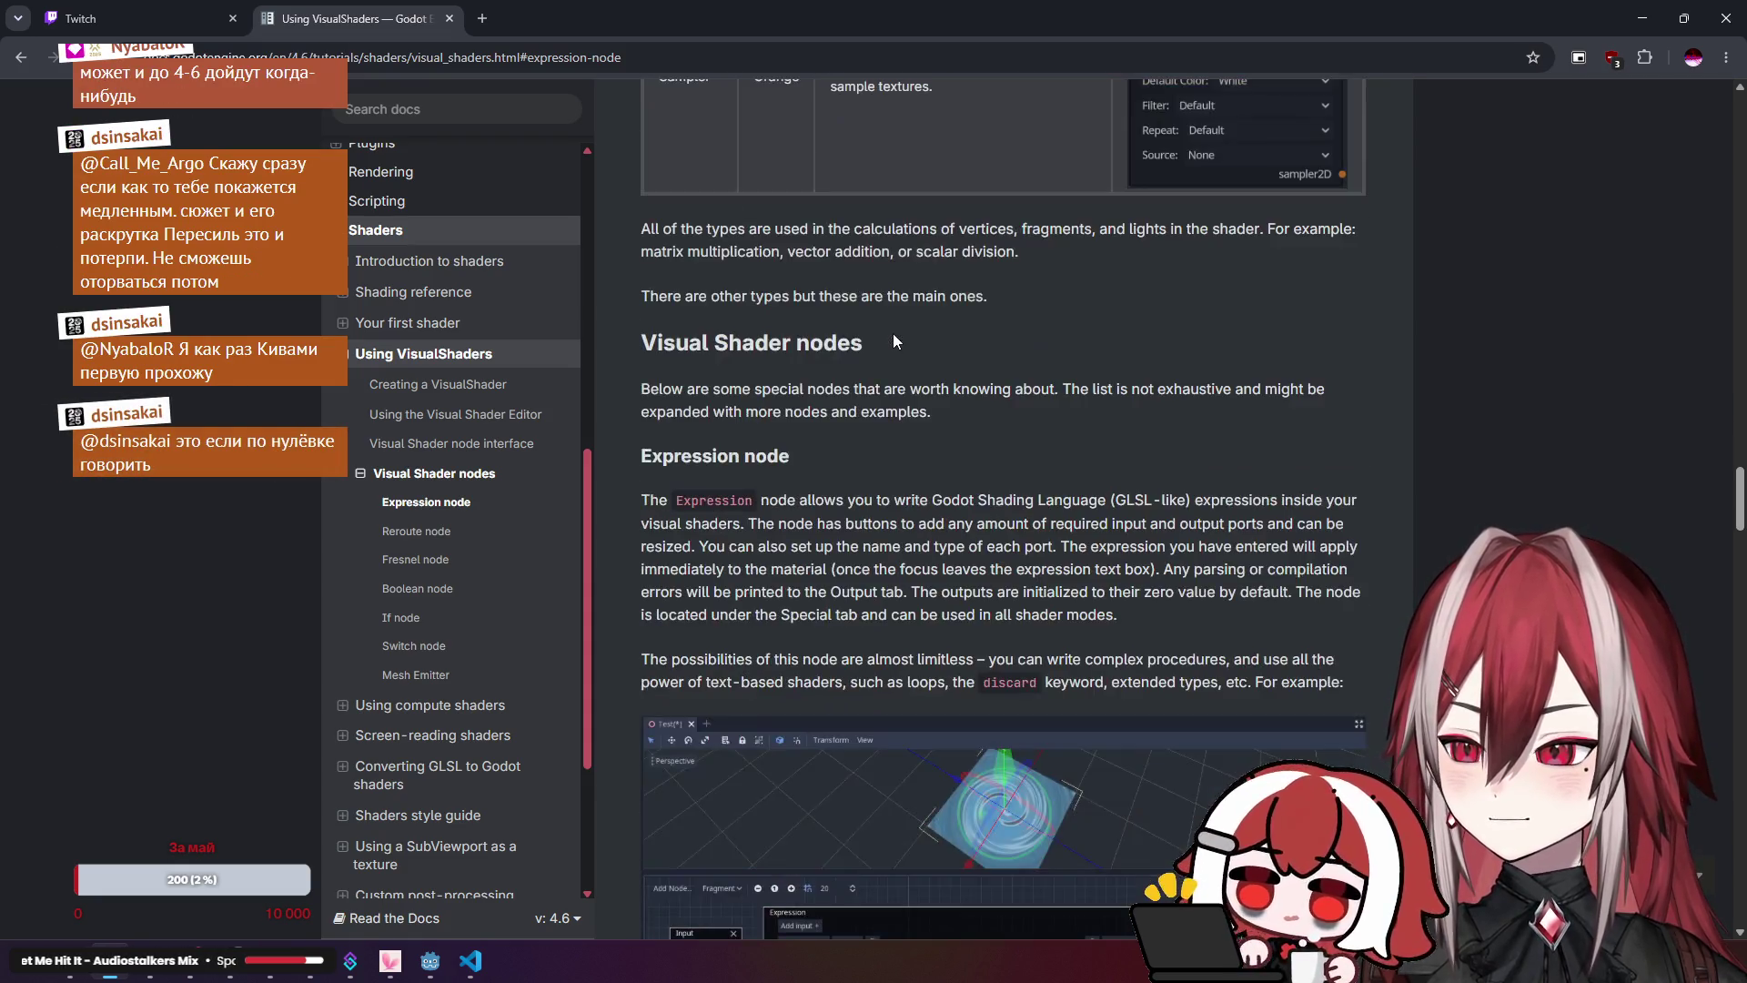
scroll(892, 333, "down", 4)
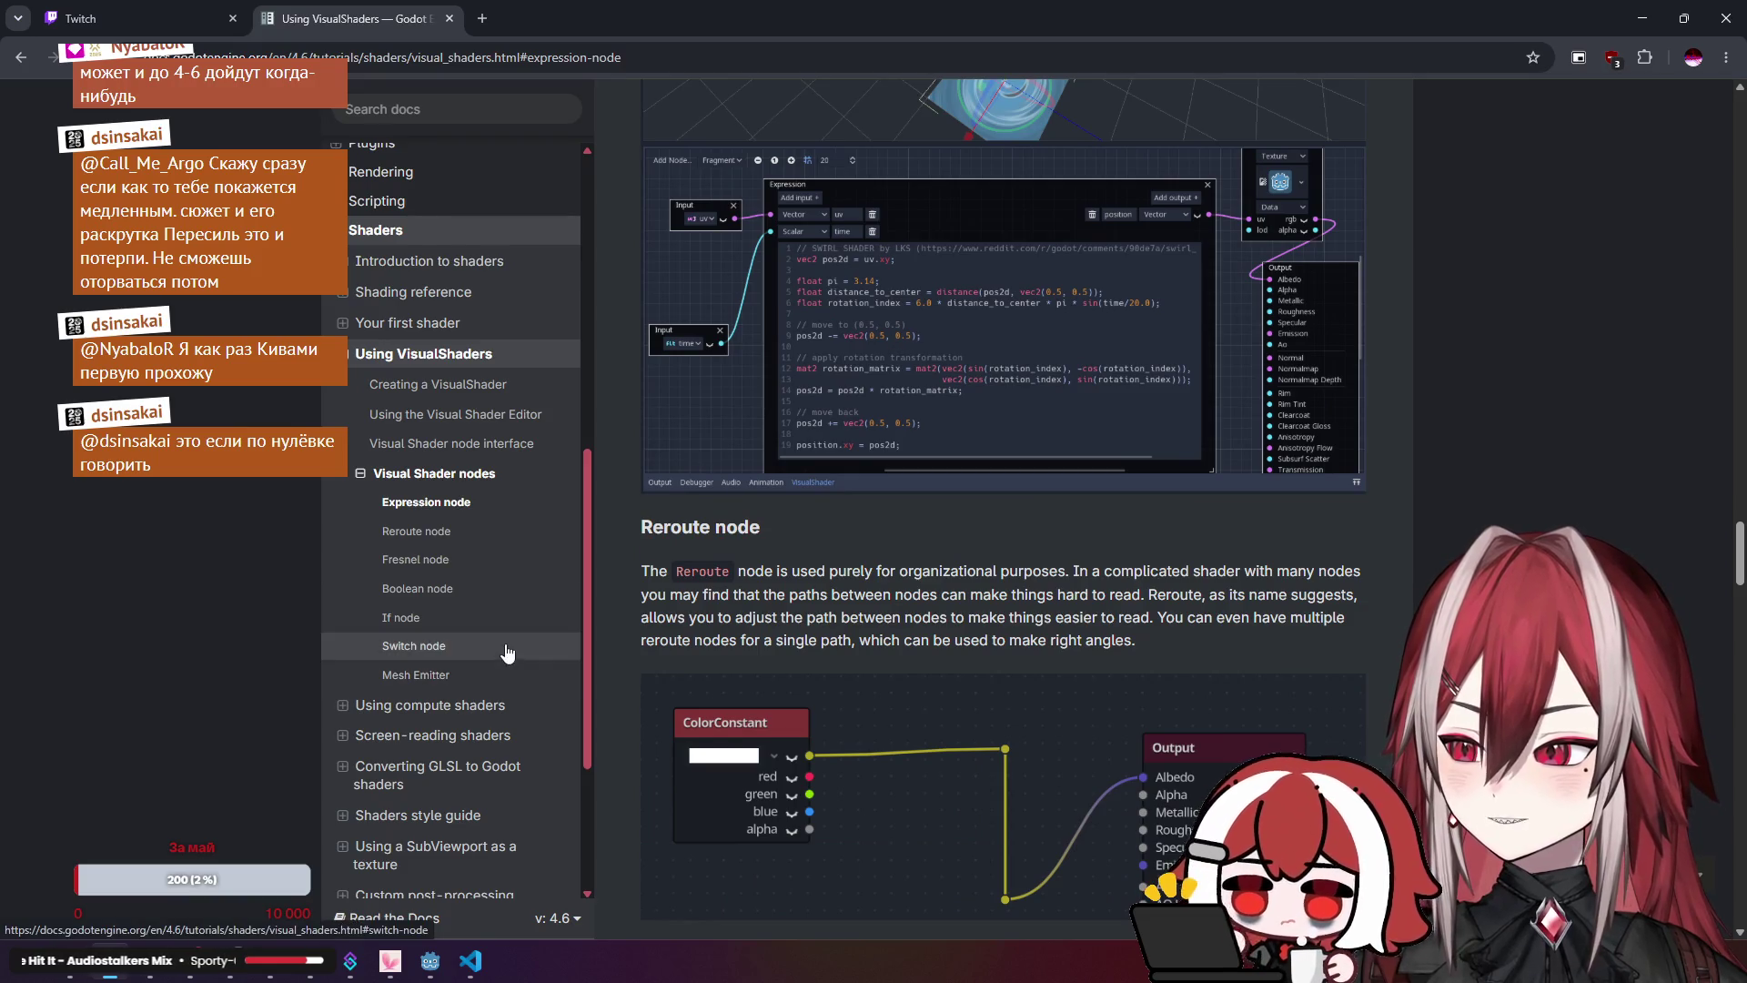
scroll(510, 646, "down", 1)
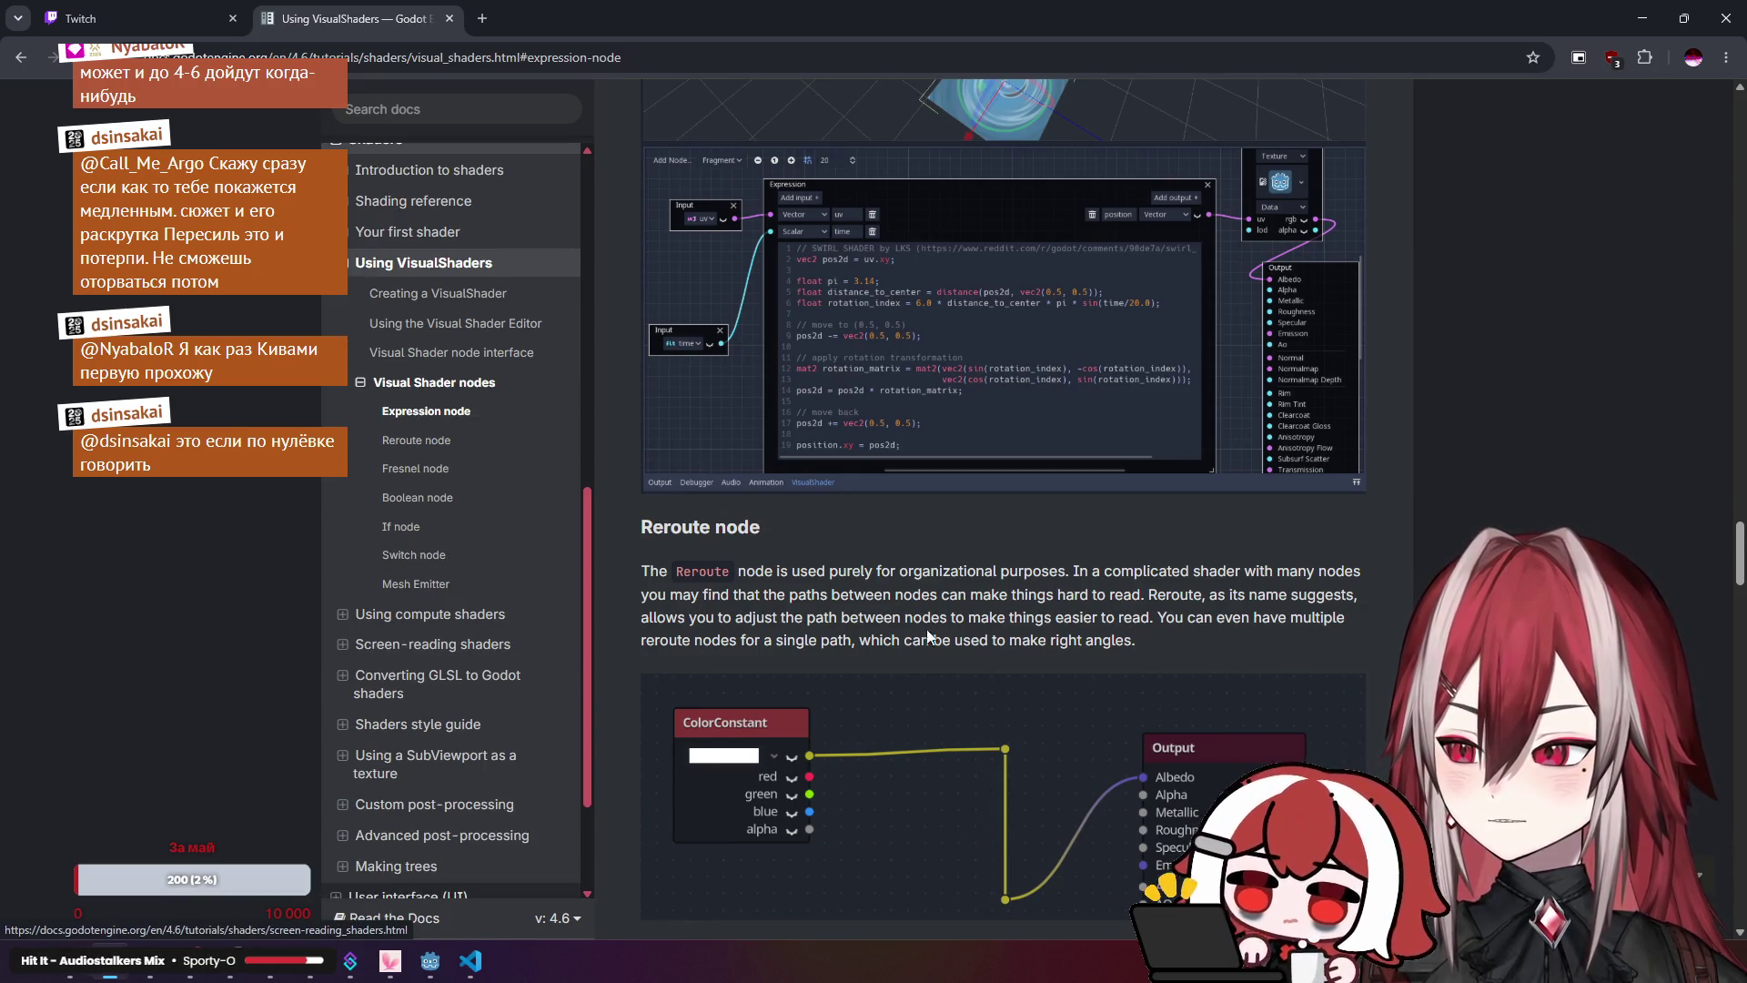
scroll(973, 606, "down", 7)
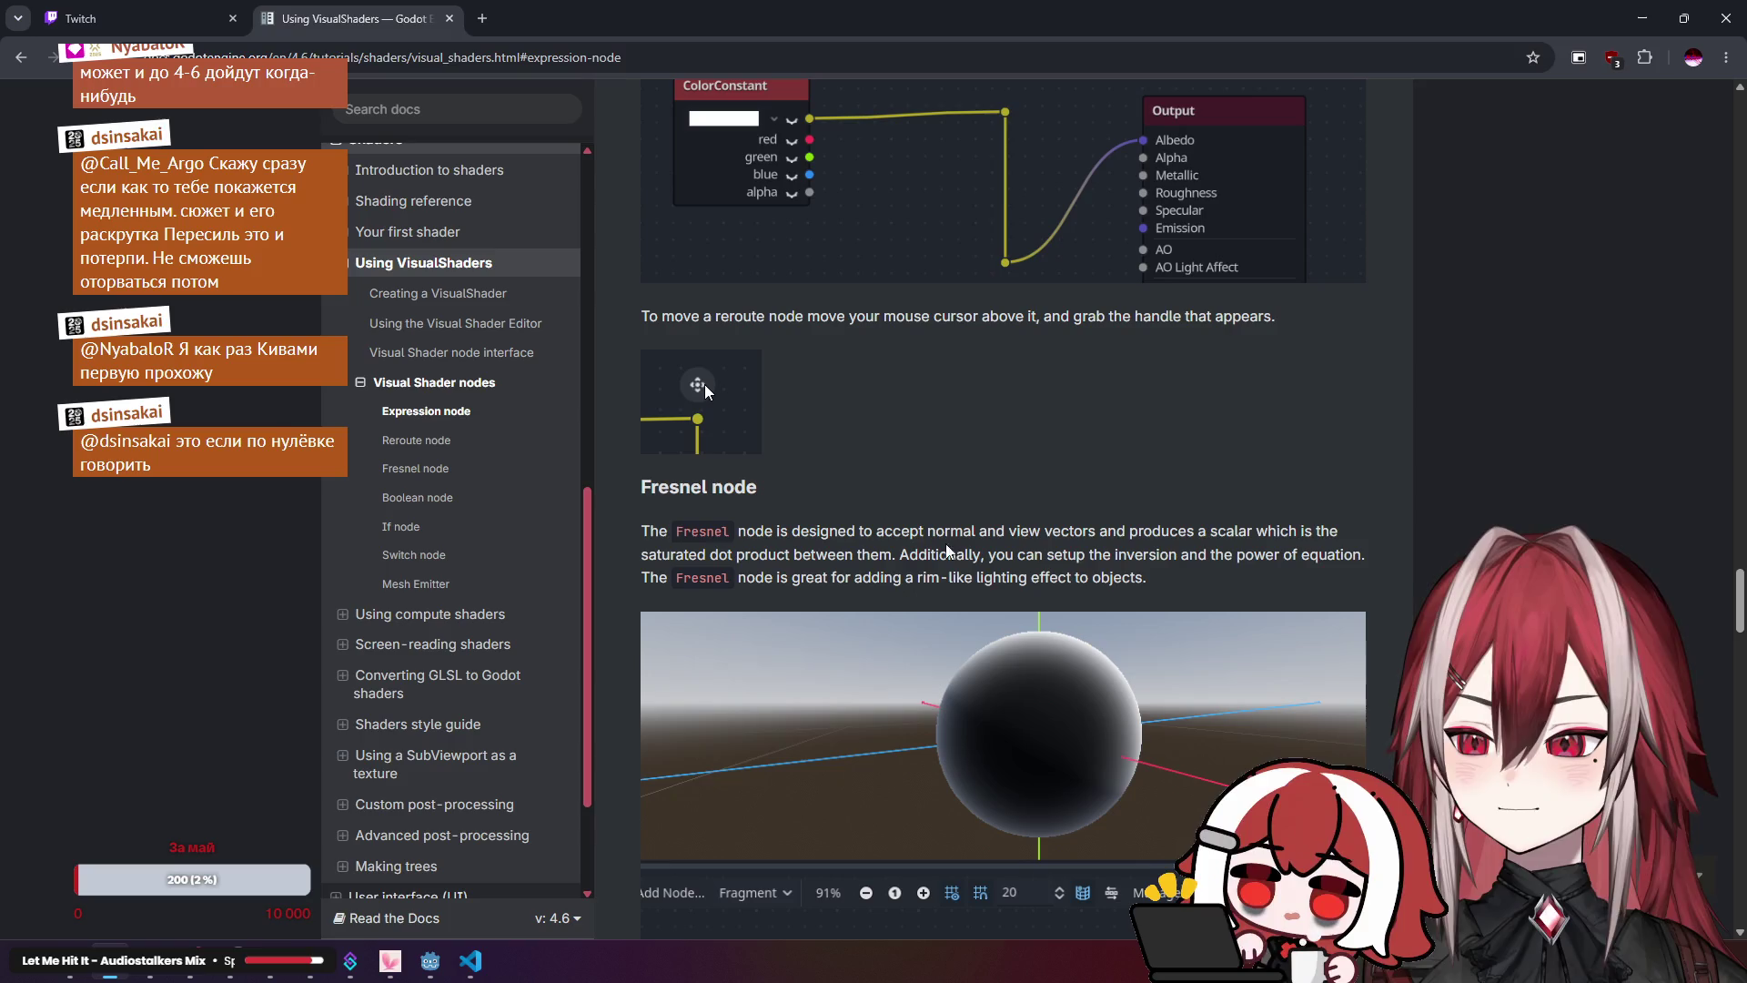
scroll(867, 652, "down", 8)
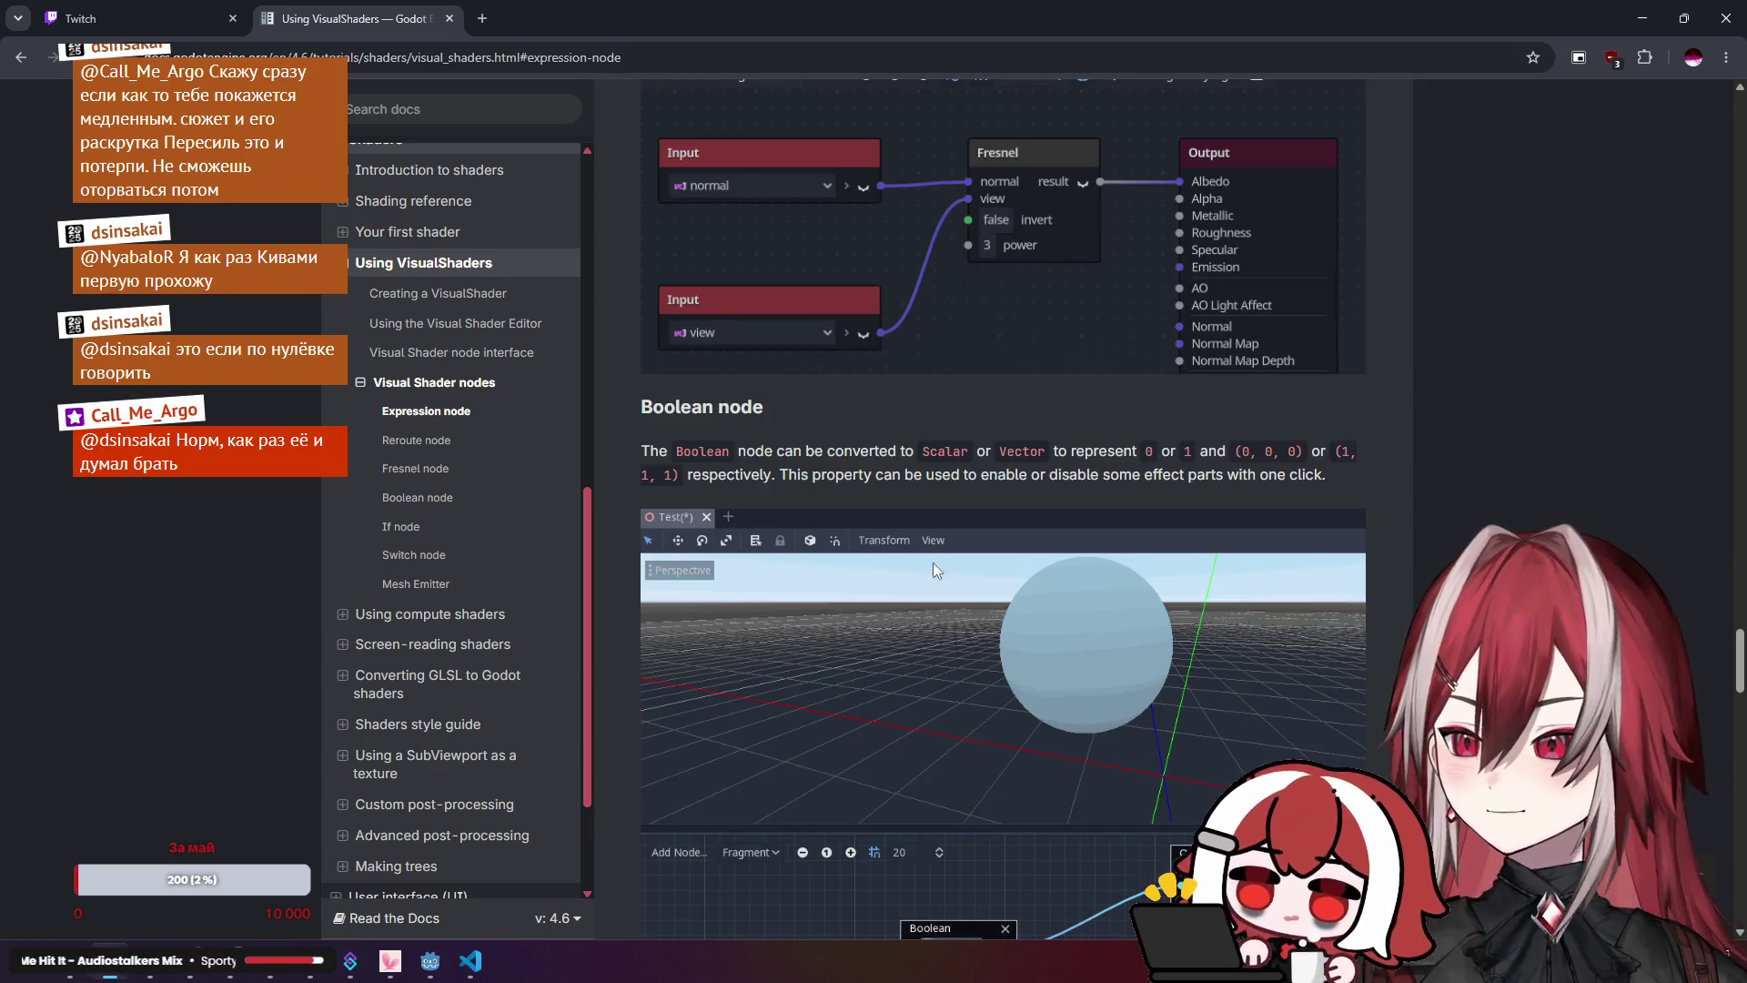
scroll(944, 572, "up", 1)
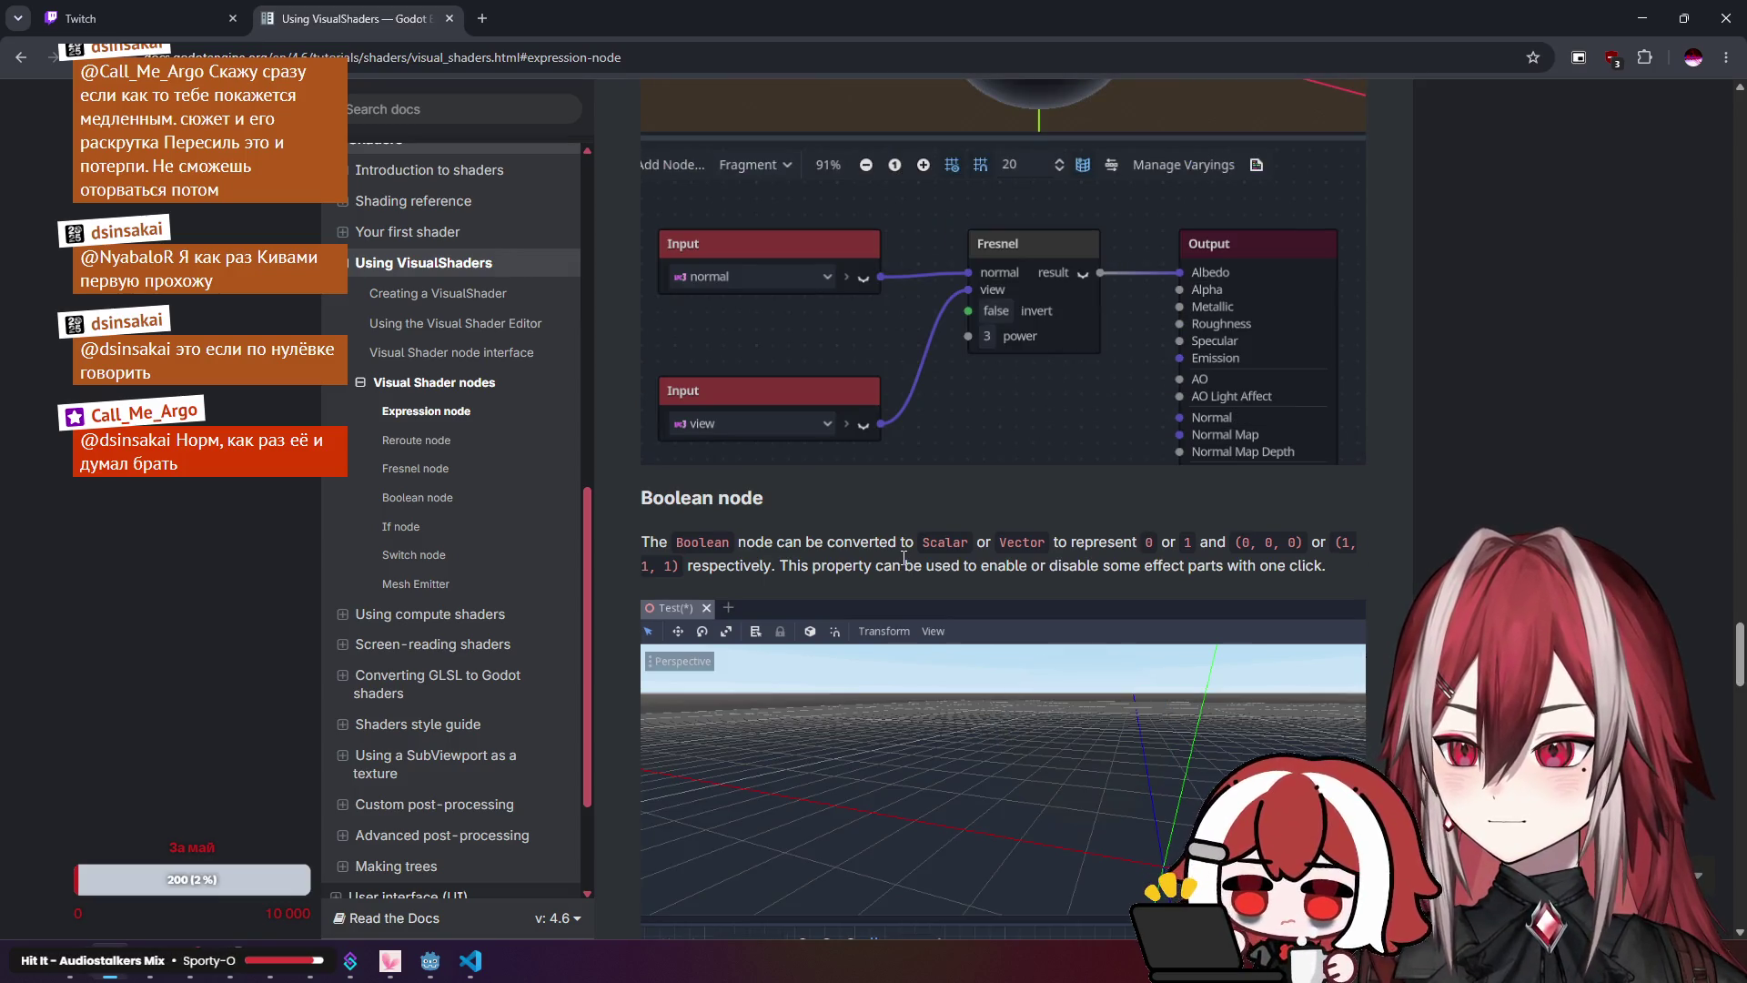
scroll(903, 556, "down", 4)
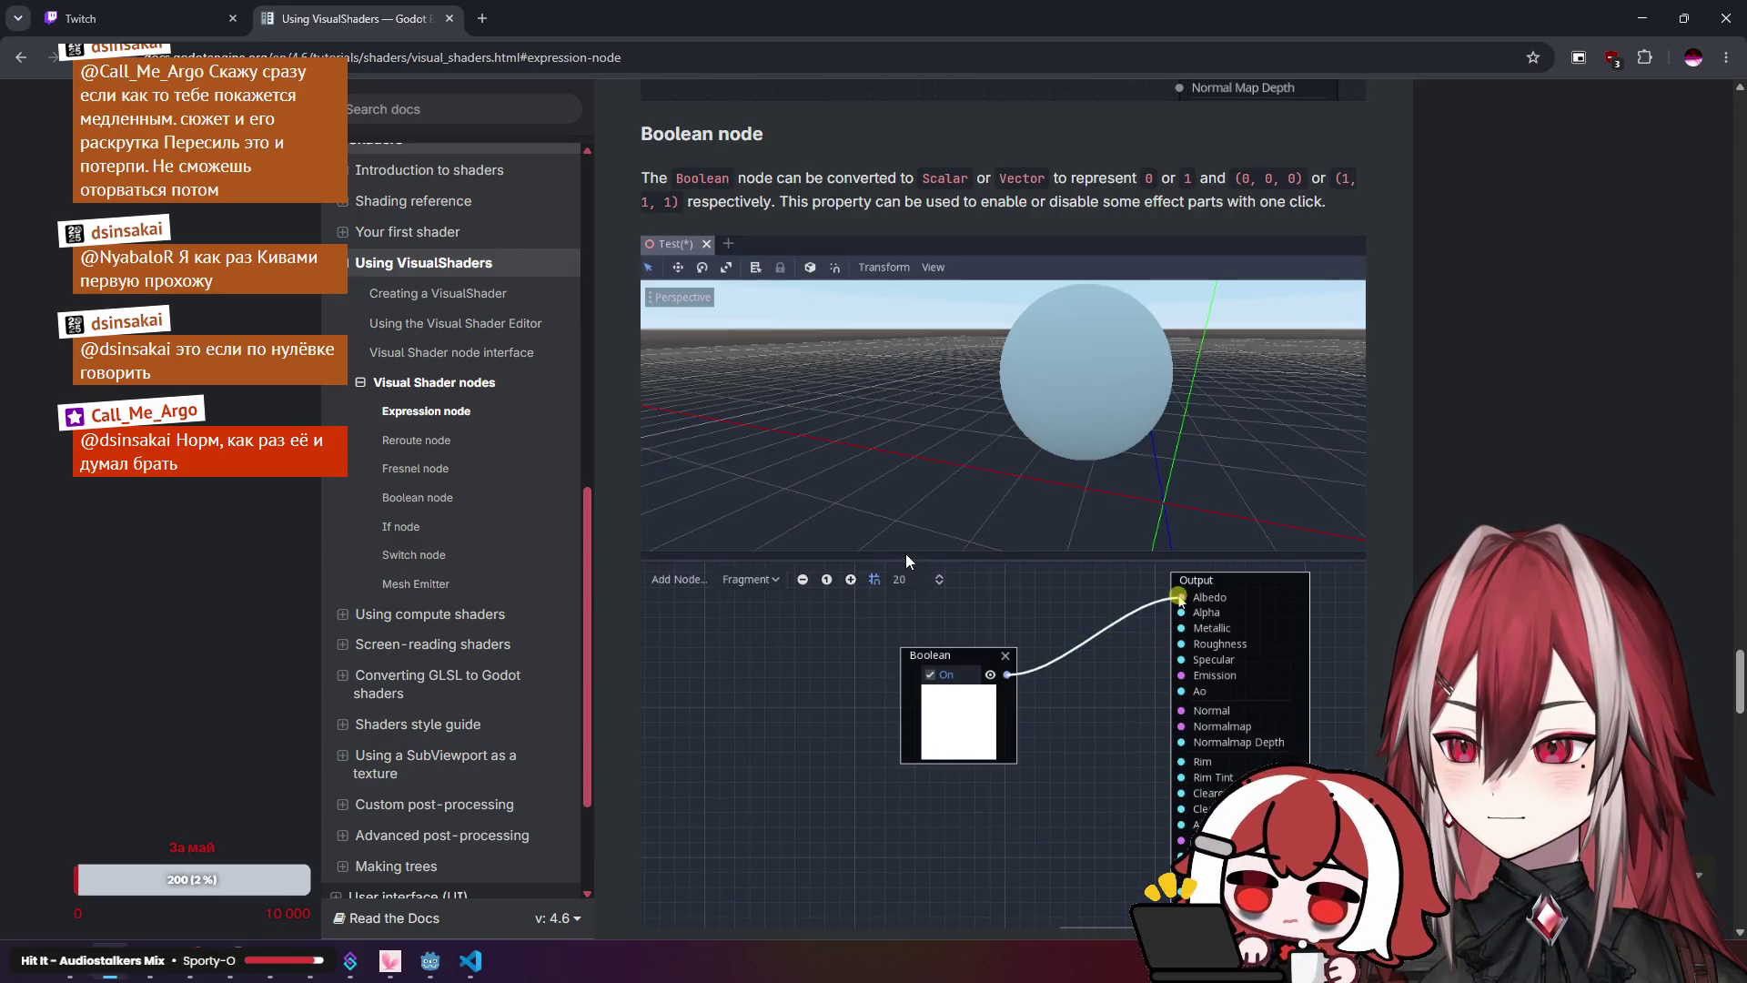
scroll(905, 554, "down", 10)
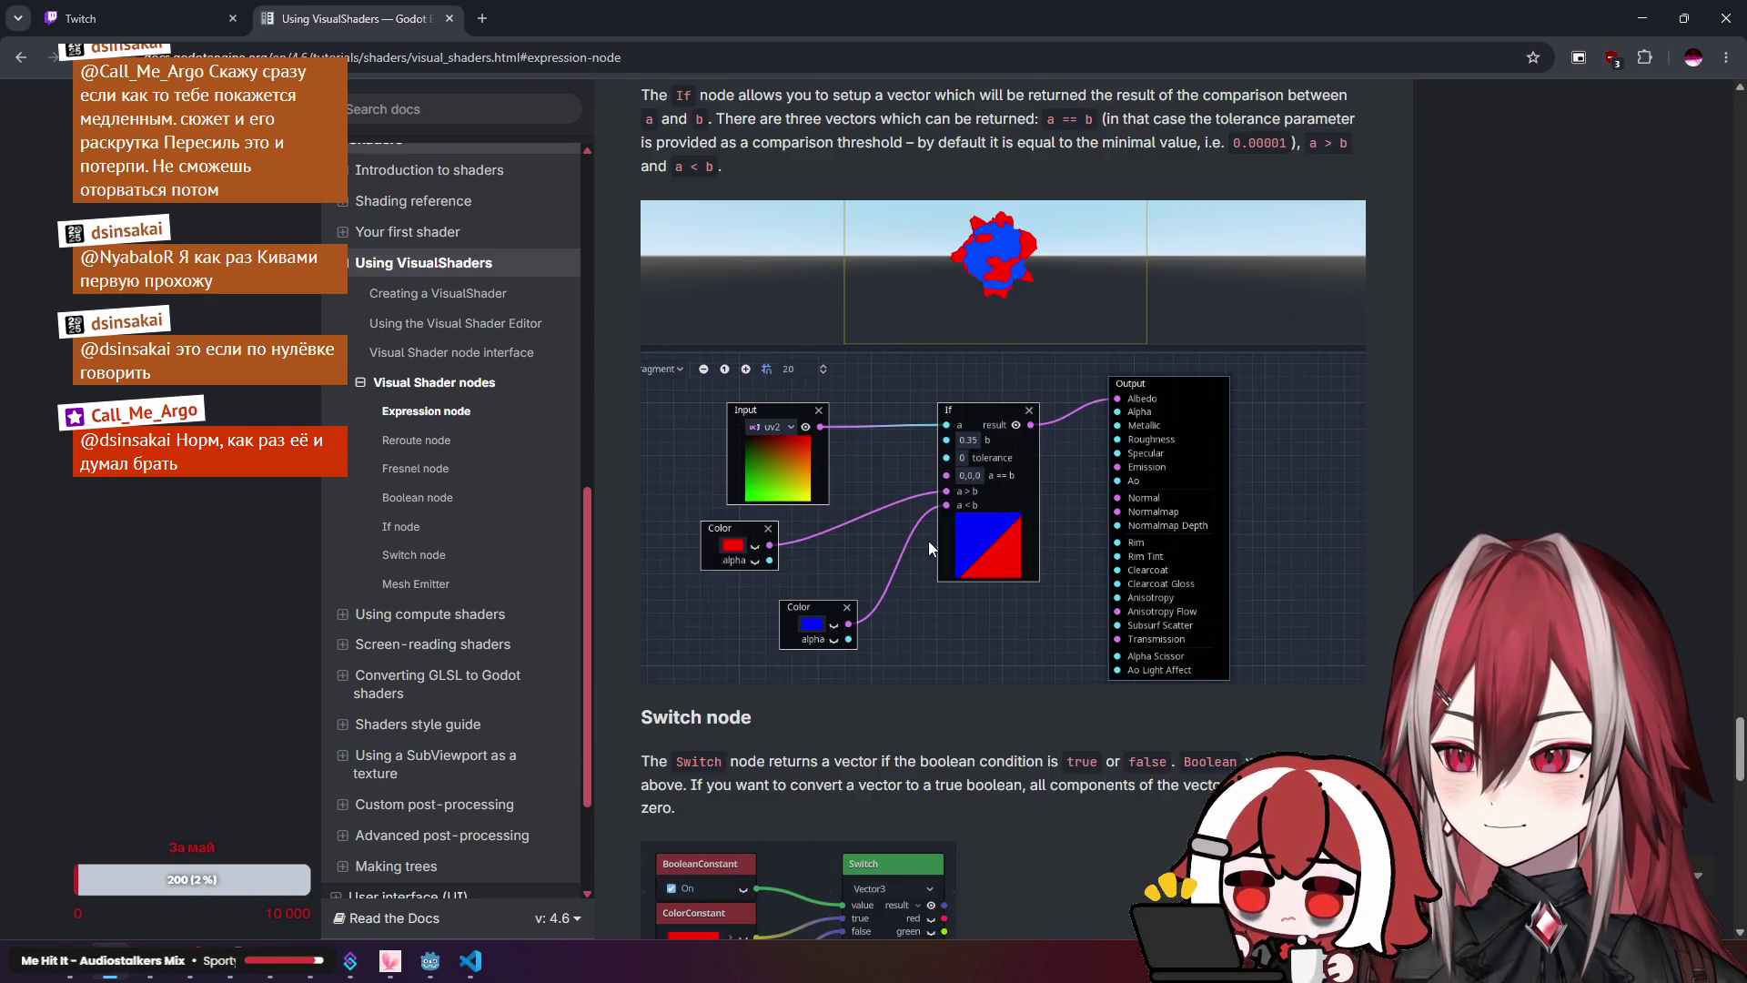
scroll(929, 545, "down", 20)
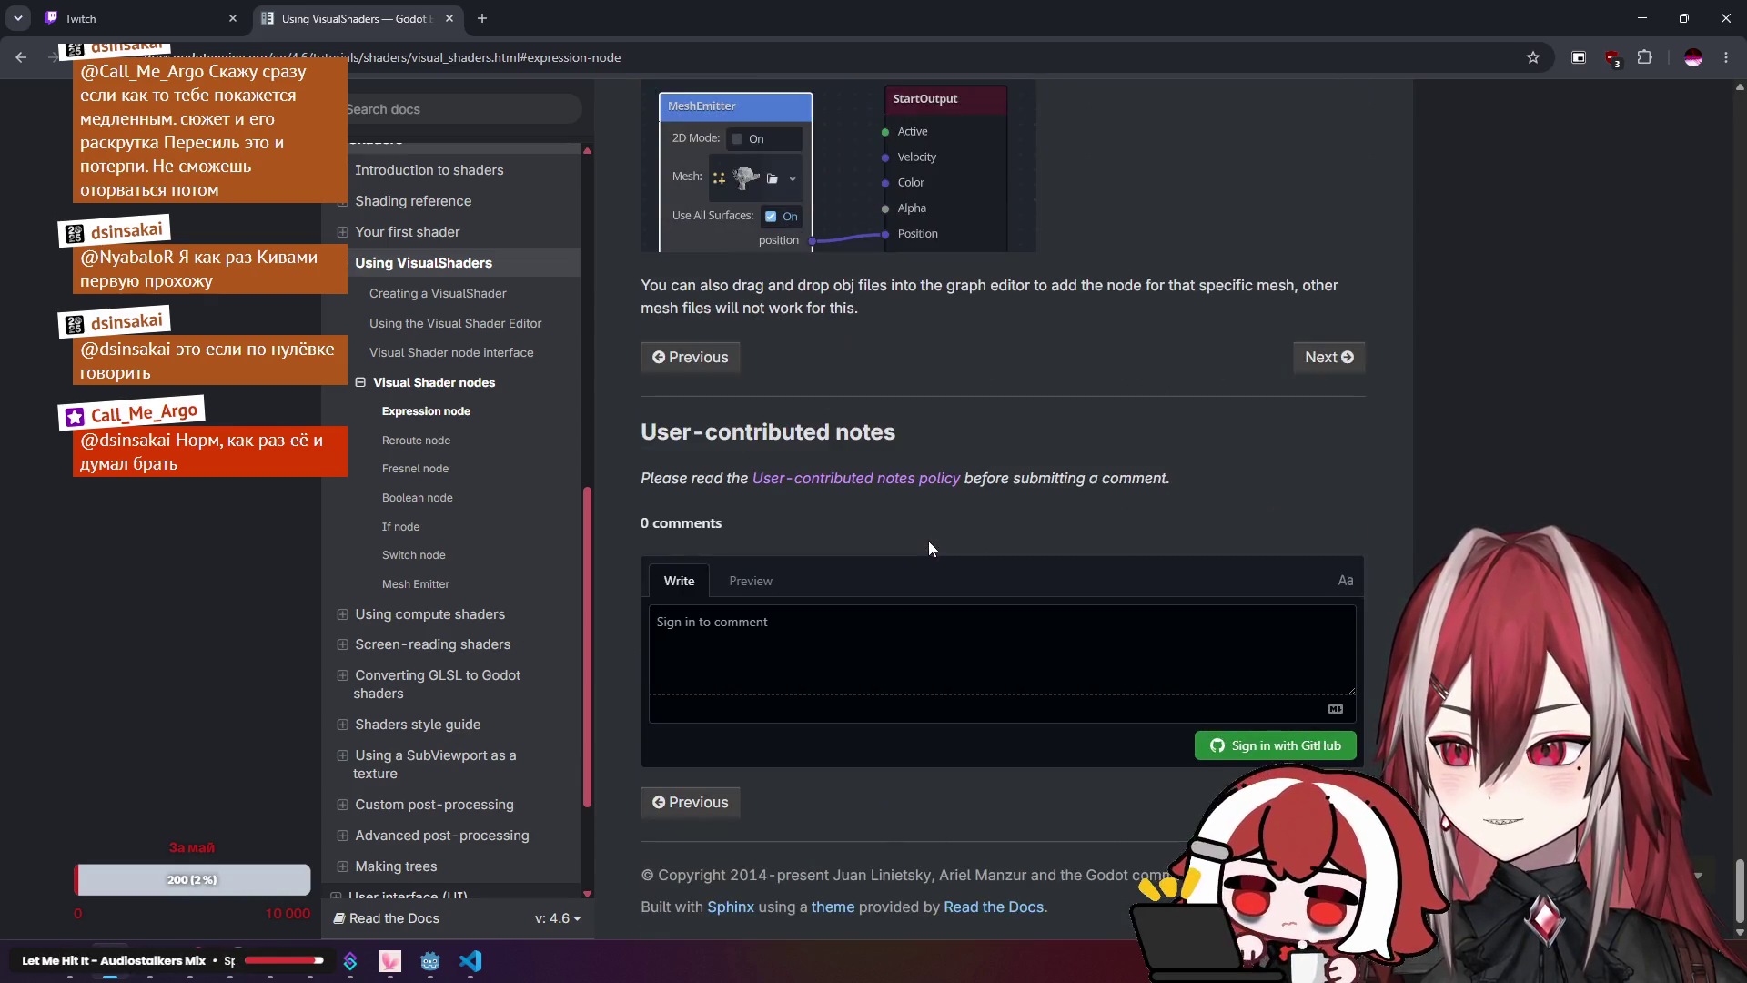
left_click(343, 615)
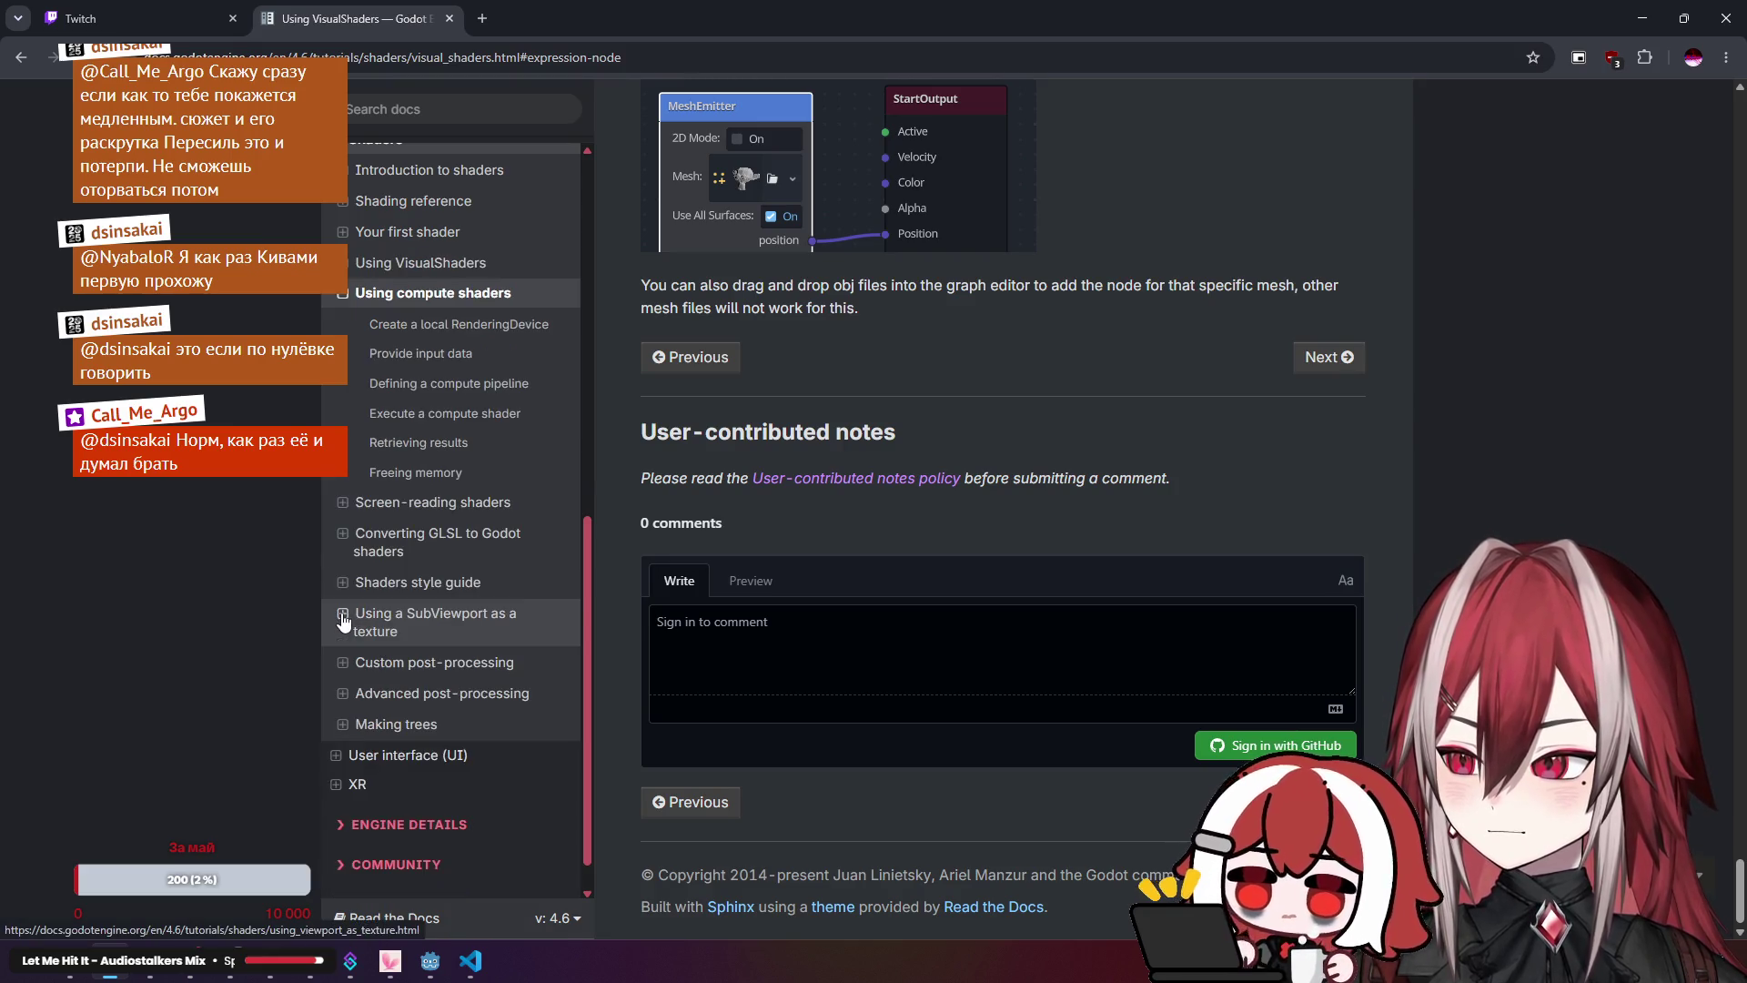
Step: Glance at the compute shaders tutorial's Provide input data section
left_click(342, 503)
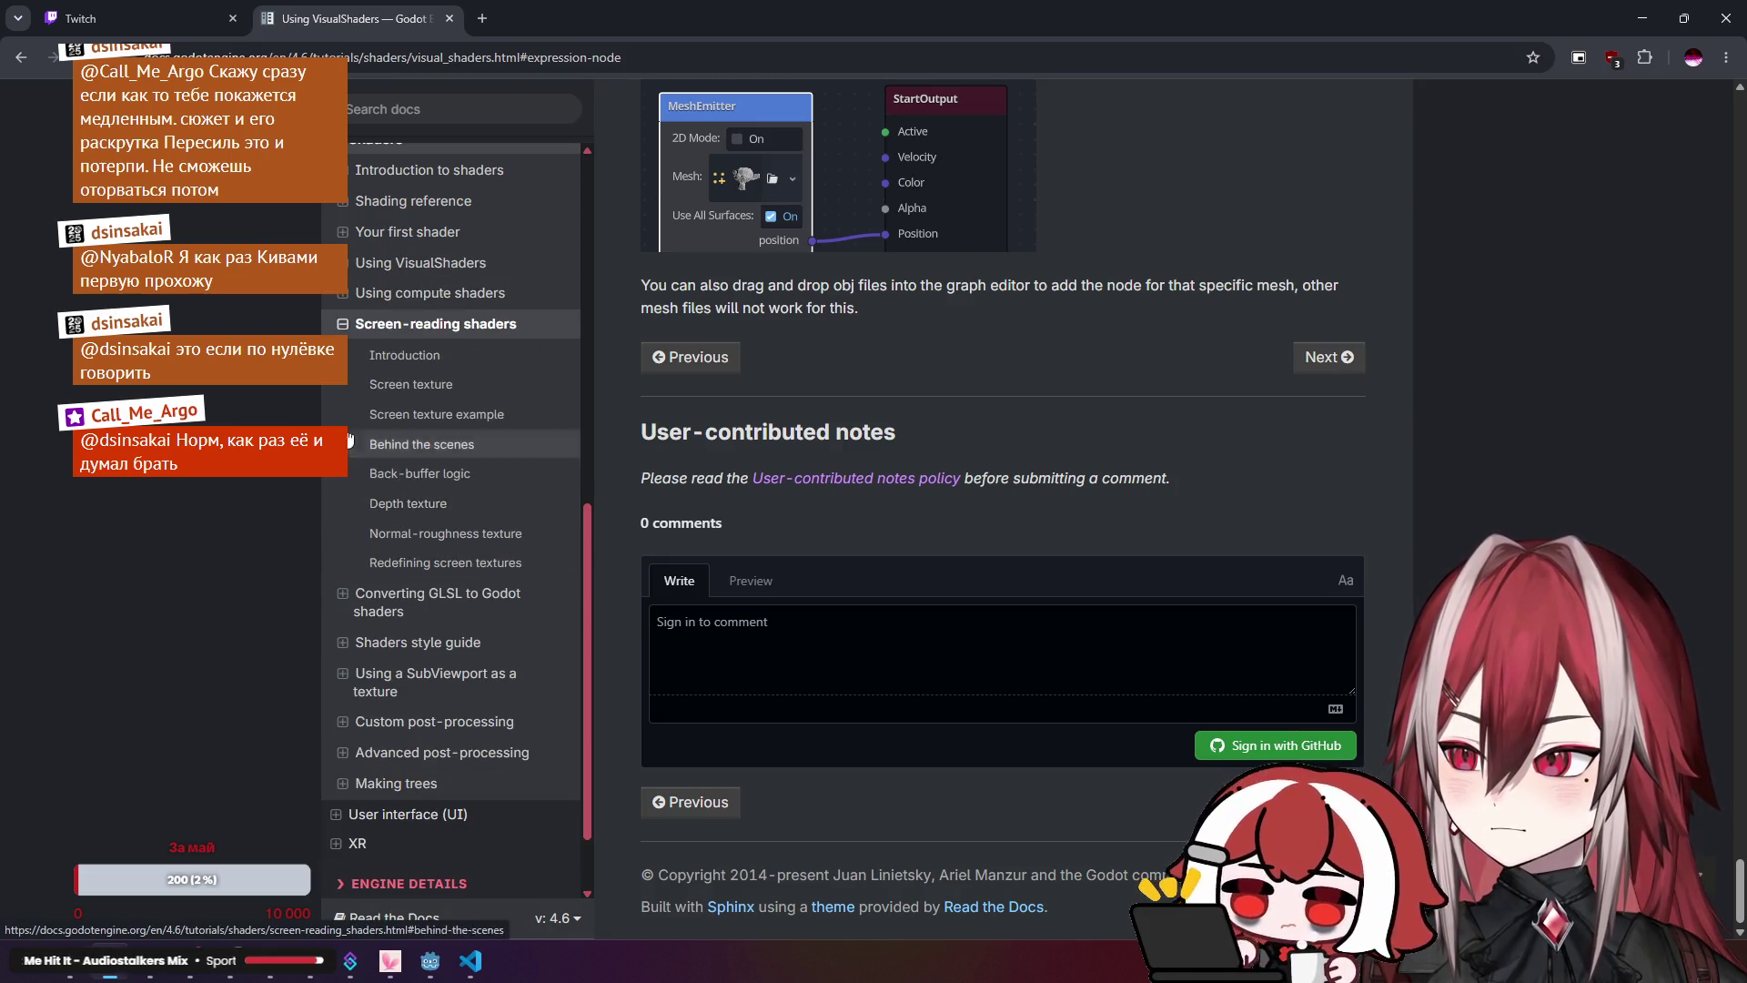
left_click(347, 293)
left_click(356, 354)
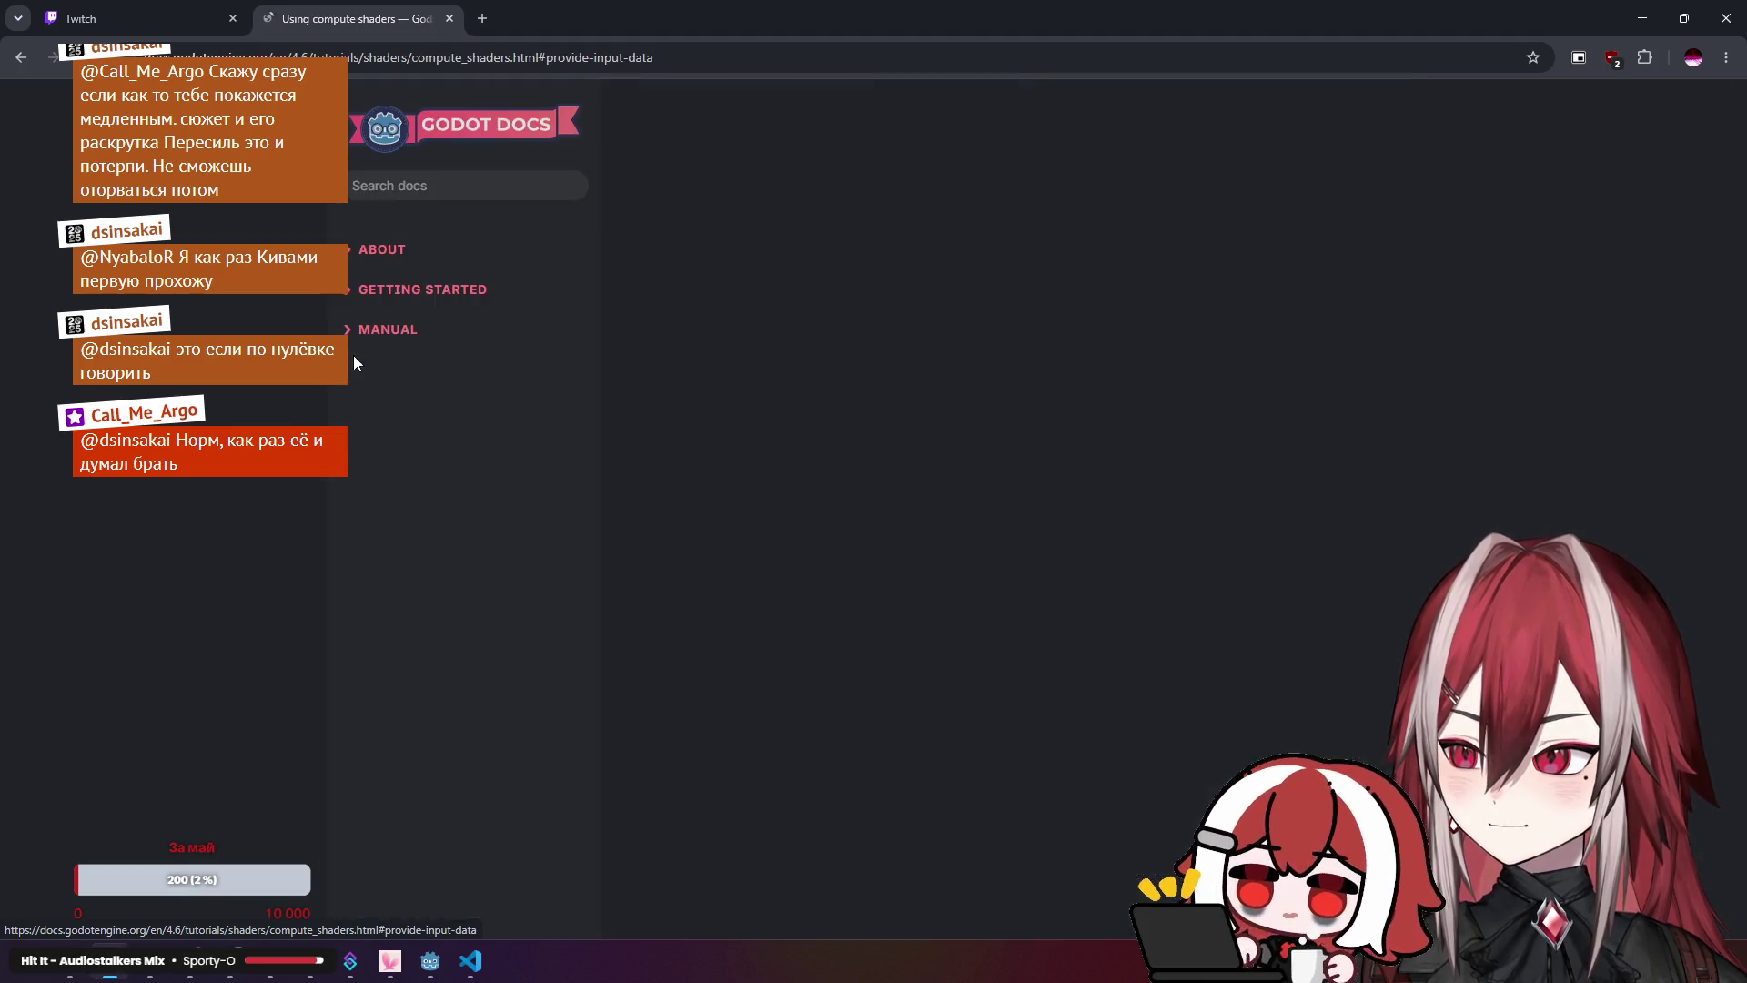
scroll(839, 464, "up", 10)
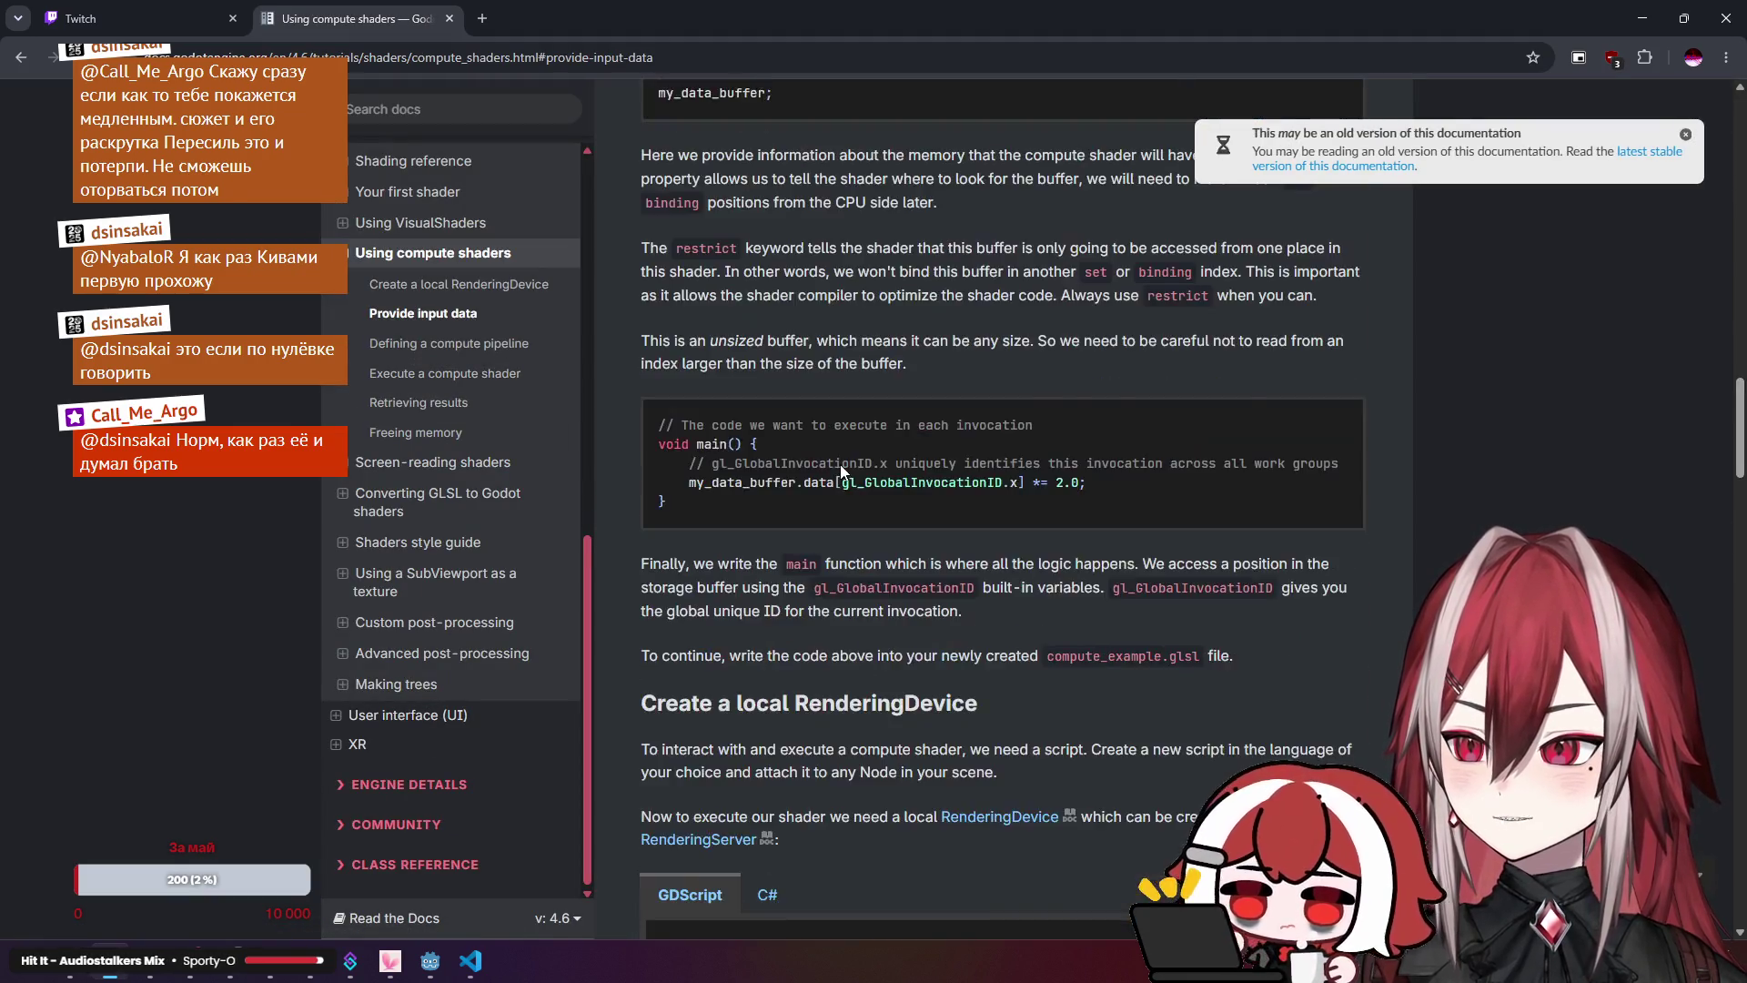
scroll(839, 468, "up", 15)
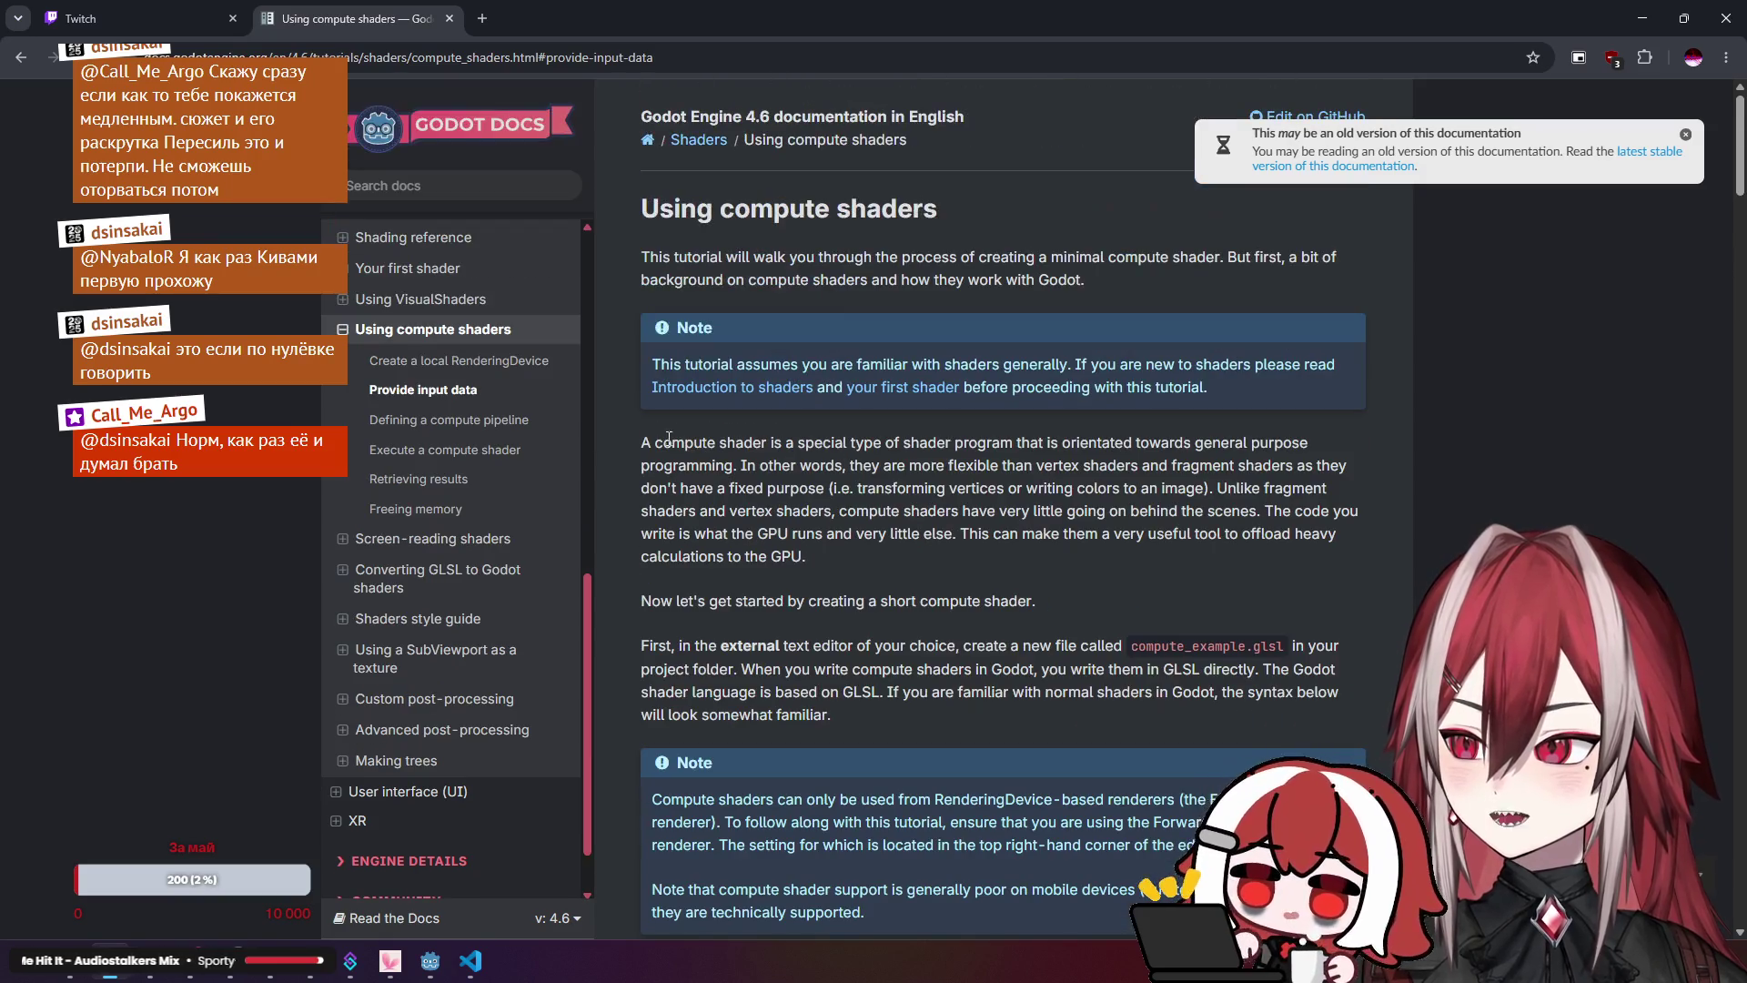
Step: Return to the Using VisualShaders Expression node section and open a new browser tab
left_click(342, 299)
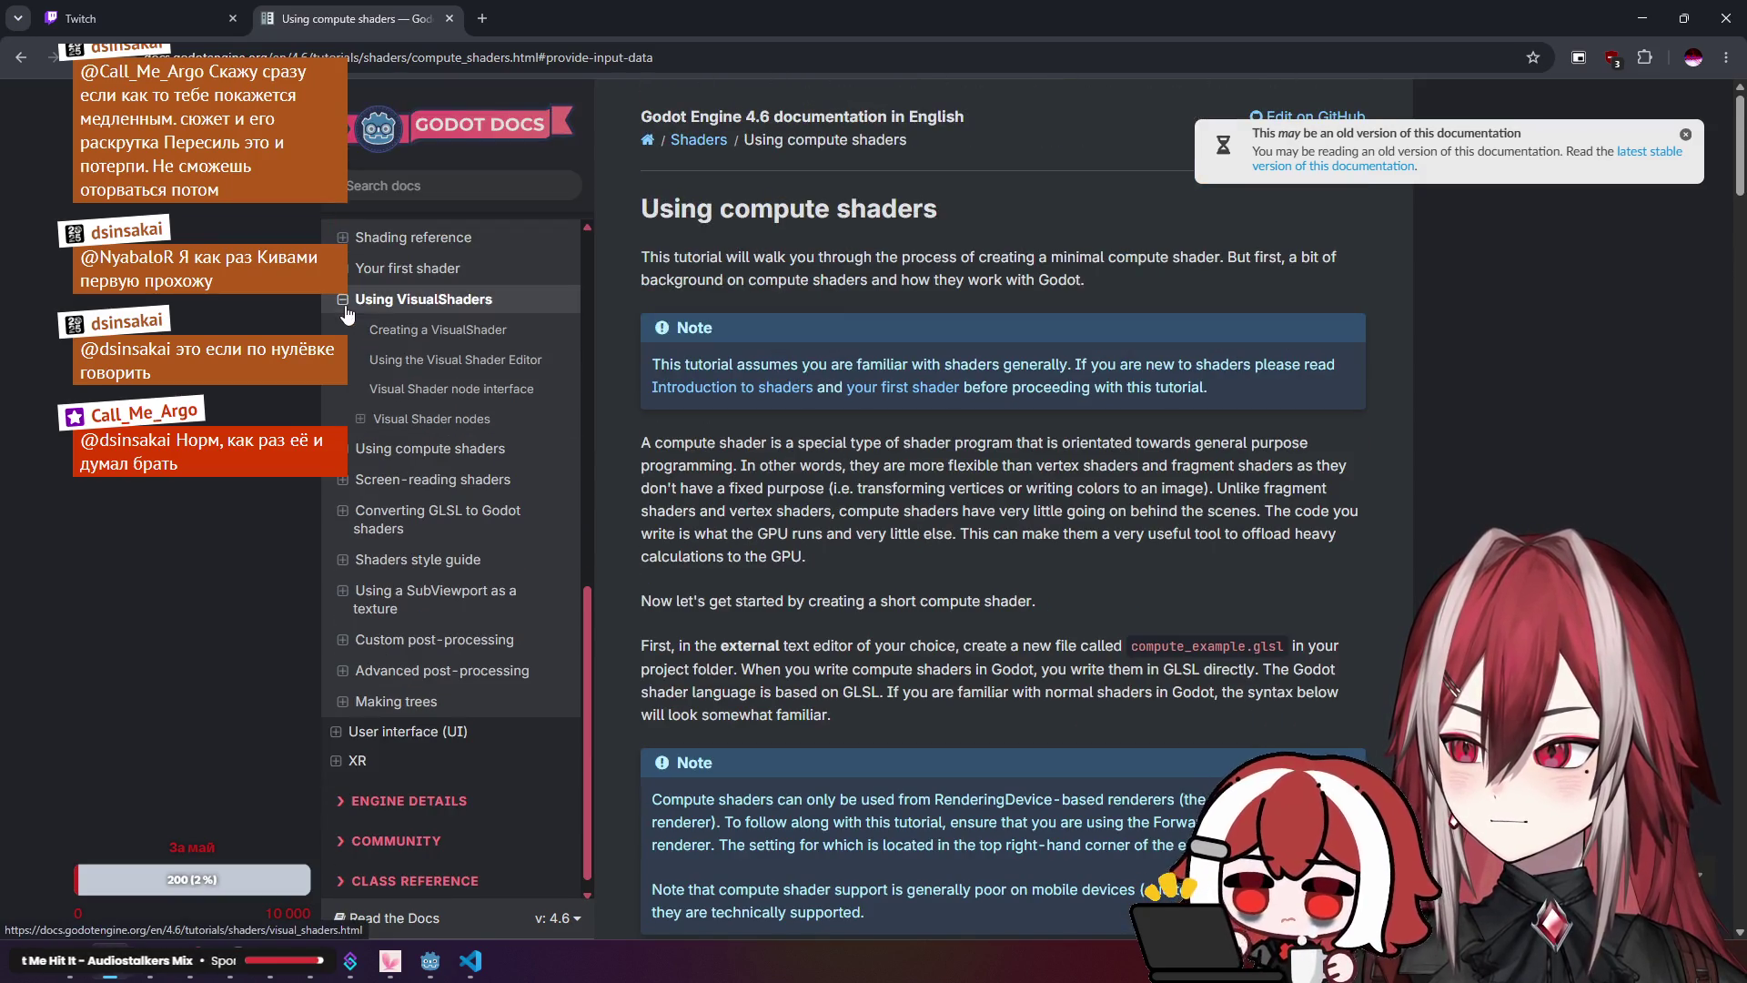
left_click(361, 418)
left_click(408, 448)
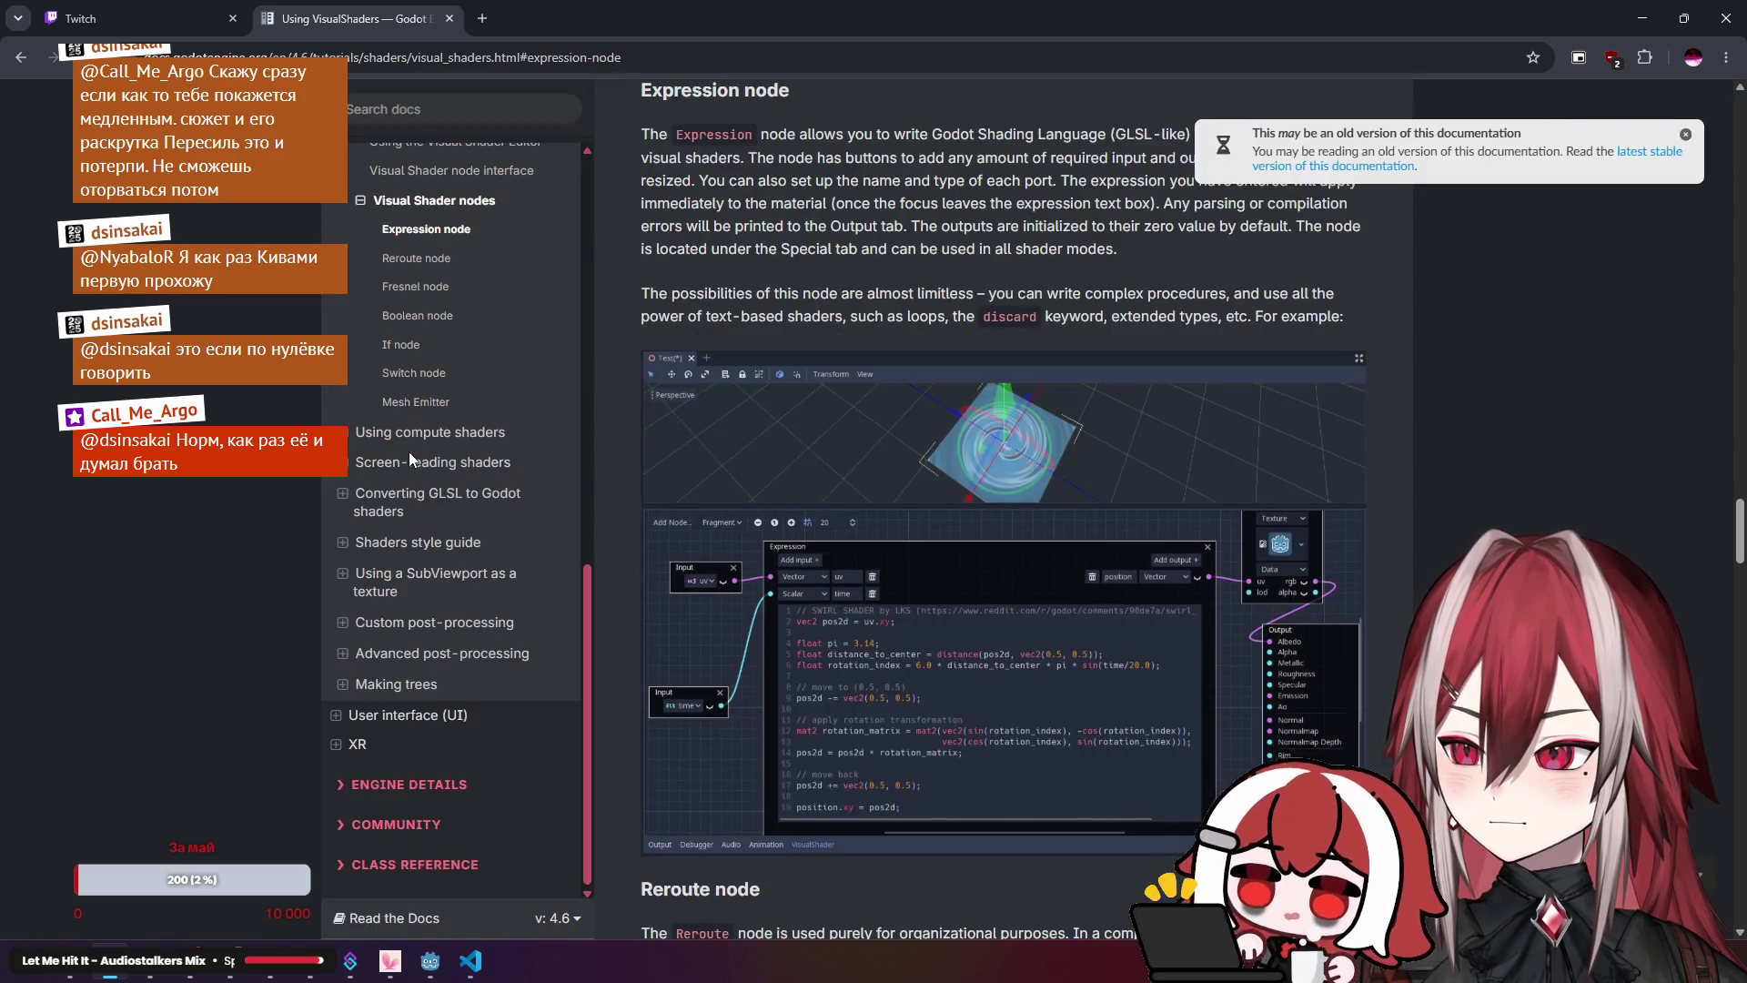
left_click(482, 19)
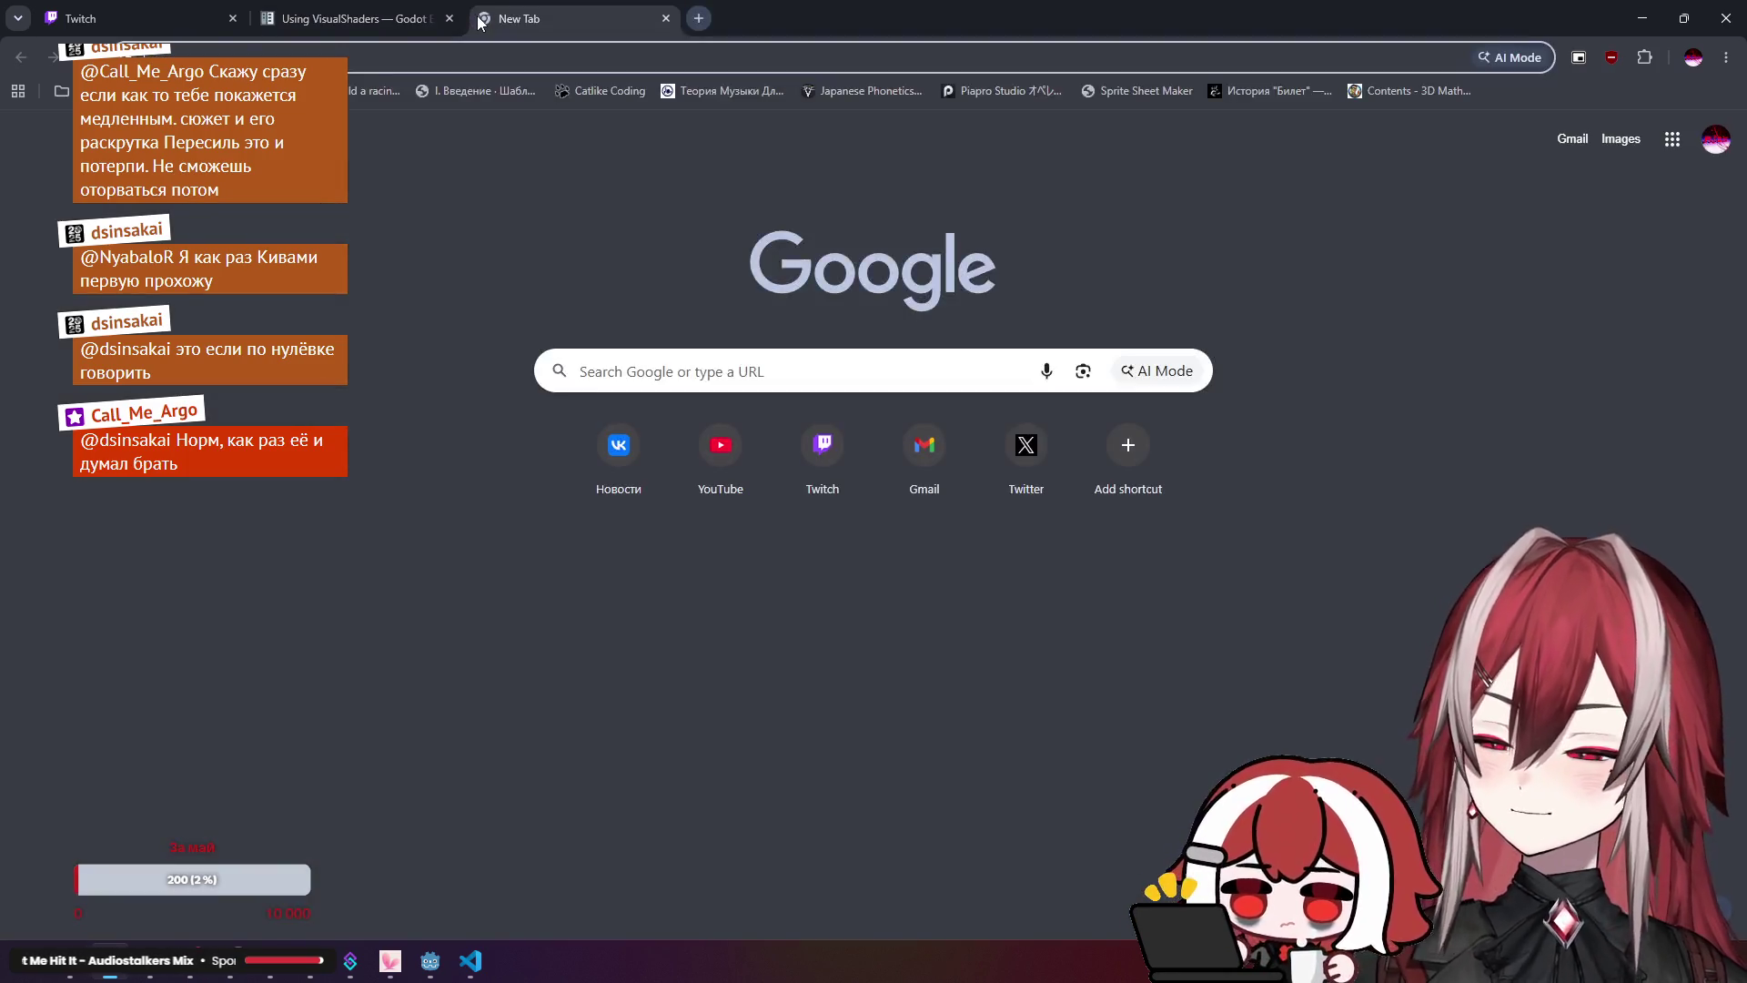
Step: Search Google for 'godot visual shader parameters'
type("godot visual ")
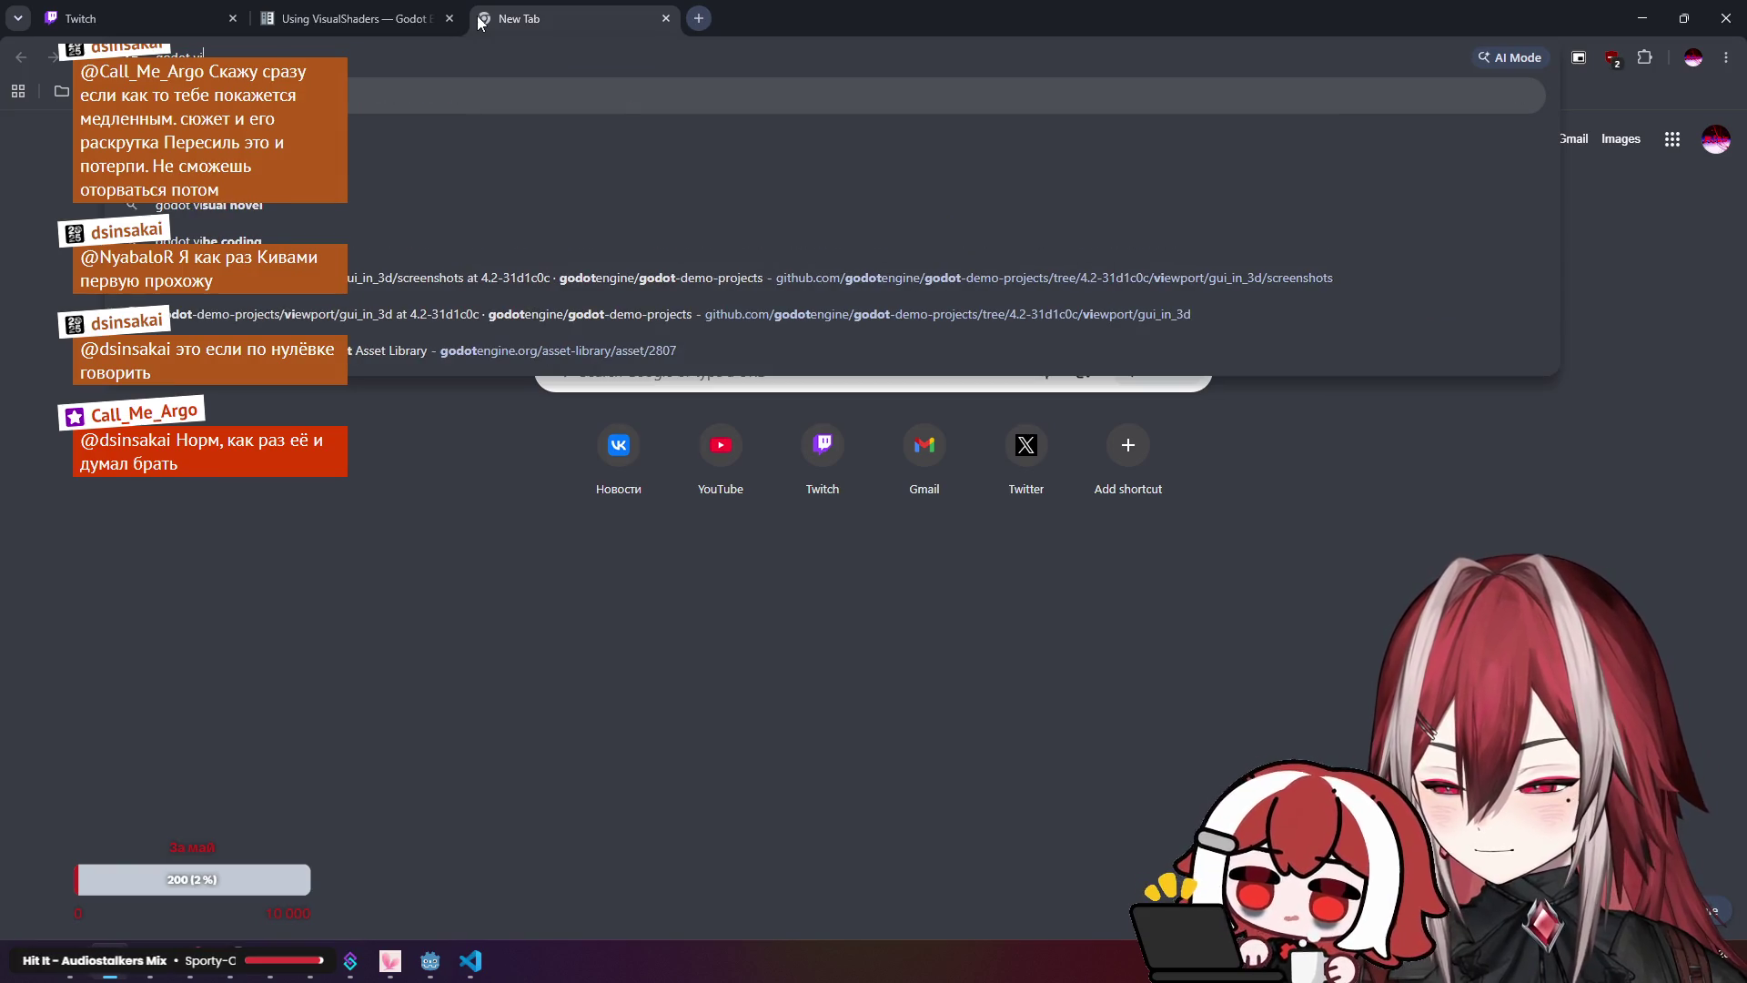
type("shader ")
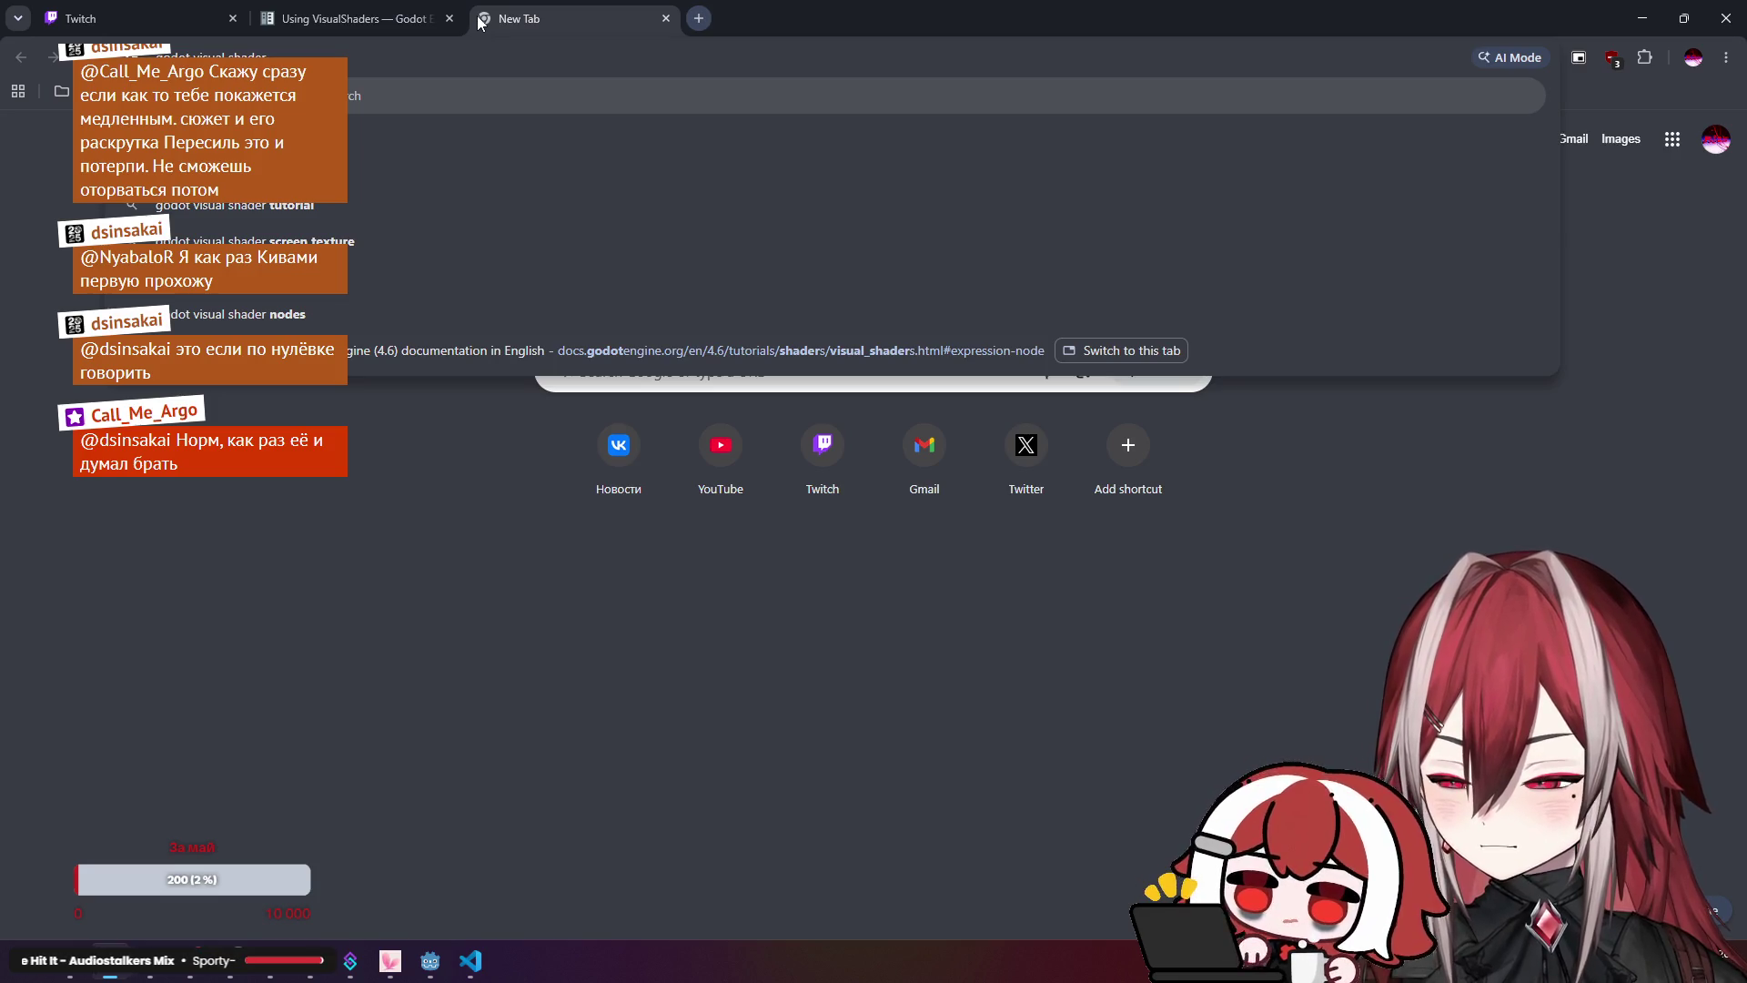
type("p")
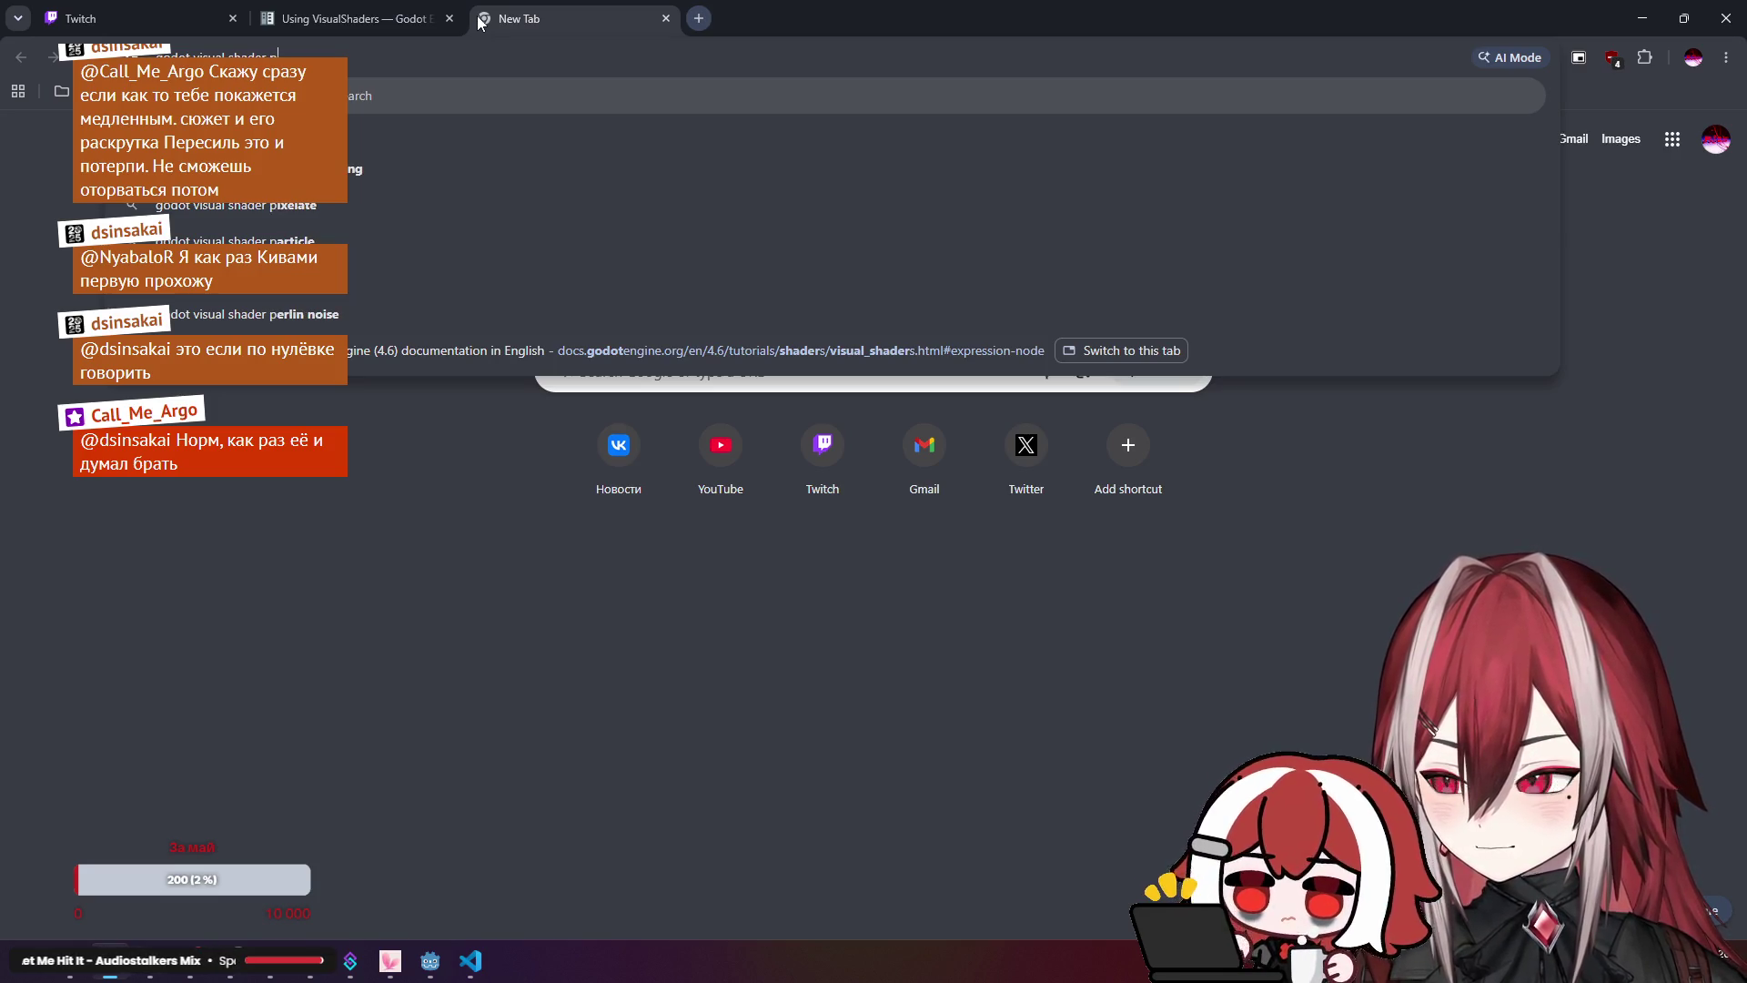
key("Down")
key("Return")
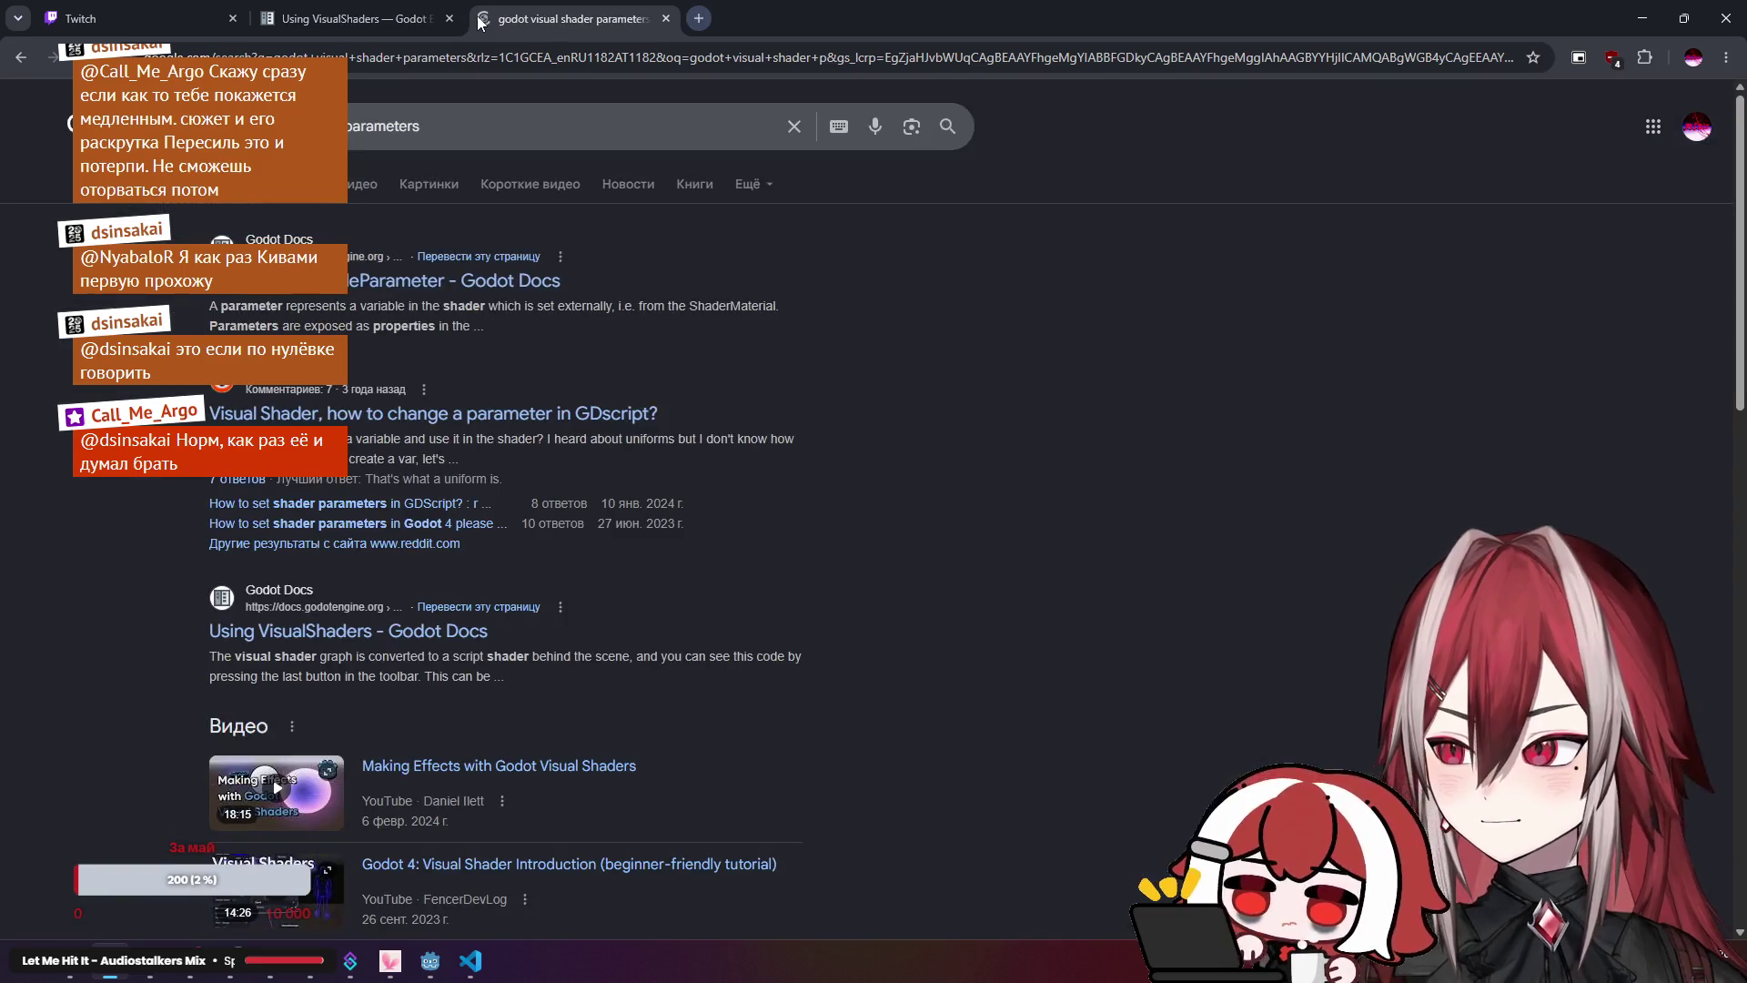
Step: Check the VisualShaderNodeParameter docs result, then open the Reddit thread in a new tab
left_click(595, 321)
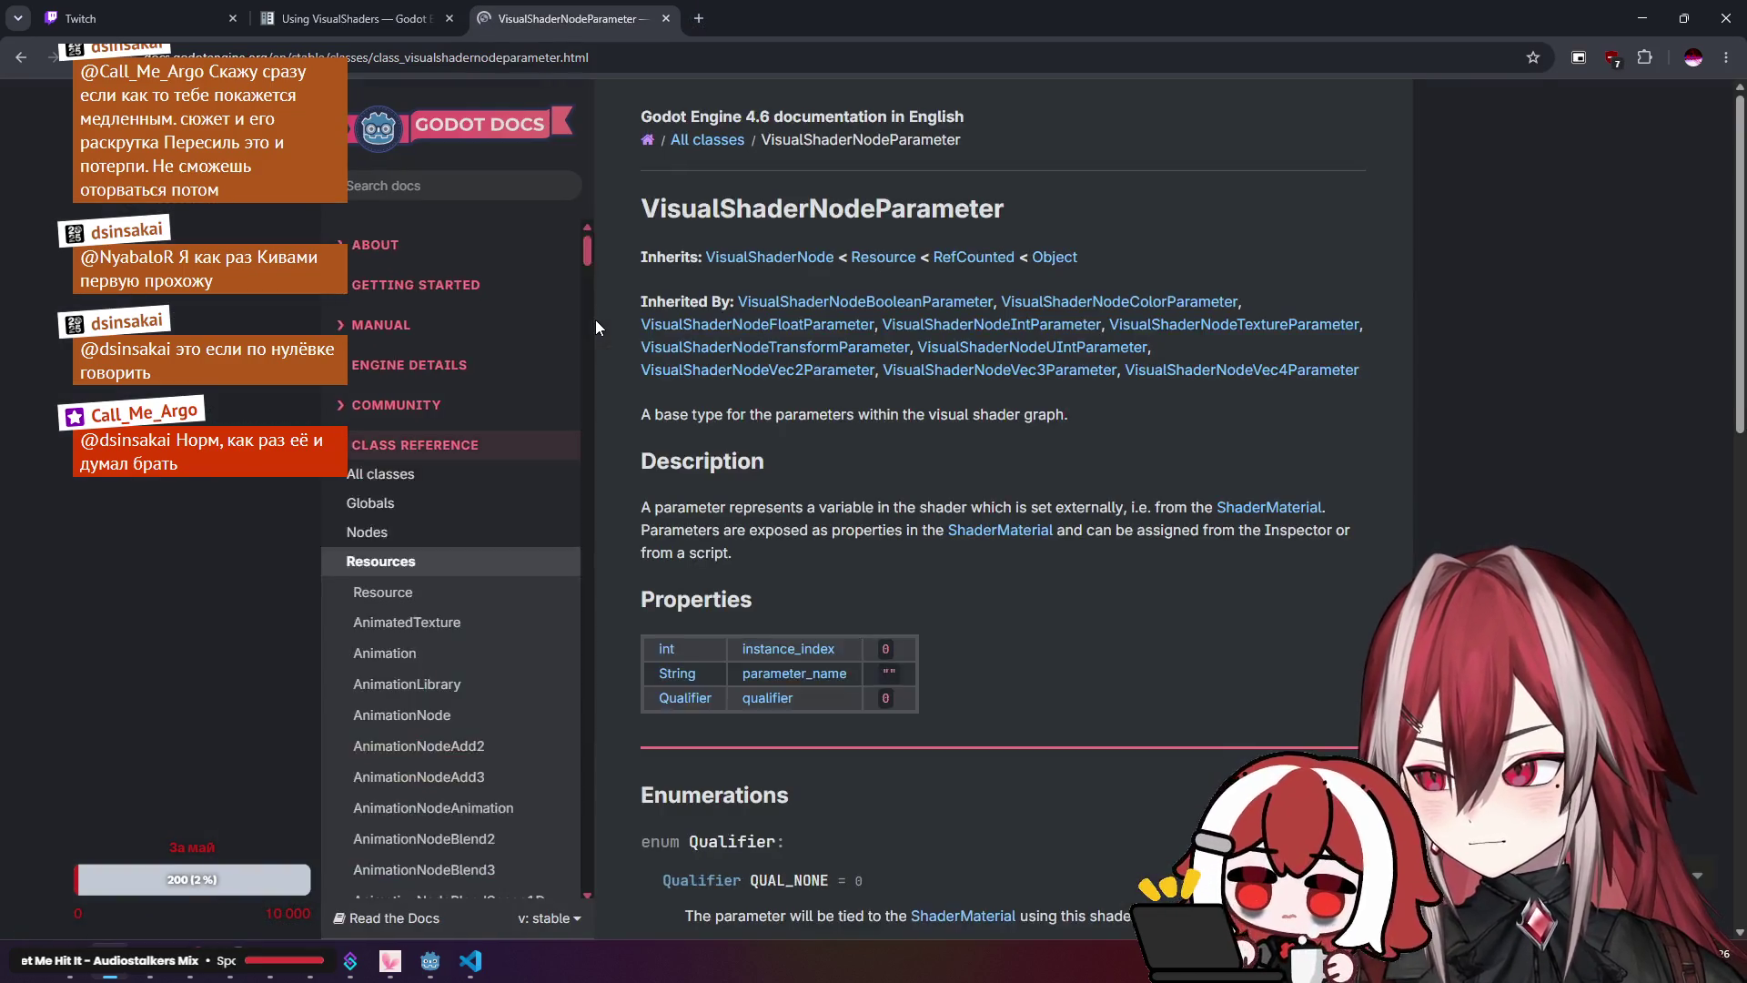
scroll(868, 439, "down", 15)
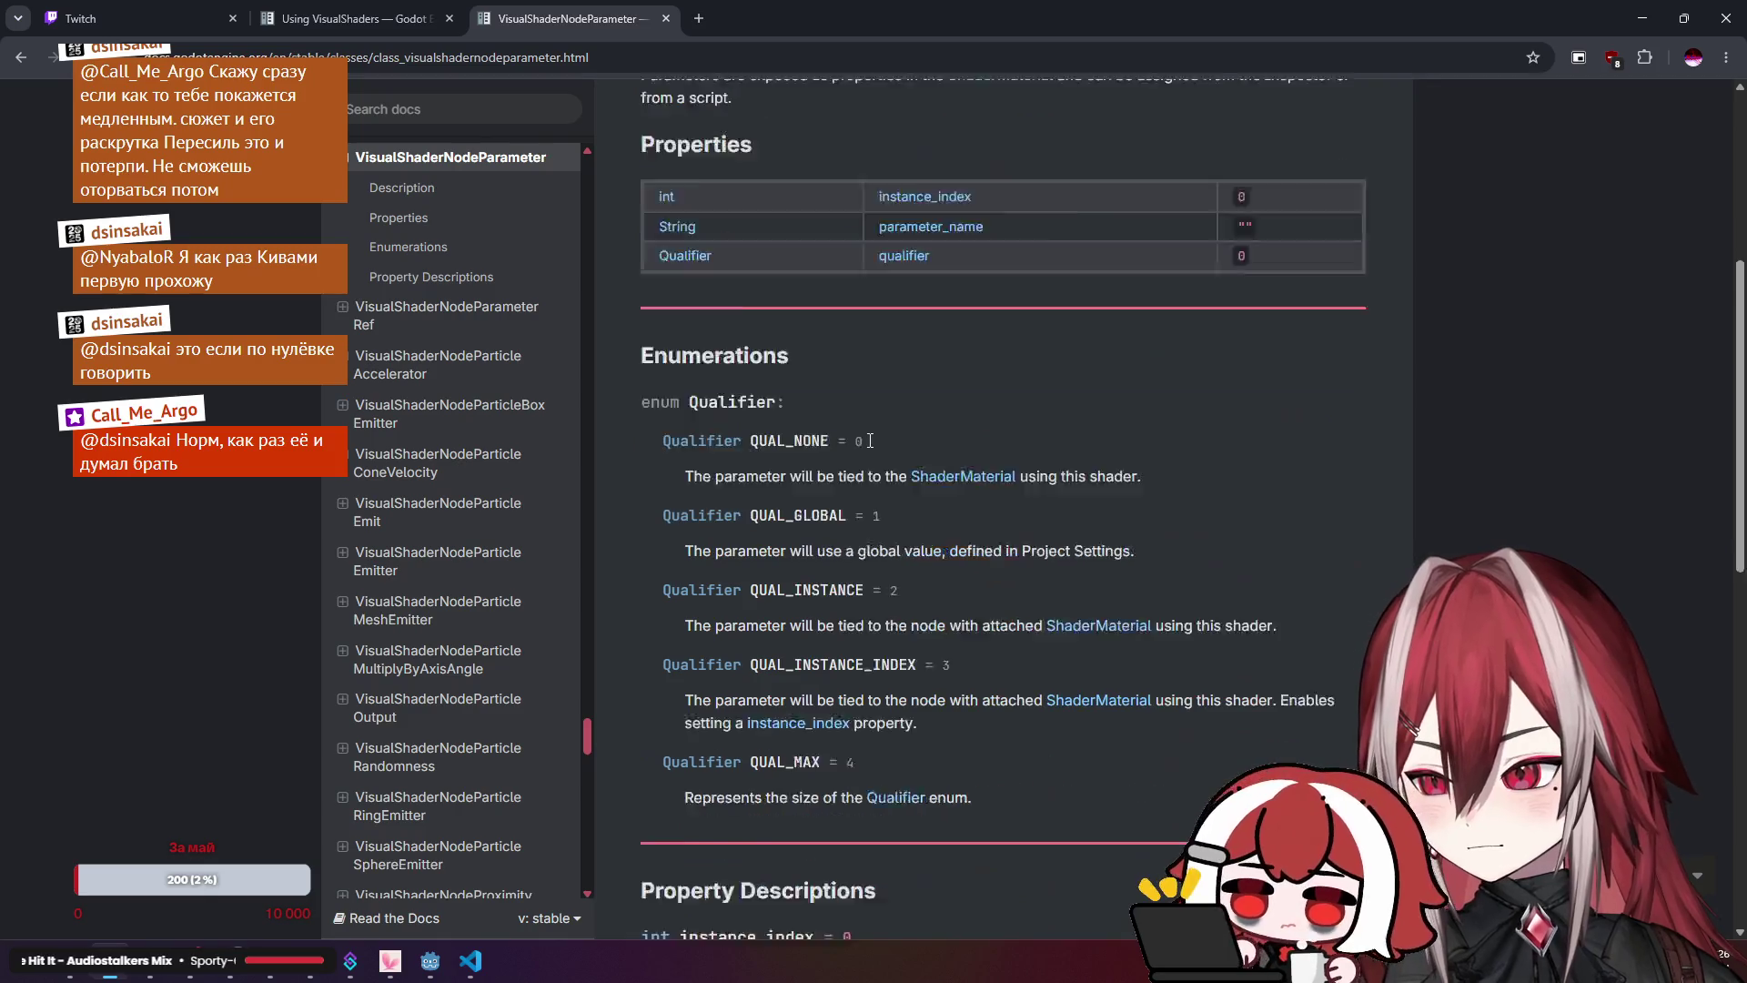
key("alt+Left")
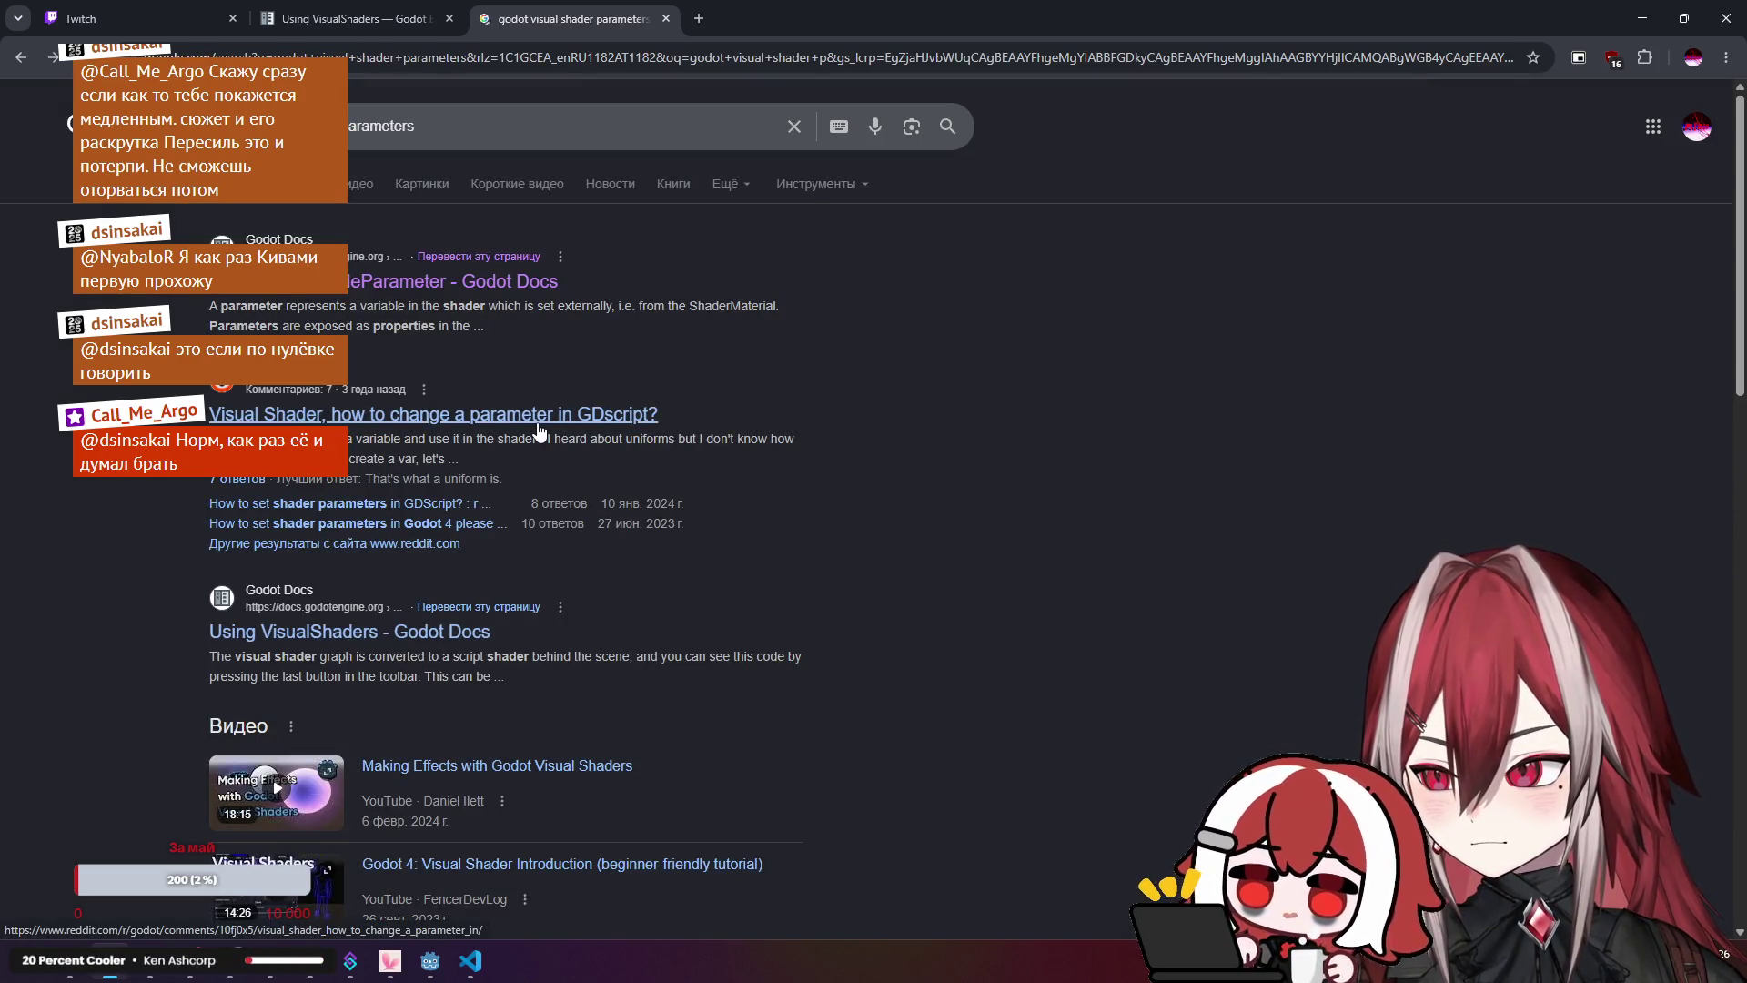
middle_click(540, 430)
key("ctrl+Tab")
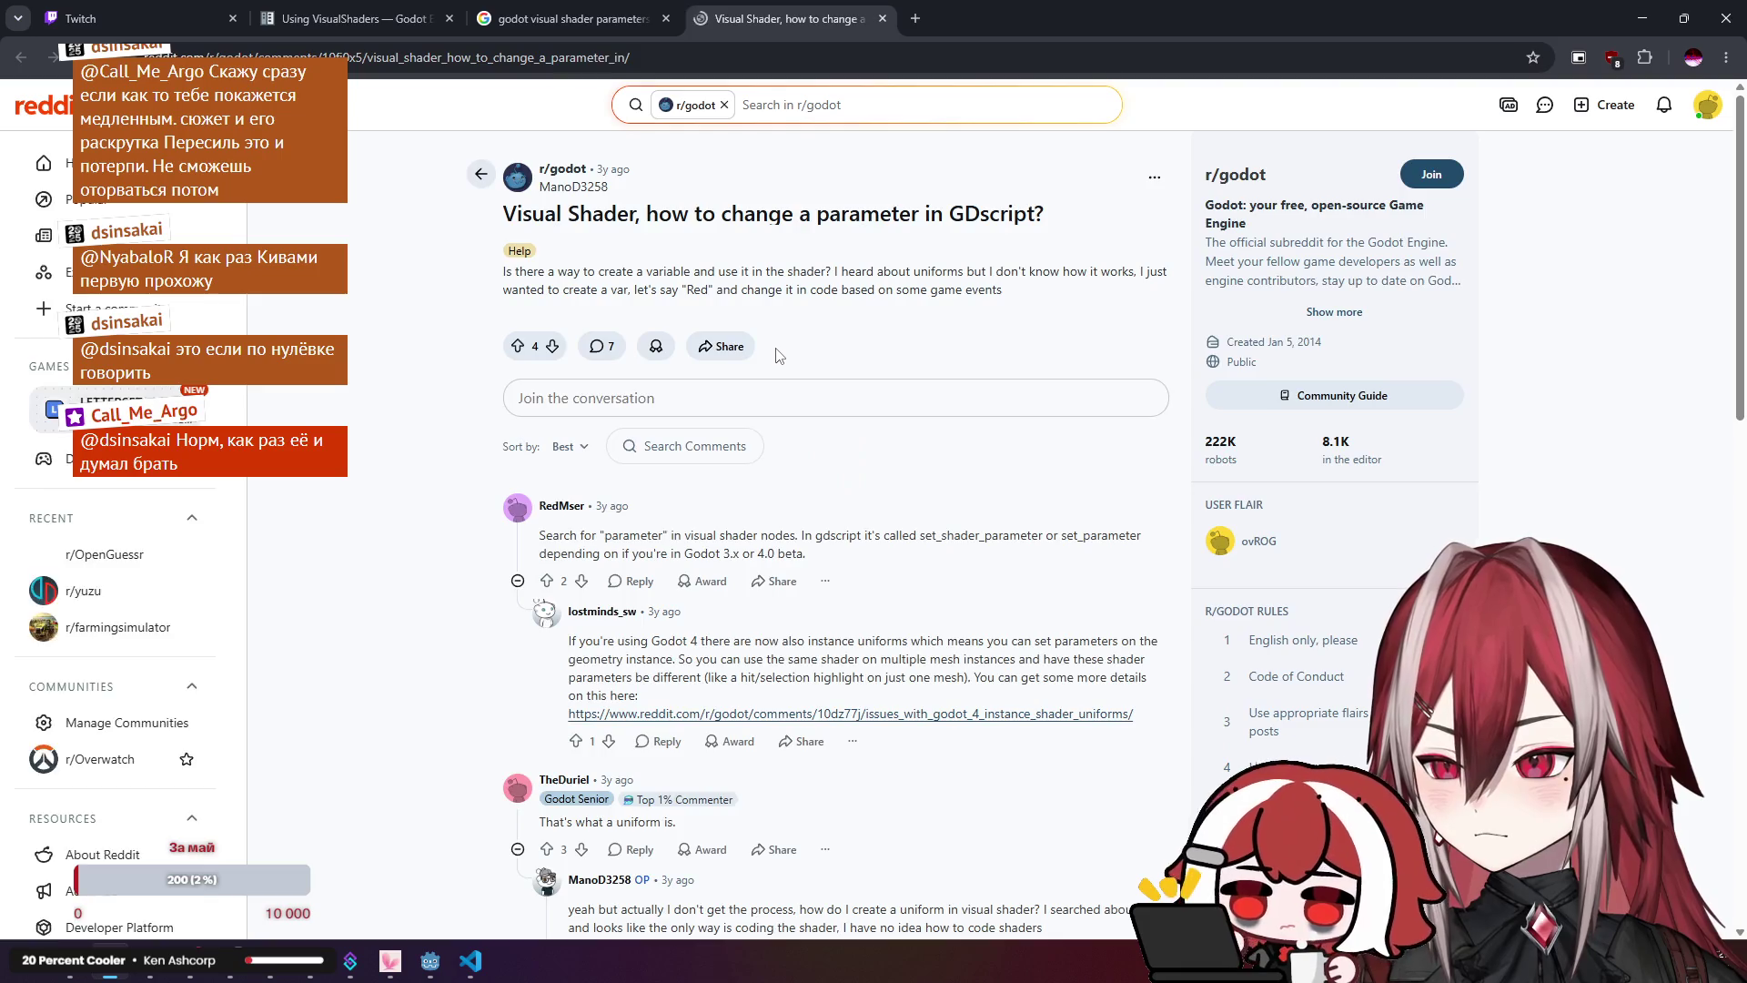
Step: Read the Reddit replies recommending the Parameter (uniform) node, then return to Godot
scroll(778, 355, "down", 2)
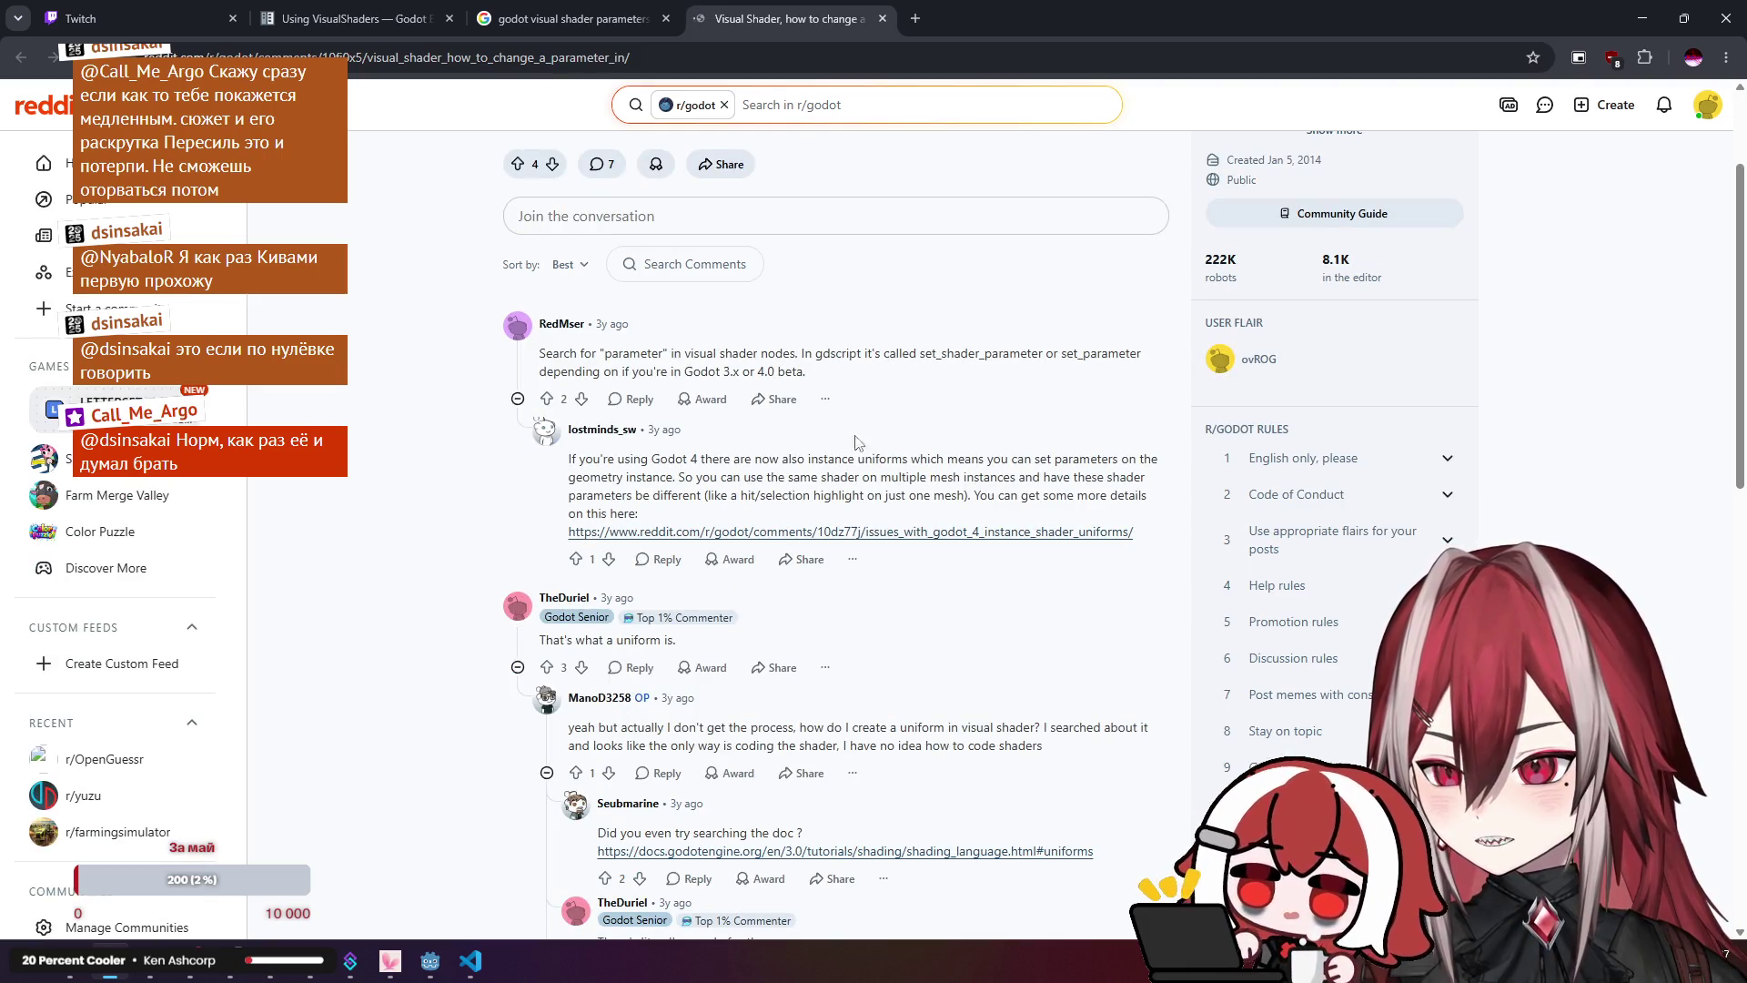
scroll(934, 558, "down", 1)
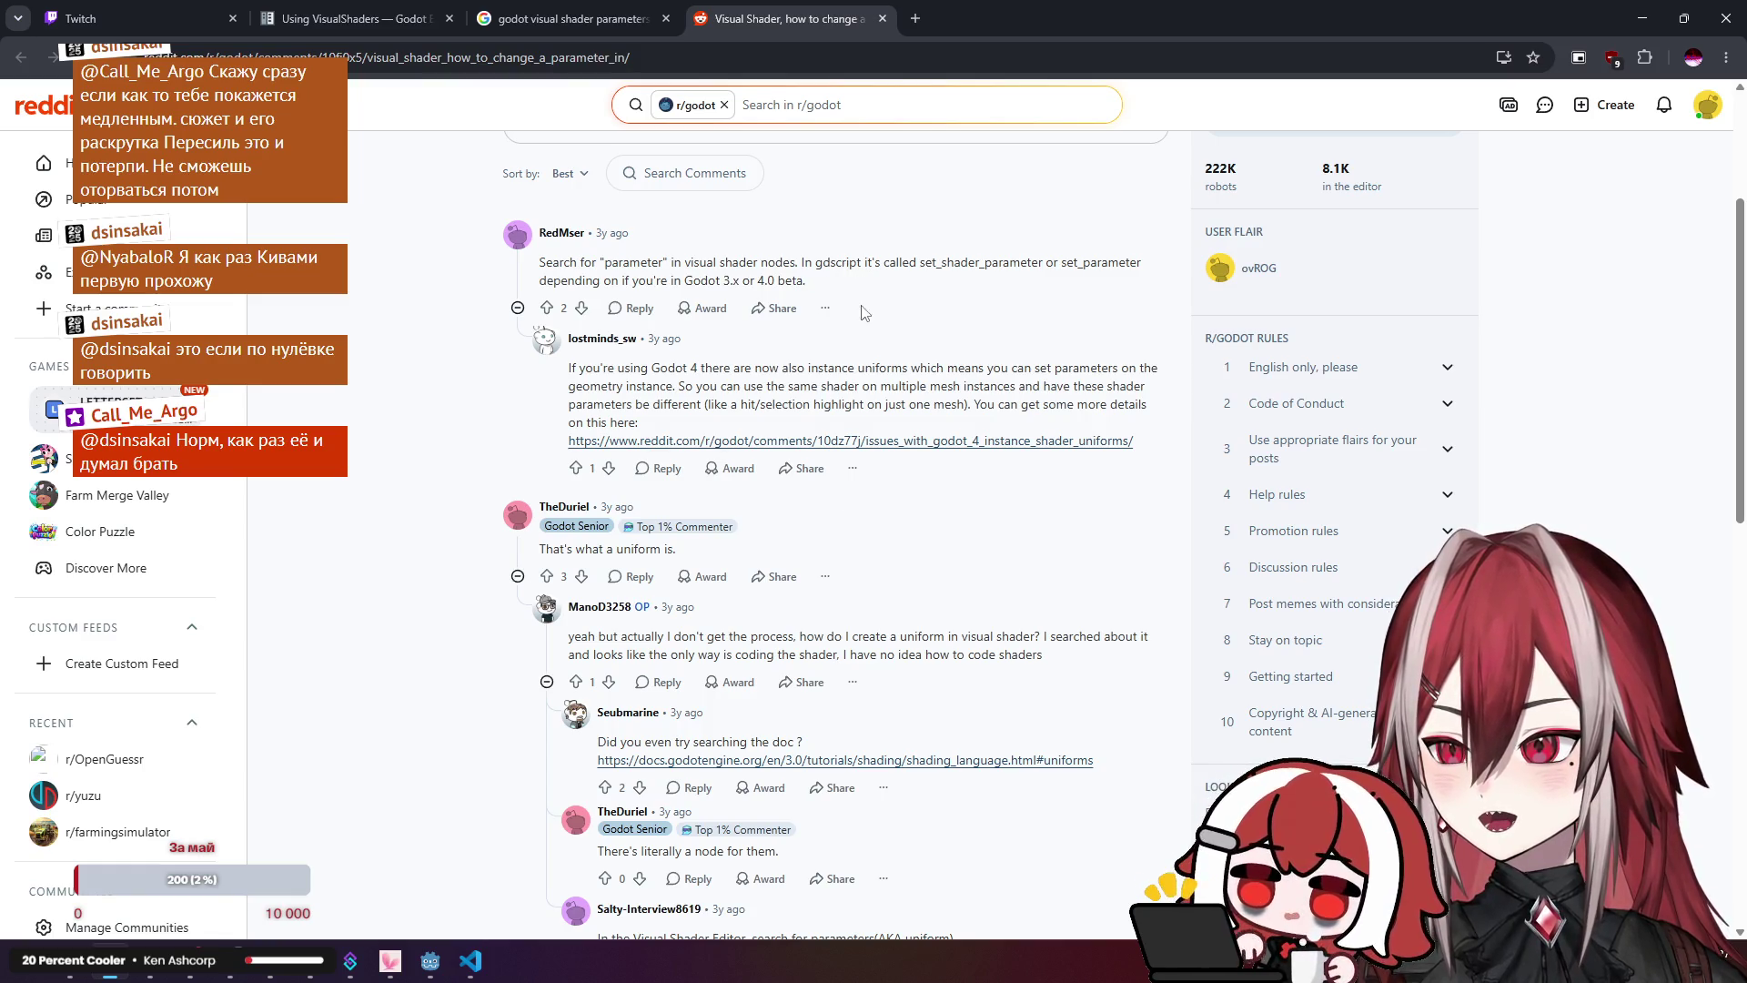
scroll(824, 345, "down", 3)
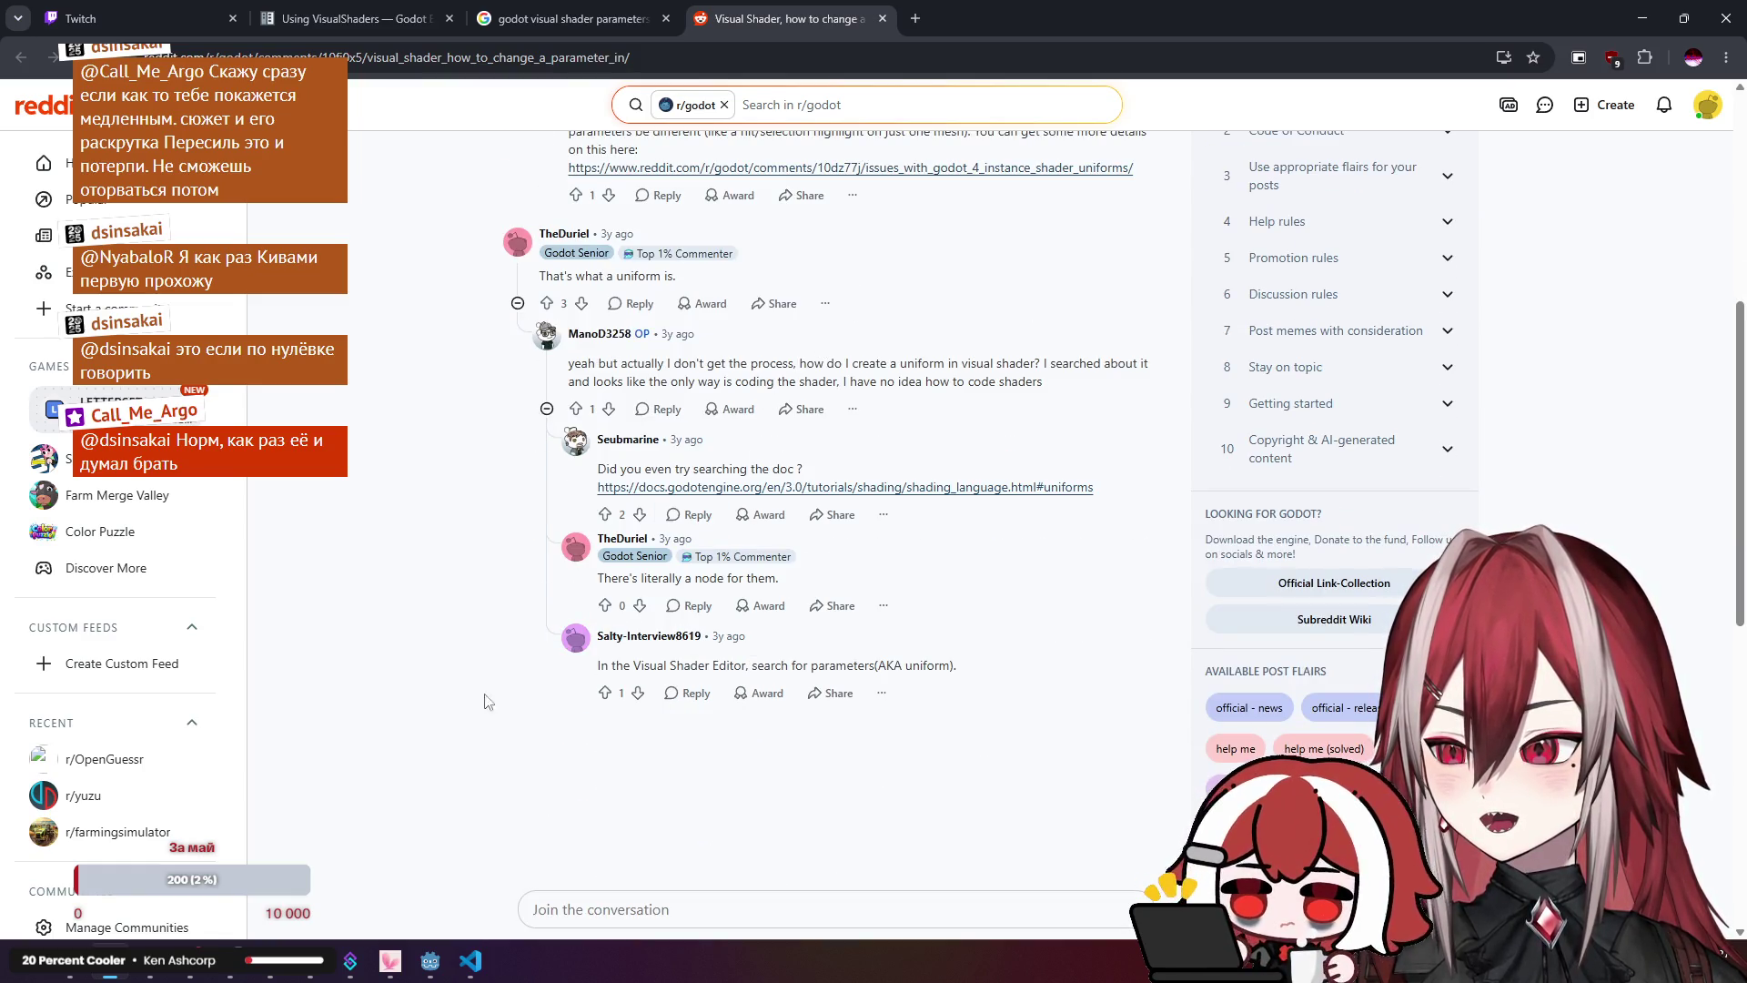
left_click(146, 975)
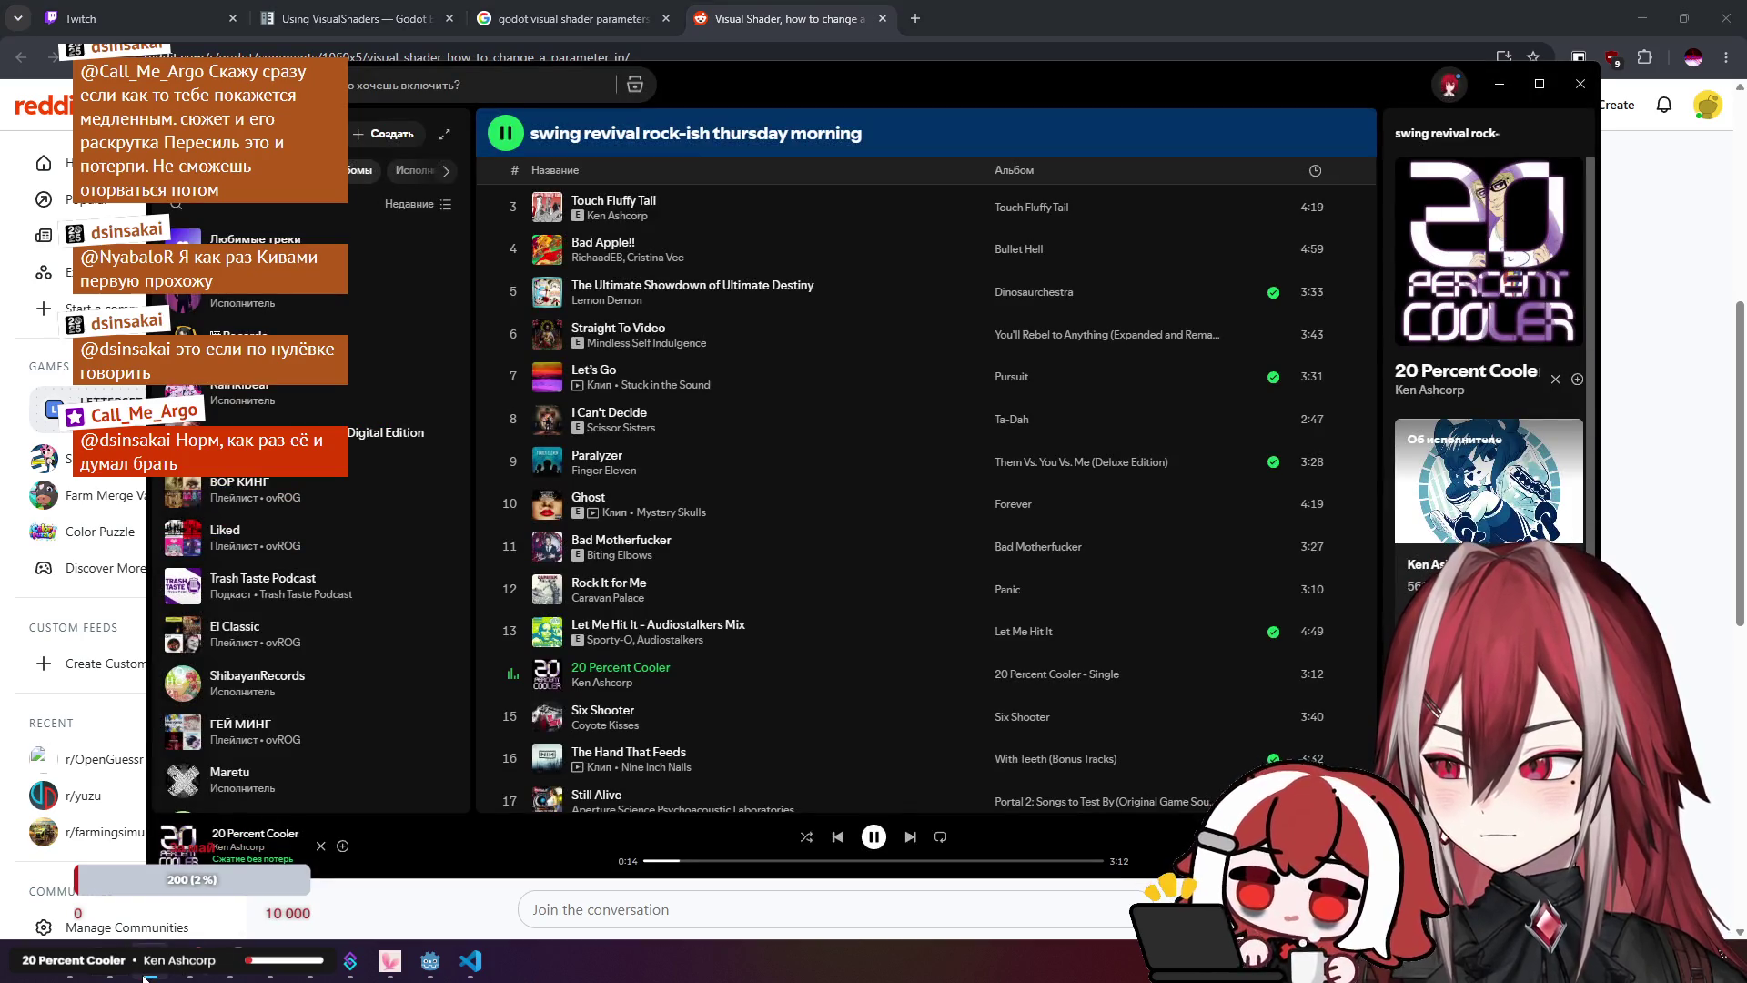
left_click(146, 975)
scroll(440, 431, "up", 2)
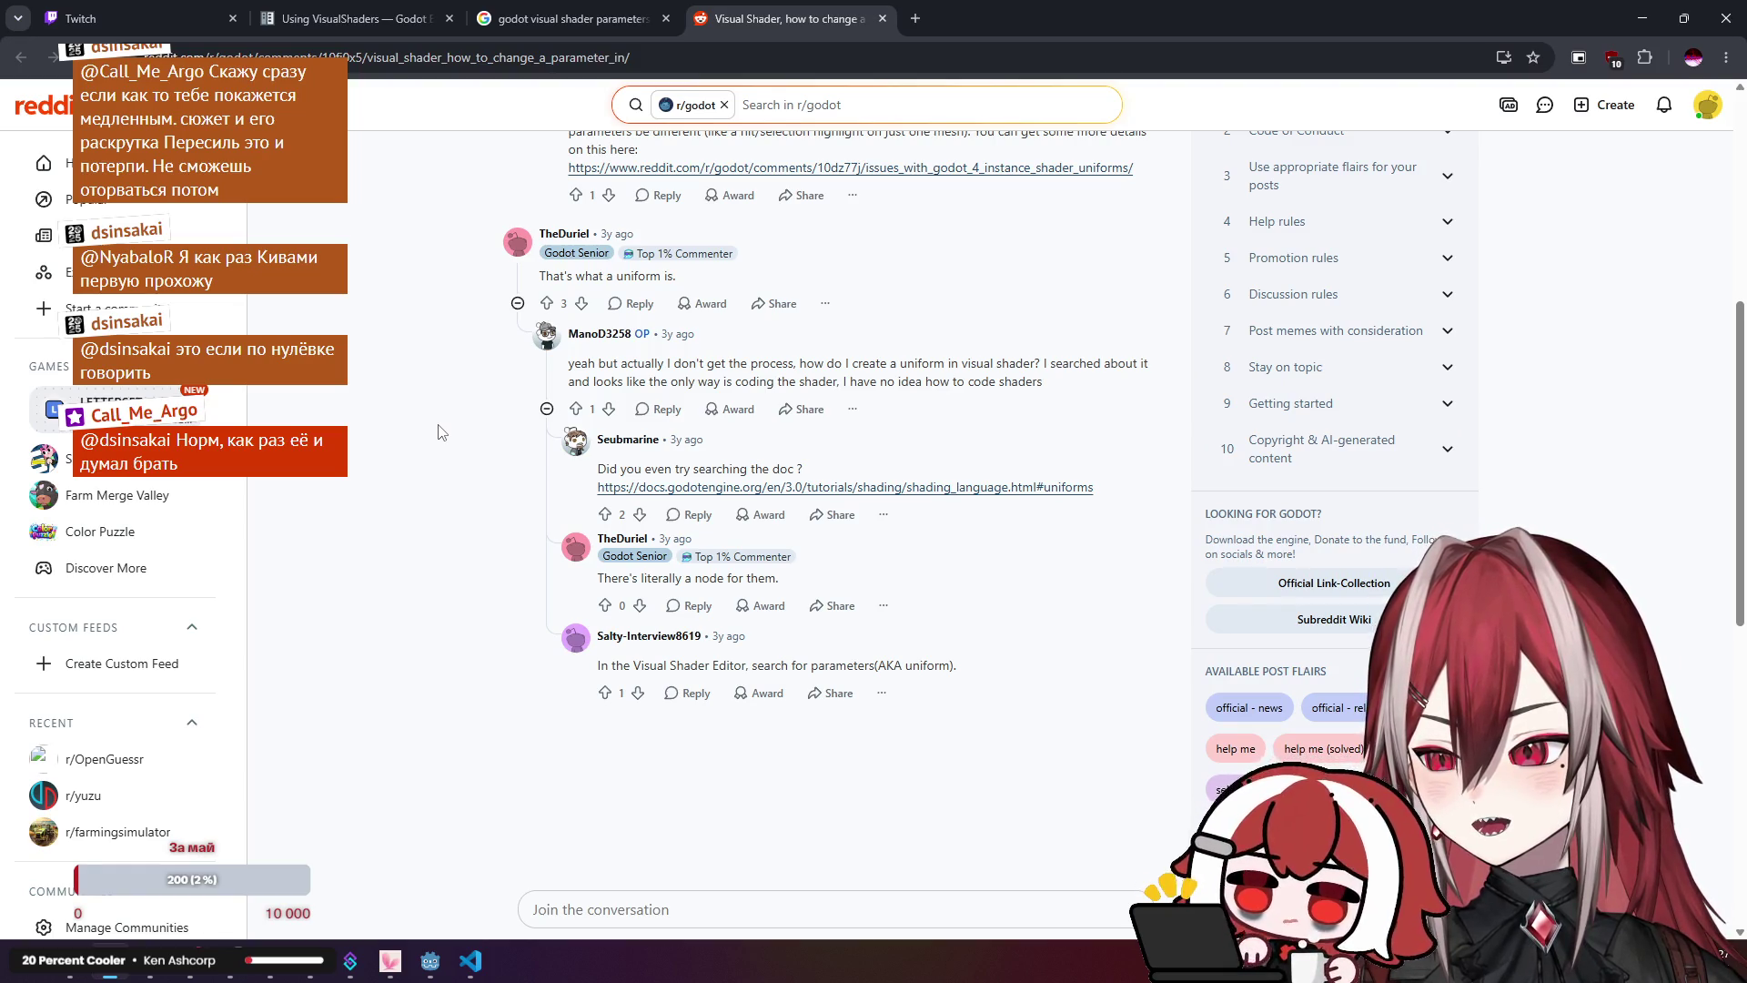
key("alt+Tab")
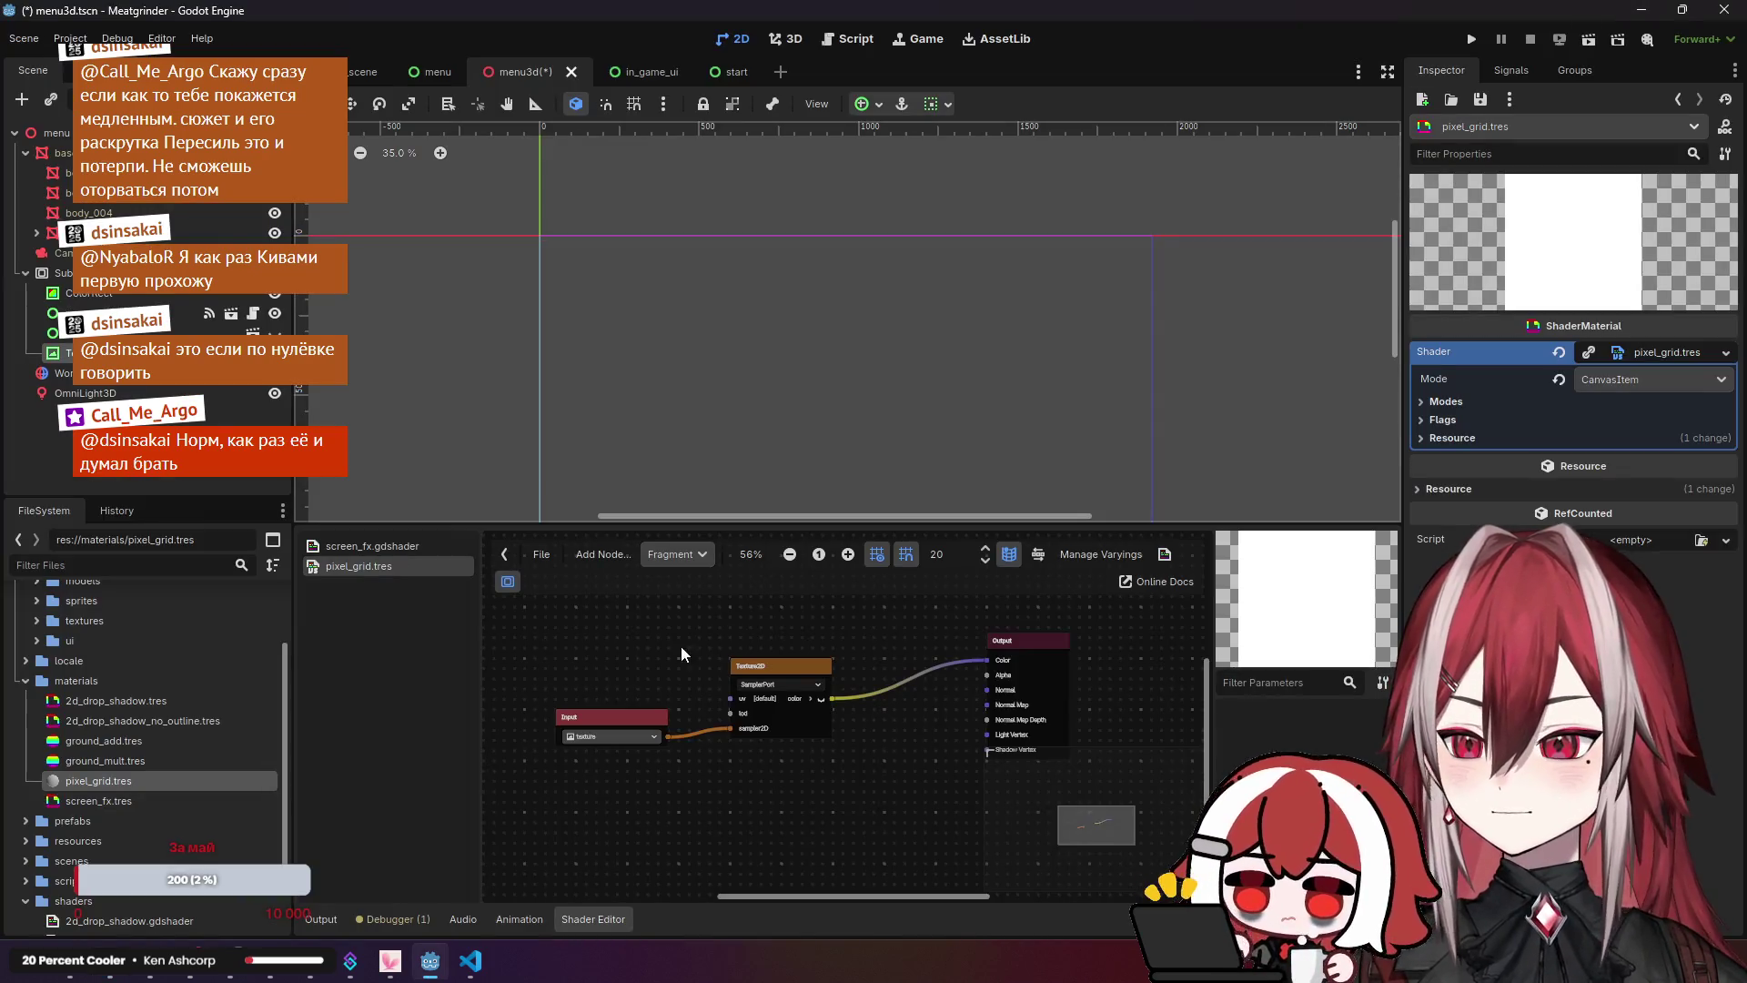
Step: Browse shader node search results for 'un' without adding one, then return to the Reddit thread
right_click(646, 606)
type("un")
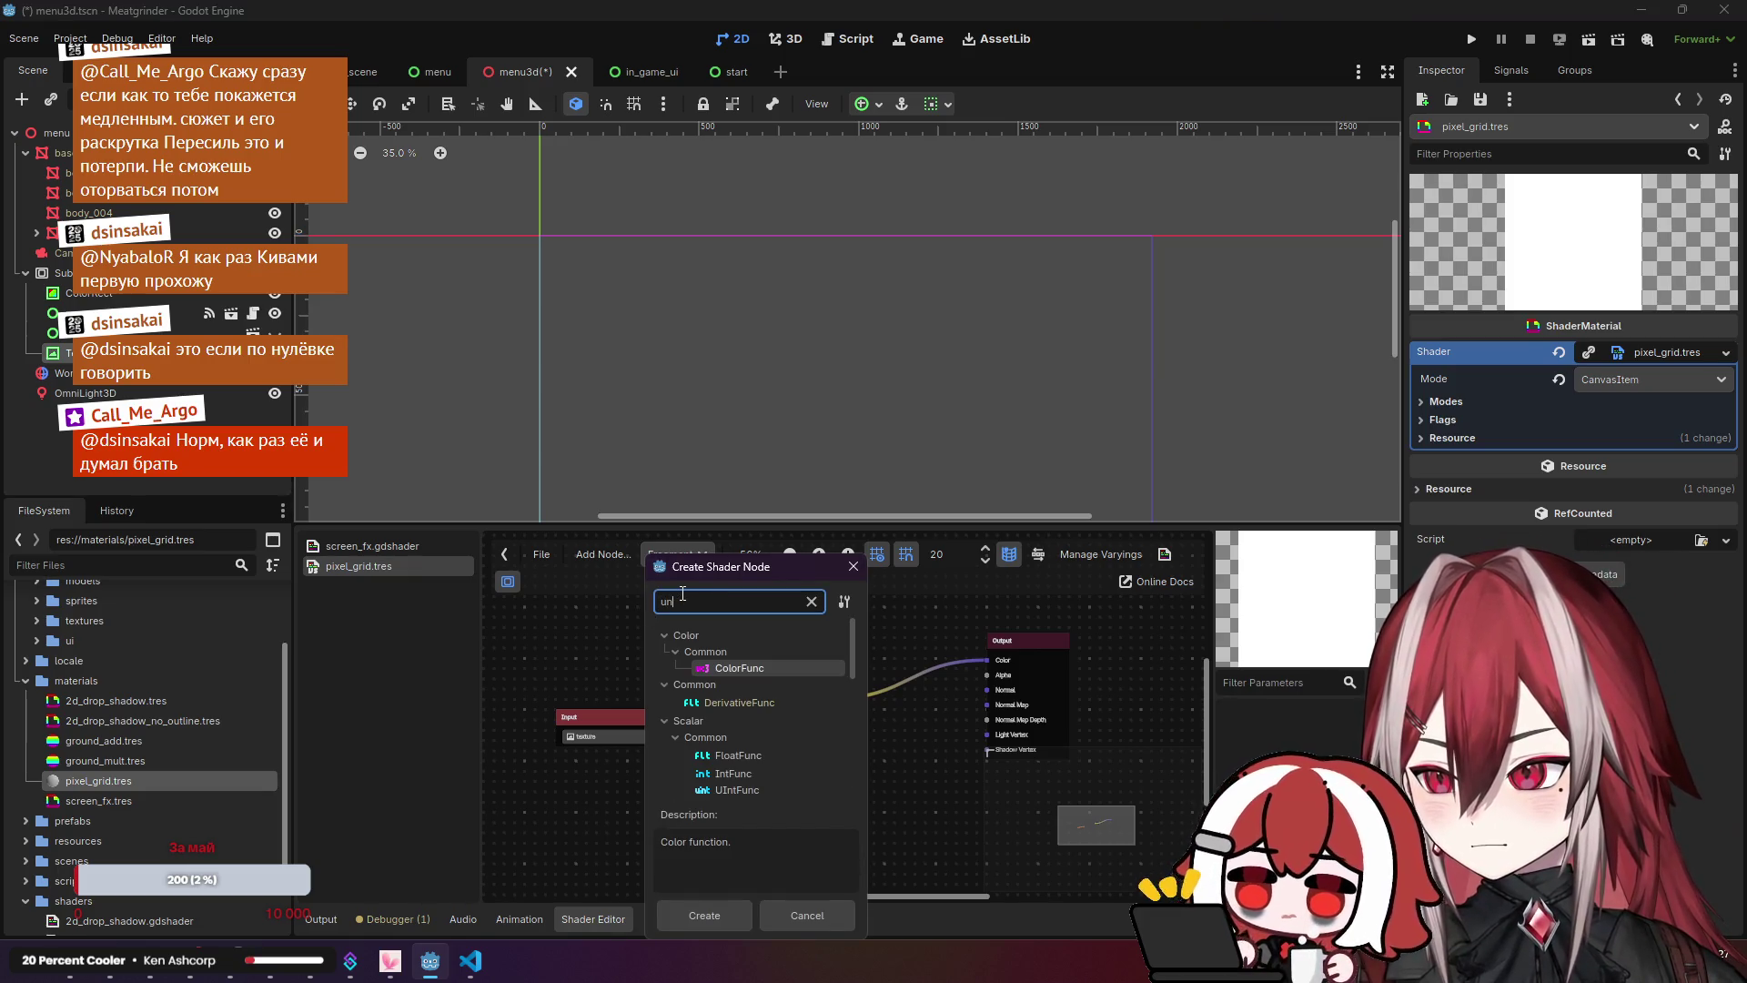
scroll(788, 748, "down", 4)
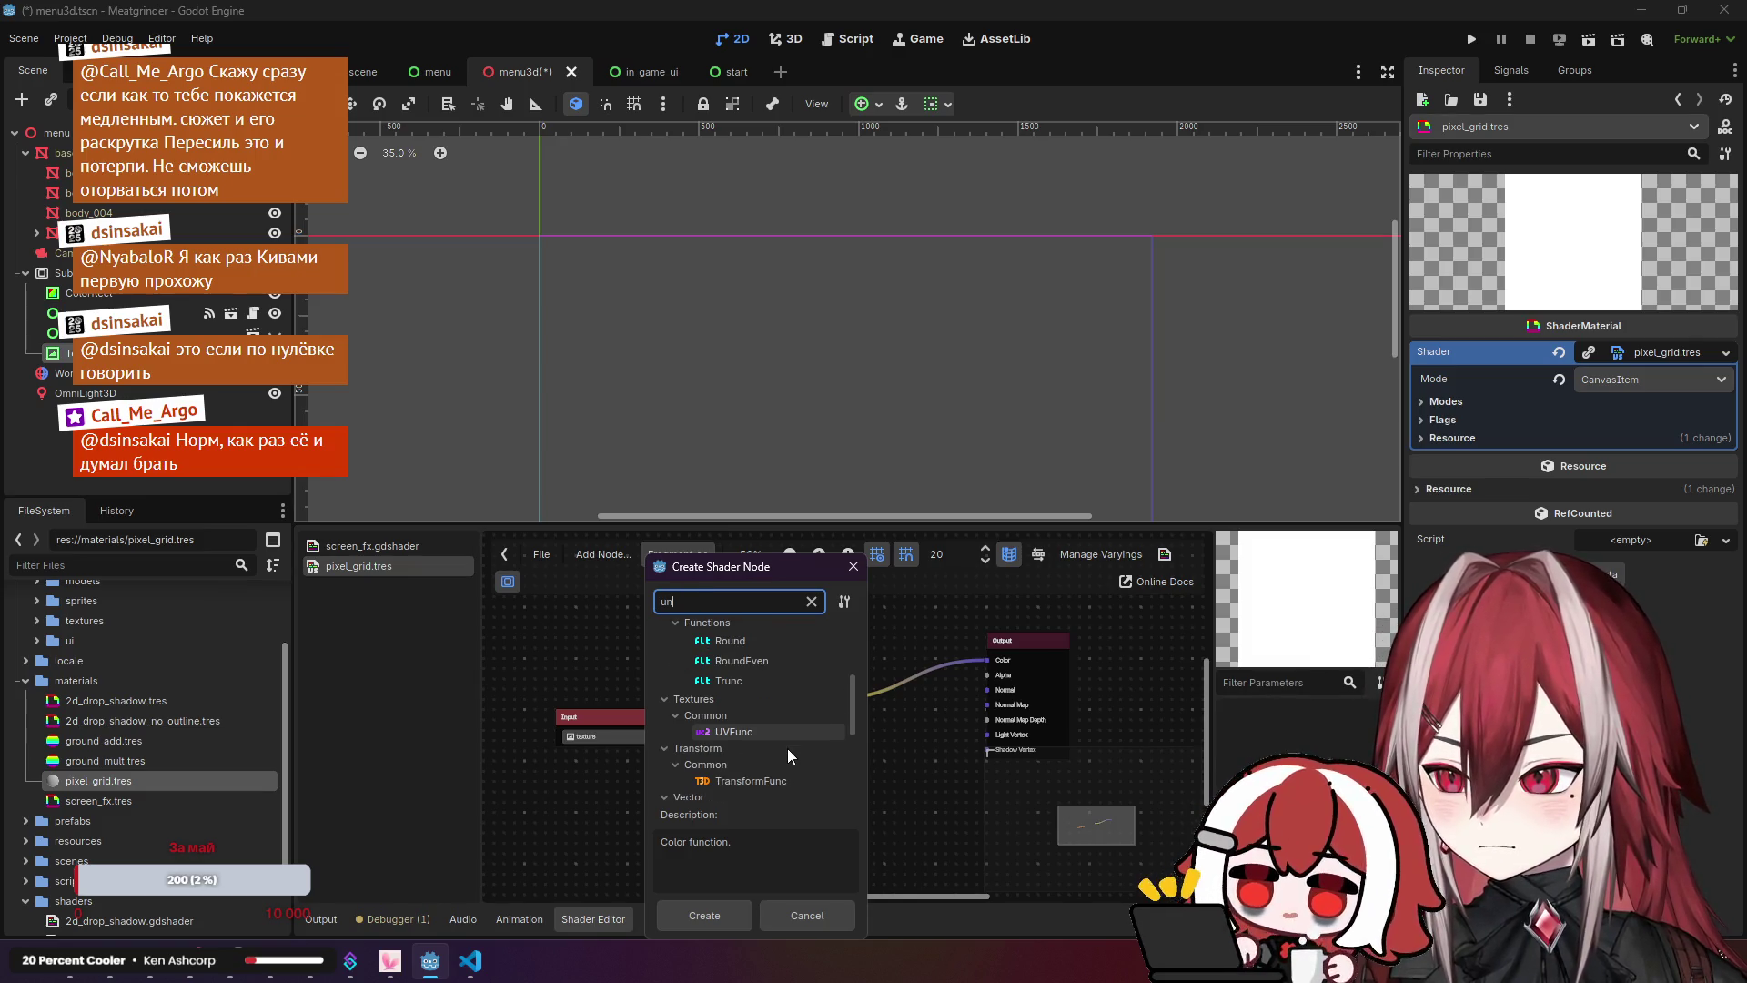
scroll(788, 748, "down", 3)
scroll(788, 748, "down", 3)
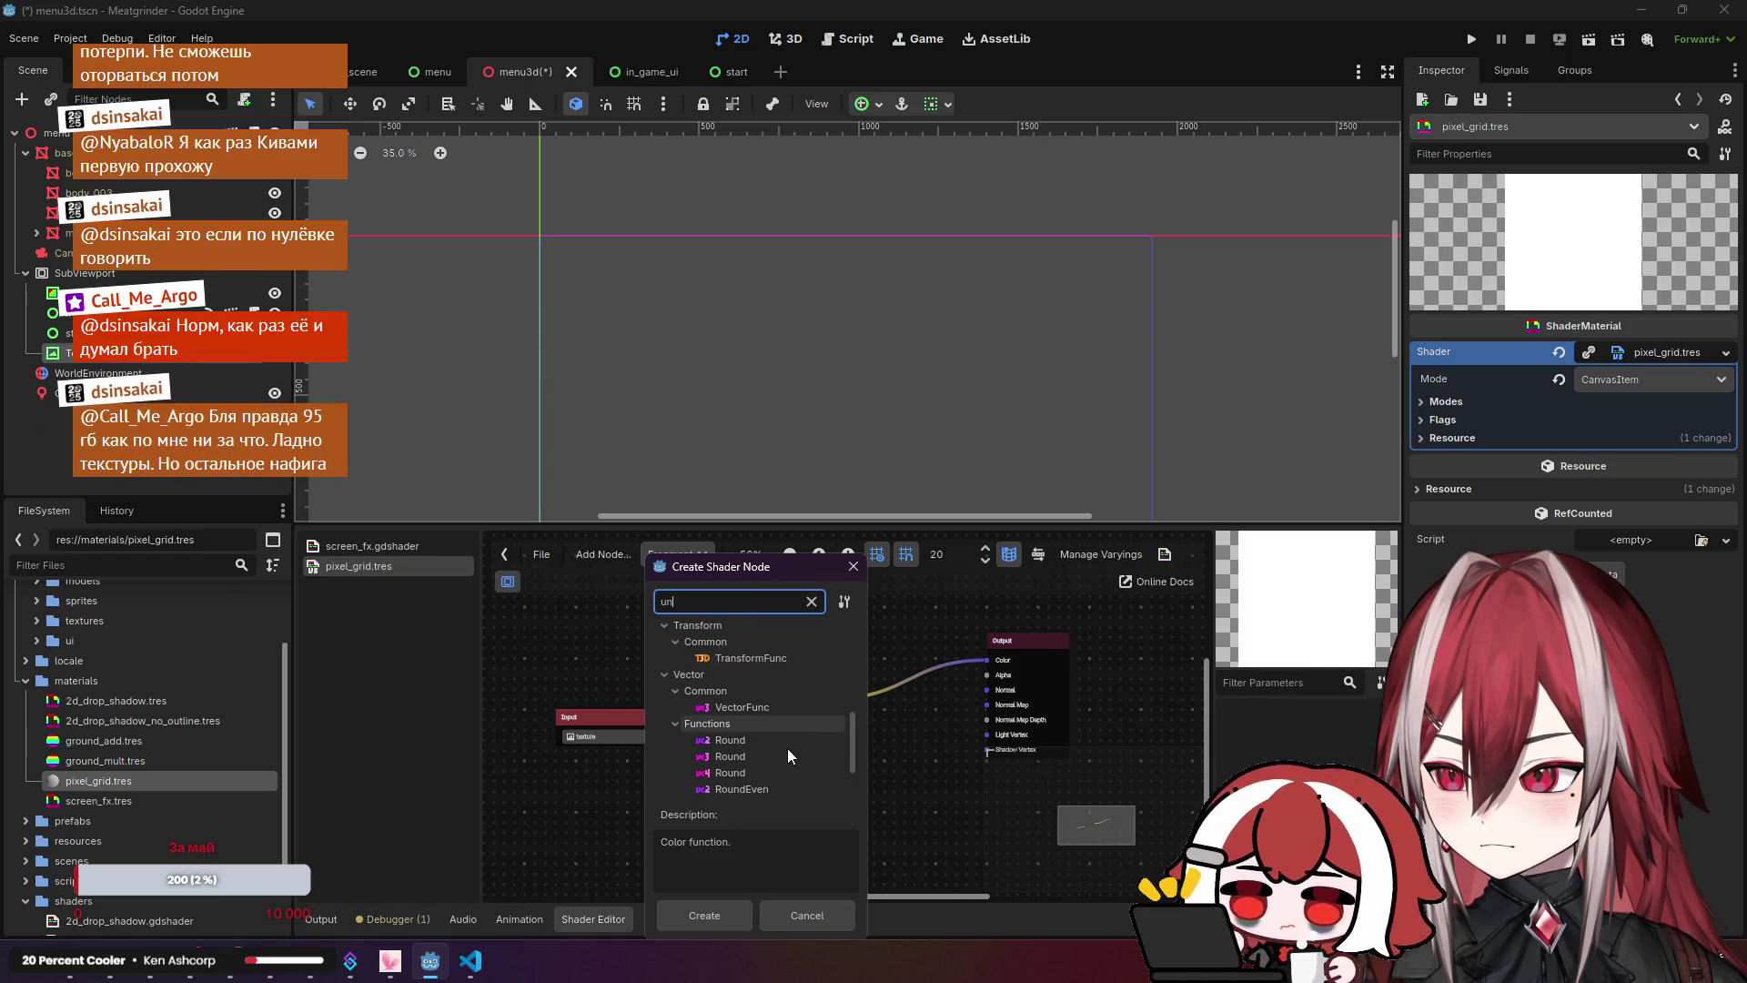
left_click(570, 672)
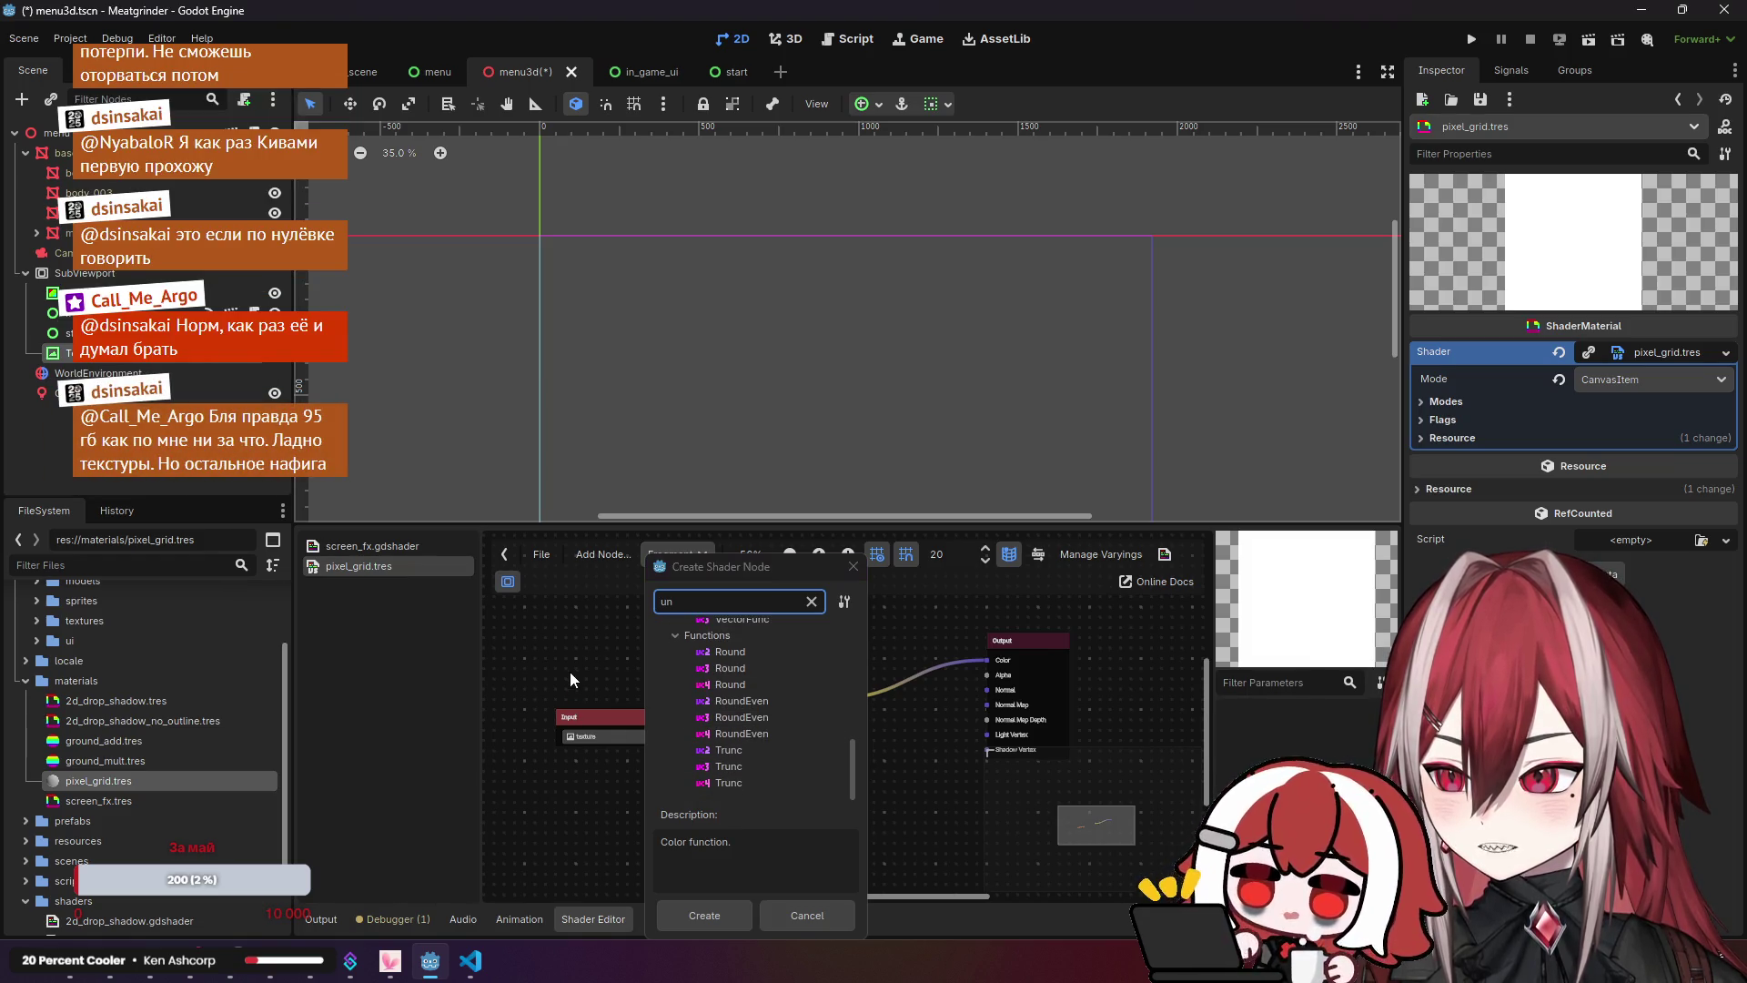
left_click(109, 971)
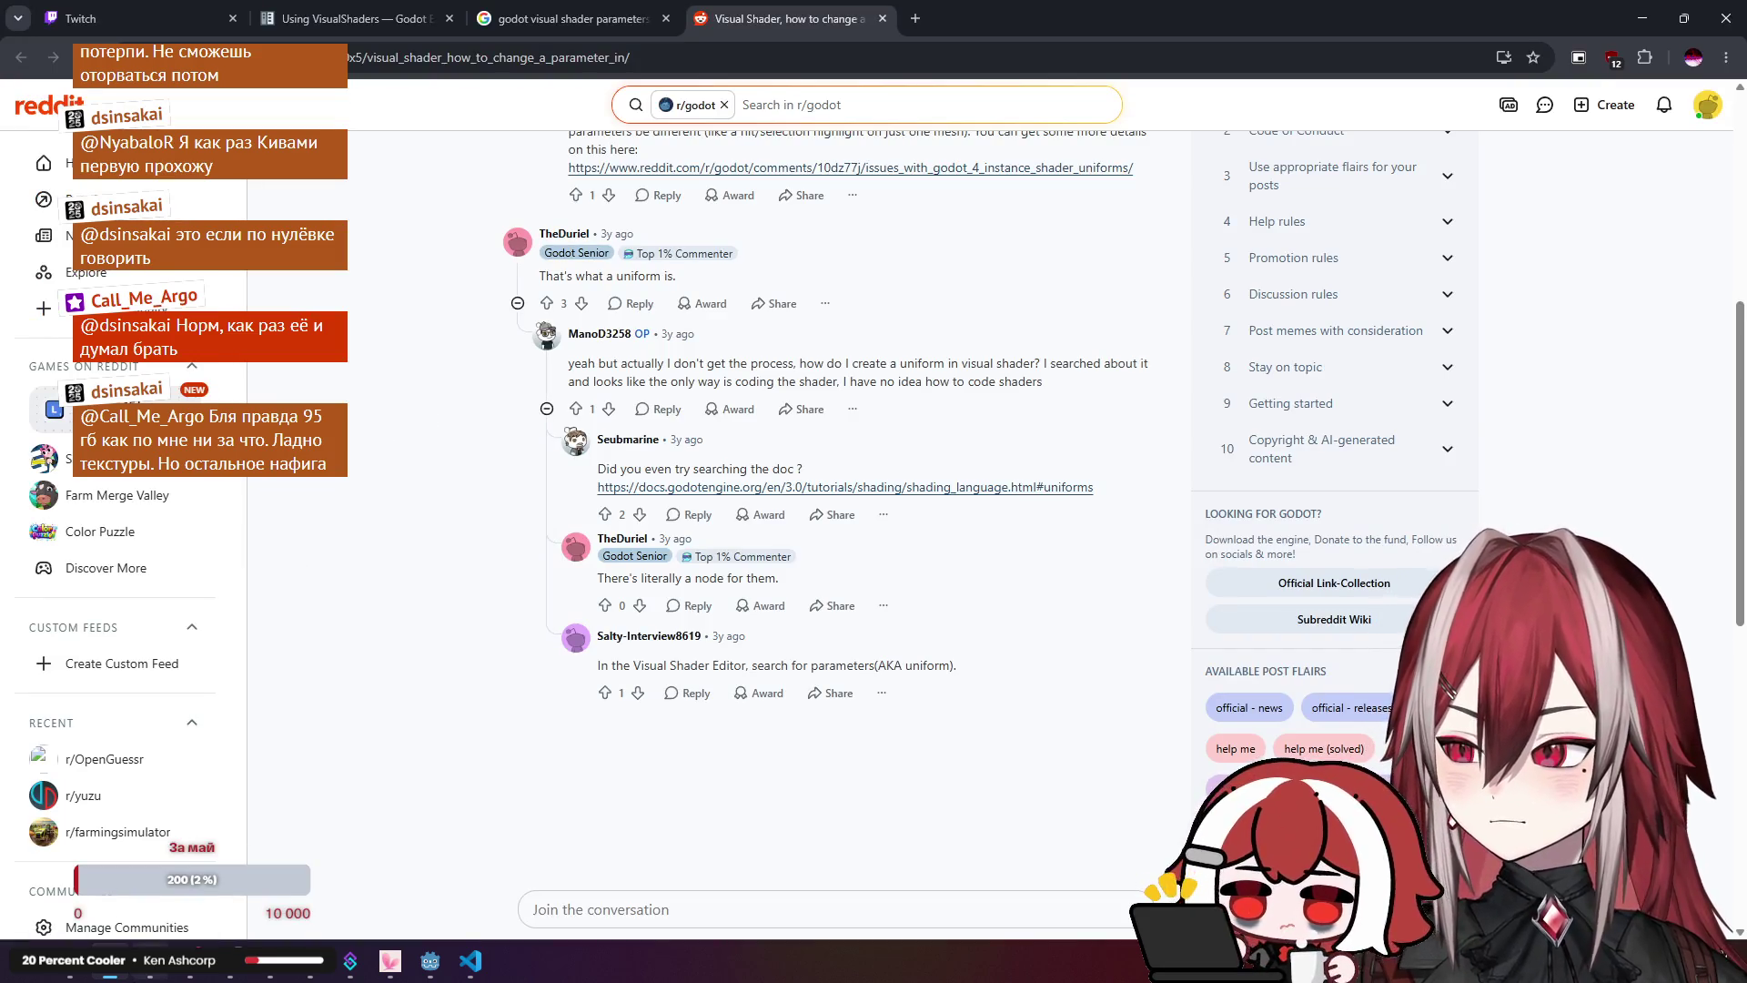
Step: Skip the current Spotify track and play ゲテモノ from the Любимые треки playlist
left_click(119, 960)
left_click(911, 836)
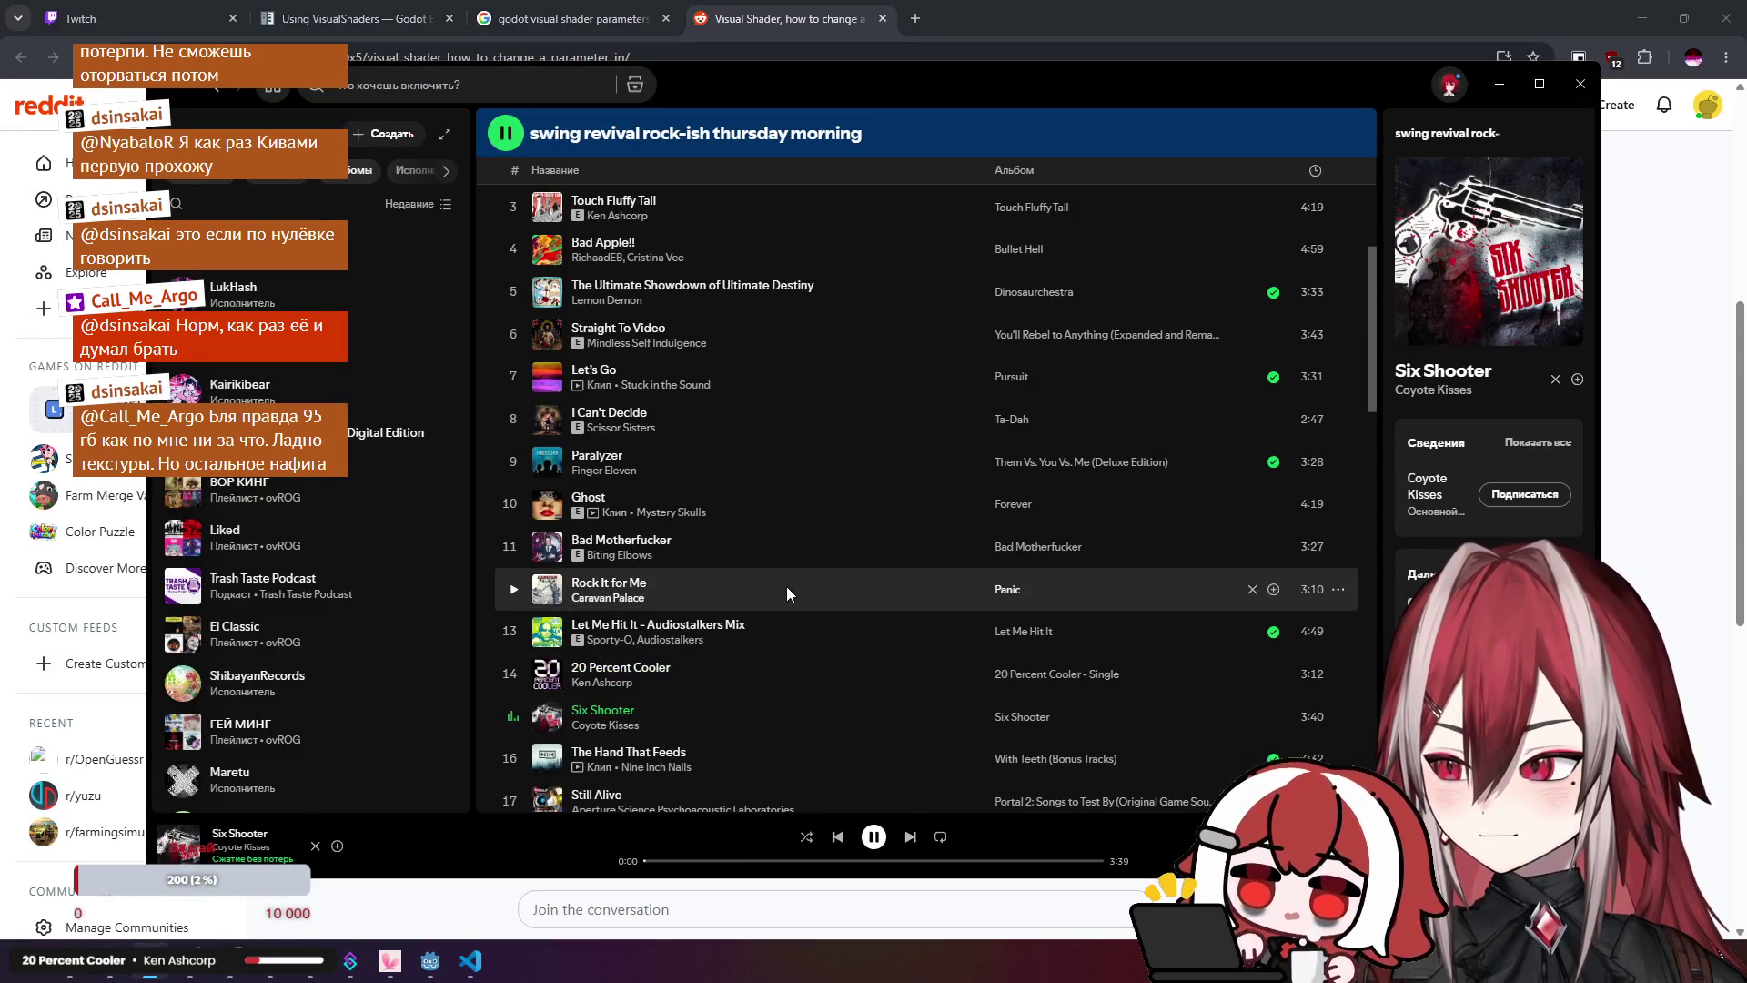
scroll(817, 555, "down", 4)
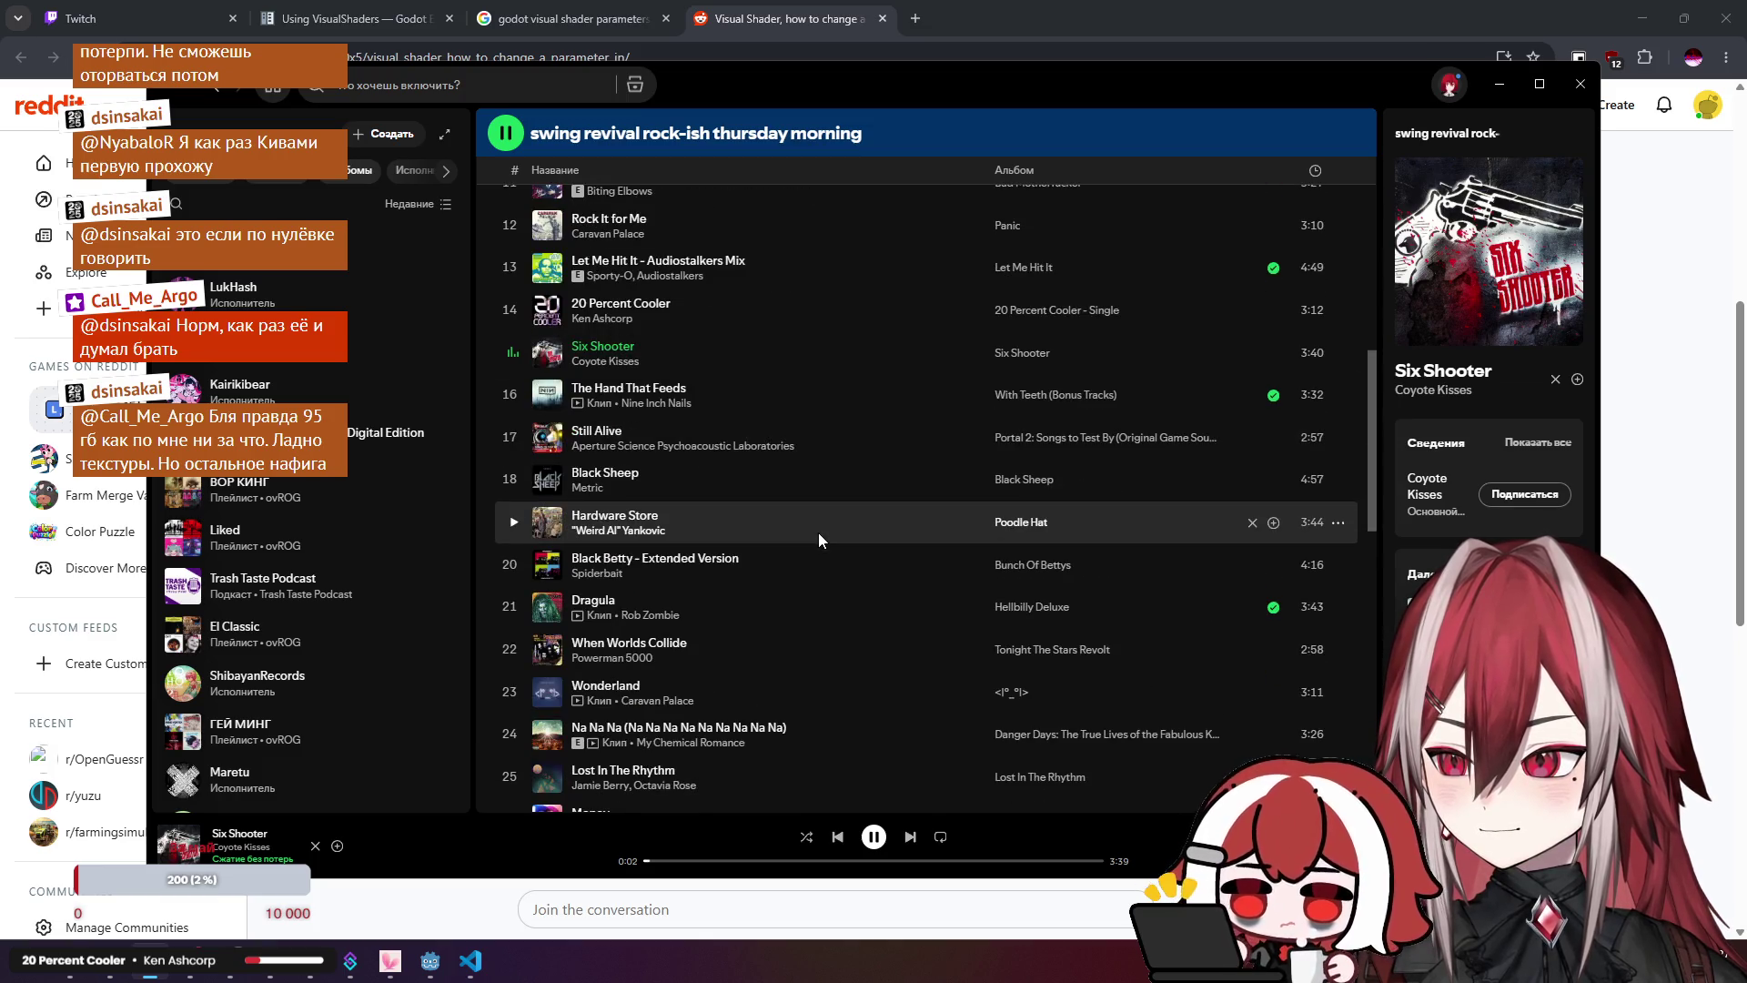
left_click(283, 267)
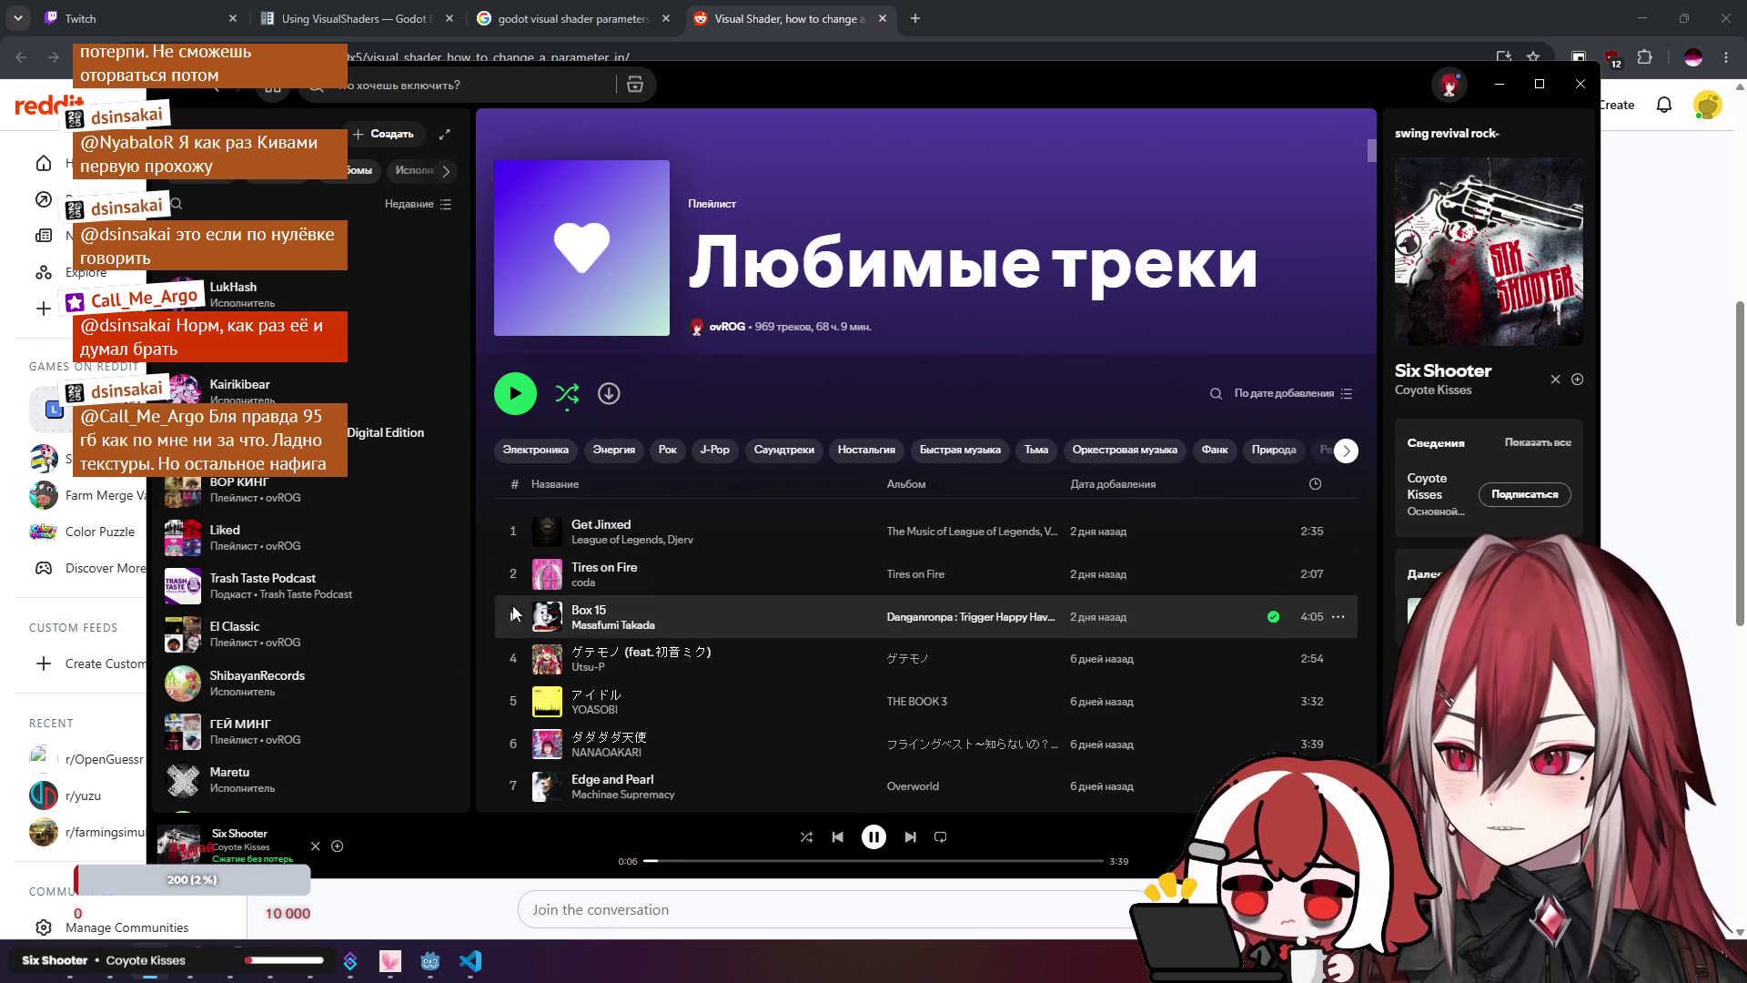
left_click(512, 659)
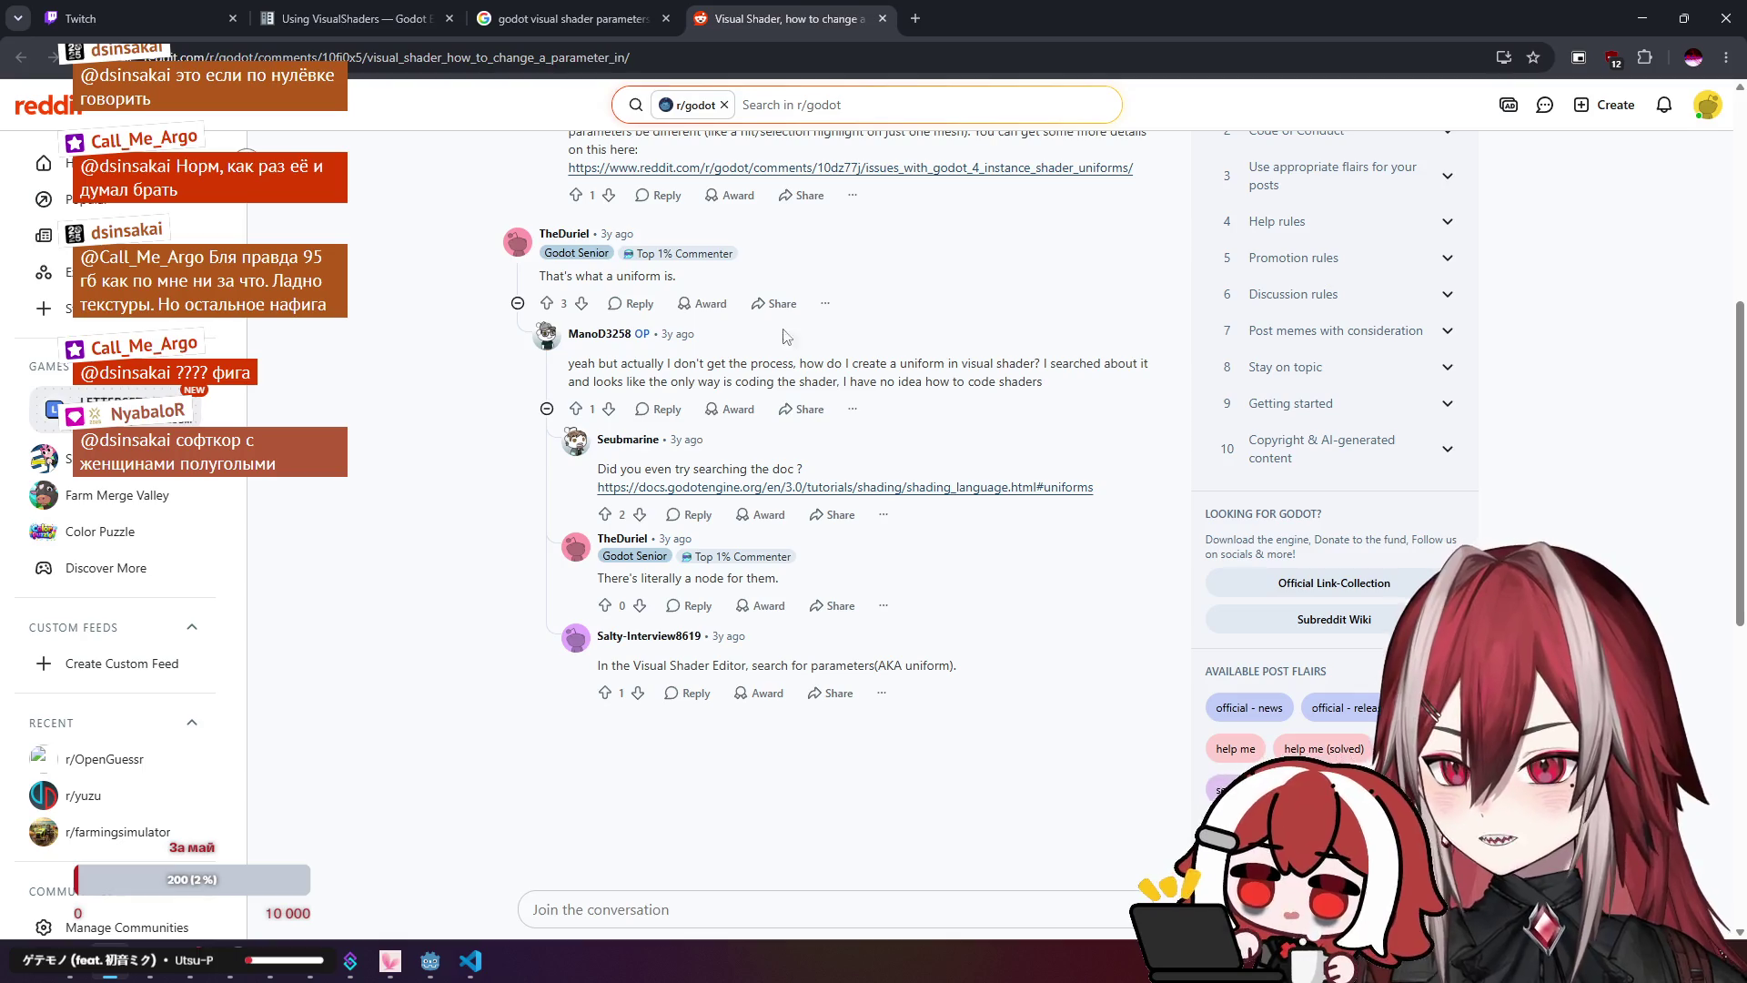
Step: From the Google results, open GitHub issue 'Add parameter list to Visual Shader Editor #9920' in a new tab
scroll(732, 301, "down", 1)
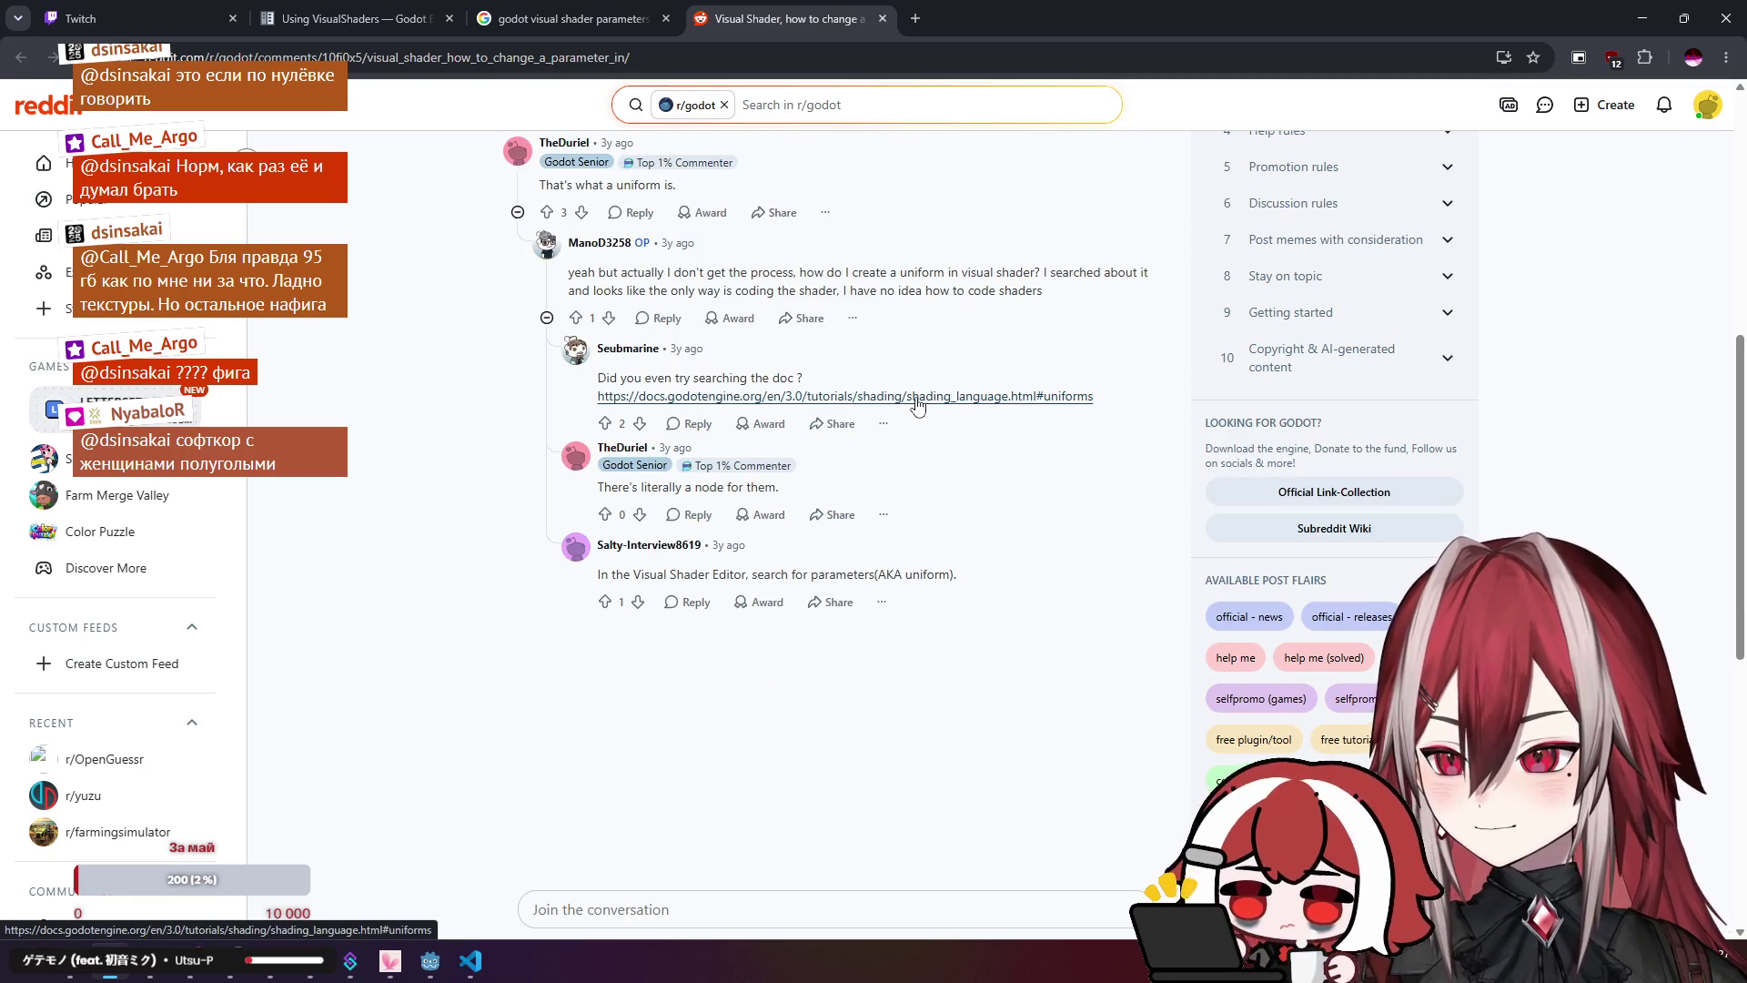
left_click(564, 18)
scroll(509, 409, "down", 2)
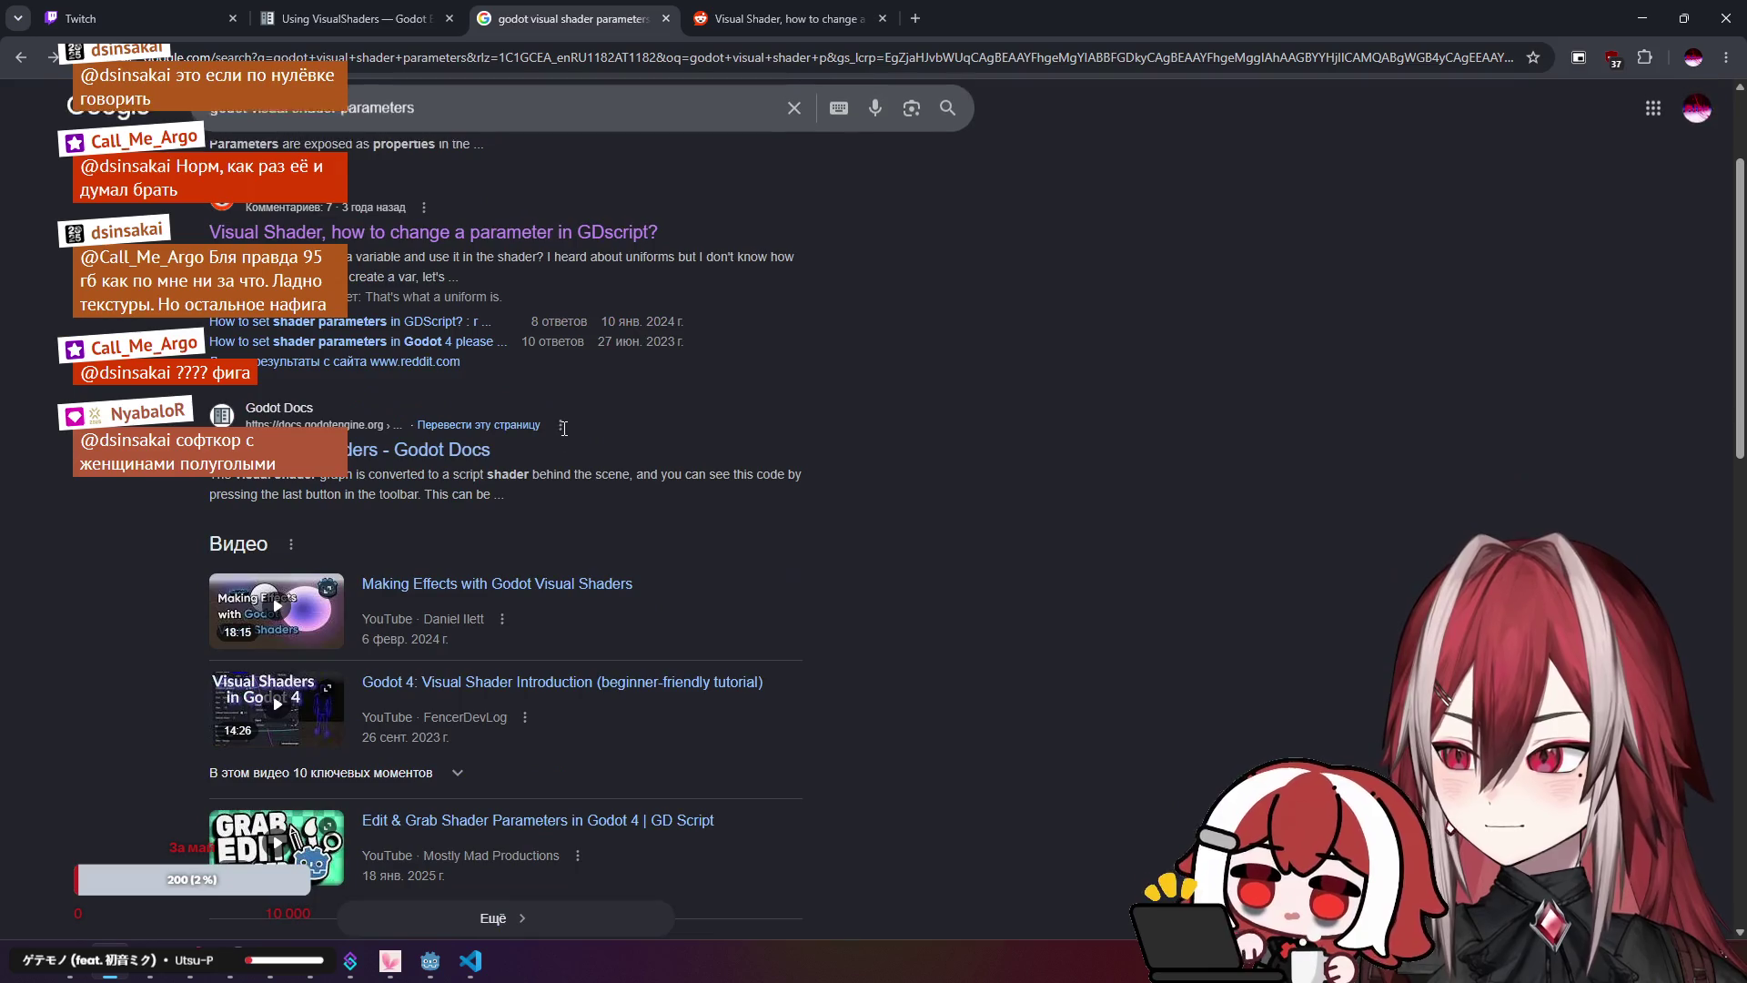
scroll(455, 471, "down", 2)
scroll(455, 472, "down", 3)
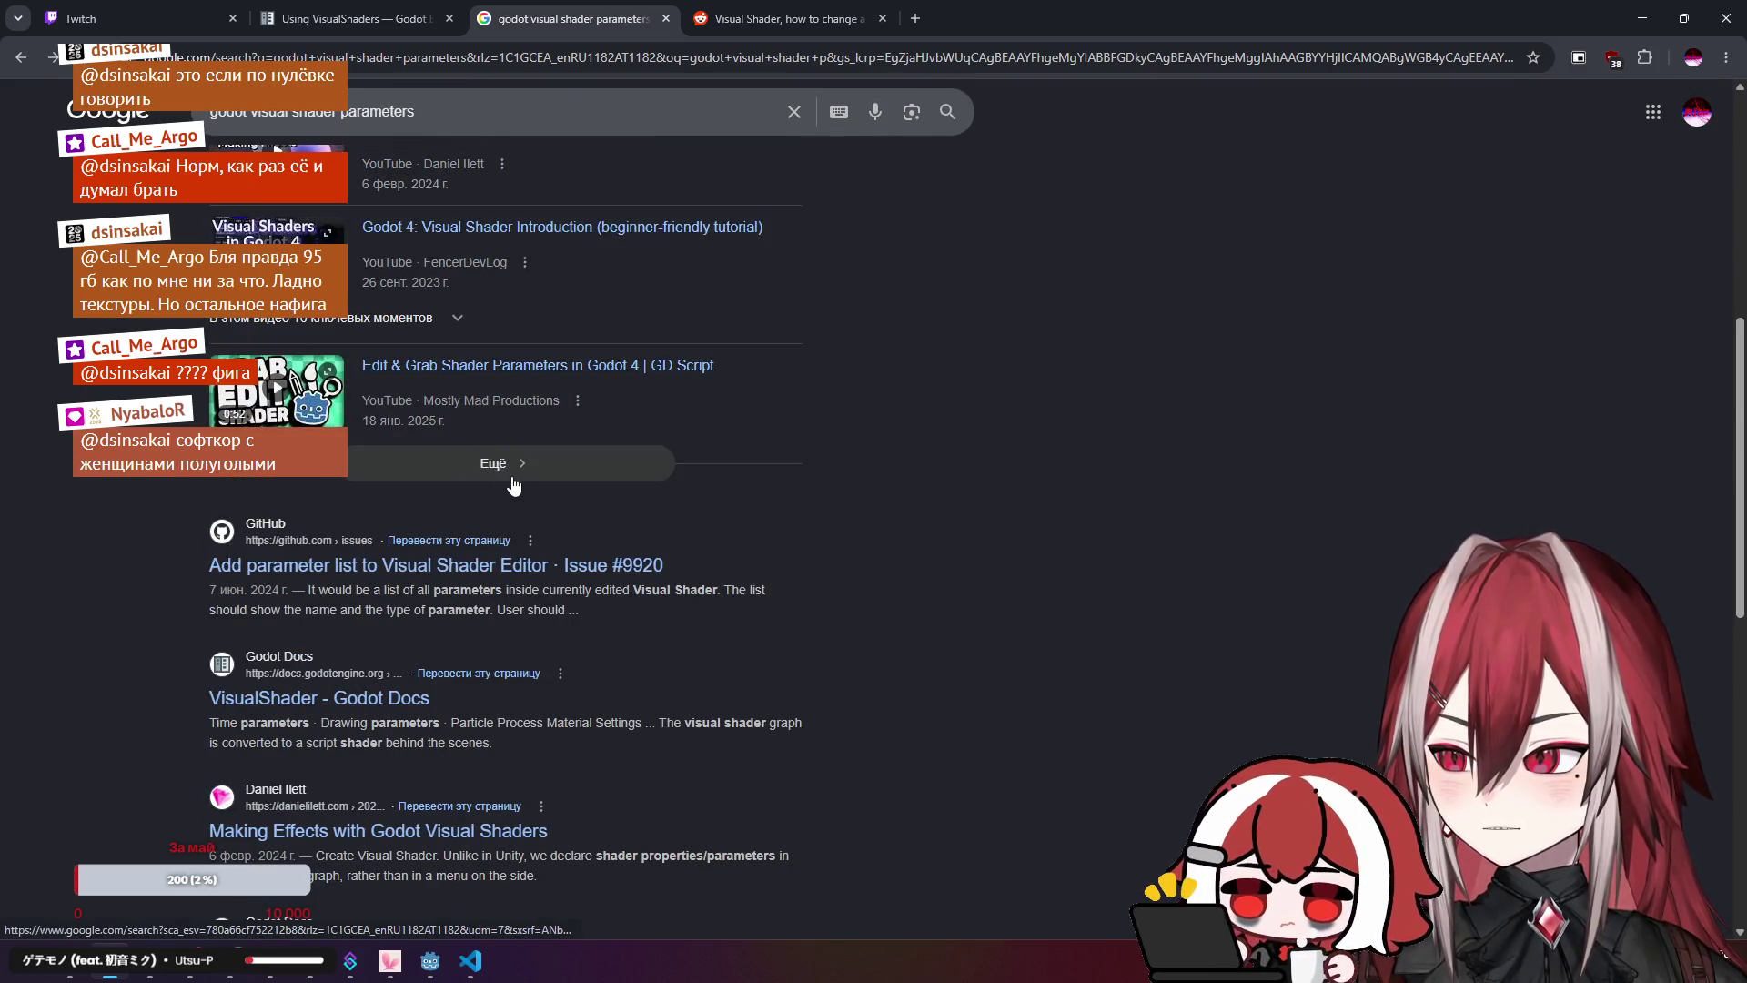
left_click(700, 16)
left_click(564, 18)
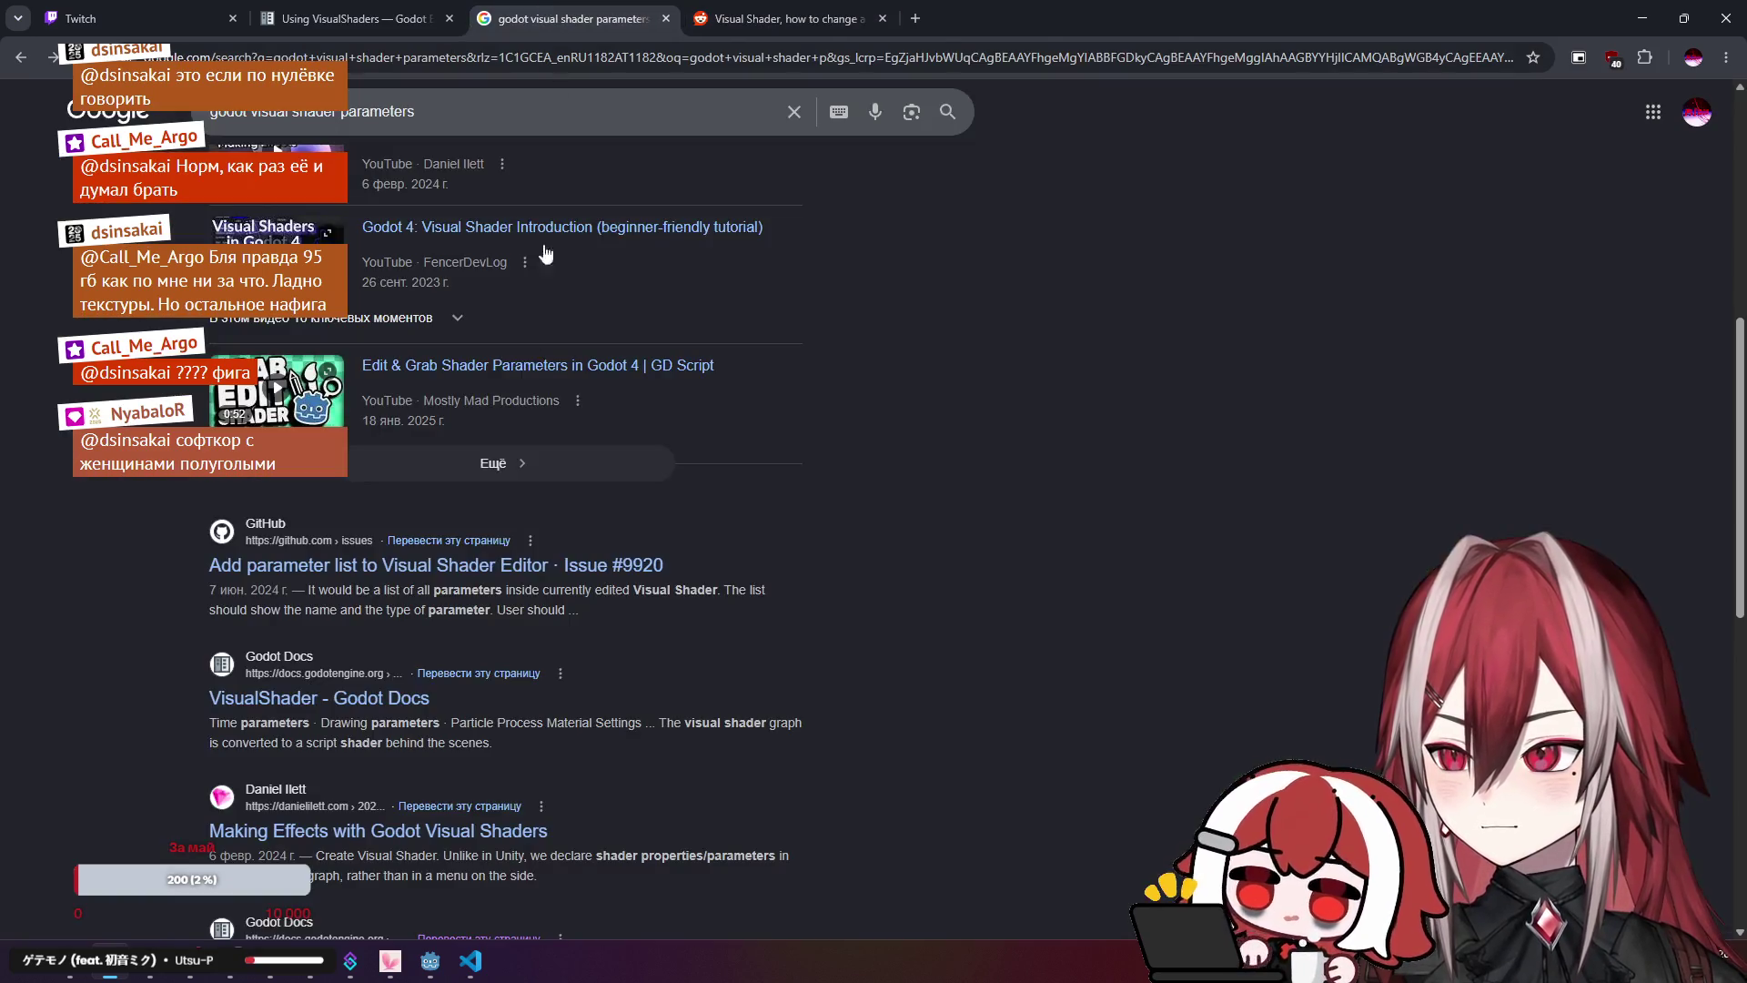
middle_click(537, 365)
left_click(908, 10)
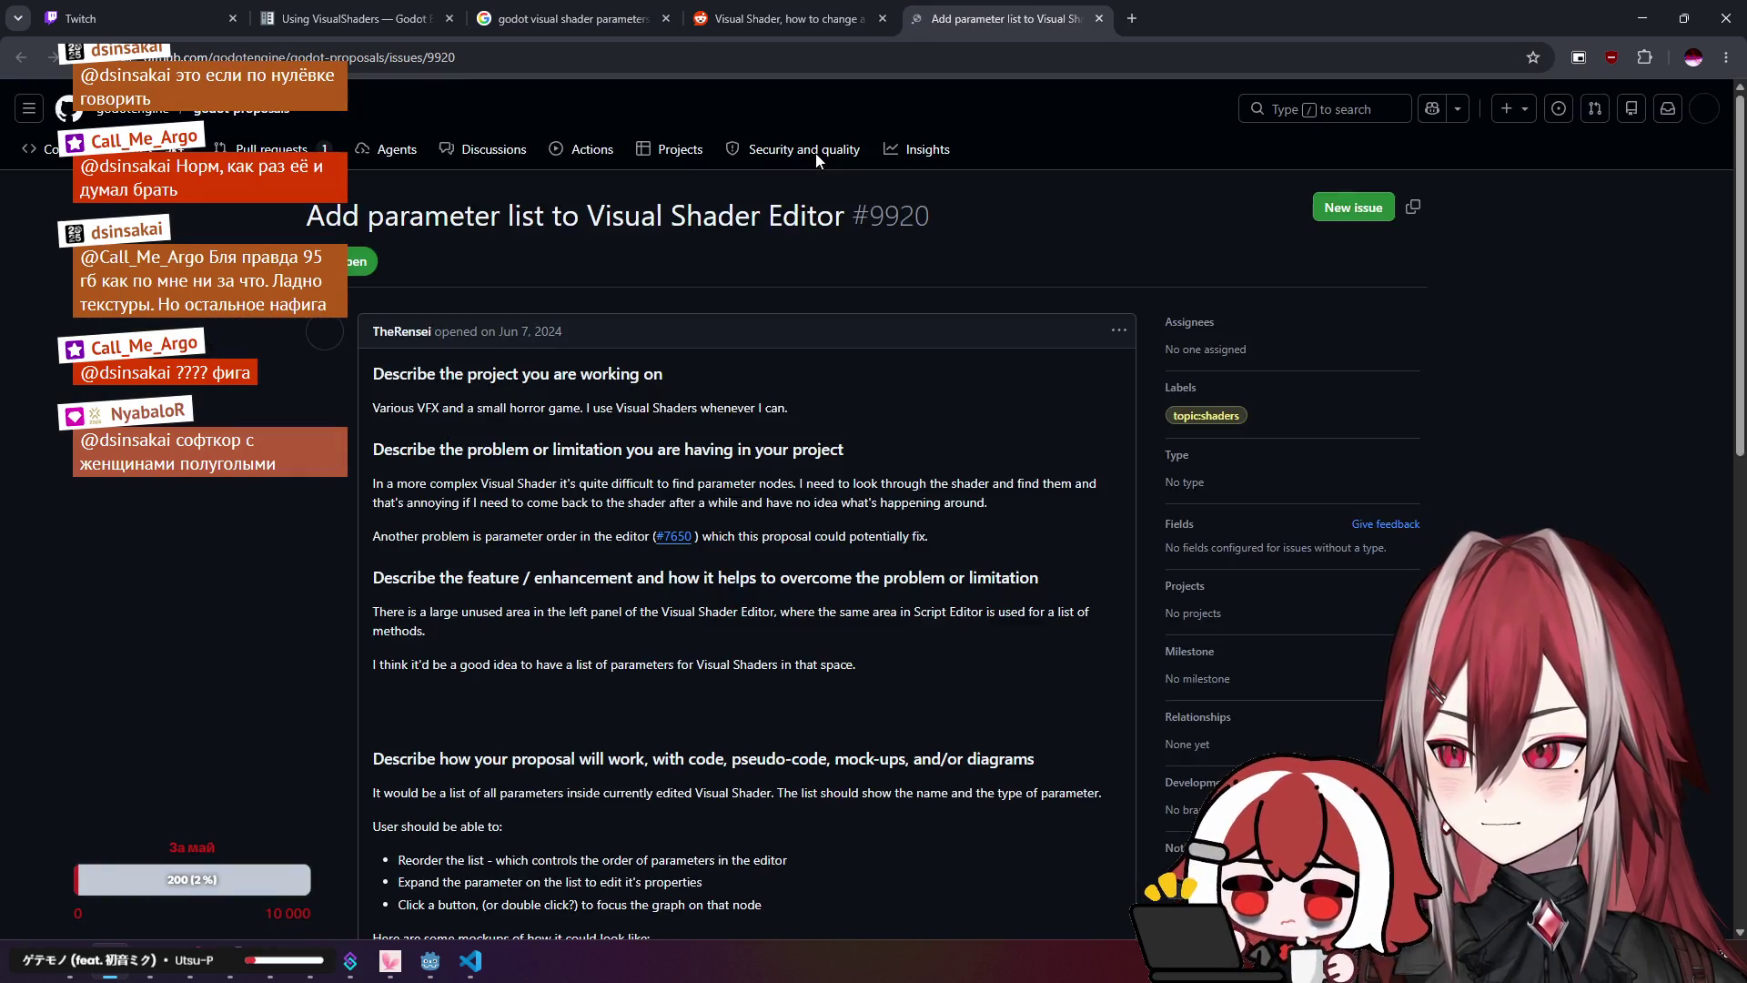
Step: Read GitHub issue #9920 down to the comment box, then close its tab
scroll(619, 364, "down", 1)
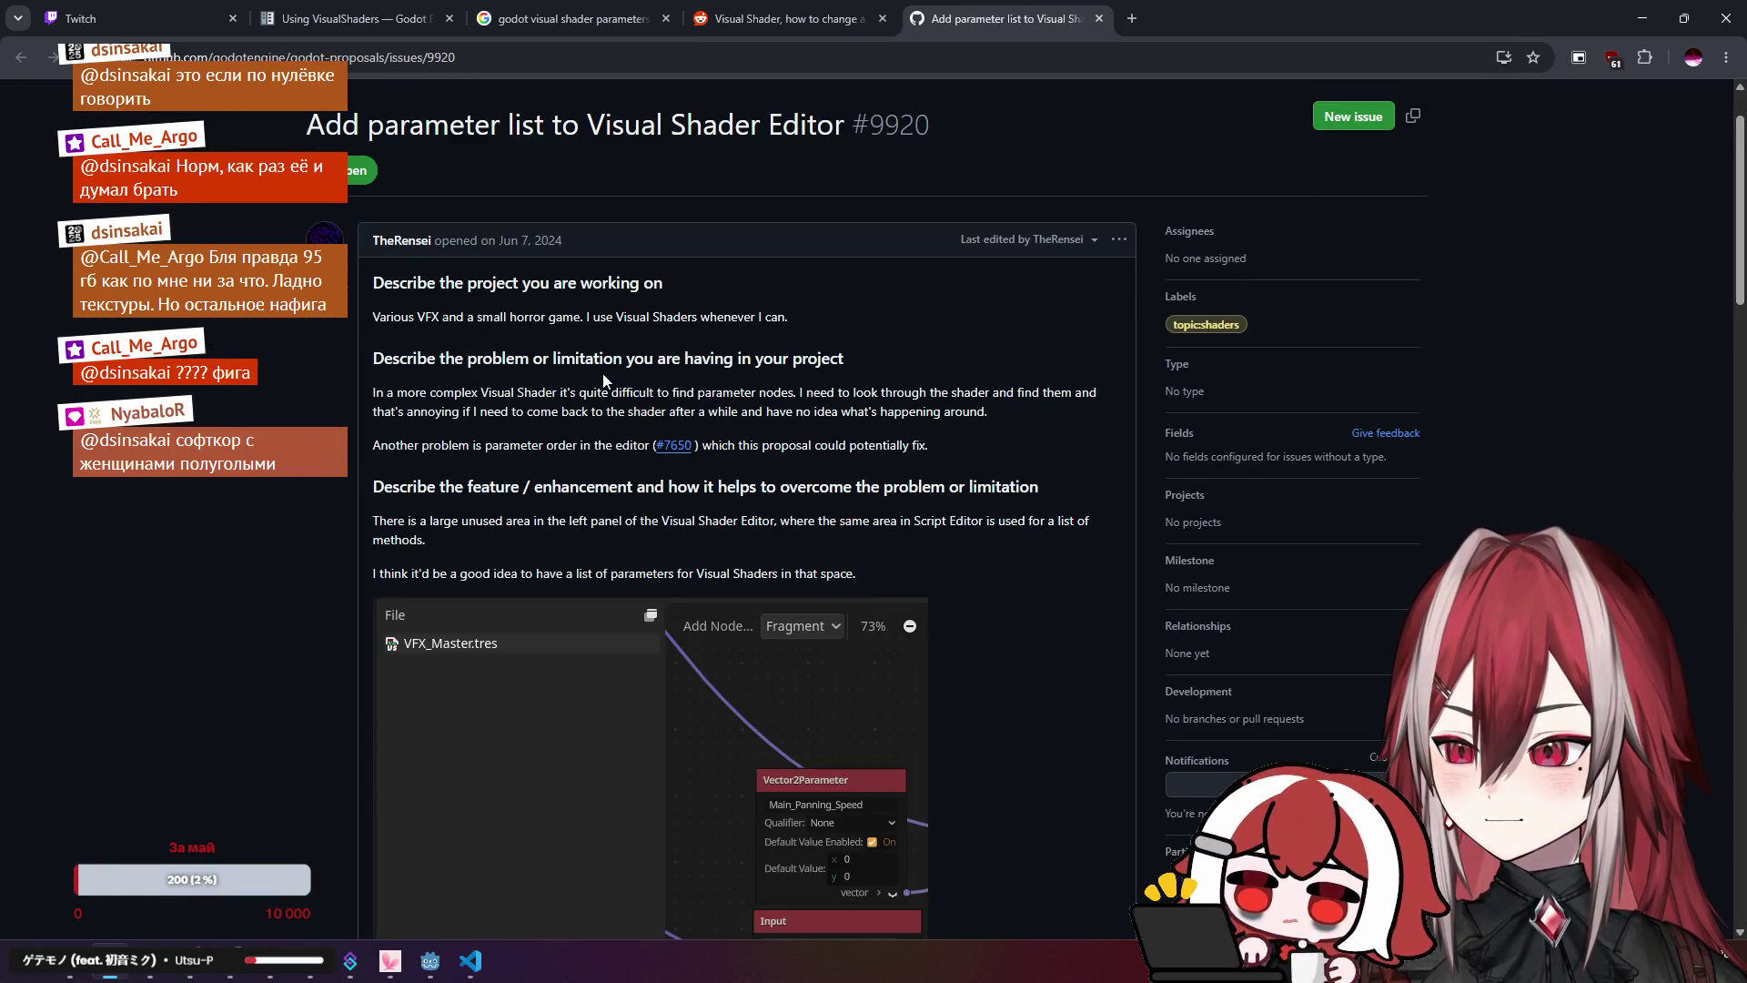
scroll(602, 373, "down", 8)
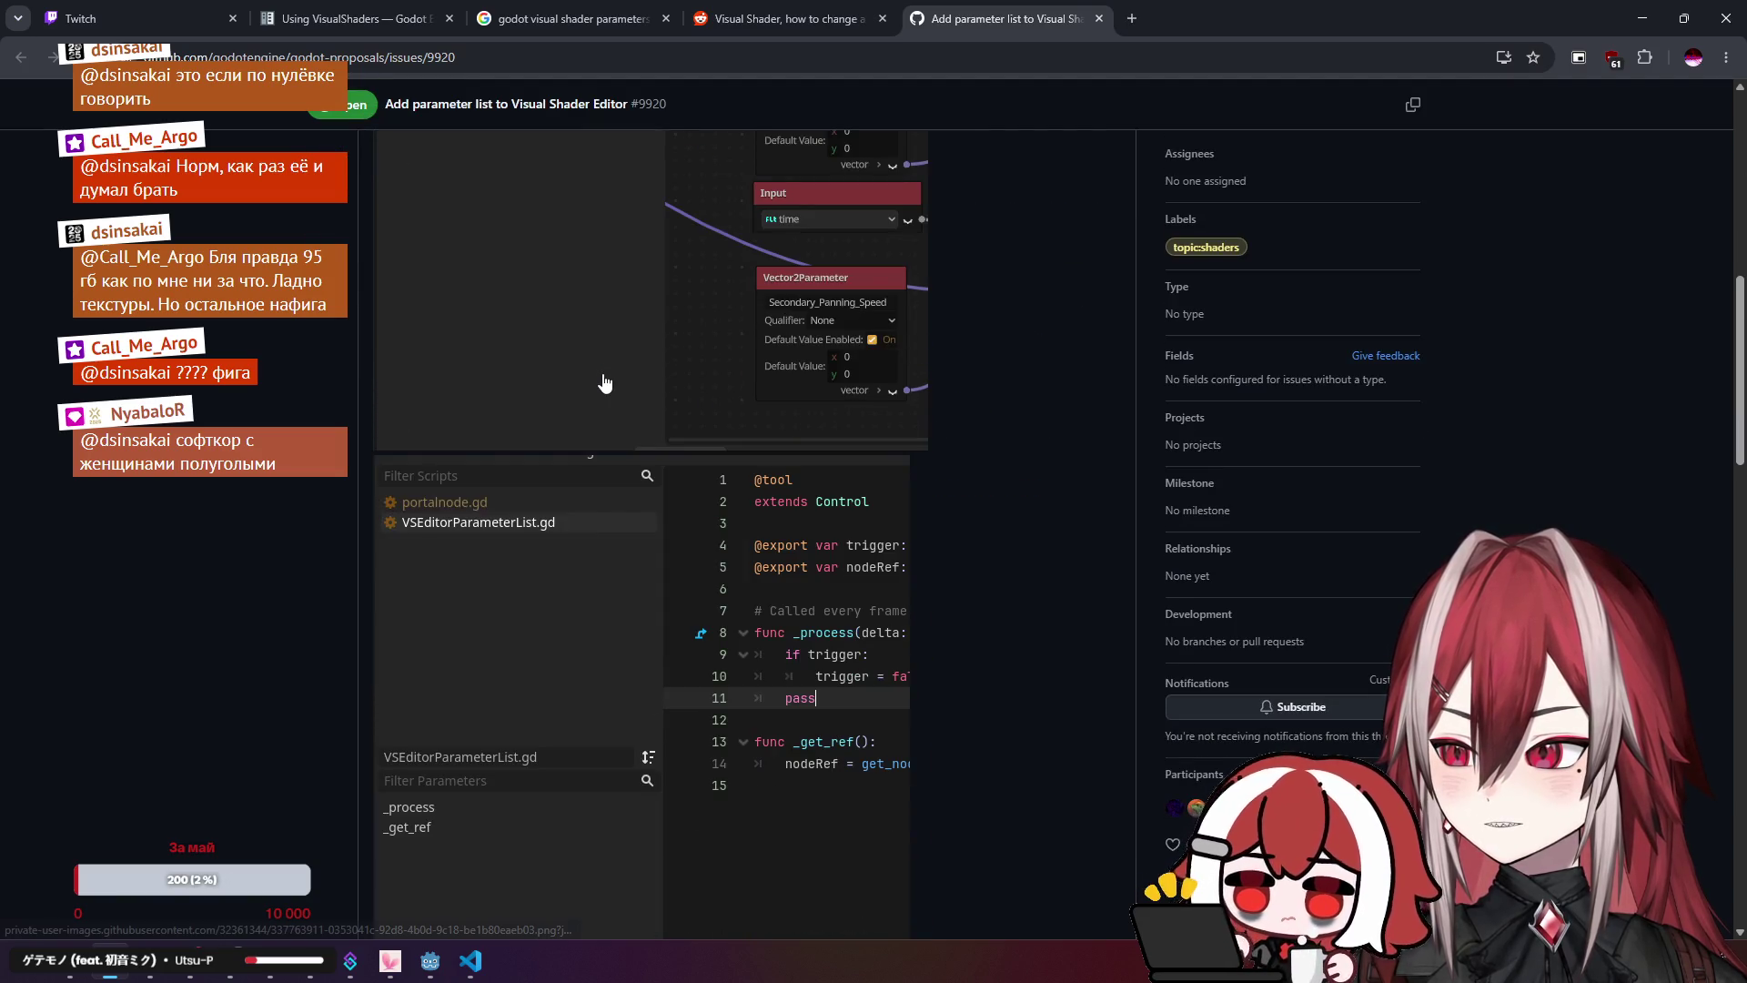
scroll(603, 373, "down", 8)
scroll(605, 380, "down", 12)
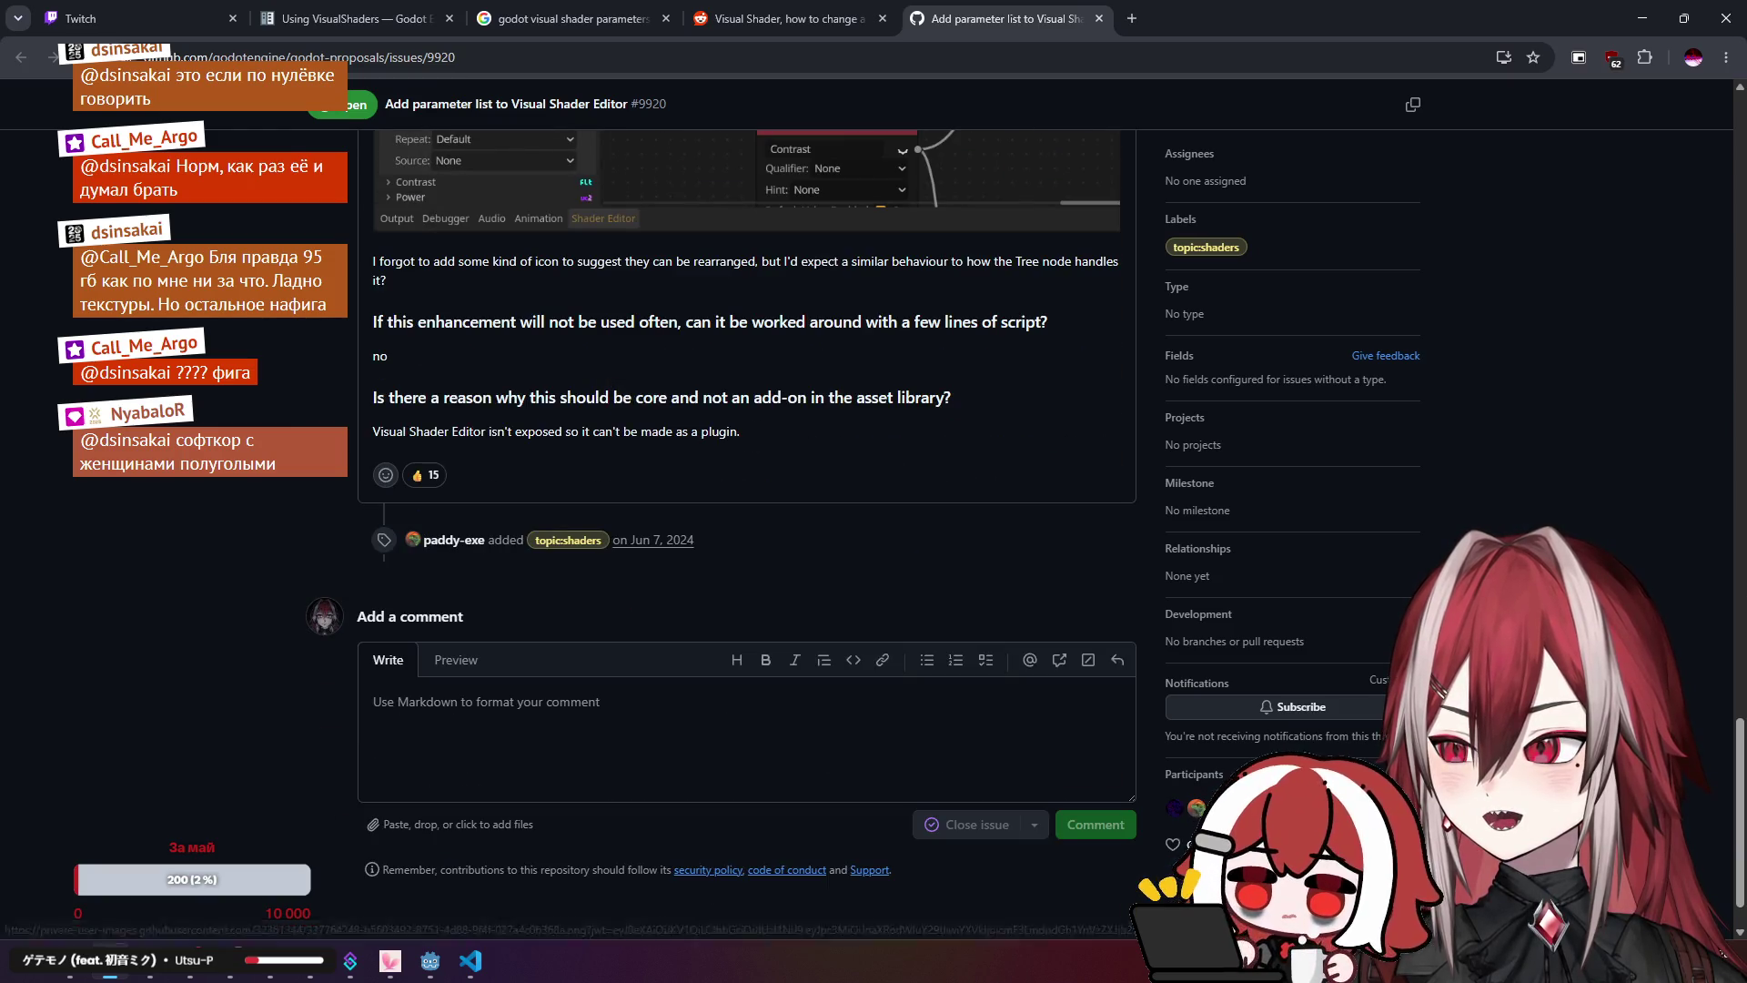
scroll(318, 215, "up", 20)
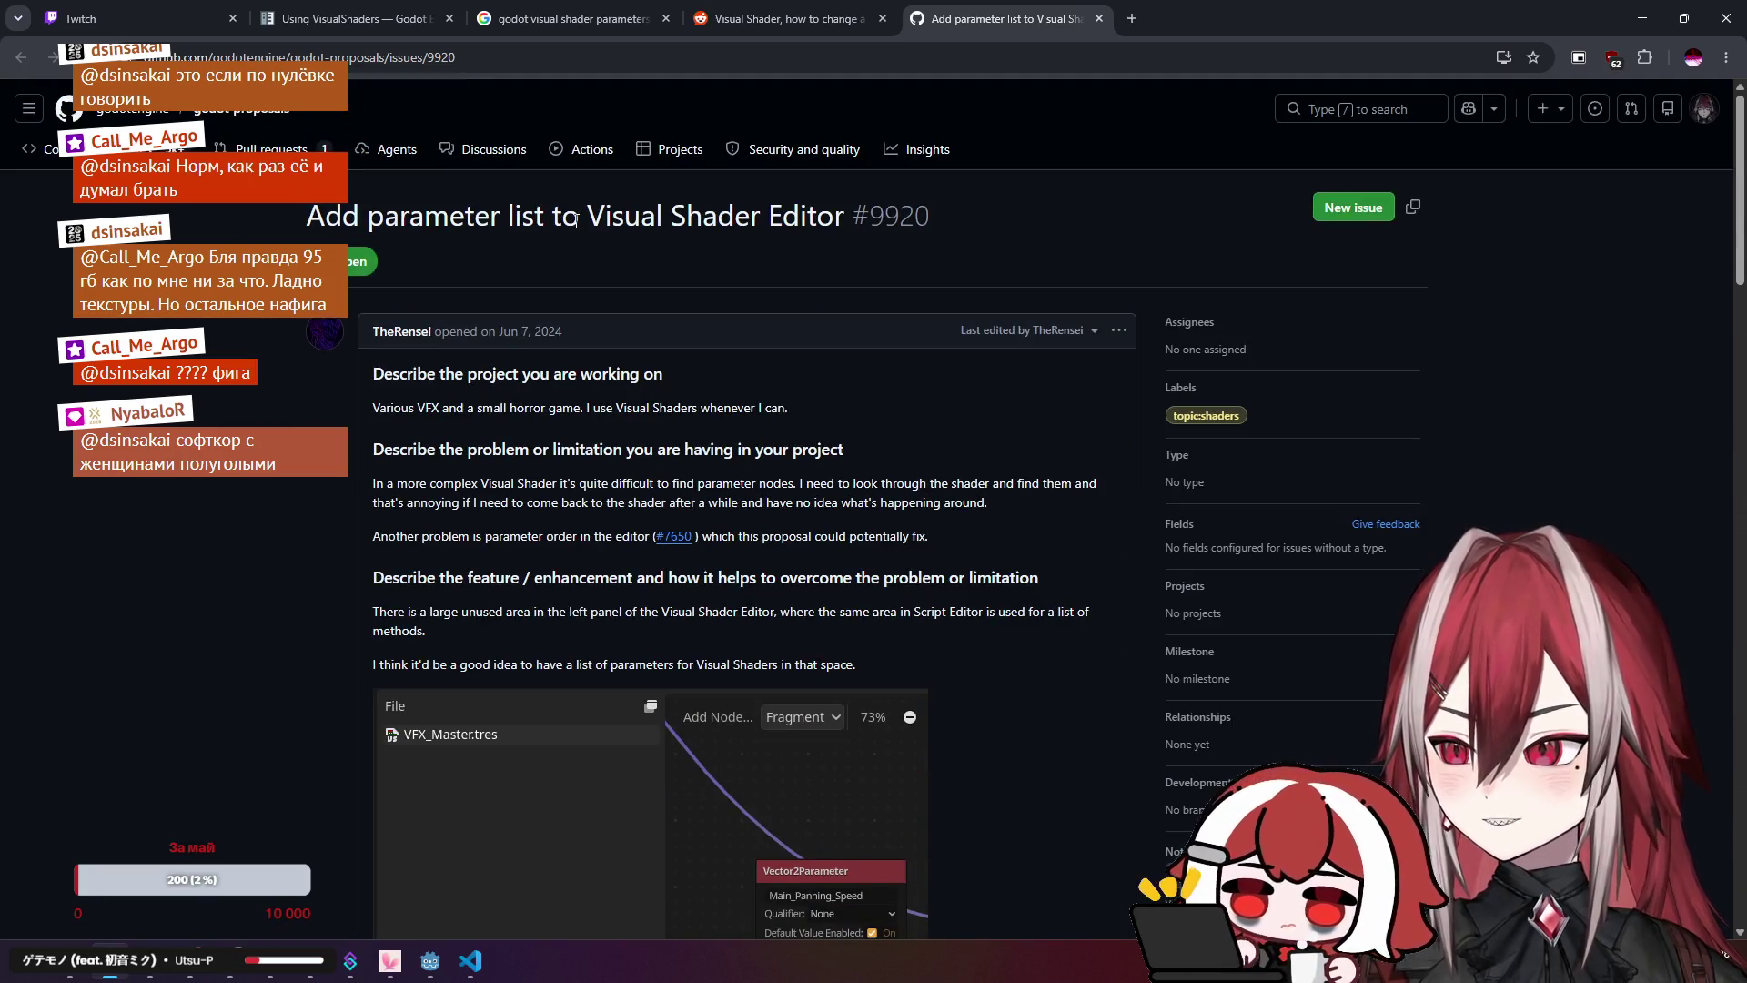
left_click_drag(575, 221, 841, 219)
left_click(573, 360)
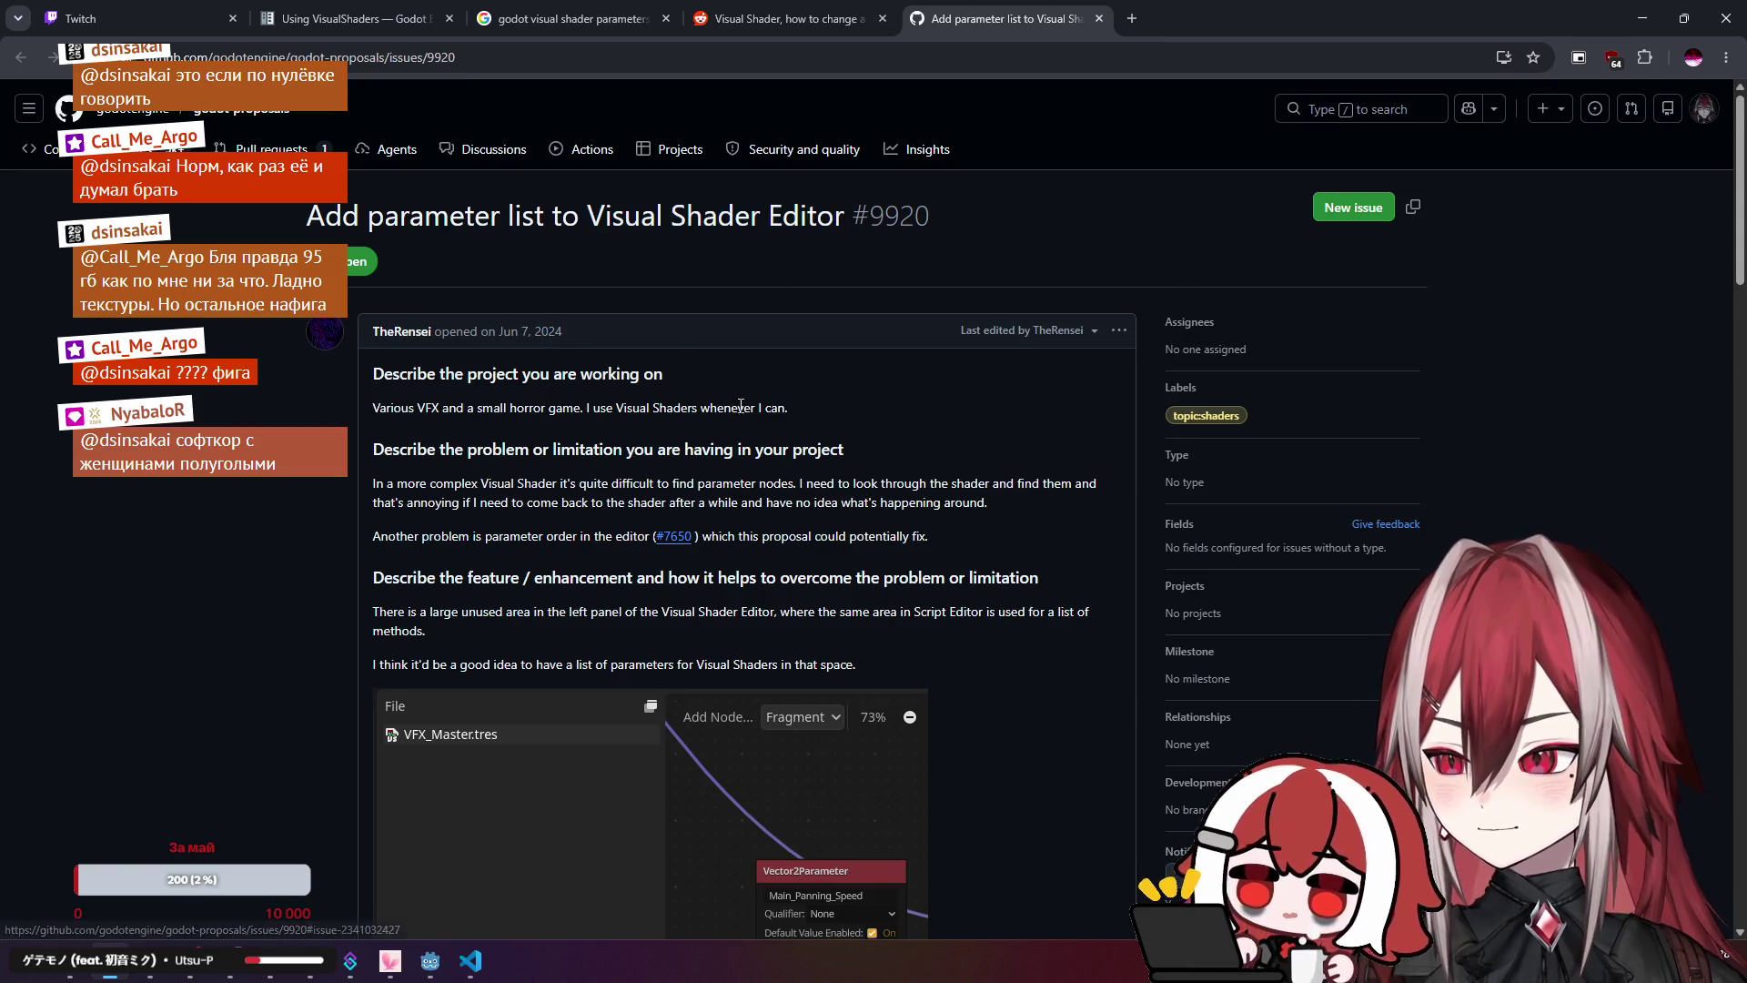
scroll(816, 371, "down", 3)
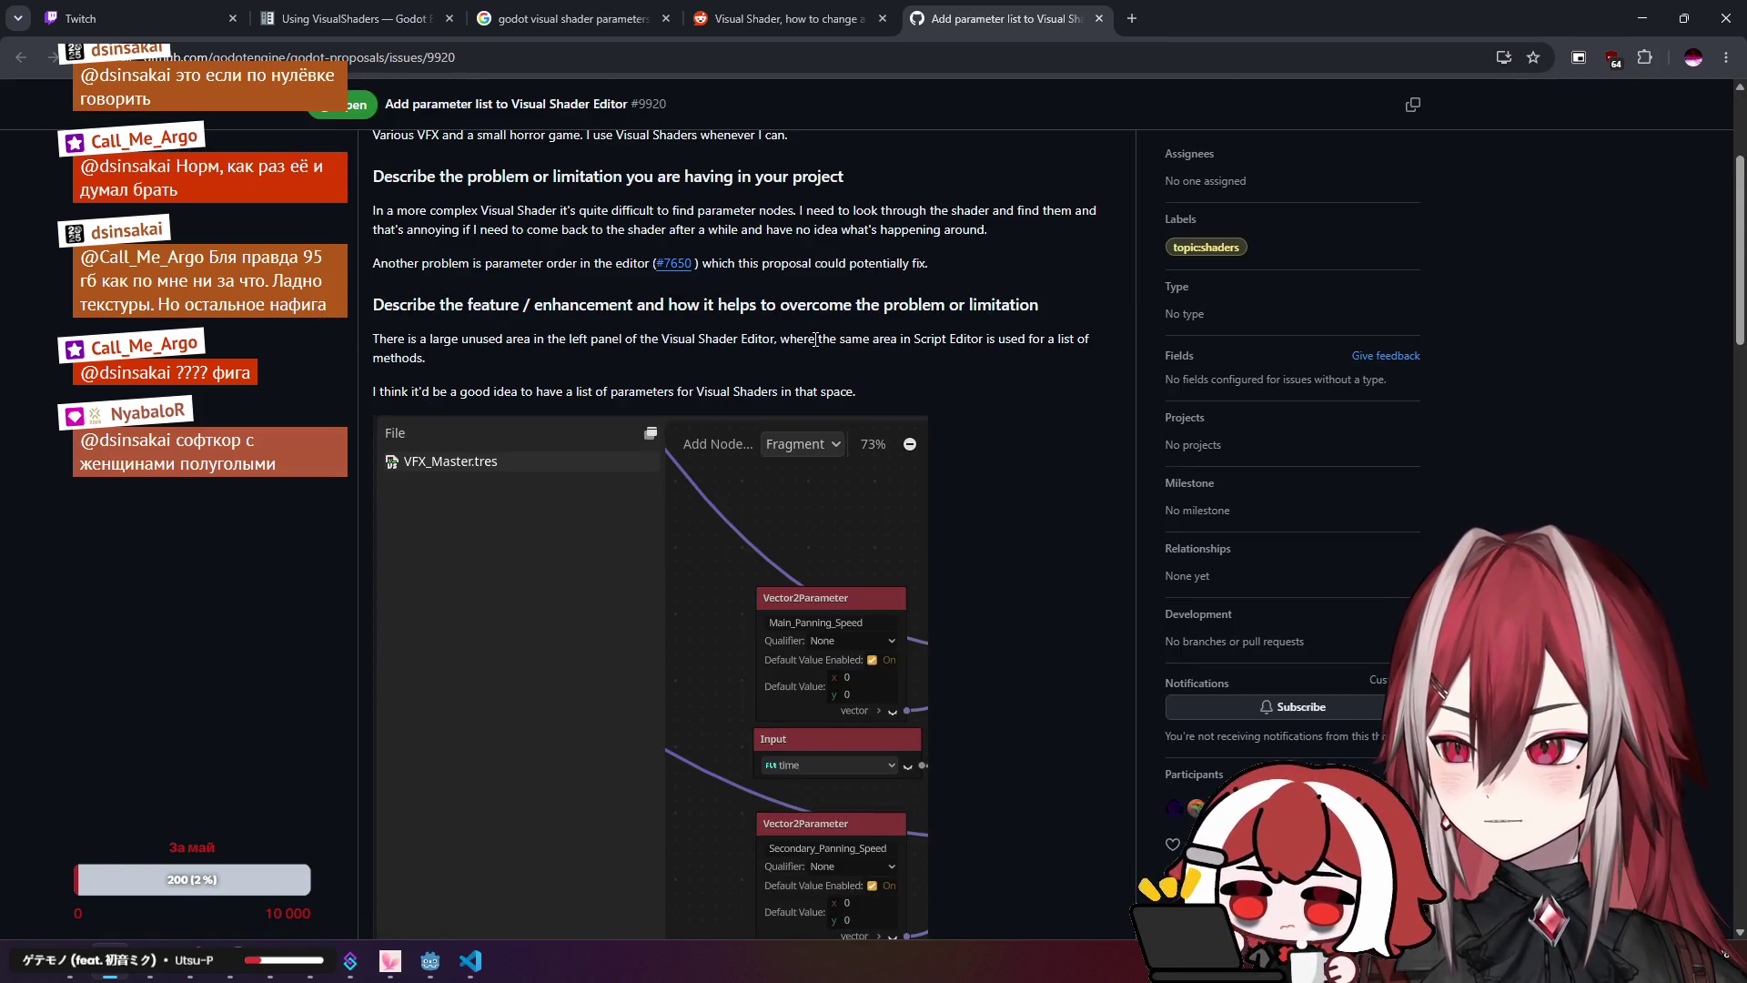
scroll(816, 340, "down", 10)
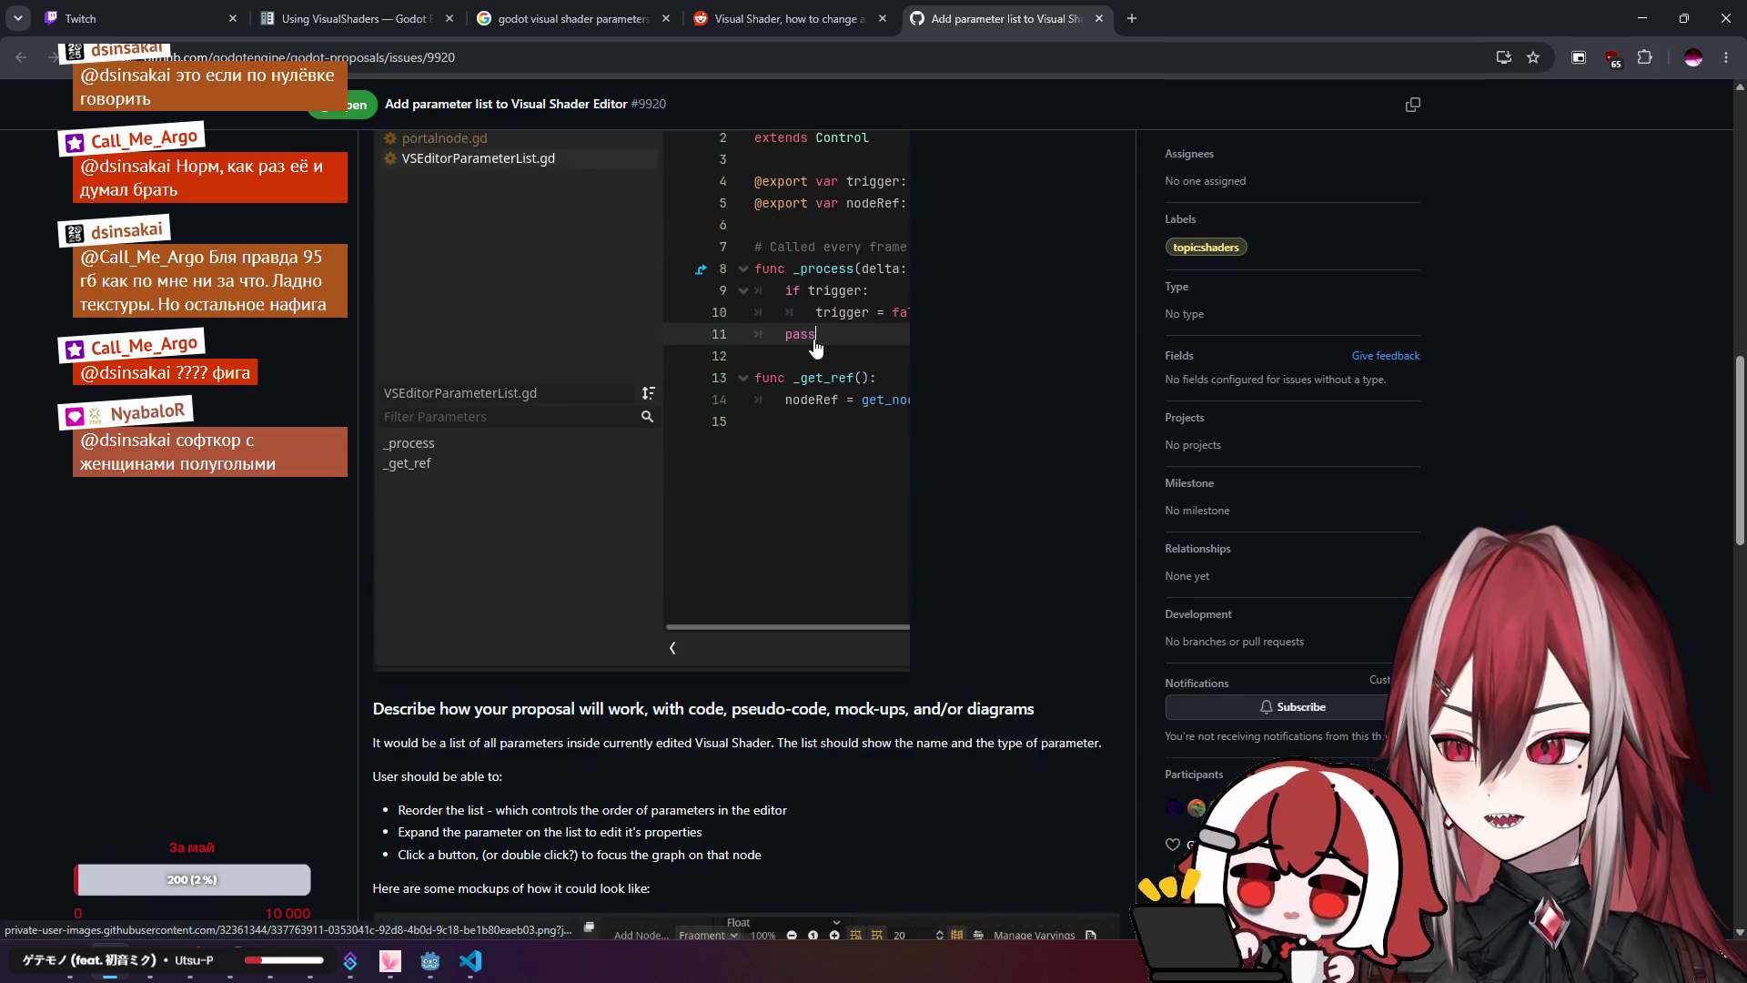
scroll(817, 348, "down", 7)
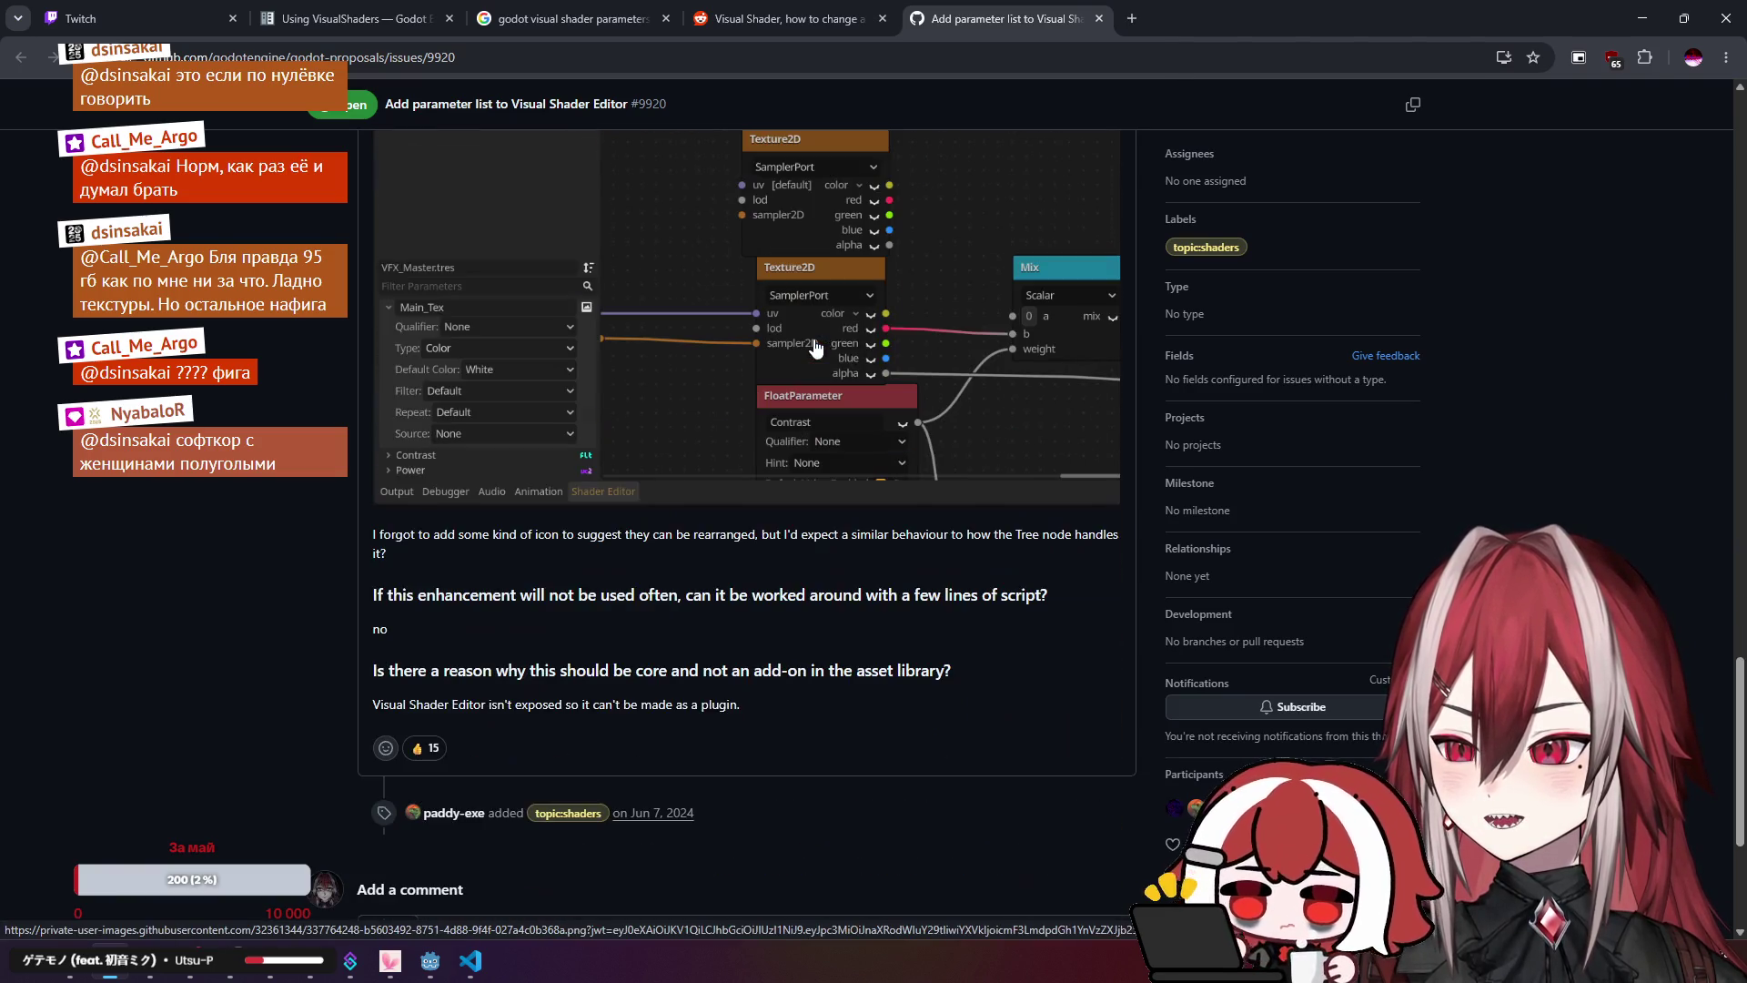
scroll(816, 346, "down", 3)
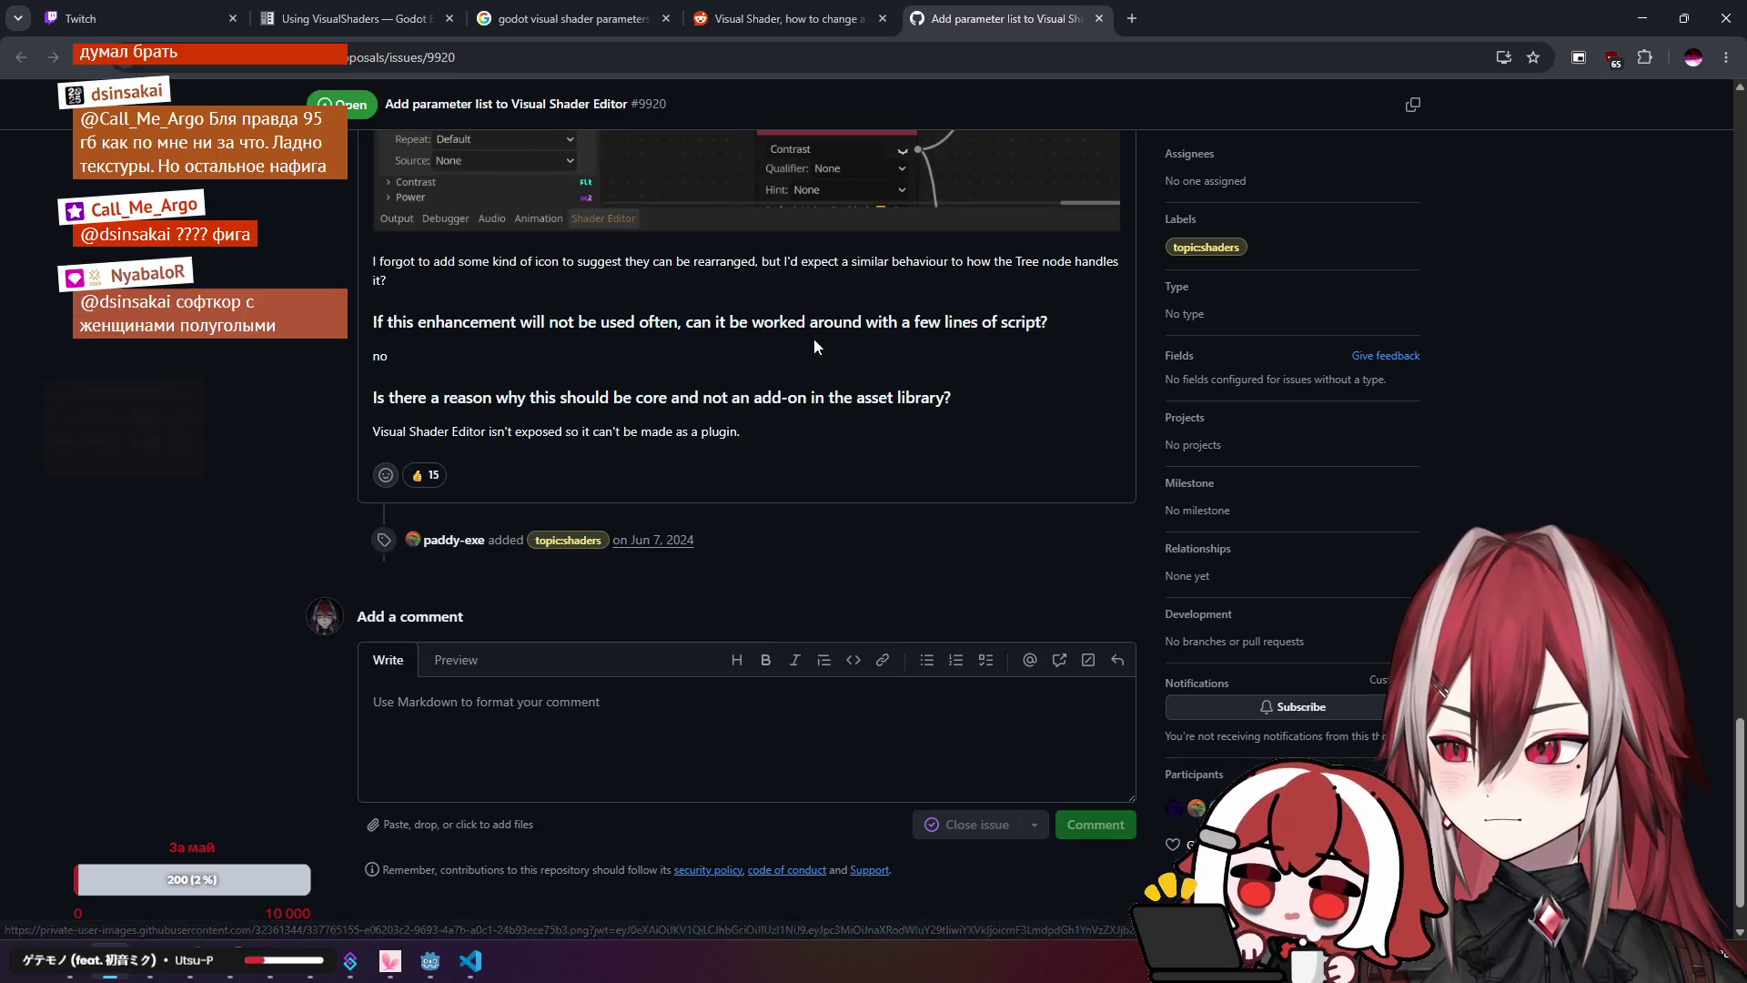
middle_click(1026, 7)
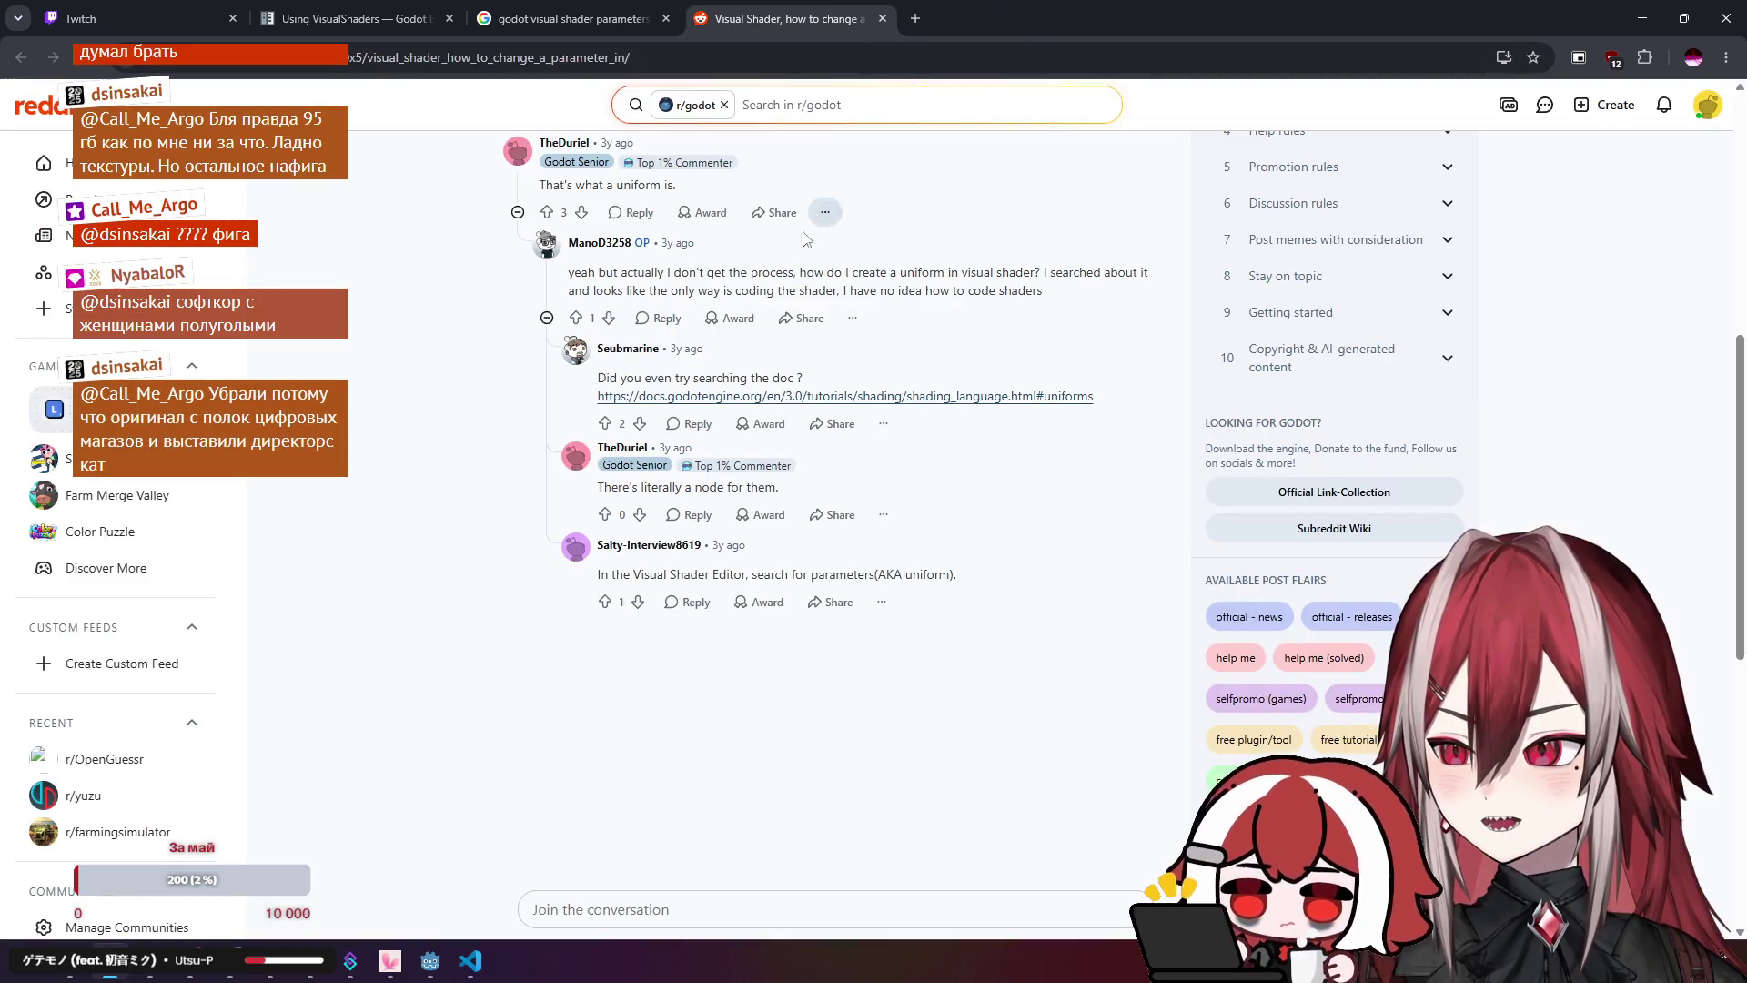
Step: Close the Reddit thread tab and reopen GitHub issue #9920 from the Google results in a new tab
middle_click(751, 4)
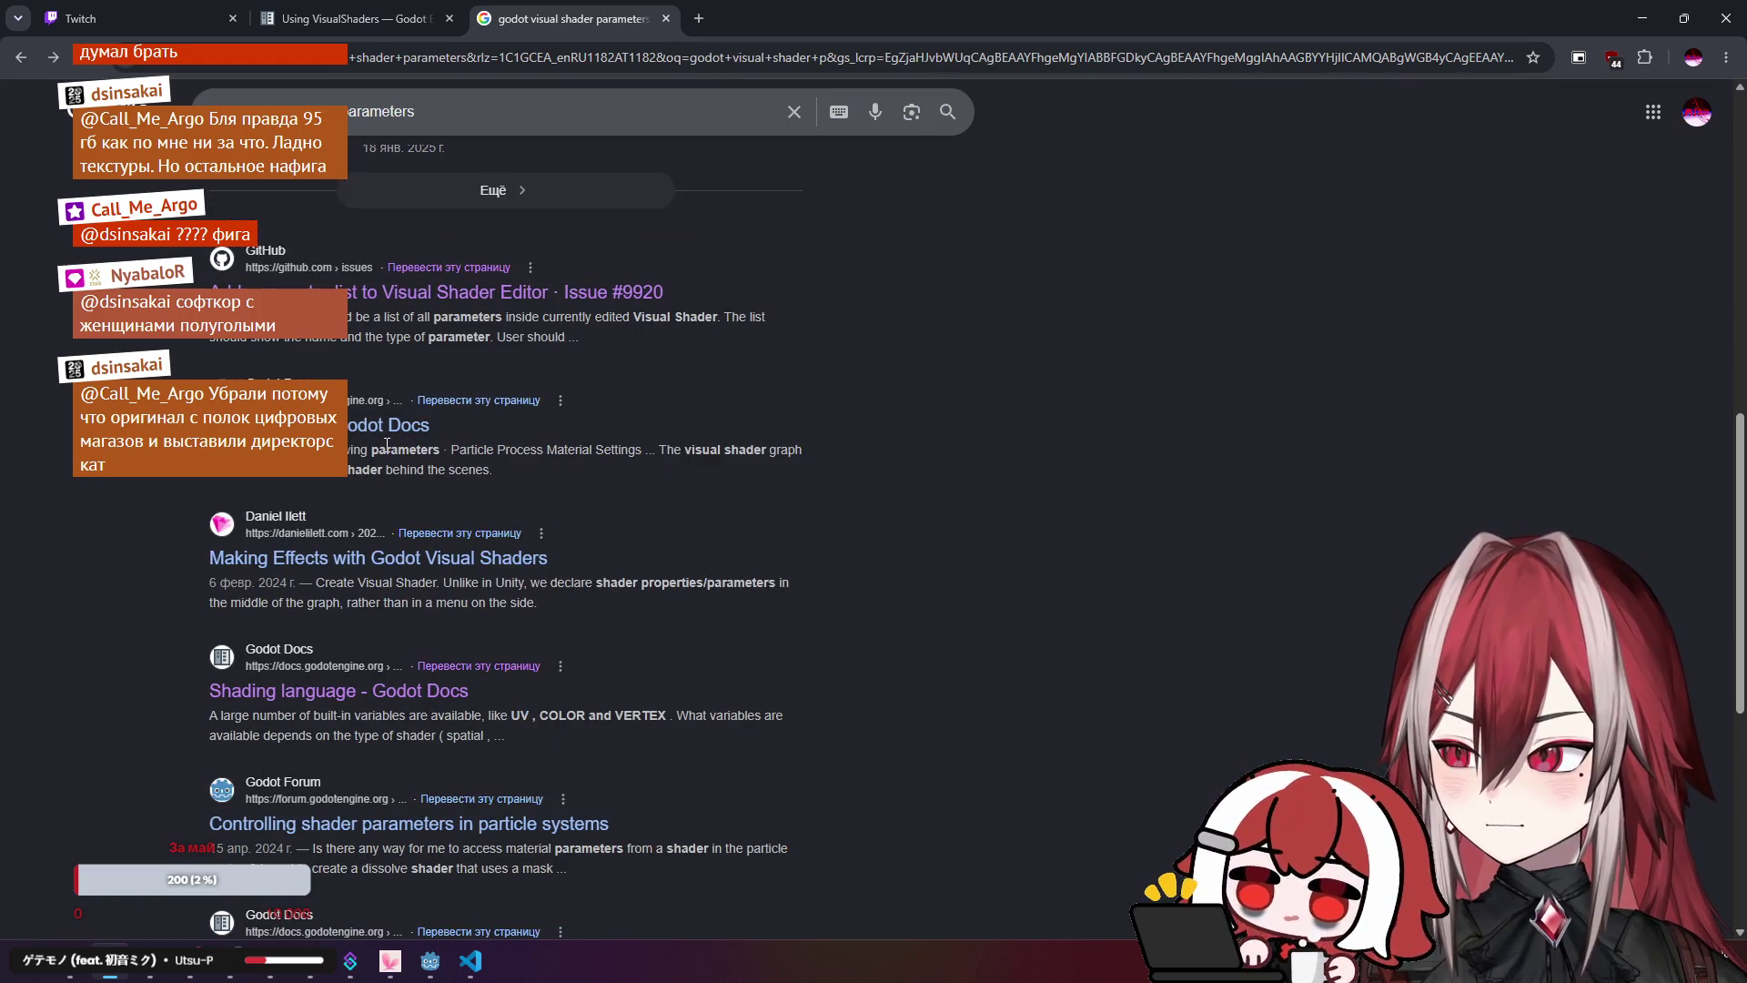
scroll(460, 437, "down", 3)
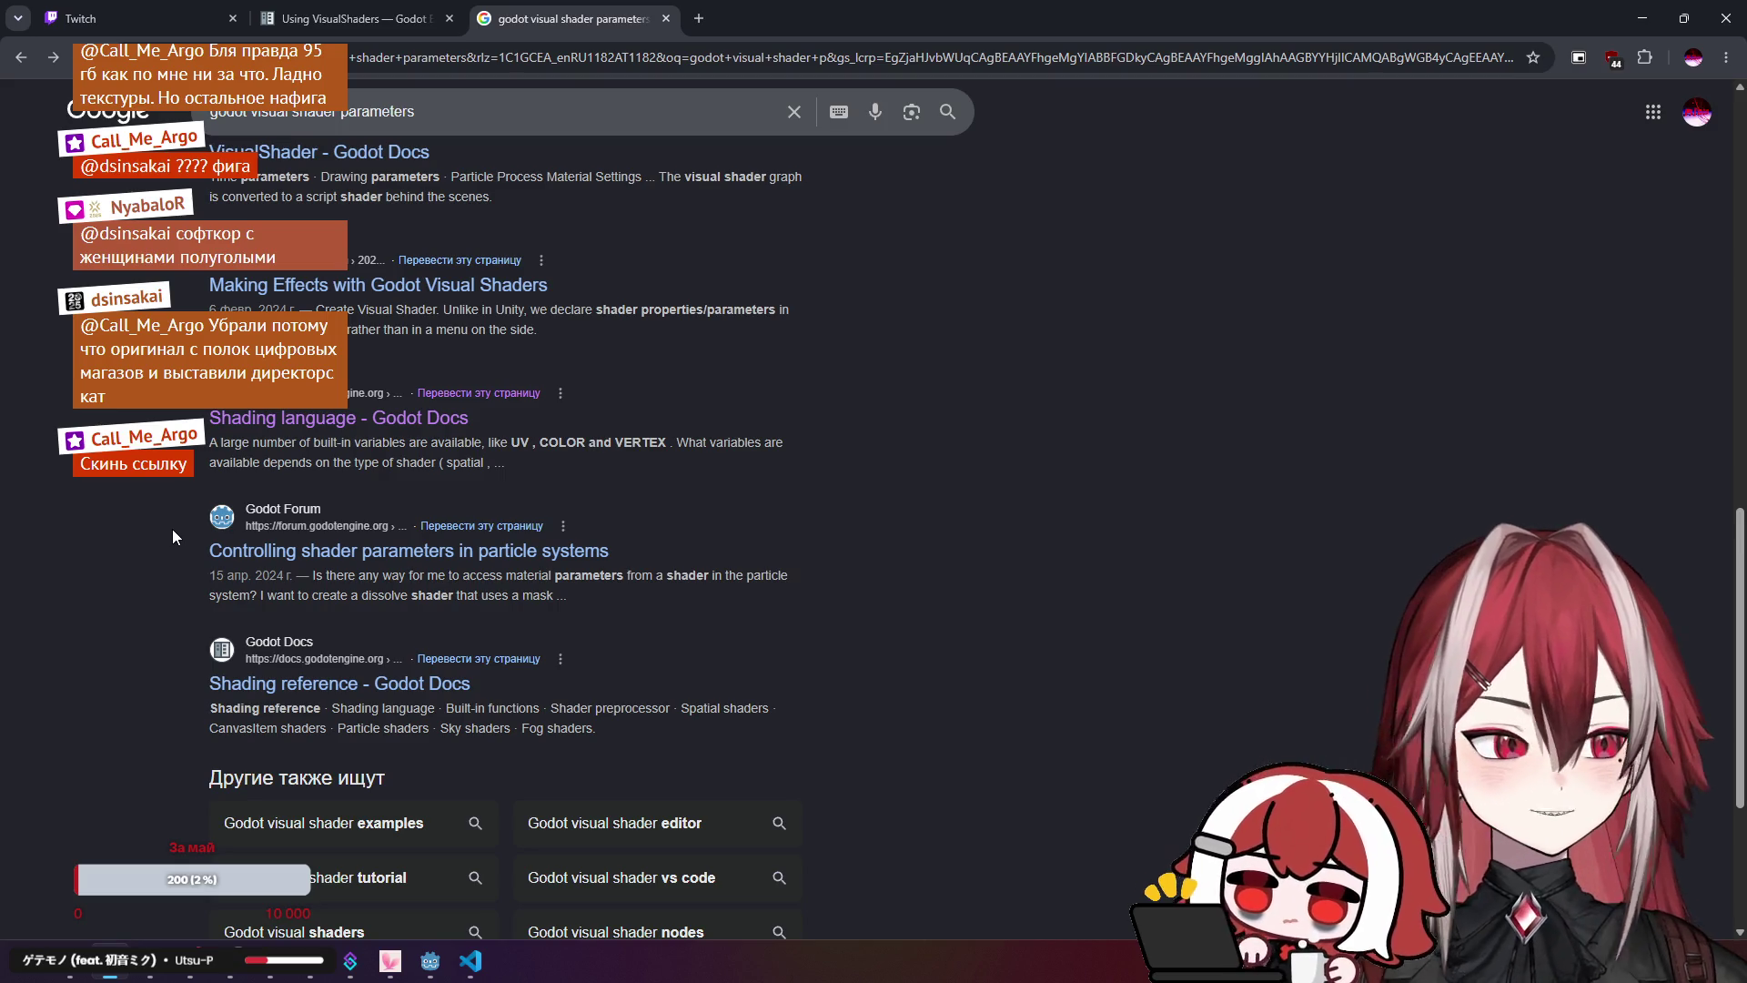
scroll(179, 522, "up", 6)
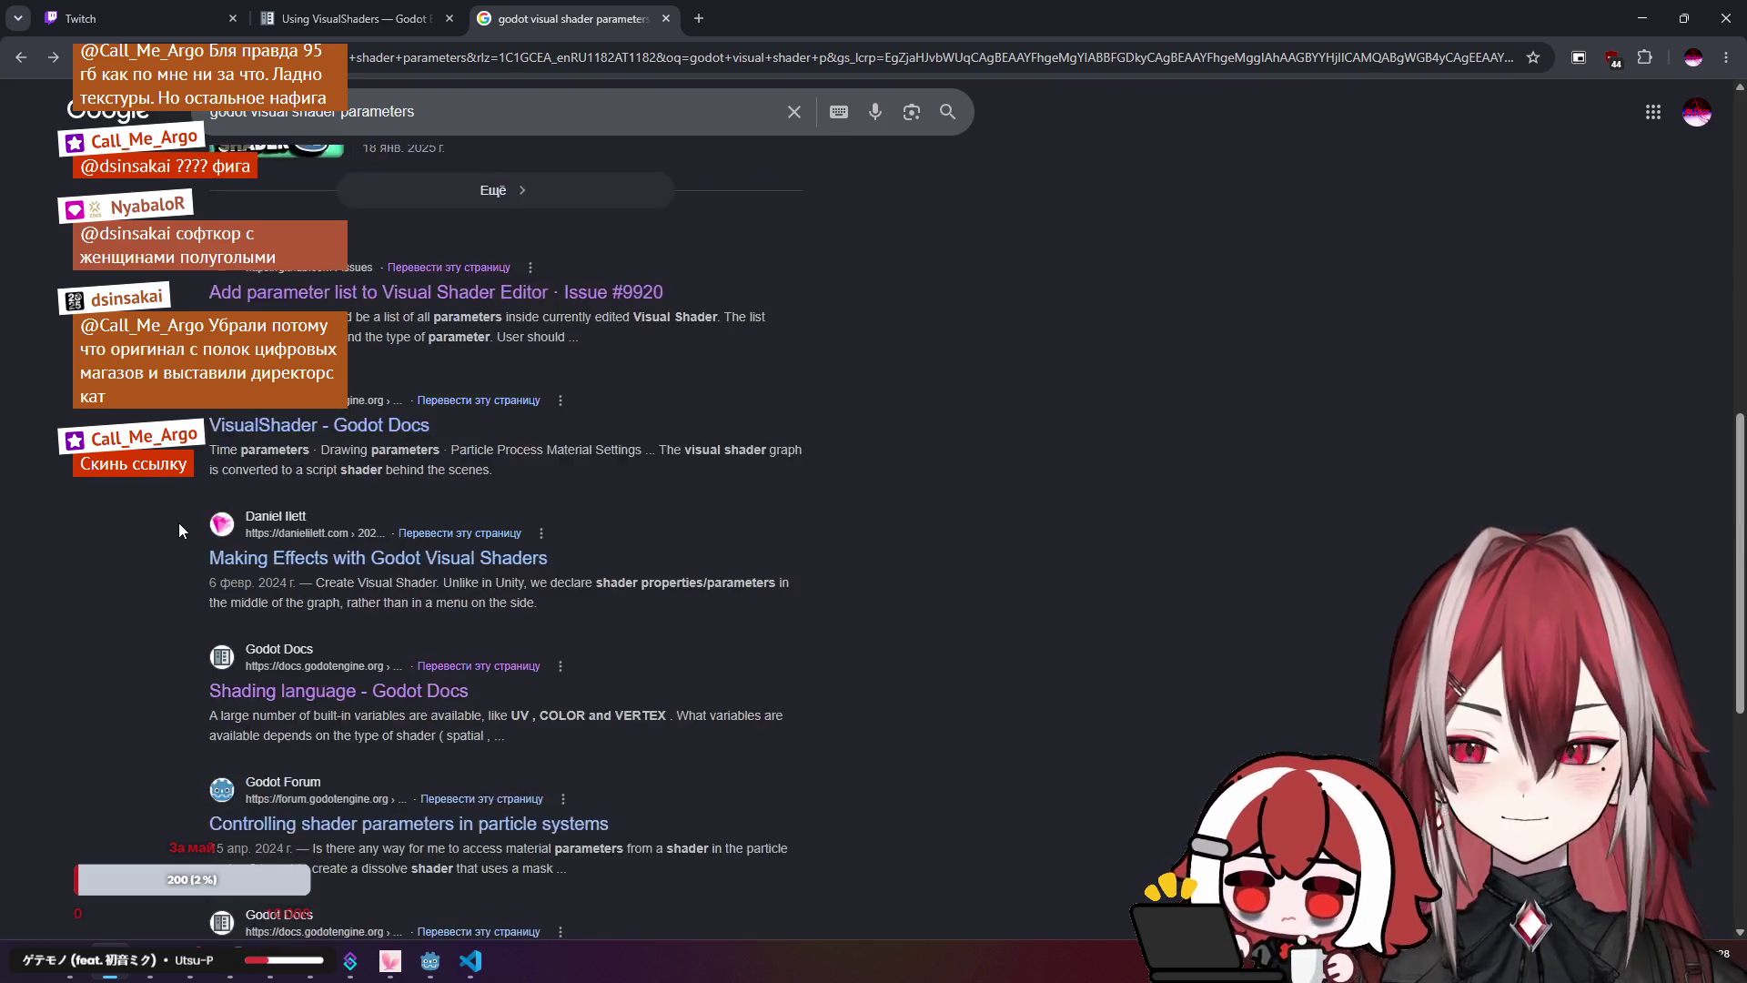
scroll(180, 519, "down", 4)
scroll(445, 218, "down", 3)
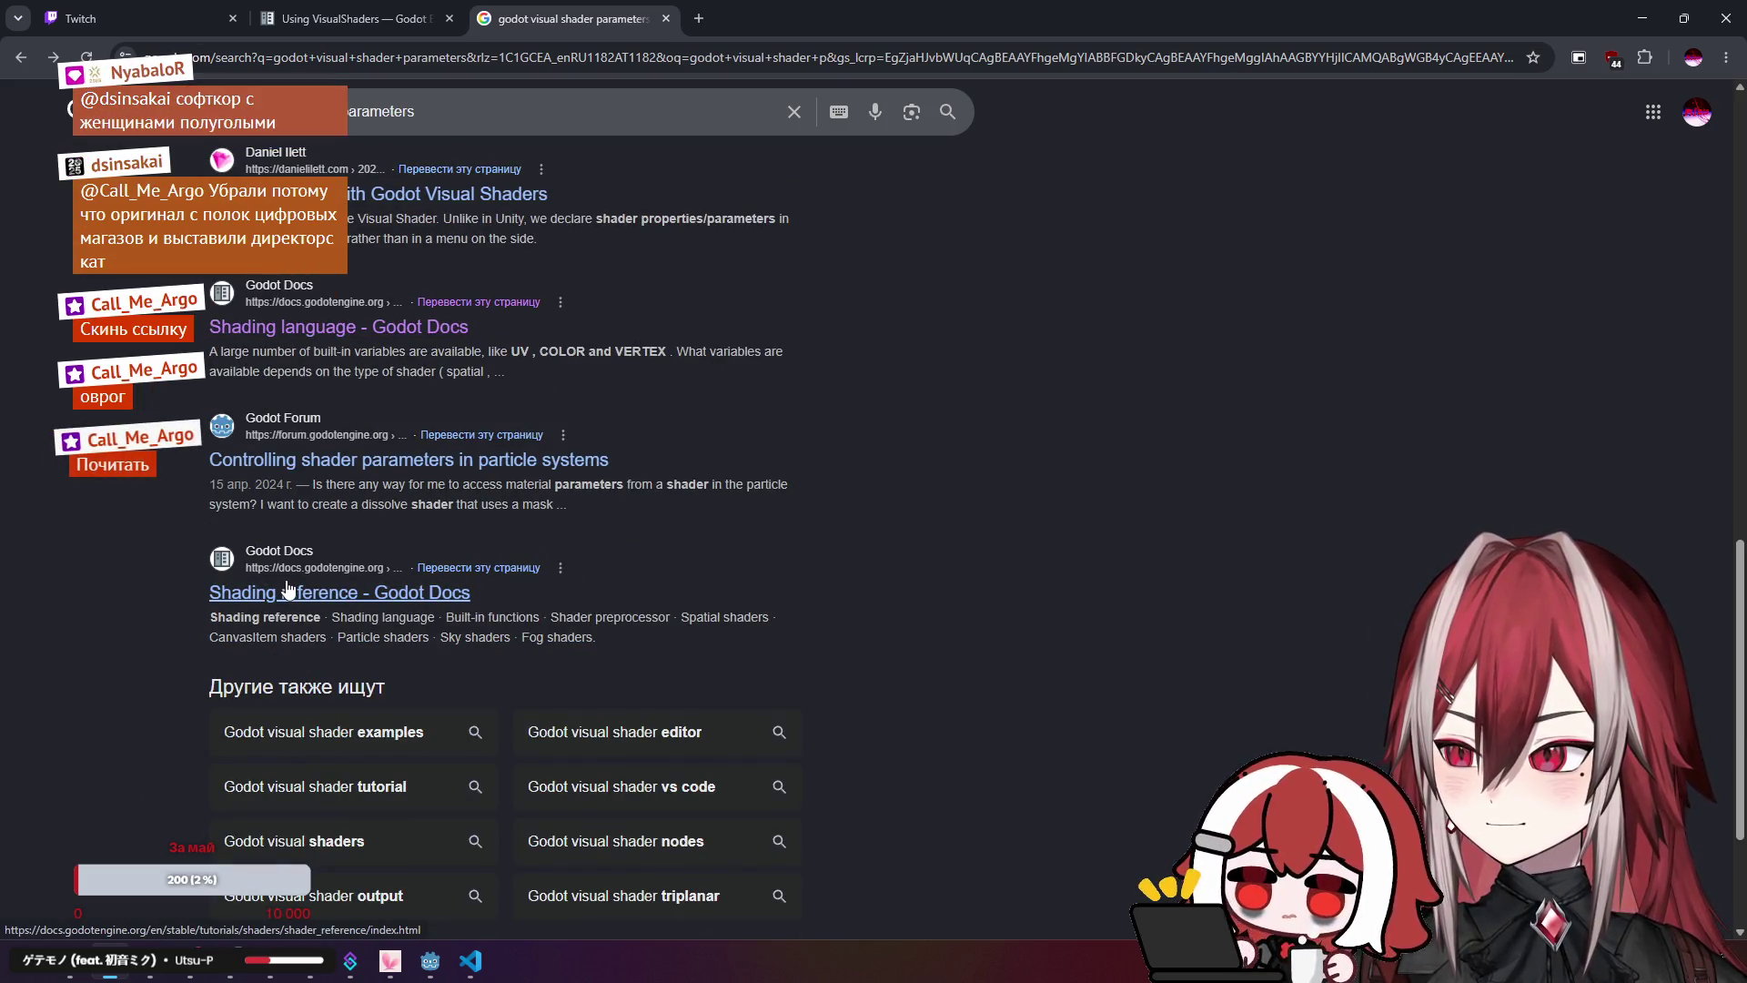
scroll(288, 589, "up", 6)
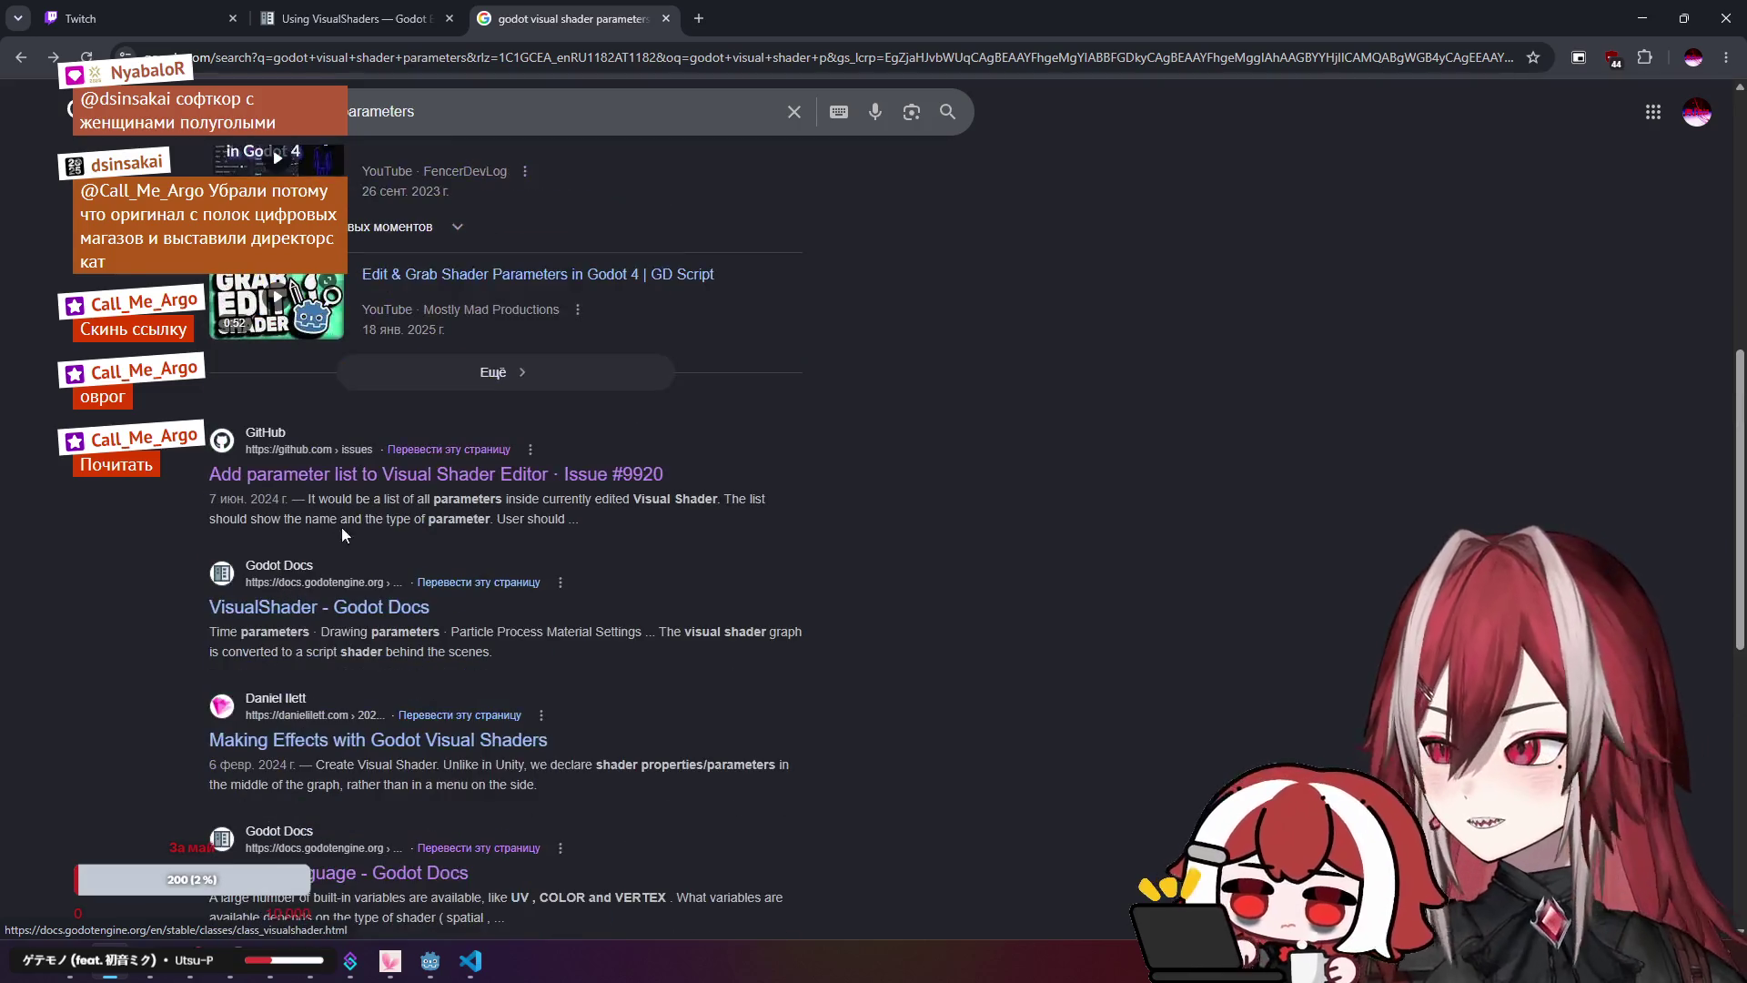
middle_click(518, 274)
left_click(737, 18)
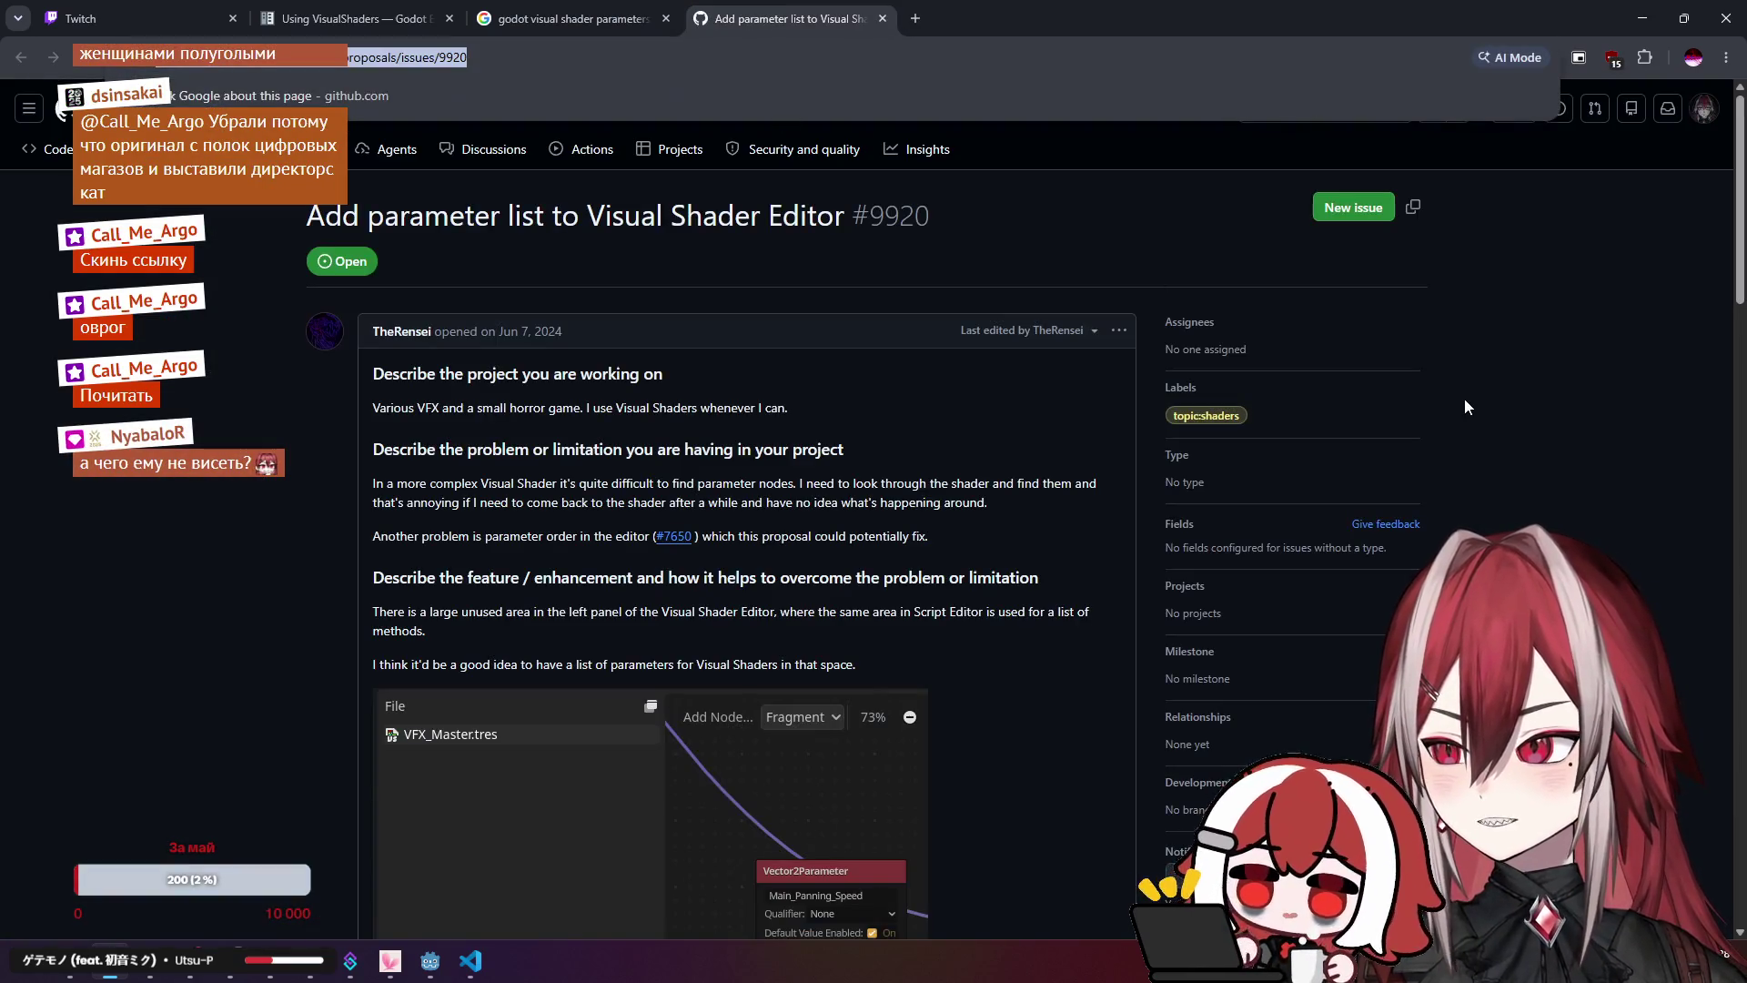
Step: Scroll through the mockups in GitHub issue #9920, then close its tab again
key("alt+Tab")
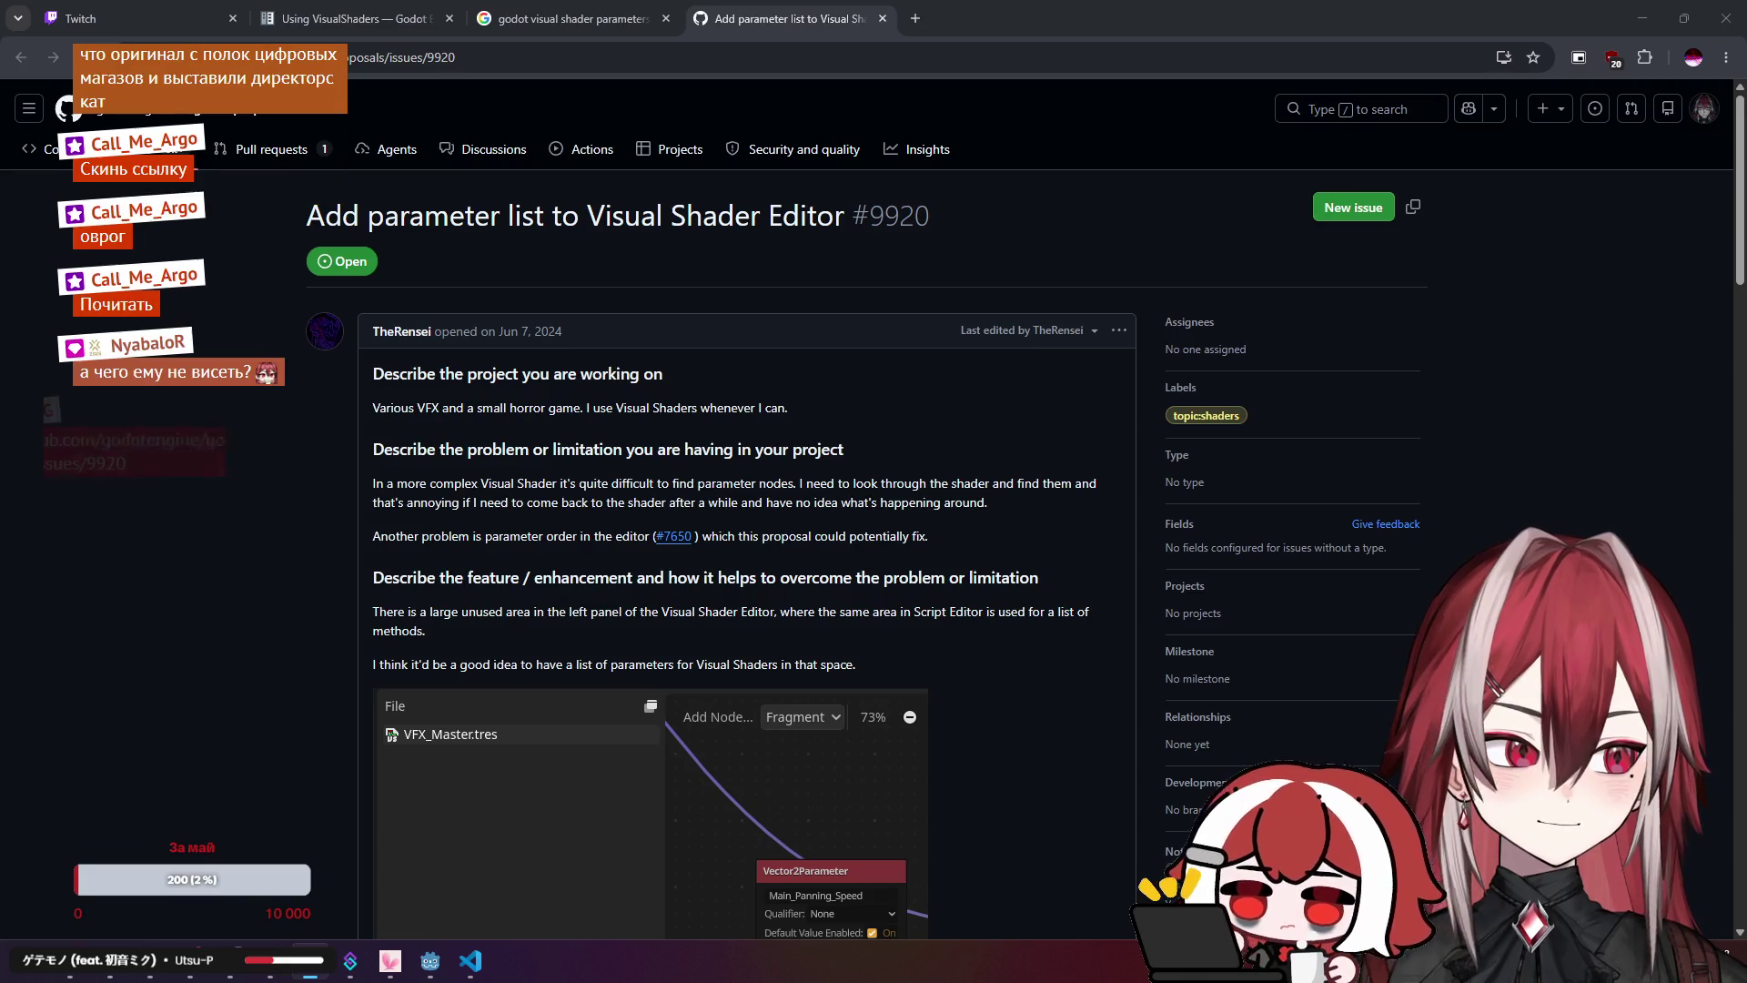
left_click(263, 554)
scroll(379, 475, "down", 8)
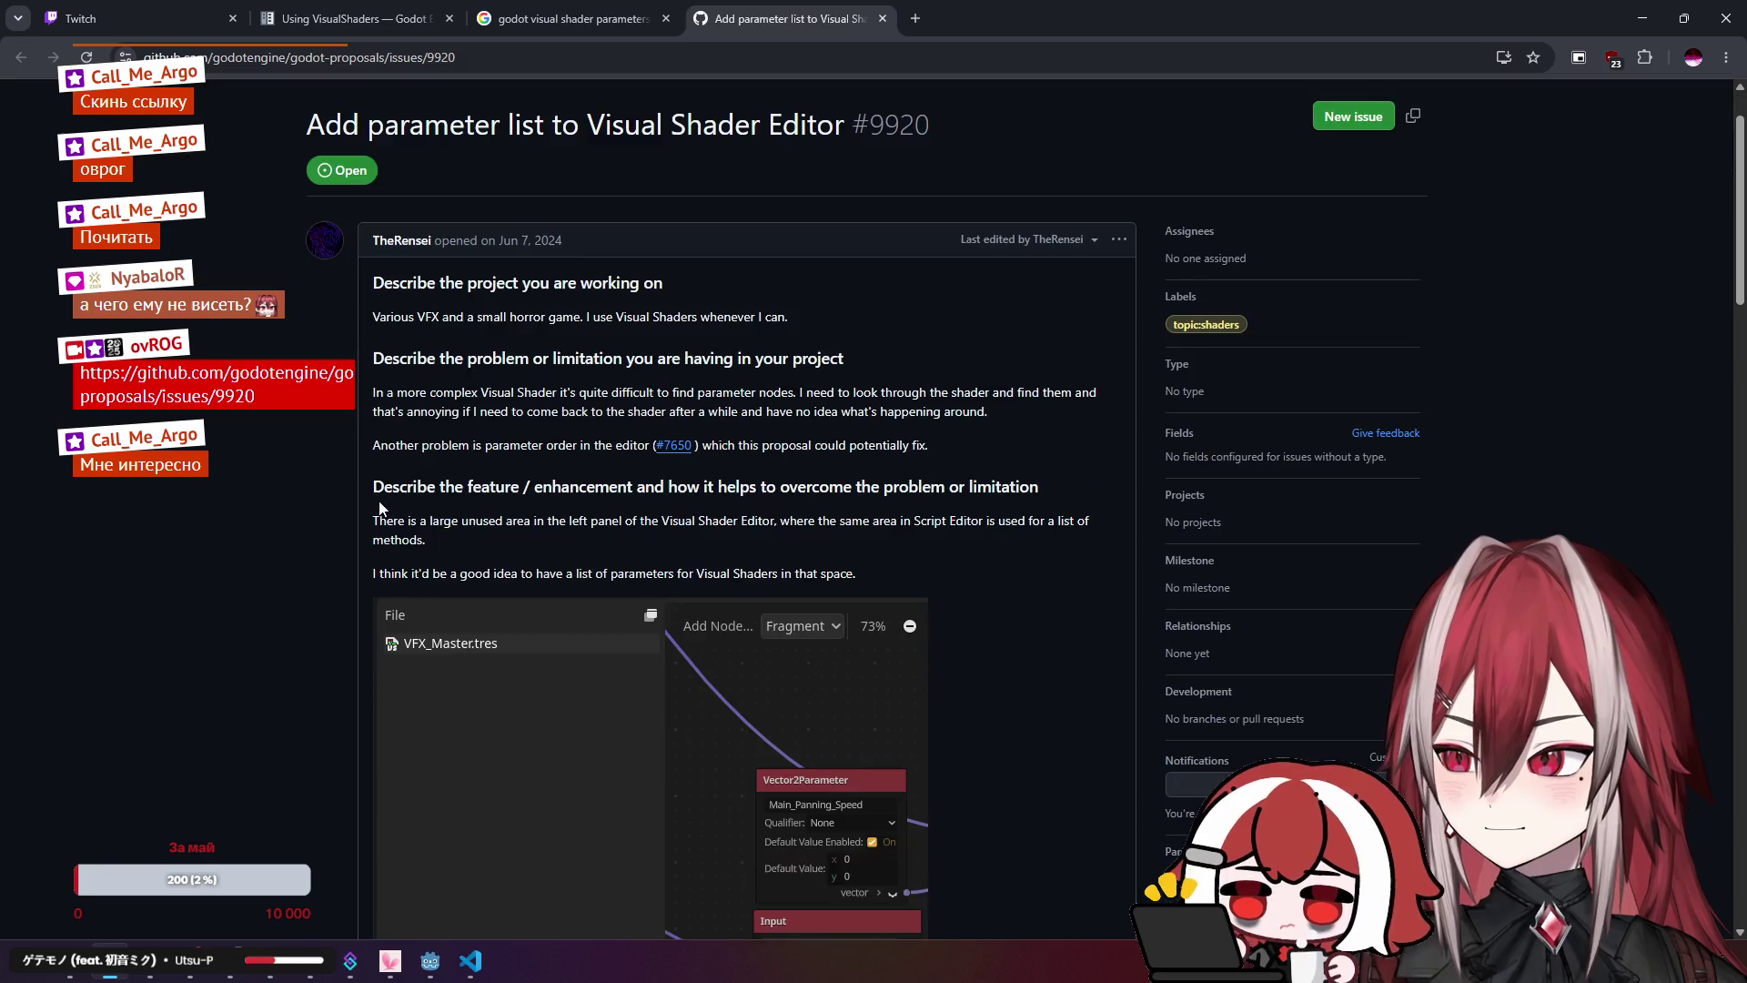
scroll(380, 473, "up", 5)
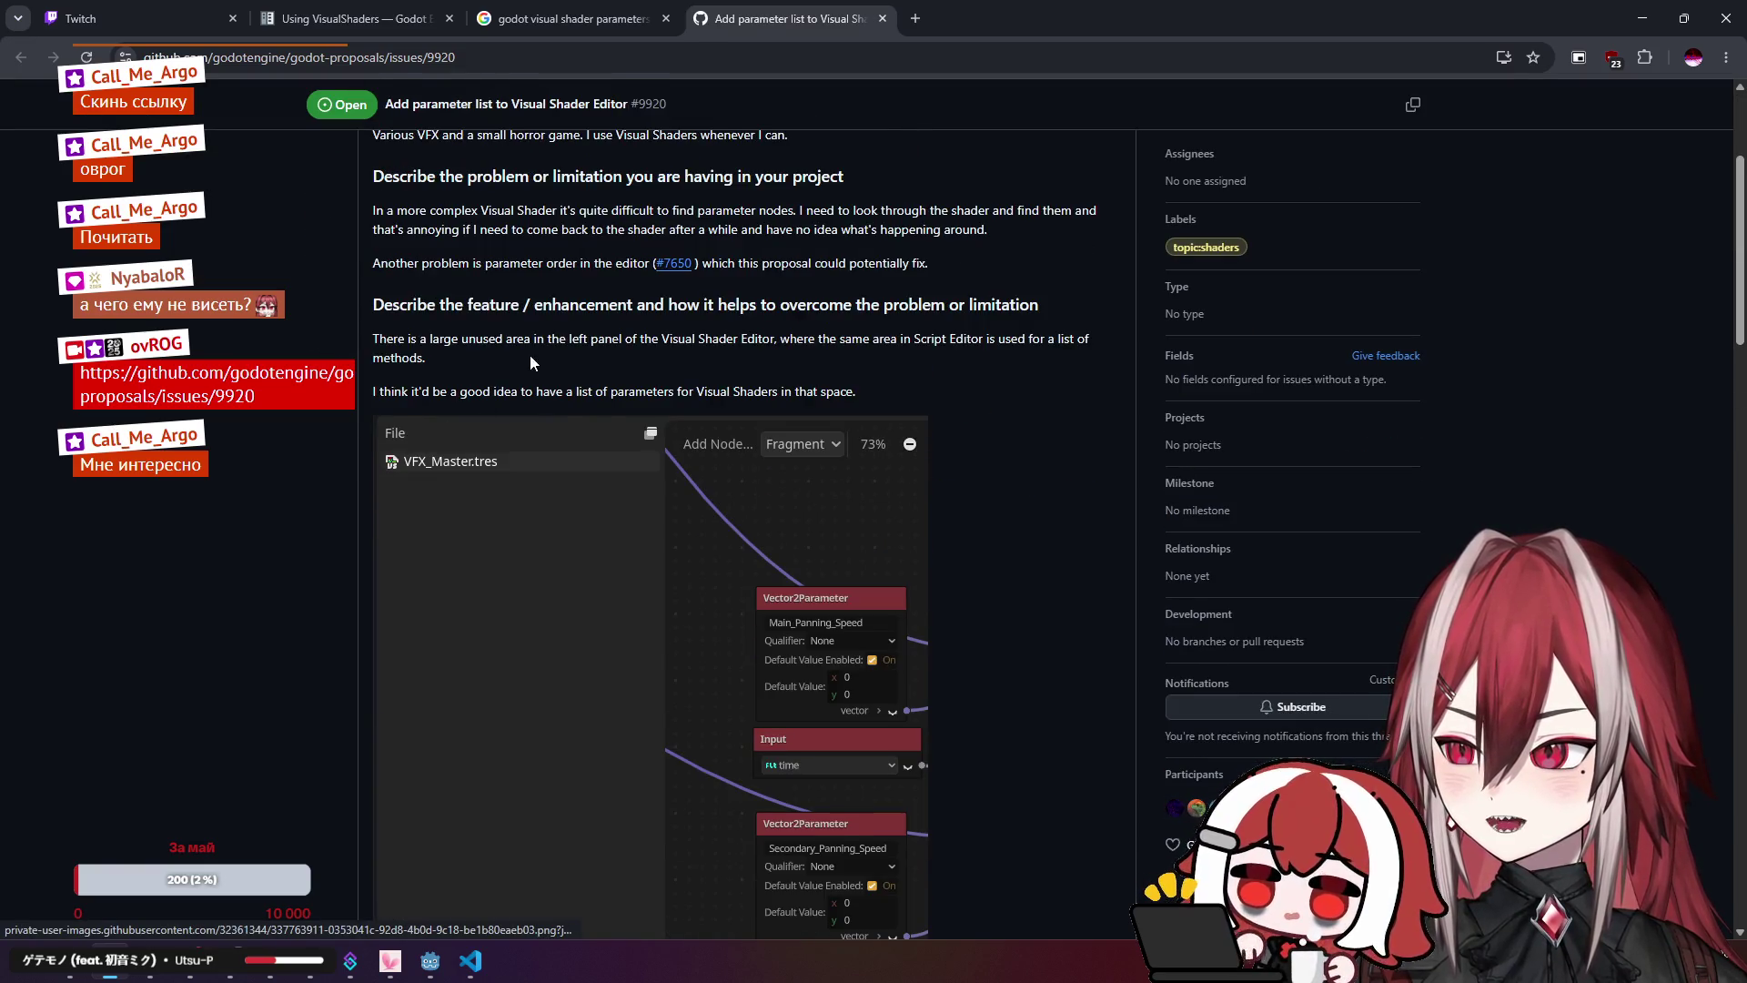
scroll(555, 391, "up", 1)
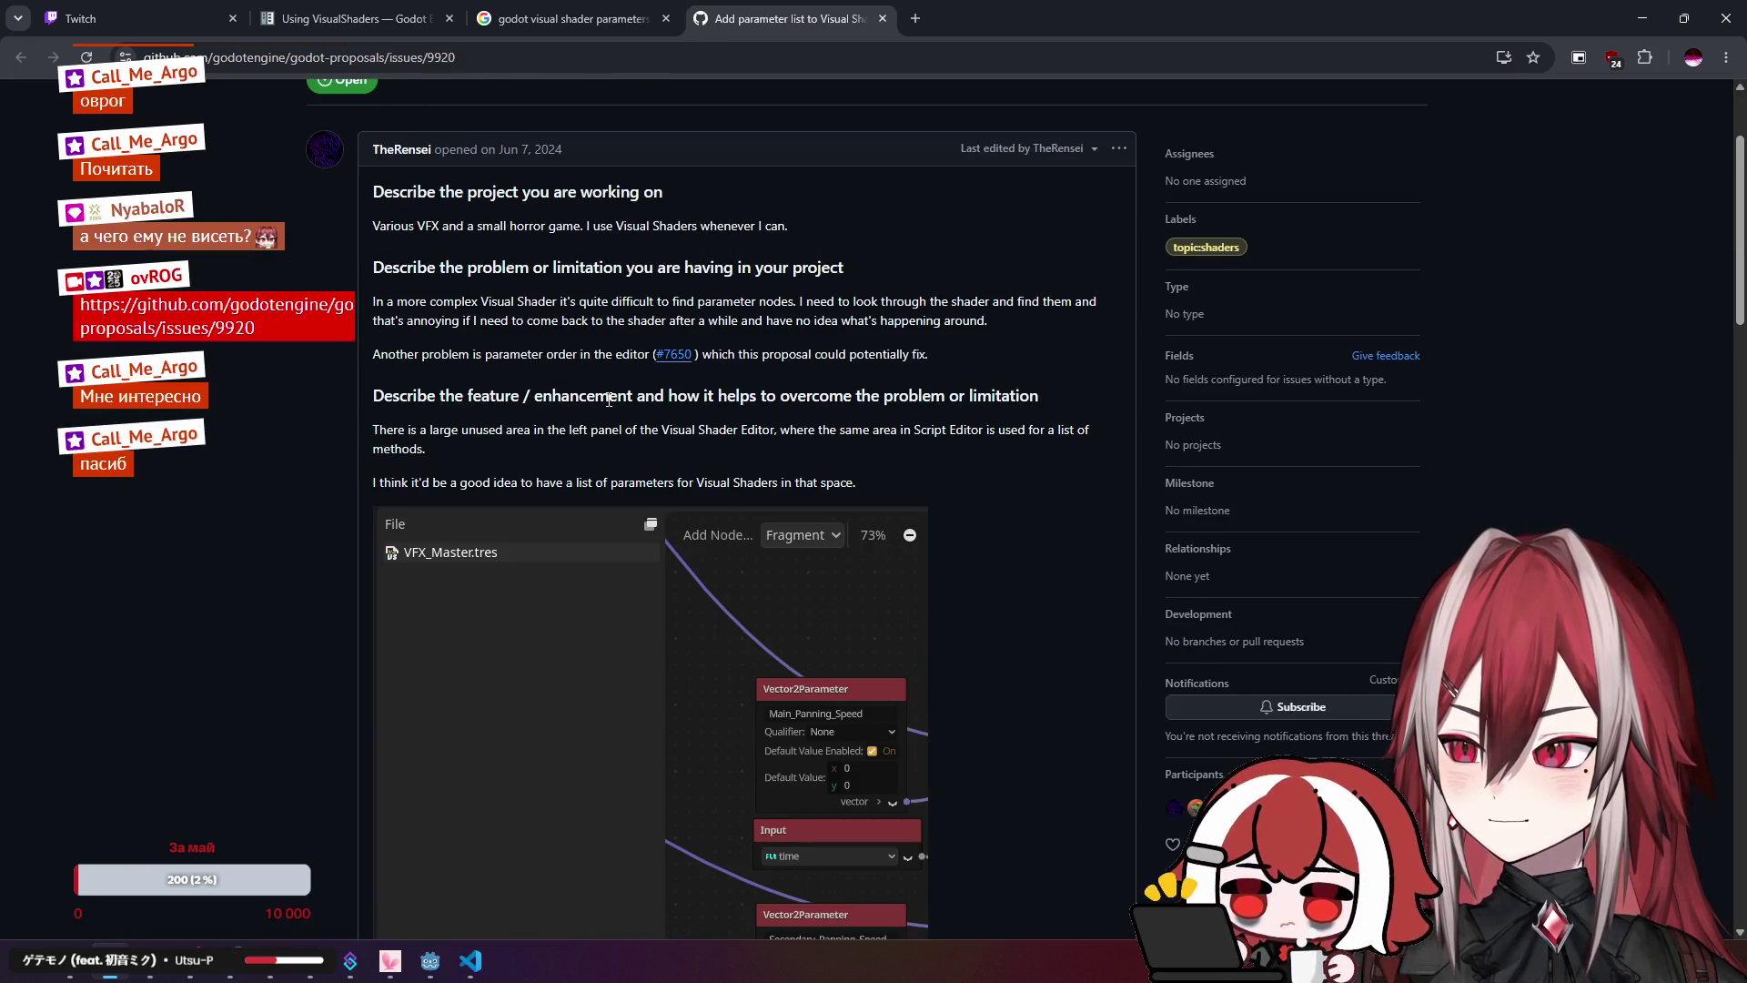
scroll(609, 399, "down", 10)
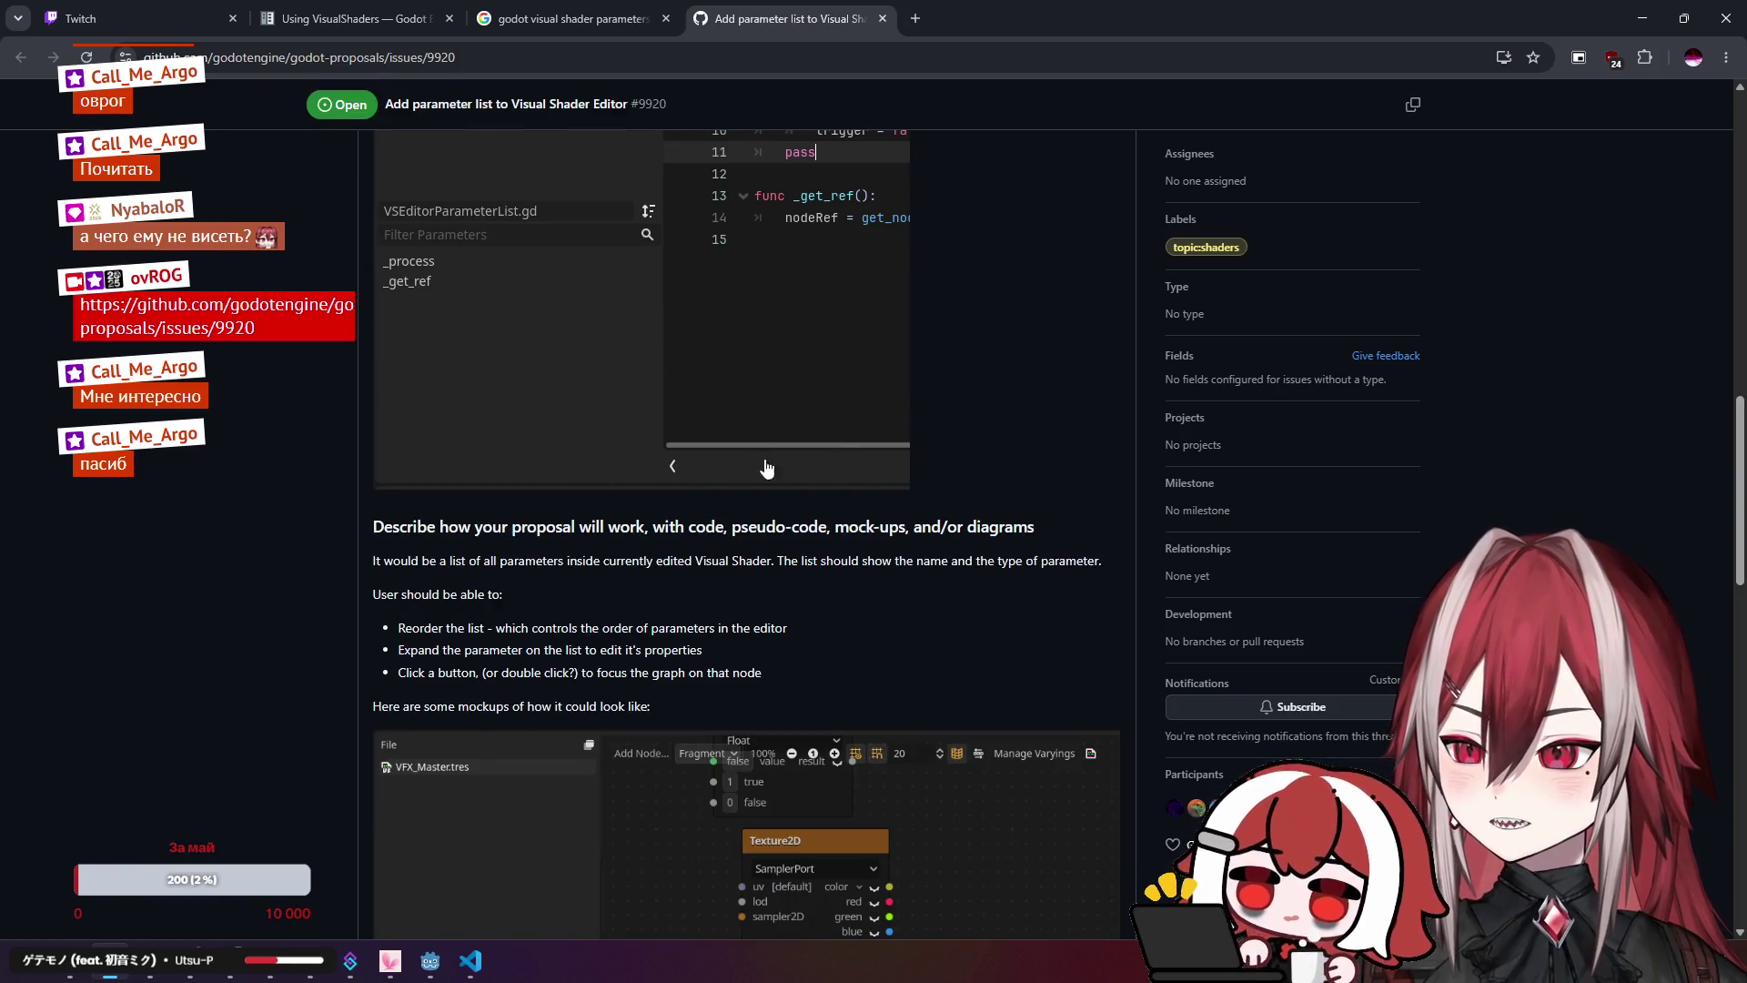
scroll(749, 544, "down", 7)
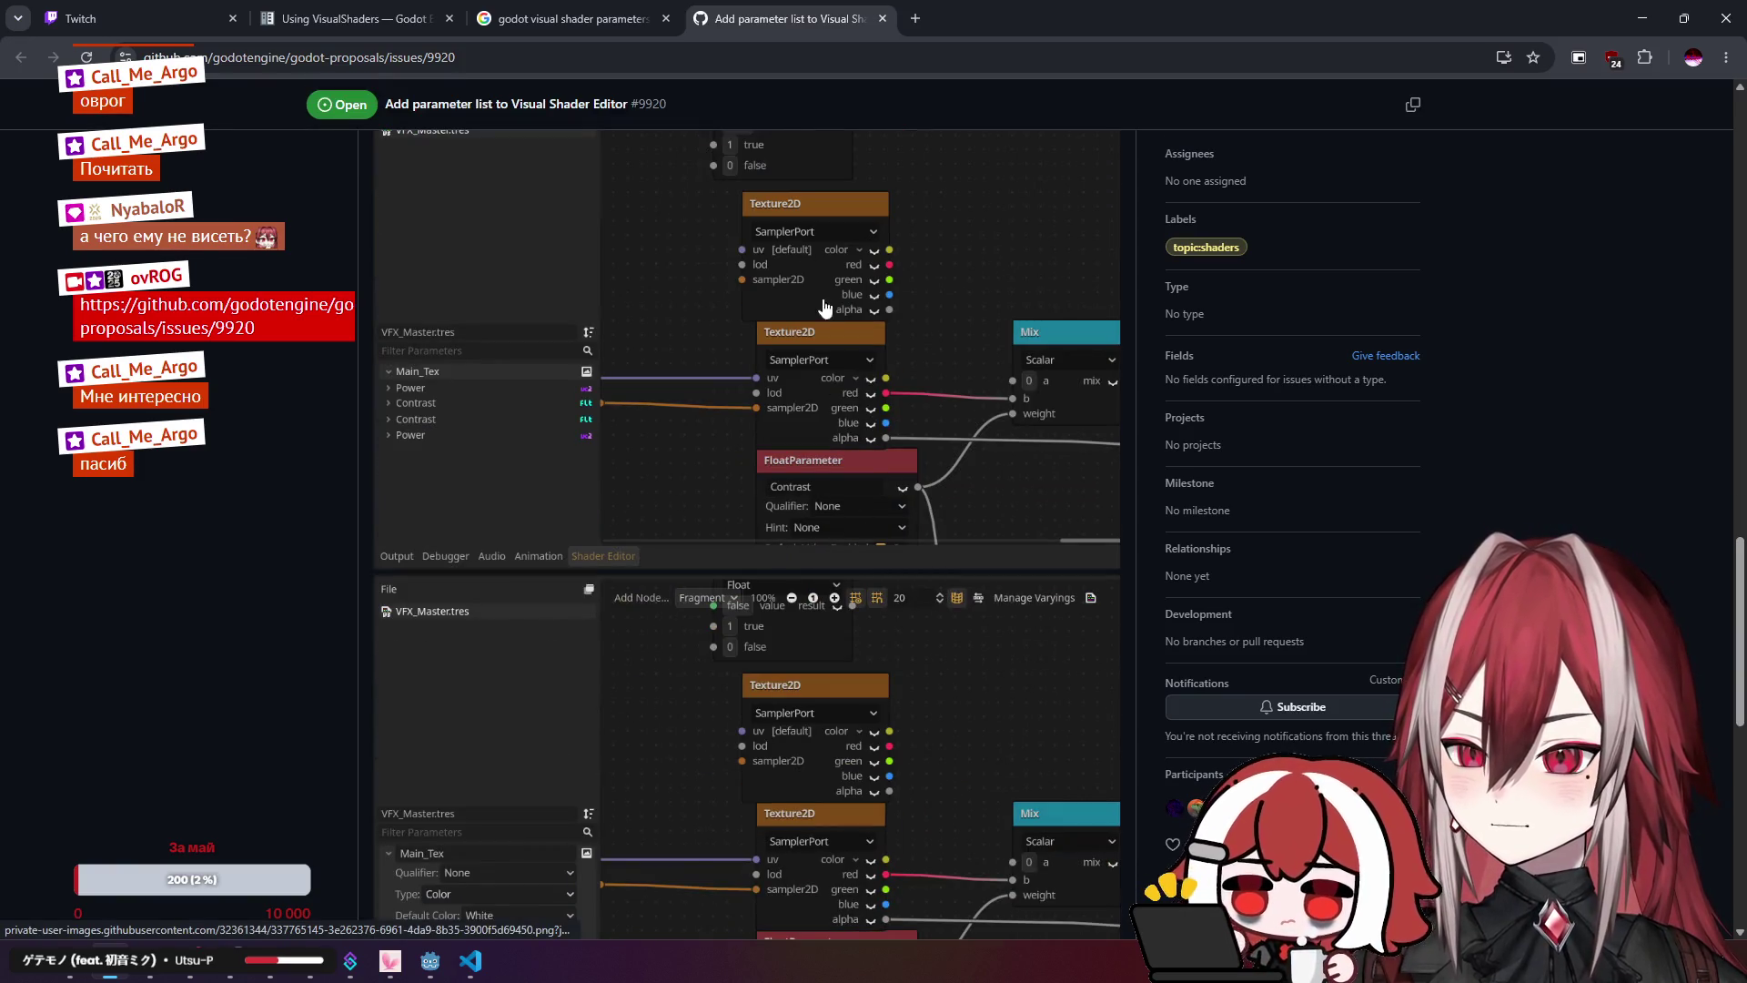
middle_click(774, 7)
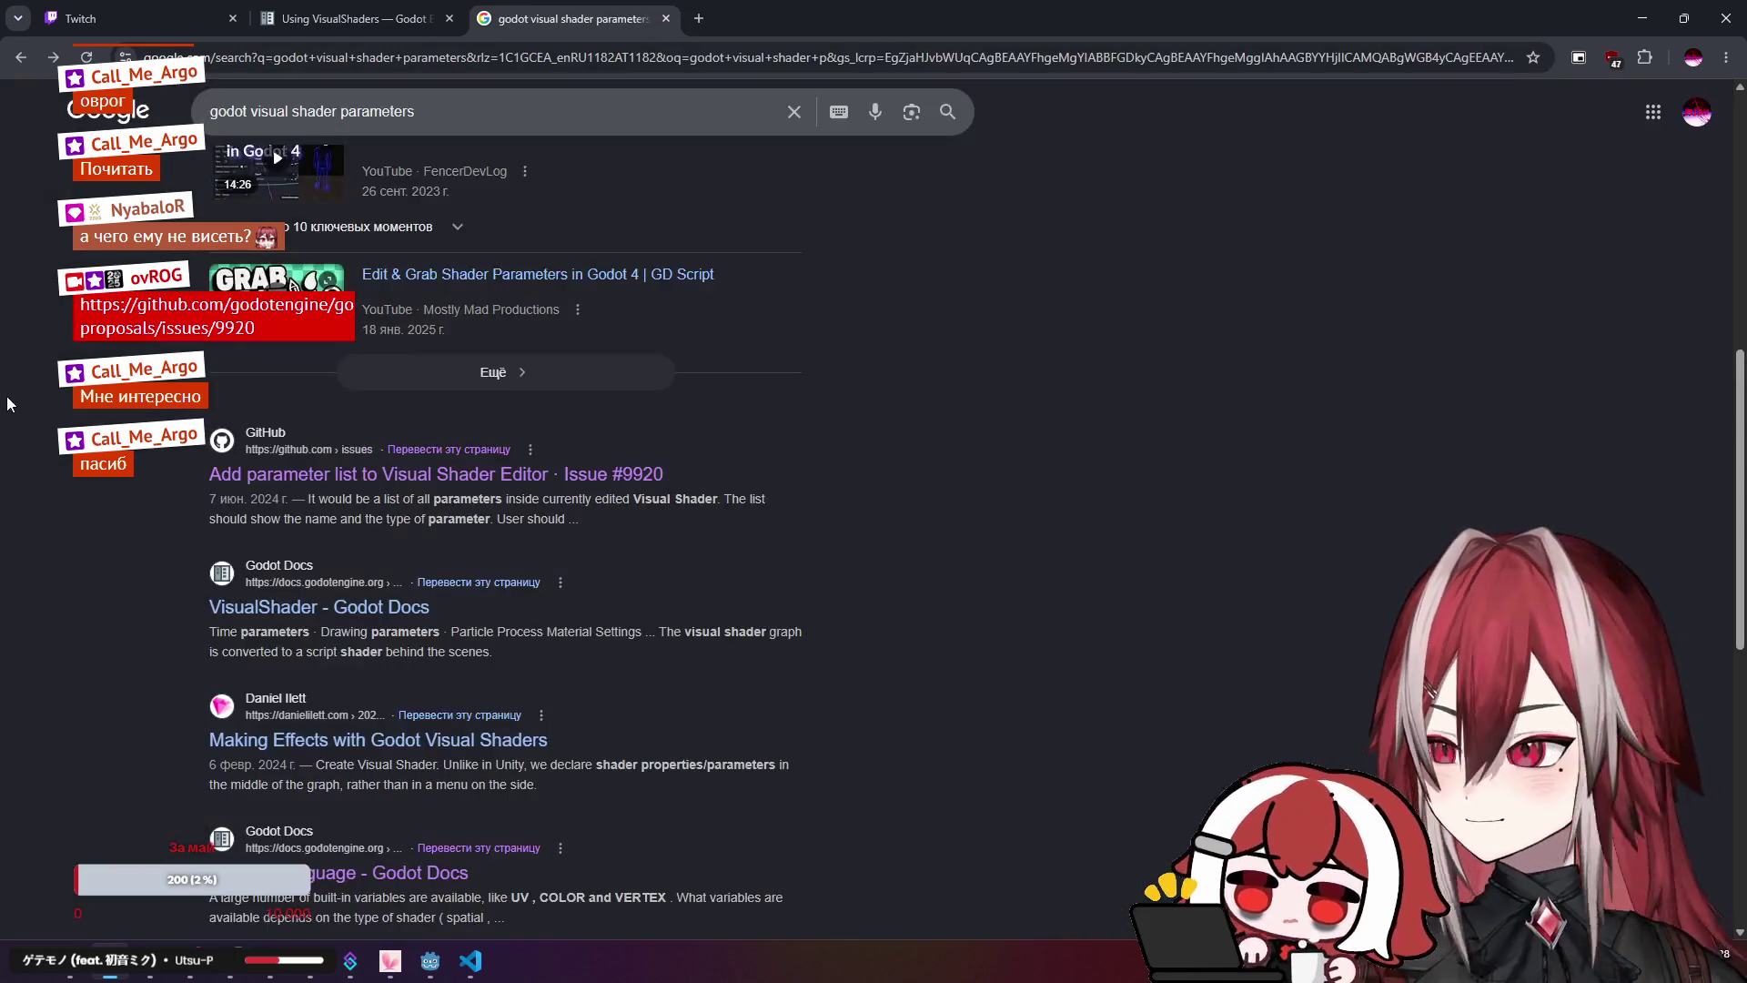
Step: Skim the VisualShader class reference from the docs, then close it
left_click(357, 335)
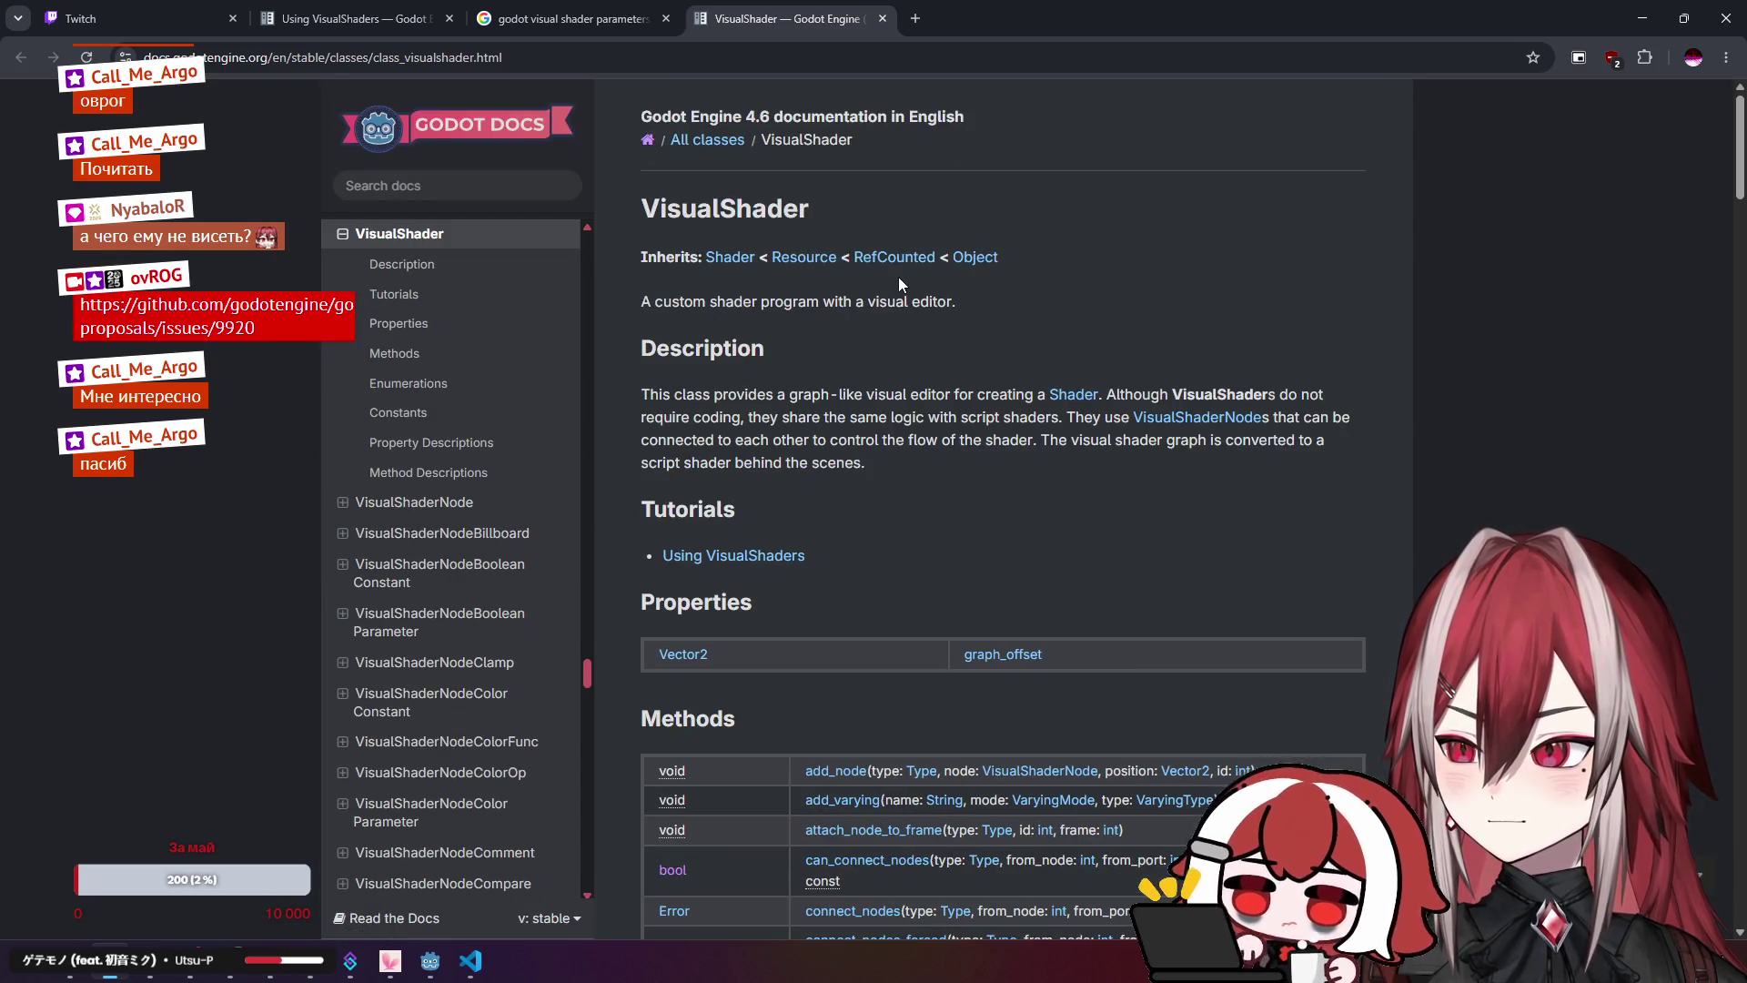
scroll(898, 285, "down", 8)
scroll(900, 284, "down", 5)
scroll(898, 282, "up", 15)
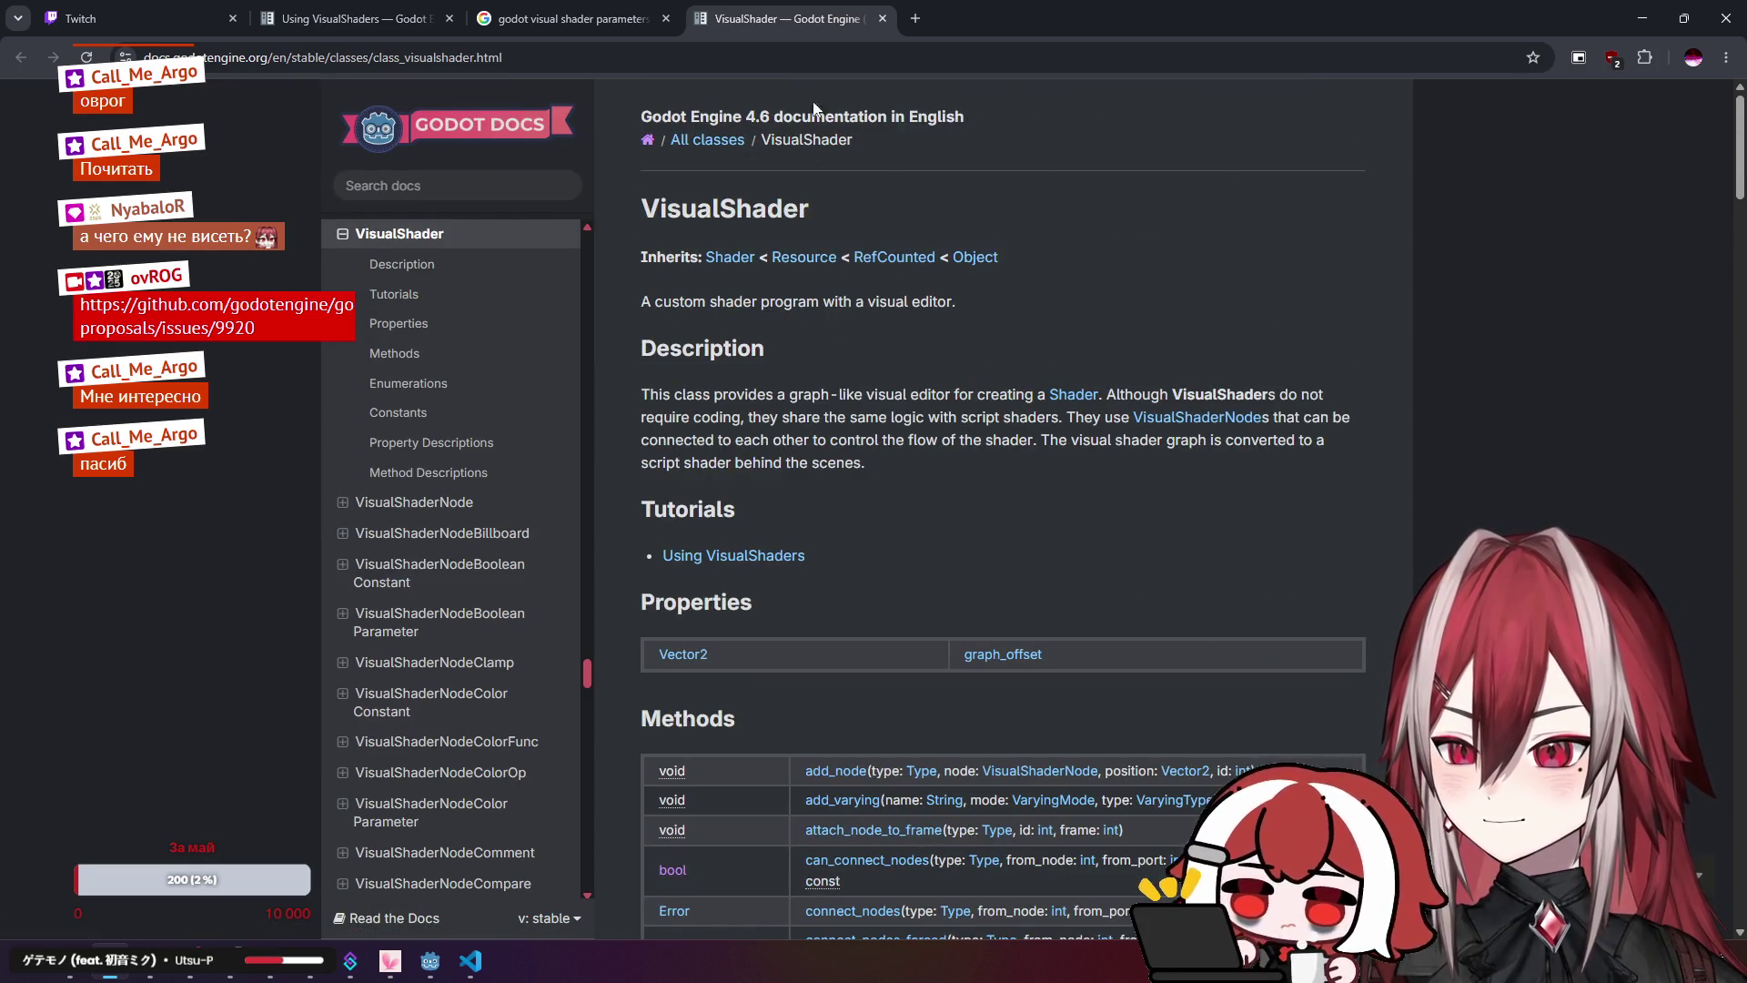
key("ctrl+w")
Step: Search Google for 'godot visual shader custom parameters'
scroll(94, 480, "down", 1)
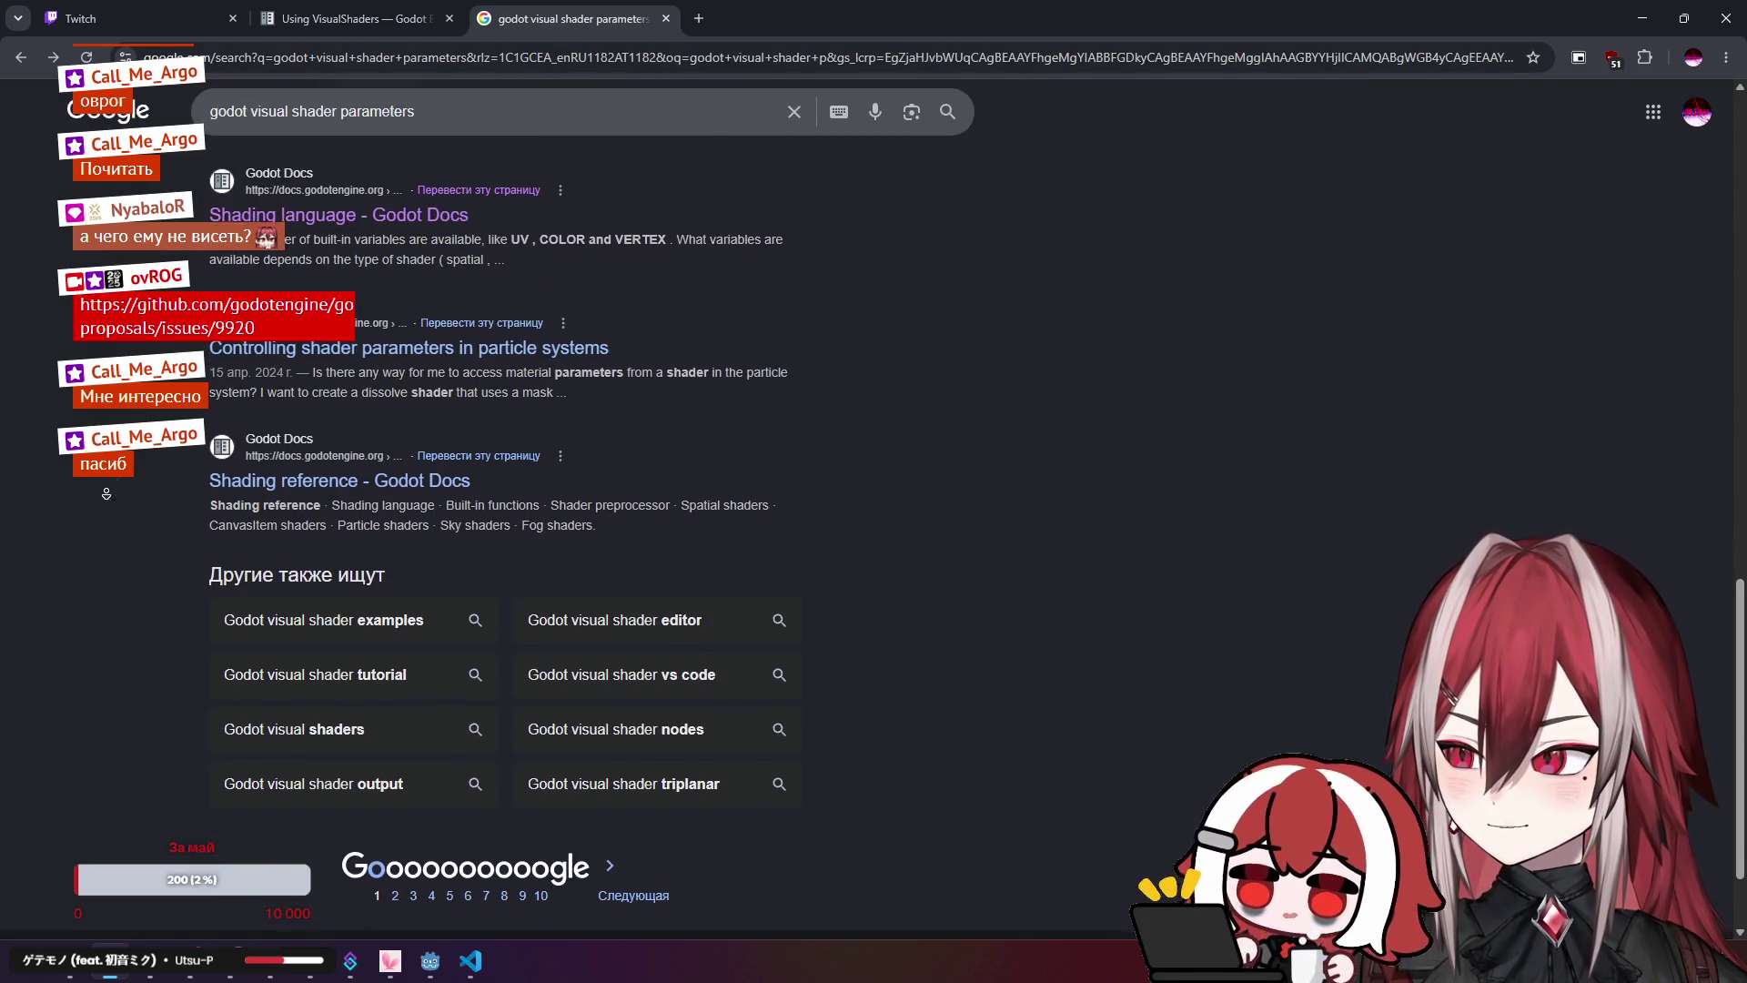
scroll(108, 472, "up", 15)
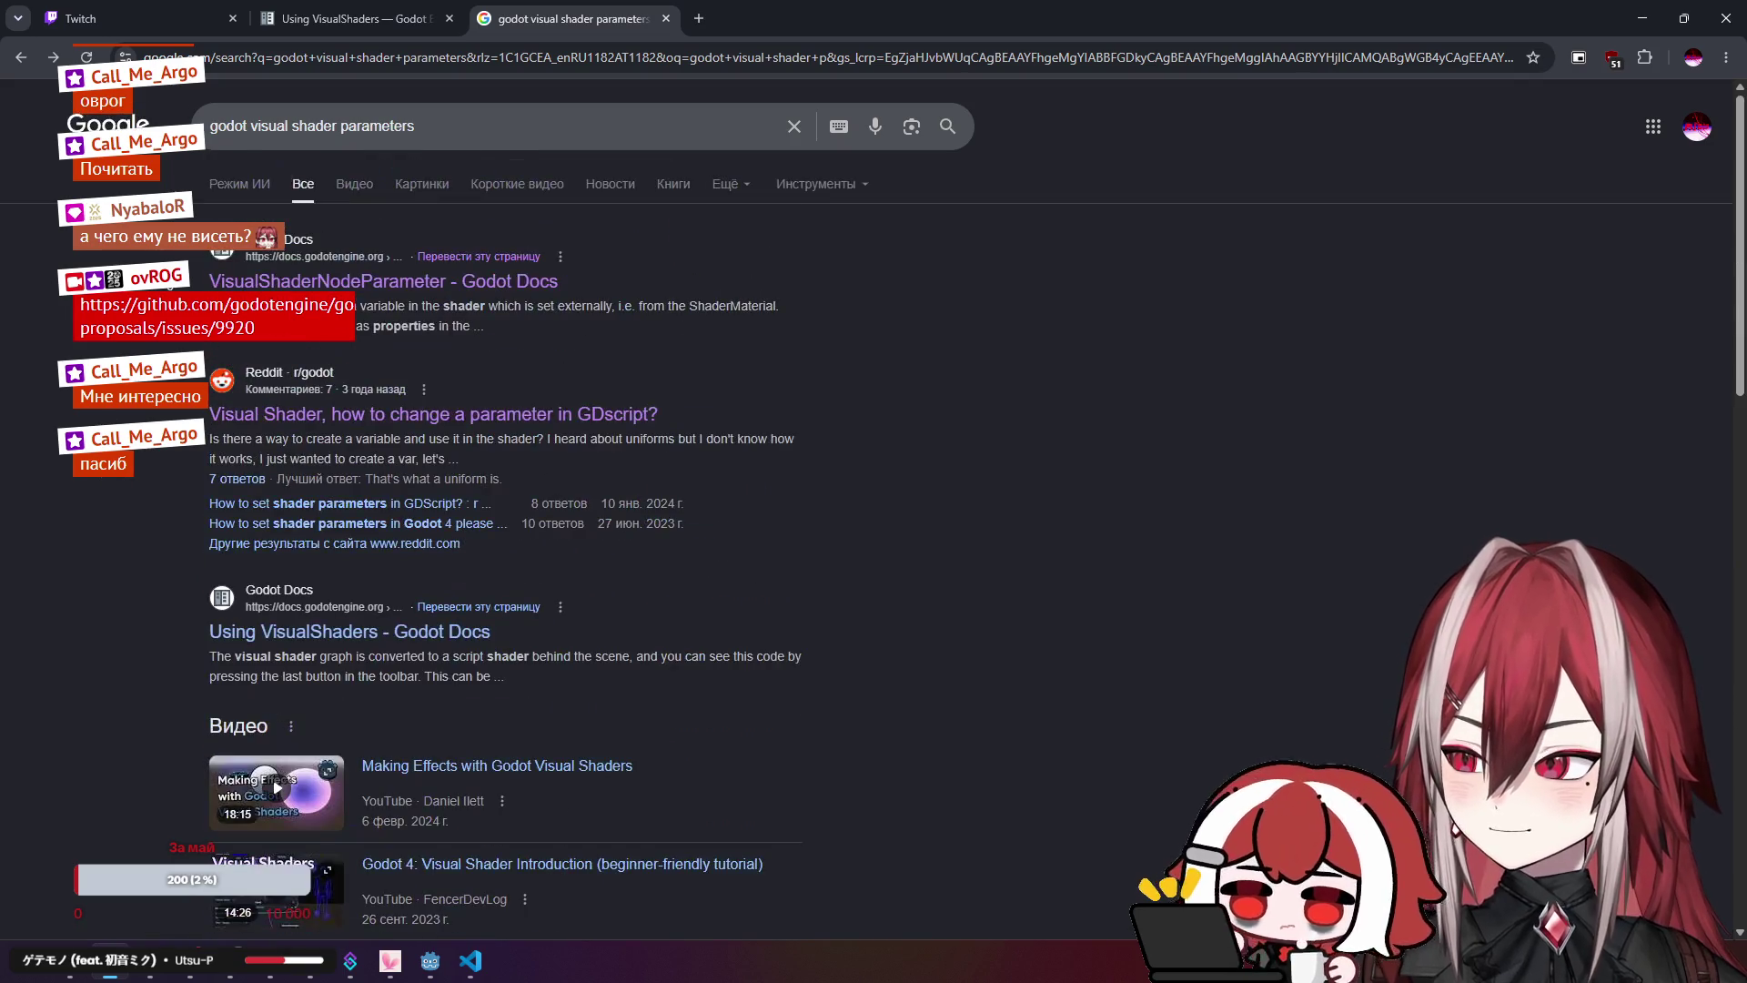
left_click(366, 126)
type("cus")
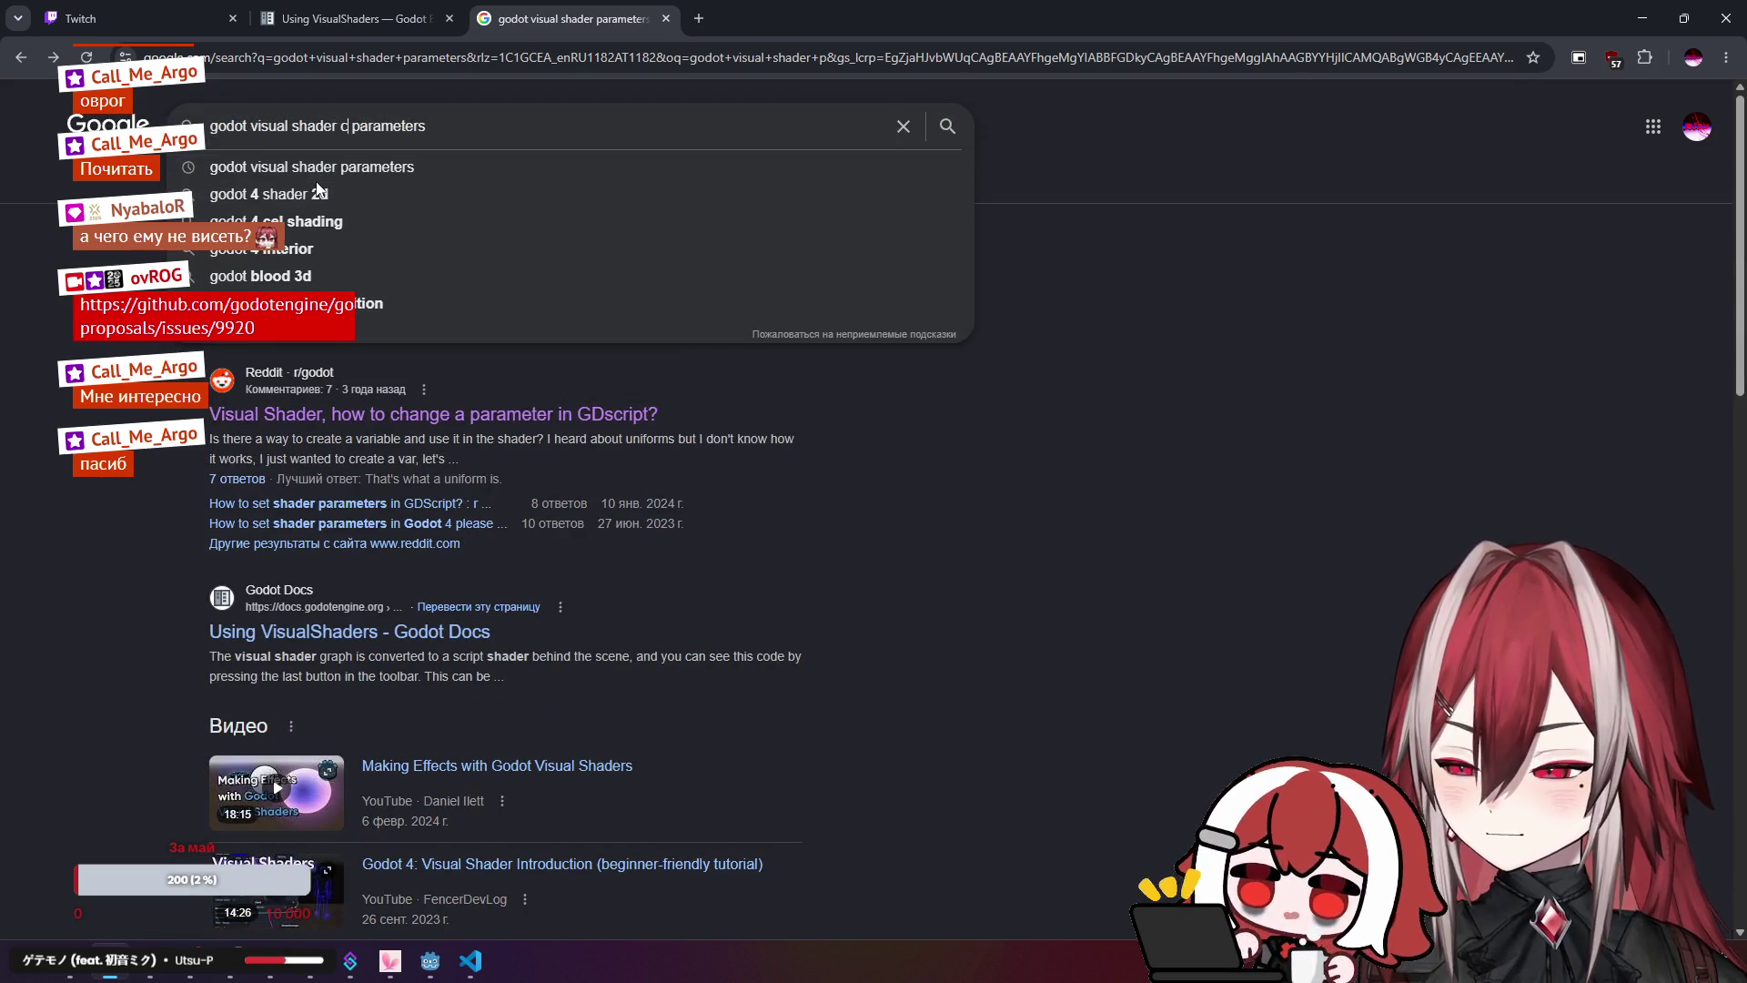
type("tom")
key("Return")
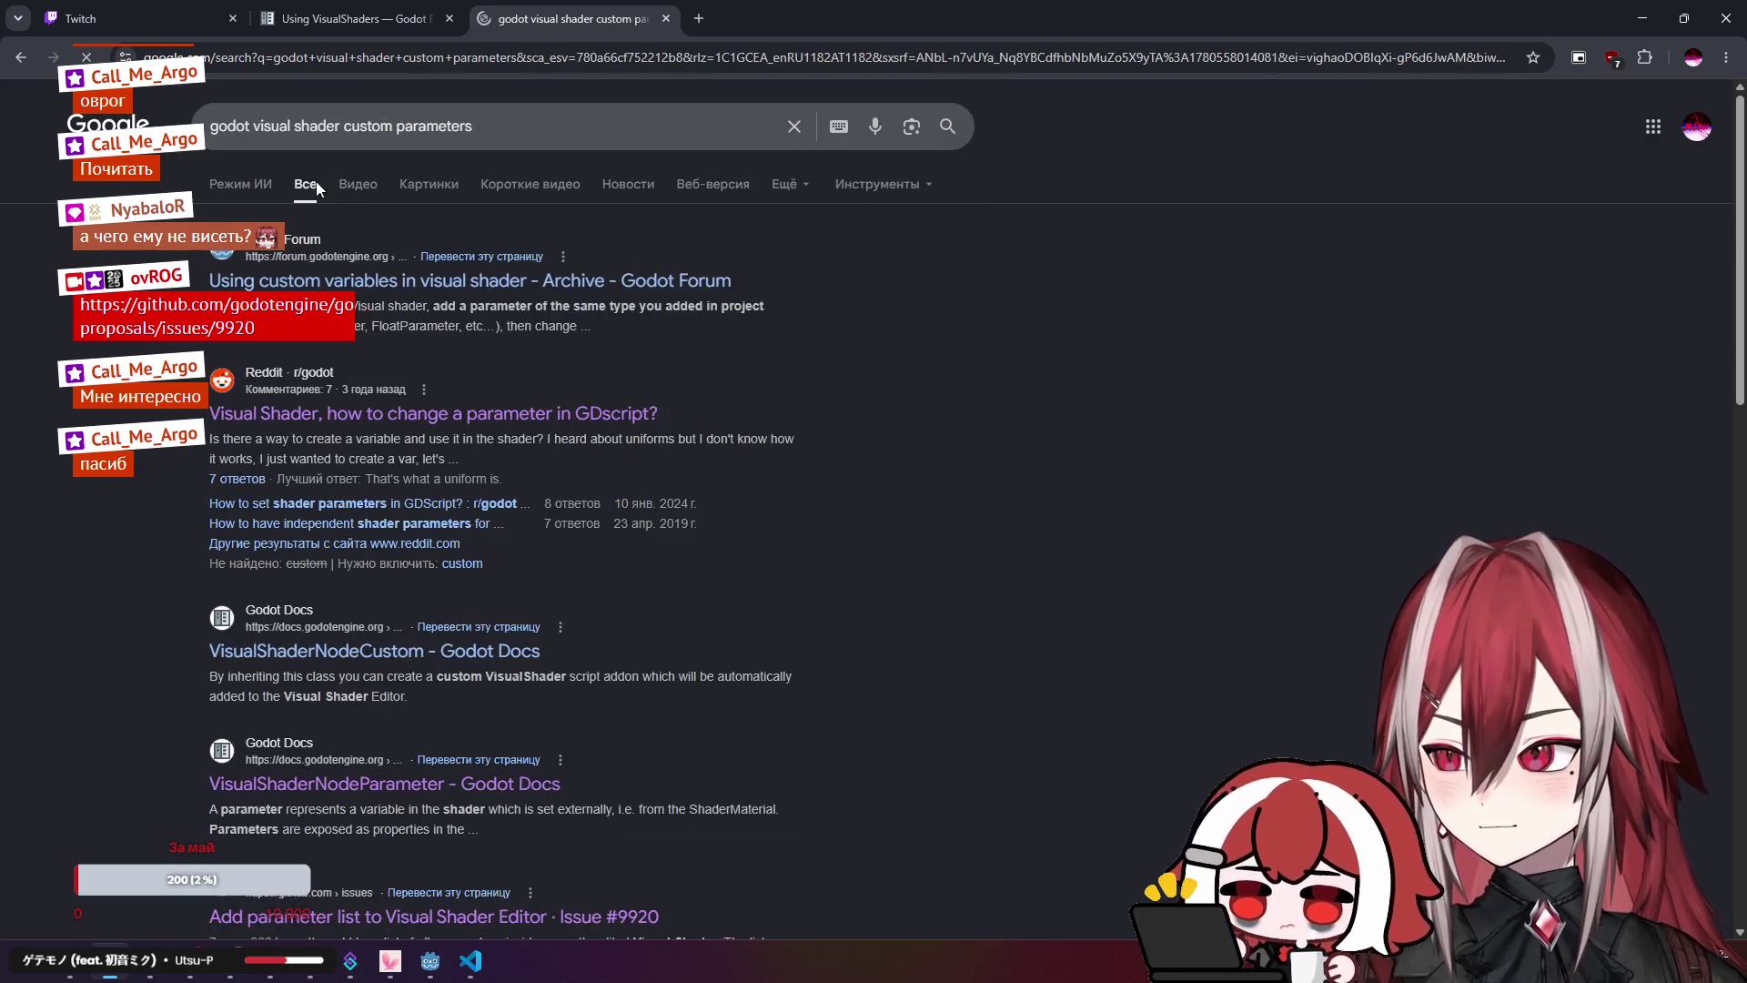
Step: Skim the custom variables forum thread in a new tab, then close it
middle_click(300, 280)
left_click(792, 4)
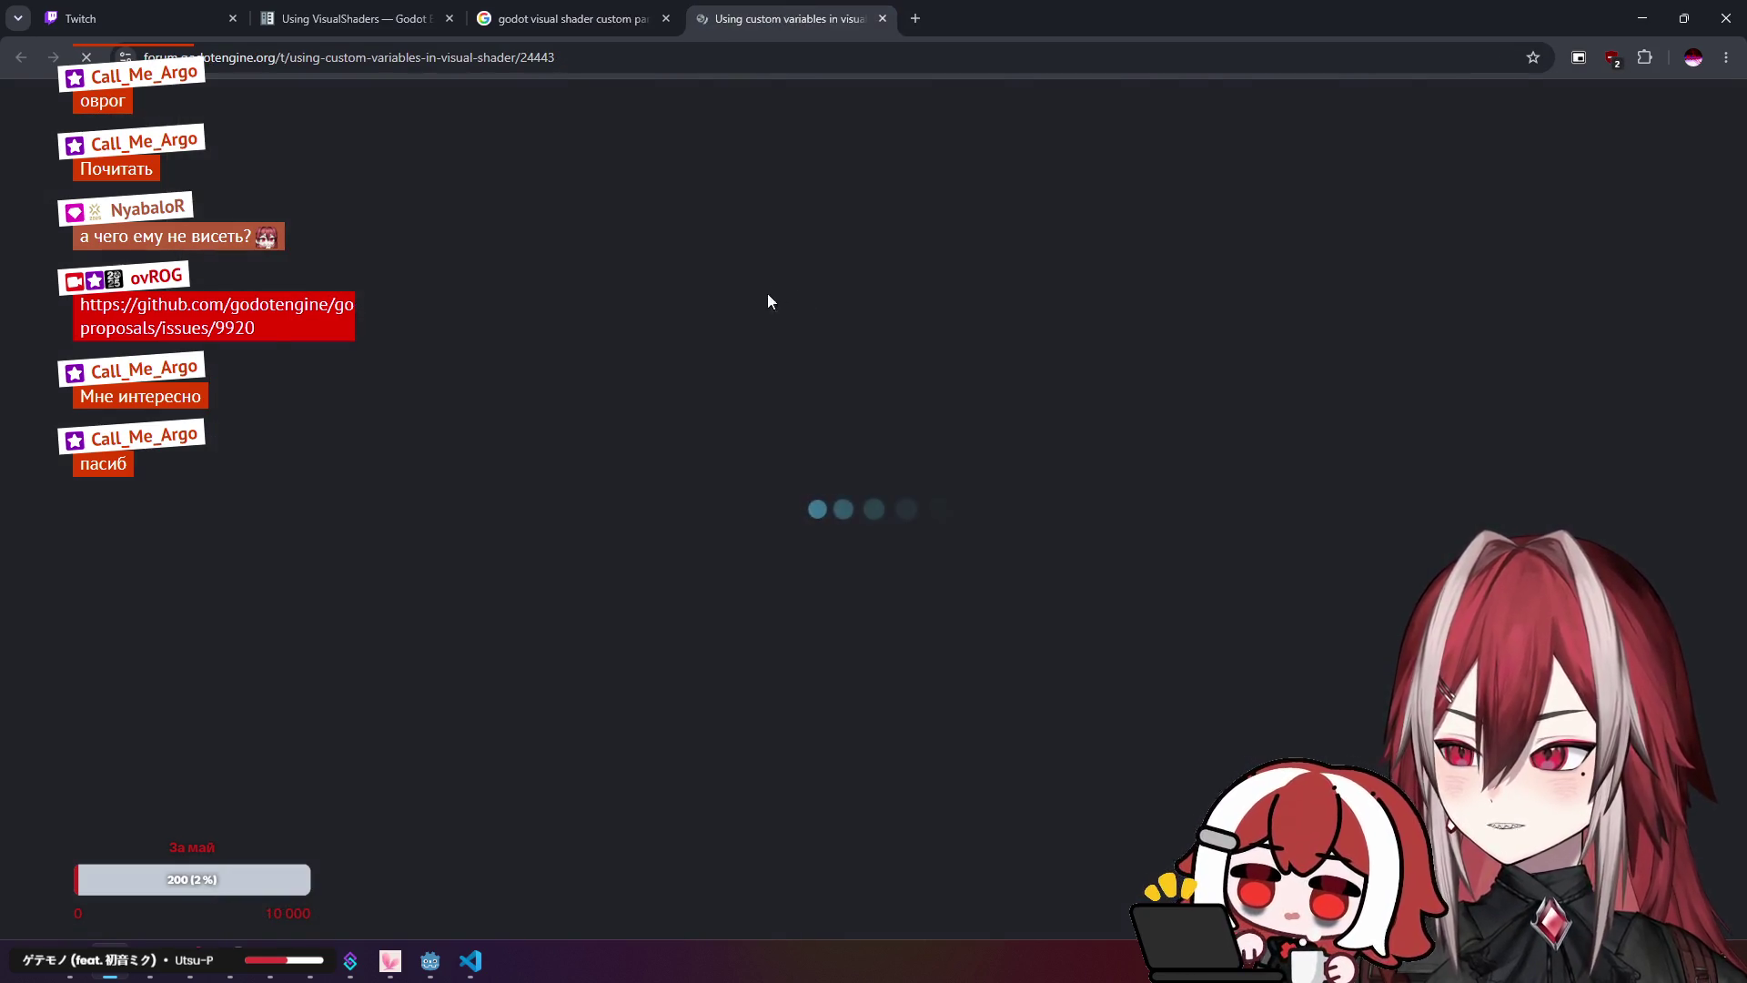
scroll(817, 414, "down", 6)
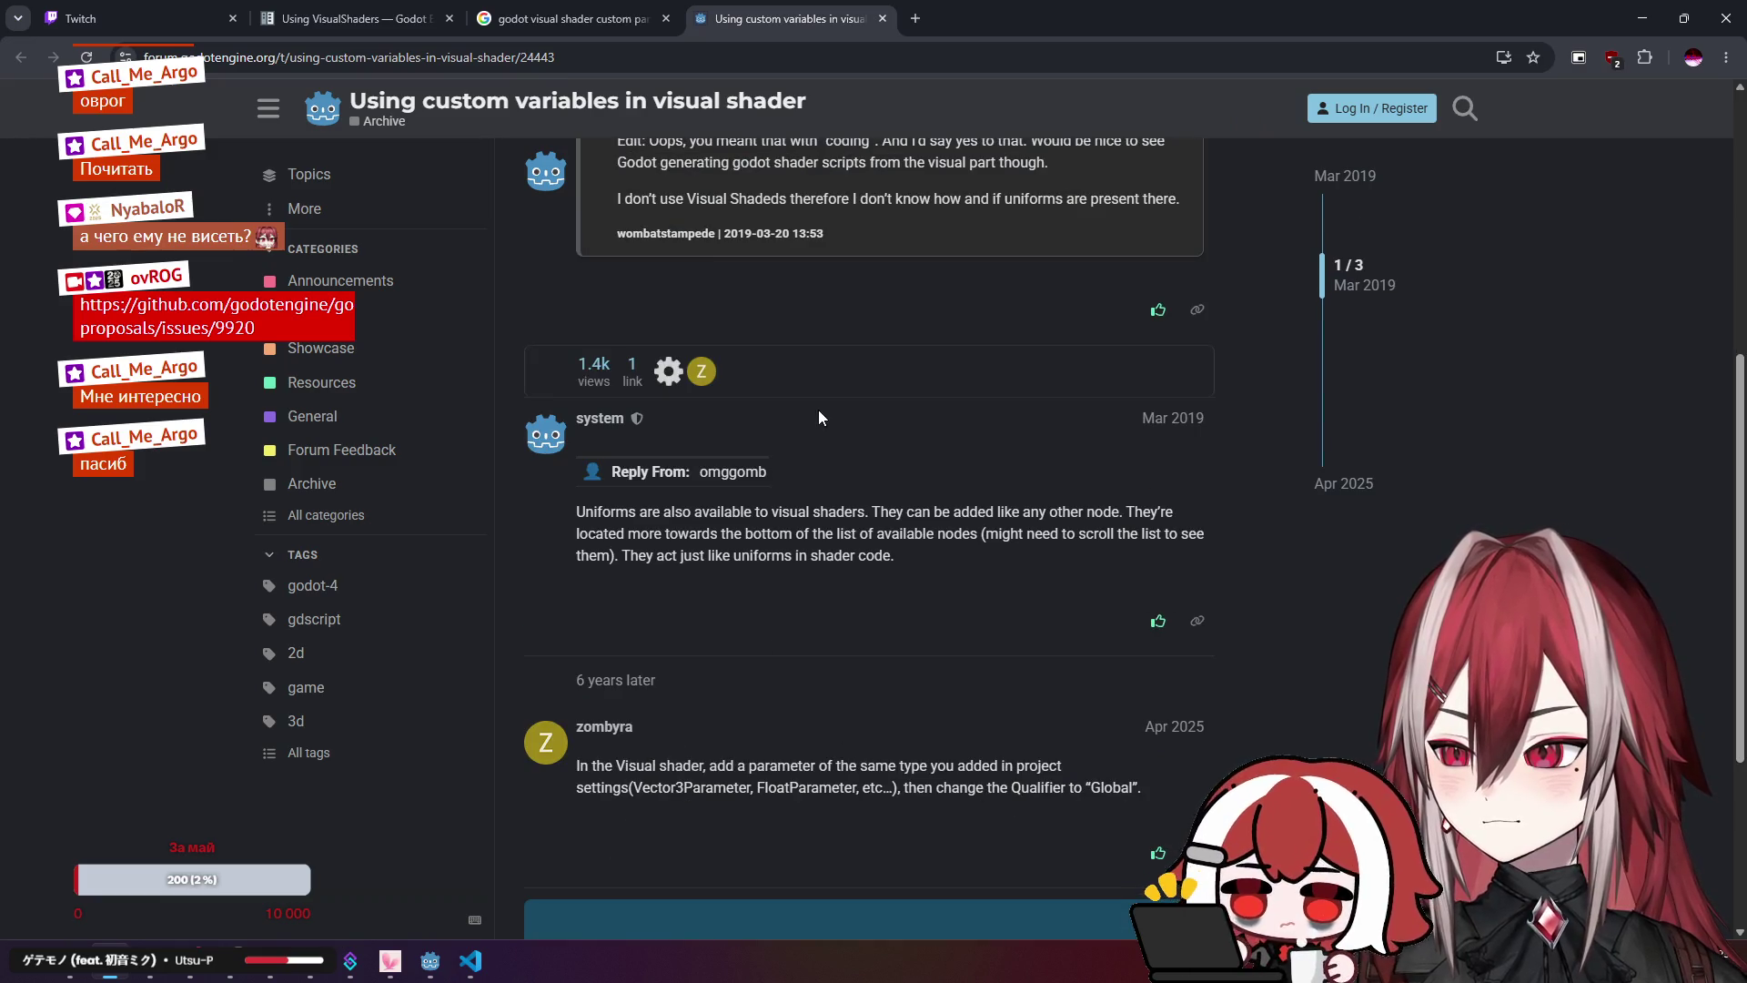
scroll(817, 409, "down", 1)
scroll(931, 385, "down", 3)
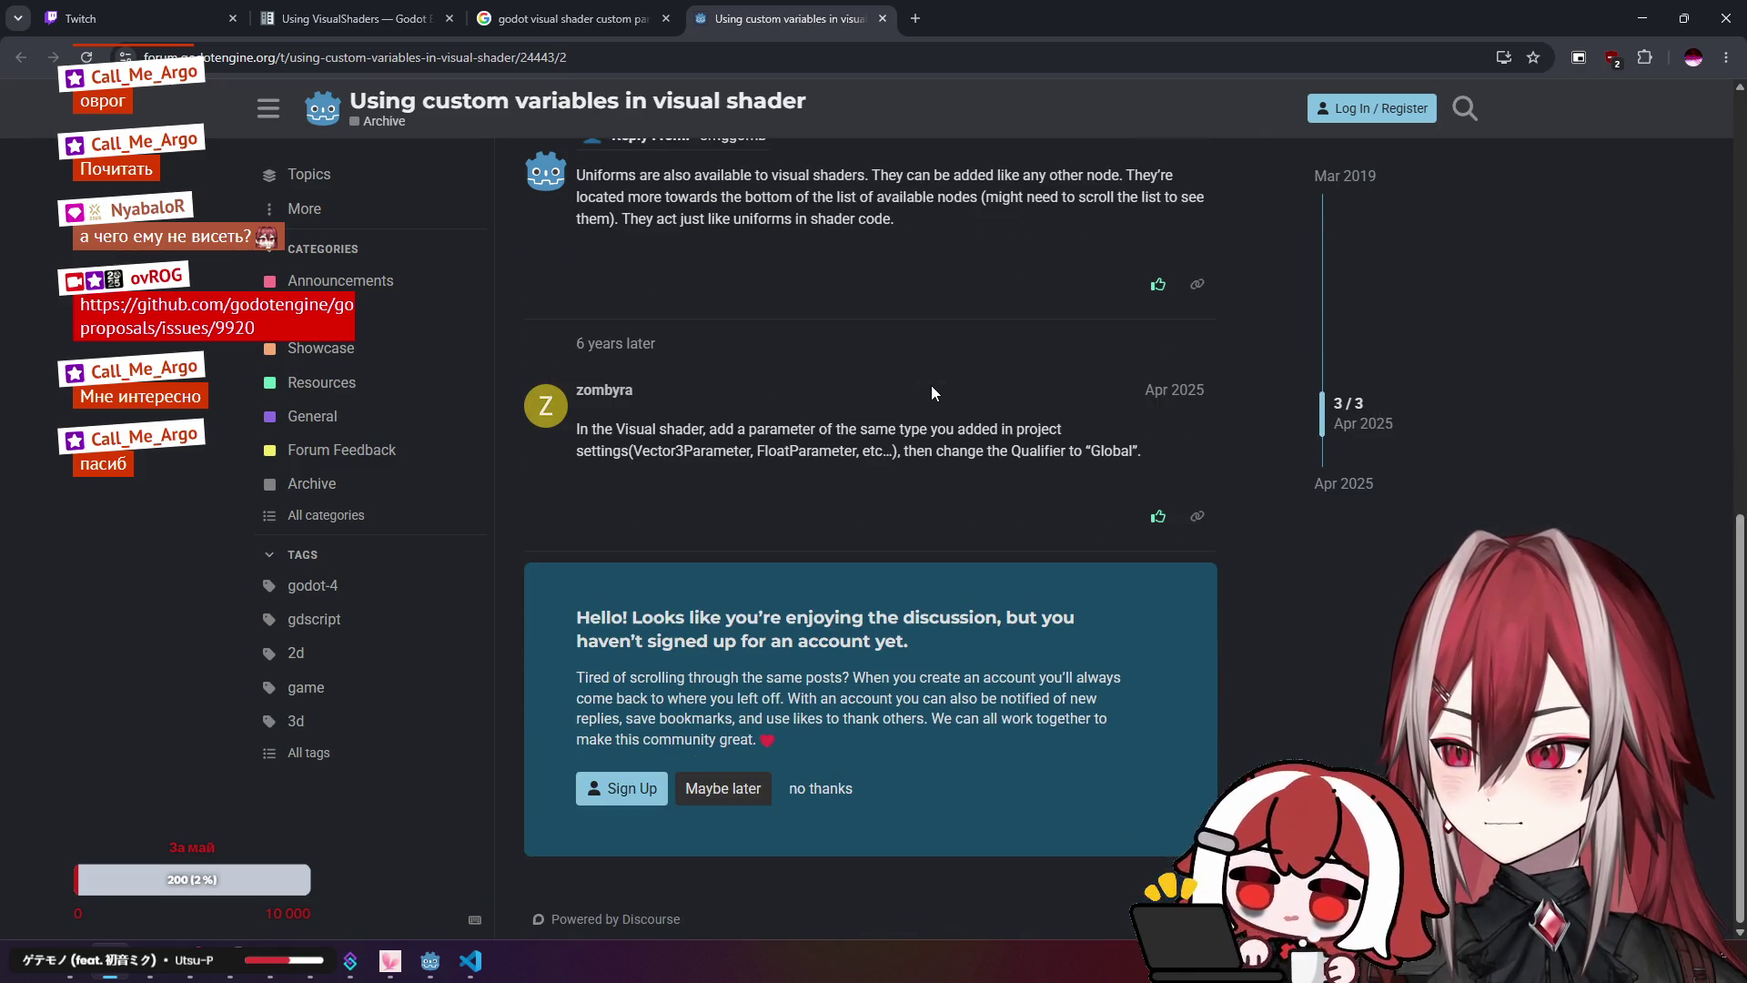
middle_click(814, 16)
Step: Delete 'parameters' from the search query and close the Google results tab
left_click_drag(397, 126, 664, 128)
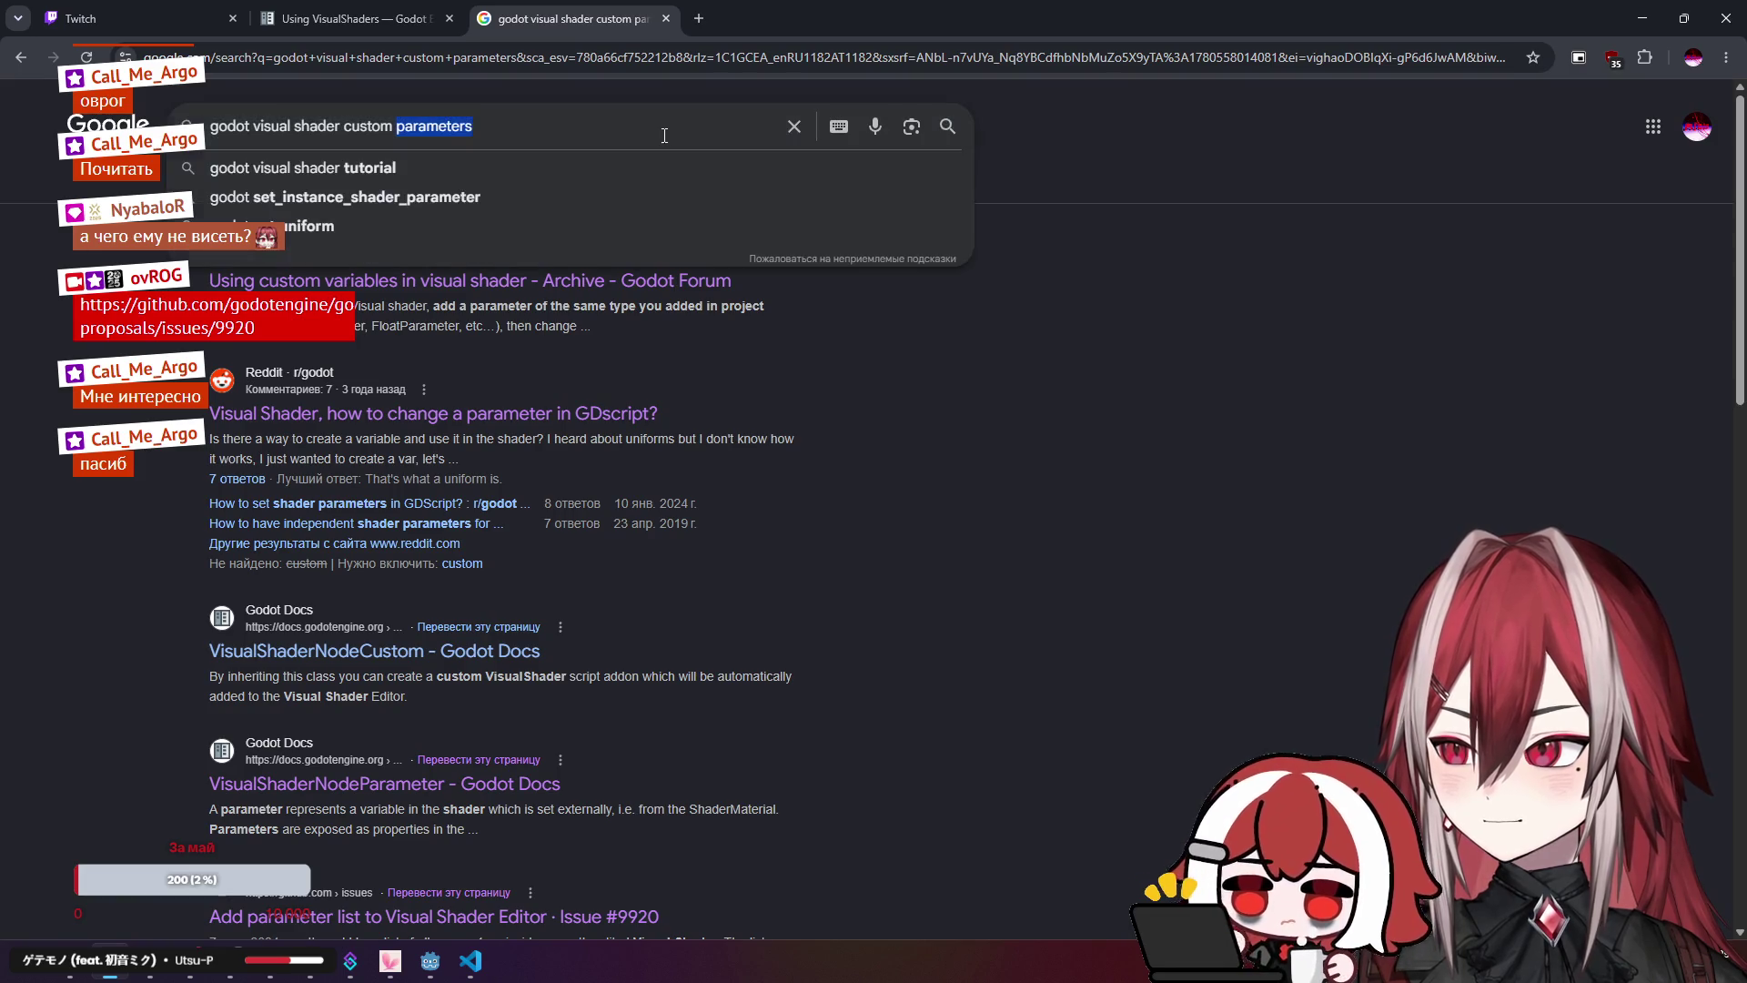
key("BackSpace")
left_click(666, 19)
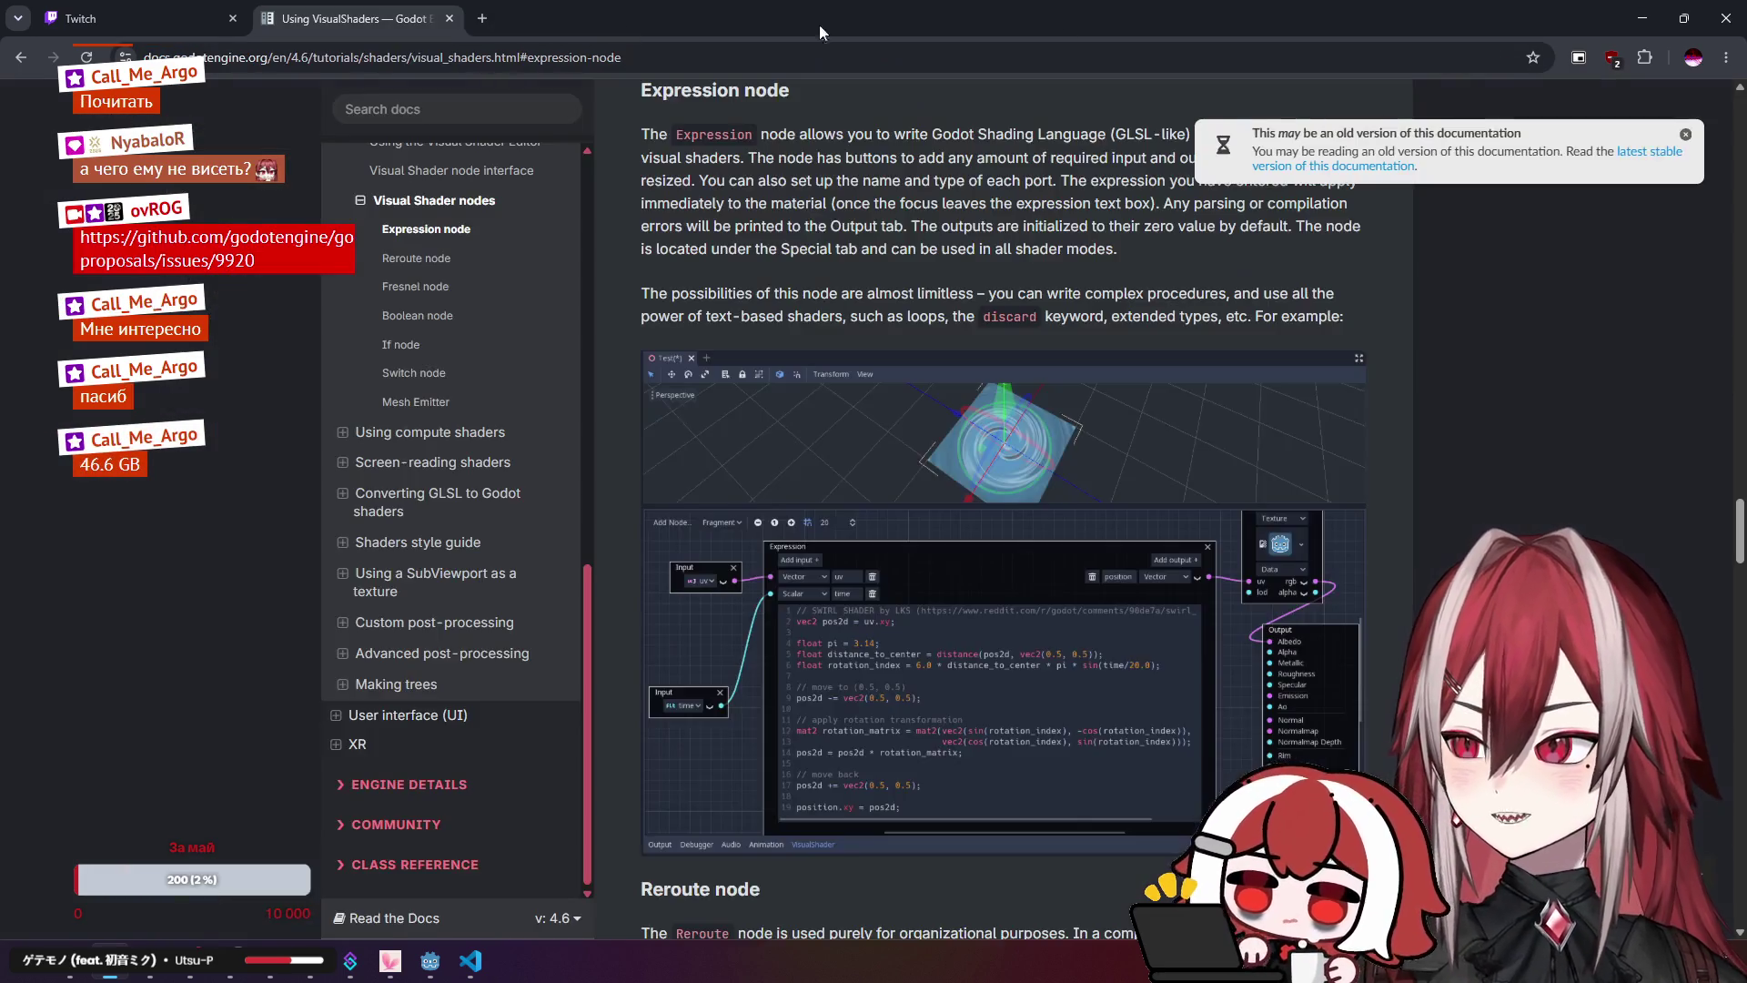
key("alt+Tab")
key("alt+Tab")
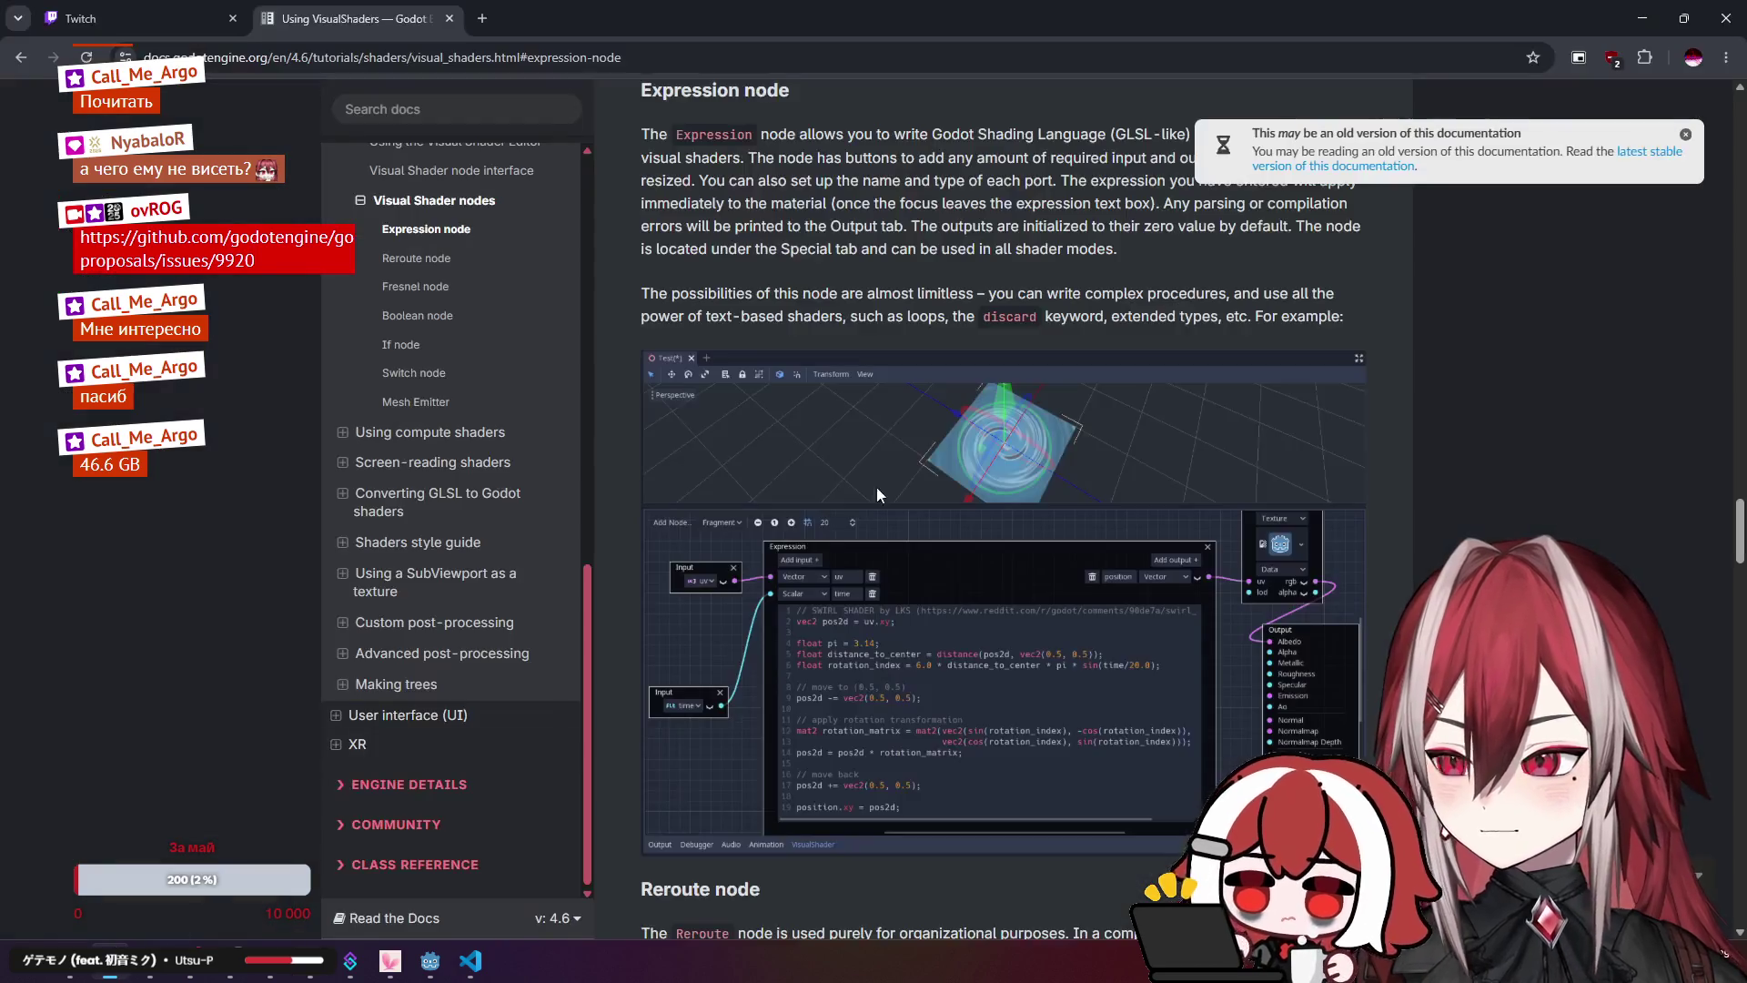
Step: Jump to the Visual Shader nodes section of the Using VisualShaders docs, then return to Godot
left_click(1628, 238)
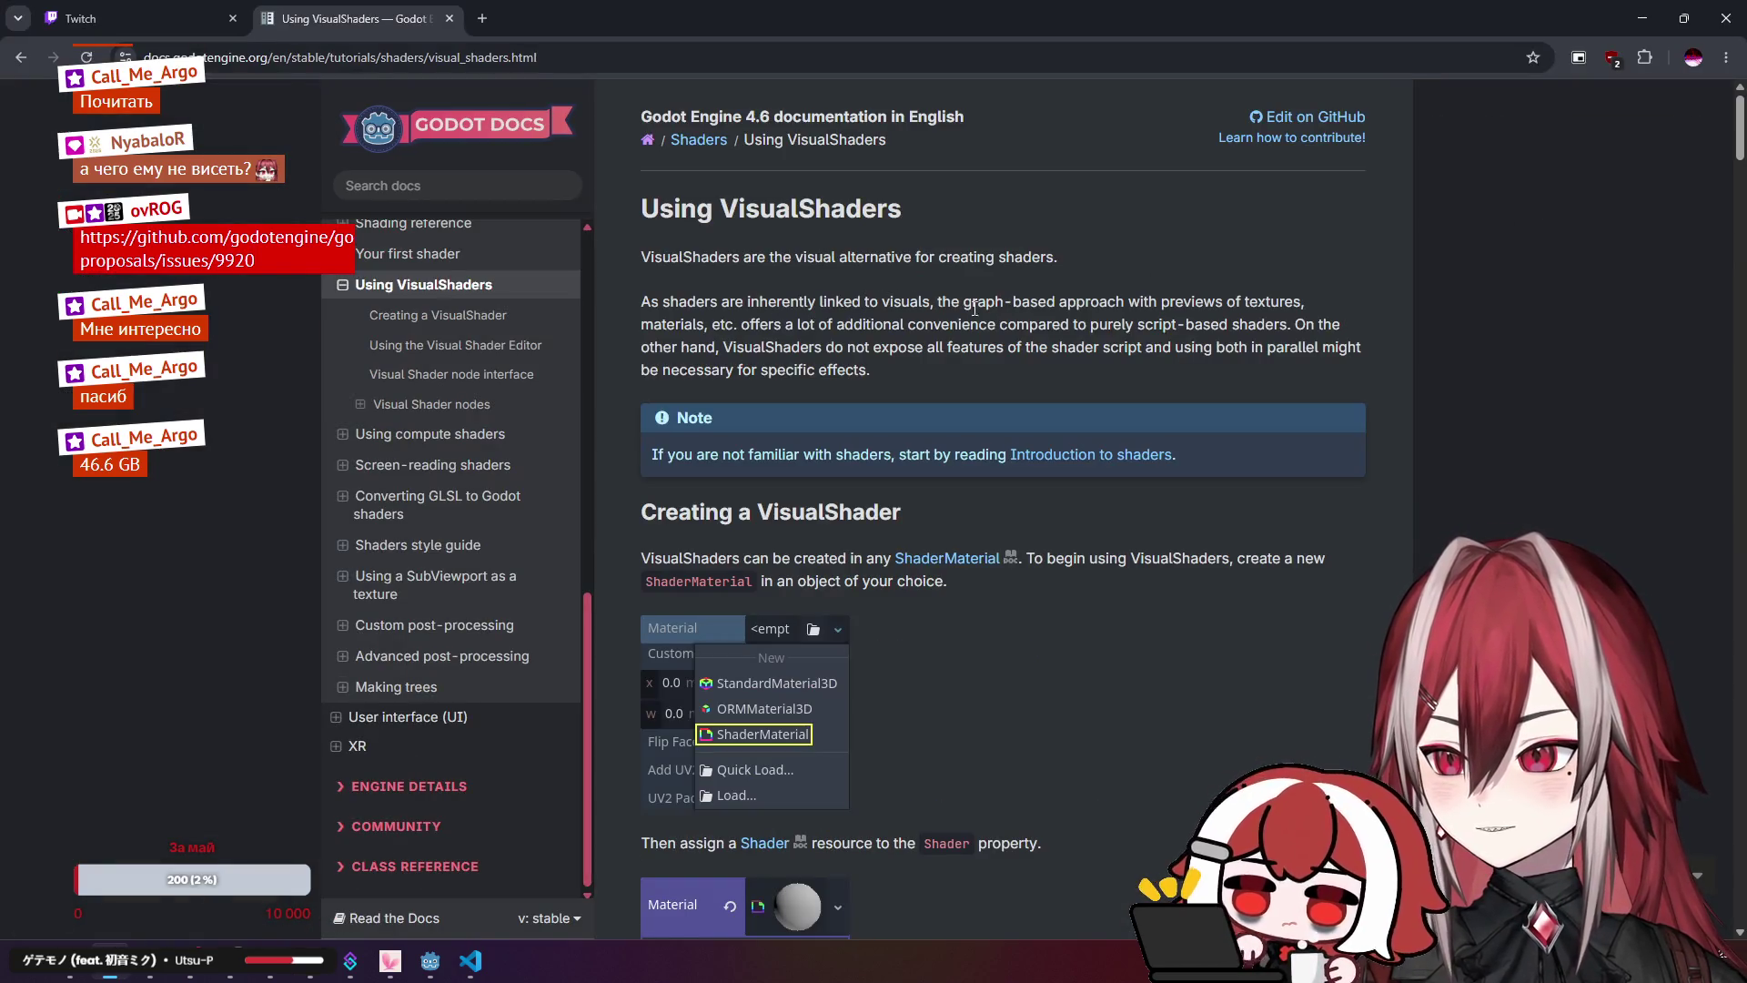
left_click(431, 404)
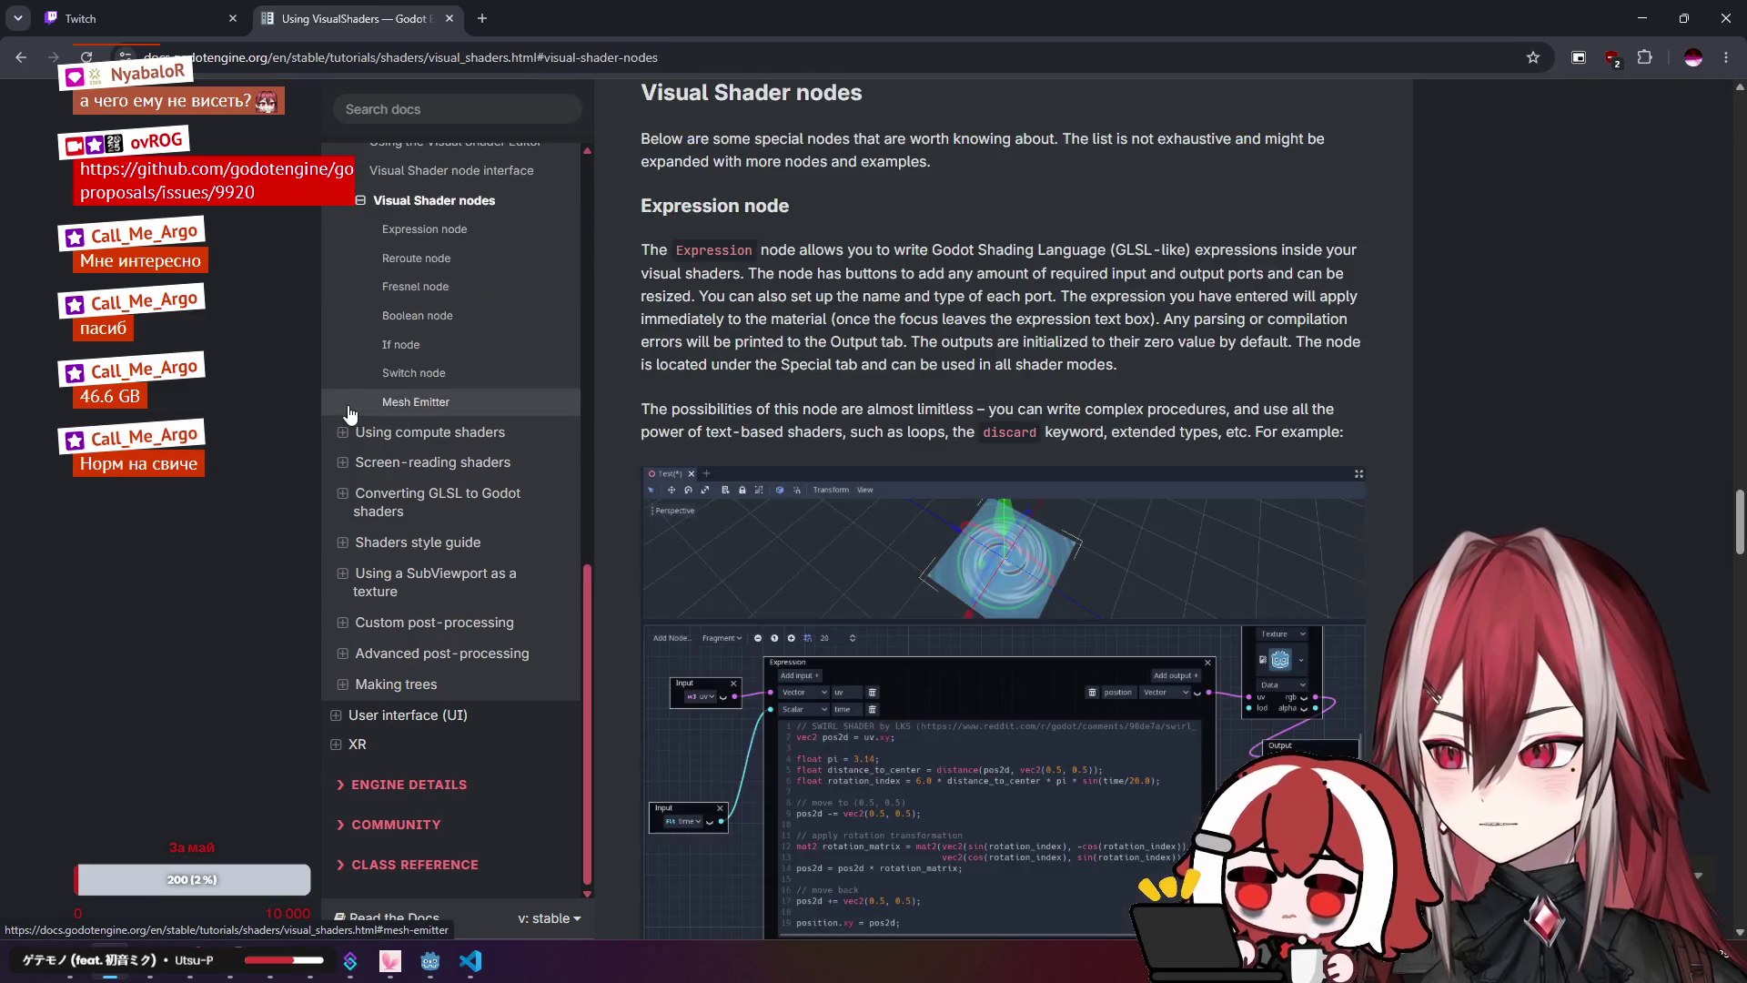
scroll(1011, 343, "up", 8)
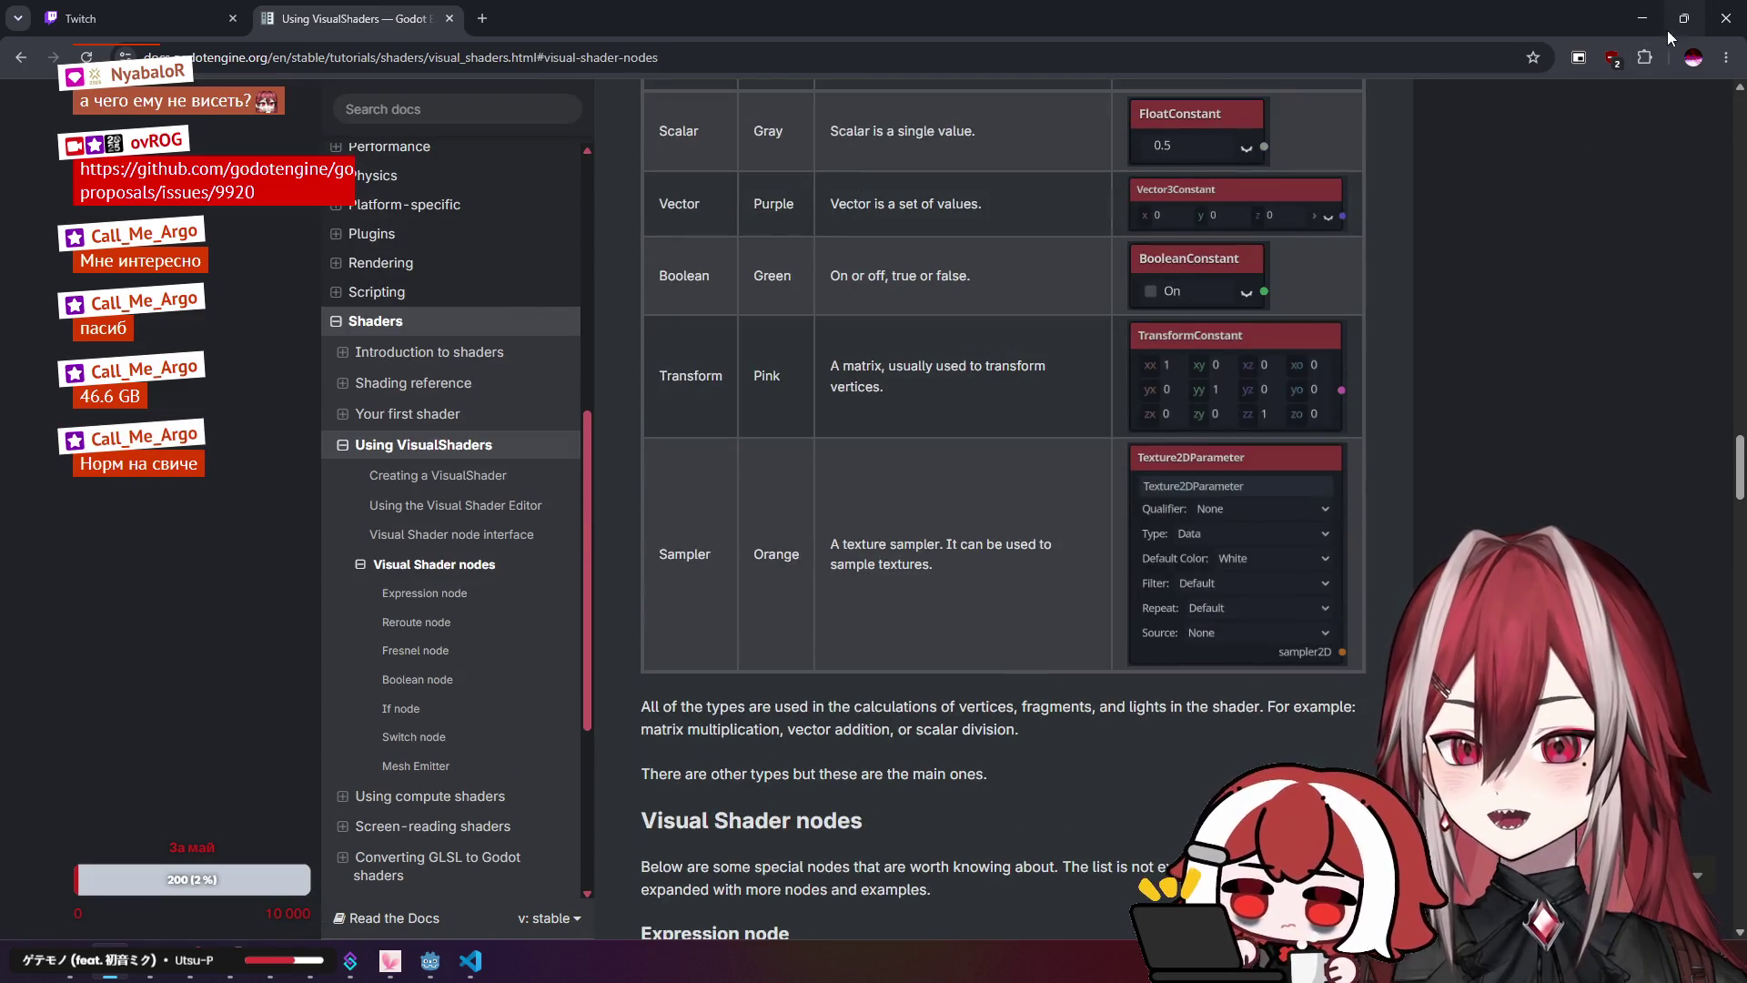
key("alt+Tab")
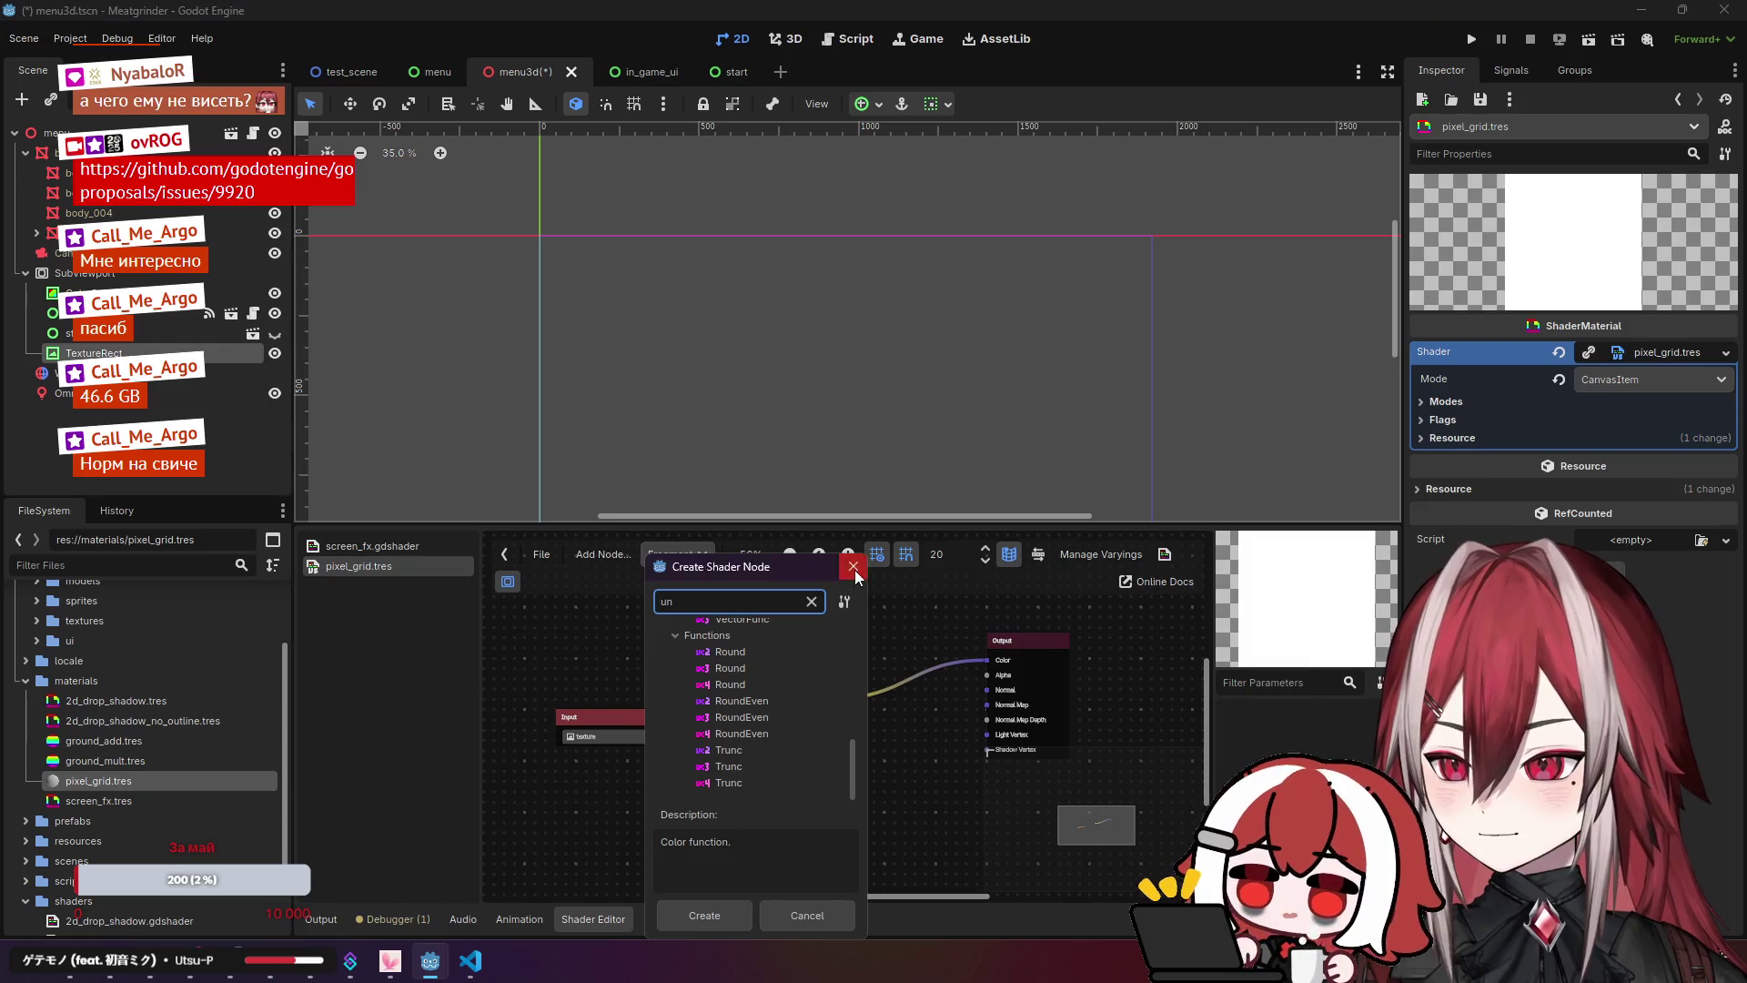
Step: Dismiss the node dialog and pan the pixel_grid shader graph to frame its nodes
key("Escape")
scroll(887, 724, "up", 1)
scroll(933, 728, "up", 4)
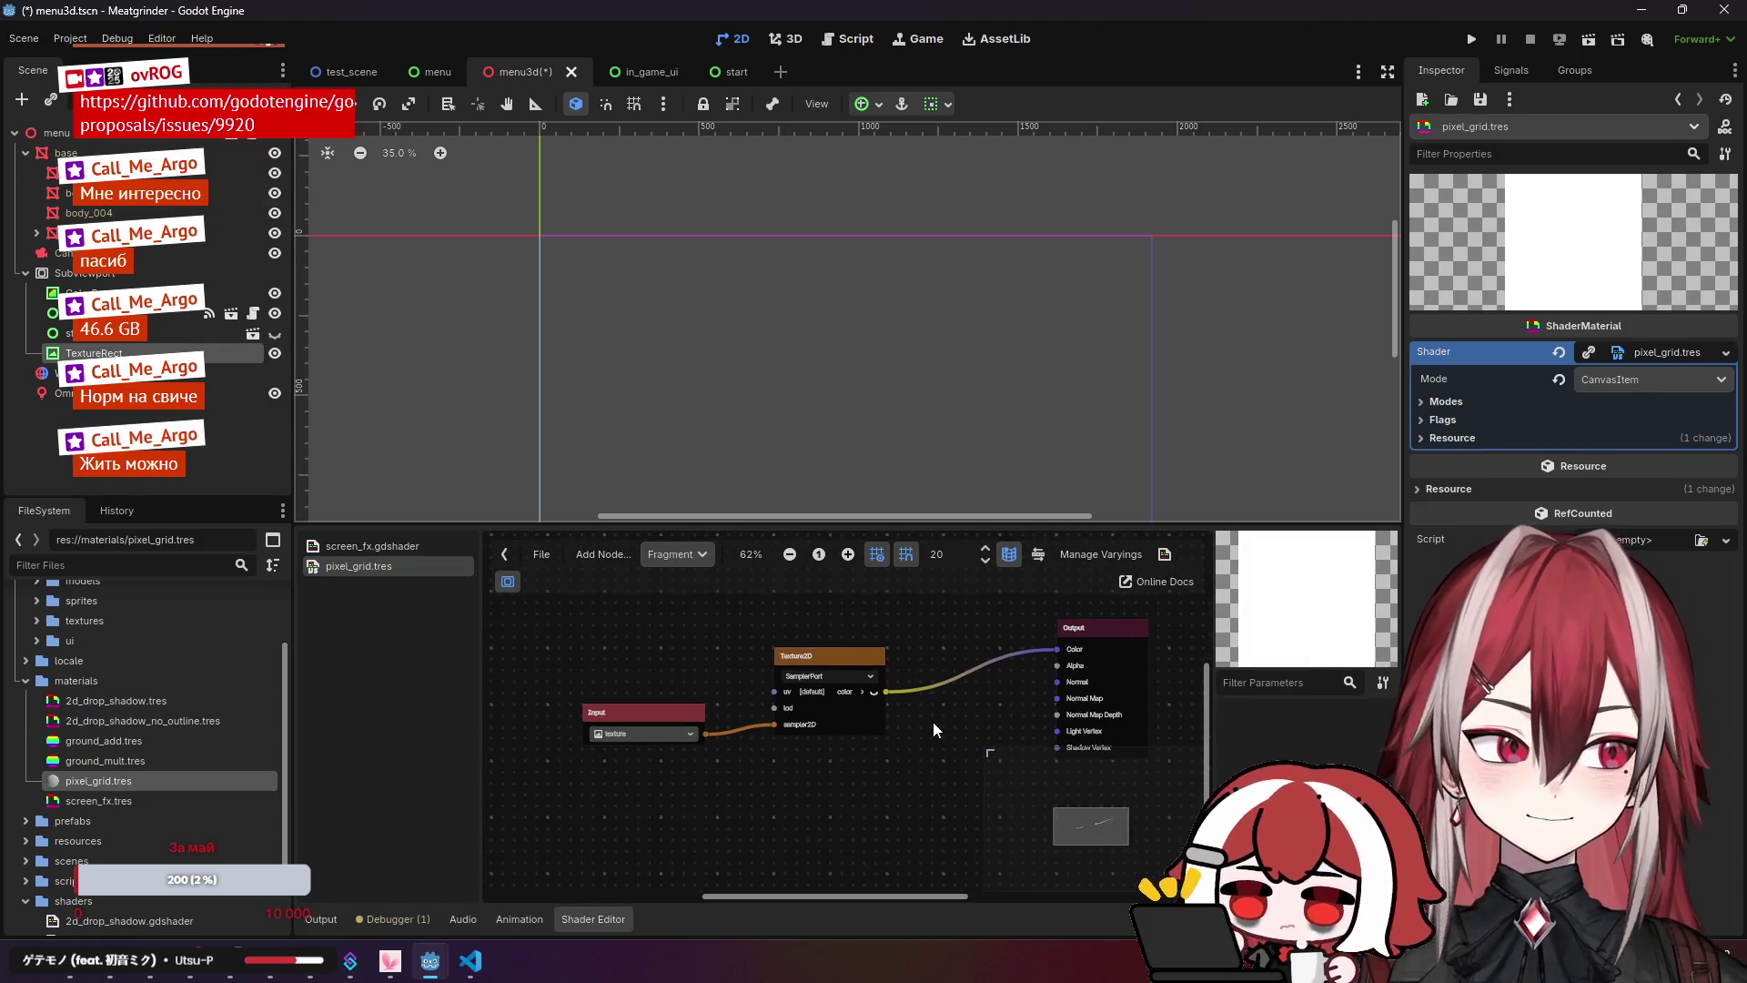
mouse_move(932, 723)
left_mouse_down()
mouse_move(985, 724)
mouse_move(988, 749)
left_mouse_up()
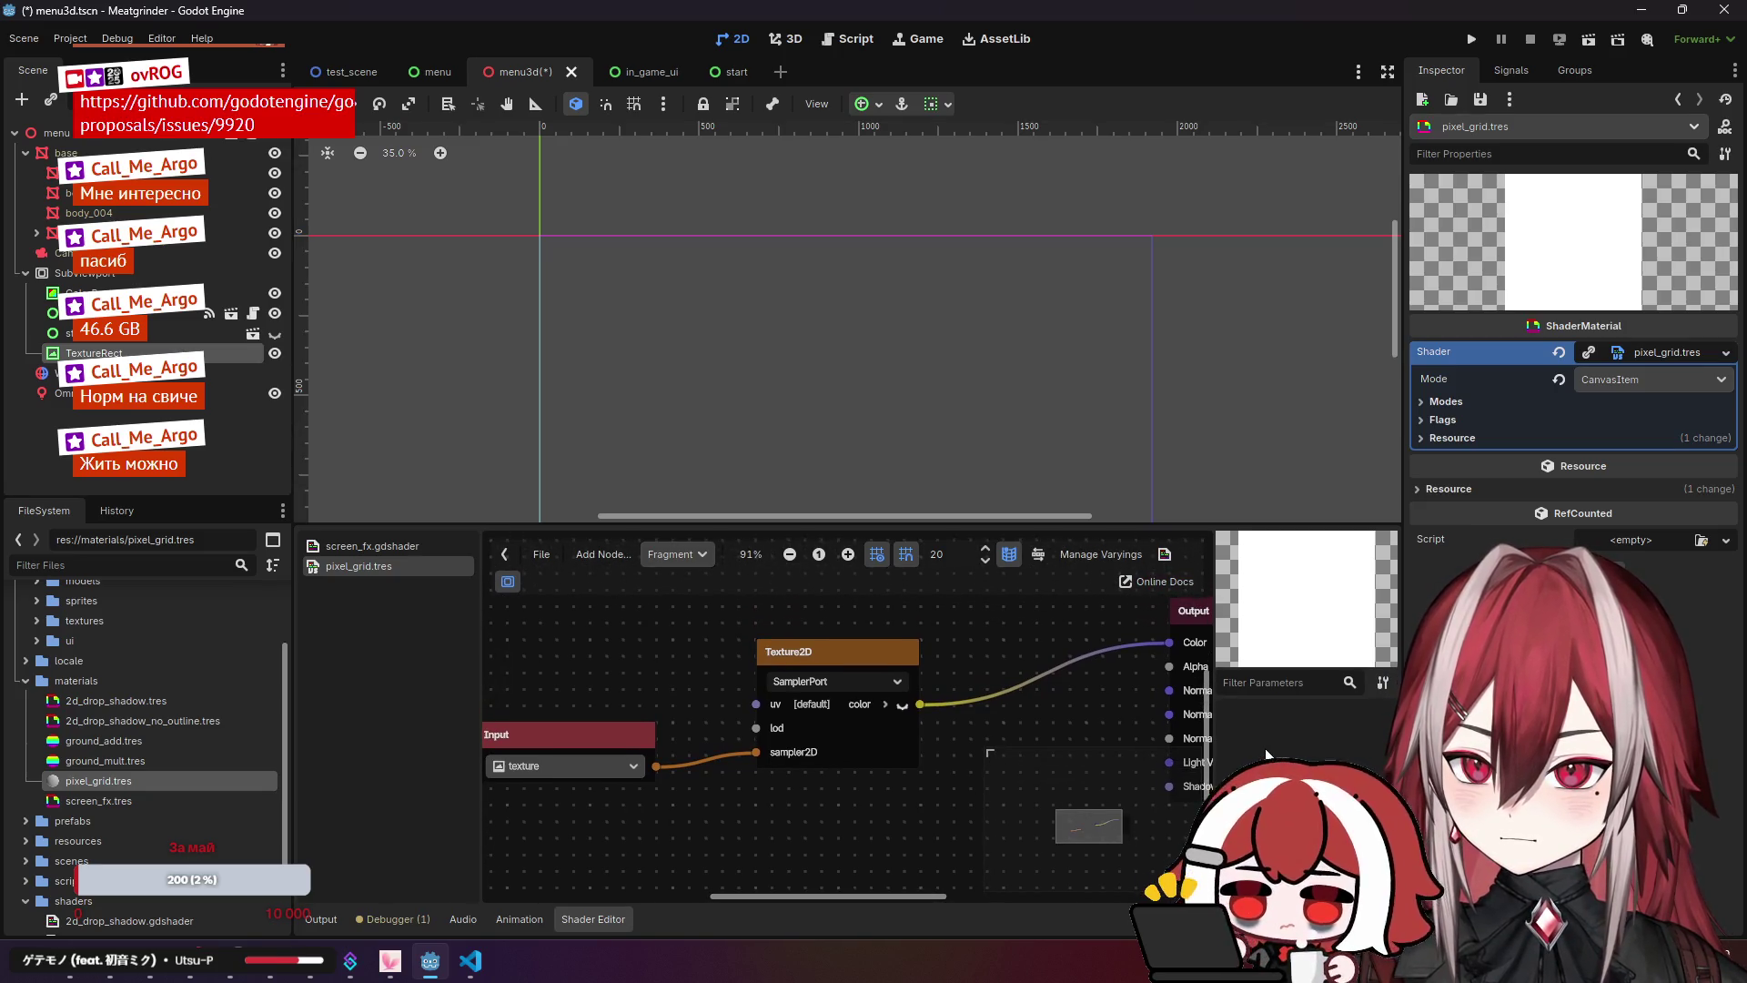
left_click(1447, 401)
left_click(1465, 401)
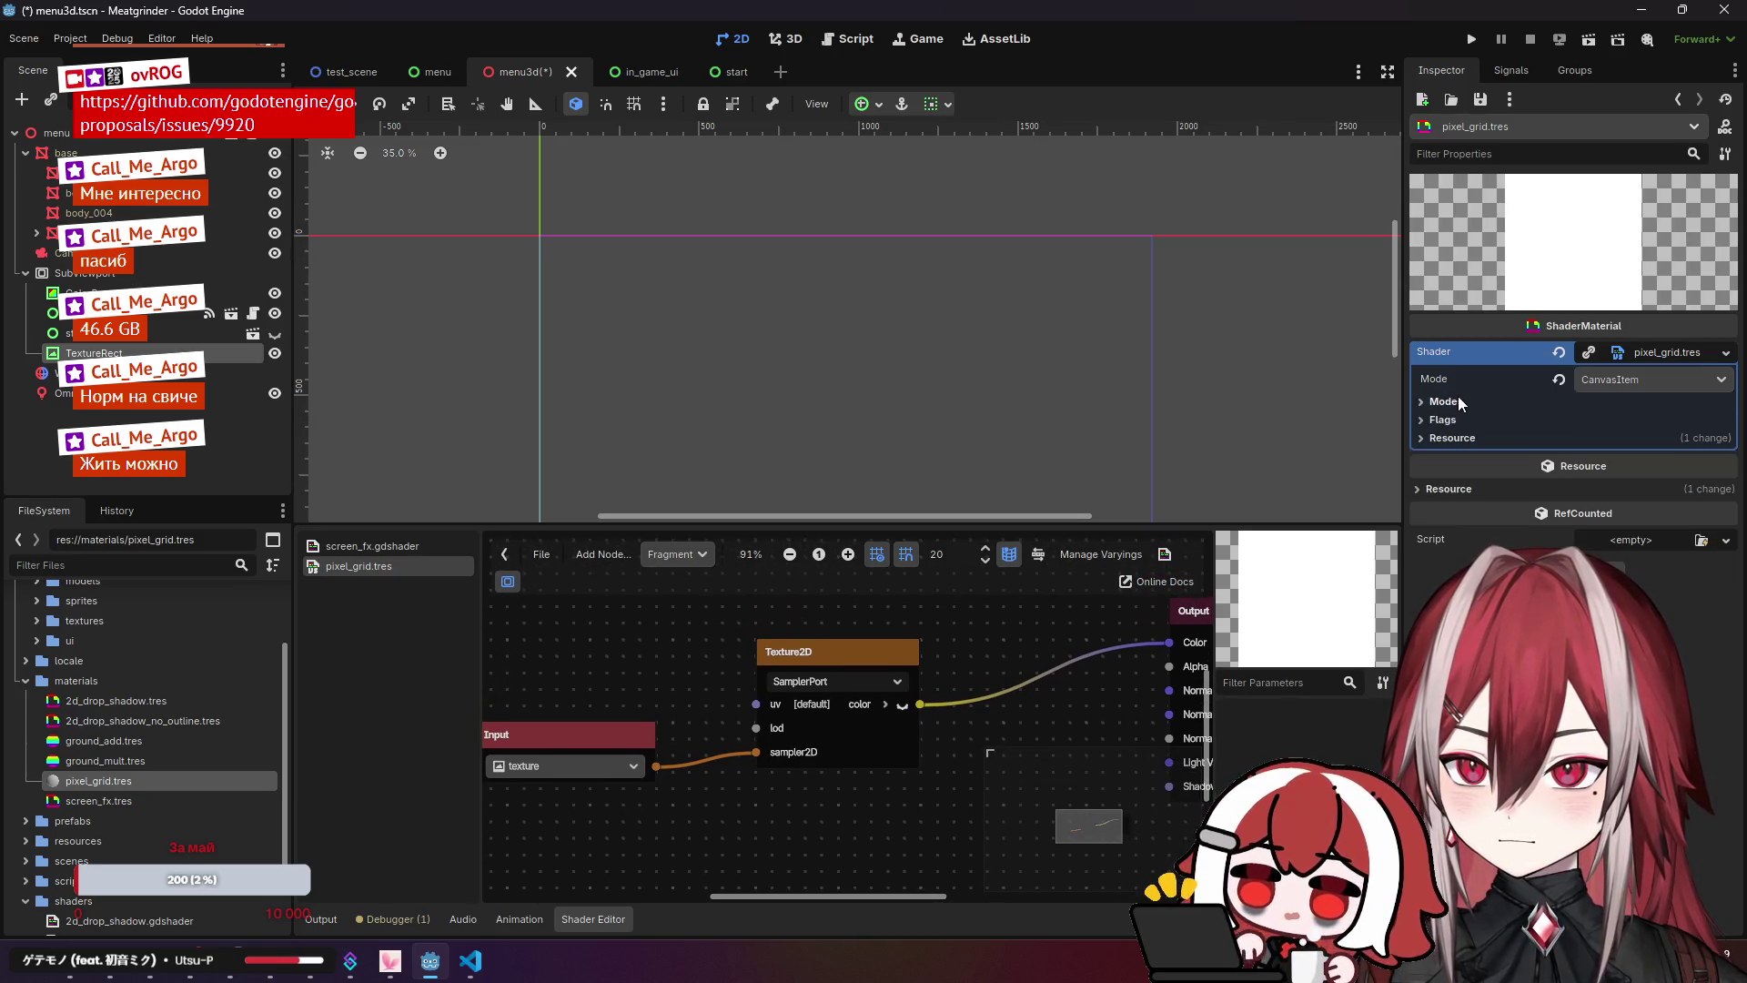
left_click_drag(1058, 634, 931, 651)
left_click(1134, 611)
right_click(1059, 624)
left_click(1052, 625)
right_click(1035, 627)
left_click_drag(1035, 628, 1051, 630)
scroll(773, 619, "left", 5)
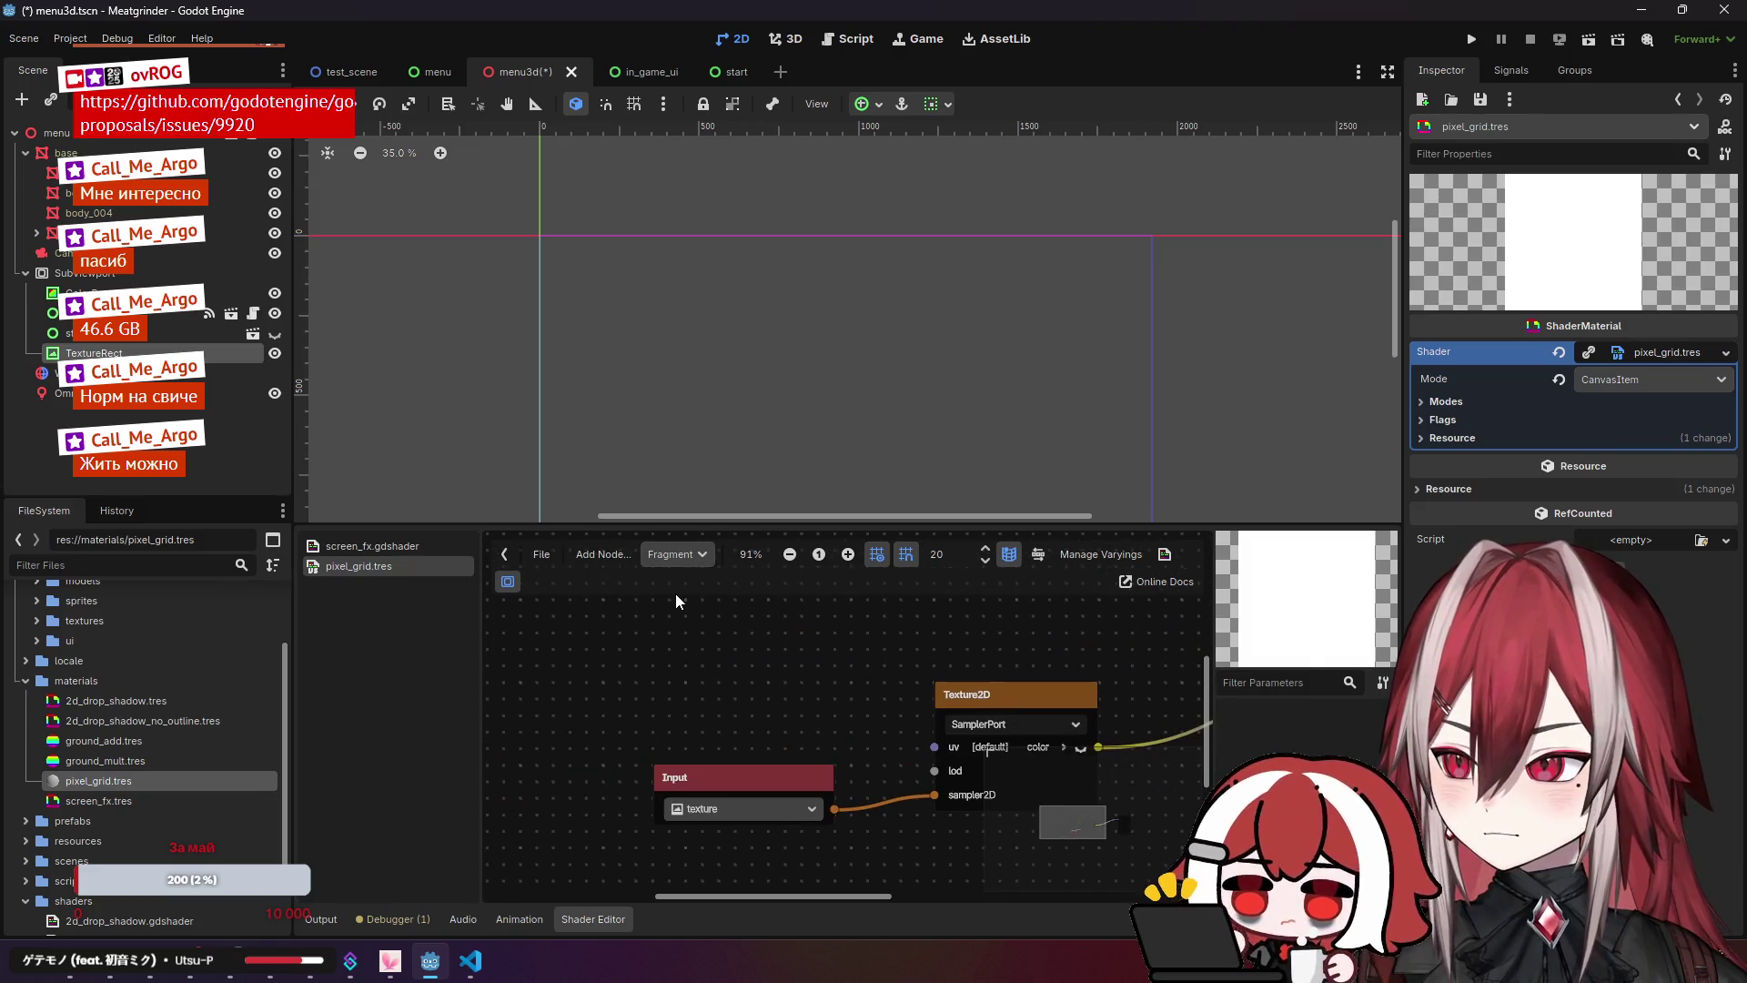
Step: Enlarge the shader editor and add a ParameterRef node from the Special category
left_click_drag(572, 524, 572, 452)
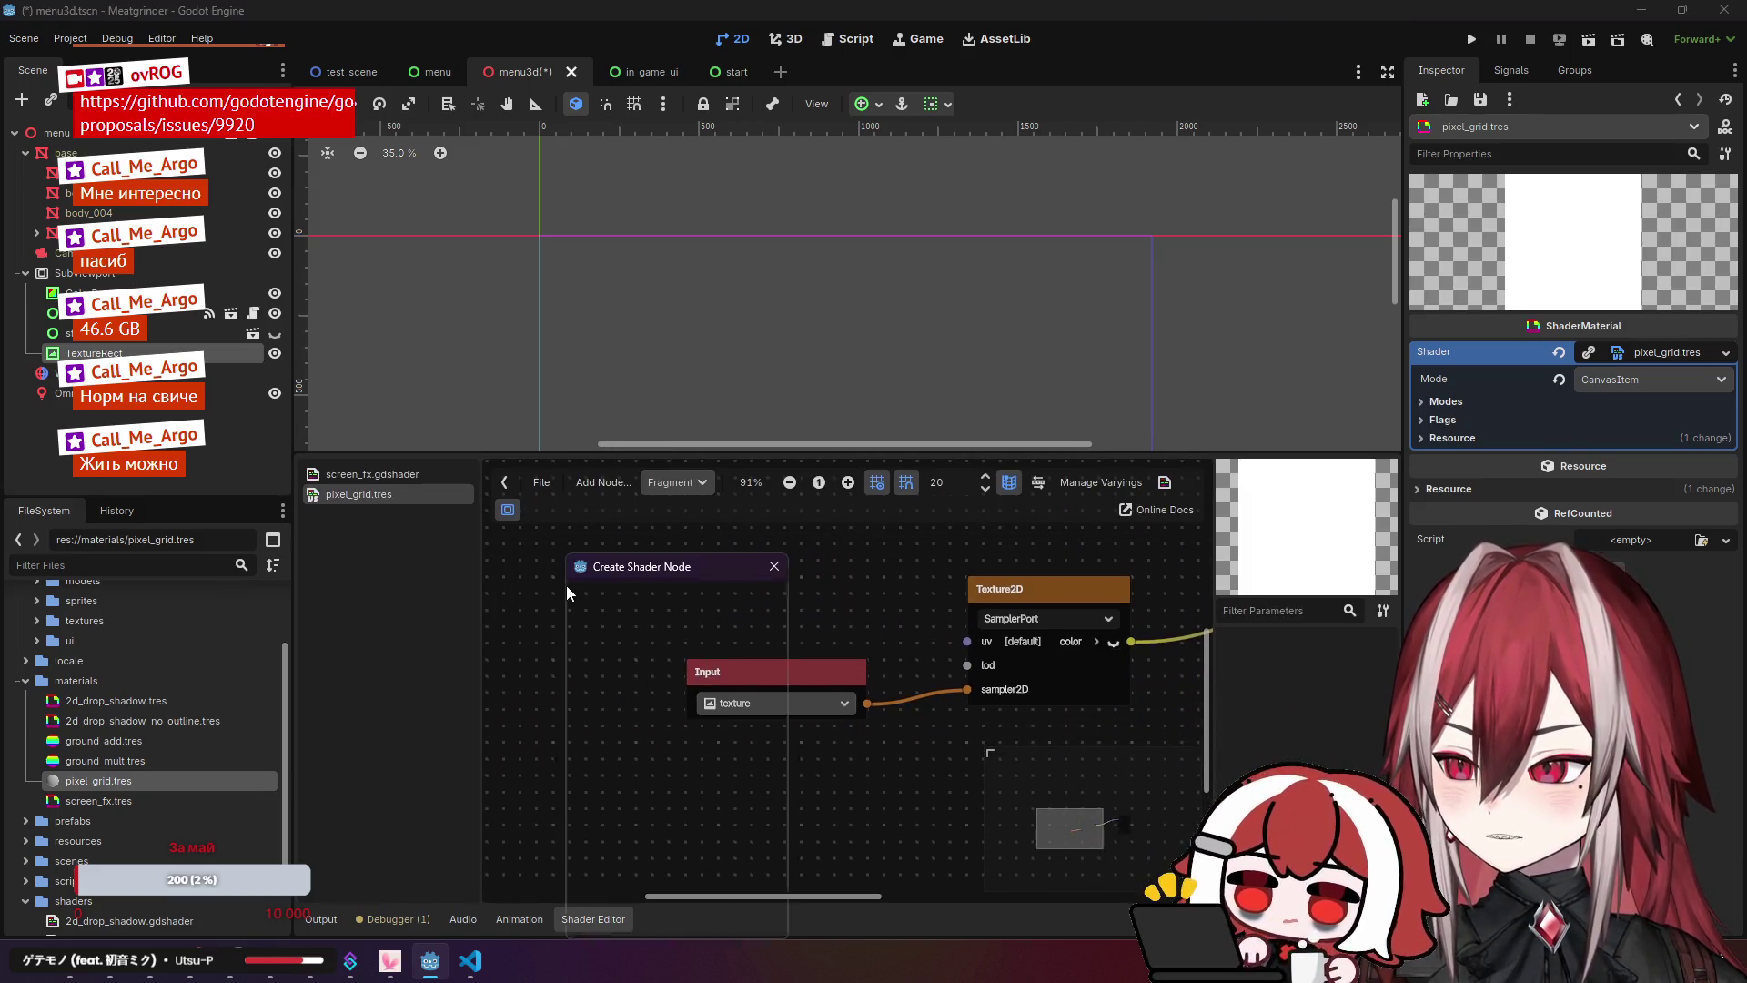
right_click(566, 586)
scroll(646, 647, "up", 1)
double_click(625, 702)
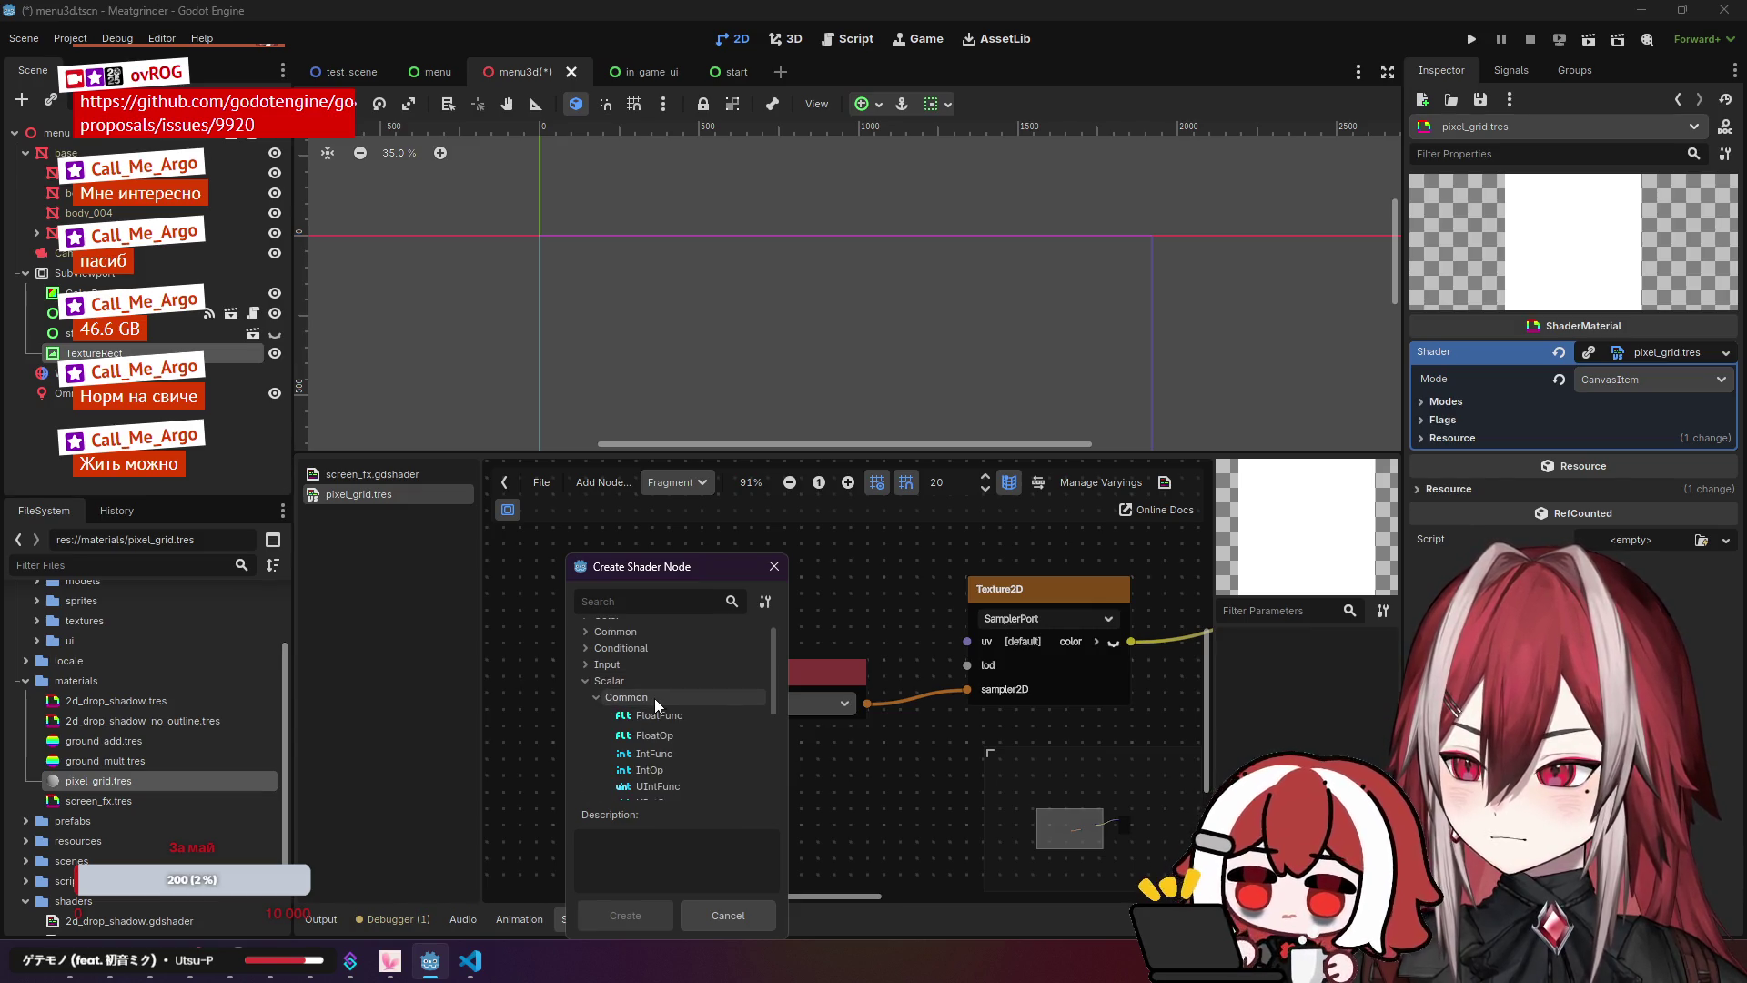
double_click(656, 684)
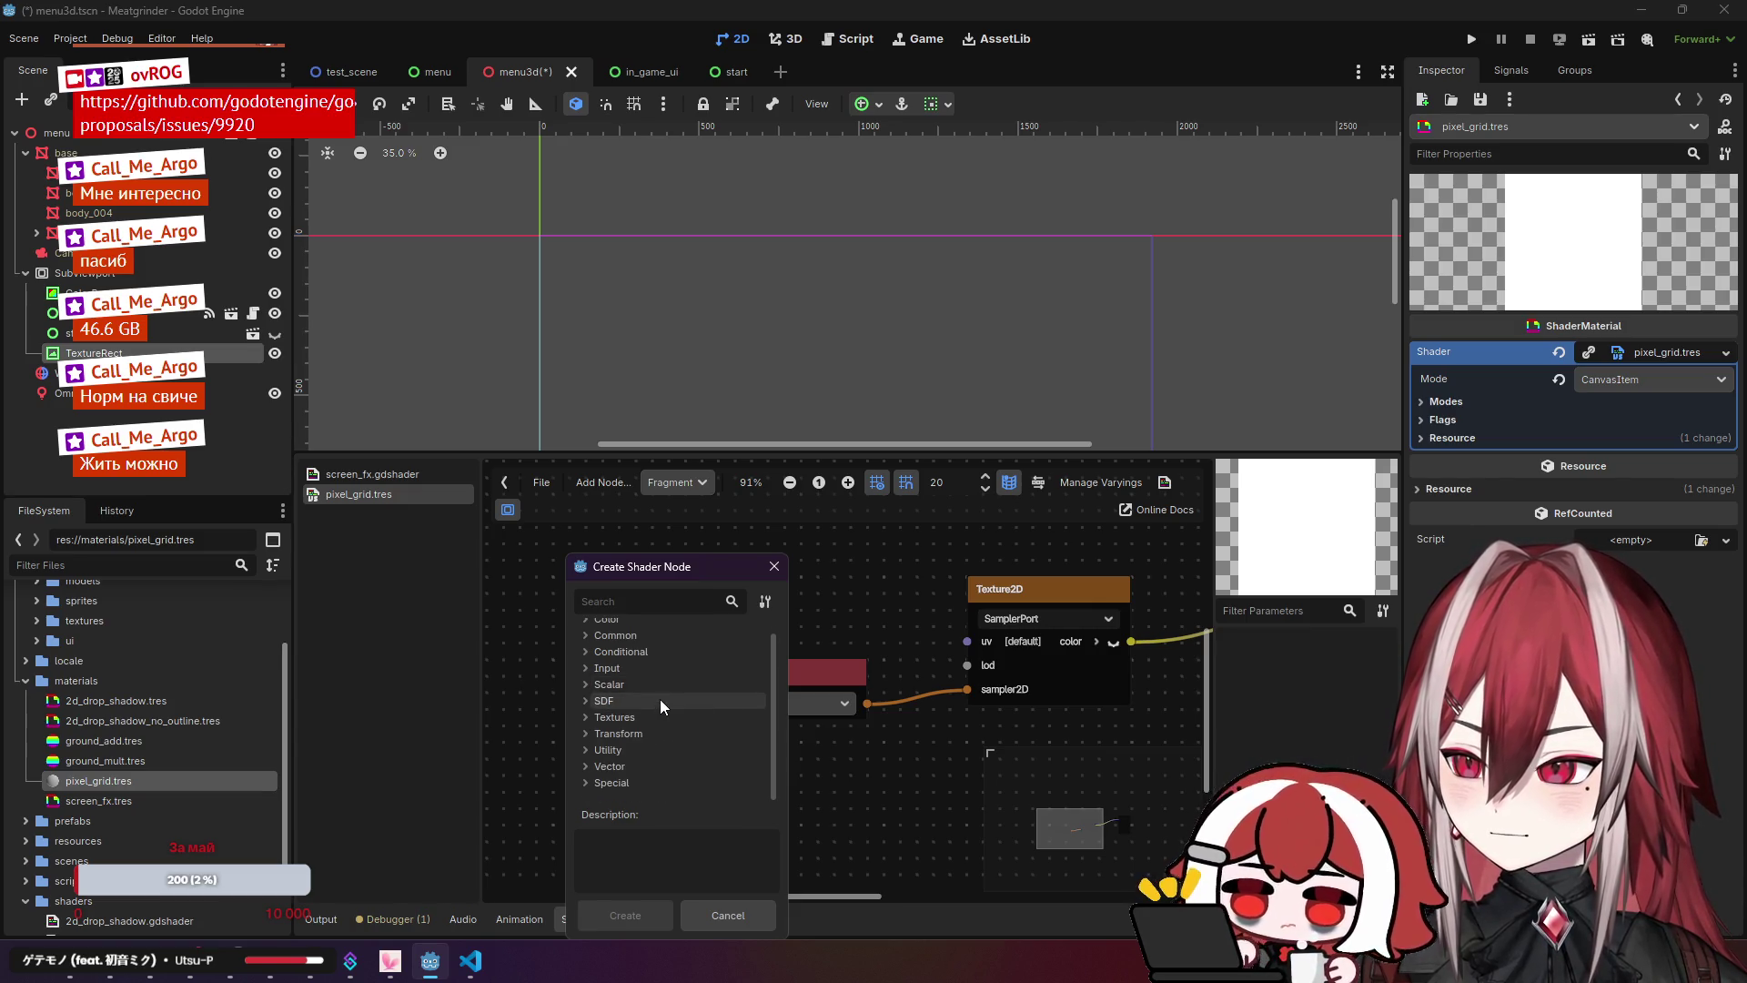
double_click(655, 782)
scroll(669, 735, "down", 3)
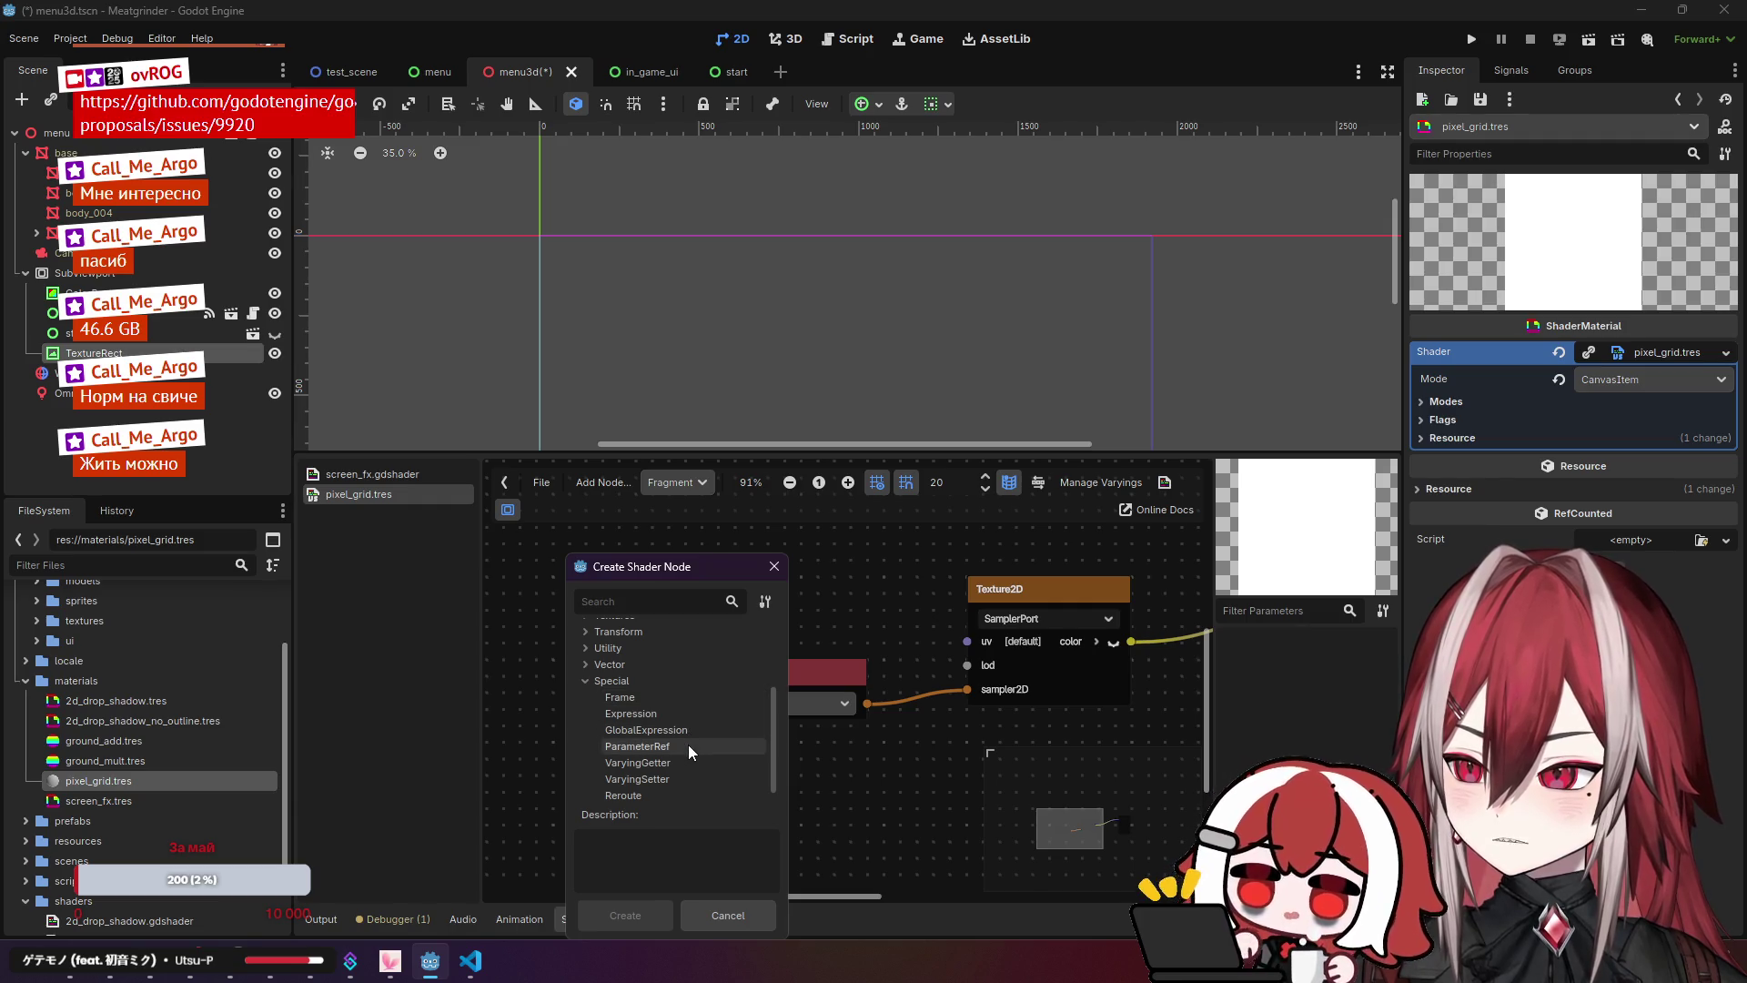
left_click(688, 744)
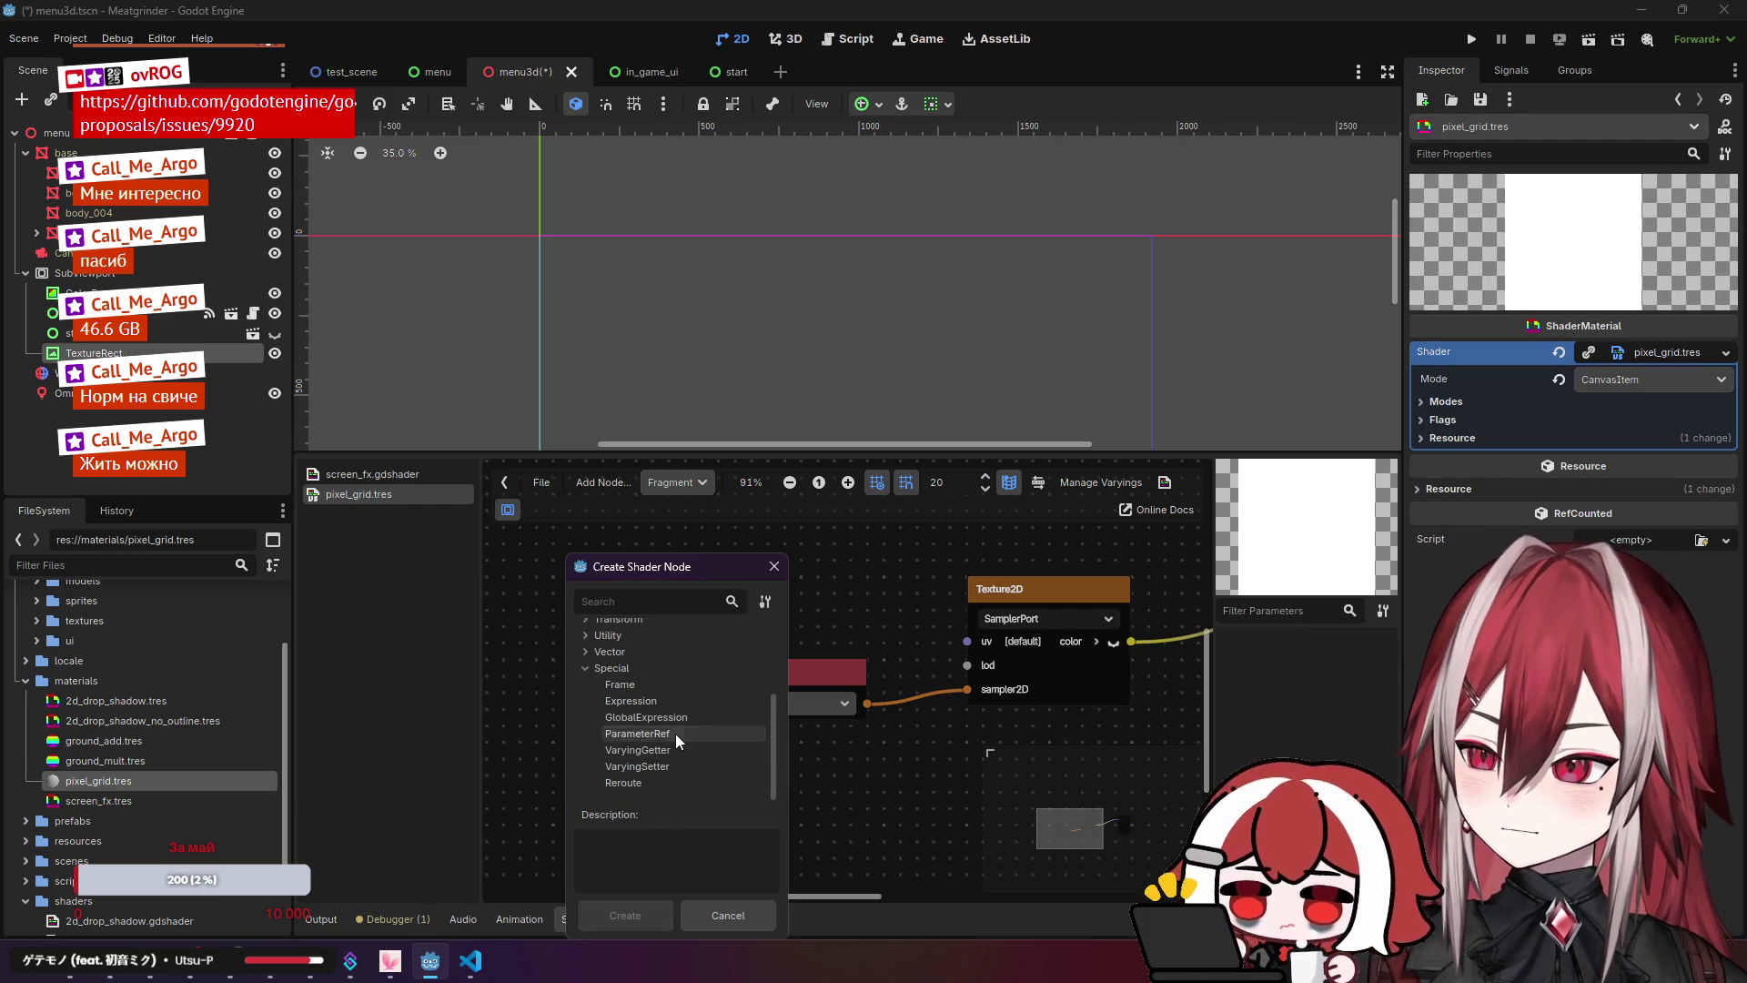
left_click(641, 916)
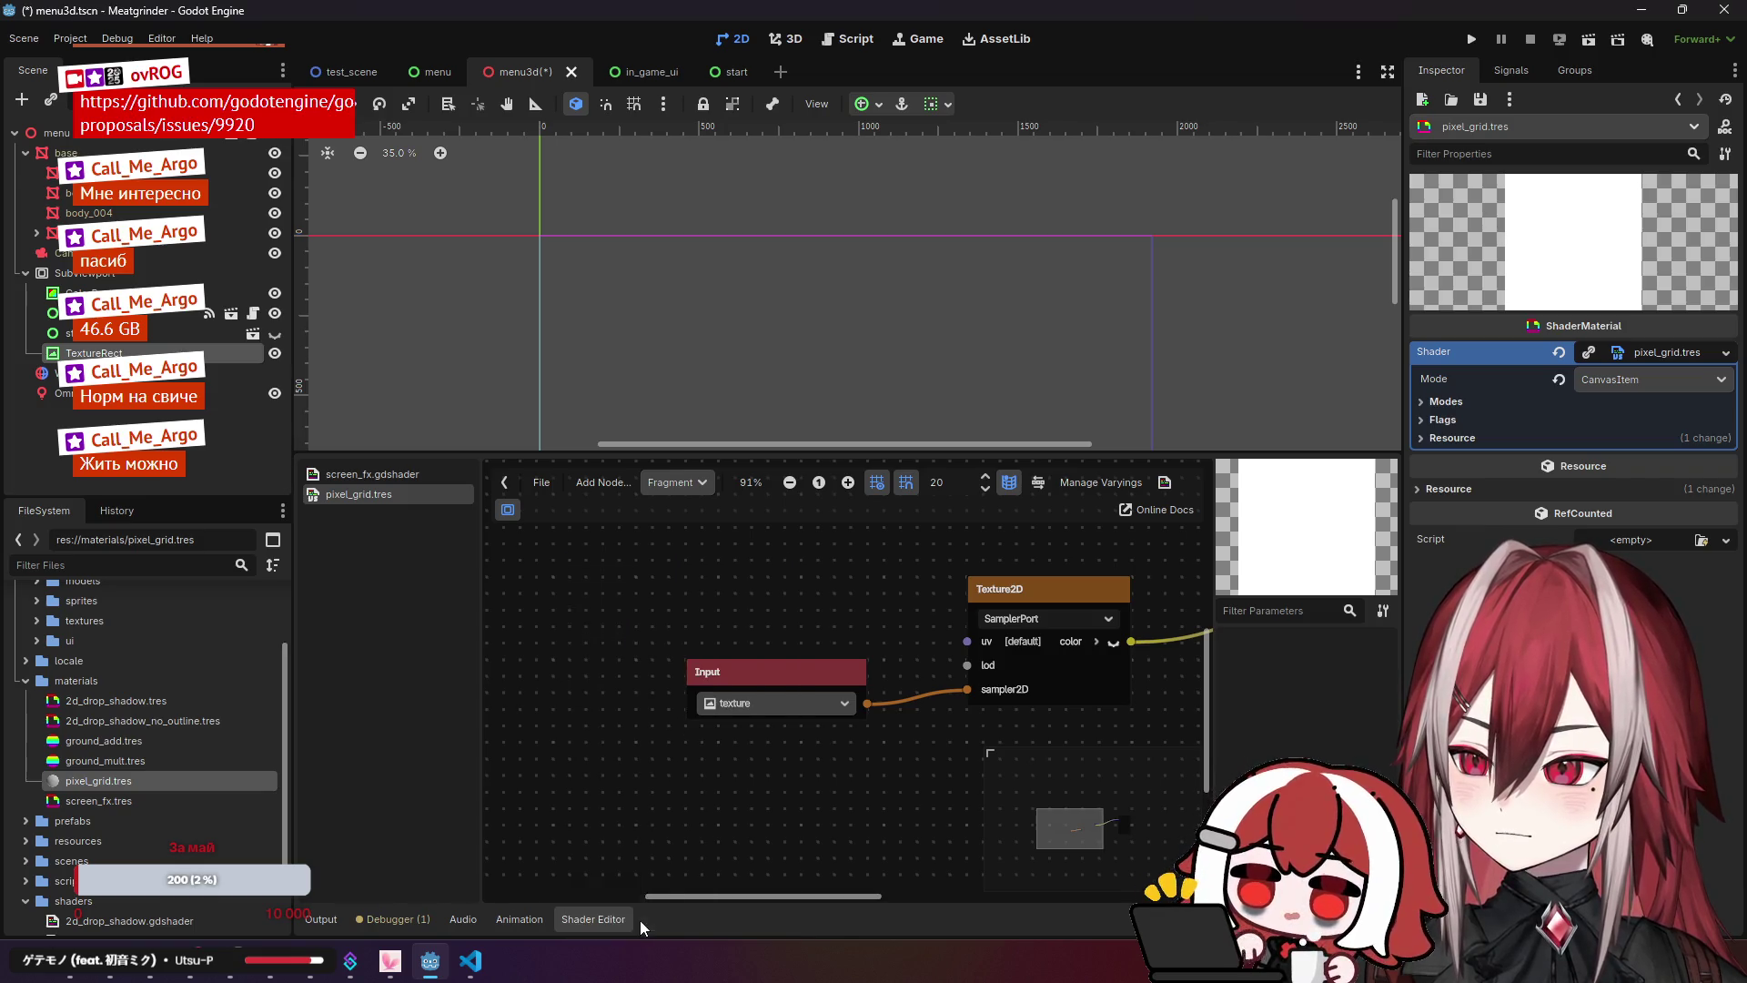
Step: Delete the ParameterRef node from the pixel_grid graph
left_click(677, 634)
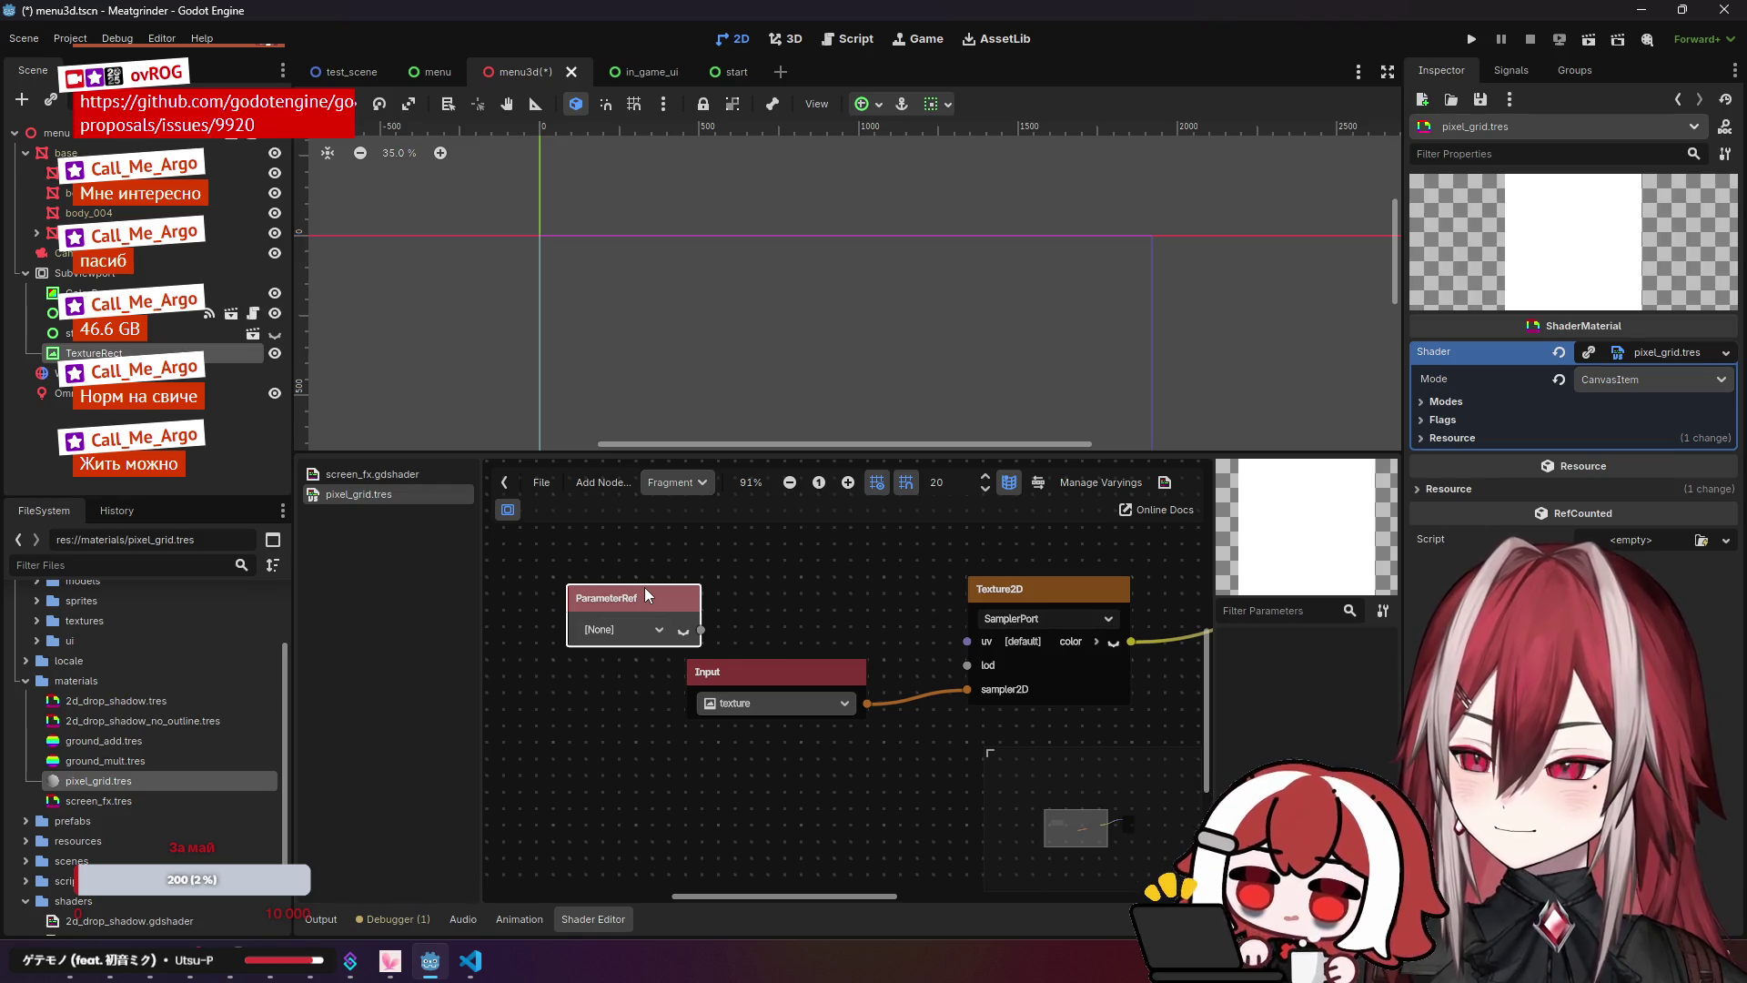
key("Delete")
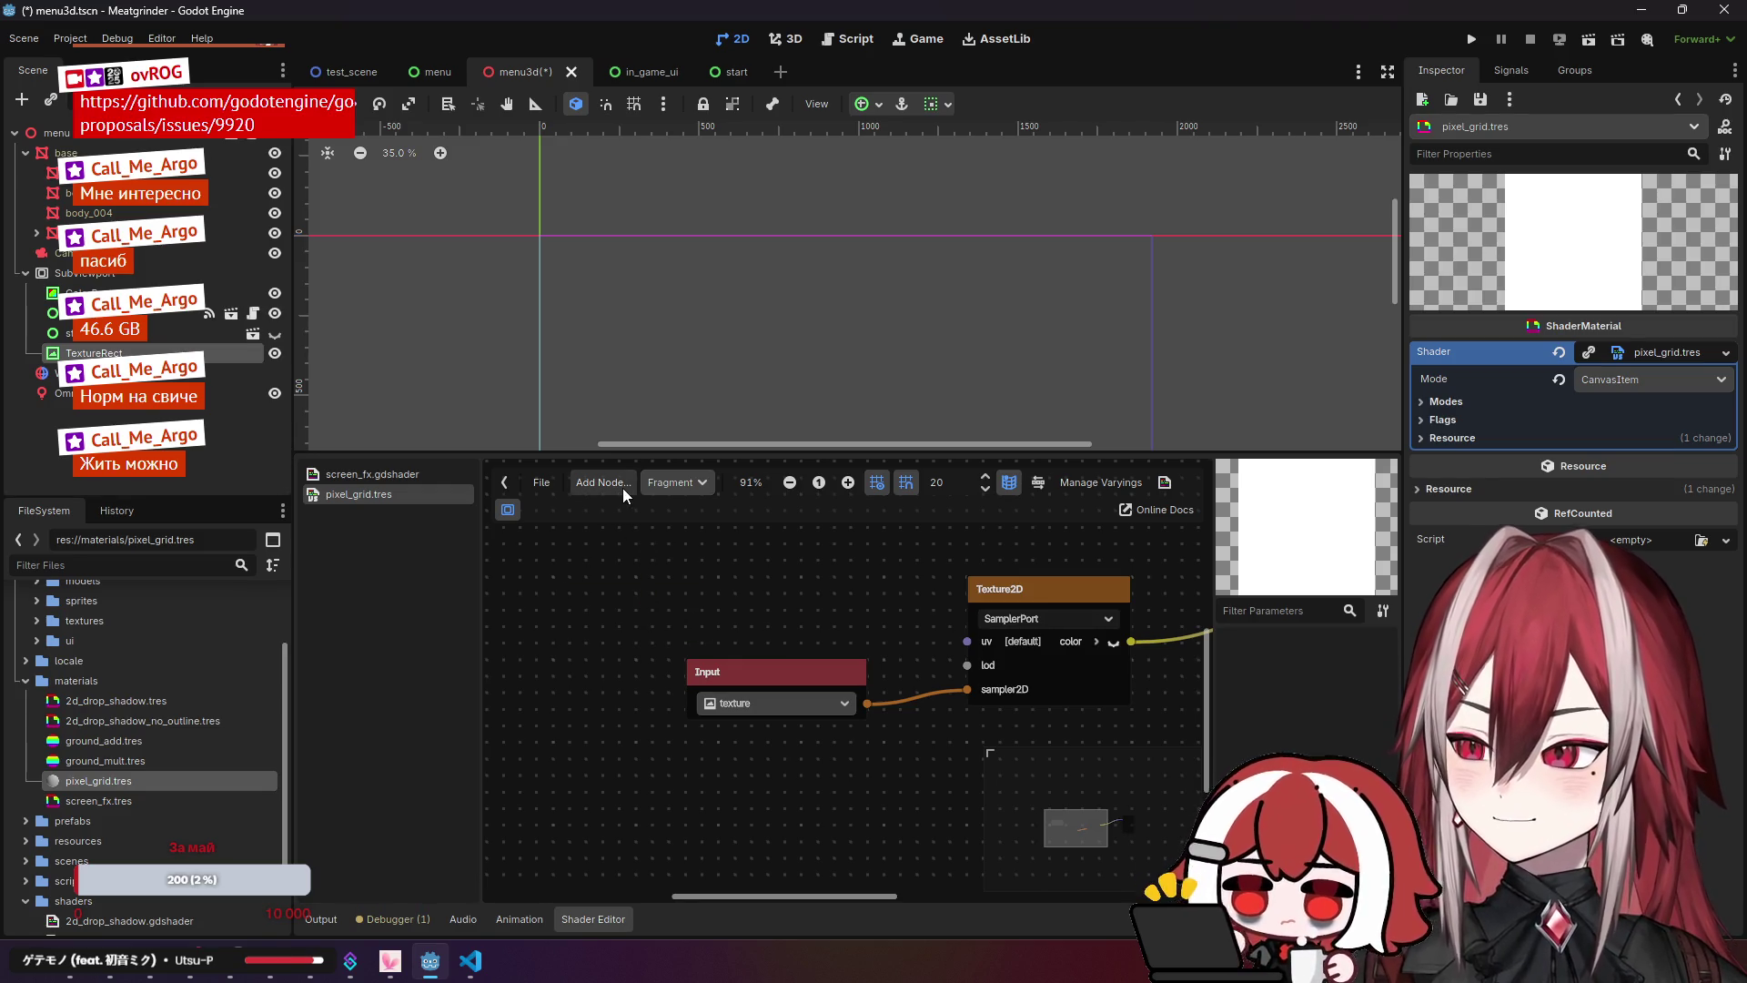
left_click(541, 483)
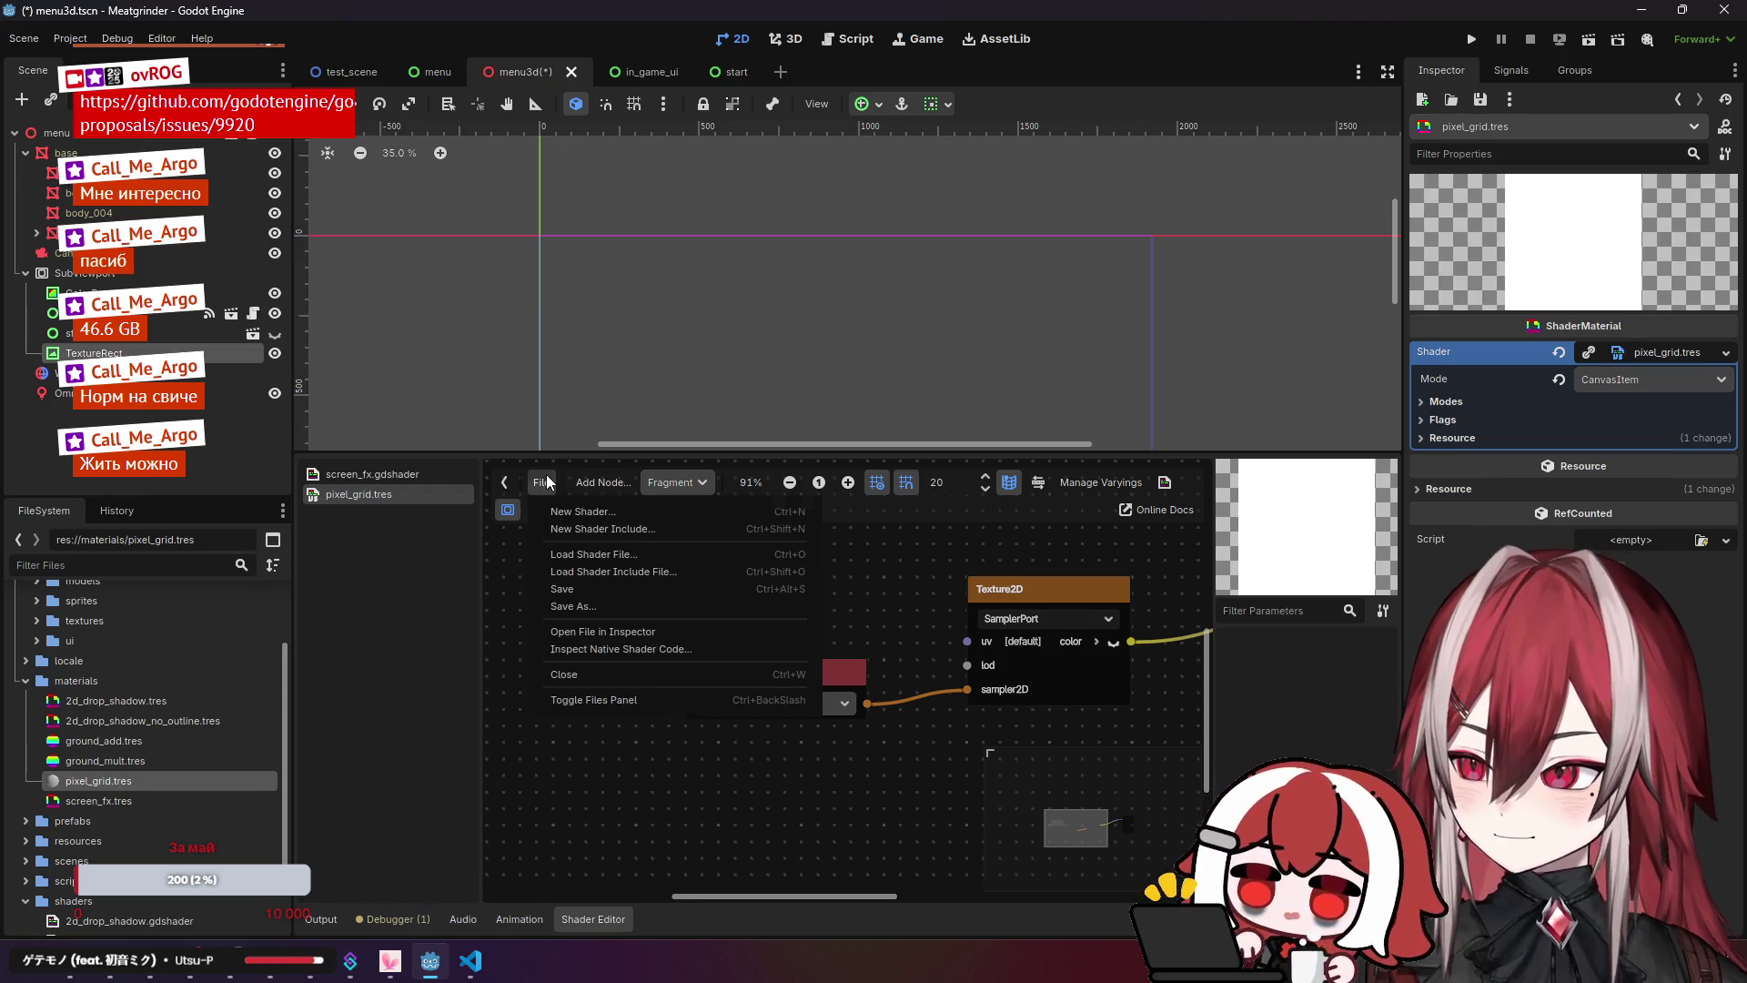
left_click(509, 583)
Step: Search 'param' in Create Shader Node and add a Texture2DParameter node beside the Input node
right_click(510, 583)
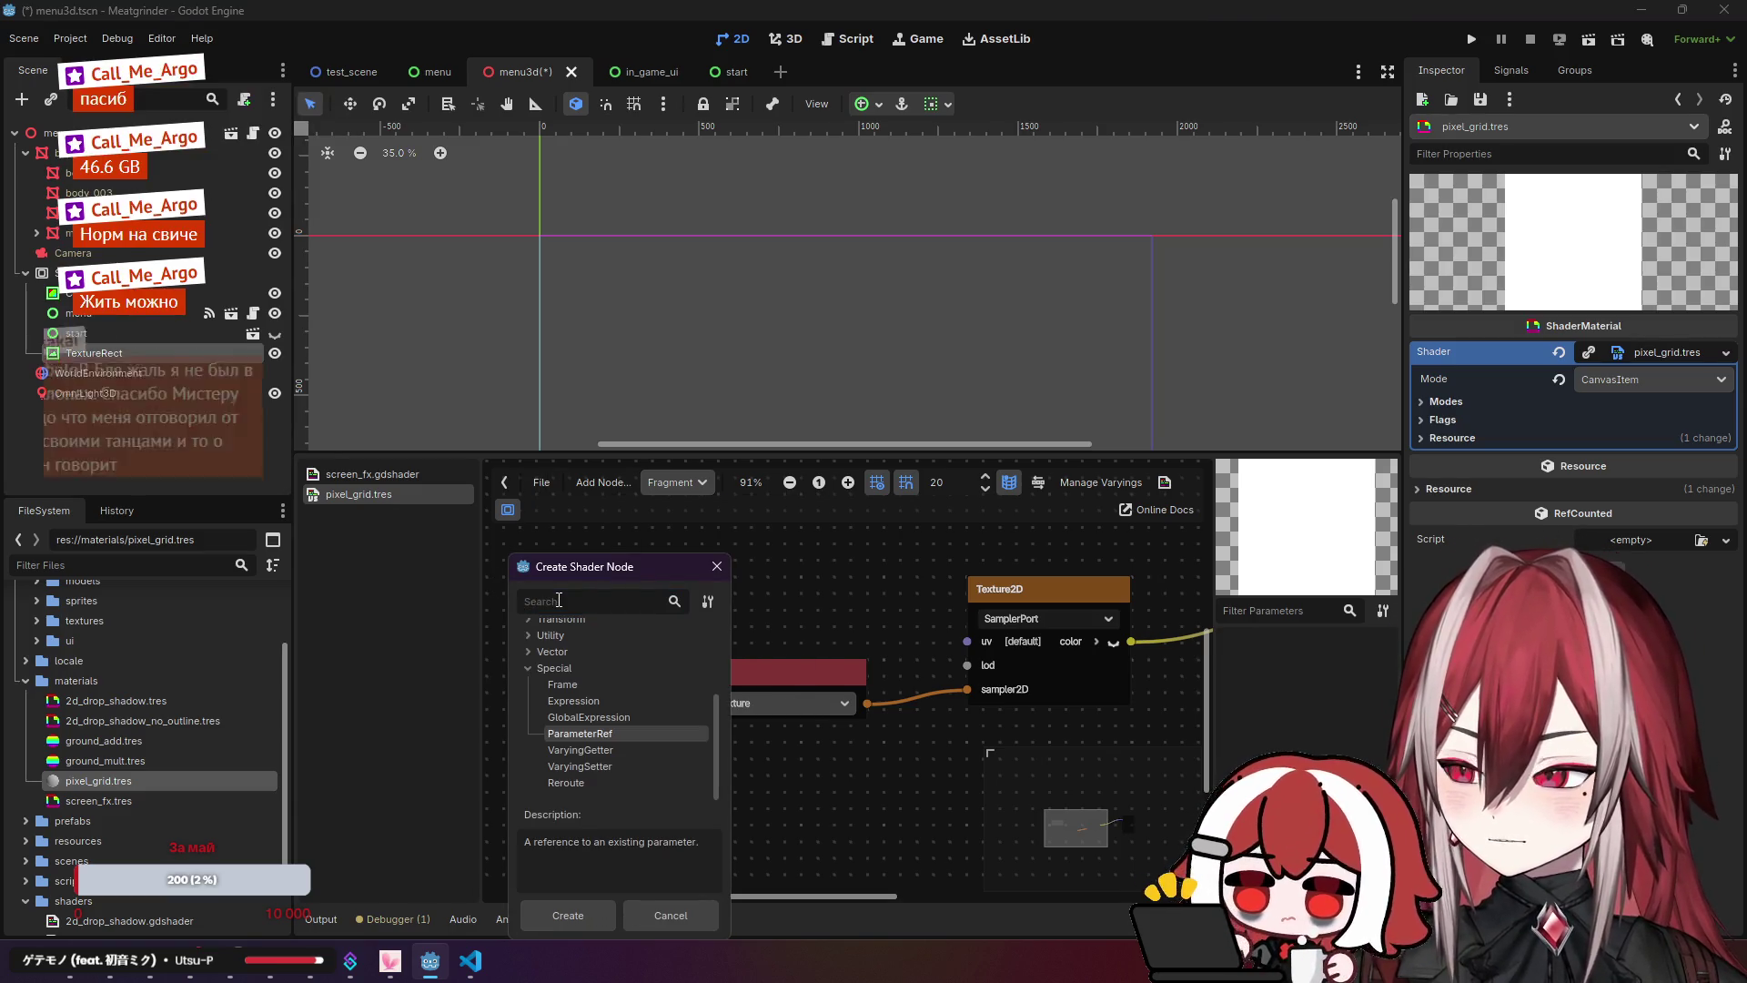
type("param")
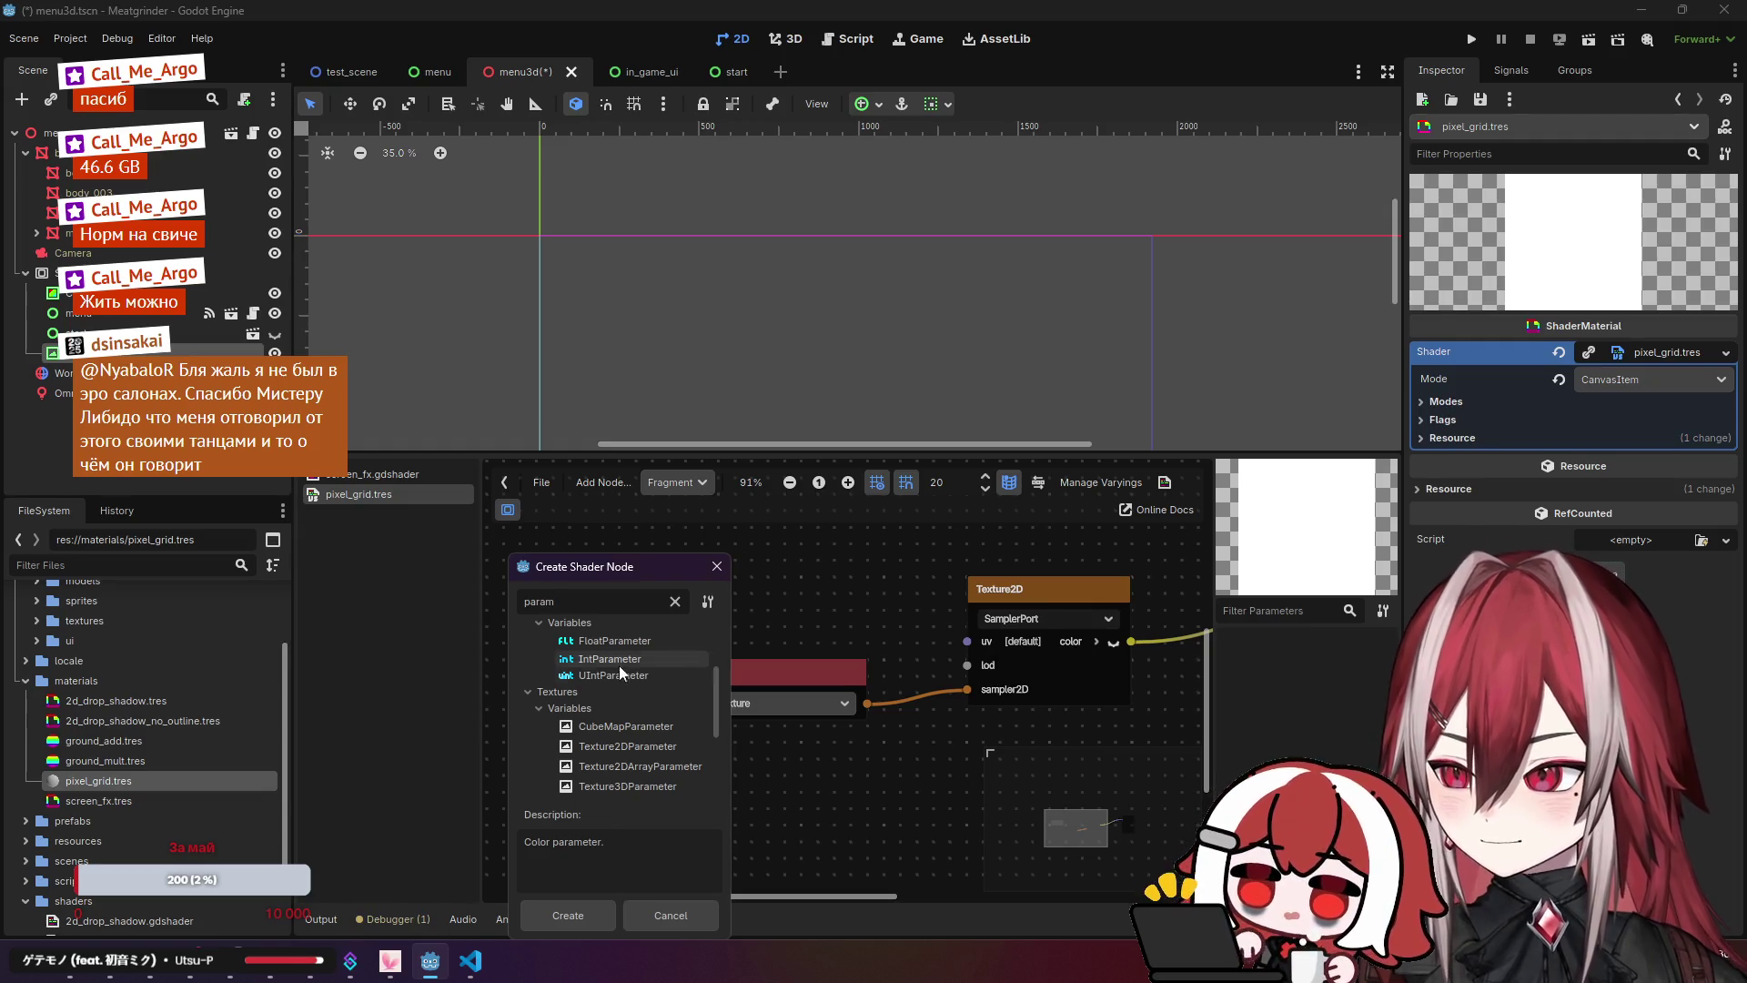
scroll(637, 673, "up", 3)
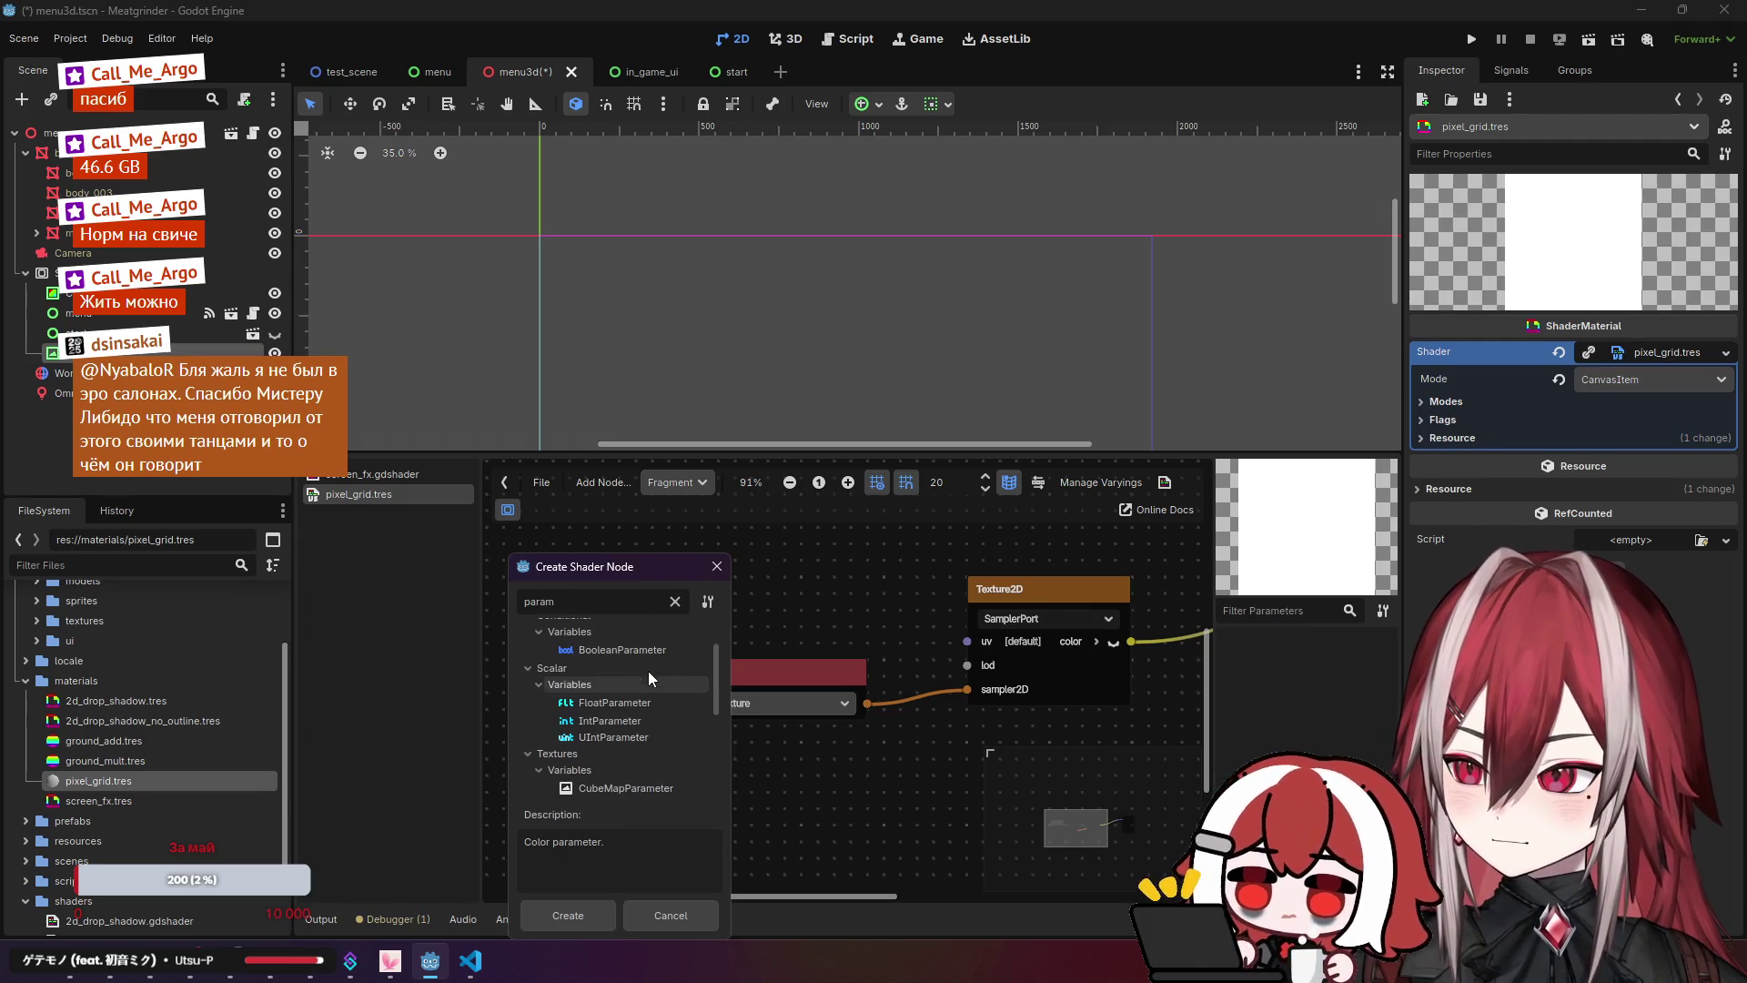
scroll(721, 630, "up", 2)
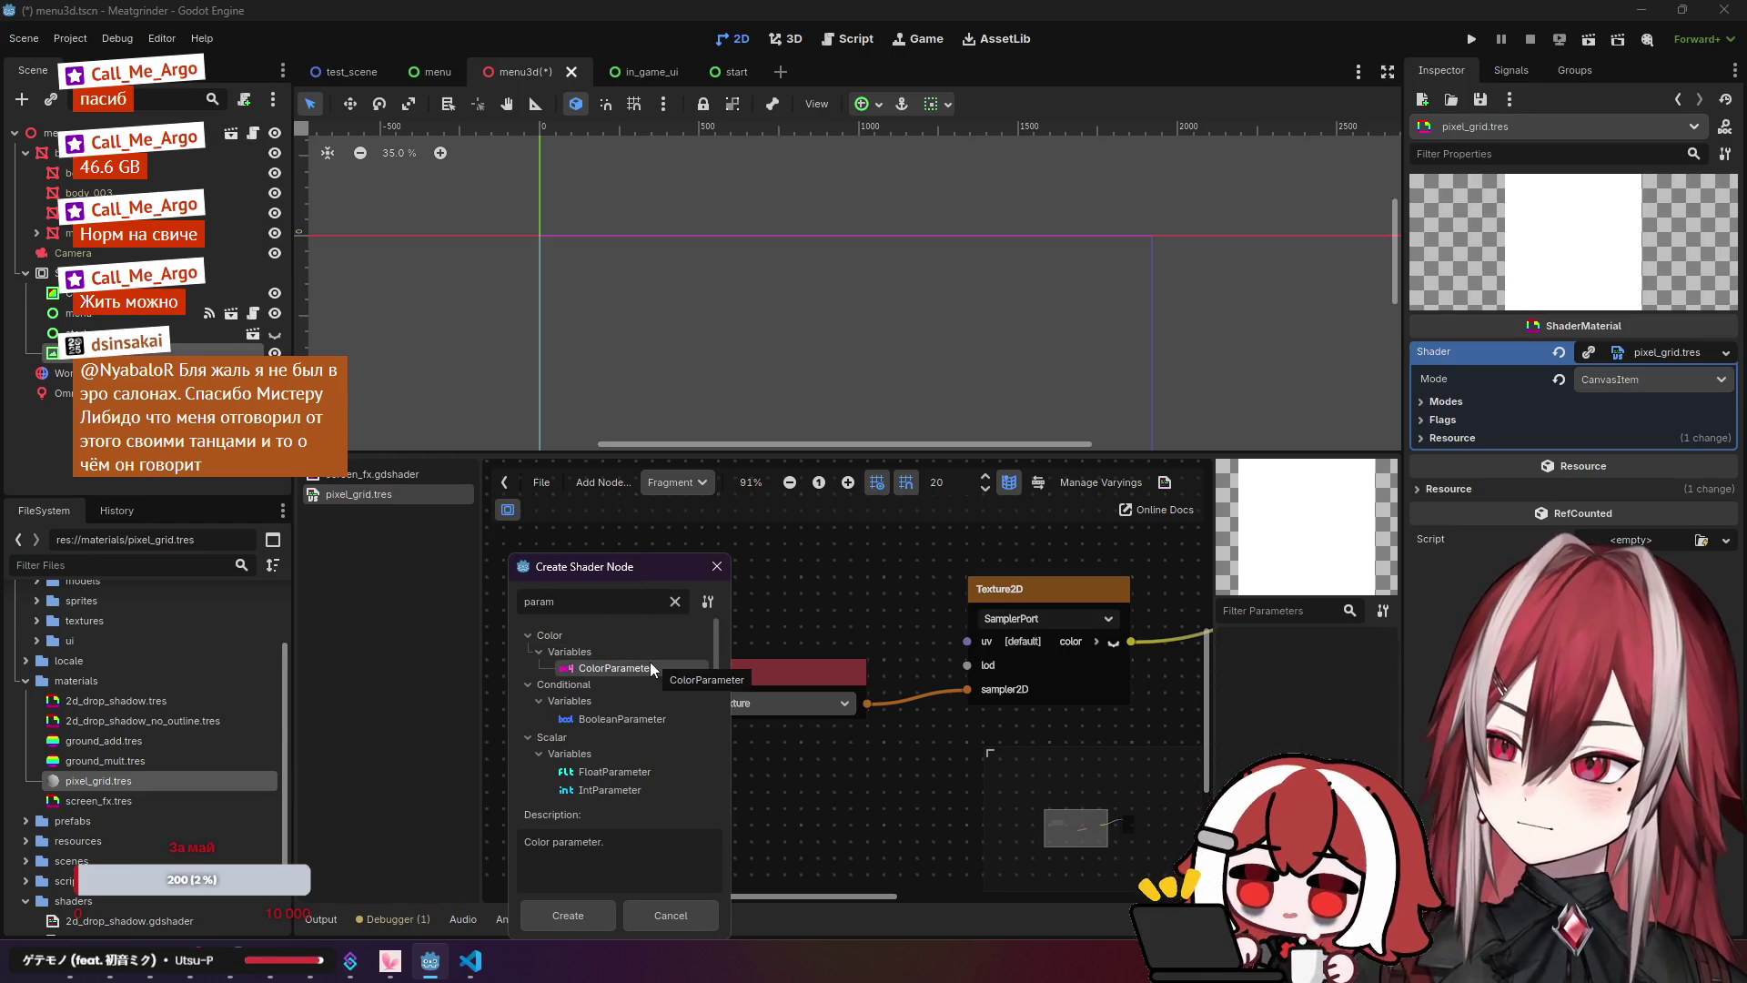
scroll(648, 672, "down", 4)
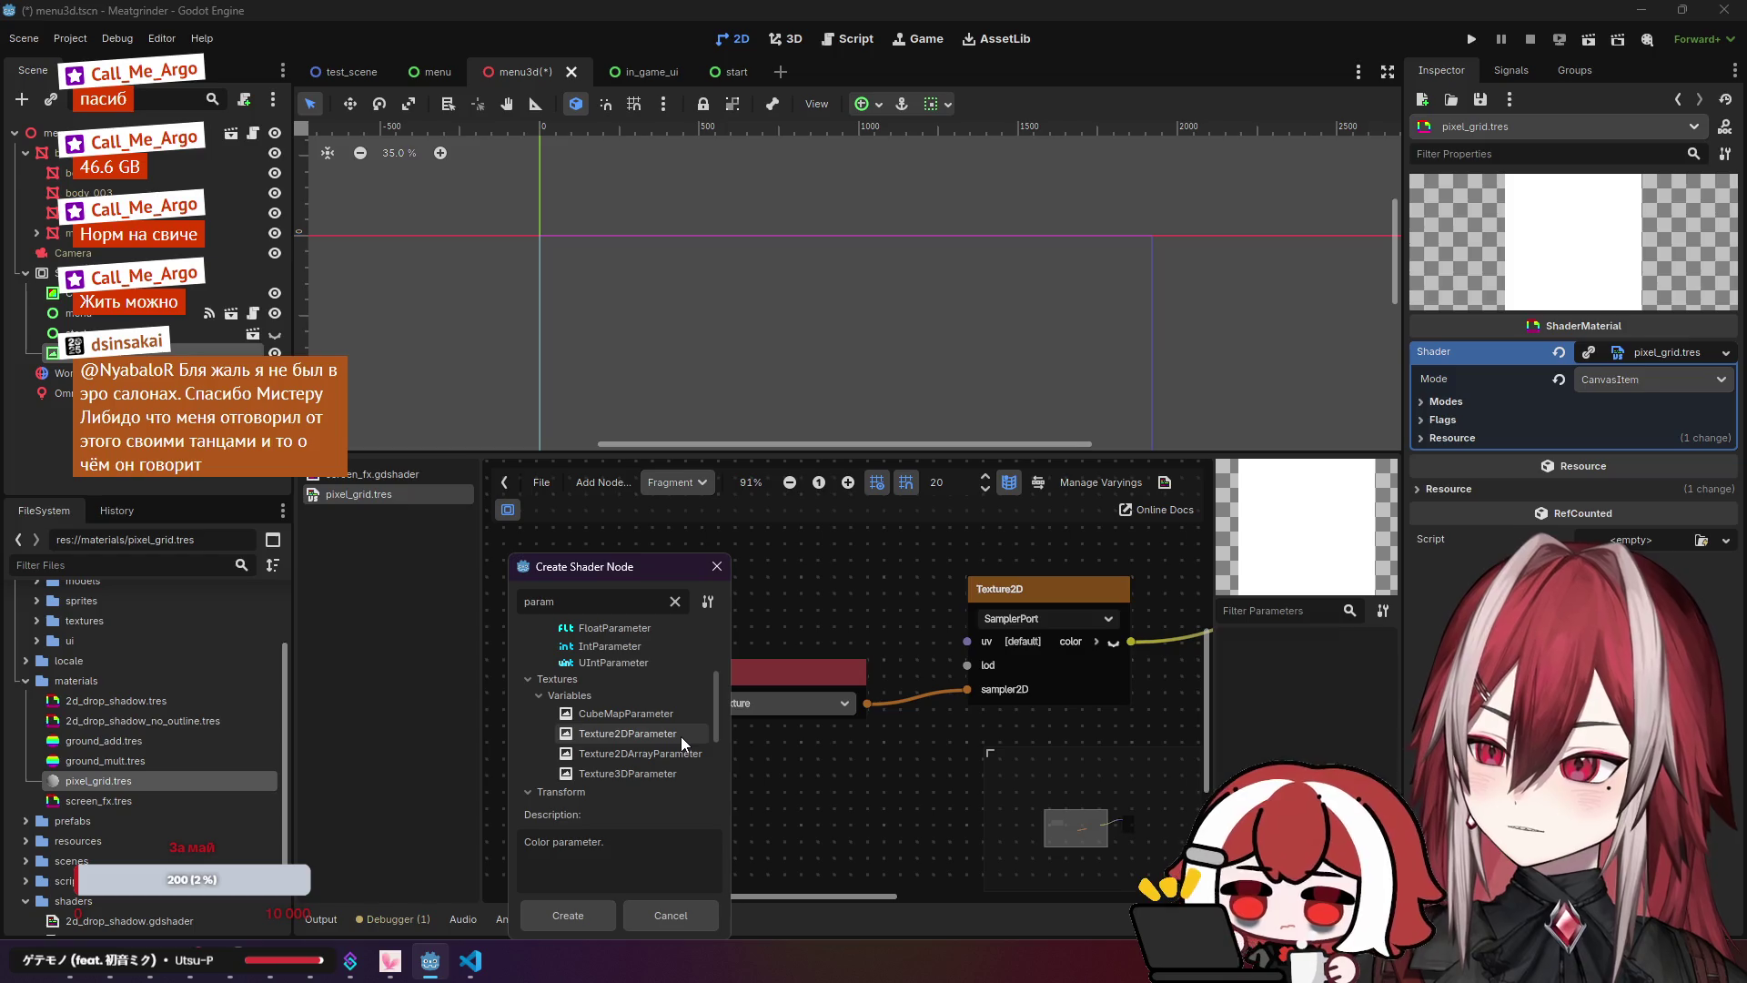
scroll(681, 735, "down", 3)
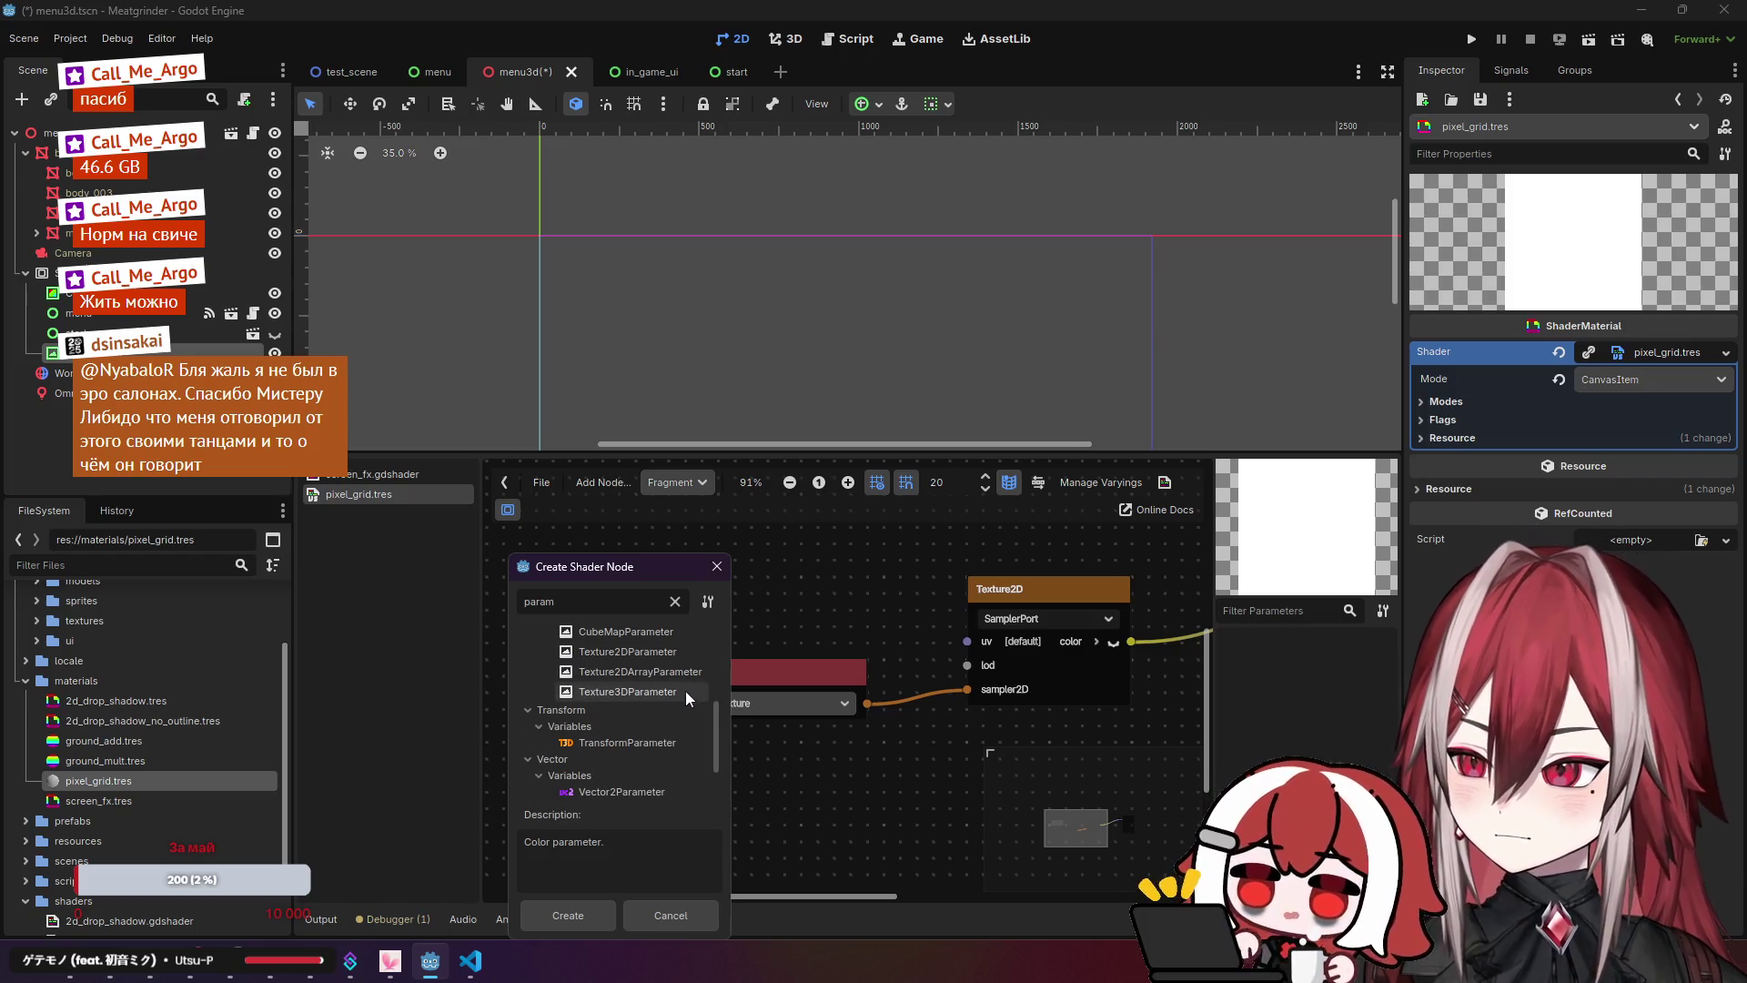
left_click(670, 652)
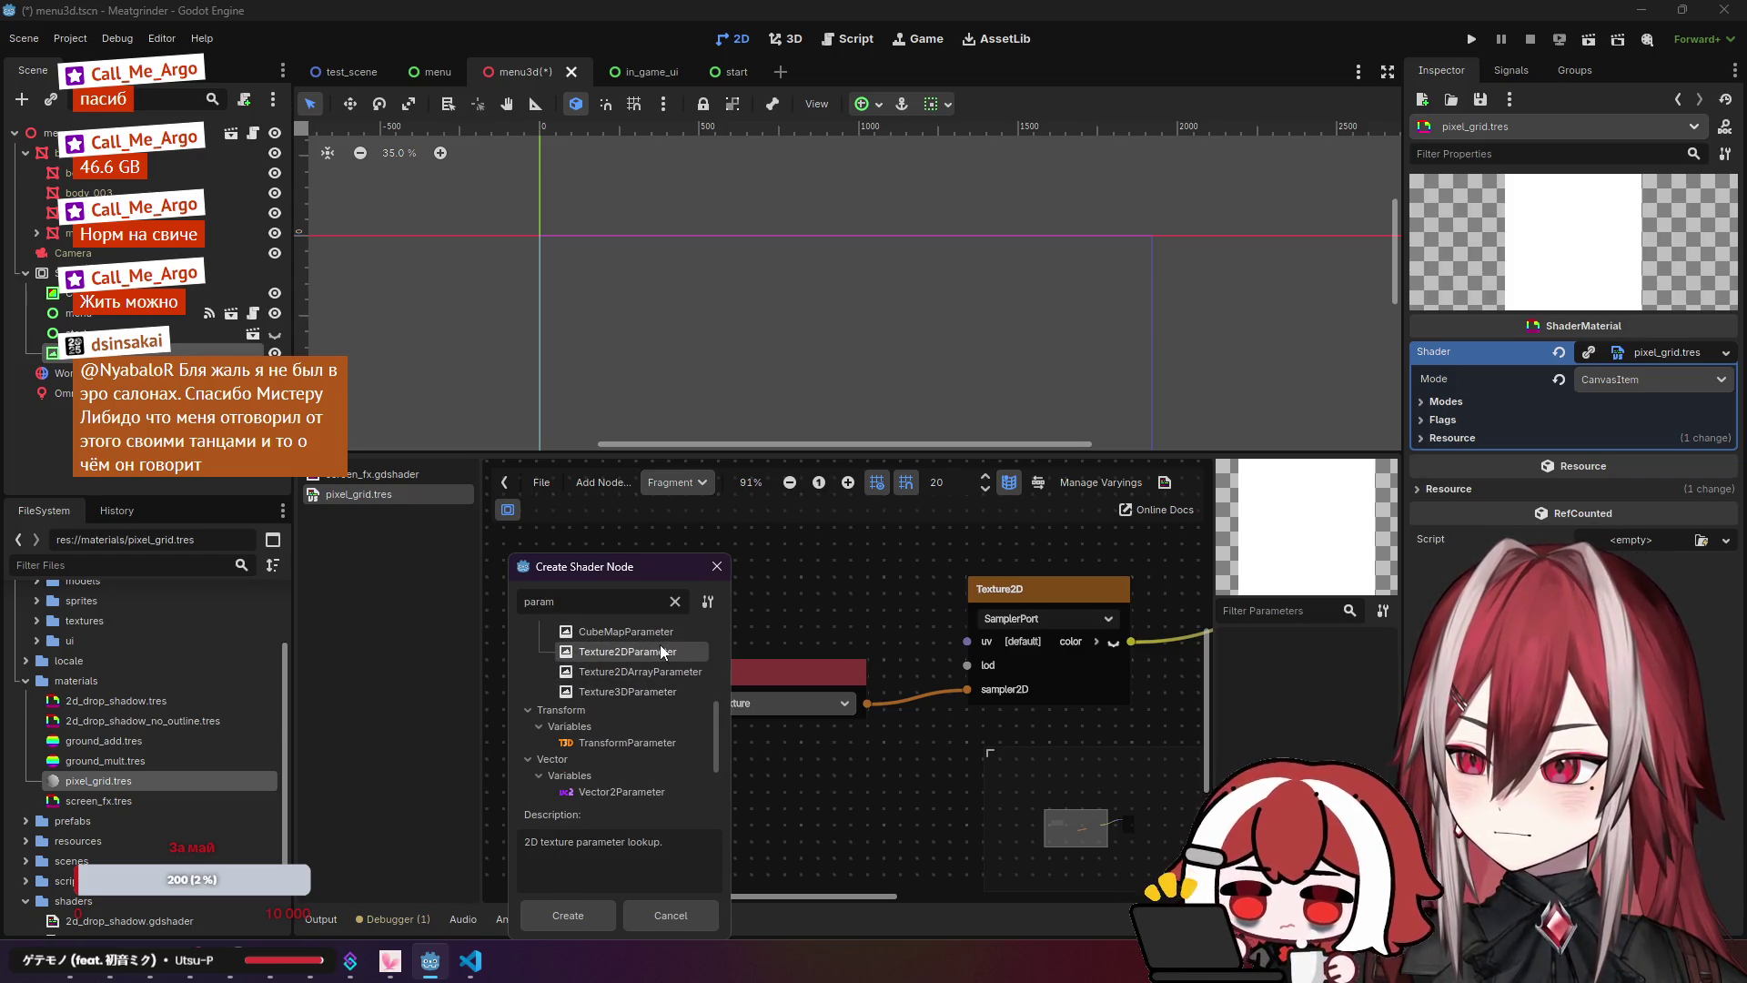
double_click(659, 644)
left_click_drag(660, 589, 617, 593)
scroll(842, 655, "left", 2)
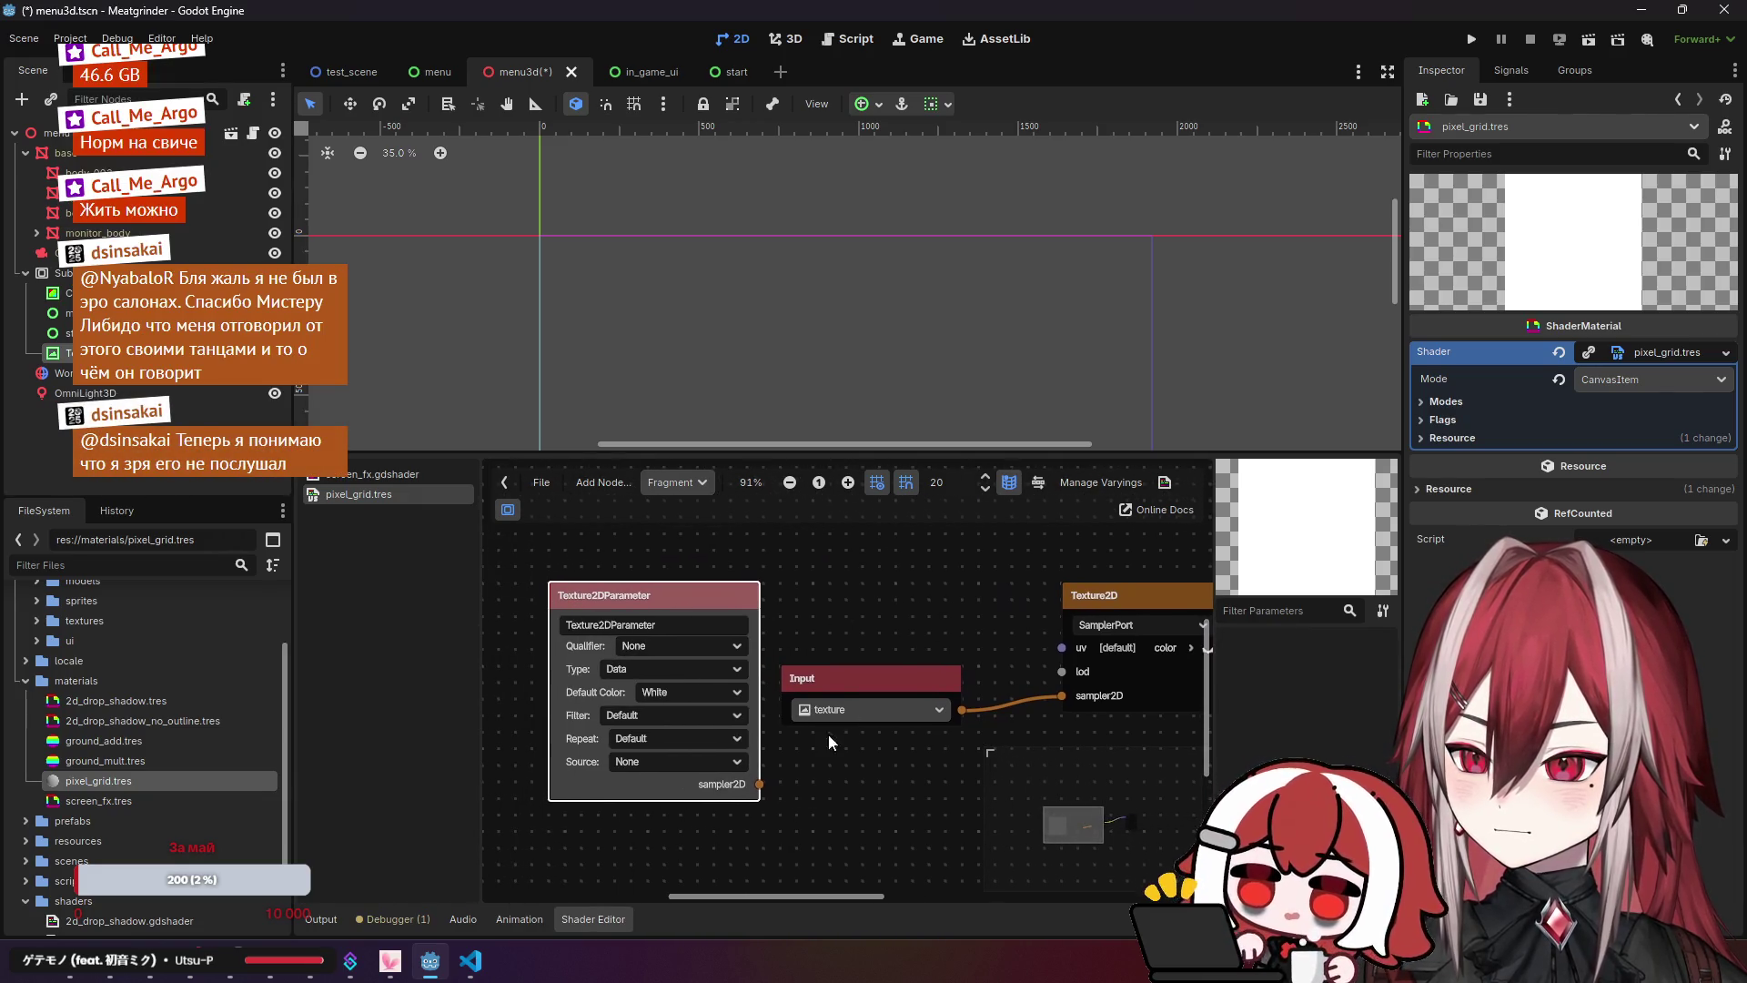
Step: Connect Texture2DParameter's sampler2D to Texture2D's sampler2D port and delete the old Input node
left_click_drag(759, 786, 1062, 697)
left_click(857, 670)
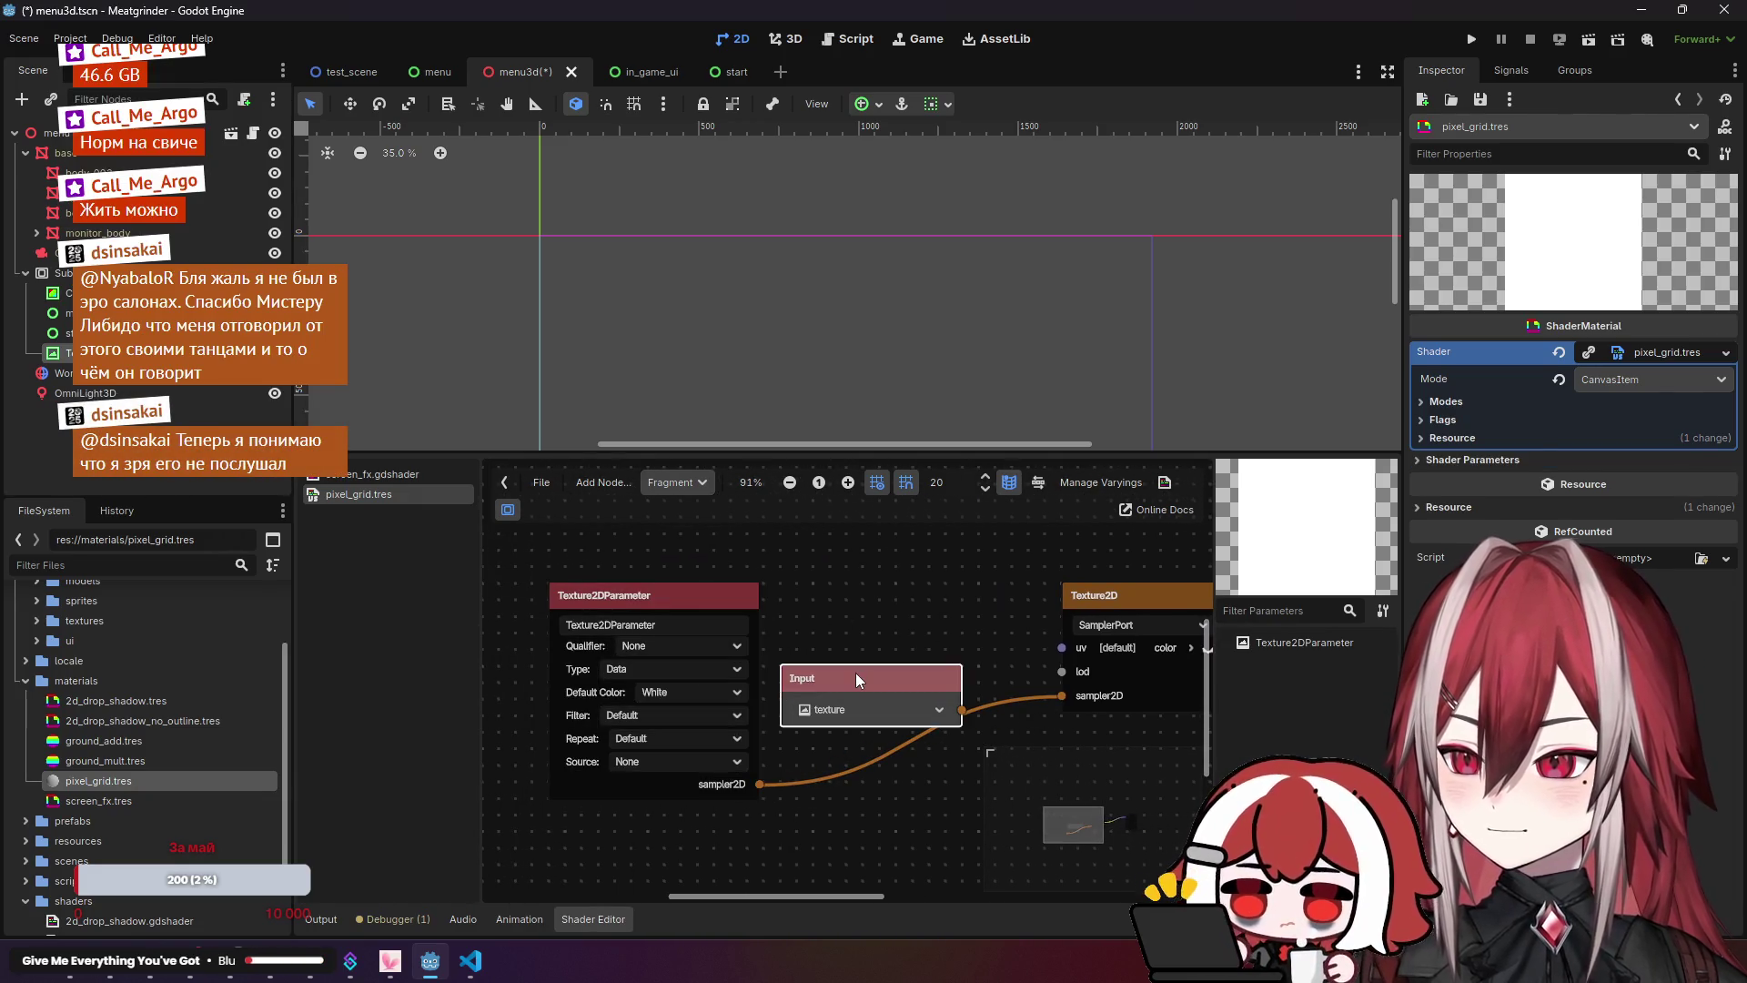
key("Delete")
Step: Expand Shader Parameters to show the Texture 2d Parameter entry, then clear the node's name
left_click(1468, 459)
left_click(1640, 353)
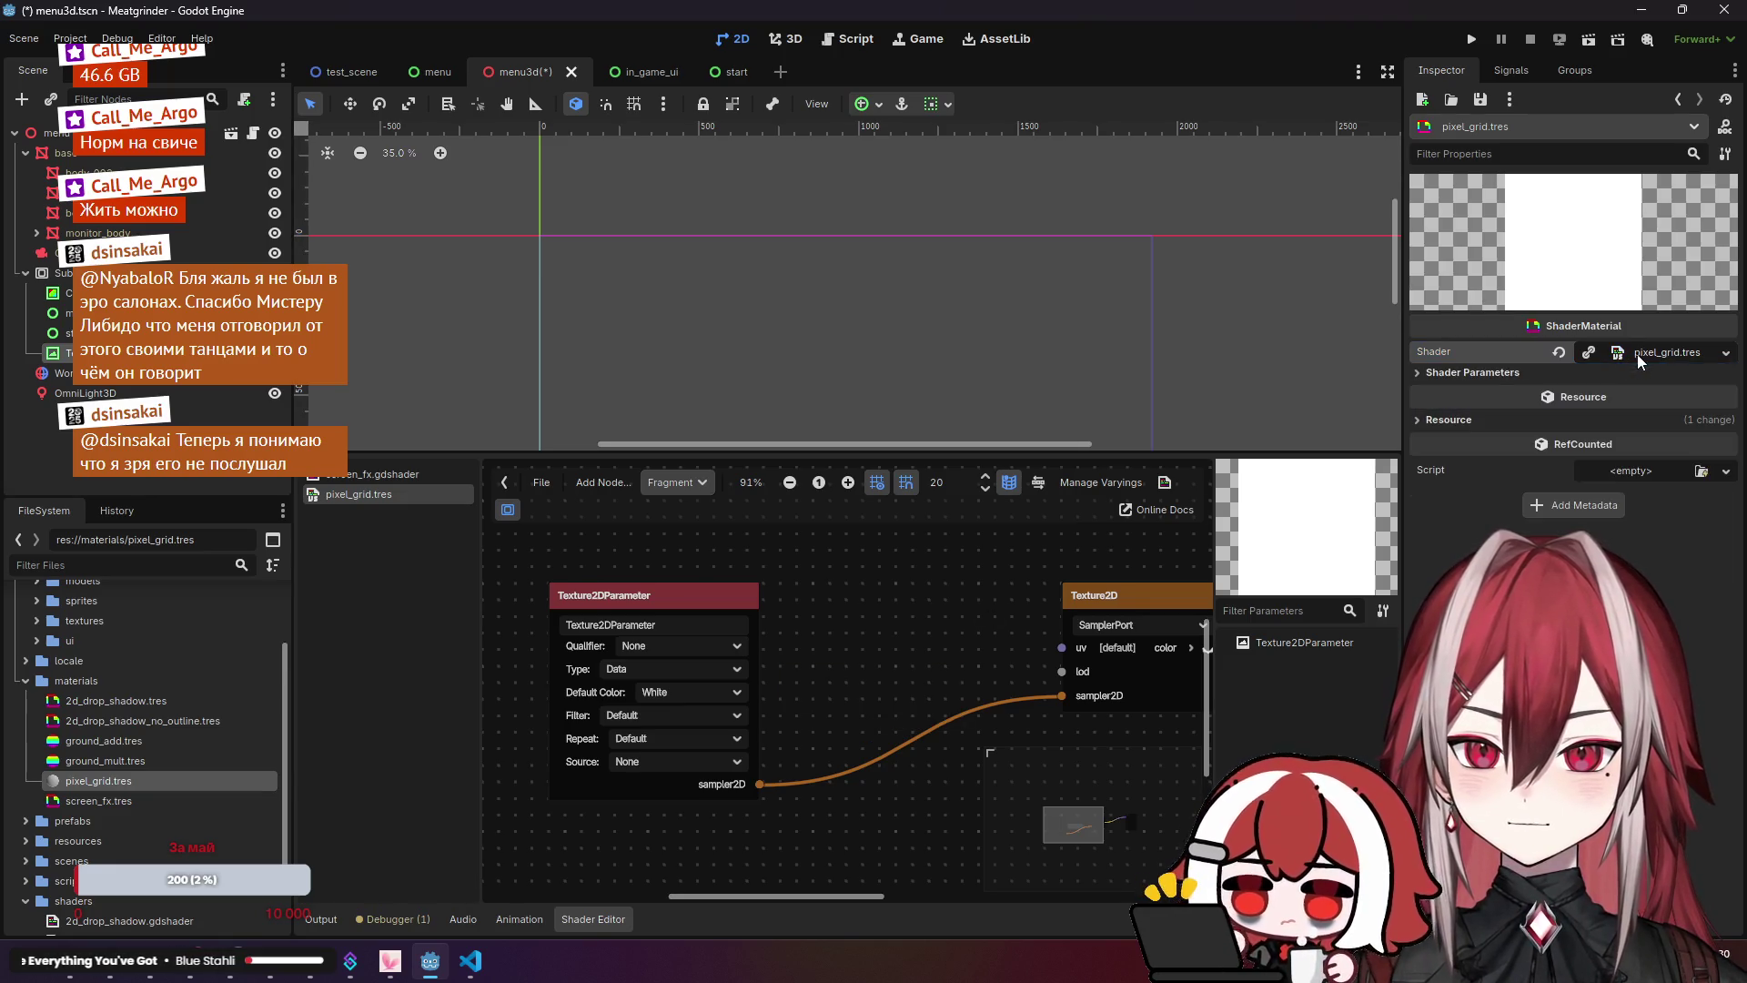
left_click(1504, 373)
left_click_drag(709, 593, 775, 560)
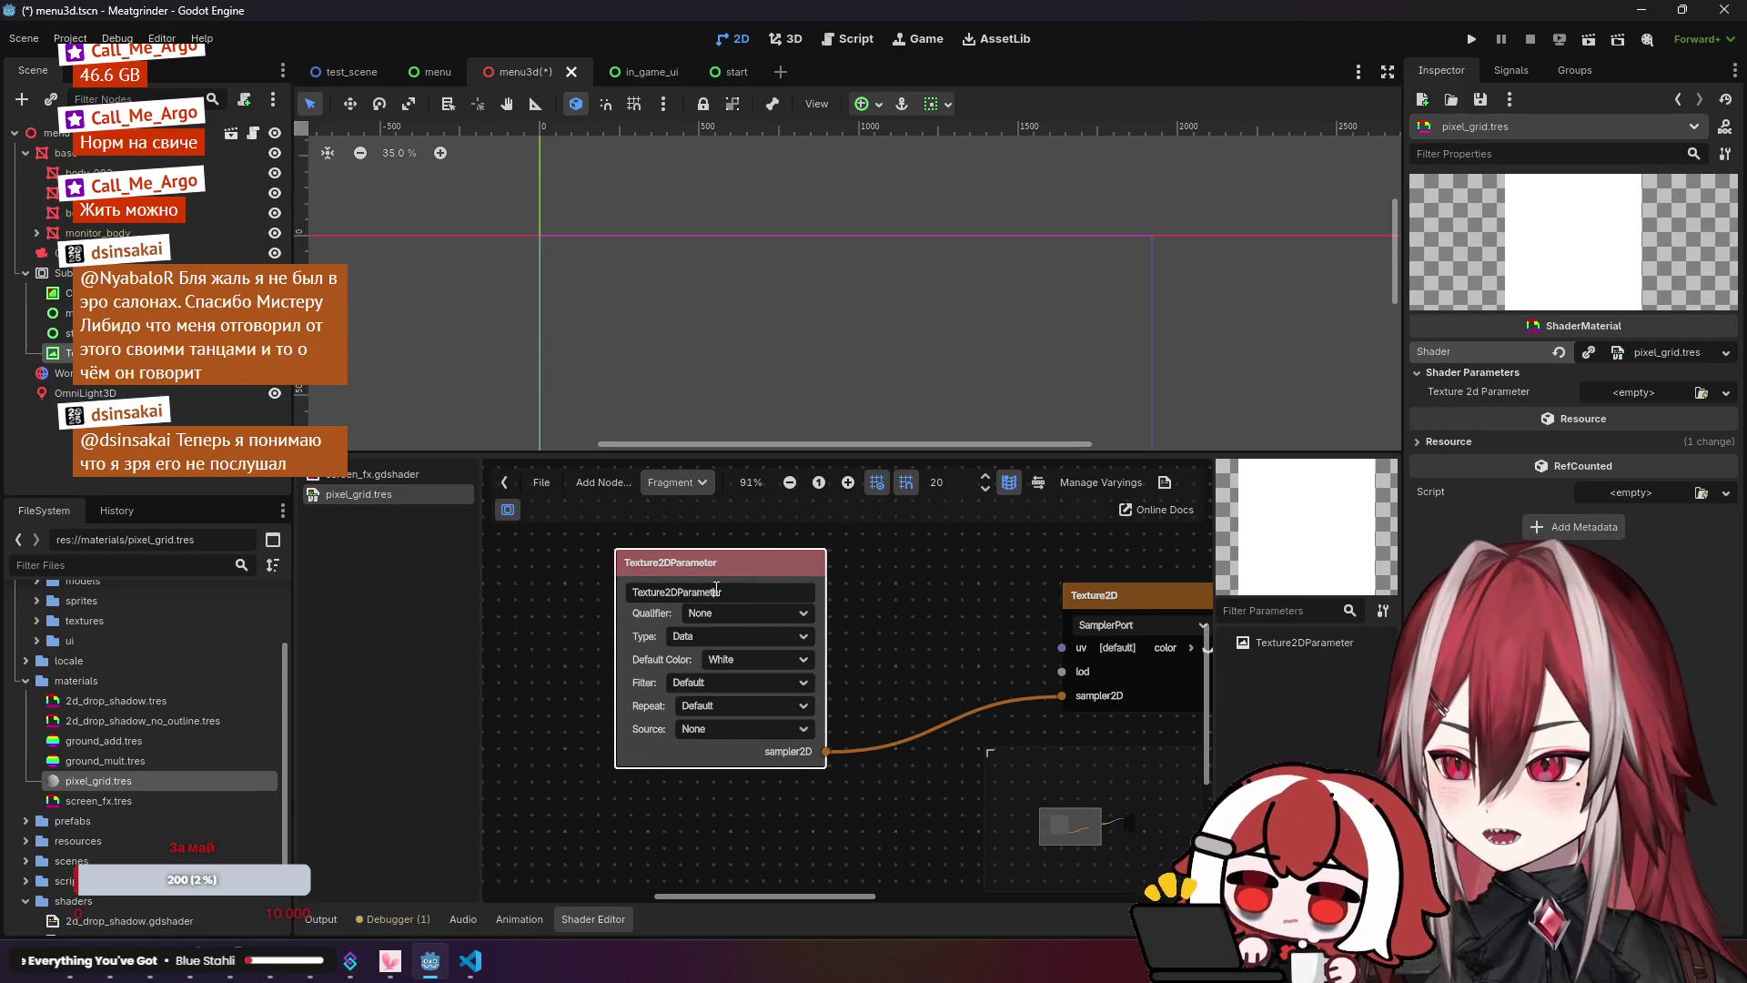
key("BackSpace")
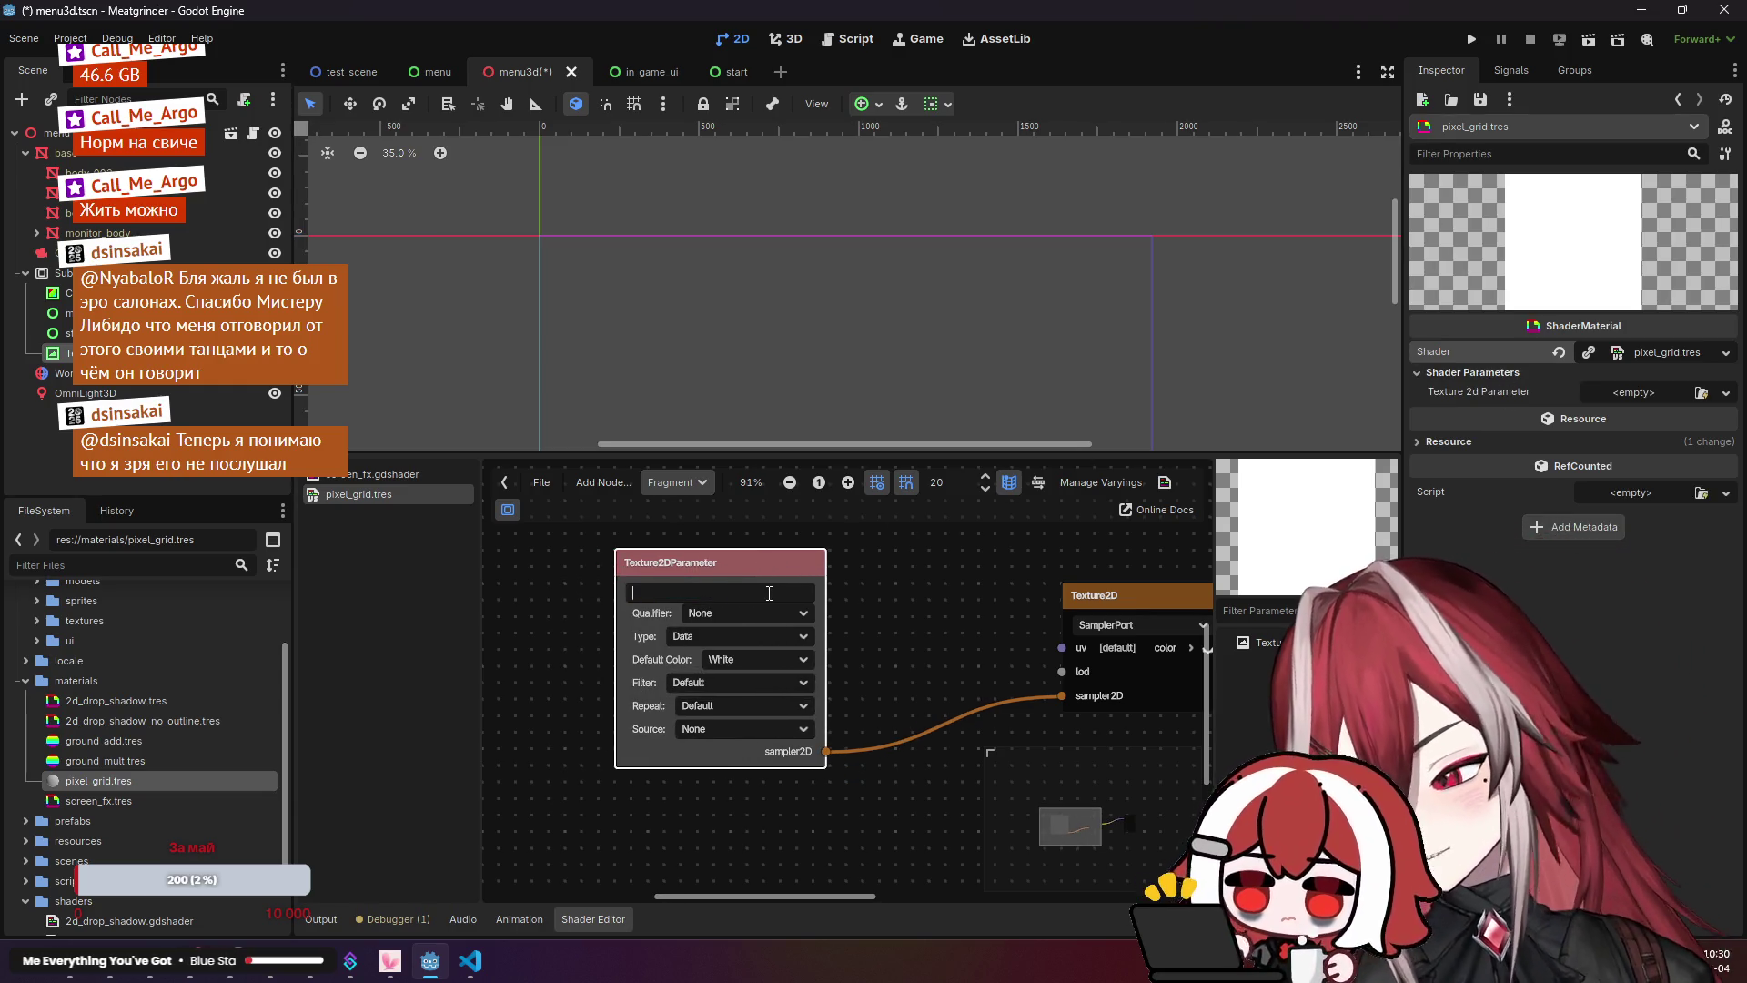
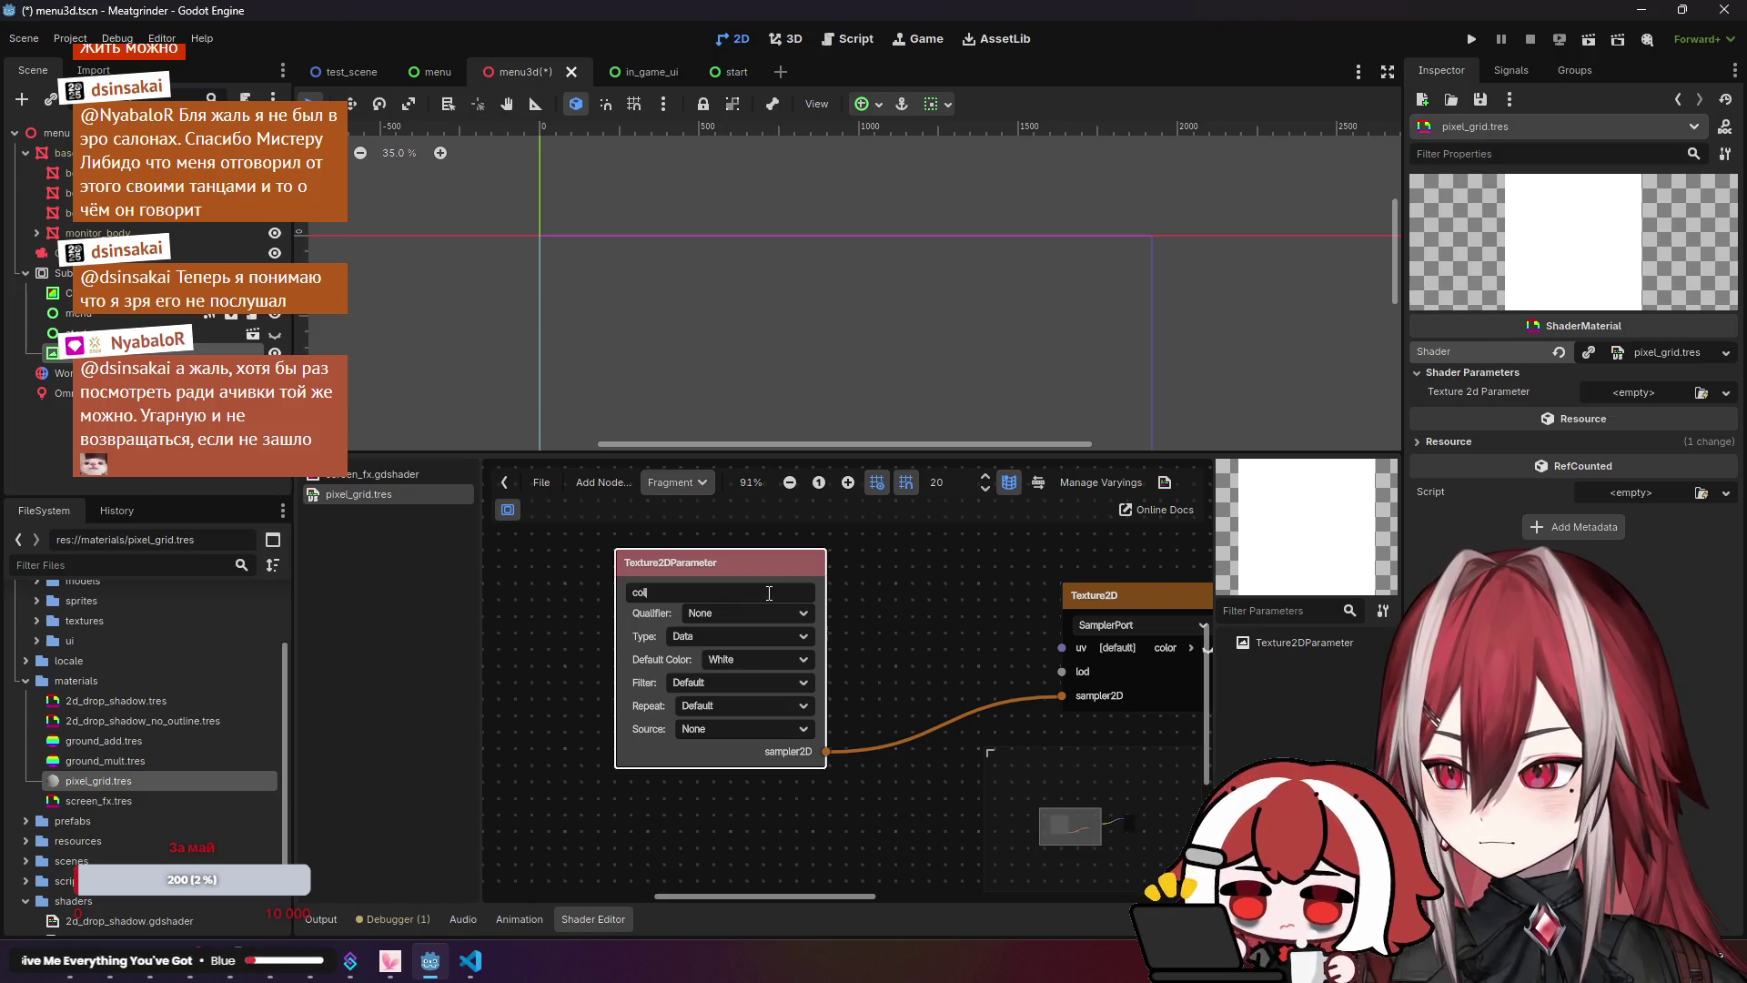
Step: Name the texture parameter 'color' and set its type to Color with a White default, keeping filter and source at defaults
key("Return")
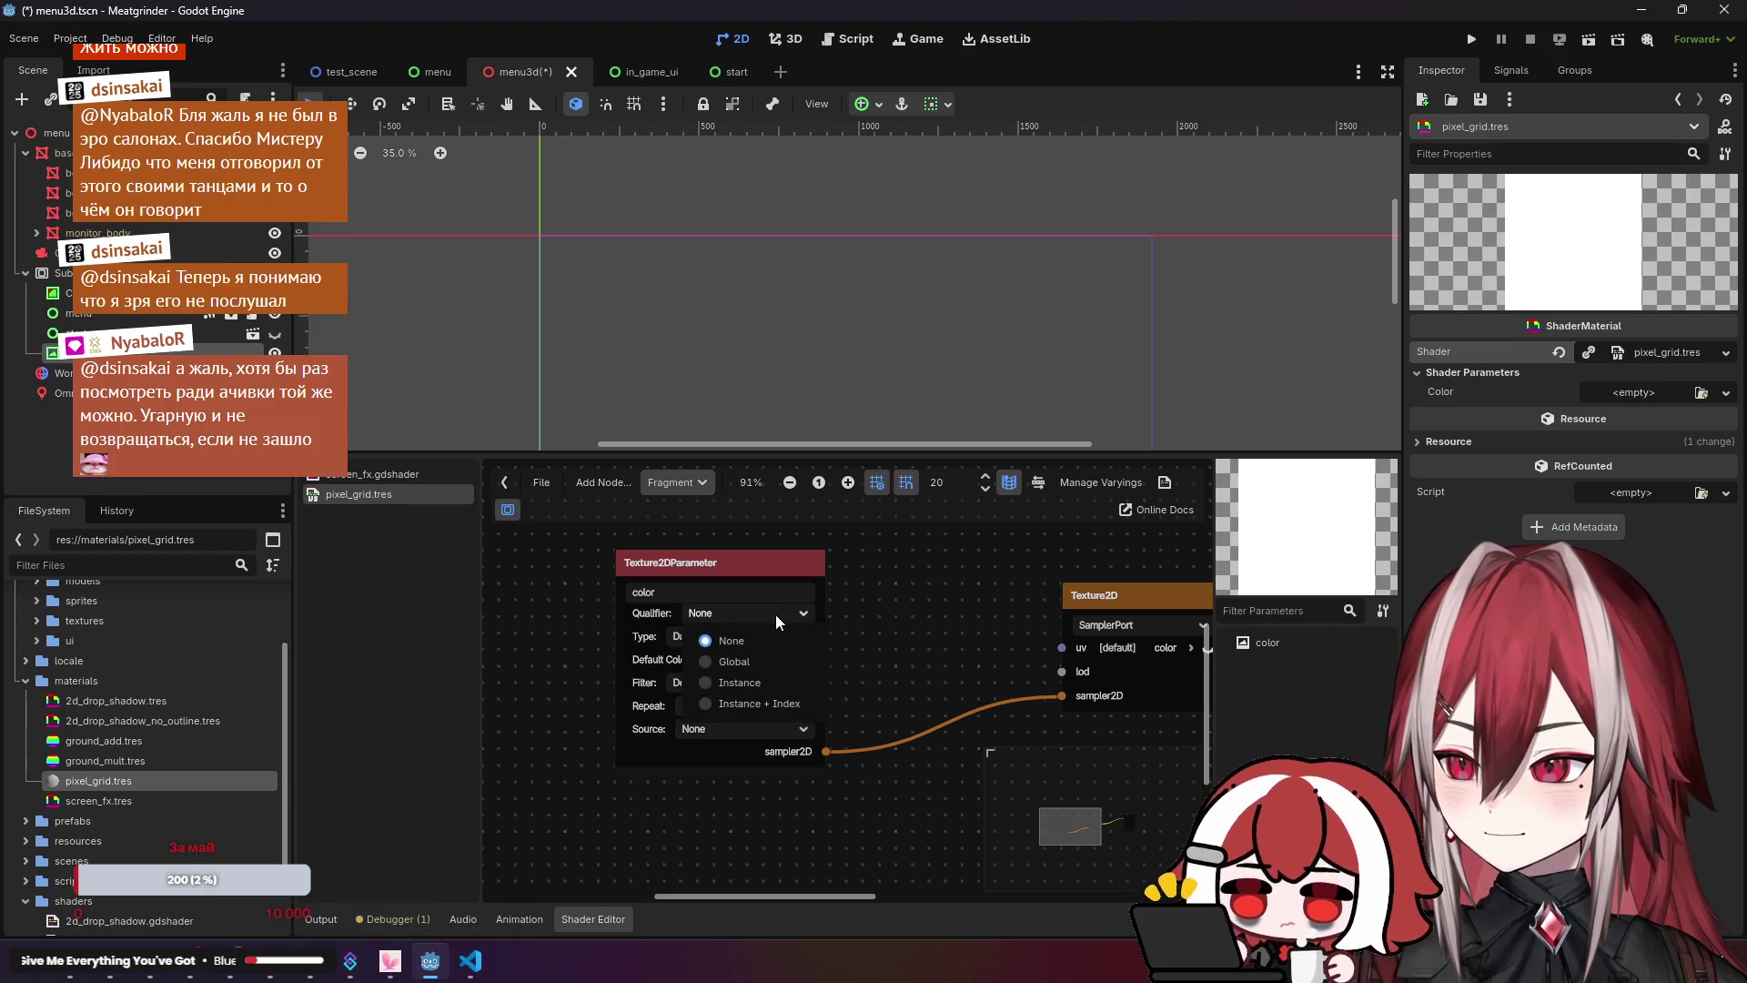
left_click(768, 633)
left_click(735, 684)
left_click(763, 658)
left_click(755, 678)
left_click(755, 678)
left_click(755, 679)
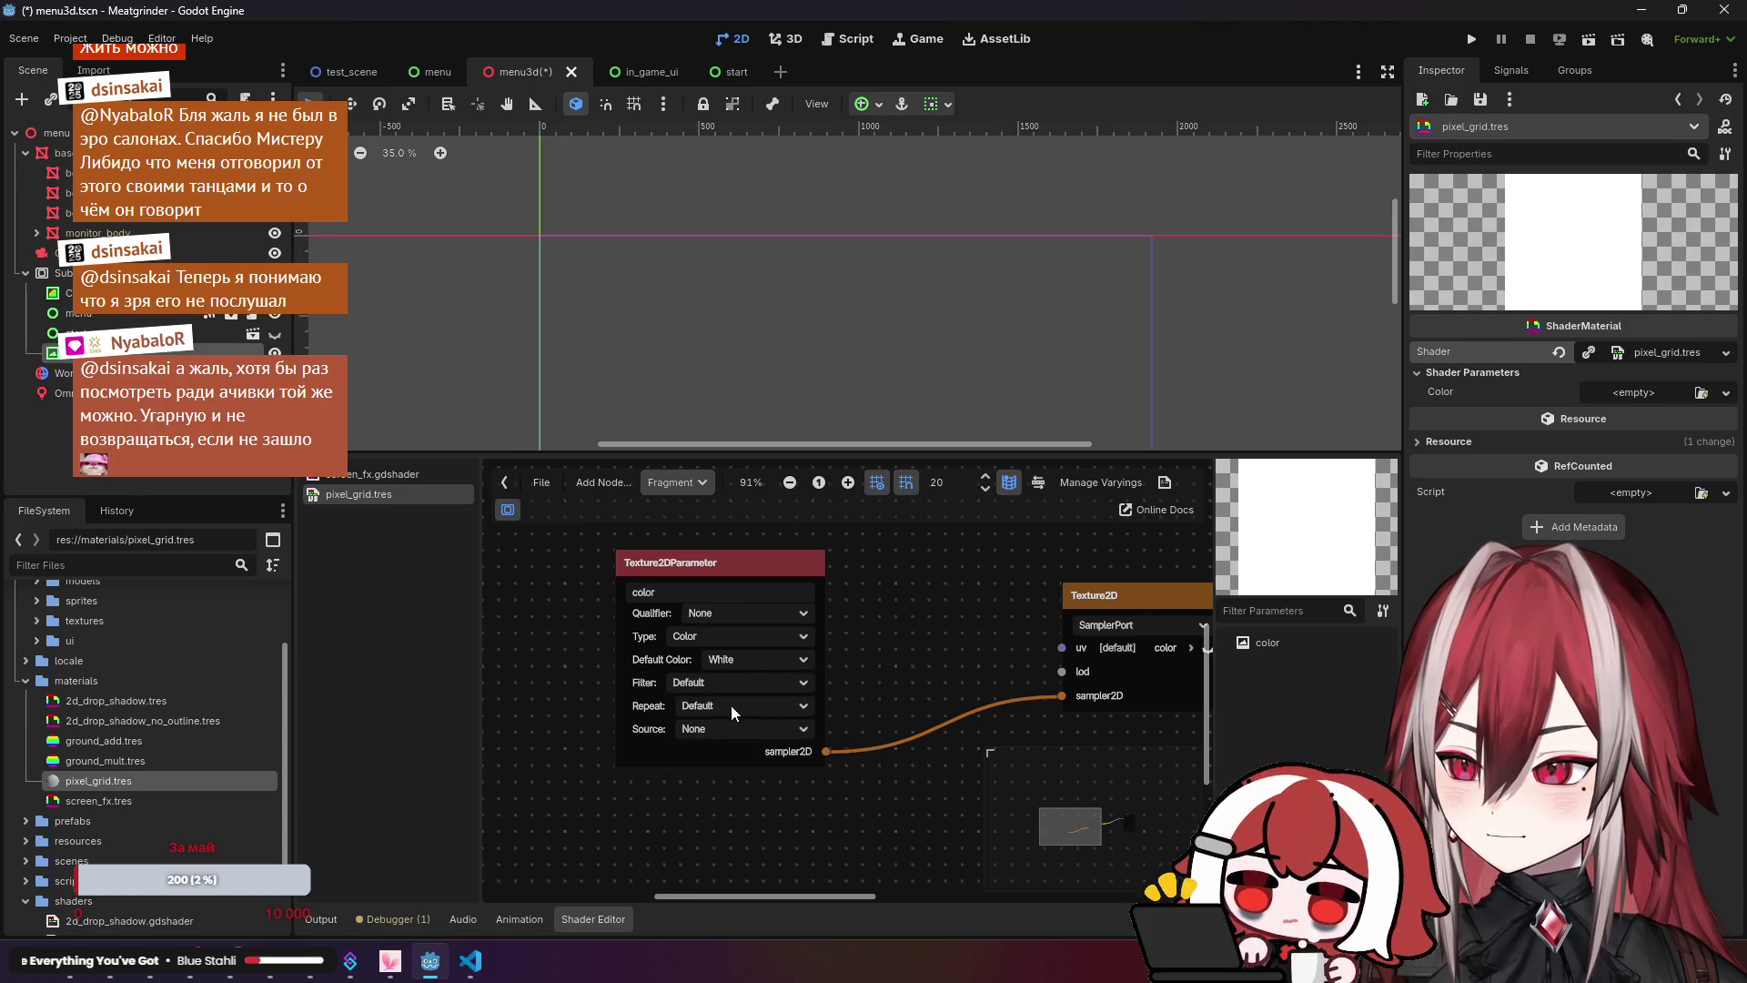
left_click(724, 728)
left_click(724, 728)
Step: Place the color parameter beside Texture2D and move both nodes up toward Output
left_click_drag(972, 669, 752, 657)
left_click_drag(912, 591, 816, 591)
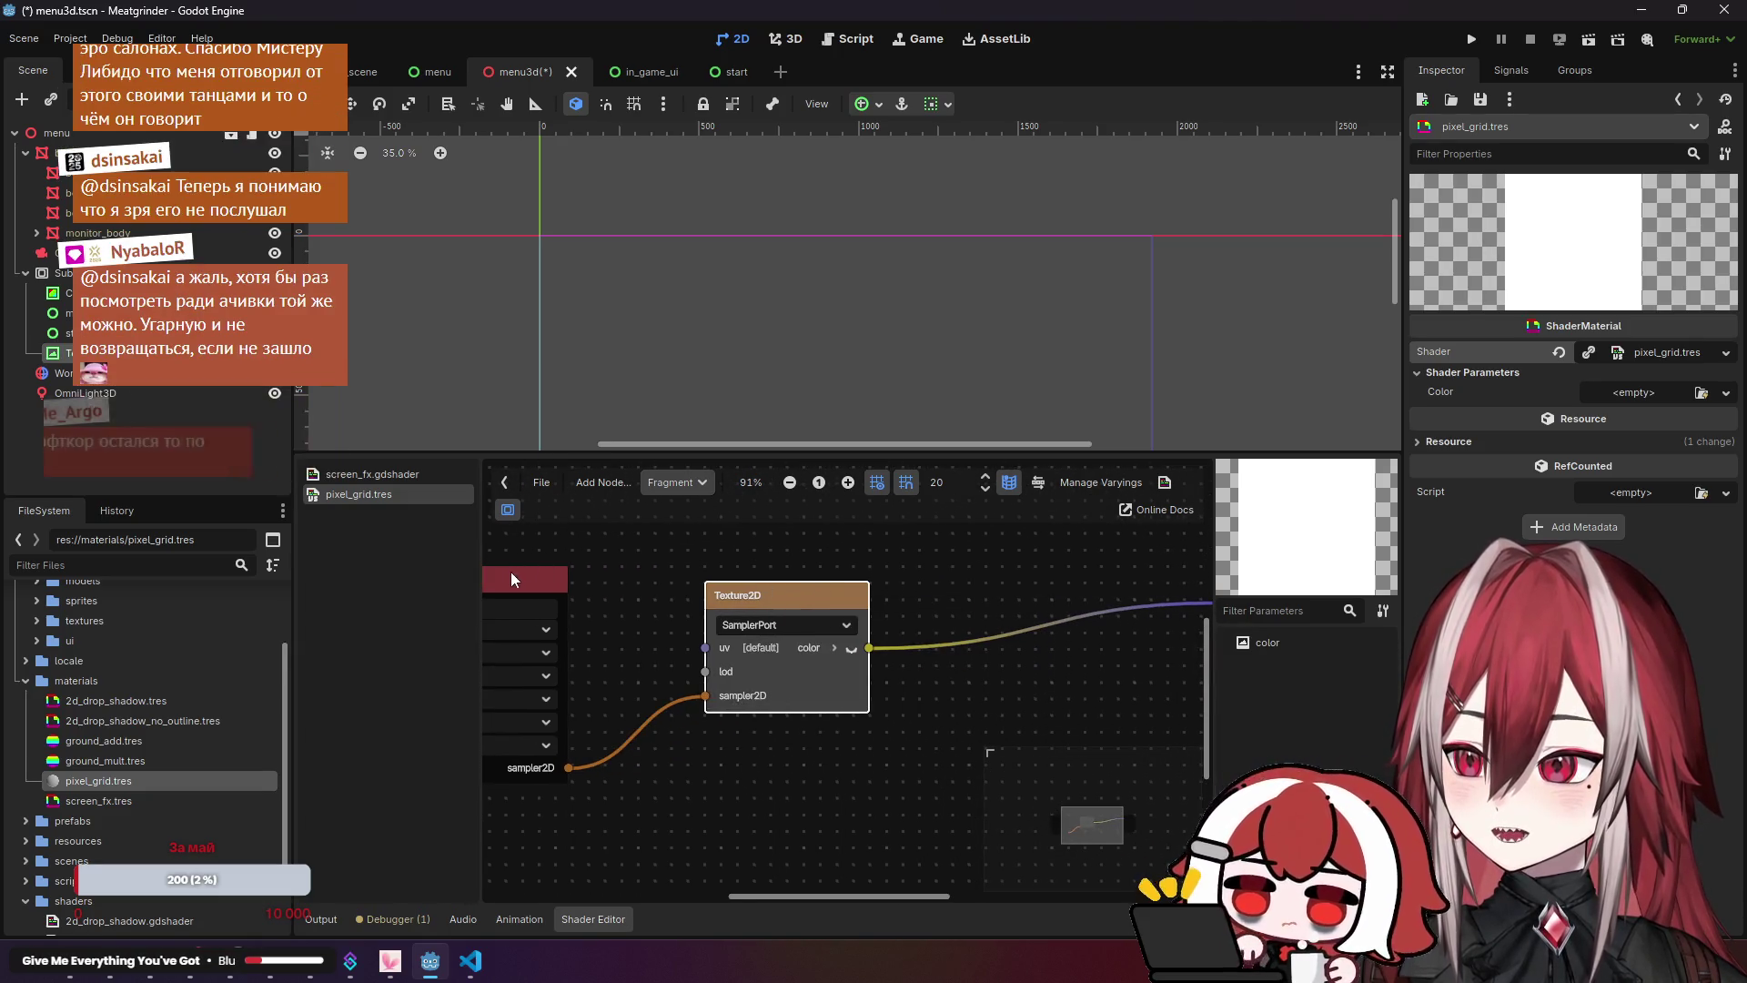
left_click_drag(523, 567, 623, 583)
scroll(1041, 724, "down", 3)
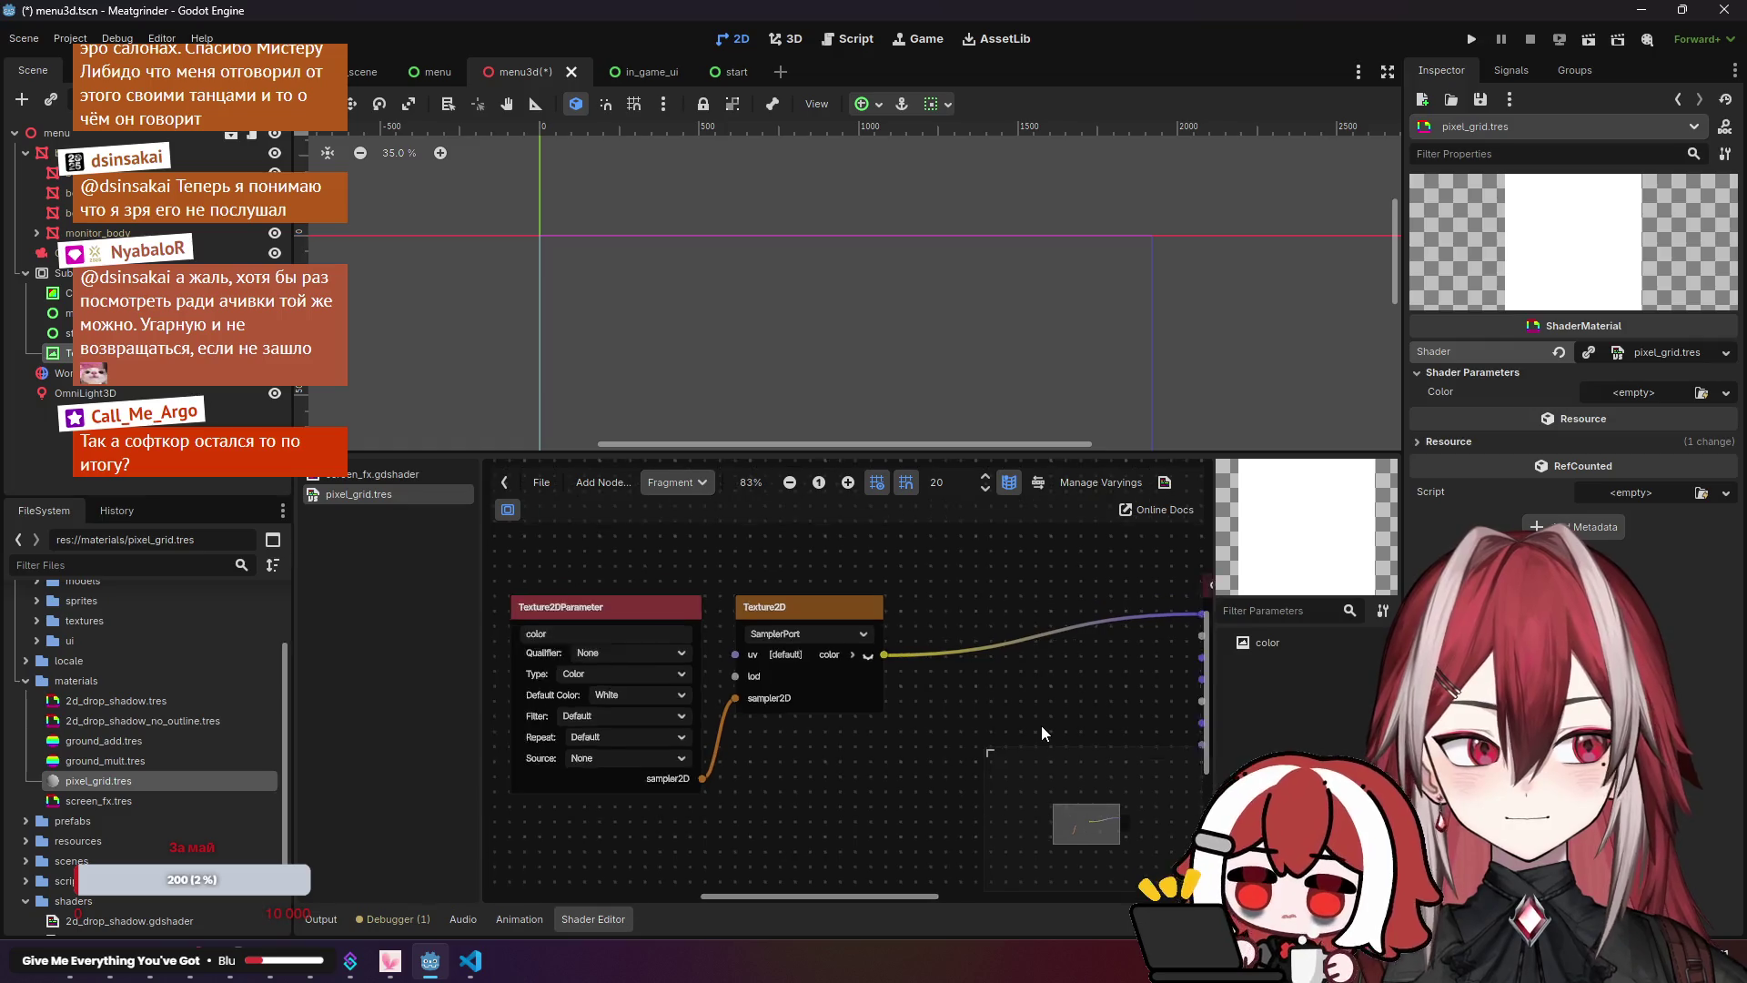
mouse_move(1037, 783)
left_mouse_down()
mouse_move(979, 768)
mouse_move(1001, 769)
left_mouse_up()
left_click_drag(634, 609, 912, 763)
left_click_drag(882, 638, 1066, 607)
scroll(1066, 604, "up", 4)
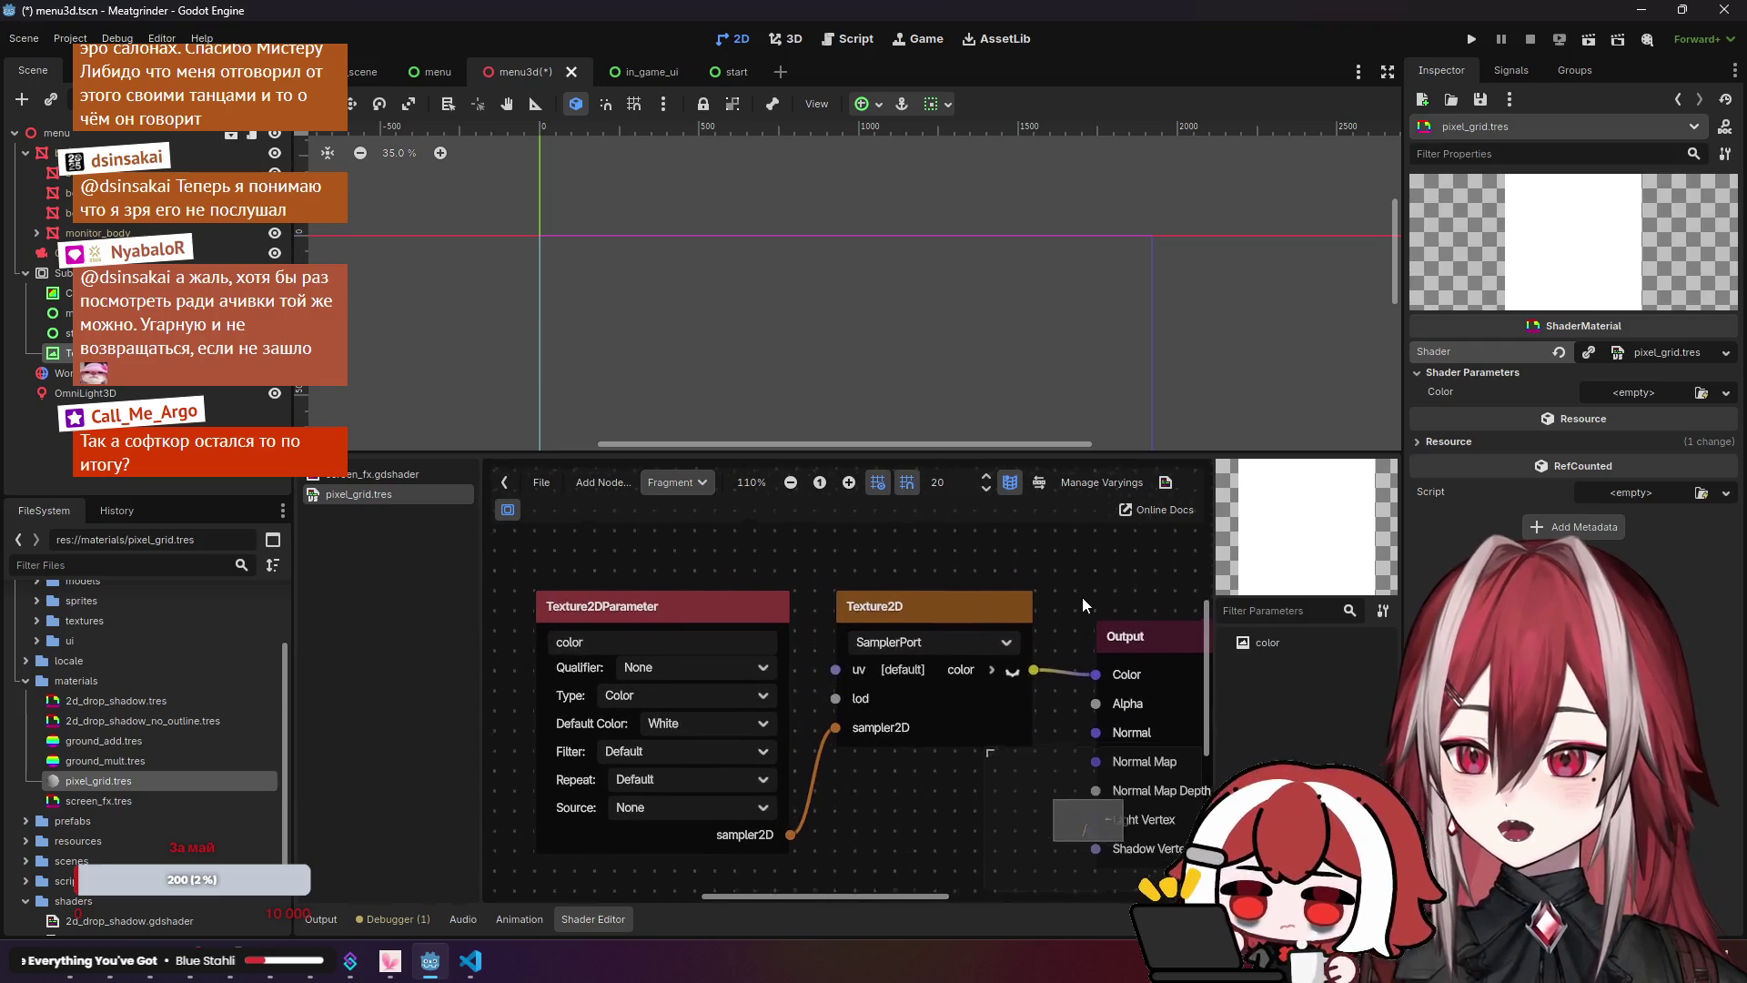
Step: Assign rgbpixgrid.png to the Color parameter and shift the texture nodes left
left_click(1701, 392)
left_click(629, 320)
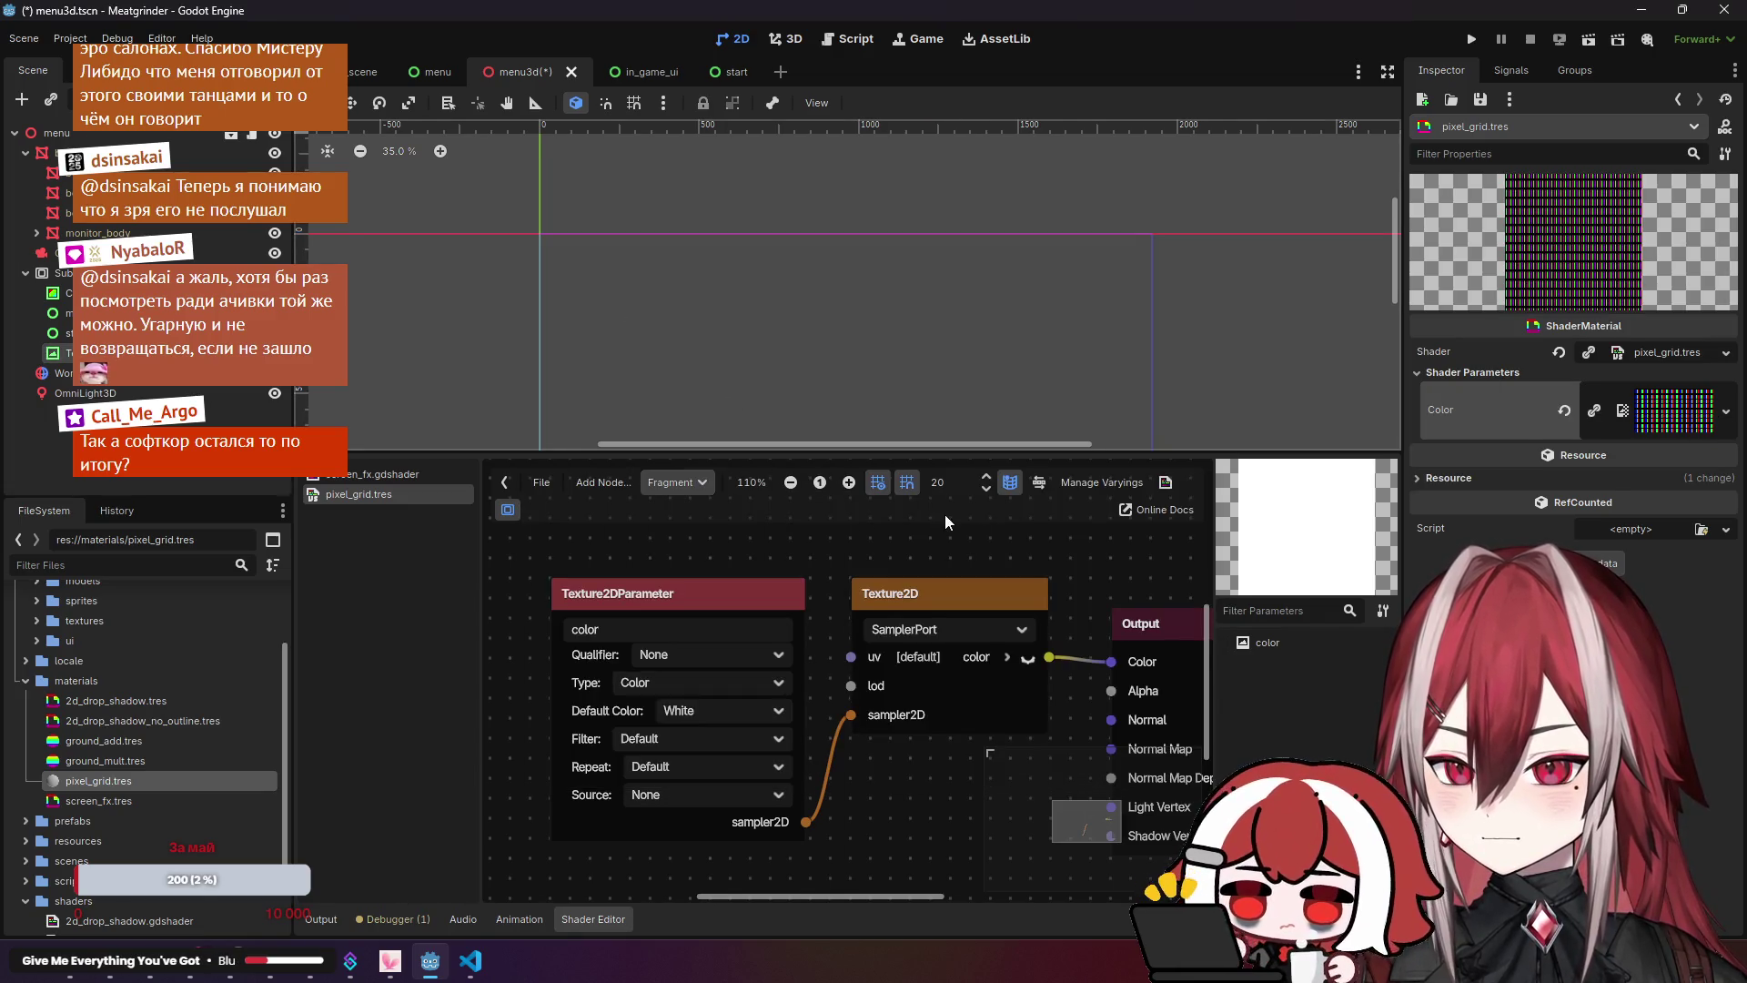
left_click_drag(873, 583, 733, 582)
left_click_drag(1001, 592, 861, 571)
scroll(958, 669, "down", 1)
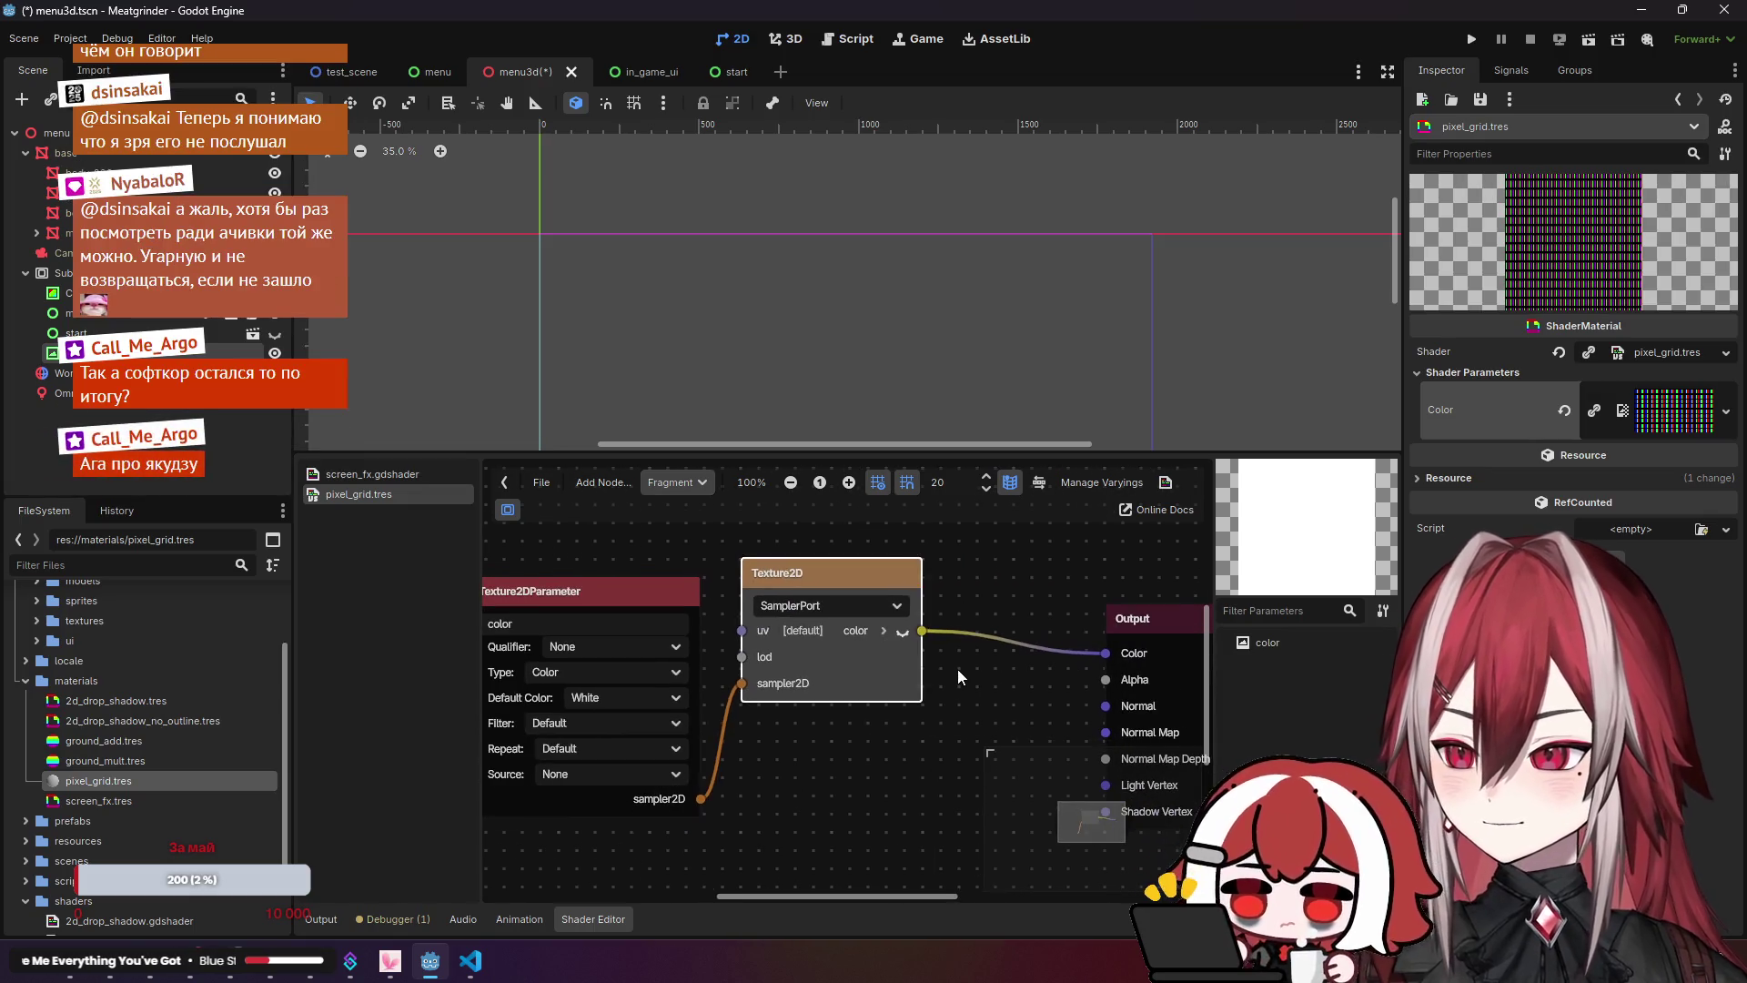
left_click(957, 668)
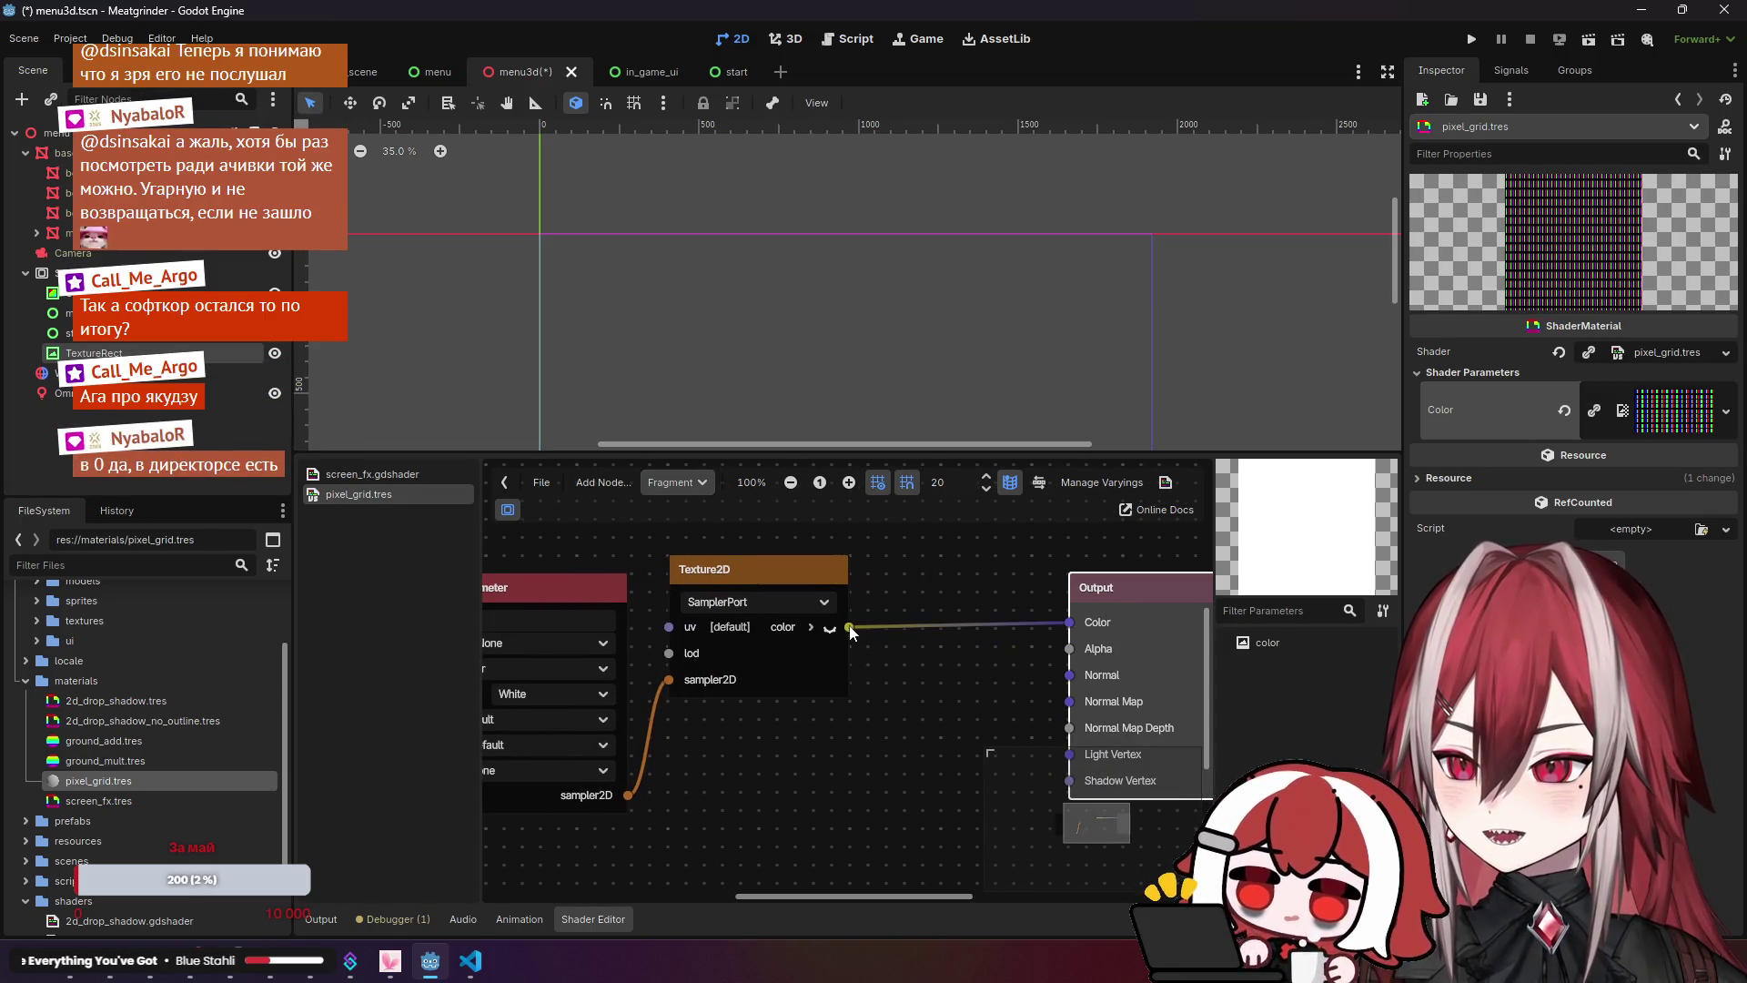
right_click(892, 774)
key("BackSpace")
key("Escape")
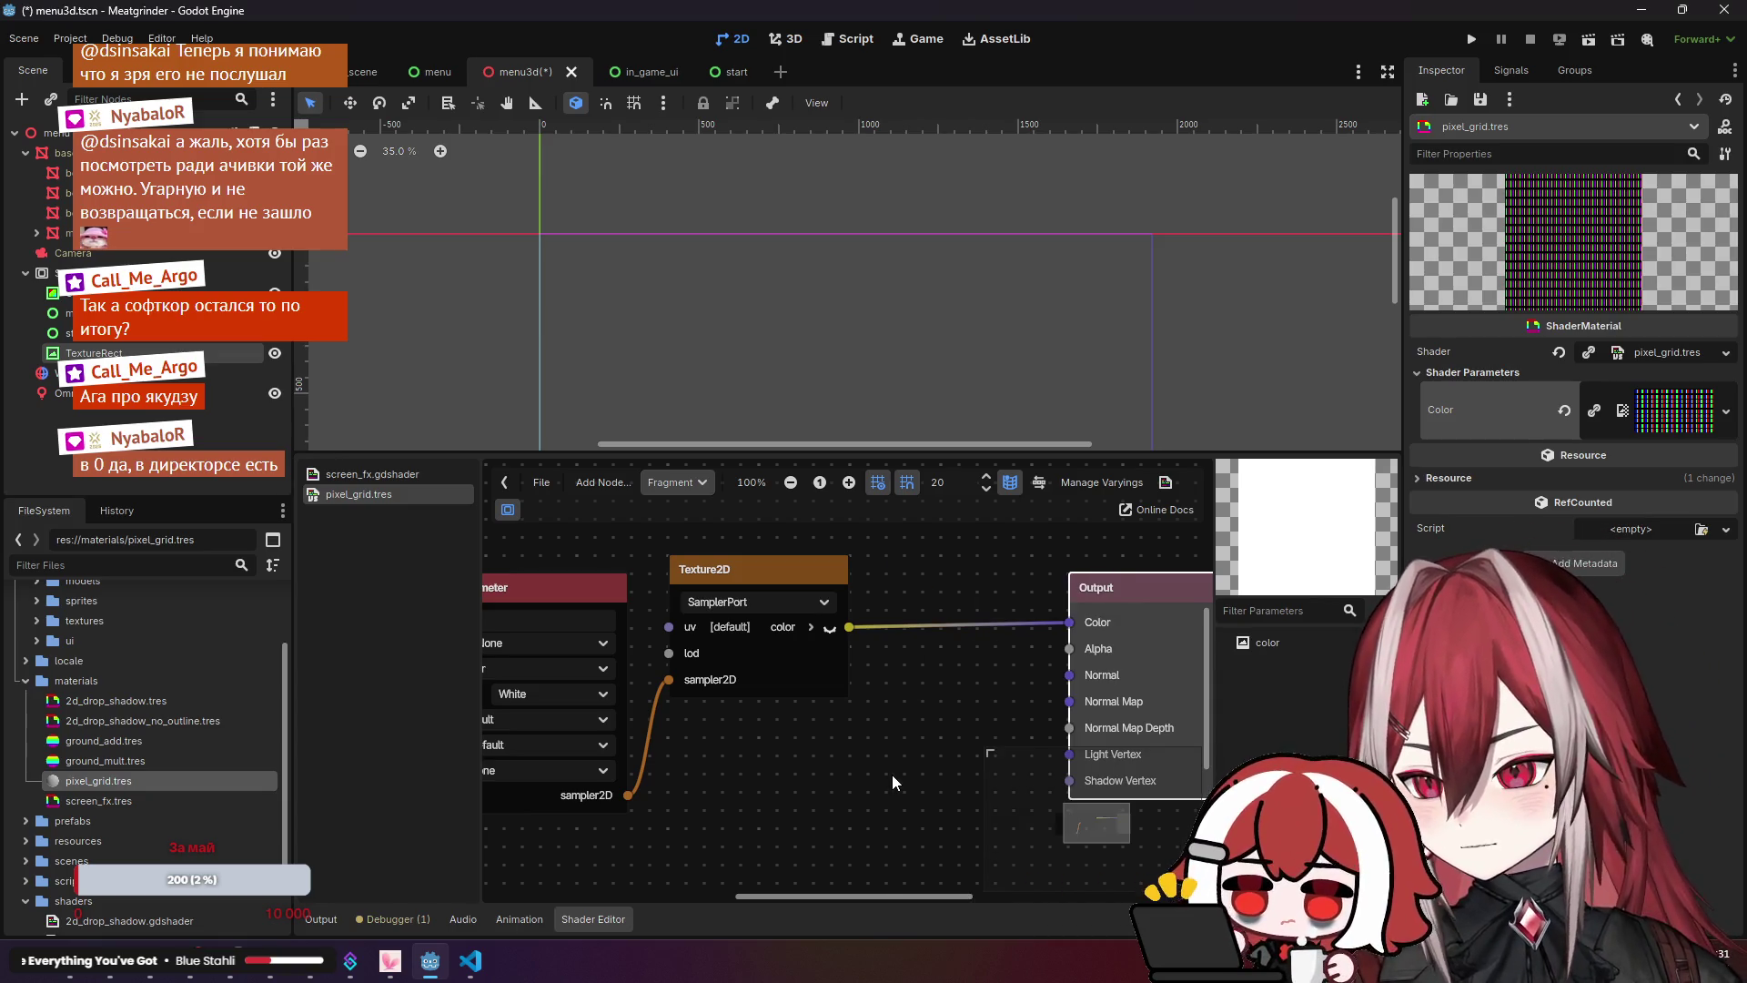
scroll(892, 773, "down", 1)
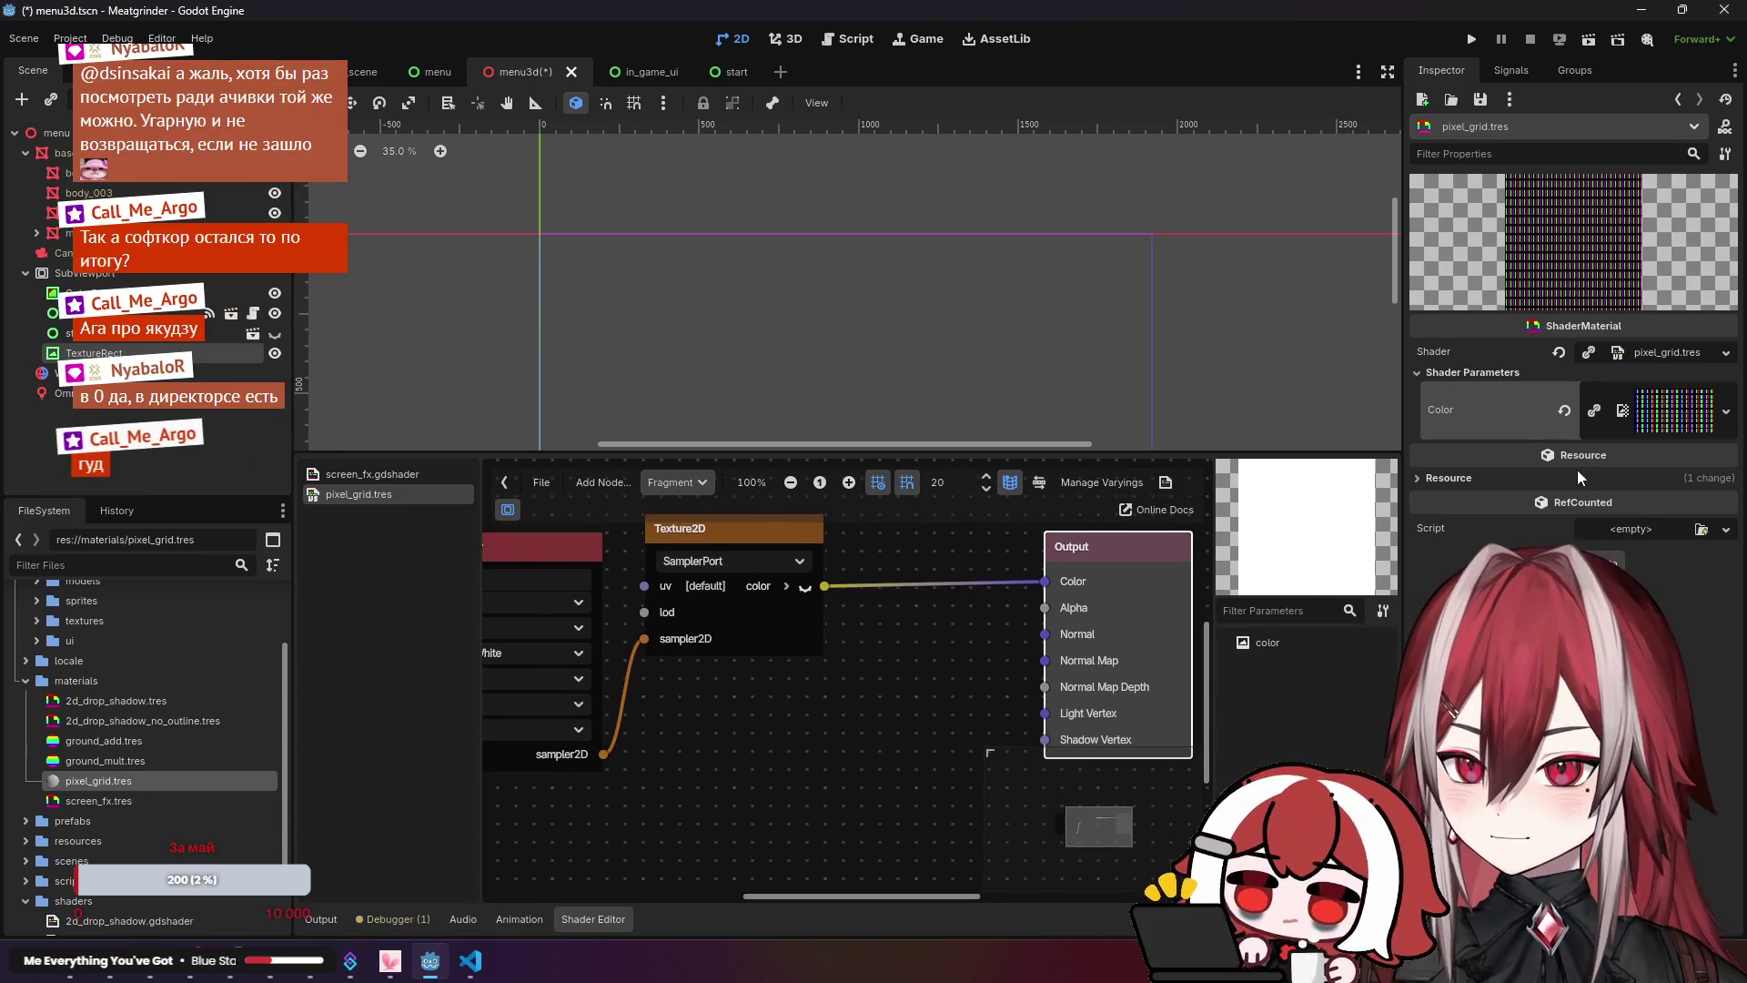
Step: Set the ShaderMaterial's Shader > Modes > Blend to Mul
left_click(1431, 351)
left_click(1455, 403)
left_click(1620, 418)
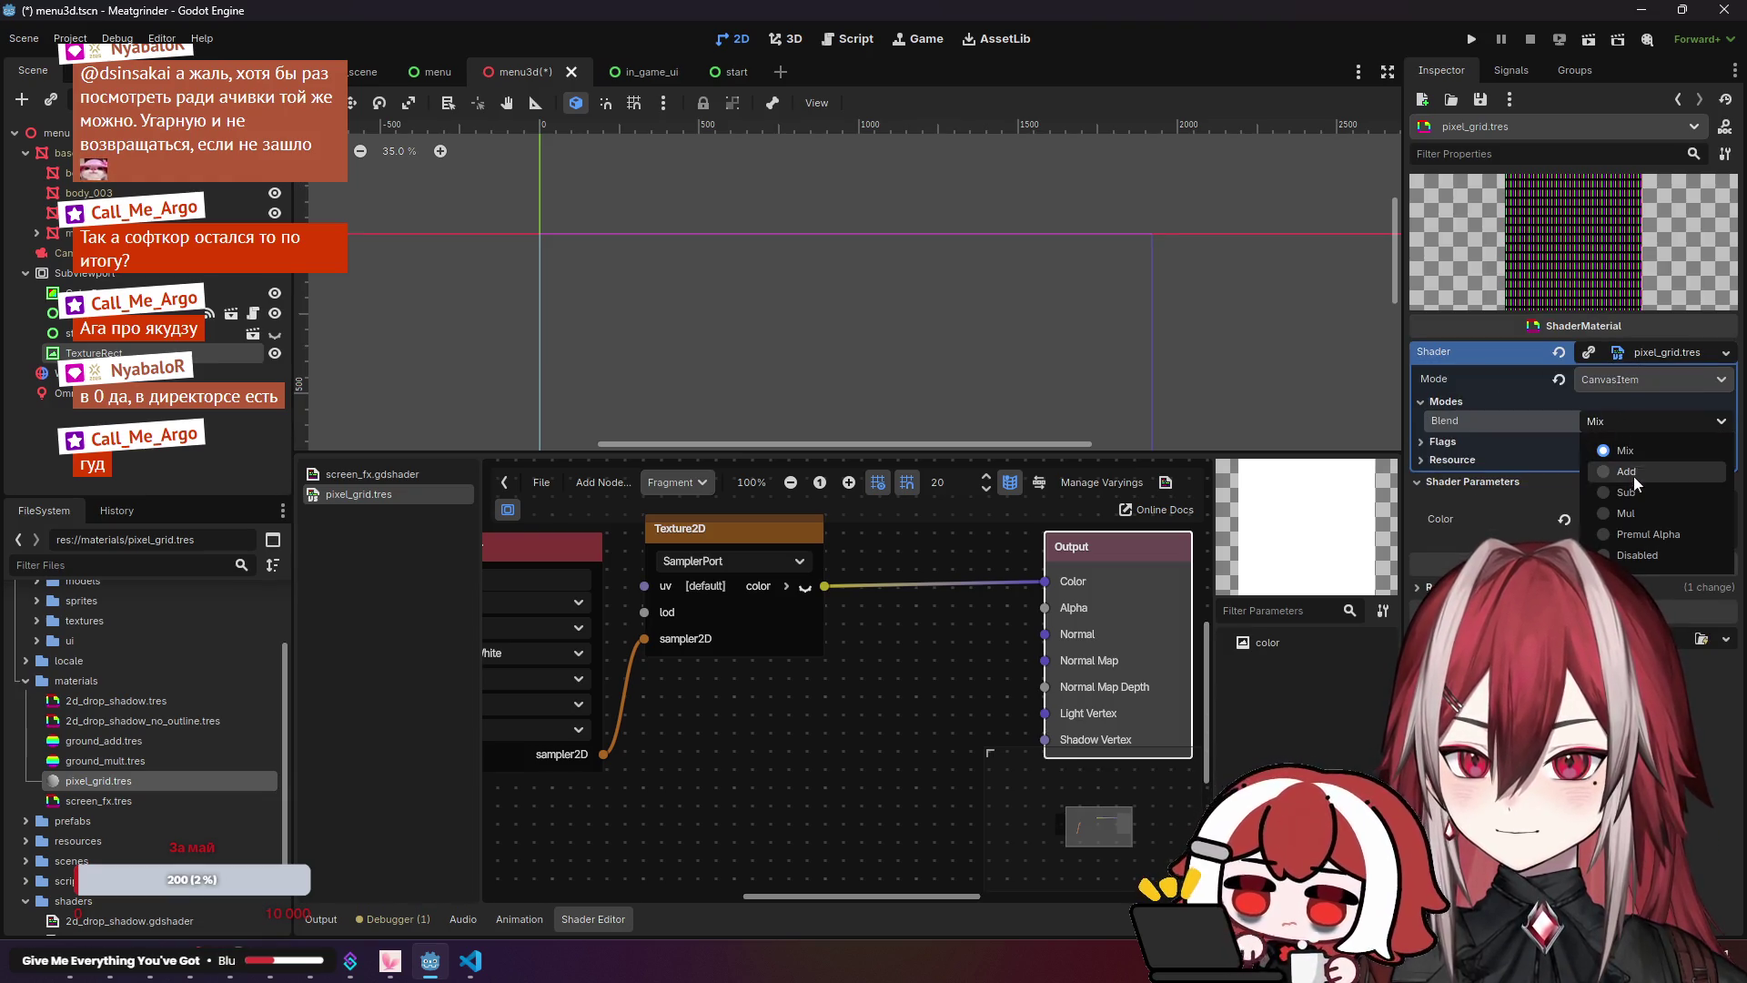
left_click(1641, 515)
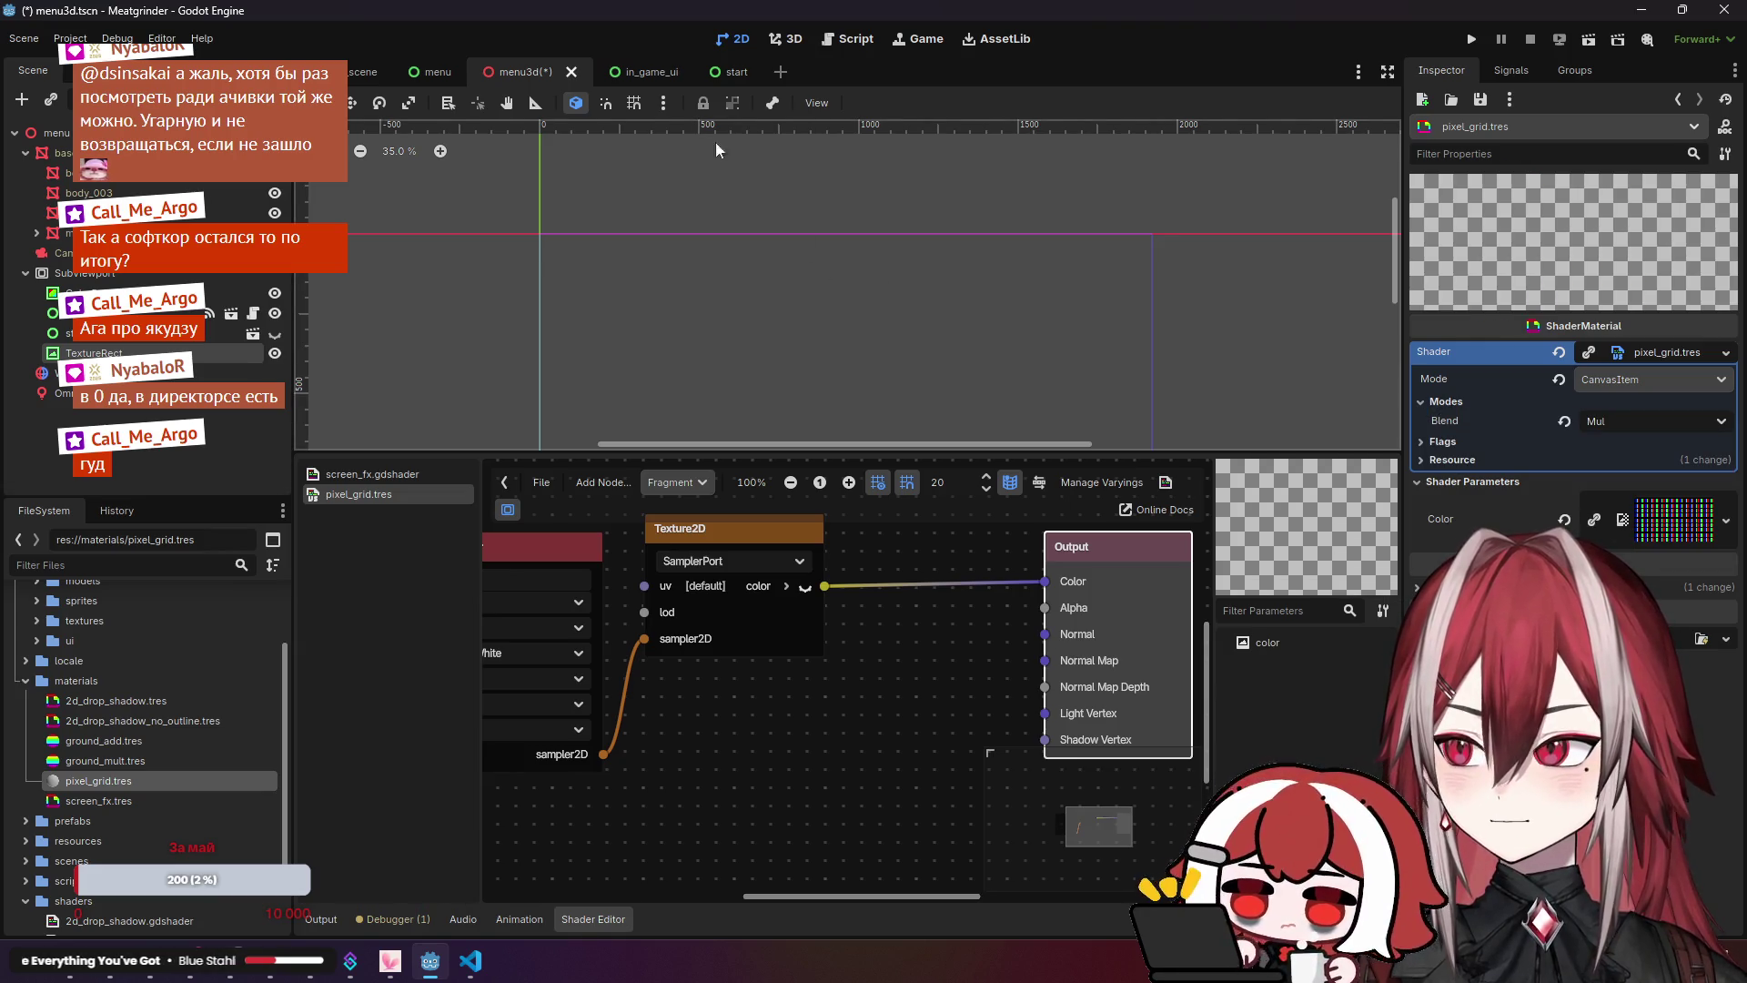
Step: View the MEATGRINDER monitor's pixel-grid look up close in the 3D view
left_click(788, 40)
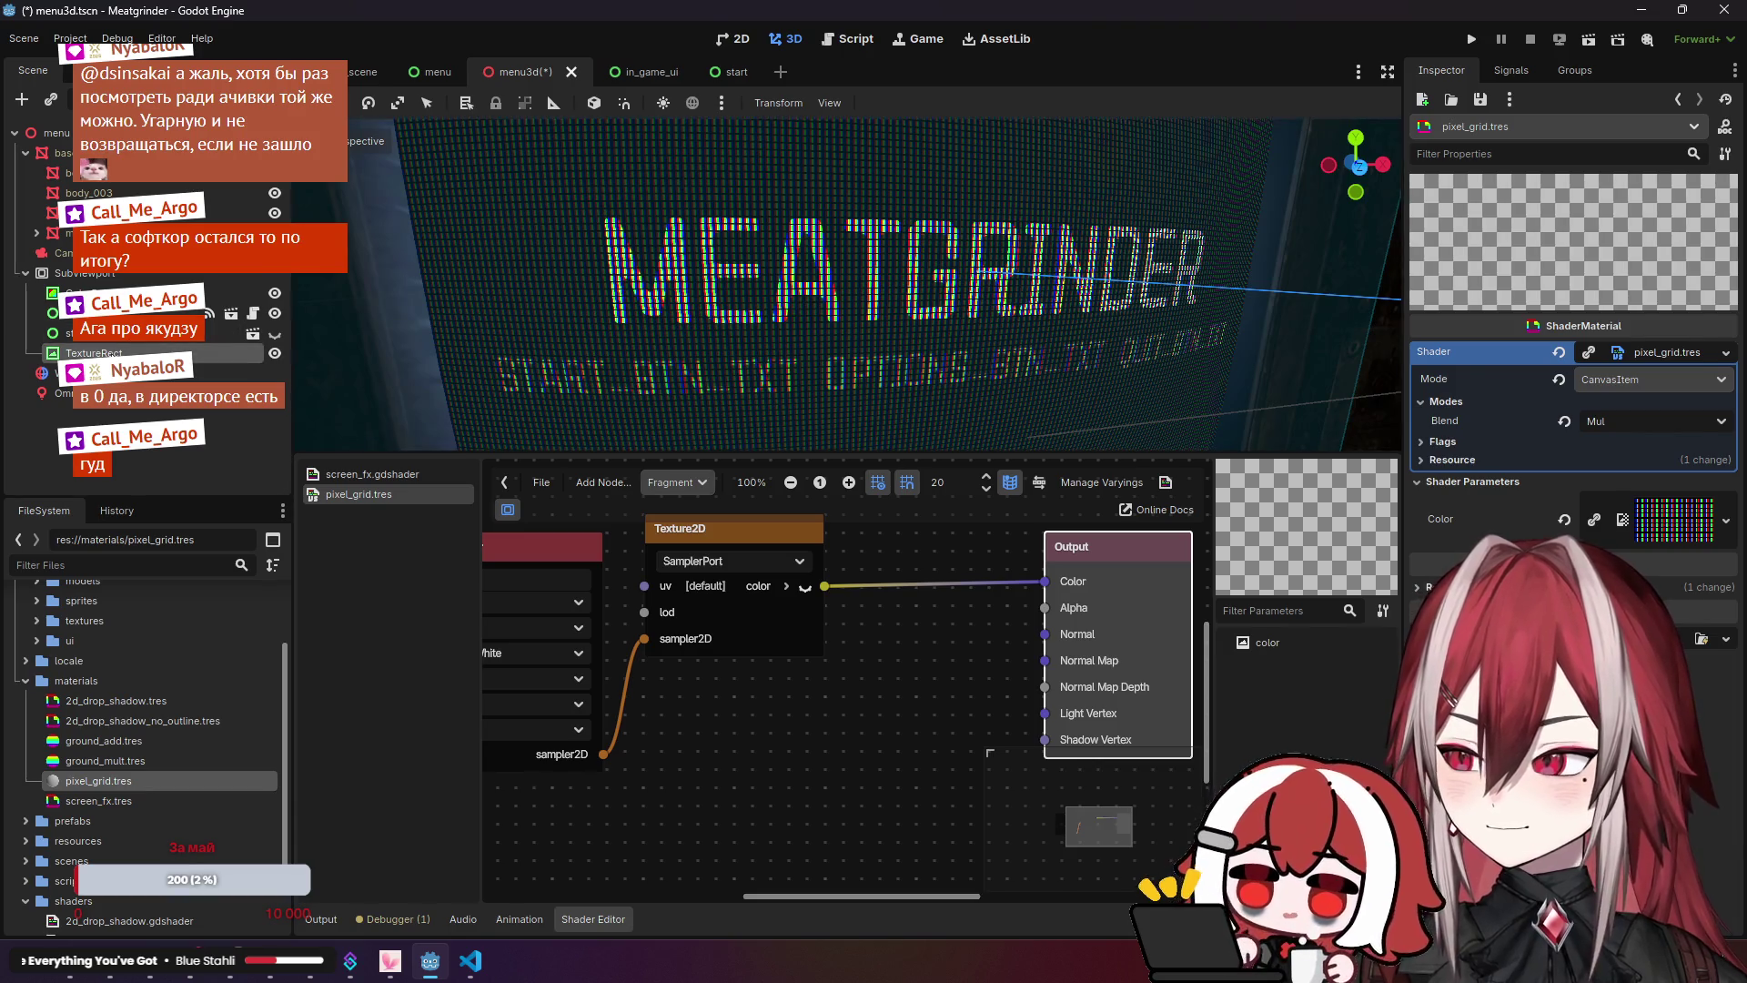
left_click(733, 39)
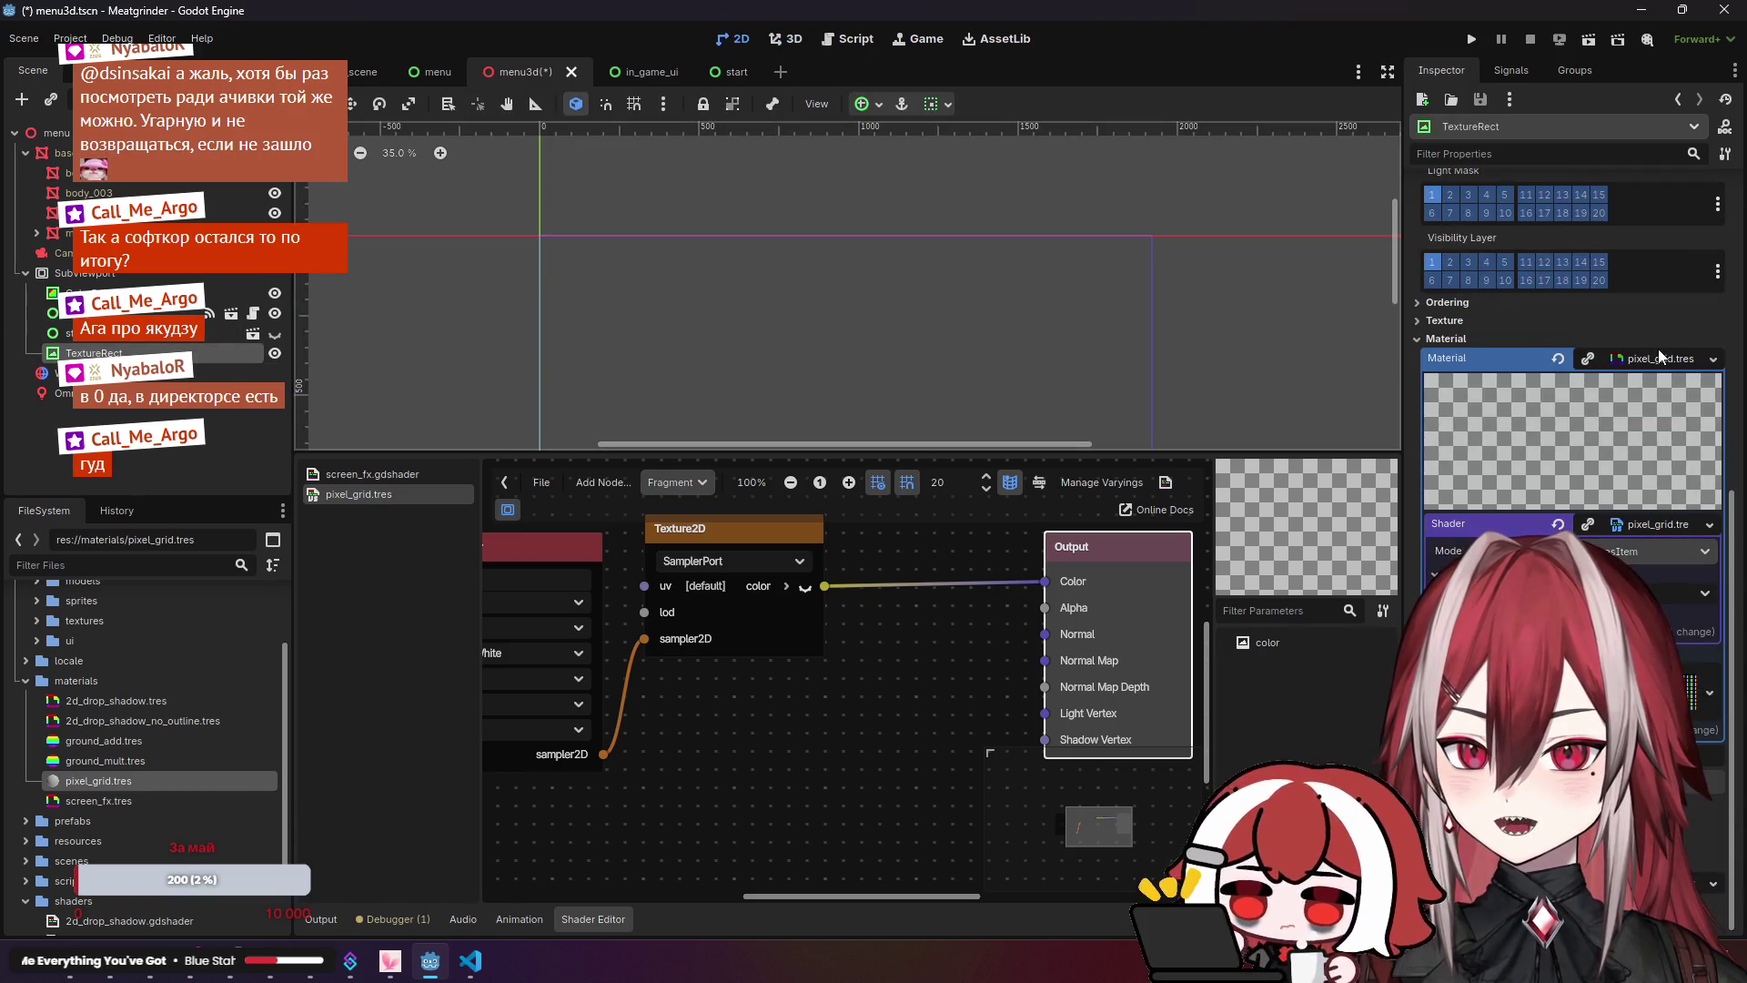
left_click(1657, 348)
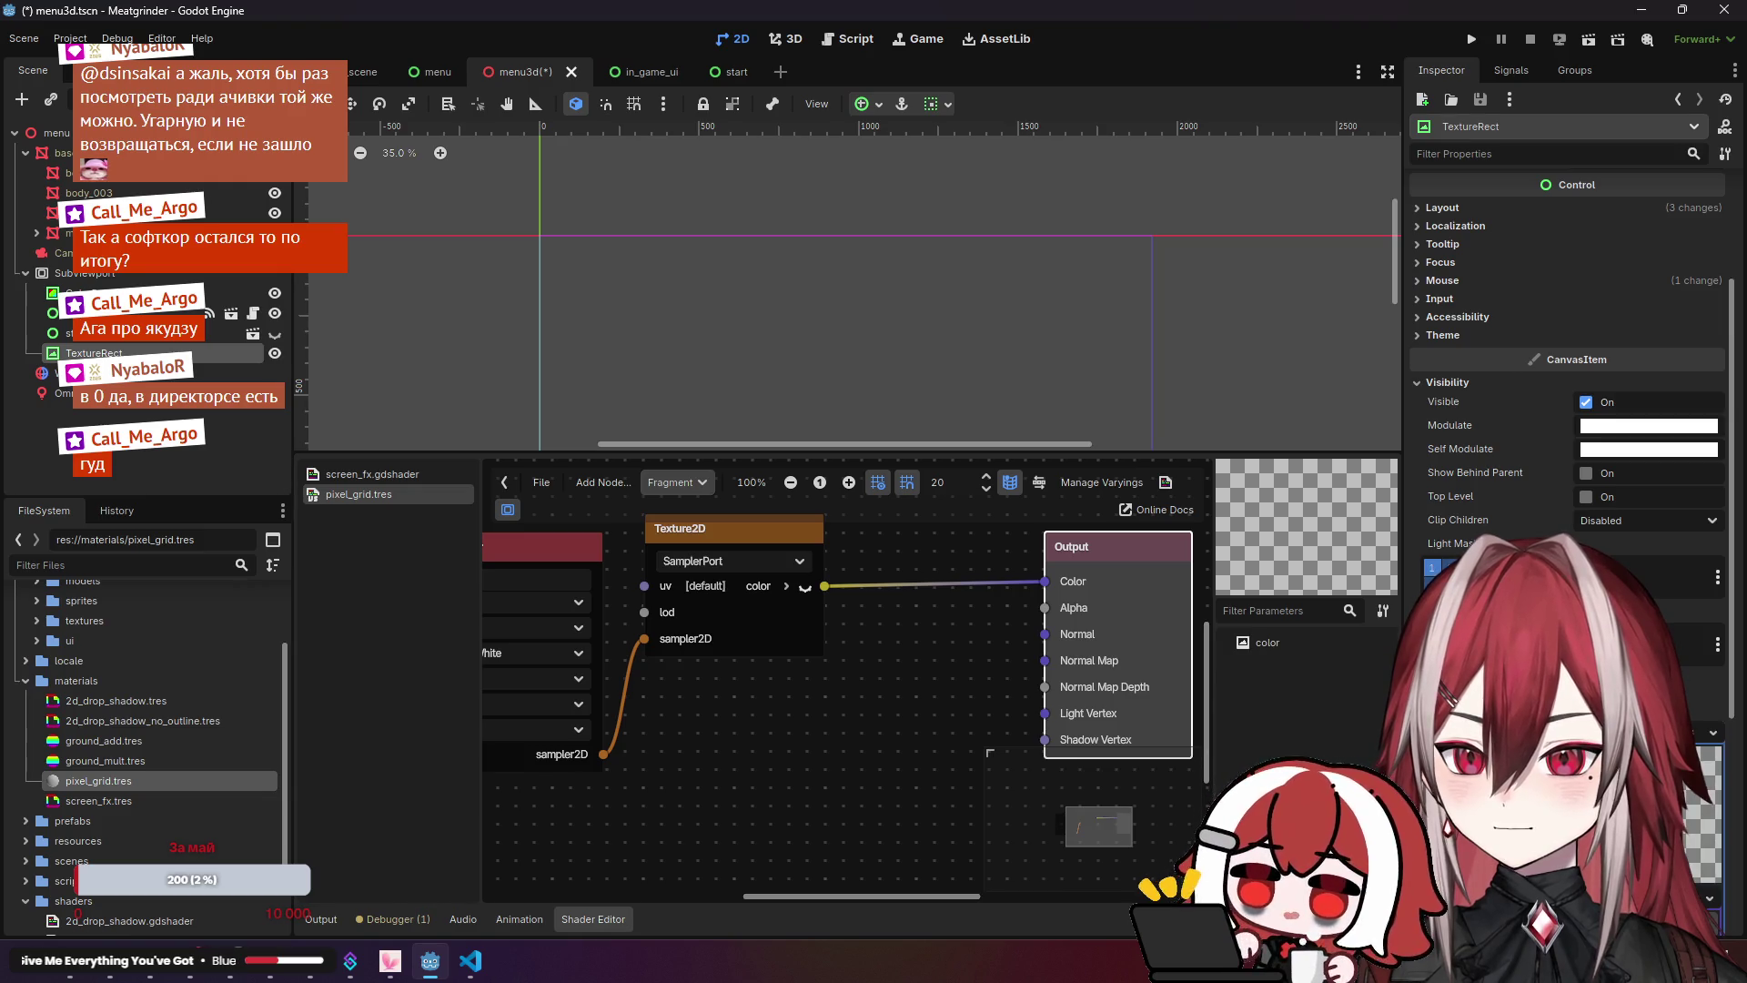
scroll(1572, 455, "down", 3)
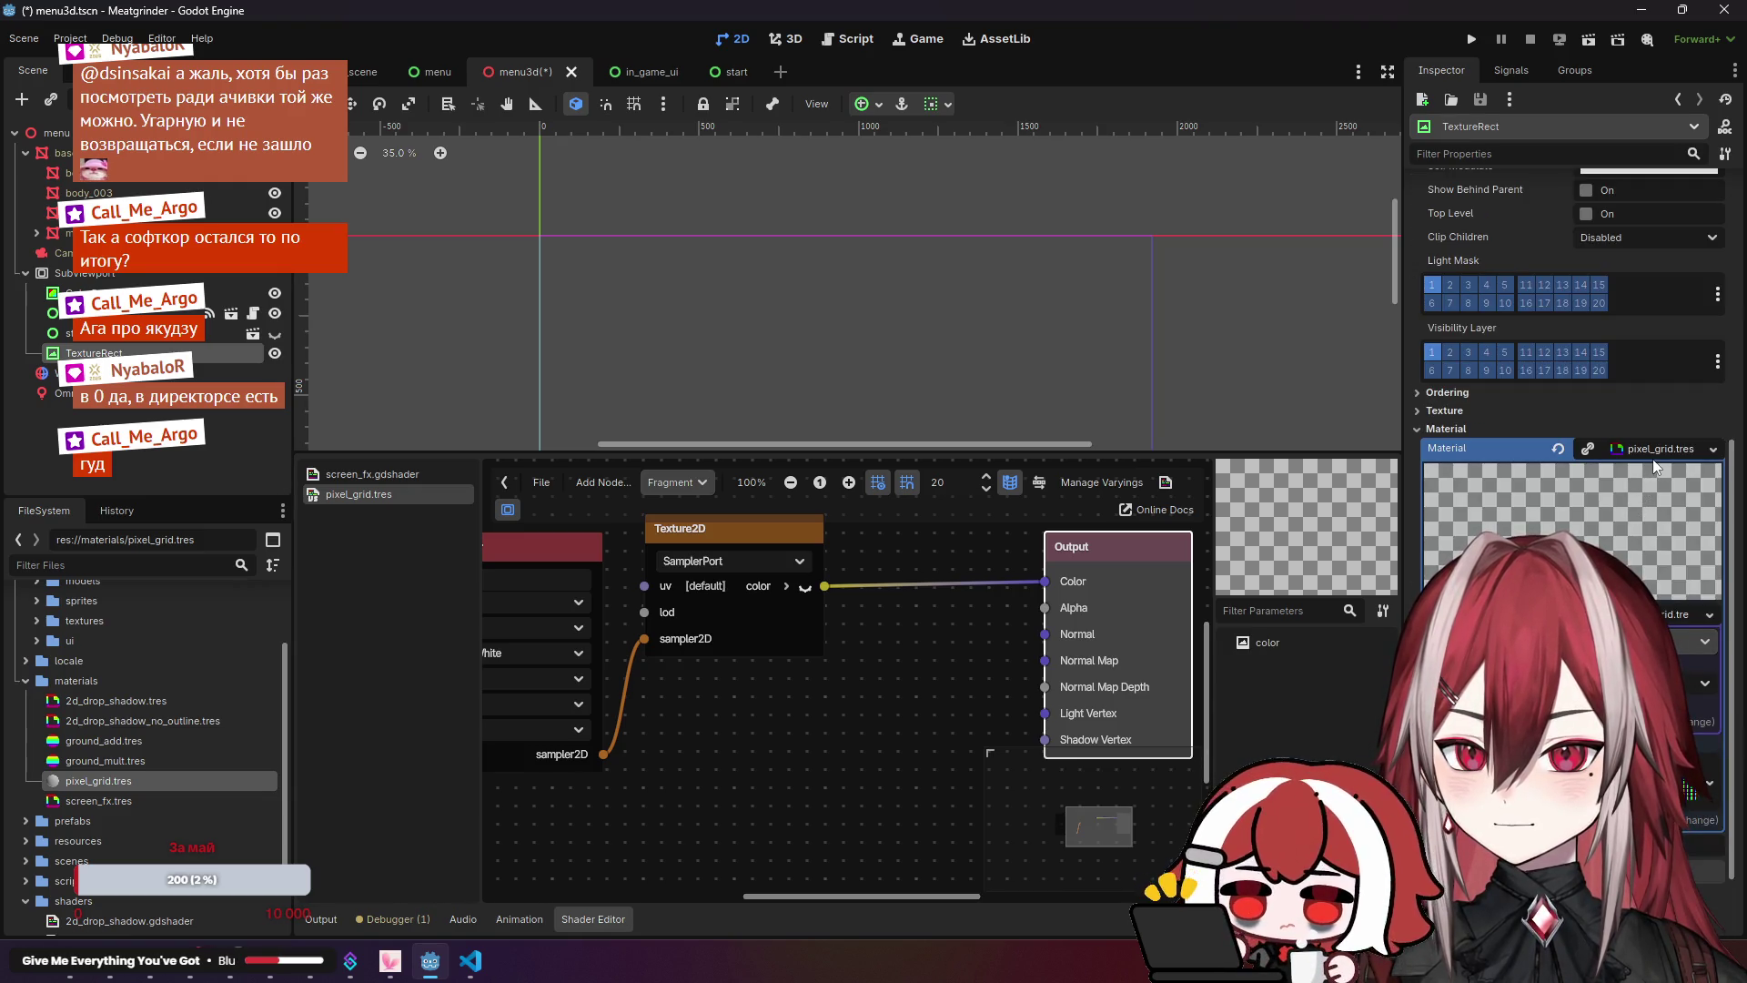
scroll(1655, 466, "up", 3)
left_click(788, 49)
scroll(751, 324, "up", 2)
left_click_drag(906, 659, 962, 661)
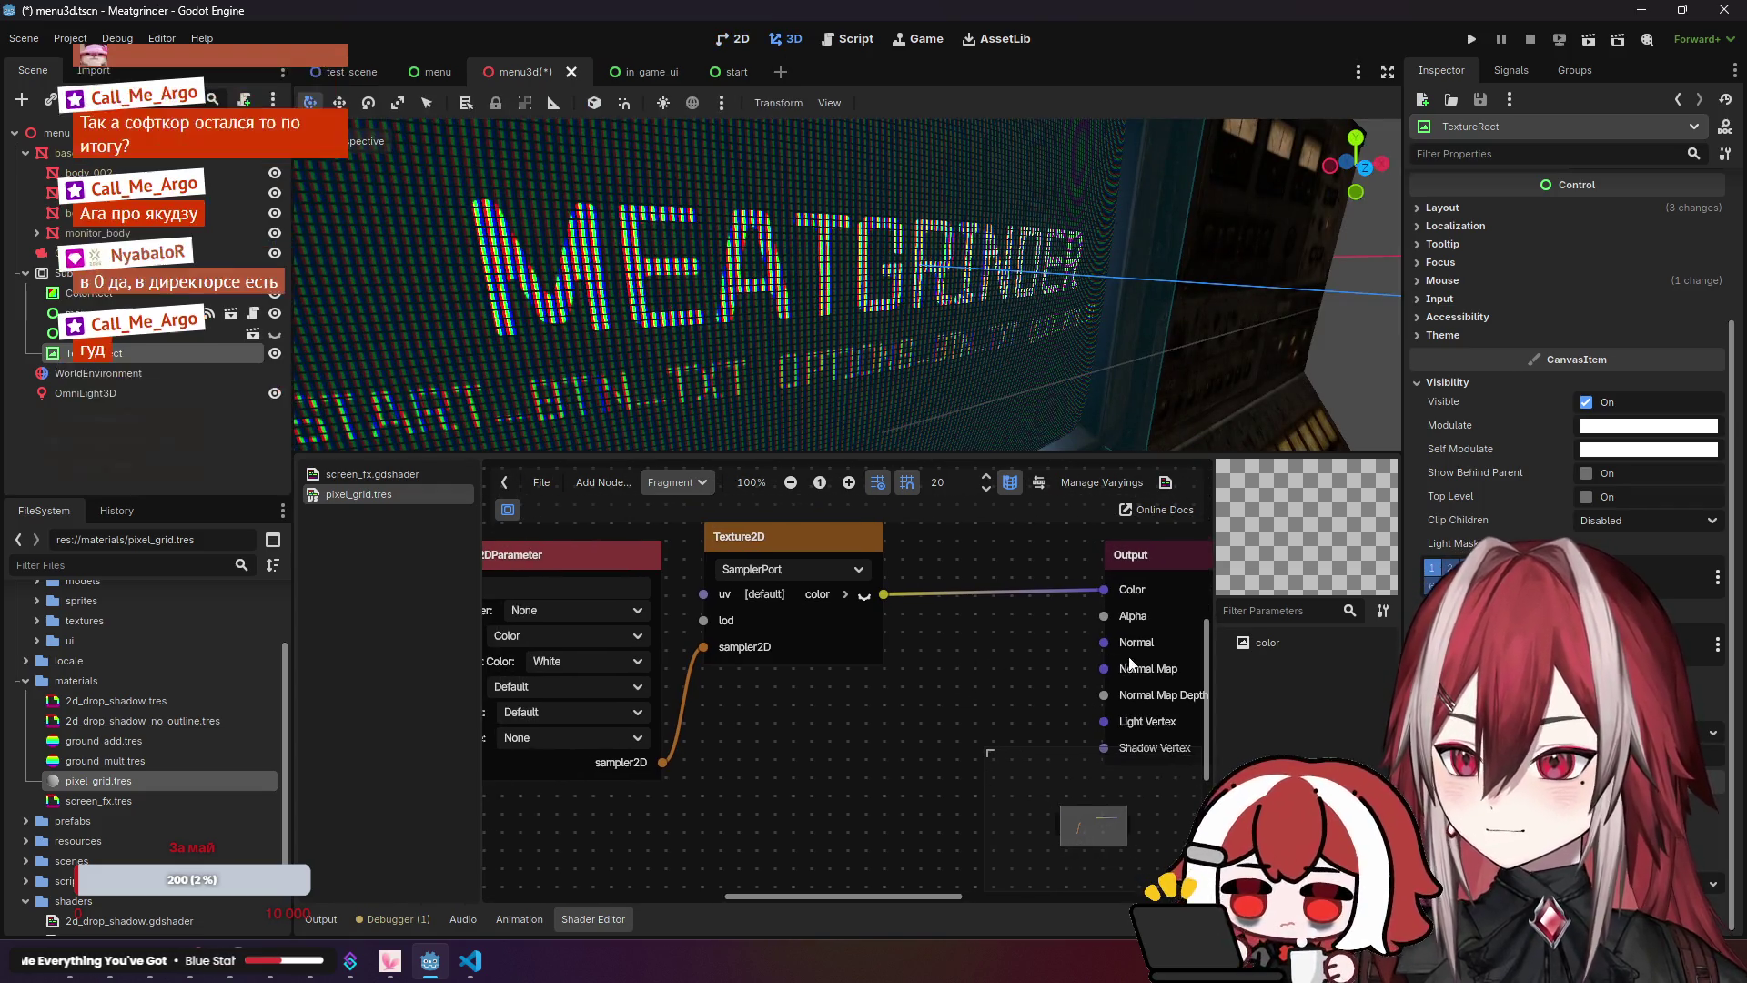
left_click_drag(1104, 616, 873, 720)
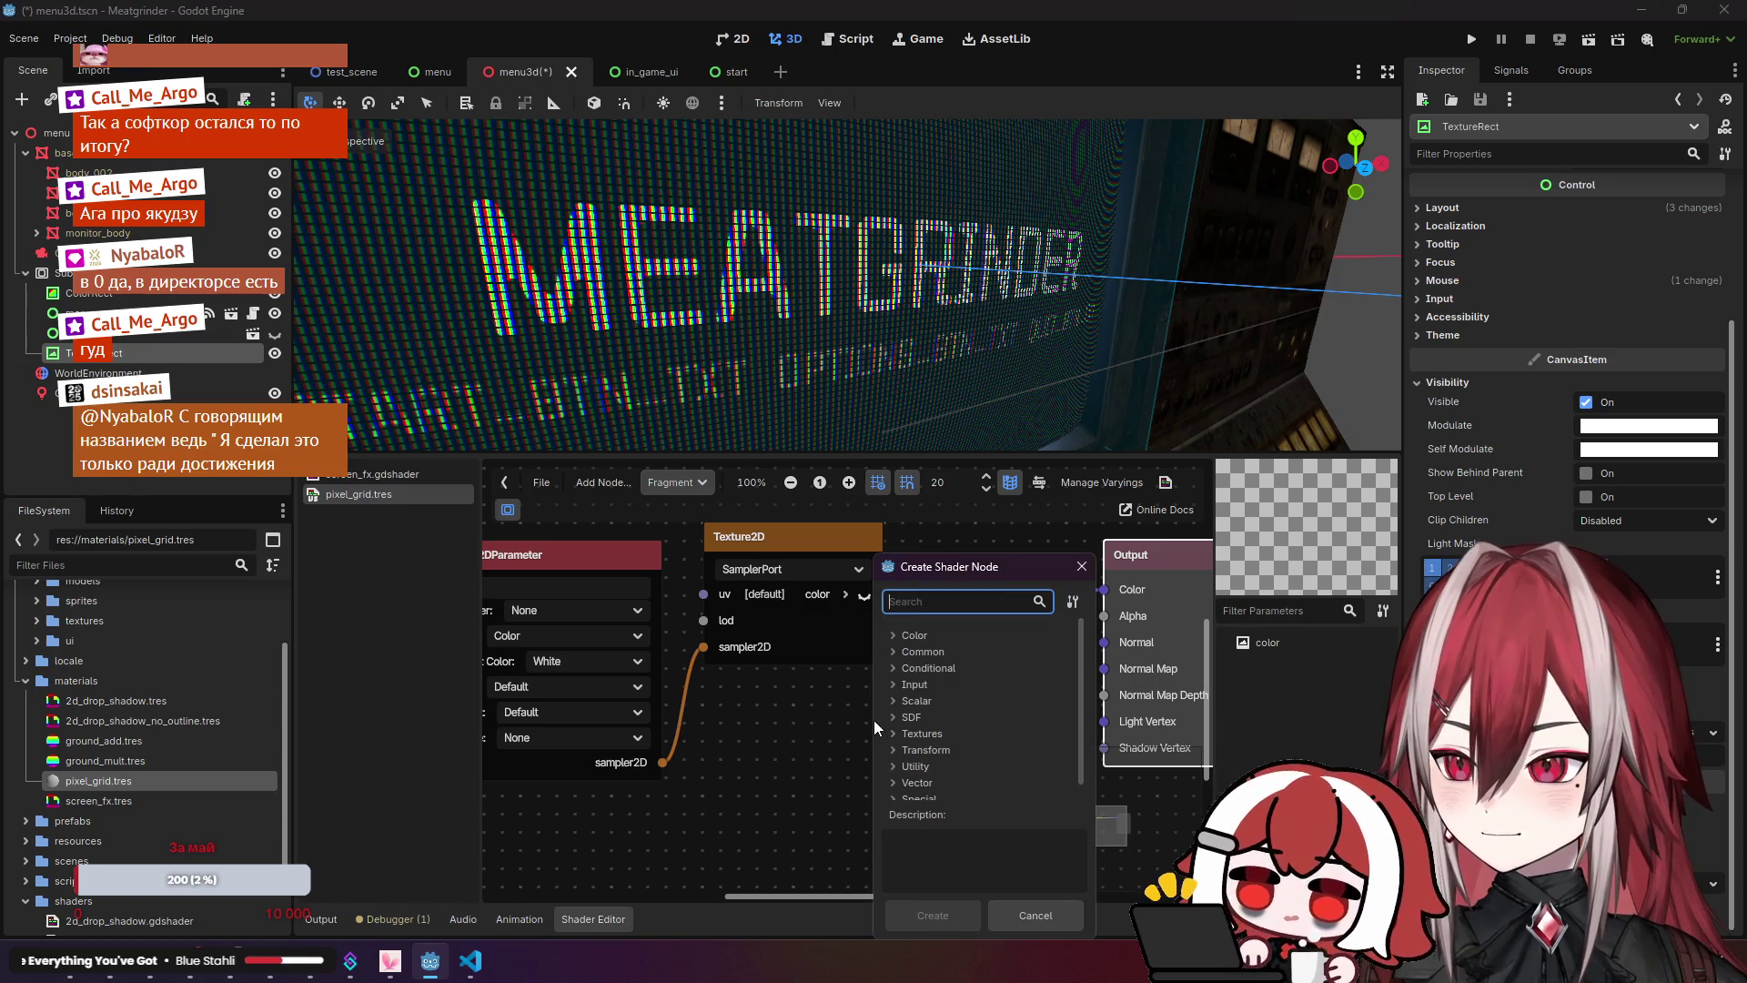
type("param")
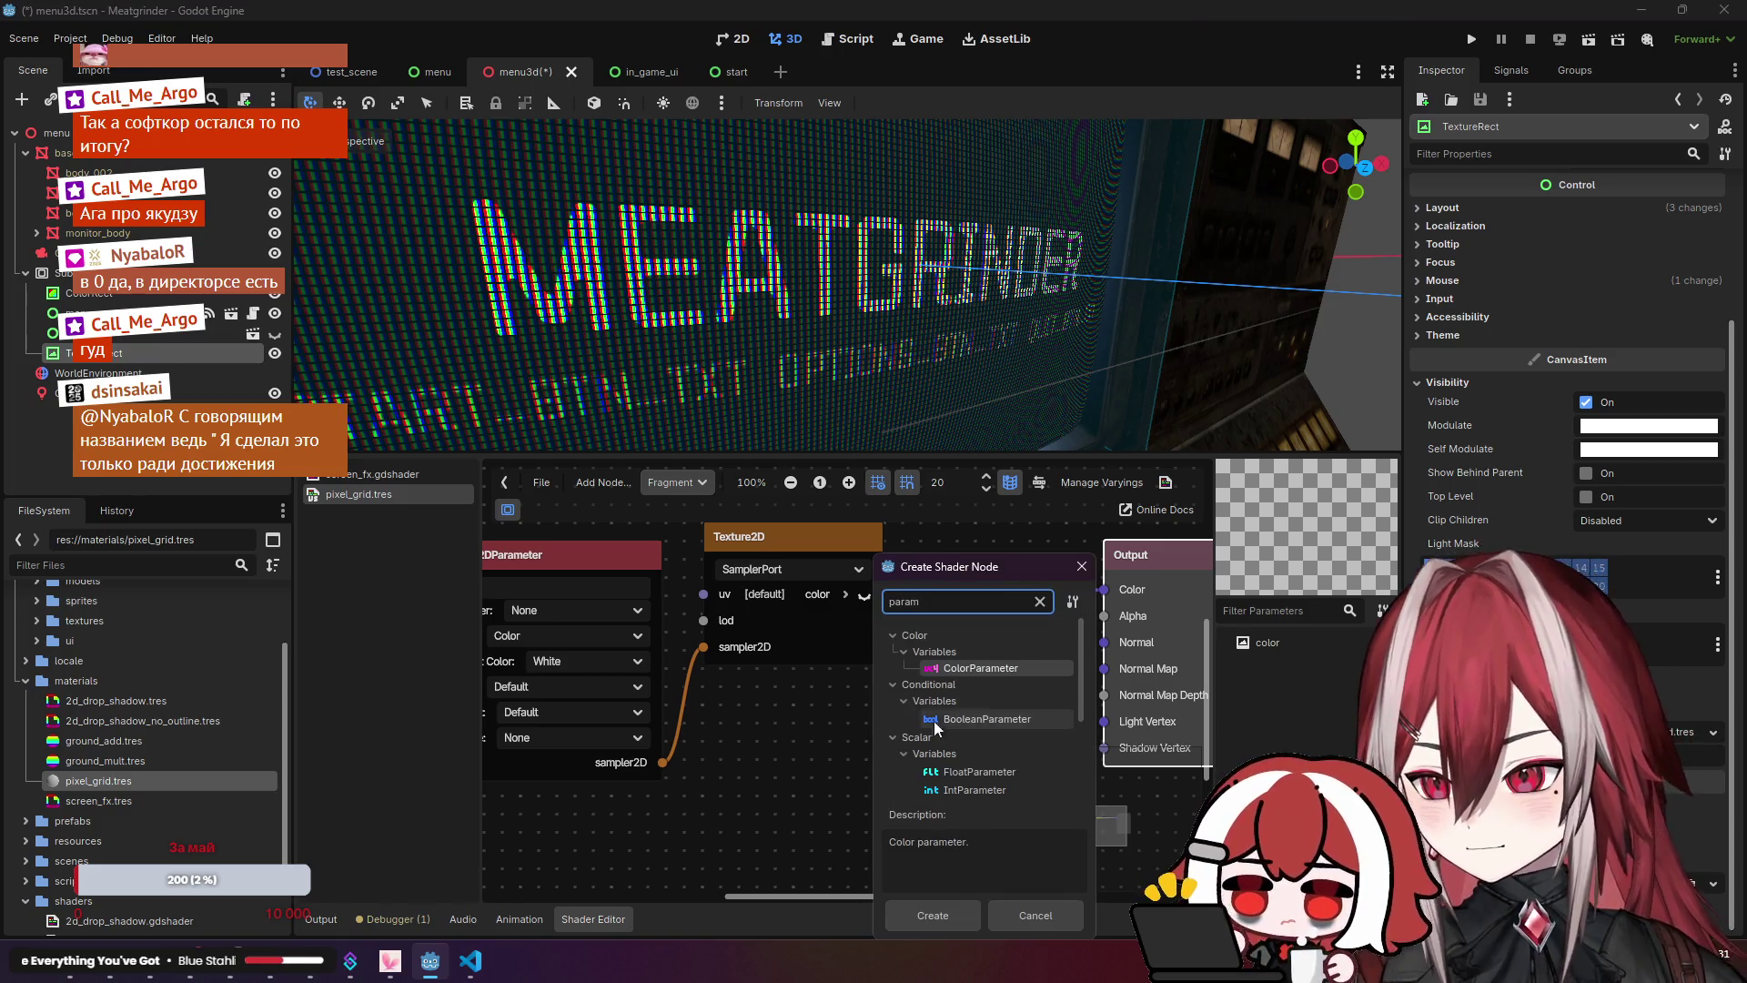
scroll(946, 717, "down", 3)
left_click(1004, 713)
left_click(937, 915)
left_click_drag(953, 737, 815, 737)
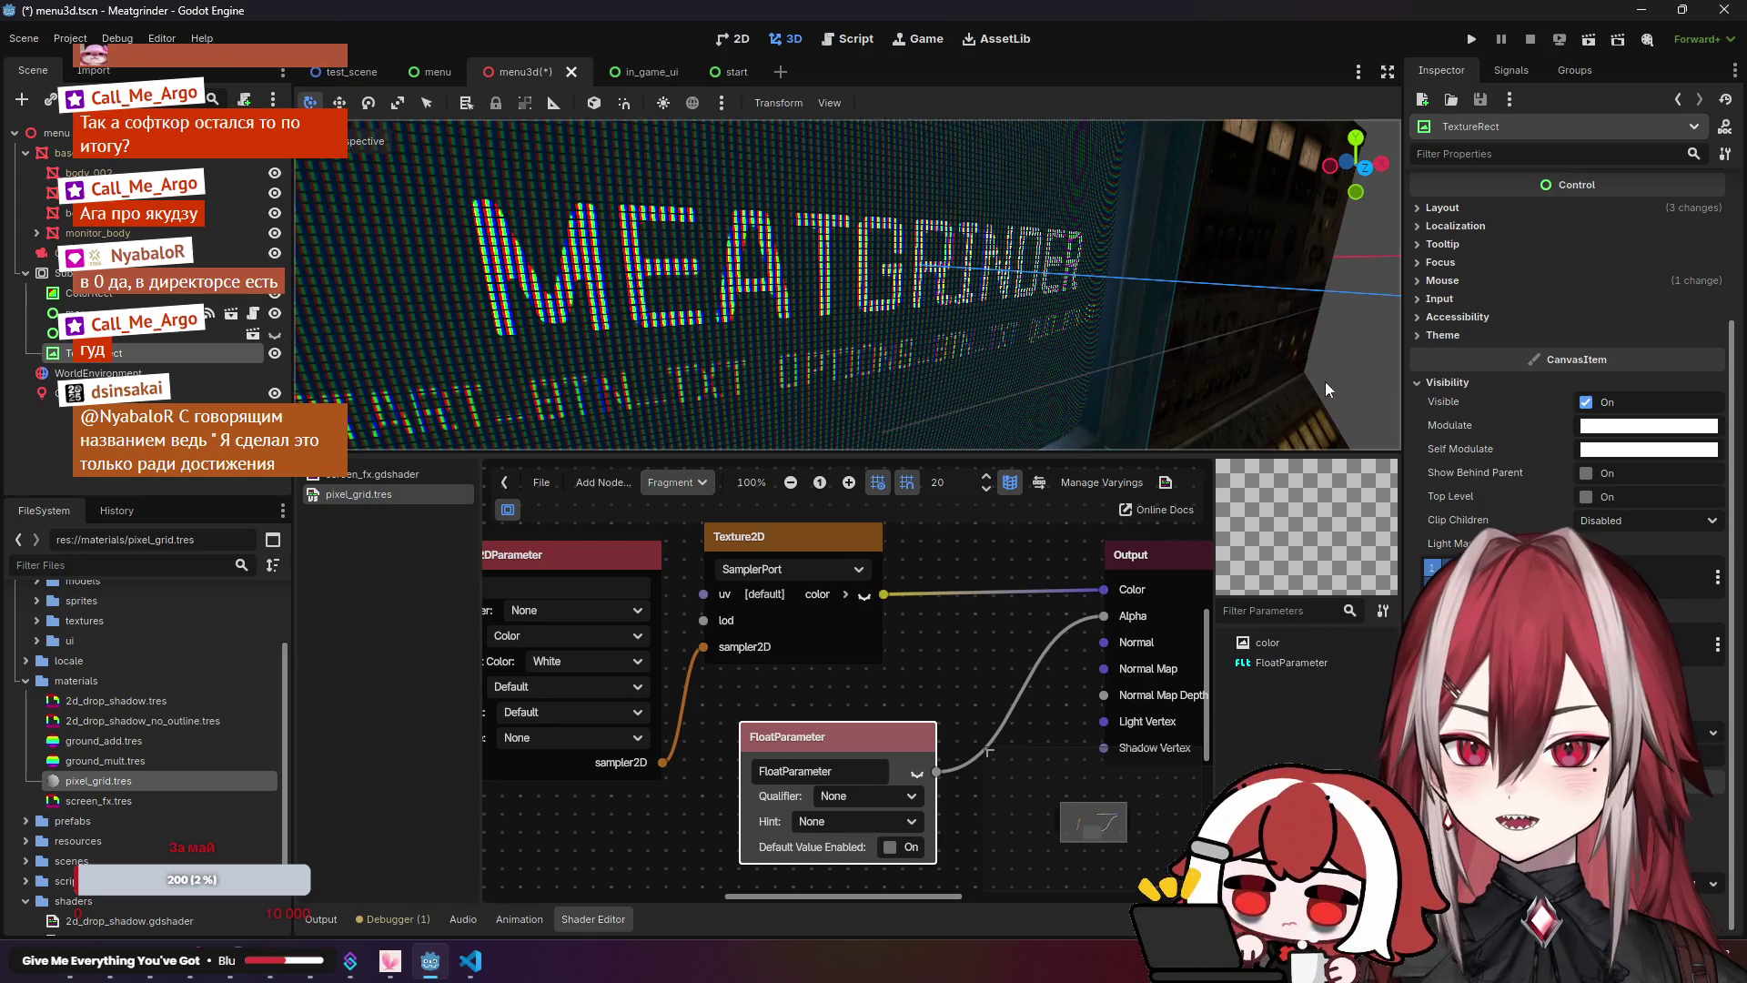
left_click(118, 781)
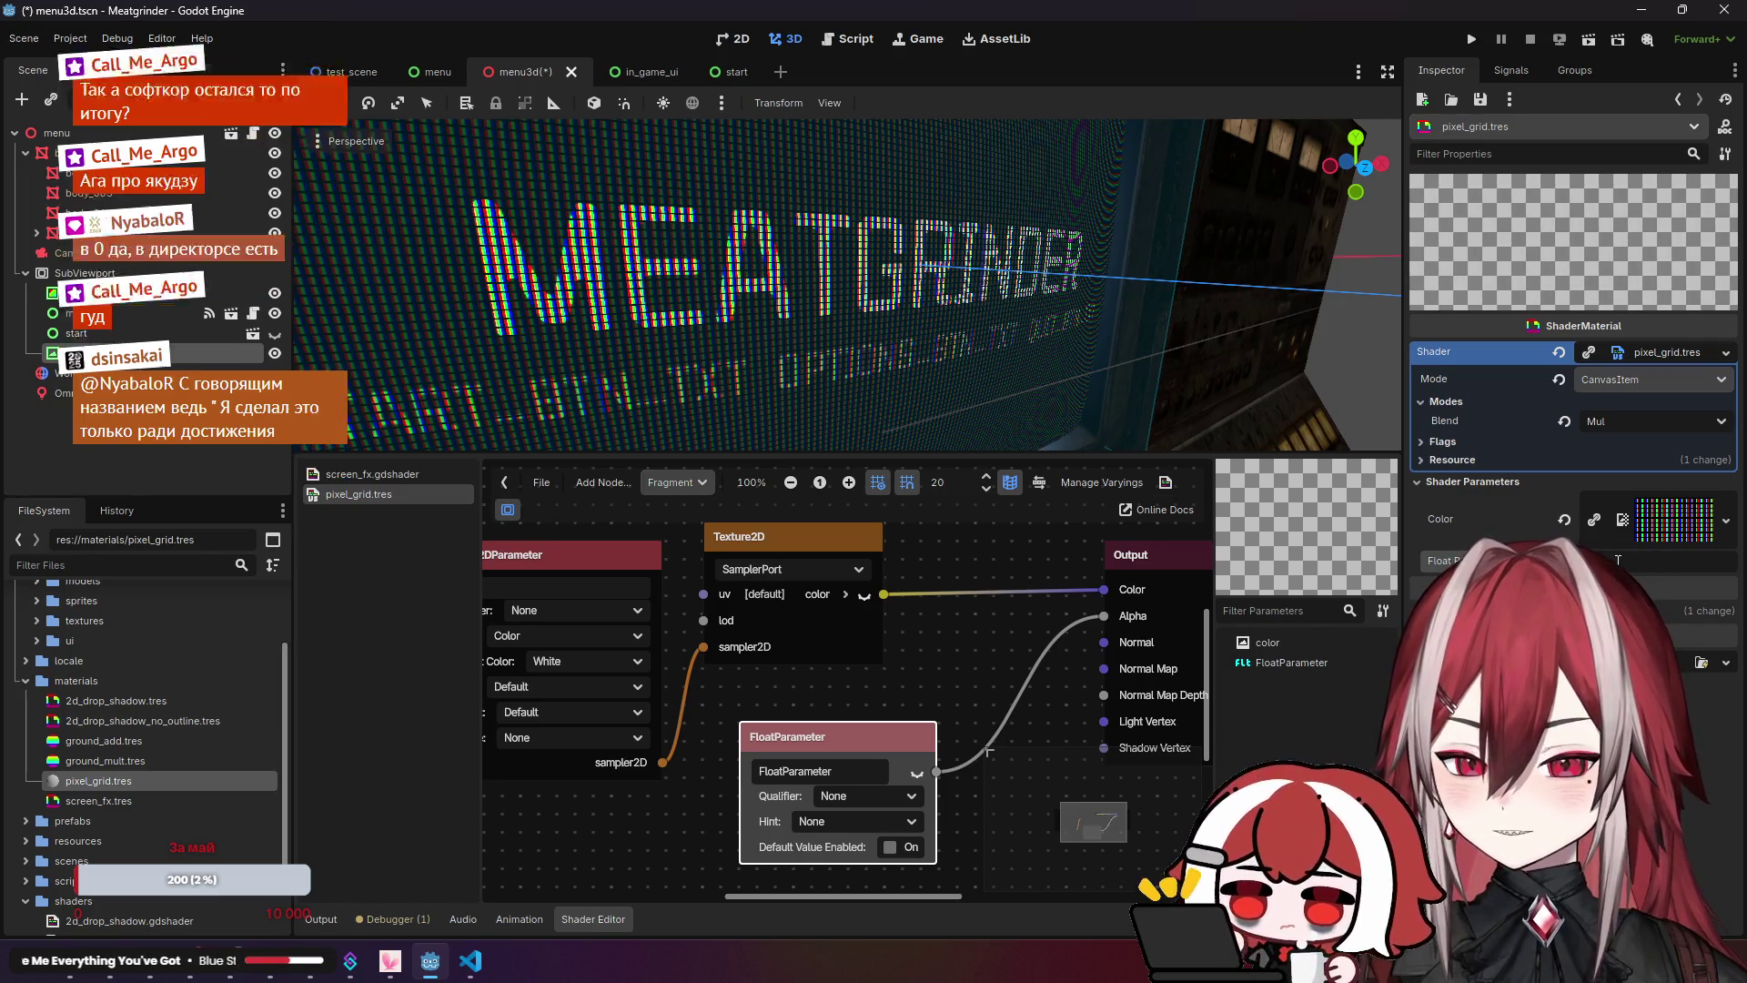
left_click_drag(918, 736, 882, 736)
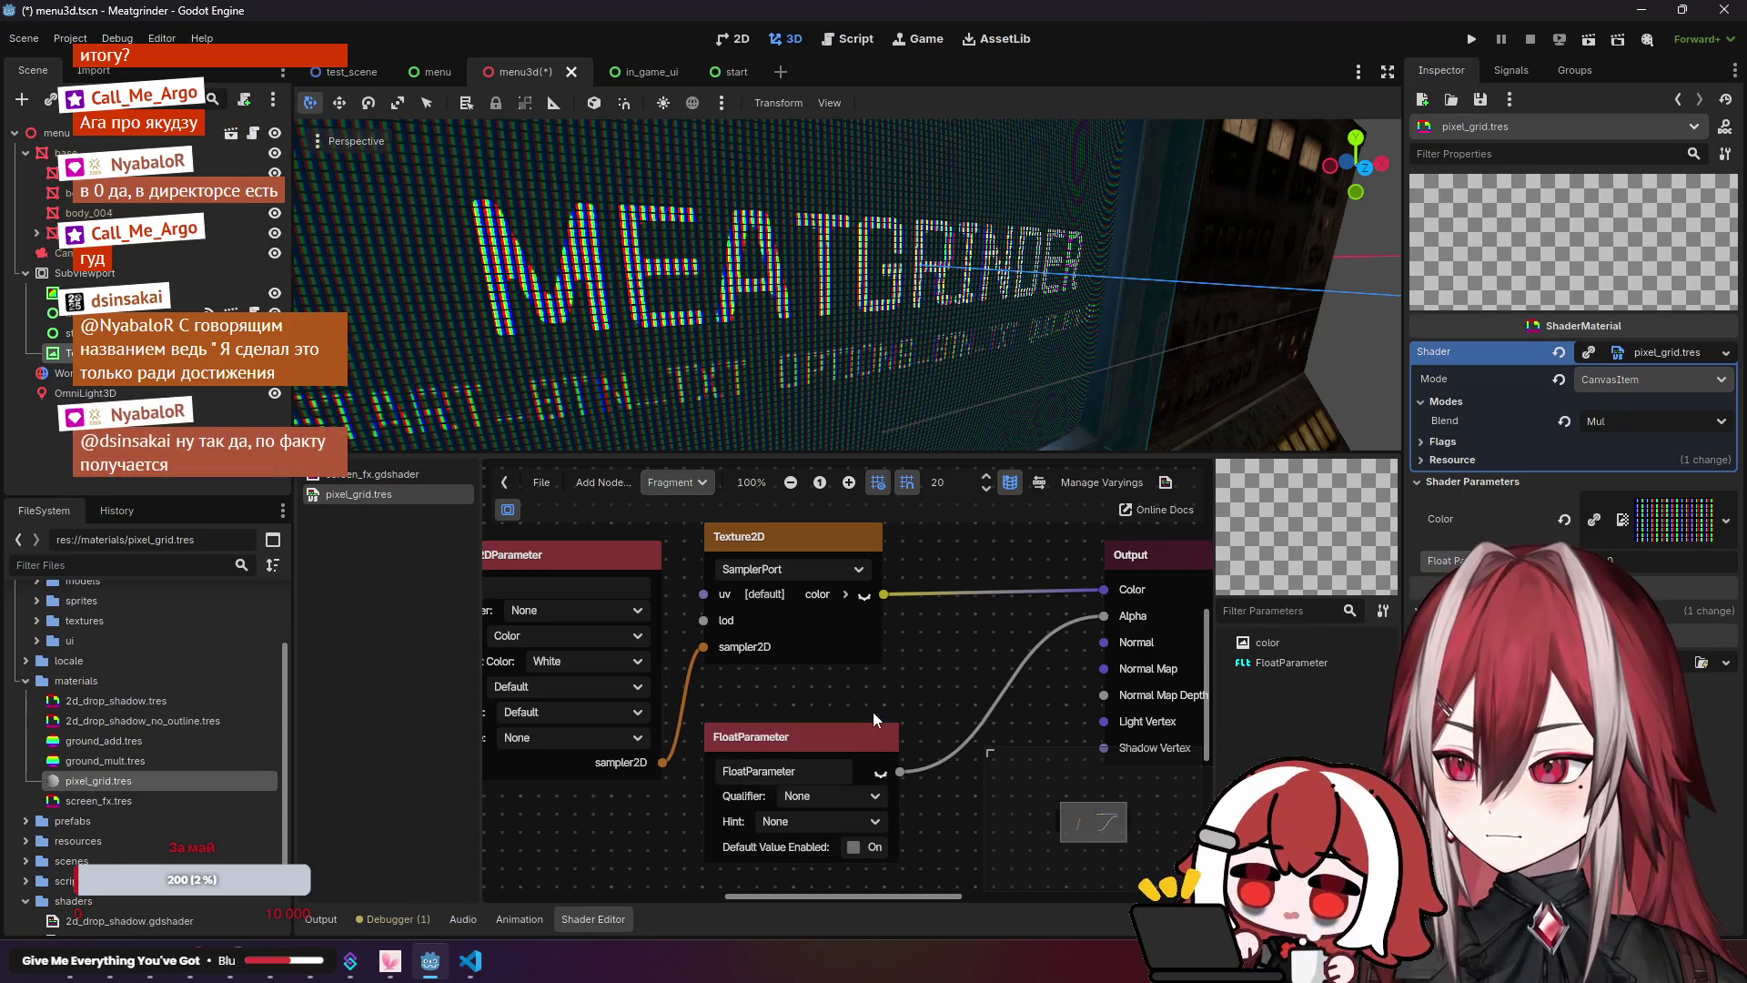
scroll(887, 692, "down", 2)
scroll(897, 674, "right", 1)
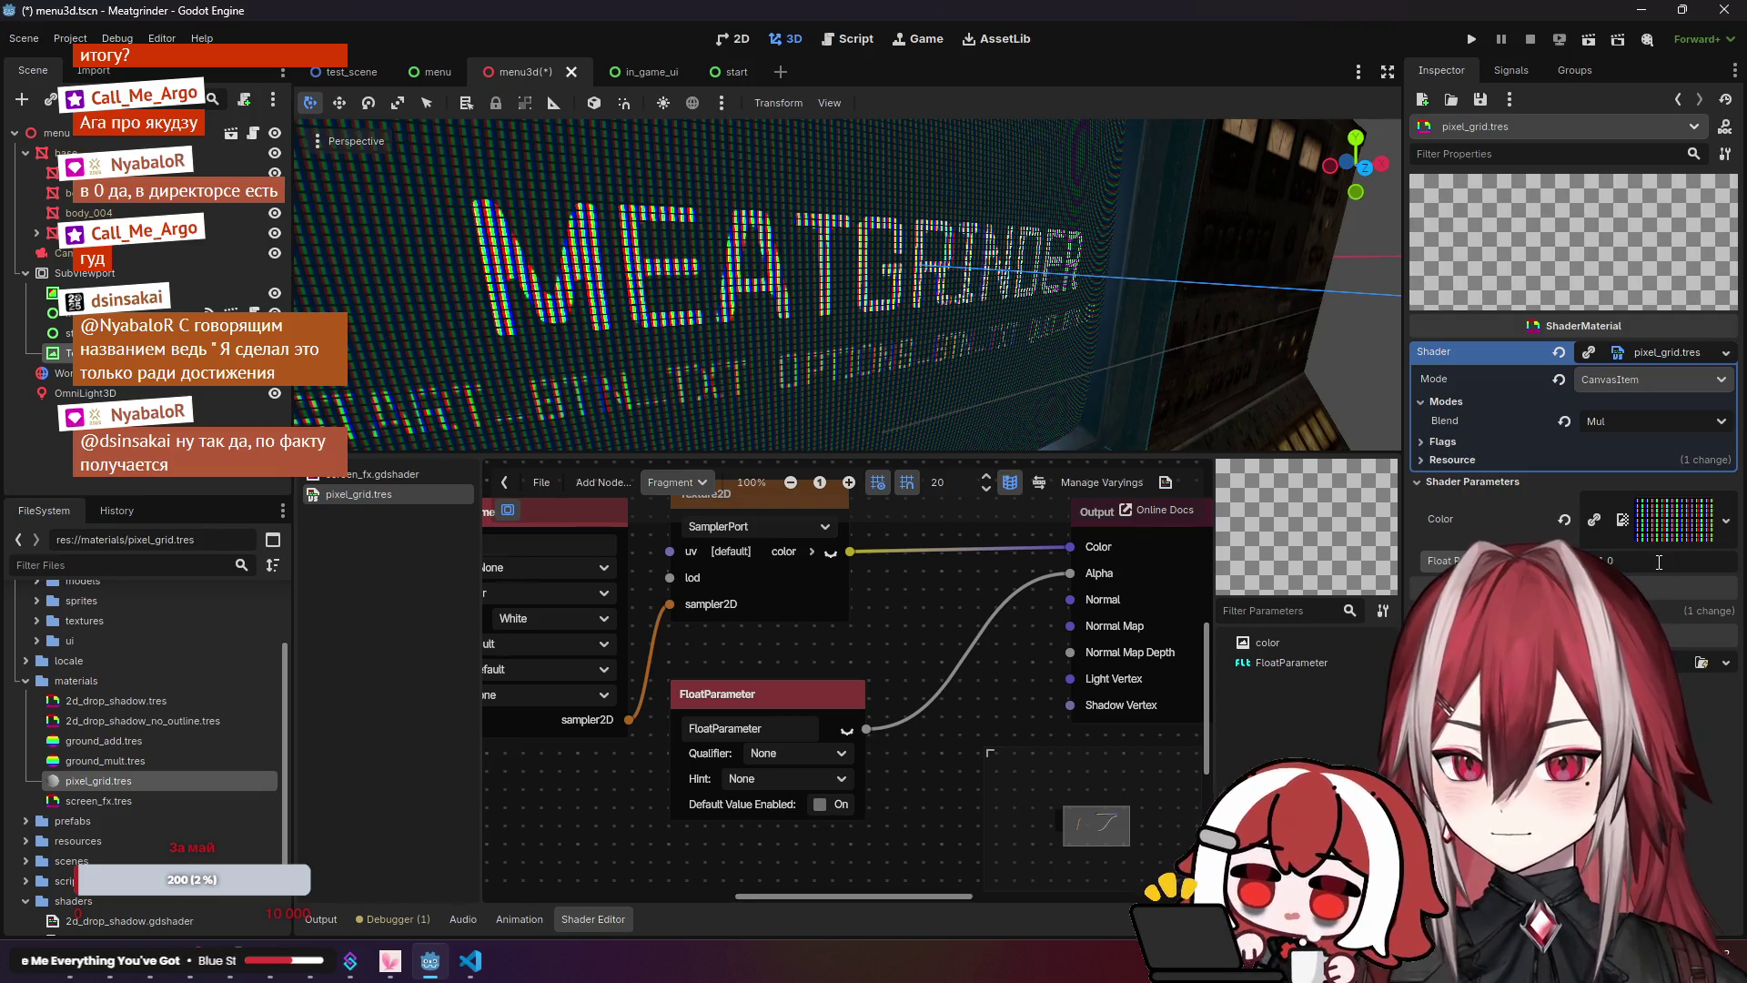
left_click(1580, 419)
left_click(1619, 450)
mouse_move(1652, 582)
left_mouse_down()
mouse_move(1697, 582)
mouse_move(1651, 559)
left_mouse_up()
left_click(1656, 421)
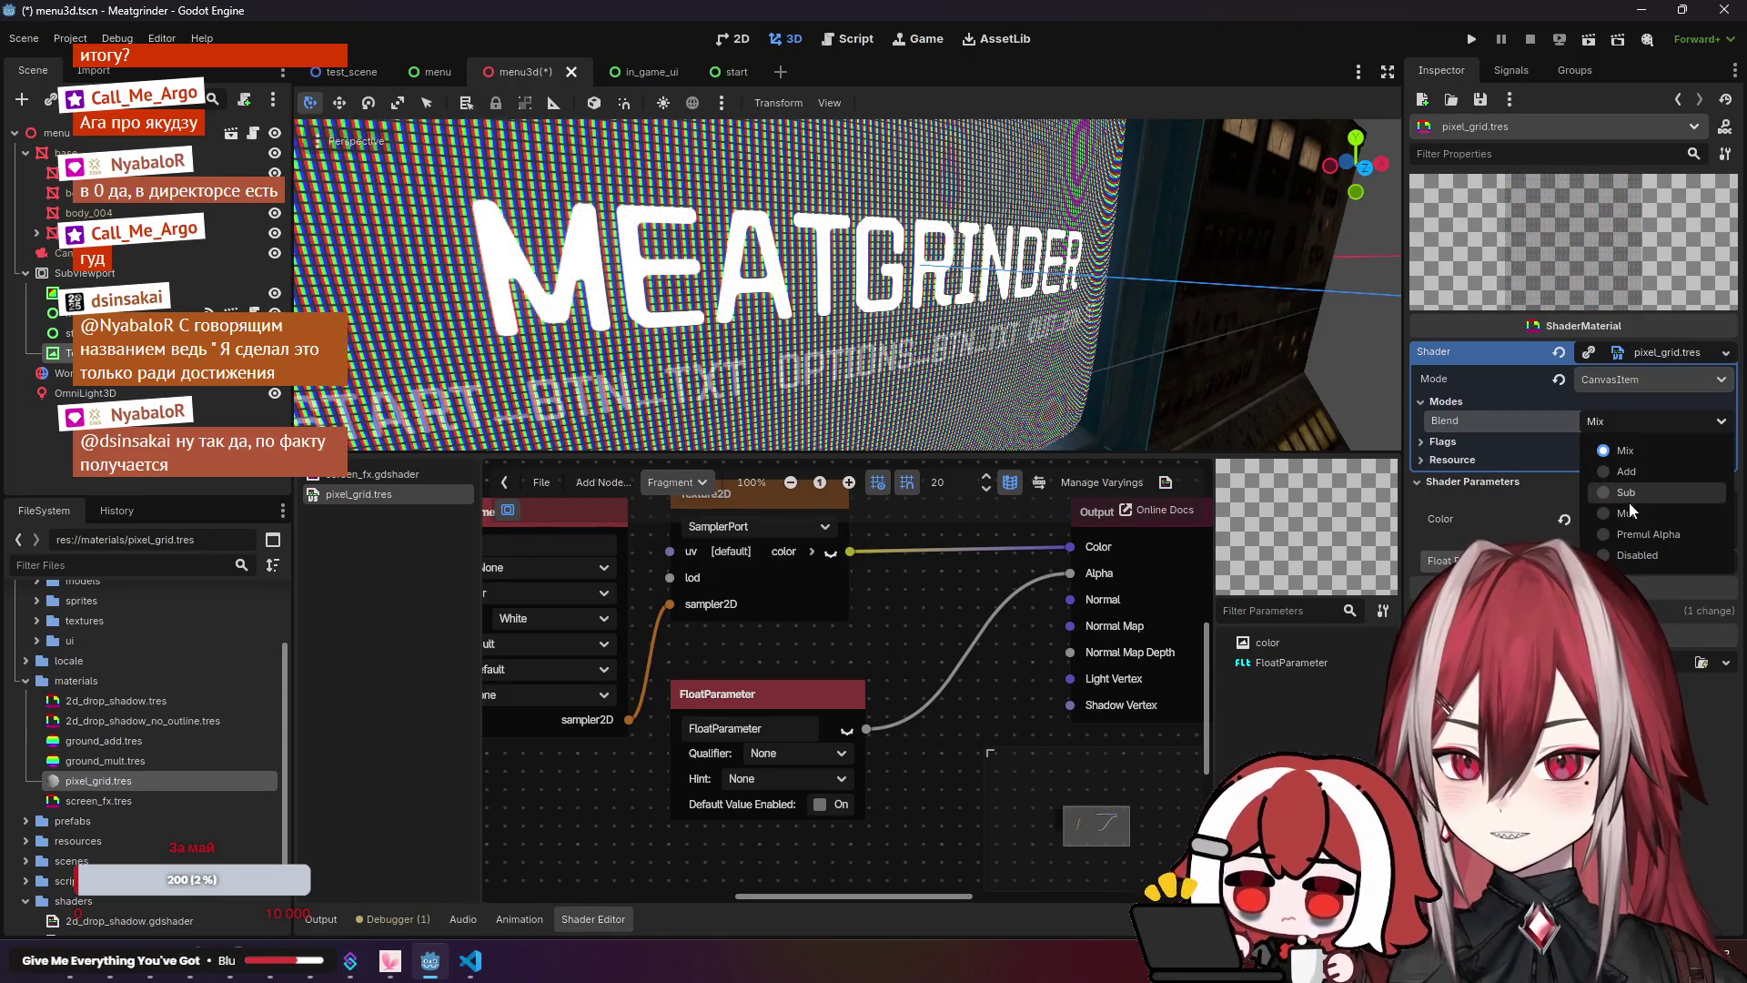
left_click(1629, 512)
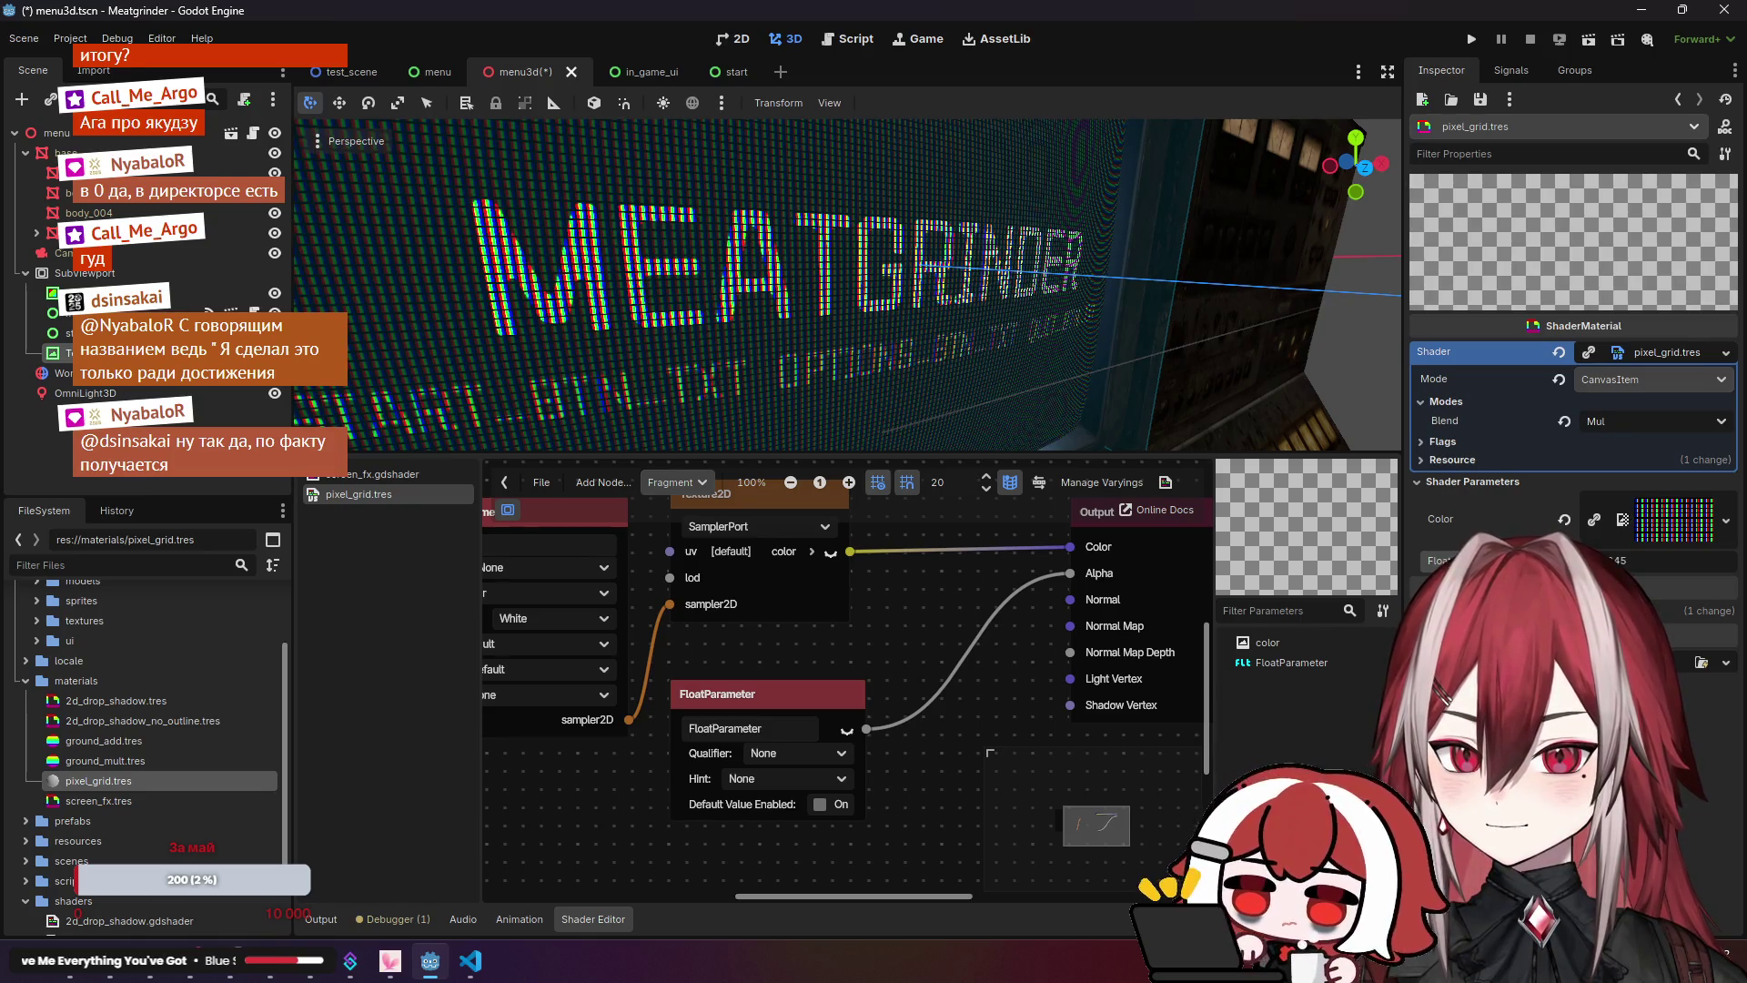
left_click_drag(1070, 573, 995, 576)
left_click(806, 682)
key("Delete")
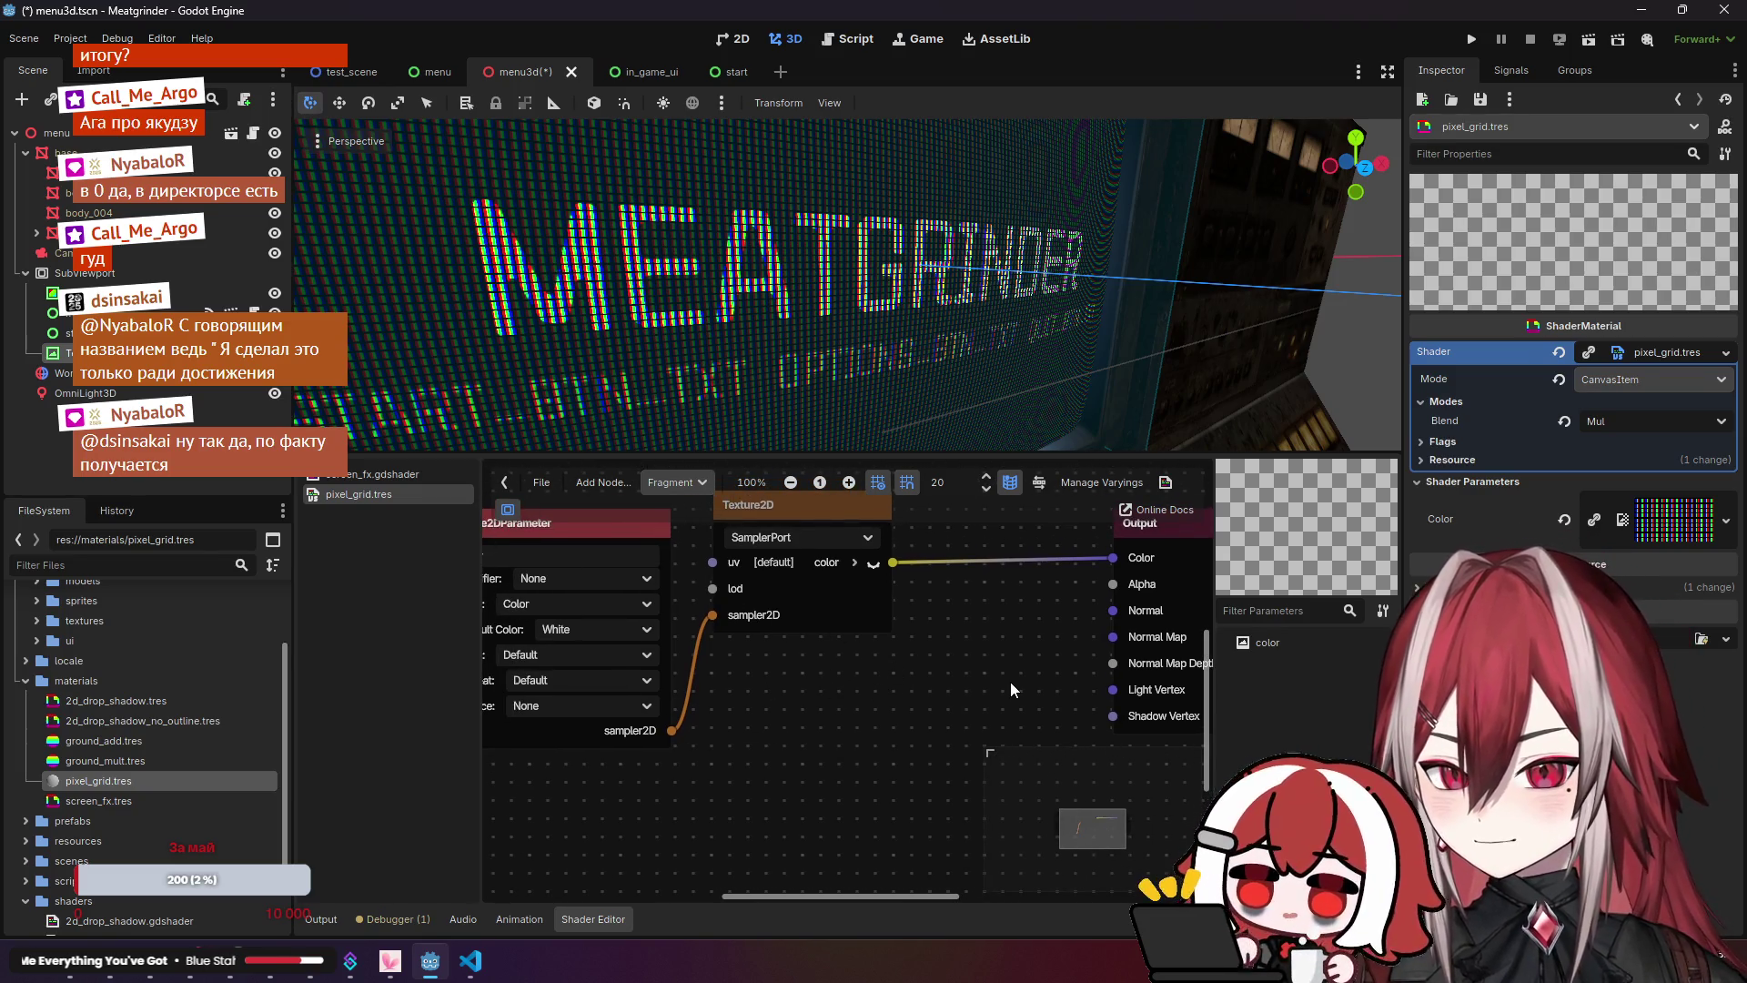
Step: Add a Scalar Mix from Texture2D's colour, wire it into Output Color, then delete it
left_click_drag(893, 562, 963, 657)
key("BackSpace")
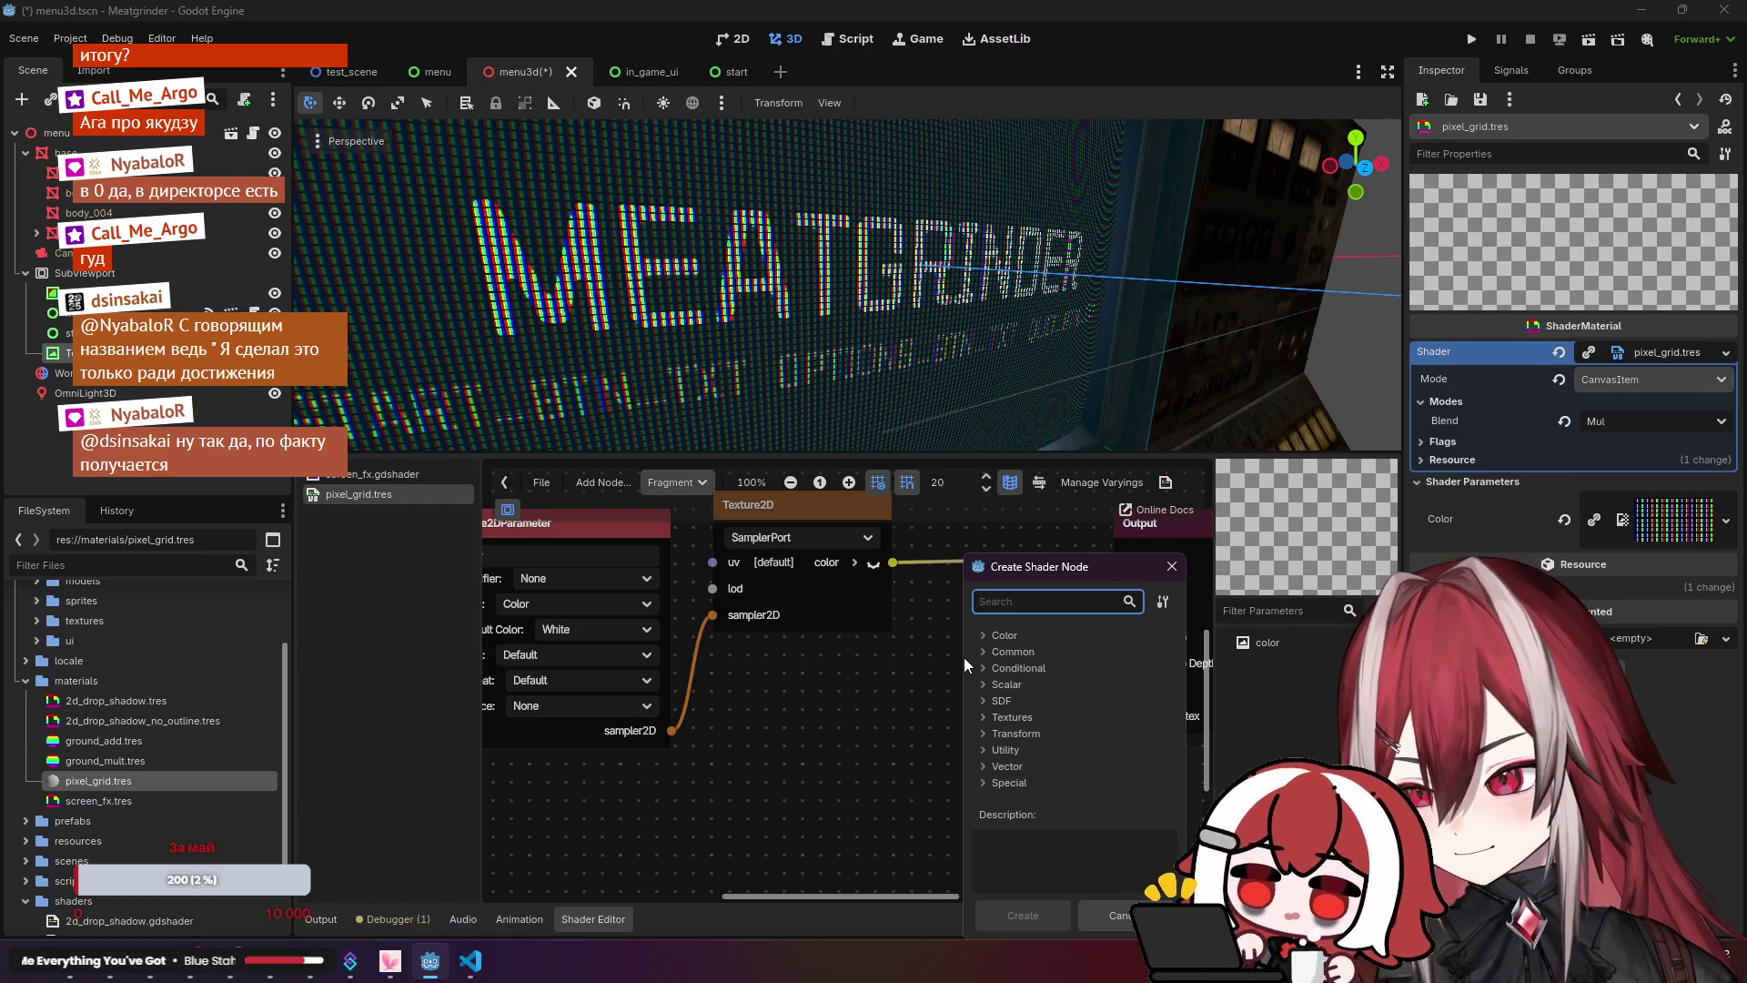
type("mix")
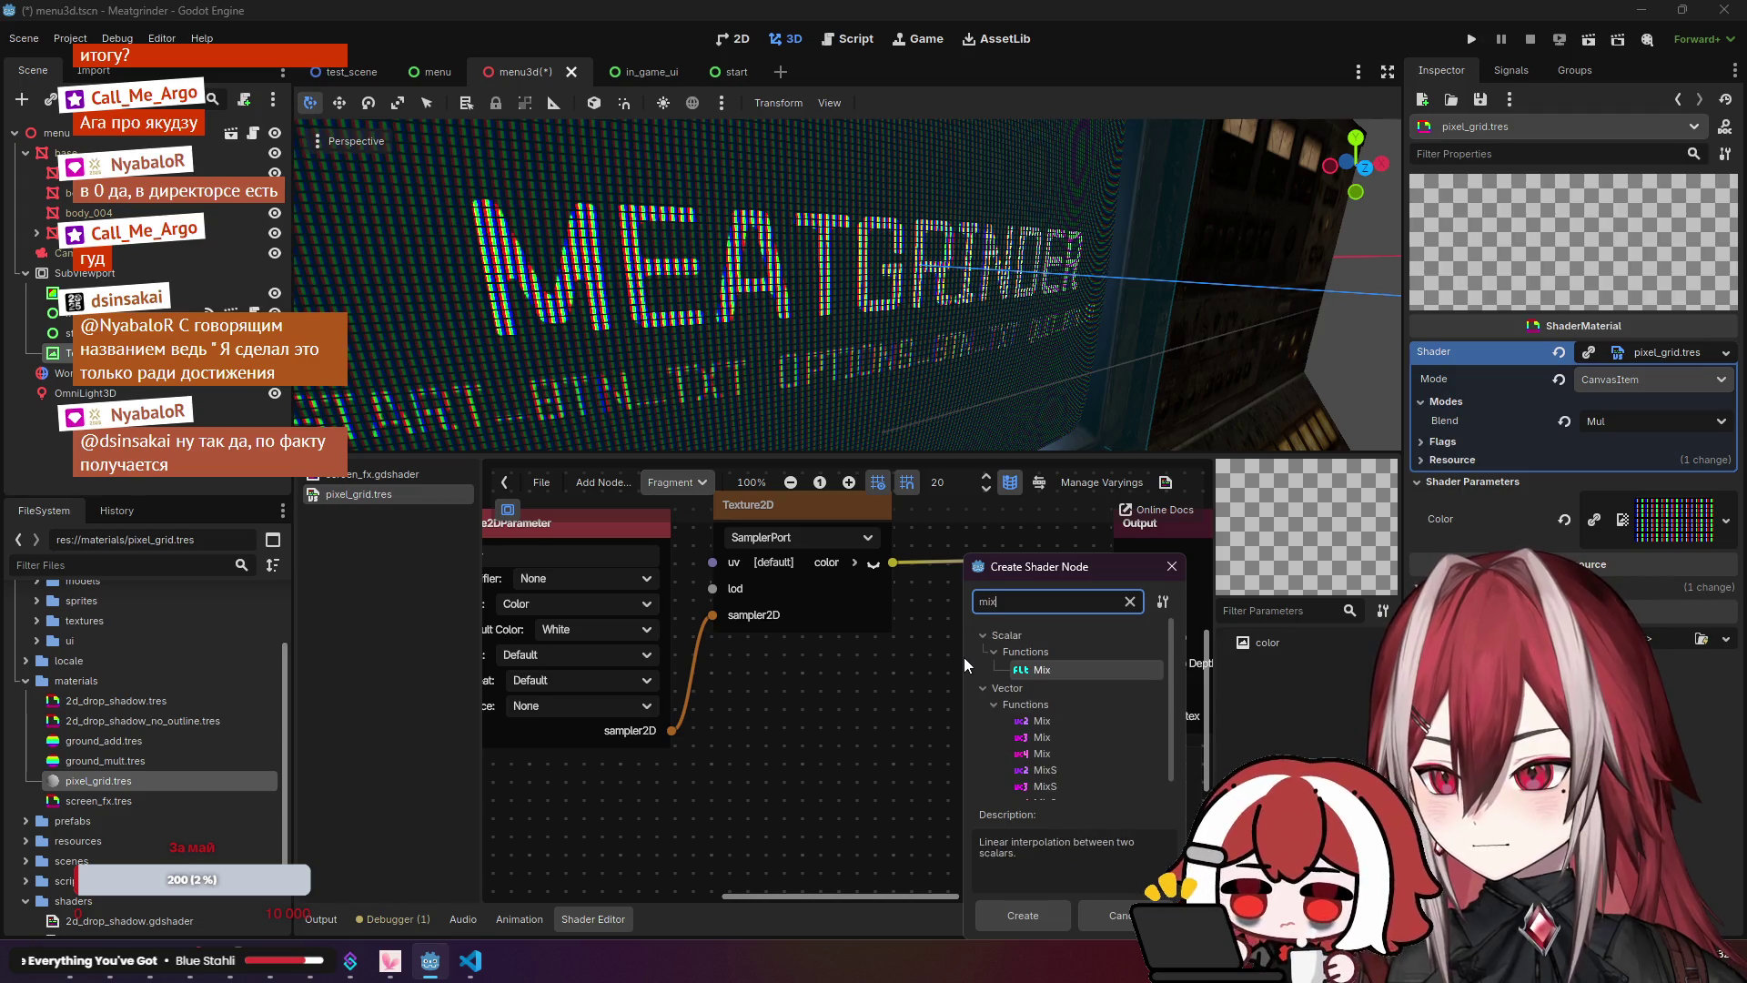
key("Return")
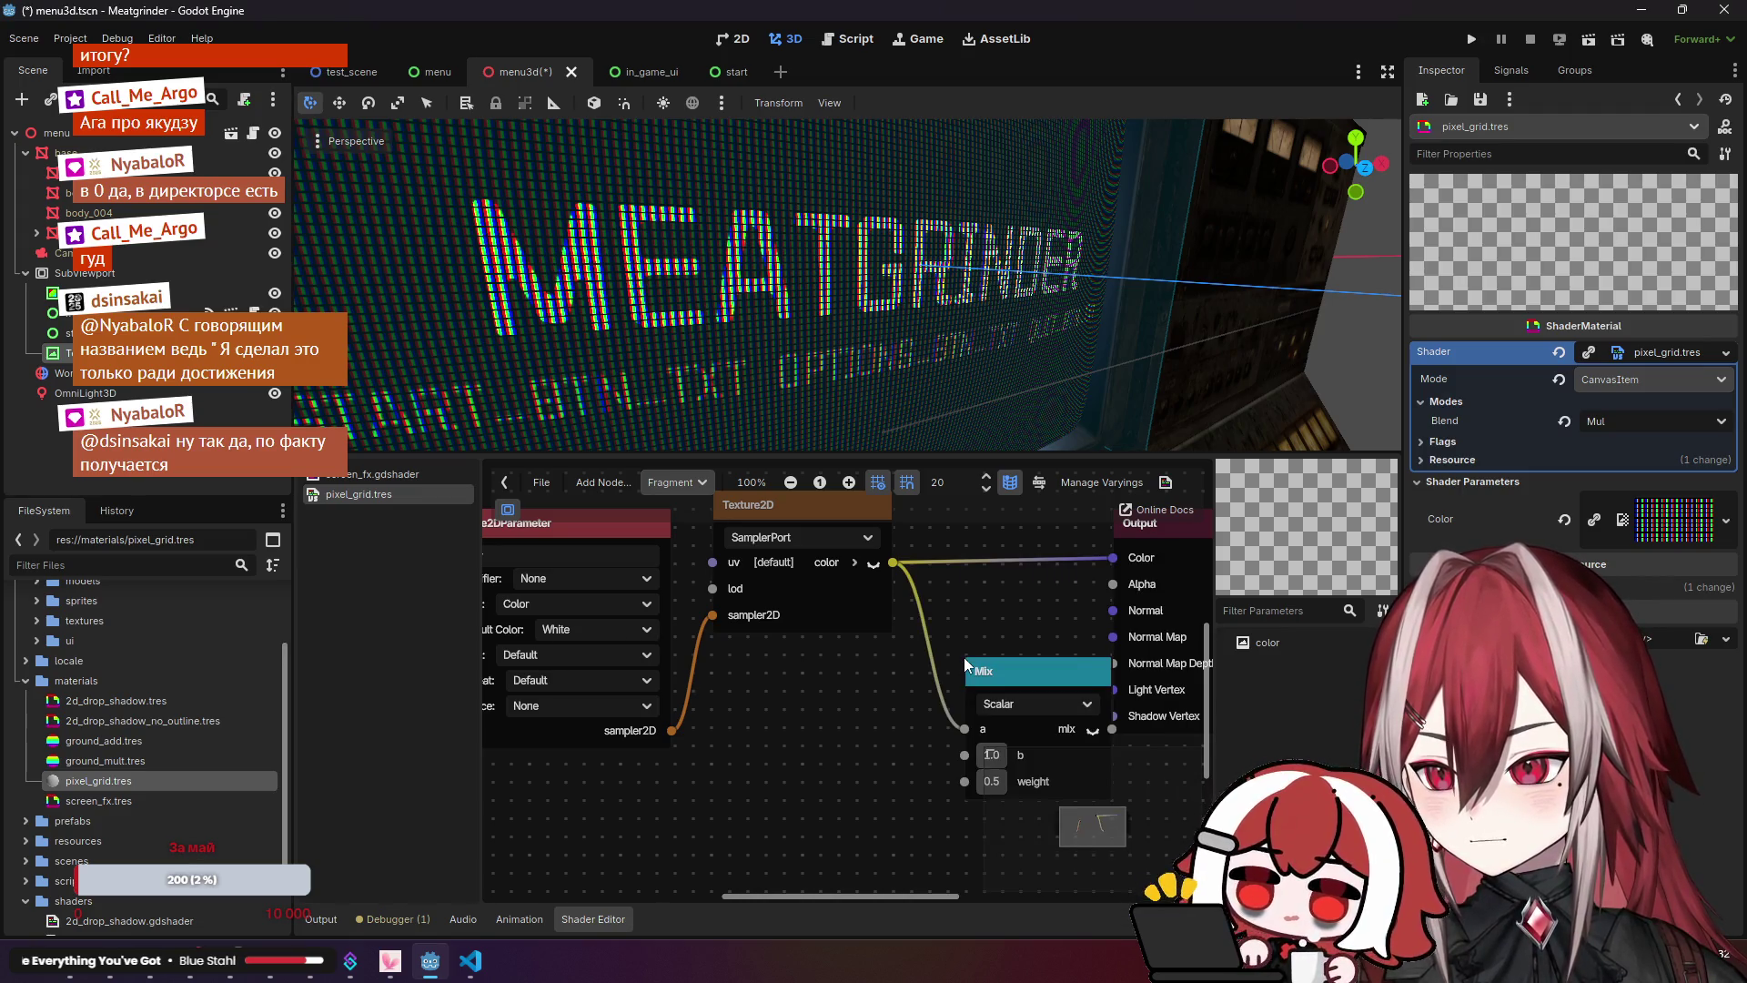
left_click_drag(1002, 660, 870, 620)
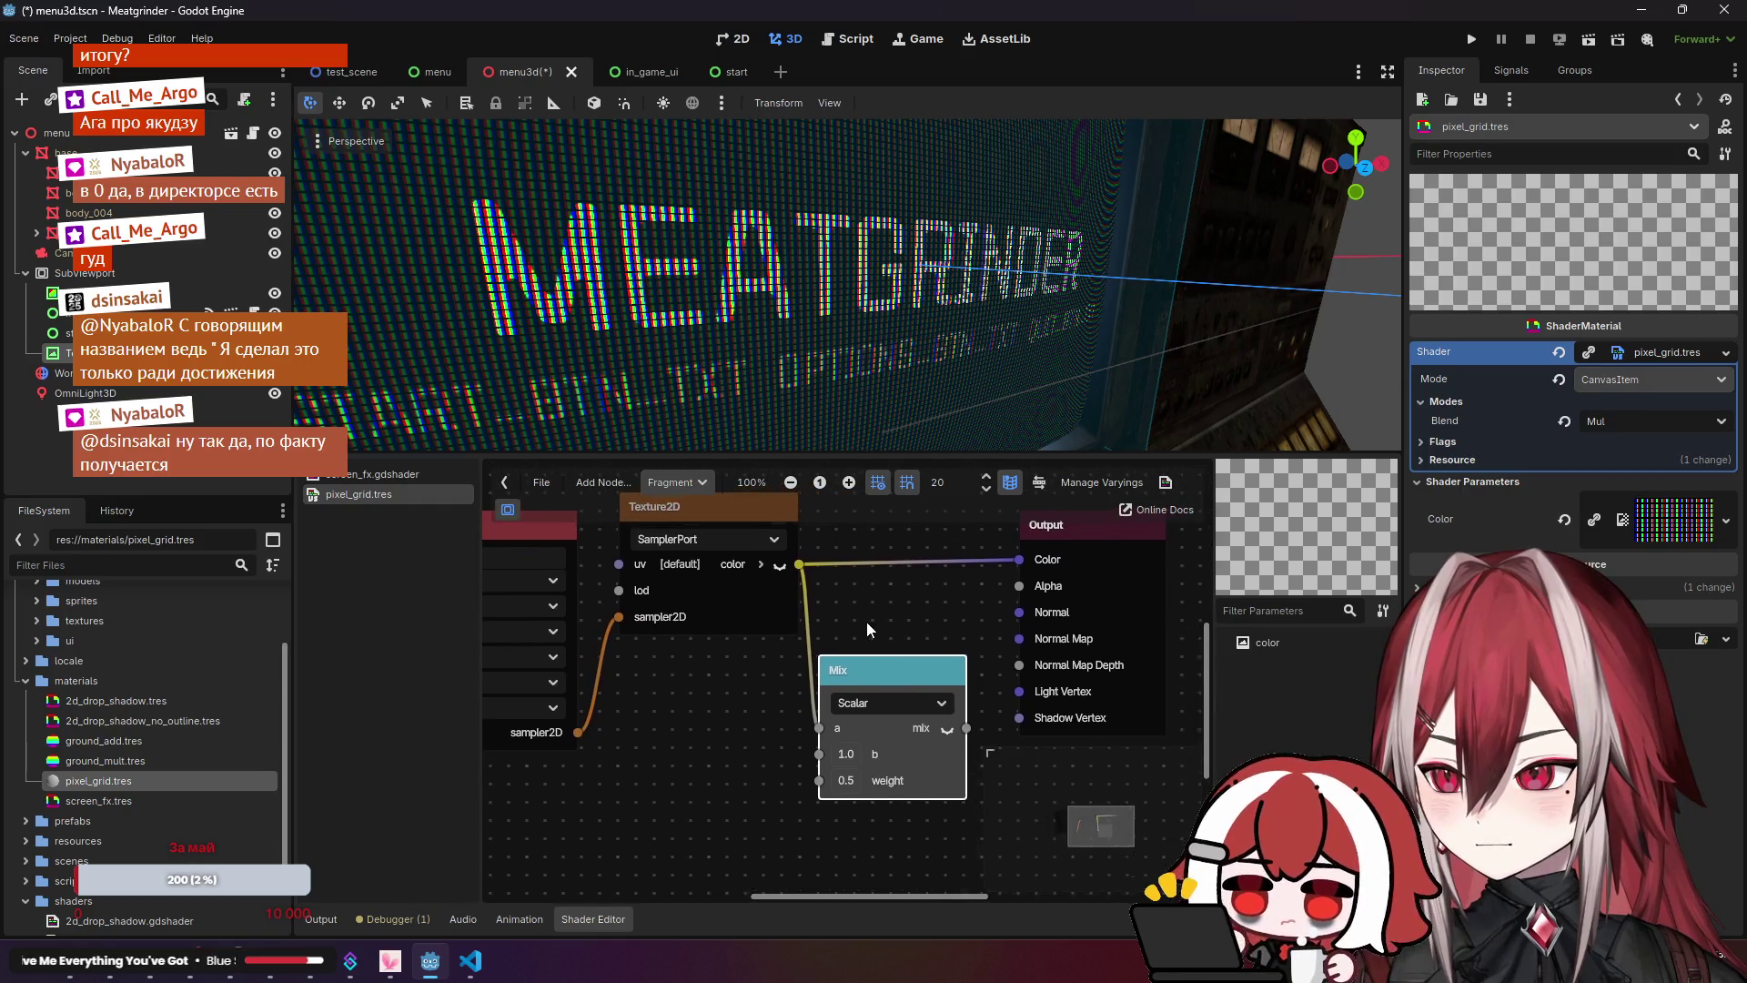
scroll(850, 744, "down", 1)
left_click_drag(984, 701, 1037, 533)
left_click_drag(892, 634, 911, 579)
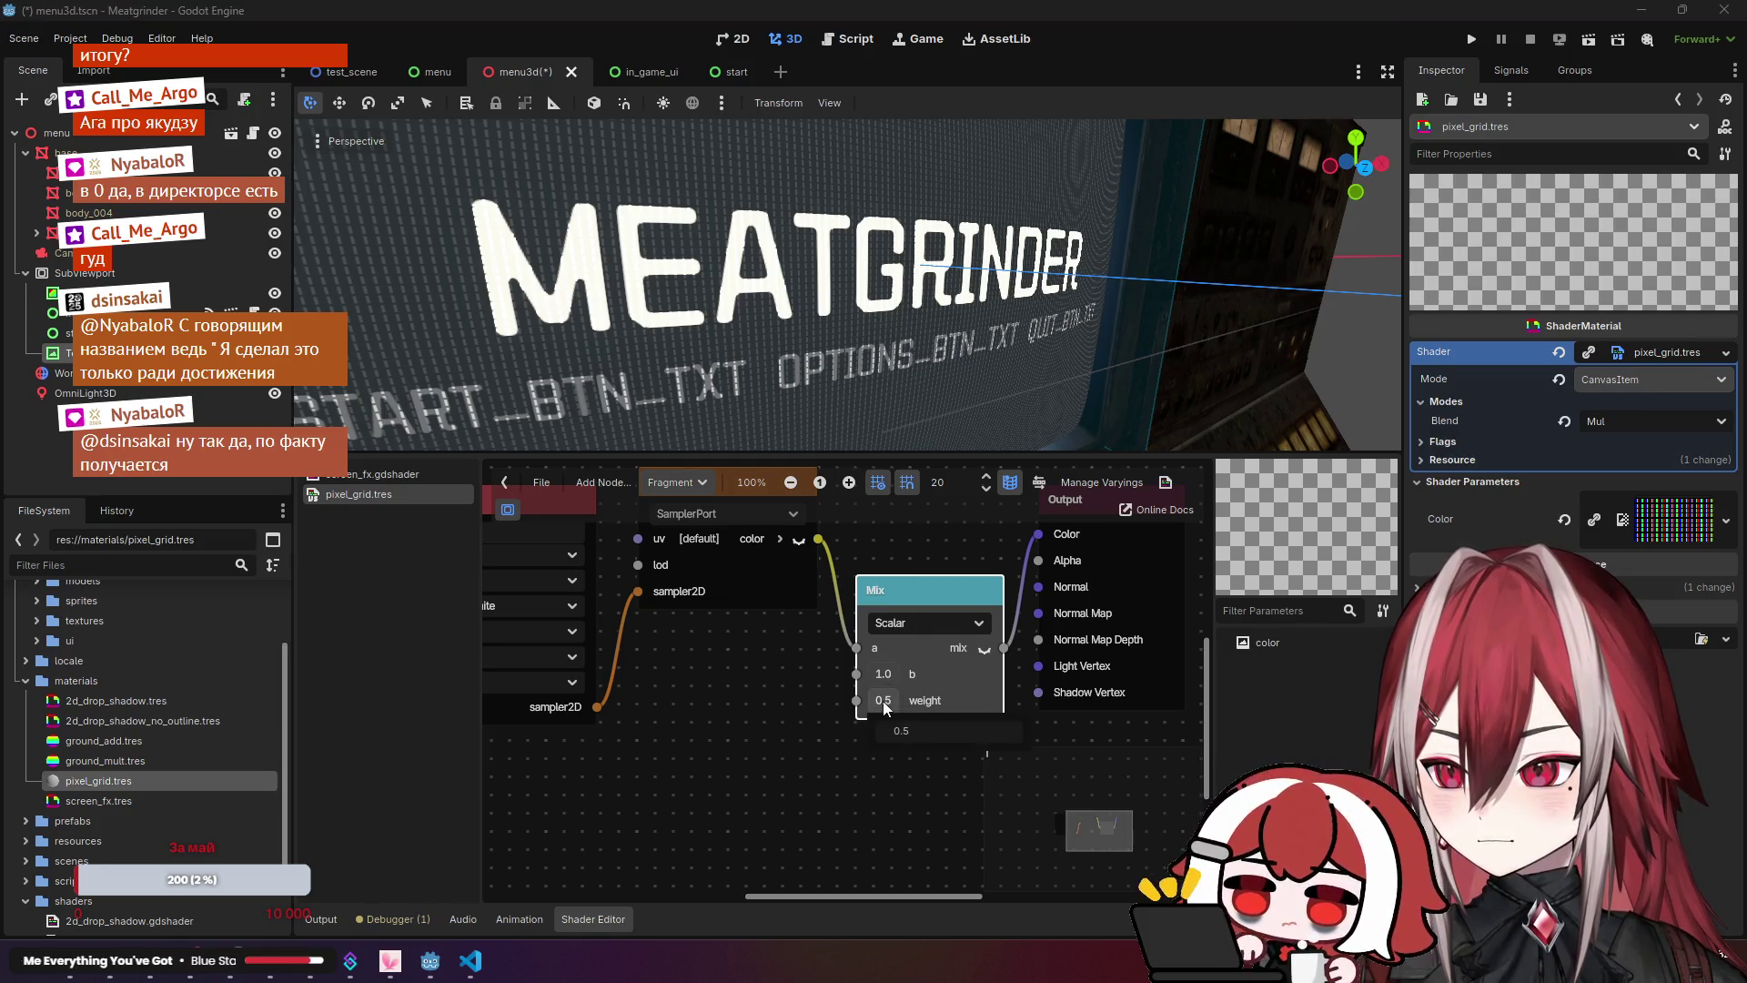
left_click(937, 619)
left_click(934, 605)
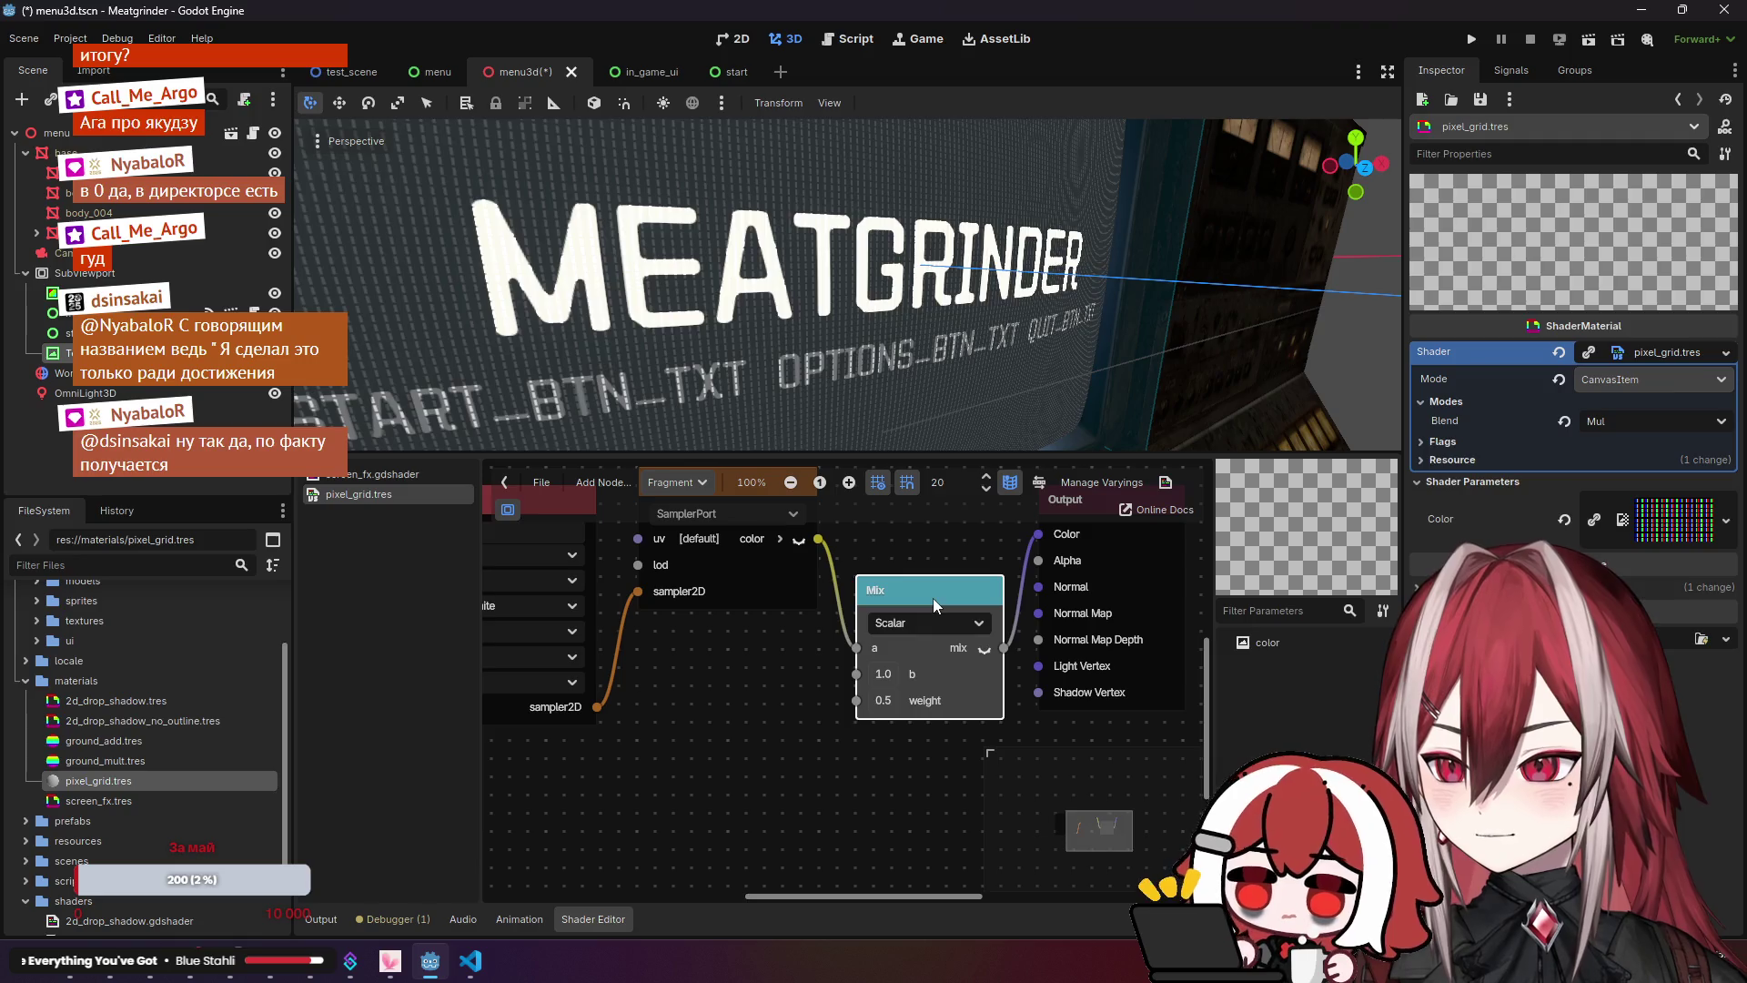
key("Delete")
Step: Re-add a Scalar Mix into Output Color, try a negative weight, then delete it again
left_click_drag(842, 561, 885, 599)
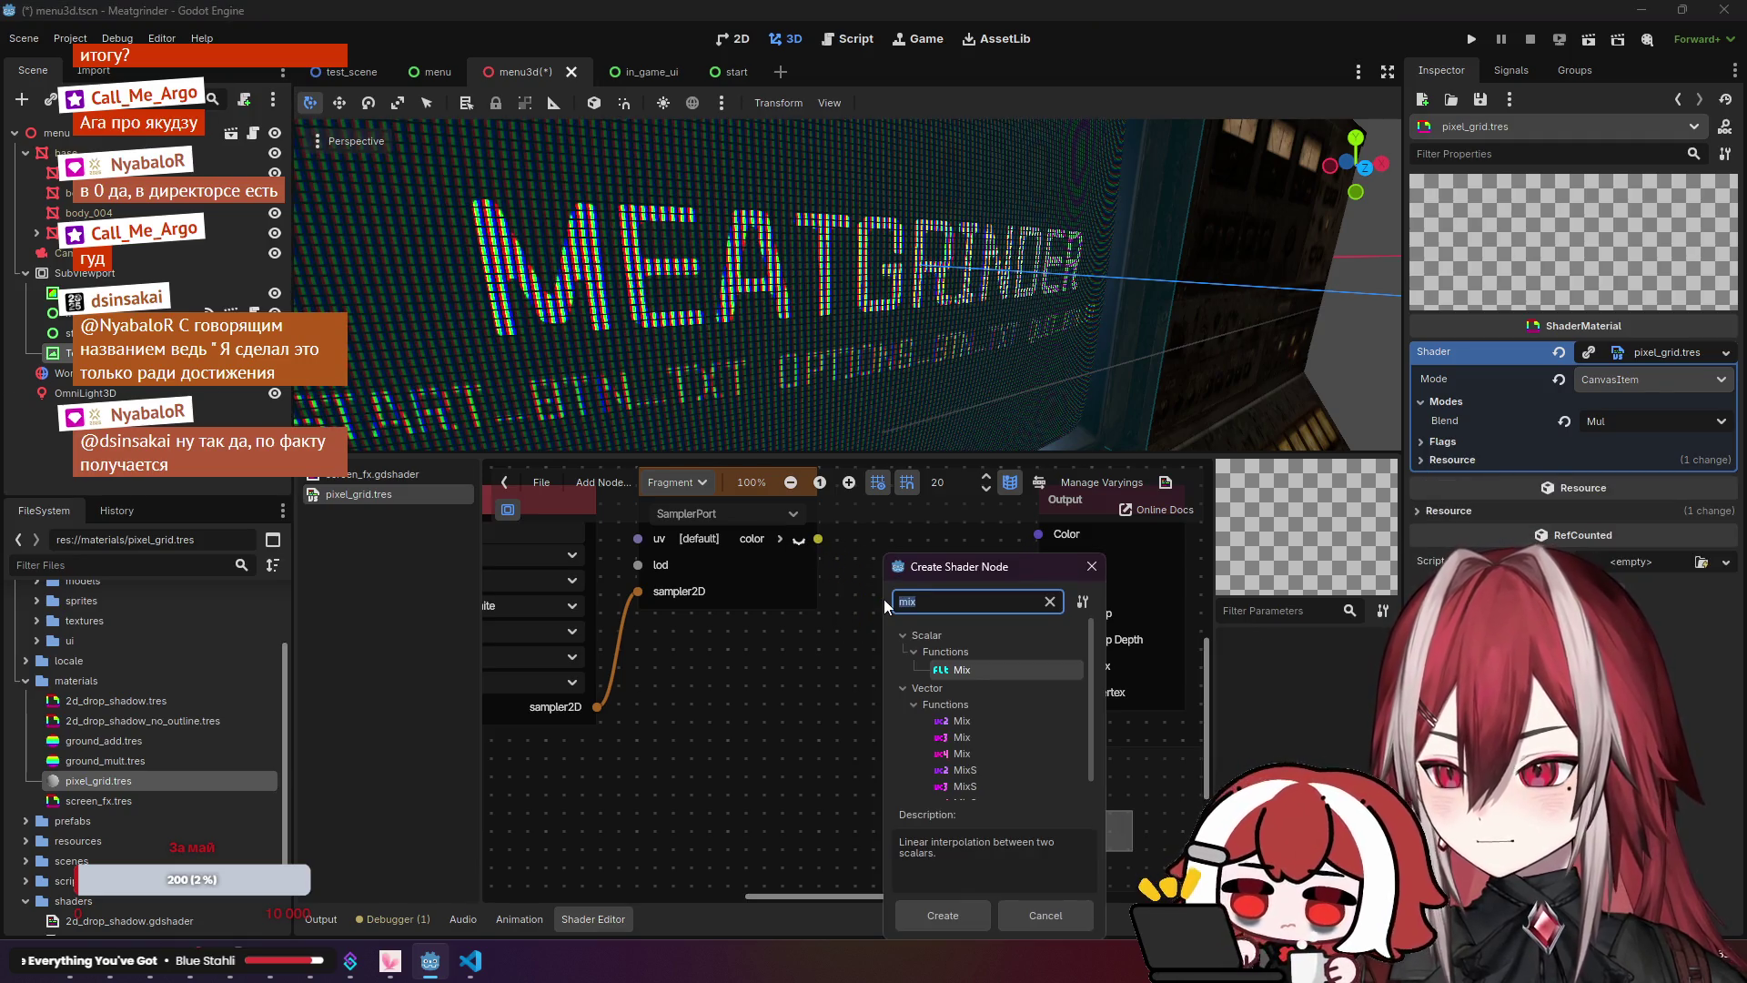
key("Return")
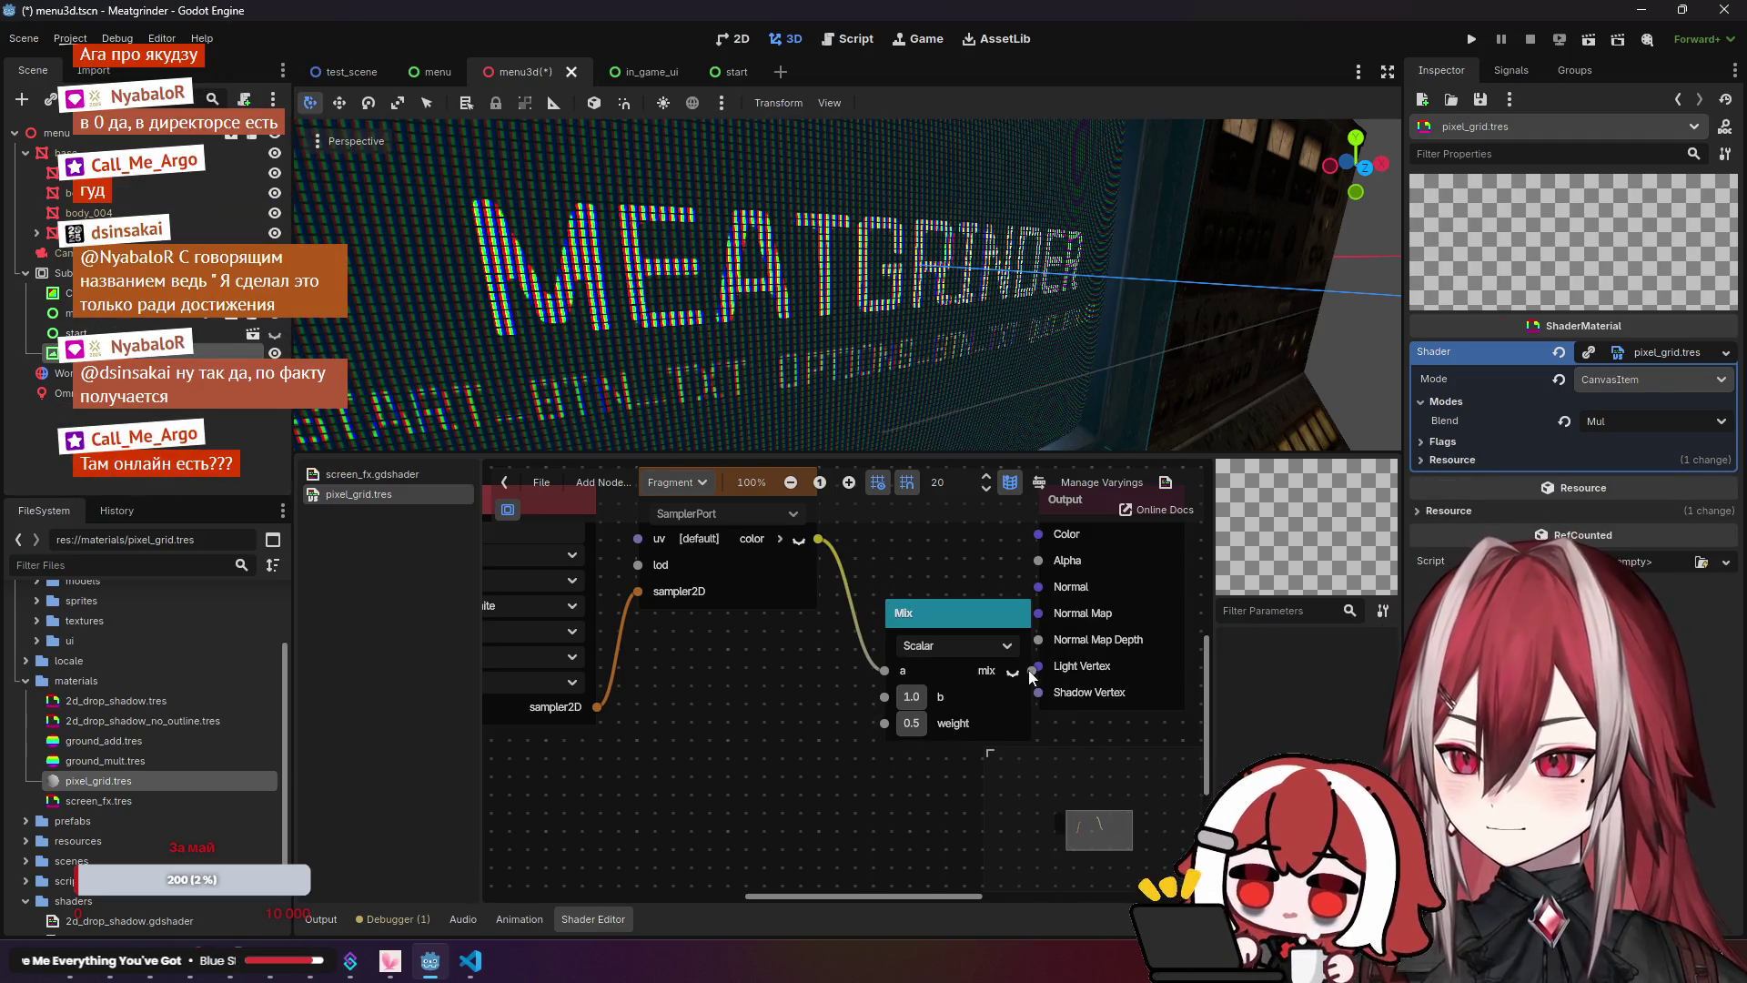
left_click_drag(1034, 543, 1037, 537)
left_click_drag(970, 624, 922, 601)
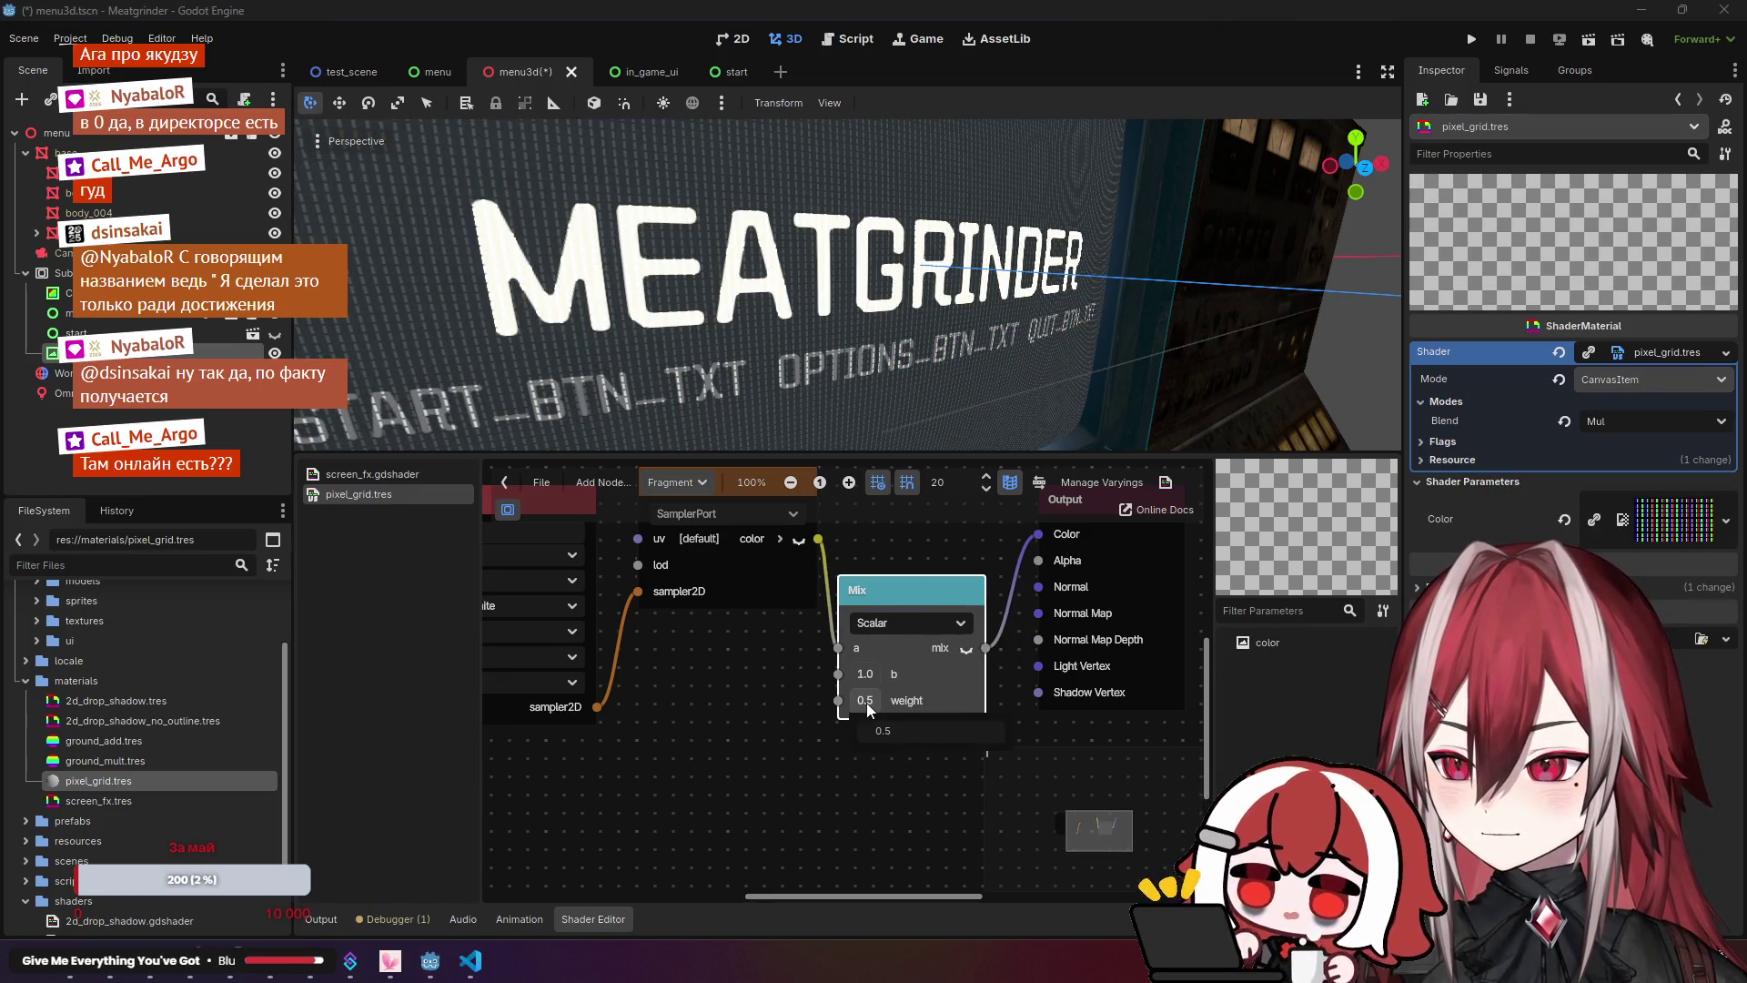
mouse_move(876, 702)
left_mouse_down()
mouse_move(819, 702)
mouse_move(921, 700)
mouse_move(865, 701)
left_mouse_up()
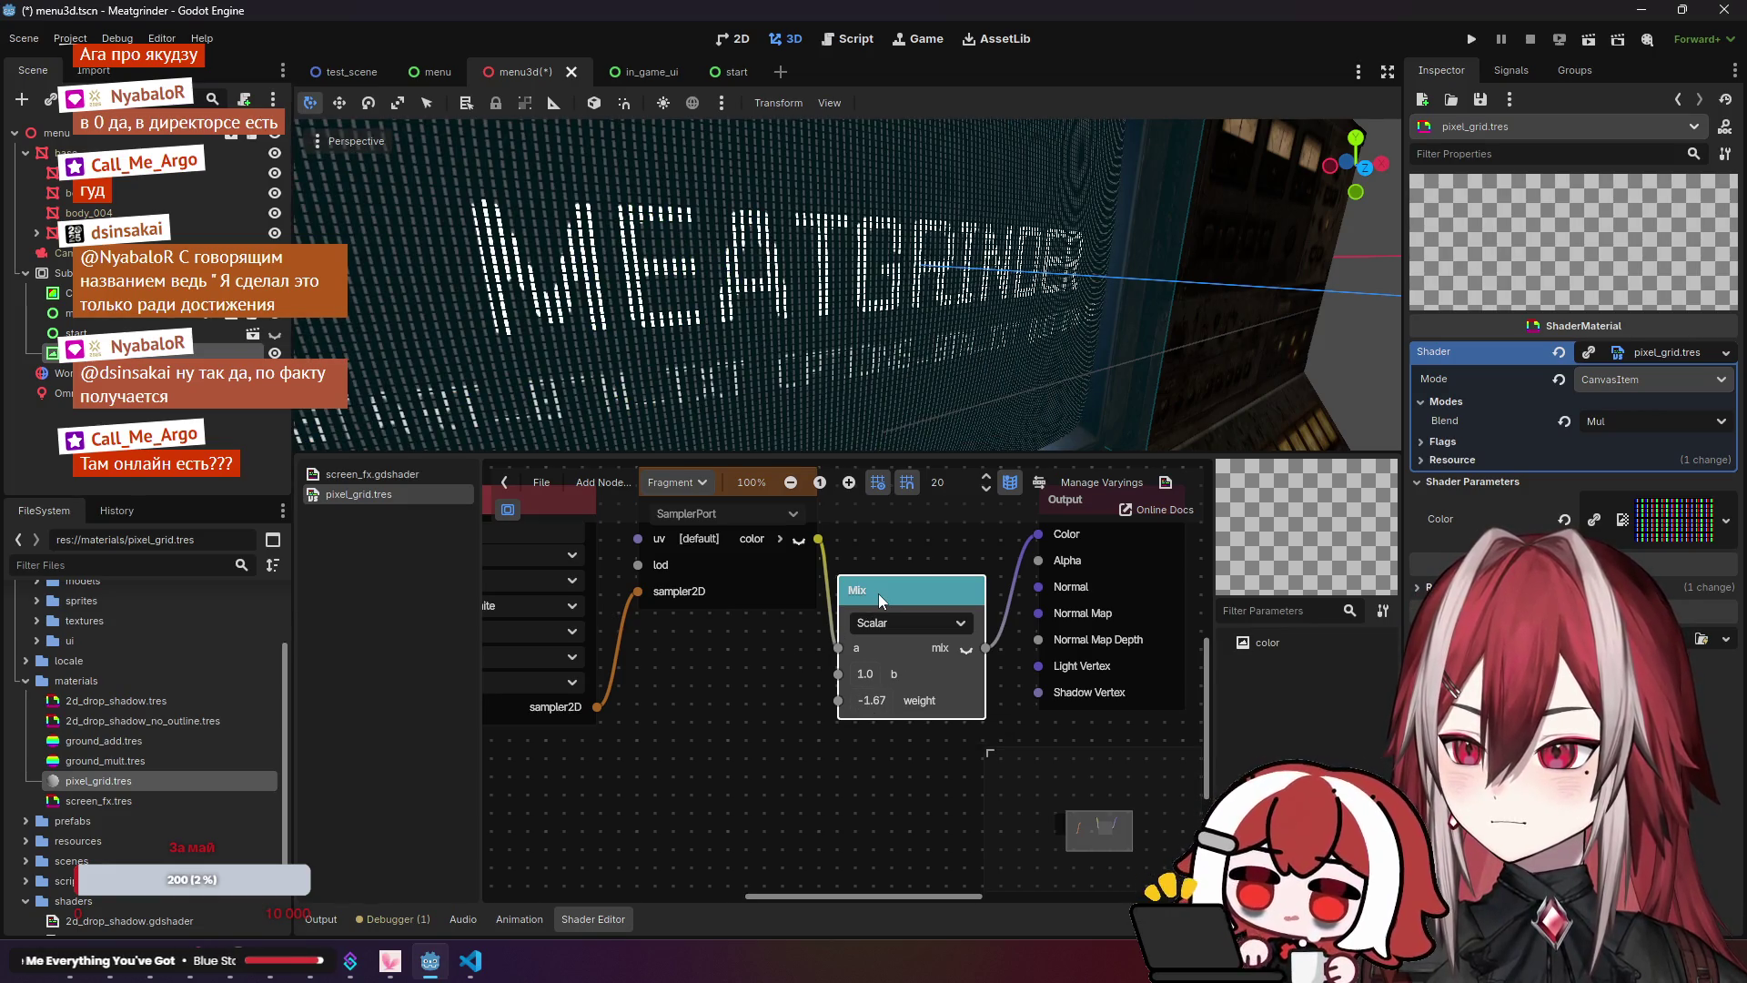
key("Delete")
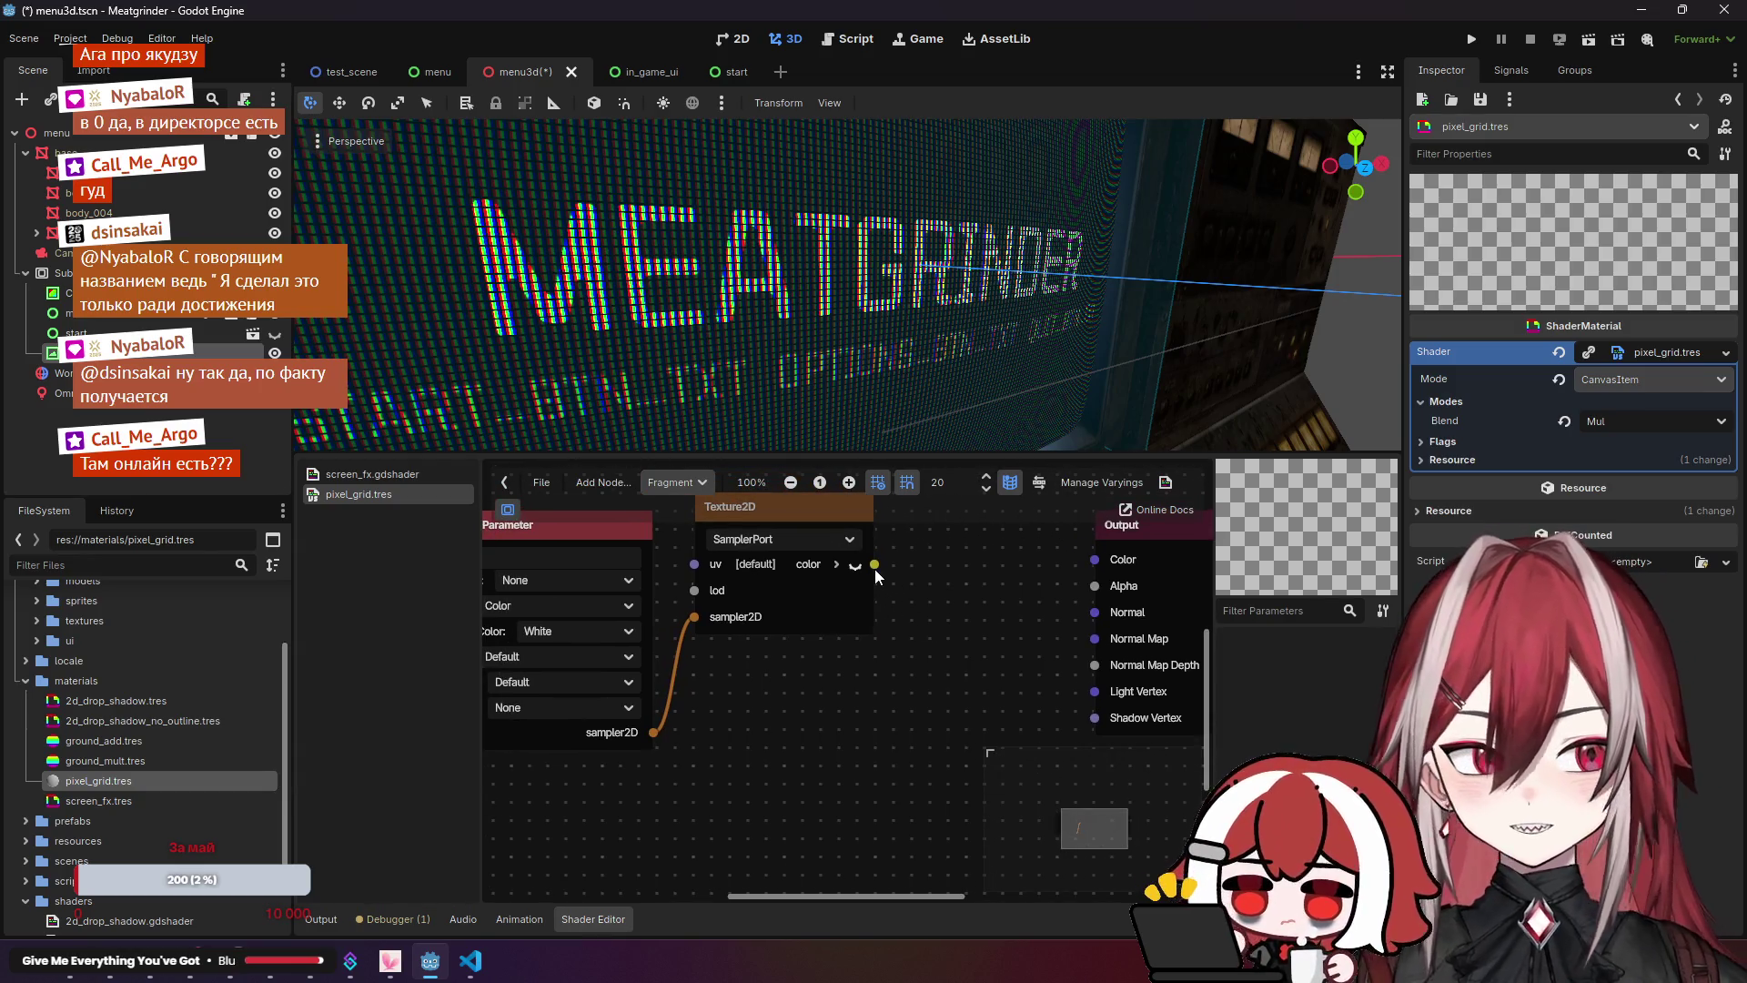
Step: Add a ColorOp fed by the Texture2D colour via the 'colorop' search, then remove it
left_click_drag(875, 569, 914, 581)
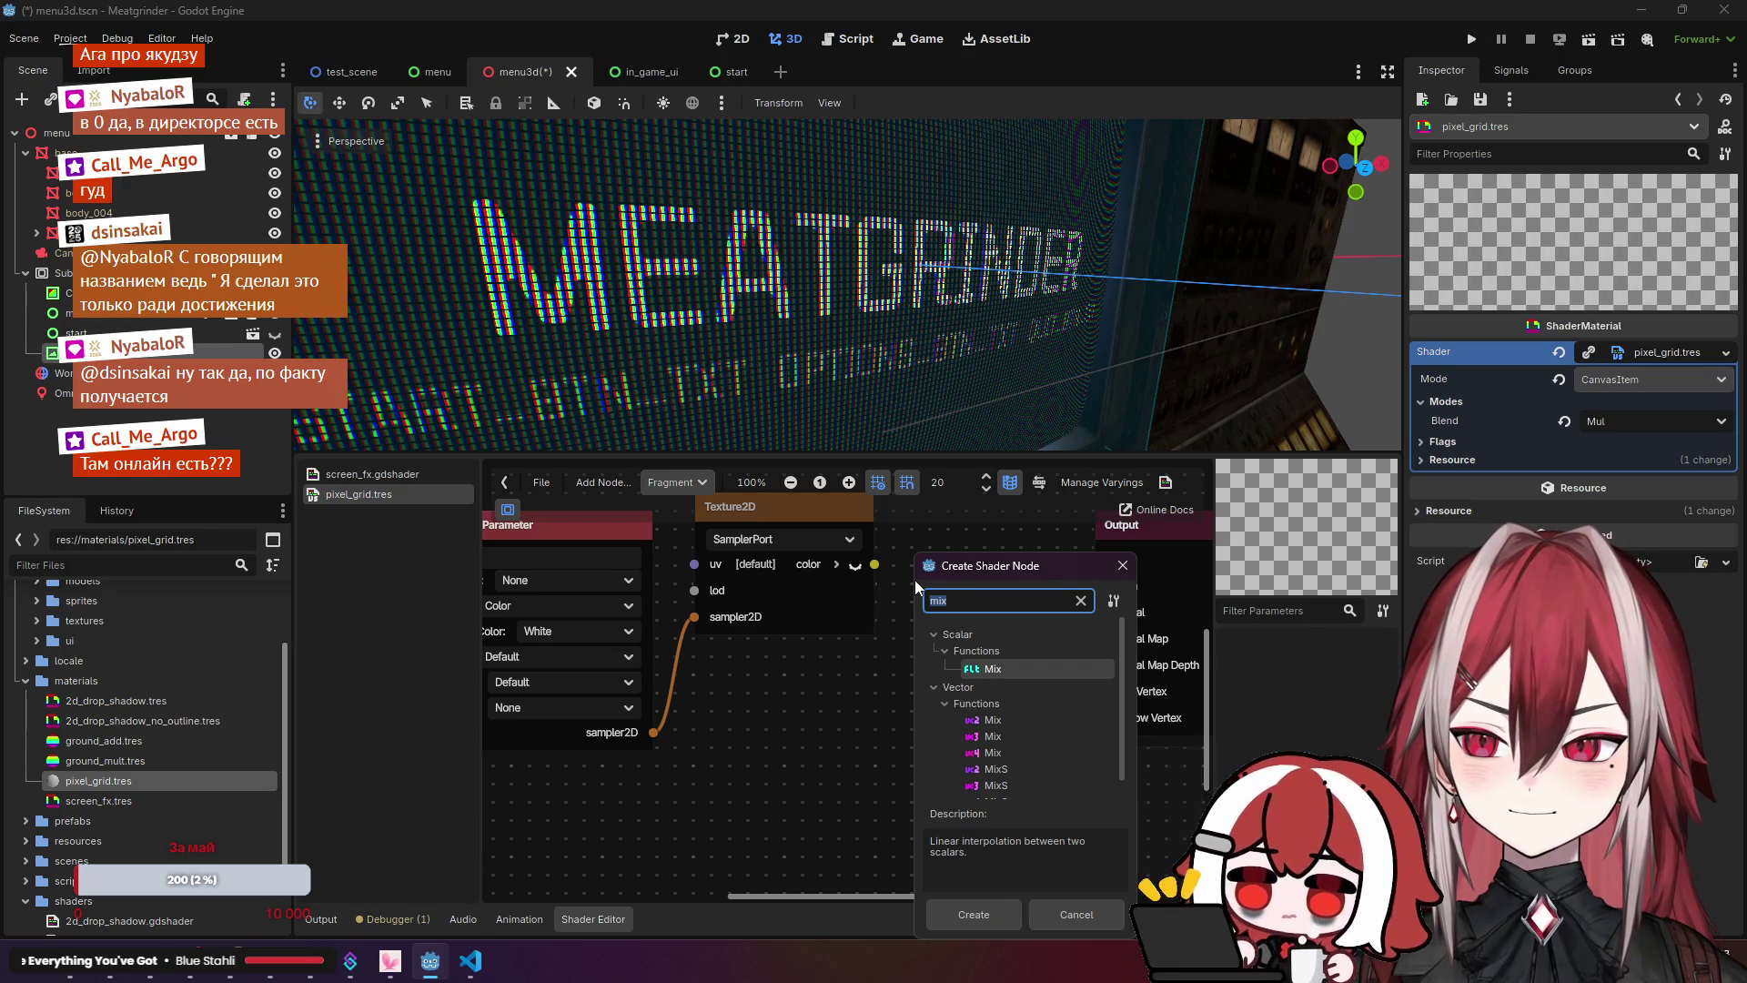
type("colorop")
key("Return")
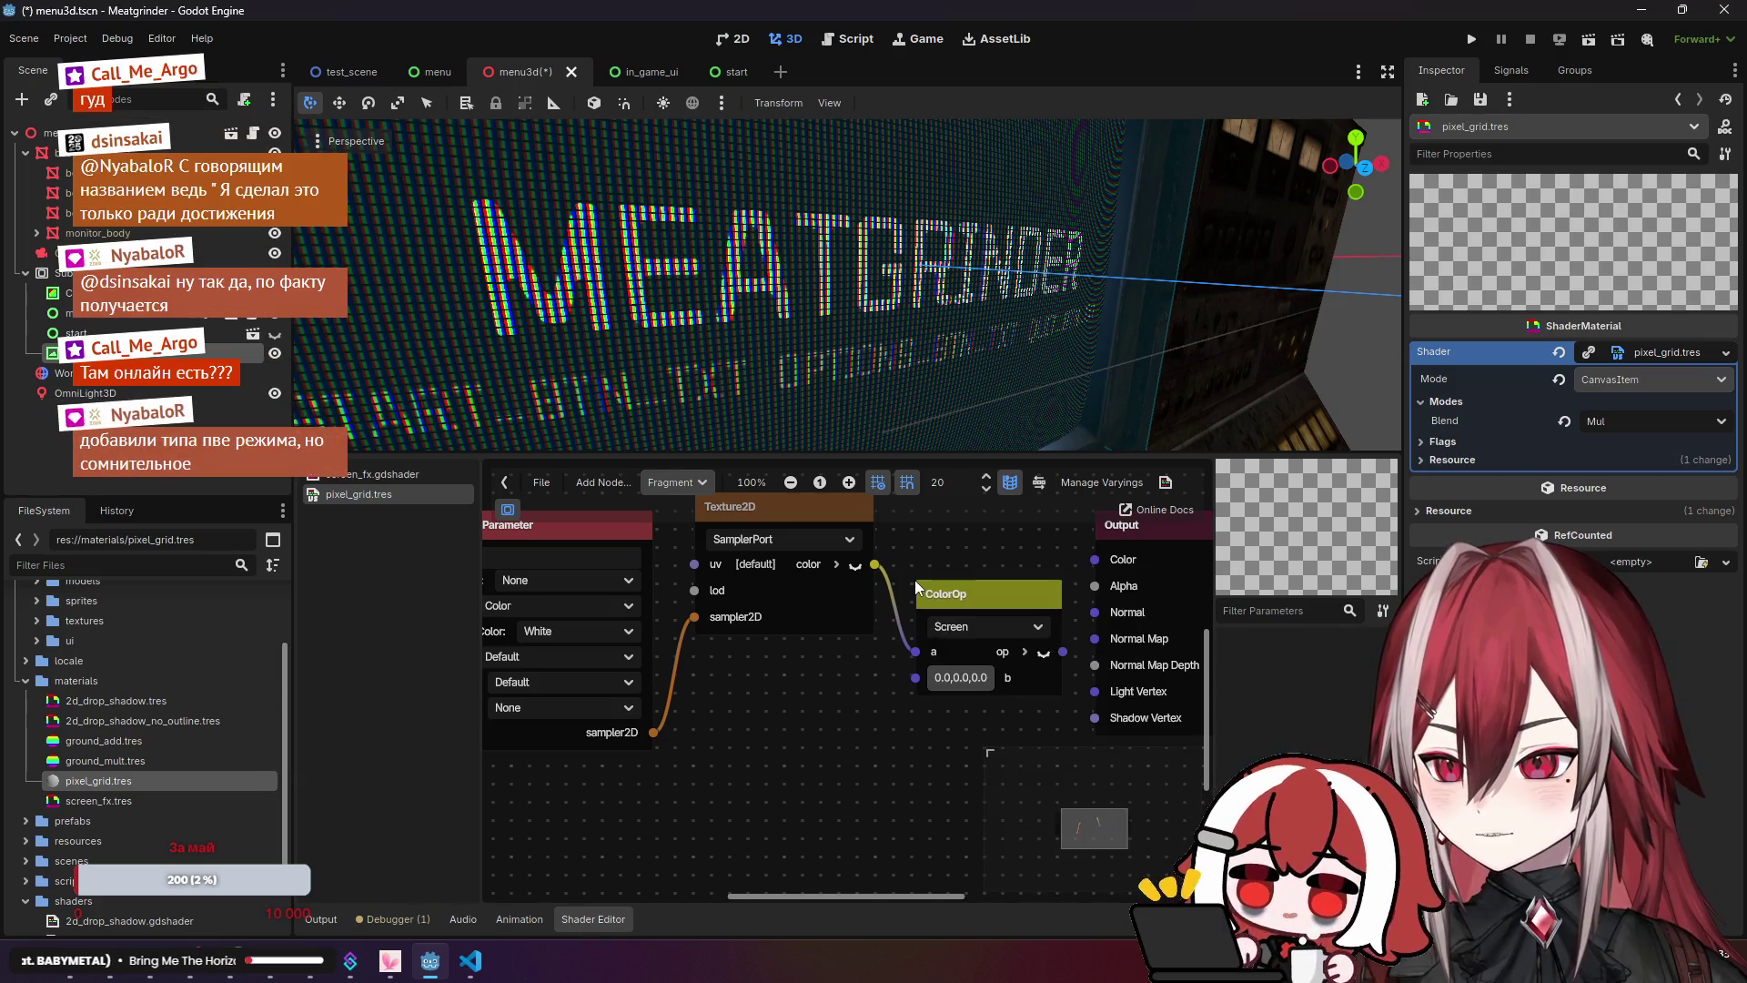
left_click_drag(980, 594, 919, 581)
key("Delete")
Step: Add a Screen ColorOp from Color > Operators, taking the Texture2D colour on its a input
type("add")
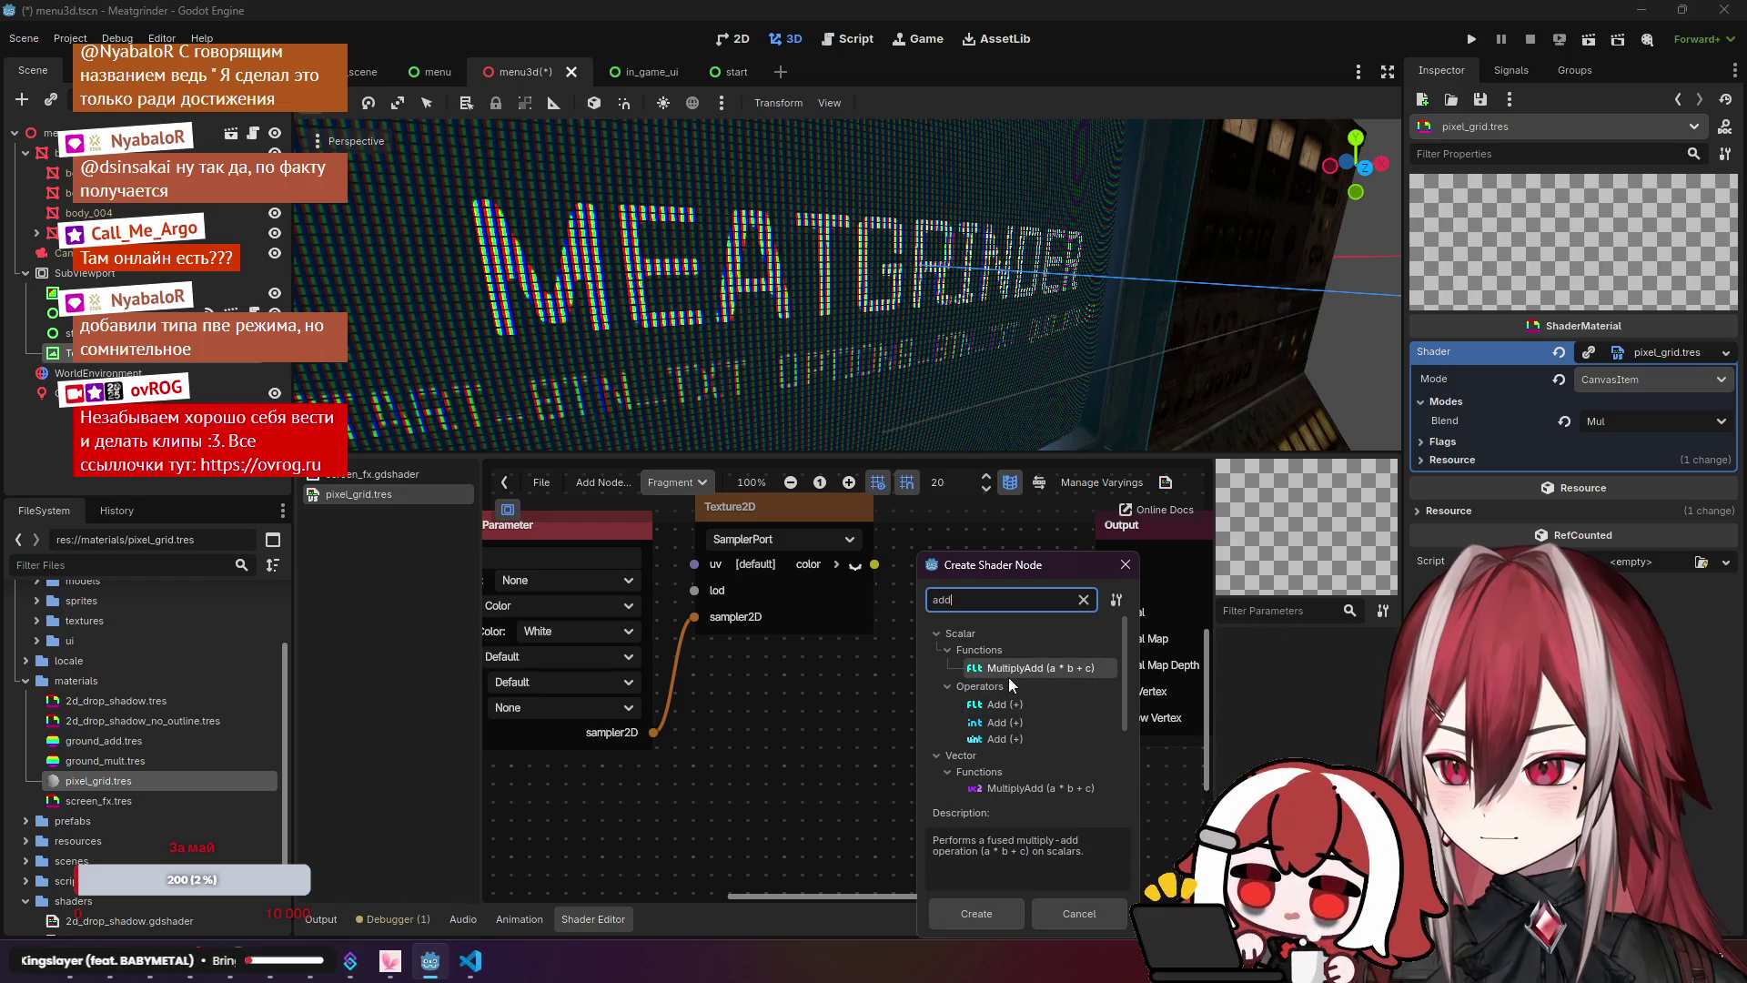
key("BackSpace")
key("BackSpace")
key("BackSpace")
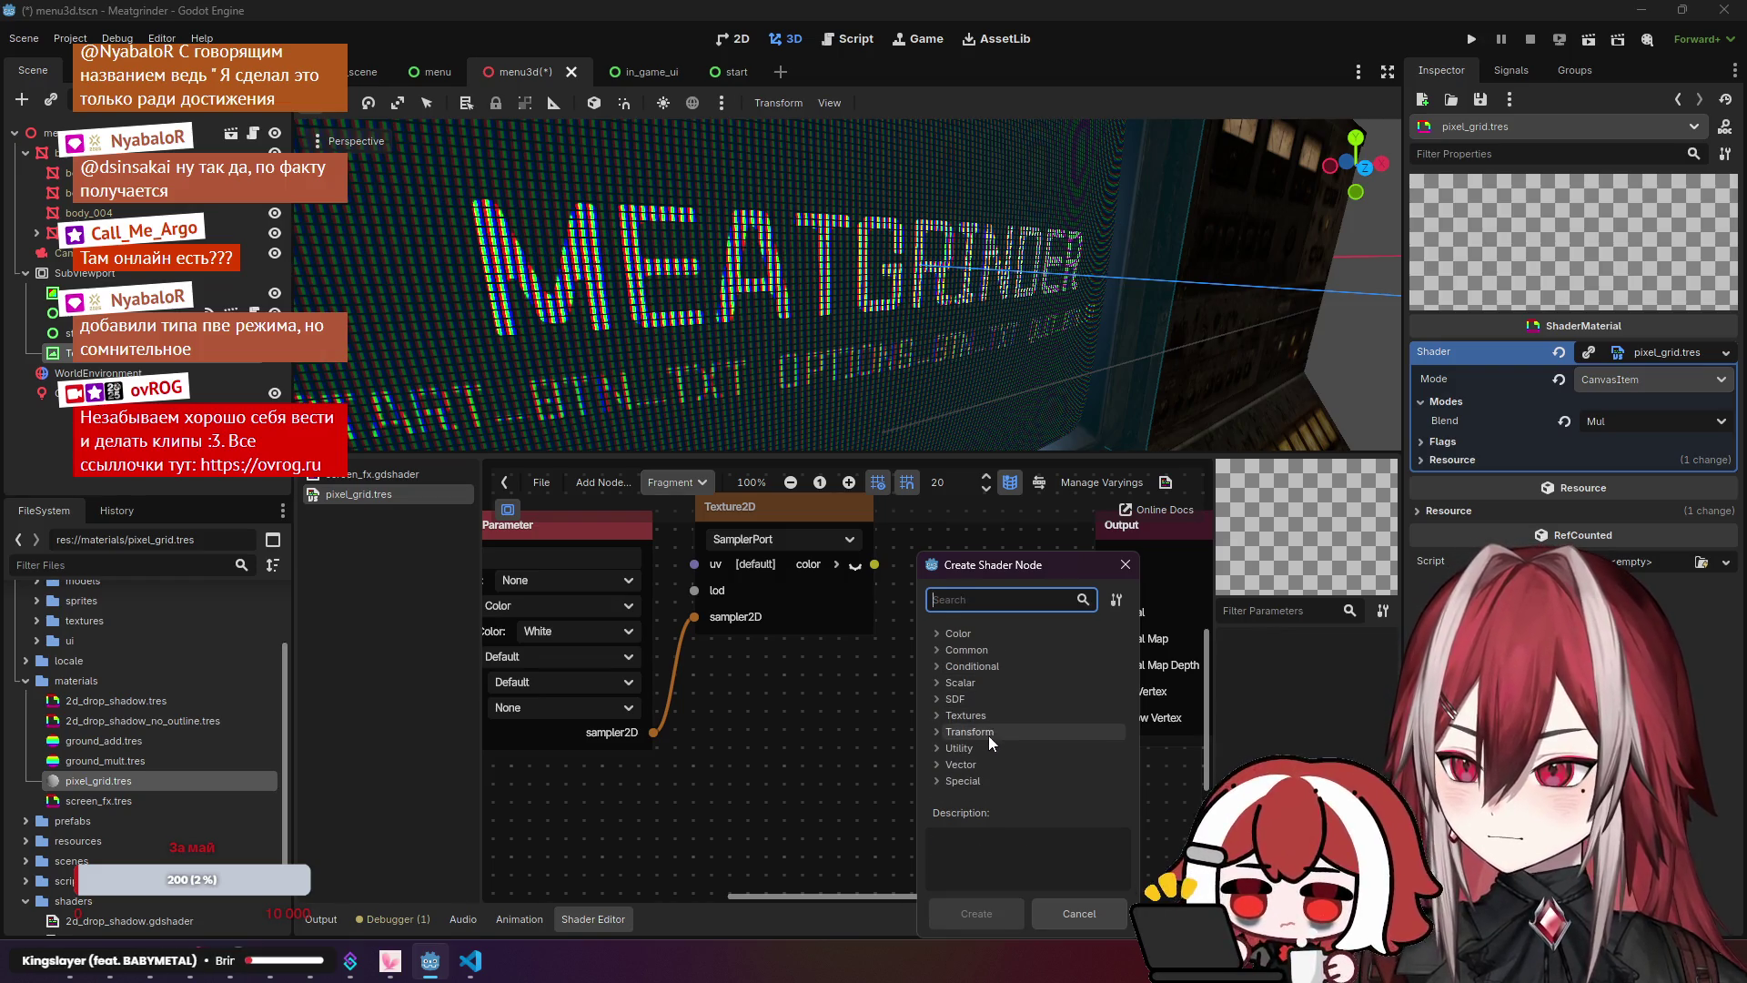
left_click(990, 635)
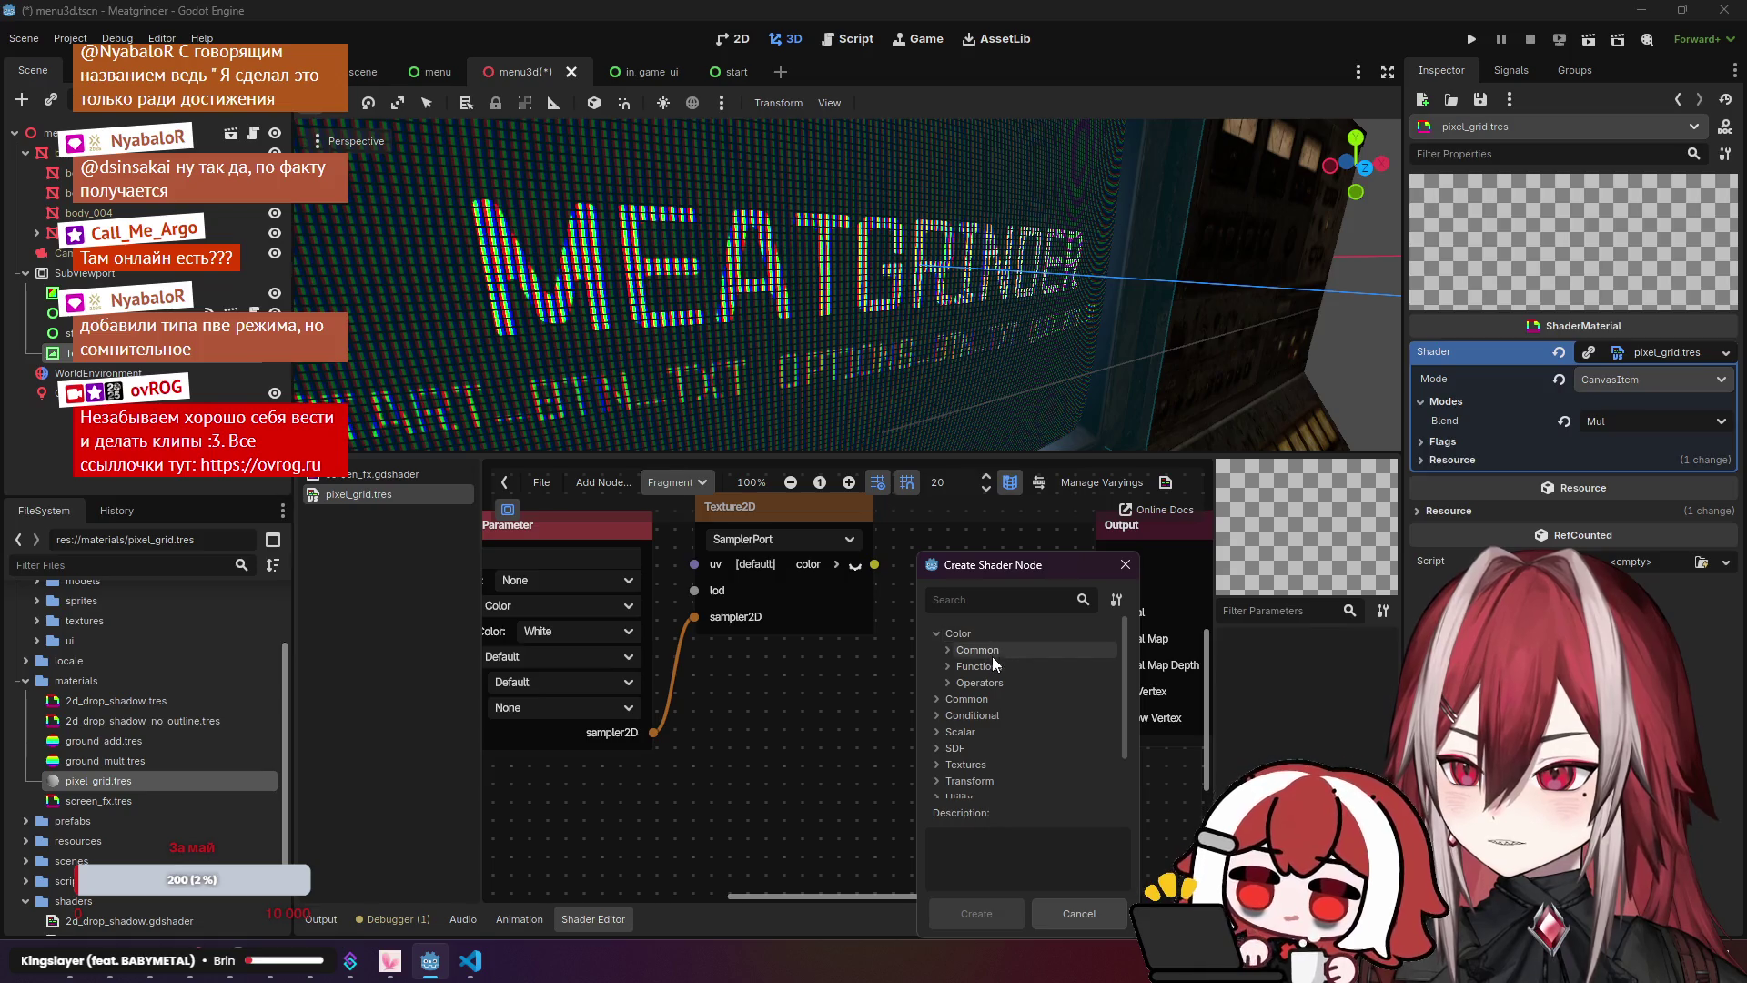
left_click(996, 665)
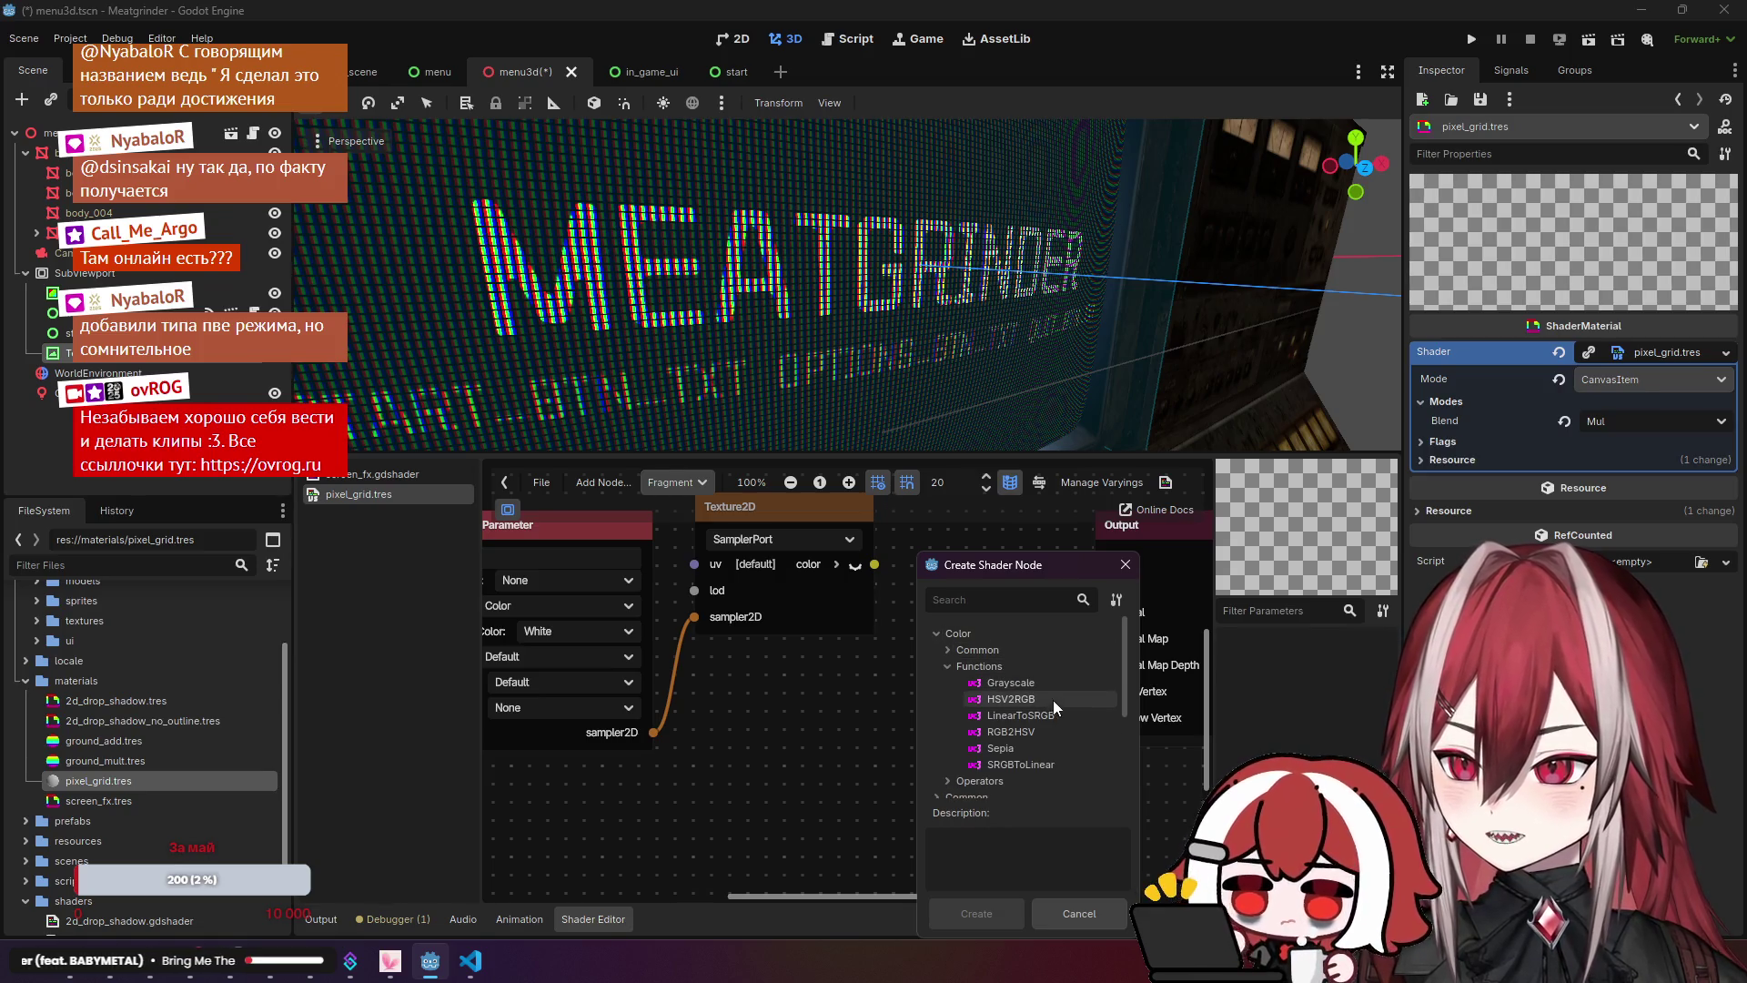
left_click(1022, 782)
scroll(1034, 748, "down", 3)
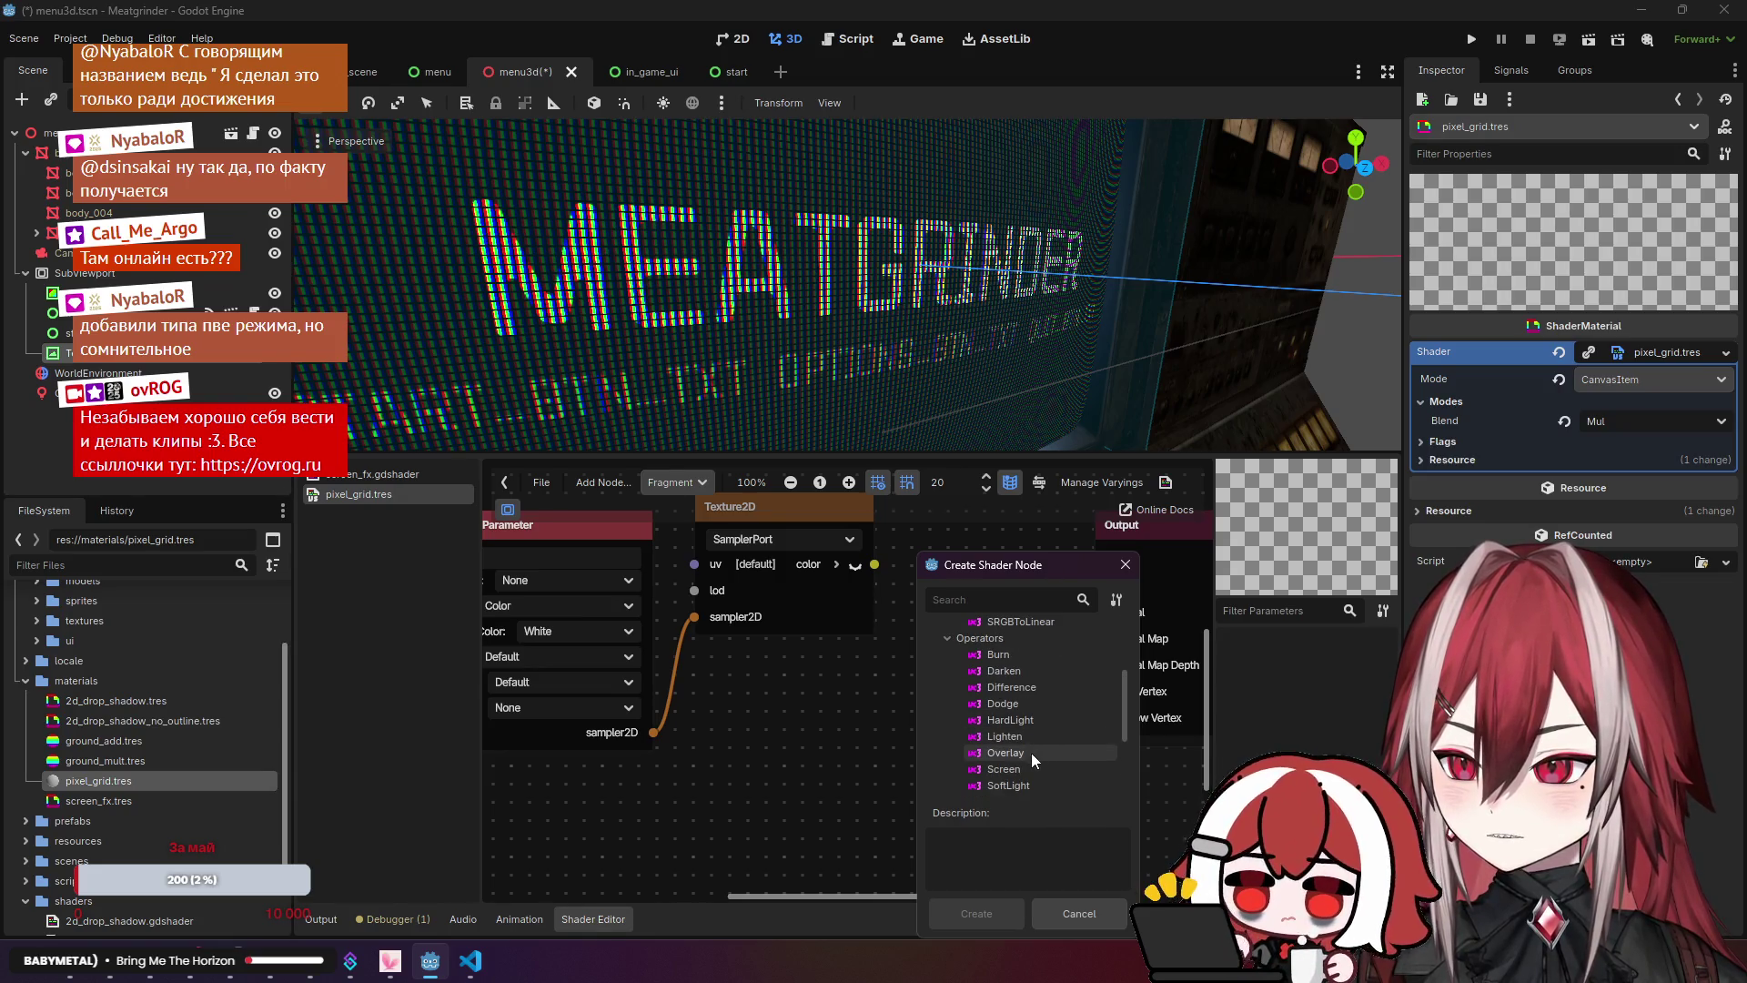
double_click(1024, 763)
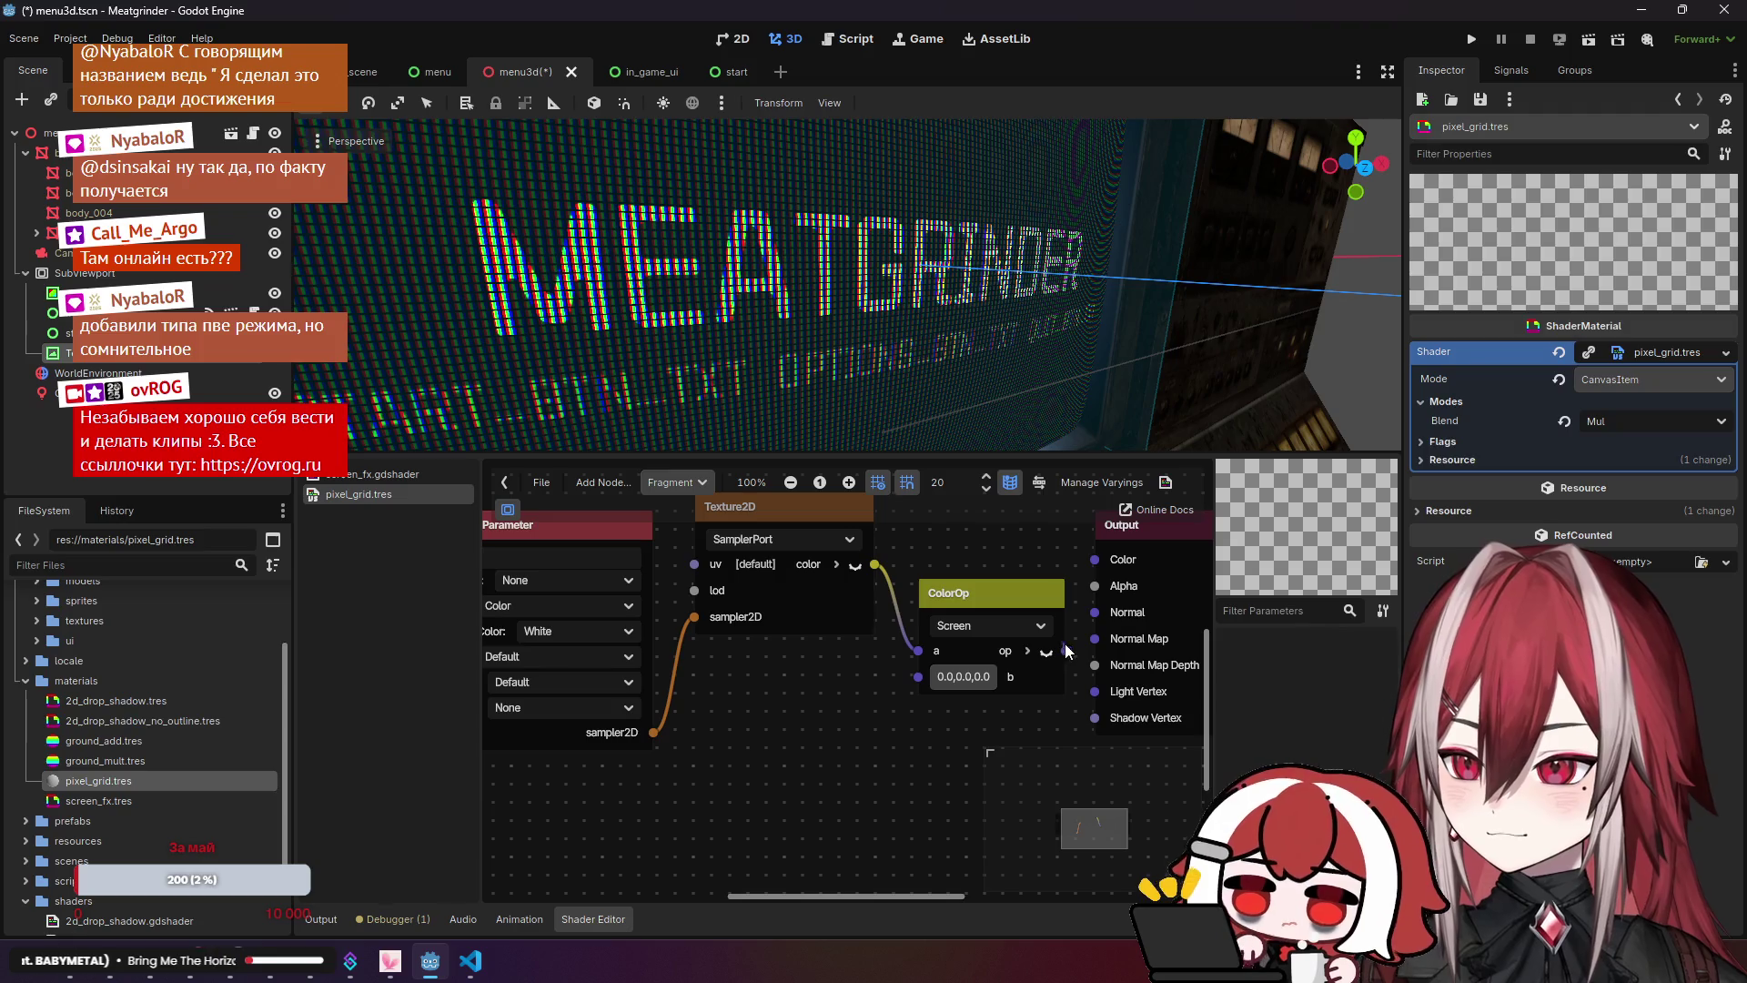
left_click_drag(995, 607, 990, 594)
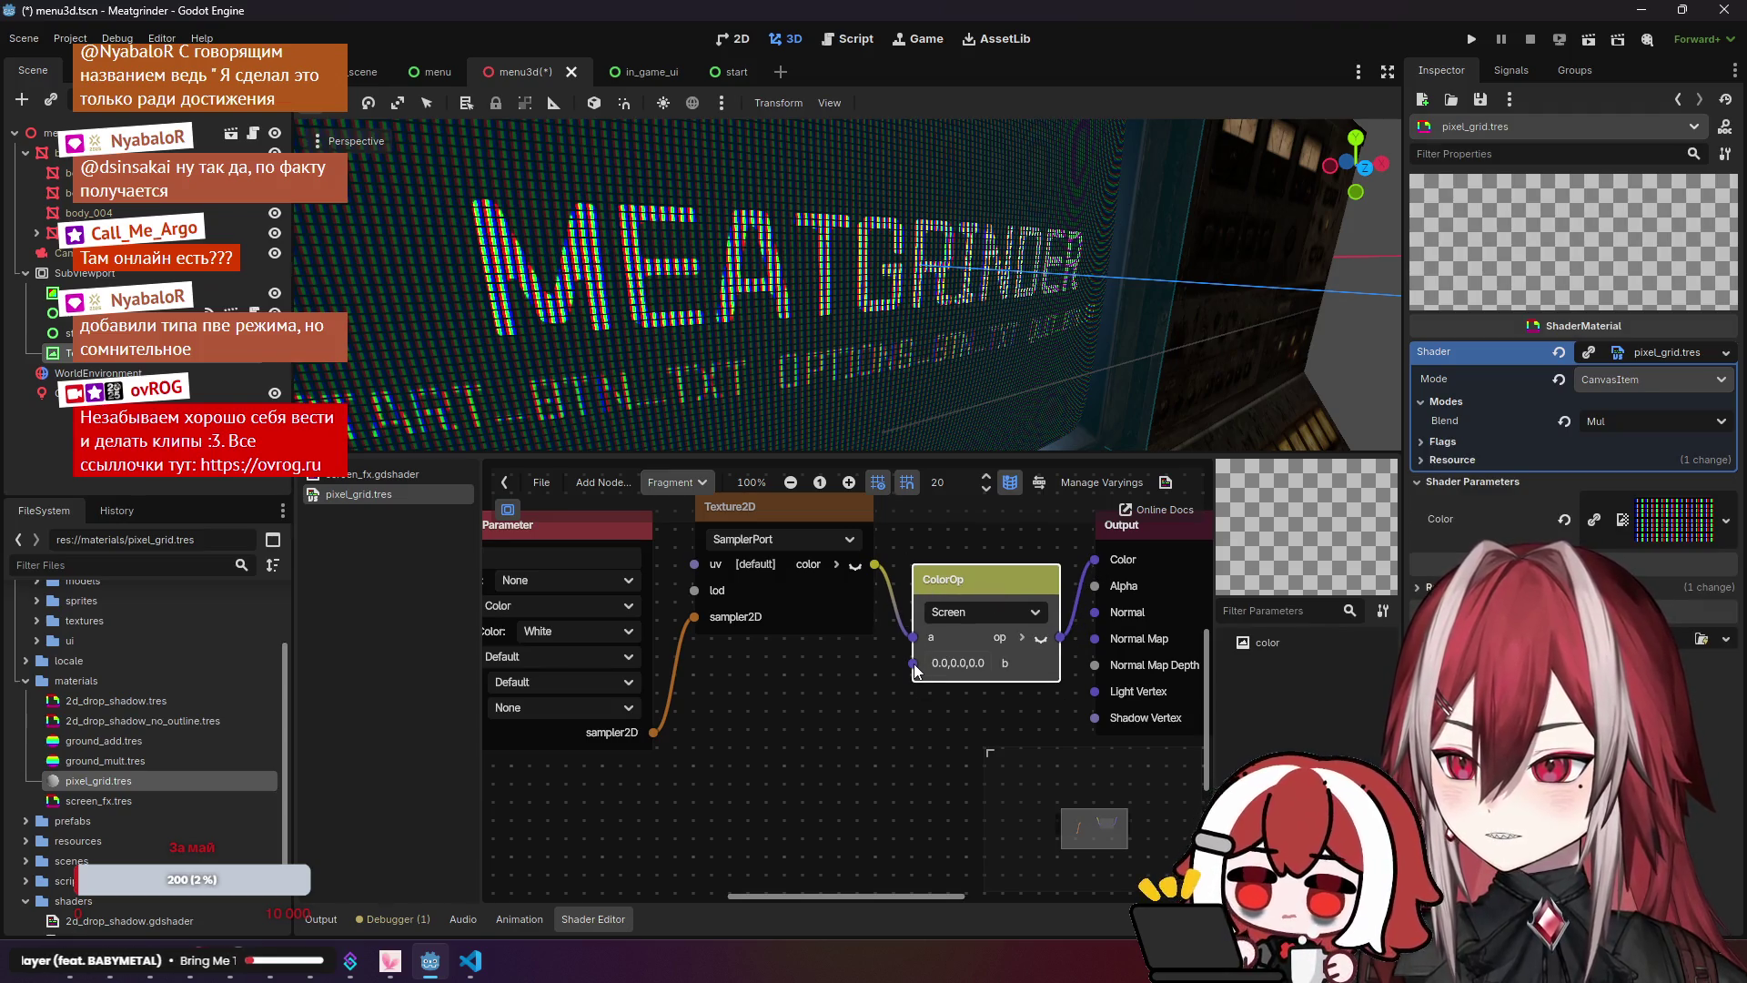
Step: Try a ColorFunc on the ColorOp's b input, delete it, and search 'param' instead
left_click_drag(835, 702, 835, 702)
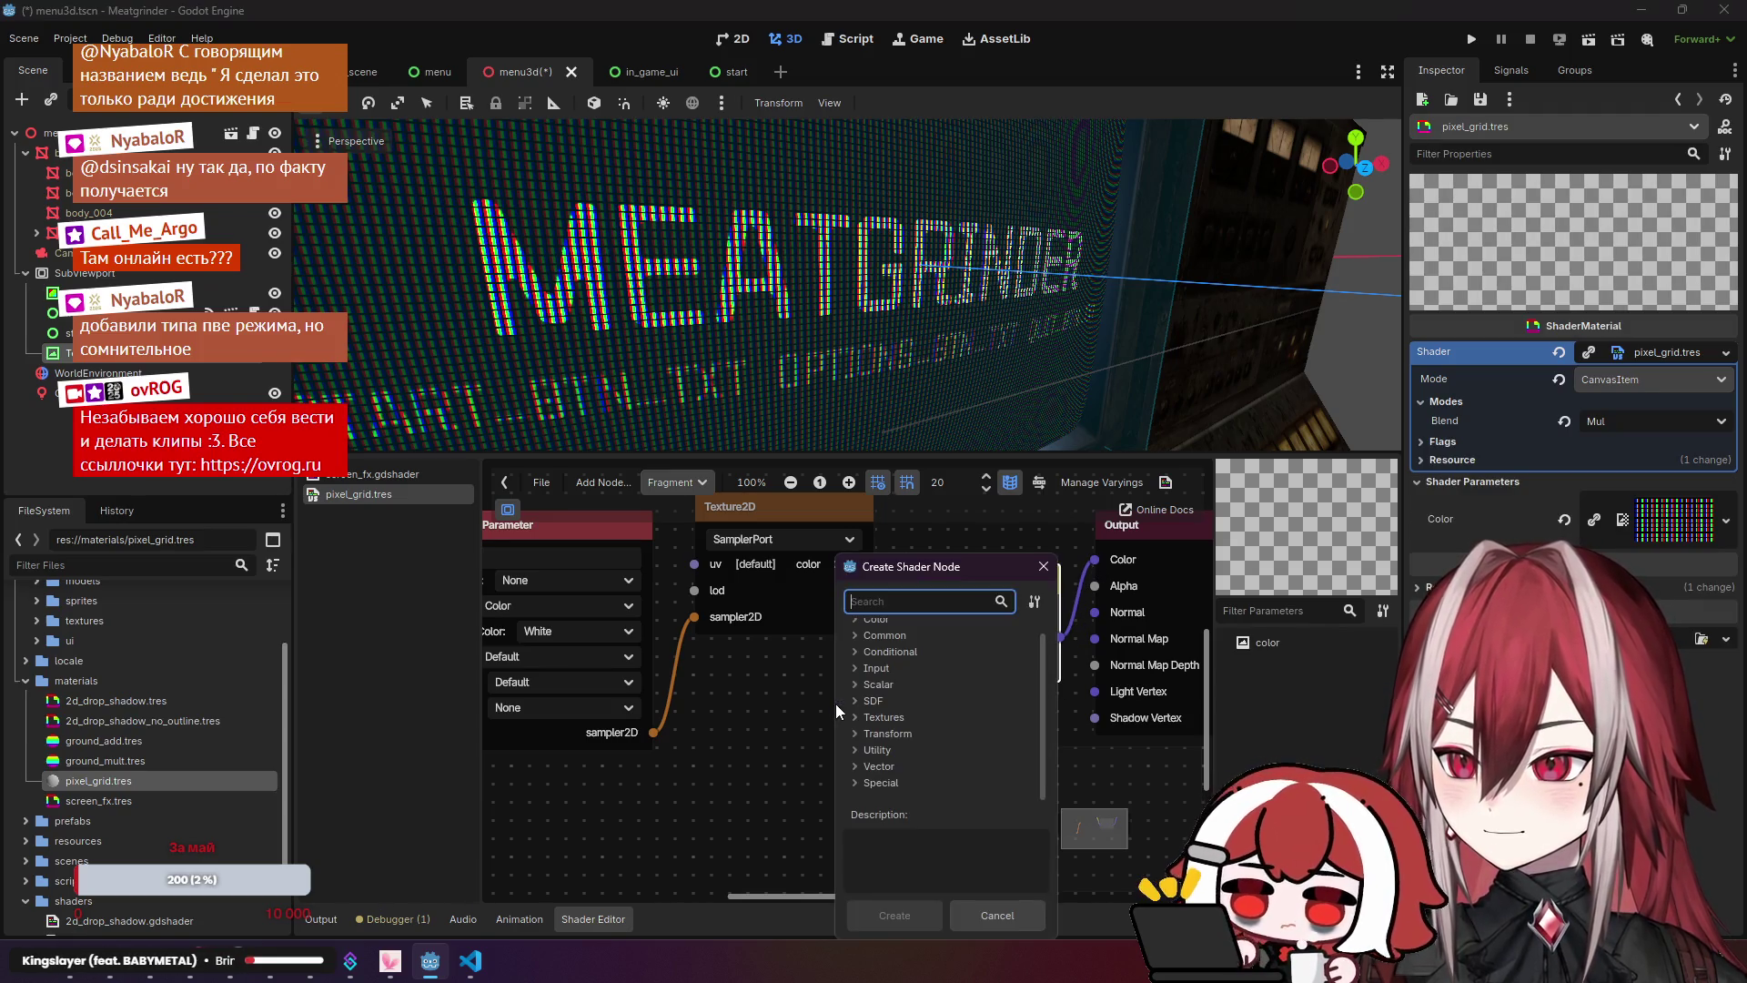
double_click(898, 620)
double_click(915, 635)
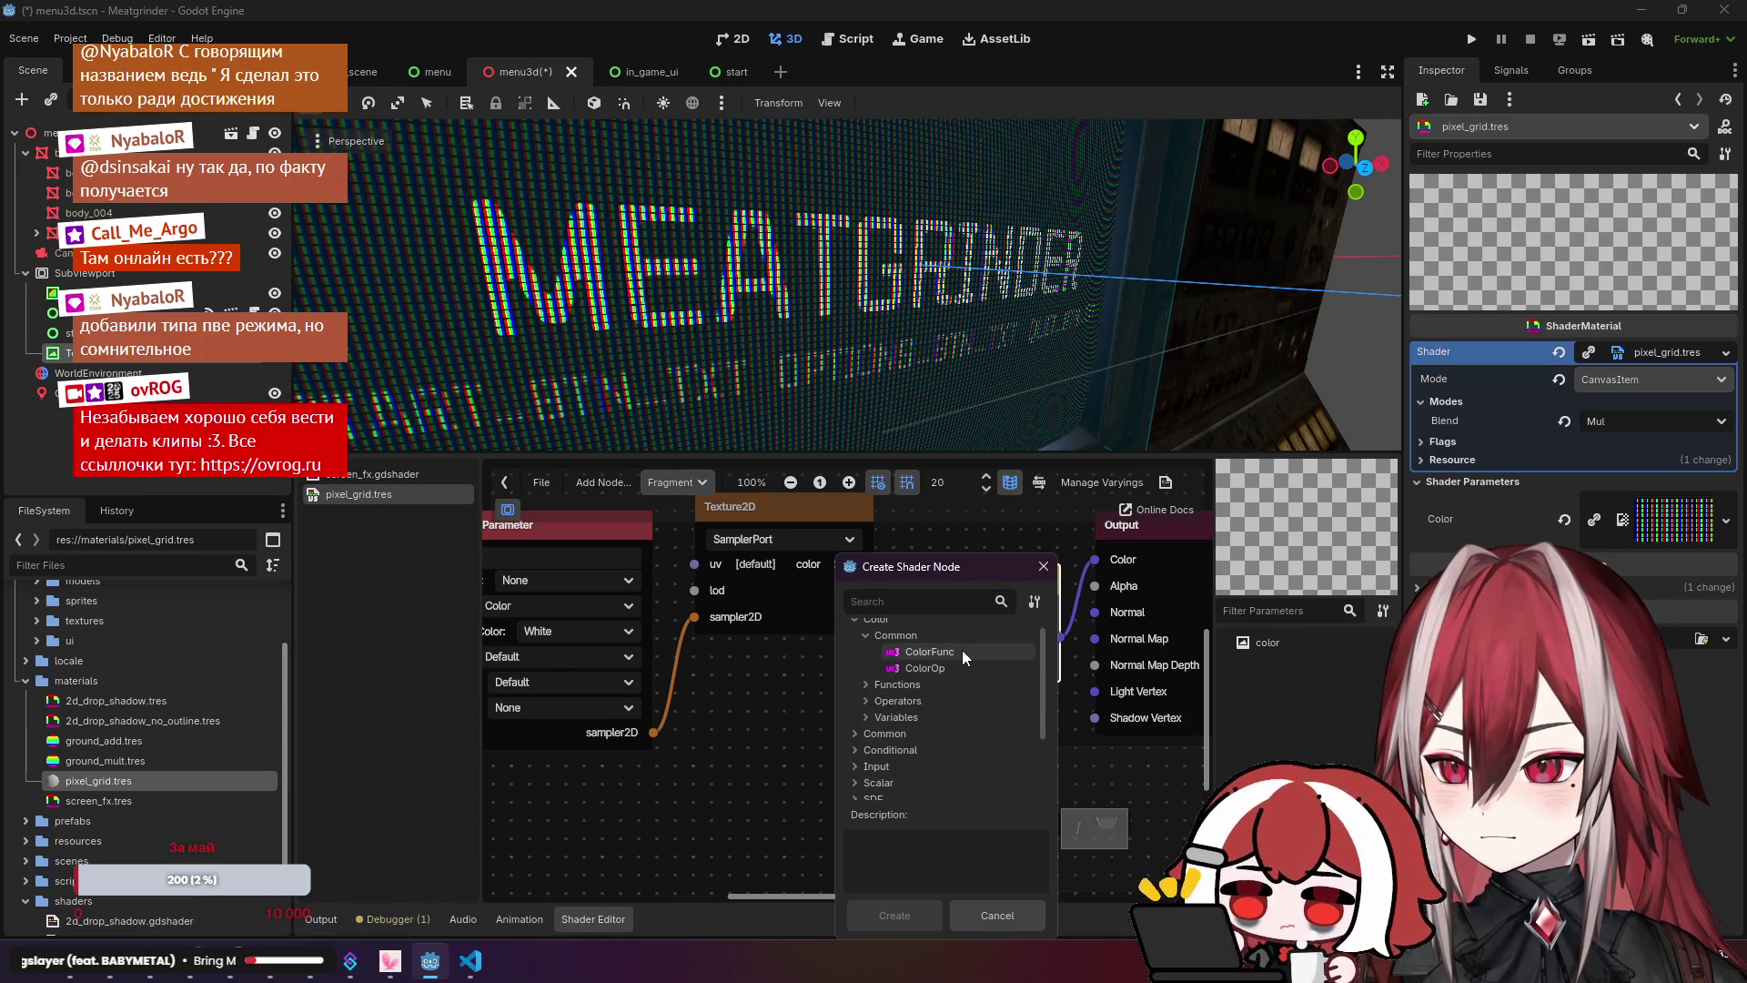
double_click(959, 653)
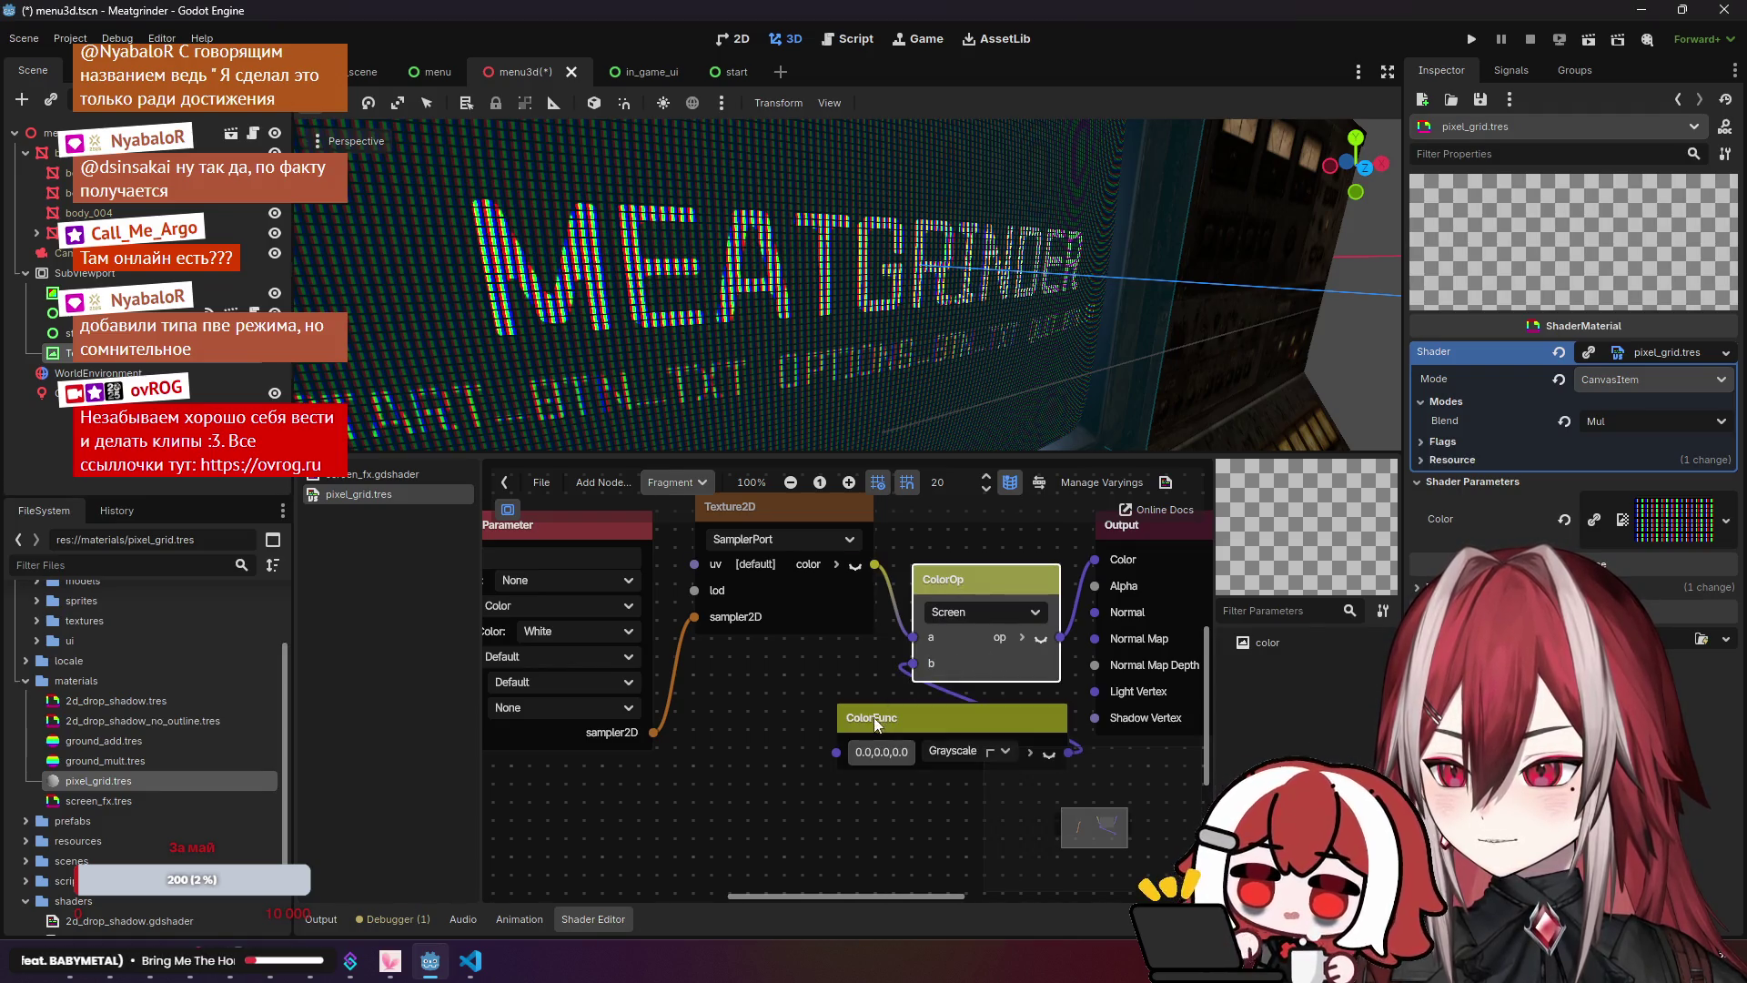
left_click_drag(872, 717, 835, 747)
key("Delete")
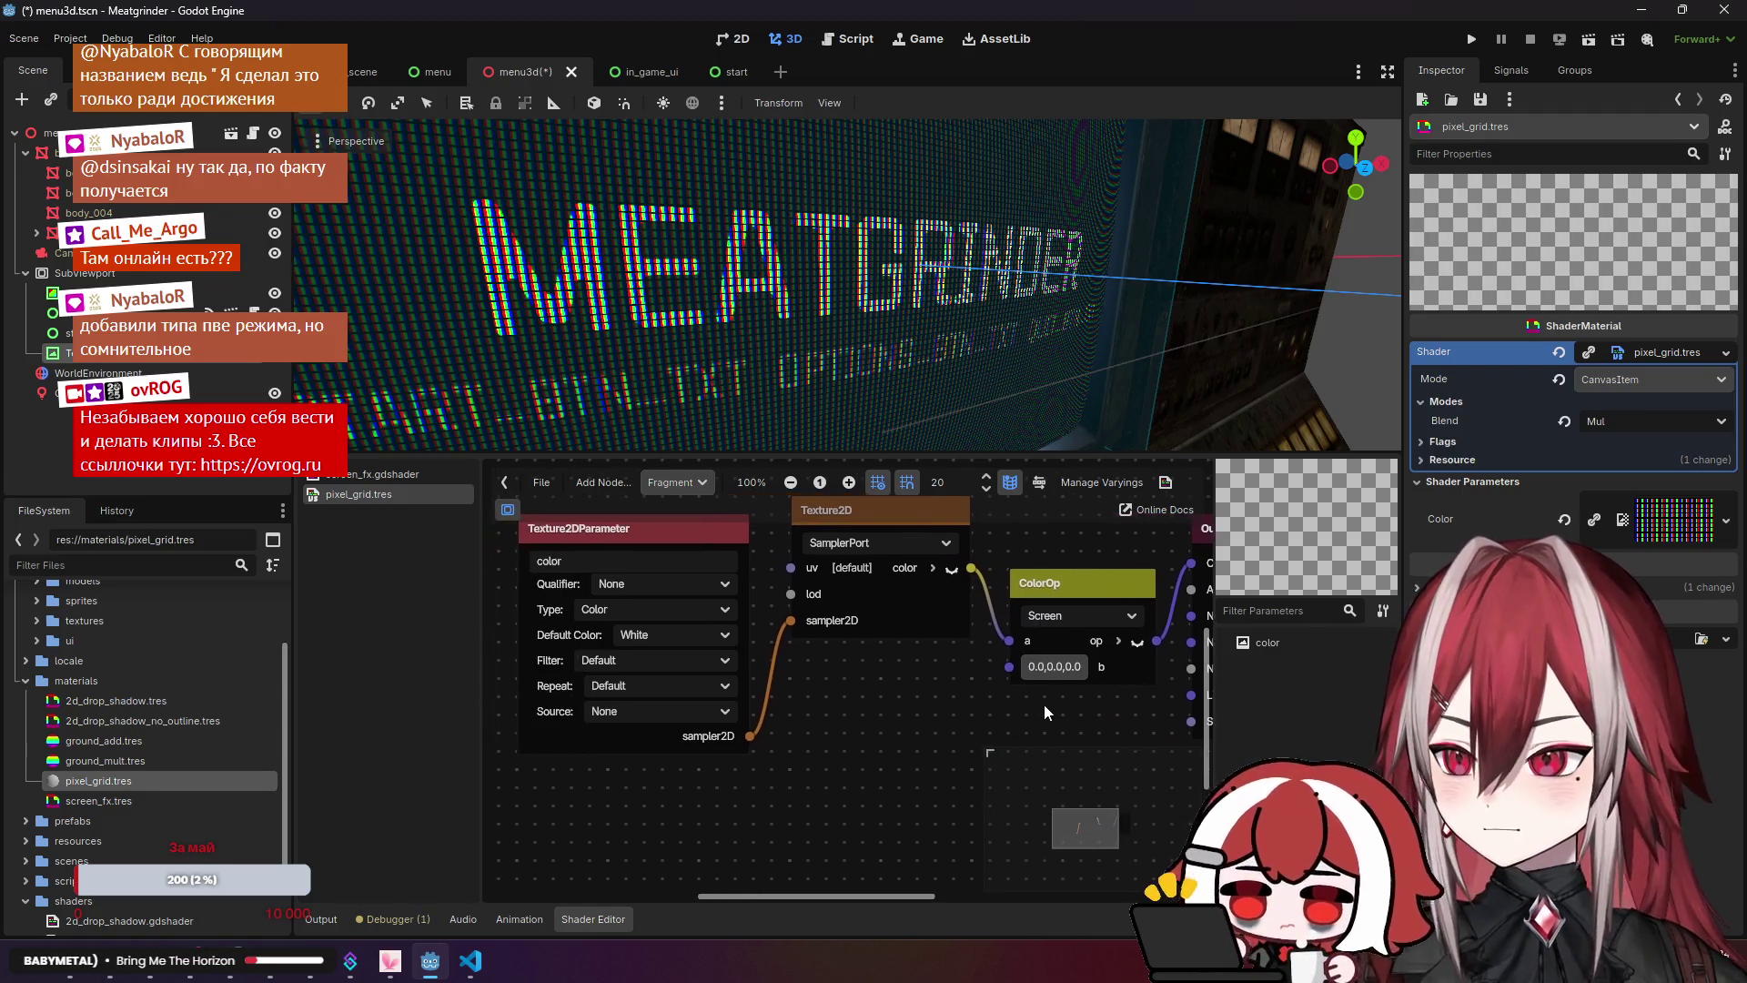
left_click_drag(1009, 667, 904, 701)
type("param")
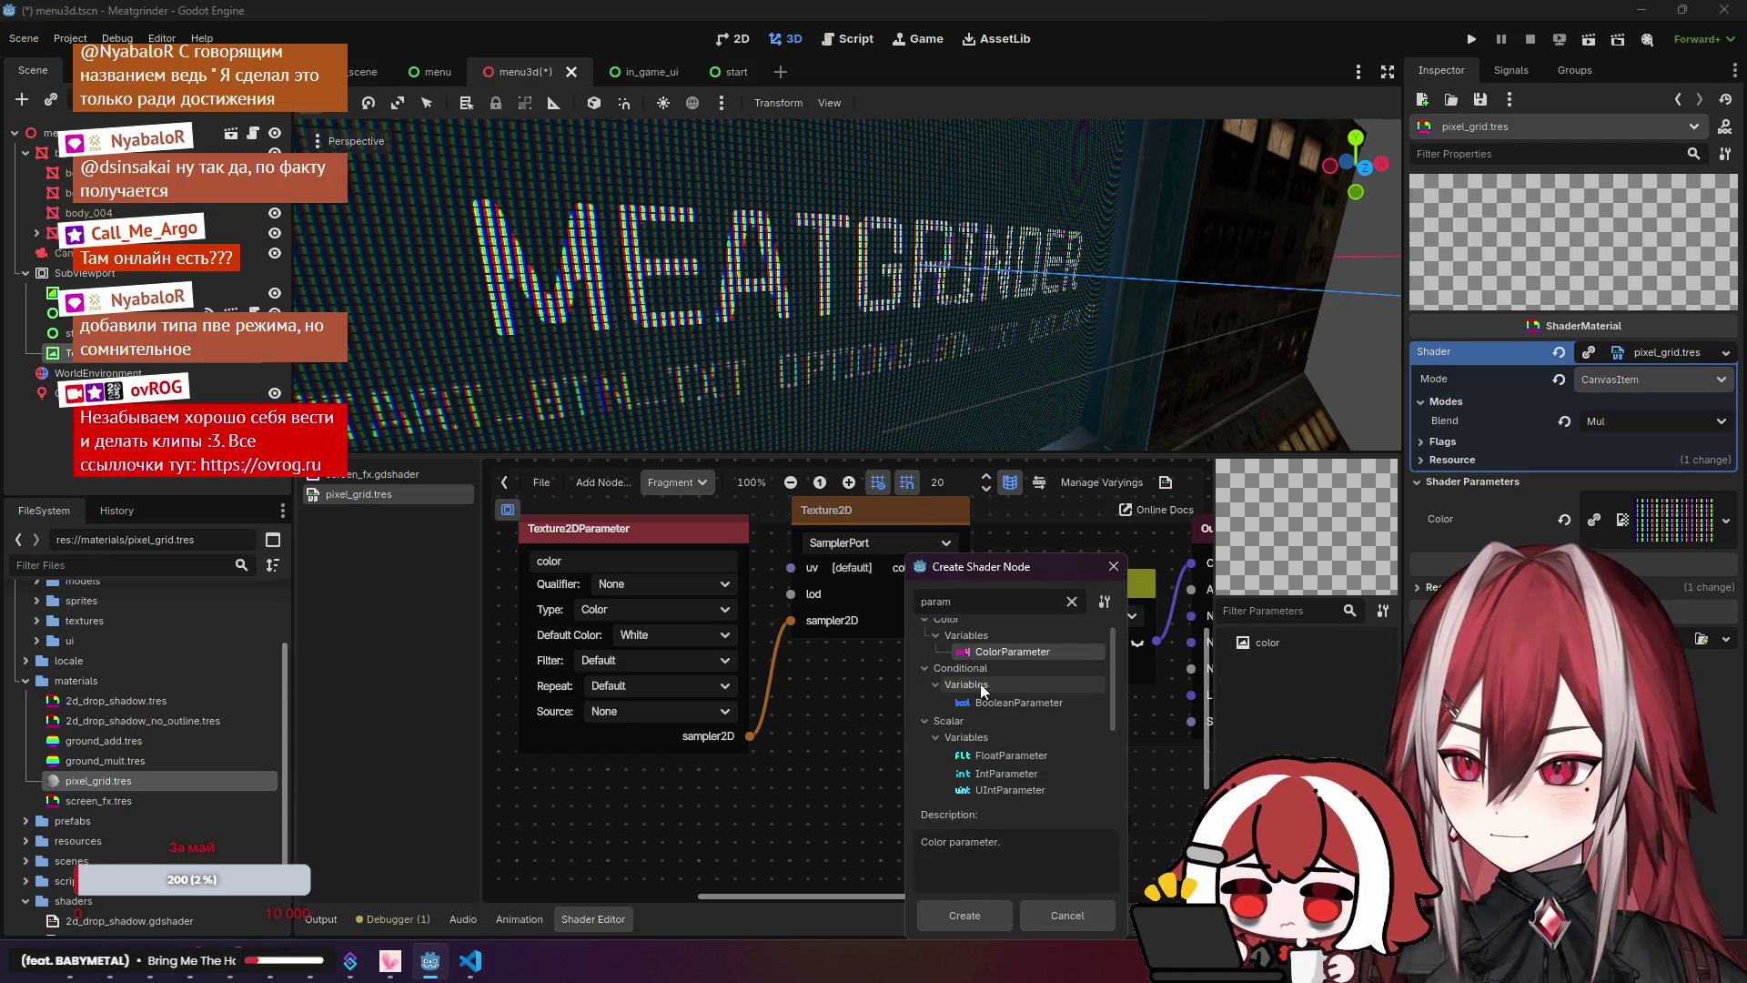
Step: Add a ColorParameter on ColorOp's b input and brighten its colour to light grey
double_click(1010, 651)
left_click_drag(985, 708, 850, 740)
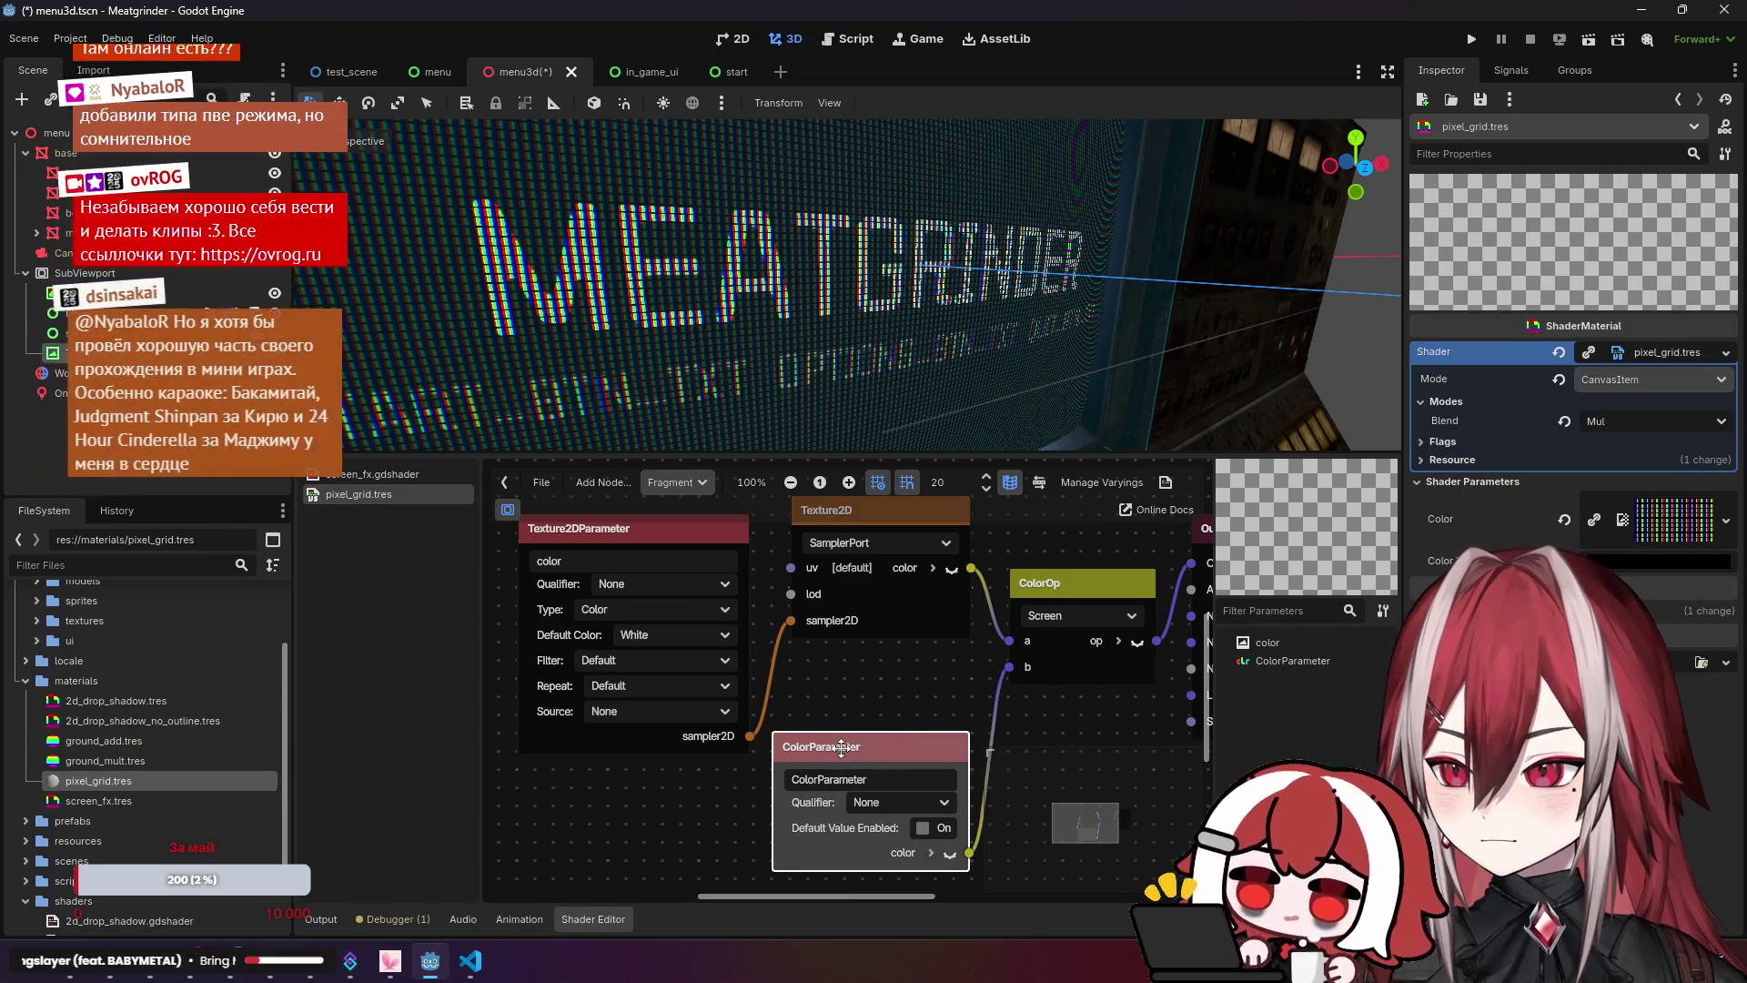
left_click(1601, 561)
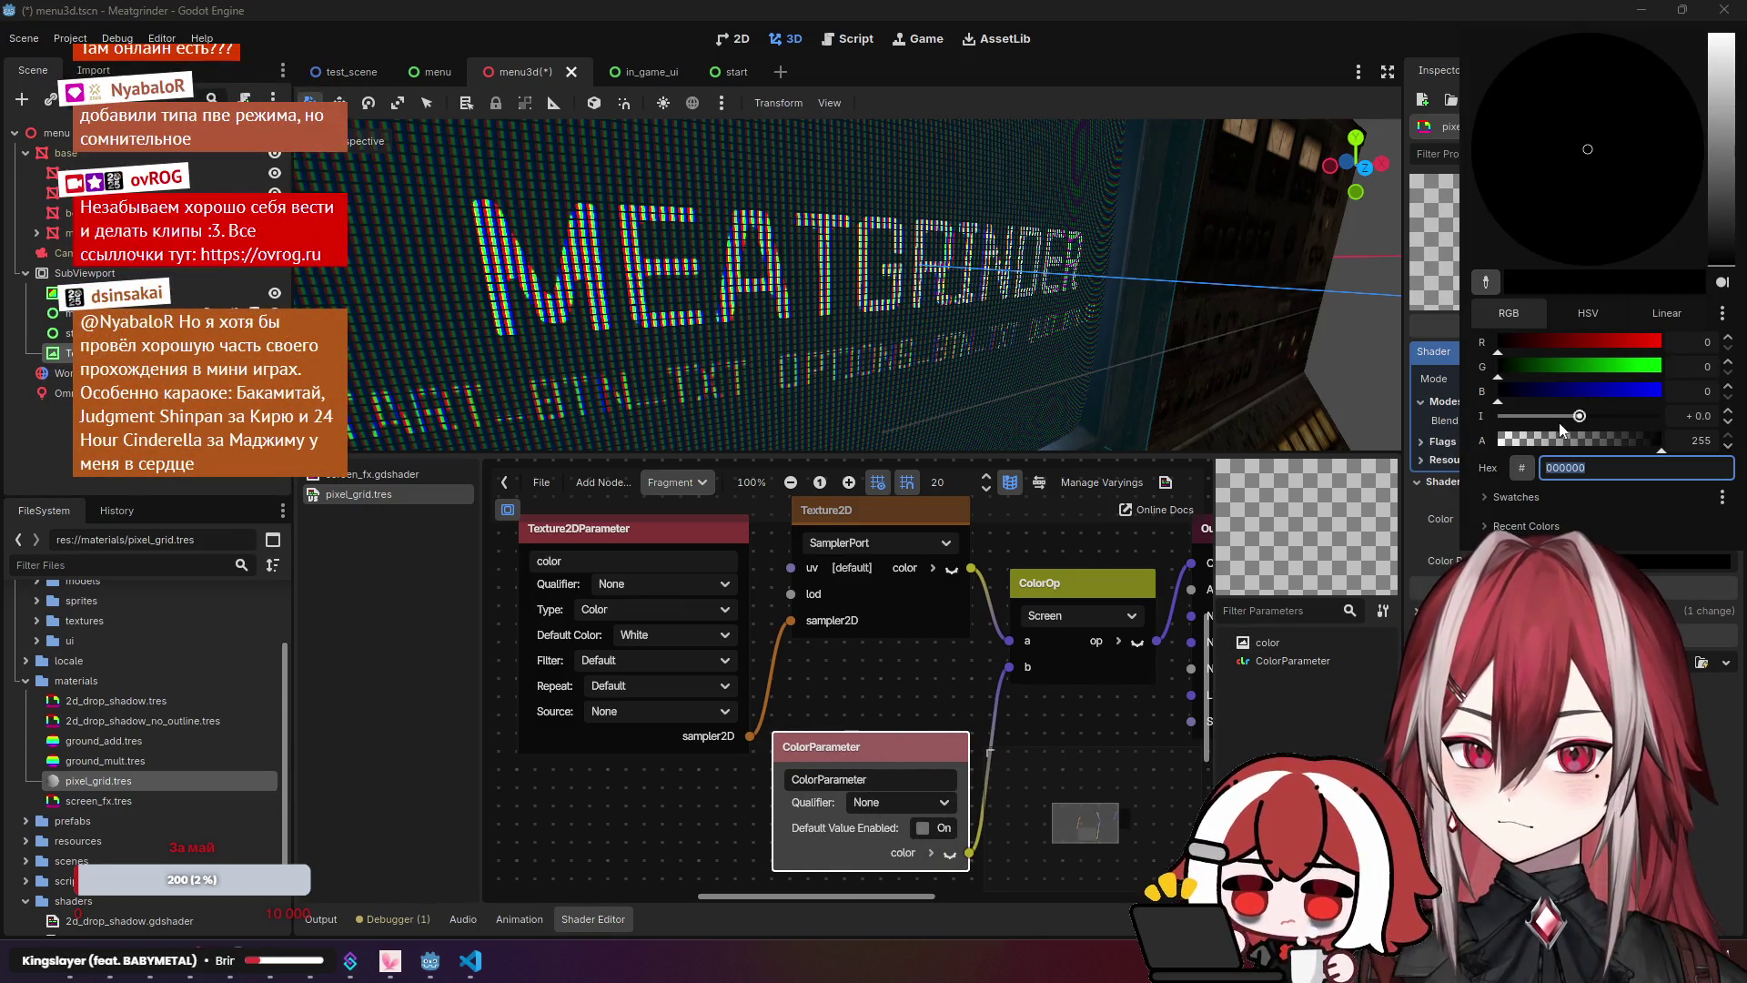
mouse_move(1719, 200)
left_mouse_down()
mouse_move(1740, 18)
mouse_move(1740, 141)
mouse_move(1742, 122)
left_mouse_up()
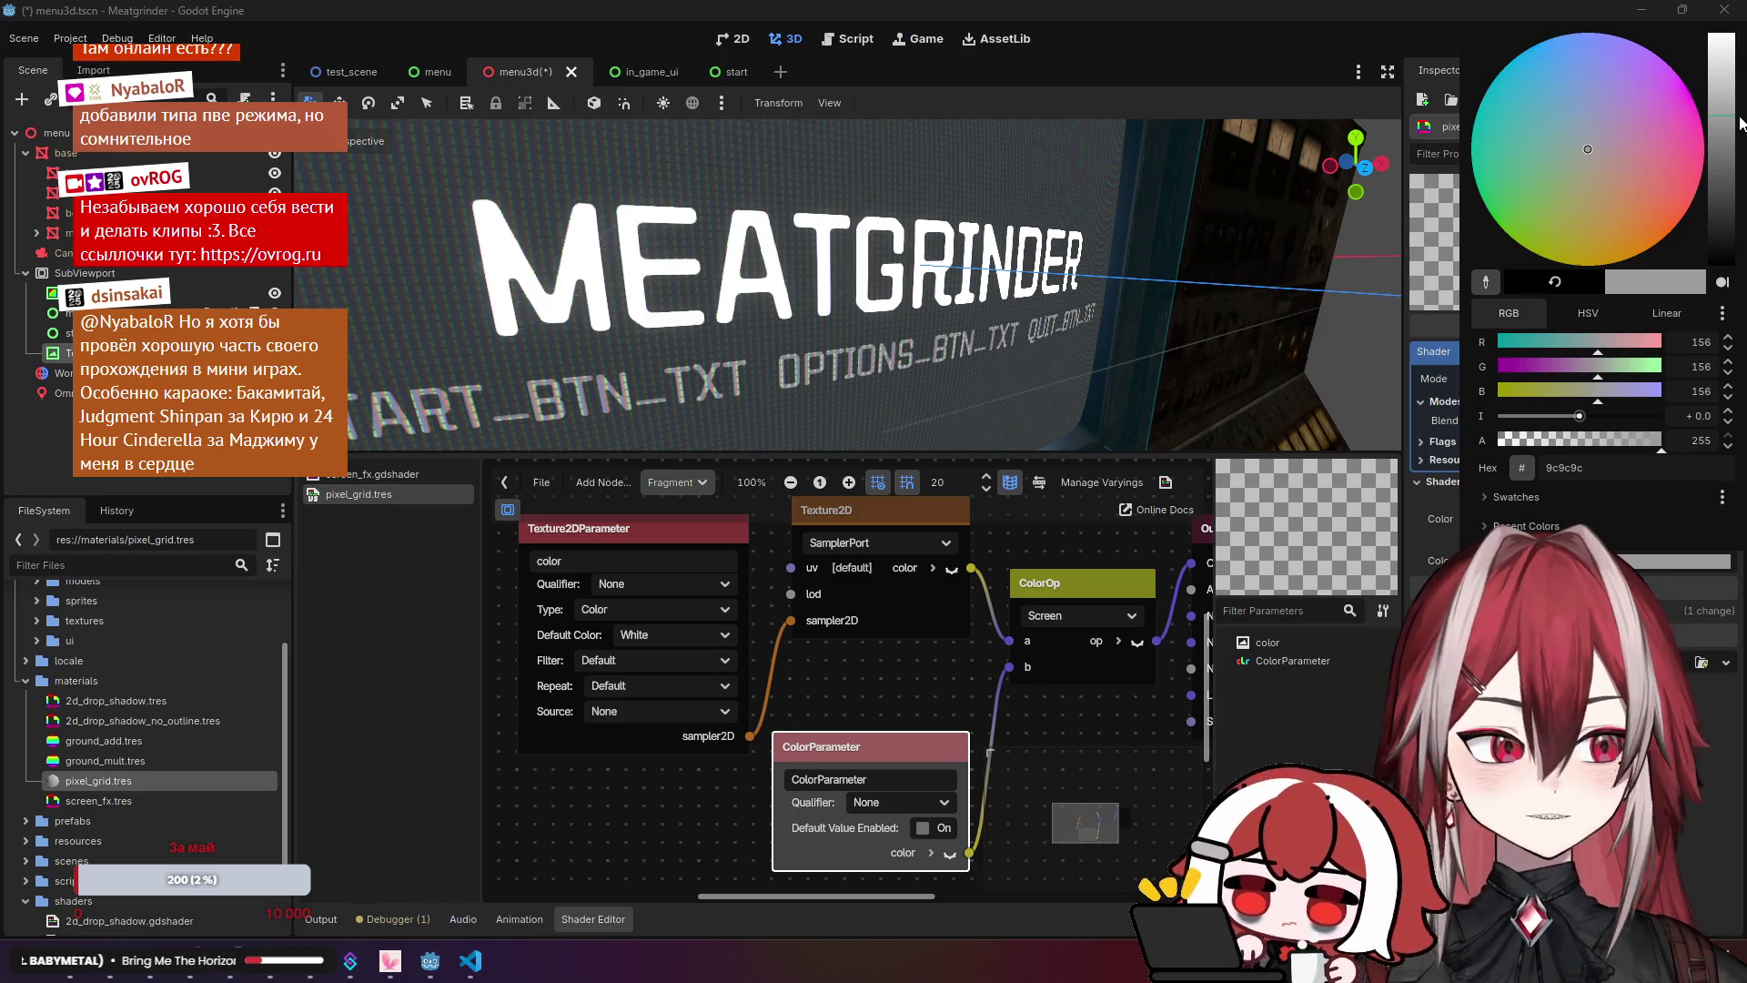
key("Escape")
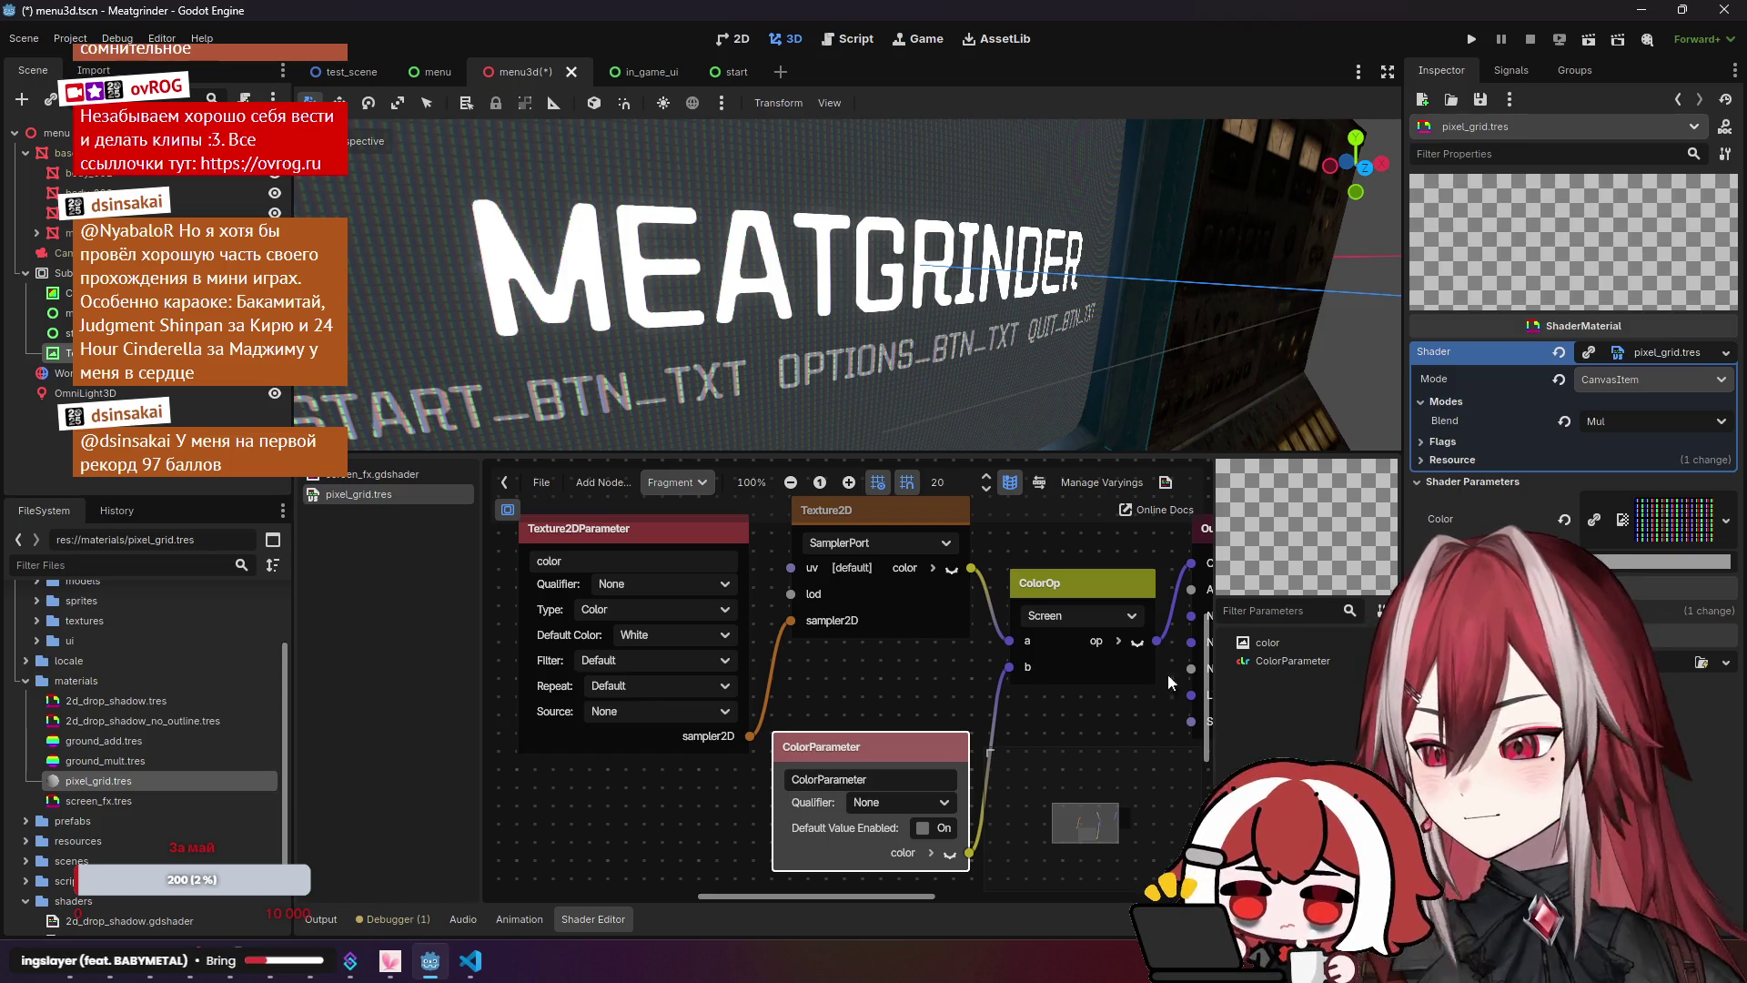
Step: Readjust the colour parameter's brightness in the material's Shader Parameters
scroll(1012, 344, "down", 5)
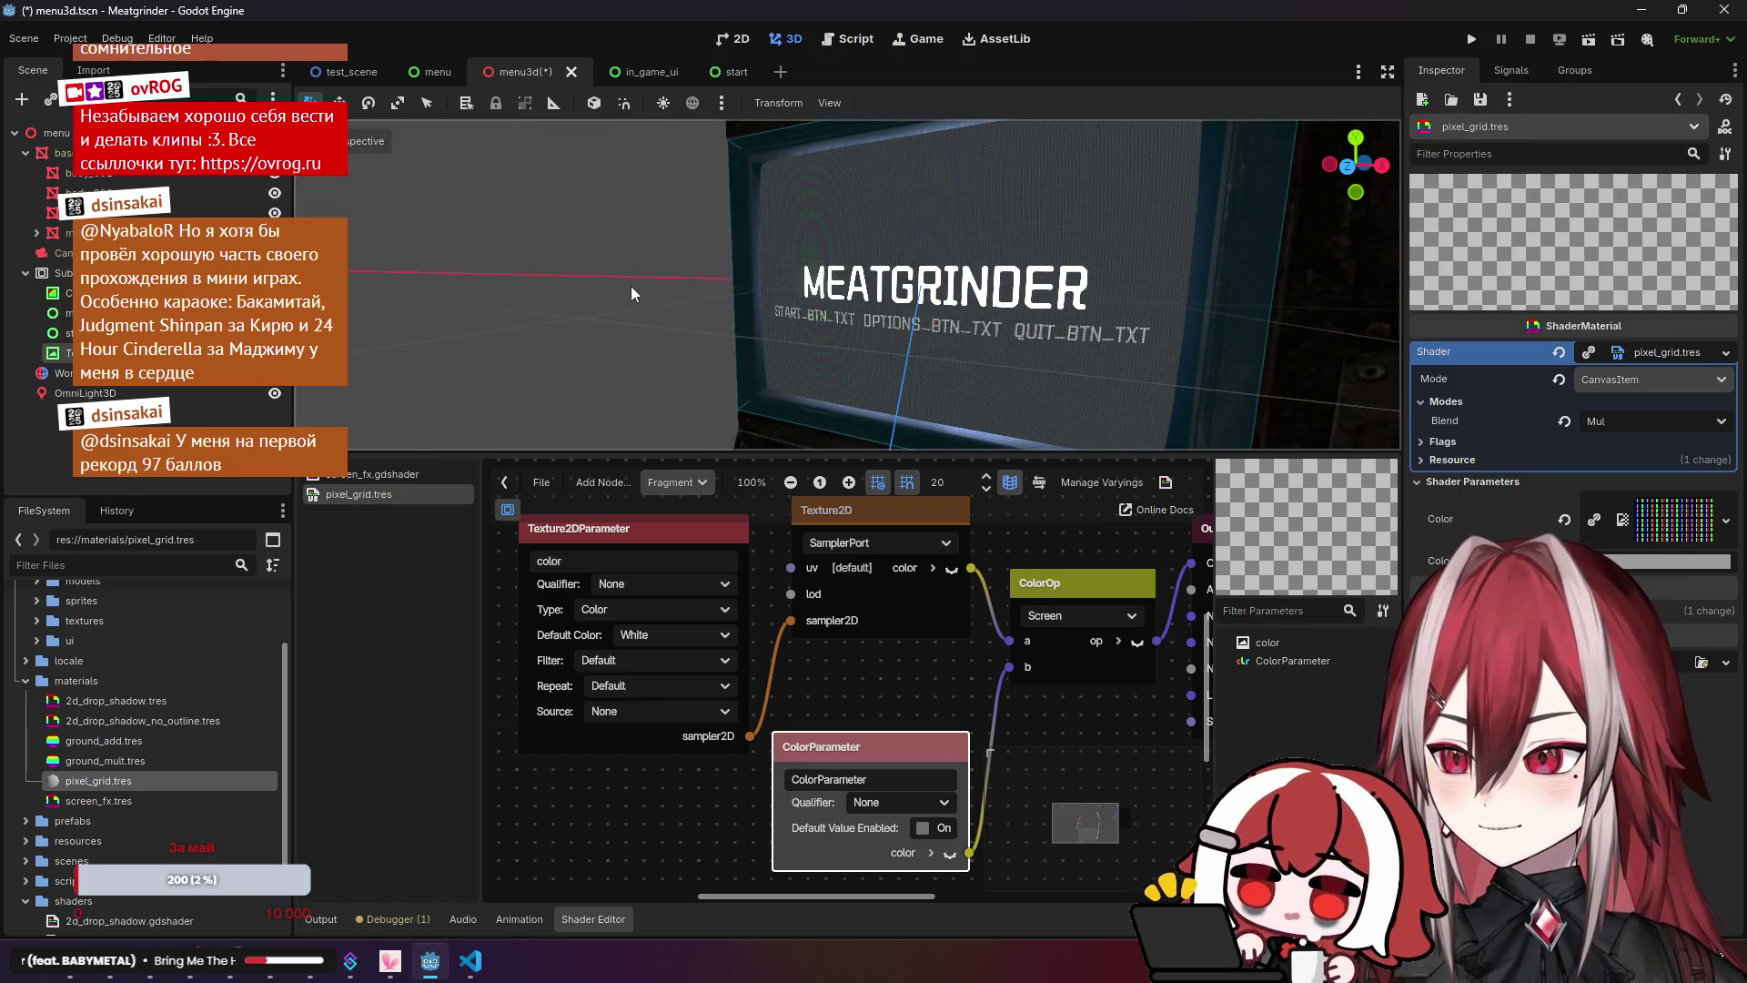
scroll(619, 286, "up", 3)
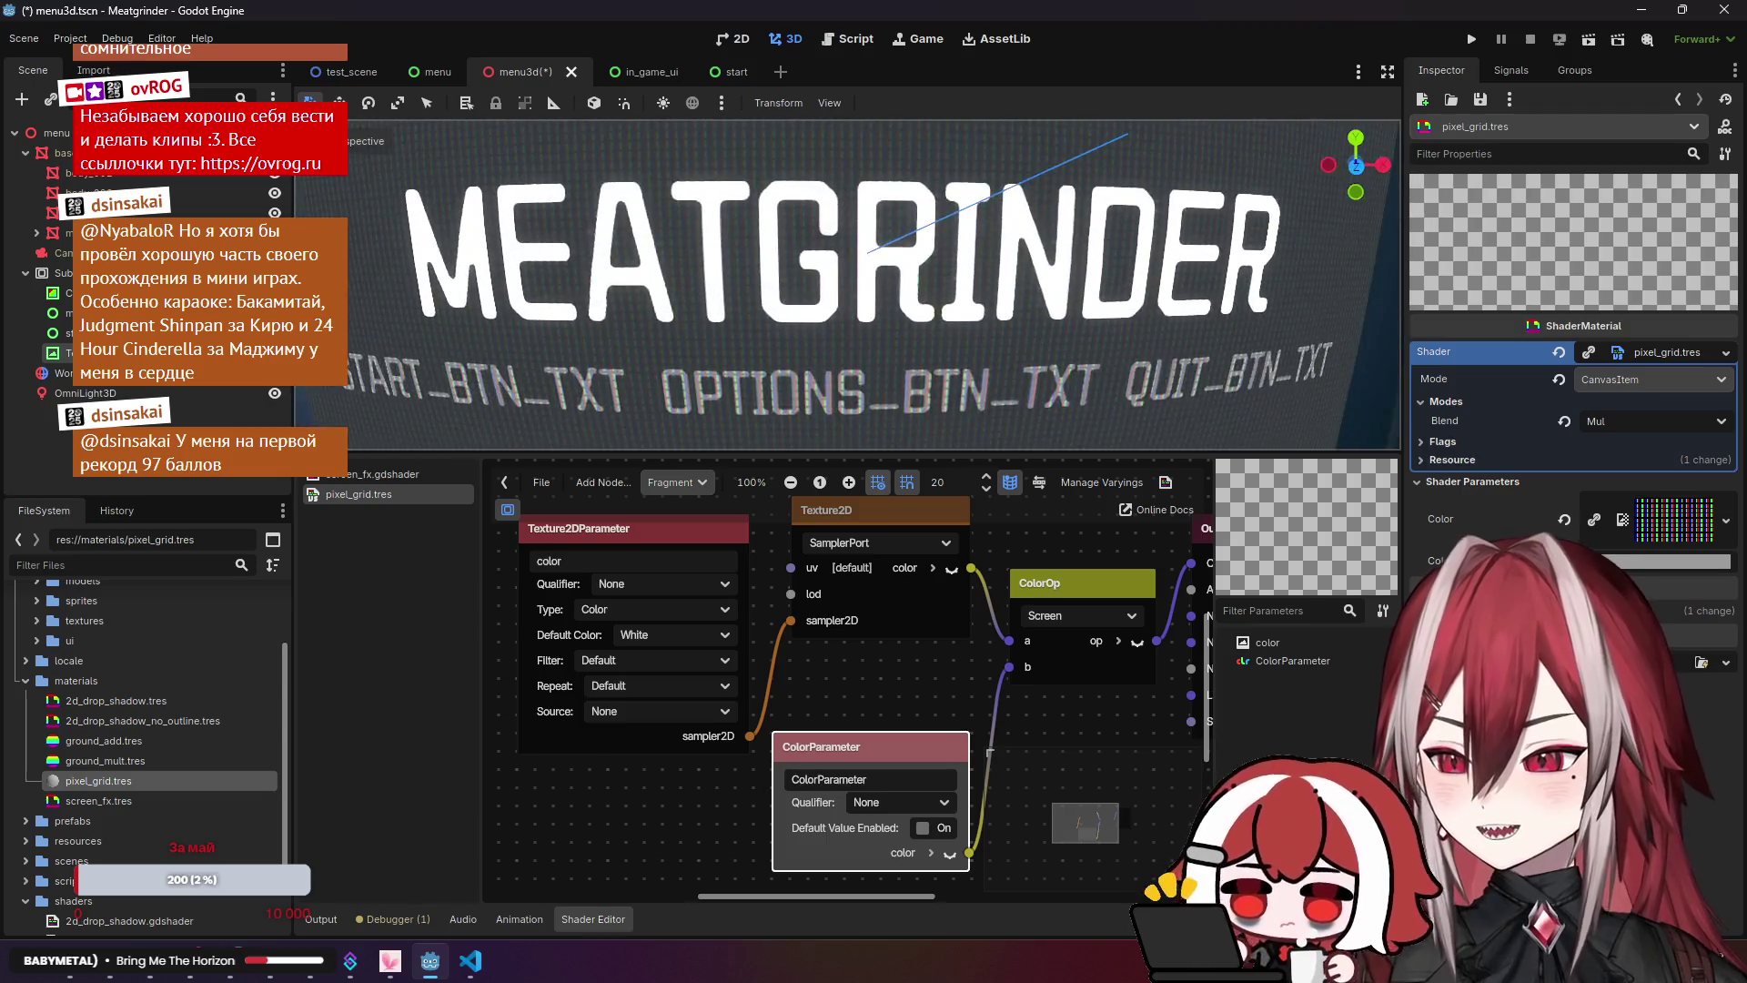
left_click(1674, 519)
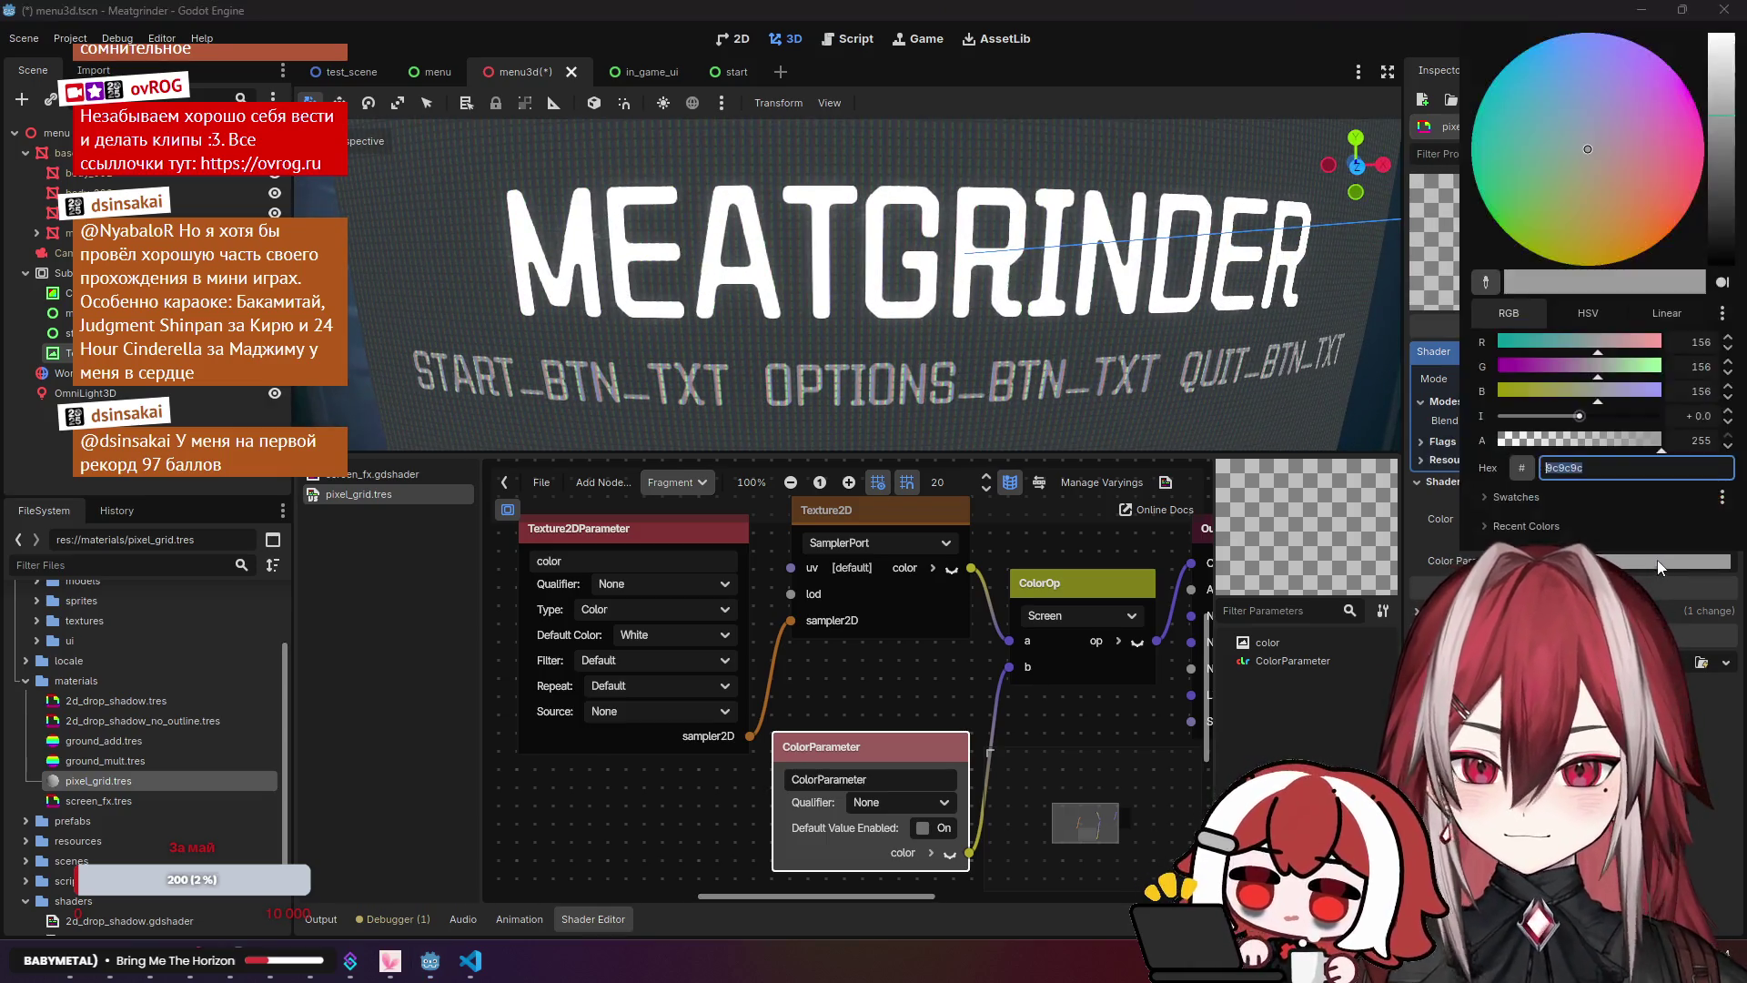
mouse_move(1720, 109)
left_mouse_down()
mouse_move(1731, 41)
mouse_move(1733, 260)
mouse_move(1733, 218)
left_mouse_up()
left_click(981, 671)
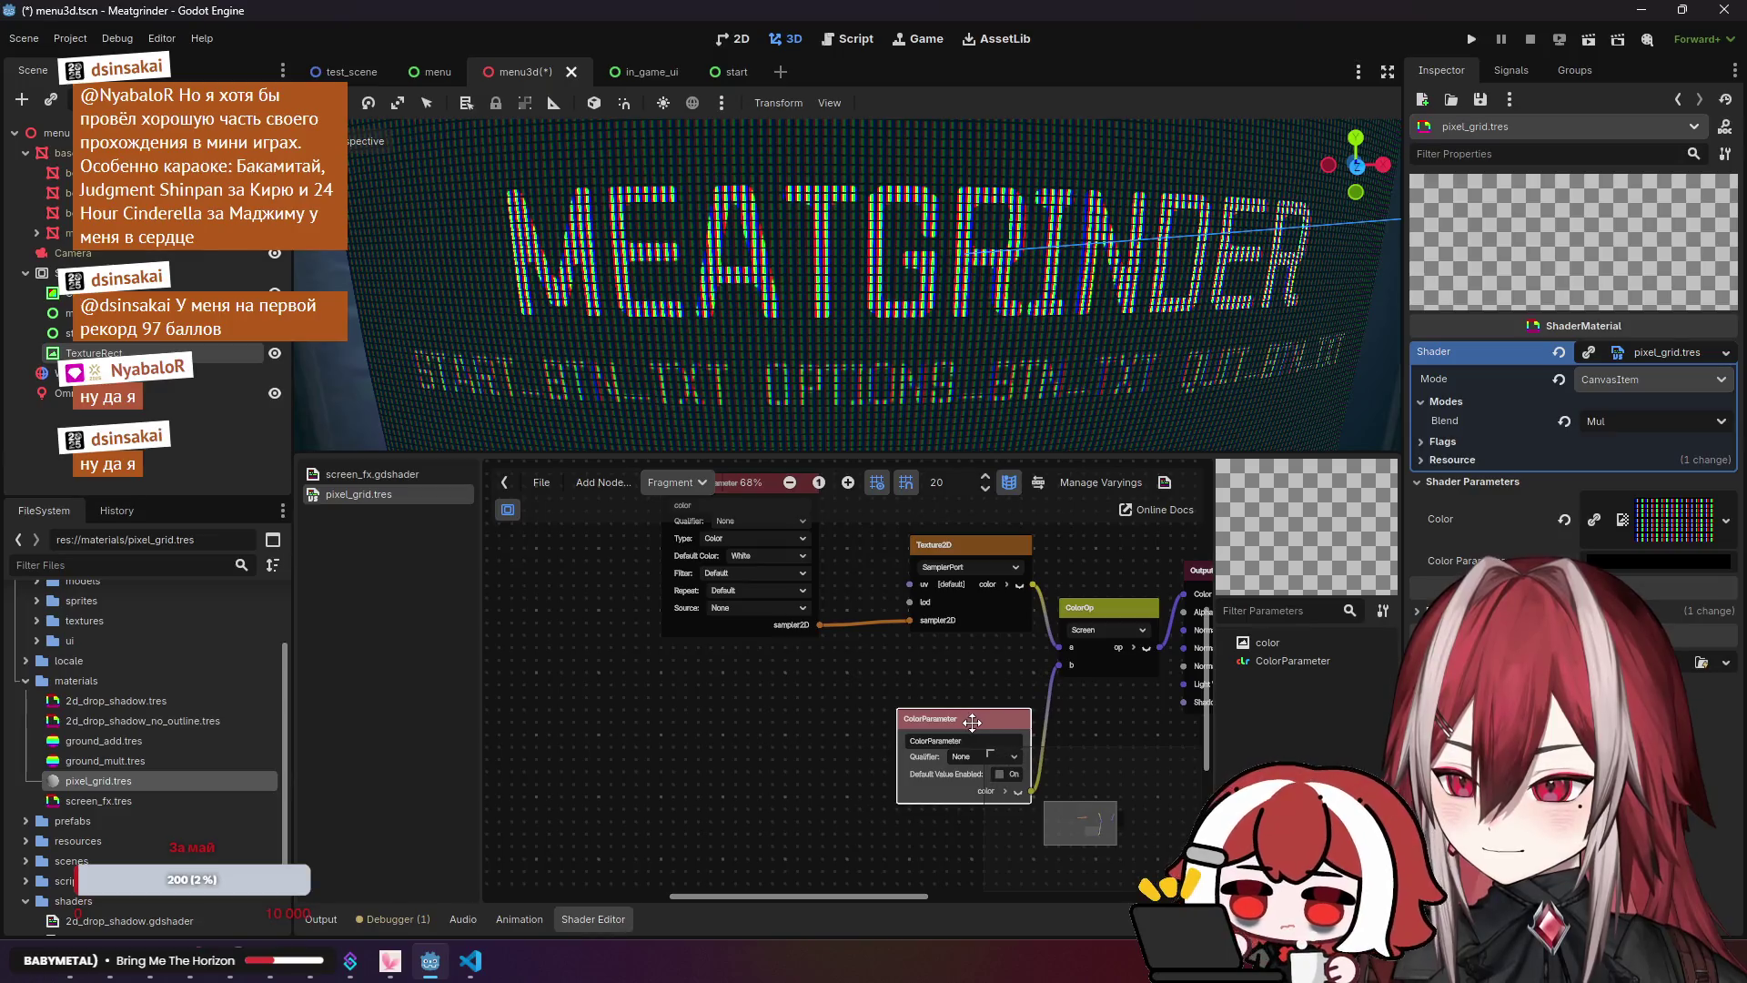
Step: Move Output down-right and the Texture2DParameter down-left, then drag out from the Texture2D uv input
scroll(959, 671, "down", 4)
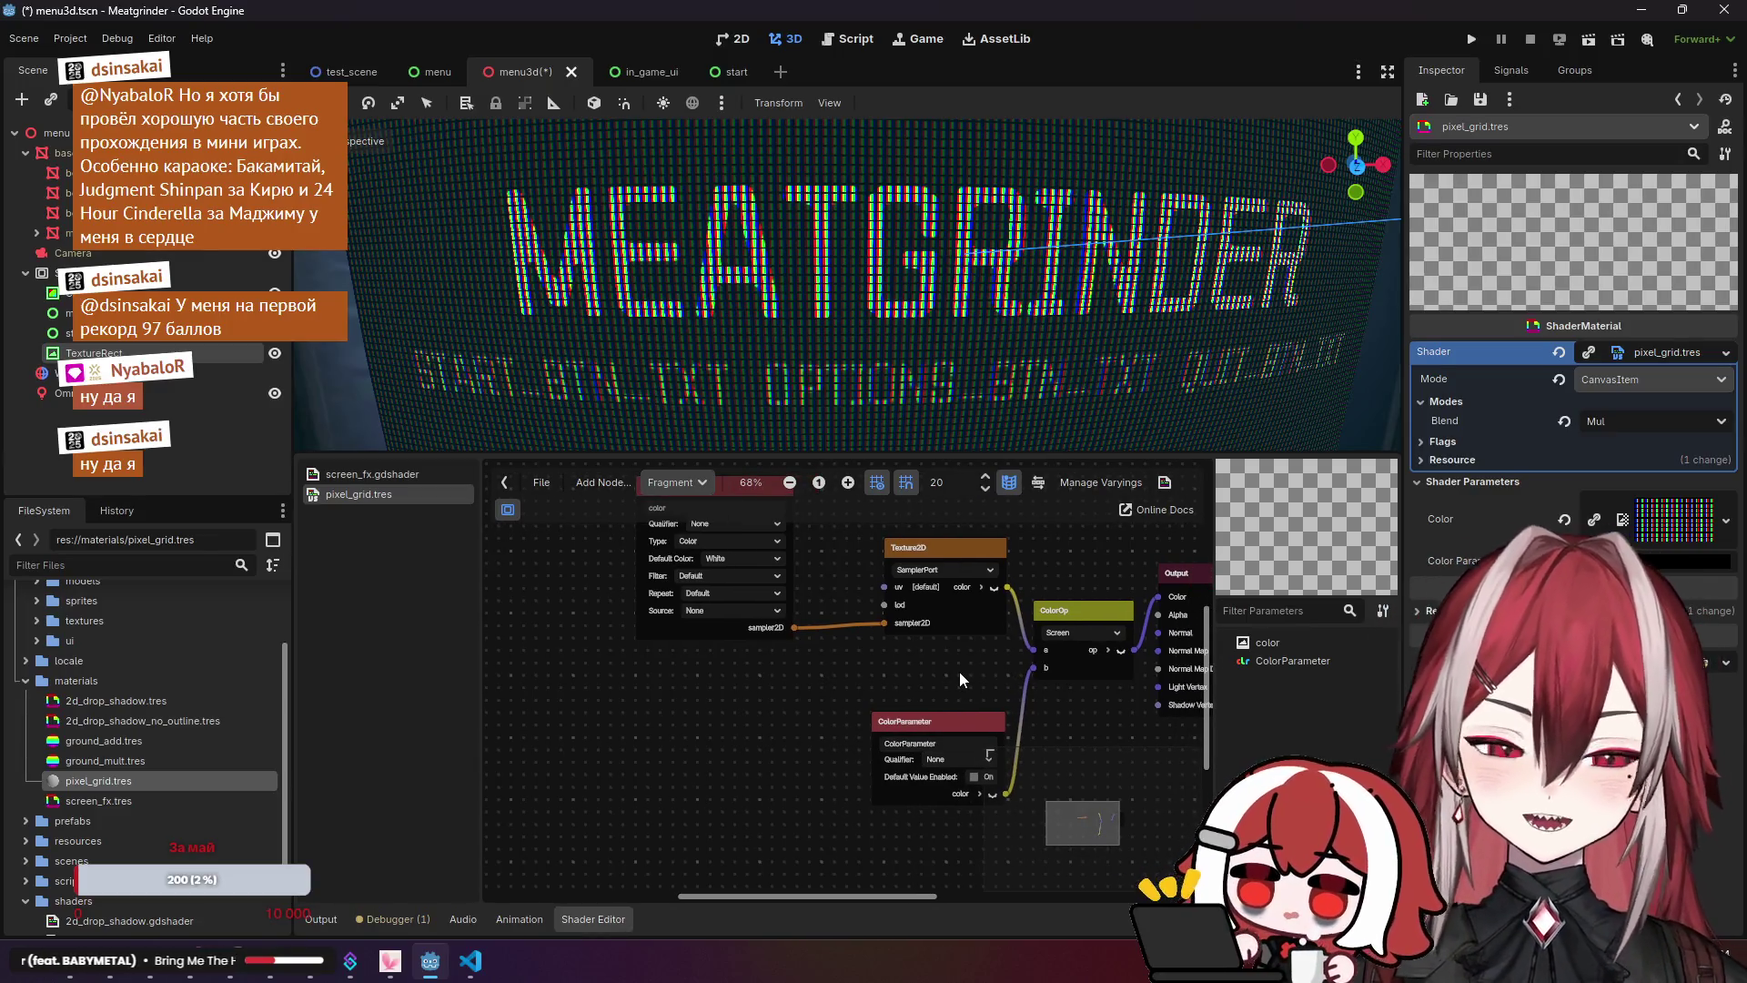
scroll(947, 671, "right", 1)
left_click_drag(947, 679, 849, 680)
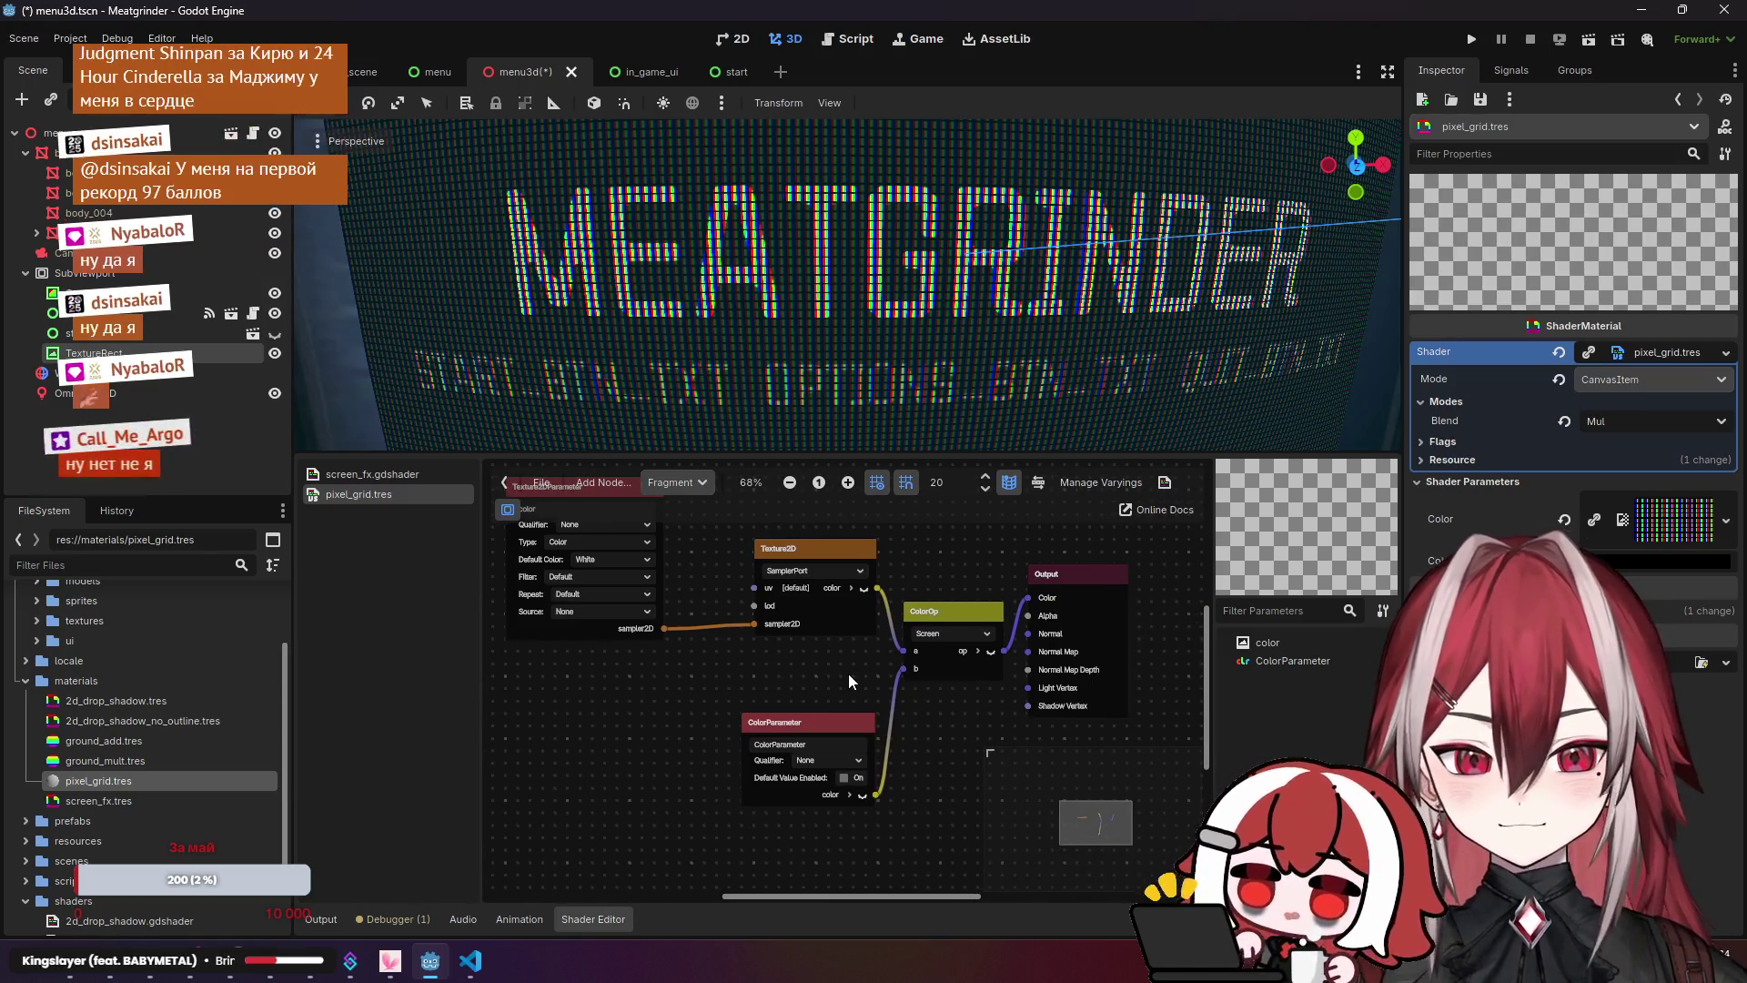
scroll(898, 679, "up", 1)
scroll(898, 678, "up", 1)
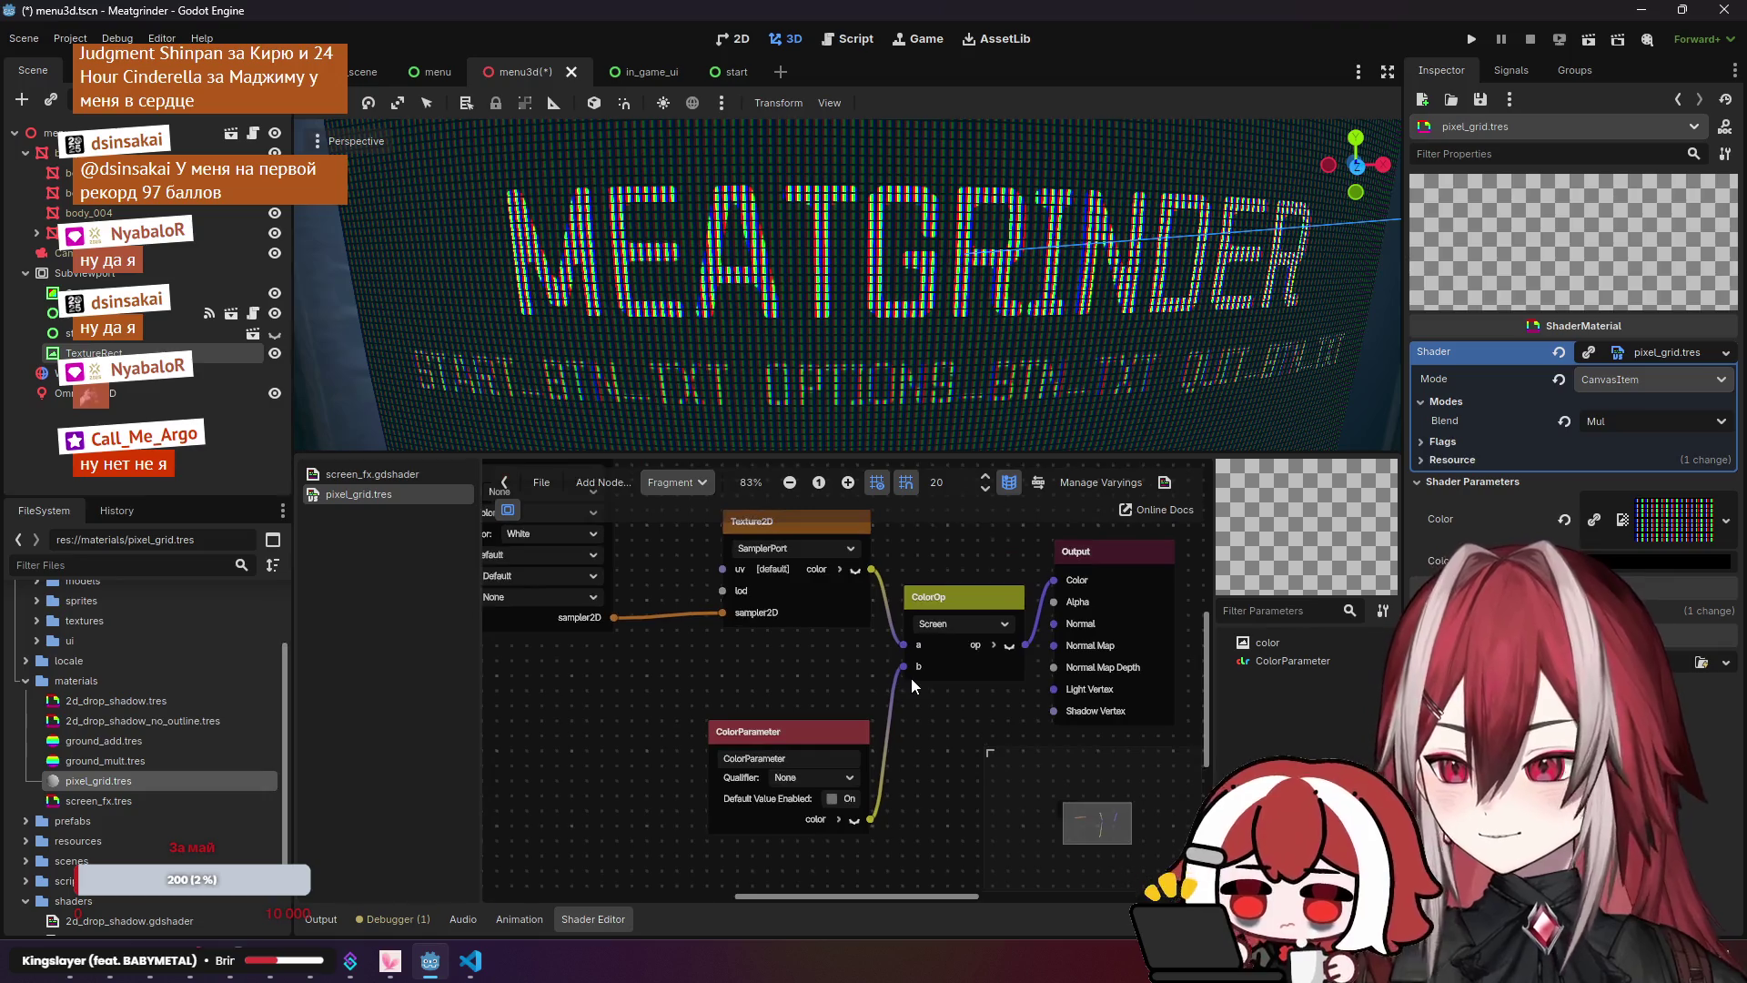
left_click_drag(1034, 608, 1060, 666)
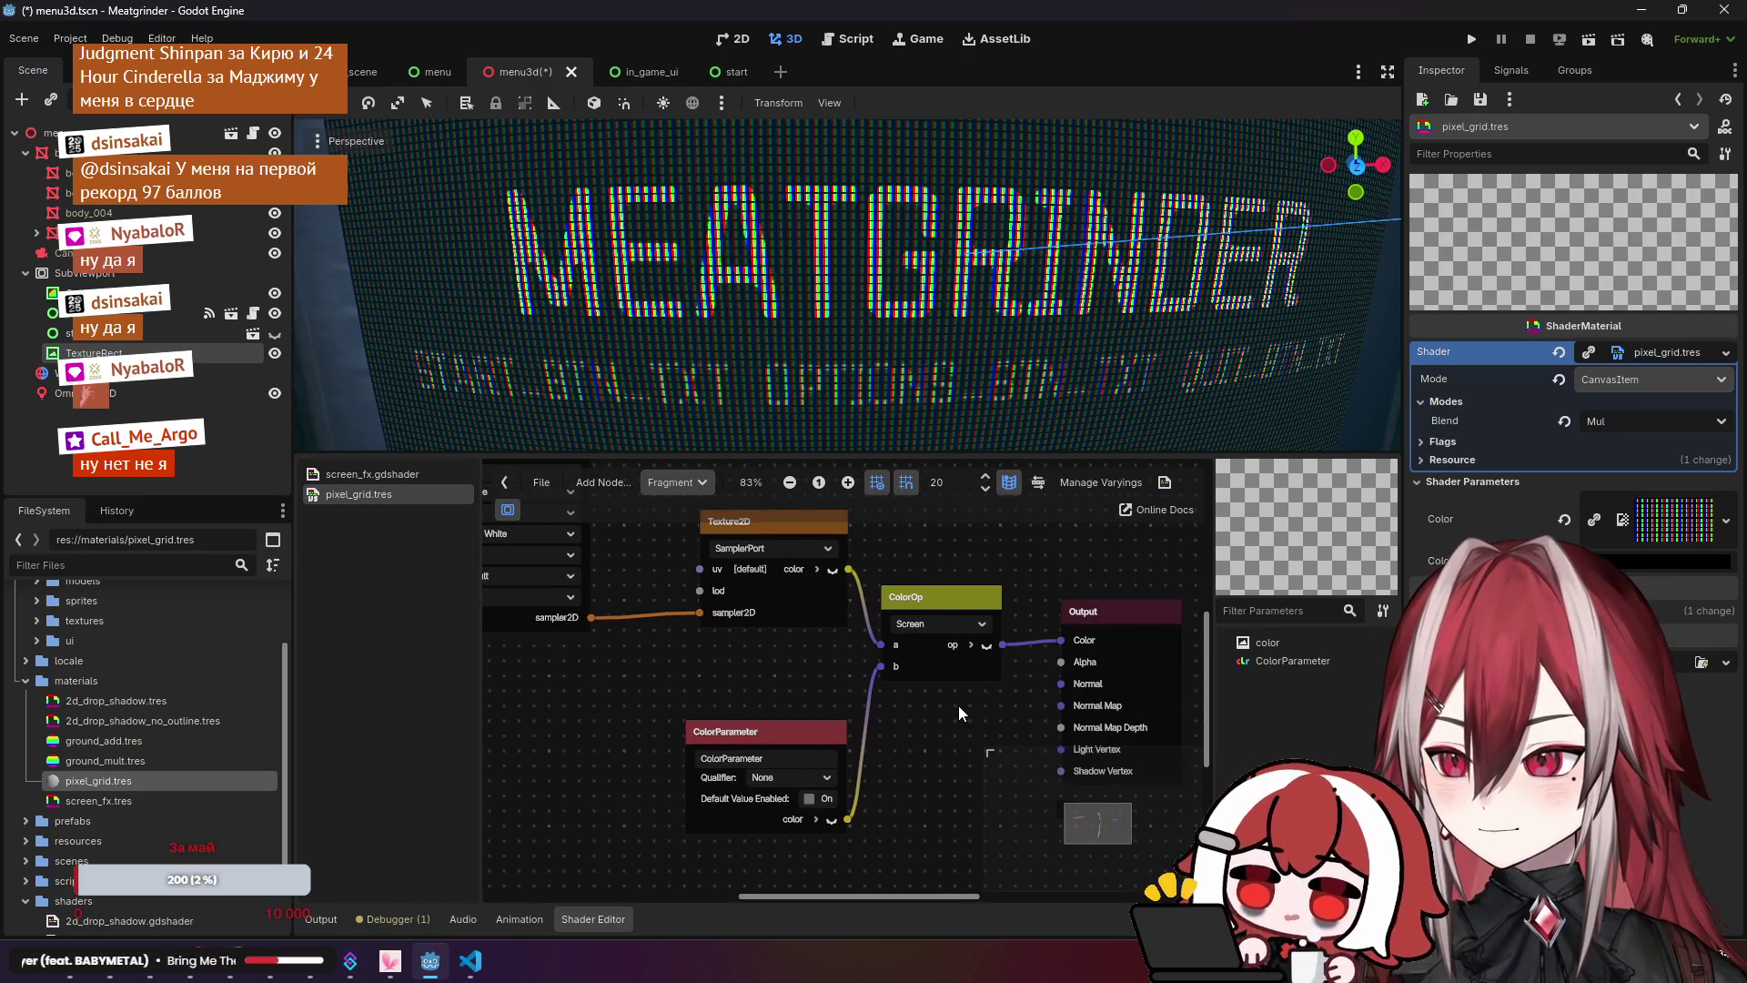
scroll(958, 706, "left", 8)
scroll(958, 706, "up", 2)
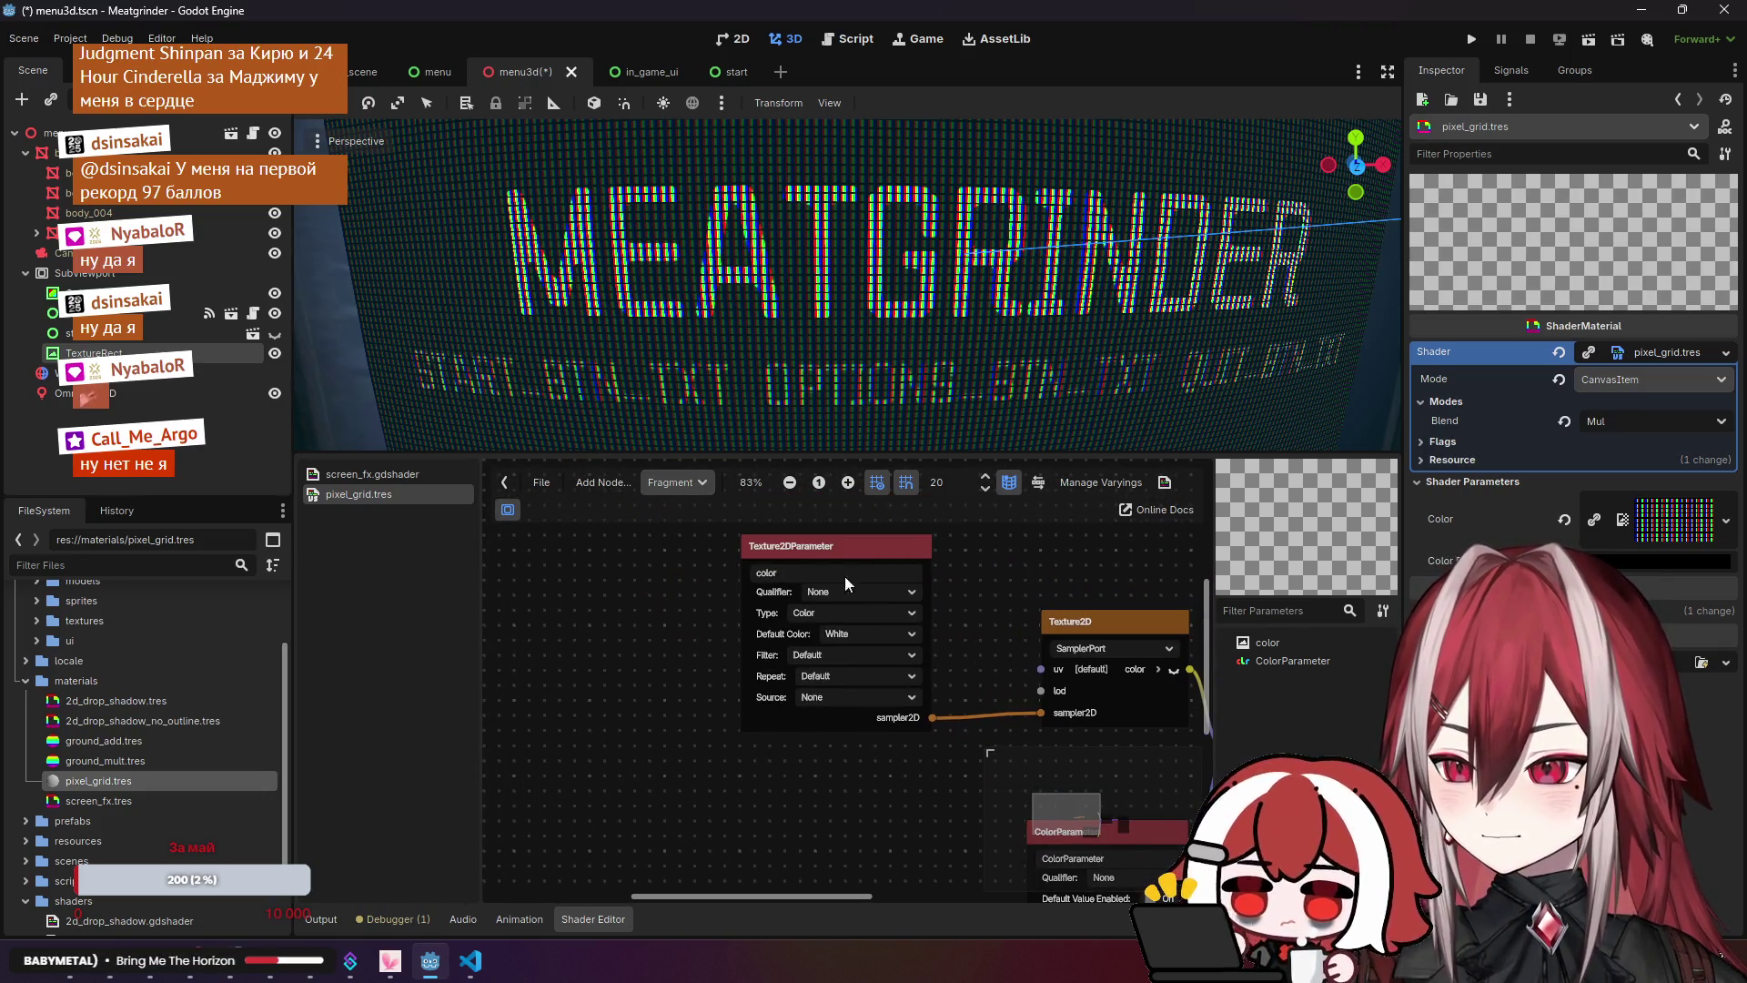
left_click_drag(820, 550, 684, 609)
left_click_drag(1044, 668, 926, 586)
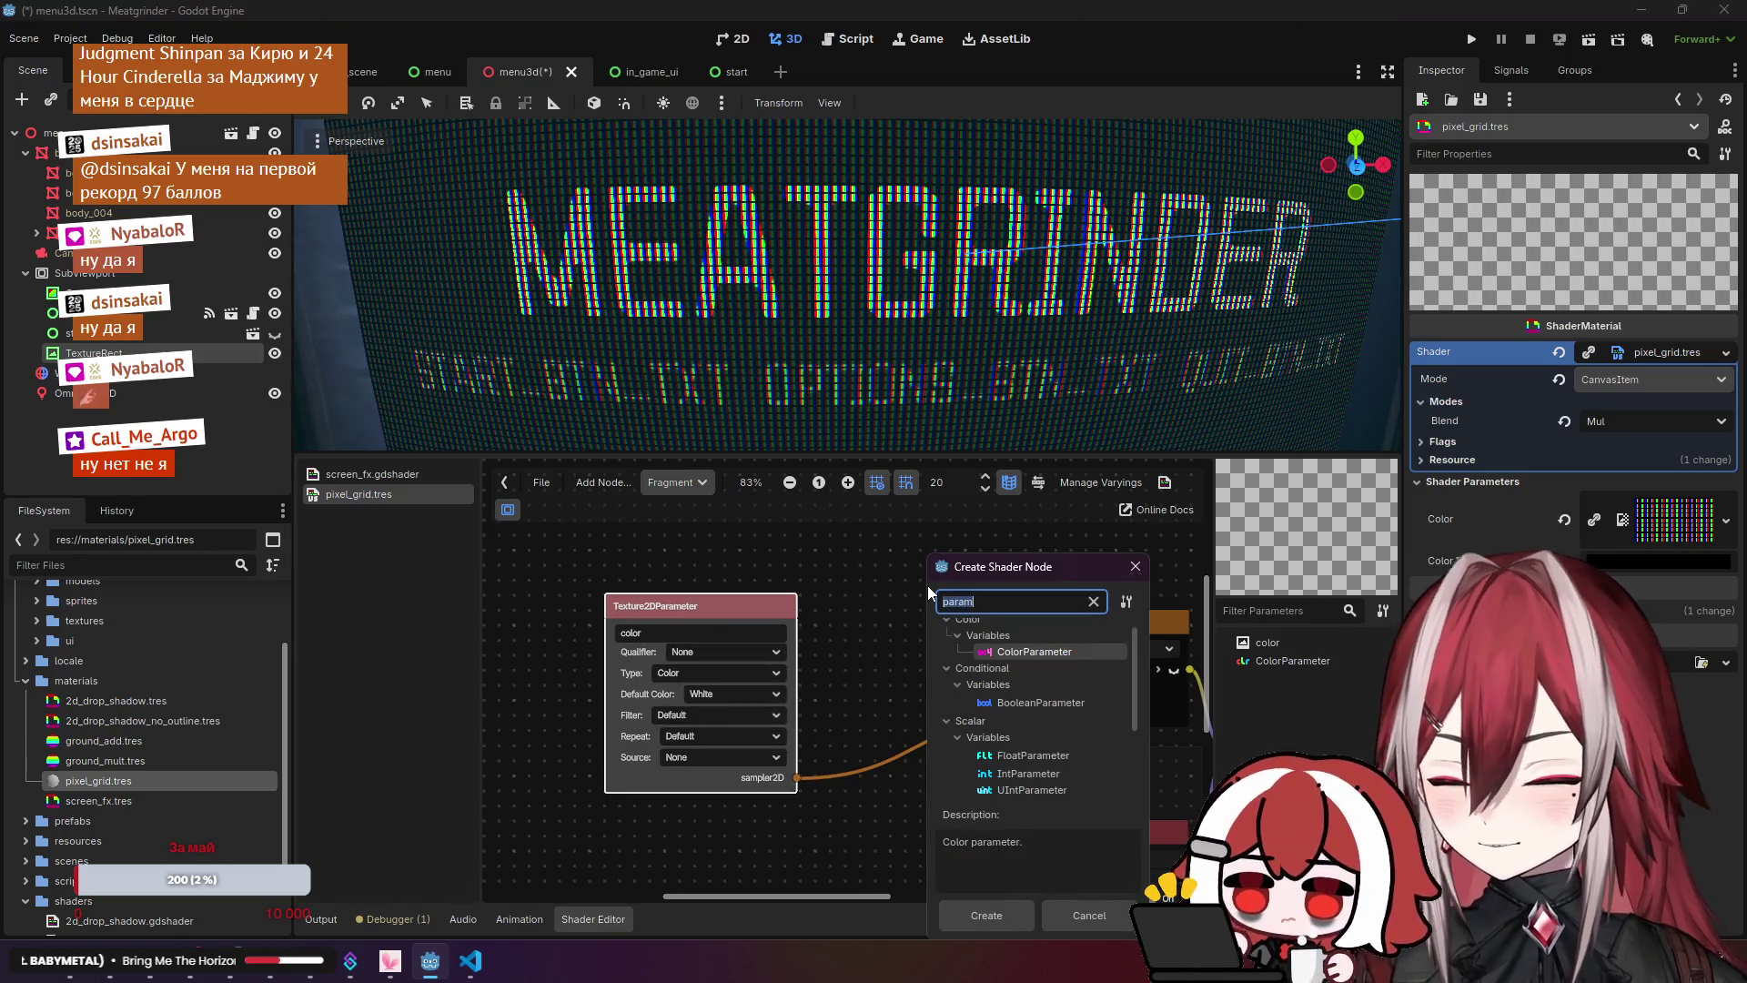
Step: Browse Vector > Functions nodes for the Texture2D uv input, close the list, and reopen it
key("BackSpace")
key("BackSpace")
key("BackSpace")
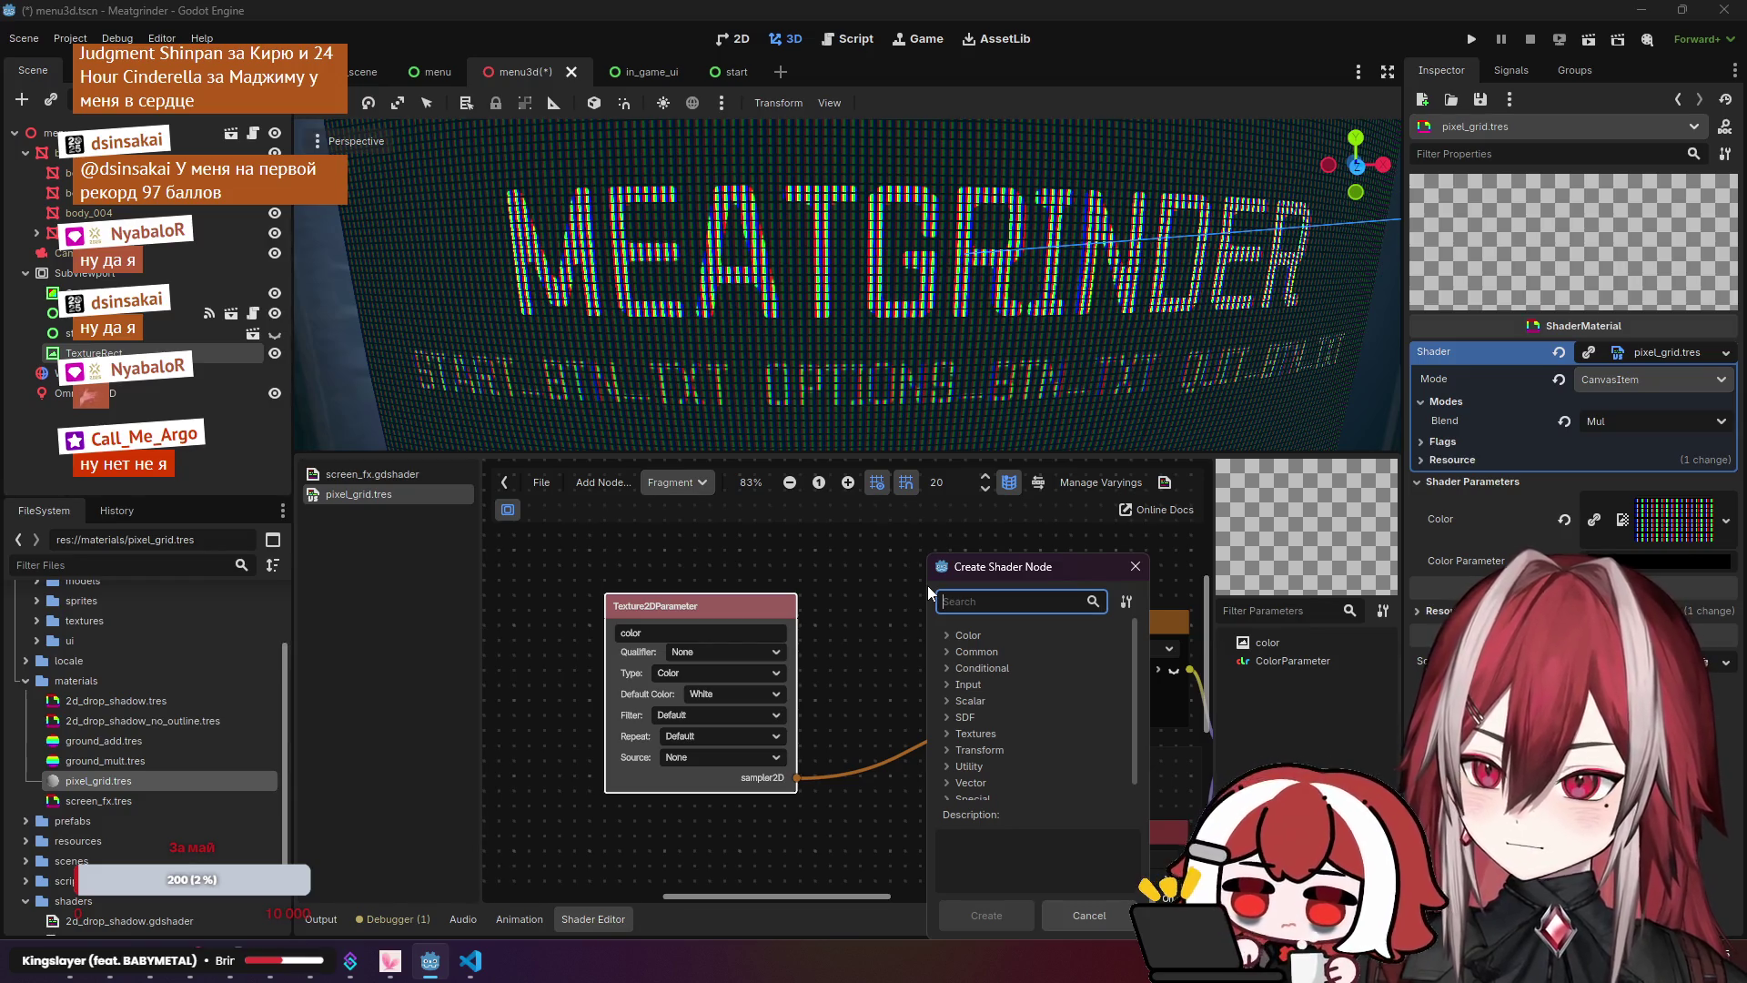
scroll(960, 736, "down", 1)
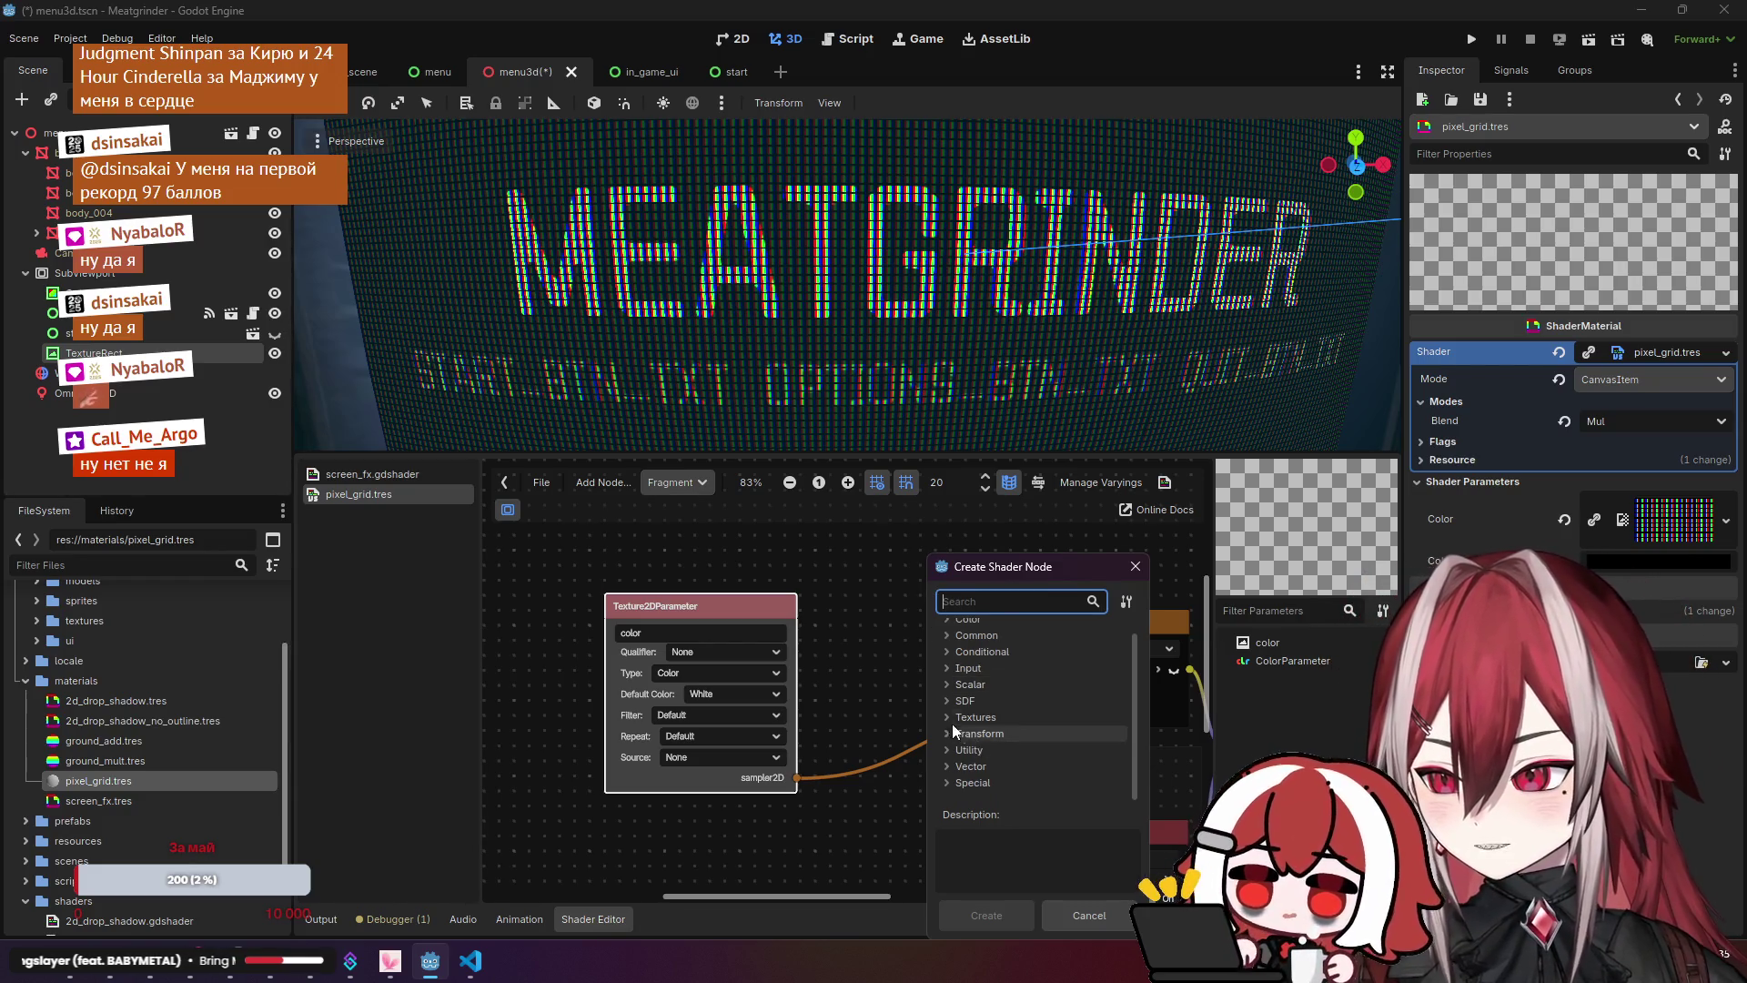
left_click(1013, 764)
scroll(1019, 755, "down", 1)
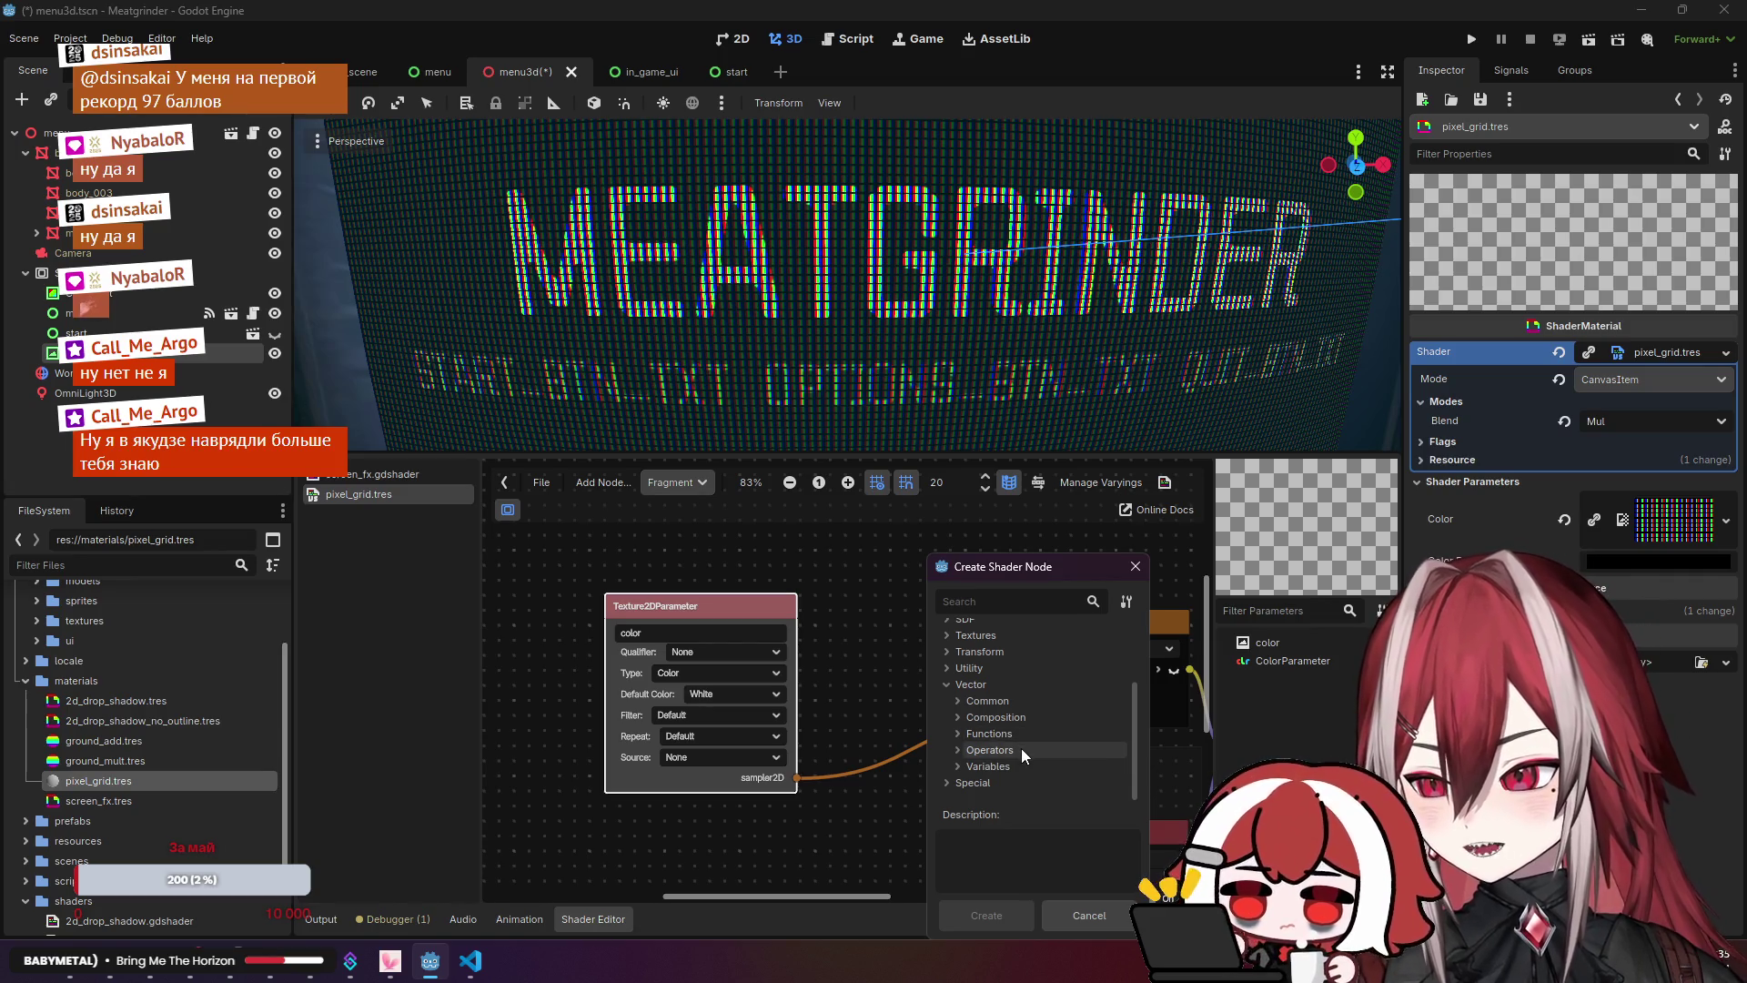
left_click(1023, 735)
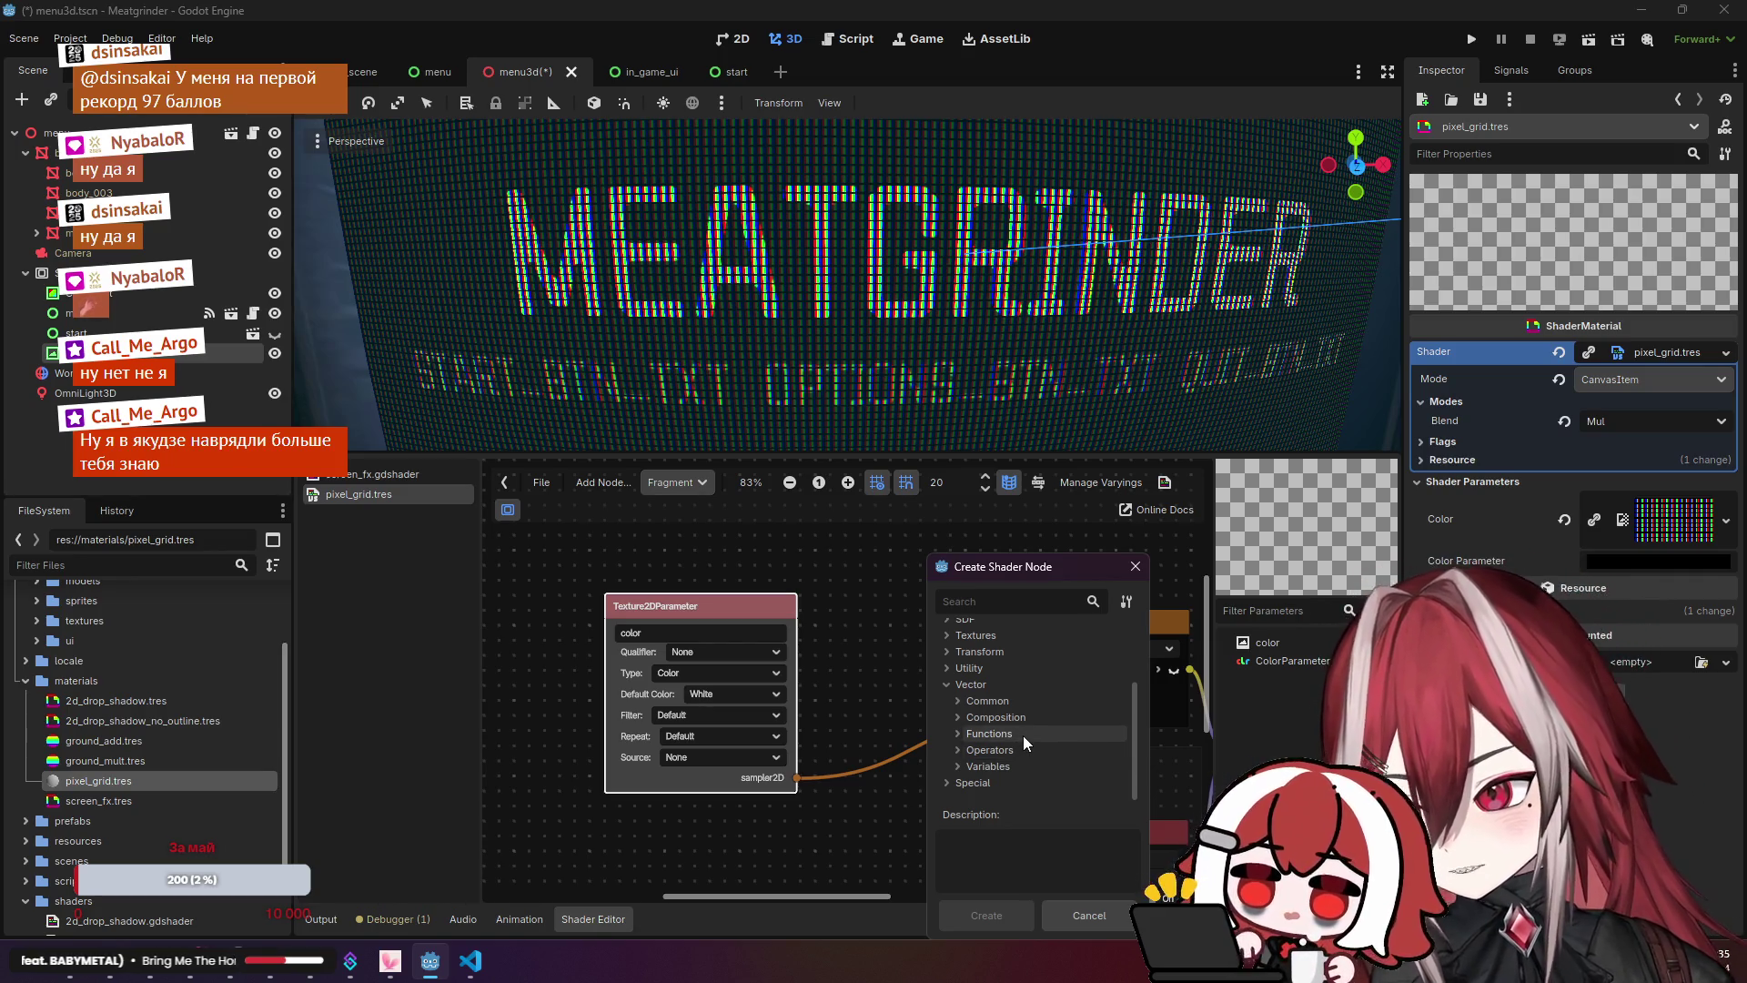
scroll(1034, 713, "down", 5)
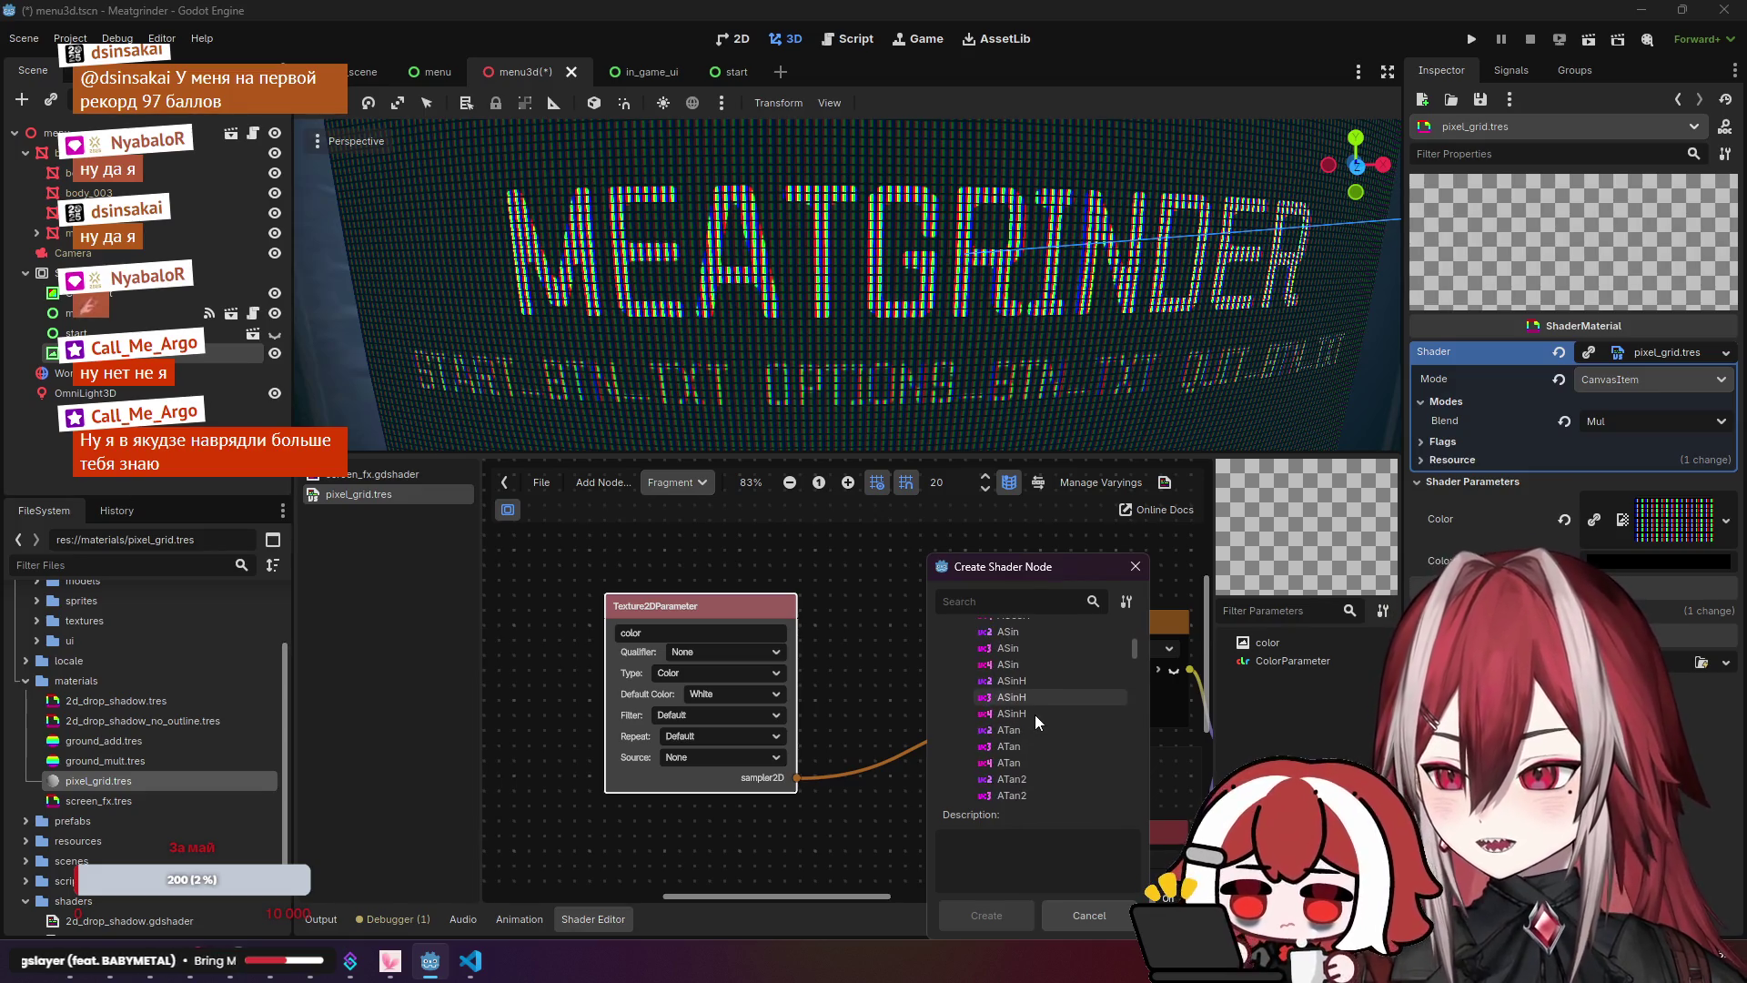
scroll(1052, 703, "down", 6)
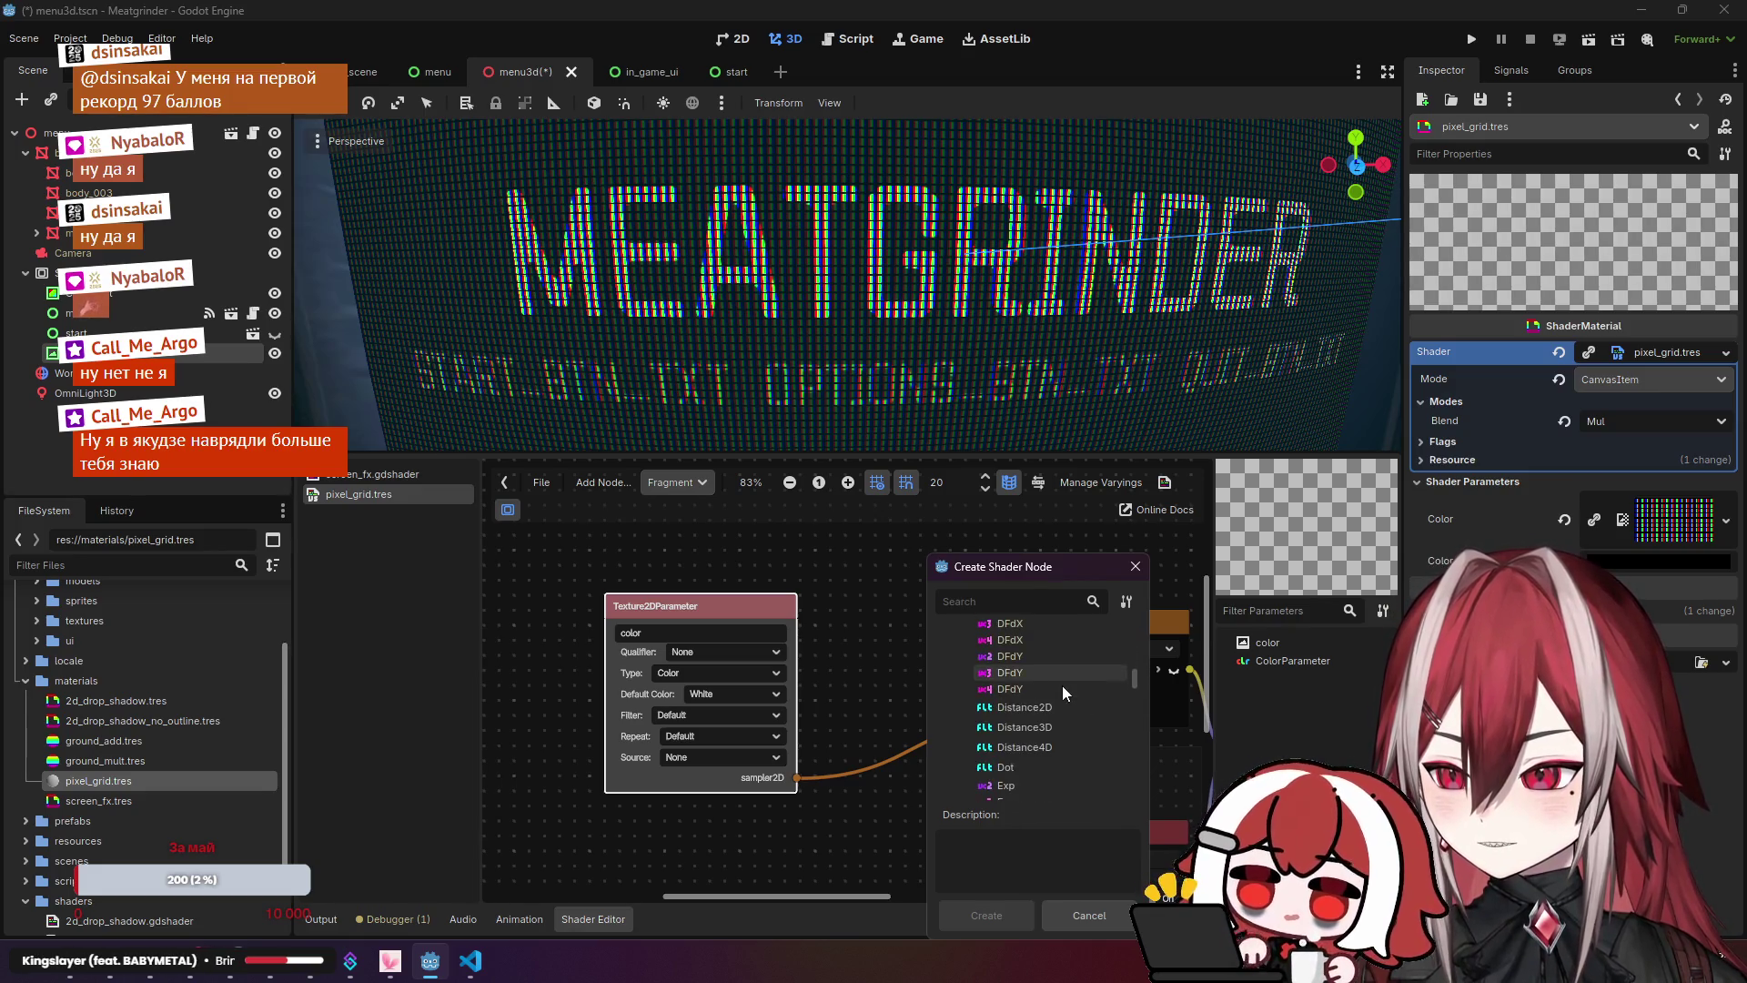
scroll(1066, 722, "down", 4)
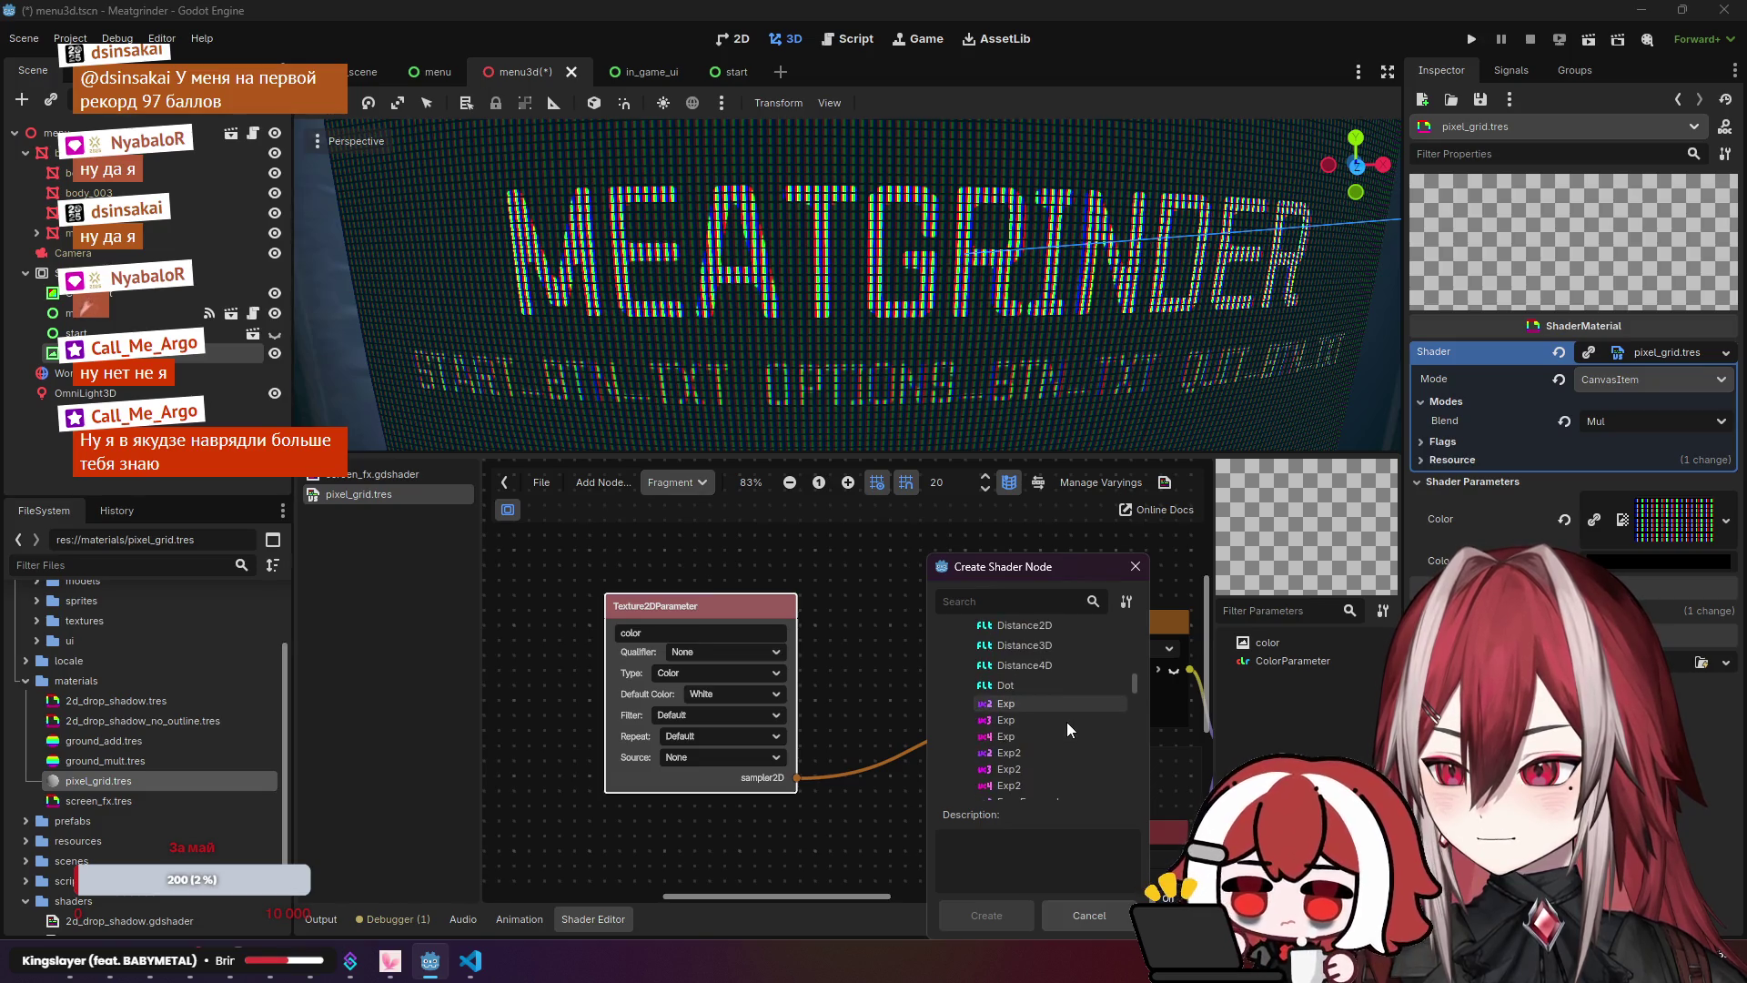
scroll(1066, 722, "down", 6)
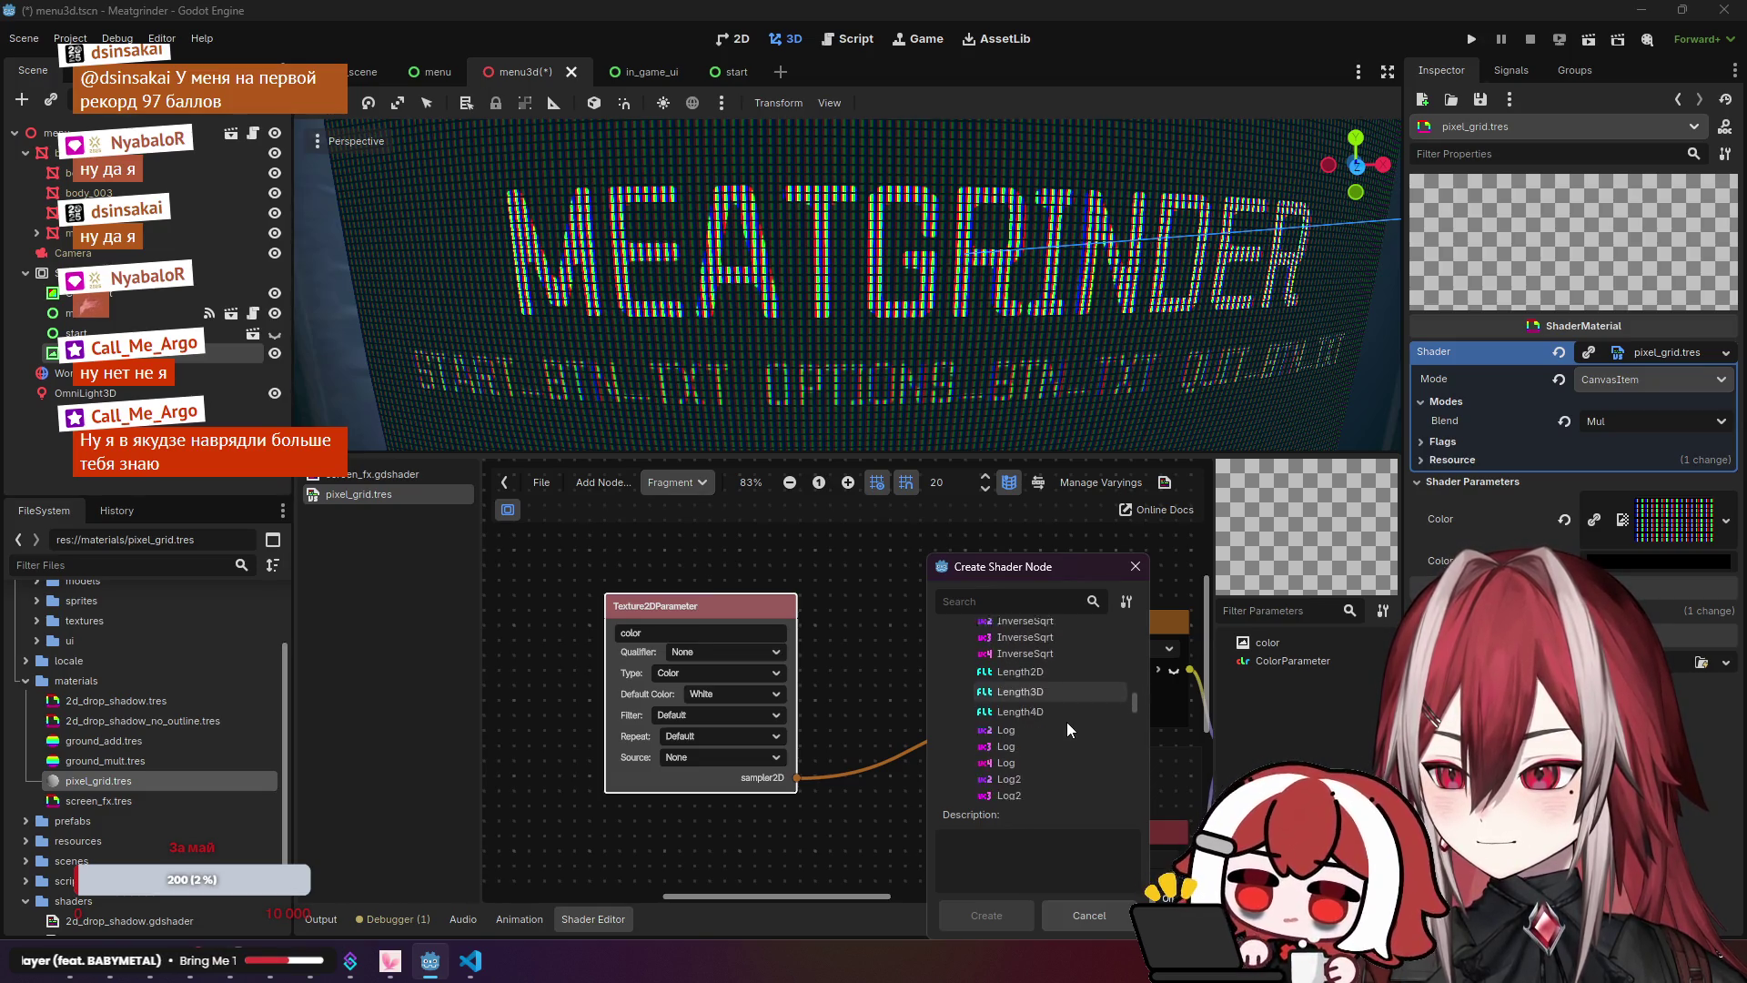
scroll(1066, 722, "down", 8)
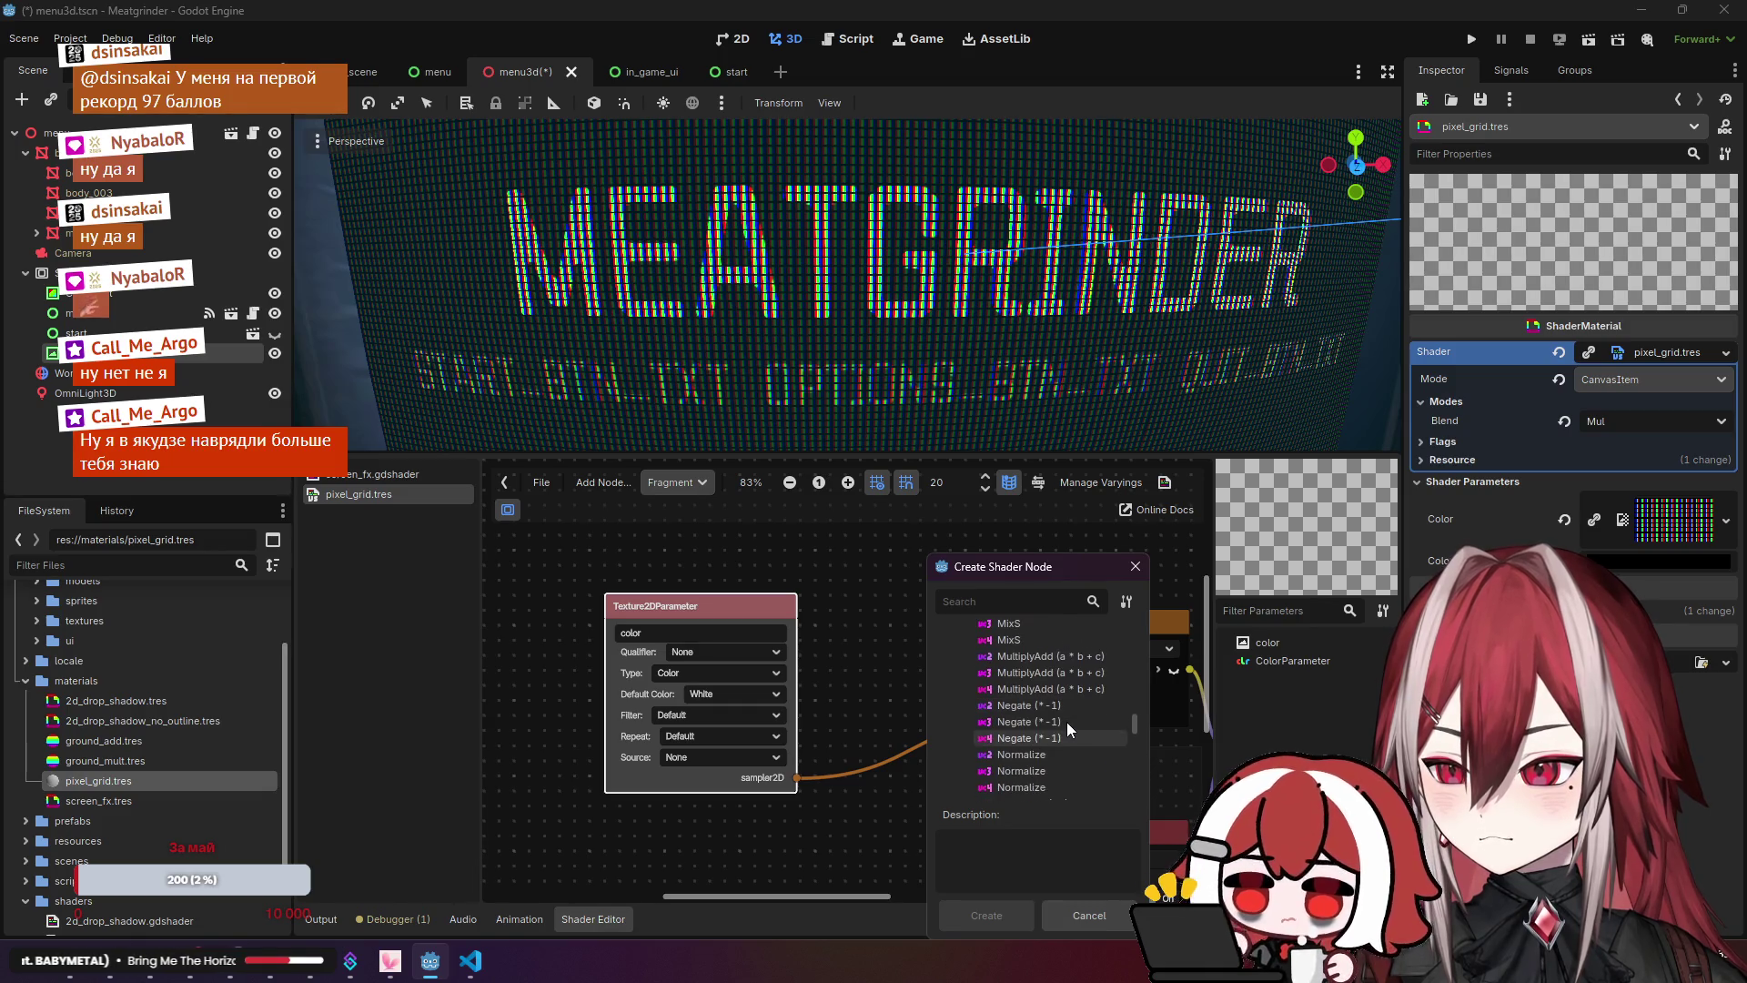
scroll(1066, 722, "down", 6)
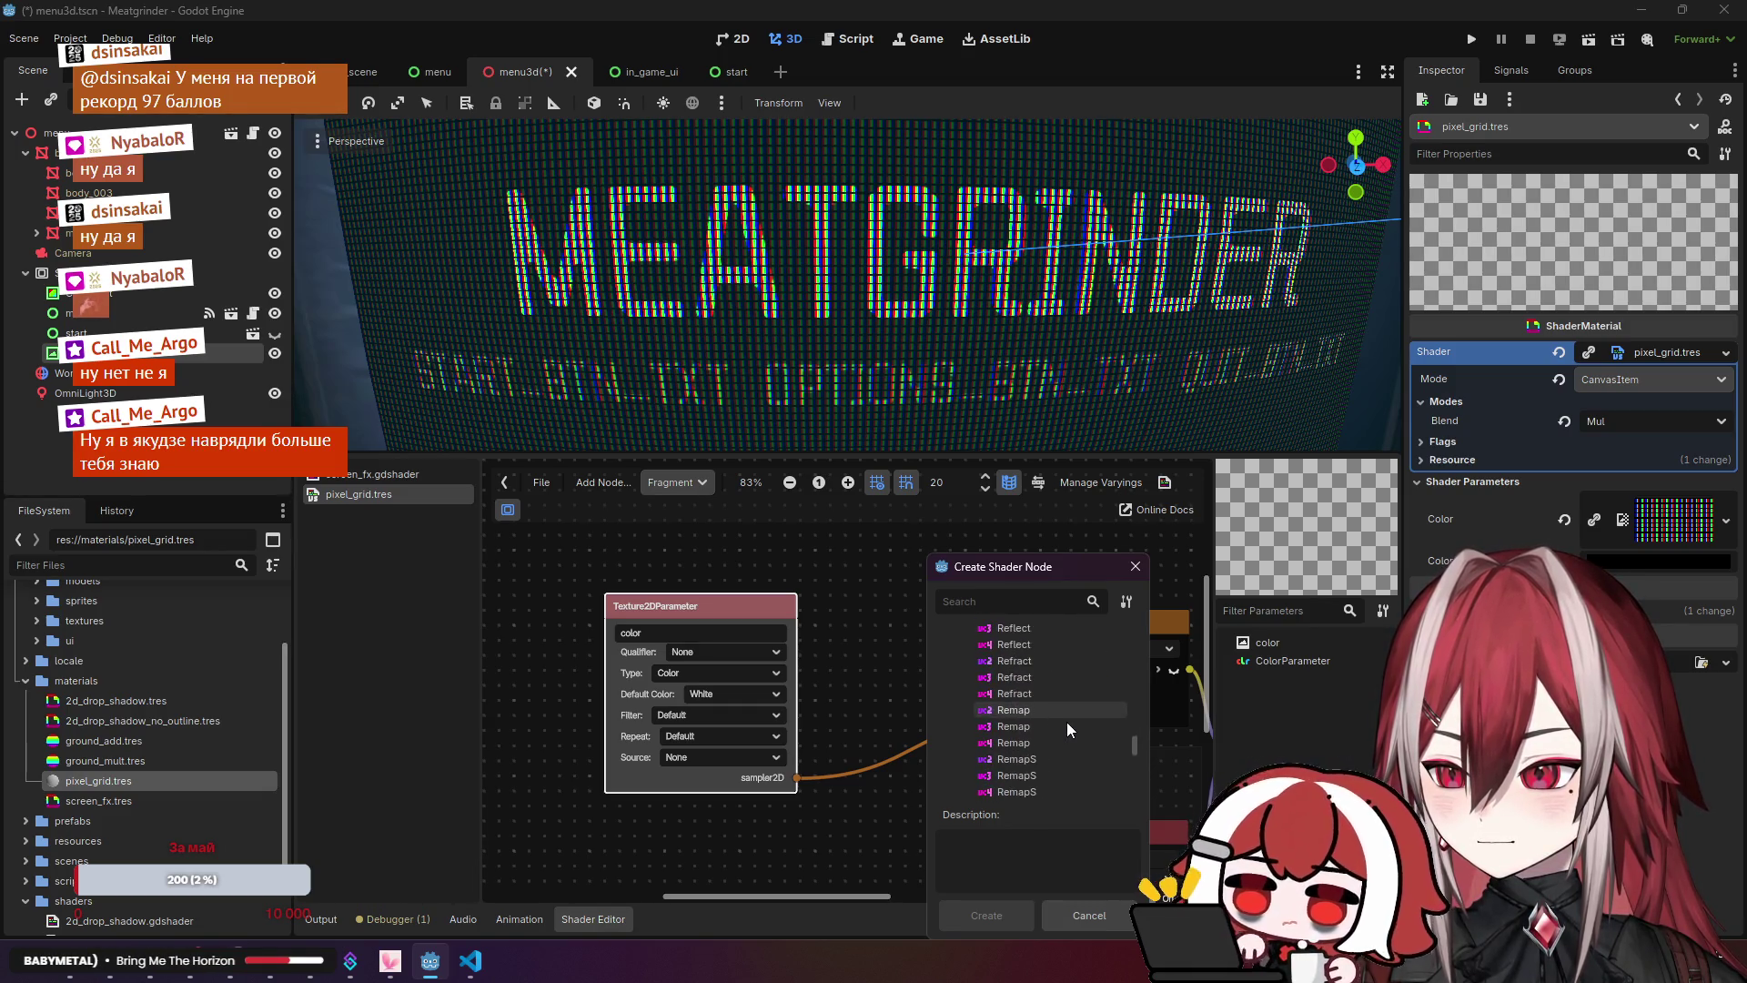
scroll(1066, 722, "down", 6)
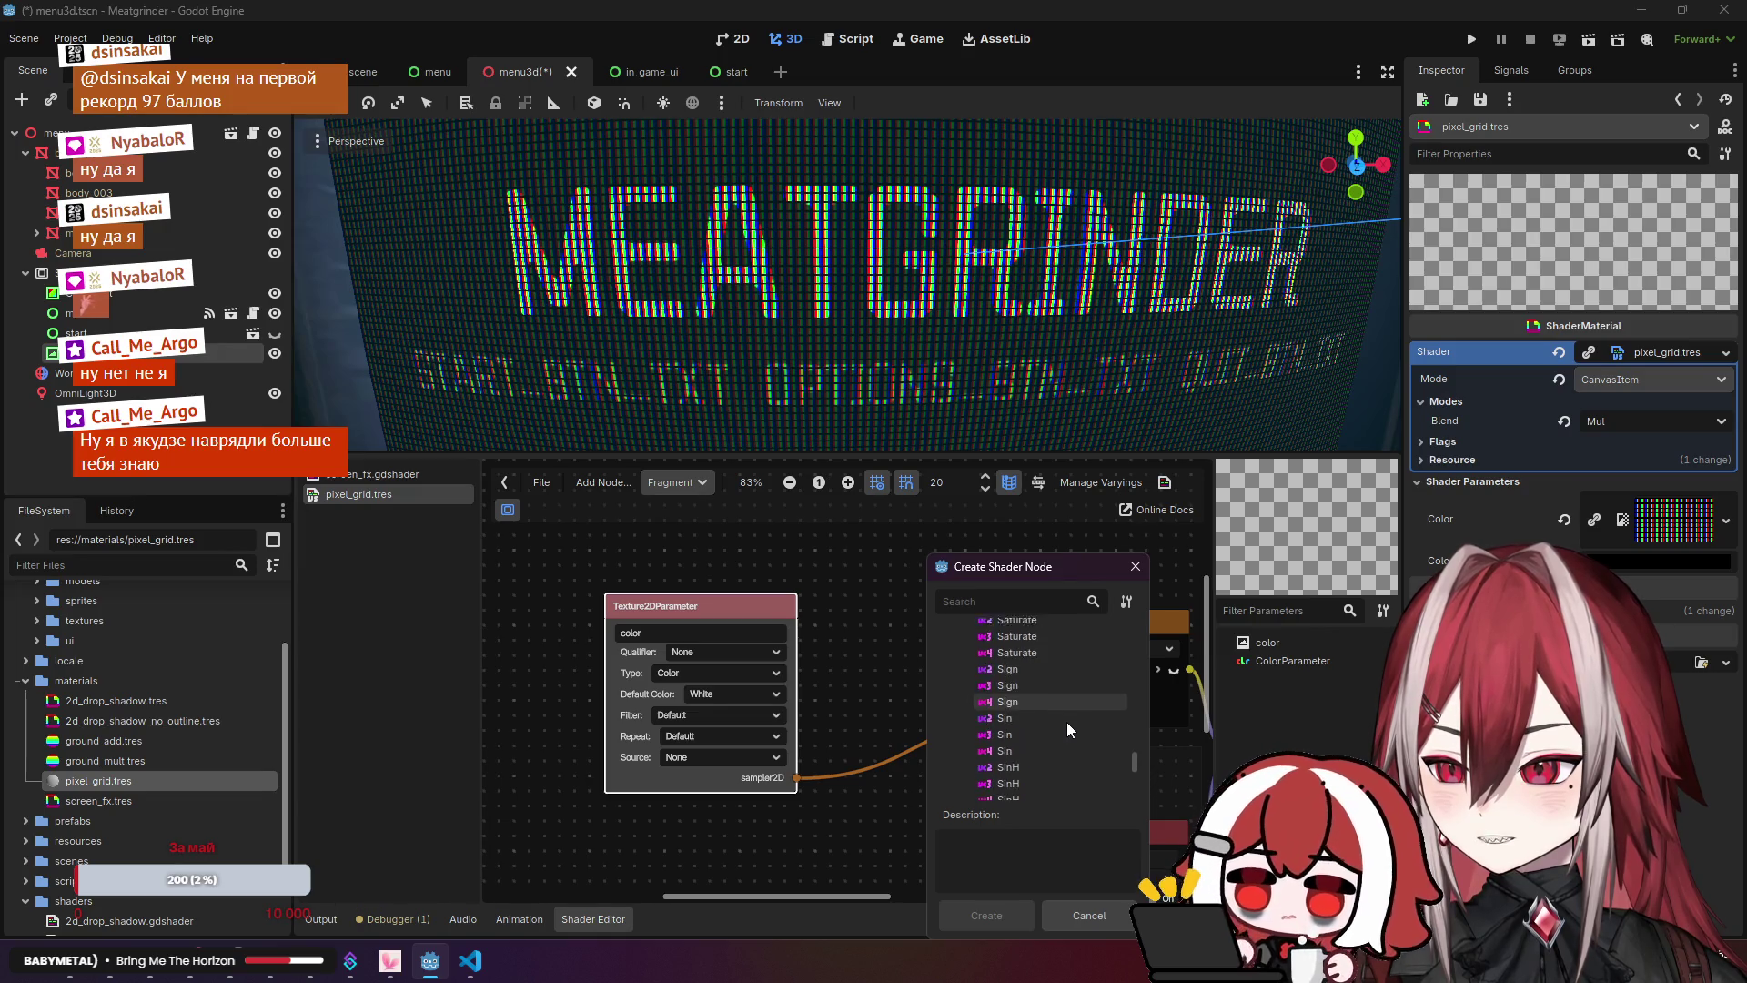
scroll(1066, 722, "down", 6)
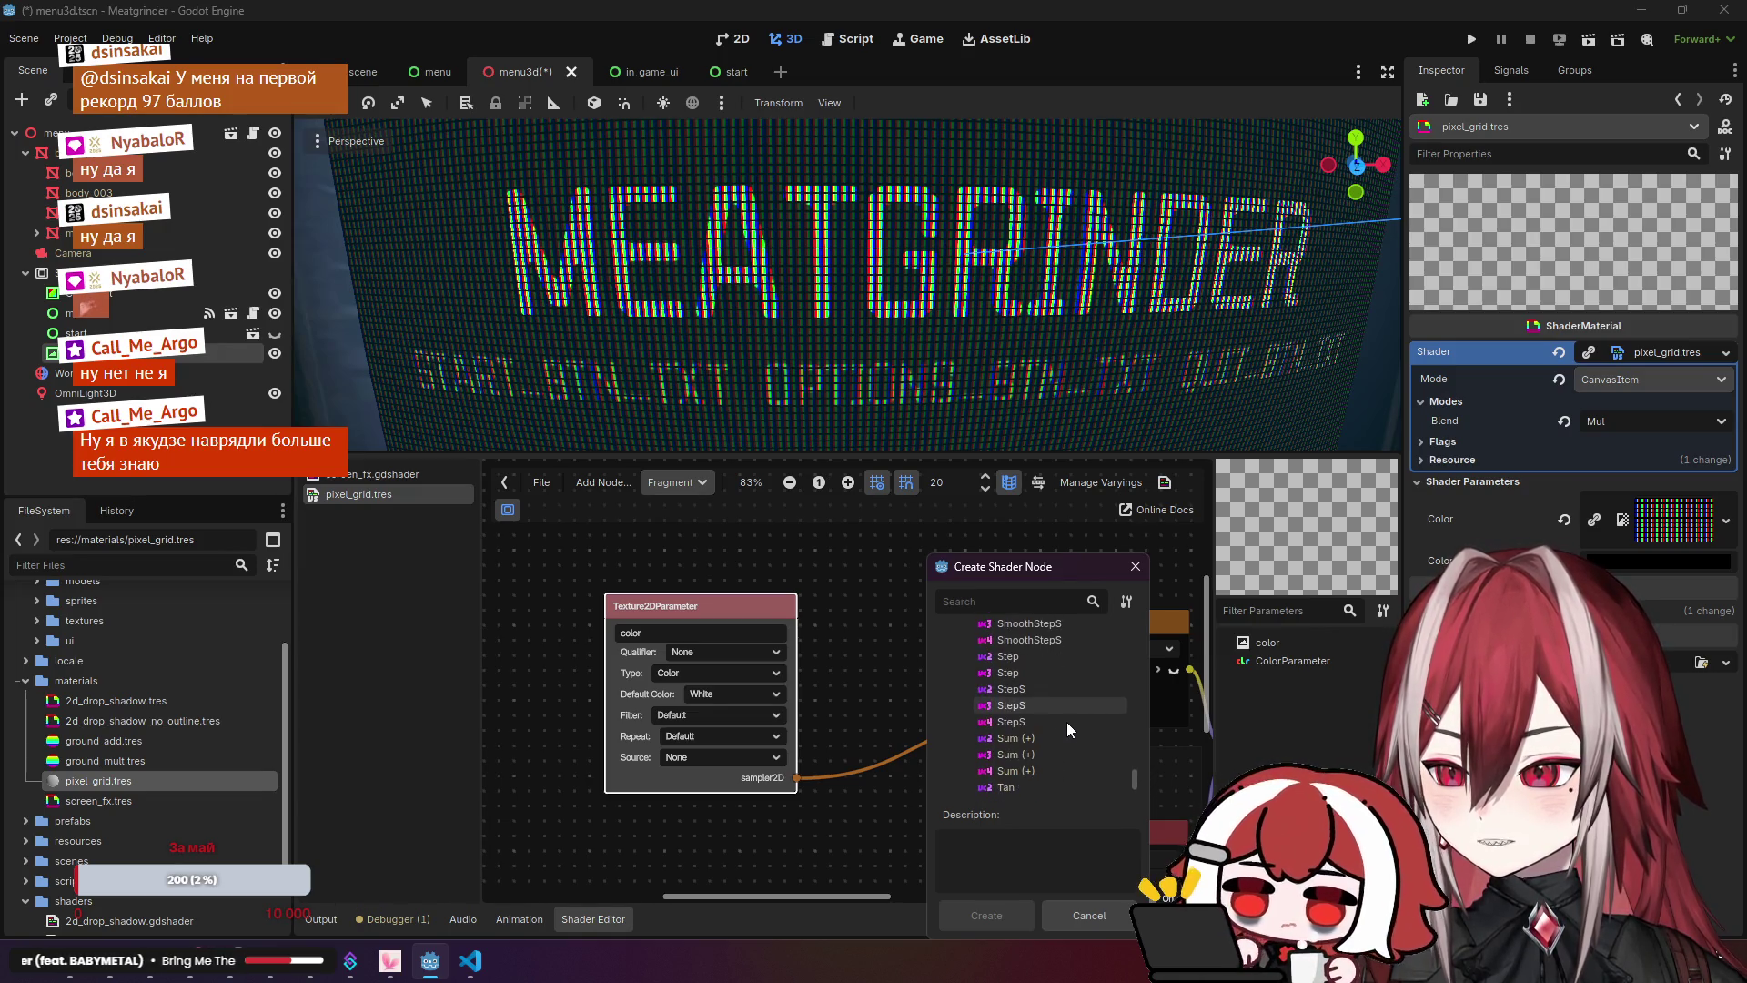
scroll(1066, 722, "up", 10)
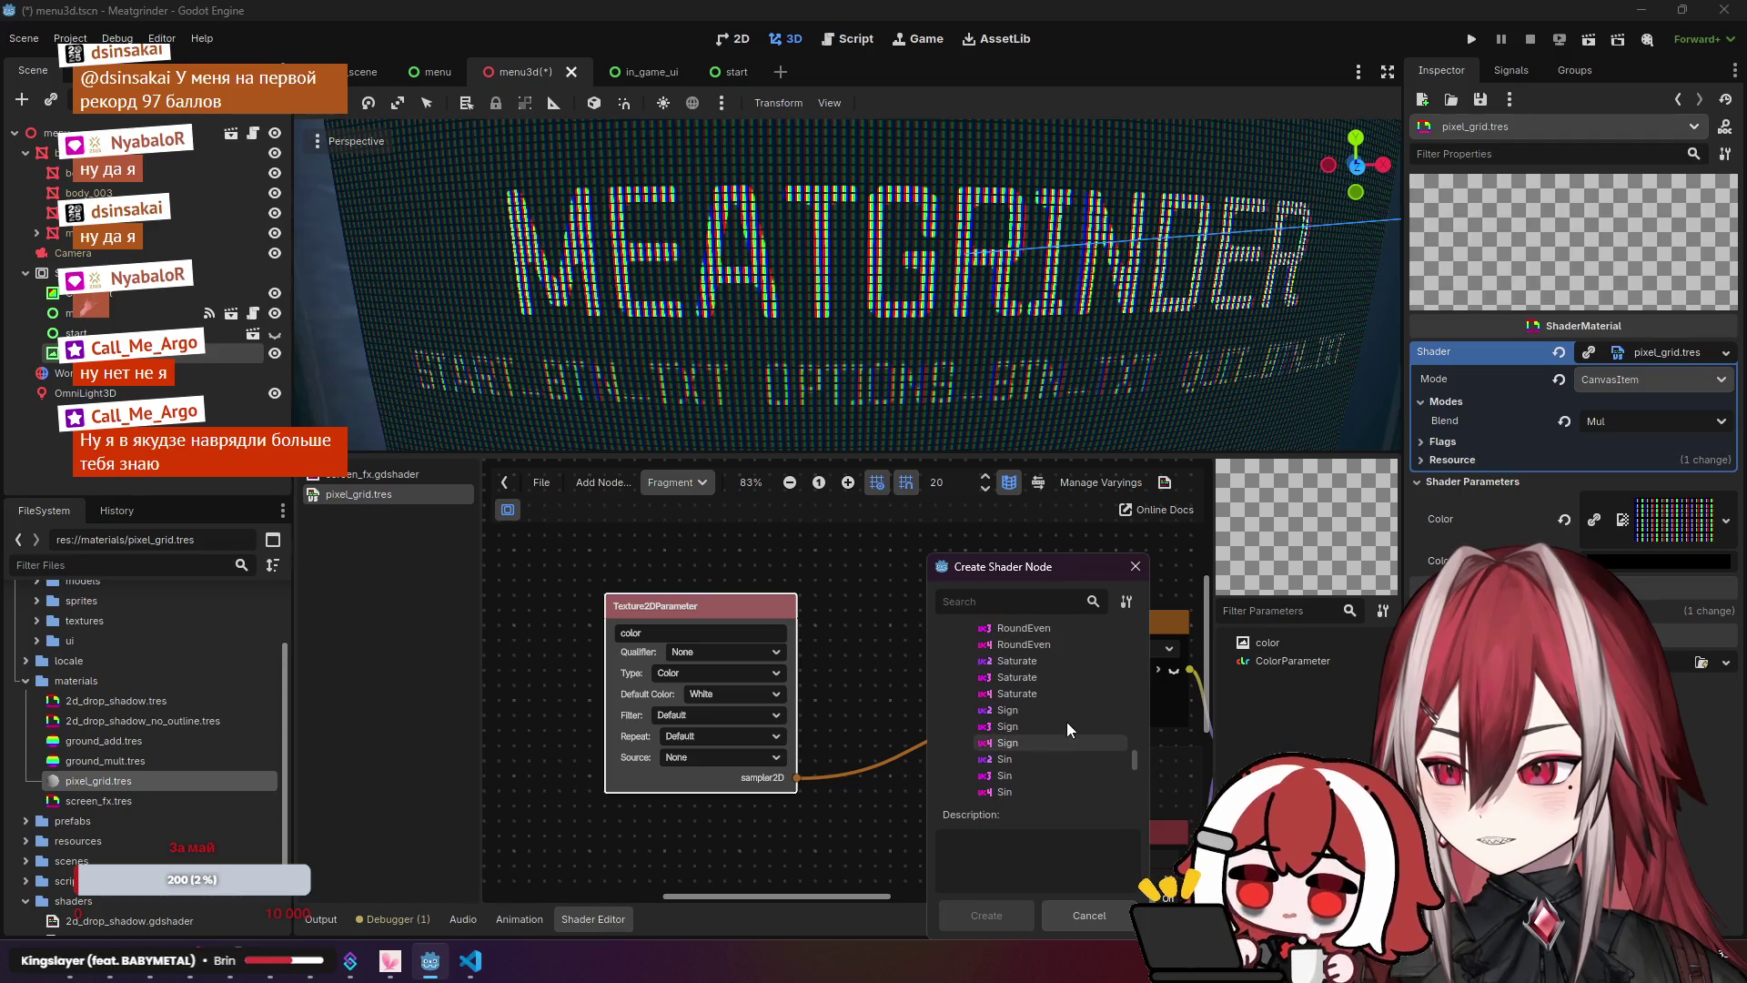
scroll(1067, 723, "up", 10)
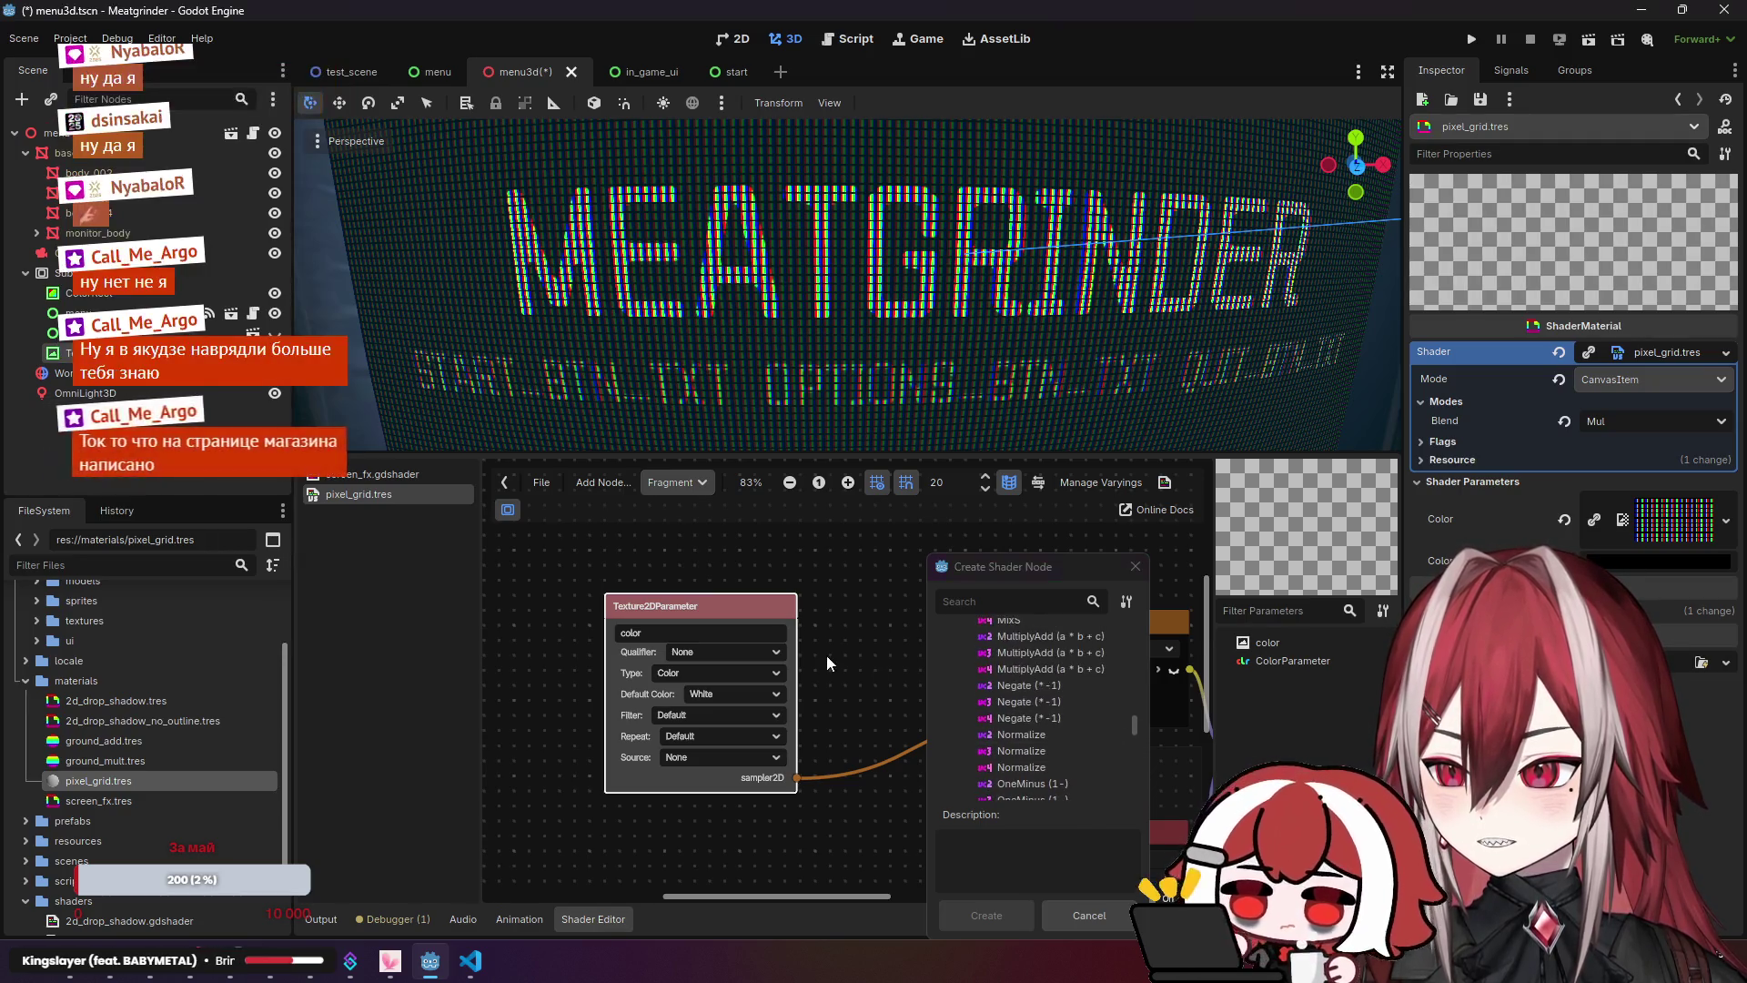
left_click(1135, 565)
left_click_drag(1041, 670, 913, 576)
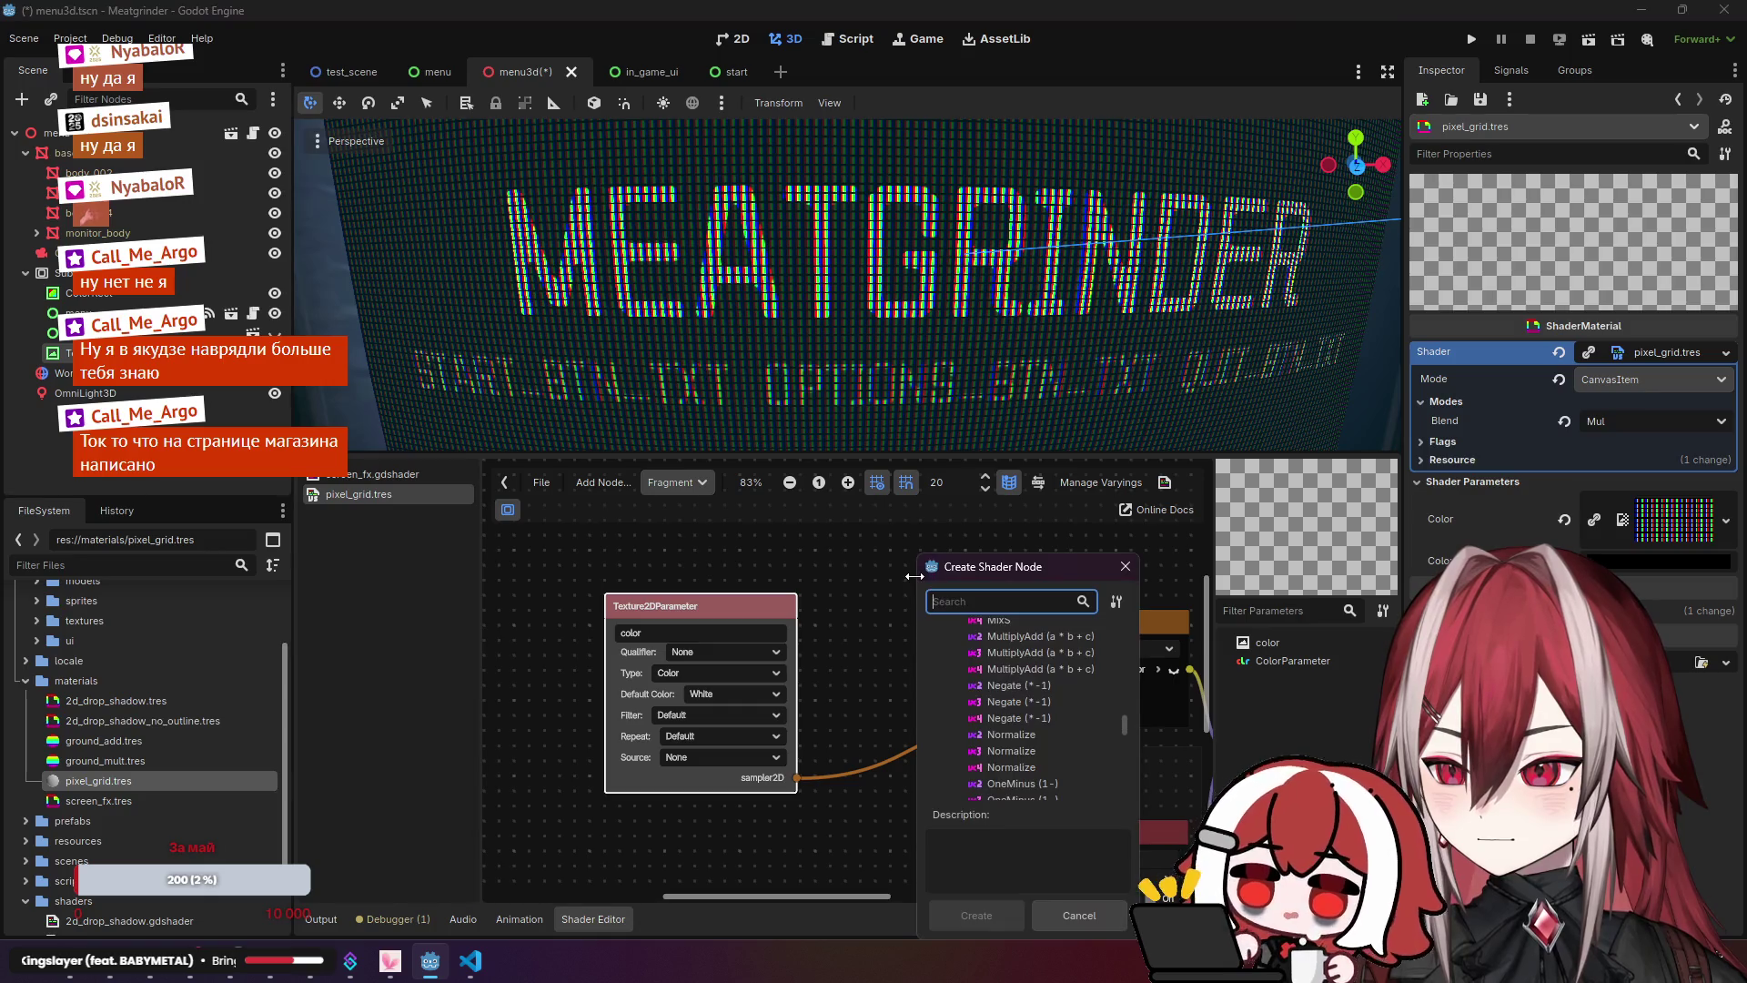
Step: Add a Vector2 Multiply VectorOp on the Texture2D uv input and reposition the Texture2DParameter
type("mul")
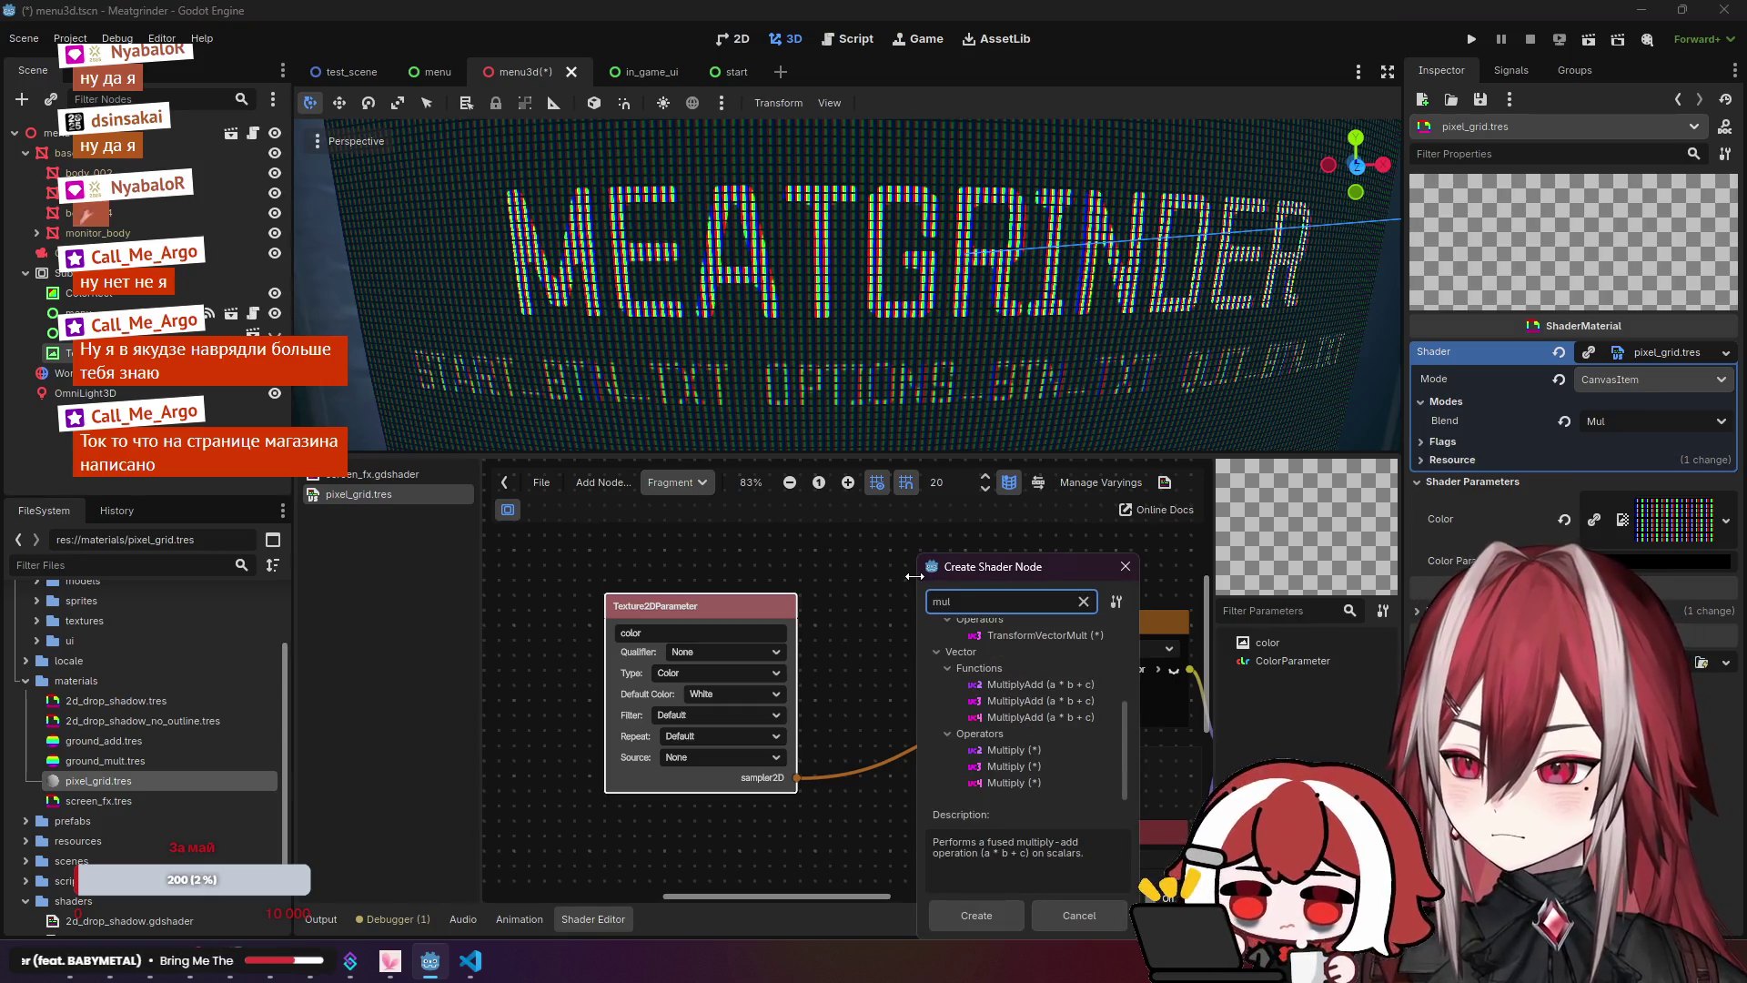
type("t")
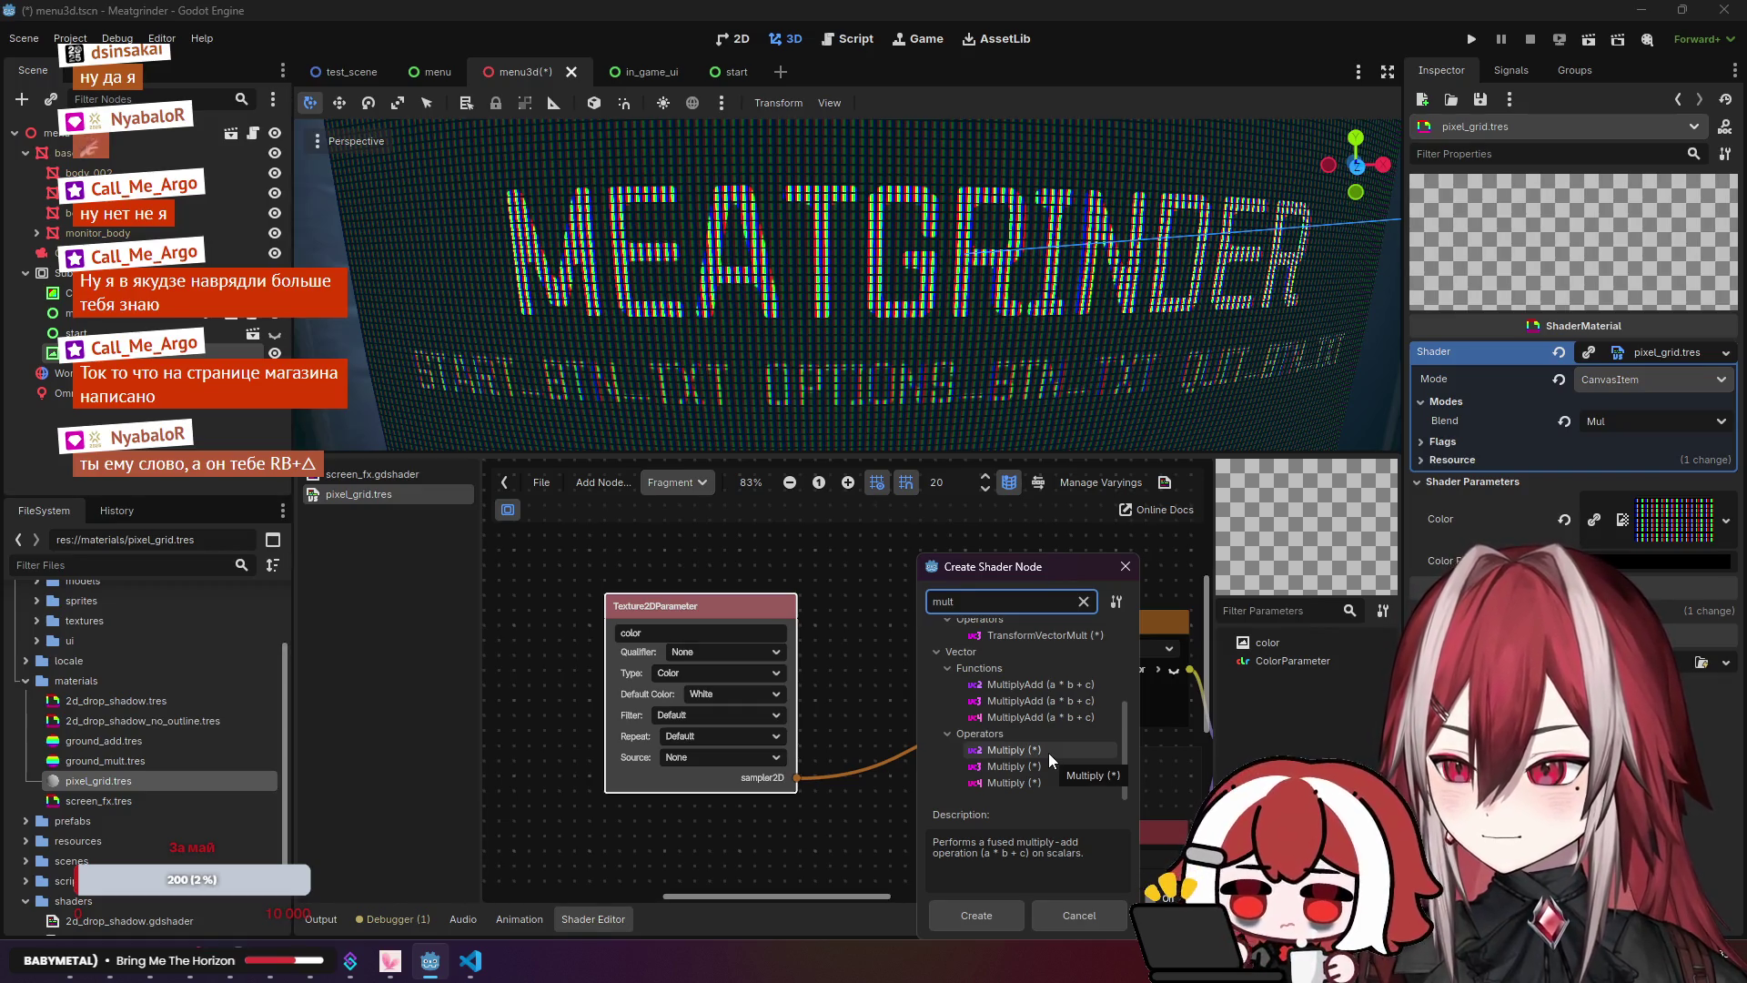
double_click(1010, 753)
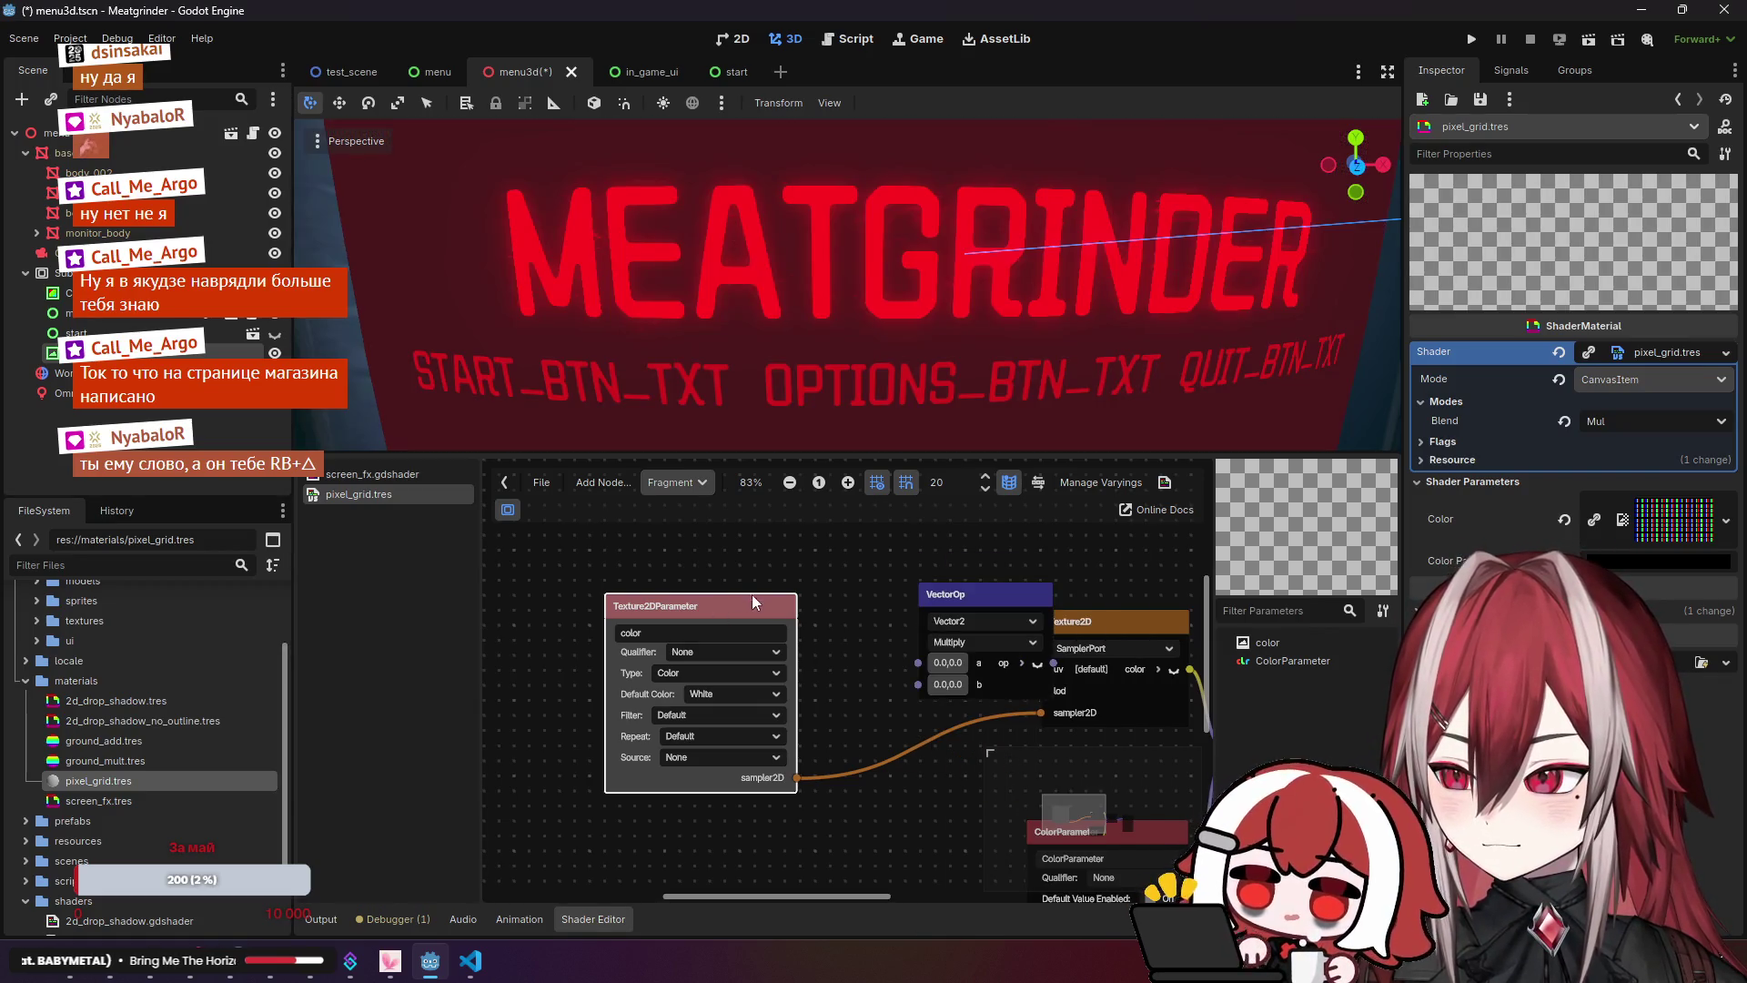
scroll(752, 593, "down", 1)
mouse_move(891, 597)
left_mouse_down()
mouse_move(856, 564)
mouse_move(923, 604)
mouse_move(831, 664)
mouse_move(943, 685)
left_mouse_up()
left_click_drag(780, 646, 767, 682)
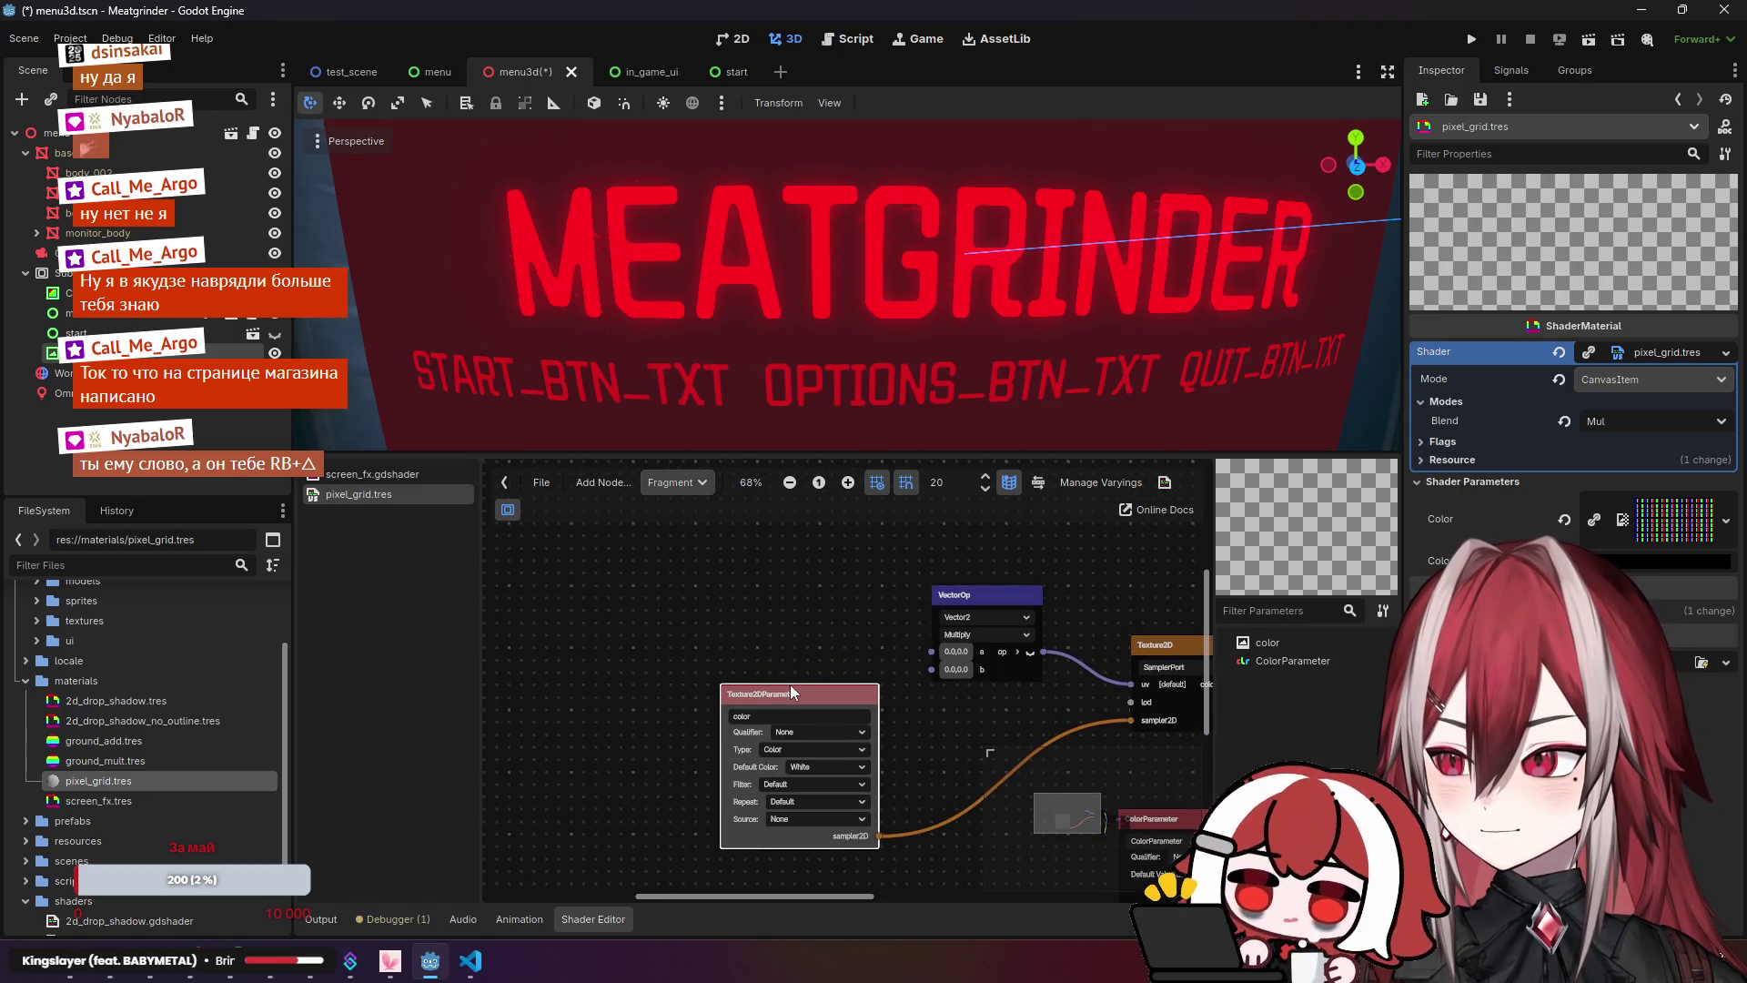
scroll(870, 293, "down", 5)
scroll(871, 293, "up", 5)
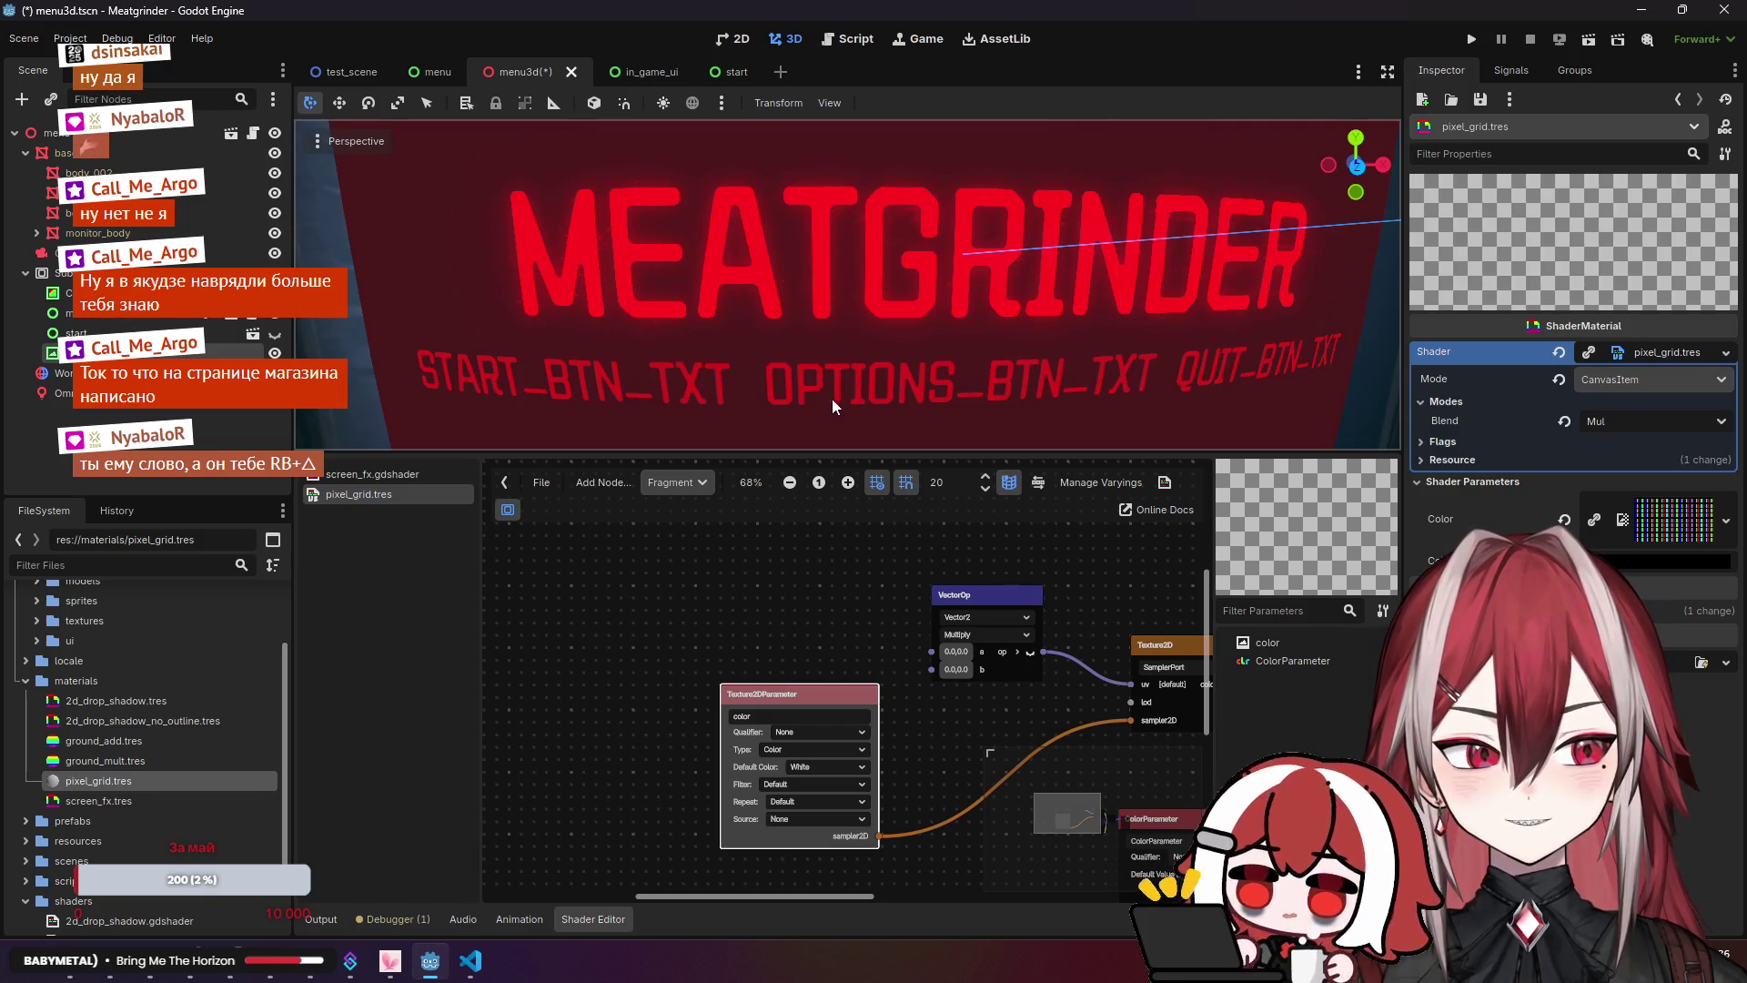
Step: Move the VectorOp node up-left, then switch to the Steam library search
left_click_drag(965, 595, 902, 543)
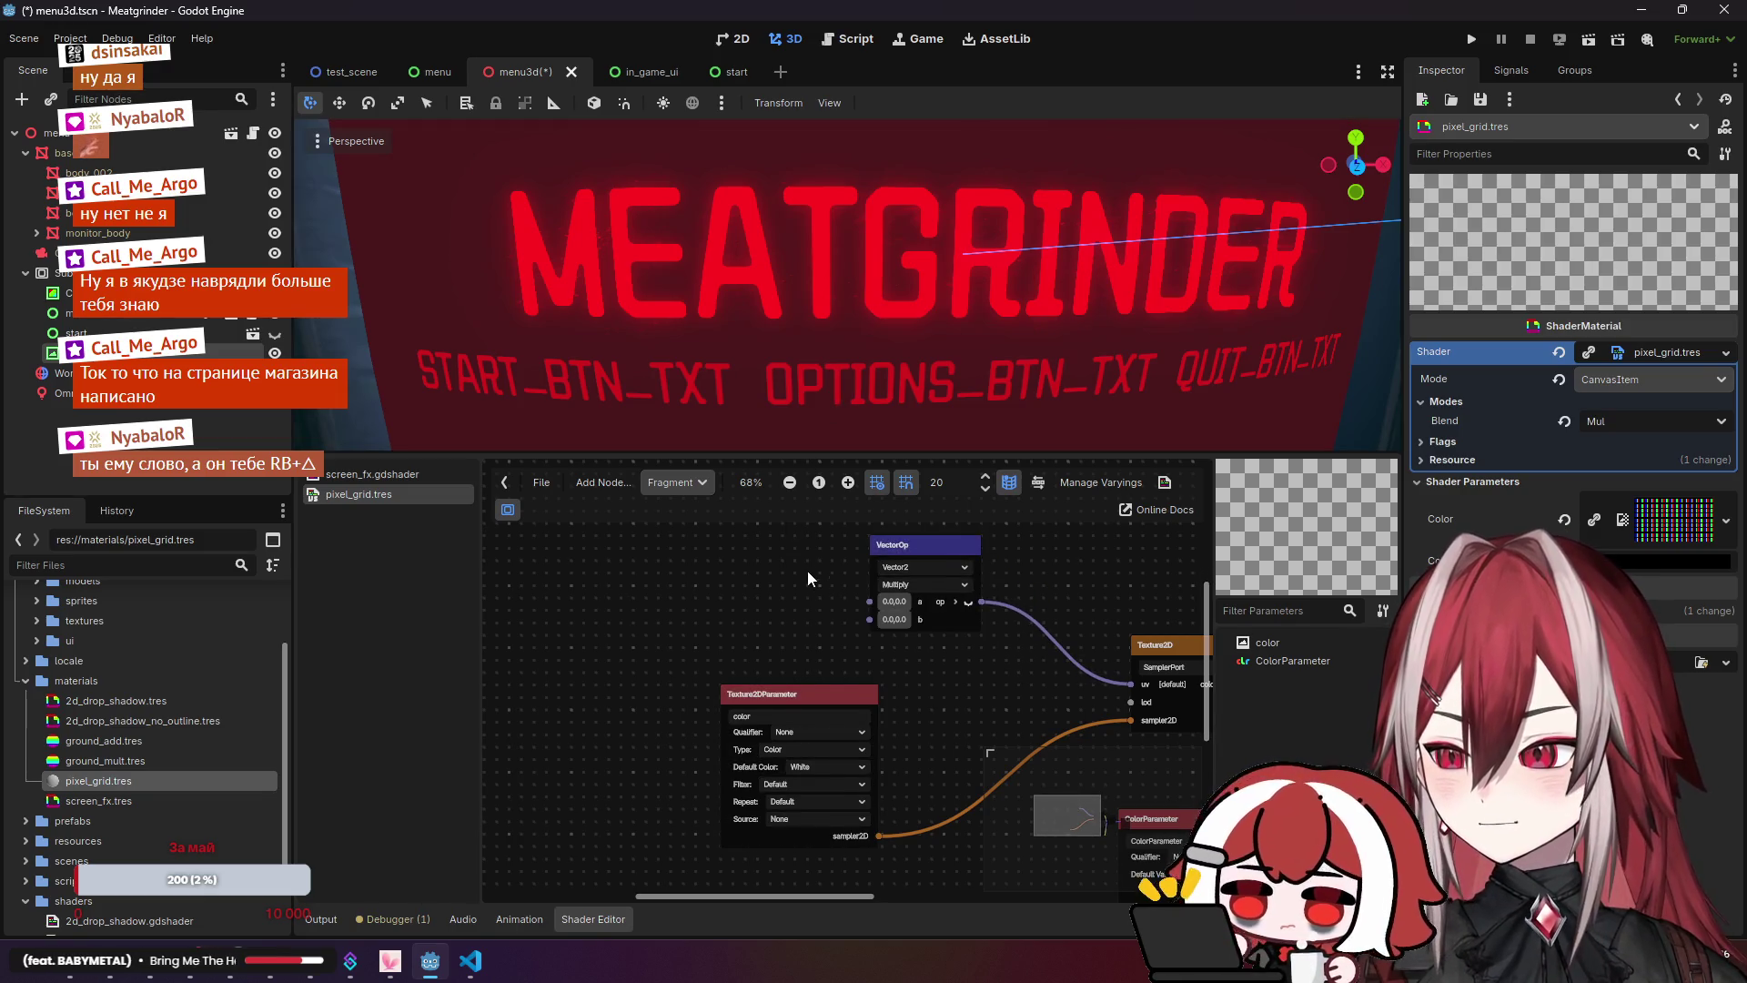
left_click_drag(805, 573, 848, 581)
scroll(848, 583, "up", 3)
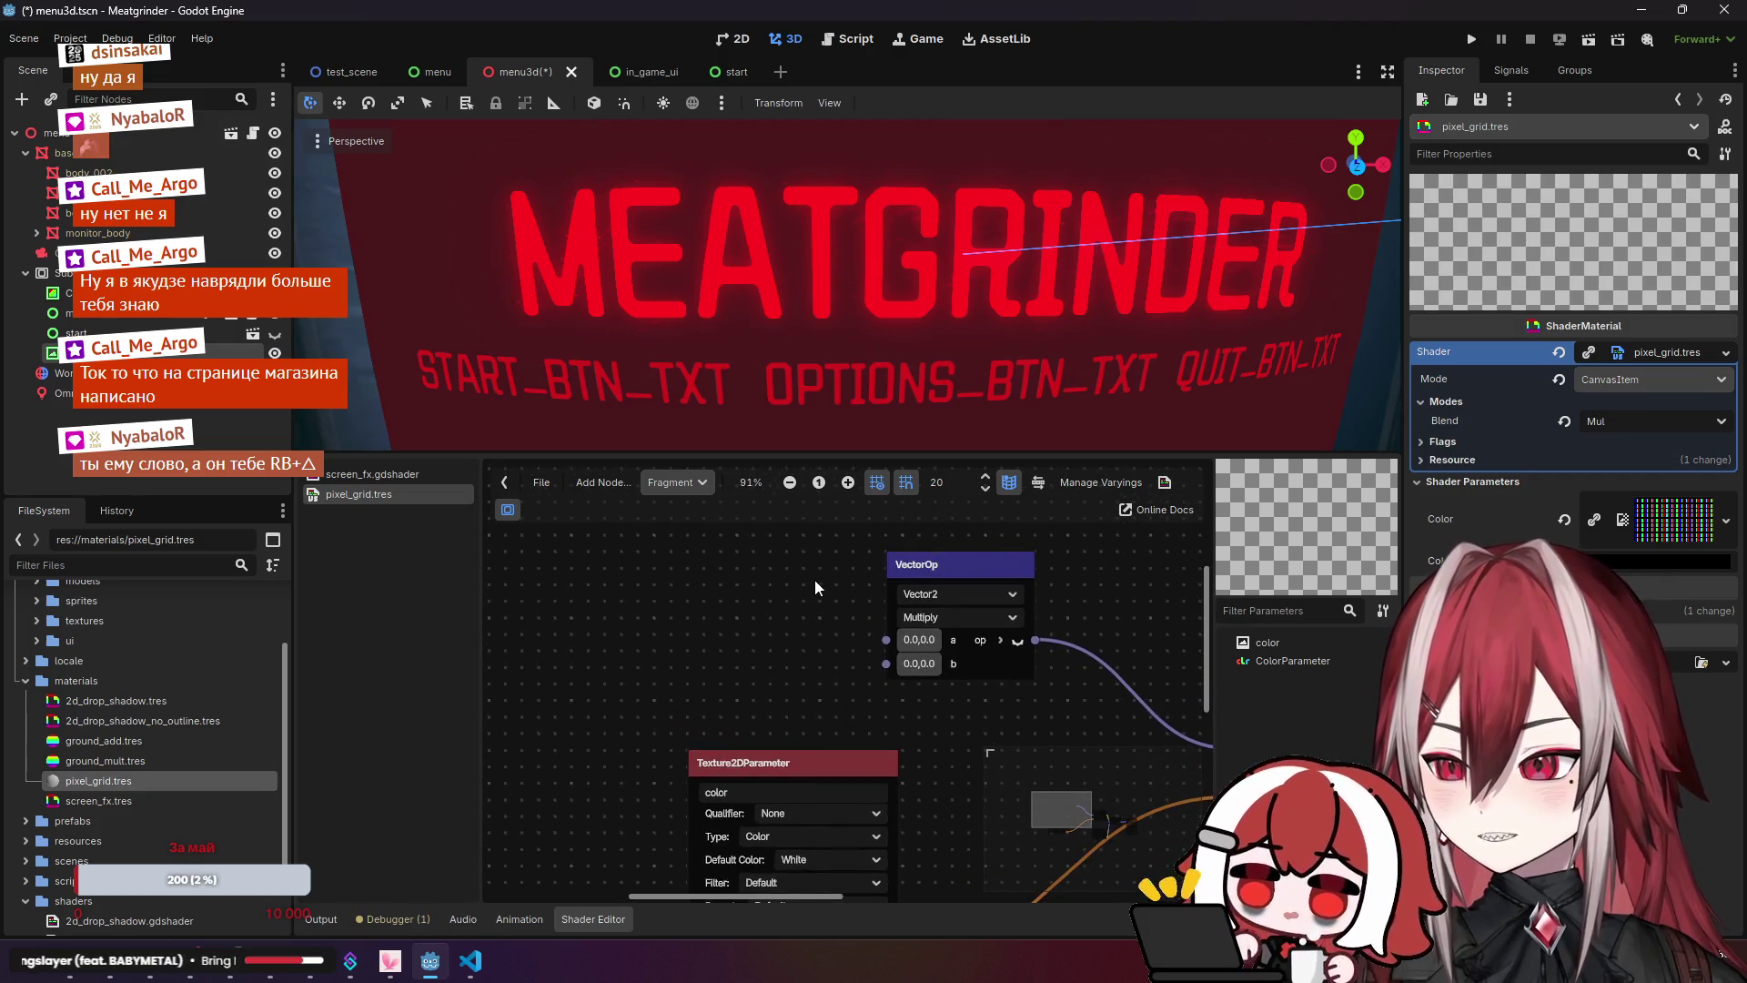
left_click(260, 975)
left_click(148, 157)
Step: Find Yakuza 0 by searching 'ya' in the Steam library, then minimize Steam
type("ze")
key("BackSpace")
key("BackSpace")
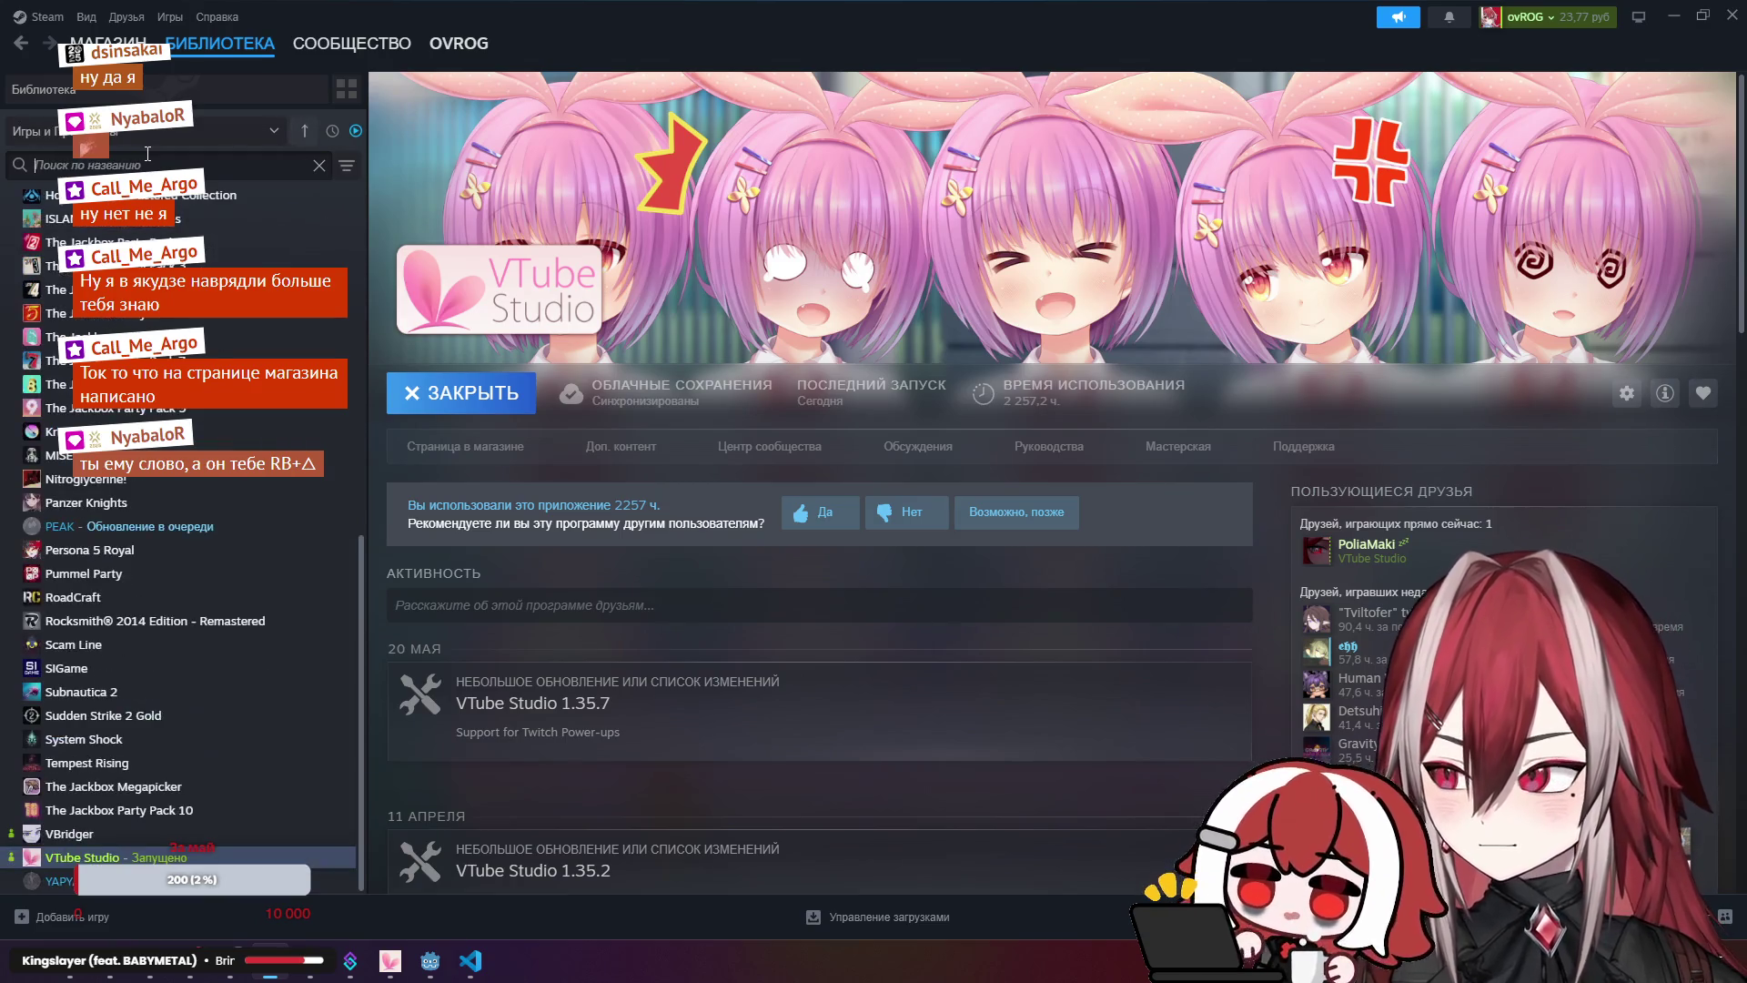
type("ya")
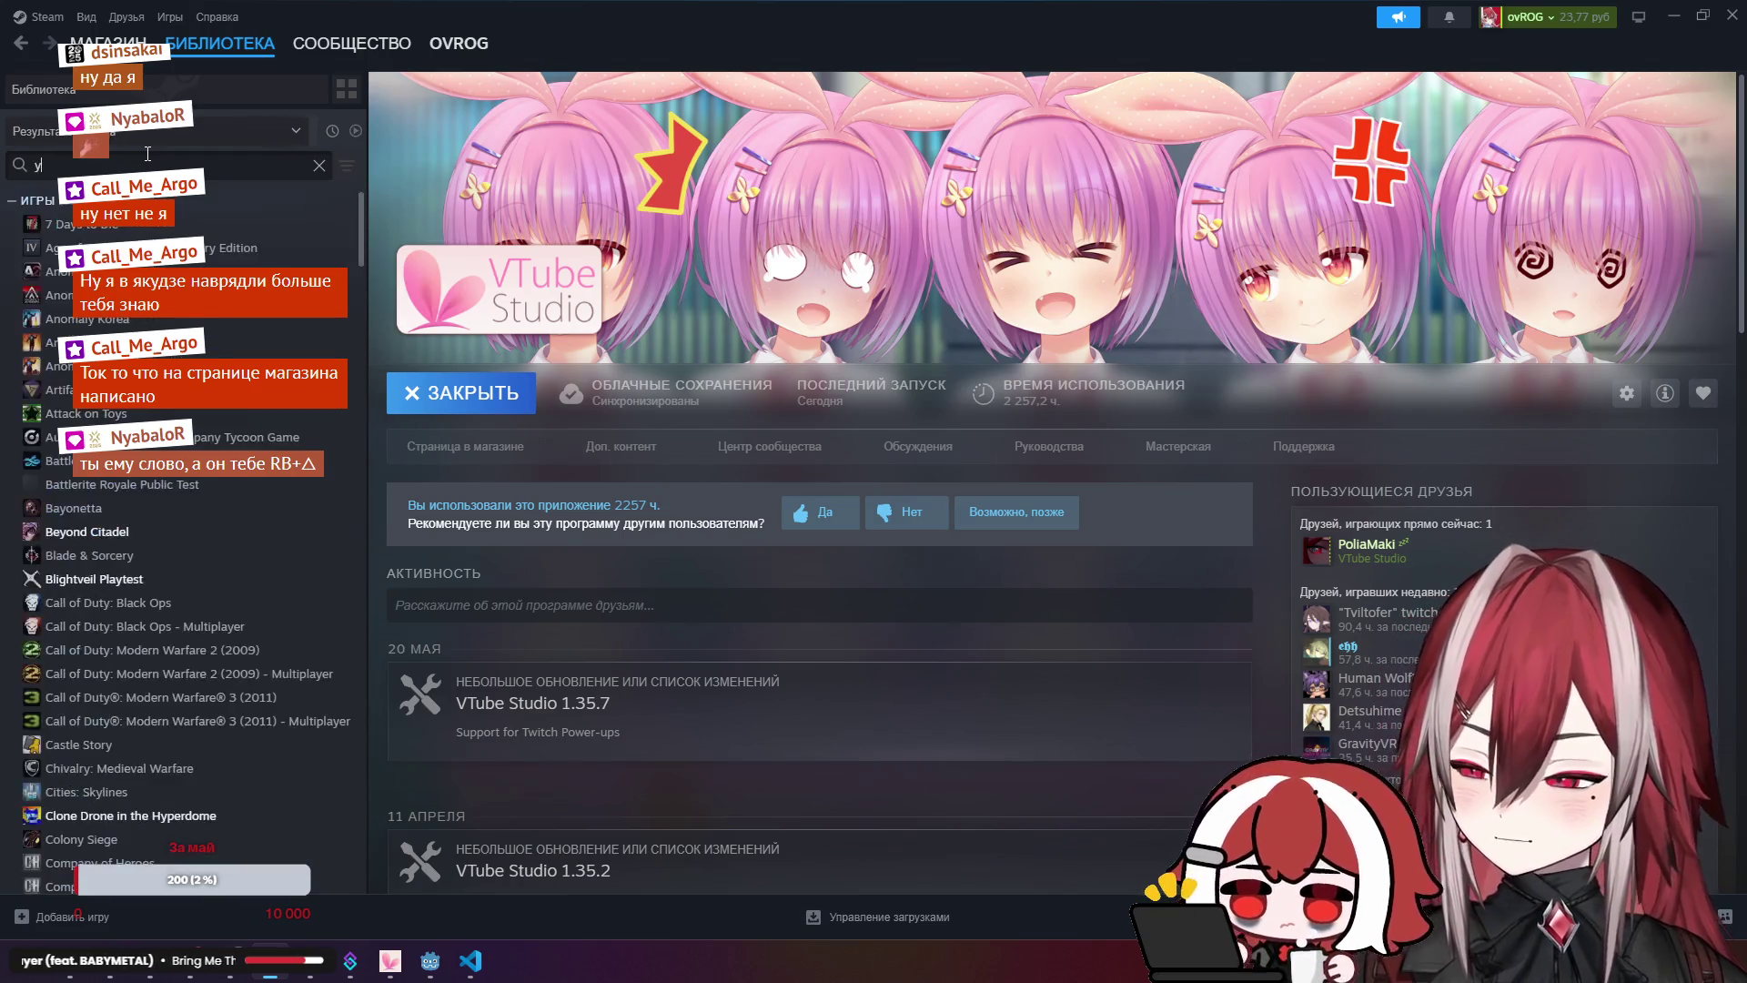
left_click(69, 413)
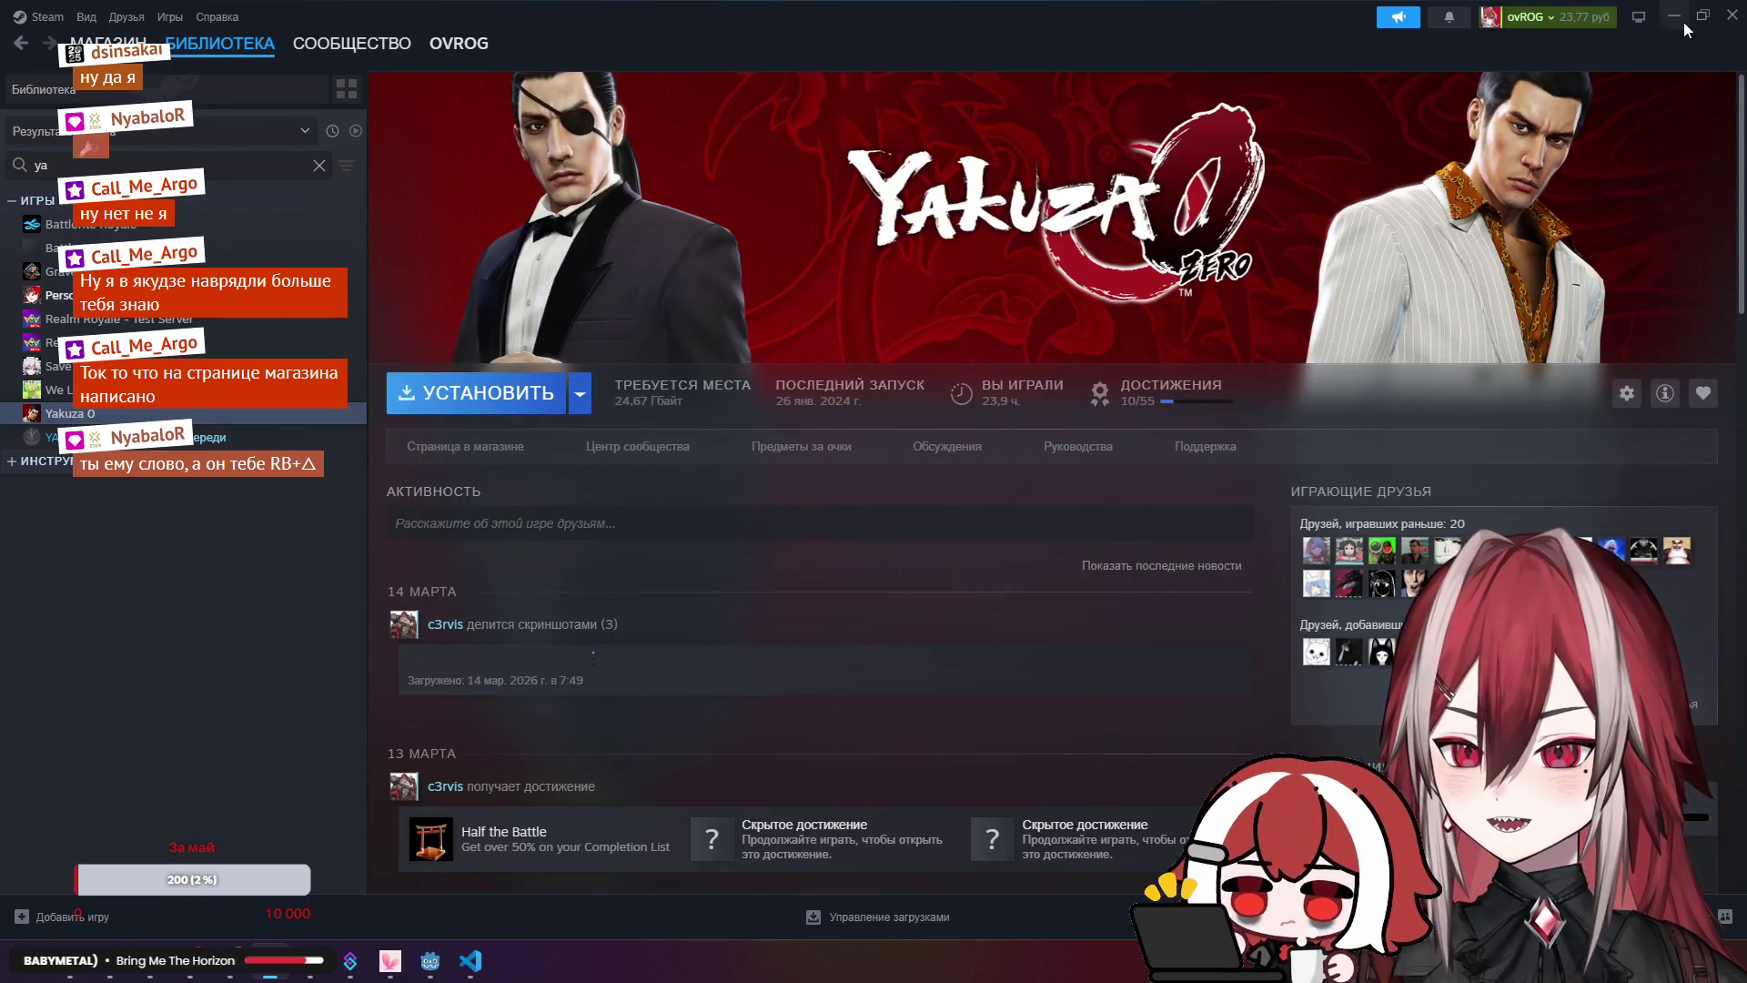
left_click(1672, 18)
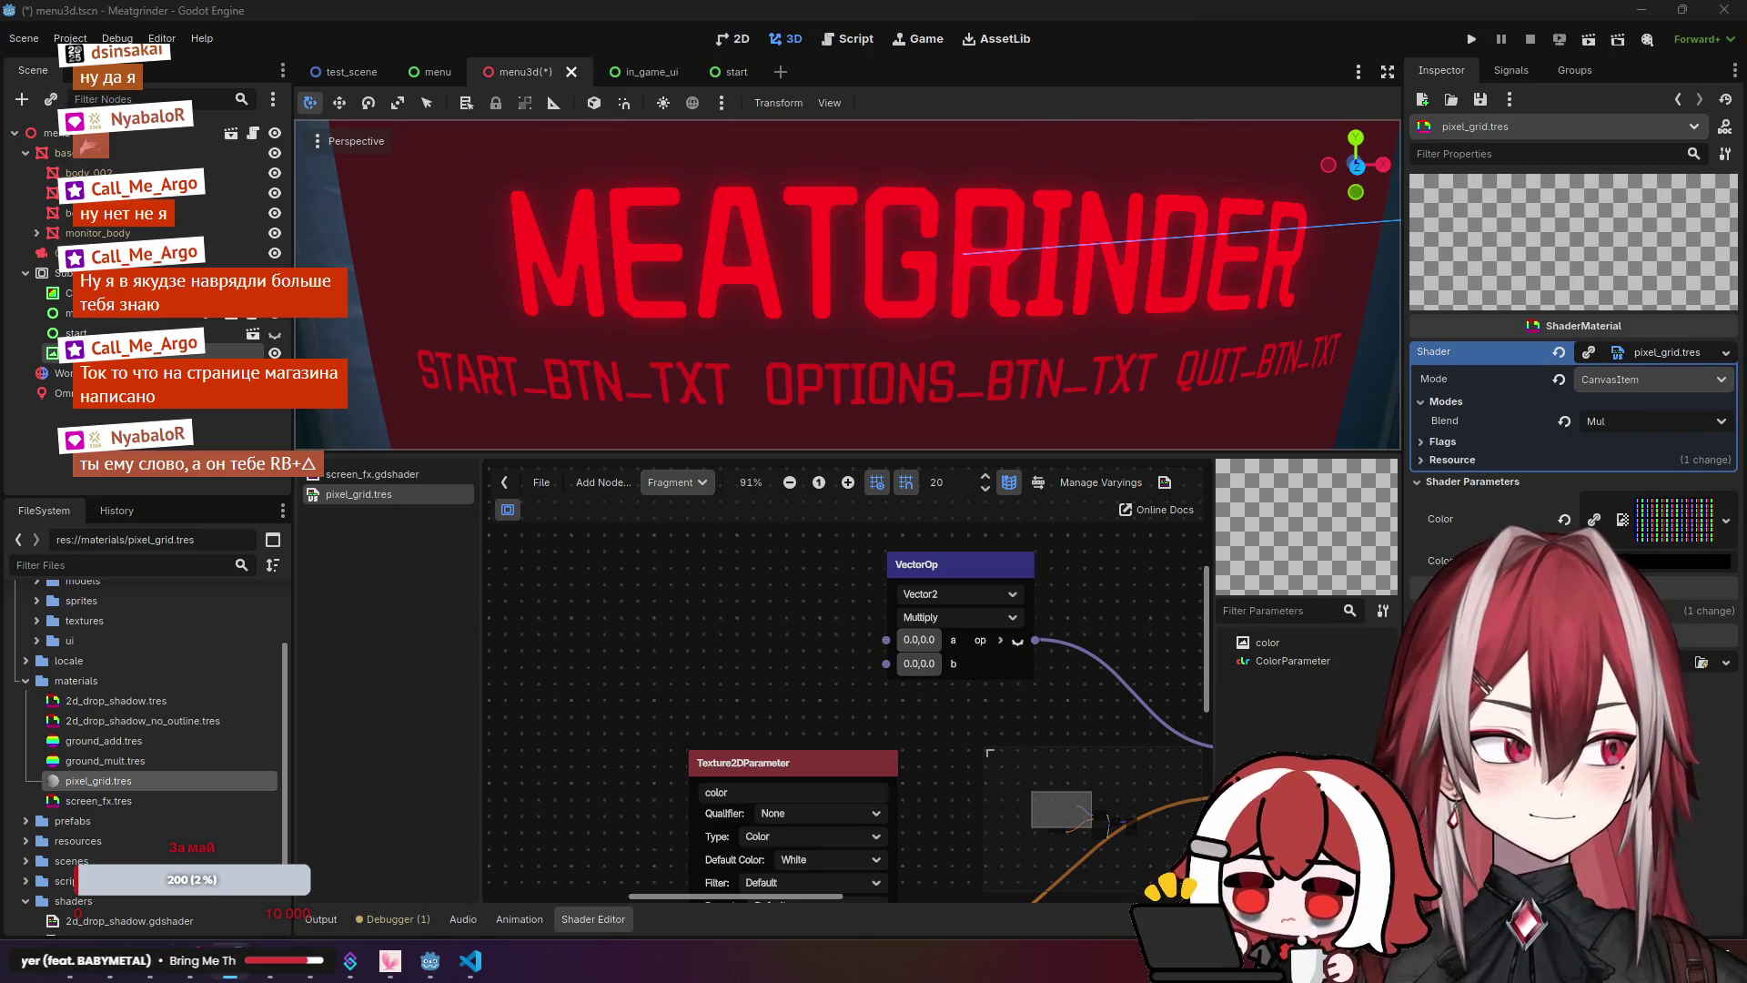
Step: Add a UV input node and wire it into the multiply VectorOp's a input
left_click_drag(952, 566, 835, 566)
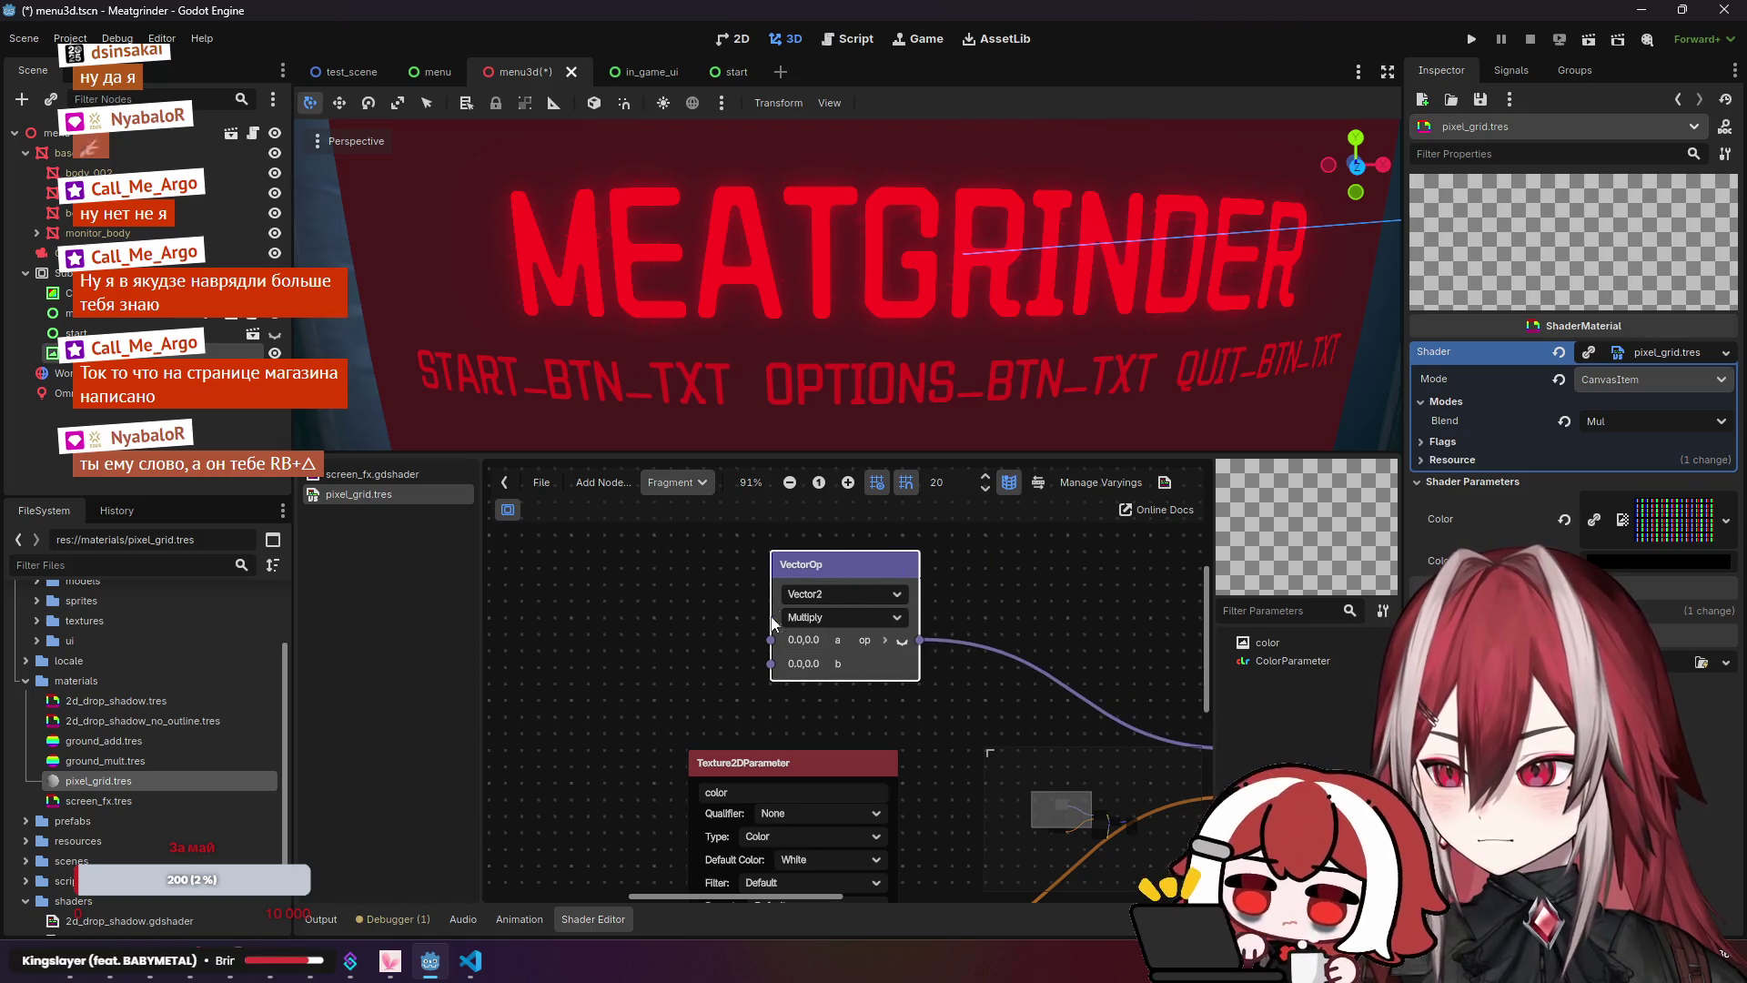
scroll(744, 642, "down", 2)
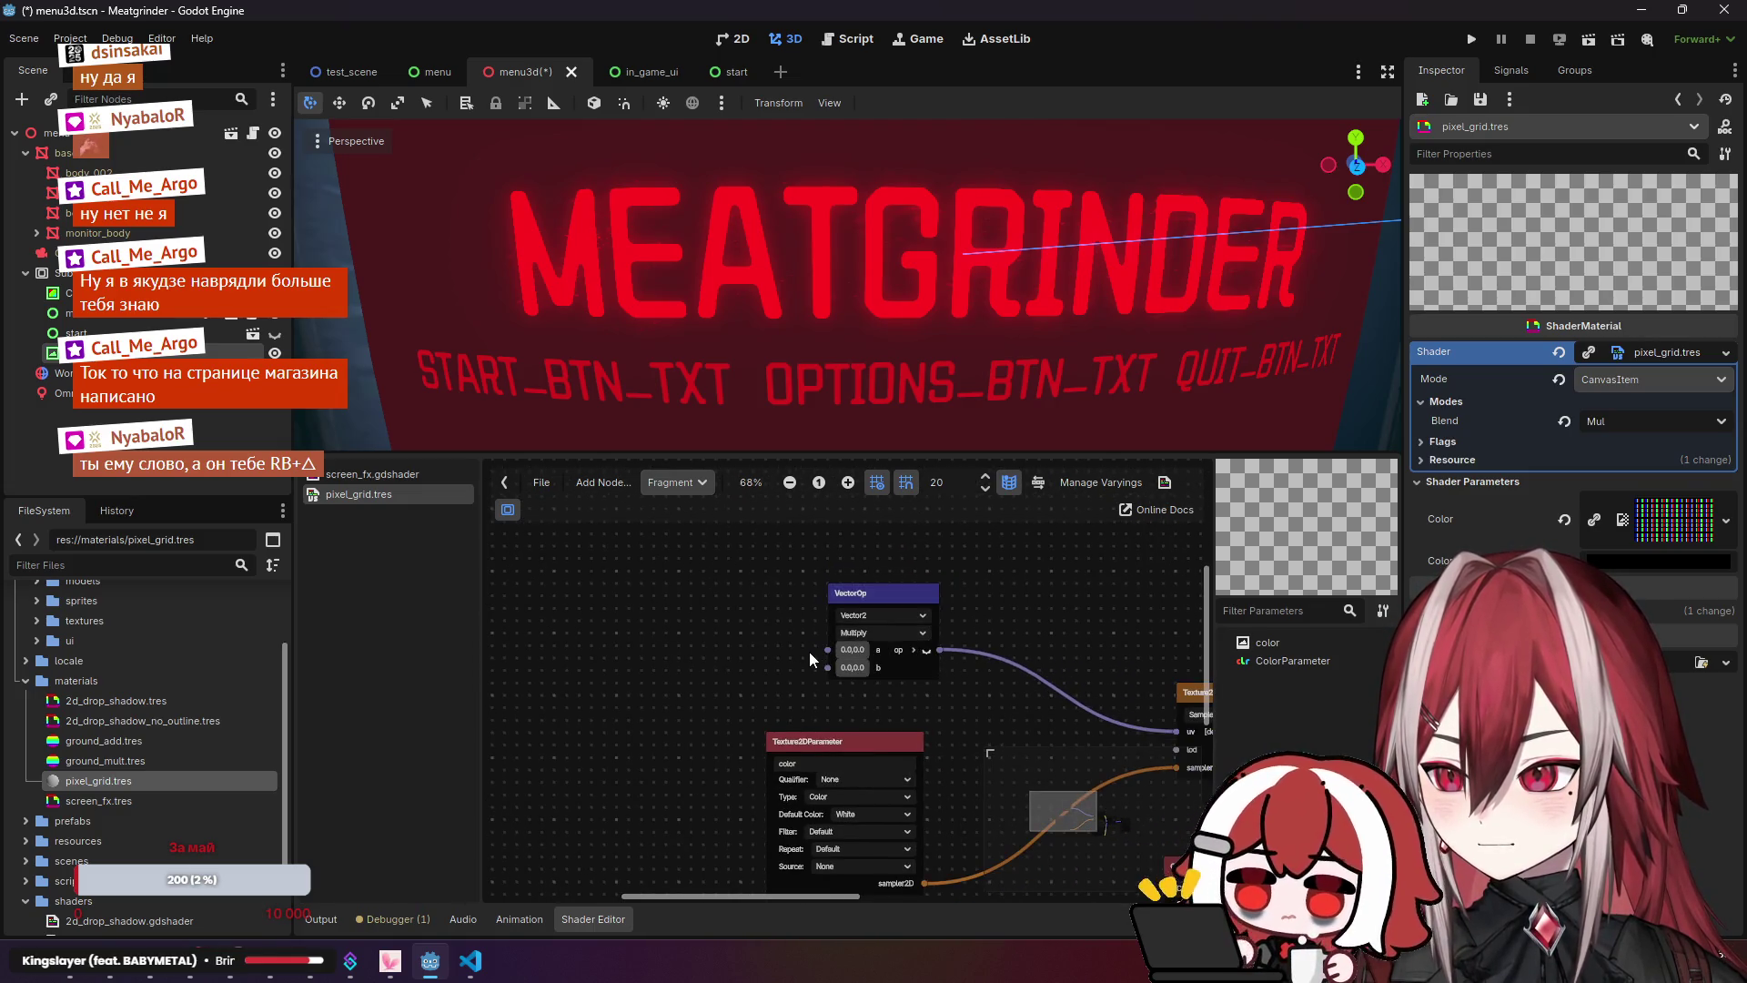
right_click(634, 564)
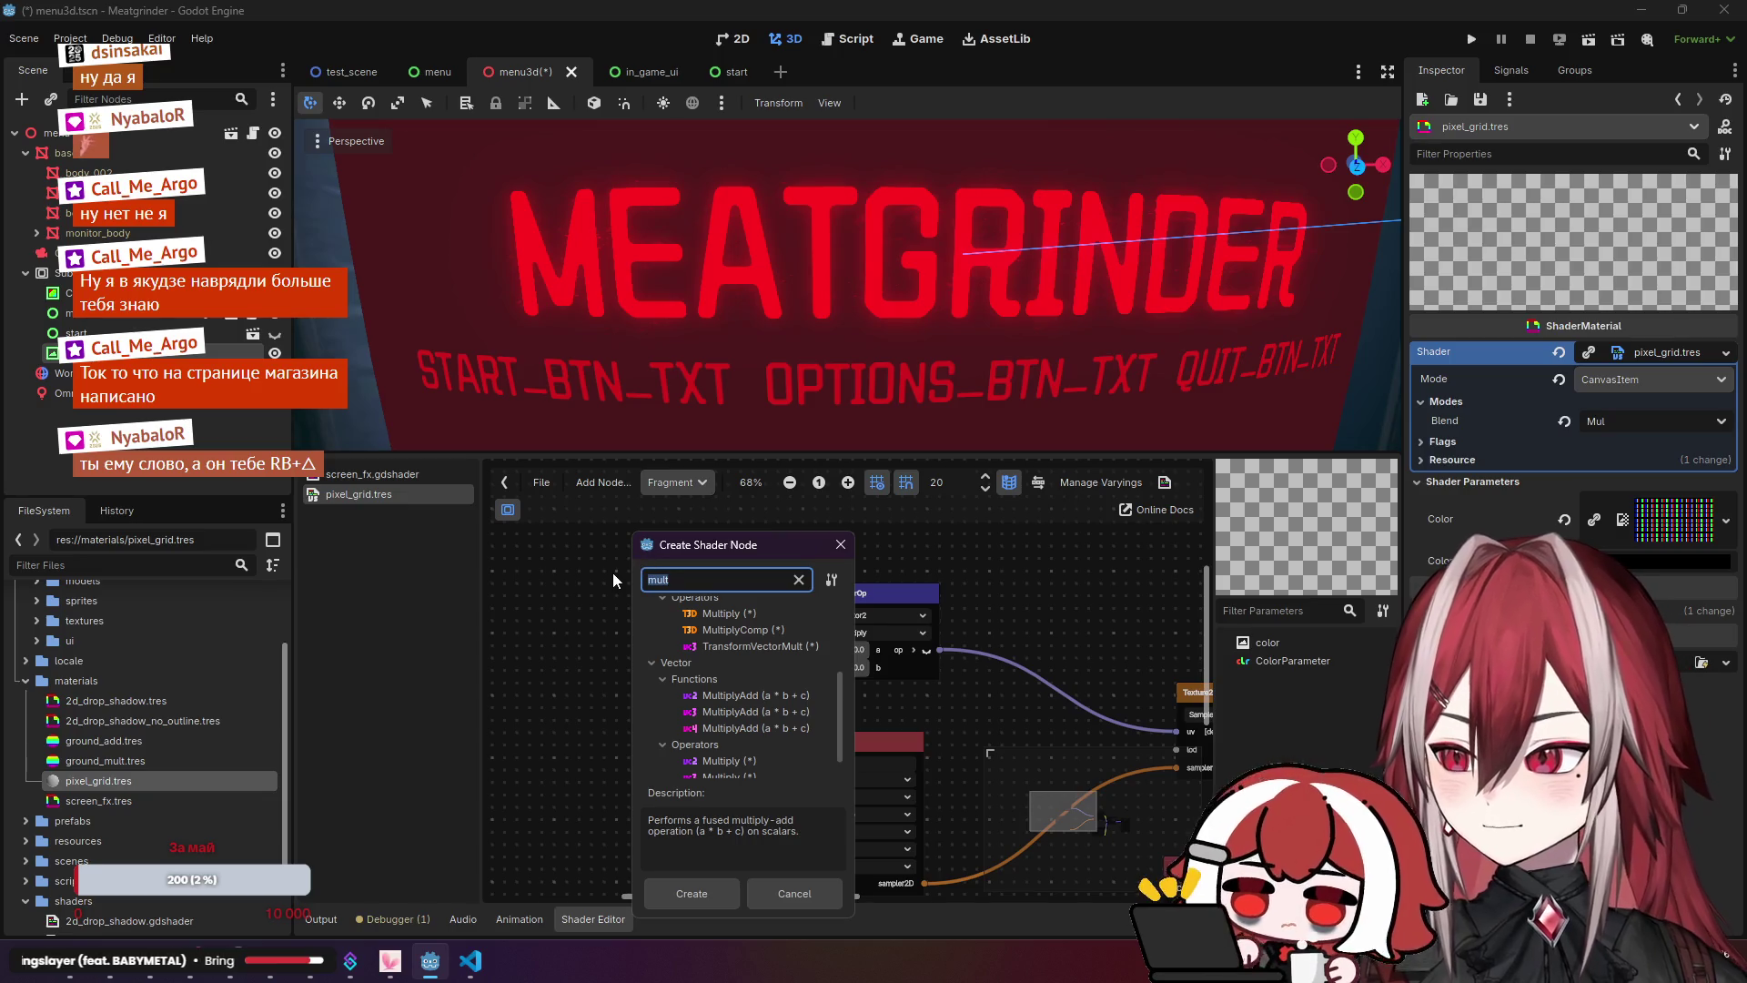
key("BackSpace")
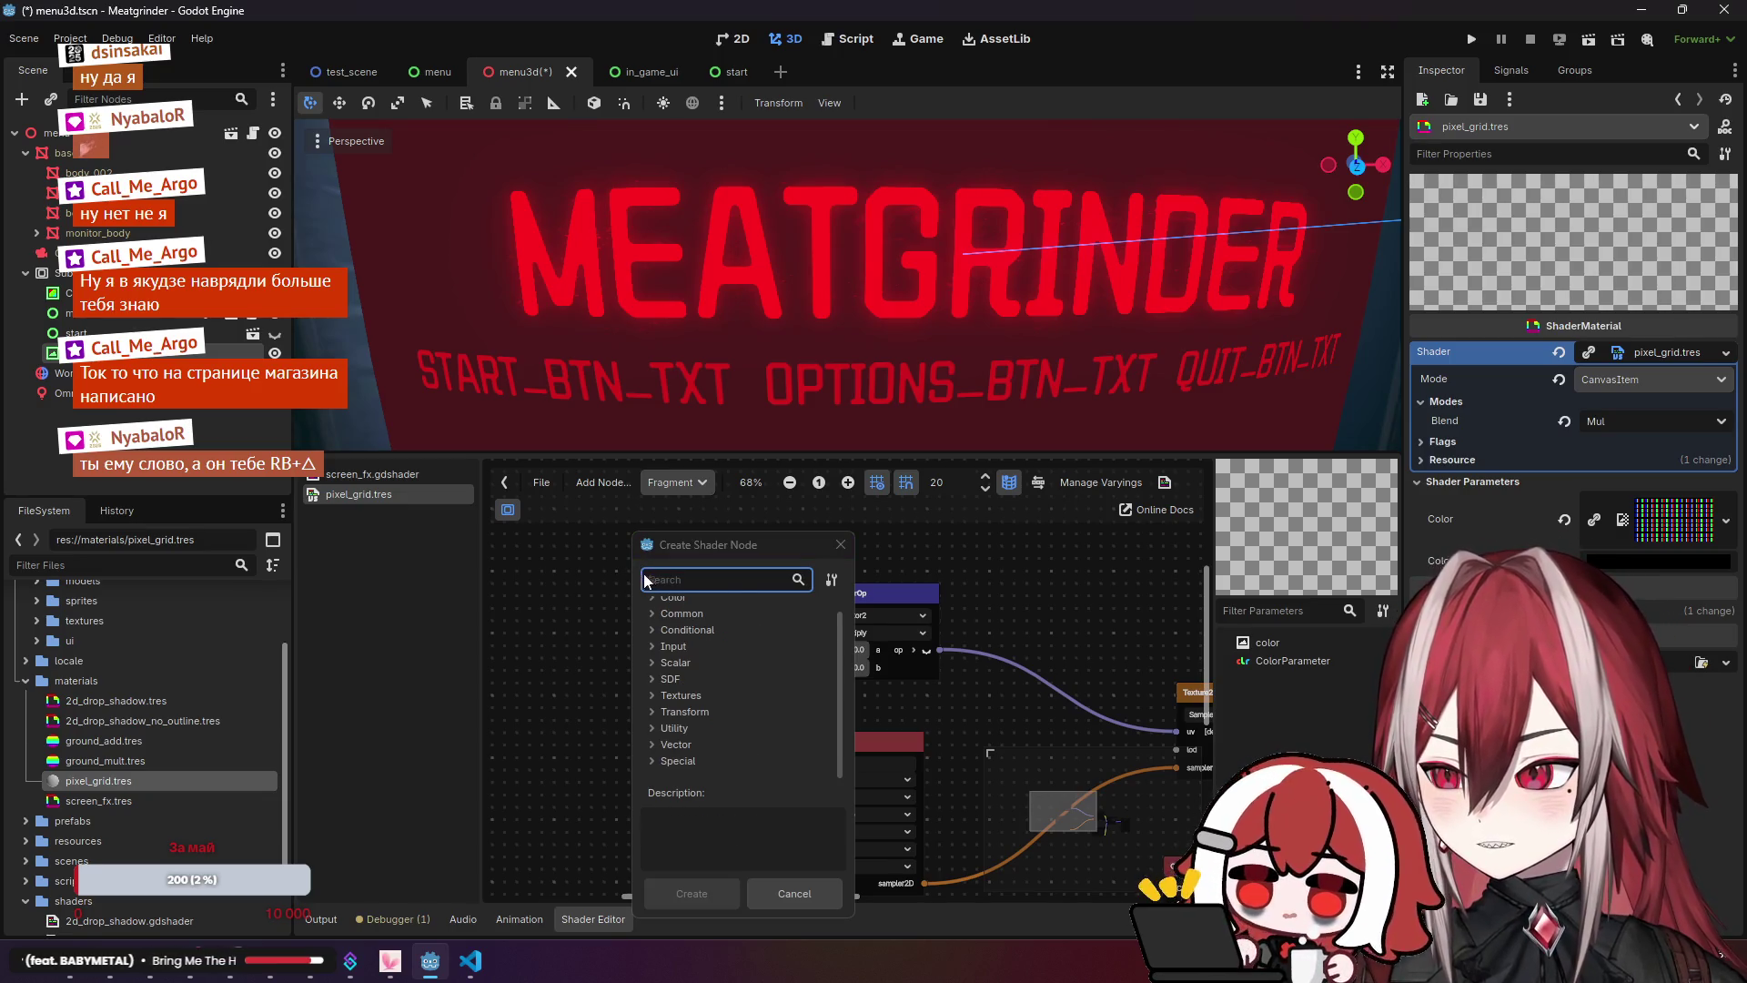
type("u")
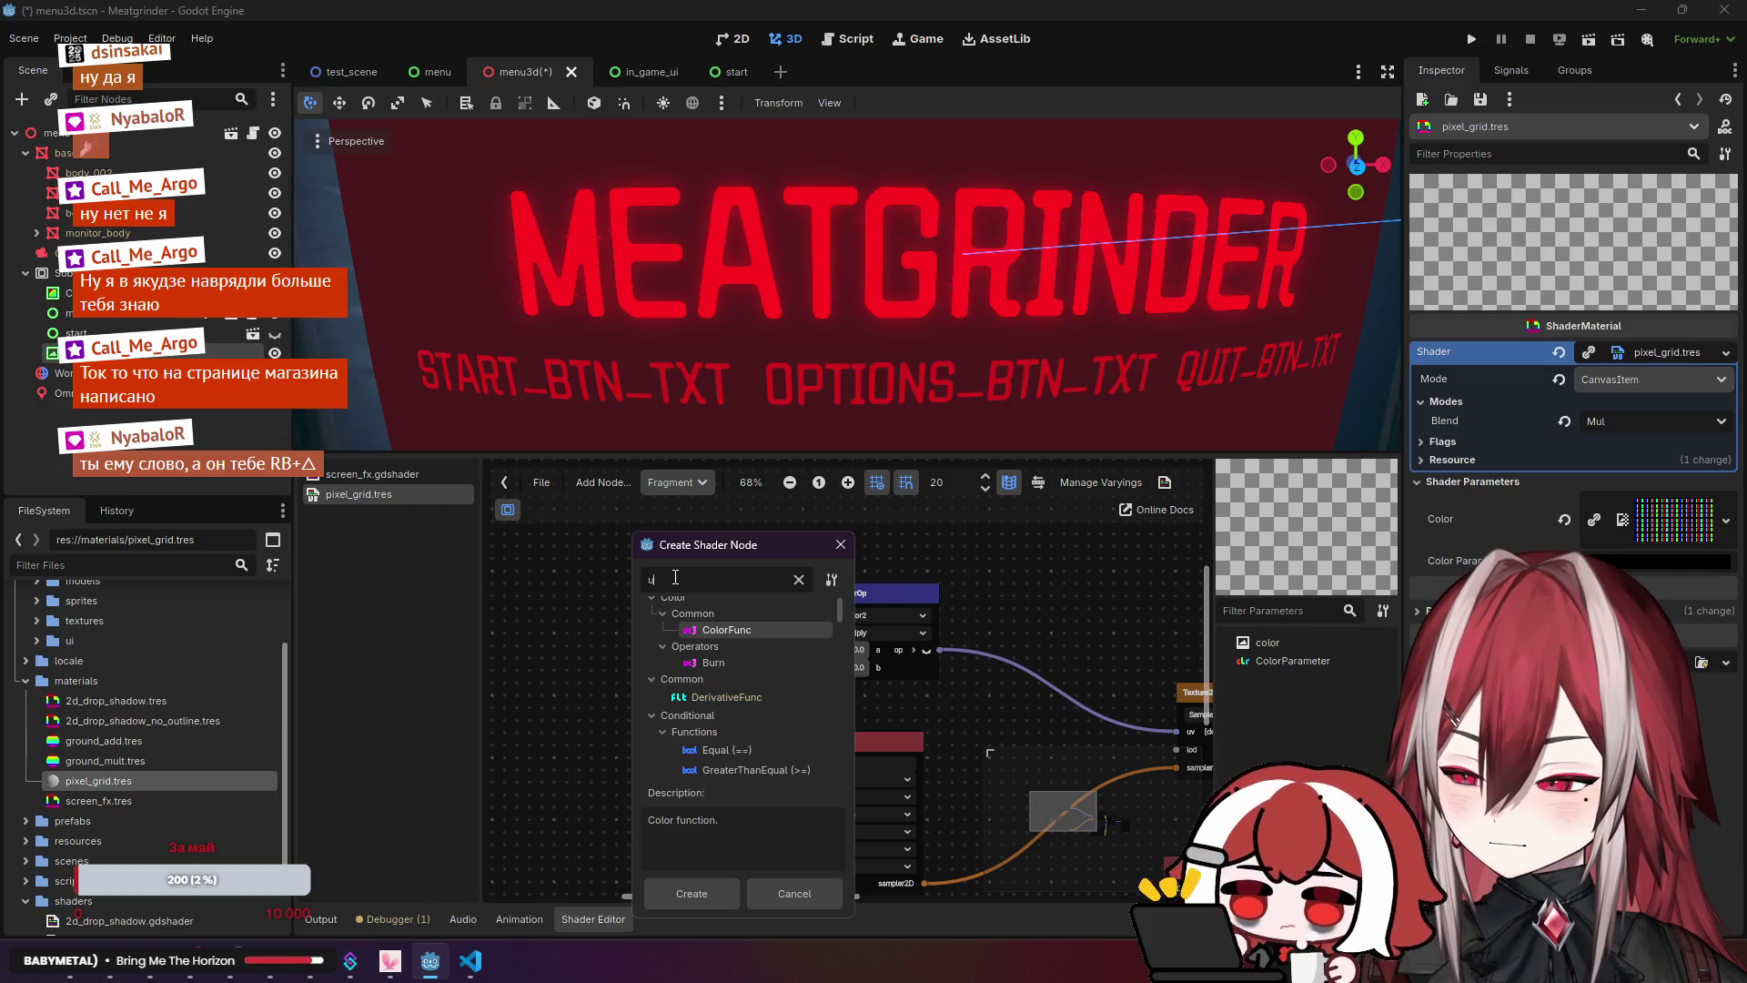
type("v")
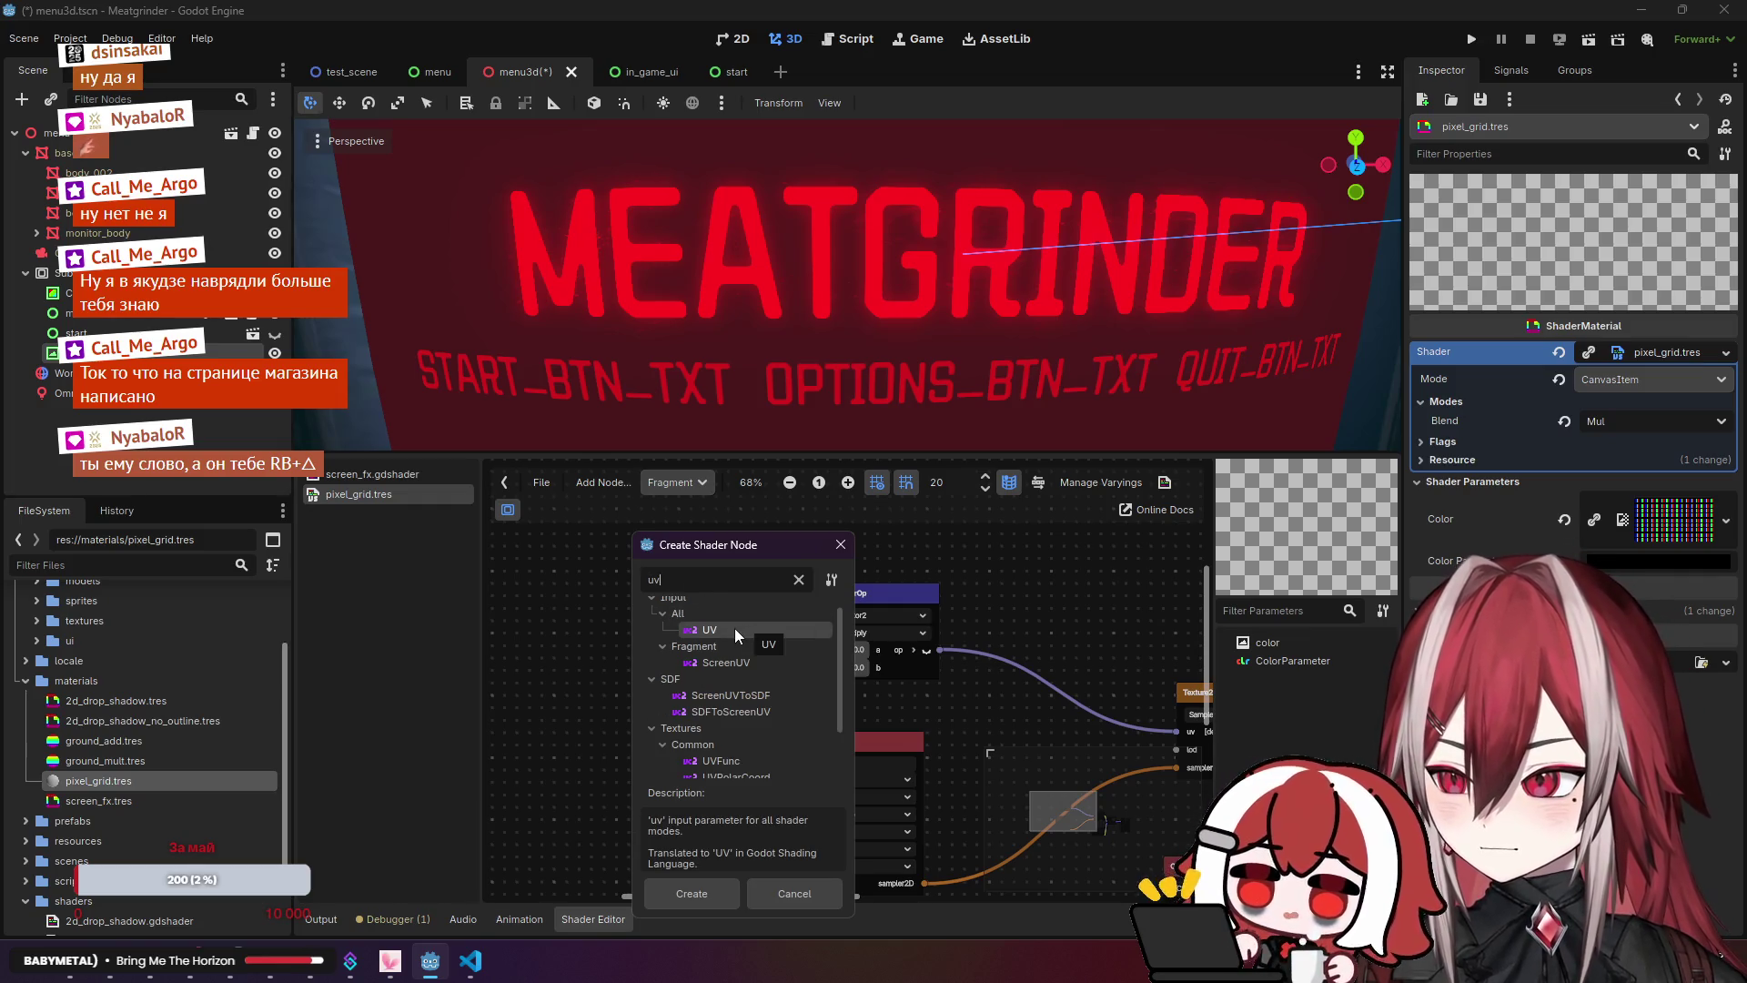
double_click(735, 628)
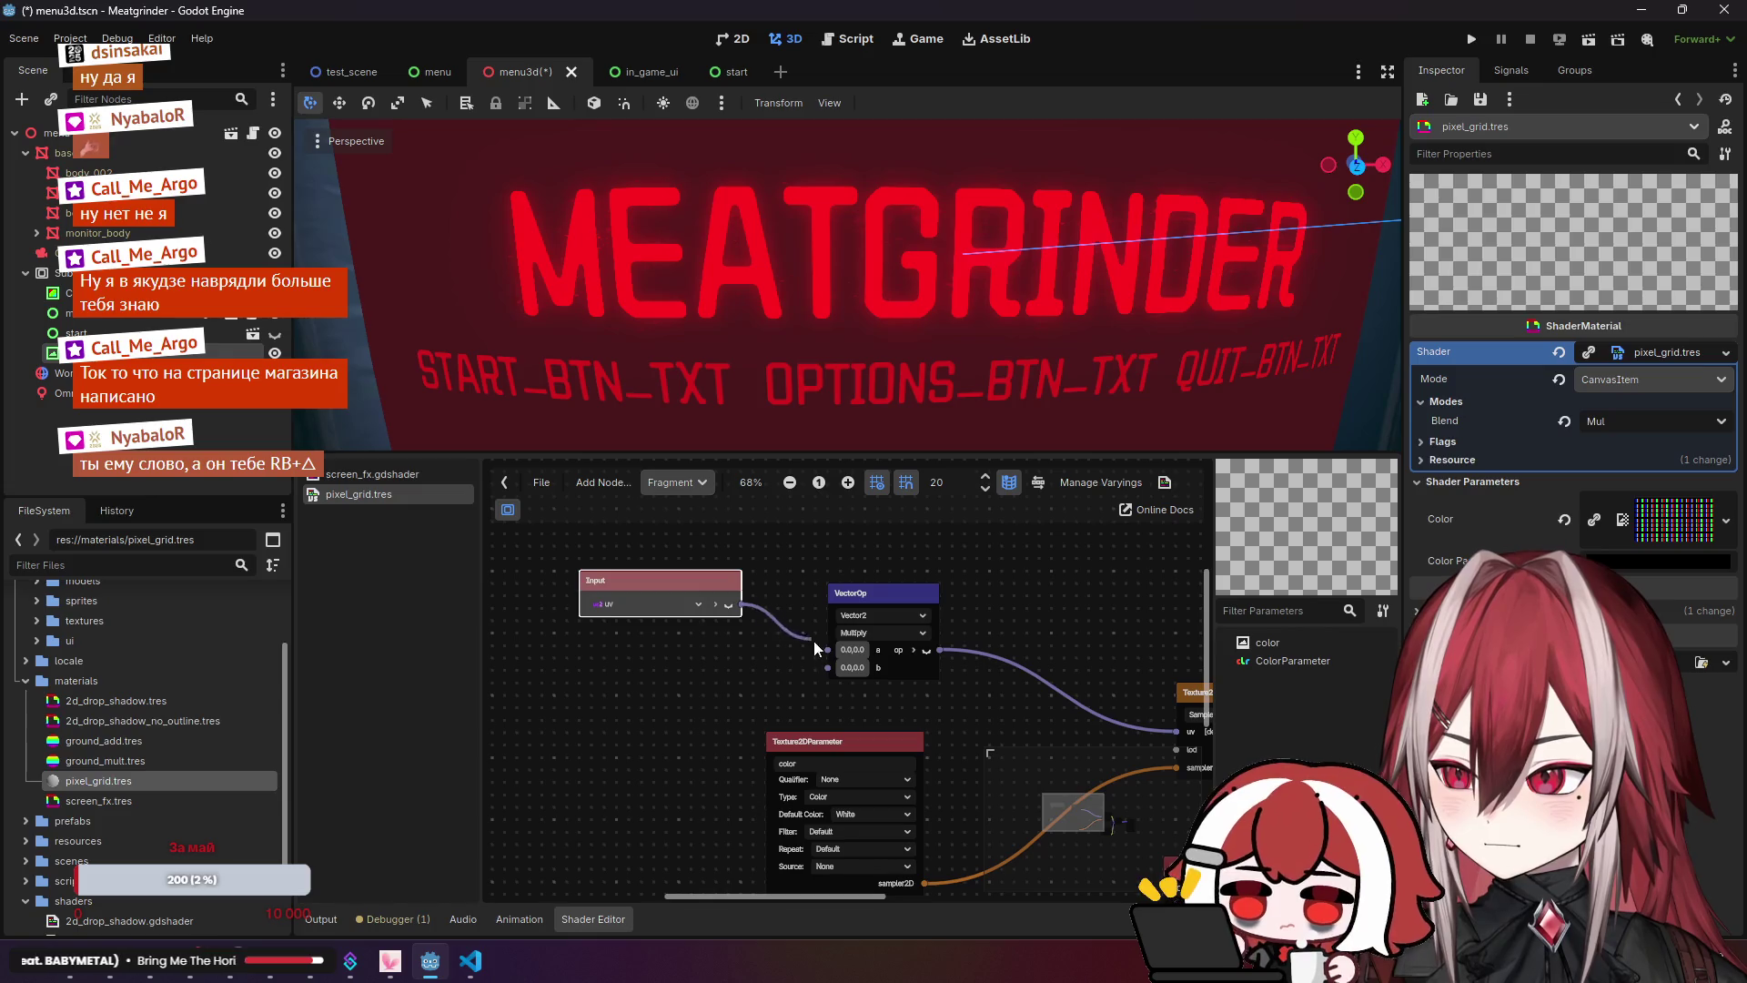
left_click_drag(811, 640, 827, 649)
left_click_drag(741, 613, 790, 650)
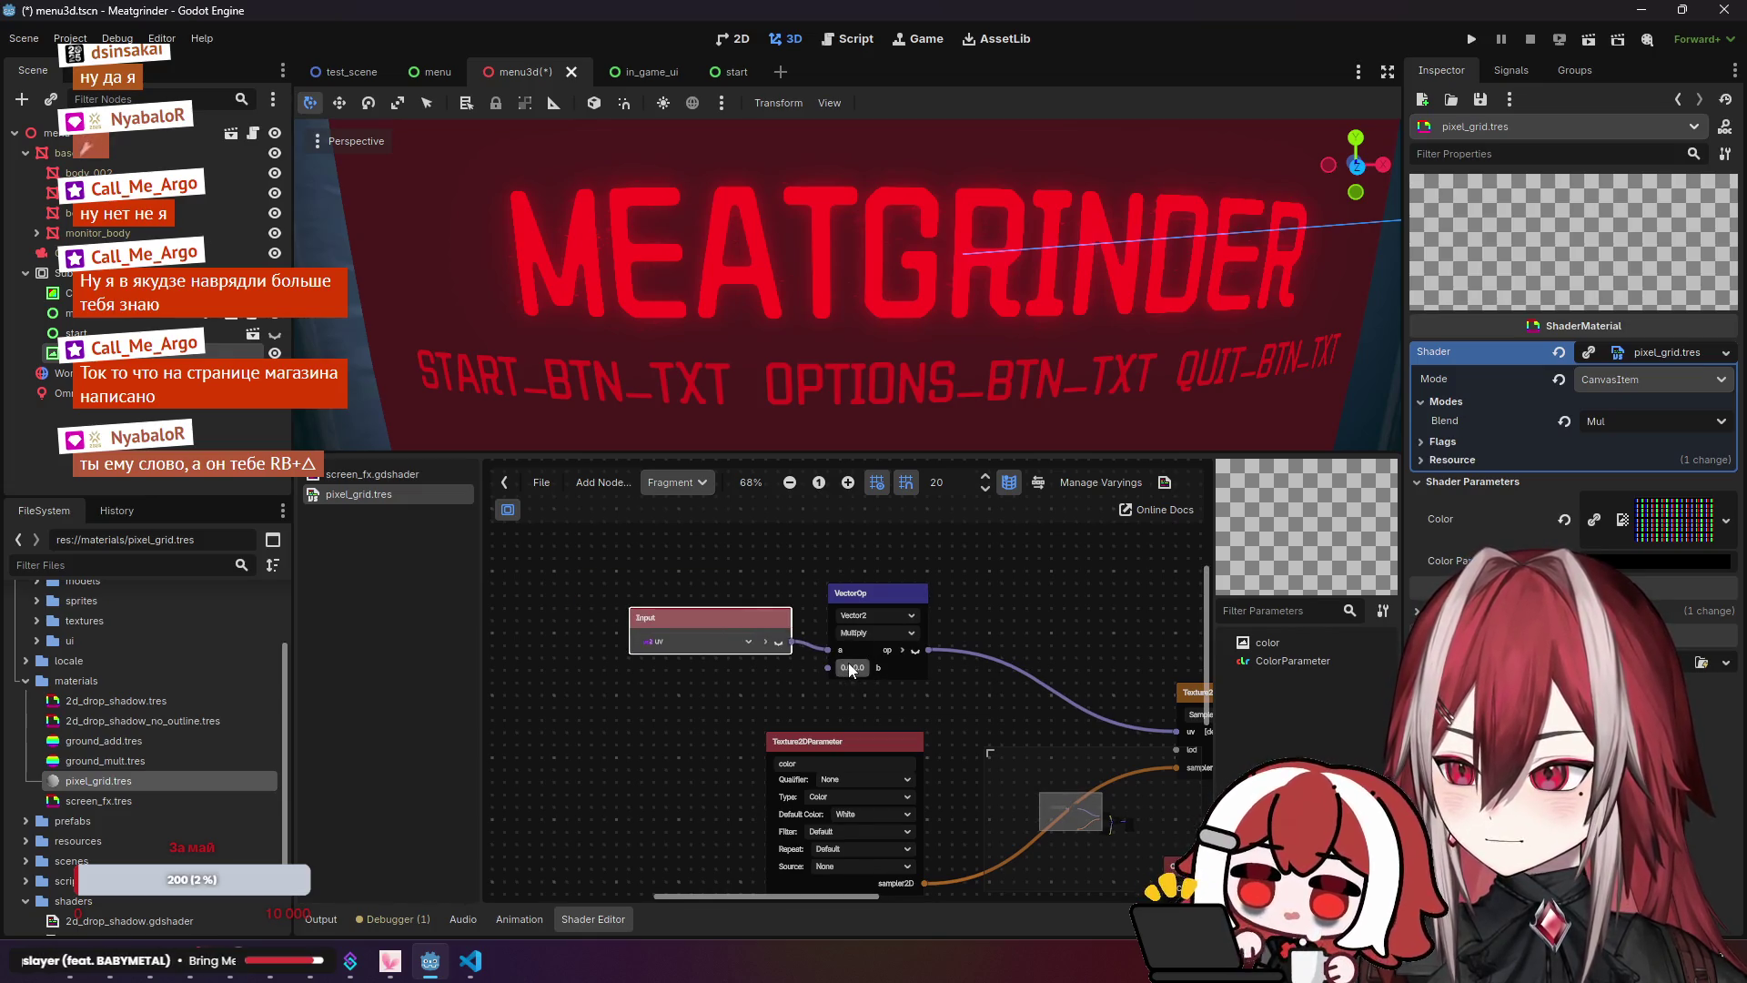
Step: Set the multiply's b vector to 1.0, 1.0
left_click(848, 667)
type("1")
key("Tab")
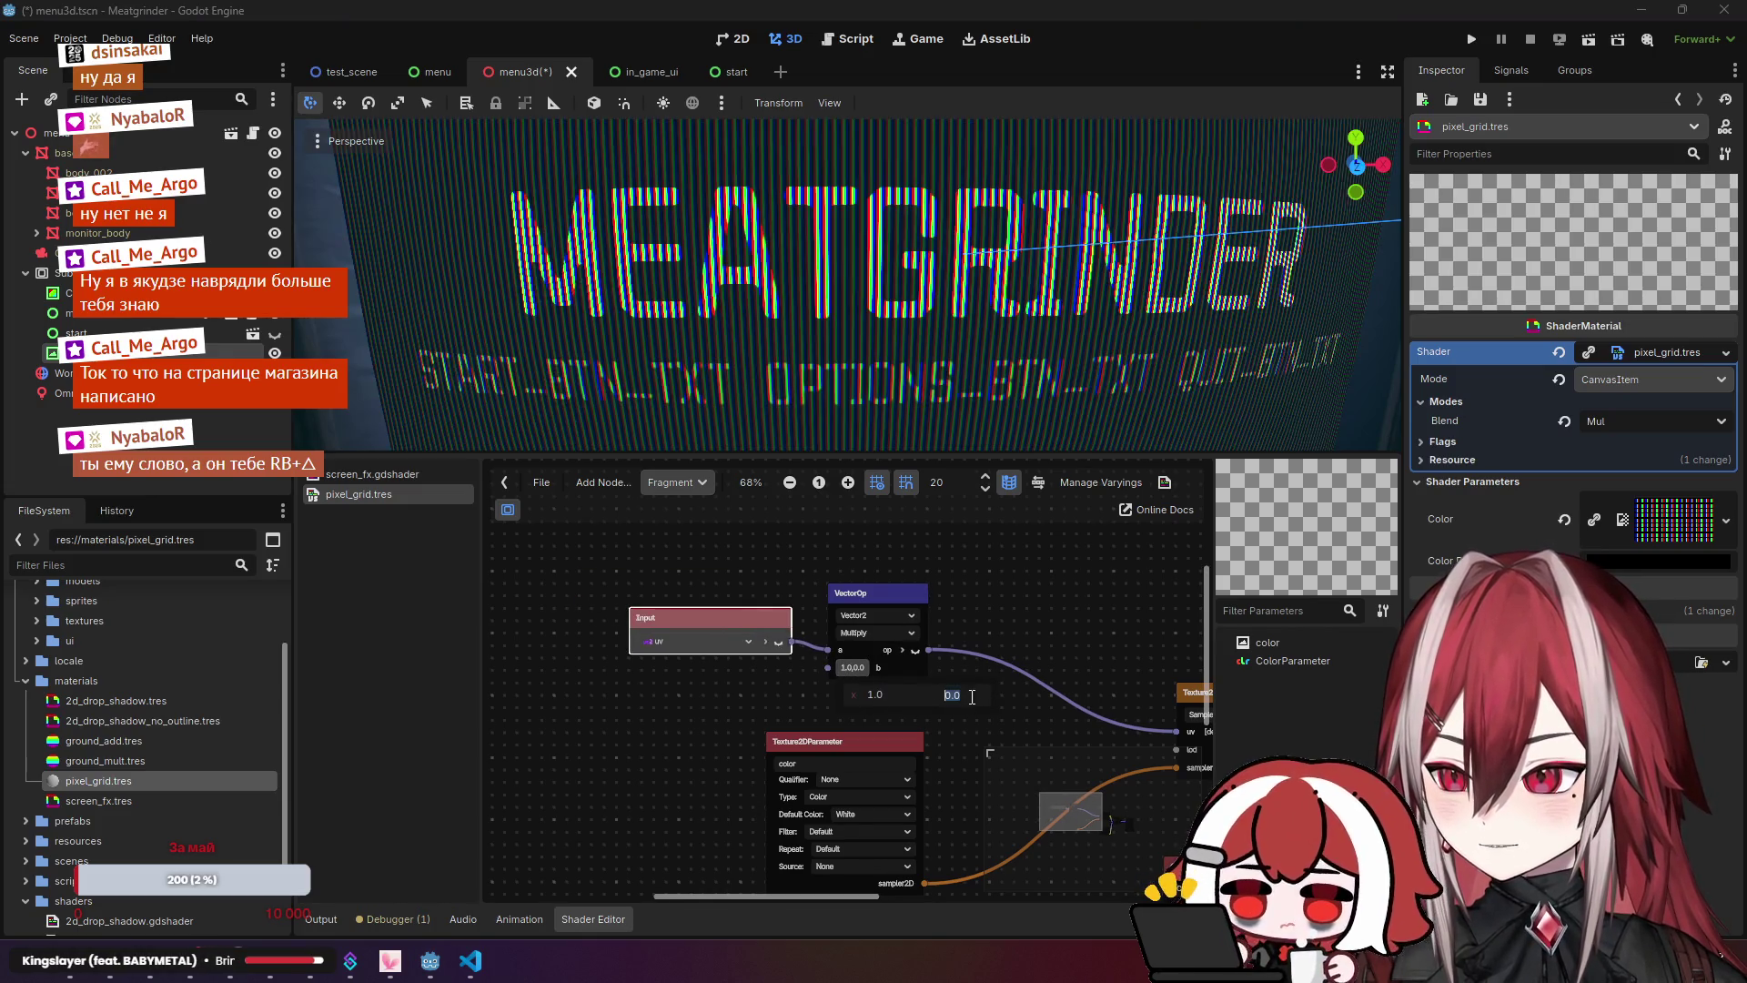
key("Return")
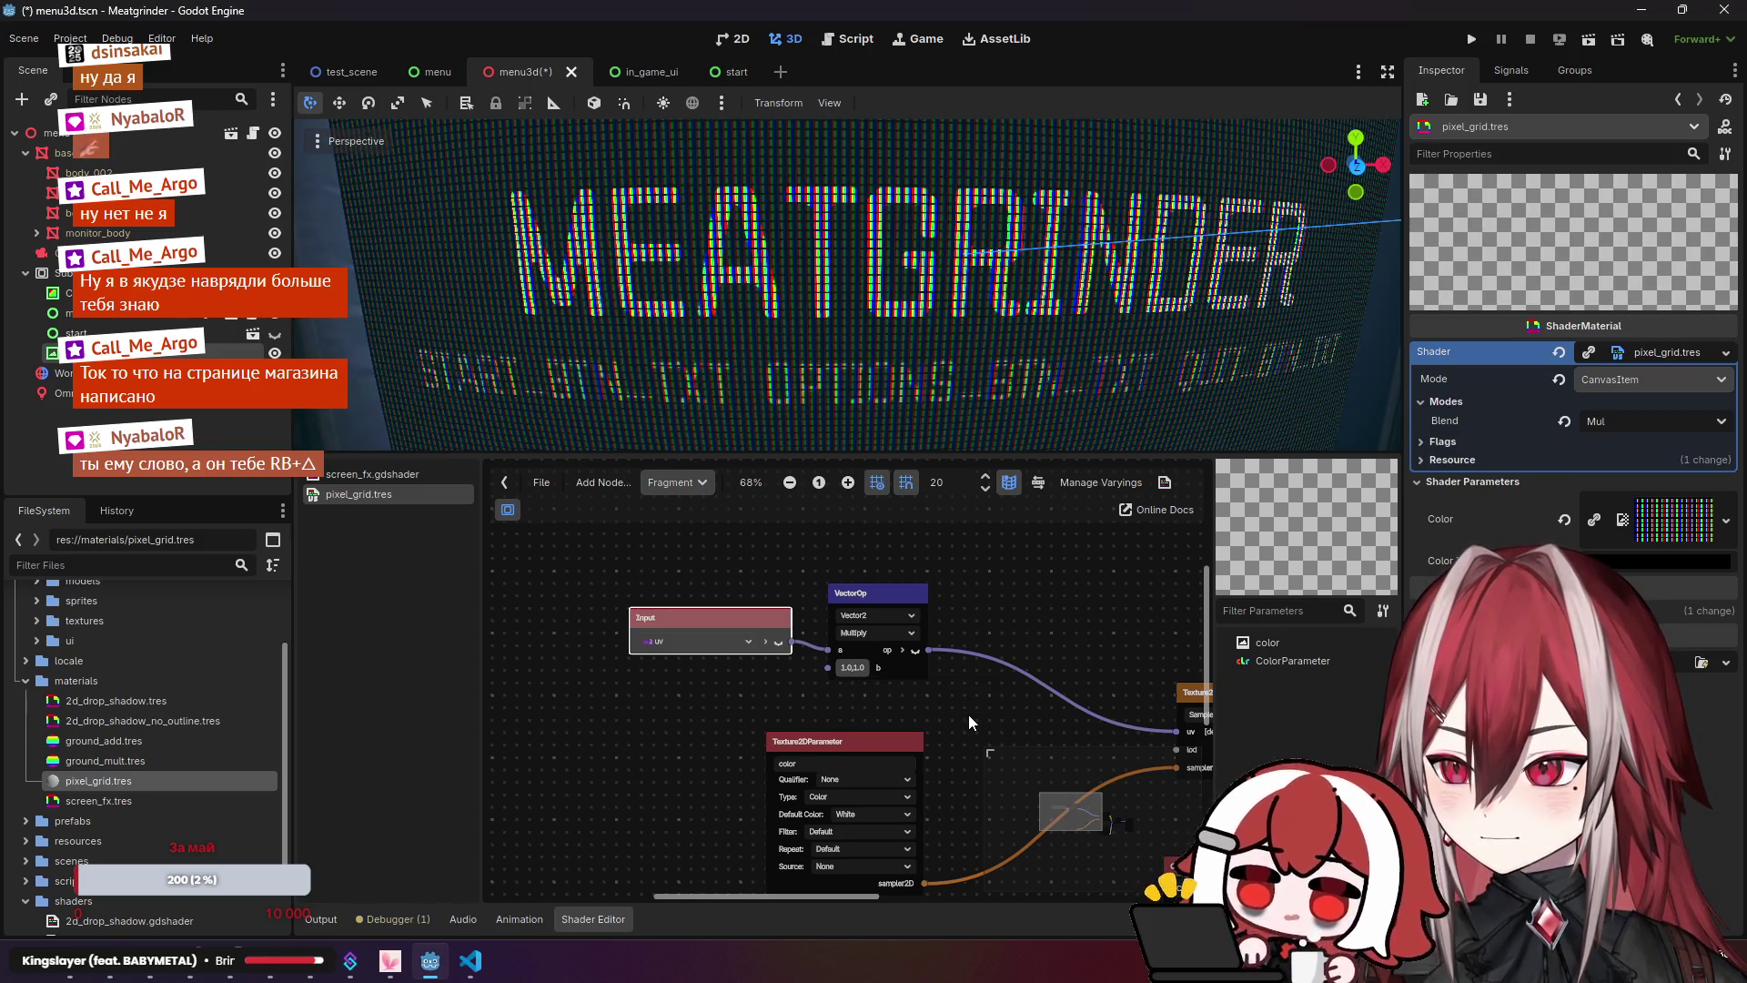
scroll(866, 697, "up", 3)
left_click_drag(819, 564, 775, 519)
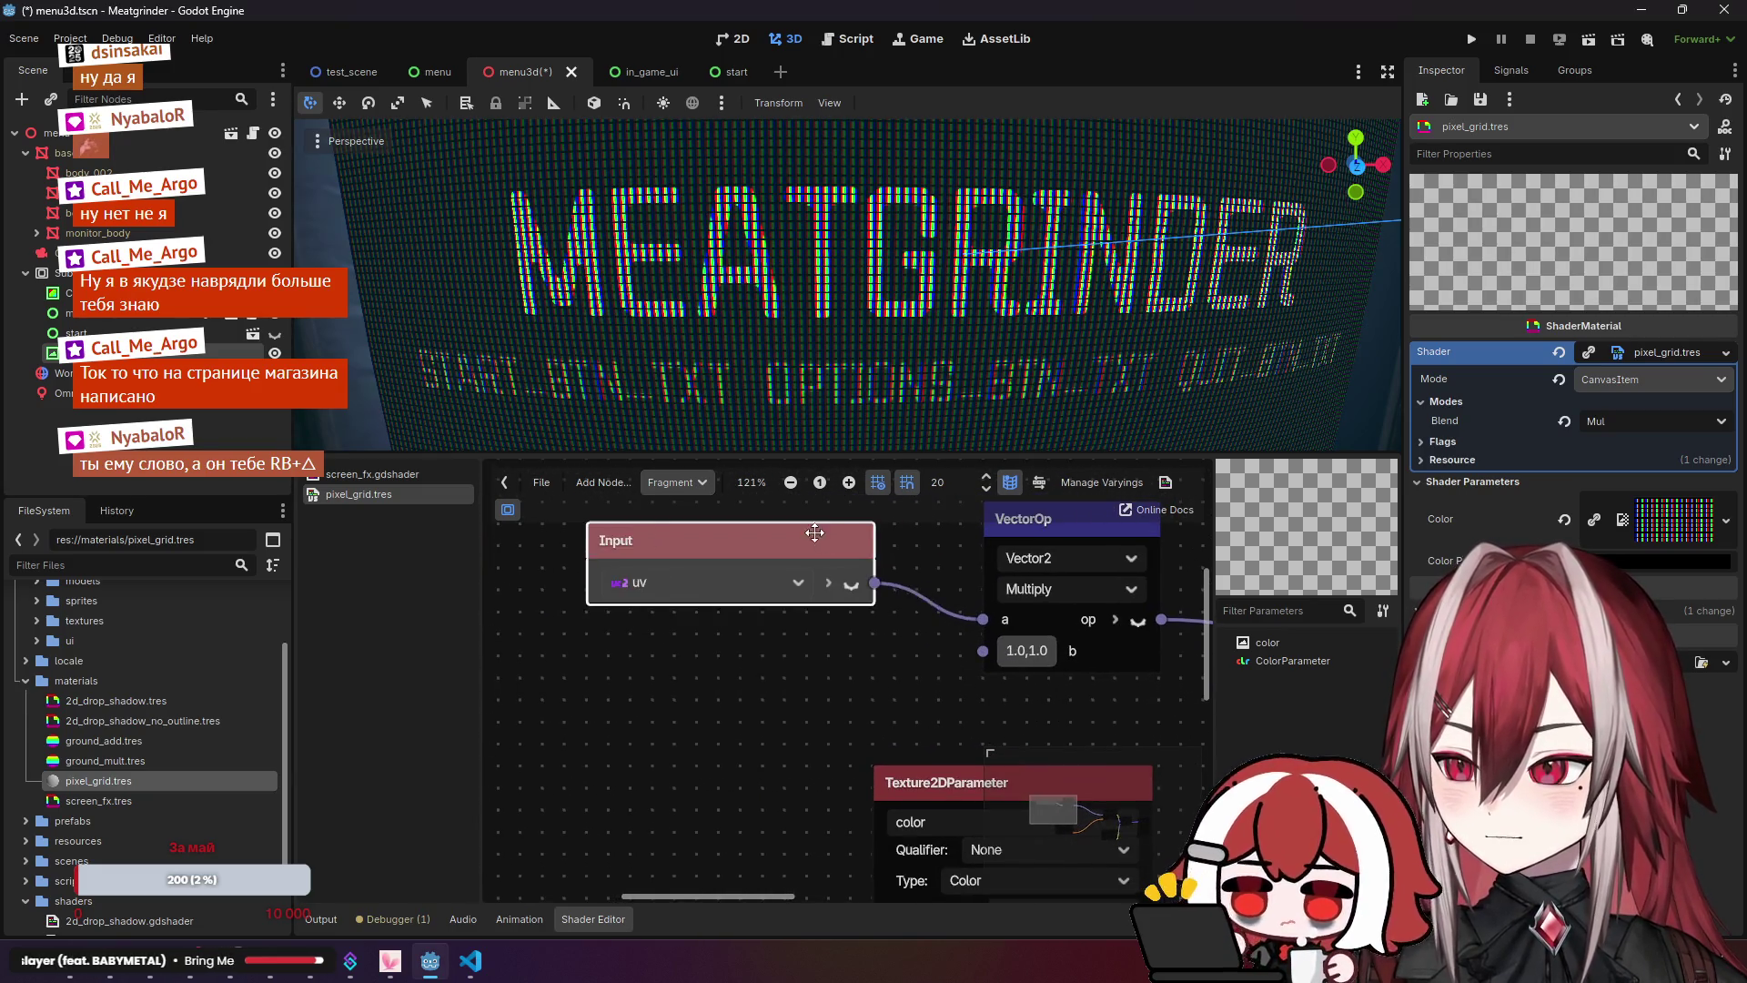
scroll(876, 613, "down", 1)
left_click_drag(949, 674, 848, 665)
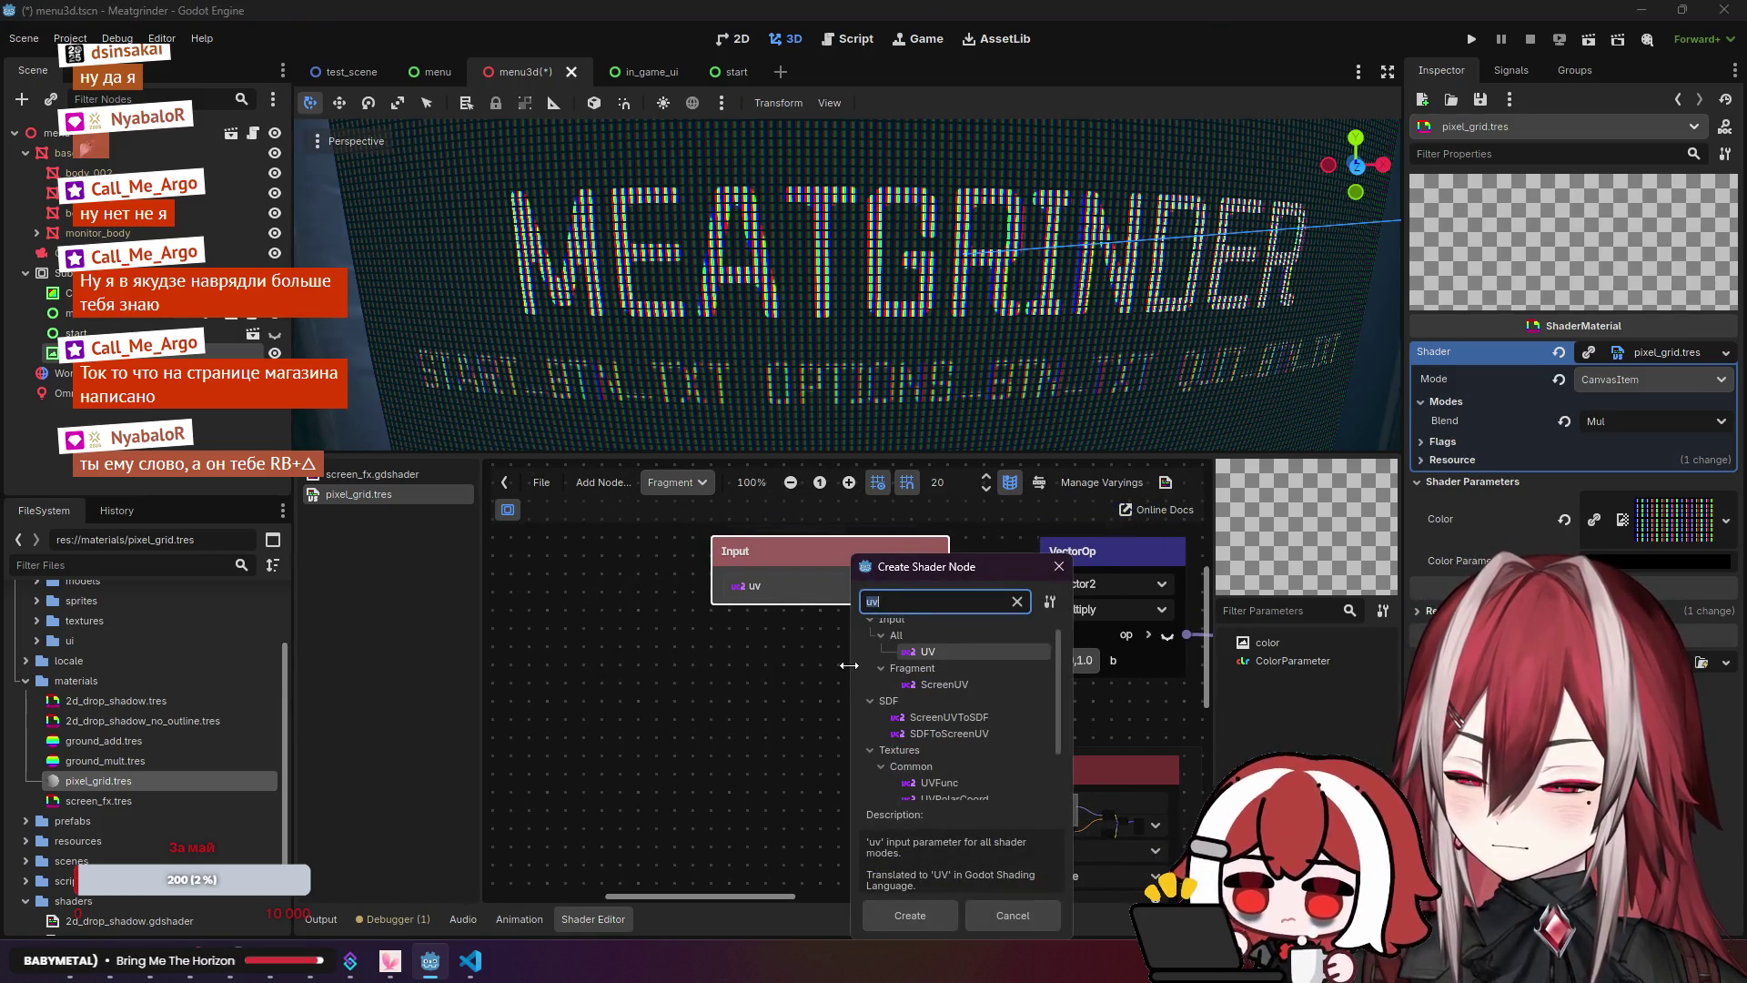
Step: Add a FloatParameter wired into the multiply's b input with default value 1.0
type("param")
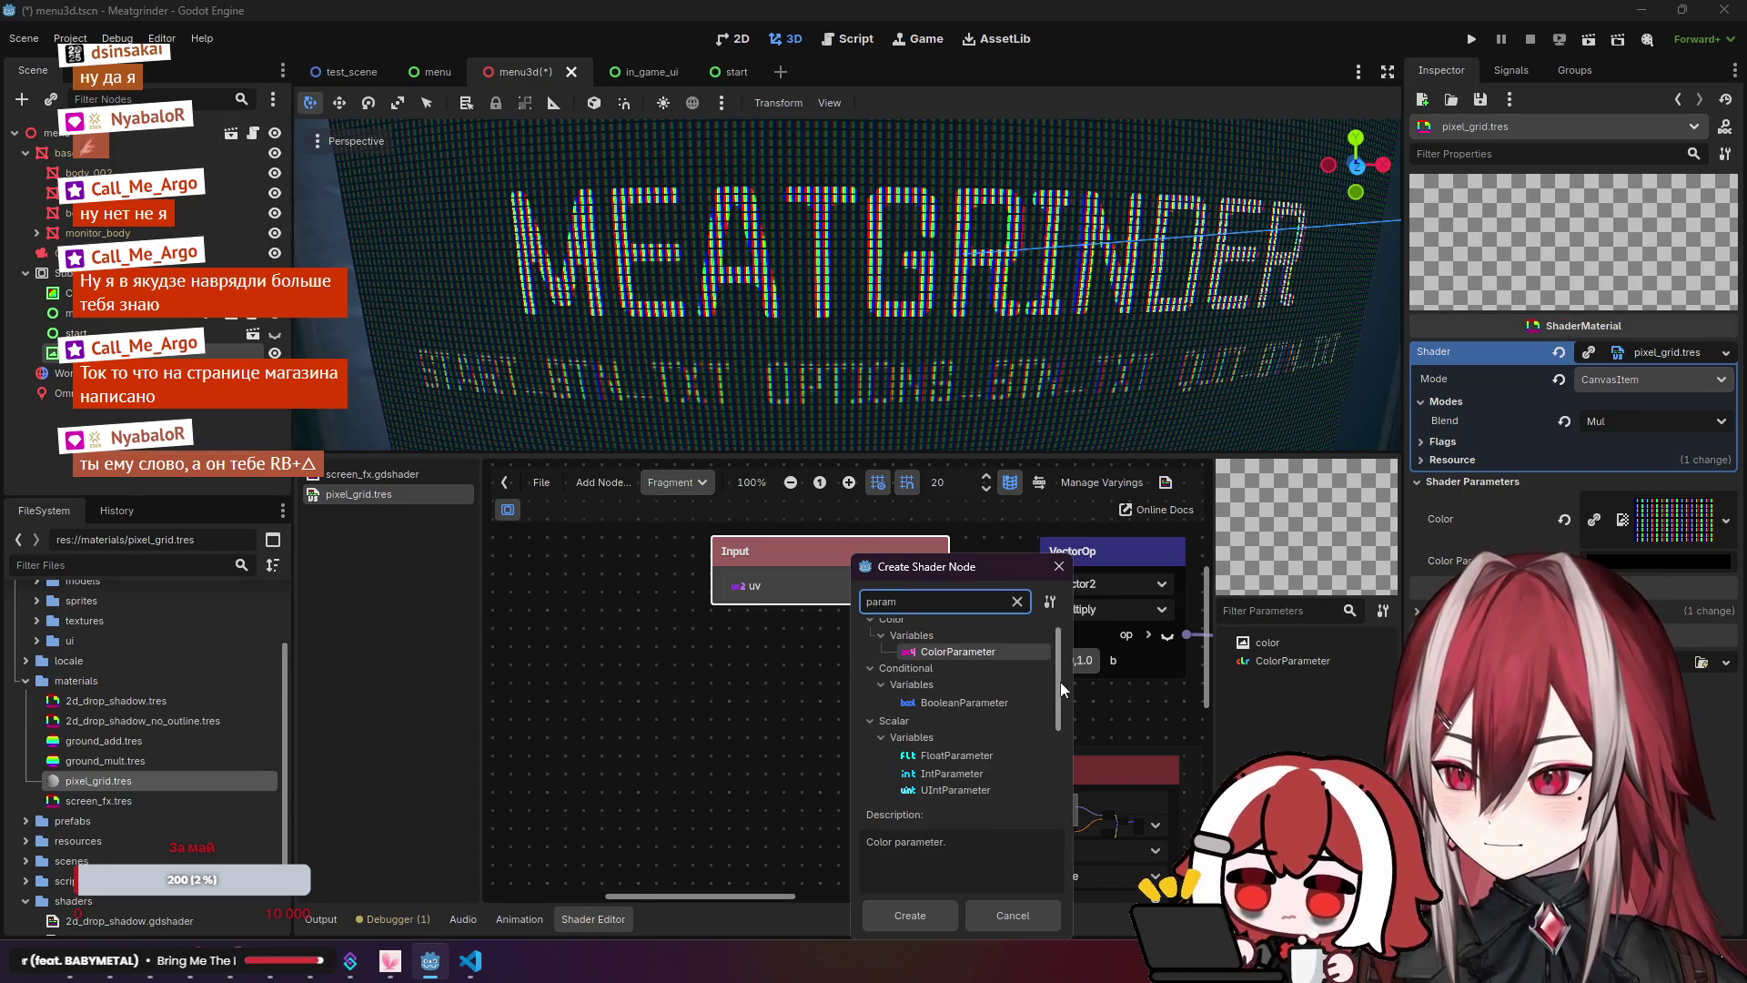
double_click(989, 752)
left_click_drag(974, 677, 817, 639)
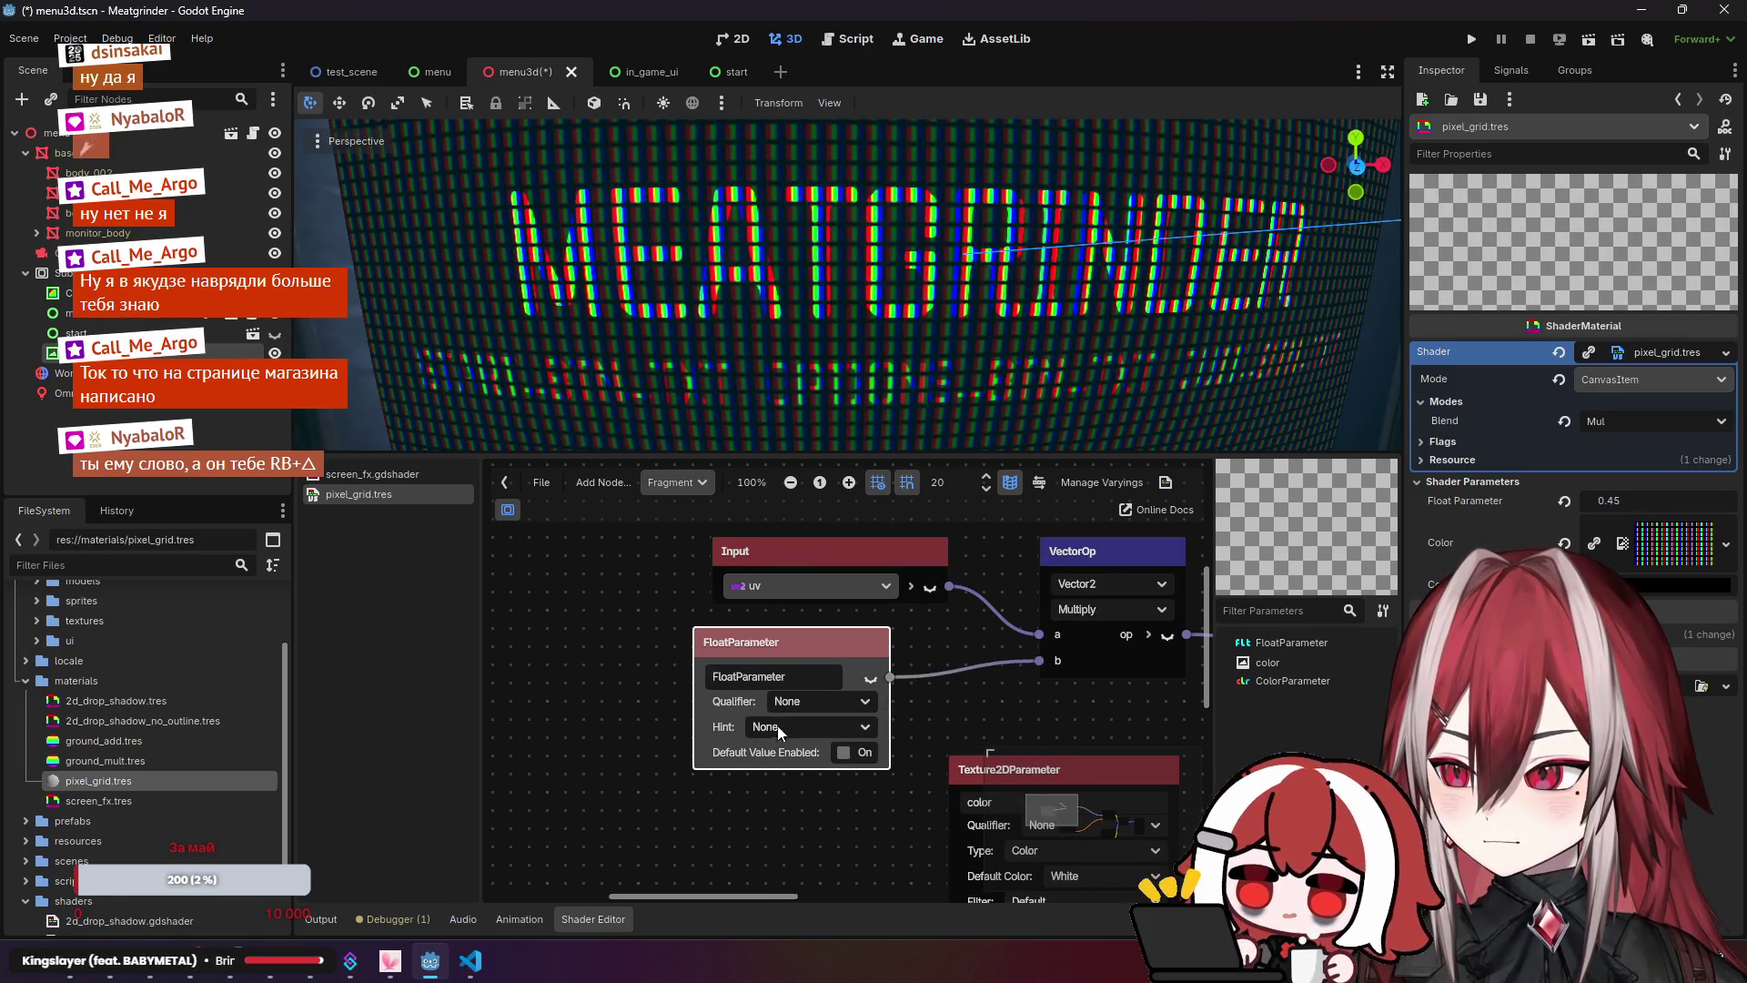
left_click(843, 753)
left_click(819, 778)
type("1")
key("Return")
Step: Tidy the node layout and raise the material's Float Parameter to 1.485
left_click_drag(869, 674, 833, 674)
left_click_drag(800, 550, 728, 550)
scroll(966, 396, "down", 3)
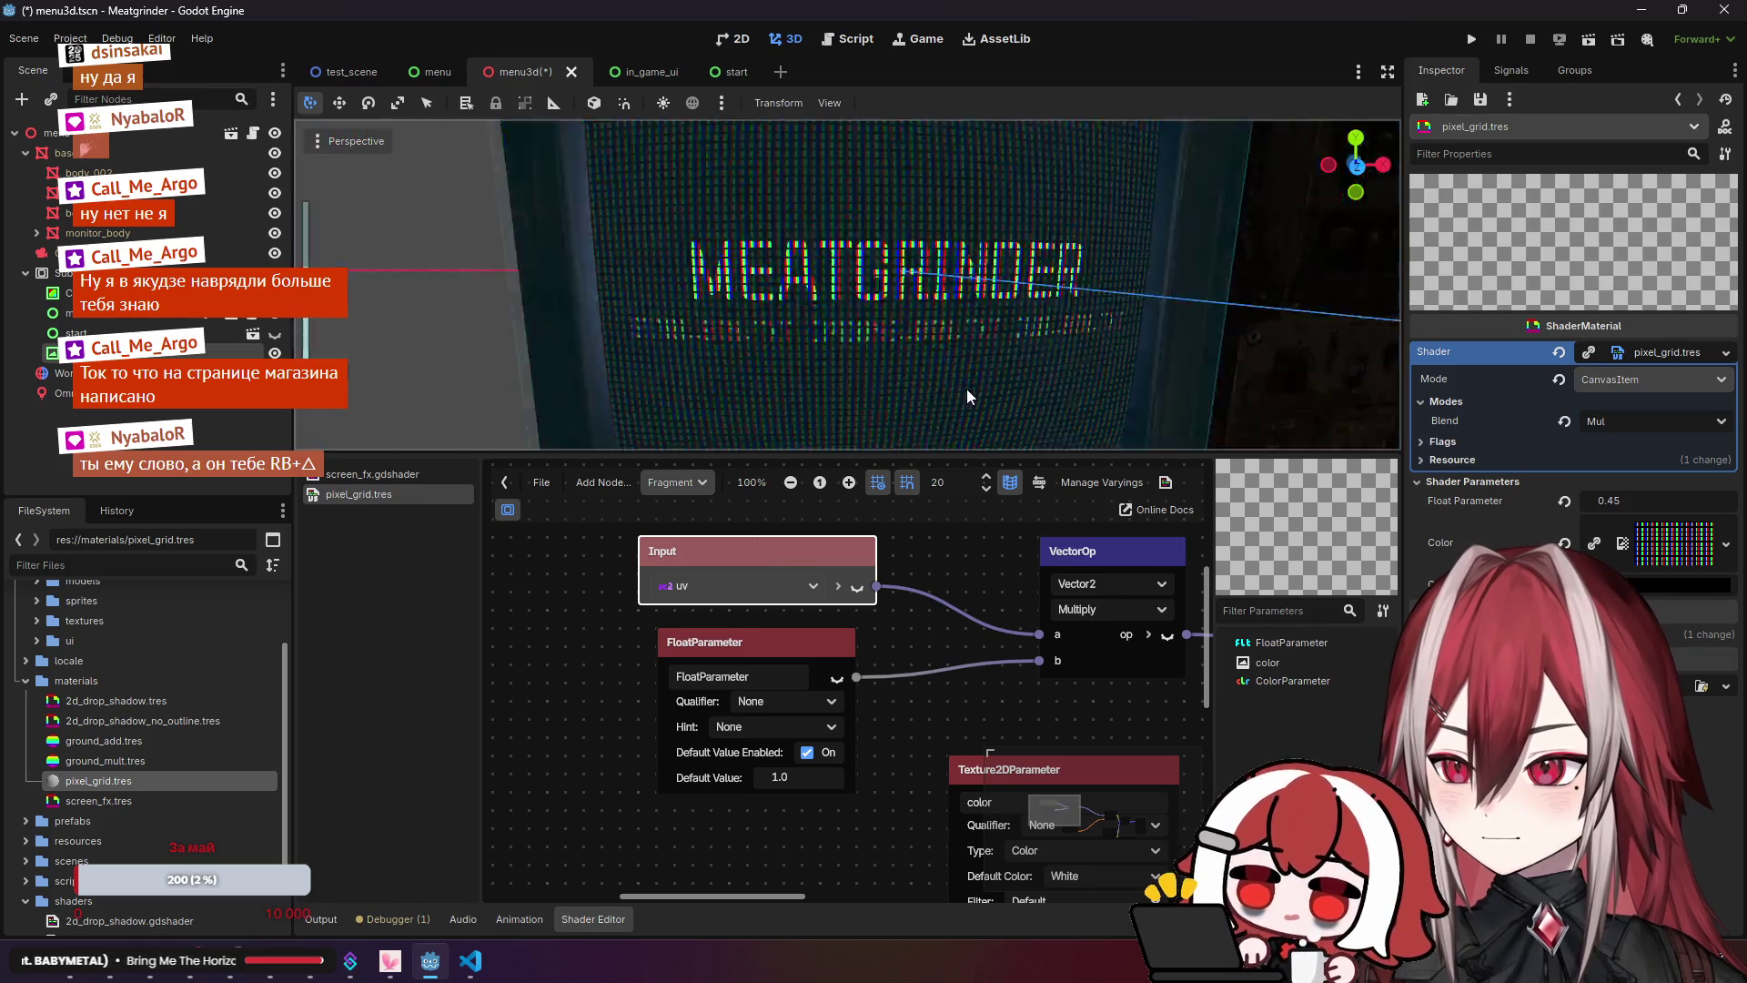
scroll(964, 354, "down", 5)
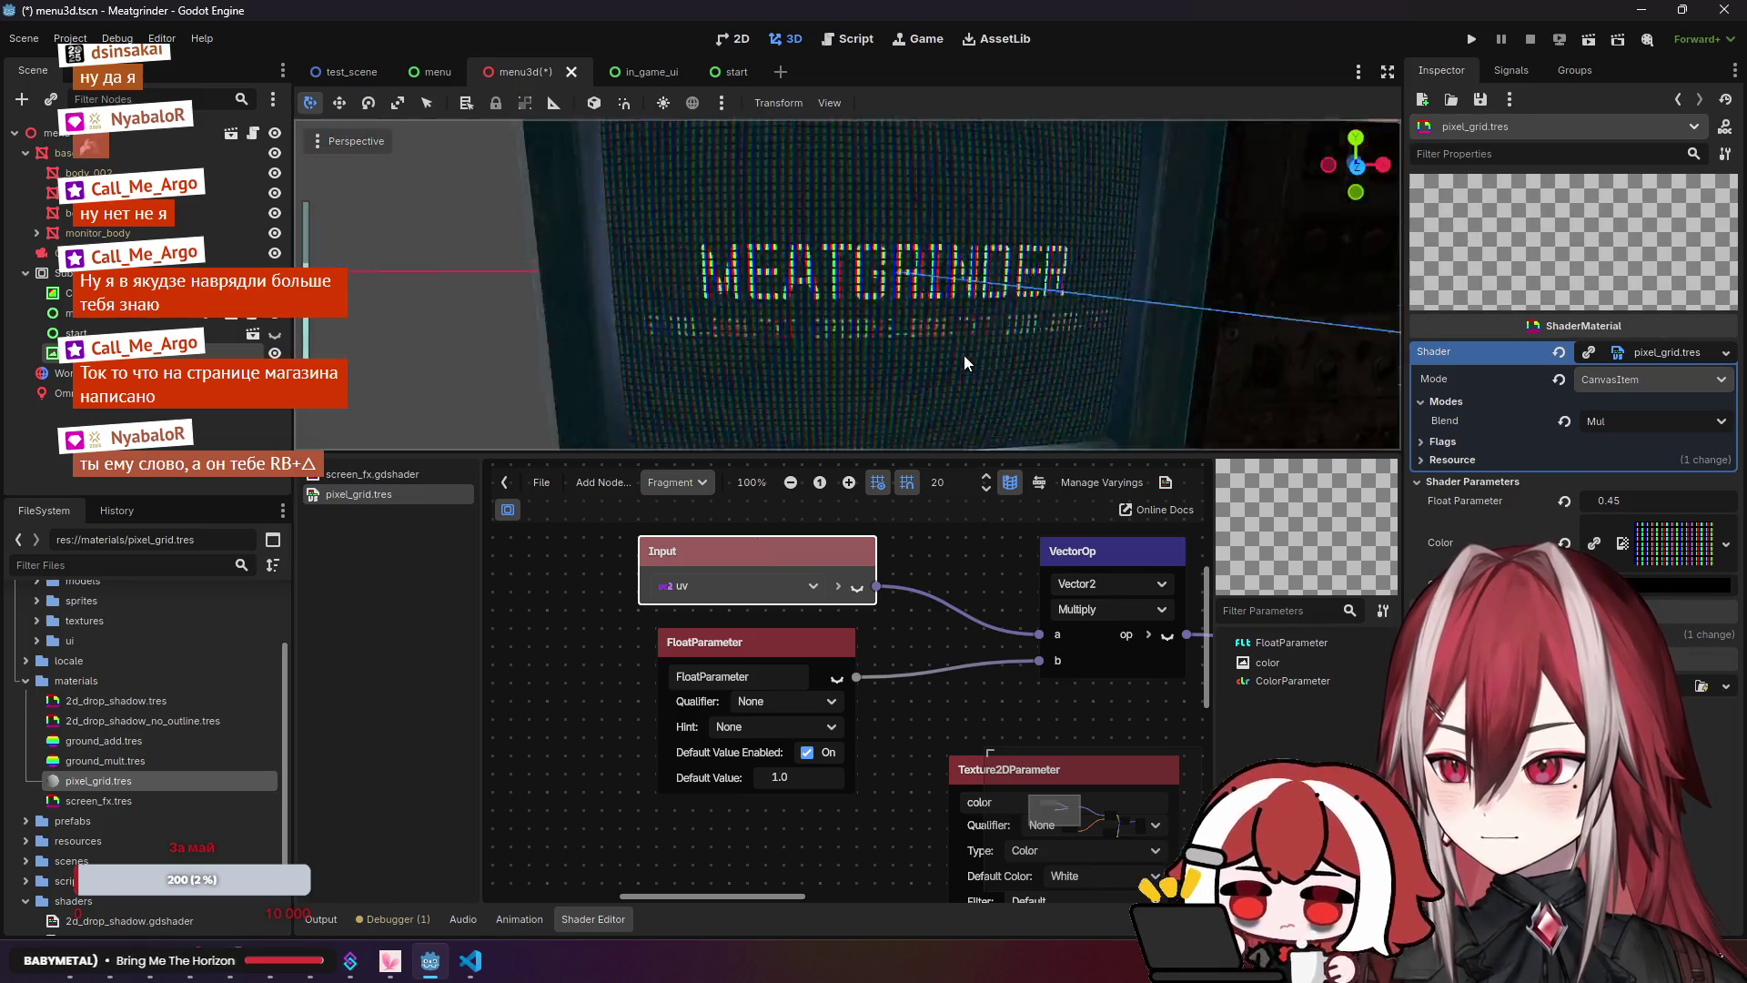
scroll(964, 355, "up", 8)
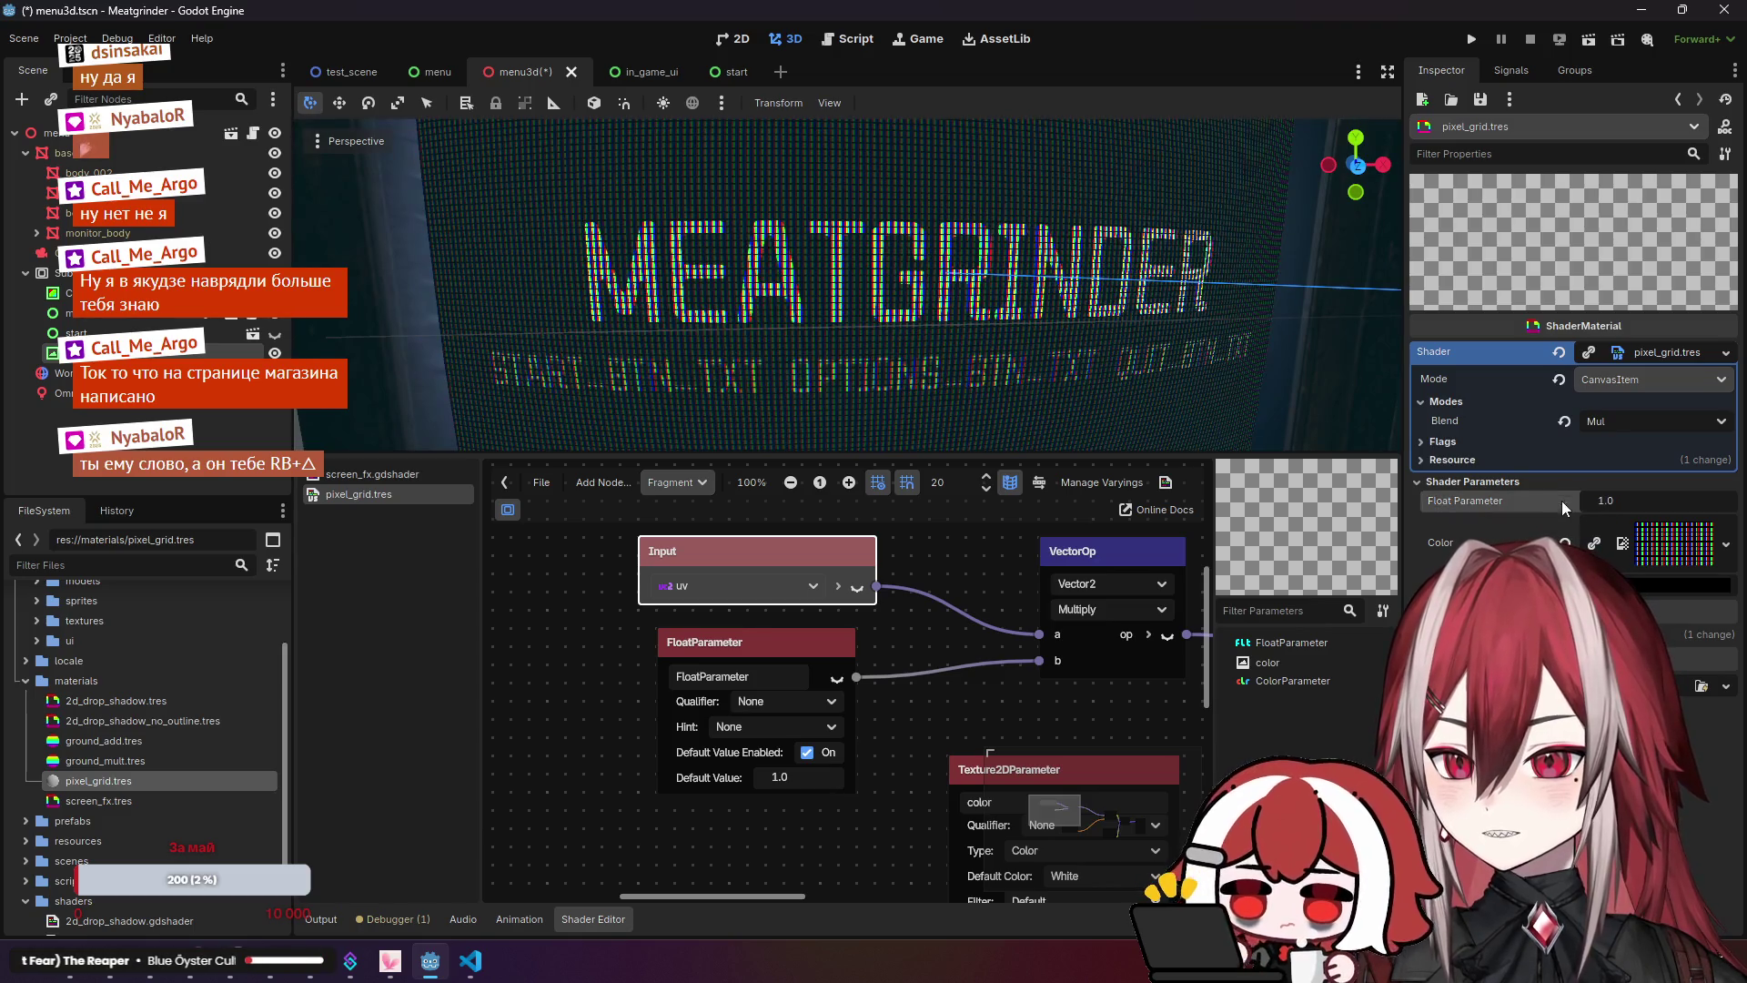
mouse_move(1583, 500)
left_mouse_down()
mouse_move(1719, 500)
mouse_move(1647, 501)
mouse_move(1683, 501)
left_mouse_up()
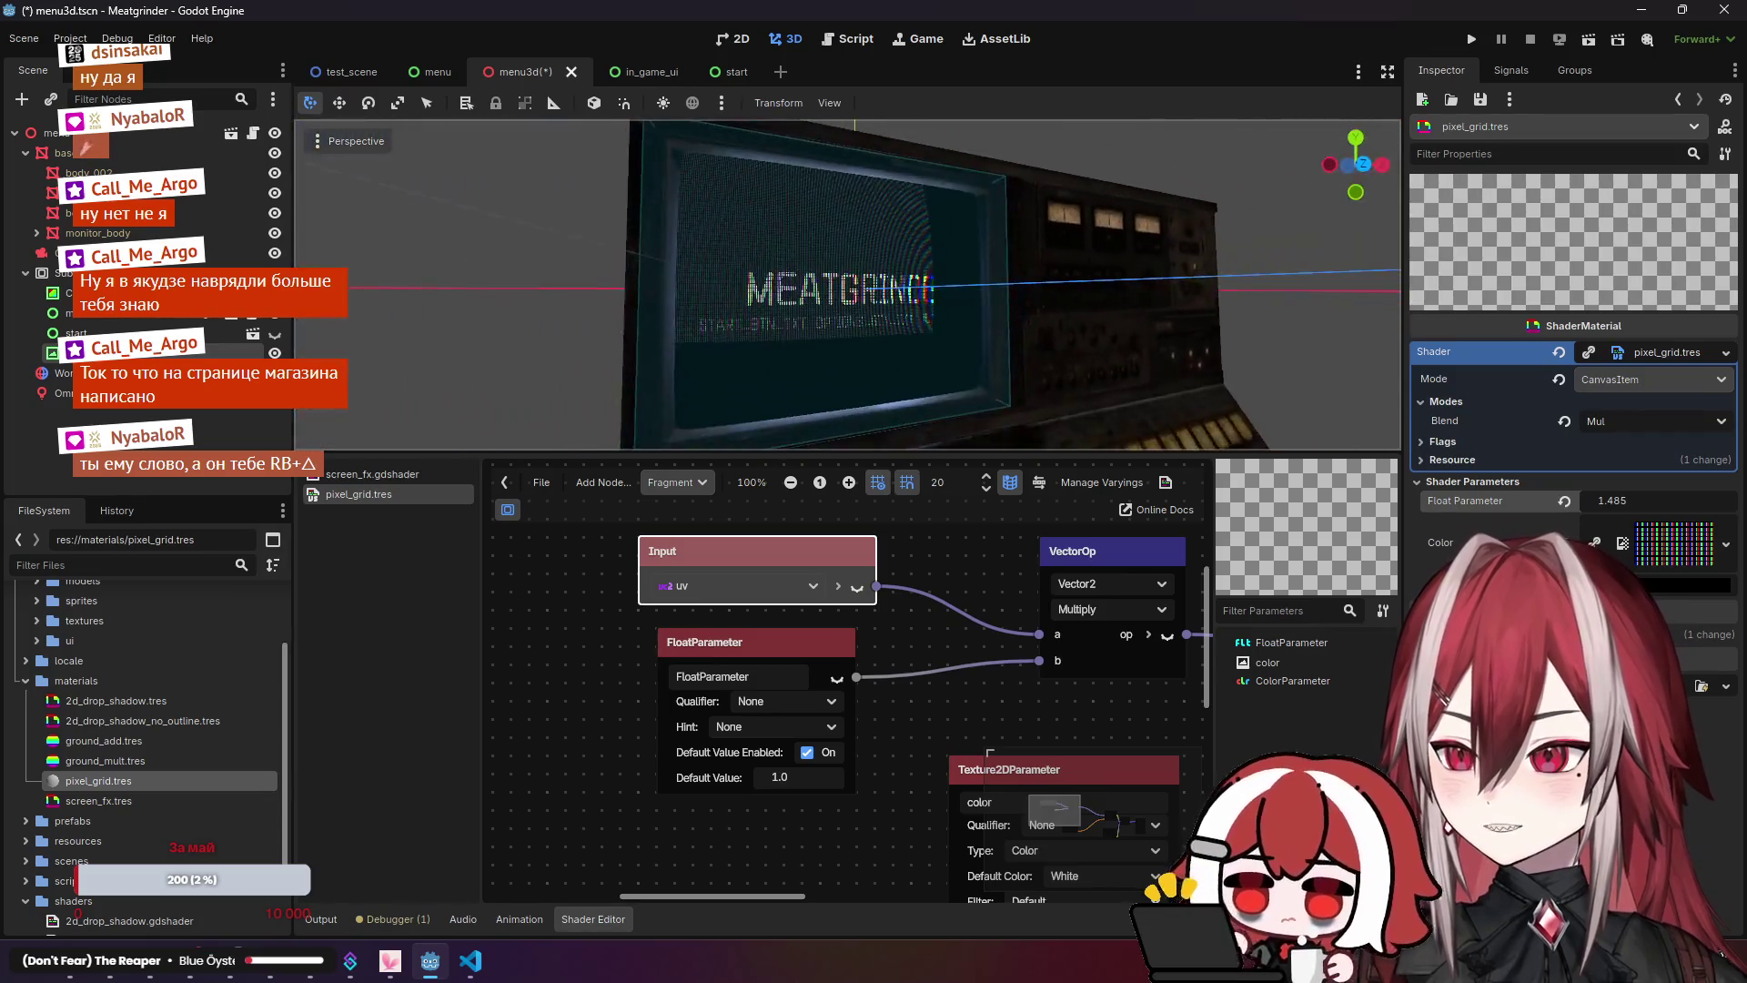
mouse_move(946, 723)
left_mouse_down()
mouse_move(782, 569)
mouse_move(717, 549)
left_mouse_up()
Step: Set the Texture2DParameter's Repeat to Enabled, then minimize Godot and VS Code
left_click(832, 754)
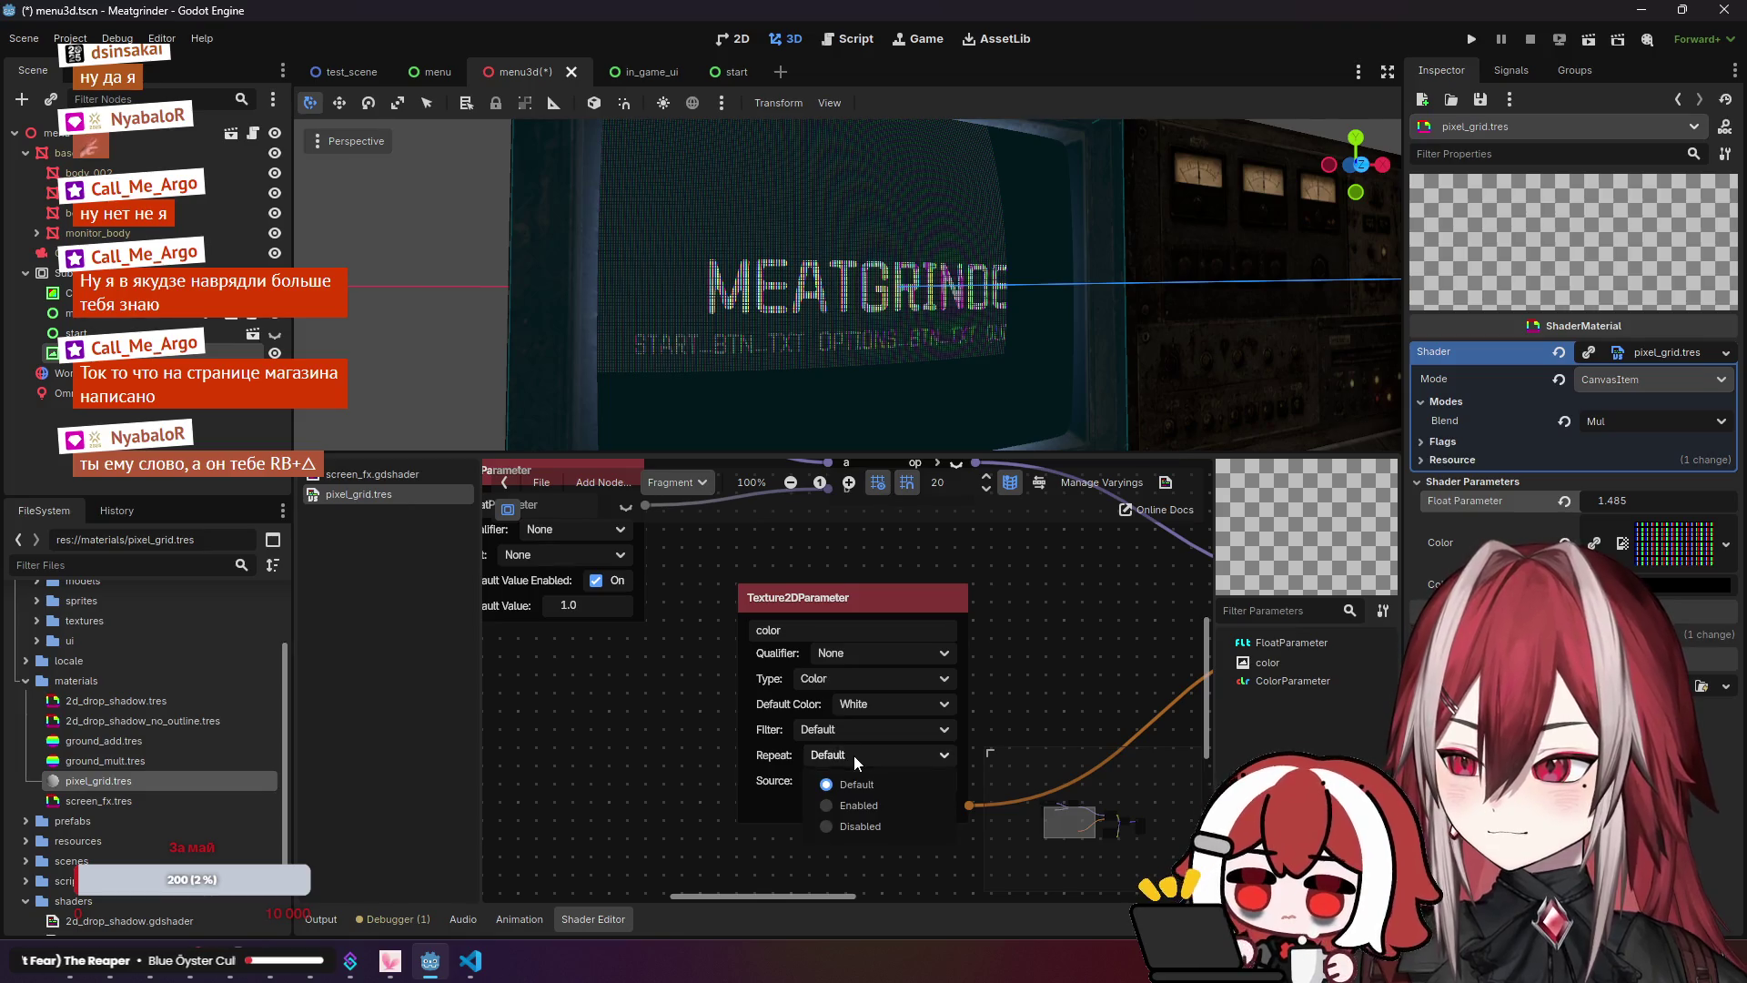
left_click(849, 798)
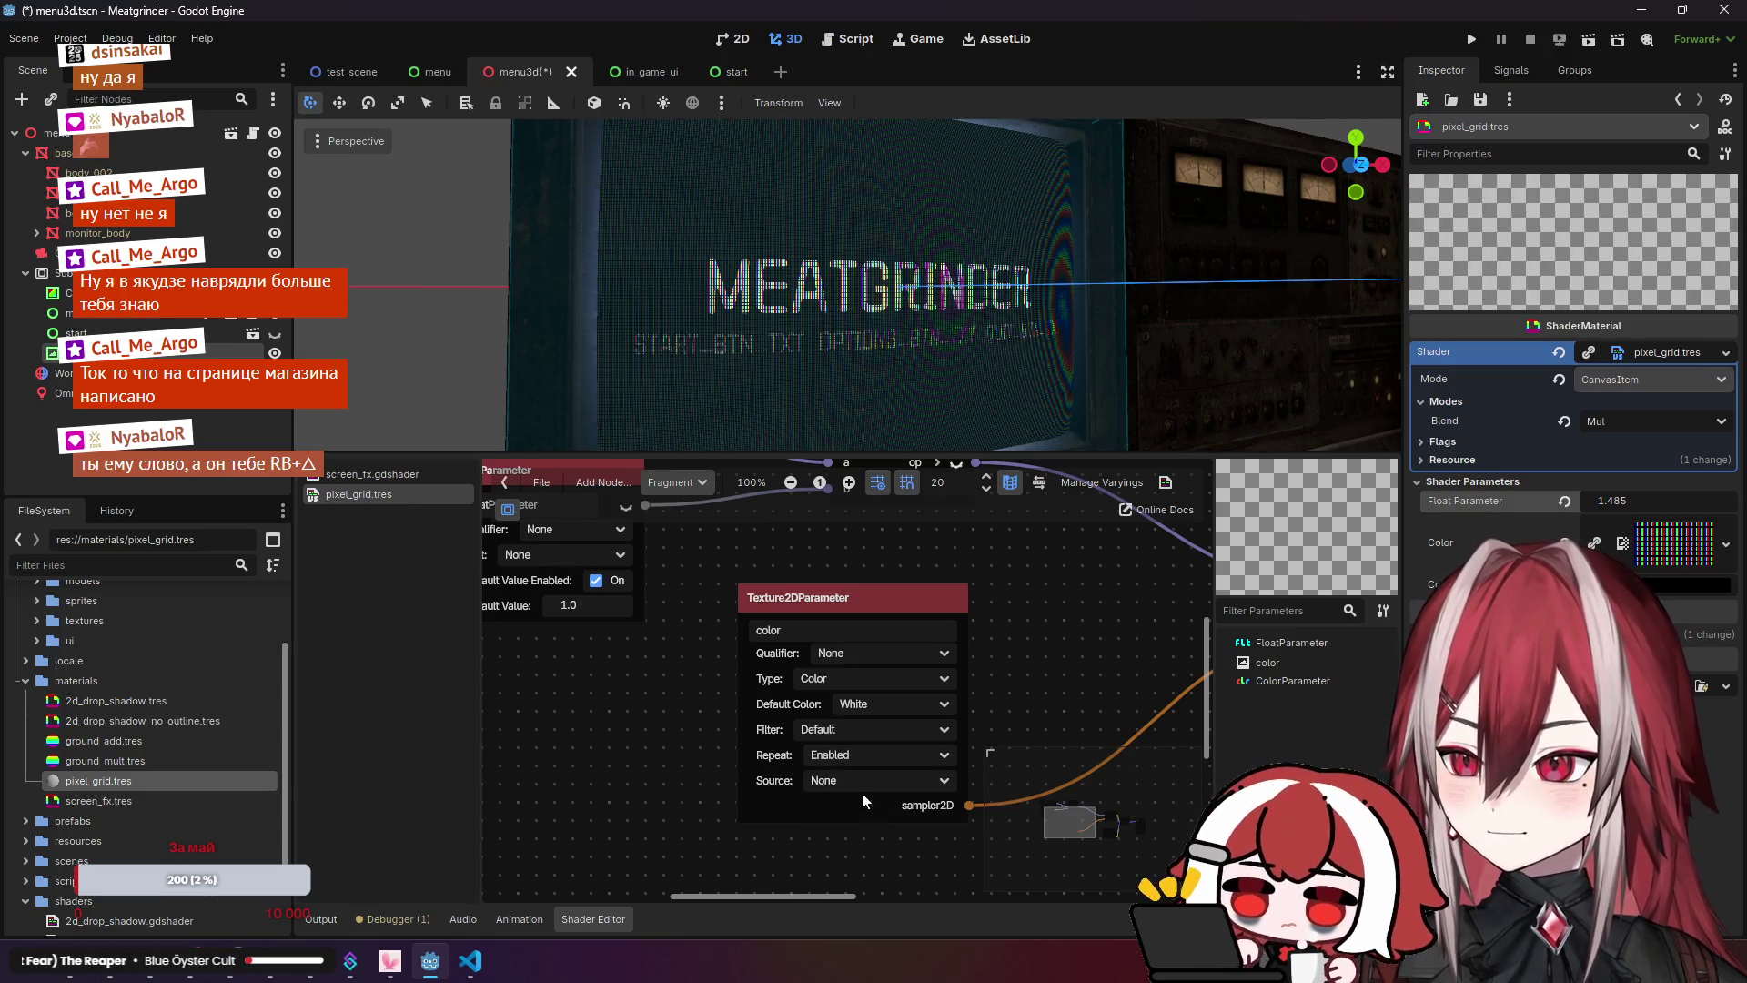
scroll(821, 303, "up", 6)
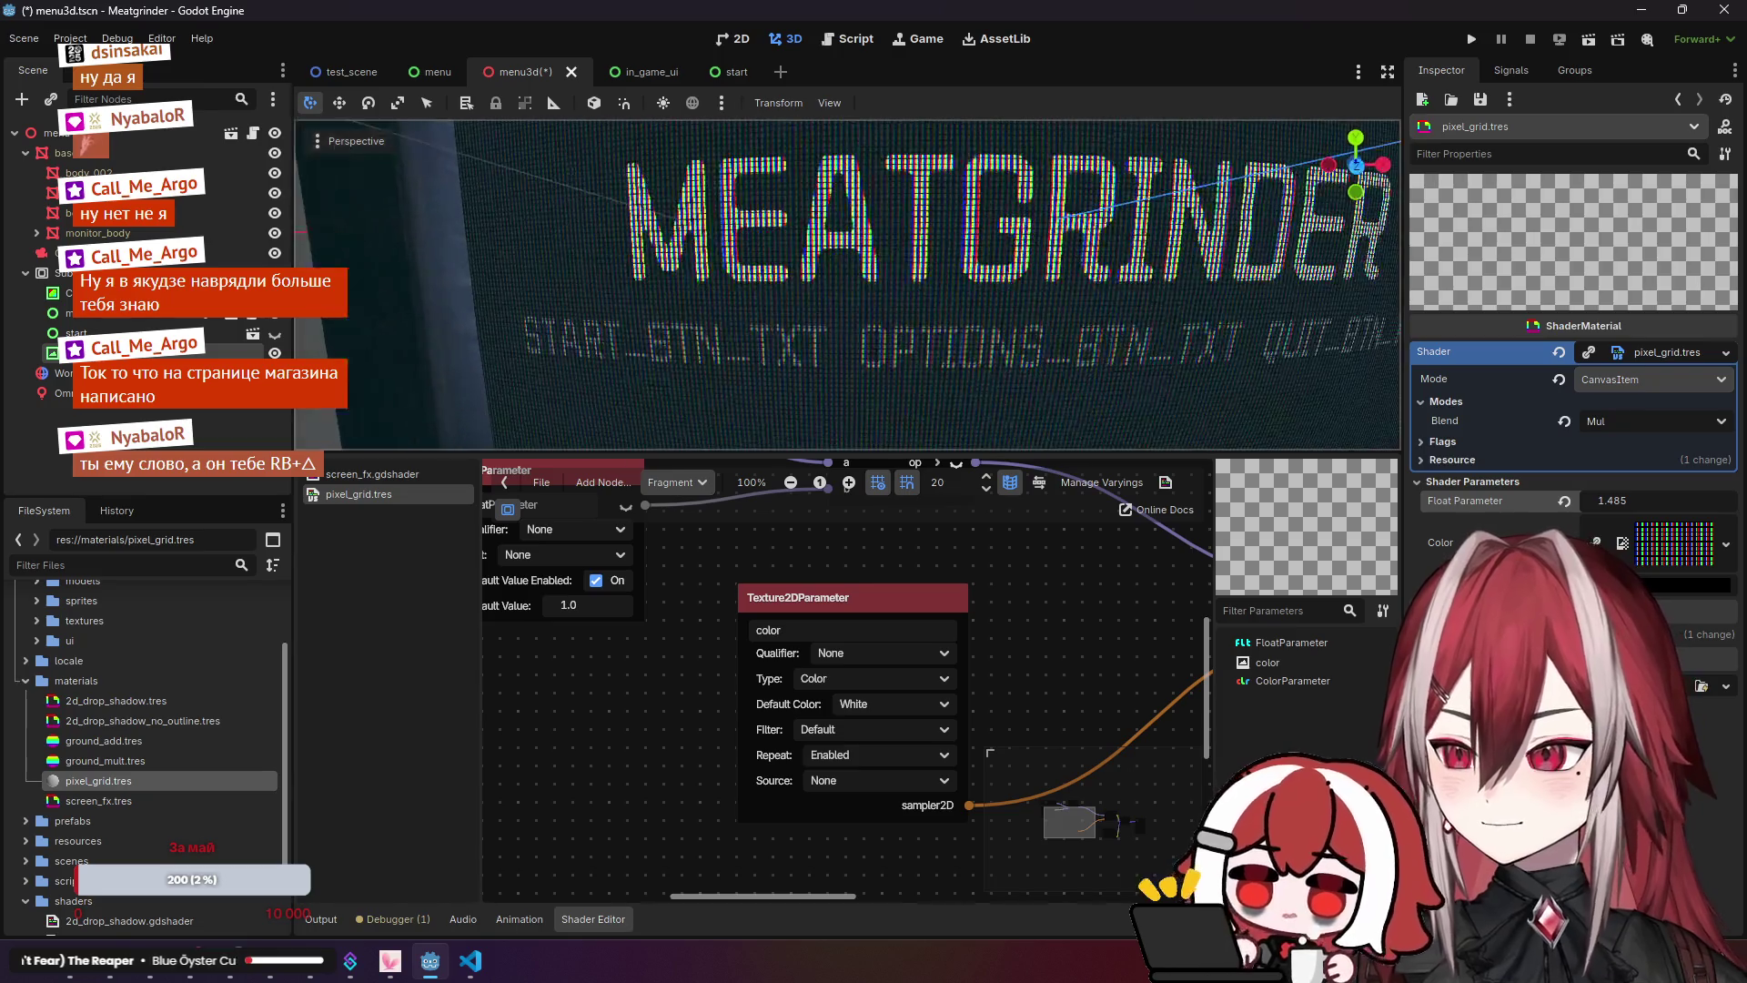
scroll(821, 303, "down", 2)
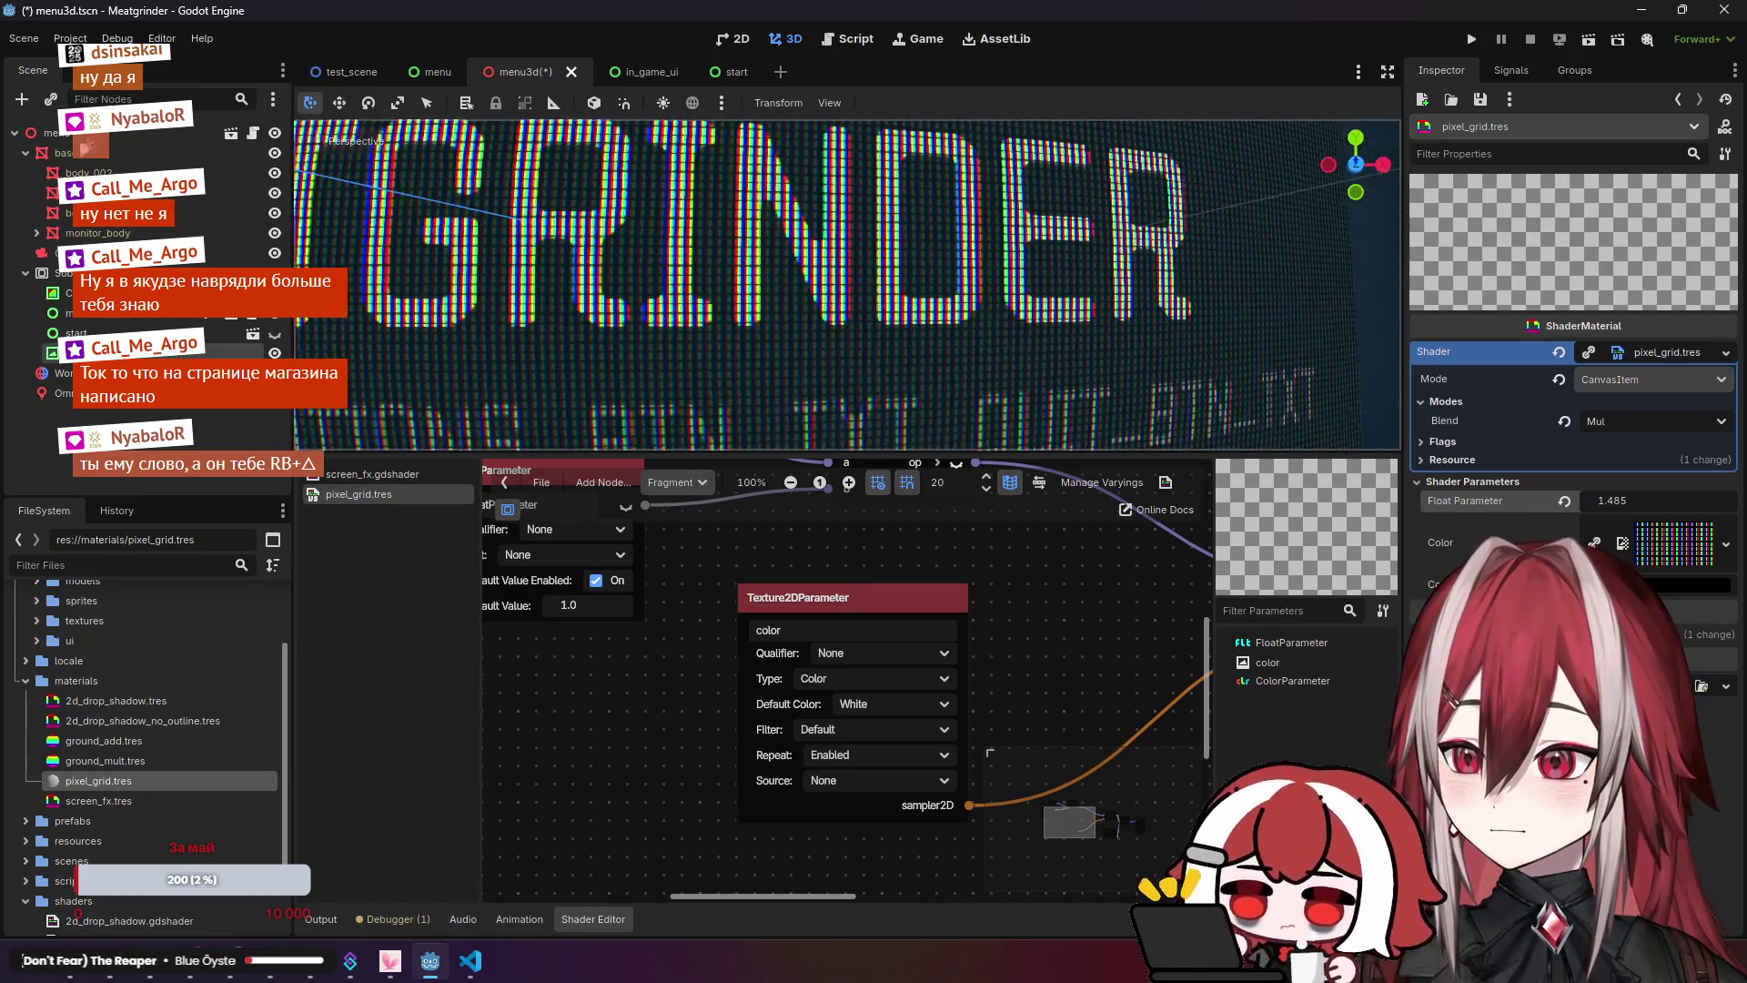
scroll(821, 303, "up", 3)
scroll(822, 303, "down", 8)
scroll(822, 303, "up", 5)
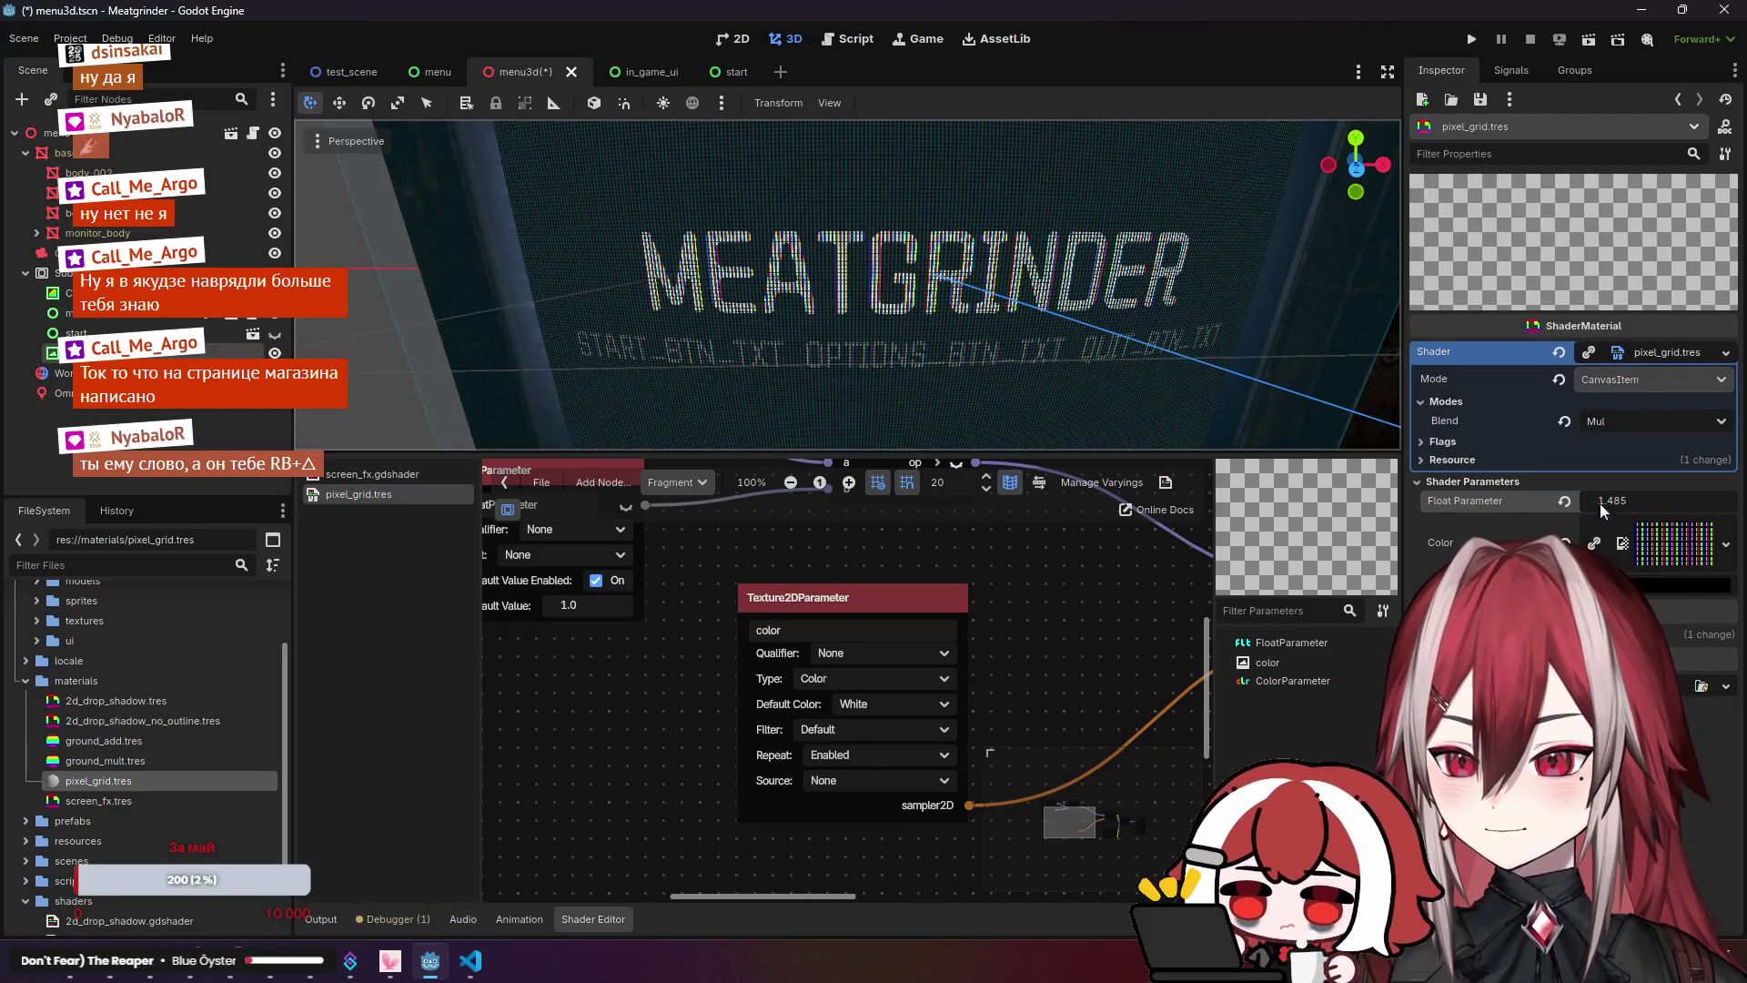
scroll(627, 707, "down", 2)
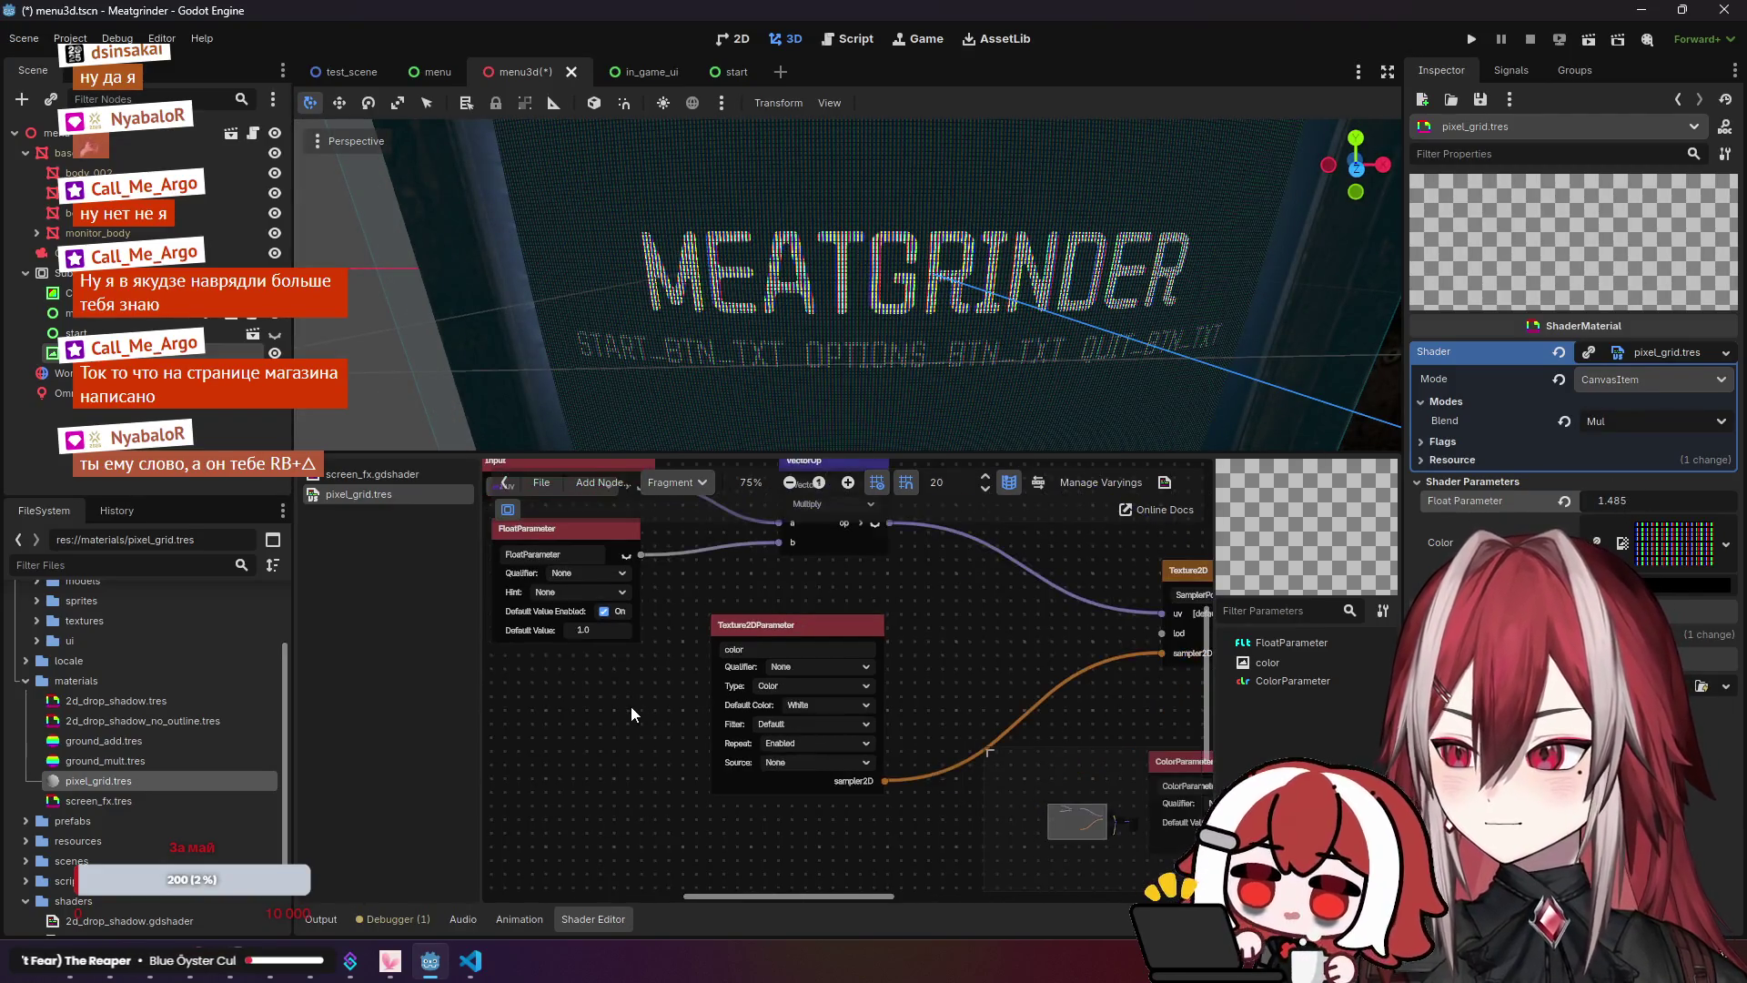
left_click_drag(630, 706, 704, 740)
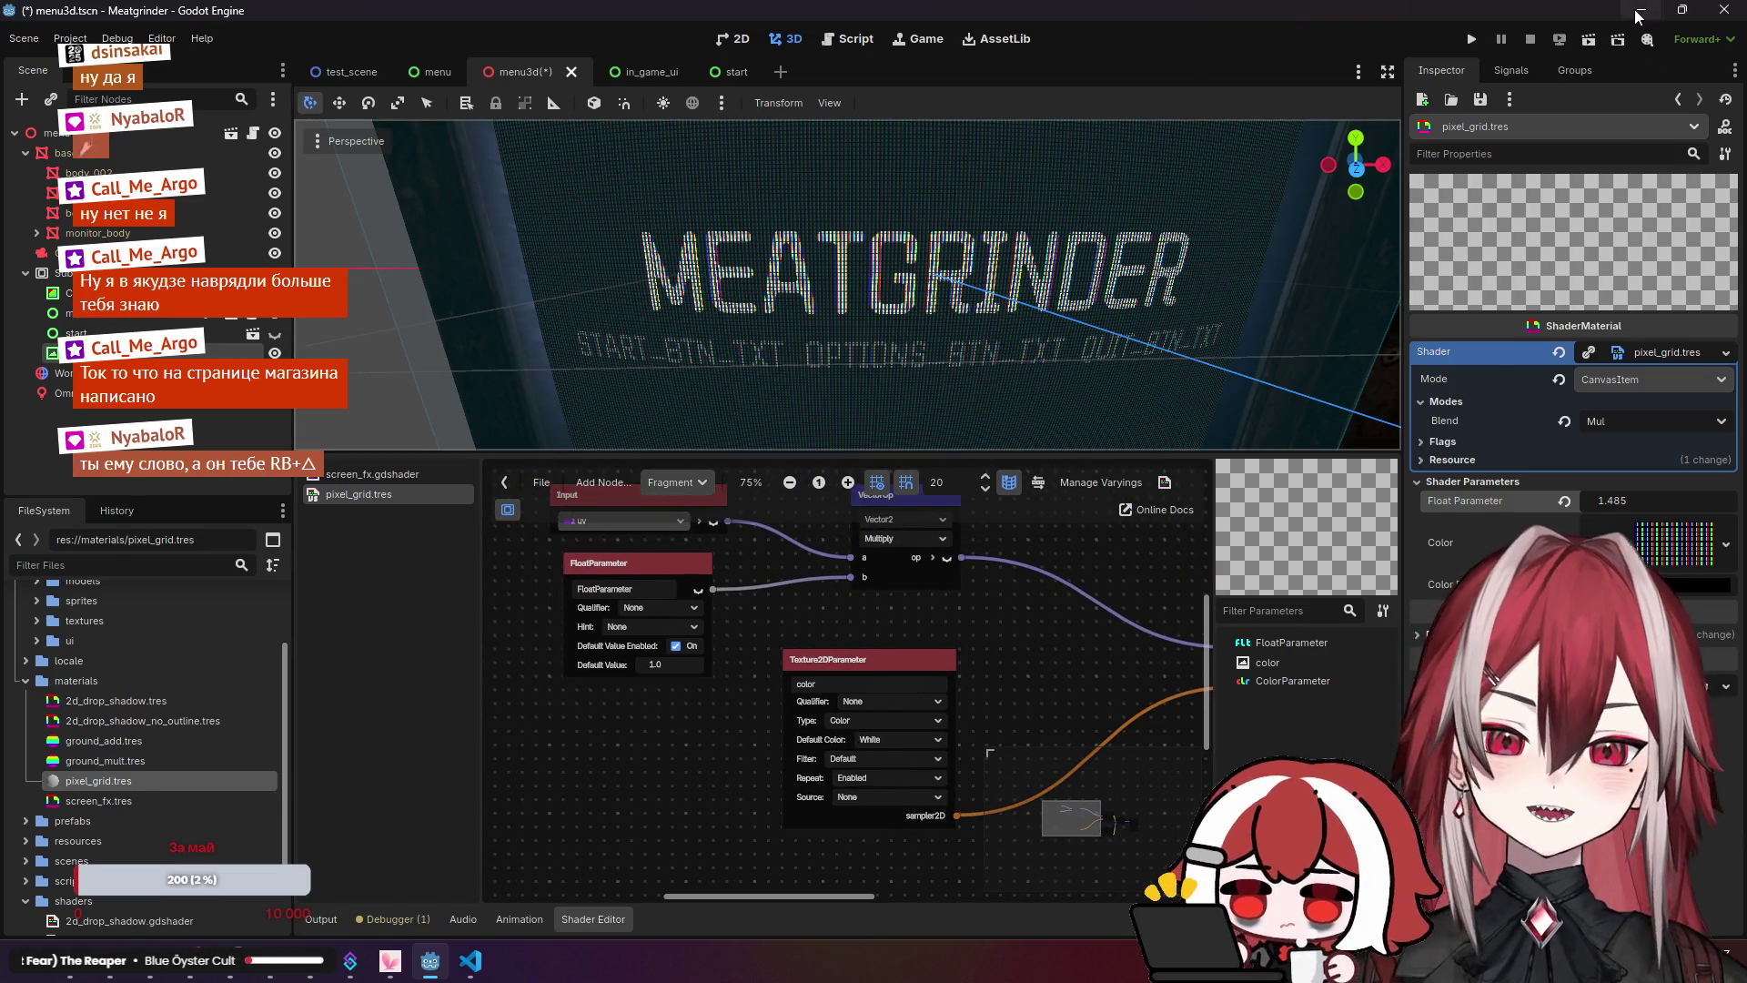
left_click(1640, 11)
left_click(1635, 19)
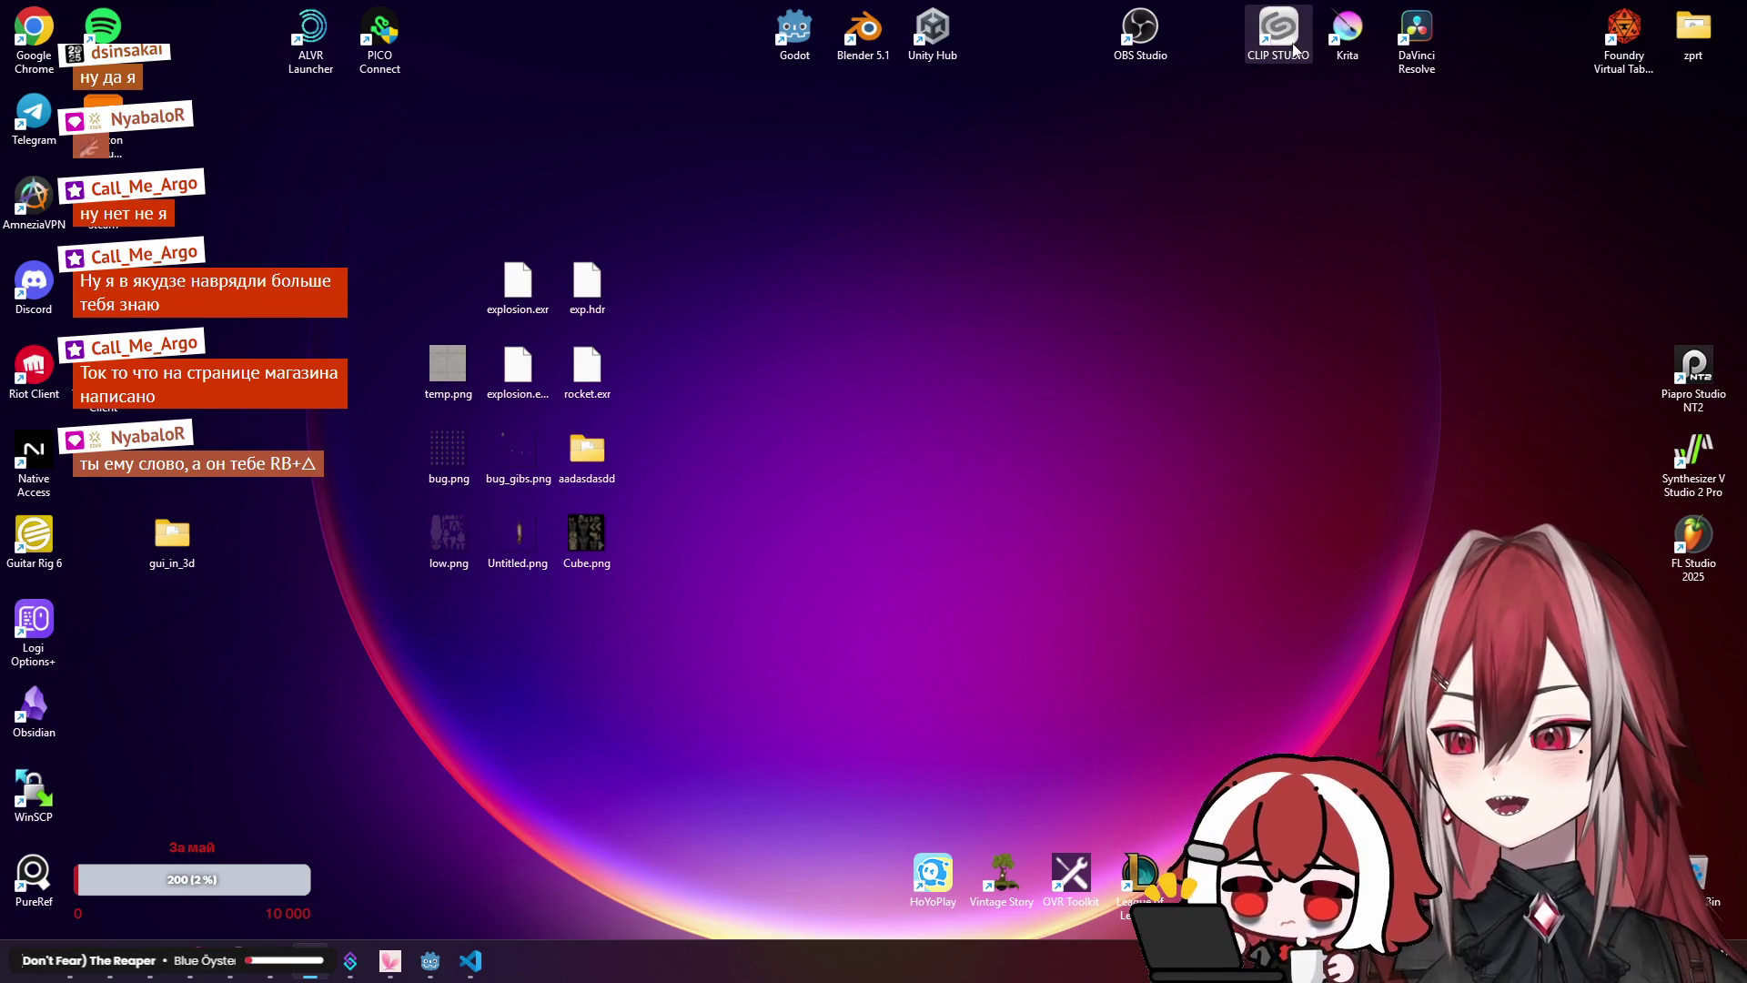
Step: Launch Clip Studio Paint and bring the overlays folder window to the front
left_click(1295, 47)
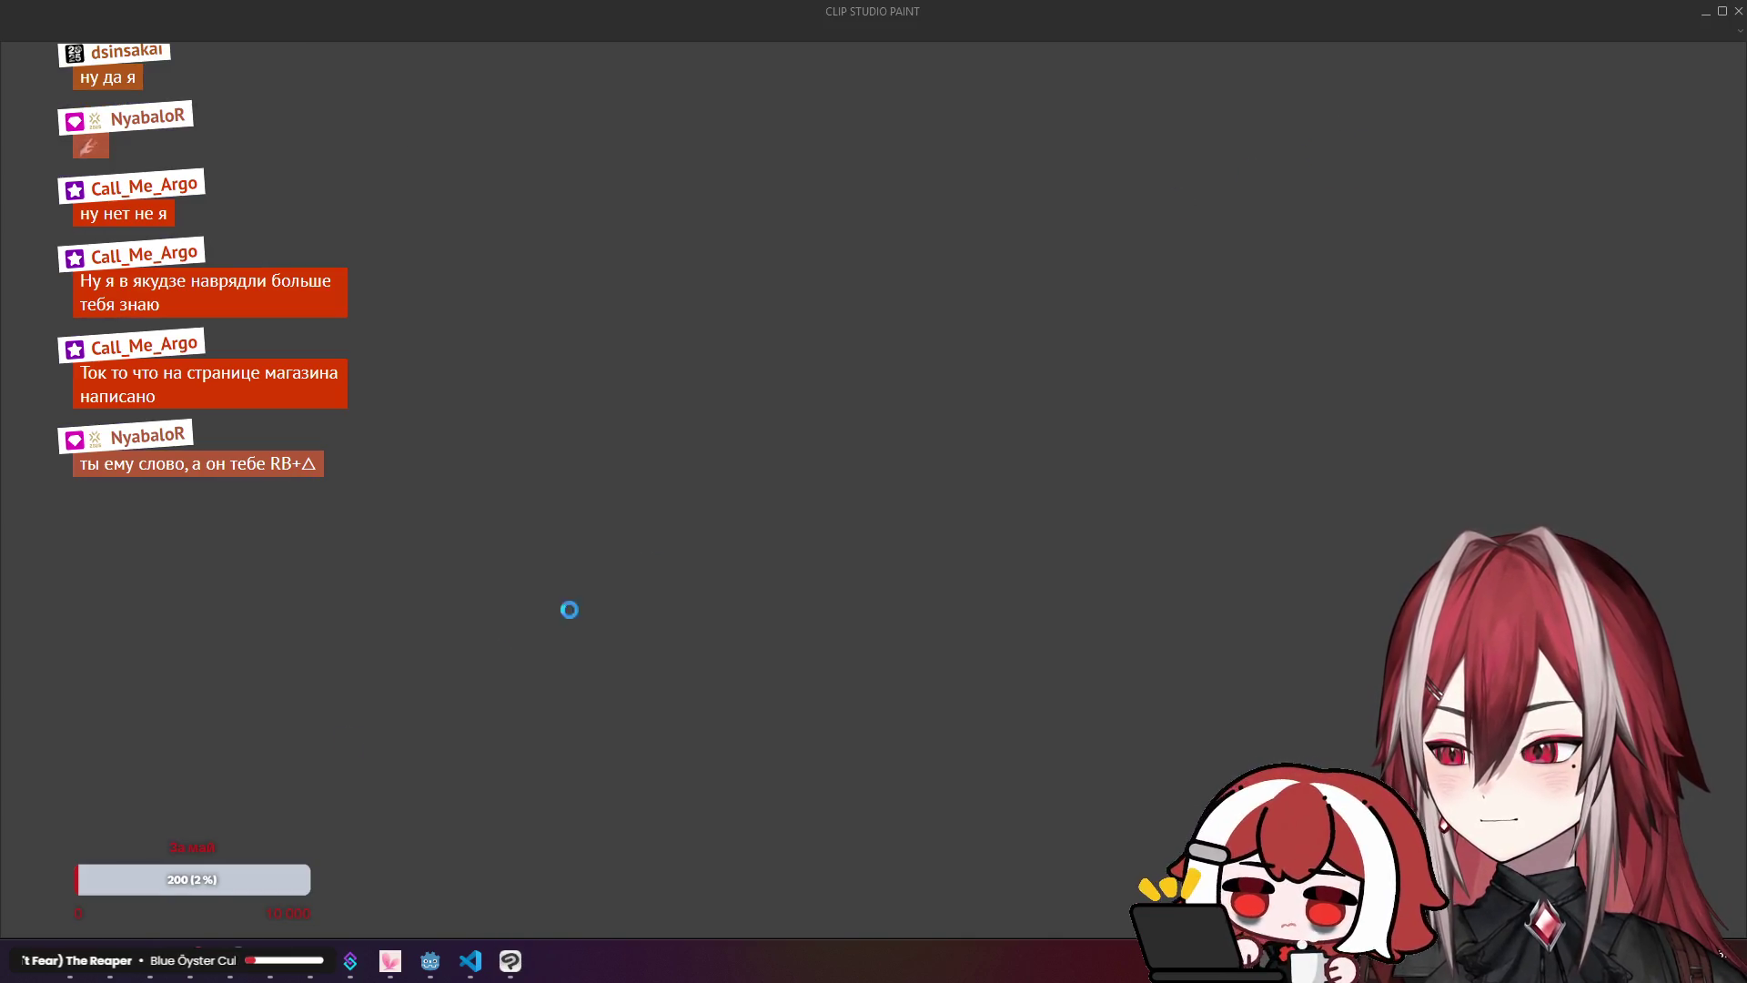
left_click(94, 974)
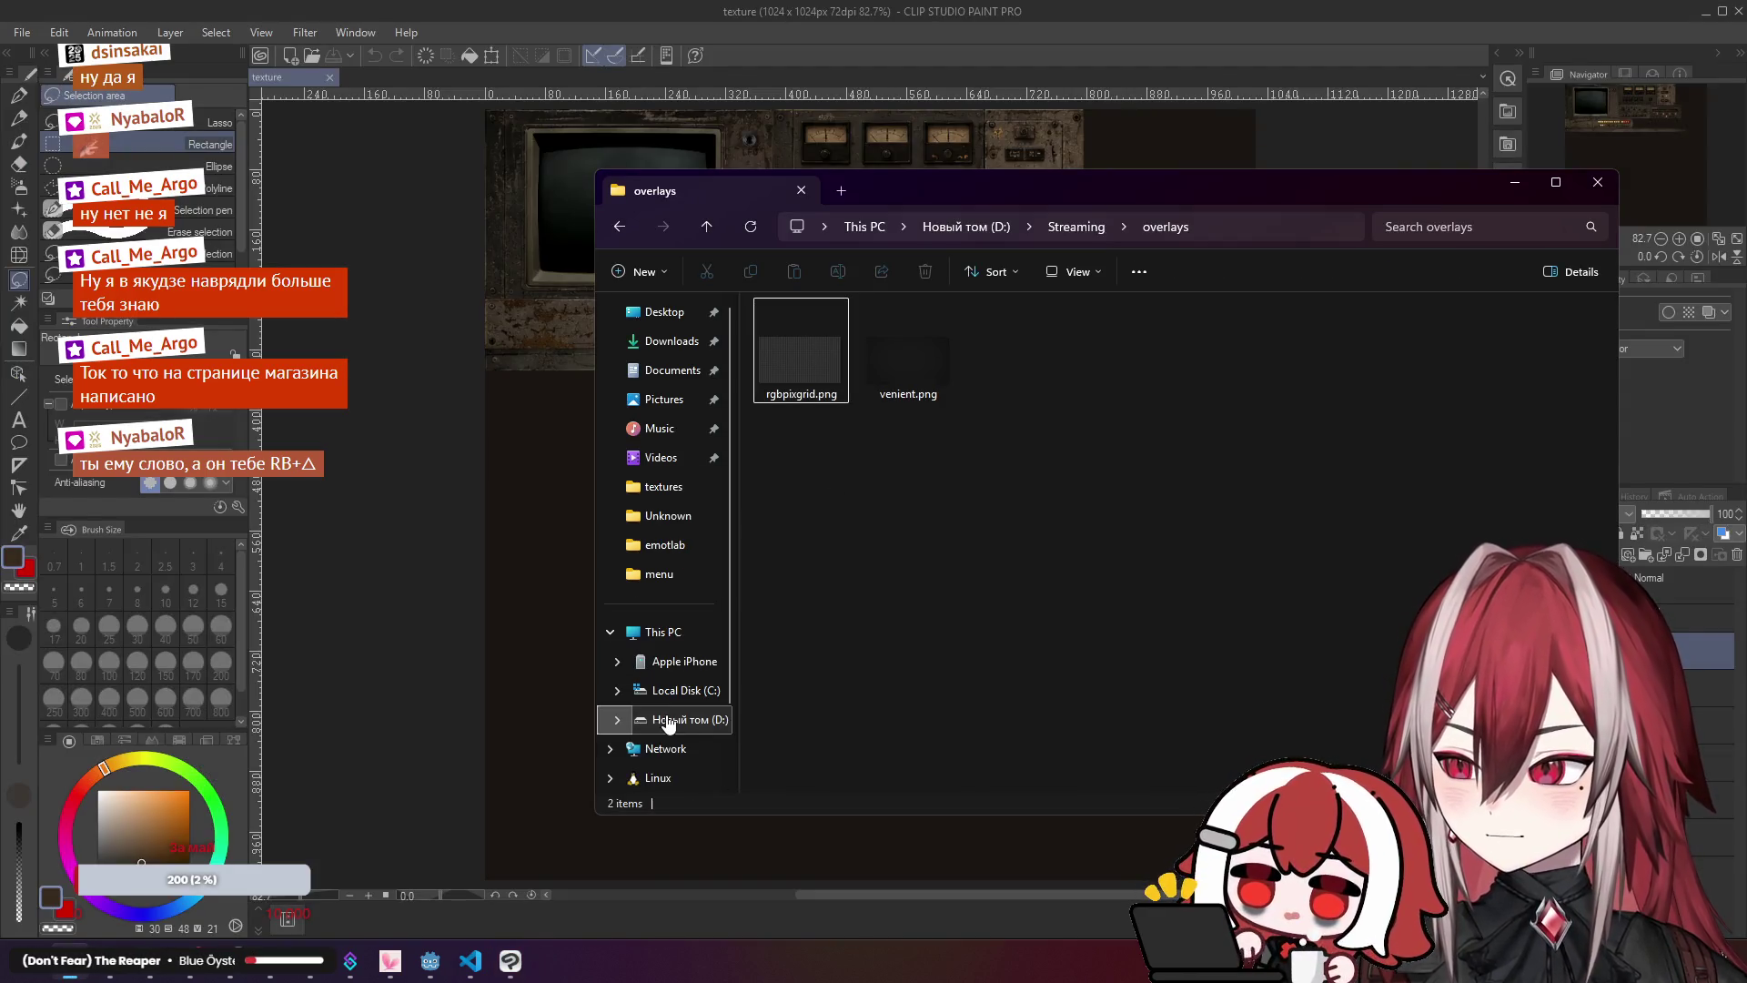
Step: Browse to D:\Projects\Godot\meatgrinder\assets\textures and drag rgbpixgrid.png into Clip Studio Paint
left_click(668, 718)
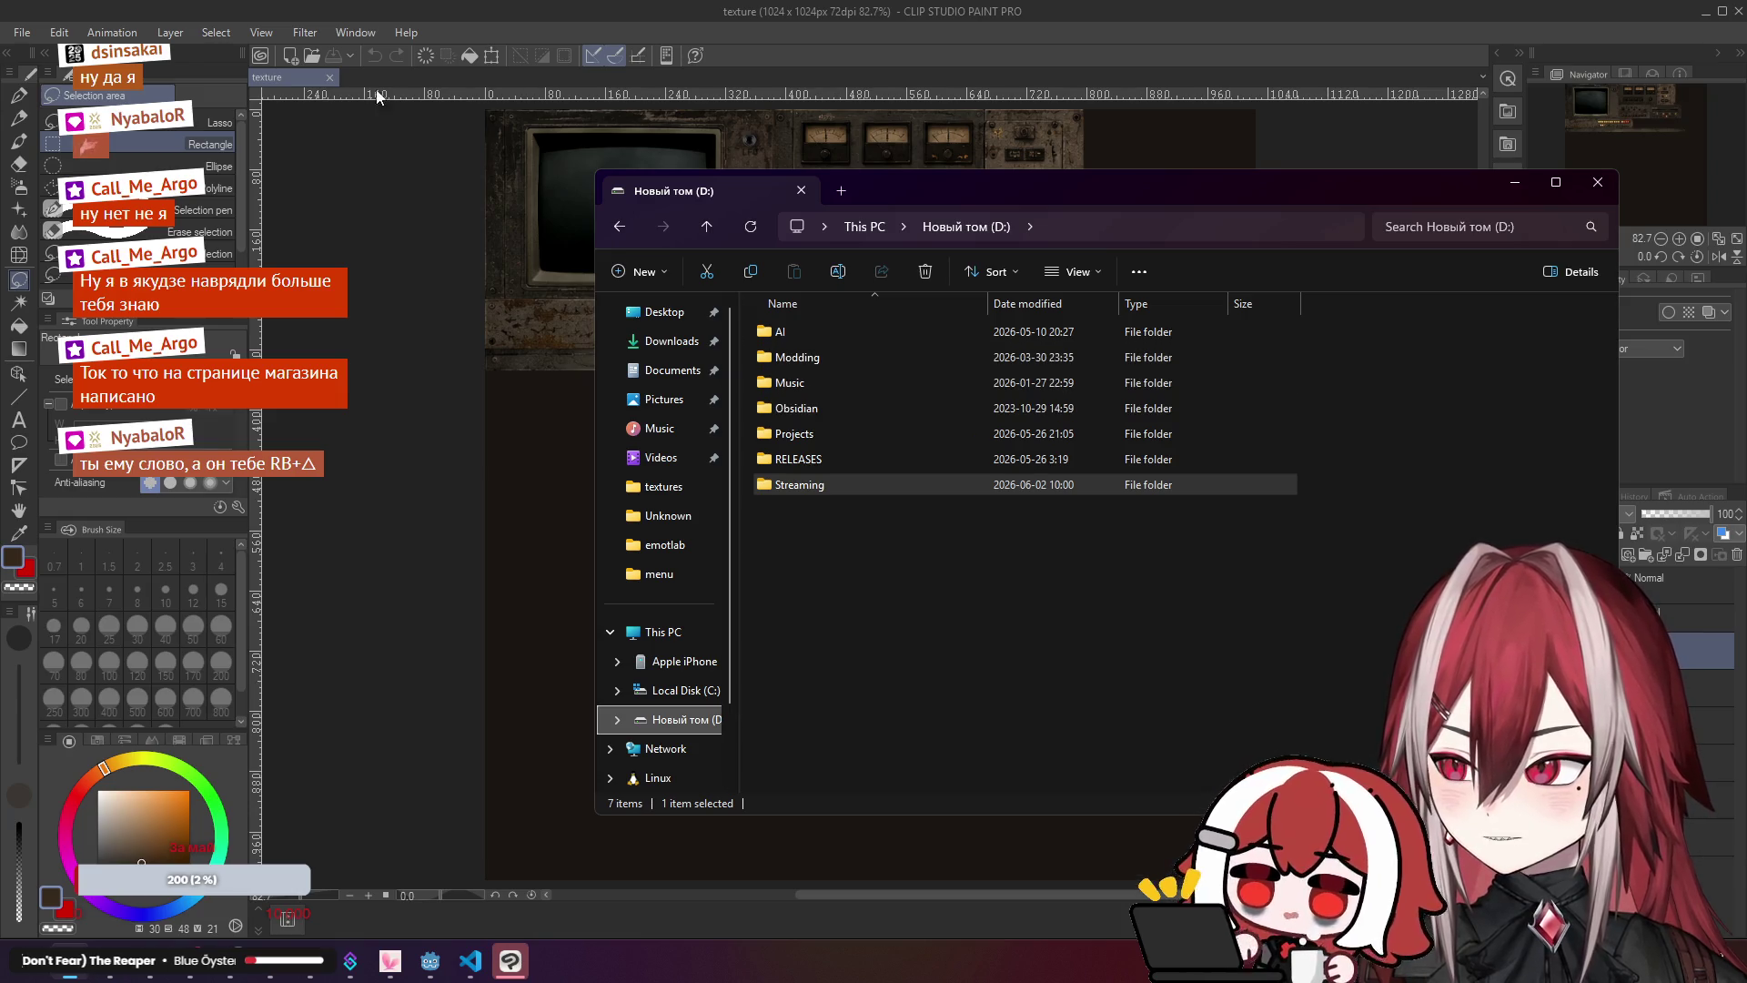
left_click(331, 78)
key("super+e")
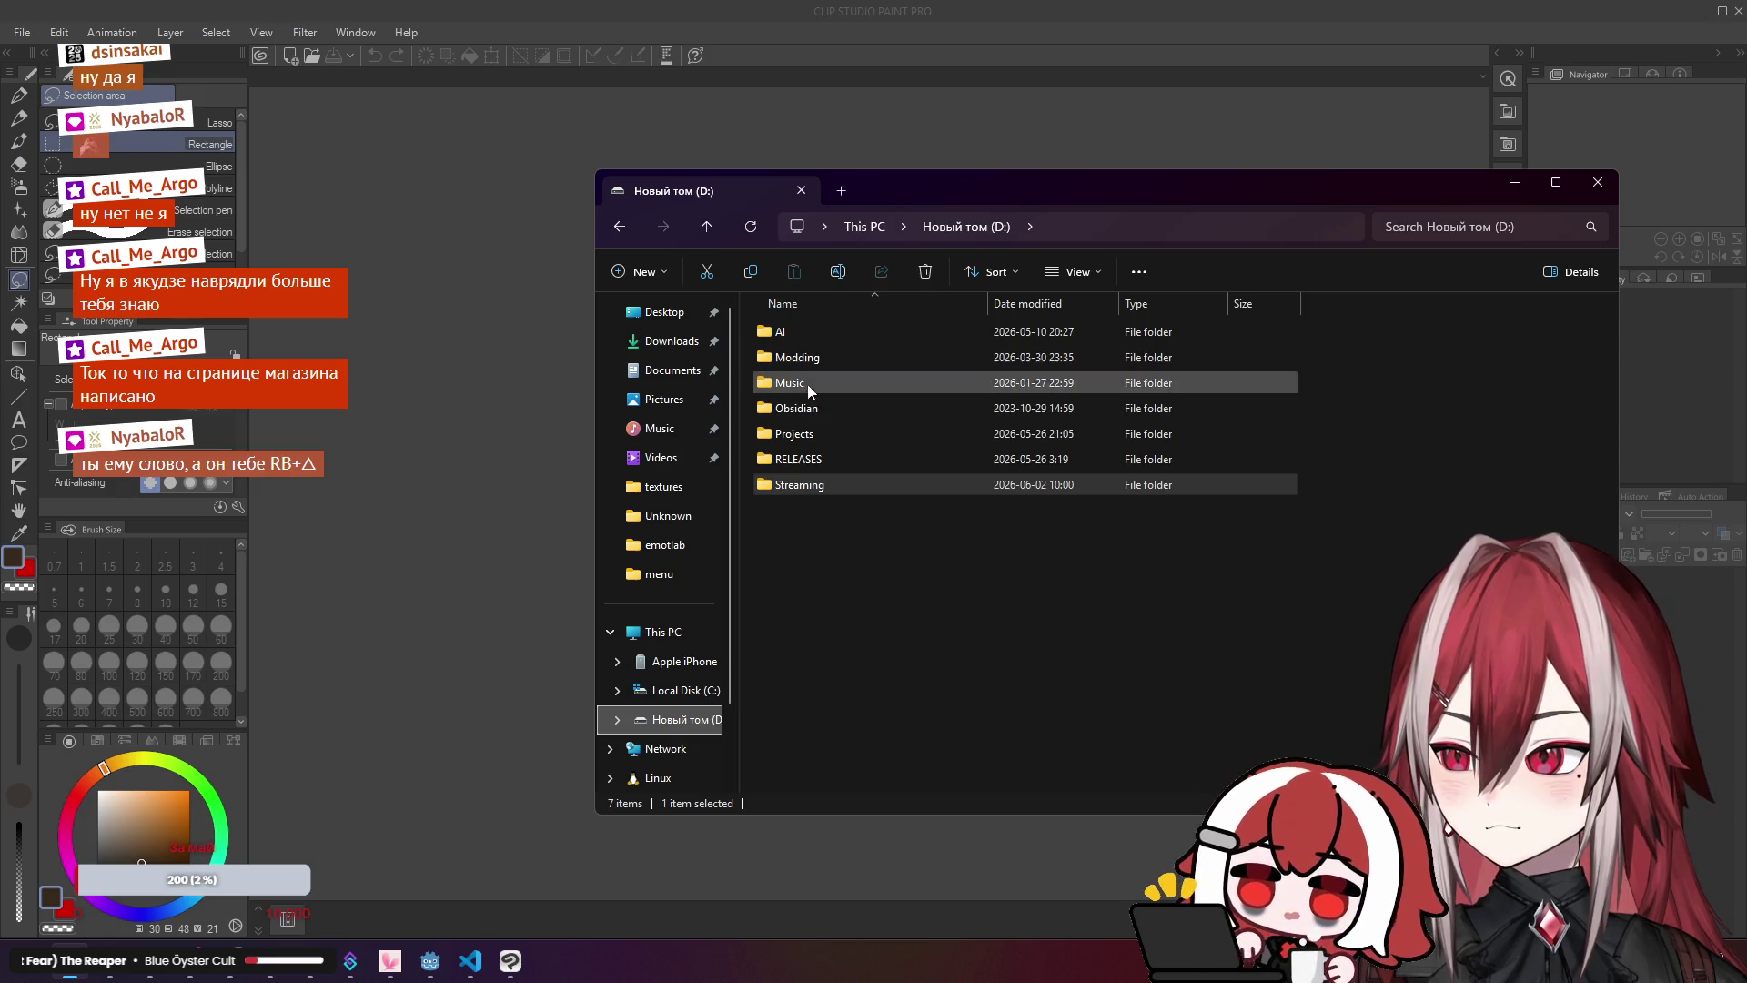
double_click(810, 431)
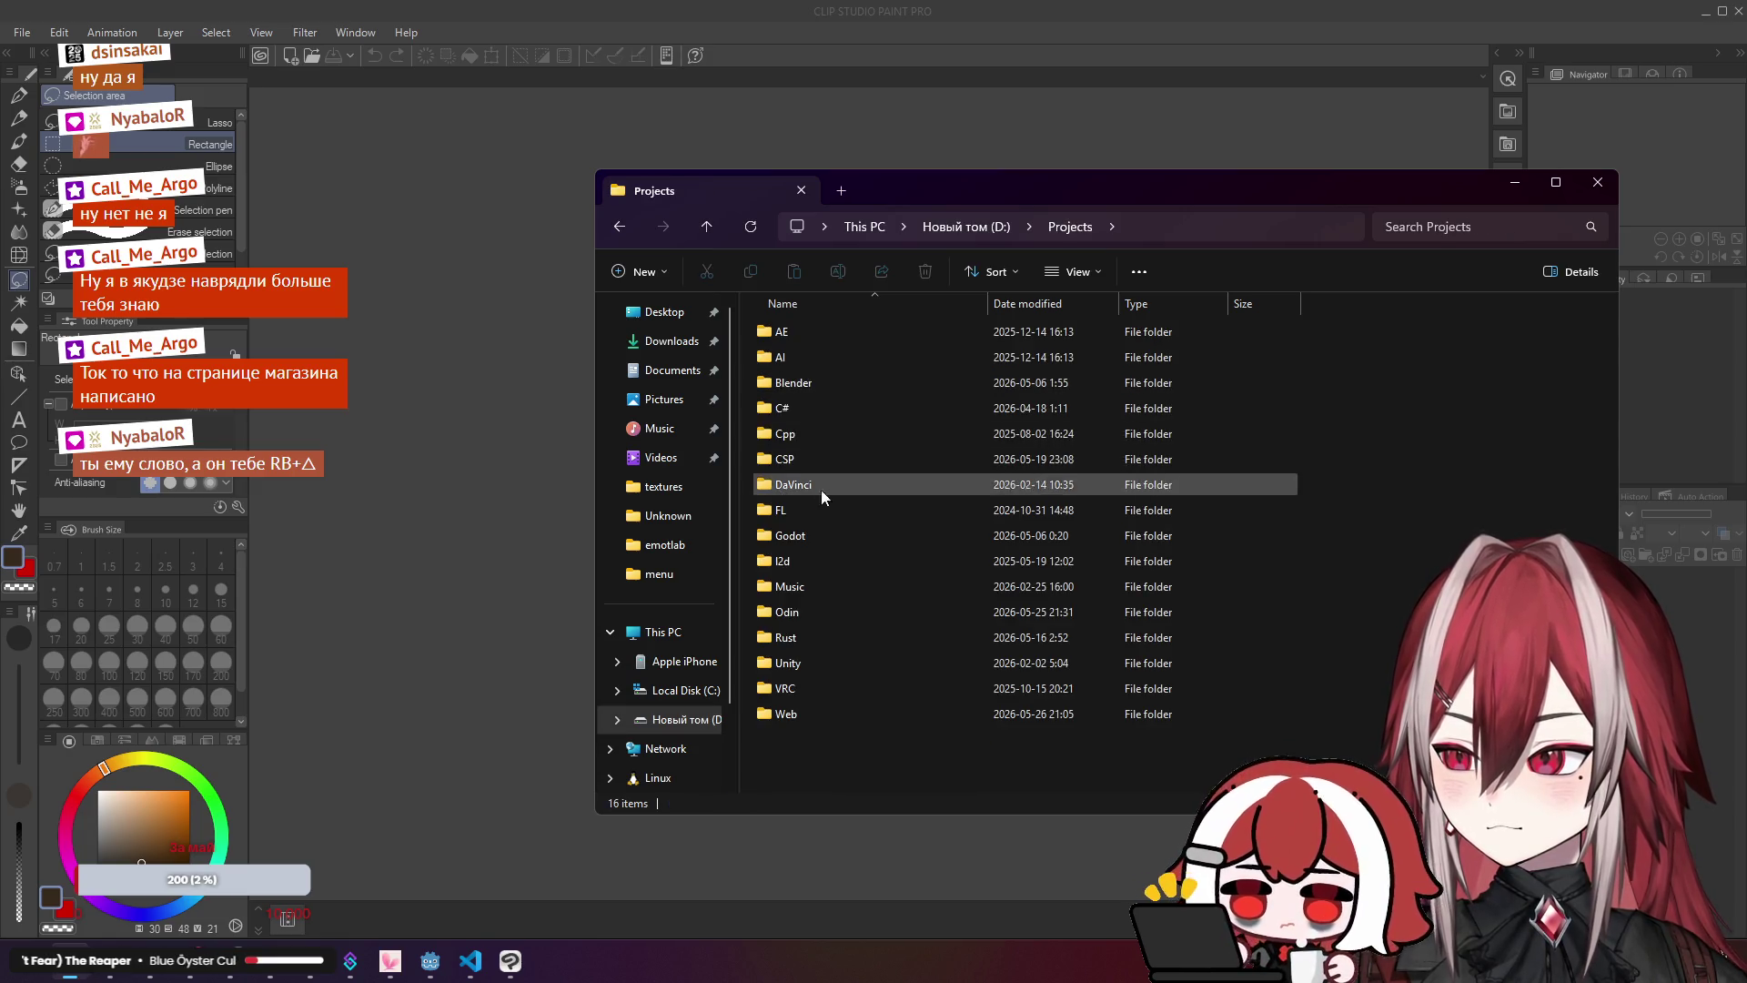
double_click(819, 535)
double_click(821, 357)
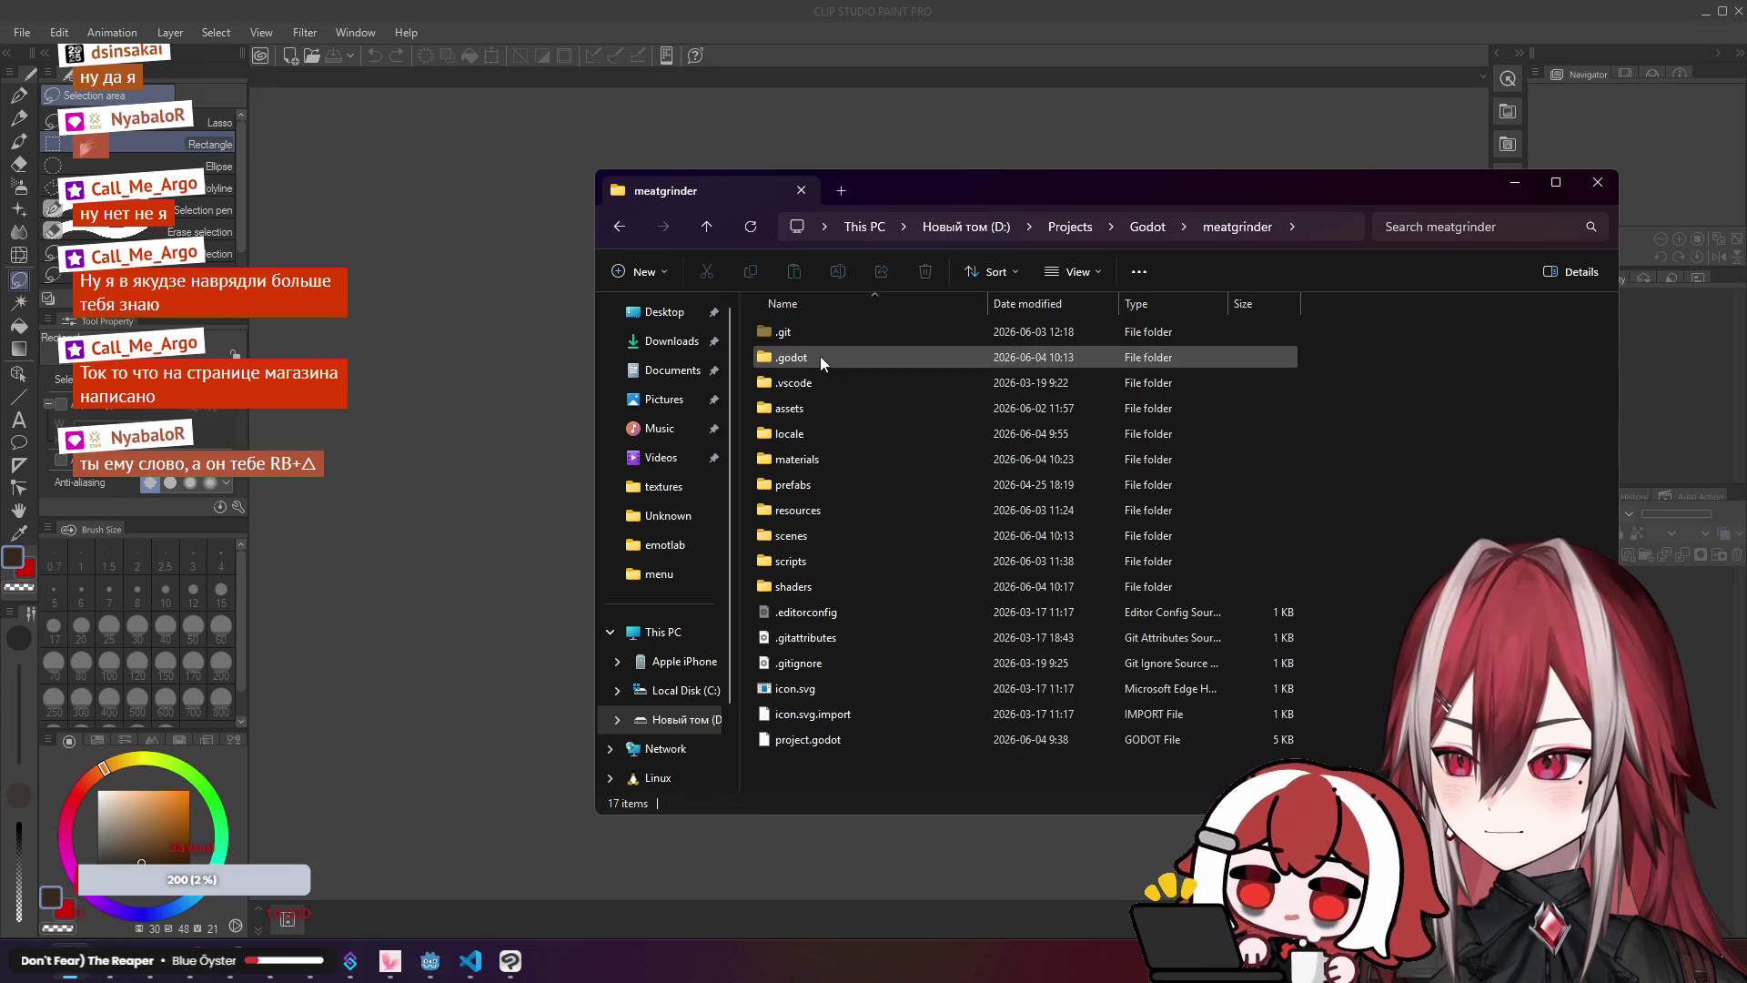
double_click(808, 409)
double_click(815, 406)
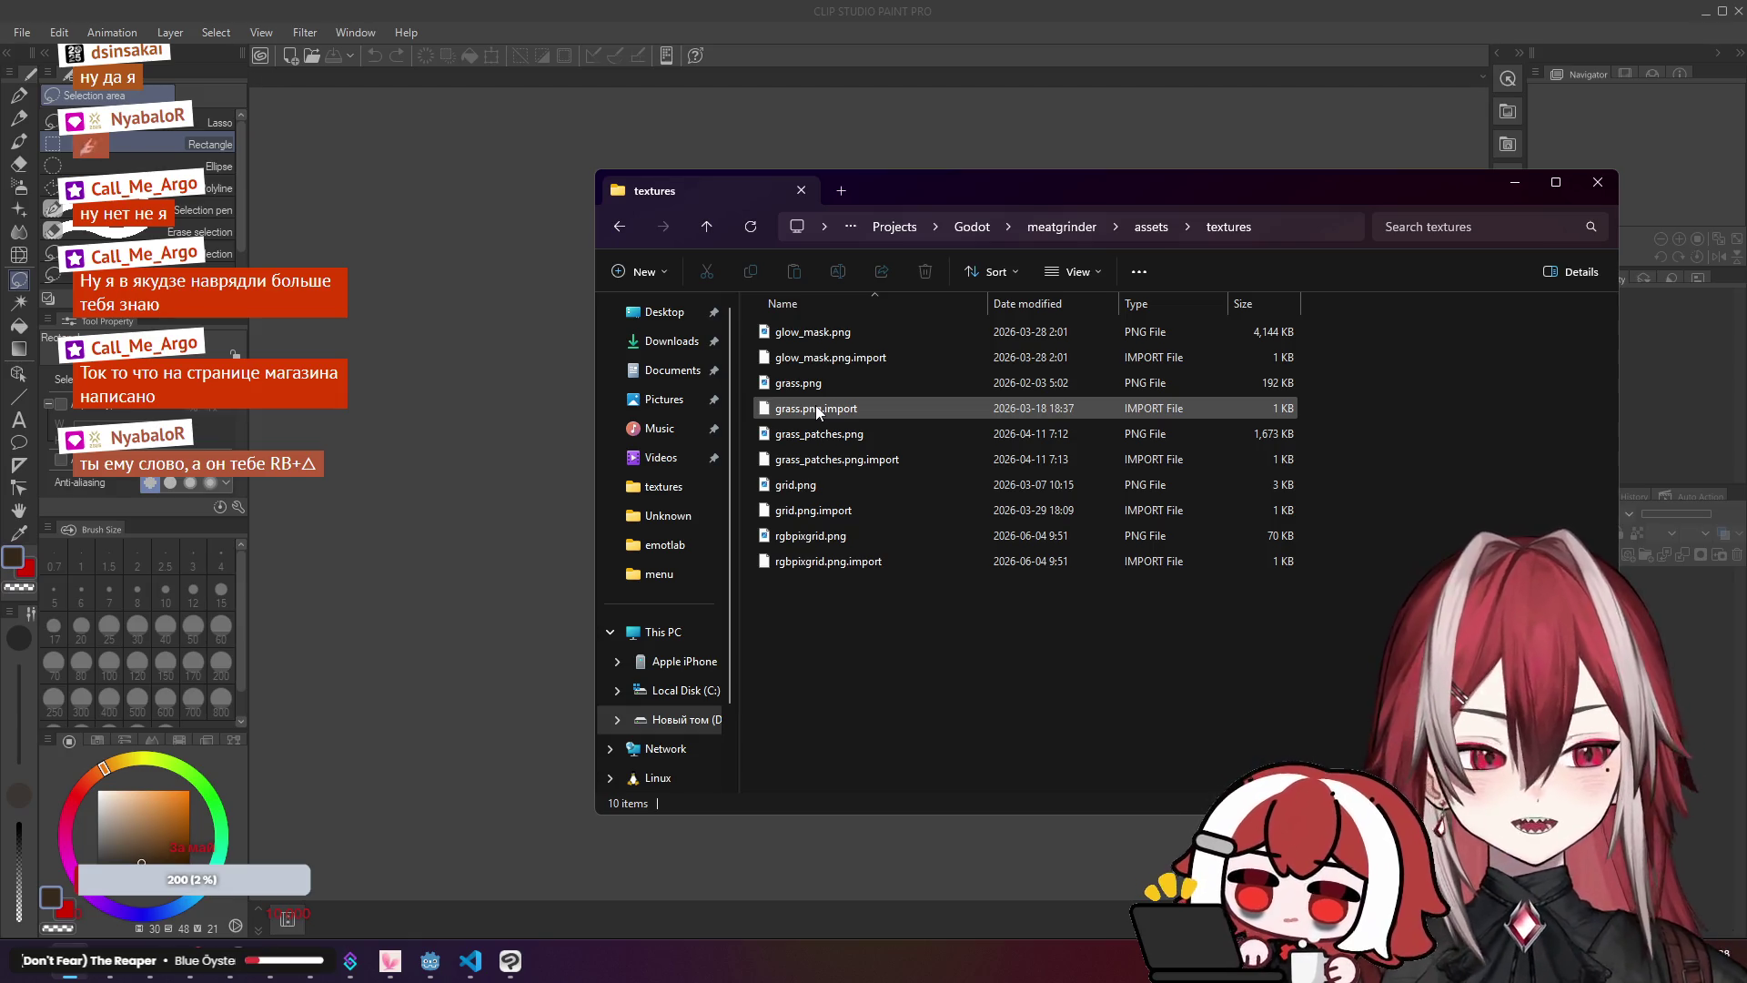
left_click(829, 536)
left_click_drag(795, 546, 482, 413)
left_click(872, 34)
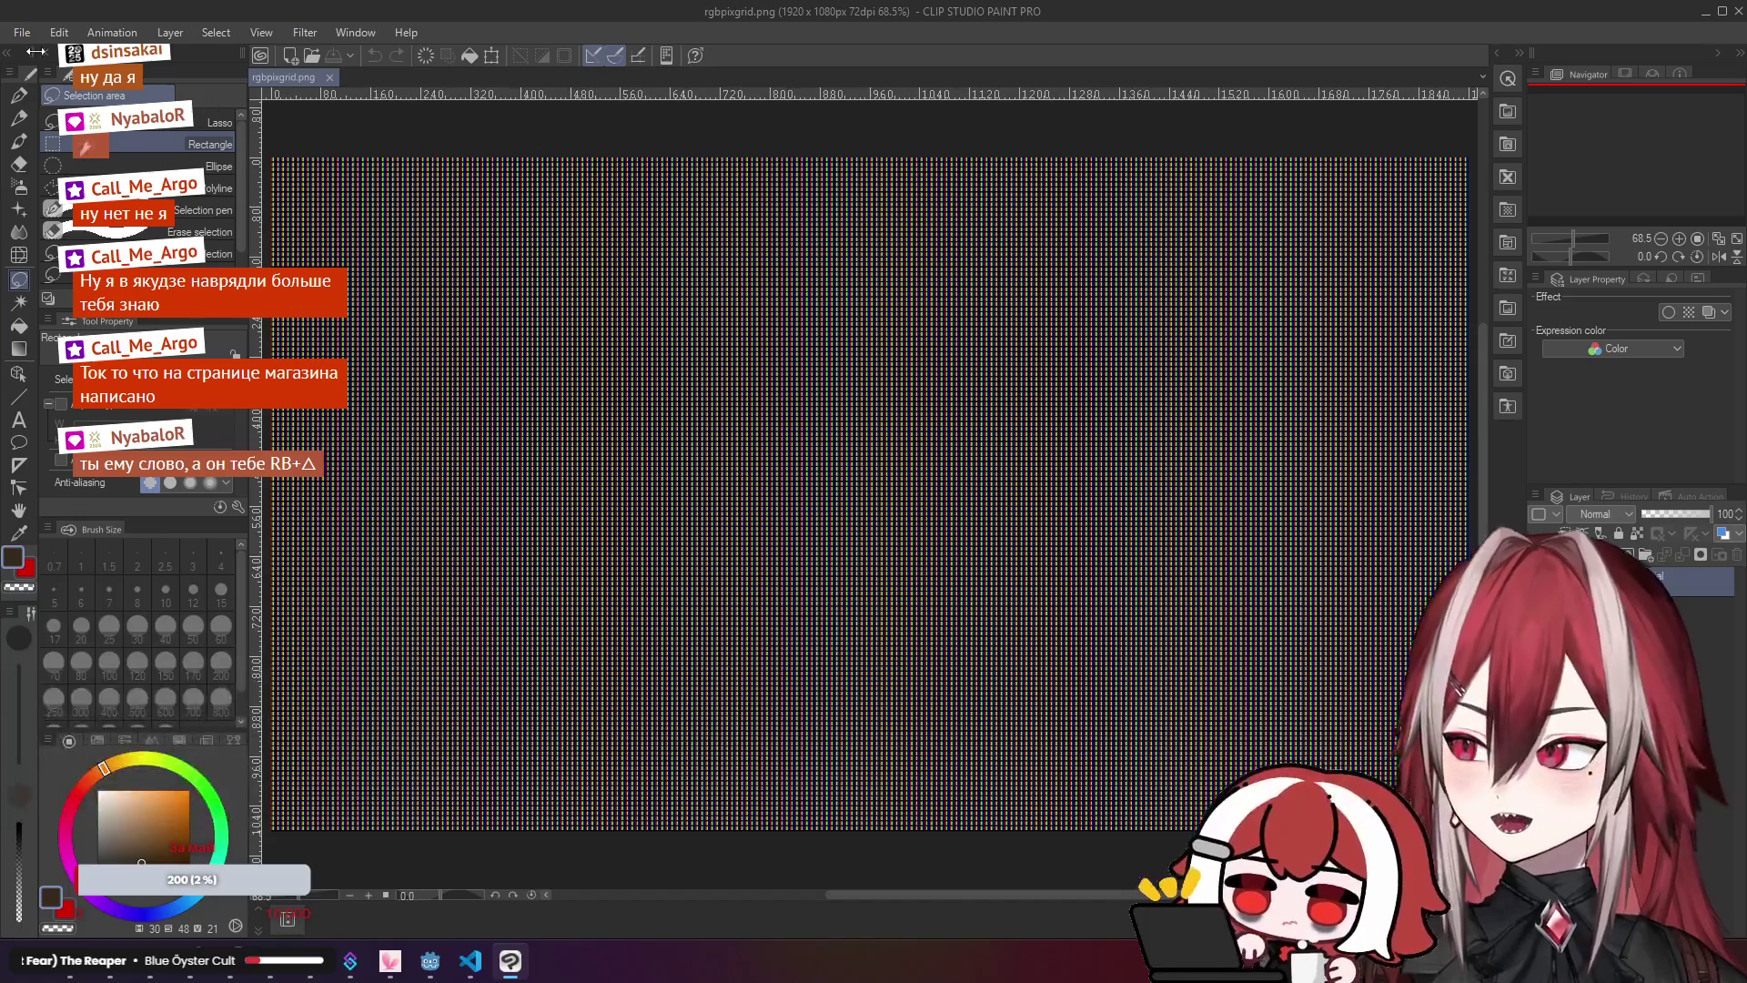
Step: Crop the canvas down to a single 8×8 pixel-grid cell
left_click(67, 34)
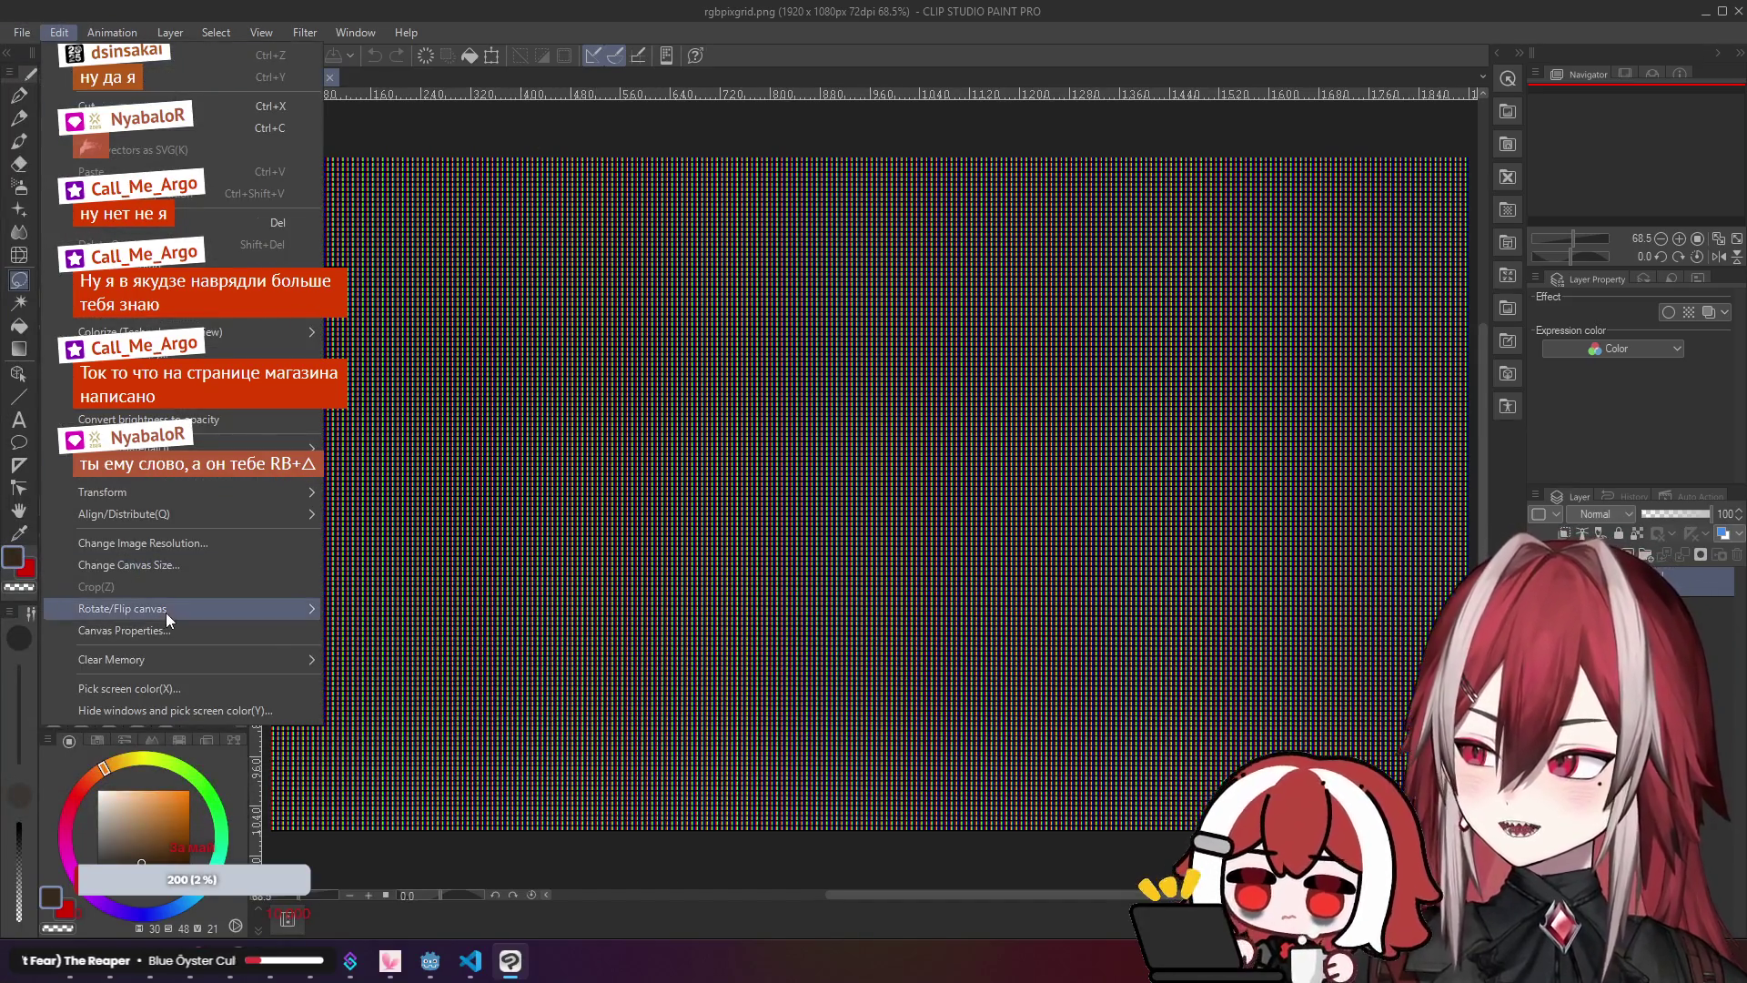
left_click(187, 564)
left_click_drag(1200, 697, 521, 348)
scroll(457, 289, "up", 5)
scroll(458, 290, "up", 5)
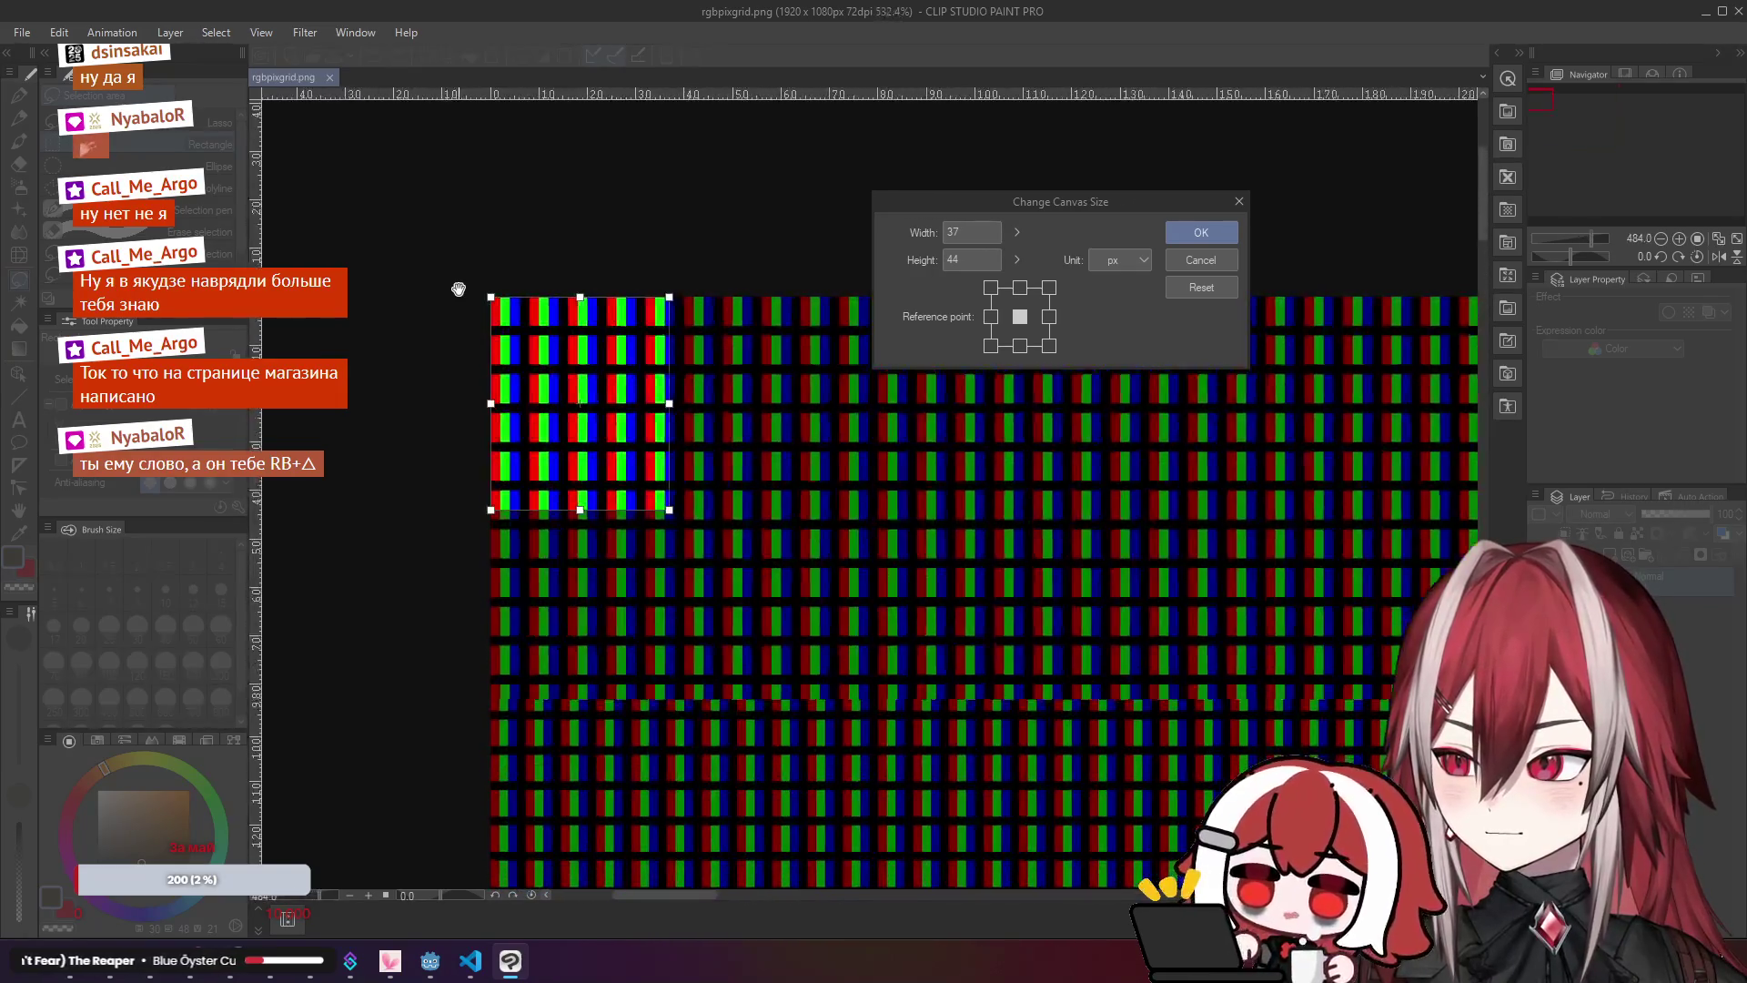
mouse_move(965, 866)
left_mouse_down()
mouse_move(746, 582)
mouse_move(591, 436)
left_mouse_up()
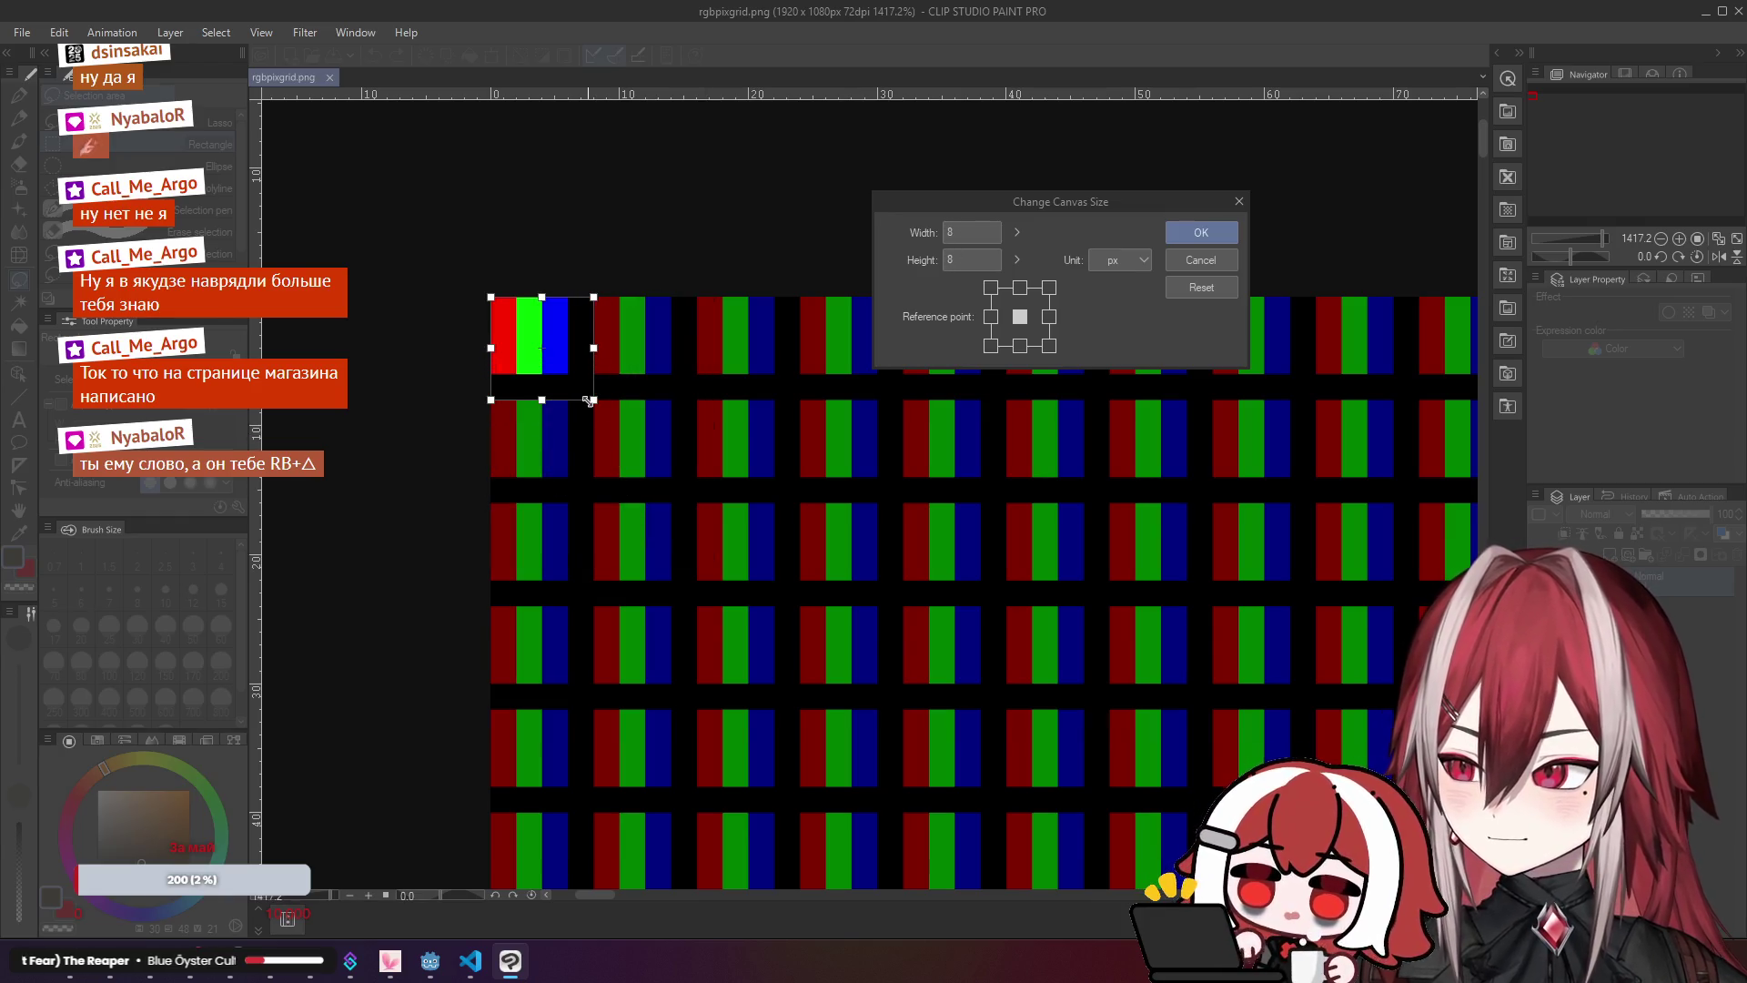
left_click(1201, 234)
scroll(900, 473, "up", 3)
scroll(900, 473, "down", 2)
scroll(918, 446, "up", 1)
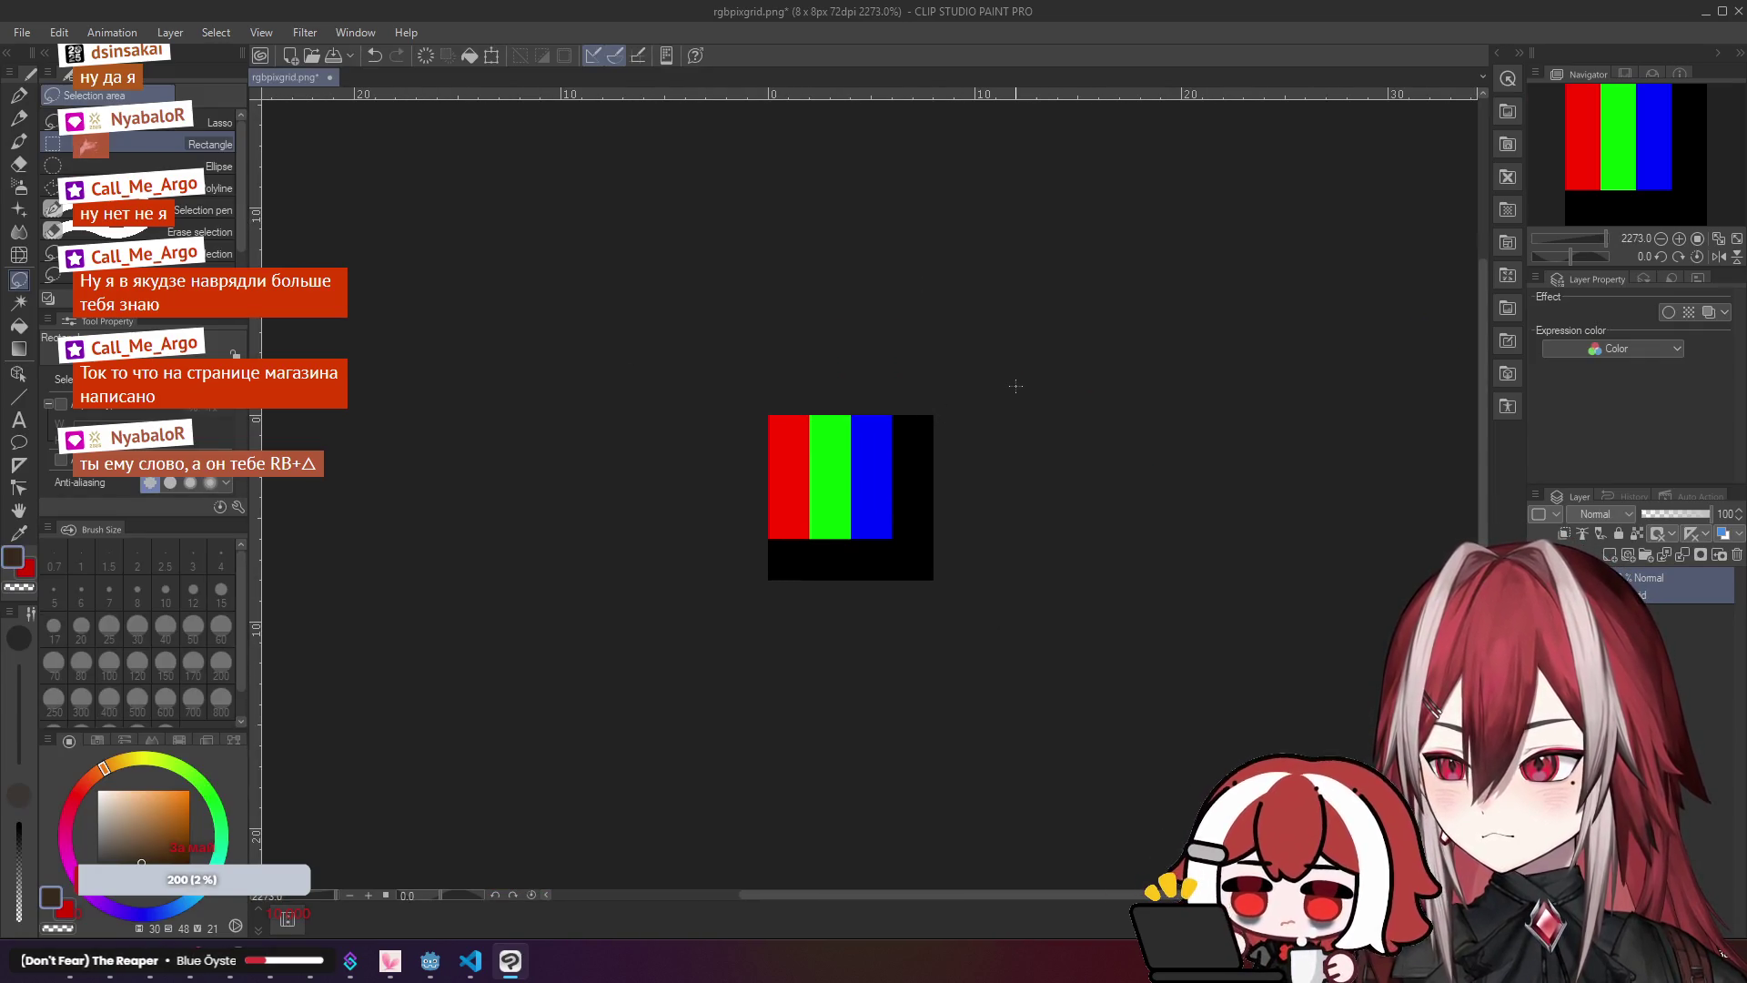
Step: Save the image as PNG over rgbpixgrid.png, confirming the overwrite
left_click(21, 31)
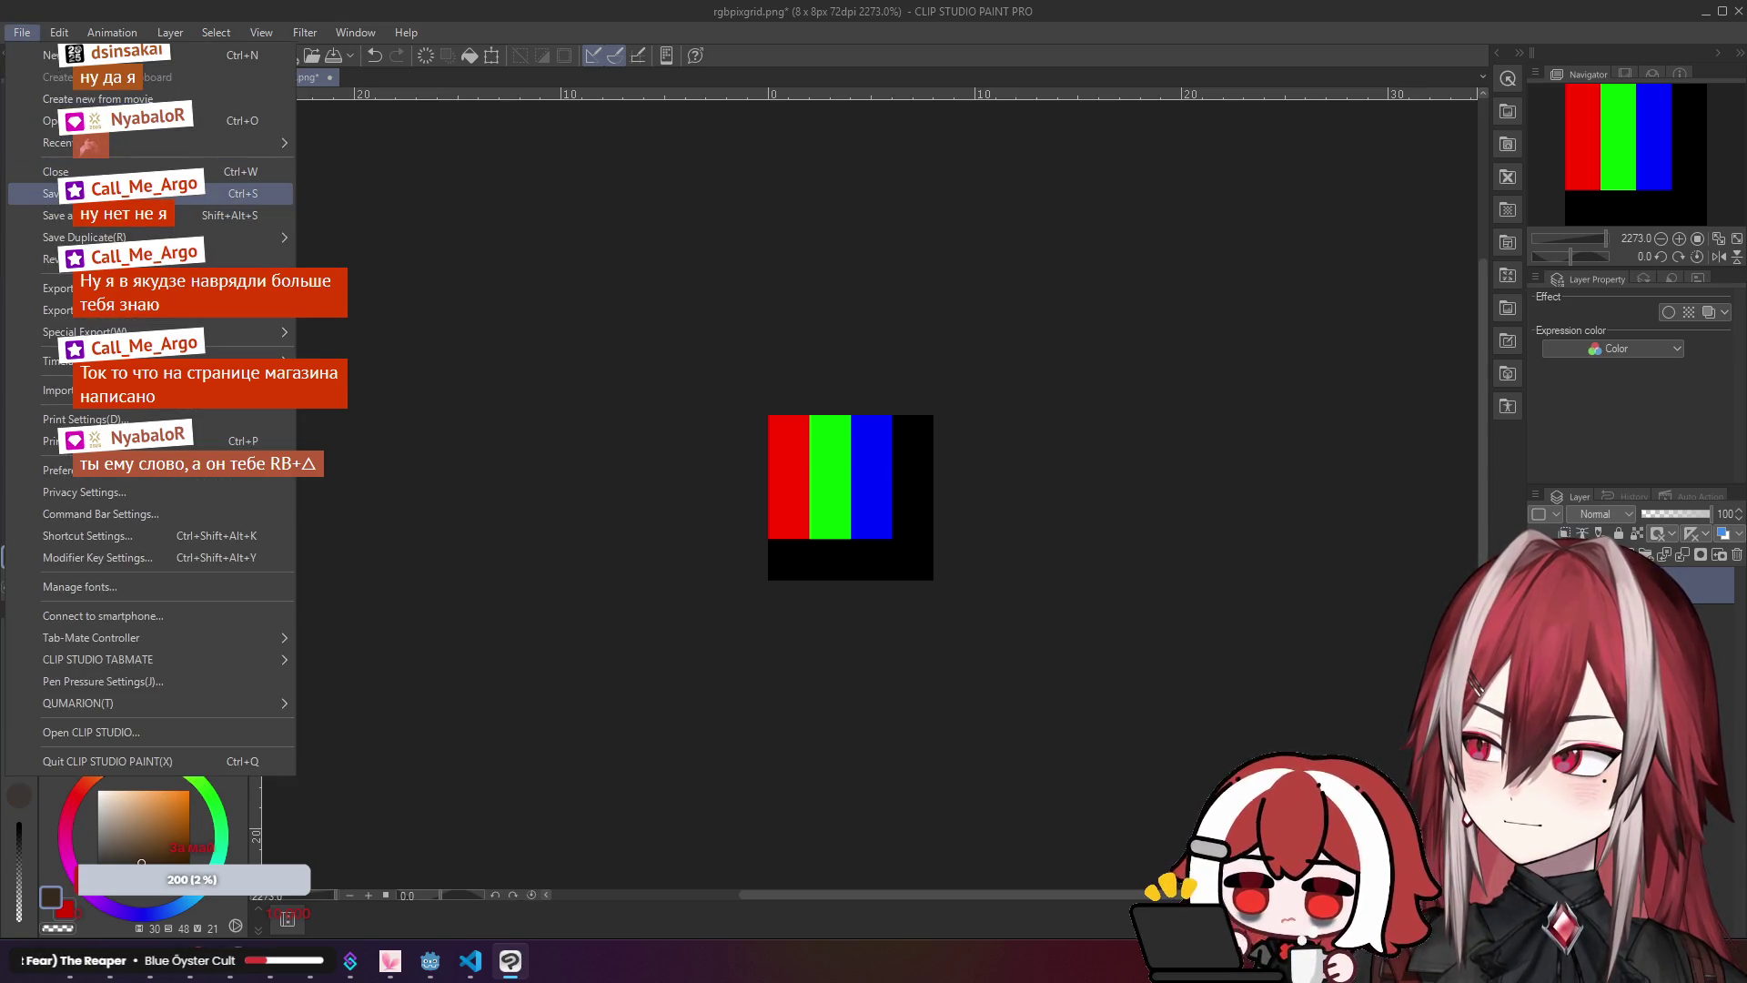
left_click(91, 215)
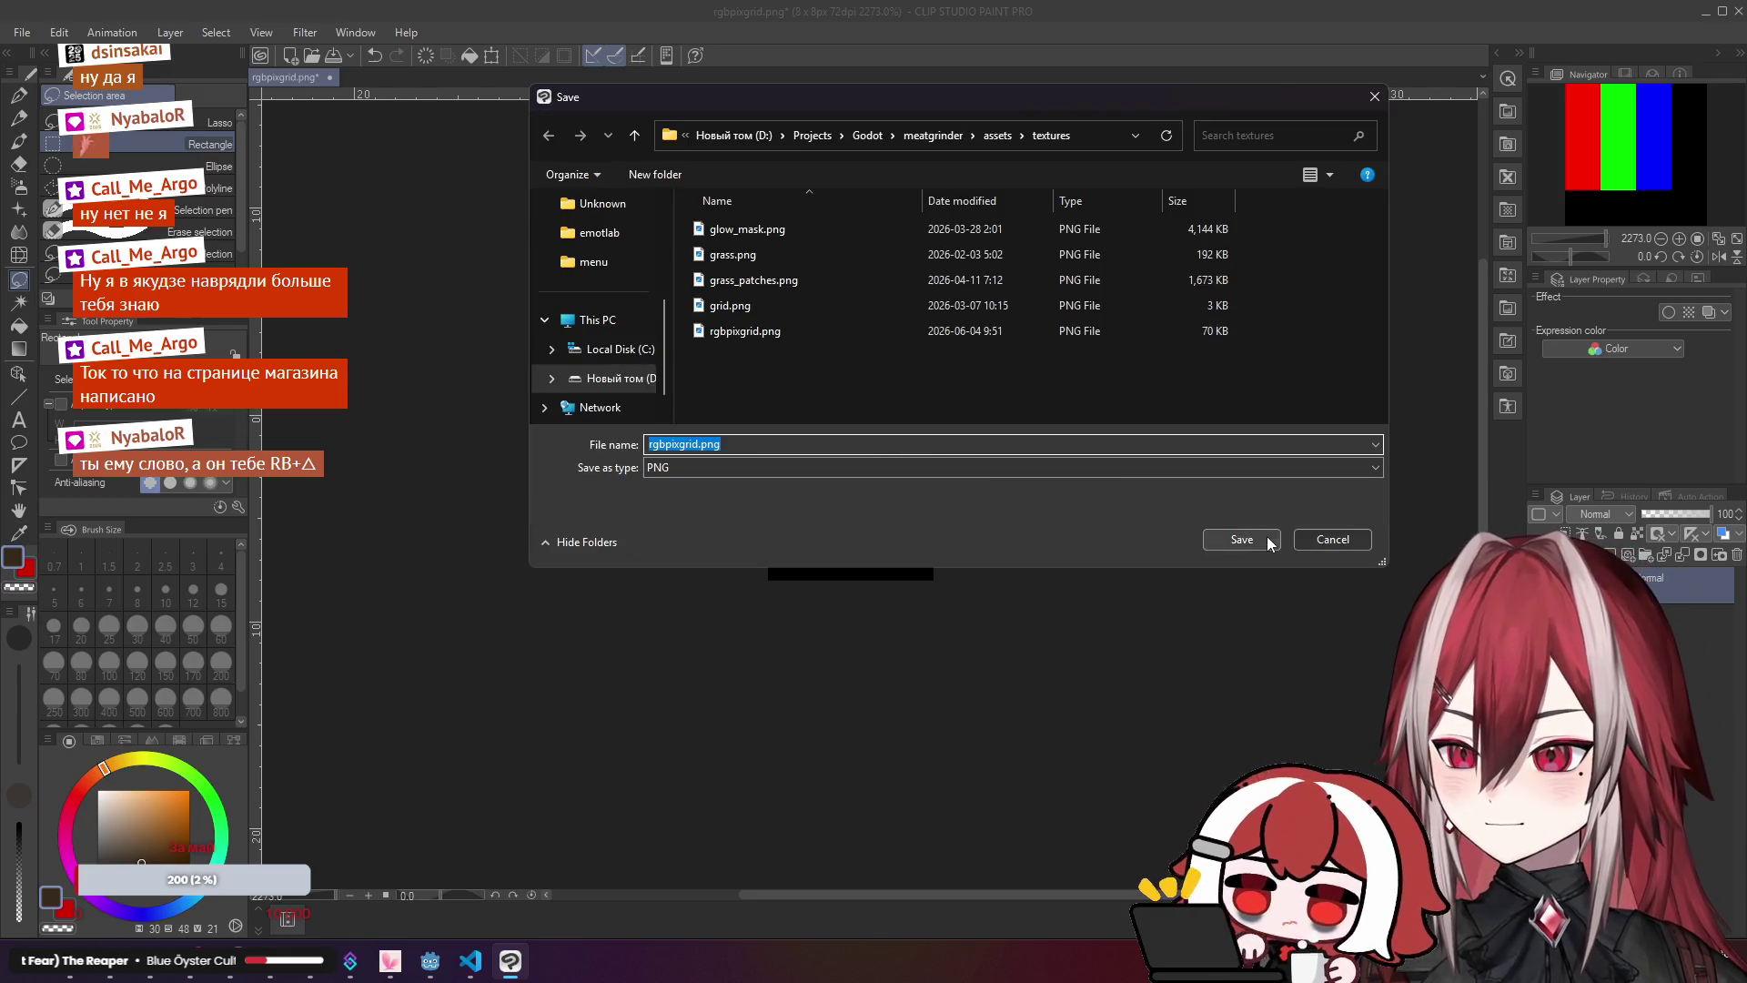
left_click(1242, 539)
left_click(910, 480)
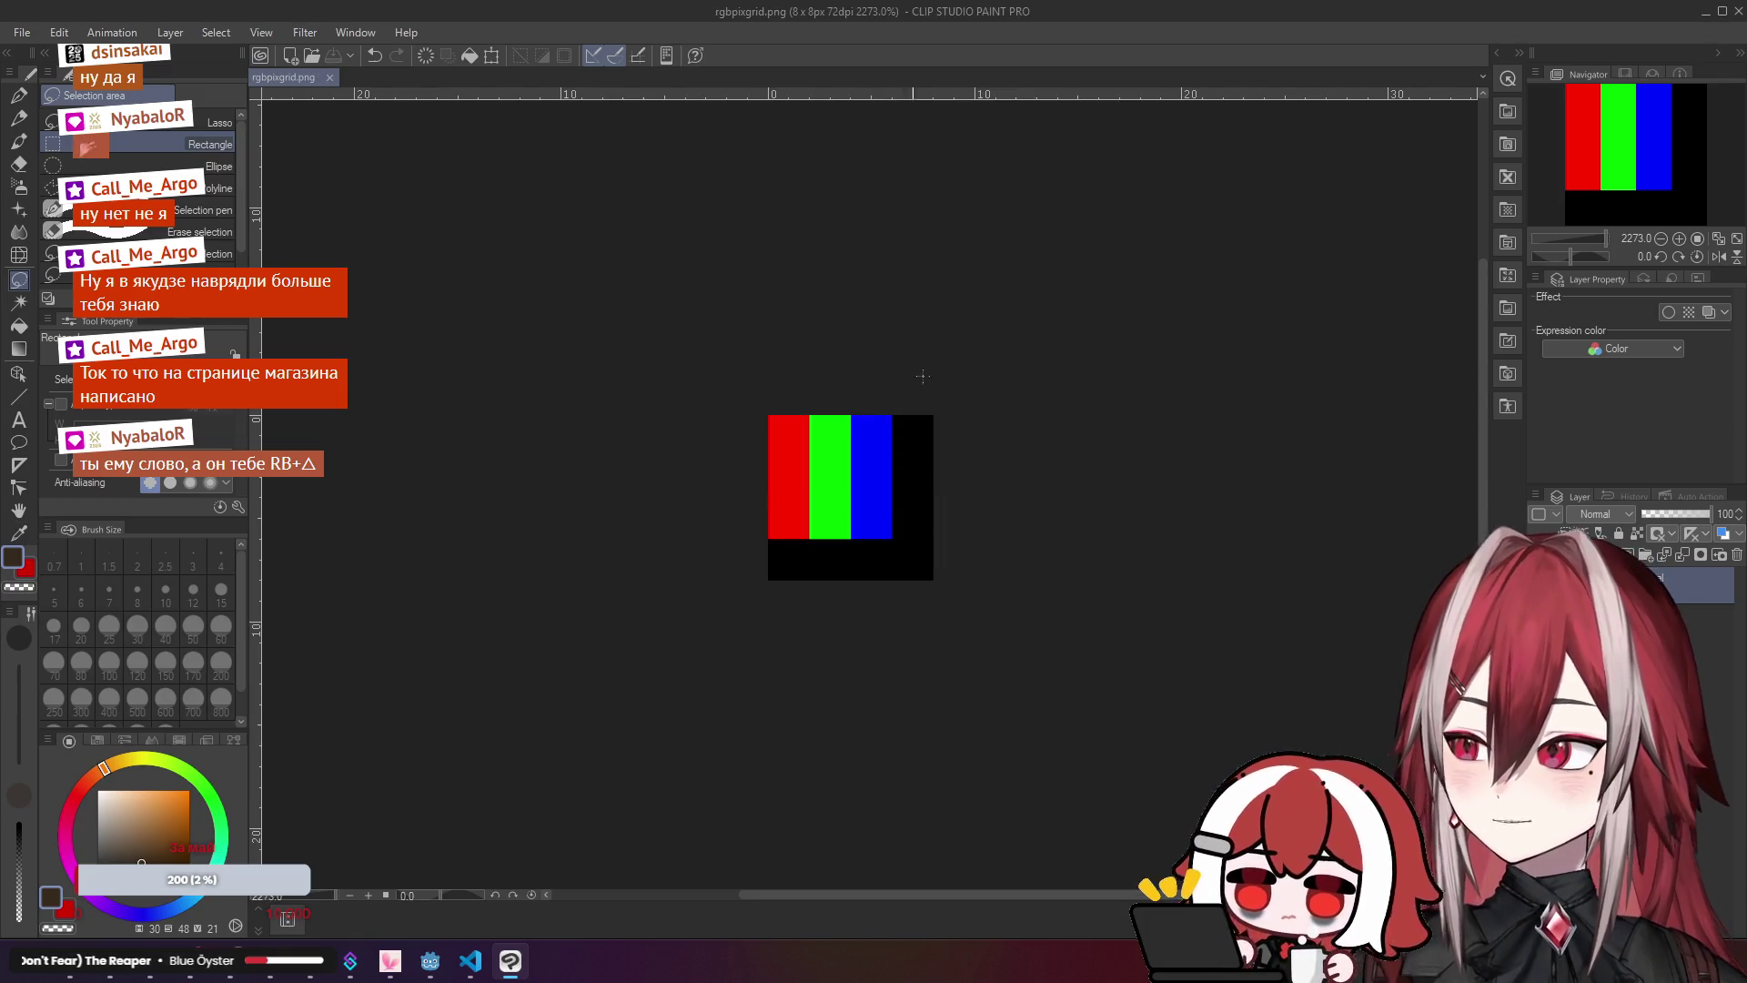
left_click(431, 961)
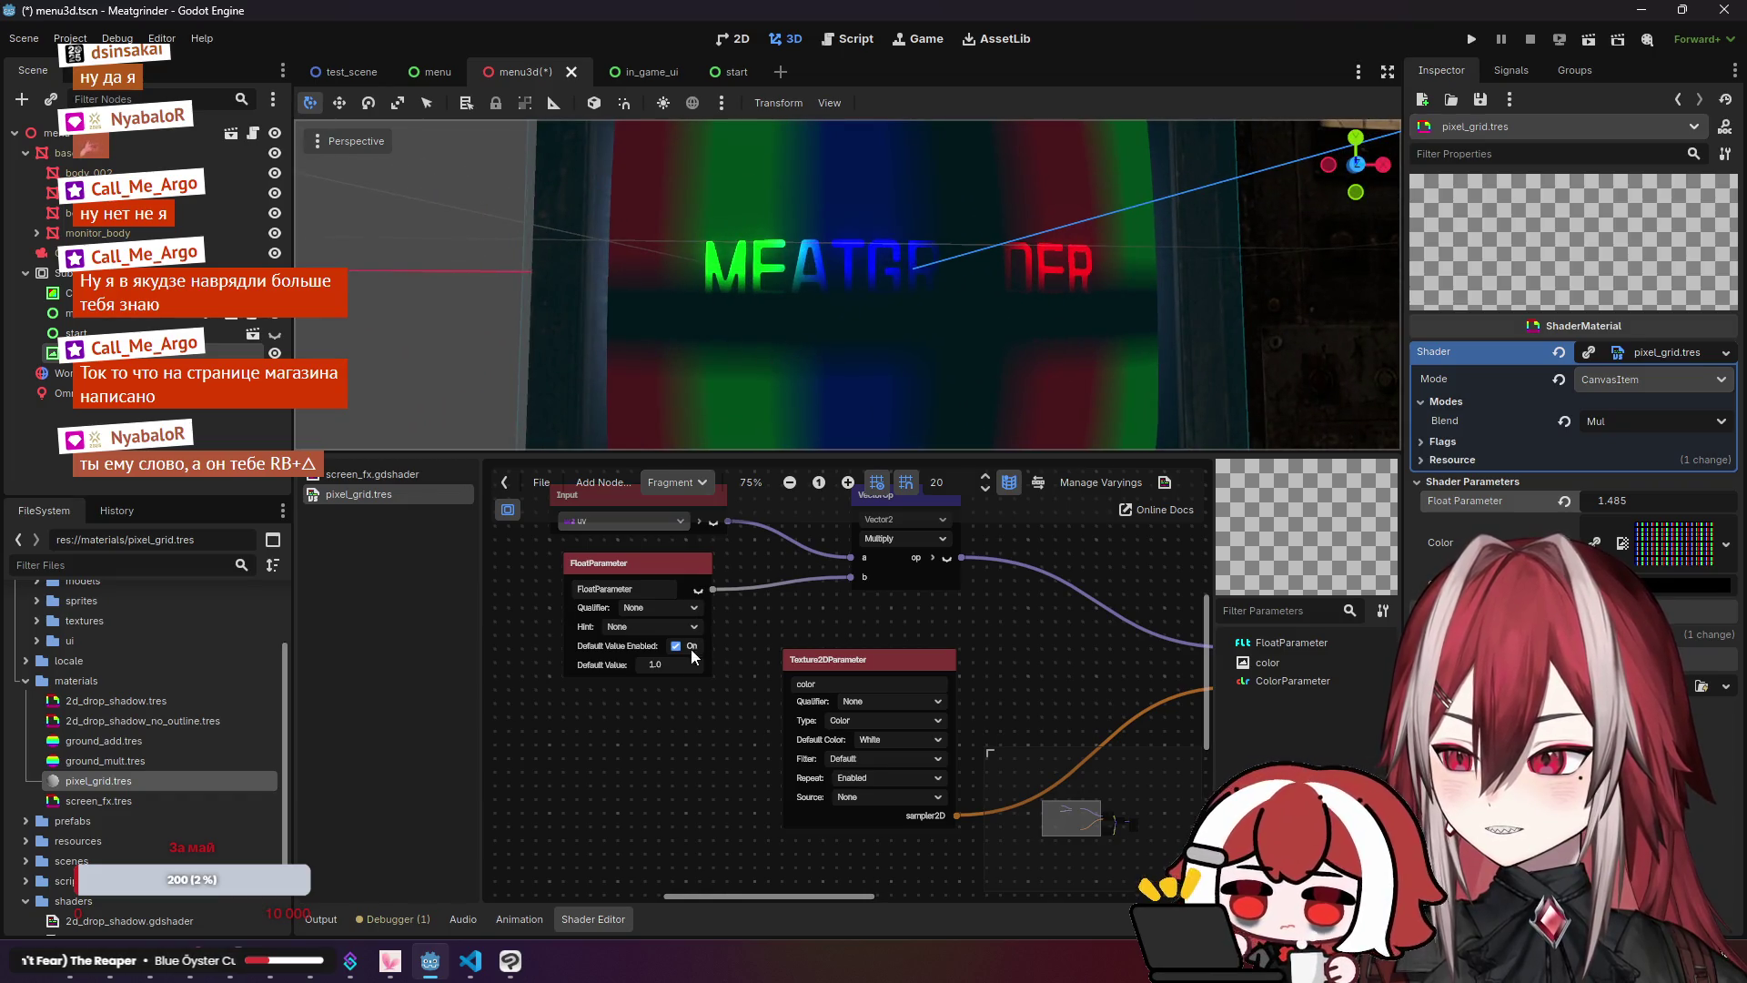
Step: Try the material's Float Parameter at 10 and 1000, ending back at 10.0
left_click(1629, 498)
type("10")
key("Return")
type("100")
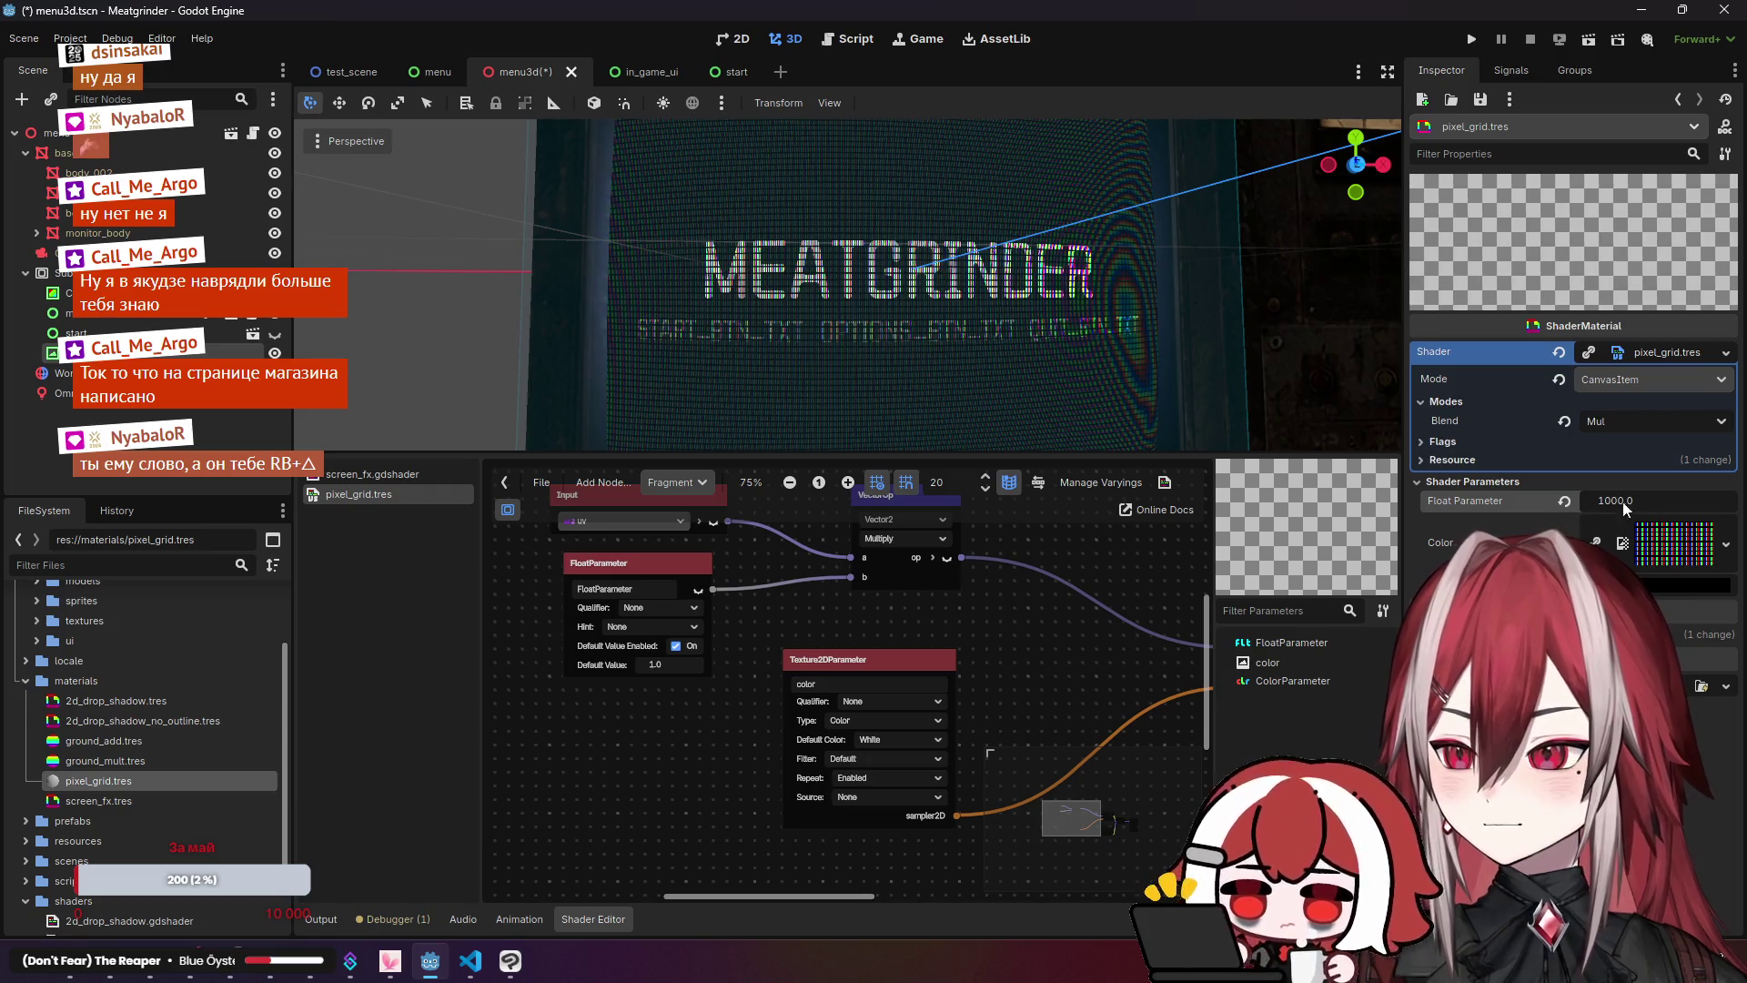
key("Return")
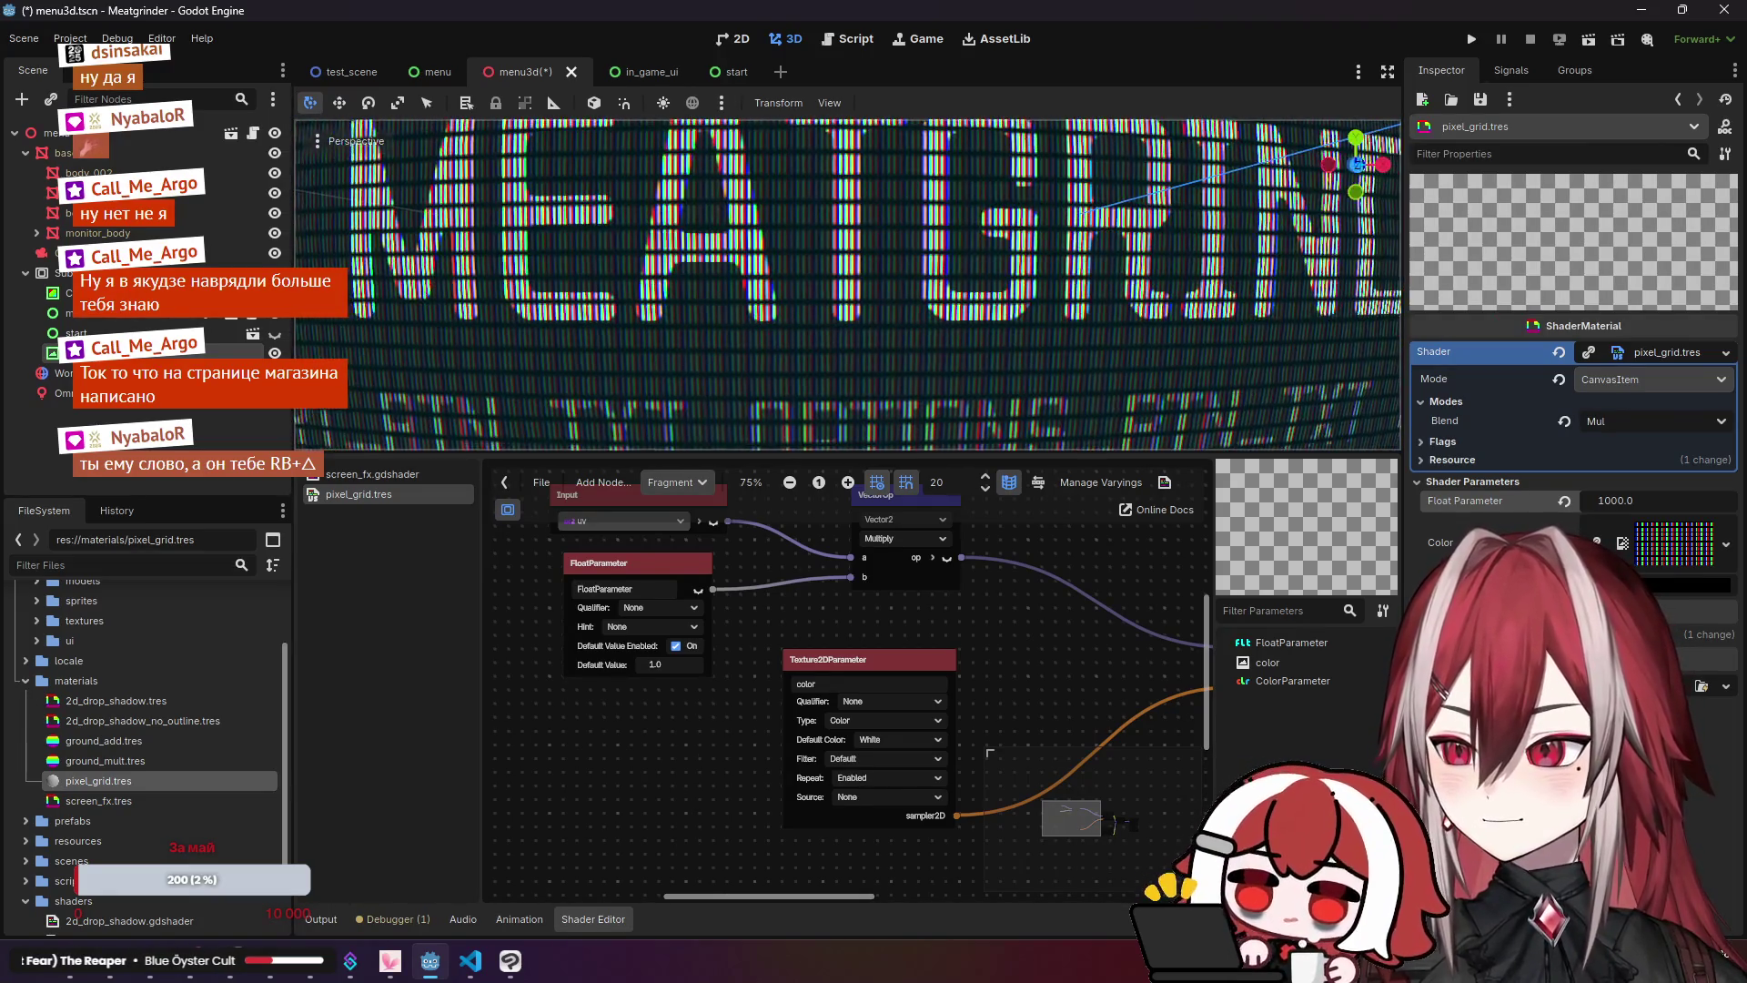
mouse_move(1657, 501)
left_mouse_down()
mouse_move(1683, 500)
mouse_move(1657, 503)
left_mouse_up()
type("10")
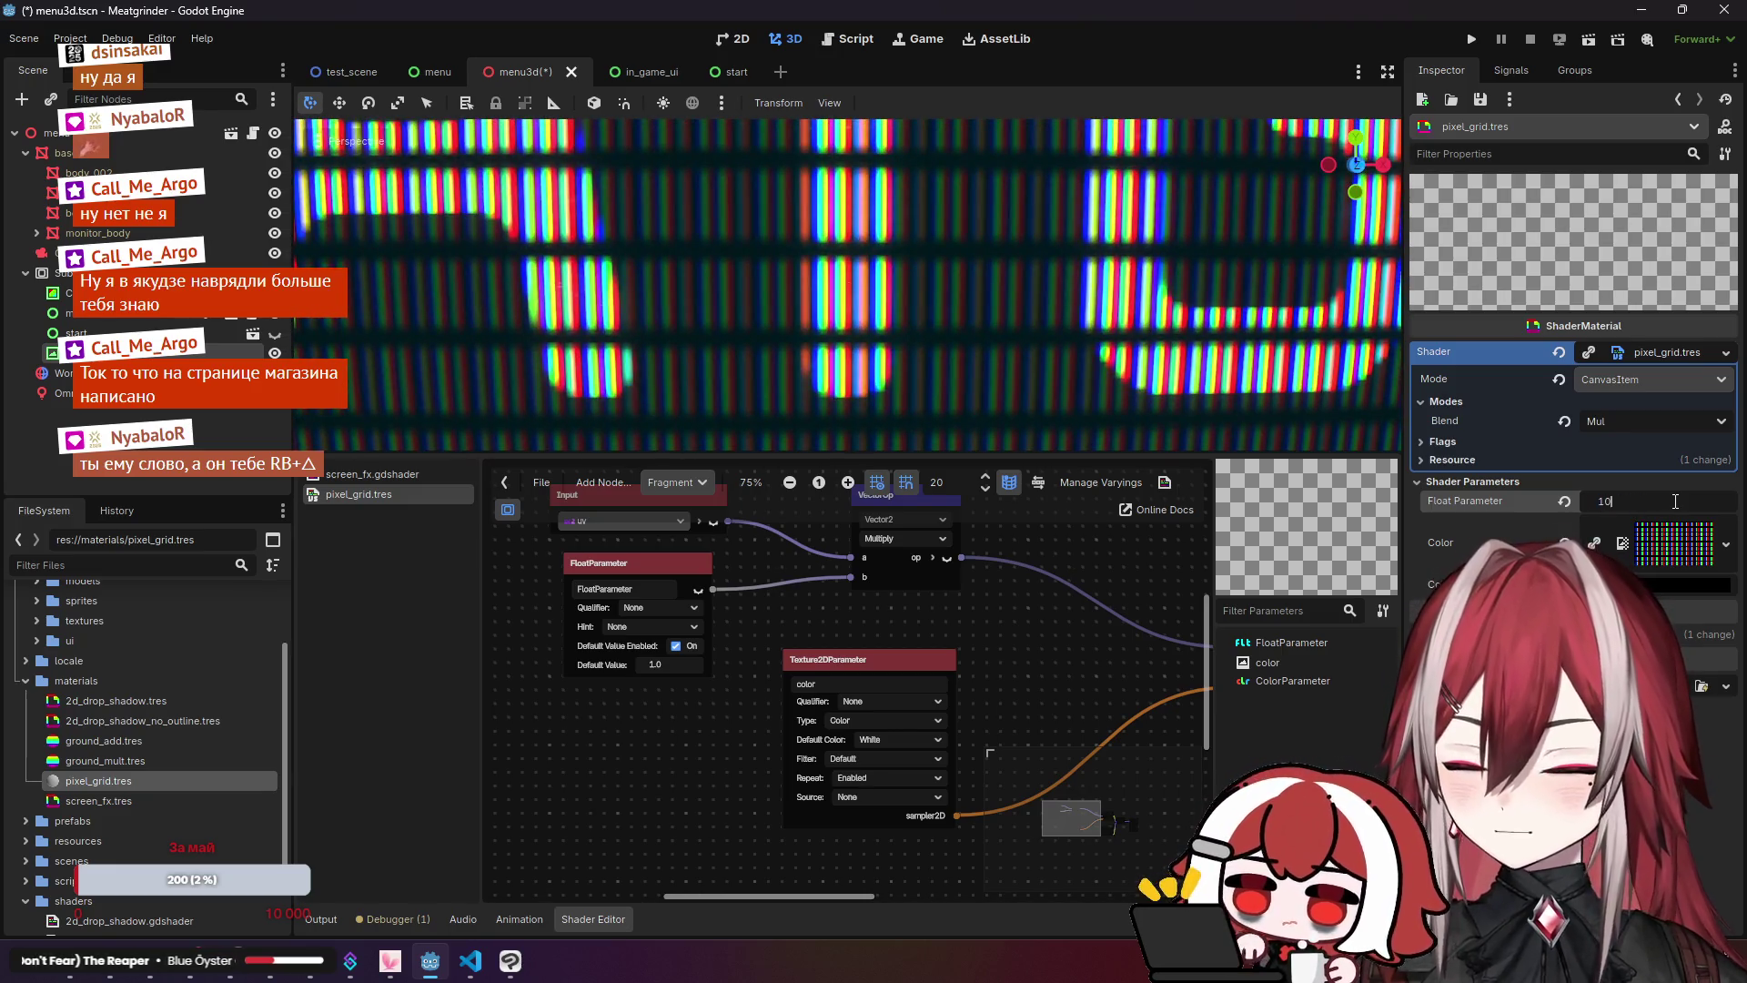
key("Return")
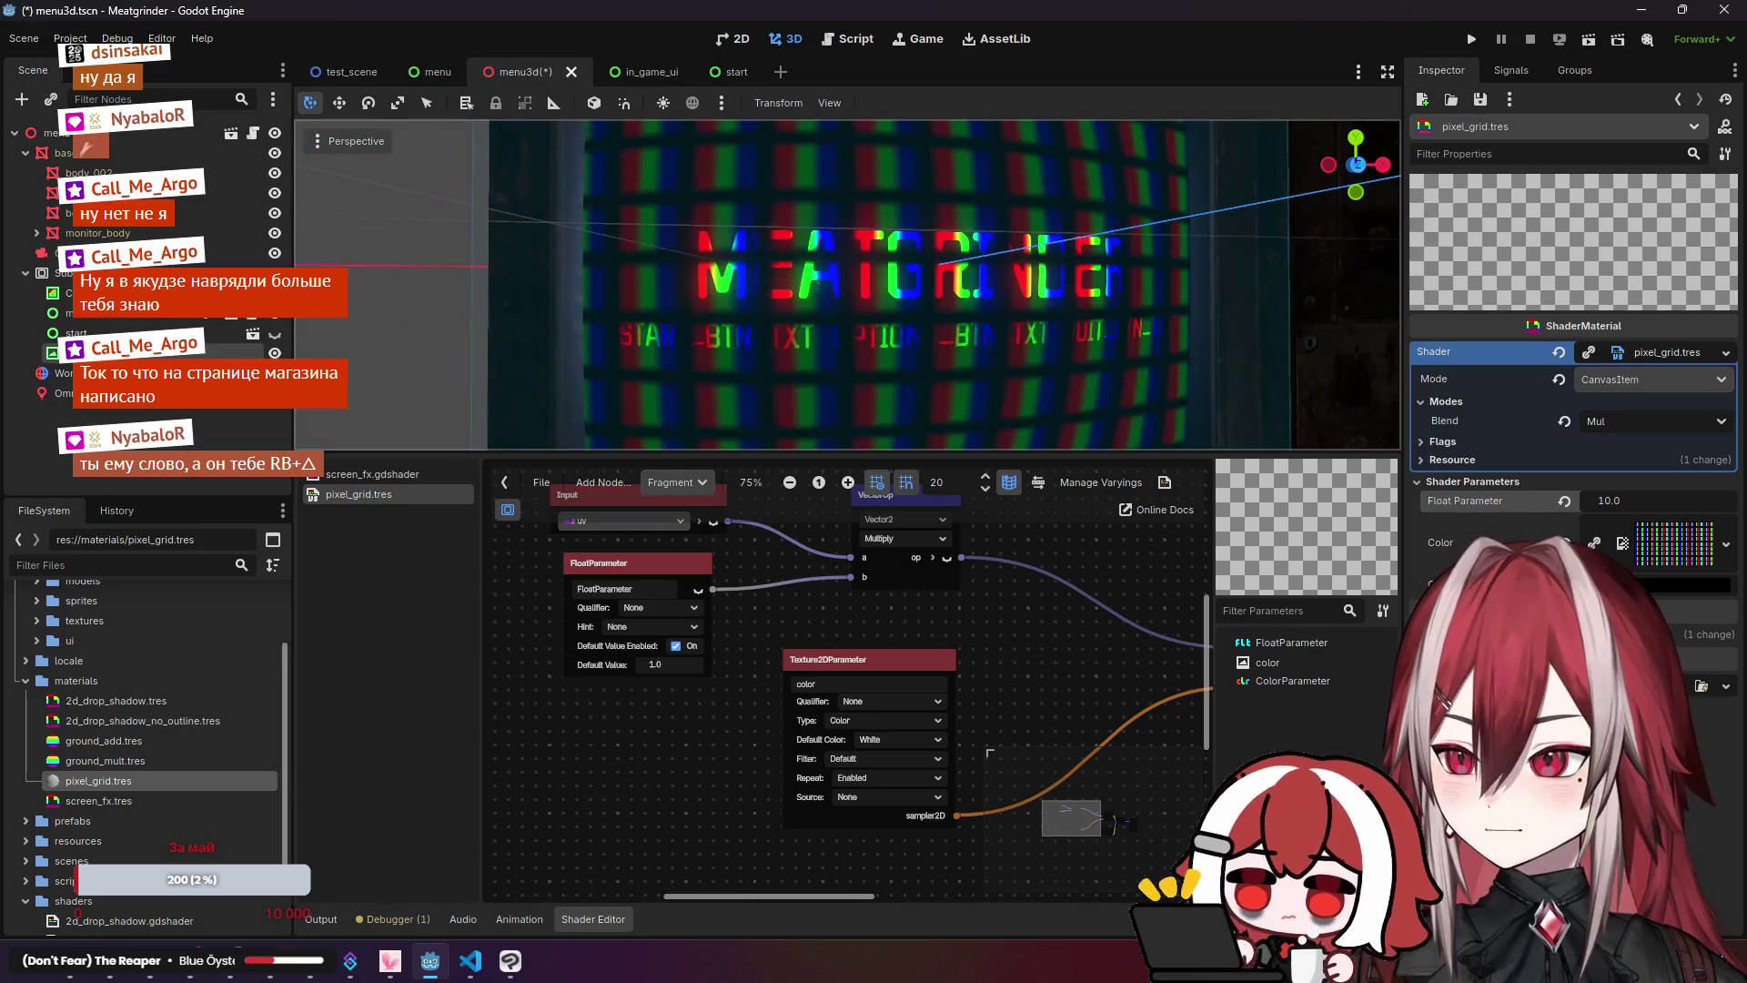
scroll(846, 282, "up", 4)
scroll(846, 282, "down", 3)
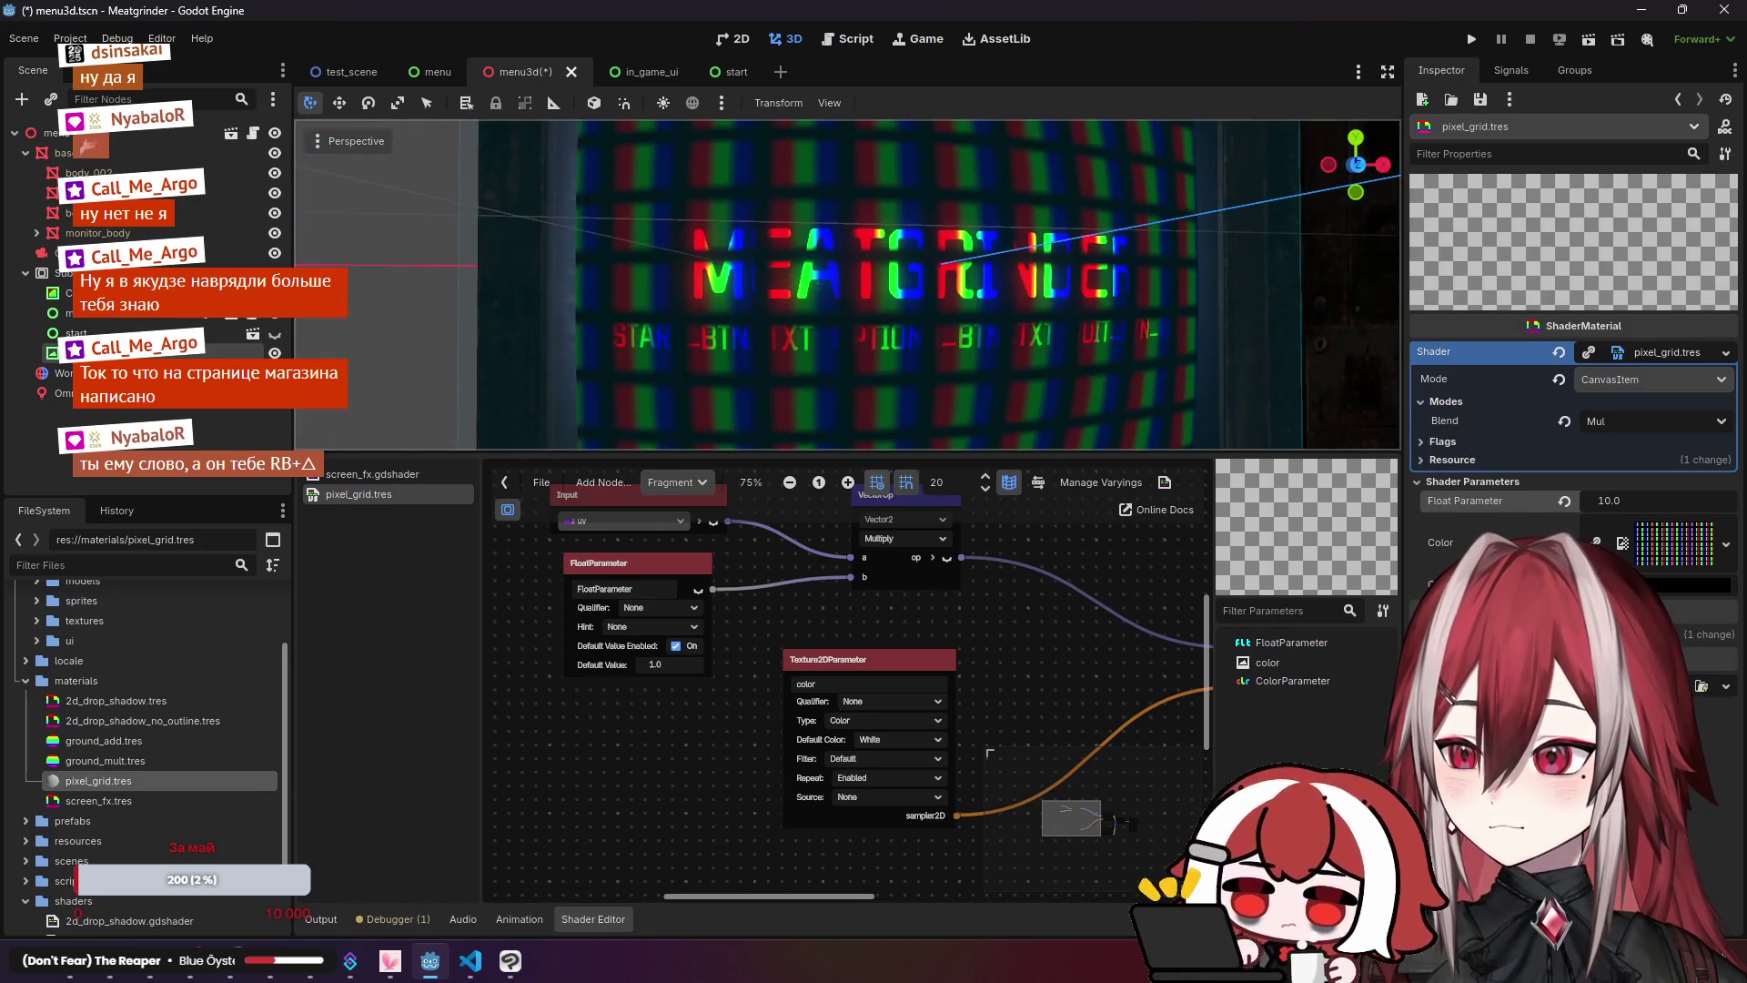
scroll(1040, 377, "up", 1)
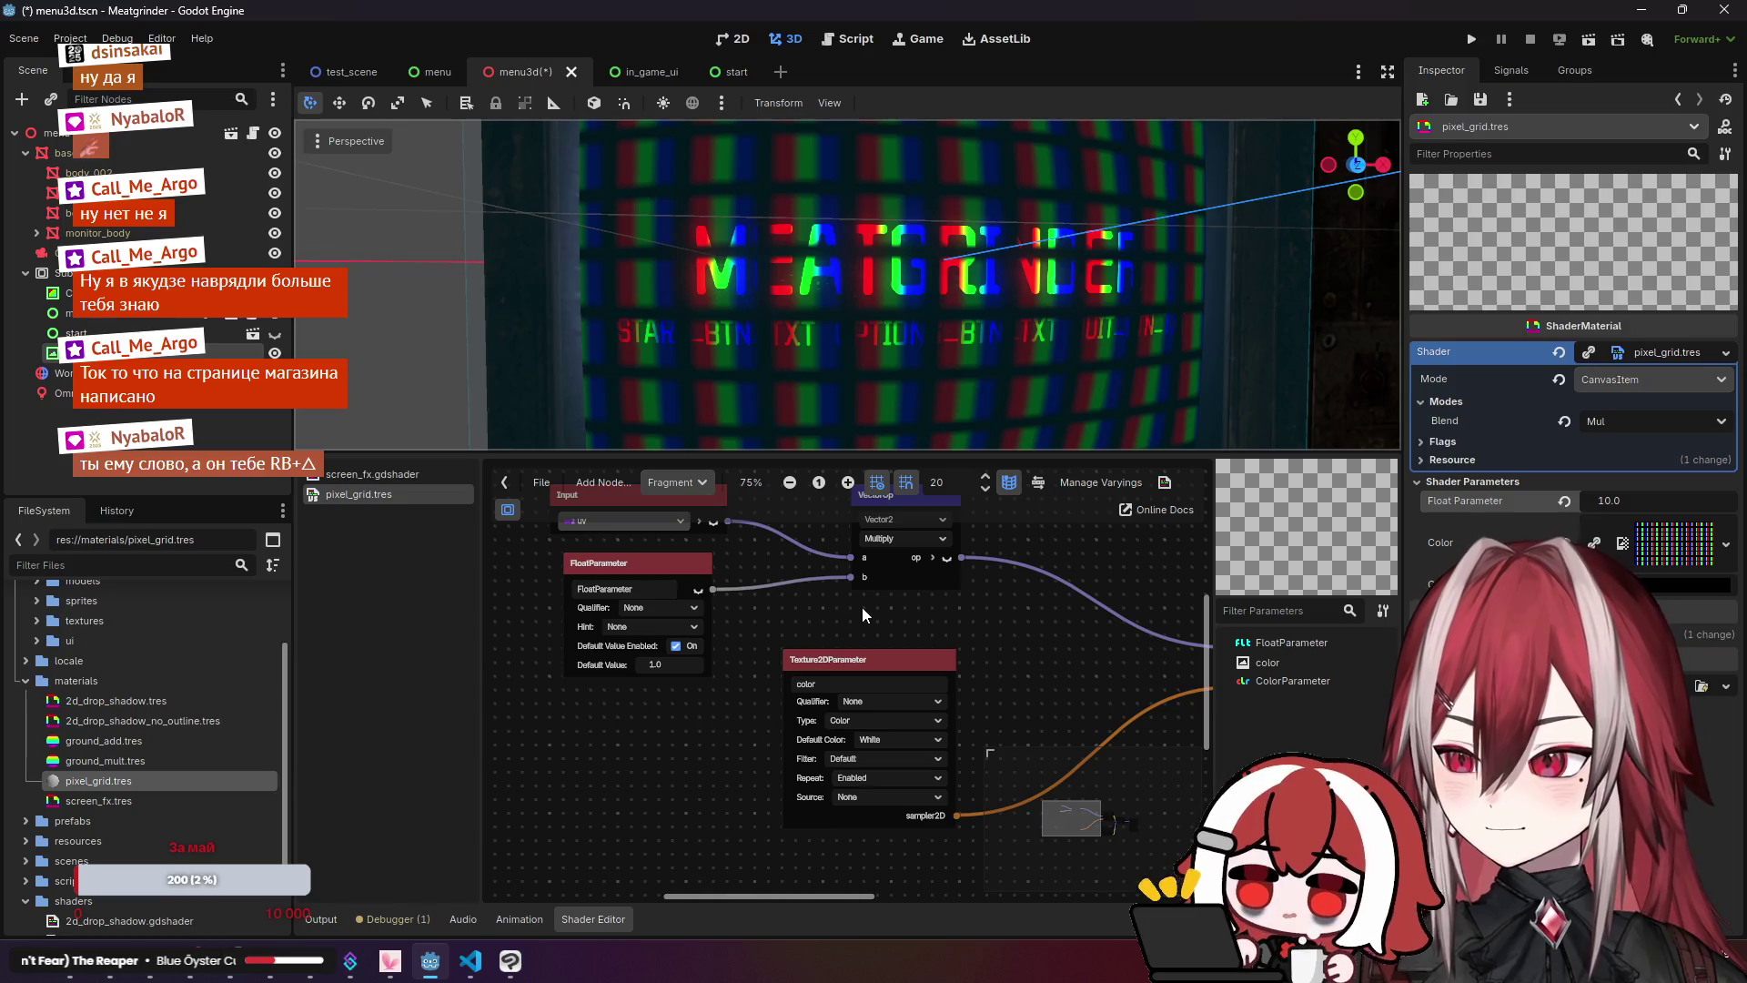
mouse_move(935, 631)
left_mouse_down()
mouse_move(999, 633)
mouse_move(942, 568)
mouse_move(1023, 630)
mouse_move(1121, 647)
left_mouse_up()
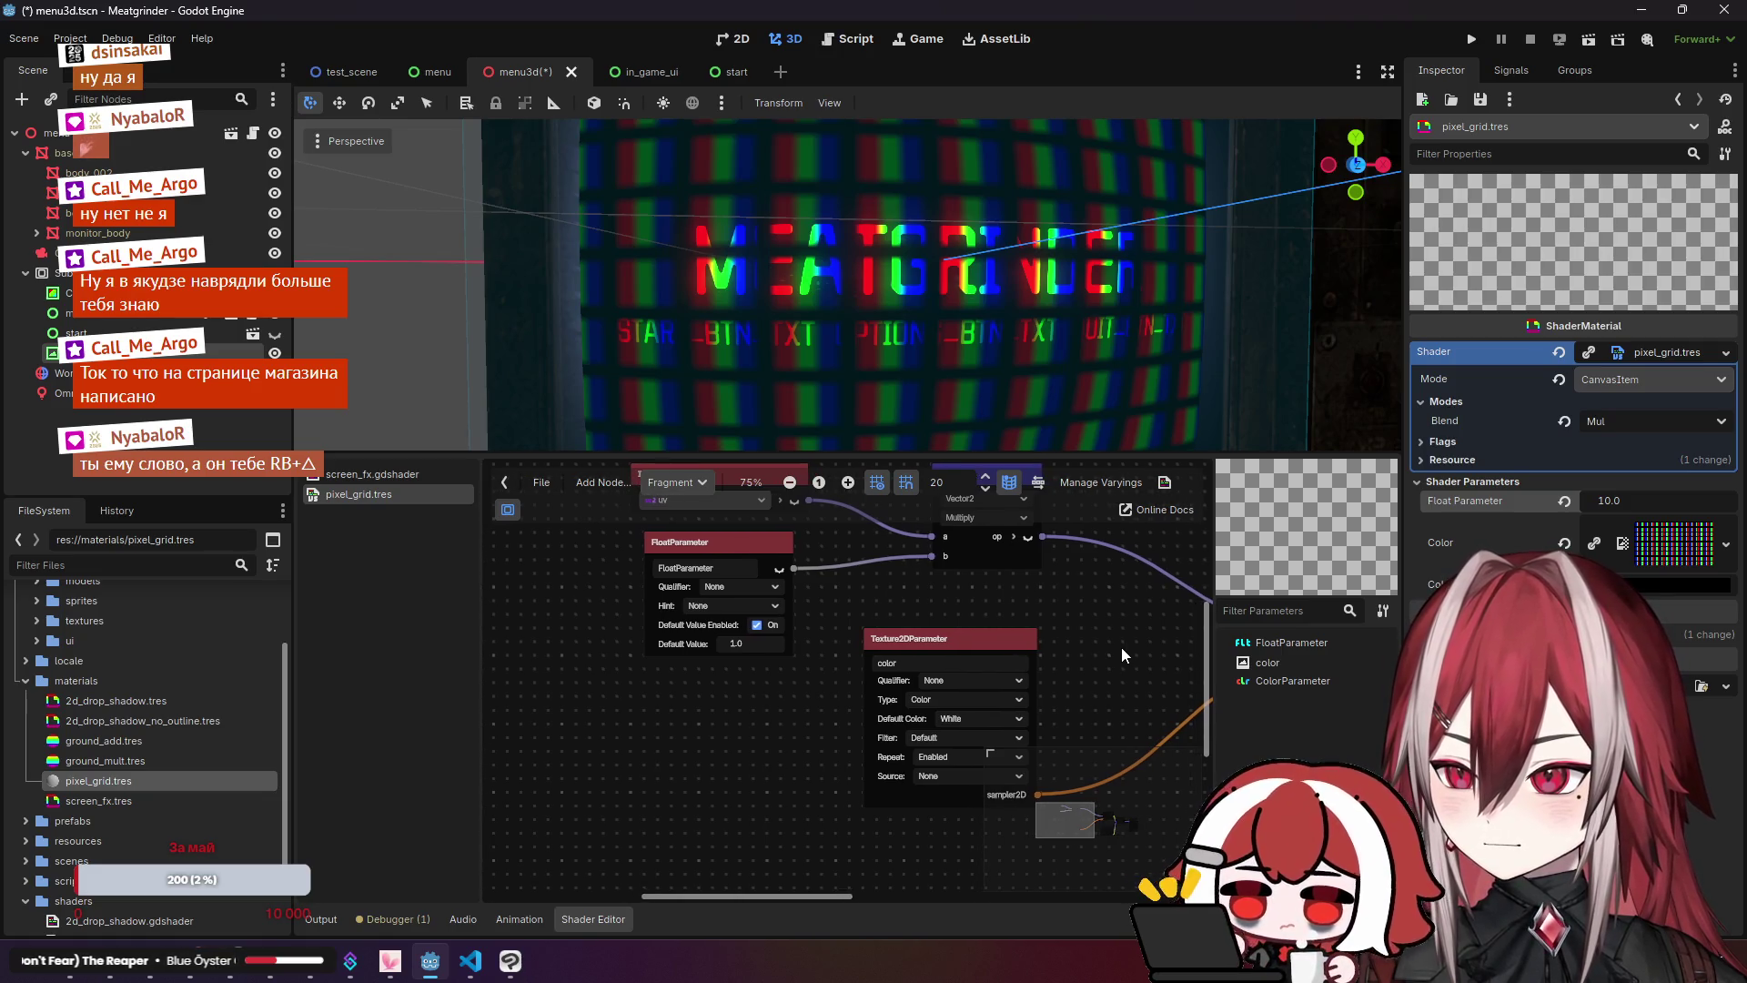
Step: Select the pixel-grid TextureRect and return to the 3D view of the monitor
left_click(118, 352)
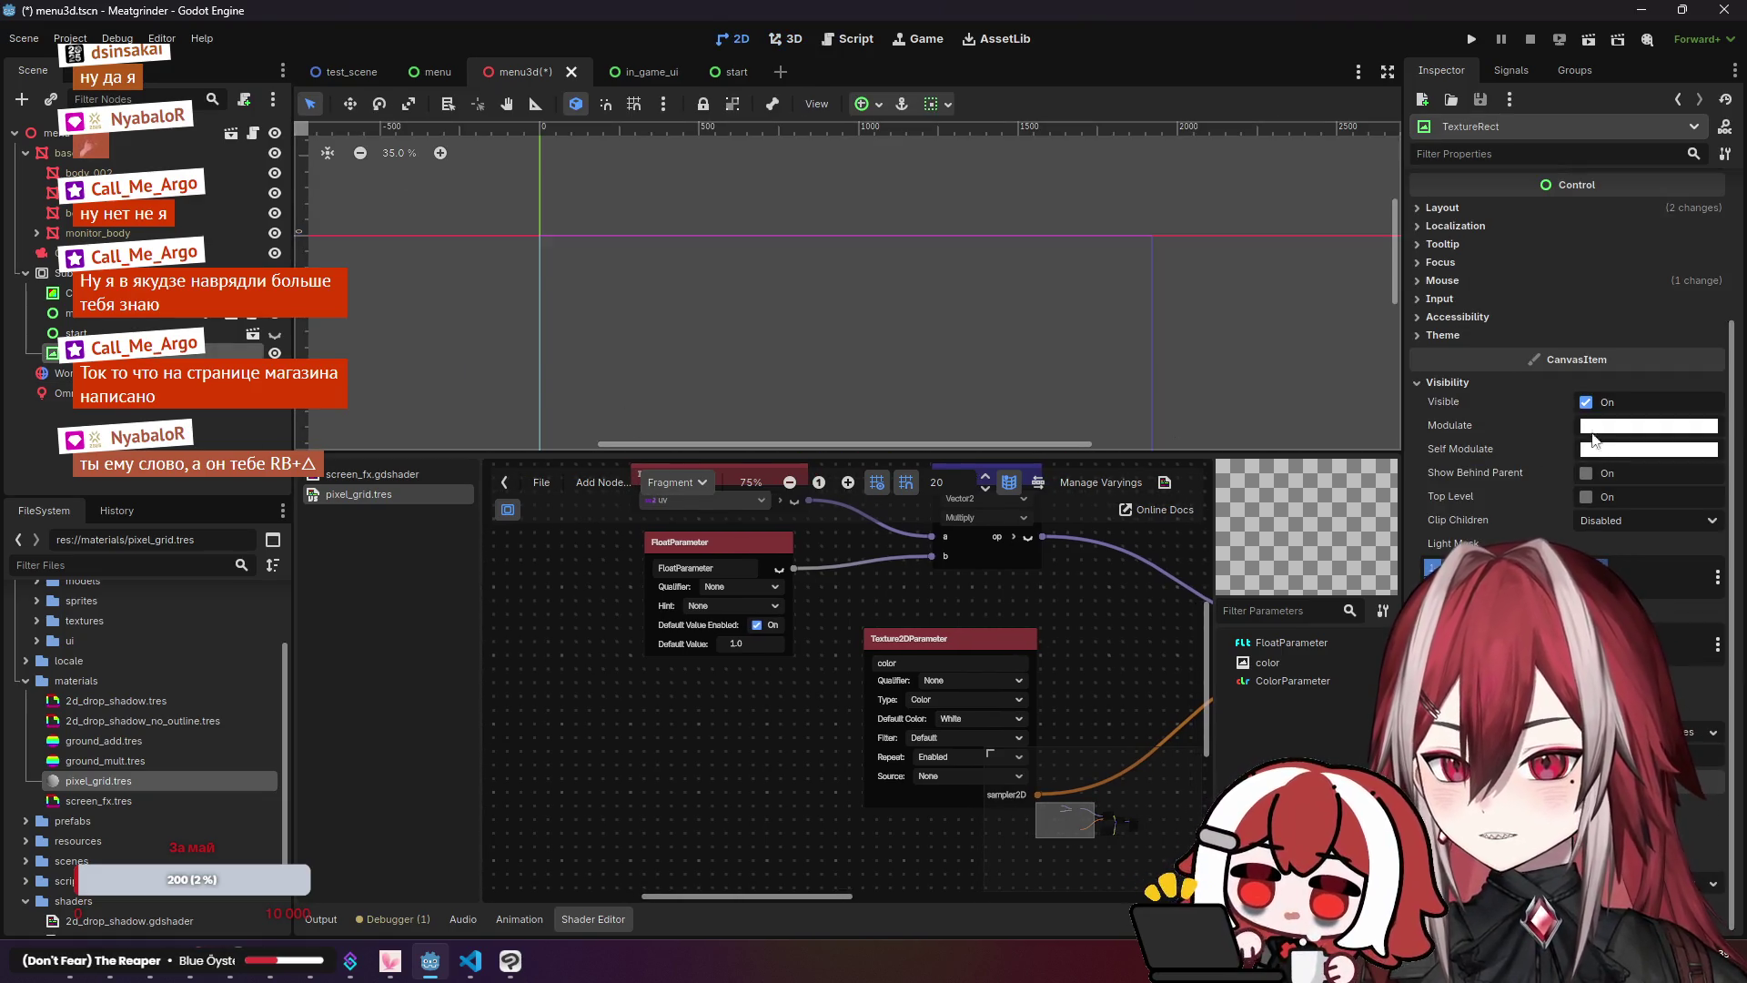
scroll(1456, 346, "up", 3)
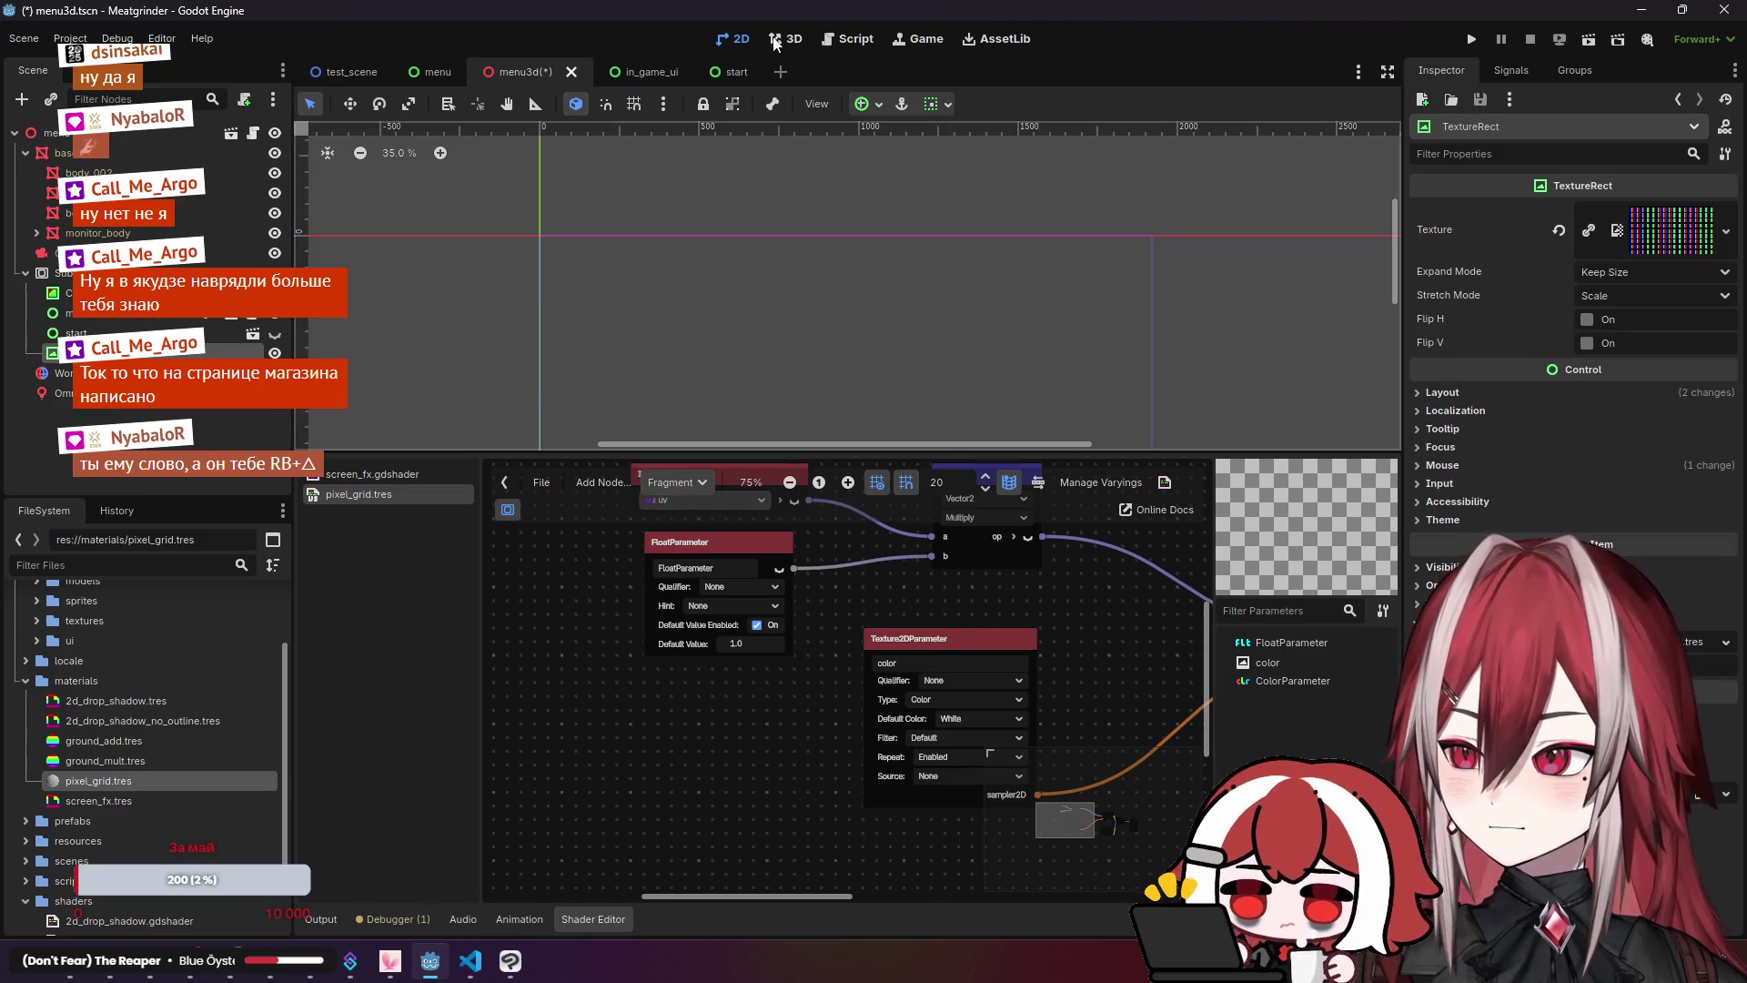
left_click(784, 39)
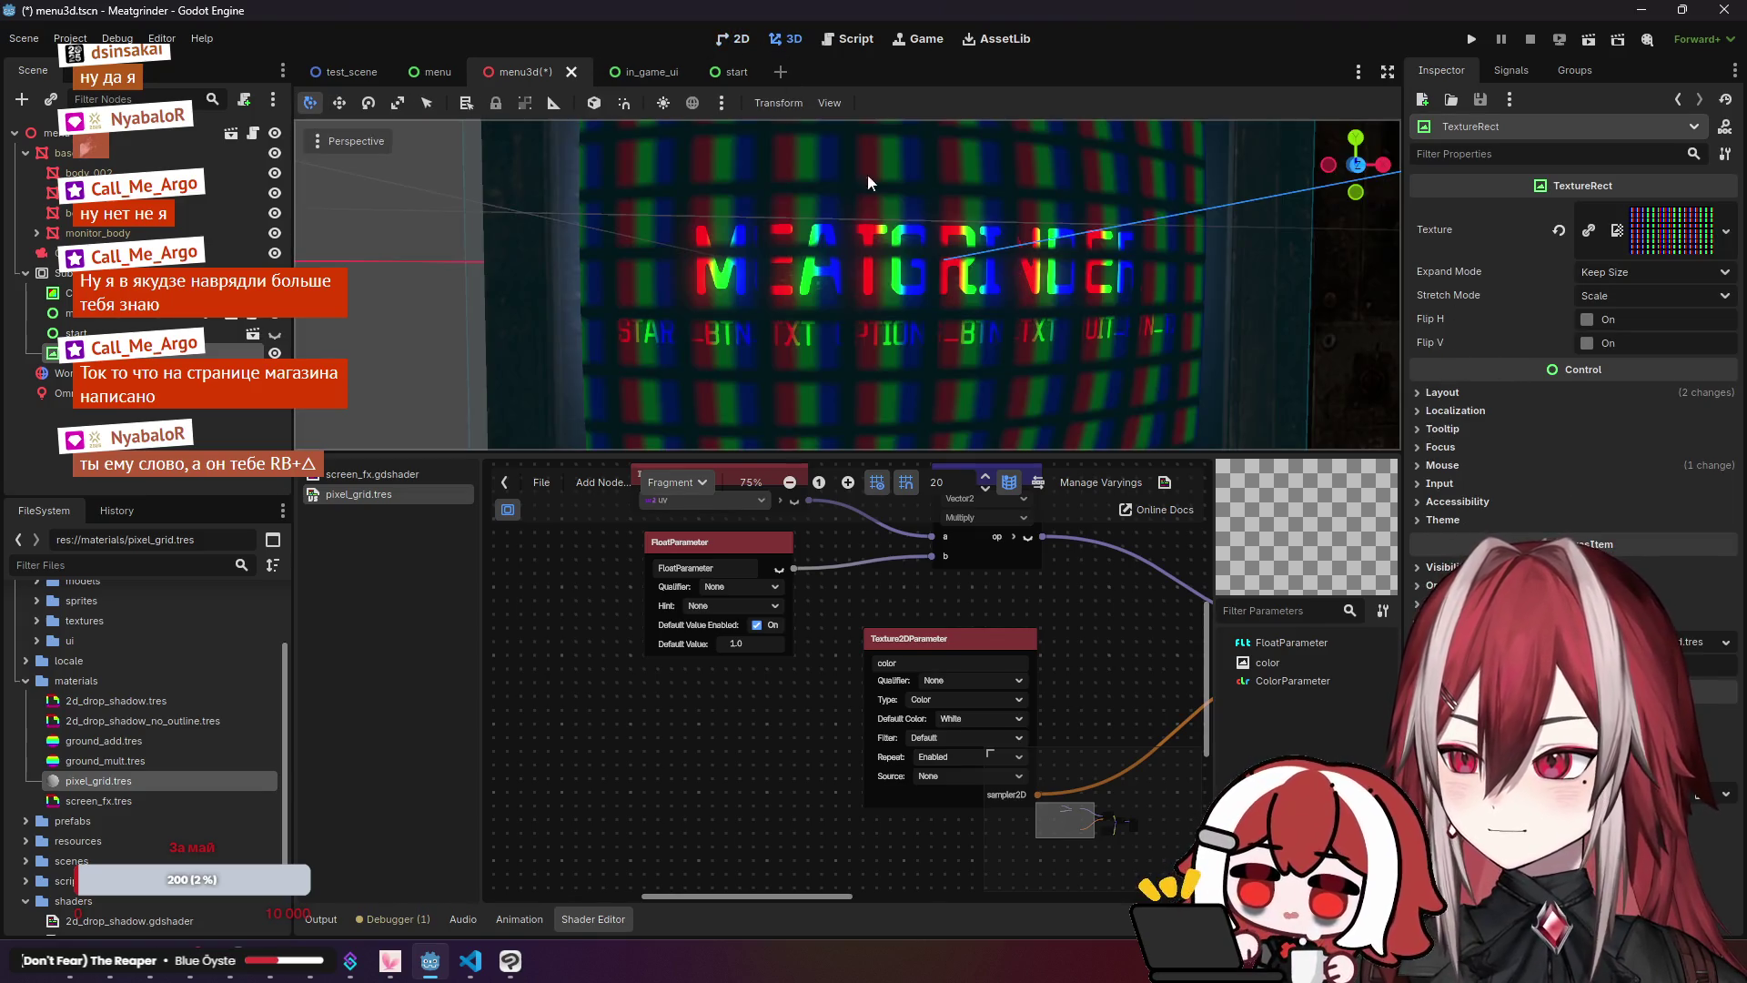
left_click(1629, 273)
left_click(1635, 270)
Step: Try Stretch Modes Keep Aspect, Keep Aspect Centered and Keep Centered, ending on Keep Aspect Covered
left_click(1624, 293)
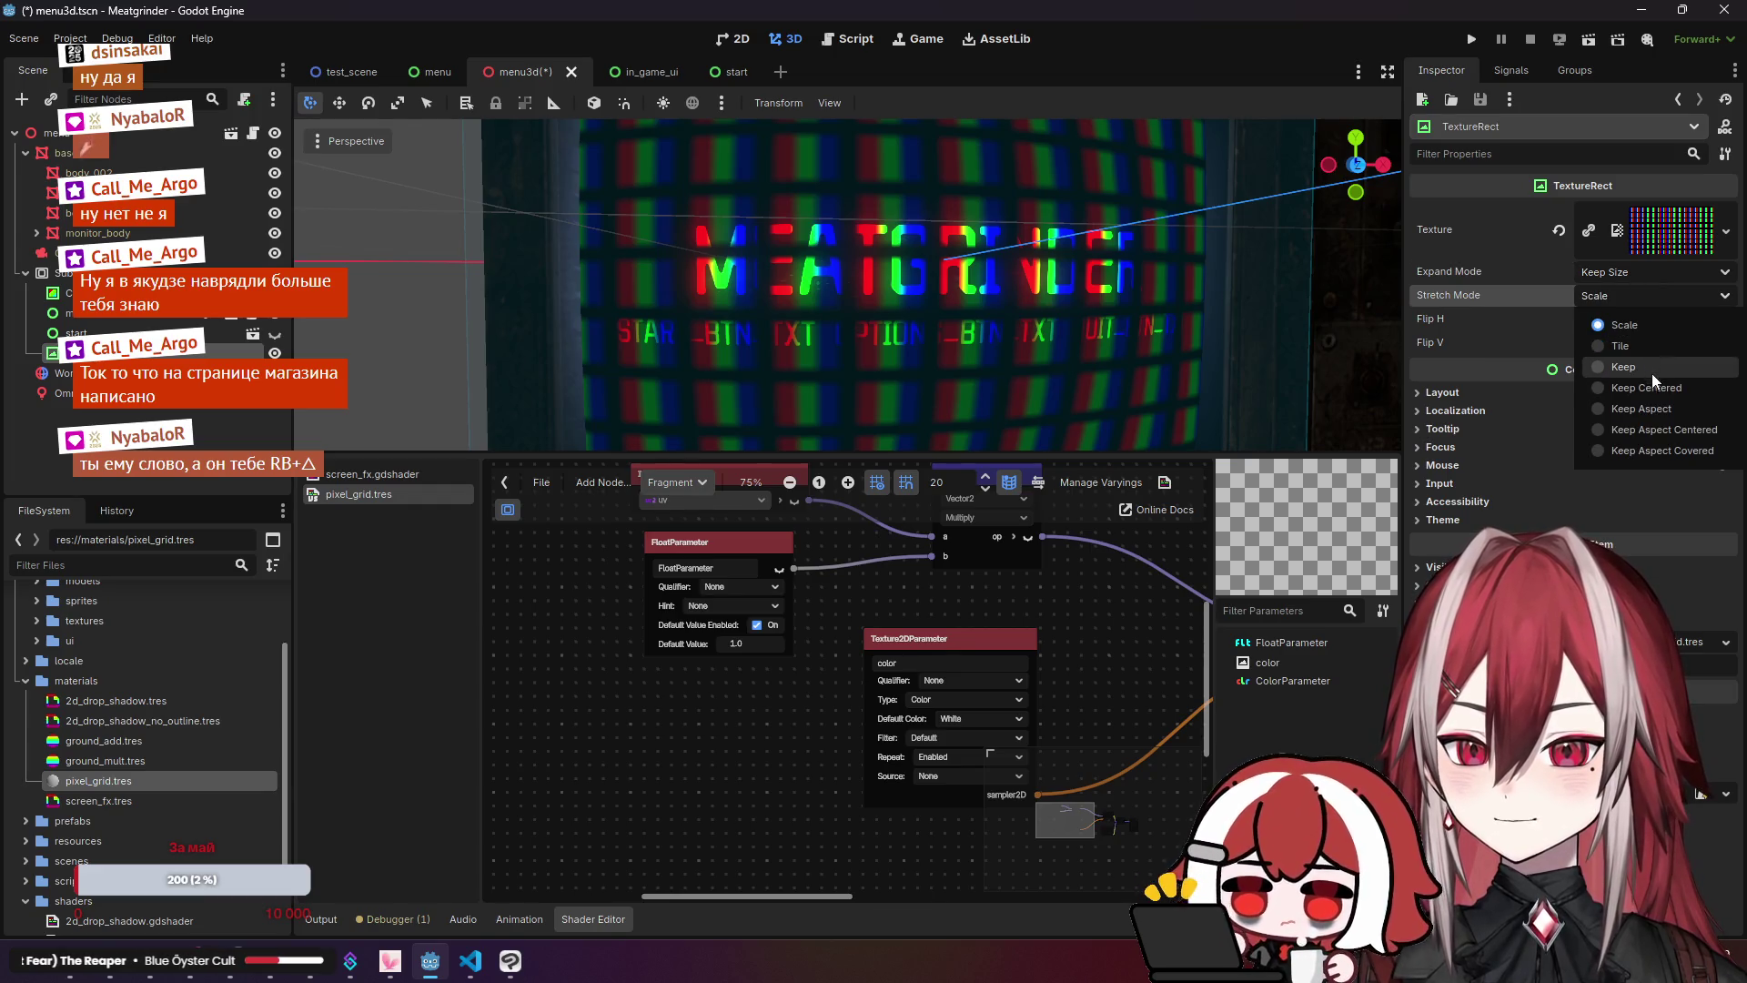
left_click(1689, 402)
left_click(1652, 294)
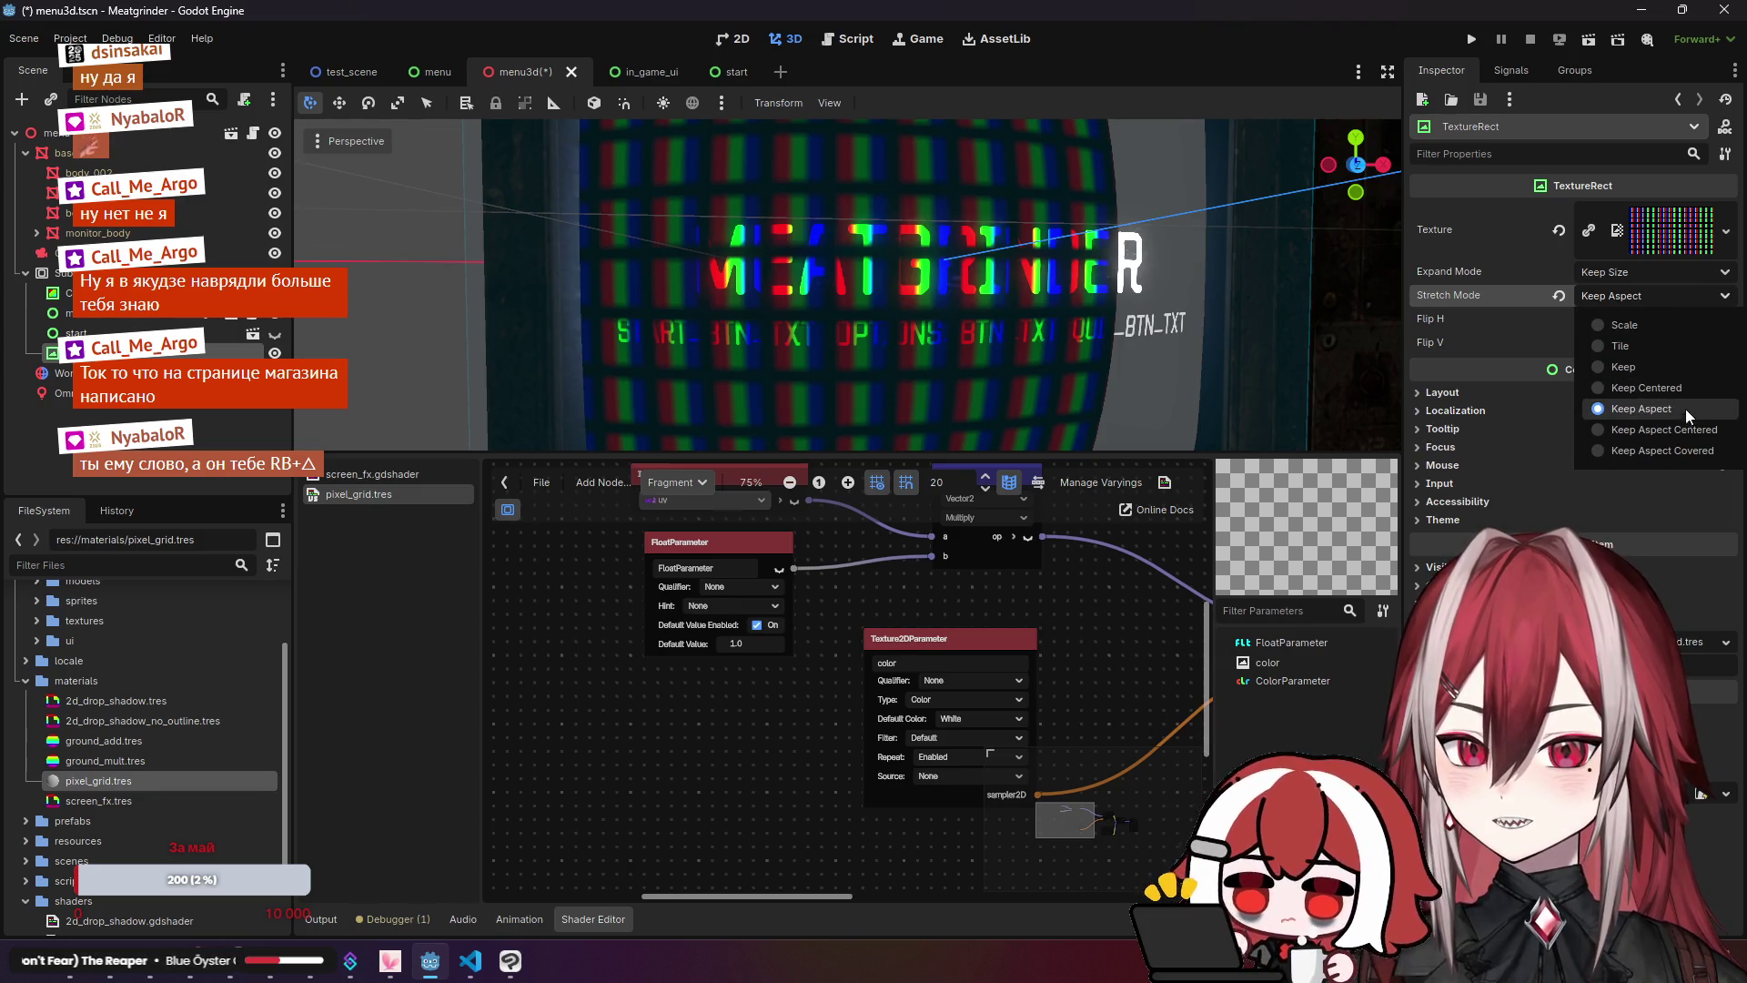
left_click(1678, 431)
left_click(1642, 297)
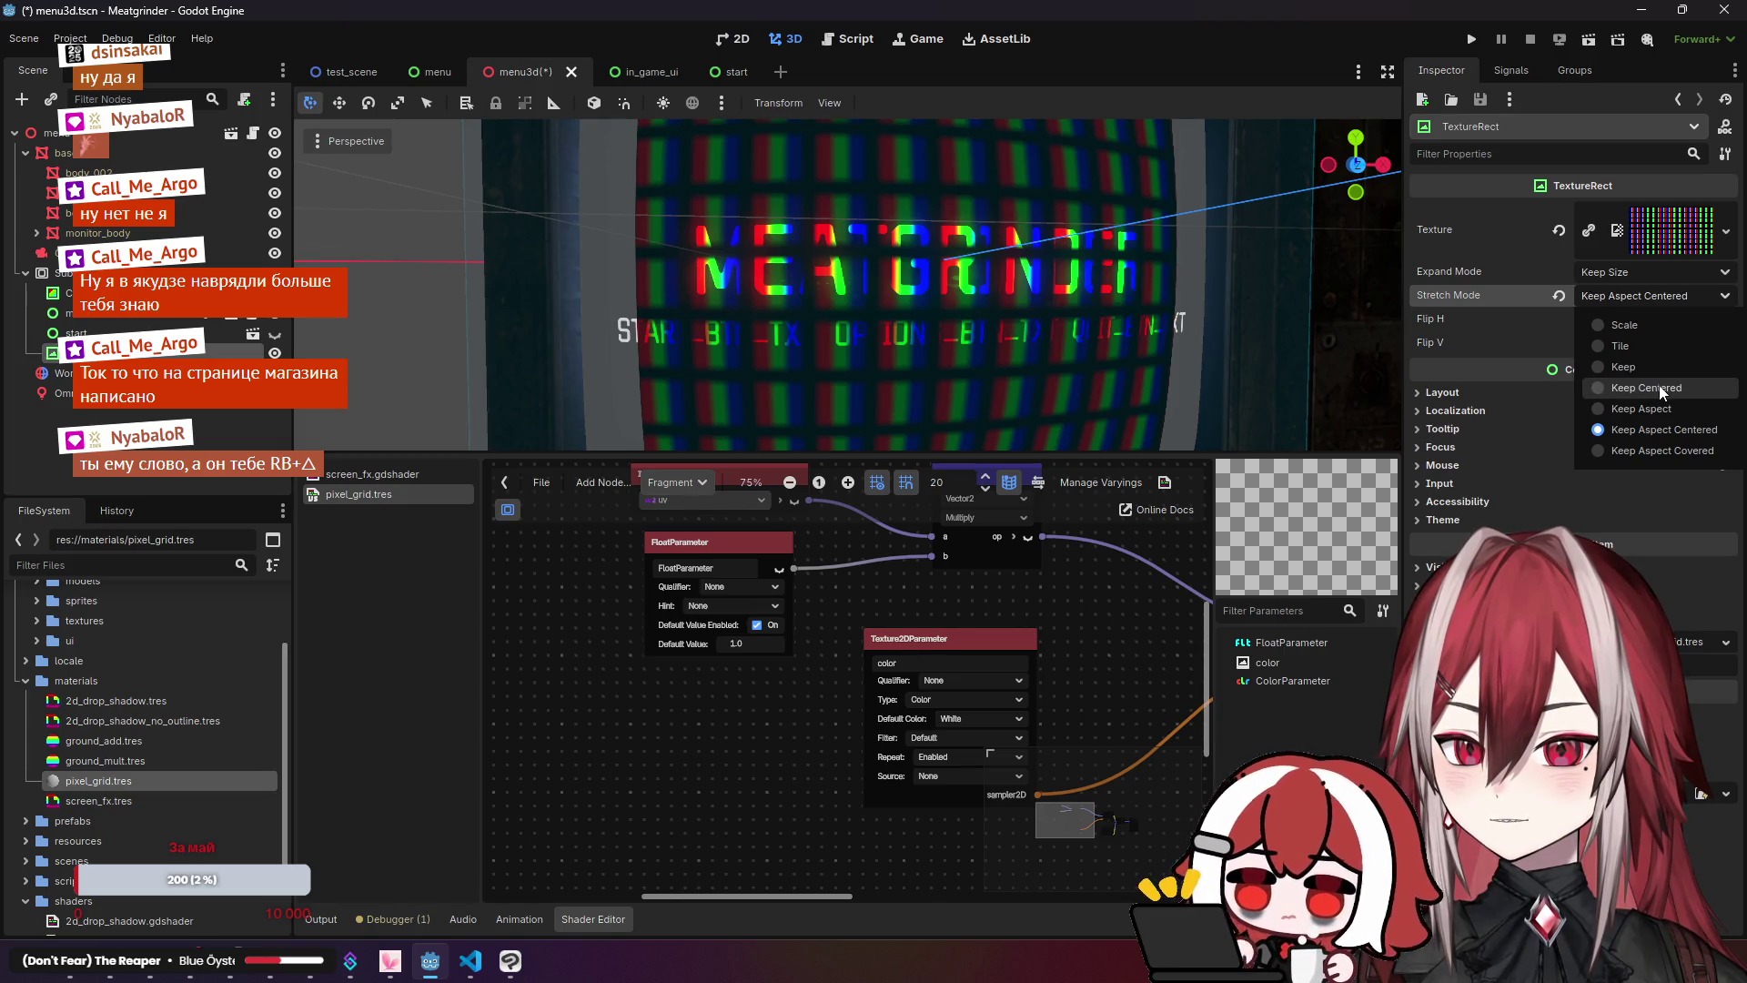
left_click(1658, 385)
left_click(1652, 296)
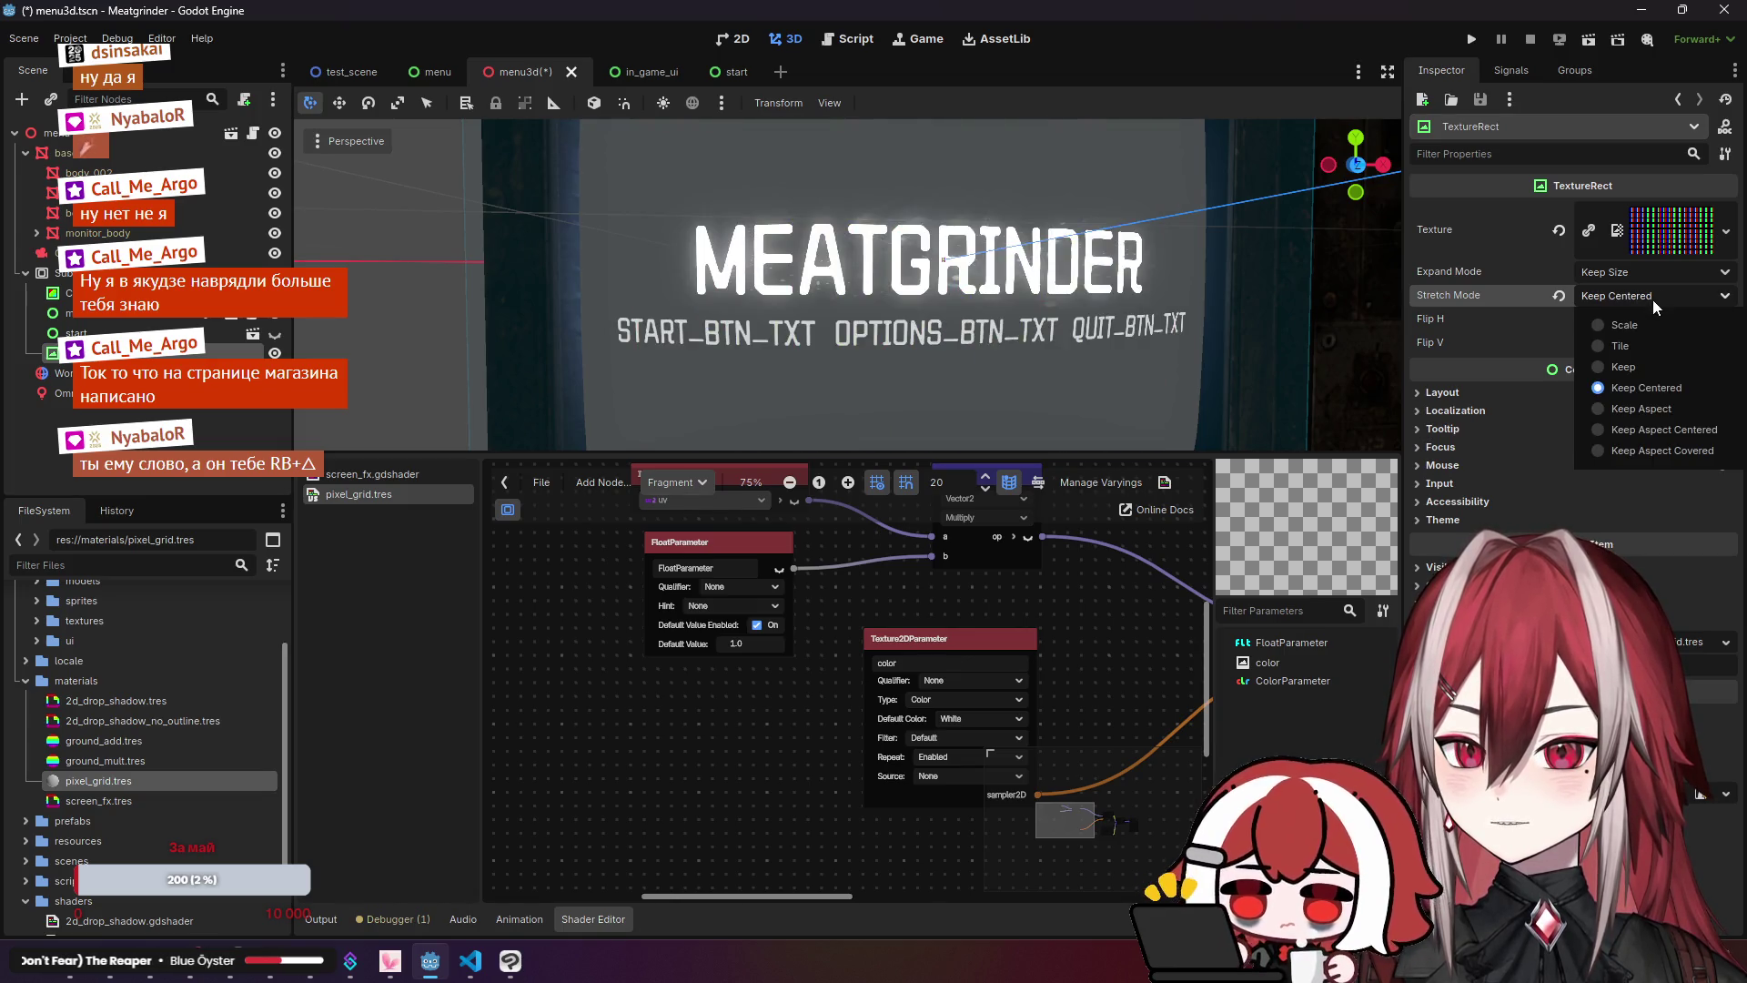
left_click(1651, 451)
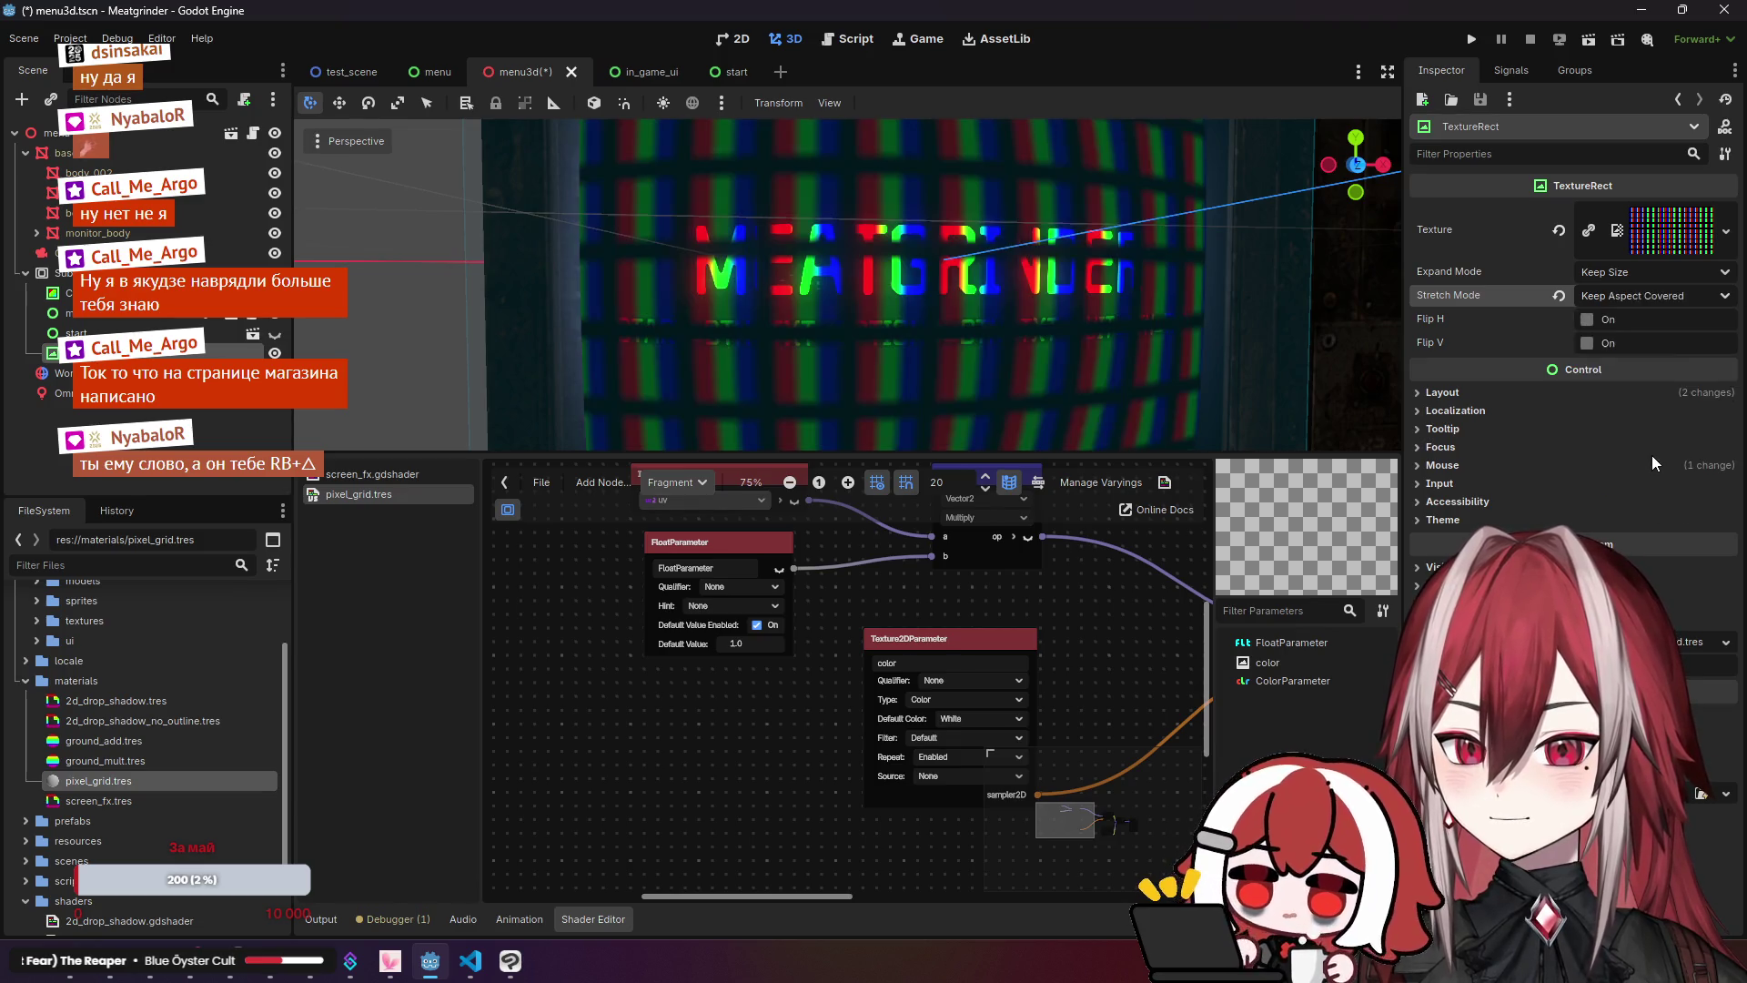
scroll(1150, 292, "up", 3)
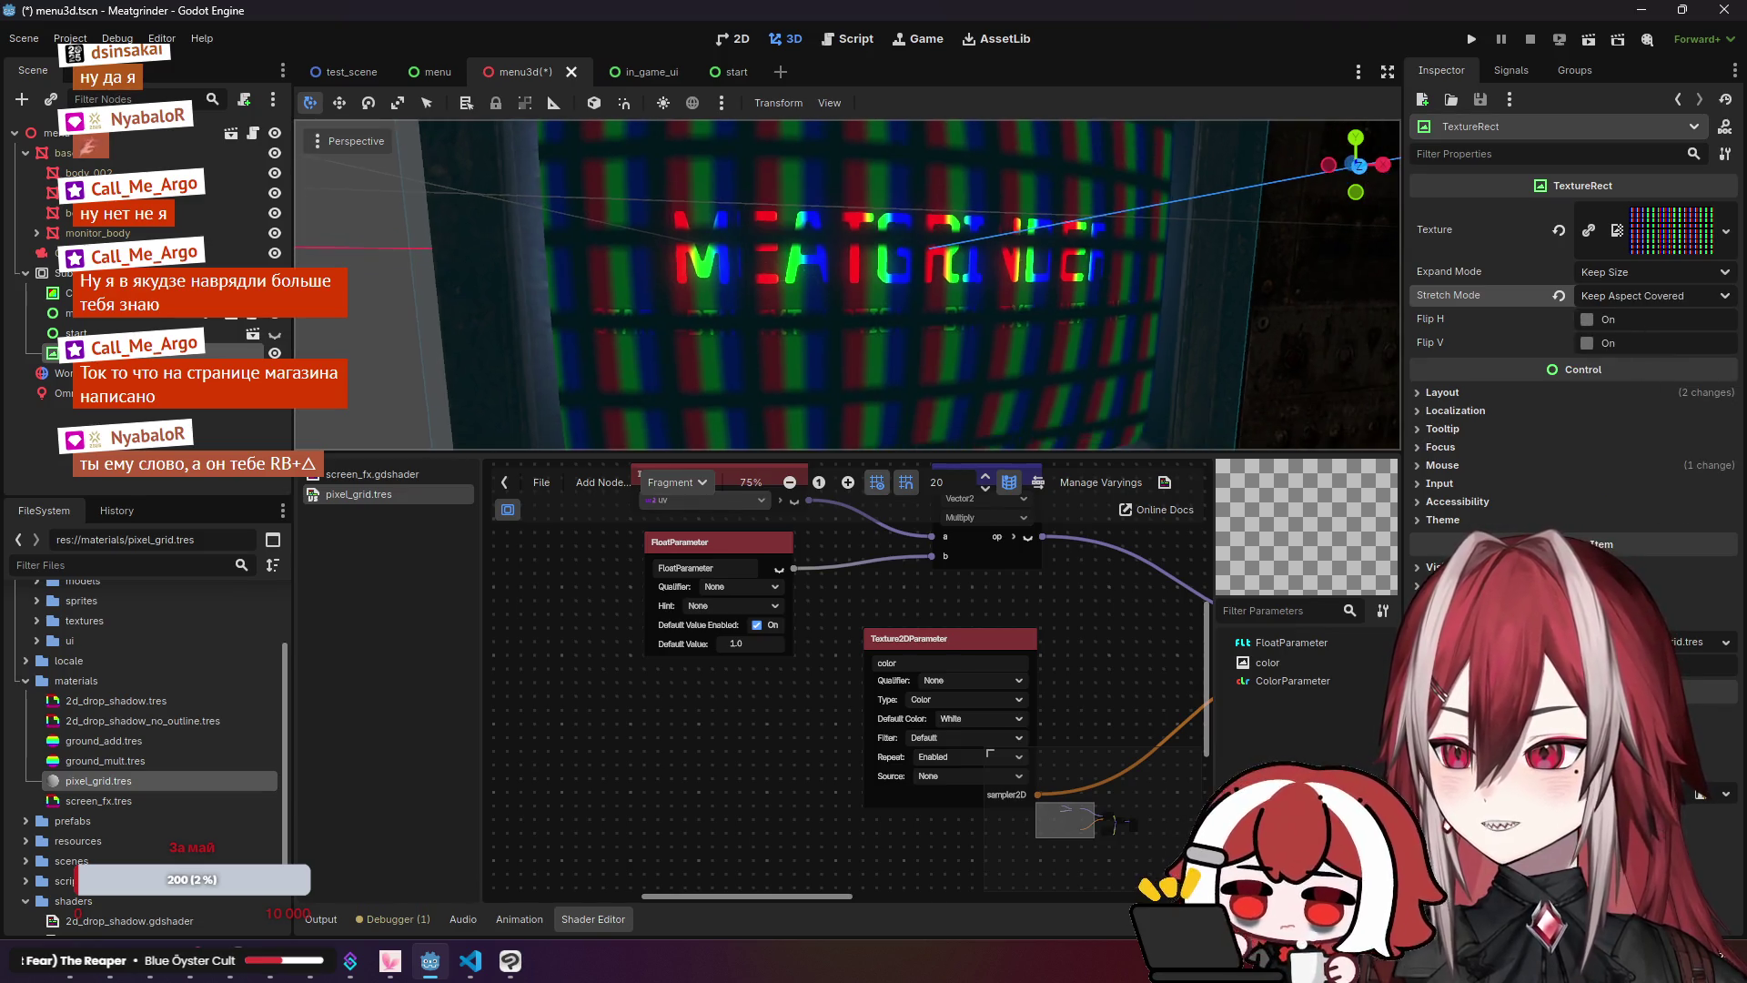
scroll(846, 282, "down", 5)
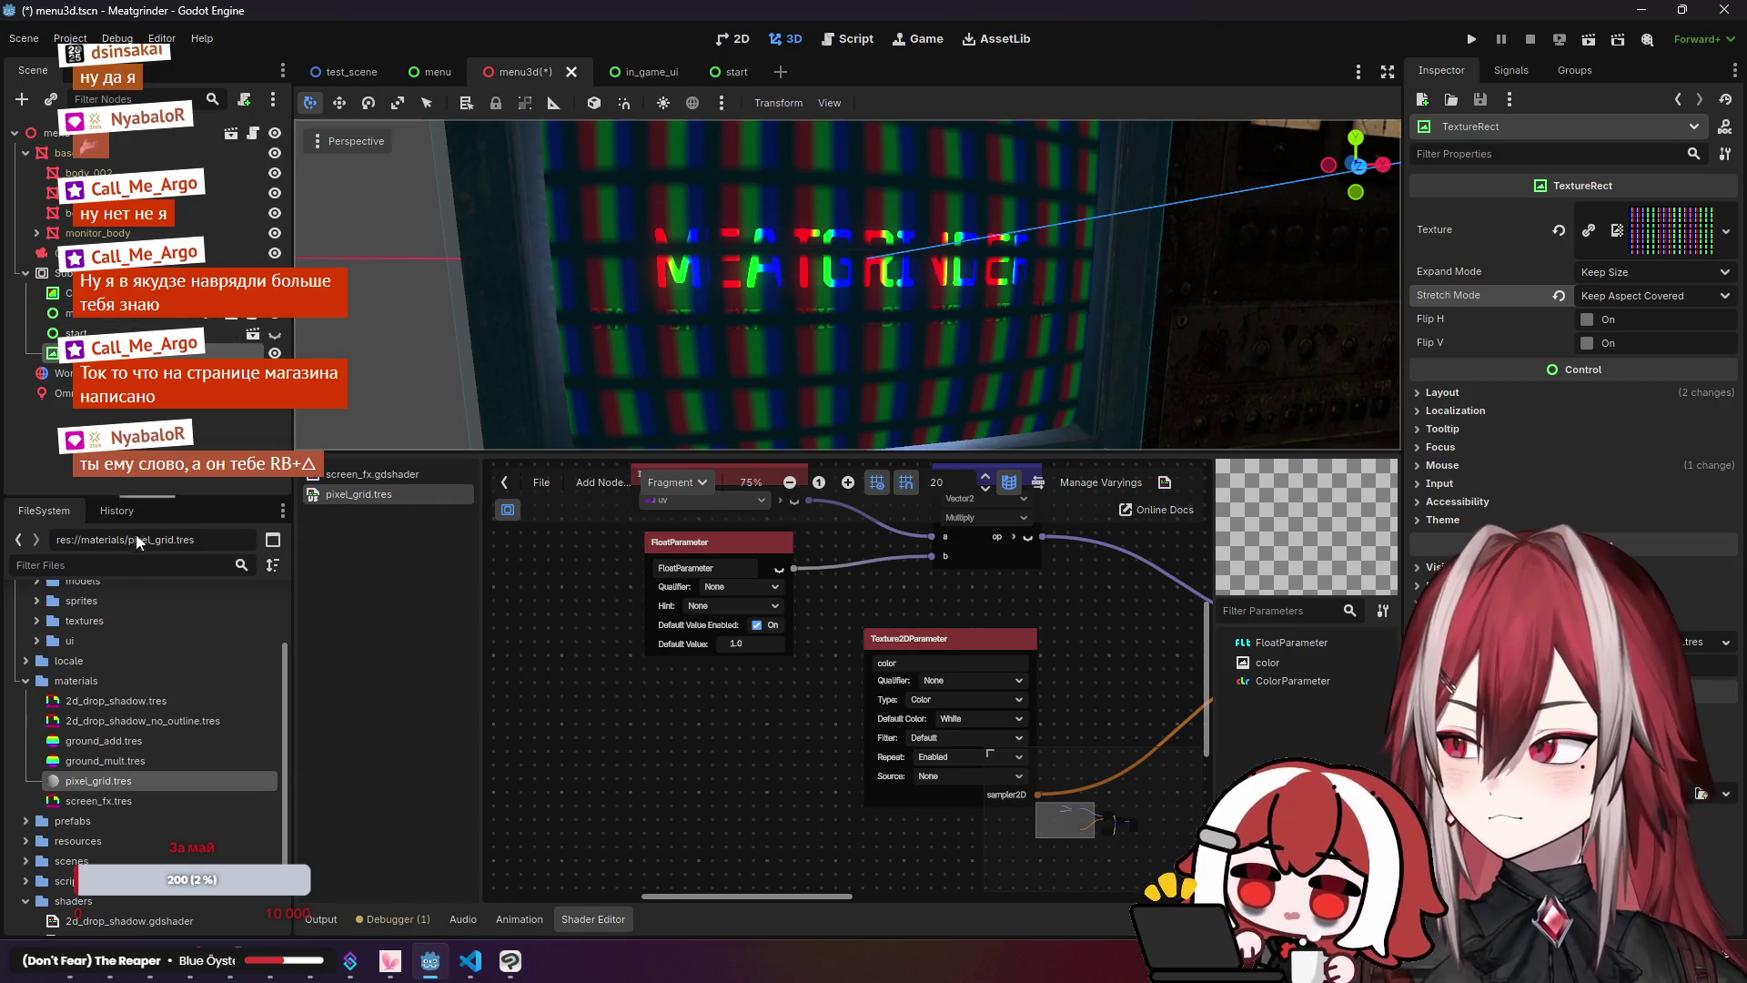
left_click(102, 781)
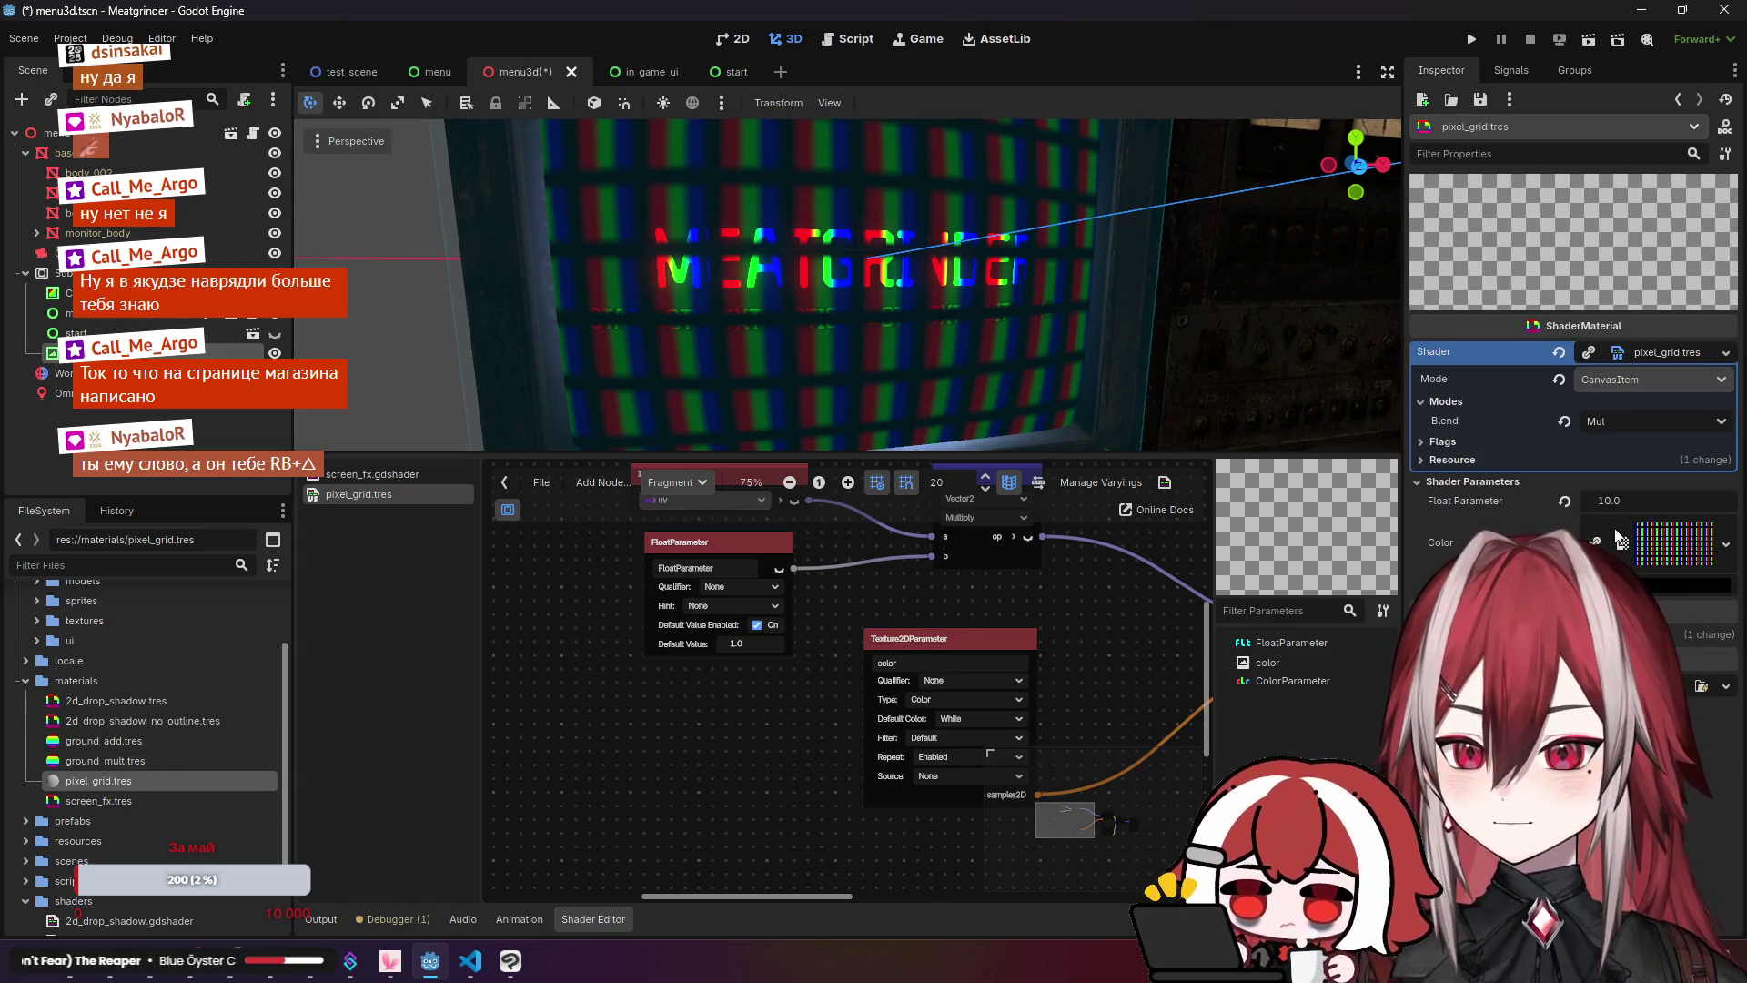
Step: Set the pixel_grid material's Float Parameter to 1000.0 and inspect the fine grid
left_click_drag(1614, 504, 1657, 498)
left_click(1650, 499)
type("1000")
key("Return")
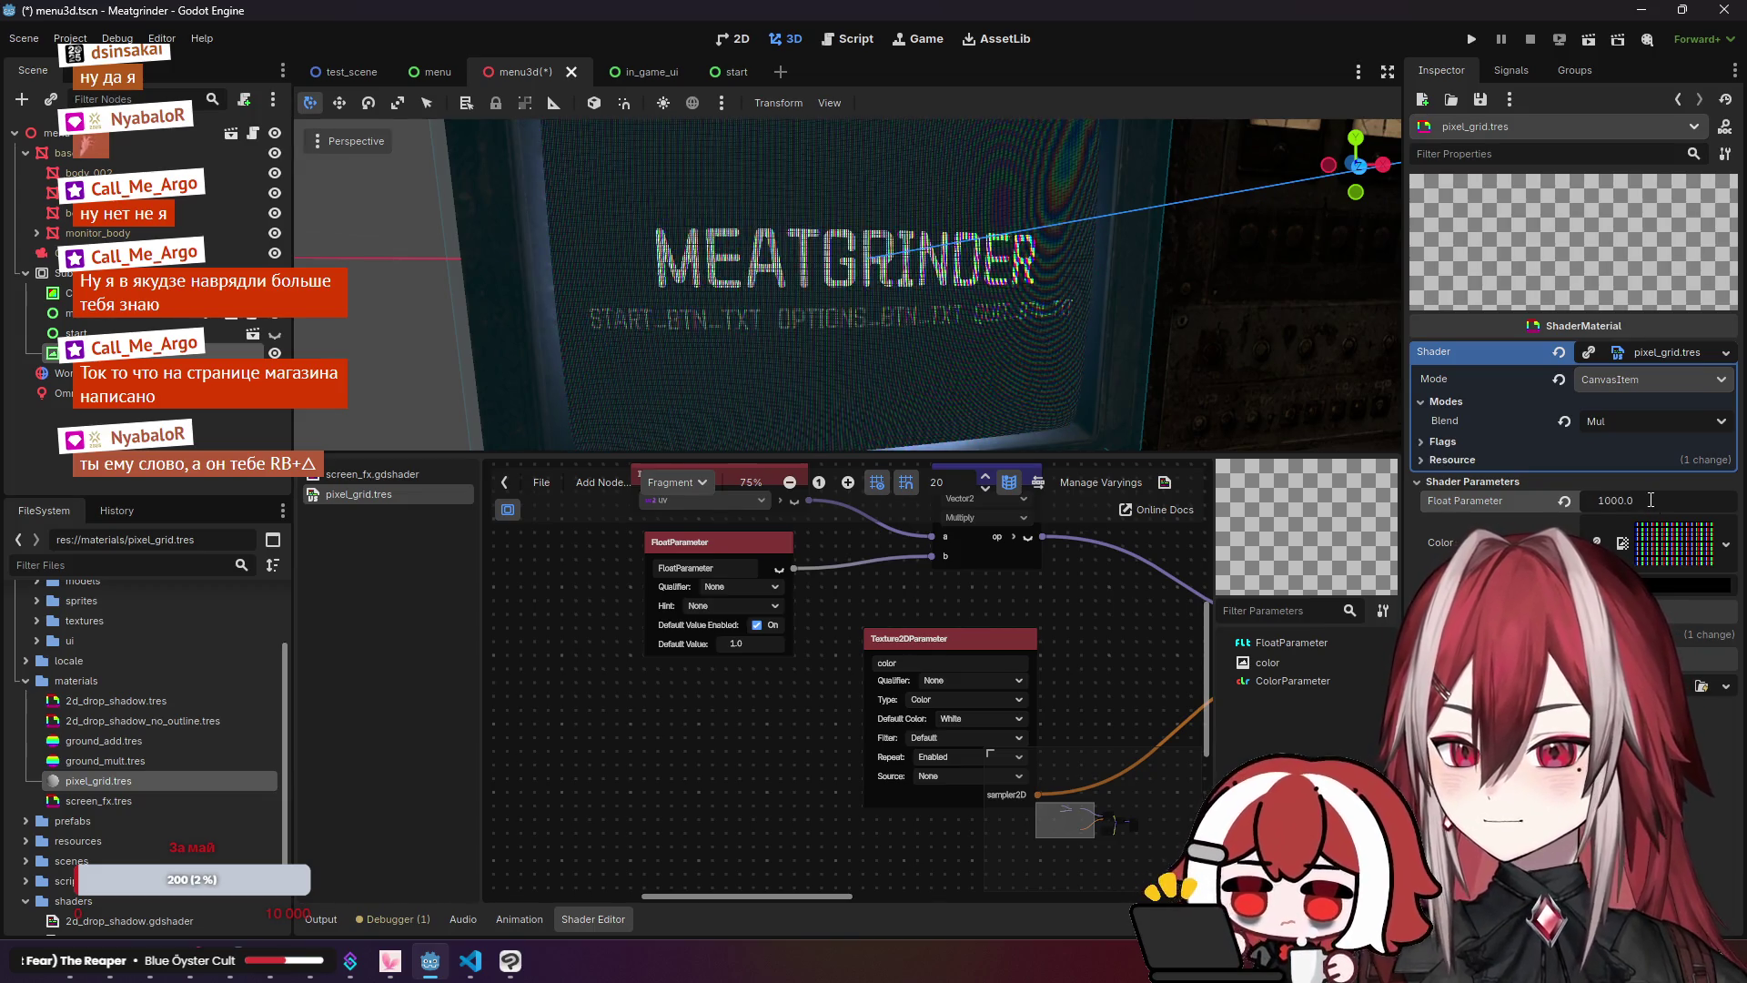
scroll(846, 282, "up", 8)
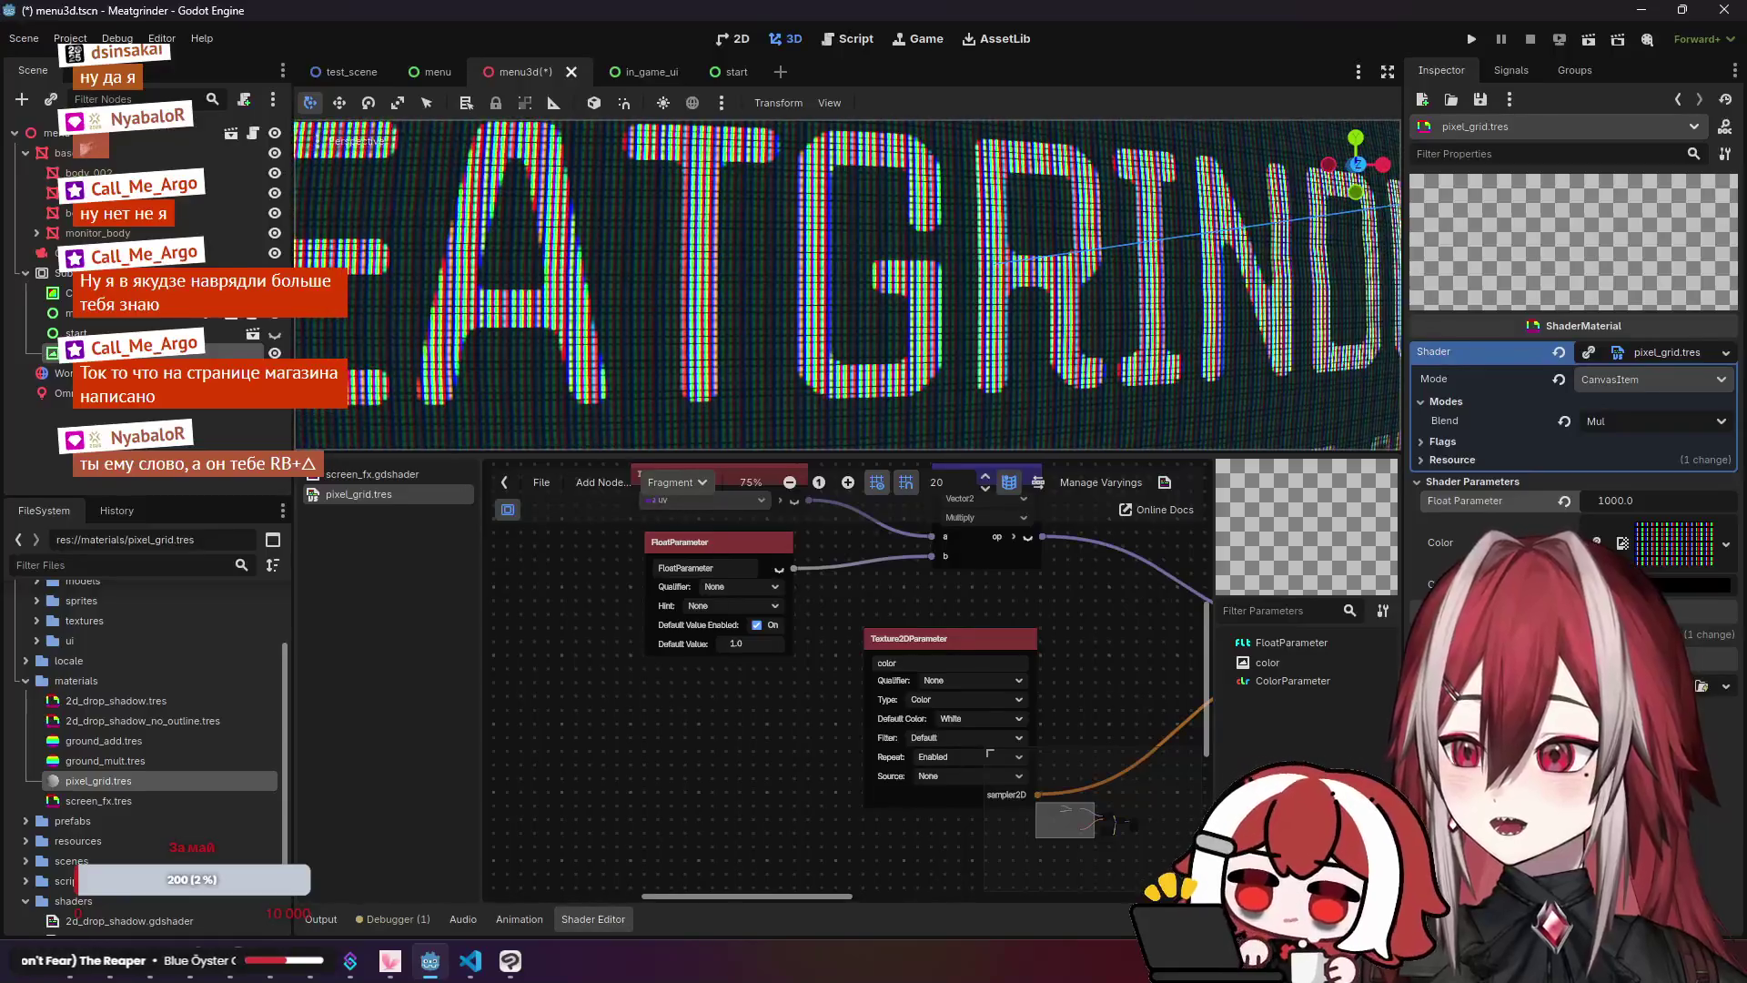
scroll(846, 282, "up", 3)
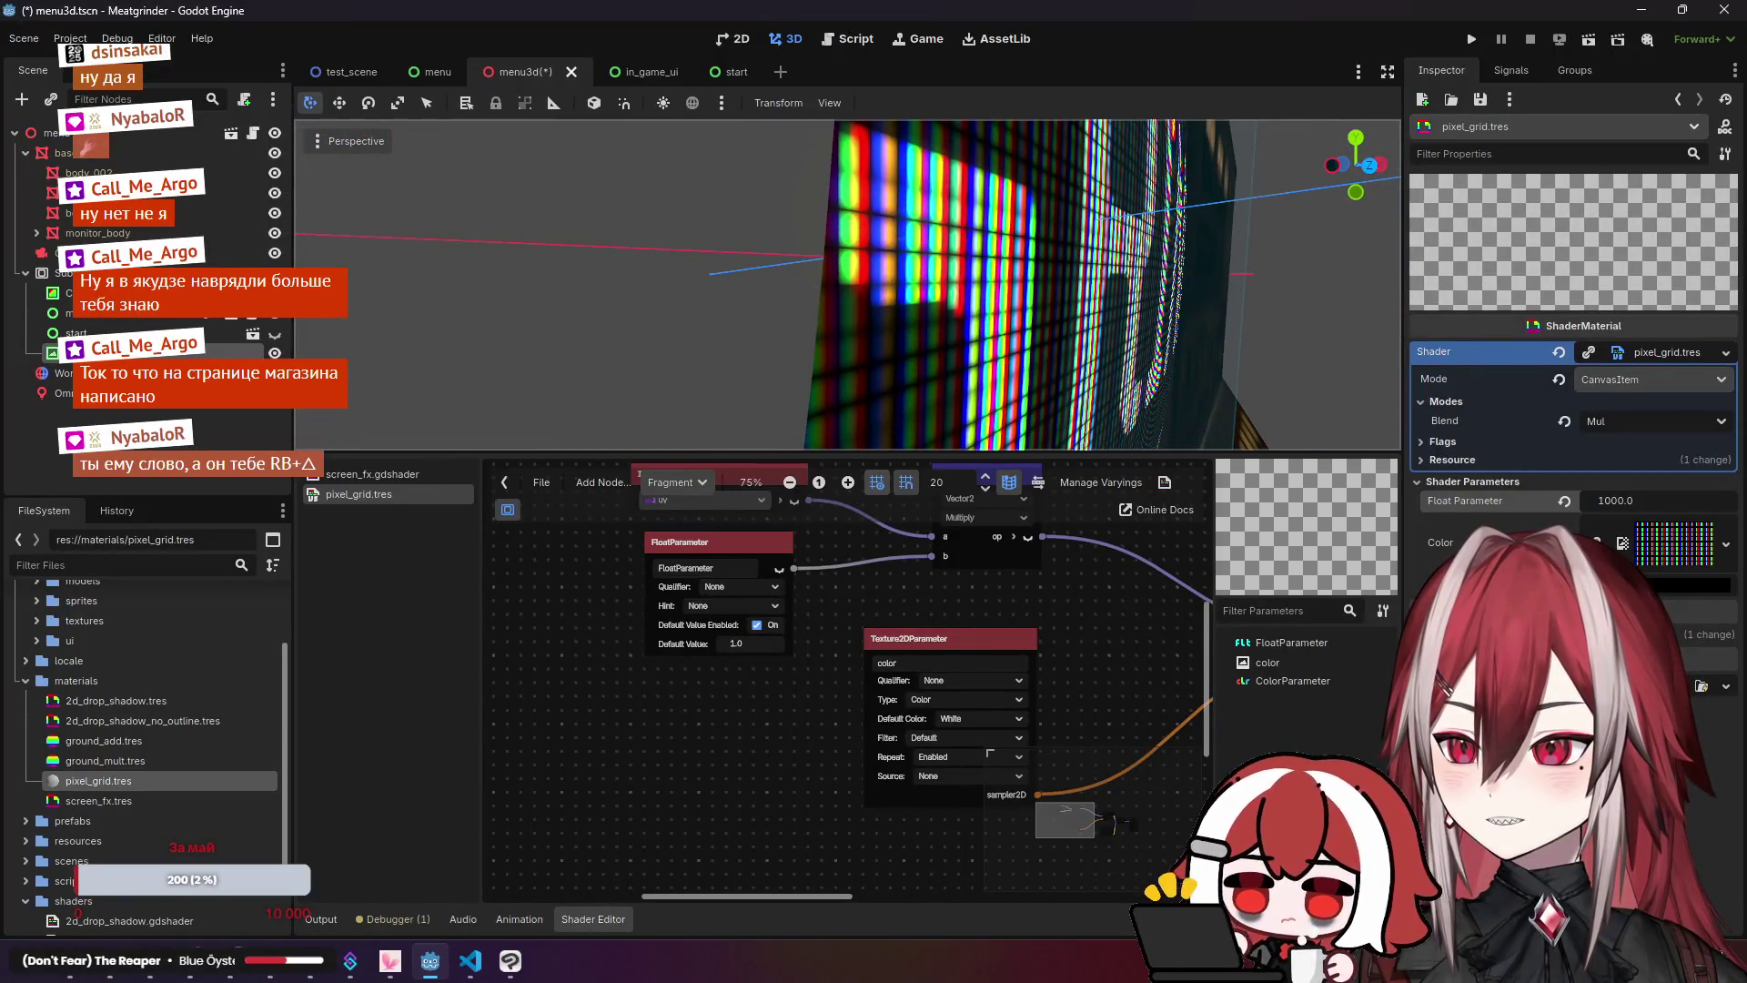
scroll(534, 262, "down", 8)
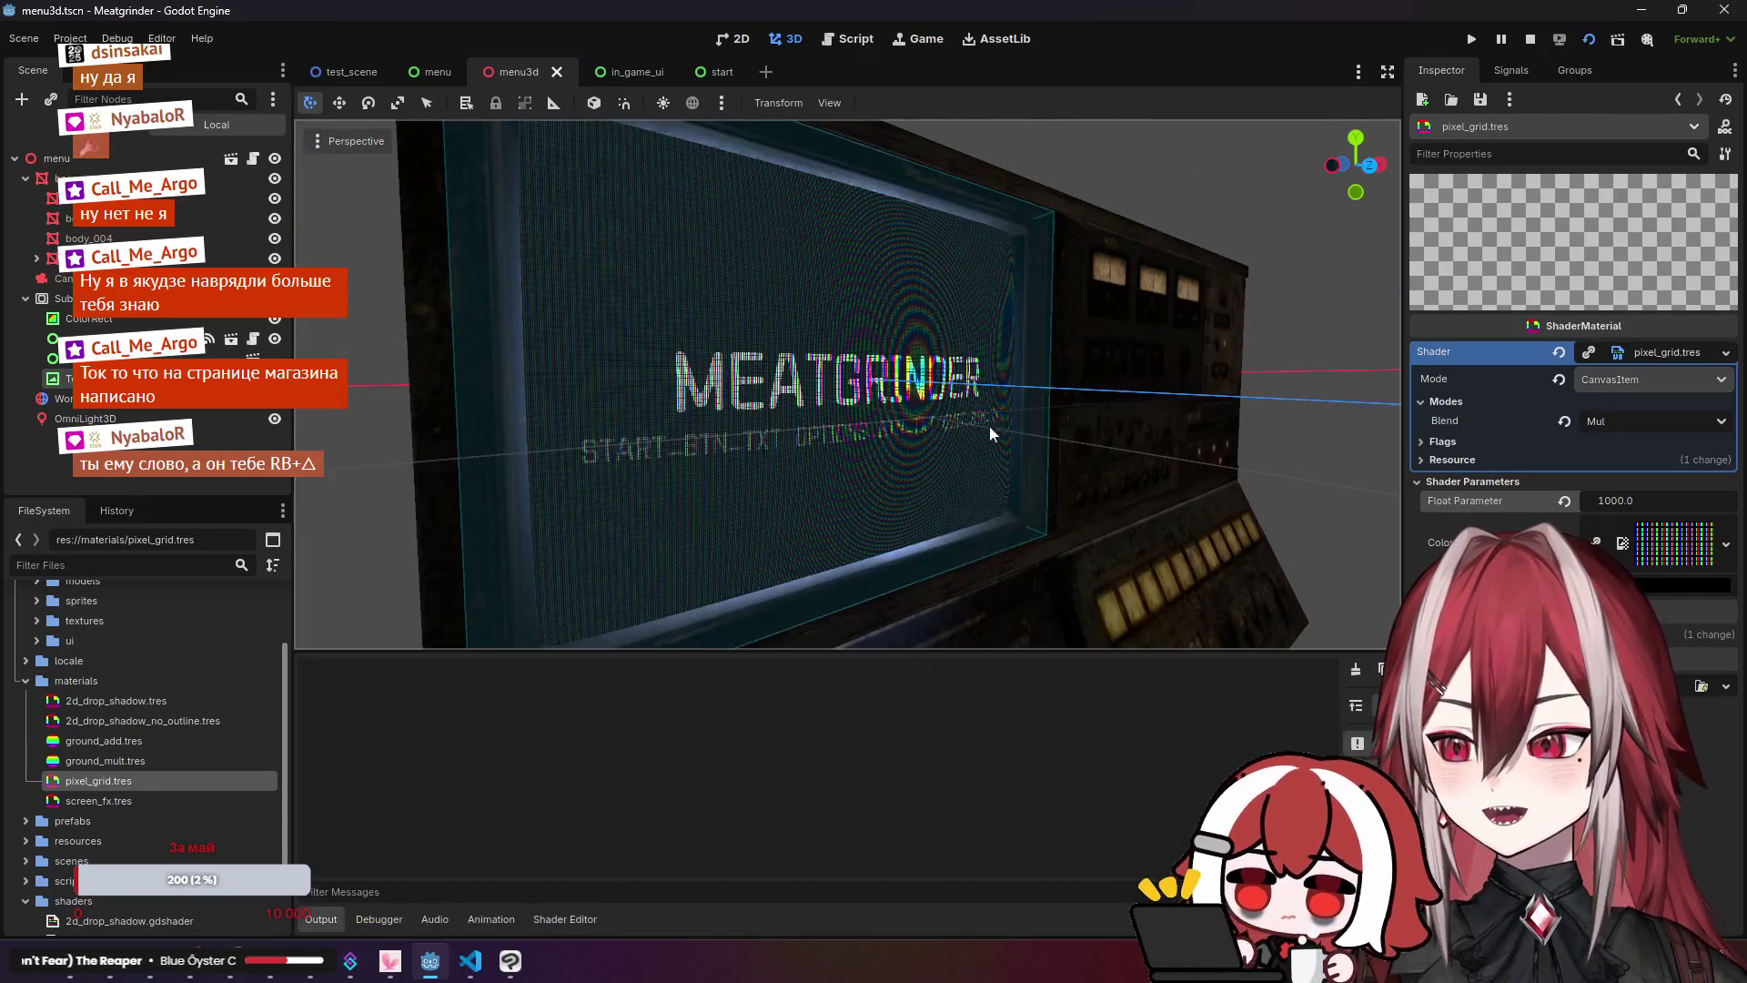
Step: Test-run the menu, set the shader Color parameter to grey 808080, and save the scene
key("F5")
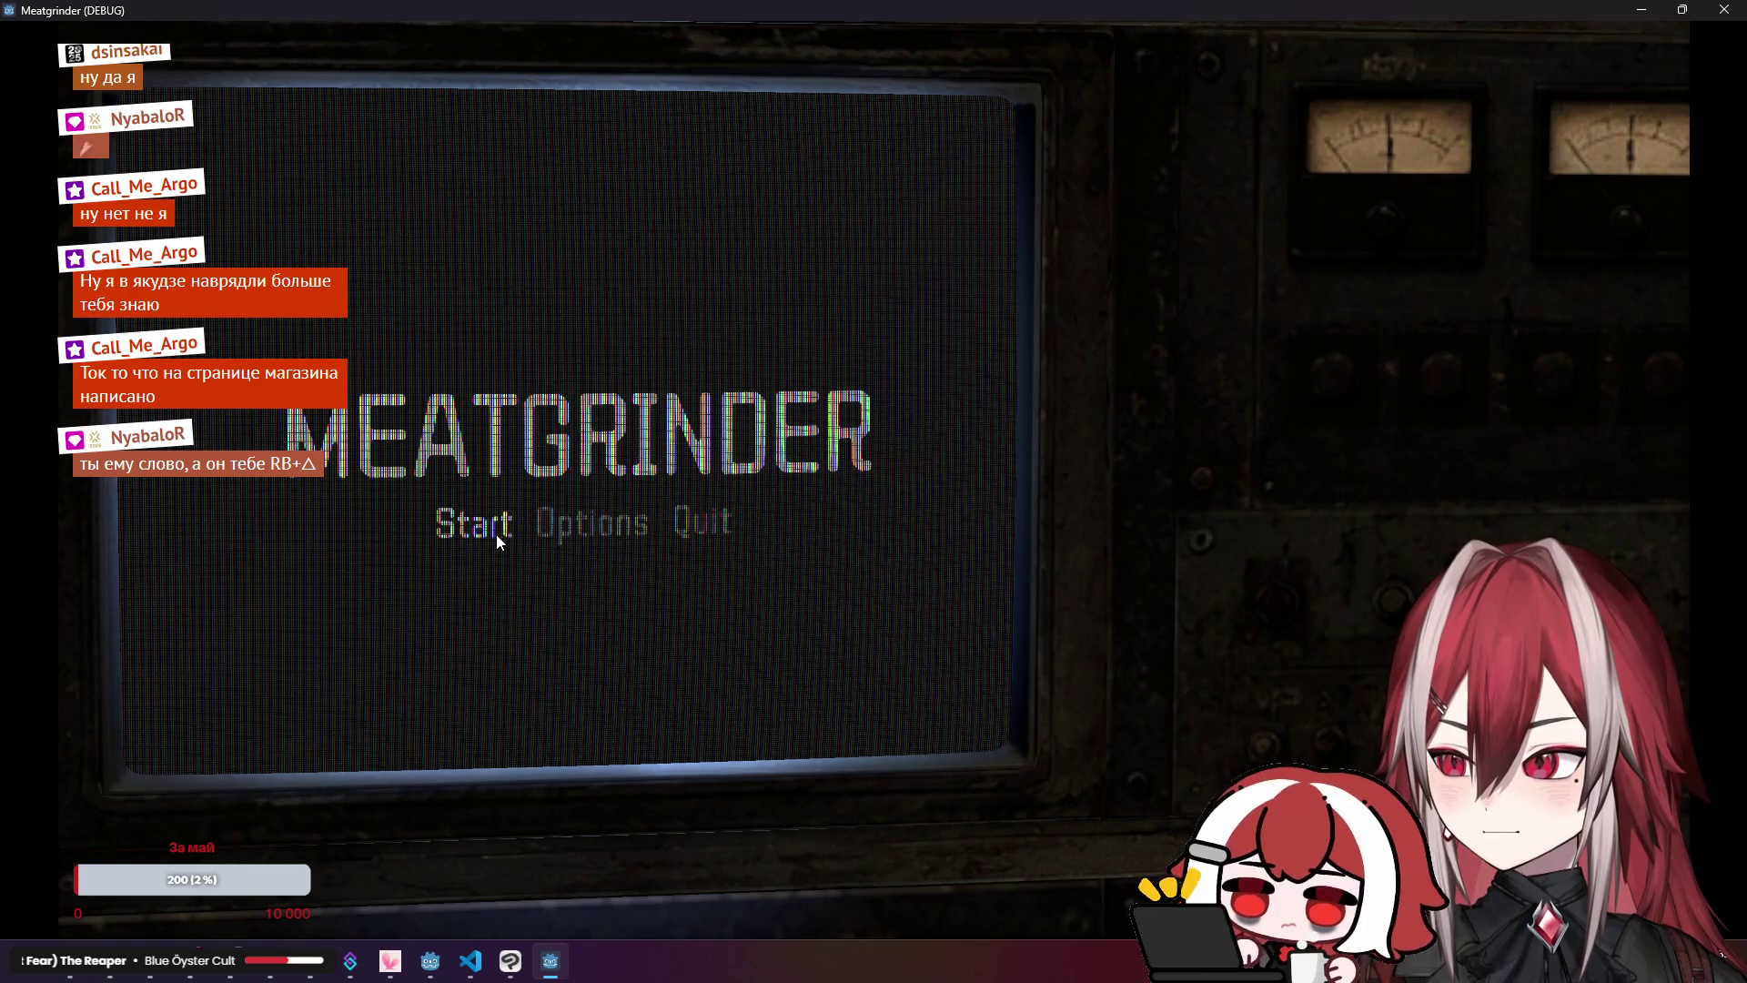
key("F8")
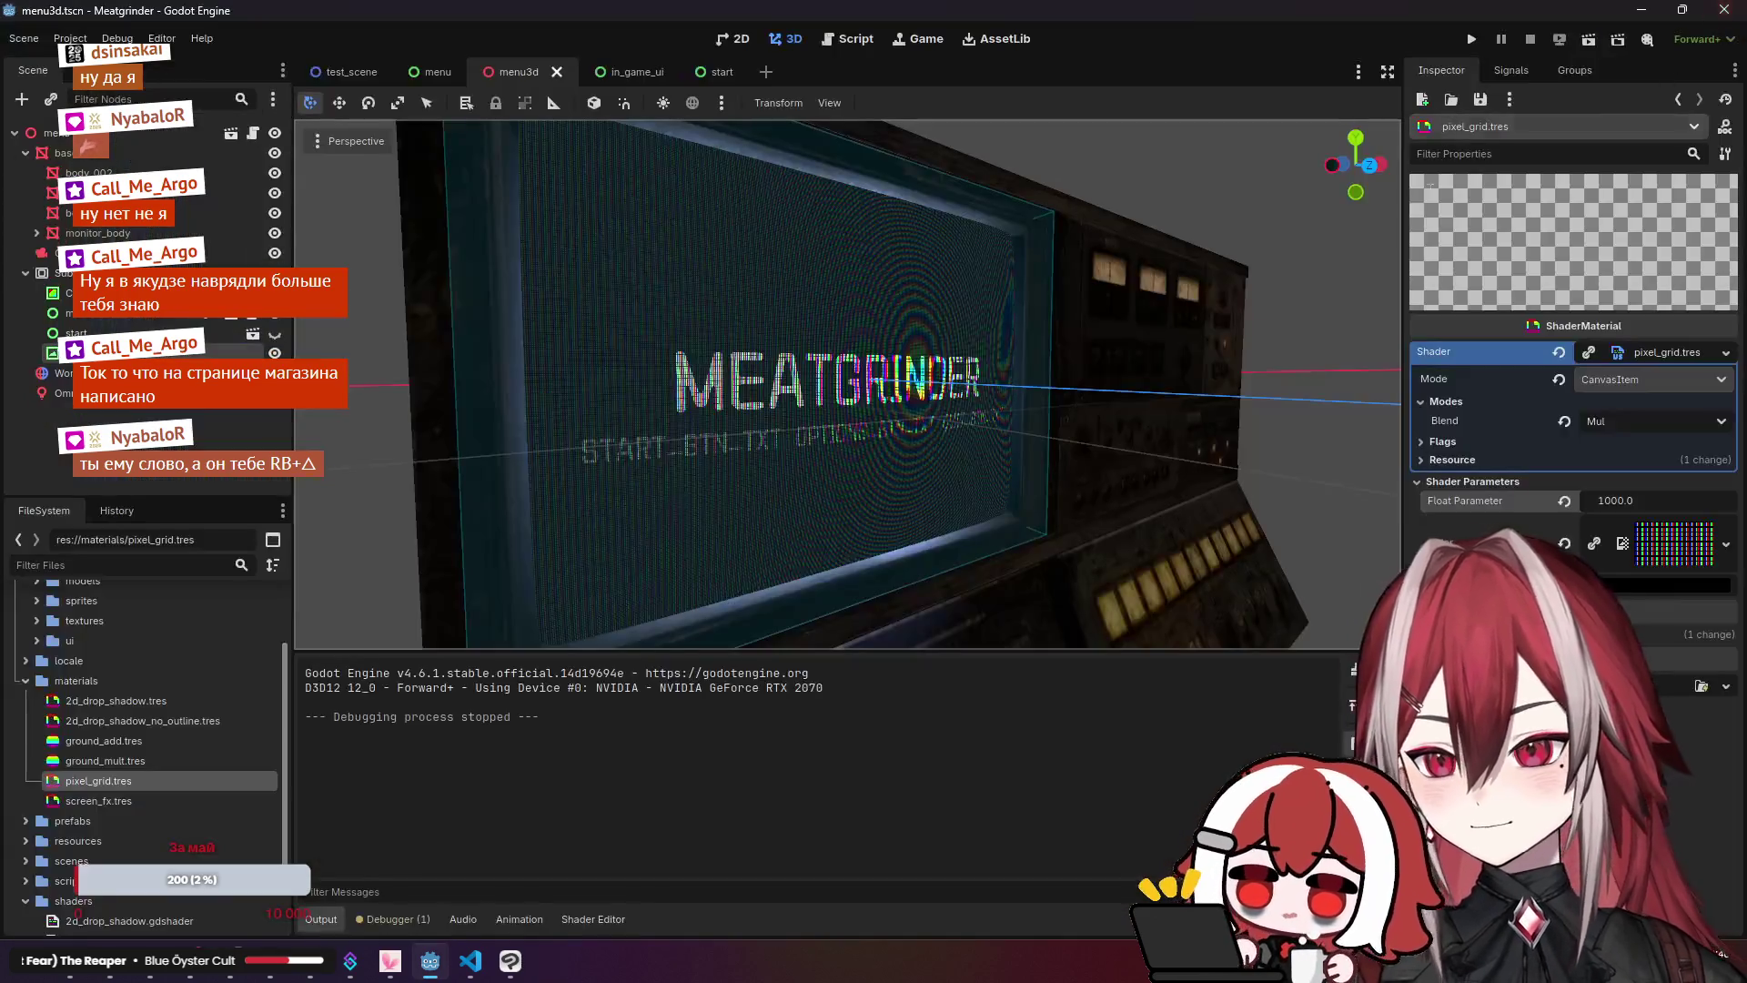
left_click(1674, 543)
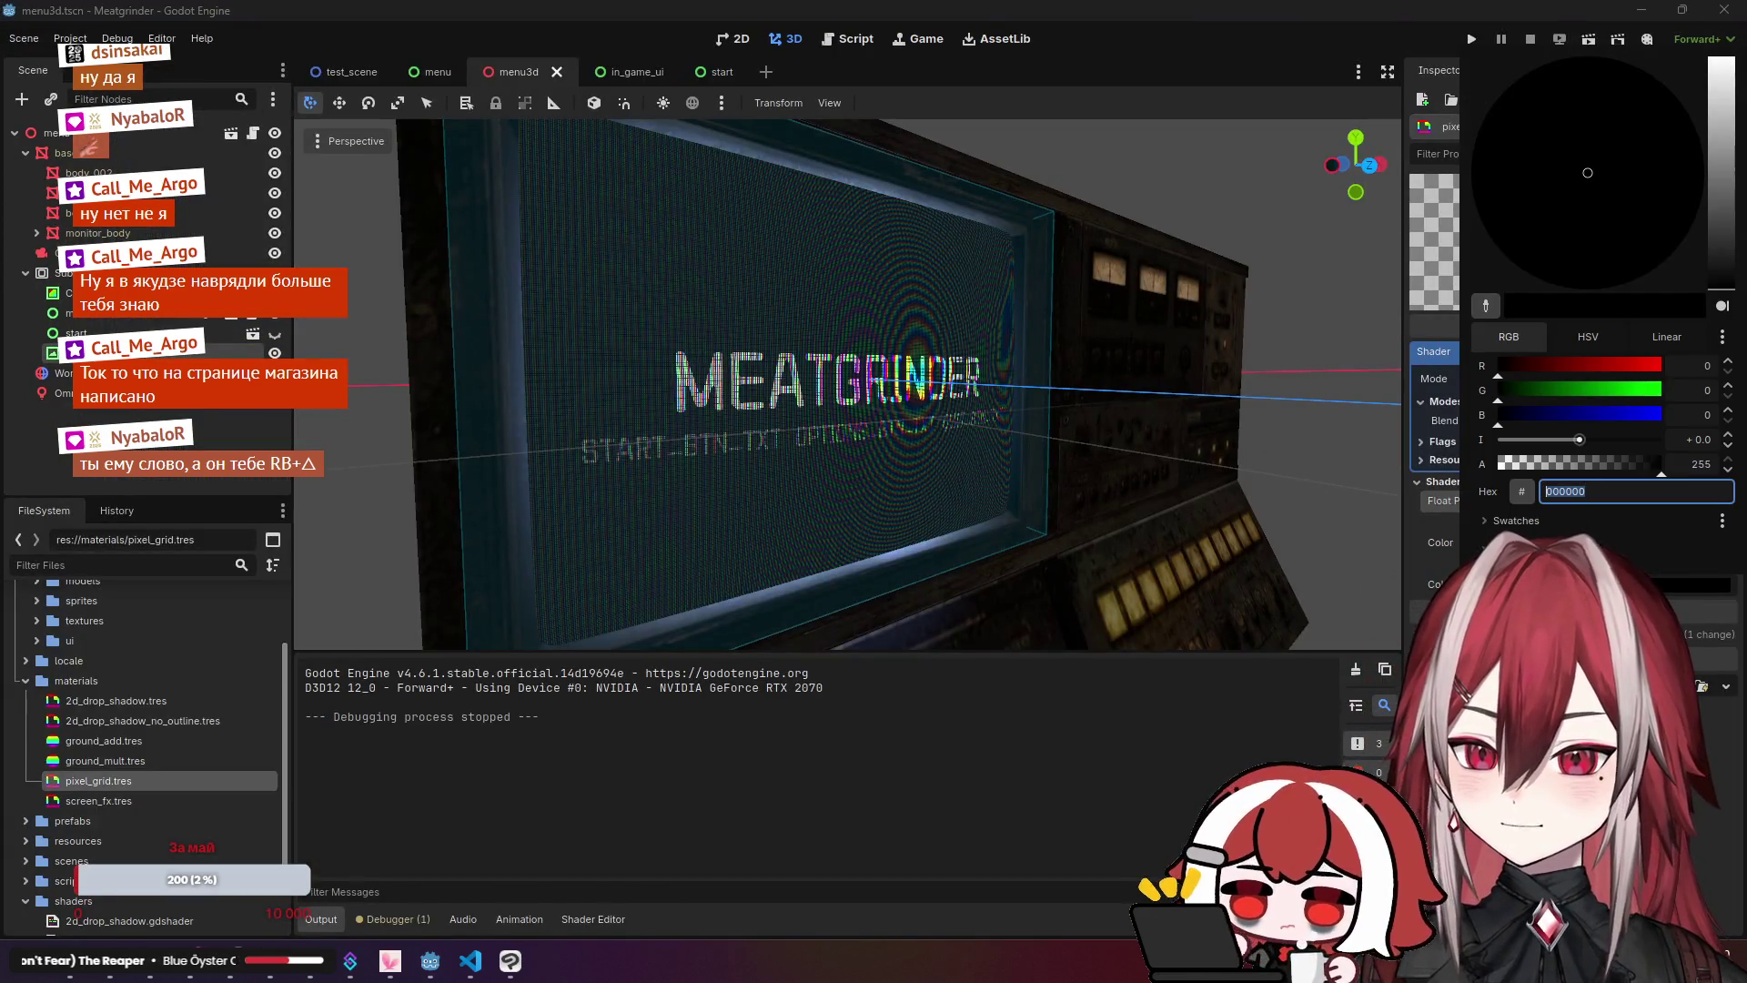
mouse_move(1720, 278)
left_mouse_down()
mouse_move(1729, 87)
mouse_move(1729, 216)
mouse_move(1733, 156)
mouse_move(1735, 187)
left_mouse_up()
key("Escape")
key("ctrl+s")
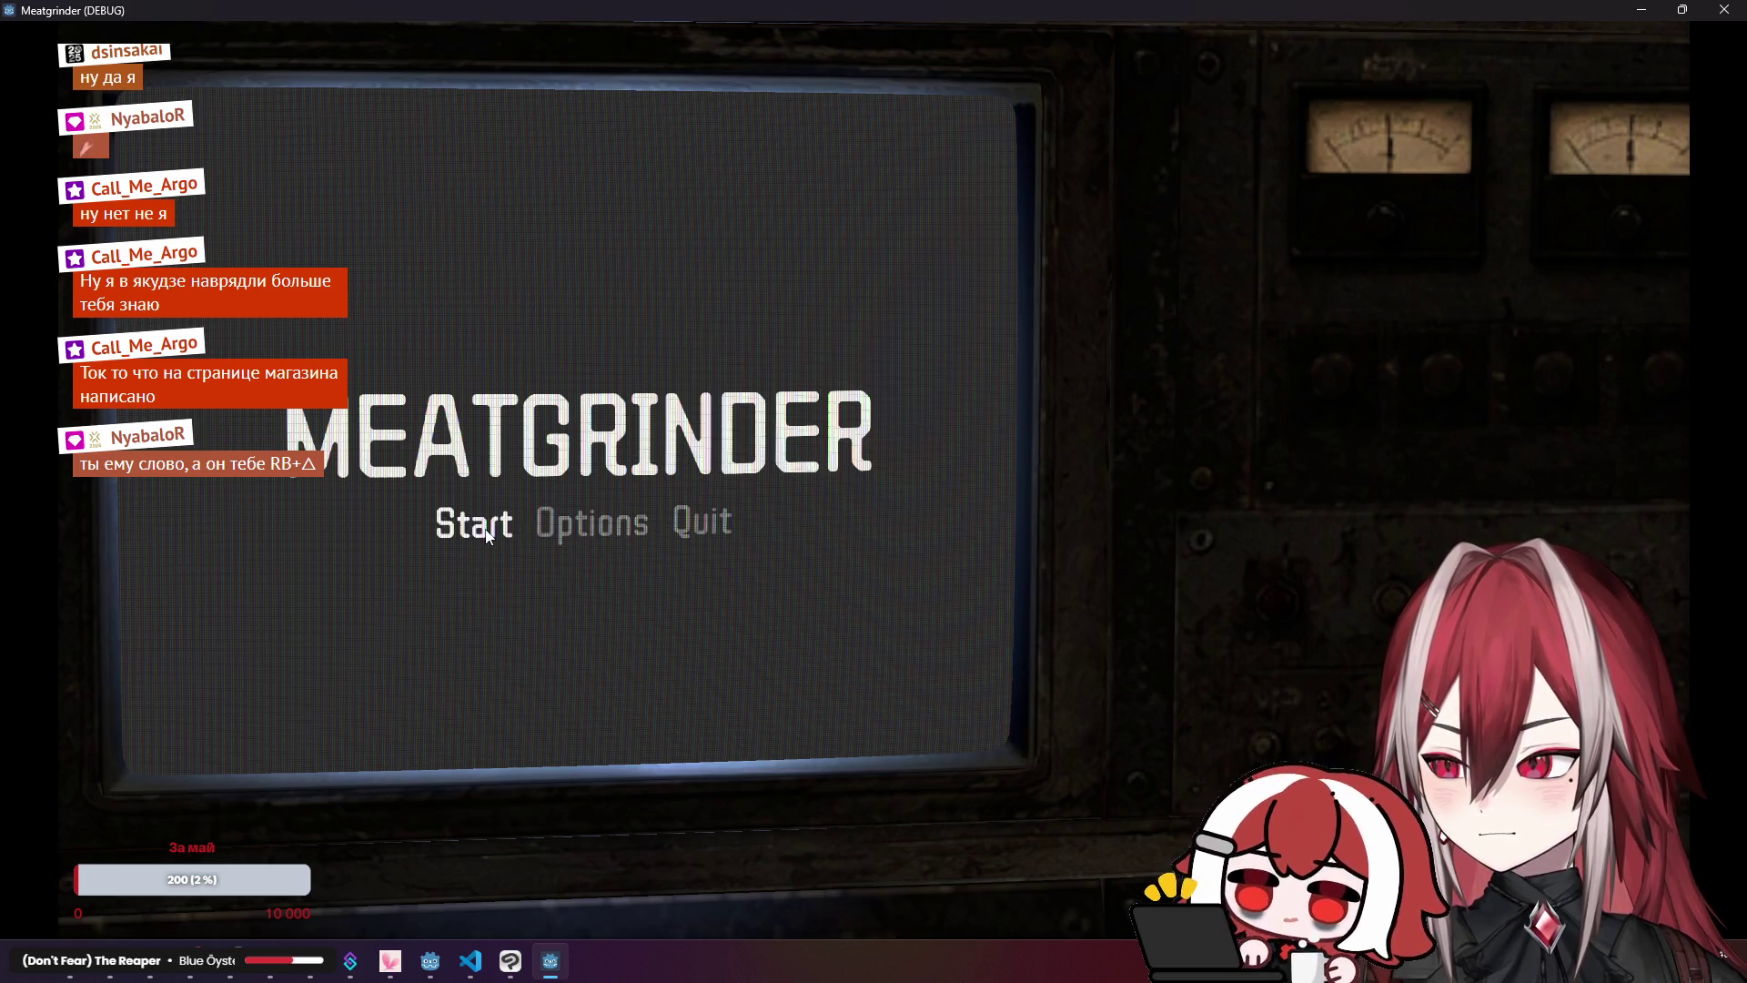
left_click(1724, 9)
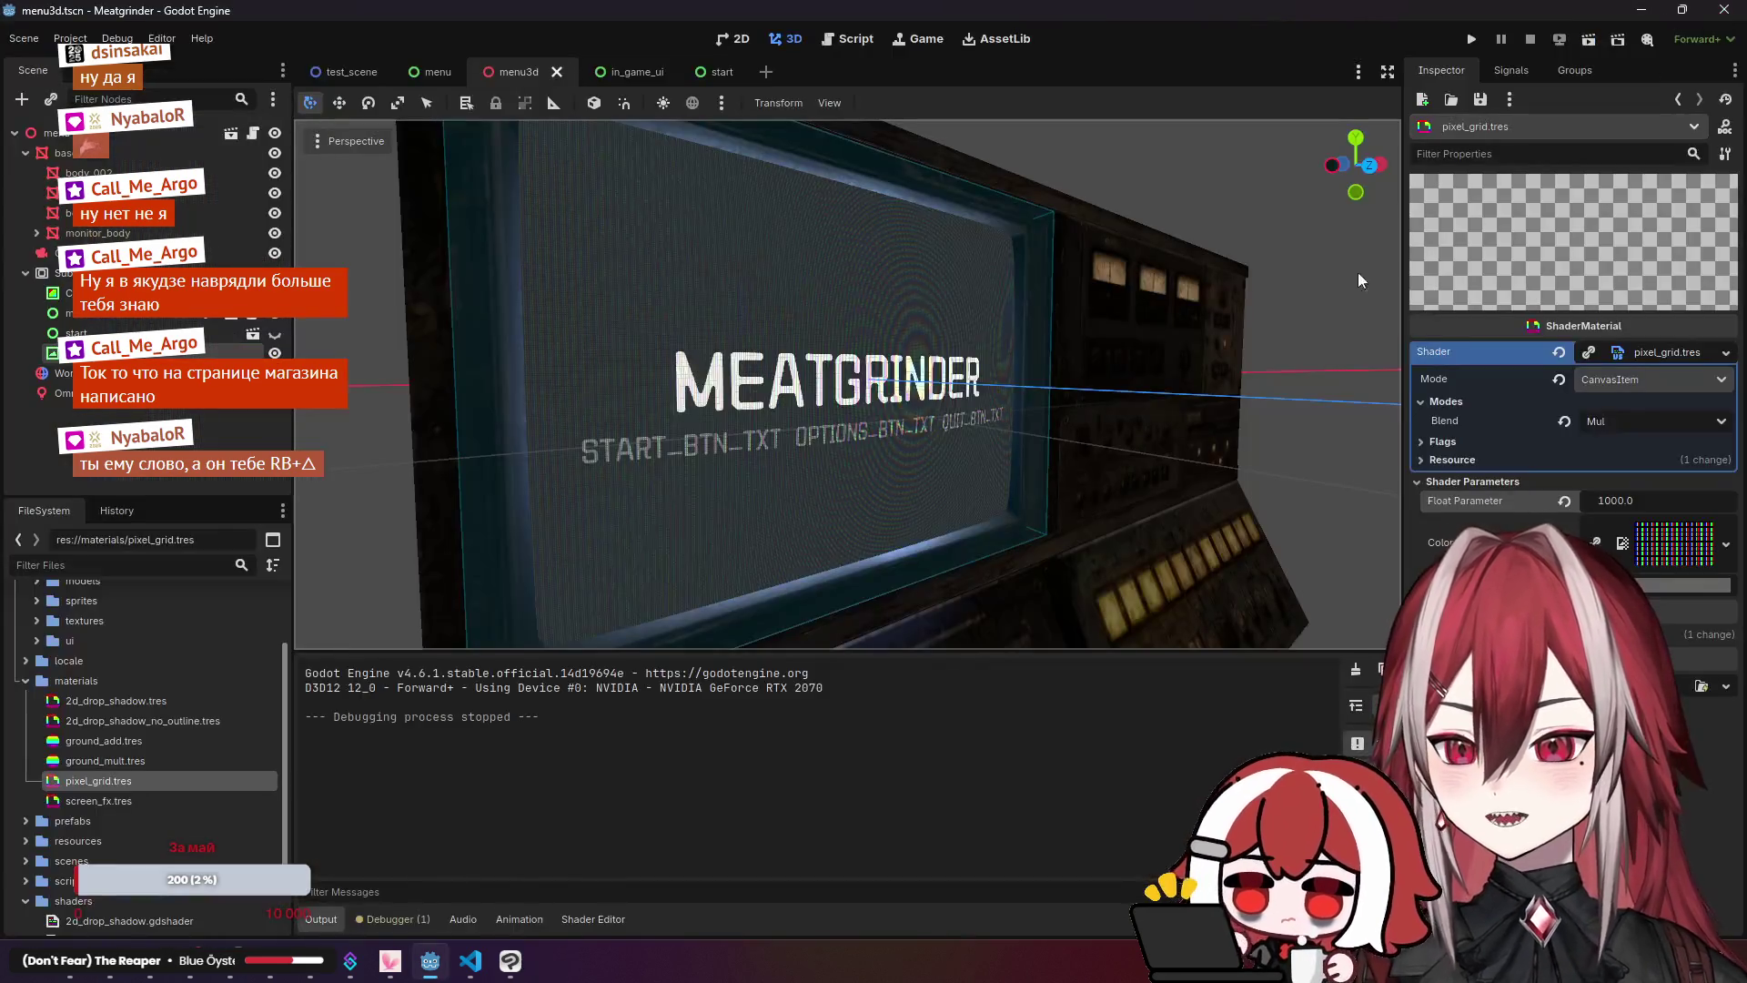
Step: Set pixel_grid's Float Parameter to 256 after trying 800, 500 and 200, then dim its colour to grey 4f4f4f
key("f")
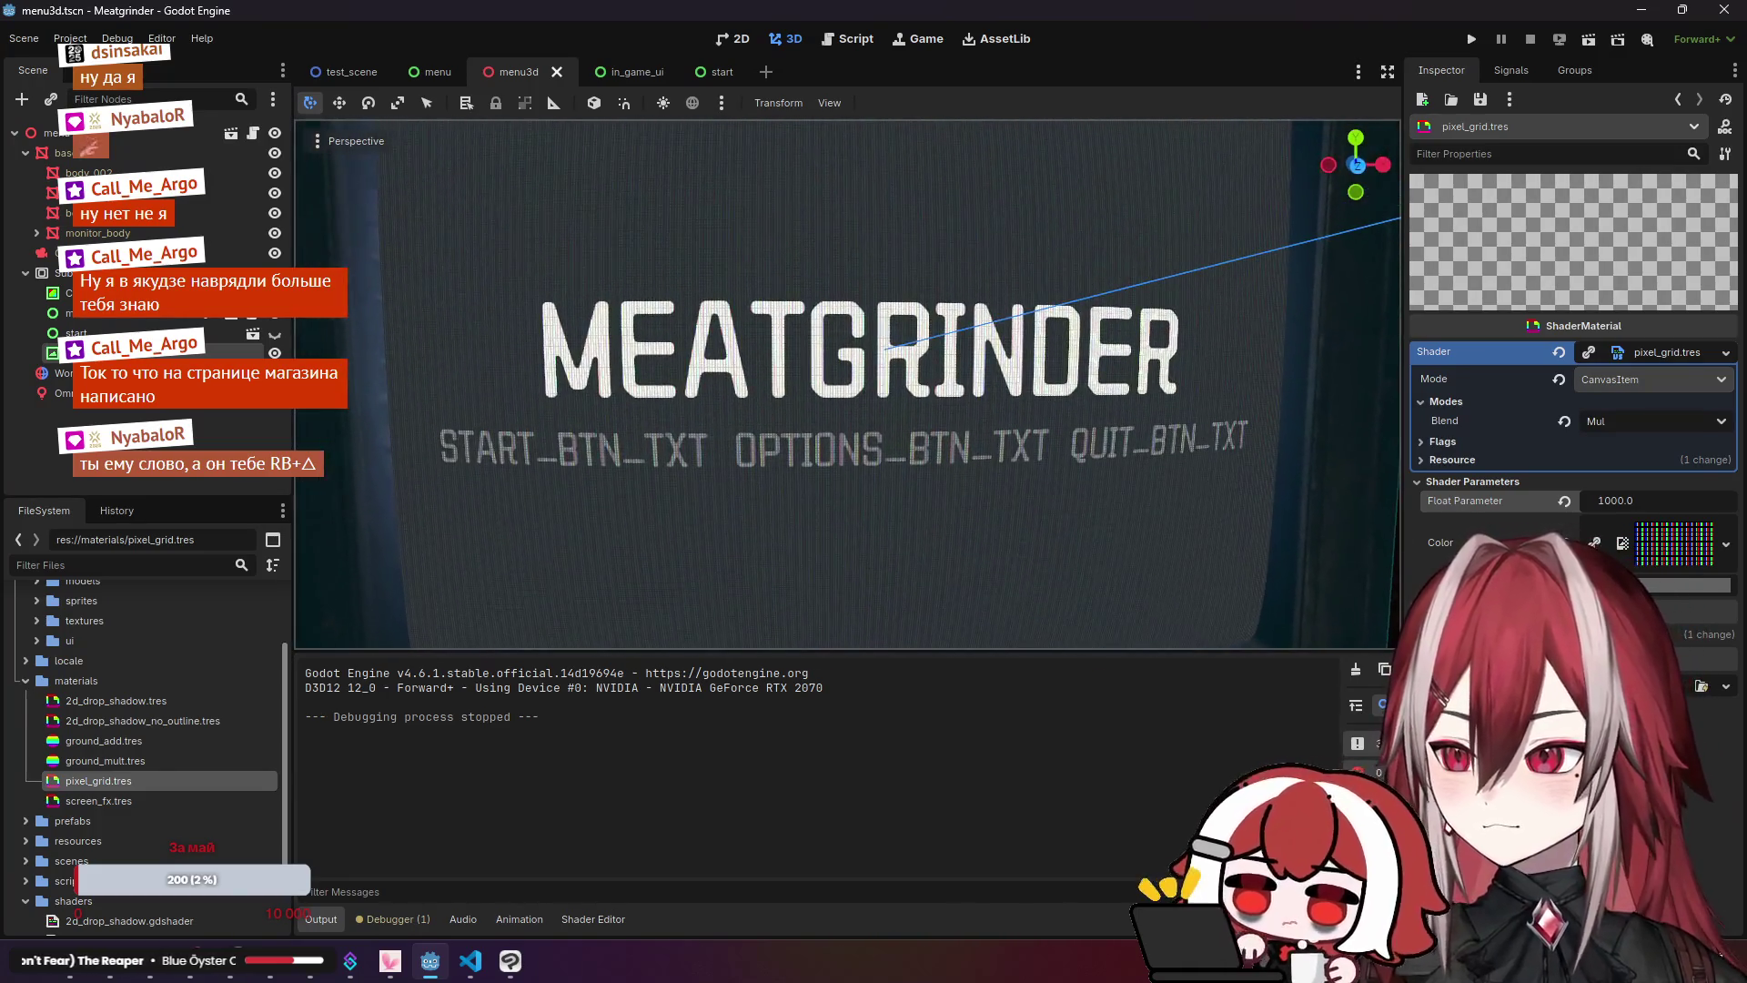
left_click(1606, 500)
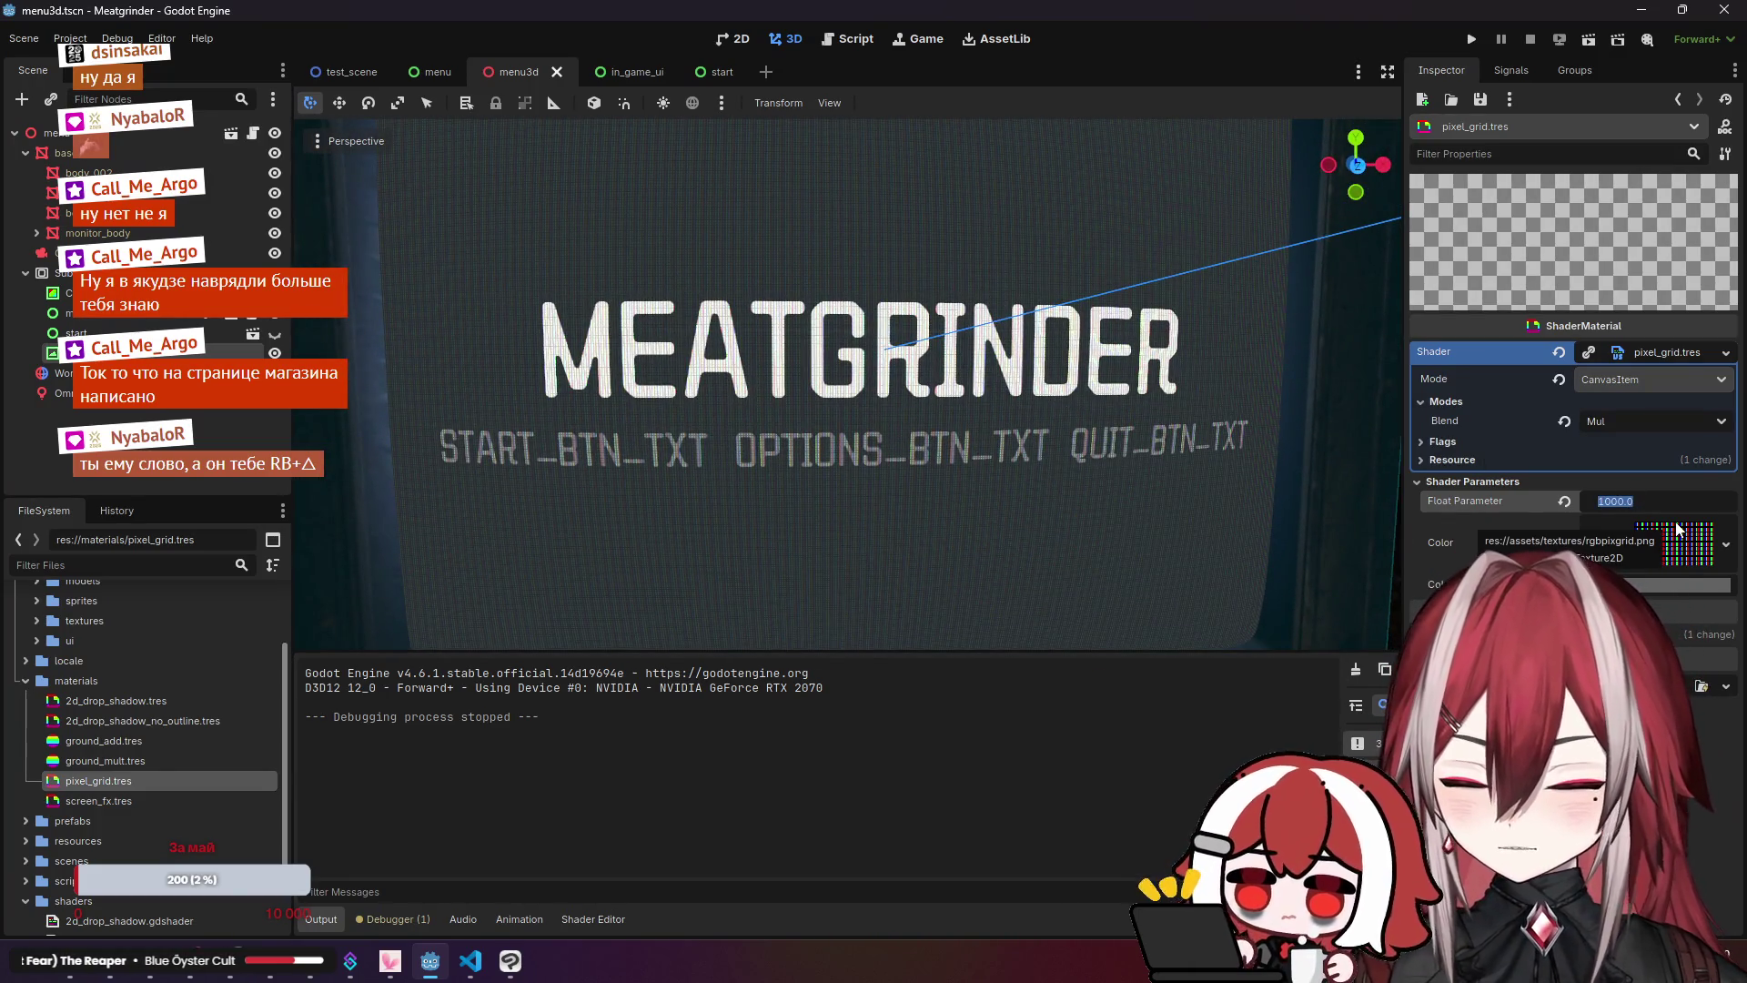
type("800")
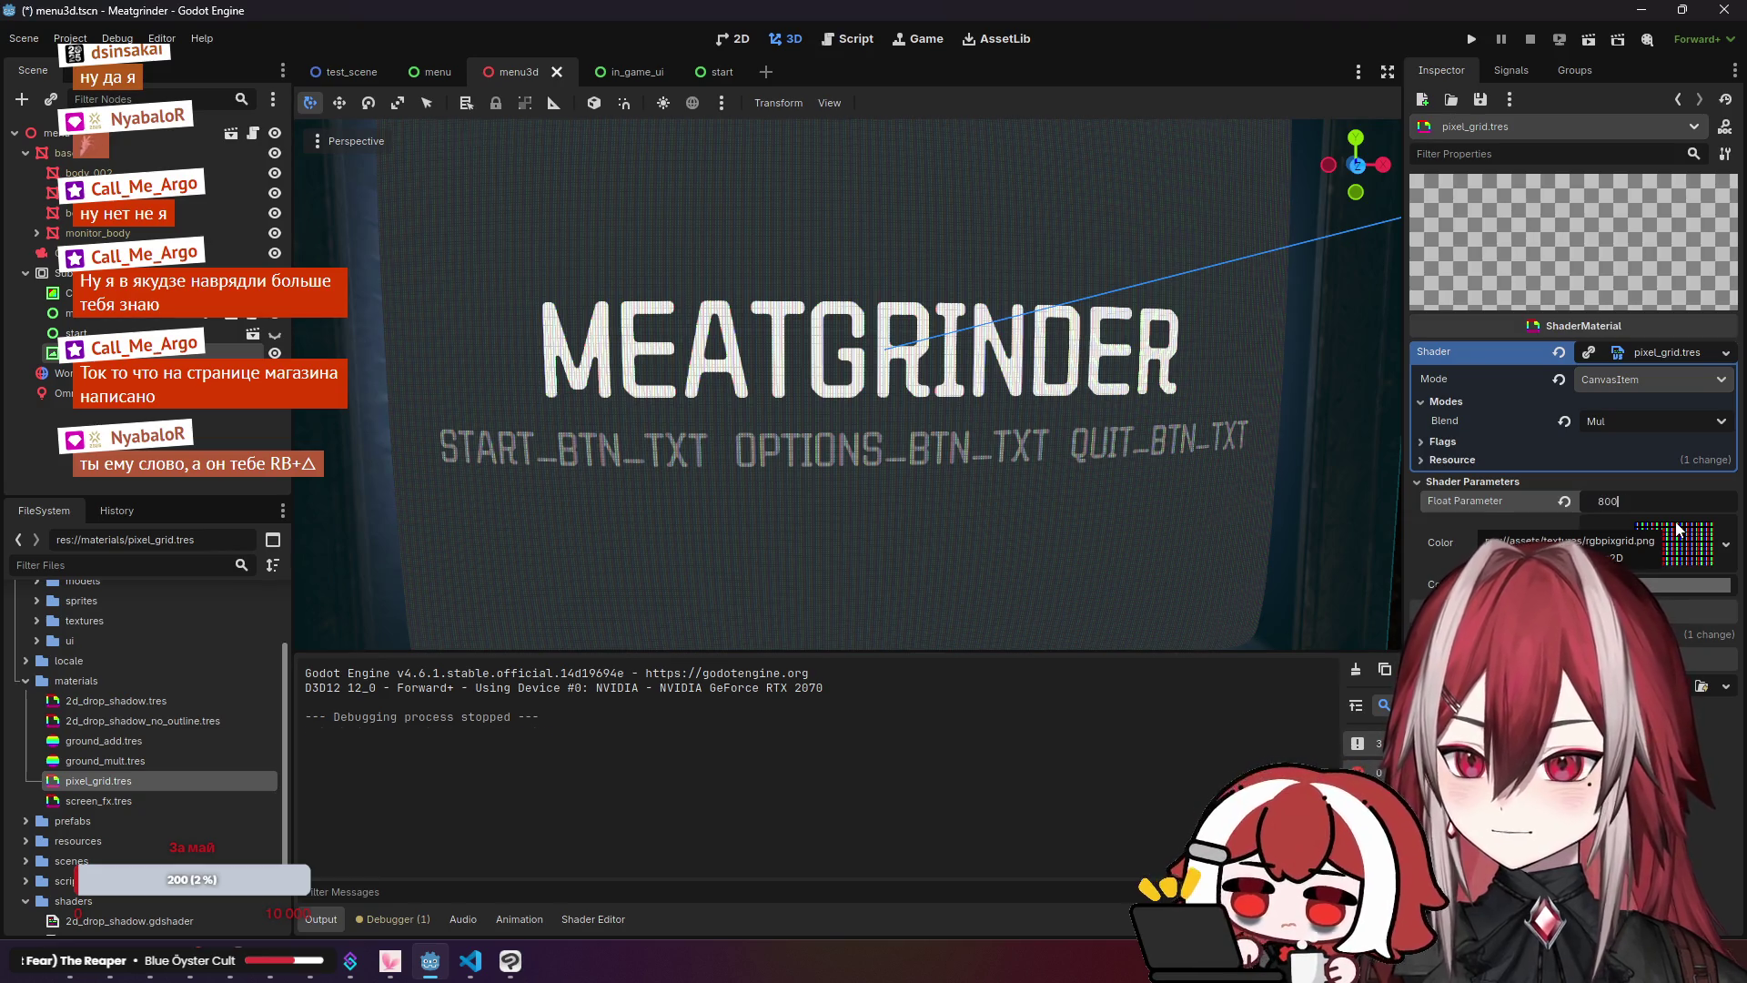
key("Return")
type("00")
key("Return")
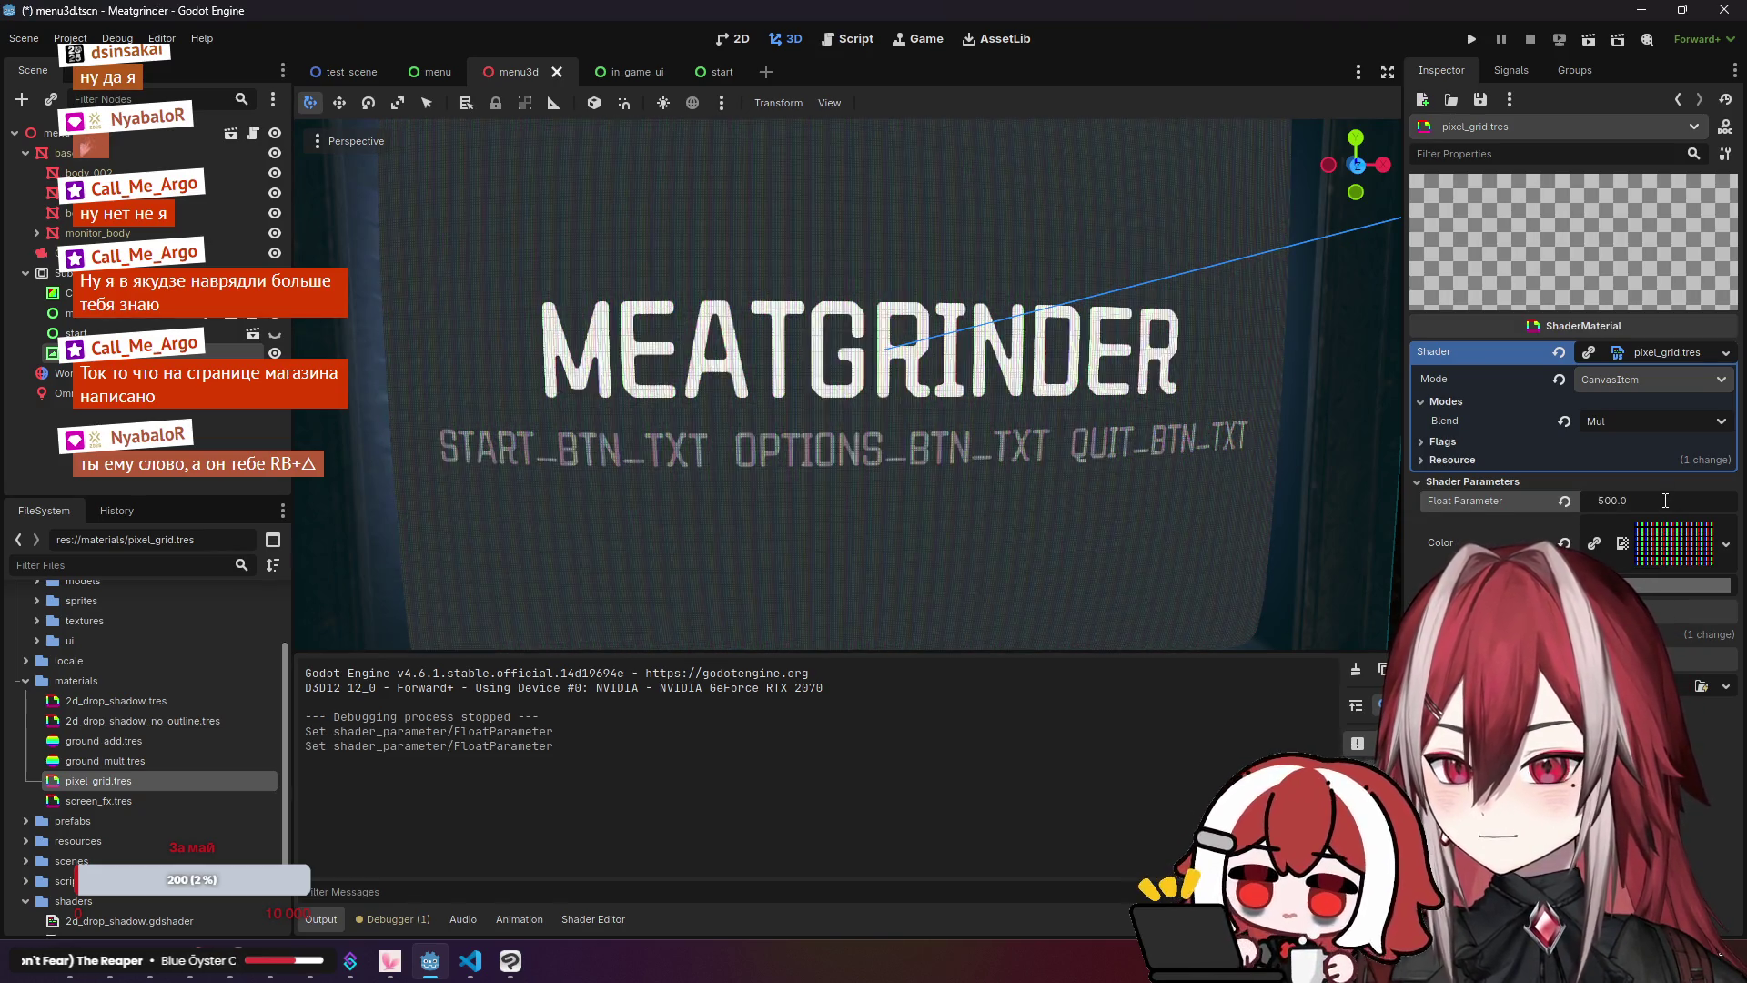
type("200")
key("Return")
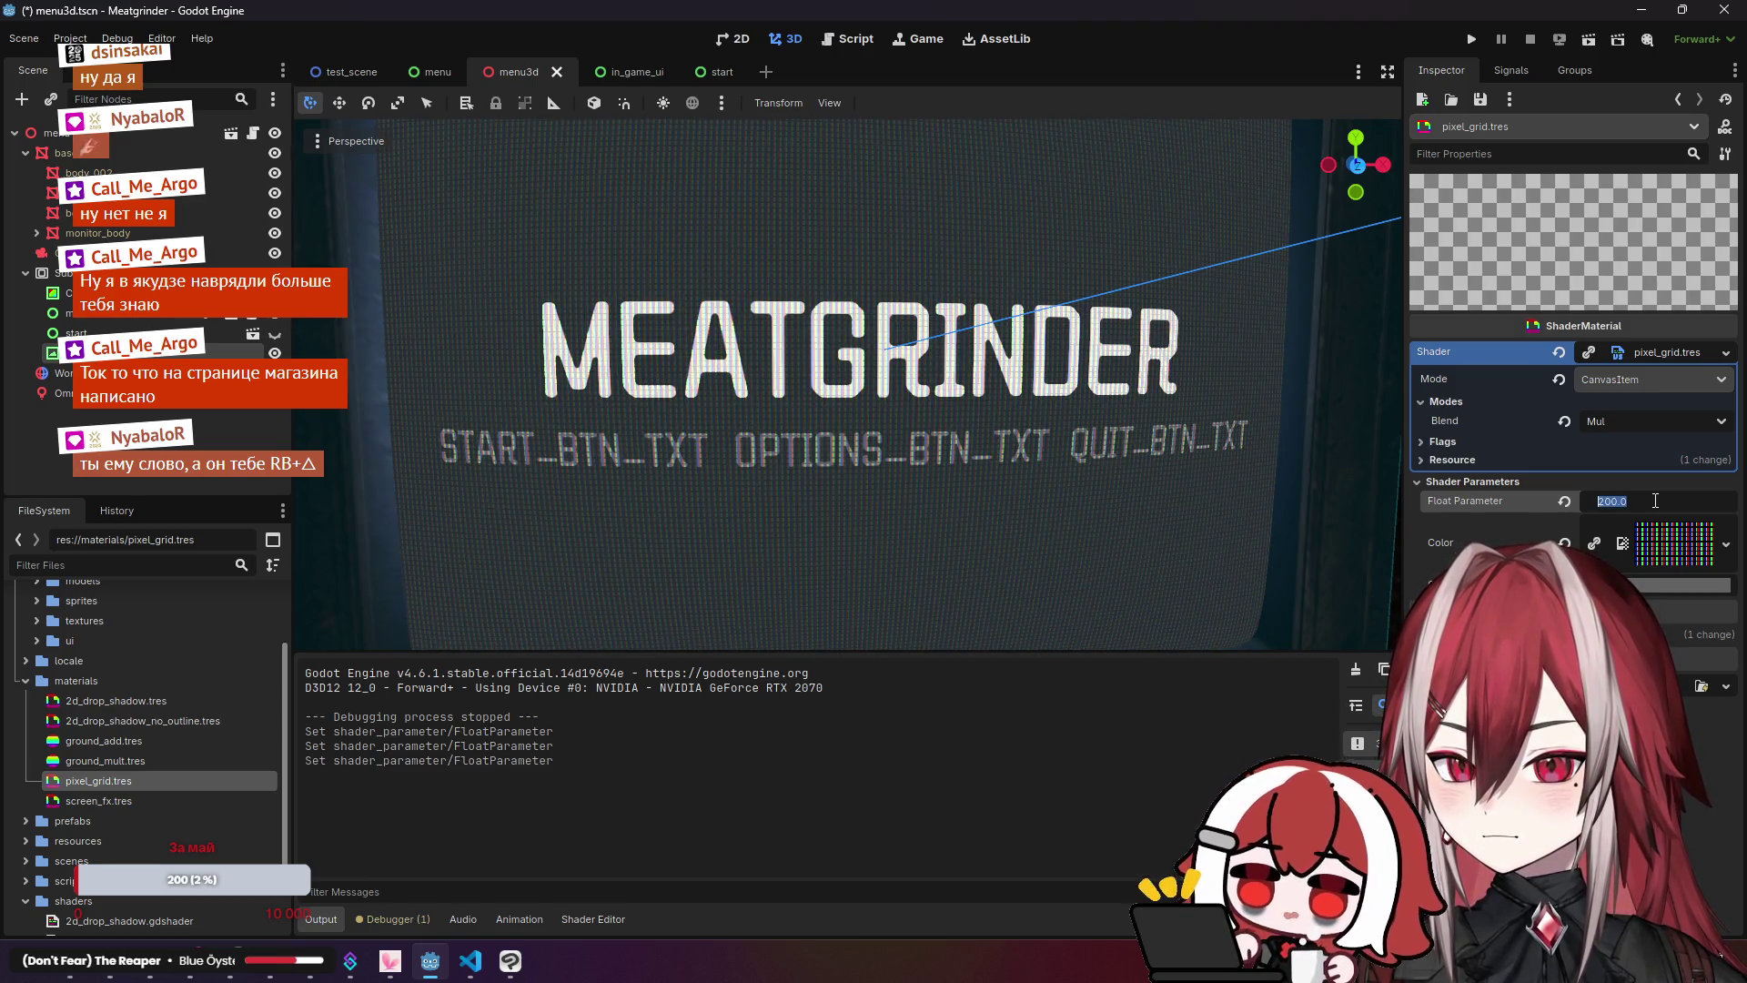
type("6")
key("Return")
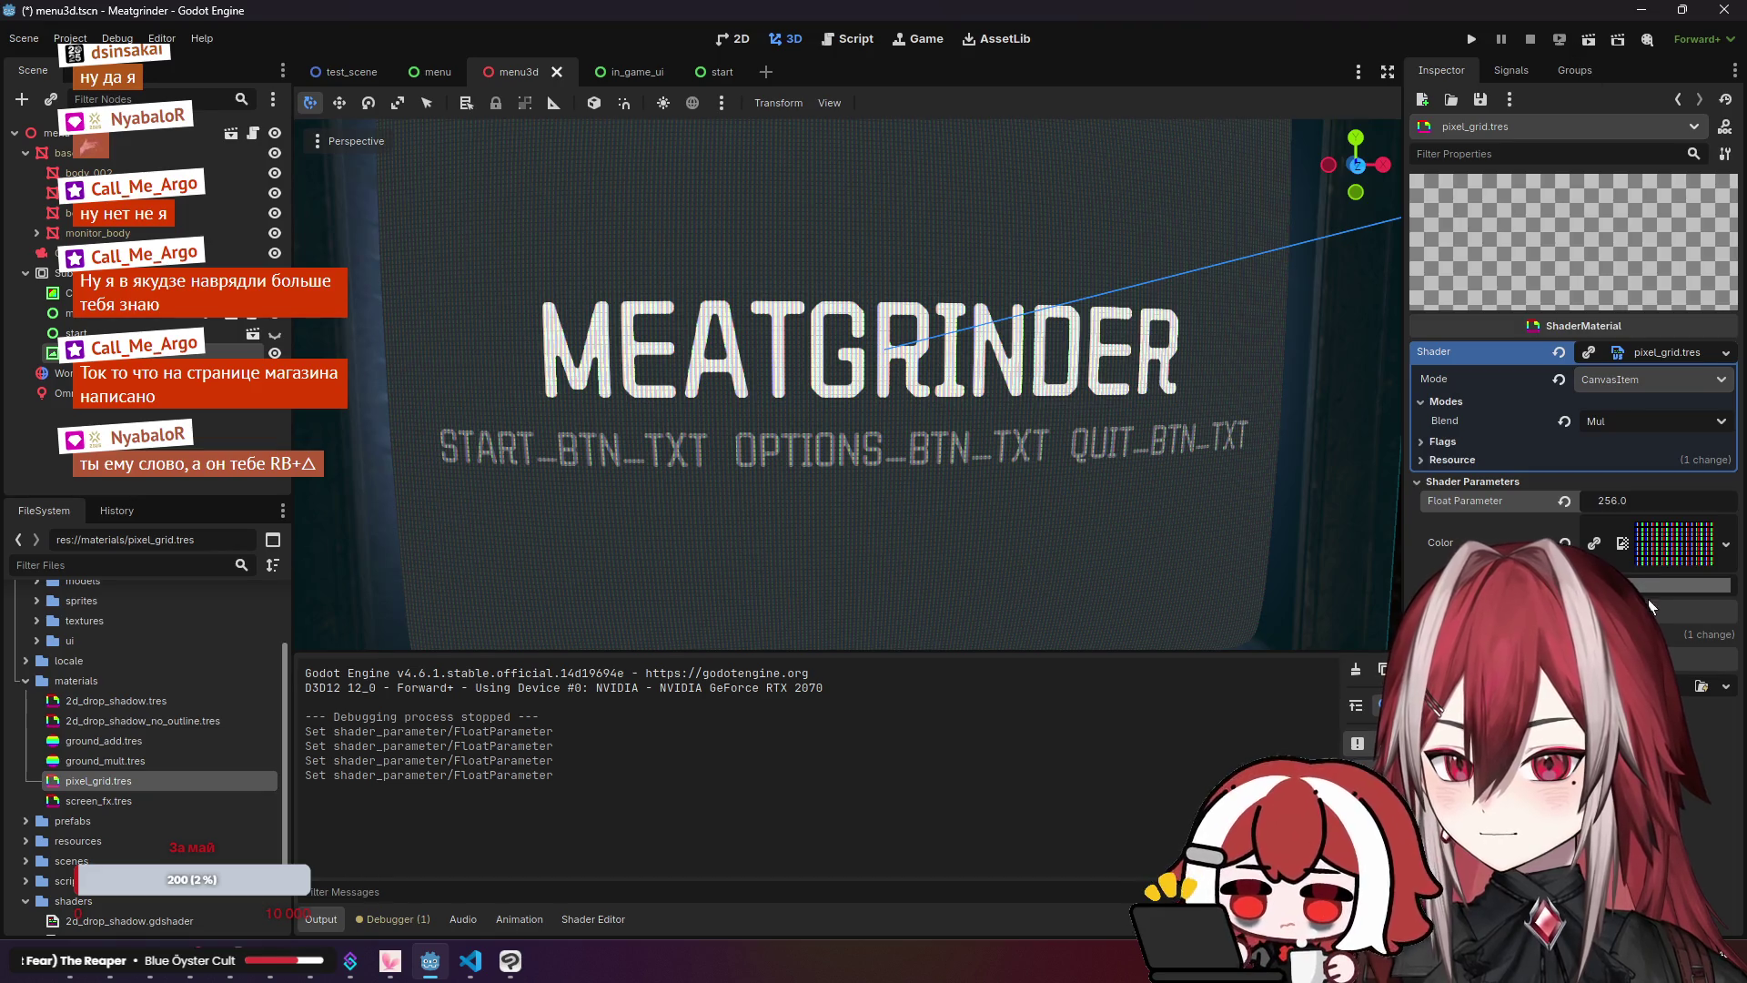
left_click(1674, 543)
mouse_move(1721, 189)
left_mouse_down()
mouse_move(1729, 266)
mouse_move(1732, 218)
left_mouse_up()
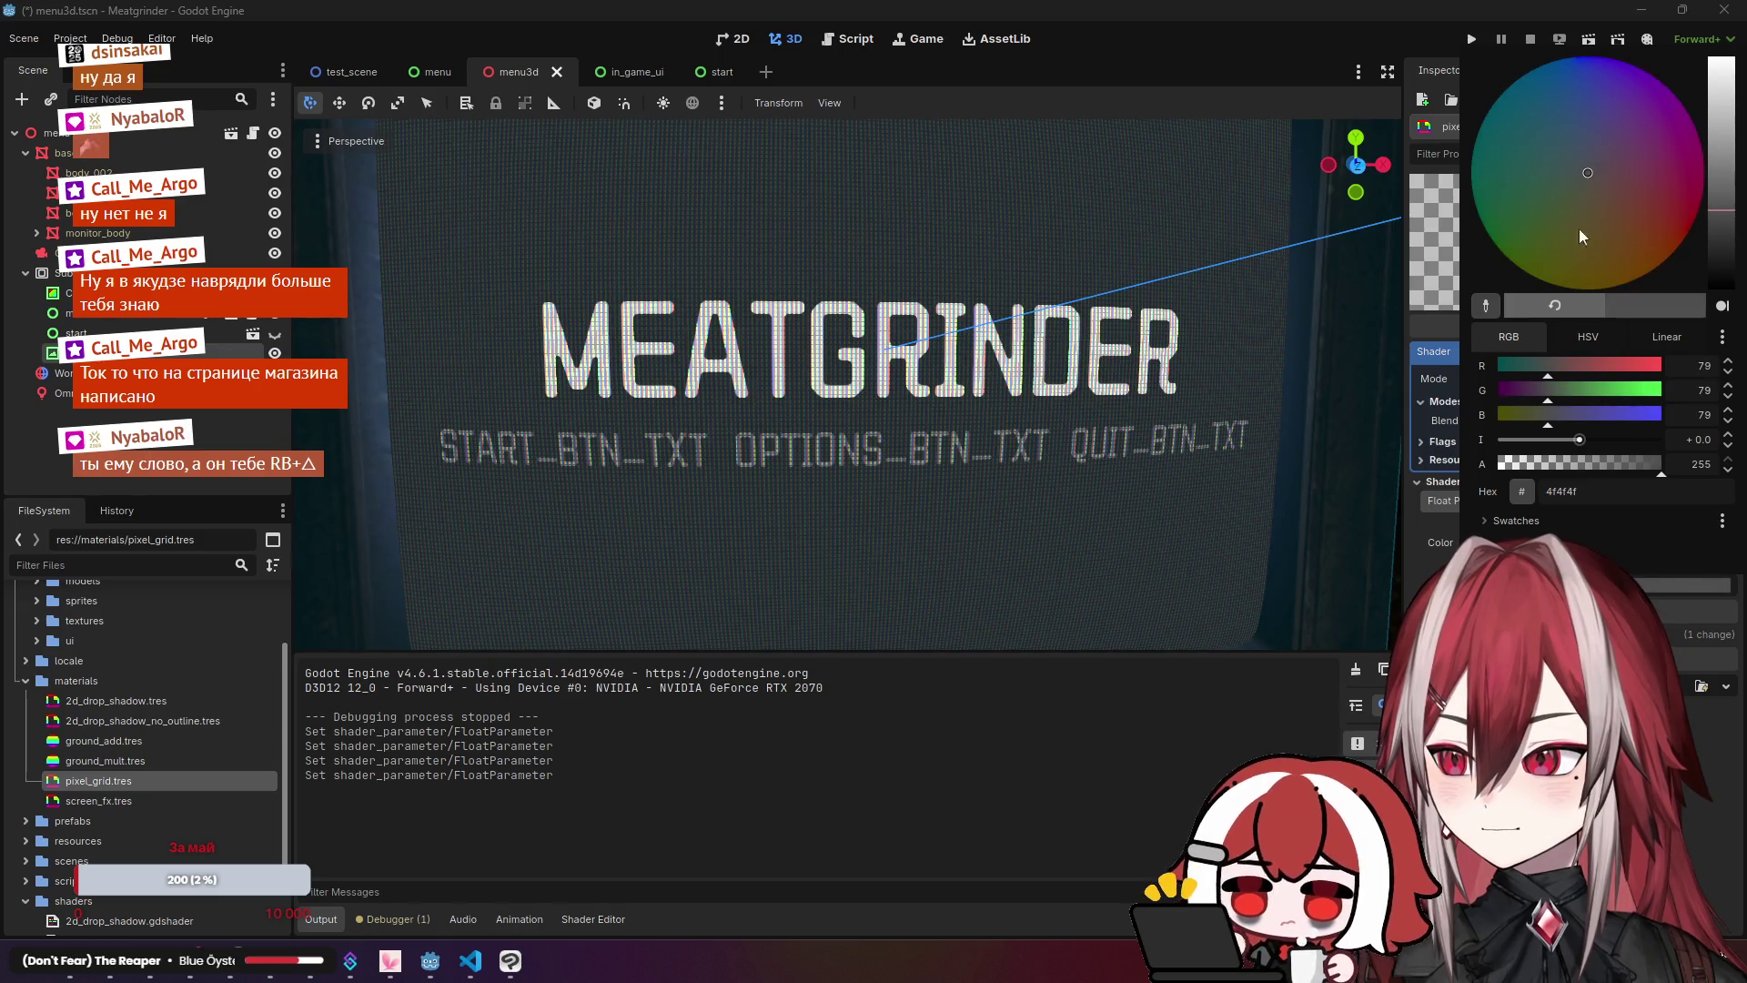
Step: Commit the darker grid colour, test-run the menu, and close the game window
left_click(1456, 146)
left_click(1587, 40)
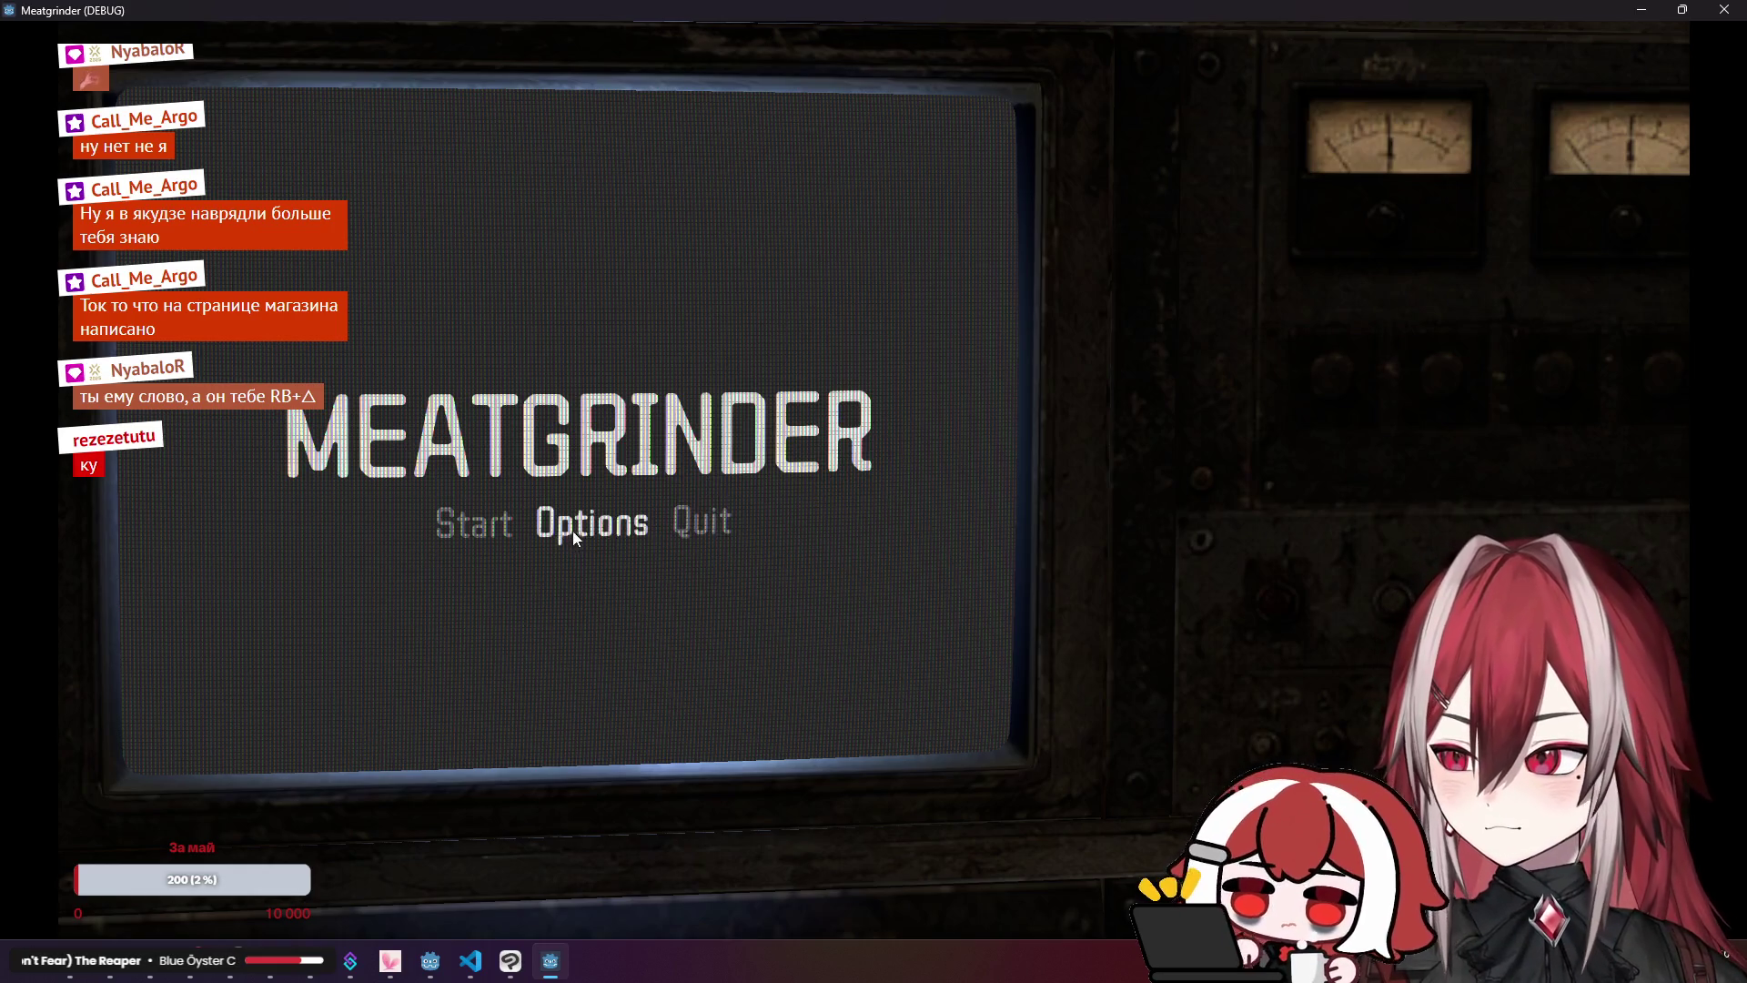
left_click(1711, 17)
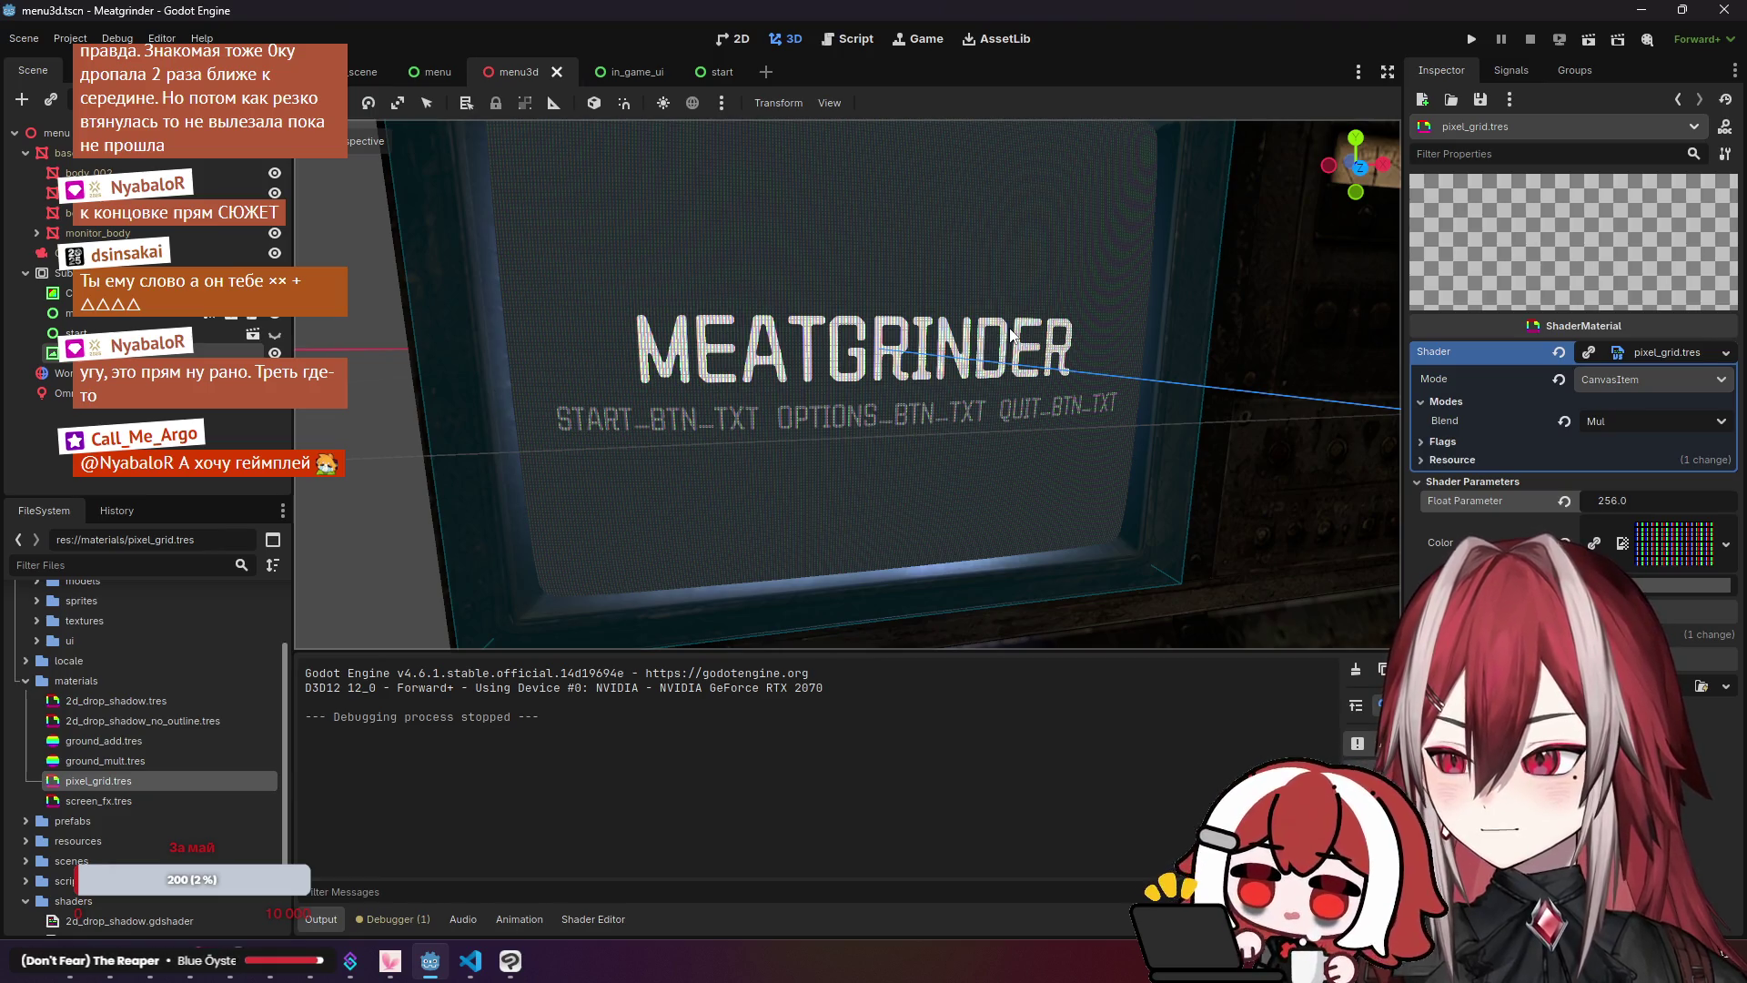
scroll(1010, 335, "up", 5)
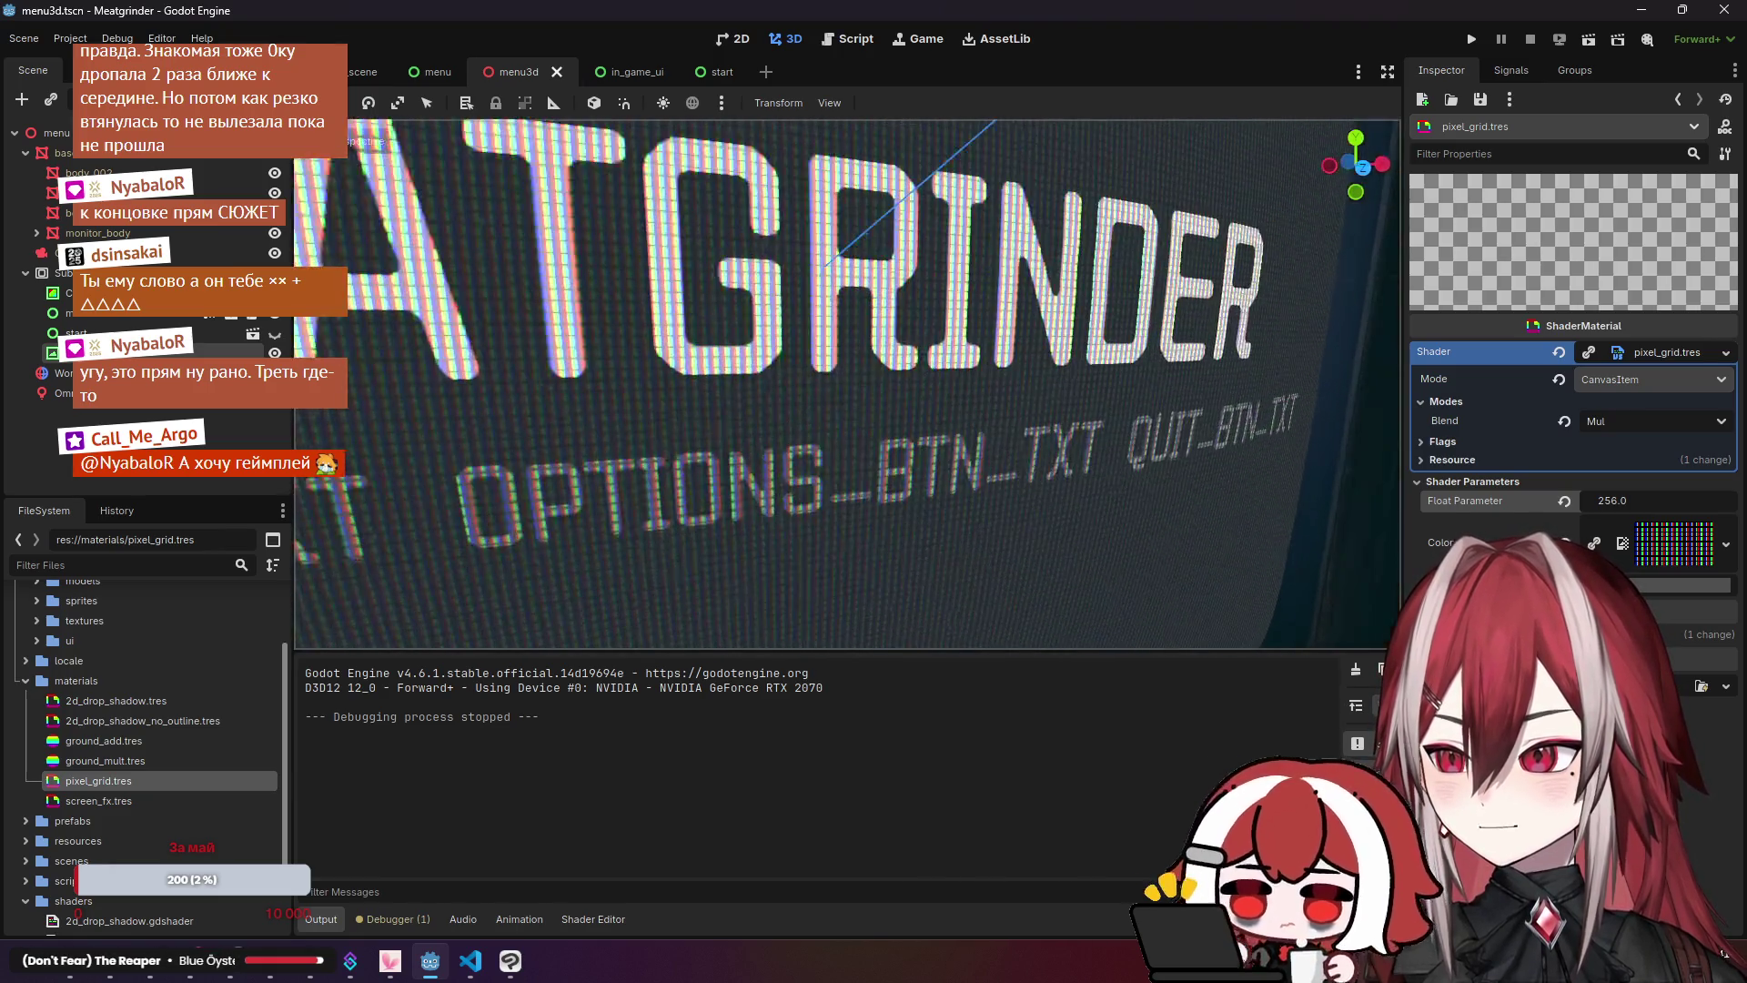
Step: Darken the ColorRect node's colour to a near-black grey
left_click(68, 292)
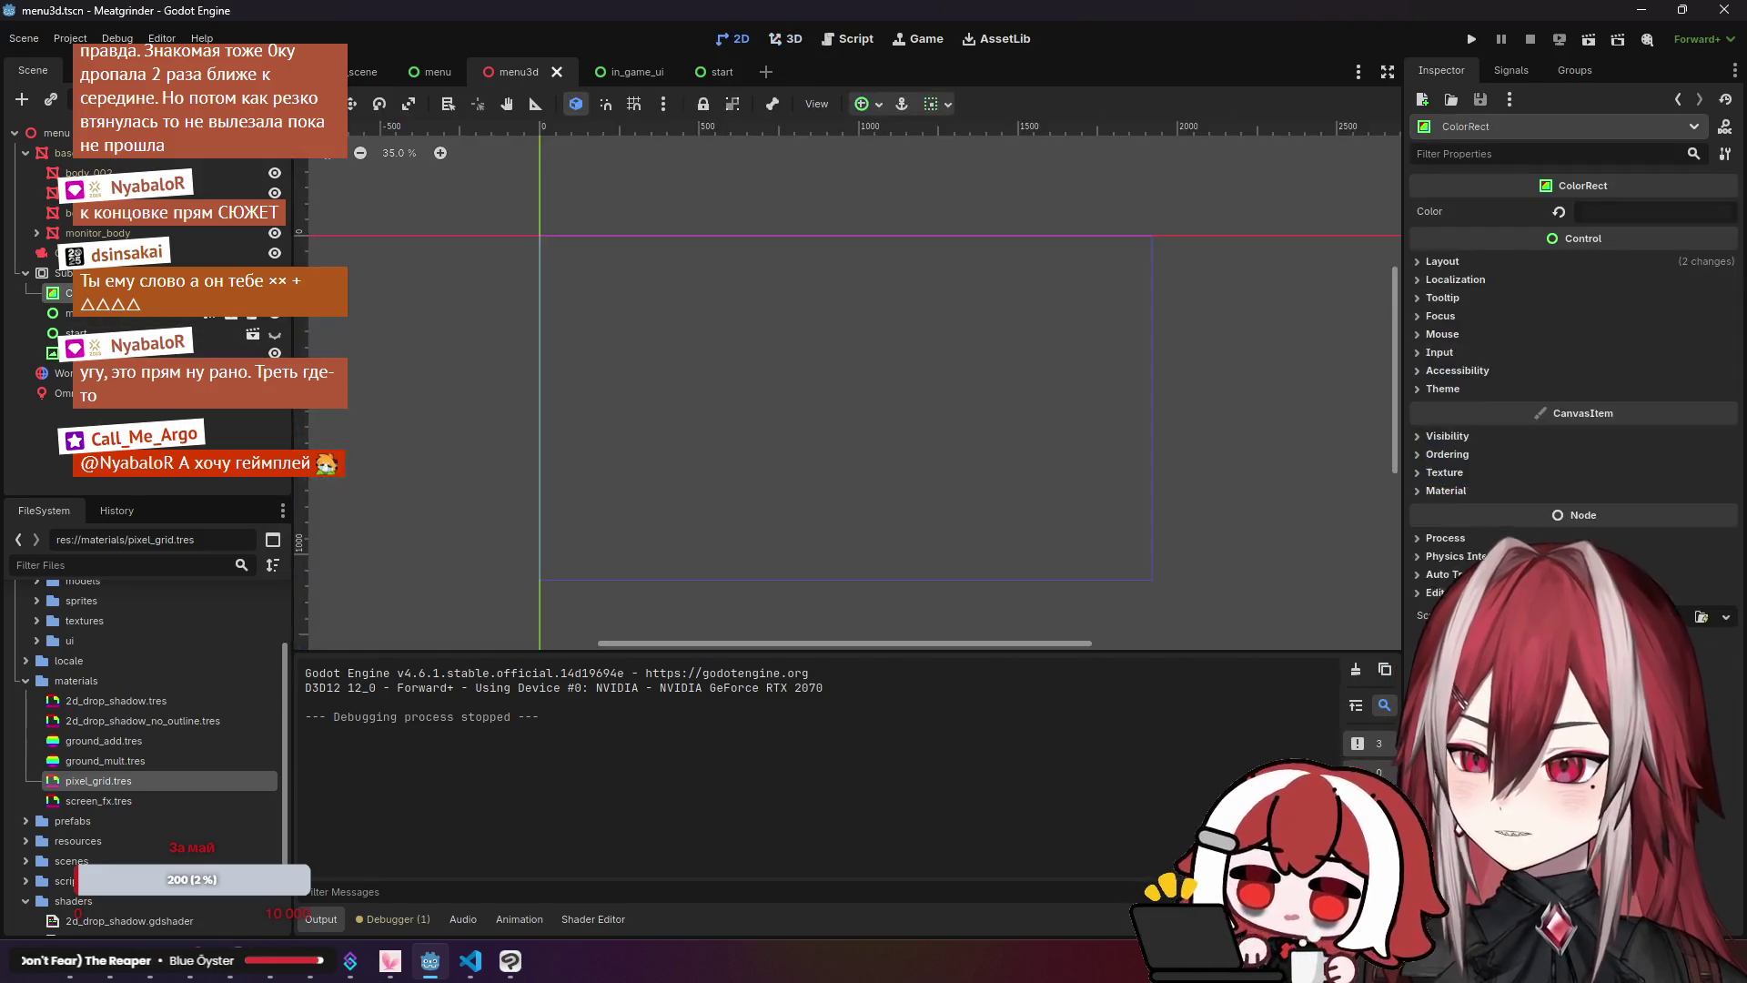
left_click(1606, 211)
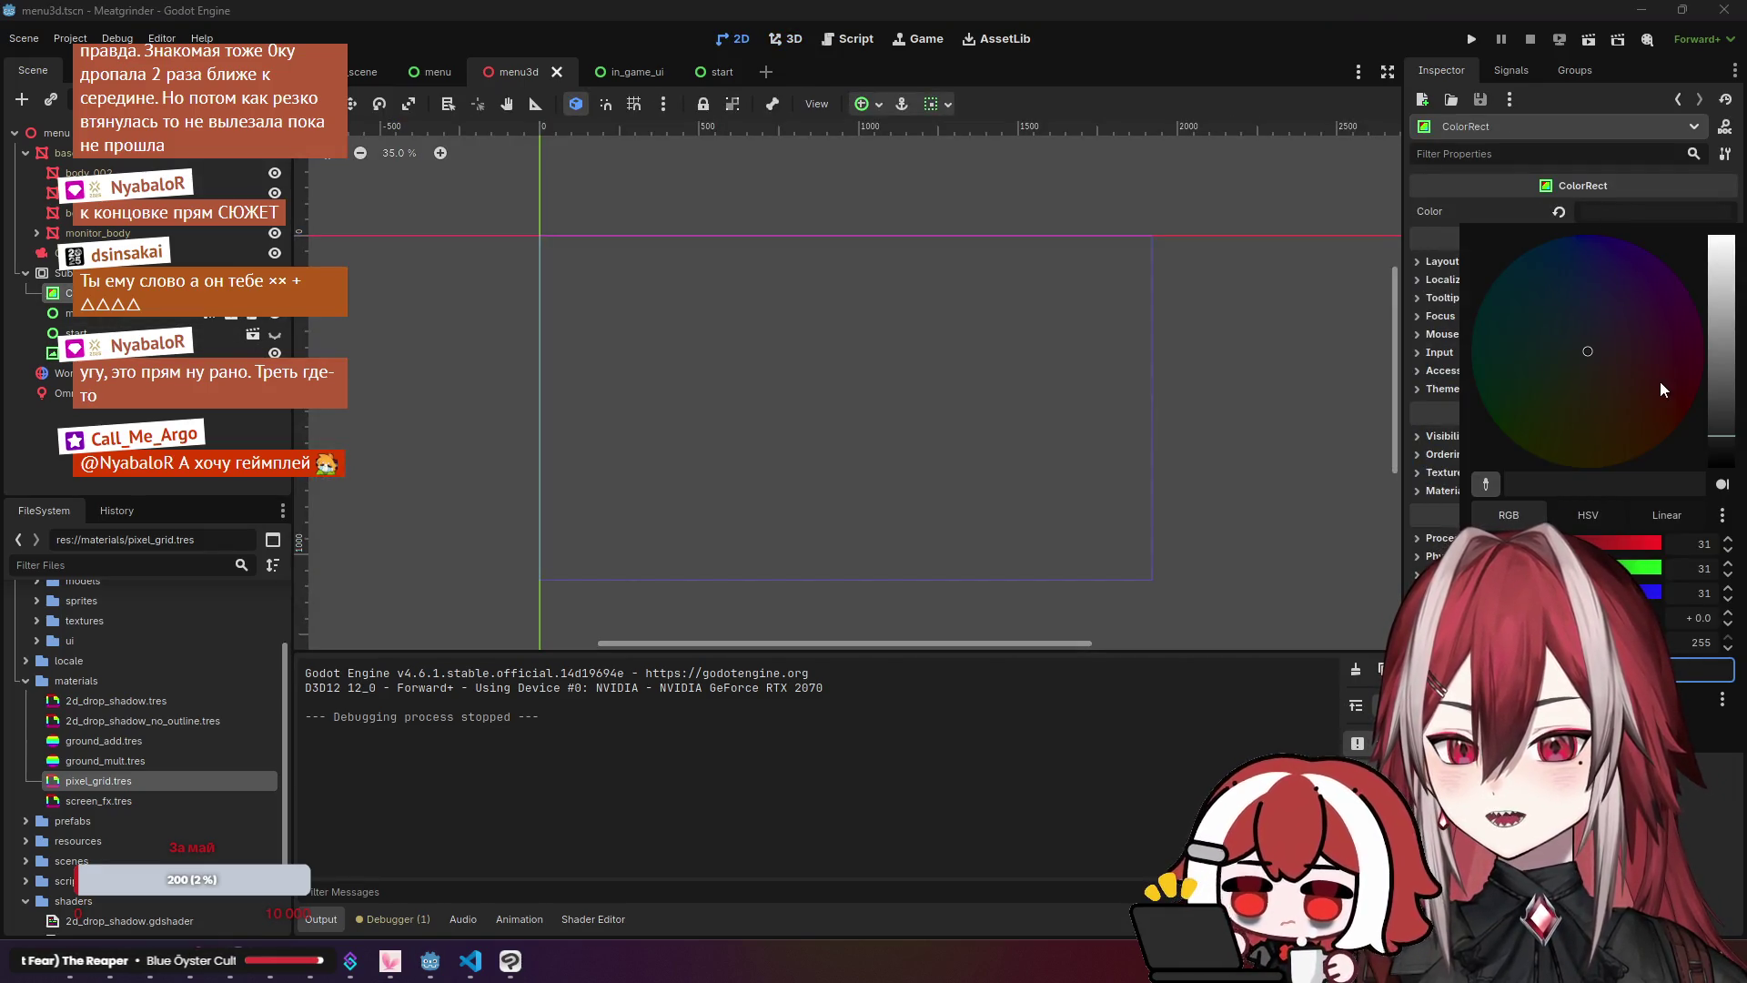
left_click(790, 42)
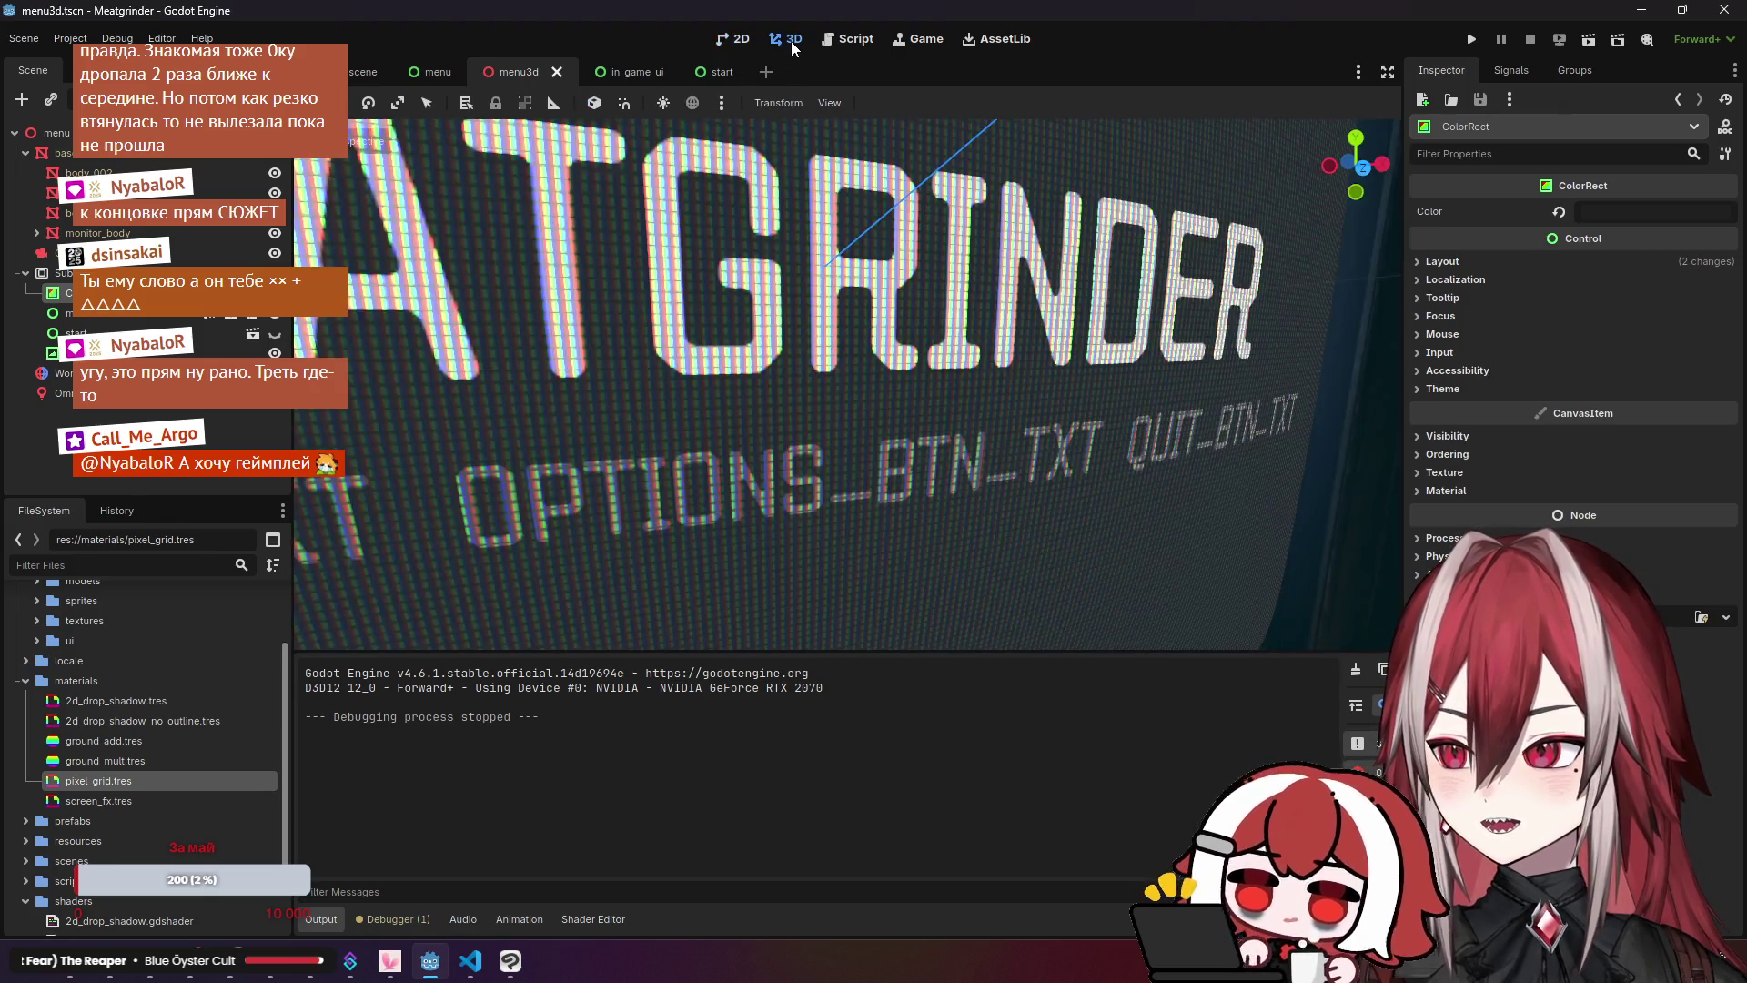
left_click(1725, 447)
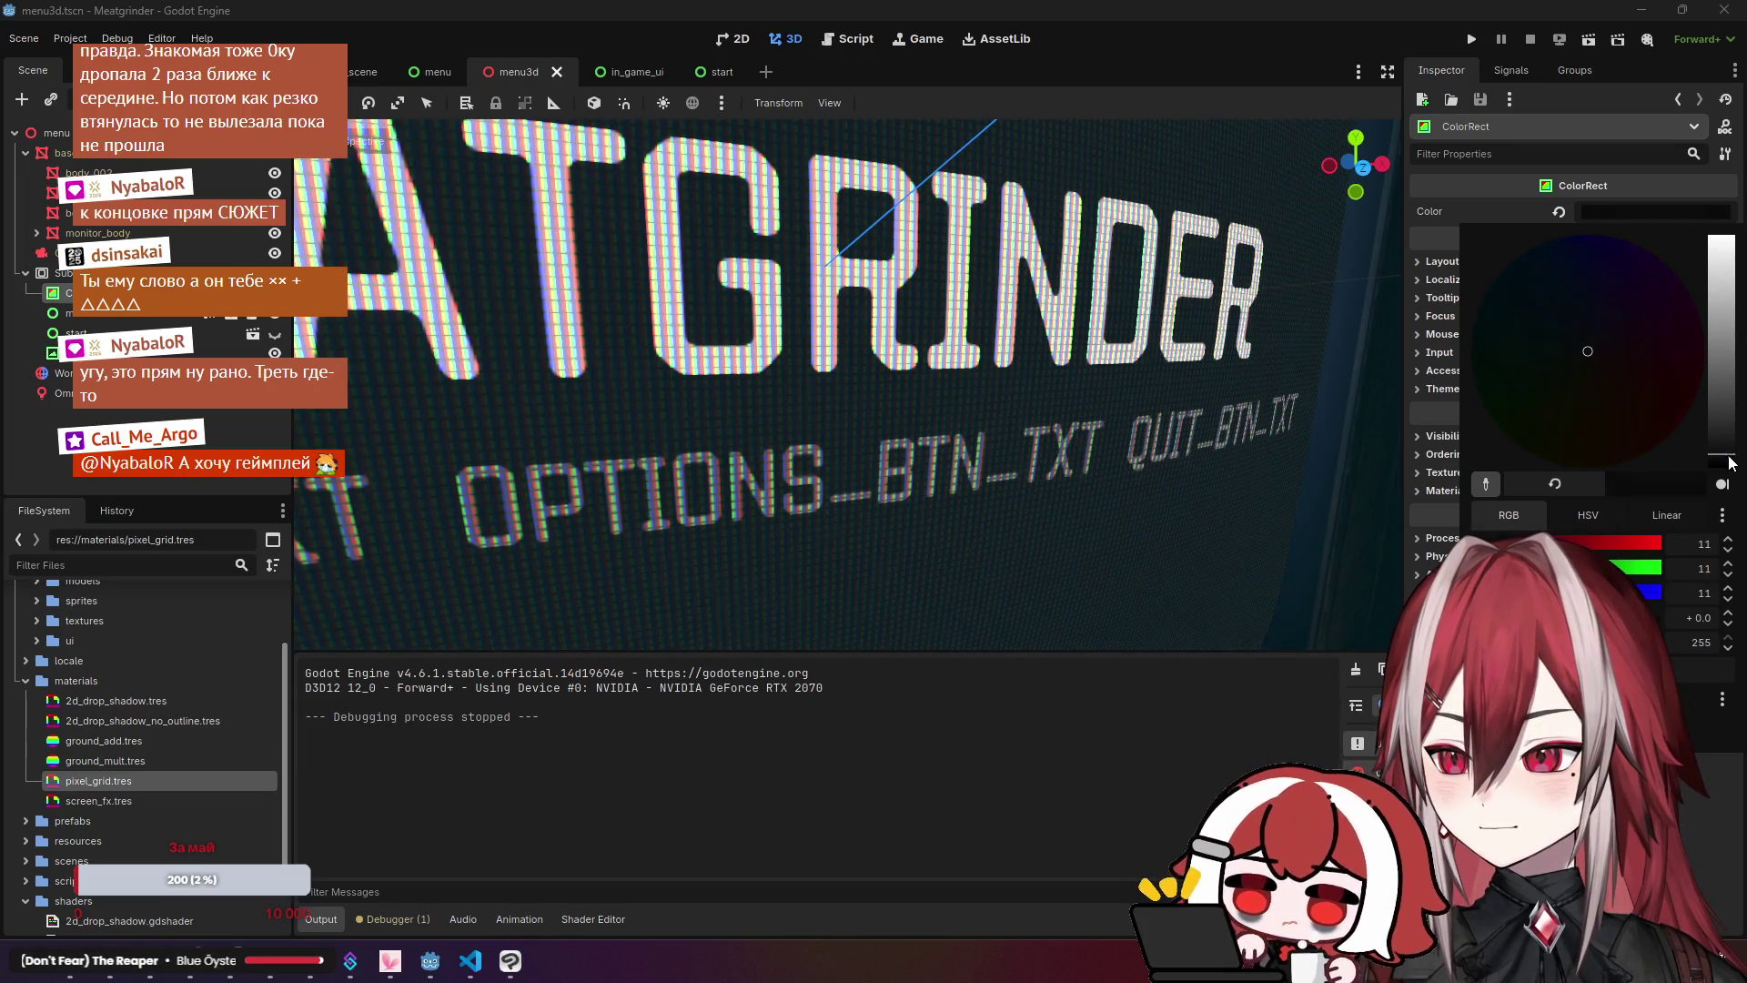
left_click(1028, 393)
Step: Test-run the menu again to check the darker ColorRect, then close the game
scroll(1028, 393, "down", 5)
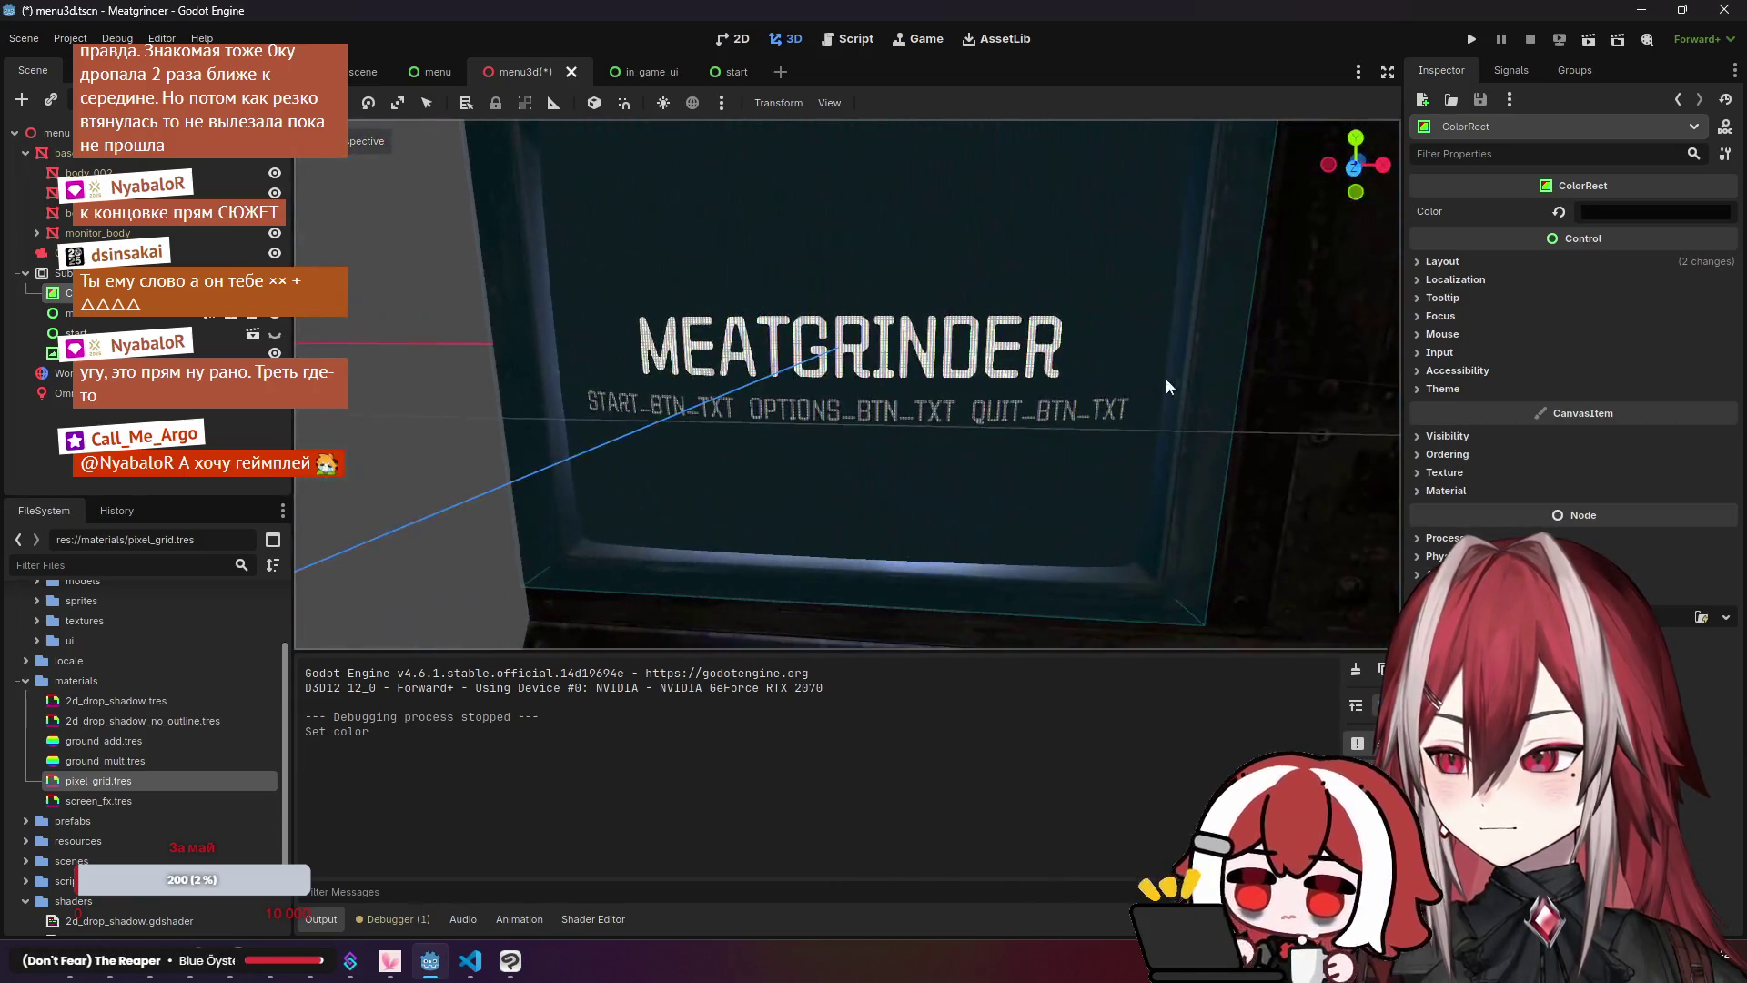
scroll(1028, 393, "up", 3)
scroll(476, 271, "down", 4)
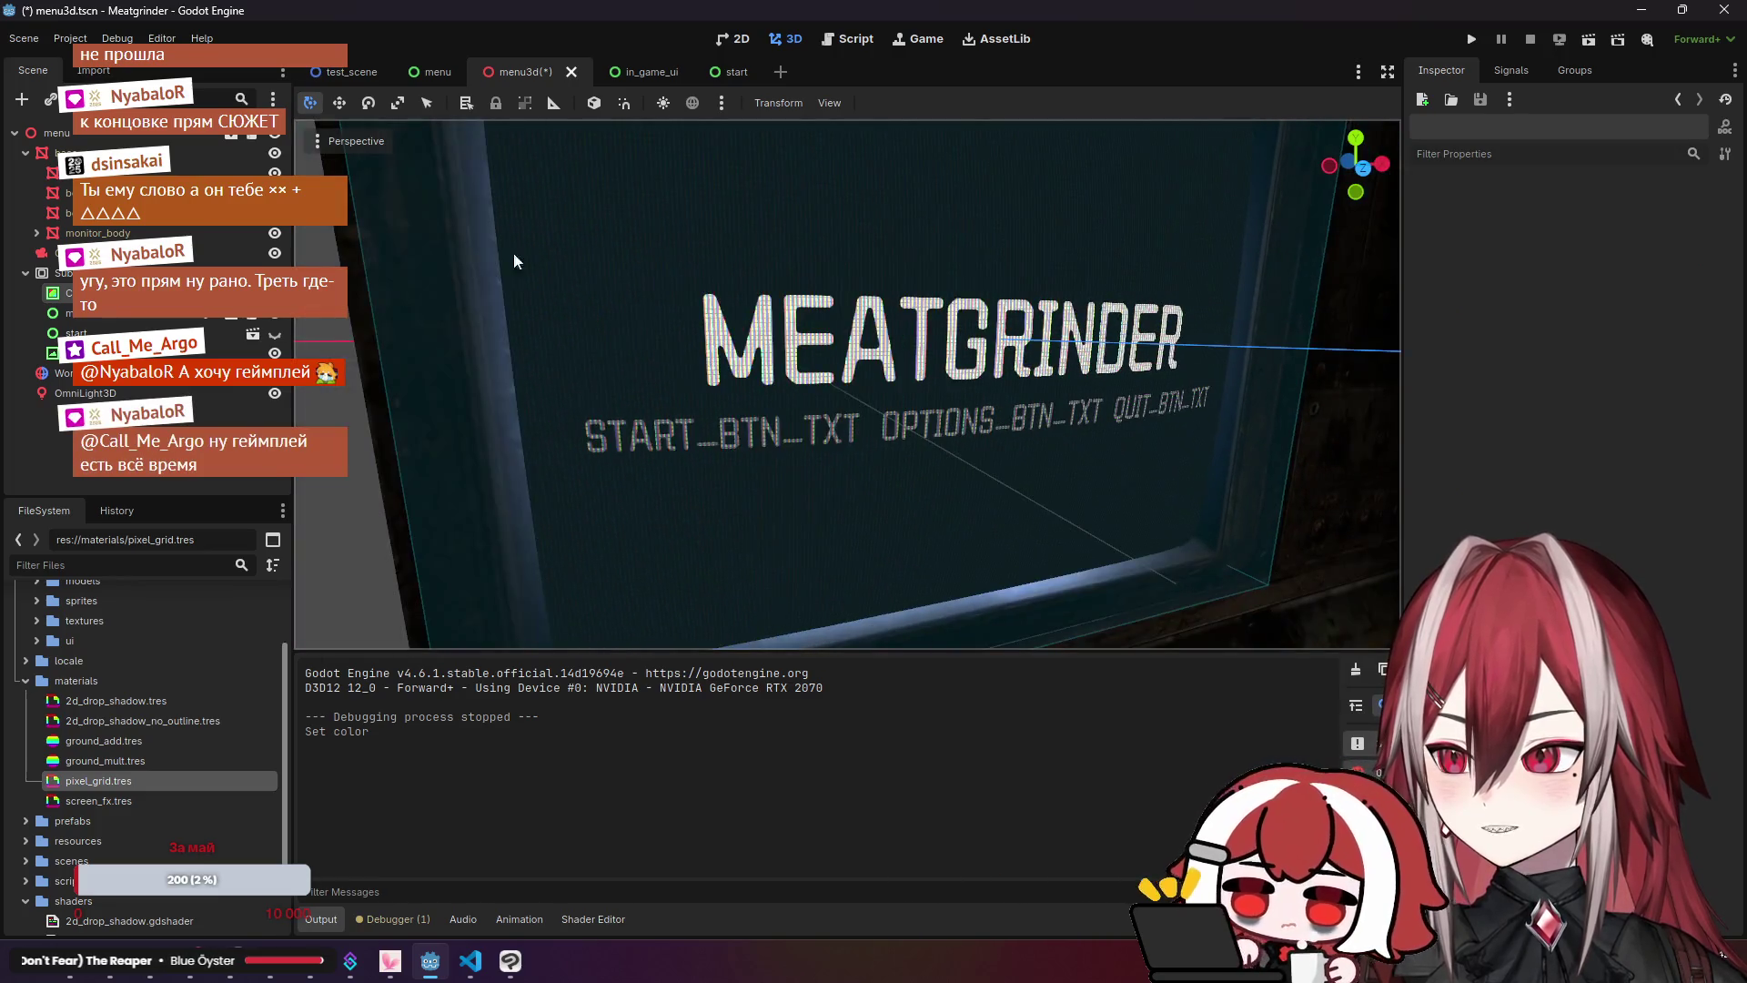
left_click(1588, 40)
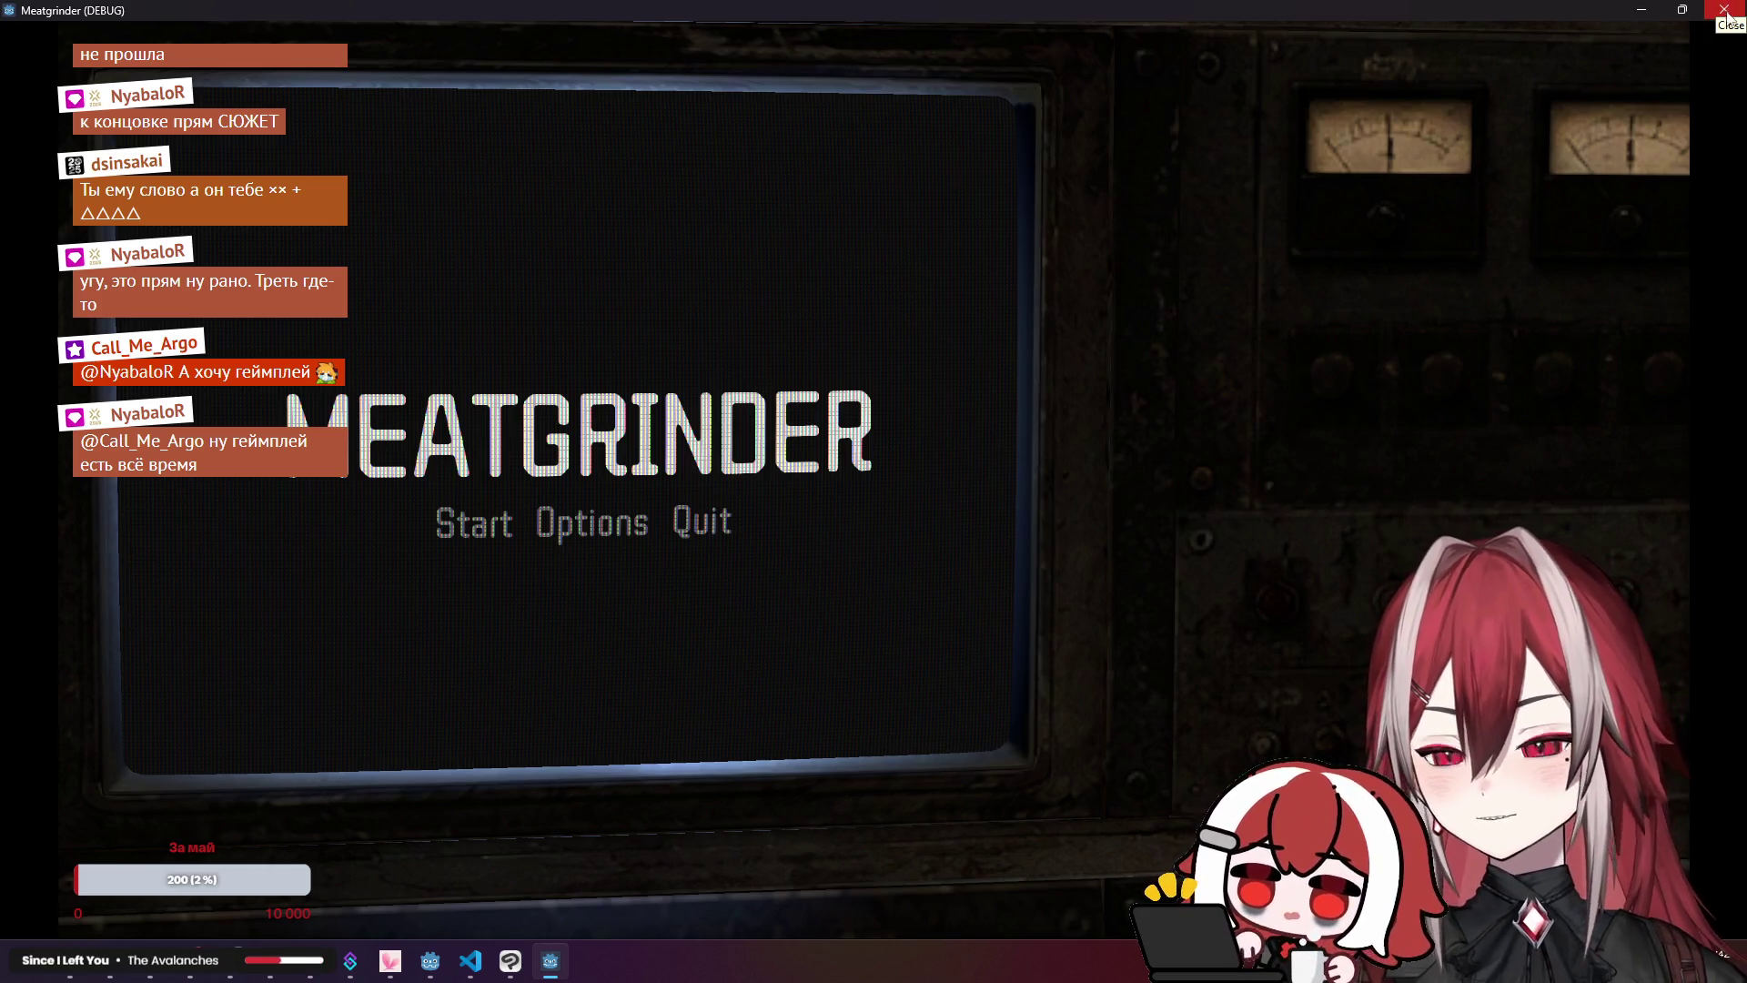
left_click(1729, 9)
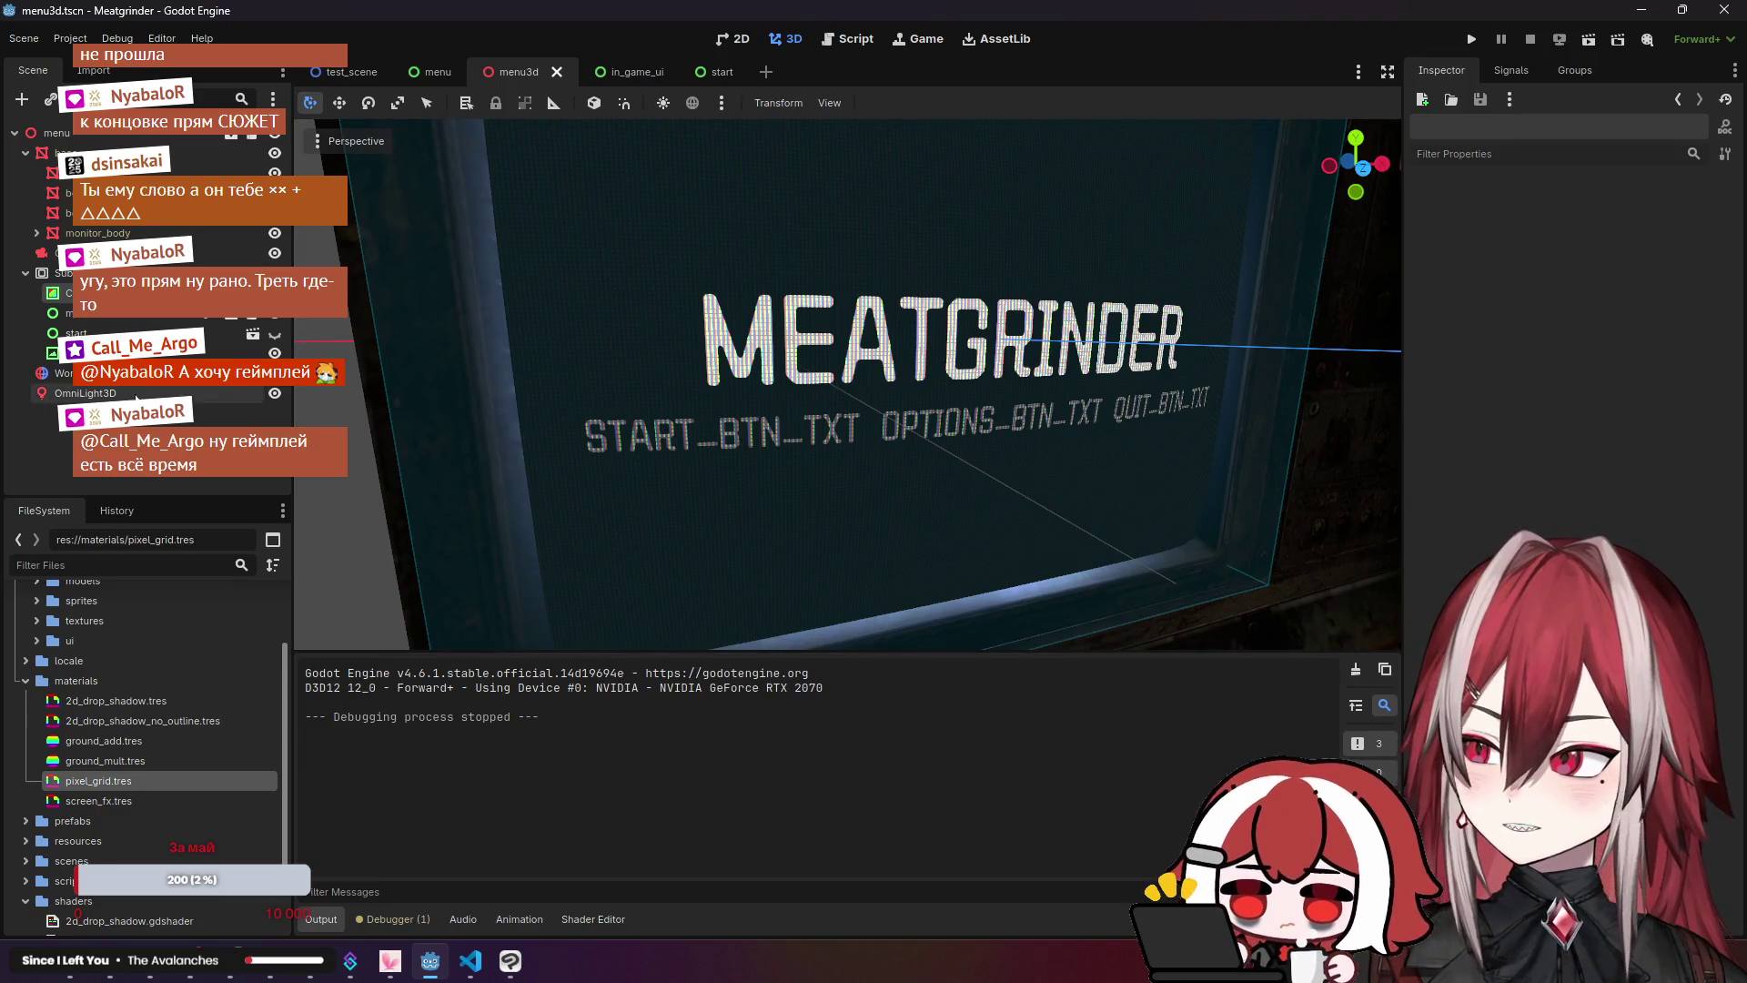
Step: Adjust the WorldEnvironment's Glow Intensity and Bloom amount, facing the view toward the title
left_click(60, 373)
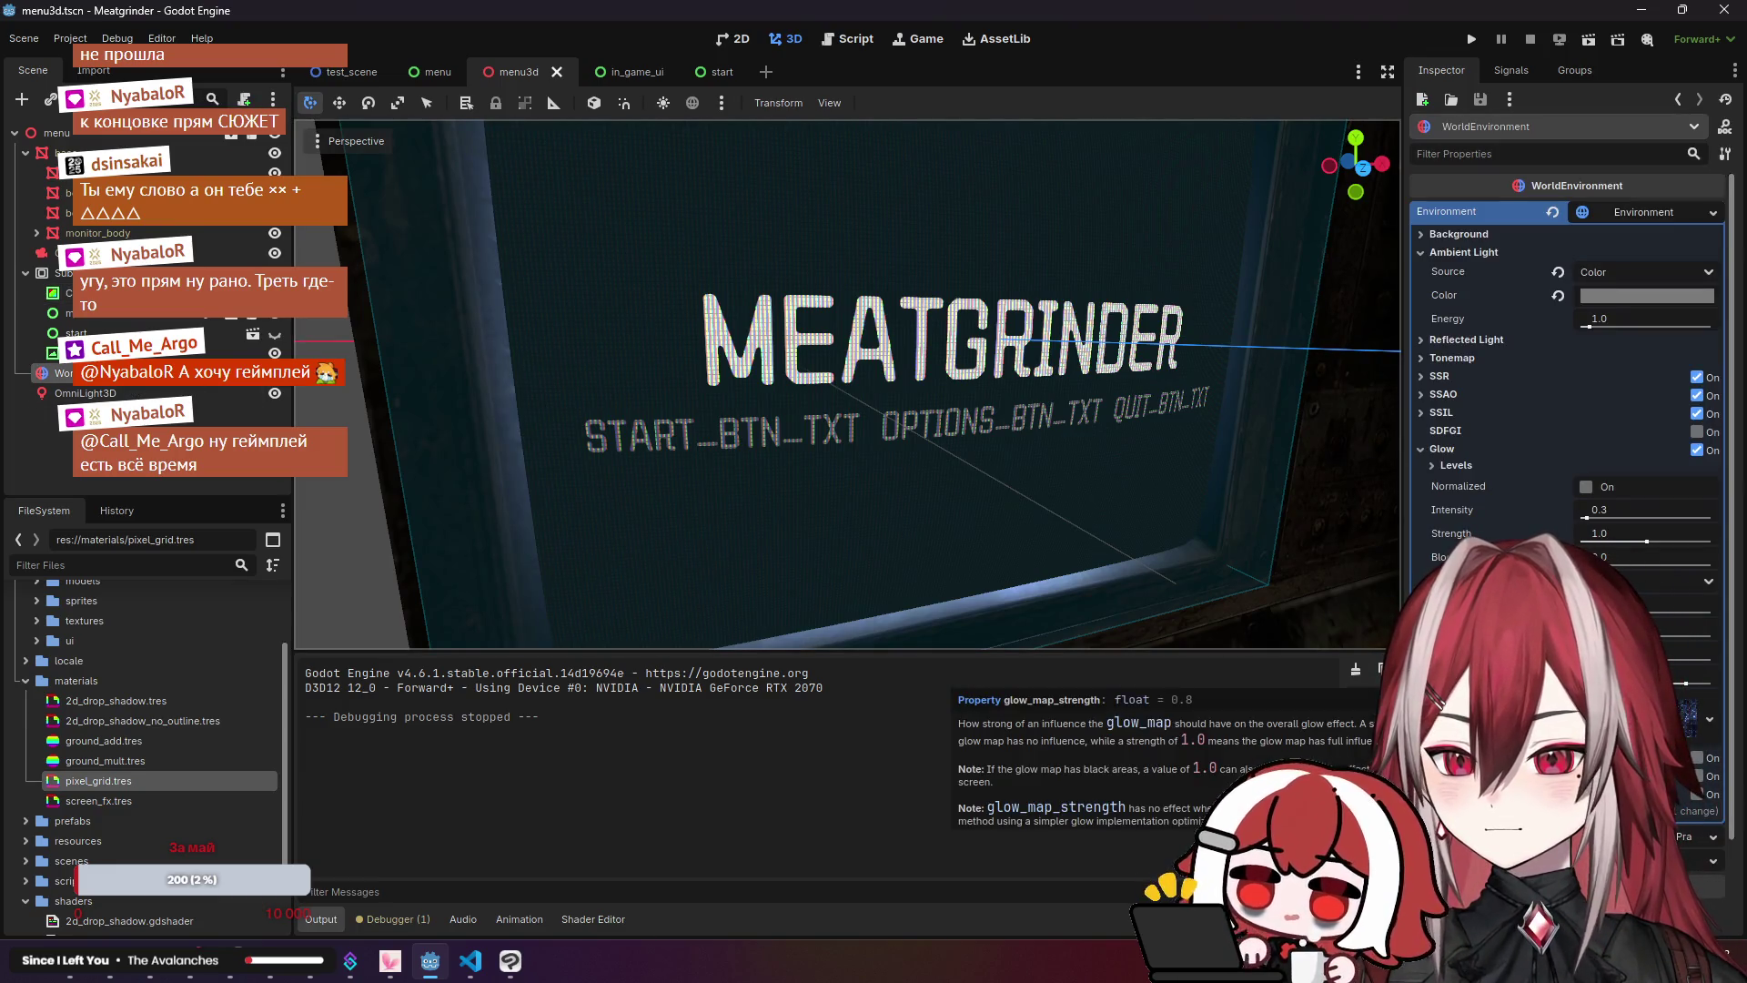
left_click_drag(1001, 410, 1085, 462)
left_click(719, 102)
left_click(719, 102)
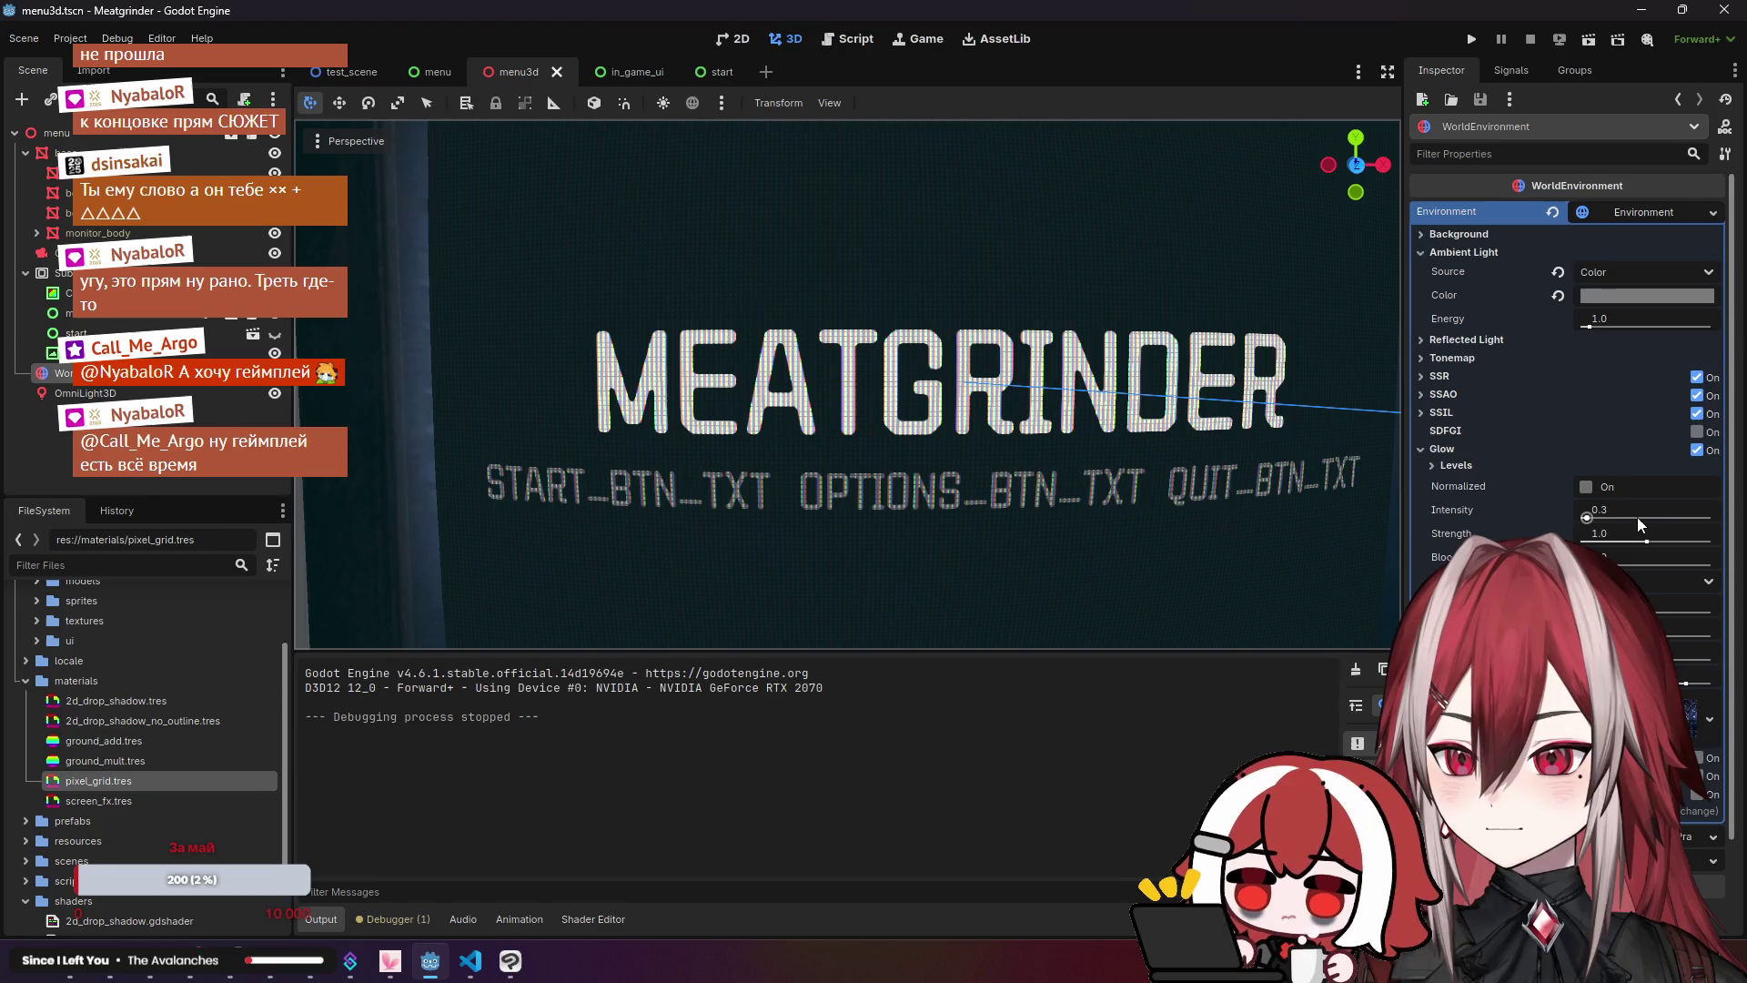
left_click(1587, 518)
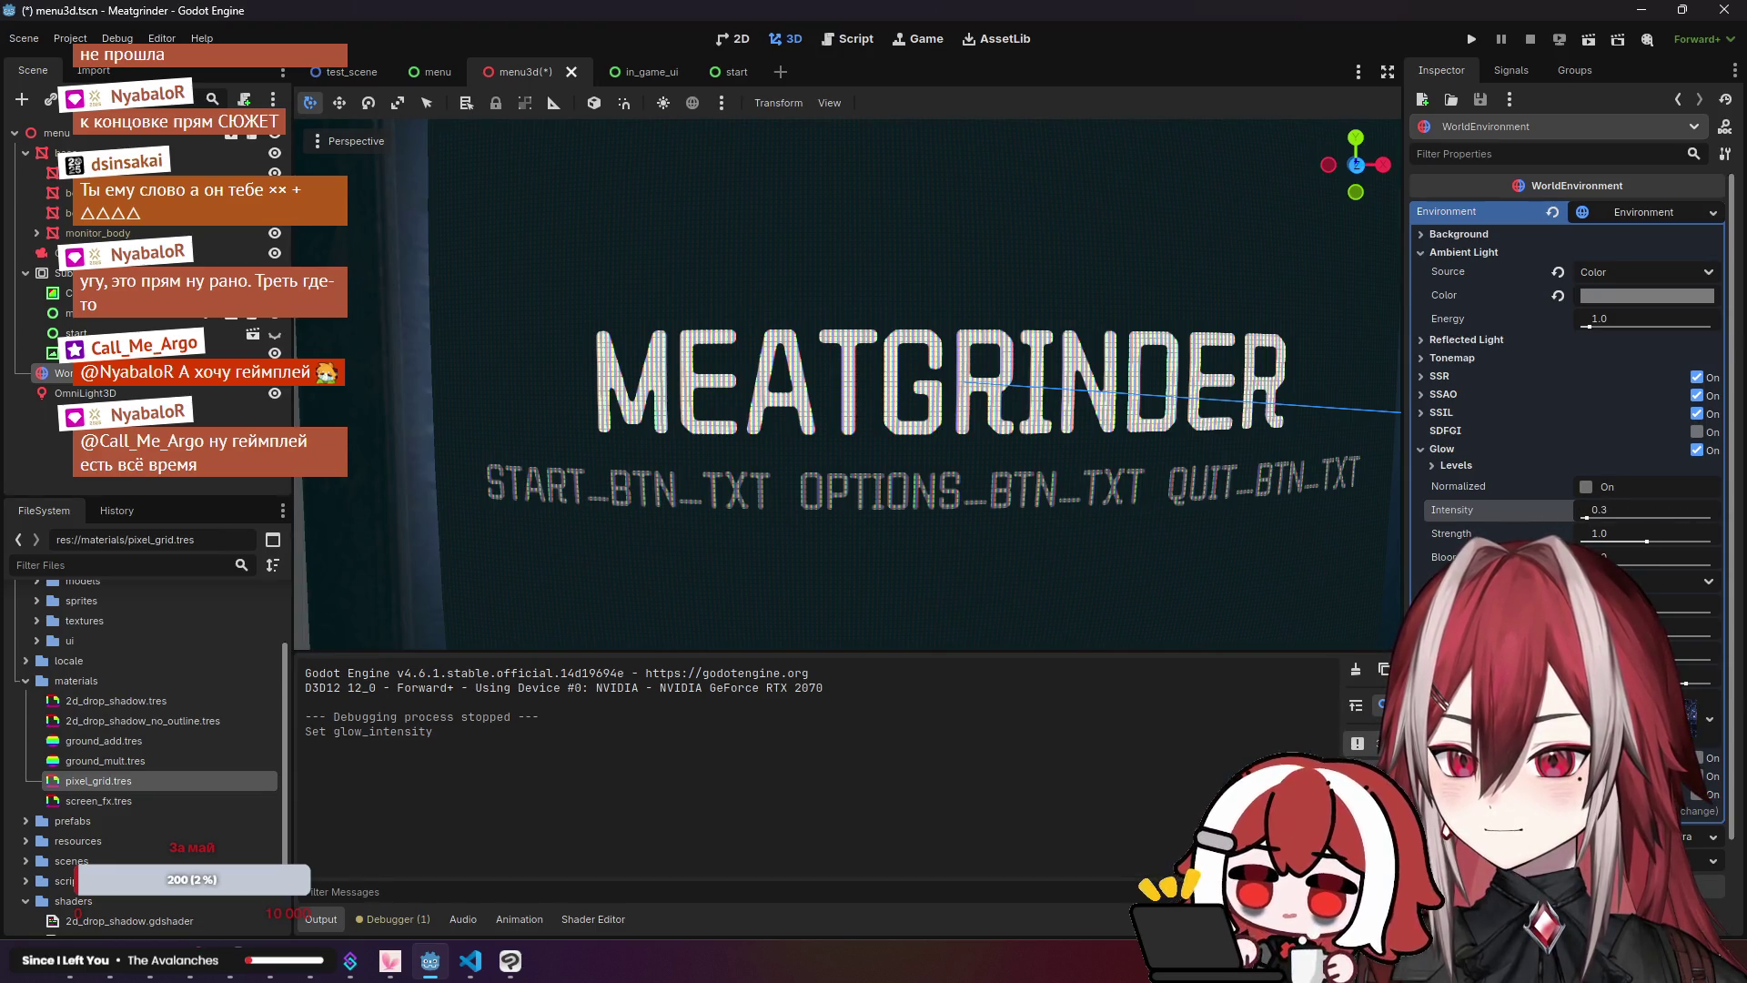
left_click_drag(1587, 564, 1715, 566)
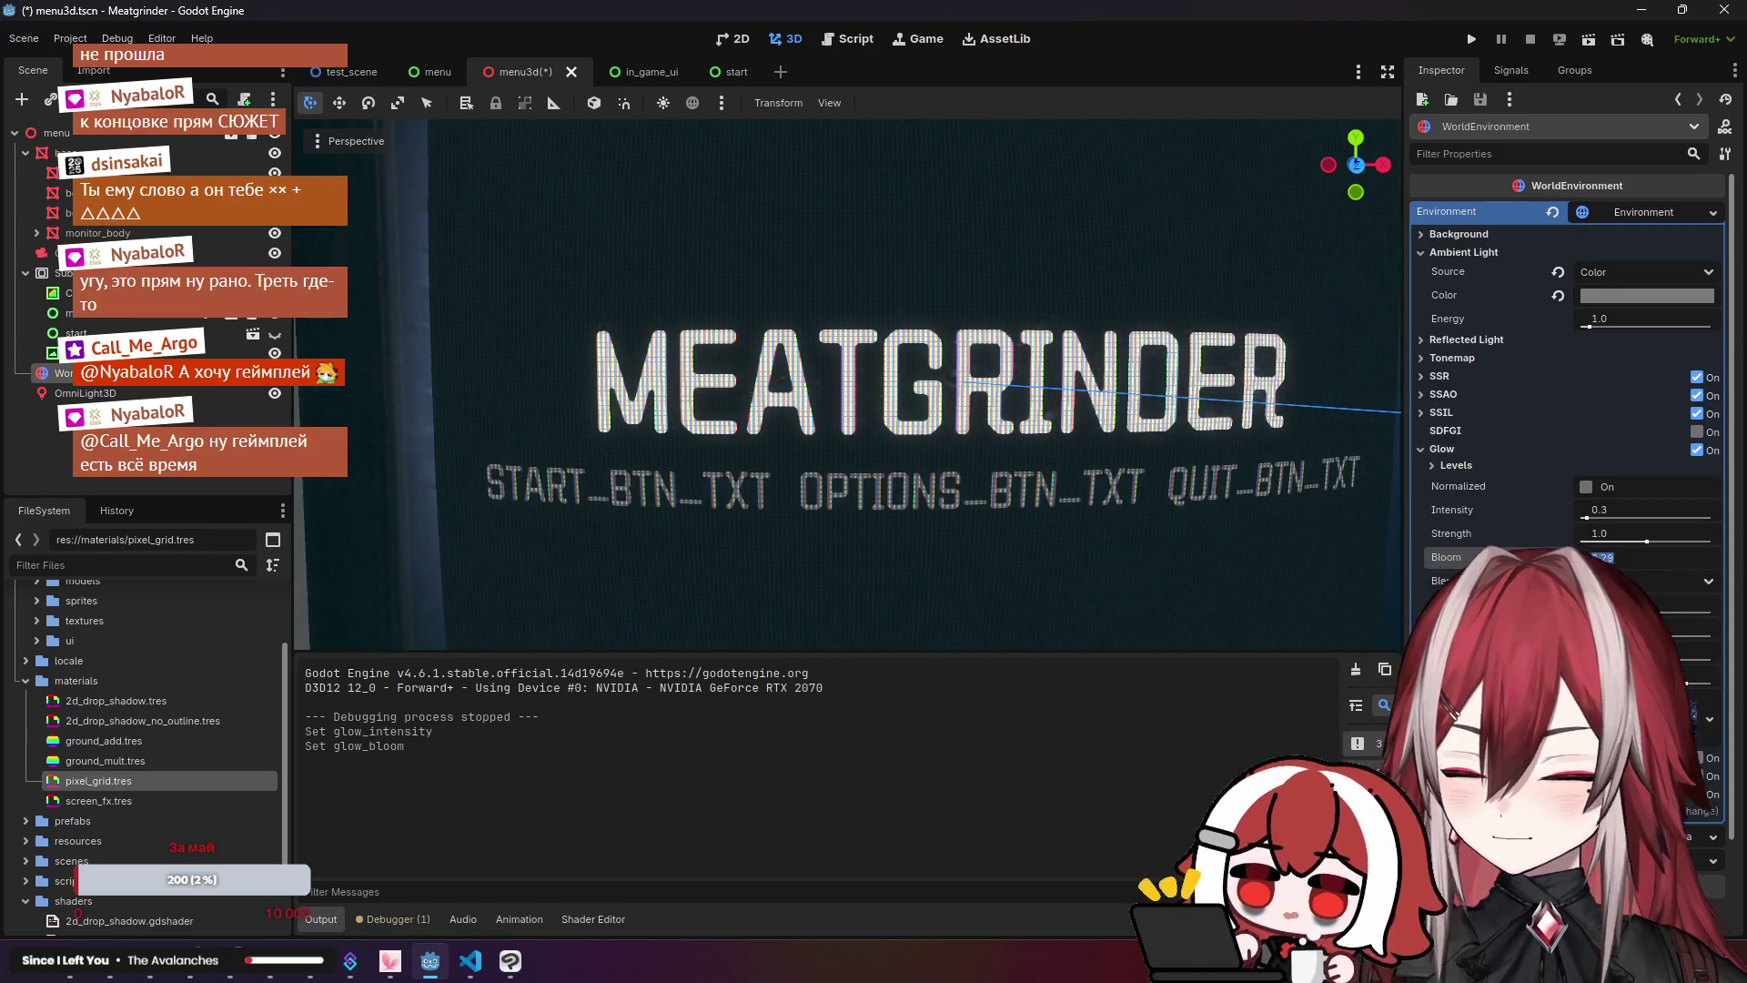
left_click(1710, 565)
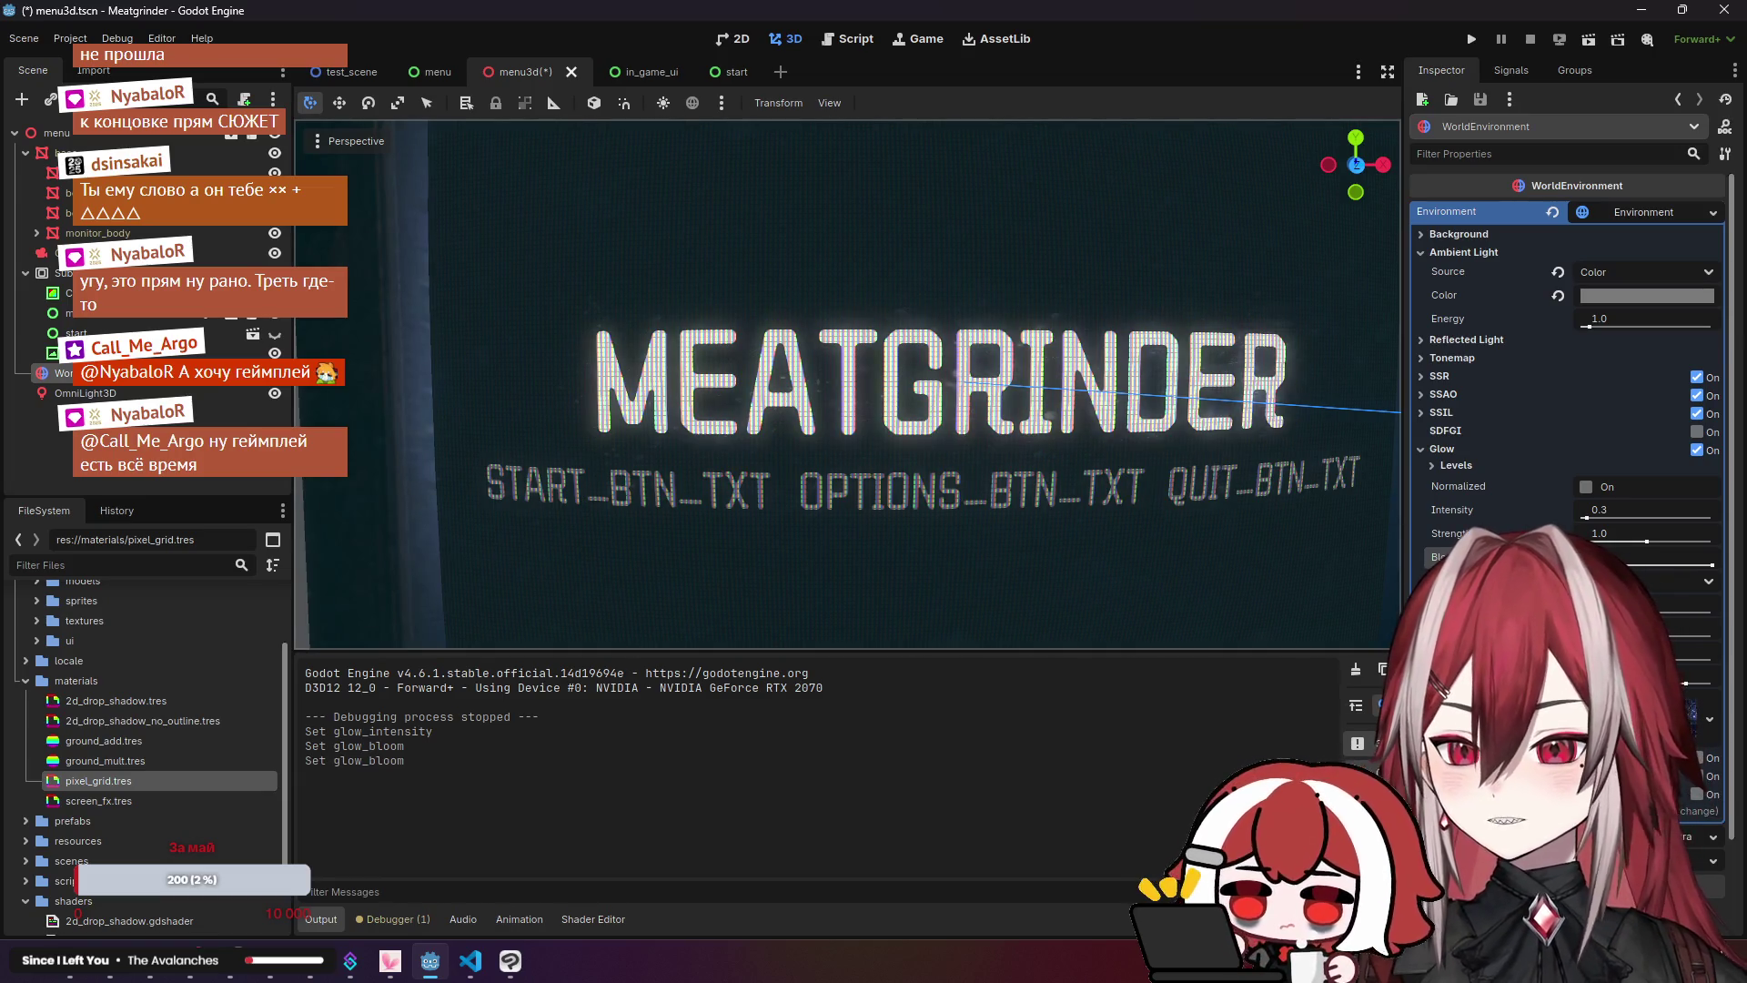
left_click(1609, 562)
Step: Save and test-run the scene with the new glow, then switch over to VS Code
left_click(1585, 40)
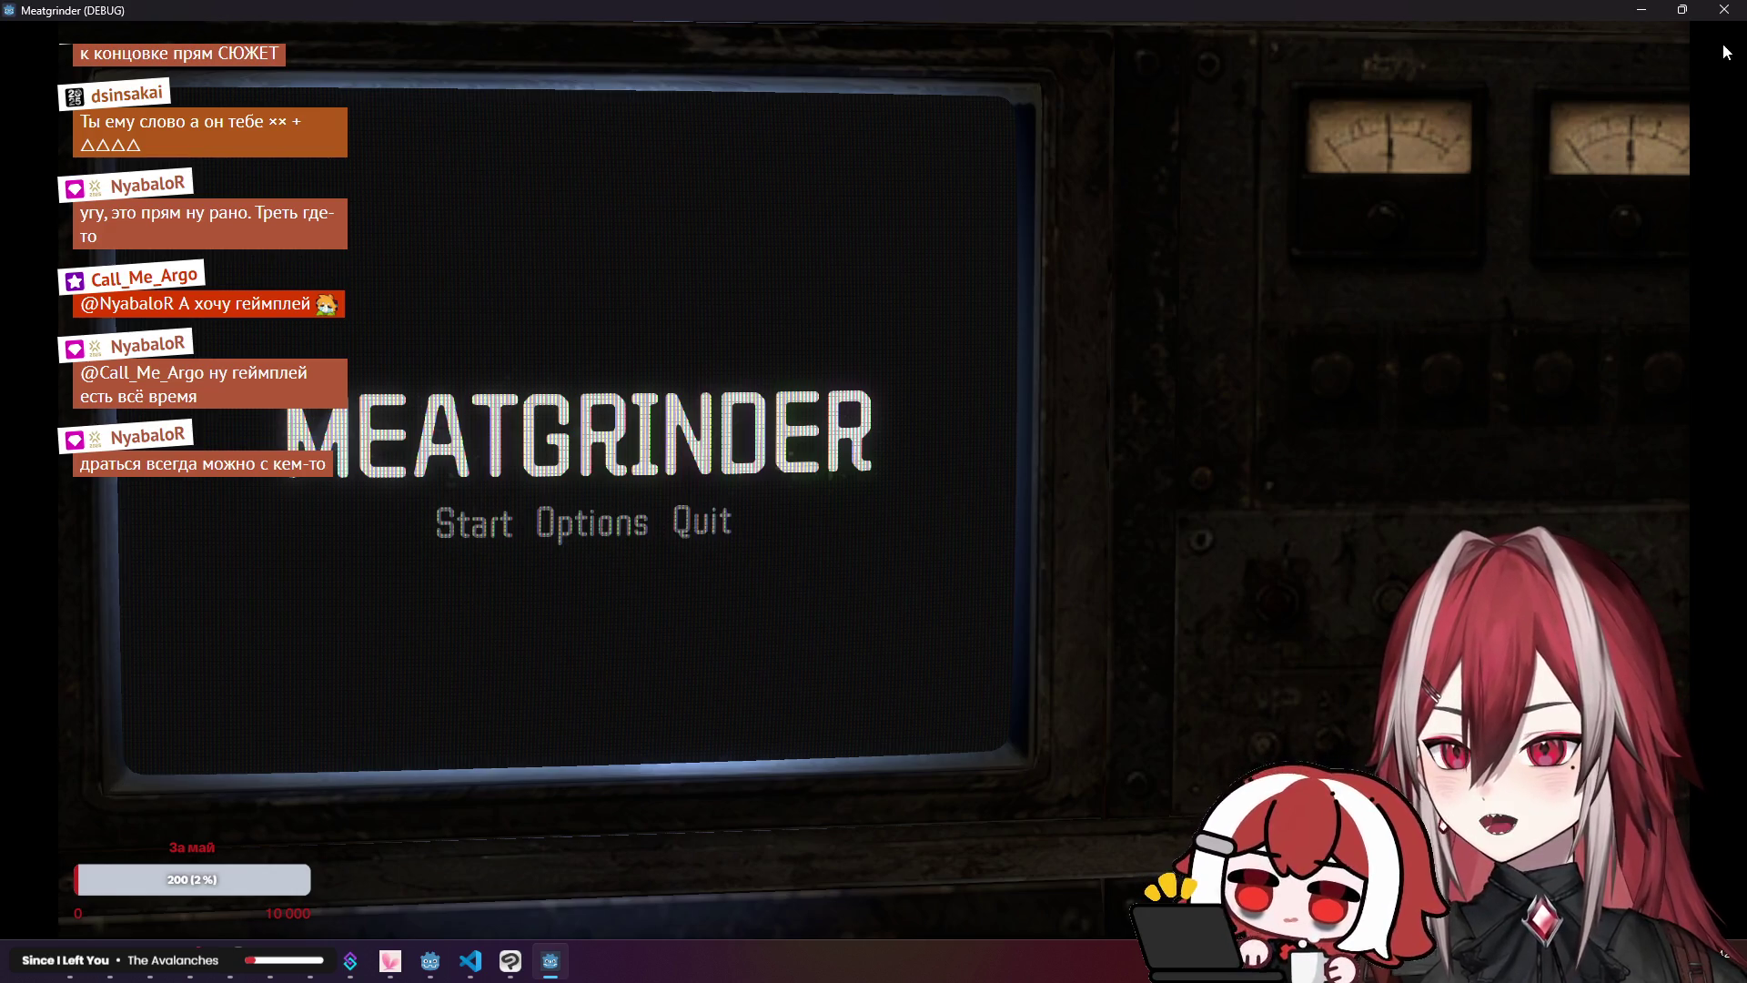
key("alt+F4")
scroll(1356, 337, "down", 4)
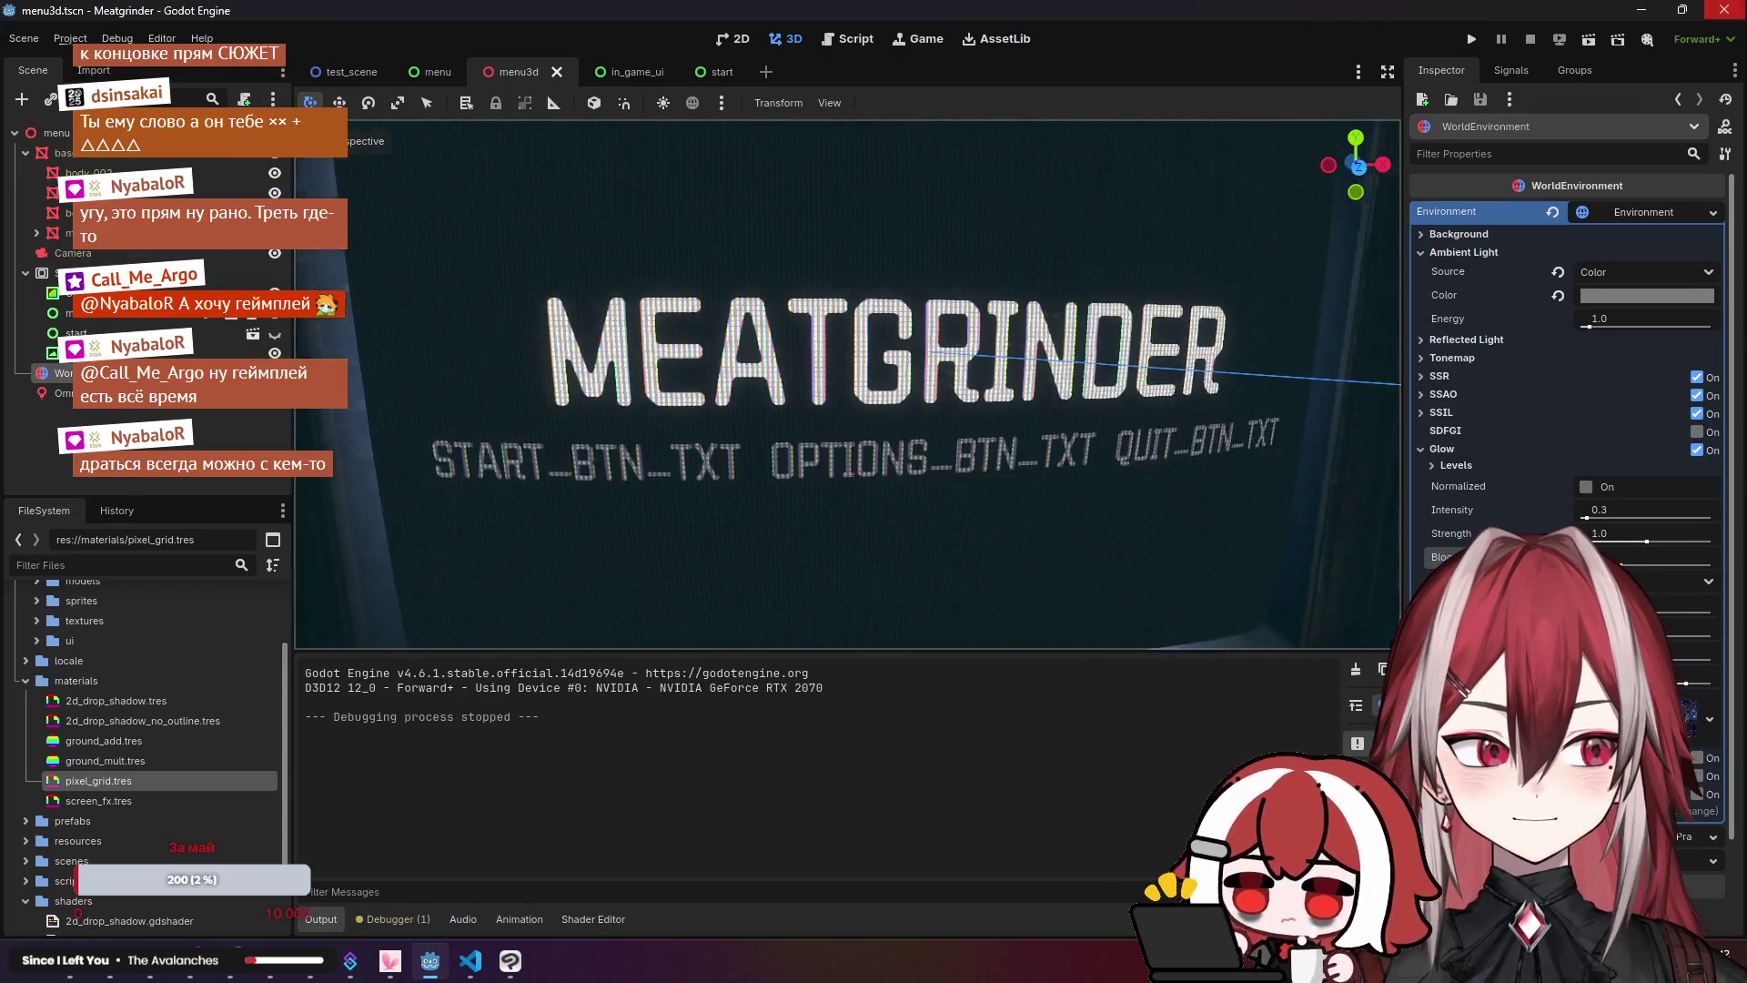
scroll(1356, 336, "up", 2)
scroll(846, 382, "down", 2)
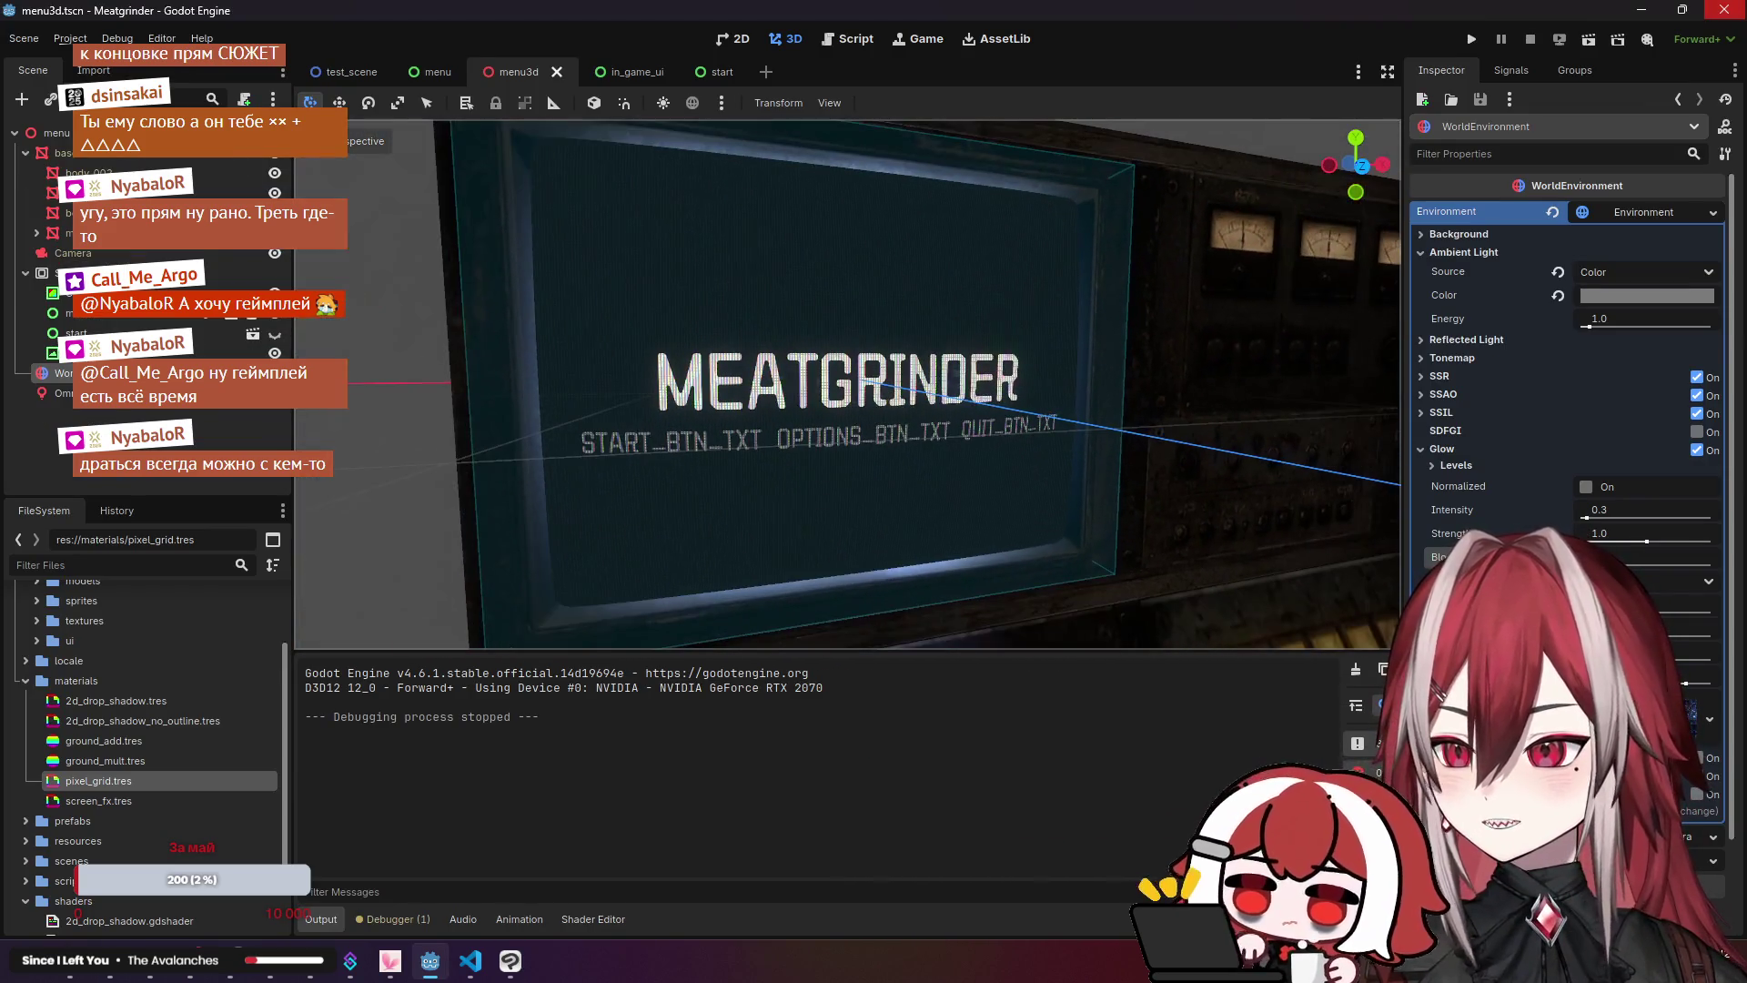
left_click(221, 434)
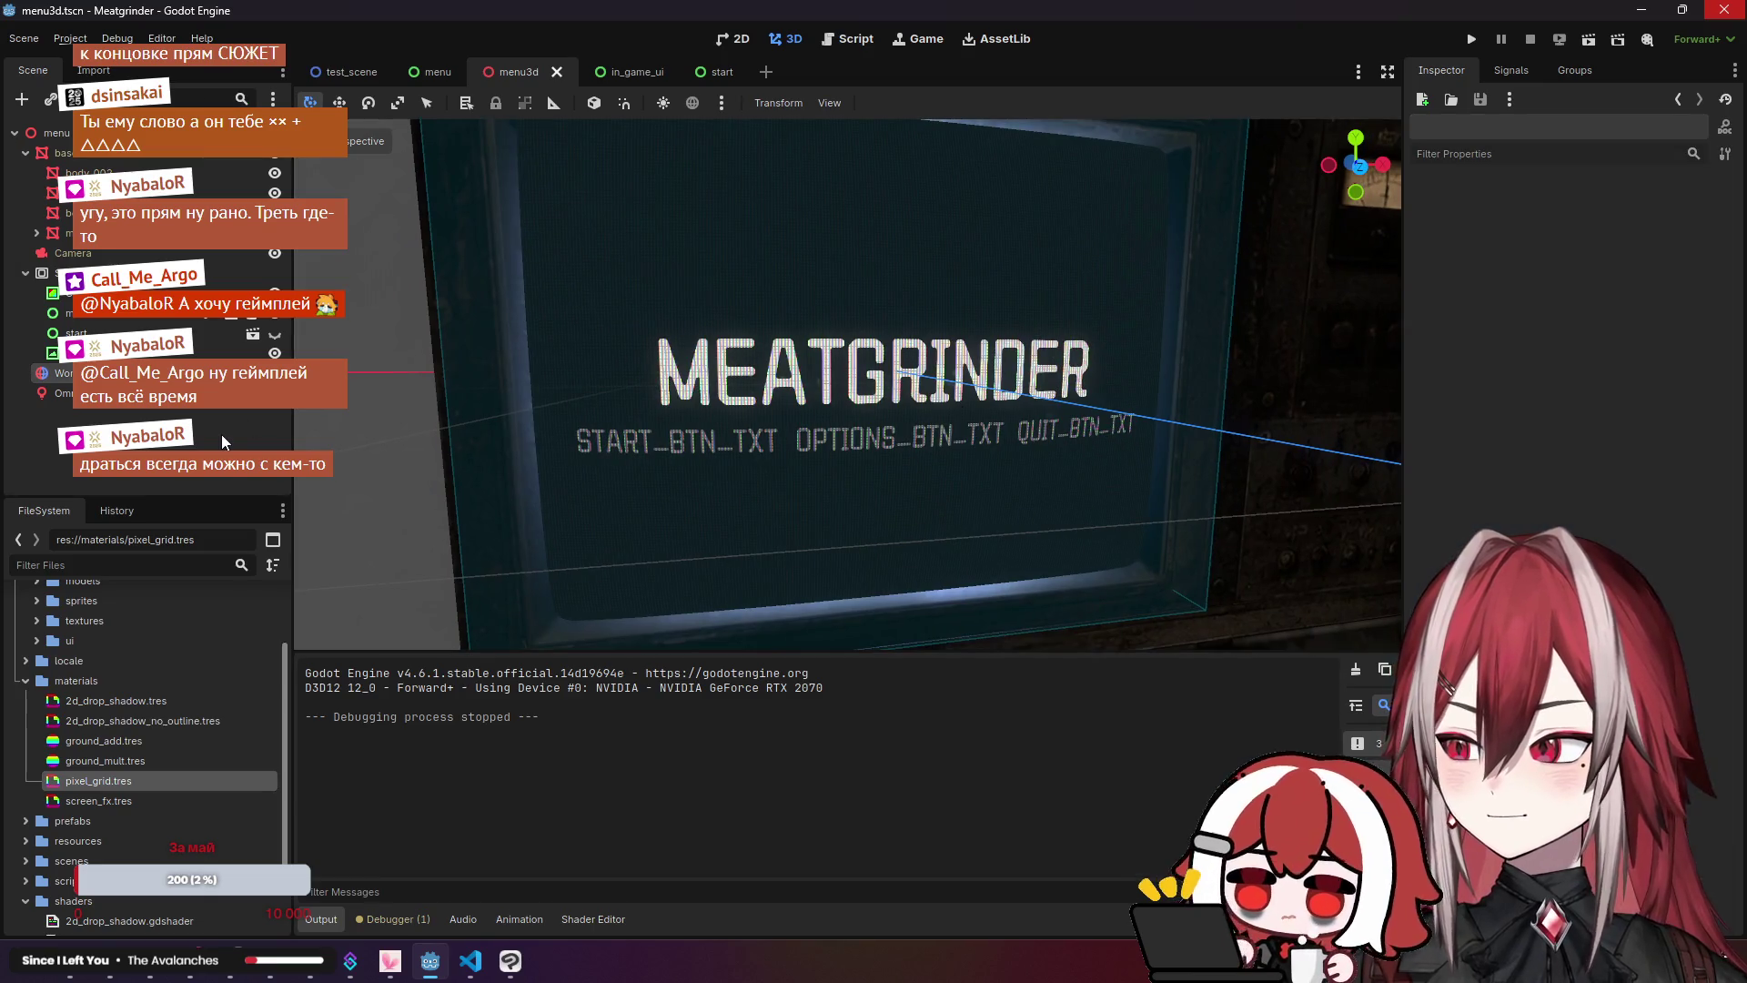
left_click(470, 961)
Step: Review the uv, aspect, SCREEN_PIXEL_SIZE and distorted variables in screen_fx.gdshader
left_click(622, 163)
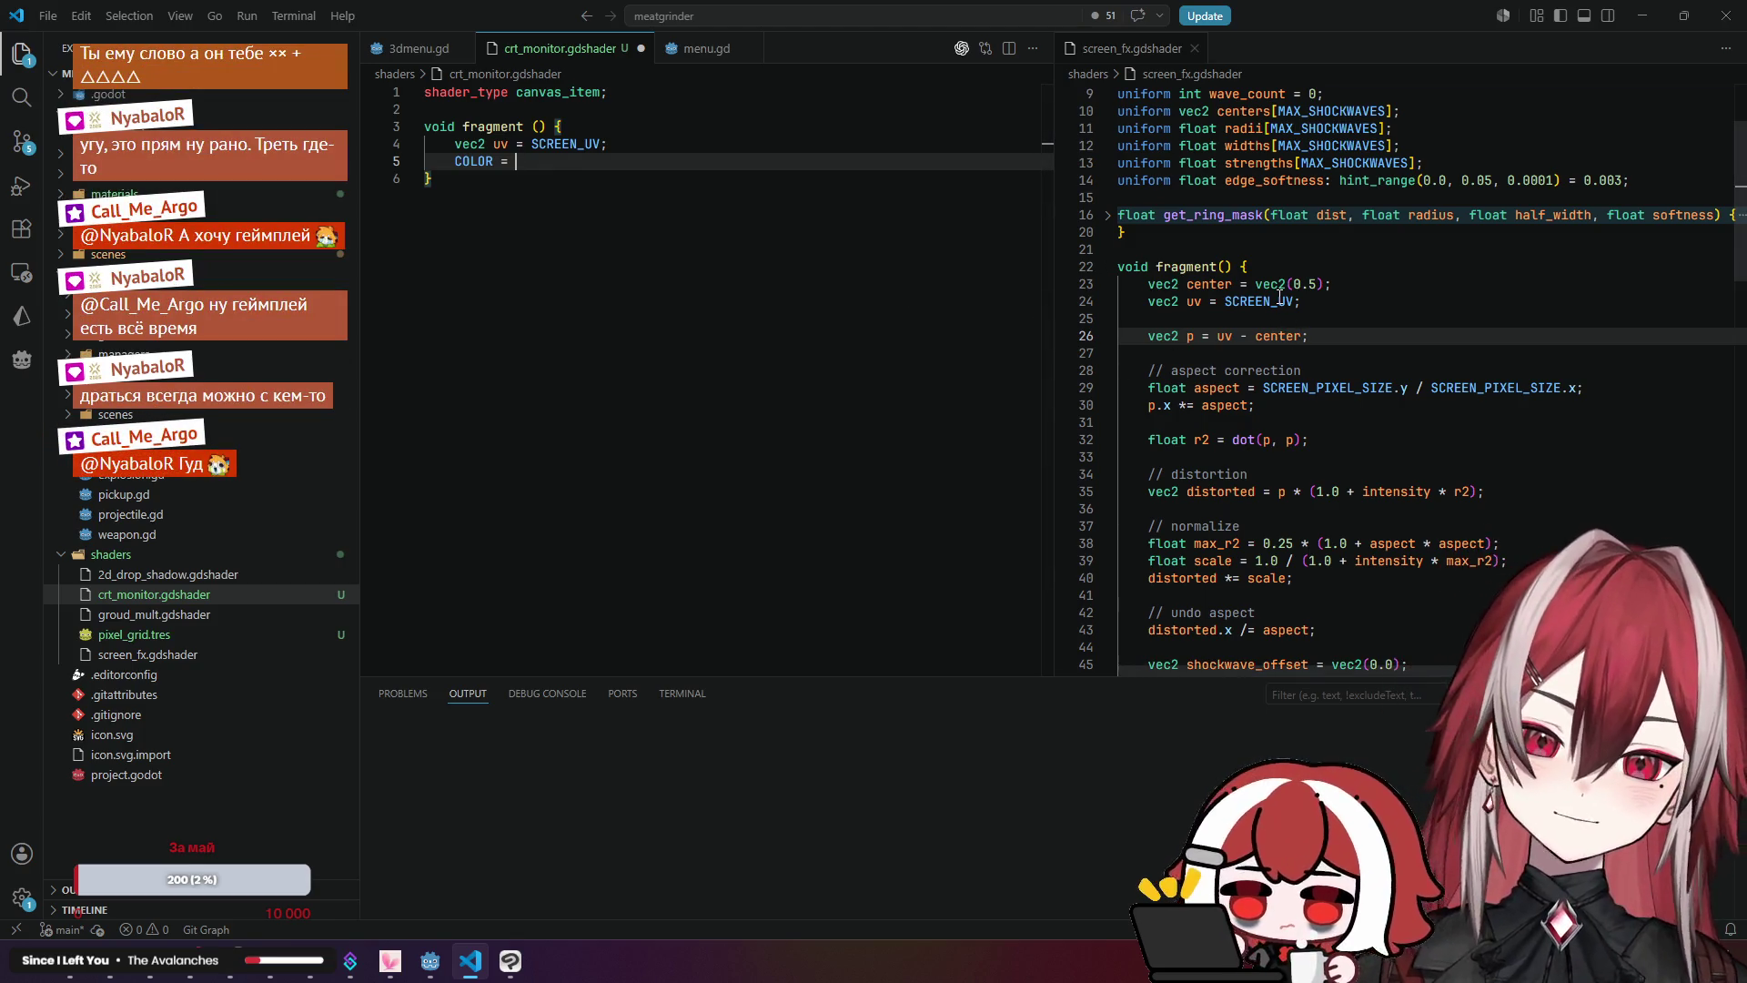
scroll(1273, 305, "down", 1)
left_click(1231, 291)
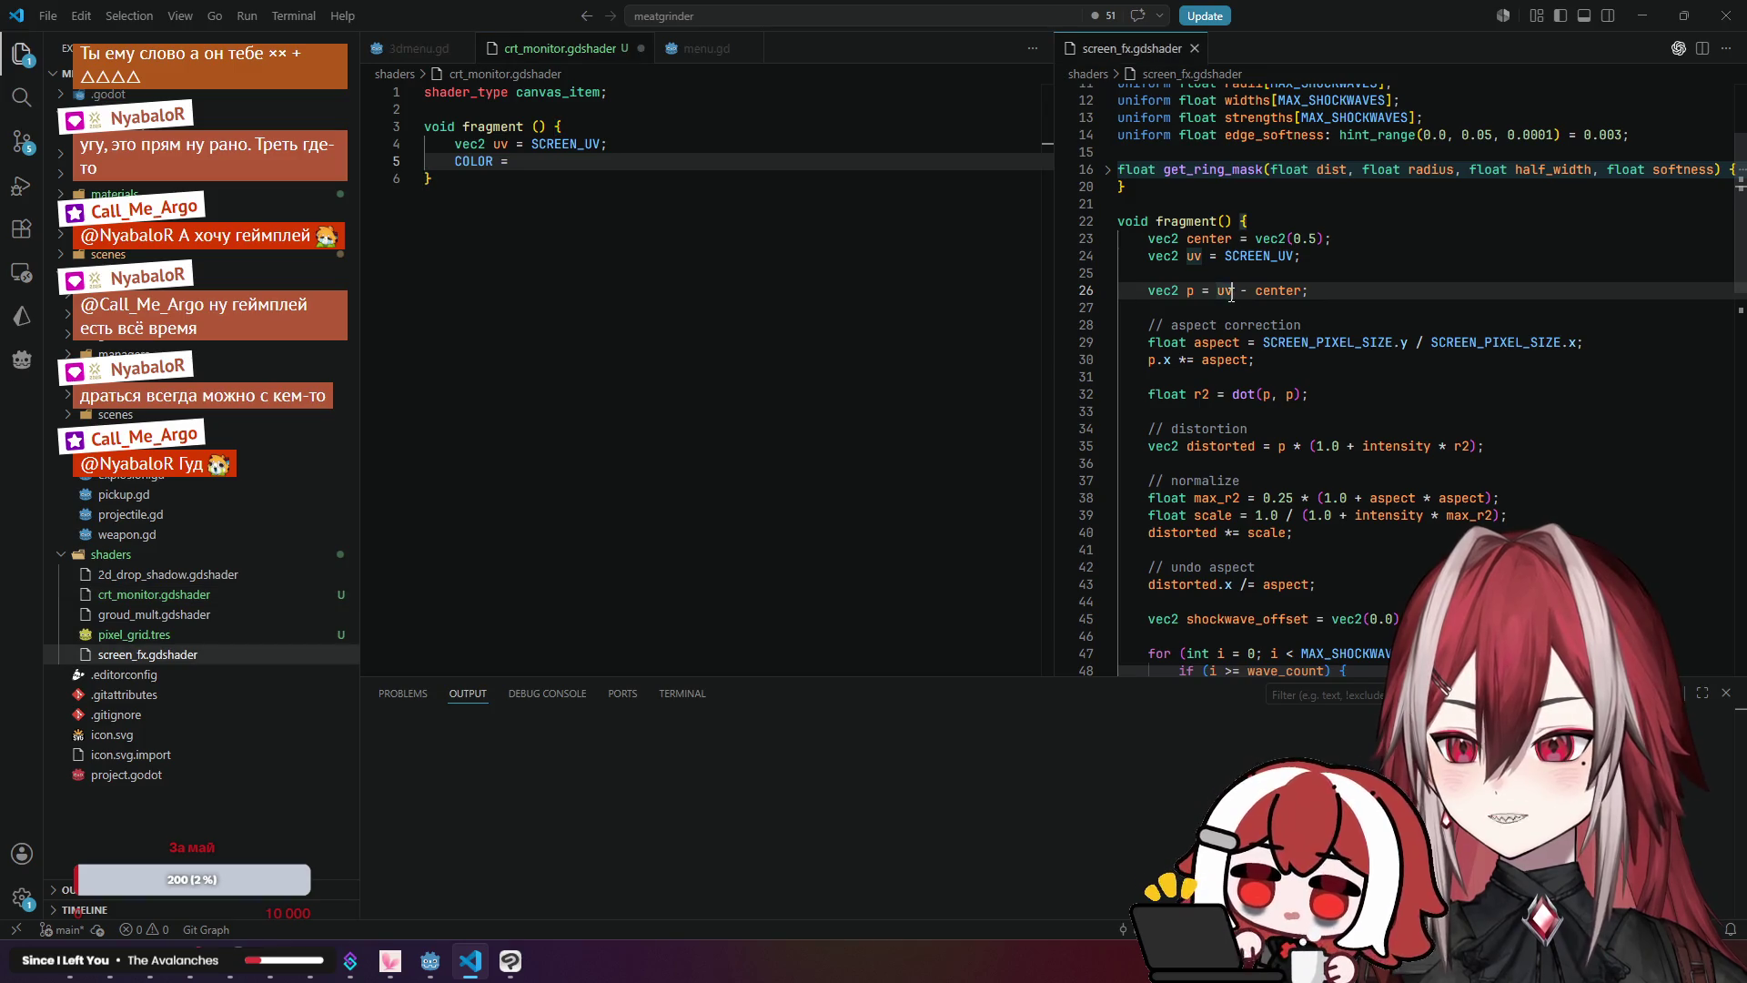
left_click(1238, 347)
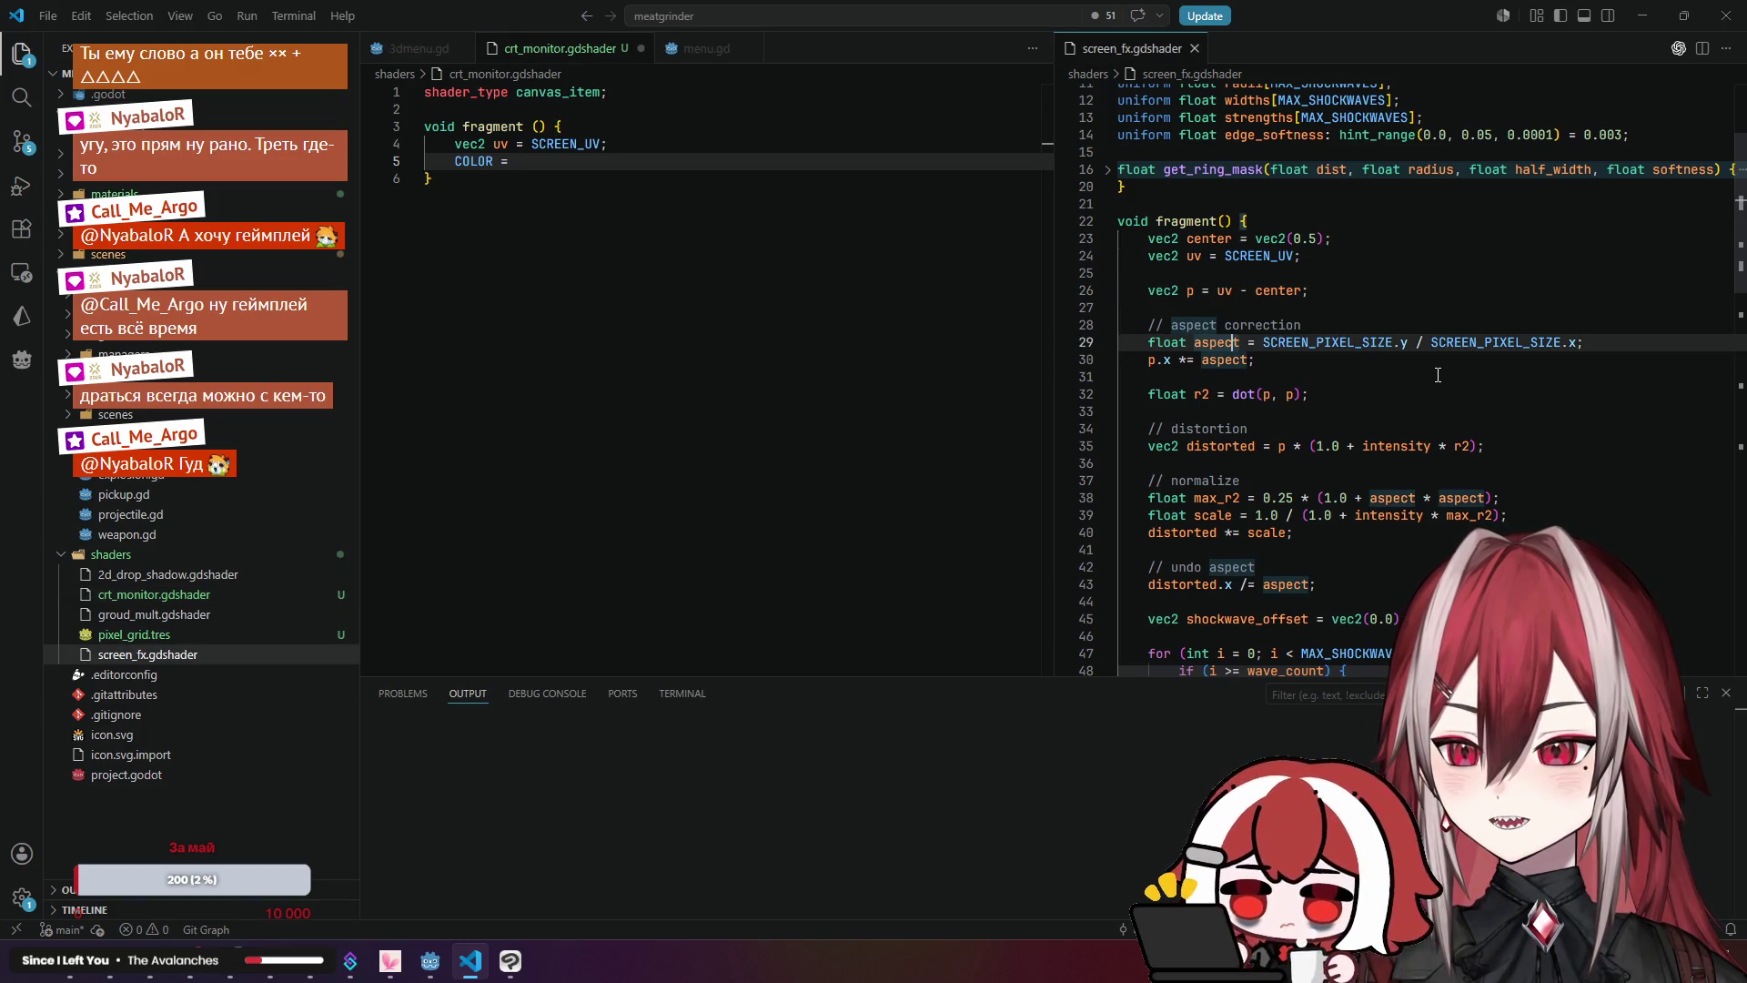
scroll(1437, 375, "down", 1)
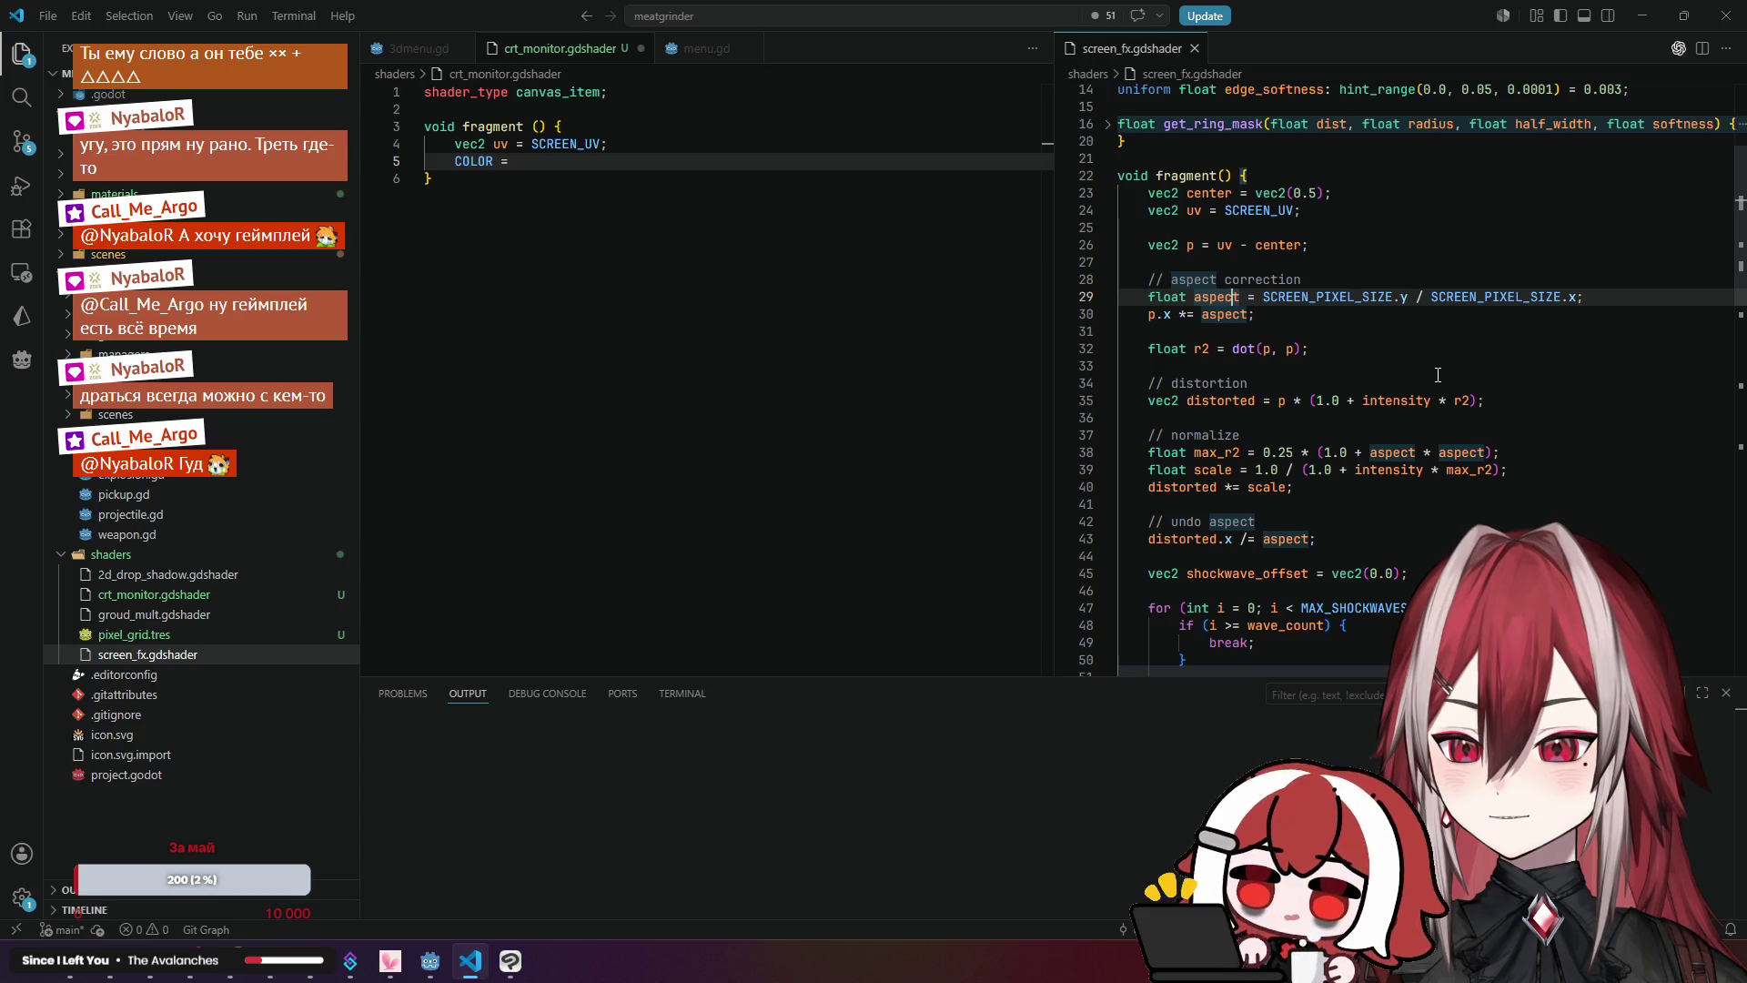
left_click(1310, 293)
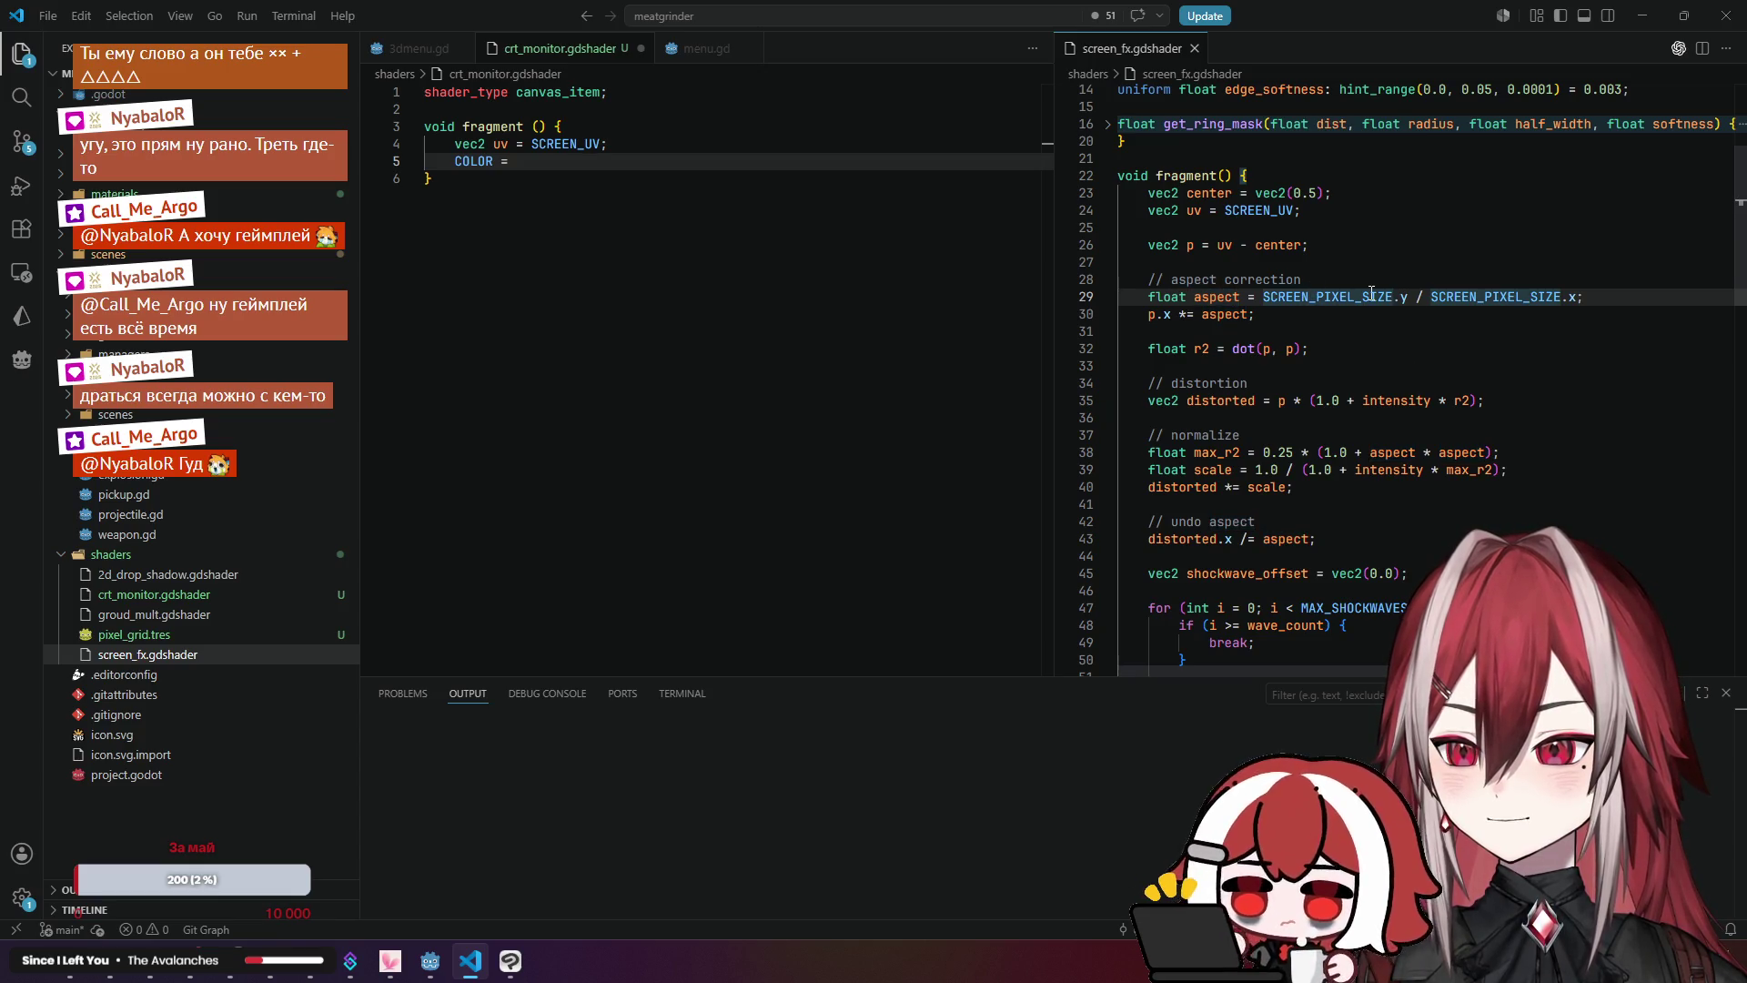
left_click(1468, 297)
left_click(1225, 299)
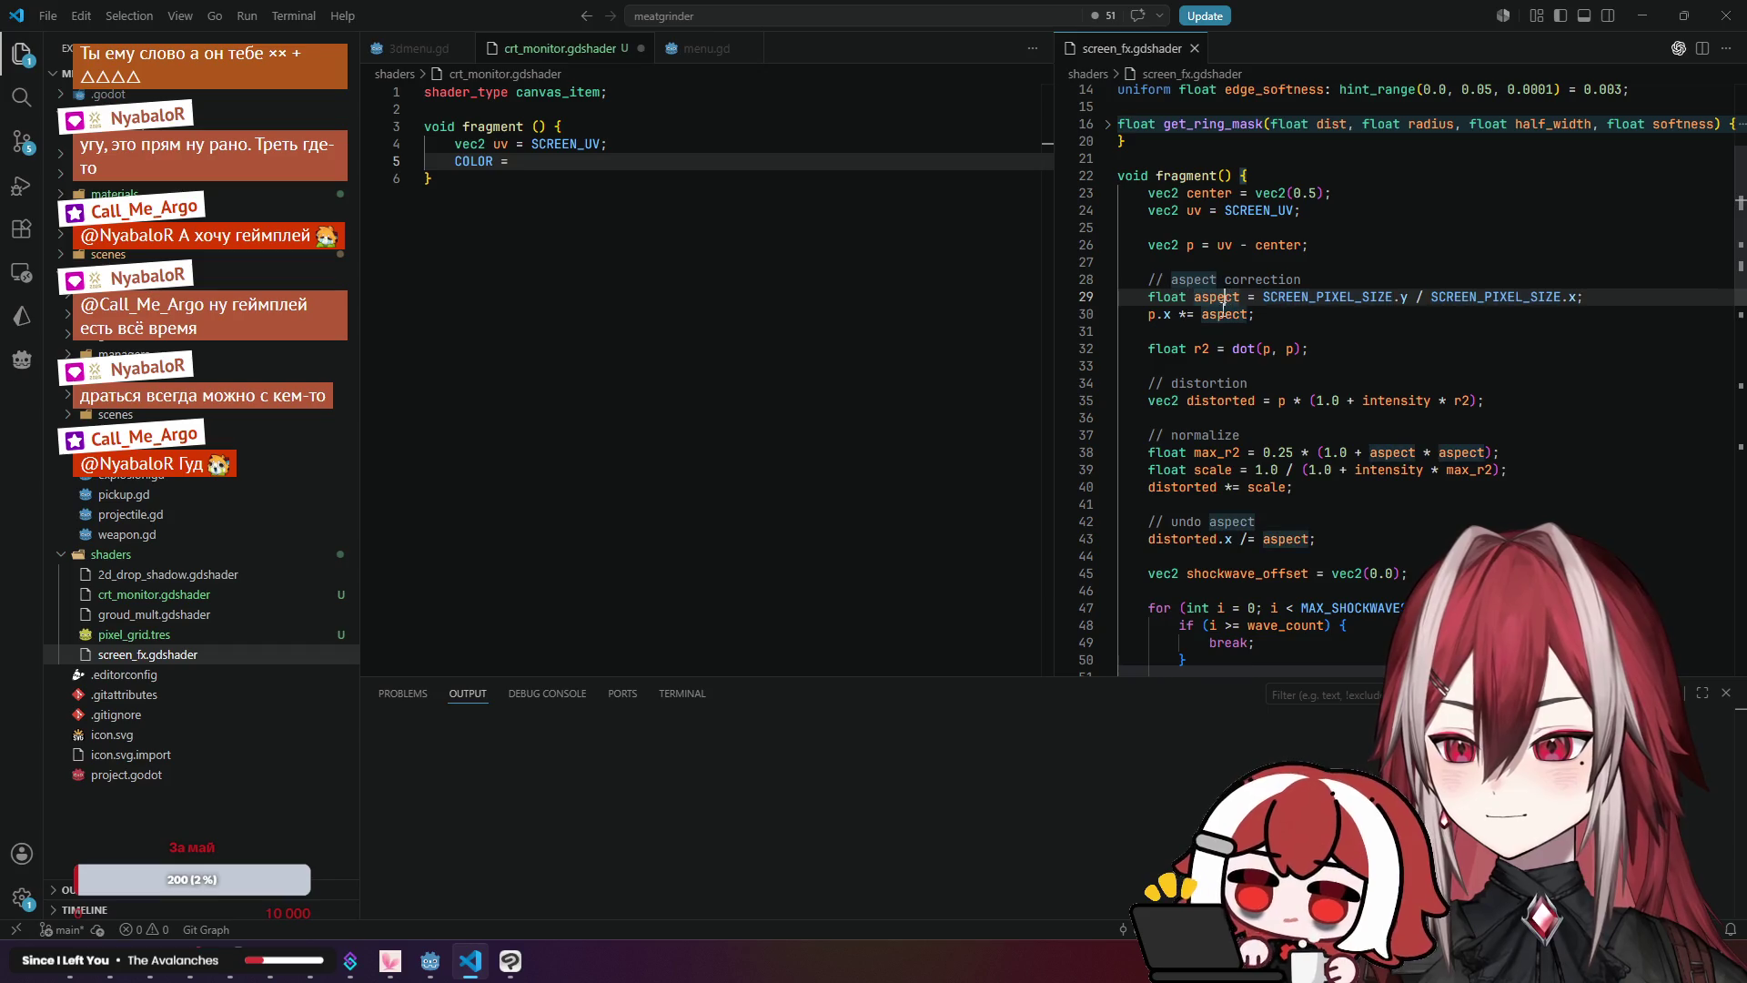
left_click(1221, 401)
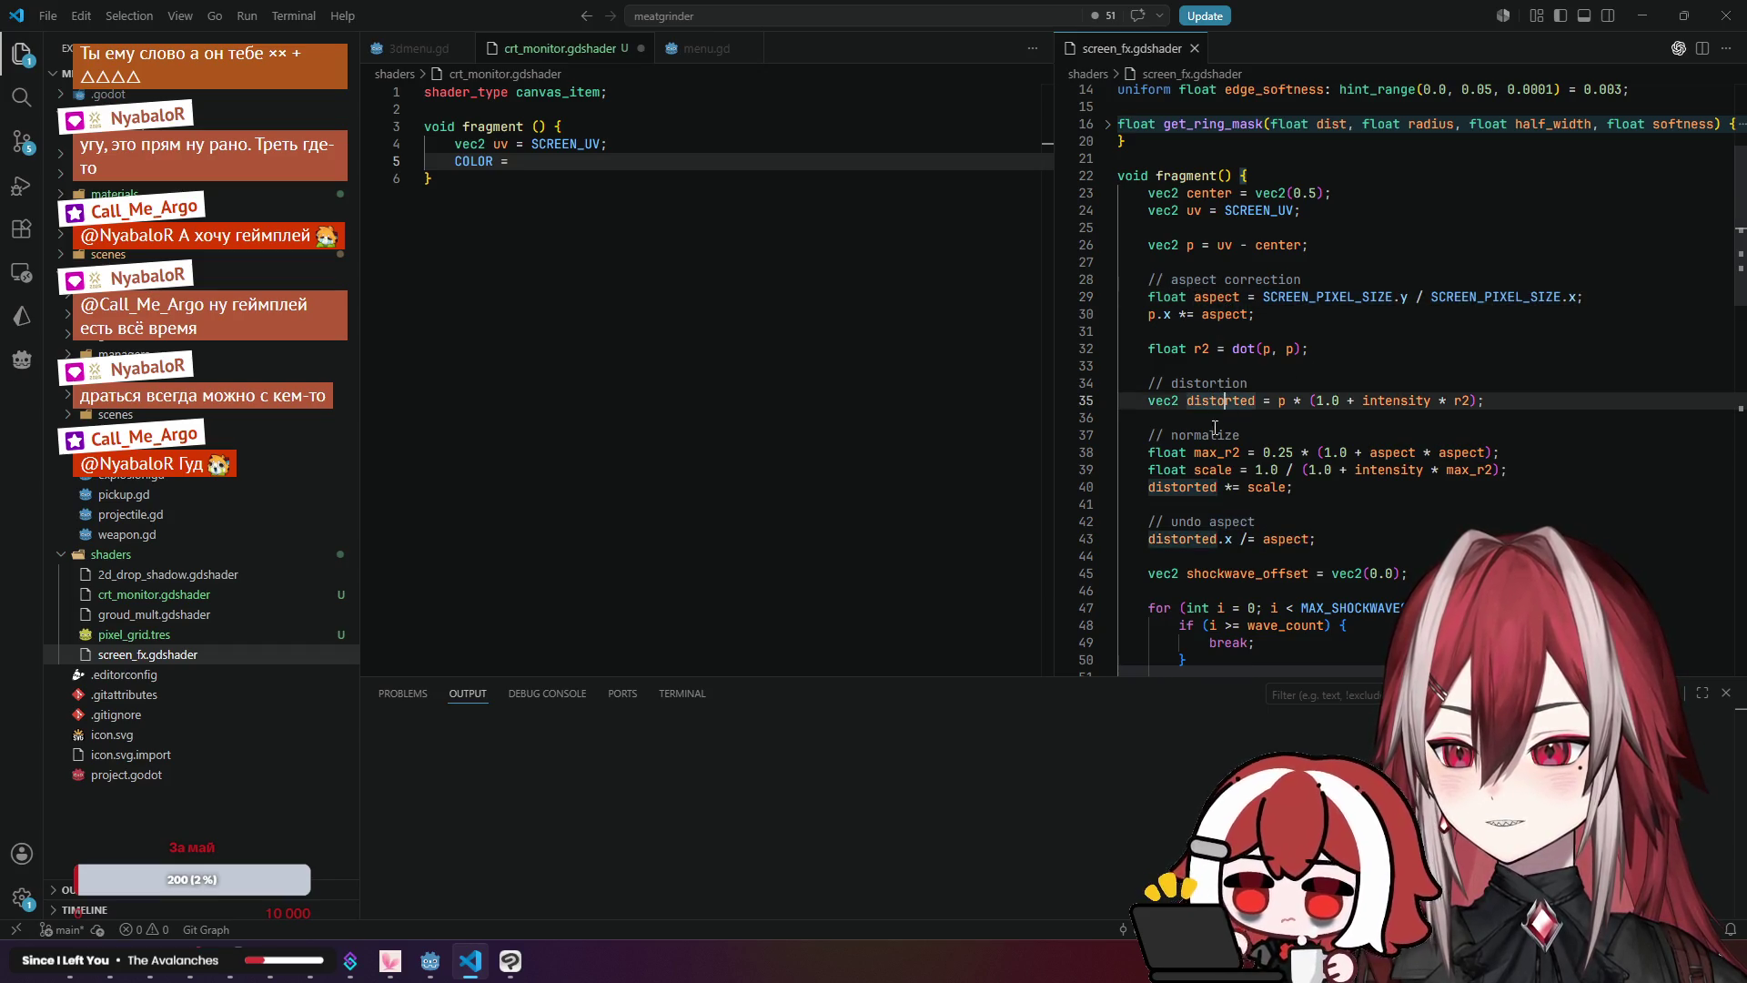
scroll(1204, 455, "down", 2)
left_click(1237, 483)
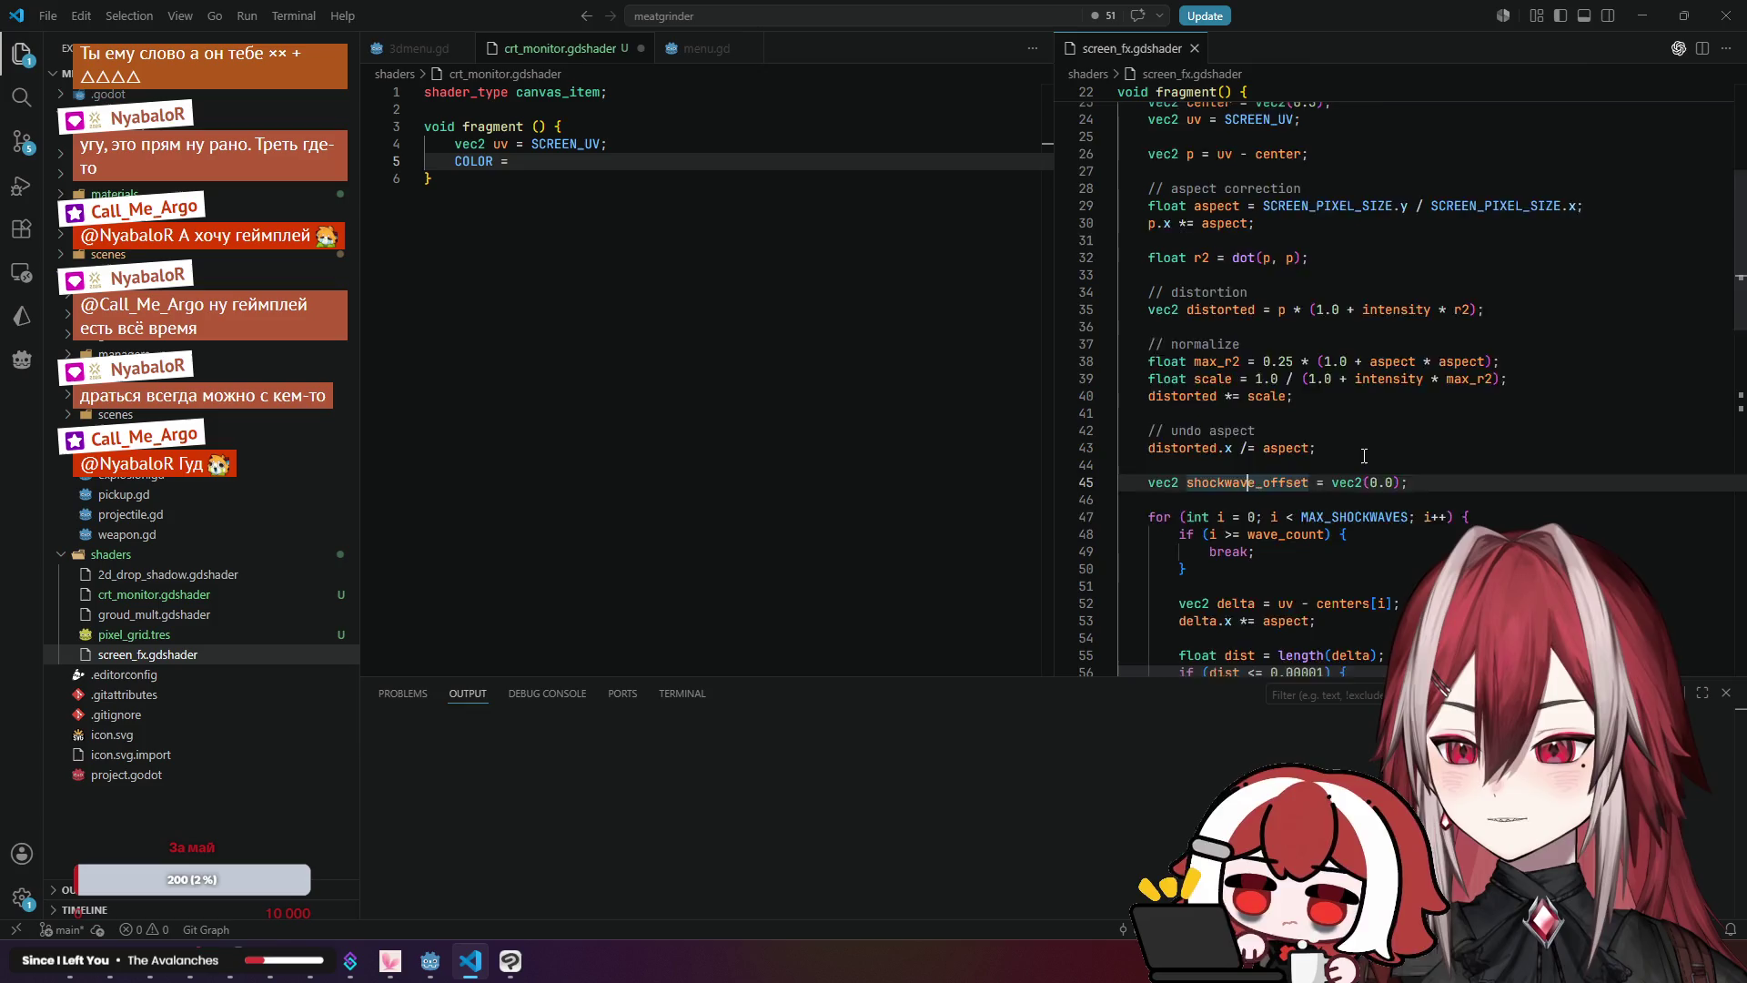
scroll(1364, 436, "down", 2)
Step: Fold the shockwave for-loop and inspect the final_uv and texture sampling lines
left_click(1375, 431)
left_click(1107, 426)
scroll(1276, 442, "down", 2)
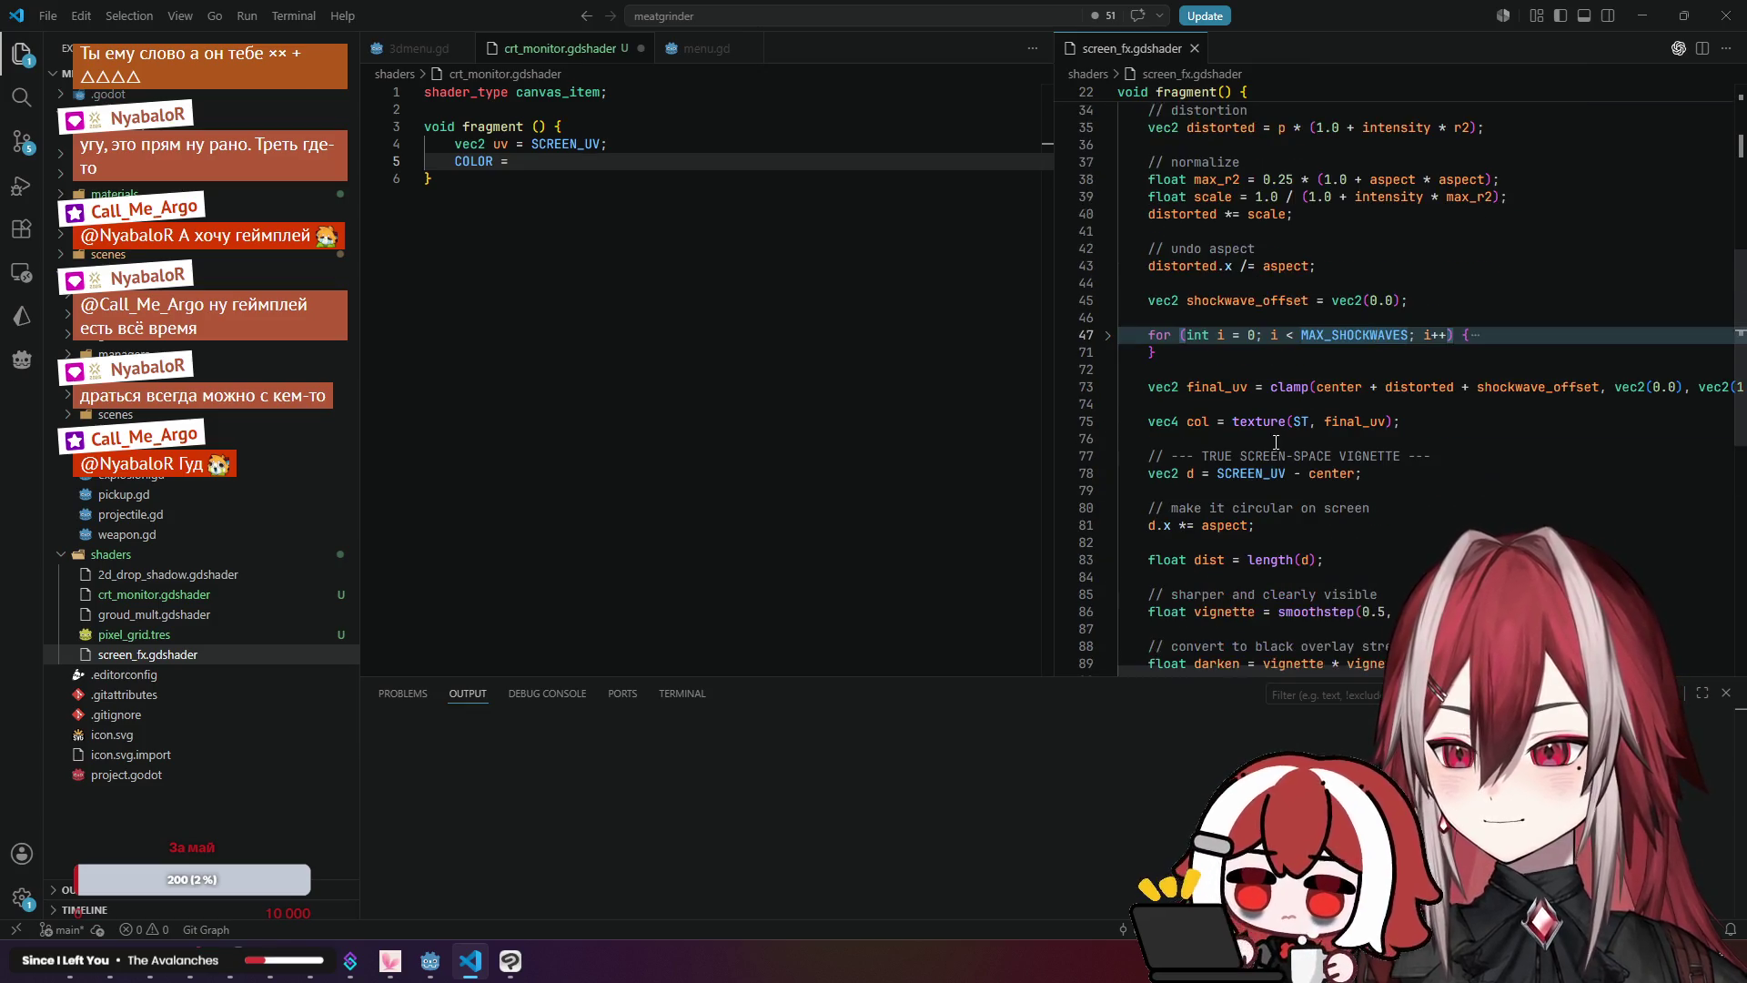
left_click(1240, 390)
scroll(1242, 382, "down", 1)
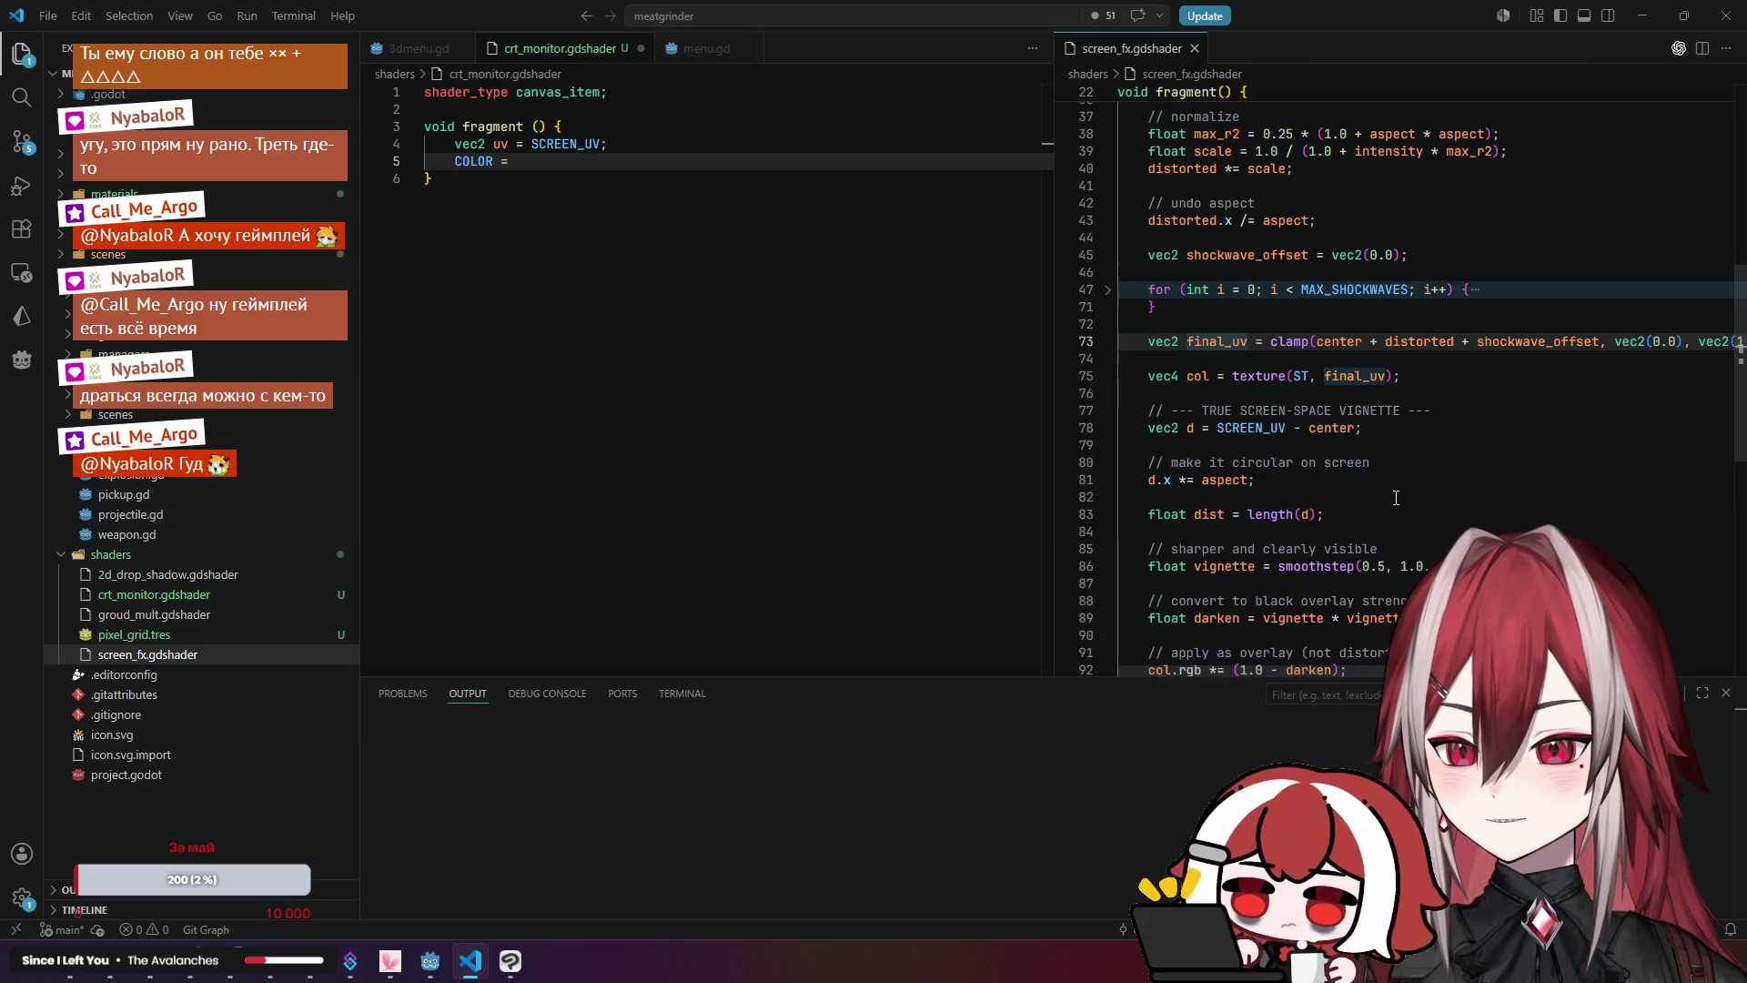
left_click(1247, 374)
left_click(1228, 393)
double_click(1260, 376)
Step: Select line 8's sampler2D ST declaration with filter_linear in screen_fx.gdshader
scroll(1296, 401, "up", 12)
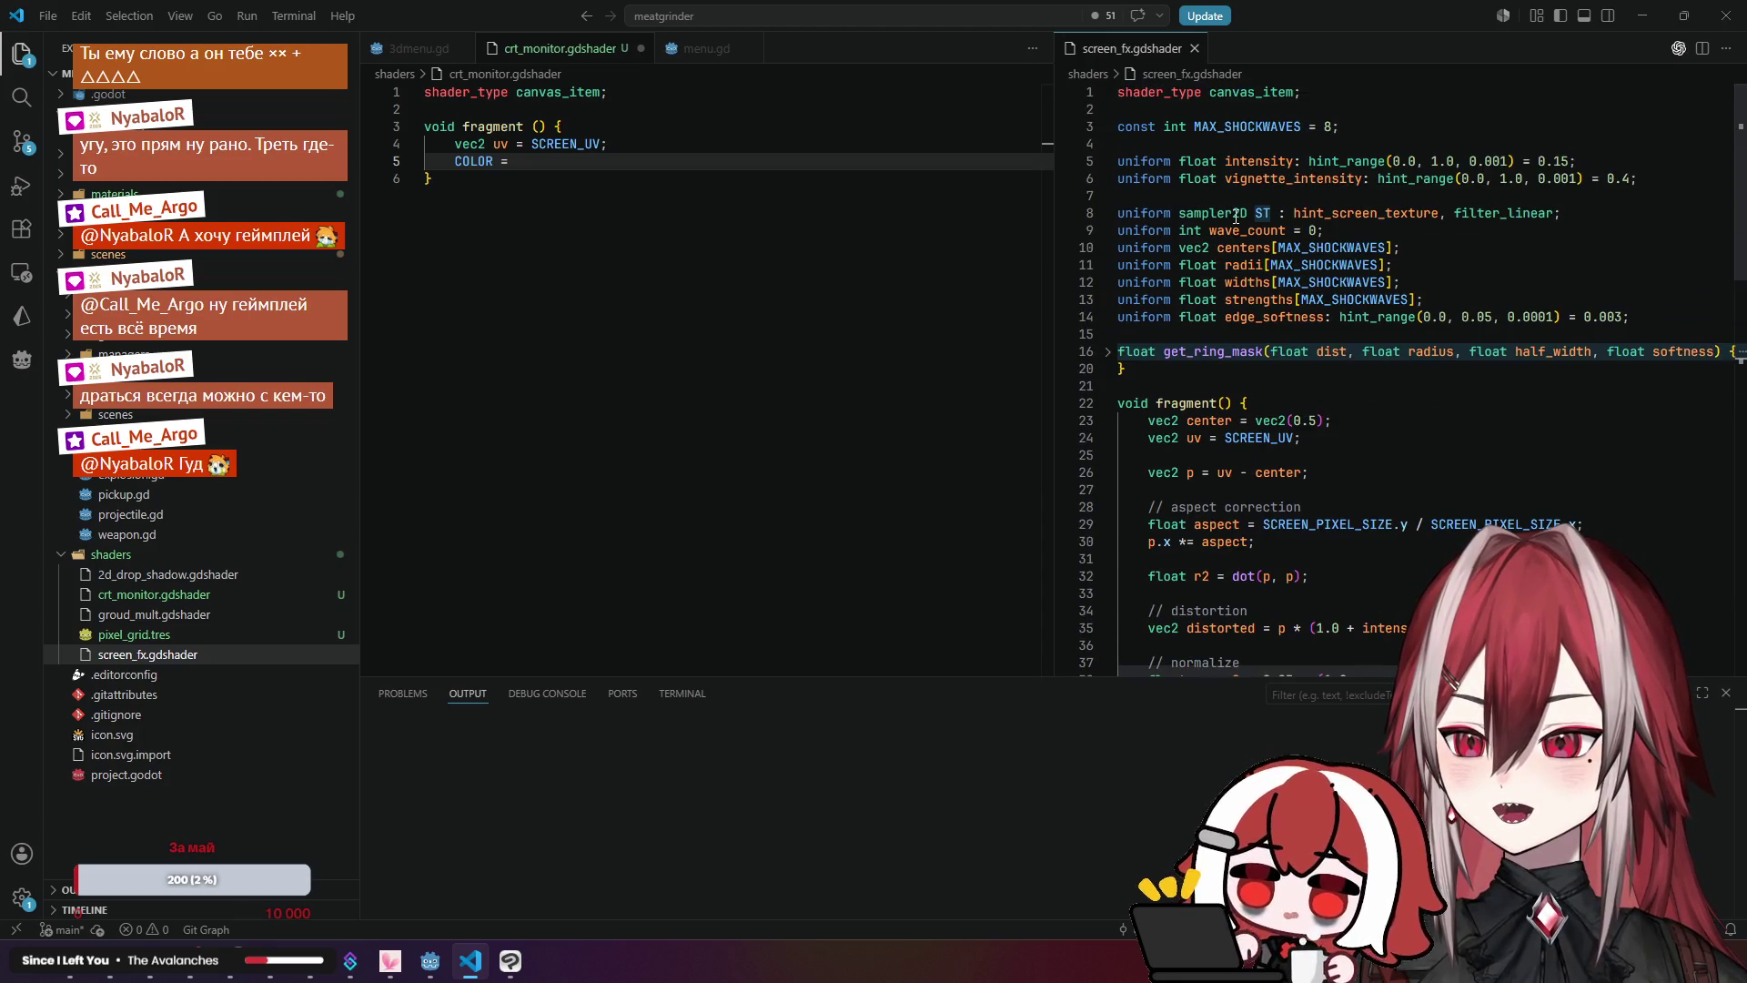
left_click(1260, 213)
left_click(1549, 213)
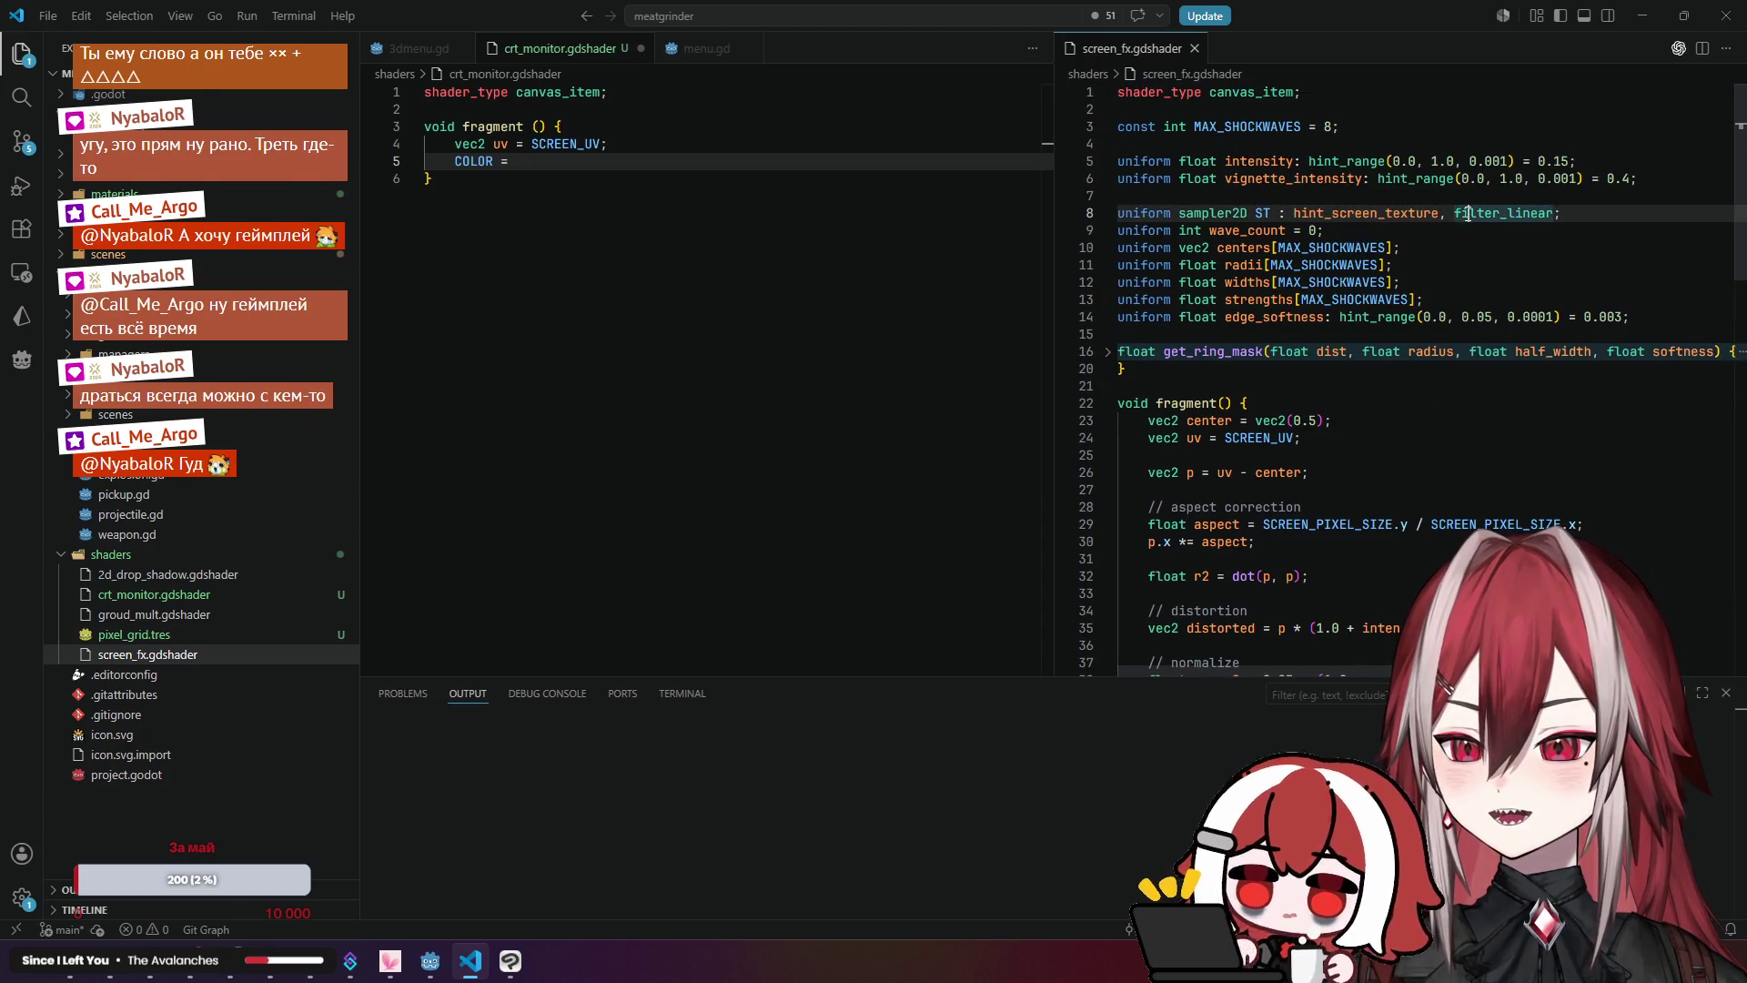
key("Home")
left_click(1589, 216)
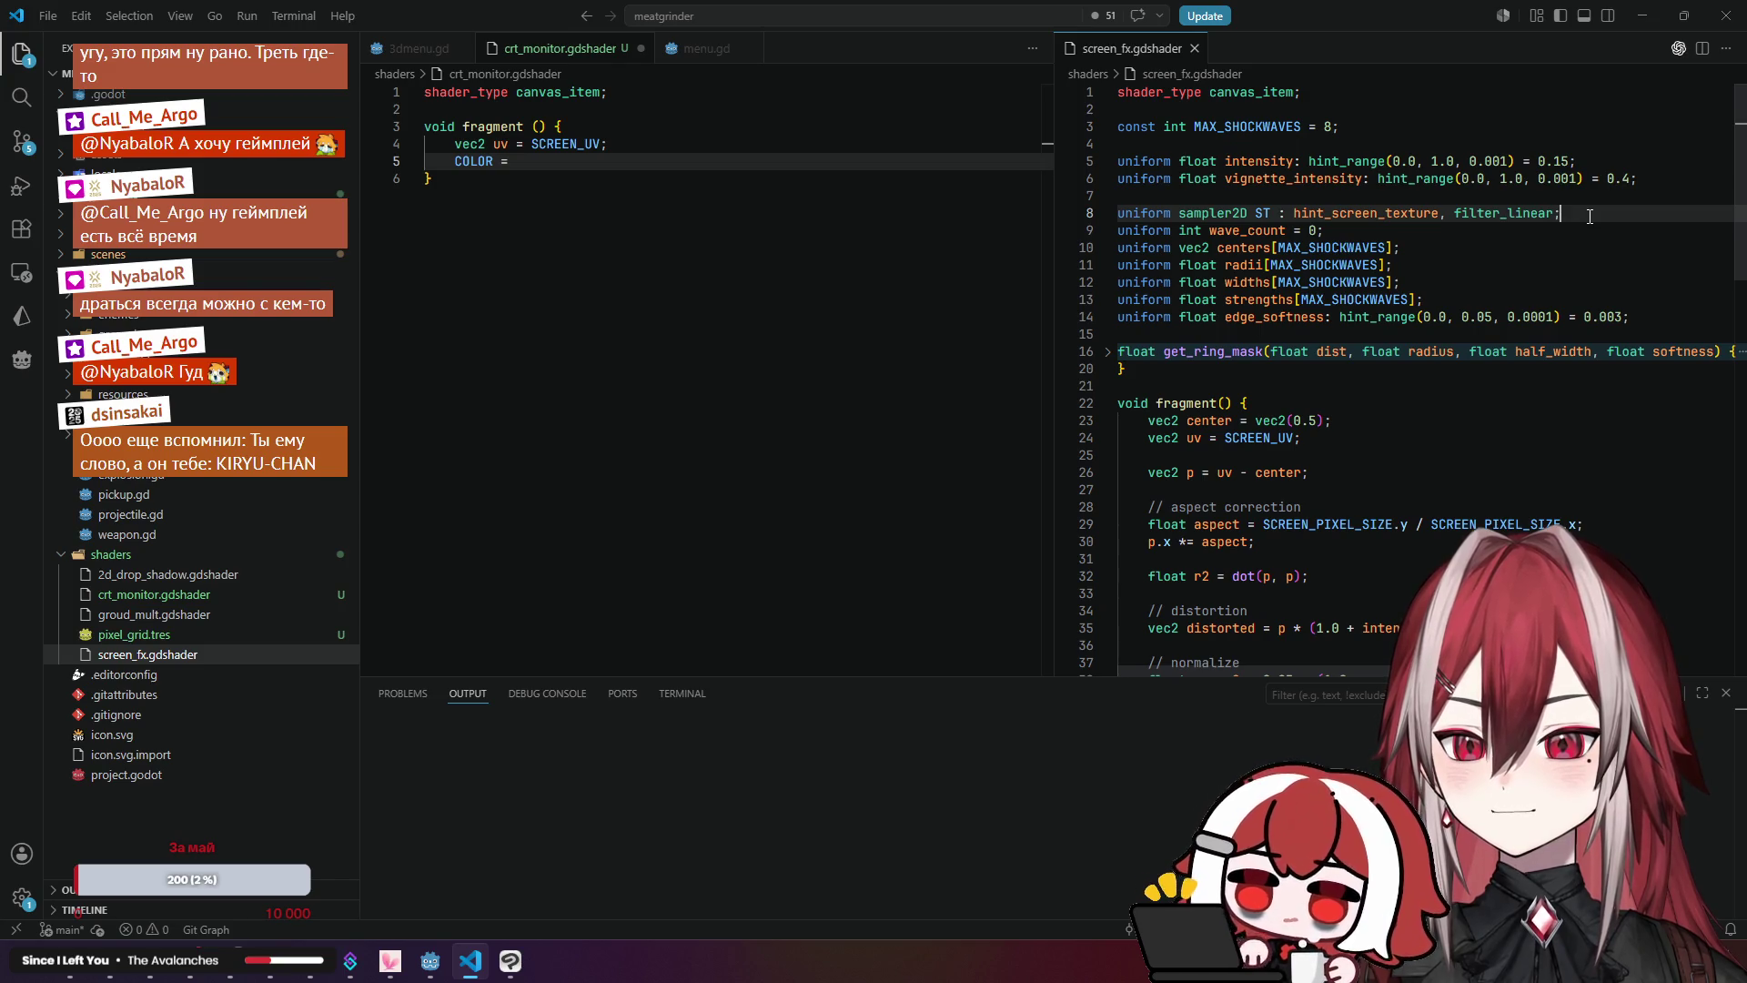
left_click_drag(1582, 215, 1115, 215)
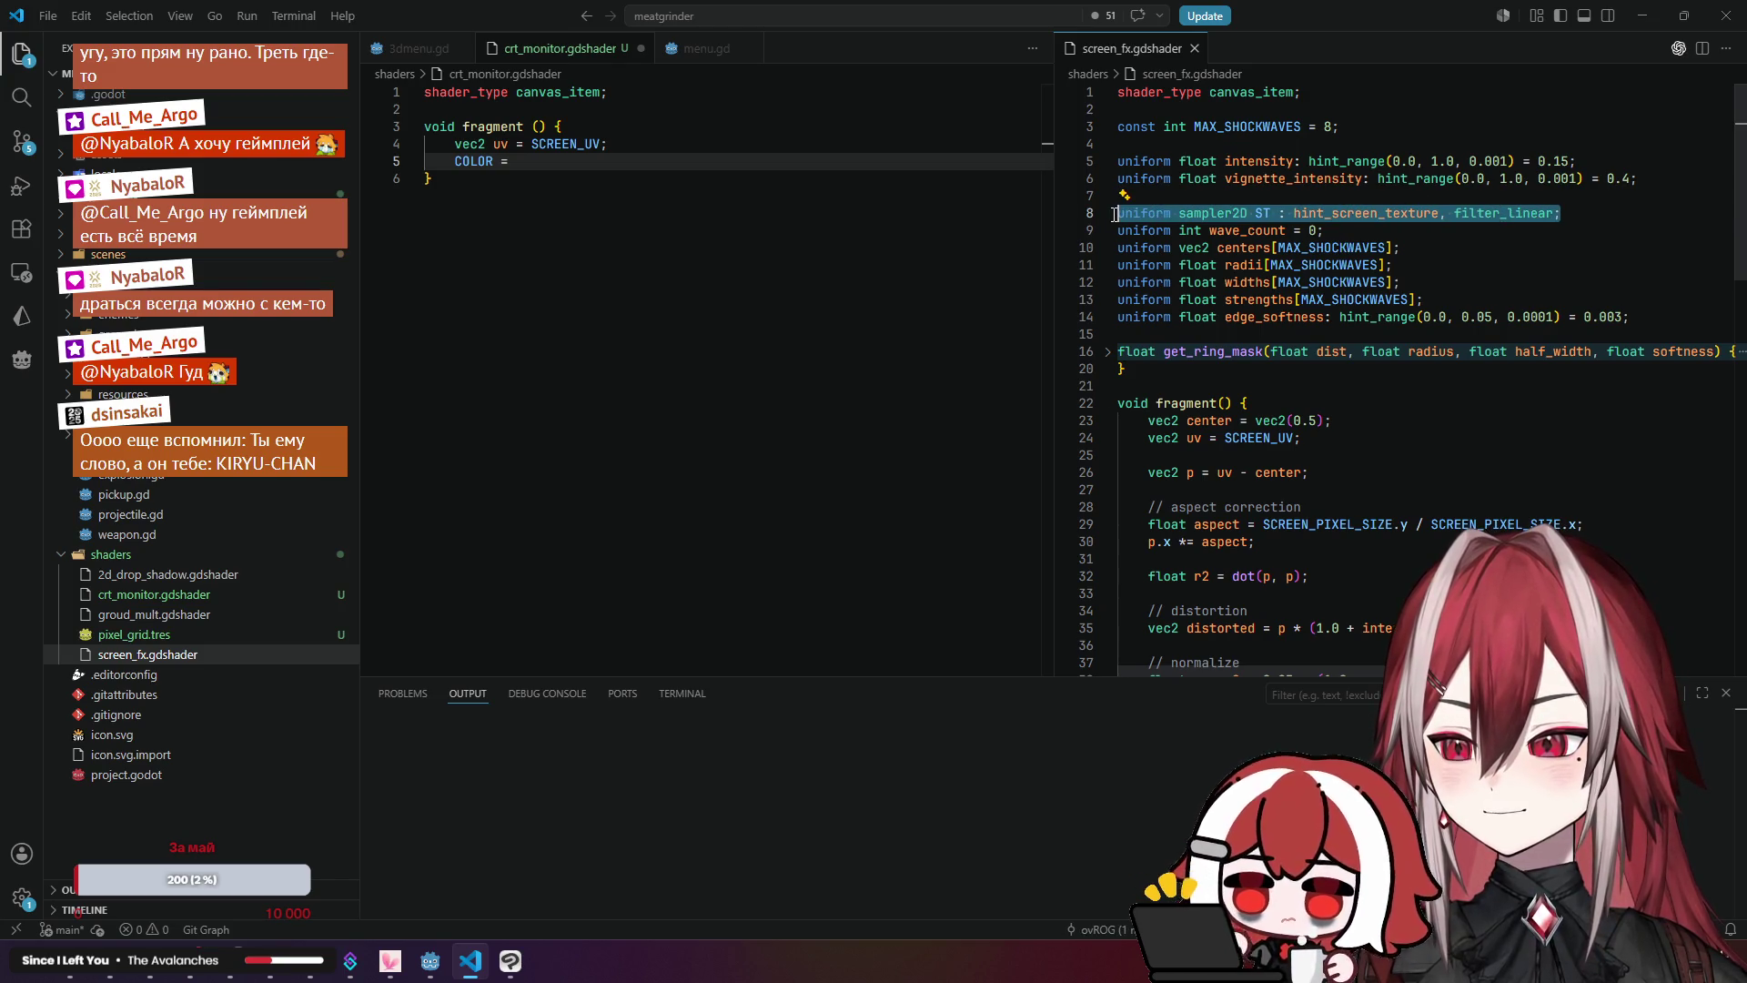
left_click(643, 161)
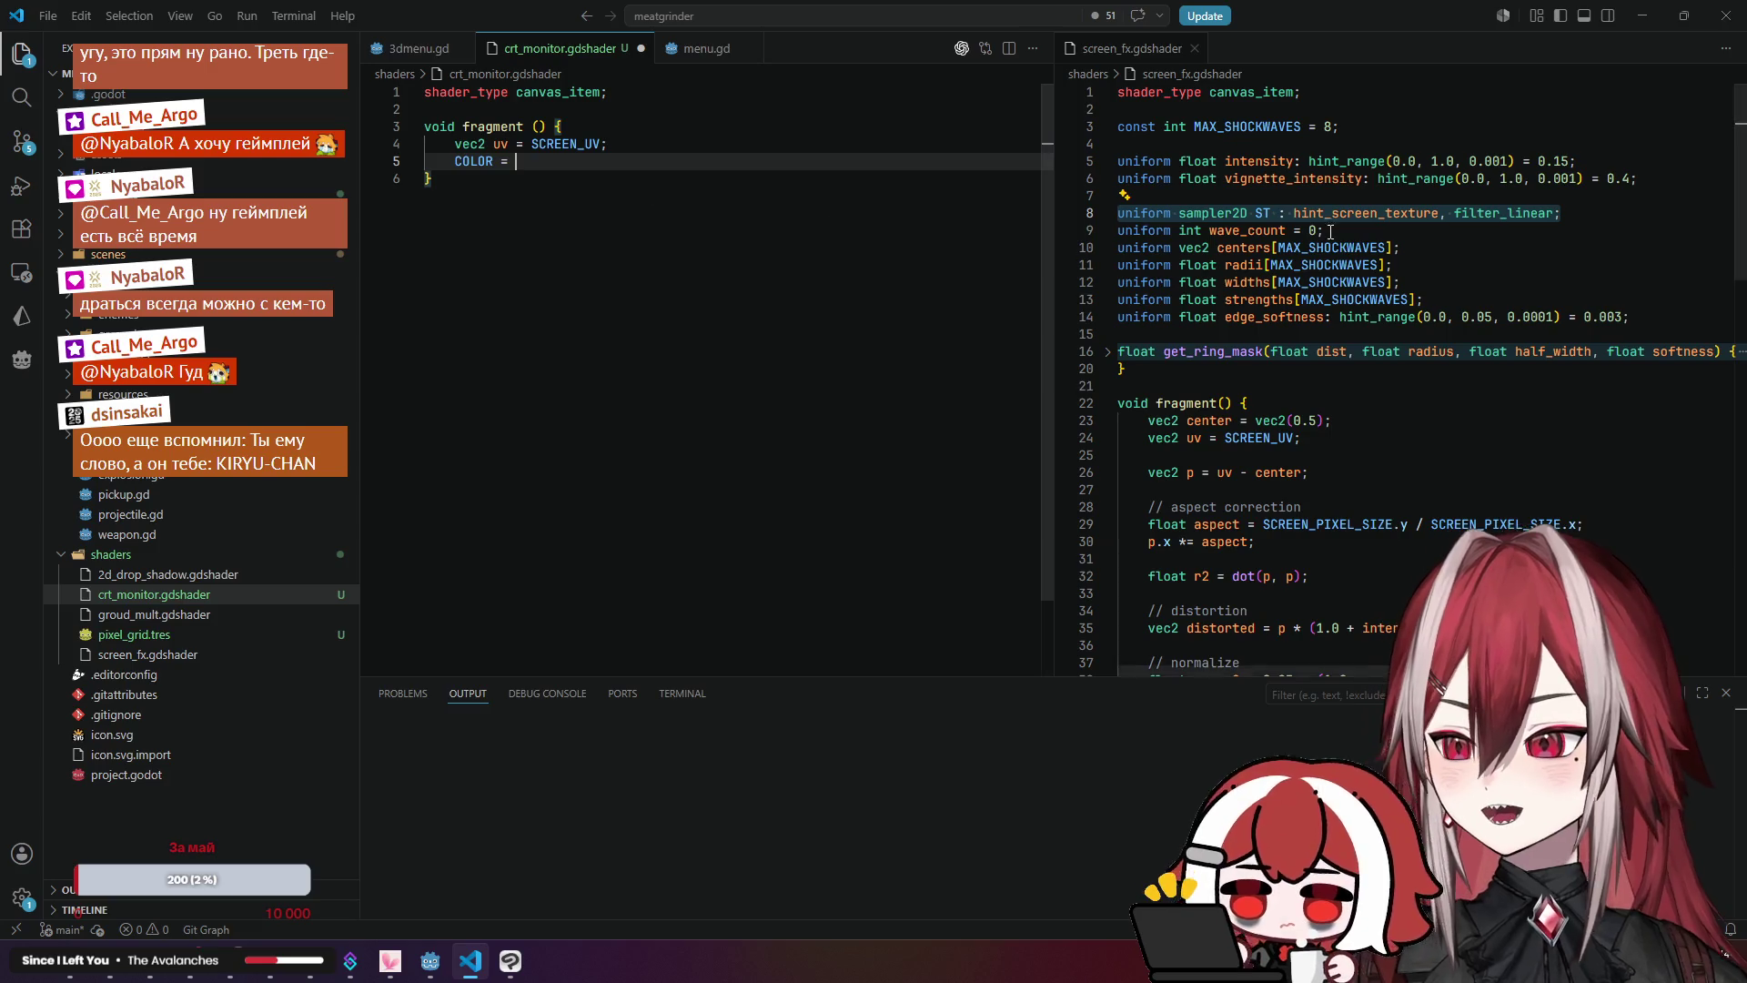
Step: Paste the ST sampler declaration into crt_monitor.gdshader, complete COLOR = texture(ST, uv), and save
left_click(1561, 213)
left_click_drag(1560, 213, 1117, 213)
key("ctrl+c")
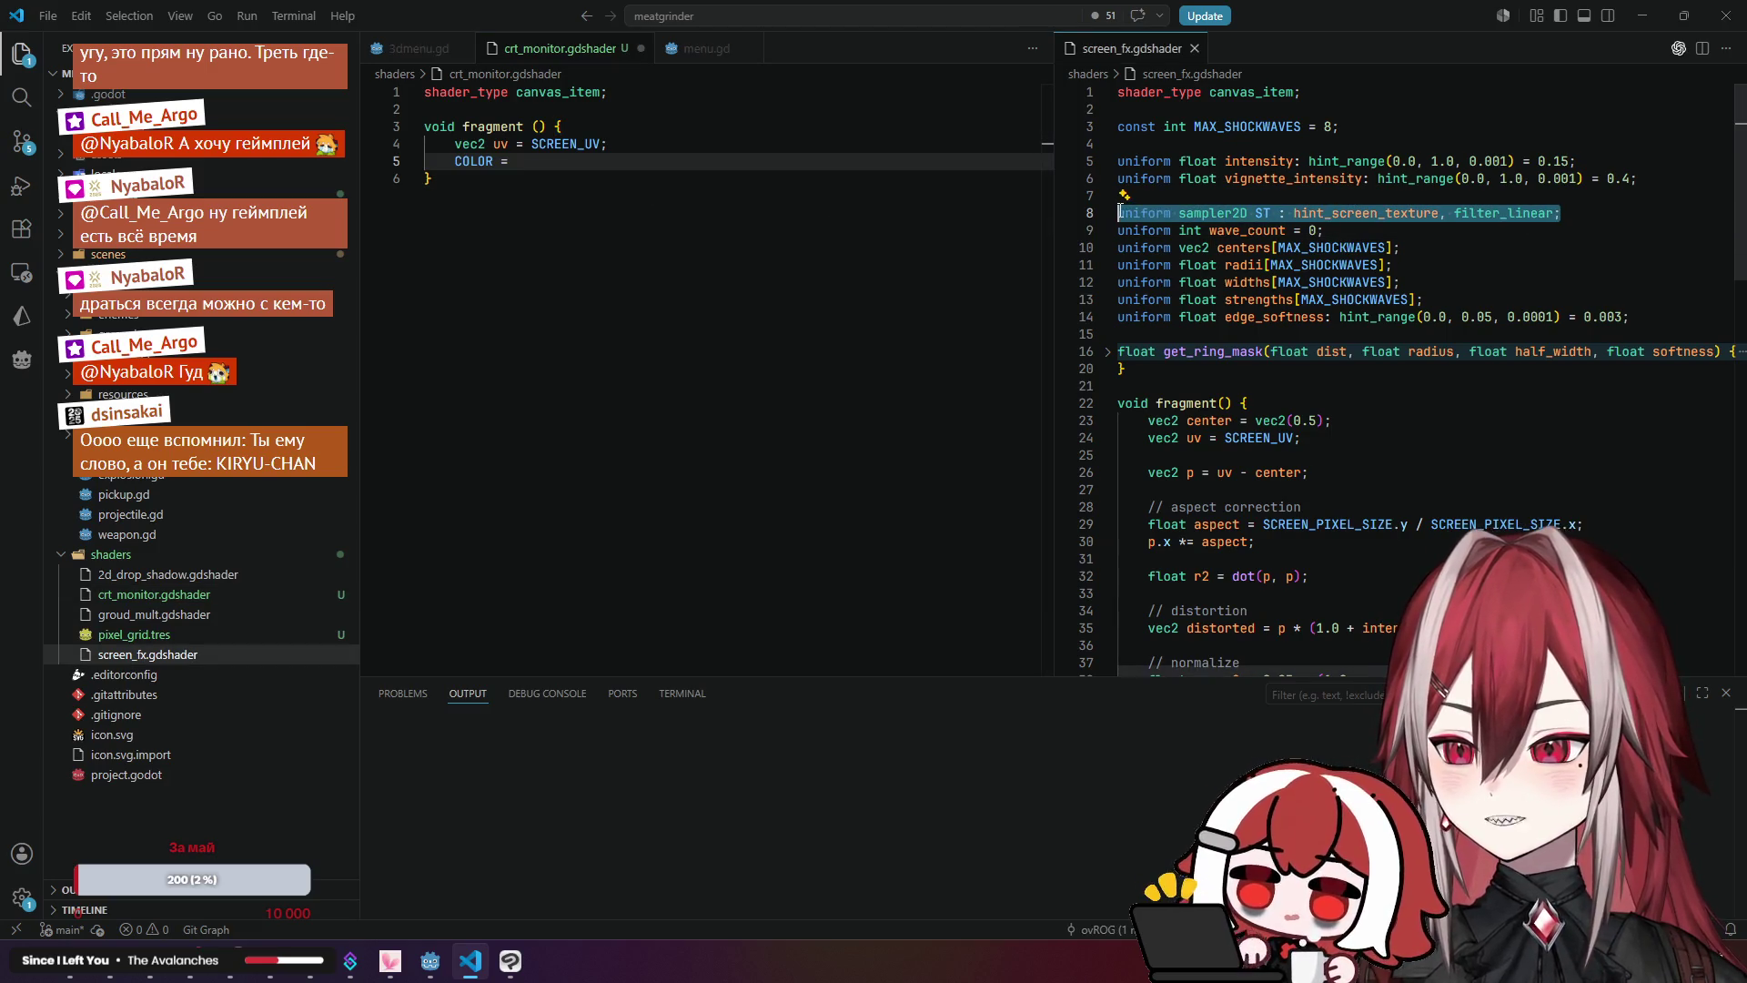
left_click(673, 98)
key("Return")
key("Return")
key("ctrl+v")
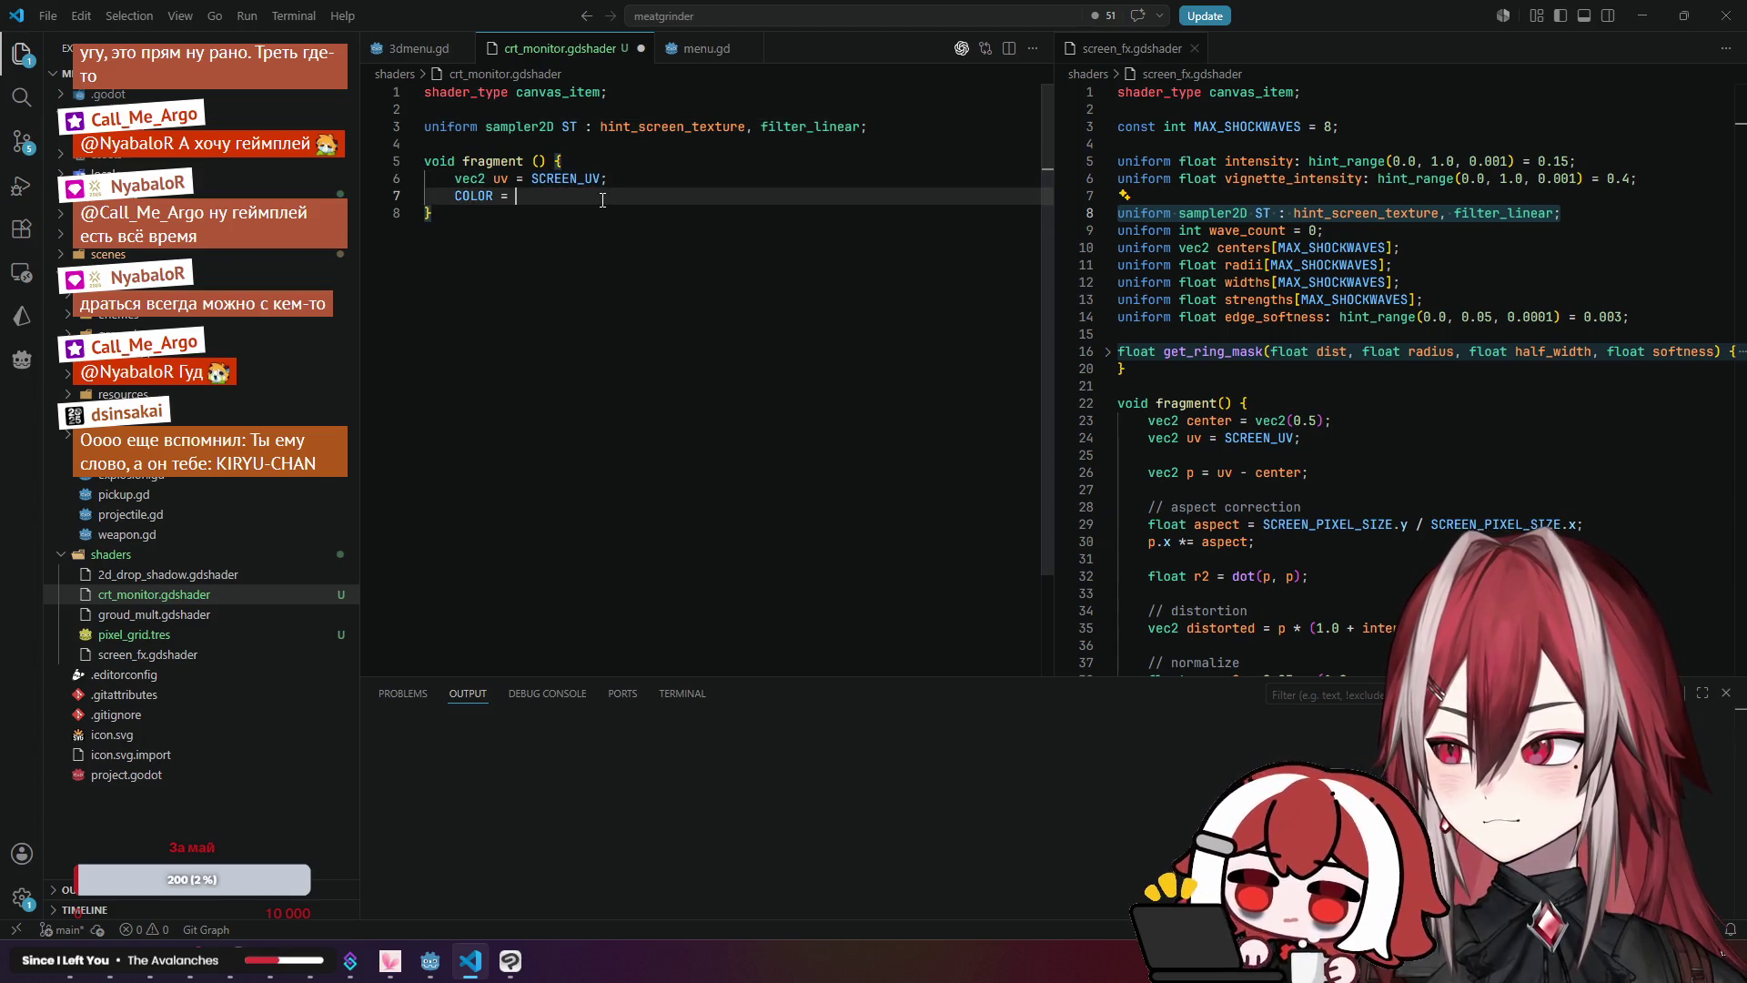
key("Tab")
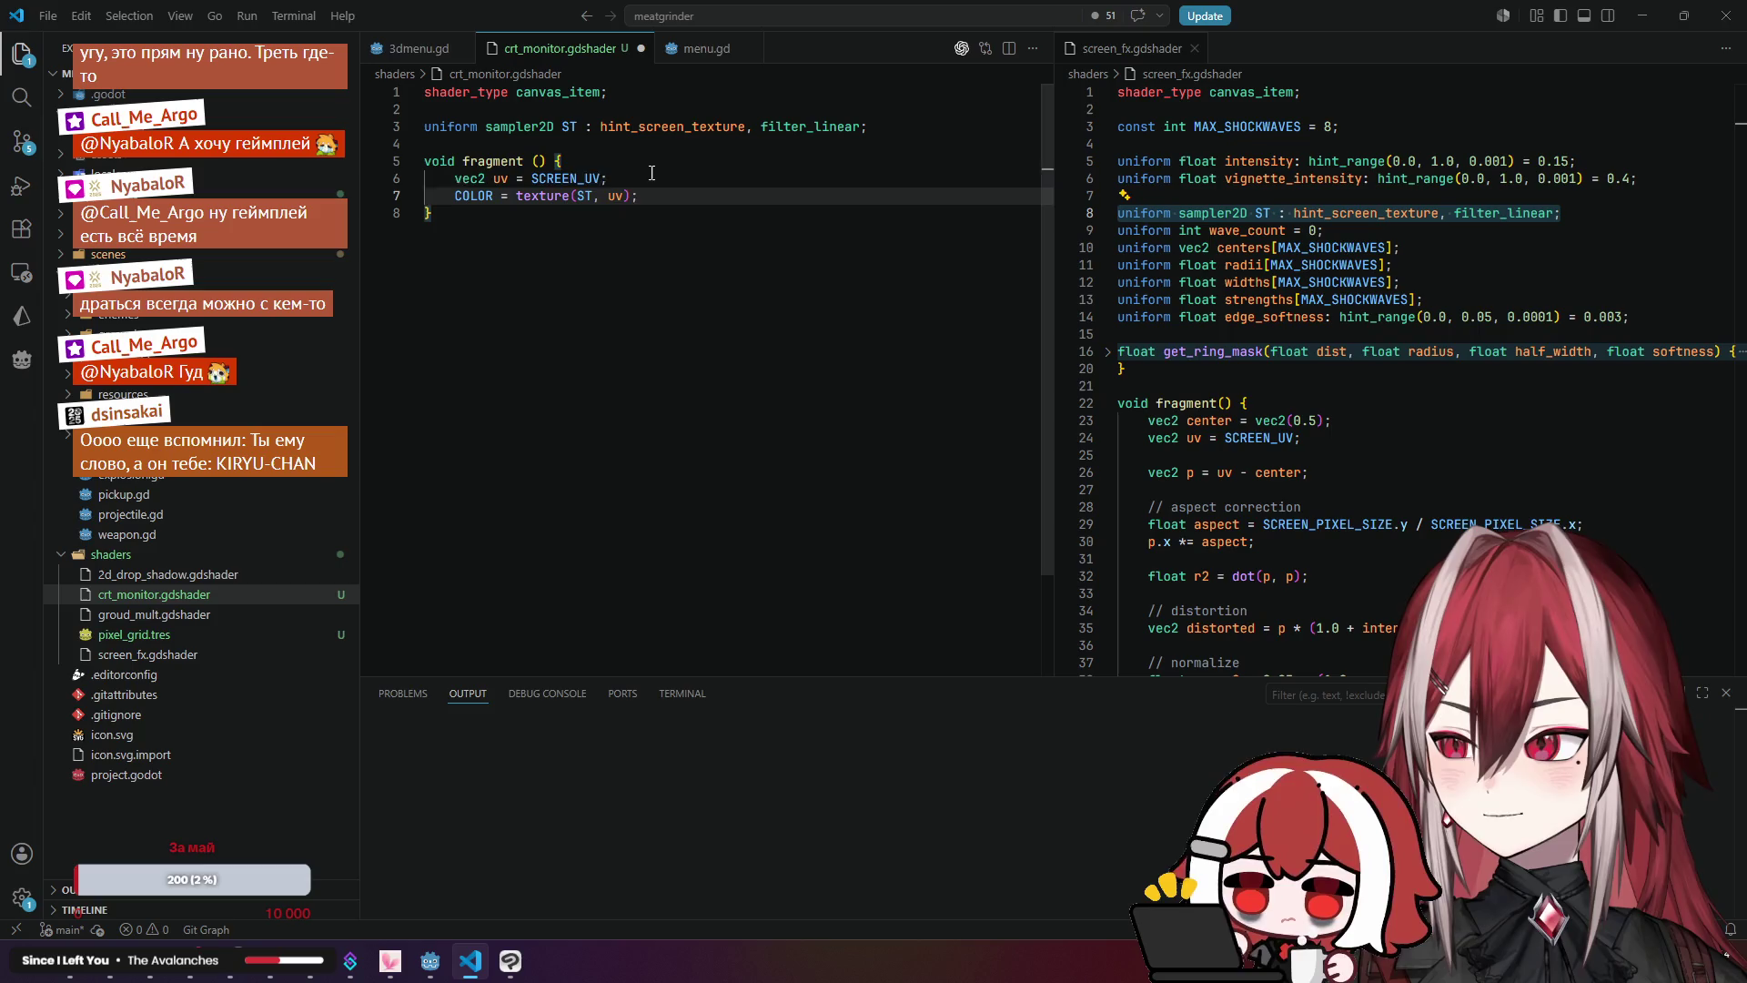
left_click(651, 173)
key("ctrl+s")
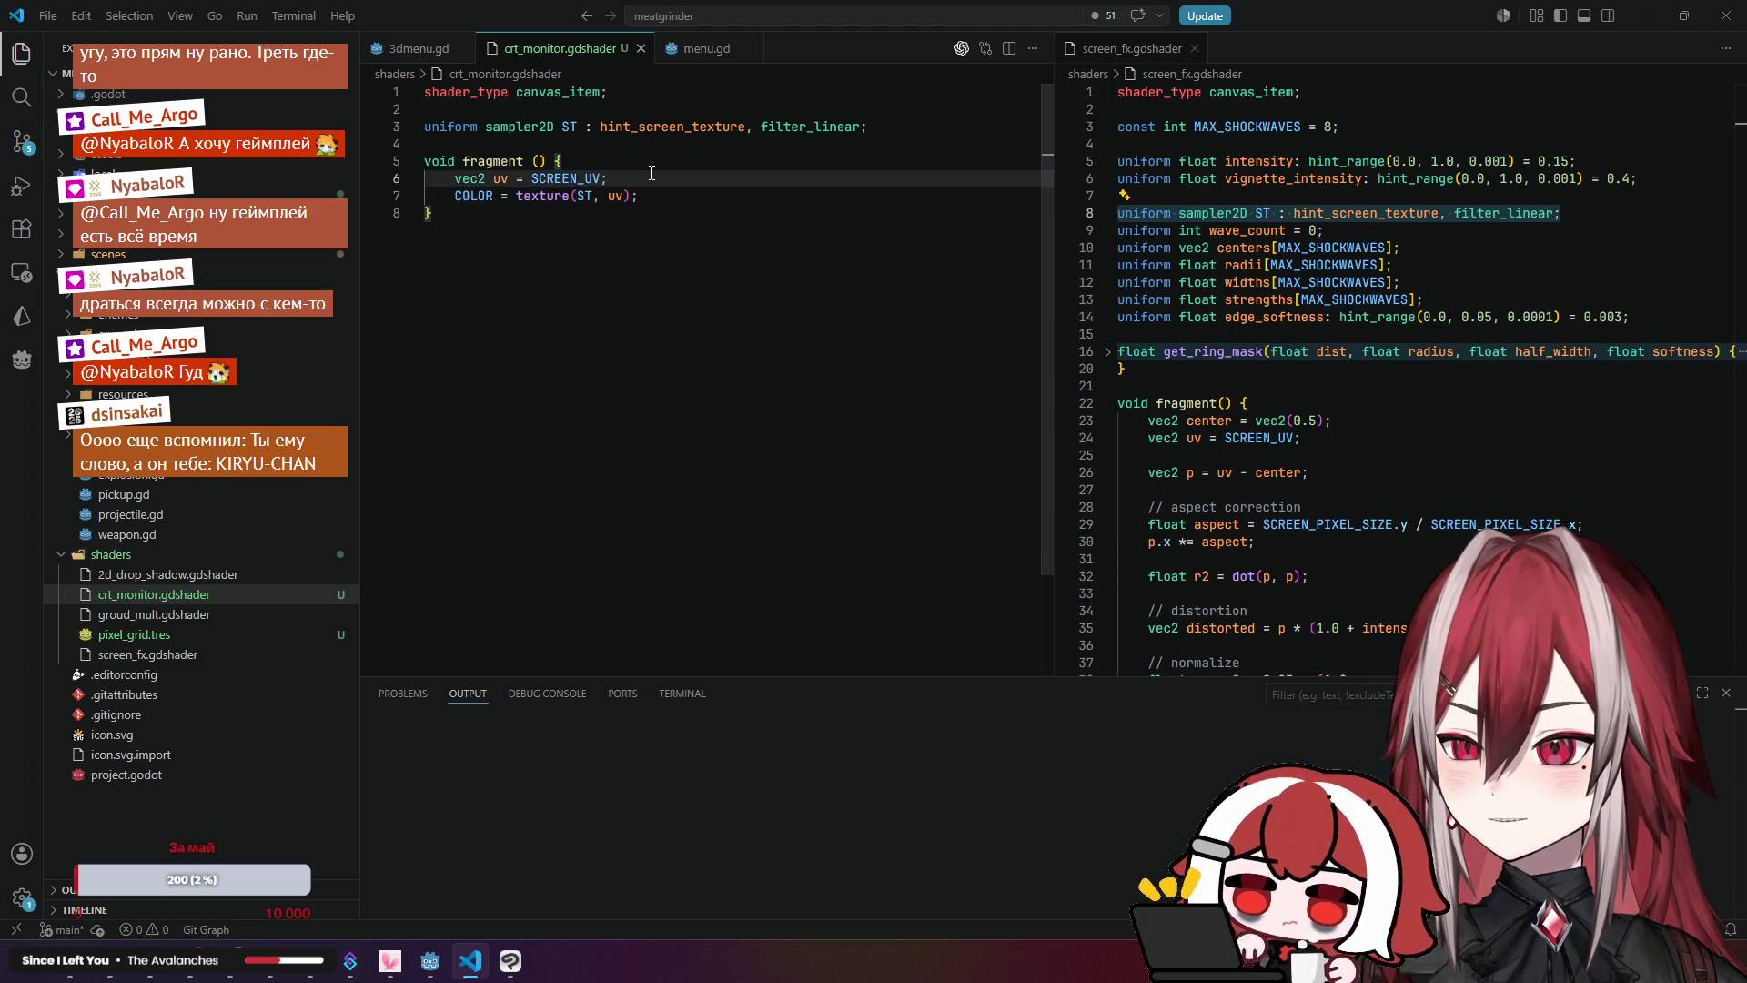
Step: Look over screen_fx's vignette code, then bring the Godot editor to the front
scroll(1359, 236, "down", 20)
scroll(1298, 270, "up", 8)
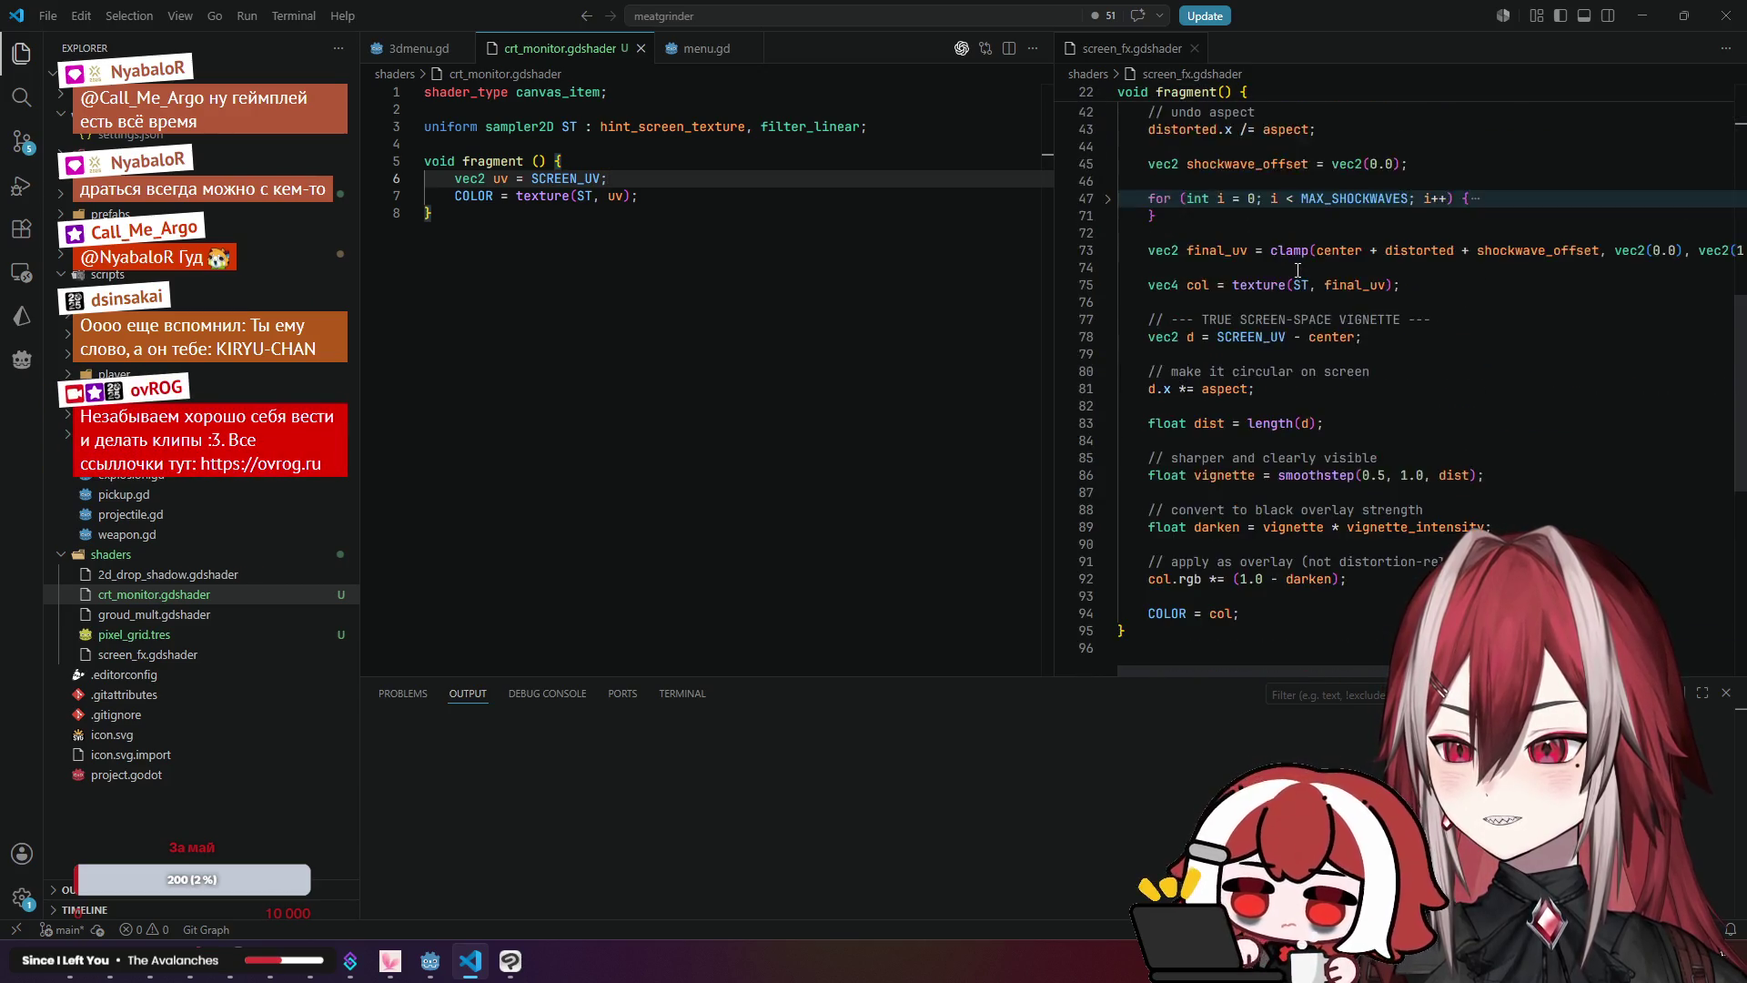
scroll(1297, 270, "down", 6)
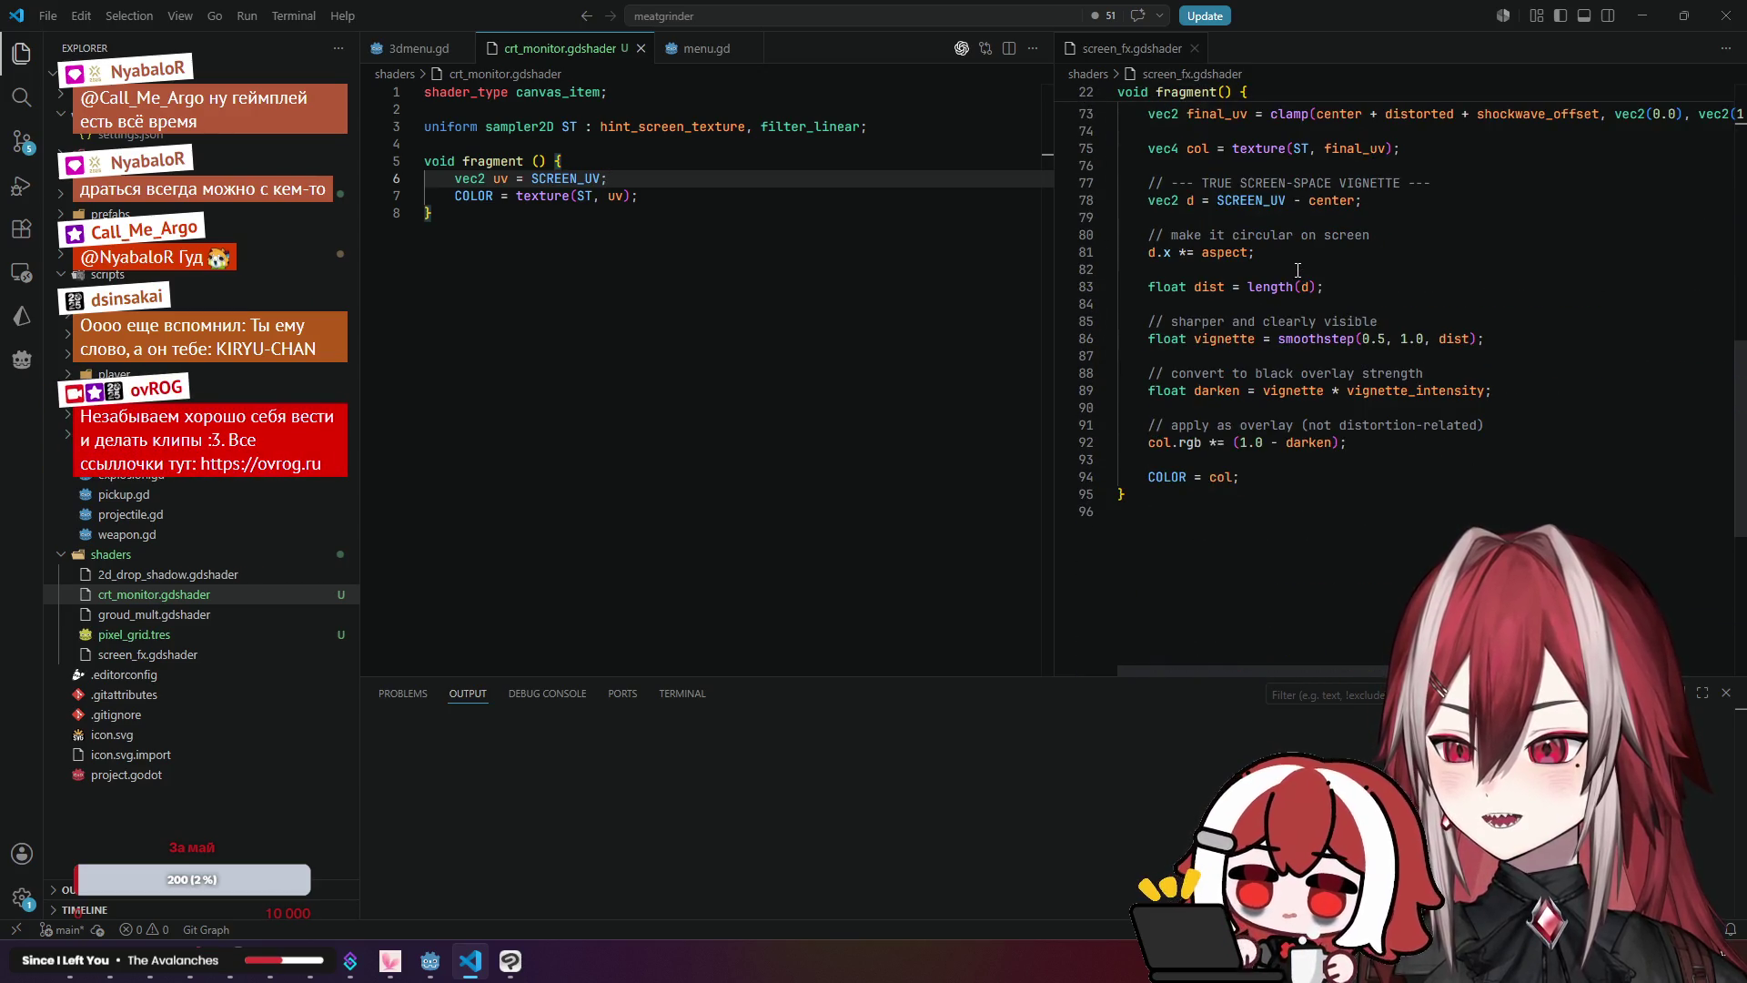
scroll(1298, 270, "up", 2)
left_click(1190, 292)
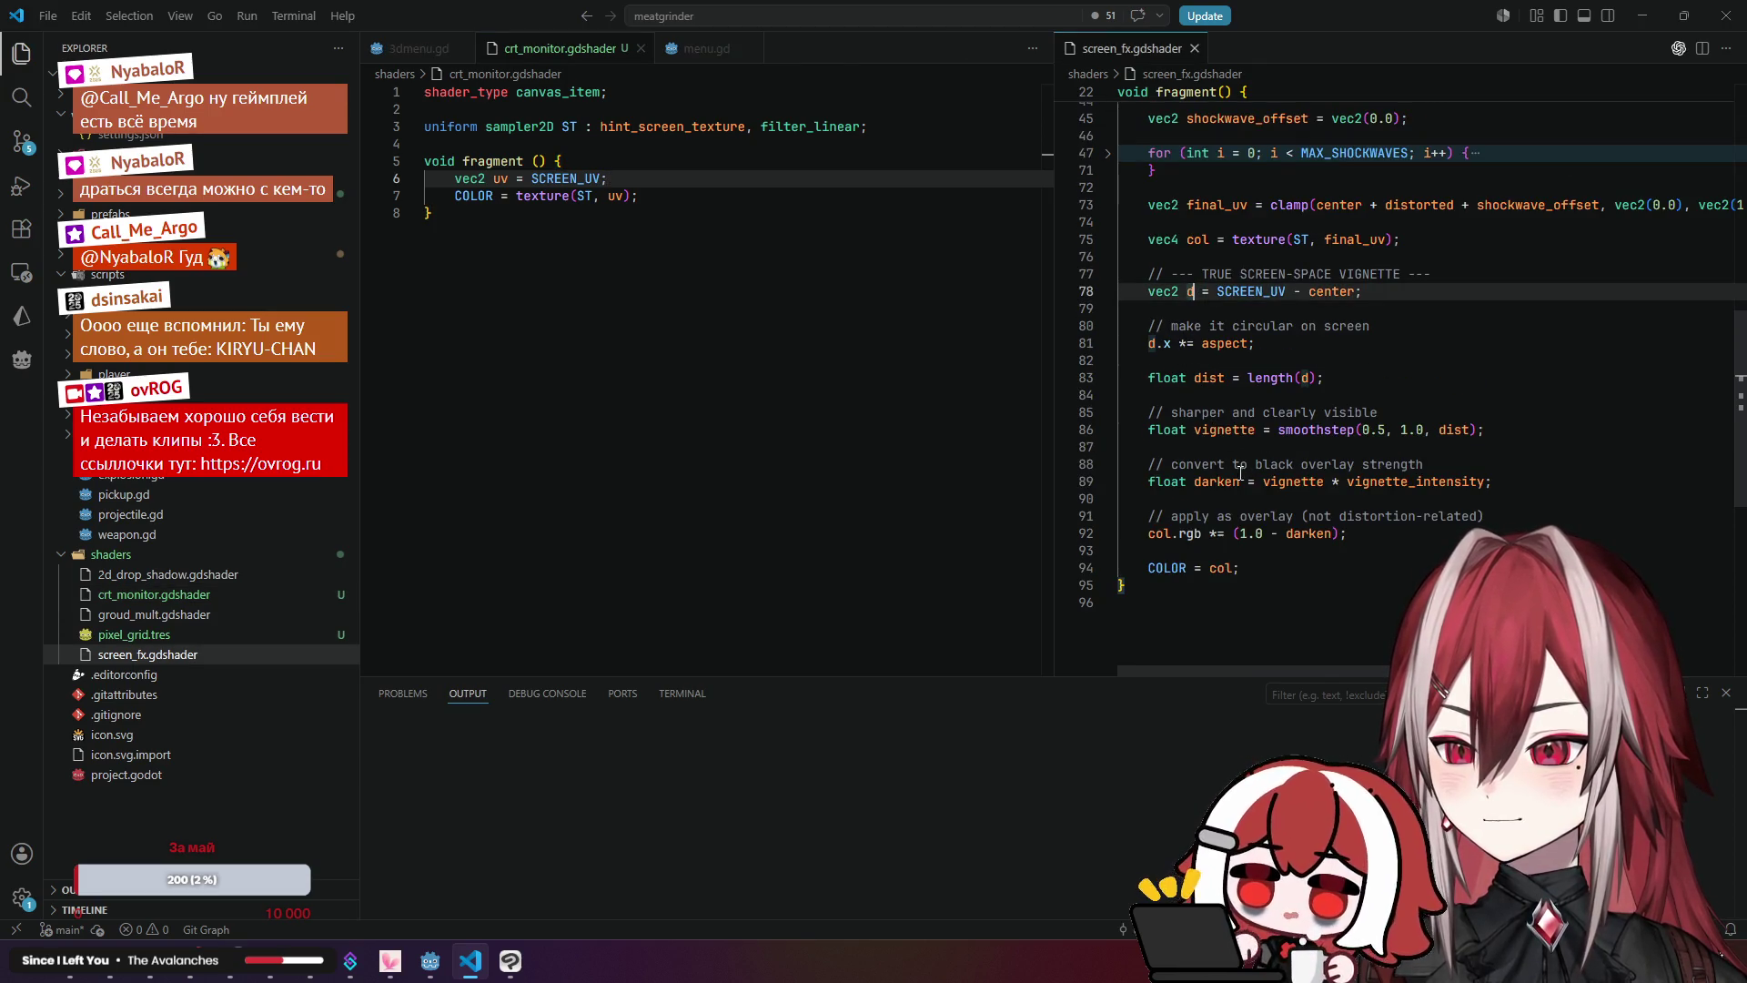
scroll(1244, 574, "up", 13)
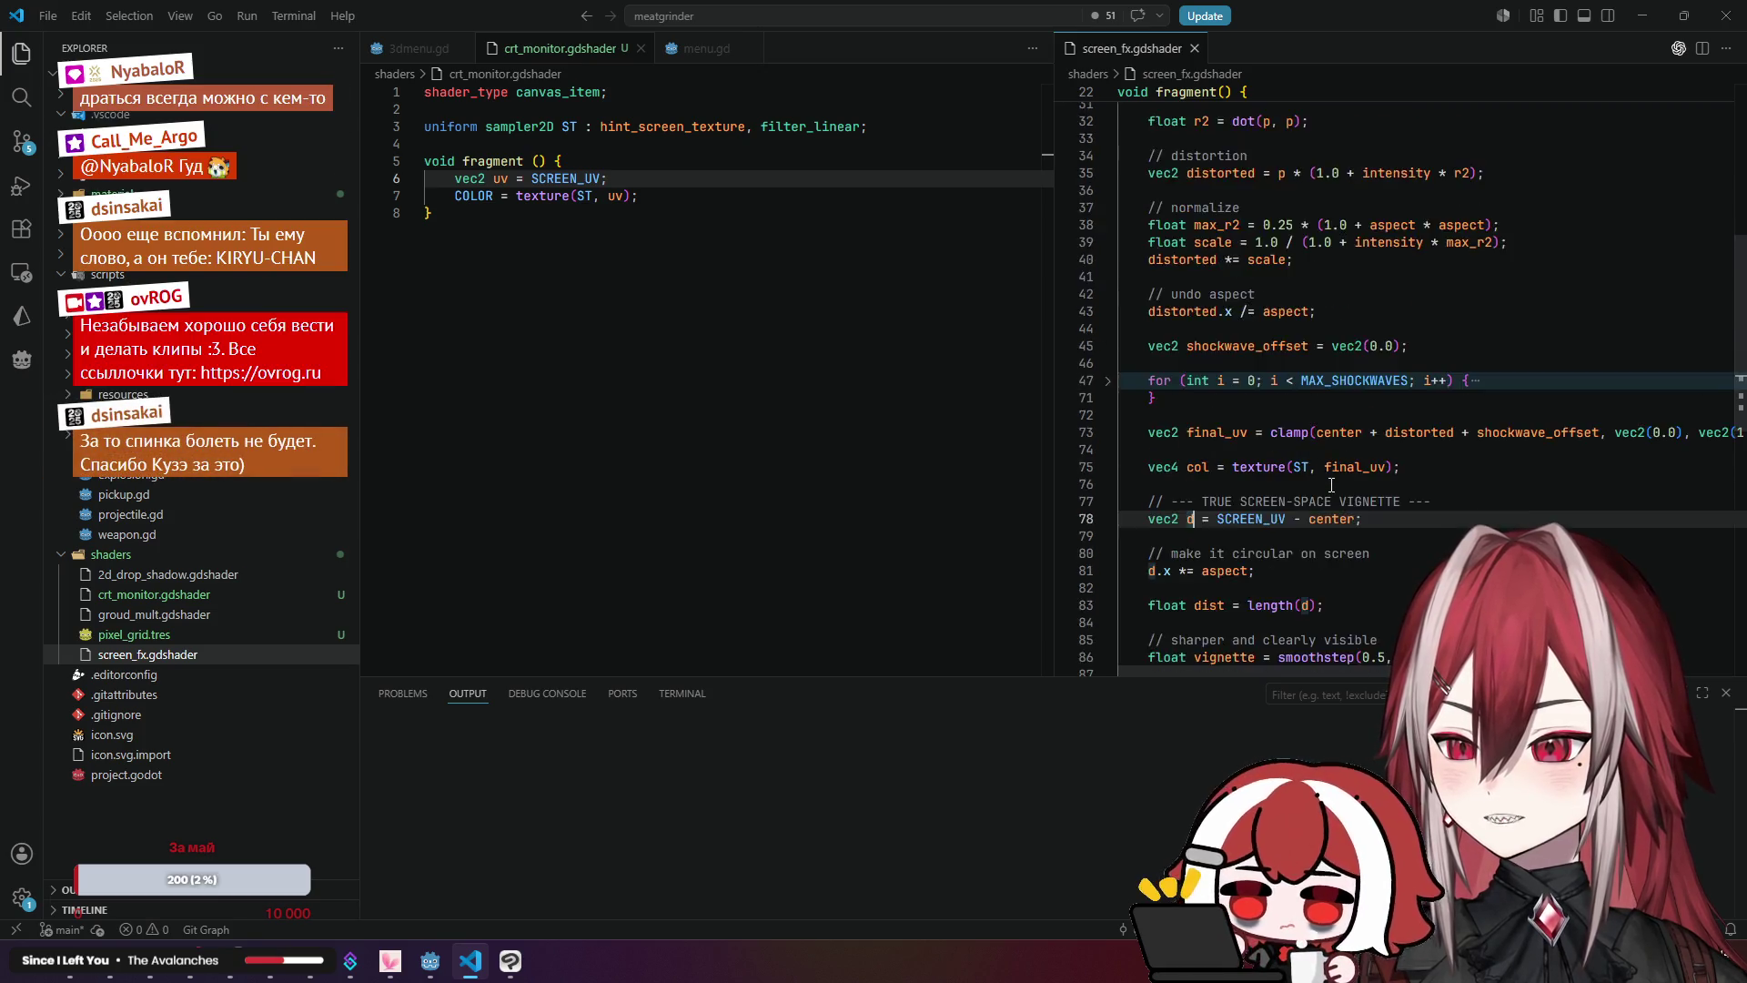
left_click(693, 183)
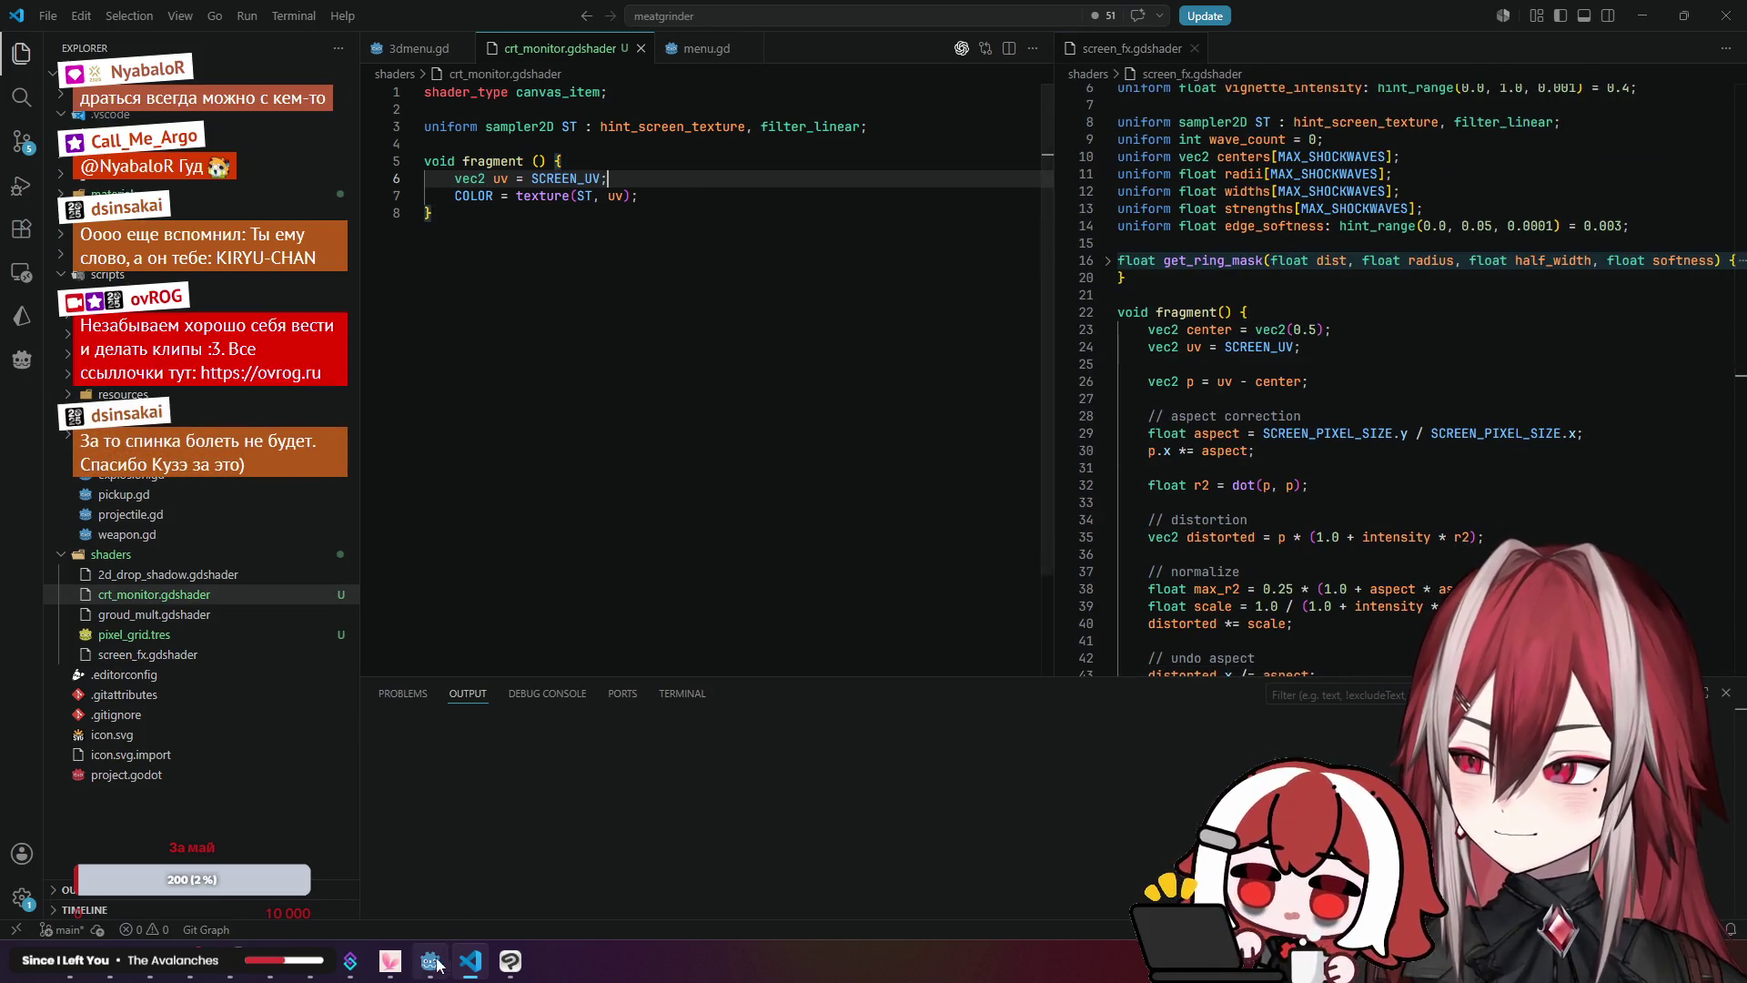
mouse_move(429, 961)
left_click(515, 806)
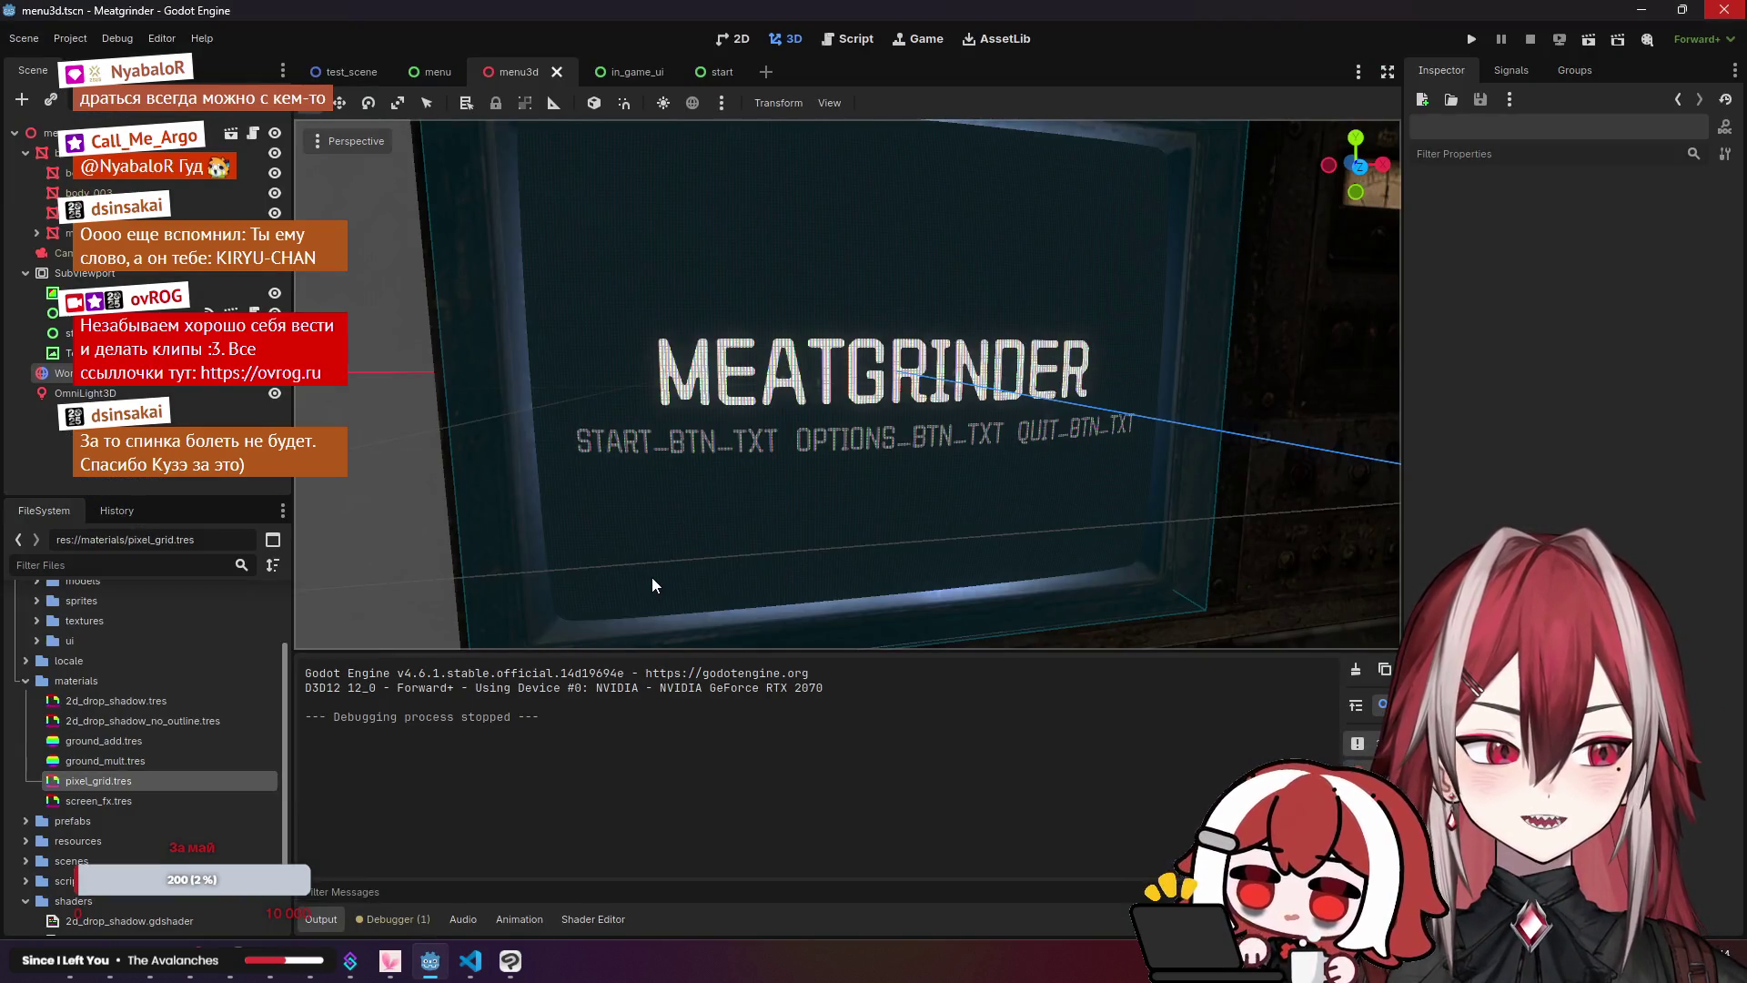
Step: Select the TextureRect node to view its Keep Aspect Covered settings, back in the 3D viewport
scroll(702, 482, "down", 5)
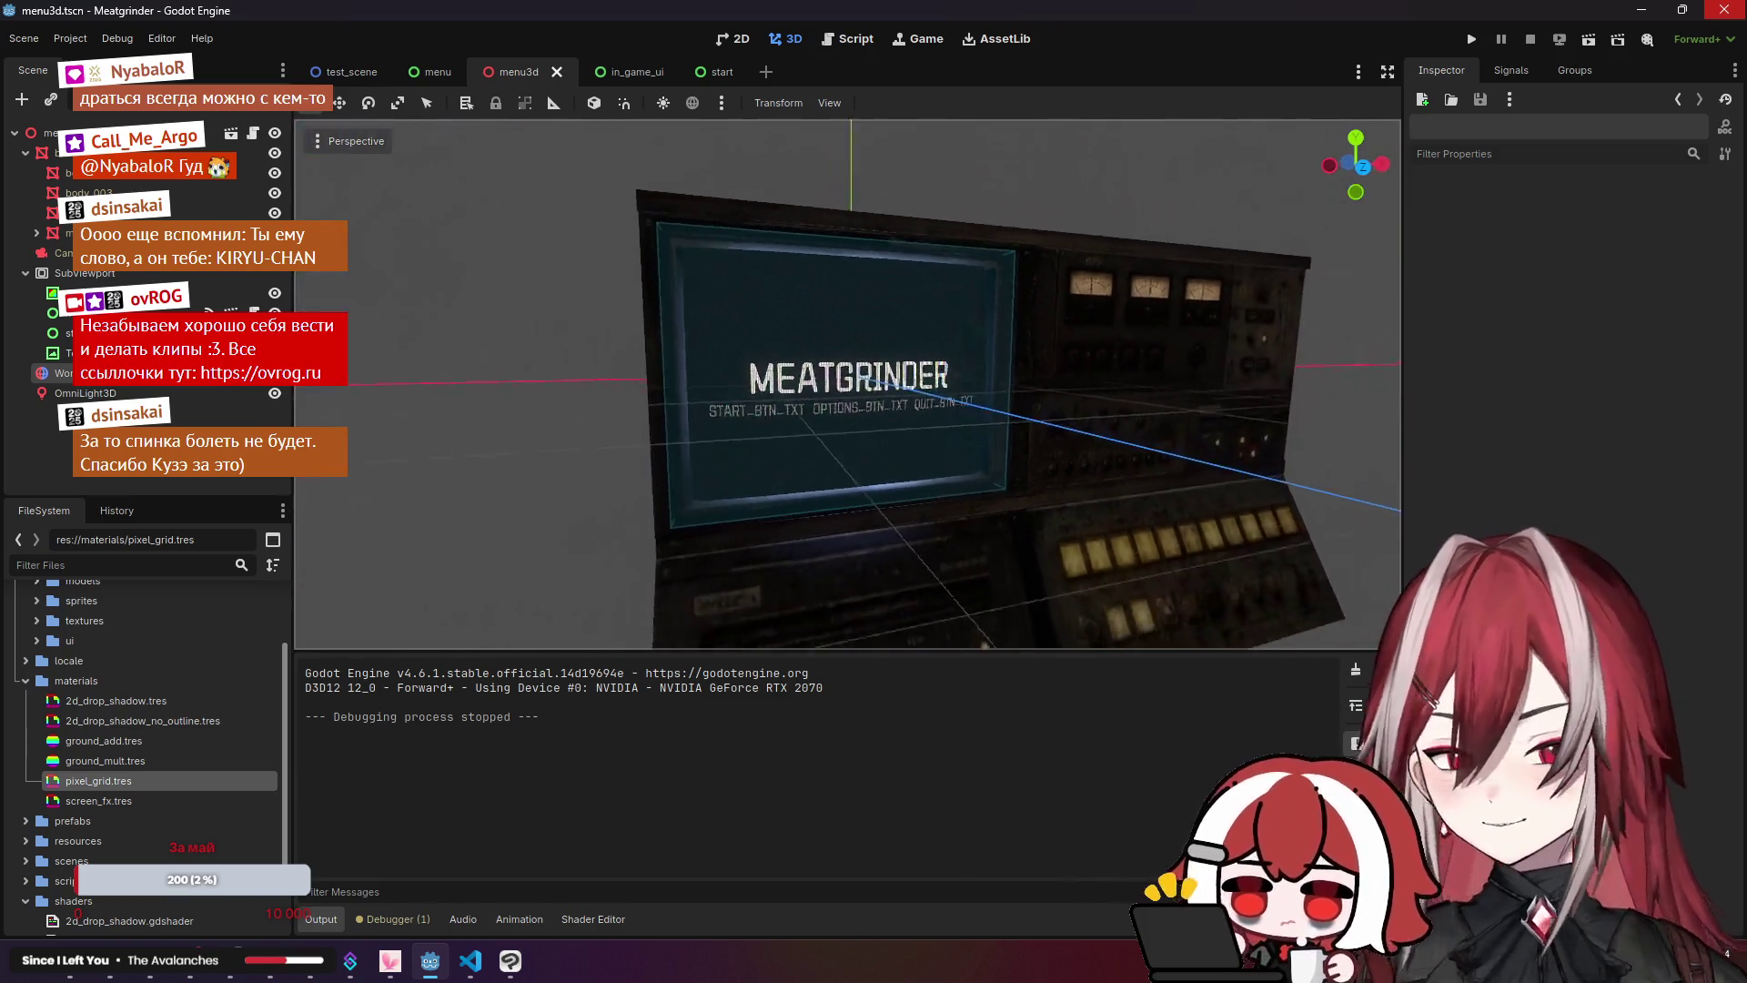
scroll(680, 471, "up", 3)
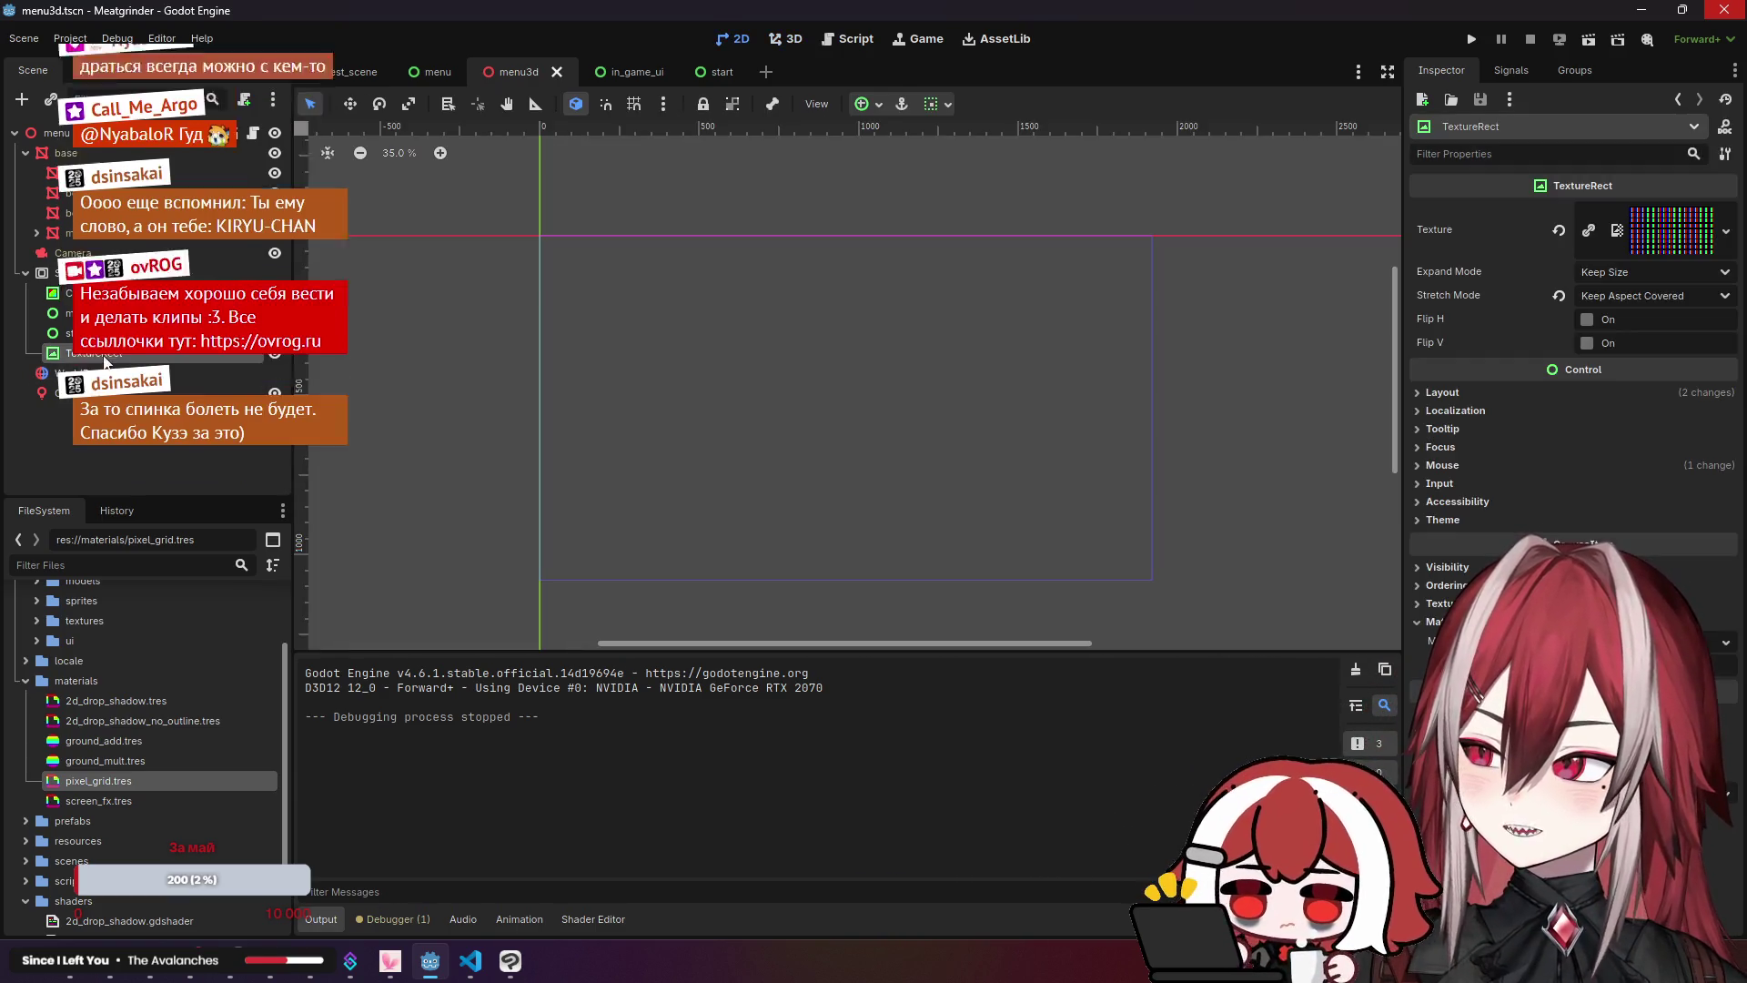
left_click(56, 353)
left_click(785, 38)
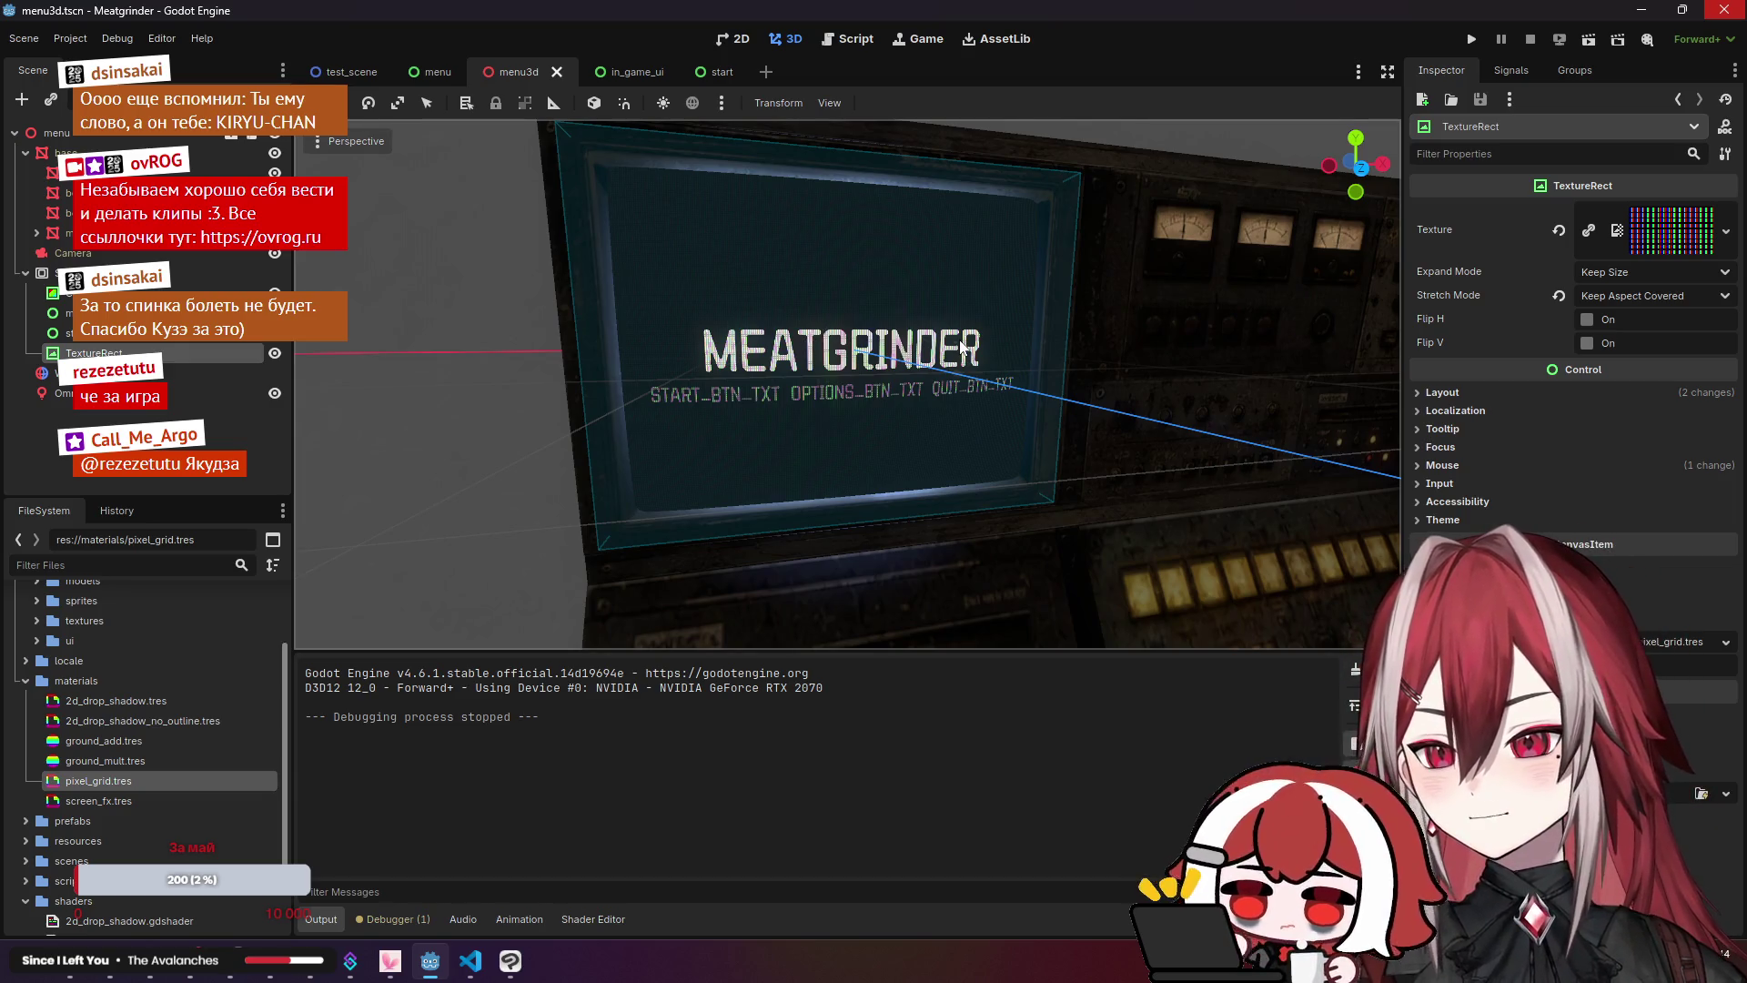
Step: Test-run the project, press Start in the menu, and stop the game
left_click(1588, 41)
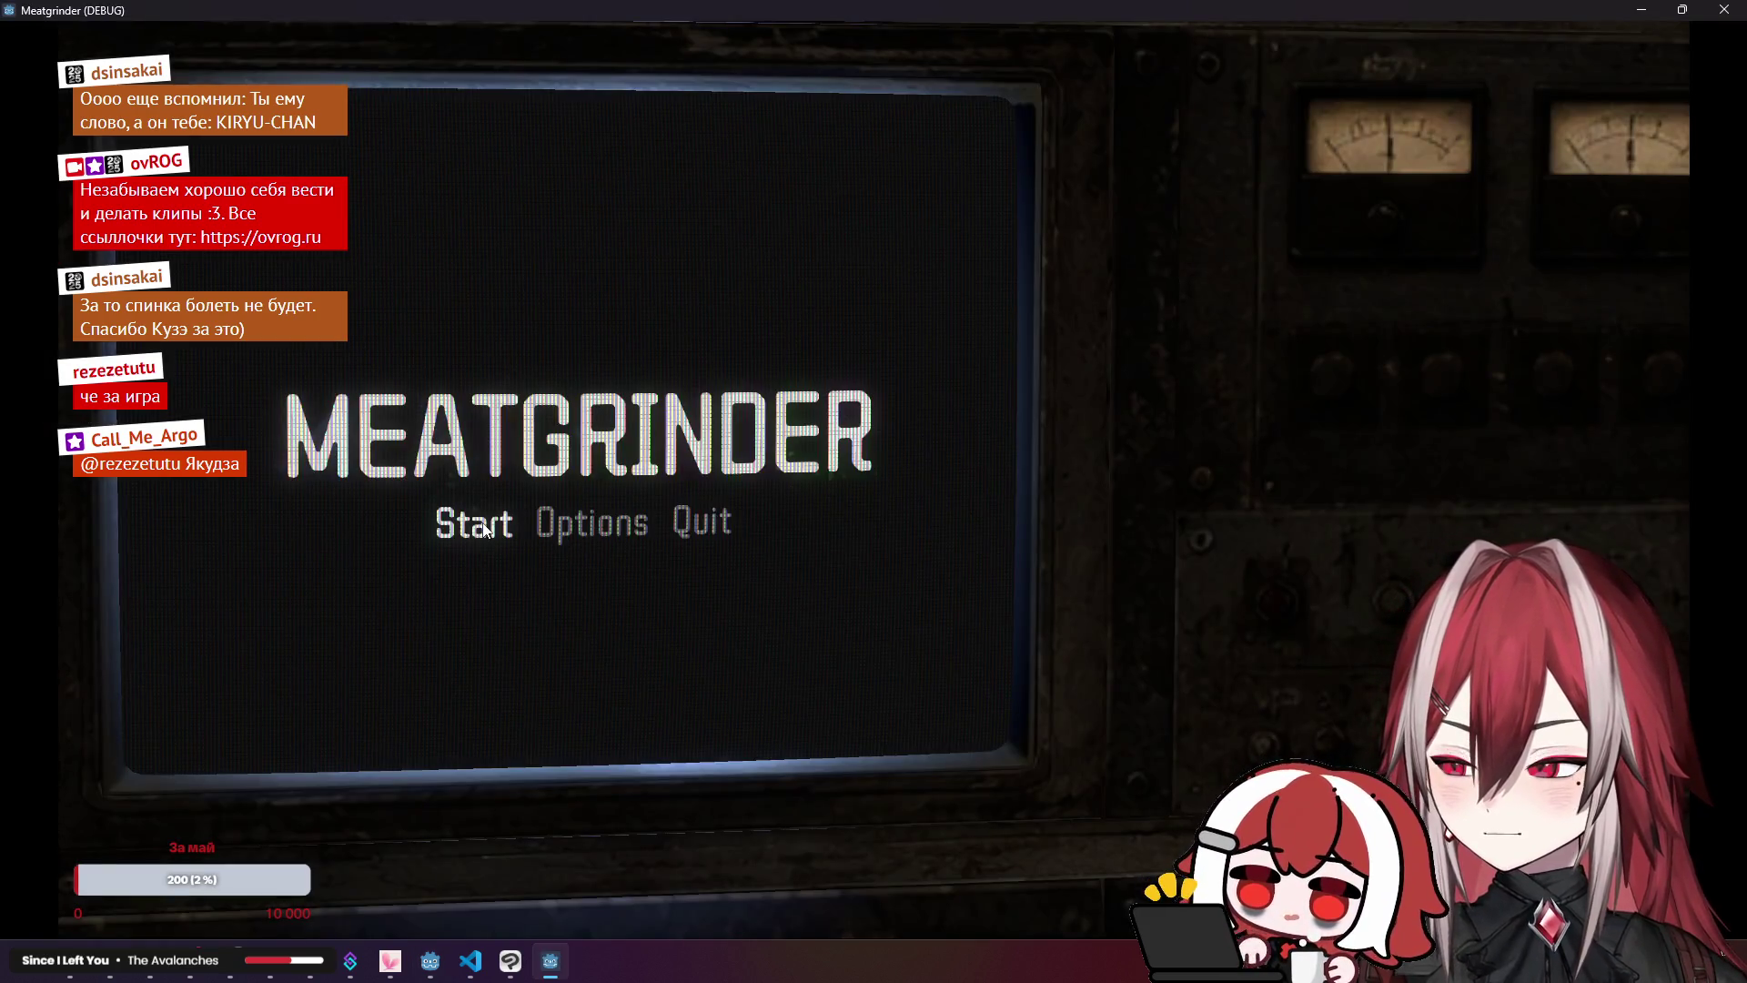
left_click(484, 528)
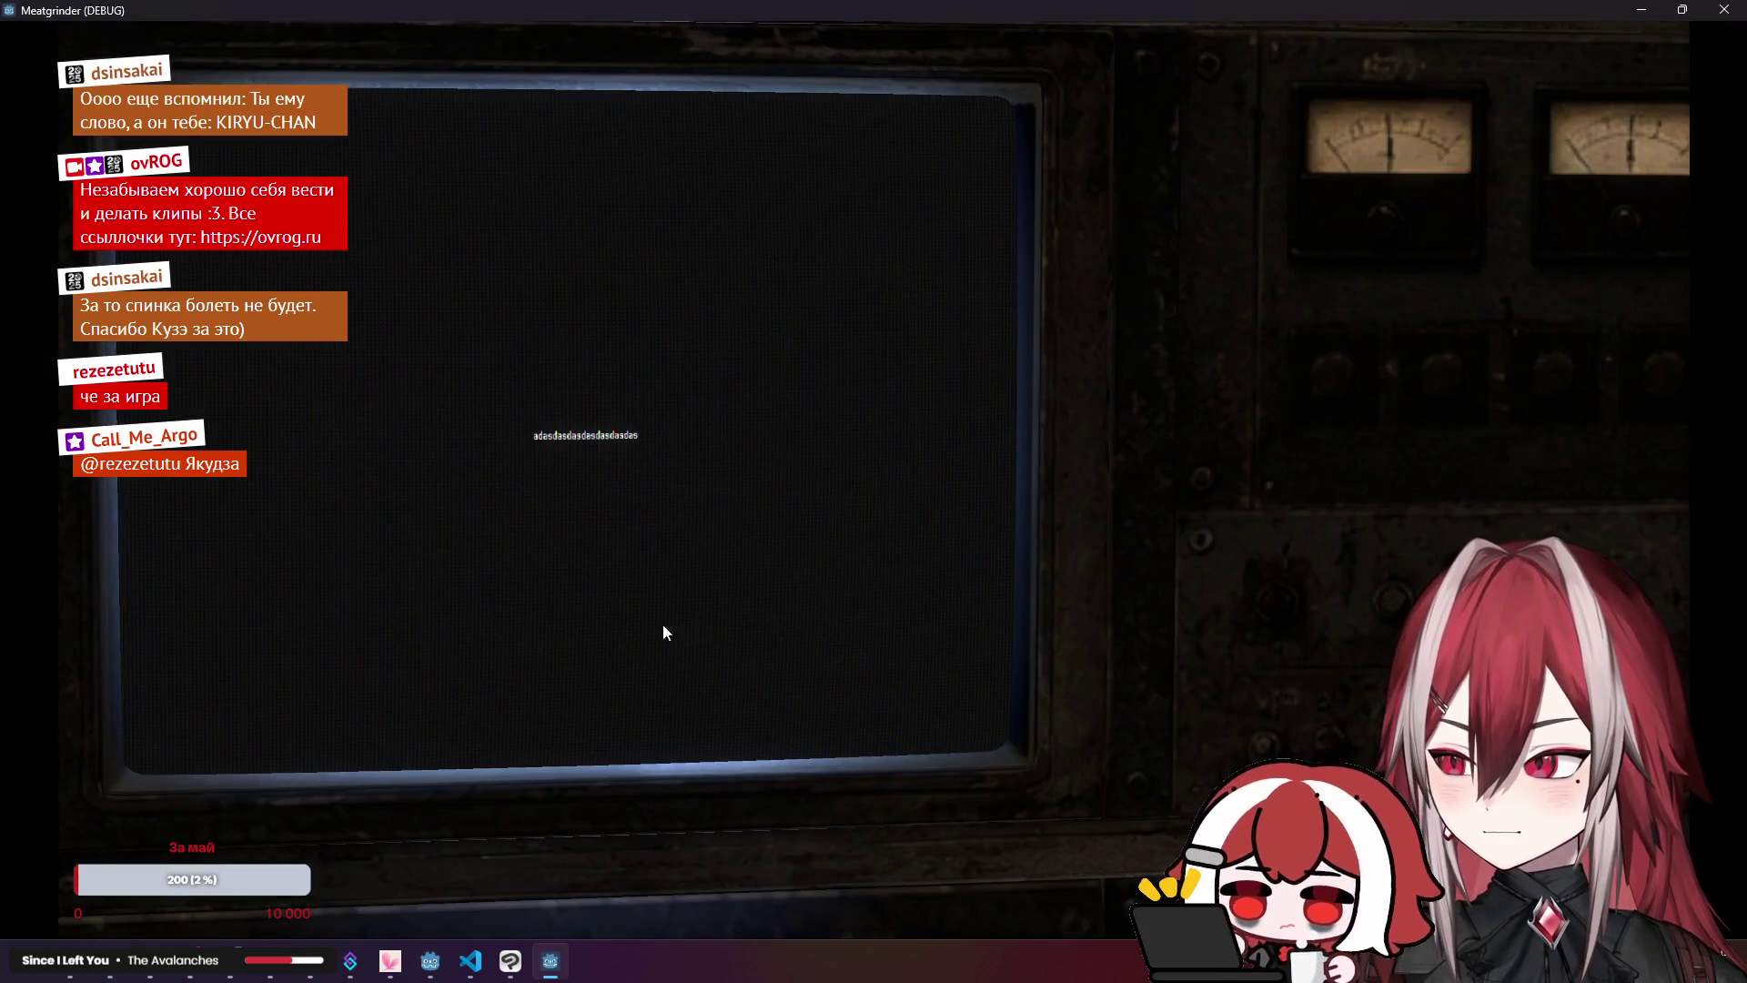
left_click(1723, 10)
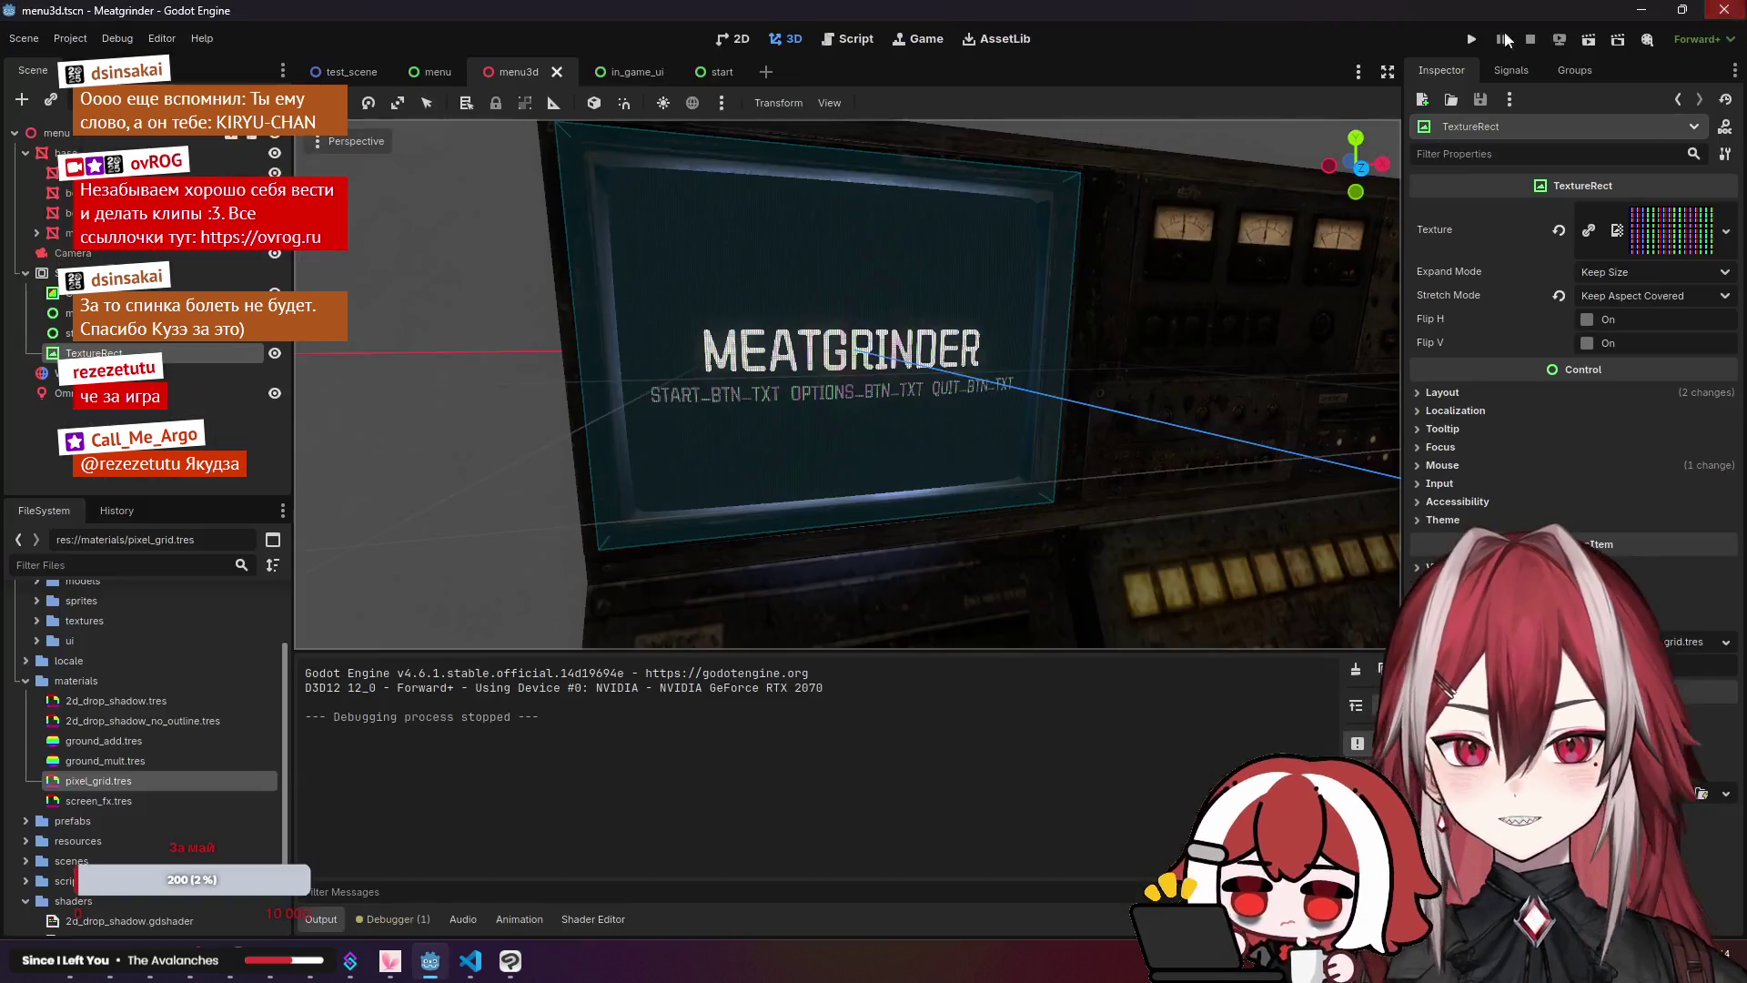
Step: Step through the menu, in_game_ui, start and test_scene tabs, then run the project again
left_click(417, 73)
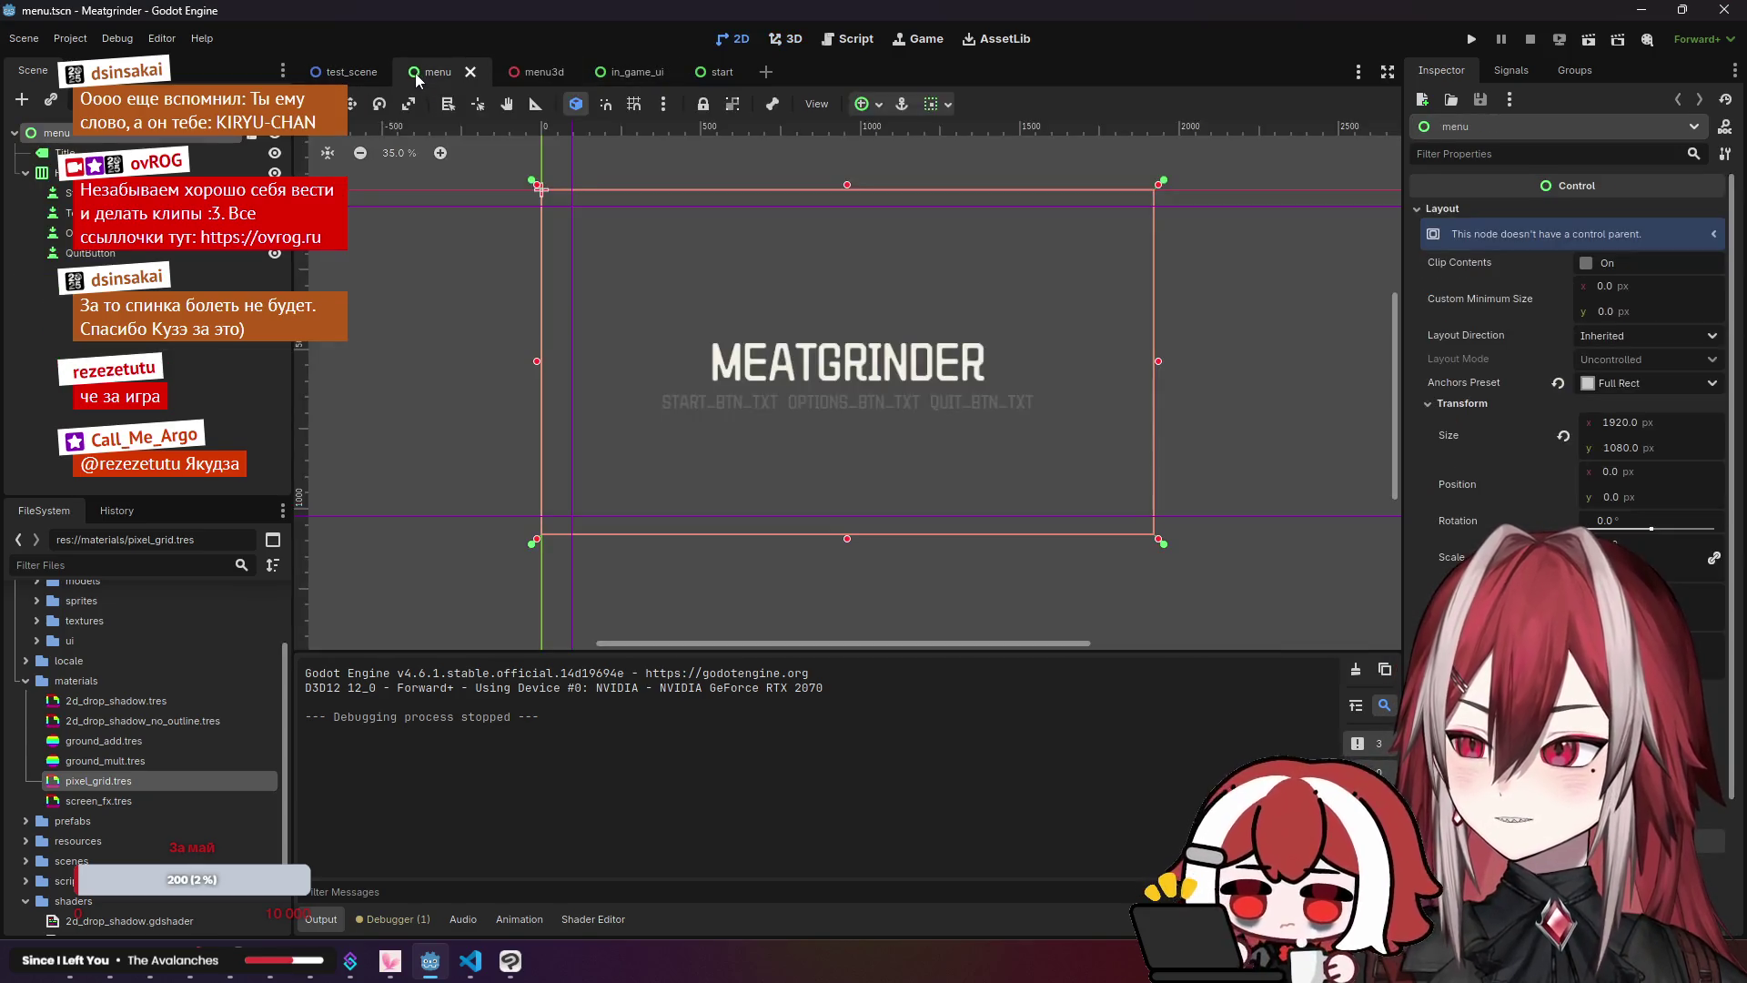
left_click(637, 73)
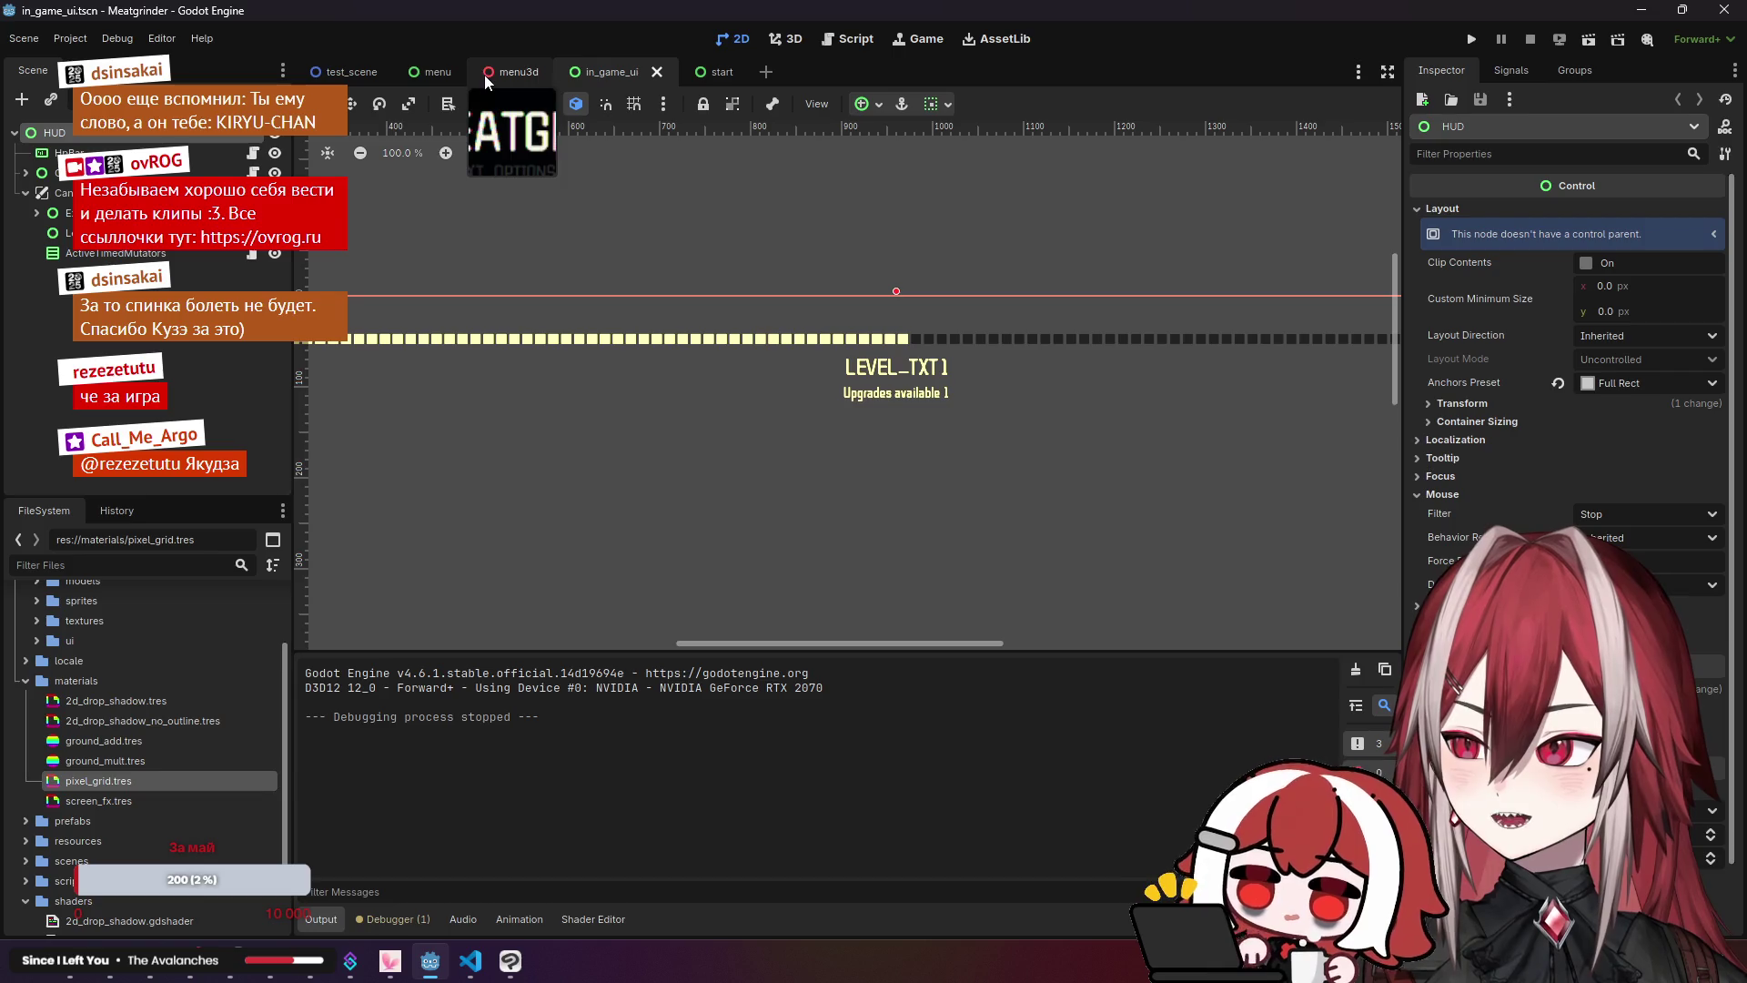
left_click(699, 72)
left_click(346, 73)
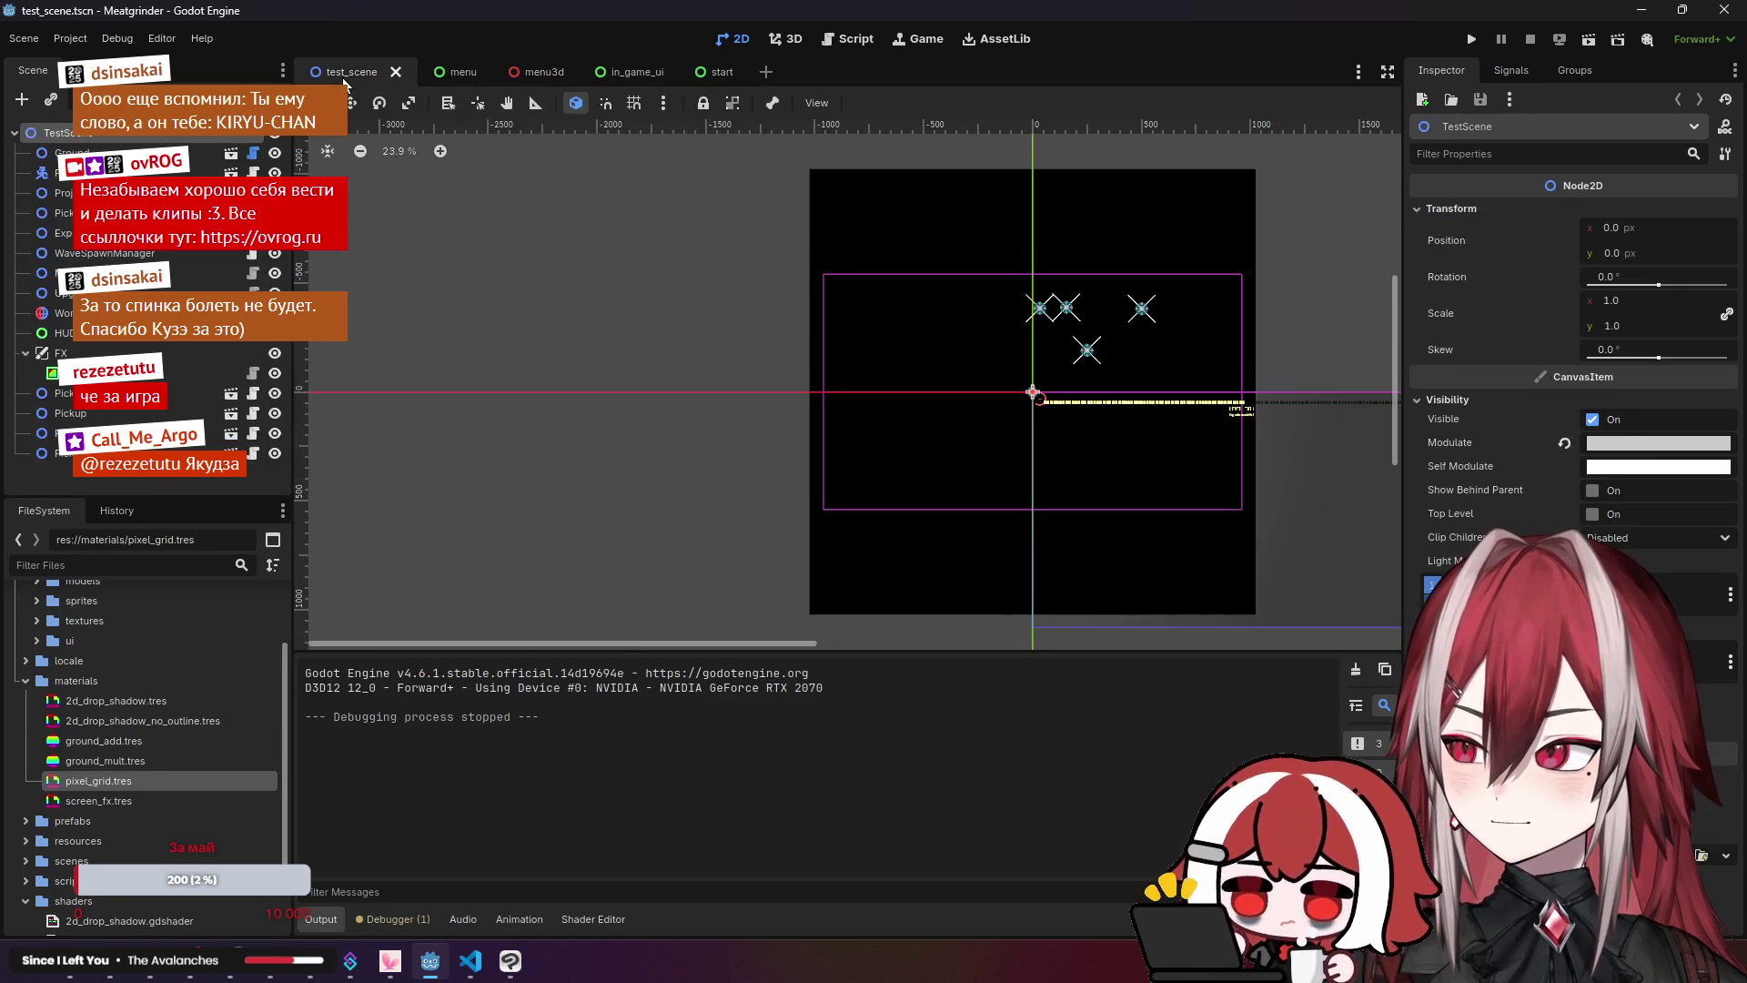
left_click(1471, 38)
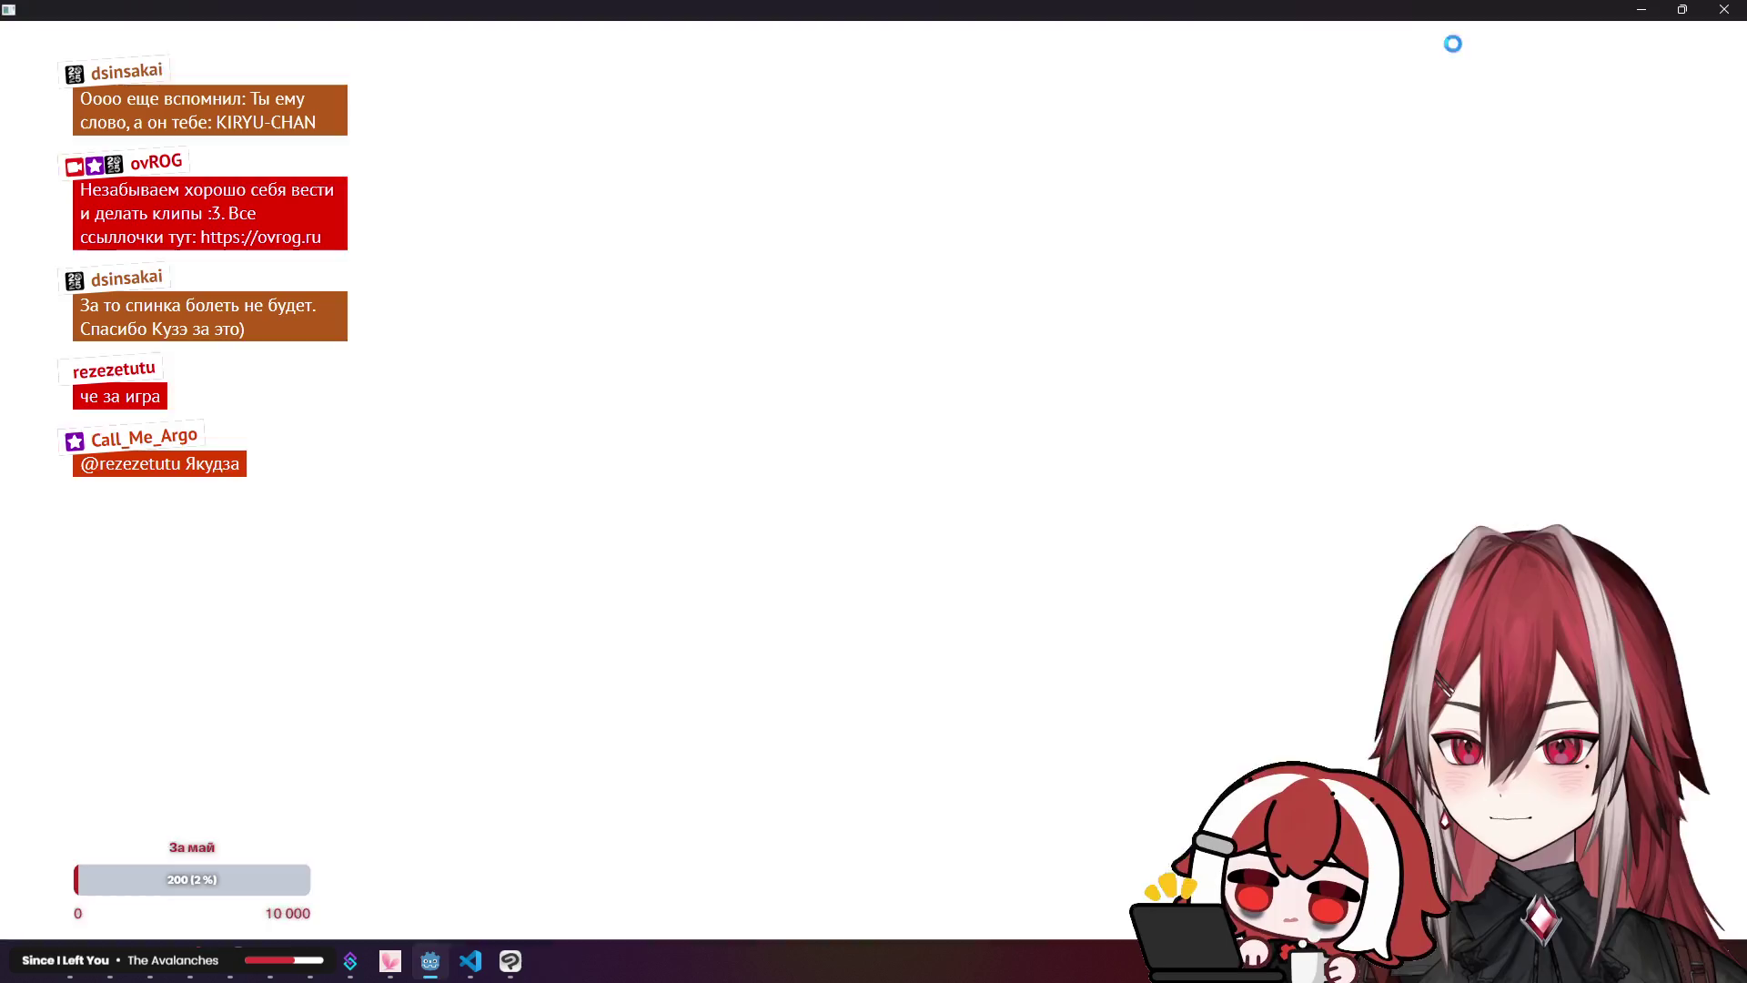
Step: Relaunch the game into the Level 1 test scene and move around the arena with WASD
left_click(1724, 9)
left_click(1587, 42)
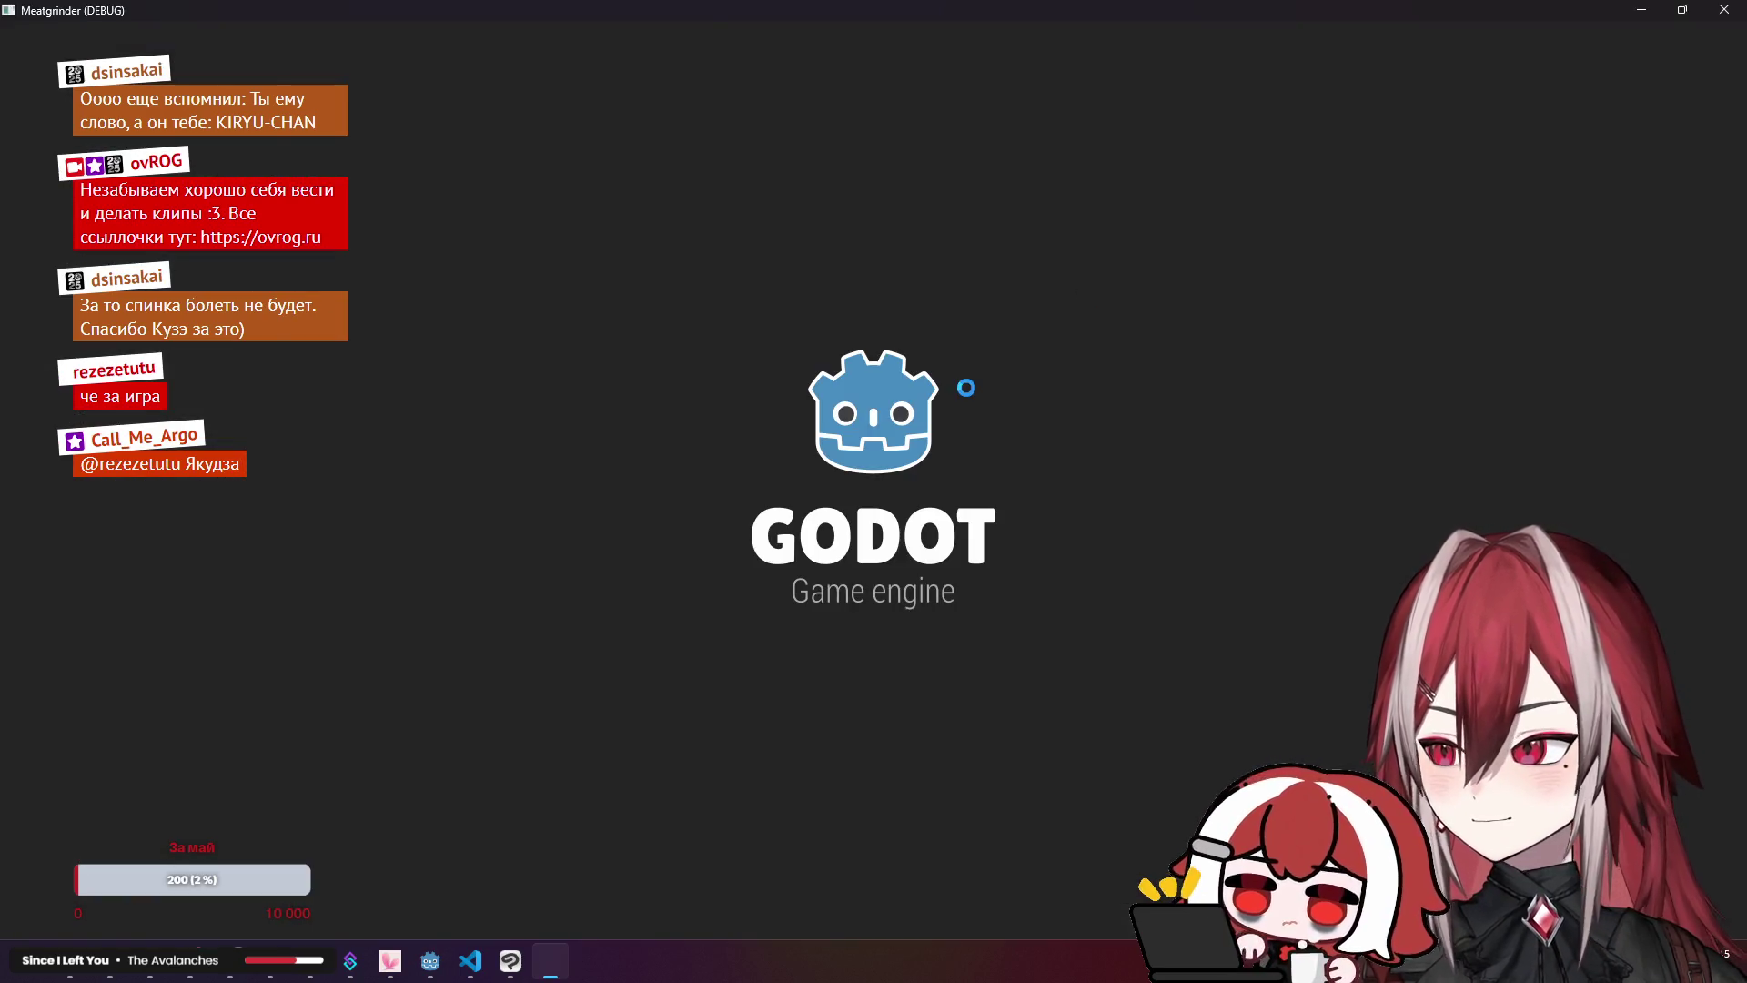
key("d")
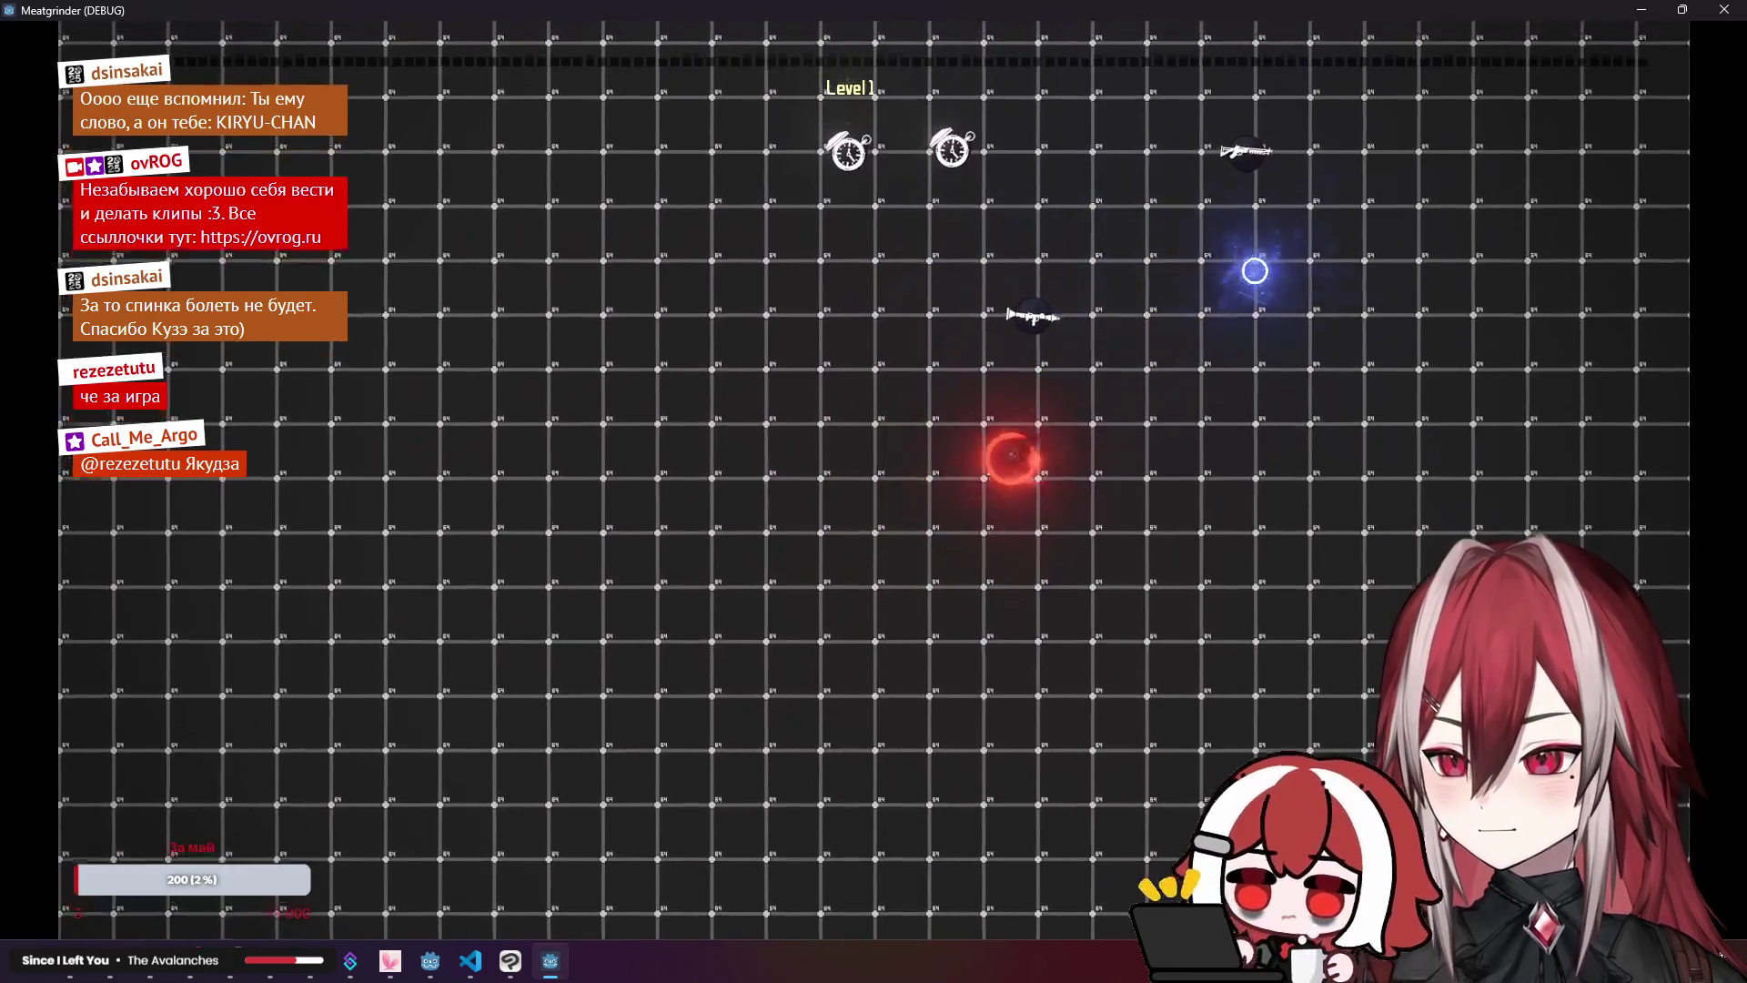
key("w")
key("a")
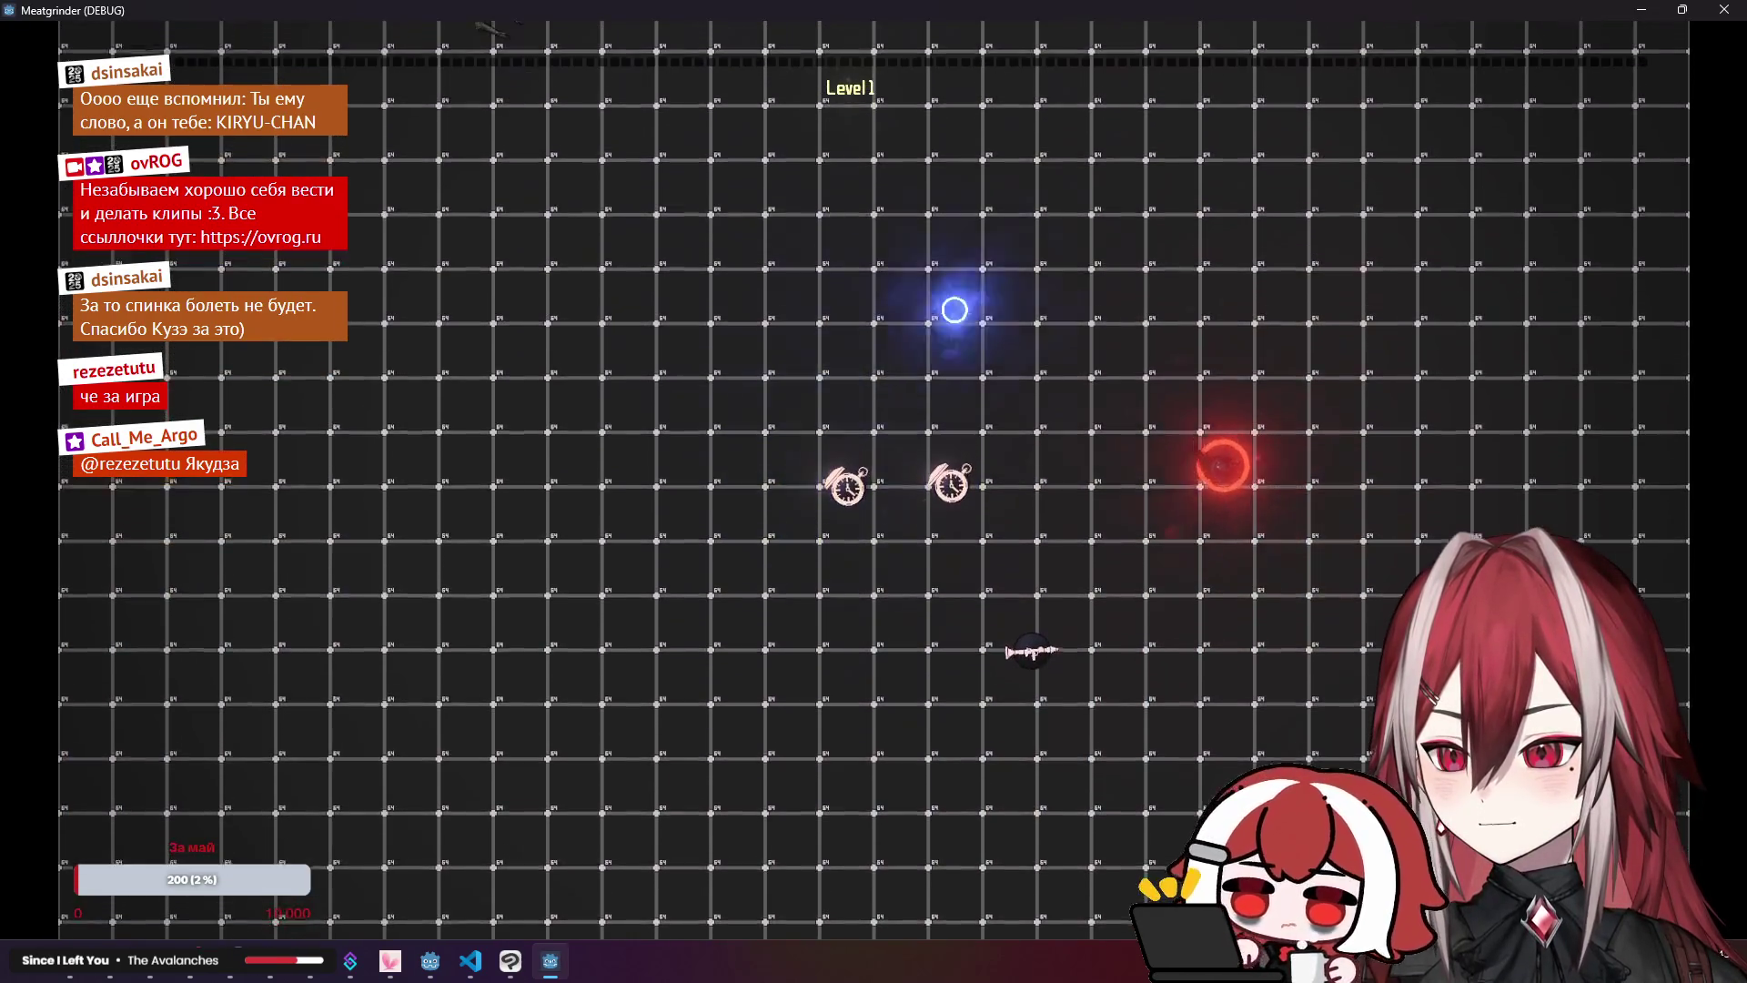
key("a")
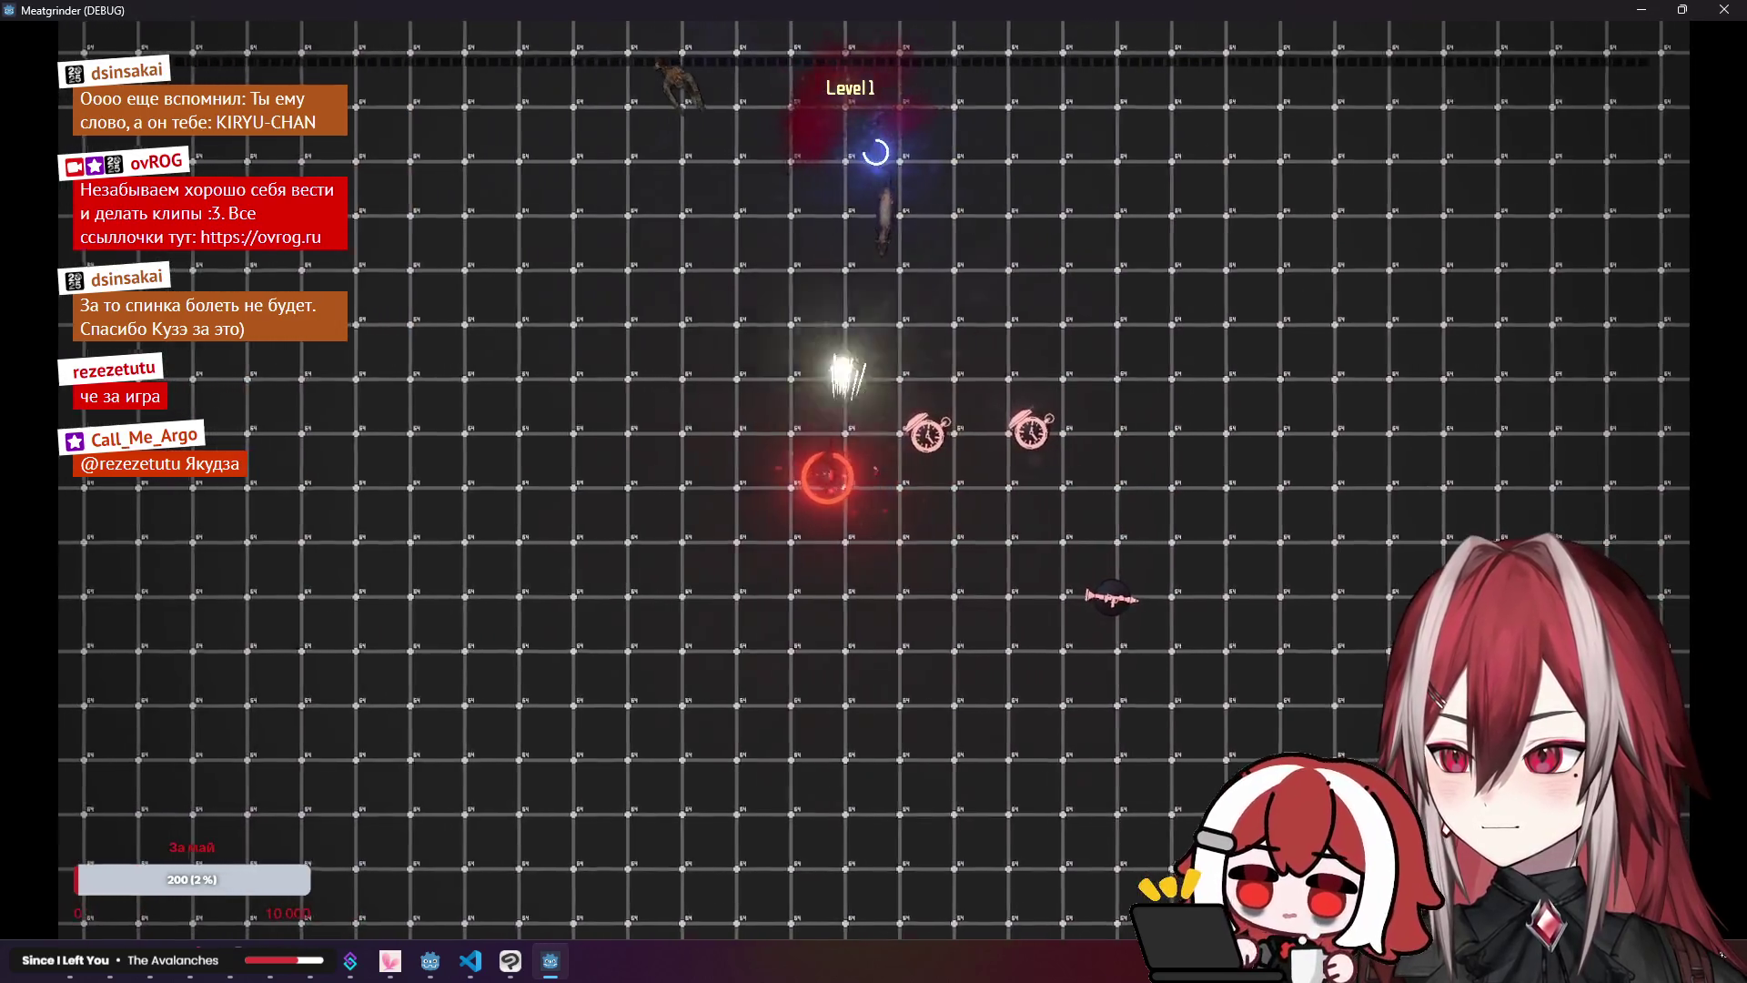
key("s")
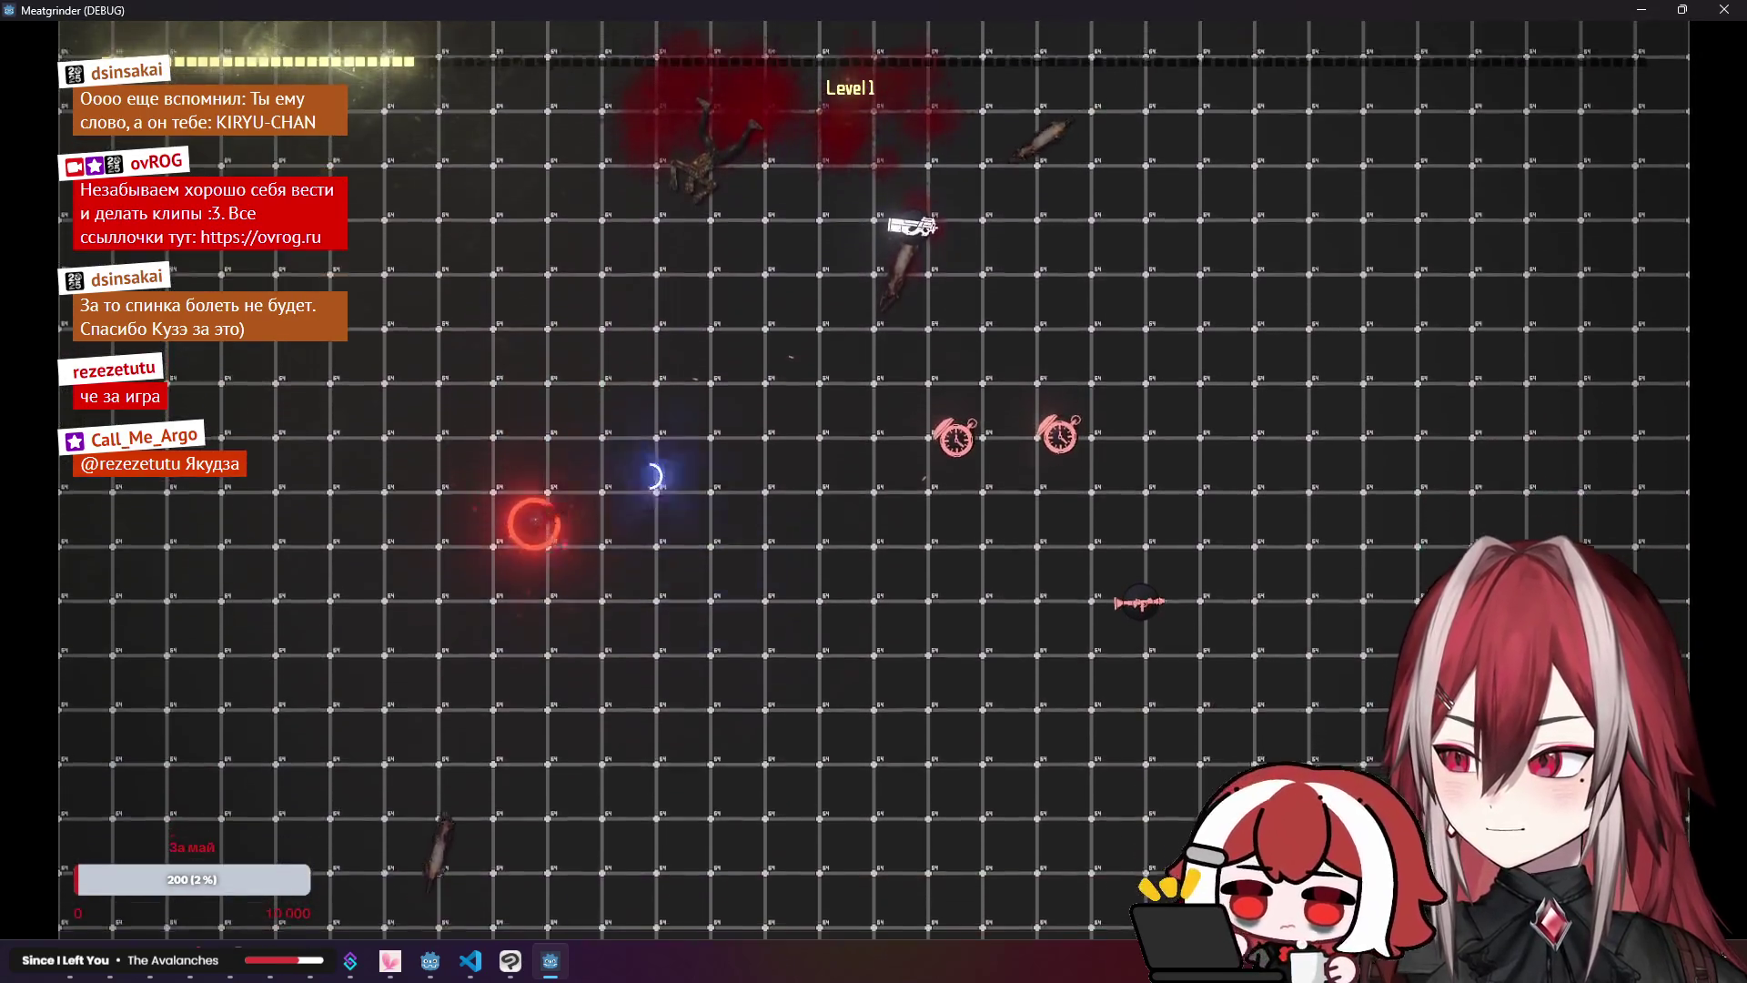
key("w")
key("d")
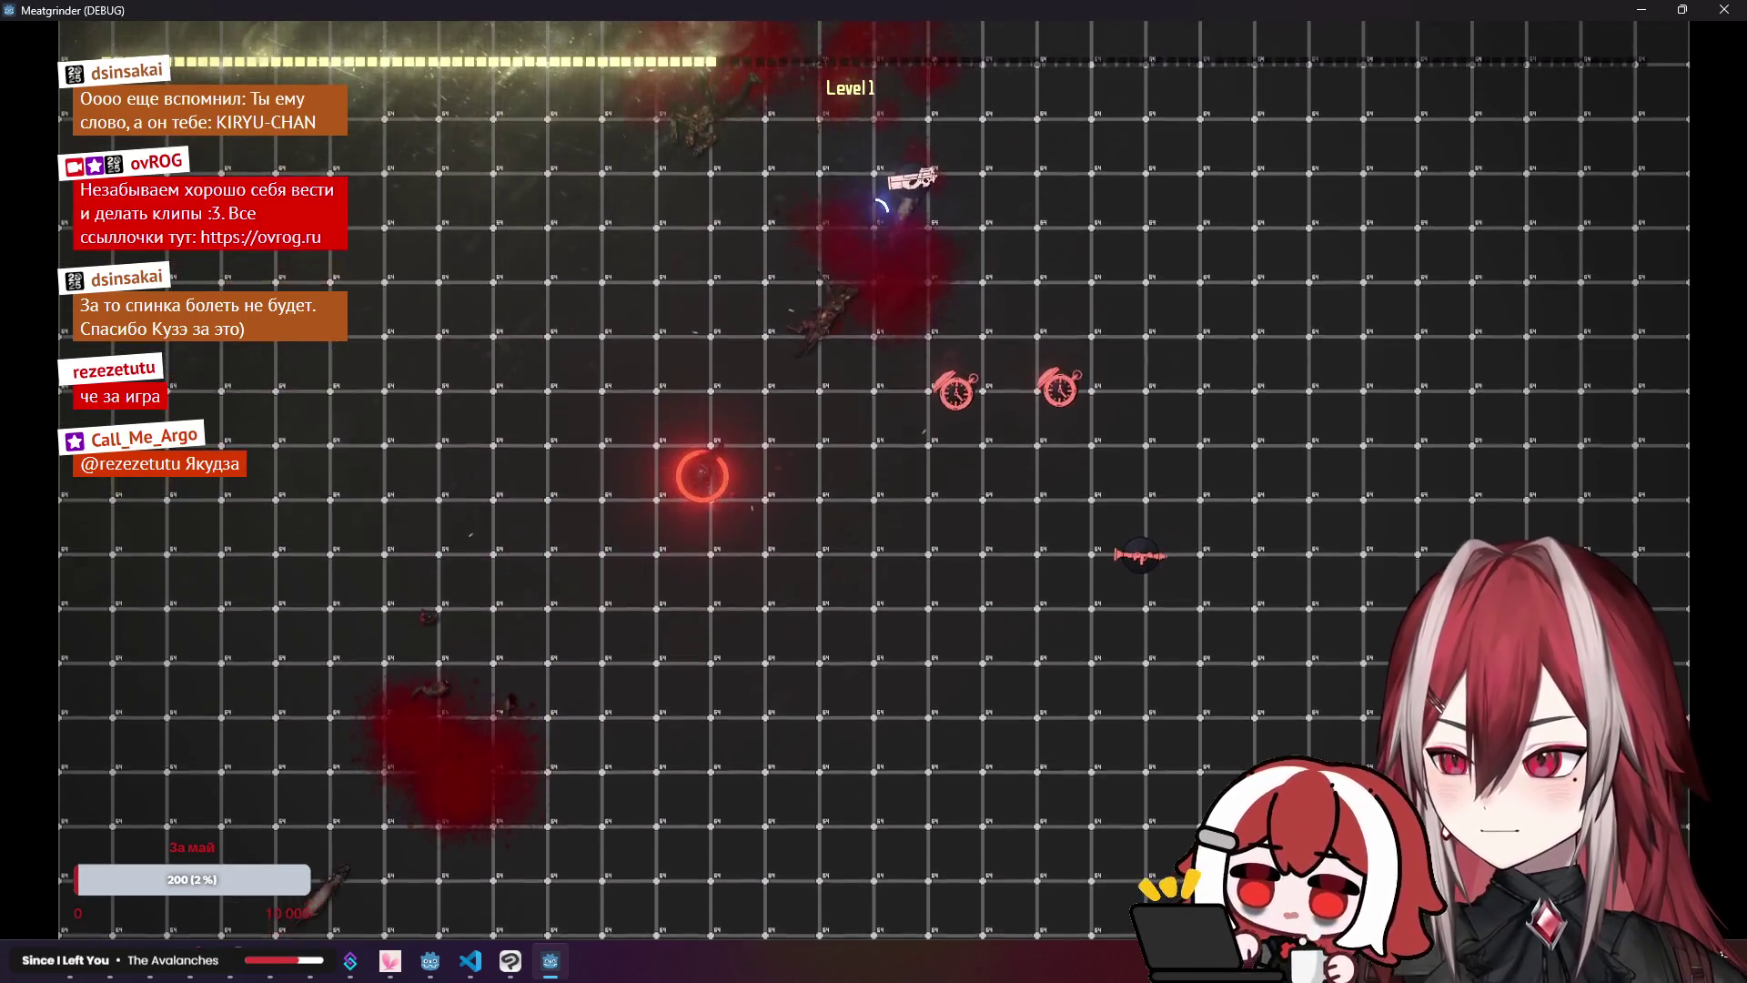
key("s")
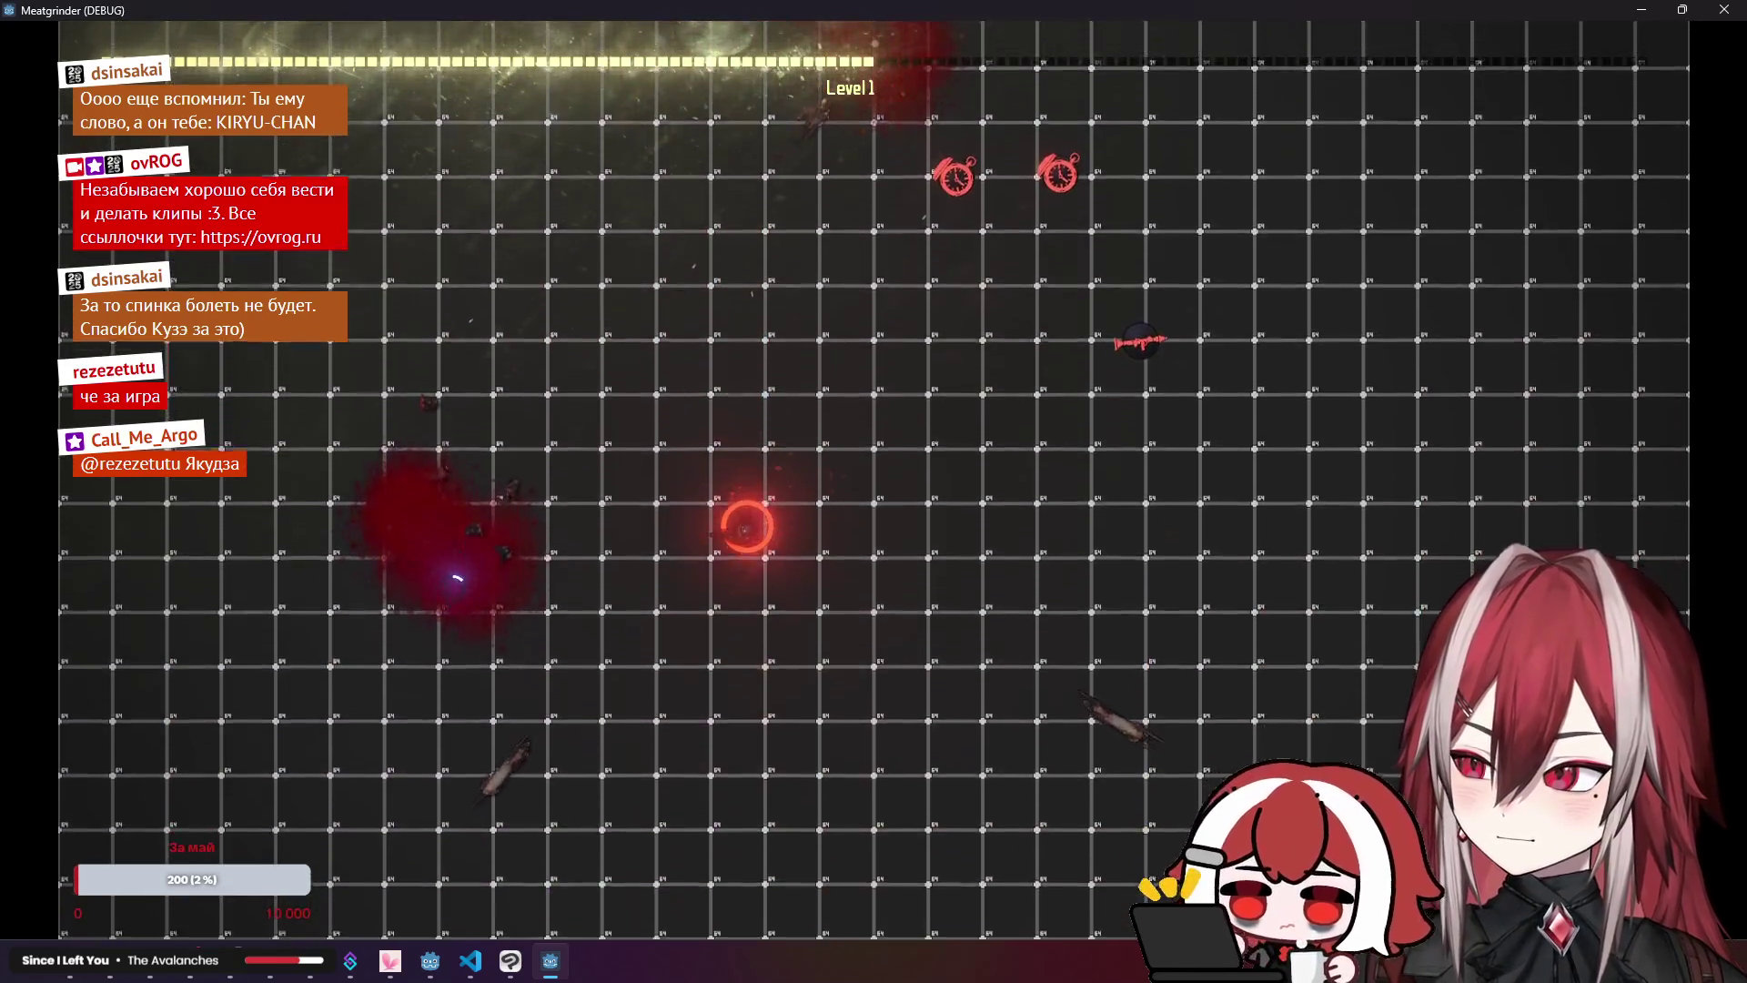
key("d")
key("s")
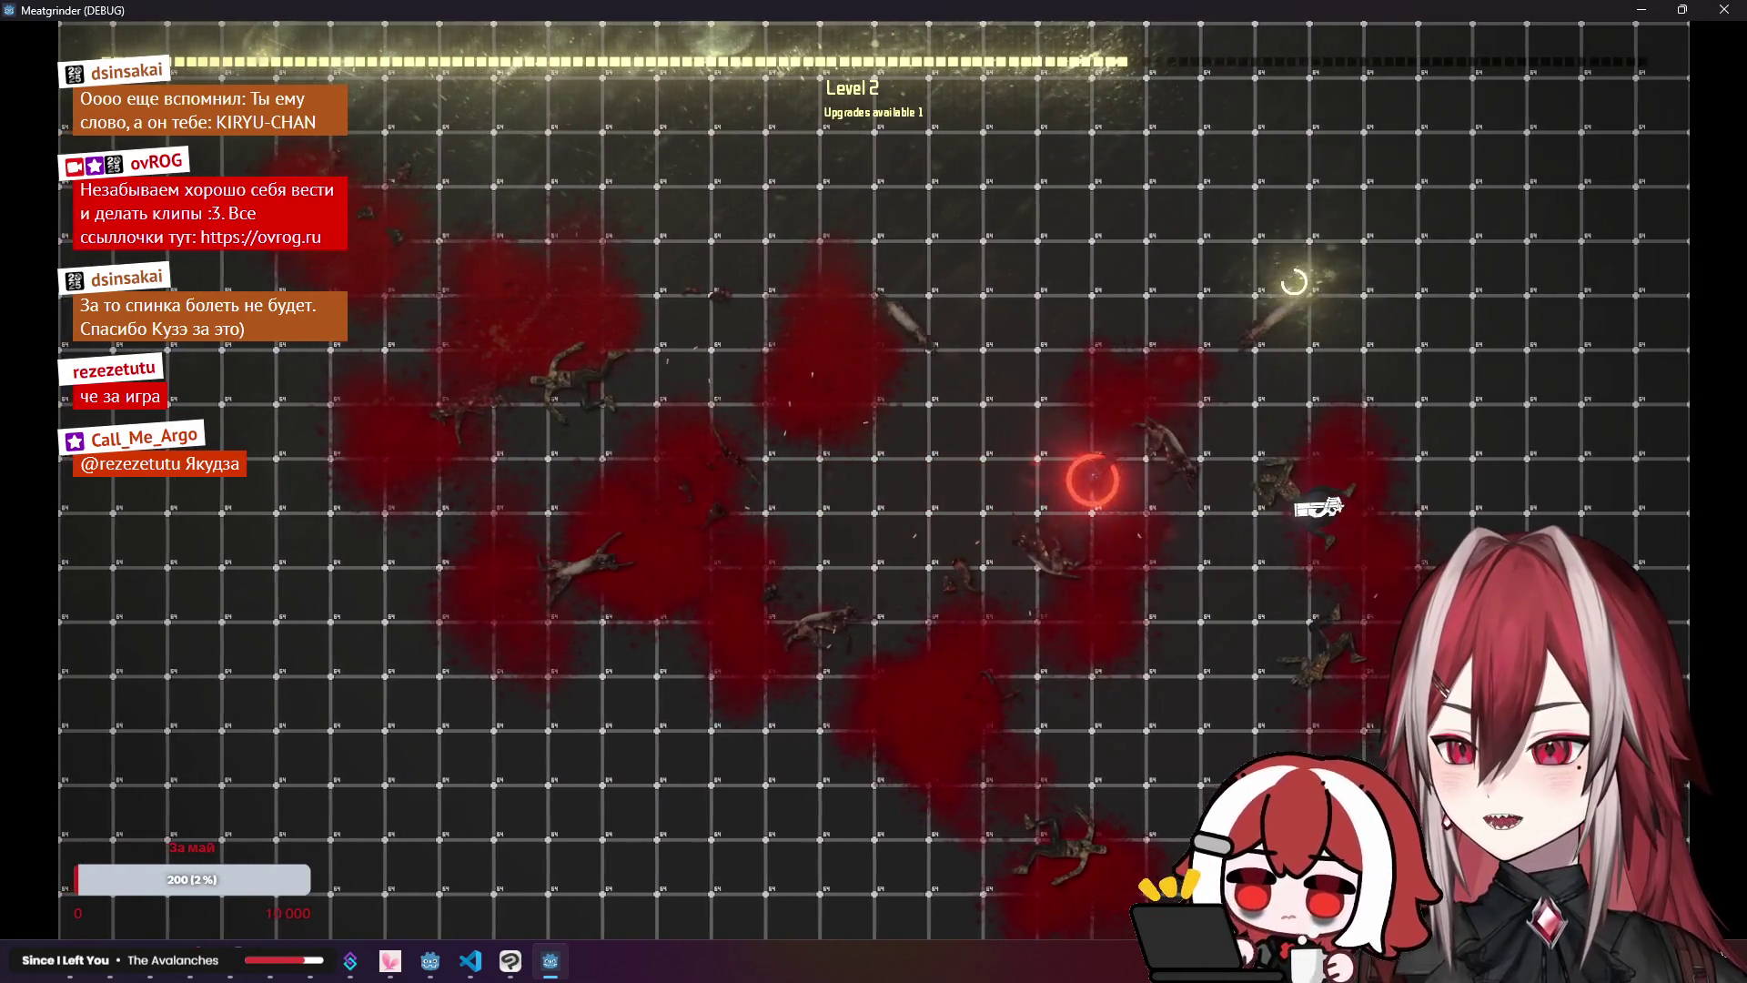
Step: Keep playing, then take the Bullet Time upgrade from the upgrade choices
key("w")
key("a")
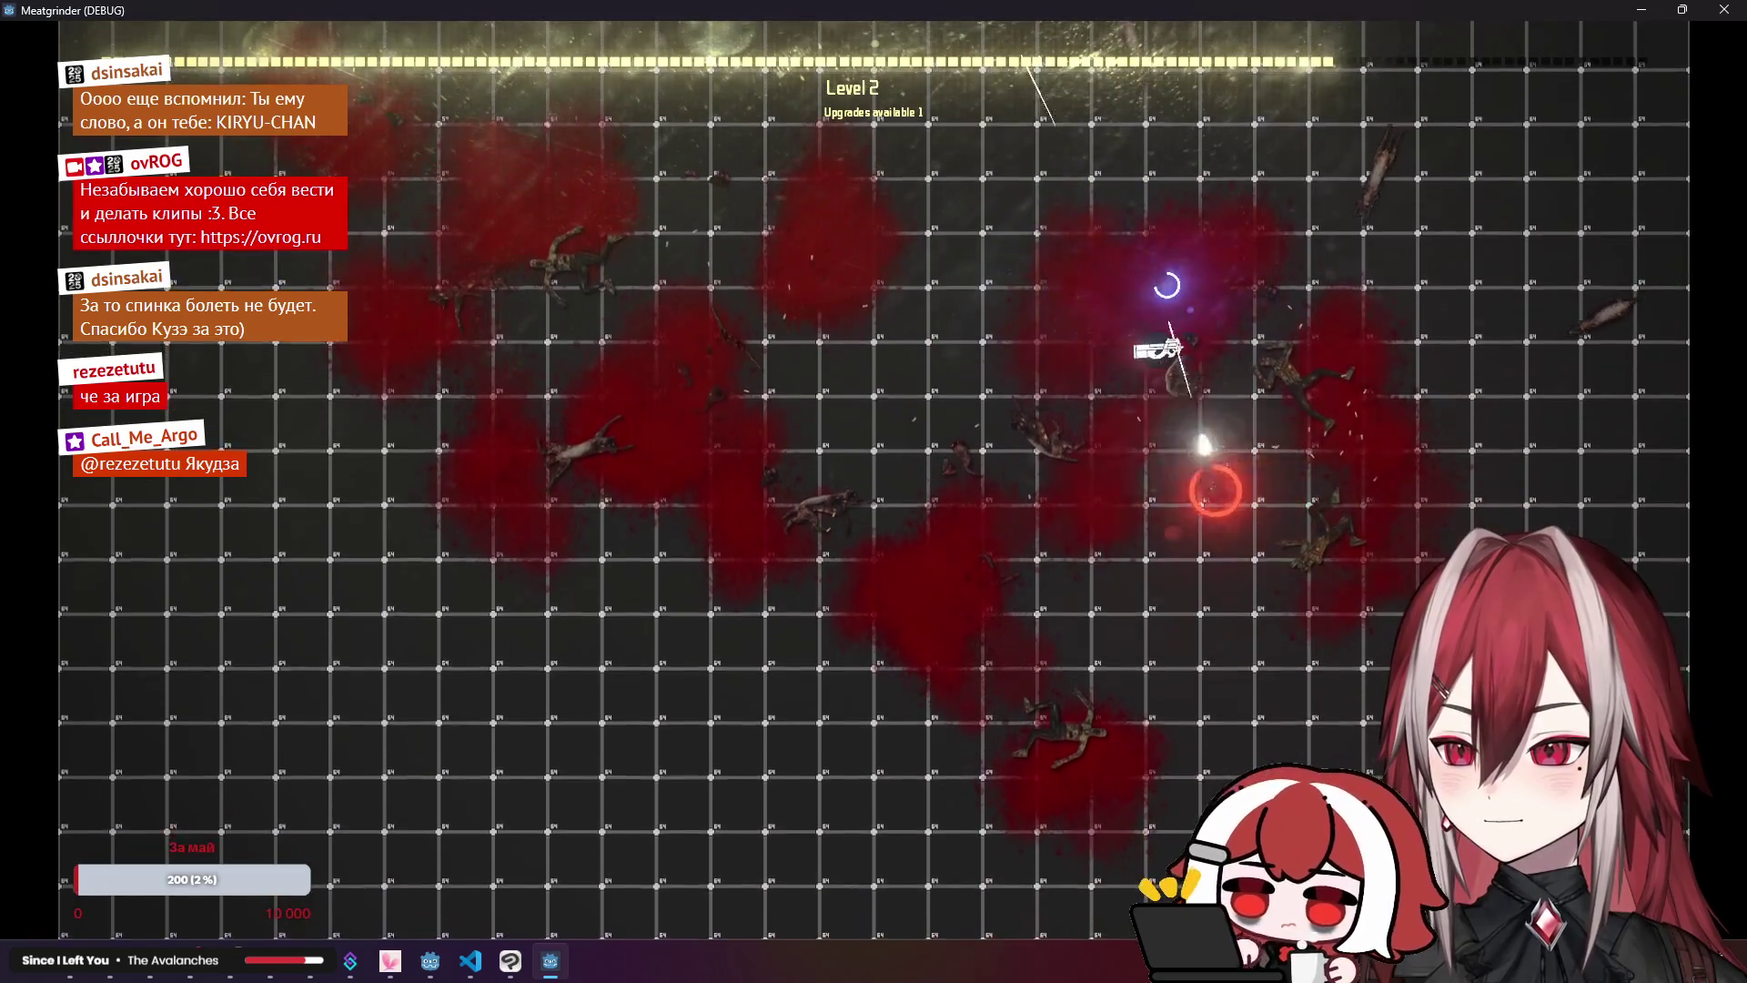
key("w")
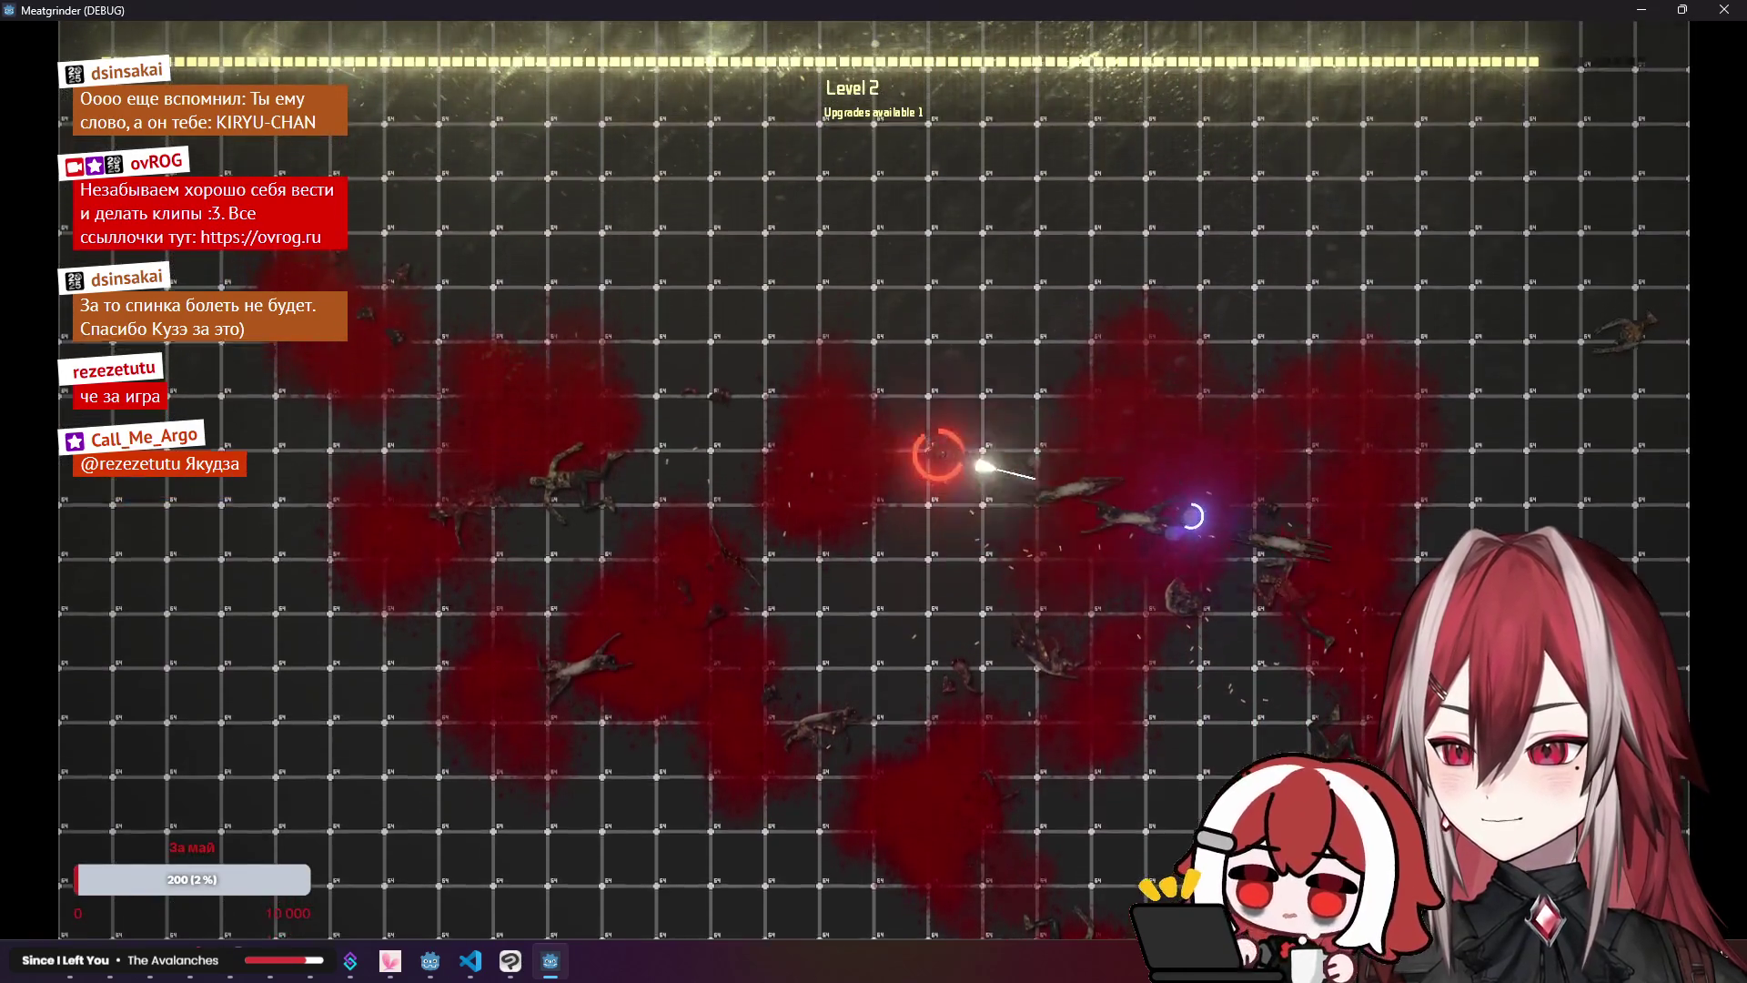
key("Tab")
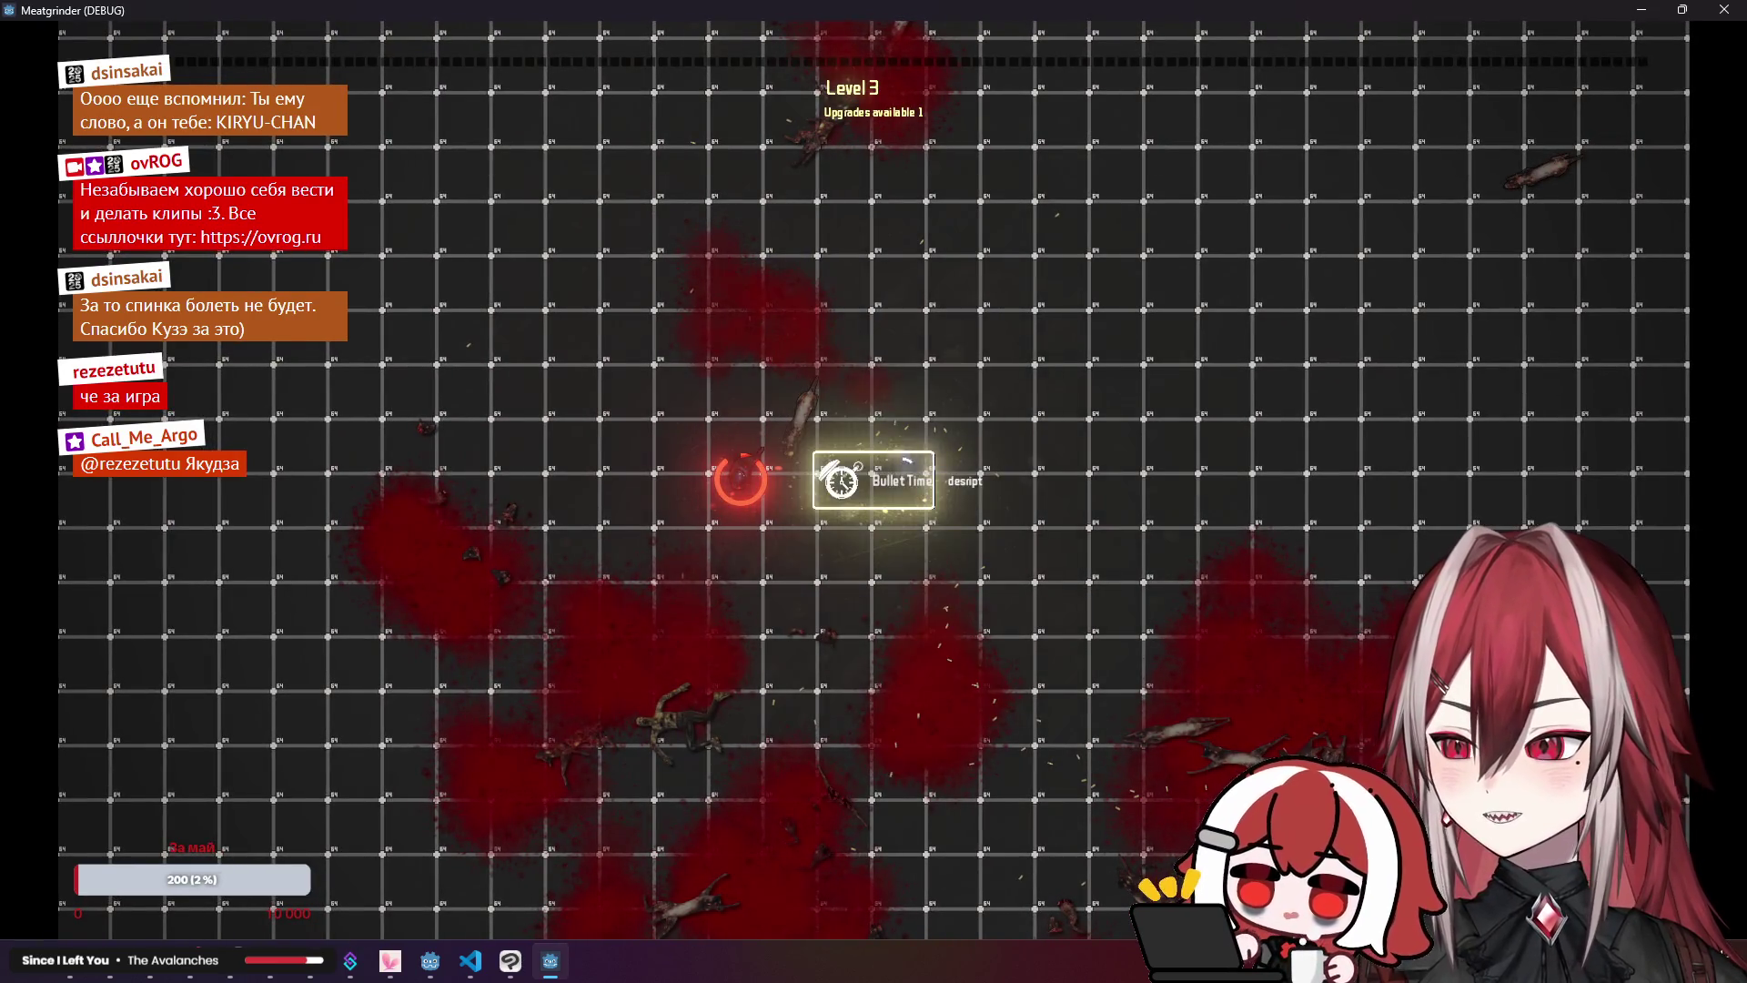
left_click(900, 478)
Step: Play on to Level 3 and stop the game to return to the editor
key("w")
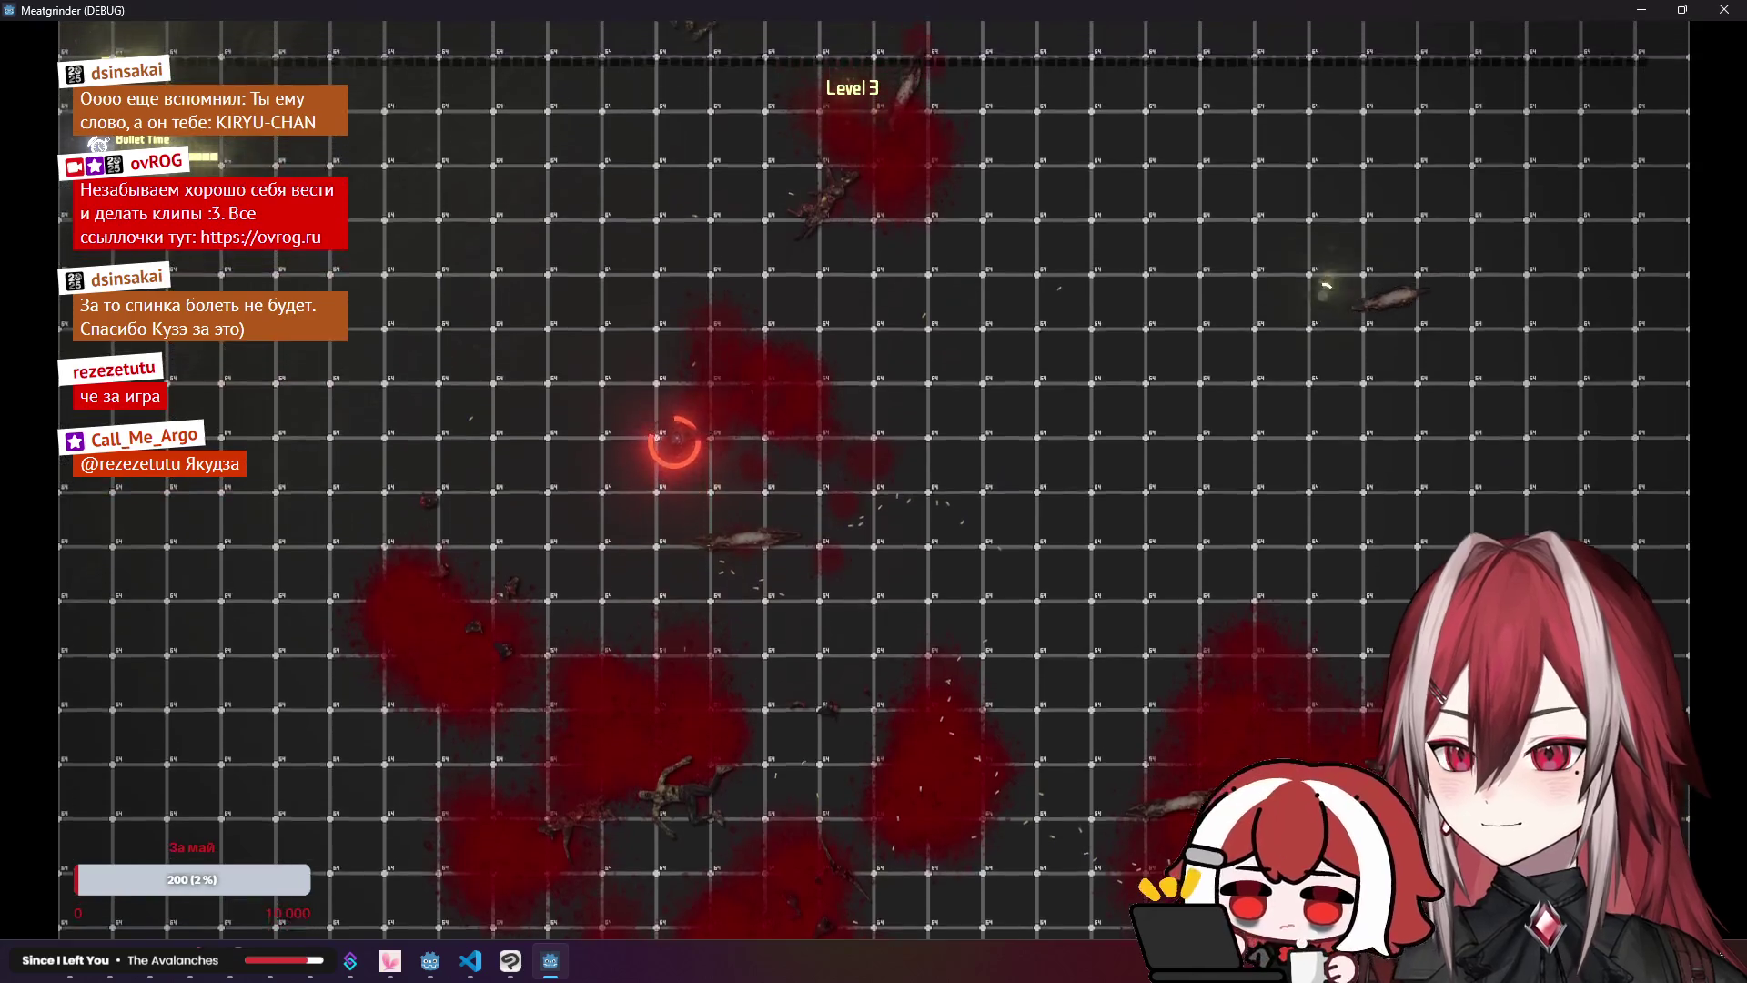
key("d")
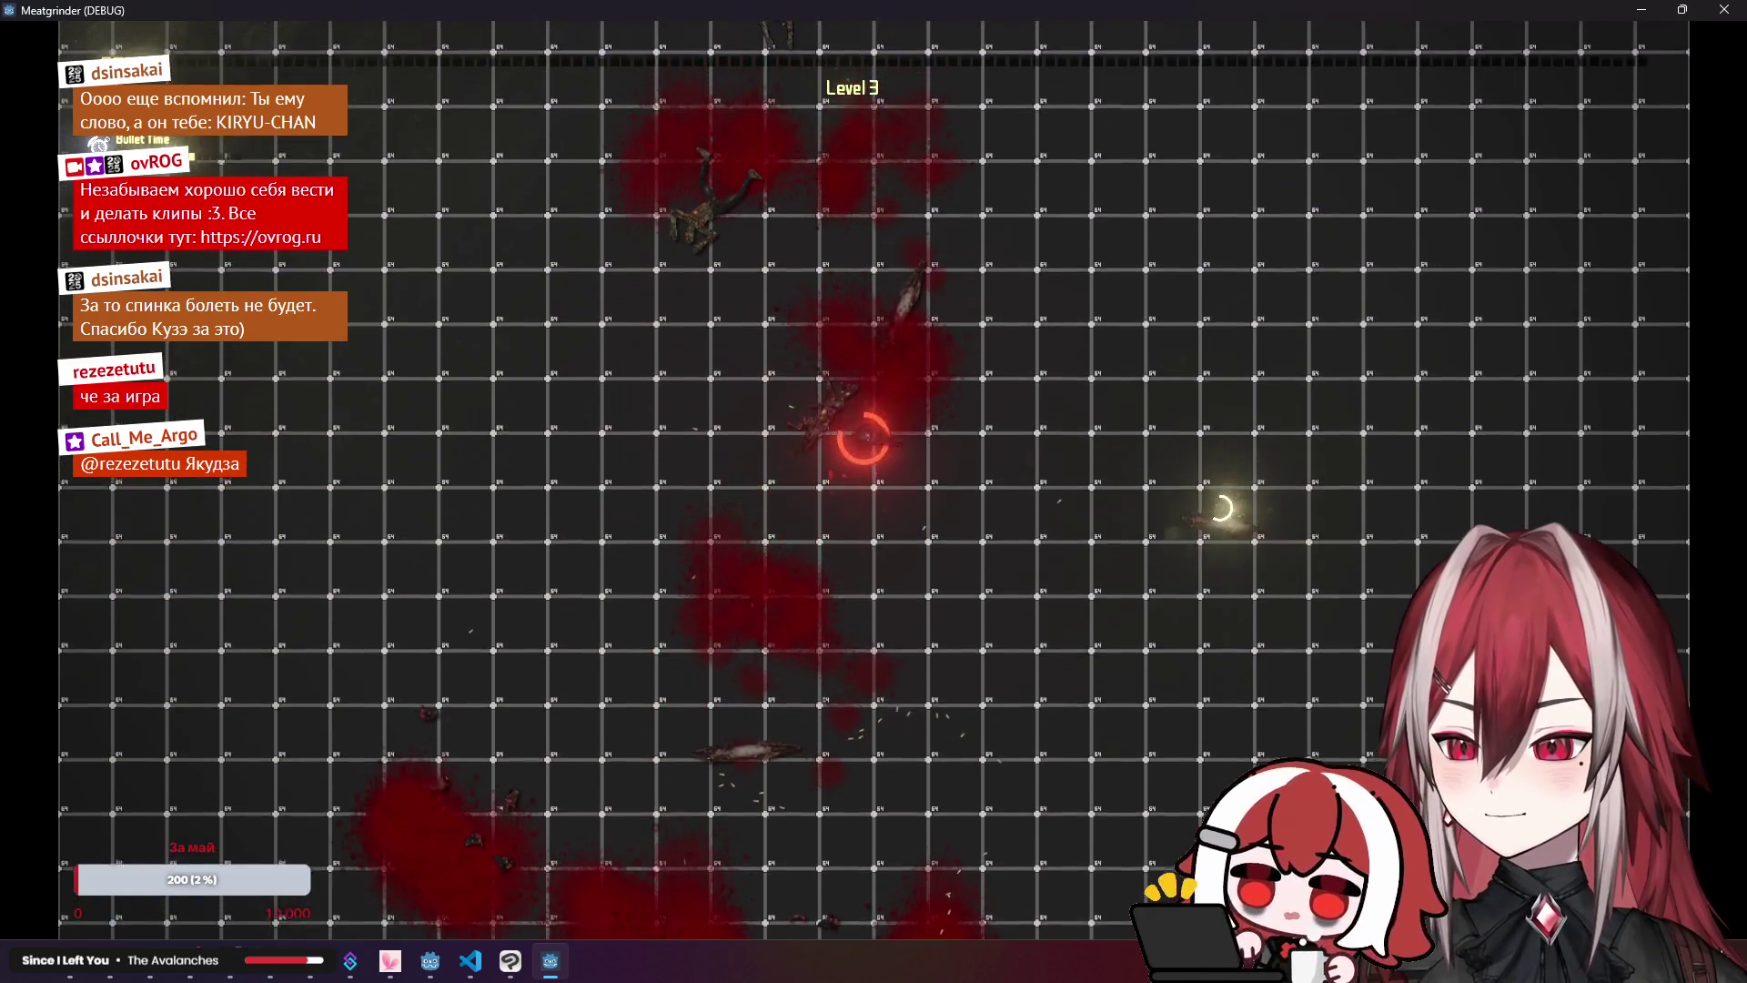
key("w")
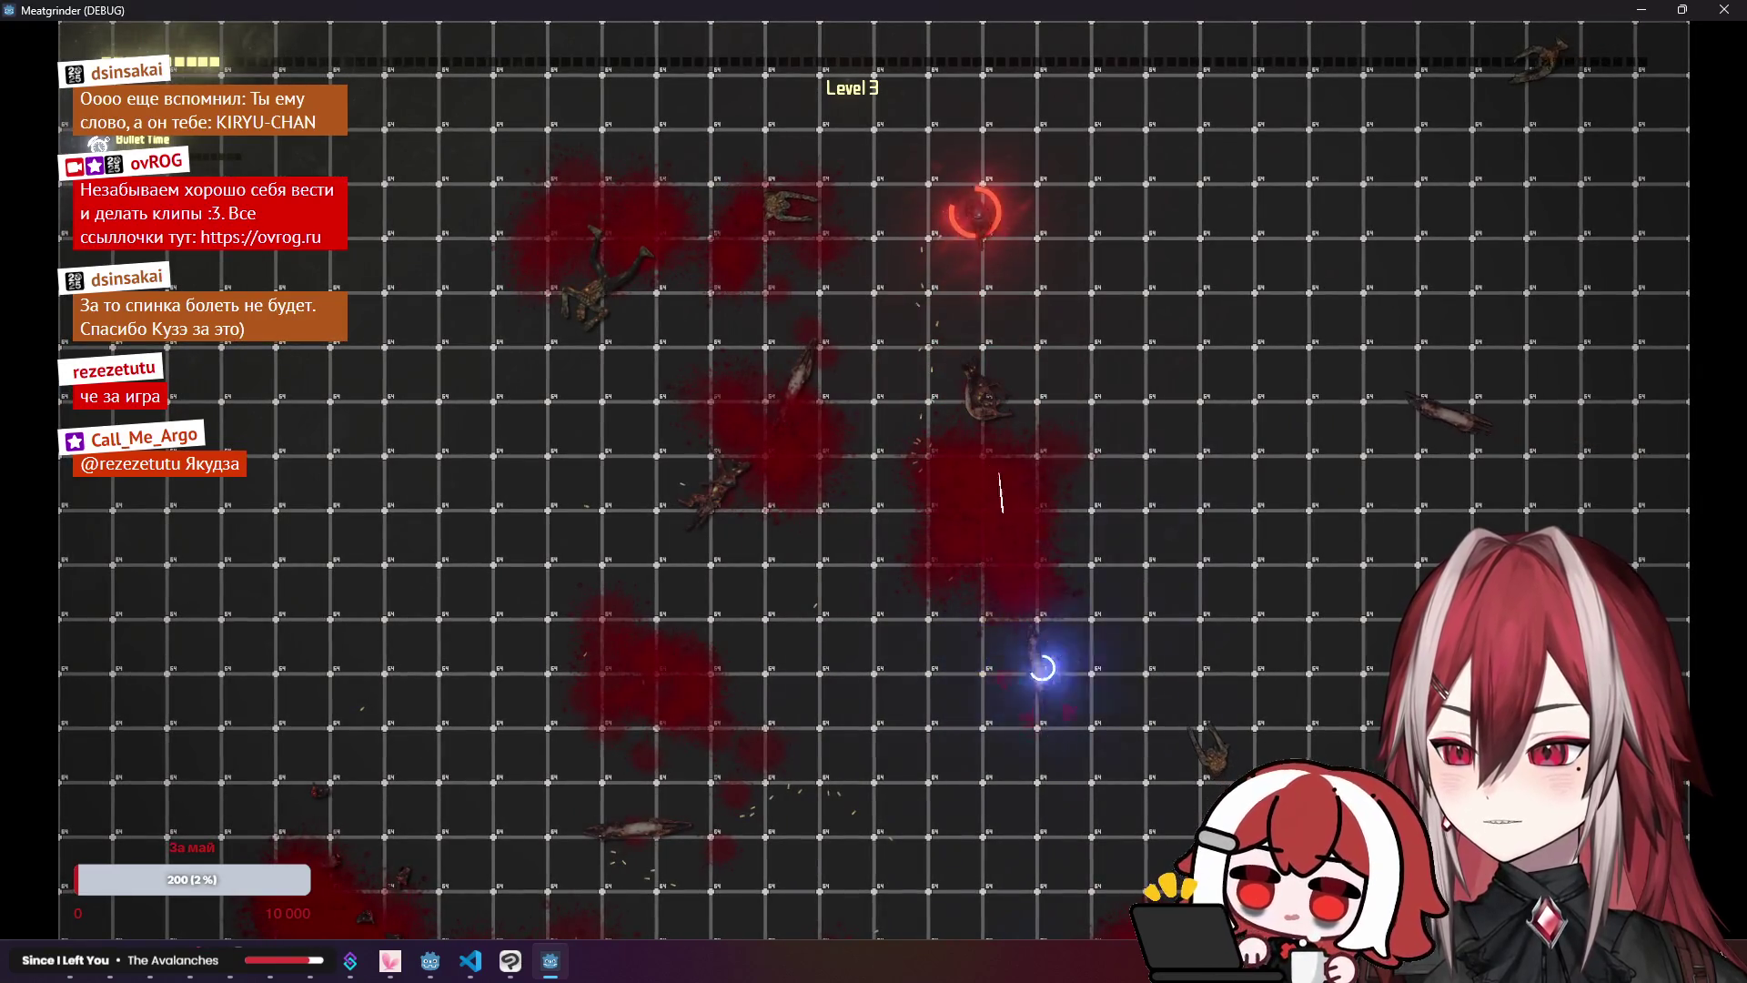
left_click(1724, 9)
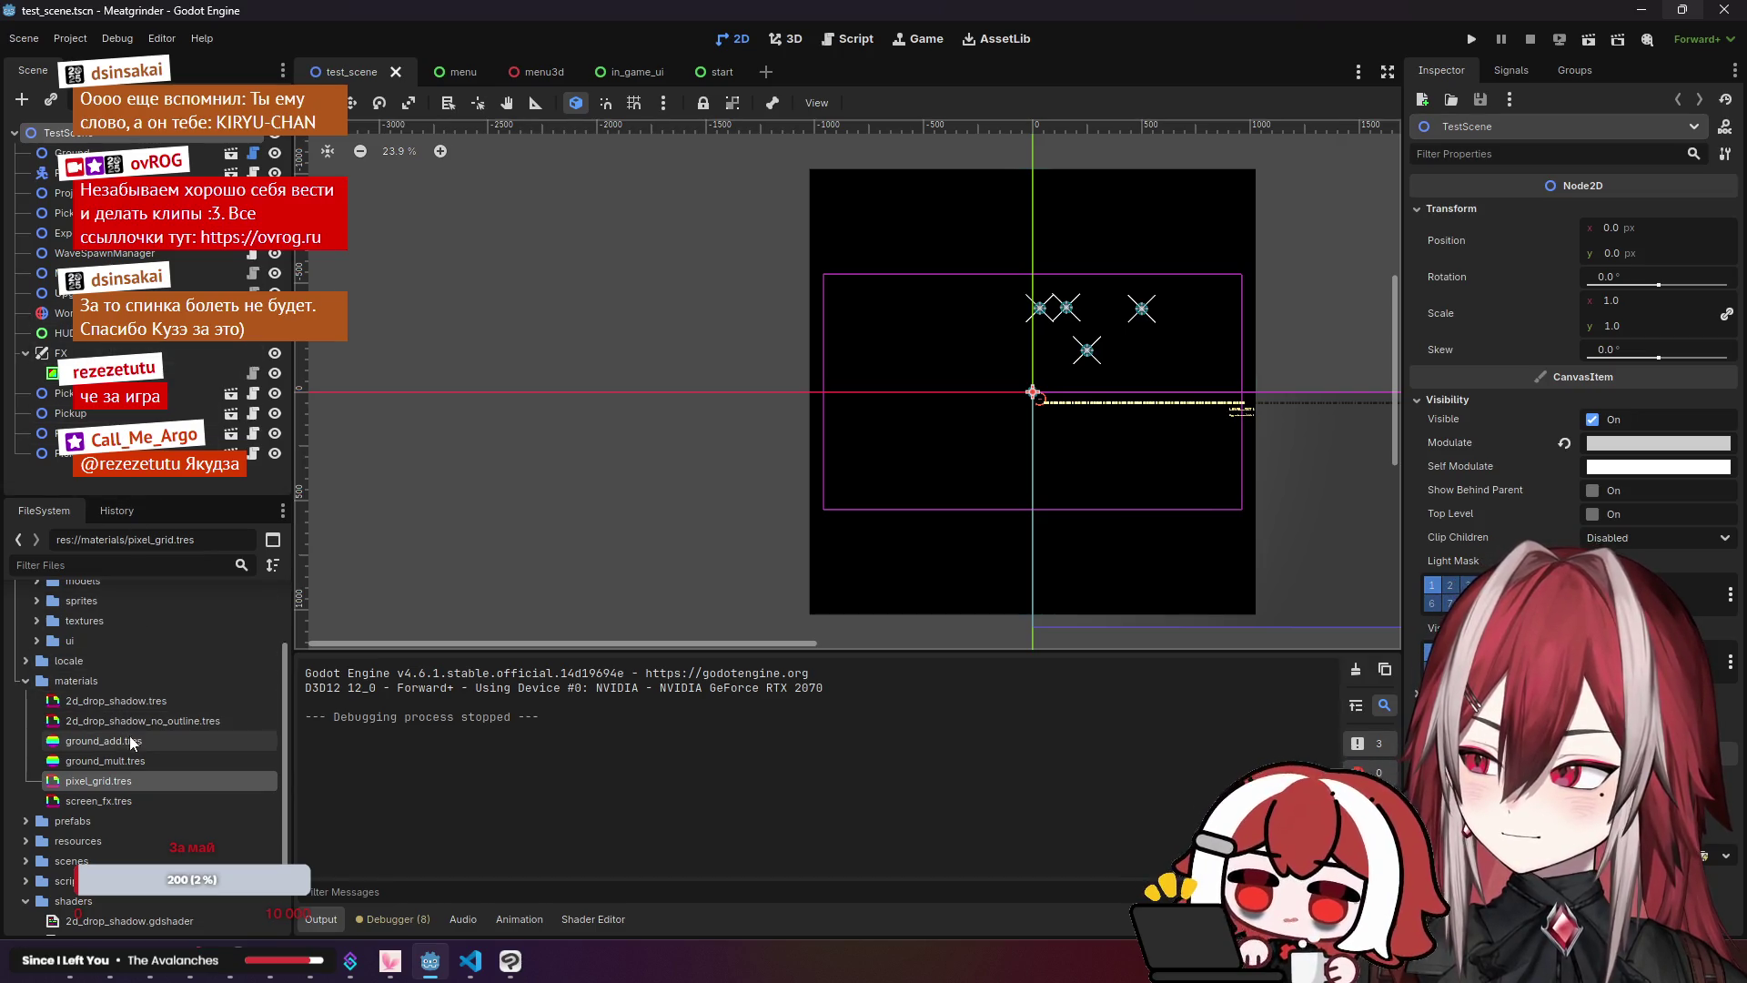
Step: Open screen_fx.tres and revert its Intensity to the default 0.15
left_click(128, 798)
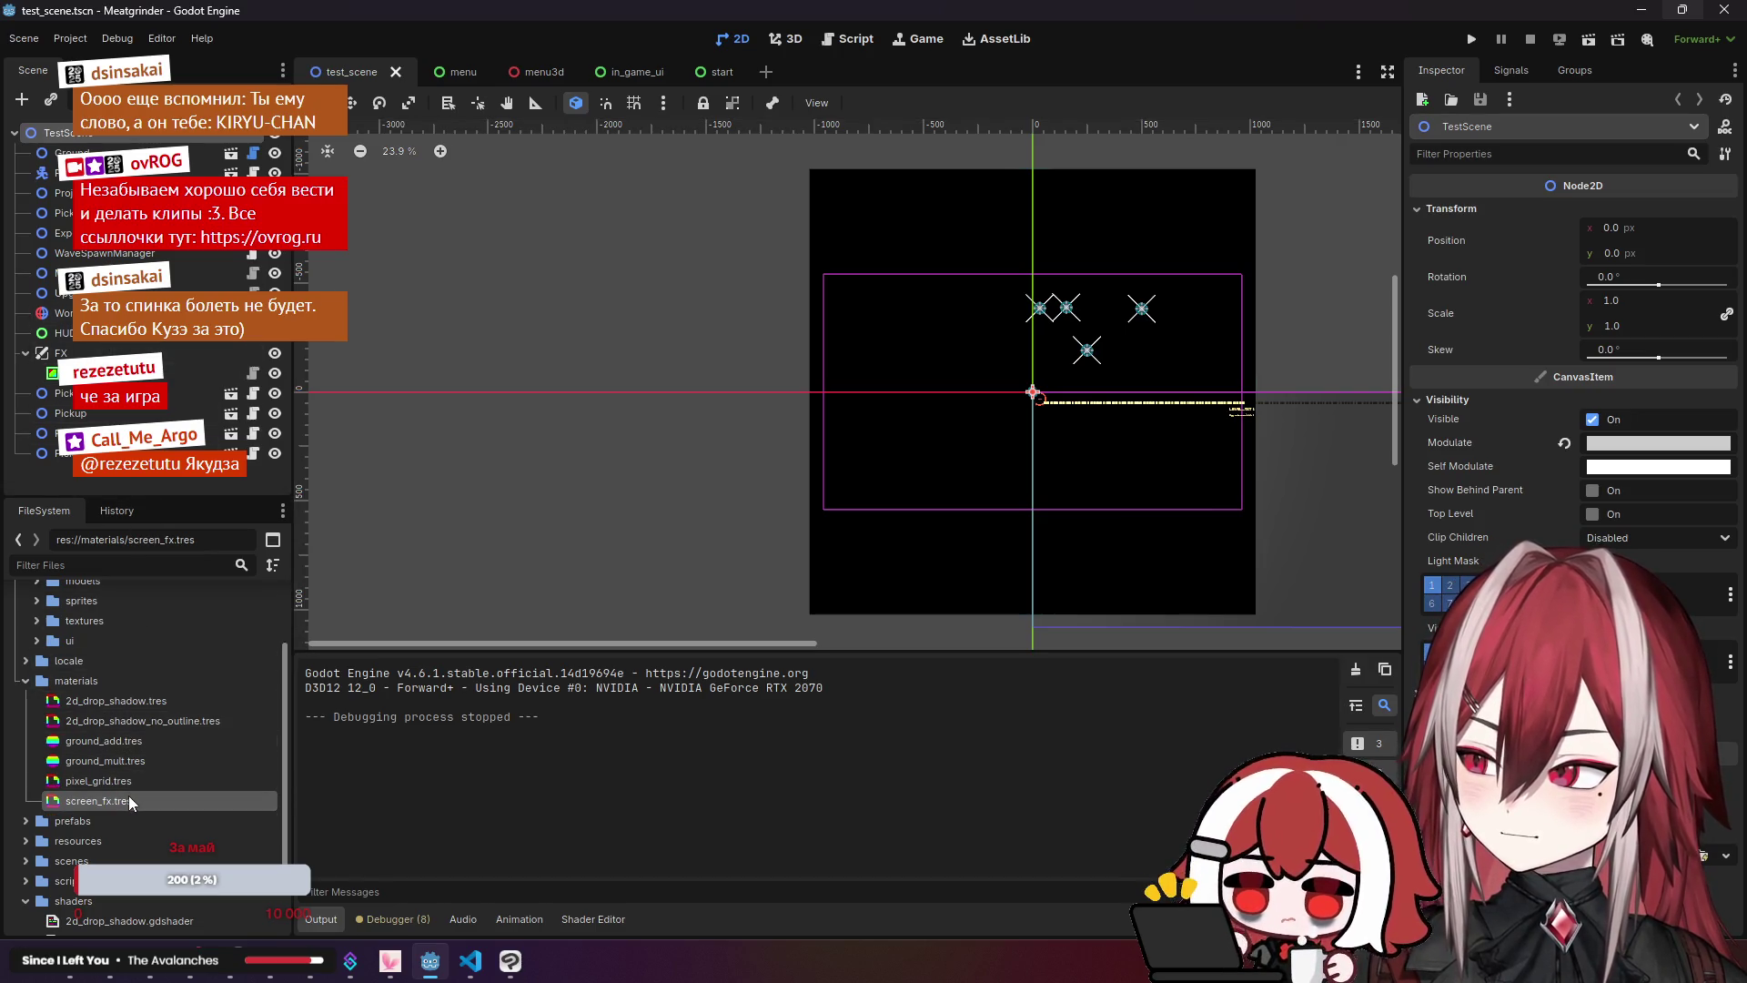
double_click(124, 805)
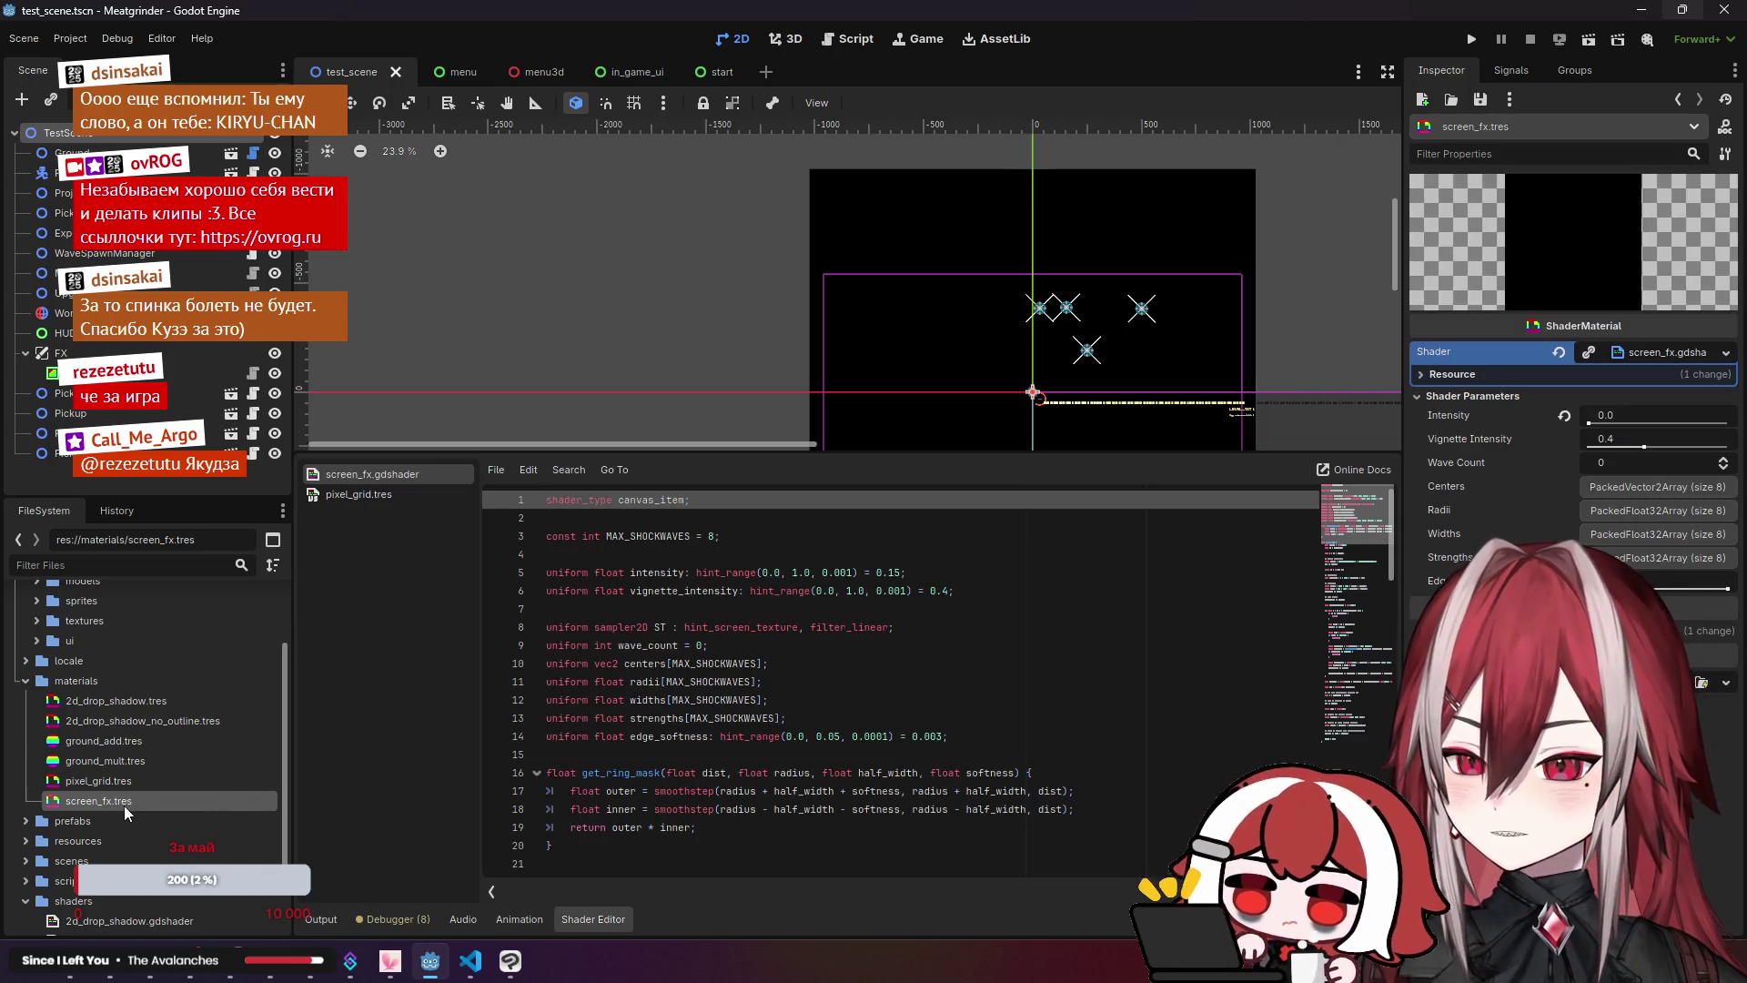
left_click(1559, 416)
Step: Test-run the scene briefly to see the curved screen distortion, then stop it
left_click(1587, 38)
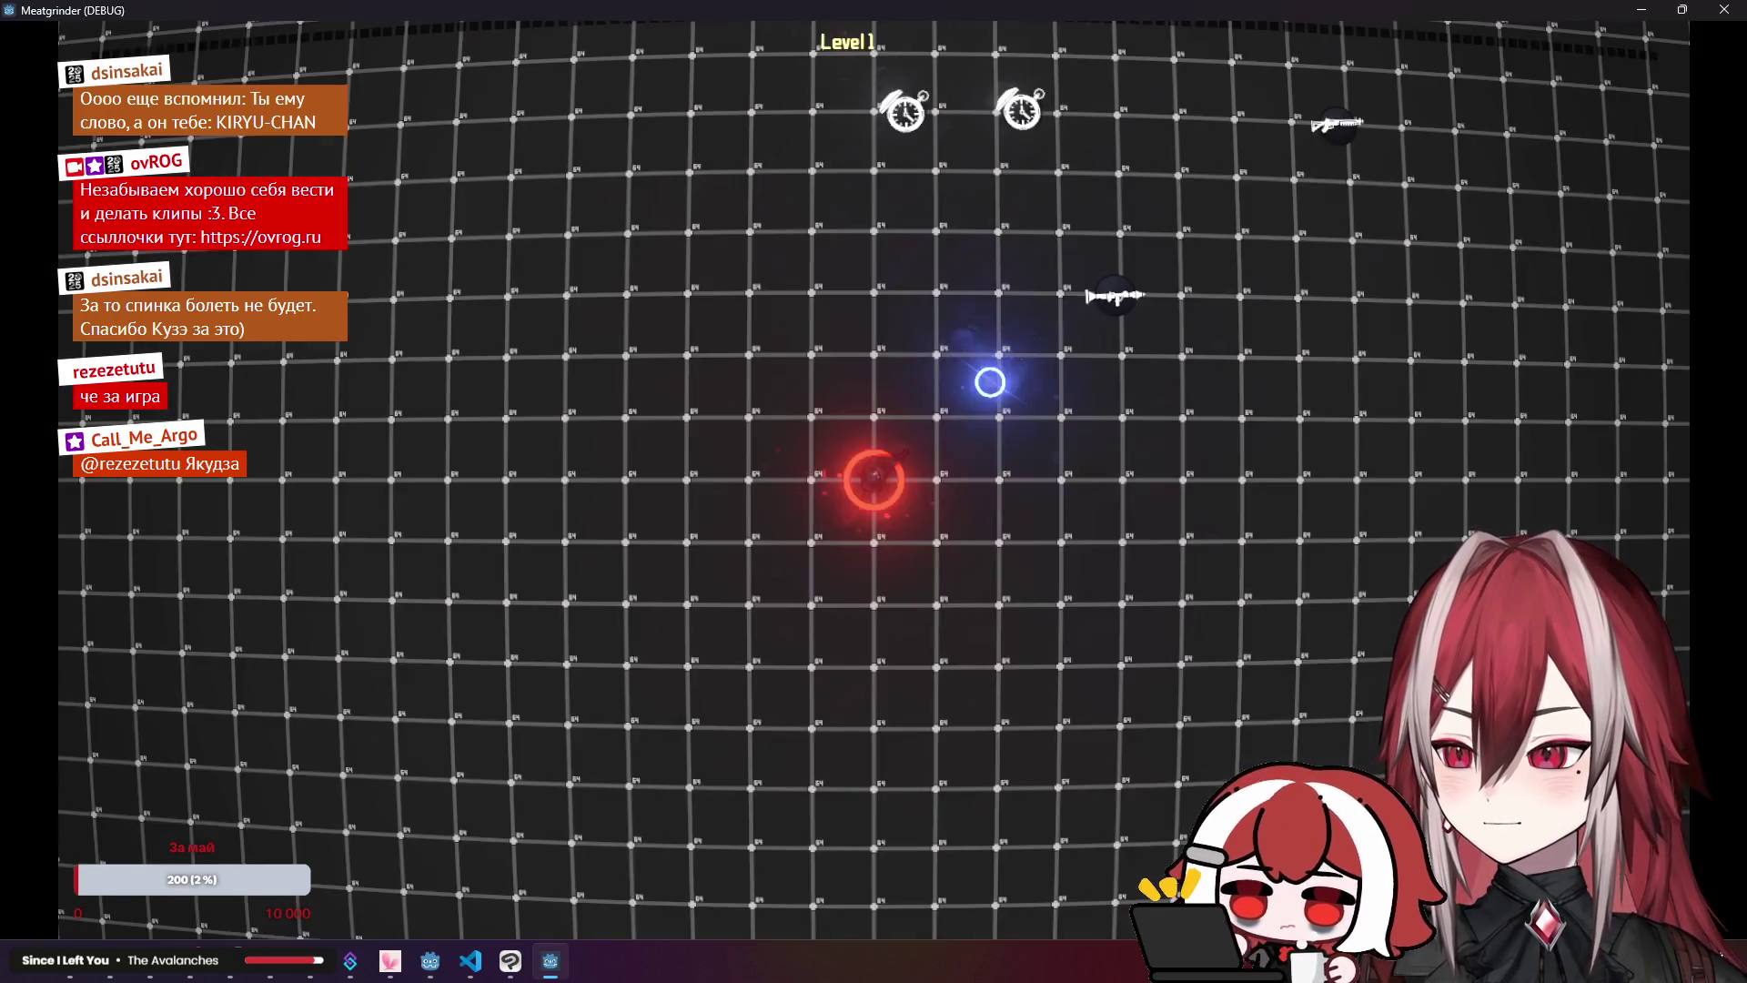
key("d")
key("a")
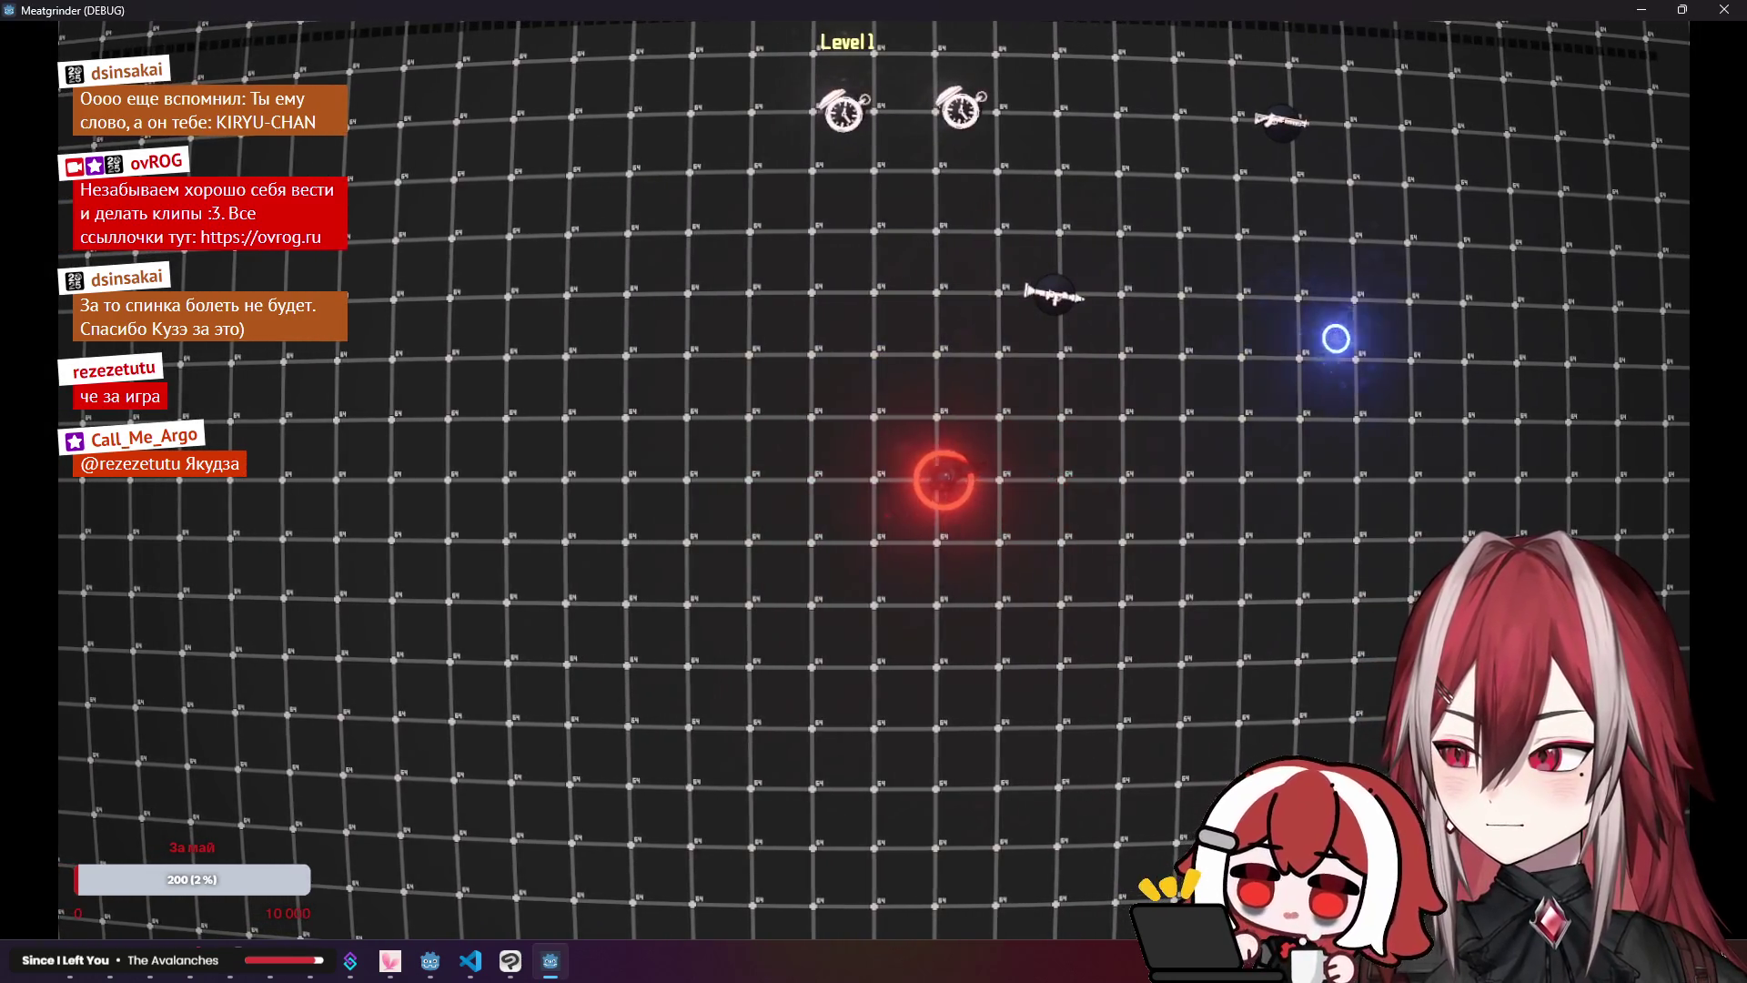
left_click(1723, 9)
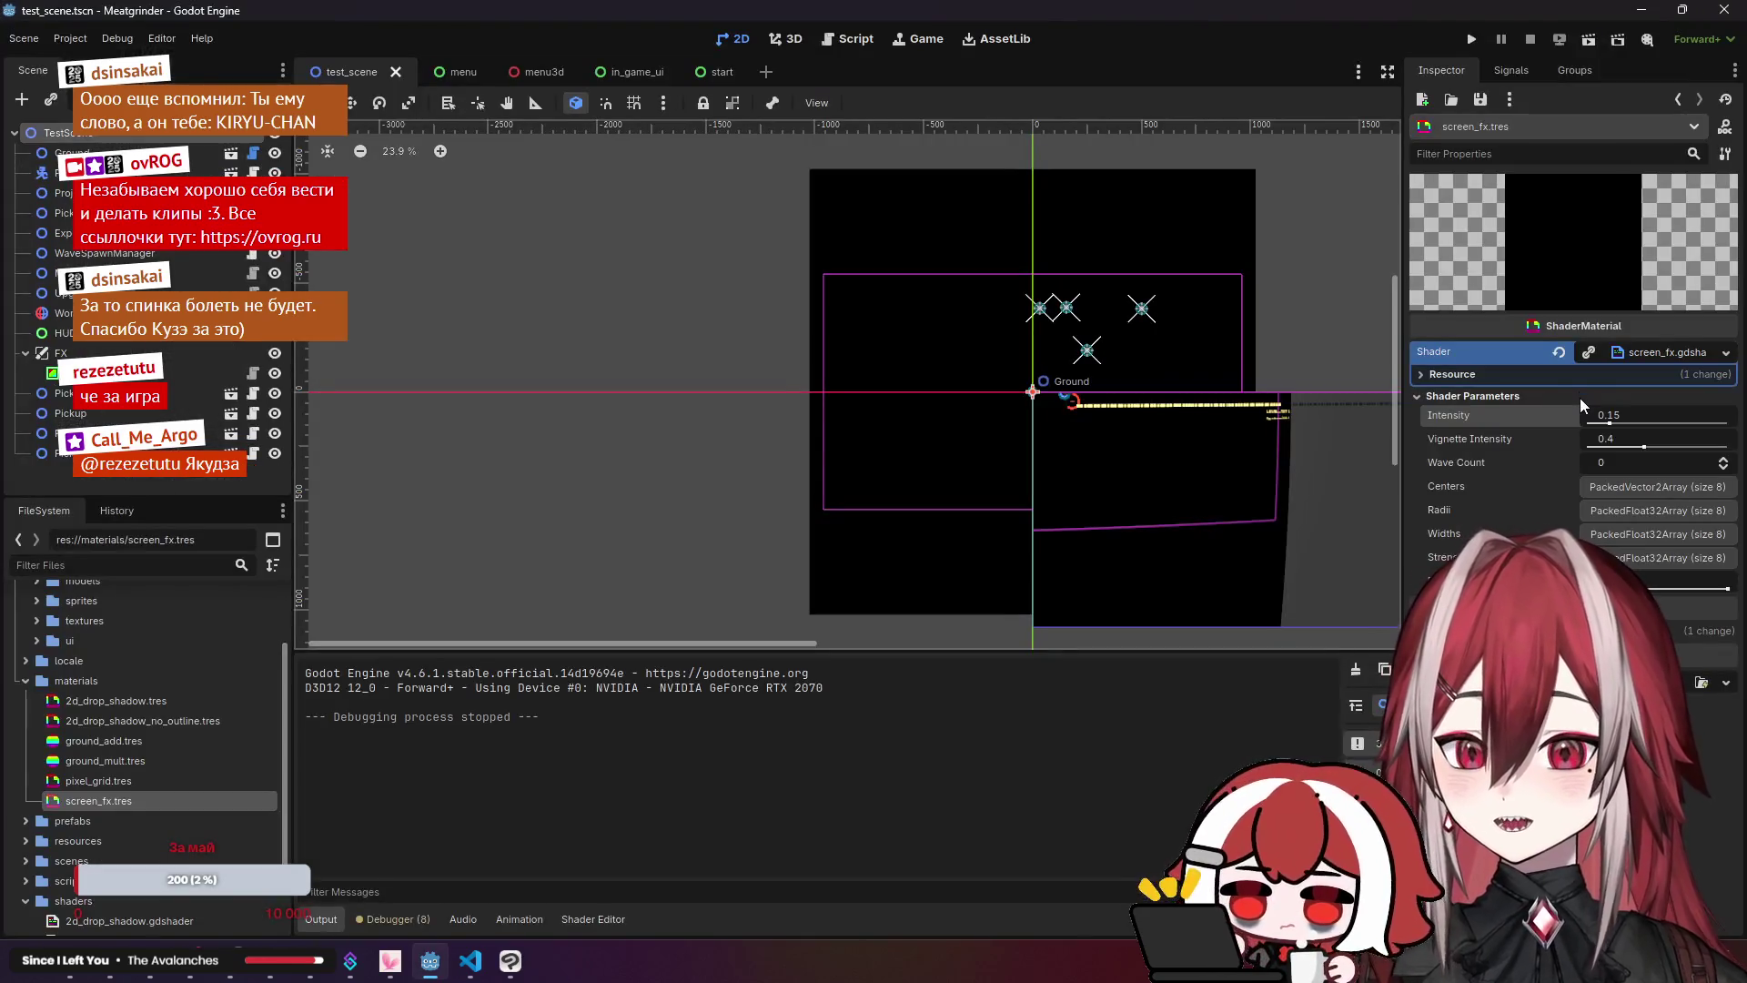
Step: Lower the screen_fx Intensity value in the Inspector to 0.1
left_click(1630, 411)
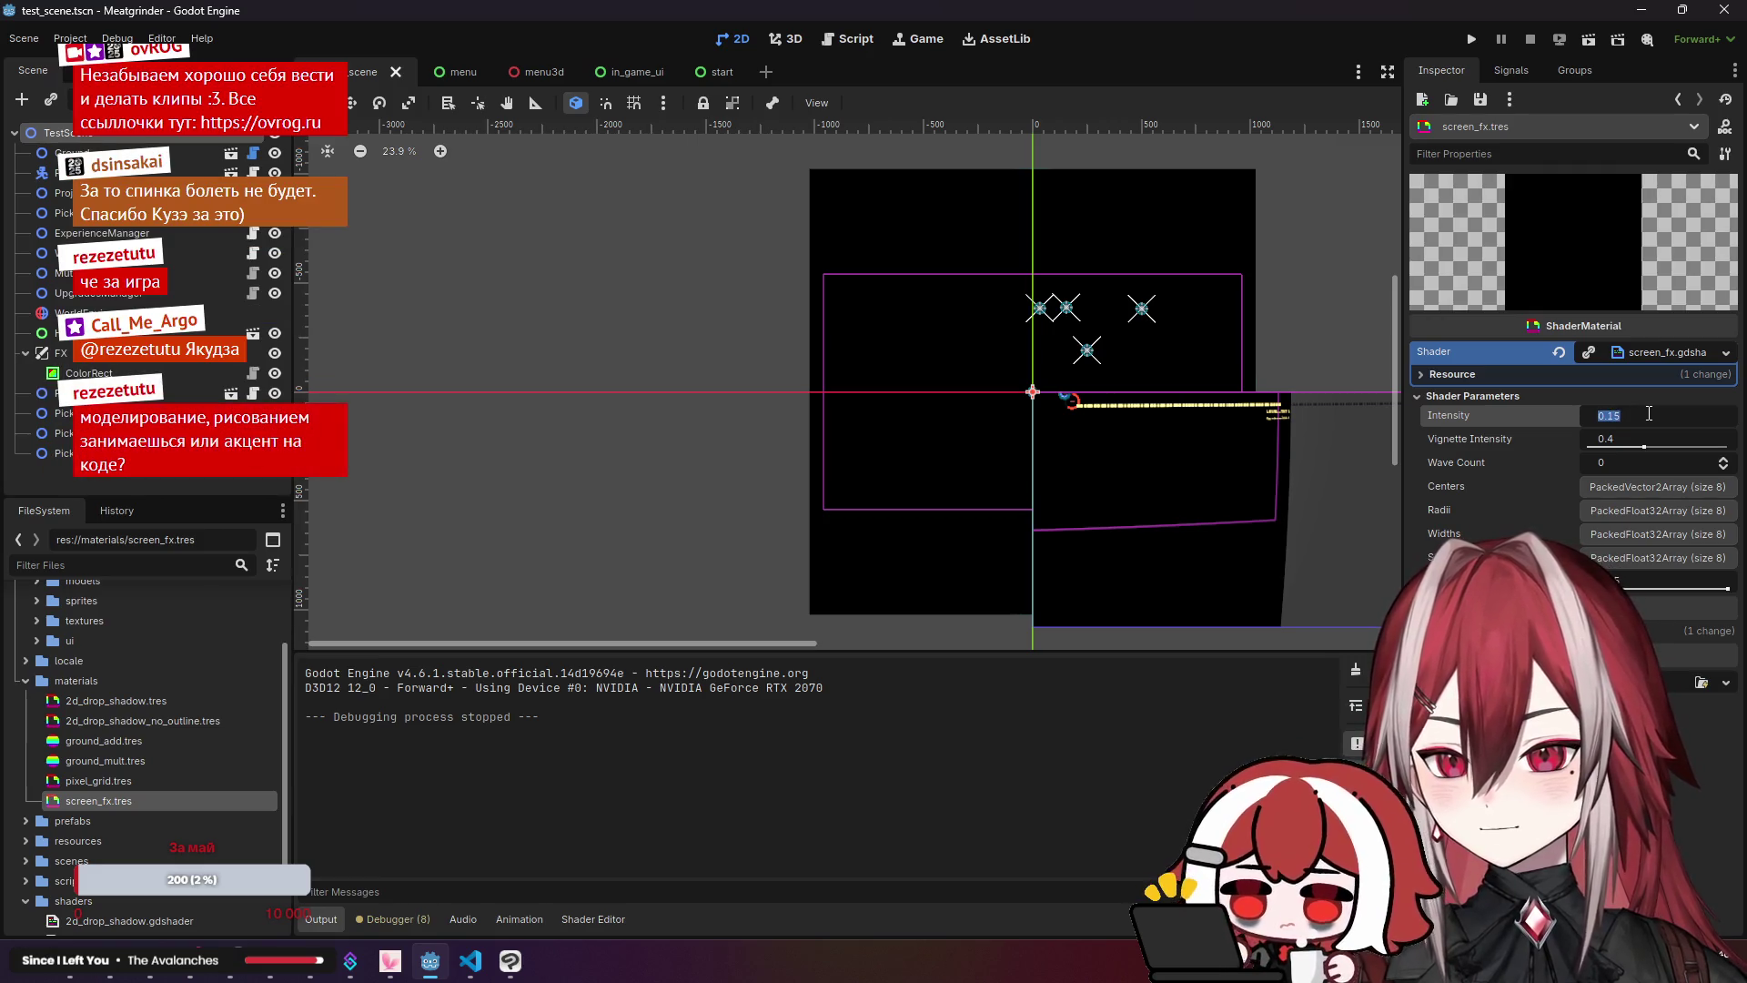
type("0.")
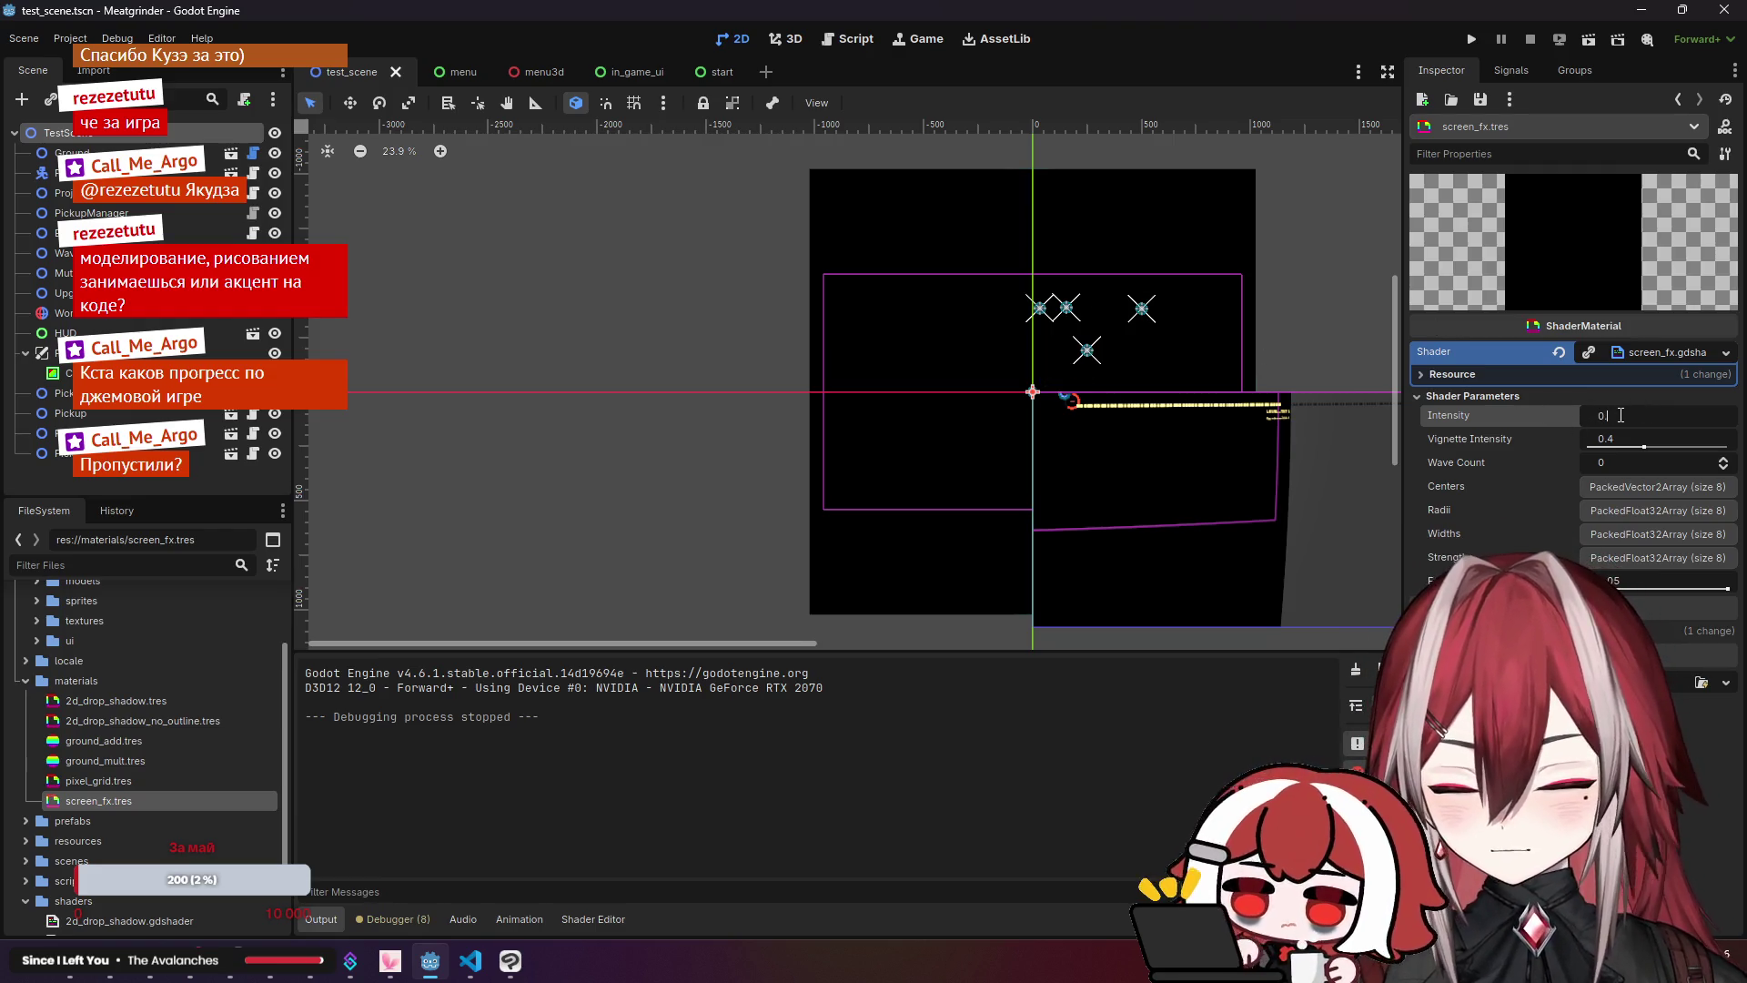
type("1")
key("Return")
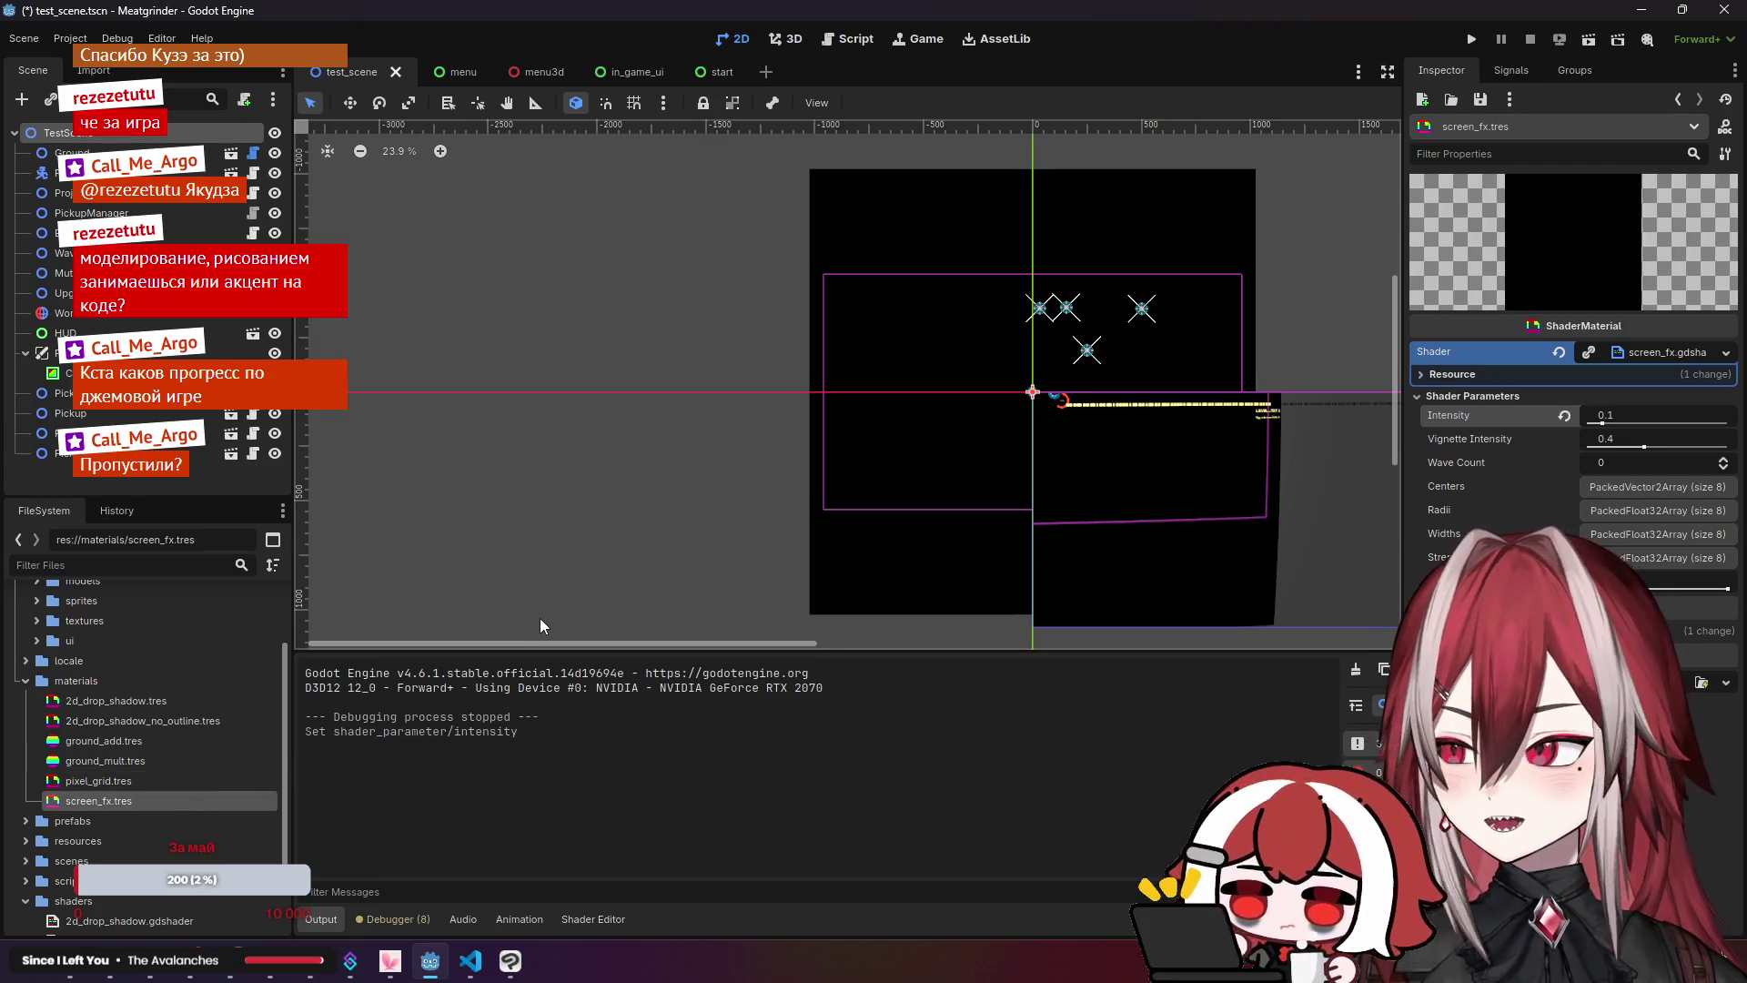
Step: In Chrome, load the Yandex Games developer console in a new tab
mouse_move(123, 975)
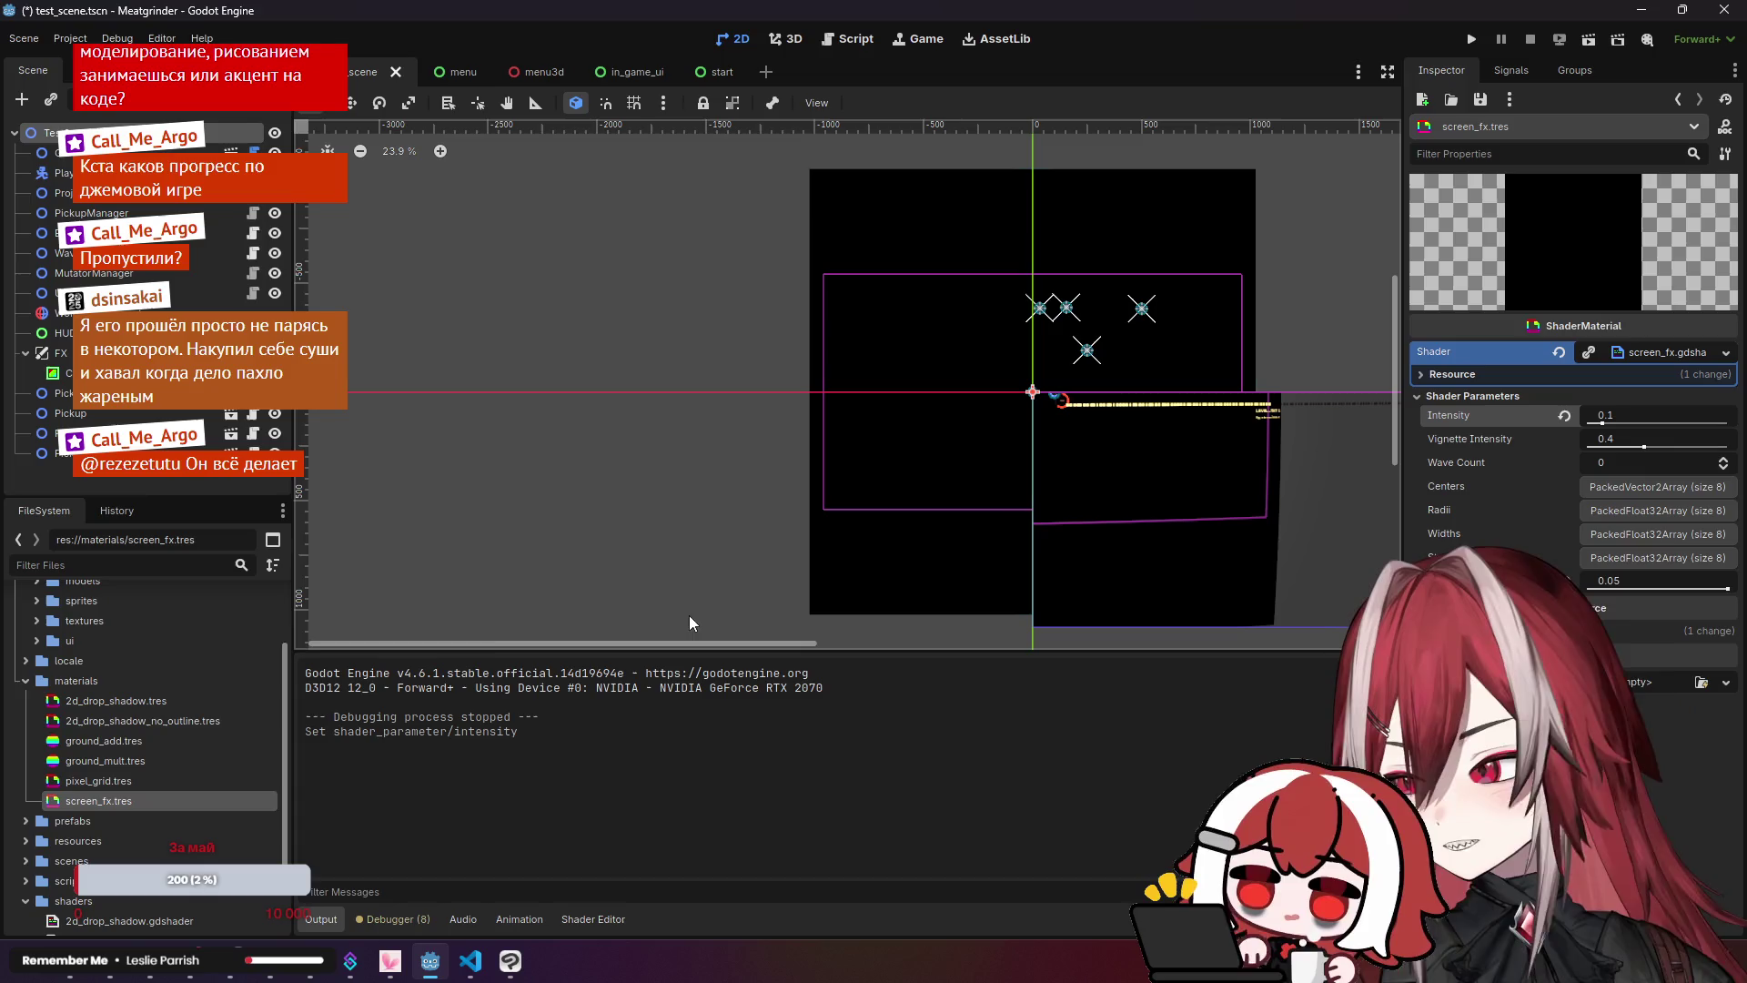
key("alt+Tab")
left_click(491, 18)
type("games")
key("Return")
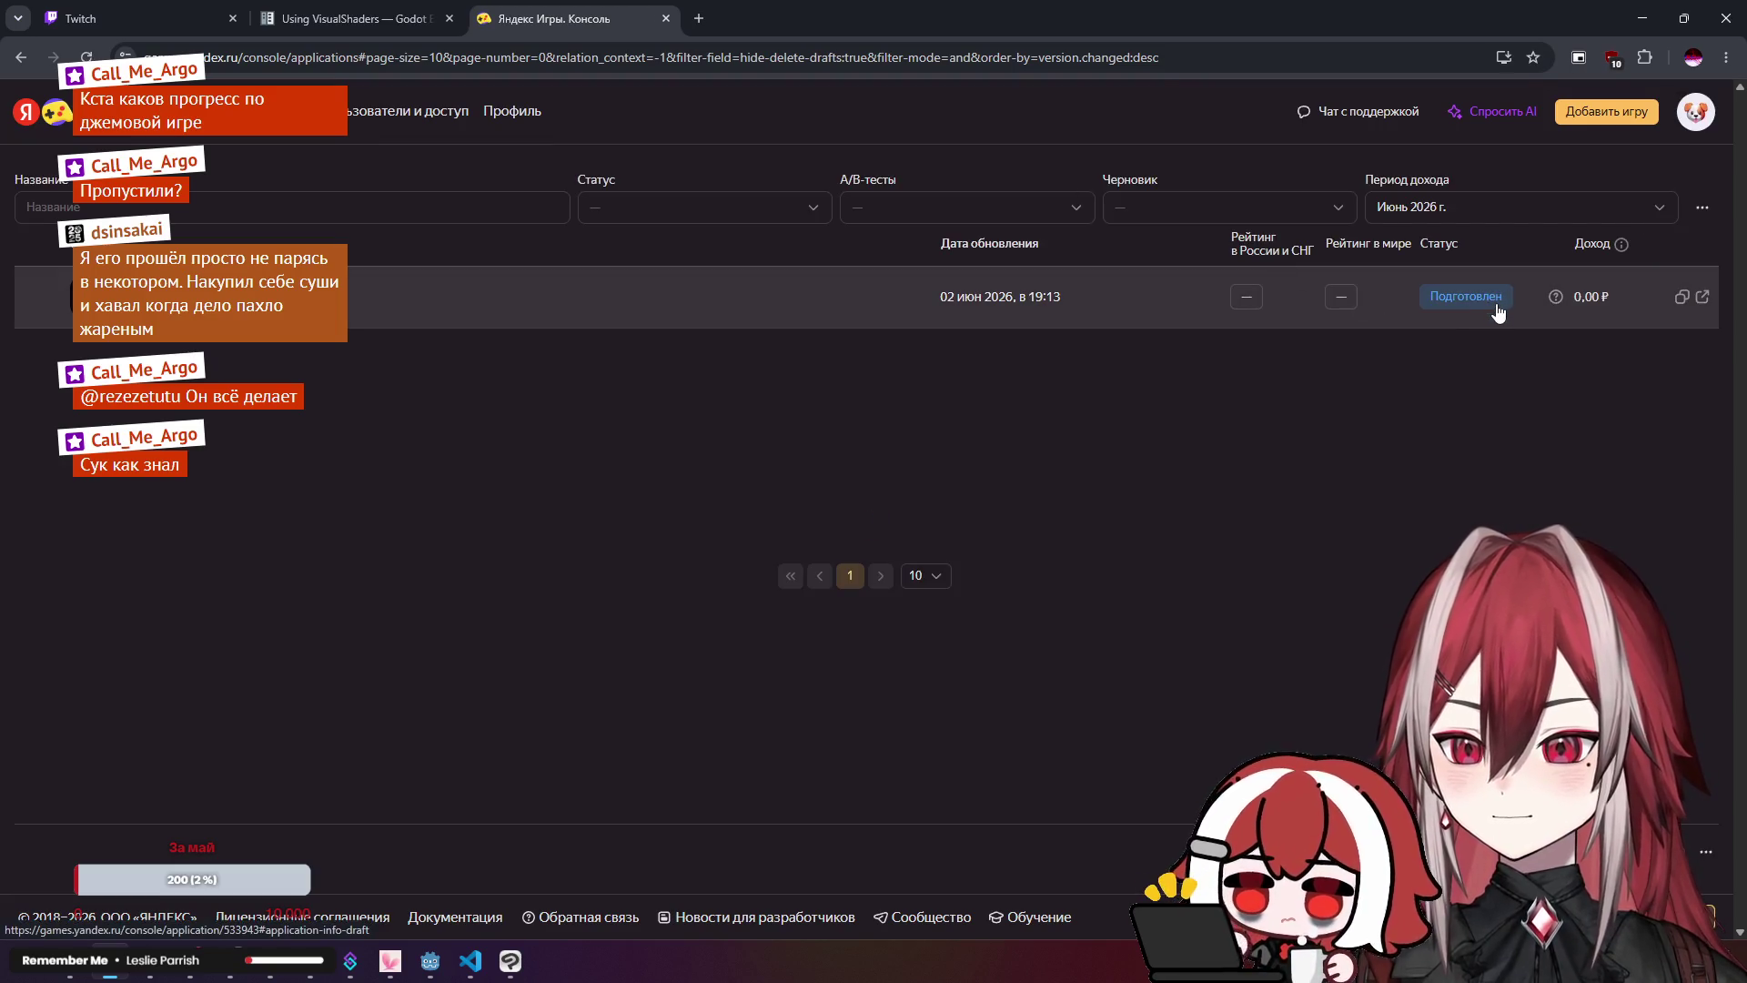
Step: Close the Yandex Games console tab and minimize Chrome to return to Godot
mouse_move(1559, 312)
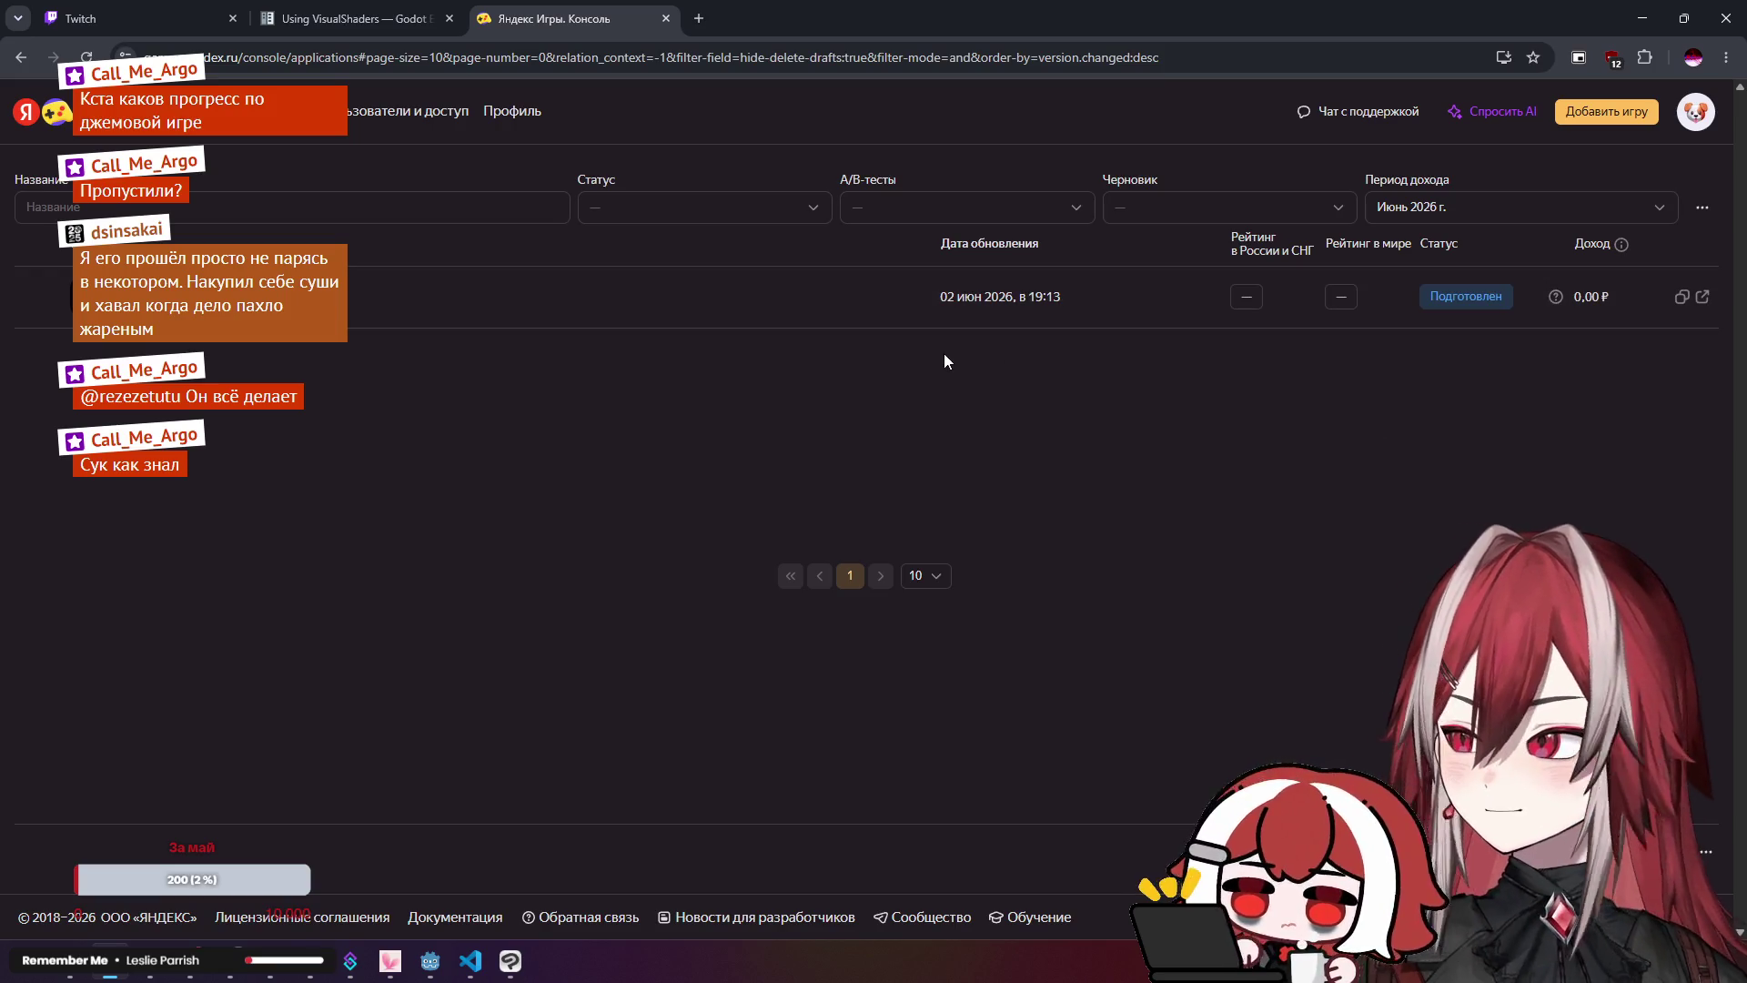
left_click(667, 19)
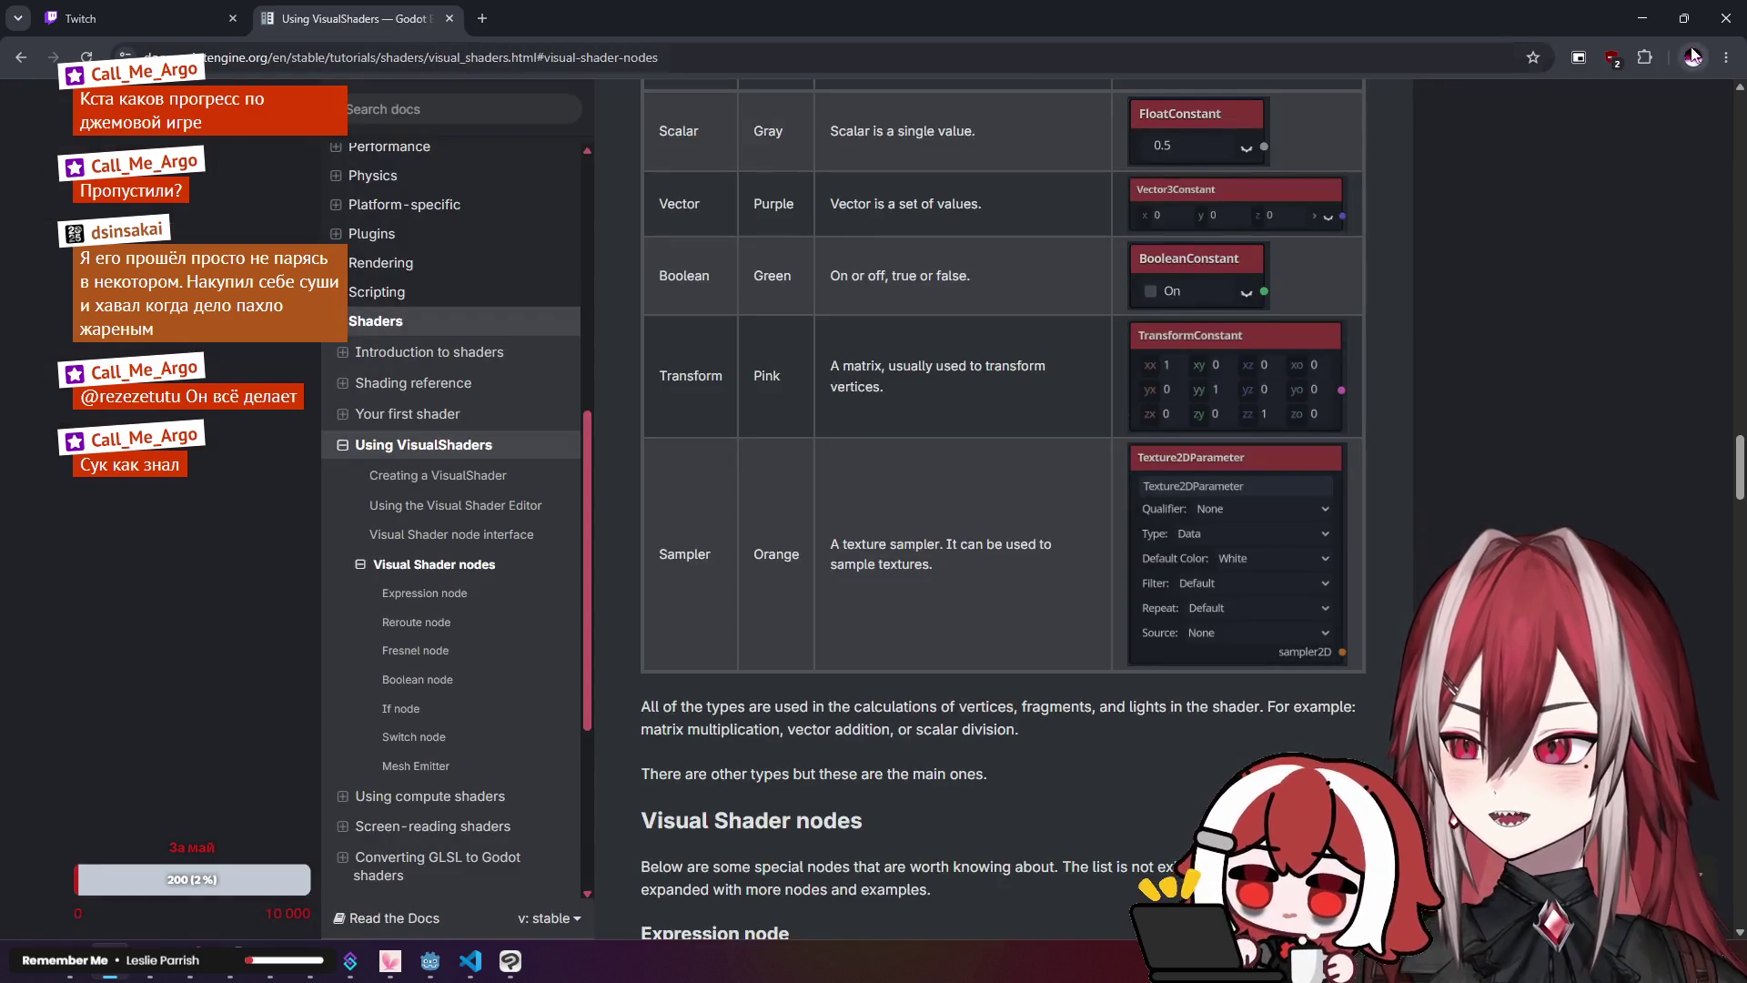
left_click(1630, 12)
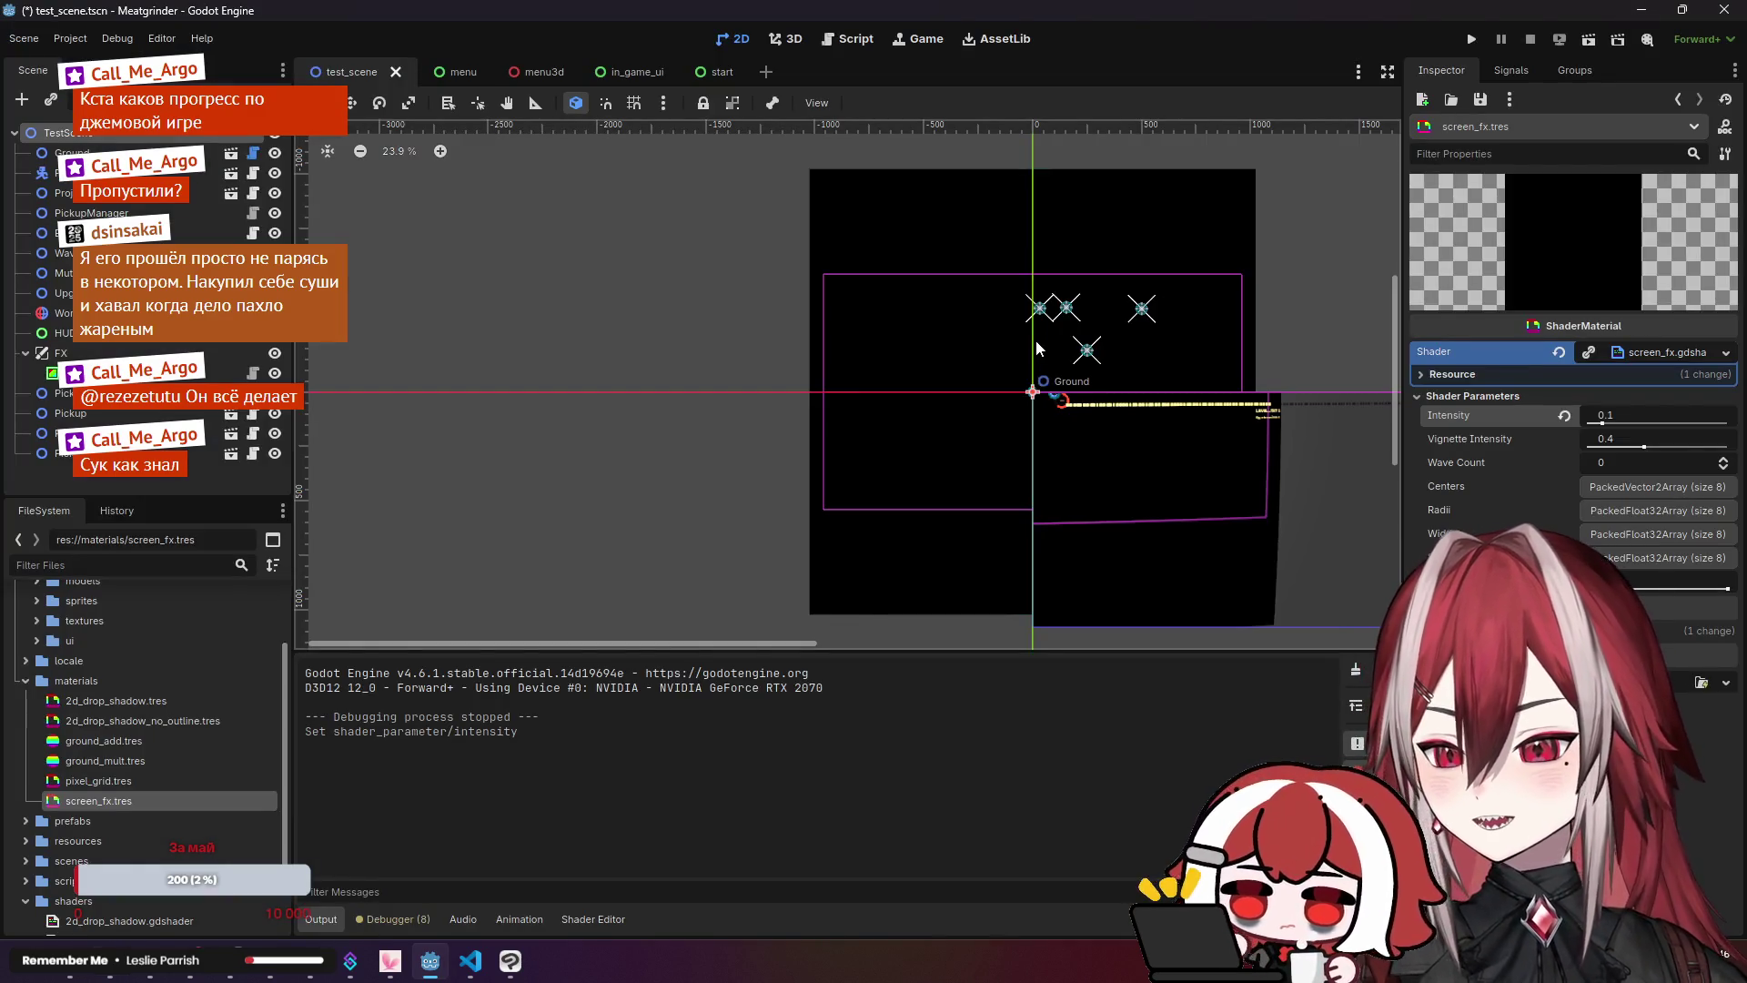
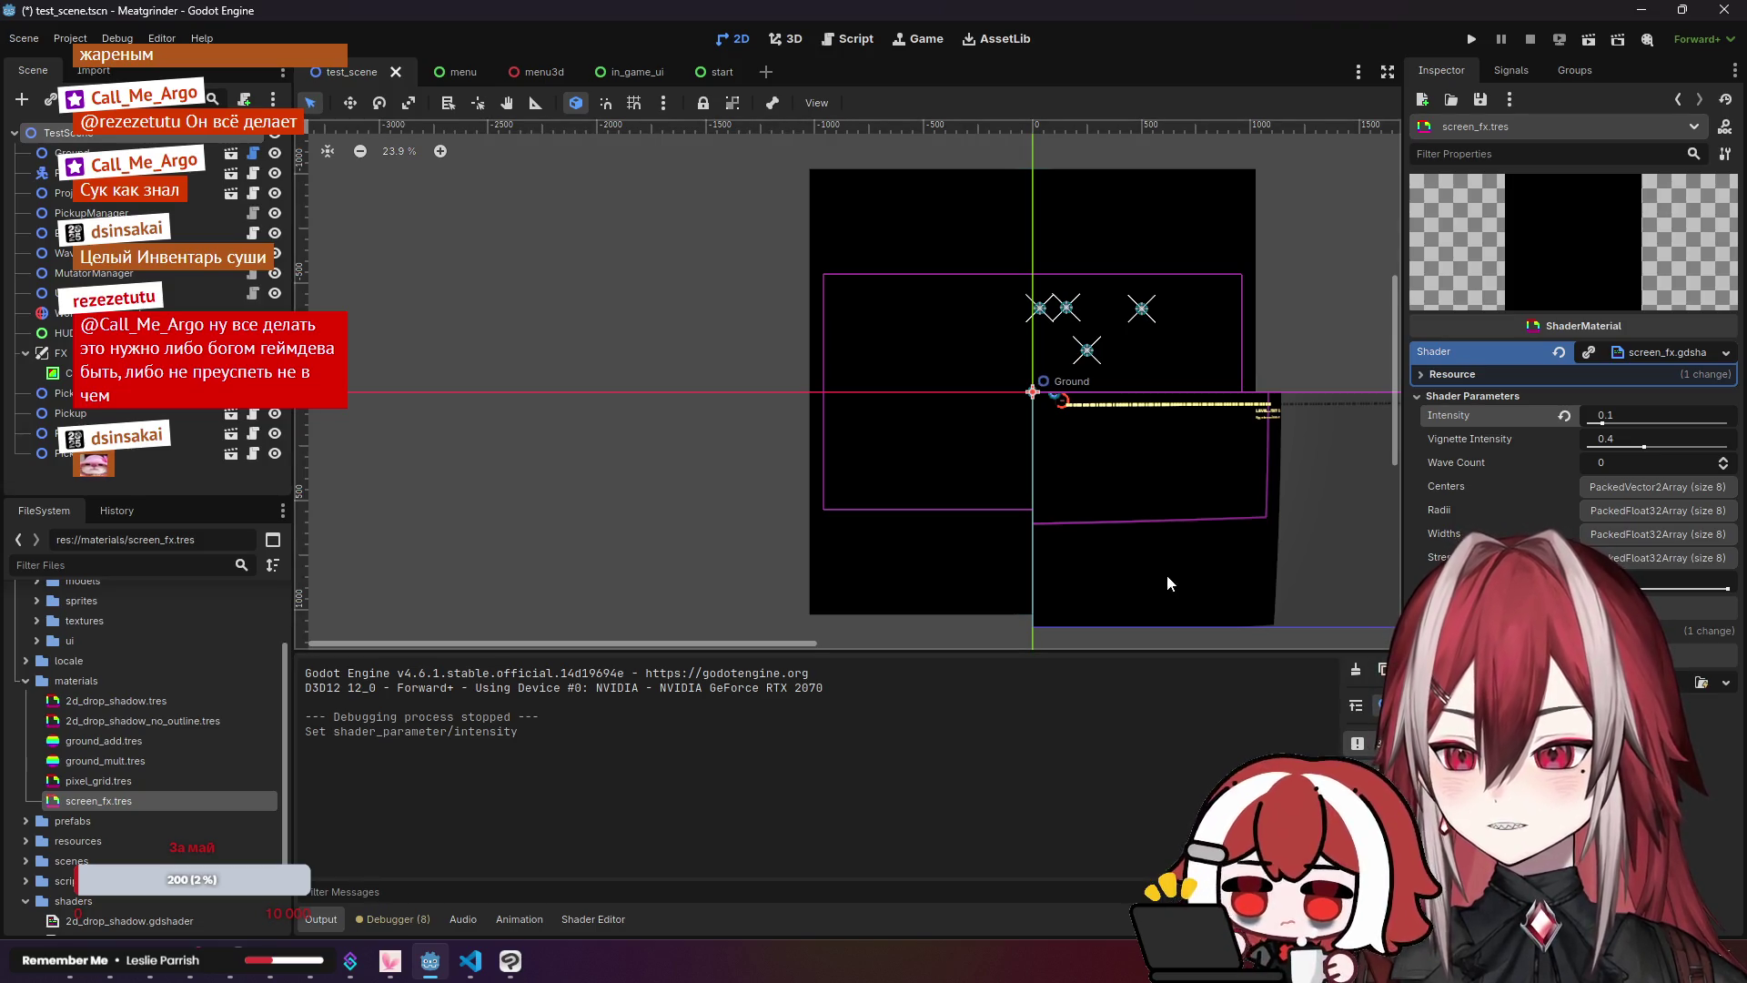
Step: Run the current scene and move the player around to test the screen effect
scroll(1144, 452, "up", 4)
scroll(1147, 451, "up", 3)
scroll(889, 394, "down", 3)
scroll(577, 351, "up", 1)
left_click(1587, 39)
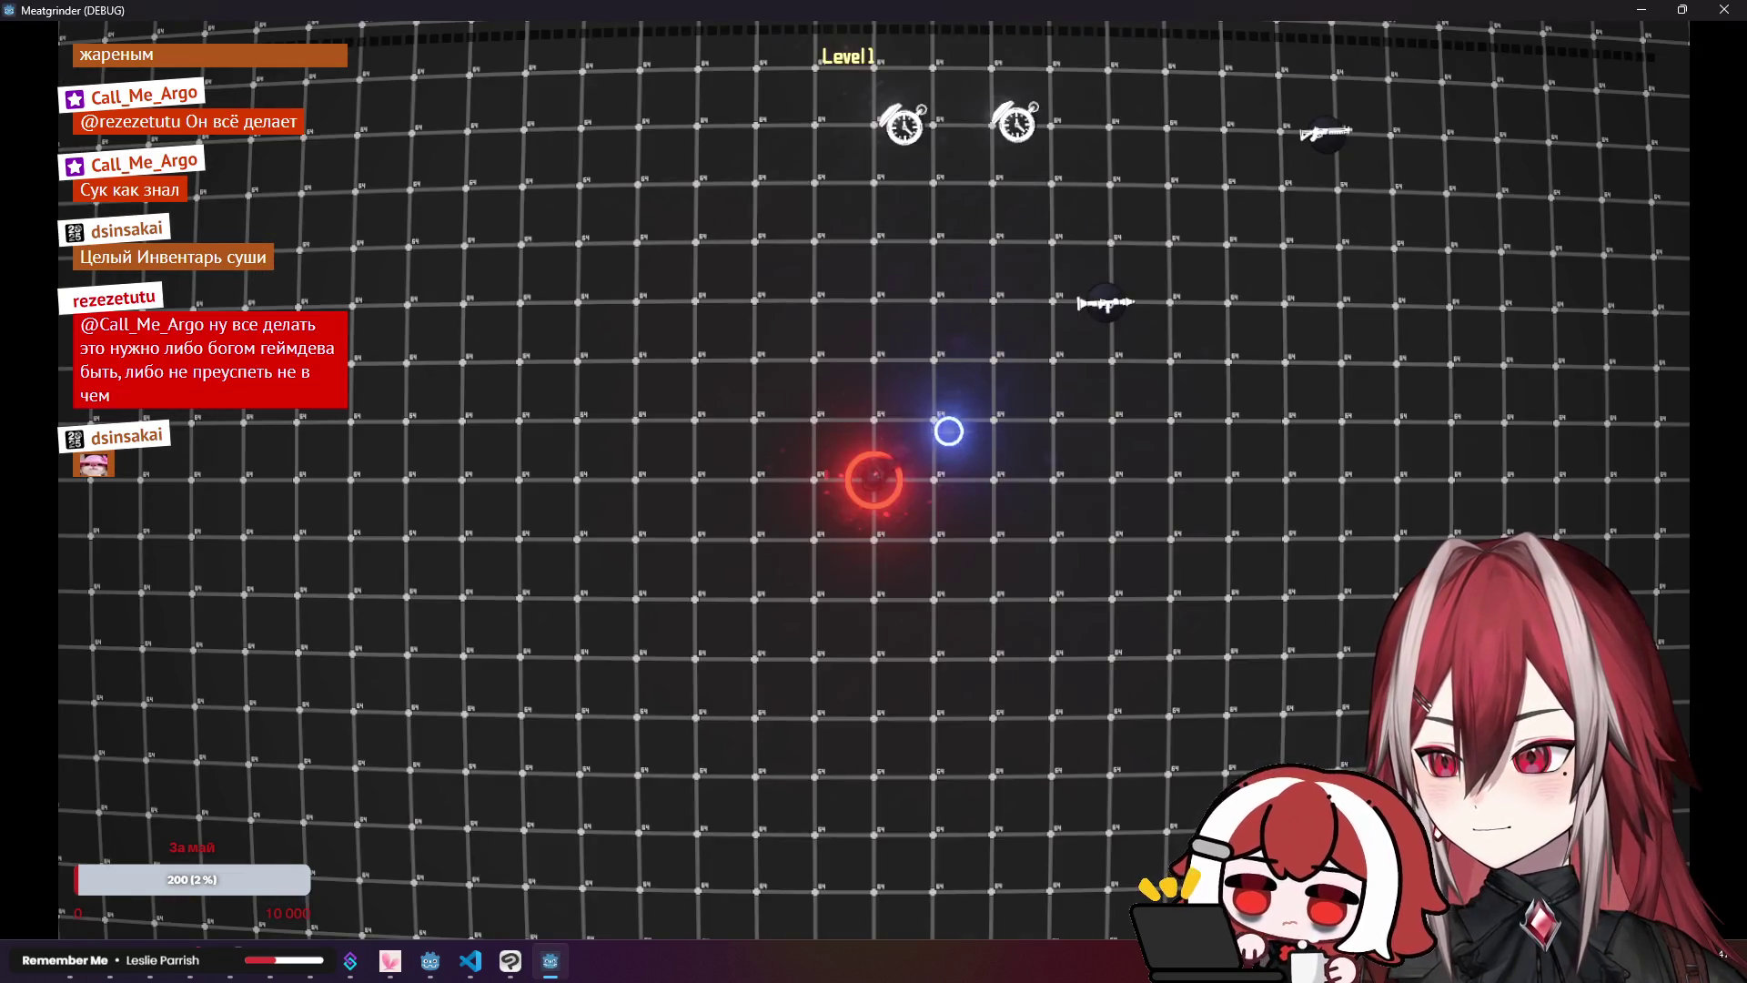
key("w")
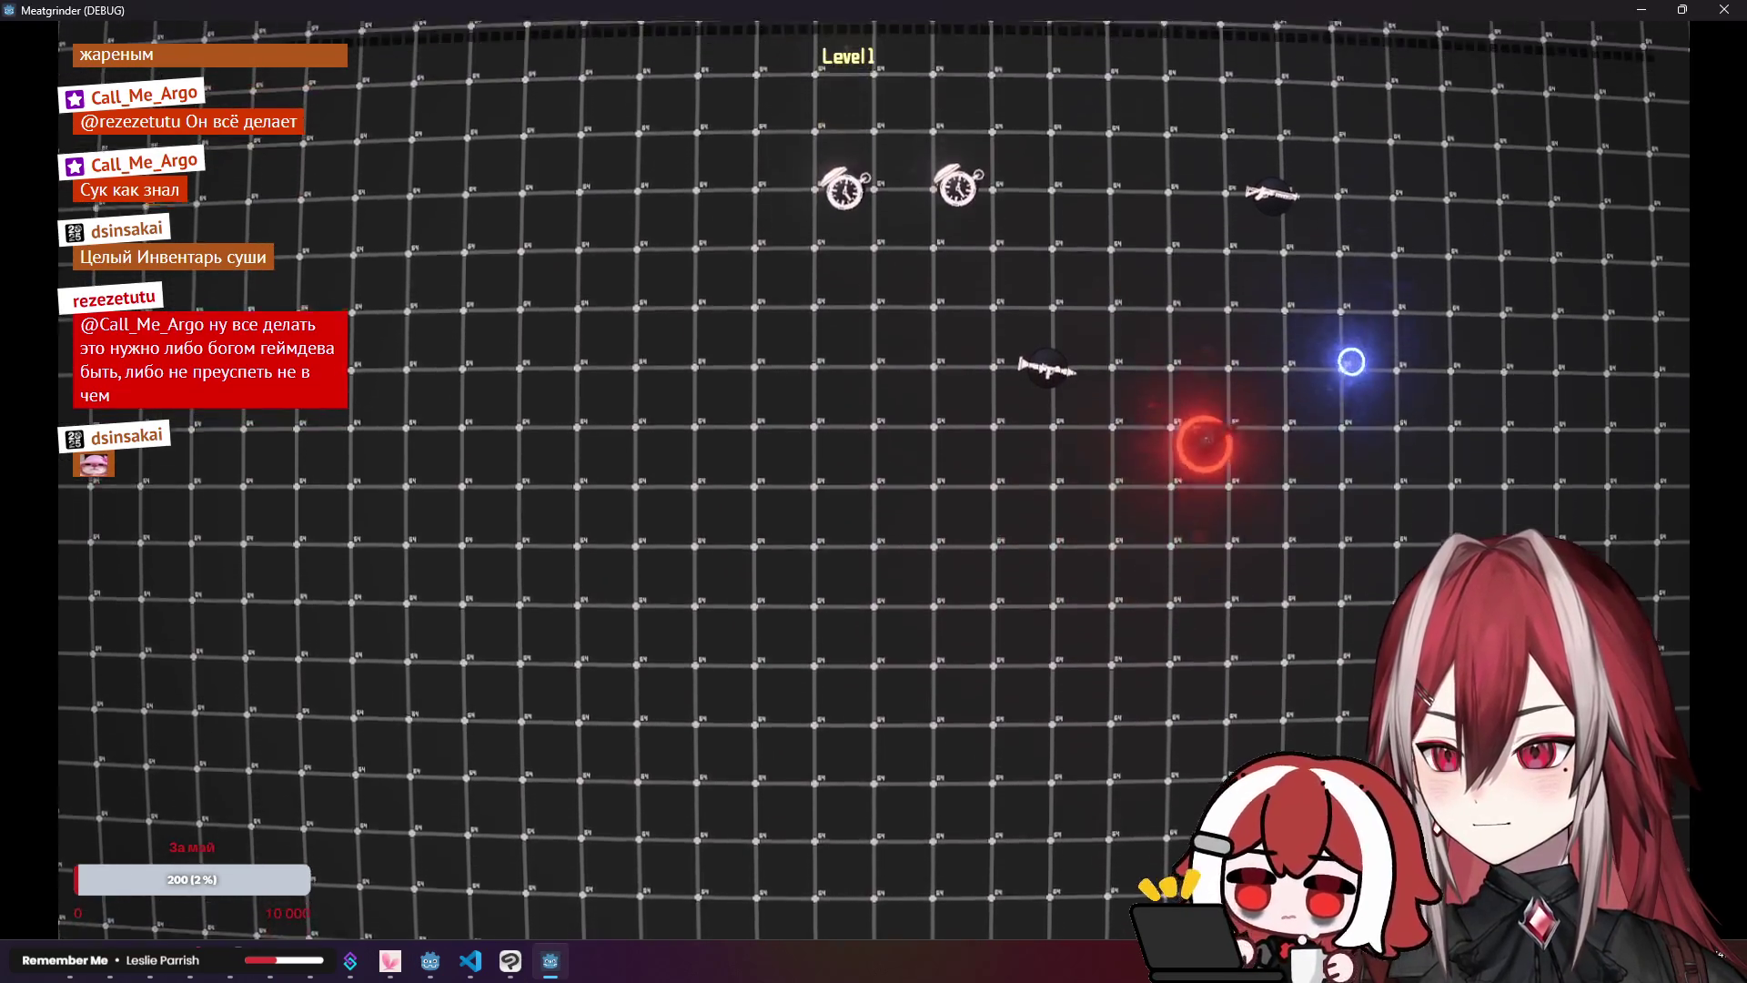
key("a")
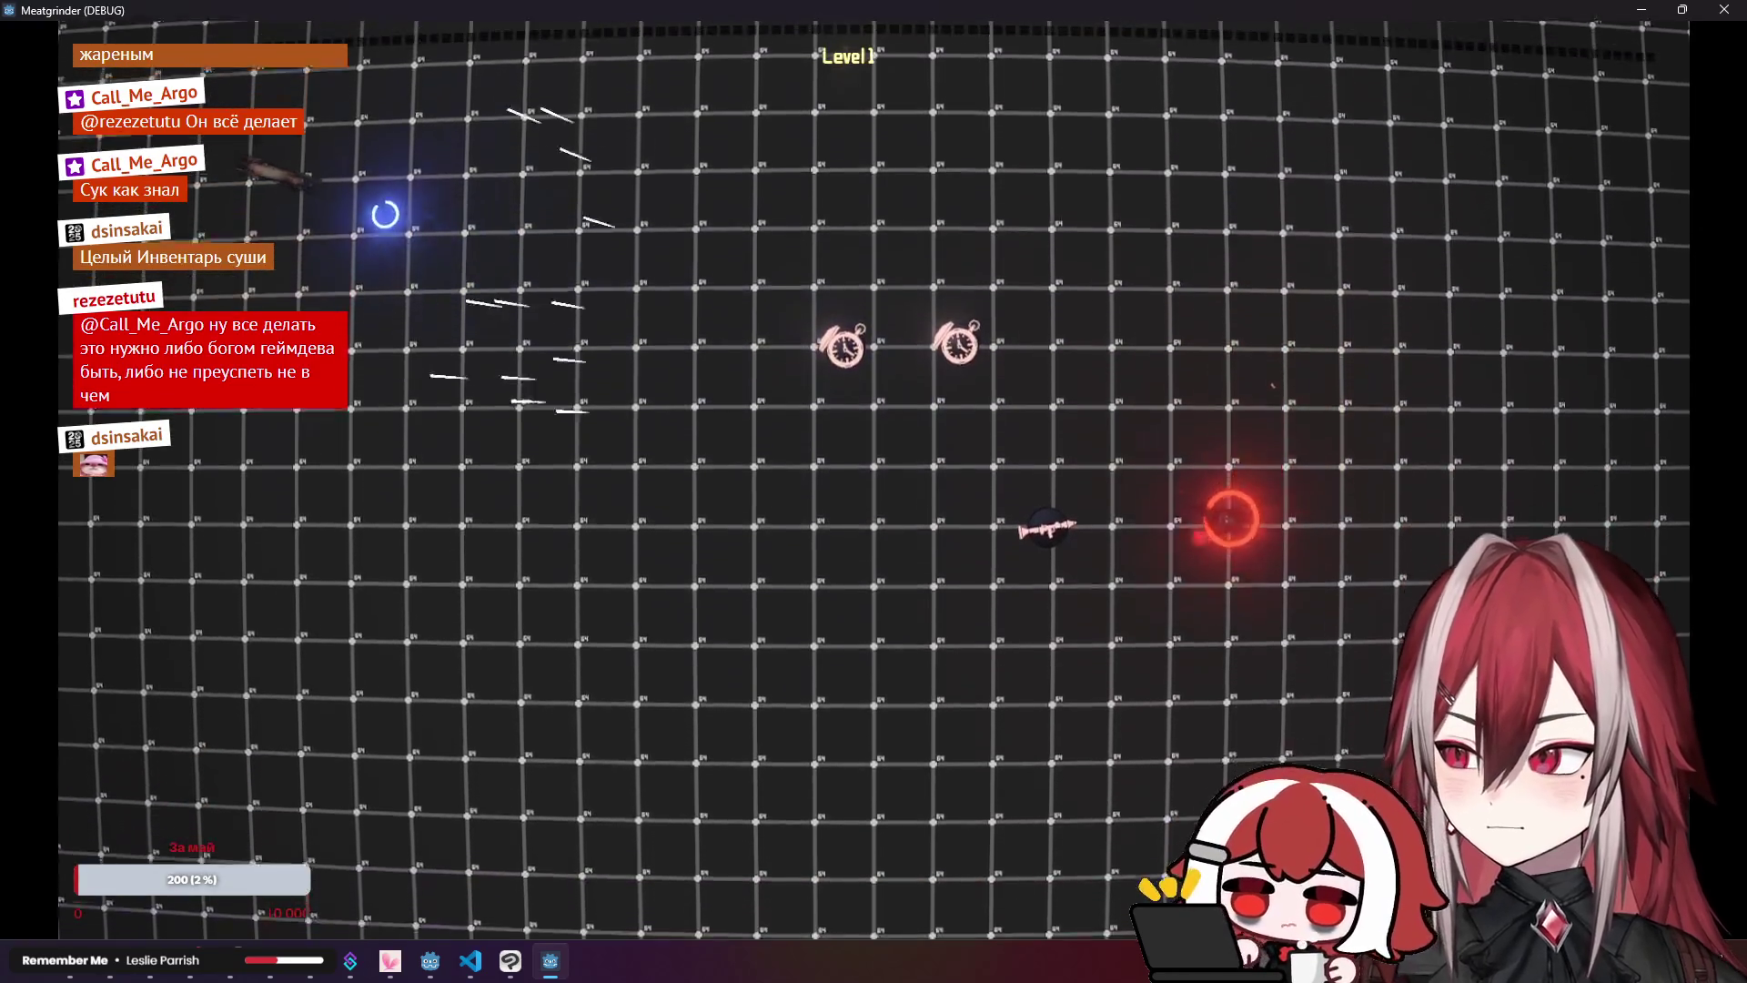
Step: Close the game and lower the screen_fx Intensity parameter from 0.1 to 0.08
key("F8")
left_click(1598, 412)
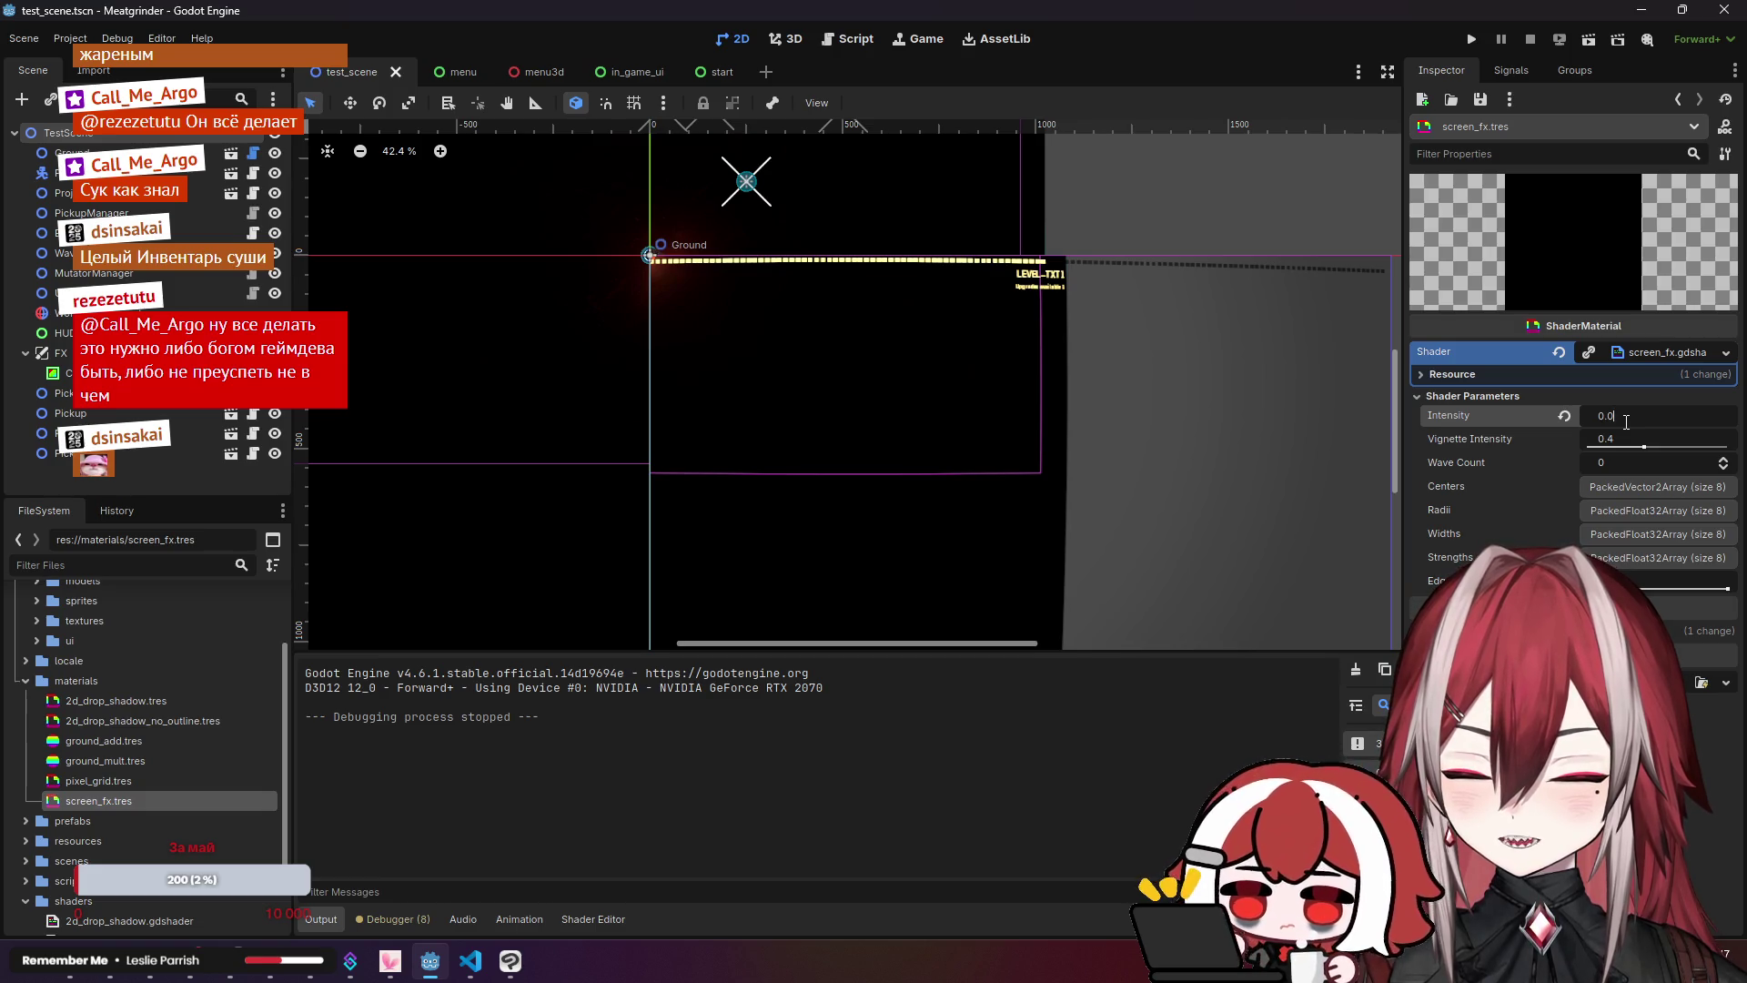
left_click_drag(1626, 421, 1633, 421)
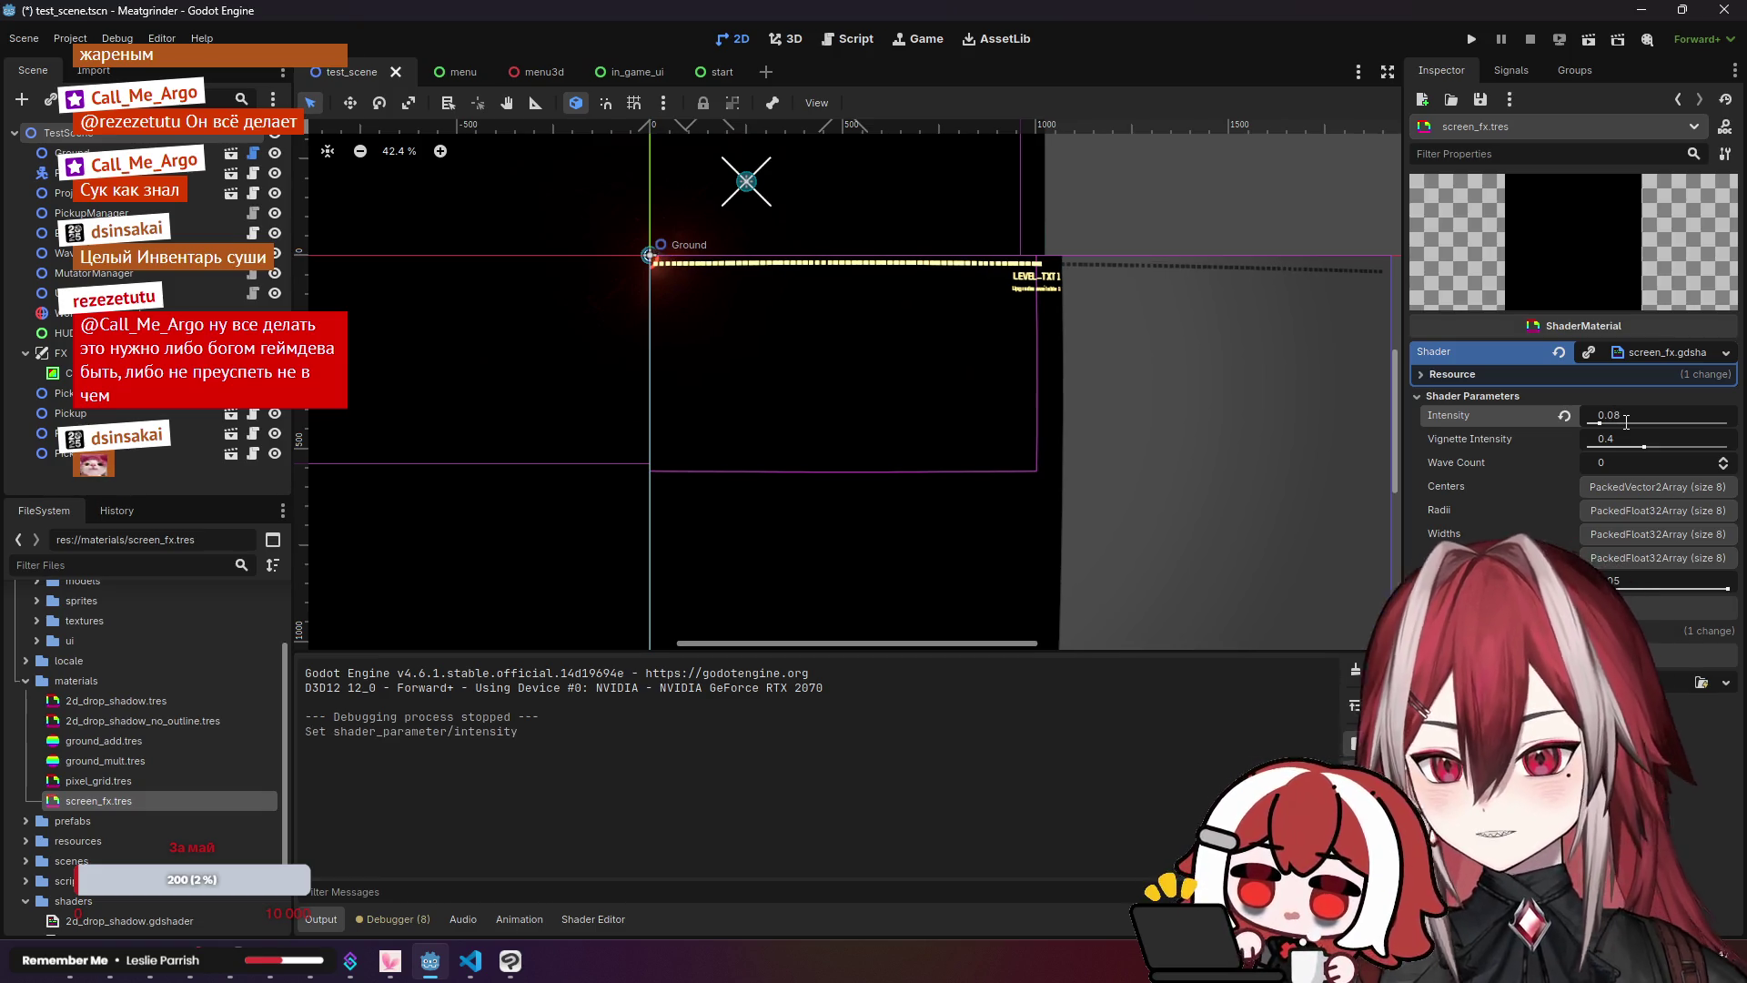
Step: Test-play the scene again, moving the player with WASD, then stop the game
left_click(1593, 42)
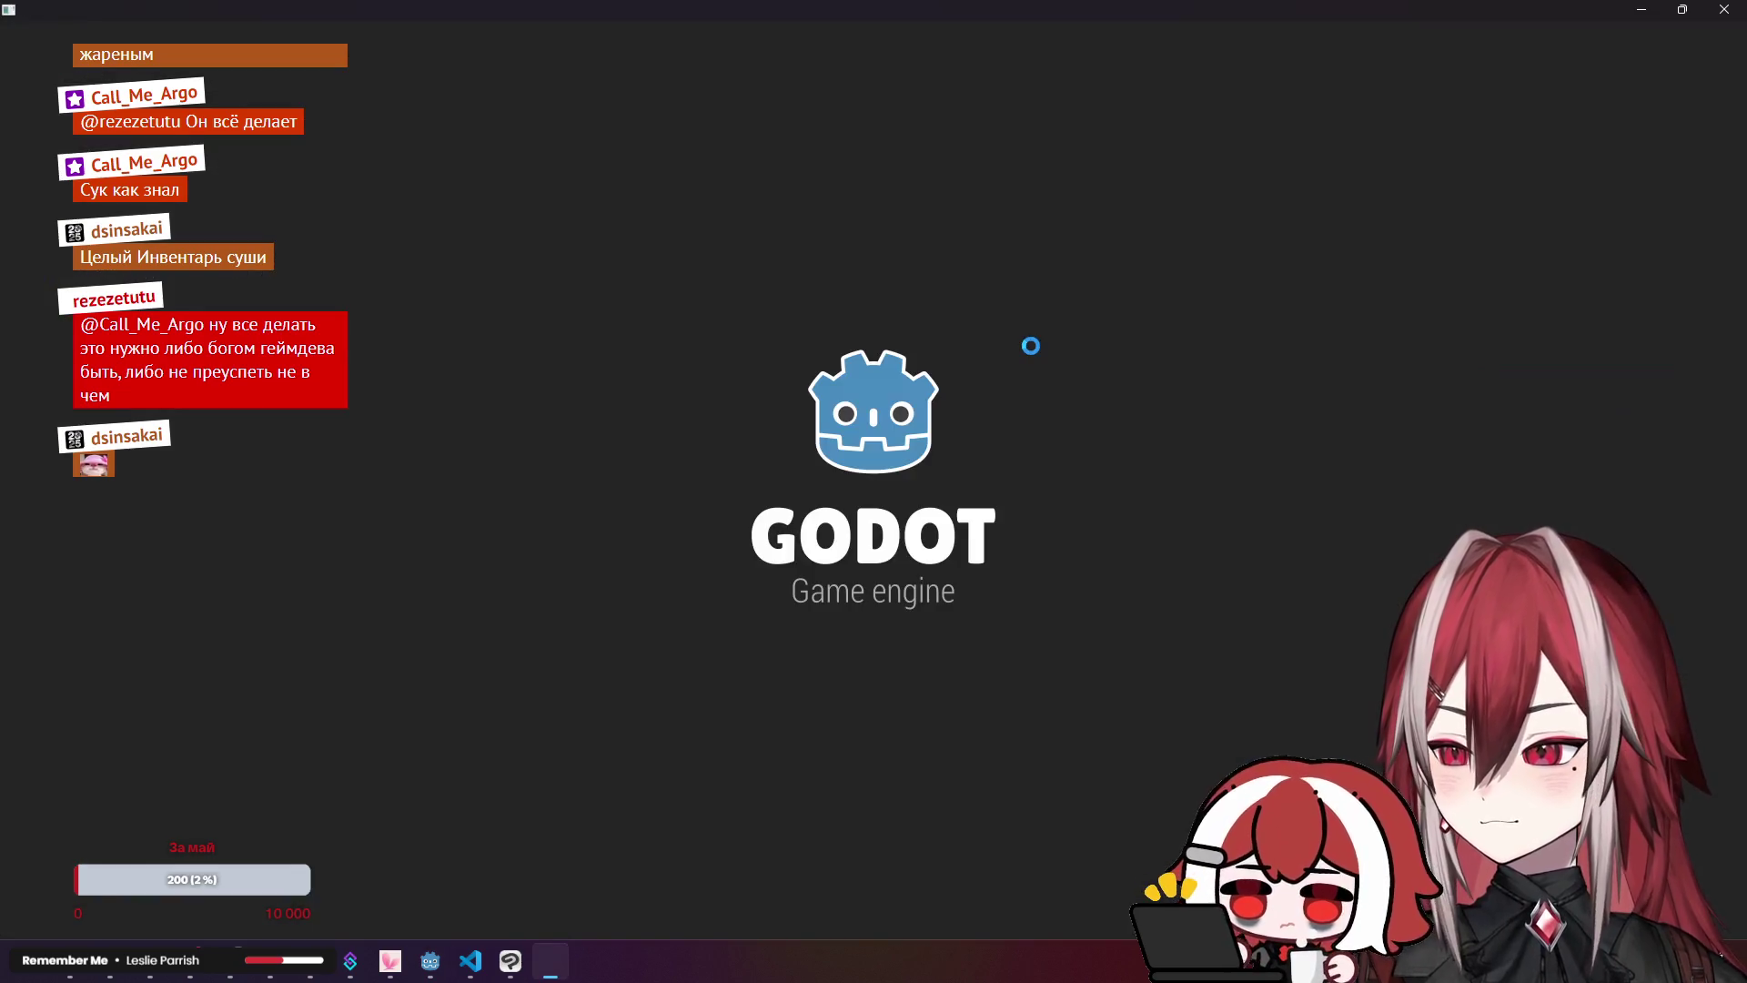
key("a")
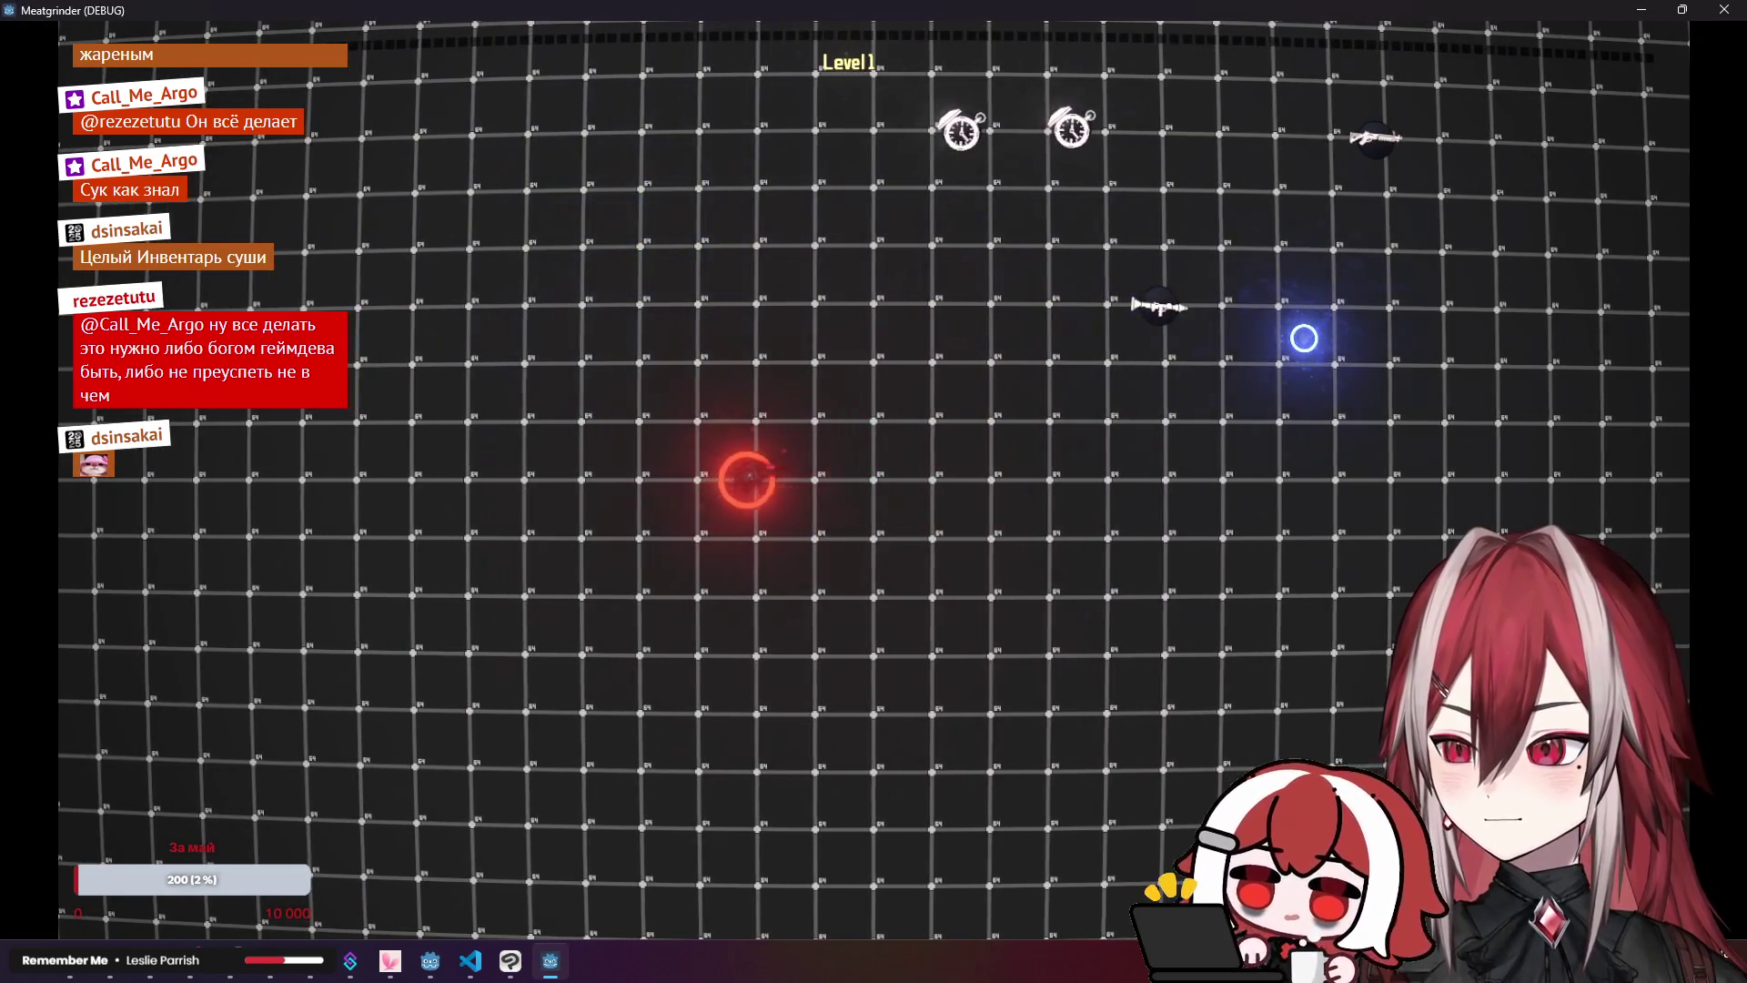
key("d")
key("w")
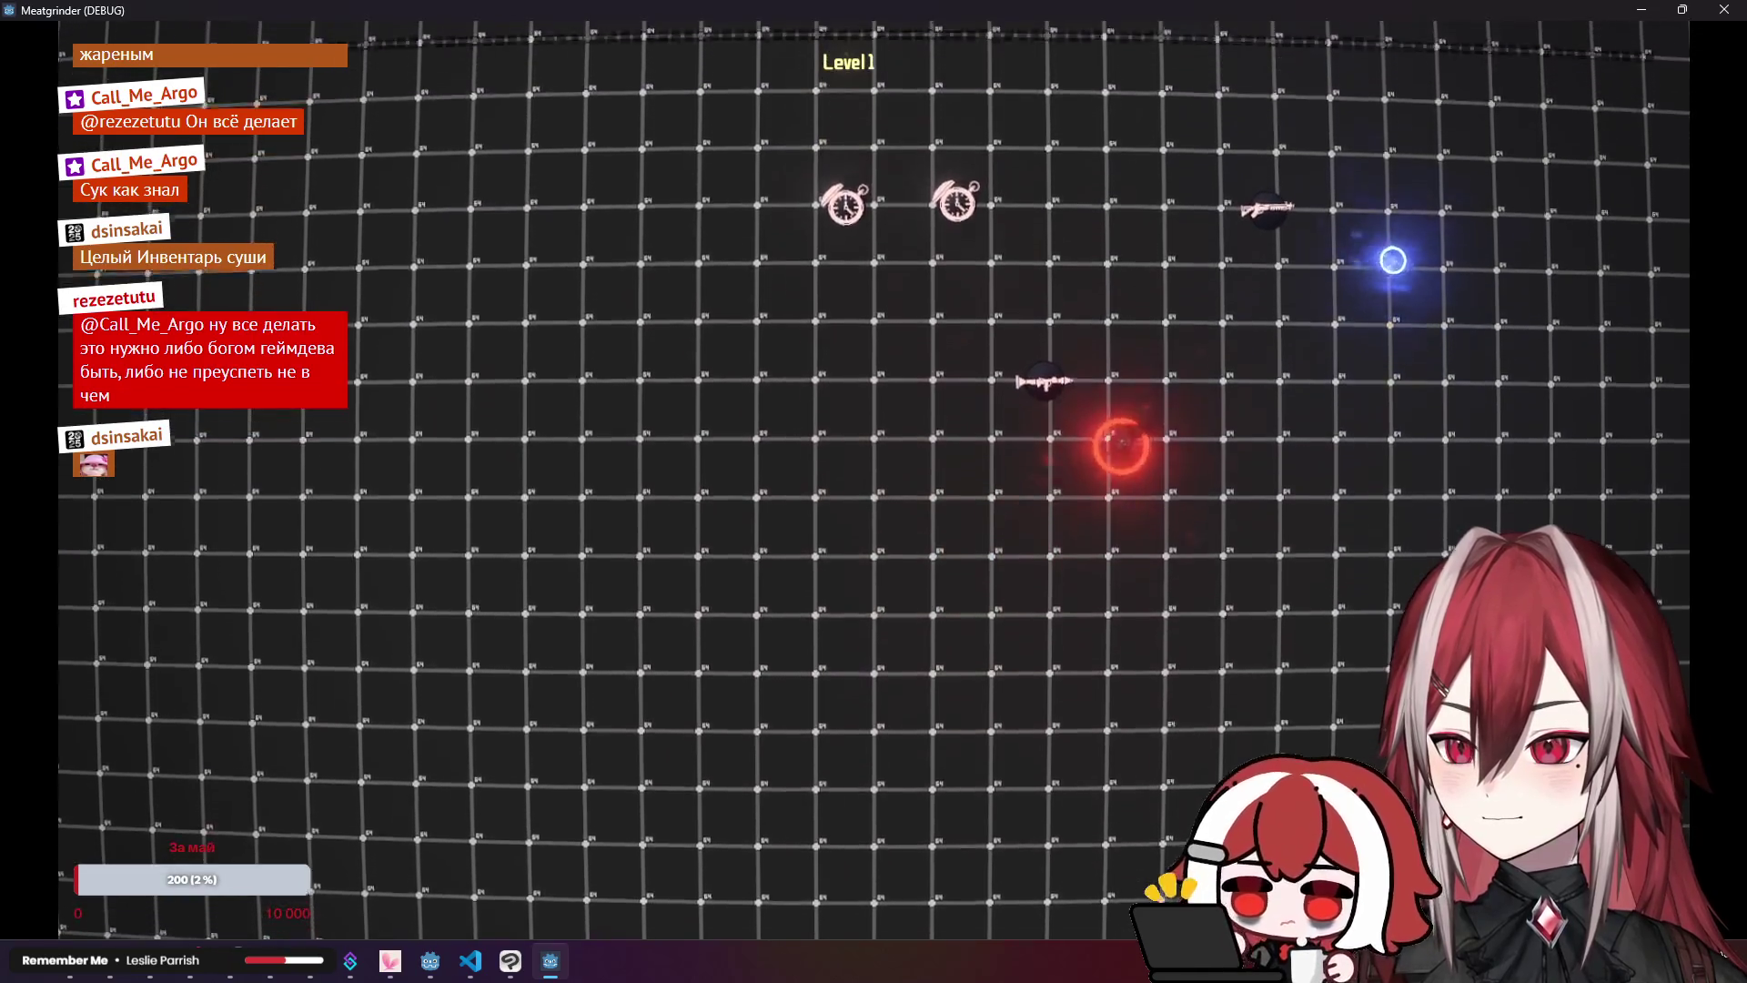
key("w")
key("s")
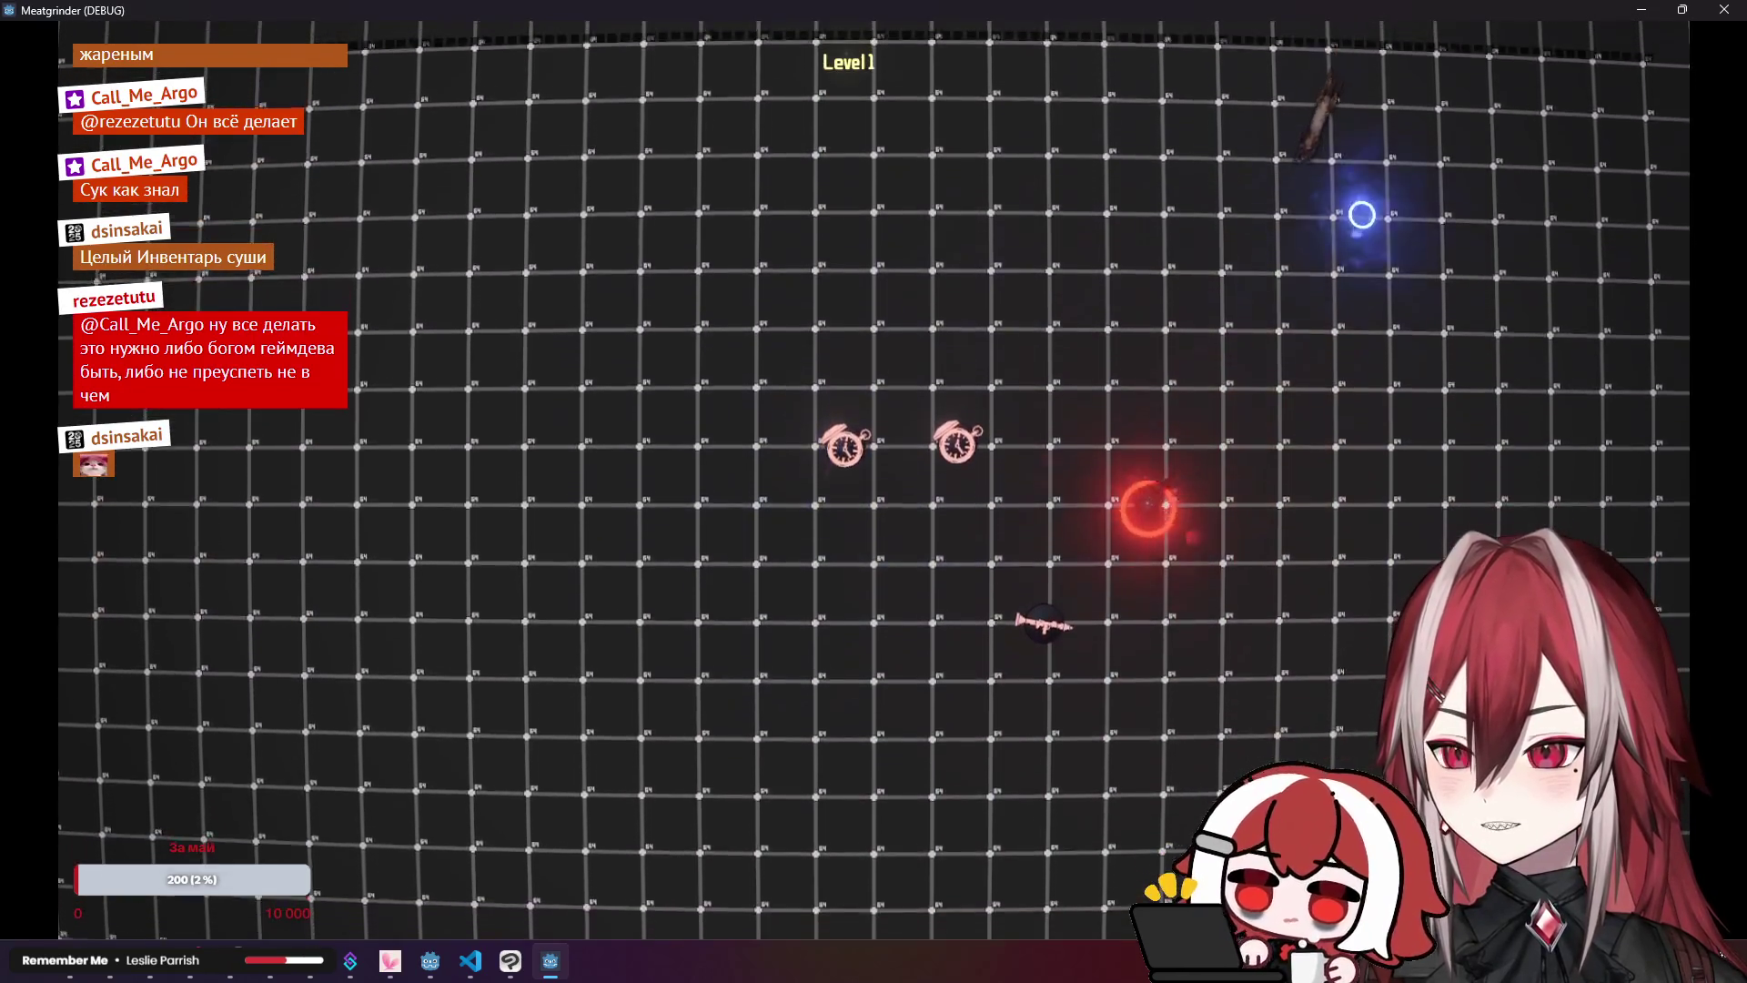
key("w")
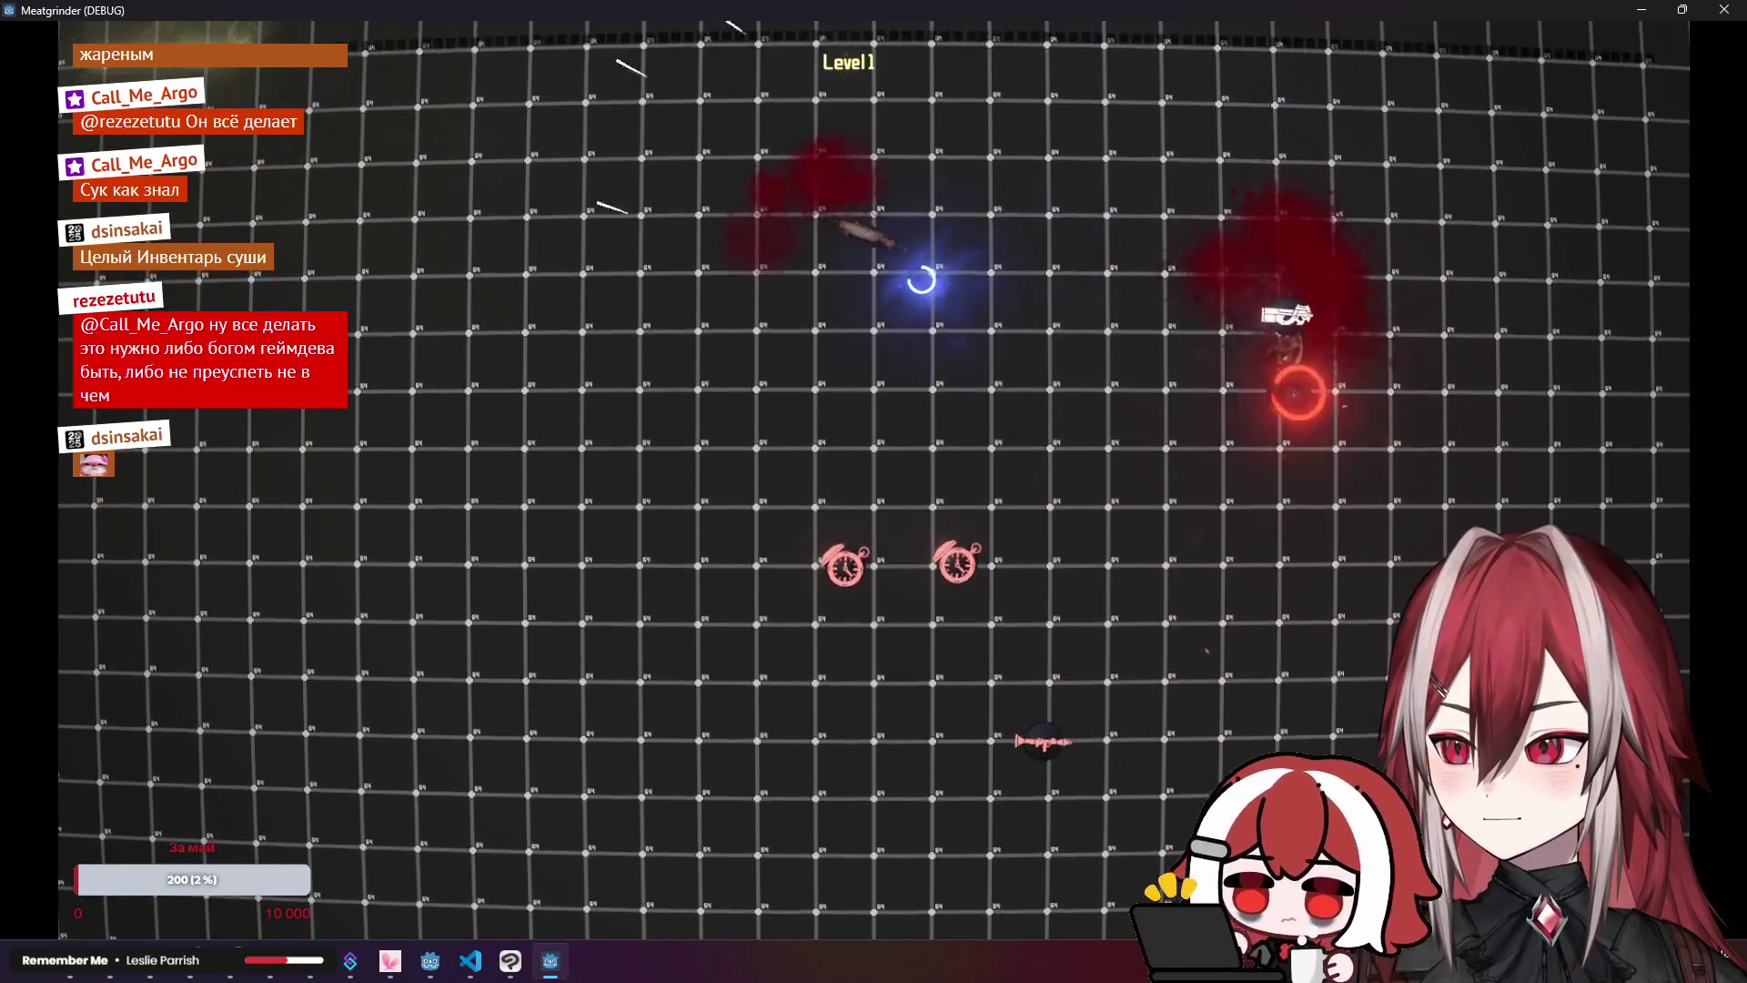
key("d")
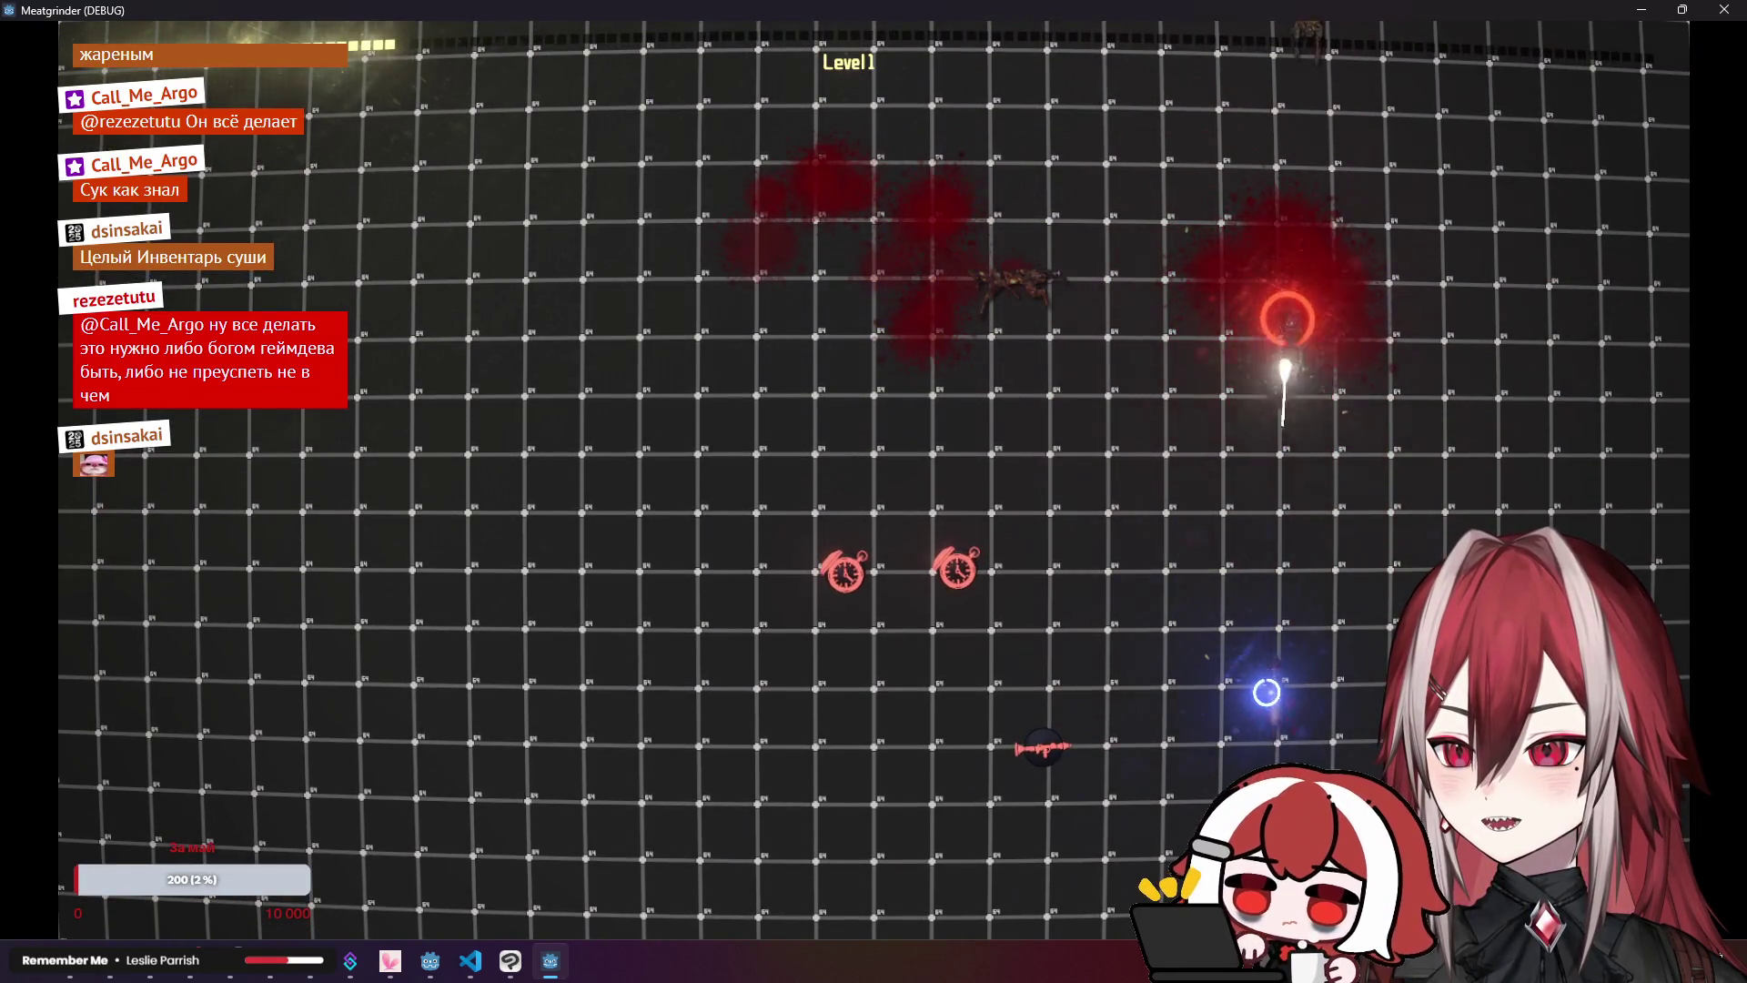
key("s")
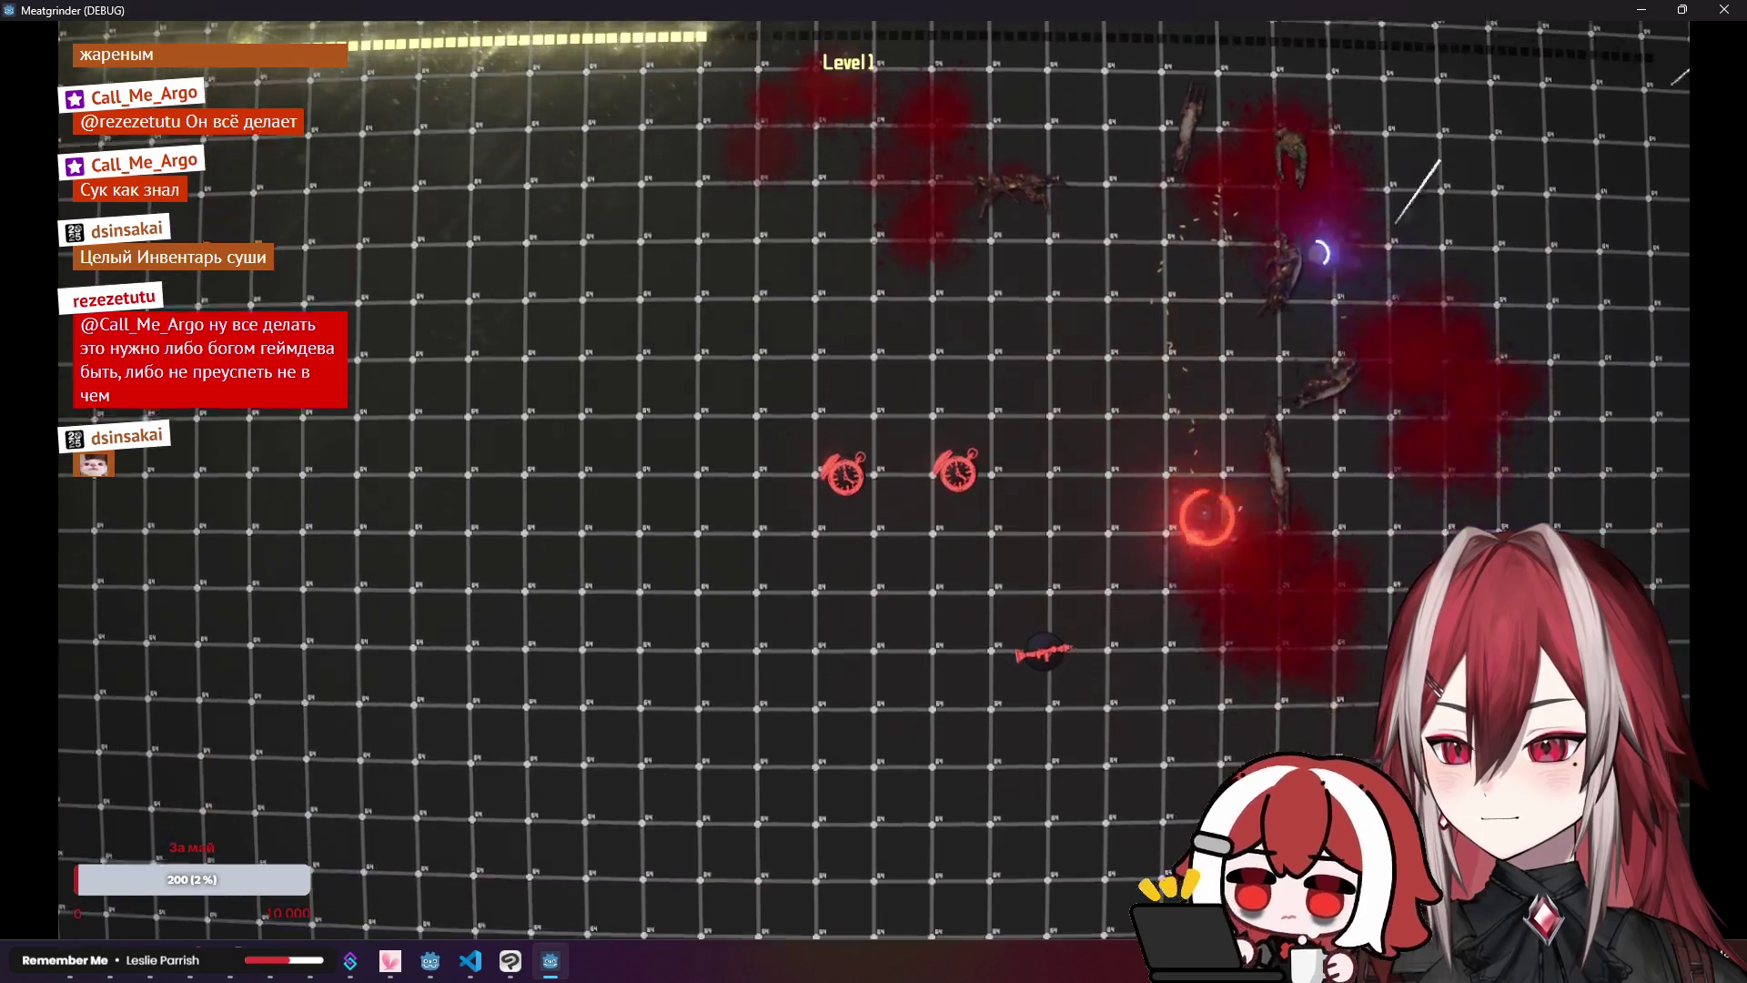
key("s")
key("a")
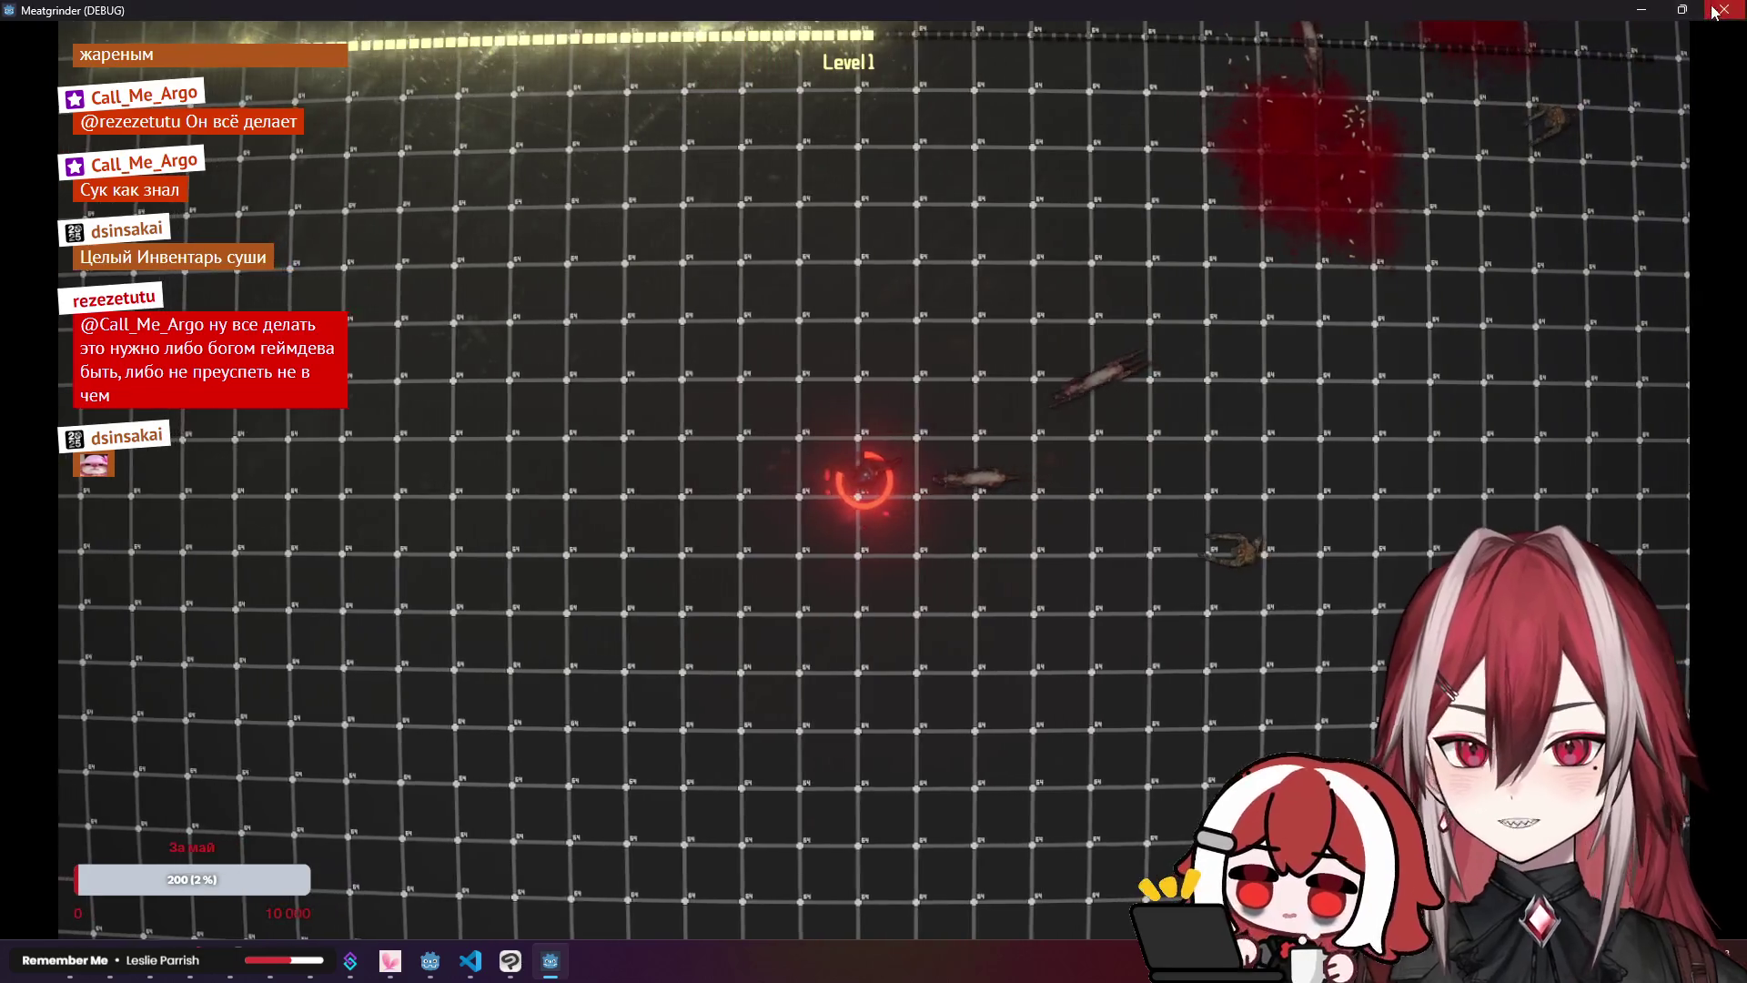
key("F8")
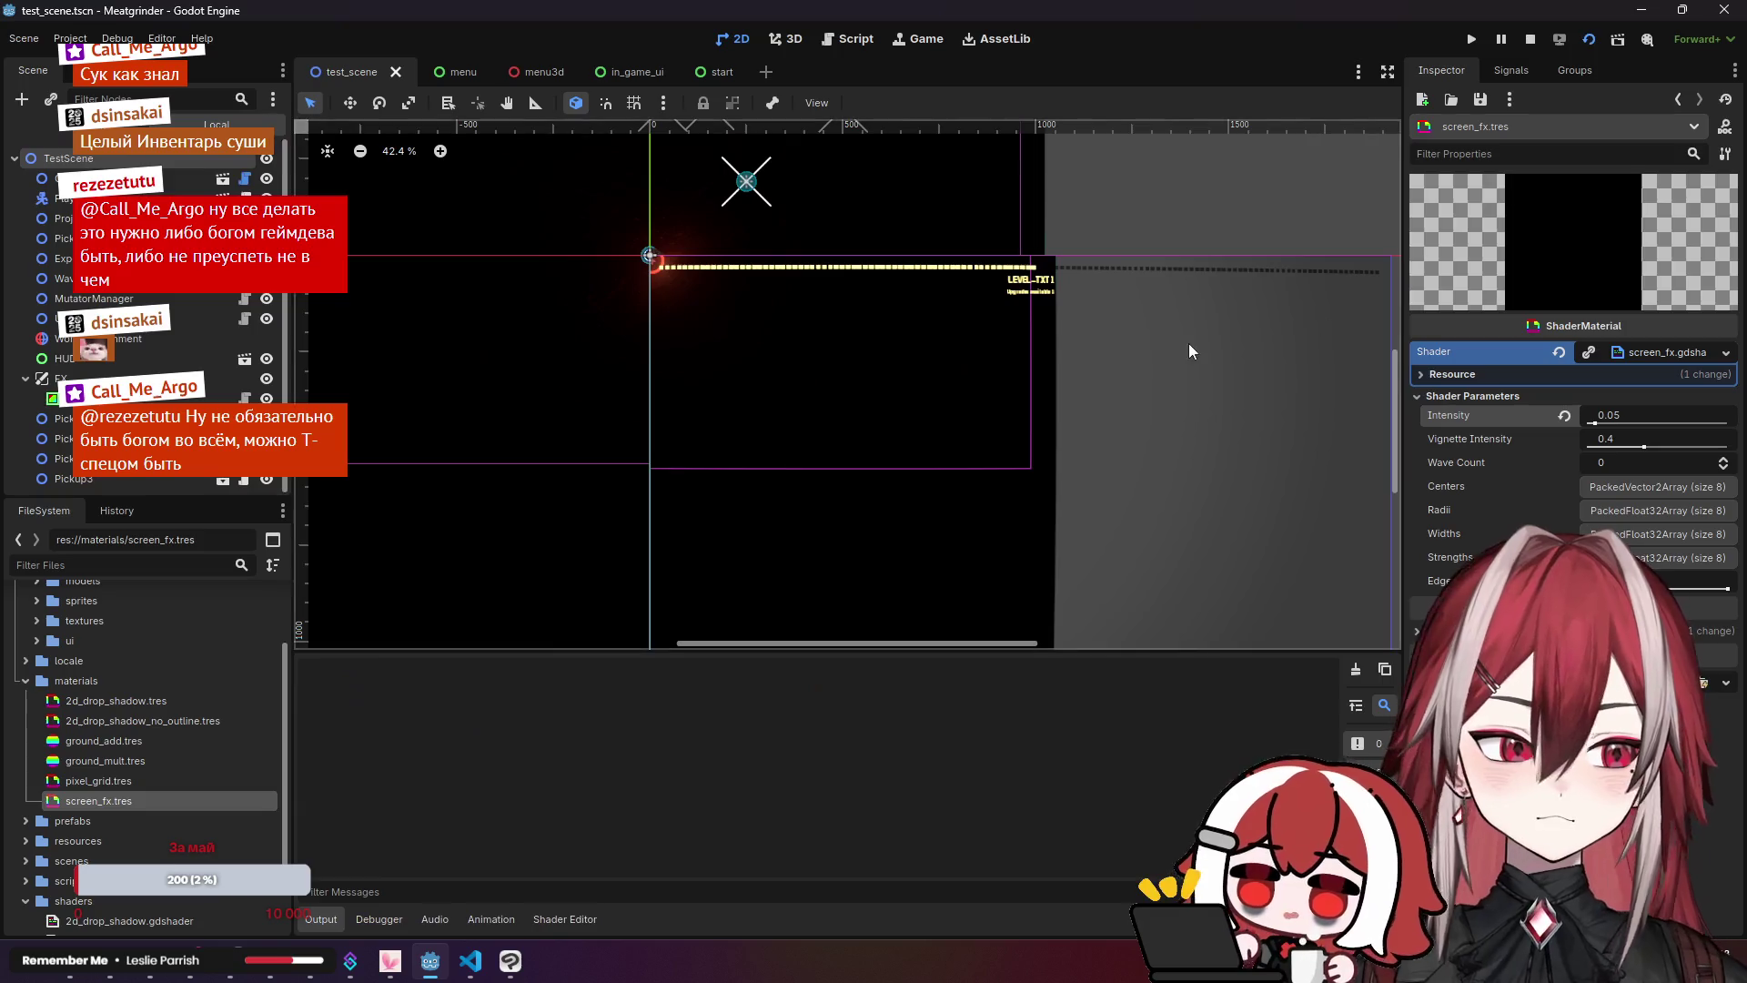
Step: Relaunch the game with F5, play through to Level 2, stop it, and open menu3d
key("F5")
key("d")
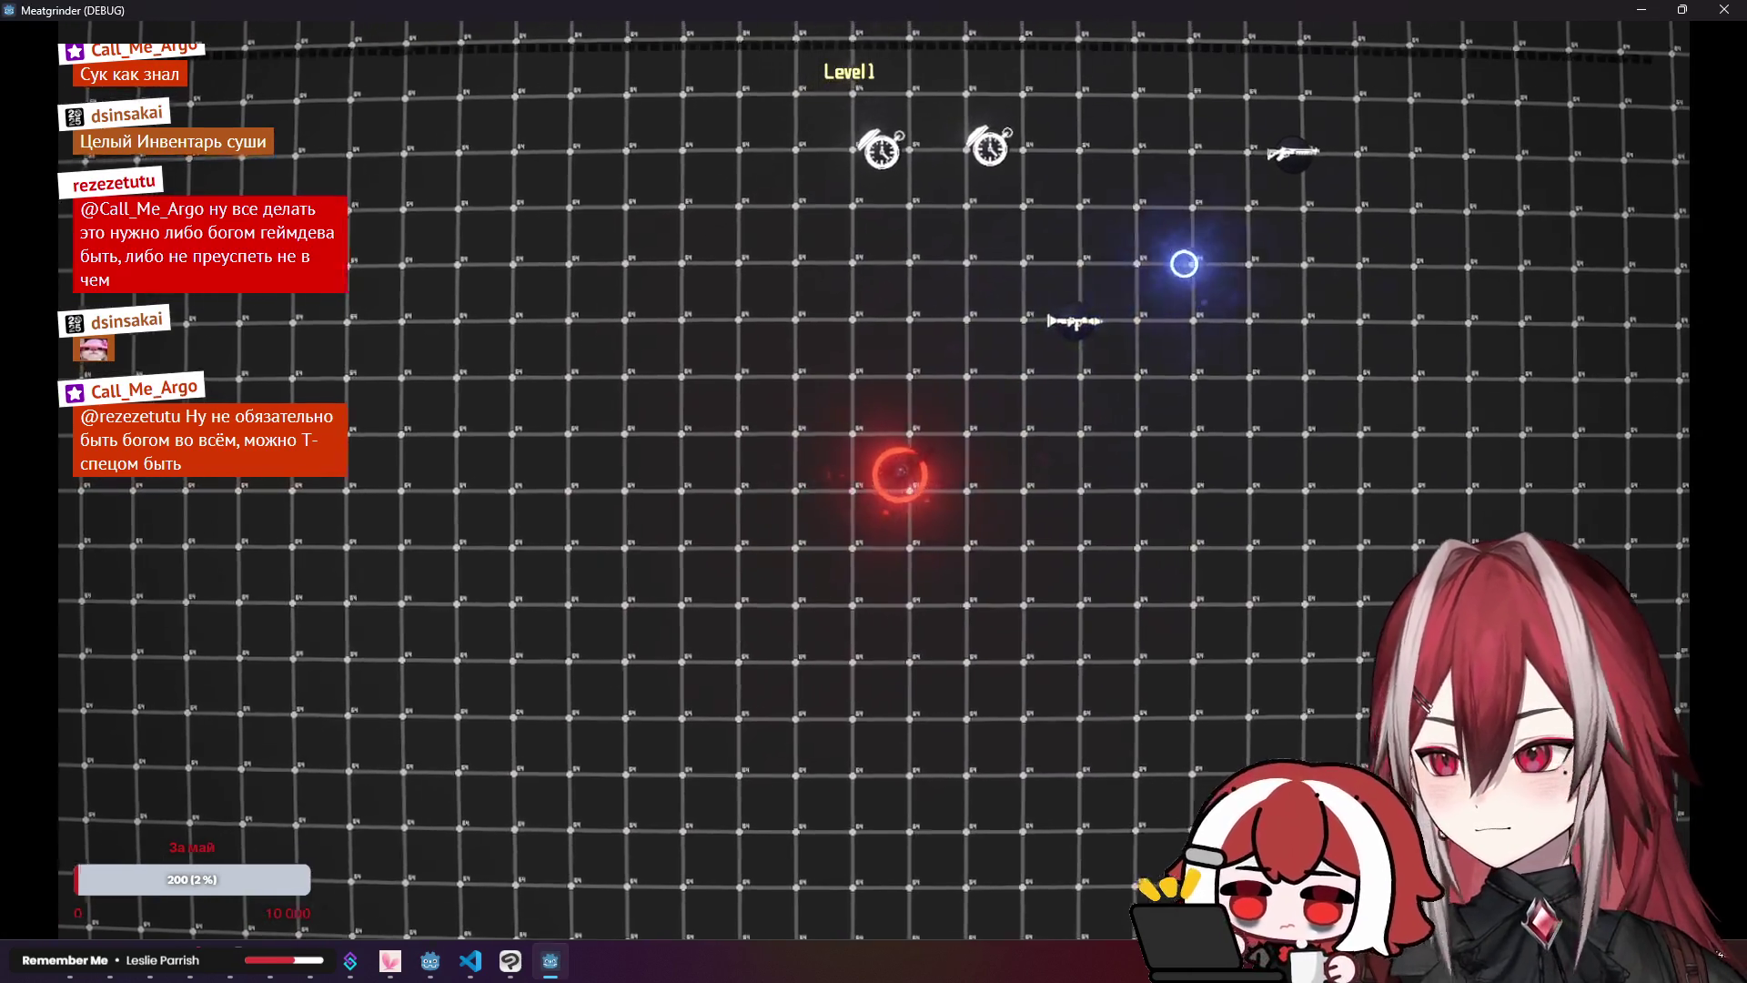
key("w")
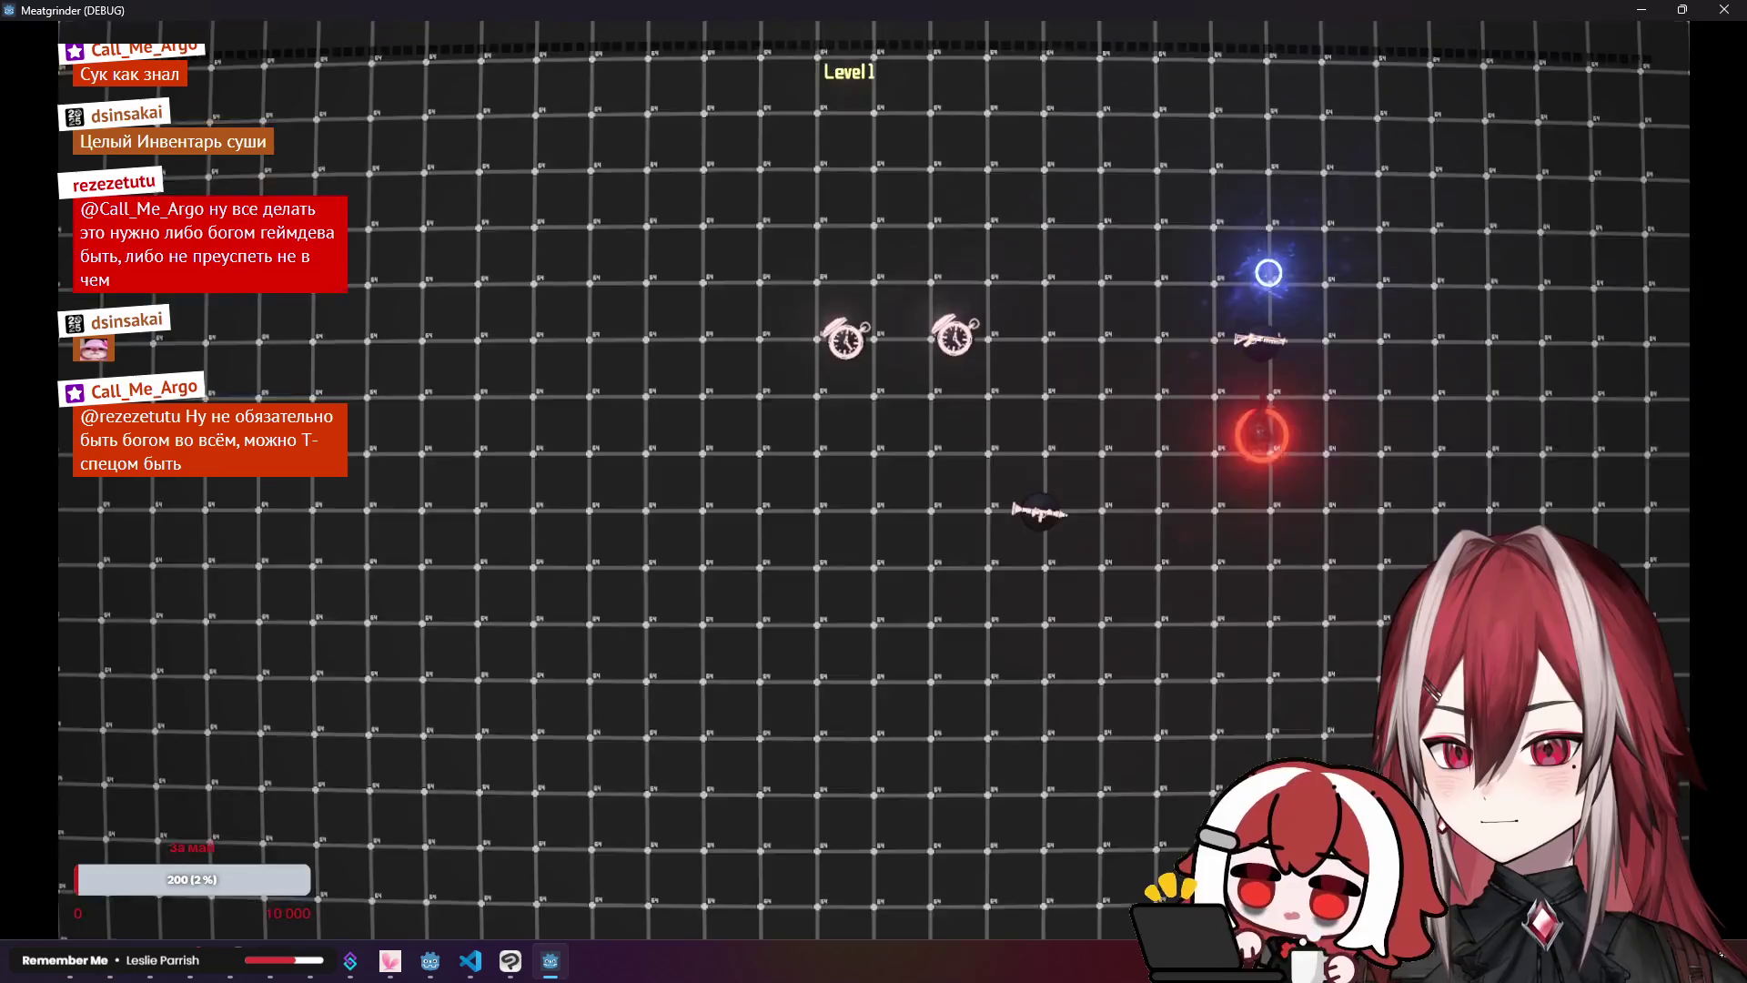
key("a")
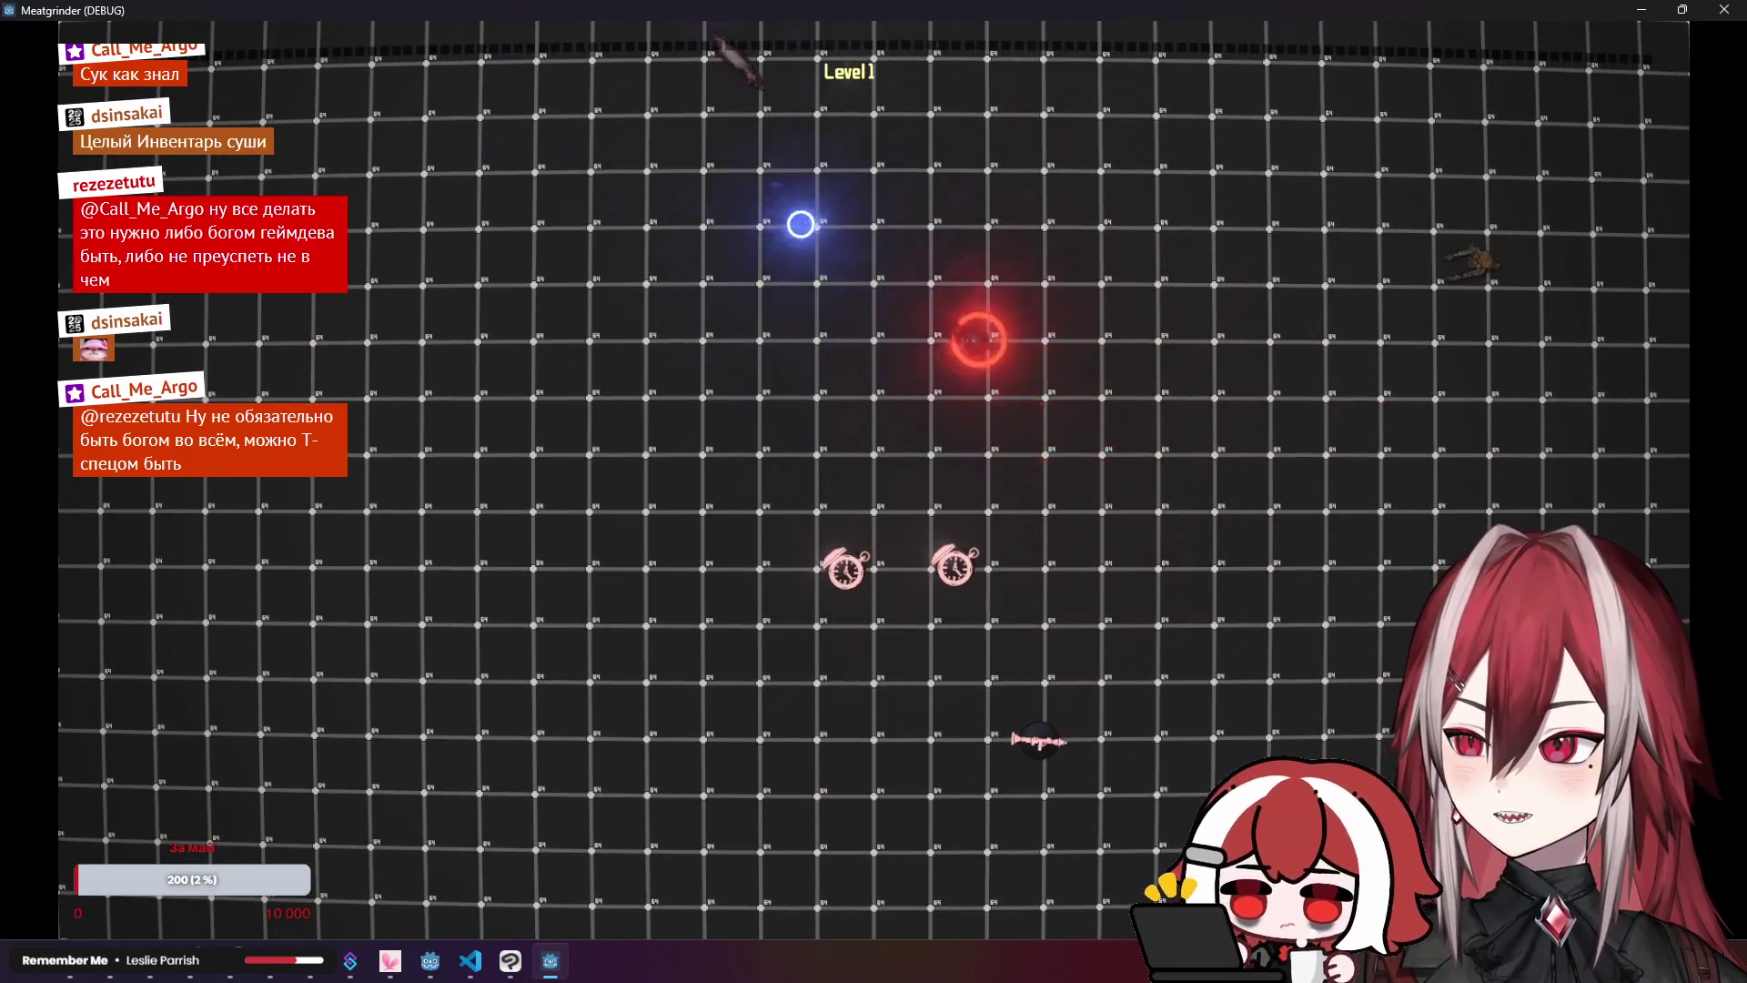
key("d")
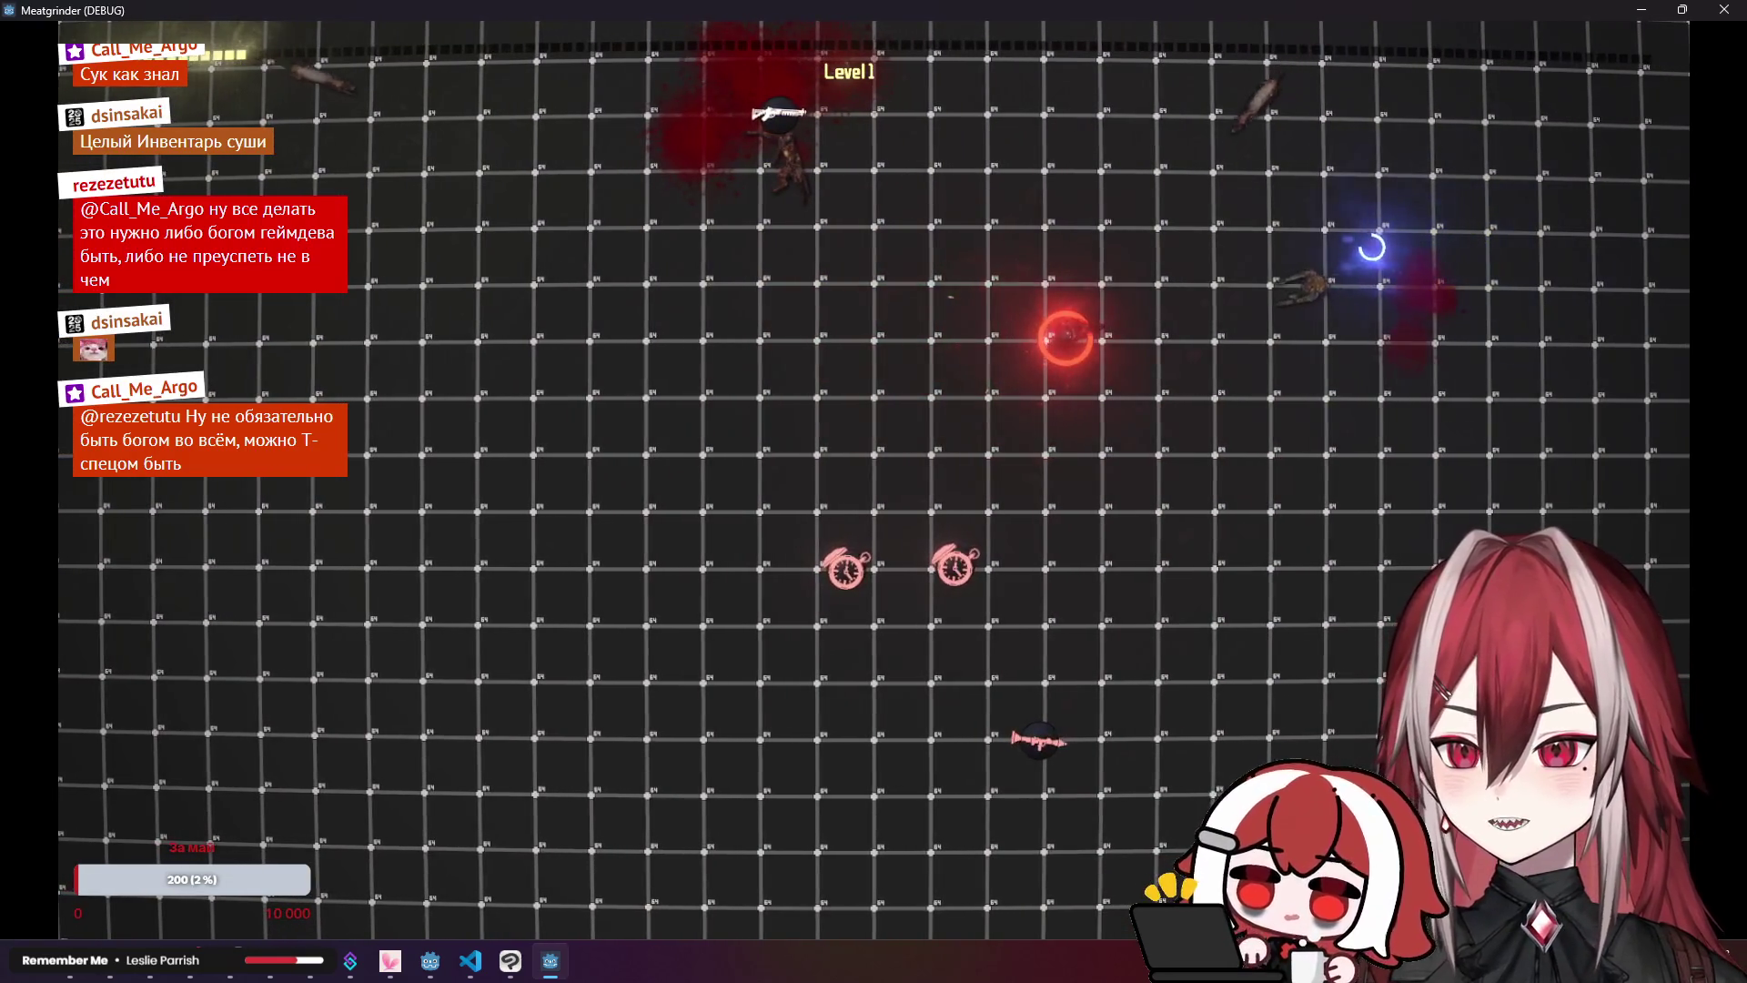
key("s")
key("s")
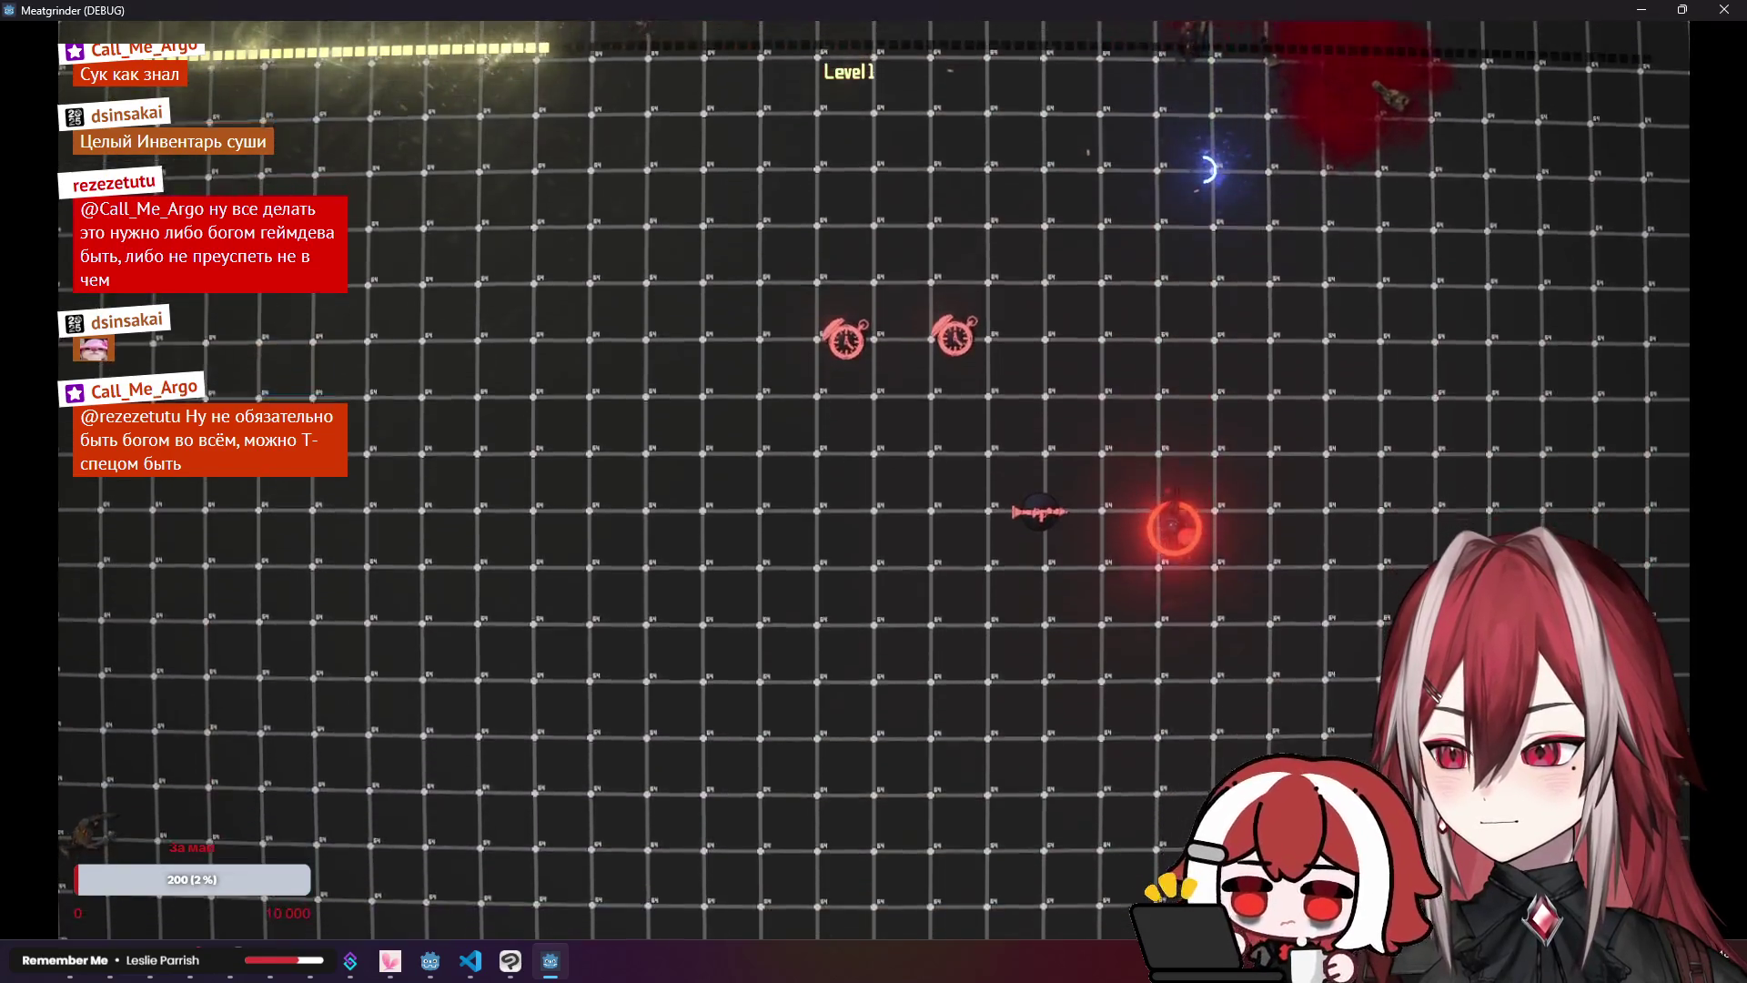
key("a")
key("a")
key("d")
key("a")
key("w")
key("w")
key("d")
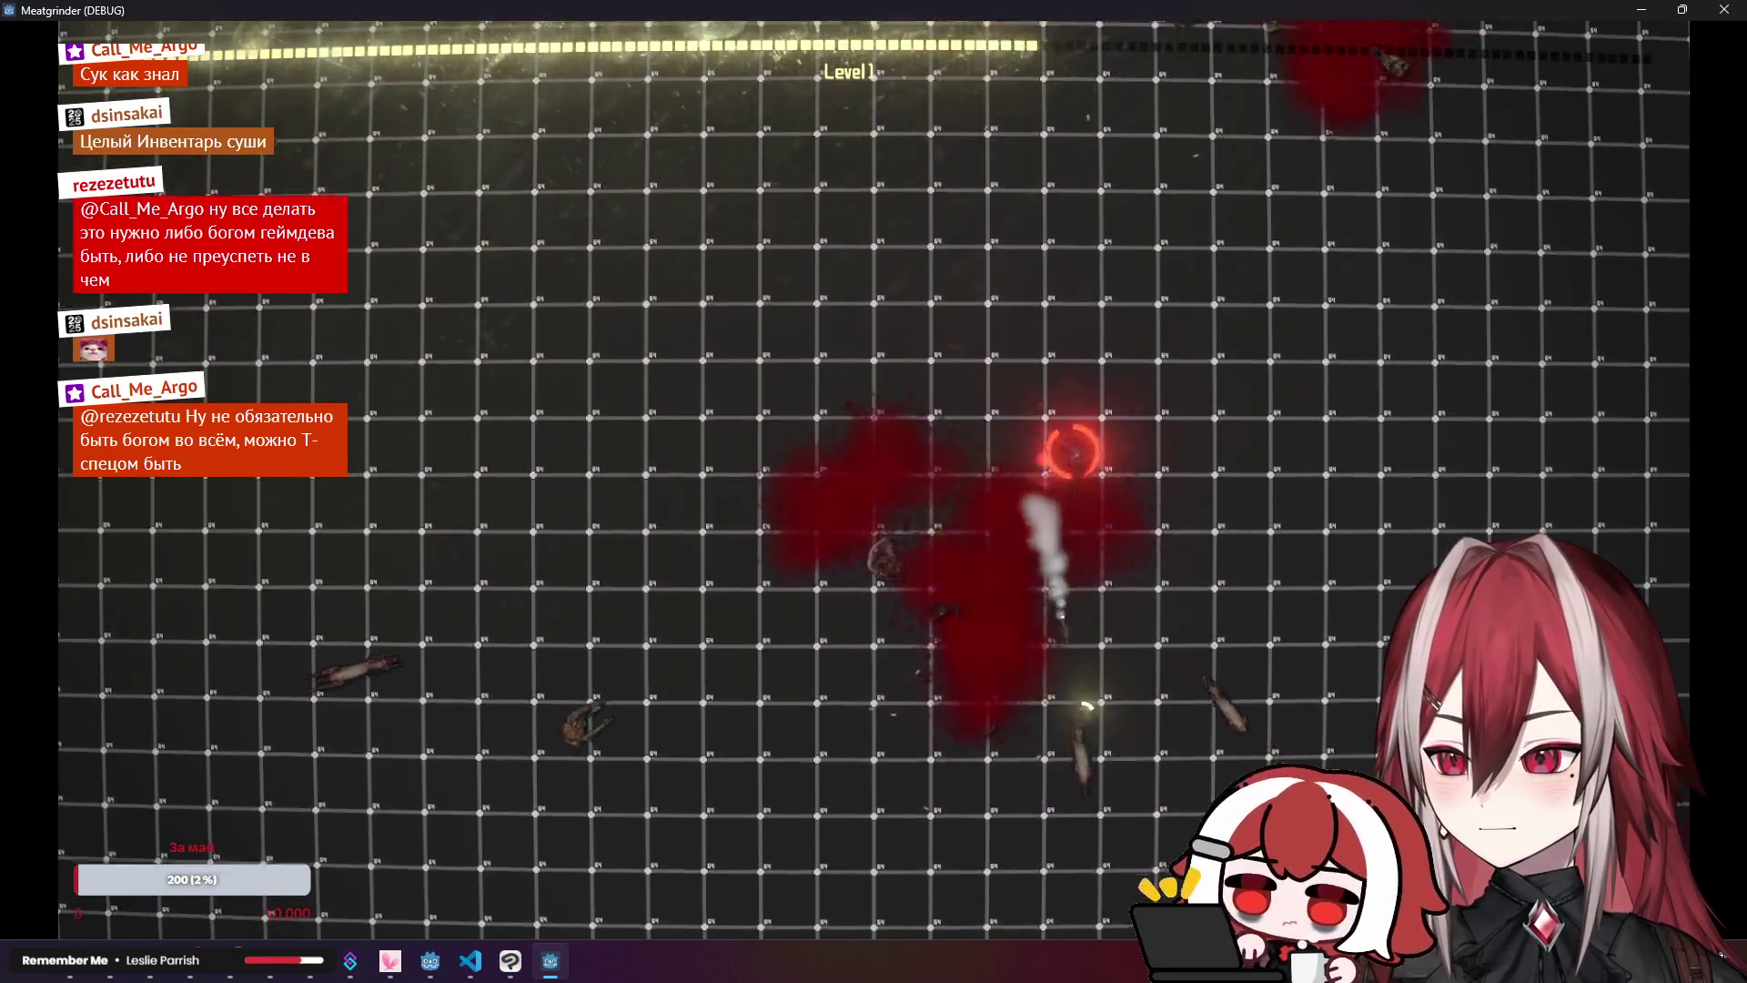
key("d")
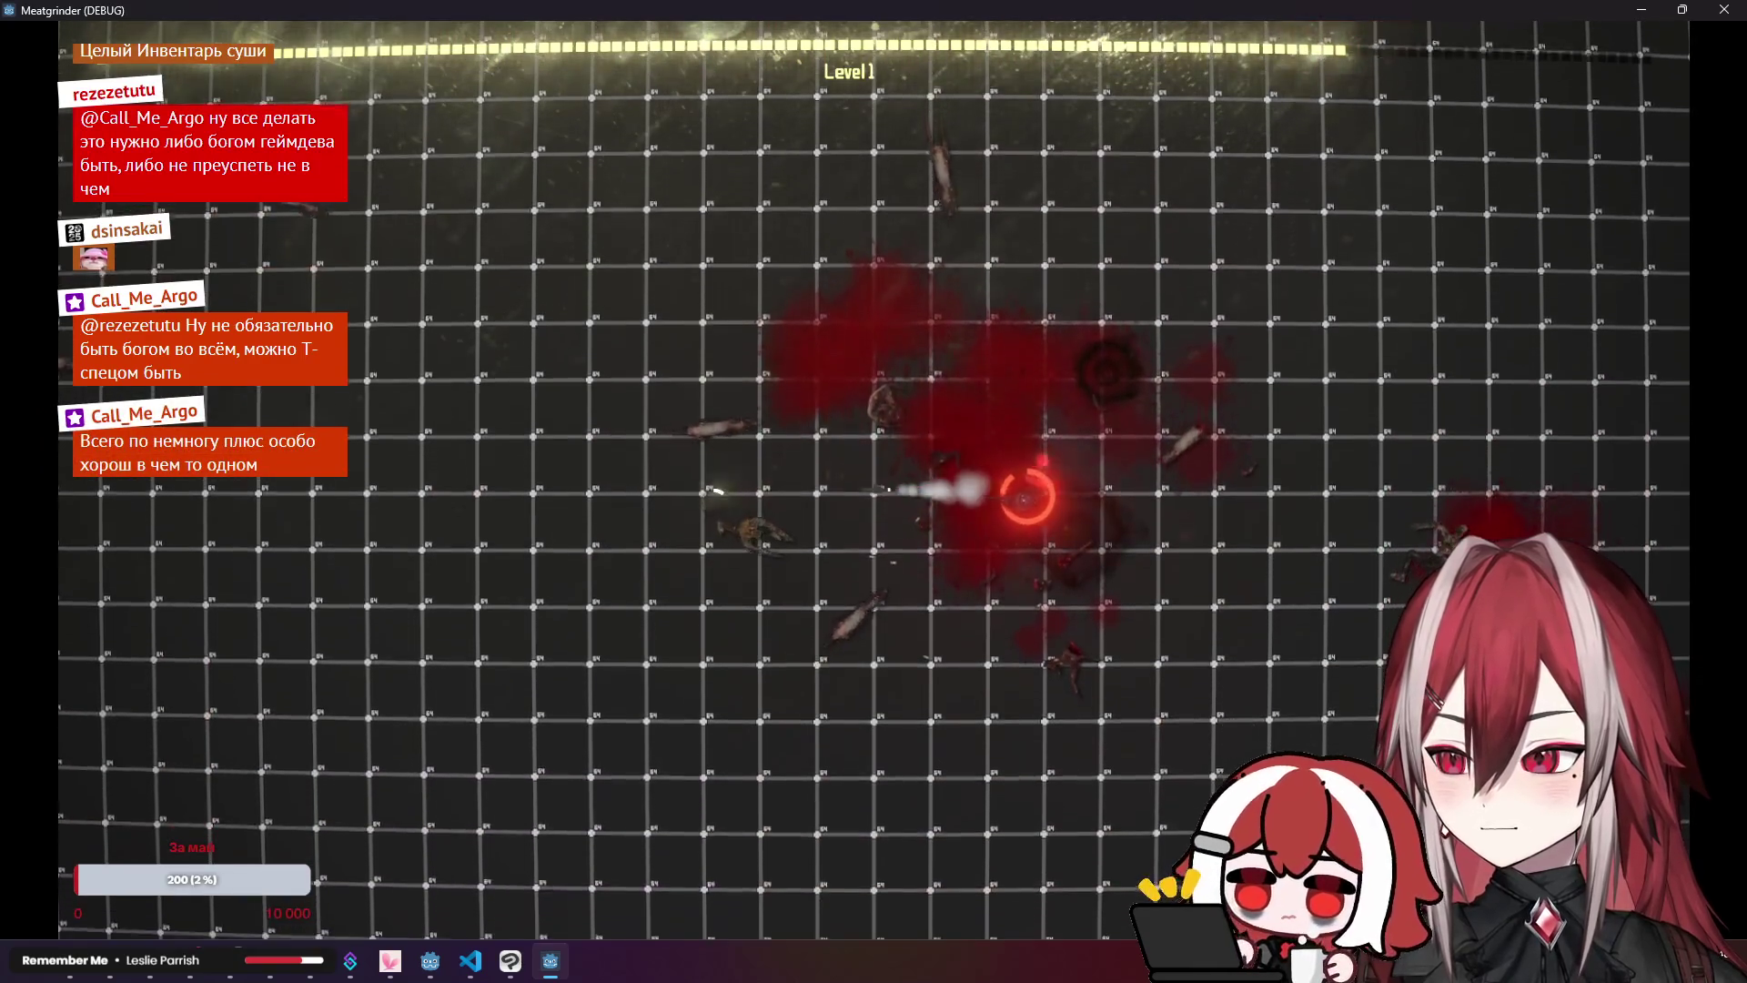
key("s")
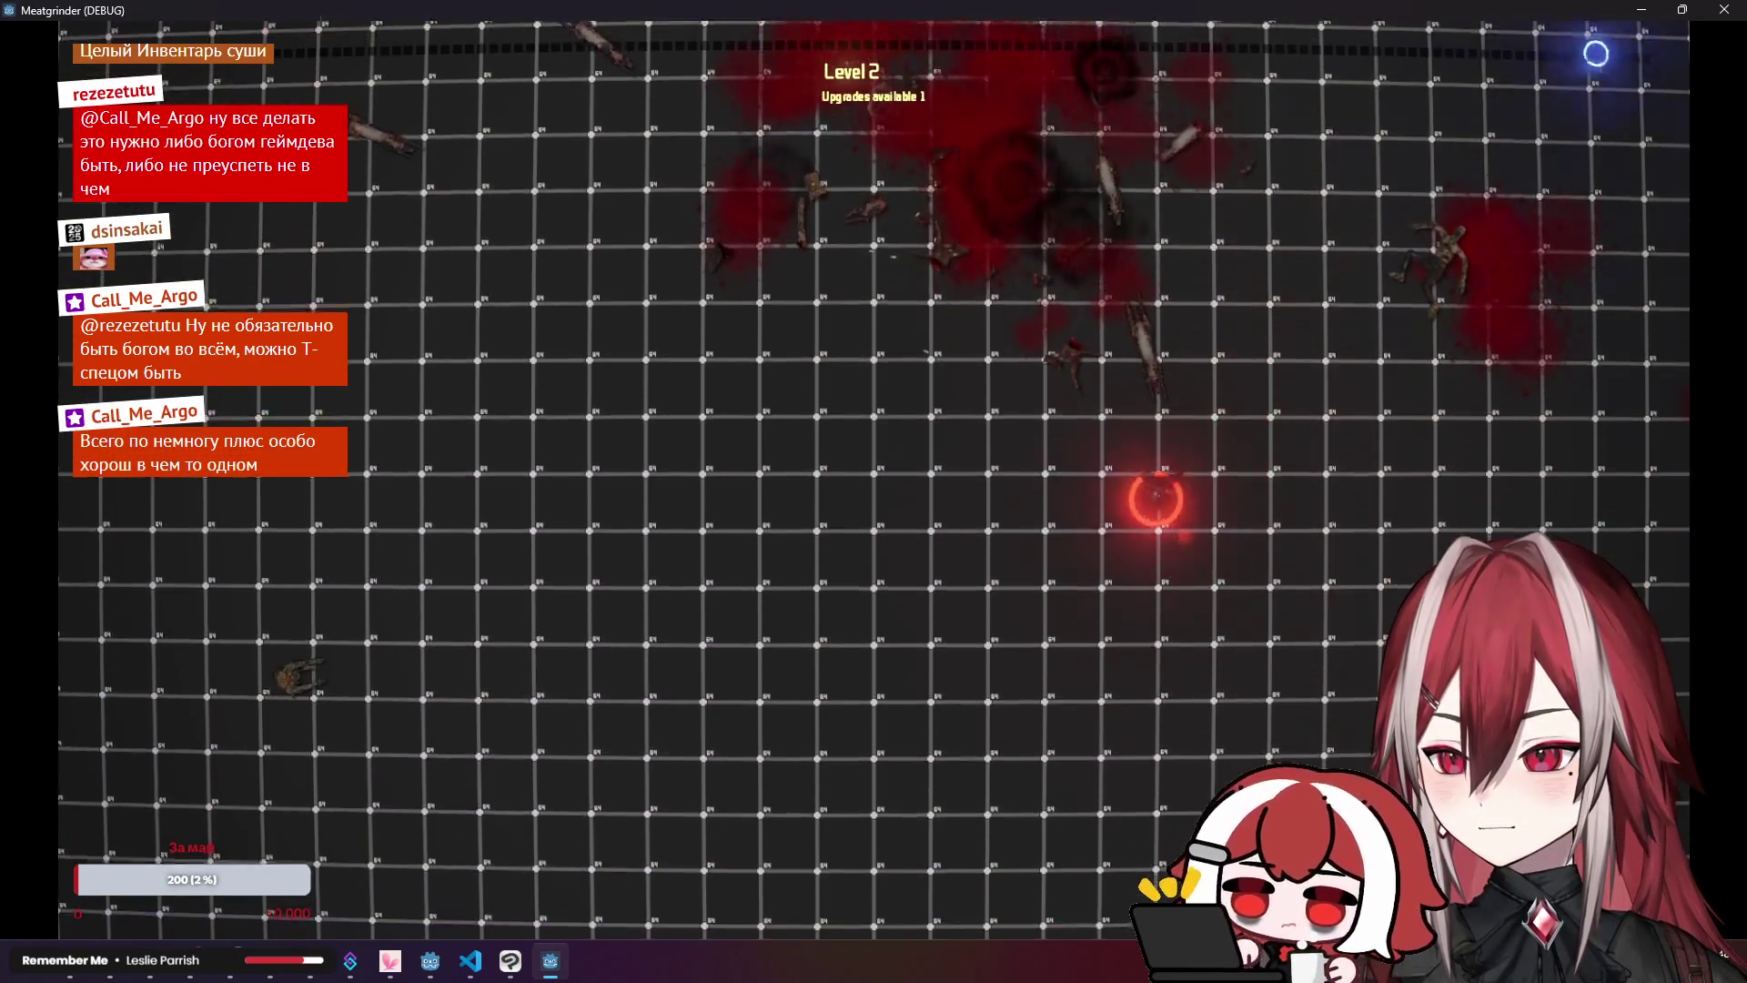
key("F8")
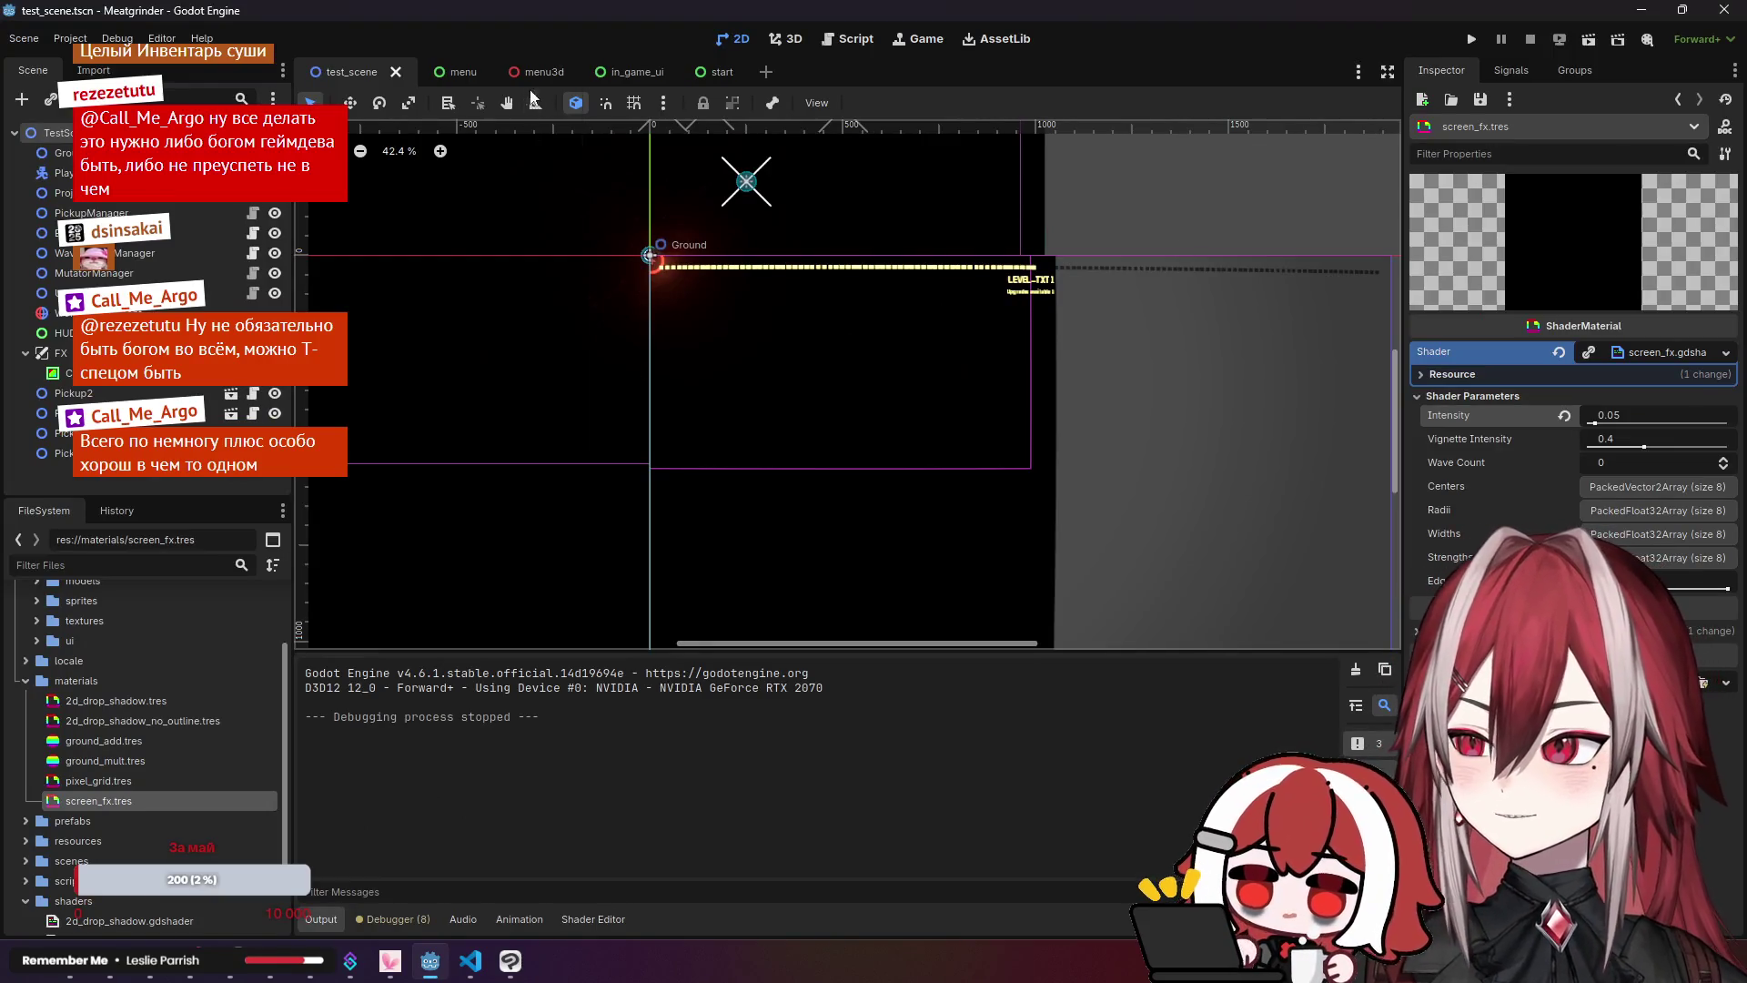
left_click(564, 73)
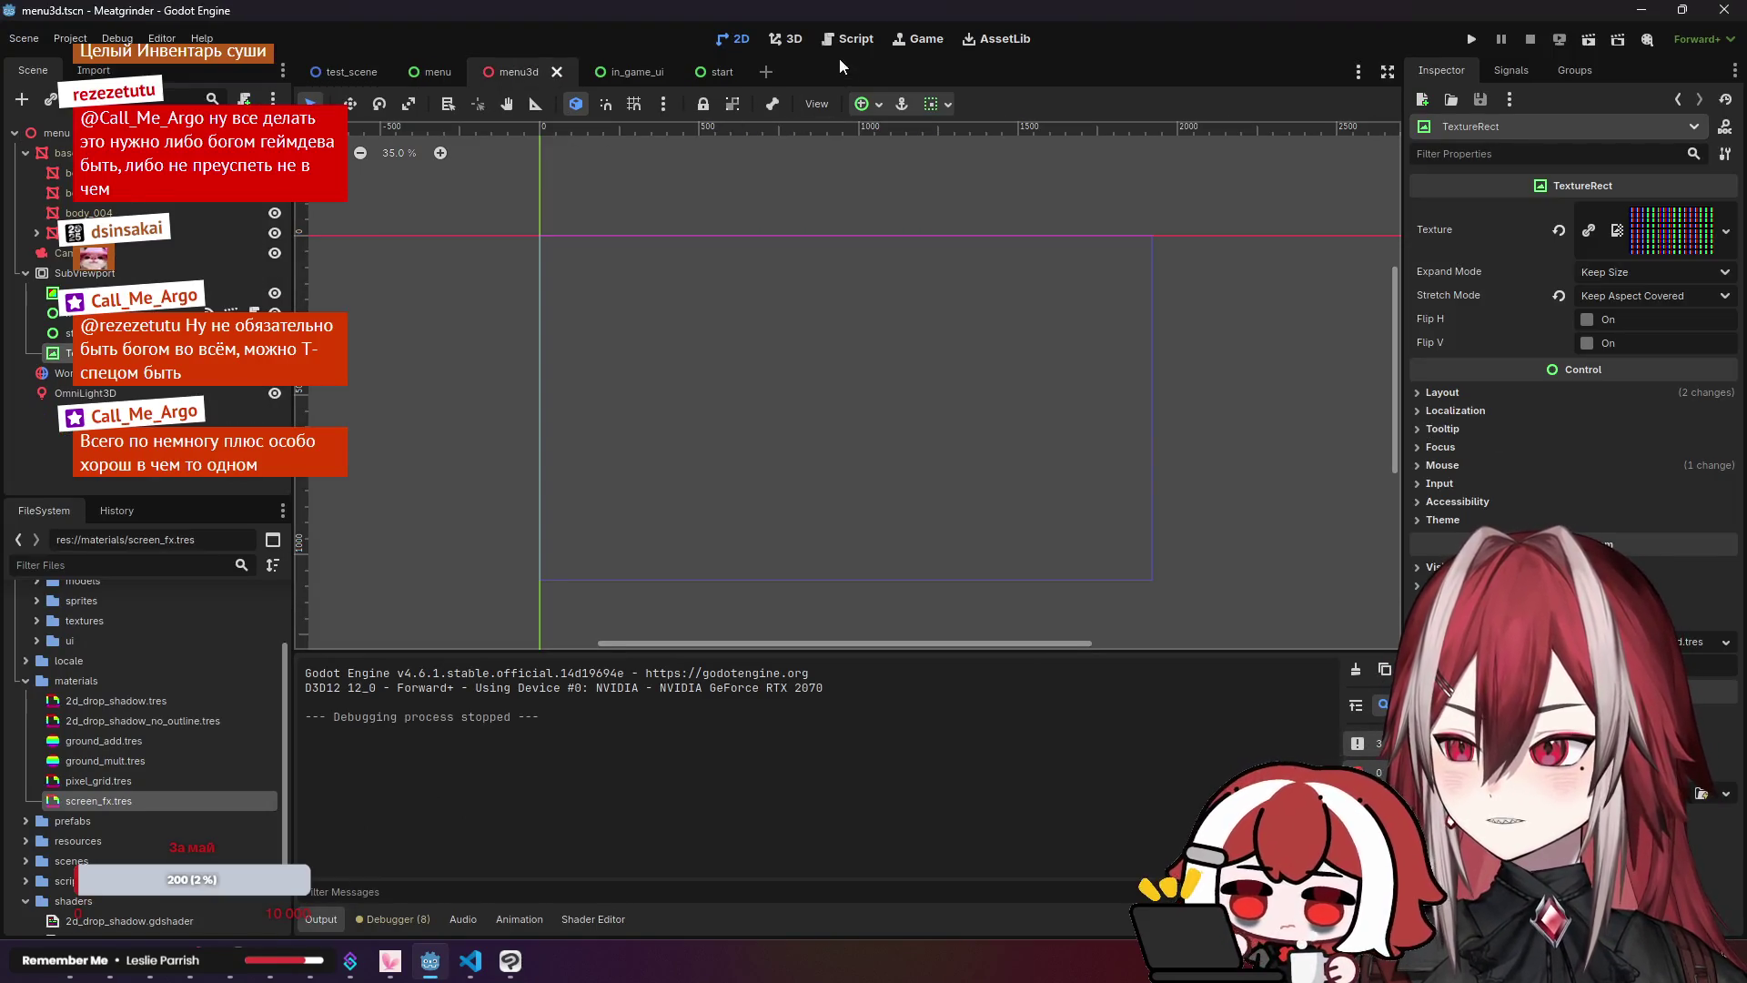
Step: Switch to the 3D view and orbit and zoom in on the MEATGRINDER monitor screen
left_click(799, 40)
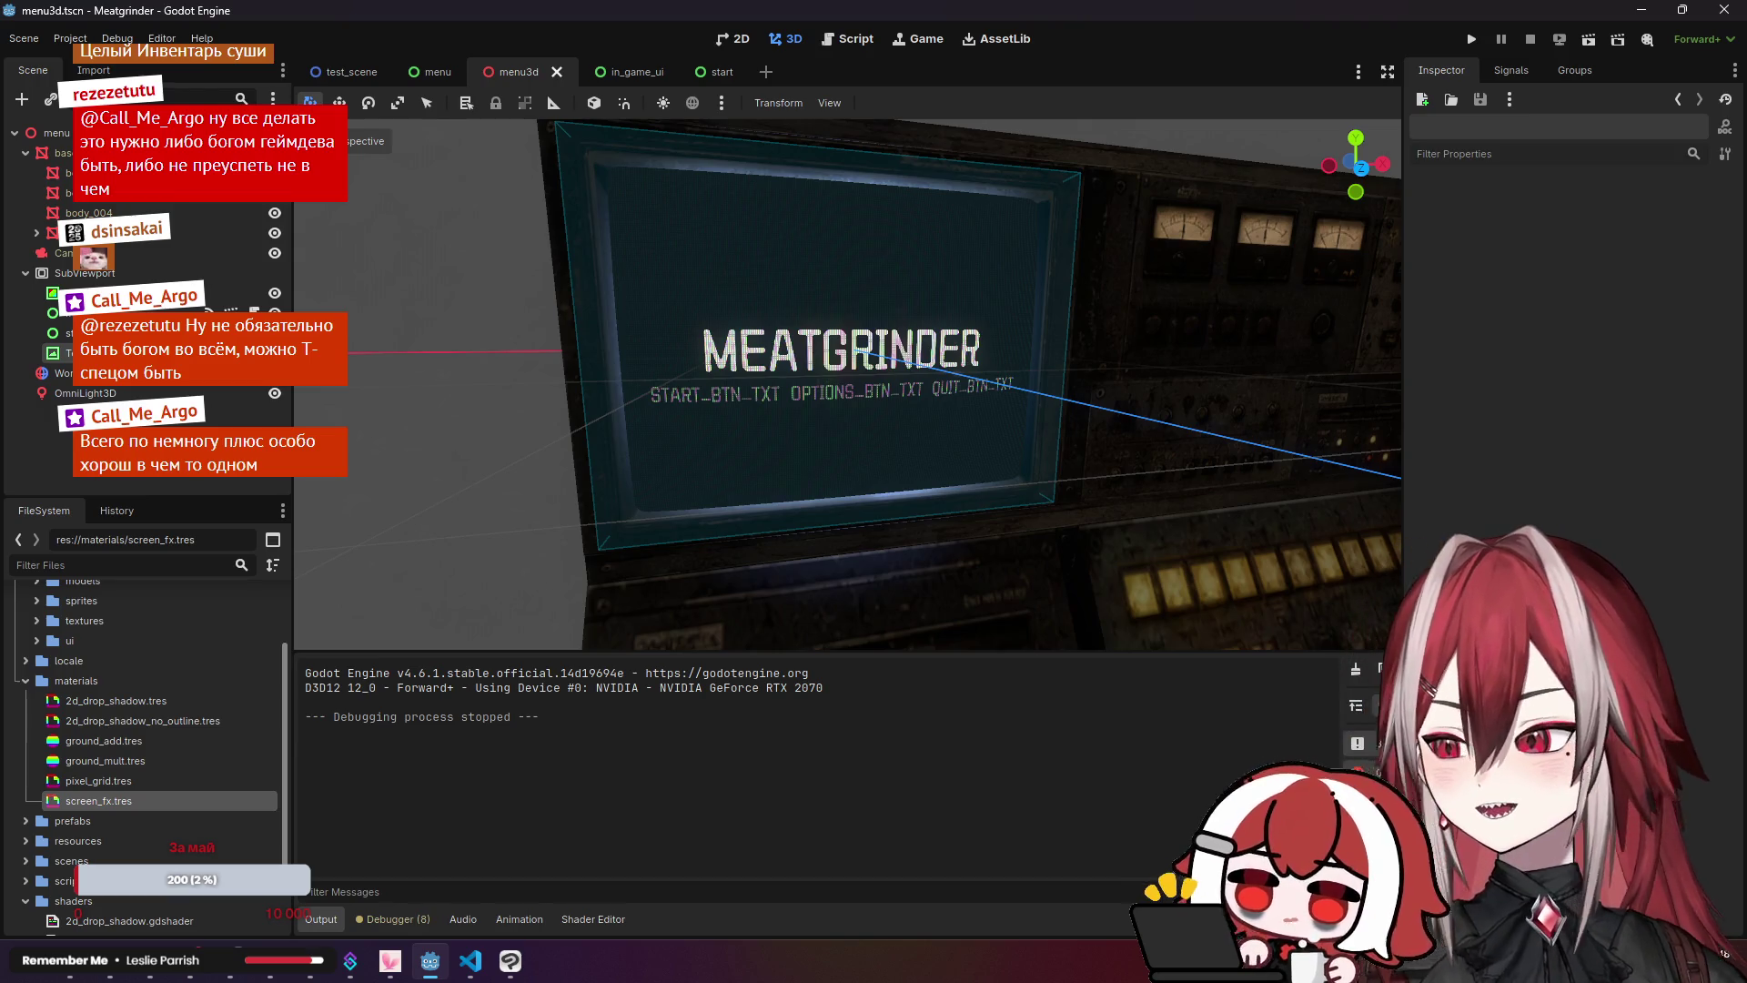
left_click_drag(466, 399, 546, 401)
scroll(847, 383, "up", 8)
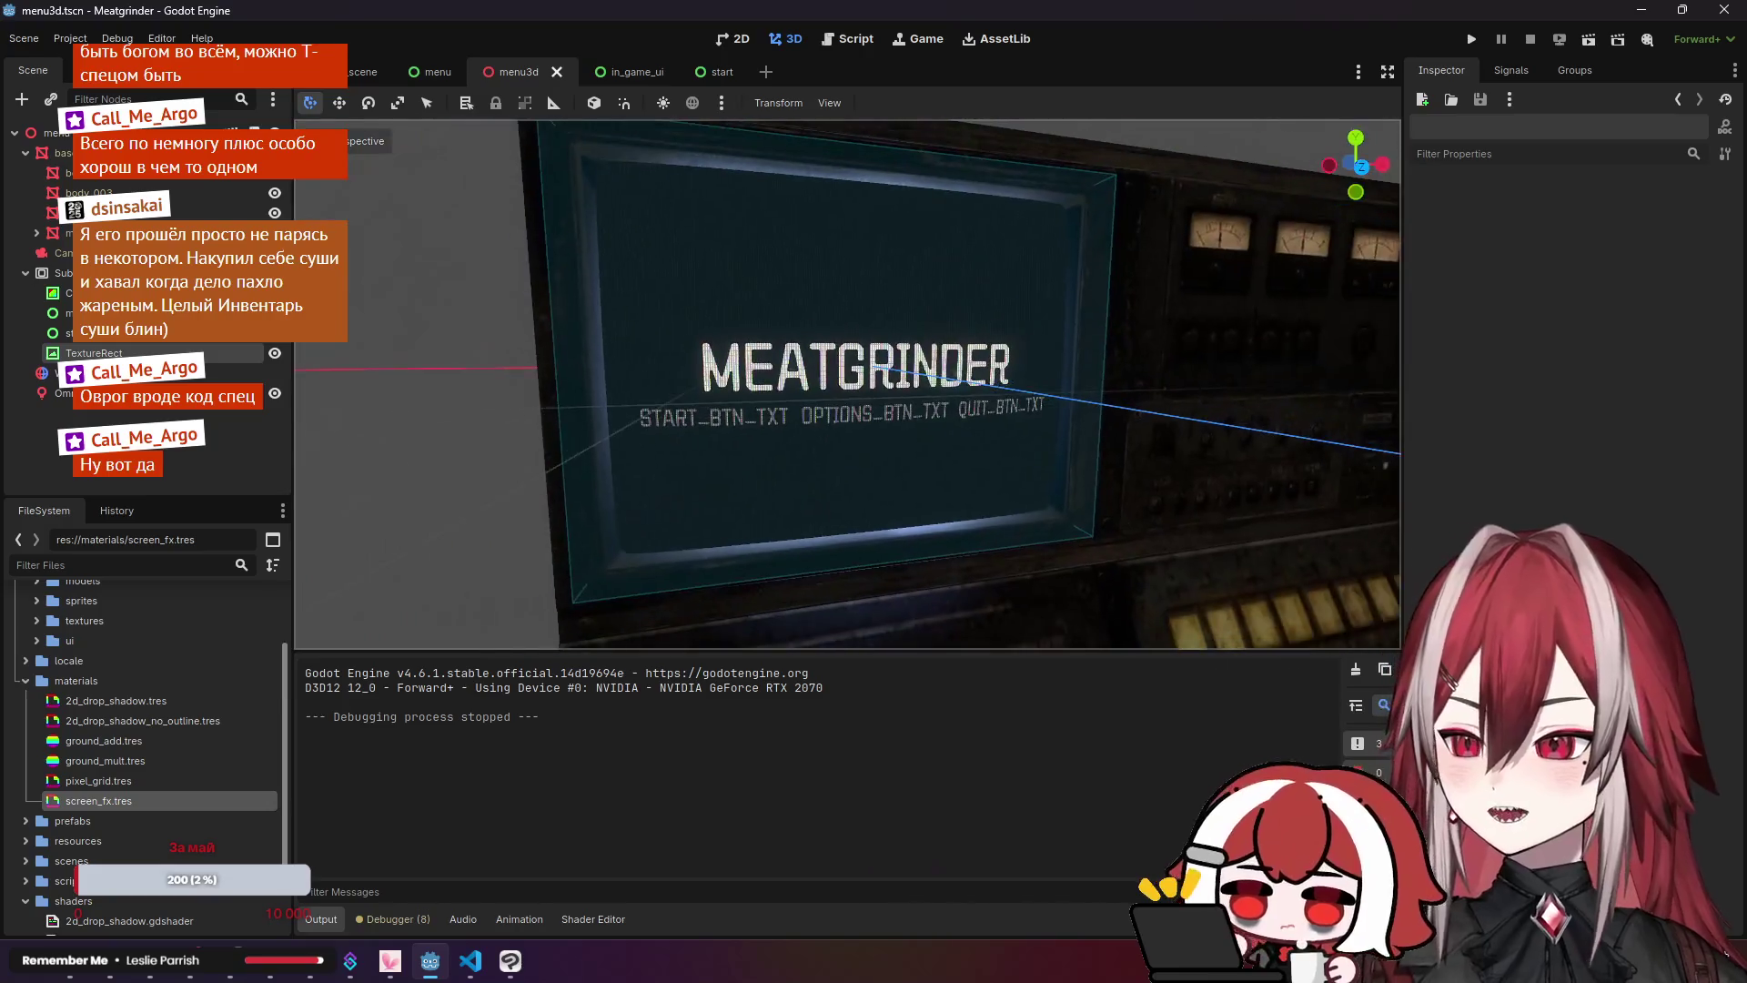
Step: Create a new ShaderMaterial in the materials folder saved as crt_monitor.tres
left_click(486, 972)
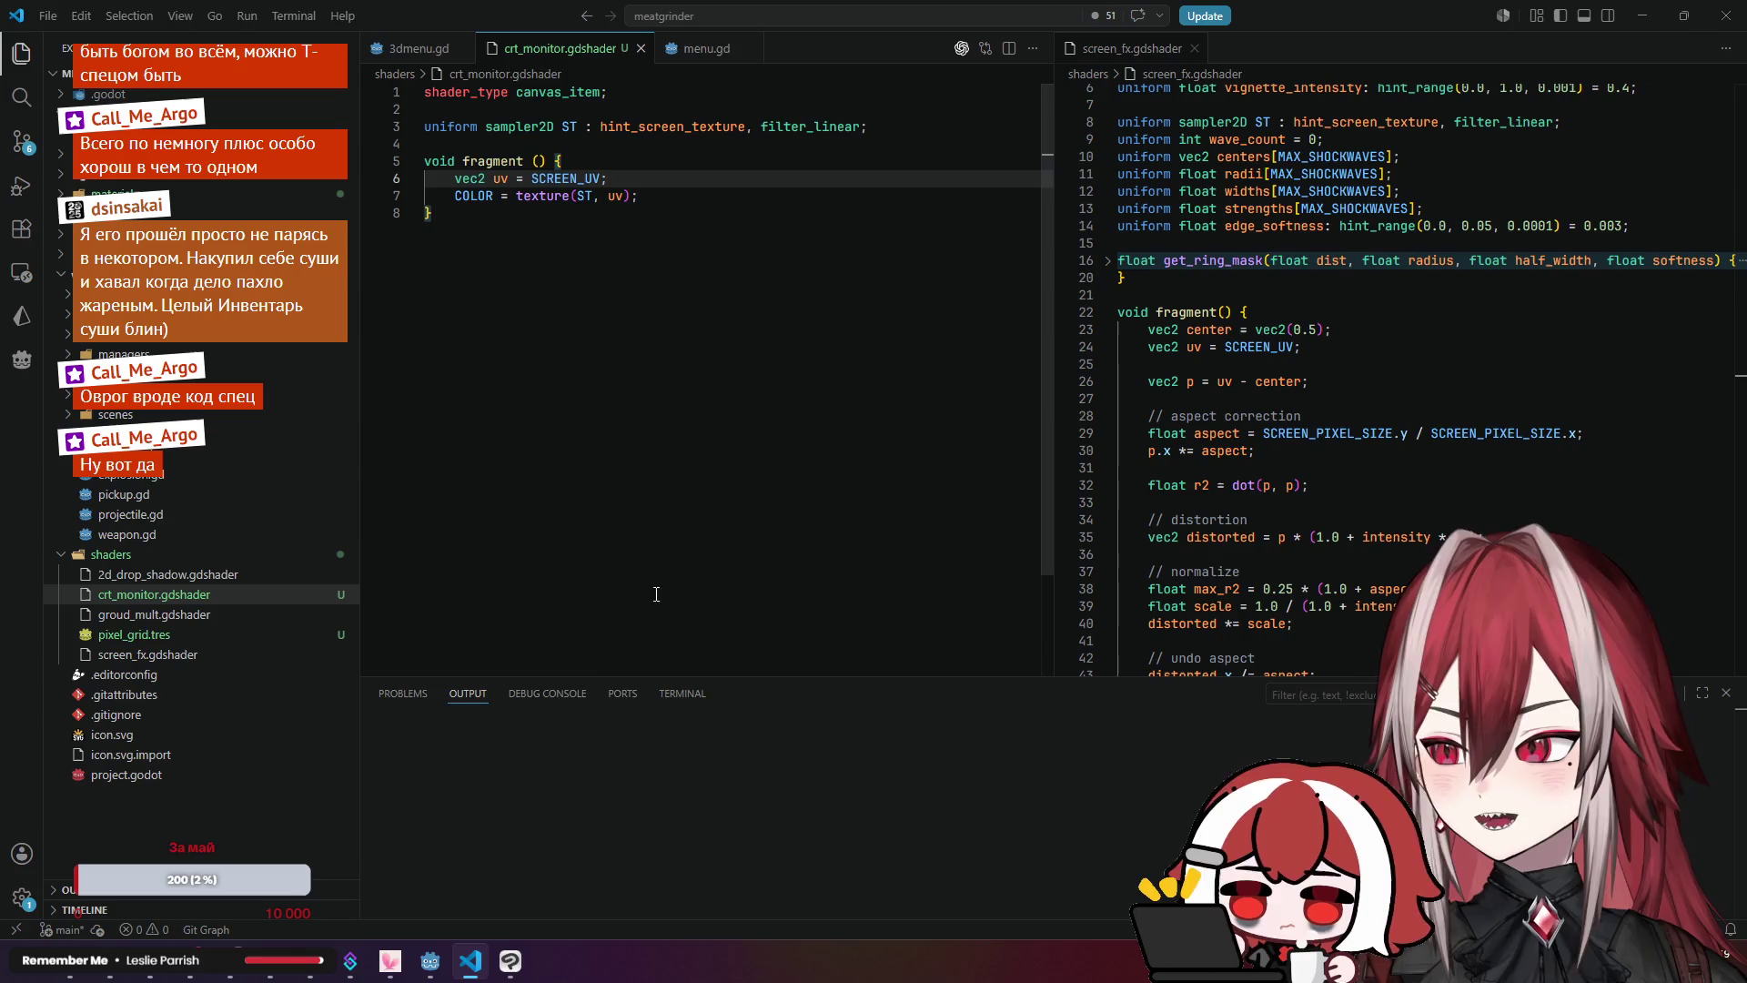
left_click(470, 958)
scroll(140, 737, "down", 3)
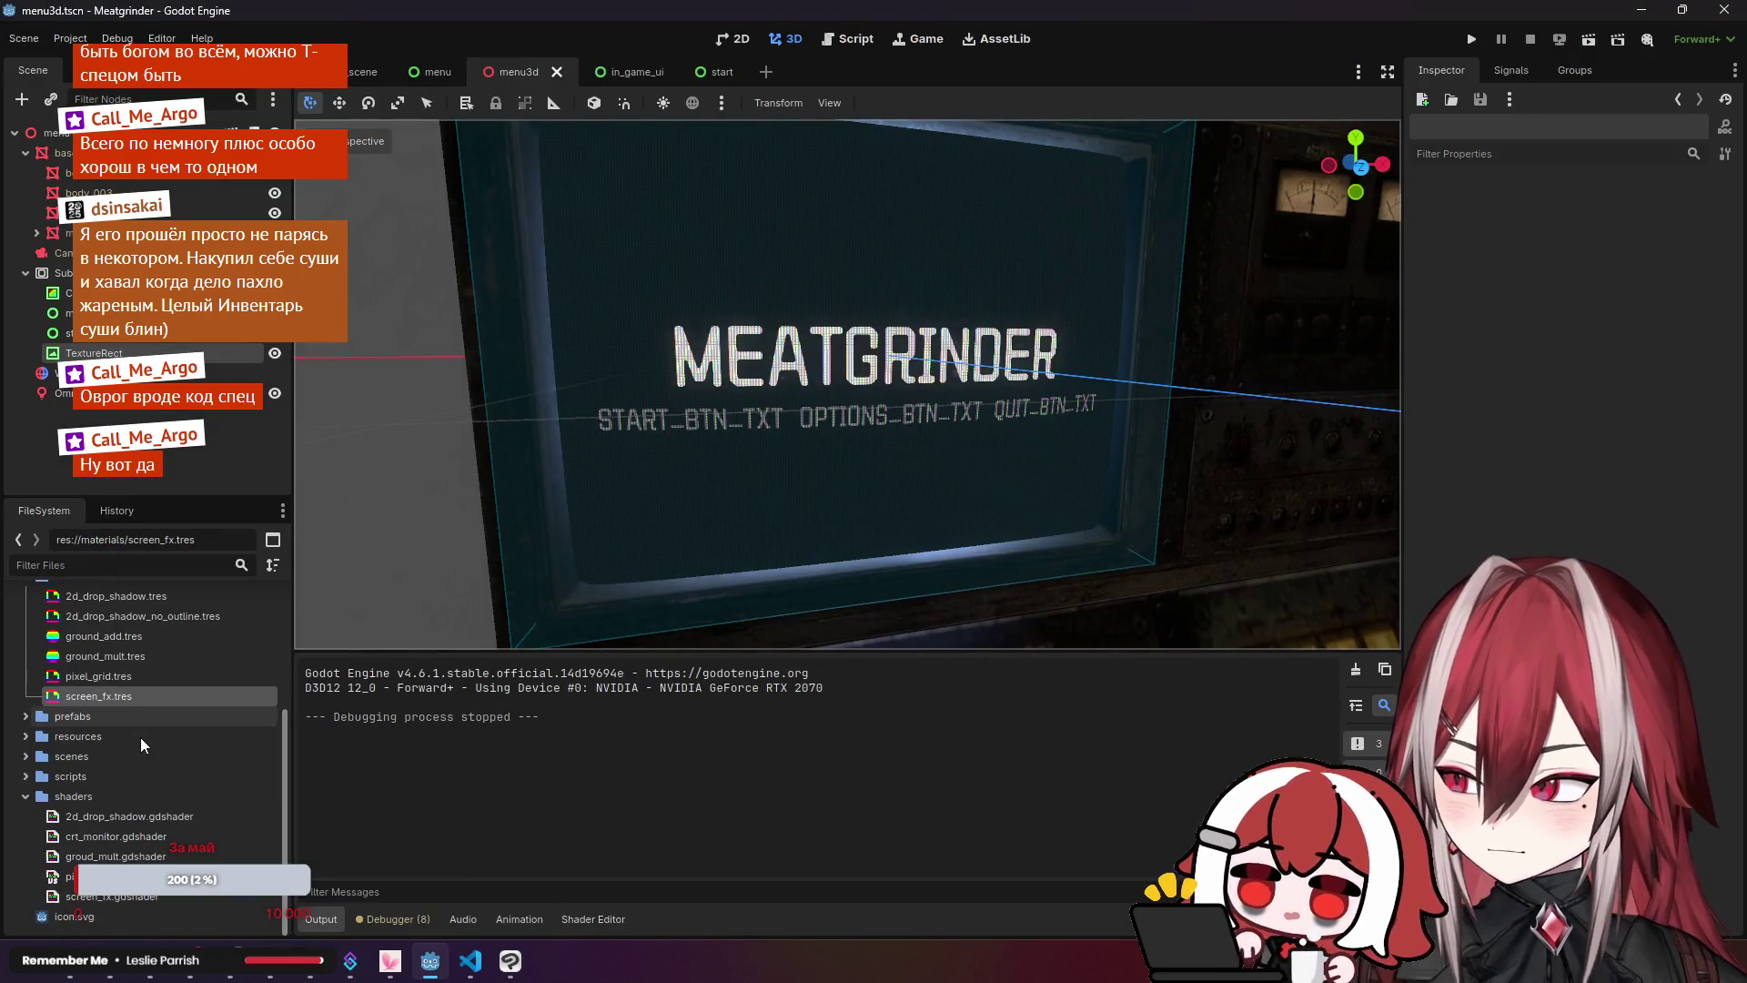
scroll(122, 775, "up", 1)
right_click(109, 615)
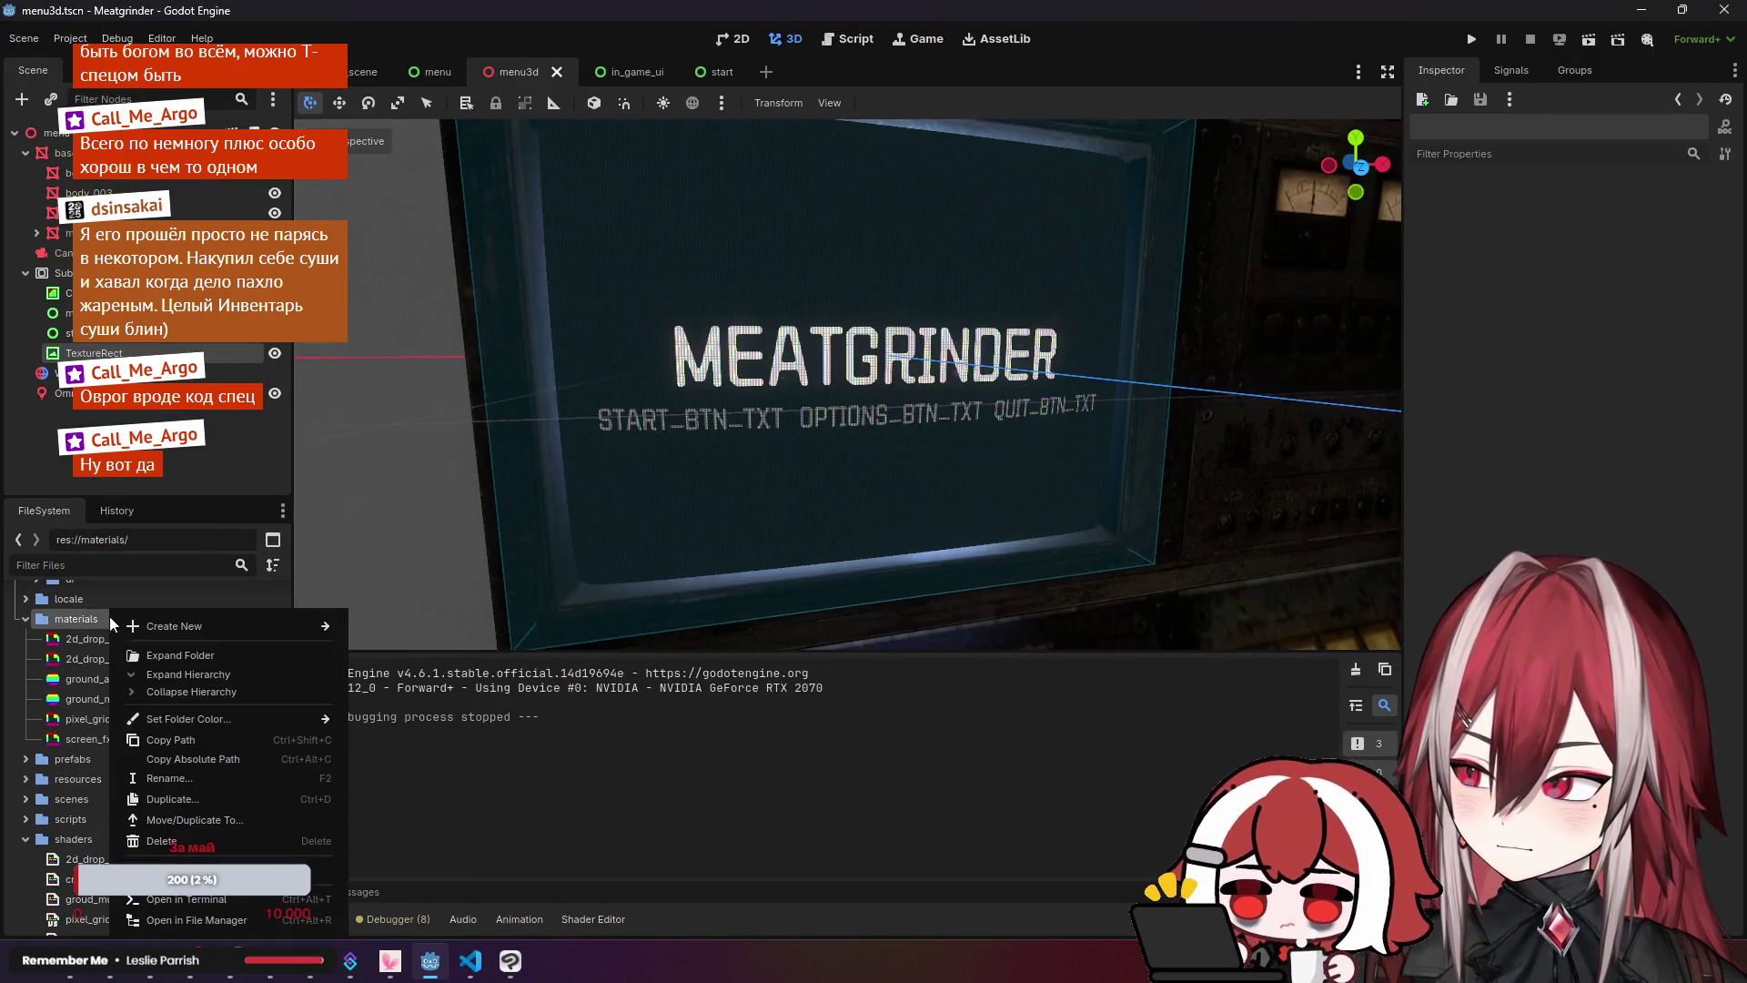
mouse_move(160, 629)
left_click(46, 717)
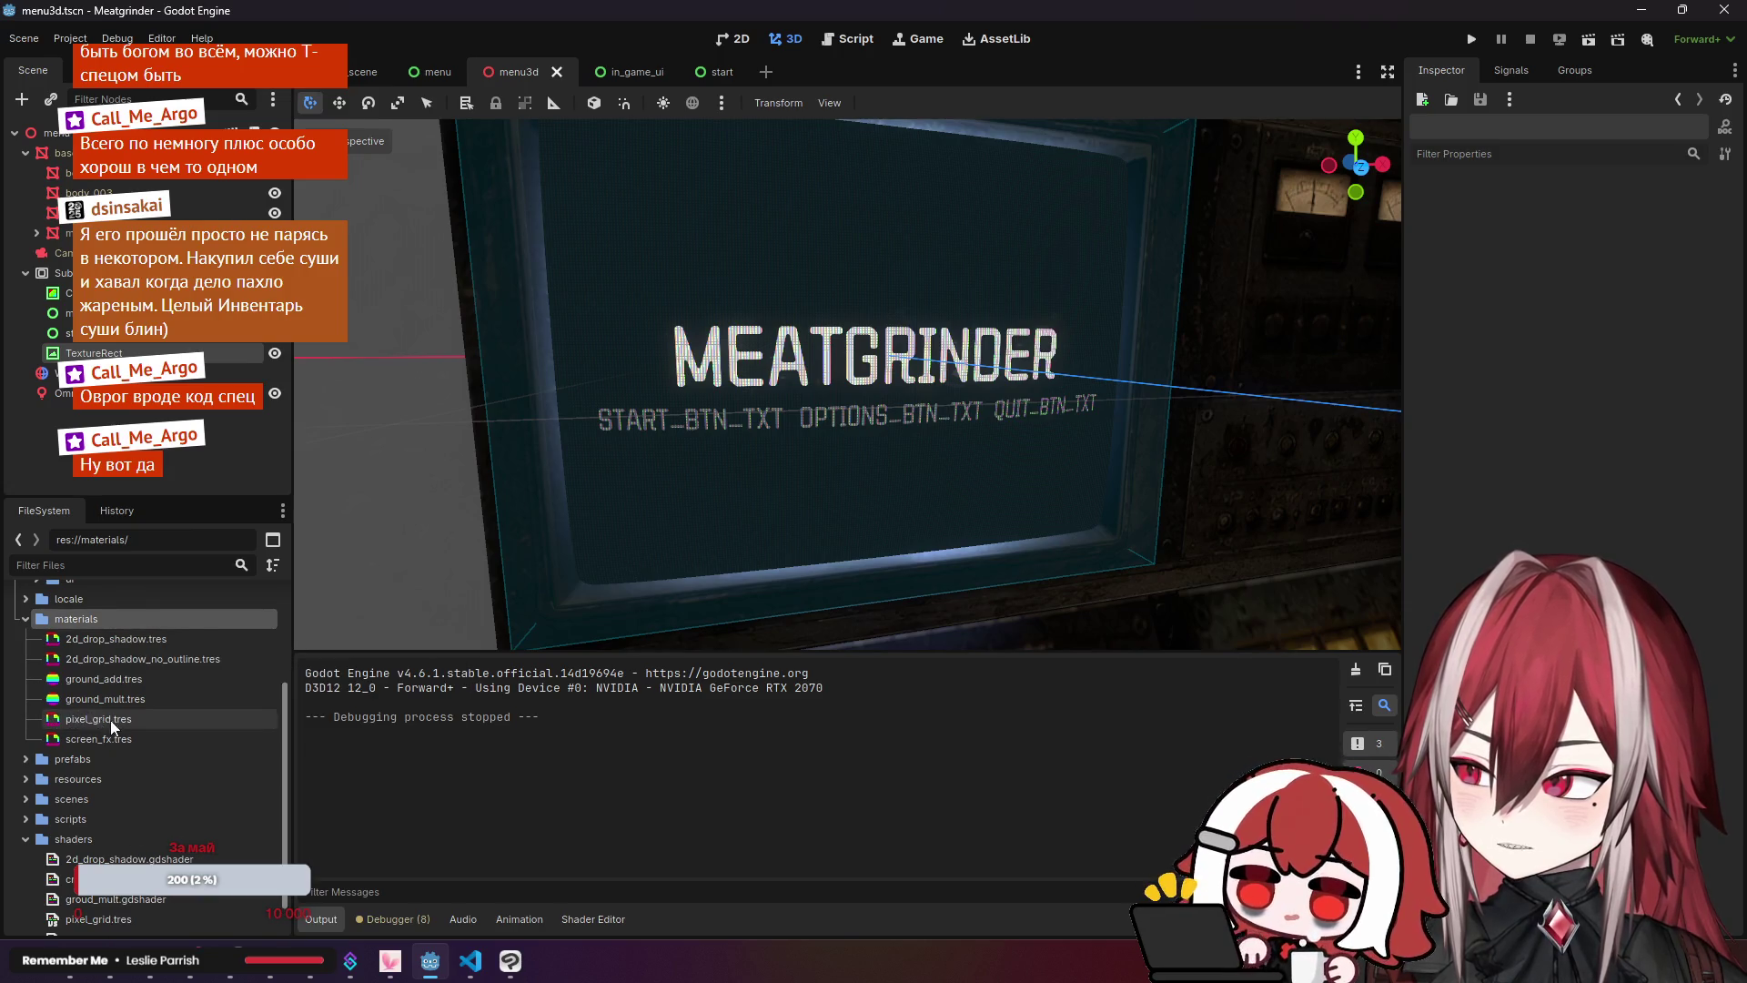
left_click(146, 822)
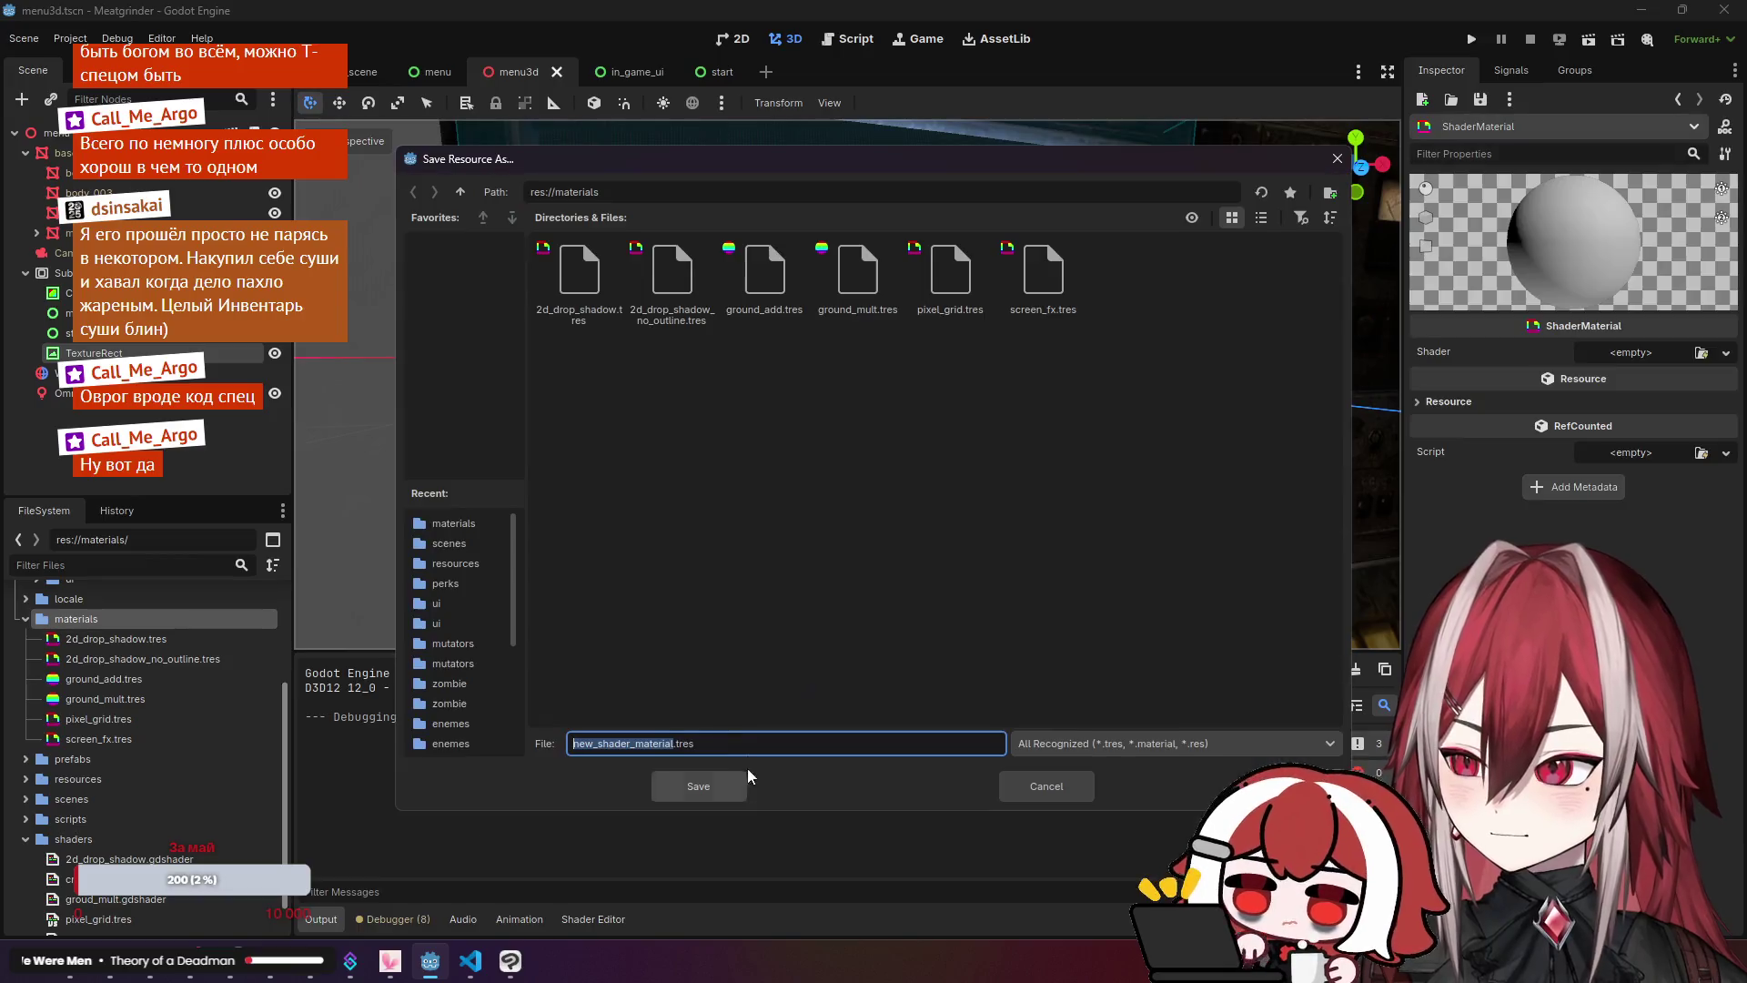
type("crt_")
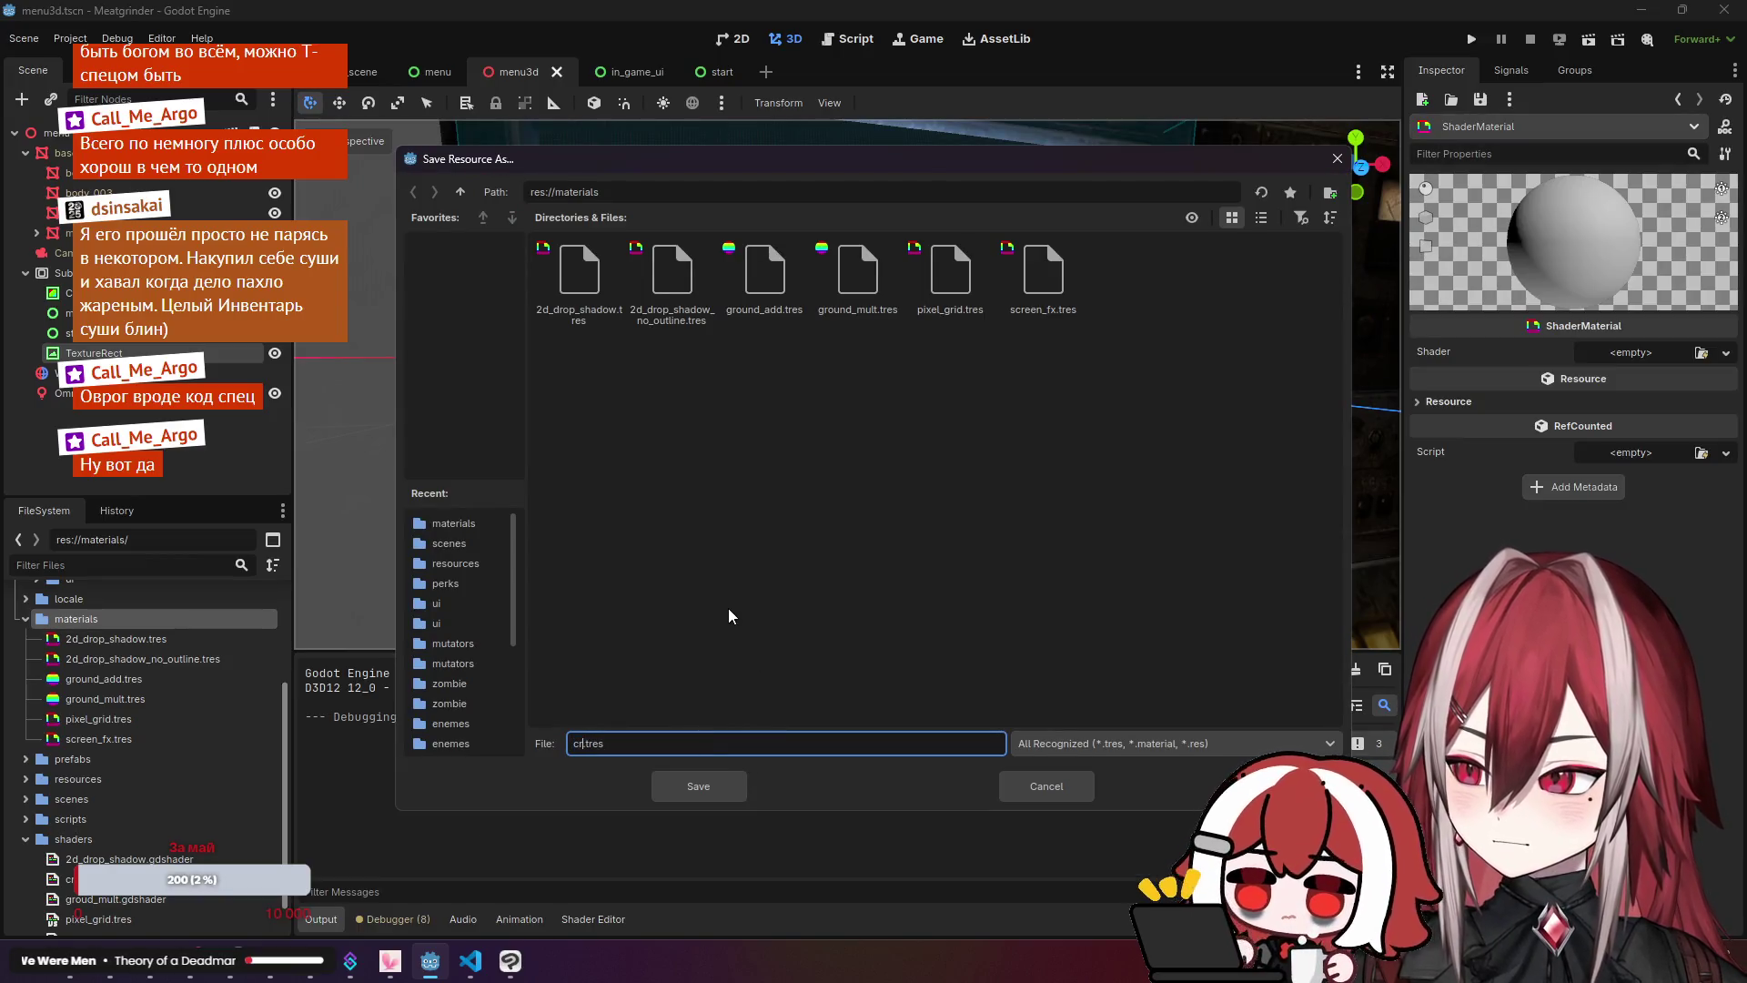
type("monito")
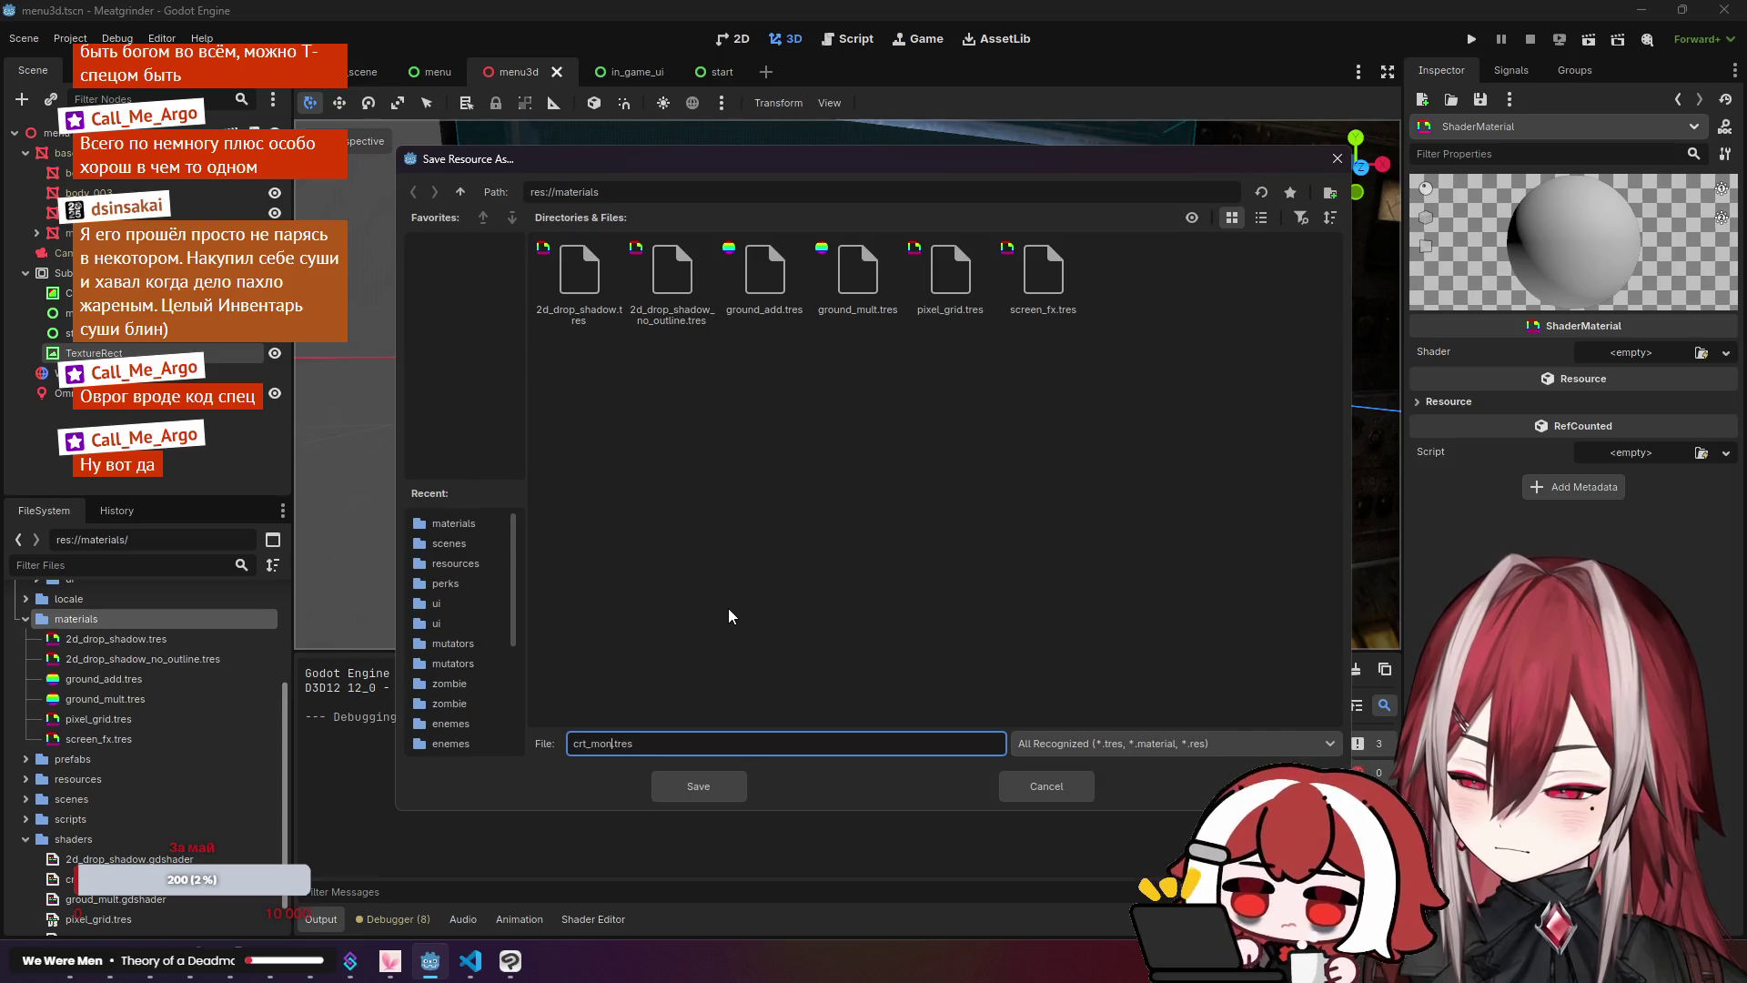
type("r")
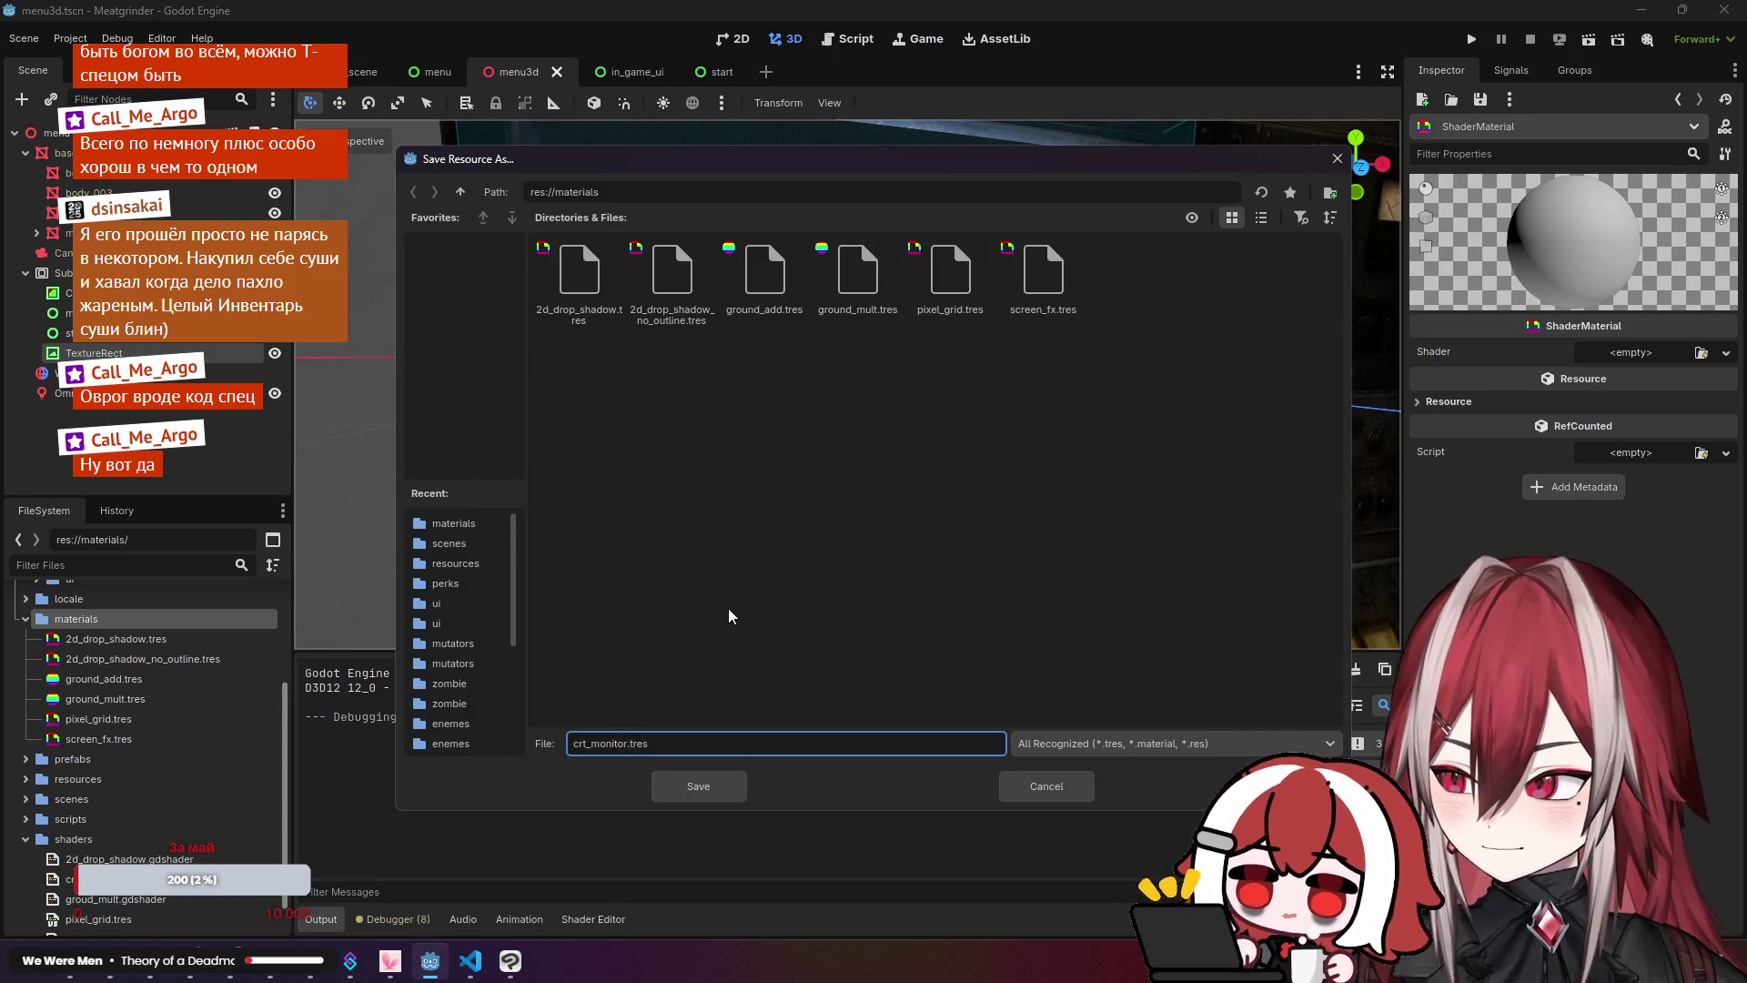
left_click(715, 784)
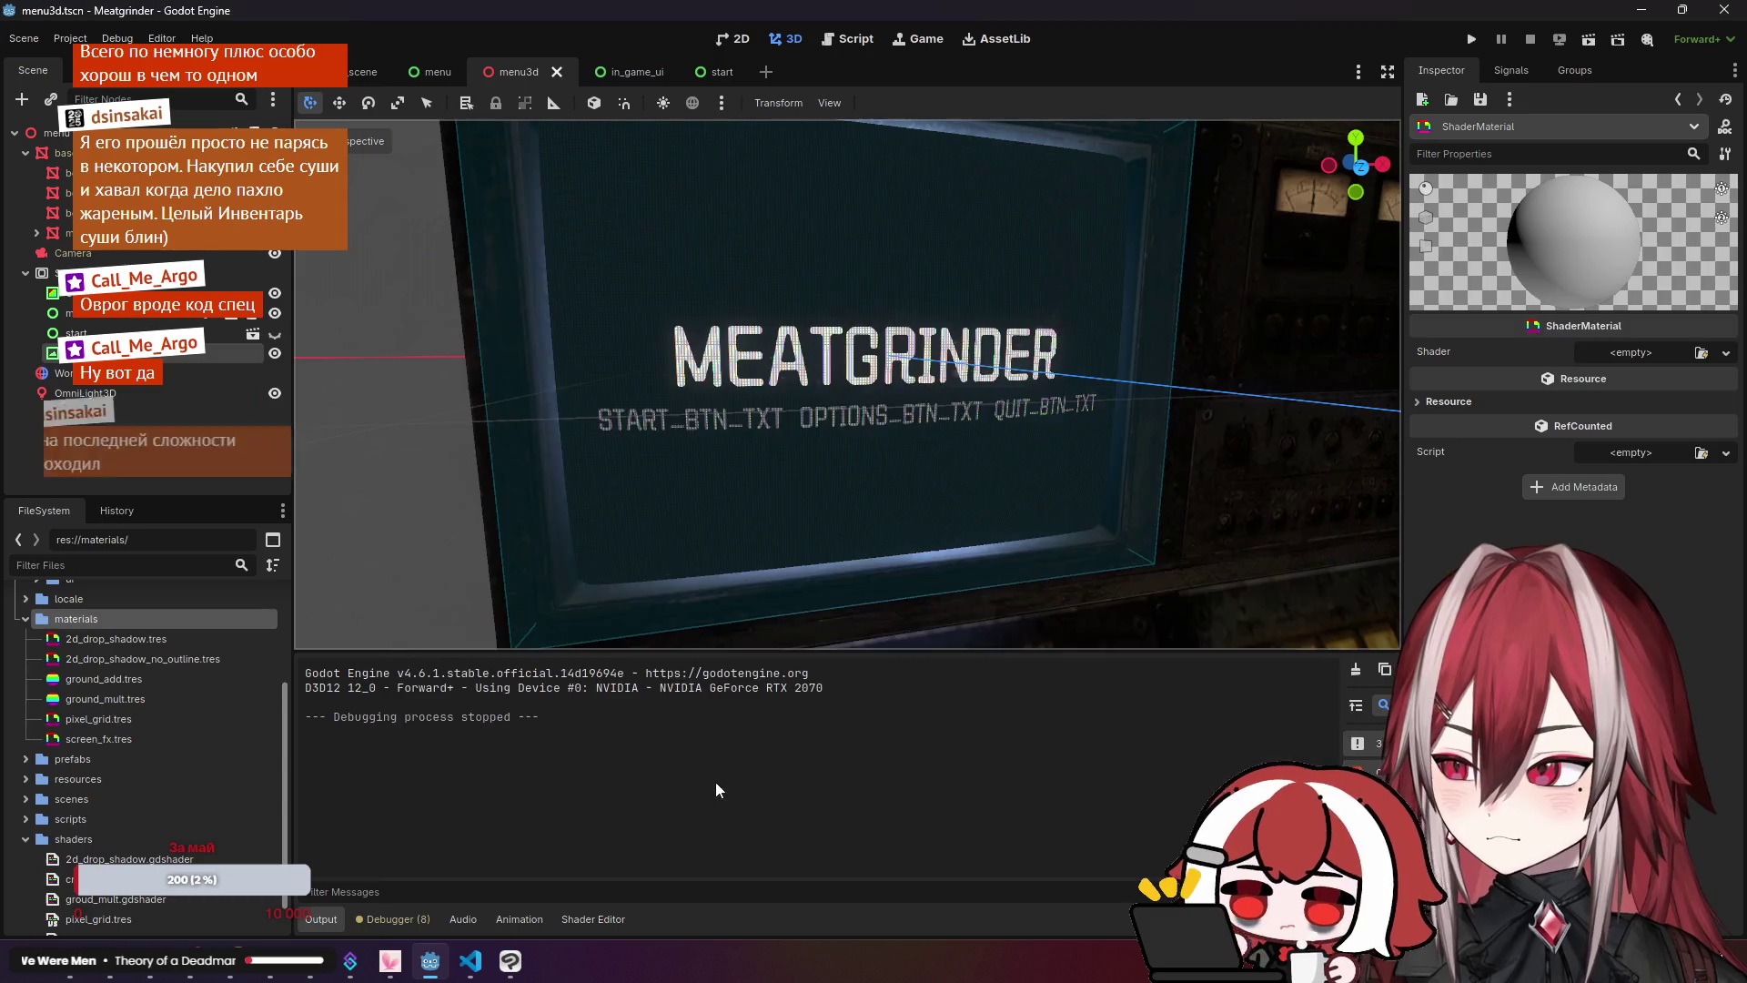
Step: Assign crt_monitor.gdshader as the shader of crt_monitor.tres
left_click(96, 679)
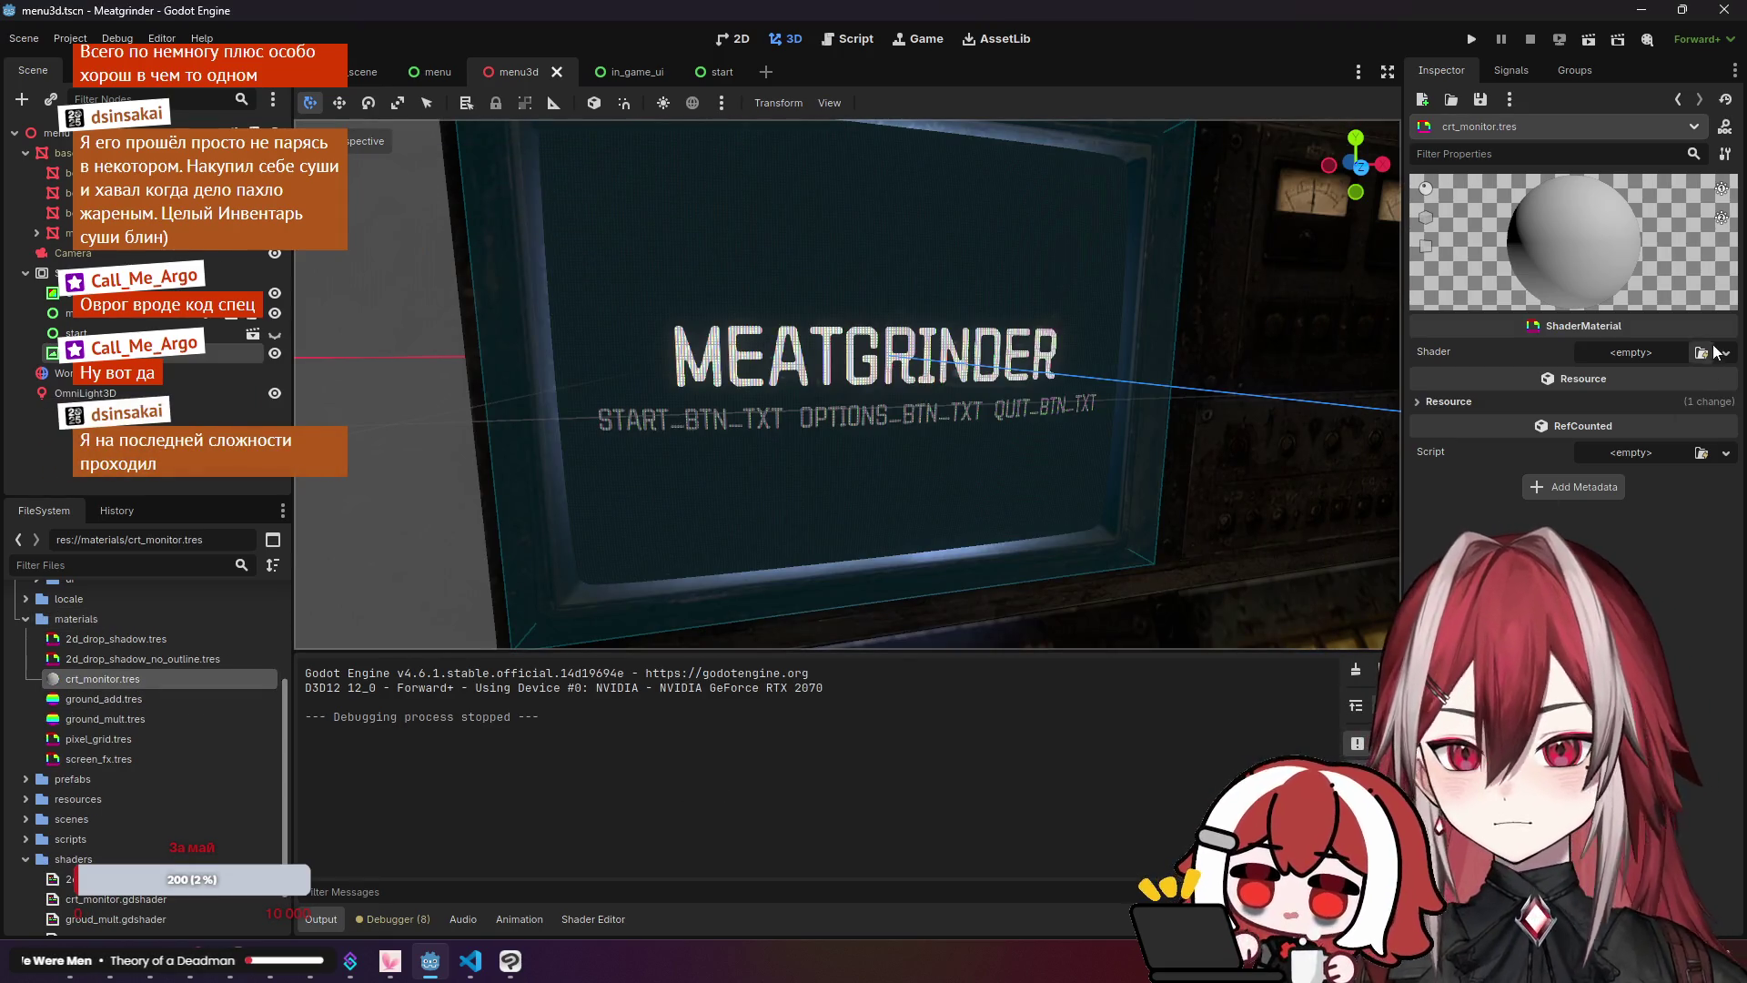
left_click(1713, 351)
double_click(630, 407)
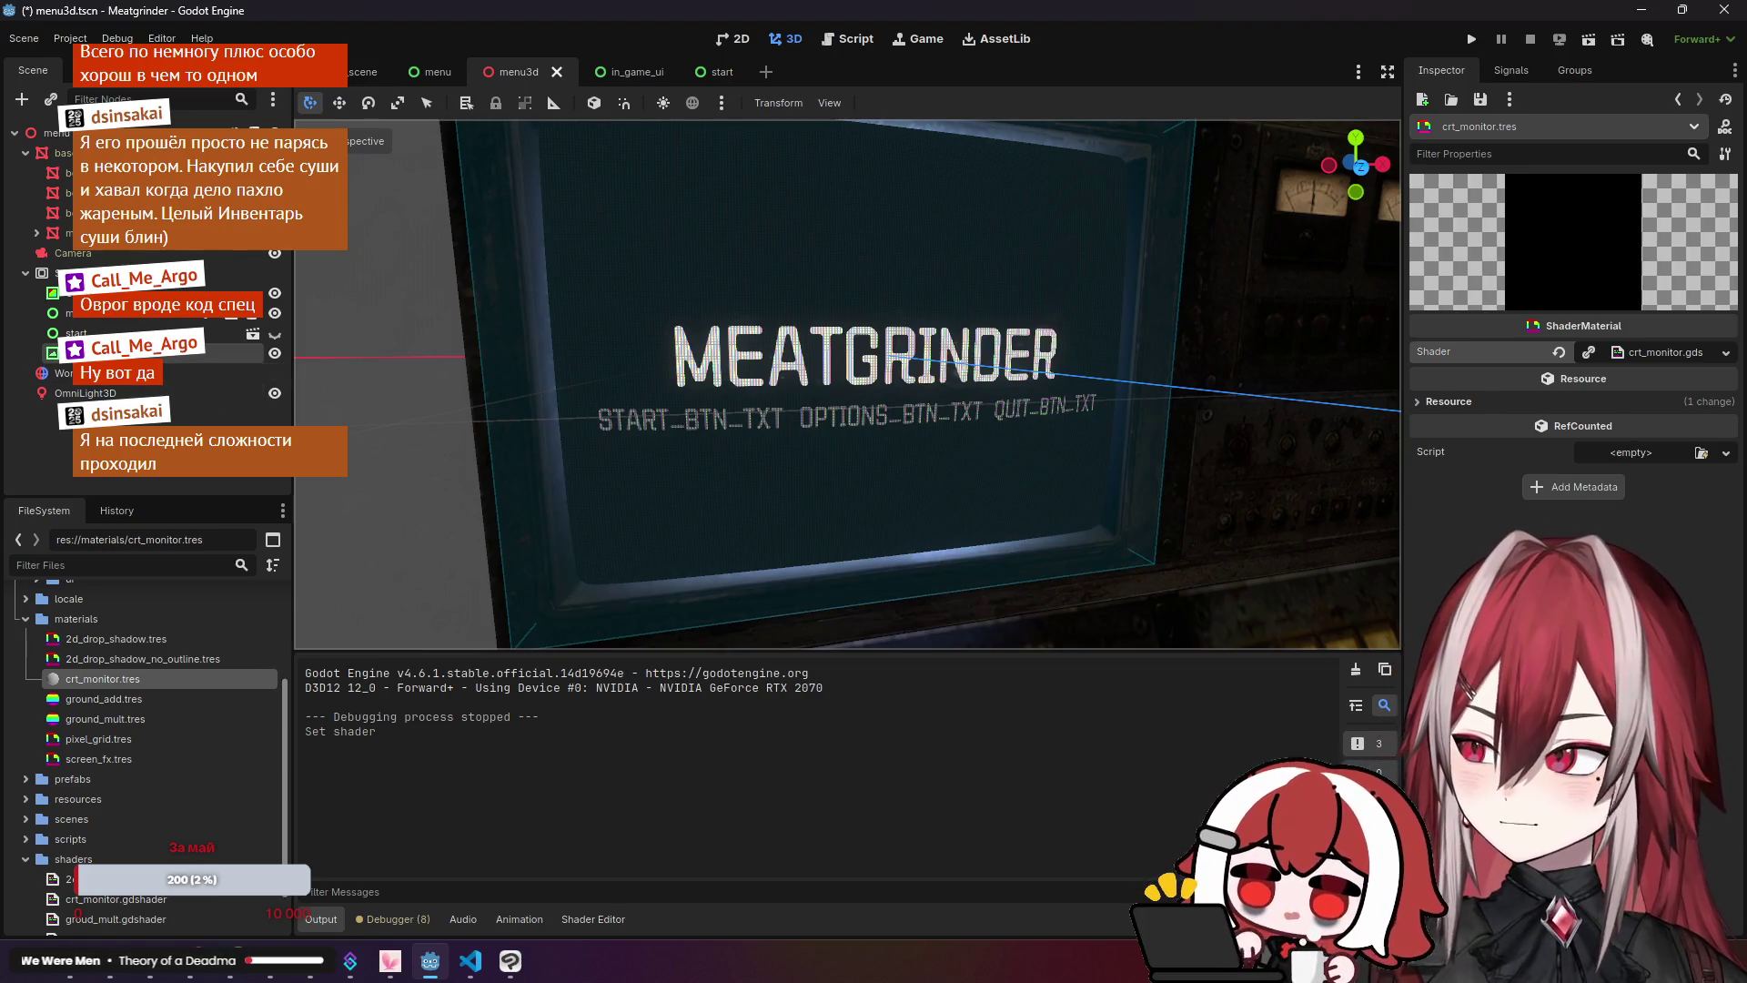
Step: Add a new ColorRect child node under the SubViewport
left_click(228, 292)
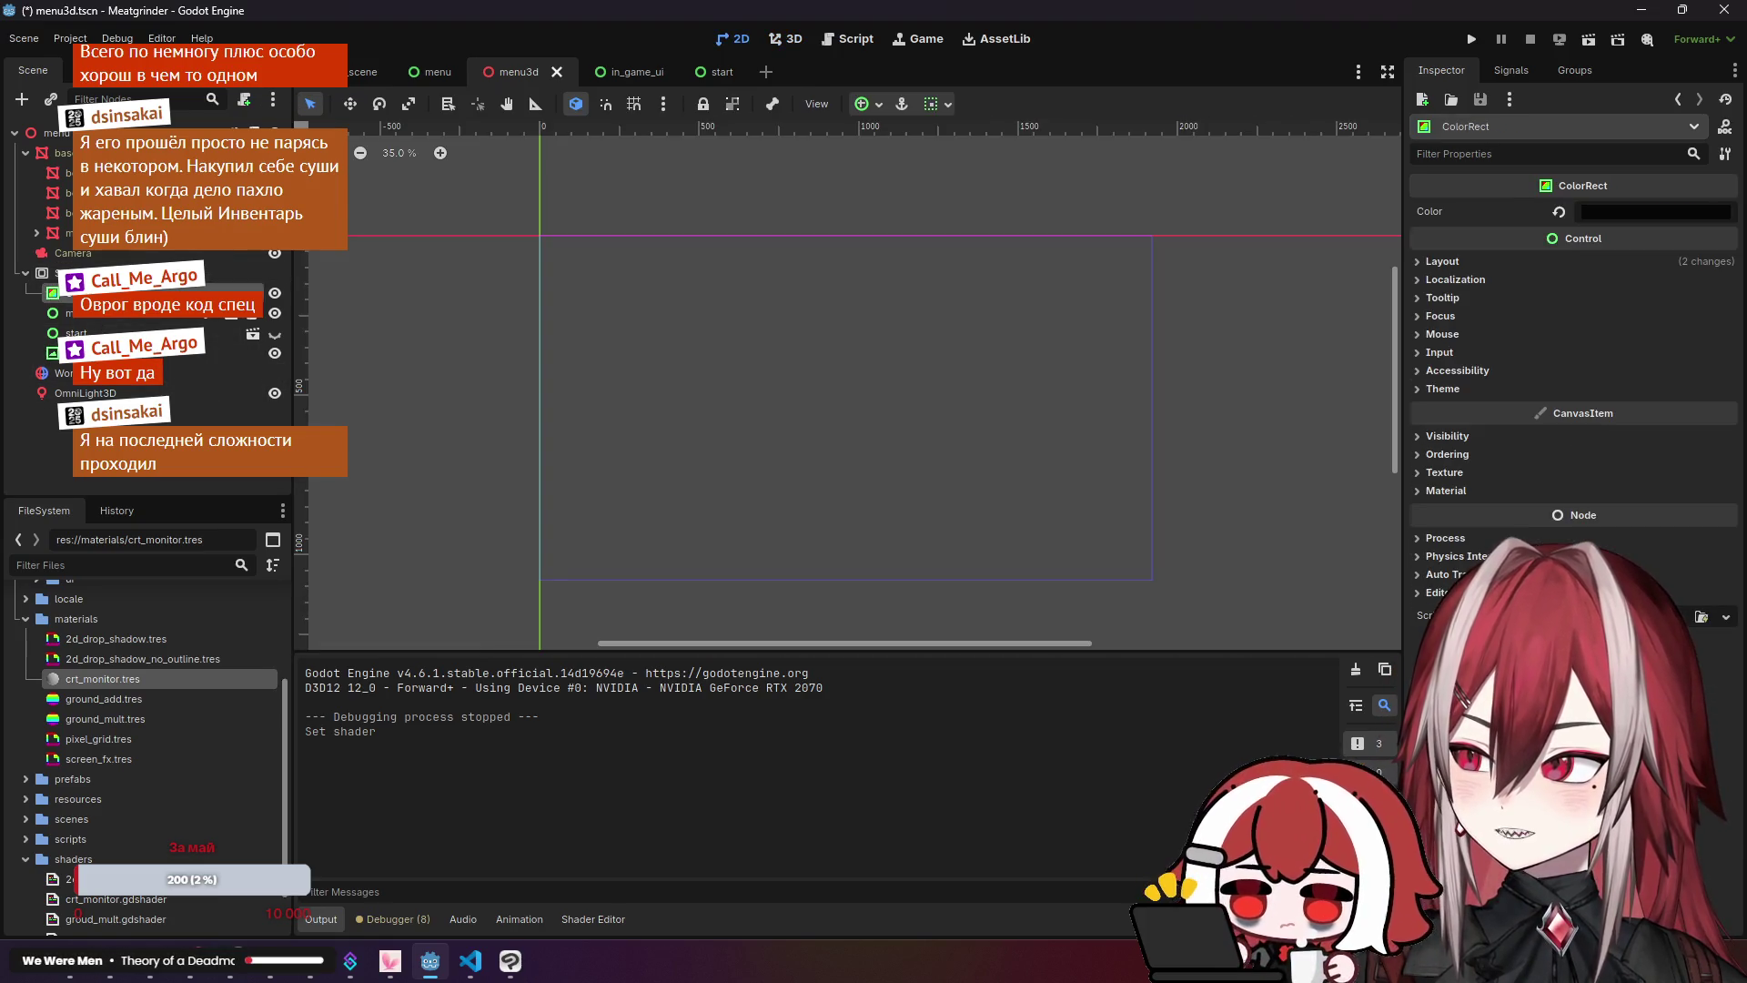
left_click(114, 272)
right_click(114, 273)
left_click(173, 292)
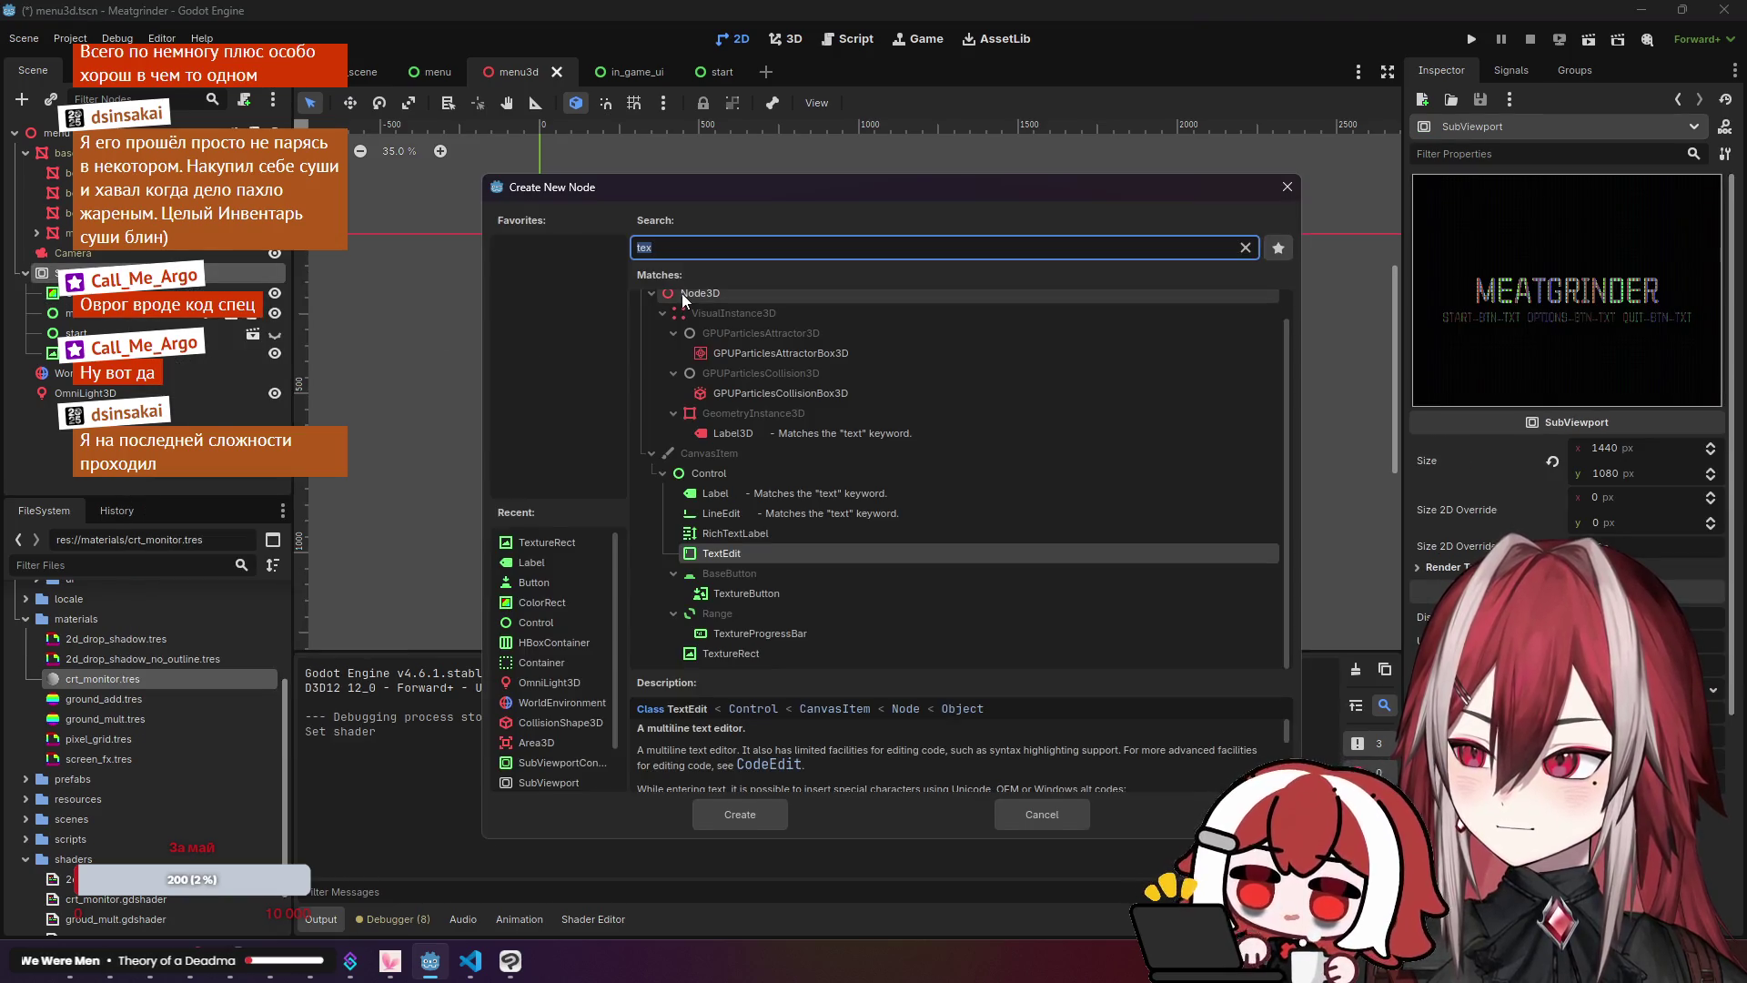
type("color")
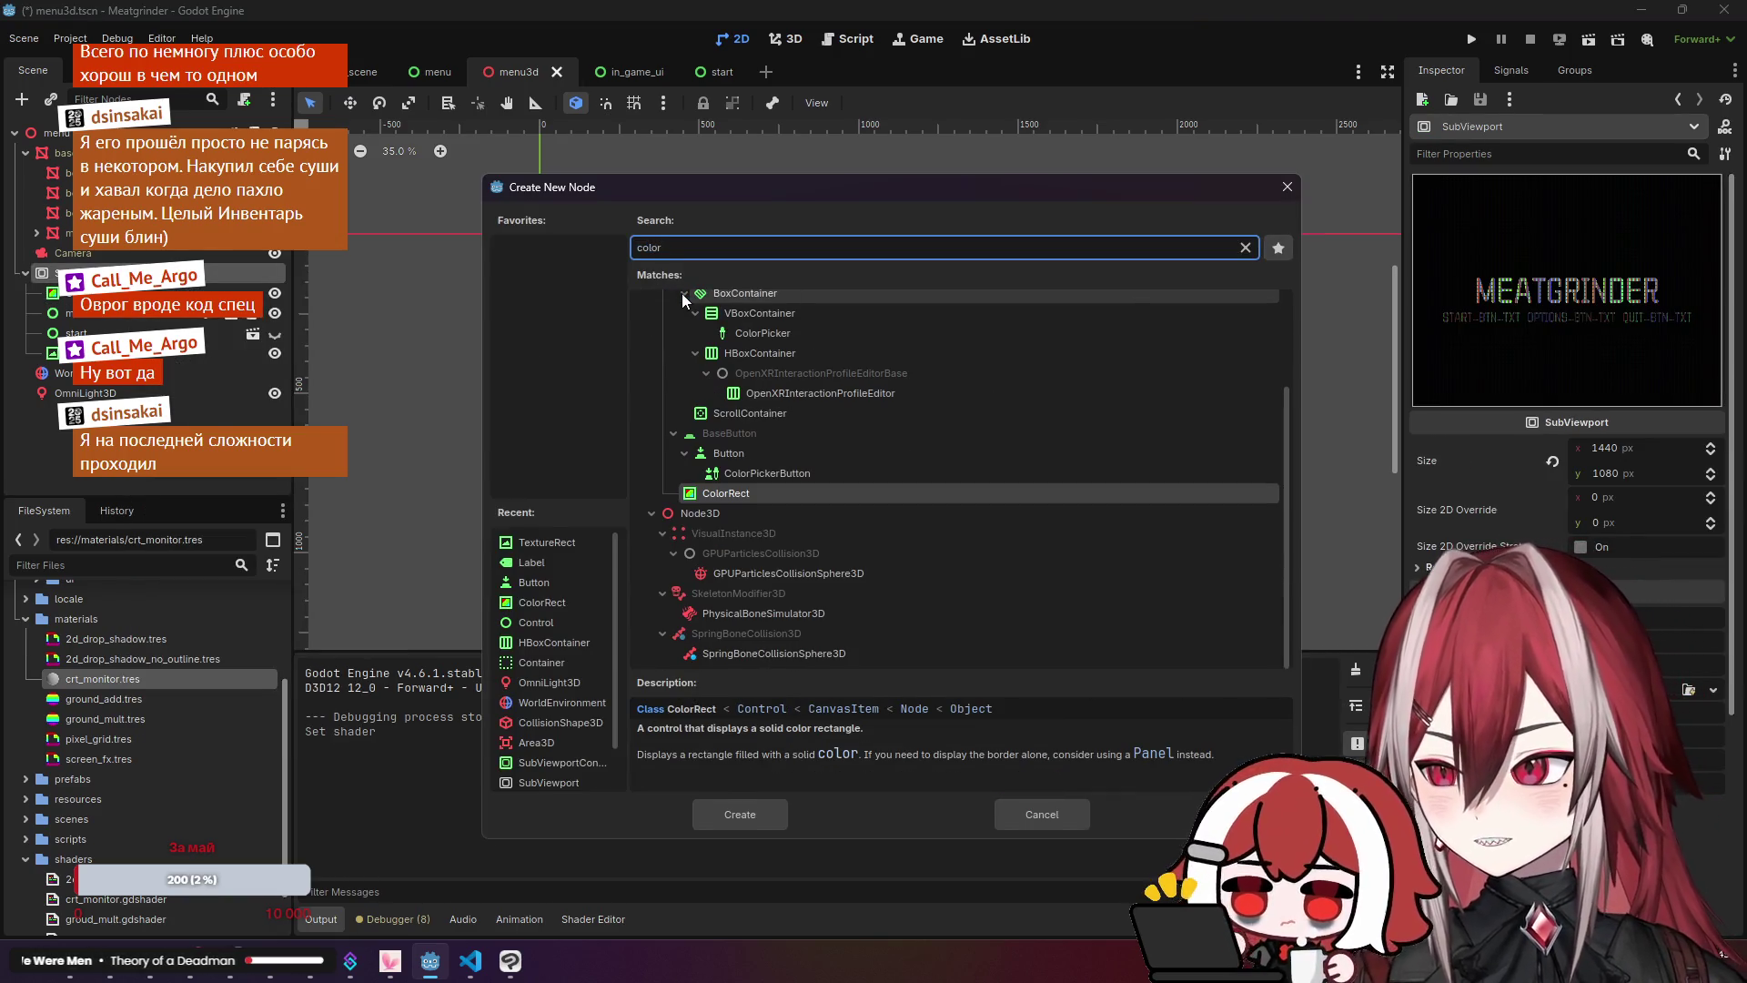
key("Return")
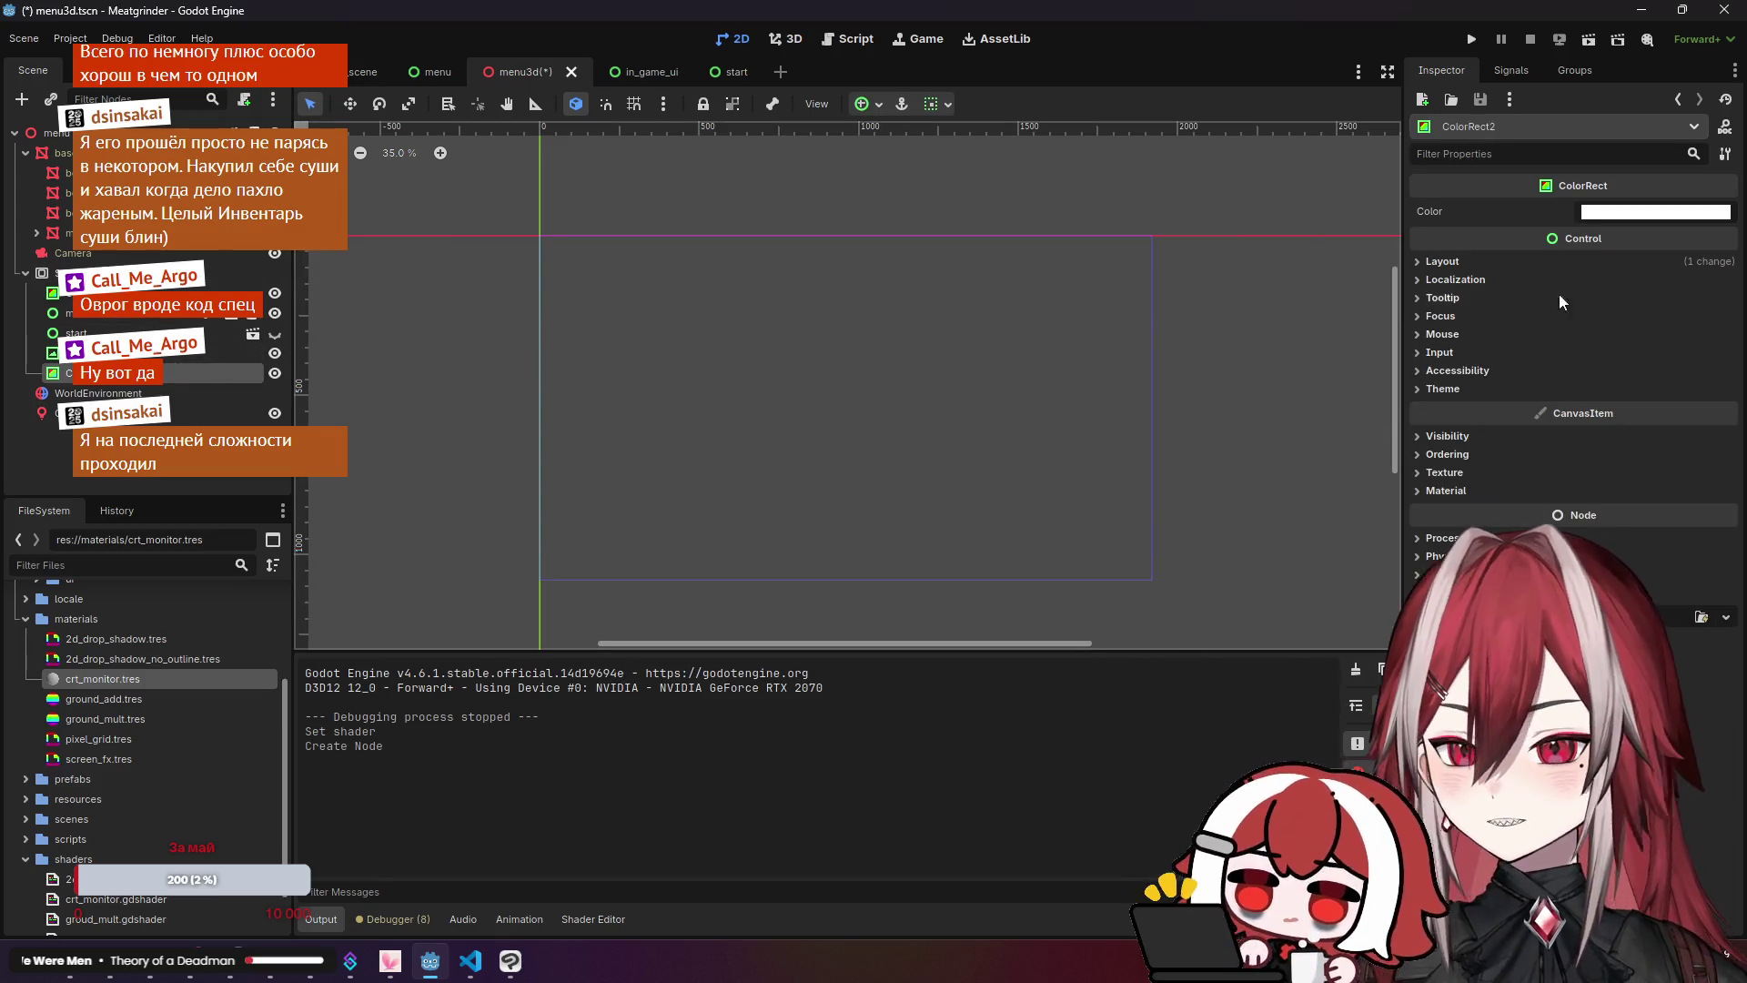
Step: Set ColorRect2's anchors preset to Full Rect and view the white monitor in 3D
left_click(1466, 260)
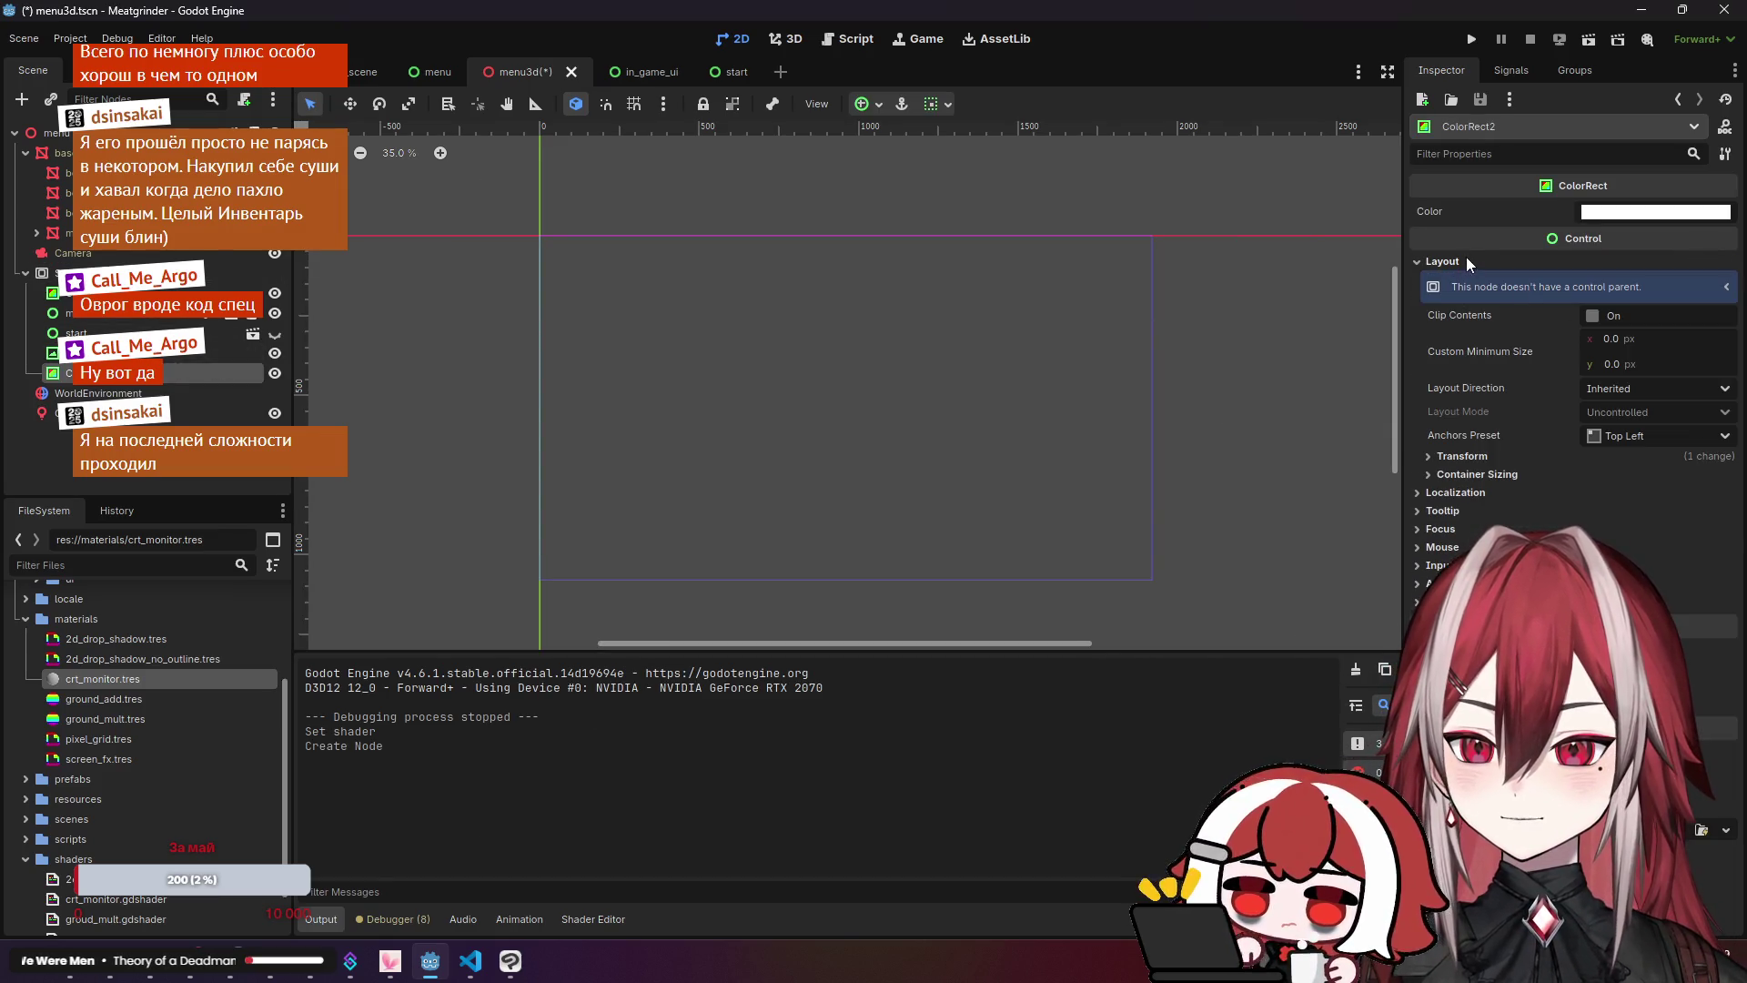
left_click(1689, 440)
left_click(1651, 490)
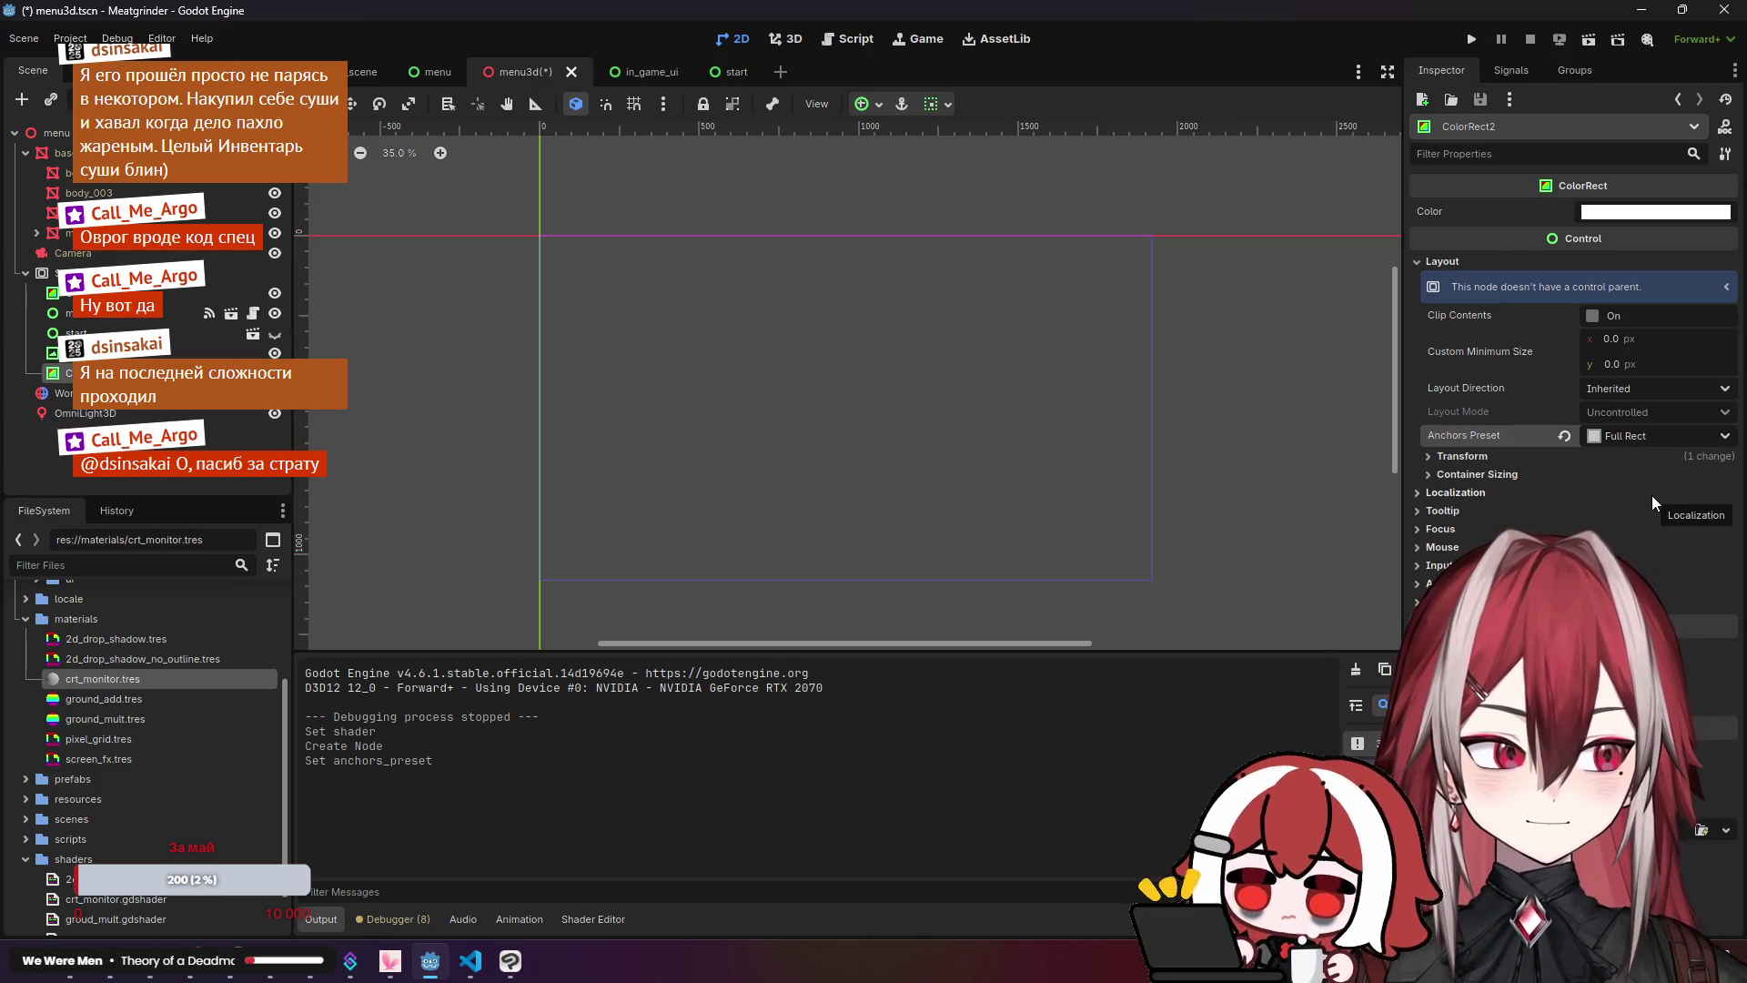
left_click(786, 38)
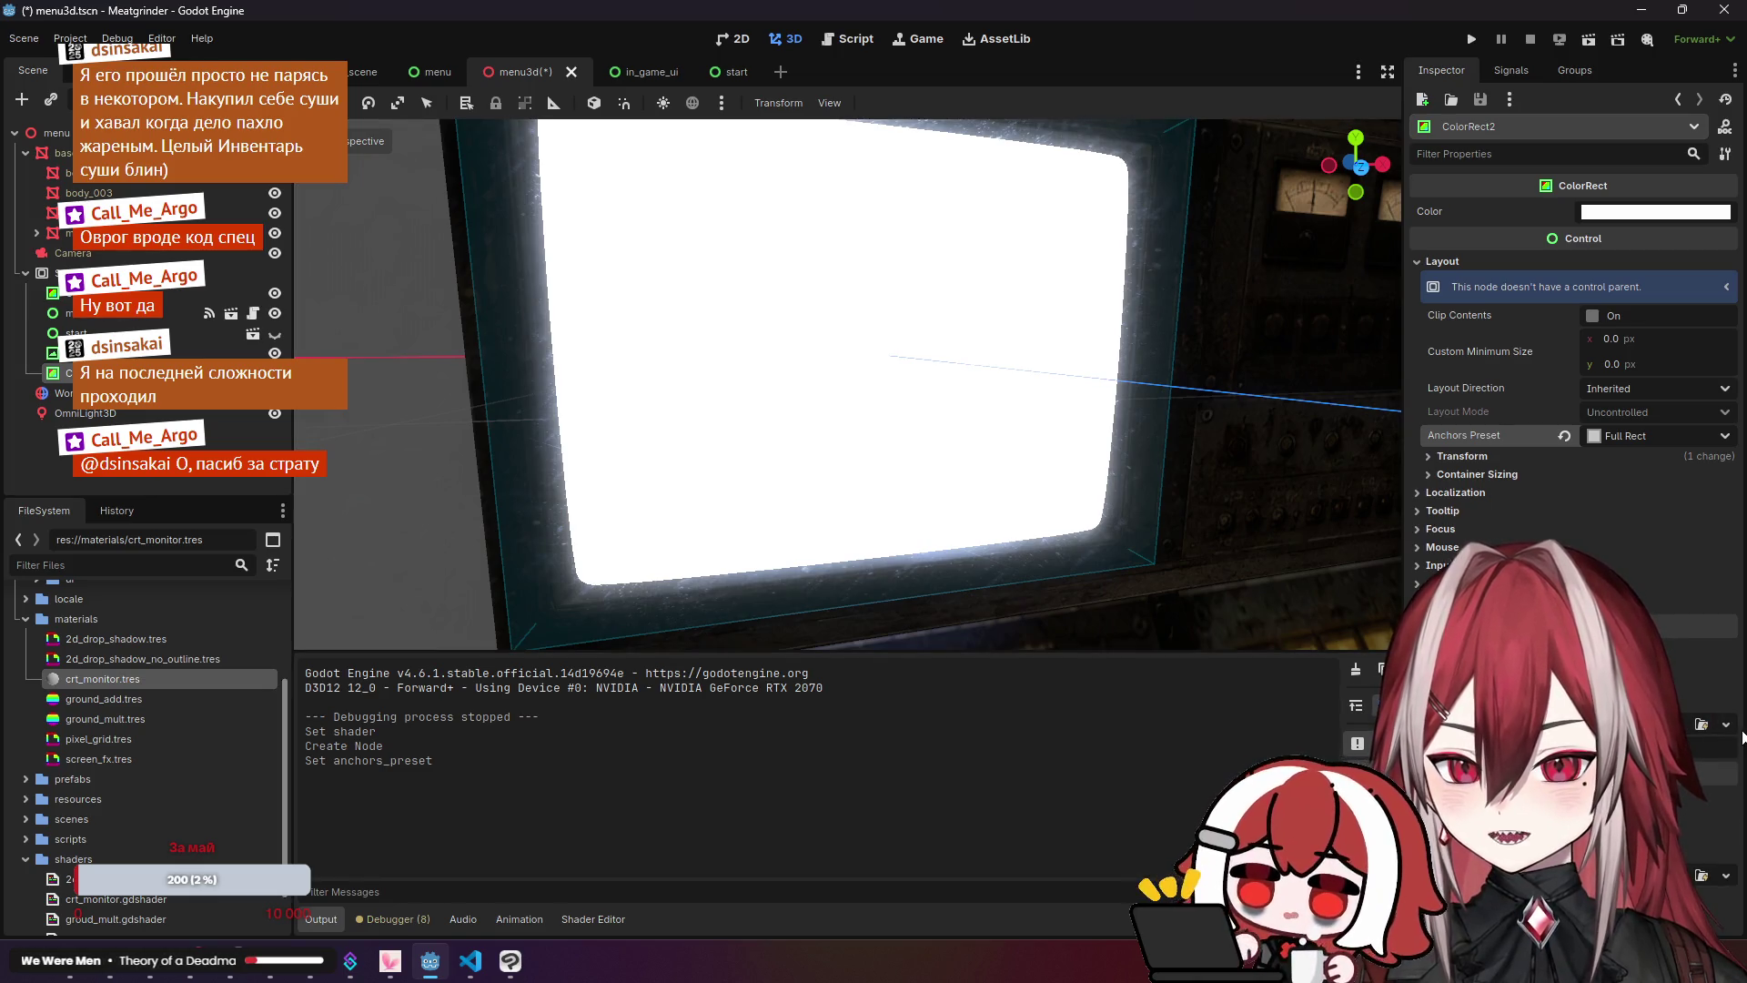
Step: Load crt_monitor.tres as ColorRect2's material and inspect the material
left_click(1726, 725)
left_click(1698, 727)
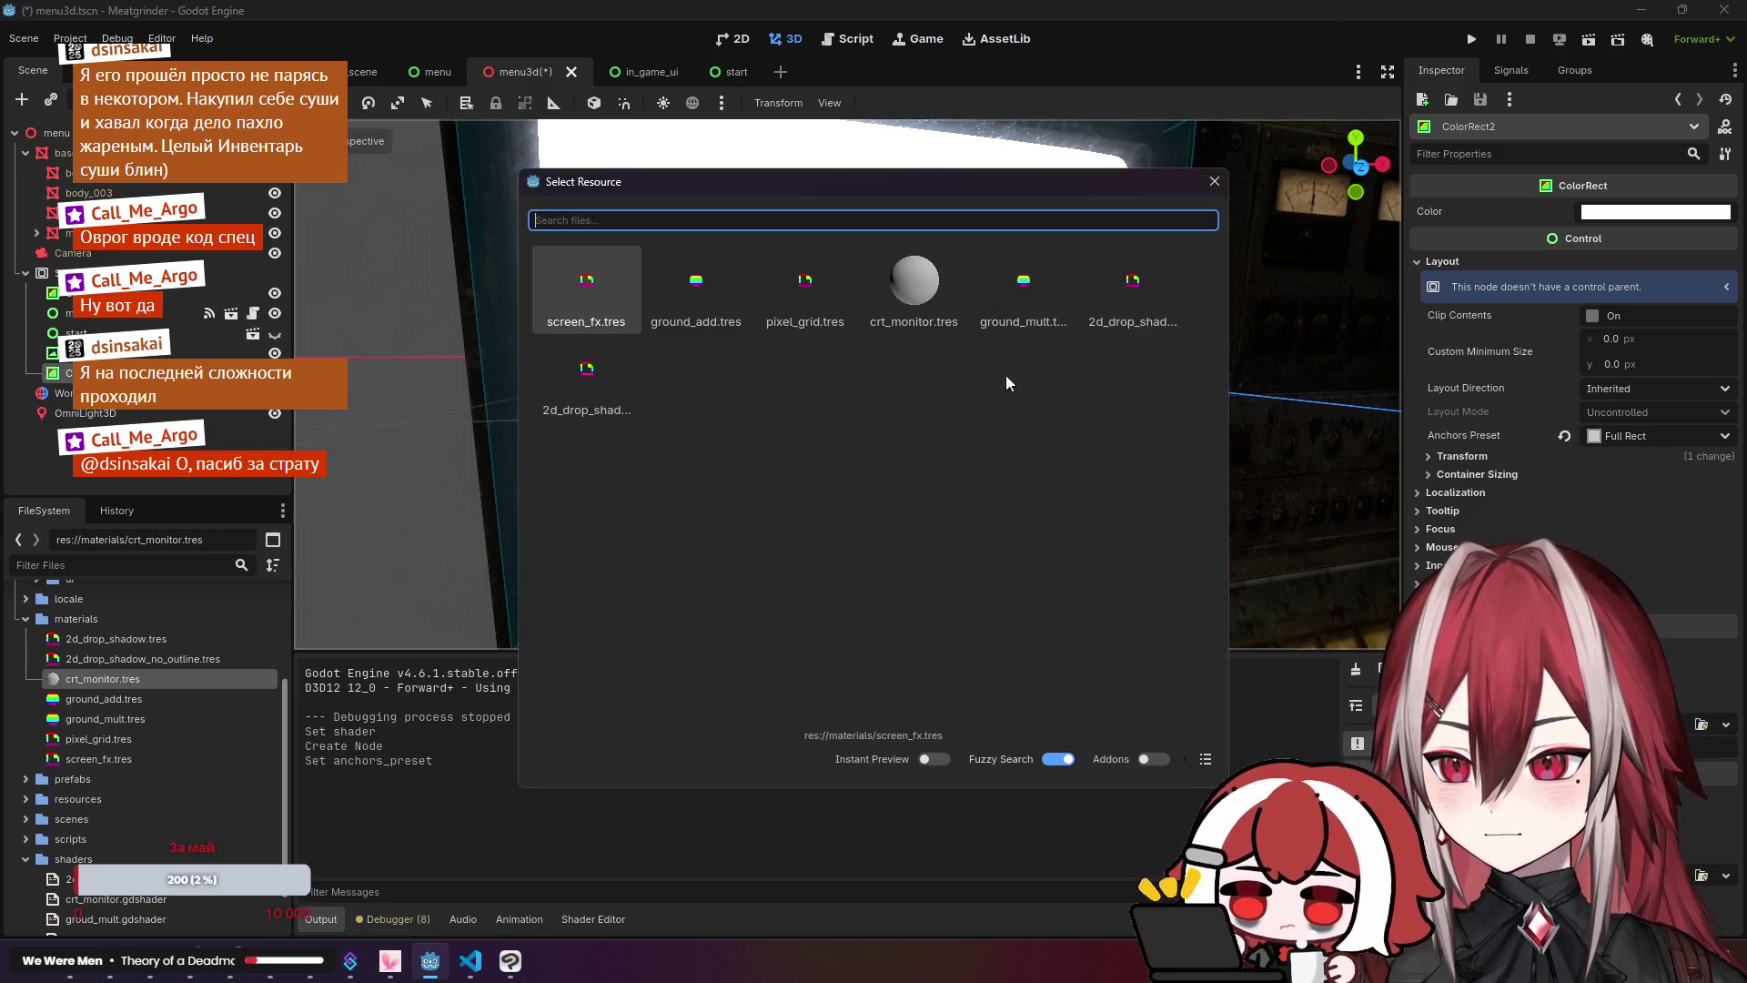
double_click(905, 295)
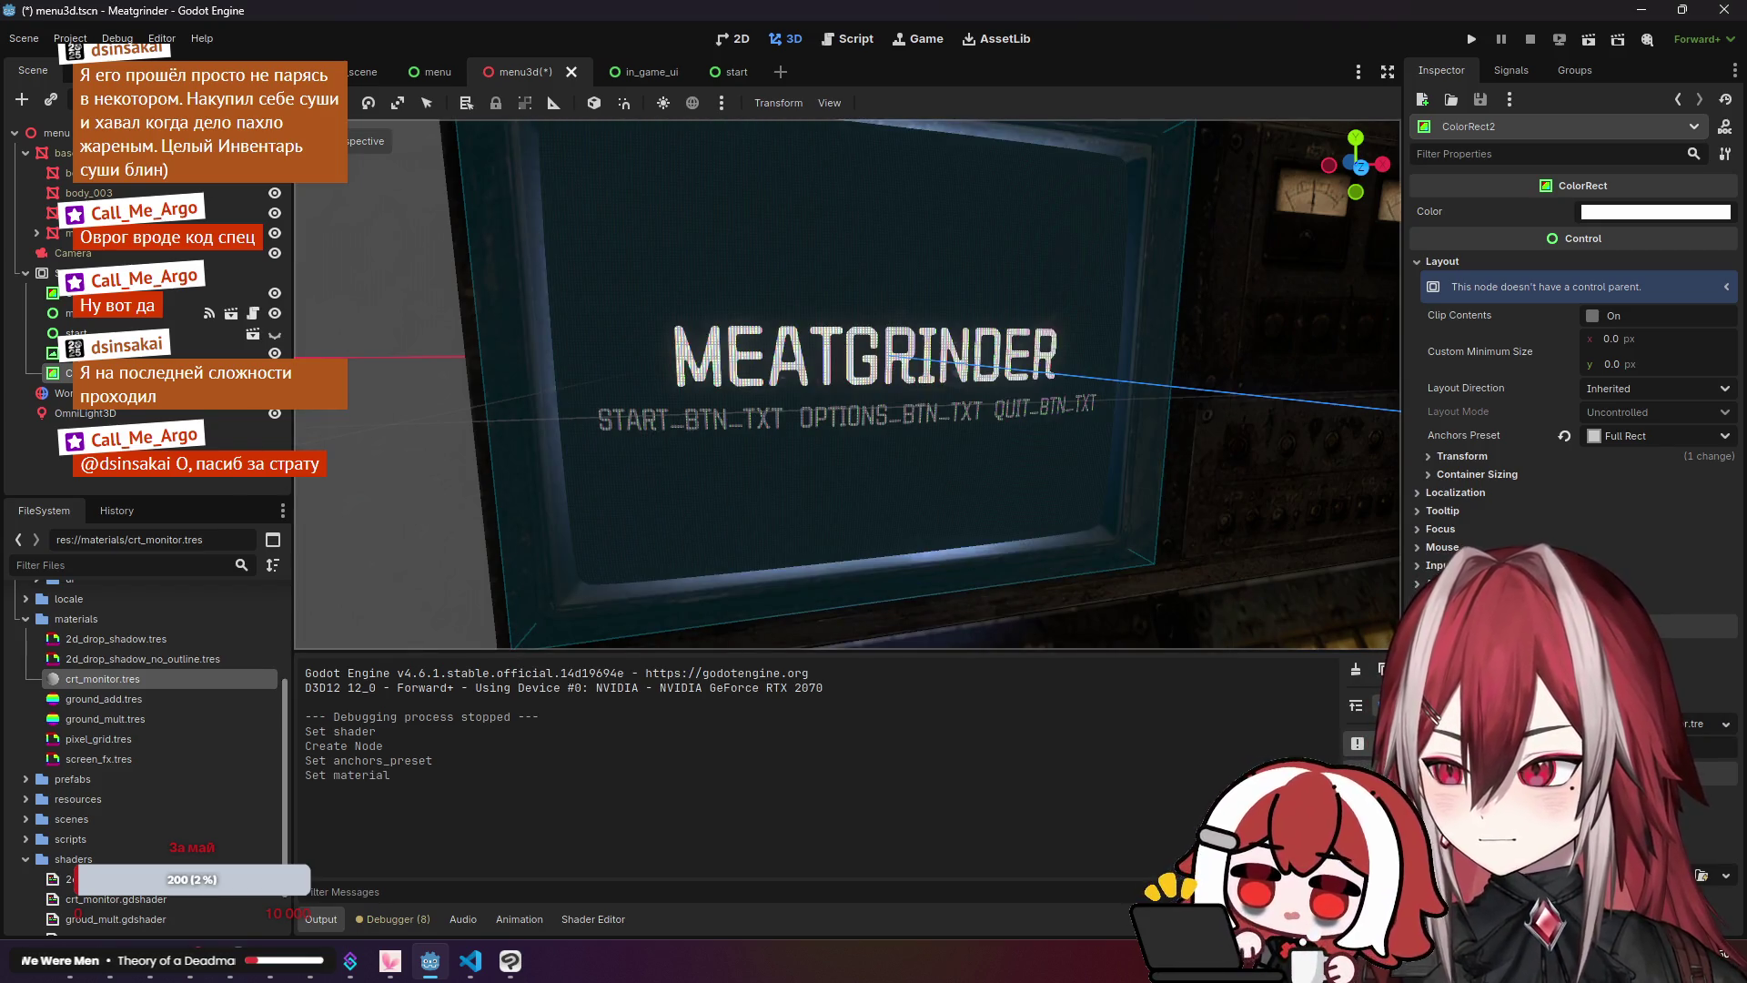
left_click(222, 475)
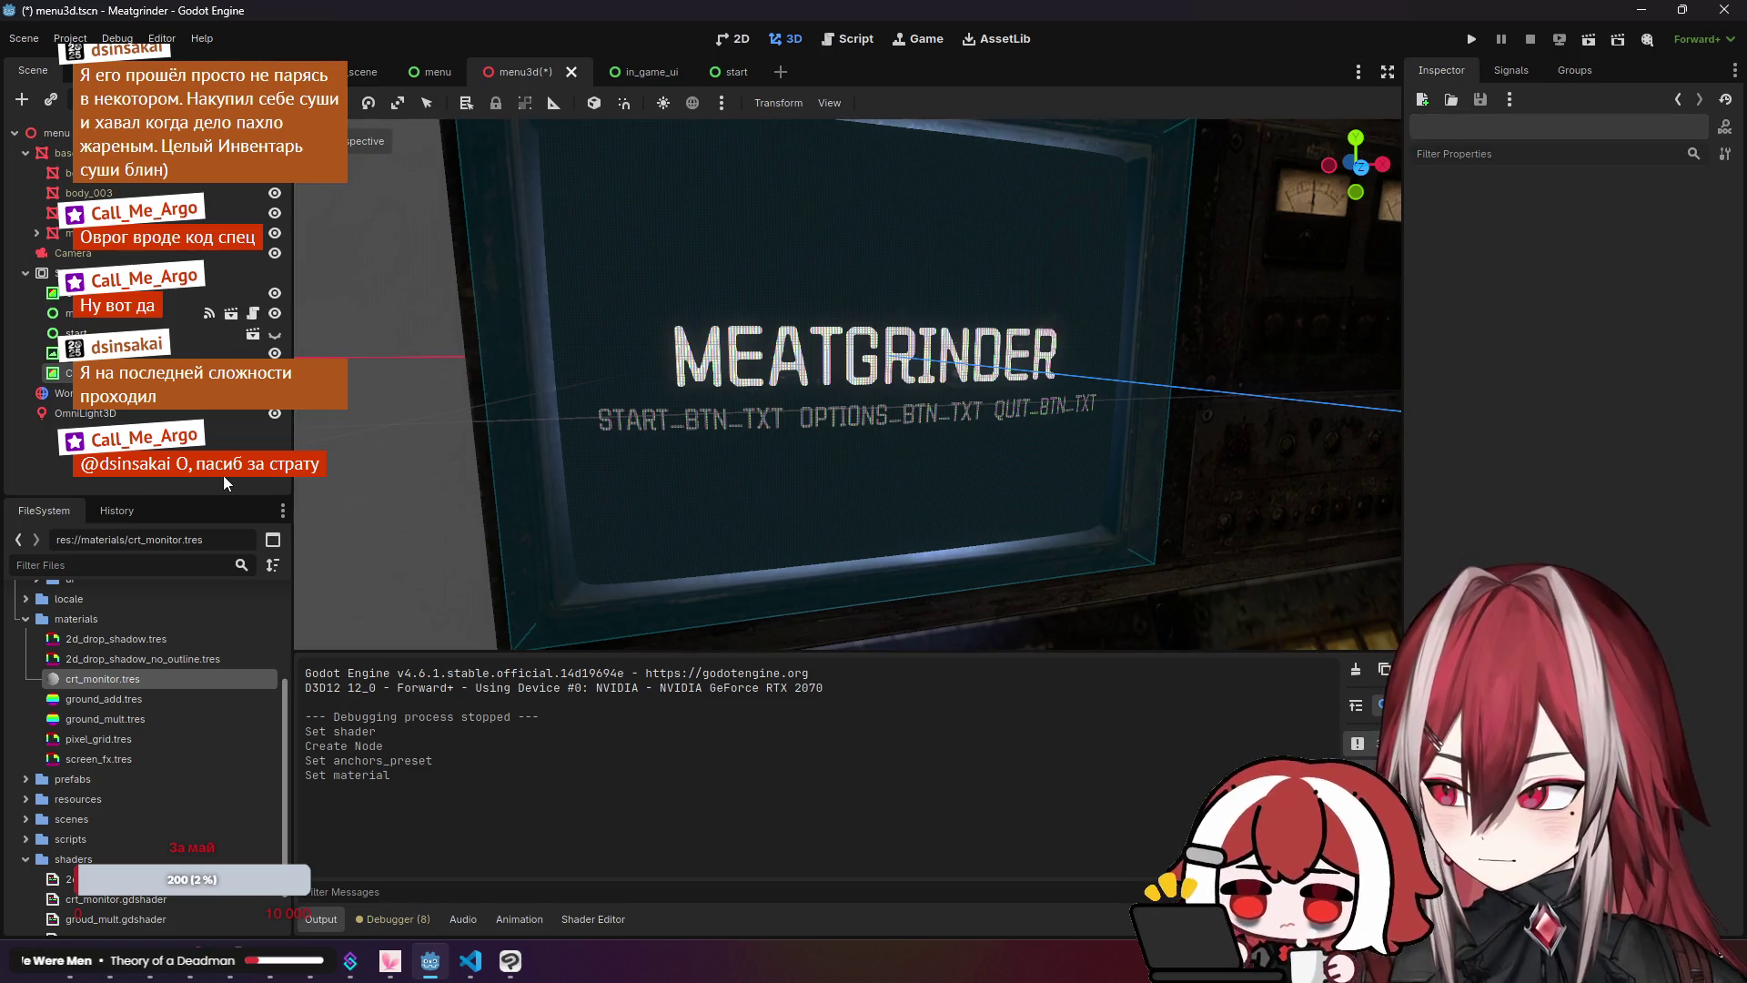
left_click(138, 680)
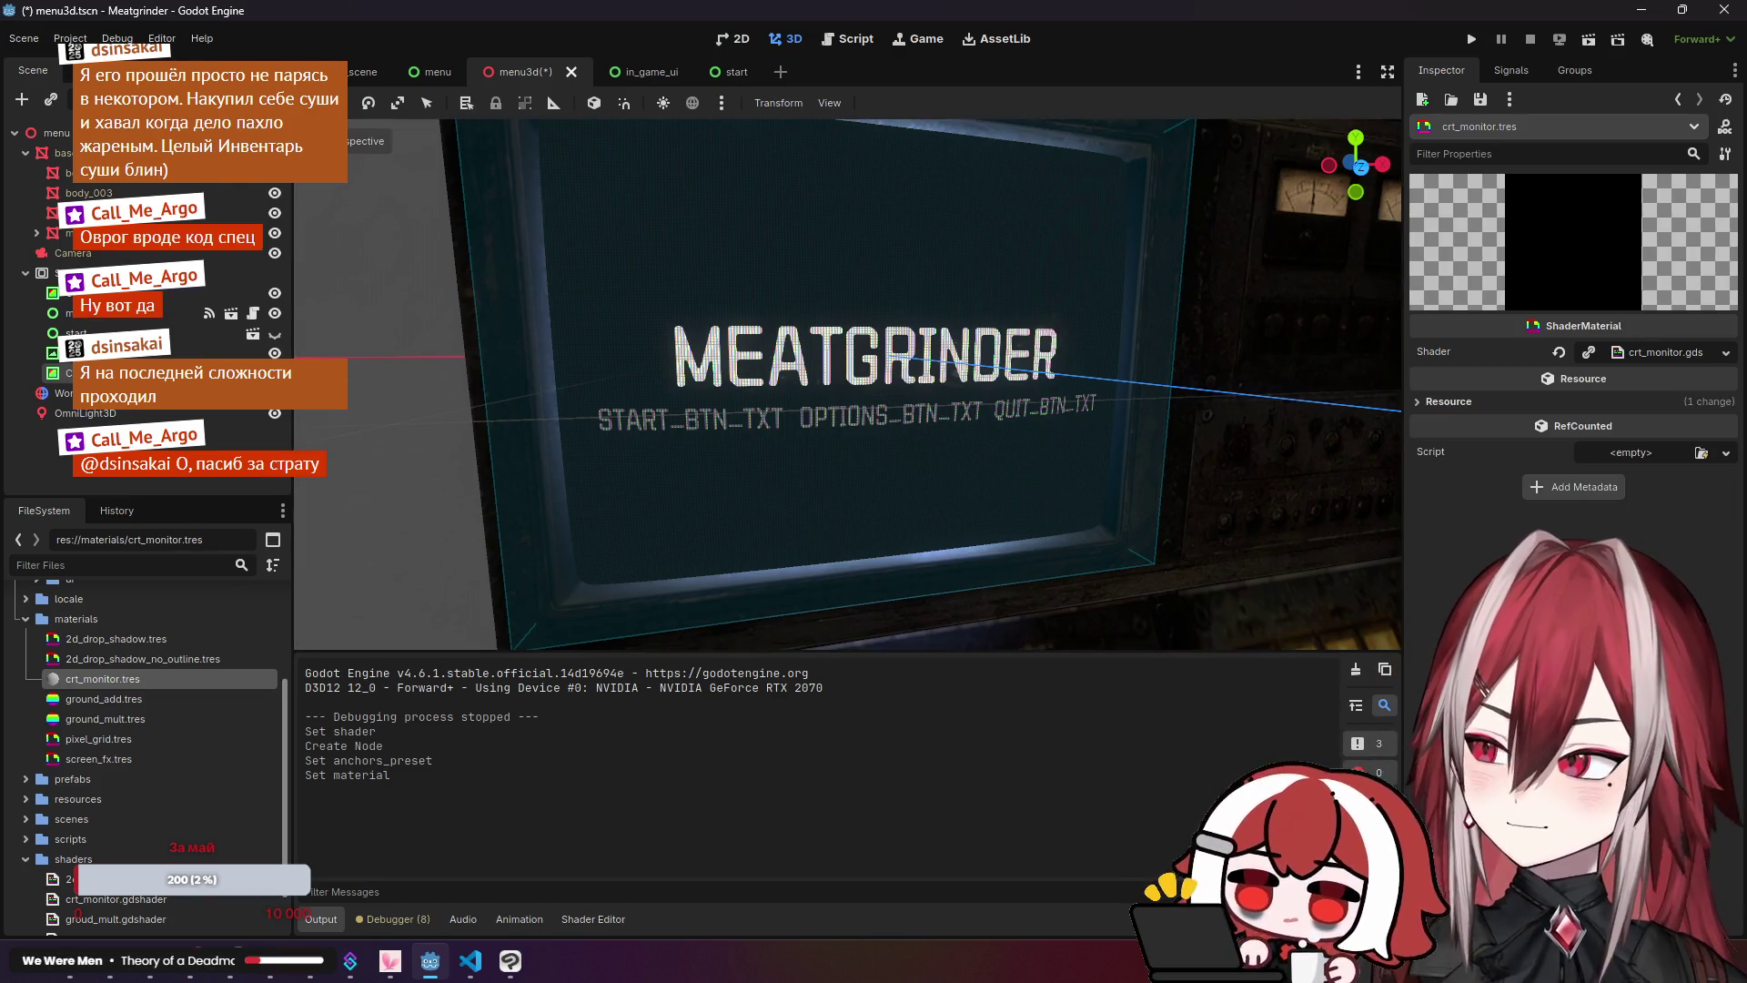
Step: Save menu3d.tscn, reselect ColorRect2, and return to the shader code at line 6
key("ctrl+s")
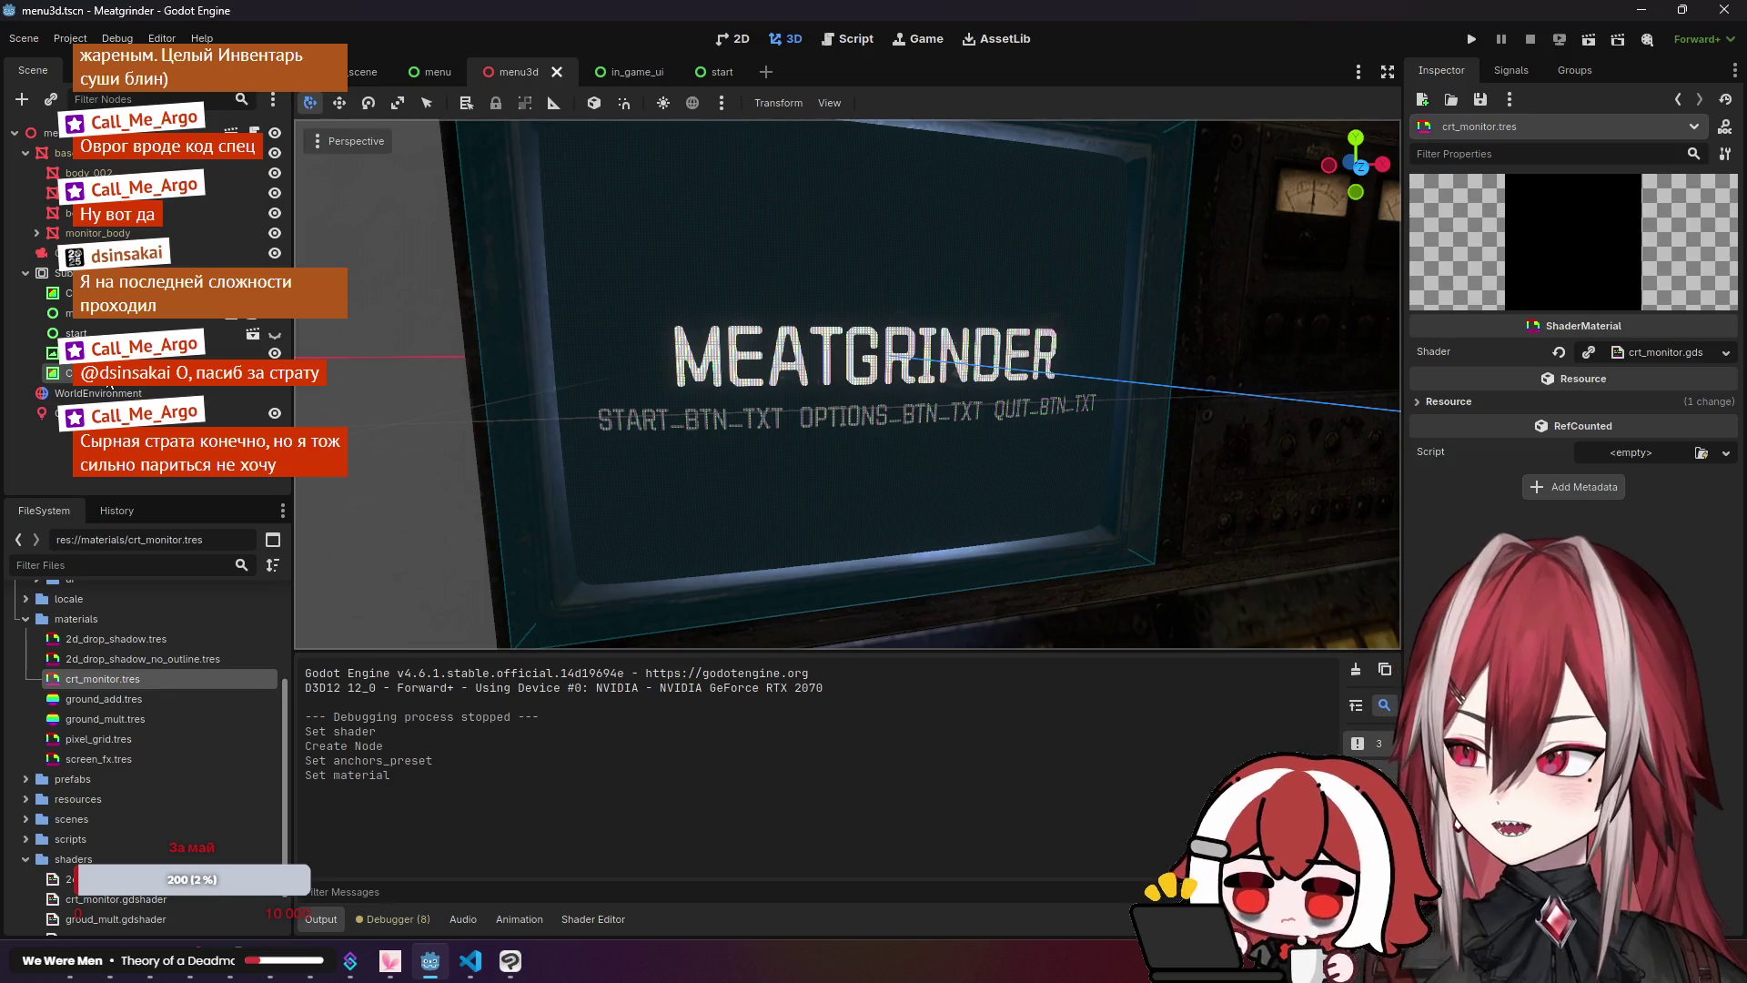
left_click(109, 376)
left_click(769, 40)
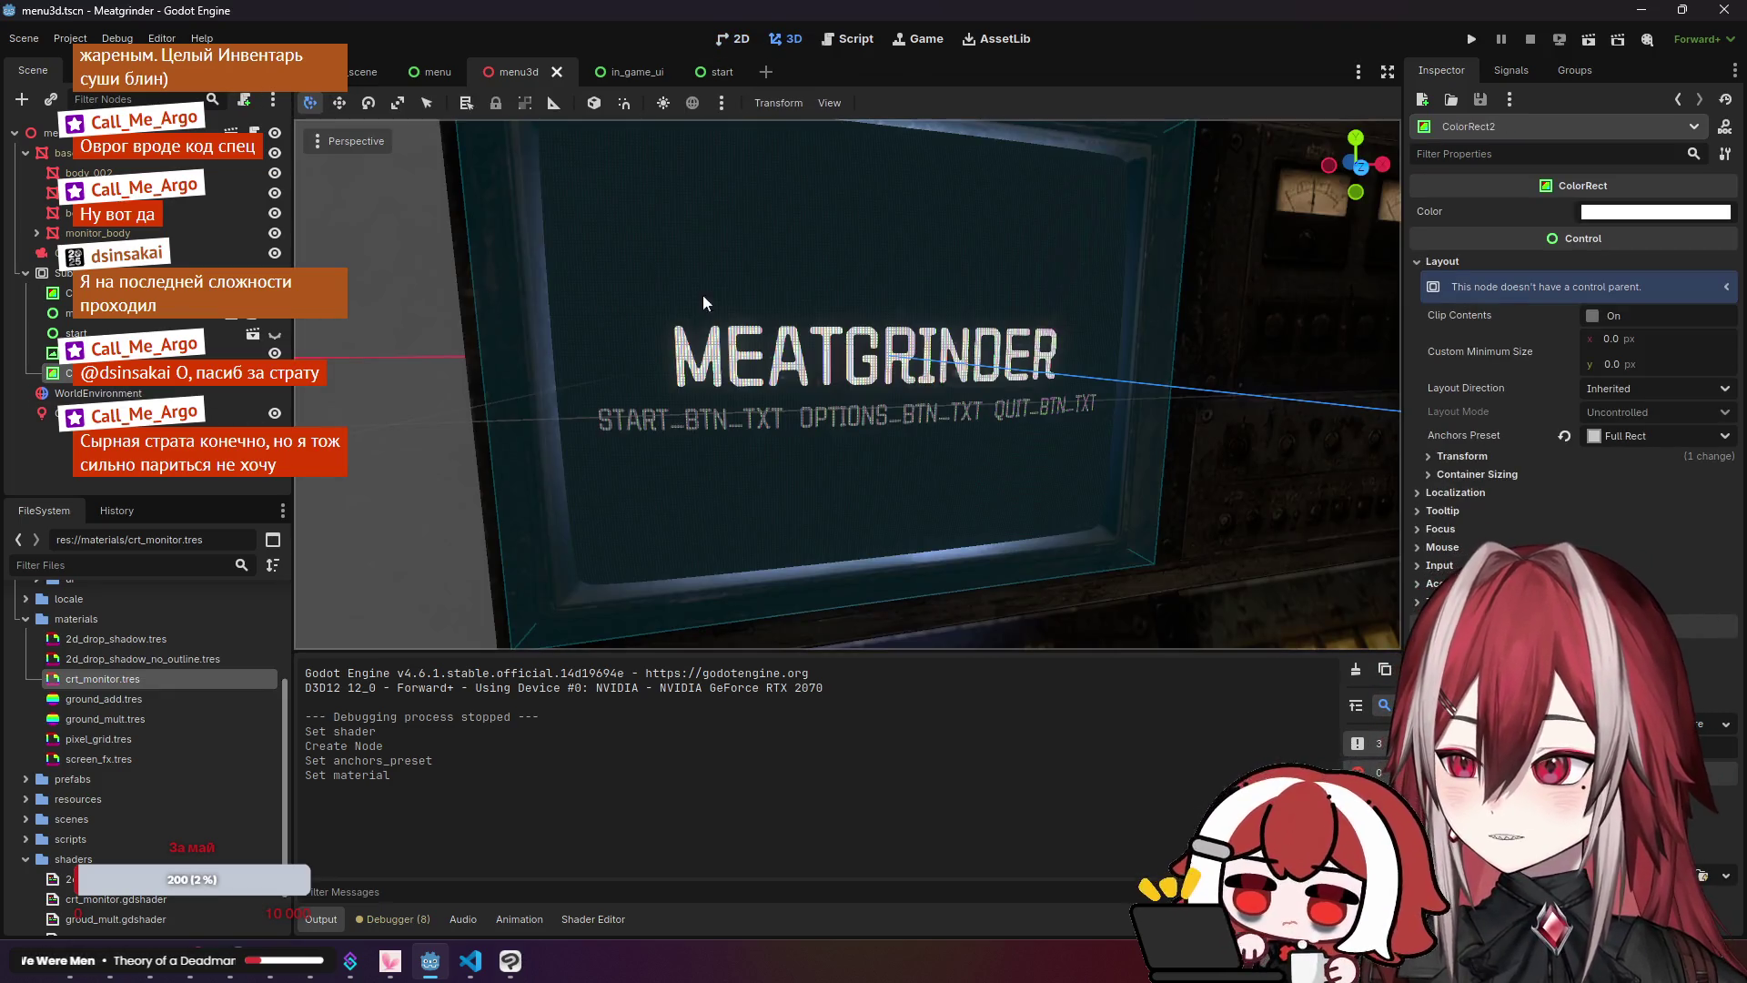
left_click(474, 951)
left_click(671, 180)
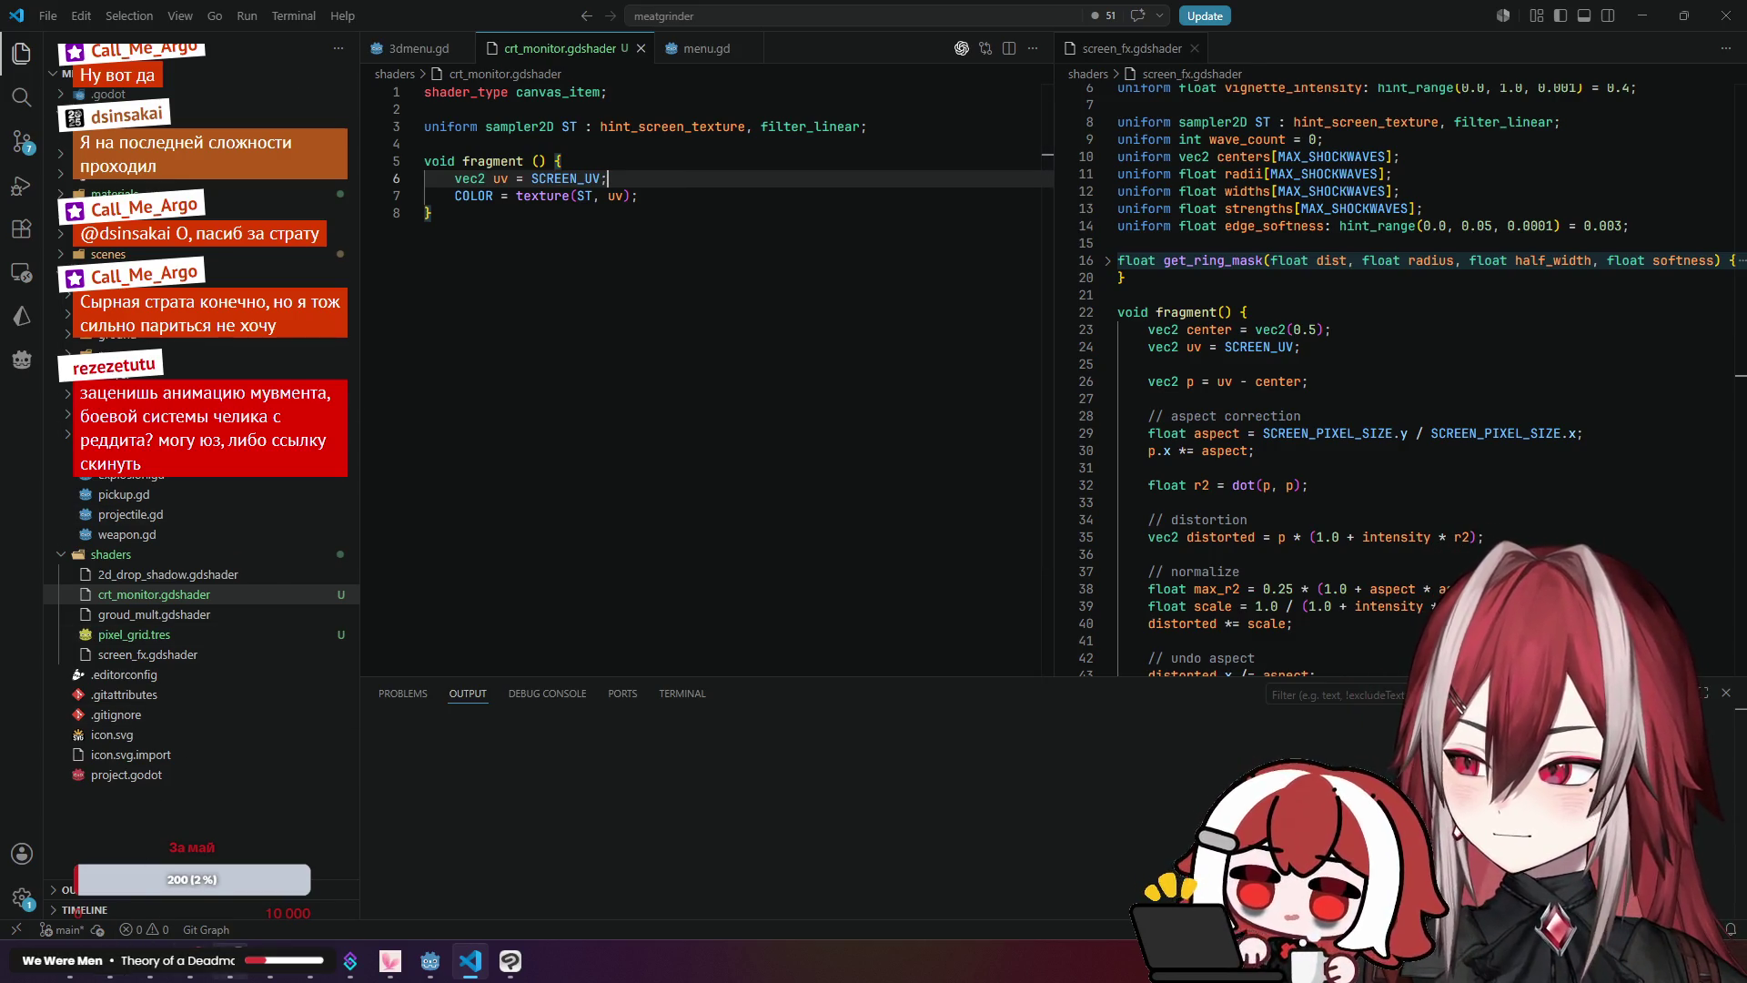
Step: Review the crt_monitor.gdshader lines that sample the screen texture
left_click(673, 187)
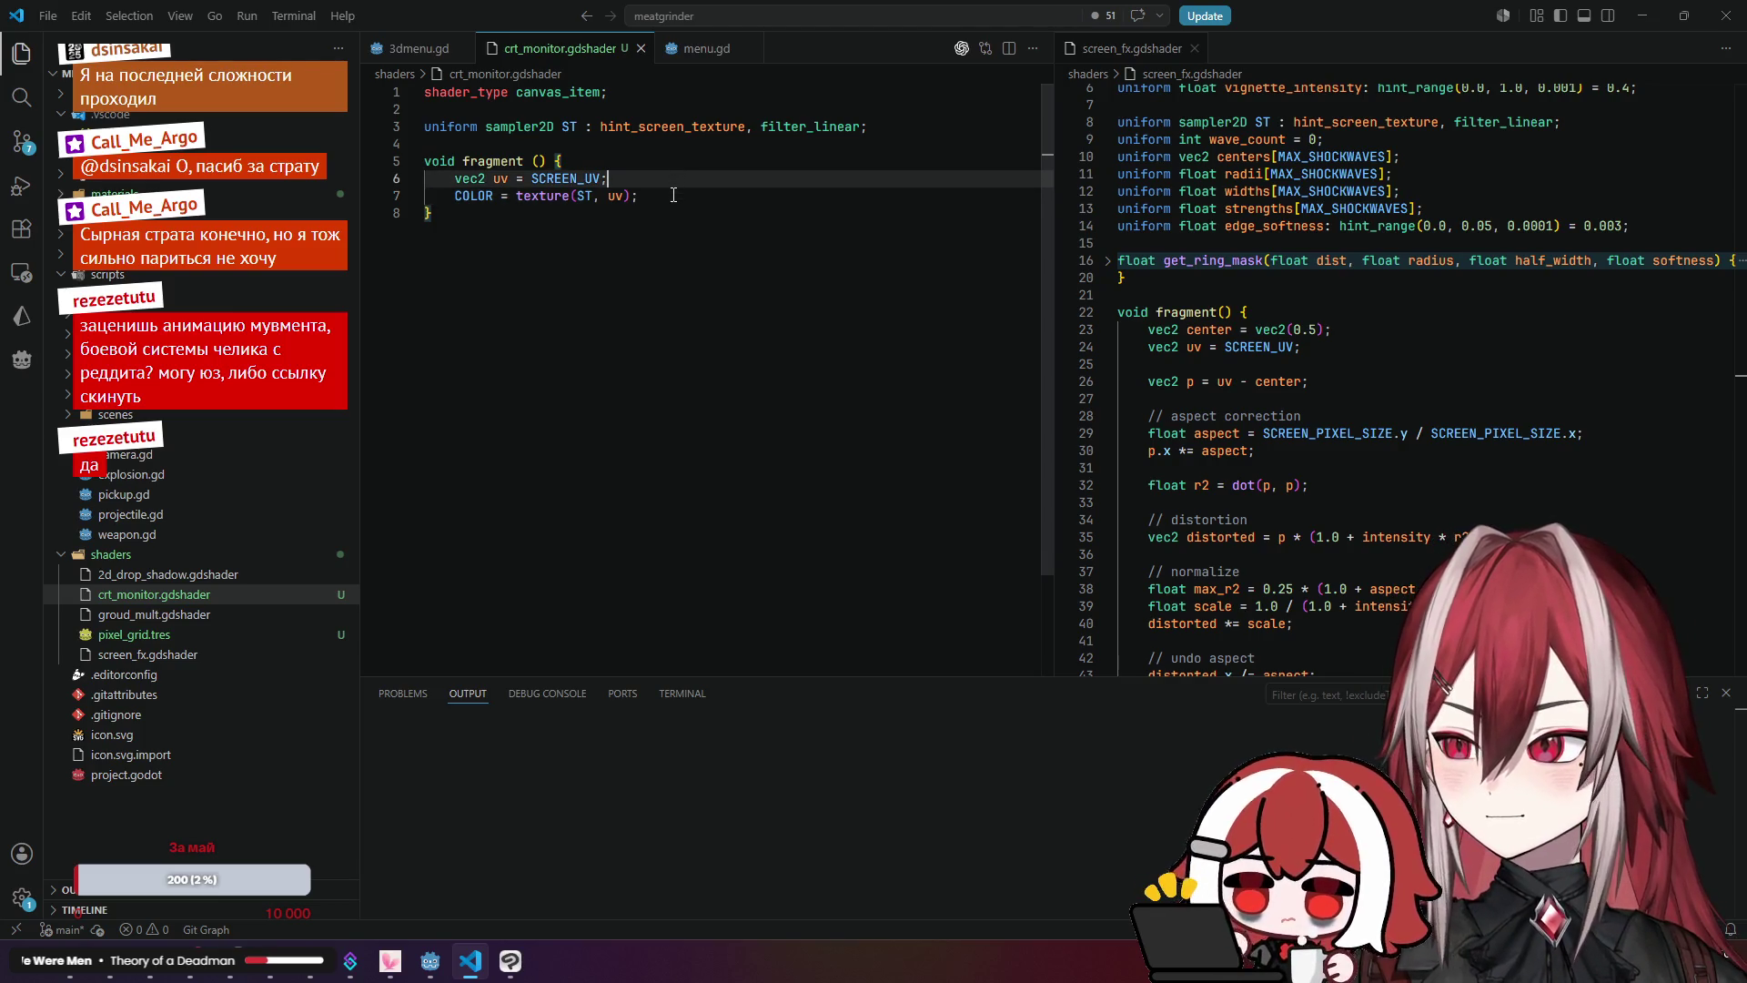
scroll(1328, 281, "down", 2)
scroll(1329, 280, "up", 3)
scroll(1328, 281, "up", 1)
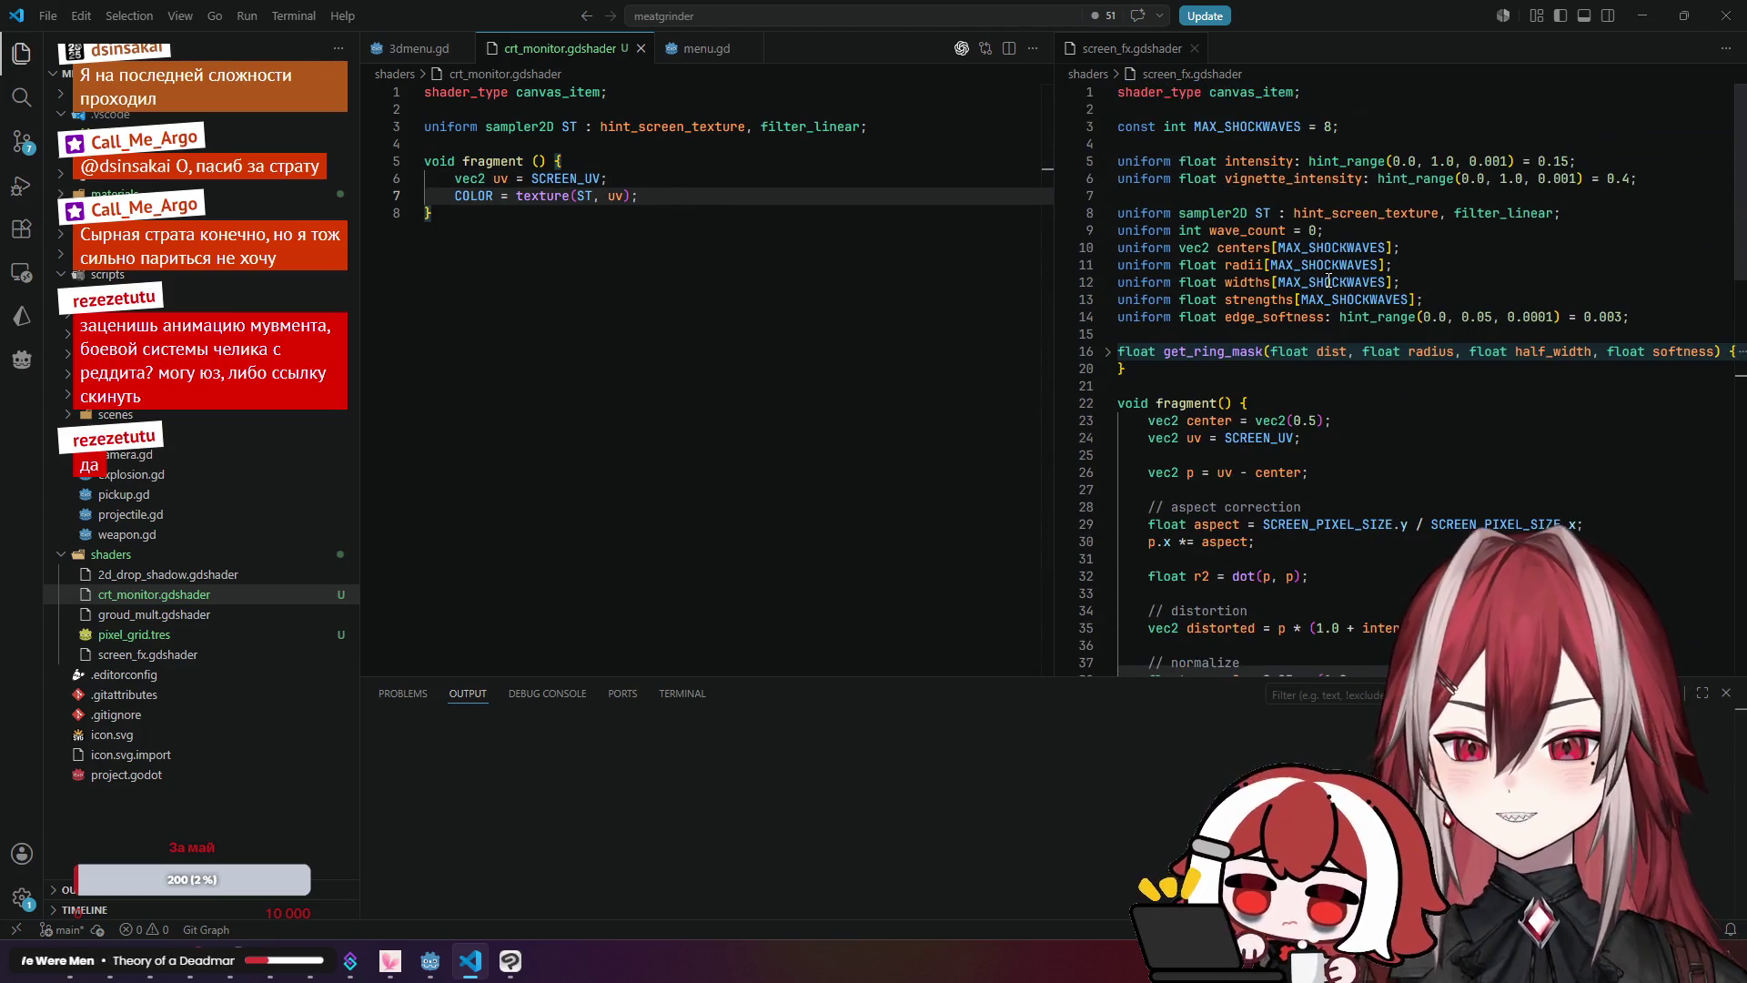
Step: Step through the screen_fx.gdshader uniforms like wave_count and widths, then briefly view a Reddit post
left_click(1420, 226)
left_click(1425, 248)
left_click(1429, 265)
left_click(1435, 299)
left_click(1466, 286)
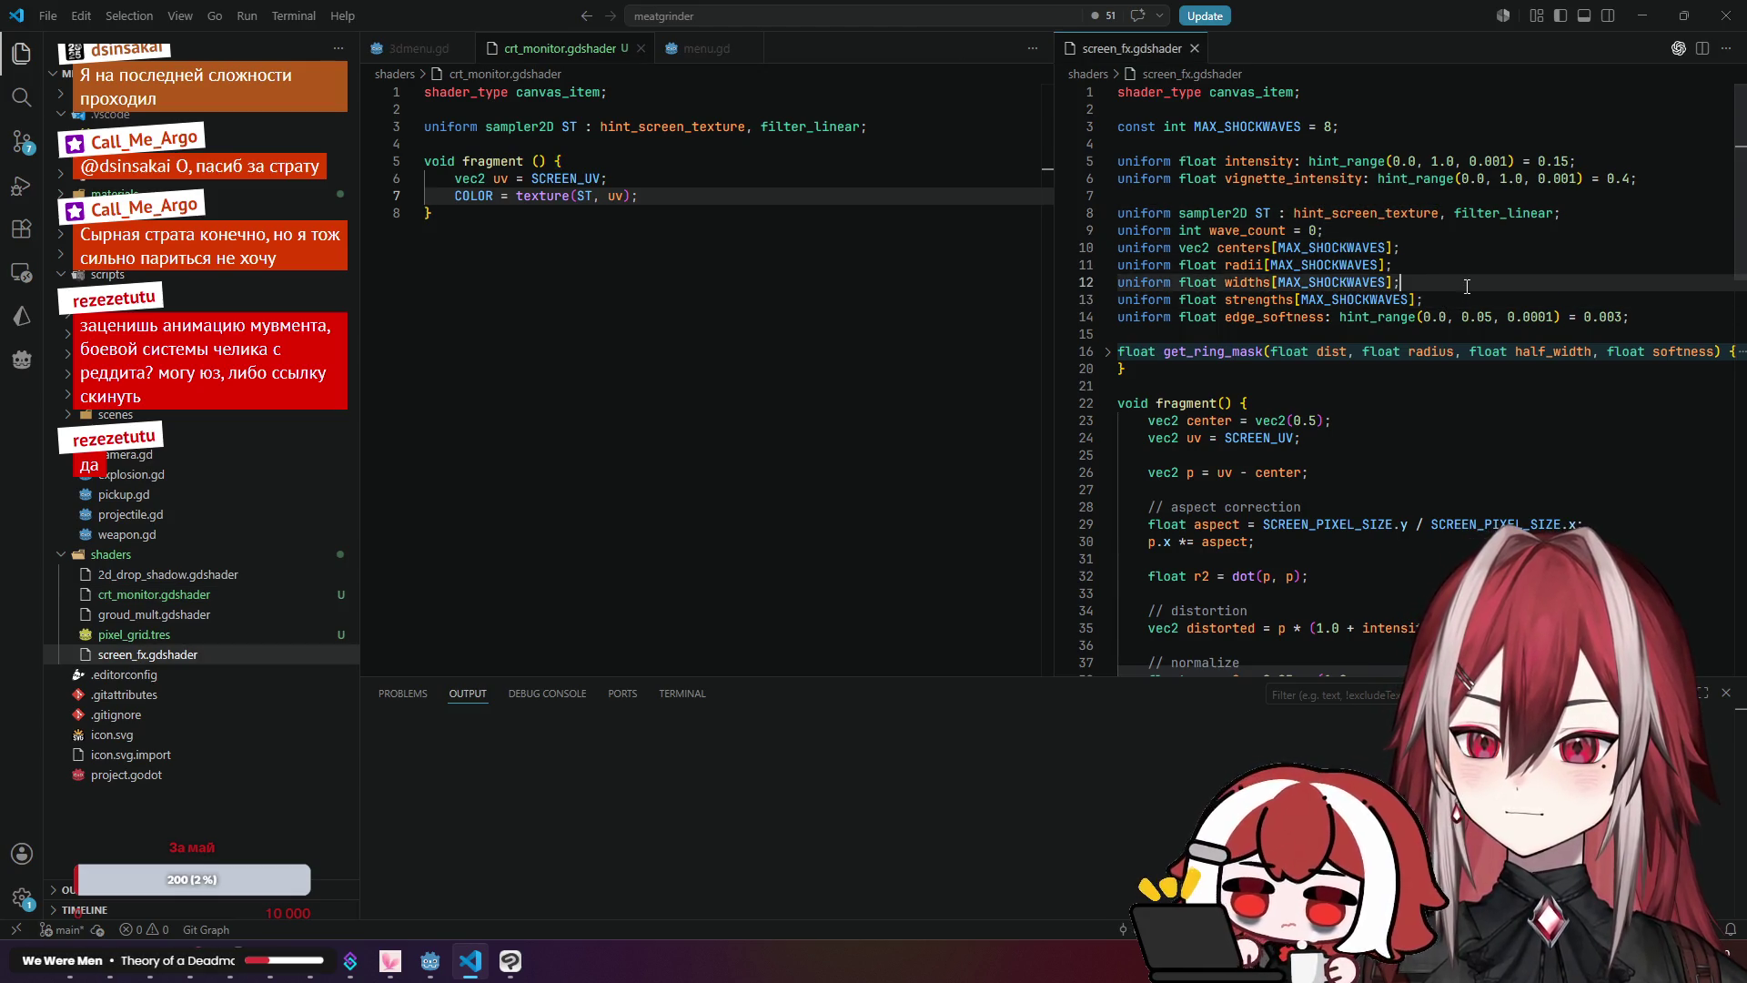
left_click(1375, 228)
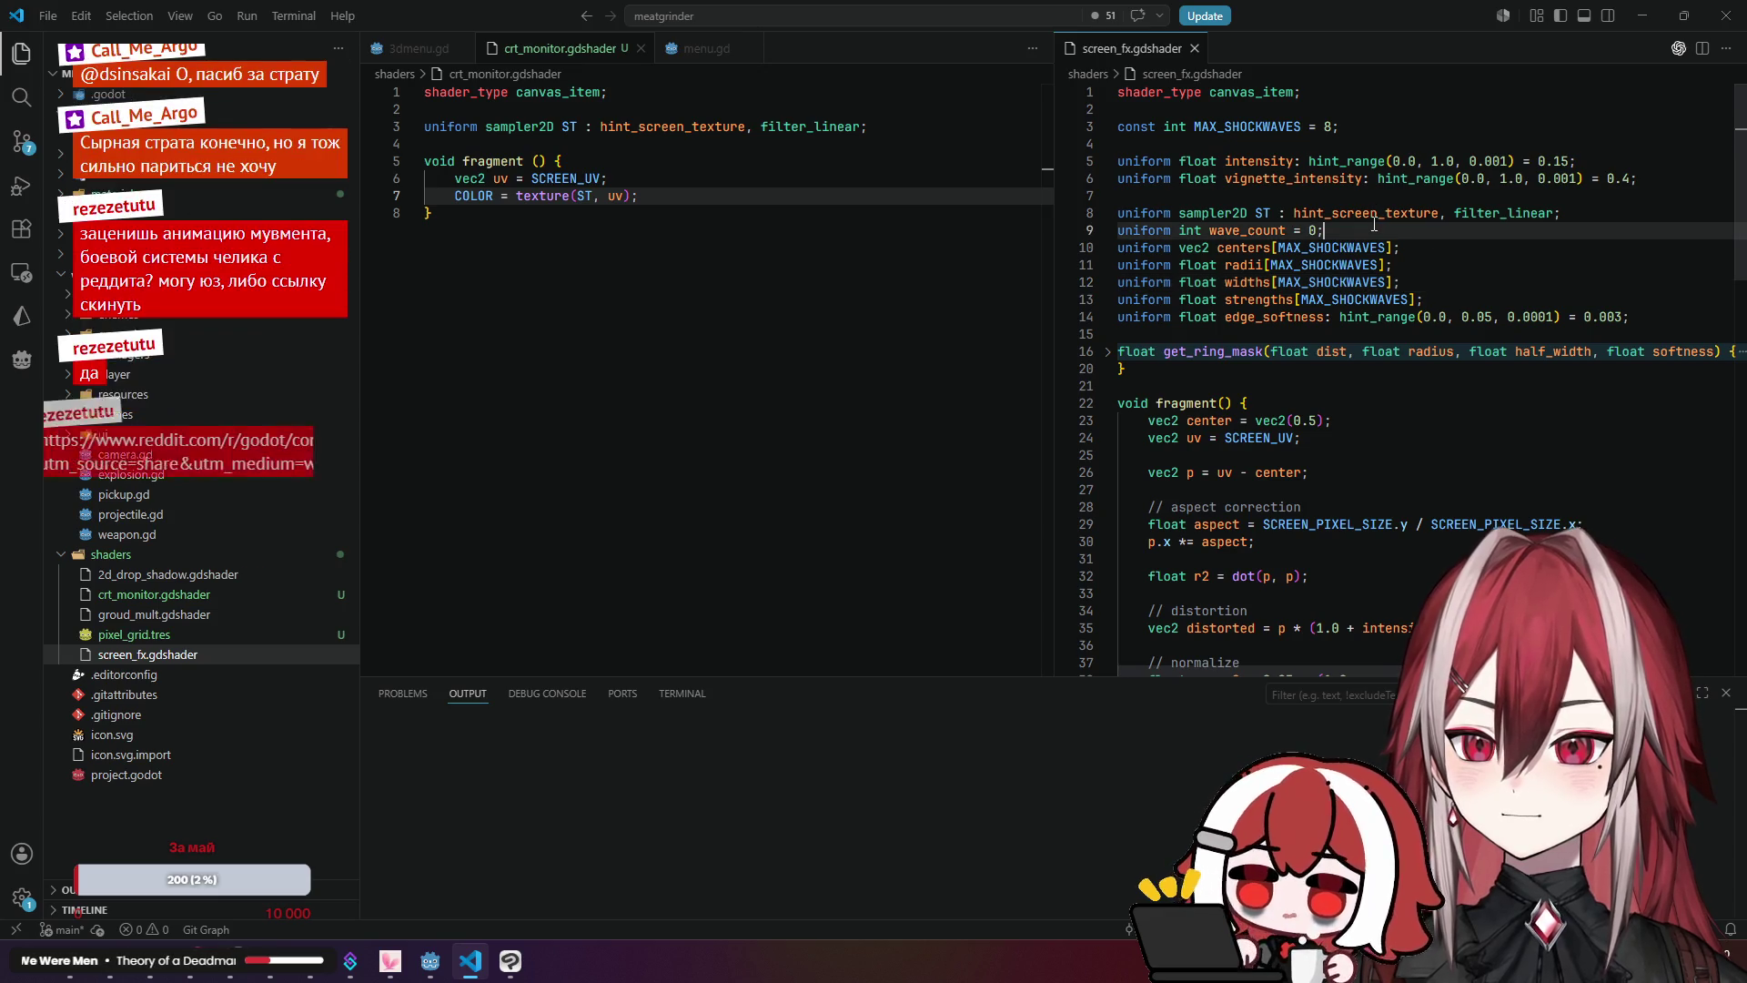
key("alt+Tab")
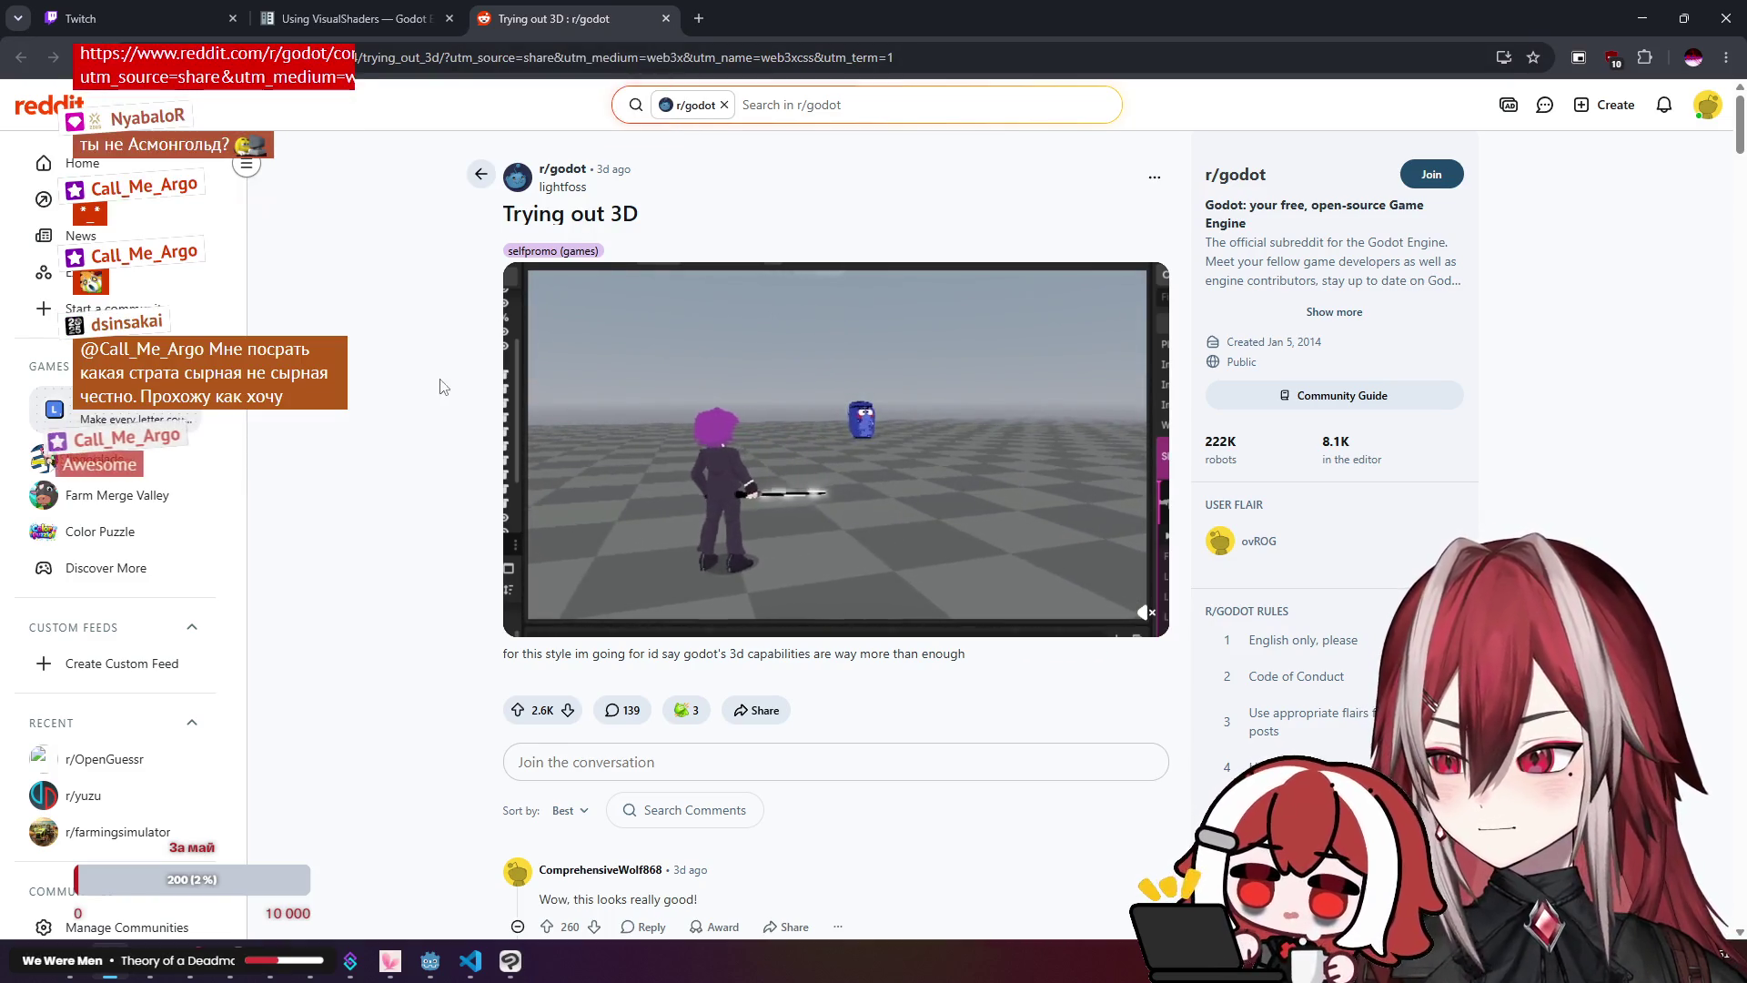
left_click(666, 20)
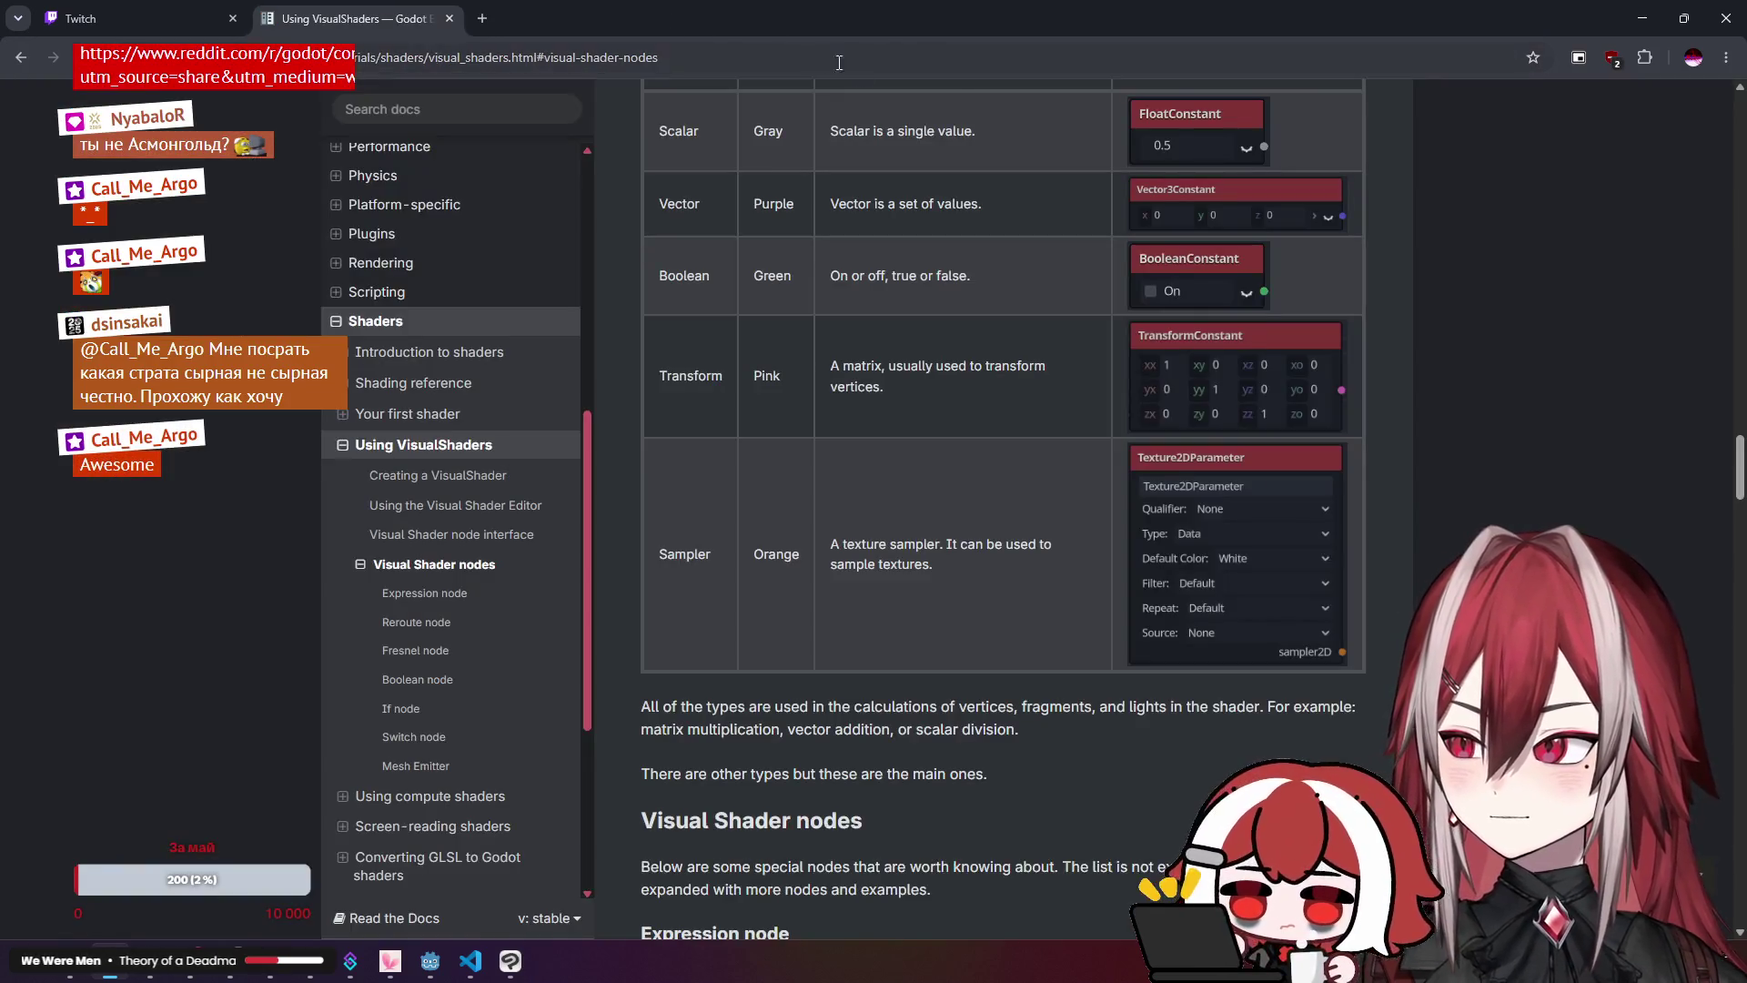
Step: Put the browser away and scroll through crt_monitor.gdshader and screen_fx.gdshader side by side
left_click(1642, 18)
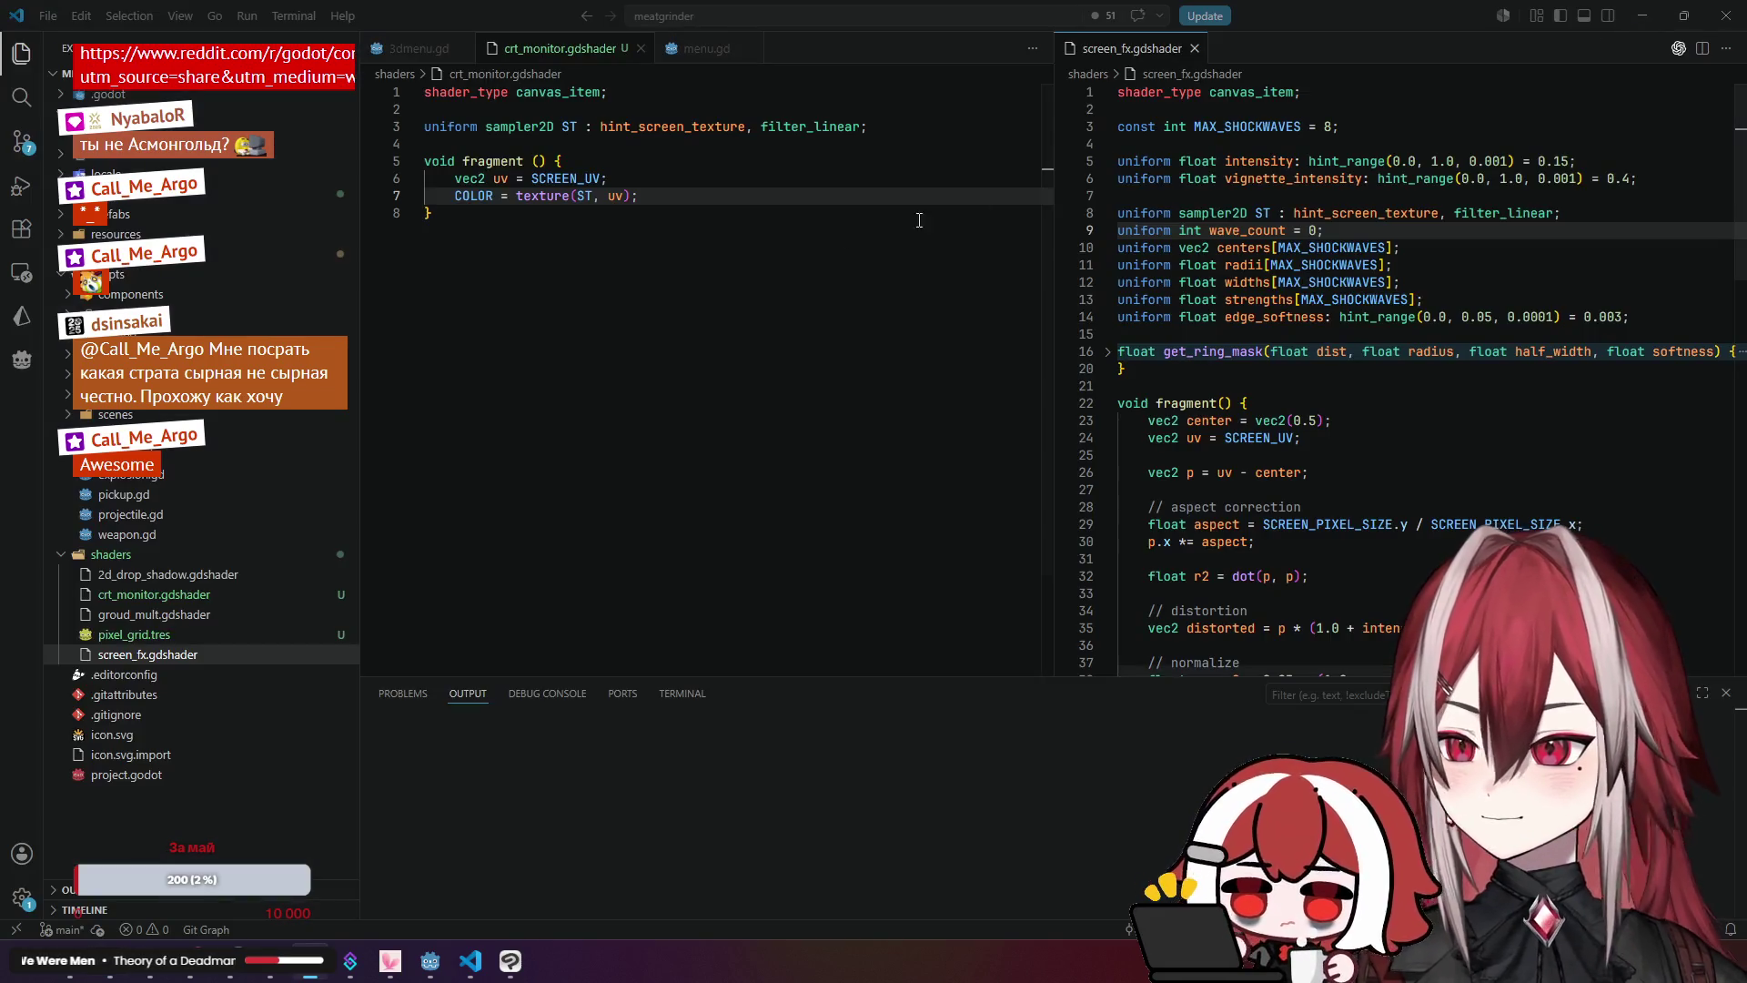
left_click(657, 197)
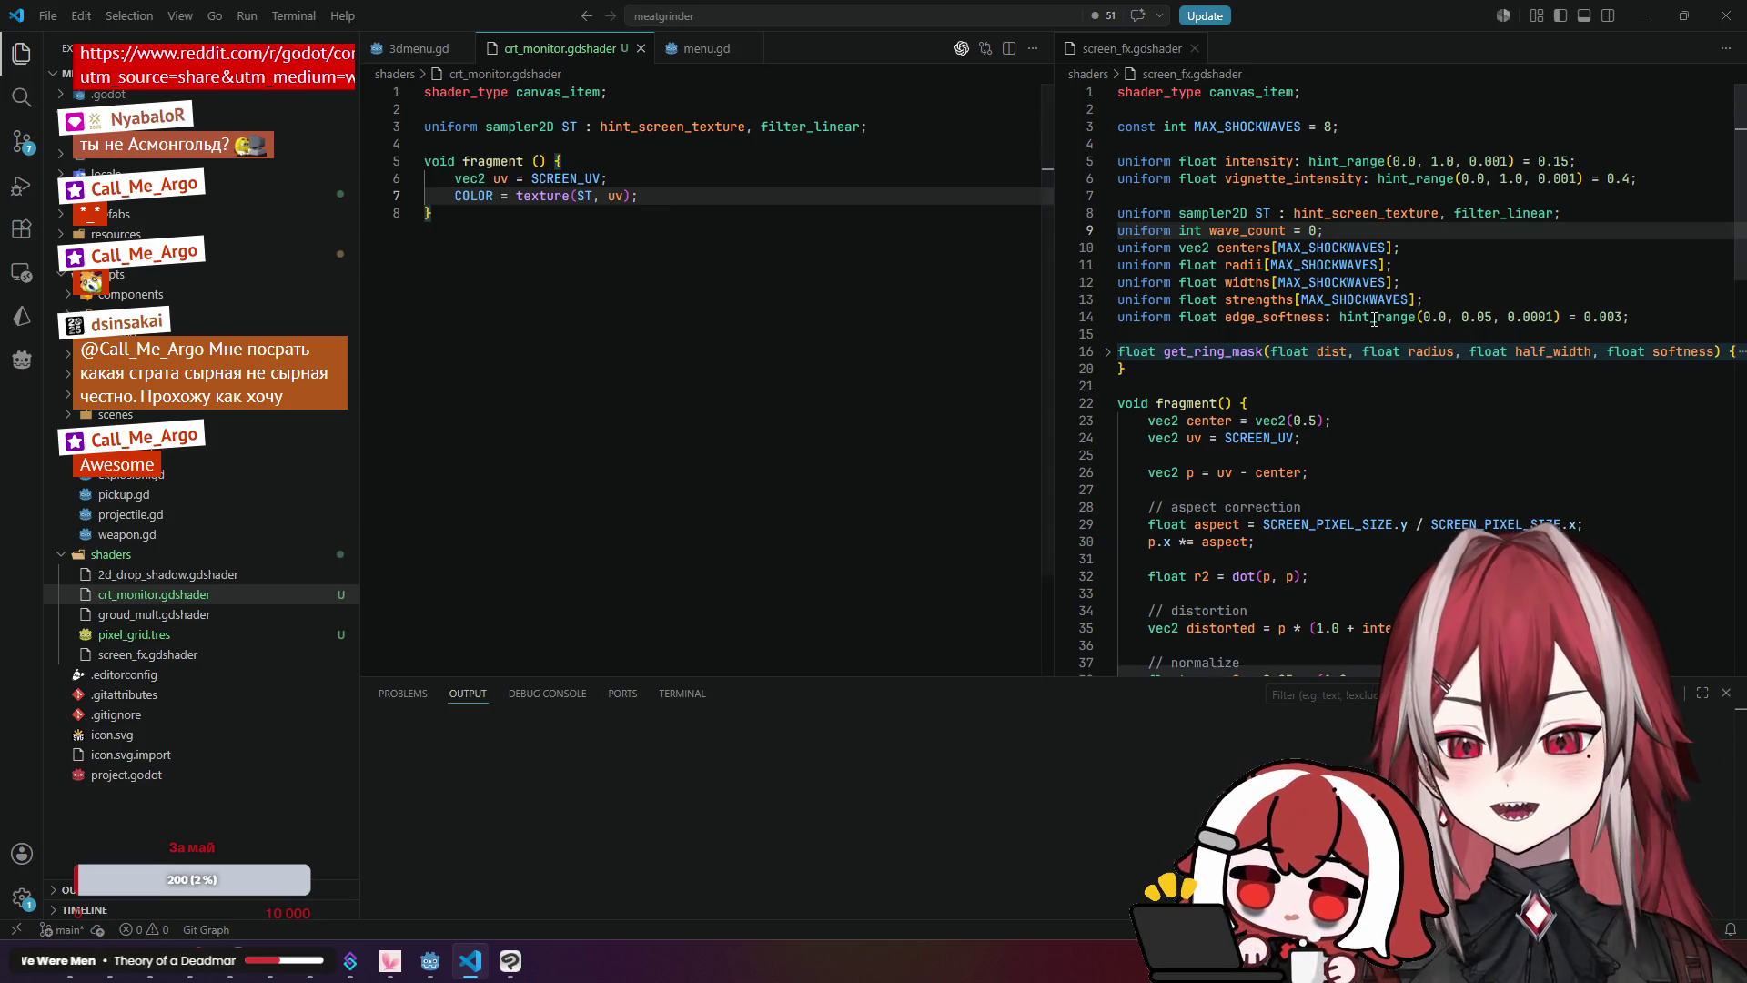
scroll(1374, 320, "down", 1)
scroll(1365, 327, "down", 2)
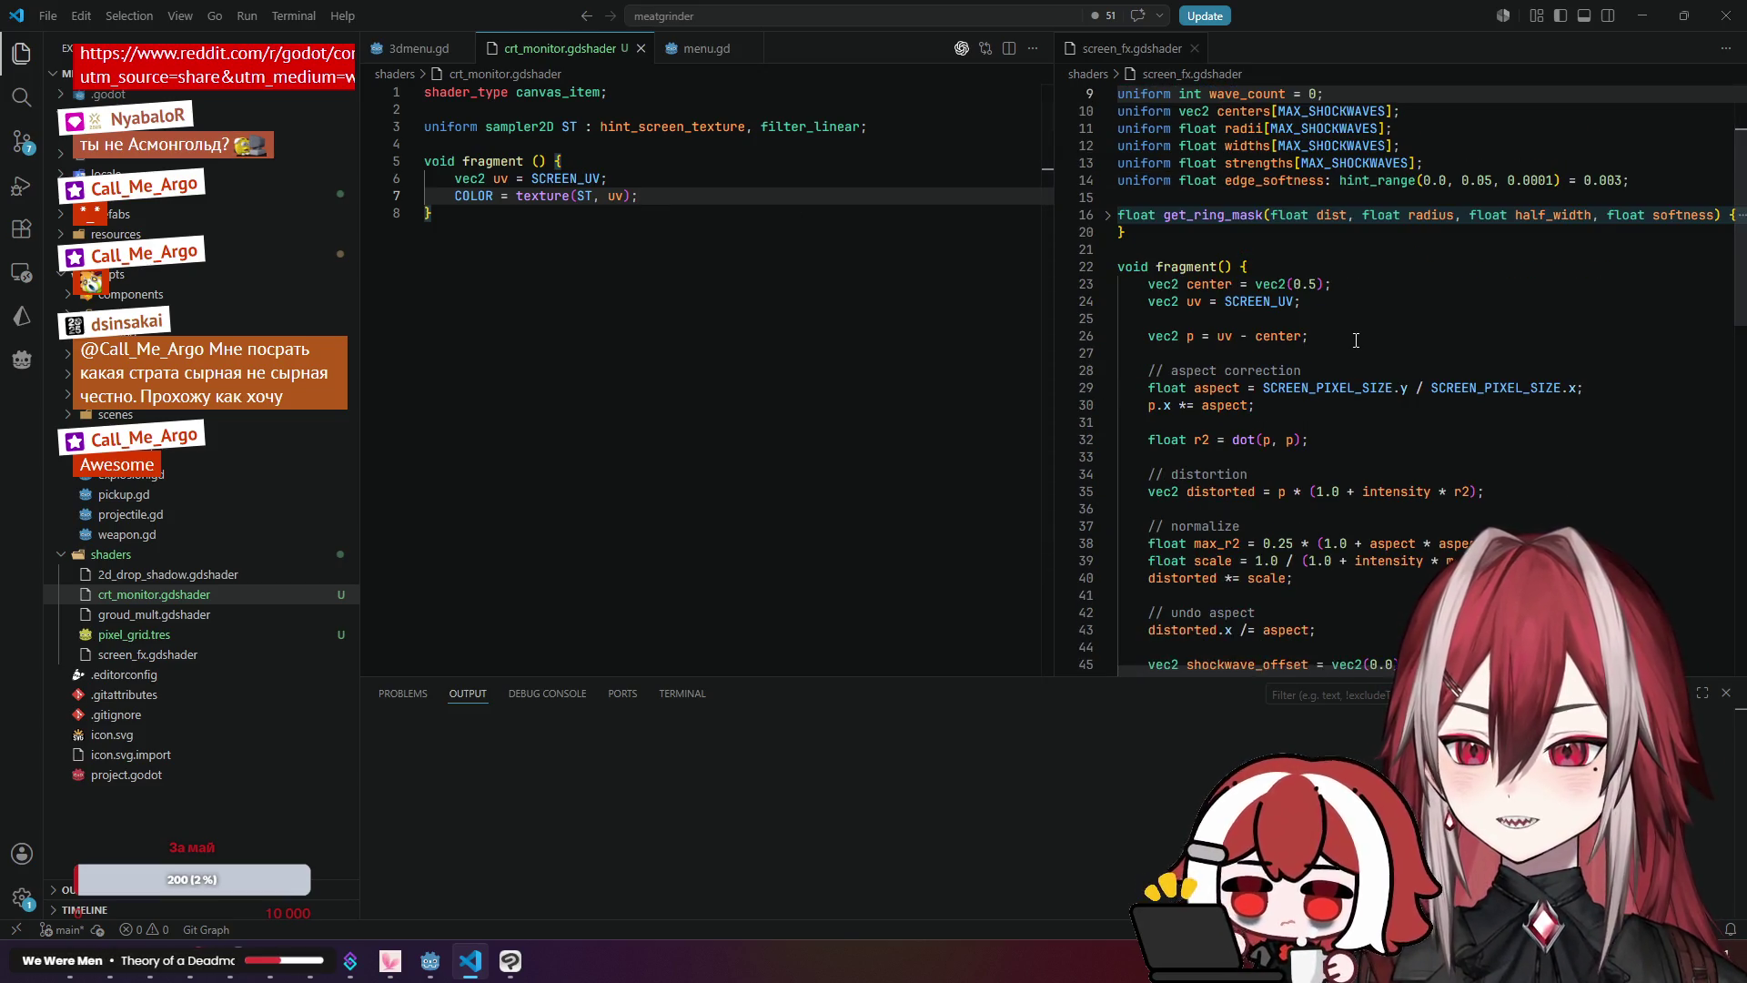
scroll(1356, 341, "down", 2)
scroll(1355, 340, "down", 3)
scroll(1355, 340, "up", 6)
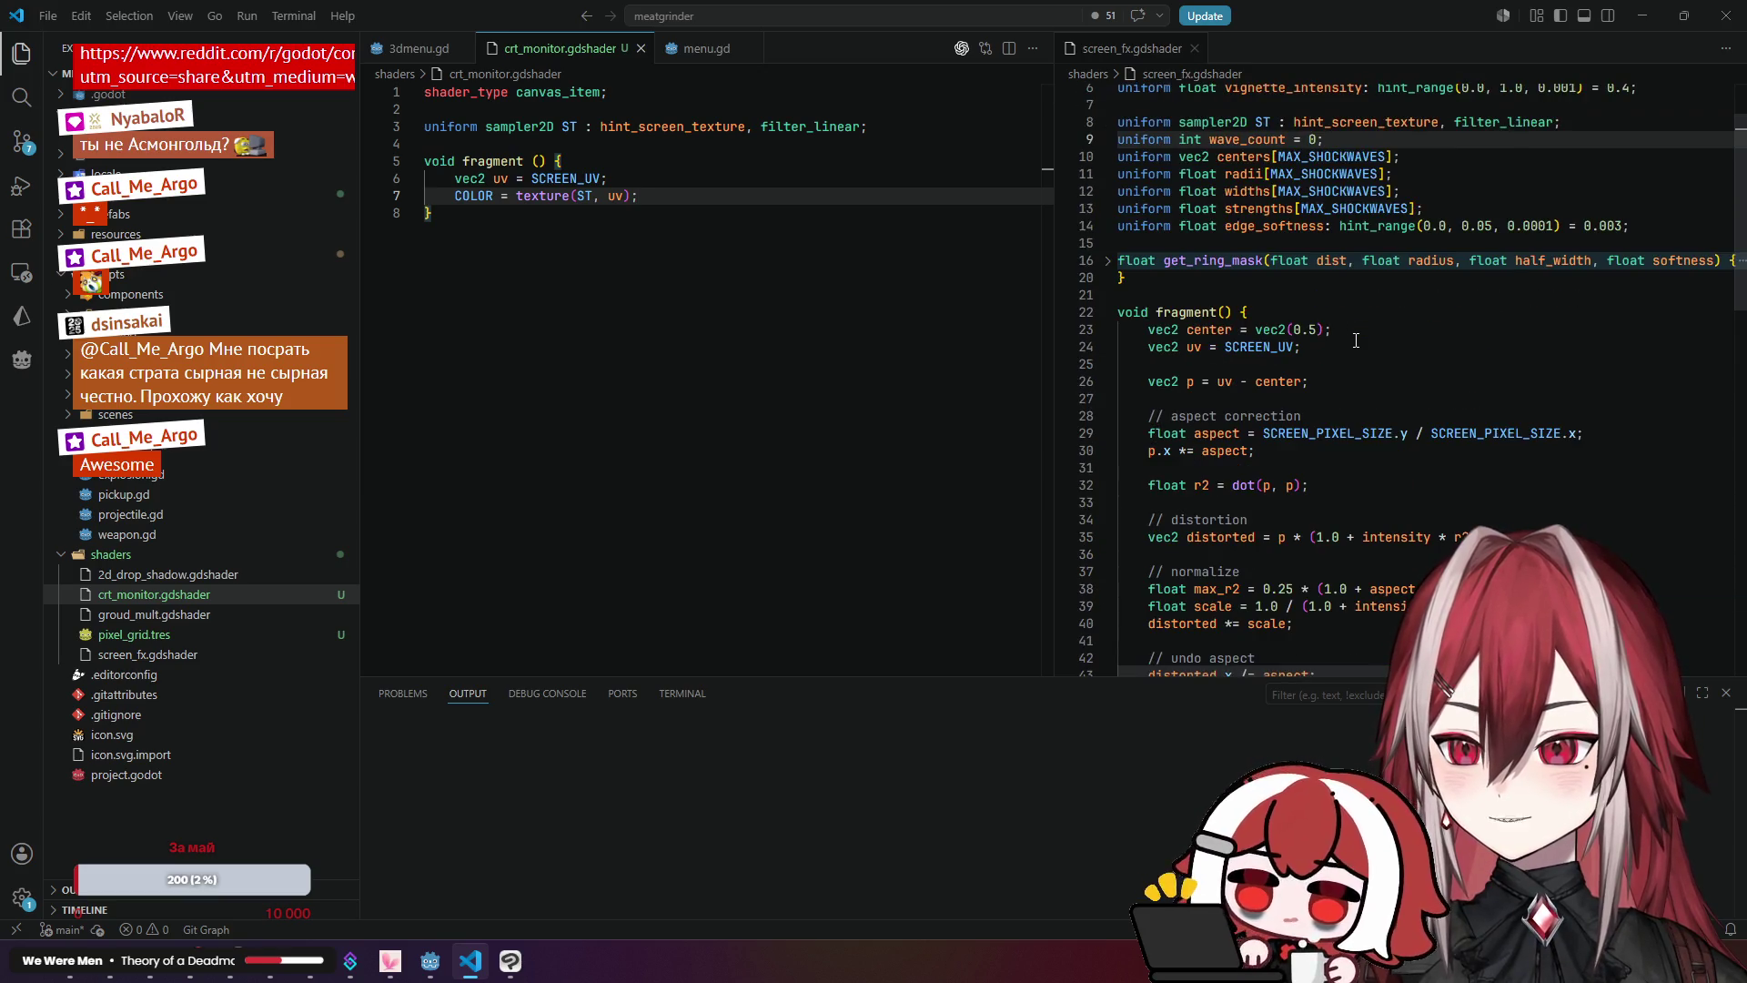
scroll(1355, 340, "up", 2)
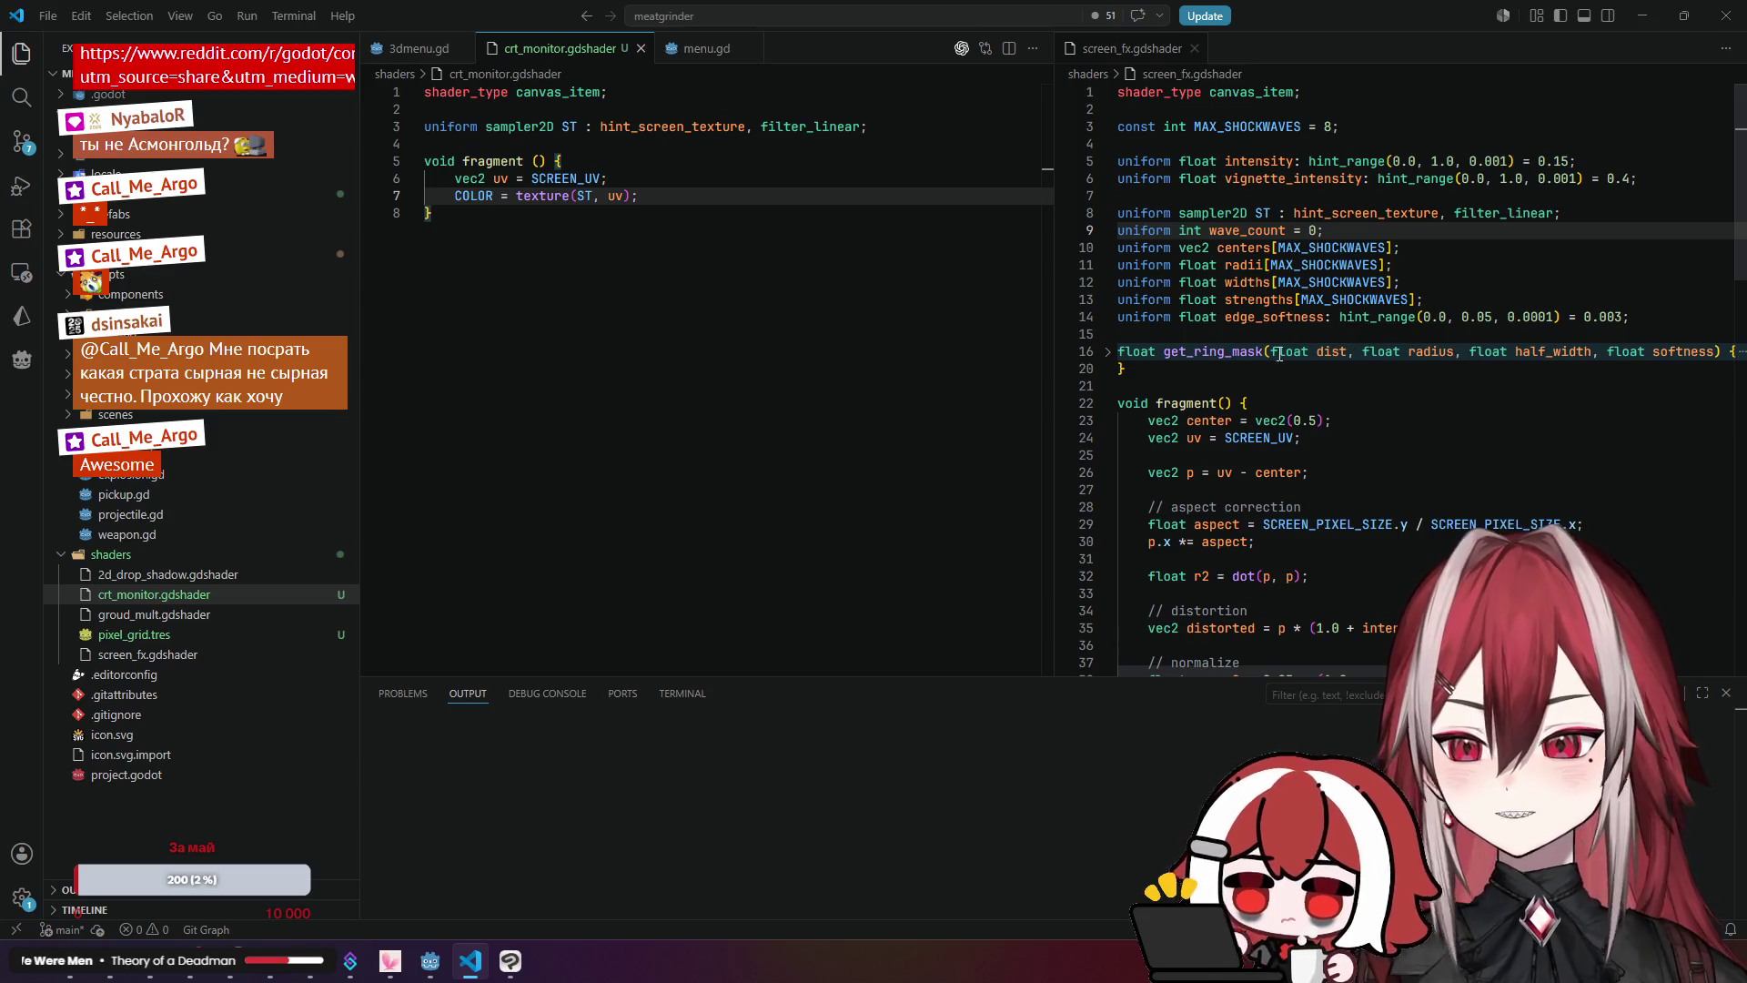
scroll(1302, 302, "down", 1)
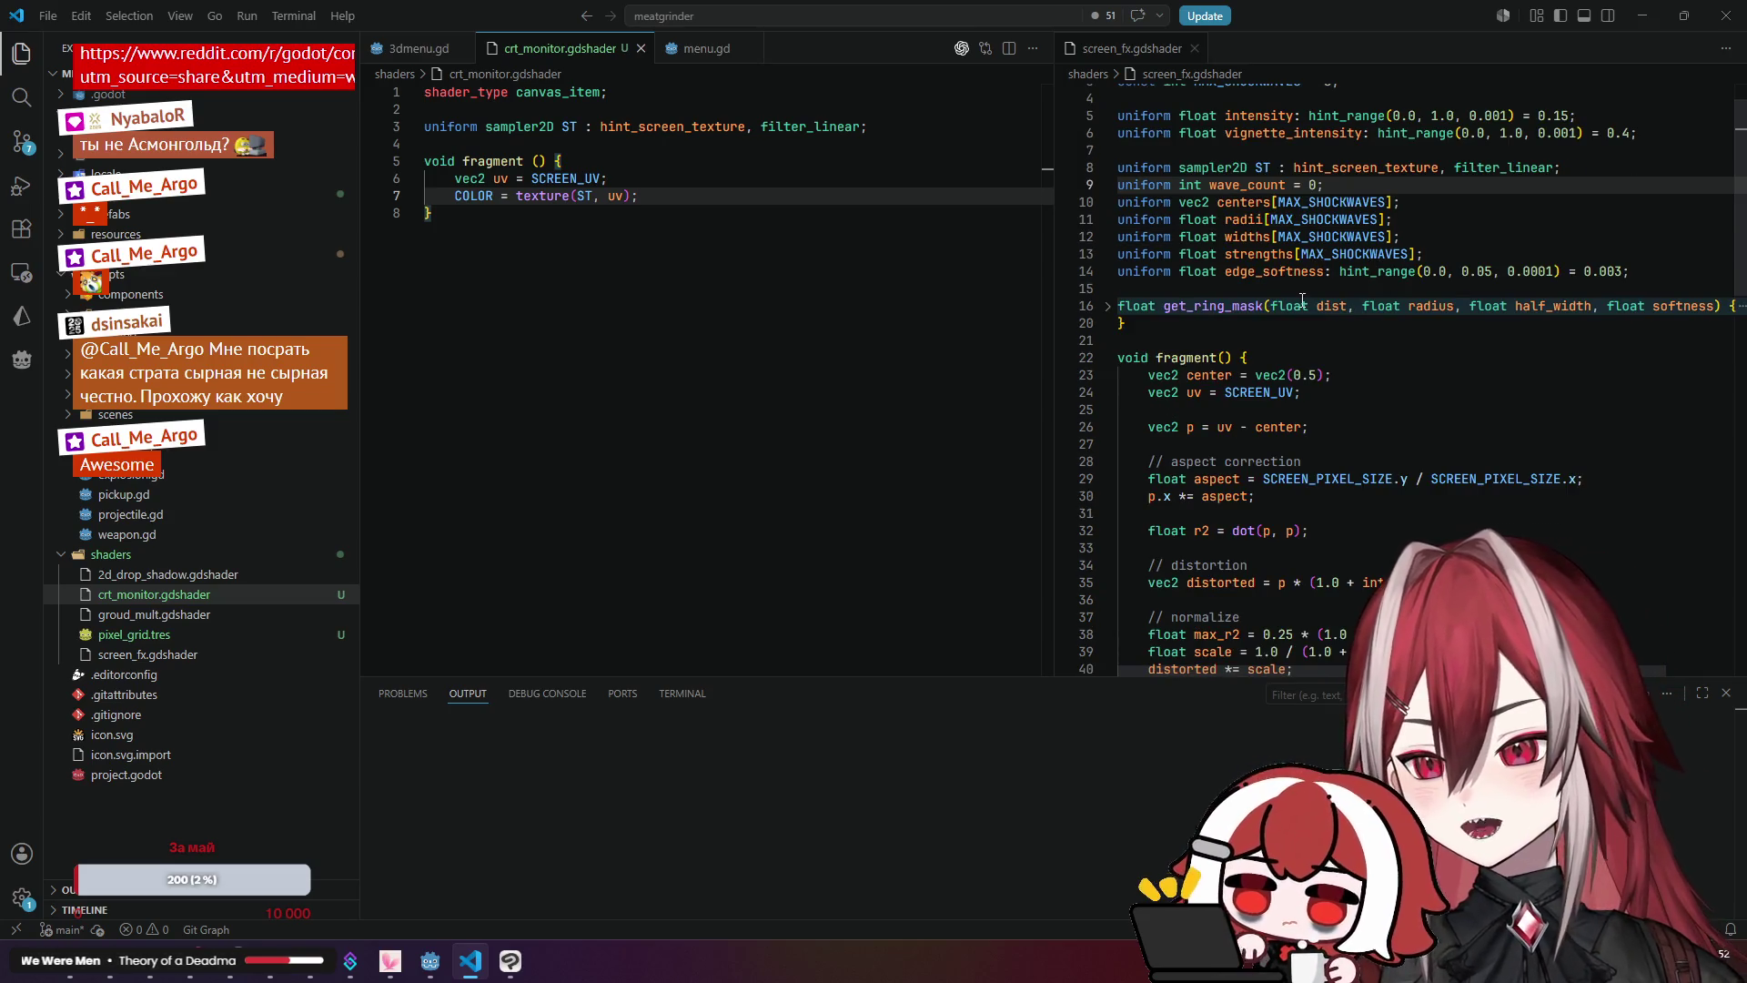
scroll(1302, 302, "up", 1)
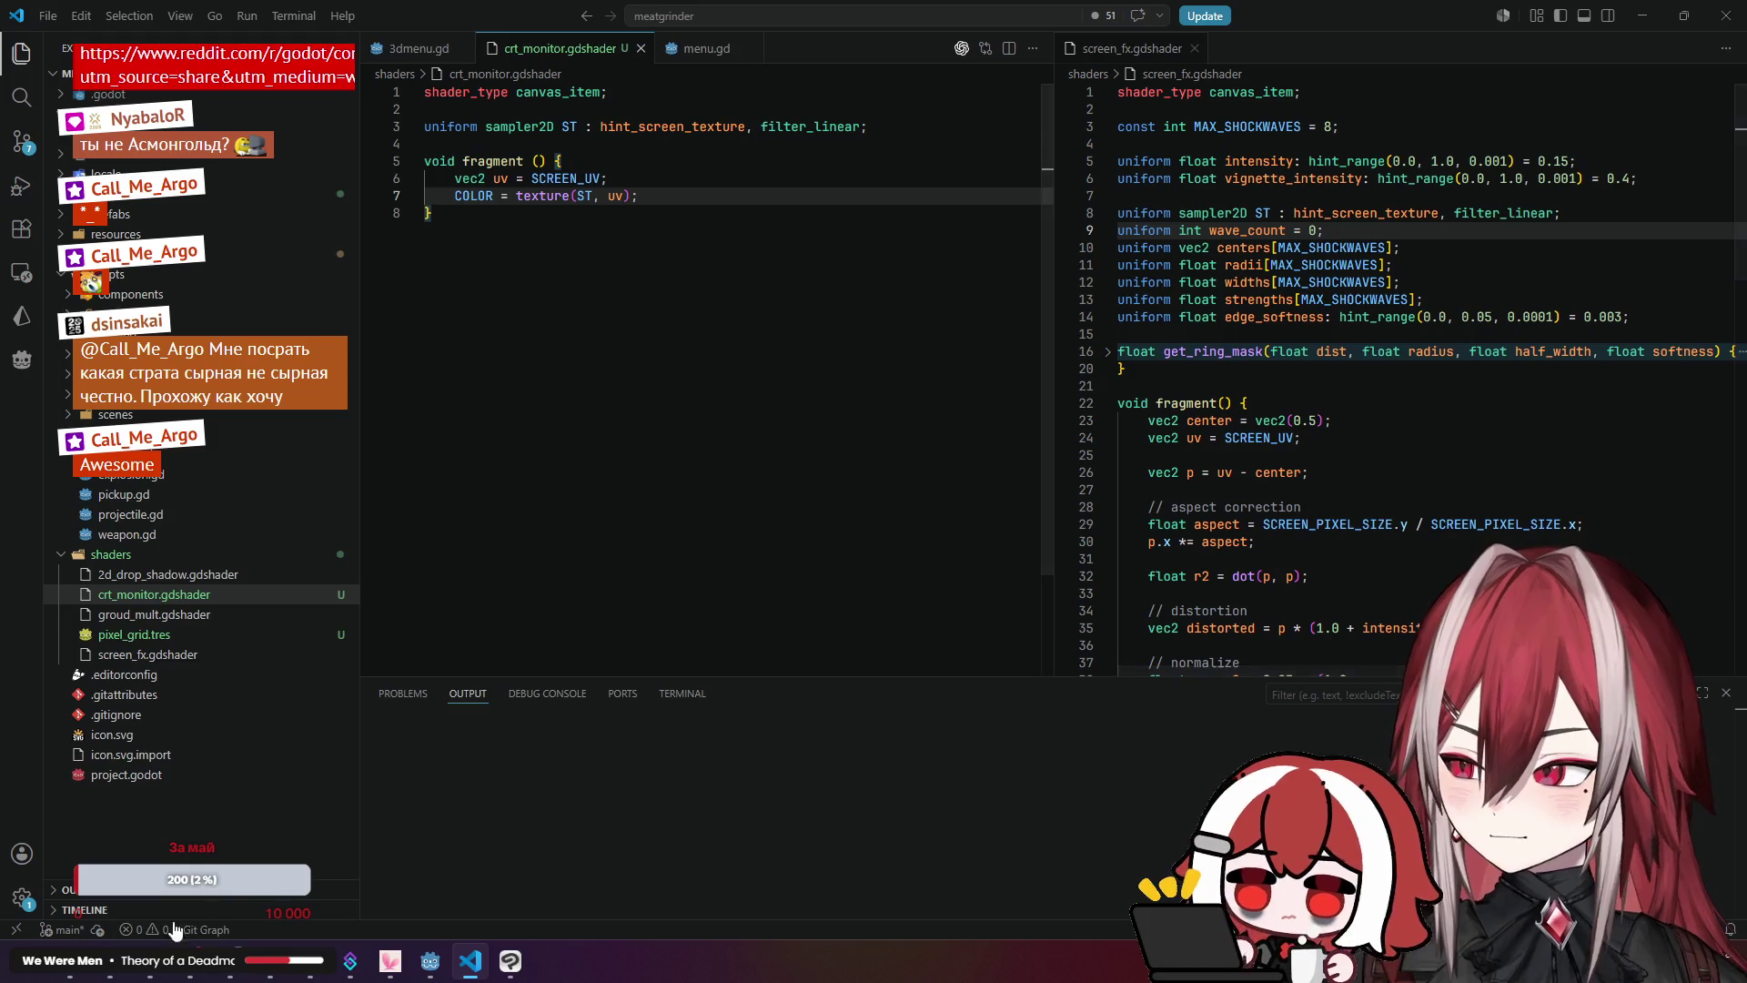
key("alt+Tab")
Step: Go to itch.io in a new tab and open the Gensokyo Fire Department page from the profile
key("ctrl+t")
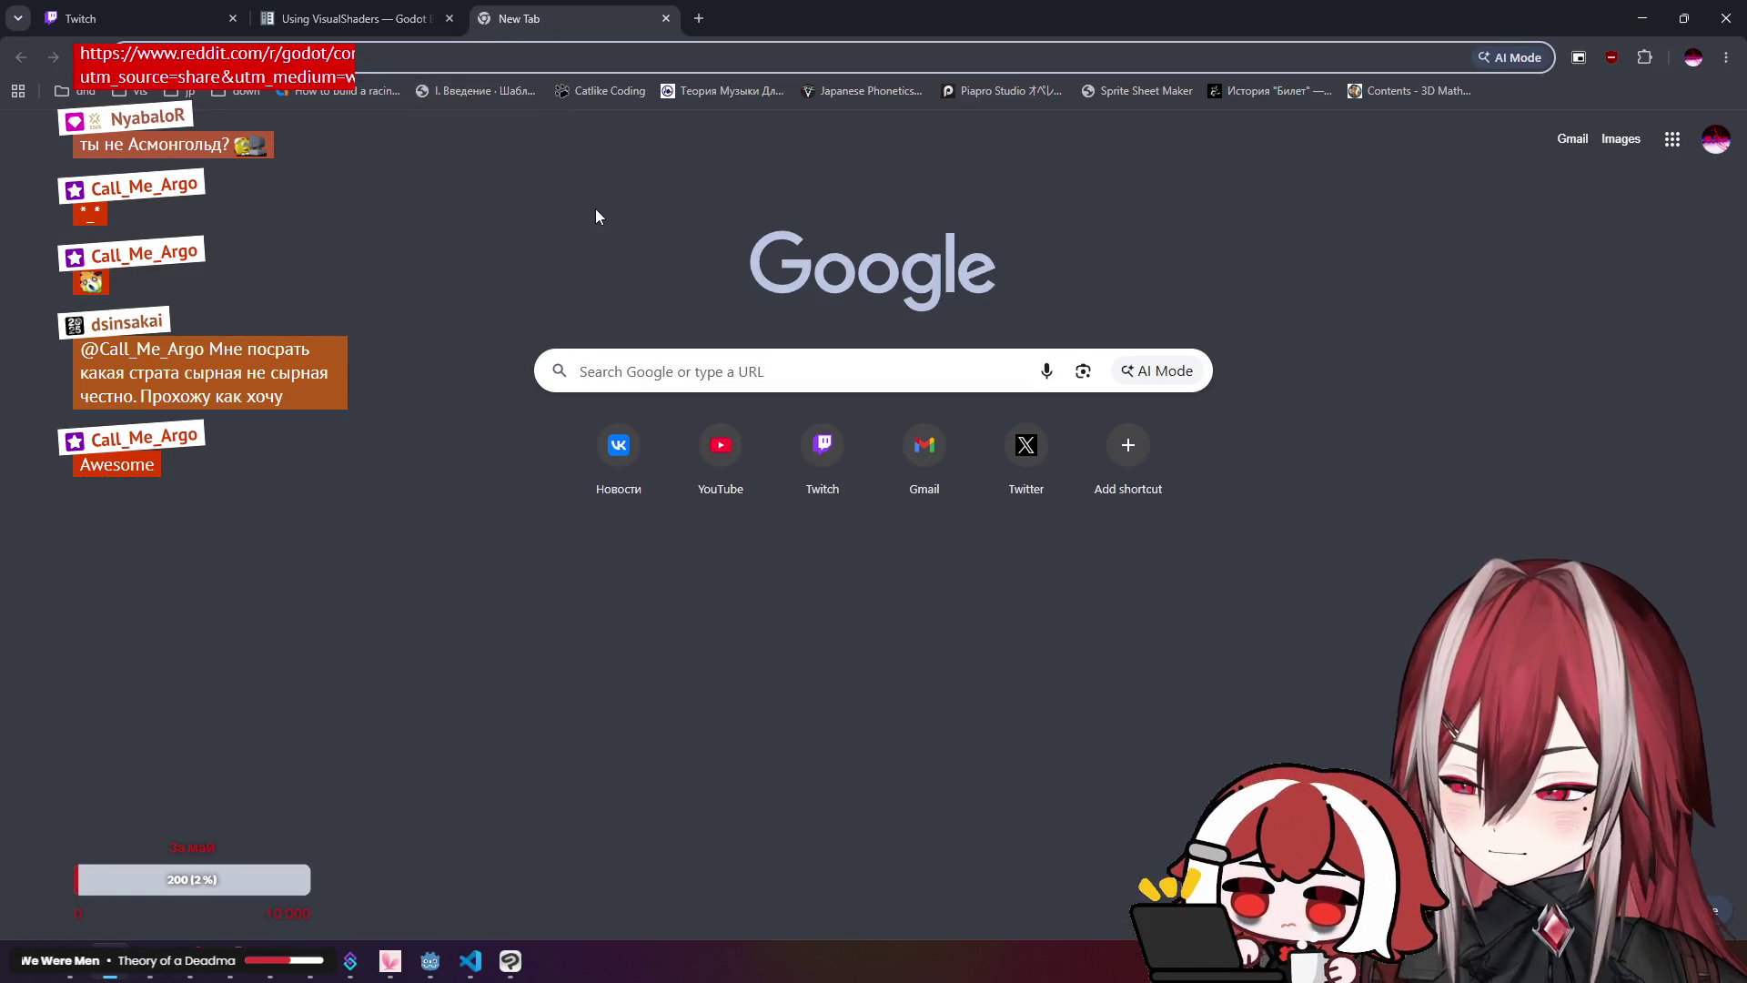
type("itch")
key("Return")
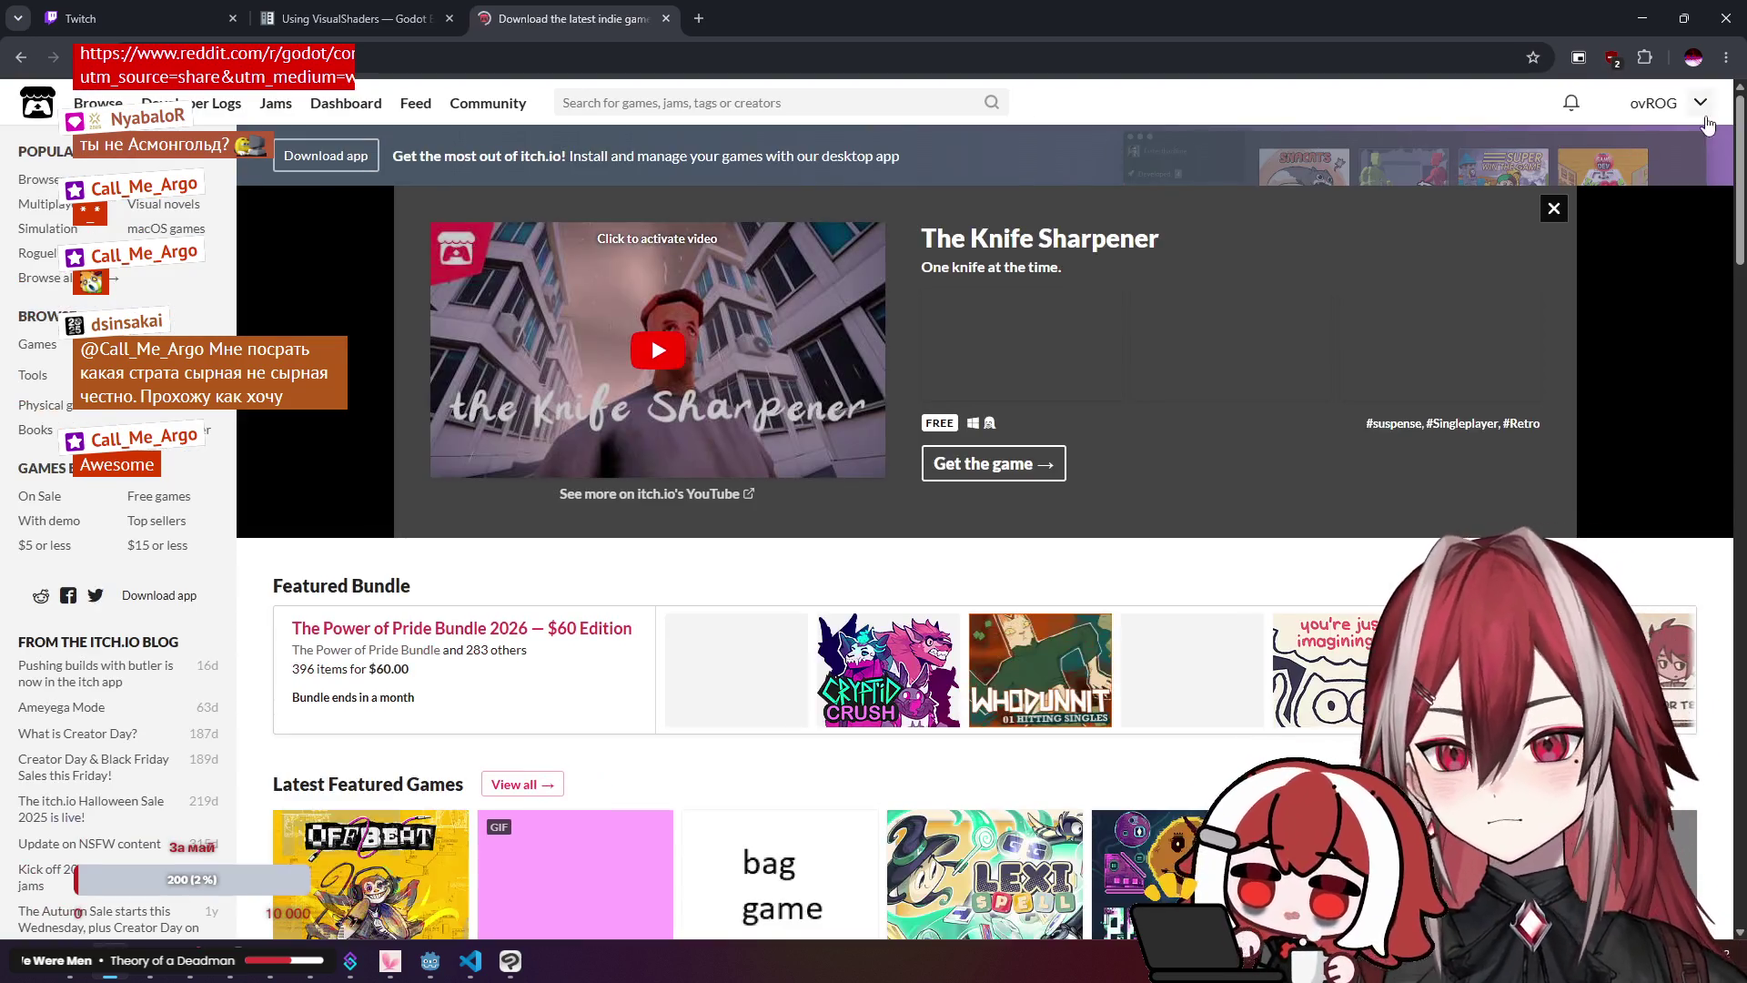
left_click(1700, 102)
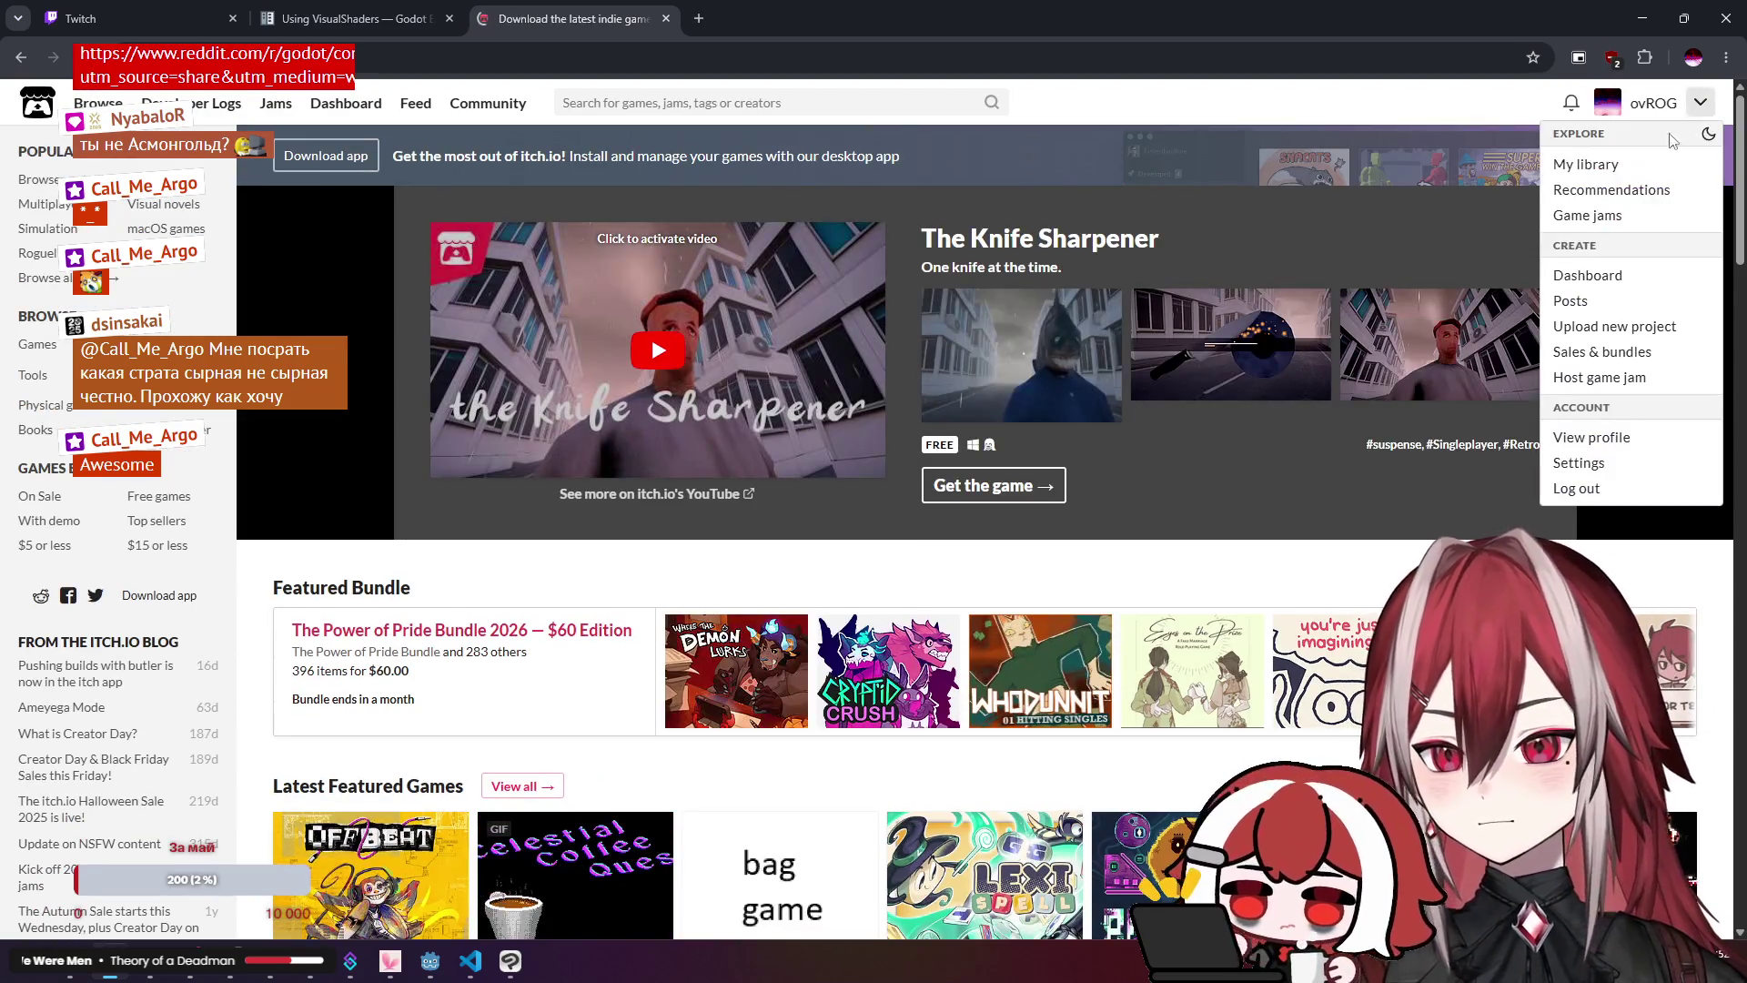
left_click(1637, 173)
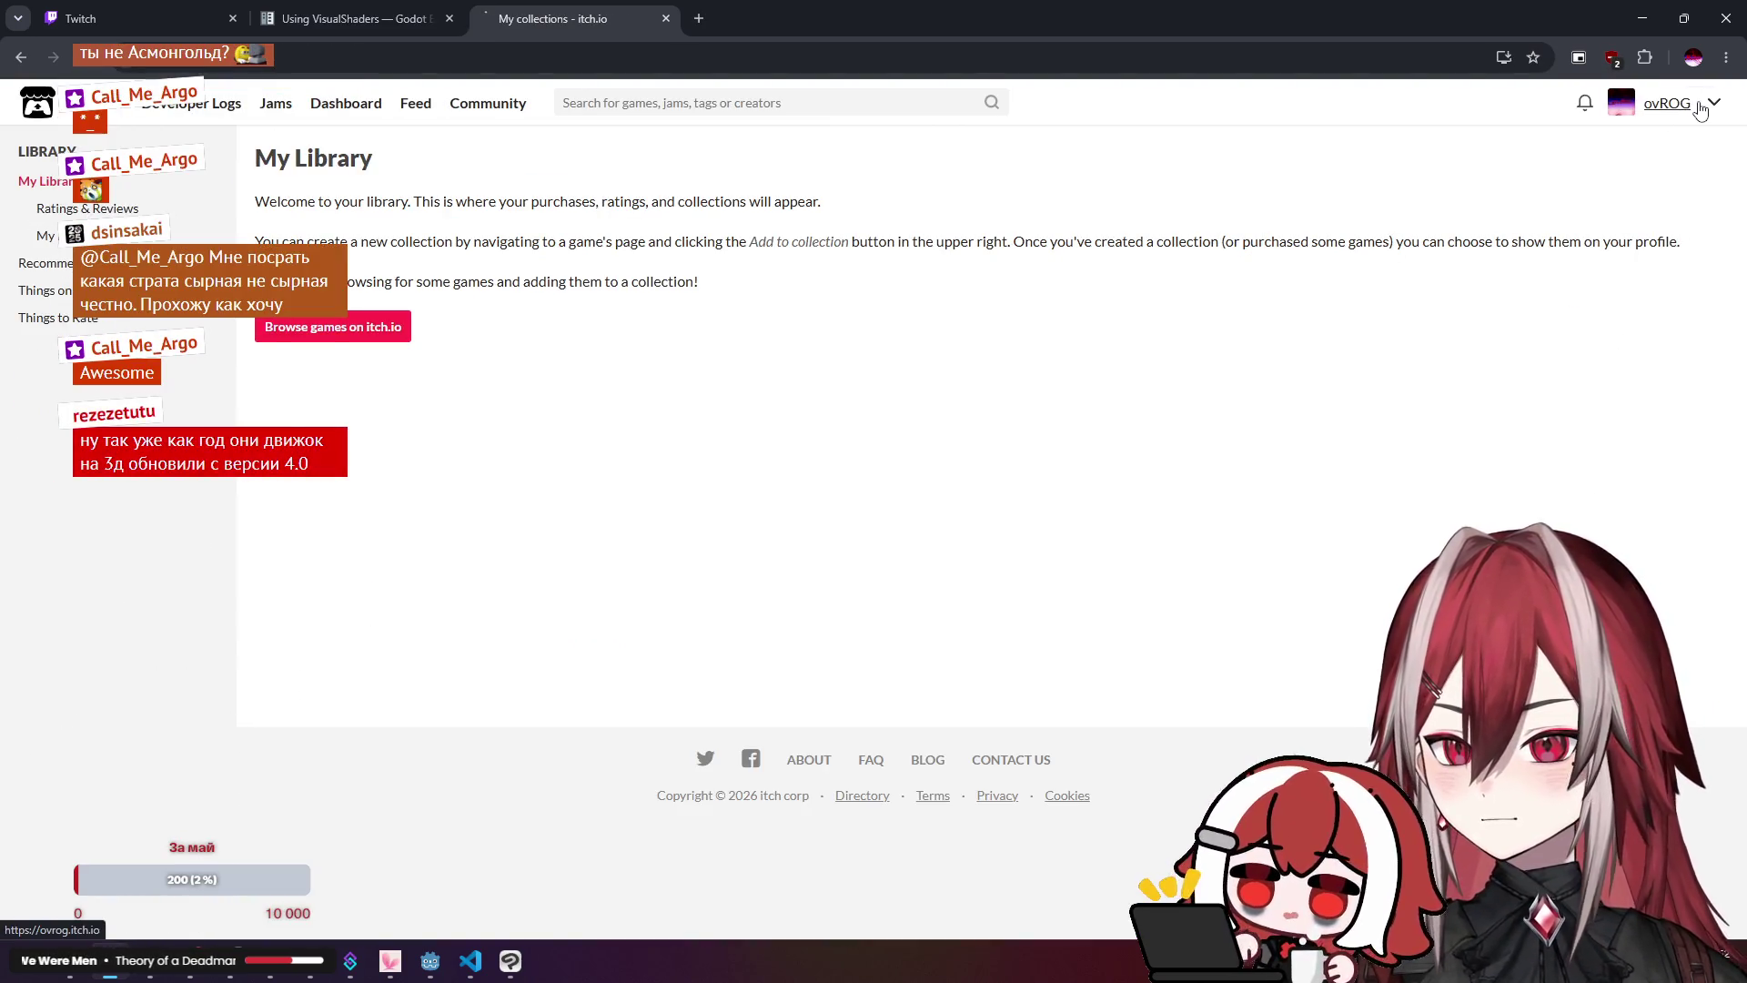
left_click(1700, 107)
left_click(1200, 675)
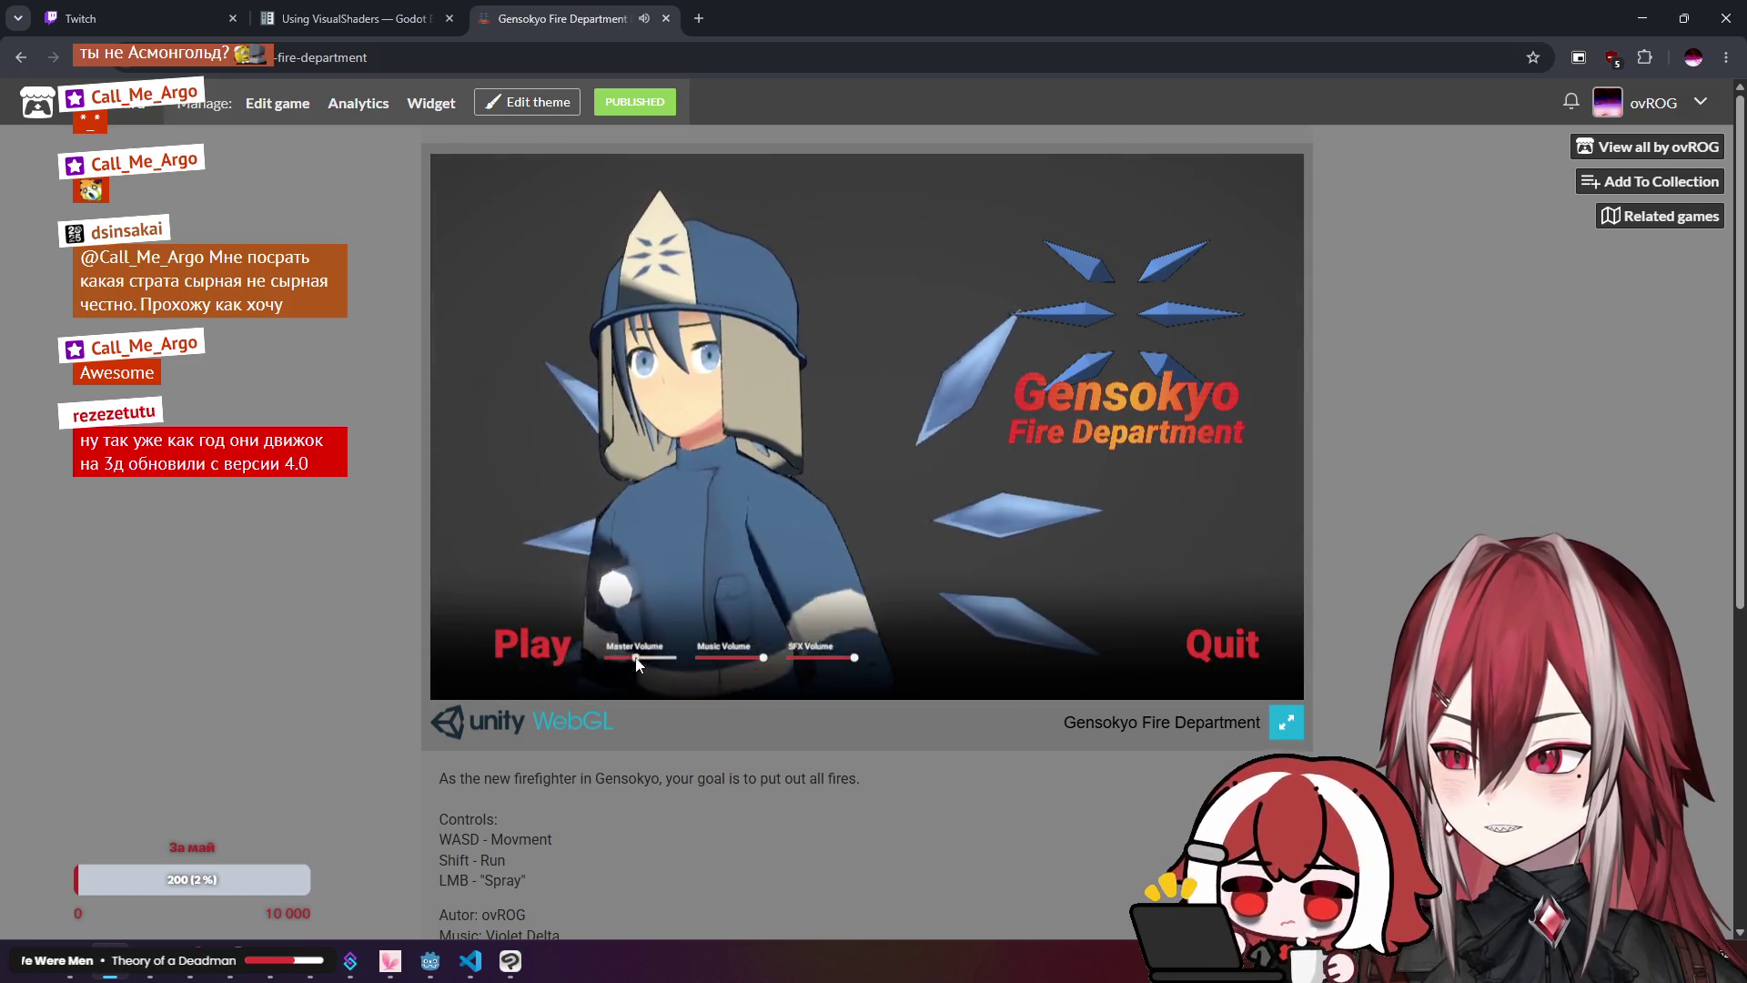
Step: Lower the game volume, play Gensokyo Fire Department briefly, then close the game tab
left_click(655, 657)
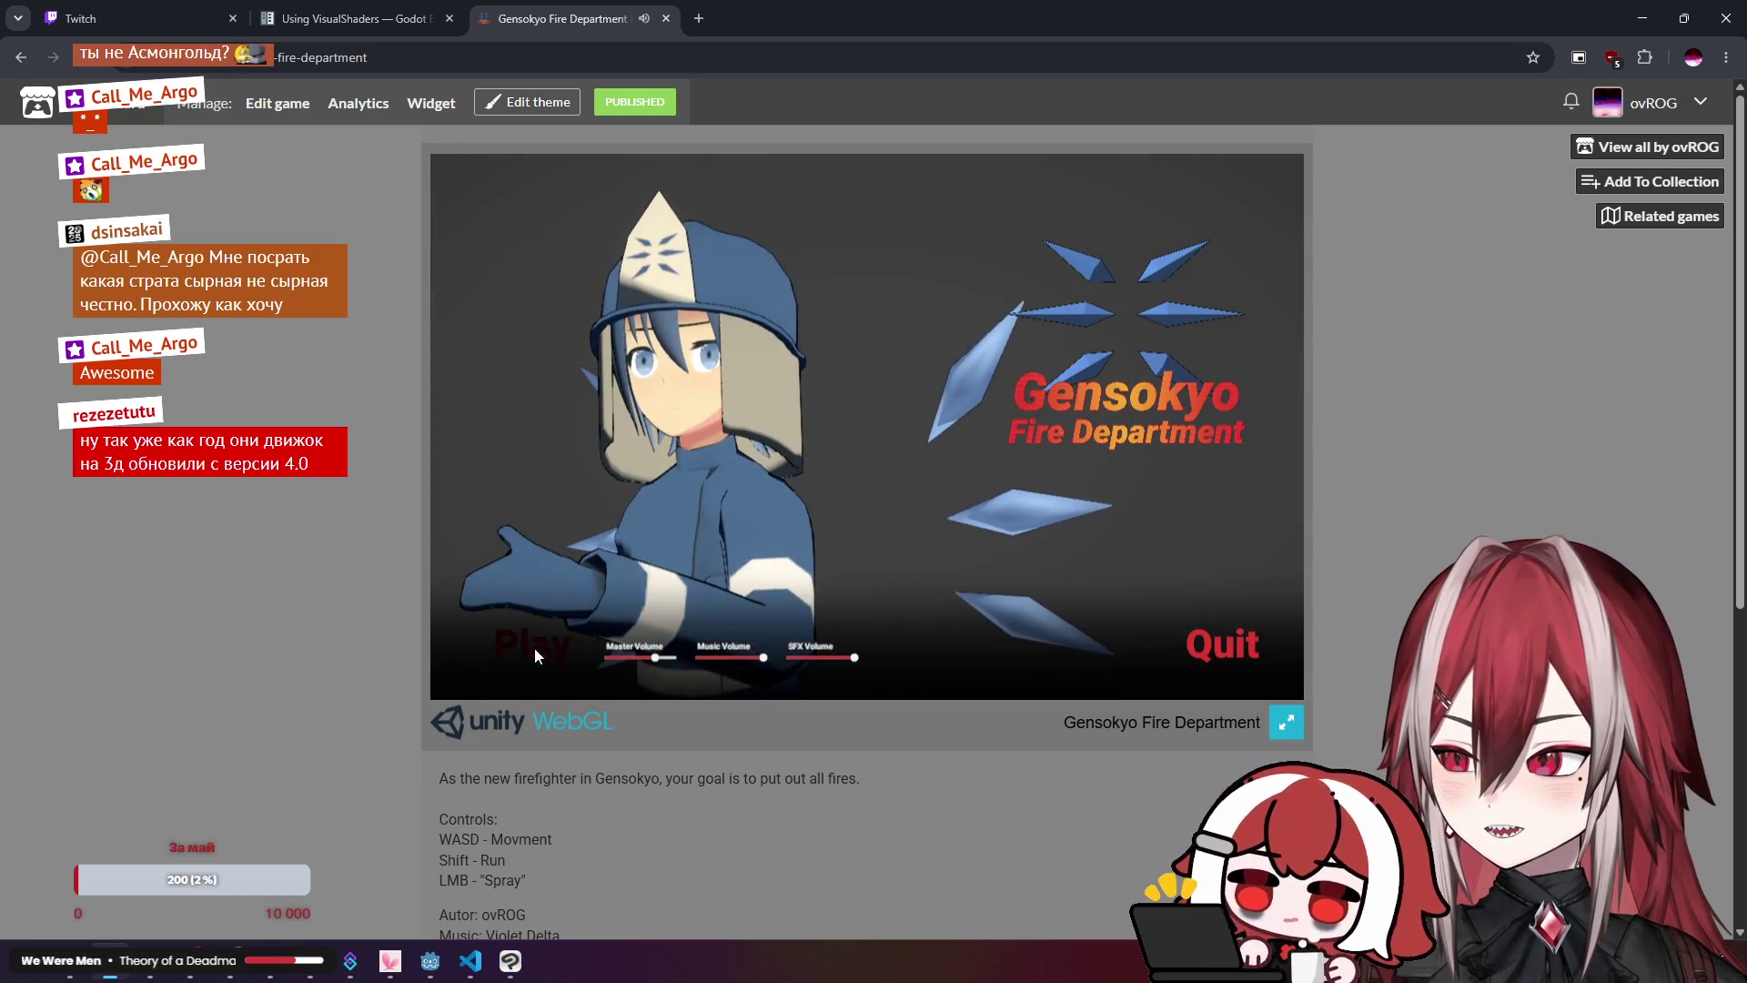
left_click(533, 647)
key("w")
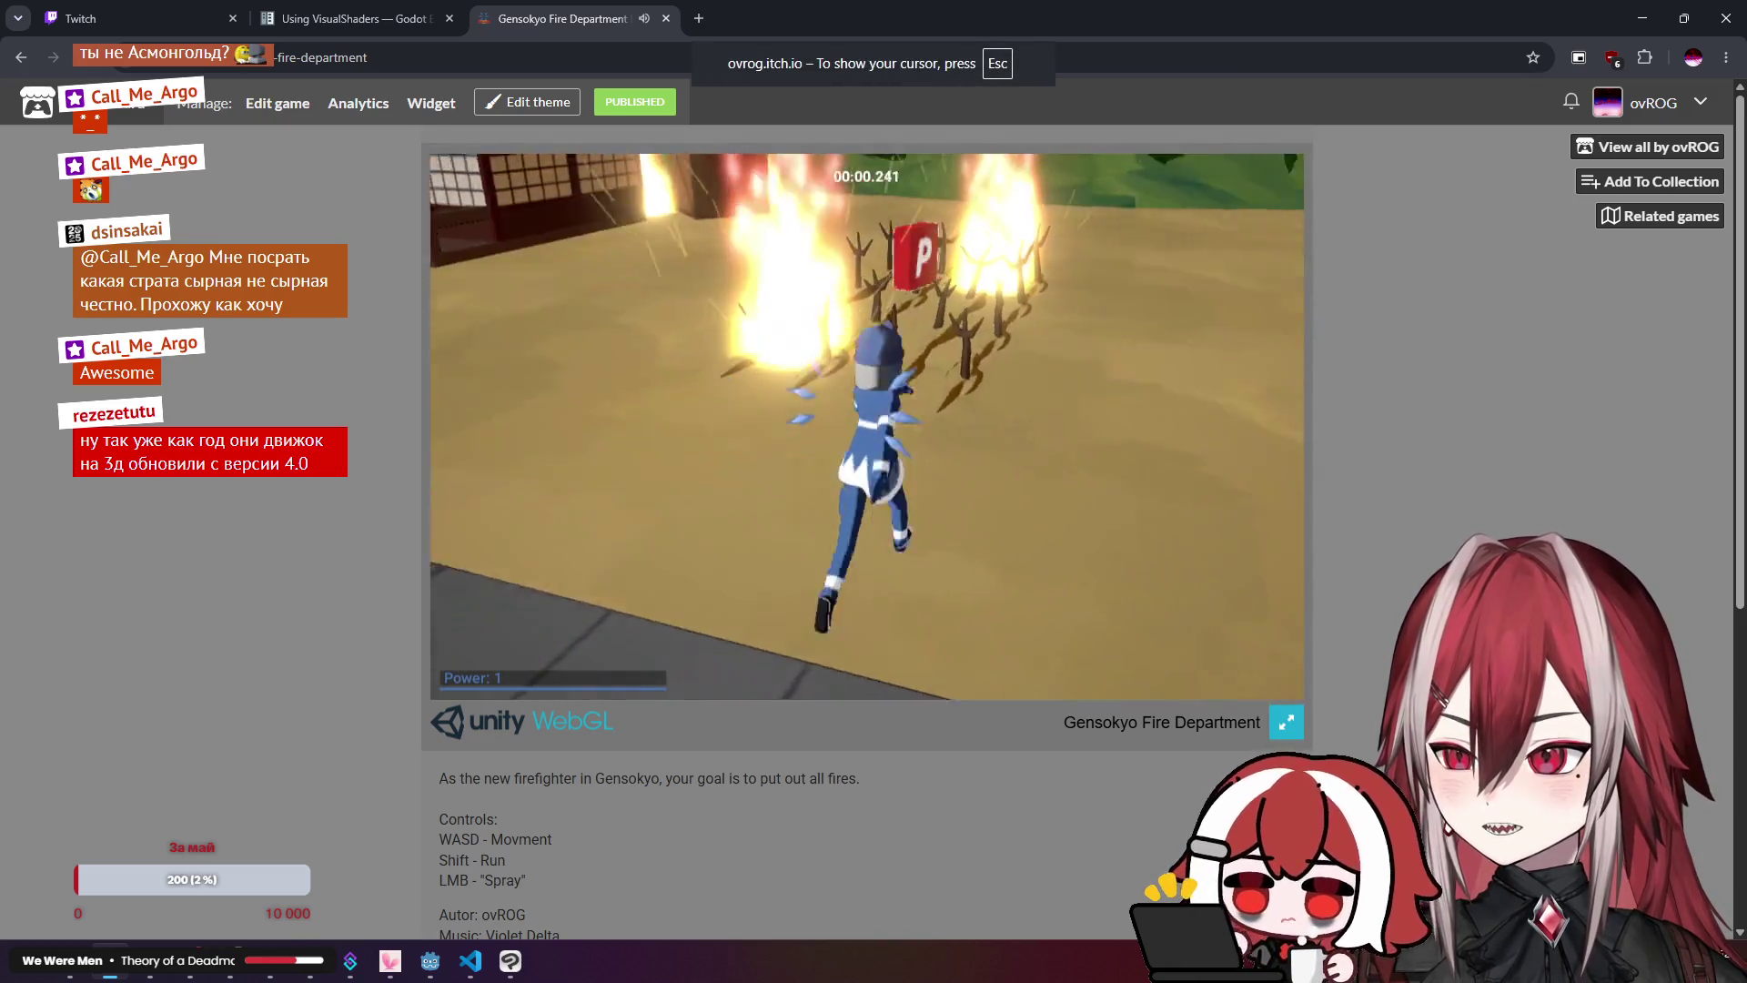
key("a")
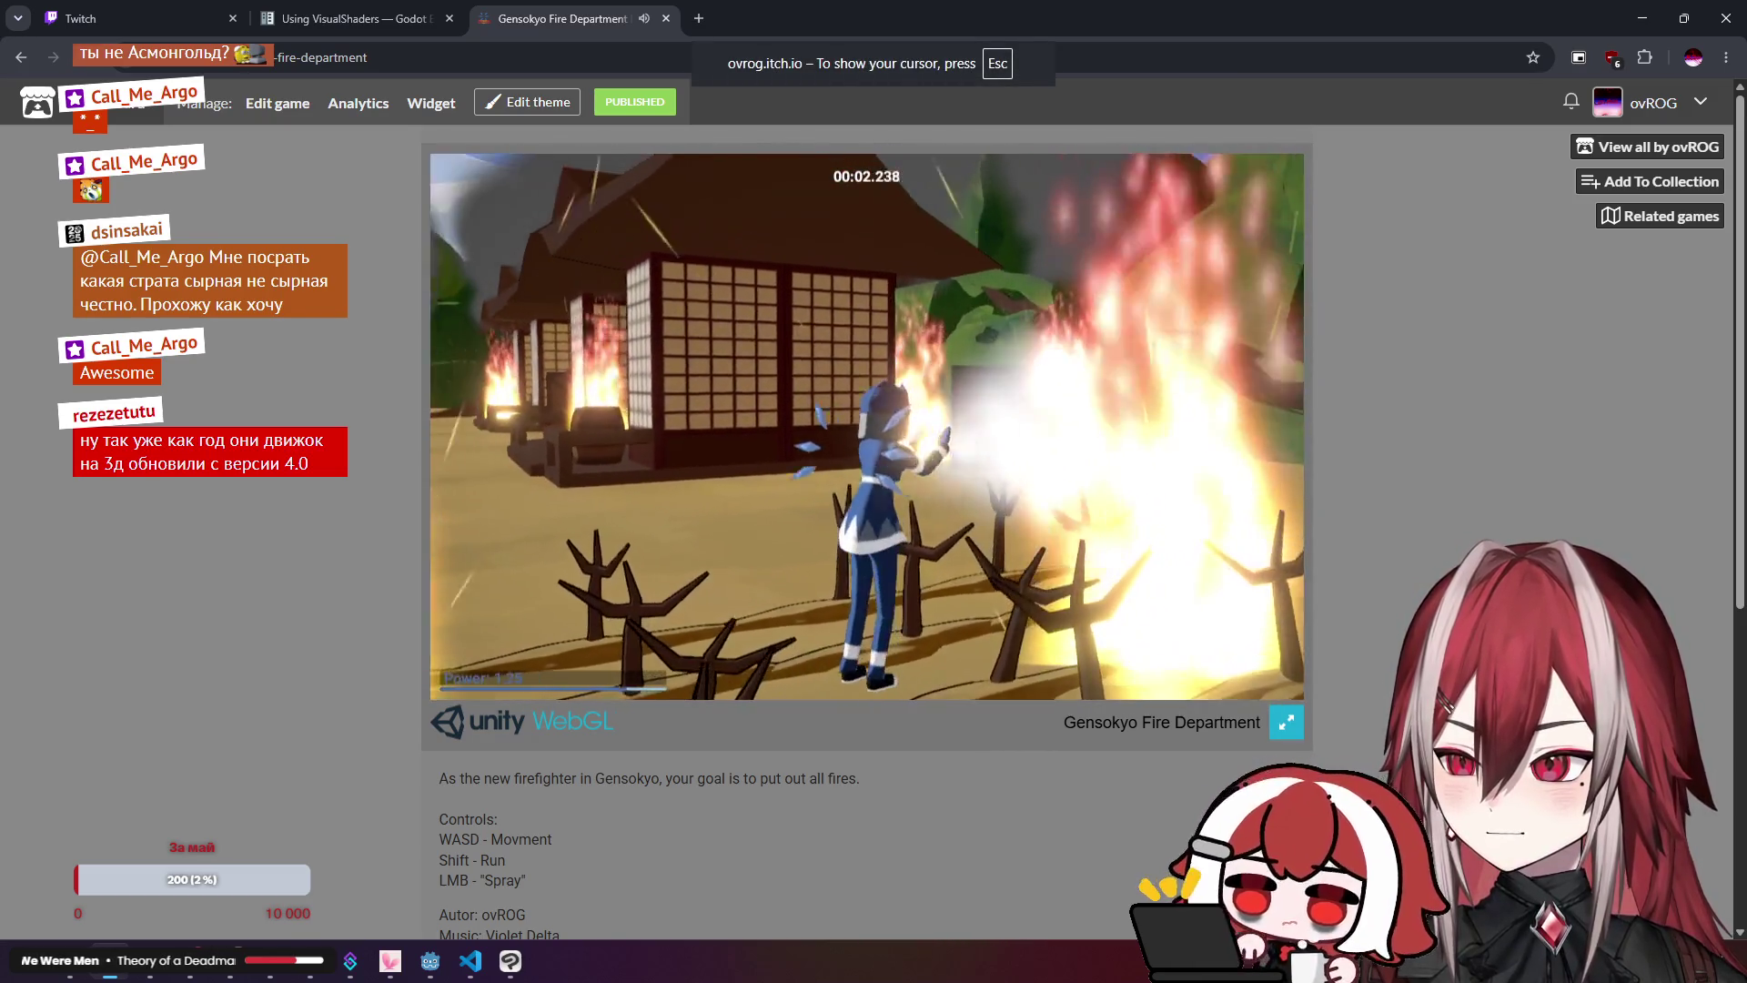
key("s")
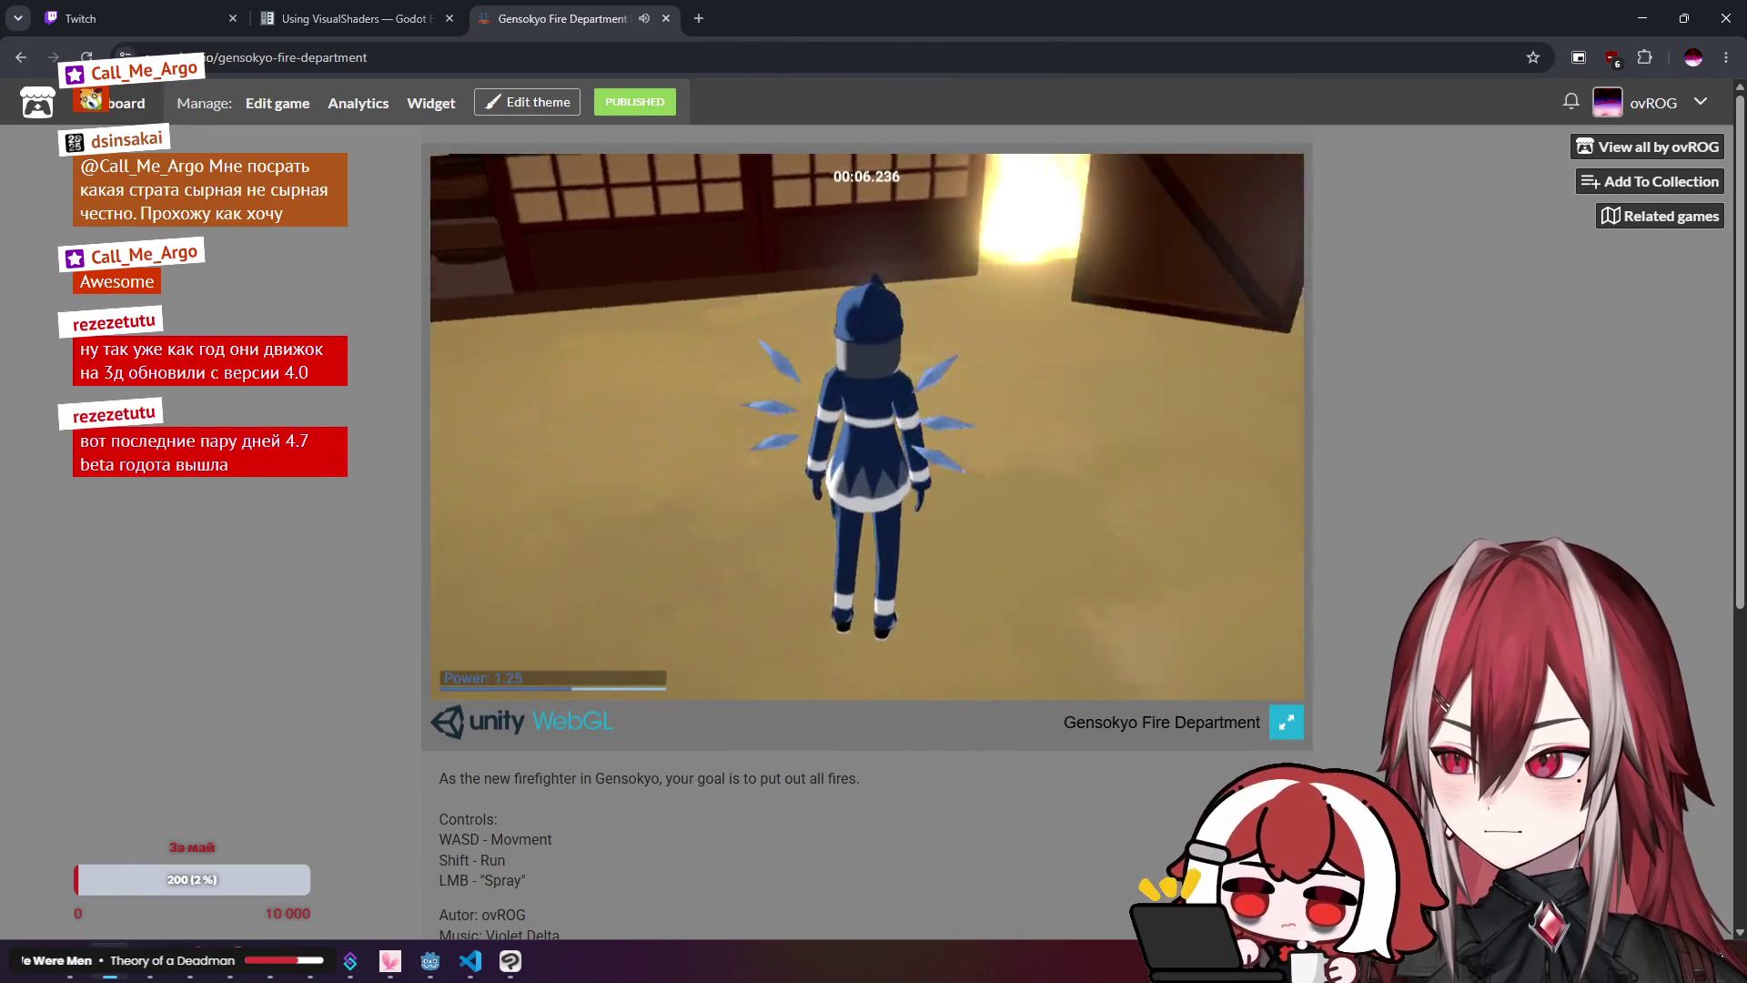
key("super")
key("Escape")
left_click(355, 18)
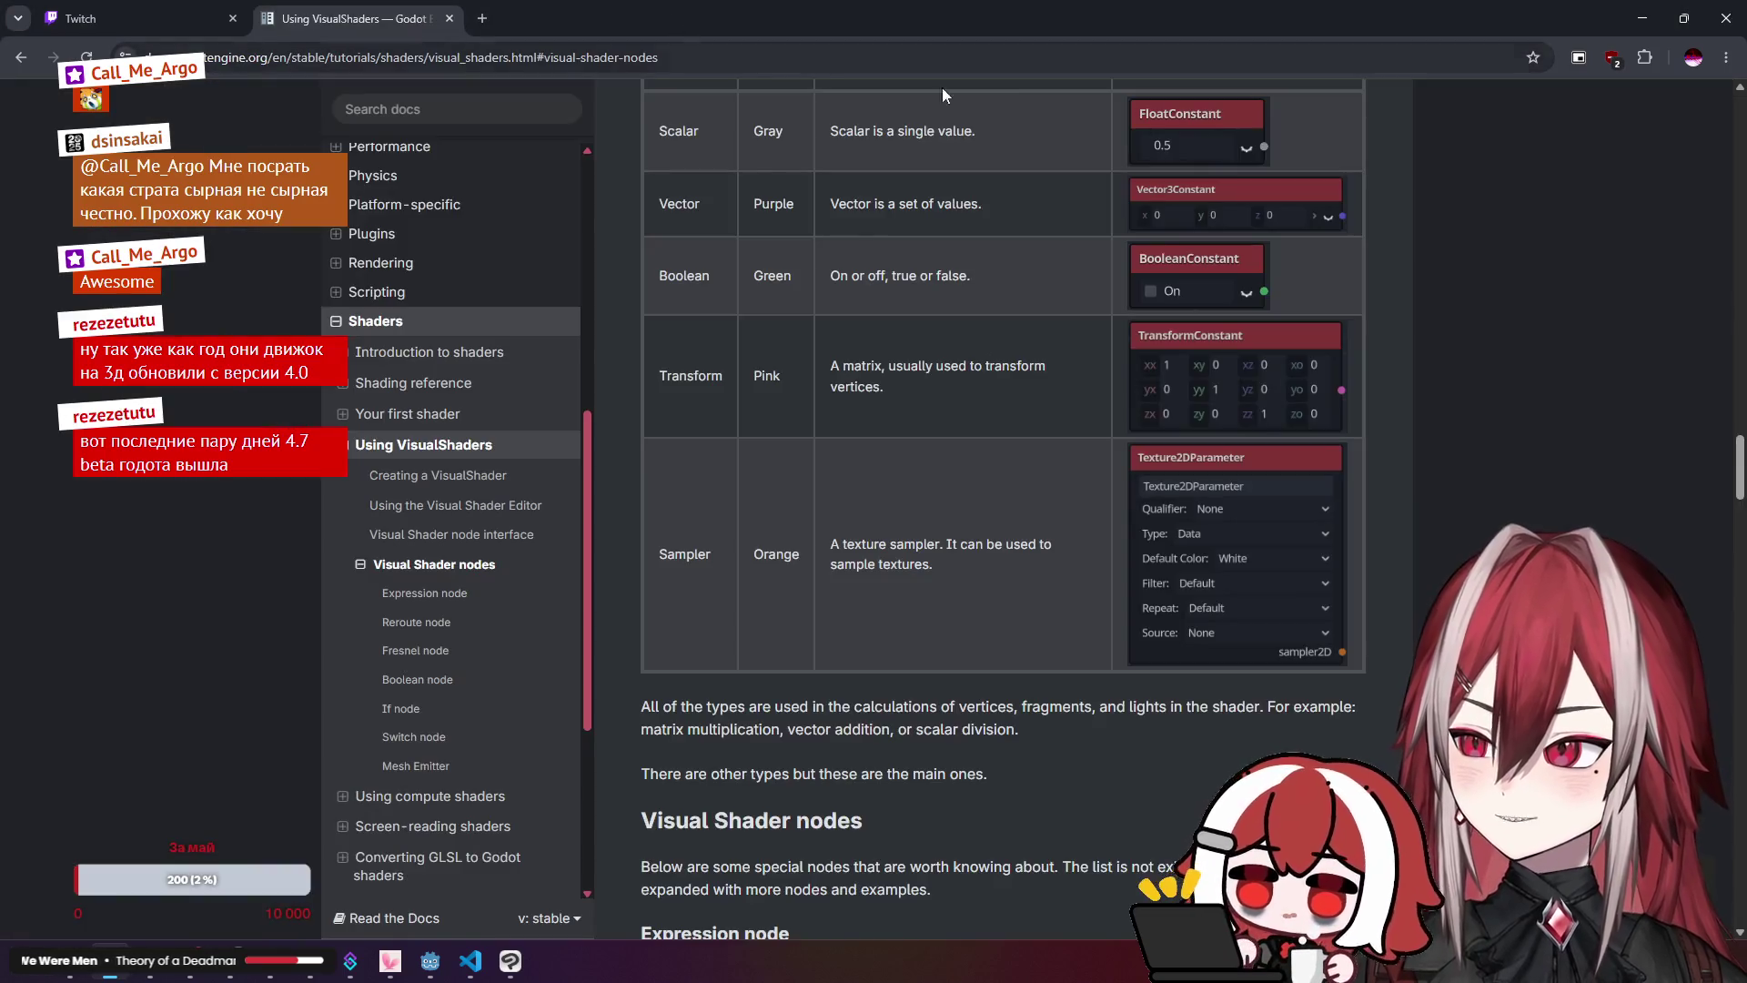
Step: Return to crt_monitor.gdshader and check the uv and COLOR lines before going back to Godot
left_click(1642, 18)
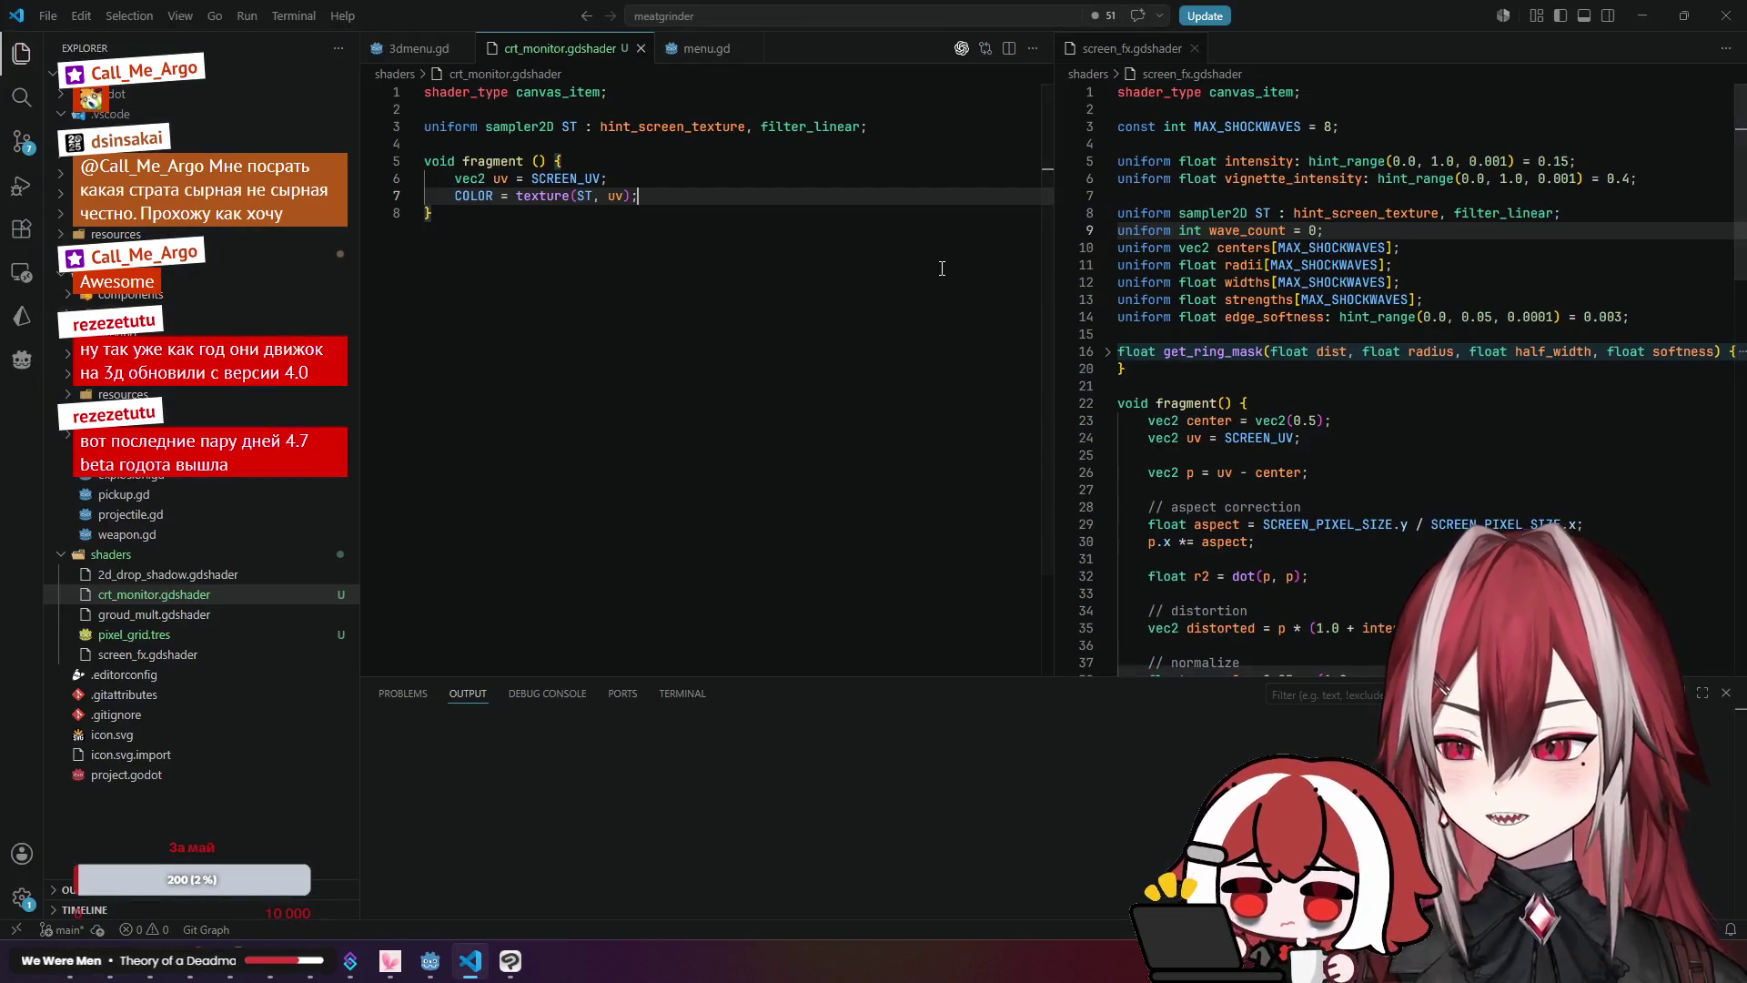
left_click(668, 172)
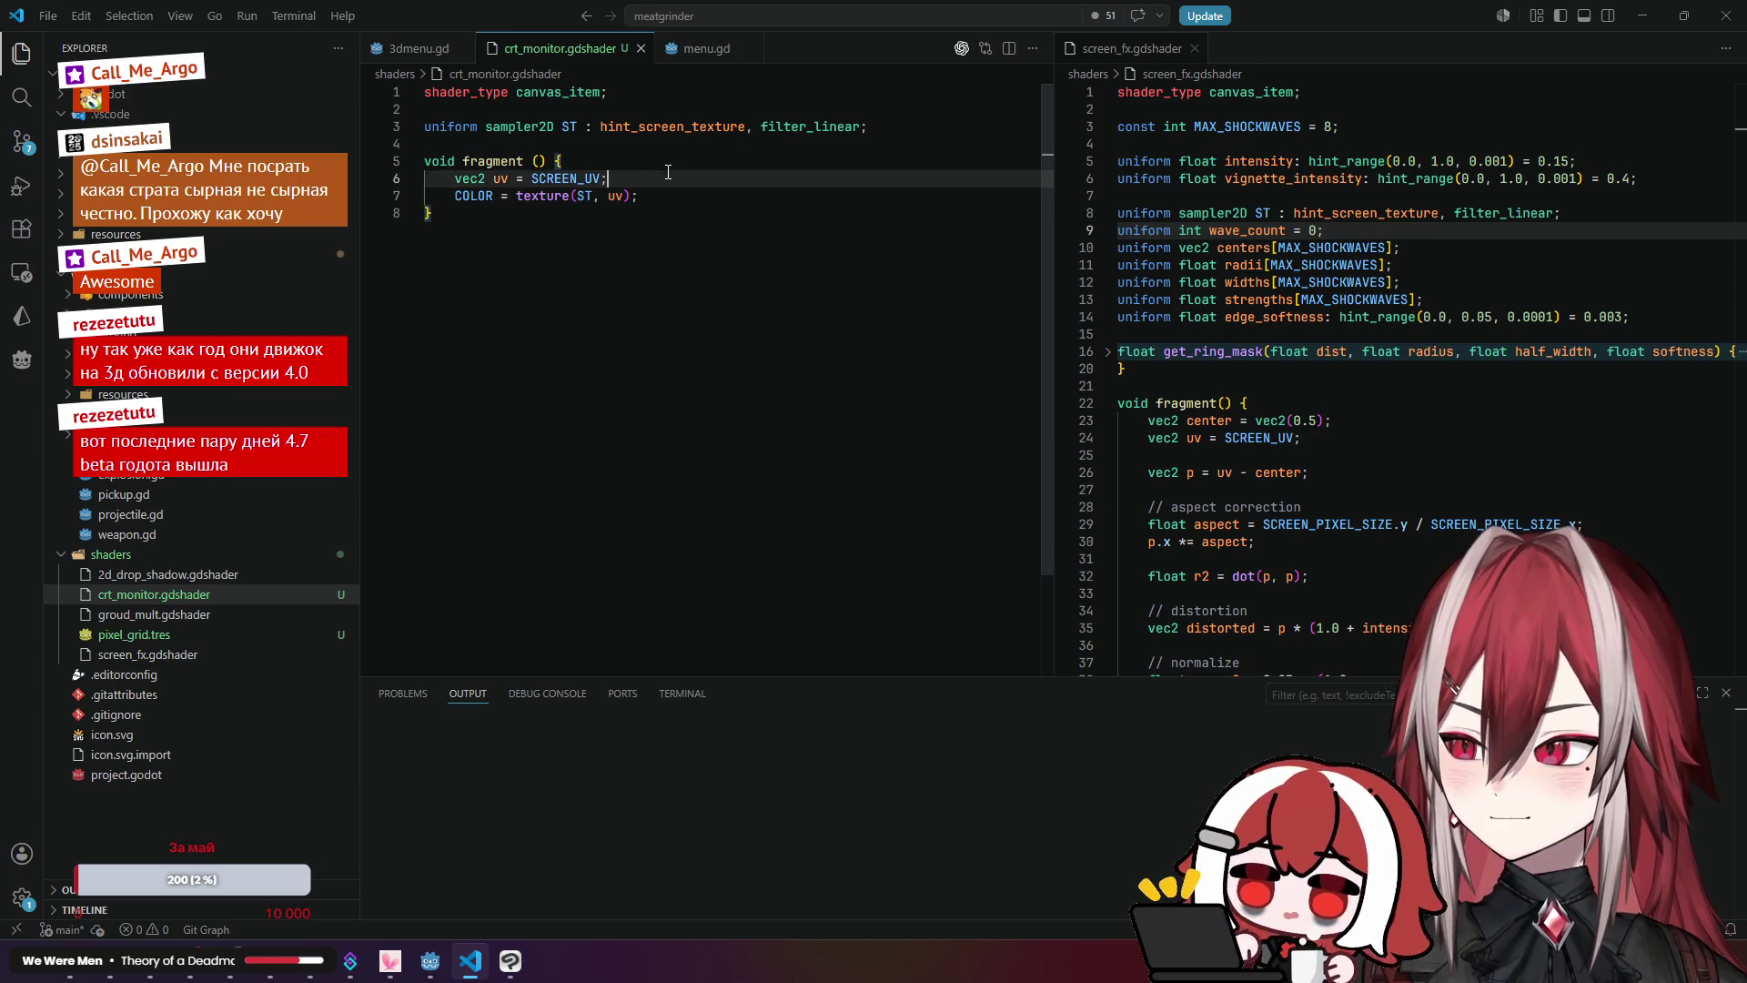
left_click(680, 198)
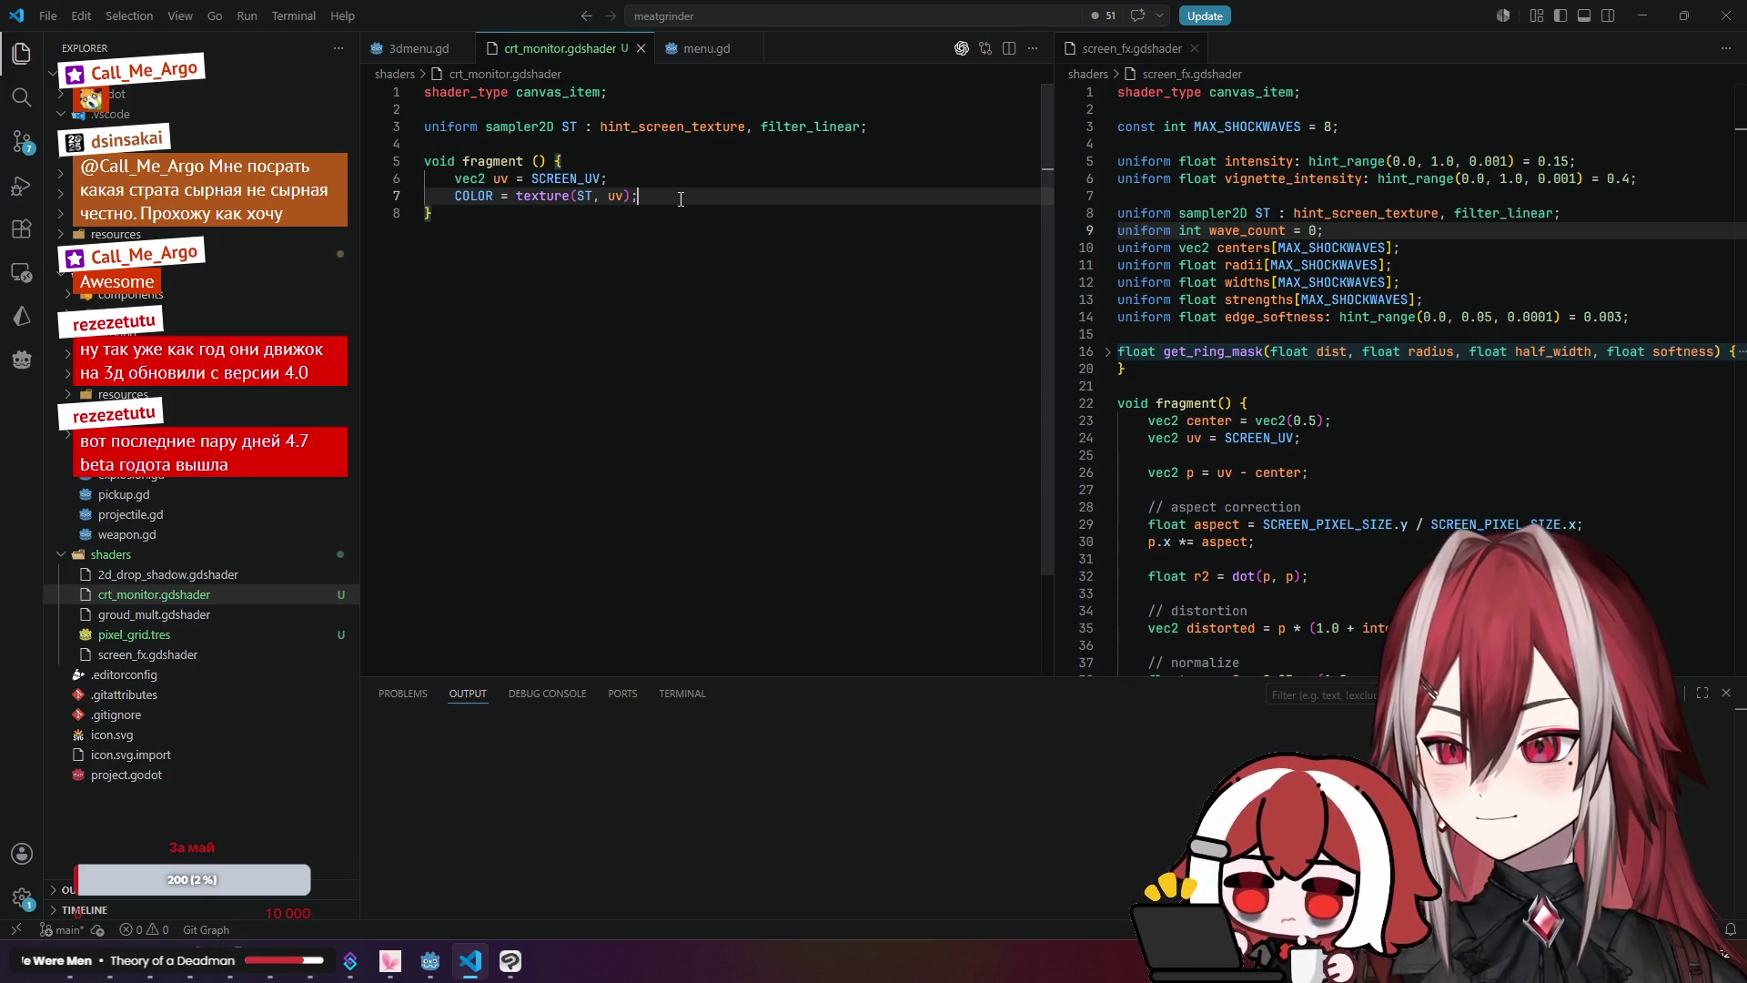
left_click(430, 961)
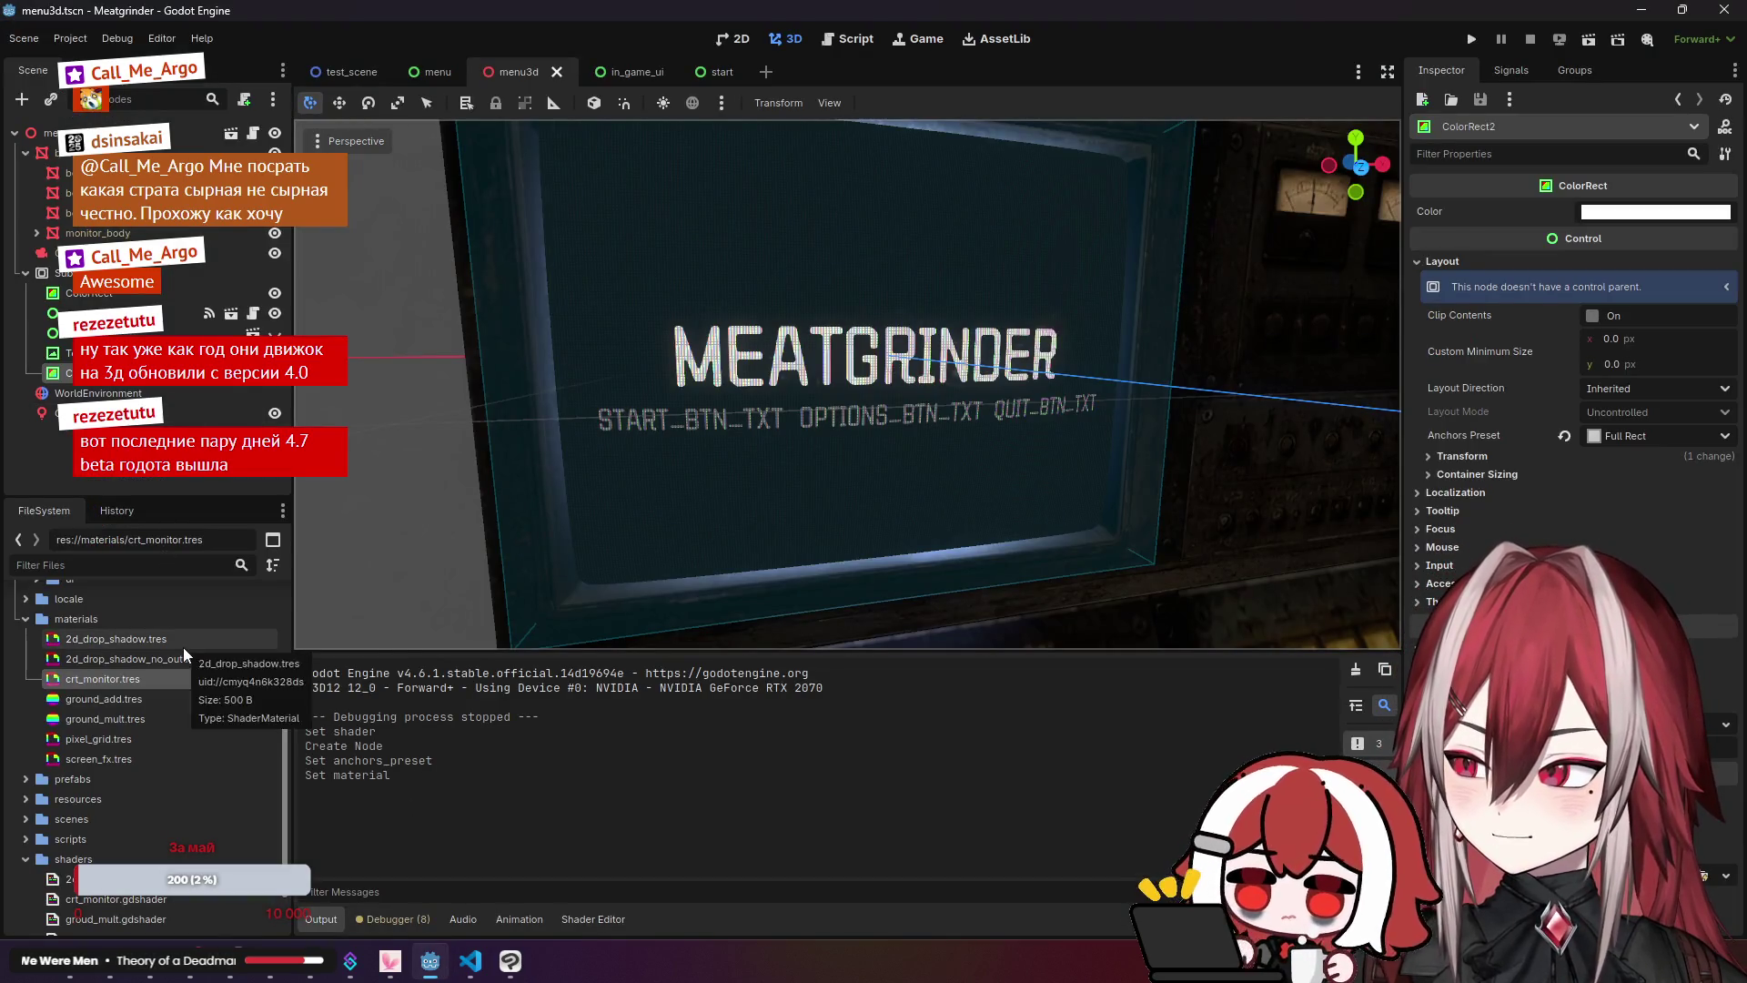
Step: Orbit to the monitor's side and open menu.glb's Advanced Import Settings from the models folder
scroll(143, 686, "up", 4)
left_click_drag(637, 383, 1001, 364)
left_click(37, 679)
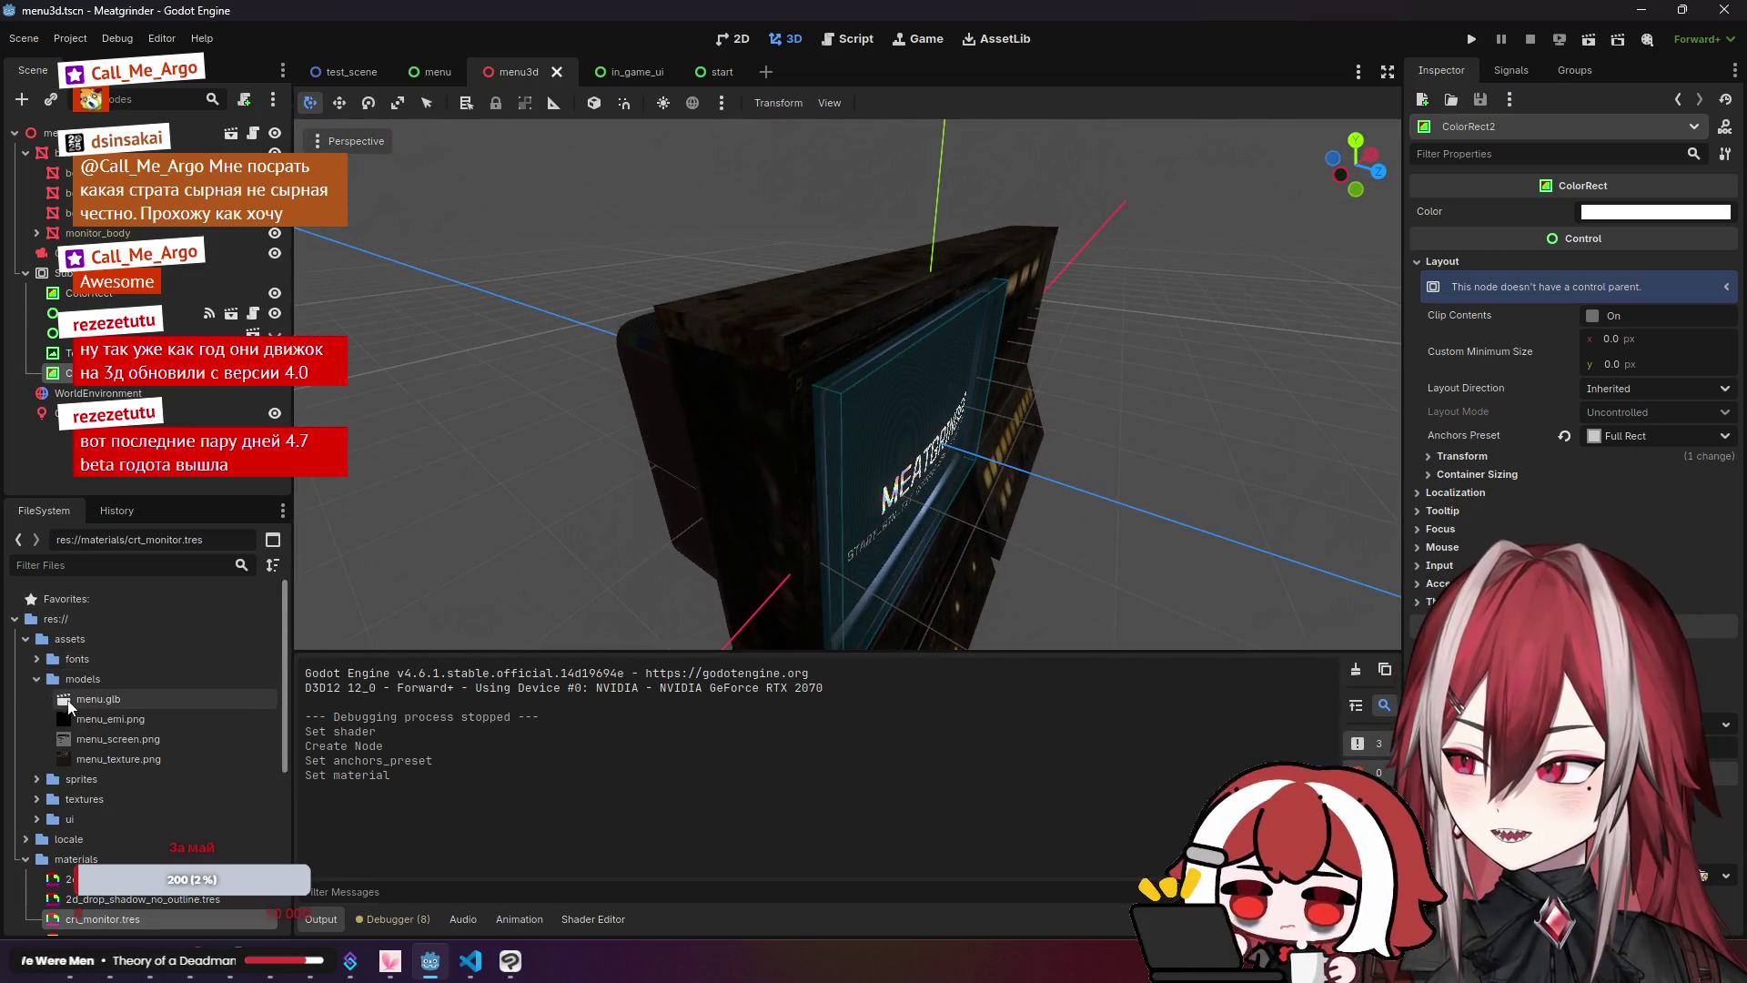
double_click(120, 703)
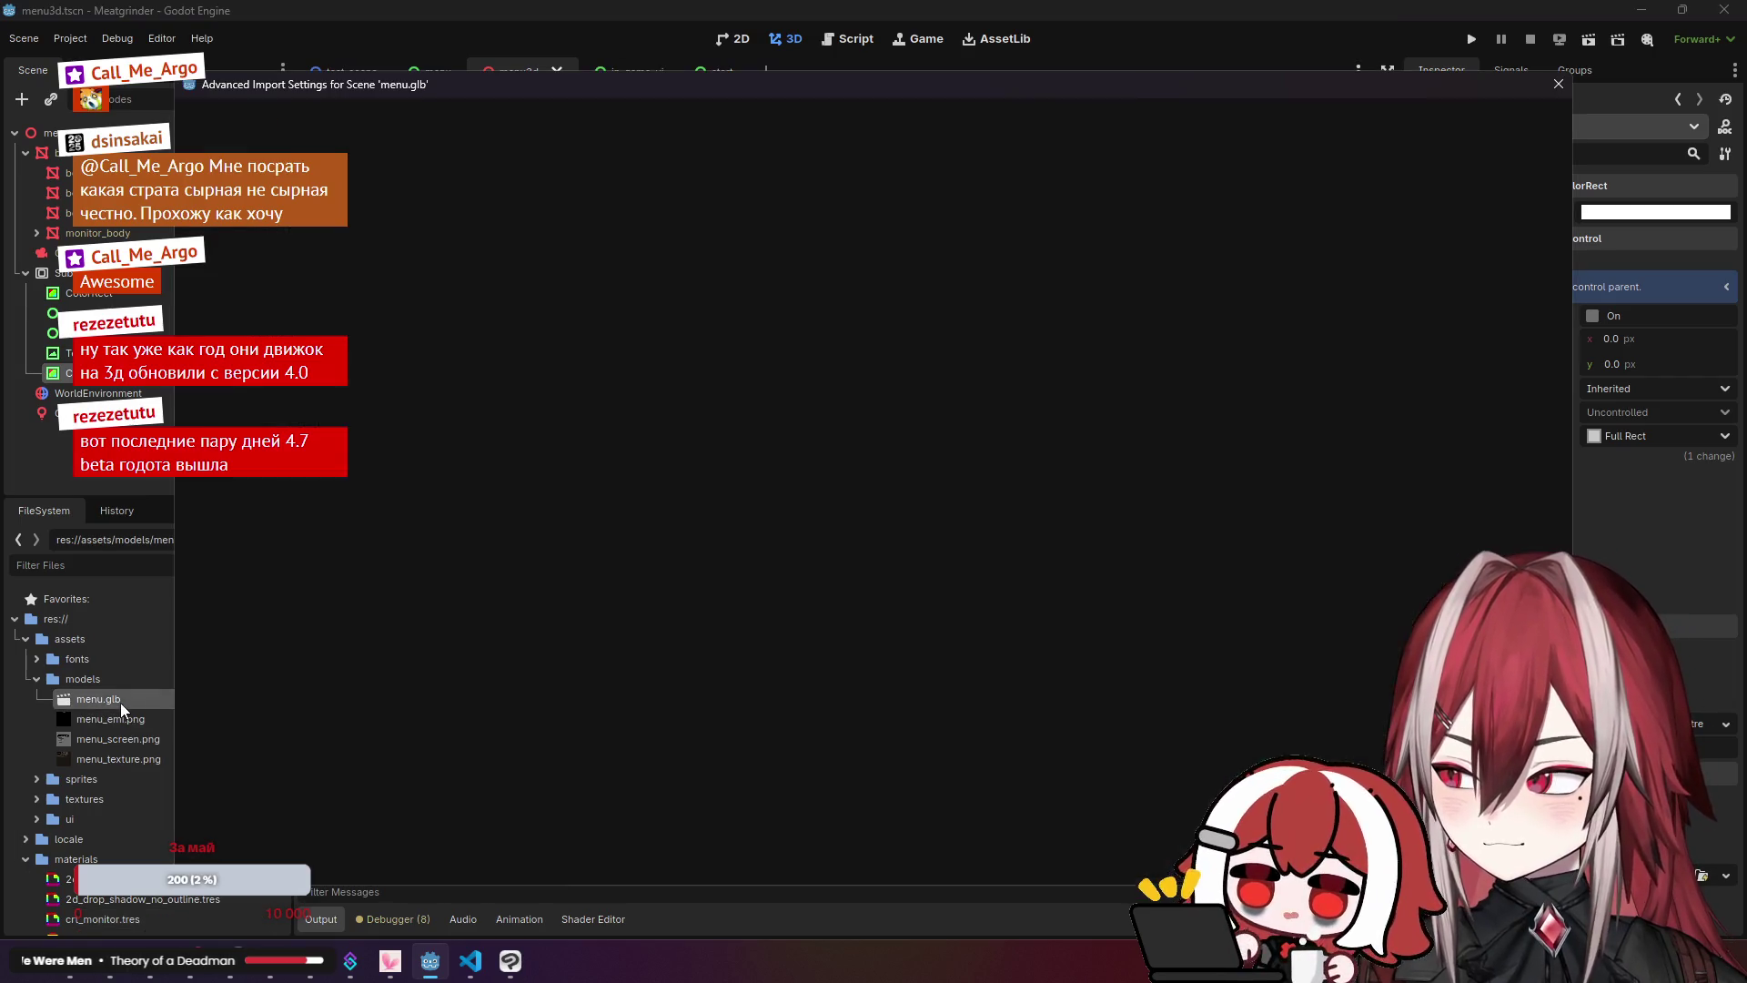
Step: Inspect the menu_Plane_006 mesh, close the import settings, and select the base mesh node
left_click(293, 232)
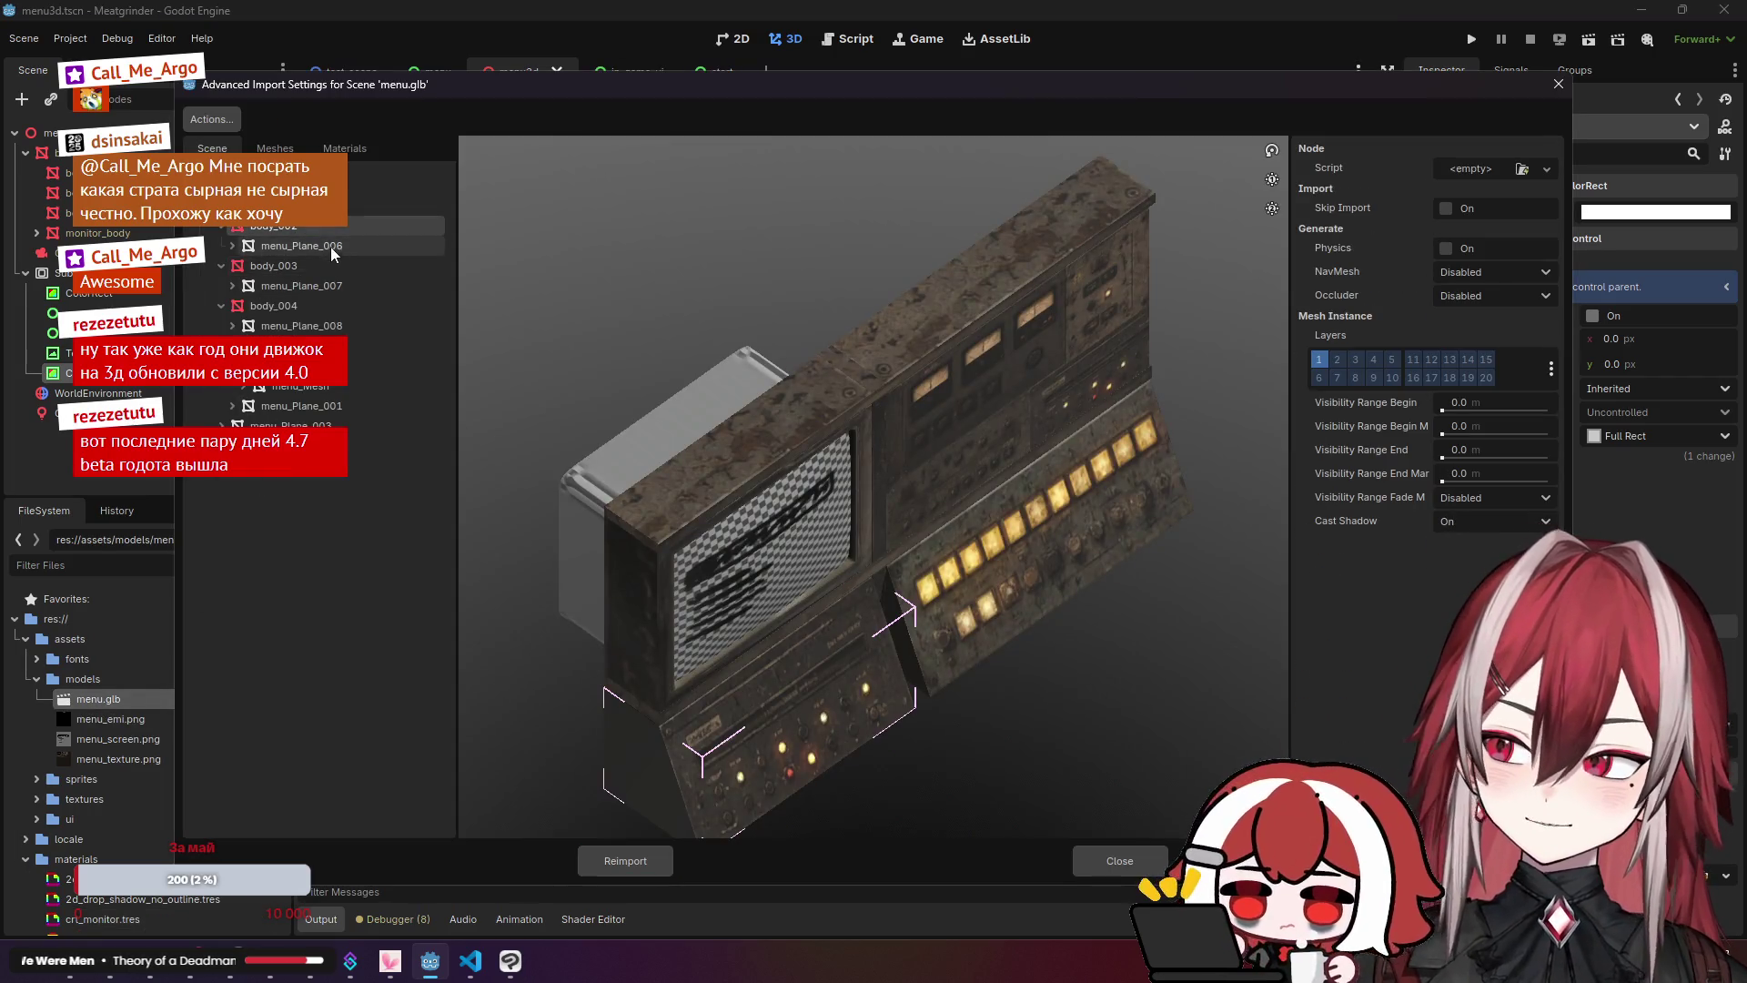
left_click(326, 250)
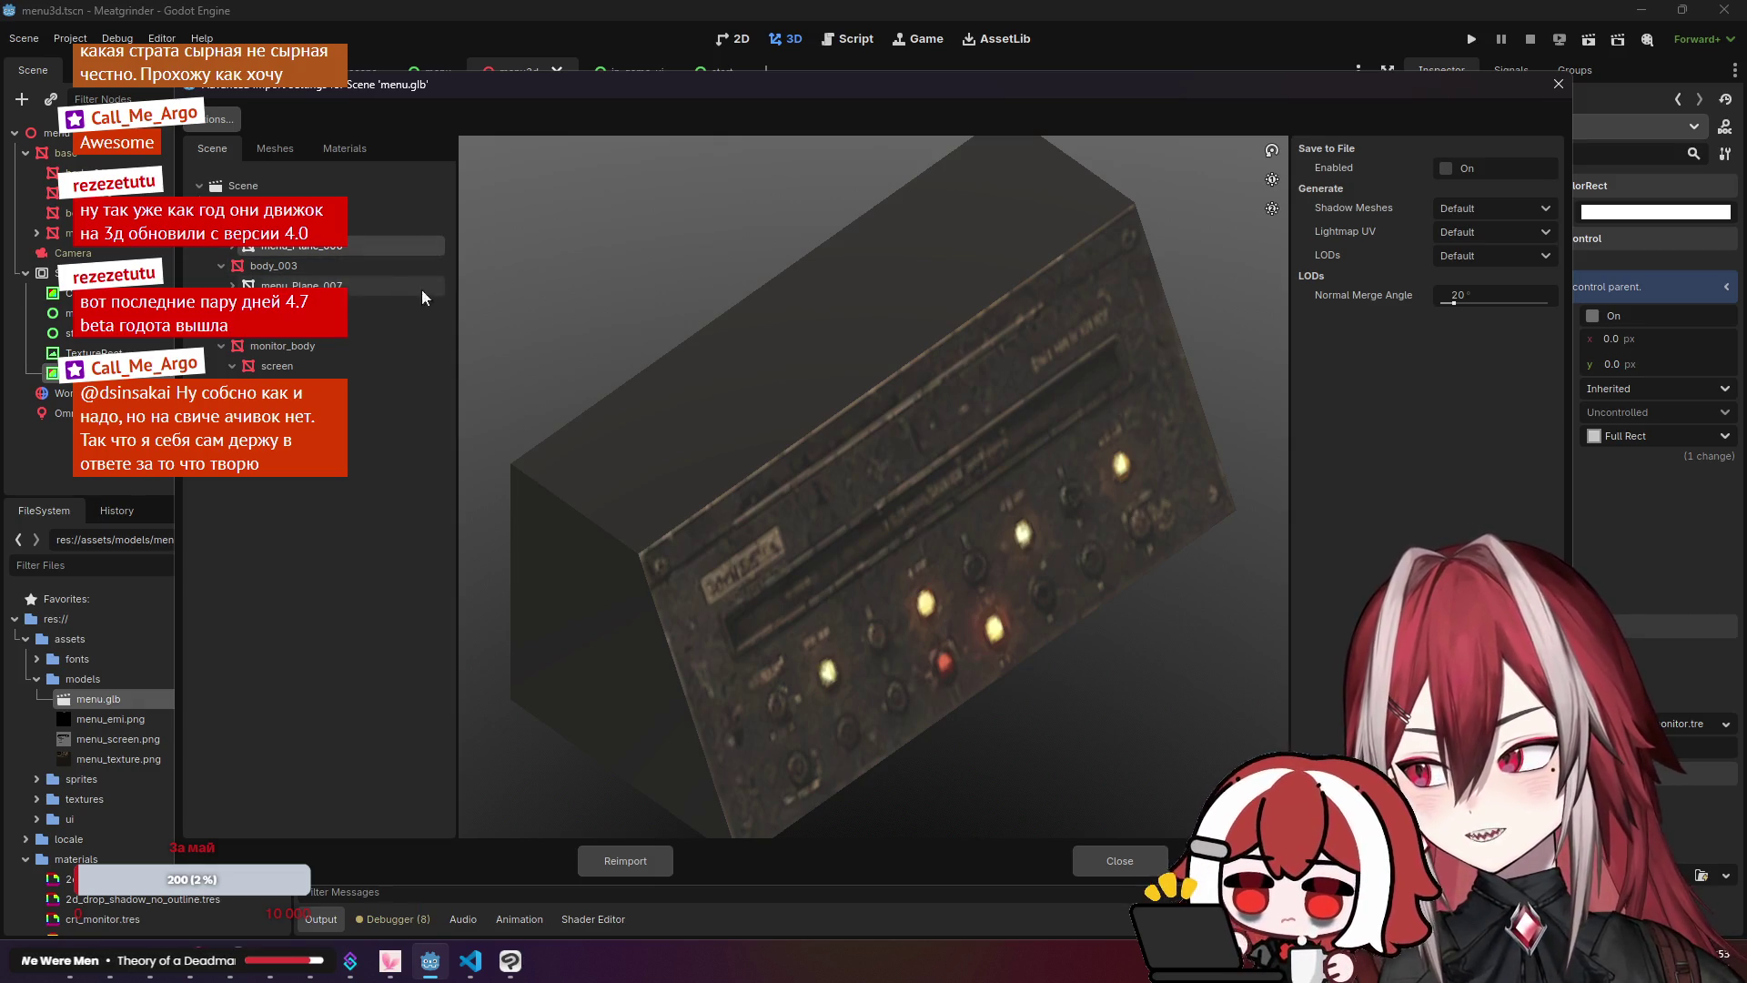
left_click(1557, 84)
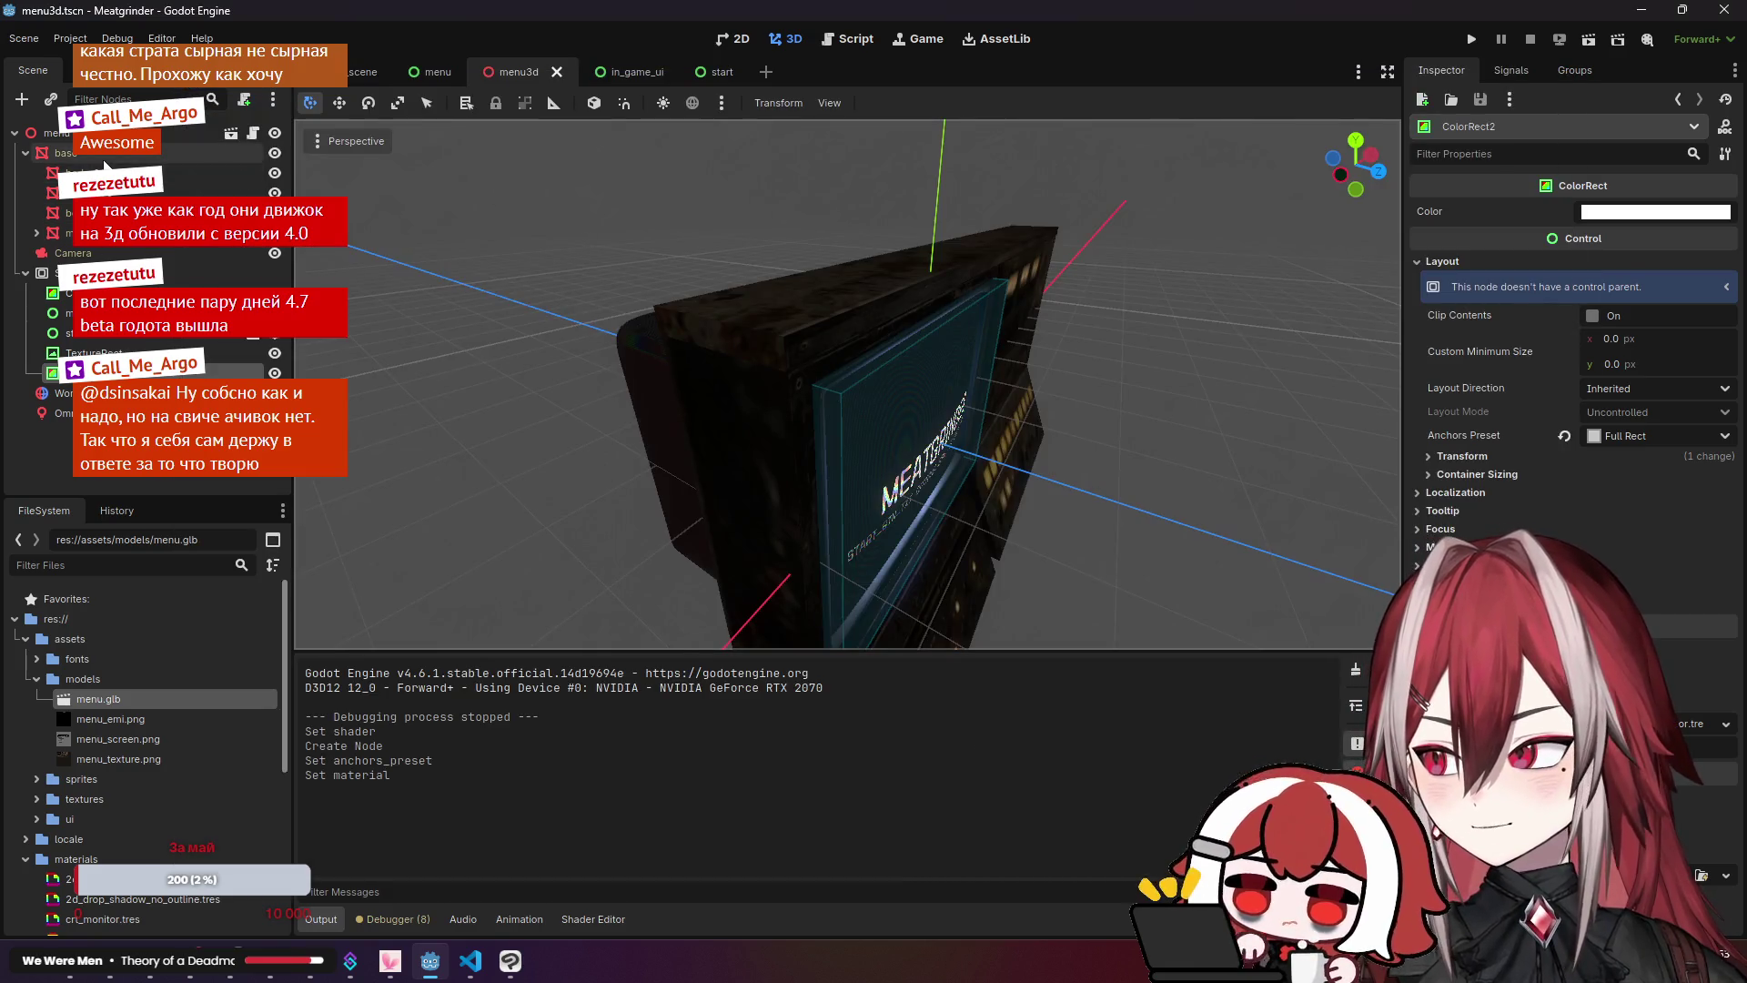
left_click(136, 152)
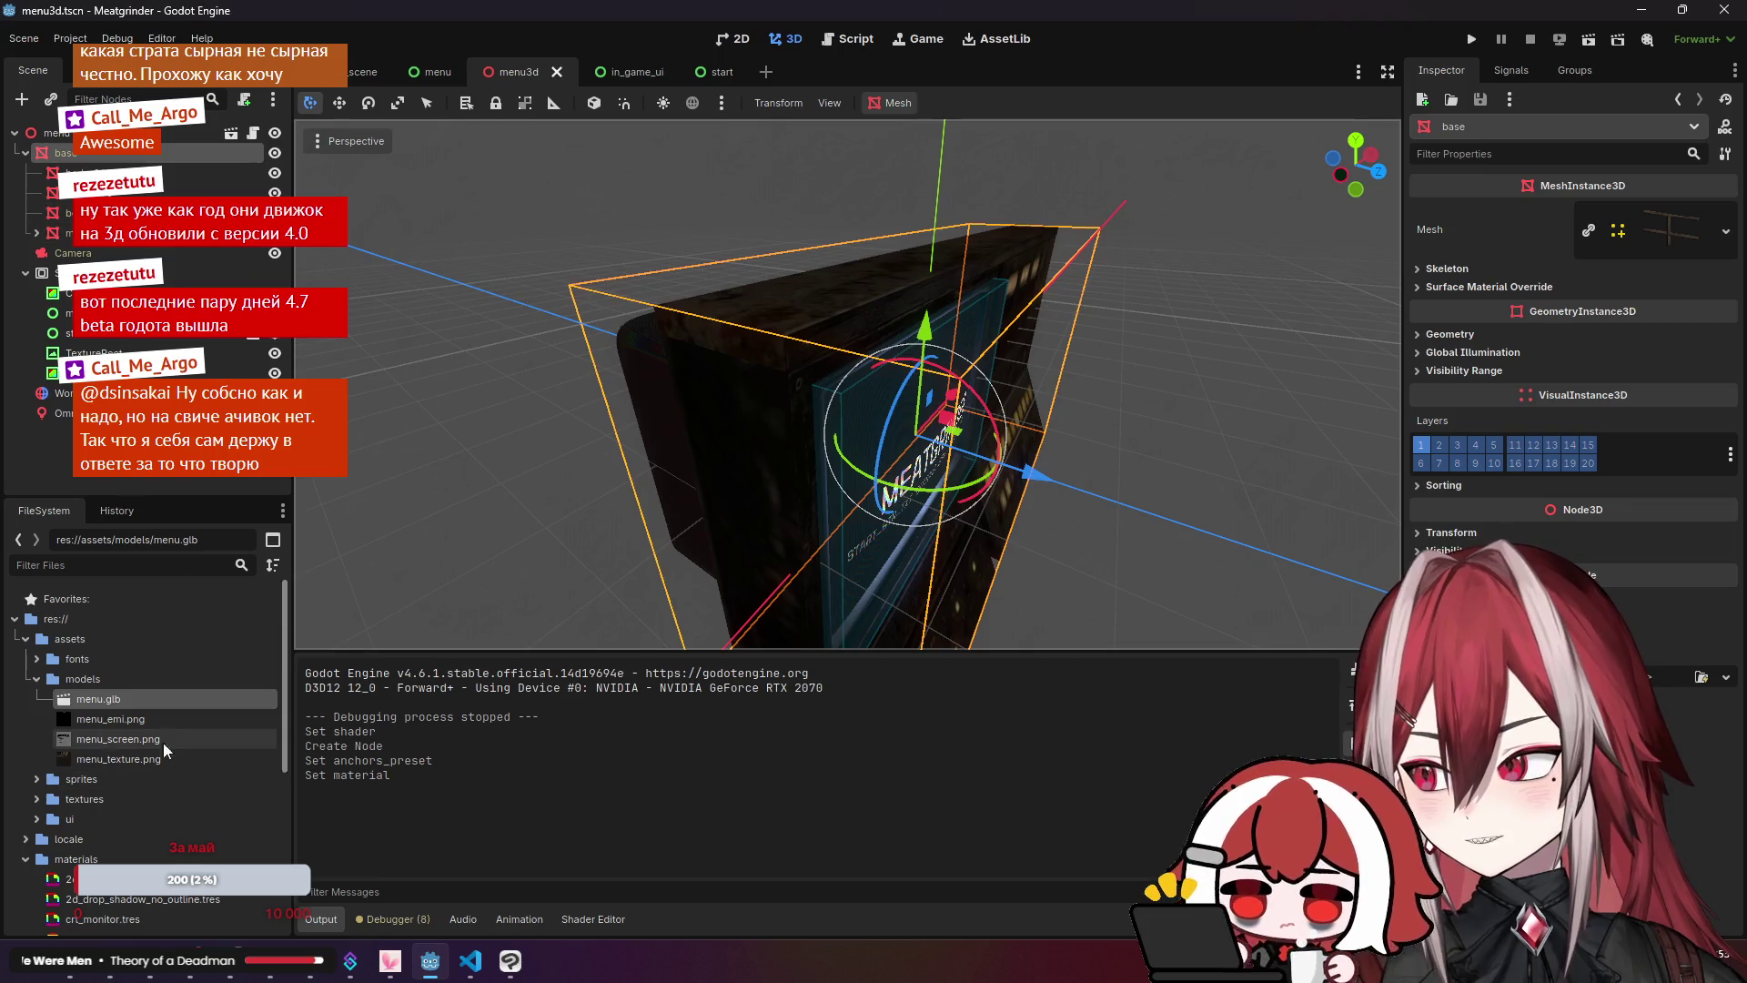
left_click(194, 473)
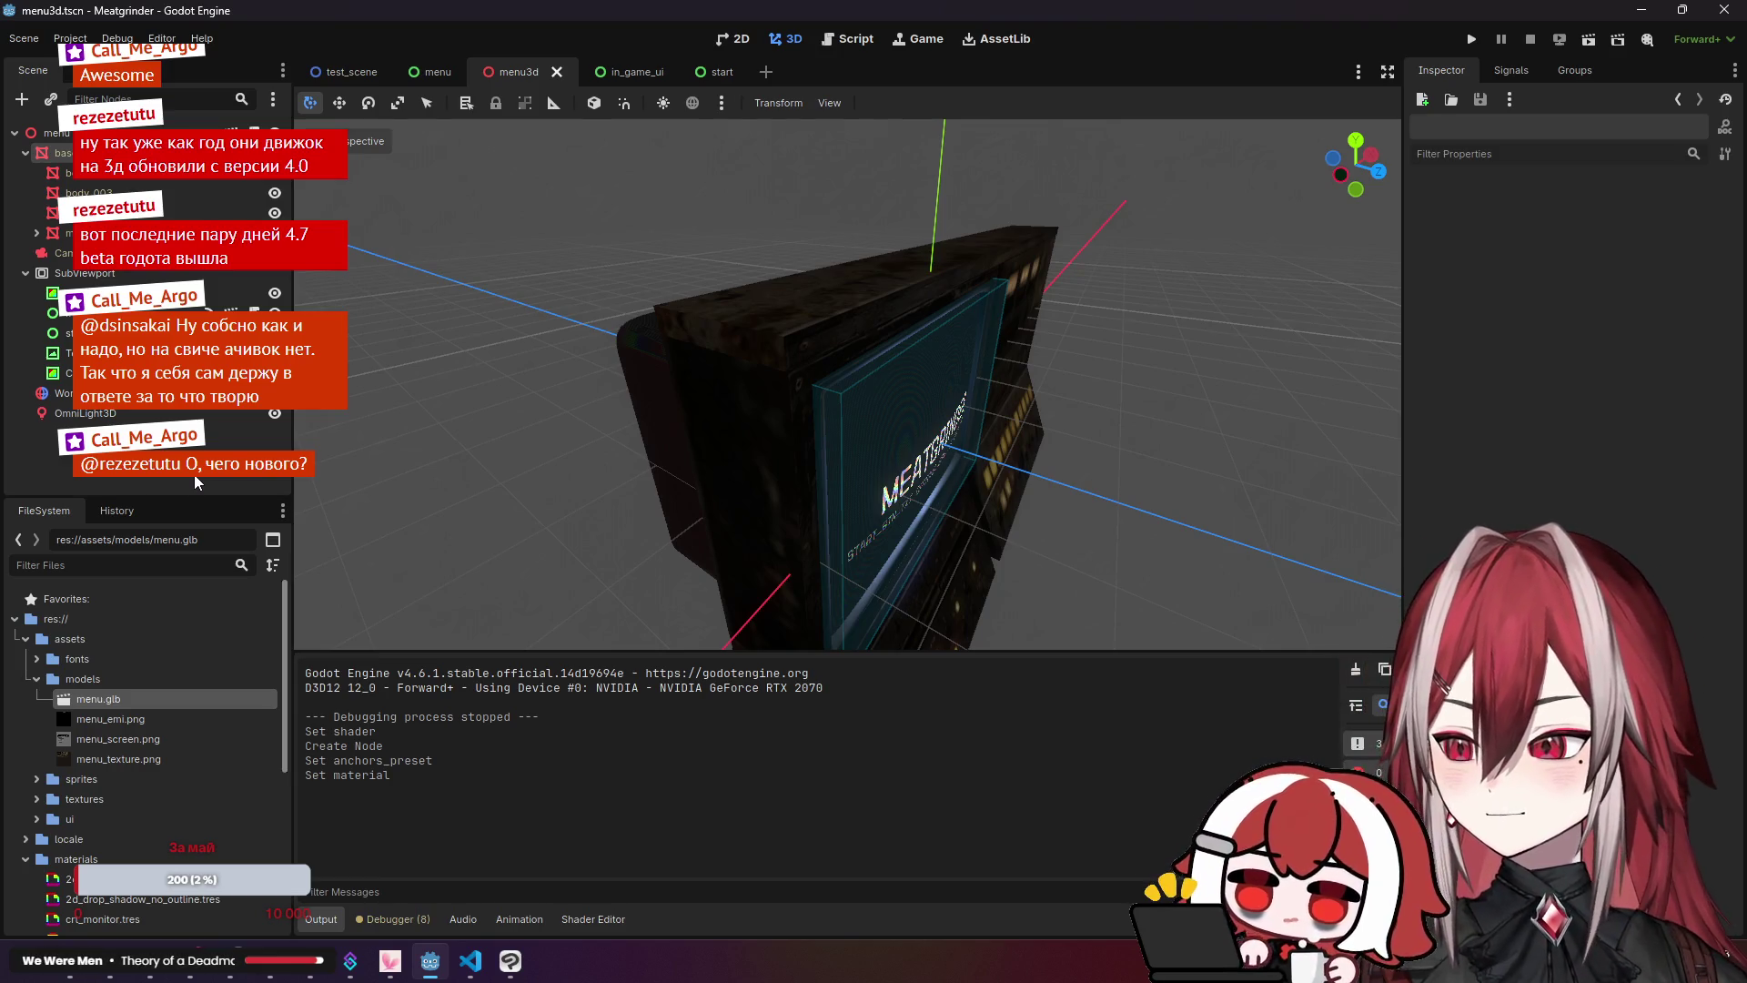
scroll(846, 382, "up", 5)
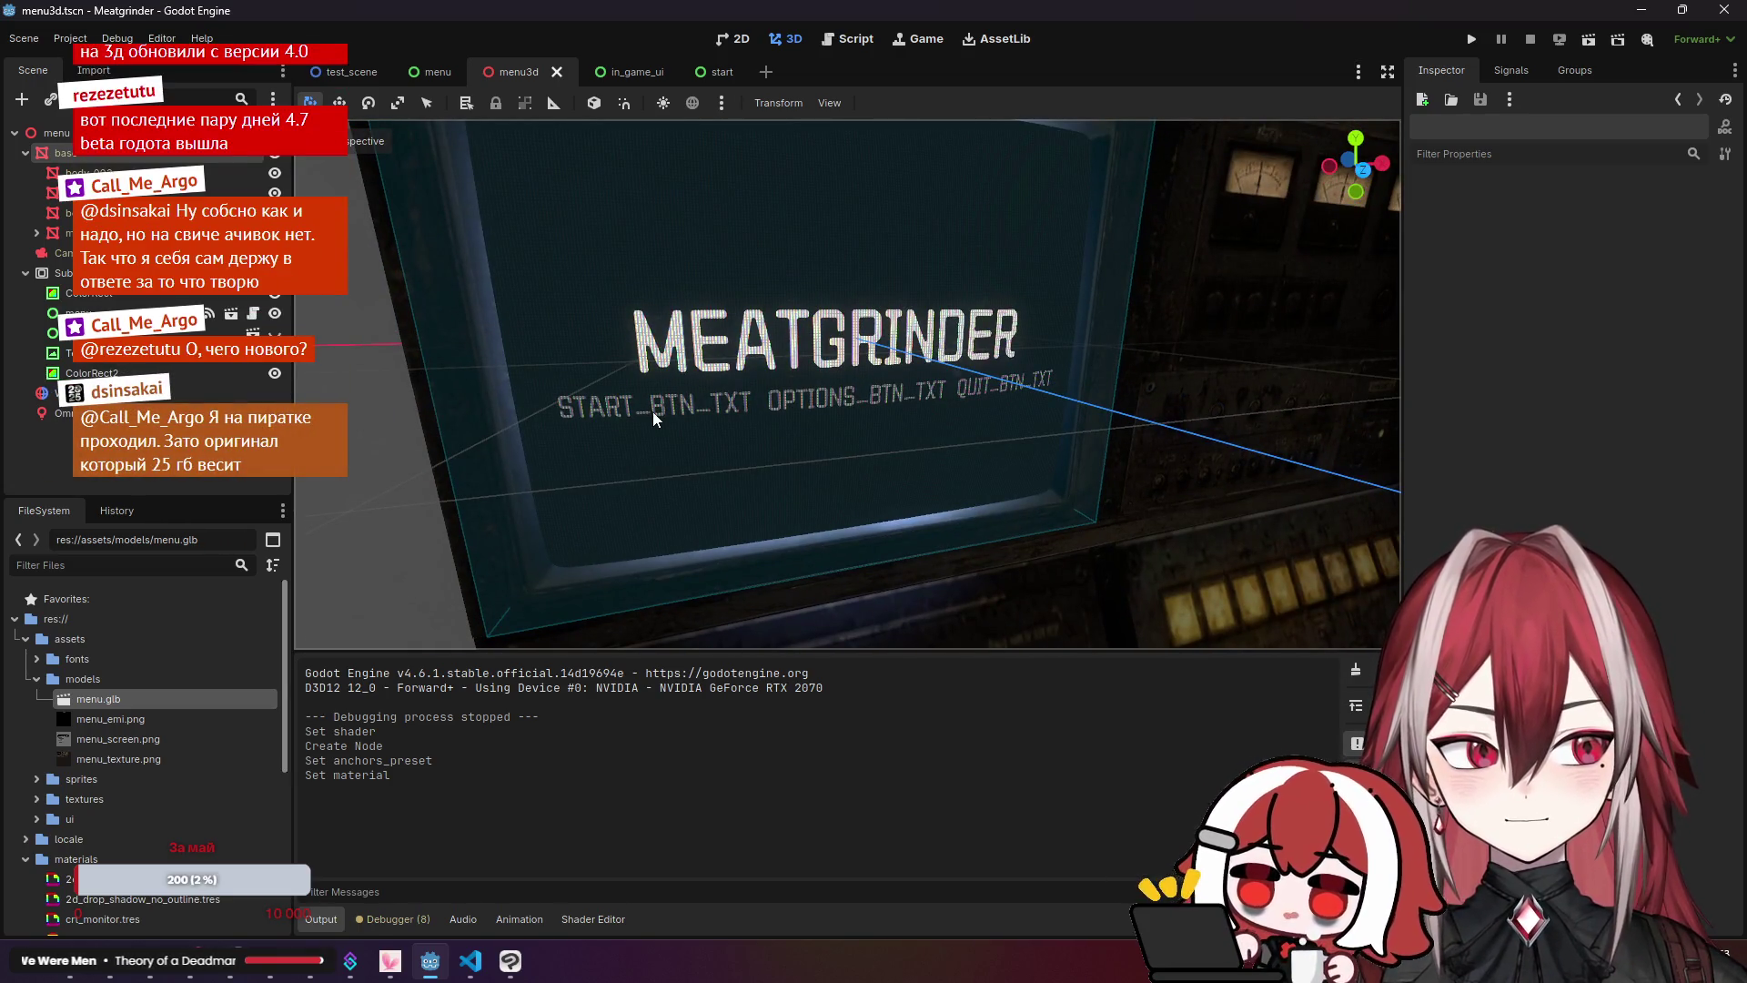
left_click(471, 961)
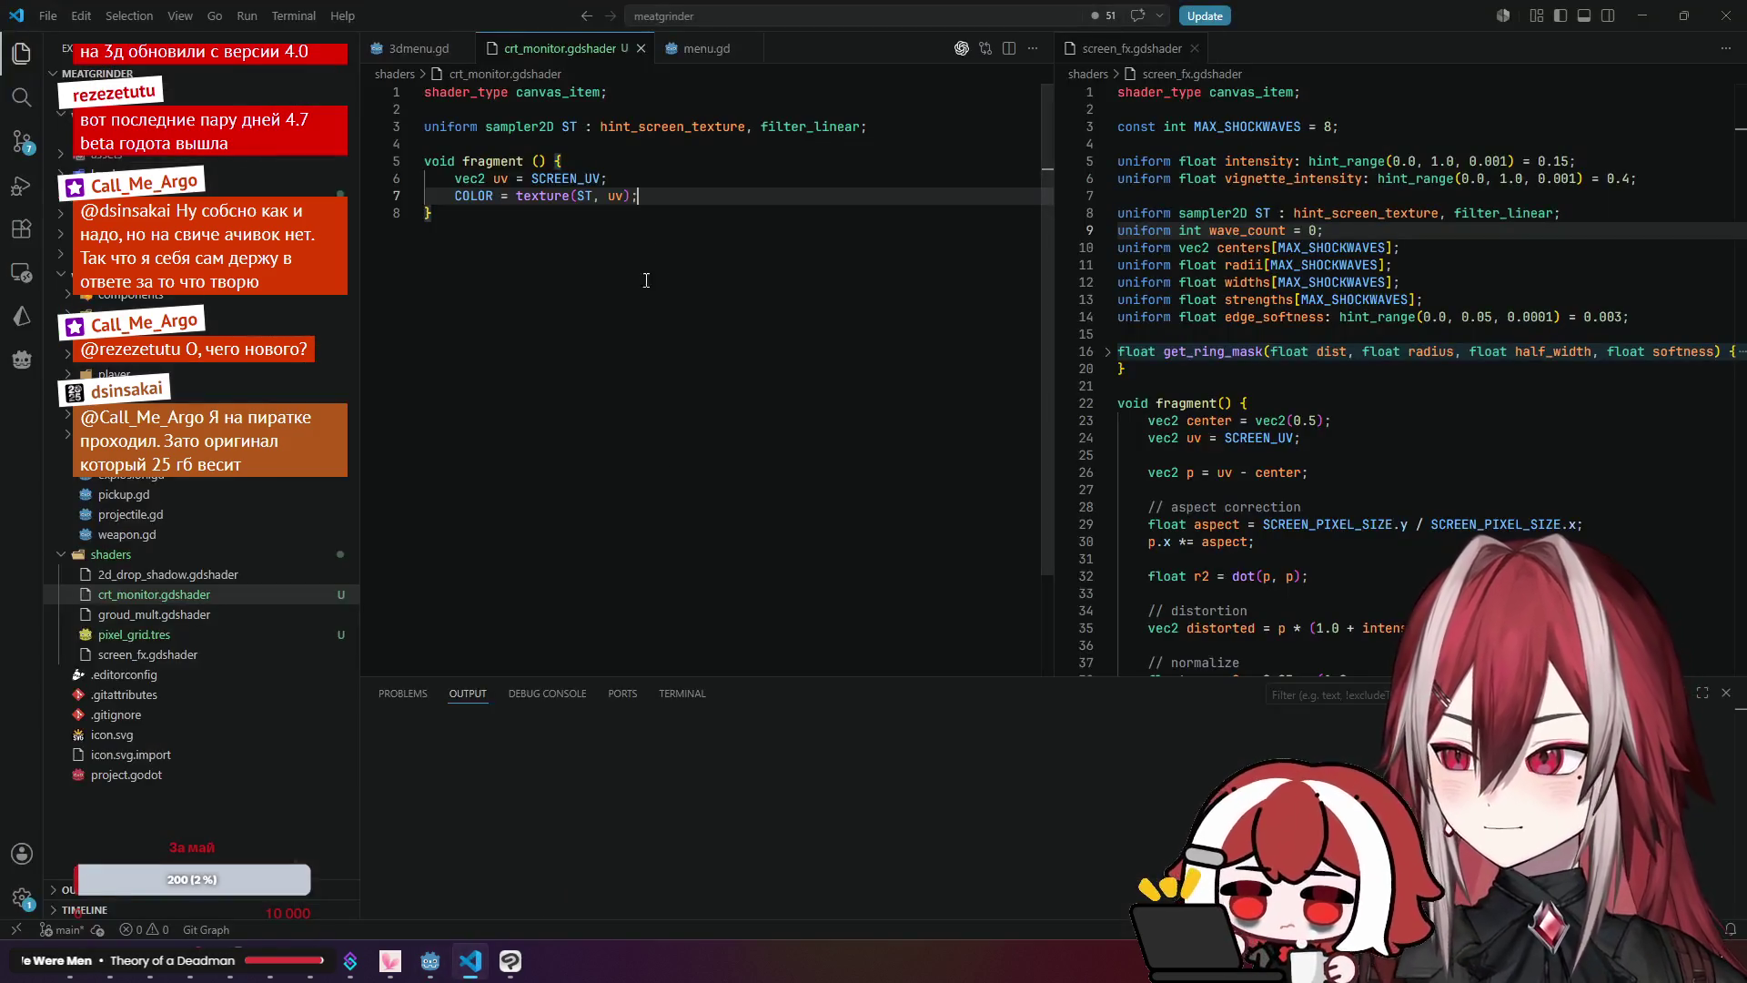
Step: Back in VS Code, unfold get_ring_mask and the shockwave for loop in screen_fx.gdshader
left_click(670, 179)
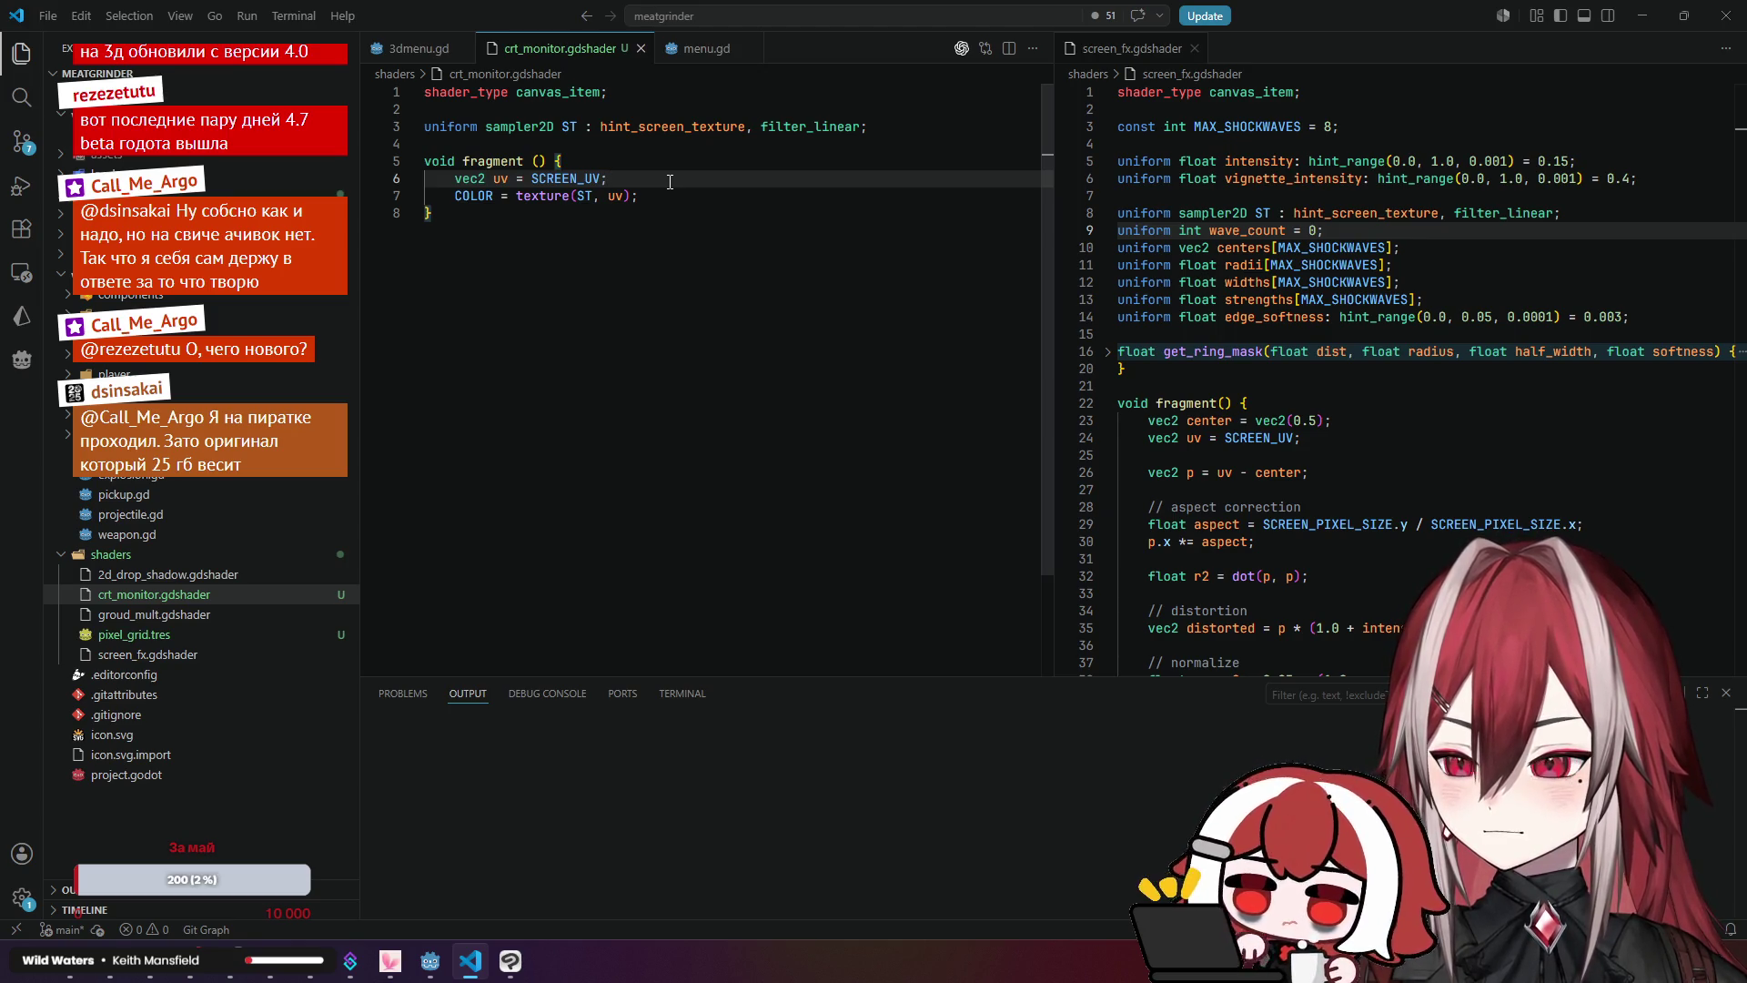
left_click(1110, 352)
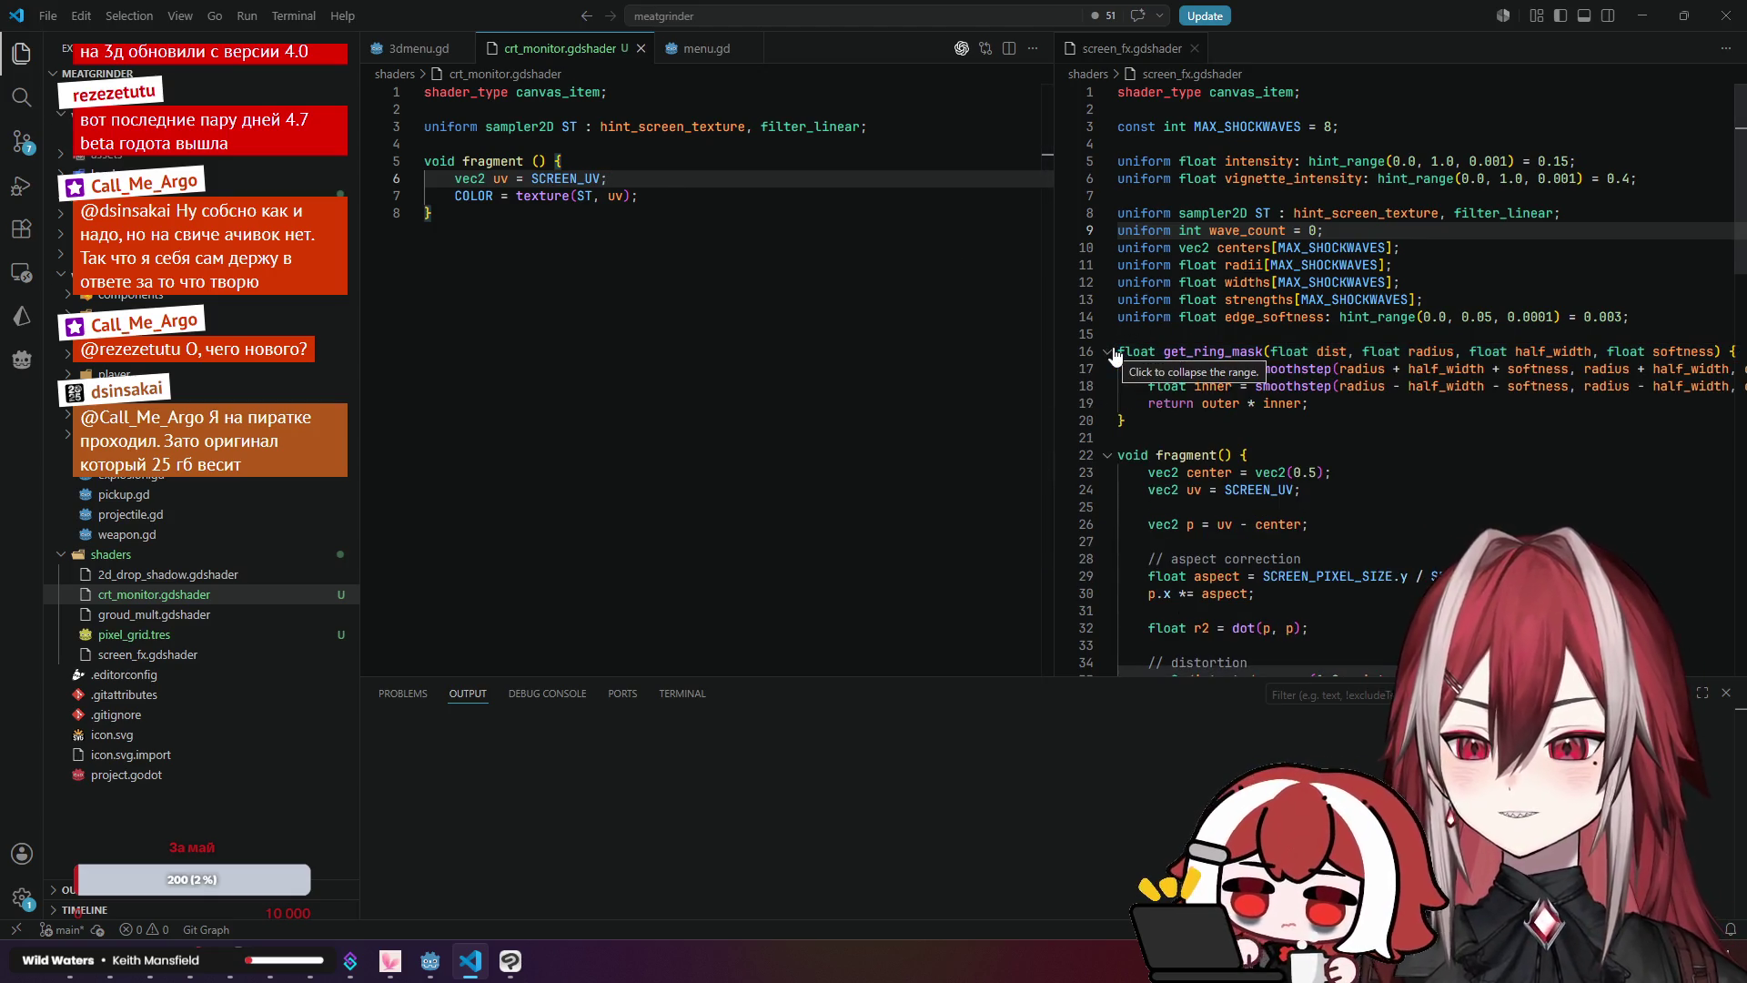
scroll(1273, 382, "down", 12)
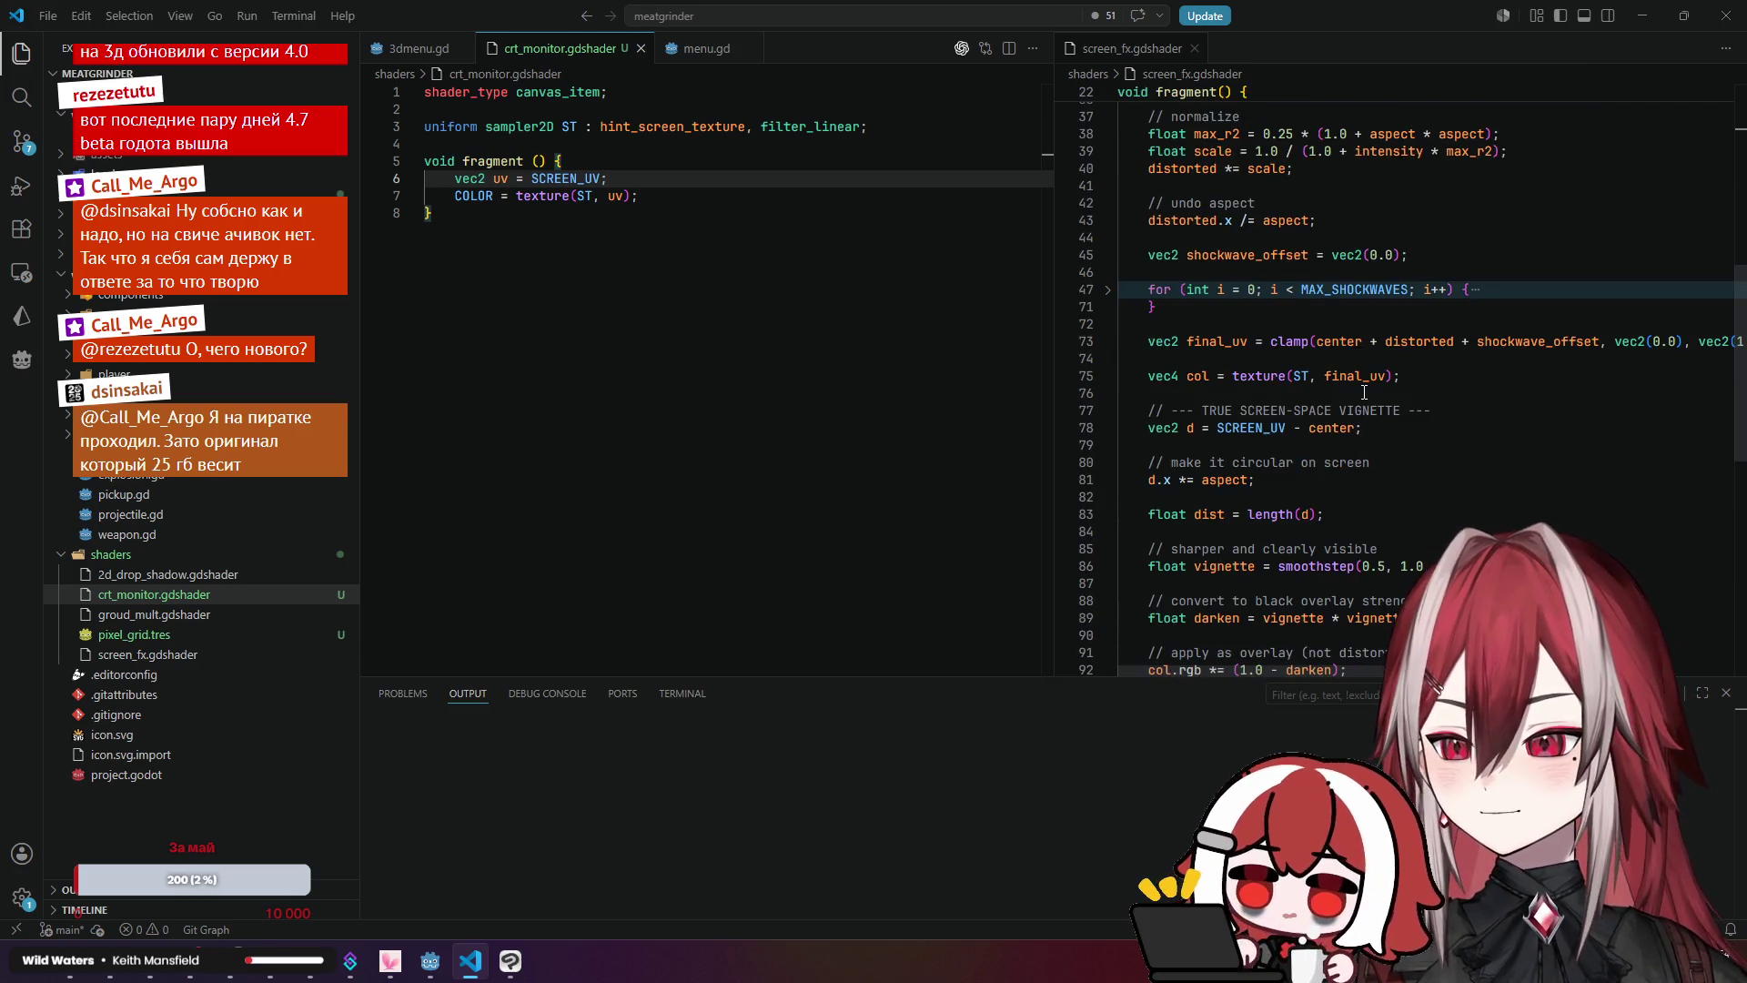
left_click(1110, 290)
scroll(1397, 375, "down", 5)
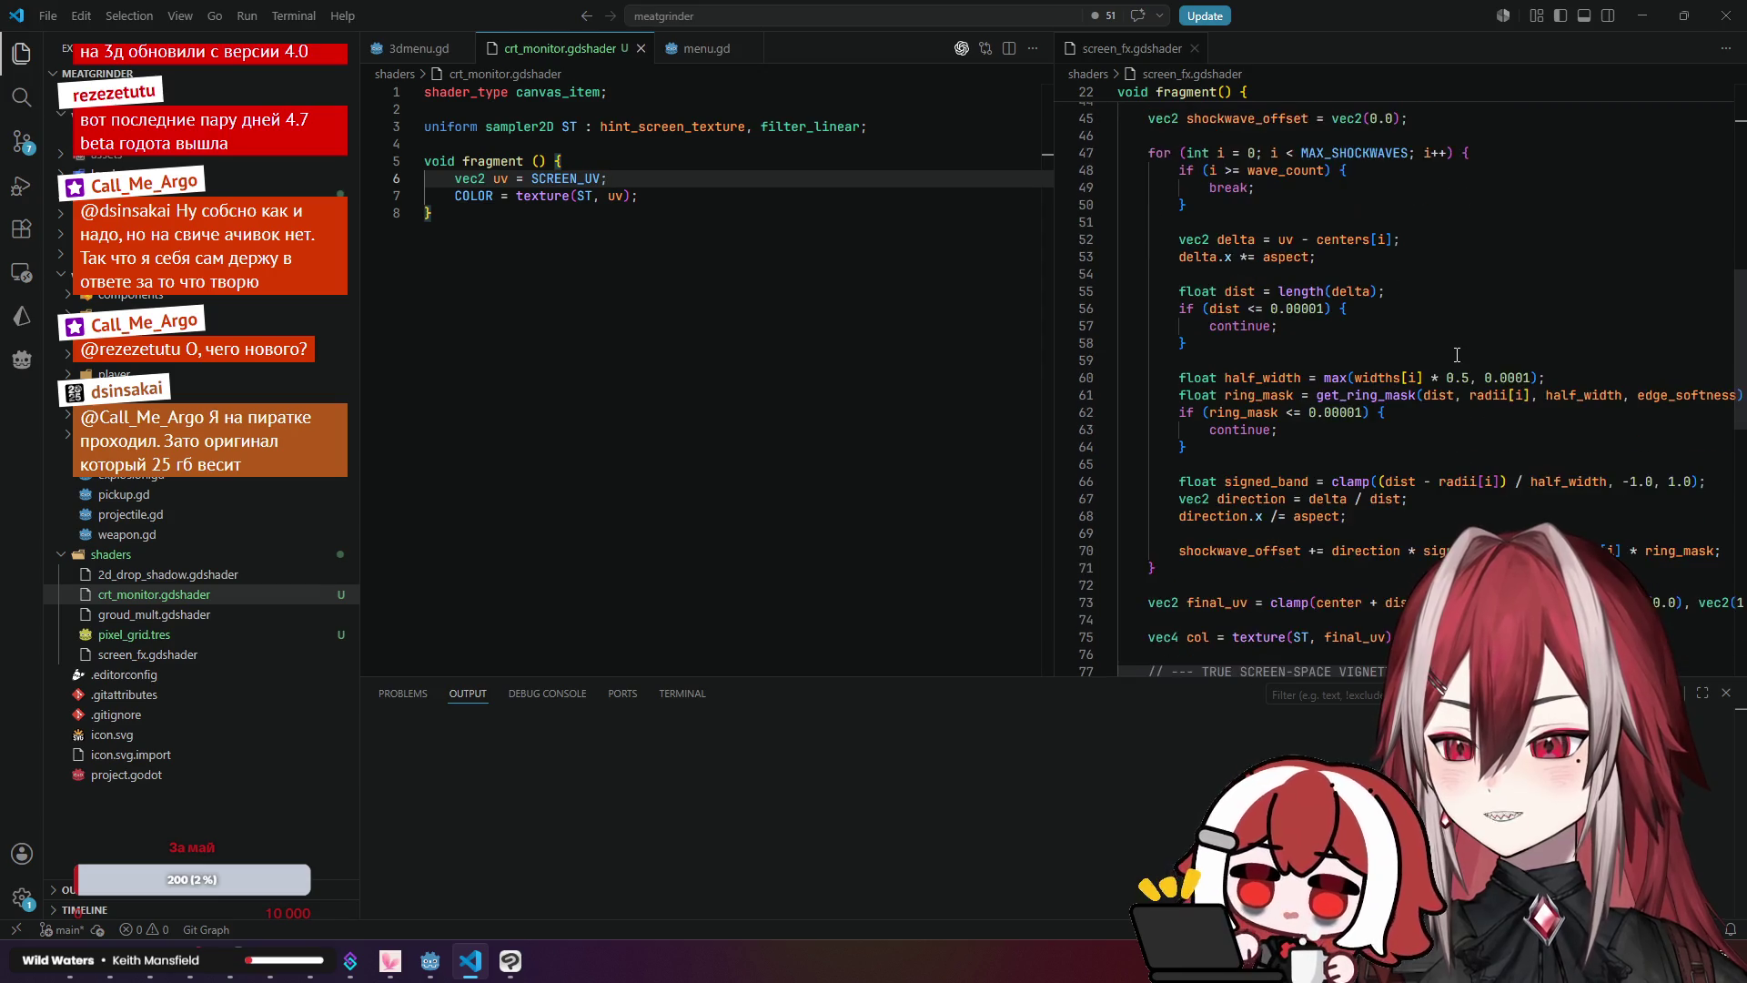
scroll(1456, 355, "up", 1)
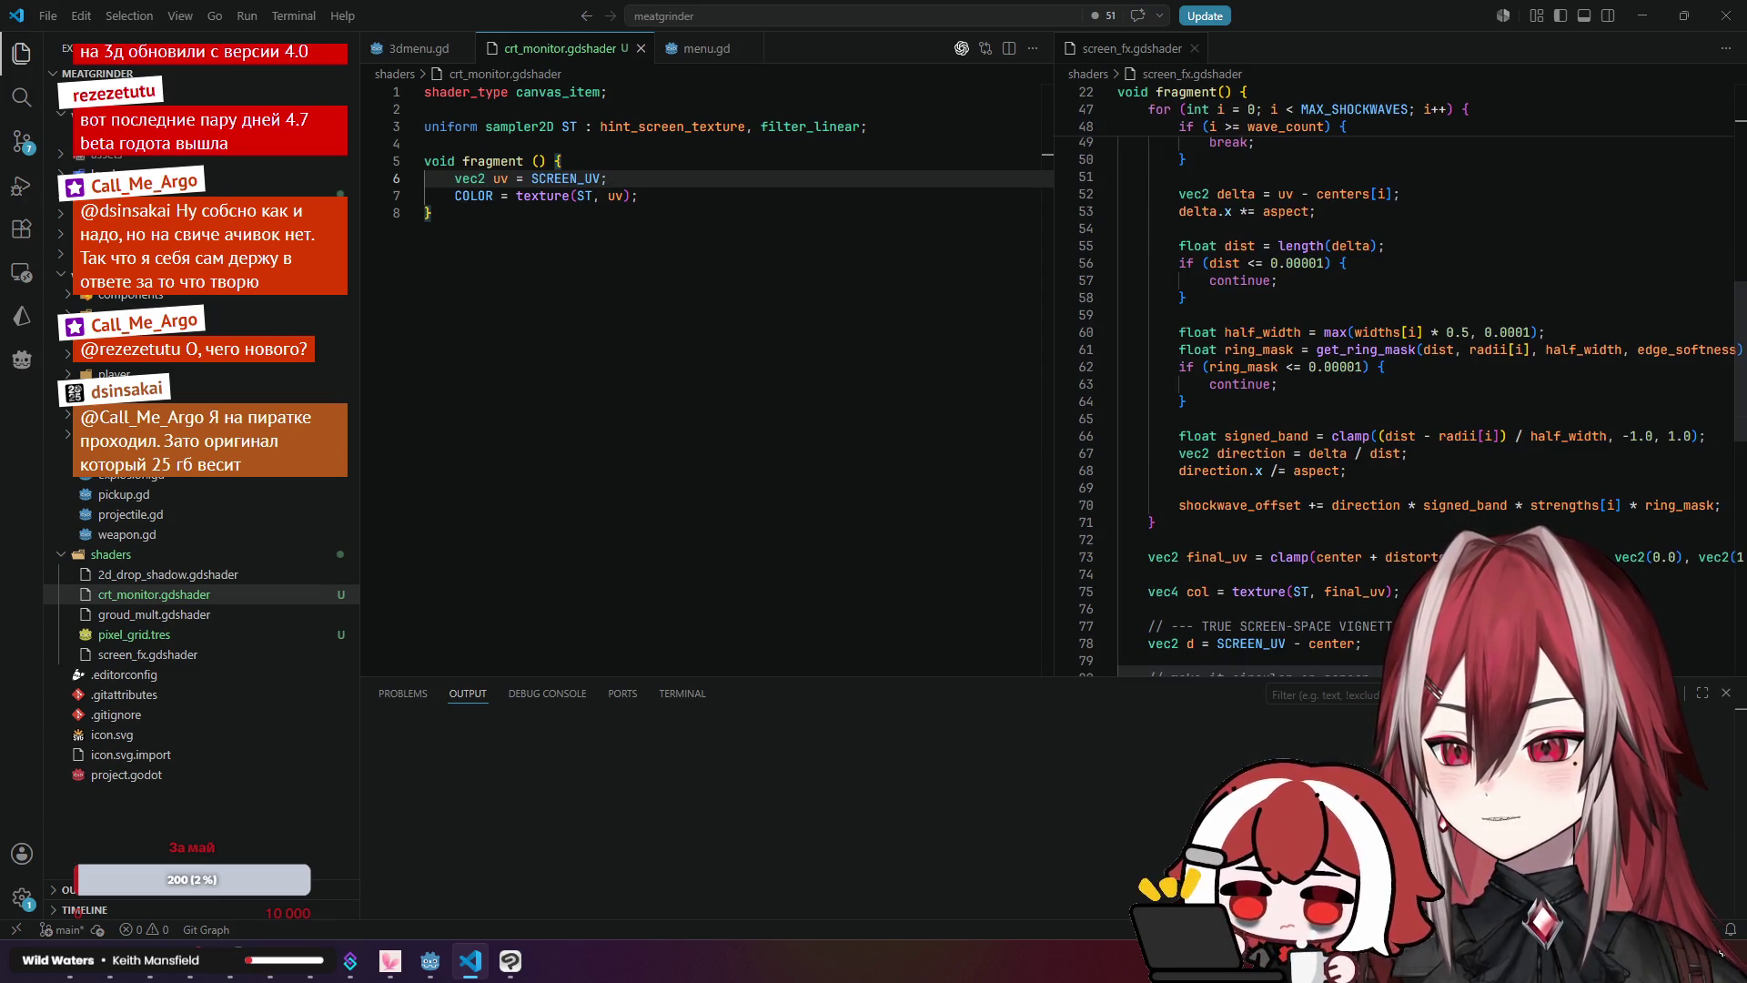
Step: Read the loop's continue line, where wave_count is used, and the normalize comment
scroll(1297, 383, "right", 1)
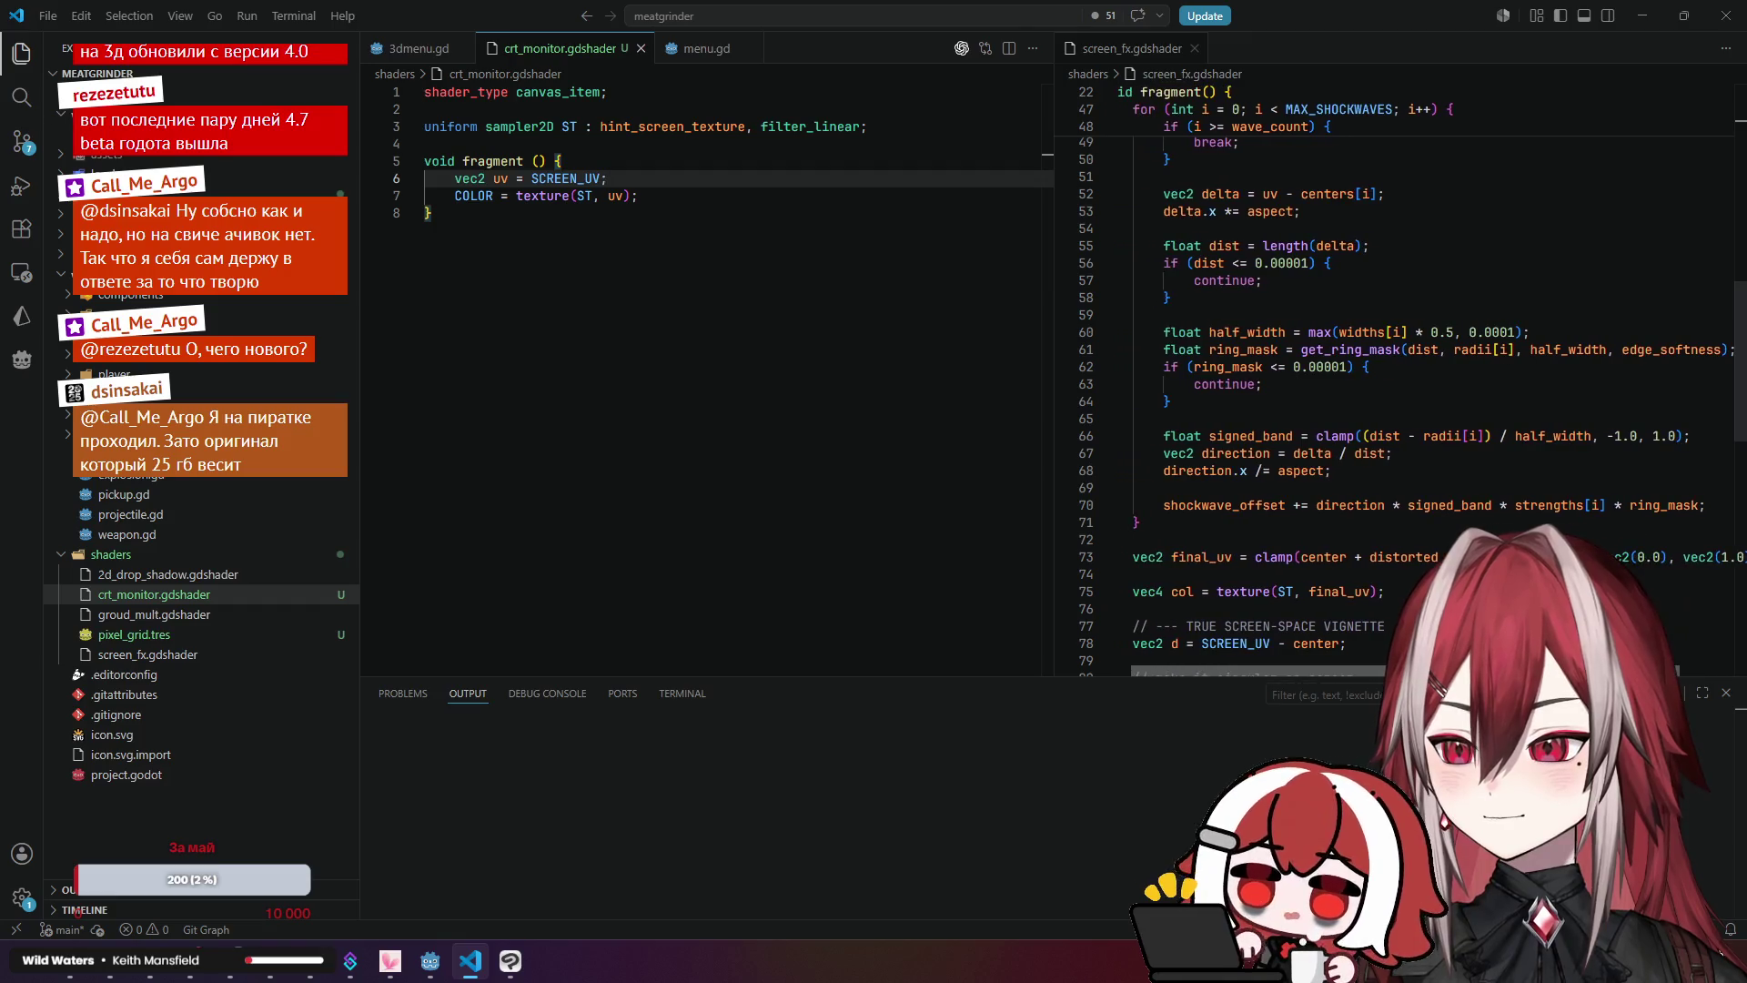
left_click(1297, 383)
scroll(1408, 365, "up", 2)
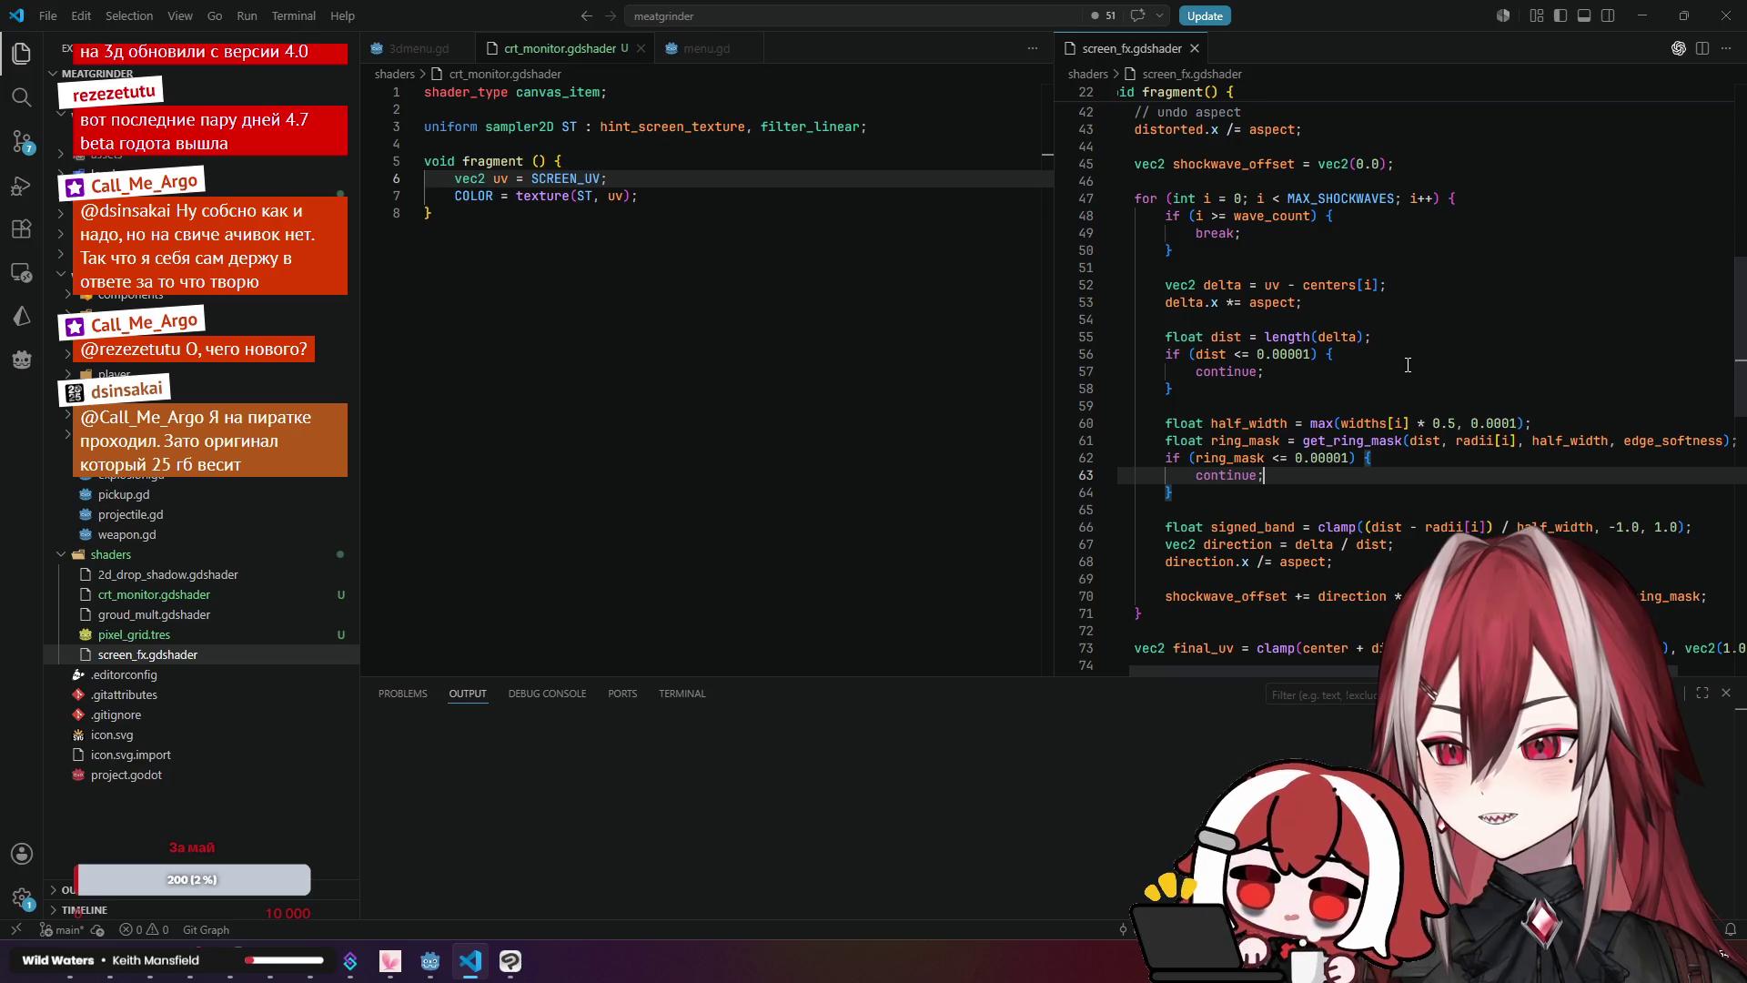
scroll(1409, 365, "up", 1)
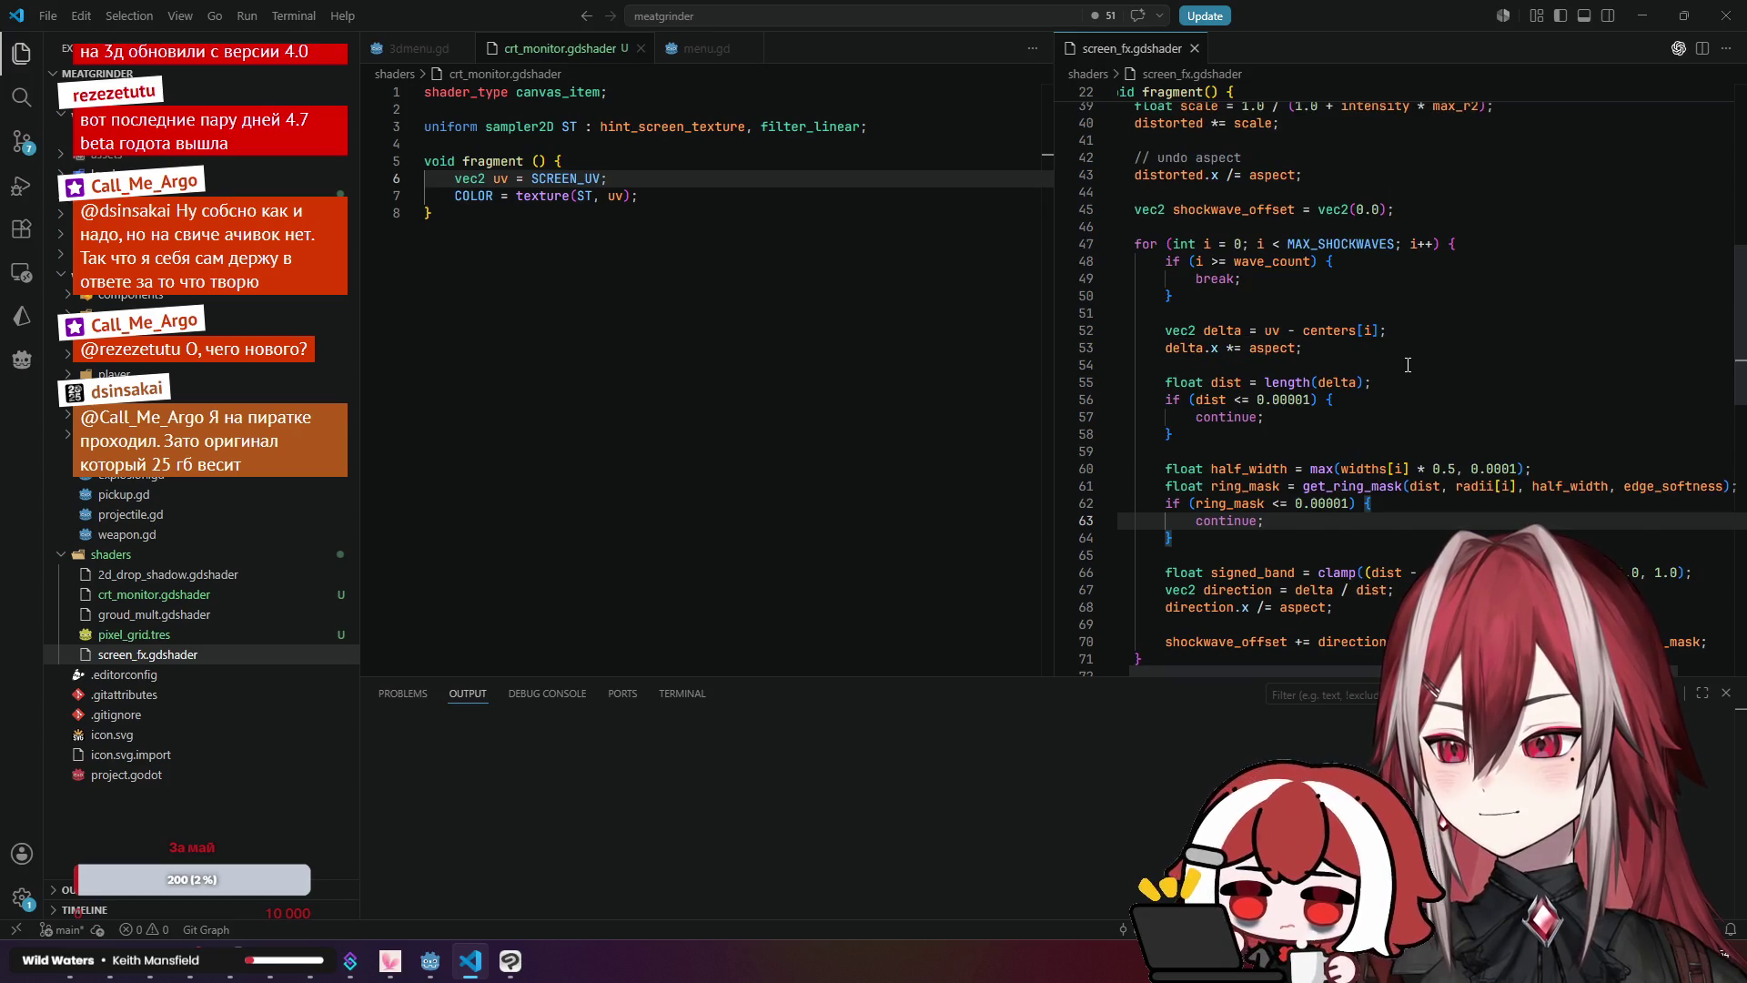
left_click(1265, 261)
scroll(1364, 309, "up", 3)
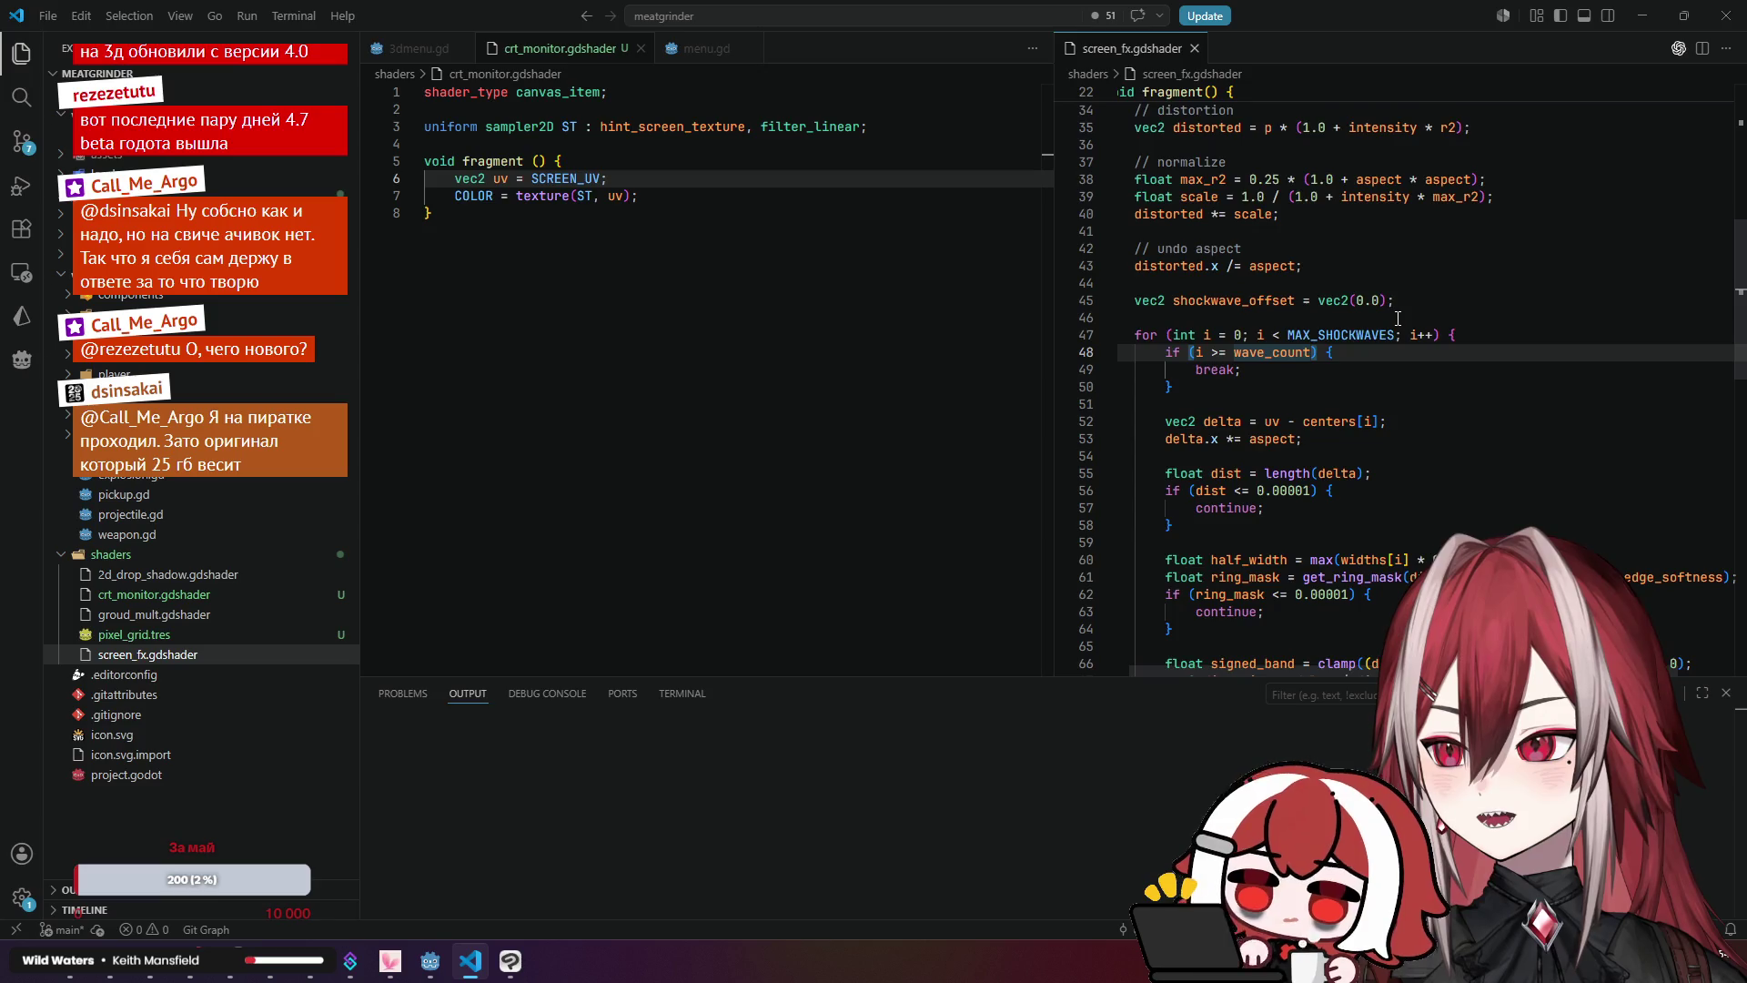
scroll(1397, 317, "up", 3)
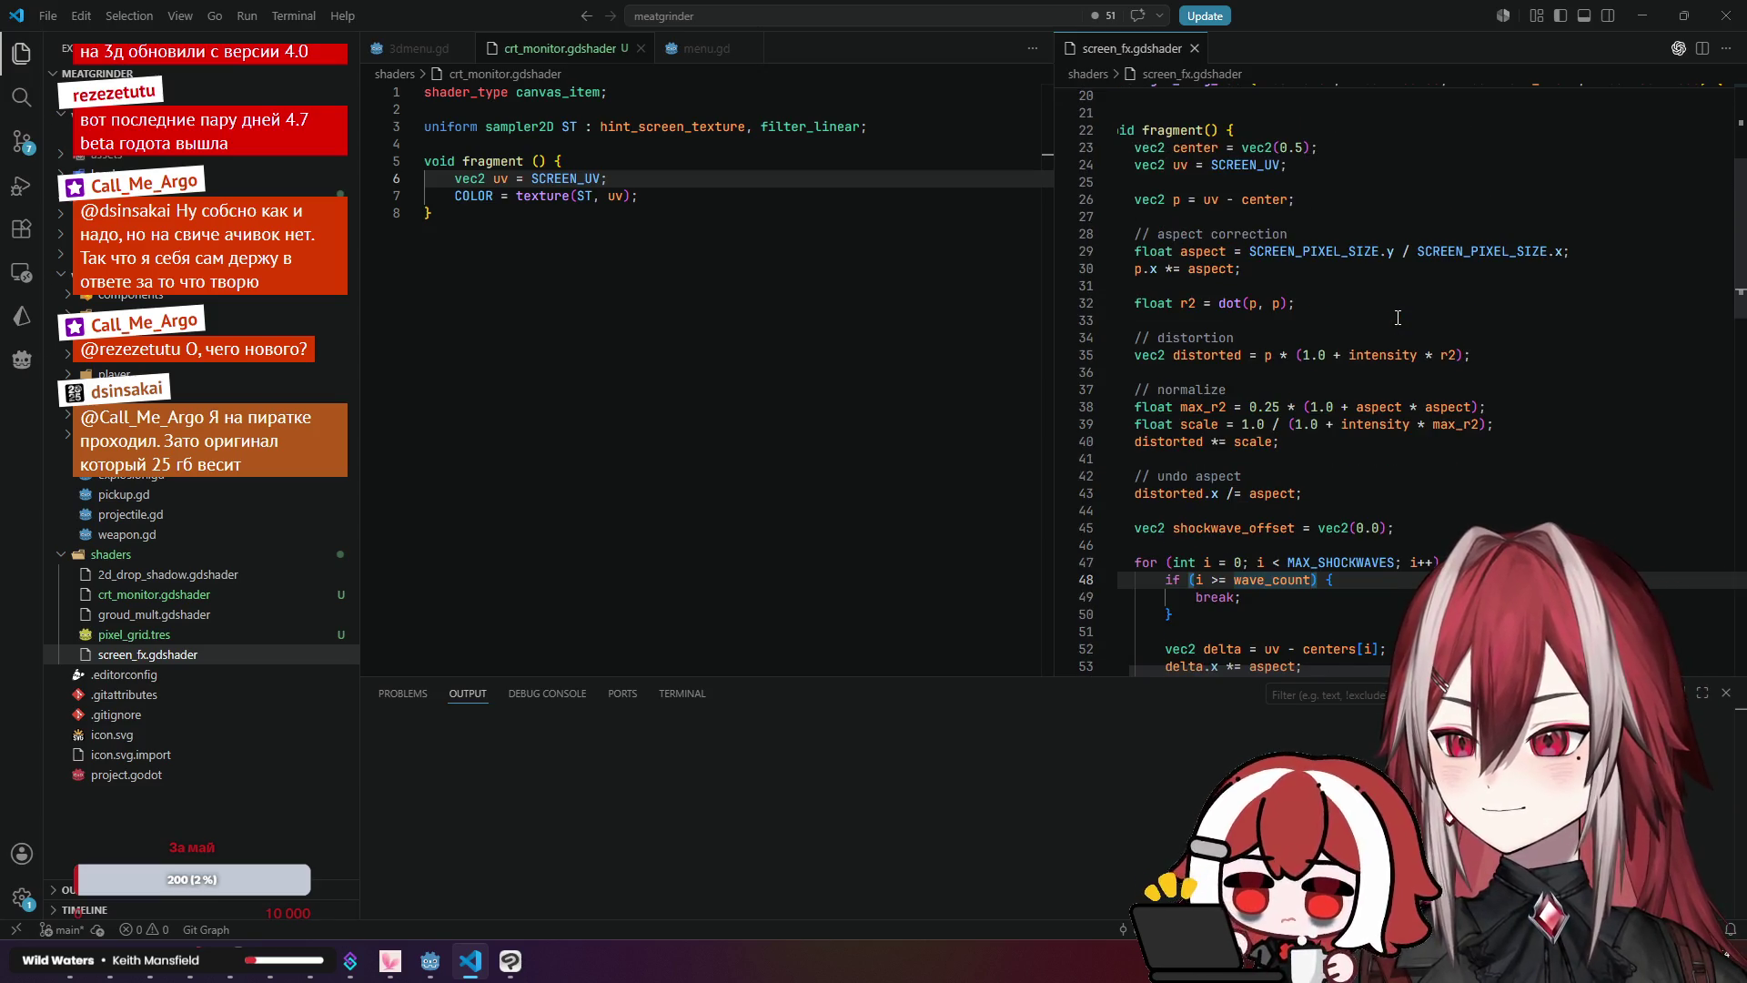
scroll(1397, 317, "up", 5)
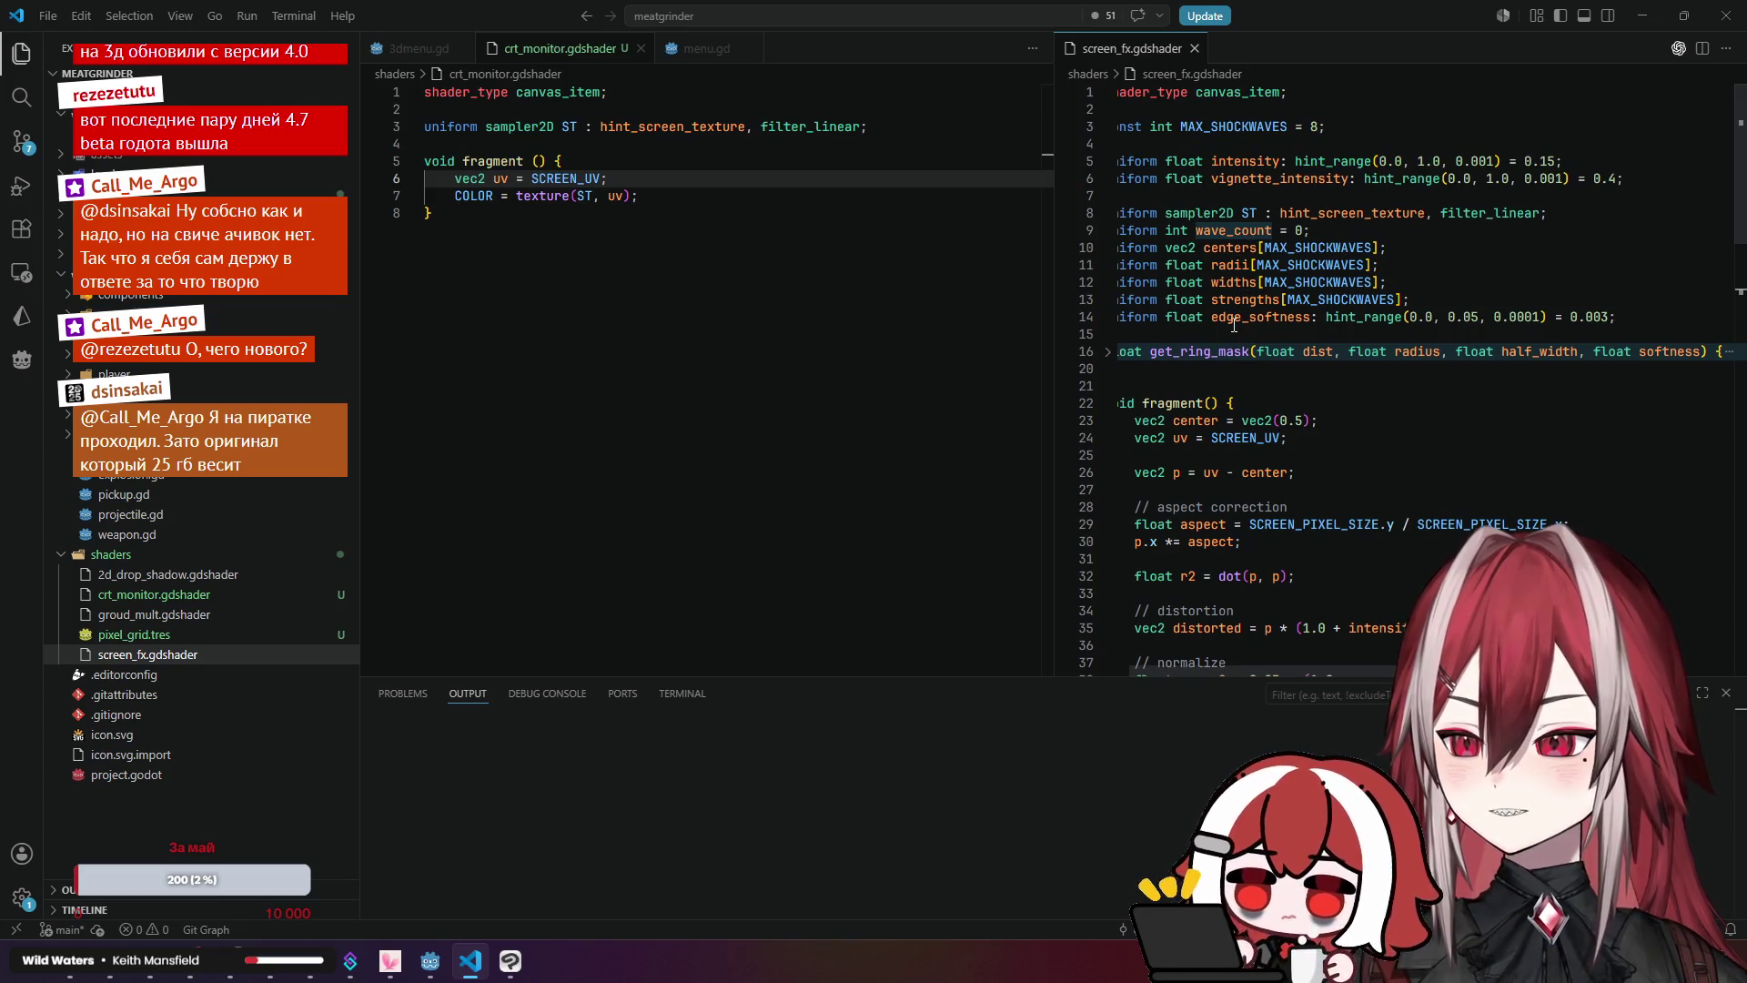
left_click(1283, 662)
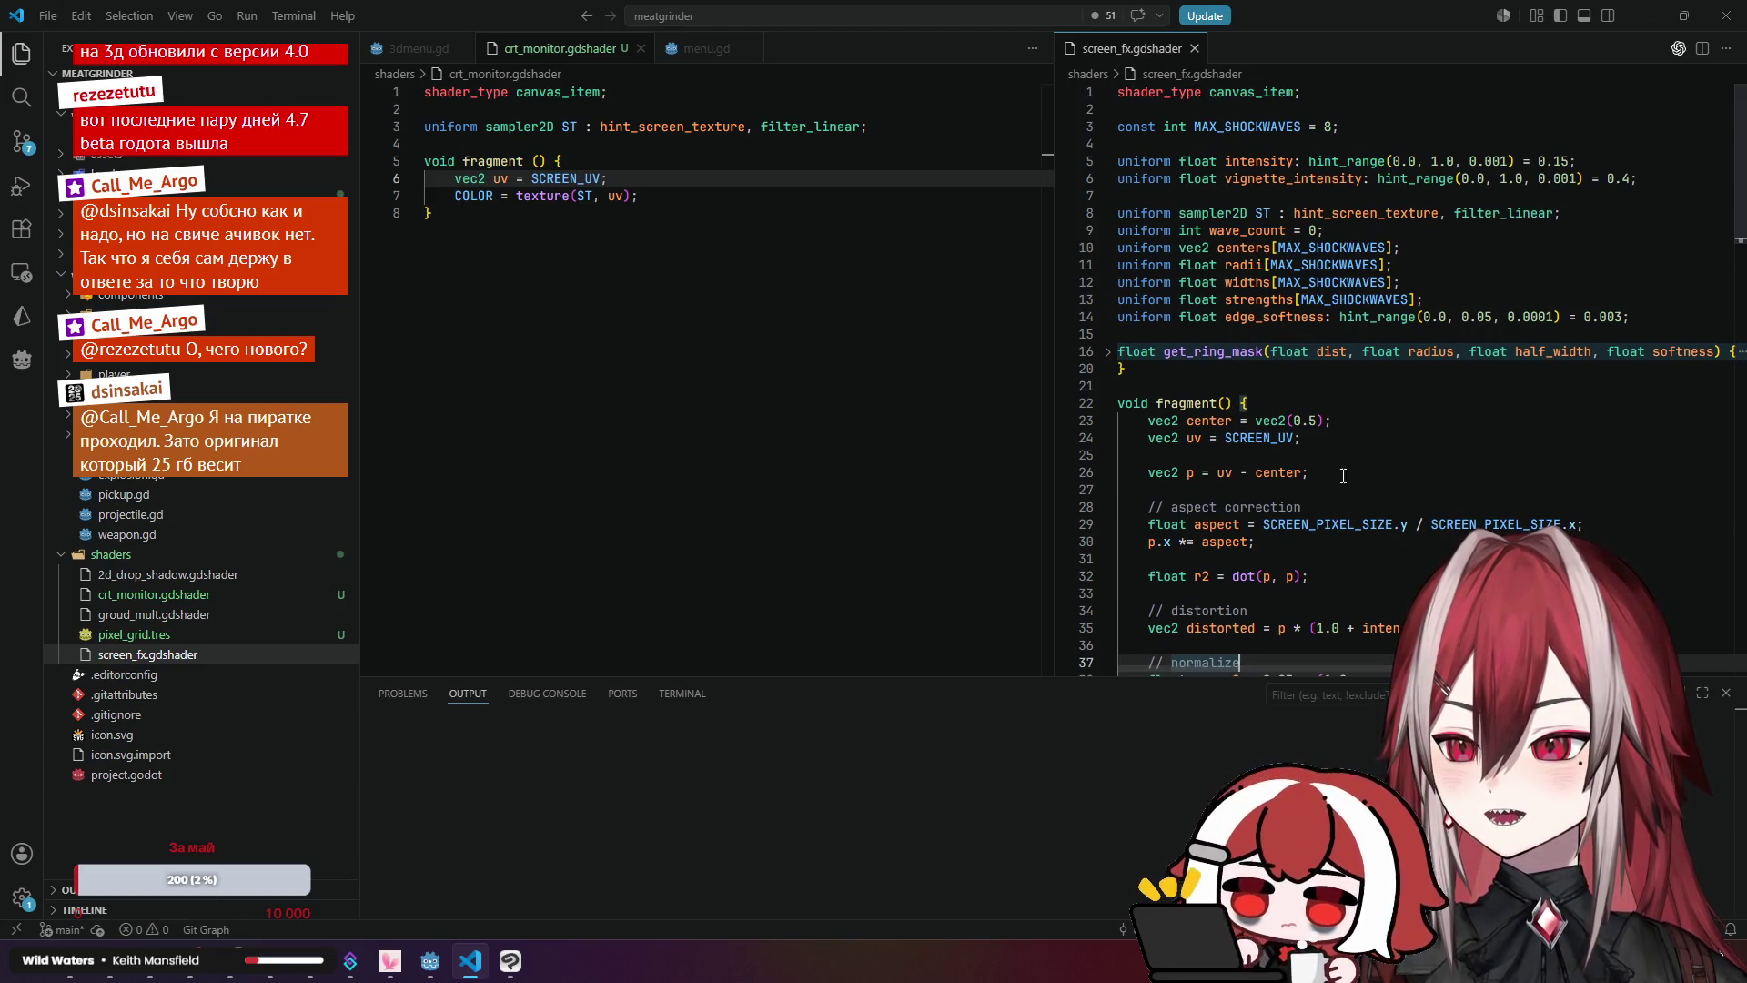
scroll(1369, 429, "down", 5)
scroll(1369, 429, "down", 6)
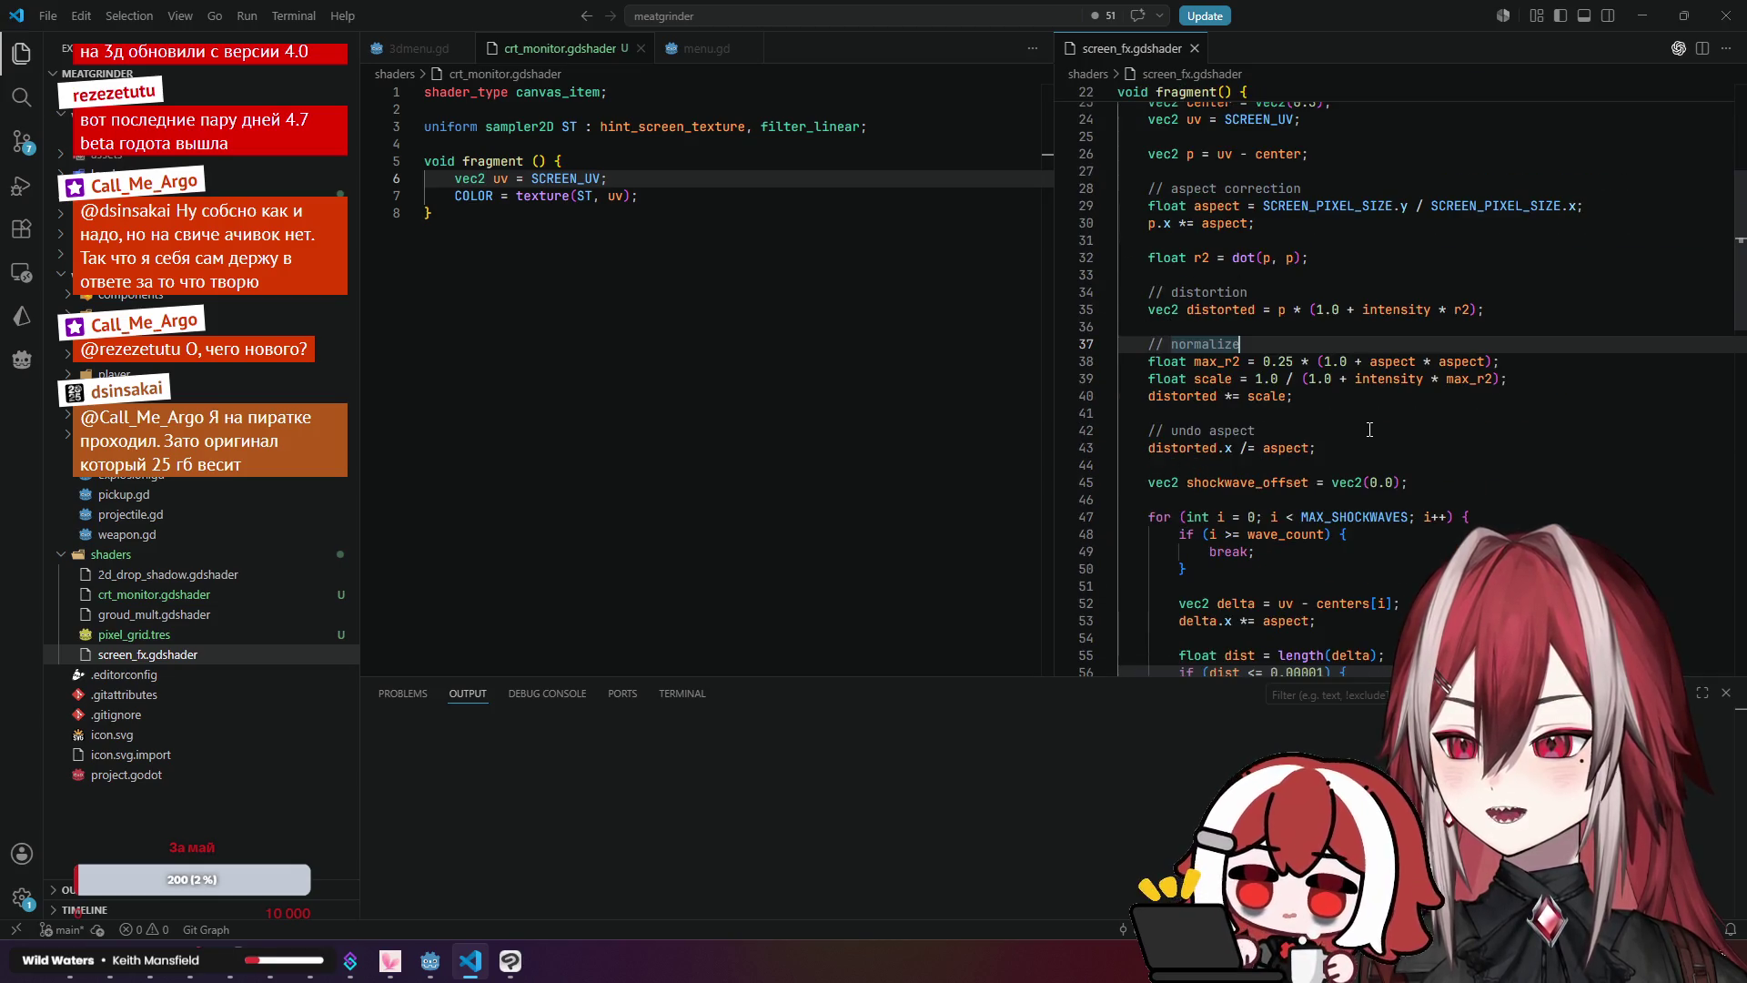
scroll(1370, 429, "down", 1)
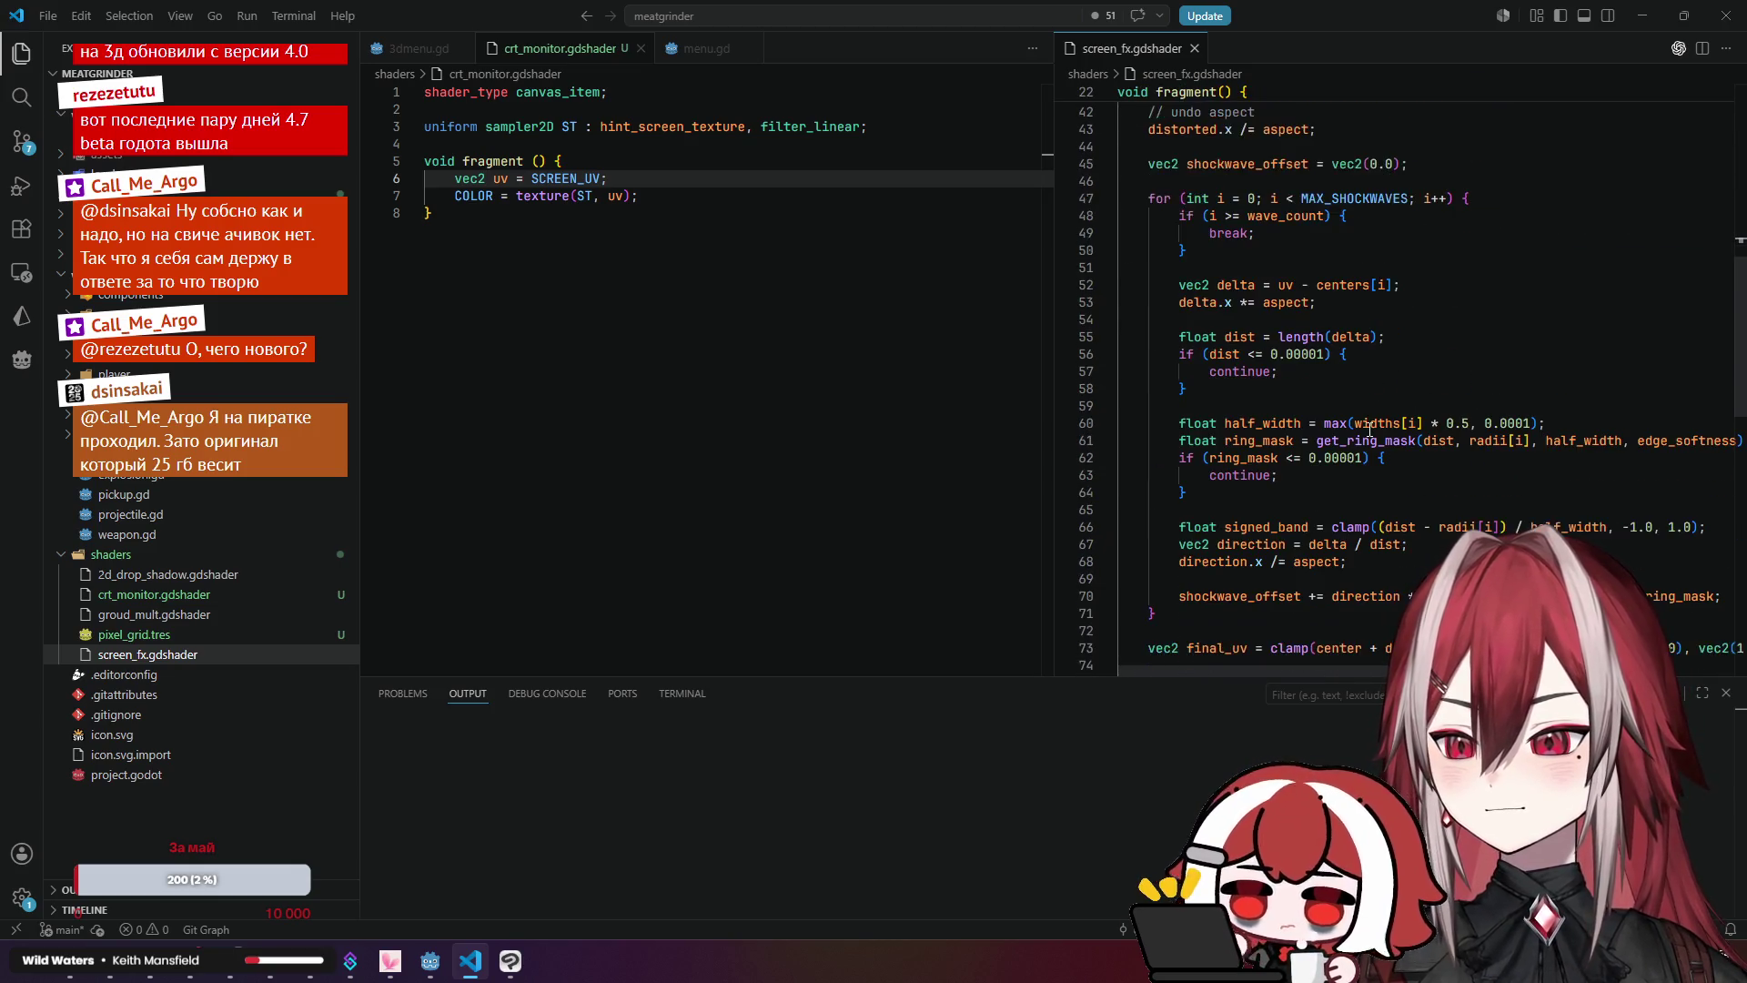
Step: Examine the signed_band line, the for loop's matching brackets, and every use of half_width
left_click(1358, 323)
key("Down")
key("Down")
key("Down")
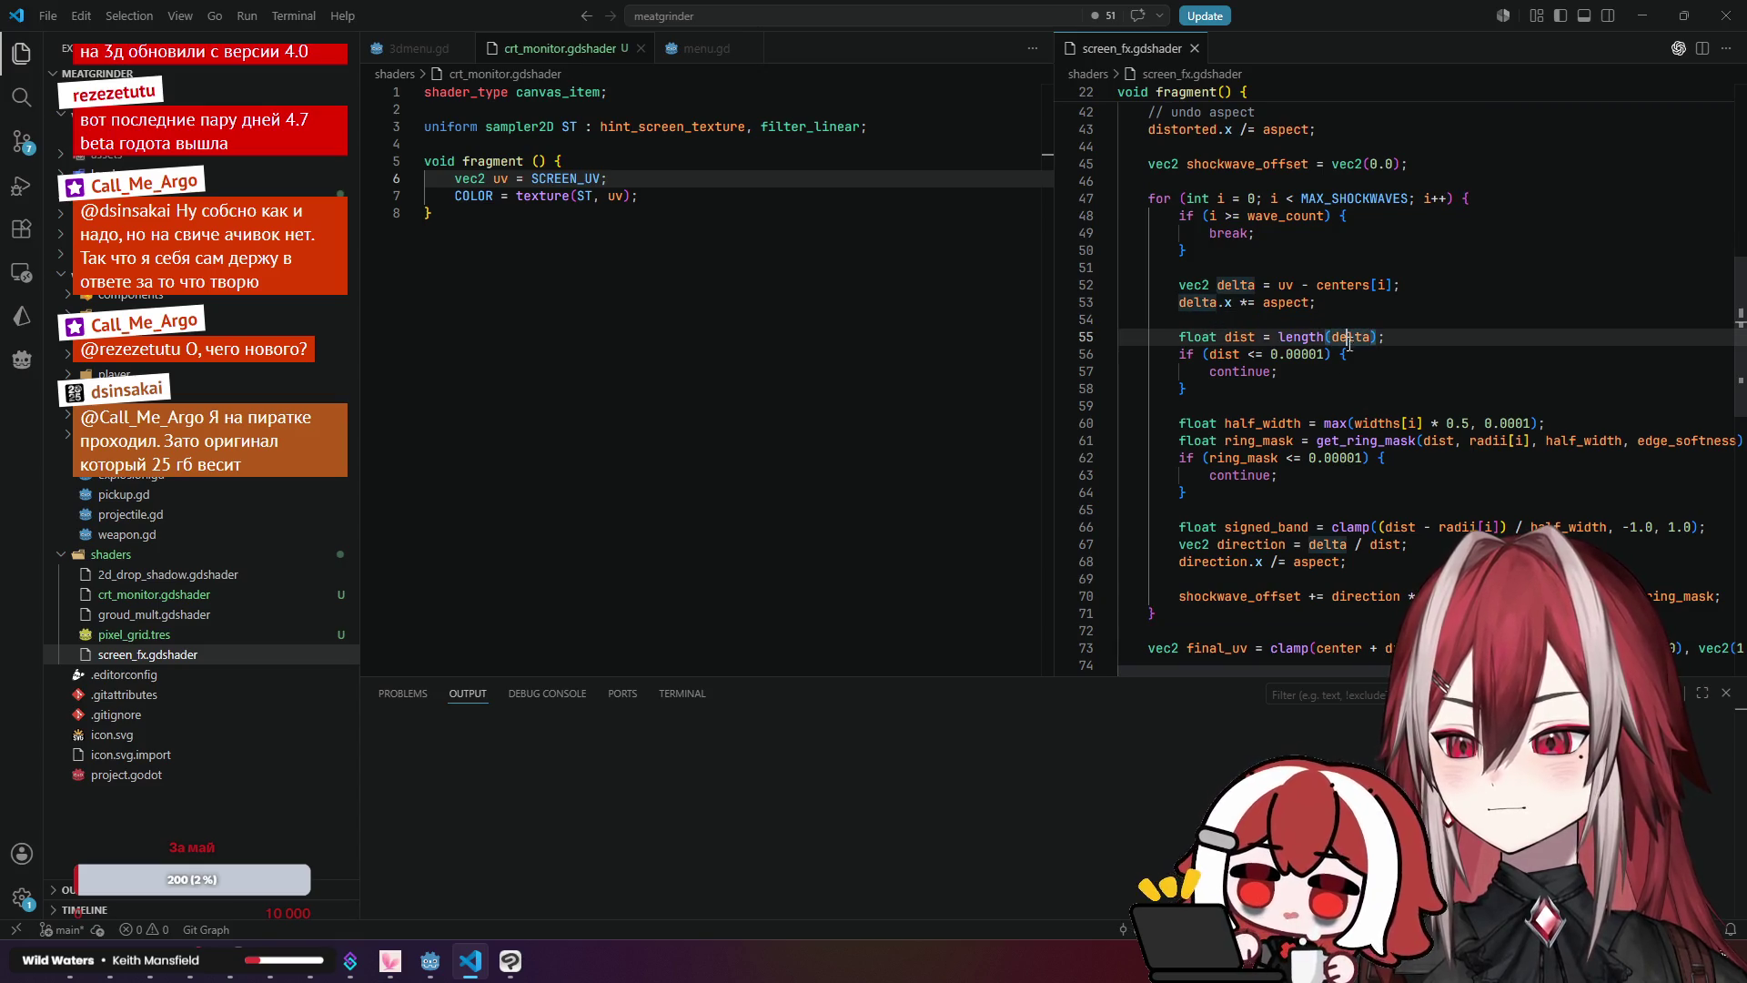
scroll(1439, 501, "down", 6)
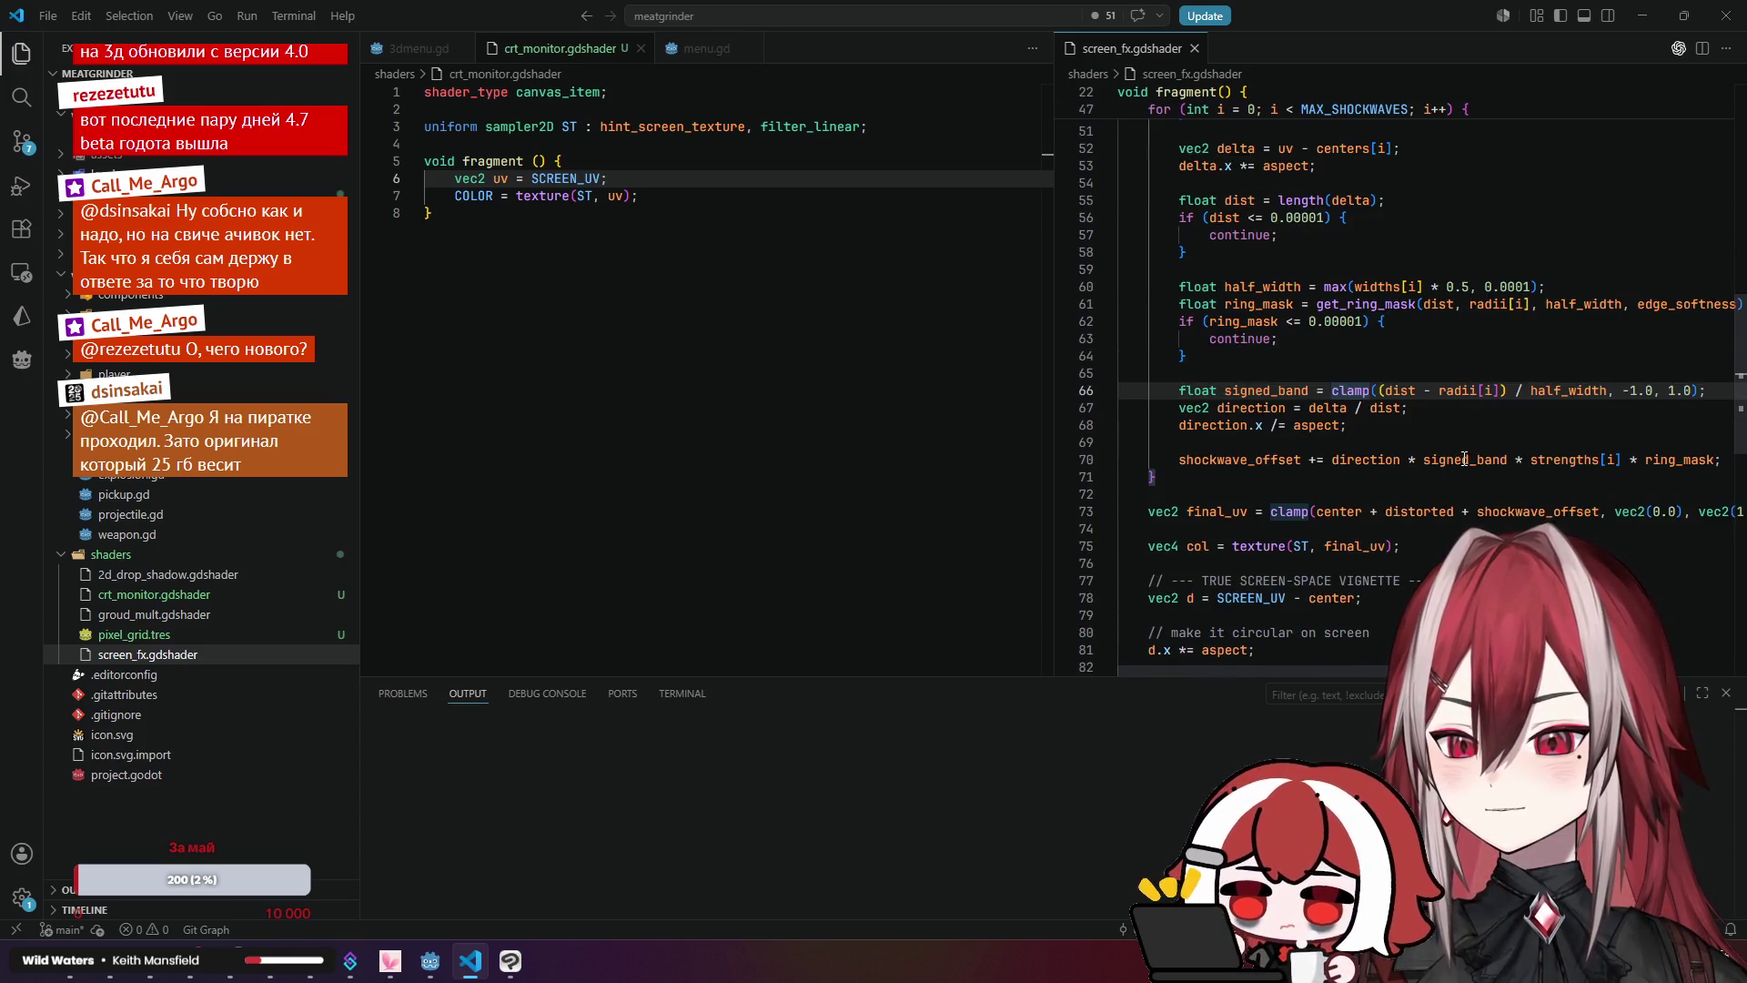
scroll(1323, 529, "down", 3)
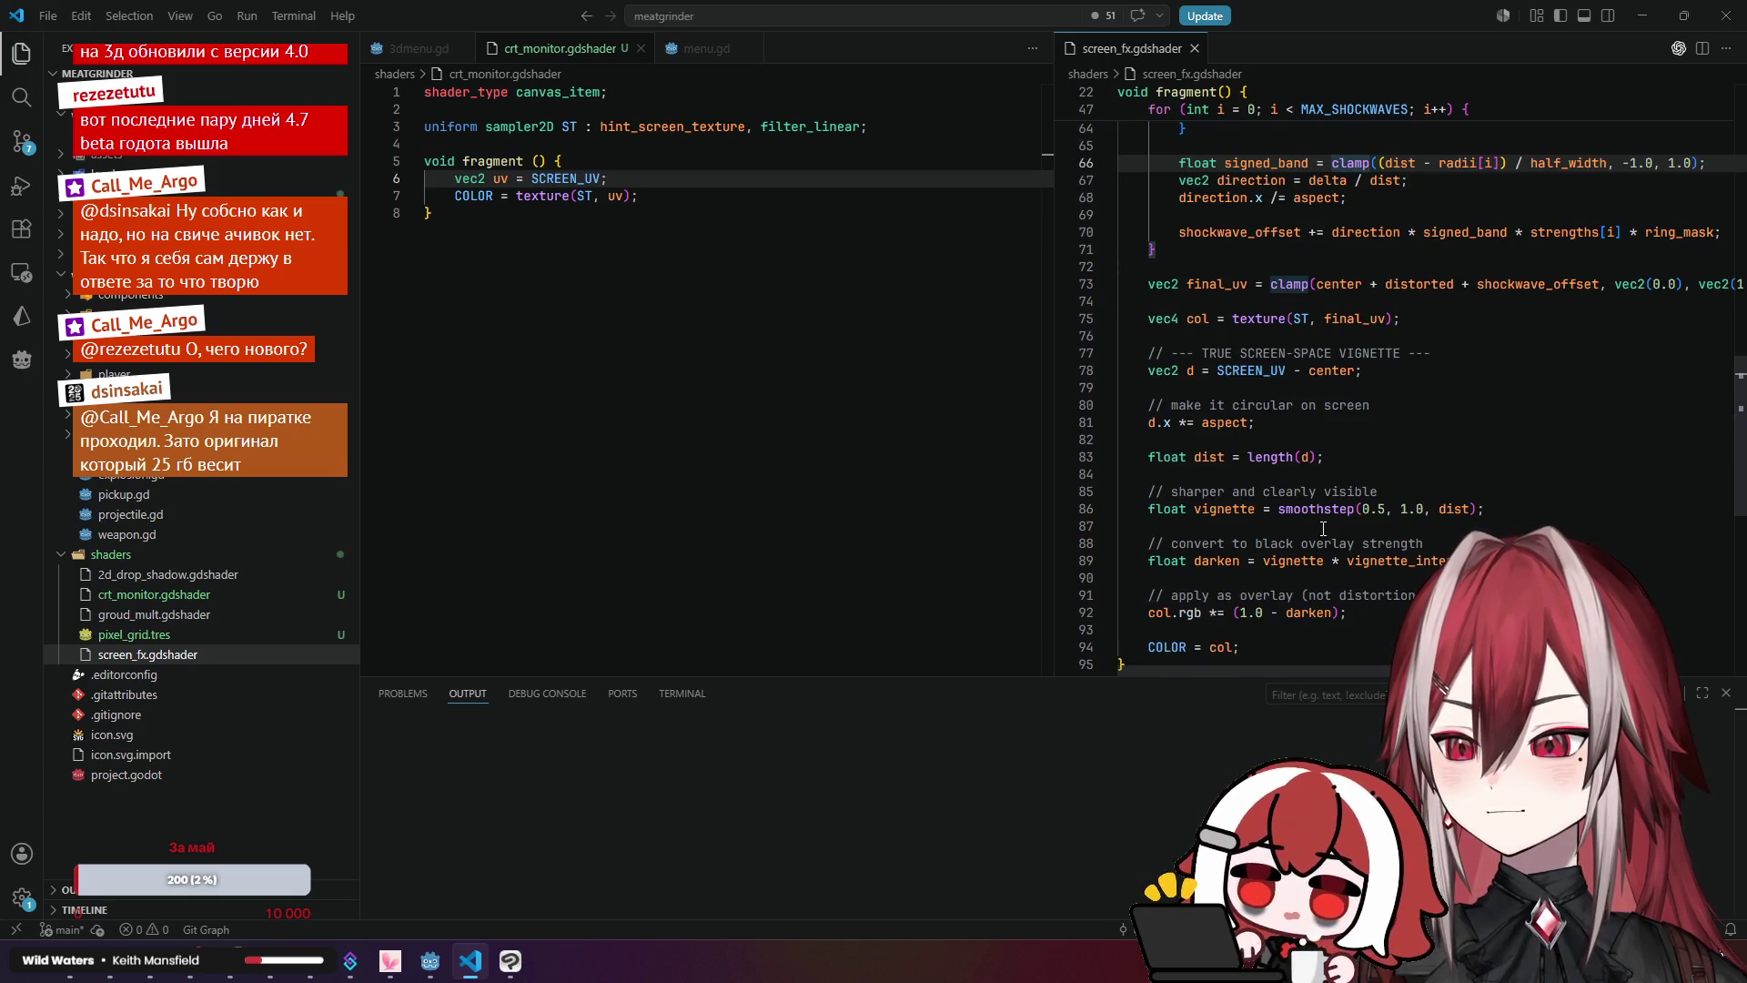
left_click_drag(1303, 668, 1343, 677)
scroll(1389, 503, "up", 8)
scroll(1388, 503, "up", 3)
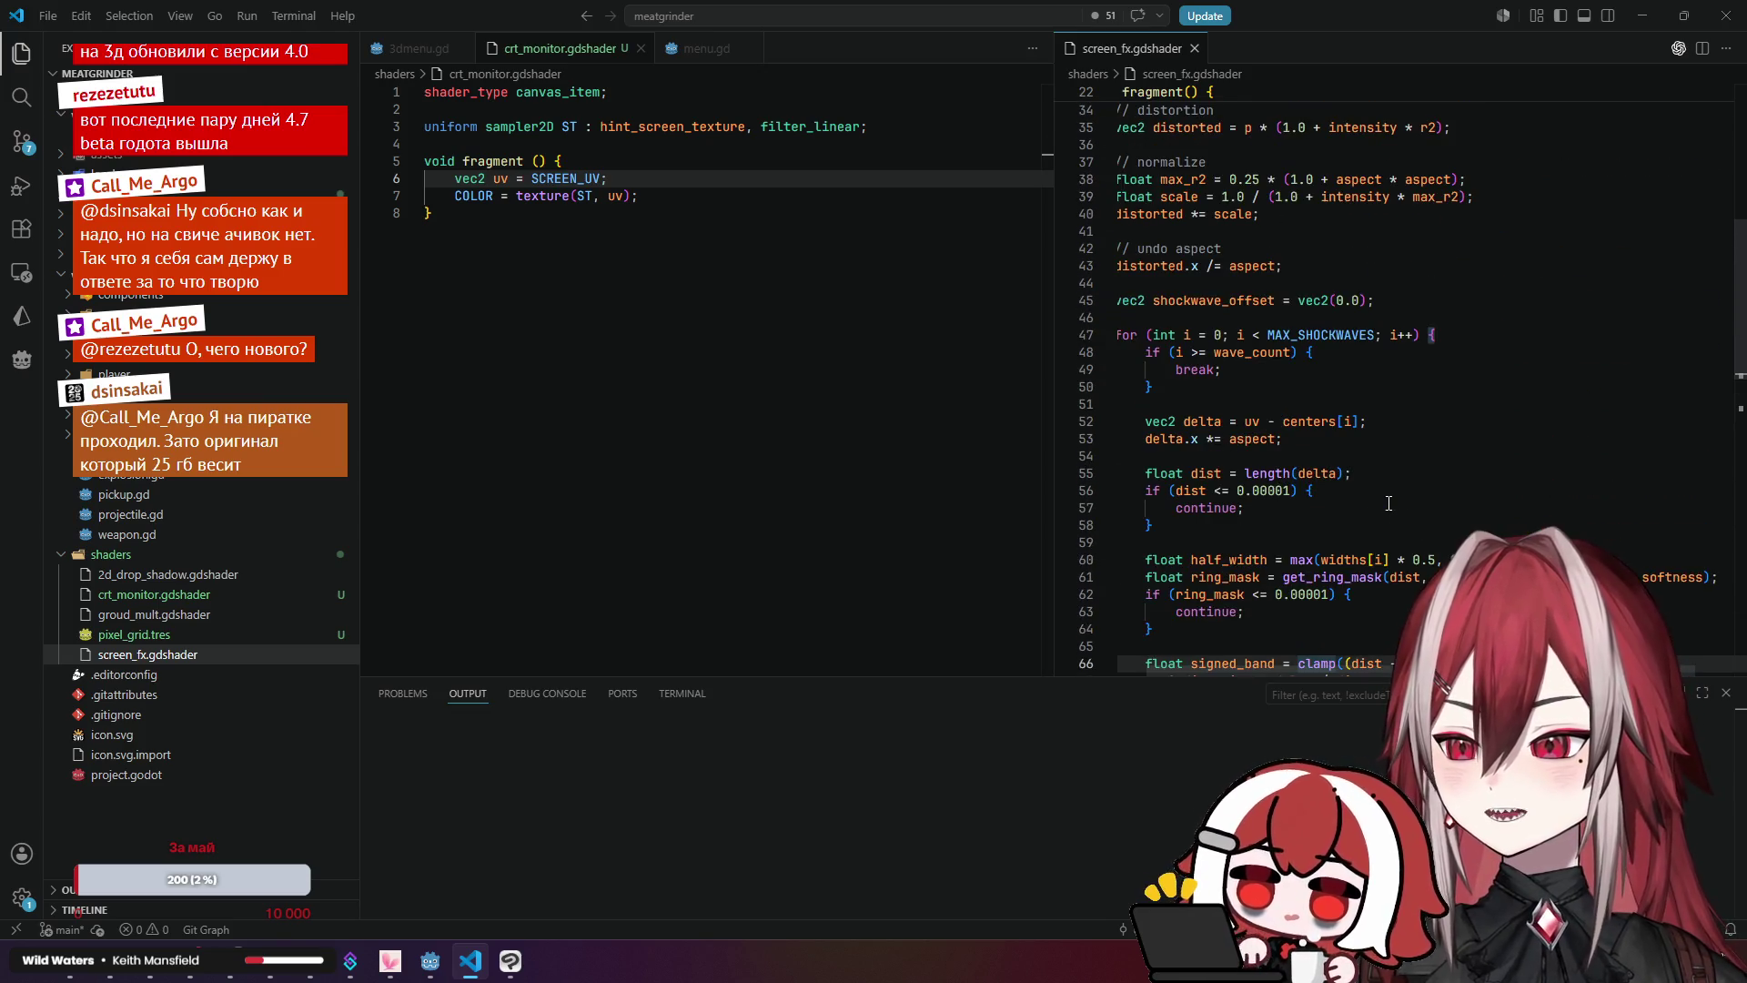
left_click(1200, 339)
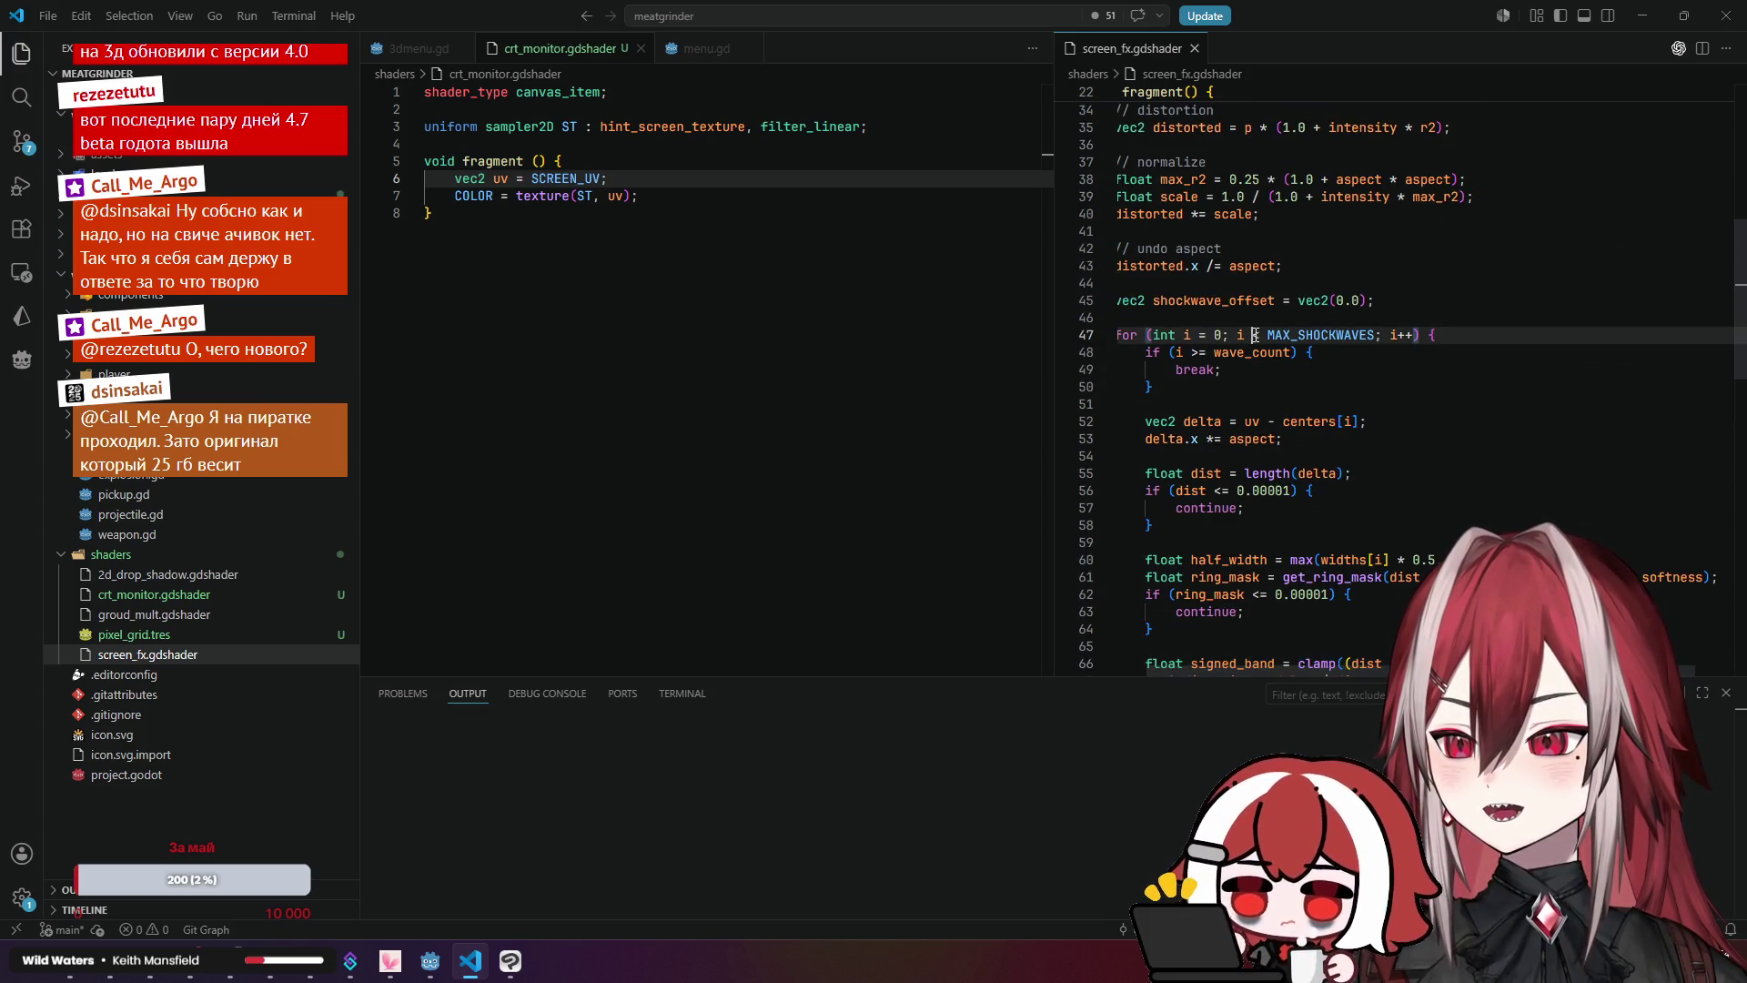
scroll(1200, 342, "down", 2)
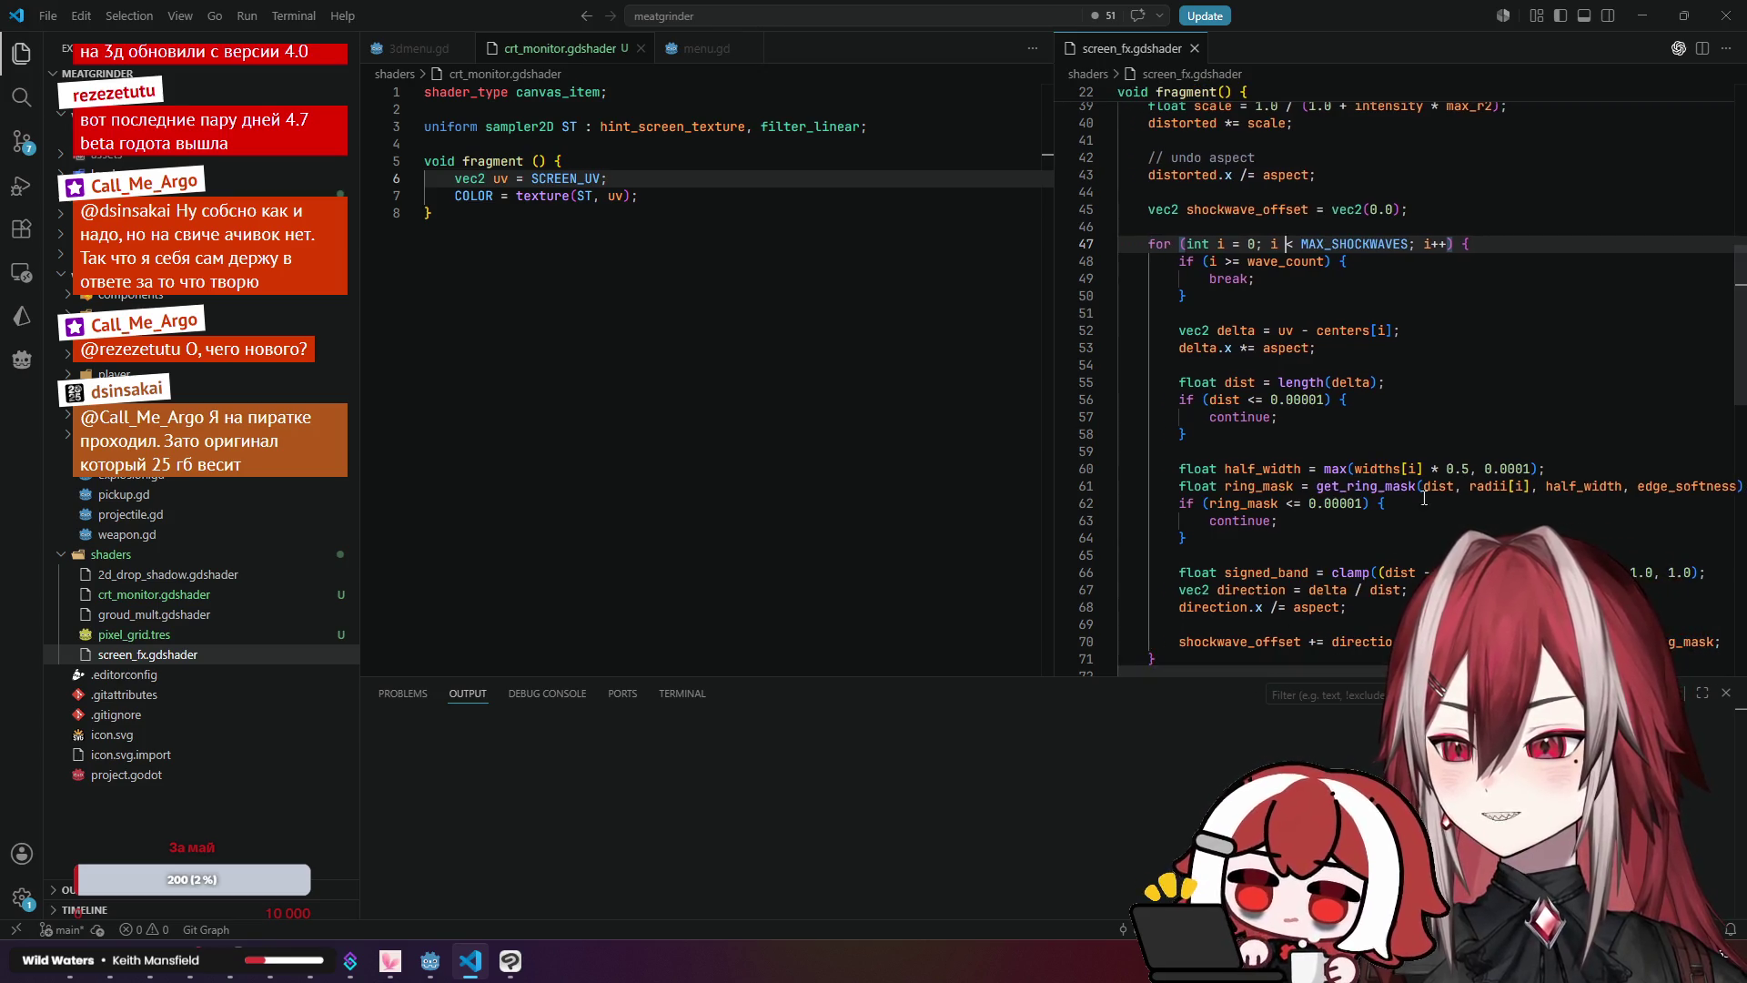
scroll(1356, 491, "down", 1)
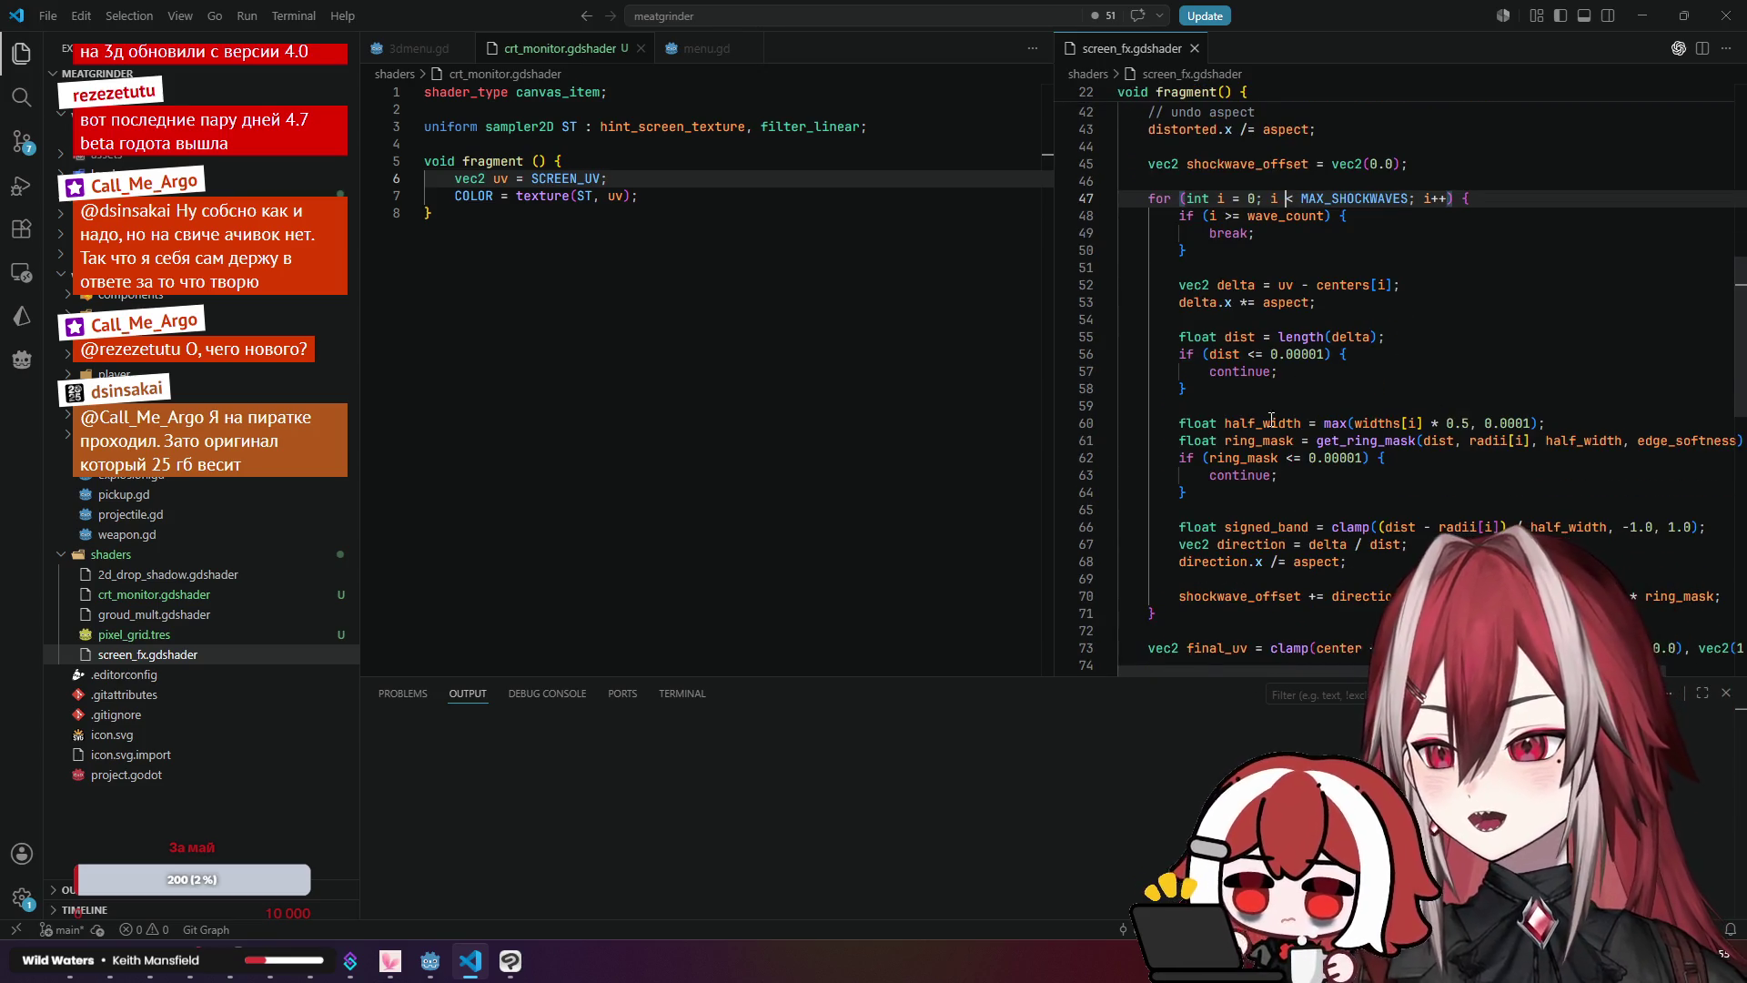
left_click(1271, 423)
scroll(1311, 376, "down", 1)
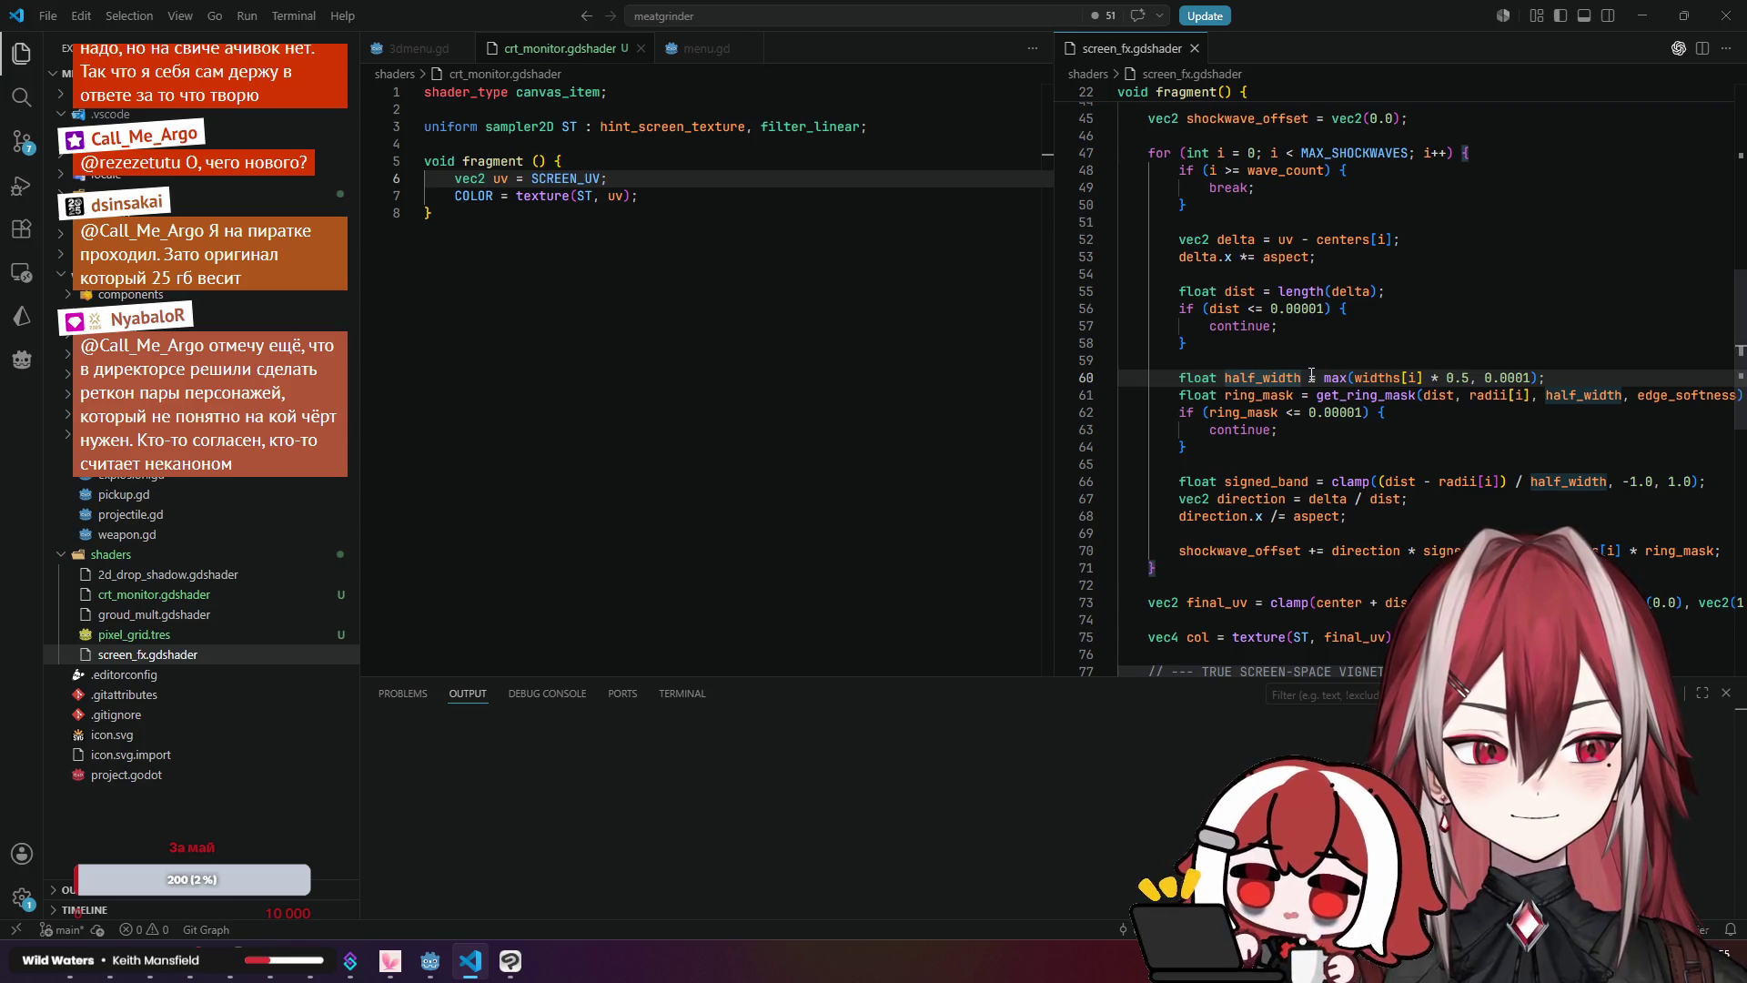
scroll(1311, 375, "down", 1)
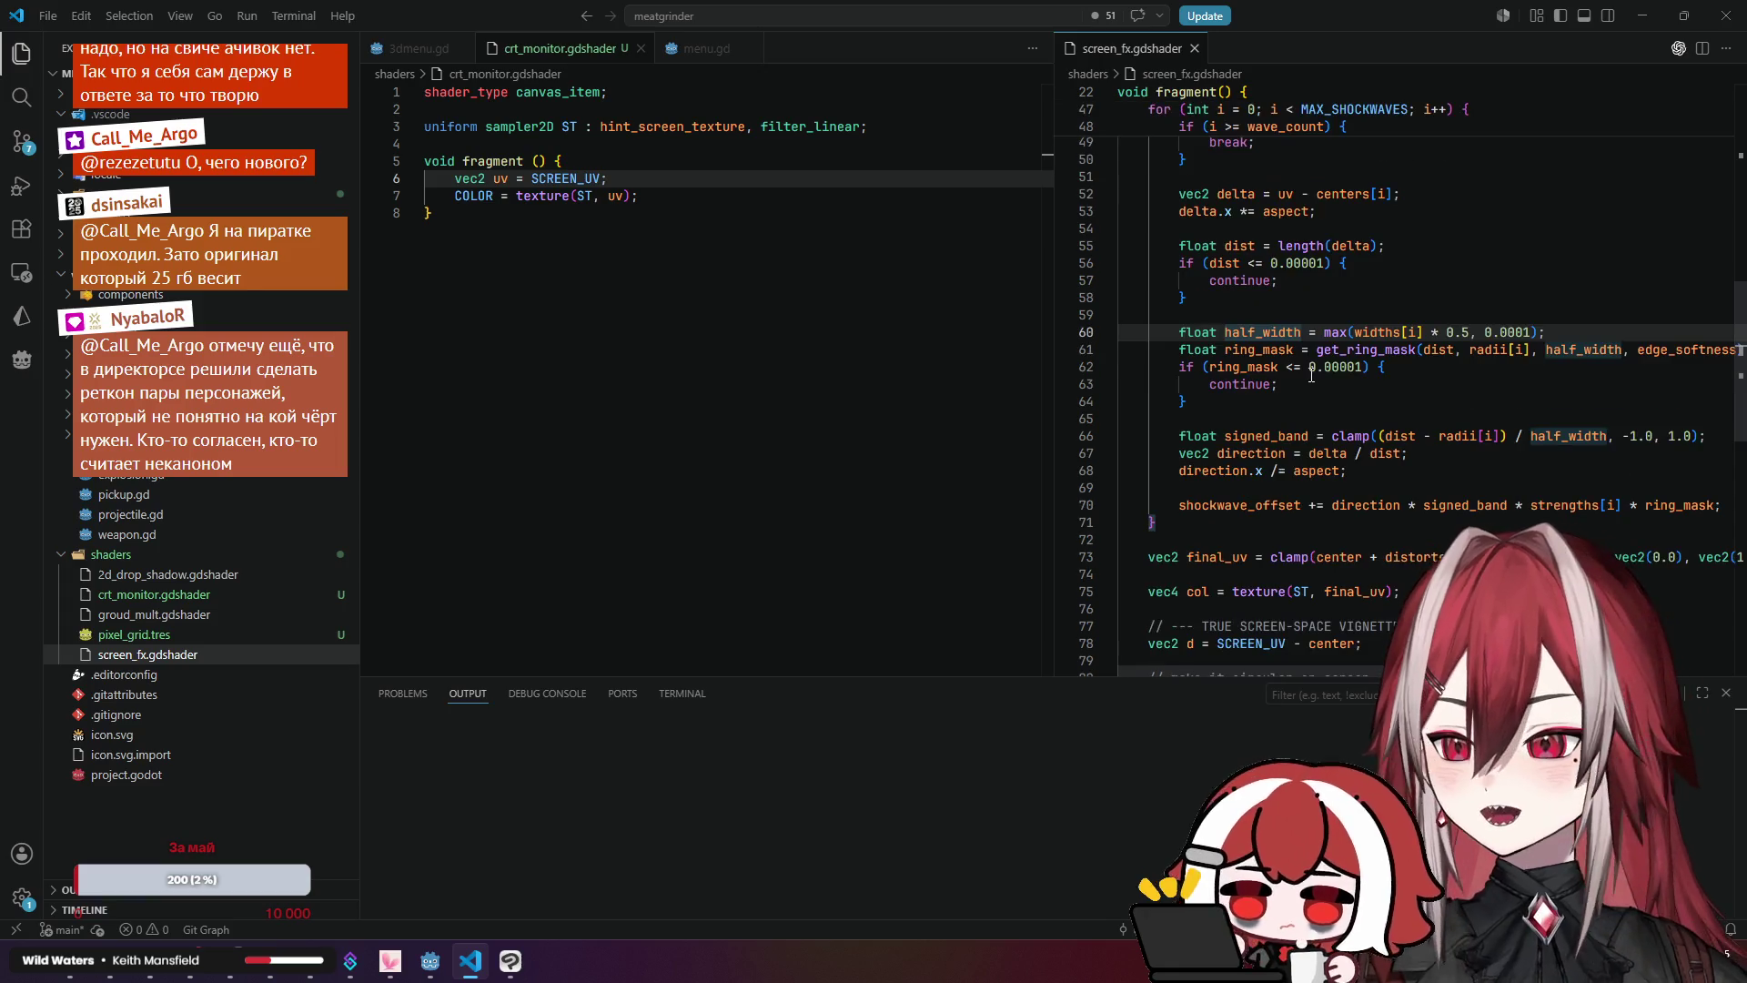
Step: Trace the uses of delta and the break statement in the shockwave loop
mouse_move(1348, 670)
left_mouse_down()
mouse_move(1367, 669)
mouse_move(1335, 670)
left_mouse_up()
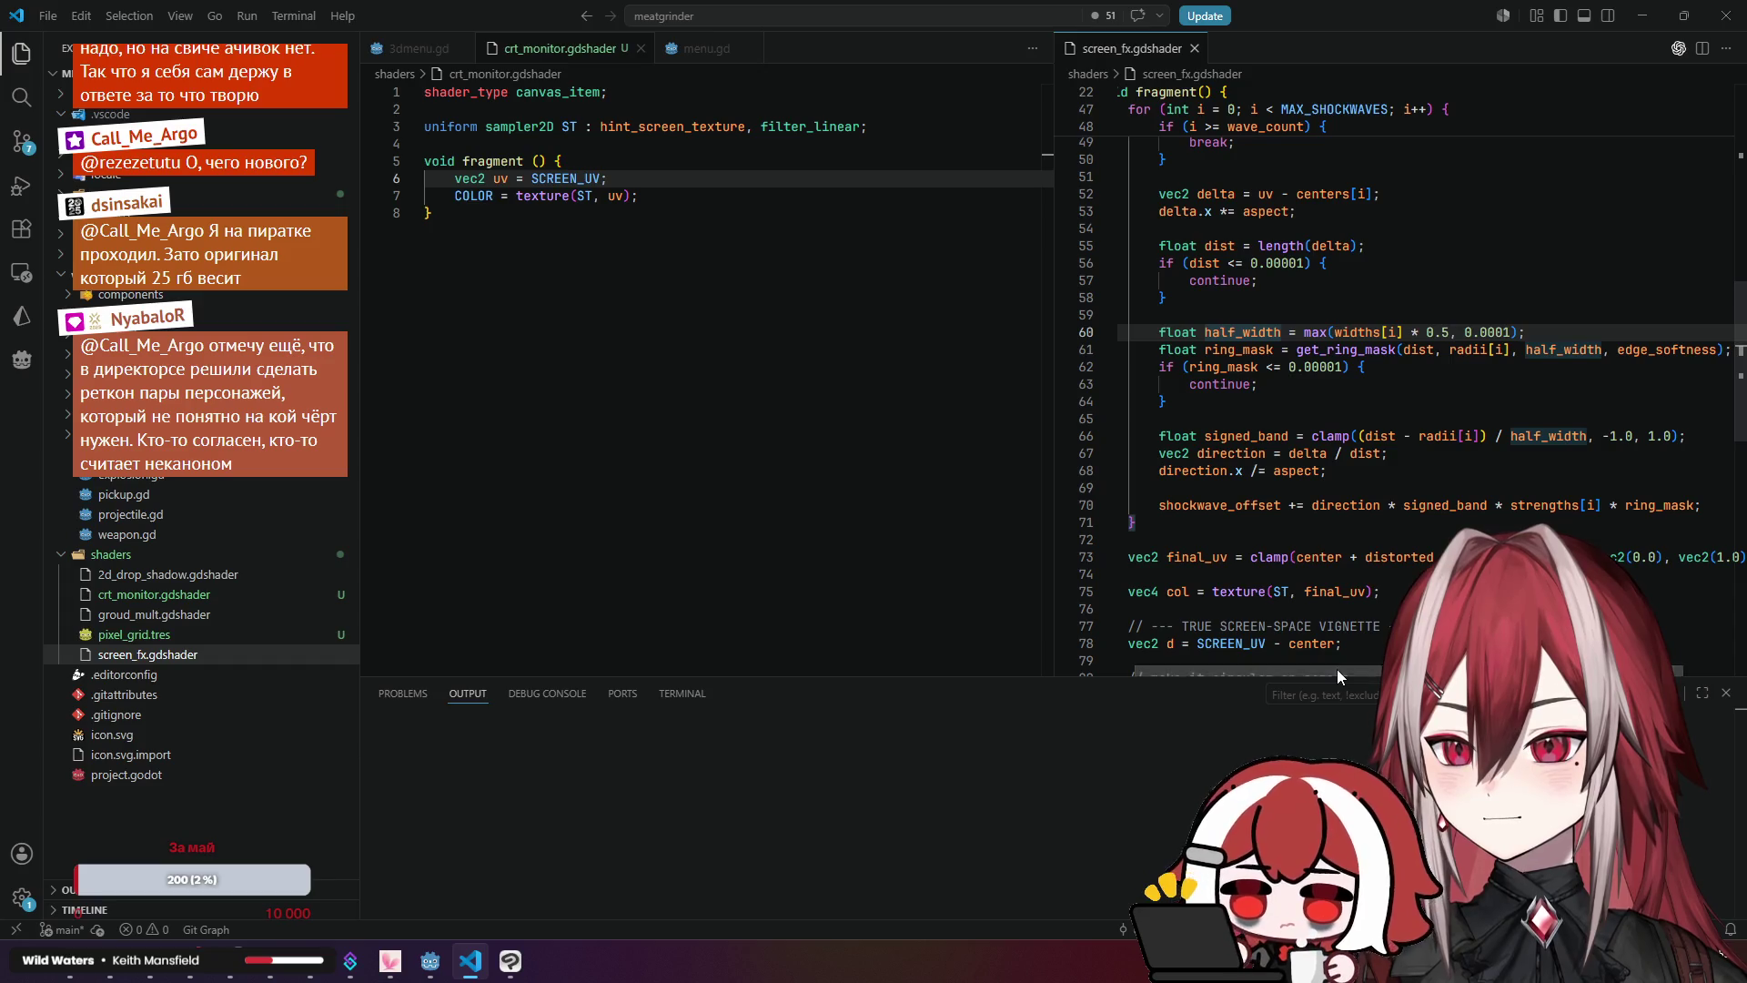
scroll(1362, 514, "up", 2)
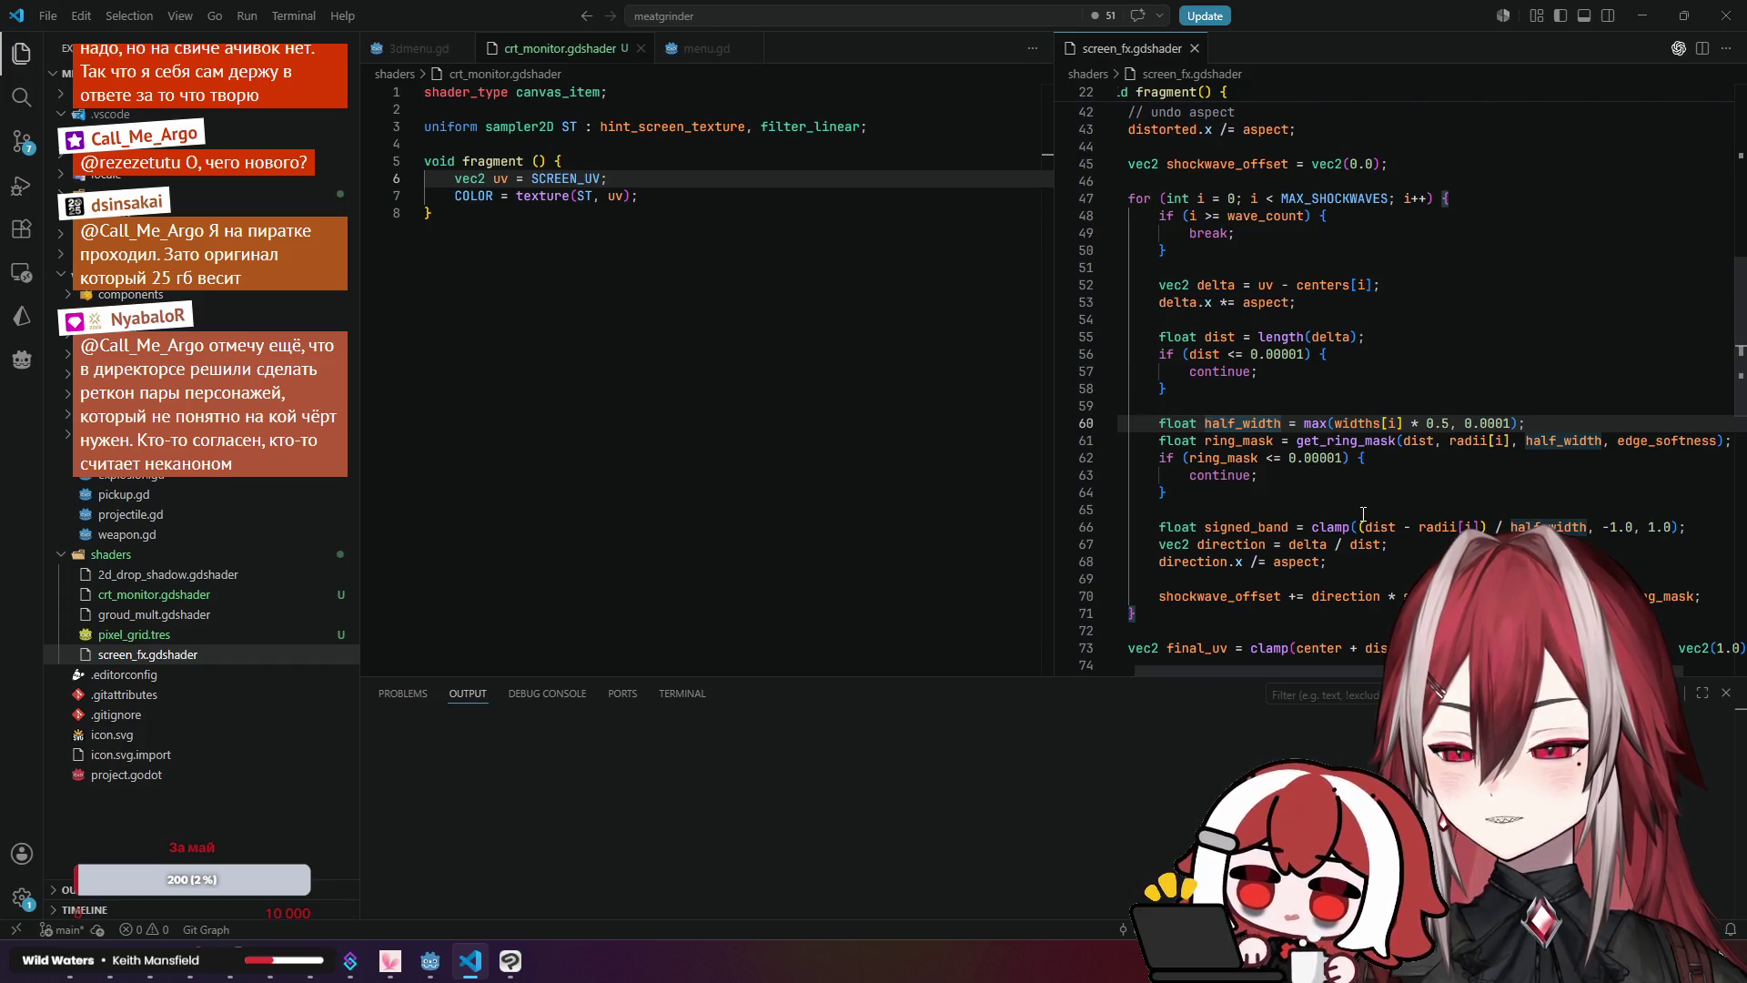
scroll(1363, 515, "up", 1)
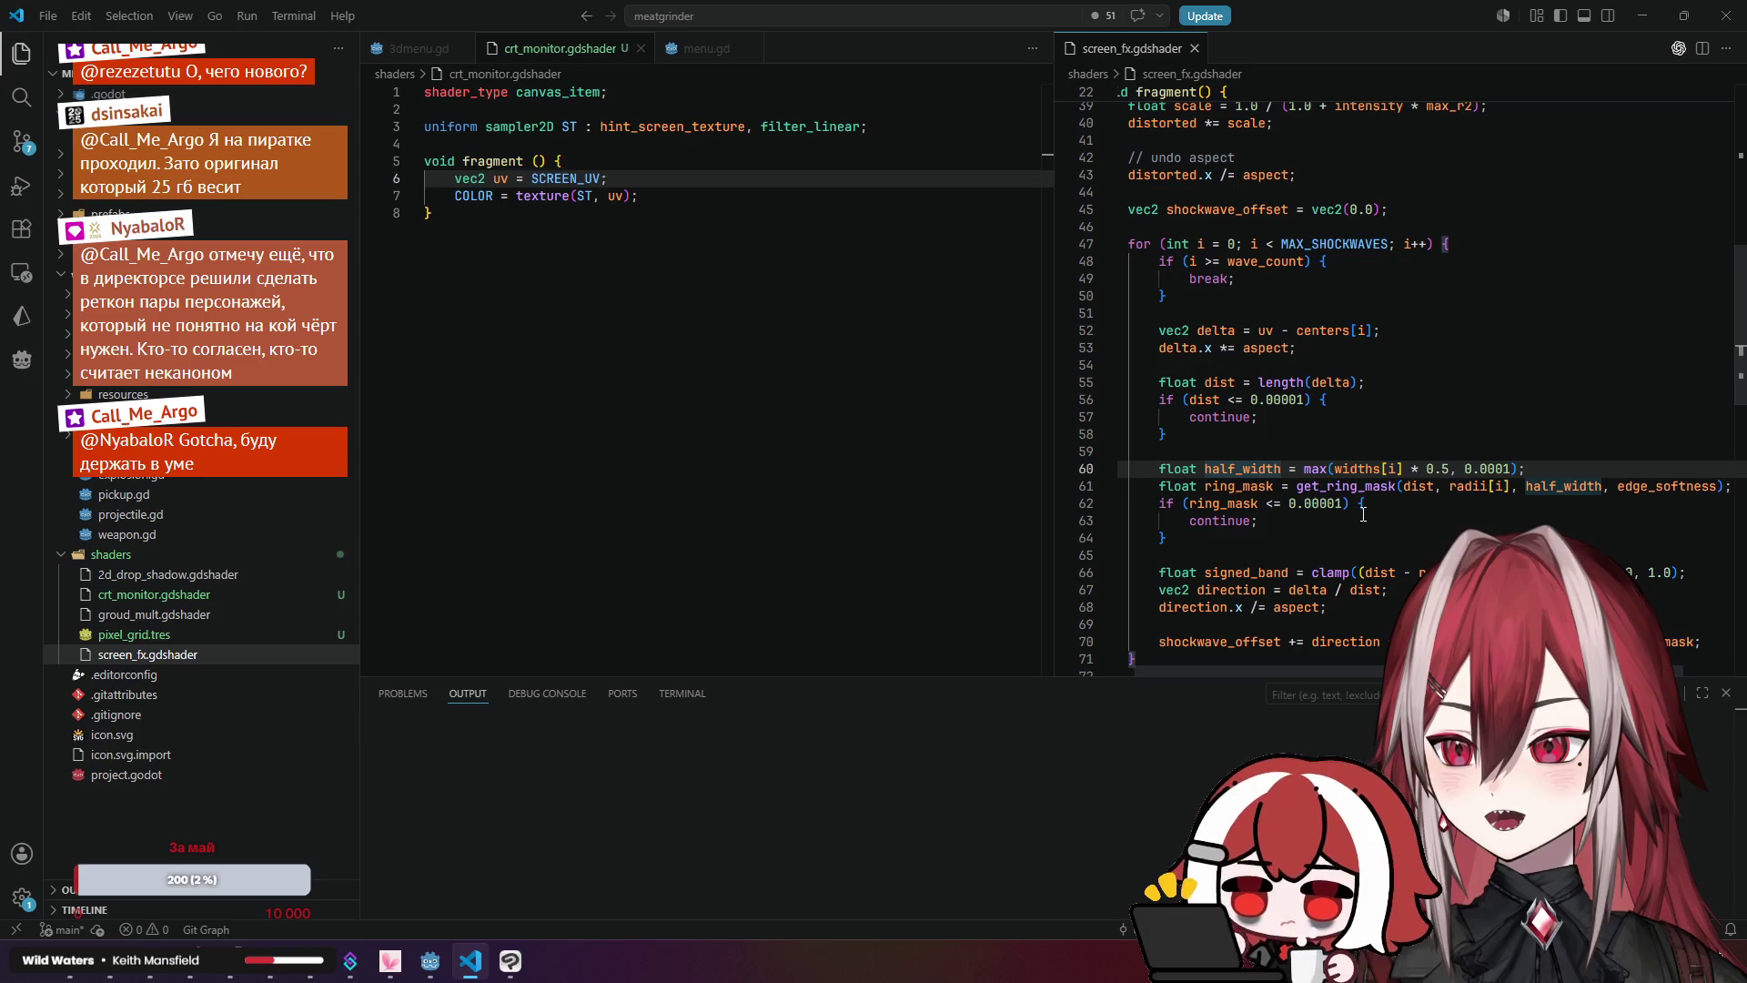
left_click(1181, 348)
scroll(1323, 318, "up", 8)
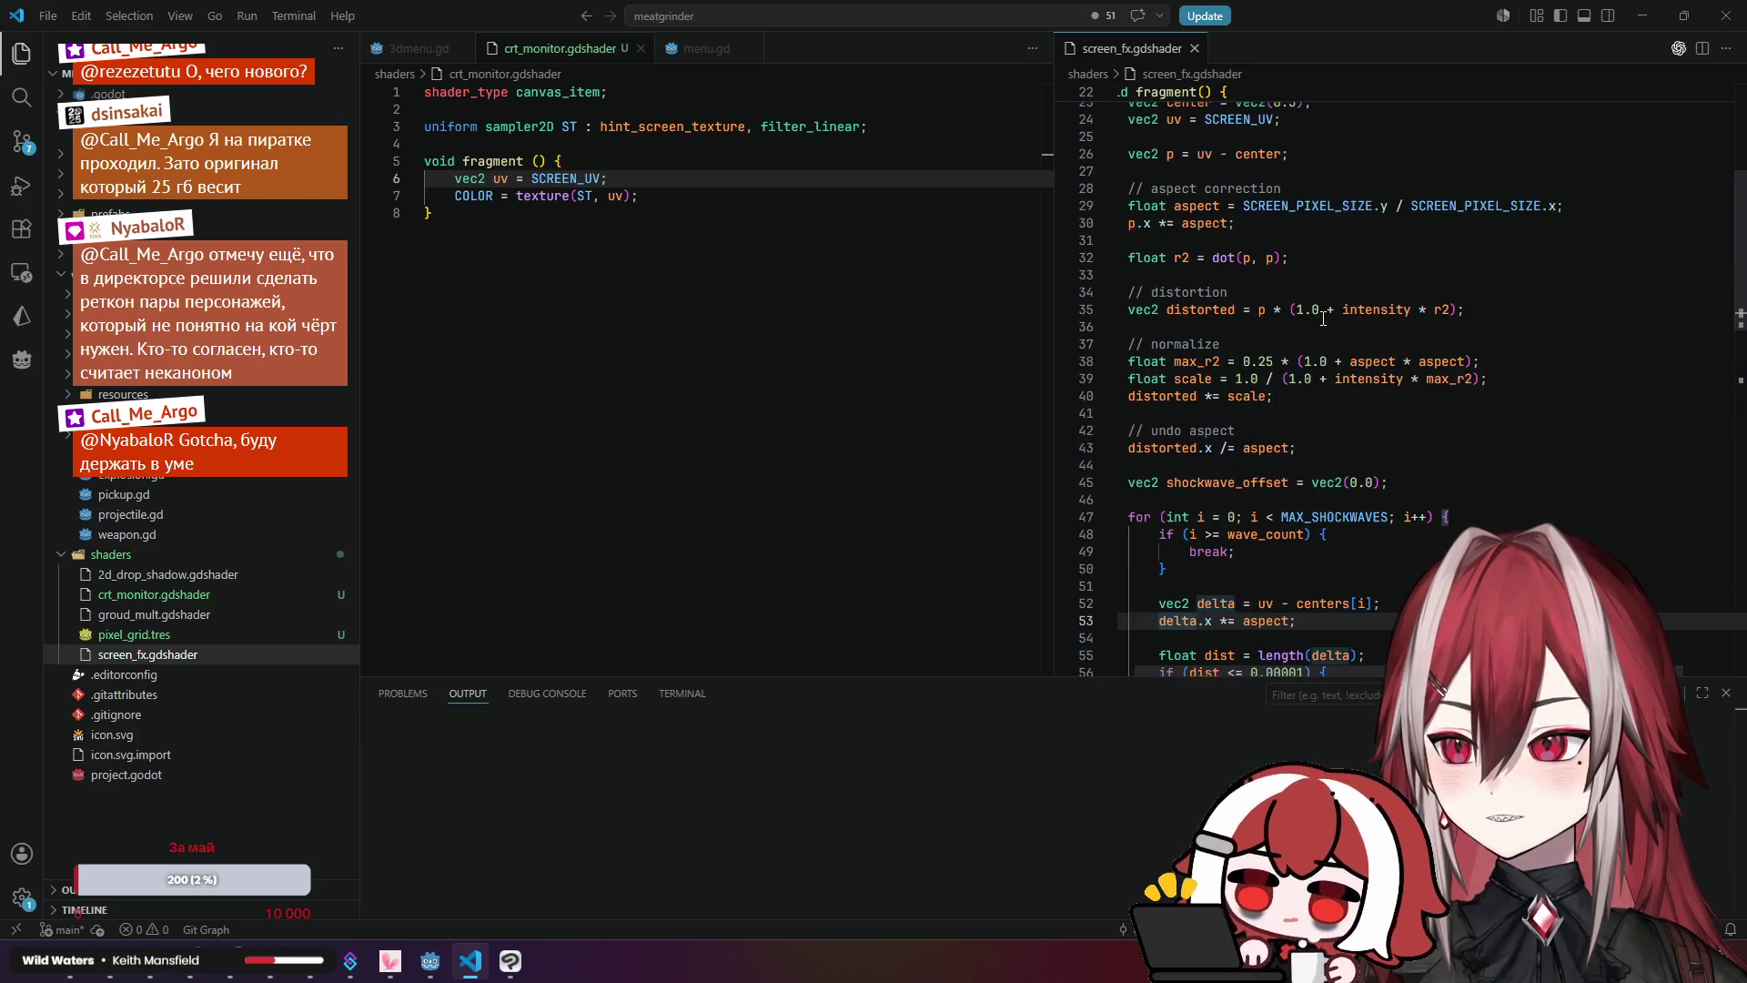
scroll(1323, 318, "down", 3)
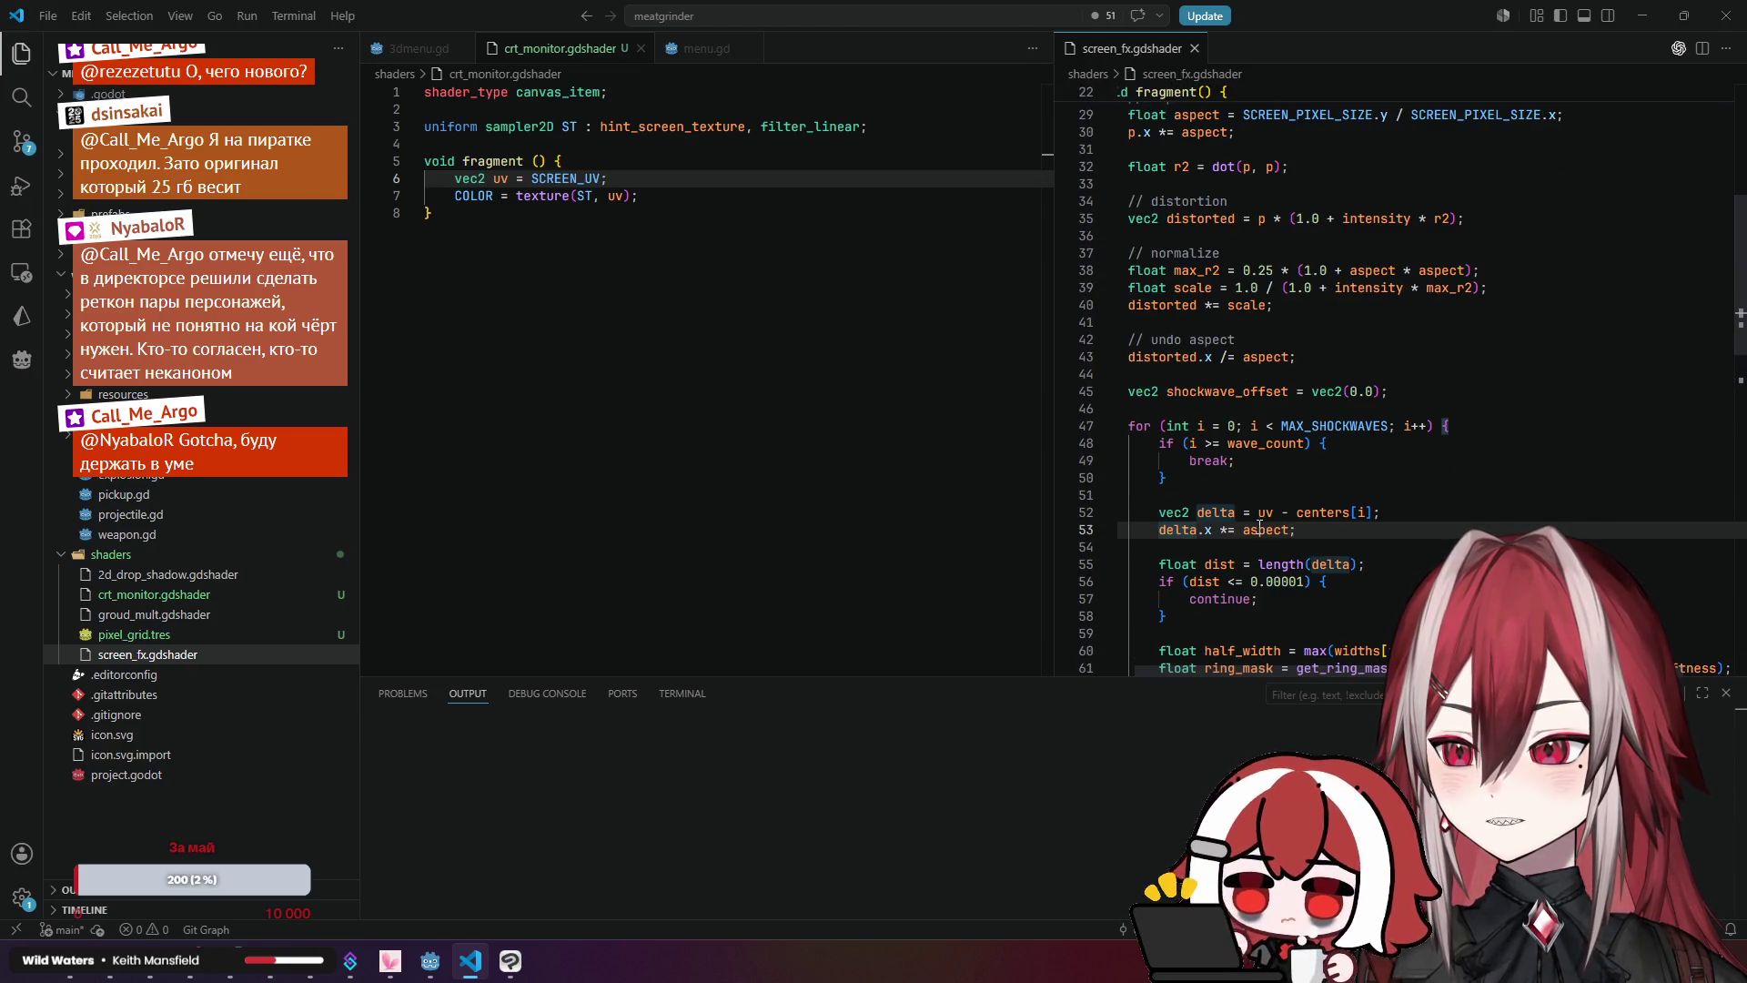
scroll(1323, 318, "down", 2)
left_click(1278, 512)
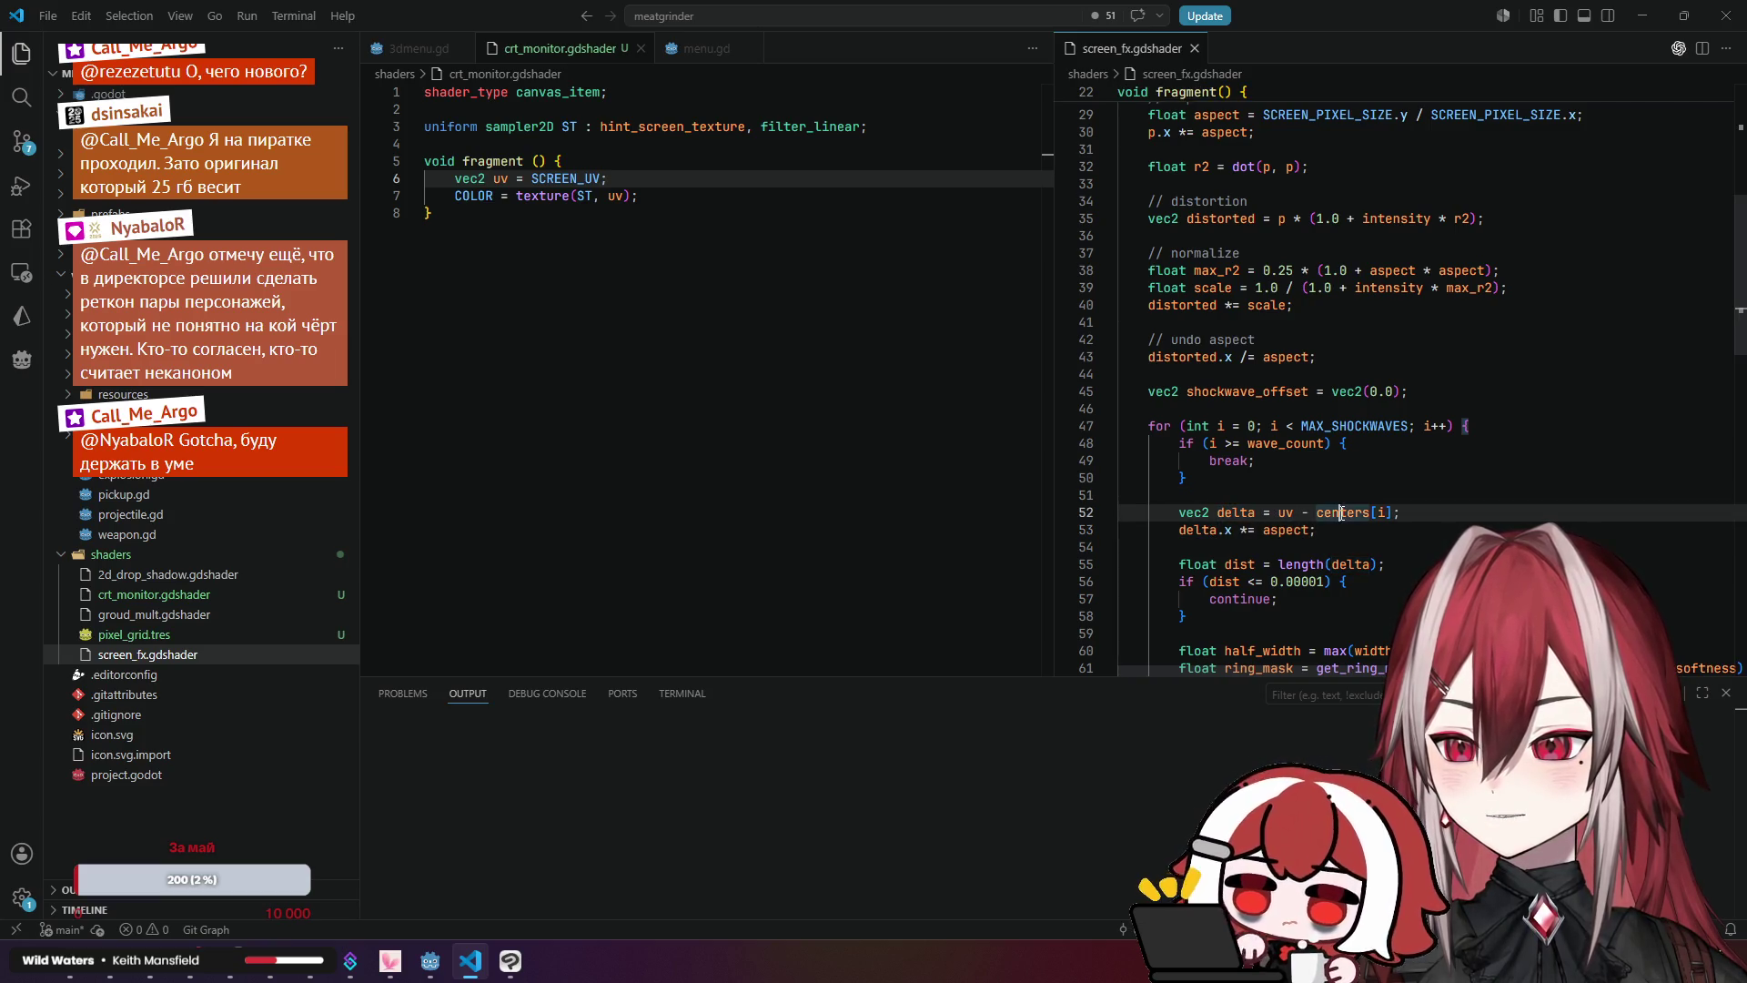
left_click(1230, 460)
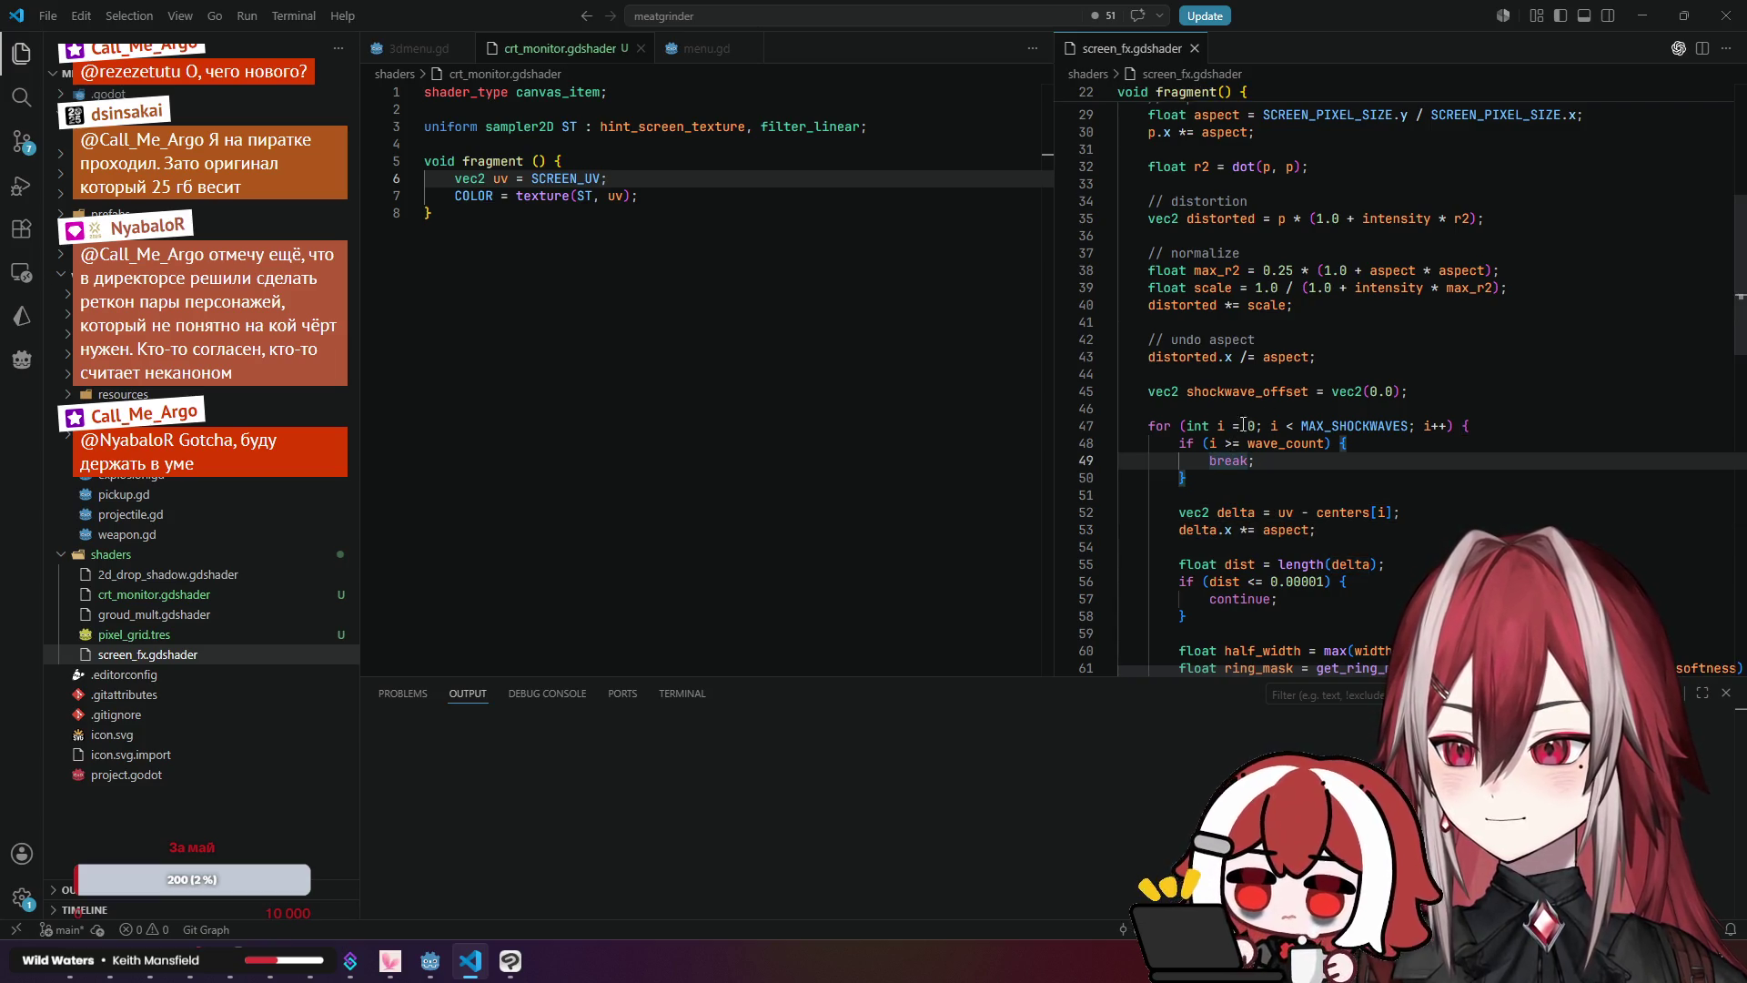
scroll(1358, 375, "down", 4)
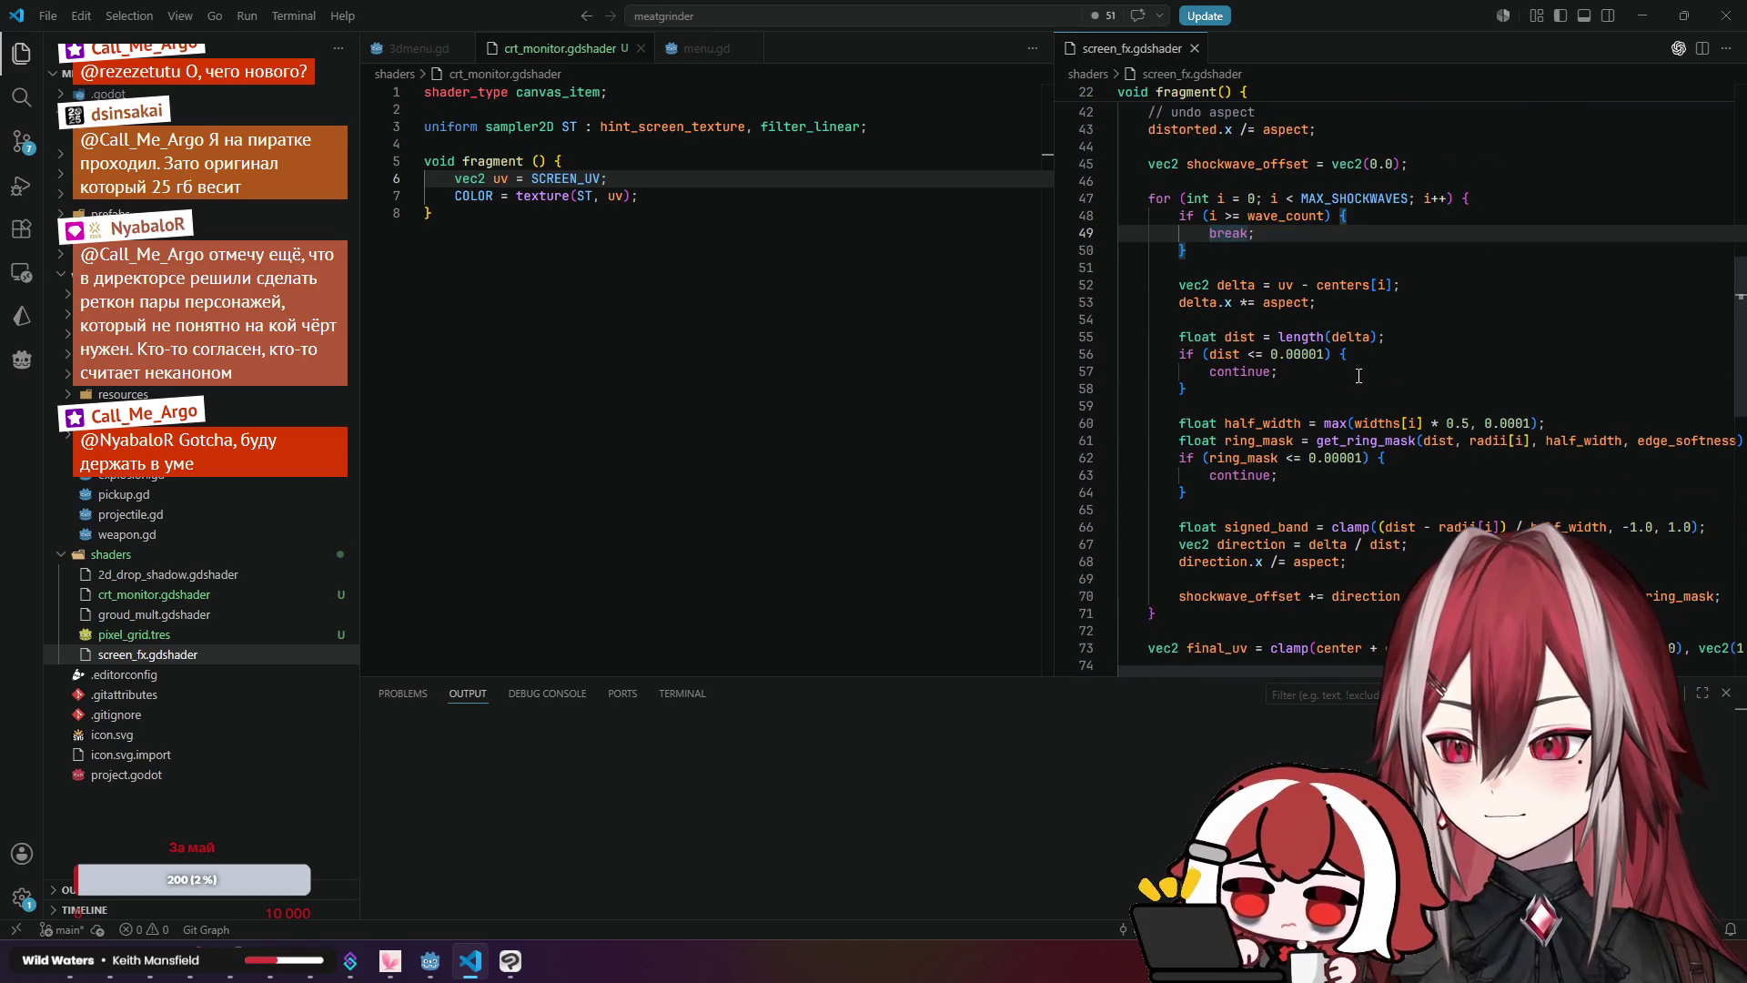
Step: Review the loop's continue statements, the ring_mask calculation, and uses of signed_band
double_click(1242, 372)
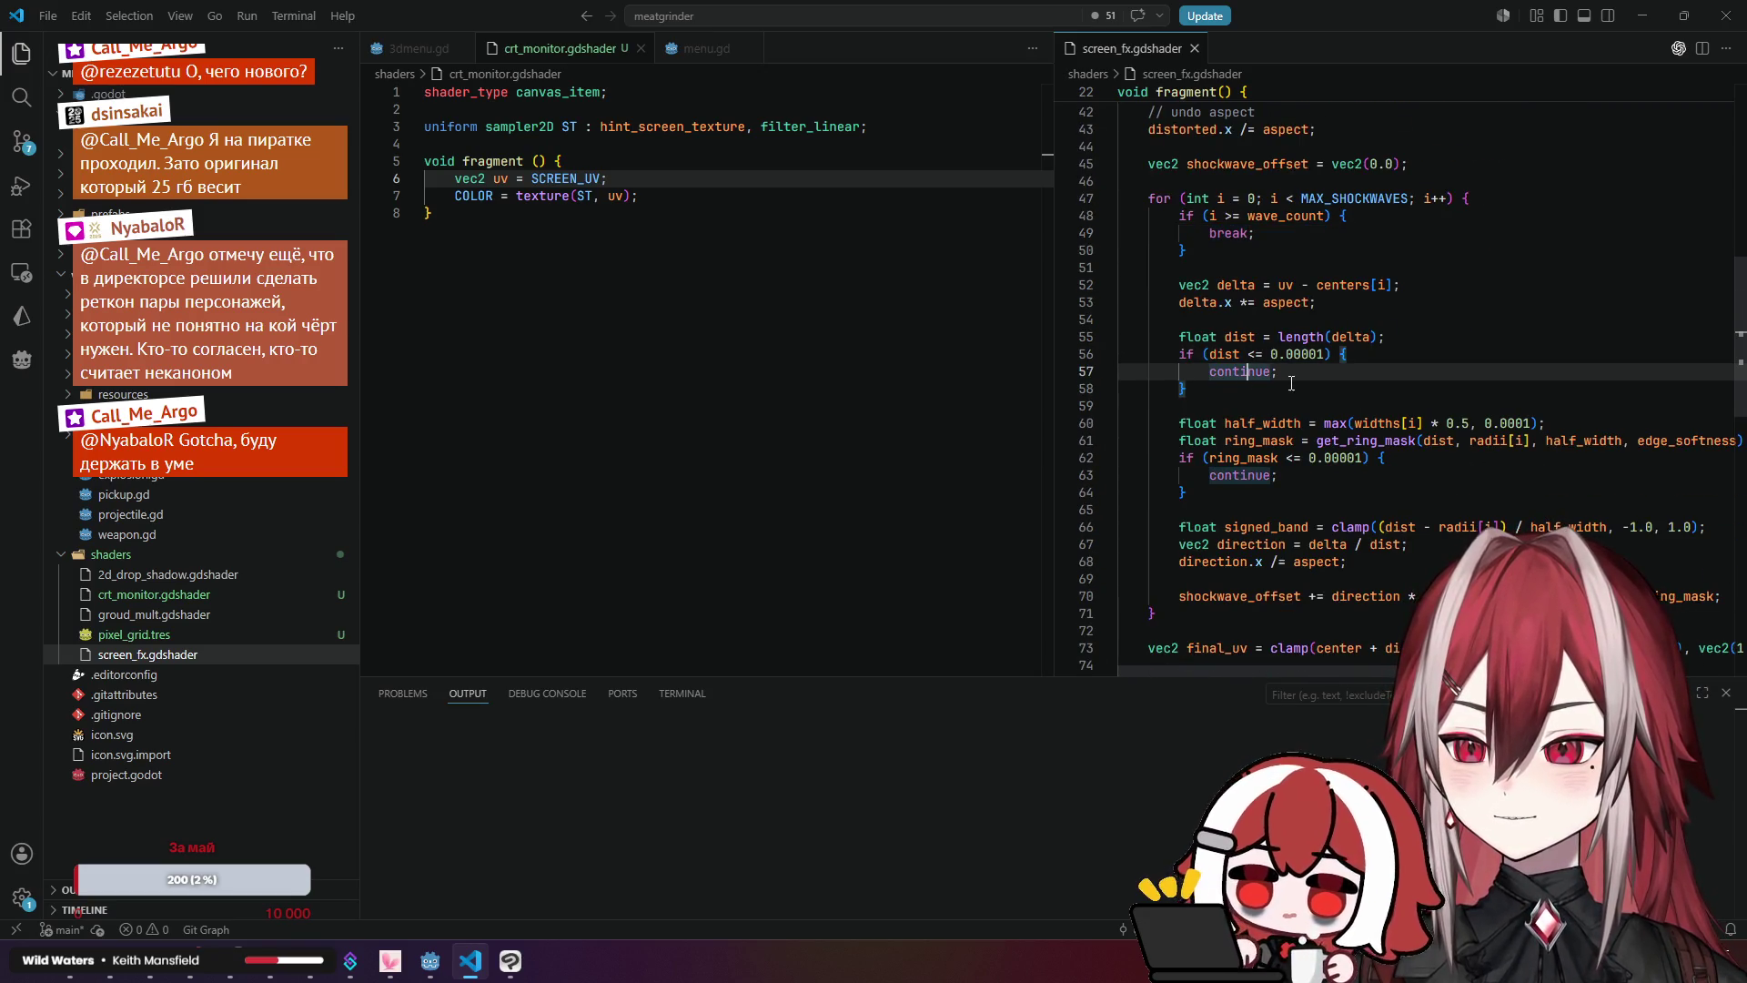
scroll(1265, 428, "down", 2)
left_click(1262, 350)
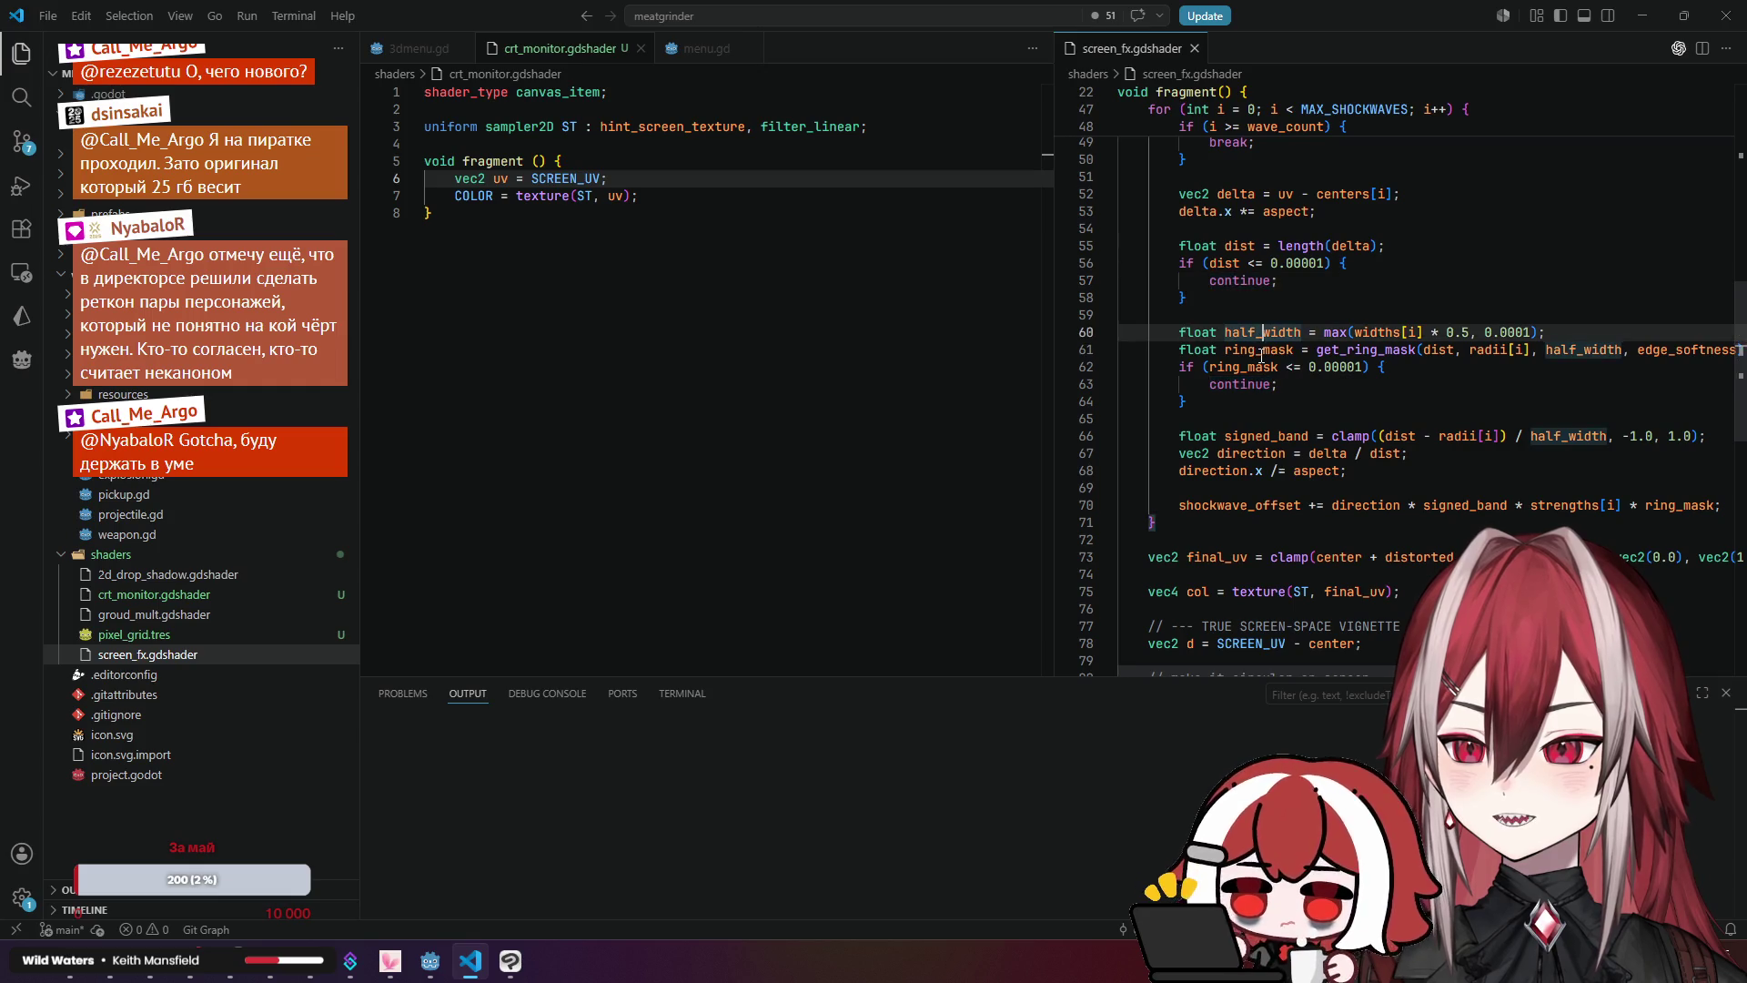
left_click(1264, 435)
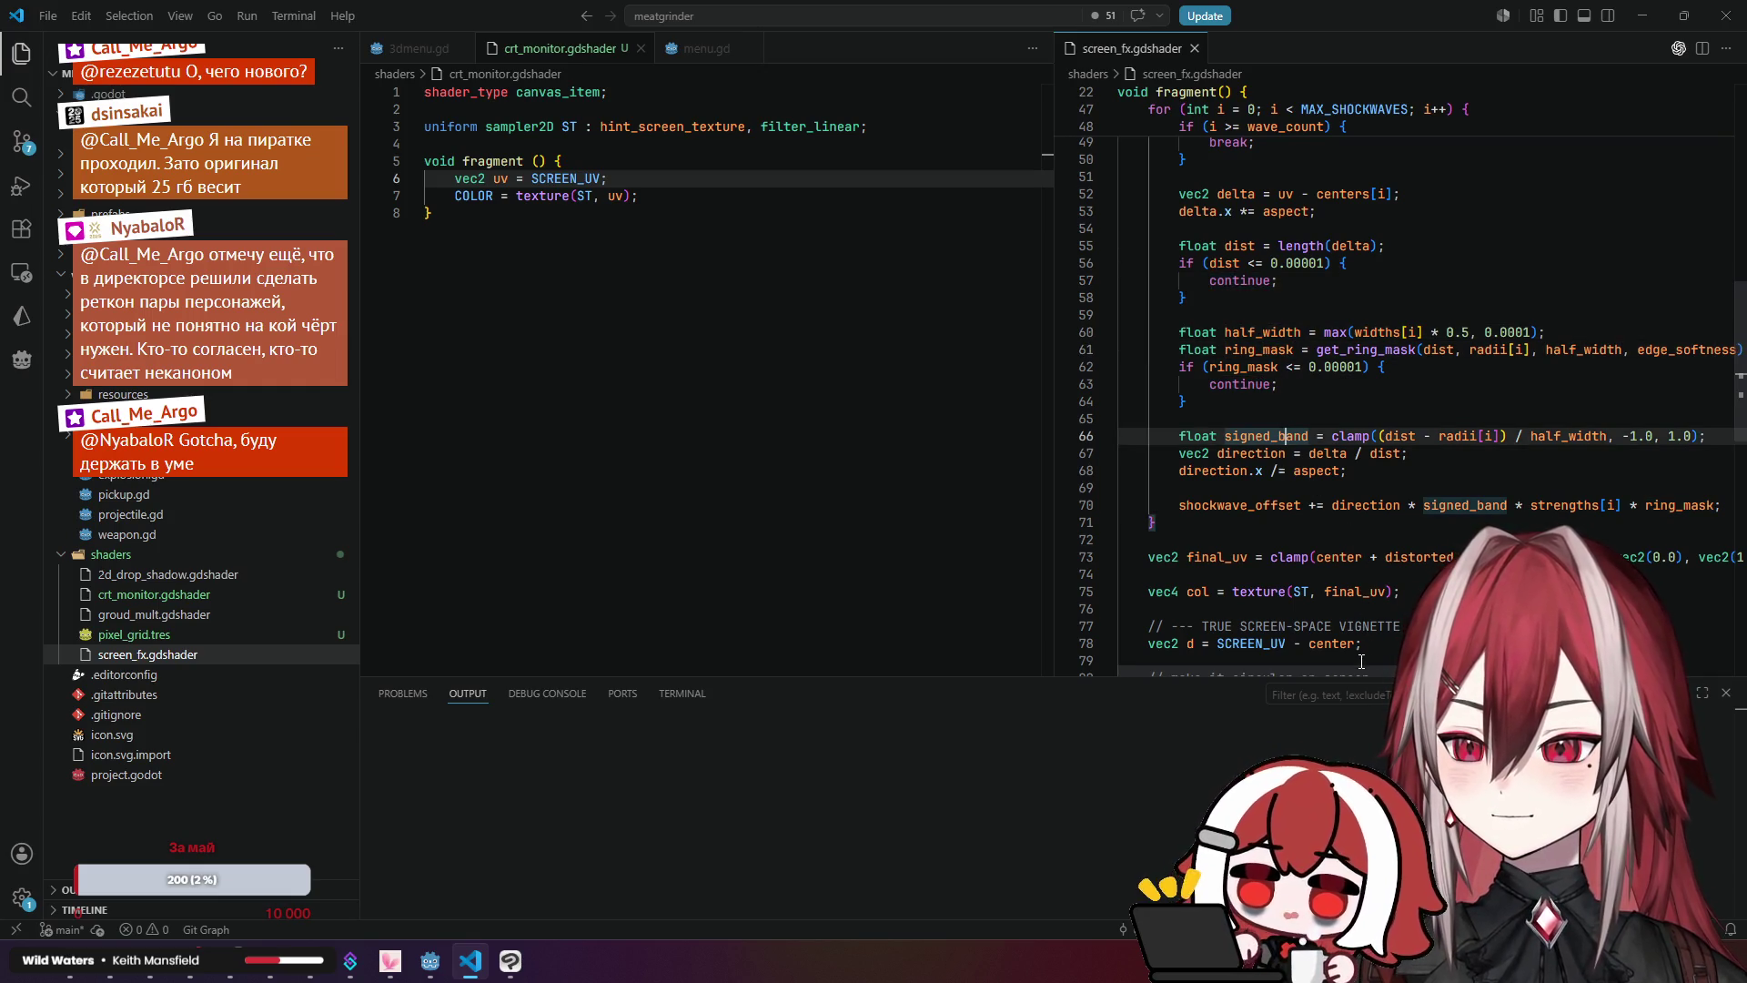
left_click_drag(1351, 671, 1380, 675)
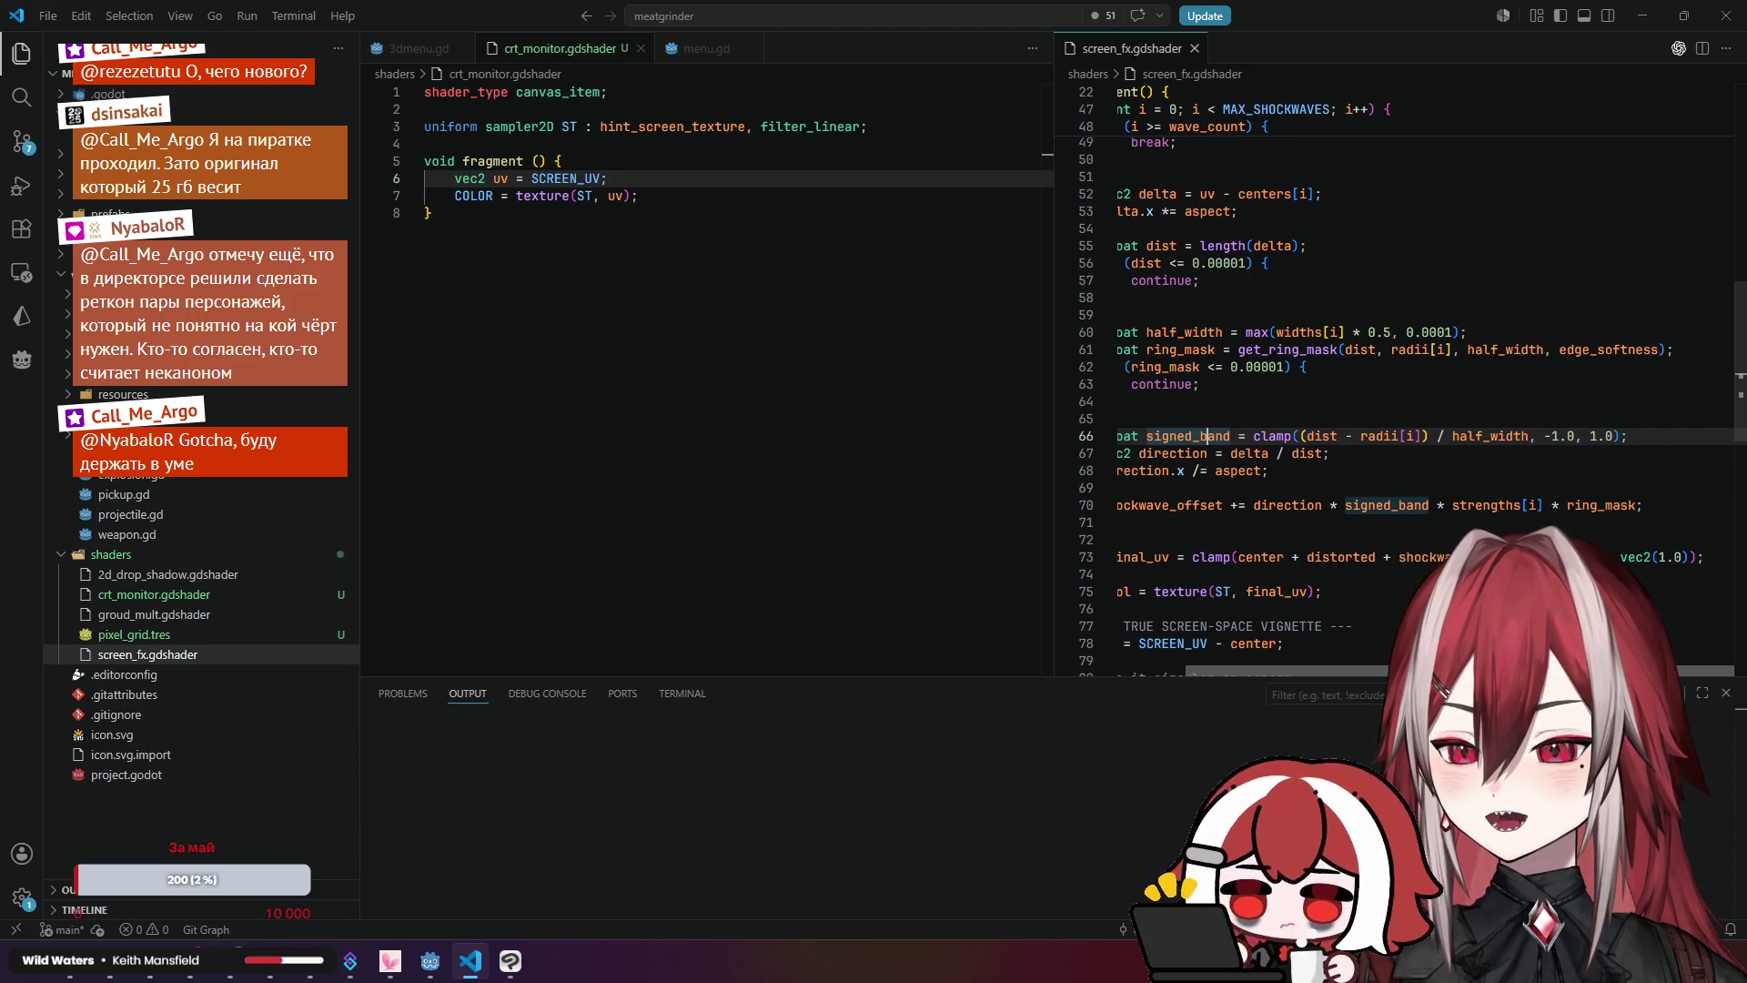
left_click_drag(1379, 674, 1184, 687)
scroll(1413, 521, "down", 3)
scroll(1415, 510, "down", 1)
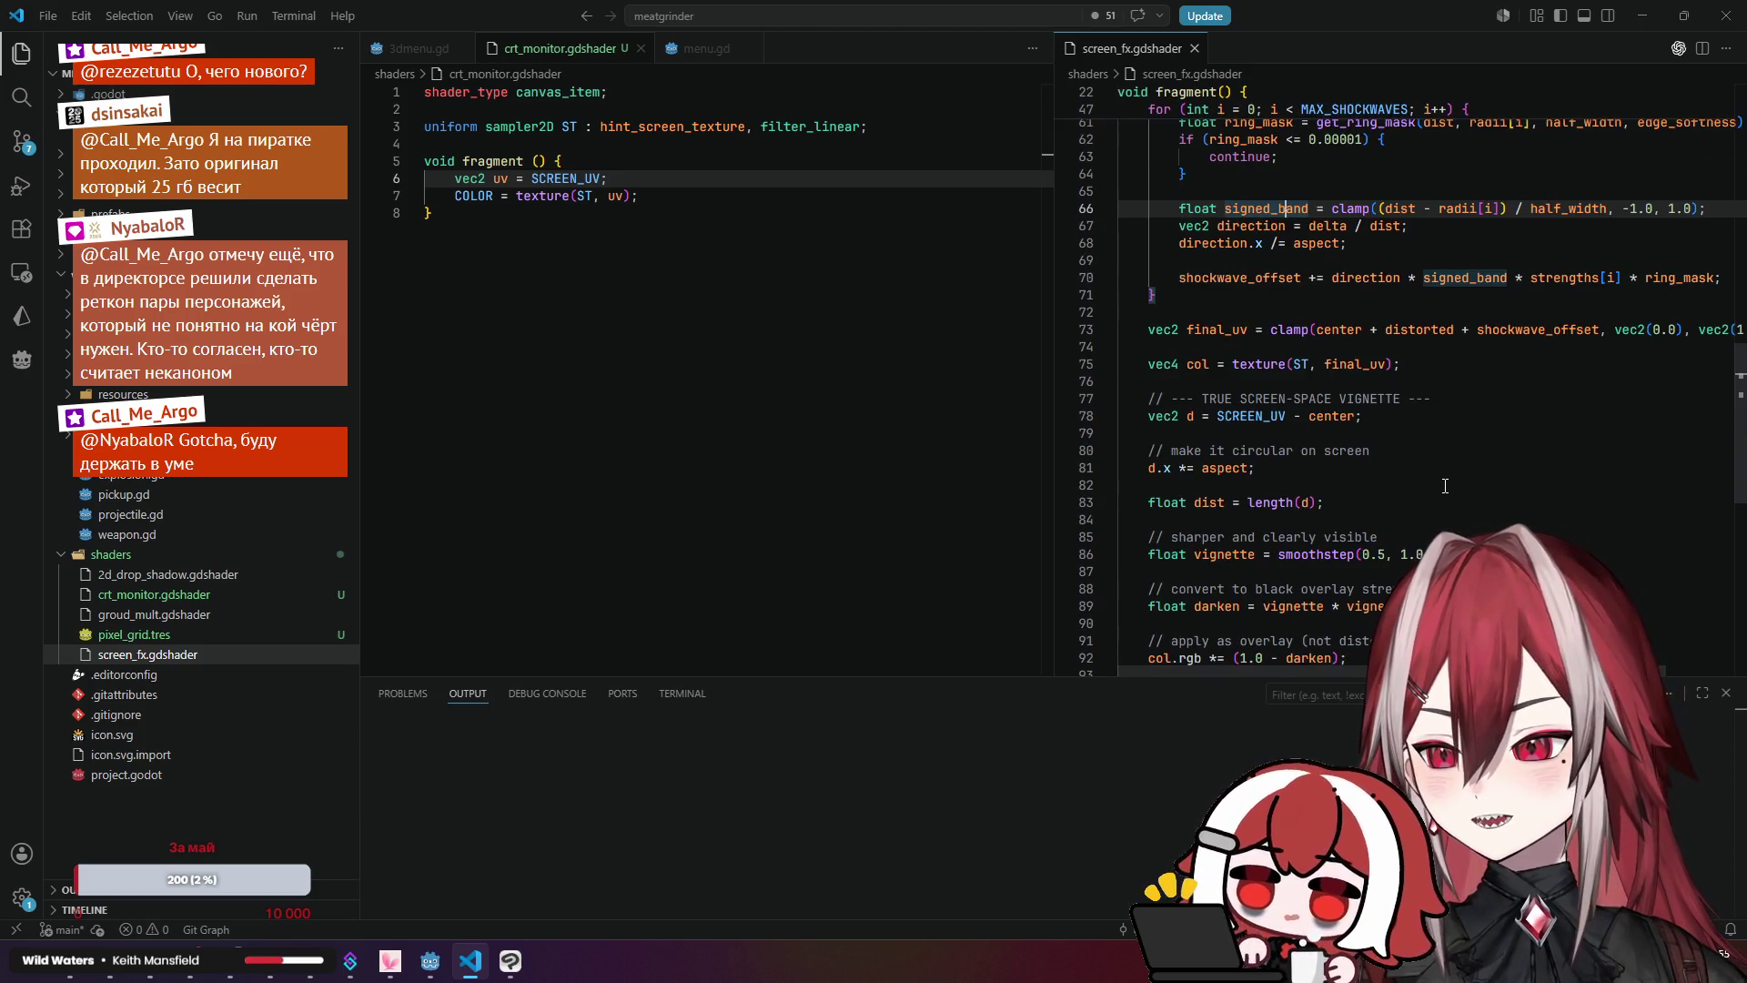
scroll(1419, 455, "down", 2)
scroll(1420, 441, "up", 12)
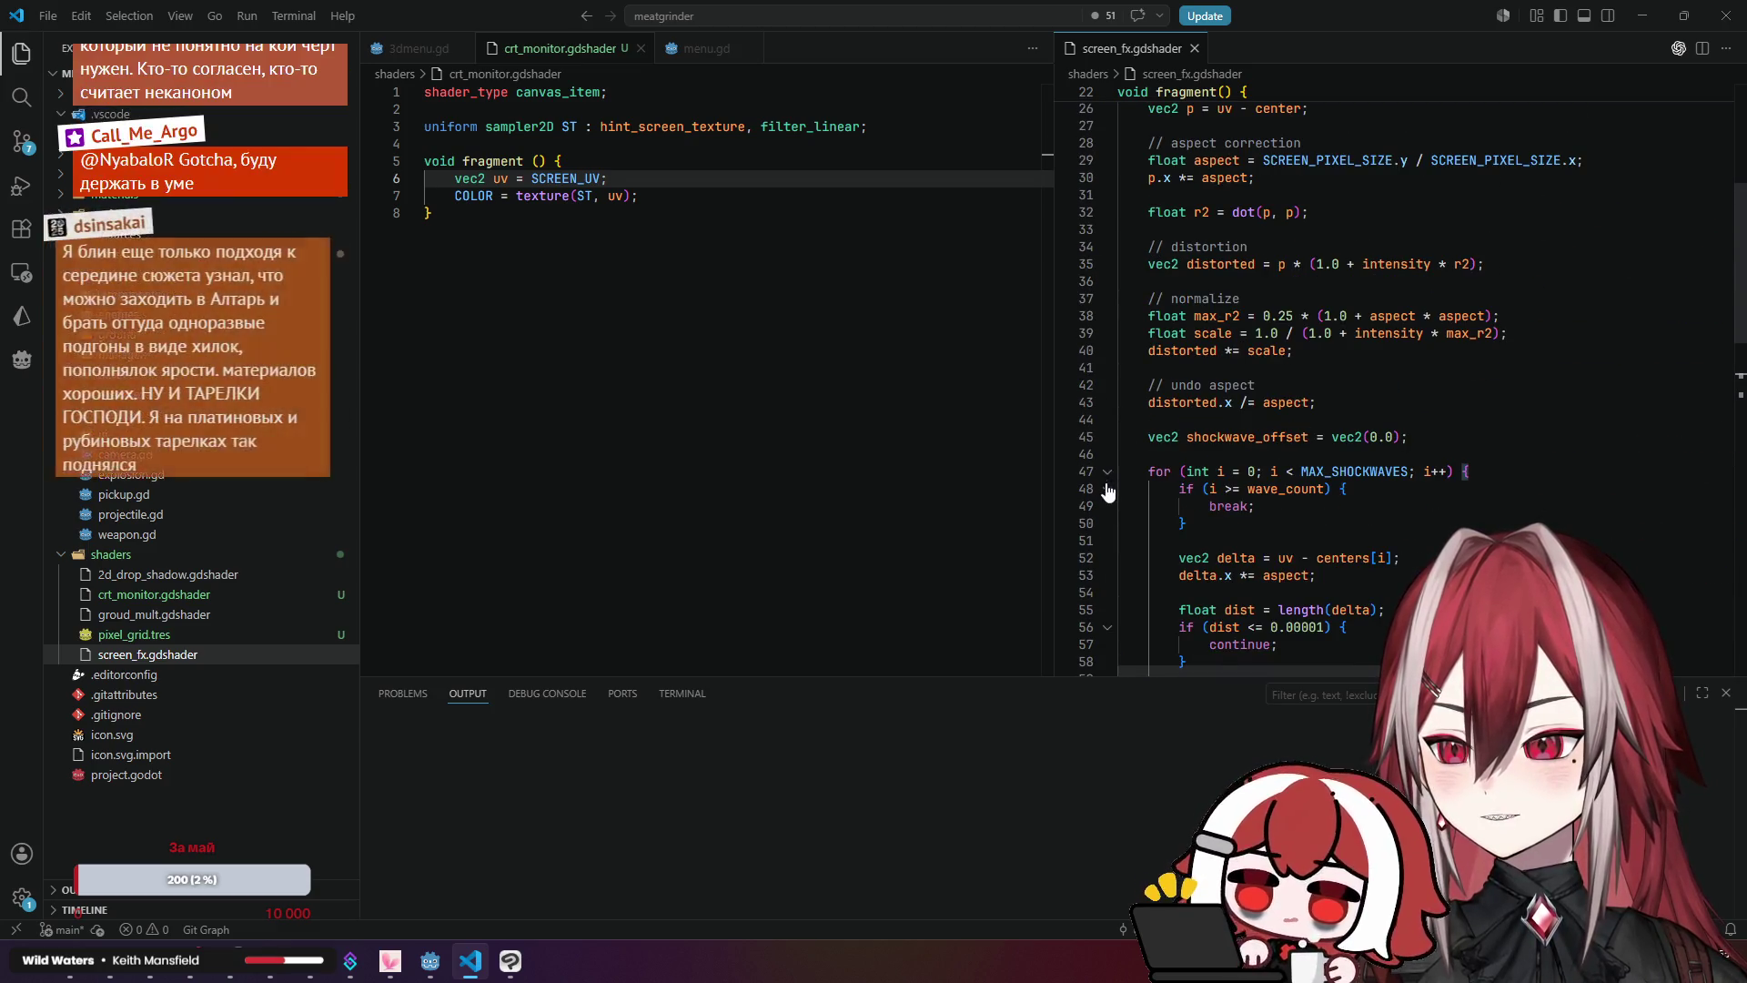
Step: Fold the line 47 shockwave for-loop, return to the top, and focus crt_monitor.gdshader
left_click(1108, 471)
scroll(1312, 422, "up", 1)
scroll(1312, 422, "up", 3)
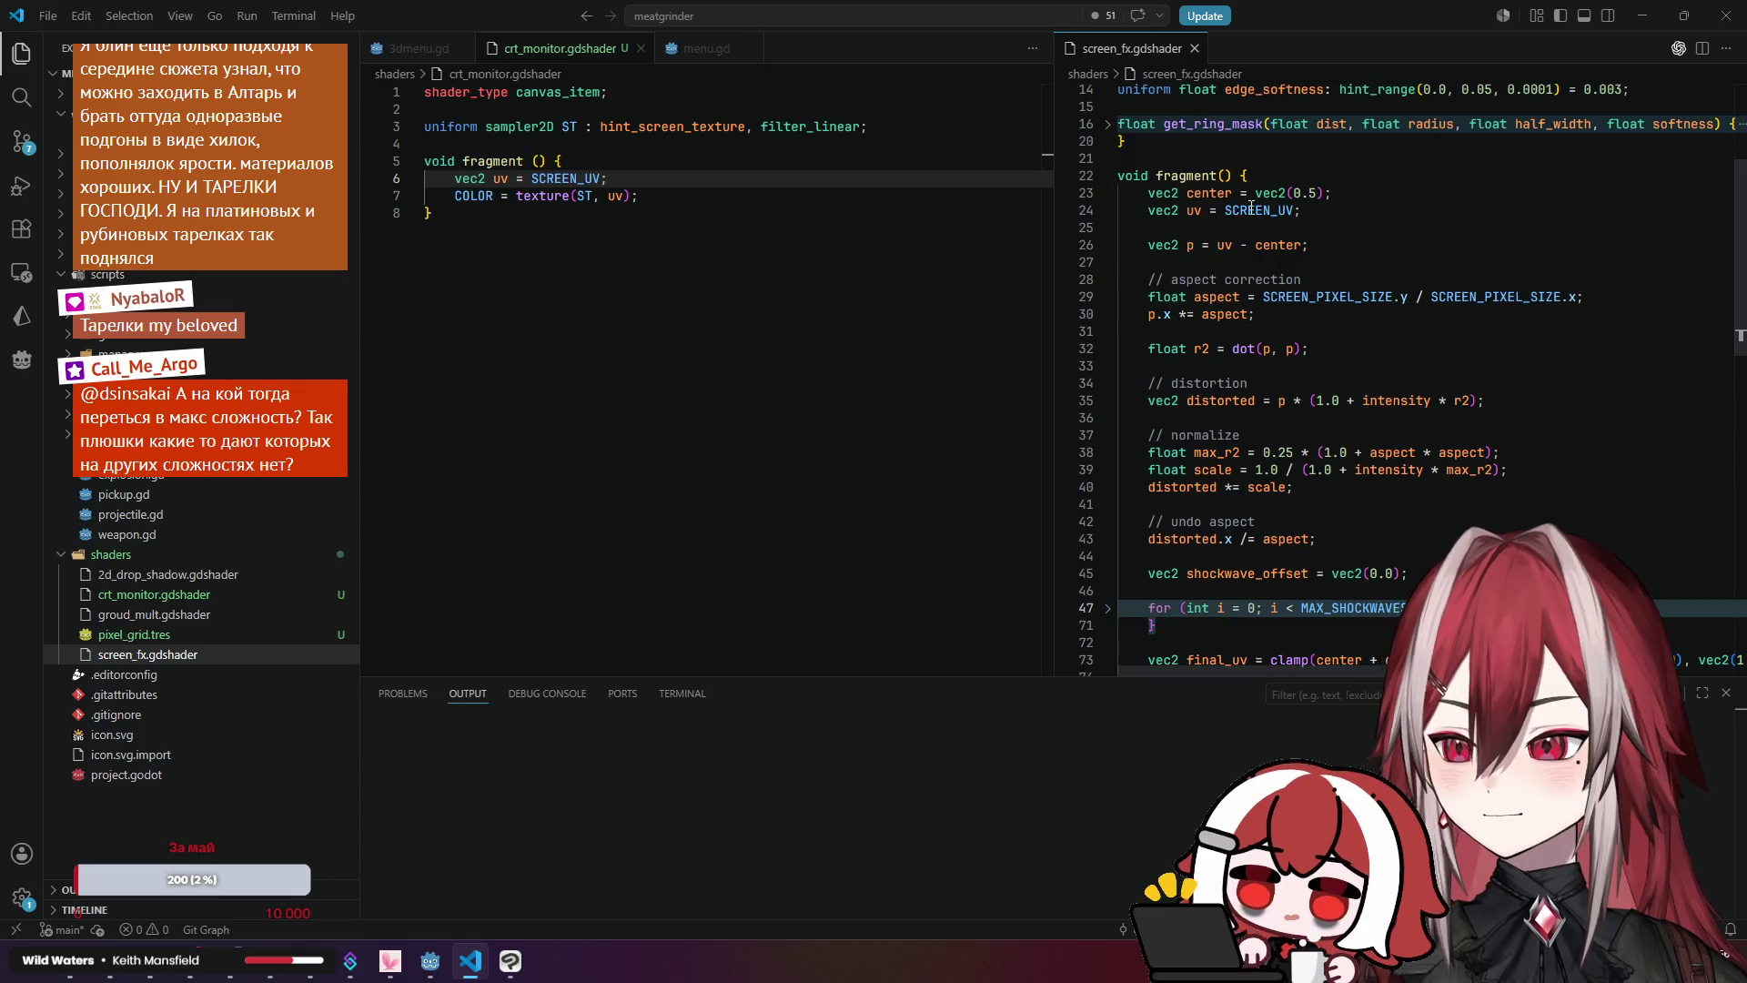
scroll(1251, 207, "up", 4)
left_click(768, 225)
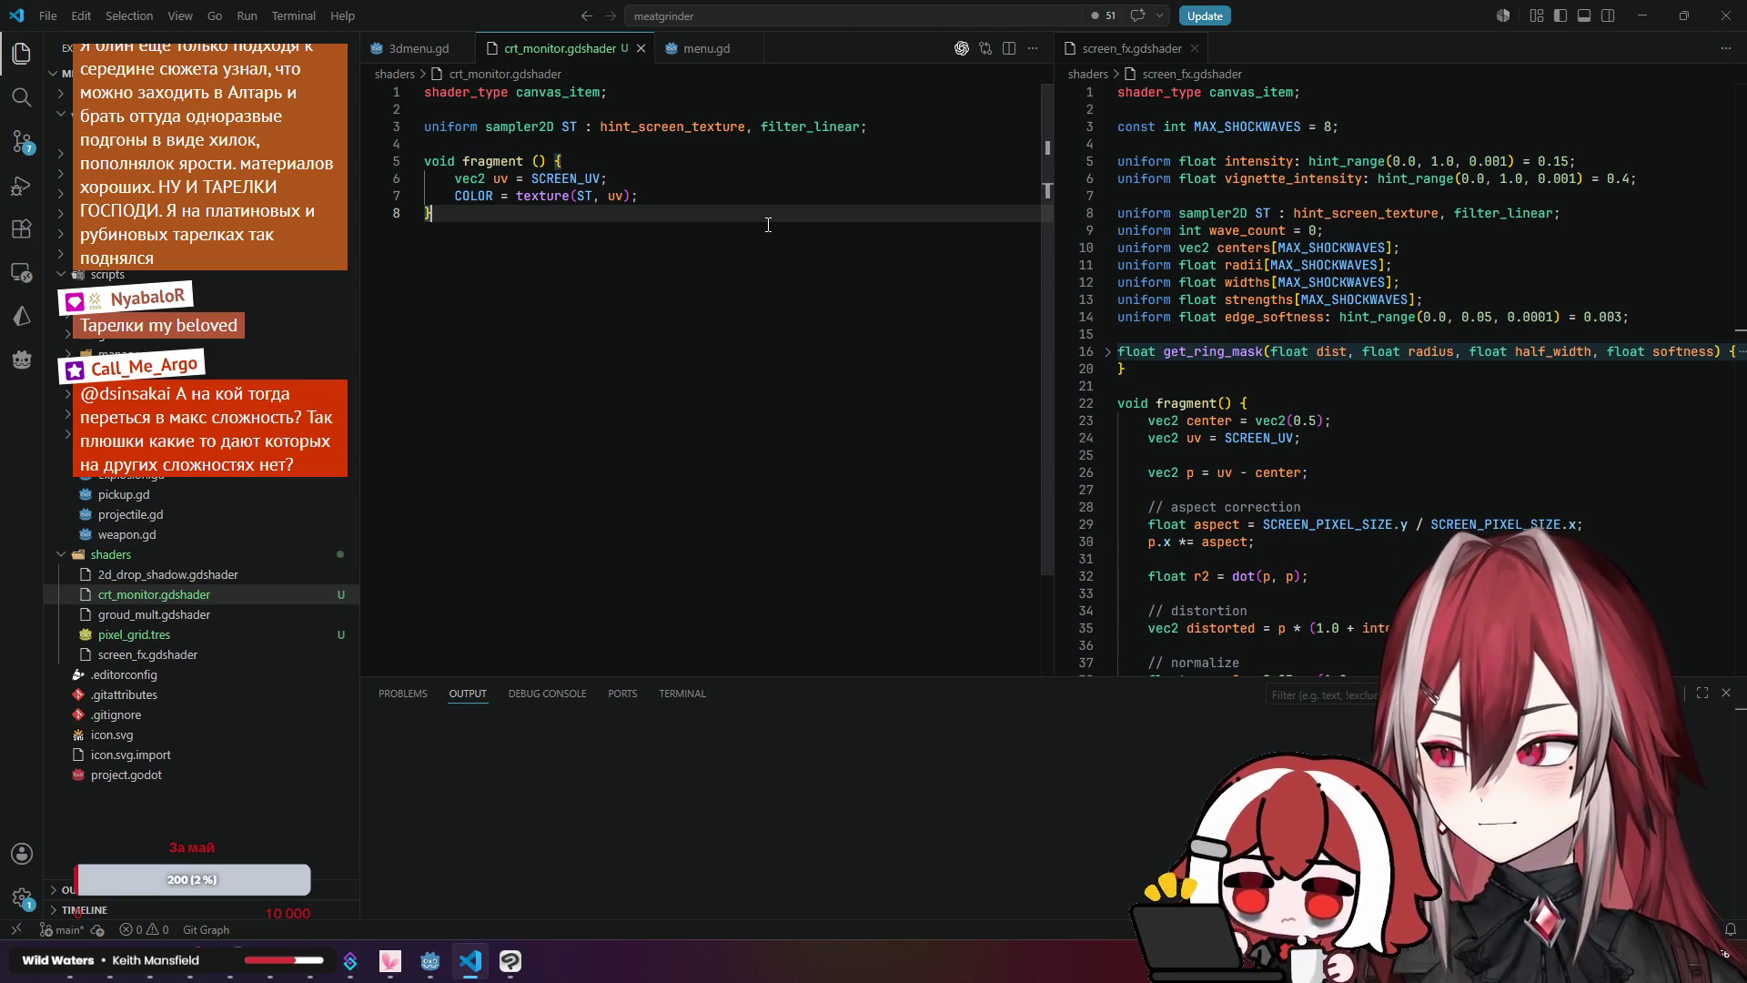
Step: Add 'vec4 color = texture(ST, uv);' below the uv line, comparing with screen_fx's sampling
left_click(641, 181)
key("Return")
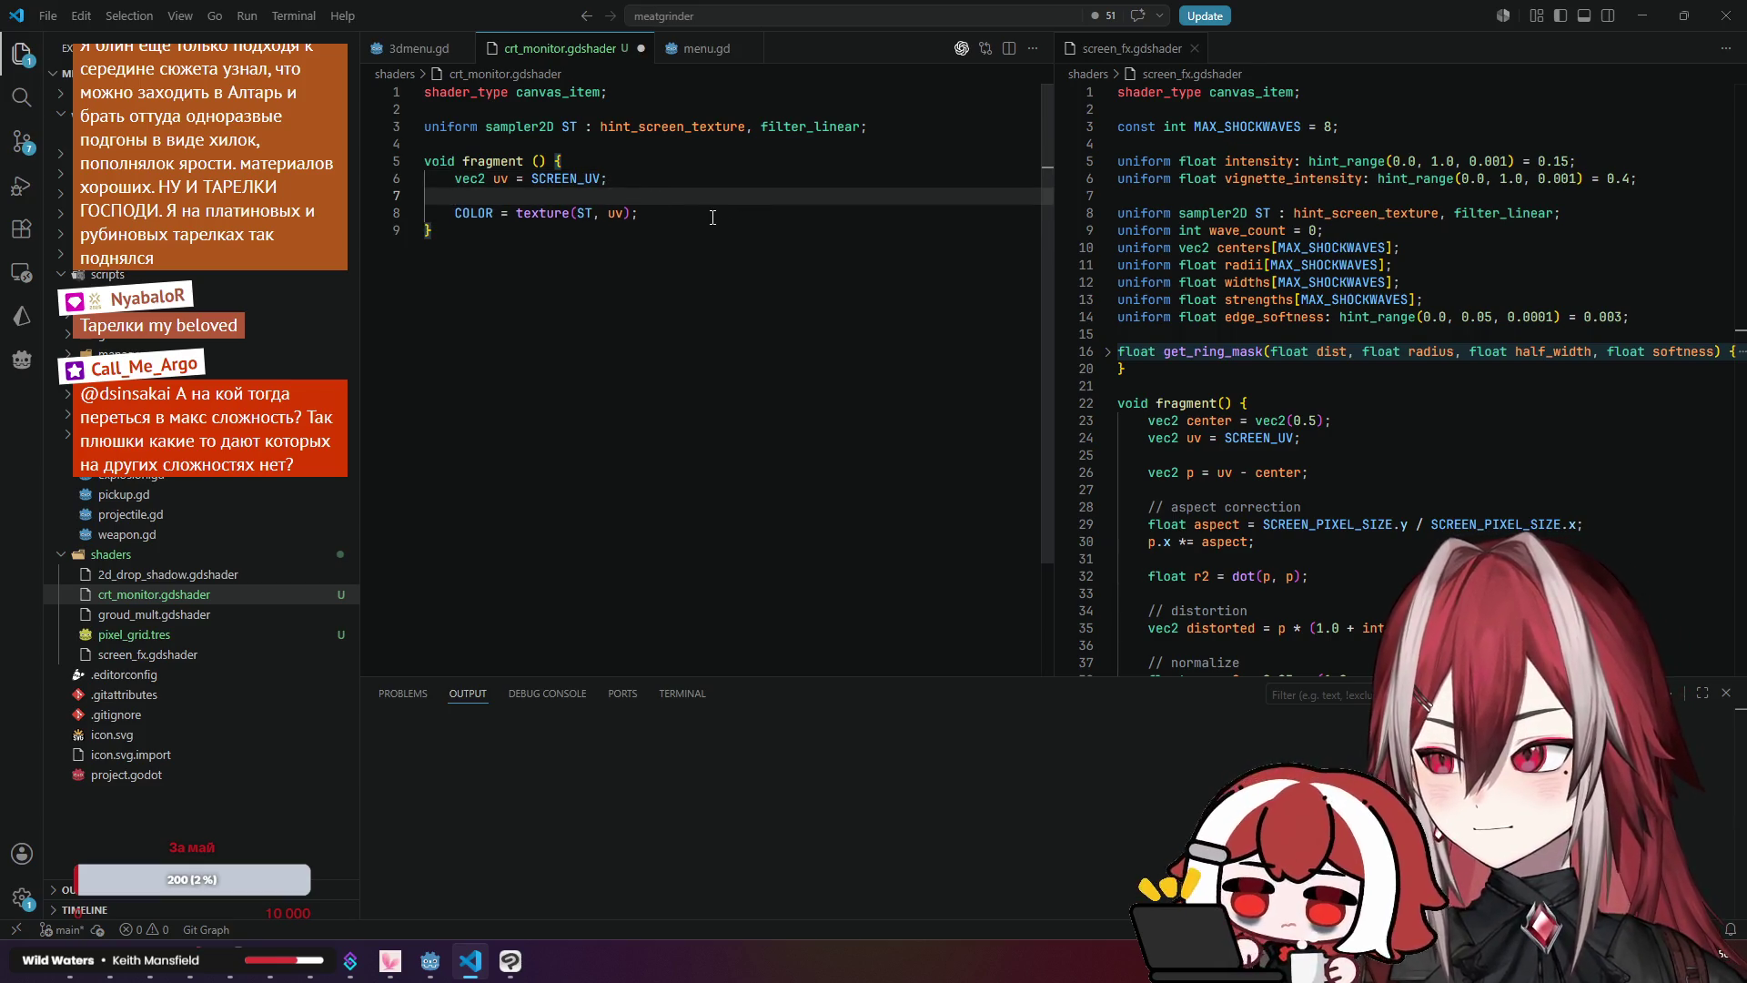
type("vec4")
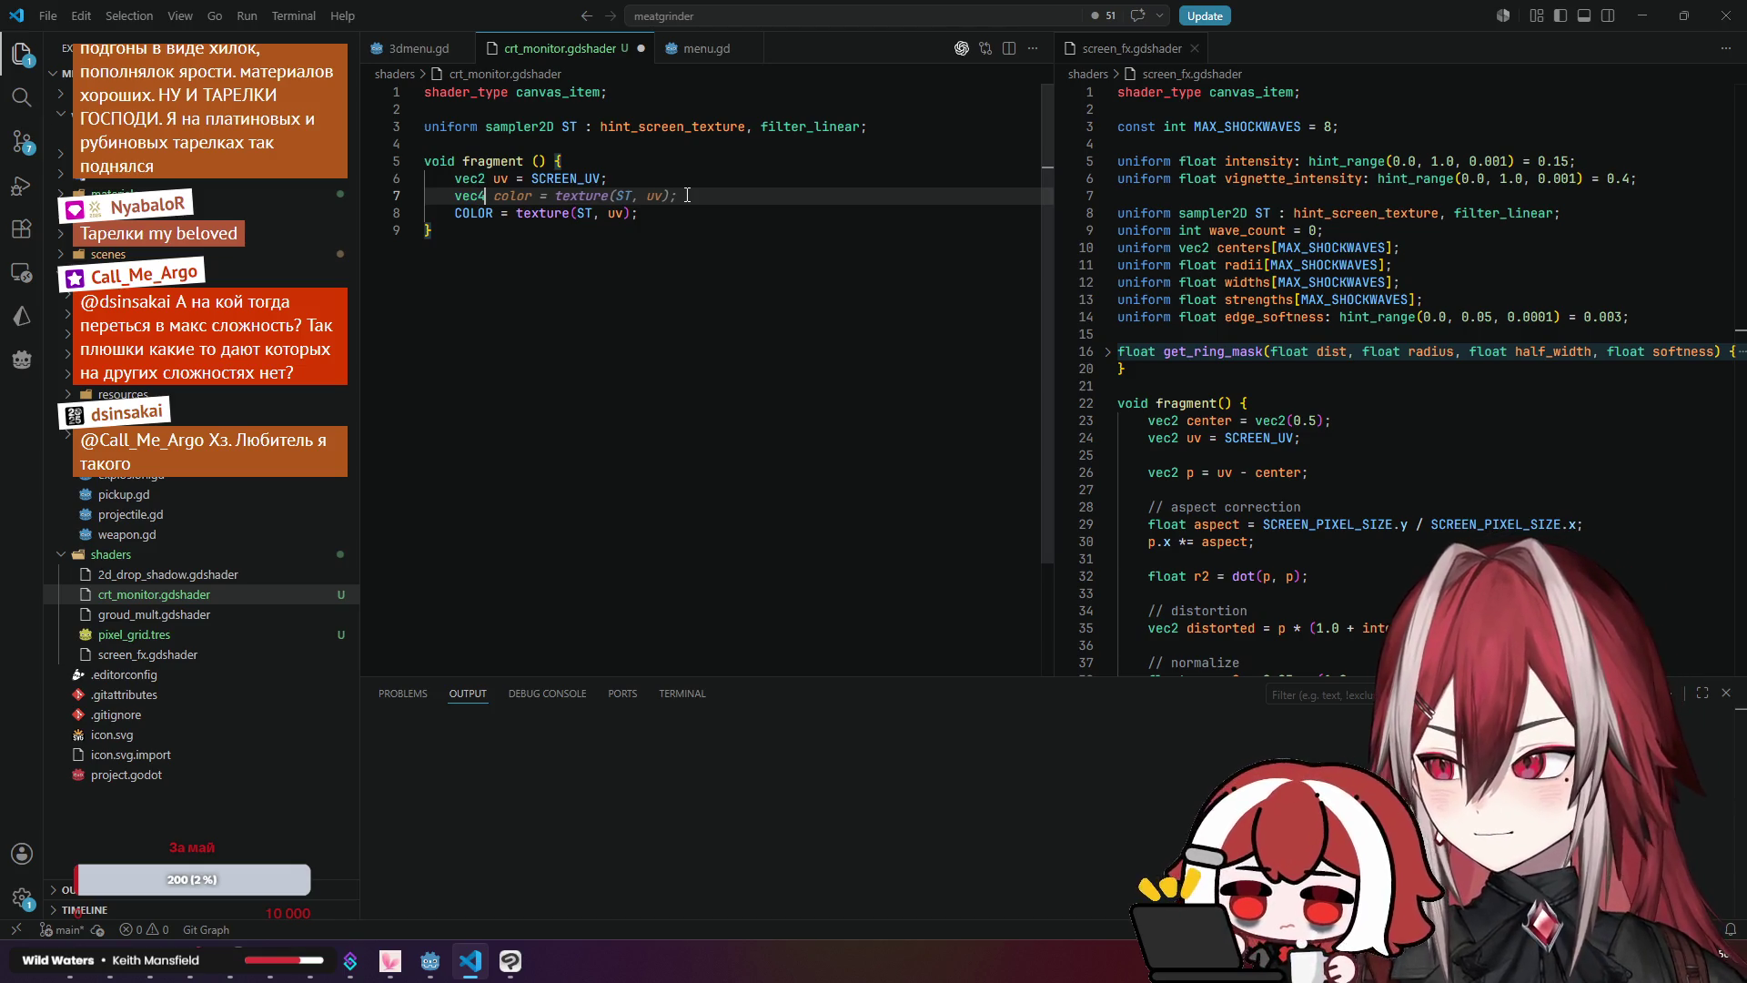
left_click(671, 230)
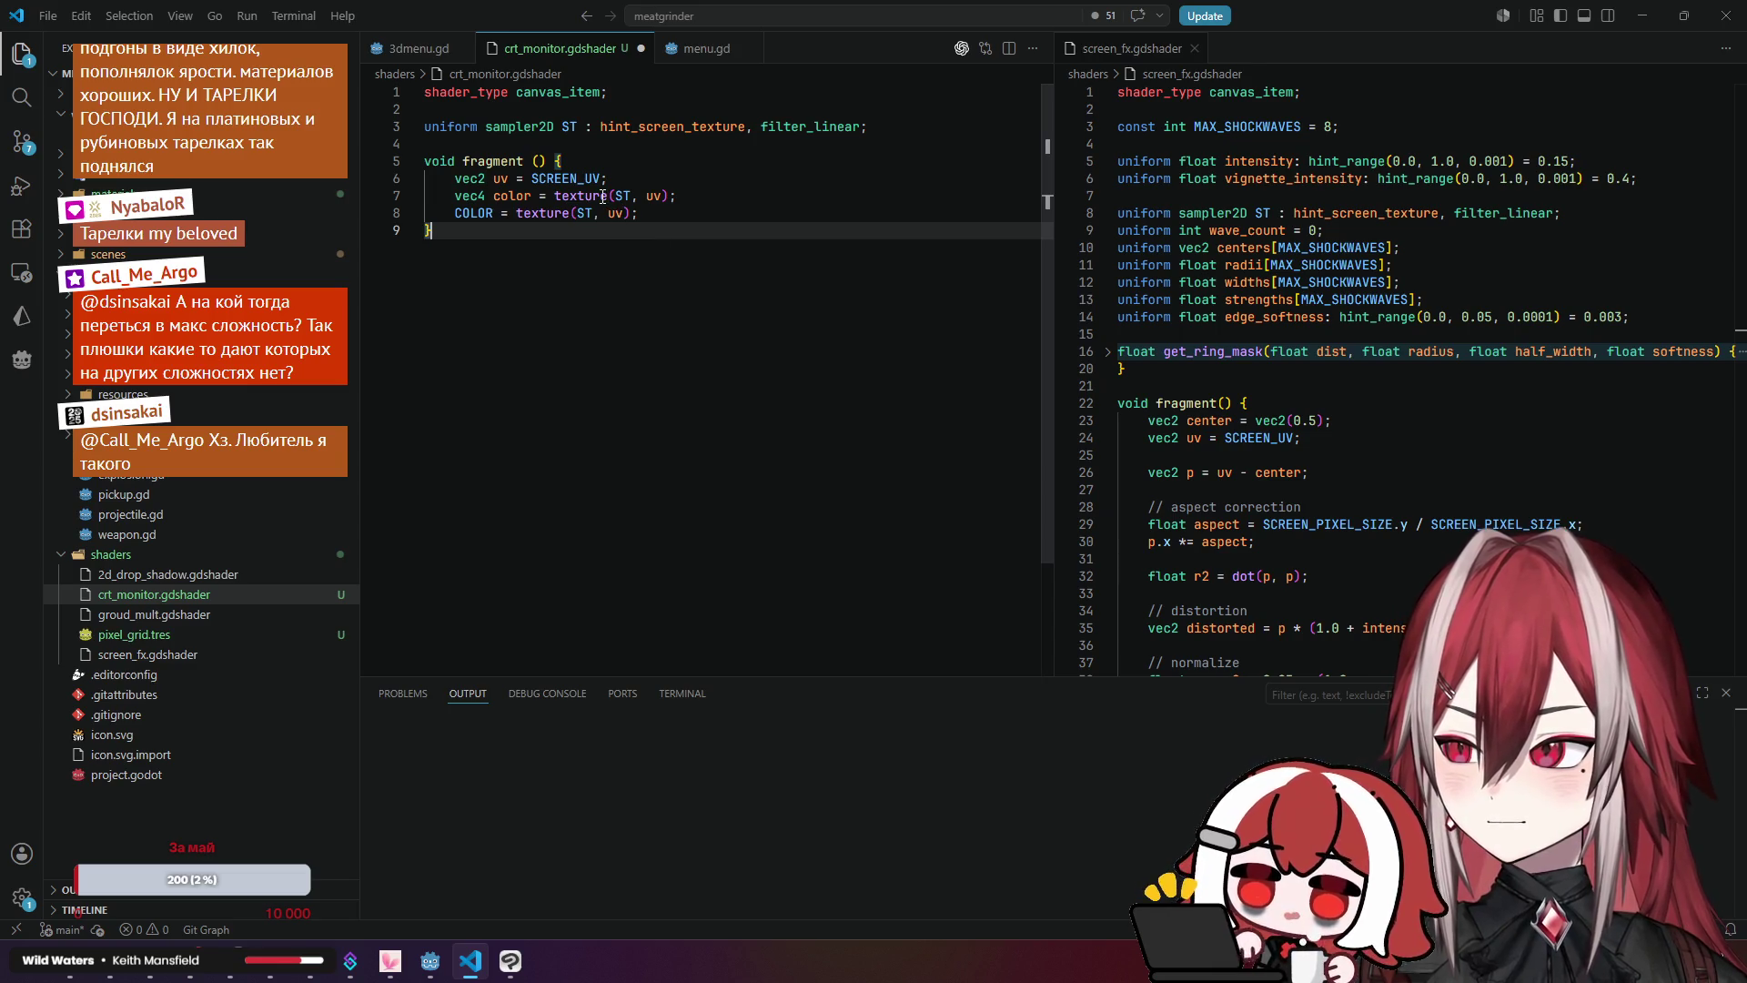
left_click(602, 197)
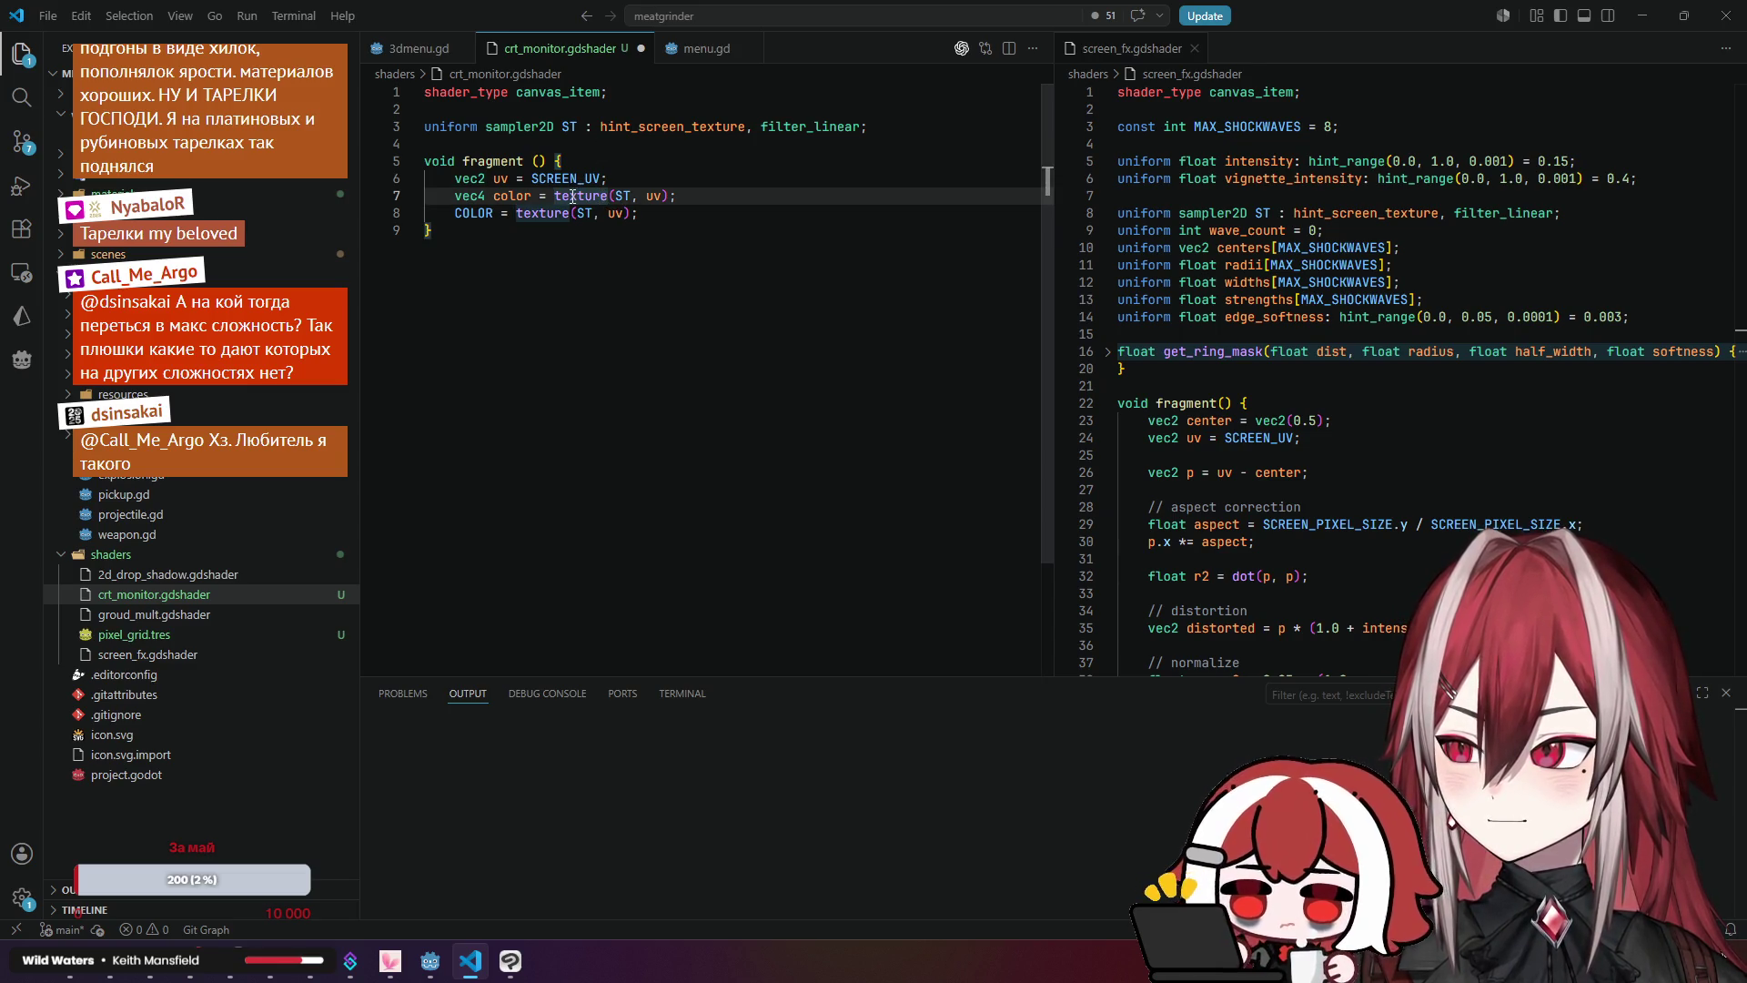
scroll(1291, 324, "down", 10)
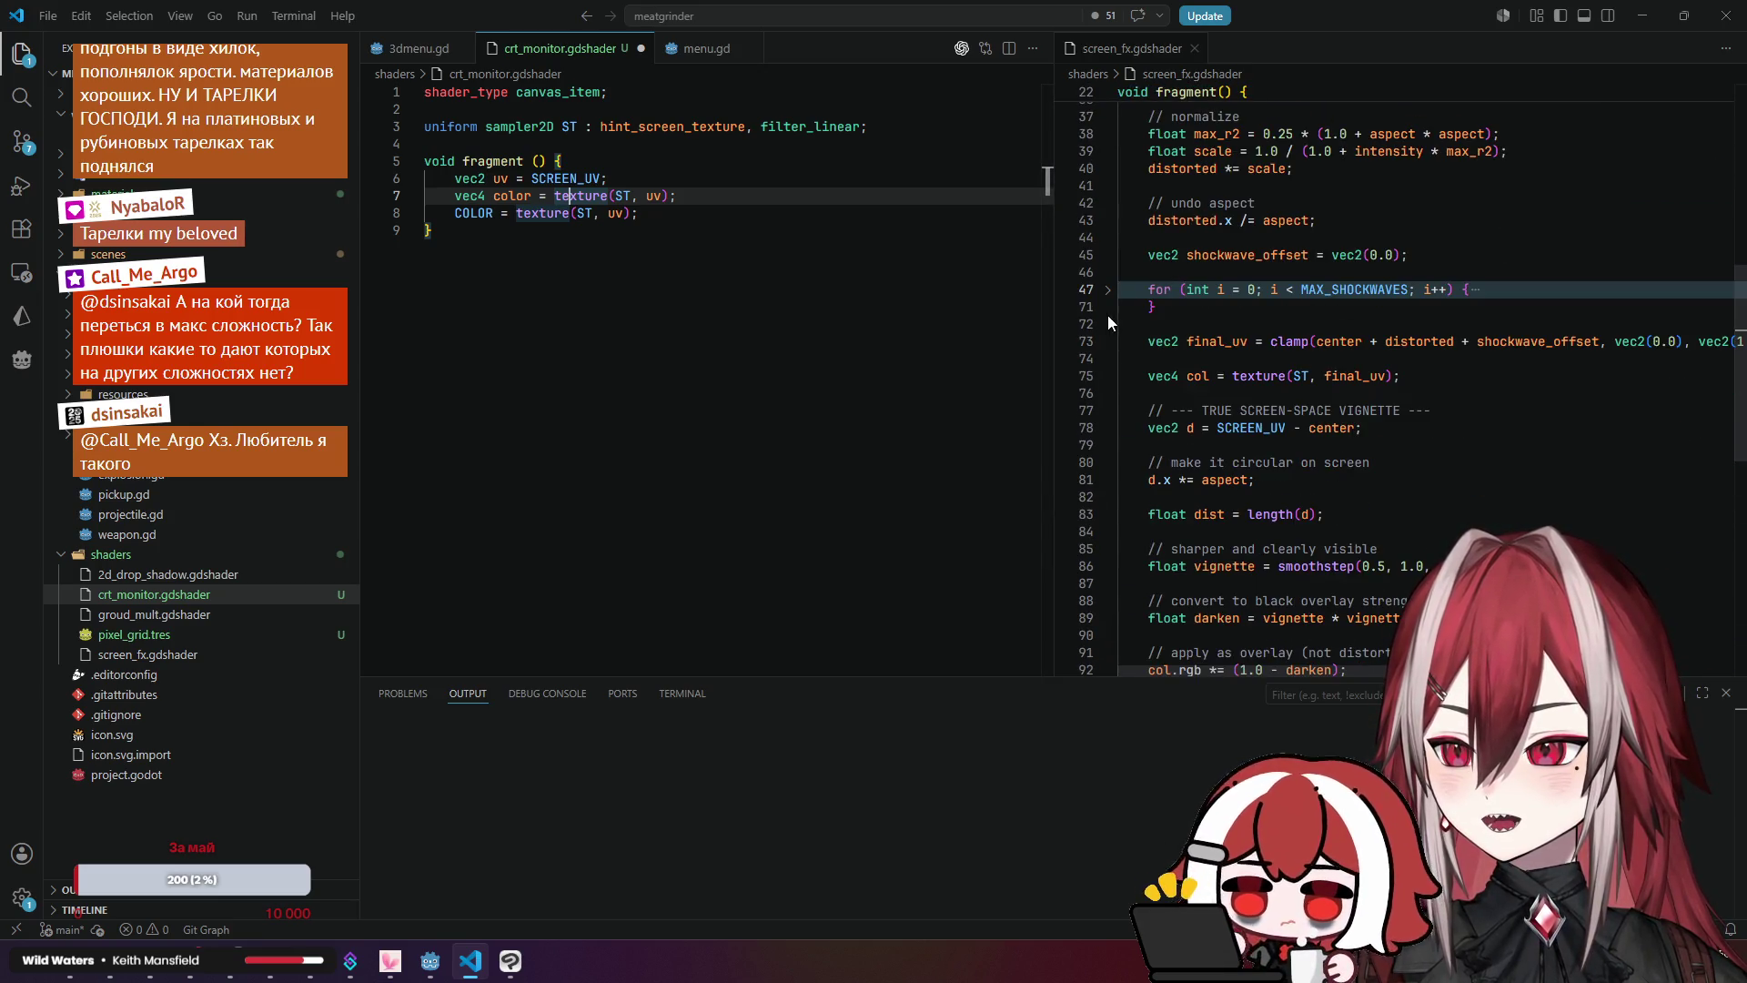
left_click(1246, 375)
left_click(568, 214)
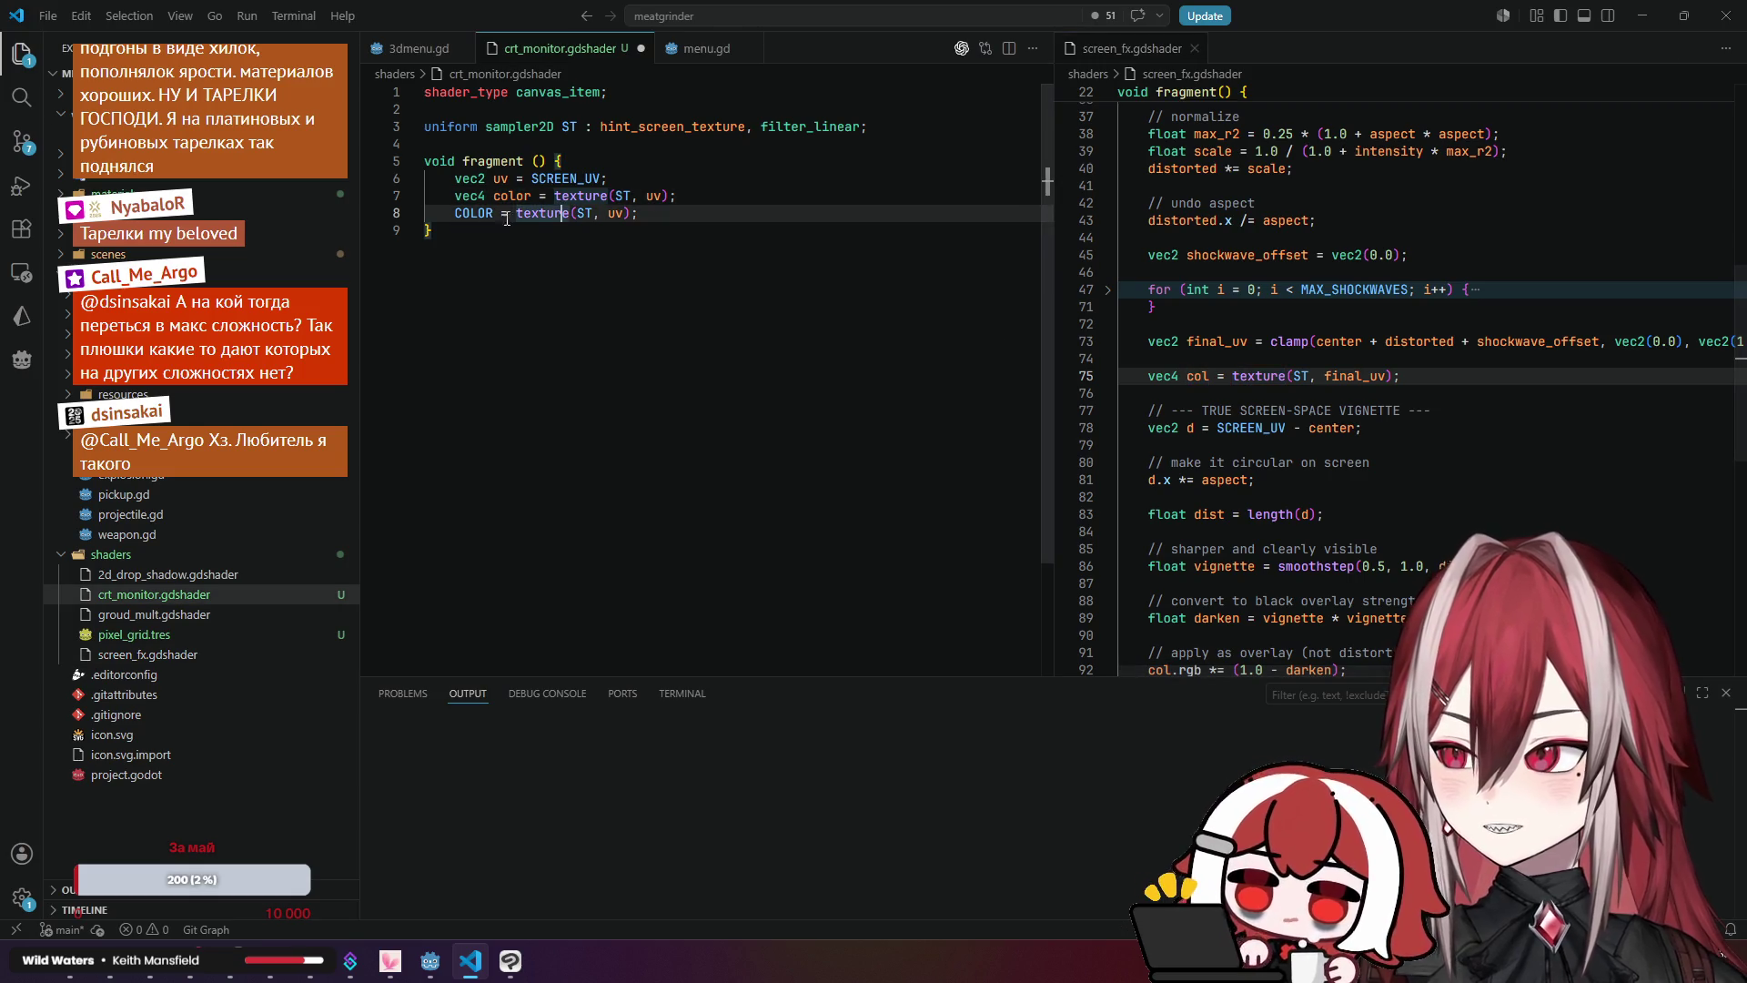
Step: Replace texture(ST, uv) in the COLOR assignment with color and add blank lines below
double_click(508, 198)
left_click_drag(515, 213, 632, 218)
type("color")
left_click(737, 195)
key("Return")
key("Return")
left_click(677, 210)
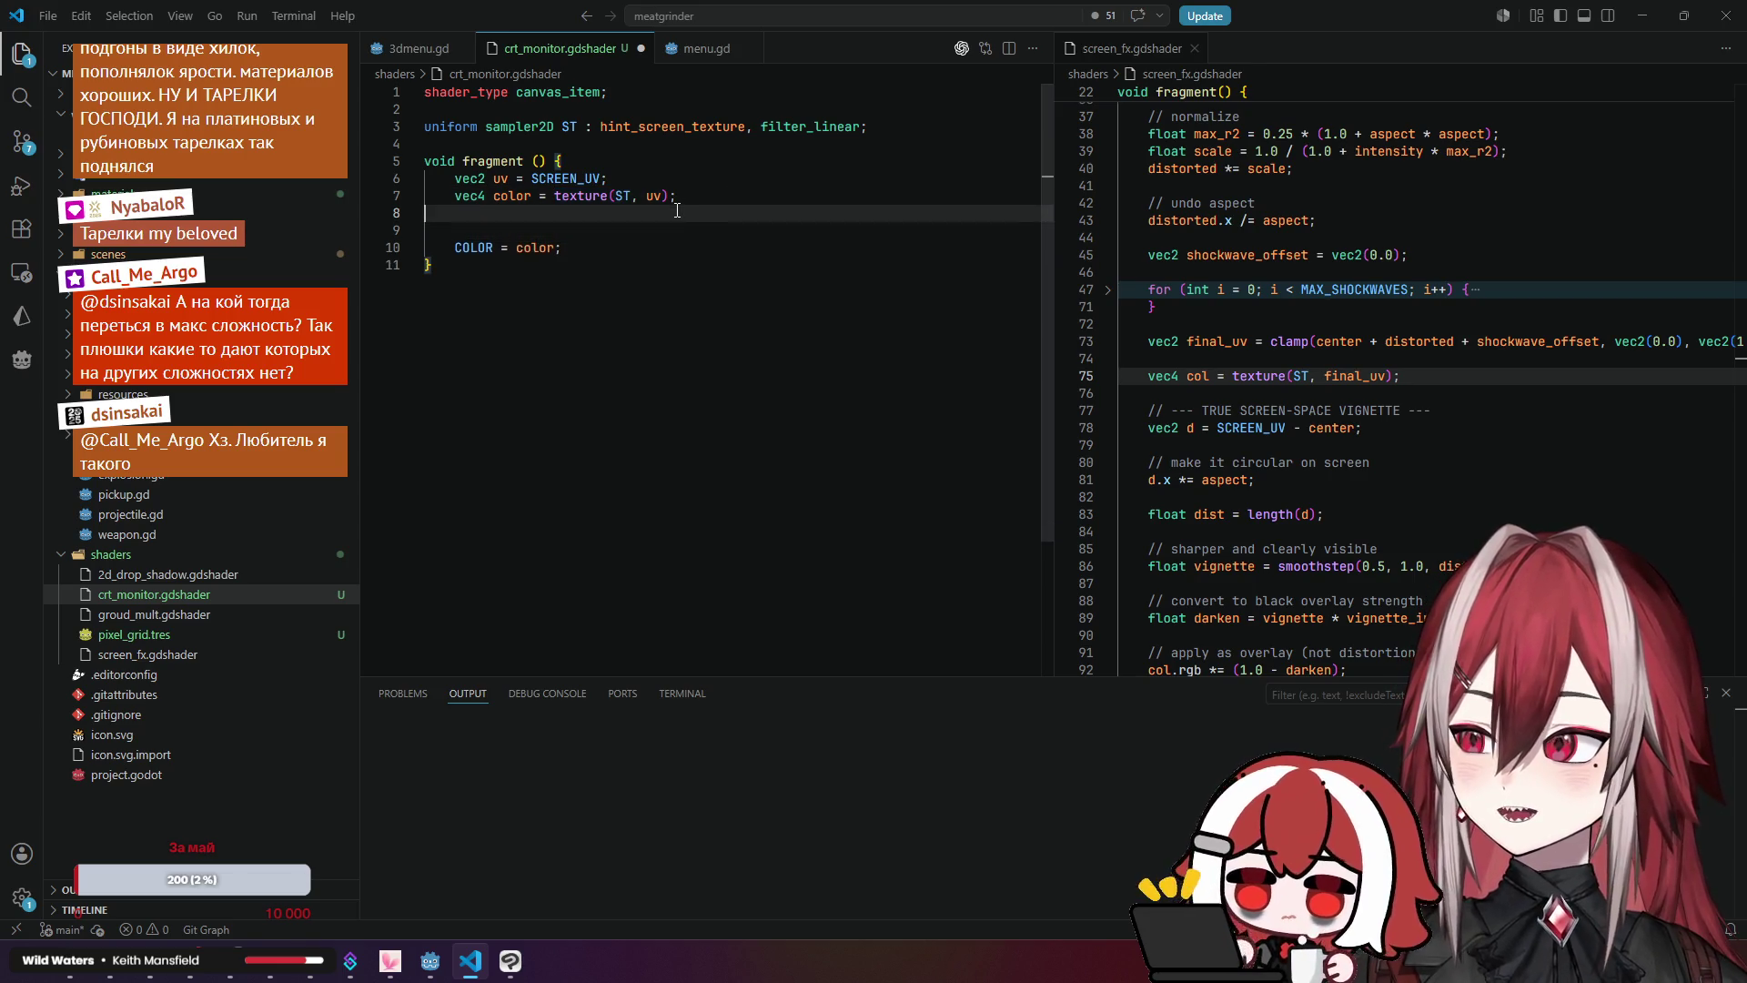
key("Return")
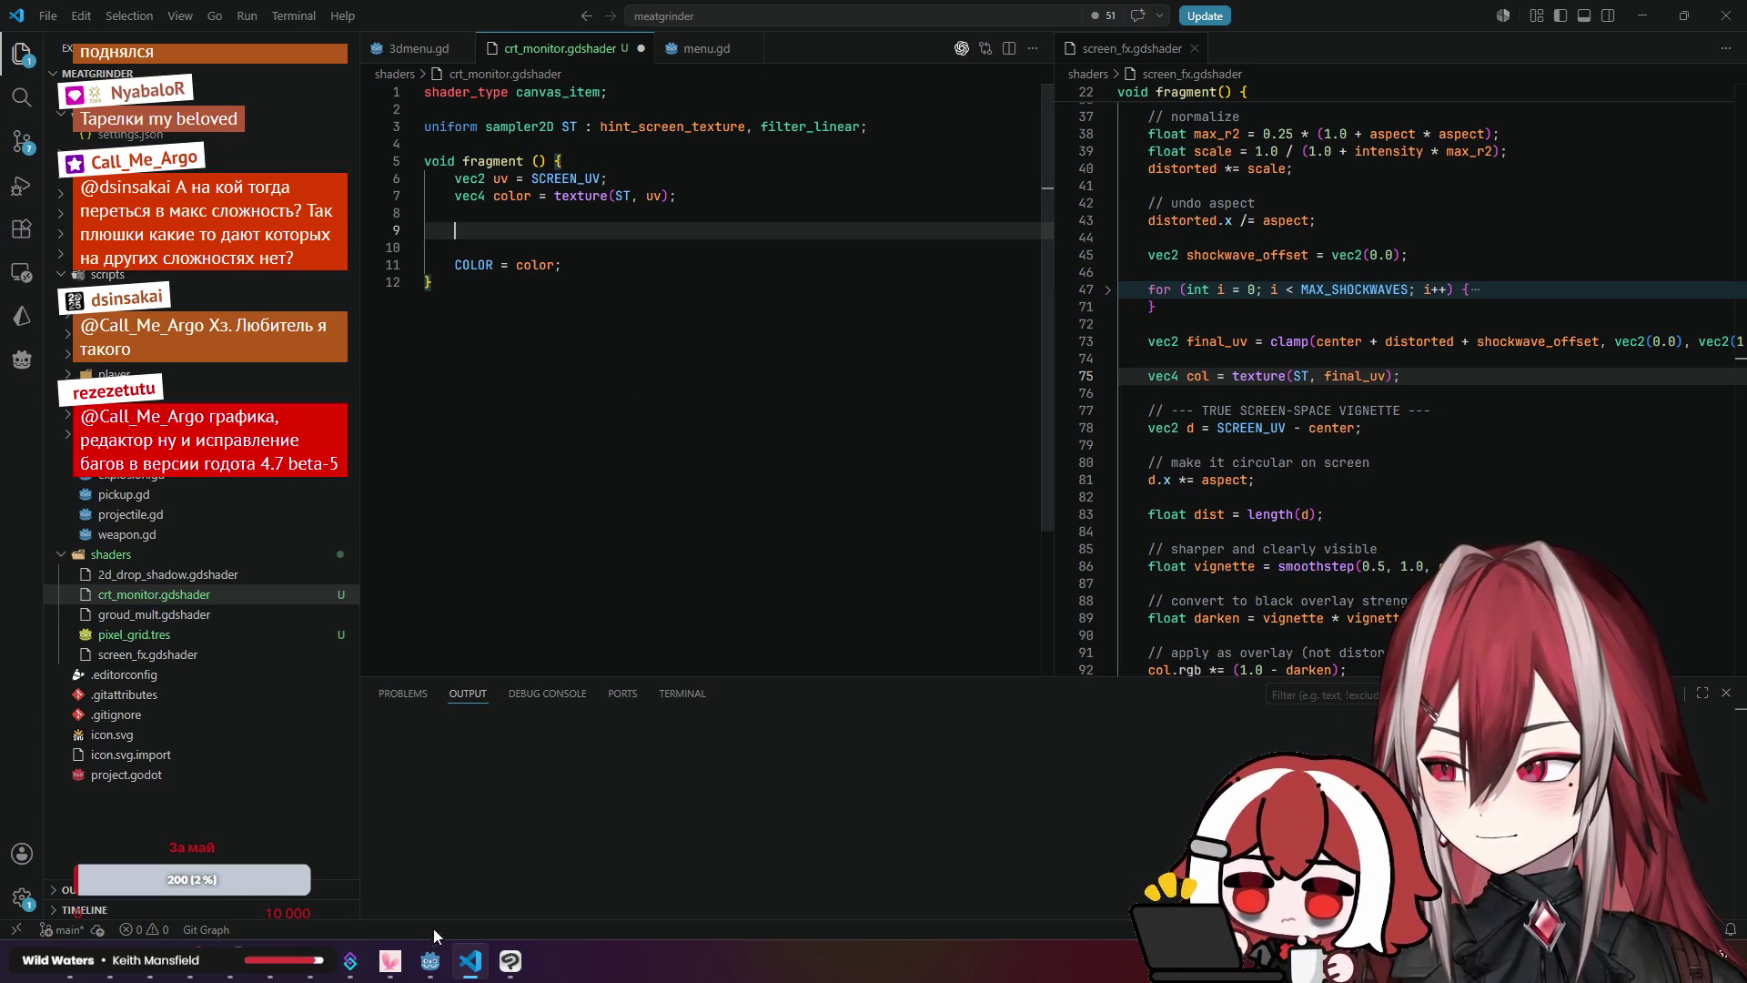
left_click(432, 958)
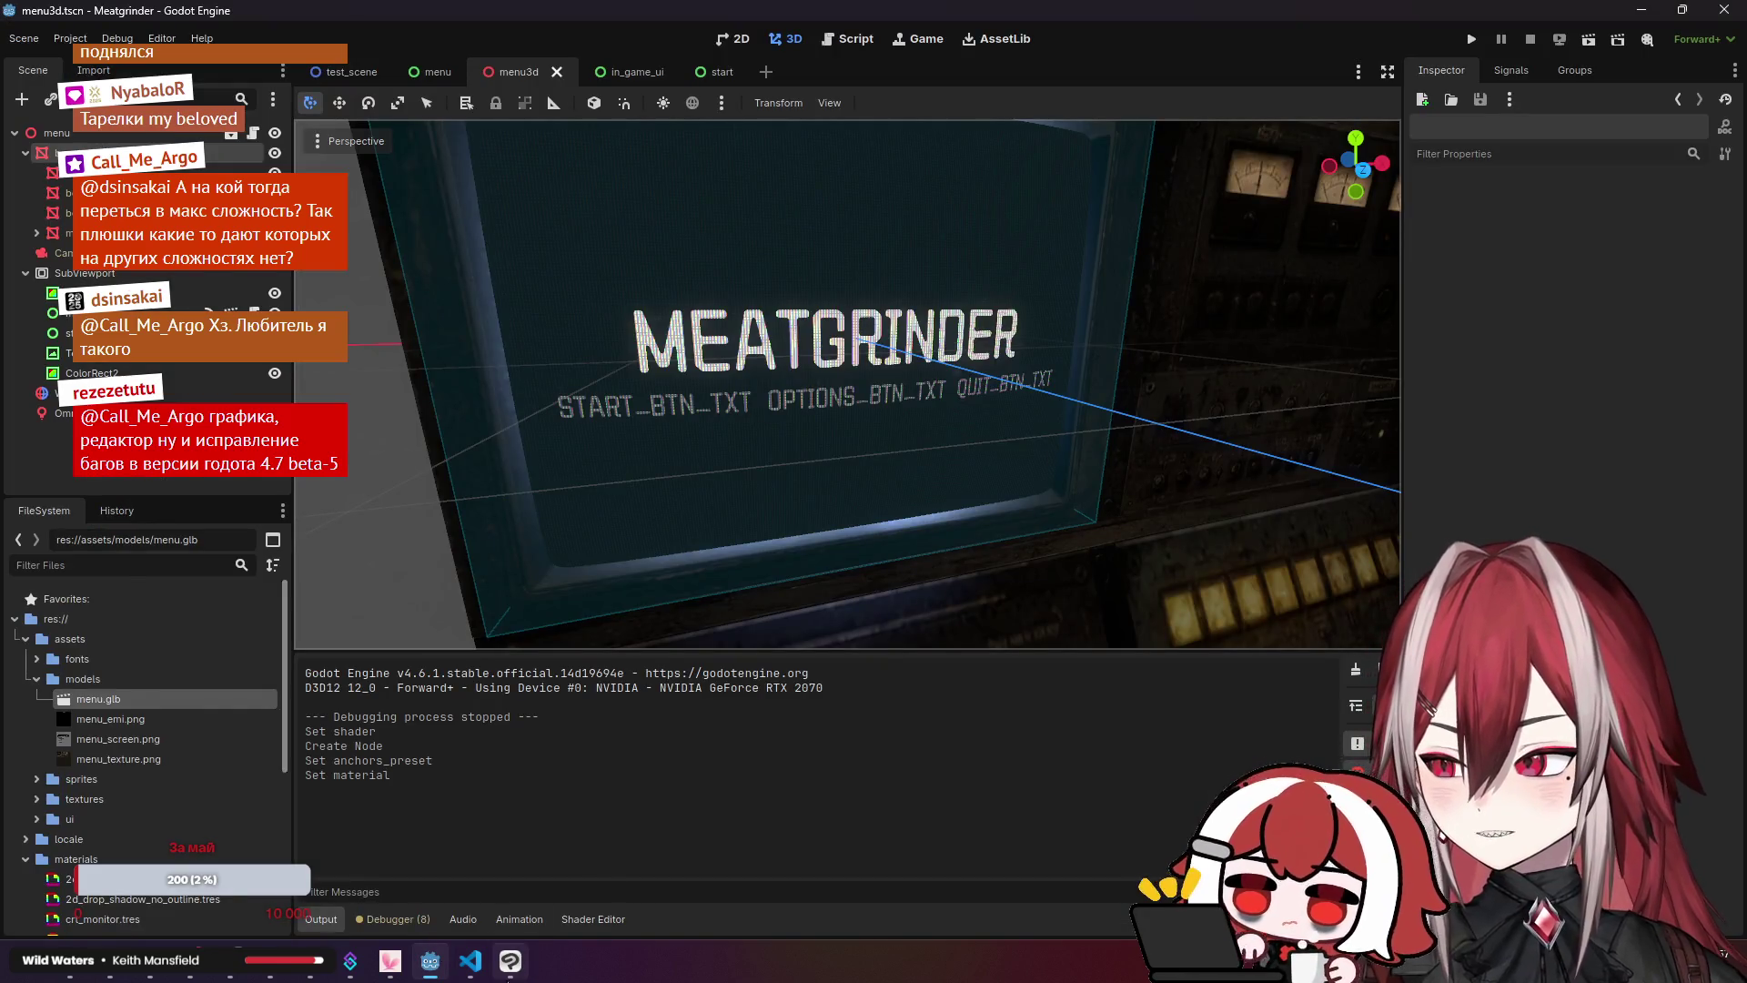
left_click(471, 960)
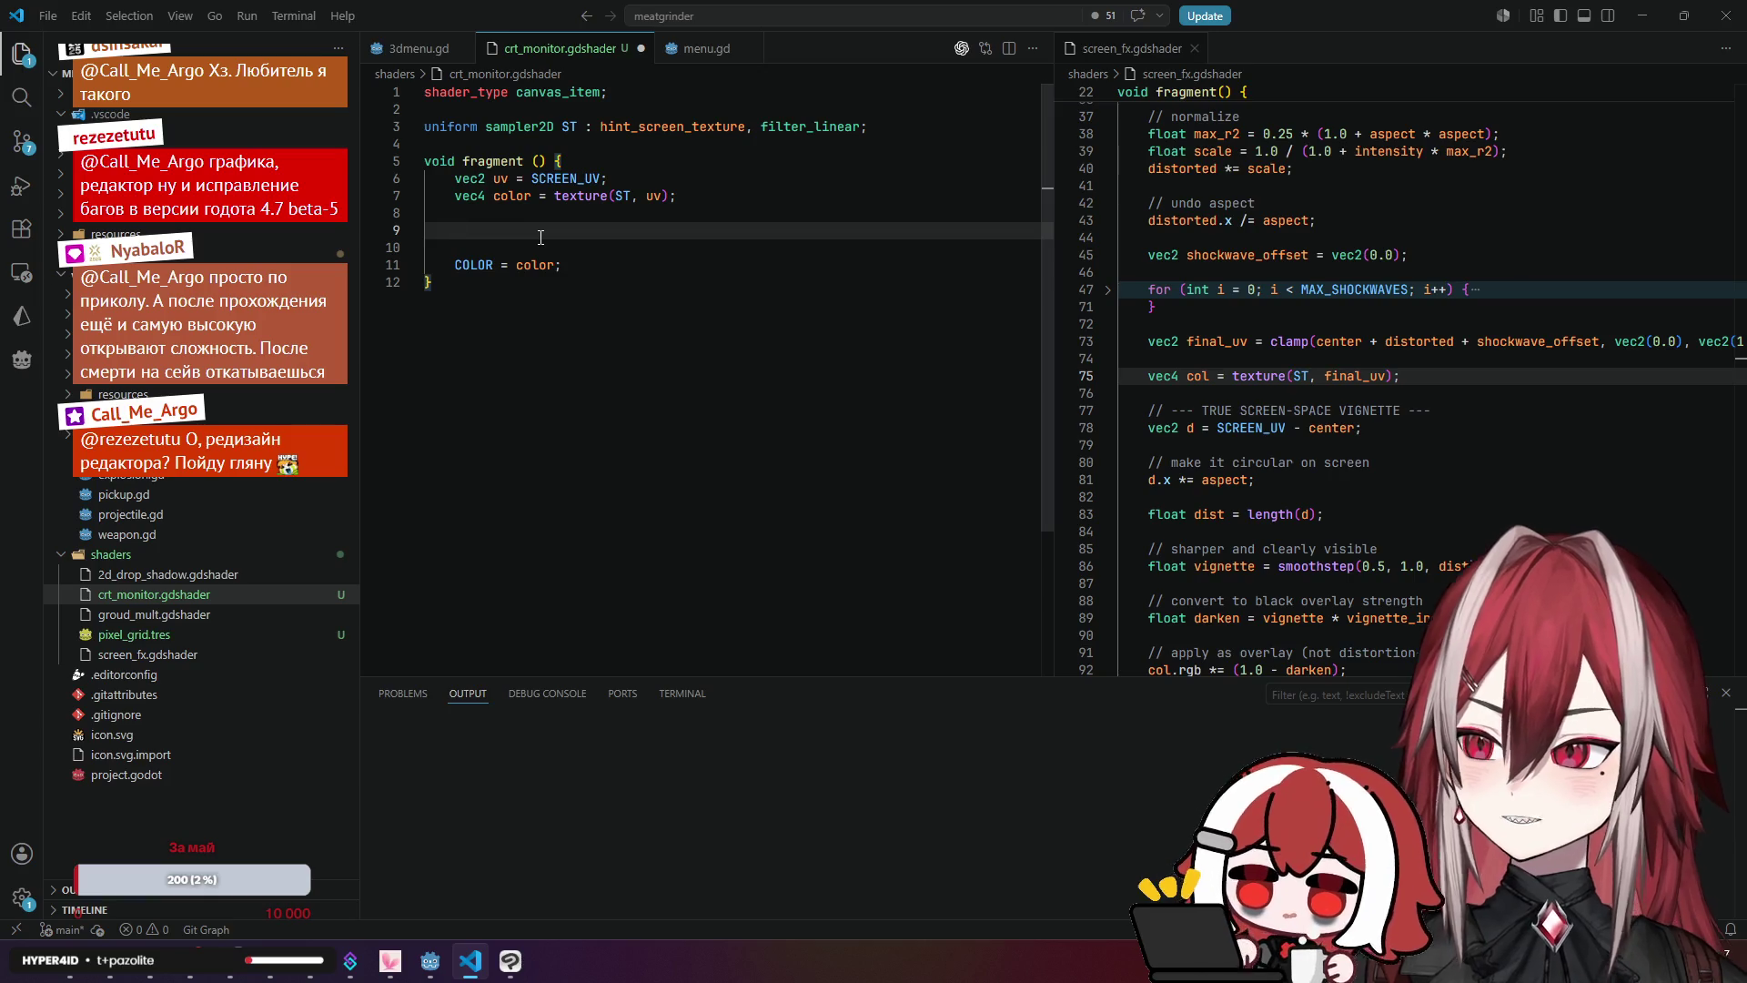
scroll(1320, 515, "up", 12)
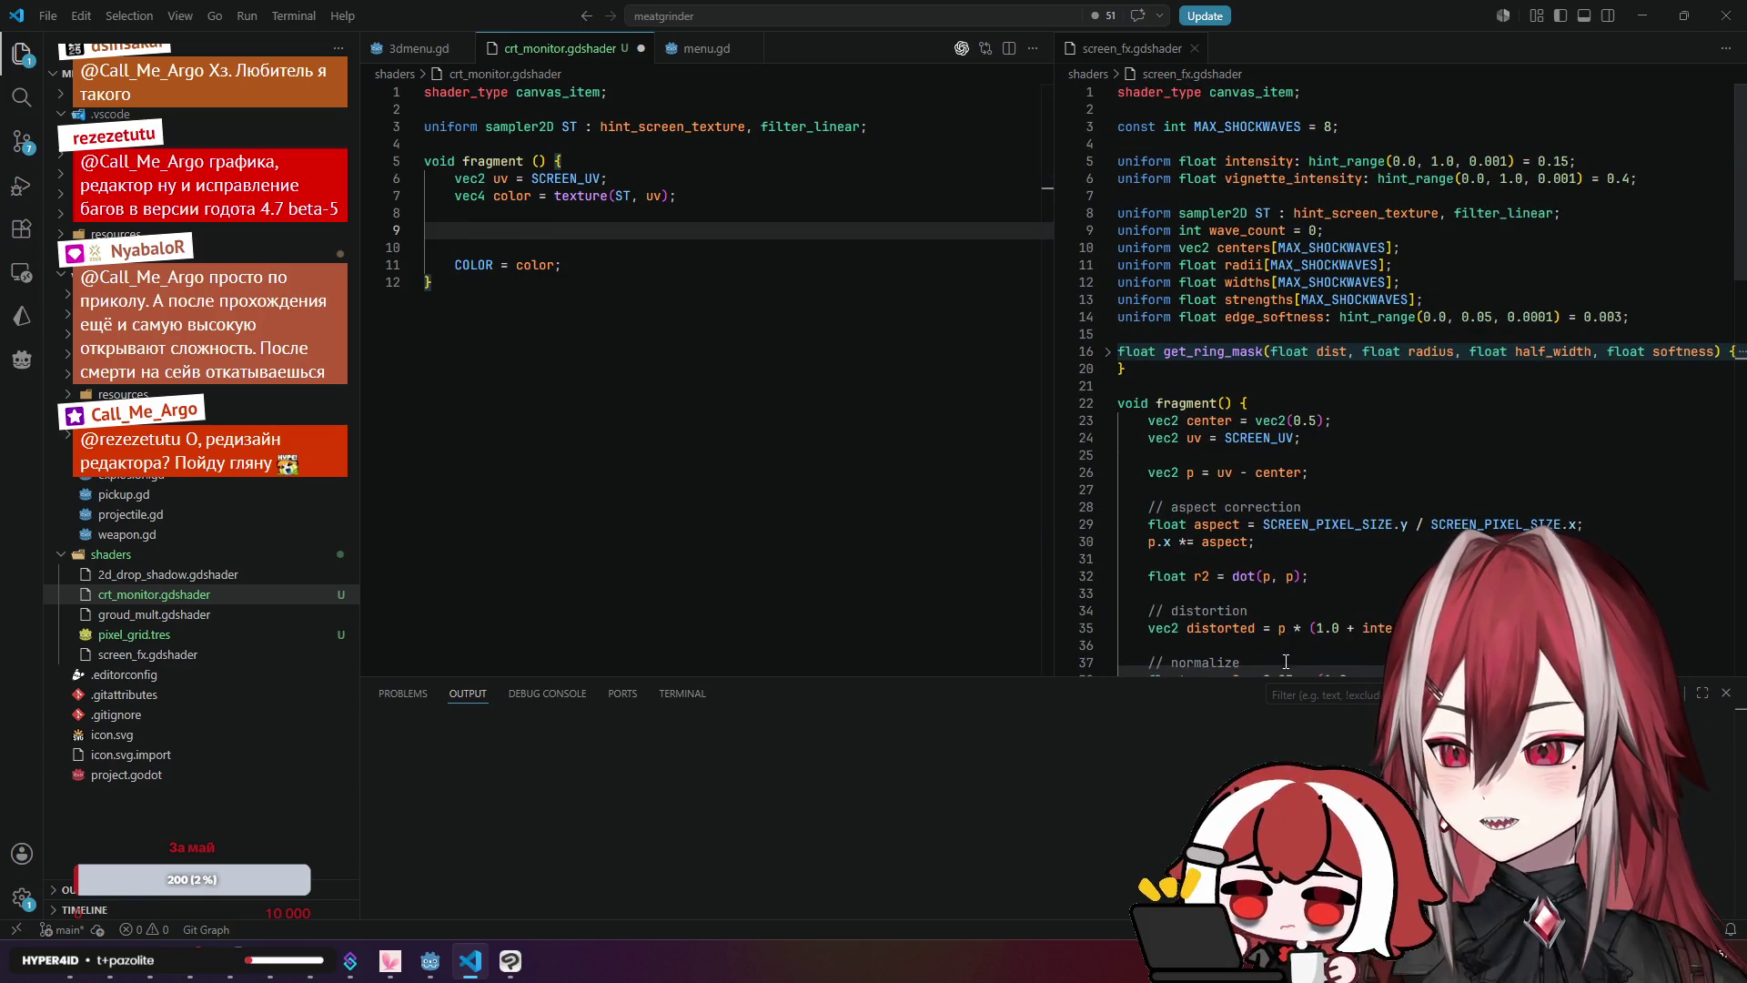
Step: Declare 'uniform float scanline_widht = 1.0;' below the screen texture uniform
left_click(924, 127)
key("Return")
key("Return")
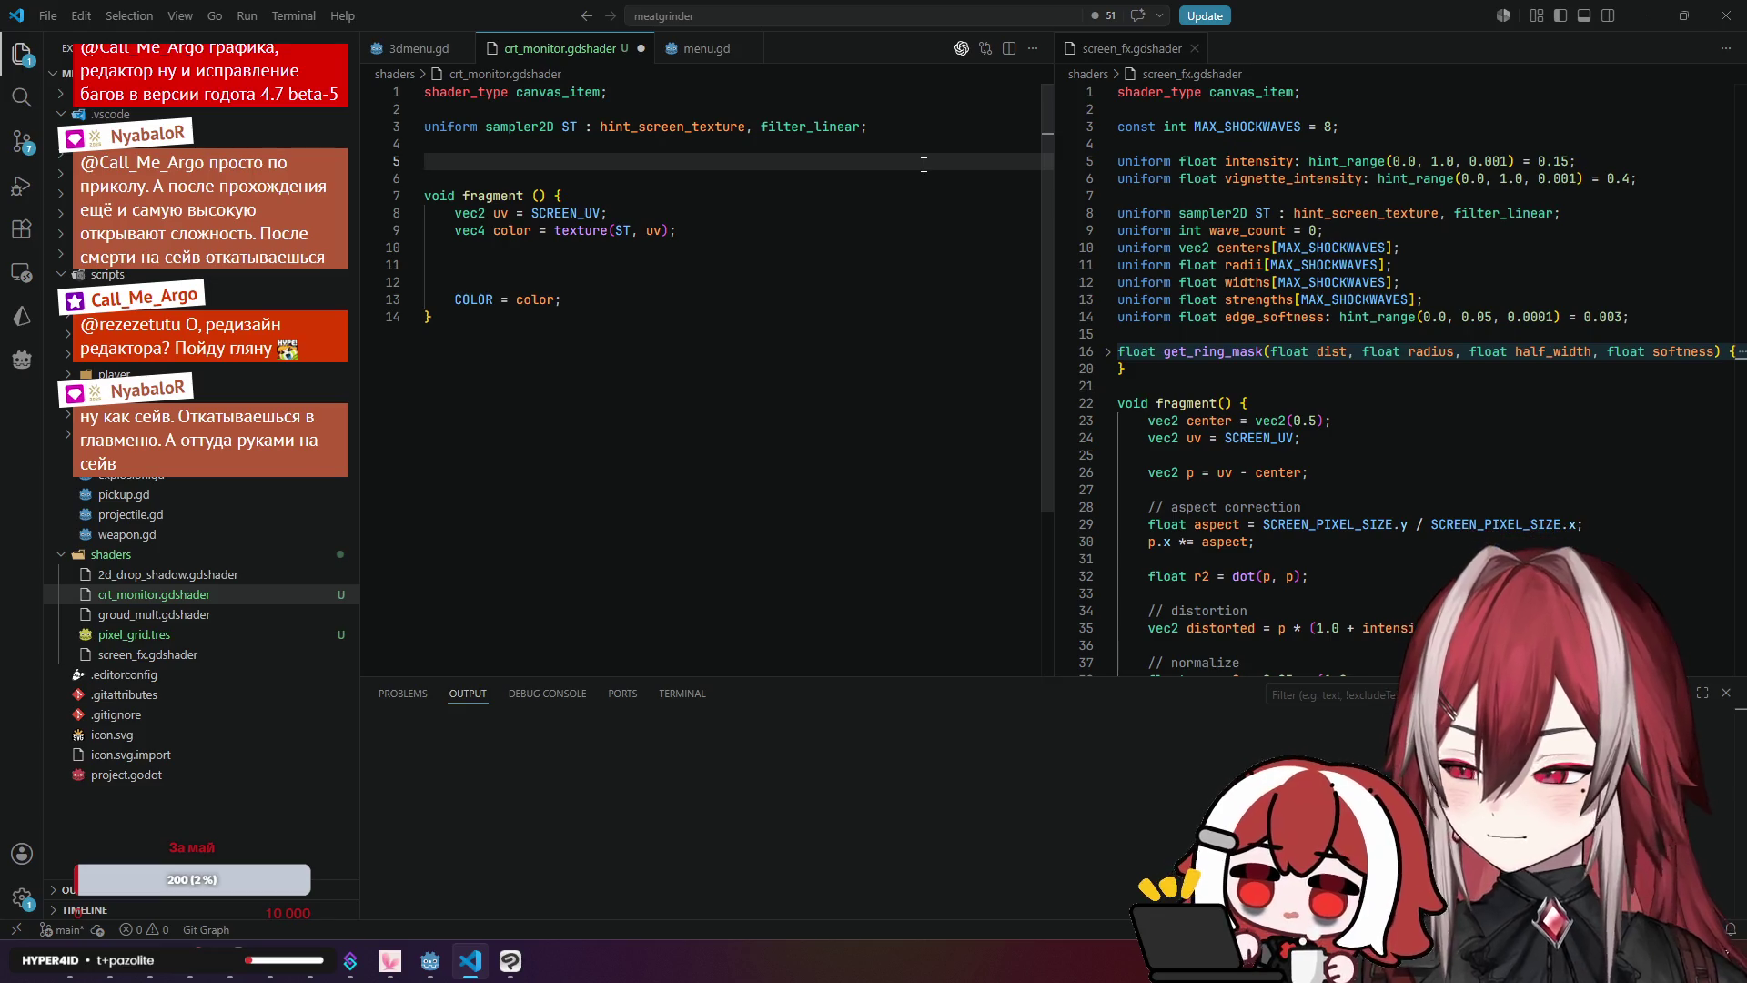
type("un")
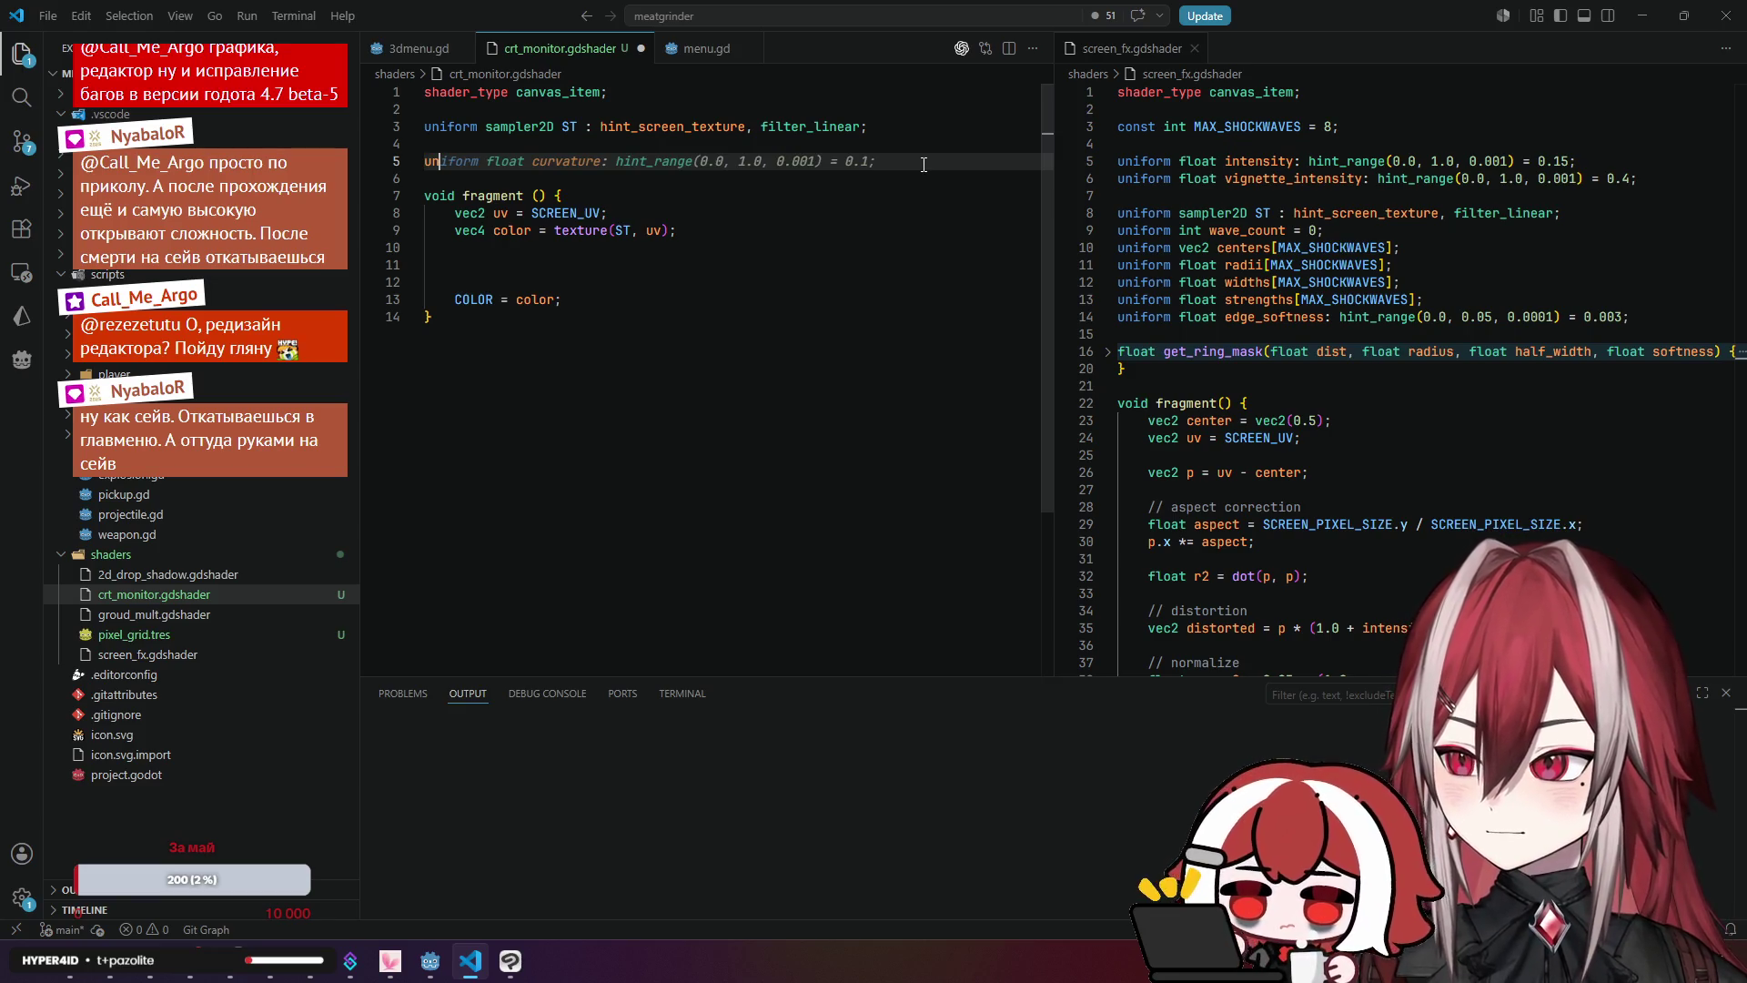
type("iform fl")
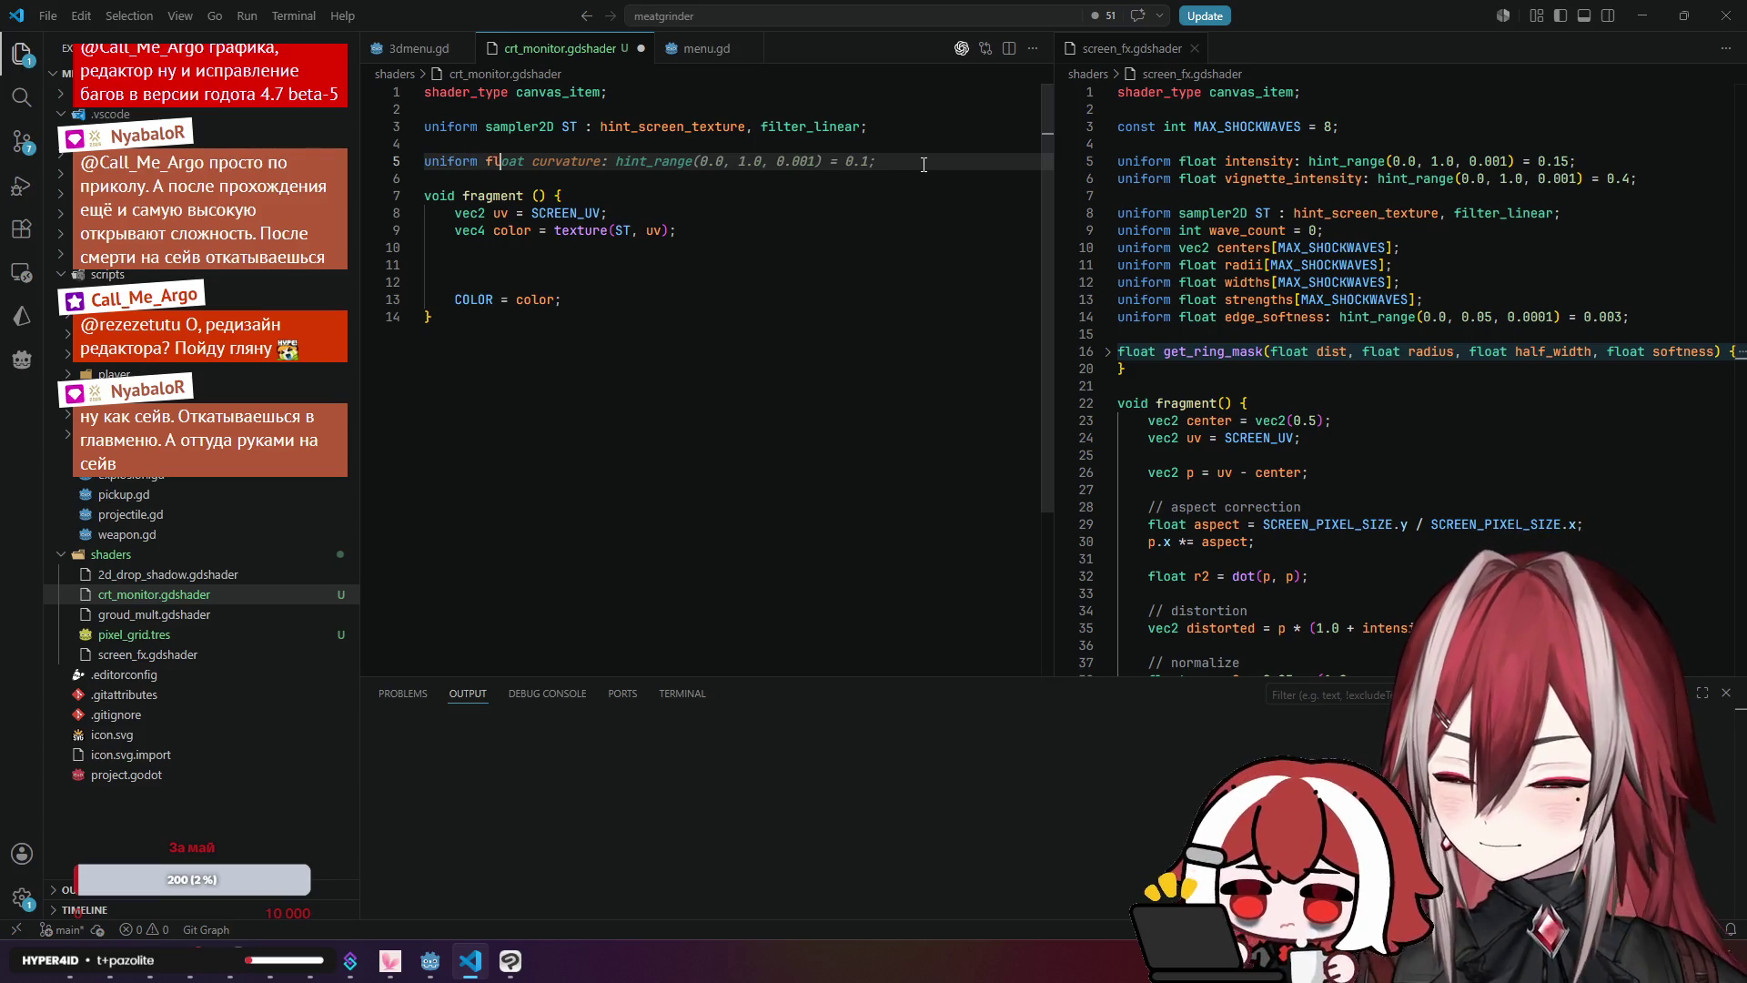
type("oat scanline")
key("BackSpace")
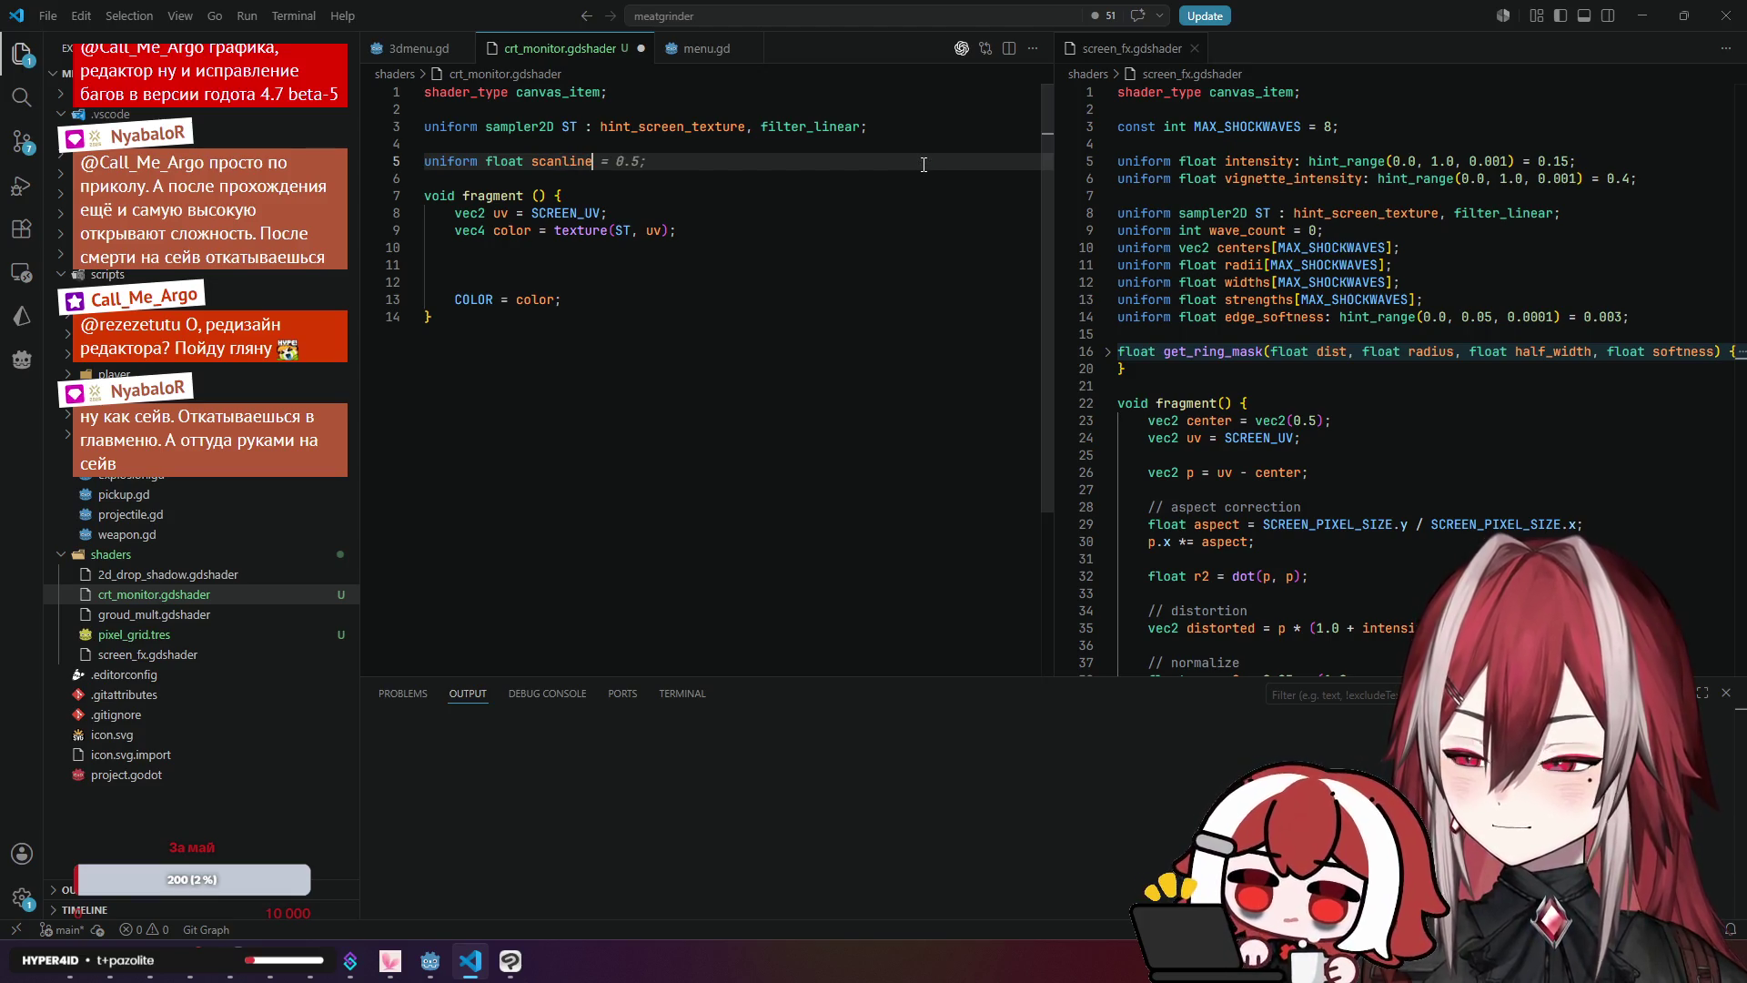
type("_widht")
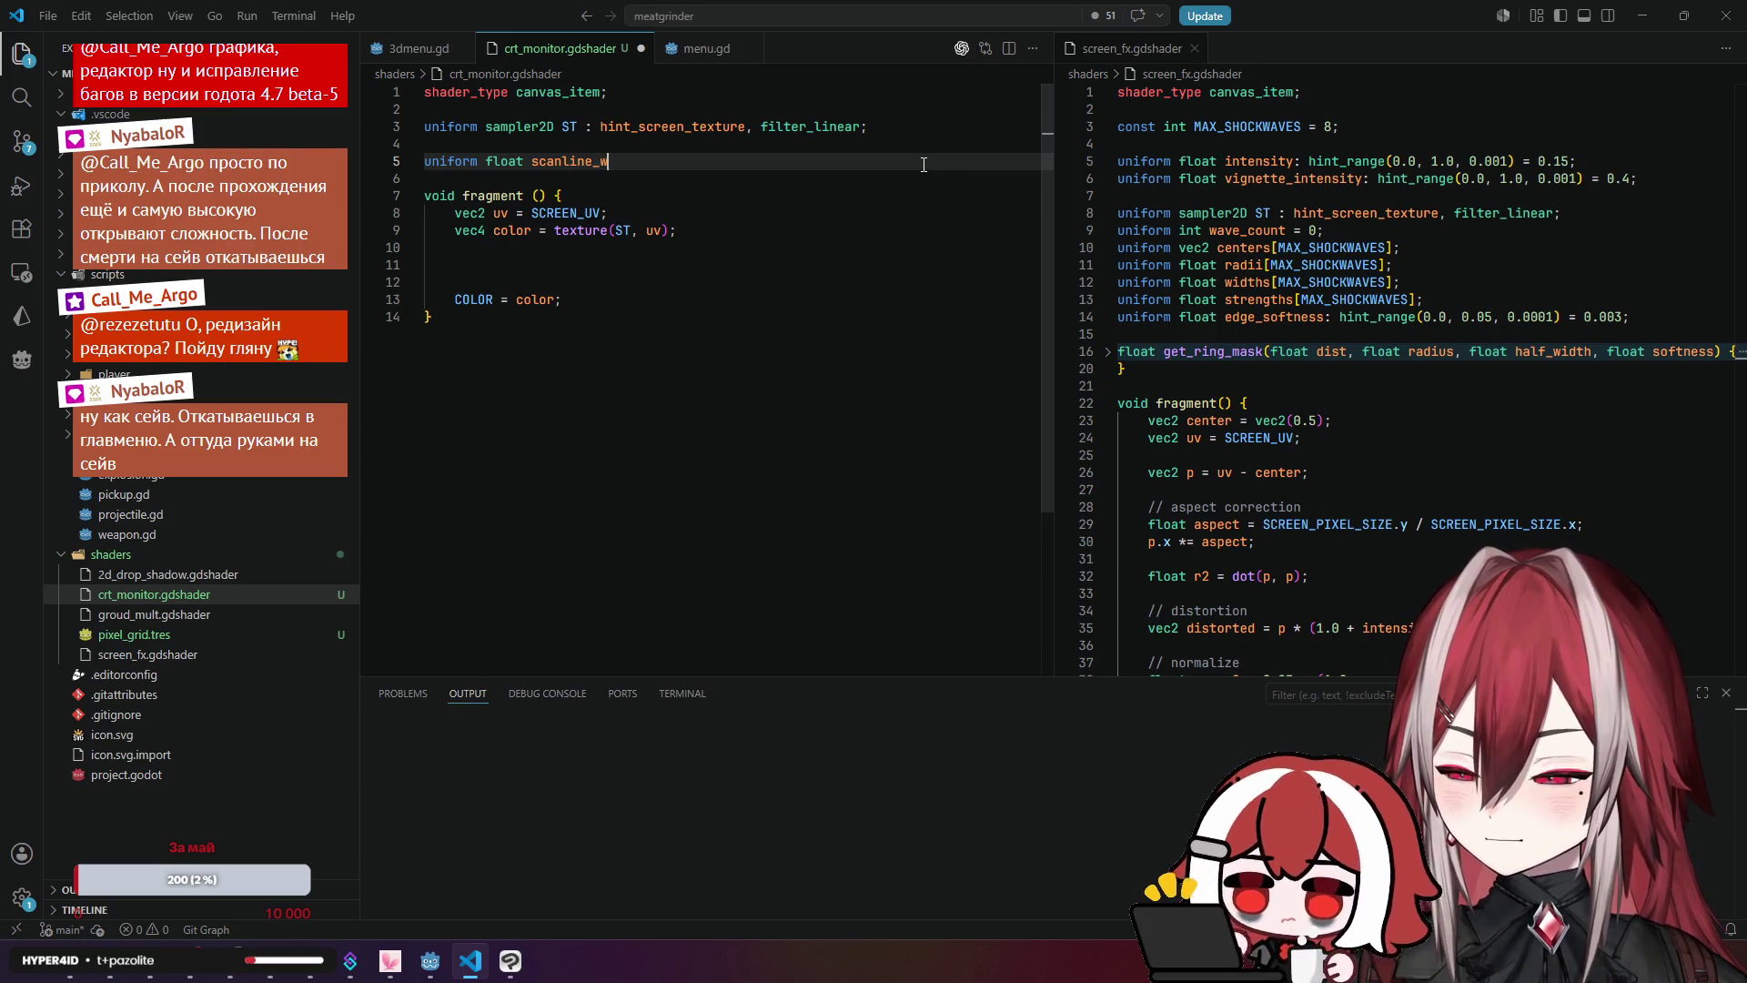
key("BackSpace")
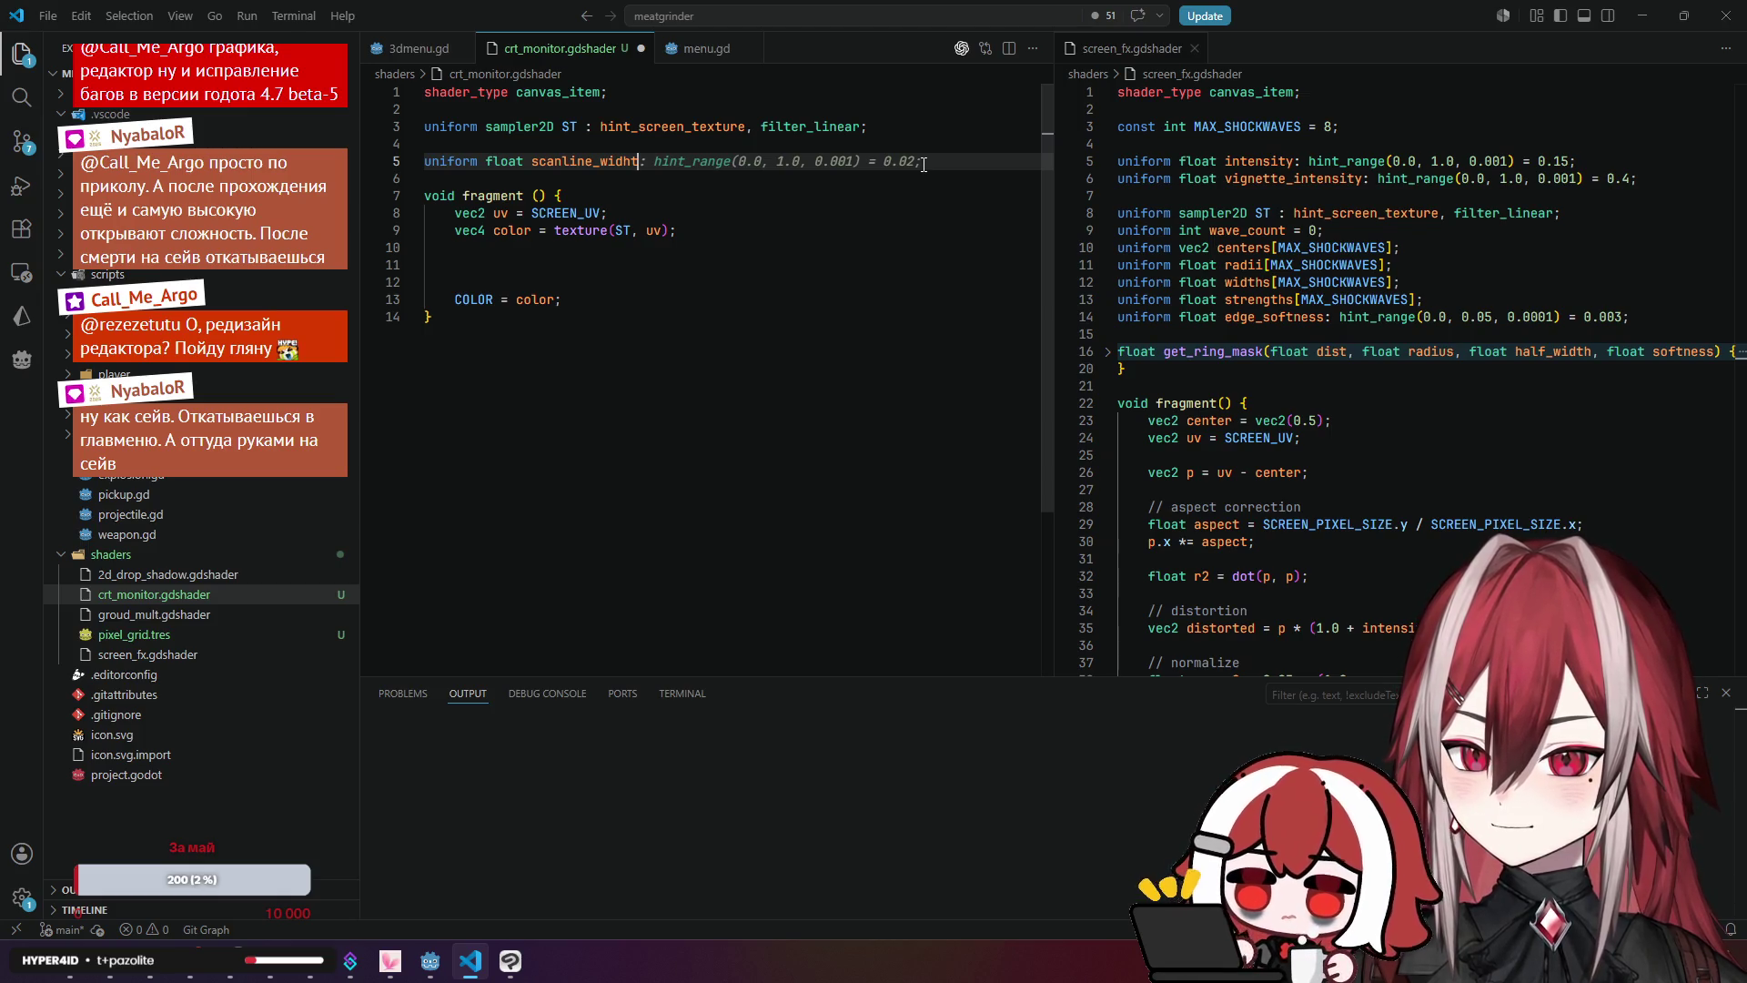
type(" = 1.0;")
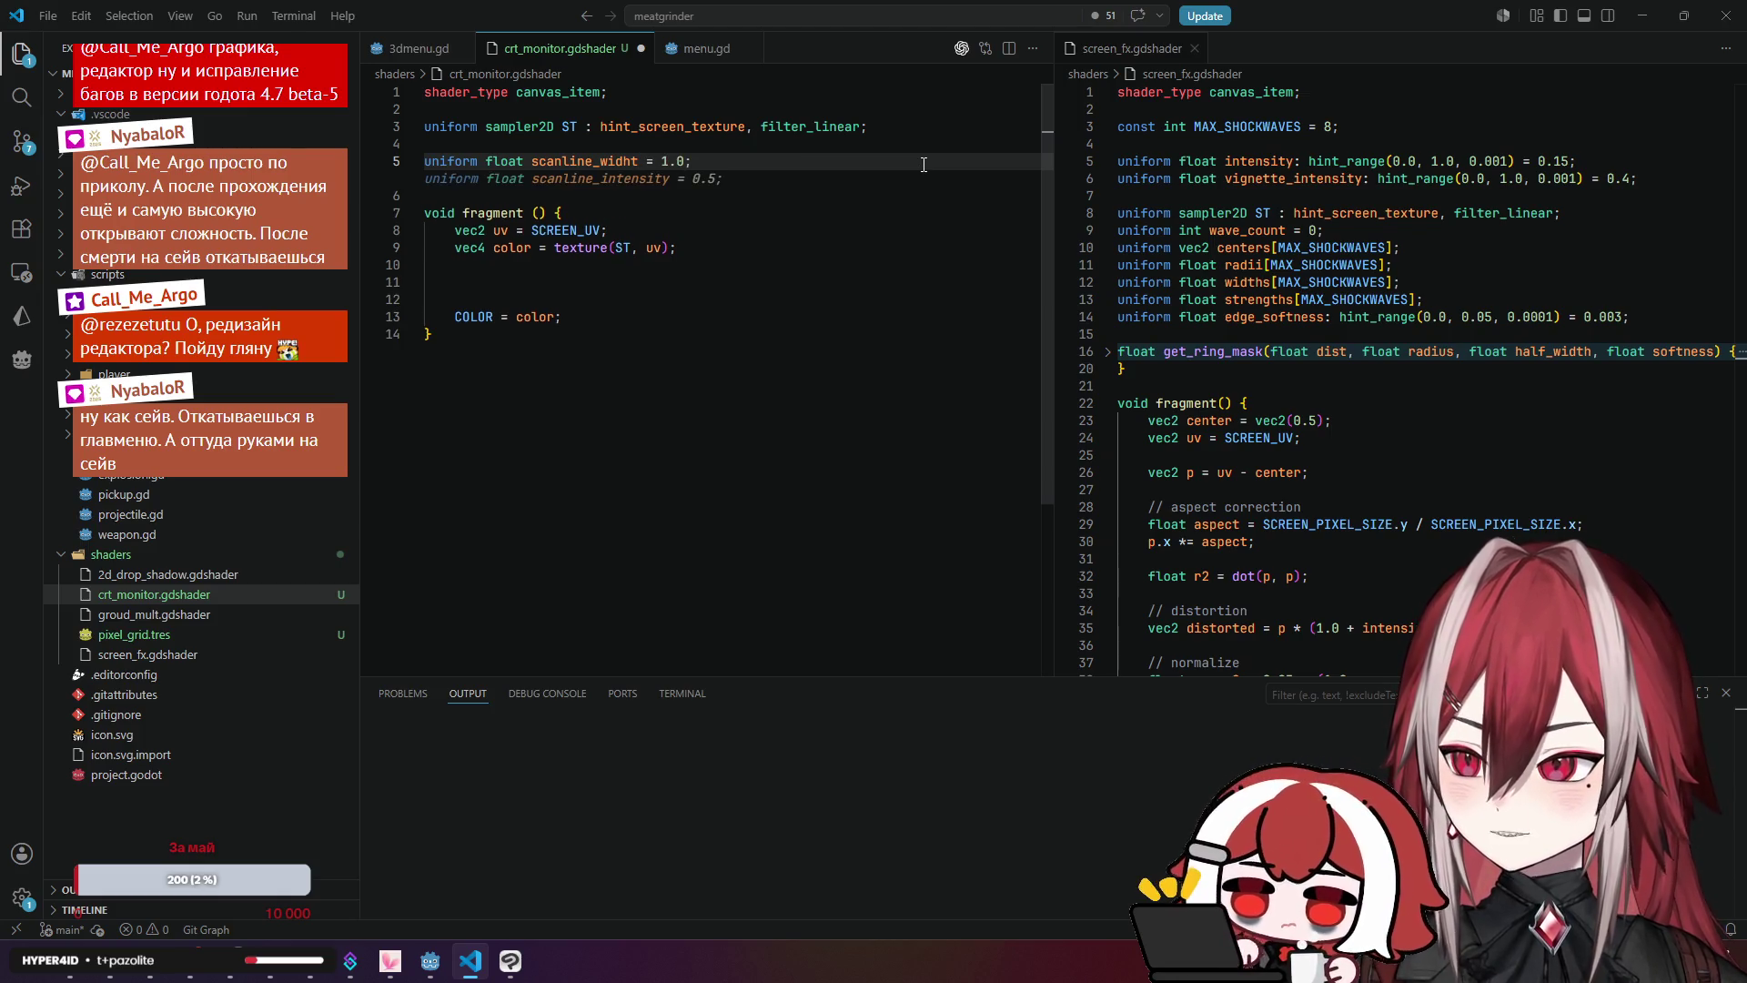
key("Escape")
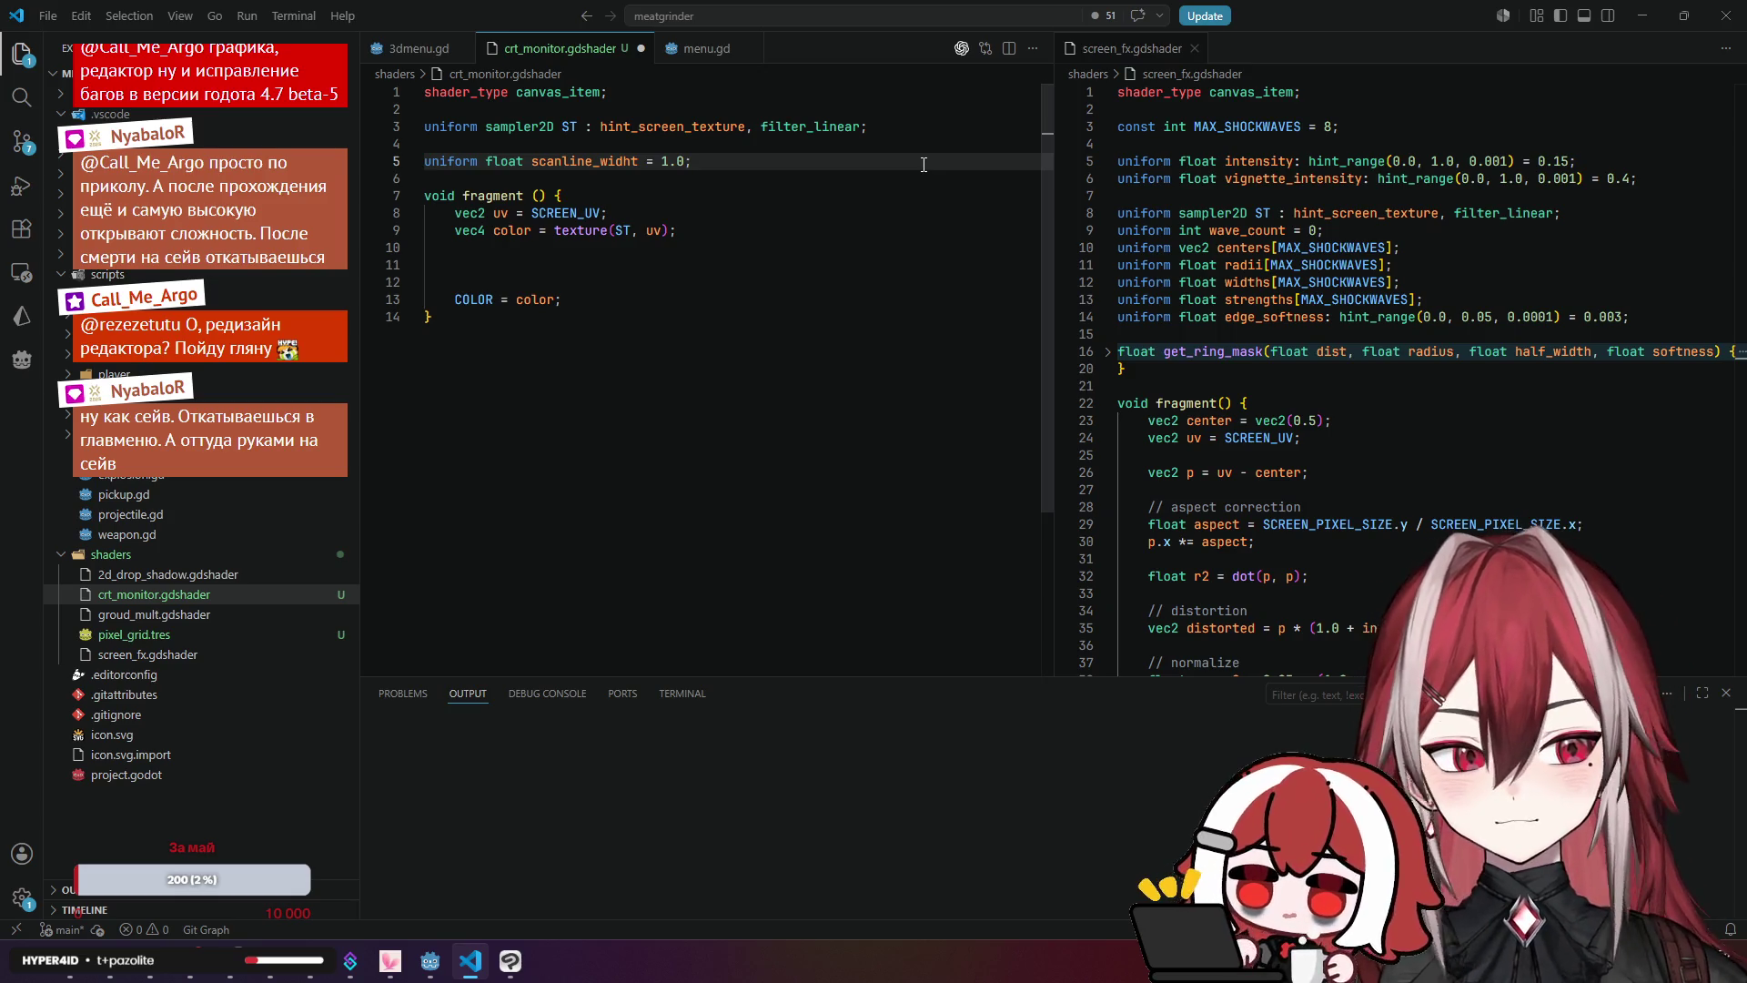
left_click(670, 184)
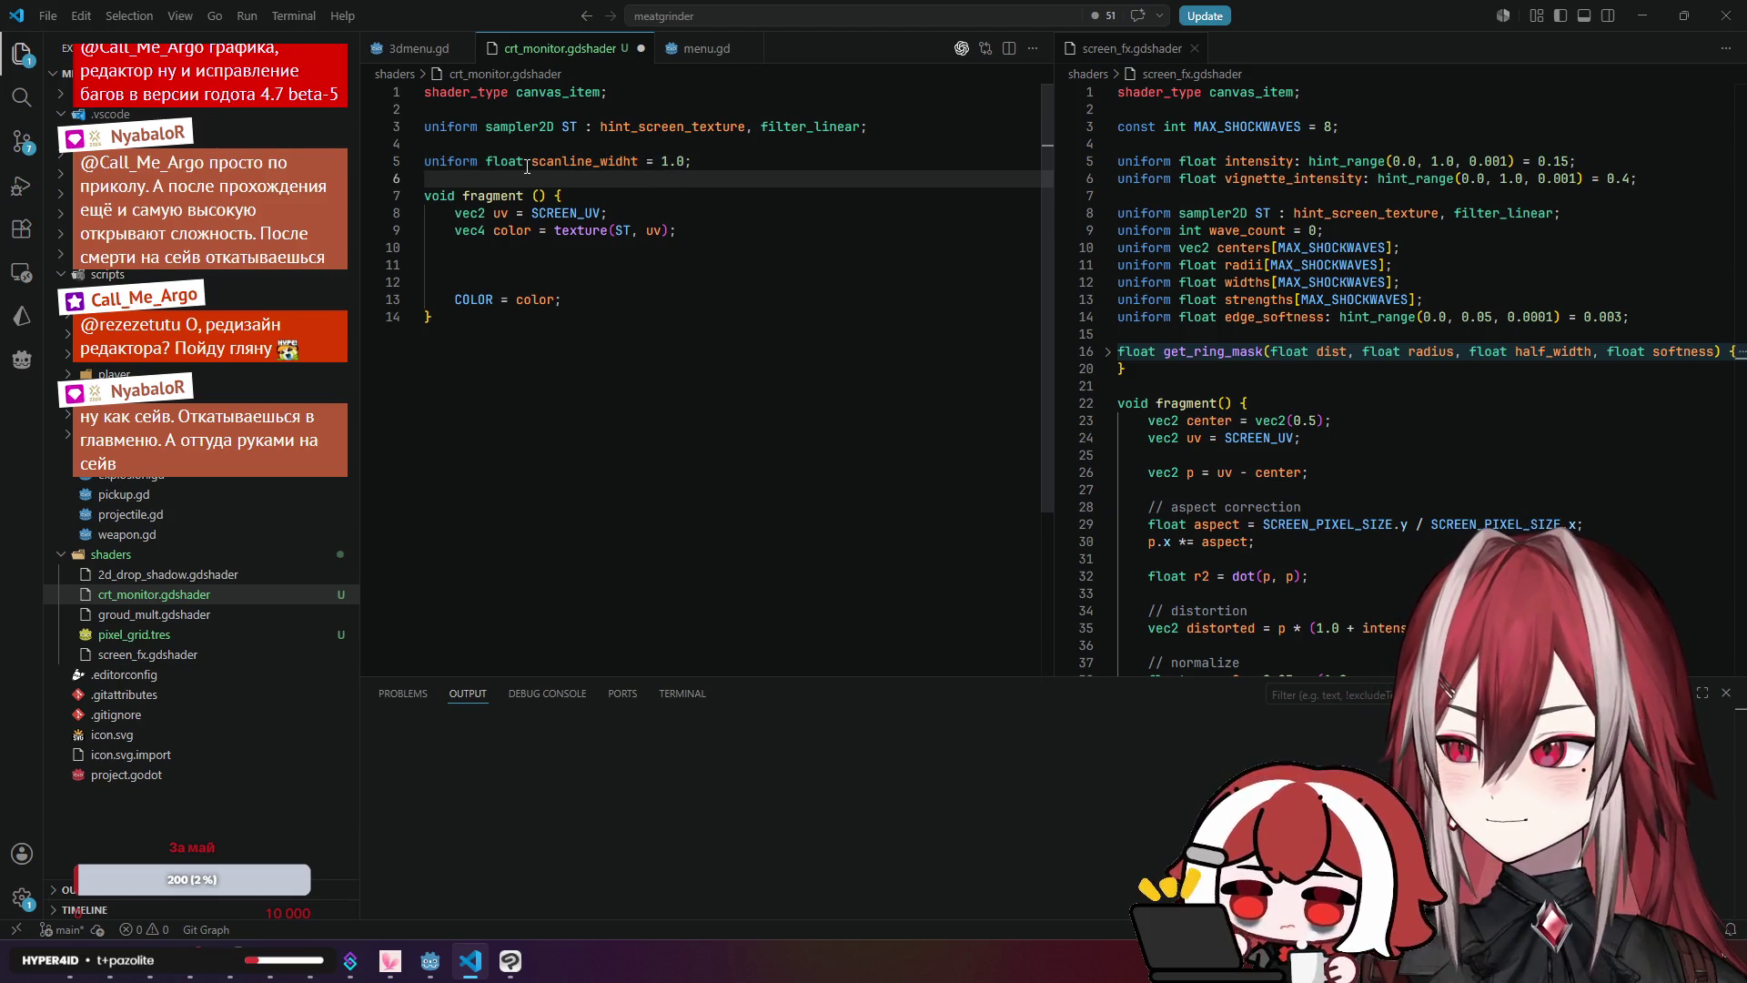
Step: Correct the uniform's name to scanline_width and move to the empty line in fragment()
left_click(640, 162)
key("Tab")
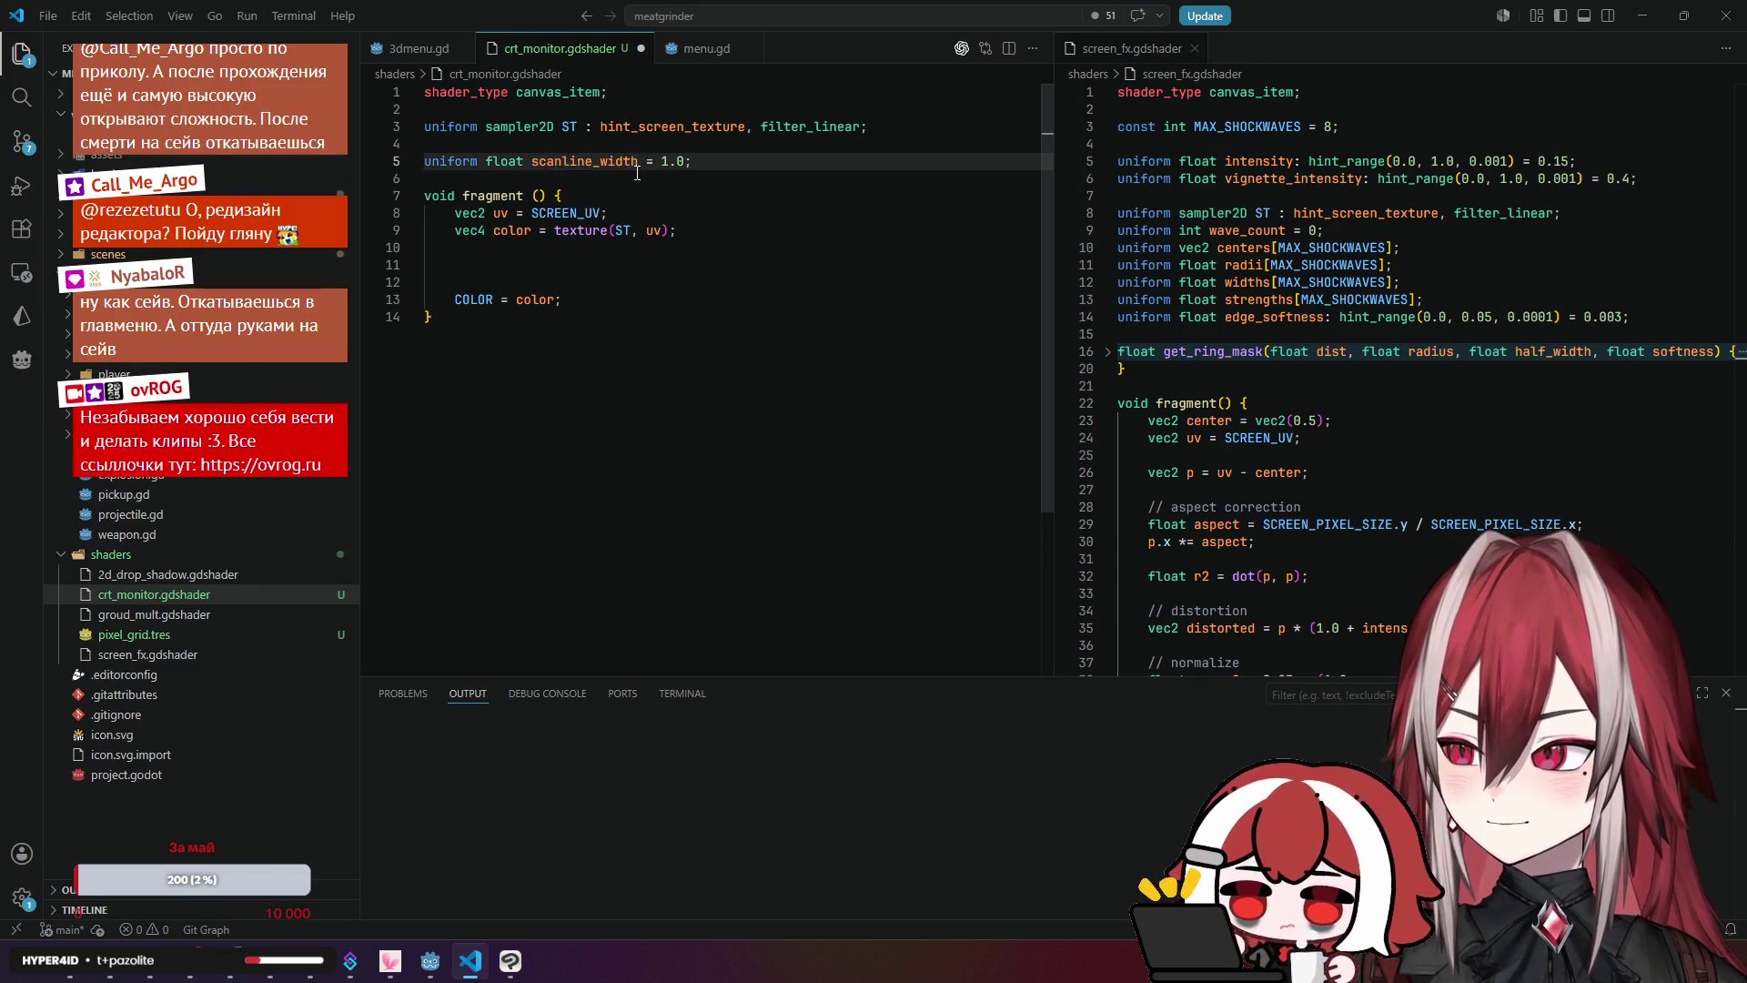
left_click(596, 181)
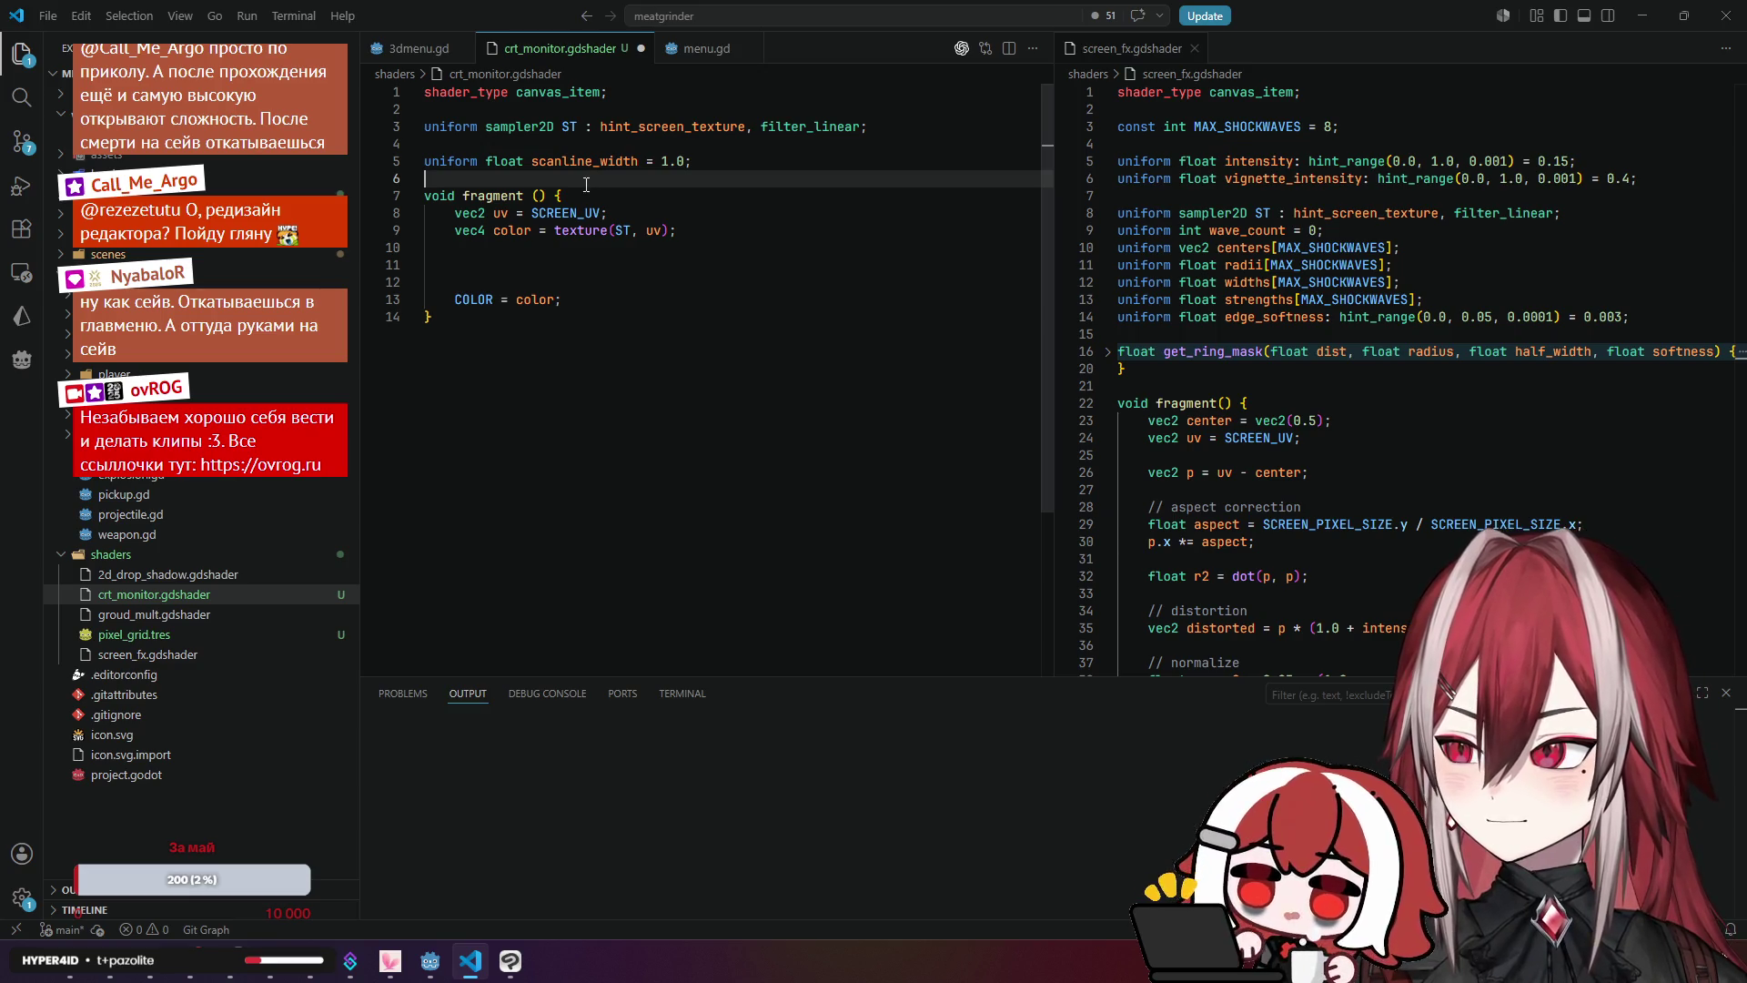
left_click_drag(533, 162, 639, 162)
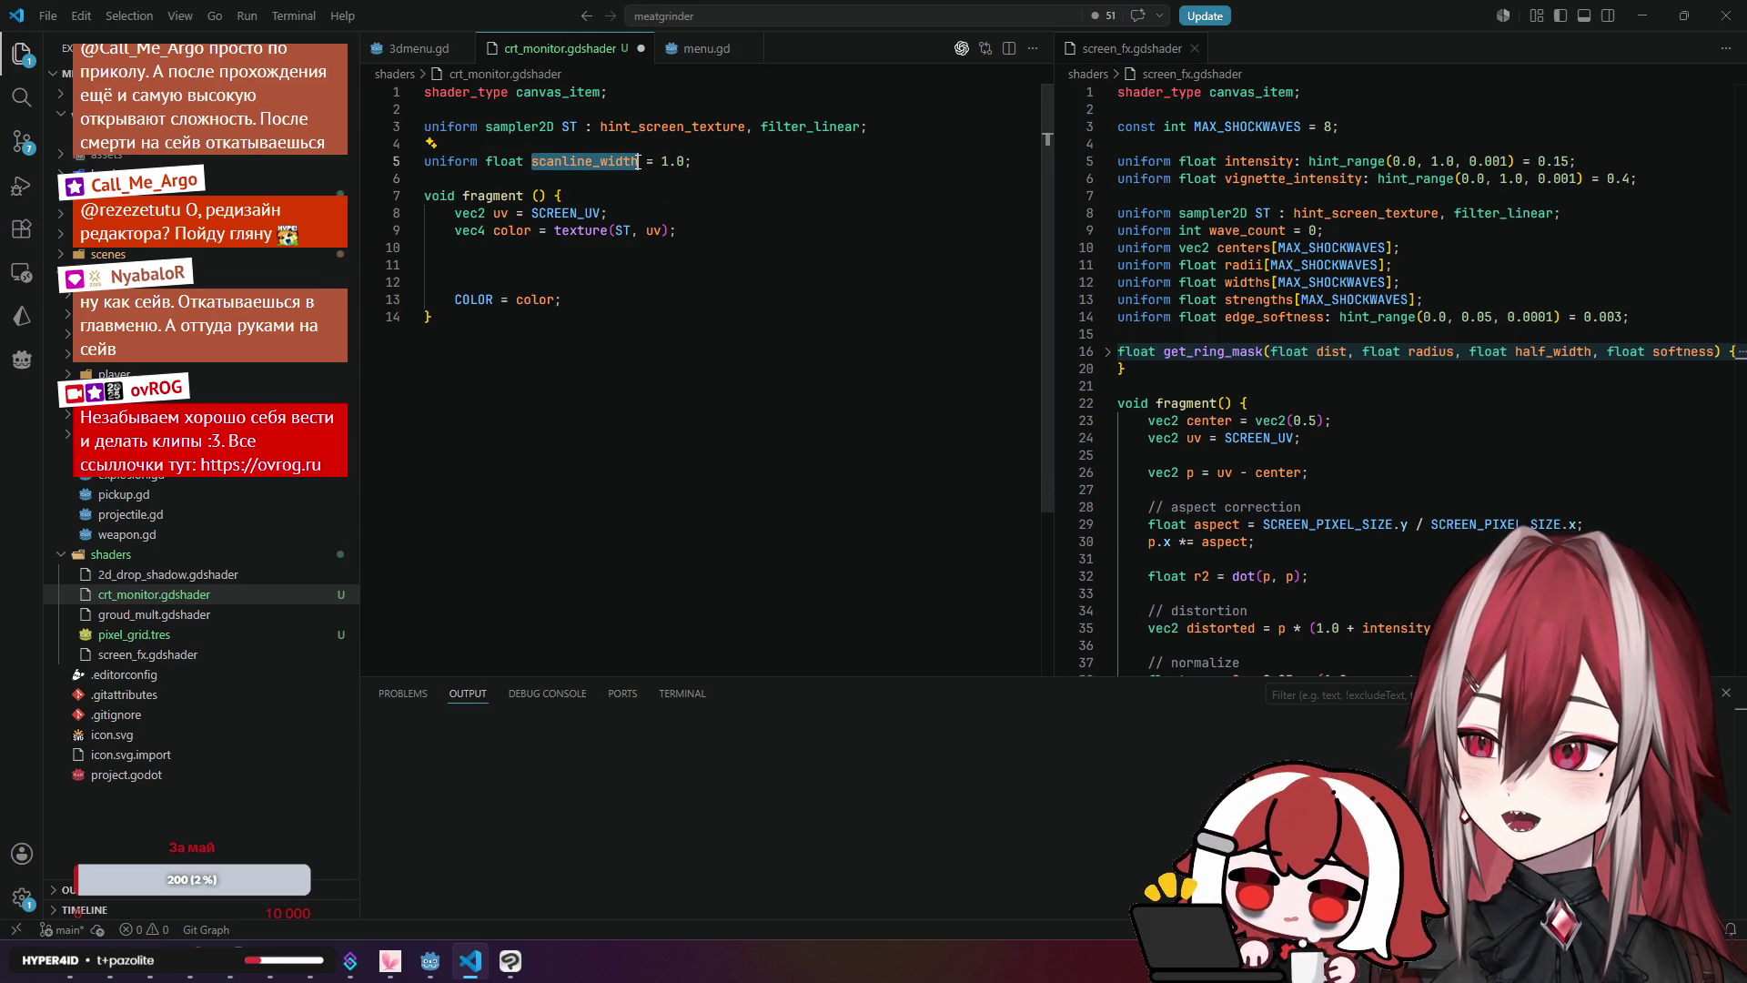
left_click(680, 223)
left_click(700, 248)
left_click(702, 264)
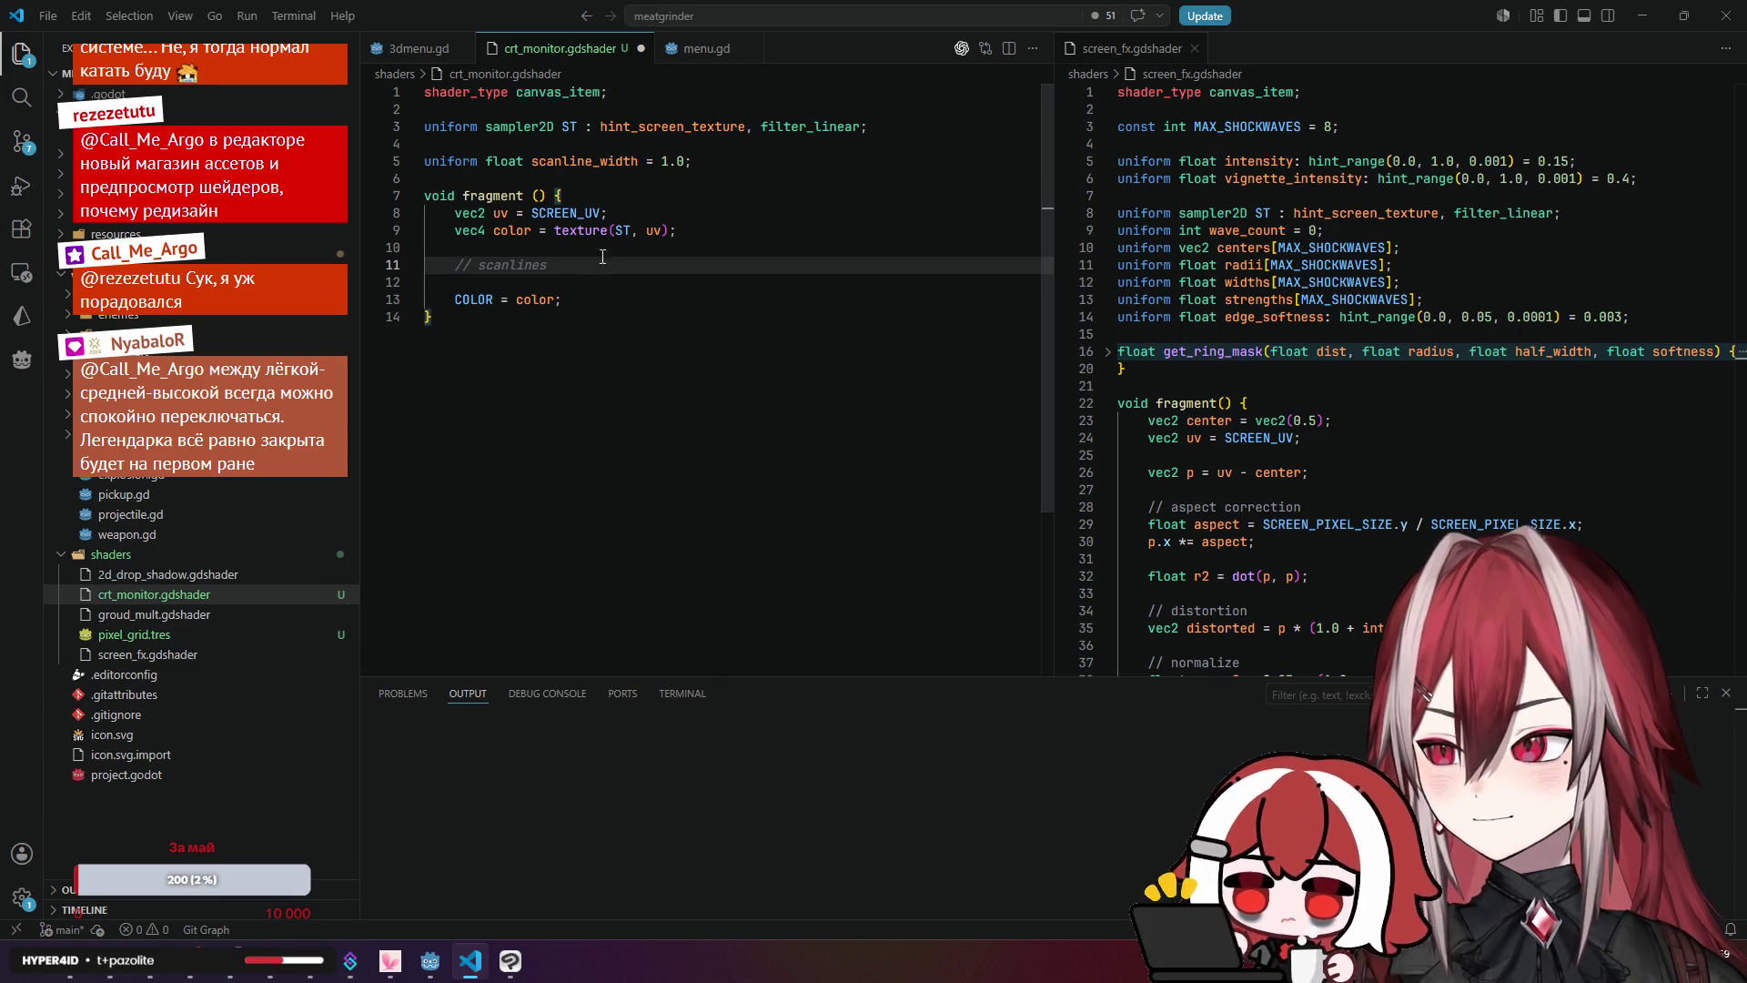
Step: Change the scanline_width default from 1.0 to 10.0
left_click(669, 161)
type("0")
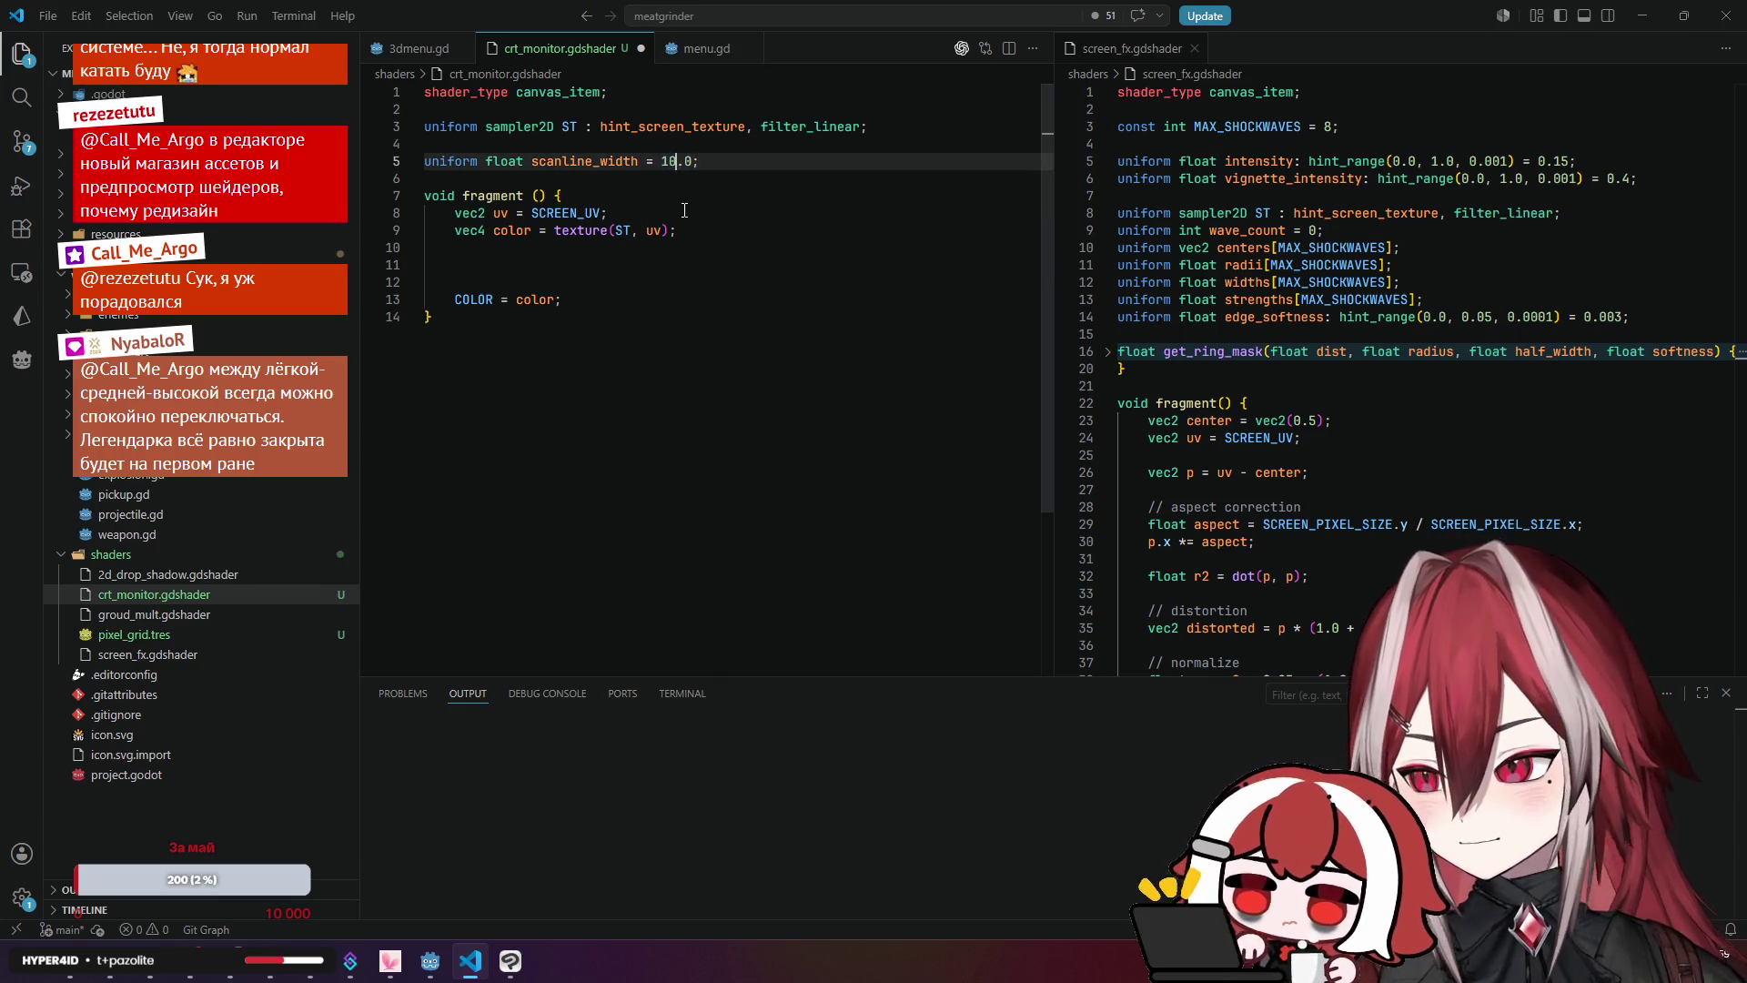
left_click(607, 263)
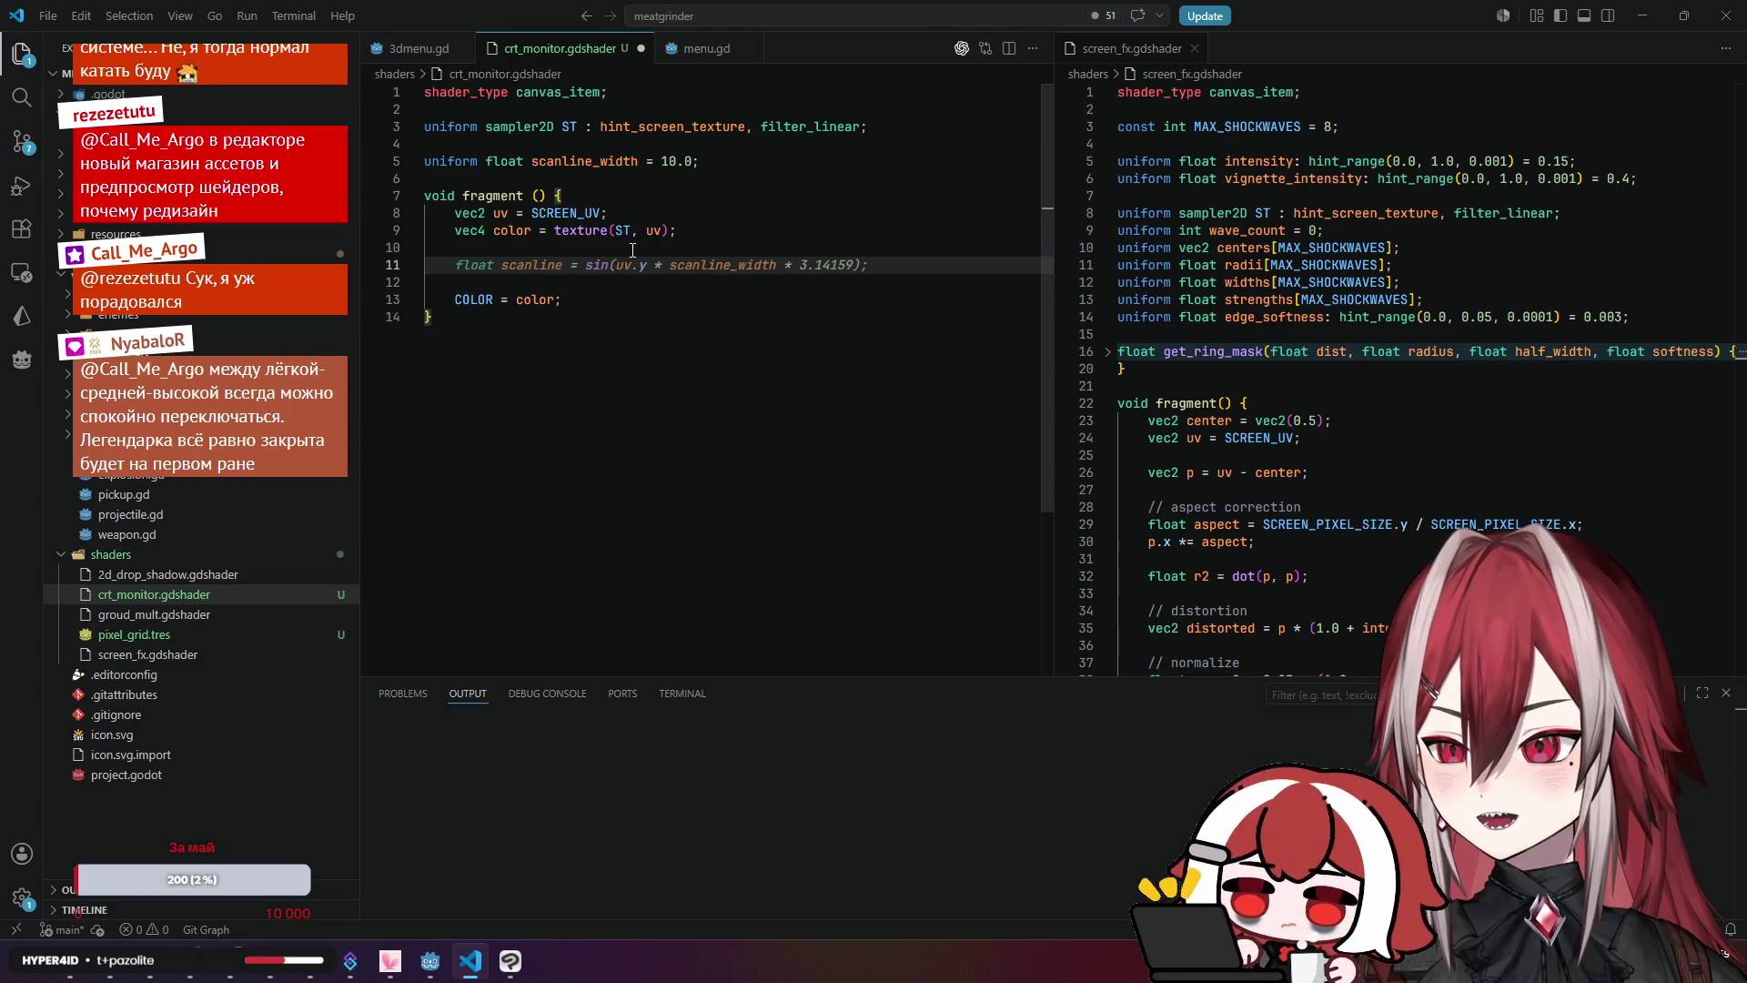
scroll(1334, 304, "down", 2)
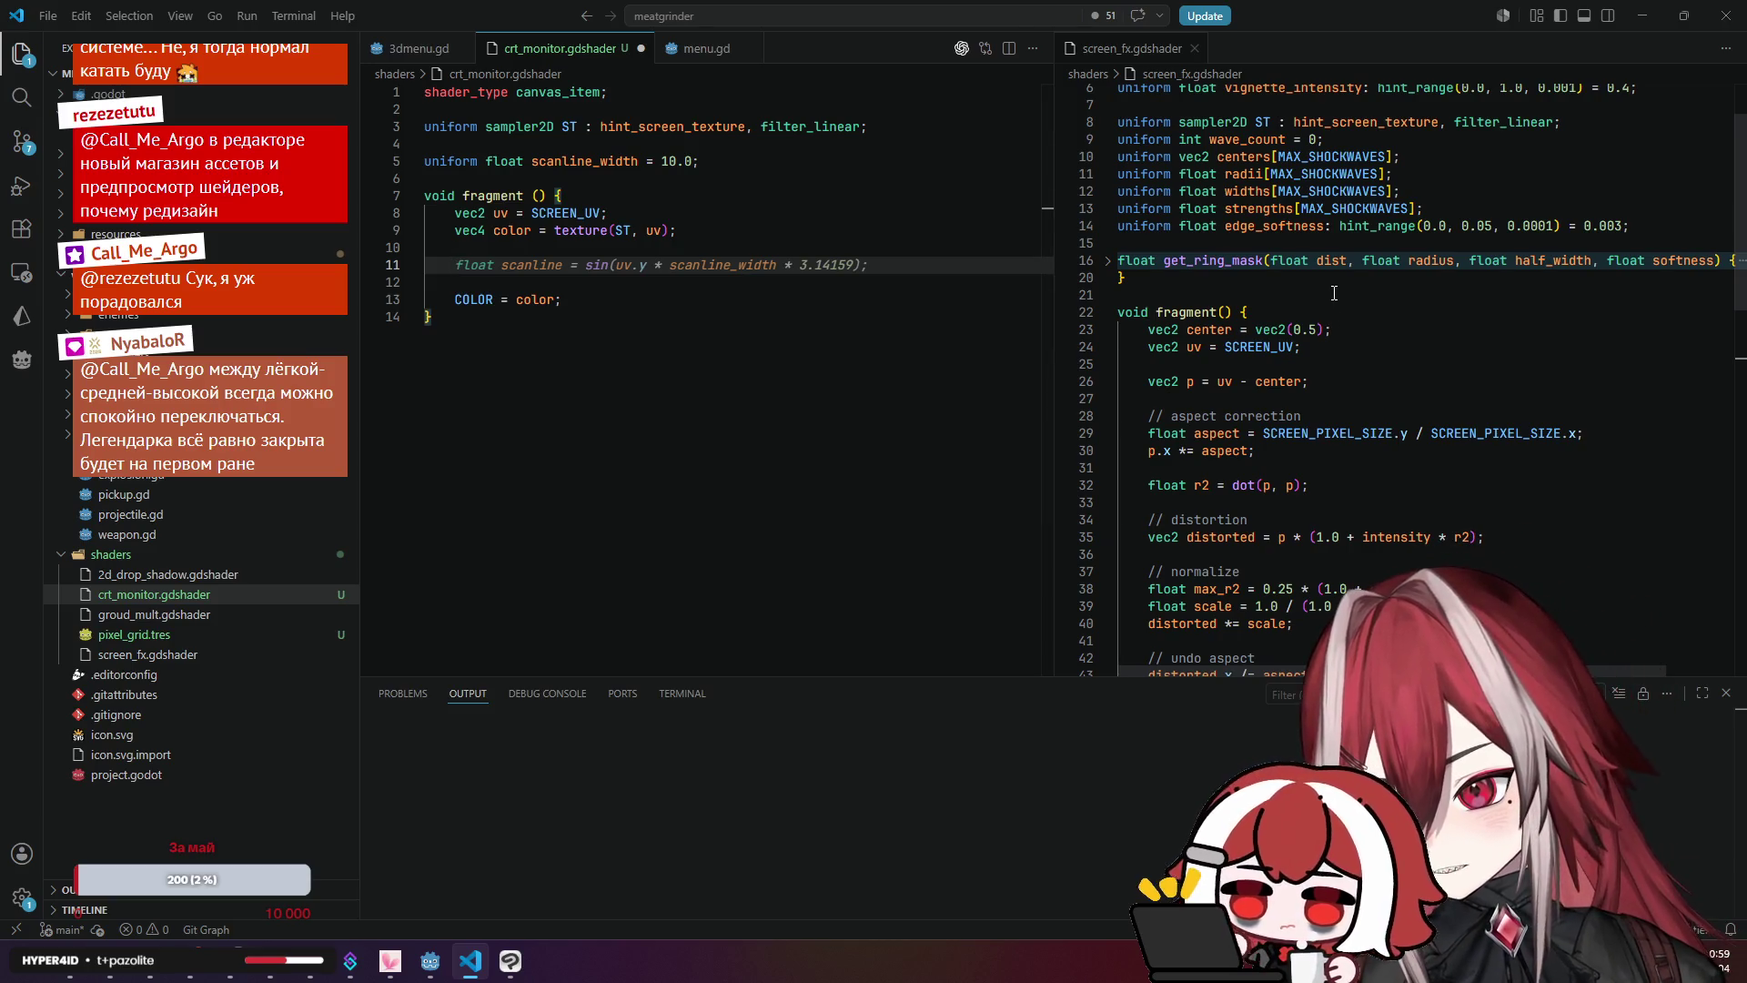
scroll(1333, 296, "up", 1)
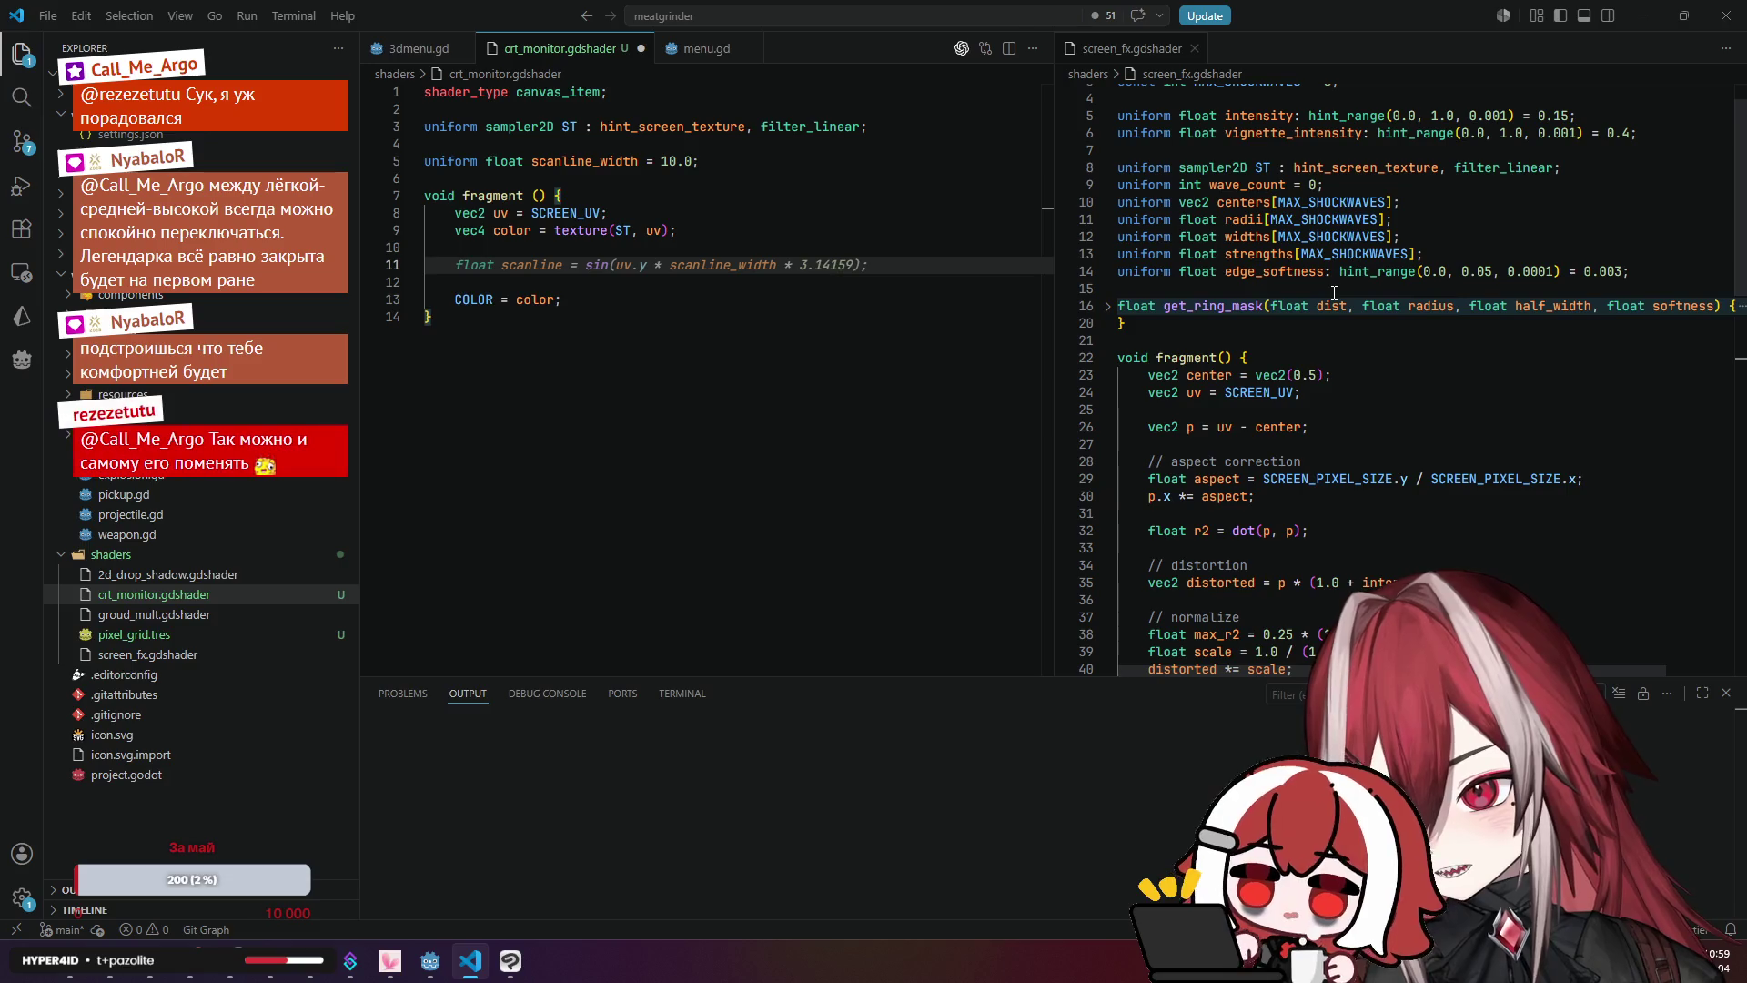
scroll(1334, 292, "down", 3)
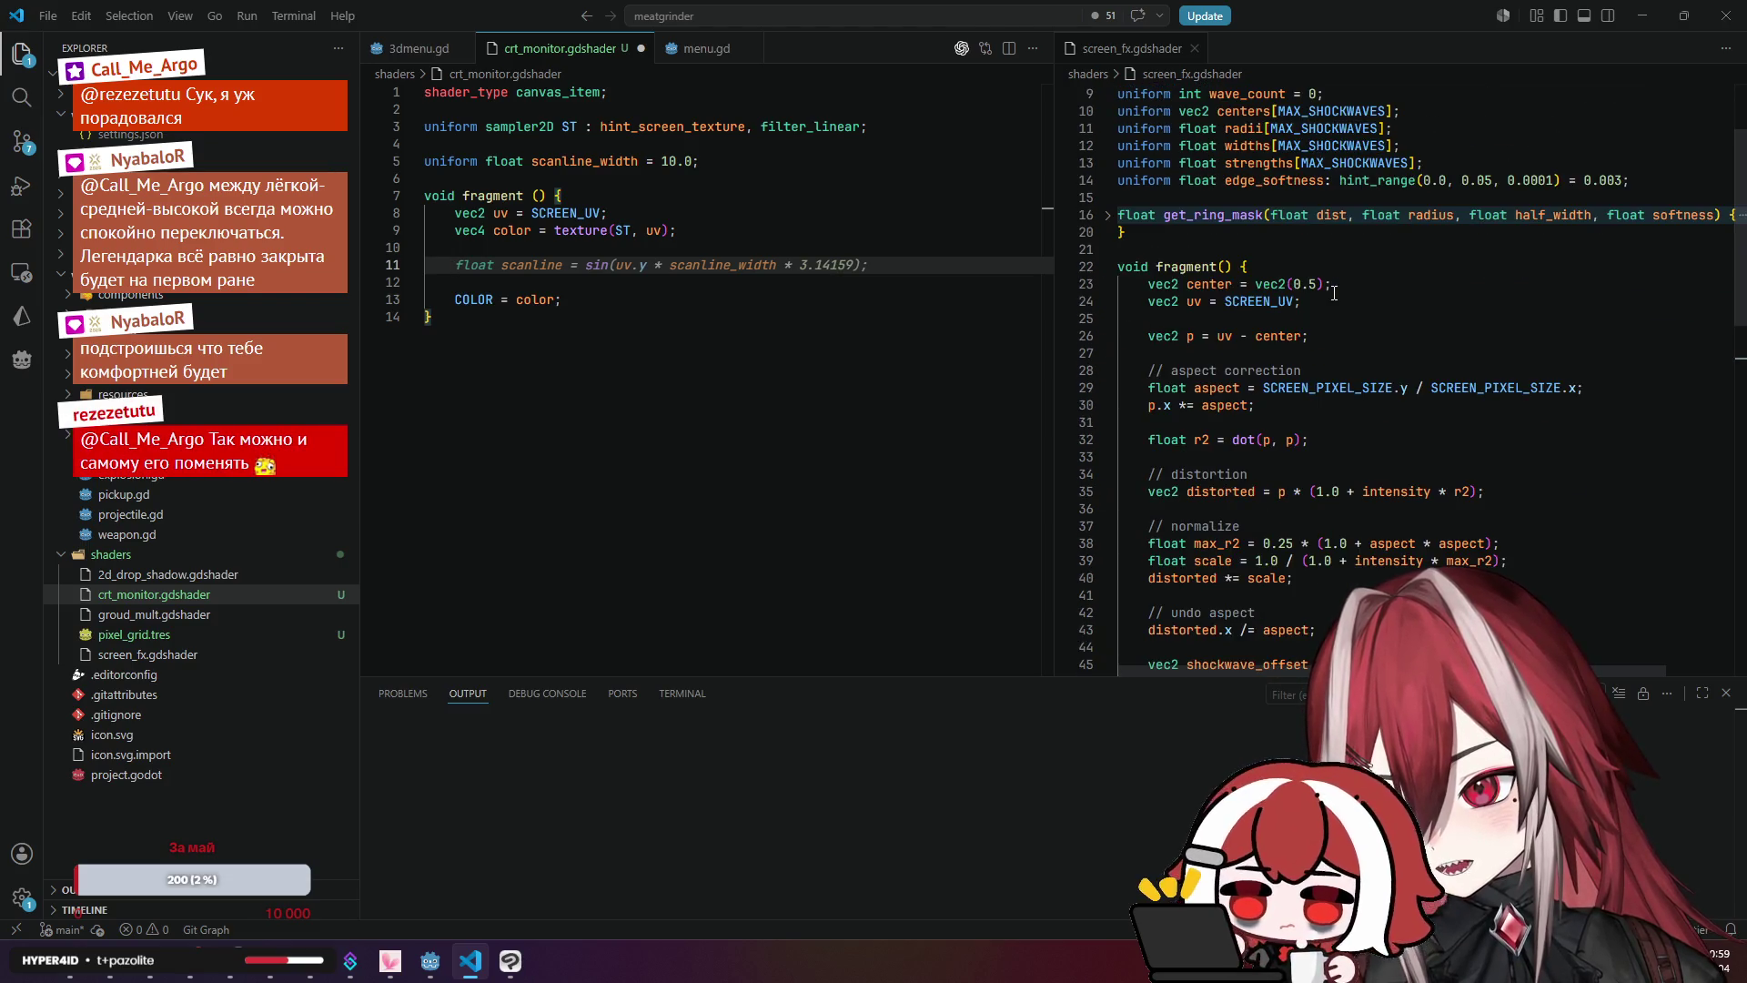
scroll(1334, 292, "up", 3)
scroll(1333, 292, "up", 1)
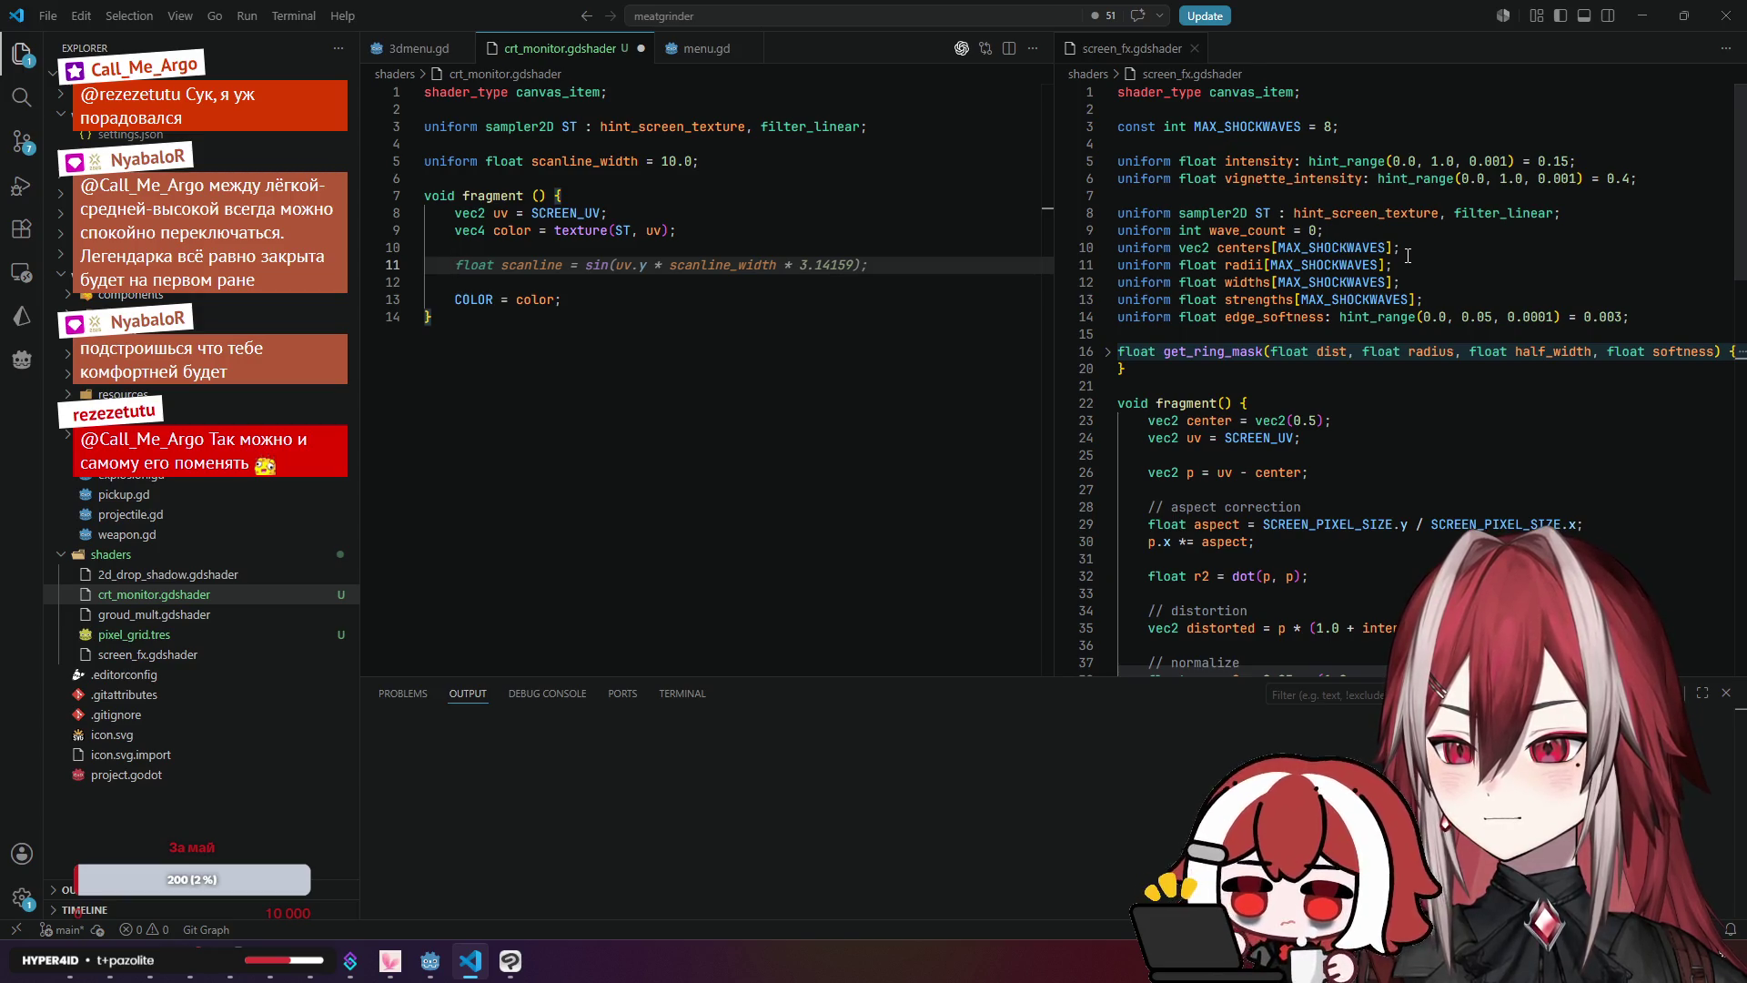
scroll(1408, 256, "down", 3)
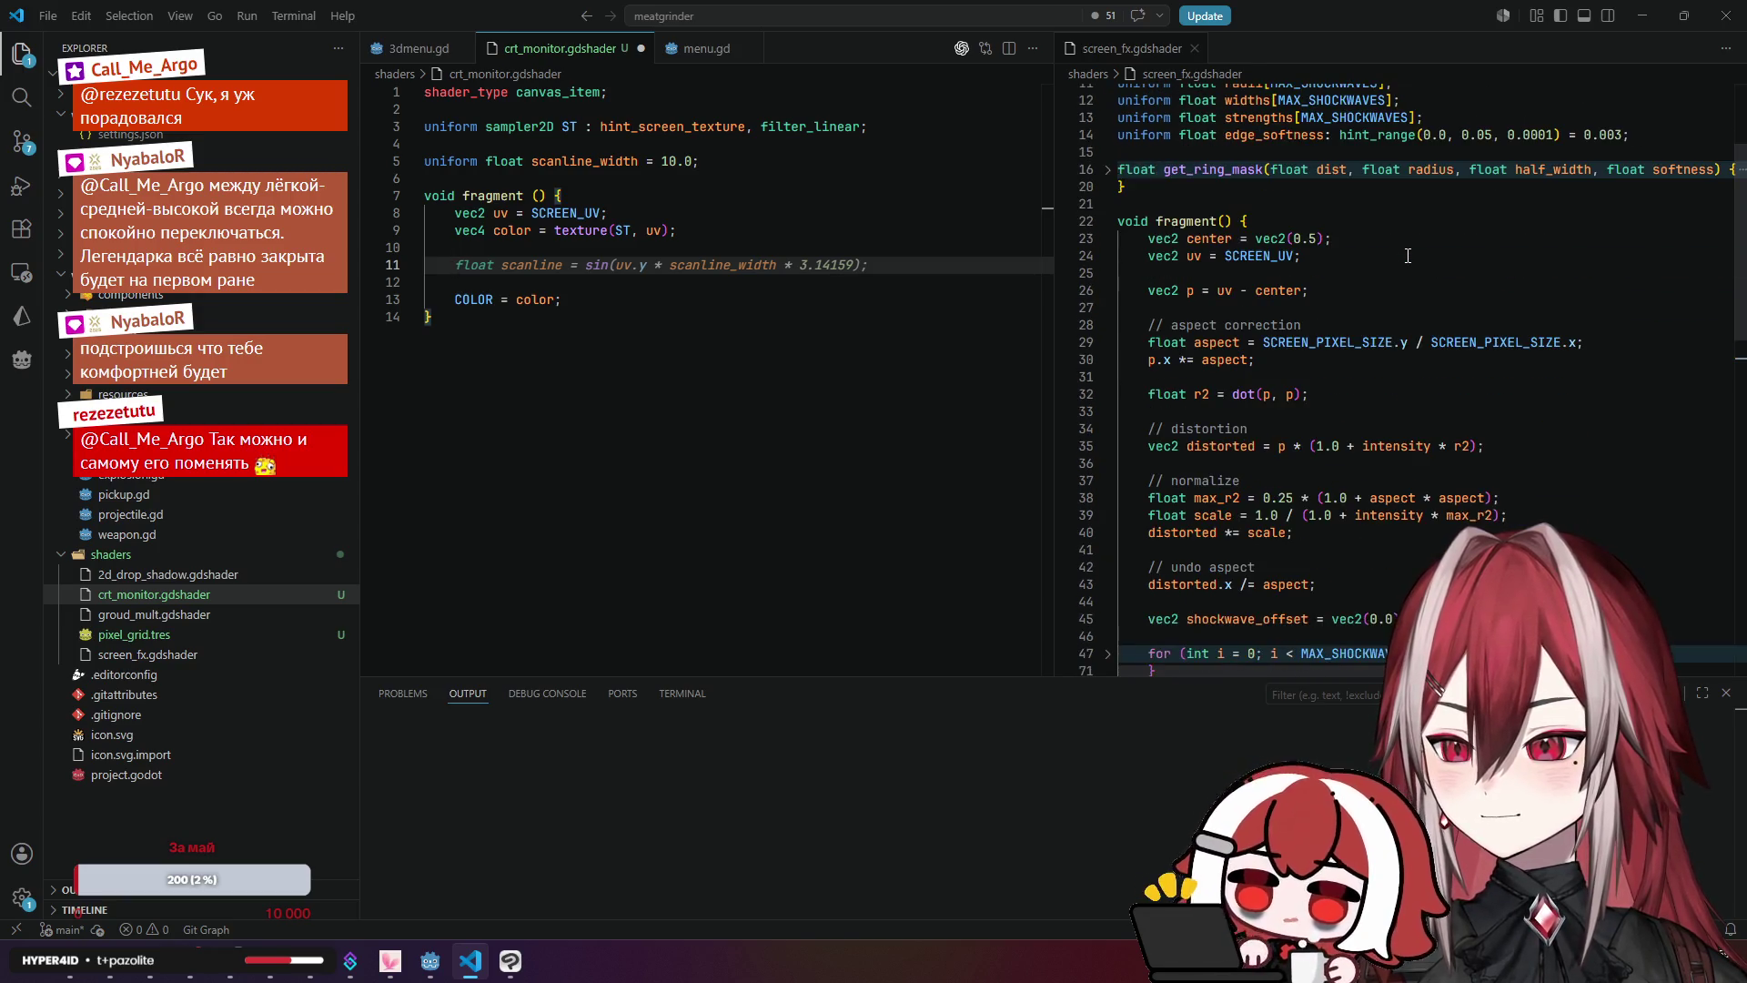
Step: Insert an extra blank line at line 10 inside fragment()
left_click(503, 251)
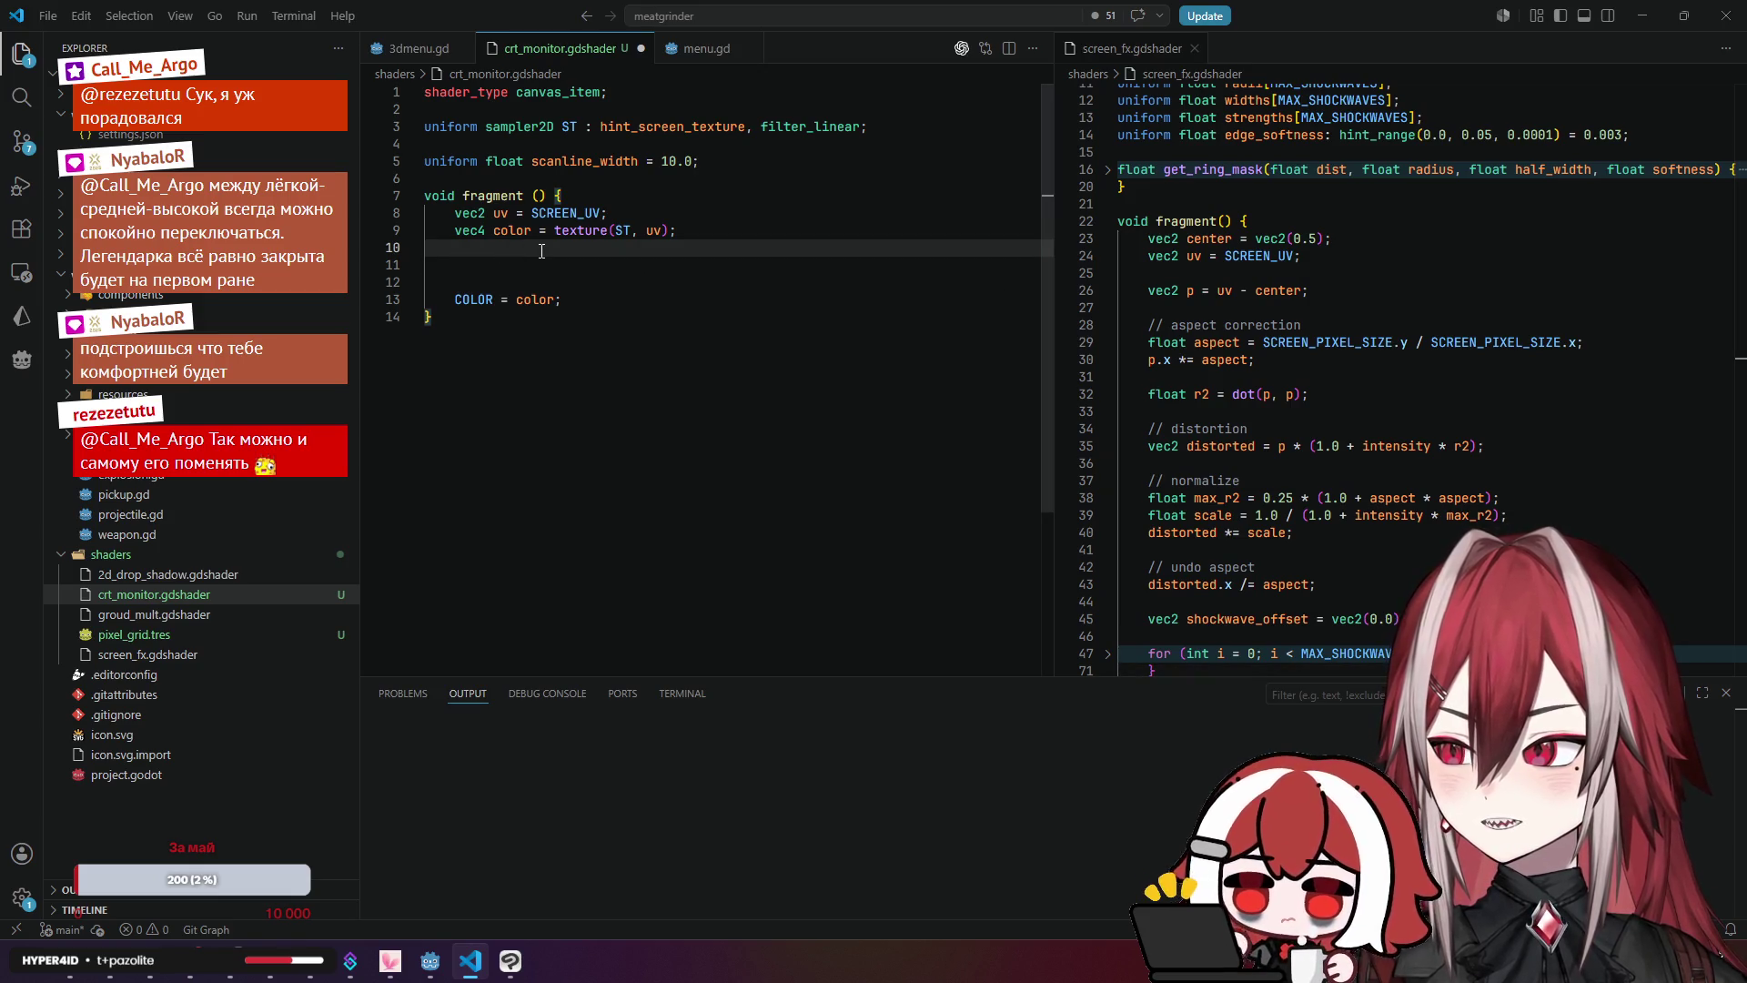
key("Return")
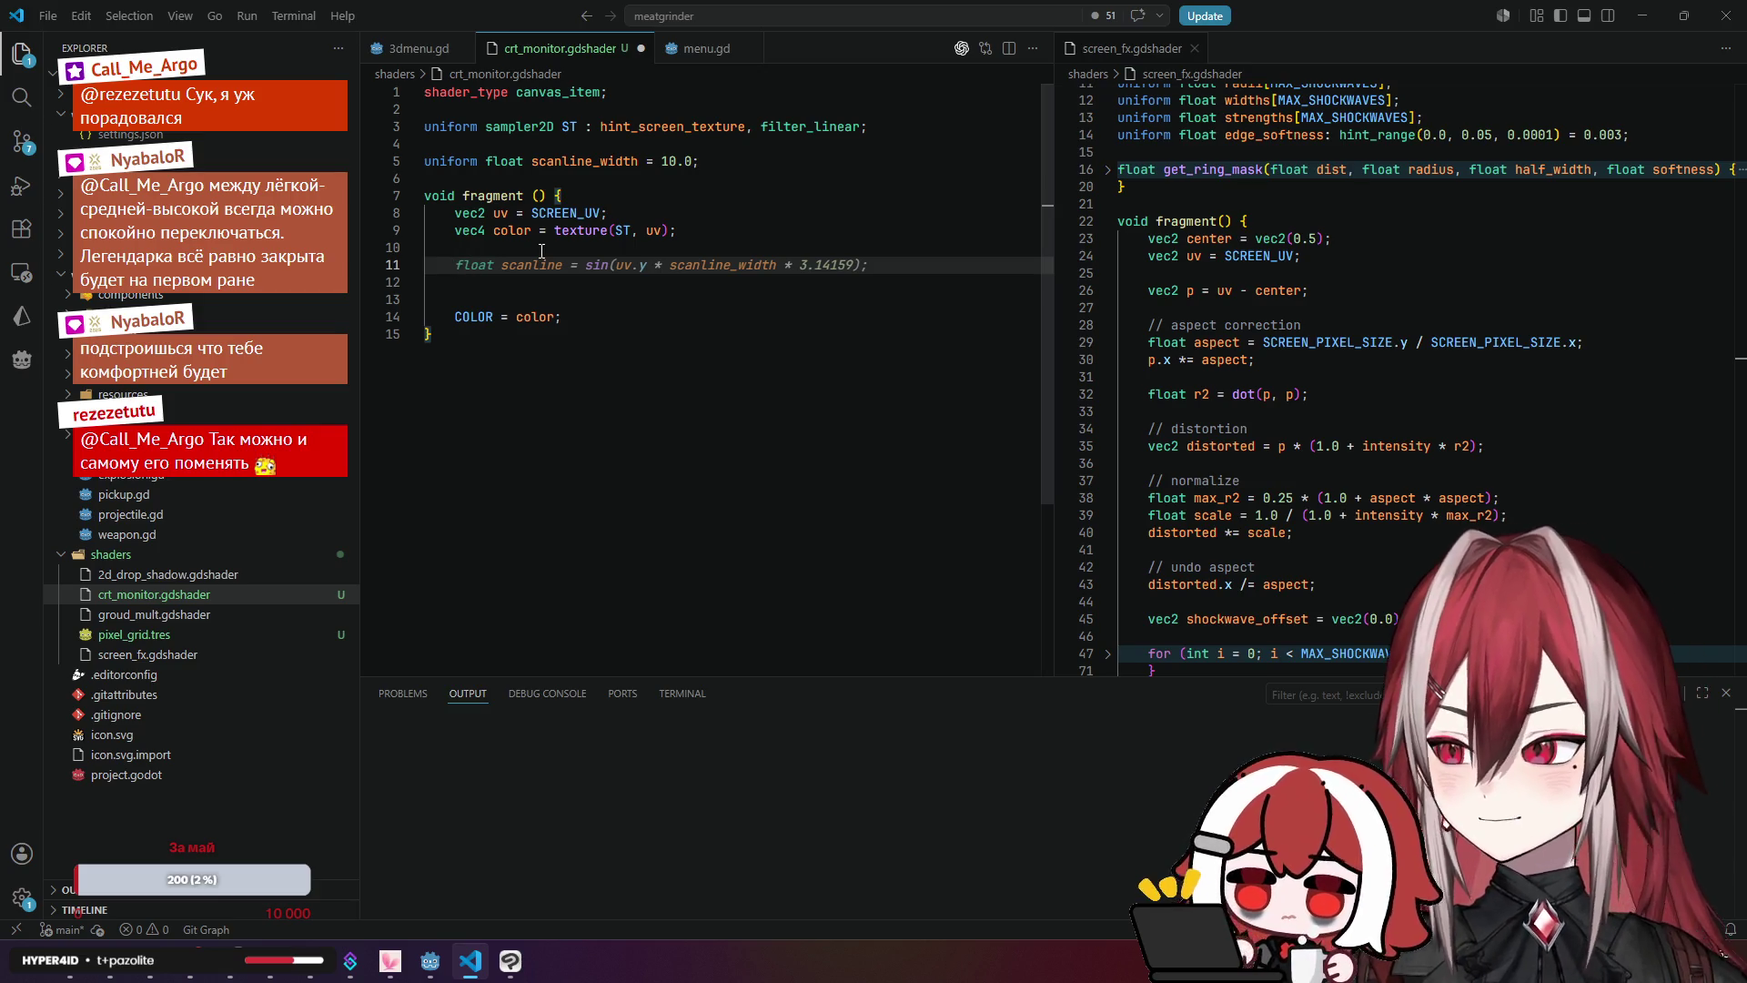
scroll(1280, 313, "up", 4)
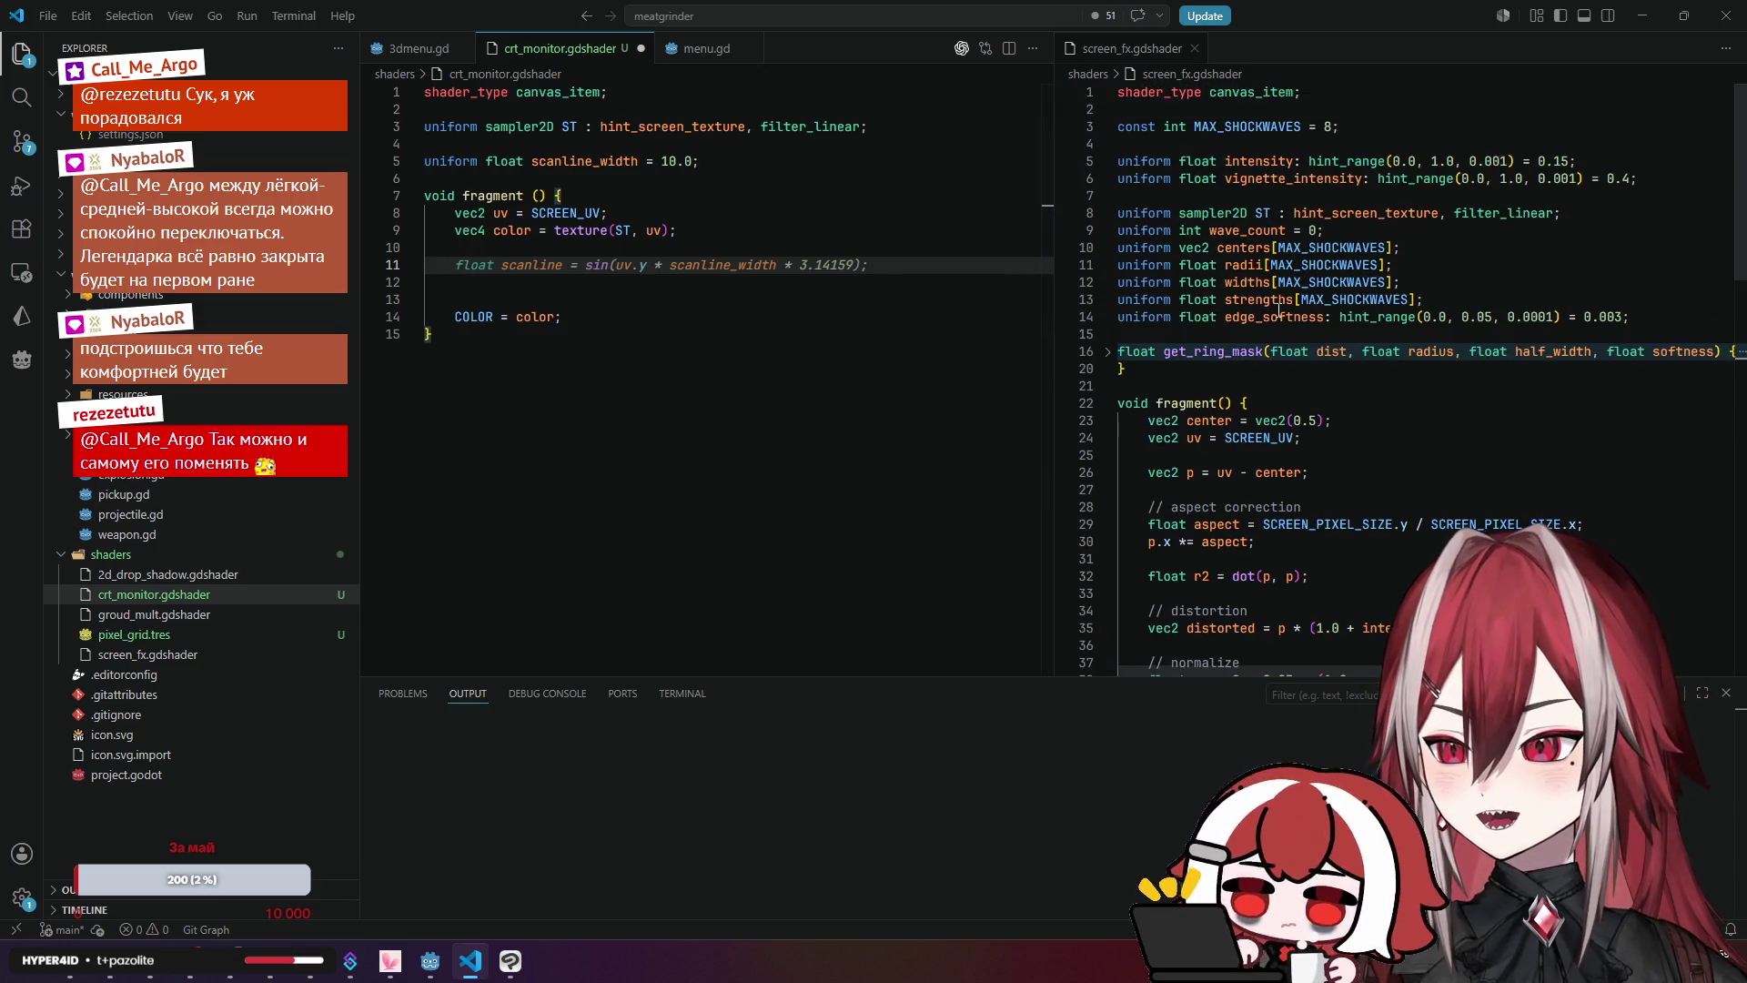
left_click(1144, 126)
Step: Add blank lines after the scanline_width uniform while checking screen_fx's intensity, wave_count and radii uniforms
left_click(1143, 161)
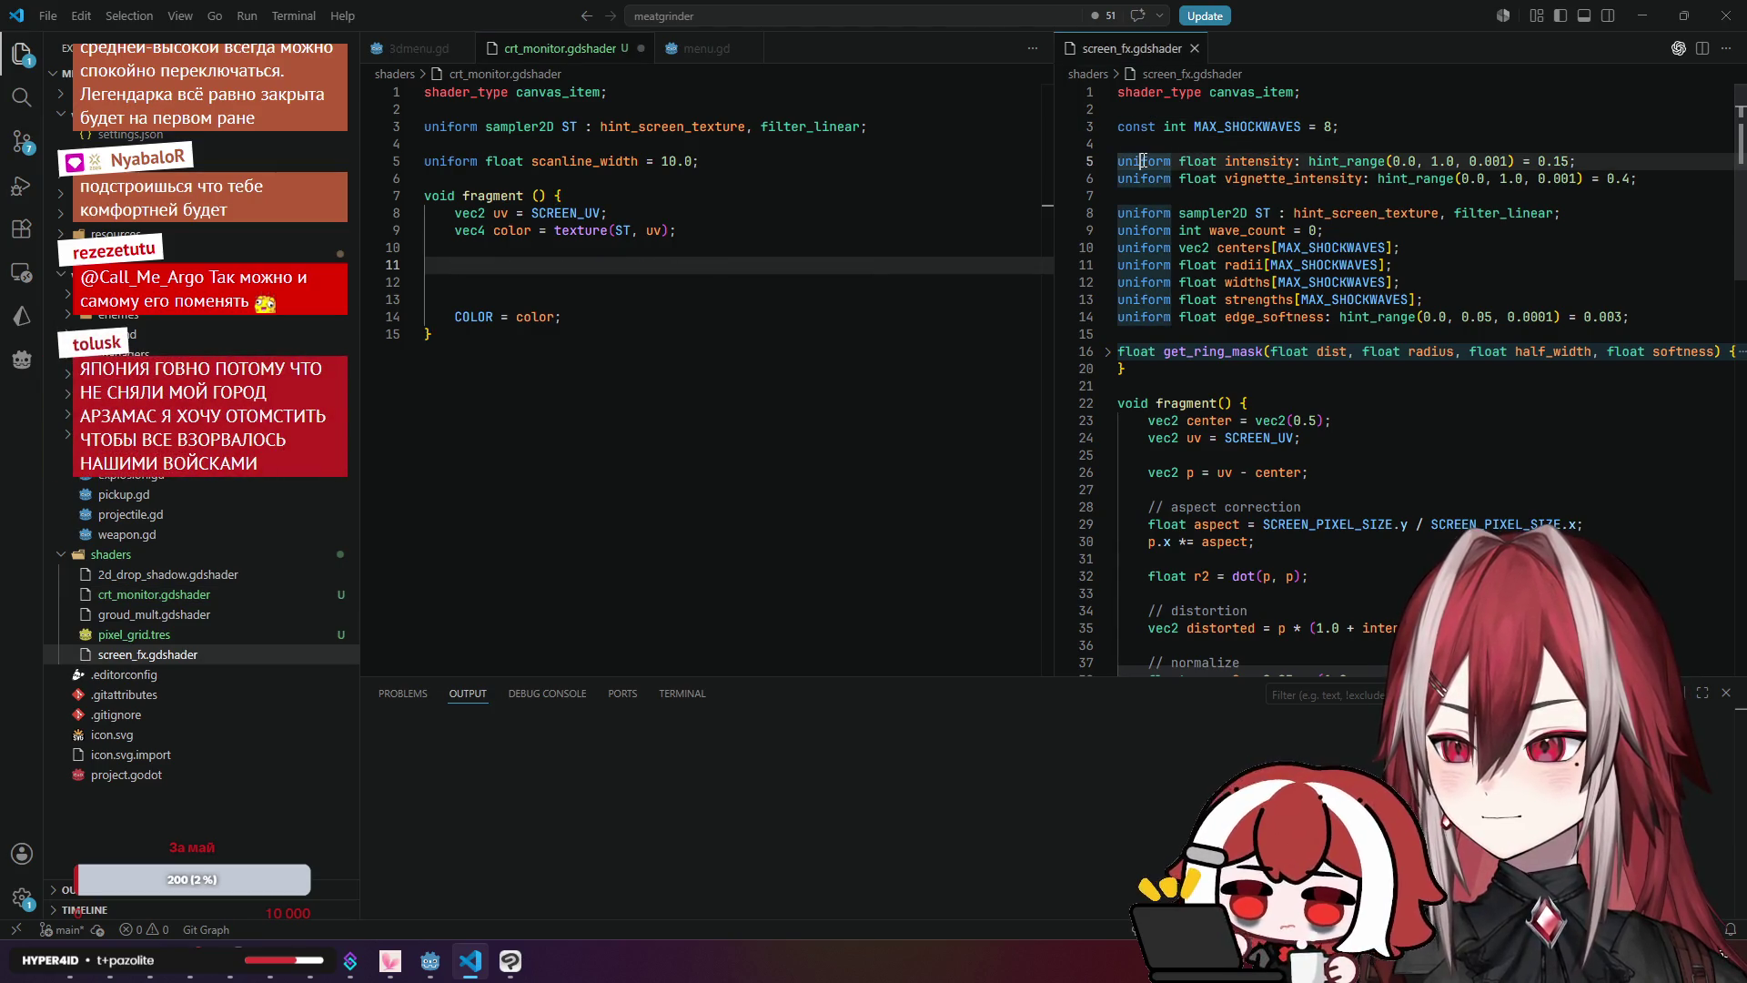
left_click(726, 166)
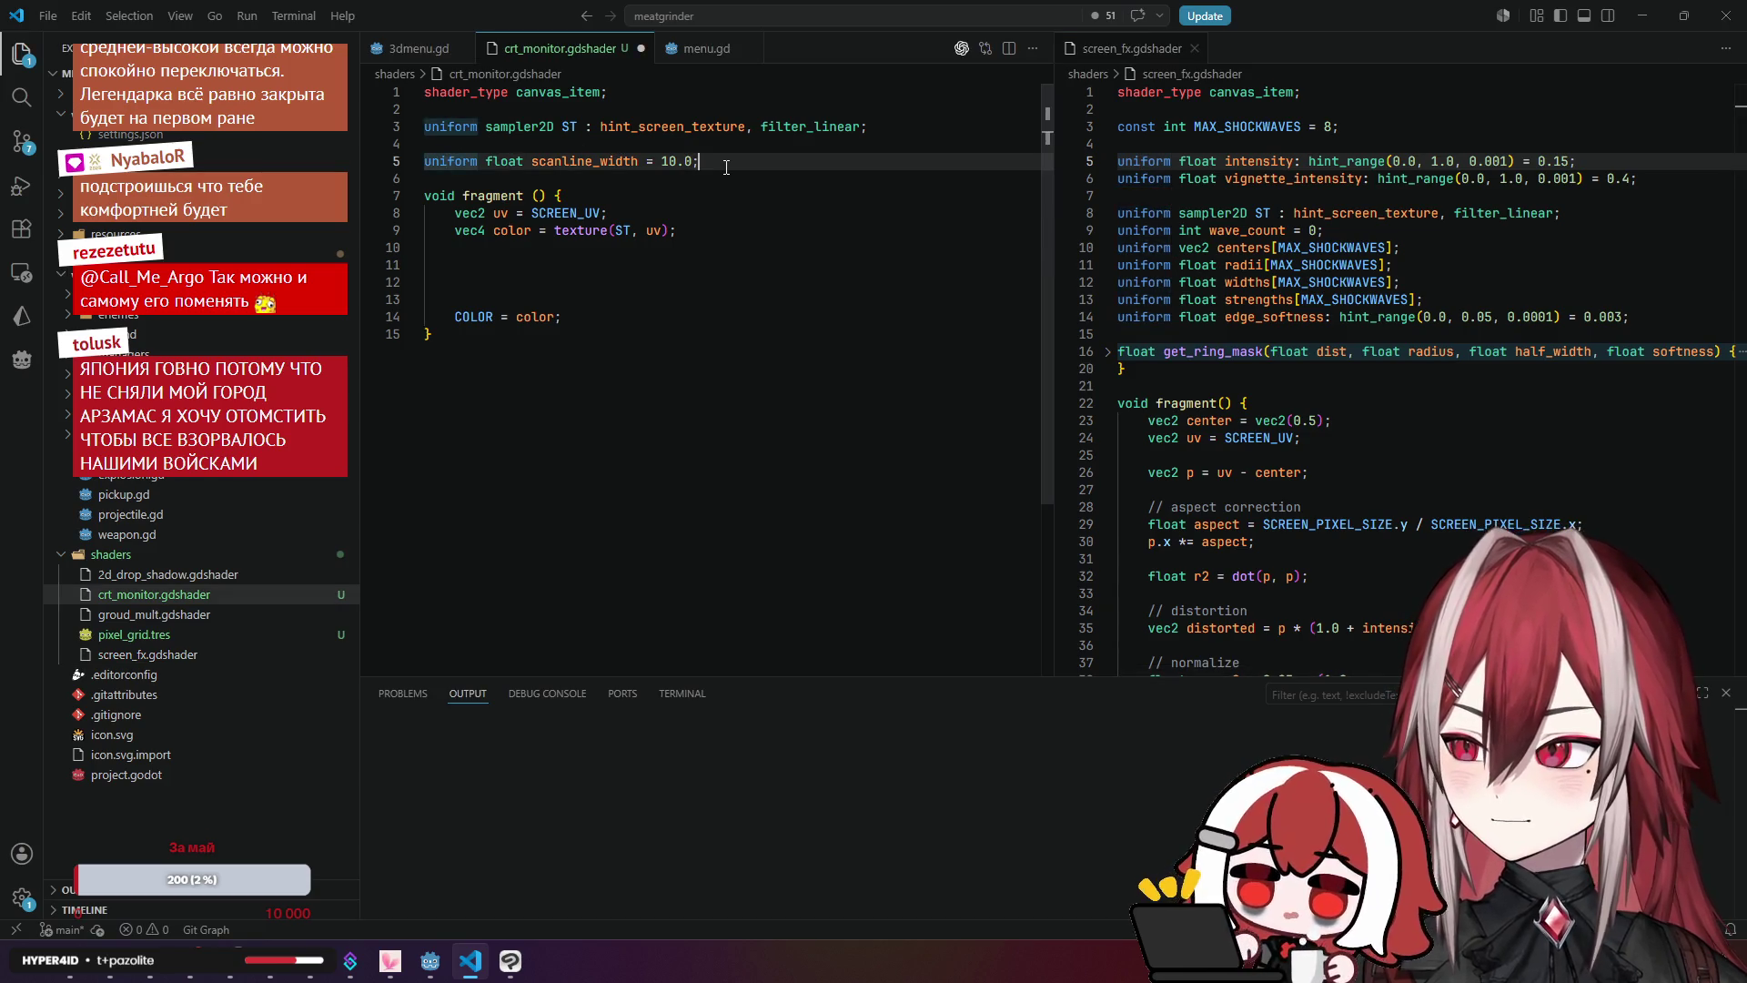
key("Return")
key("Return")
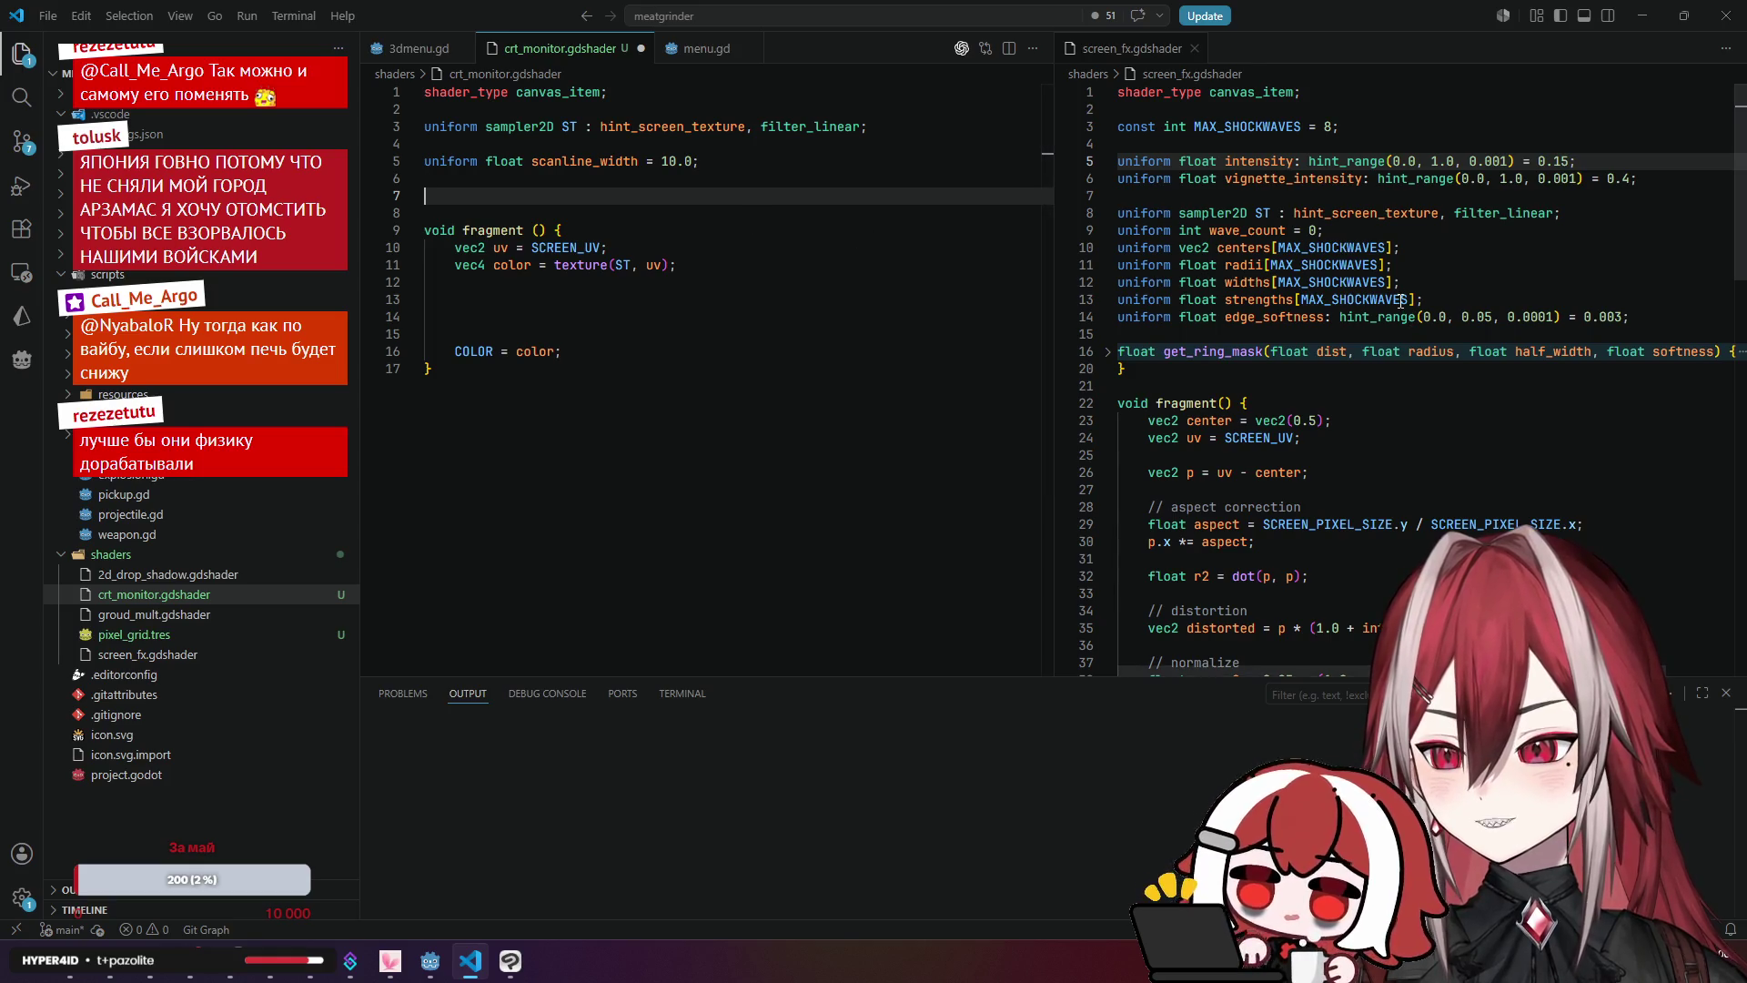
left_click(1211, 230)
scroll(1407, 266, "down", 2)
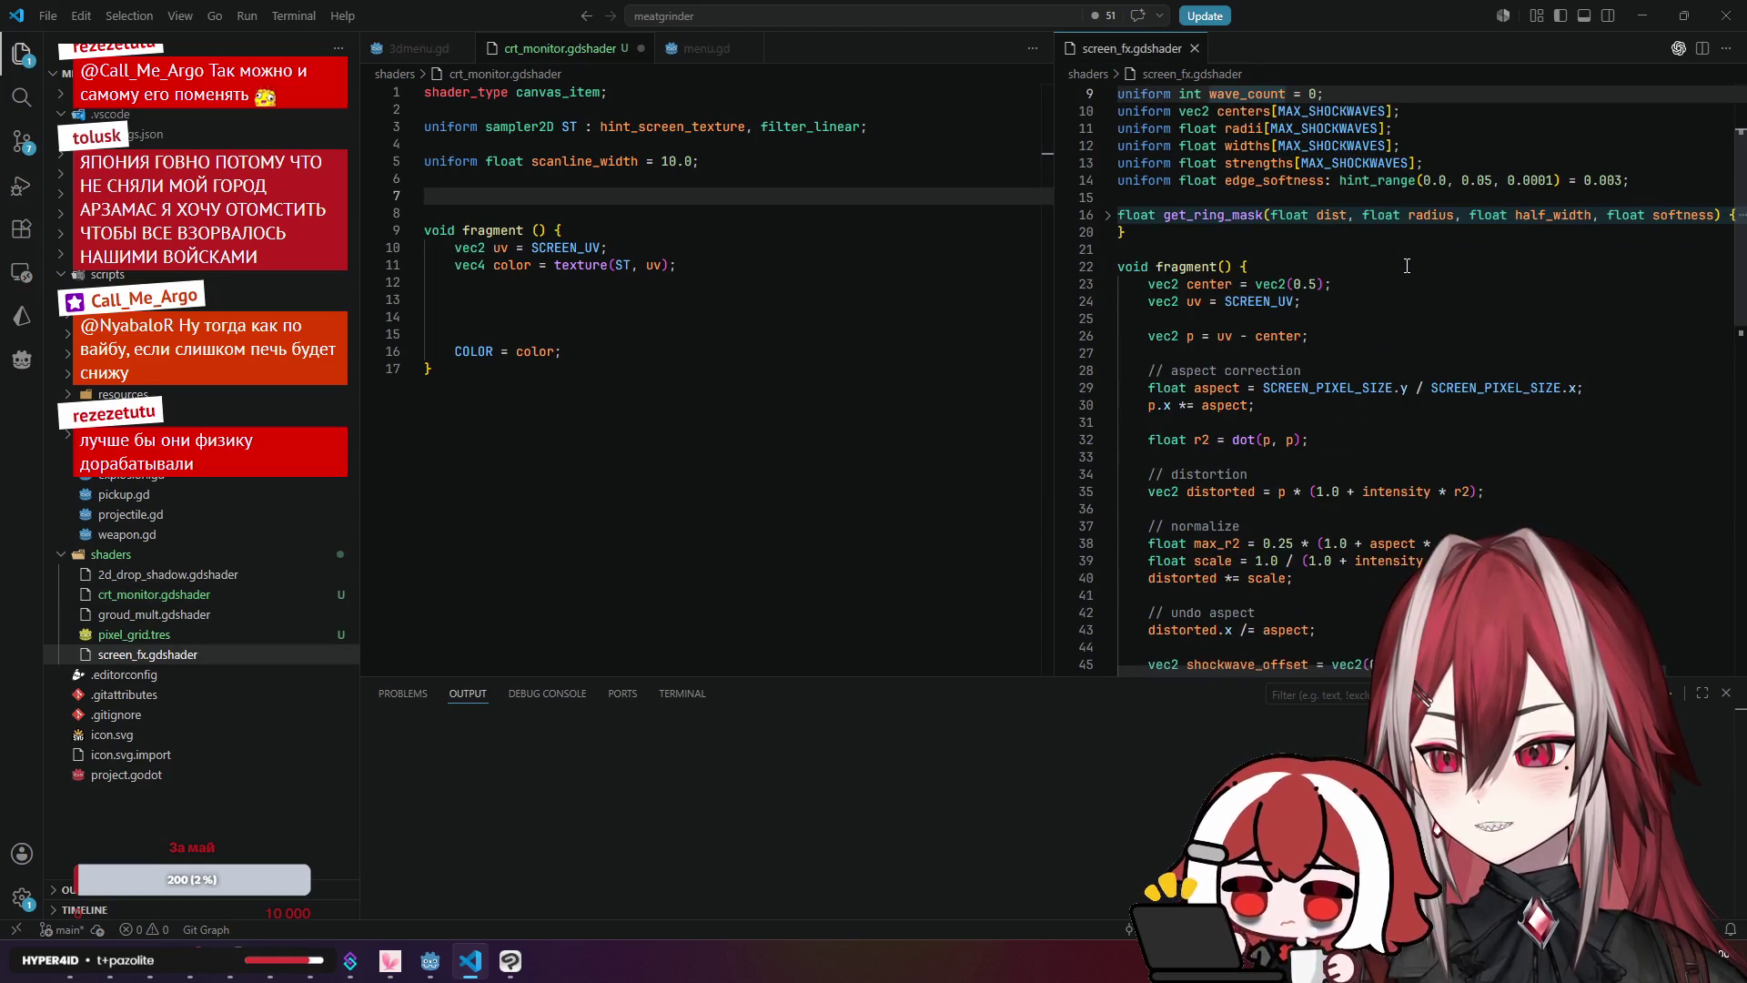
scroll(1407, 266, "down", 5)
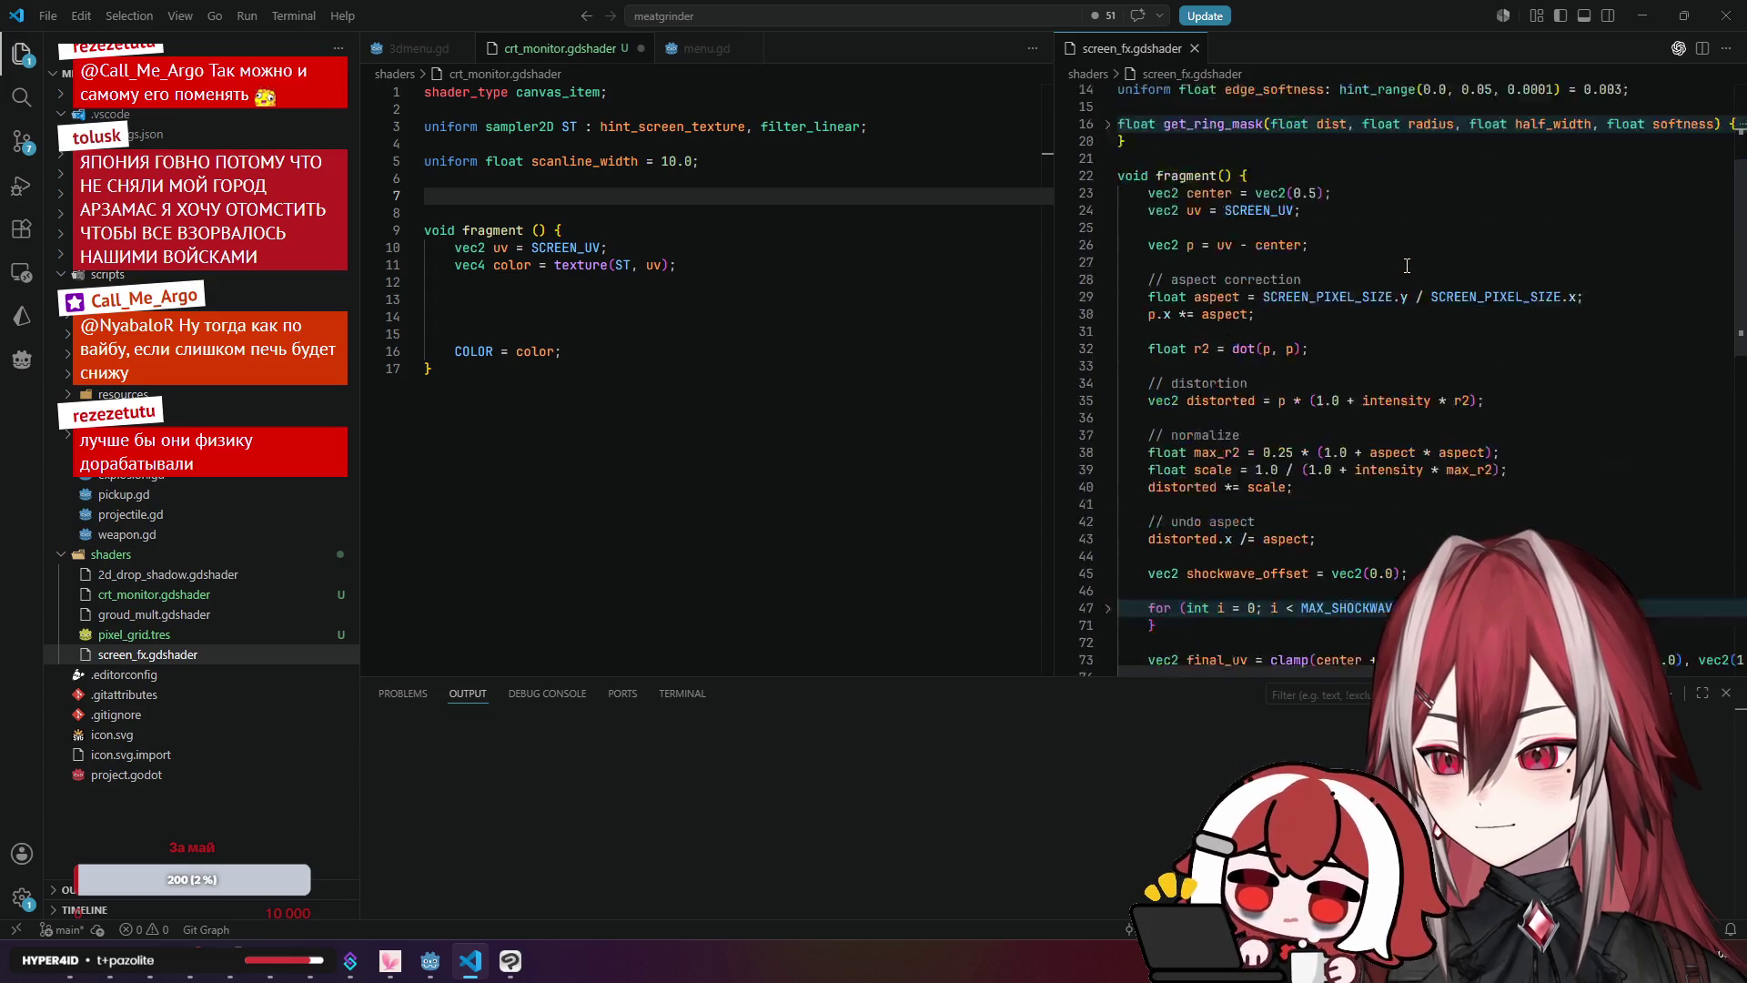
scroll(1407, 266, "up", 6)
left_click(1248, 219)
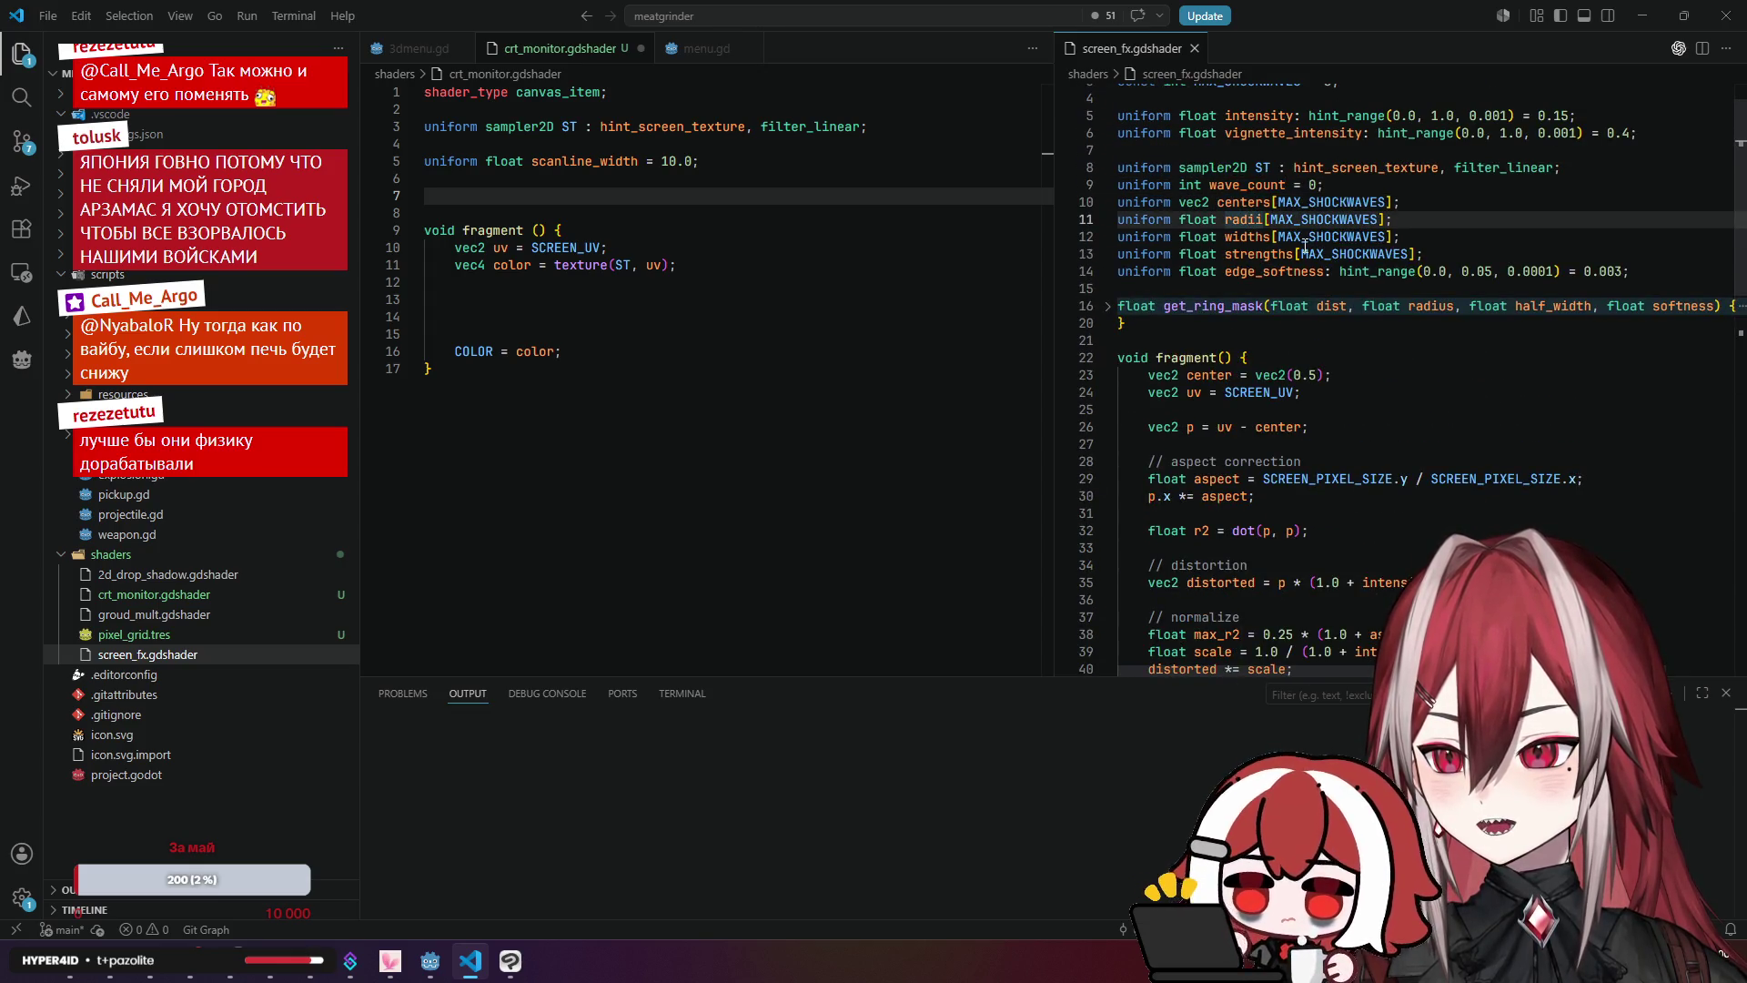
left_click(431, 963)
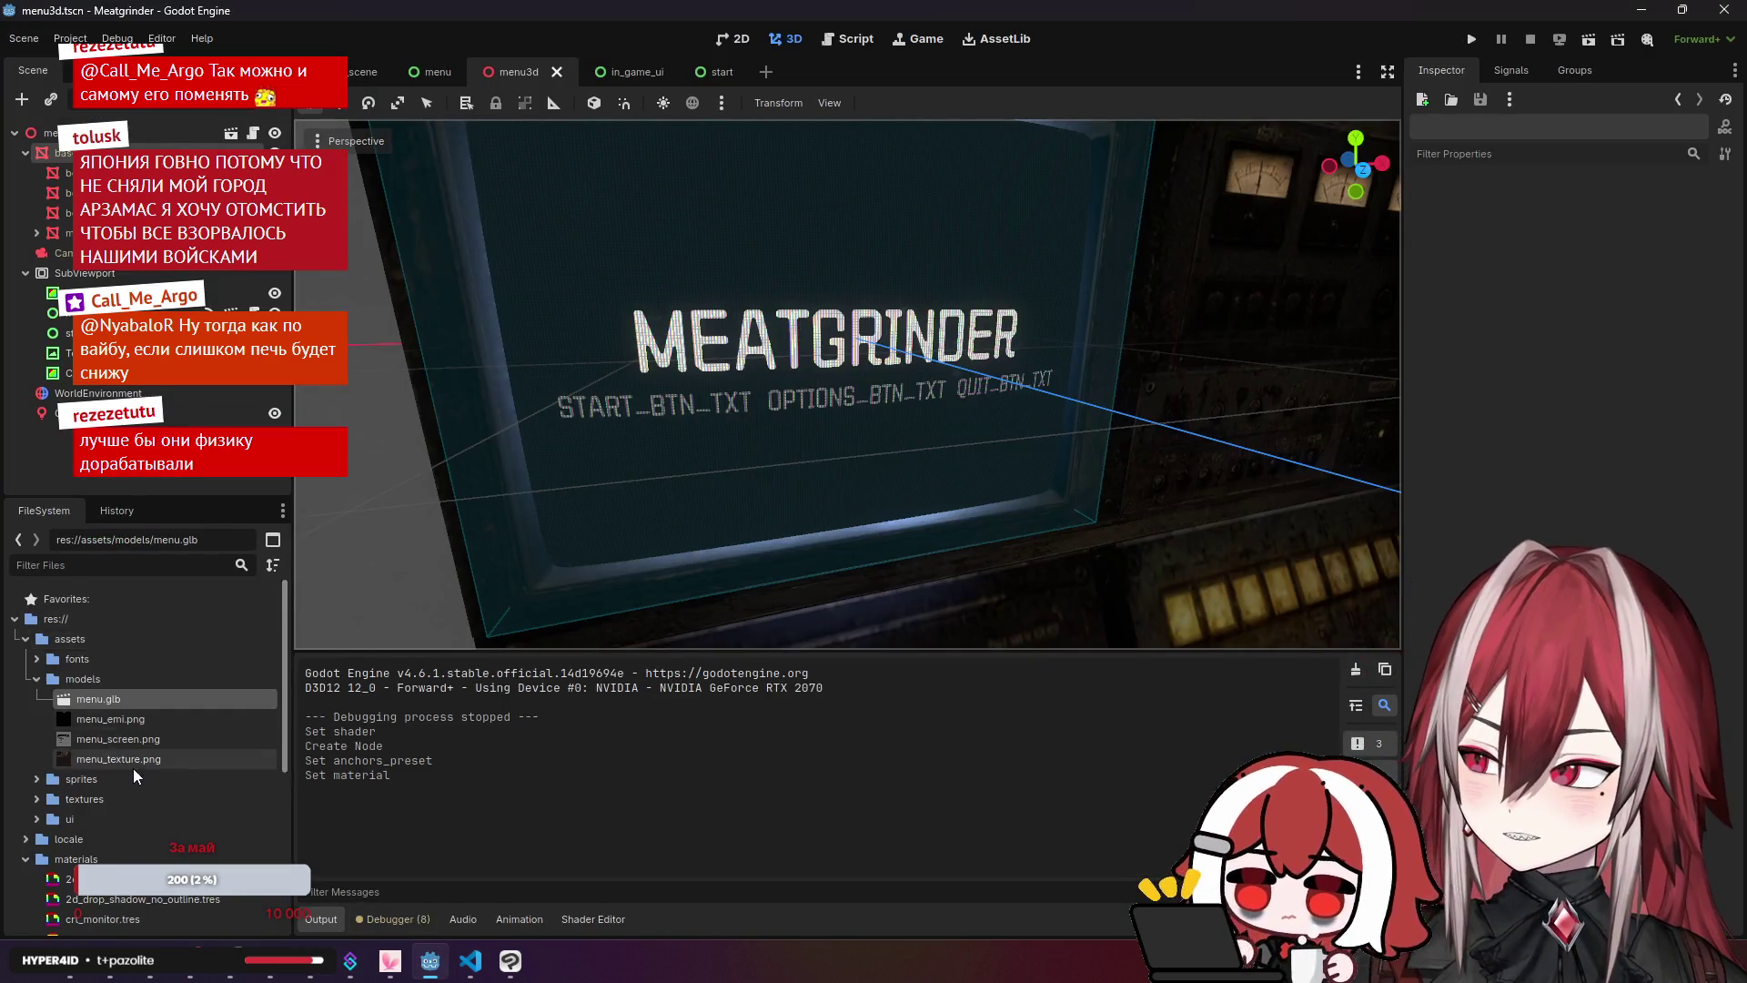
Step: Open the screen_fx.tres material to view its shader code, then select crt_monitor.tres
scroll(132, 768, "down", 2)
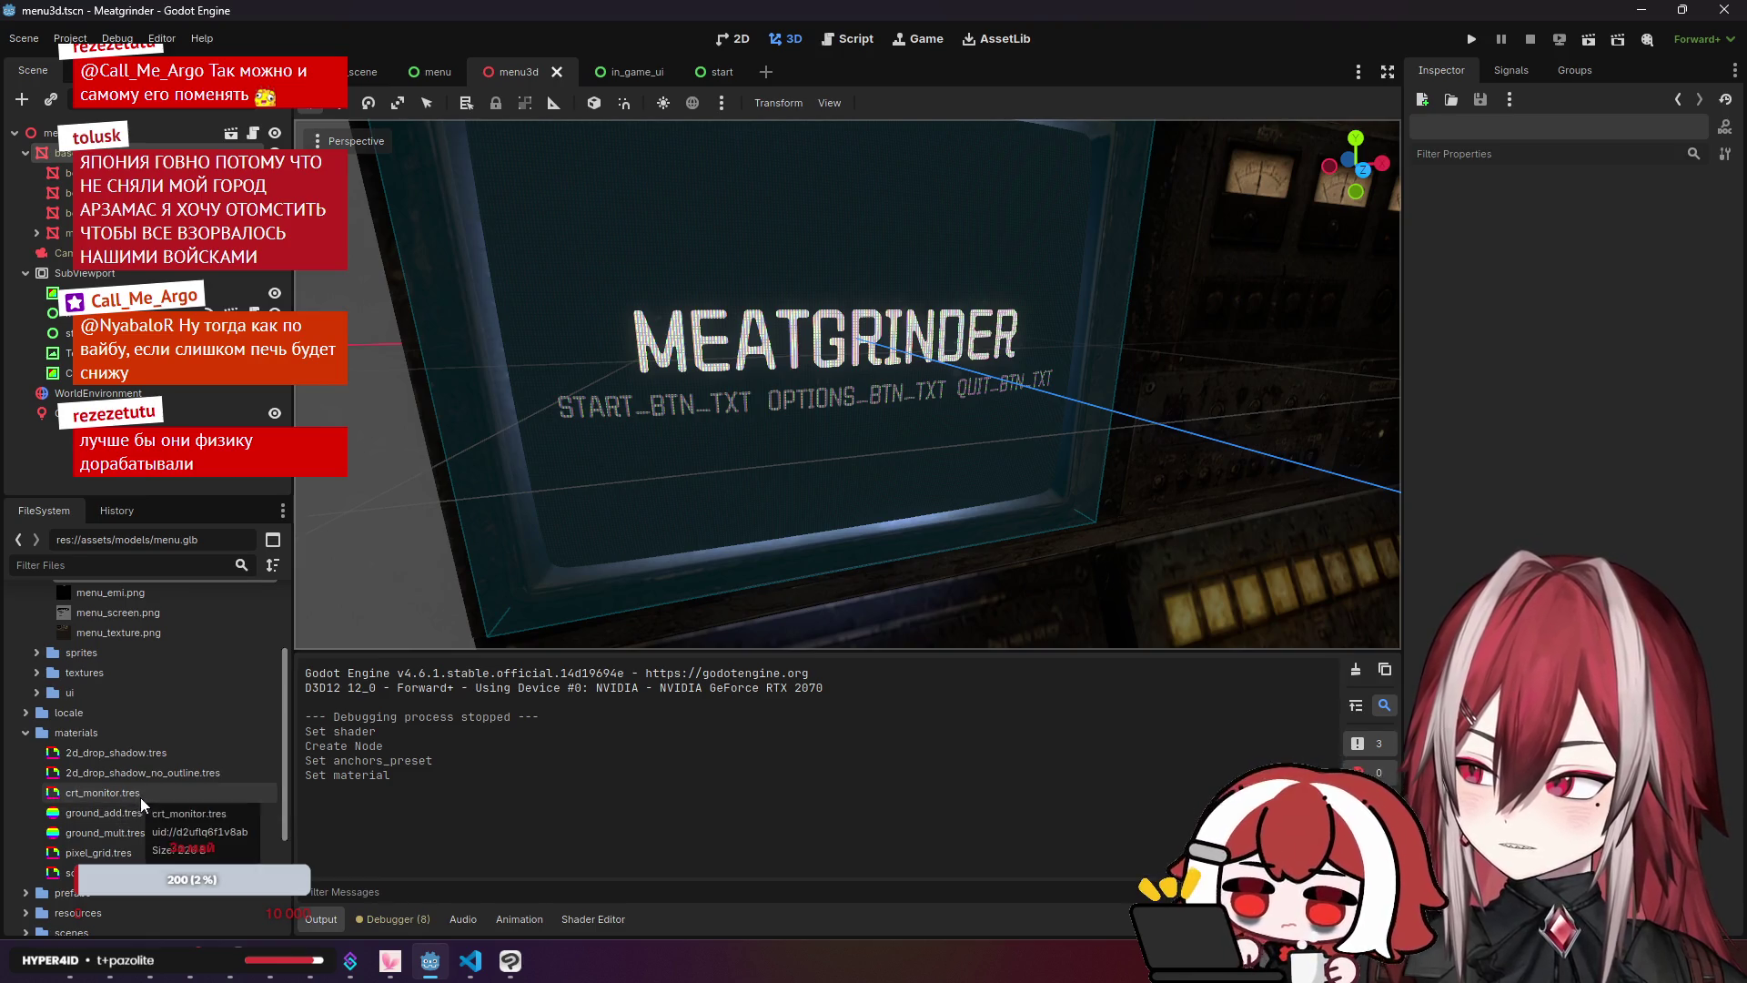
left_click(137, 871)
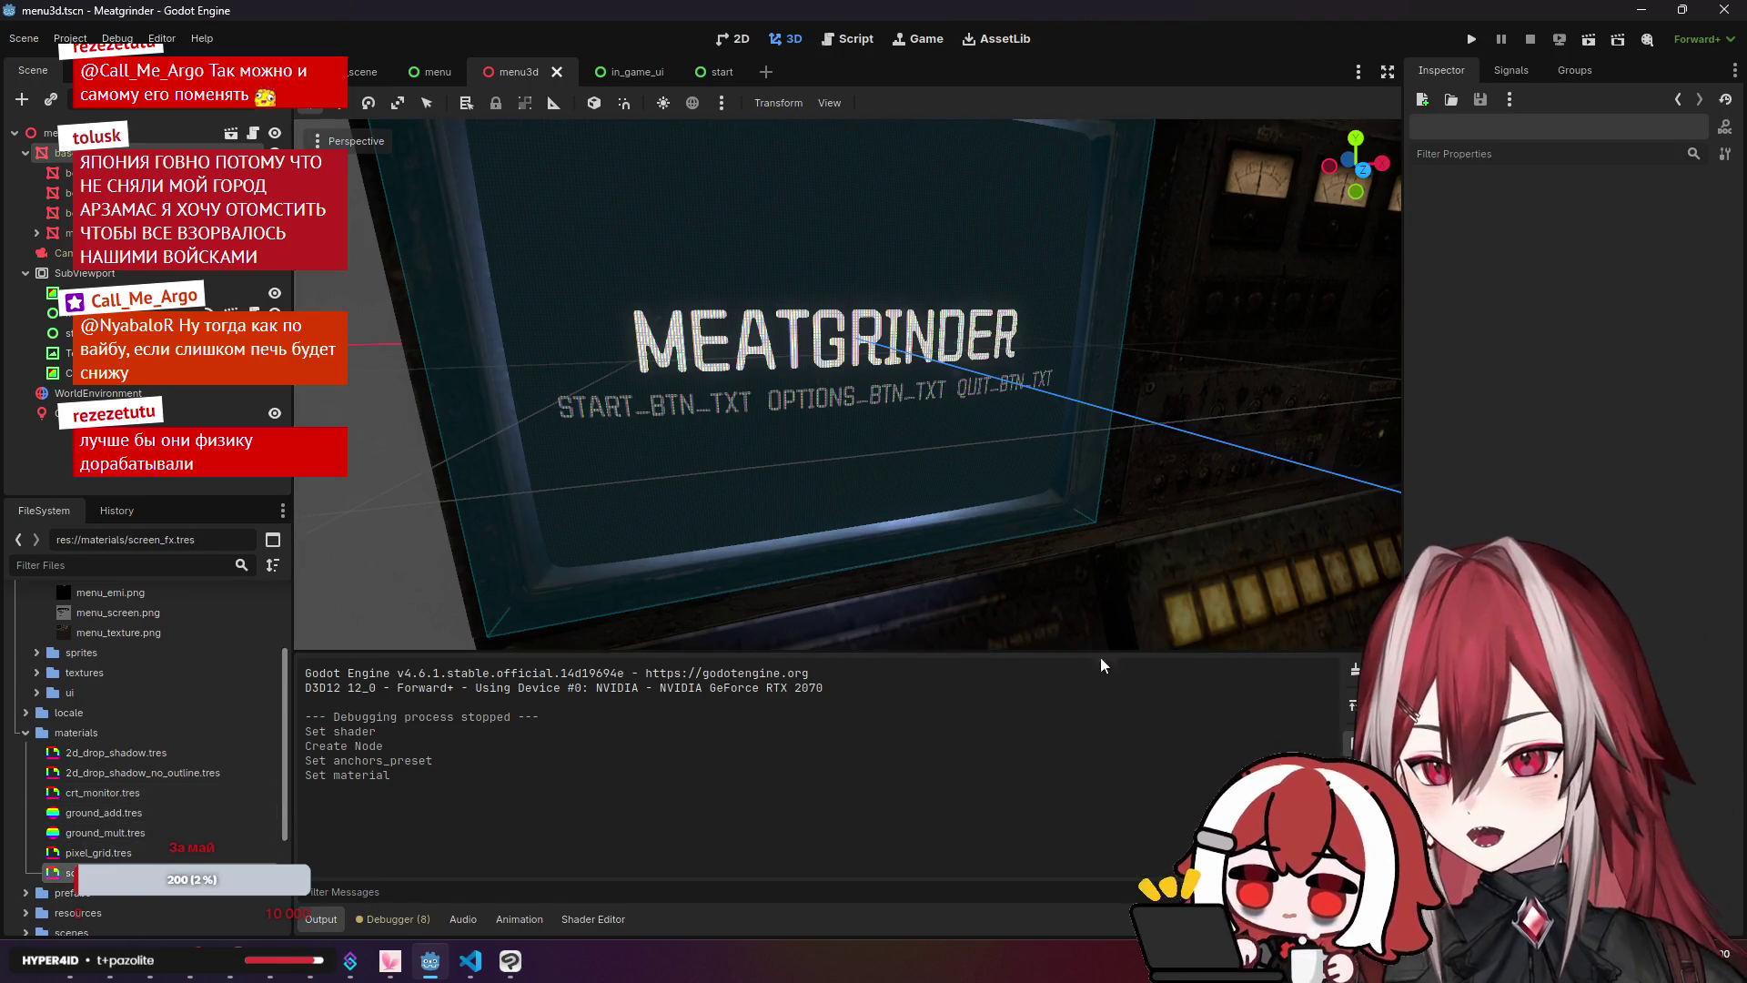
scroll(172, 683, "up", 2)
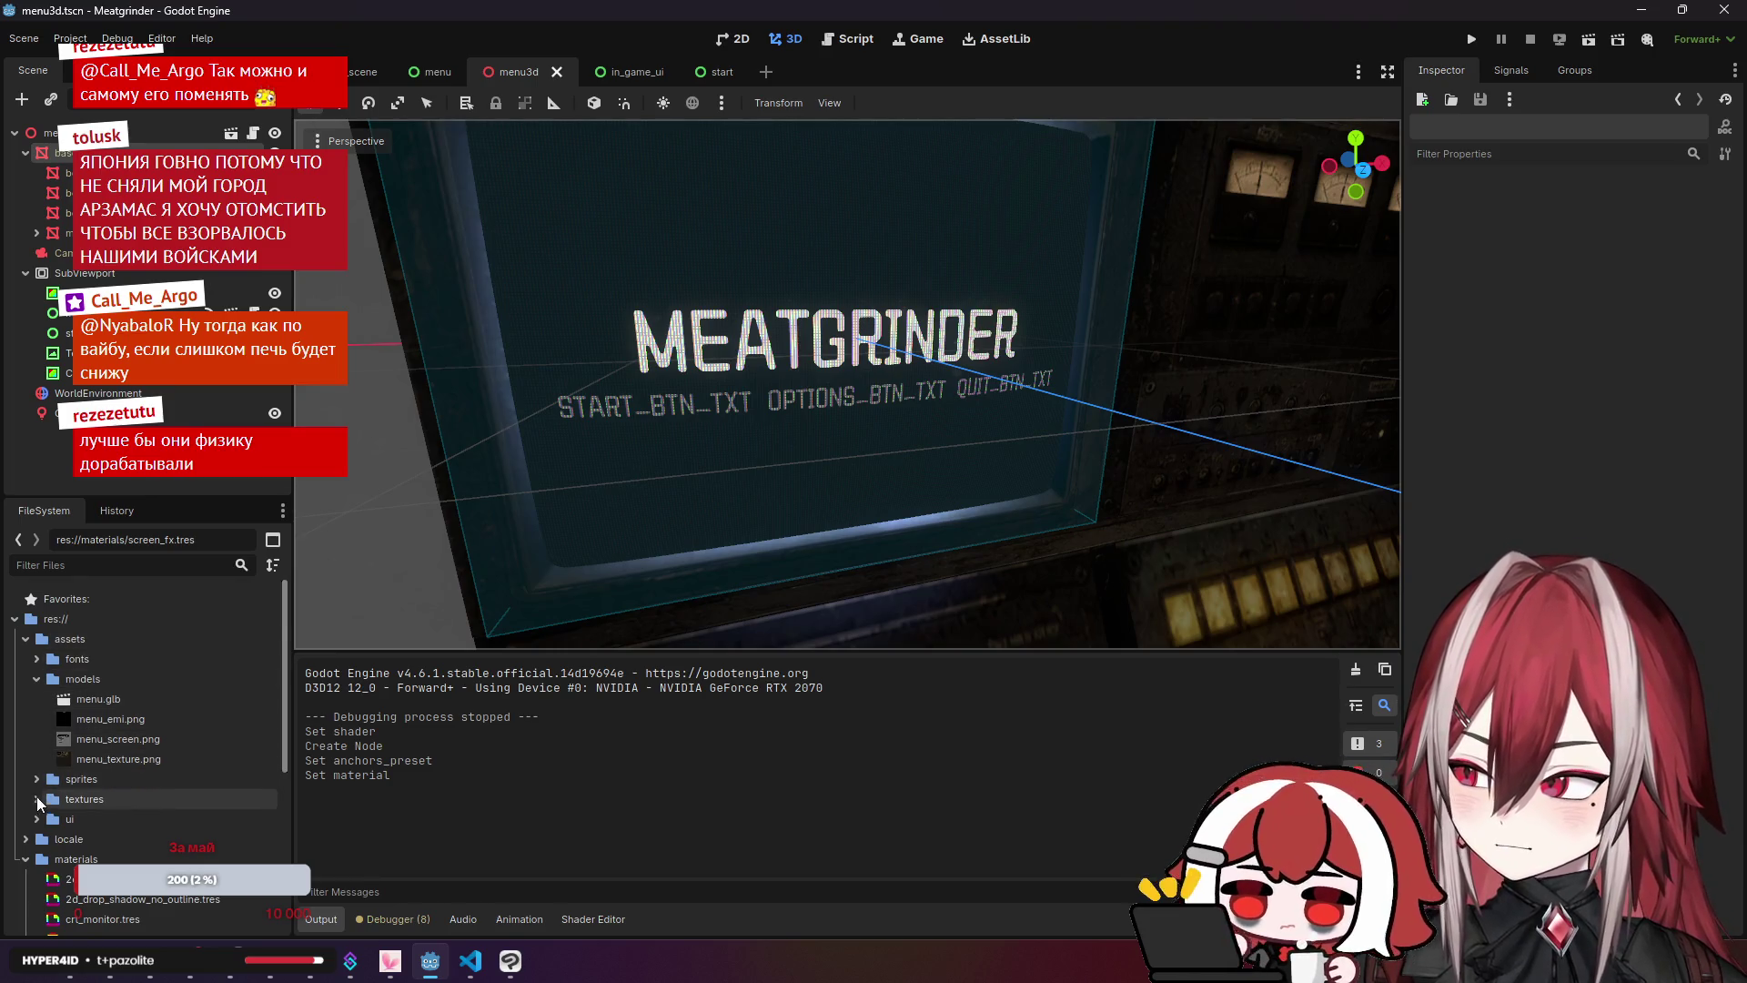
scroll(93, 773, "down", 4)
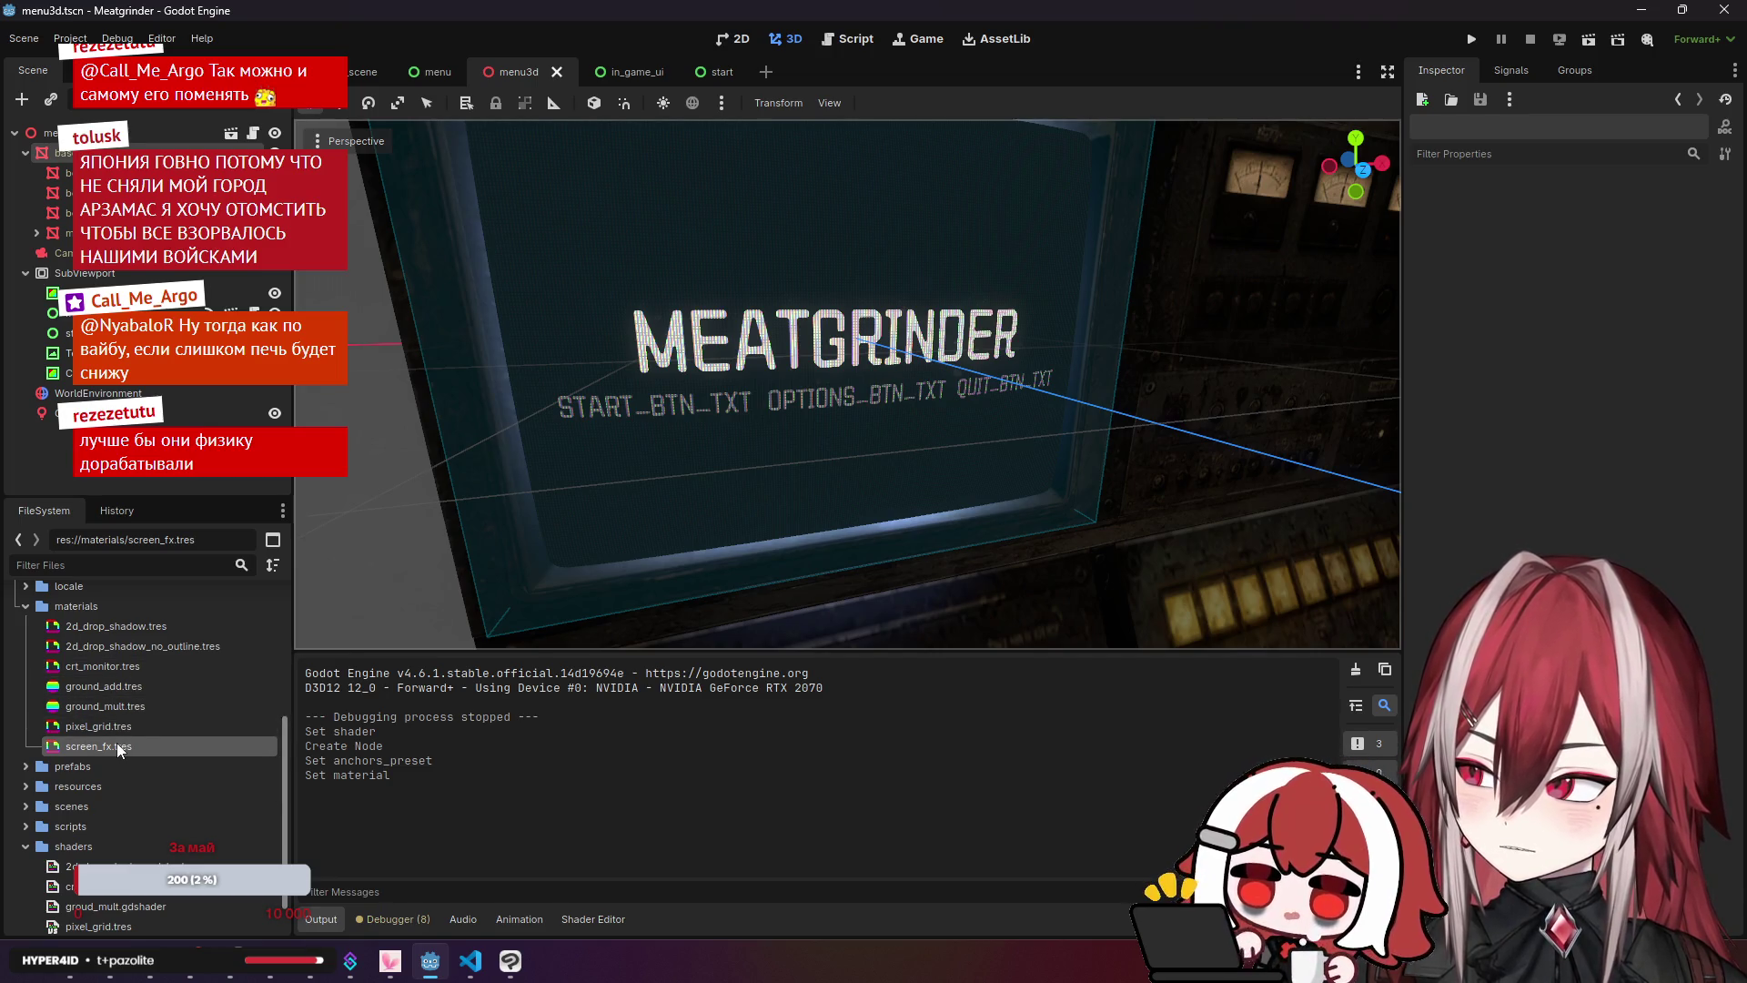
double_click(117, 742)
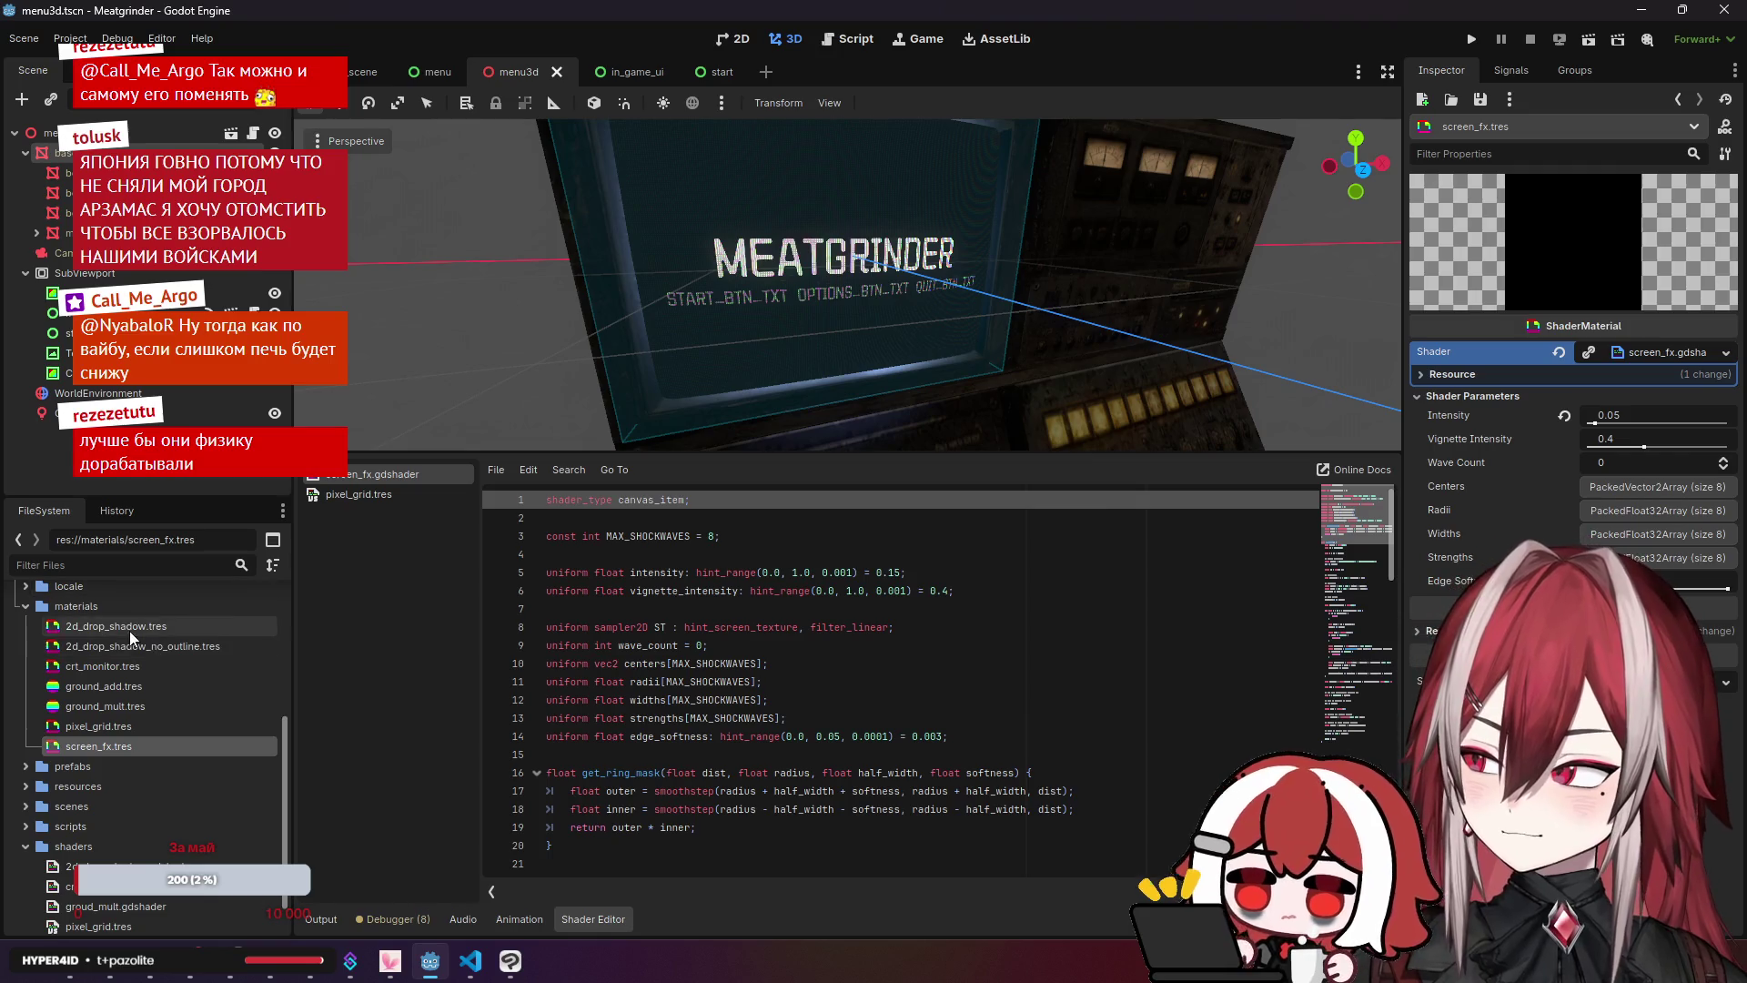
scroll(128, 643, "up", 3)
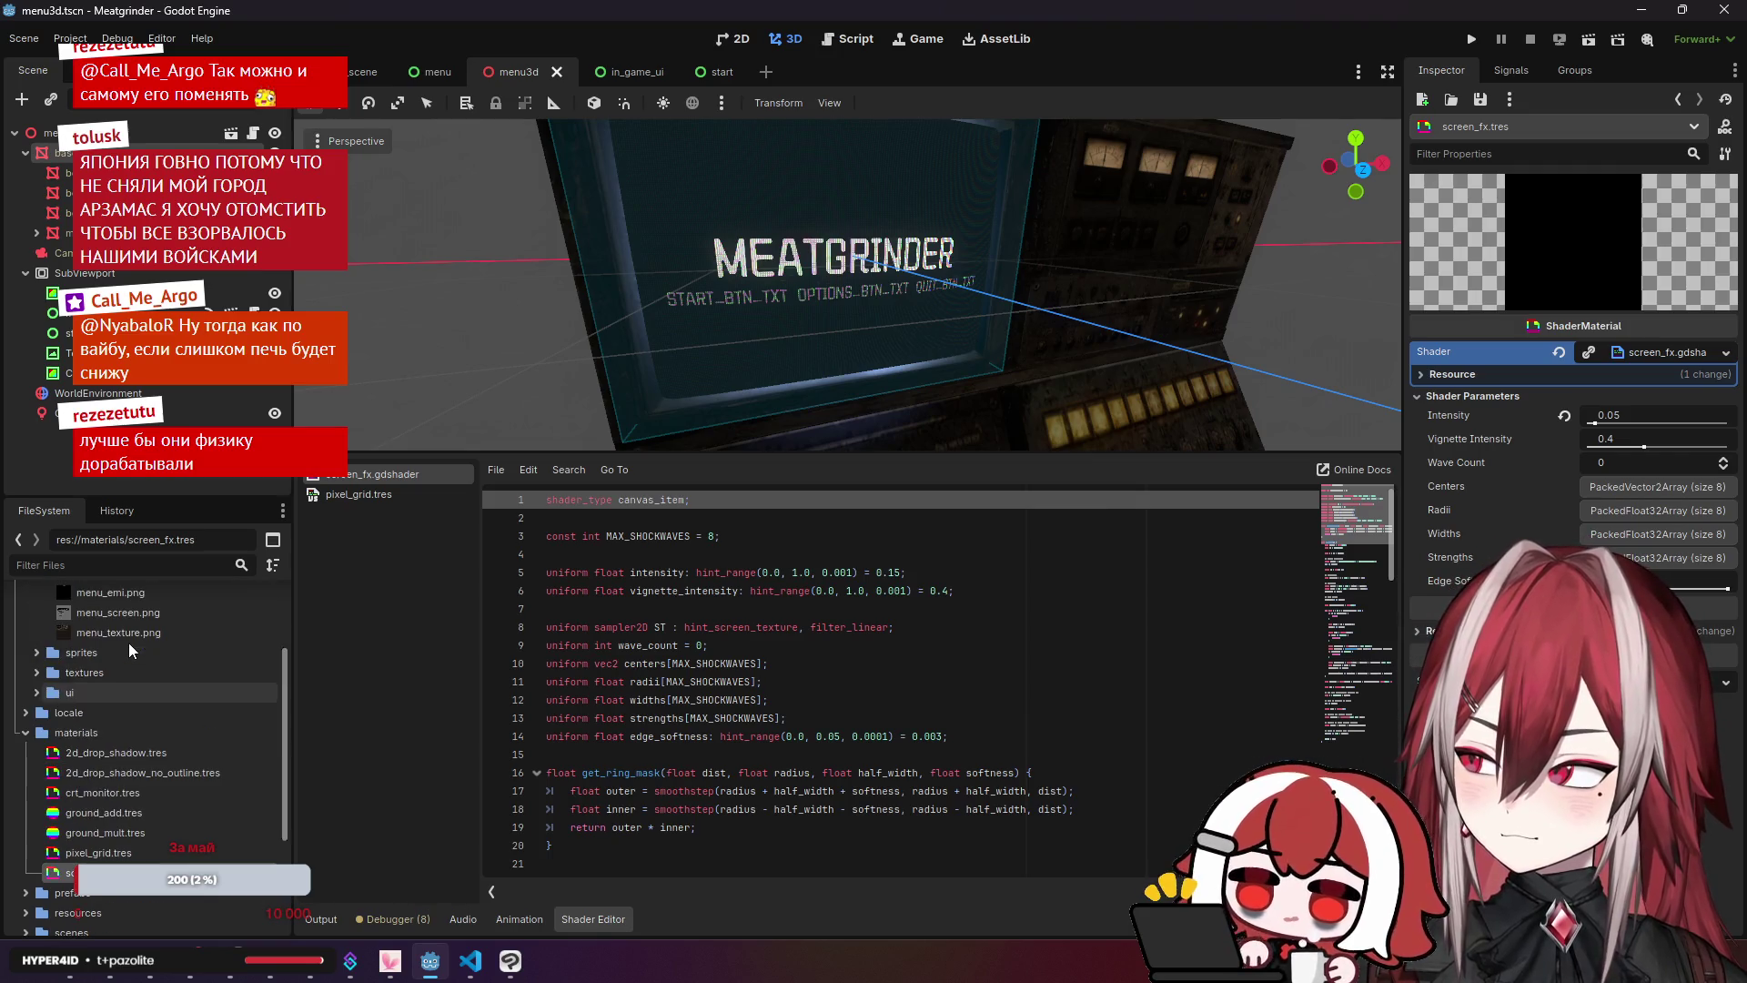
left_click(127, 794)
left_click(471, 960)
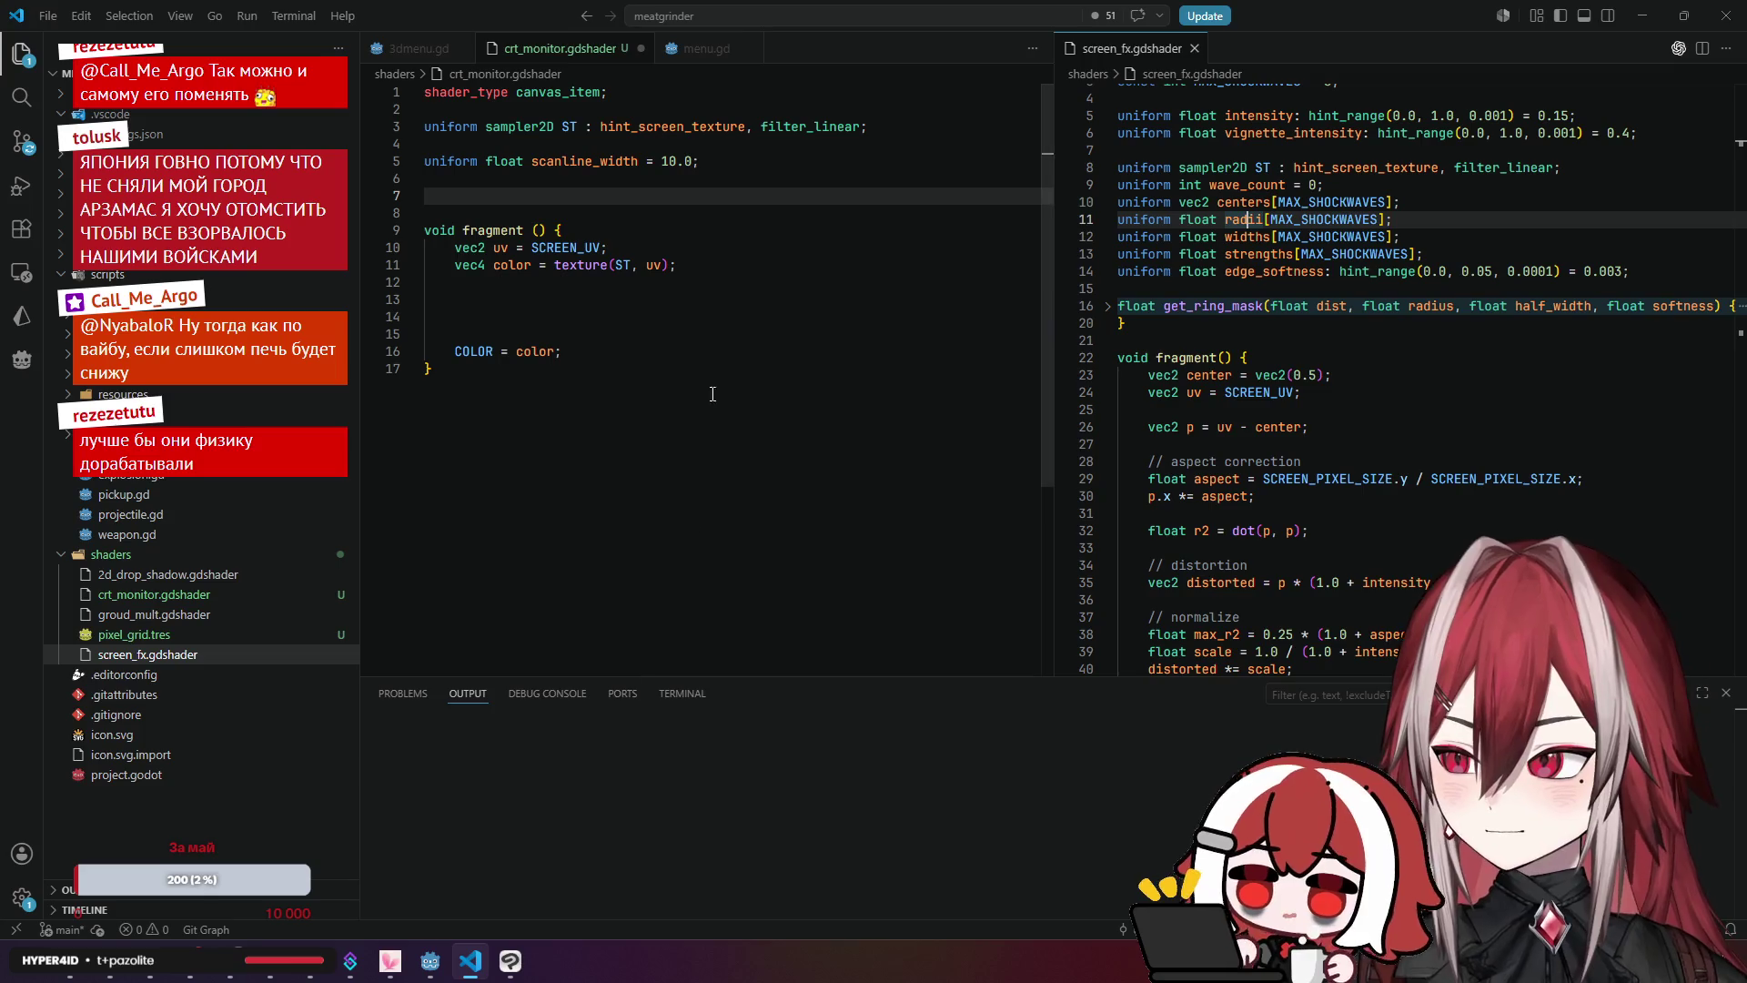
Step: Place the caret on line 13 of crt_monitor.gdshader and scroll through screen_fx.gdshader for comparison
left_click(725, 297)
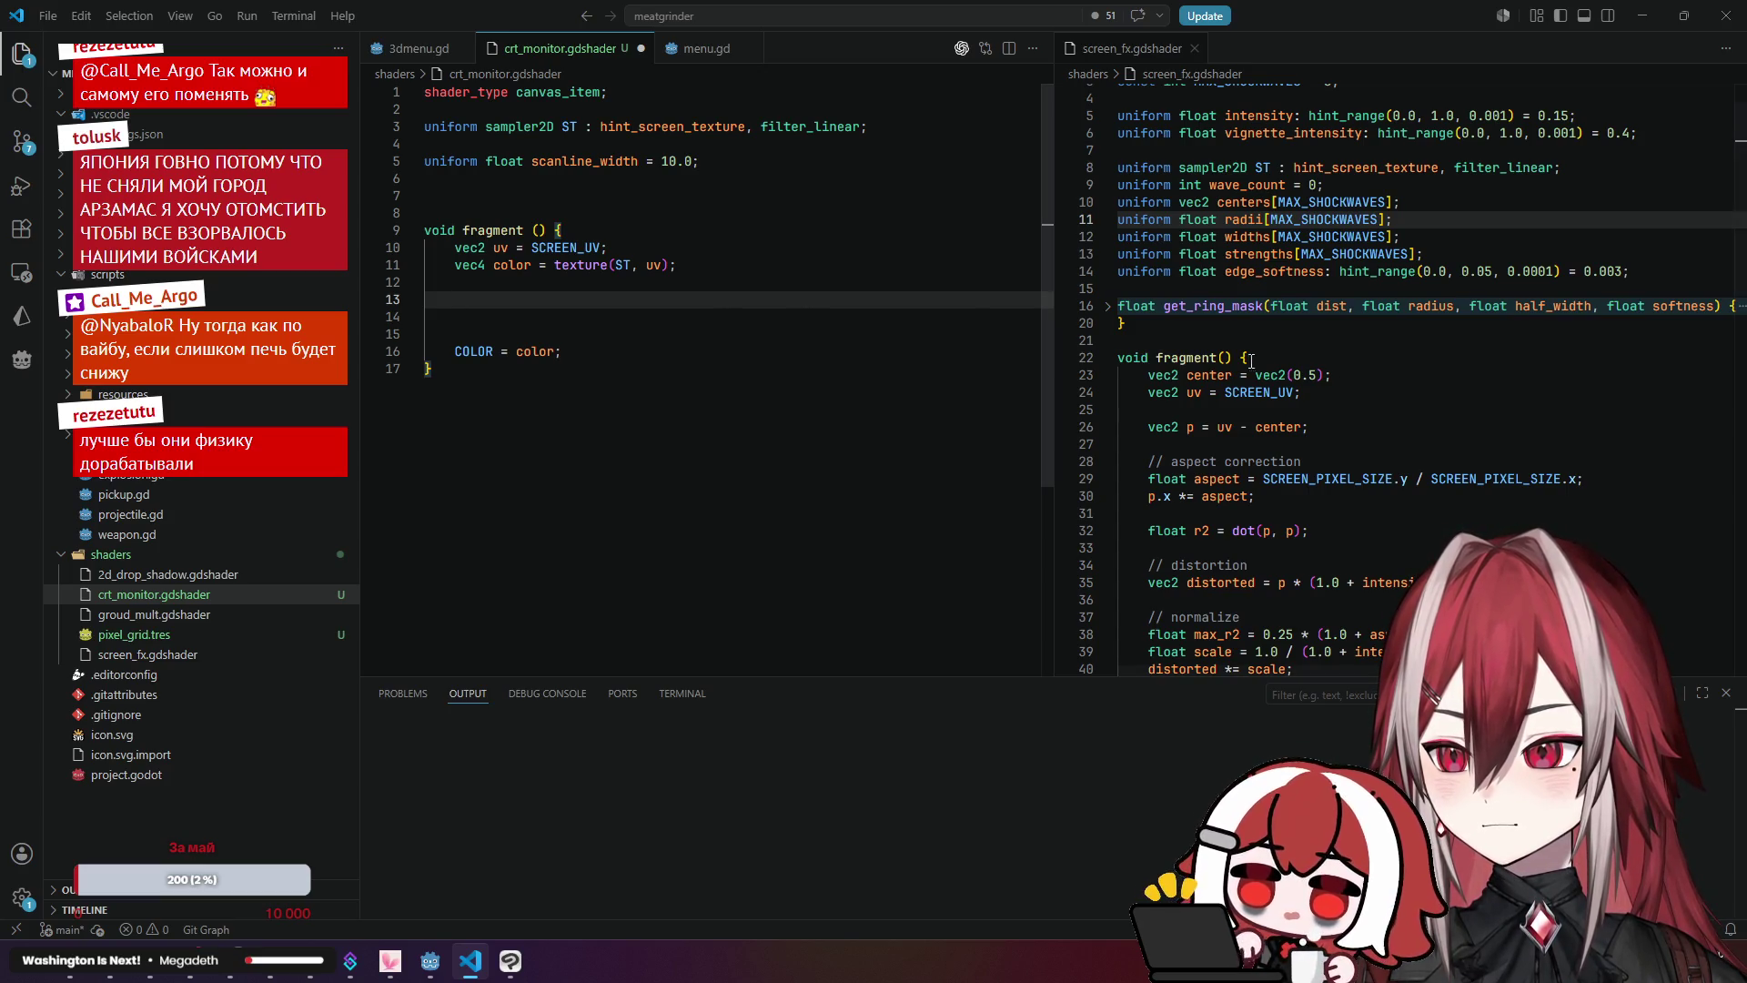
scroll(1174, 343, "up", 1)
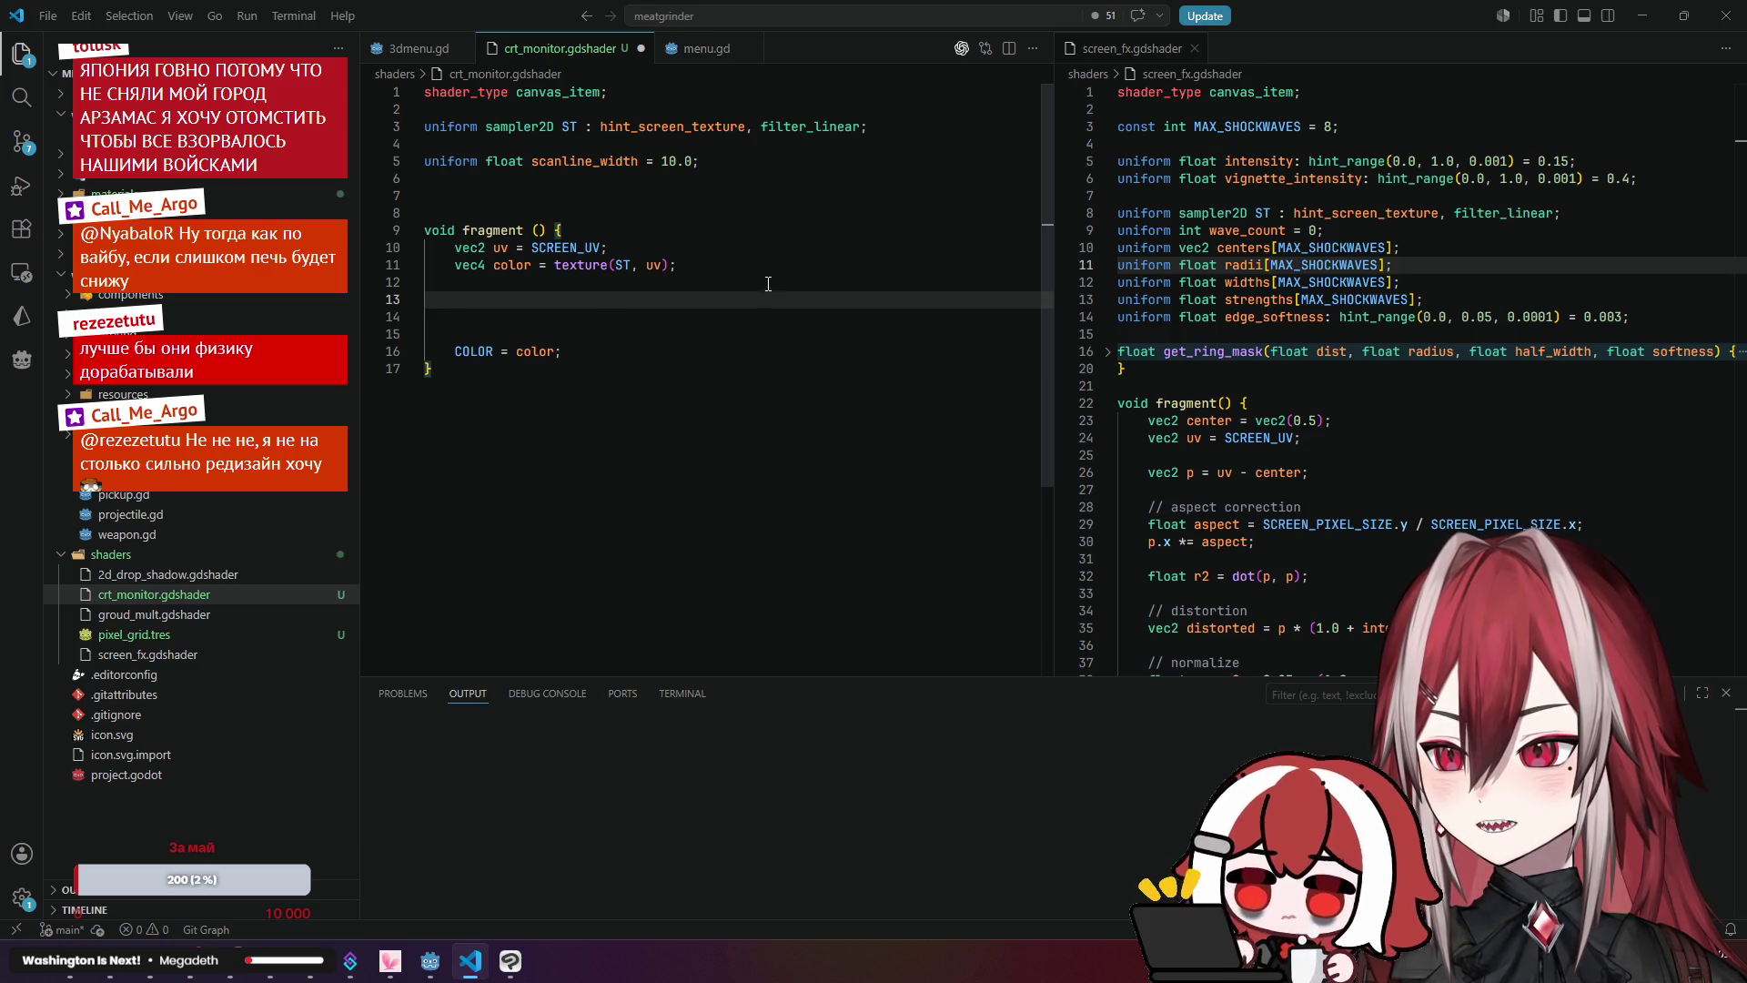
scroll(1404, 313, "down", 3)
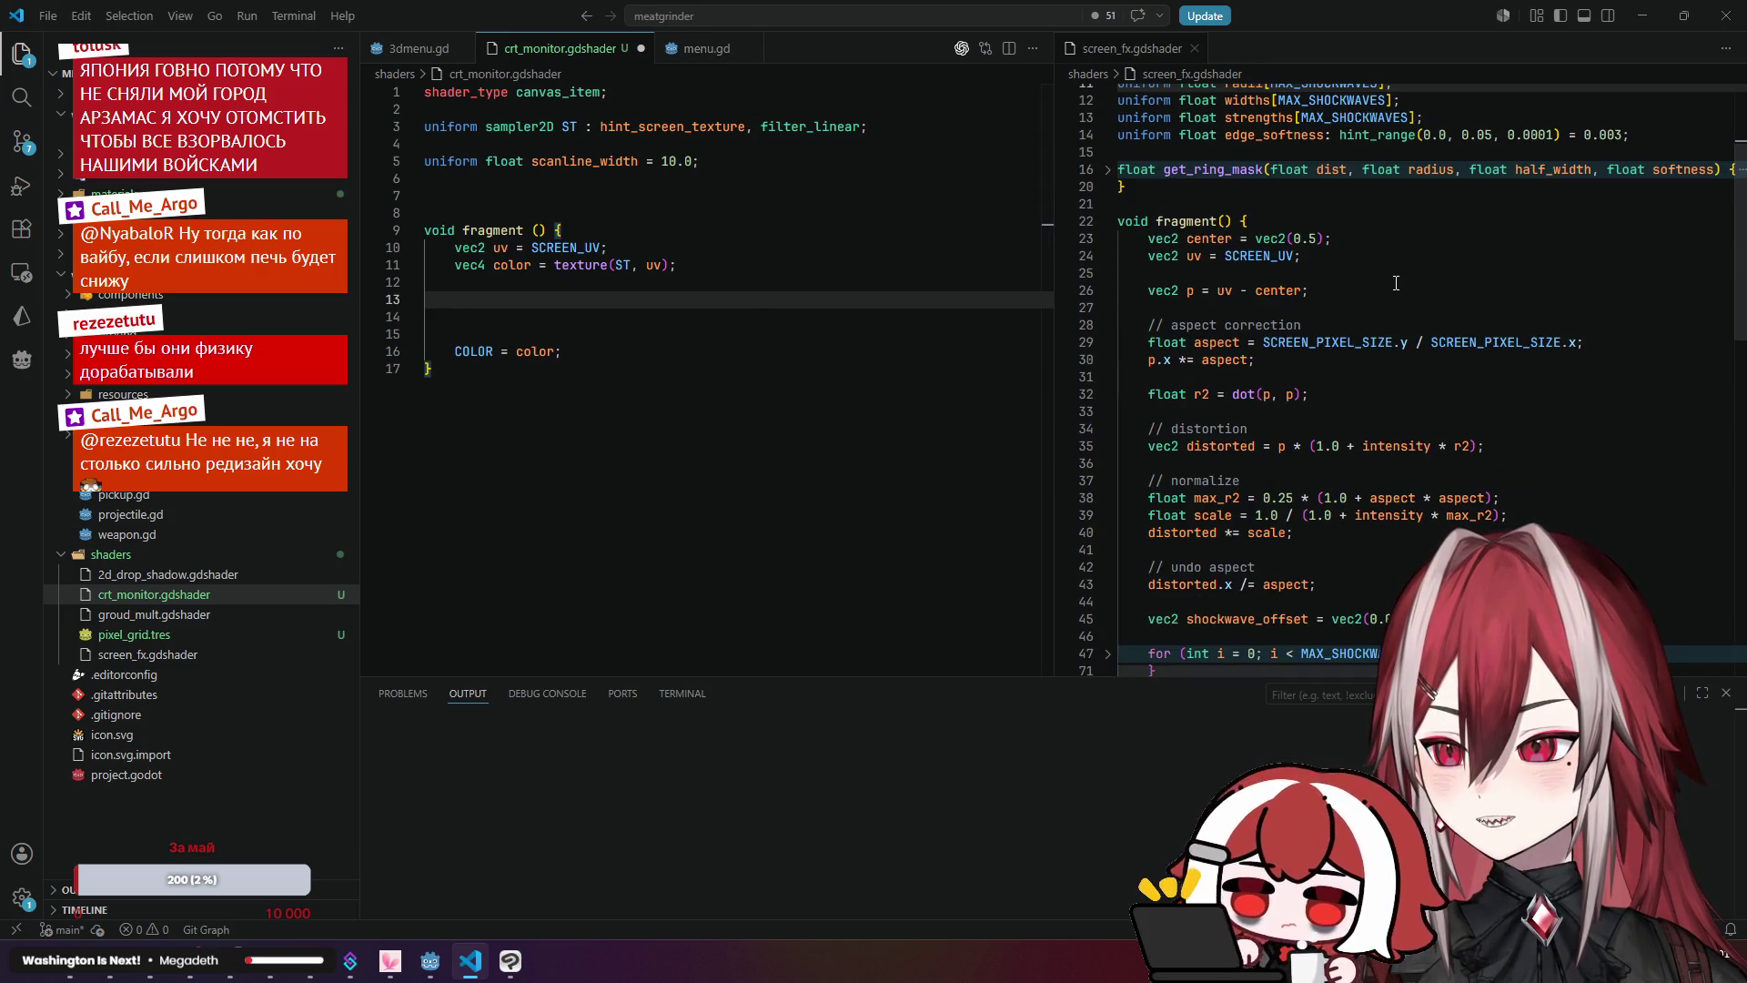
scroll(1396, 283, "down", 8)
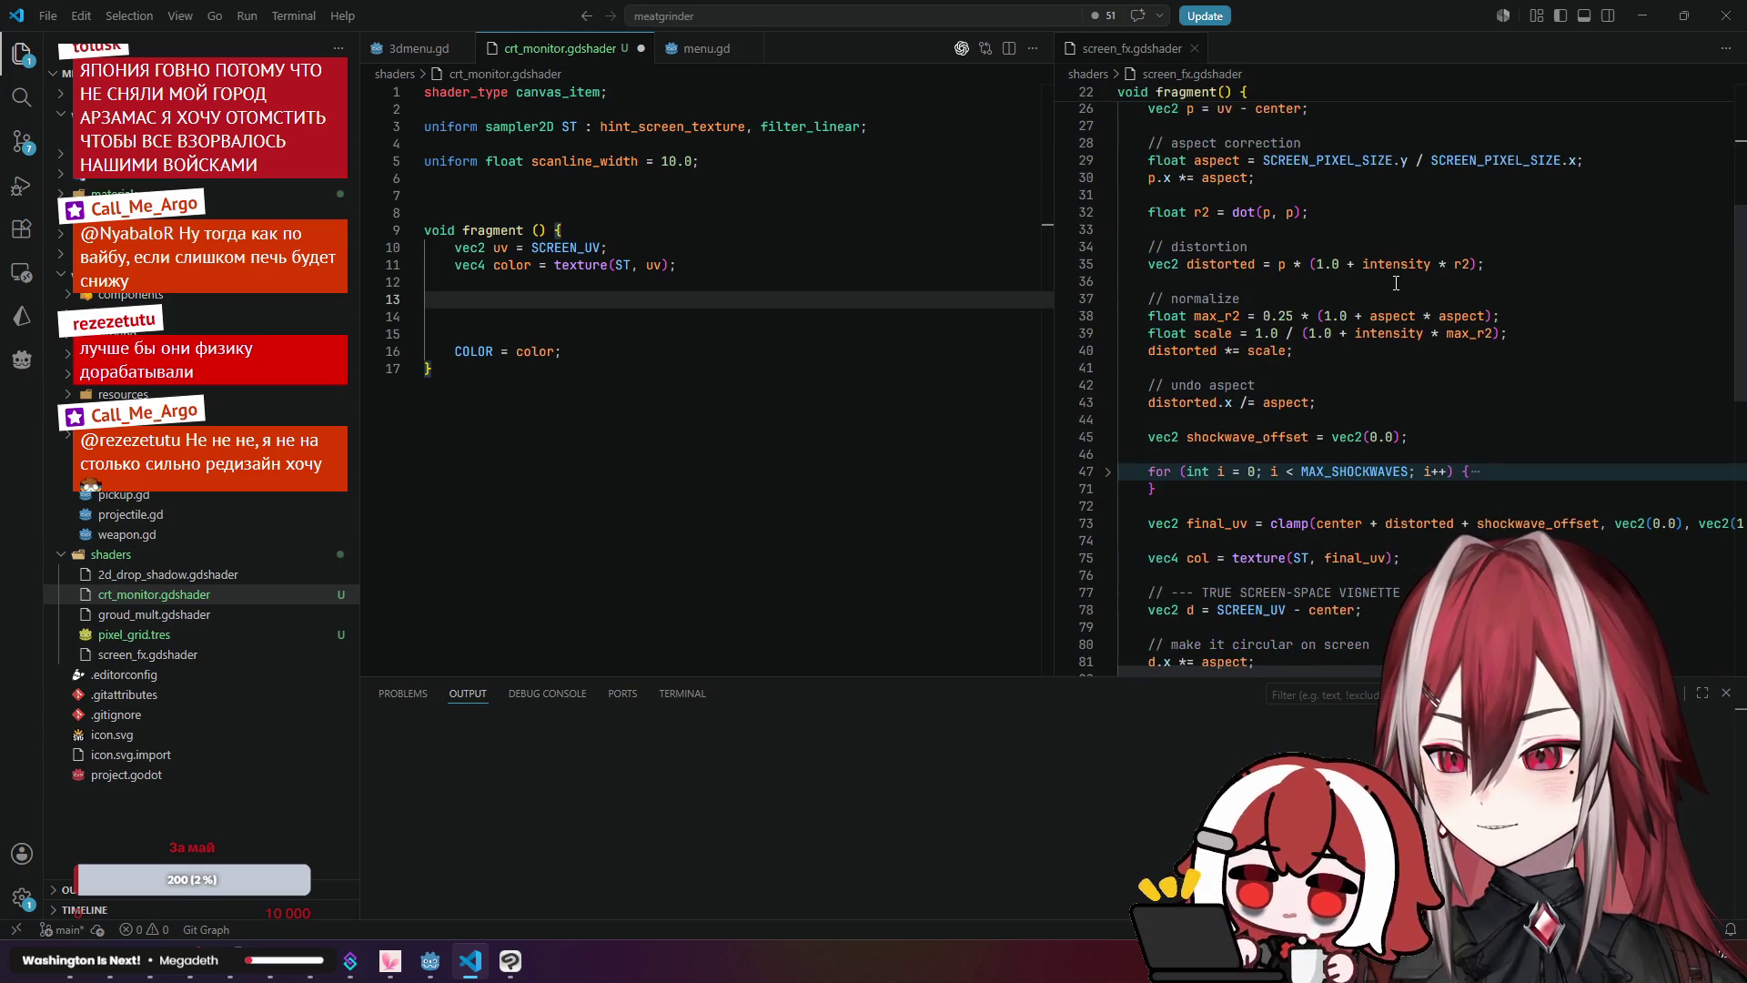
scroll(1396, 283, "down", 2)
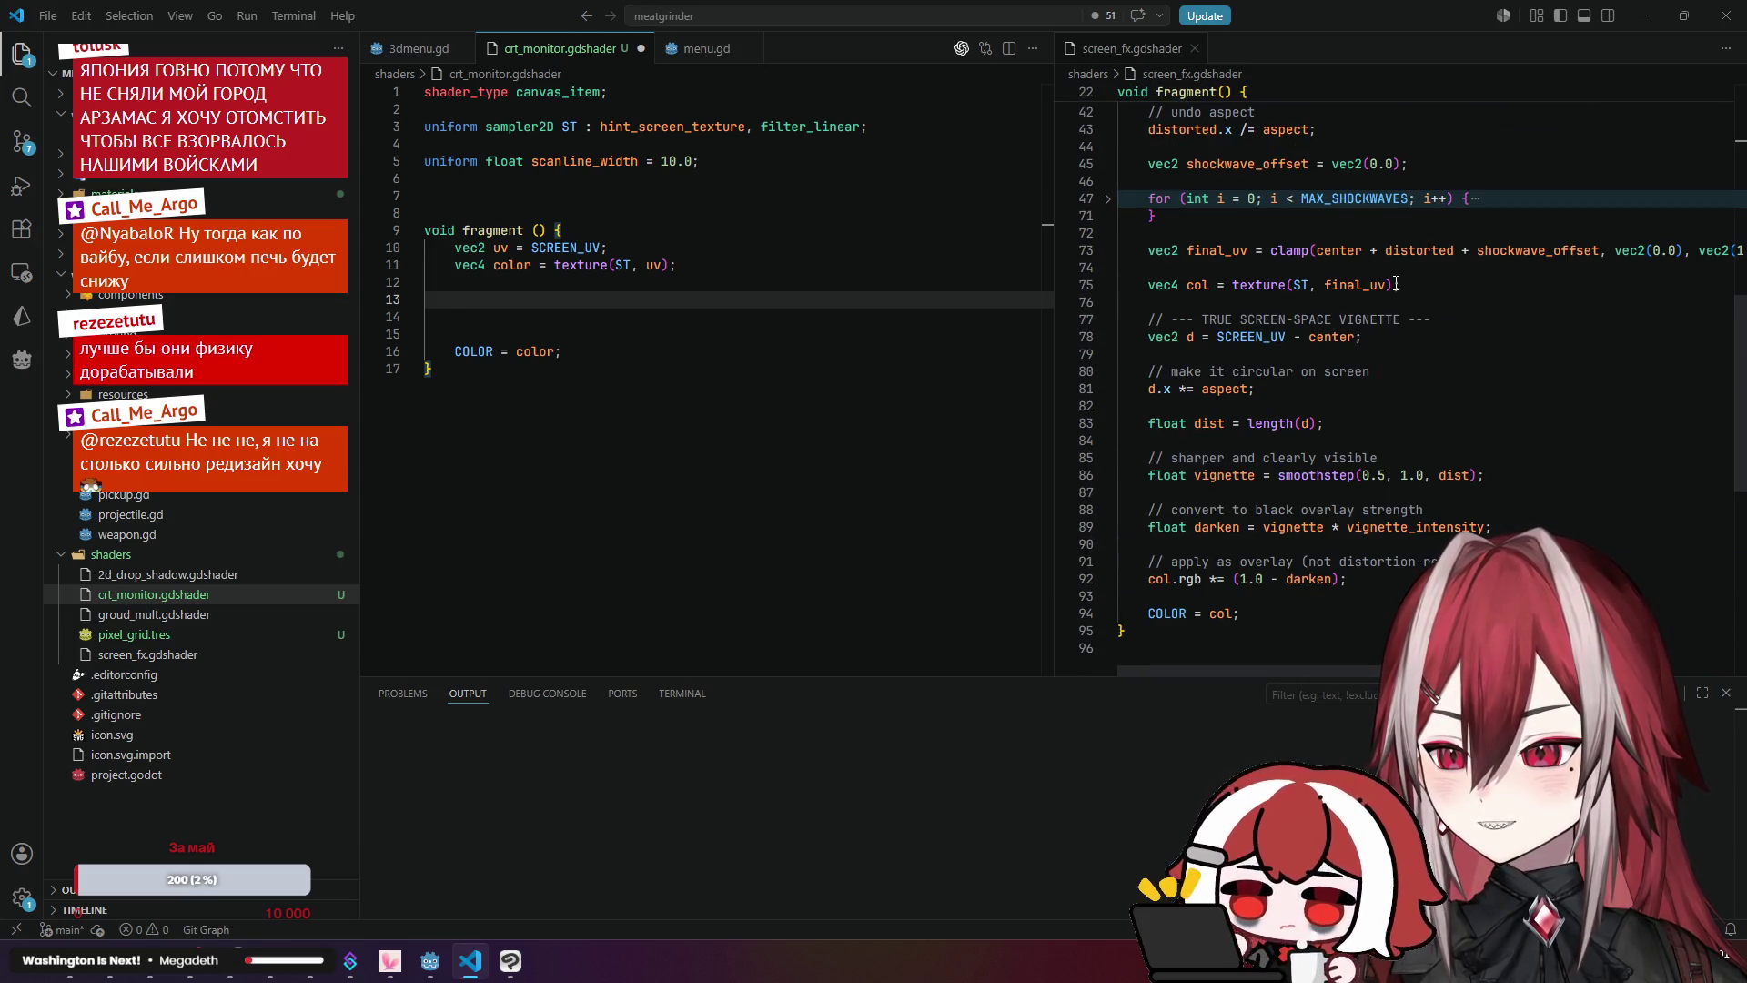
left_click(110, 960)
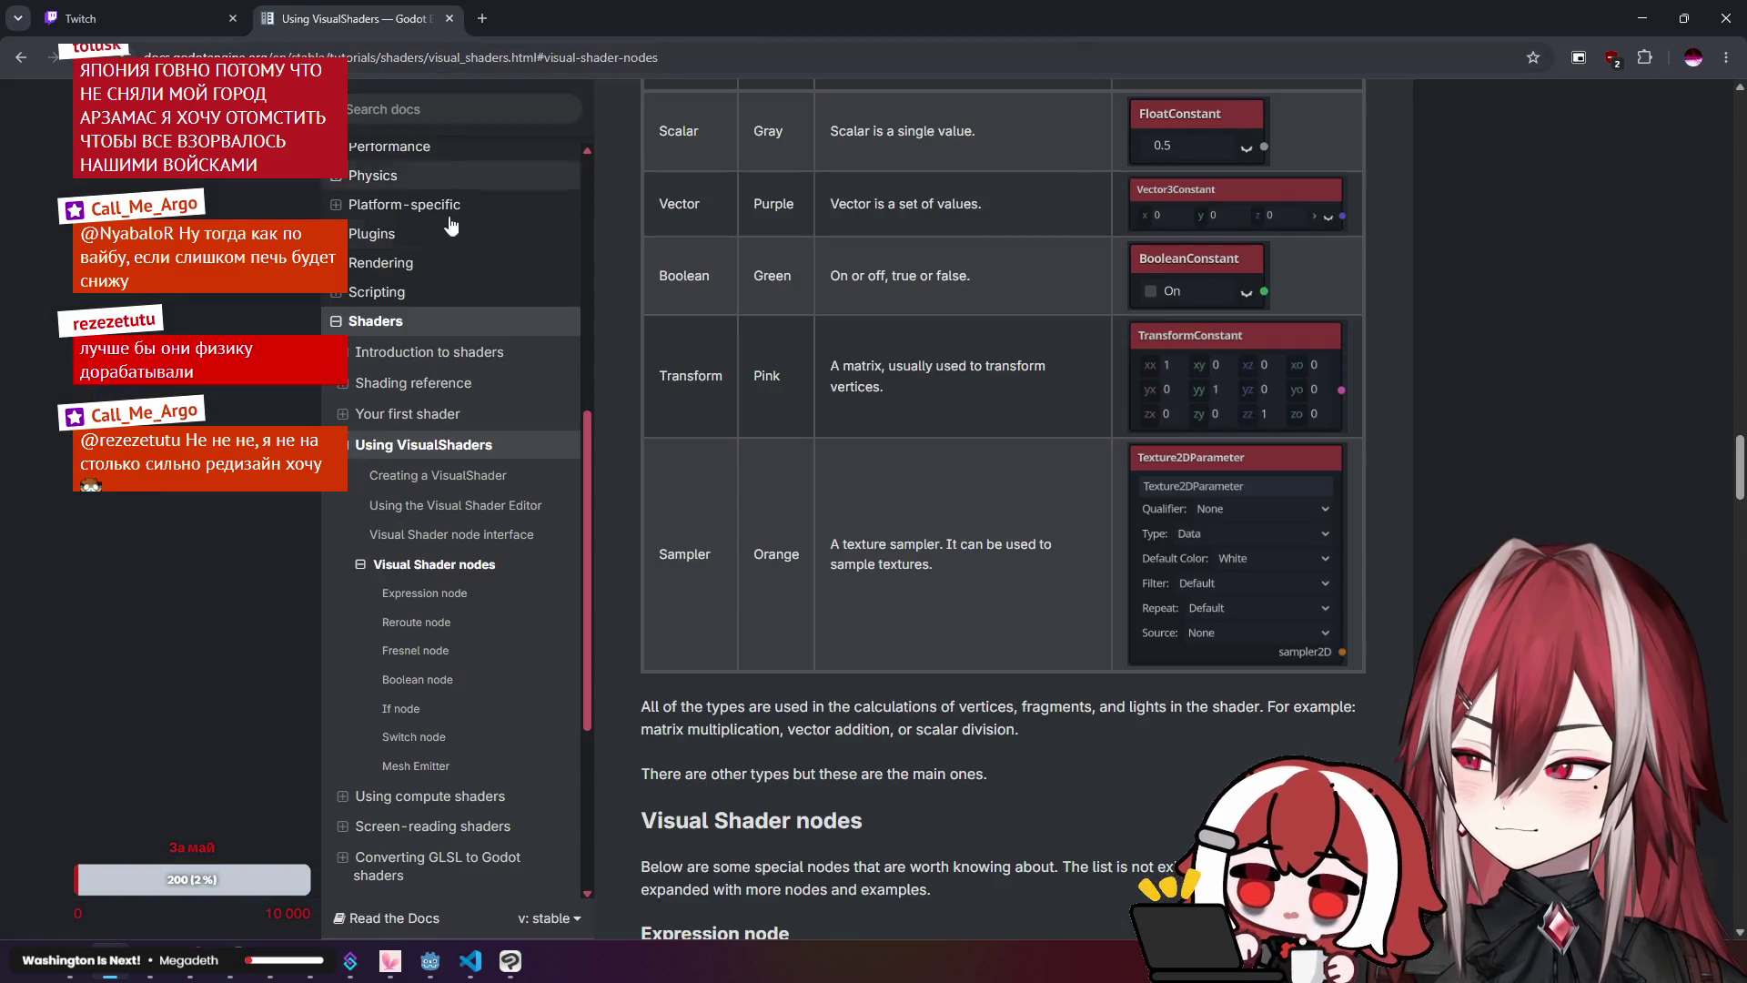
Step: In the docs sidebar, open Shading reference > CanvasItem shaders at its Global built-ins section
scroll(364, 409, "down", 1)
left_click(342, 400)
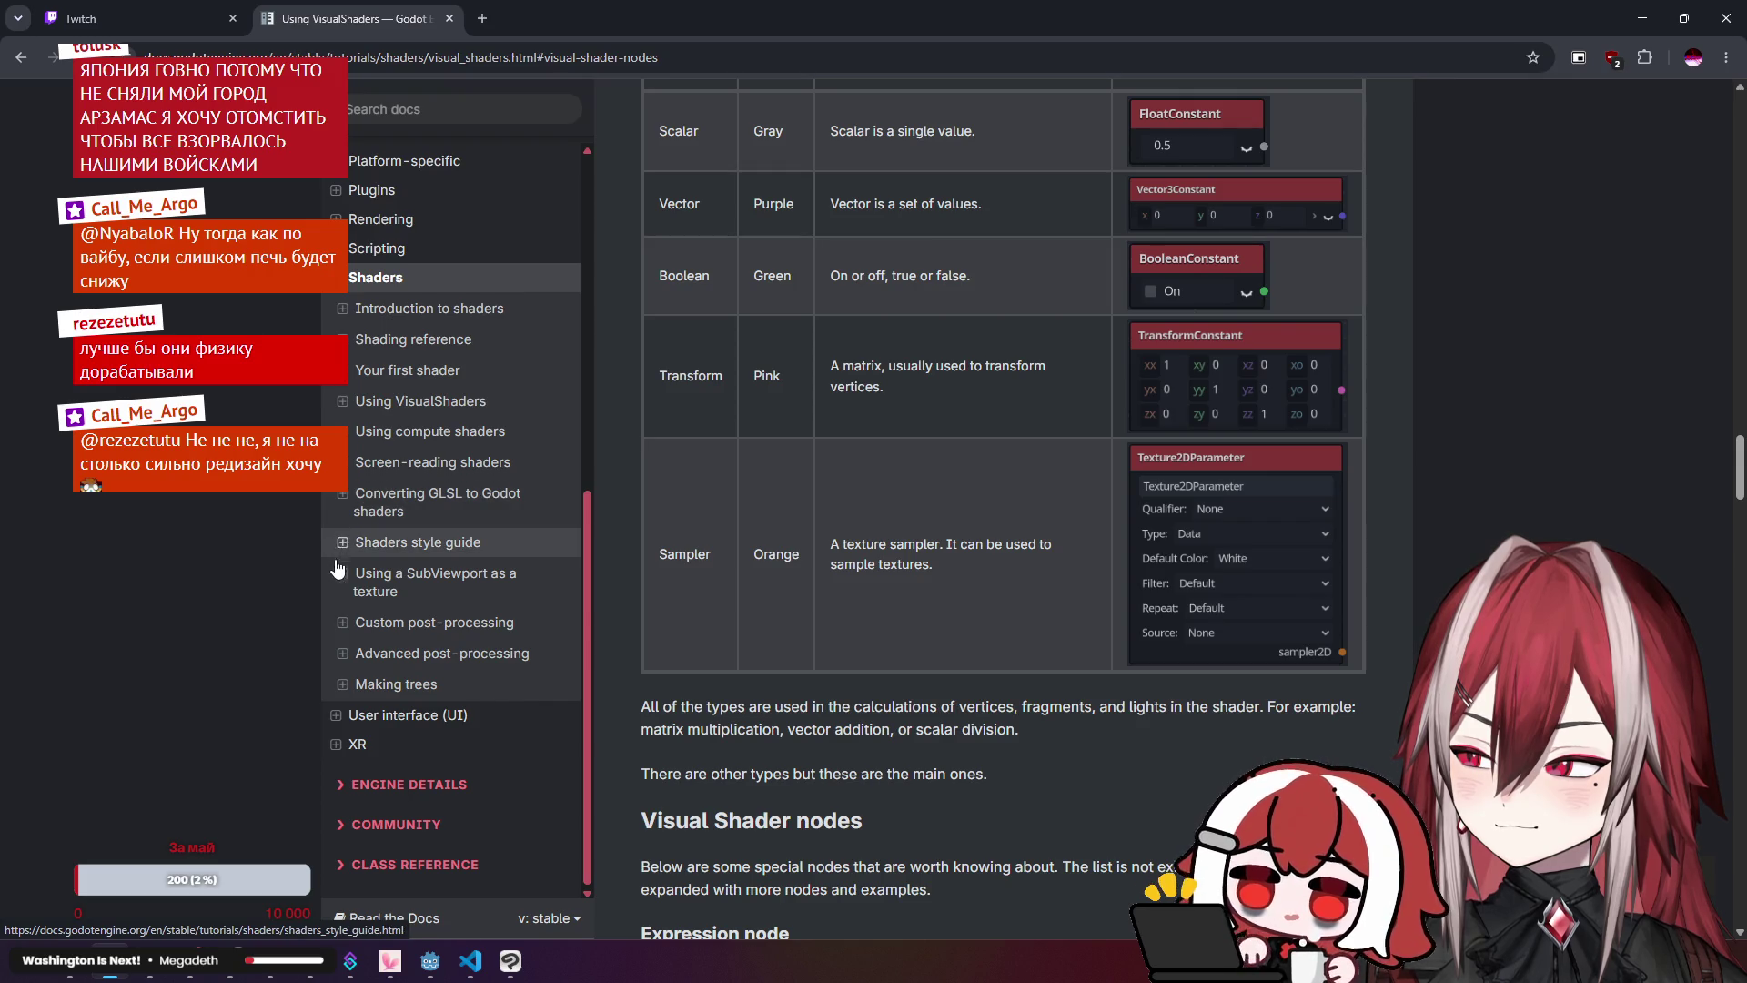
left_click(342, 462)
left_click(342, 462)
left_click(343, 339)
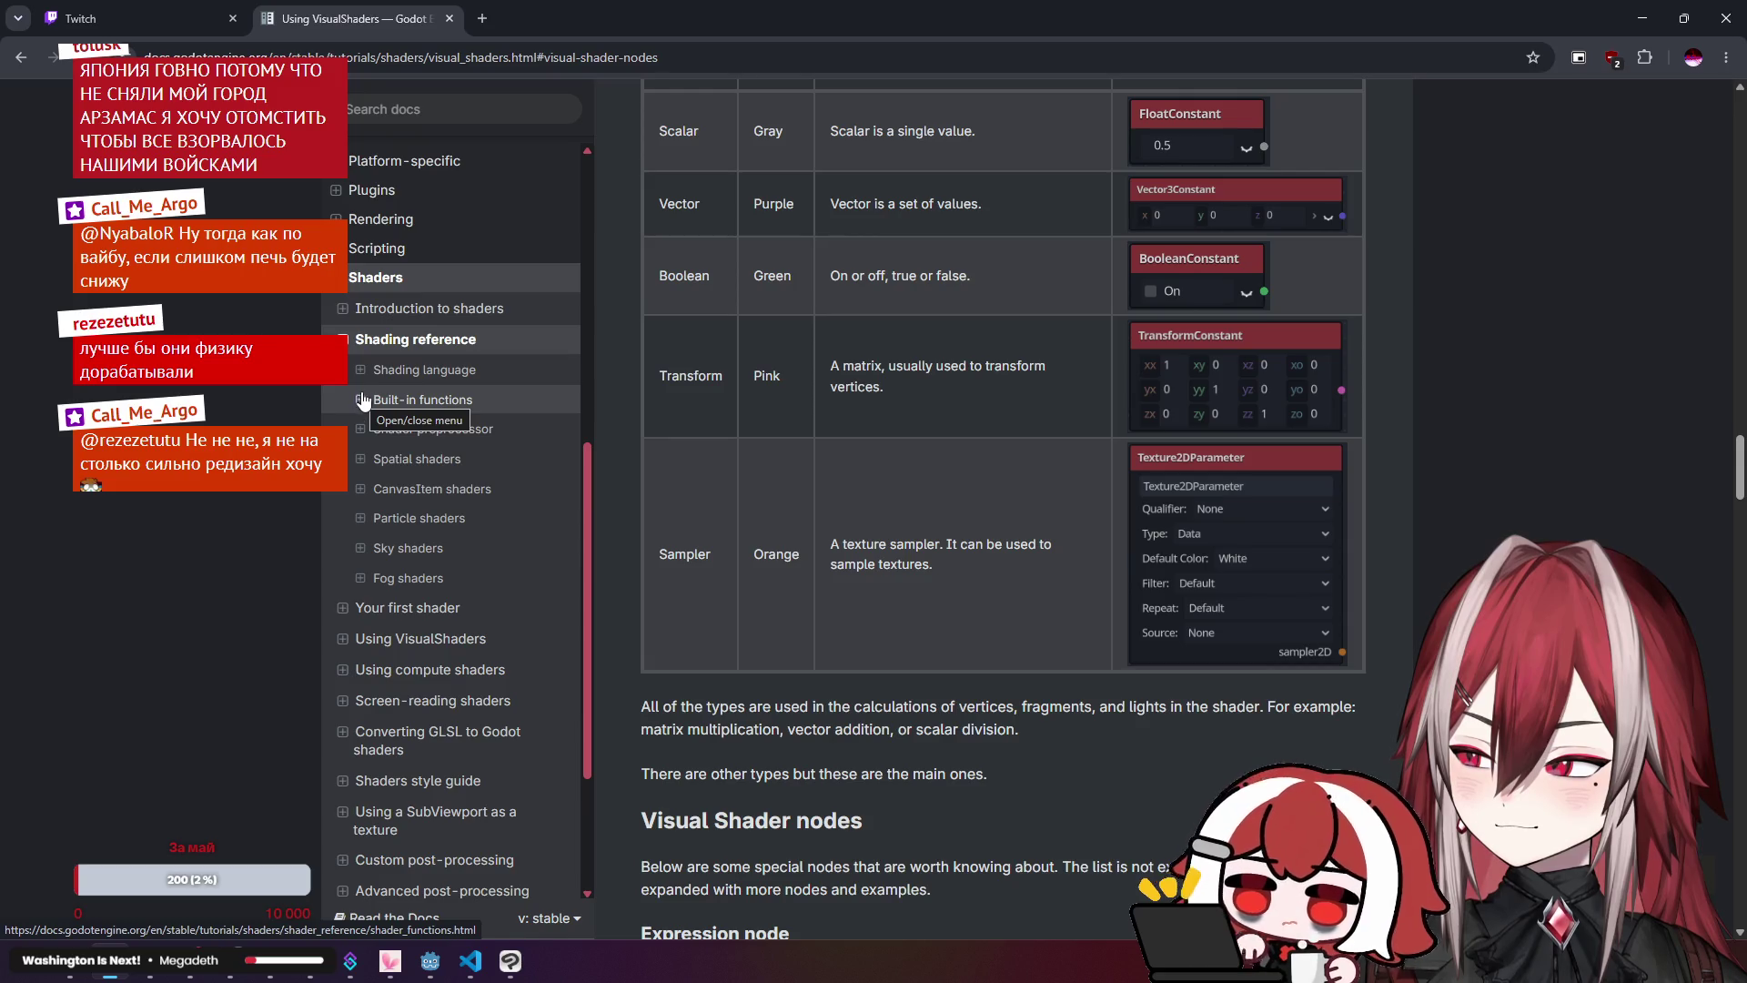
left_click(362, 492)
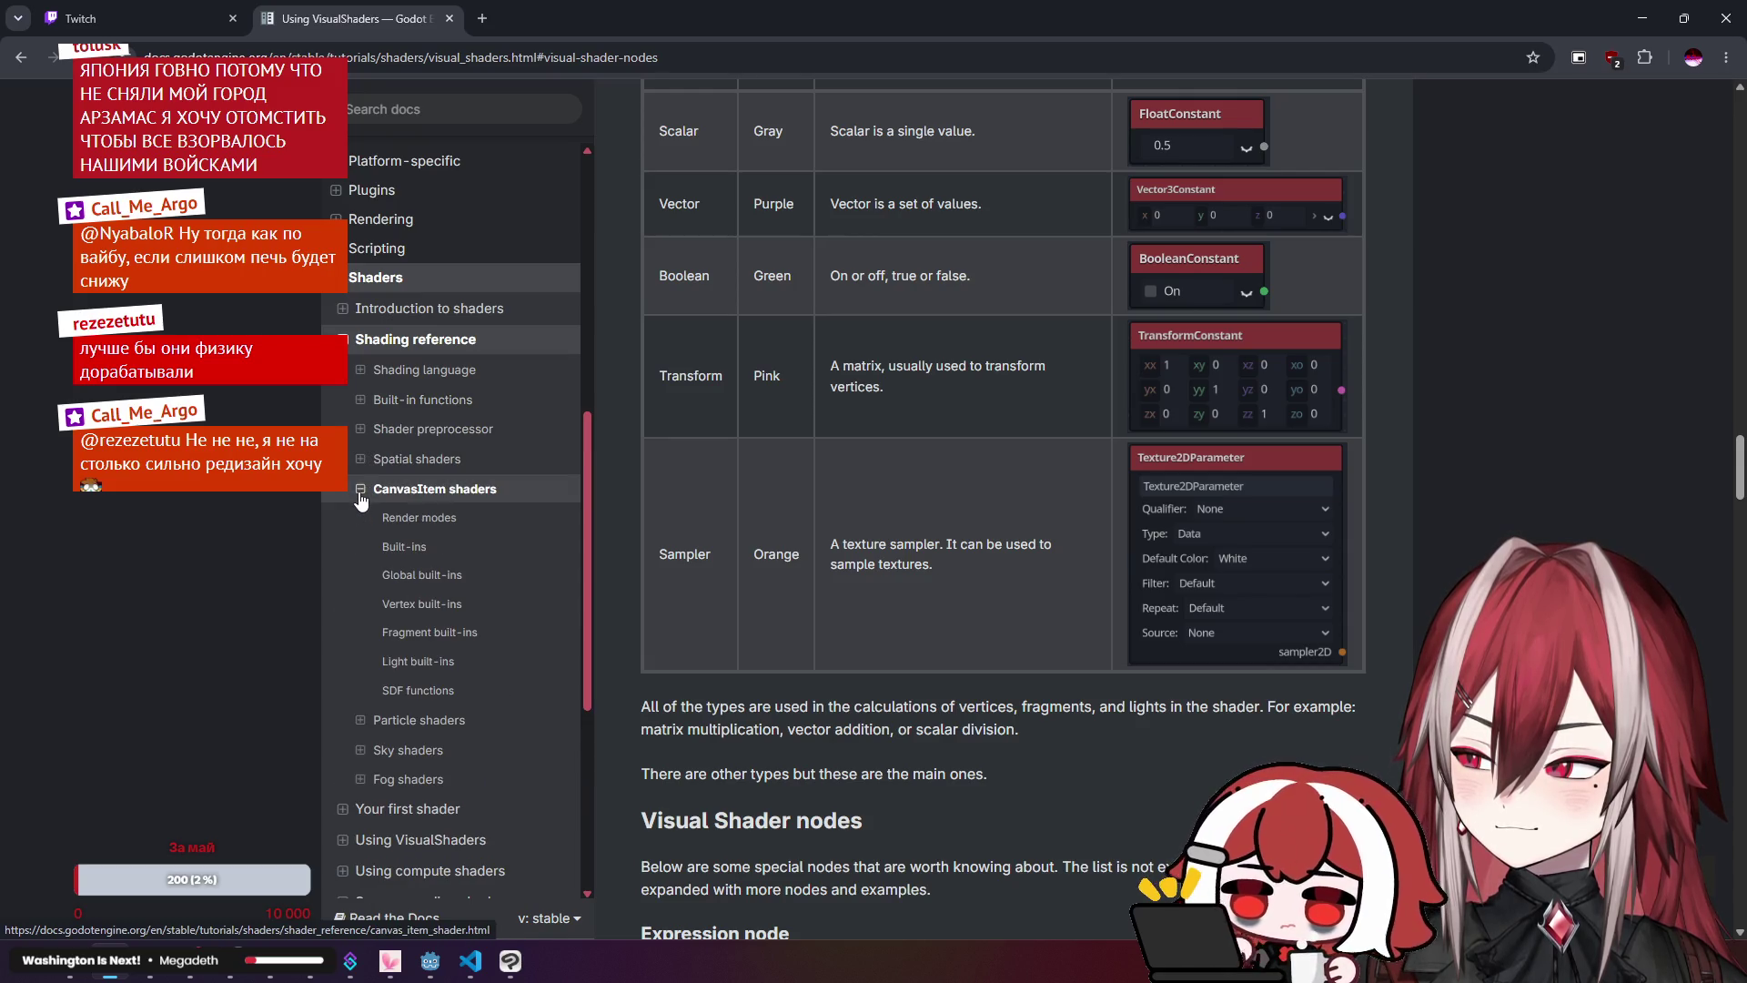
left_click(473, 531)
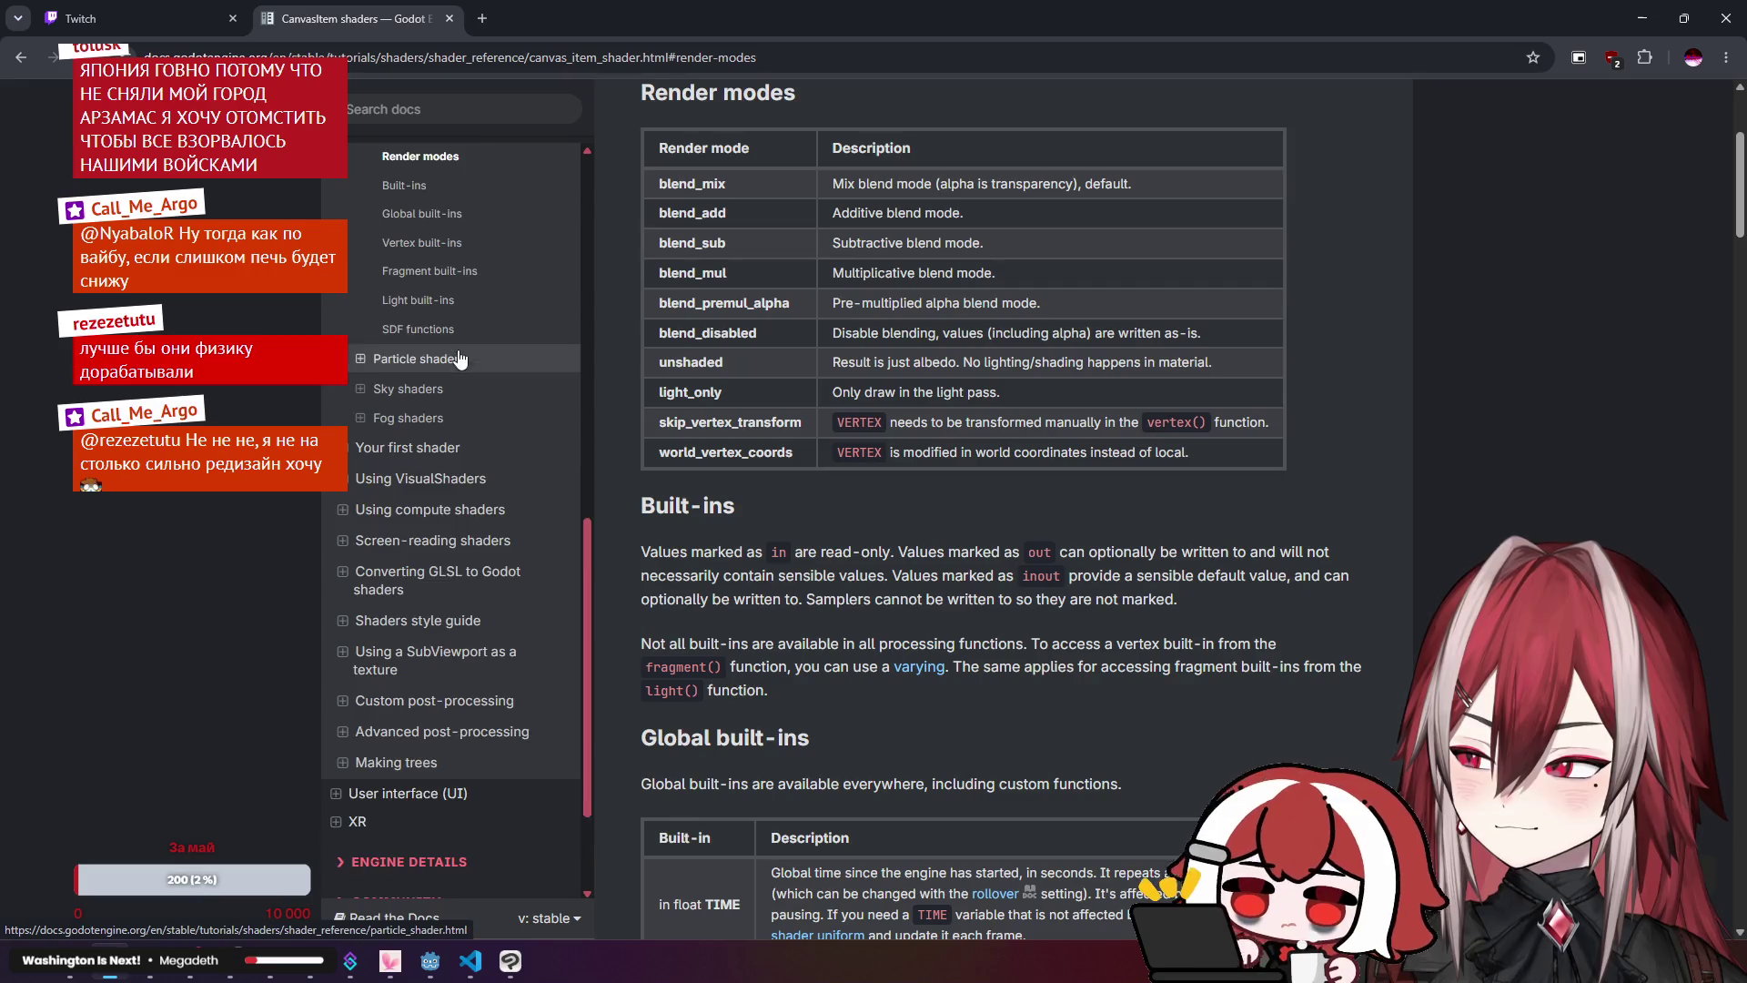
left_click(482, 312)
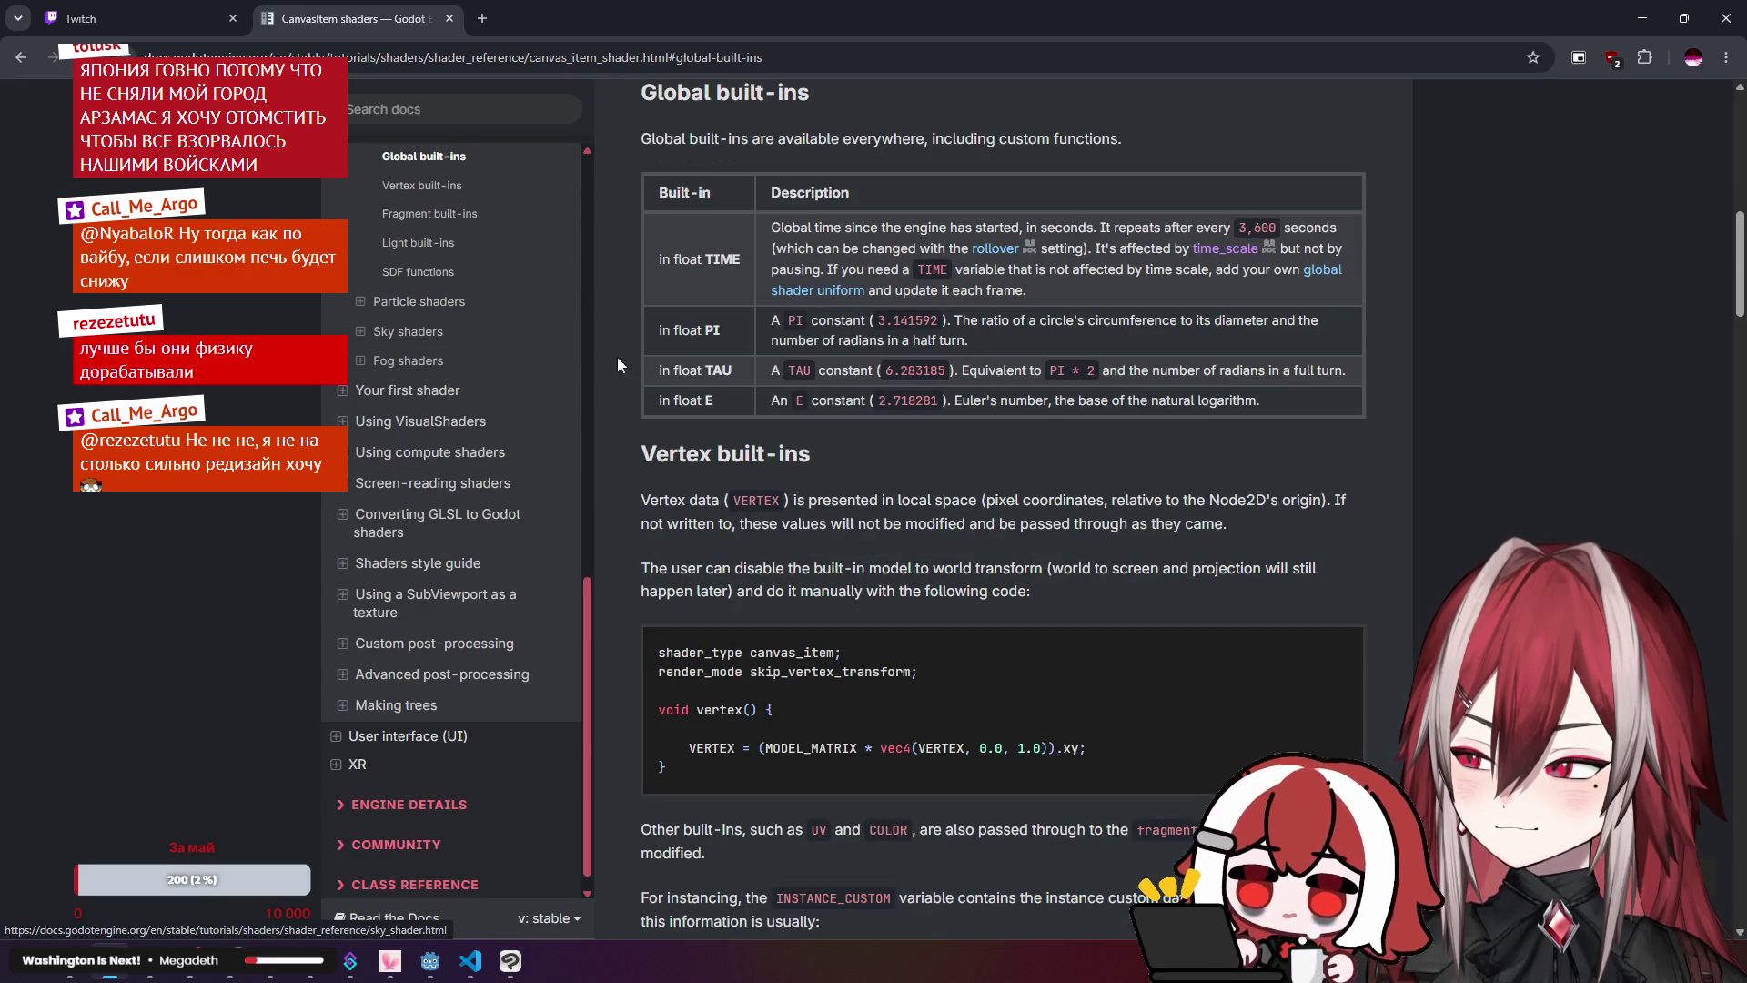
scroll(741, 416, "up", 2)
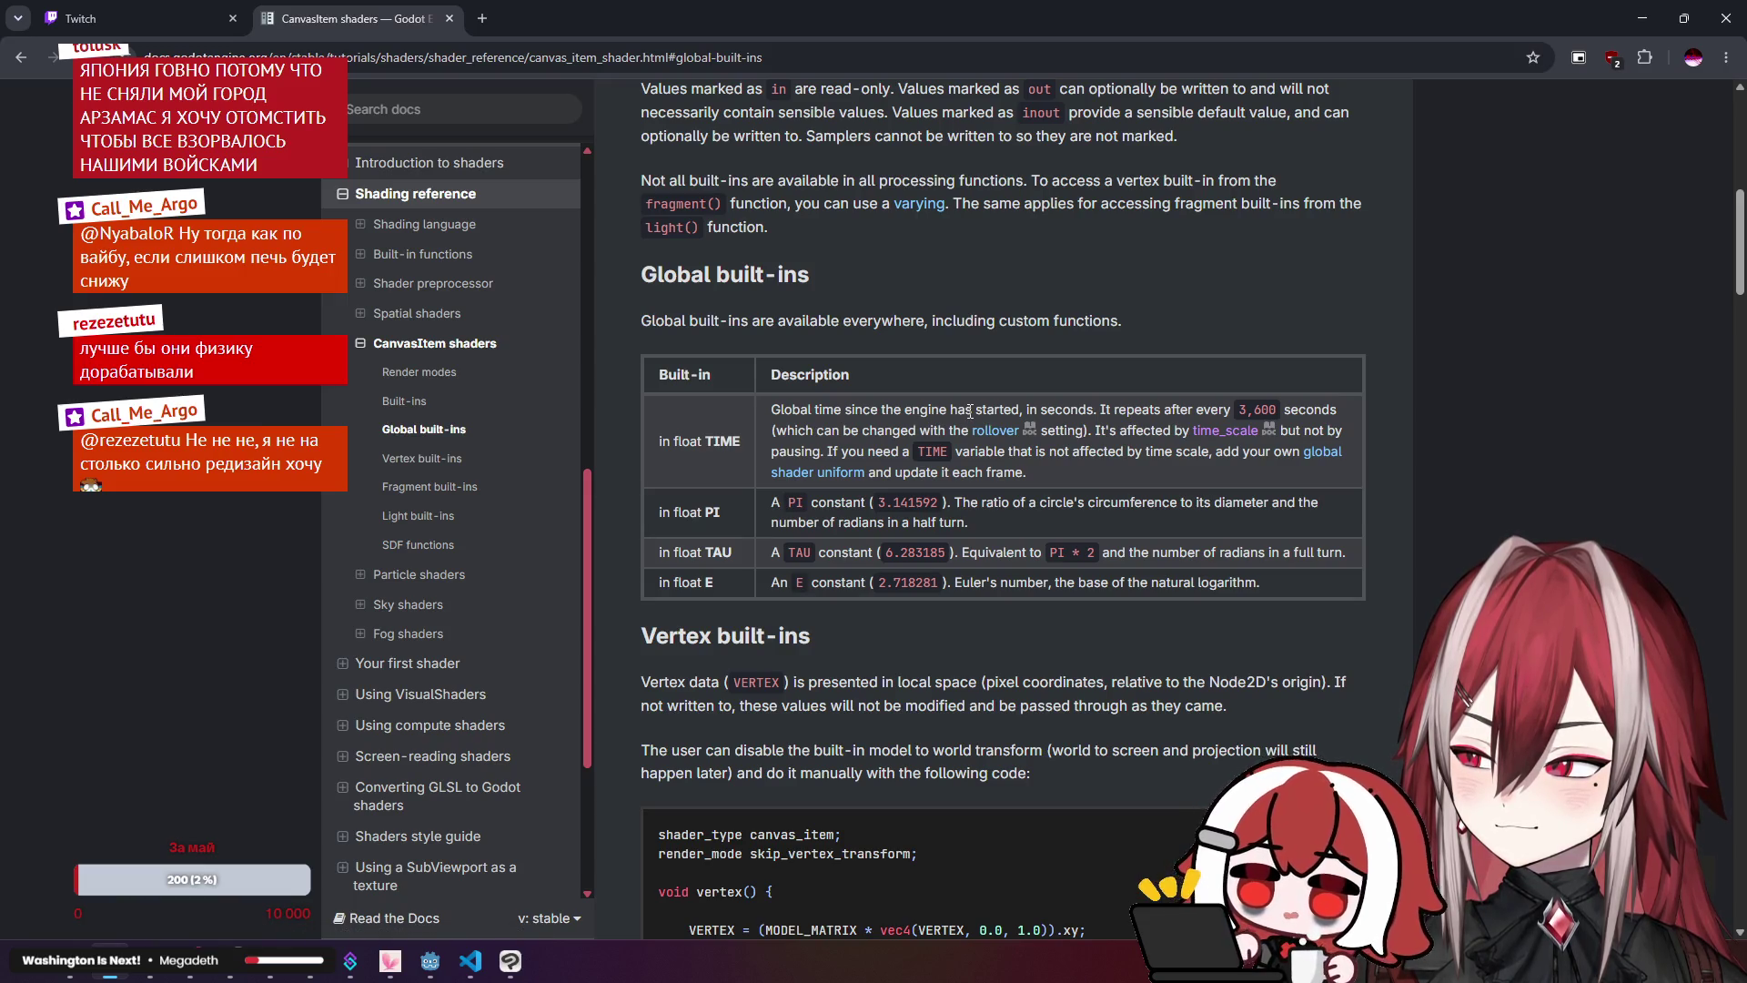
Step: Read TIME's repeat period, rollover and pausing notes, then return to crt_monitor.gdshader in VS Code
left_click_drag(1168, 409, 1357, 419)
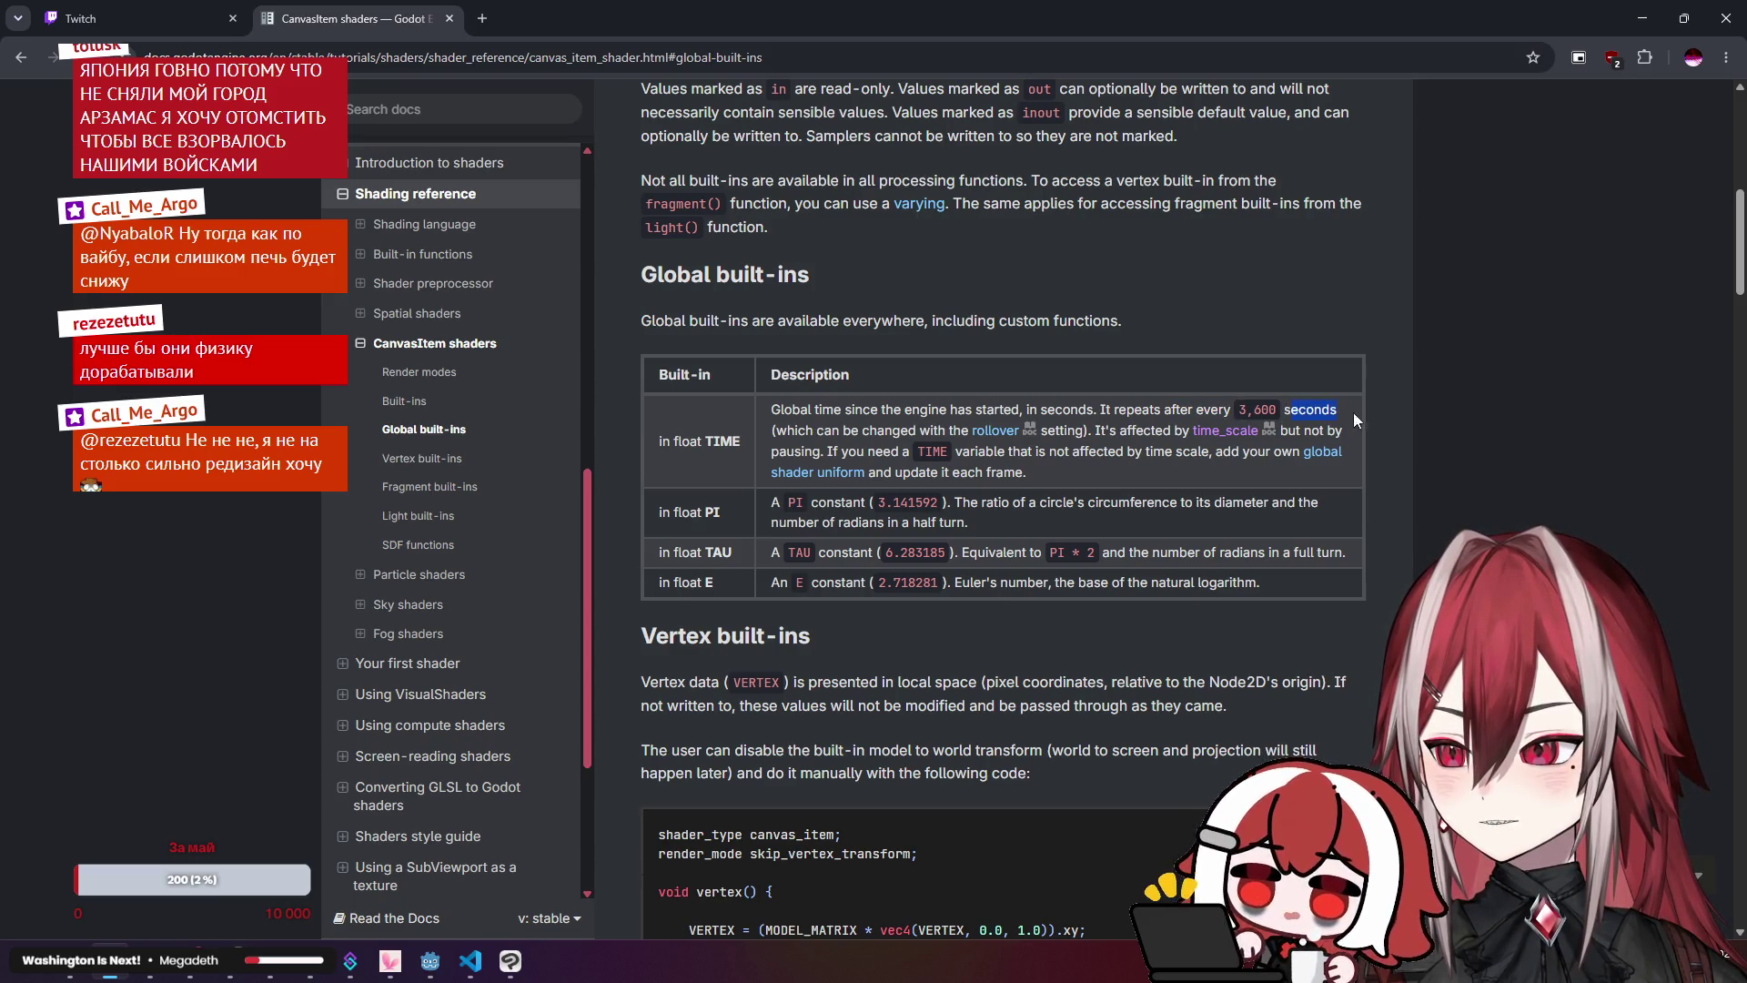
left_click_drag(876, 430, 907, 427)
left_click(907, 427)
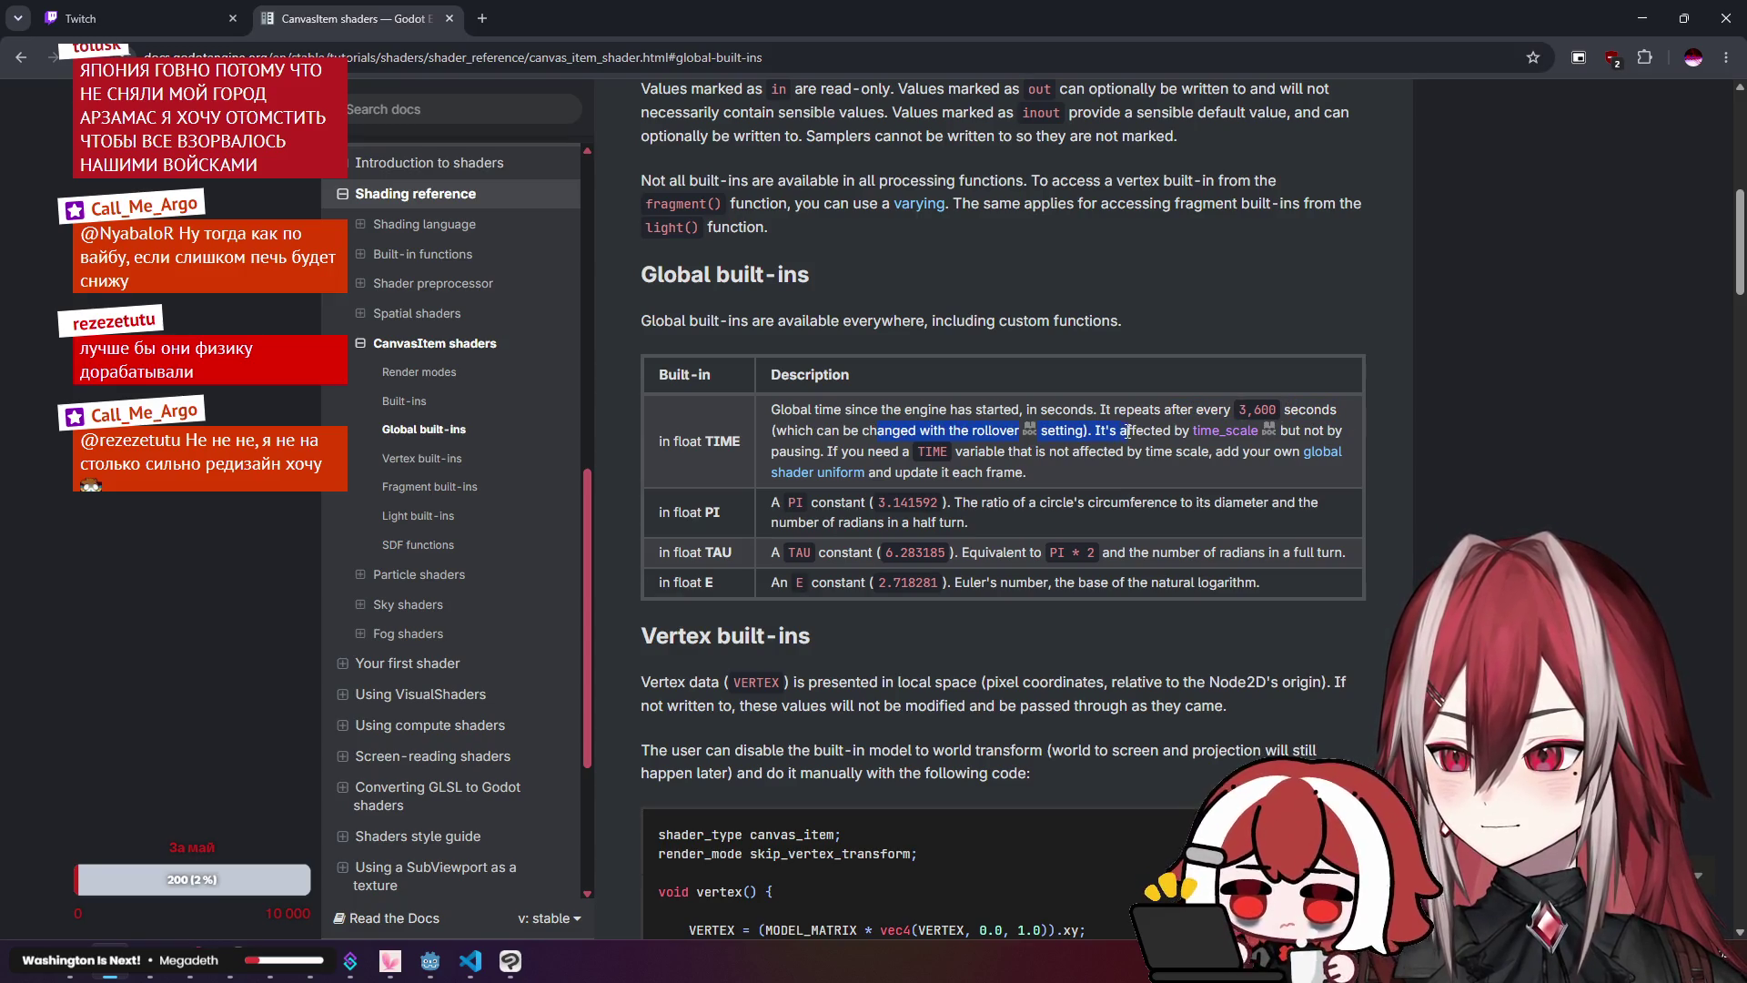
left_click_drag(825, 451, 840, 452)
left_click_drag(956, 451, 1244, 453)
left_click(1271, 453)
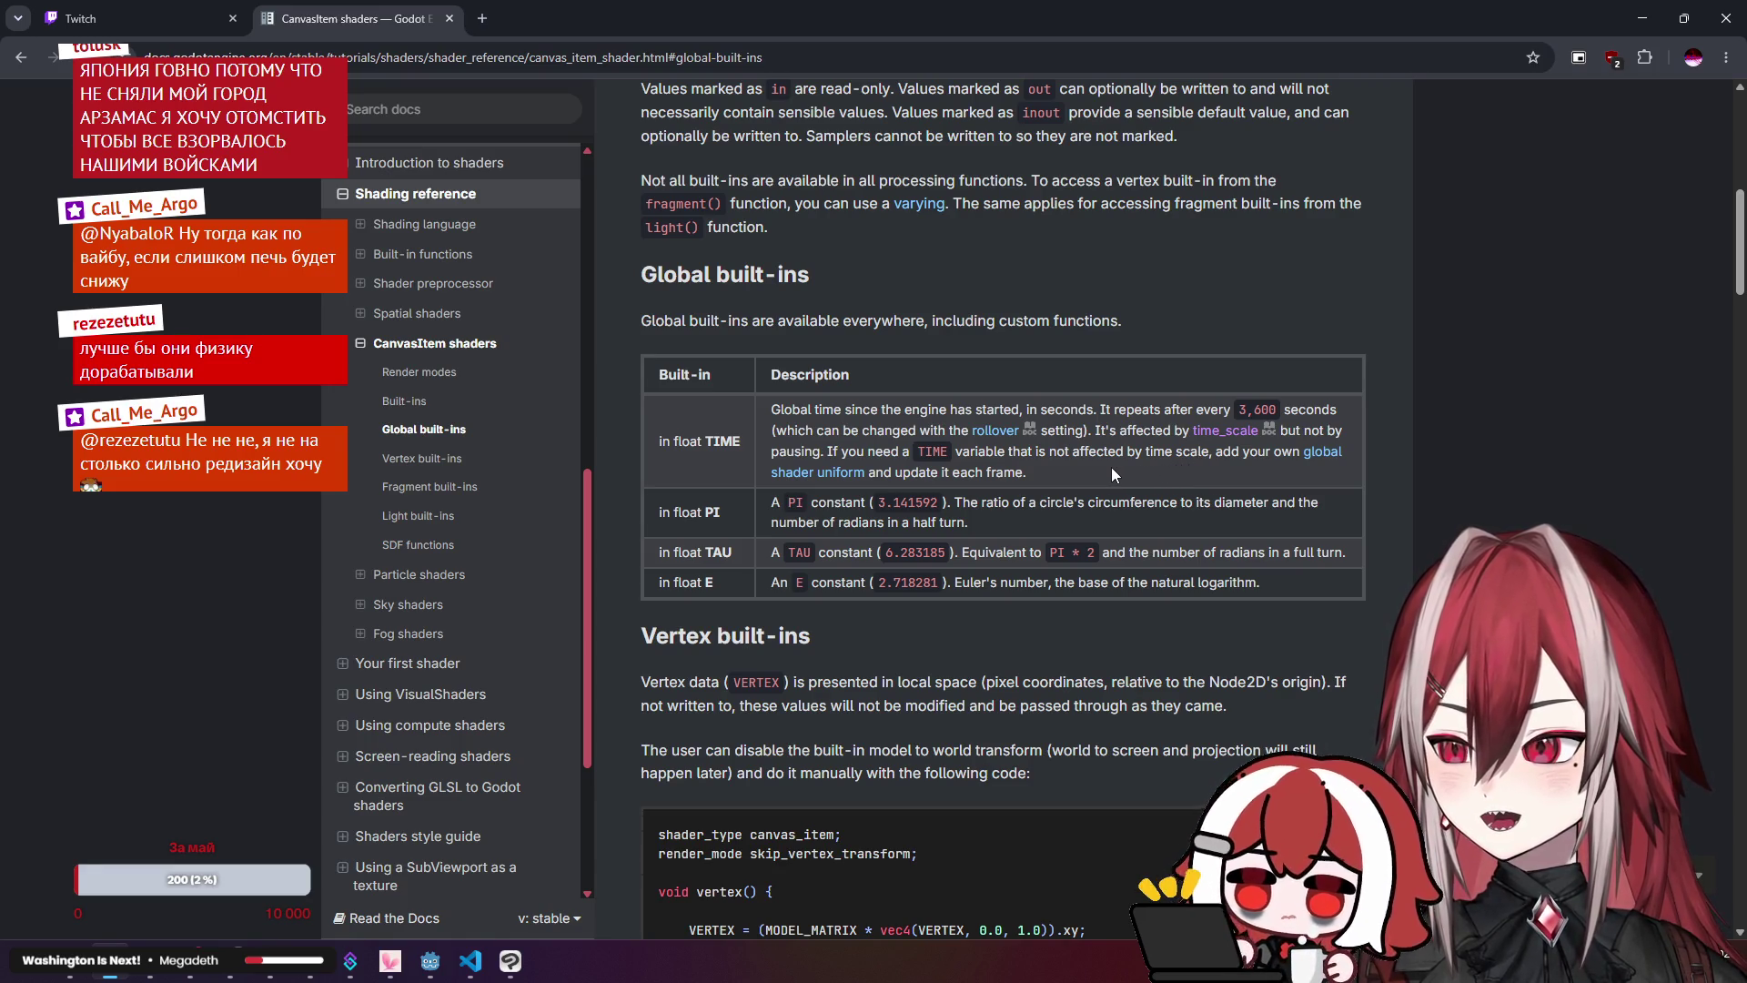
mouse_move(512, 978)
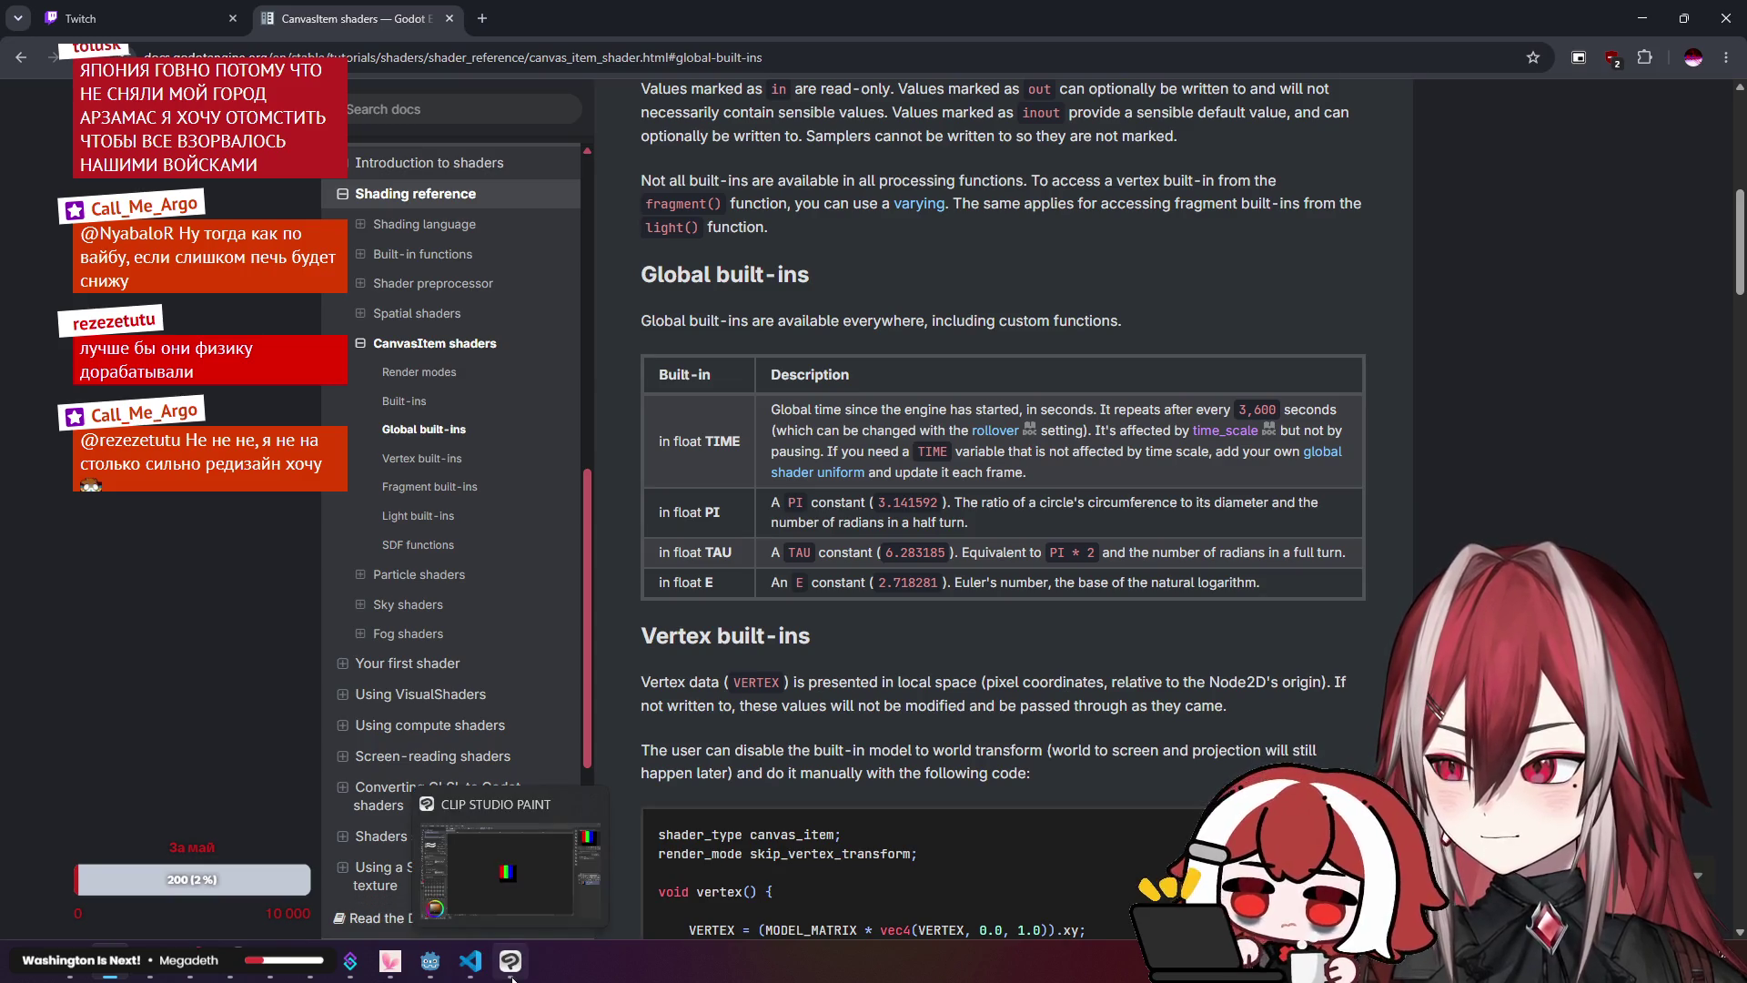
left_click(470, 961)
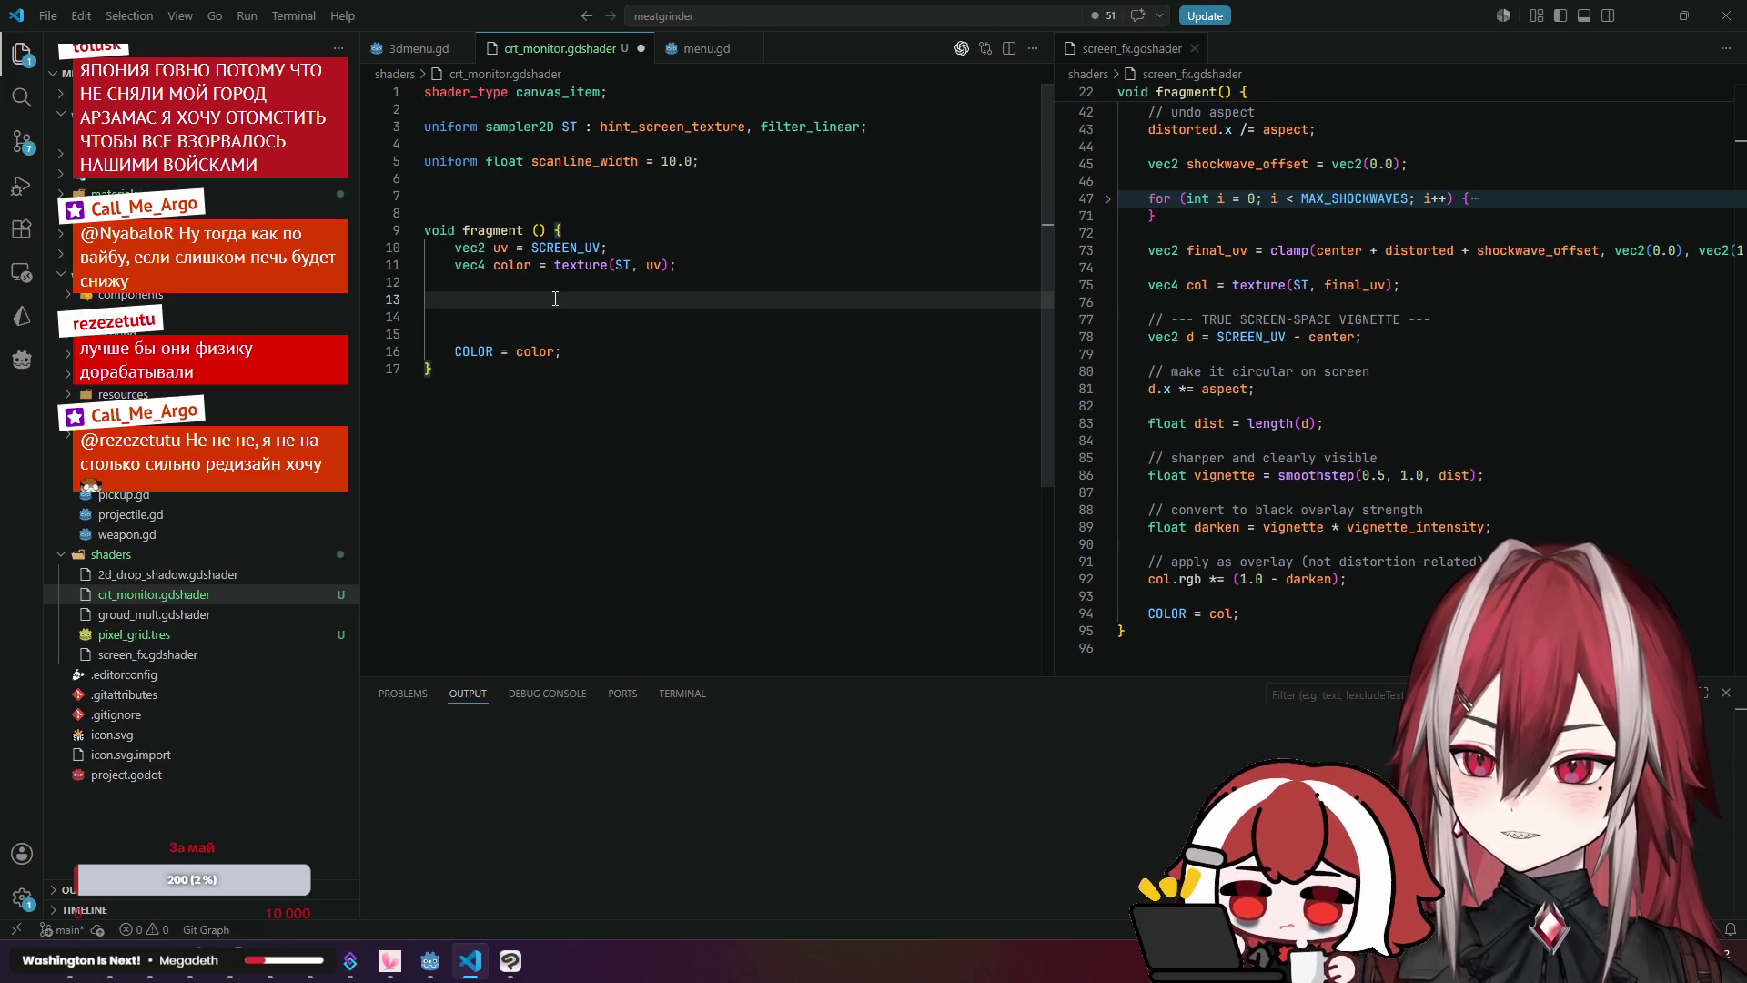
Step: Scroll the shader editor to the top, then reread the TIME entry under Global built-ins
scroll(1208, 278, "up", 14)
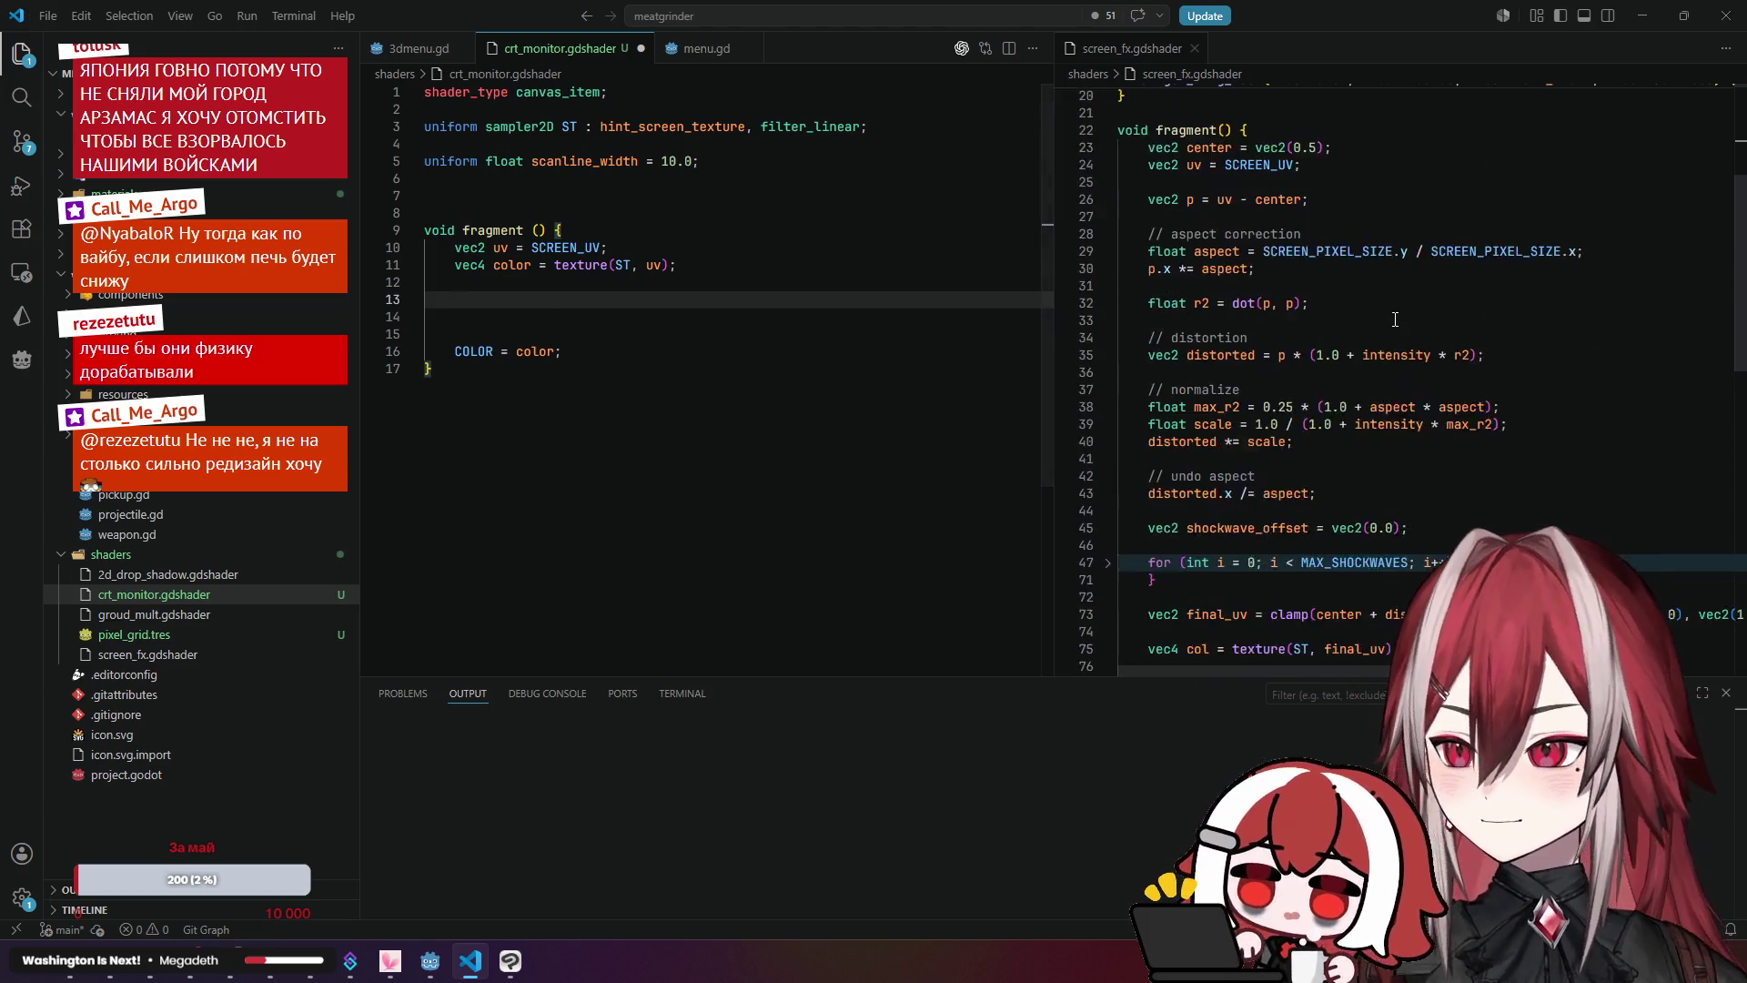
key("alt+Tab")
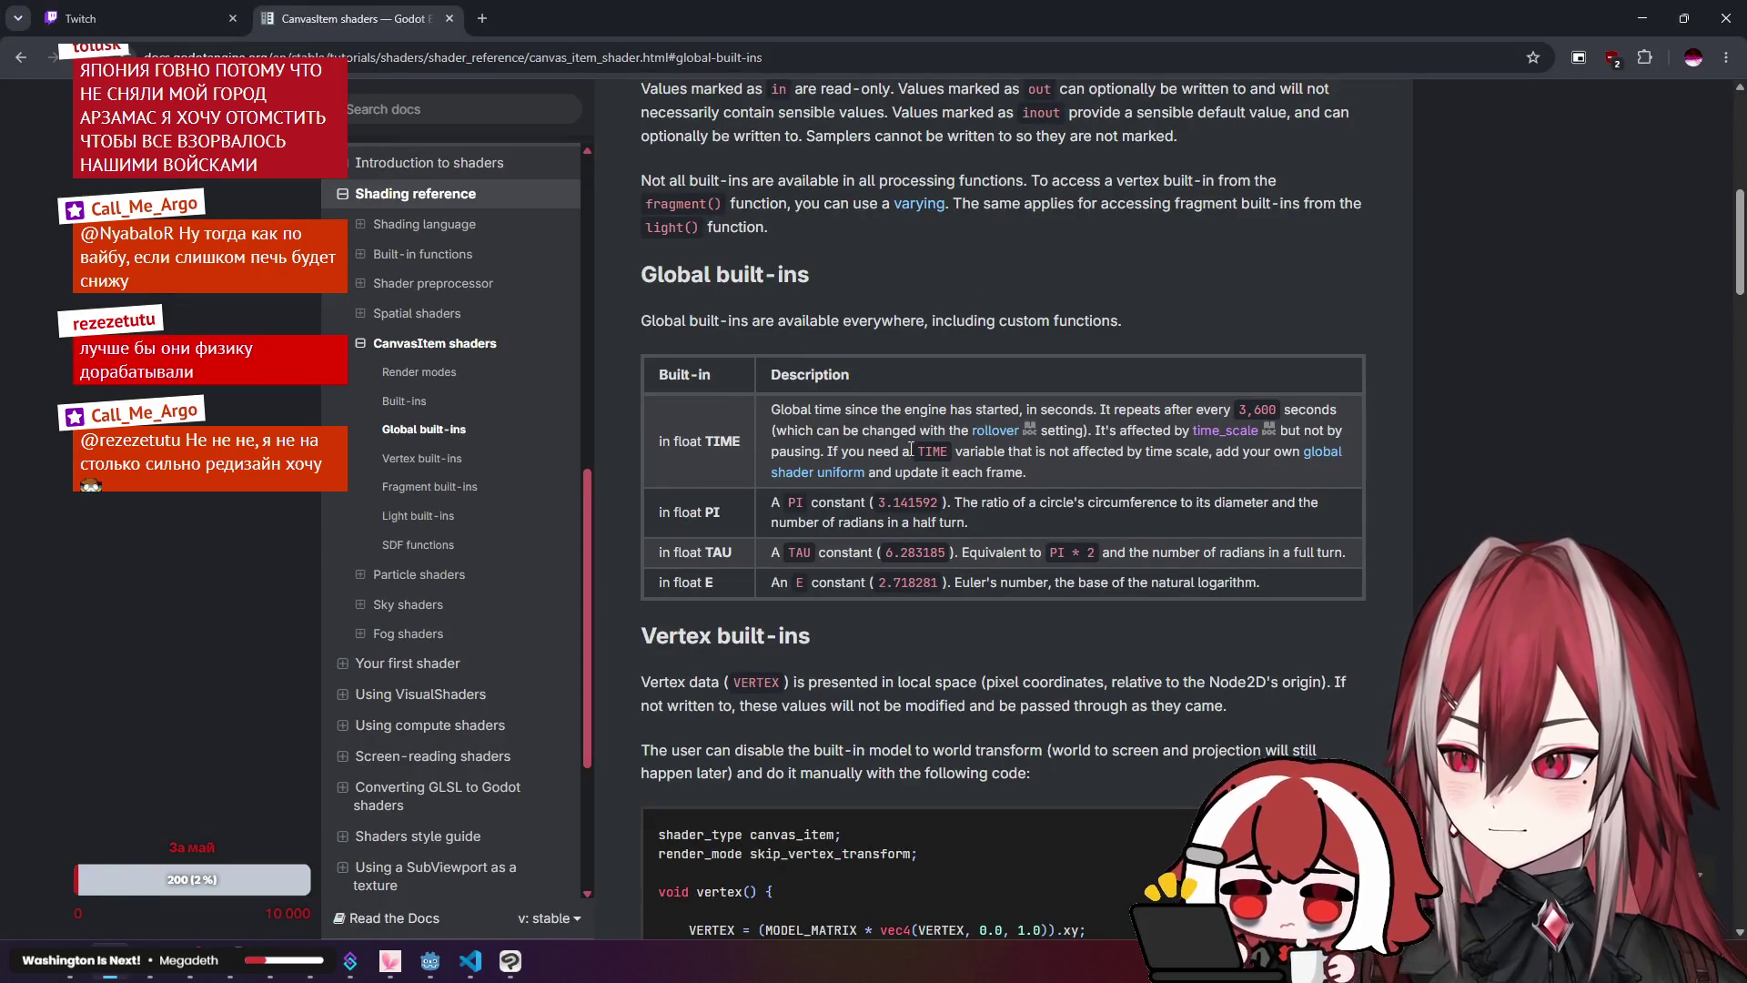
left_click_drag(853, 410, 1028, 411)
left_click(1030, 424)
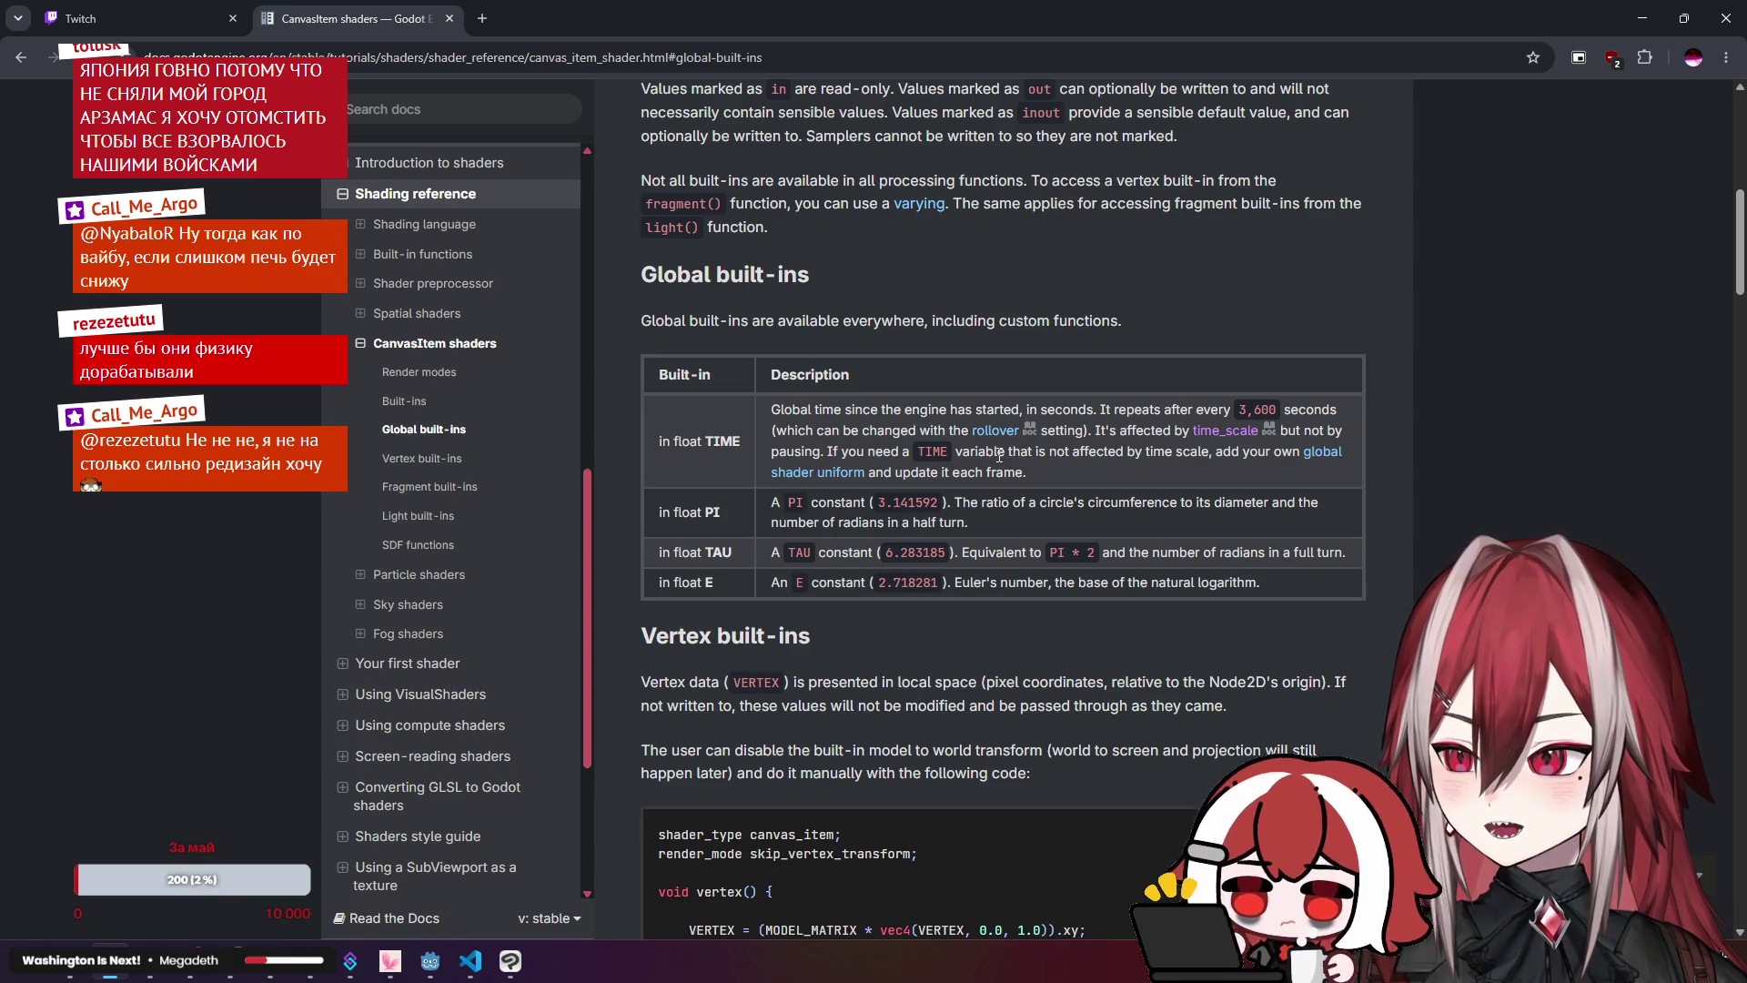
scroll(999, 455, "down", 3)
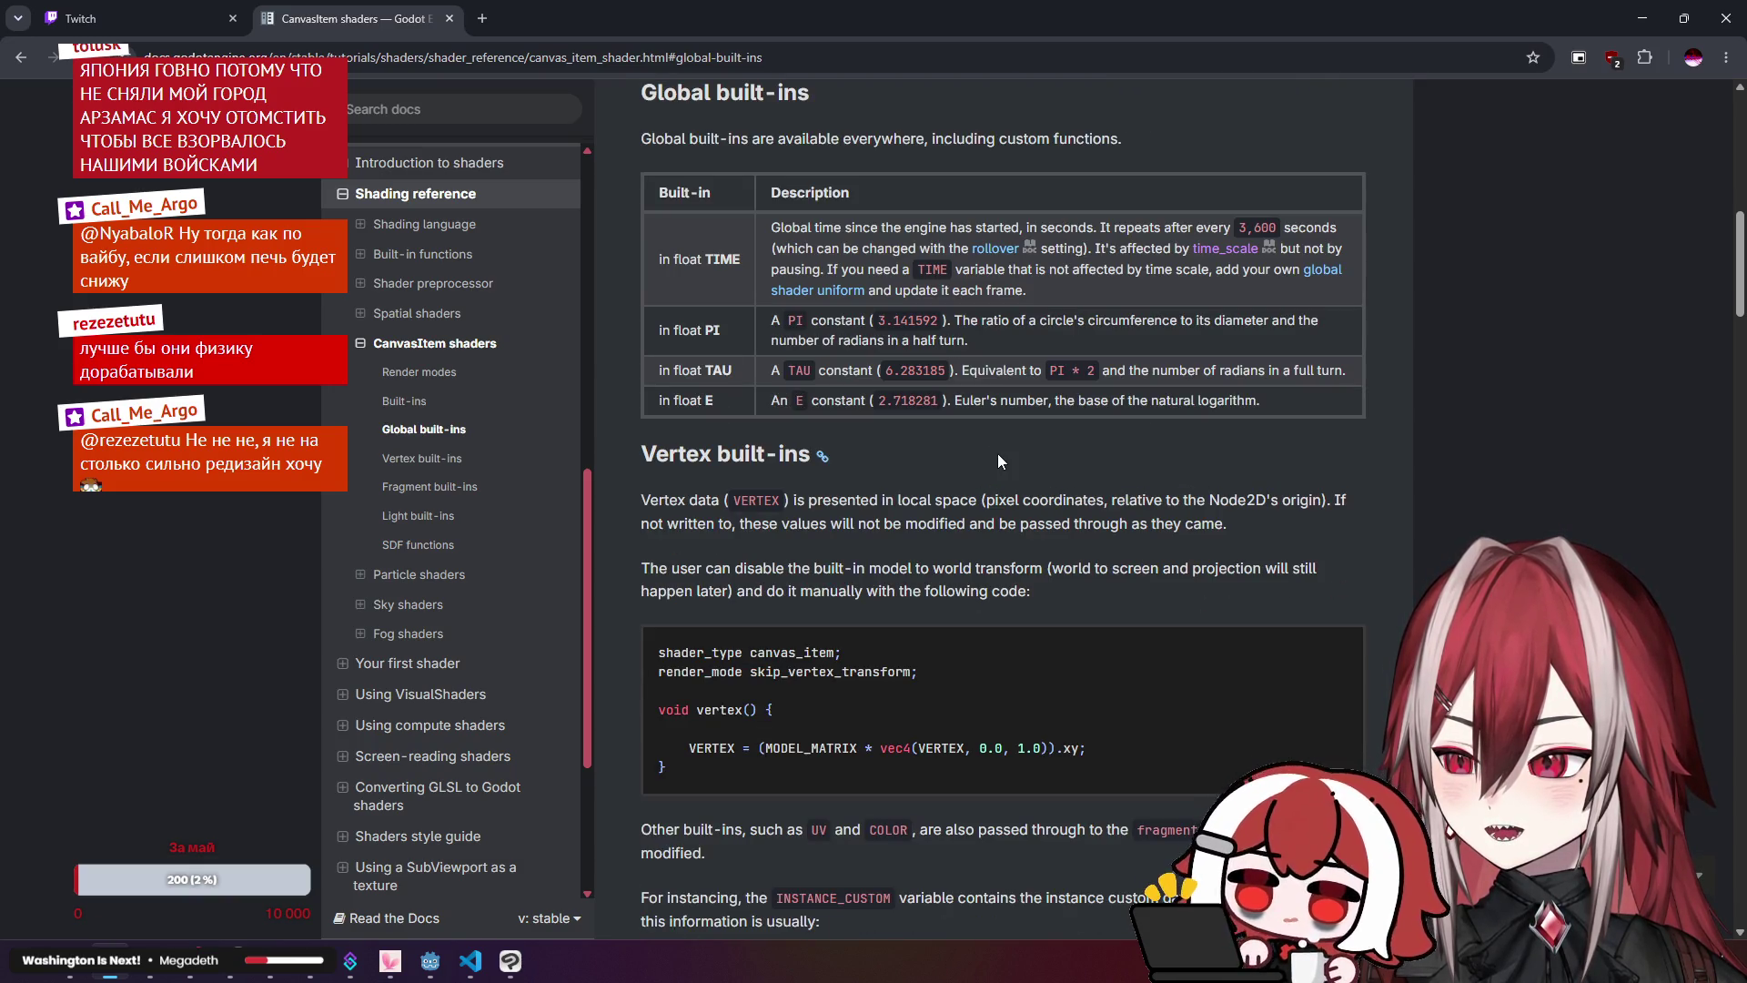
scroll(999, 455, "up", 4)
scroll(998, 454, "down", 1)
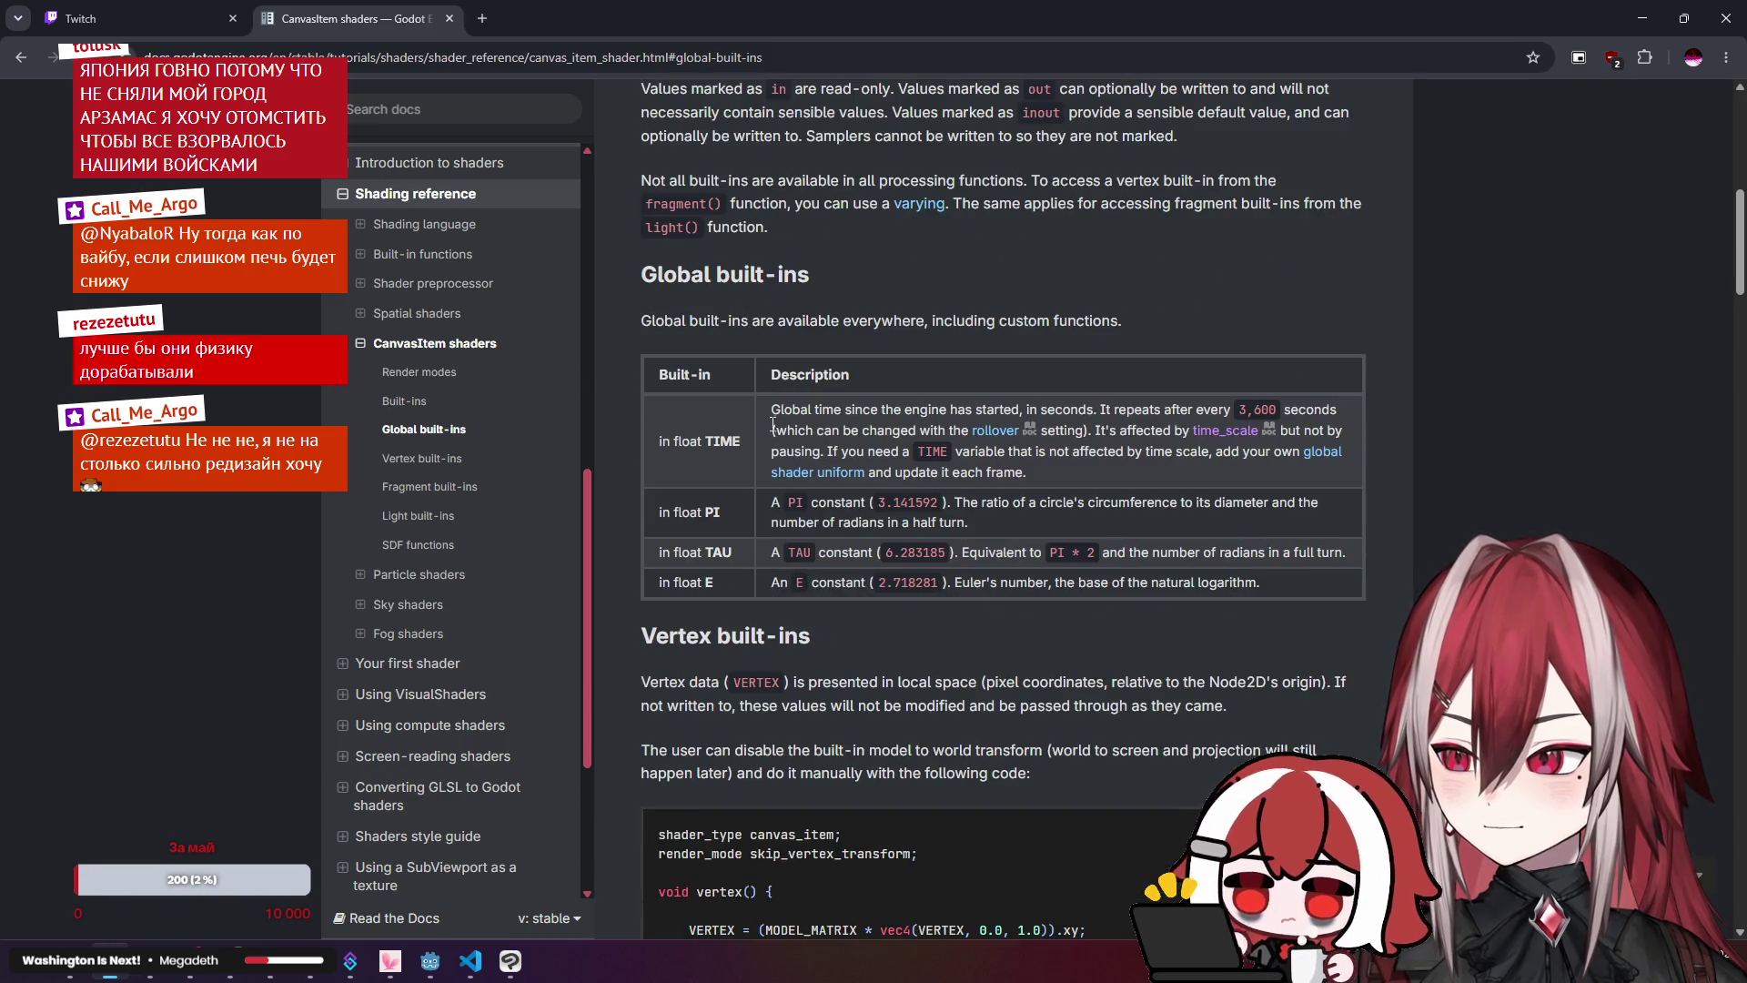
Step: Type 'float scanline_pos = TIME' into fragment() of crt_monitor.gdshader
key("alt+Tab")
type("float ")
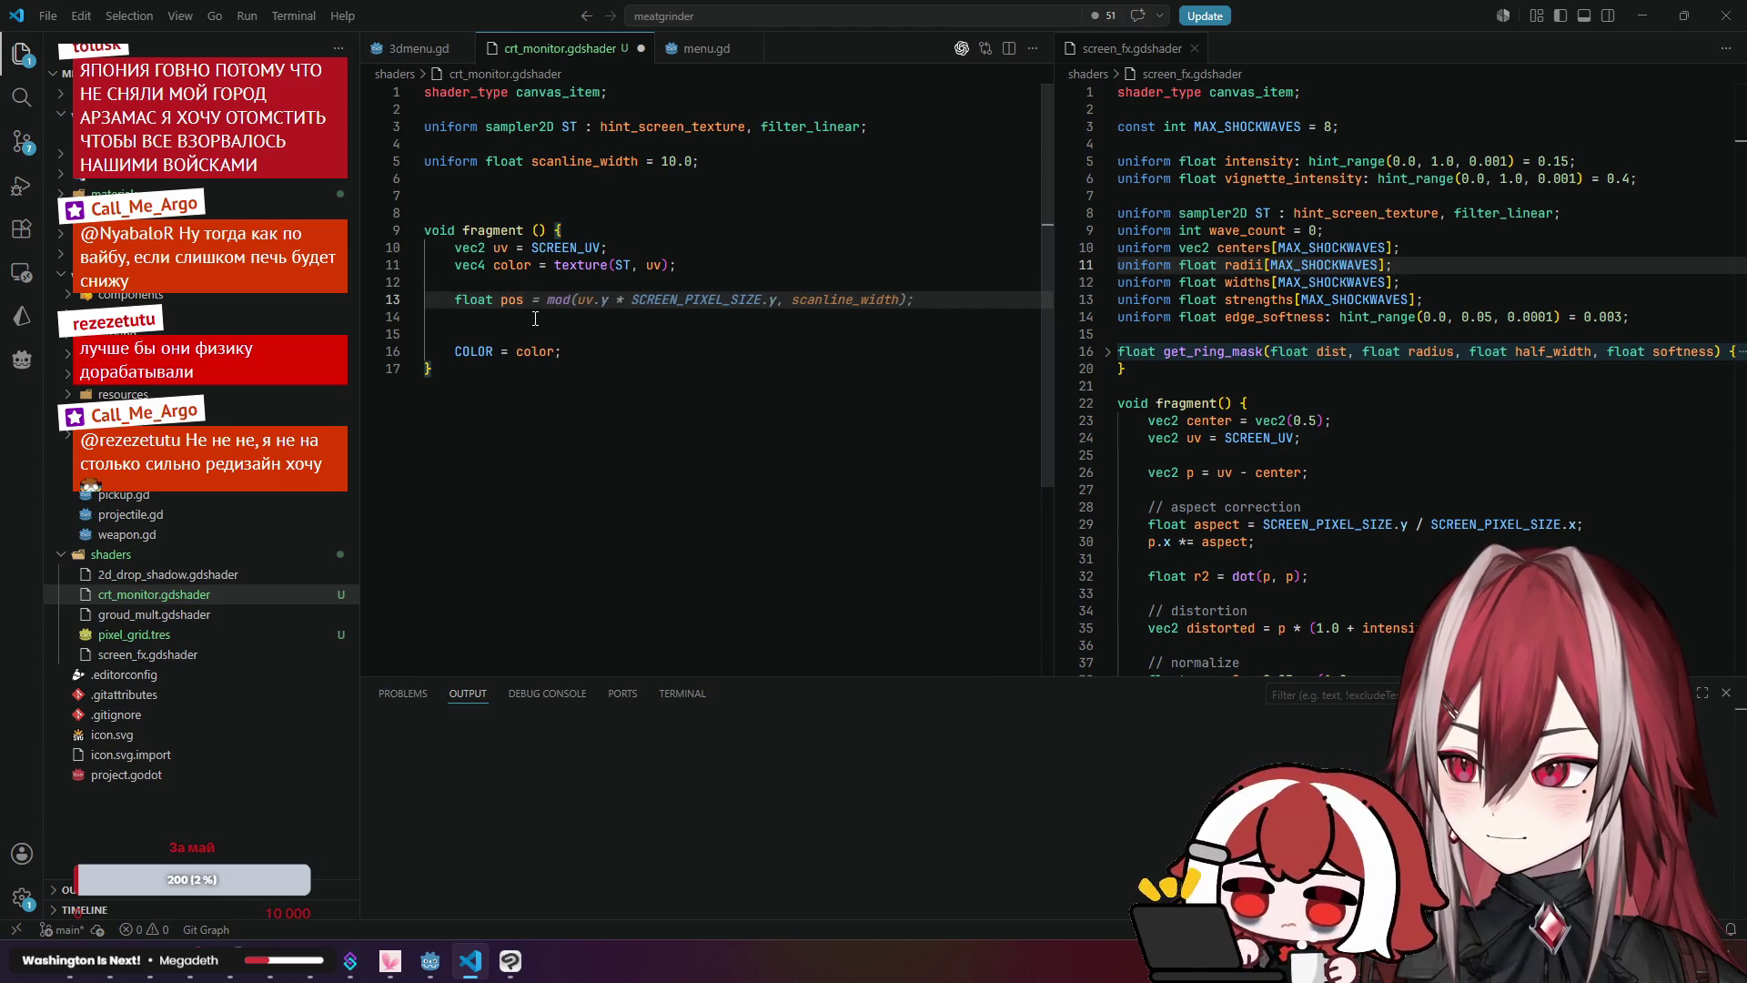
type("scanl")
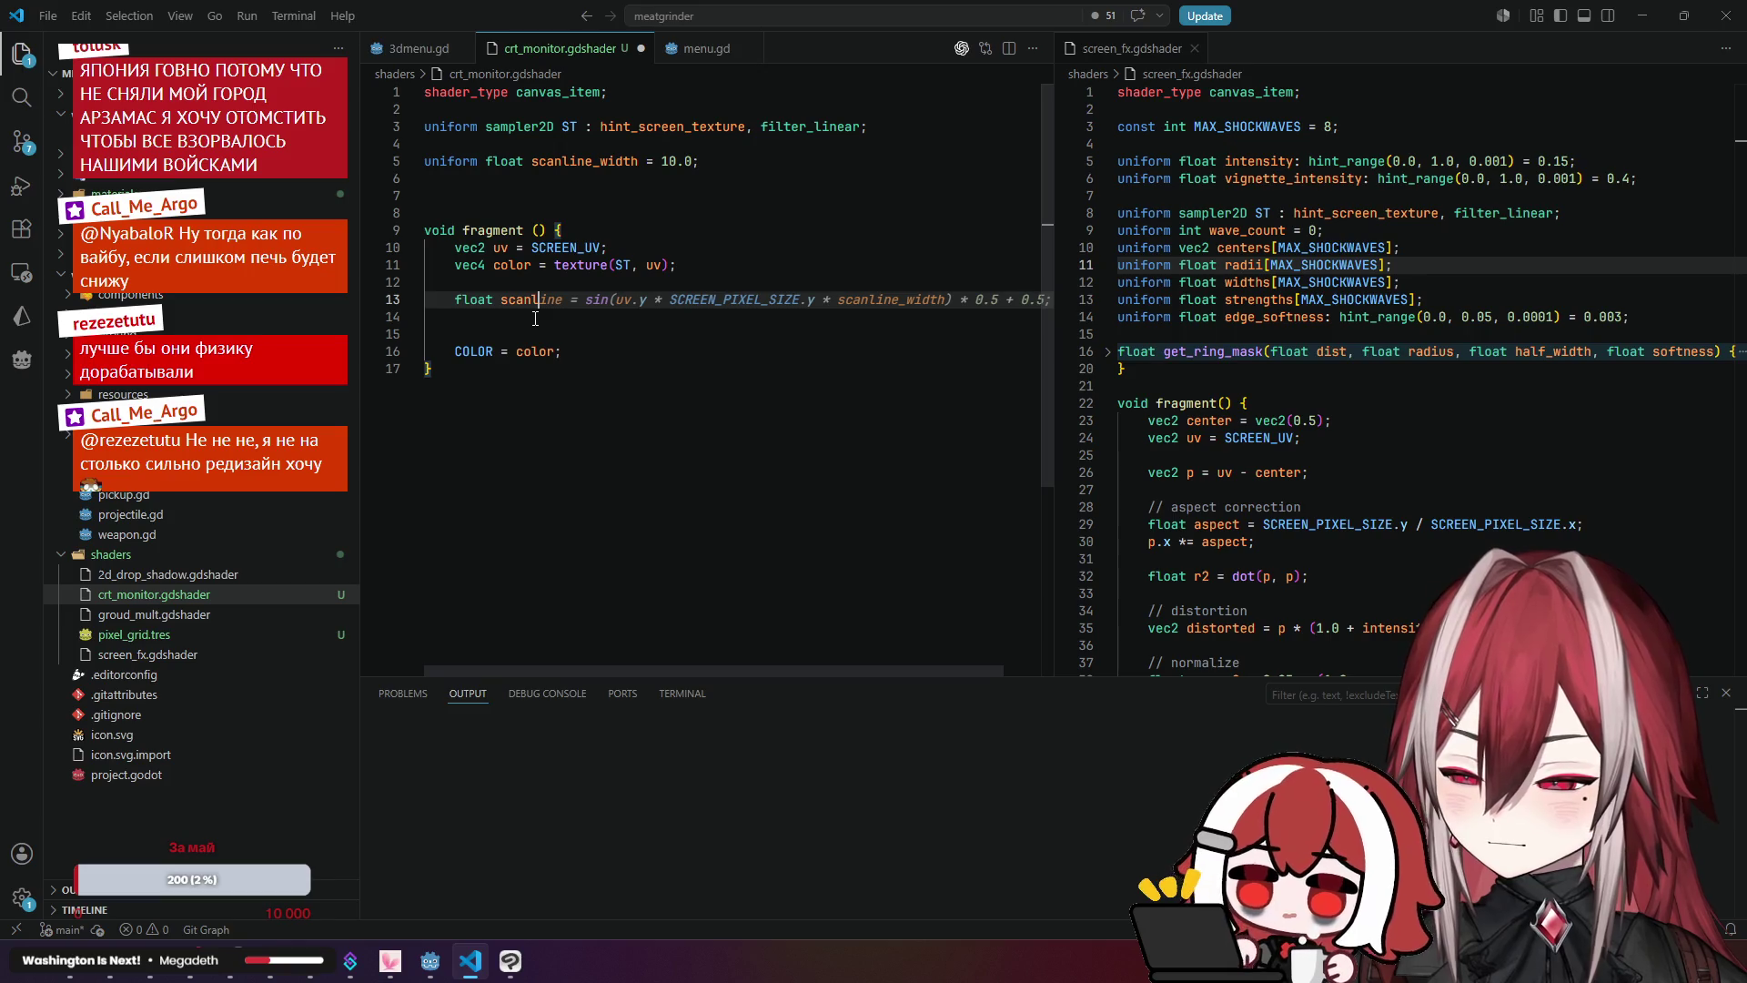
type("ine_p")
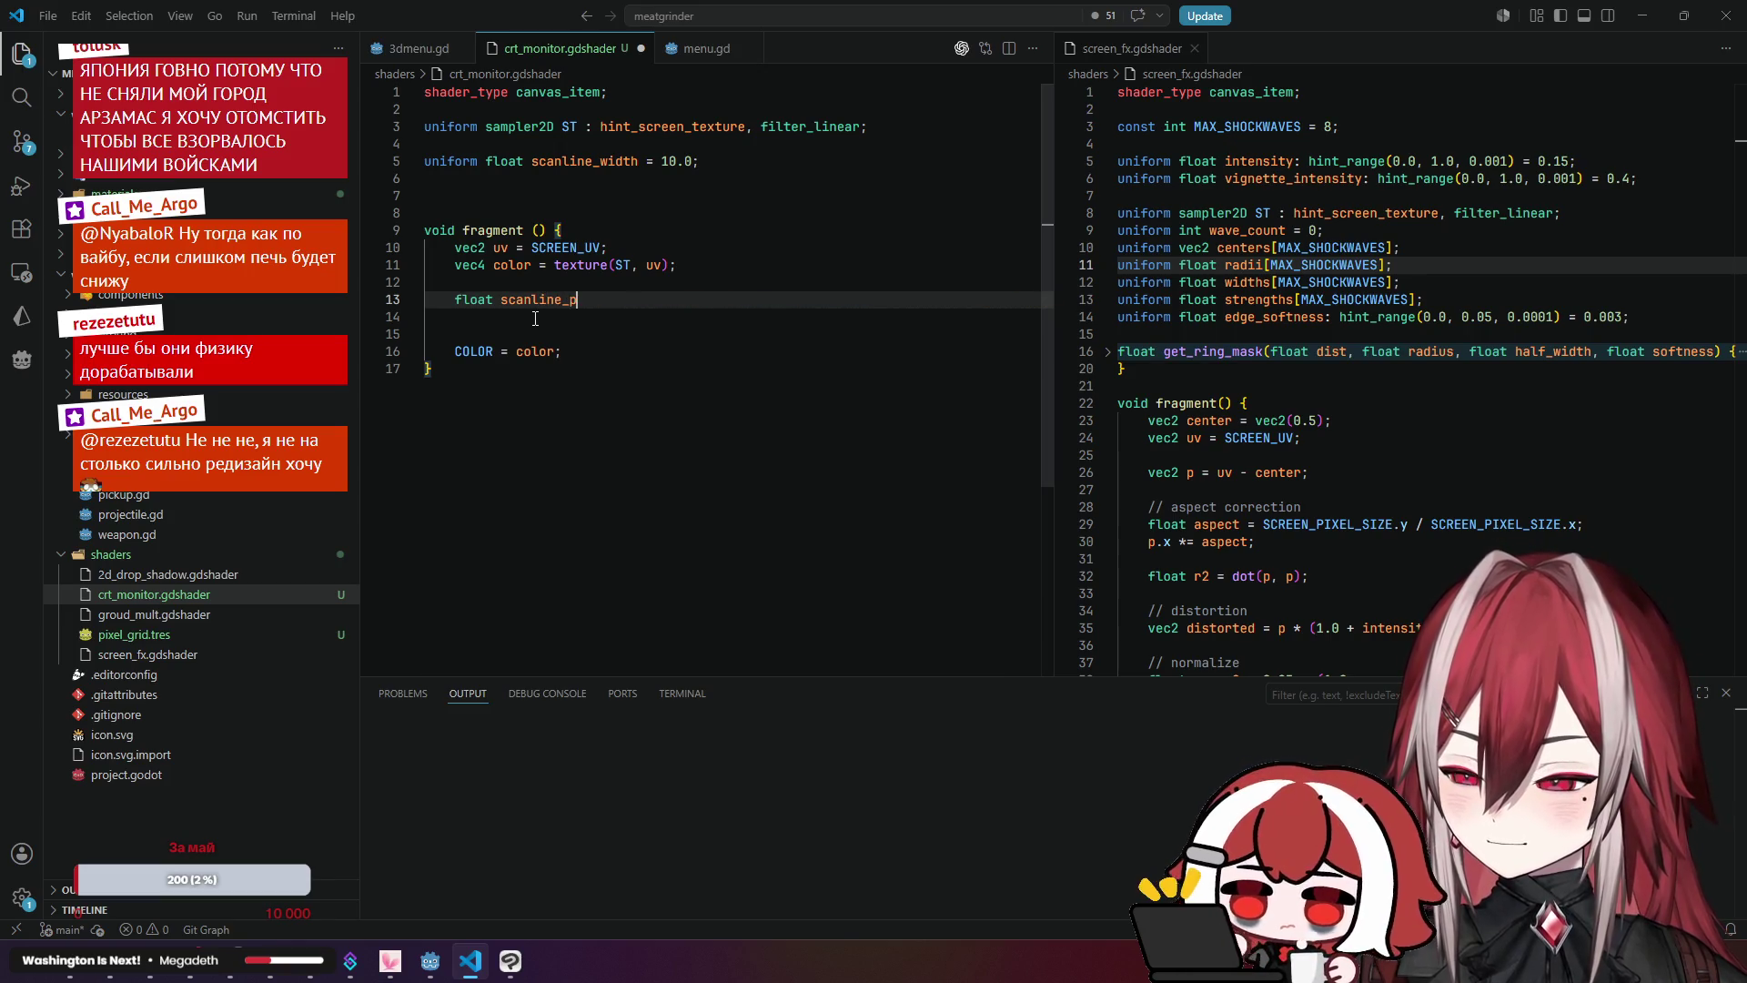
type("os =")
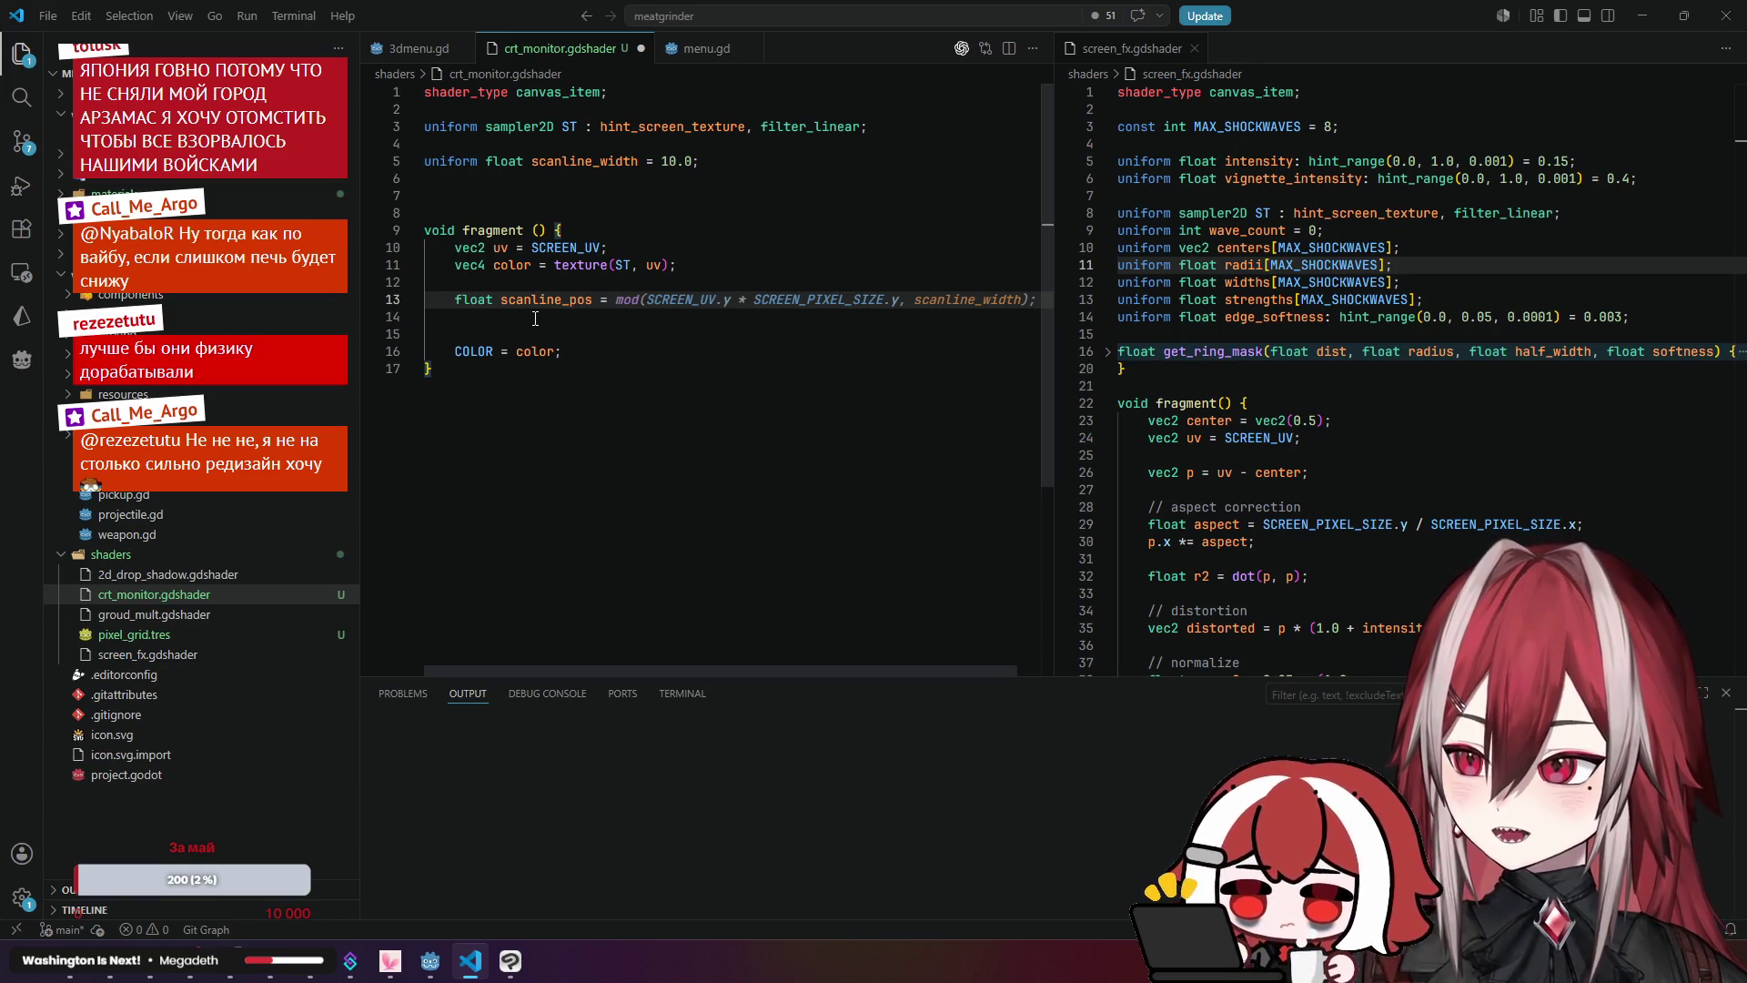
type("TIME")
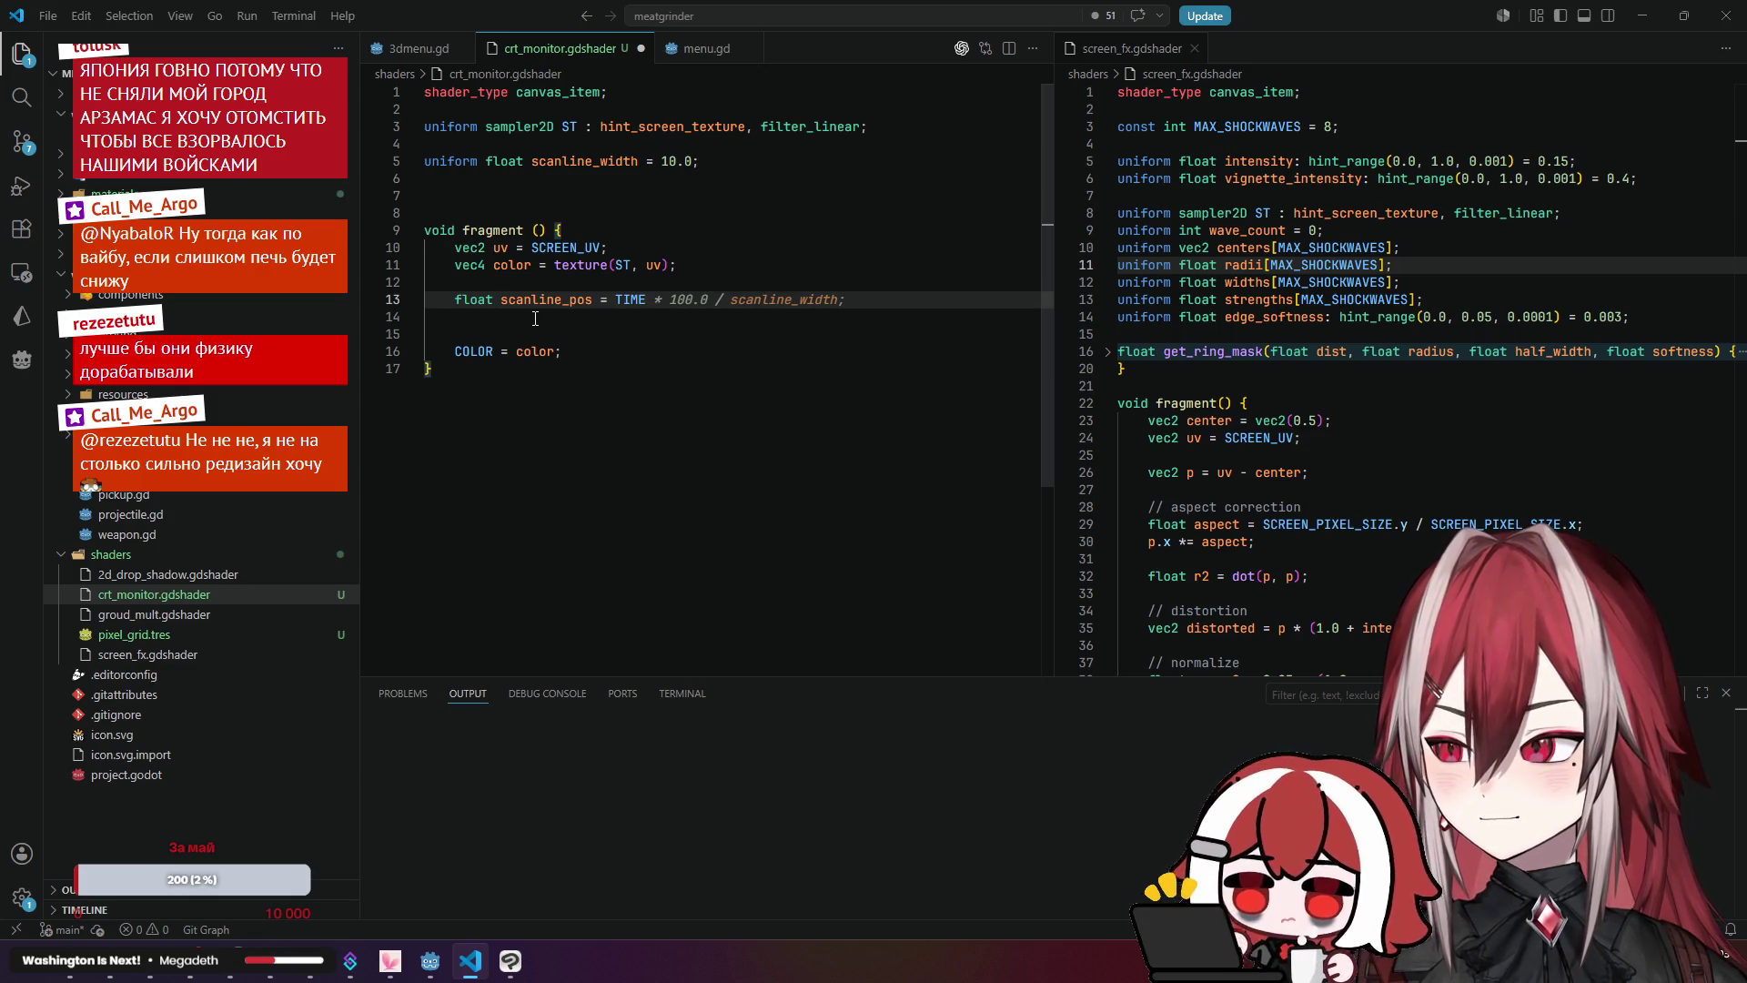
key("alt+Tab")
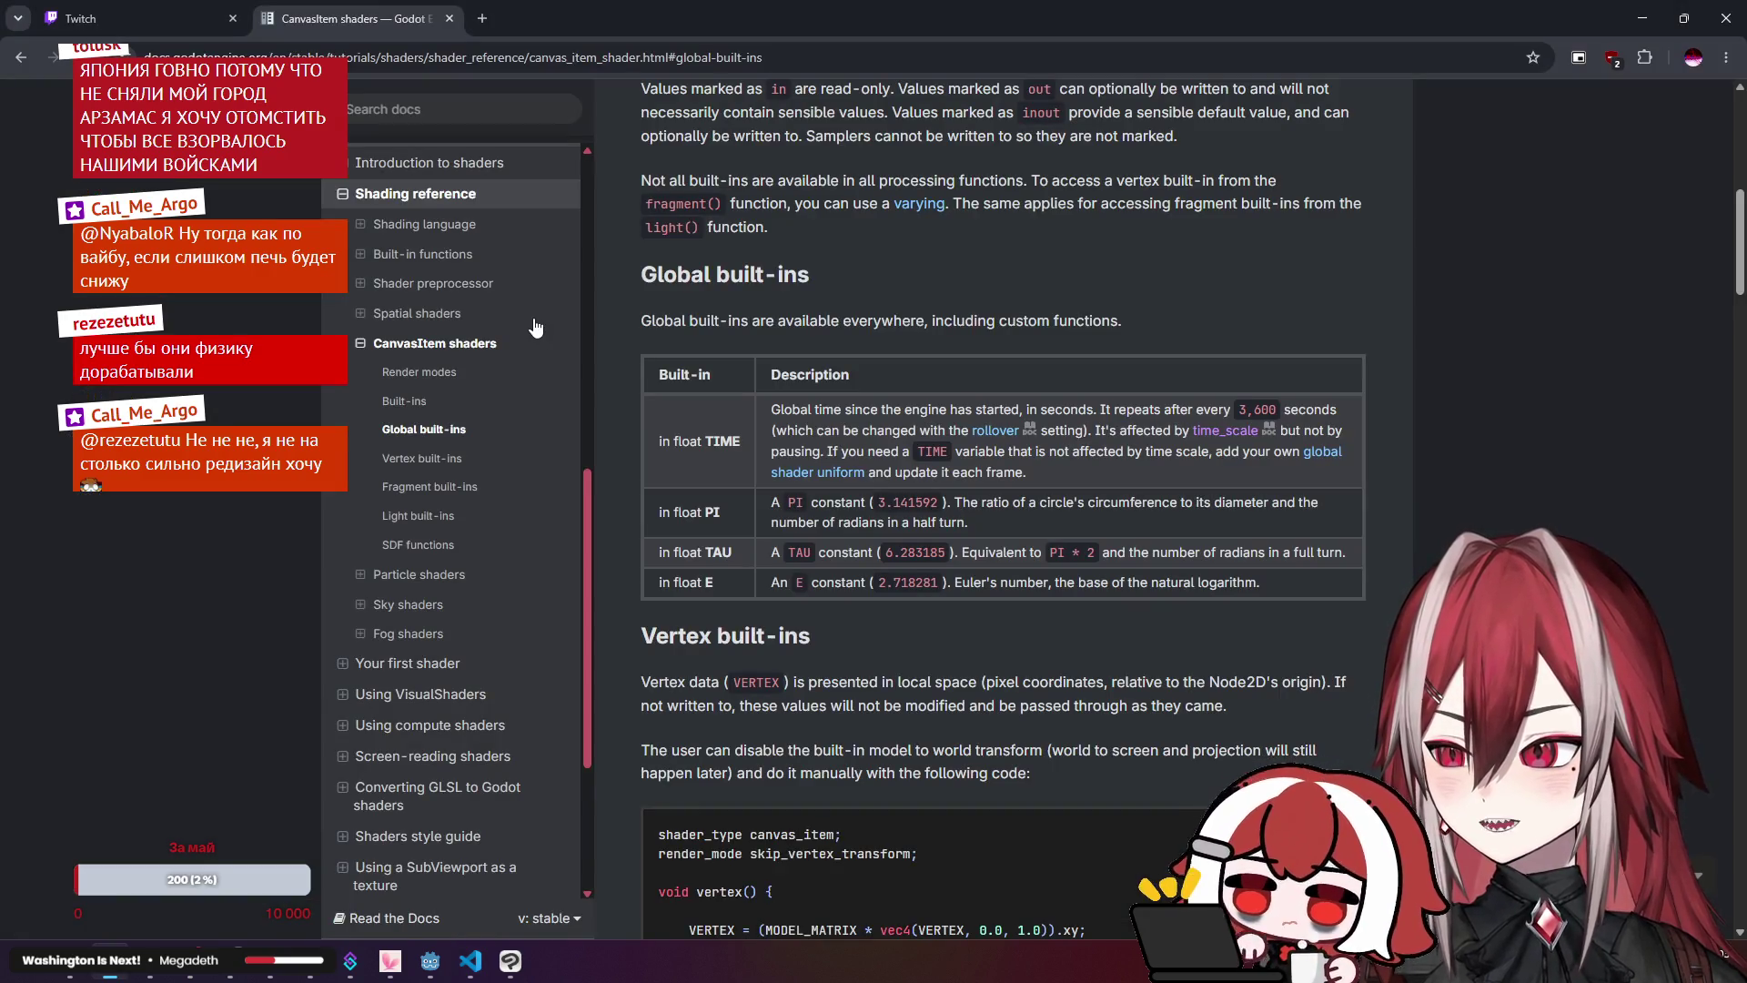
key("alt+Tab")
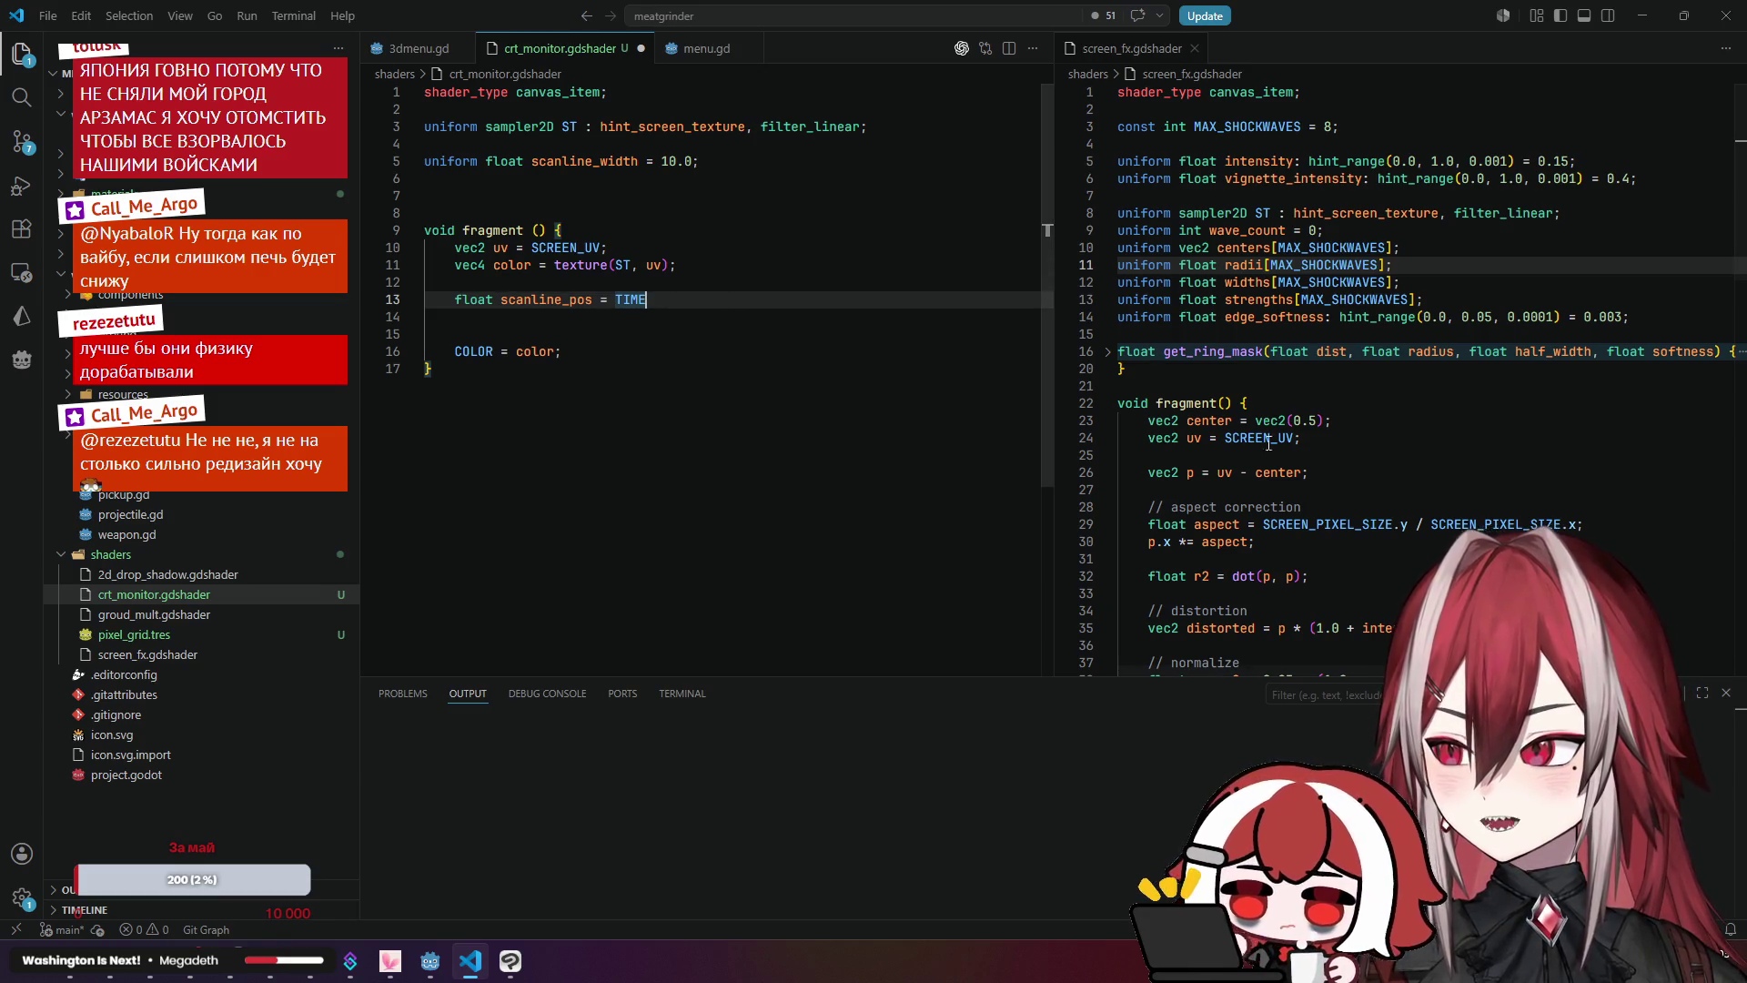
Step: Compare the new line against the docs and surrounding code, leaving the caret after TIME on line 13
scroll(1362, 382, "down", 4)
scroll(1362, 382, "down", 10)
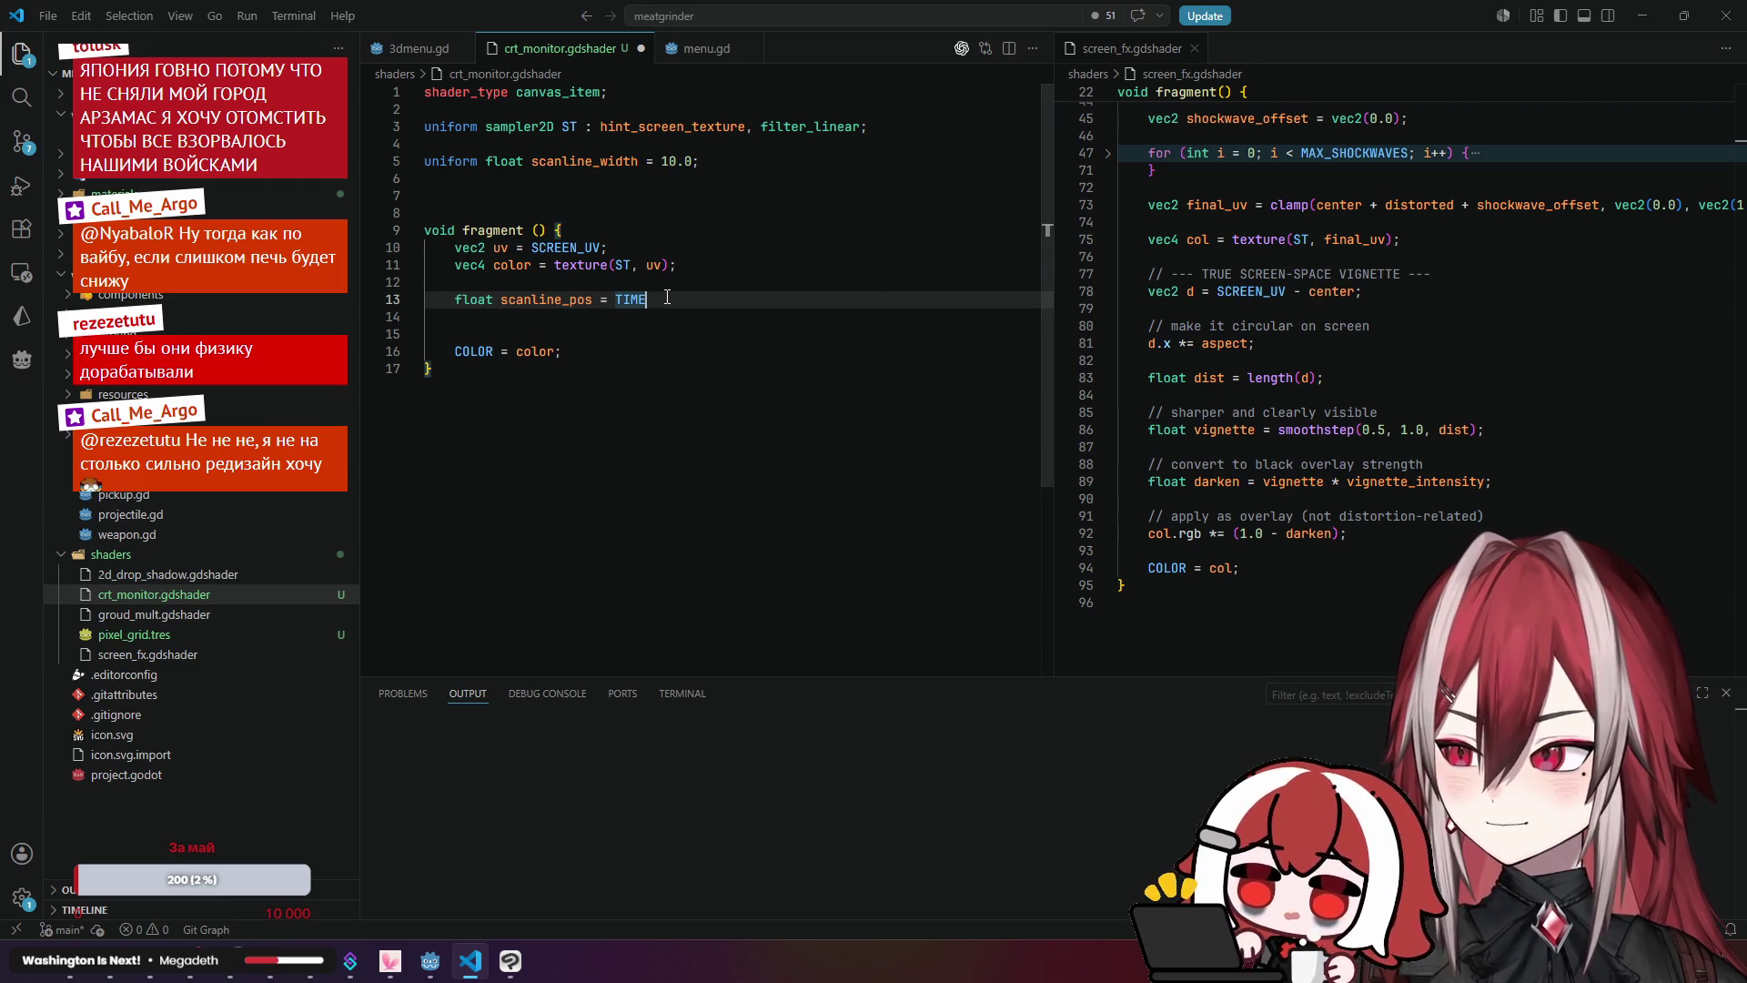
key("alt+Tab")
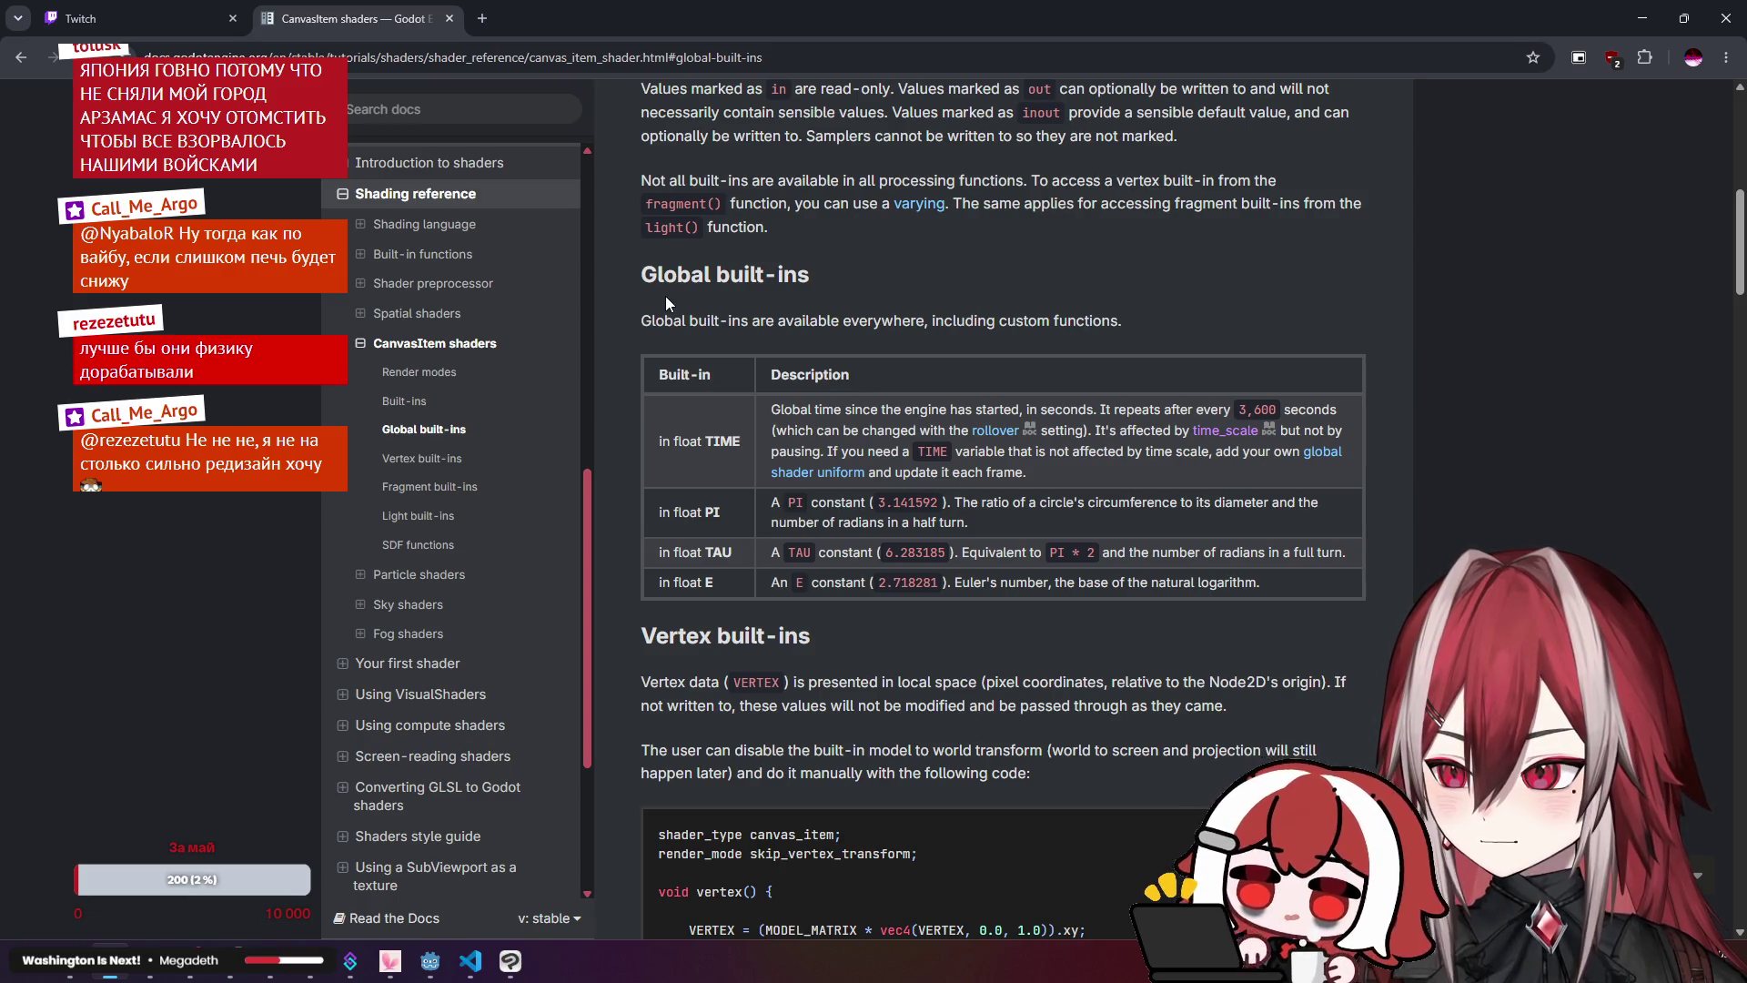
scroll(664, 297, "down", 2)
key("alt+Tab")
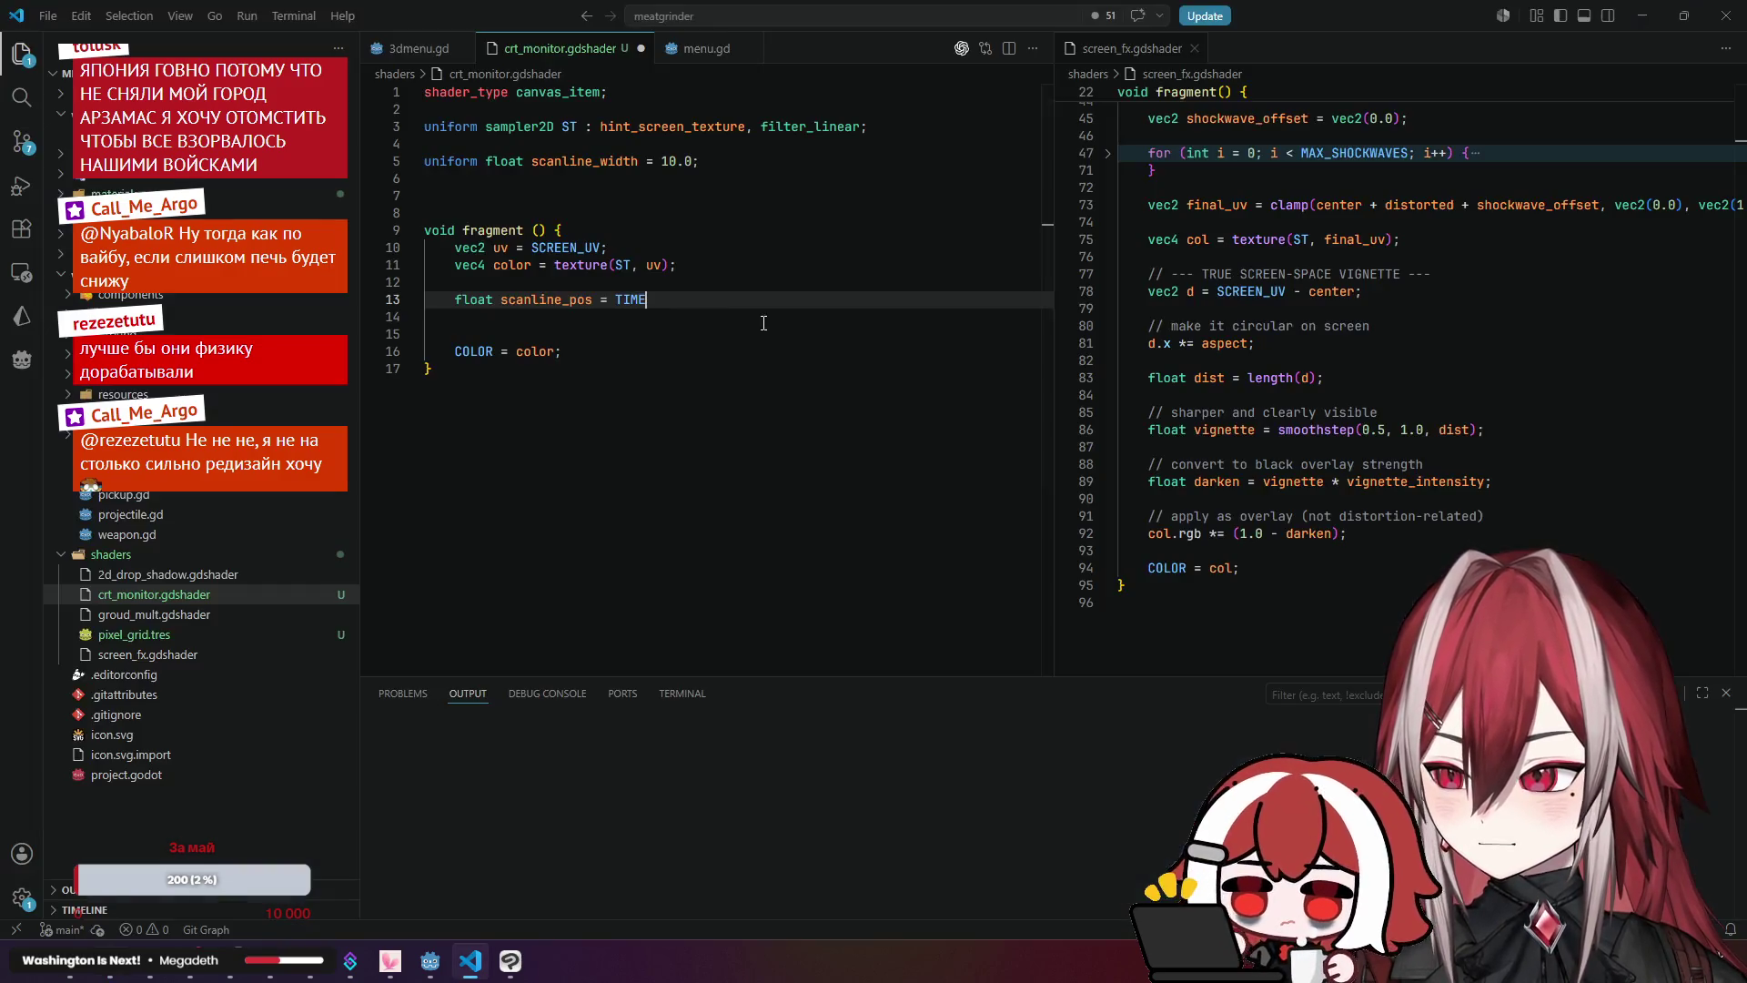
left_click(544, 300)
left_click(649, 299)
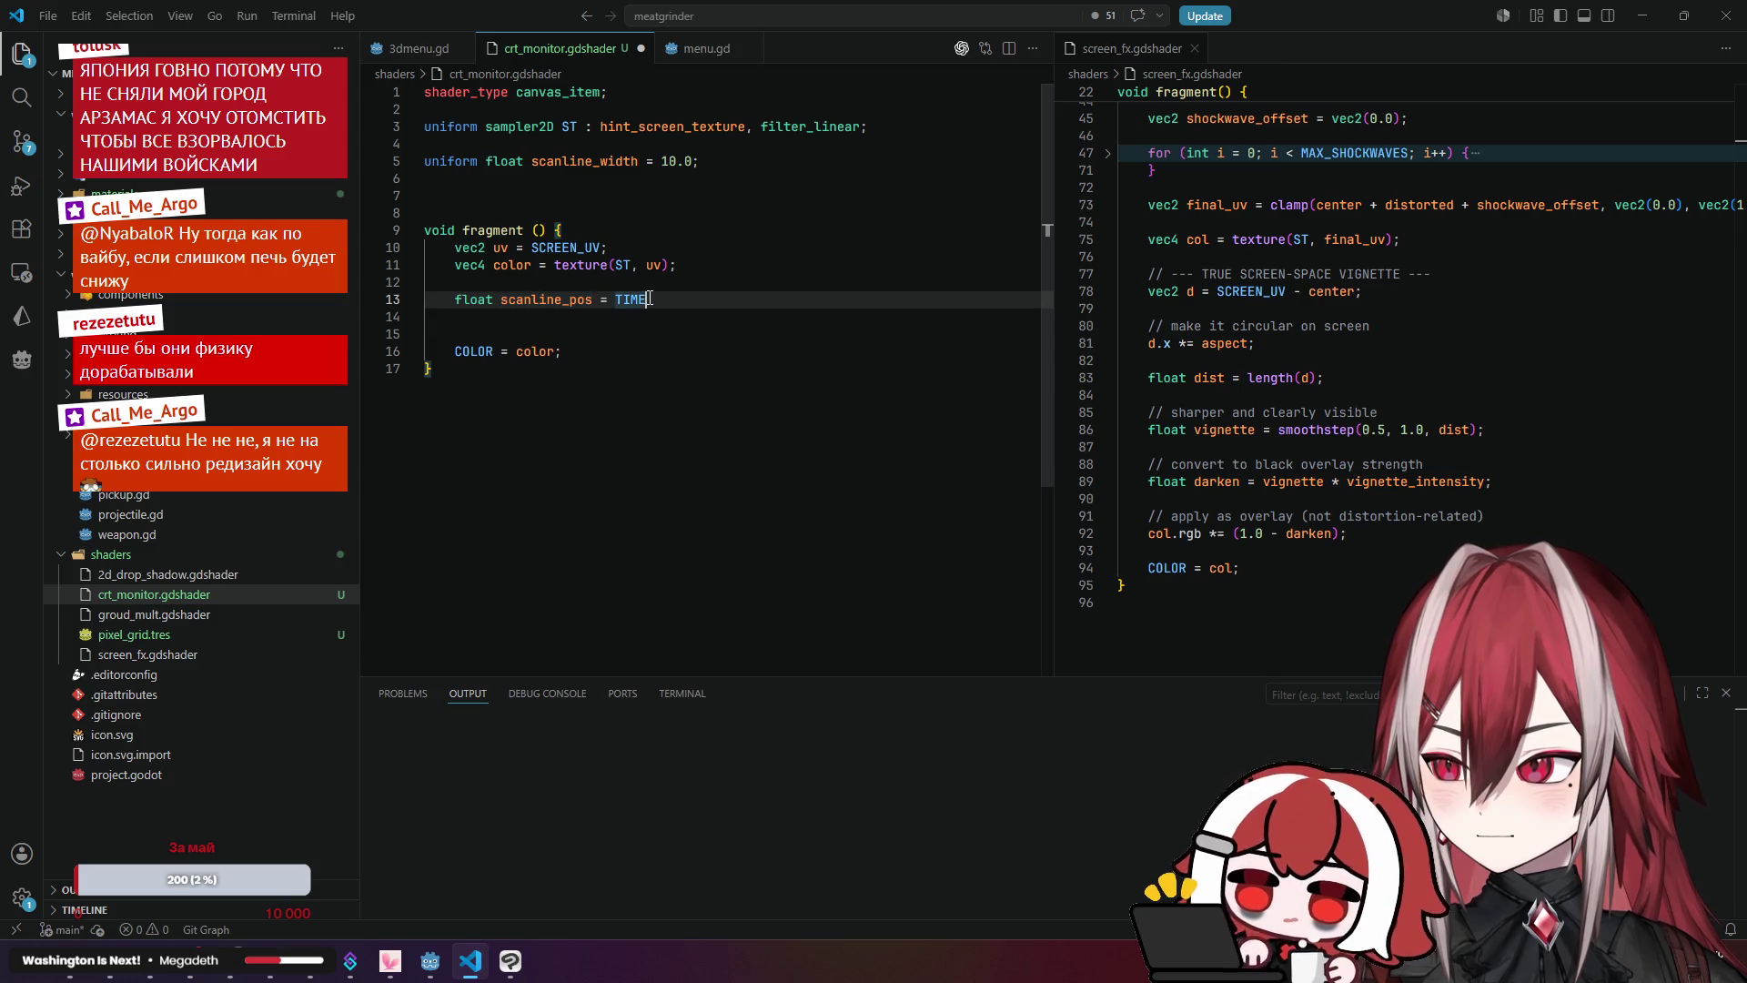
scroll(1237, 340, "up", 4)
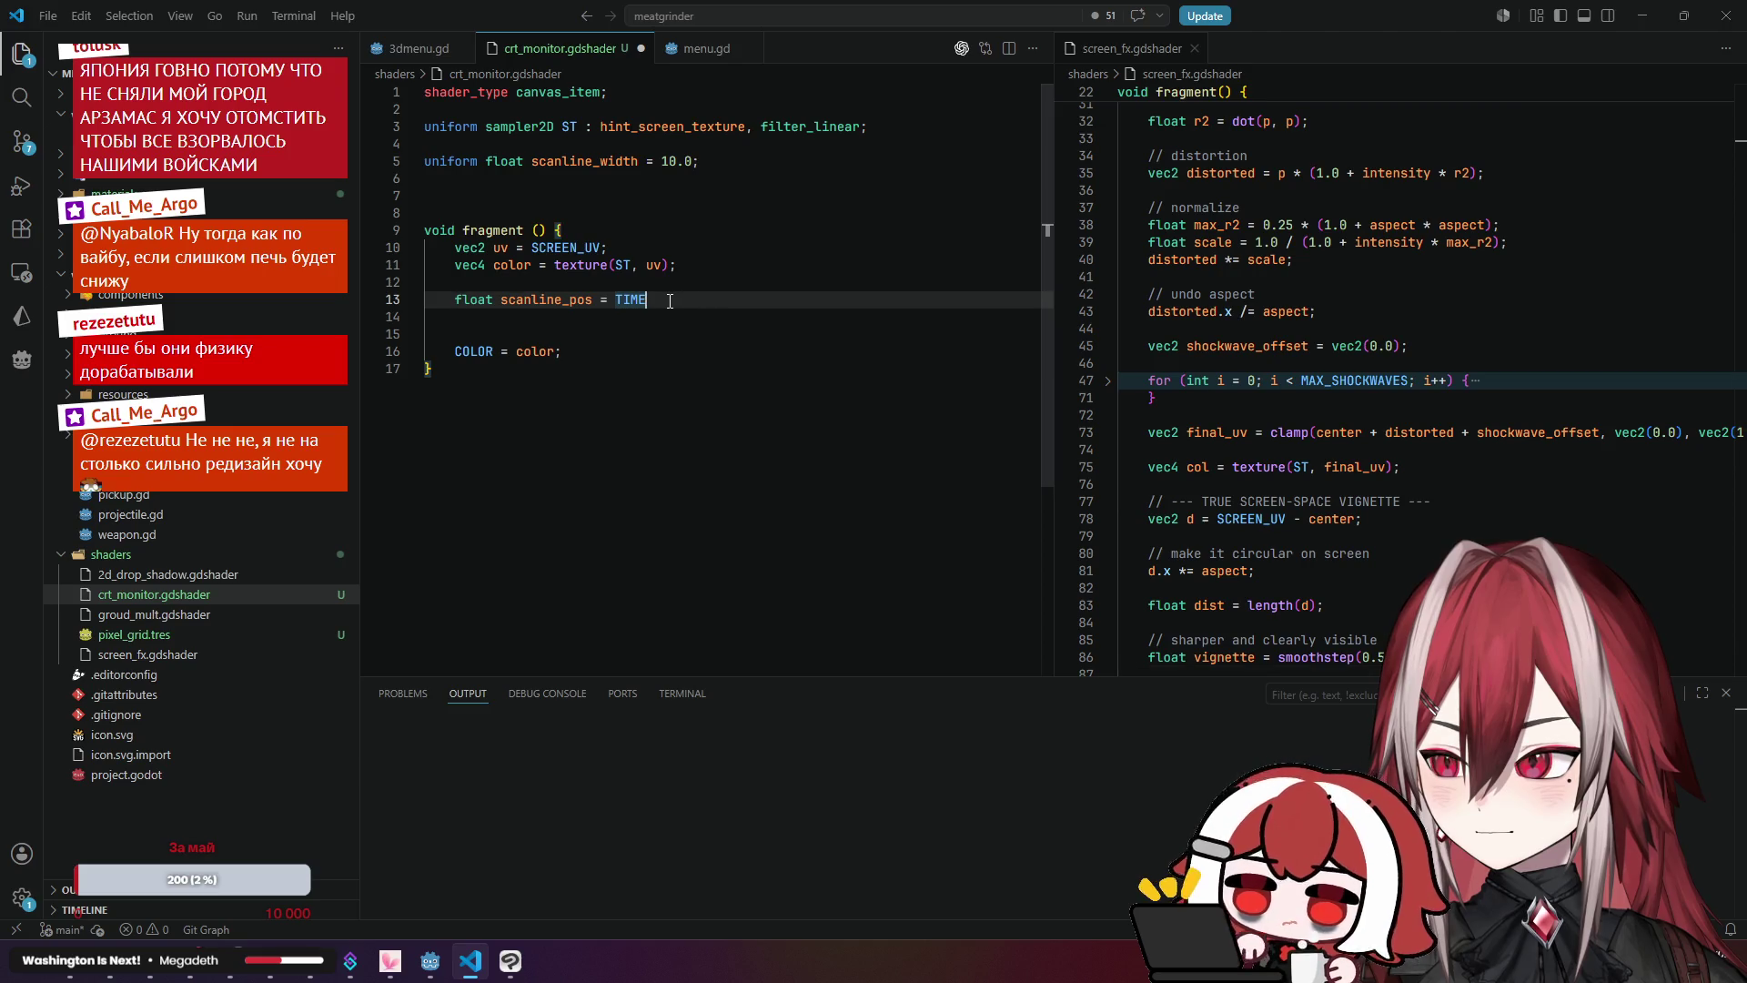
scroll(1362, 298, "up", 1)
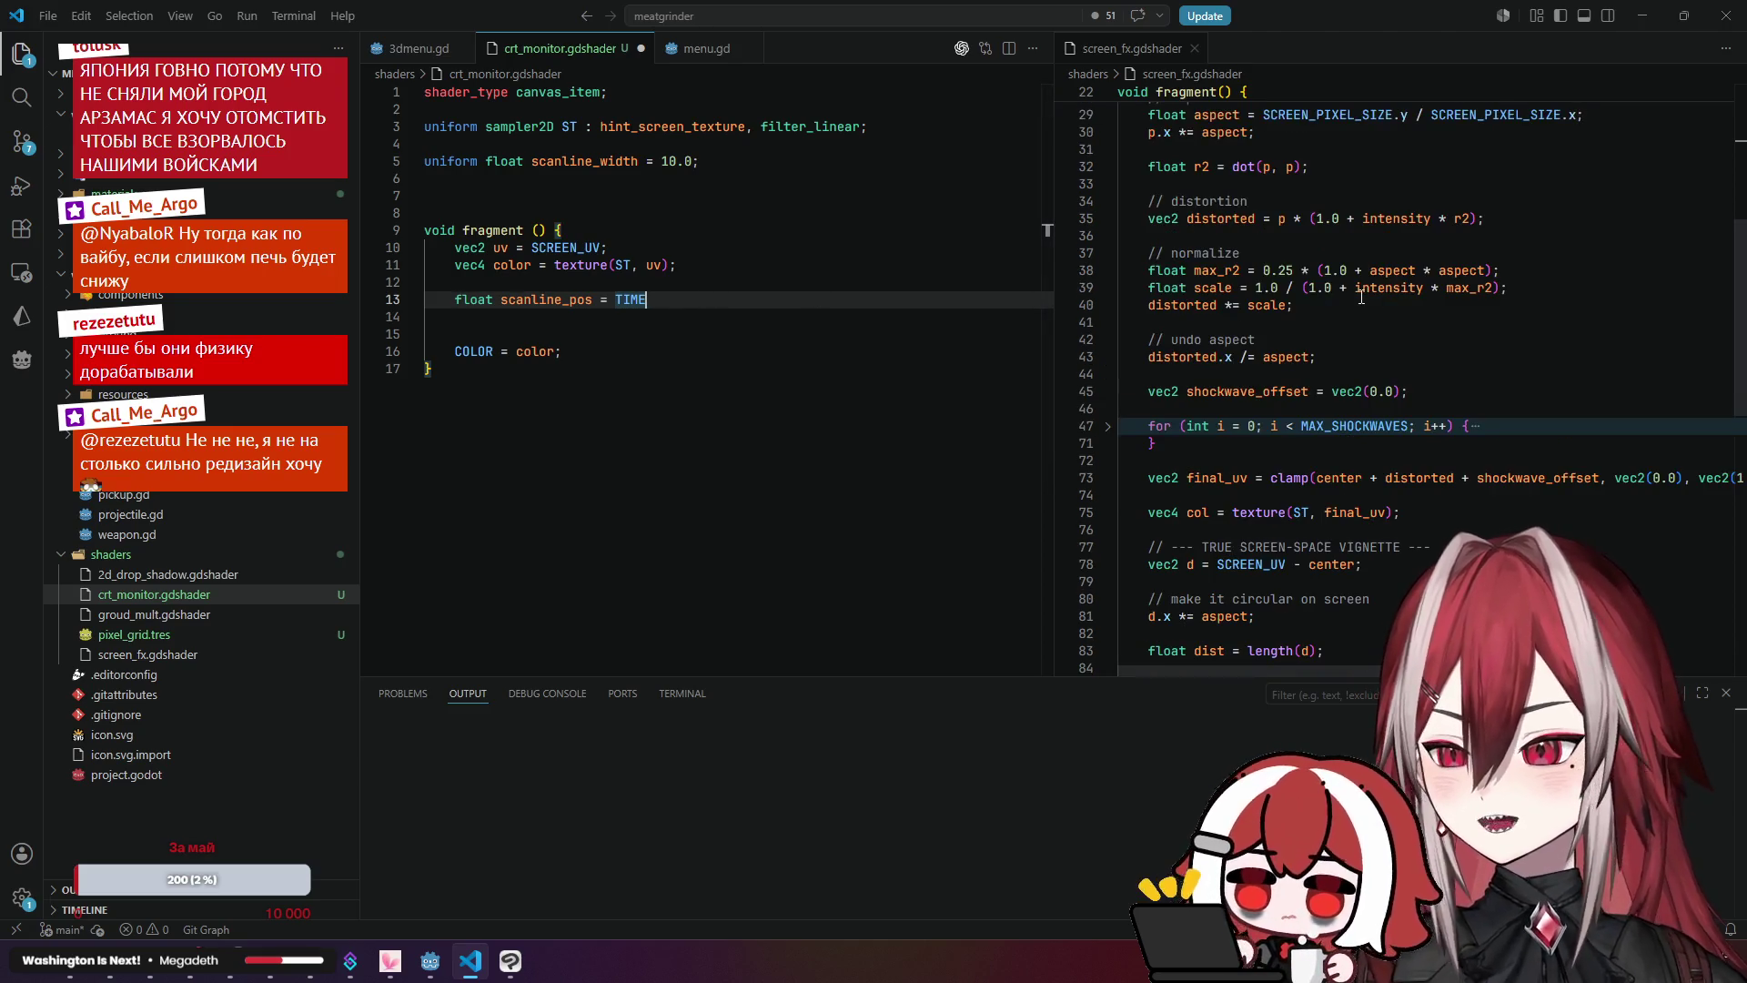
scroll(1375, 280, "up", 2)
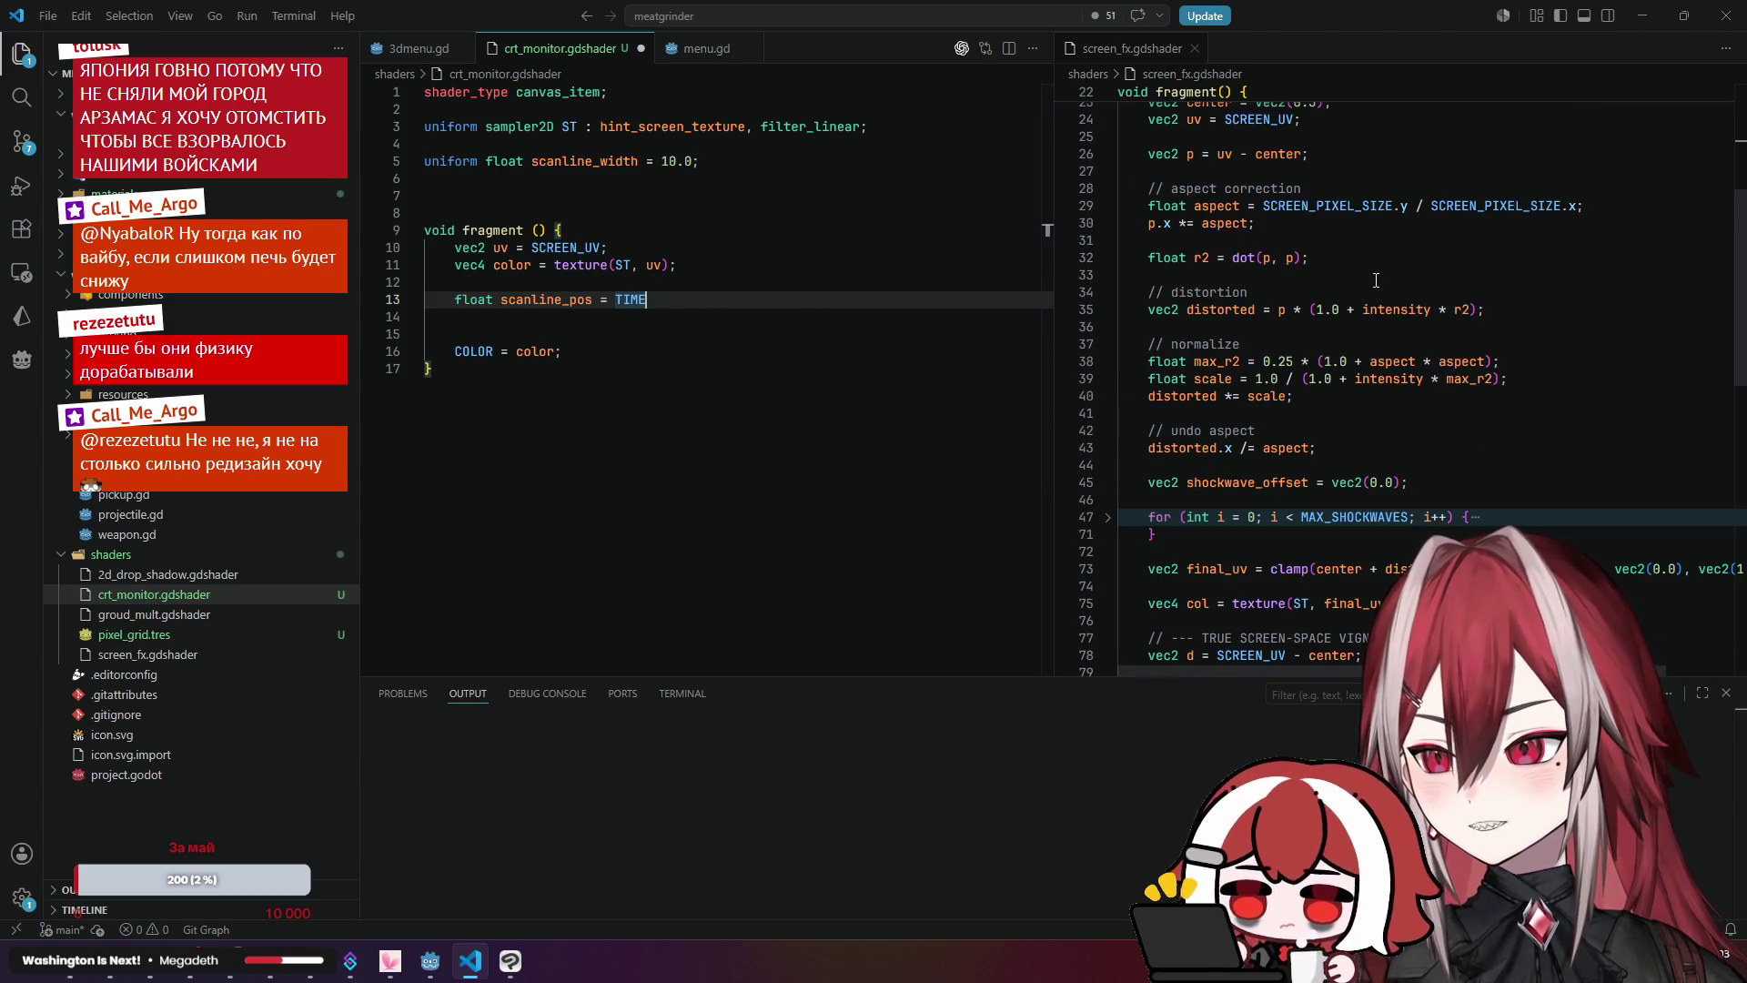
left_click(539, 351)
left_click(725, 303)
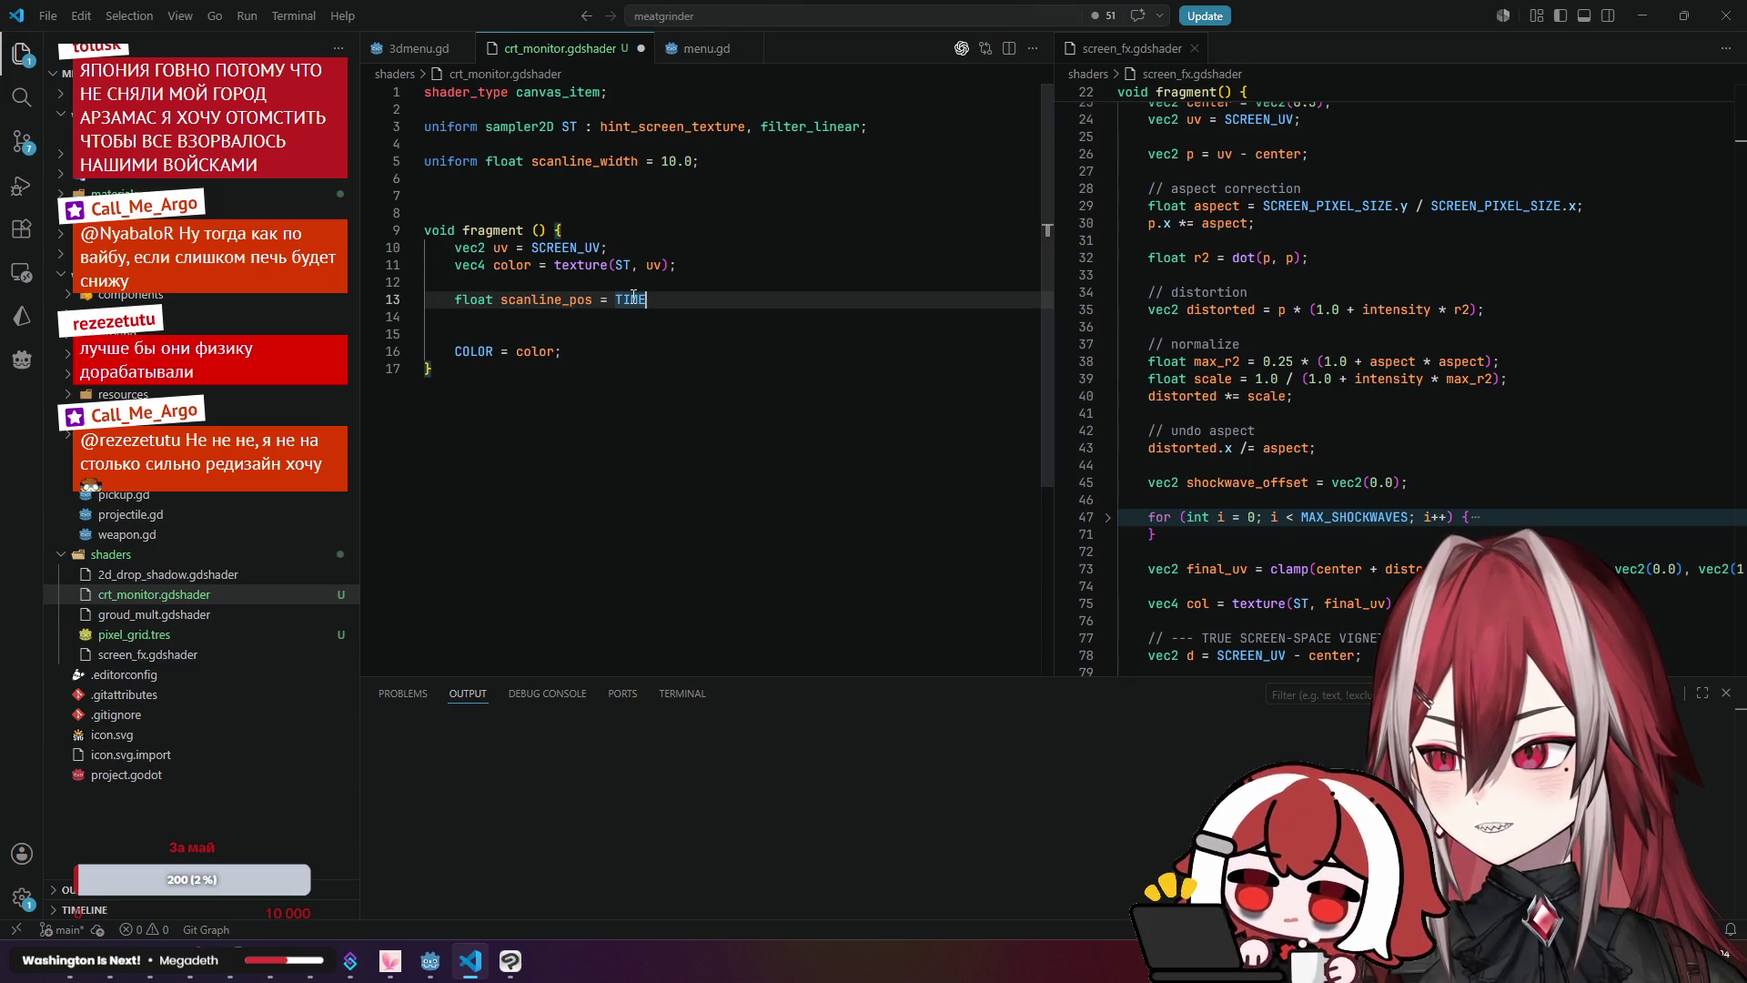
mouse_move(430, 963)
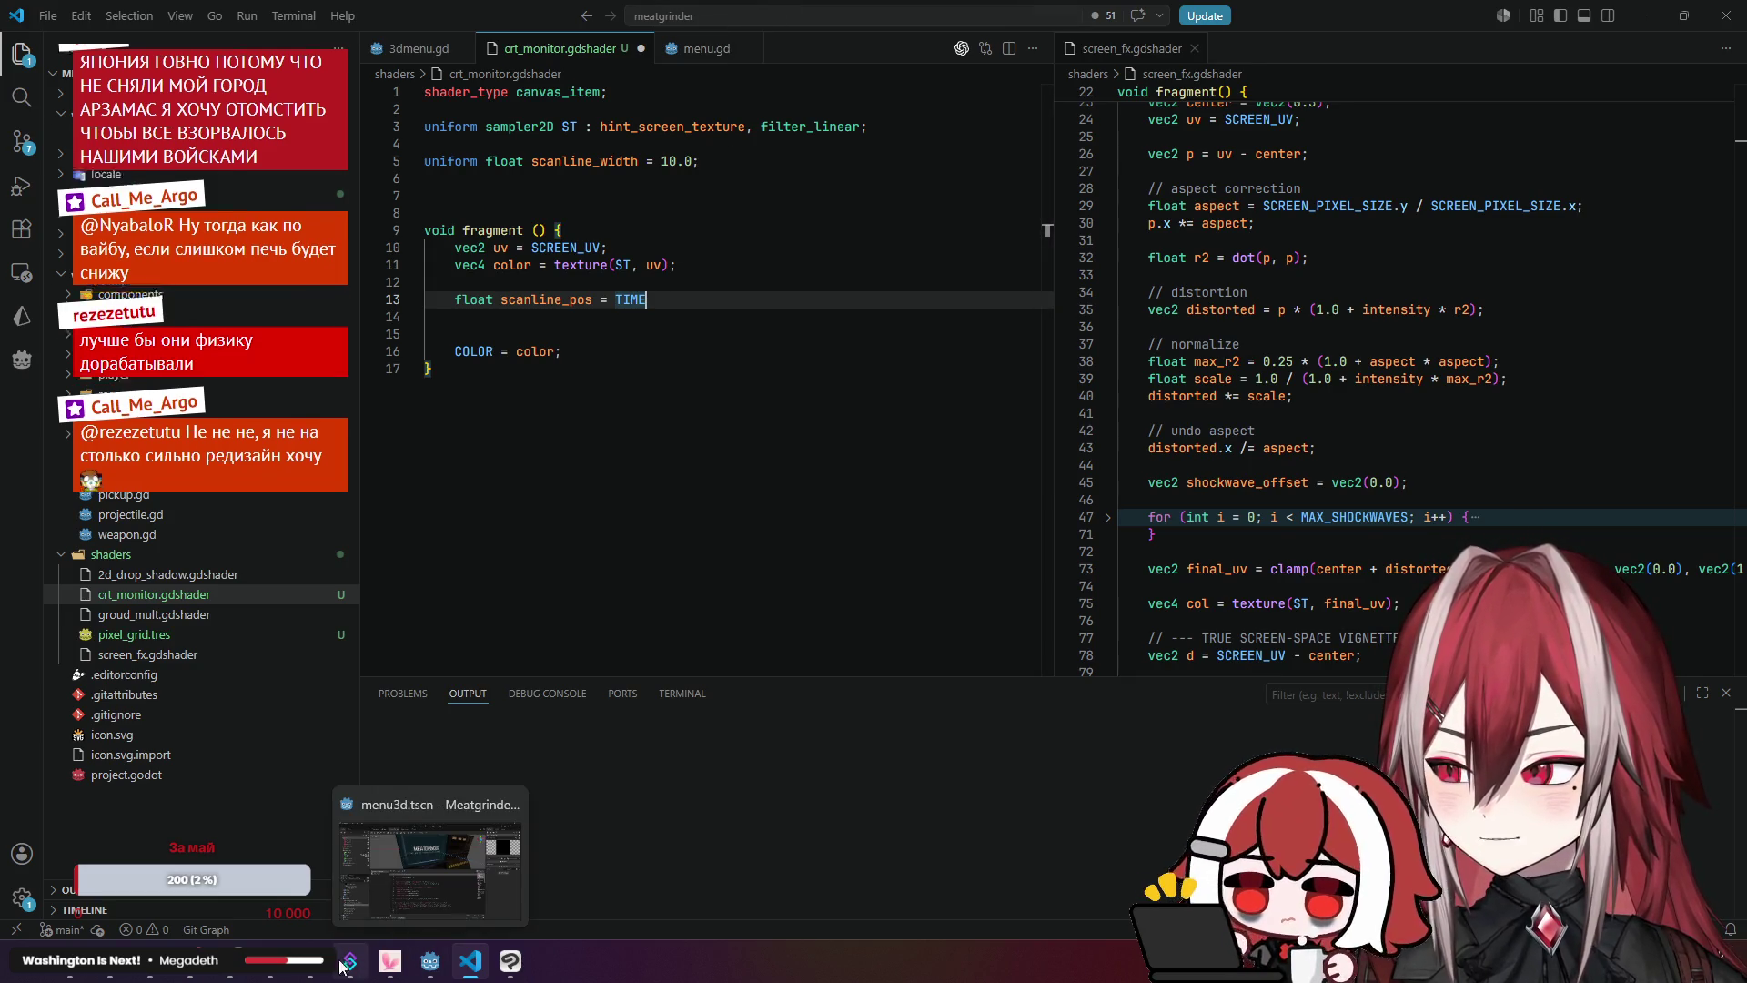
Step: Reread the TIME entry in CanvasItem shaders' Global built-ins, then minimize the browser
left_click(430, 963)
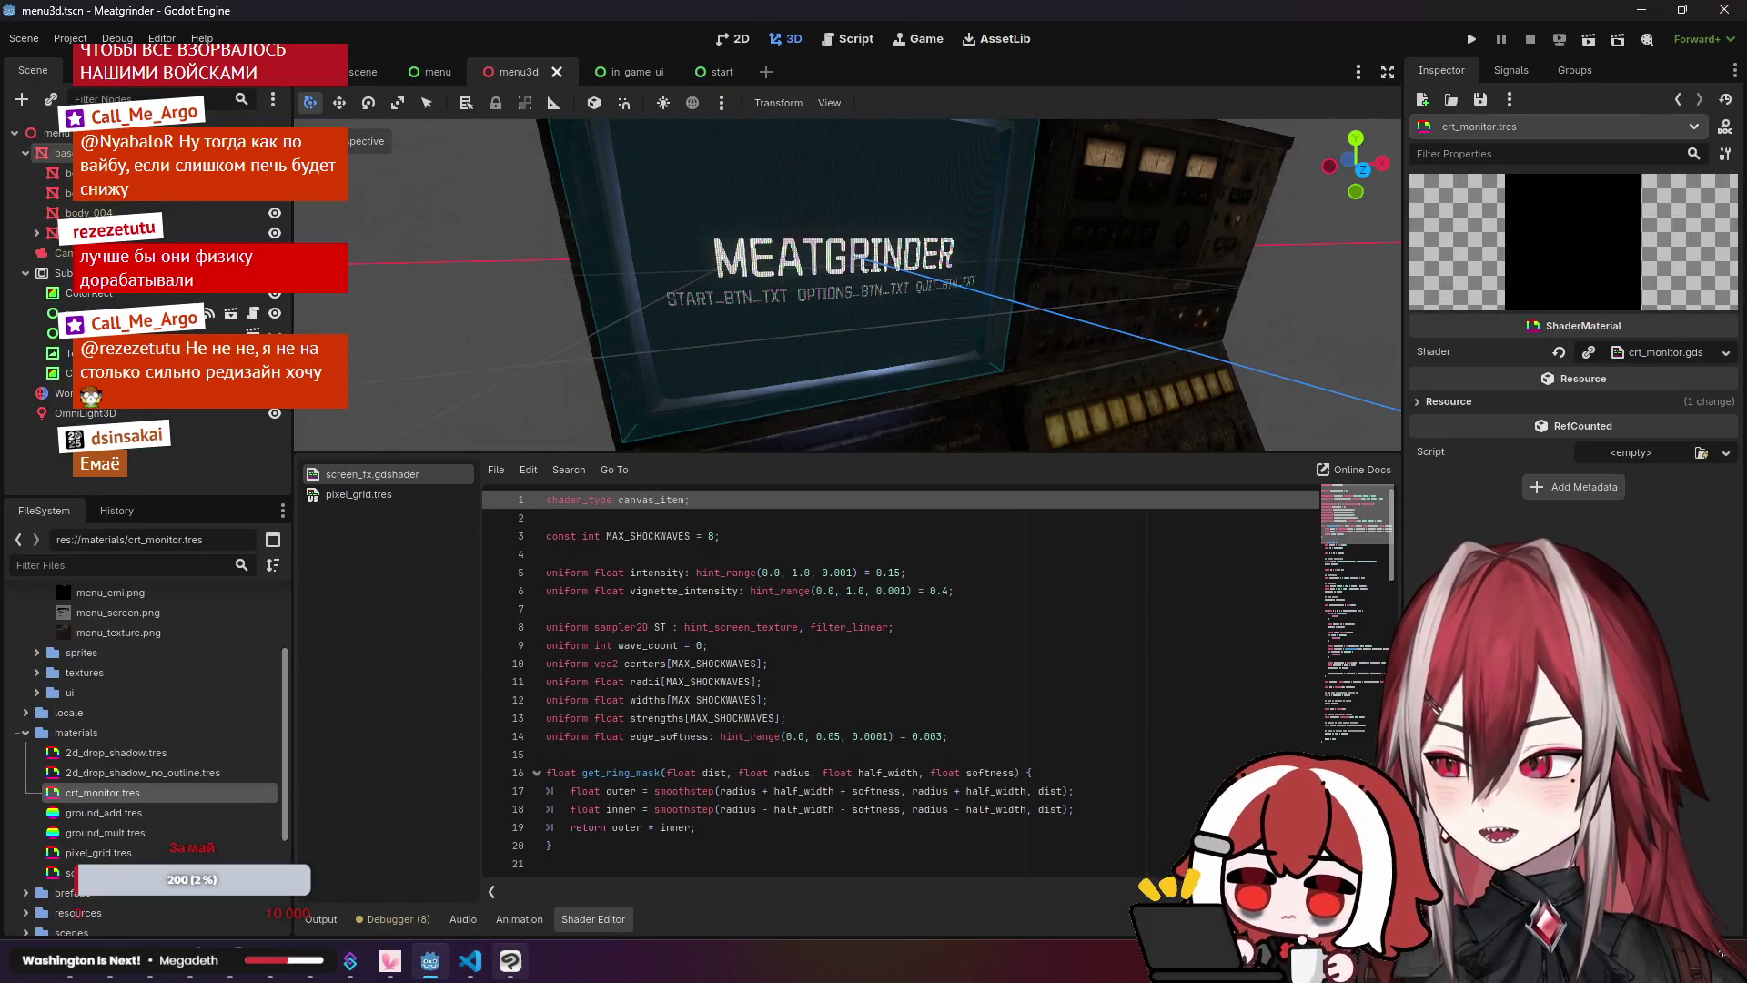
left_click(470, 961)
key("alt+Tab")
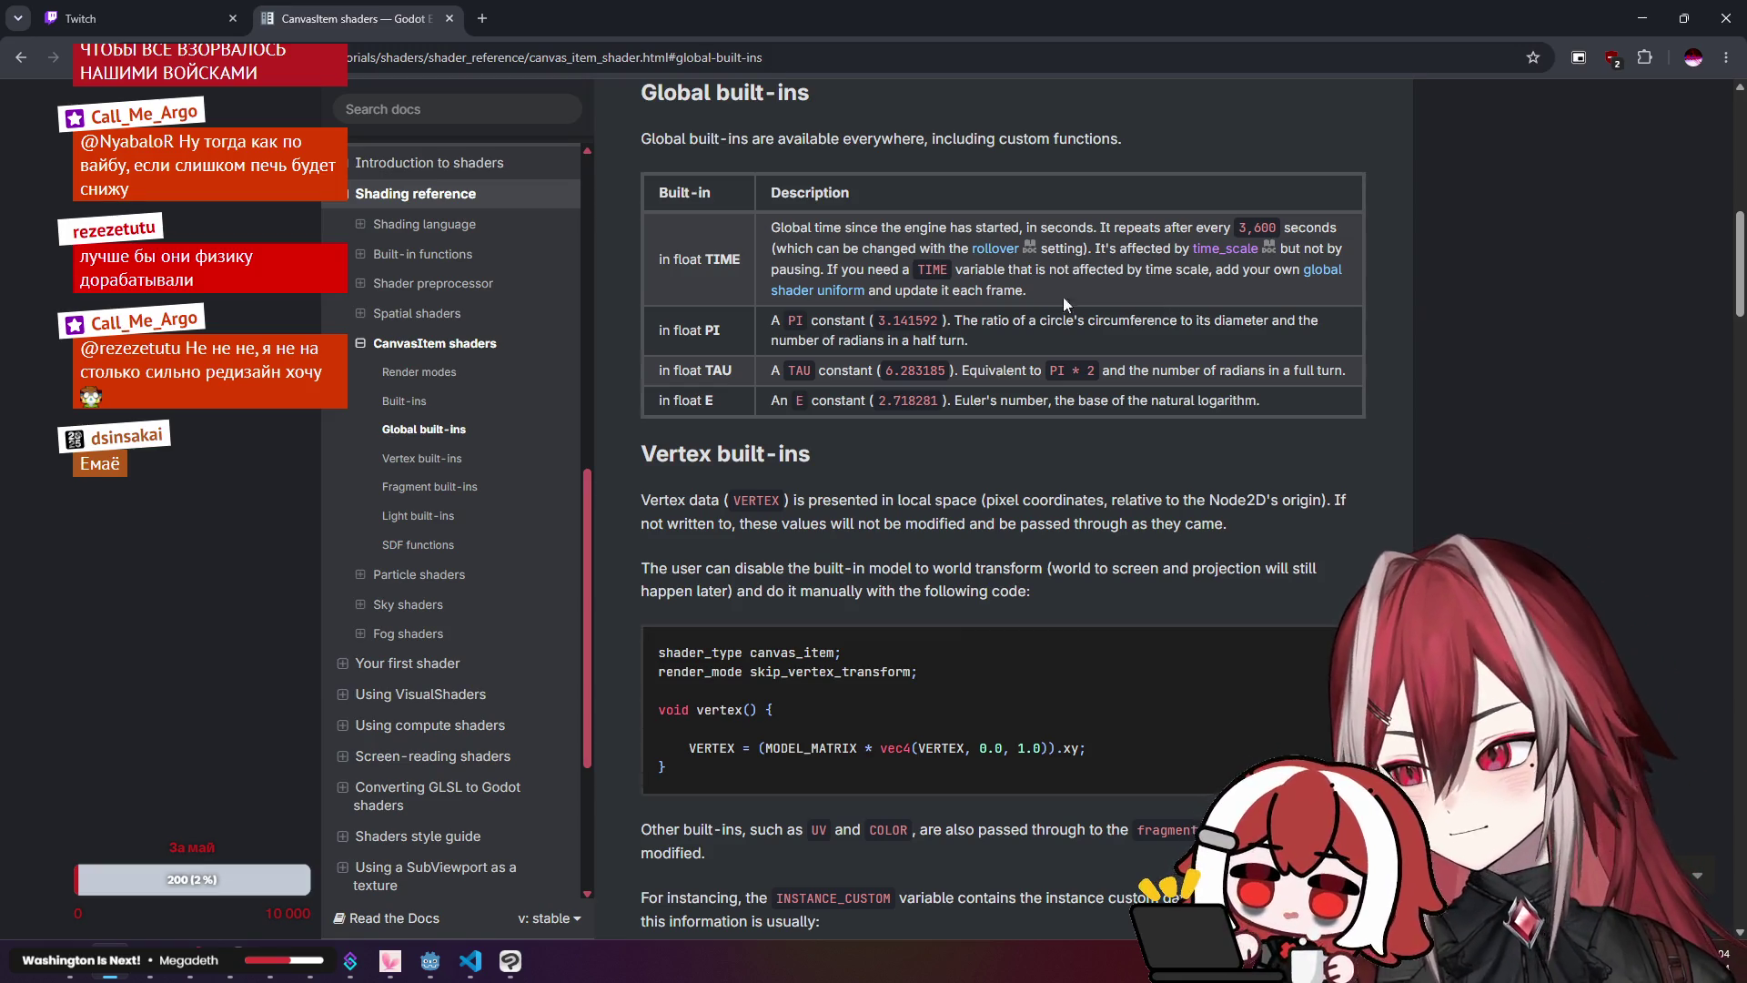
scroll(1008, 294, "down", 2)
scroll(1006, 293, "down", 5)
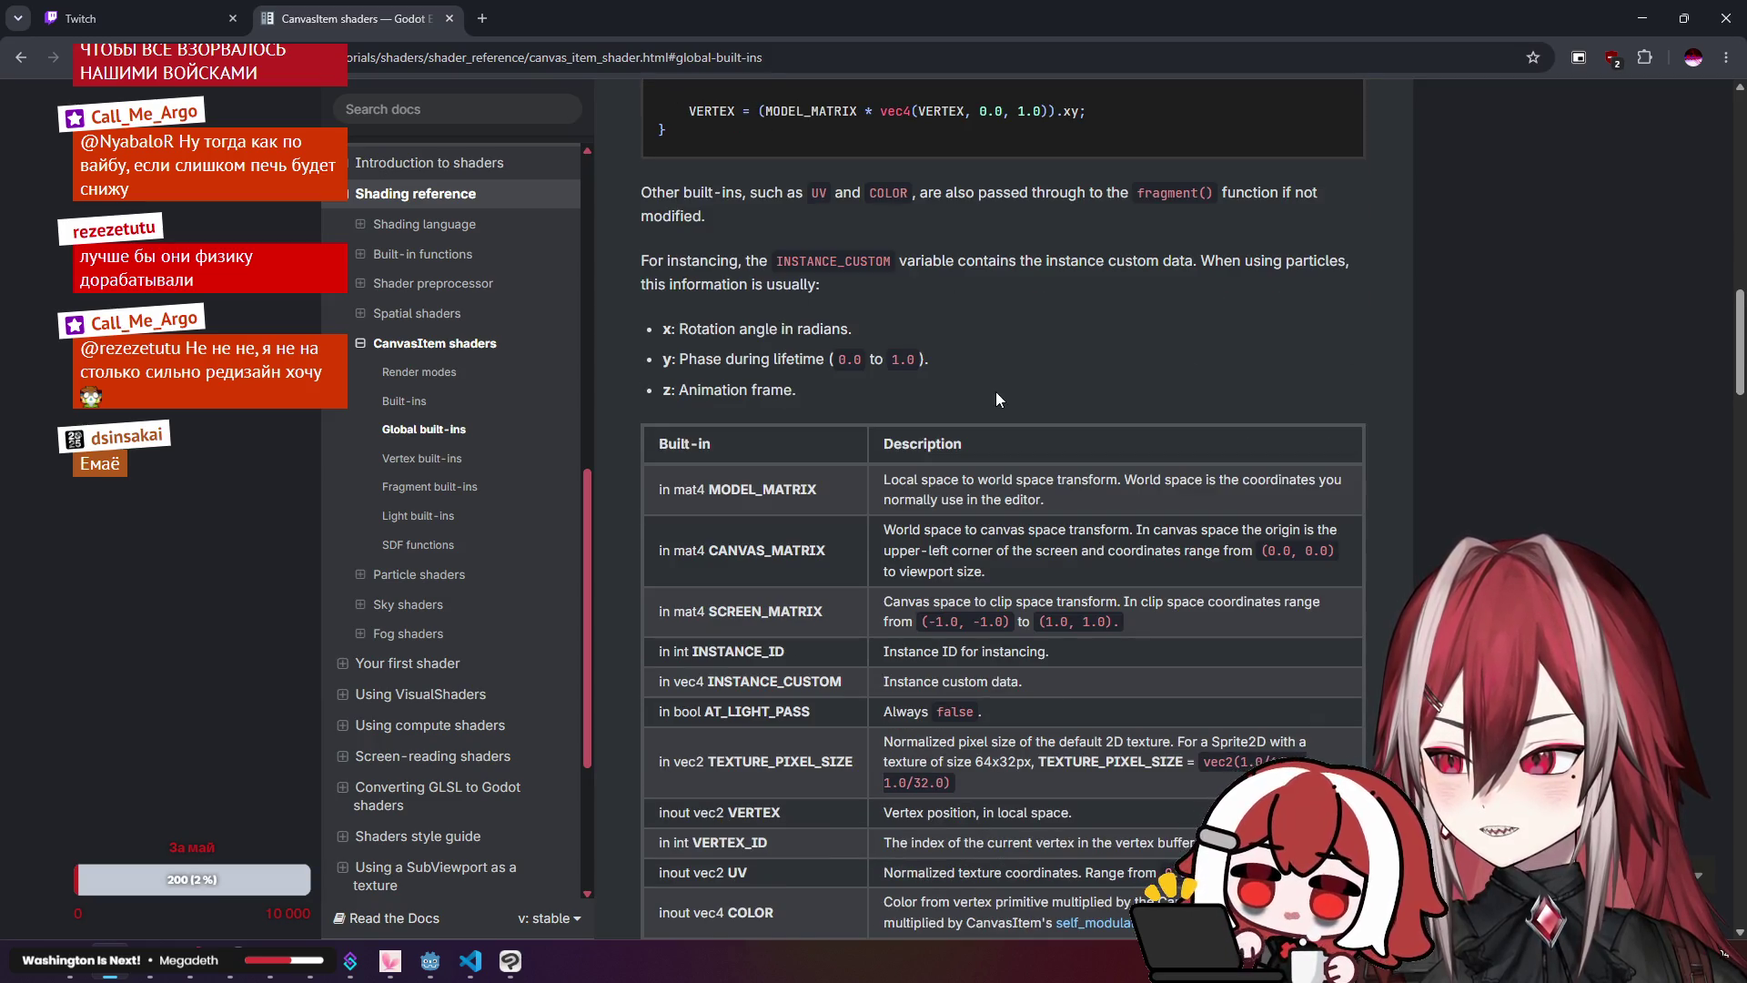
scroll(997, 398, "down", 6)
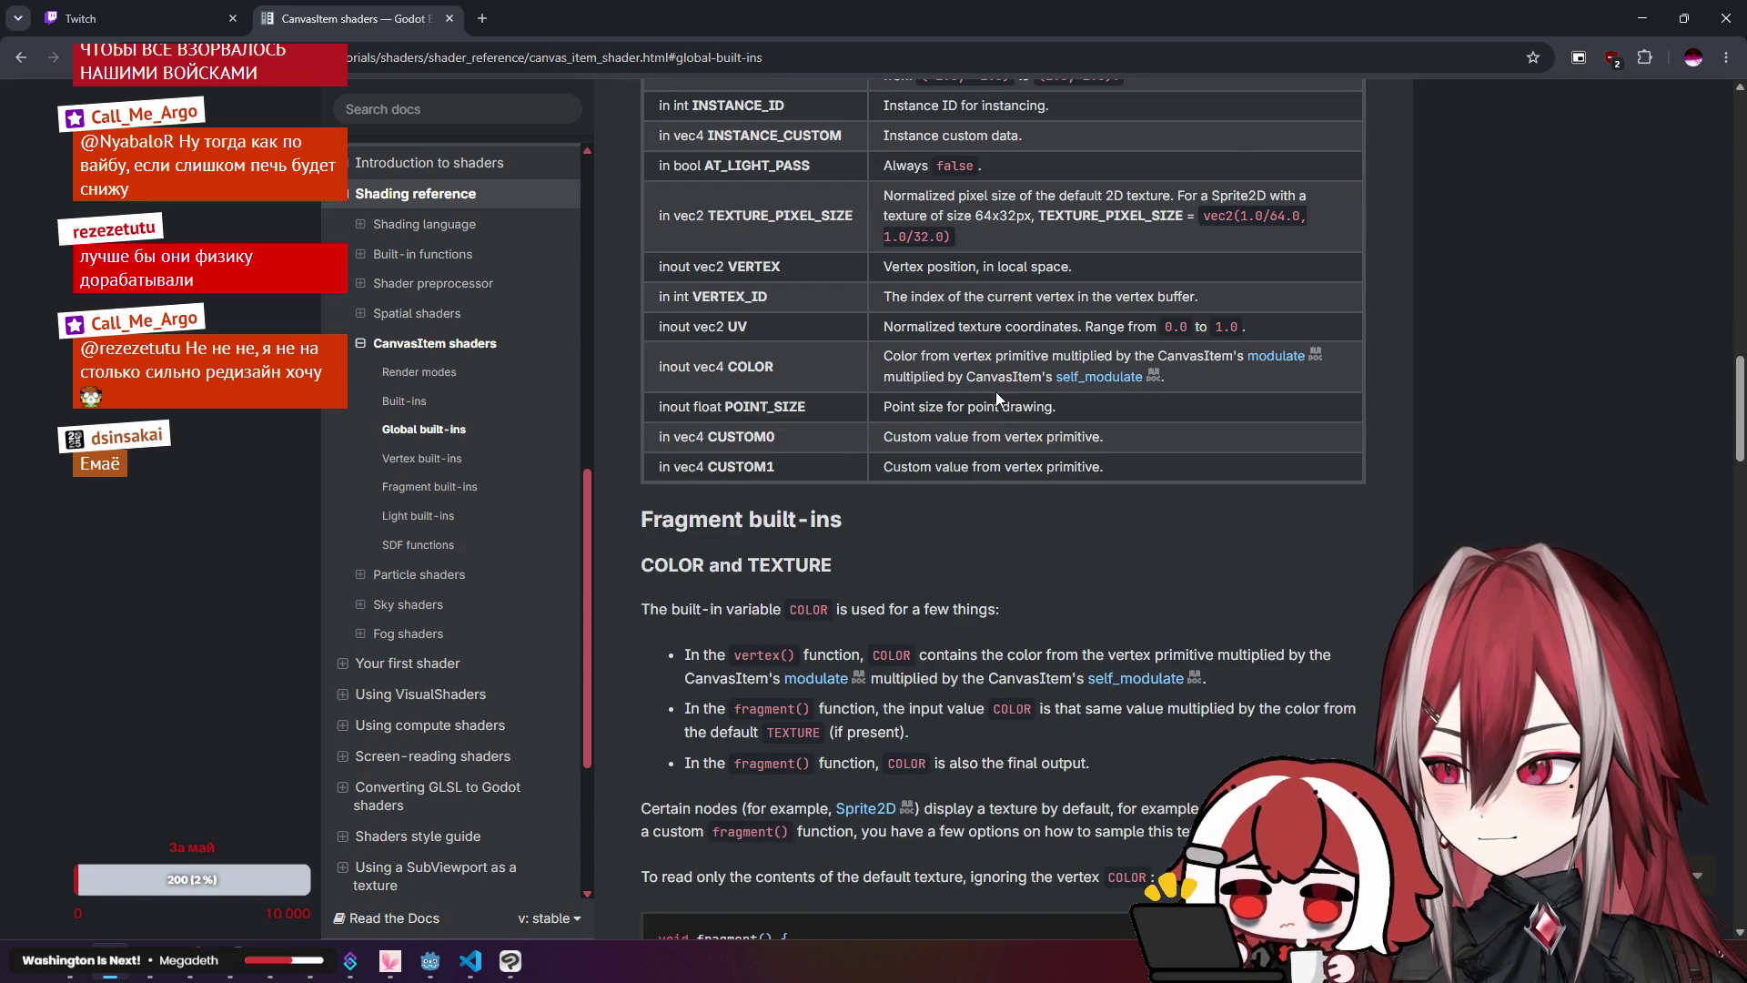
scroll(995, 398, "down", 4)
scroll(997, 391, "up", 8)
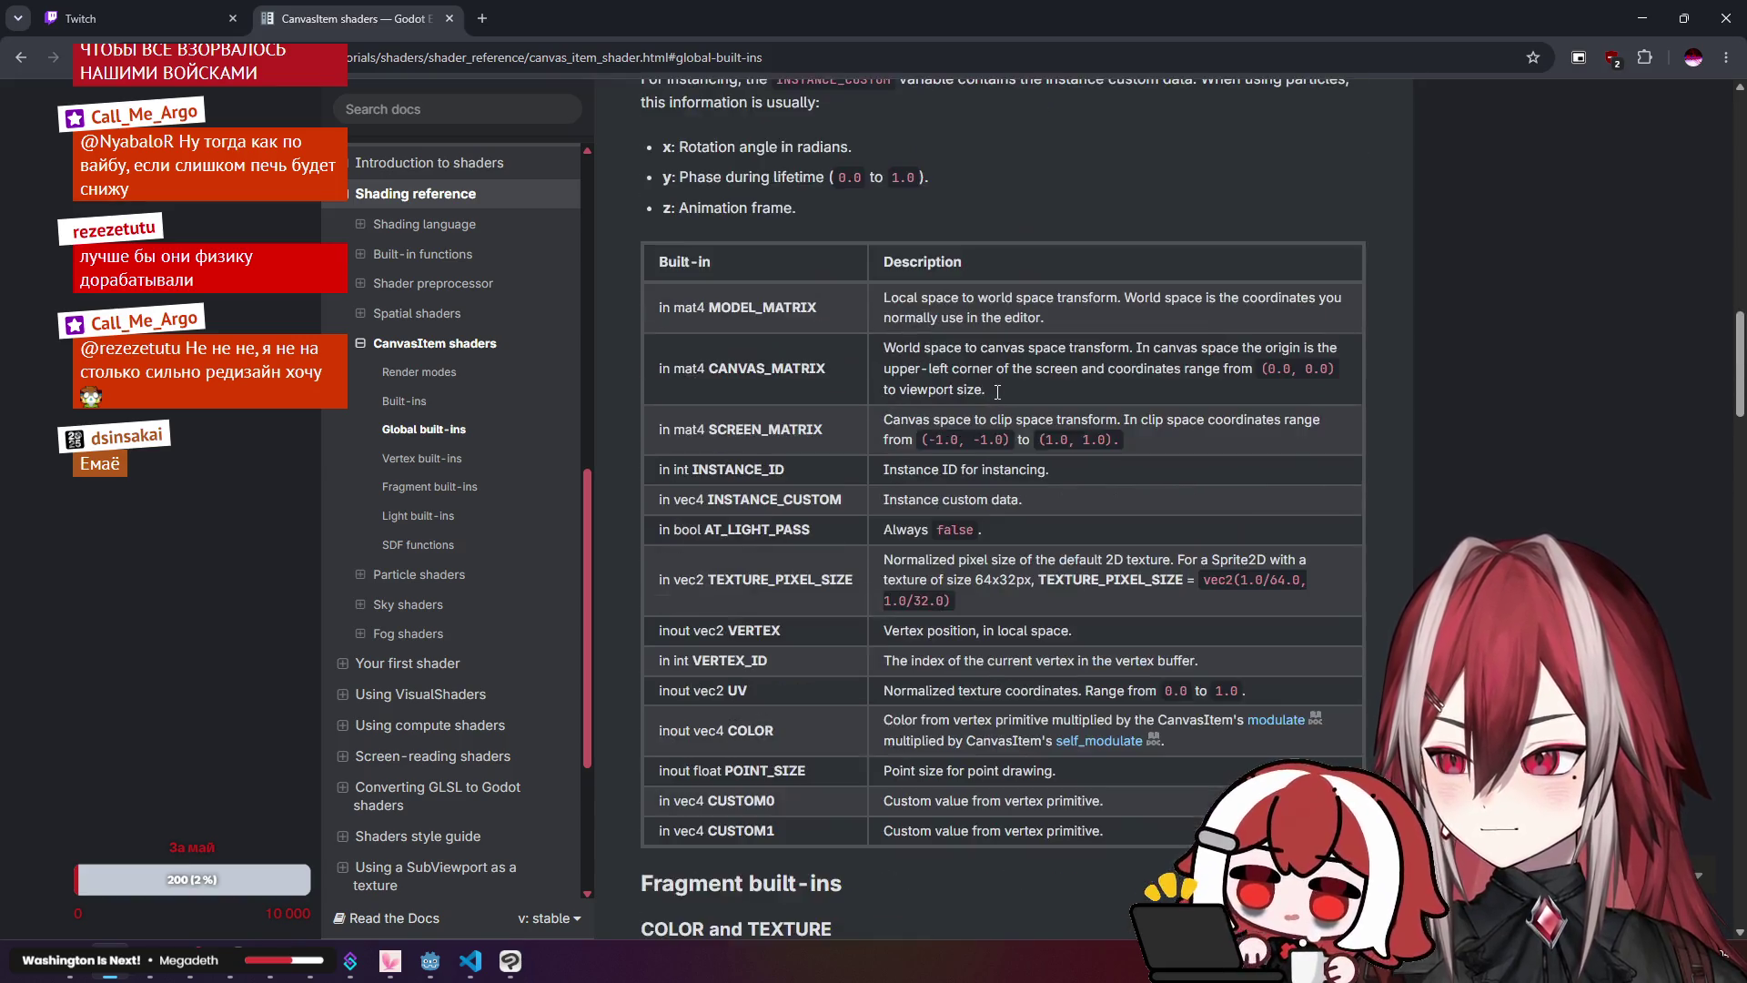
scroll(997, 391, "up", 10)
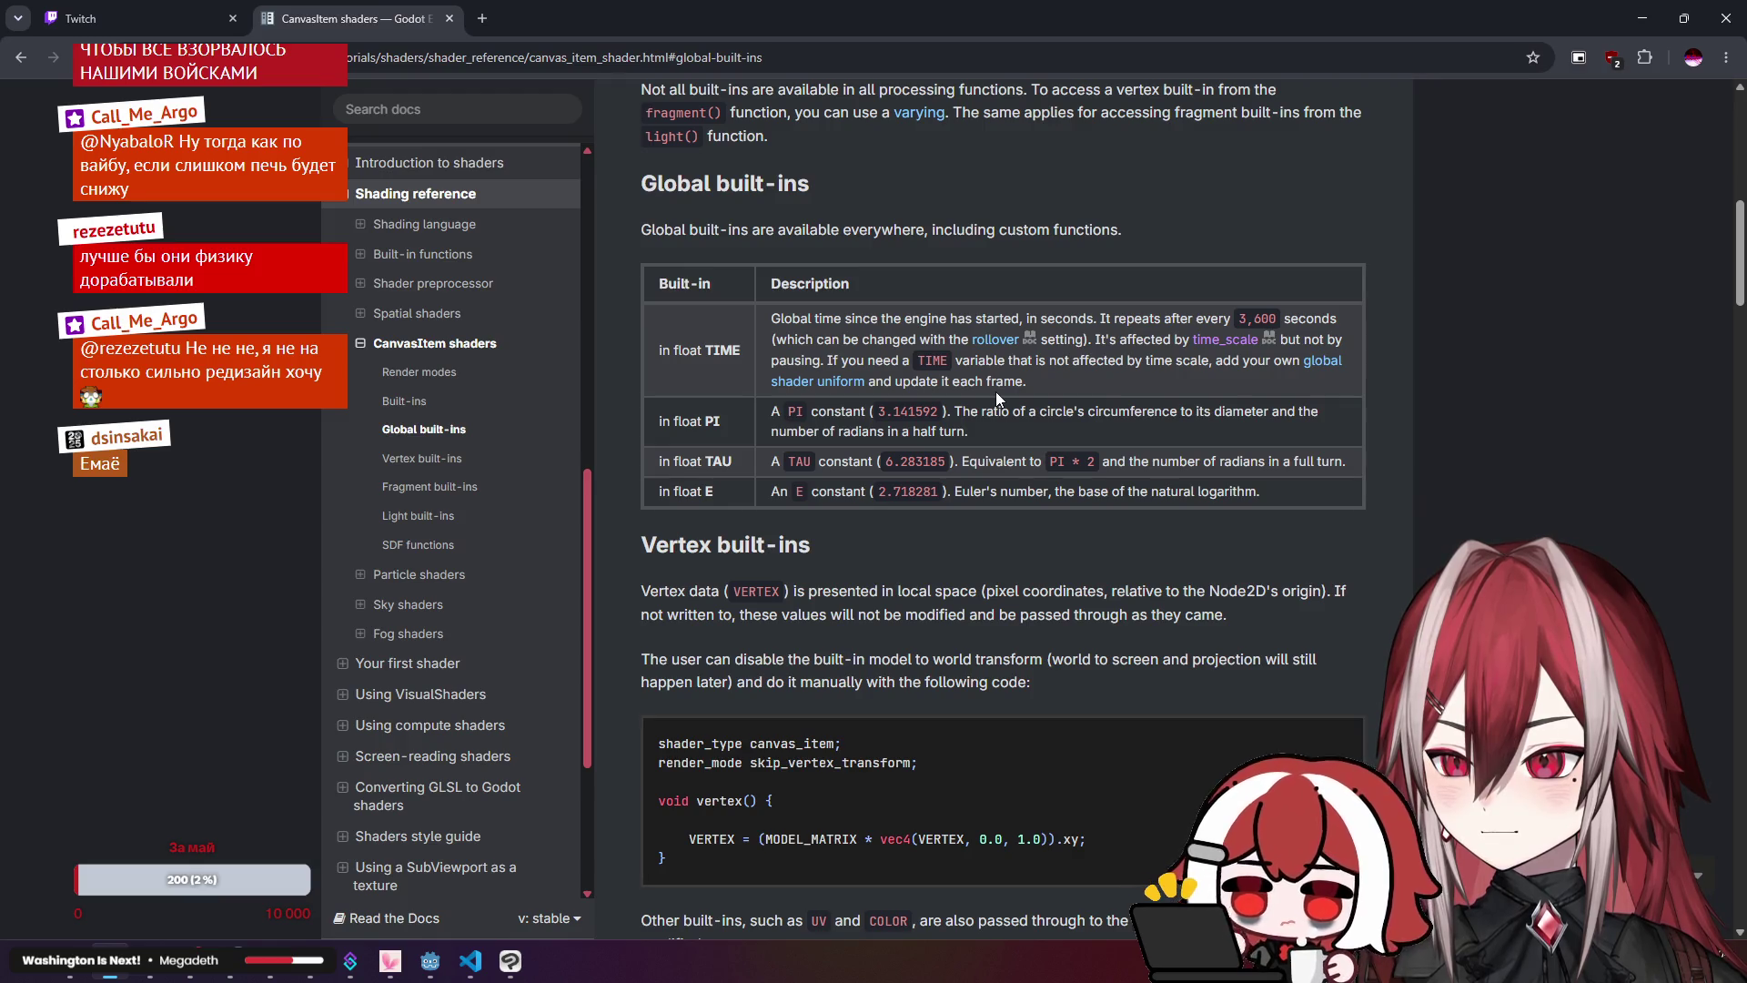
scroll(995, 391, "up", 3)
scroll(995, 391, "up", 2)
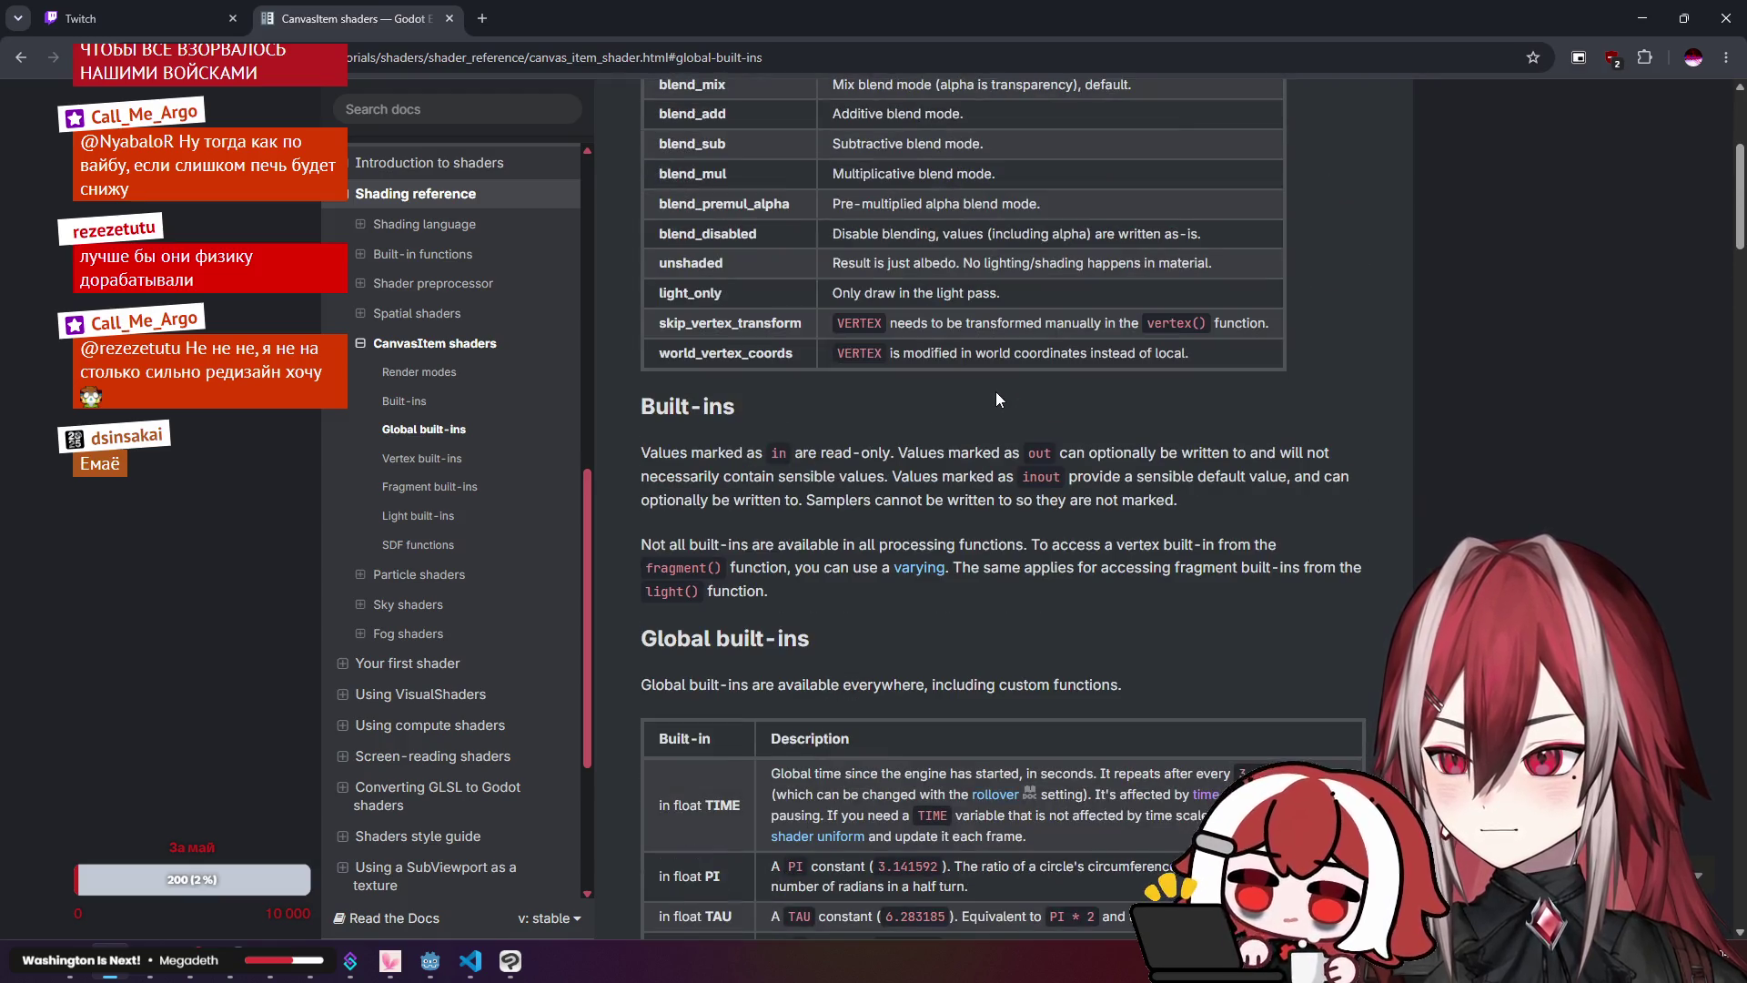
scroll(995, 397, "up", 2)
scroll(997, 392, "down", 7)
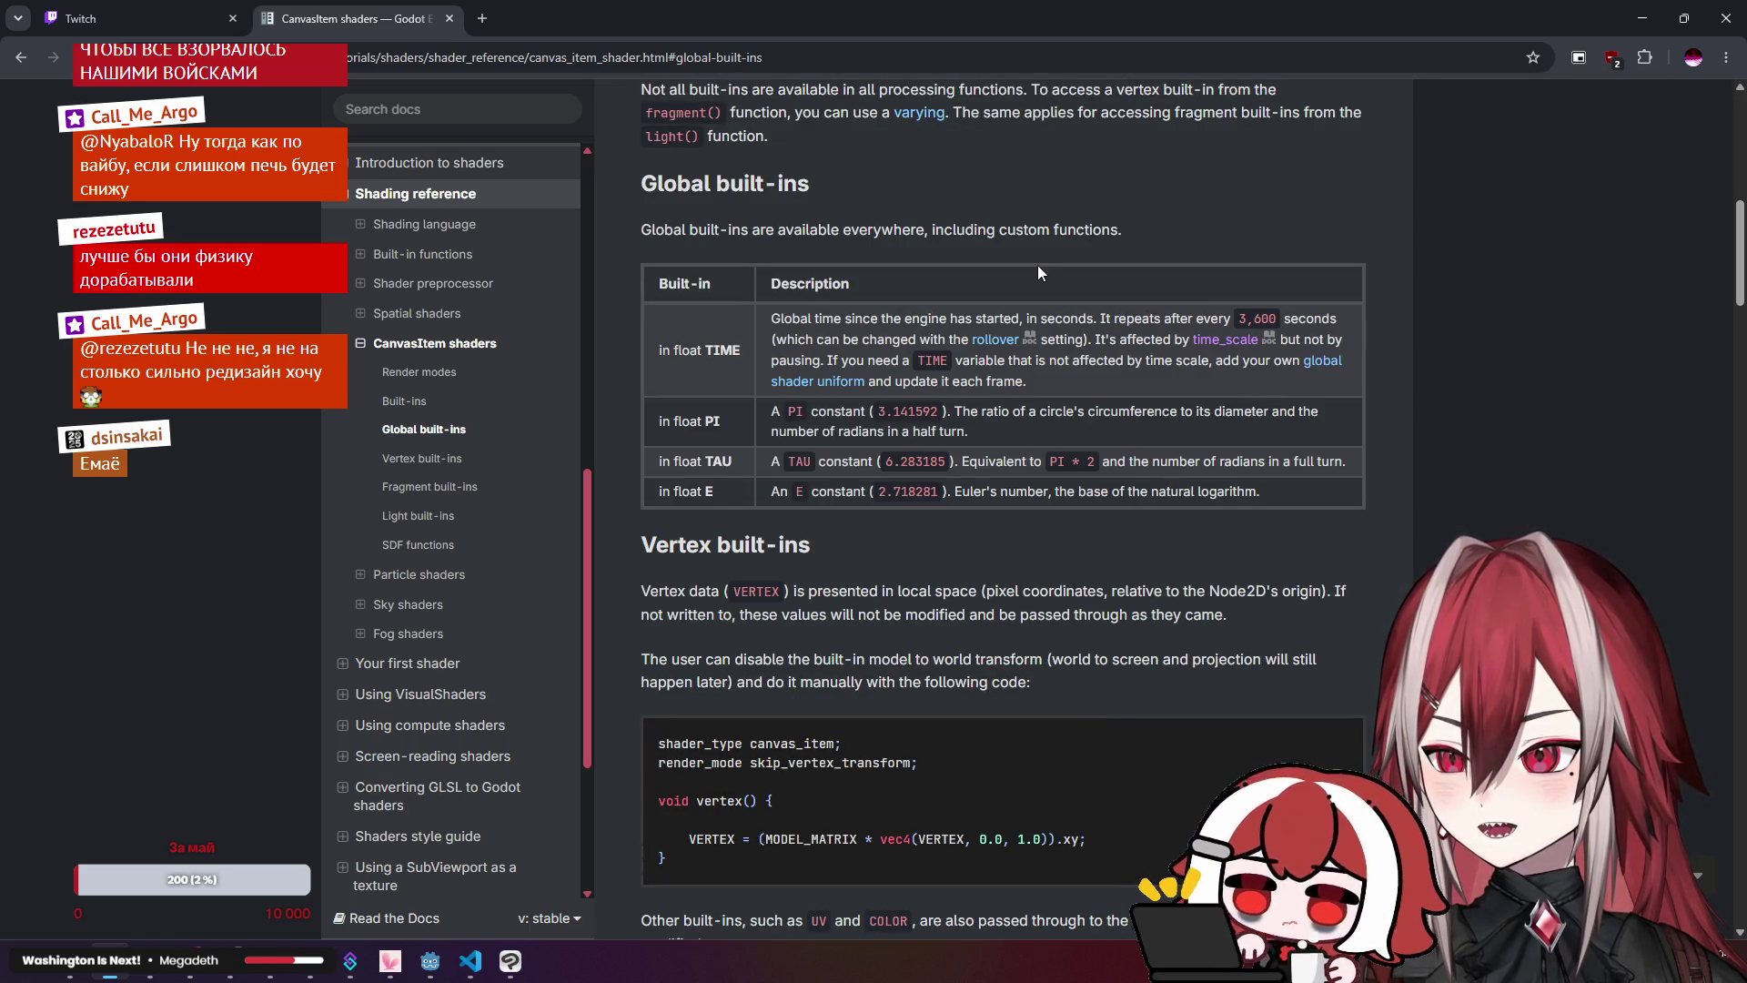
left_click(1642, 18)
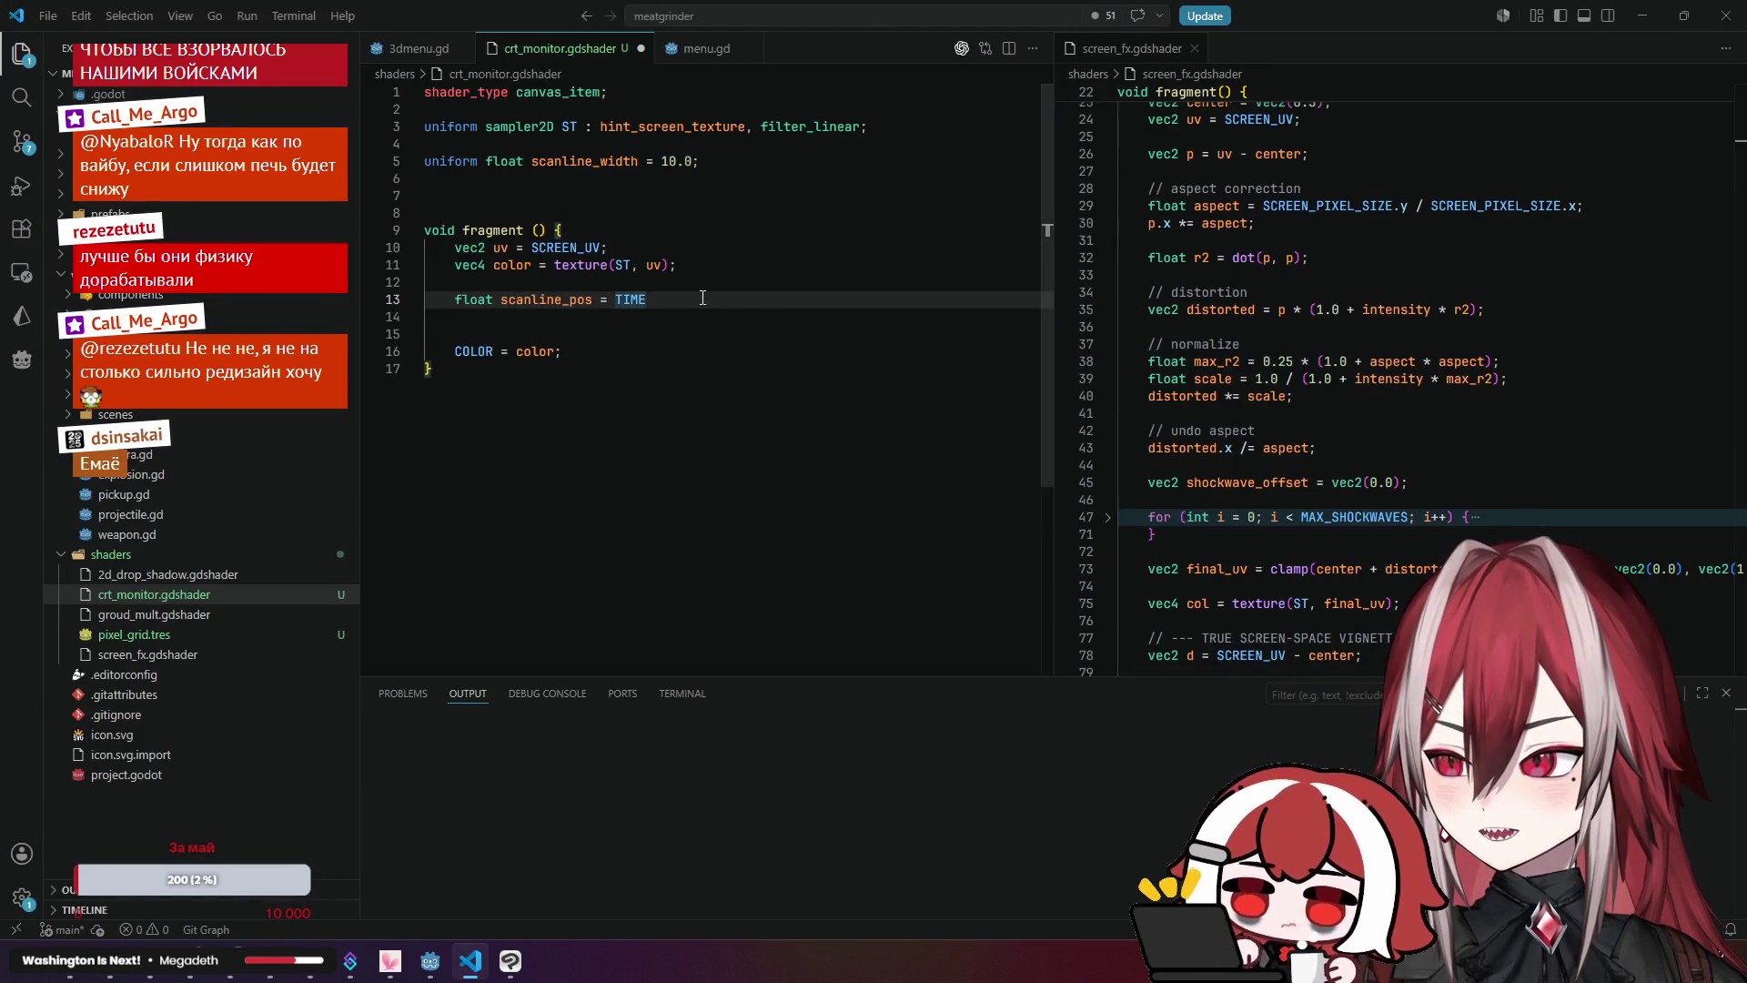
Step: Change line 13 to 'float scanline_pos = mod(TIME, 1)', then bring the Godot docs back
key("Left")
key("Left")
type("mo")
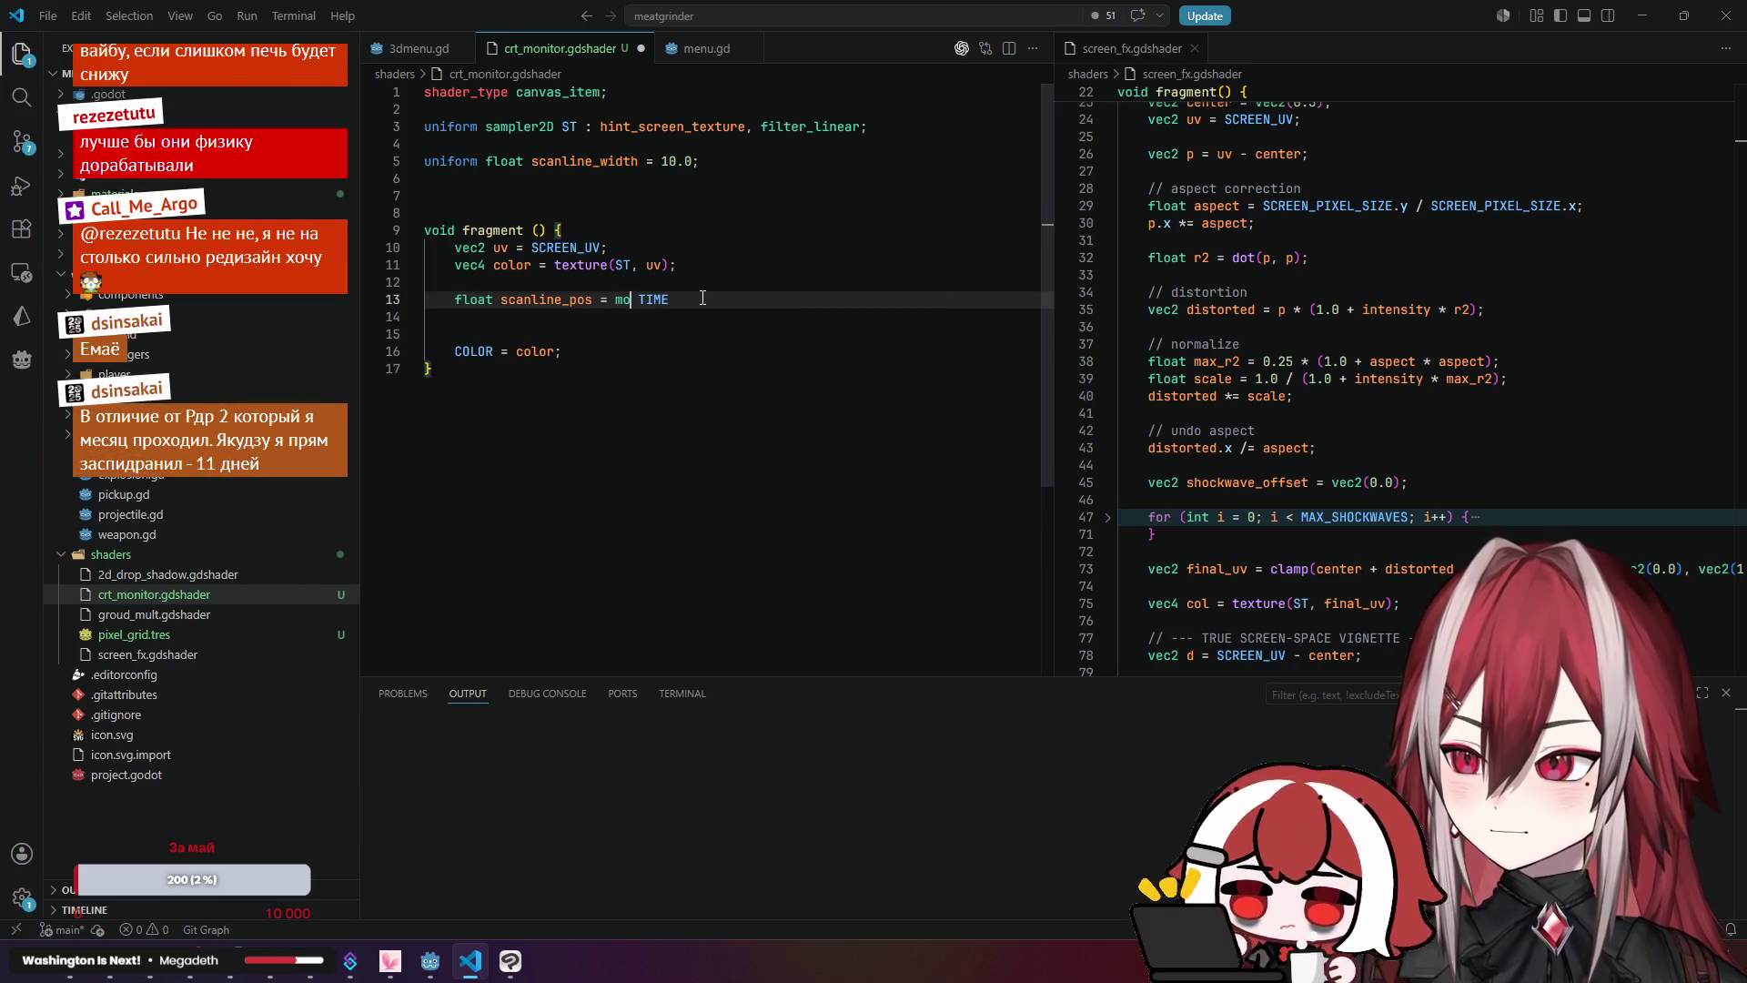
type("d")
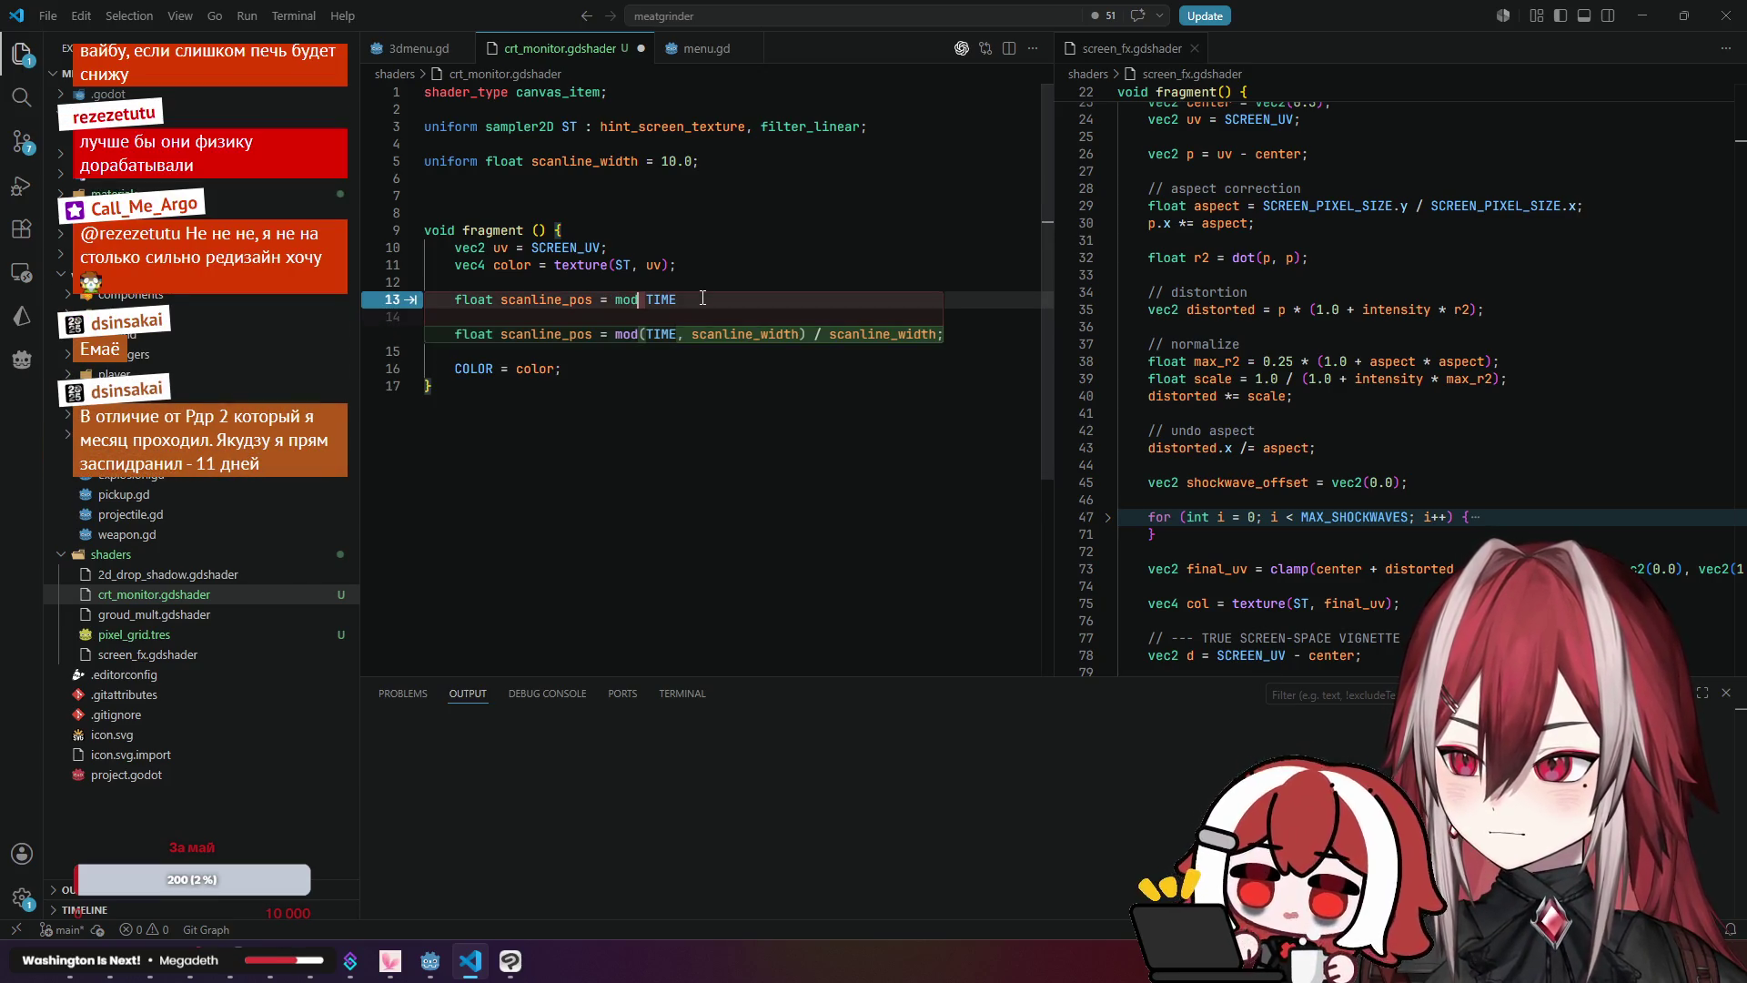
key("Delete")
type("(")
type(")")
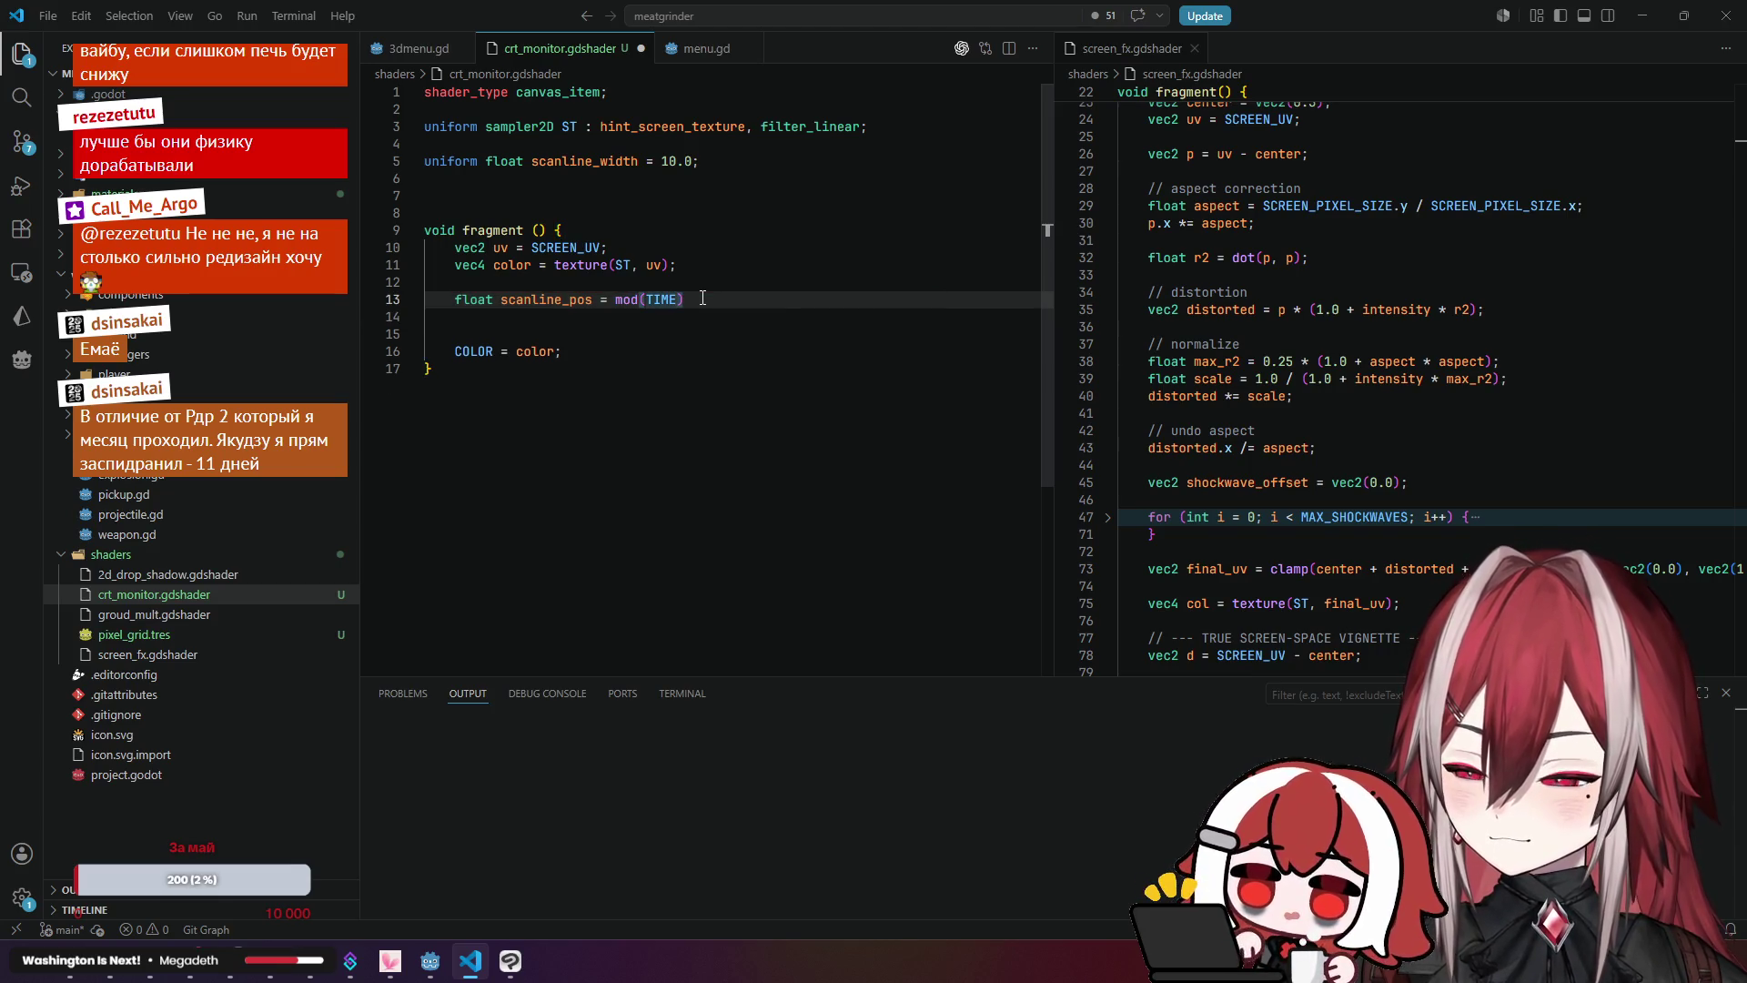
type("/")
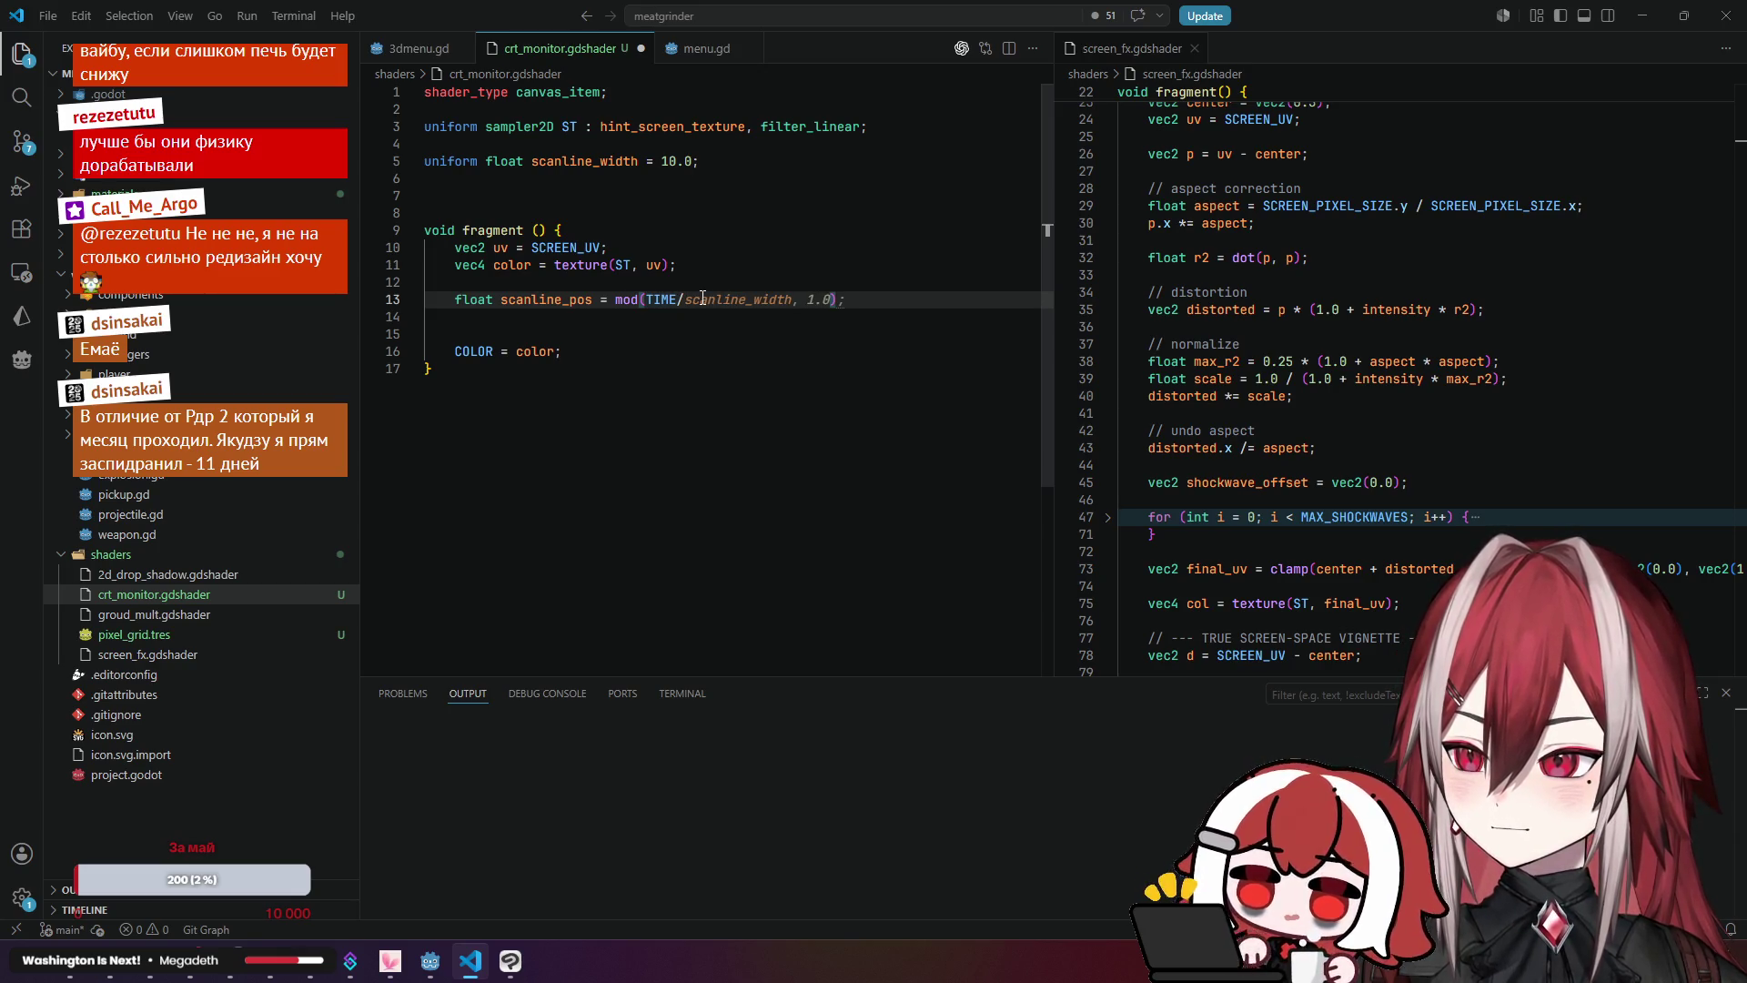
type("1")
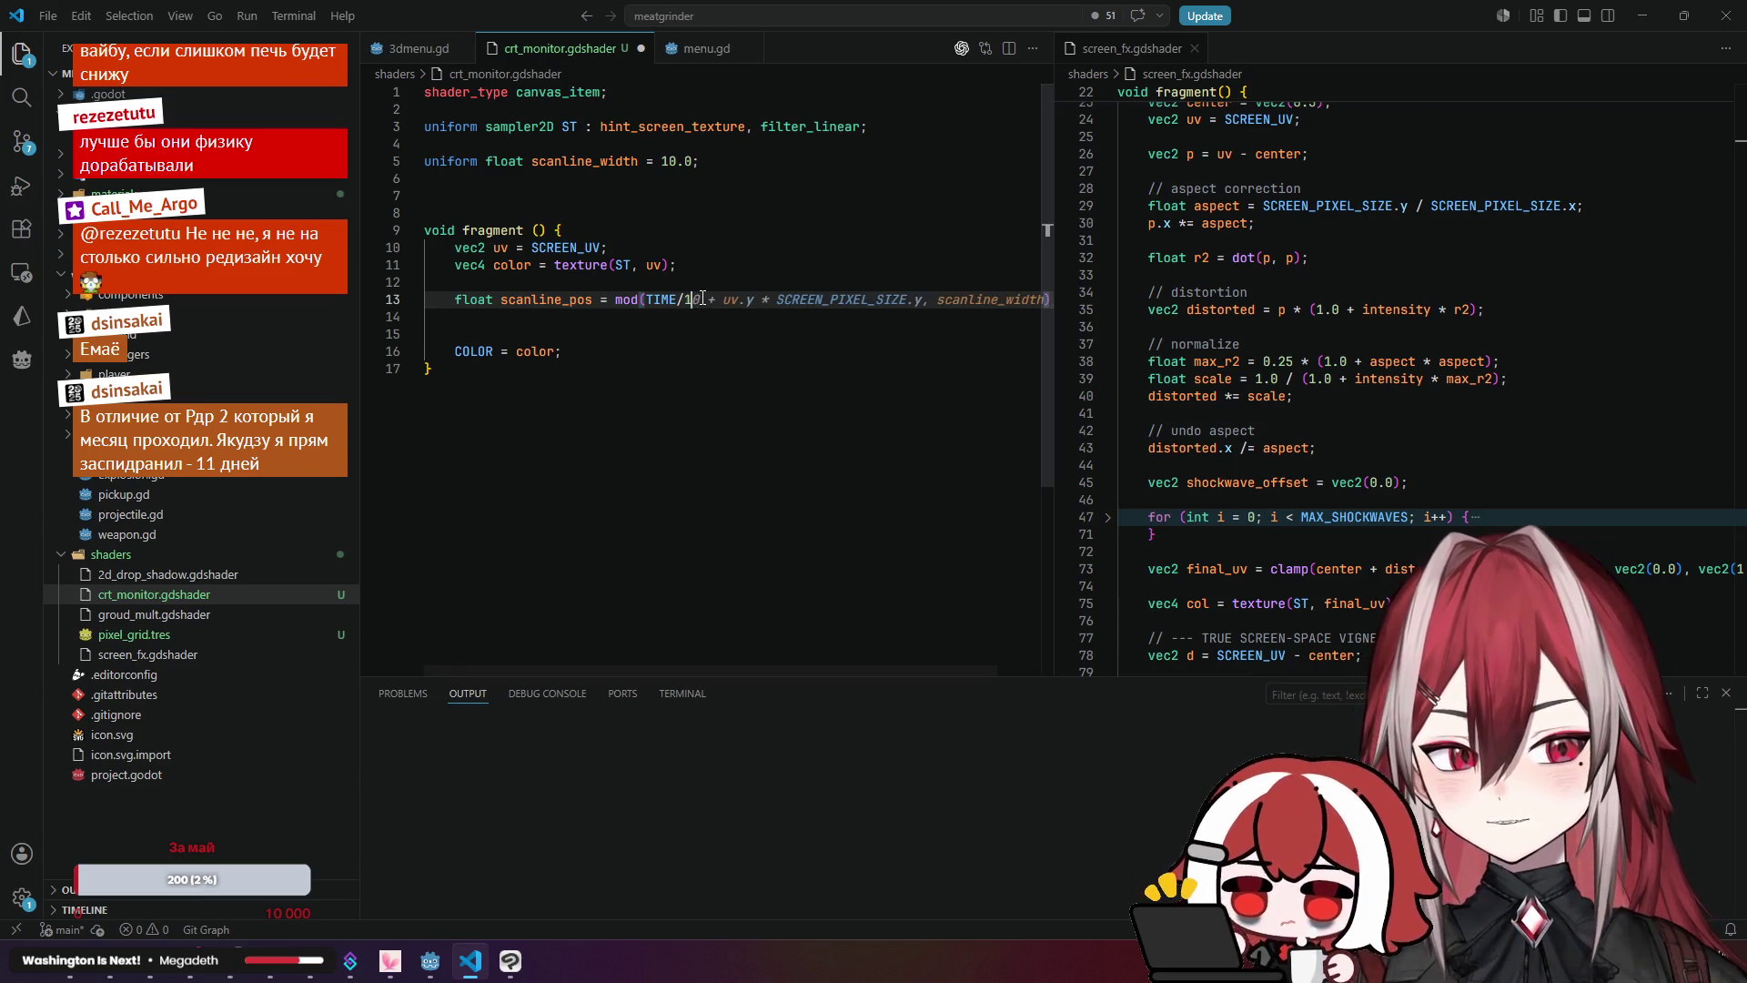
key("BackSpace")
type("2.")
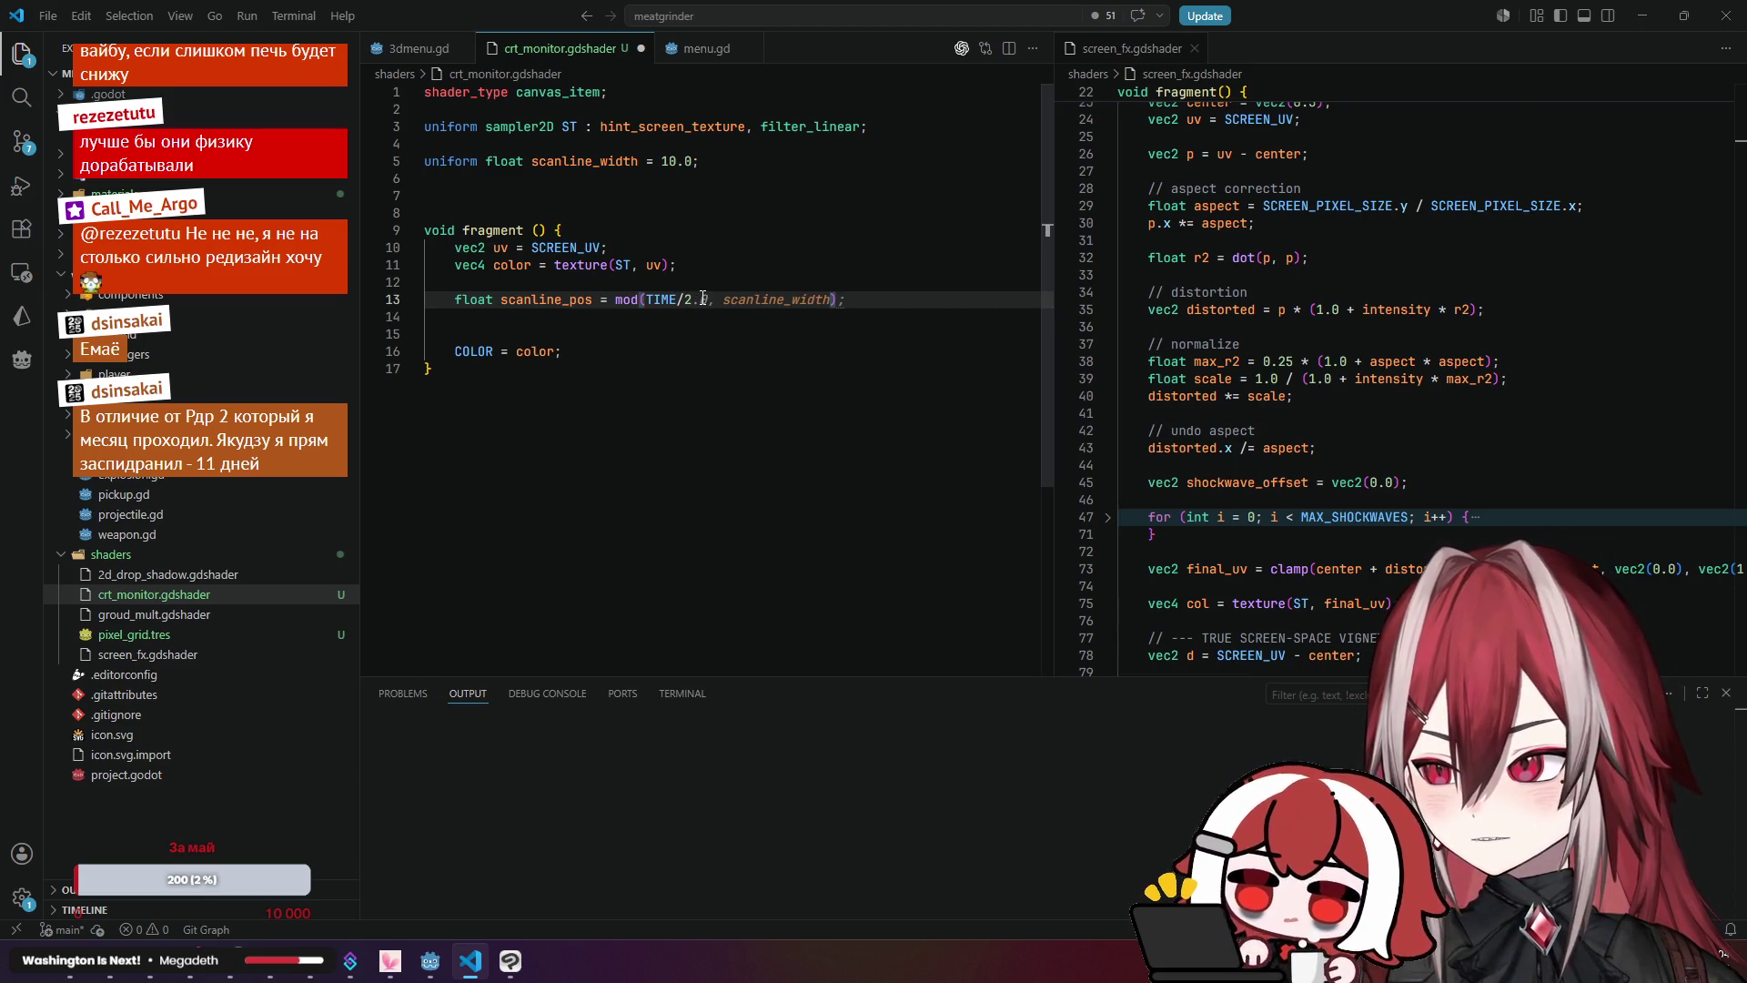
key("BackSpace")
key("BackSpace")
key("BackSpace")
type(", 1")
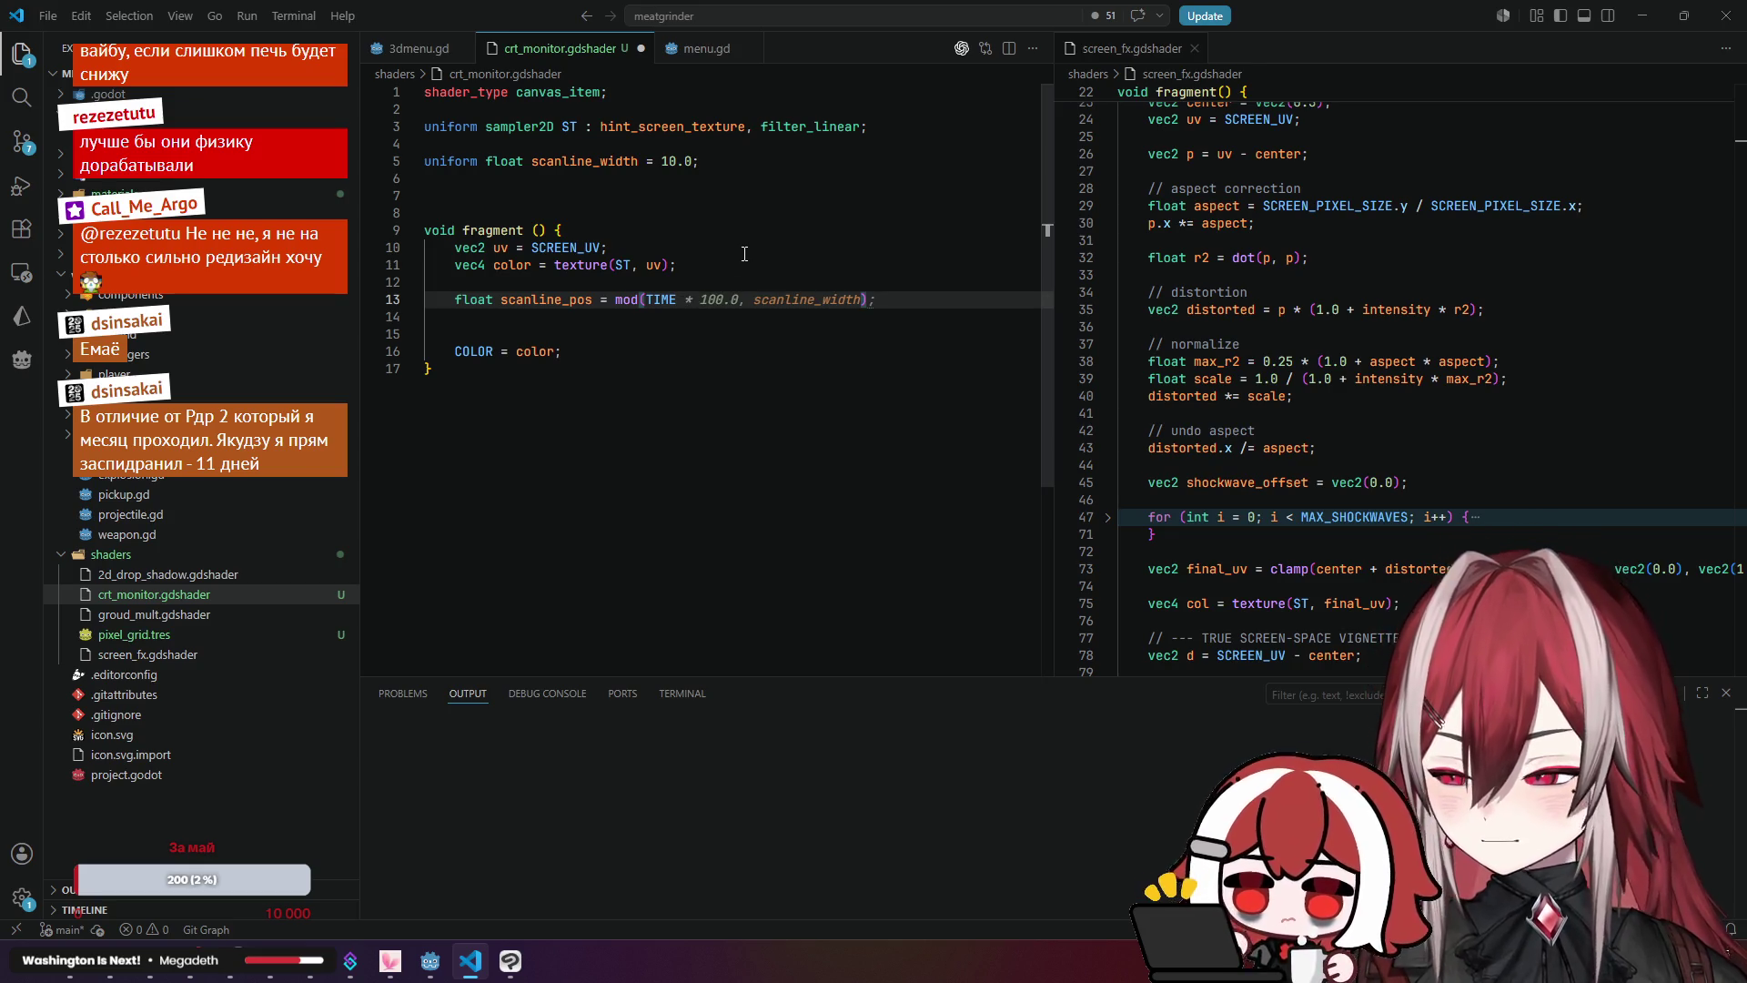
left_click(745, 254)
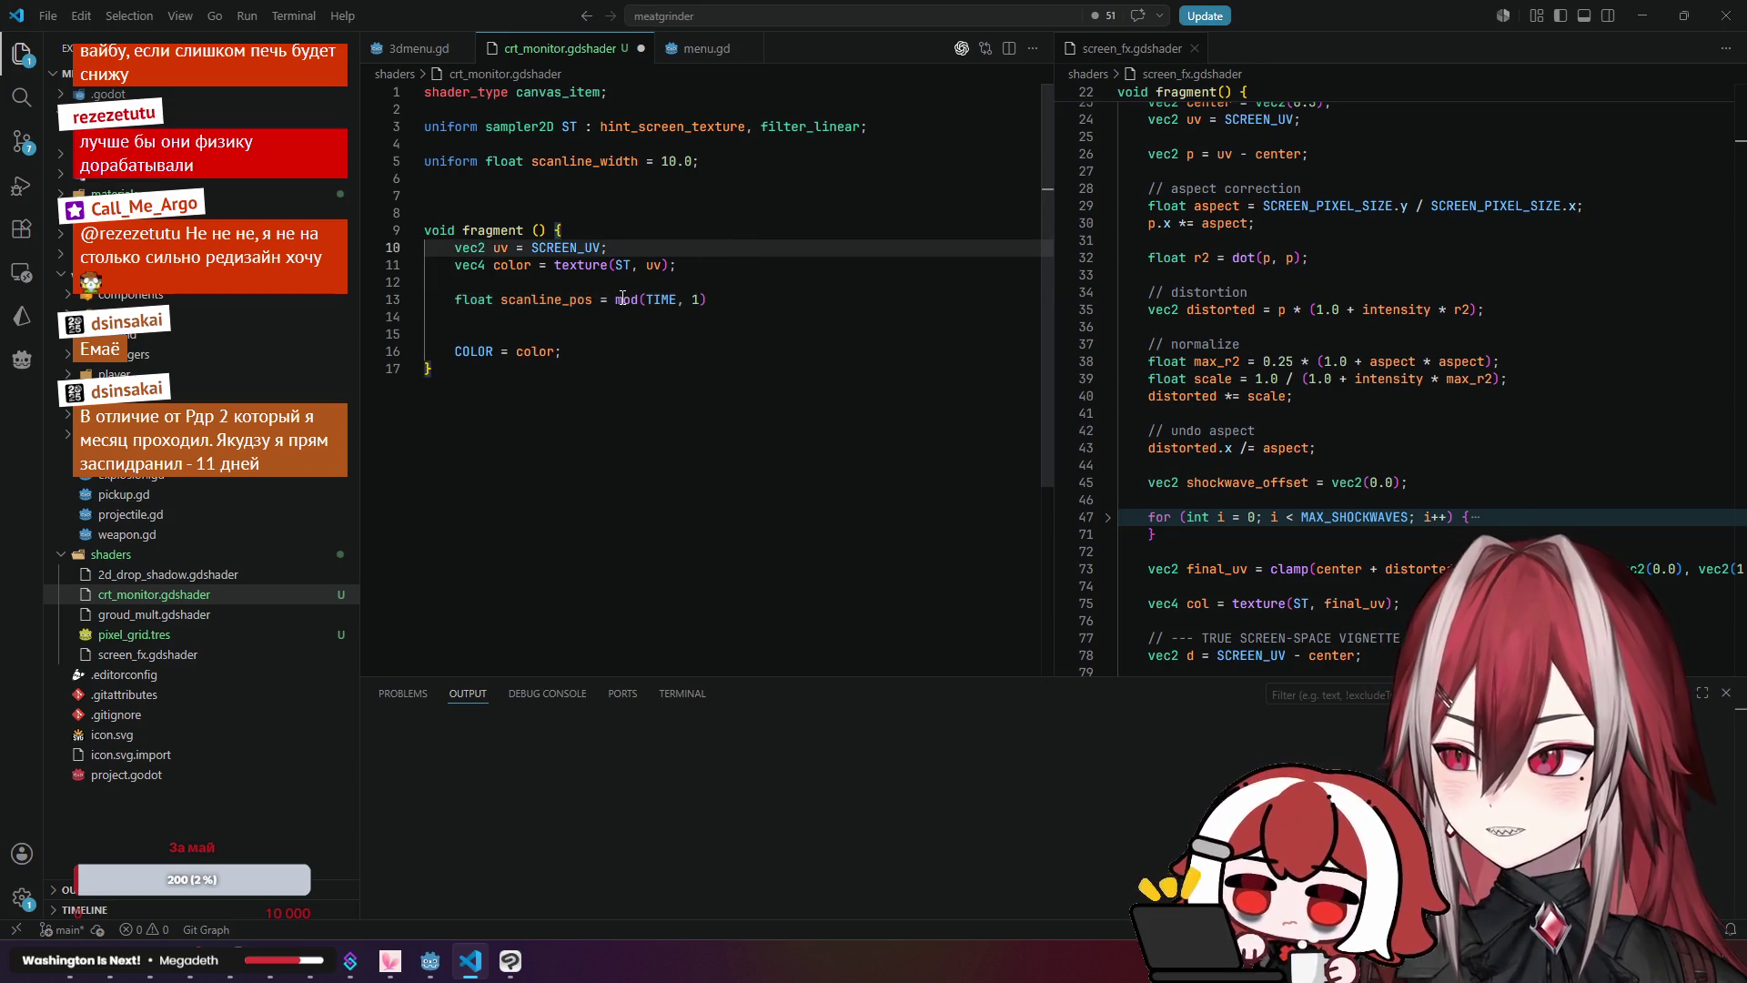
left_click(622, 299)
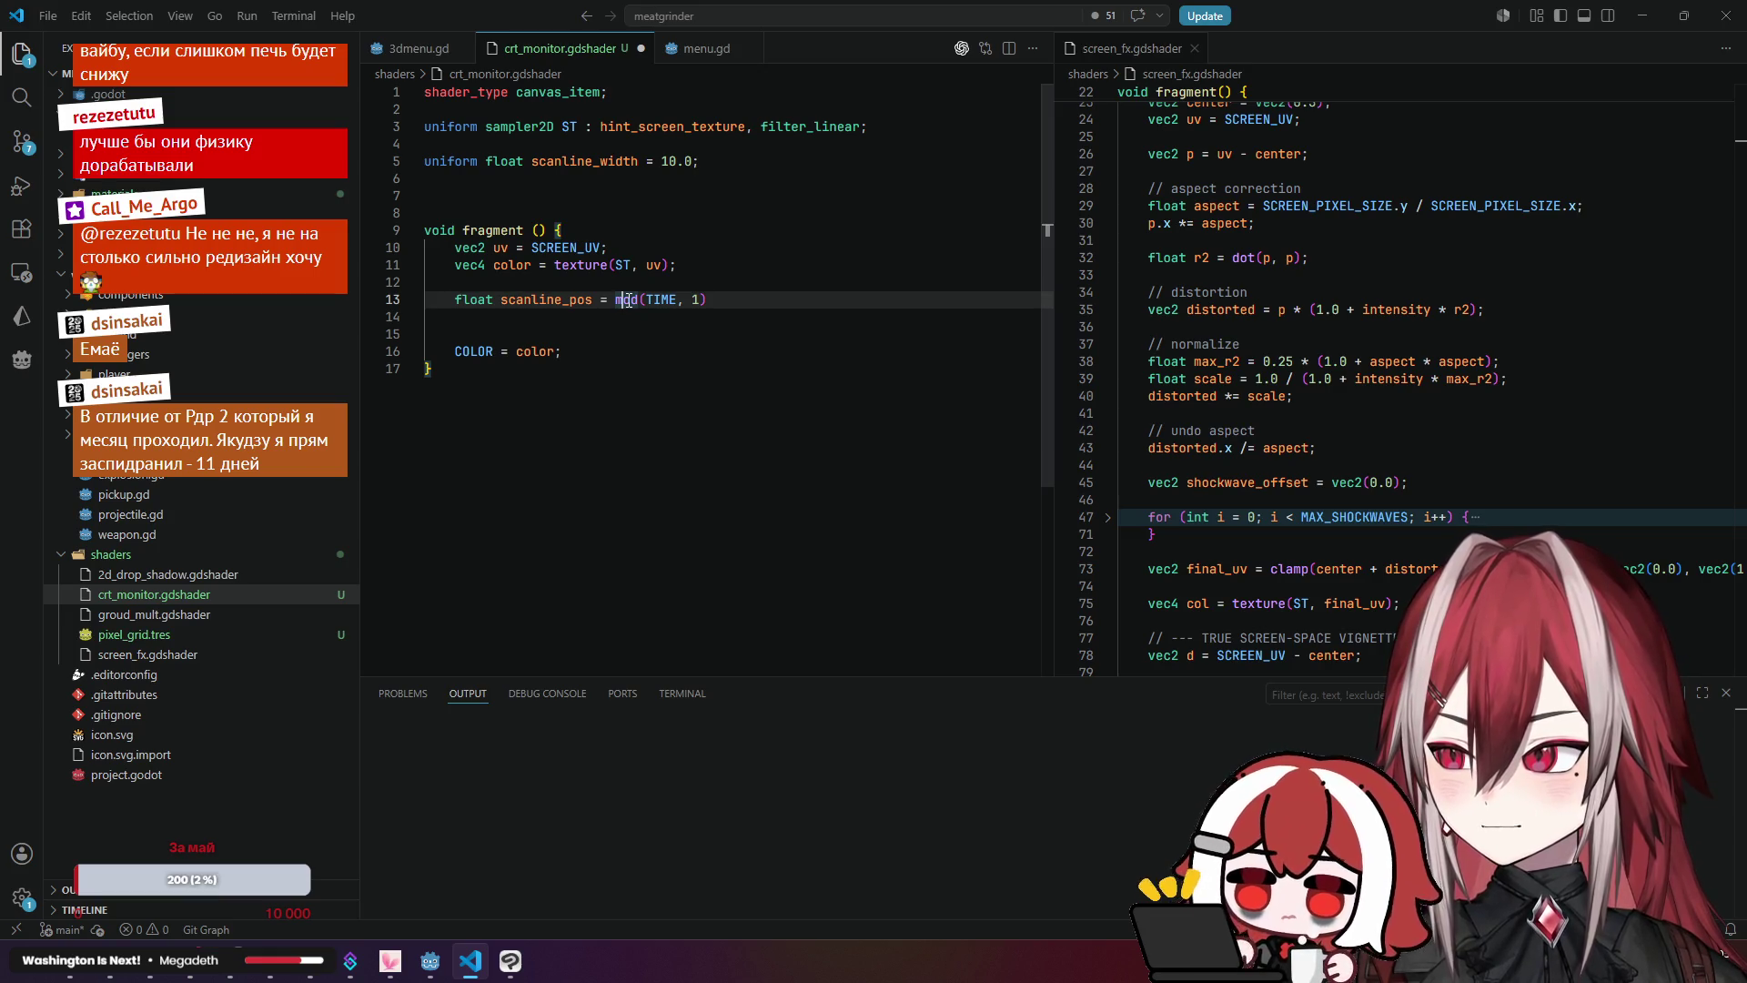
left_click(110, 960)
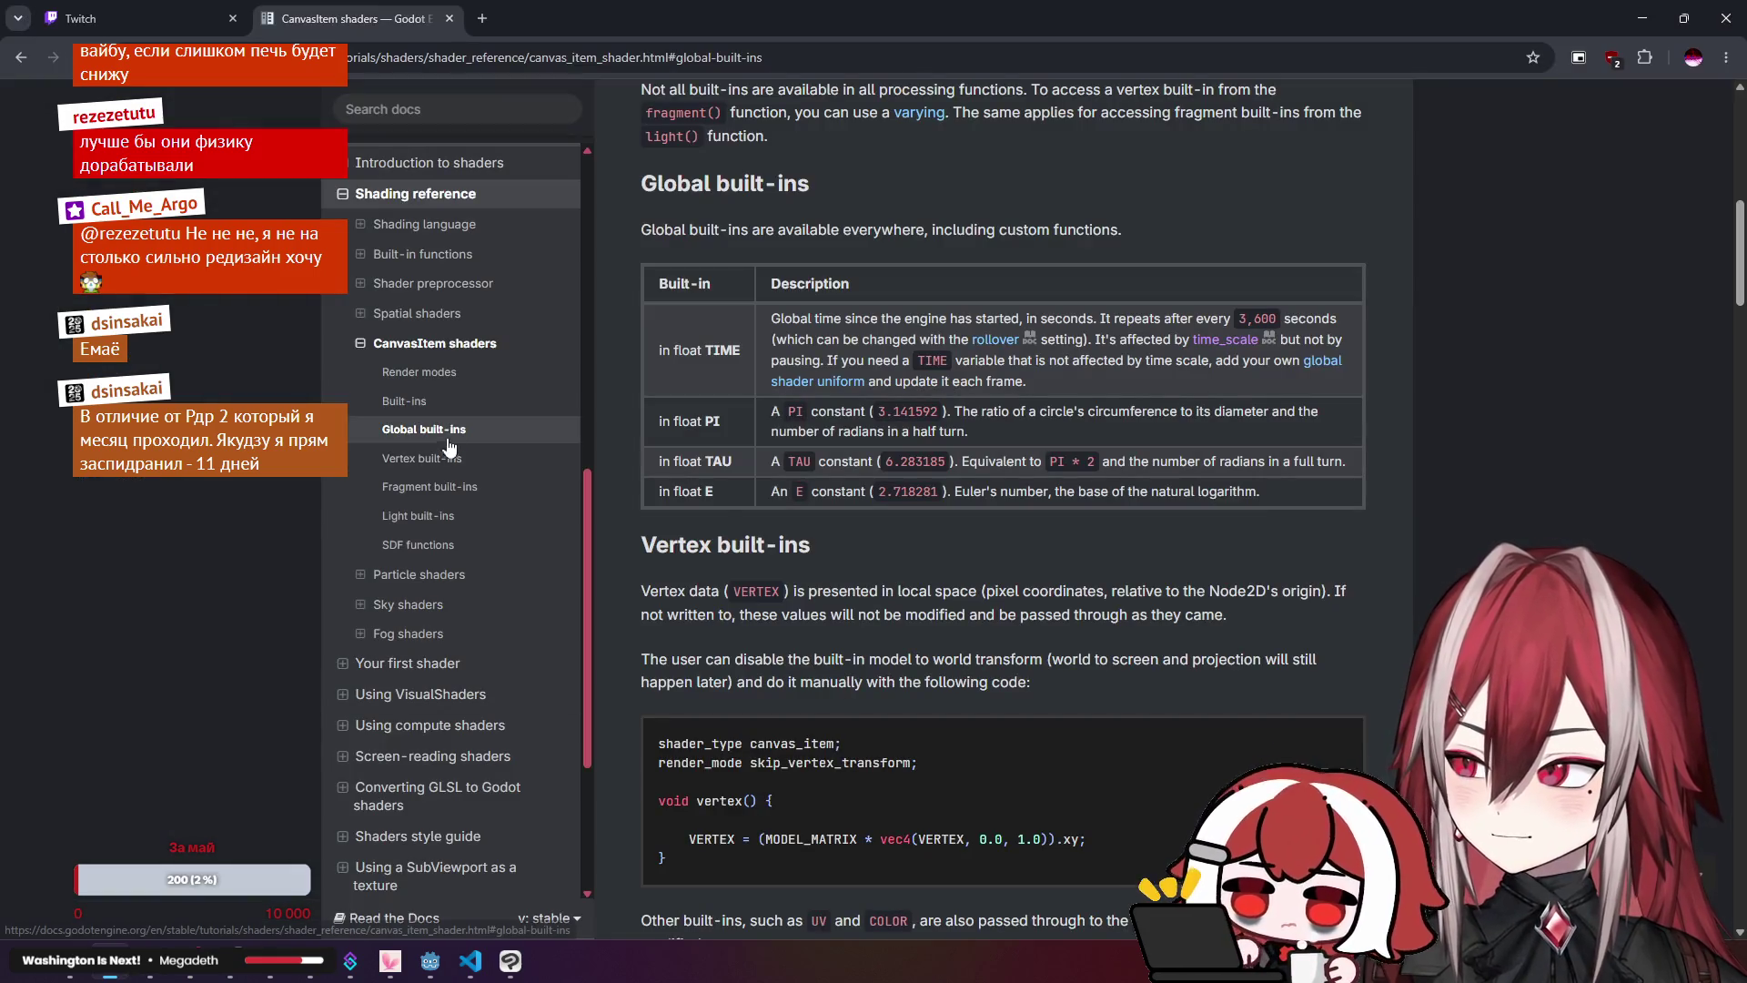
Step: Open the Shading language reference and browse its Operators and Functions sections
scroll(473, 428, "up", 1)
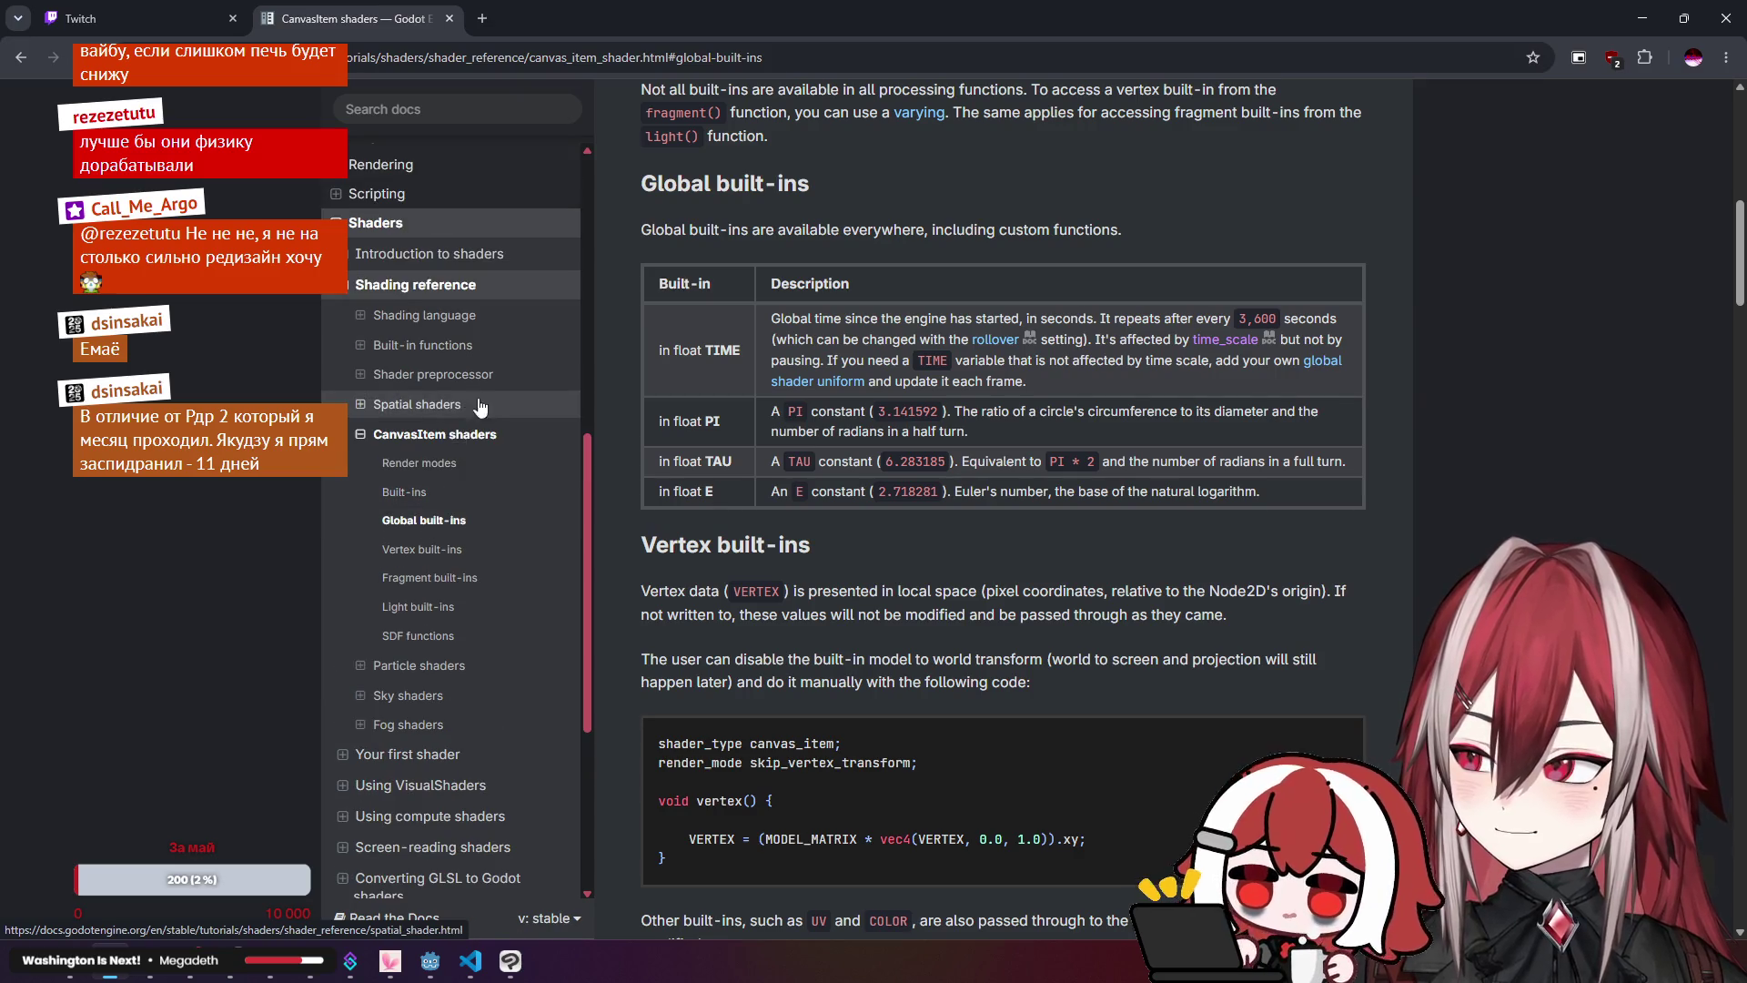
left_click(489, 318)
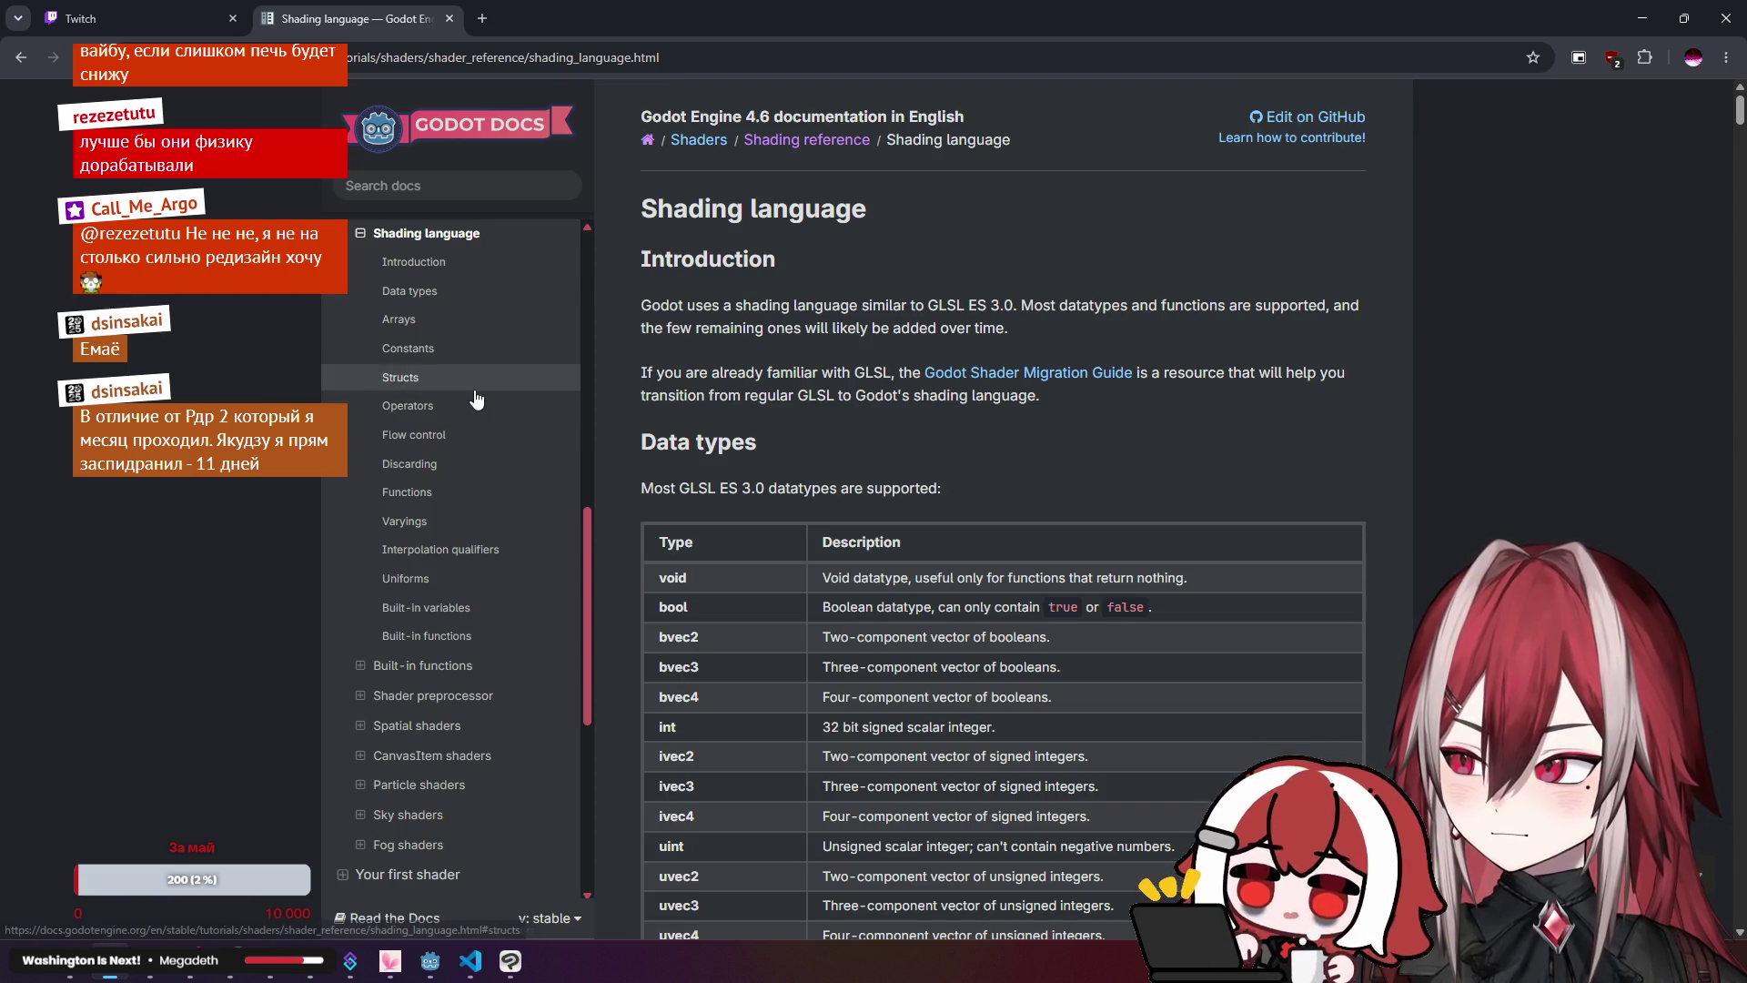
left_click(451, 406)
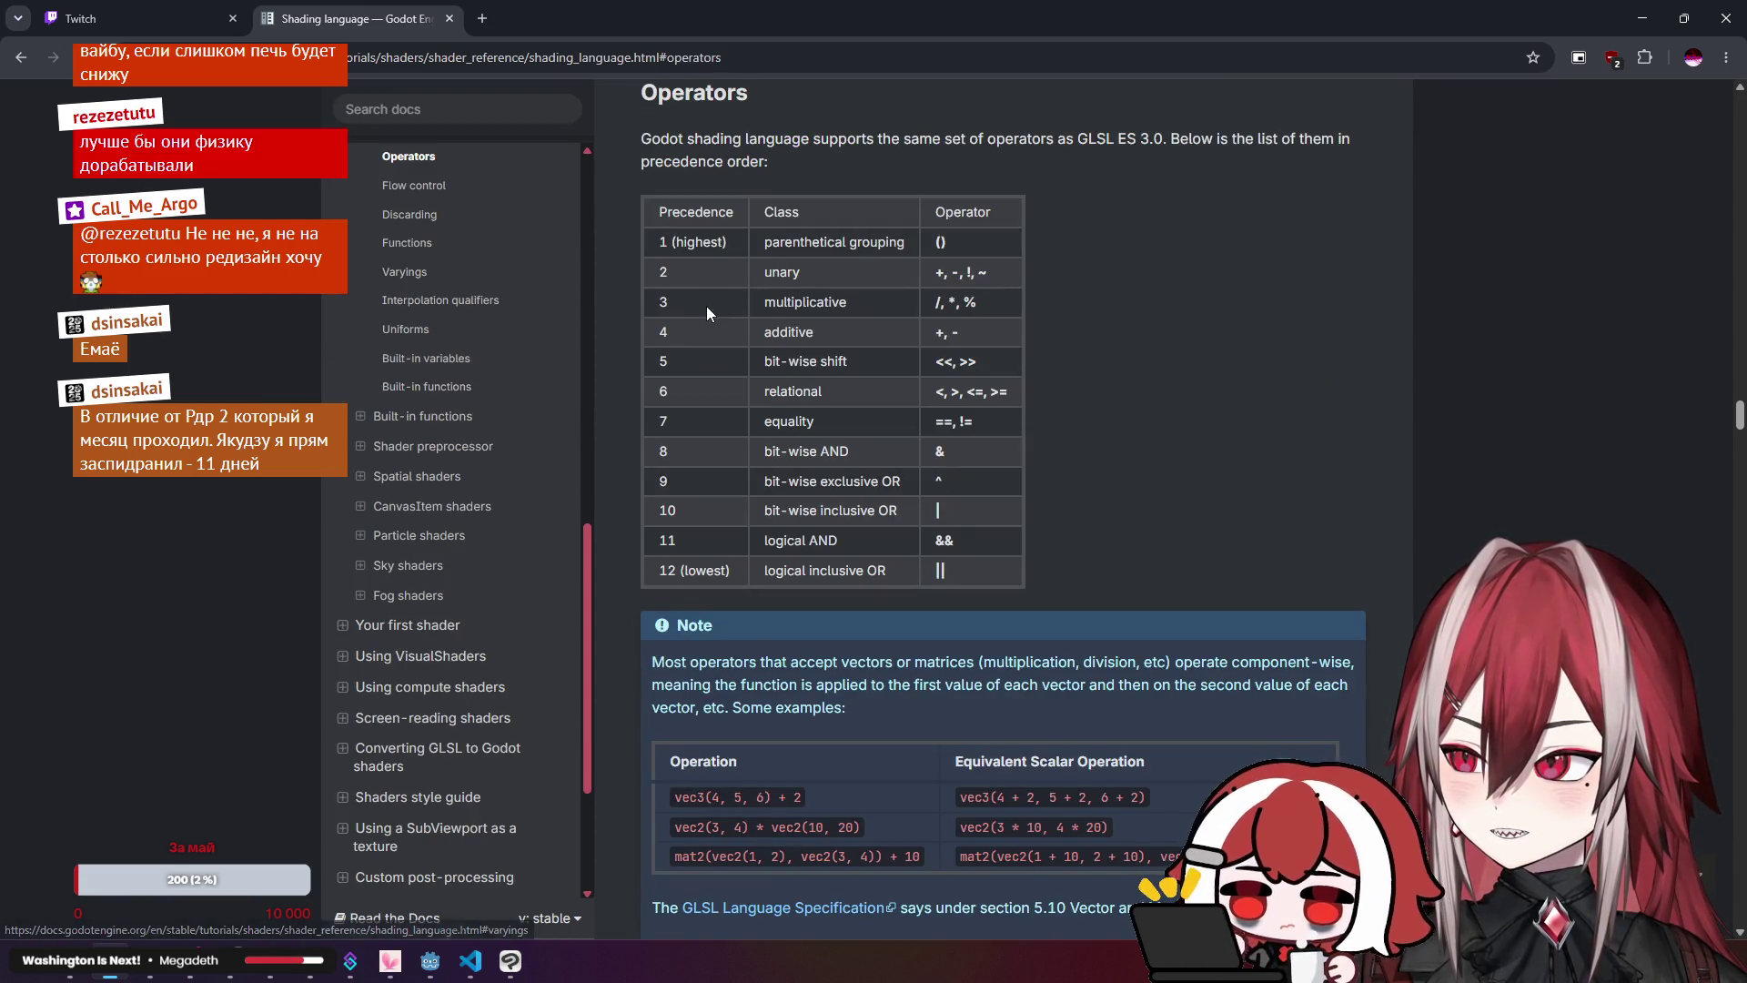
left_click(445, 244)
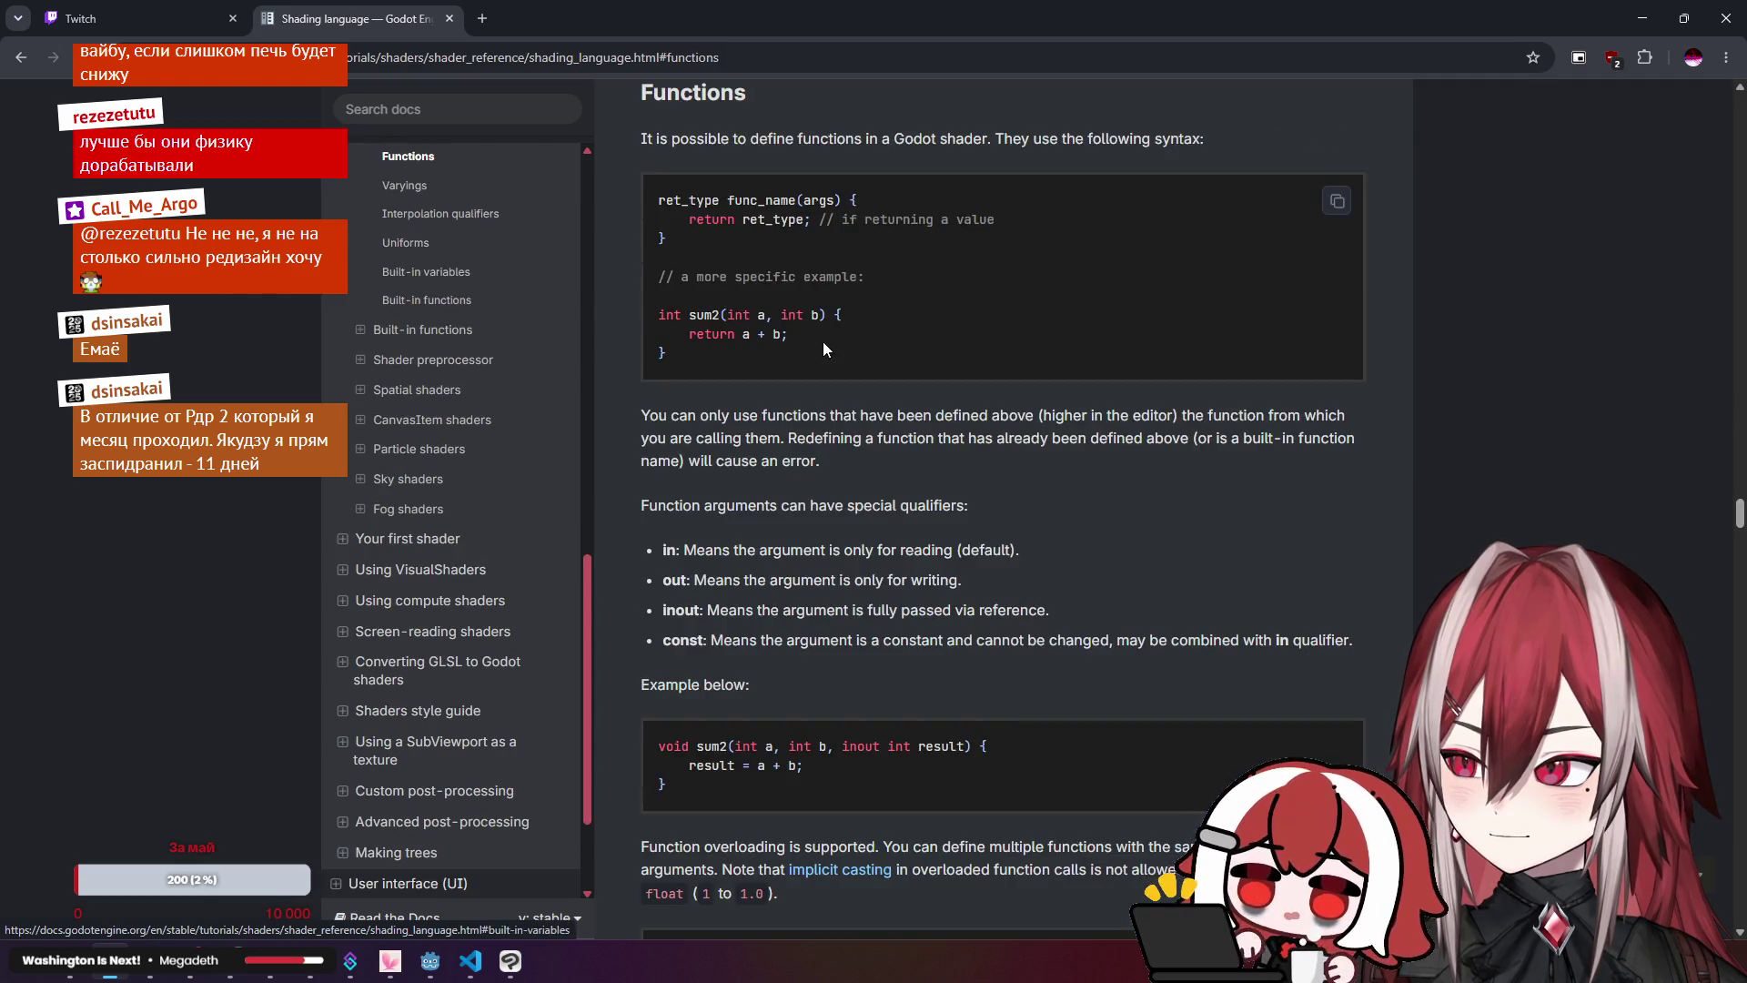
scroll(826, 346, "down", 10)
scroll(826, 346, "up", 6)
scroll(826, 341, "up", 4)
Step: Search the page for 'mod' and step back through its matches
key("ctrl+f")
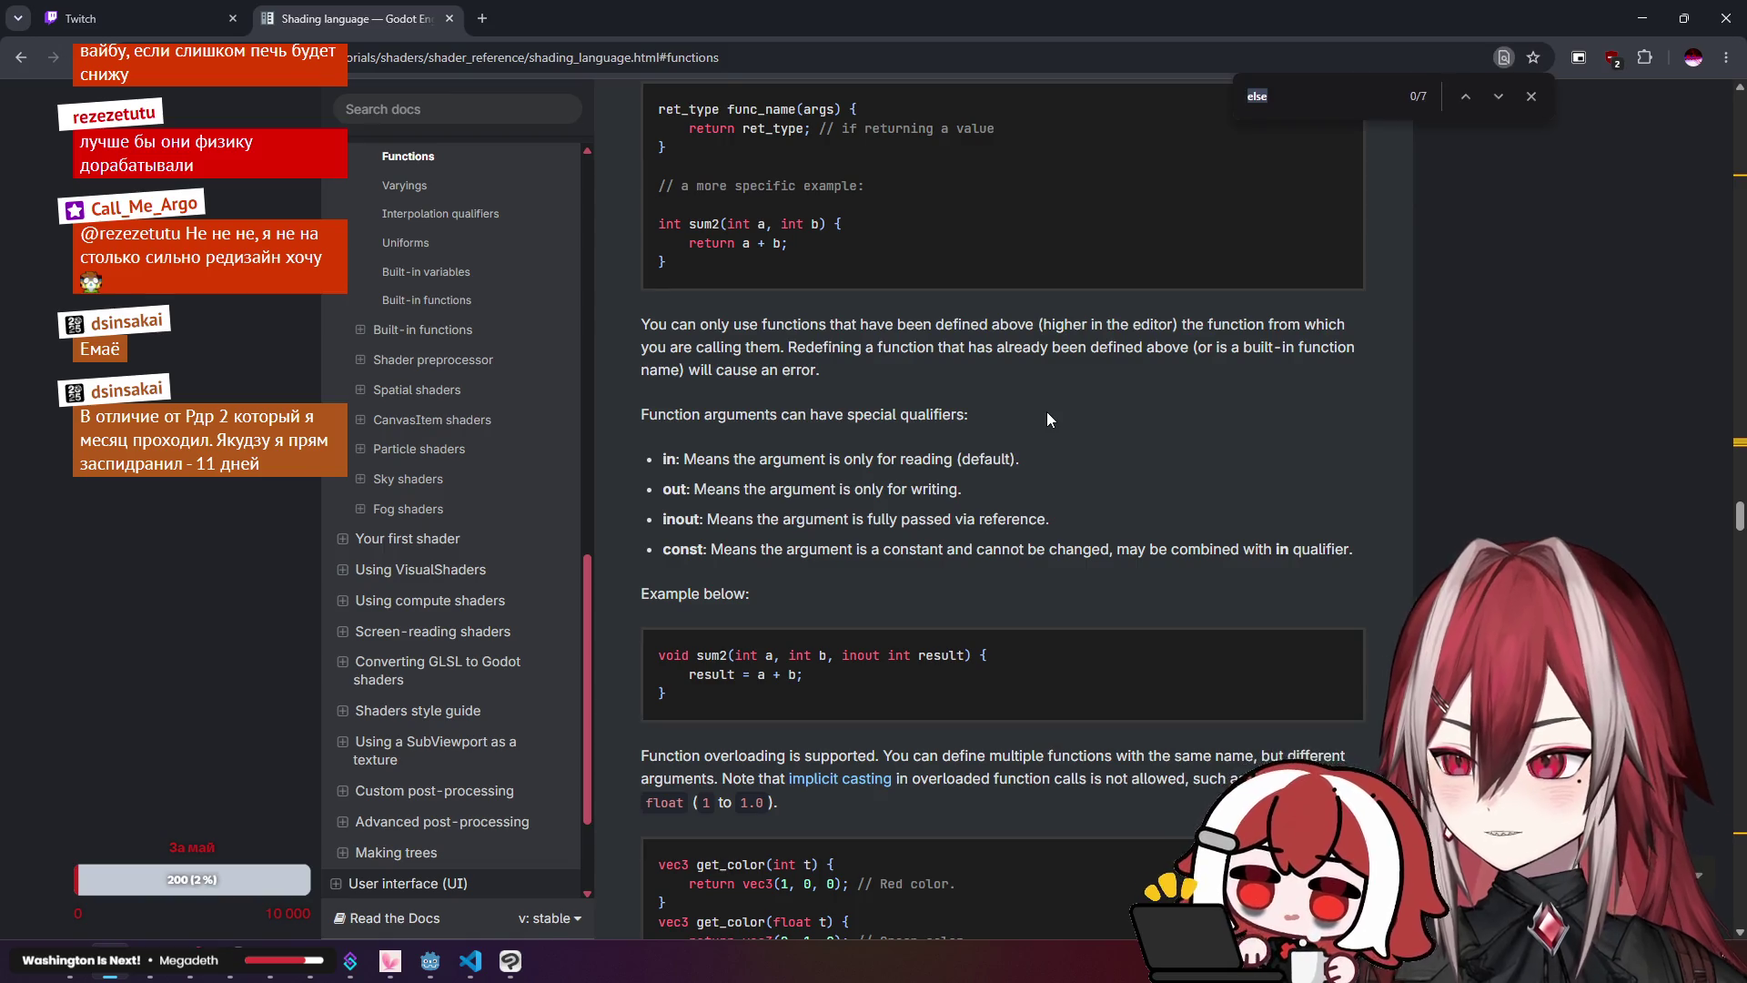
type("mod")
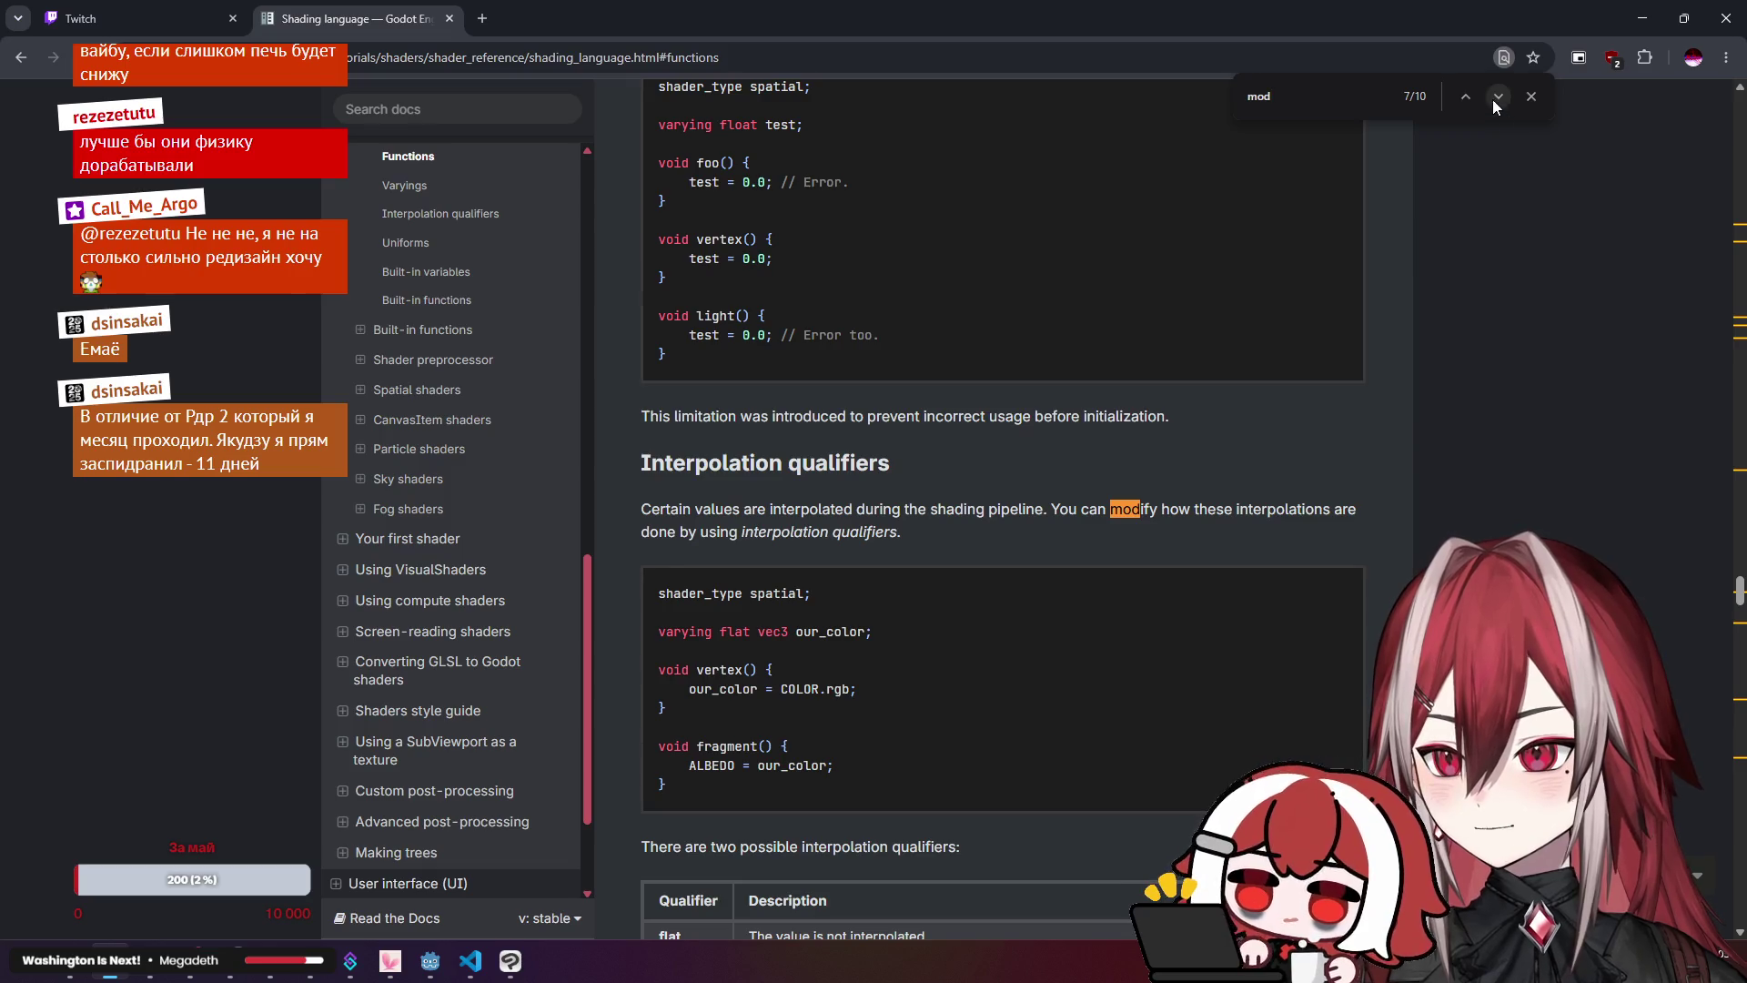
left_click(1465, 96)
left_click(1465, 96)
left_click(1465, 96)
left_click(1465, 96)
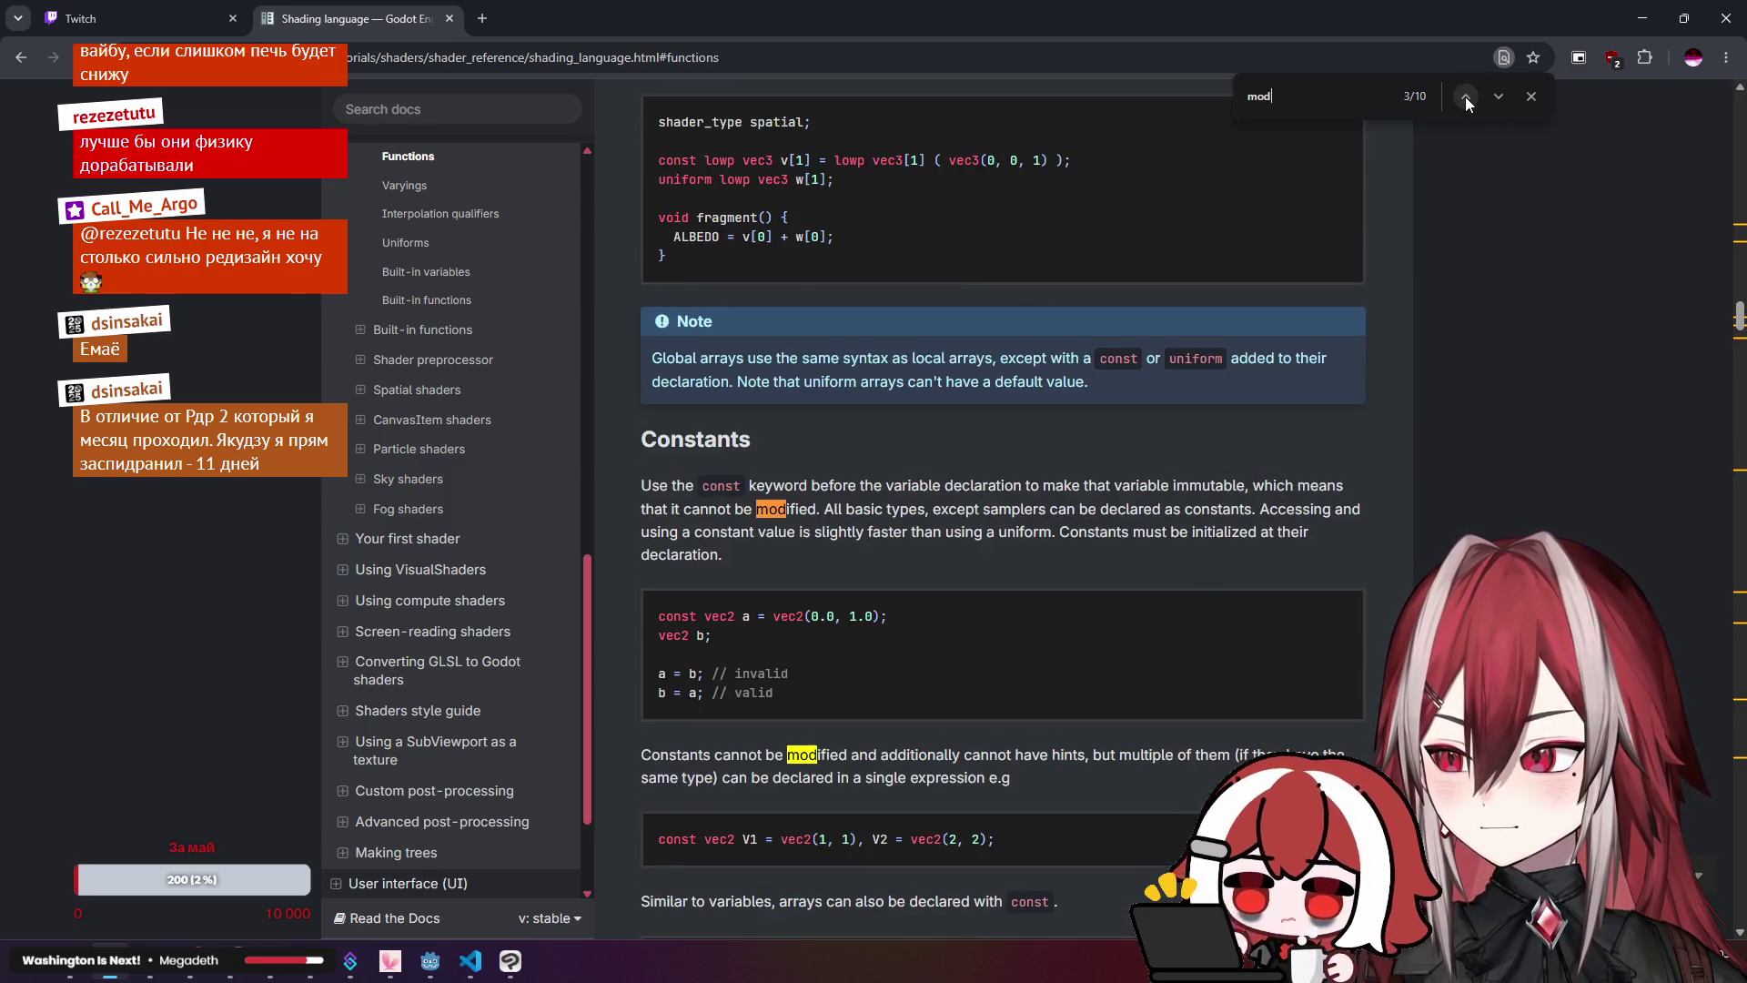
left_click(1464, 97)
left_click(1465, 96)
left_click(1465, 96)
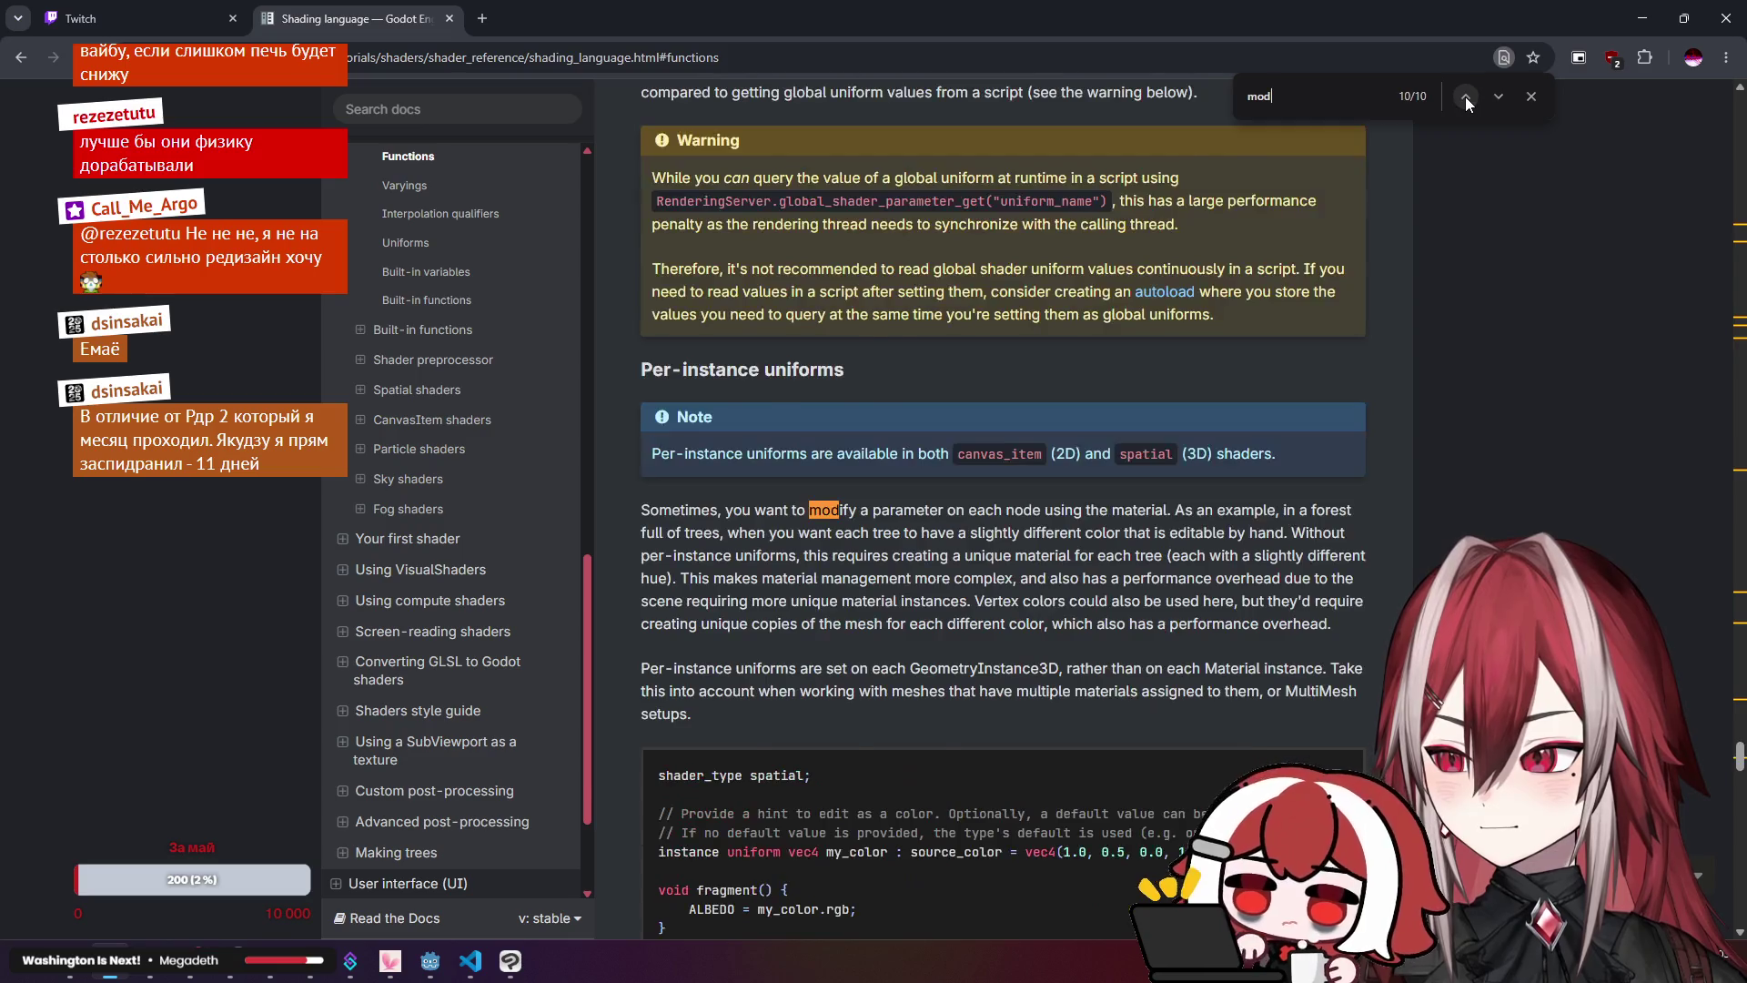
left_click(1464, 97)
left_click(1465, 96)
left_click(1465, 96)
left_click(1465, 96)
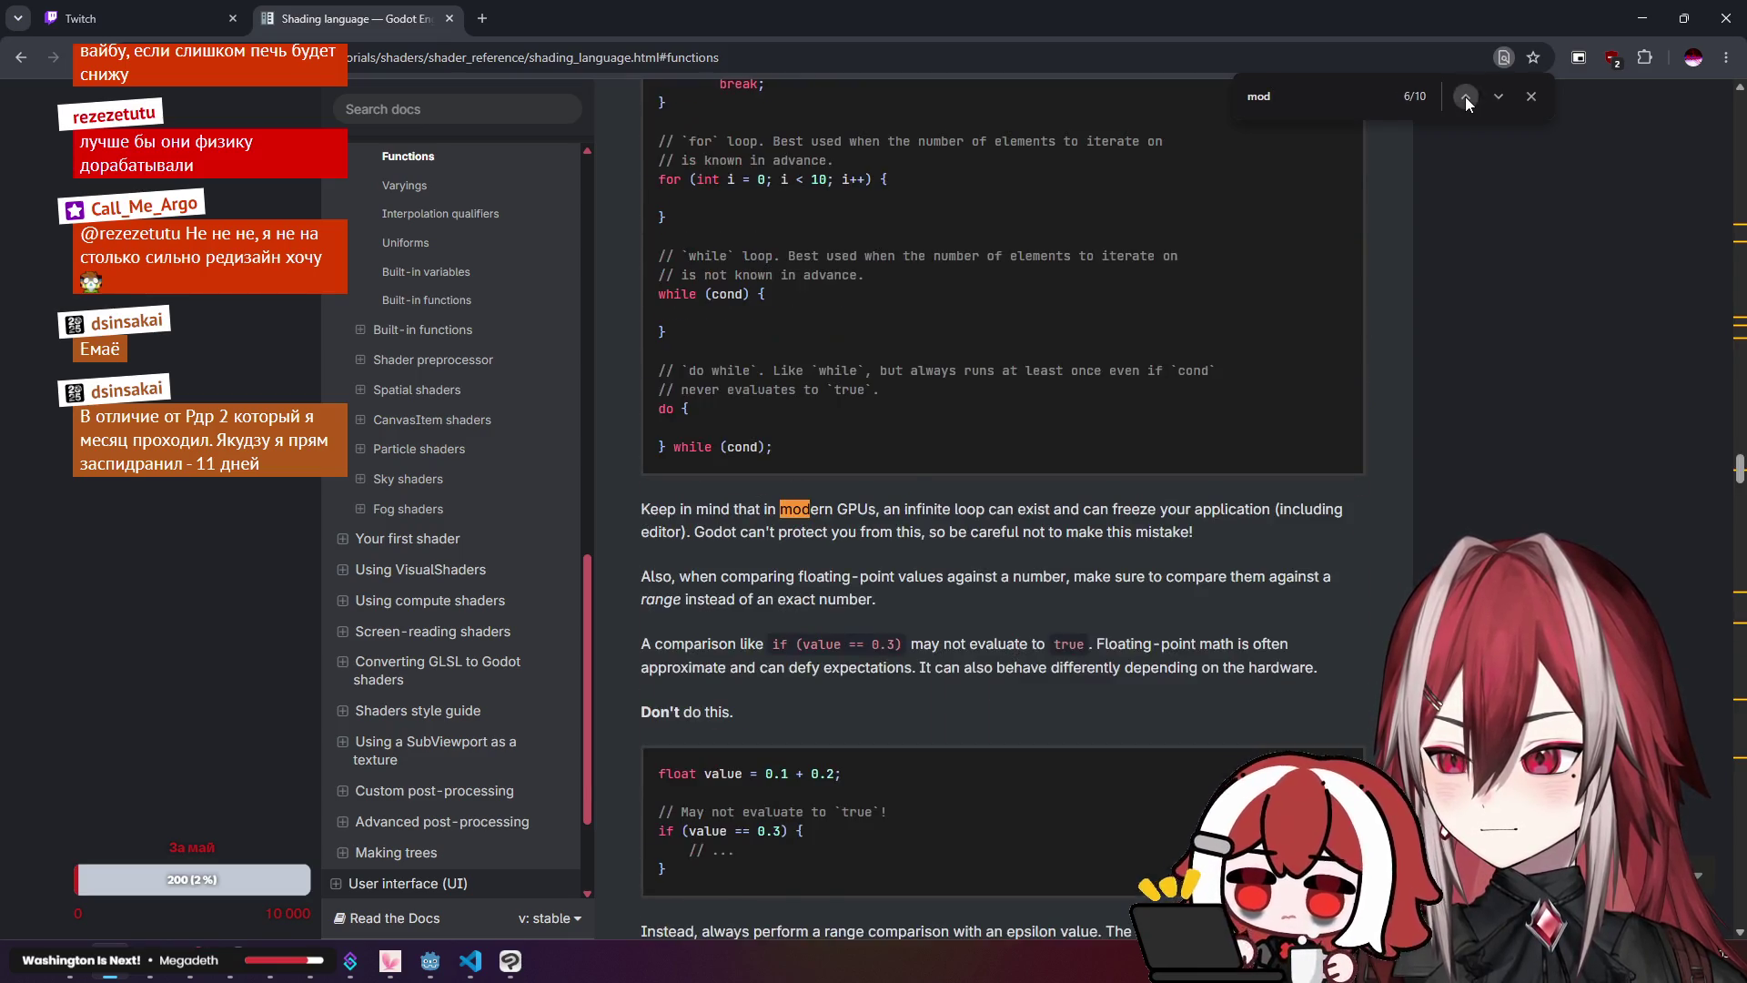
left_click(1465, 97)
left_click(1465, 96)
left_click(1464, 96)
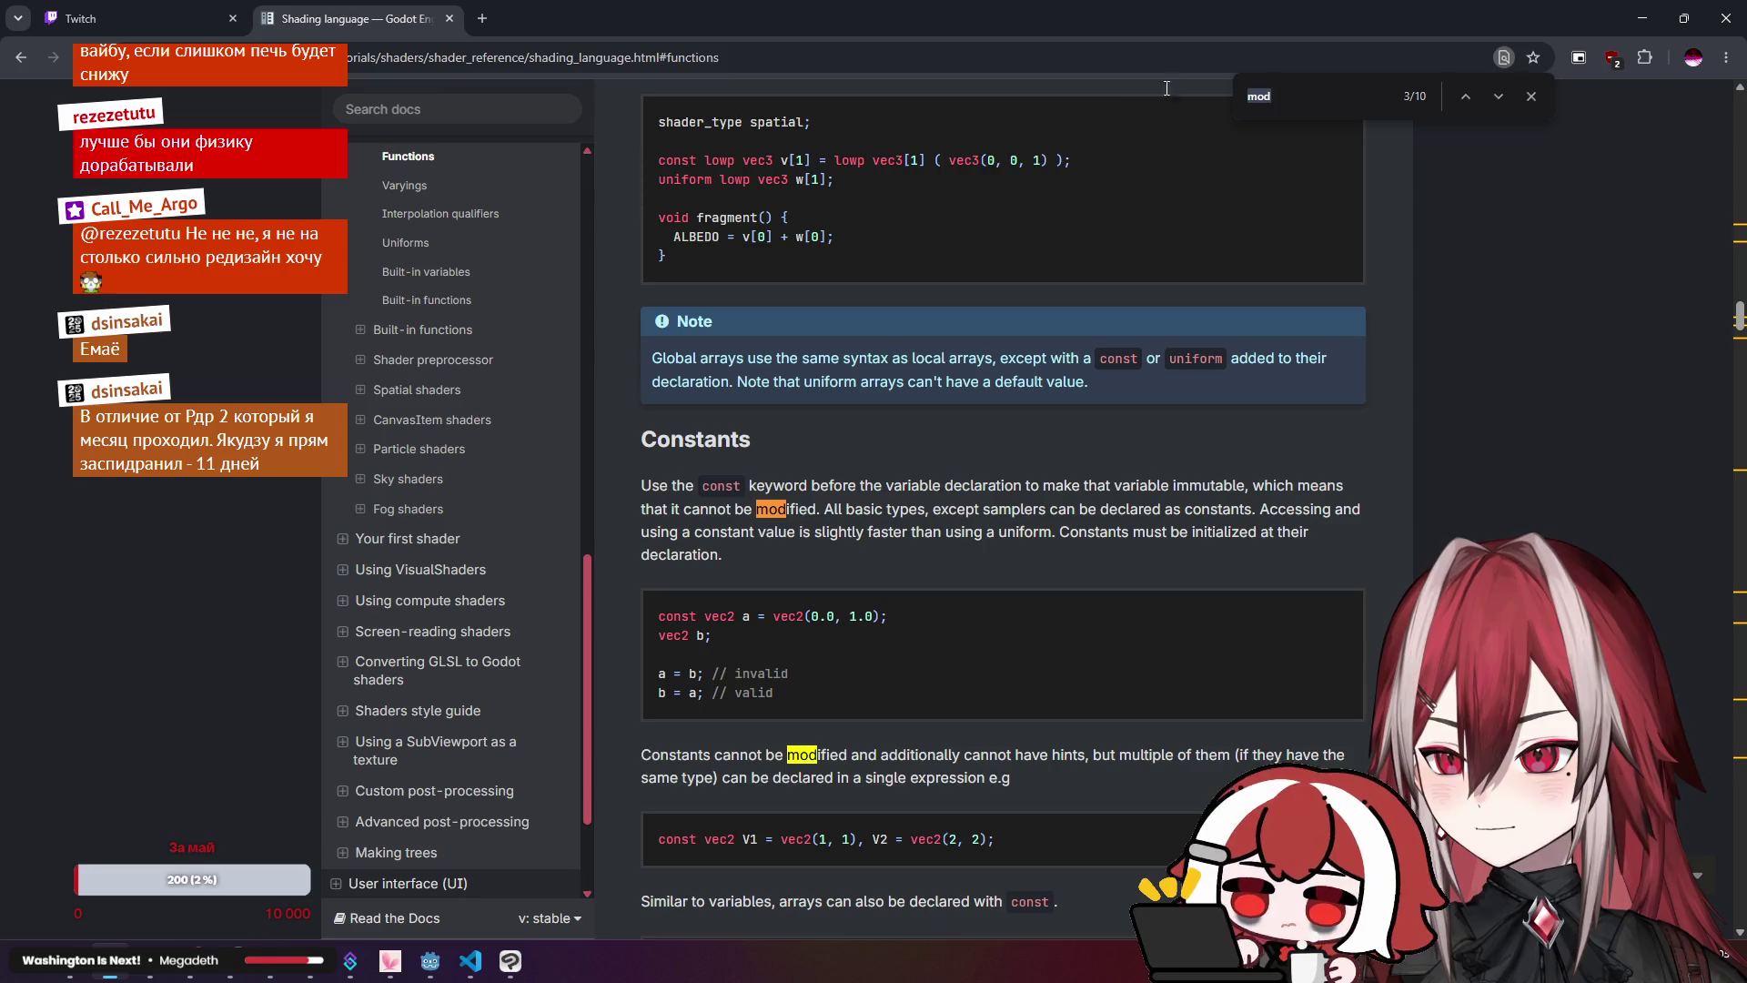
Step: Search for '%' to find it in the Operators table, then select mod on line 13
type("%")
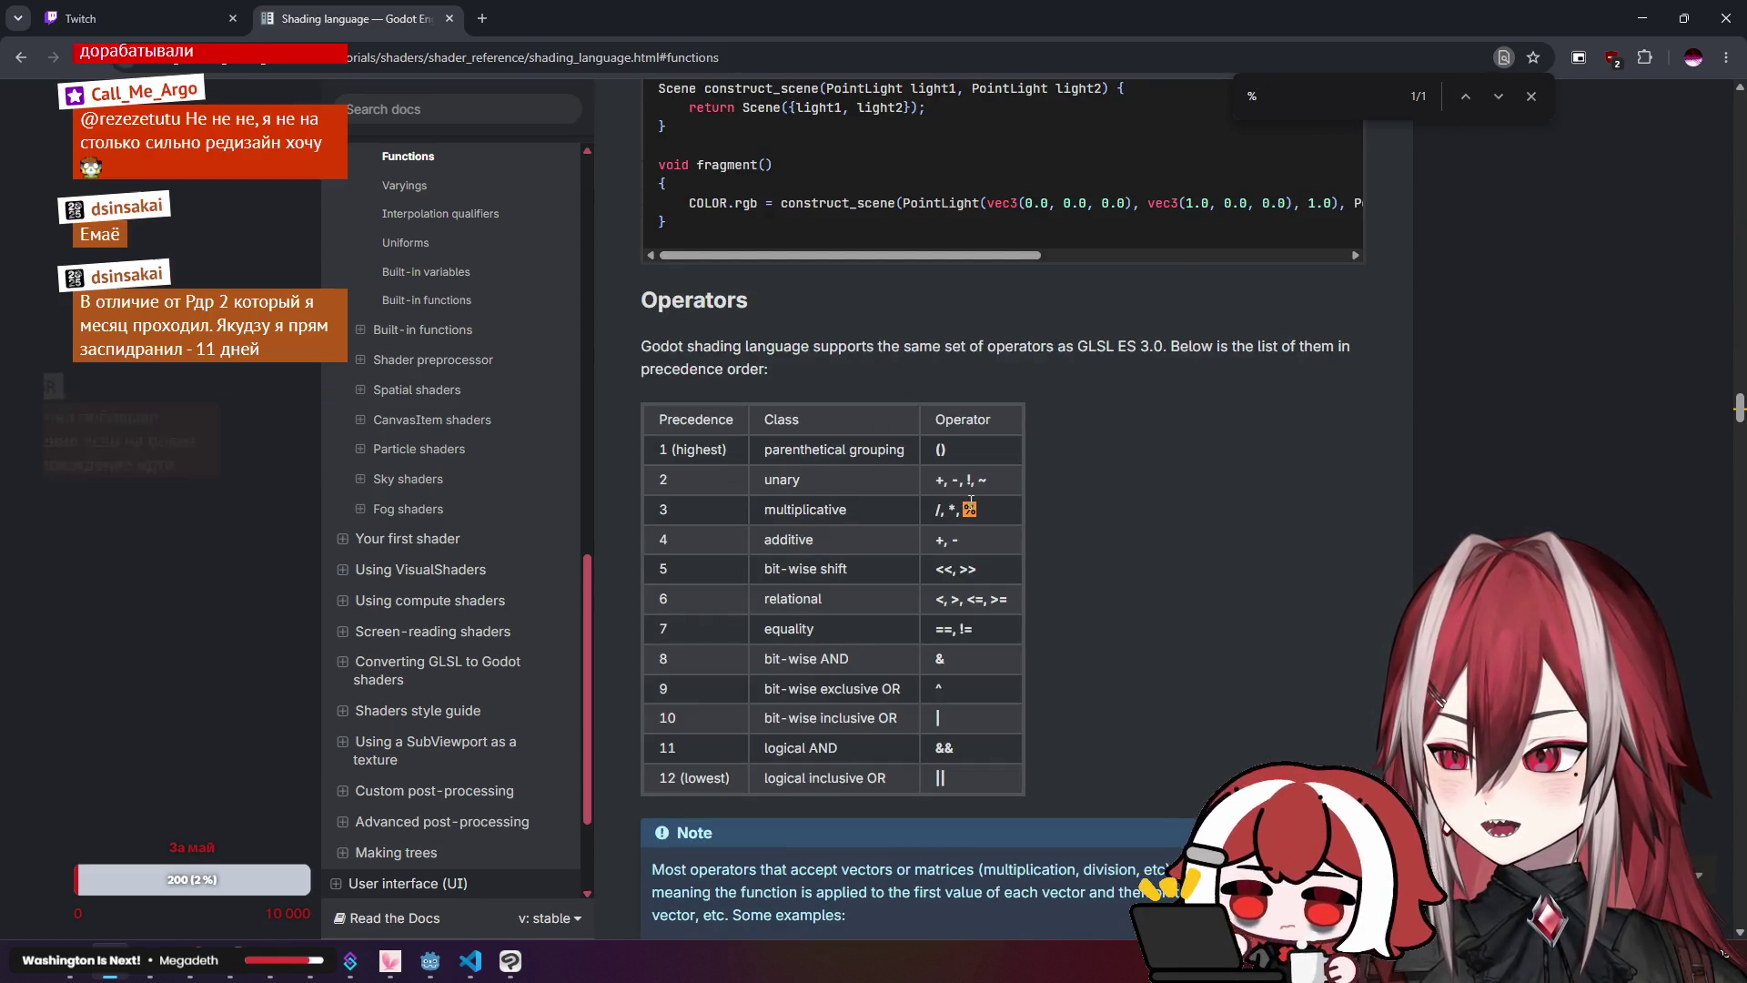
scroll(1033, 491, "down", 7)
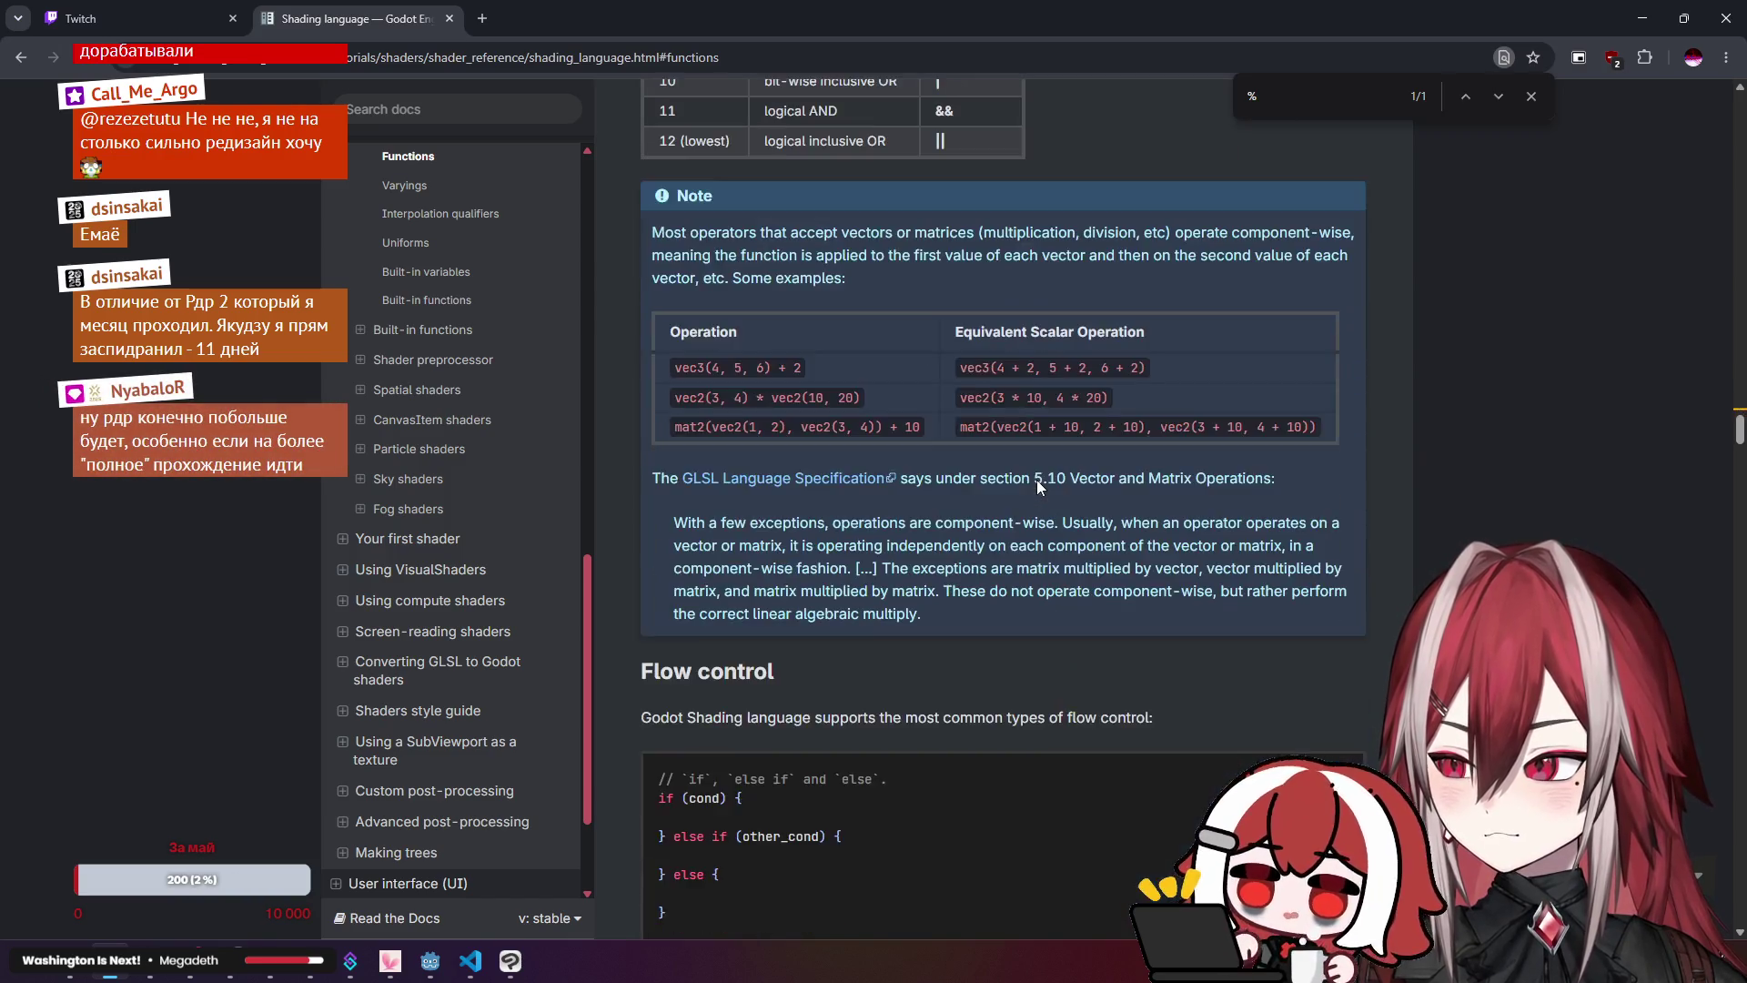
scroll(1035, 479, "down", 3)
scroll(1035, 465, "down", 8)
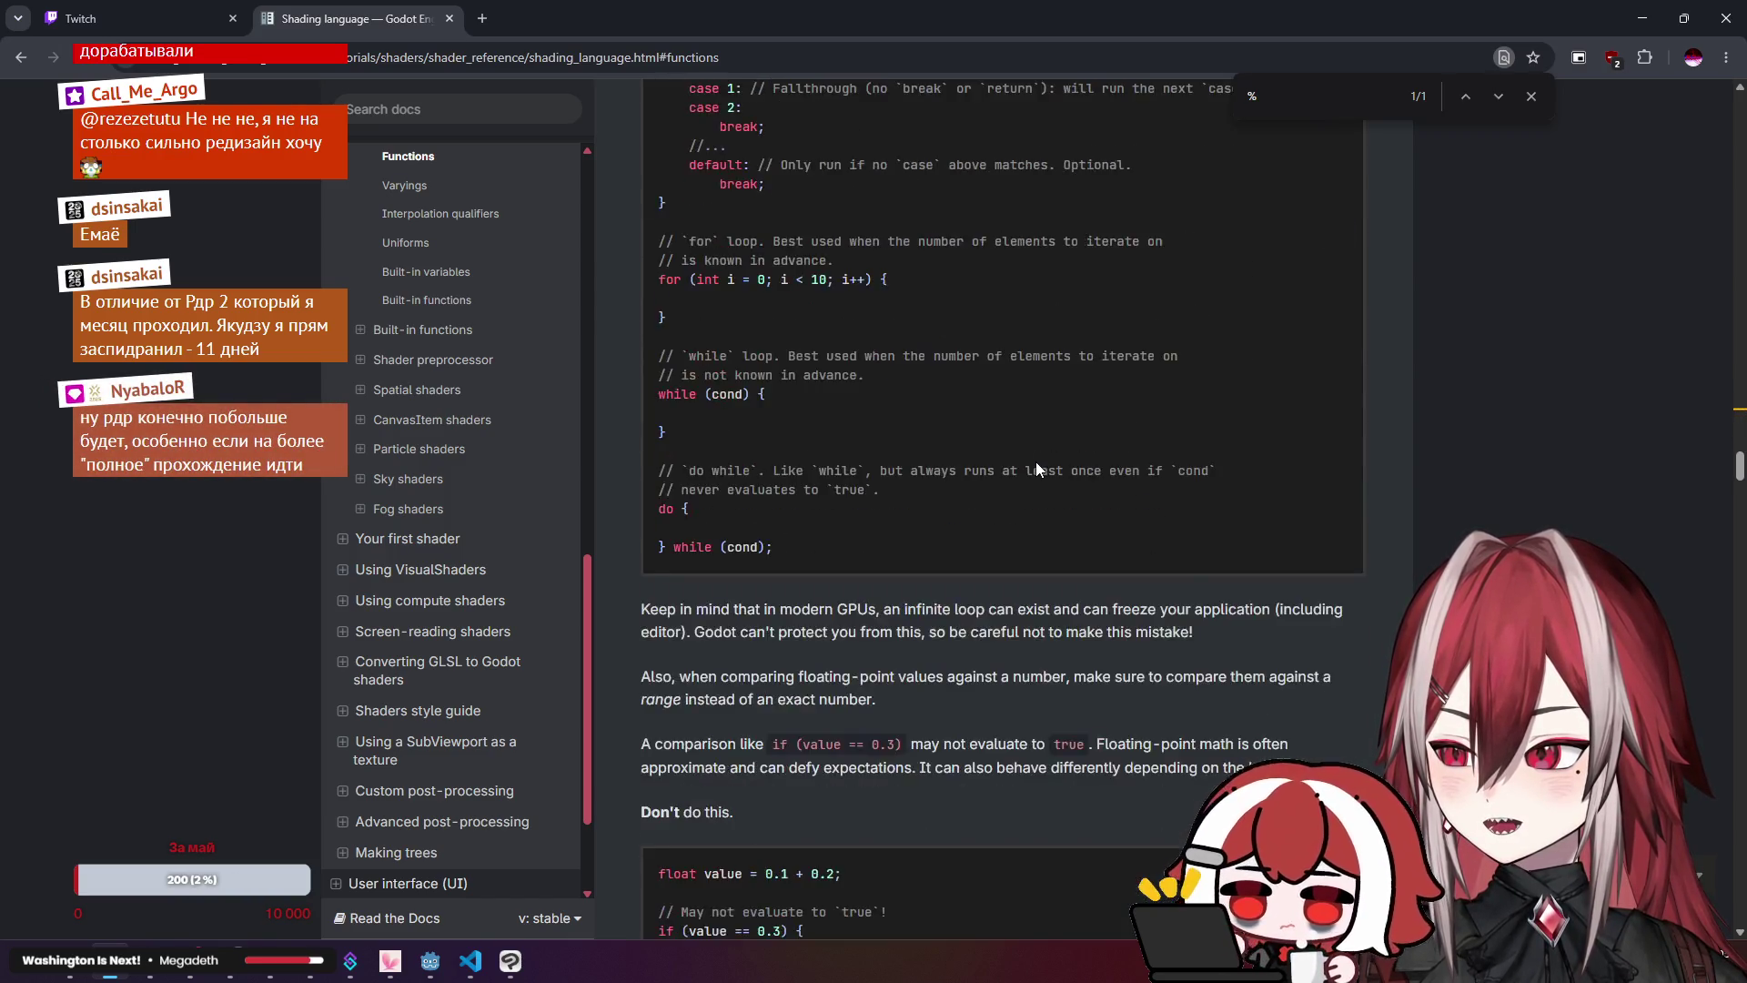
scroll(1036, 464, "down", 4)
left_click(1470, 97)
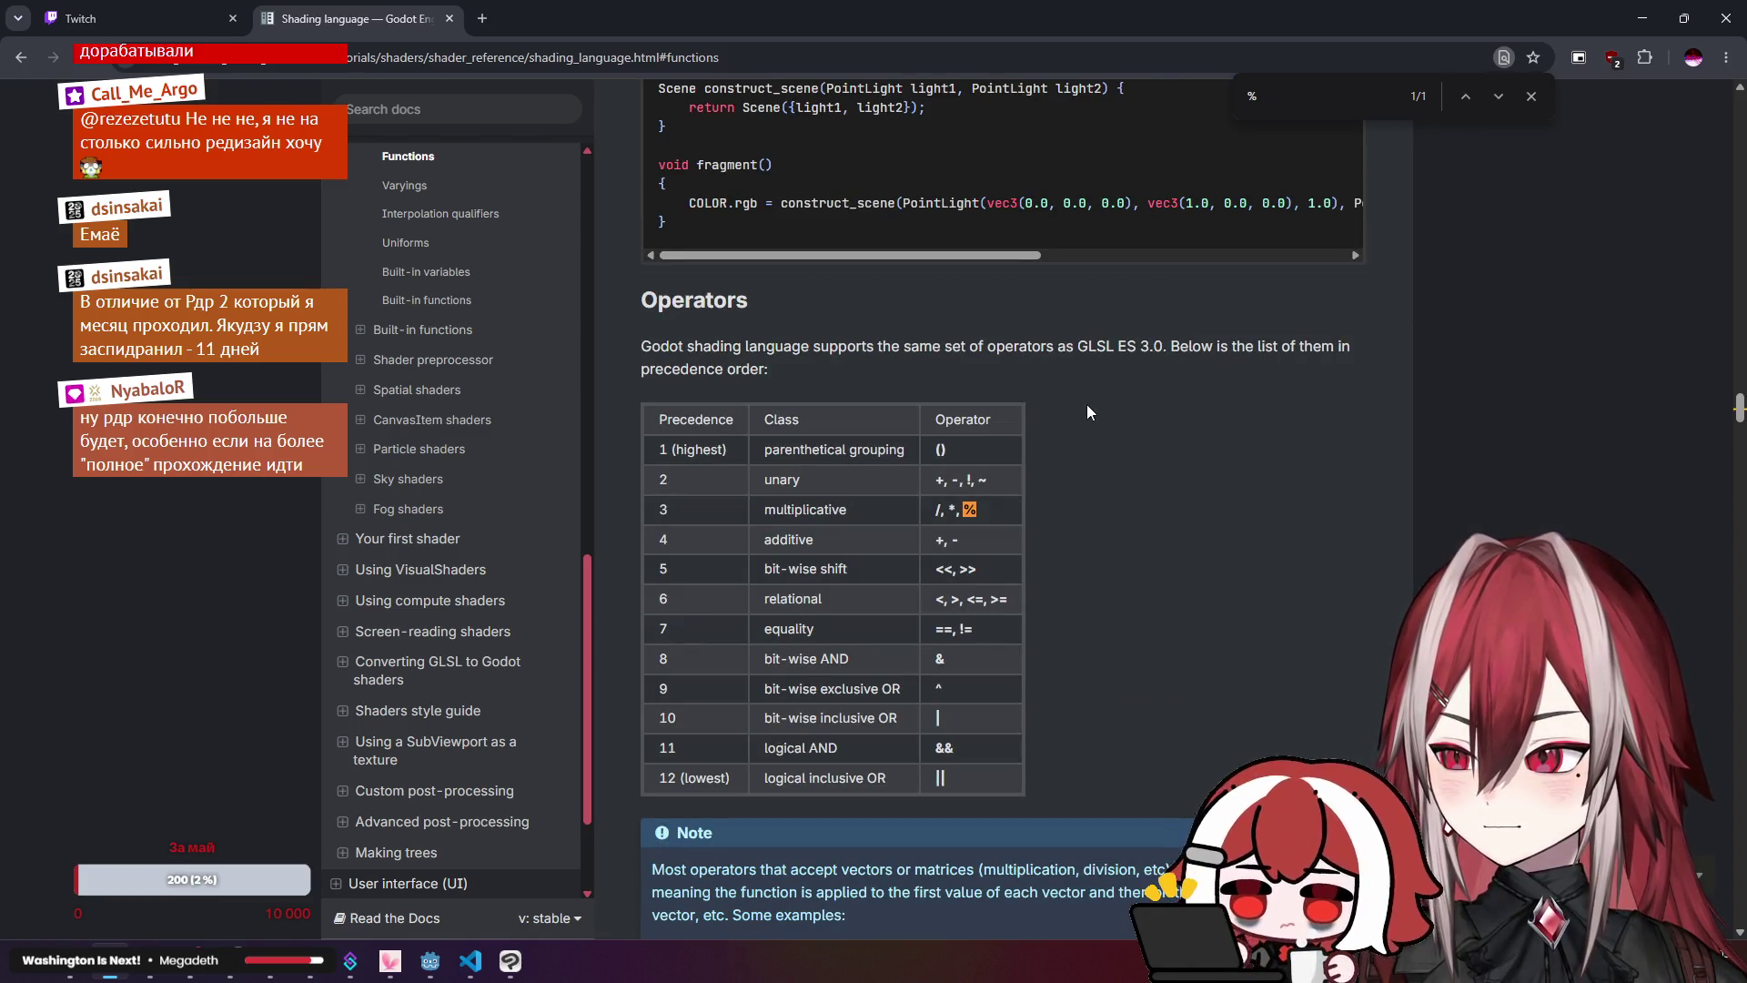
key("alt+Tab")
double_click(640, 300)
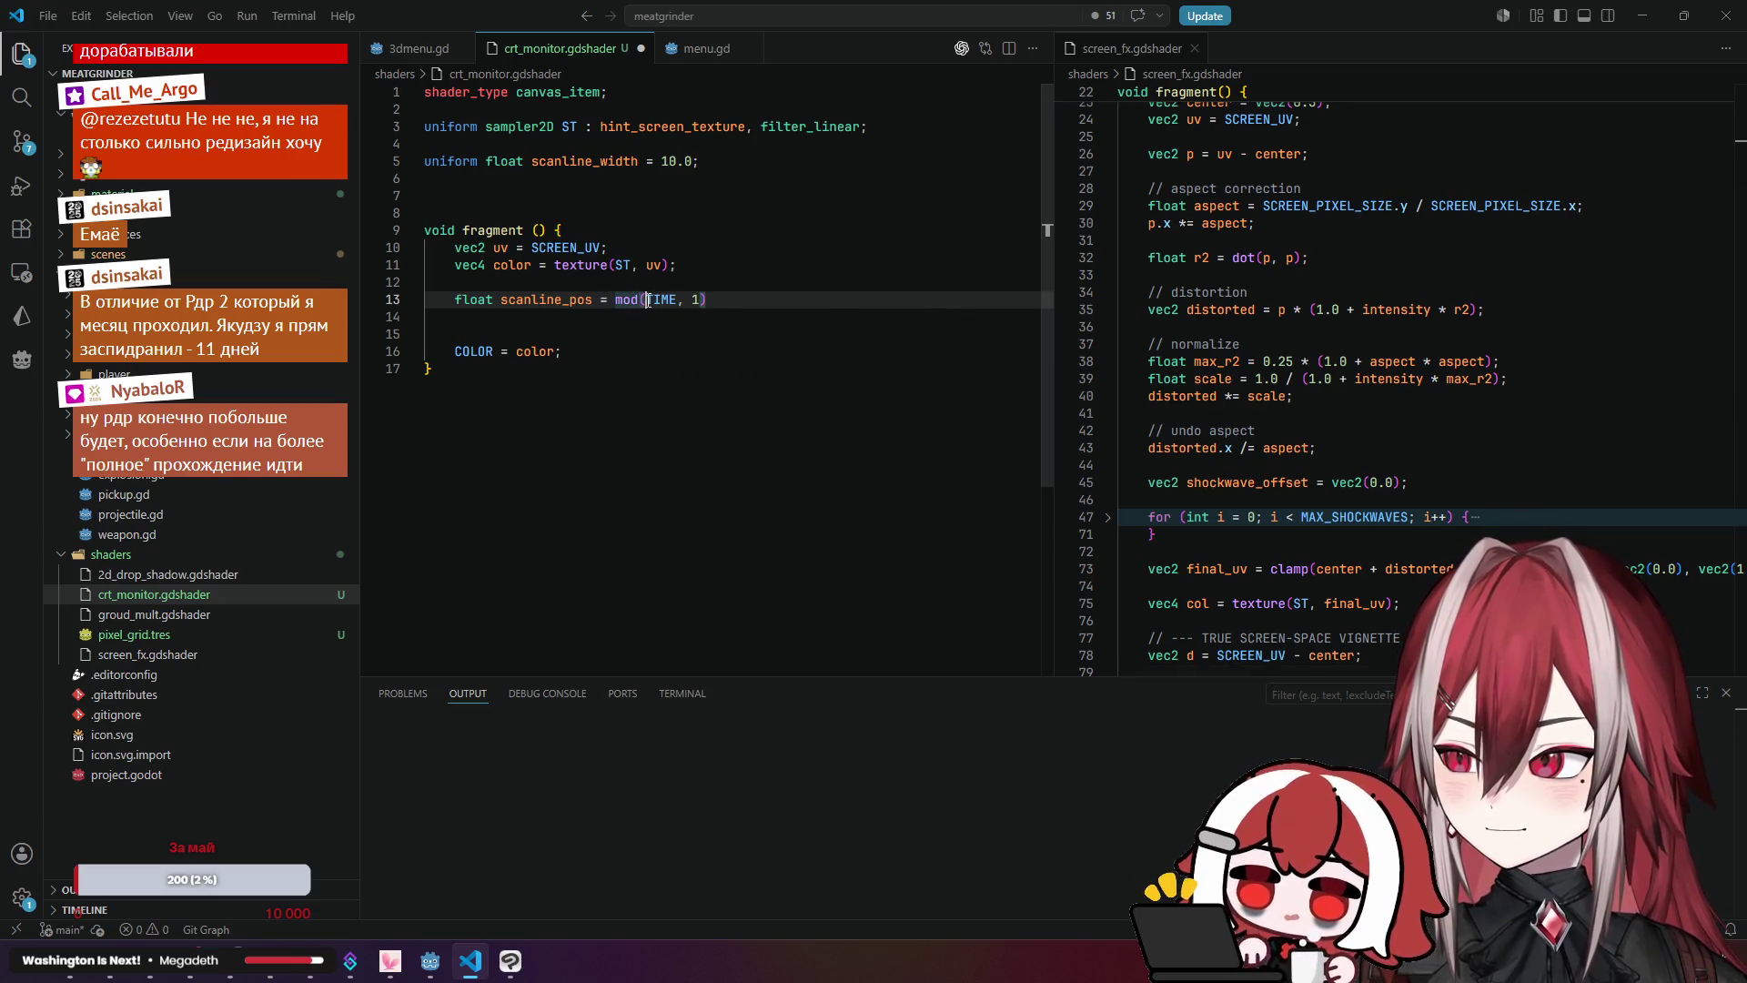
Step: Replace mod(TIME, 1) on line 13 with 'TIME % 1.0;'
key("BackSpace")
left_click_drag(655, 300, 680, 297)
key("BackSpace")
key("BackSpace")
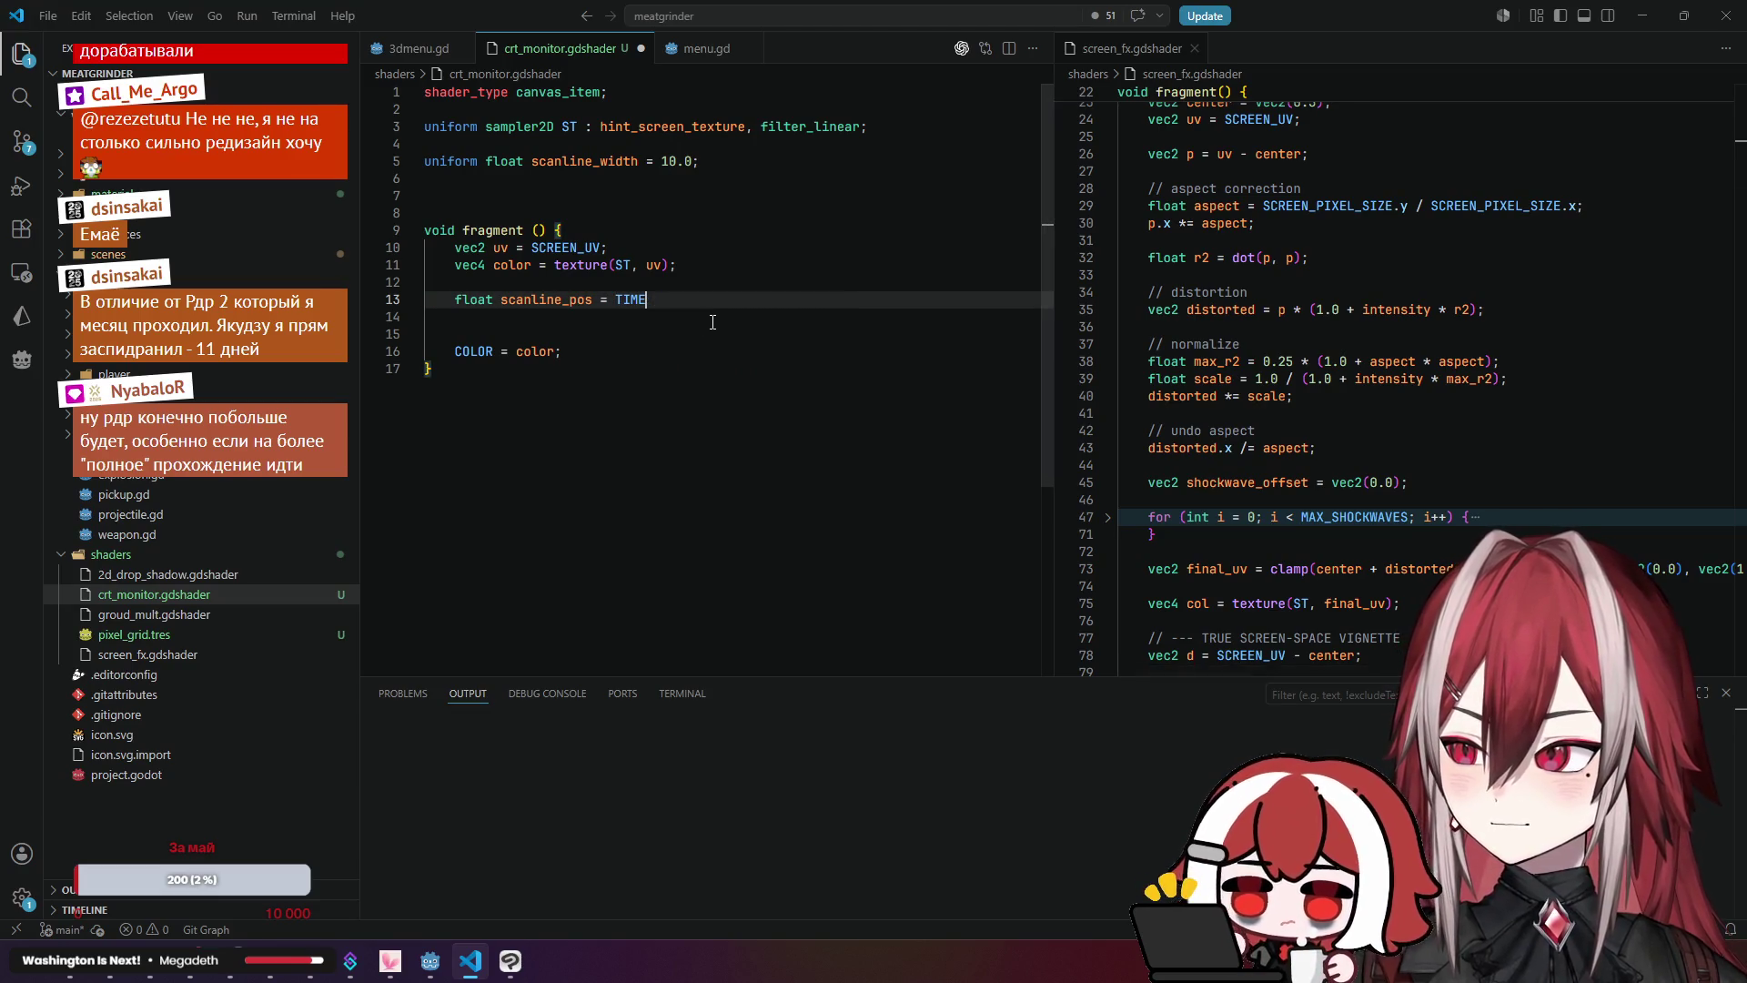
type(" %")
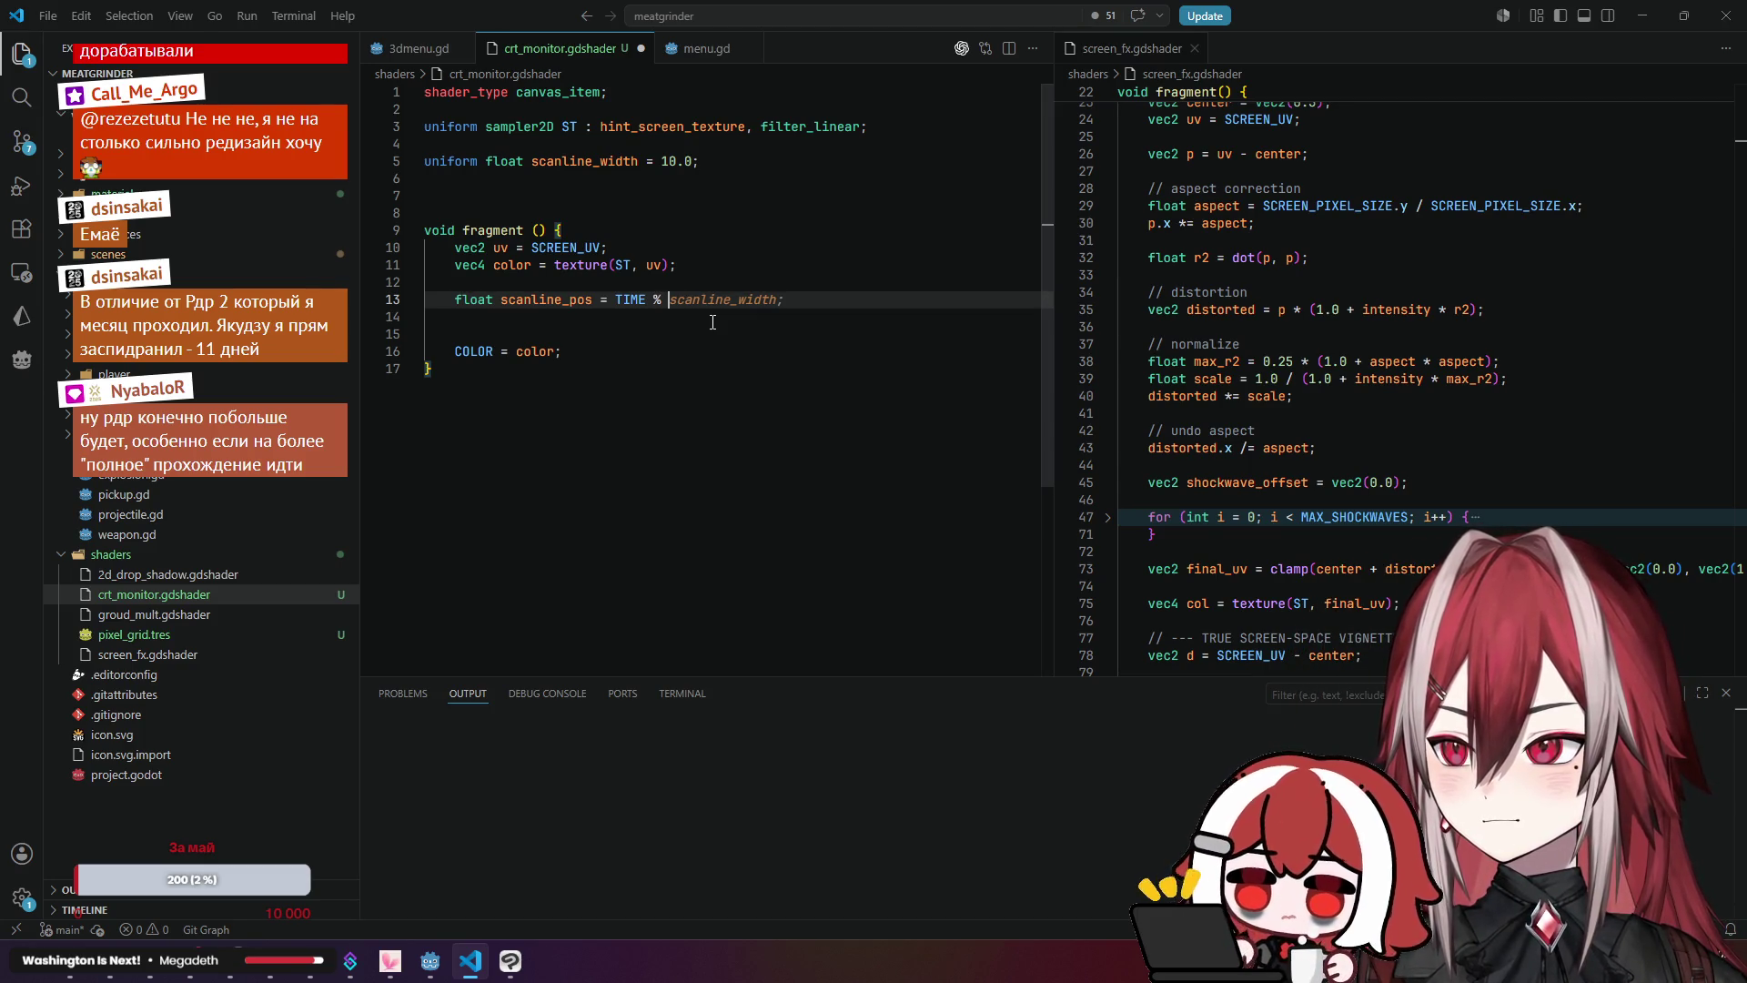
type("1")
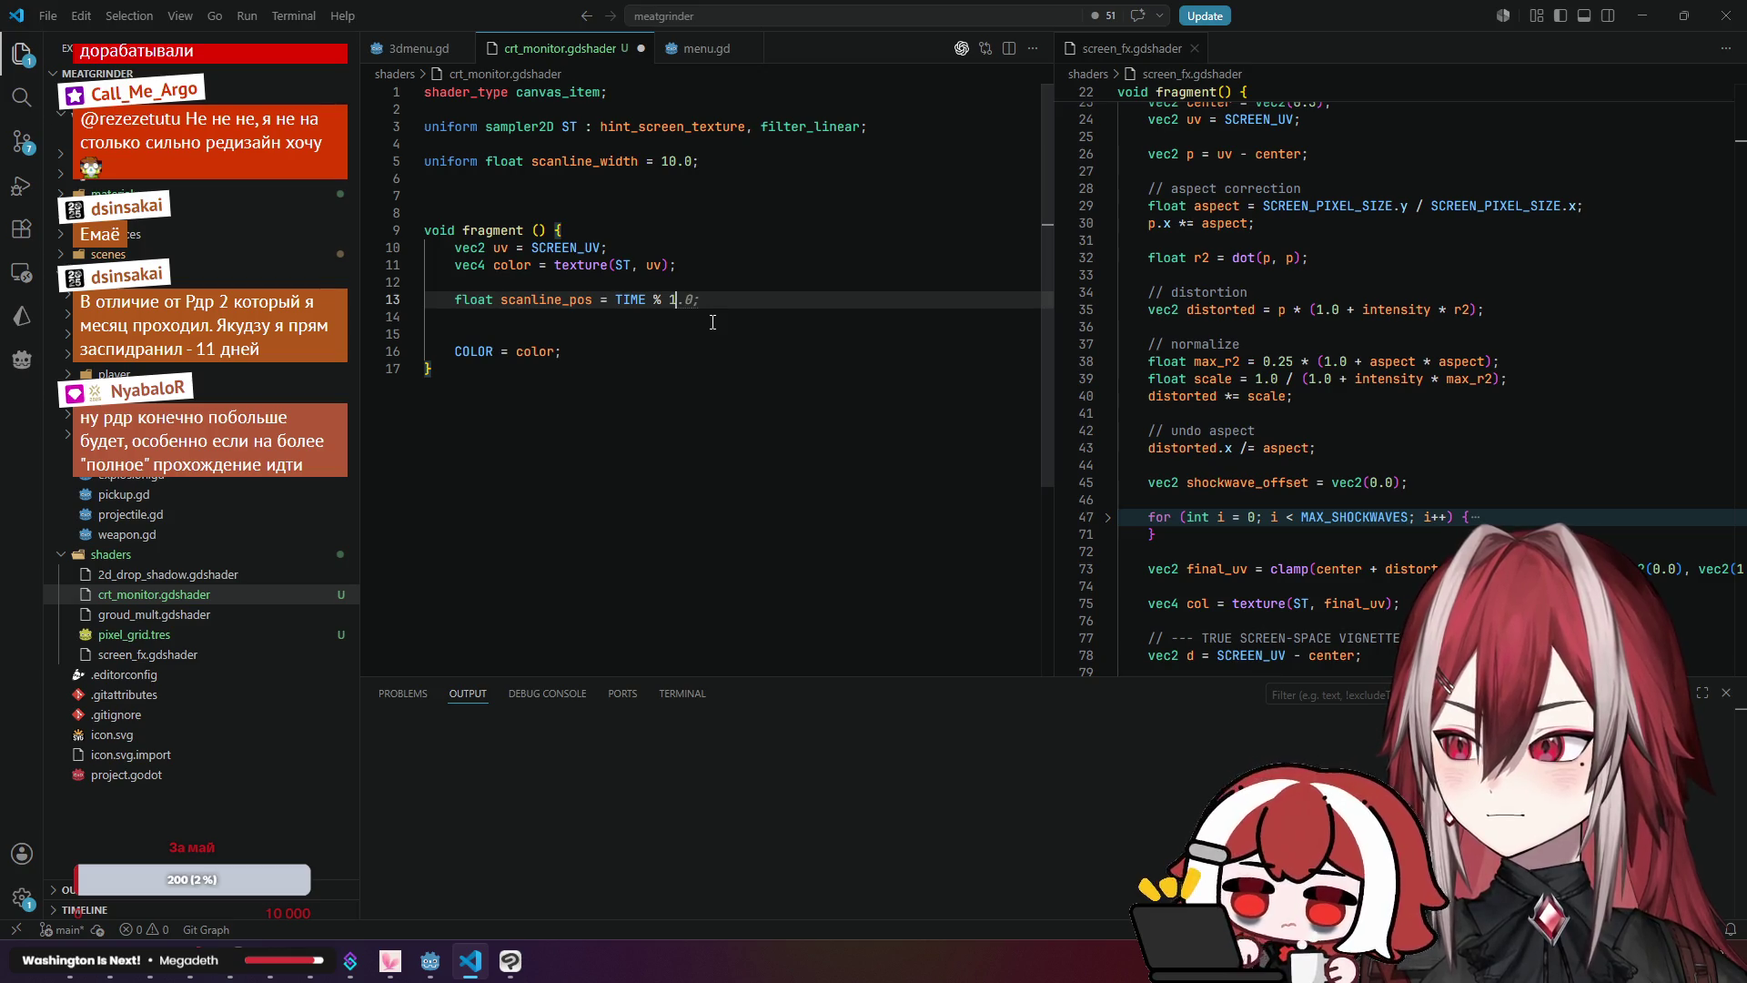
type(".")
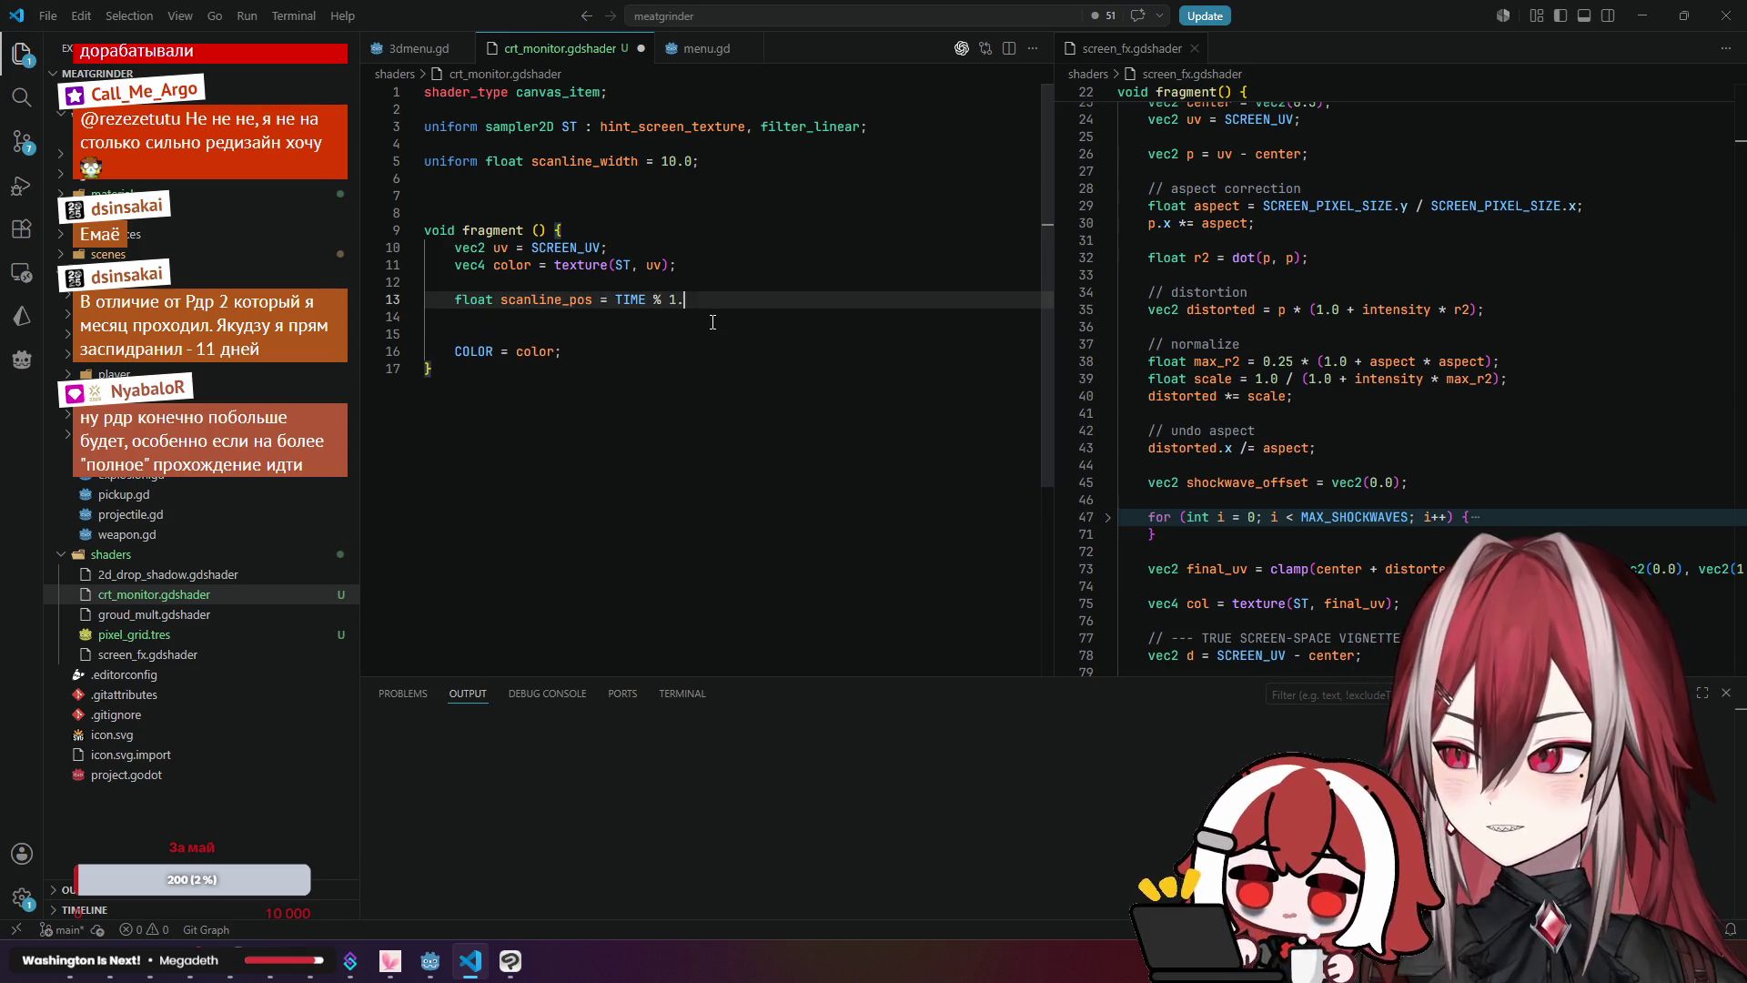
type("0;")
Step: Attempt to auto-format the shader and dismiss the missing-formatter notice
left_click(769, 265)
key("shift+alt+f")
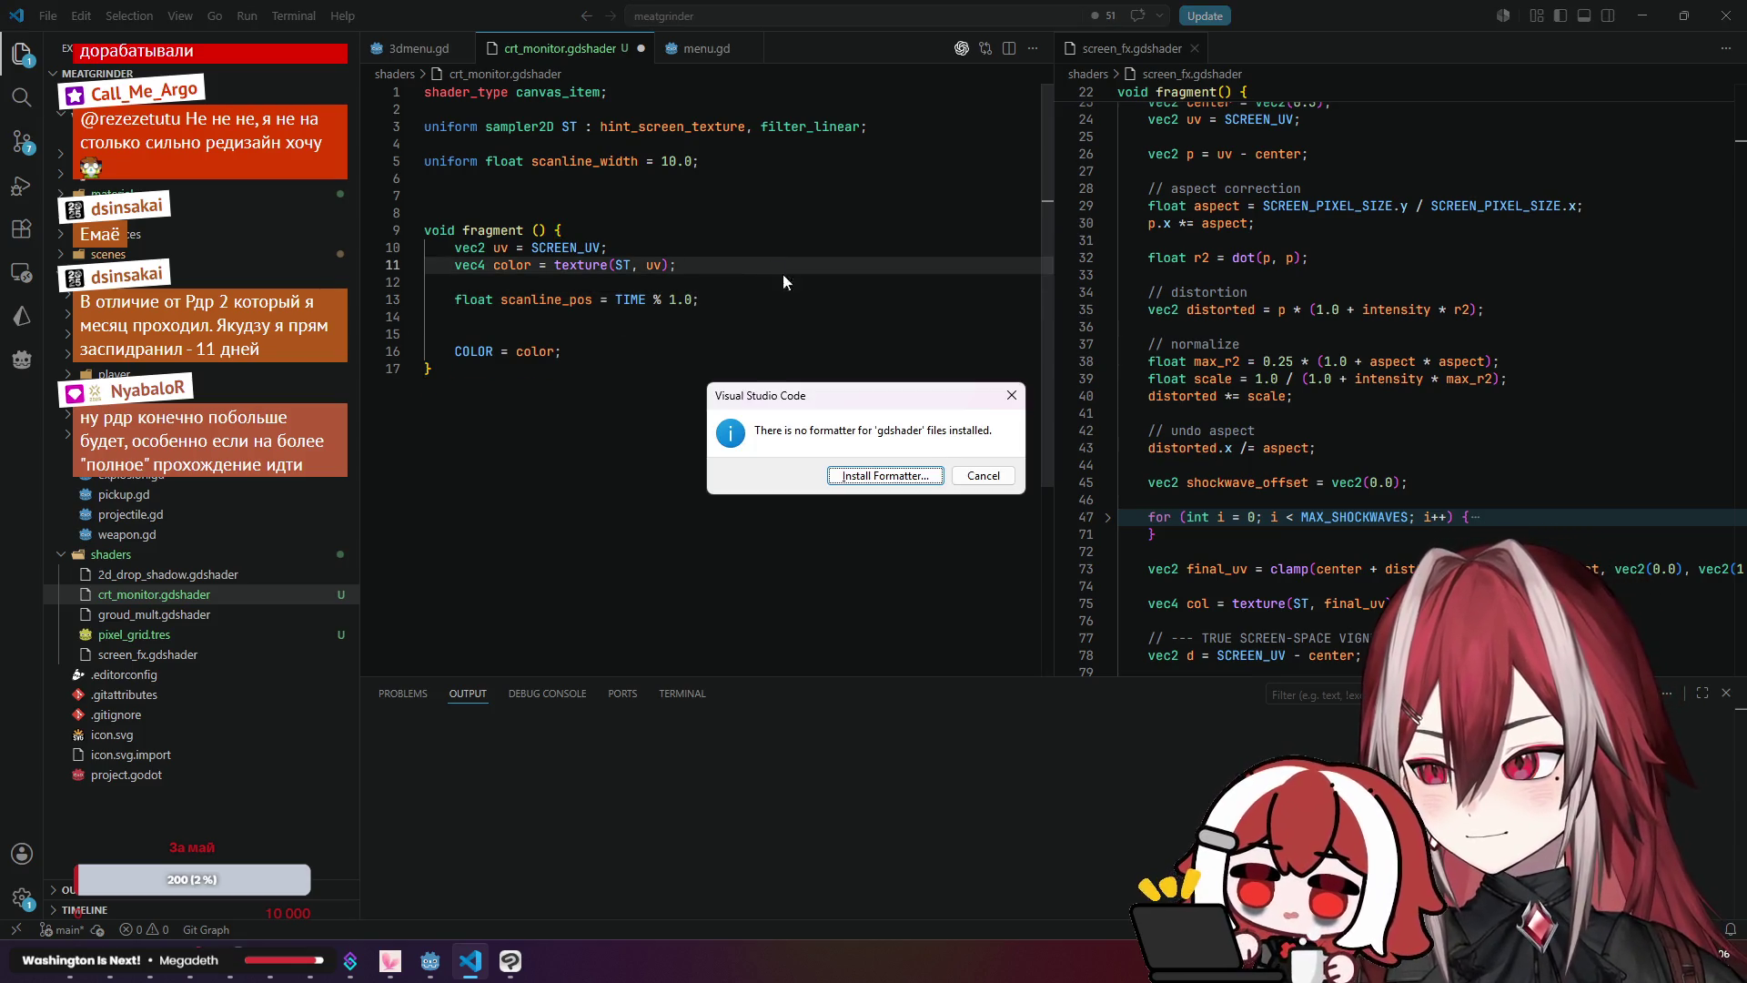
key("Escape")
left_click(843, 354)
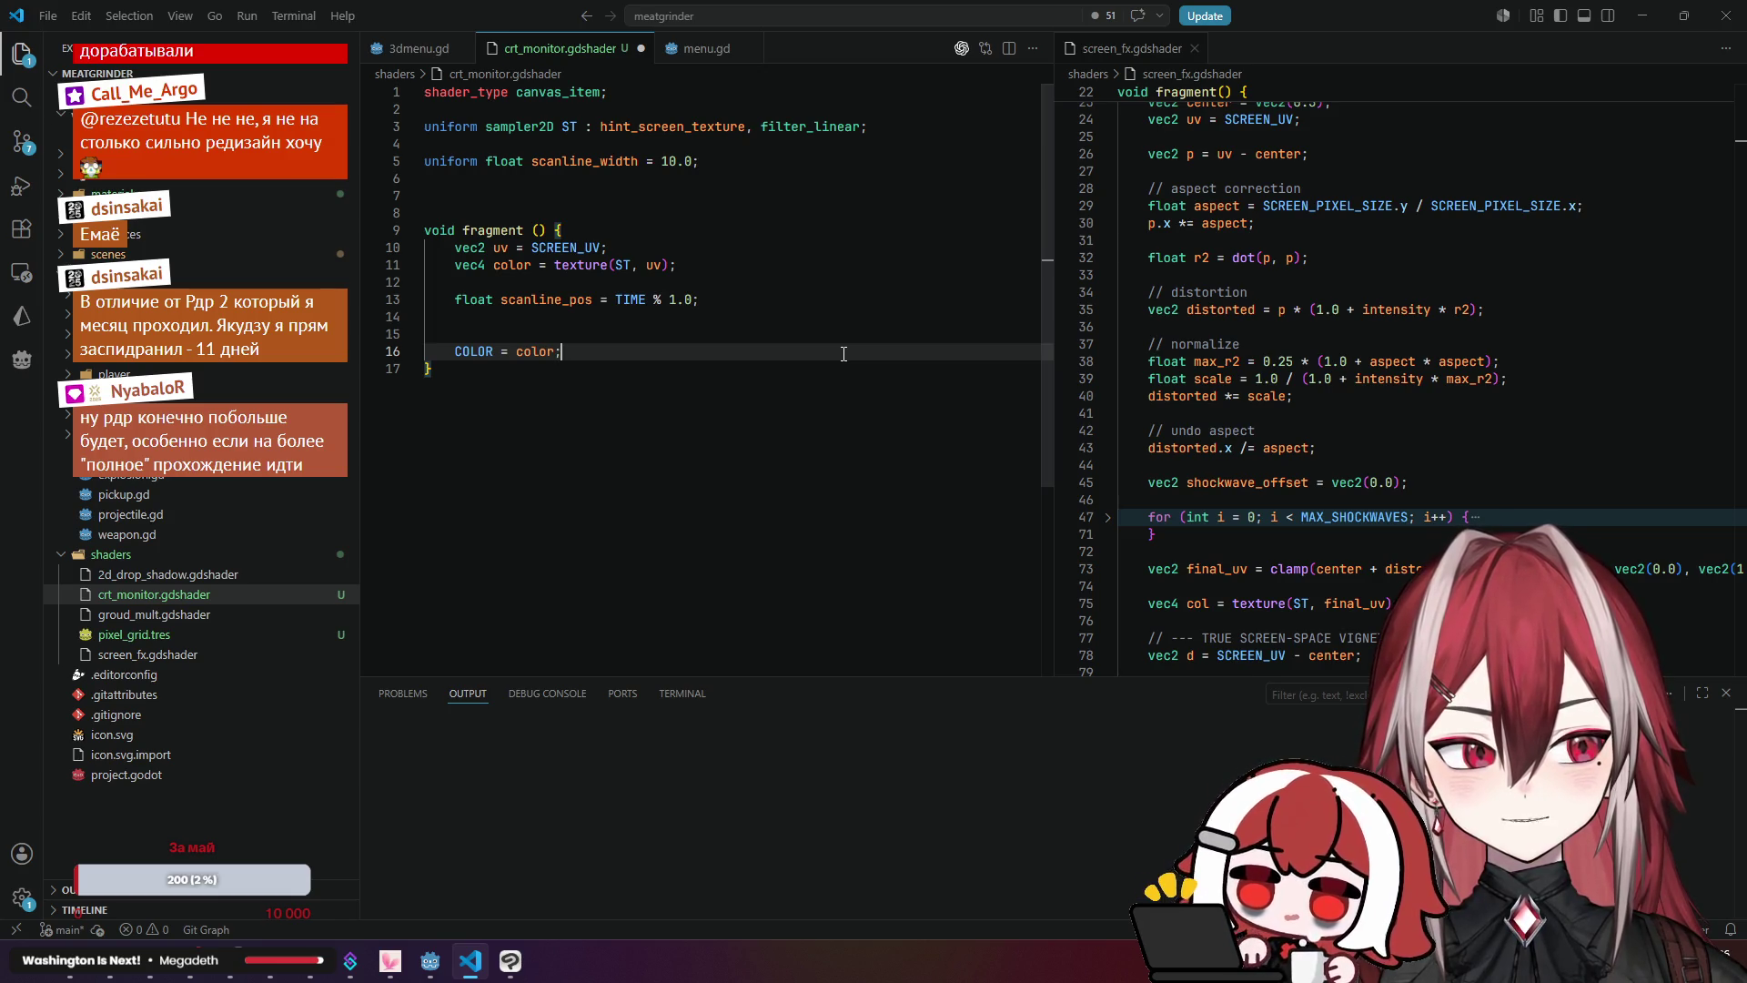
Step: Delete '% 1.0' so line 13 reads float scanline_pos = TIME
left_click(783, 329)
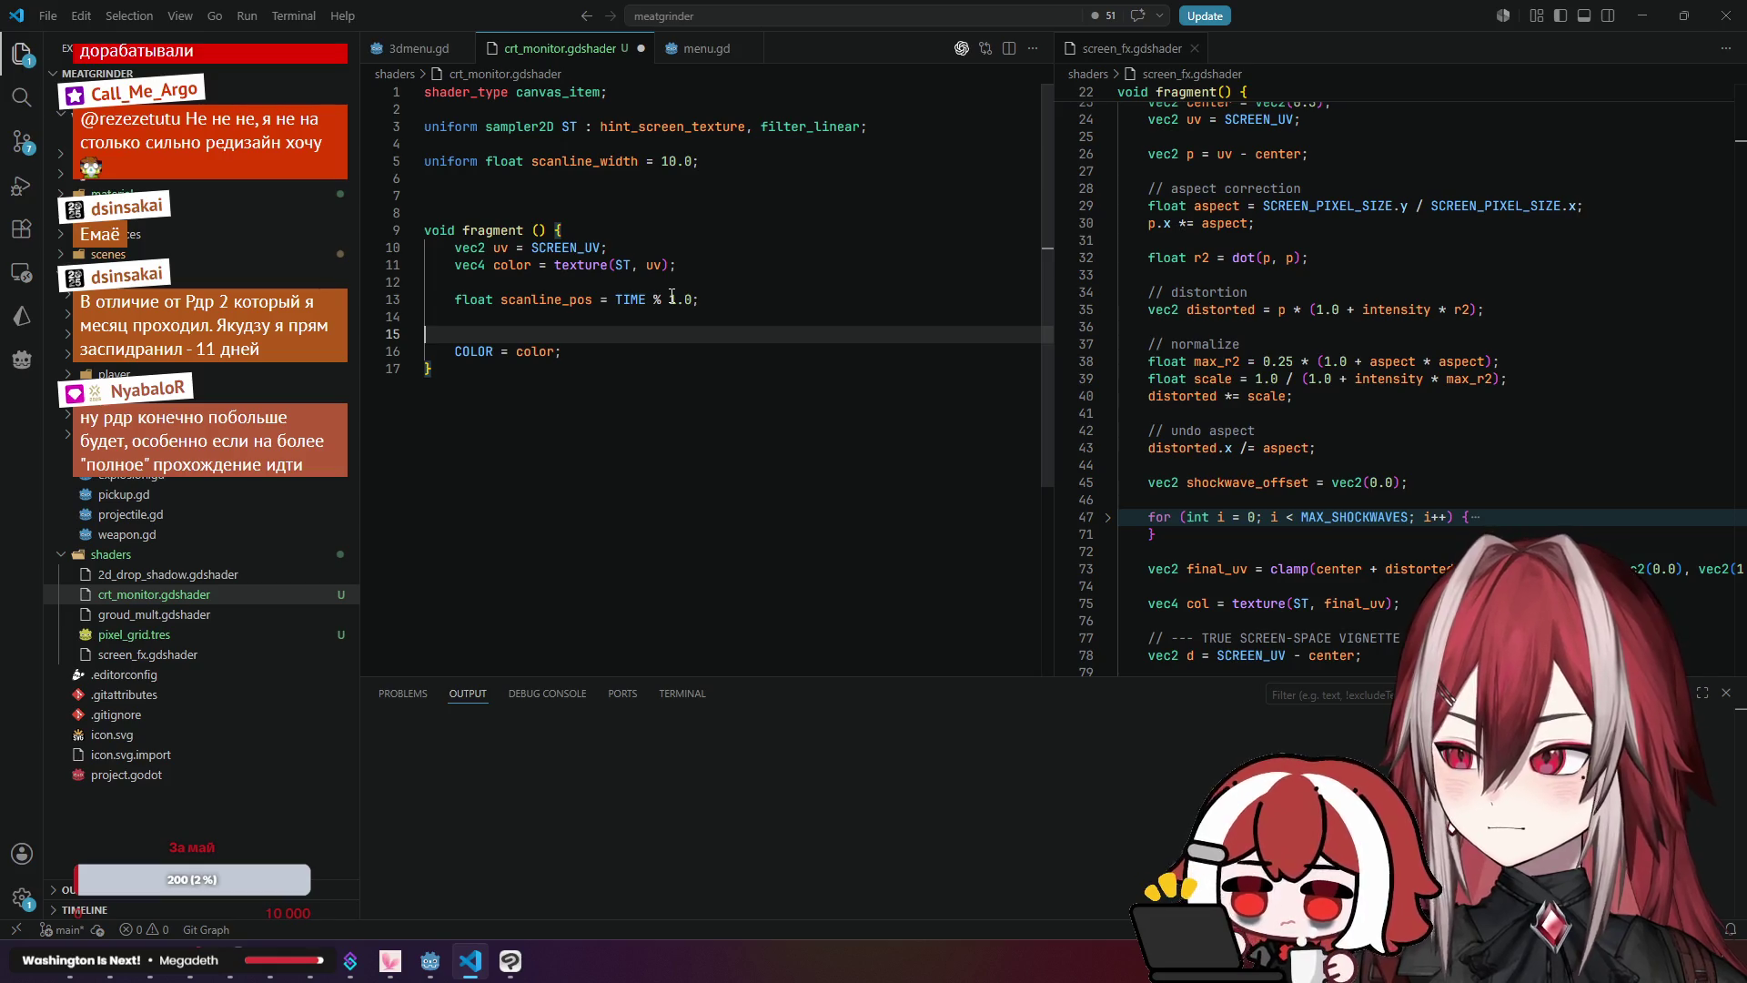
left_click(671, 298)
left_click(664, 313)
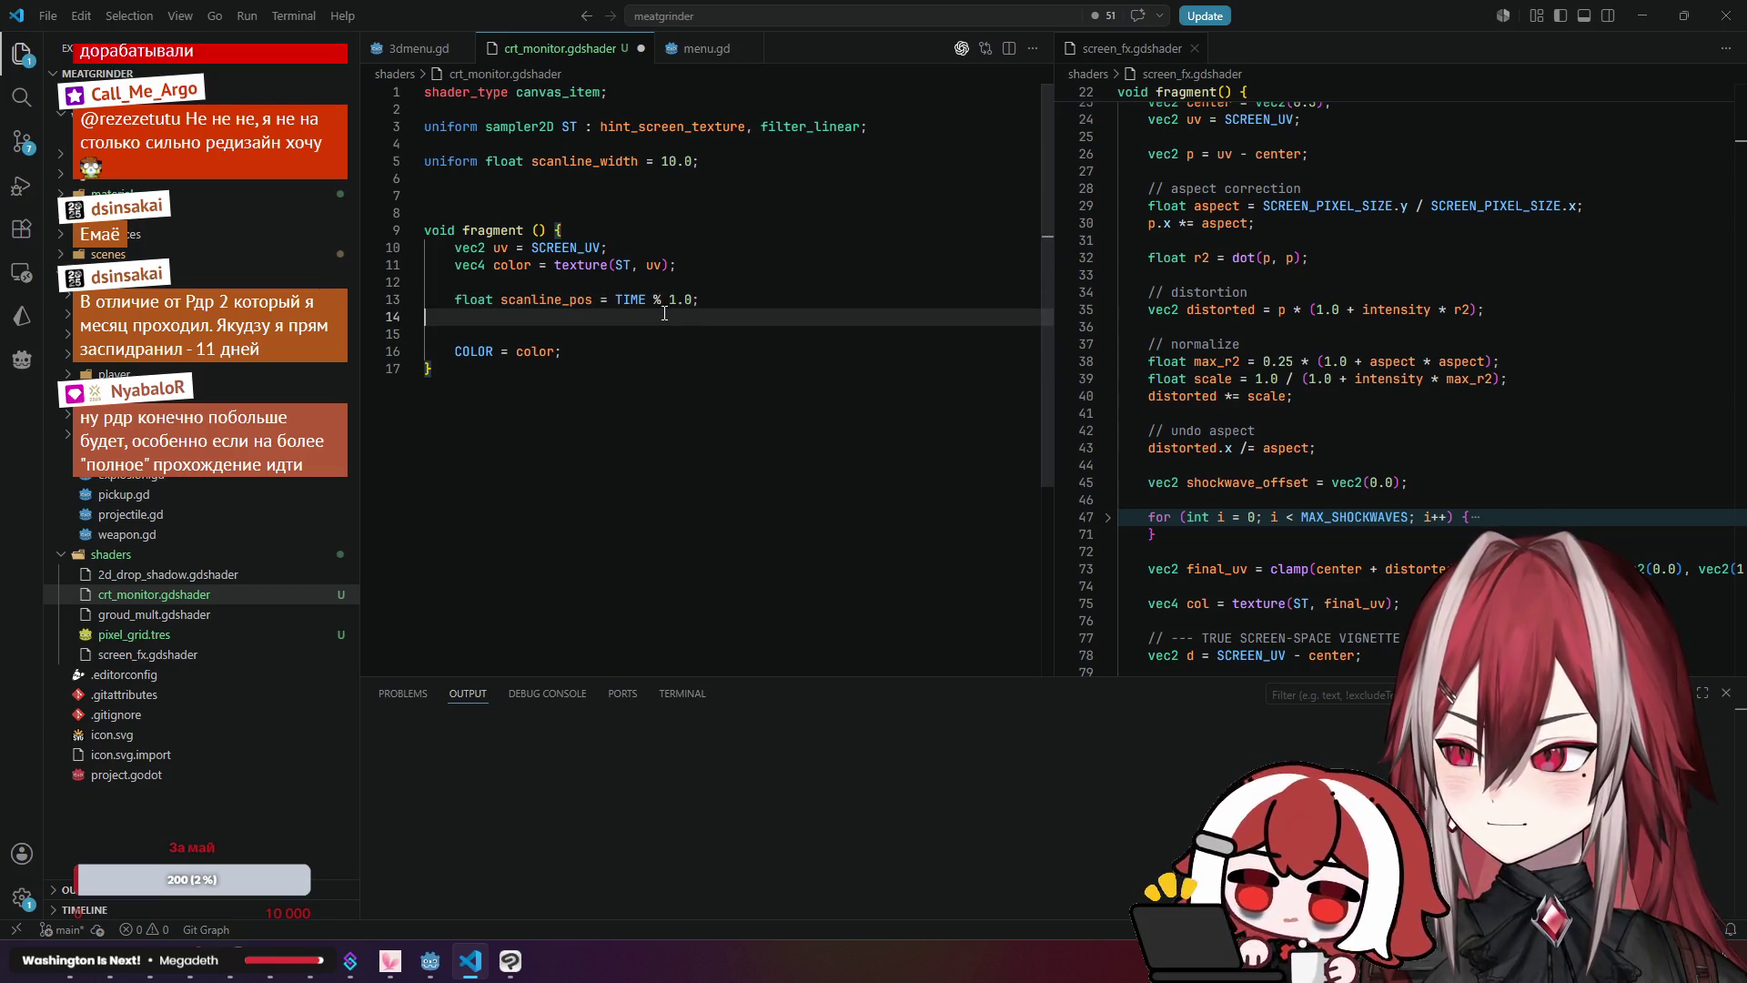
left_click(673, 300)
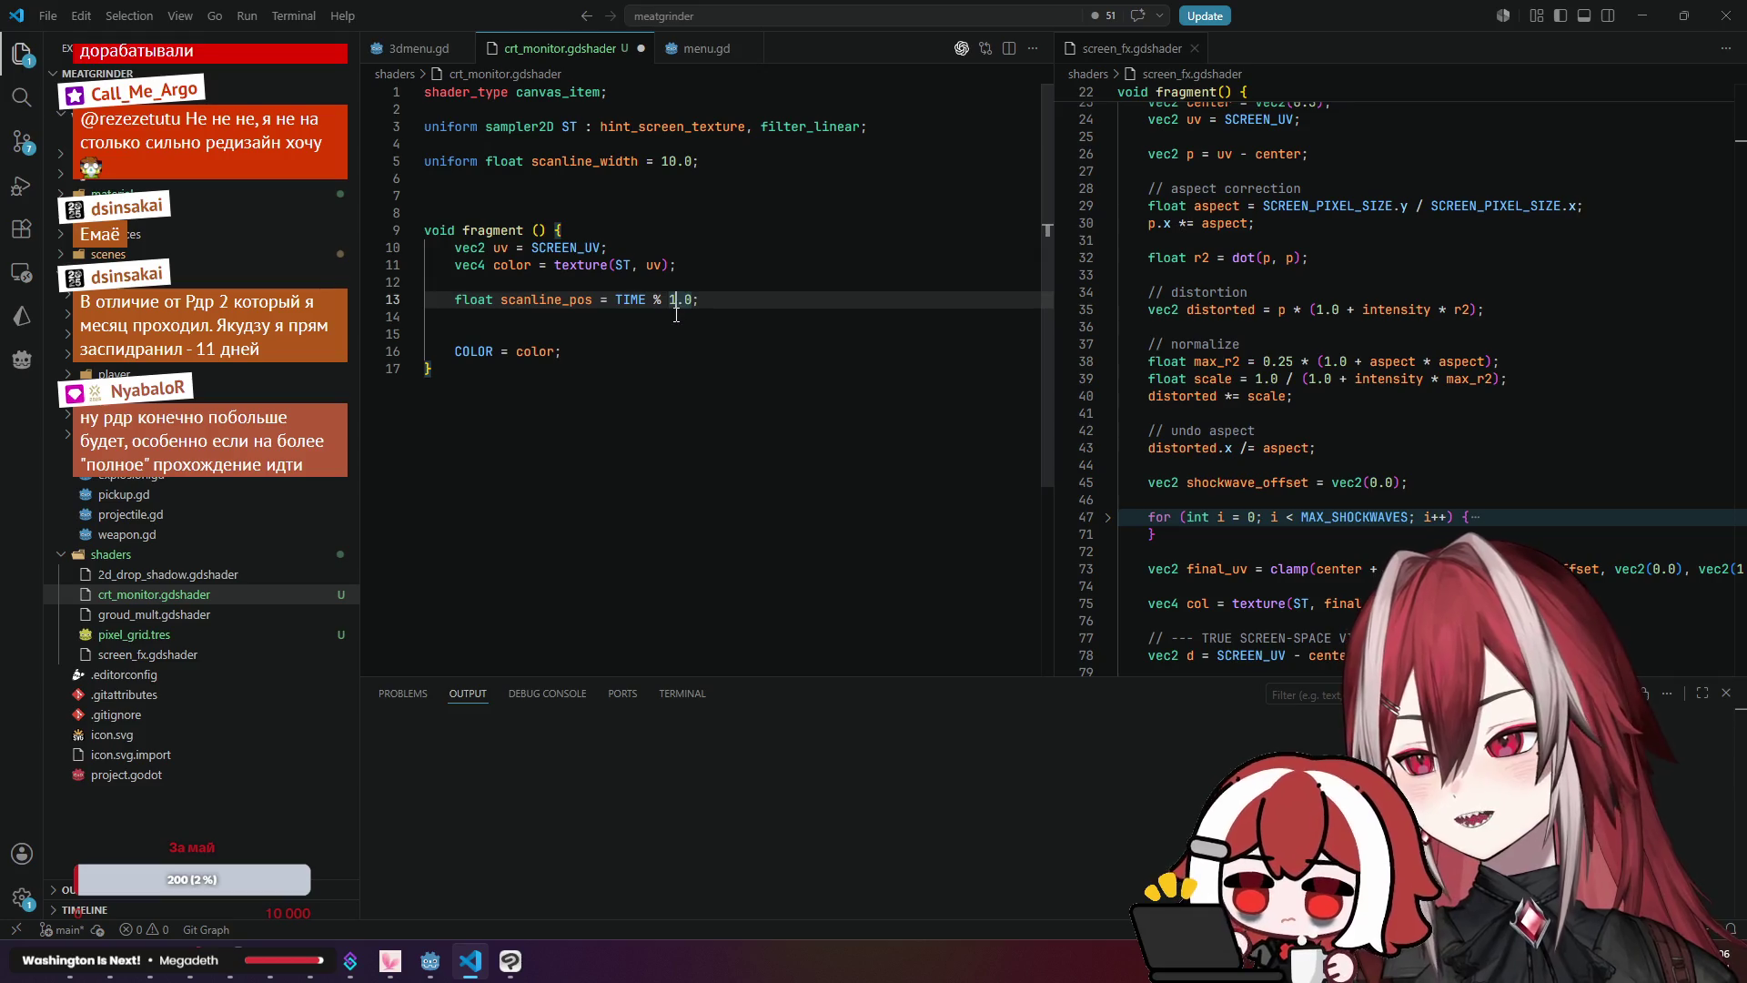
left_click(676, 314)
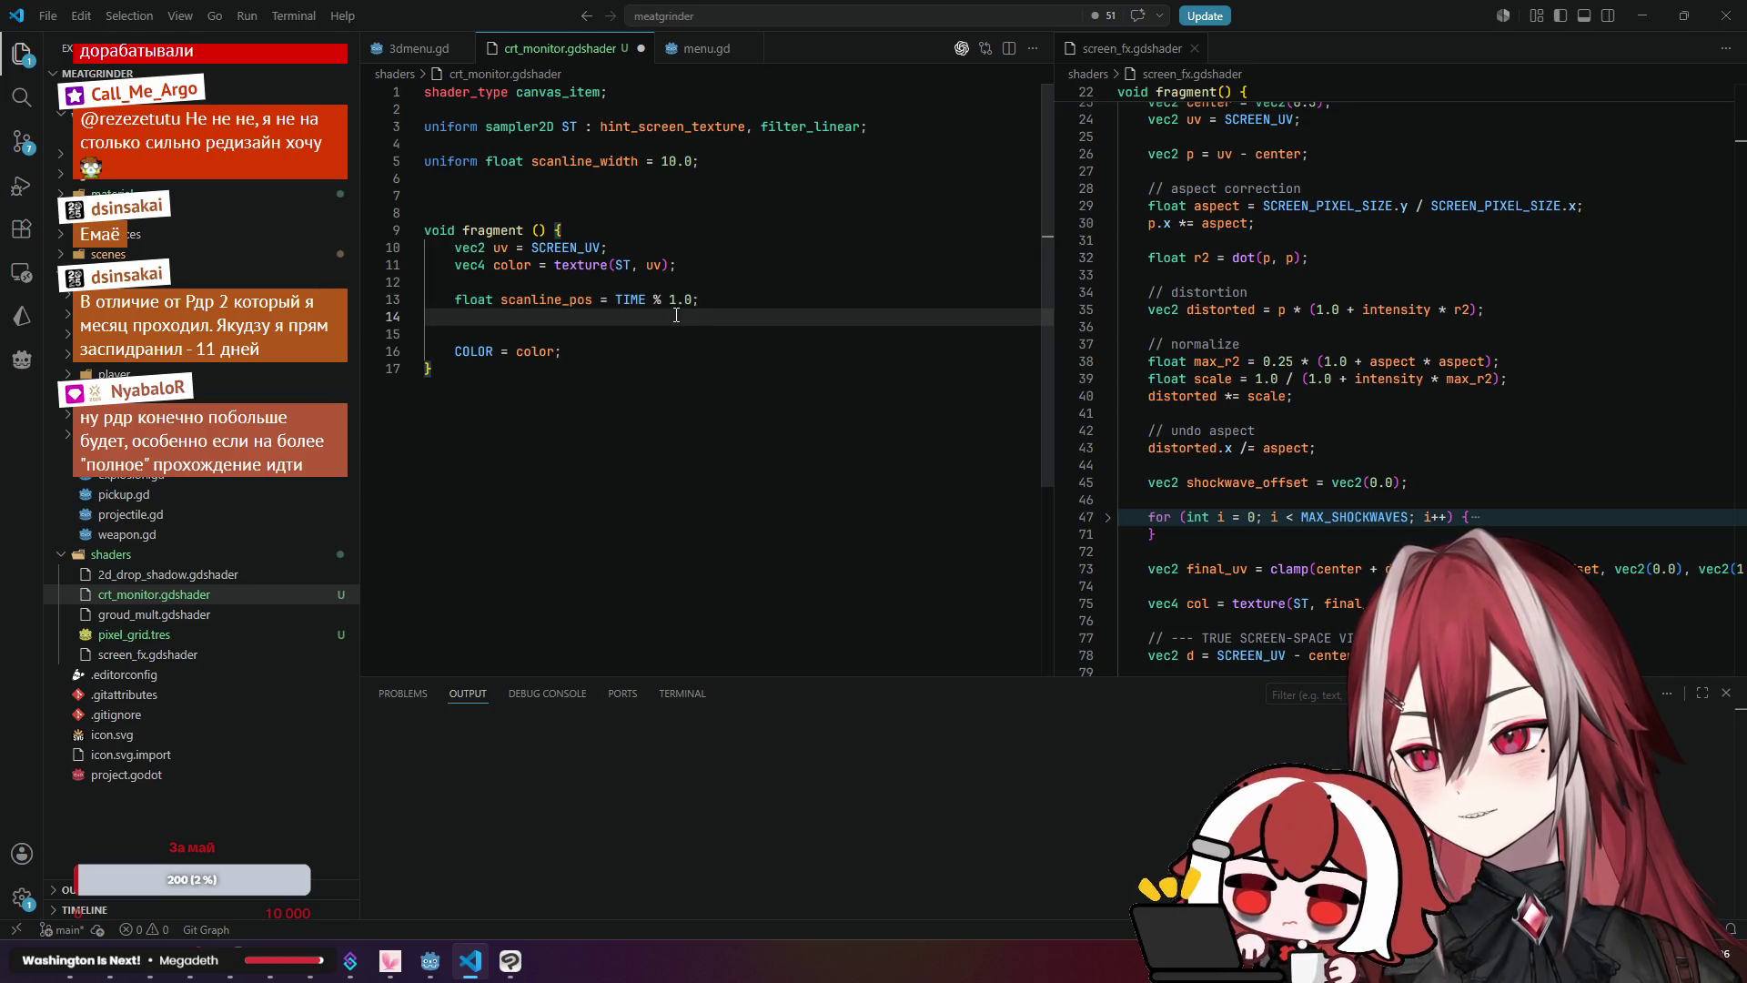
left_click_drag(654, 300, 691, 300)
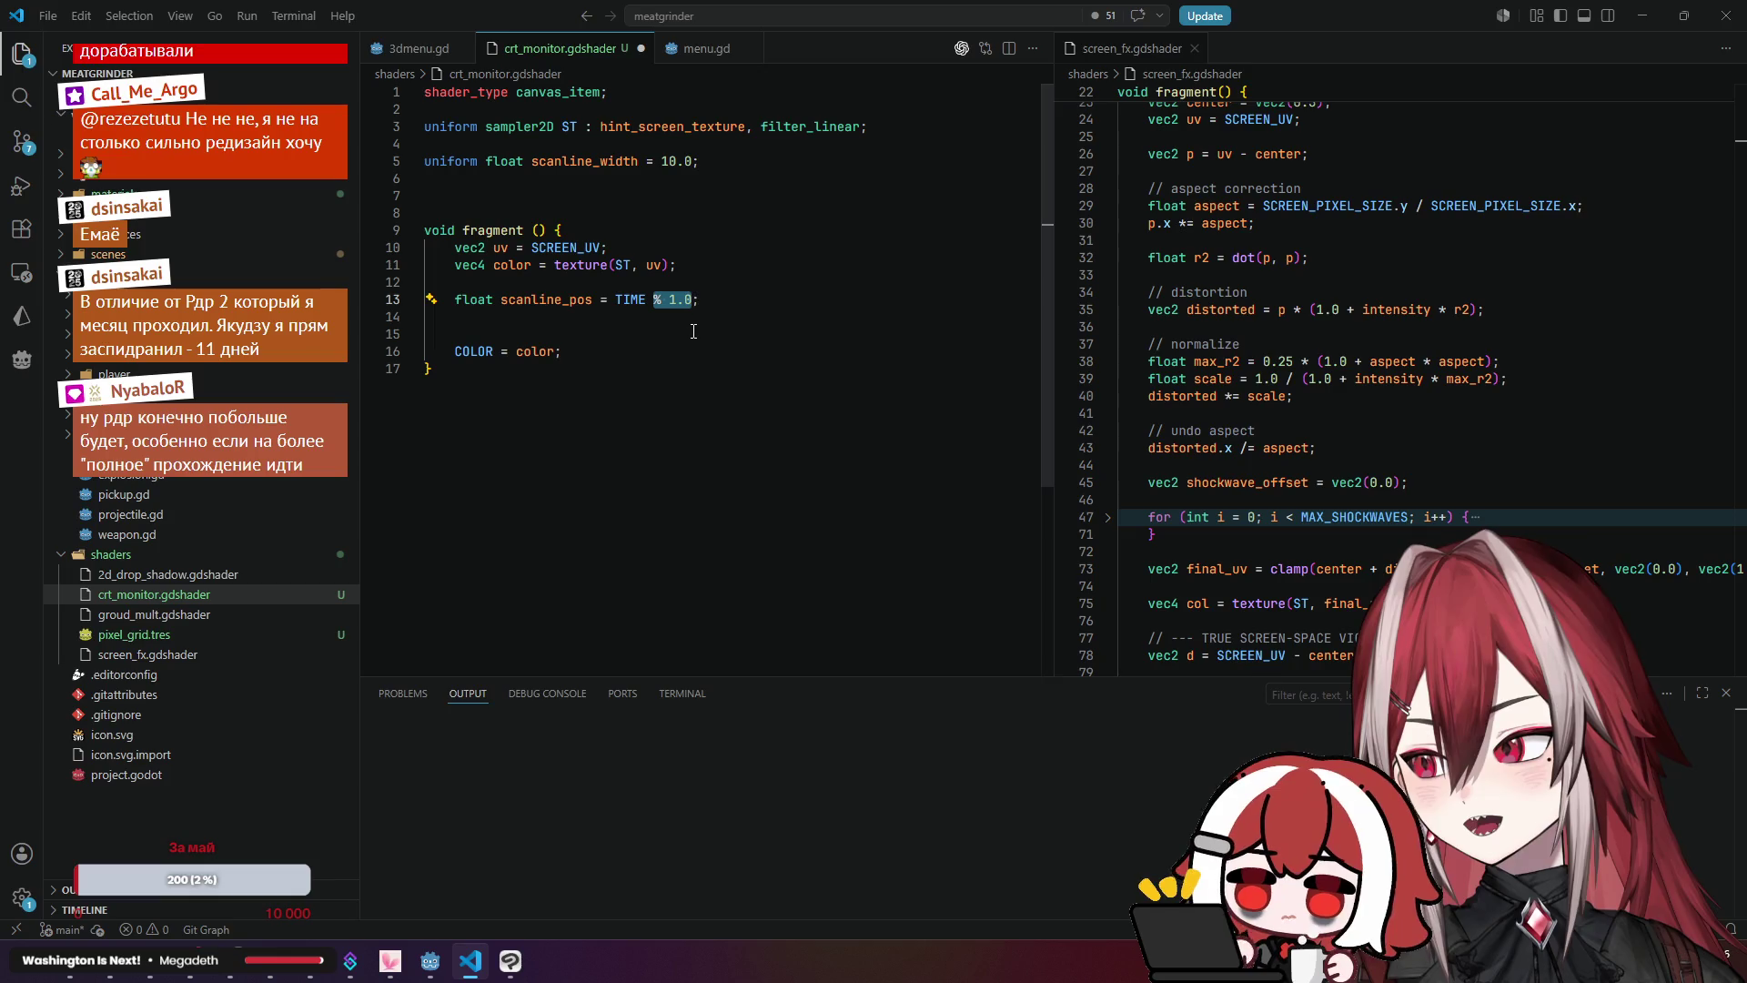
key("BackSpace")
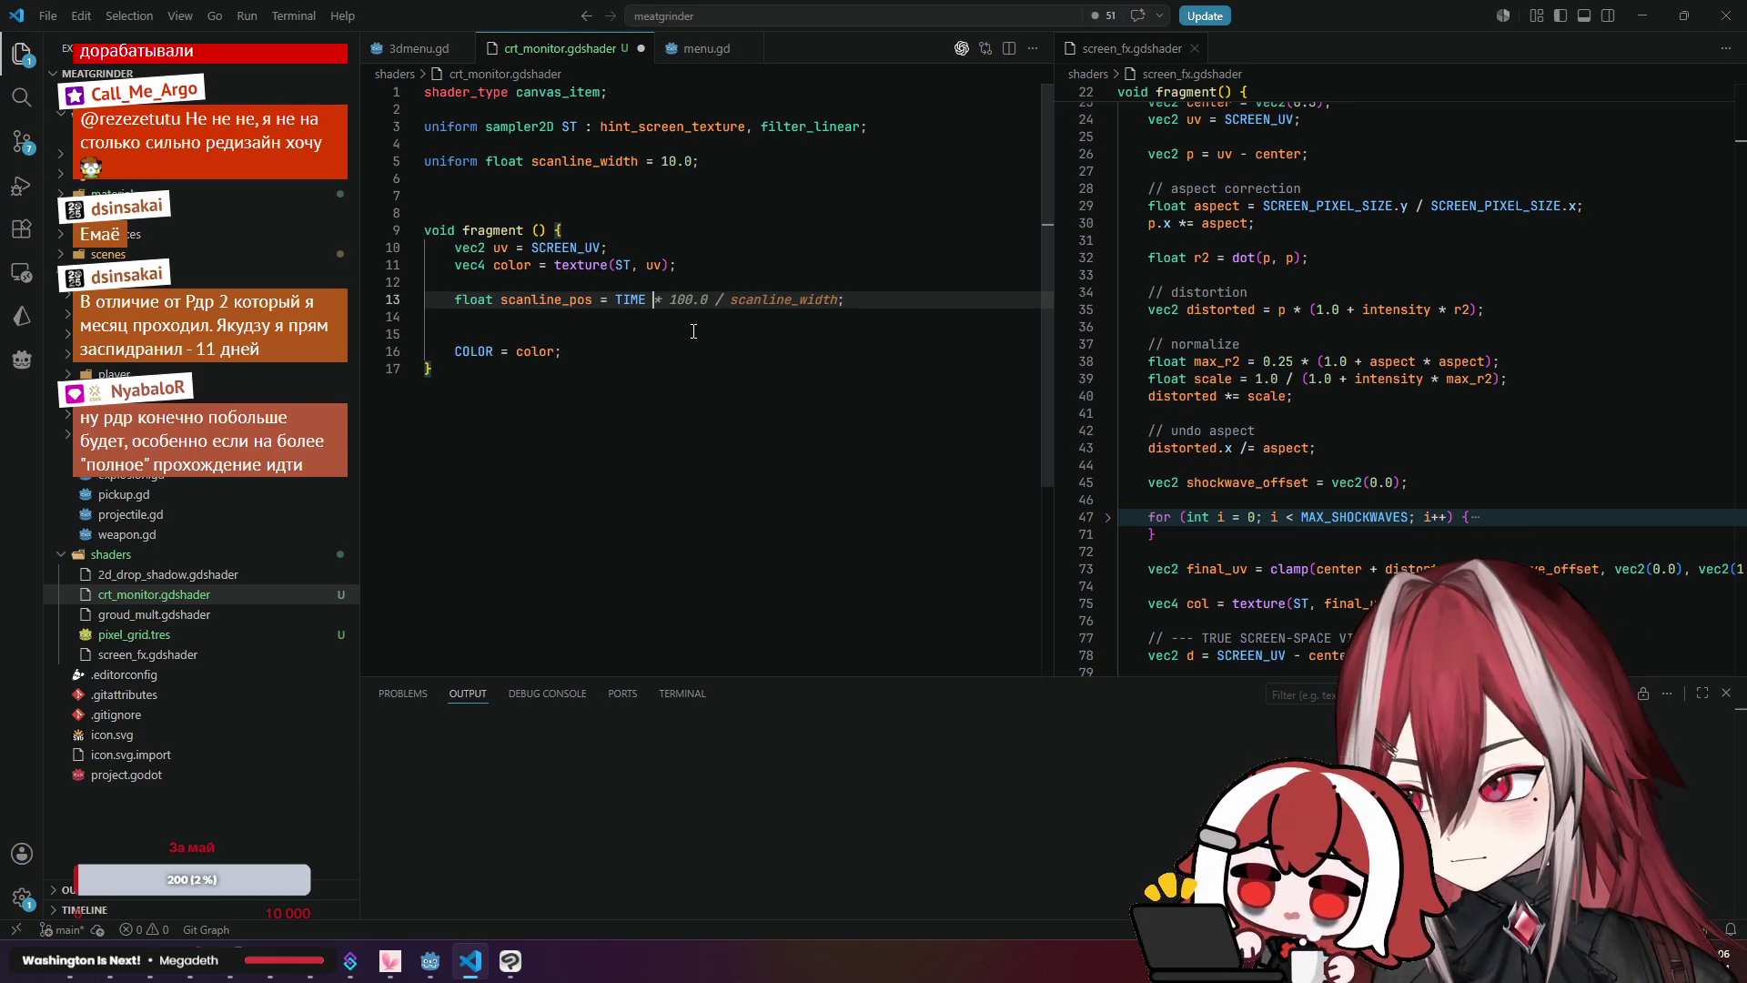
left_click(15, 971)
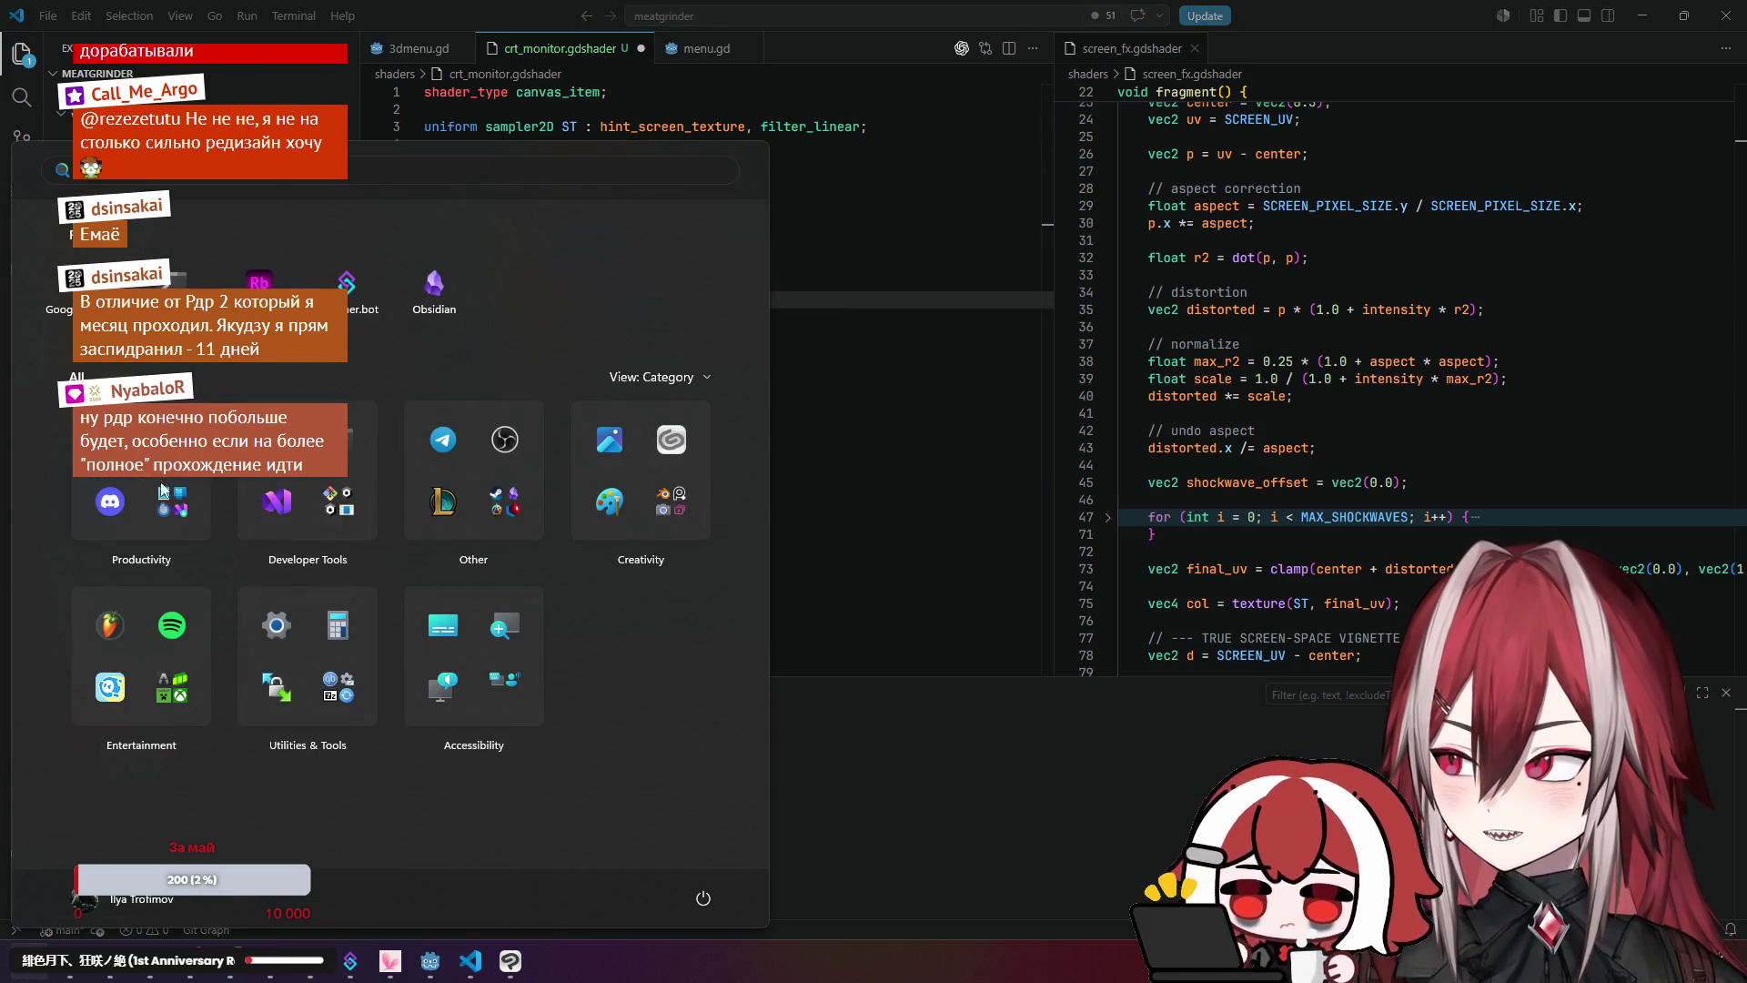
Step: In a blank tab's DevTools Console, evaluate a small decimal number % 1
left_click(77, 291)
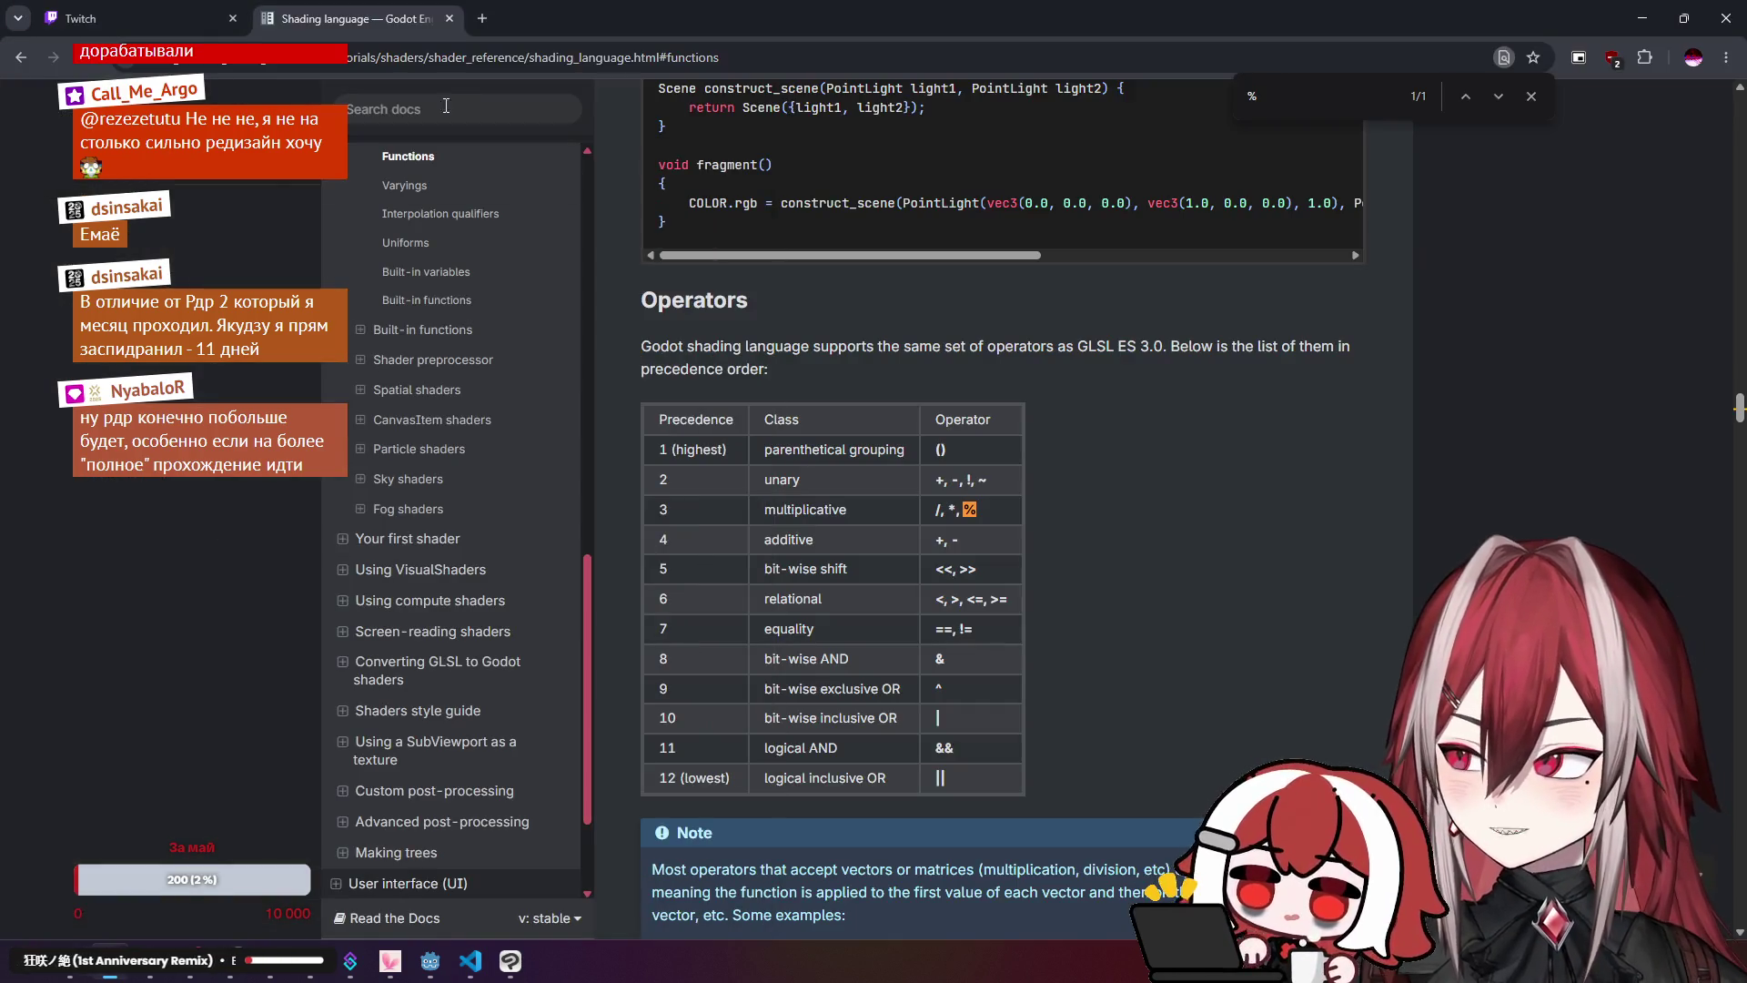
key("ctrl+t")
key("F12")
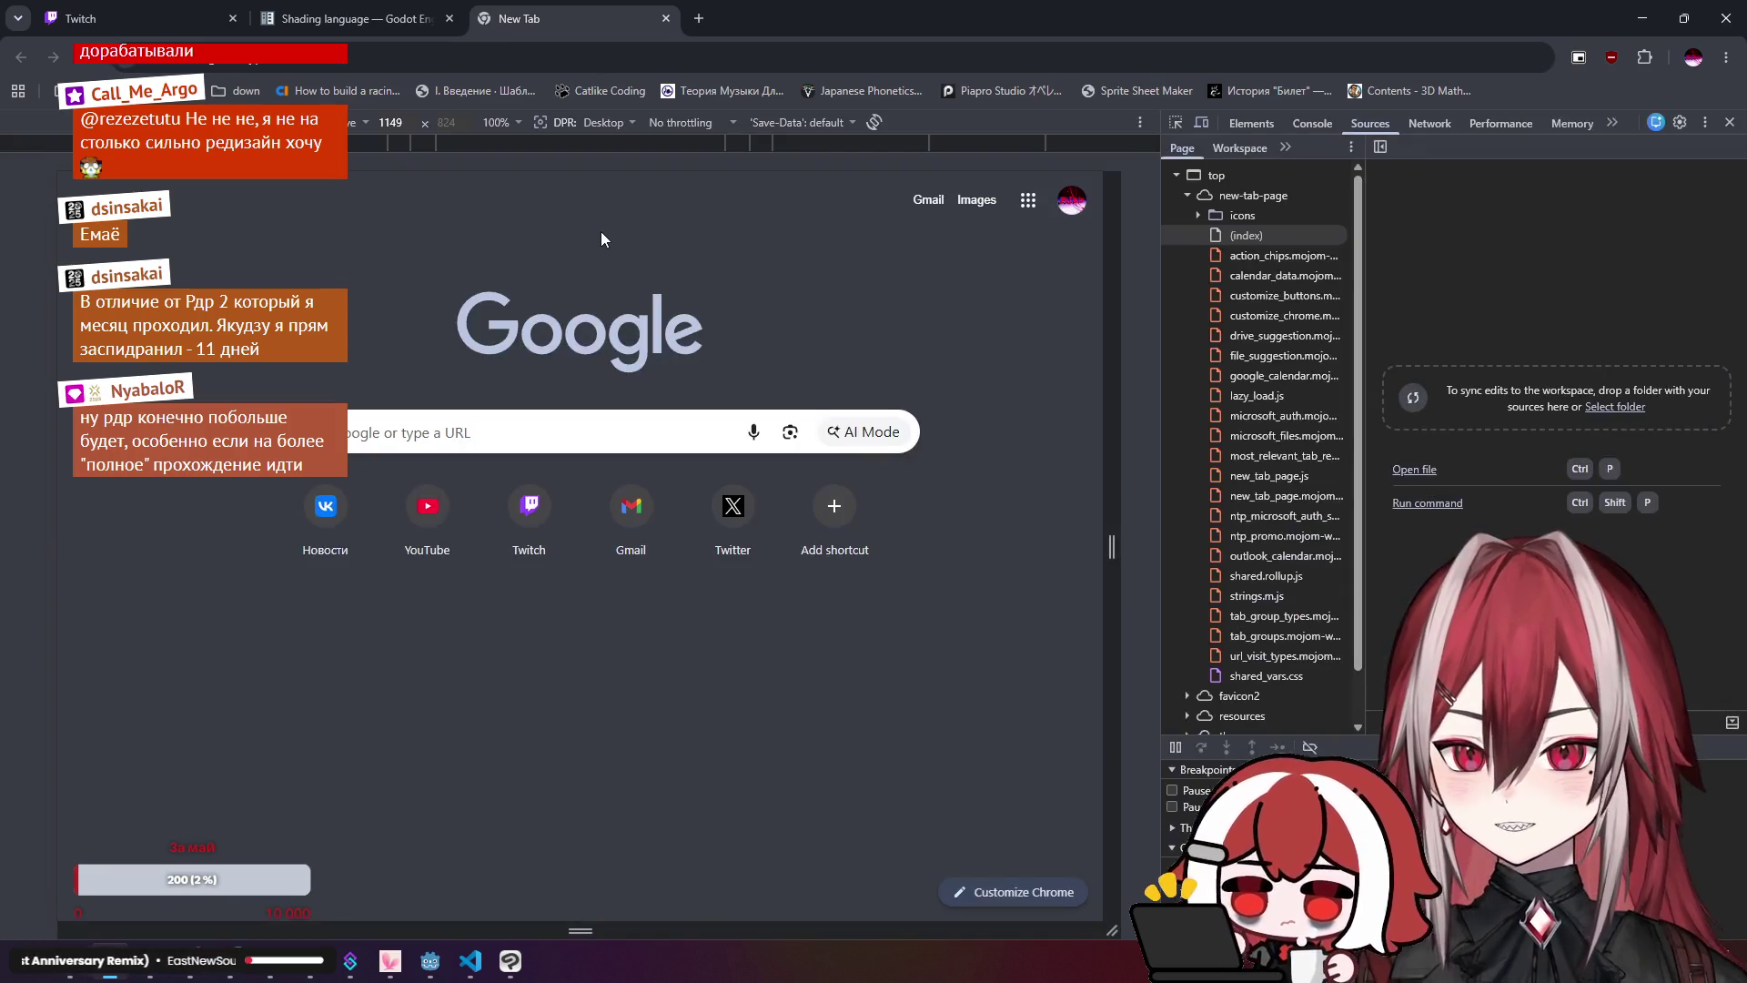
left_click(1312, 123)
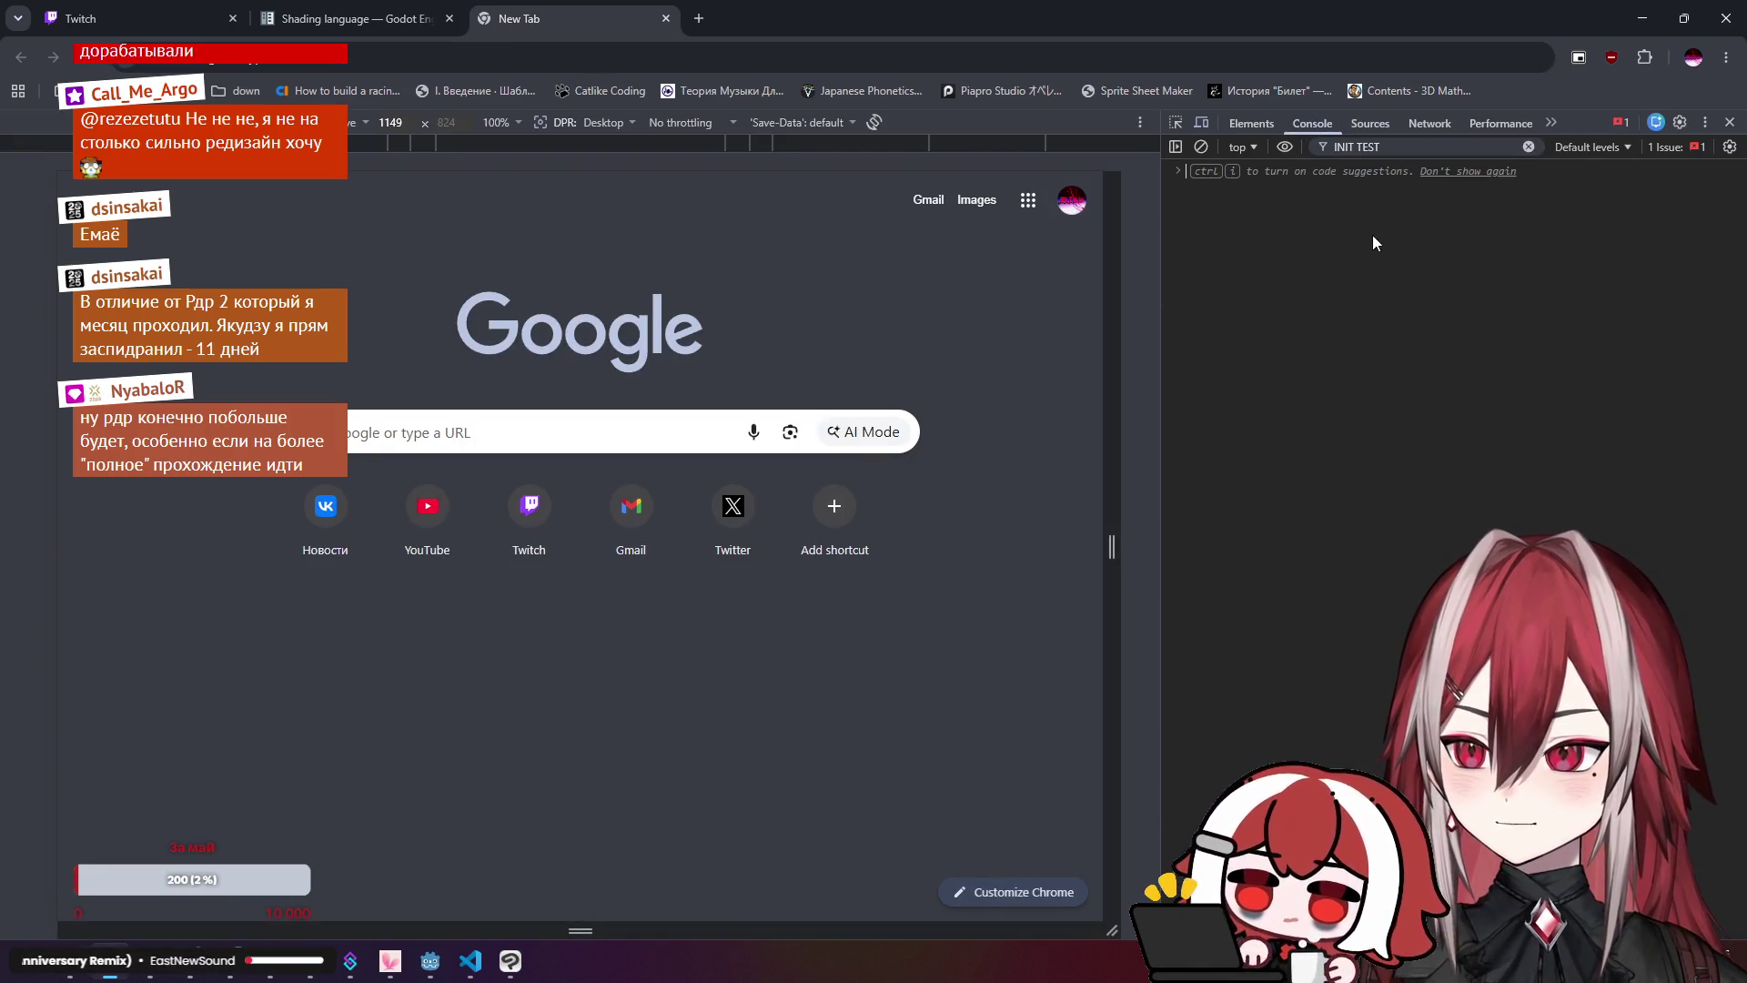
type("100.21")
type("5")
key("Left")
key("Left")
key("Left")
key("BackSpace")
type("5.215")
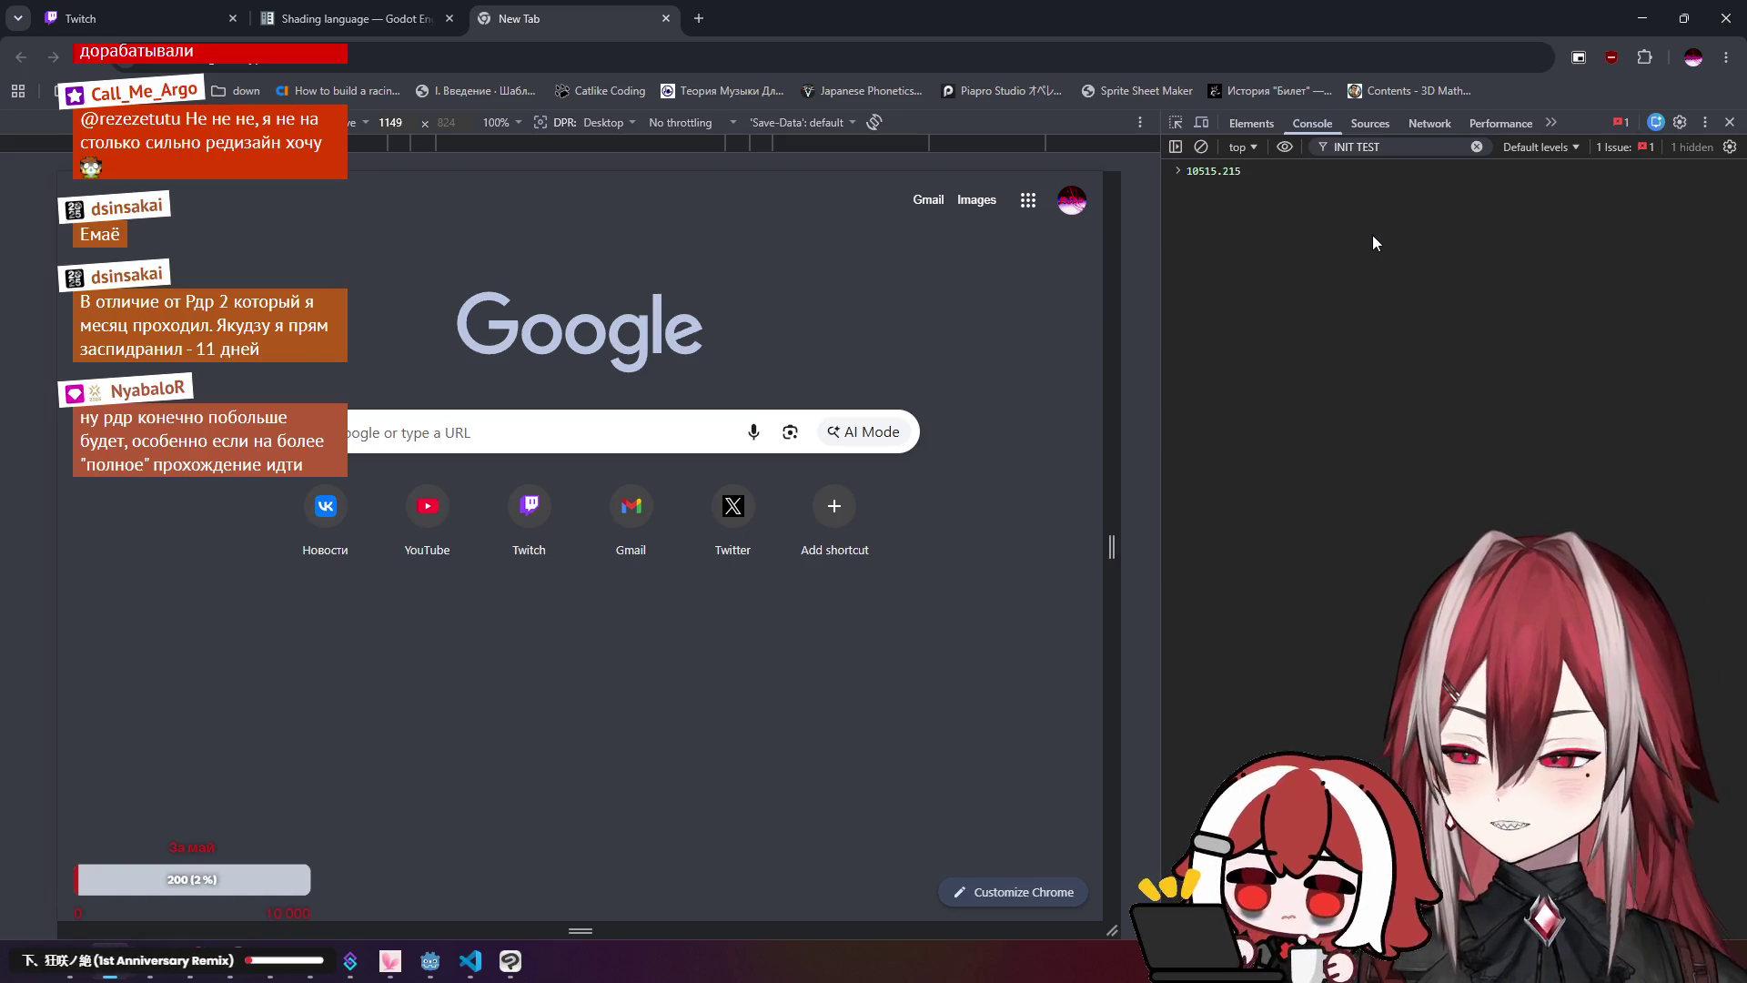
type(" % 1")
key("Return")
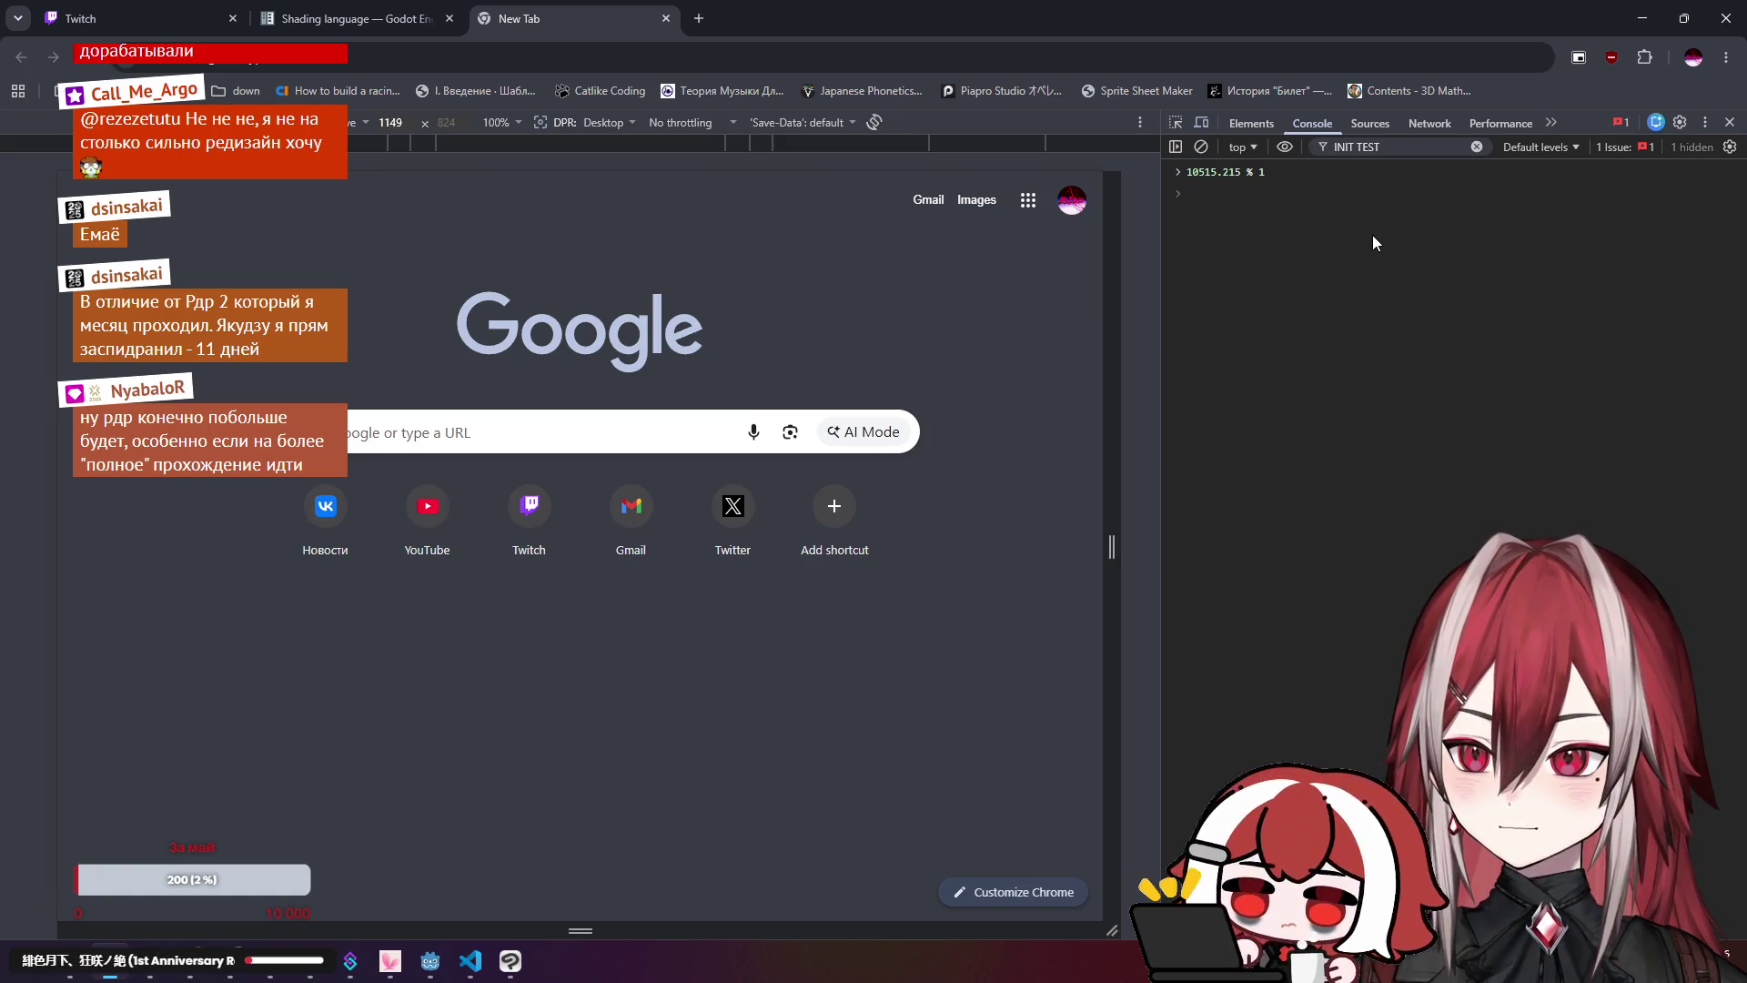
Step: Evaluate 134334322.215 % 1, which gives 0.2150000035762787, then close the scratch tab
key("Up")
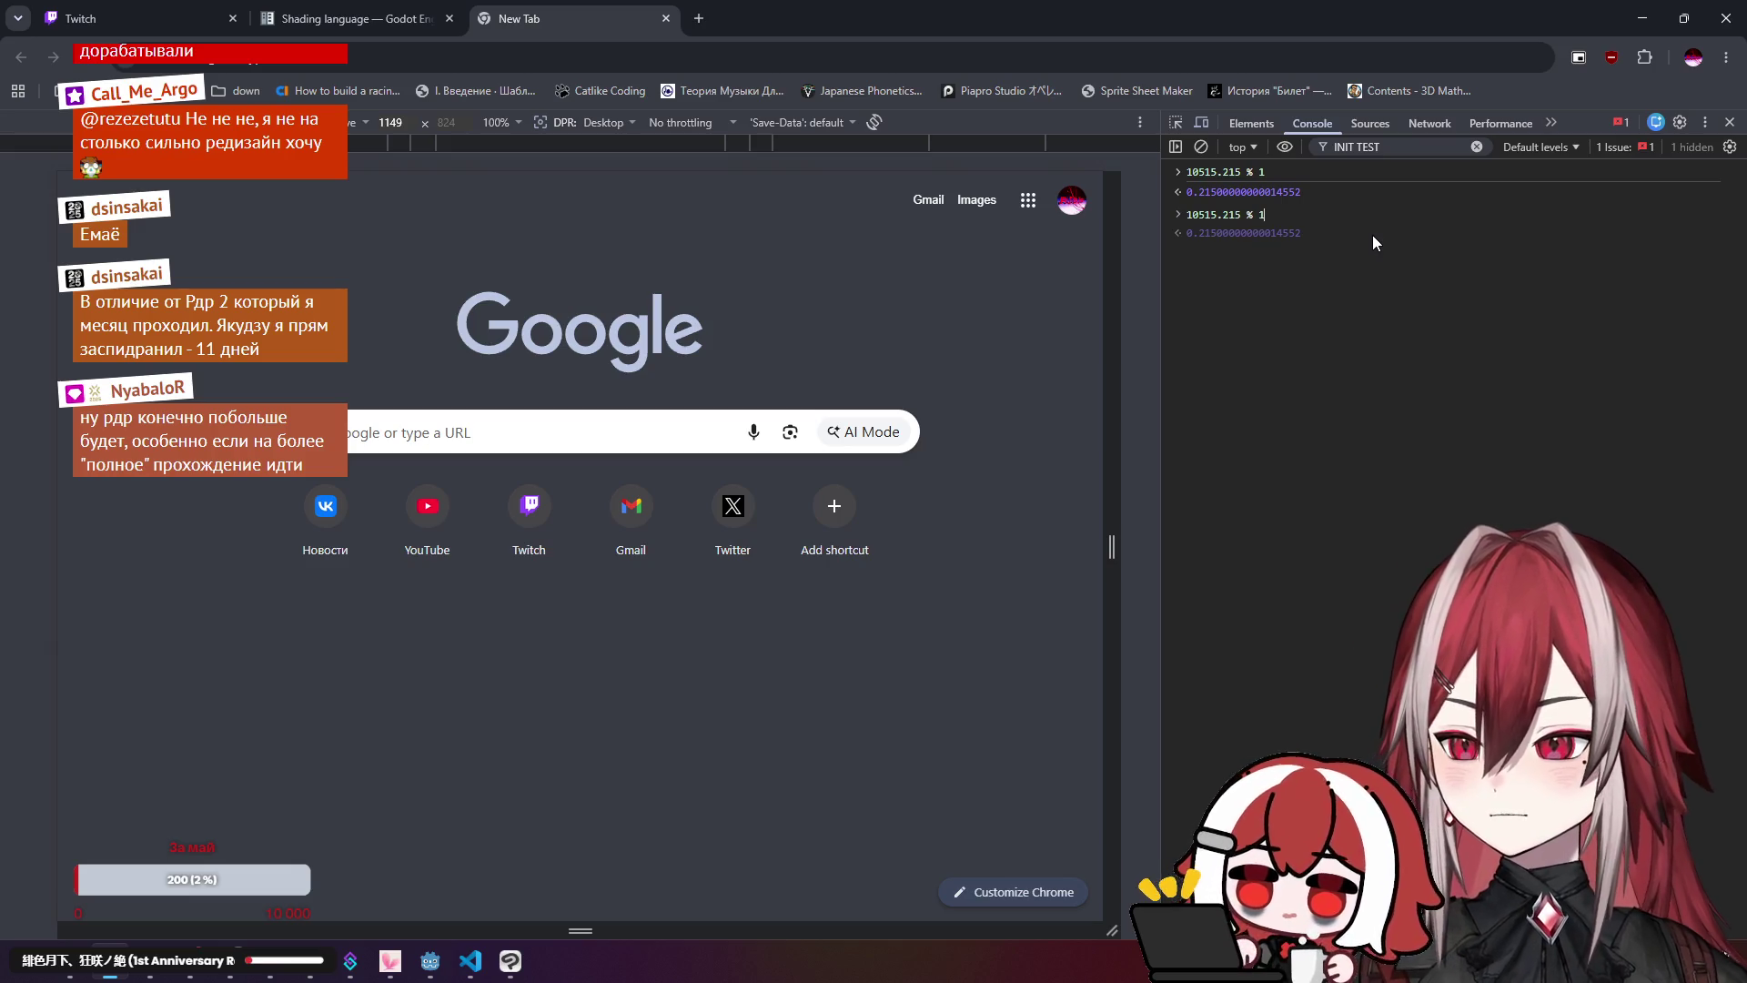
key("Delete")
key("BackSpace")
key("BackSpace")
key("BackSpace")
type("131231")
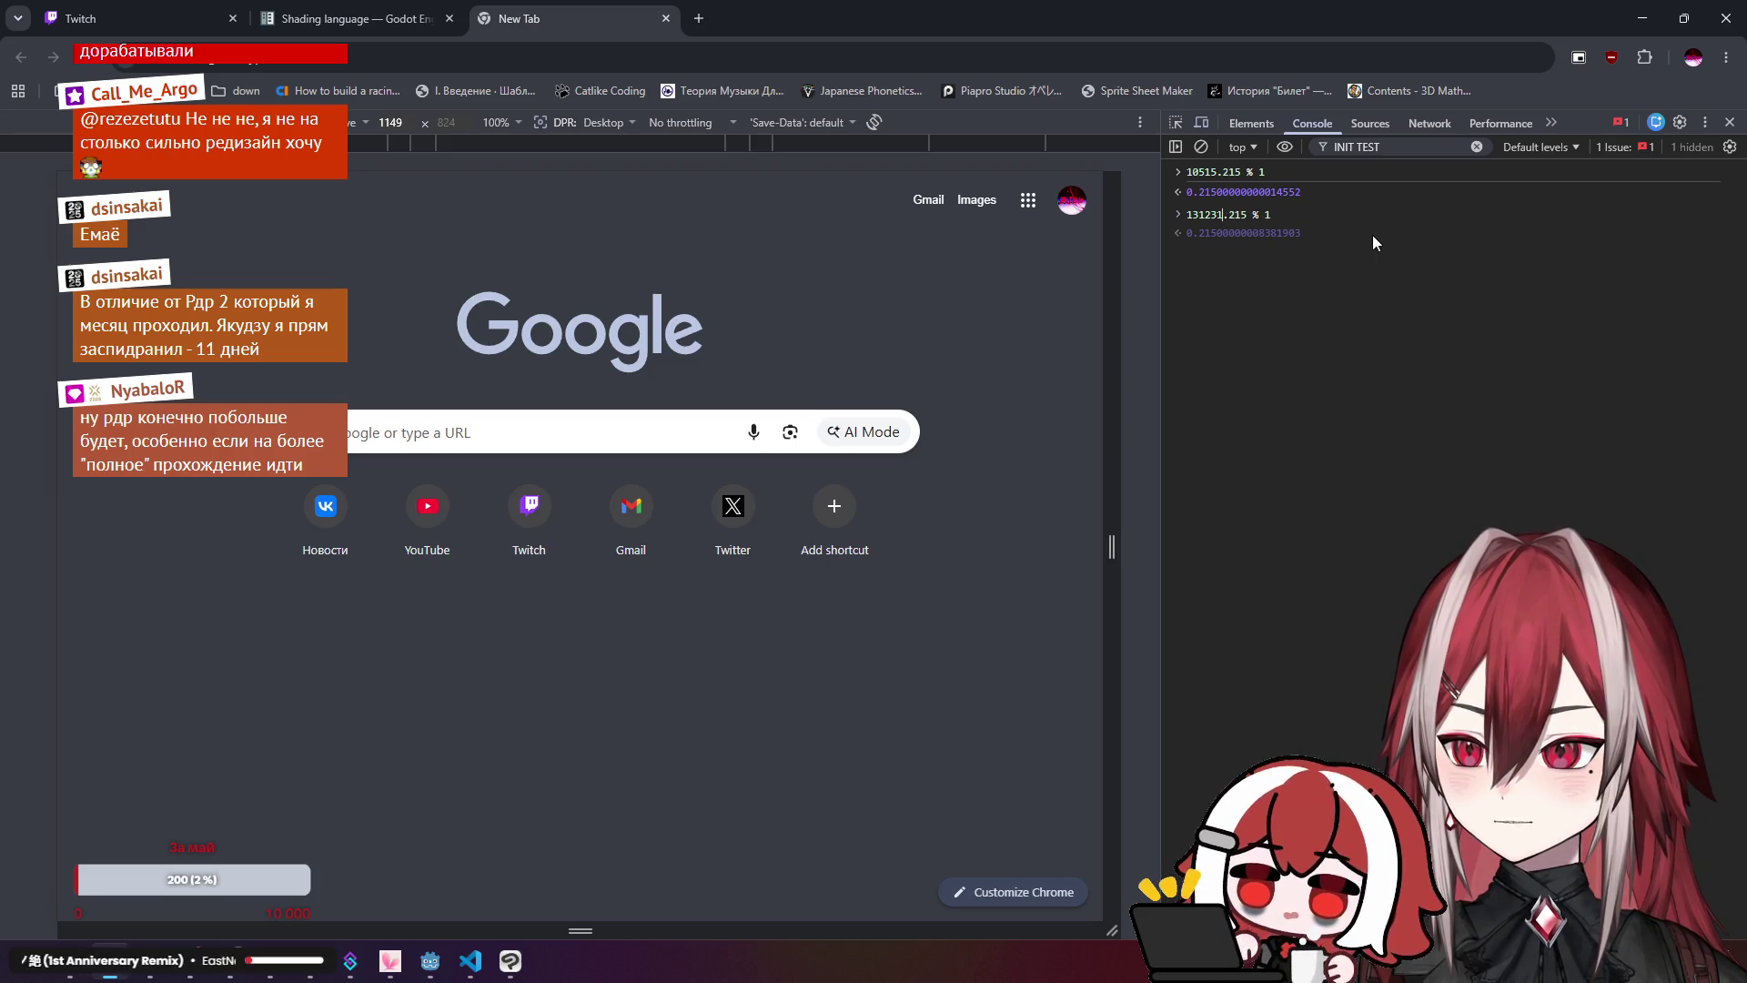
key("BackSpace")
key("BackSpace")
type("4334322")
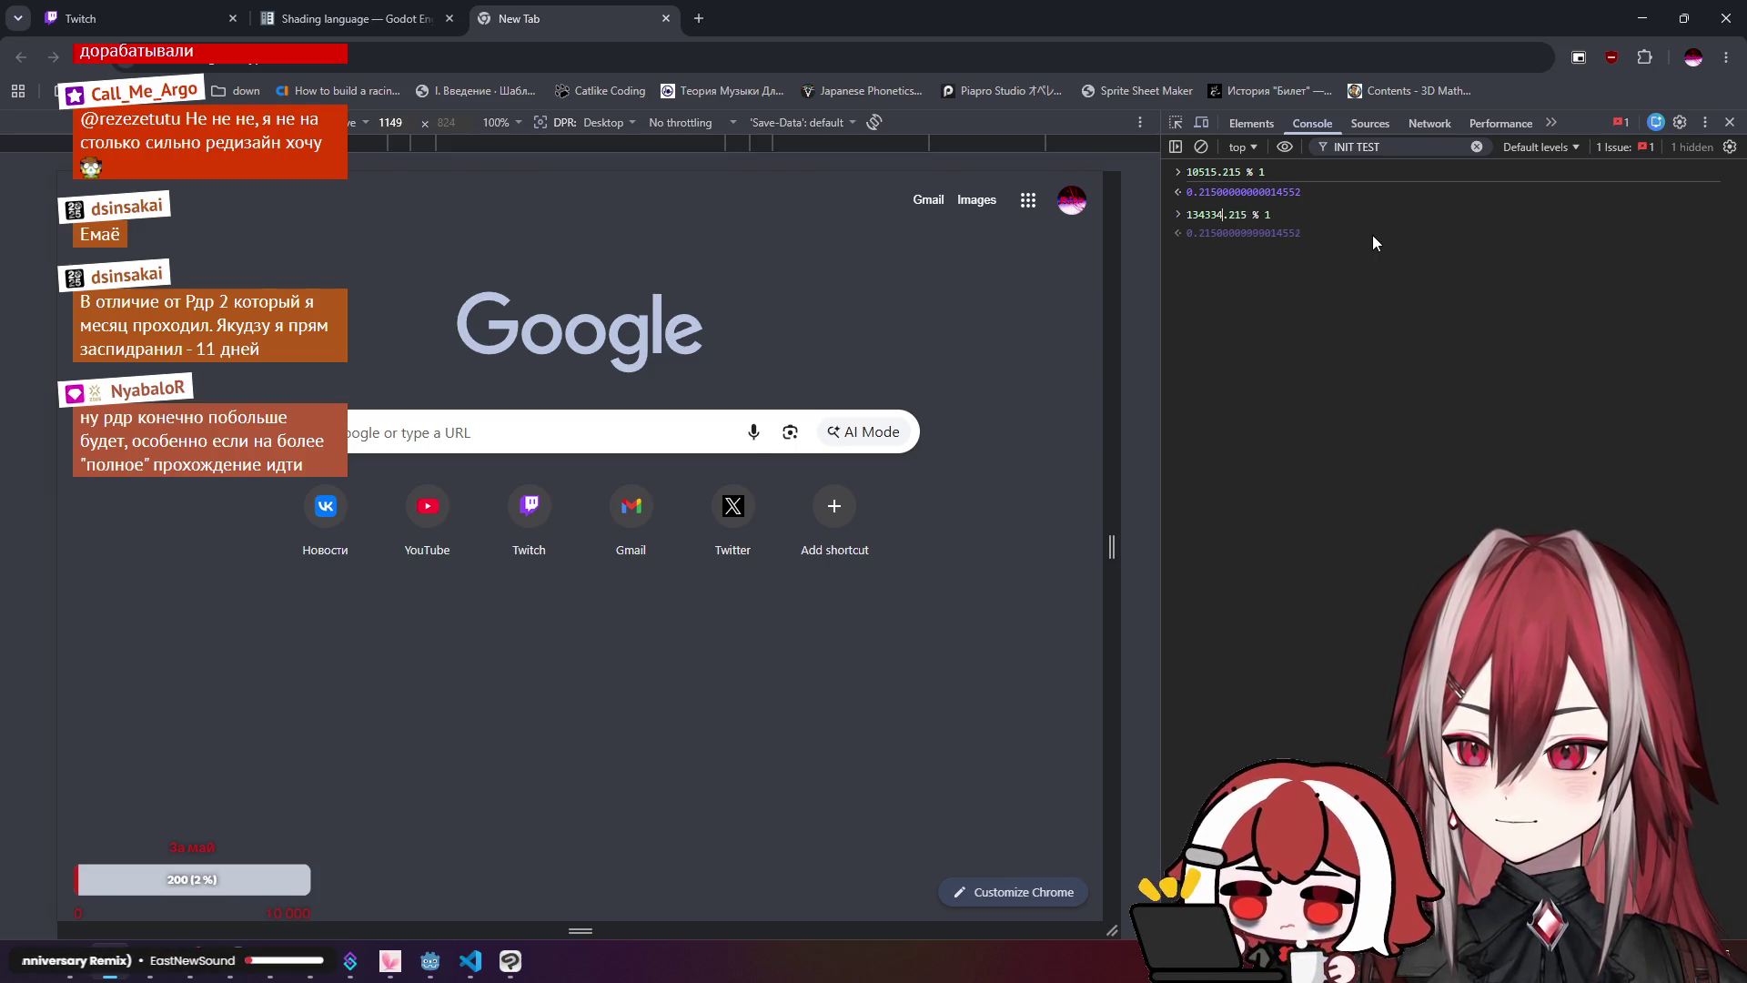
key("Return")
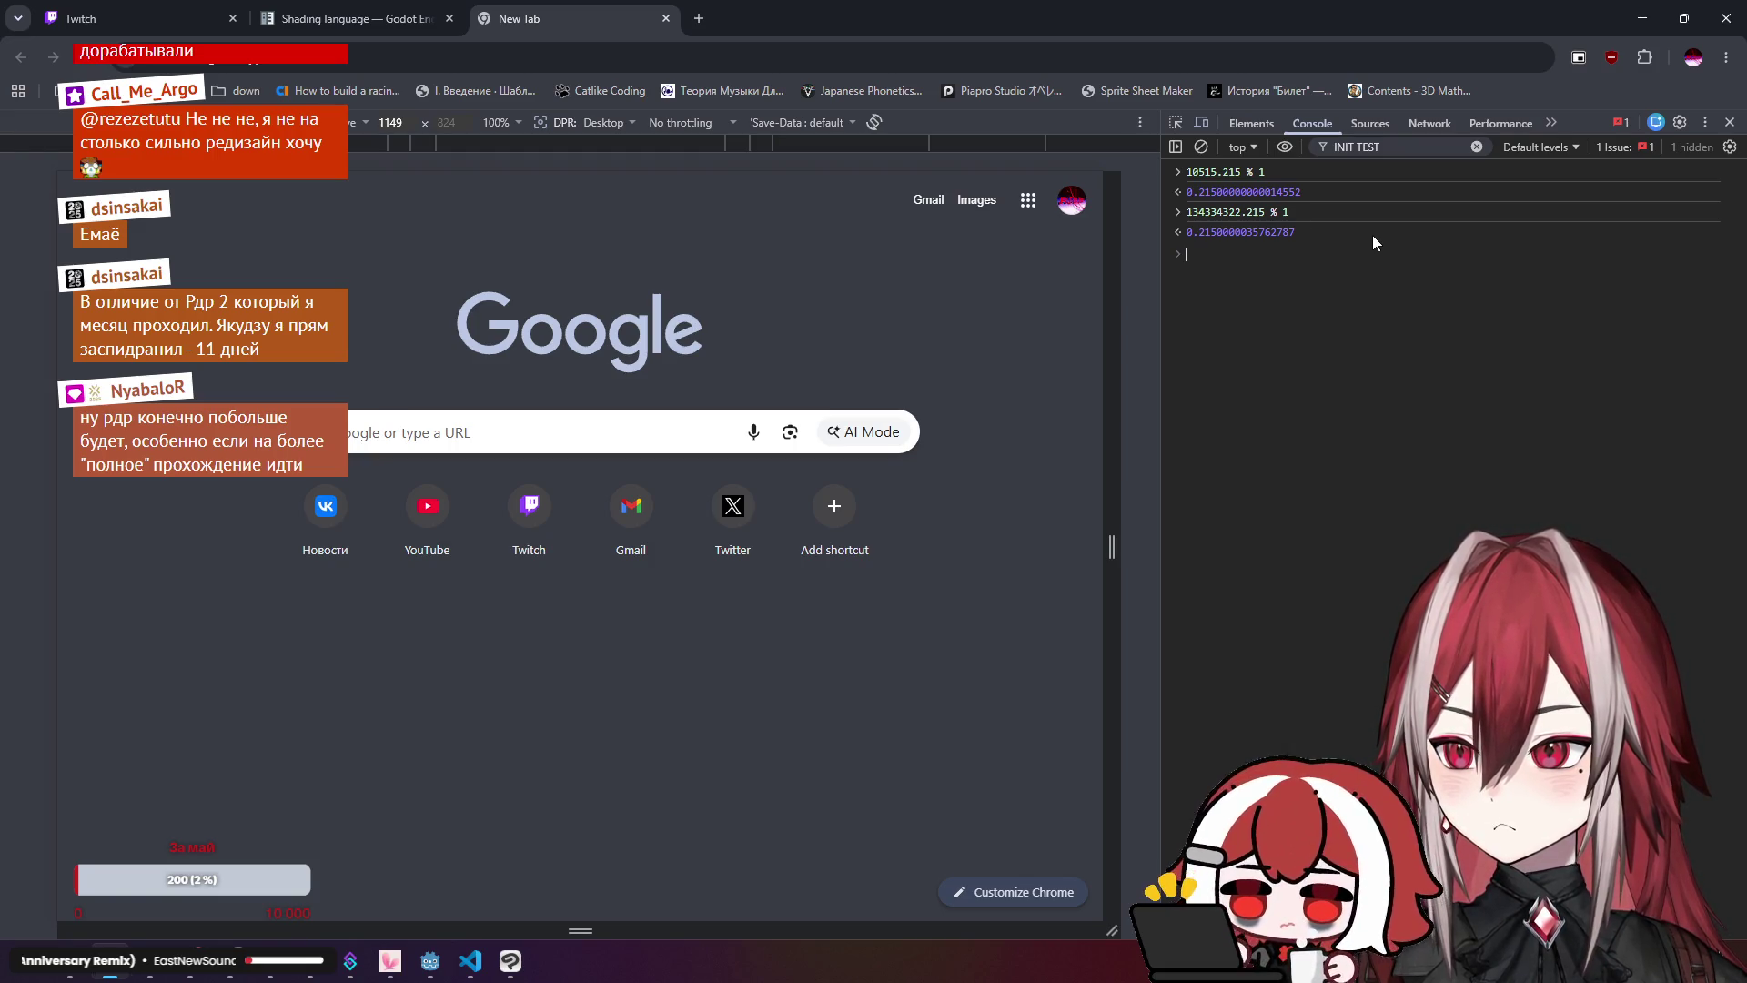
middle_click(641, 18)
left_click(1643, 18)
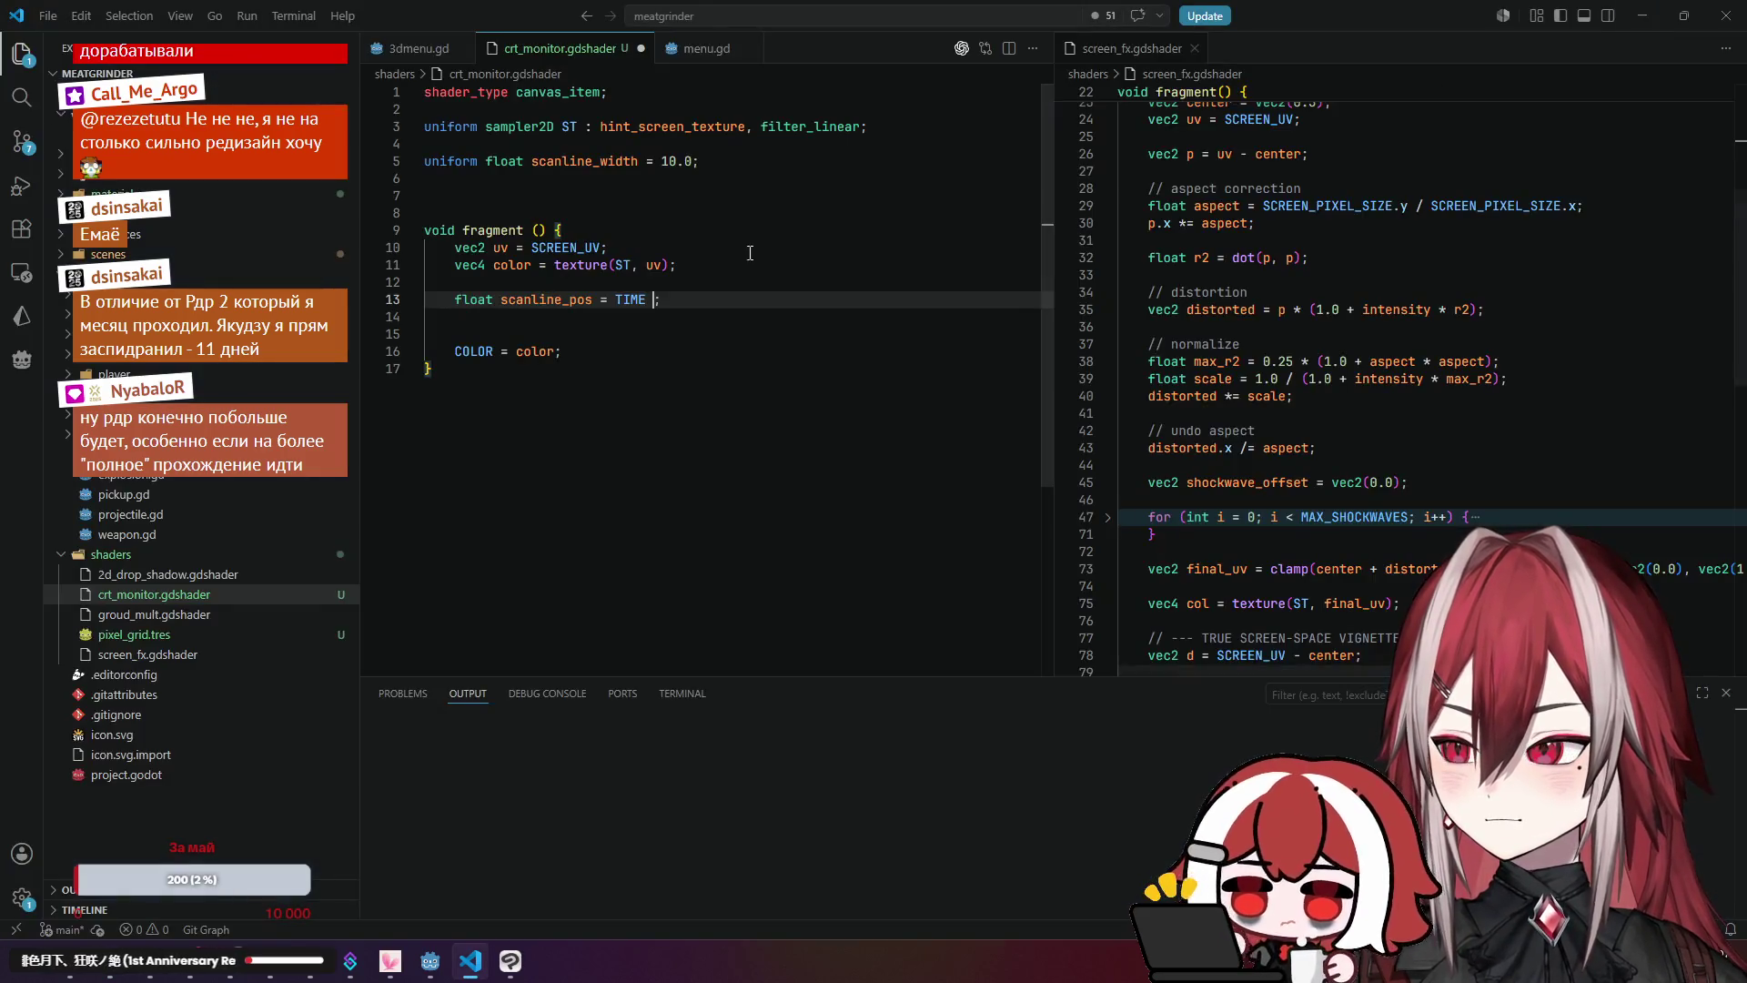
Step: Re-add '% 1.0' after TIME on line 13, add blank lines, and reject Copilot's scanline_mask suggestion
left_click(653, 299)
type("% 1")
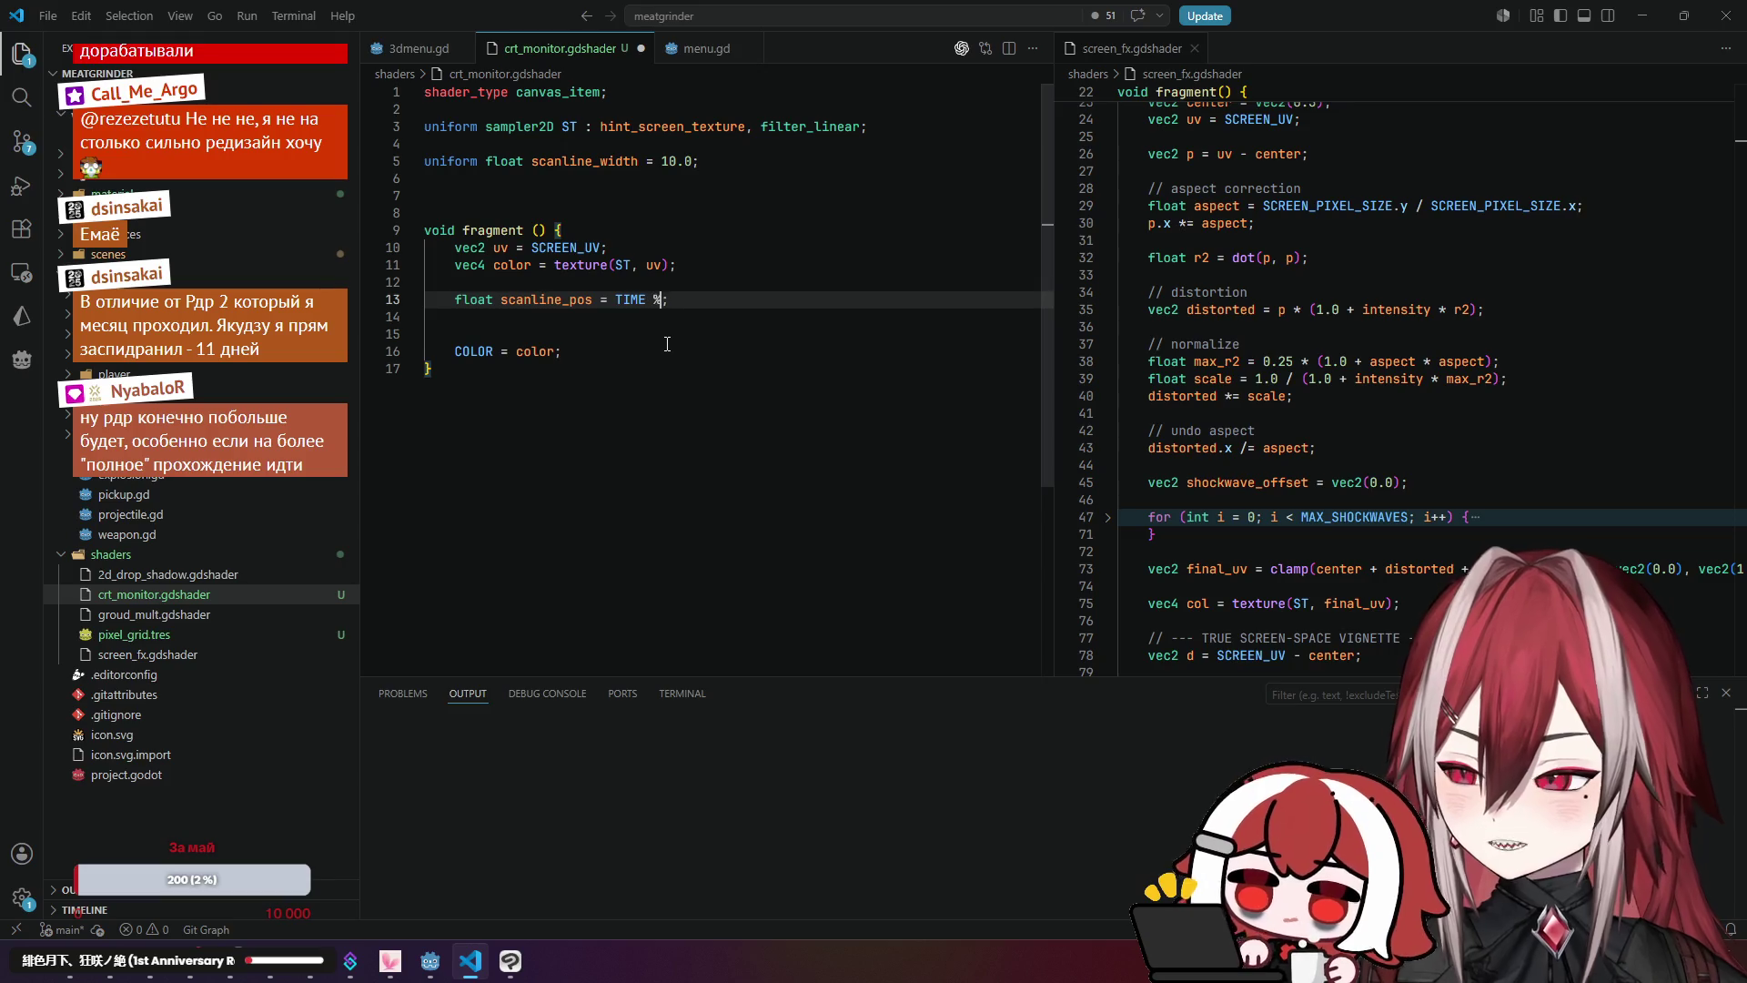
type(".0")
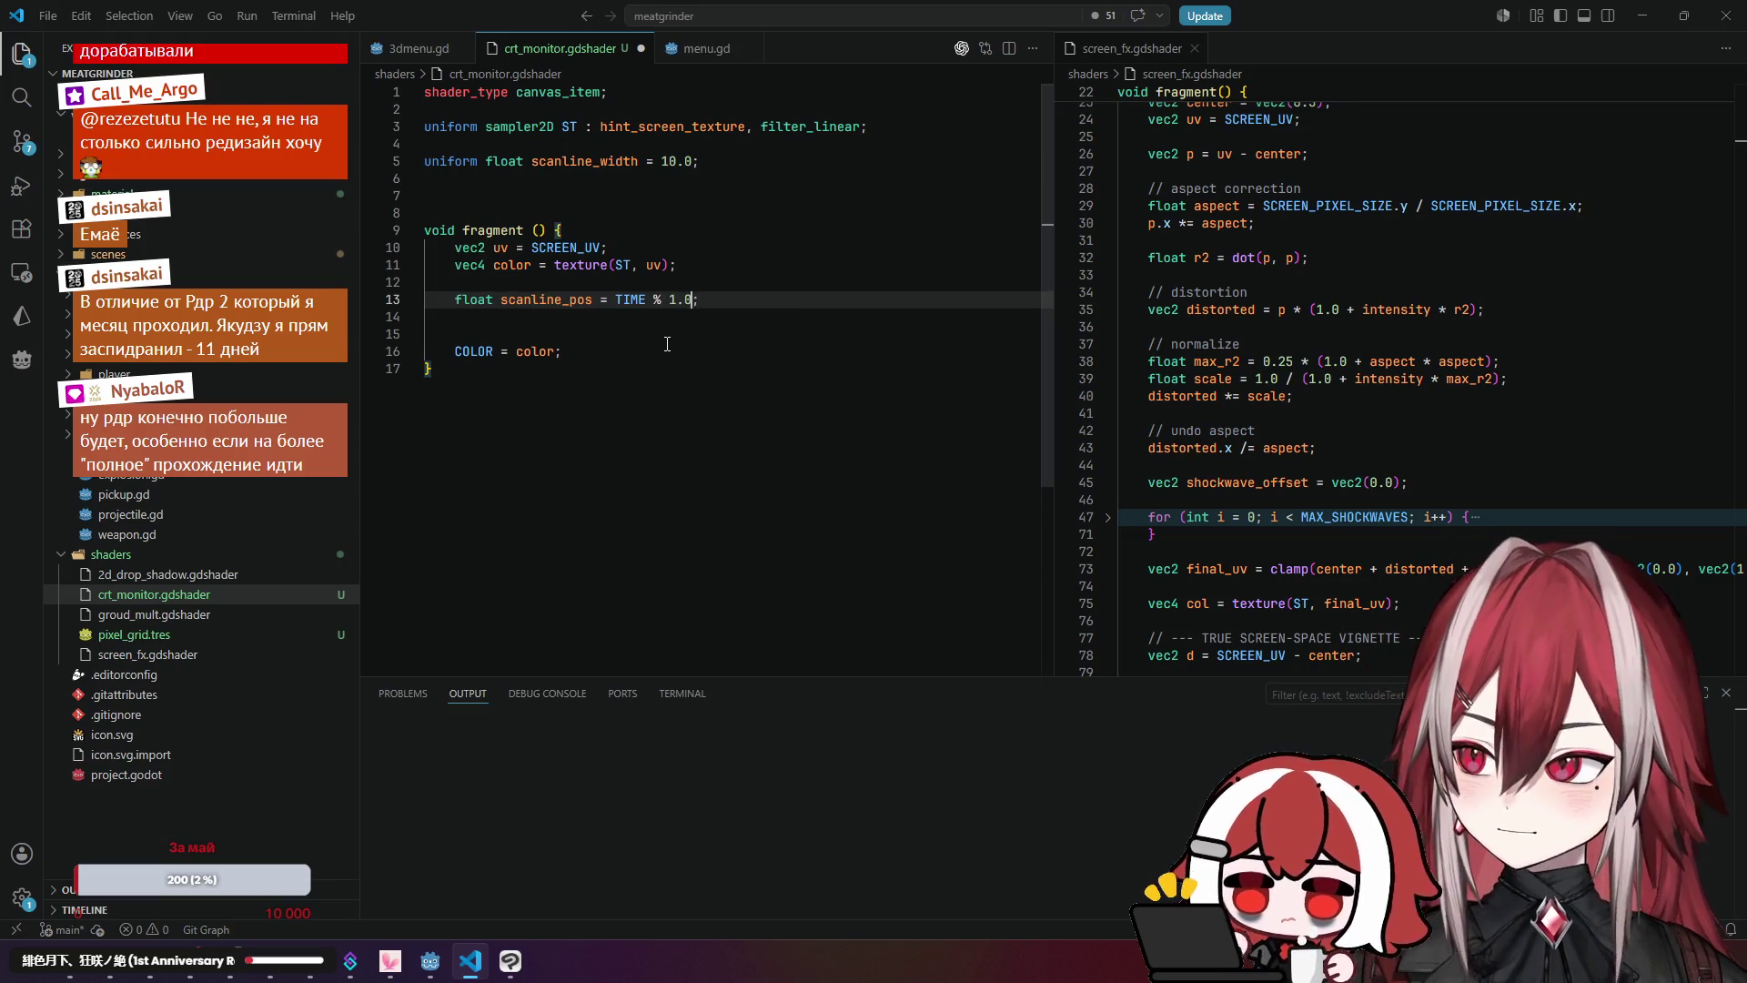
left_click(667, 345)
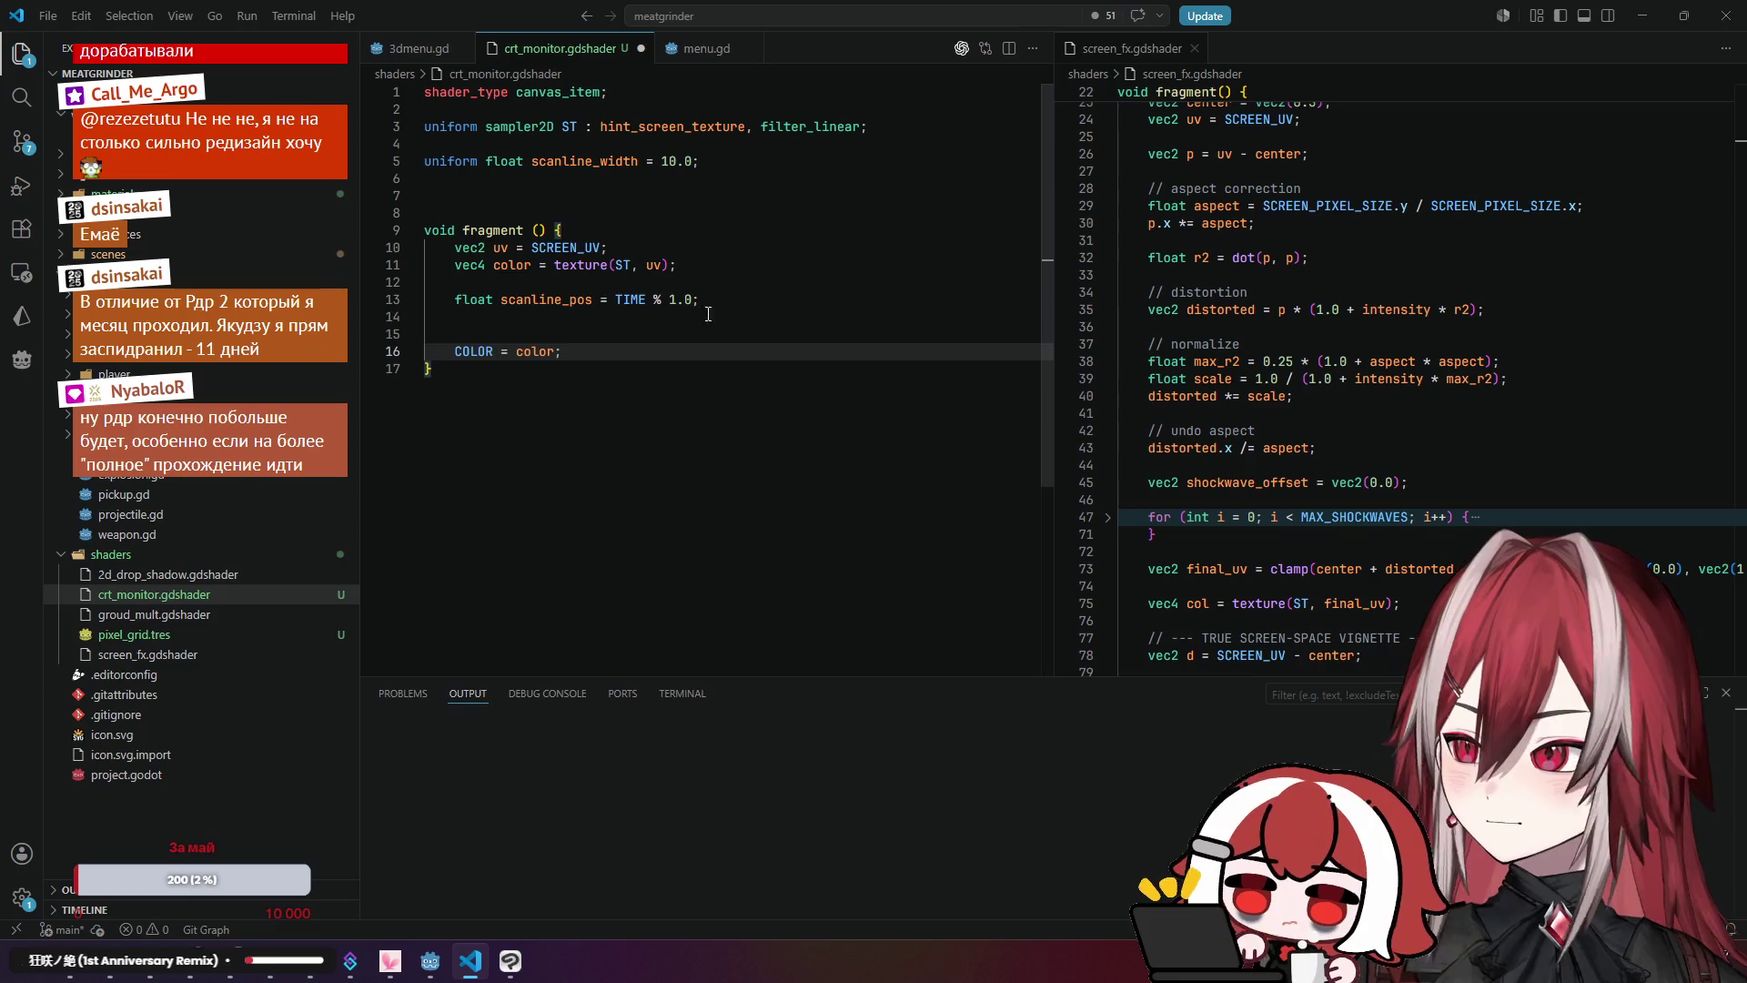
left_click(801, 301)
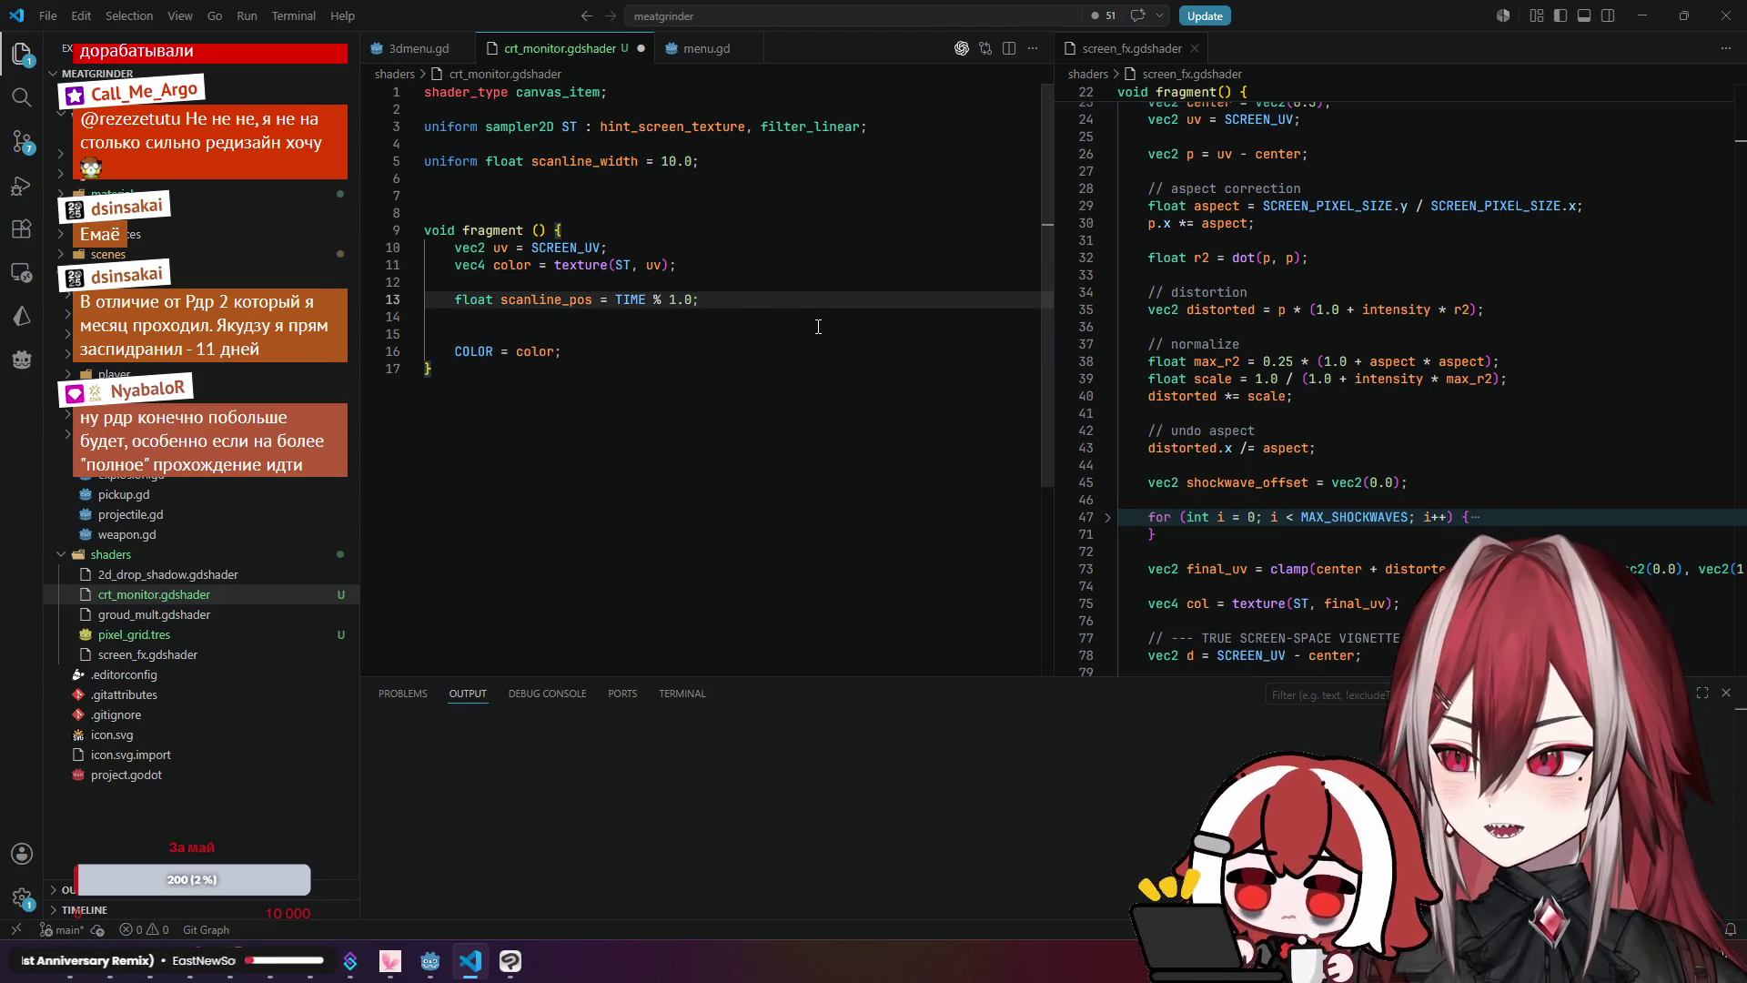
double_click(503, 300)
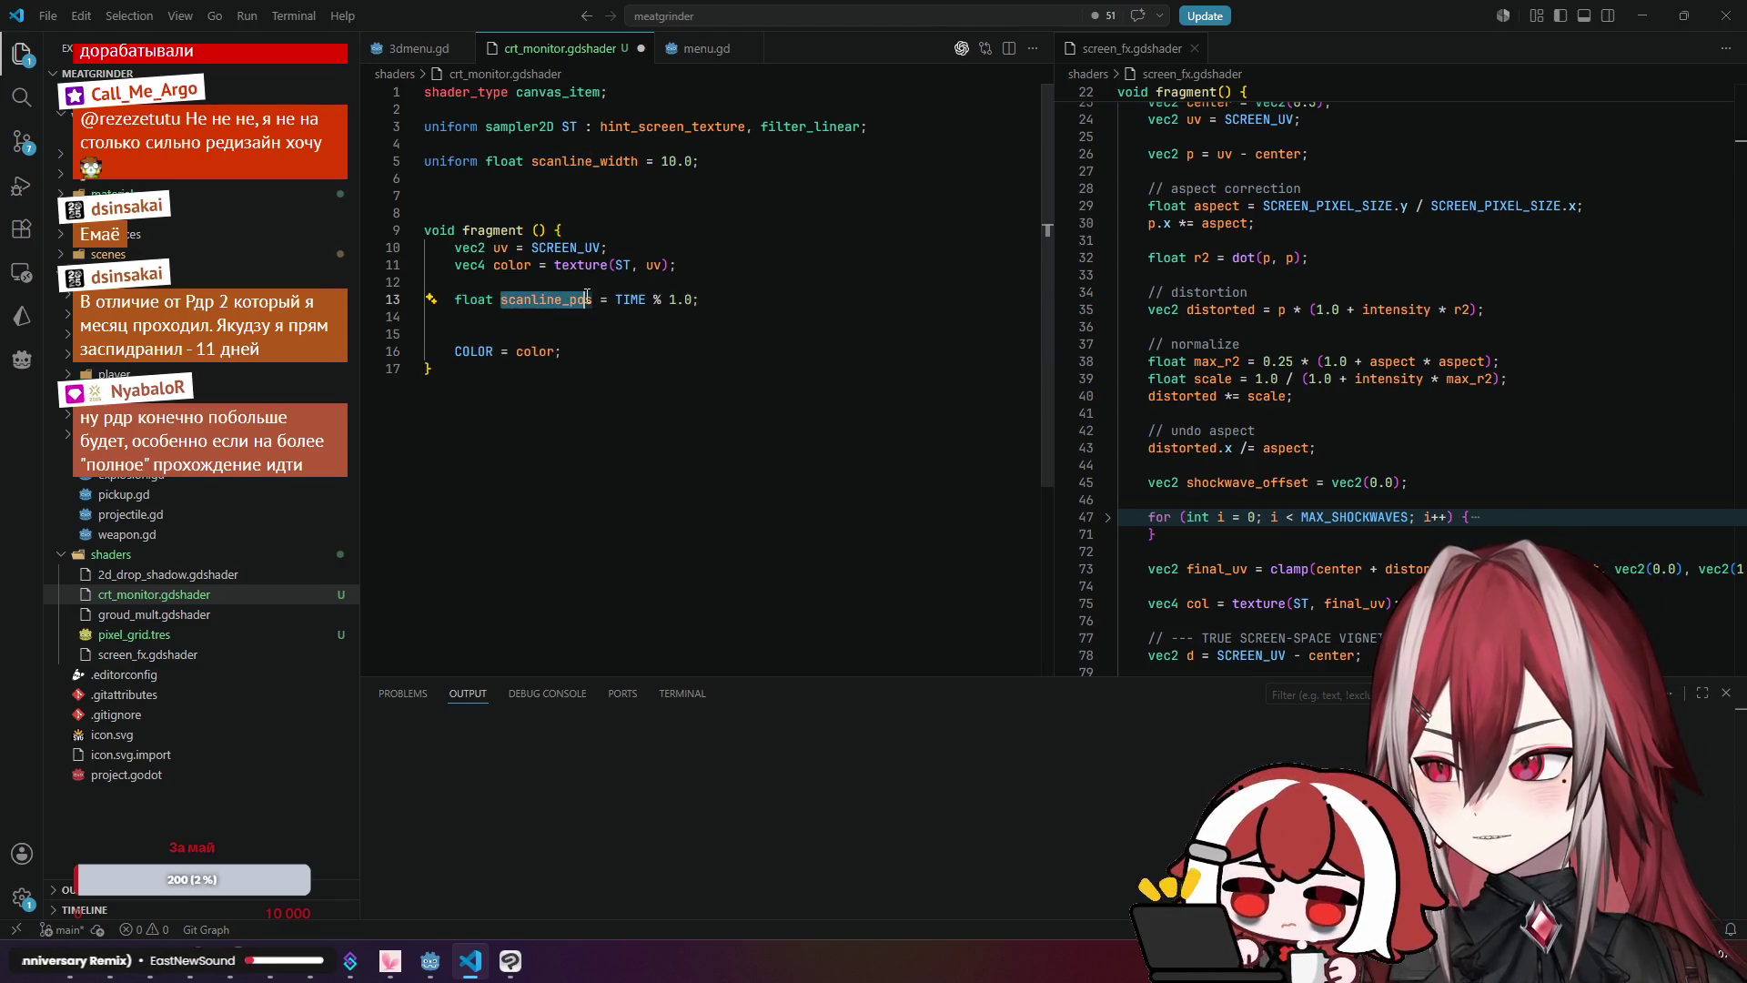
left_click(746, 302)
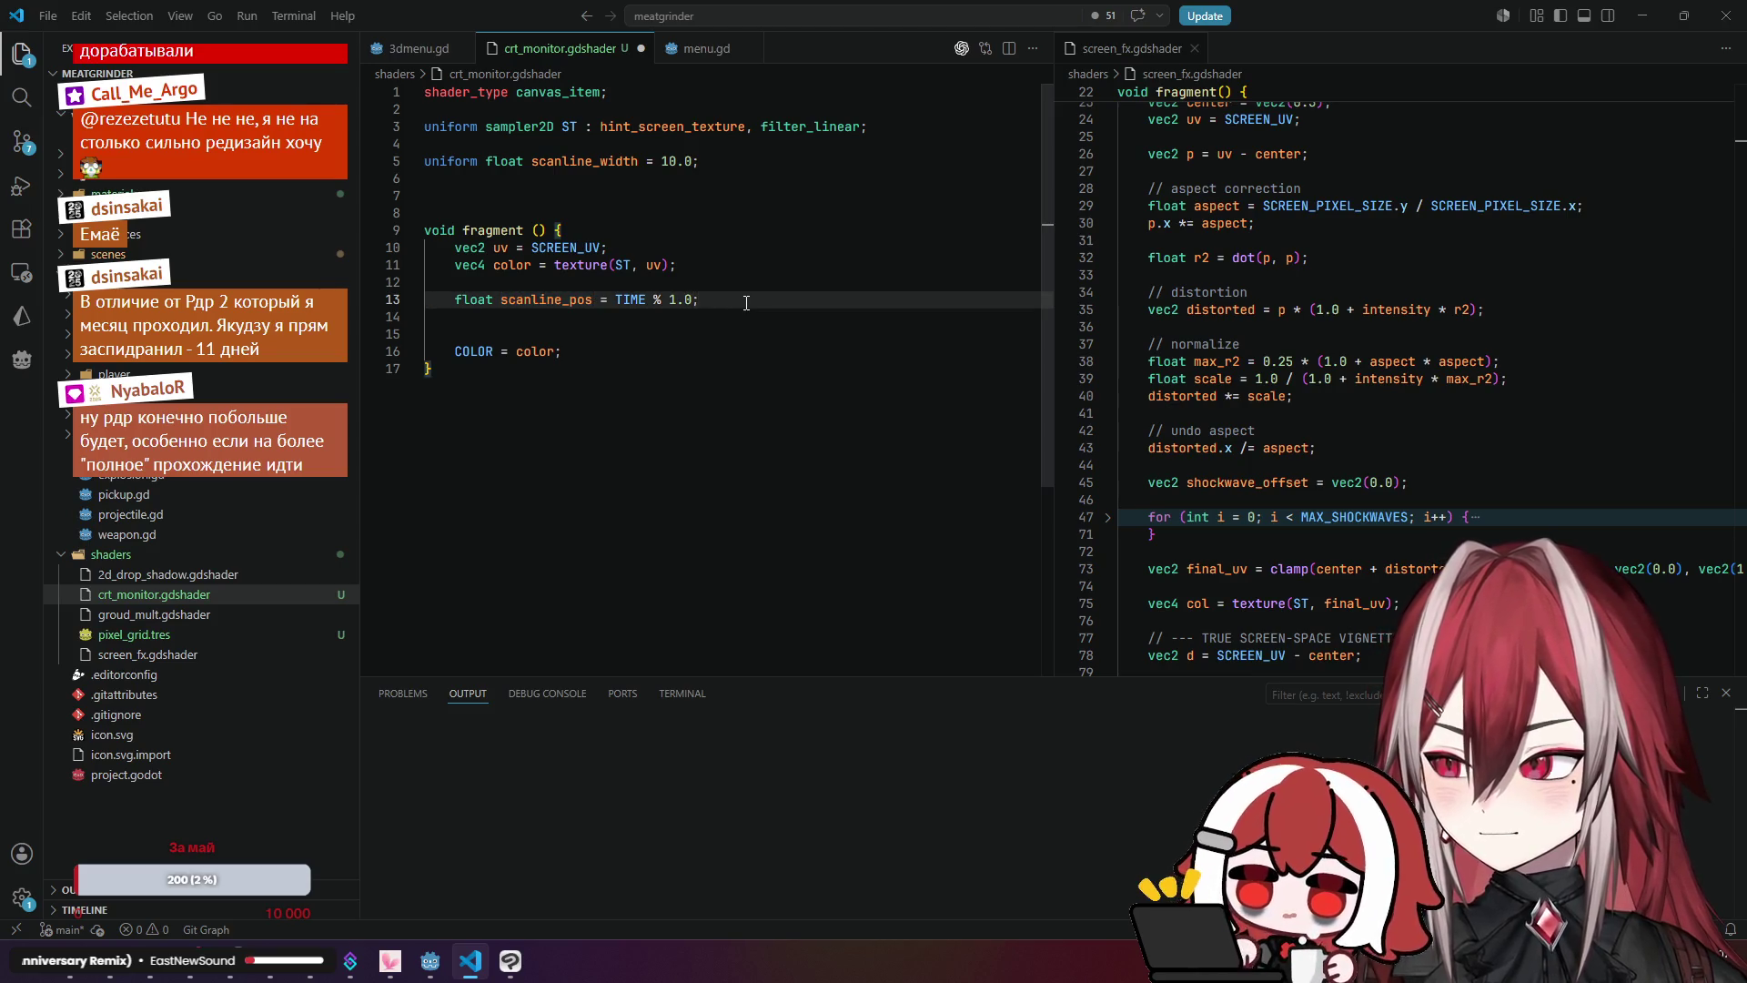
key("Return")
key("Return")
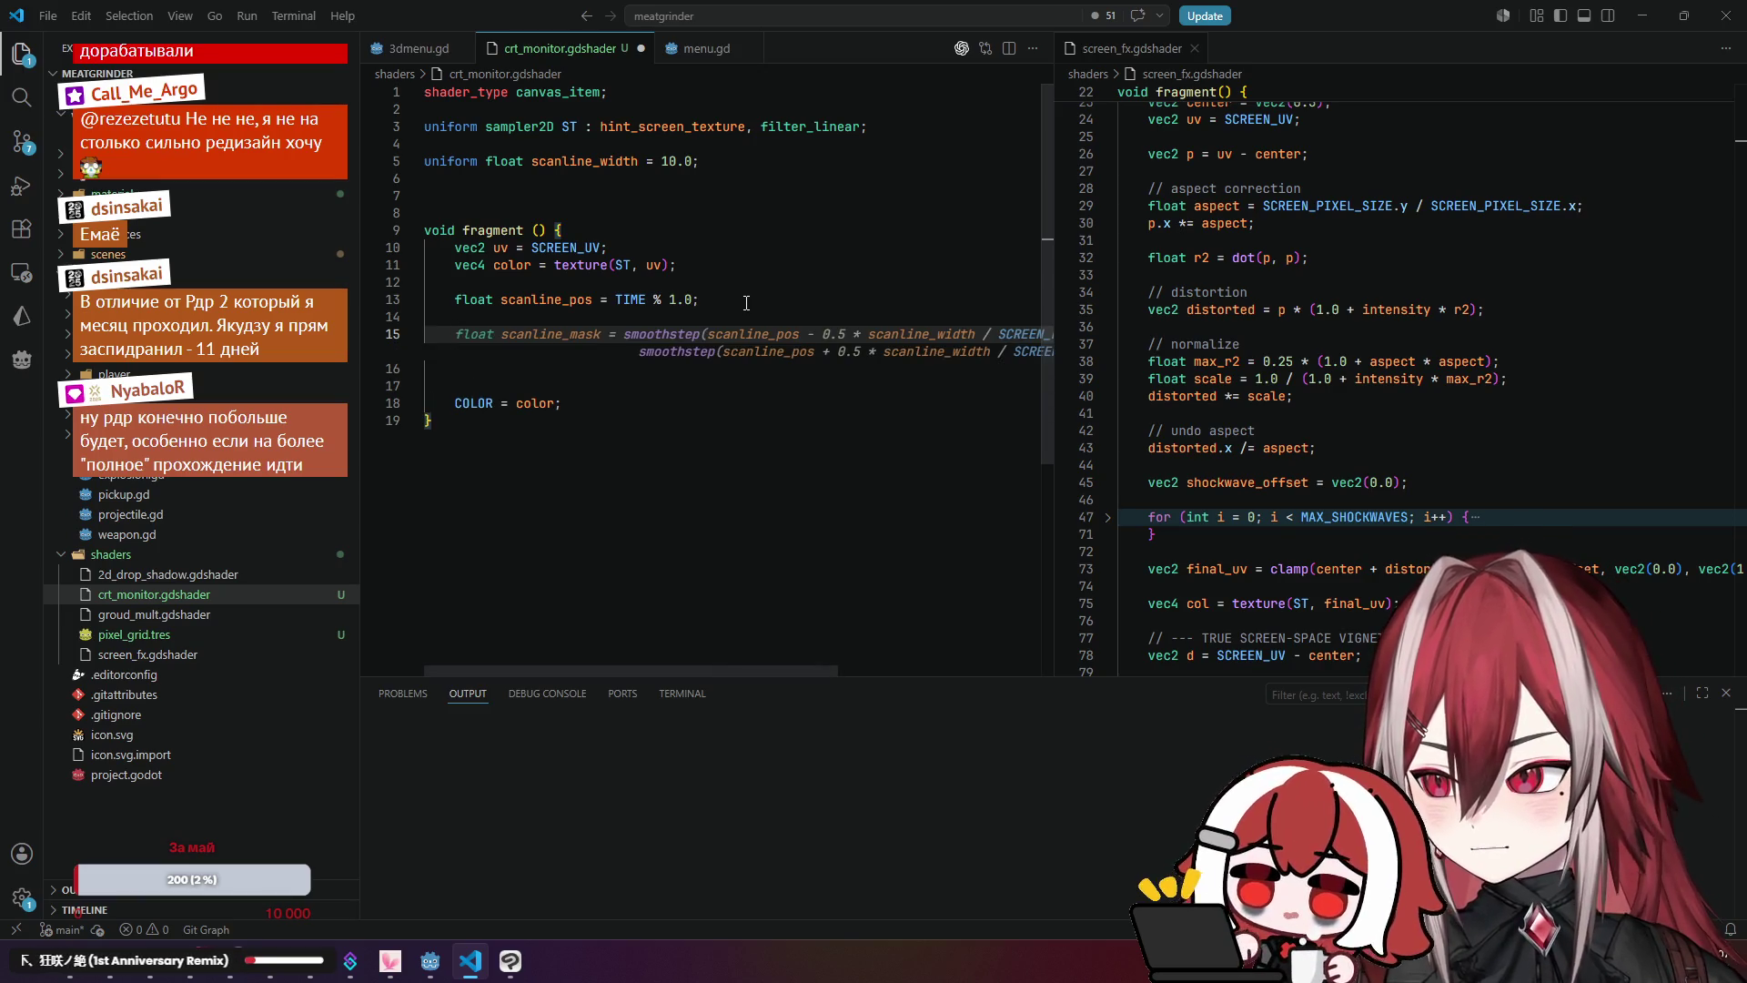
key("Escape")
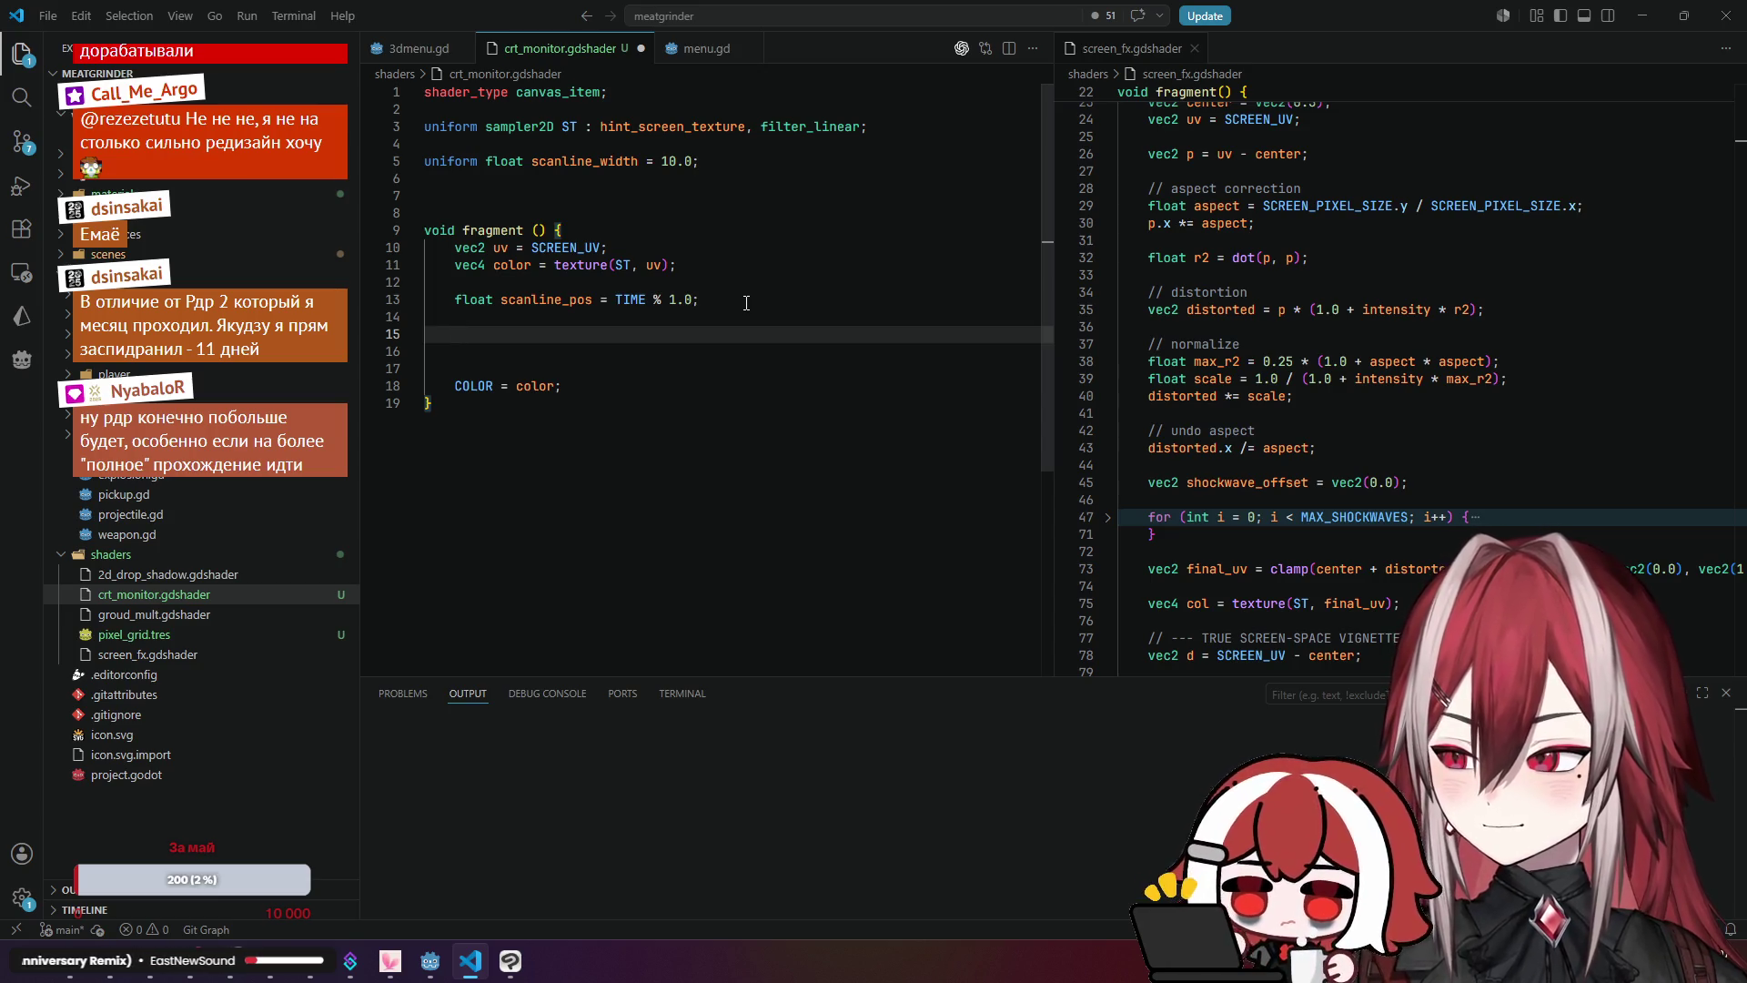
Step: On line 15 write 'color = uv.y' and accept Copilot's half-brightness ternary condition
left_click(585, 265)
left_click(595, 302)
left_click(590, 318)
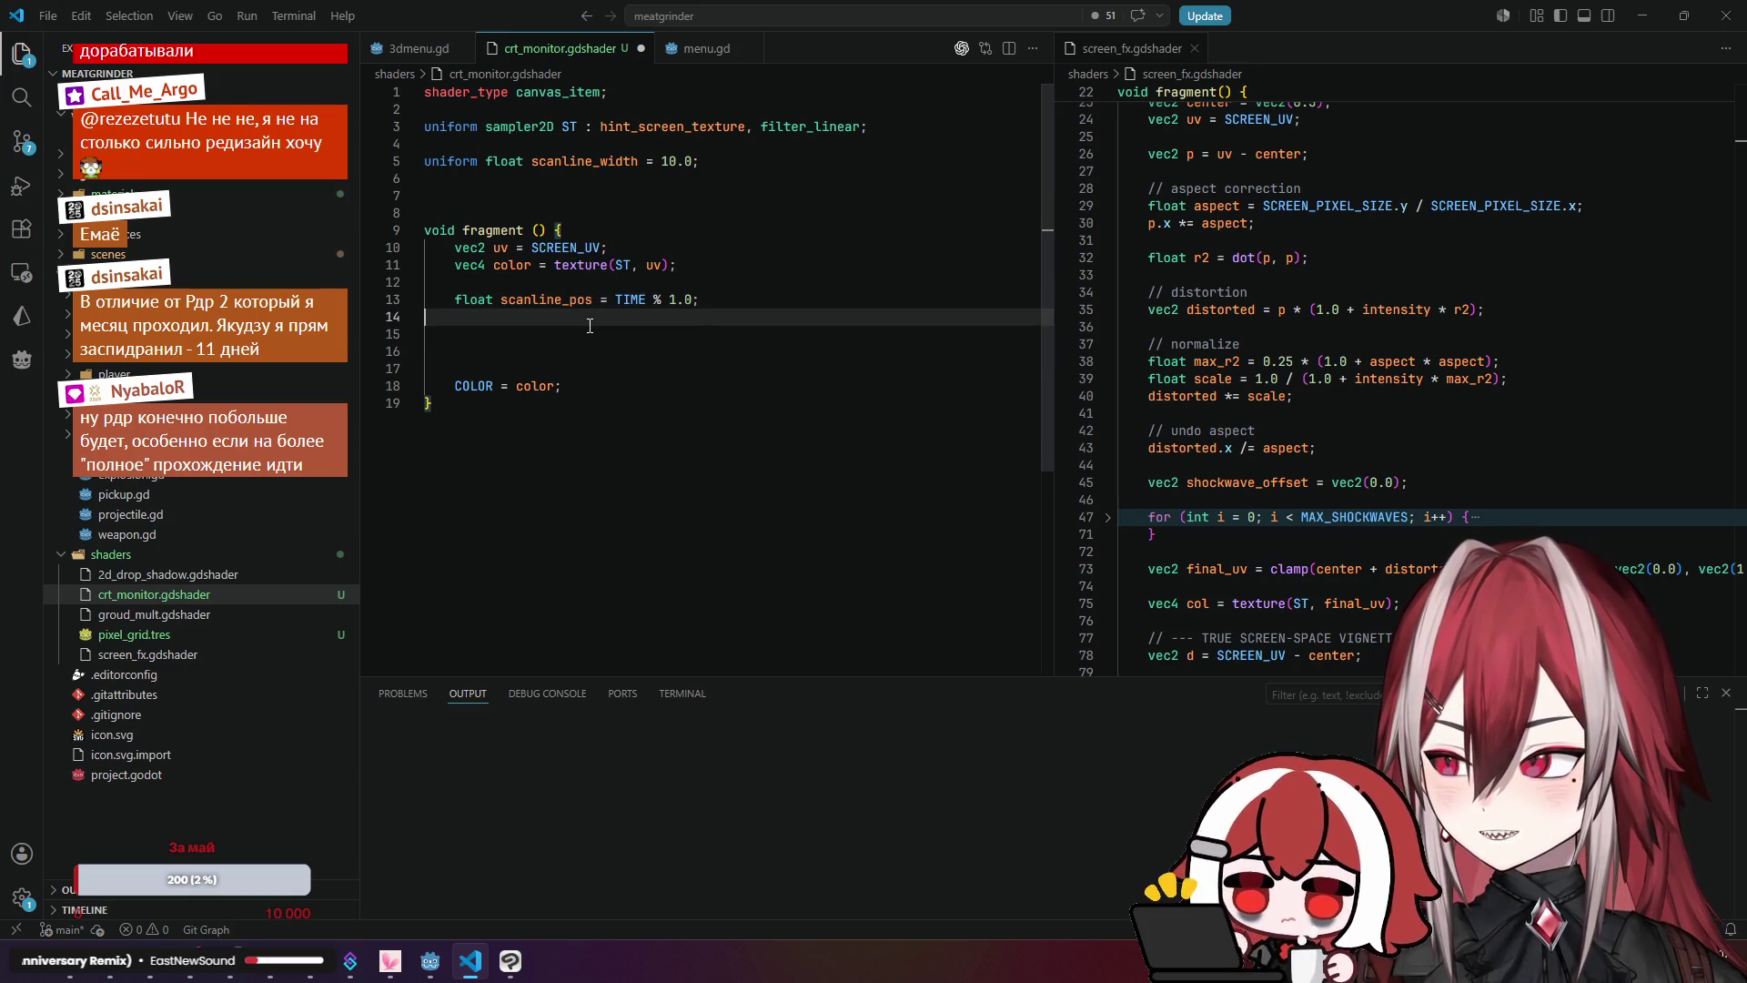
left_click(592, 330)
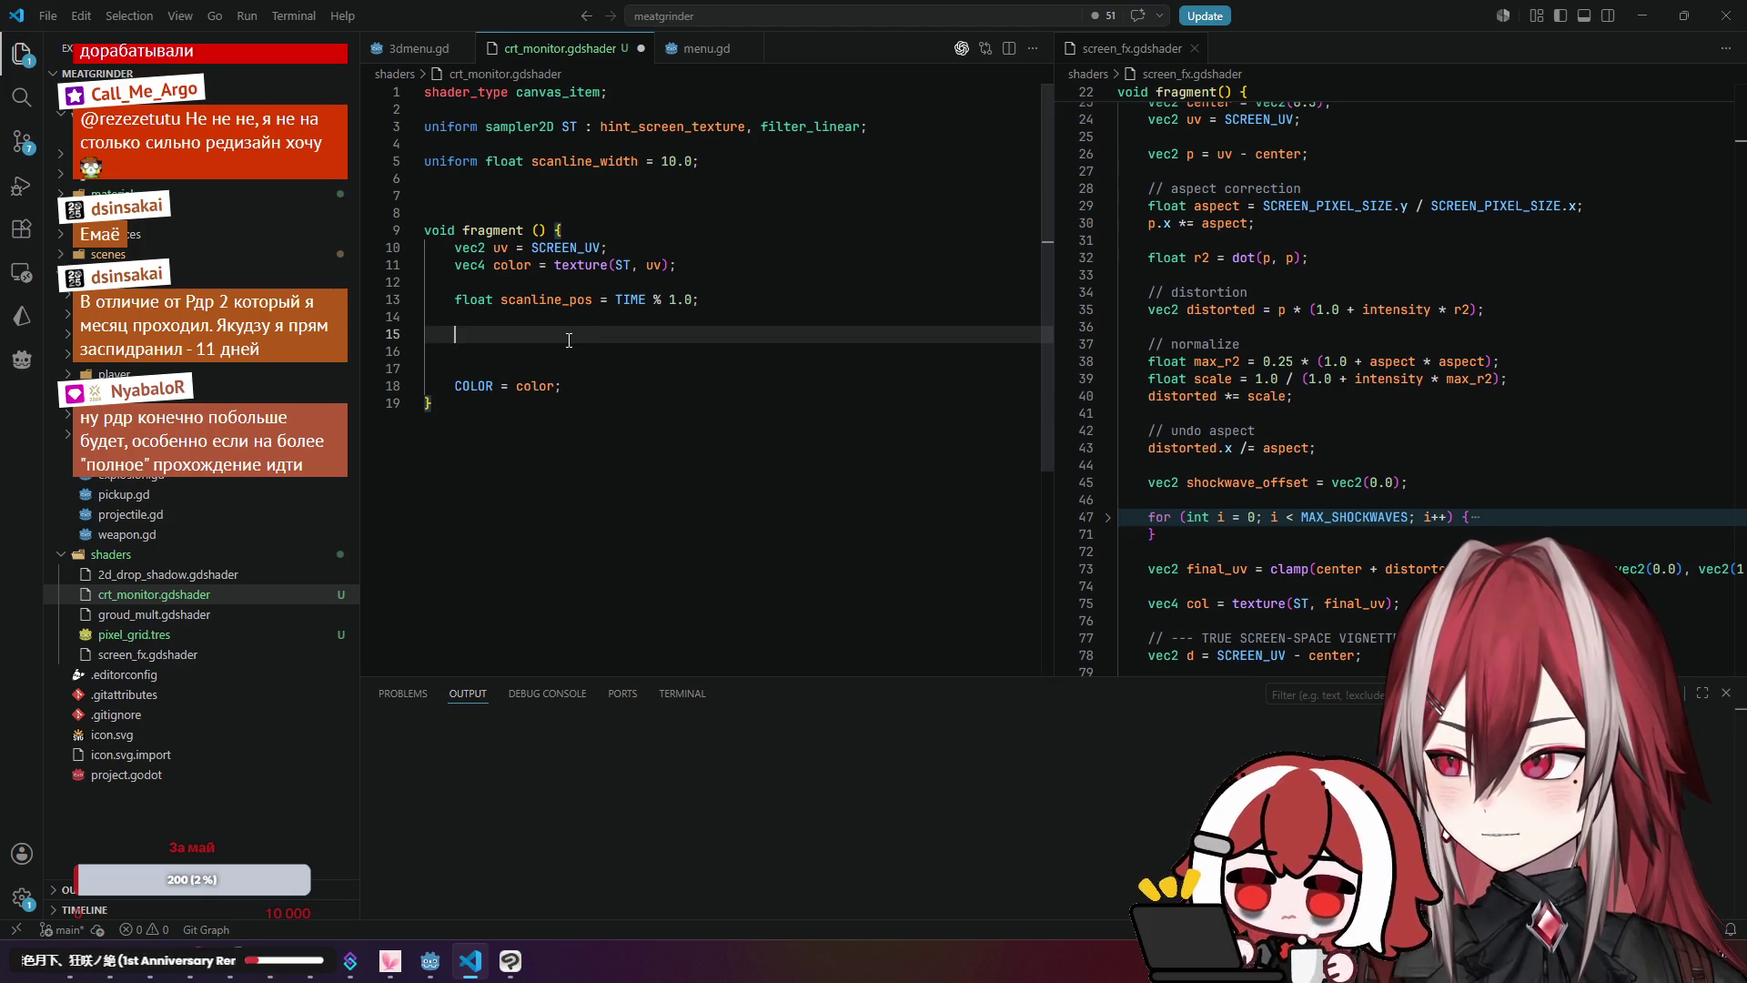
type("uv.")
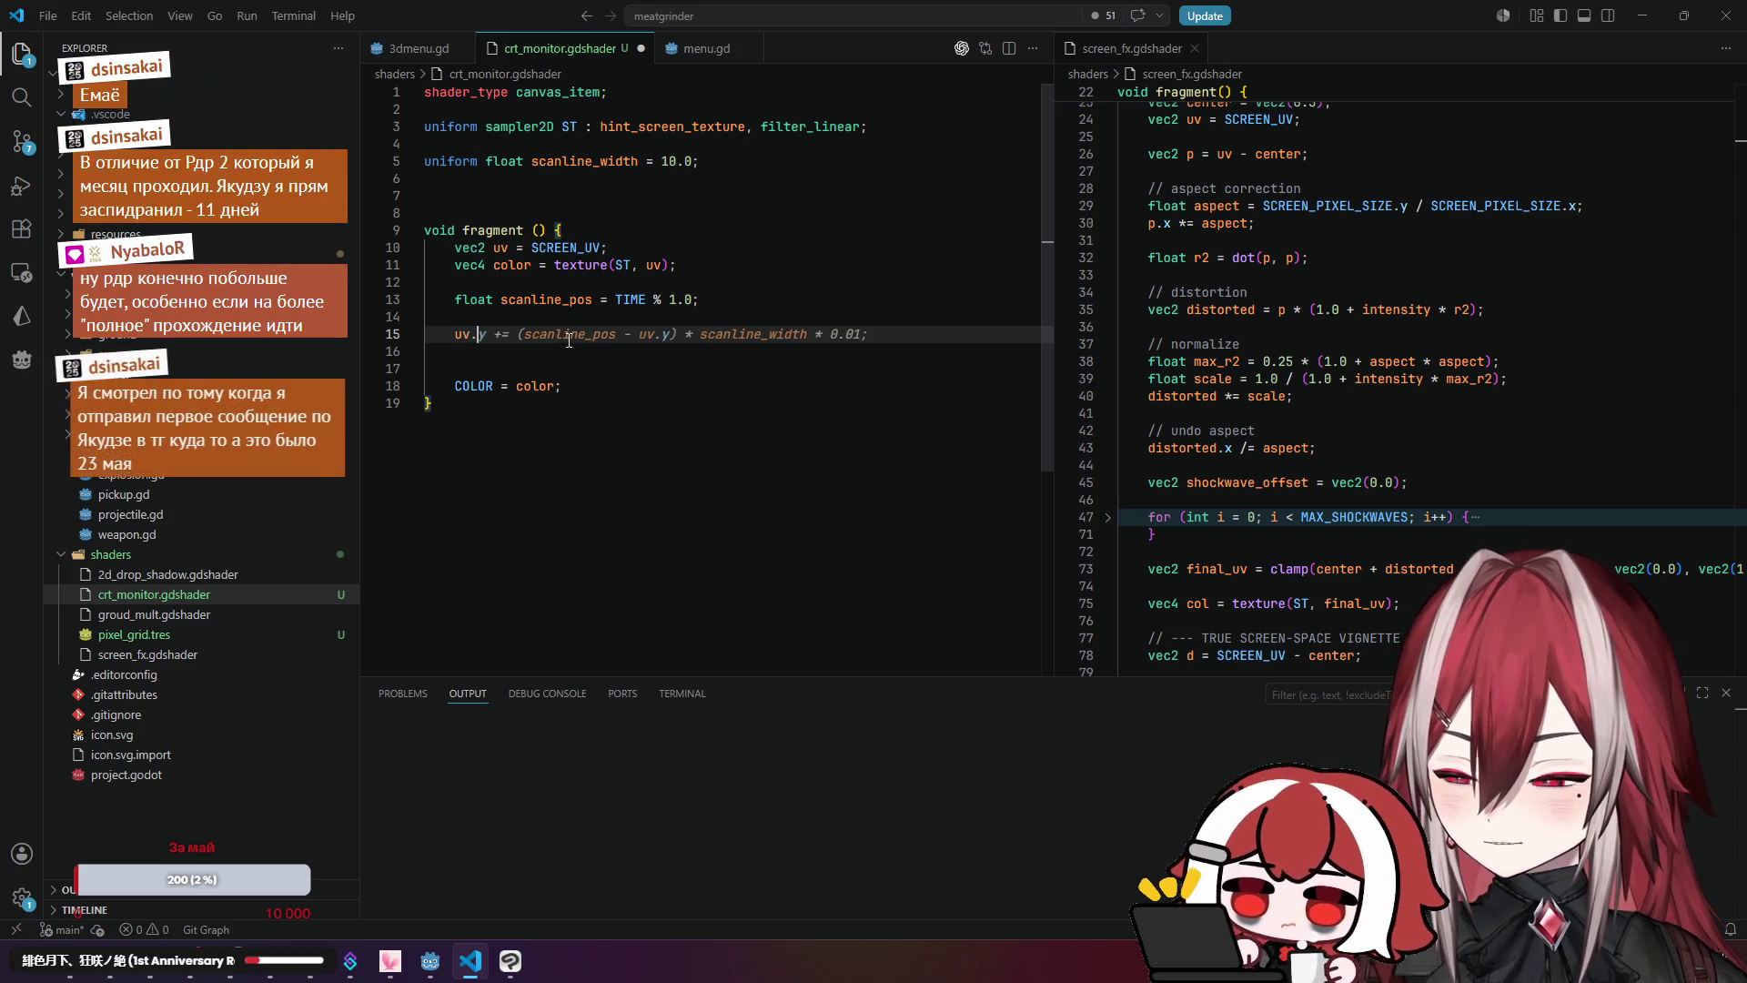
type("y")
key("Home")
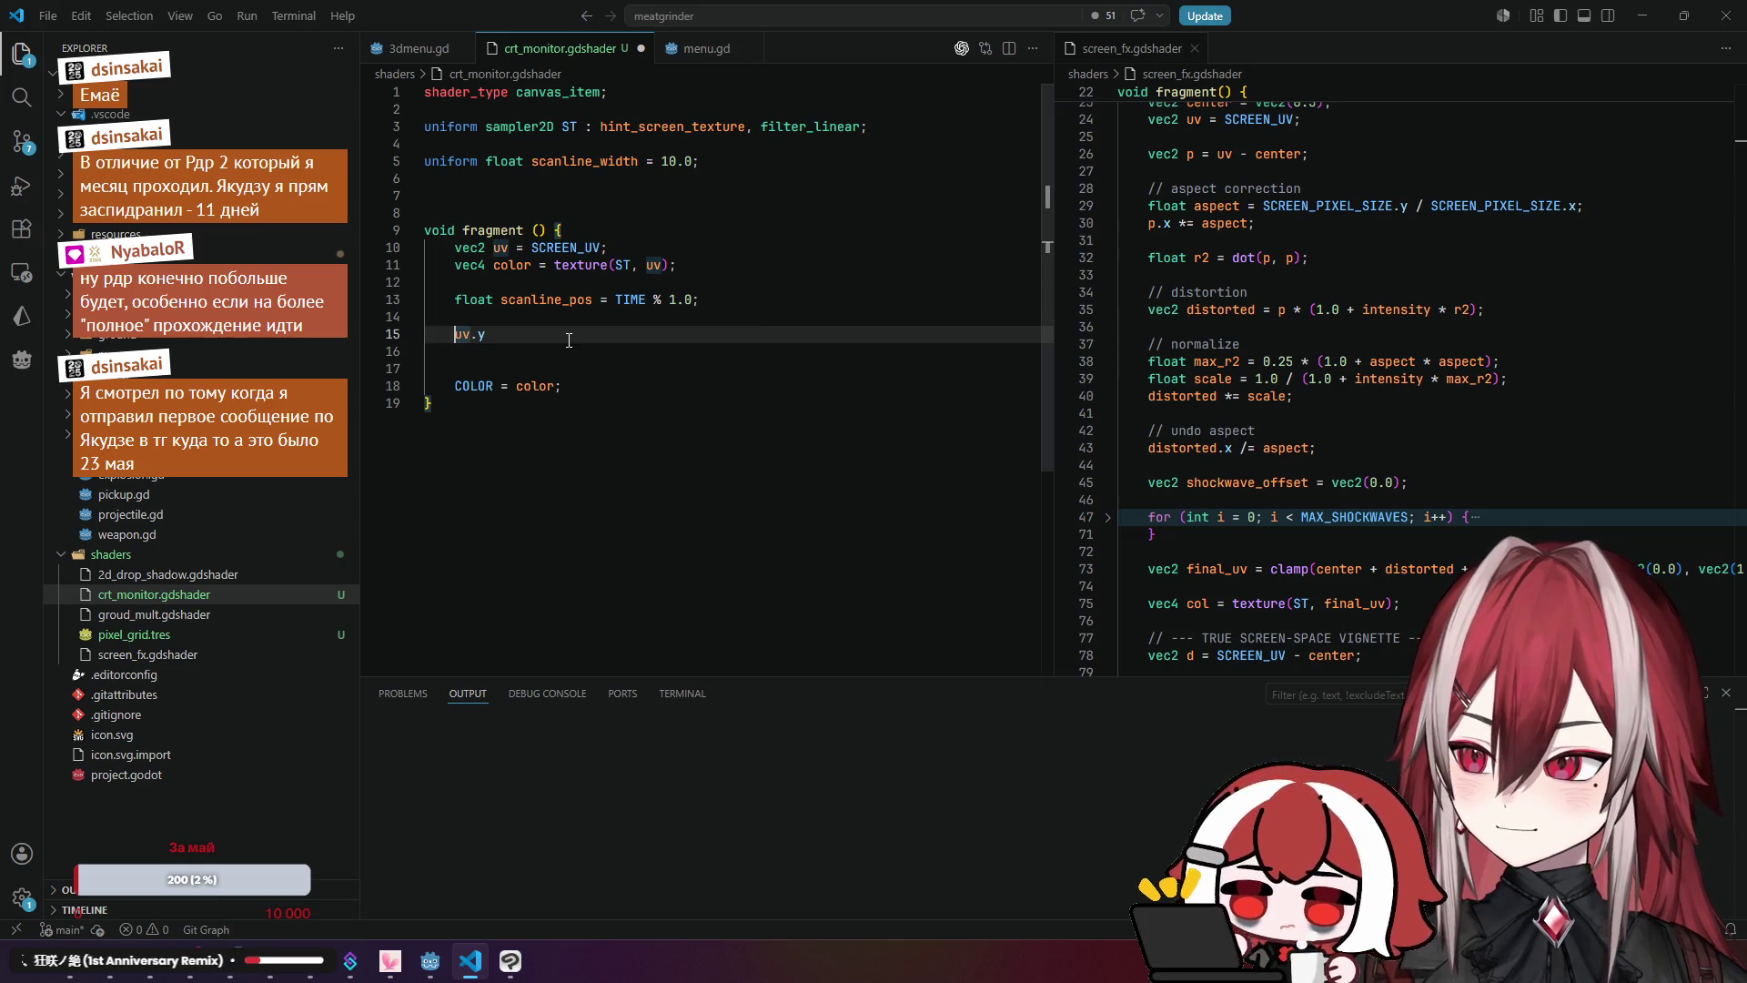
type("color =")
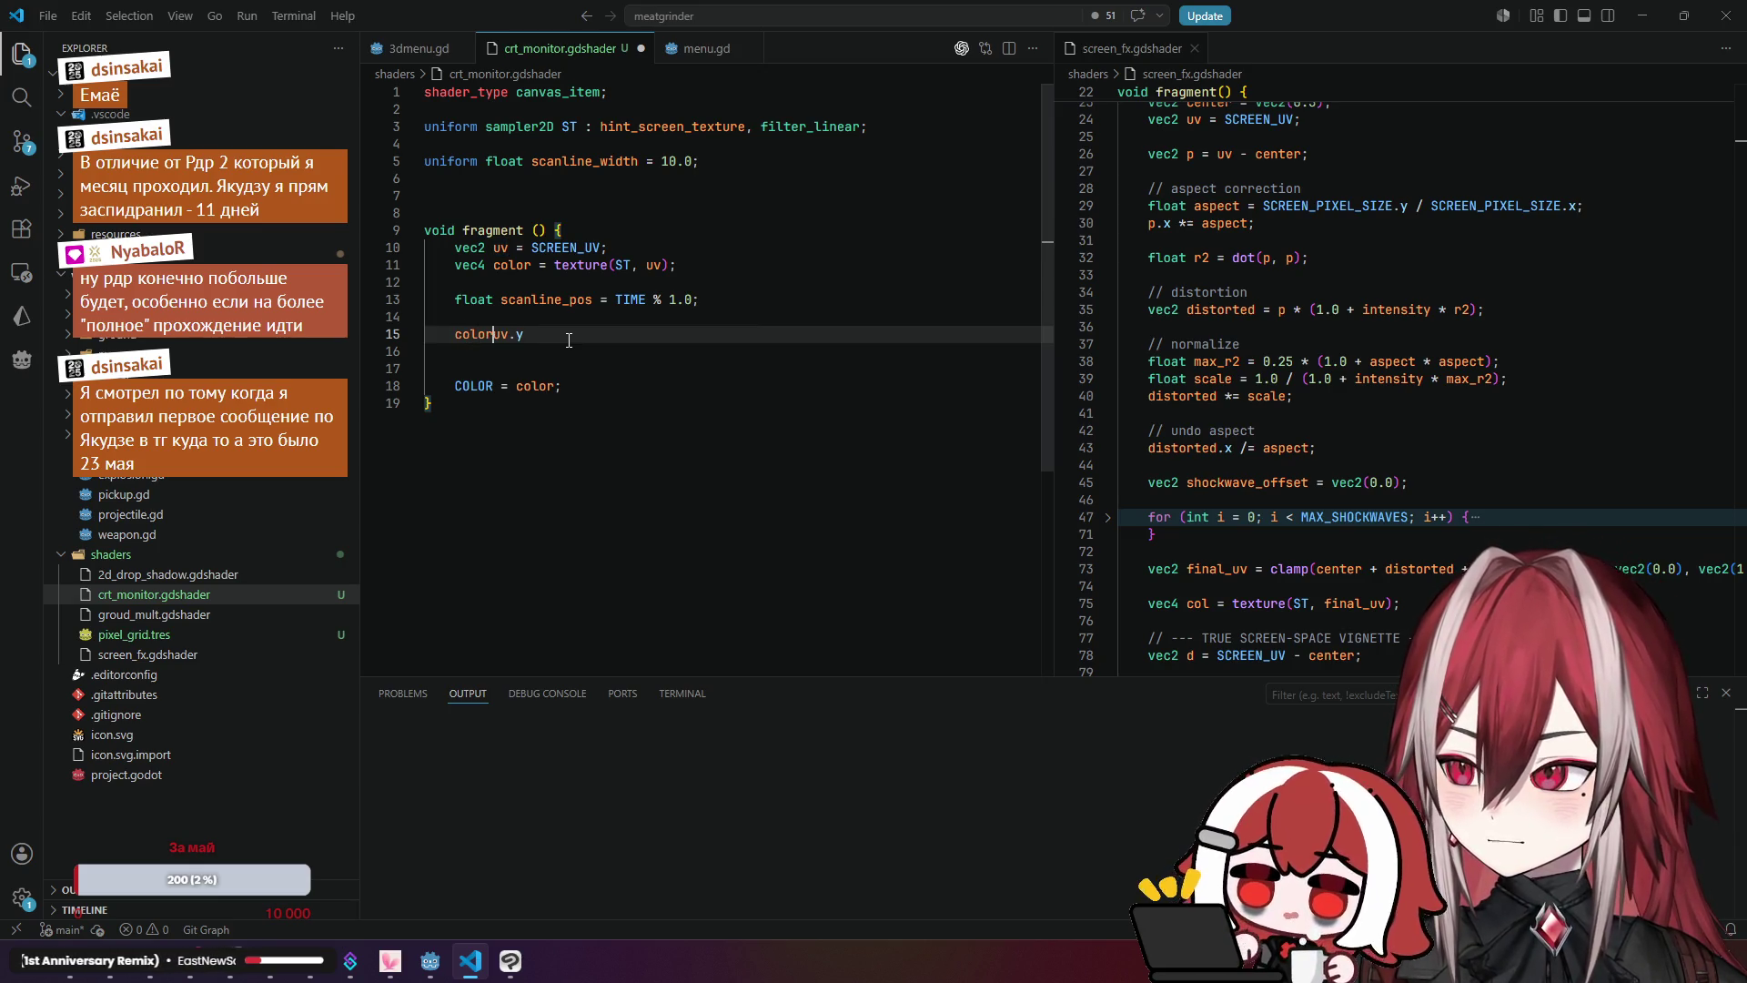
key("End")
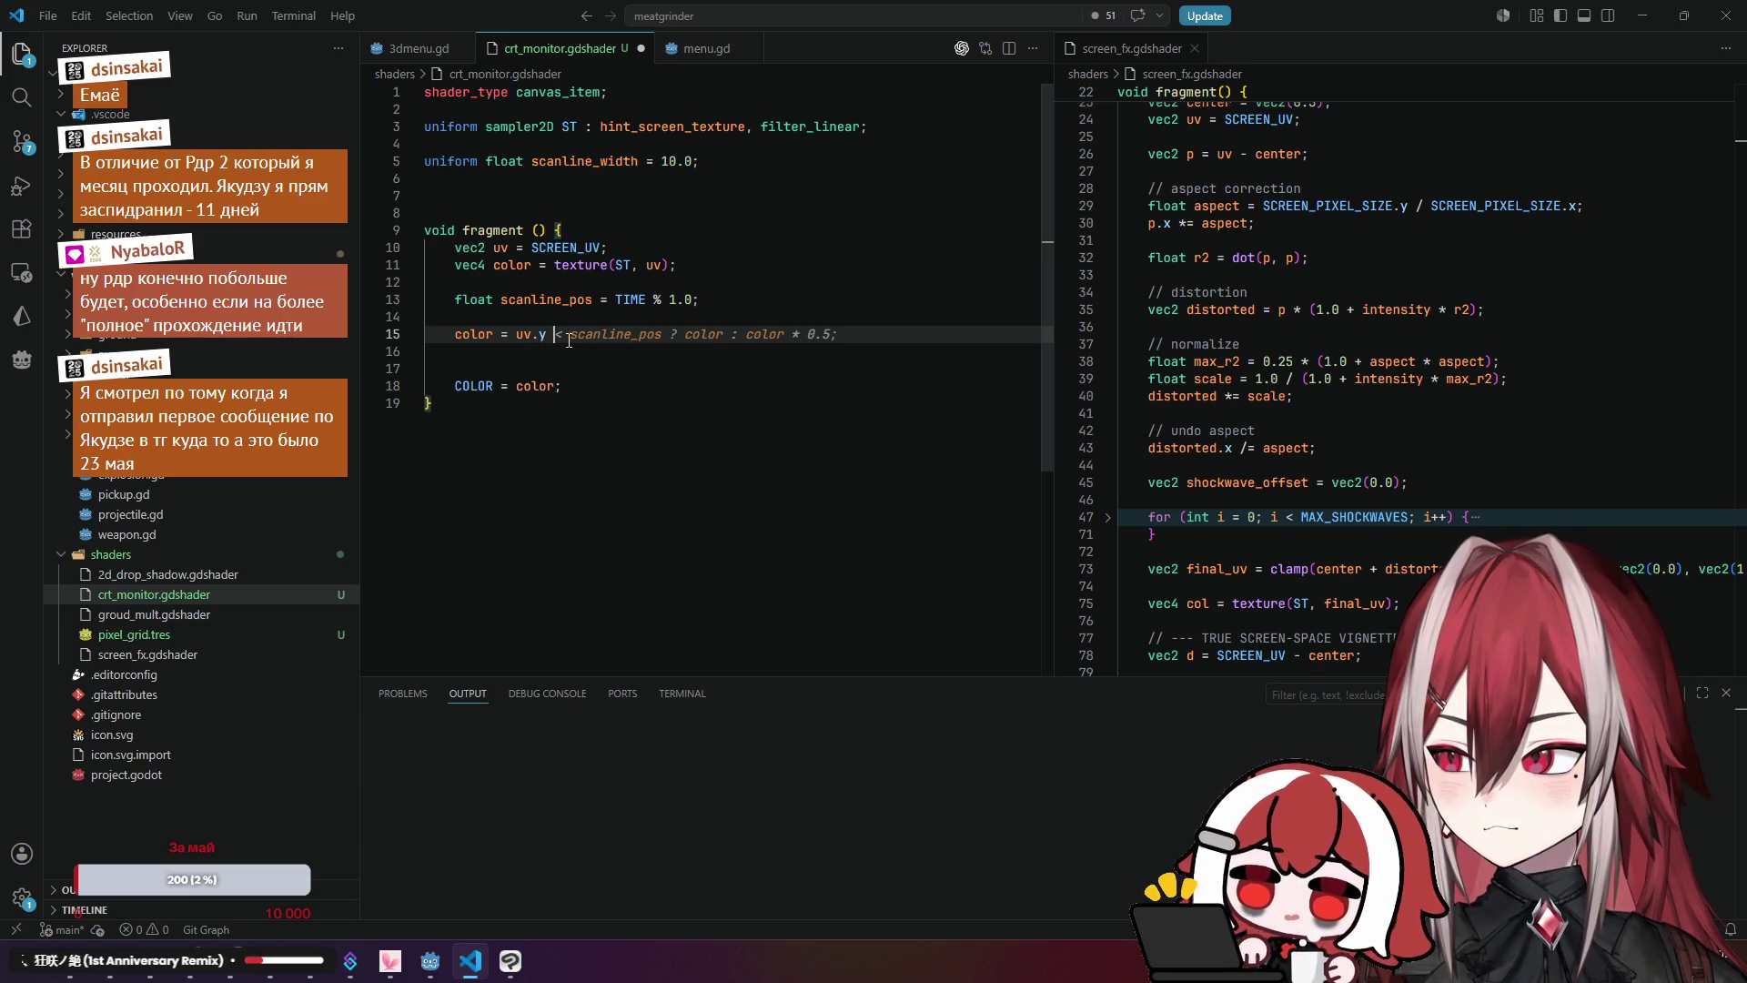
key("Tab")
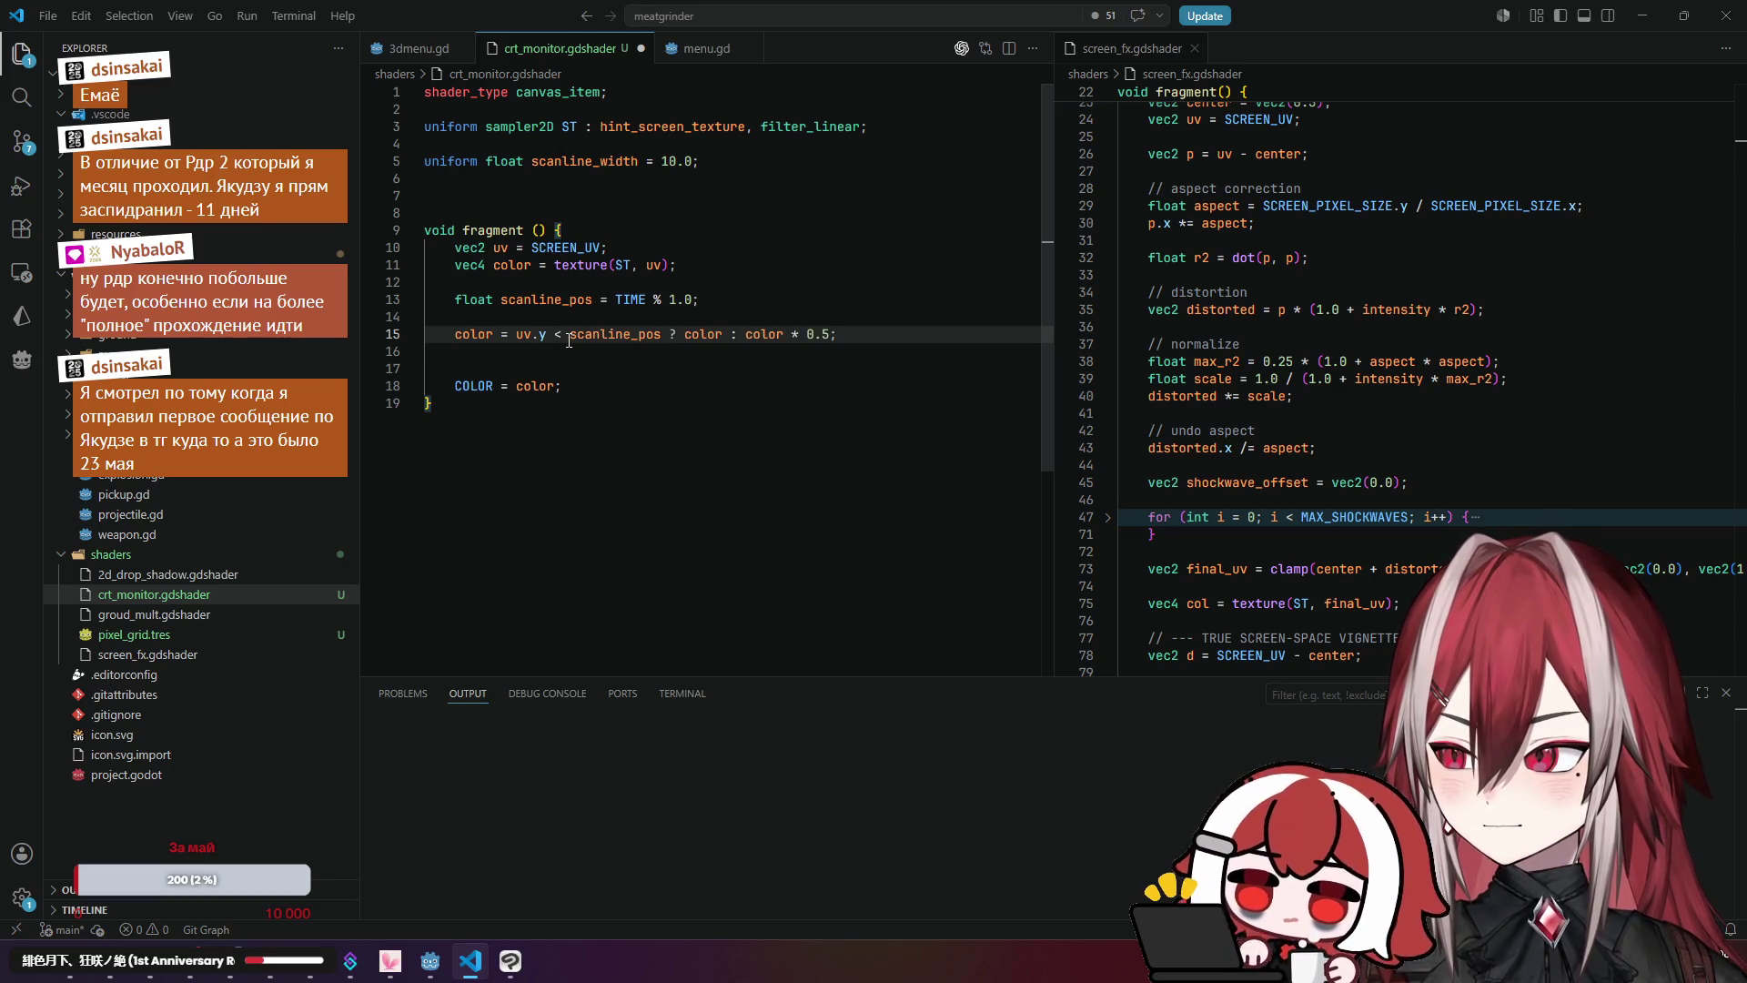
Step: Delete the ternary back to 'color =' and dismiss the suggested mix expression
key("Up")
key("Down")
key("ctrl+Left")
key("ctrl+Left")
key("ctrl+Left")
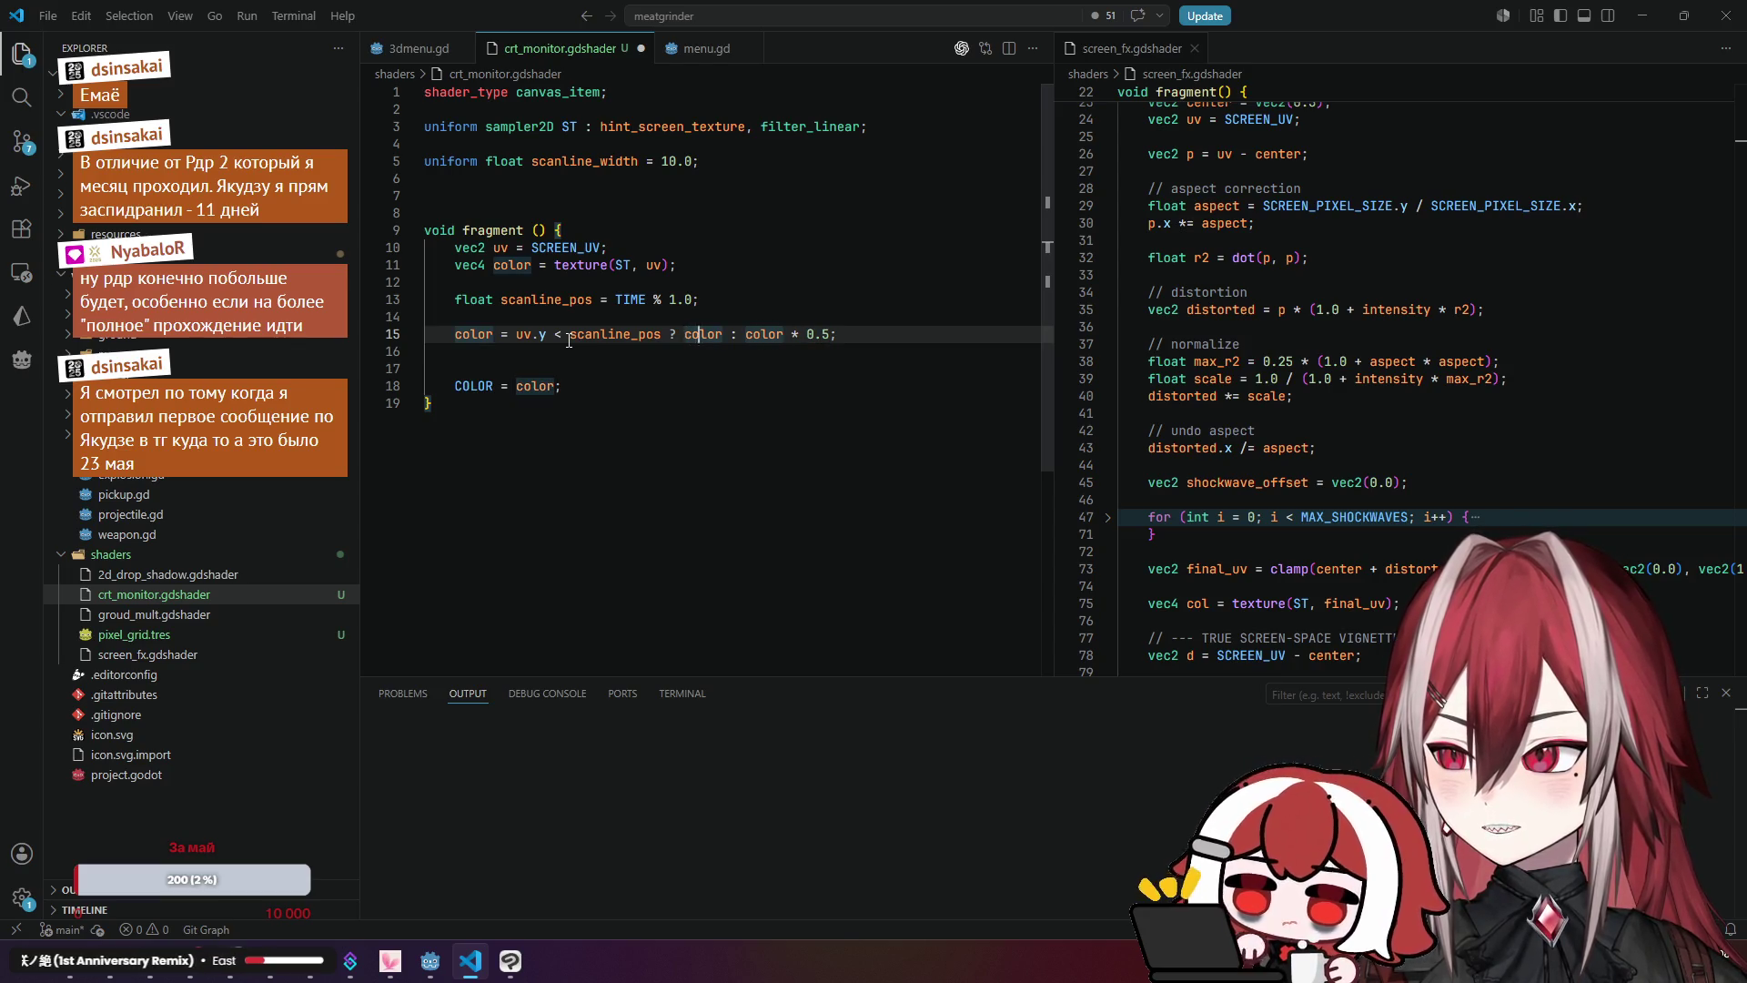
key("End")
key("BackSpace")
key("BackSpace")
key("BackSpace")
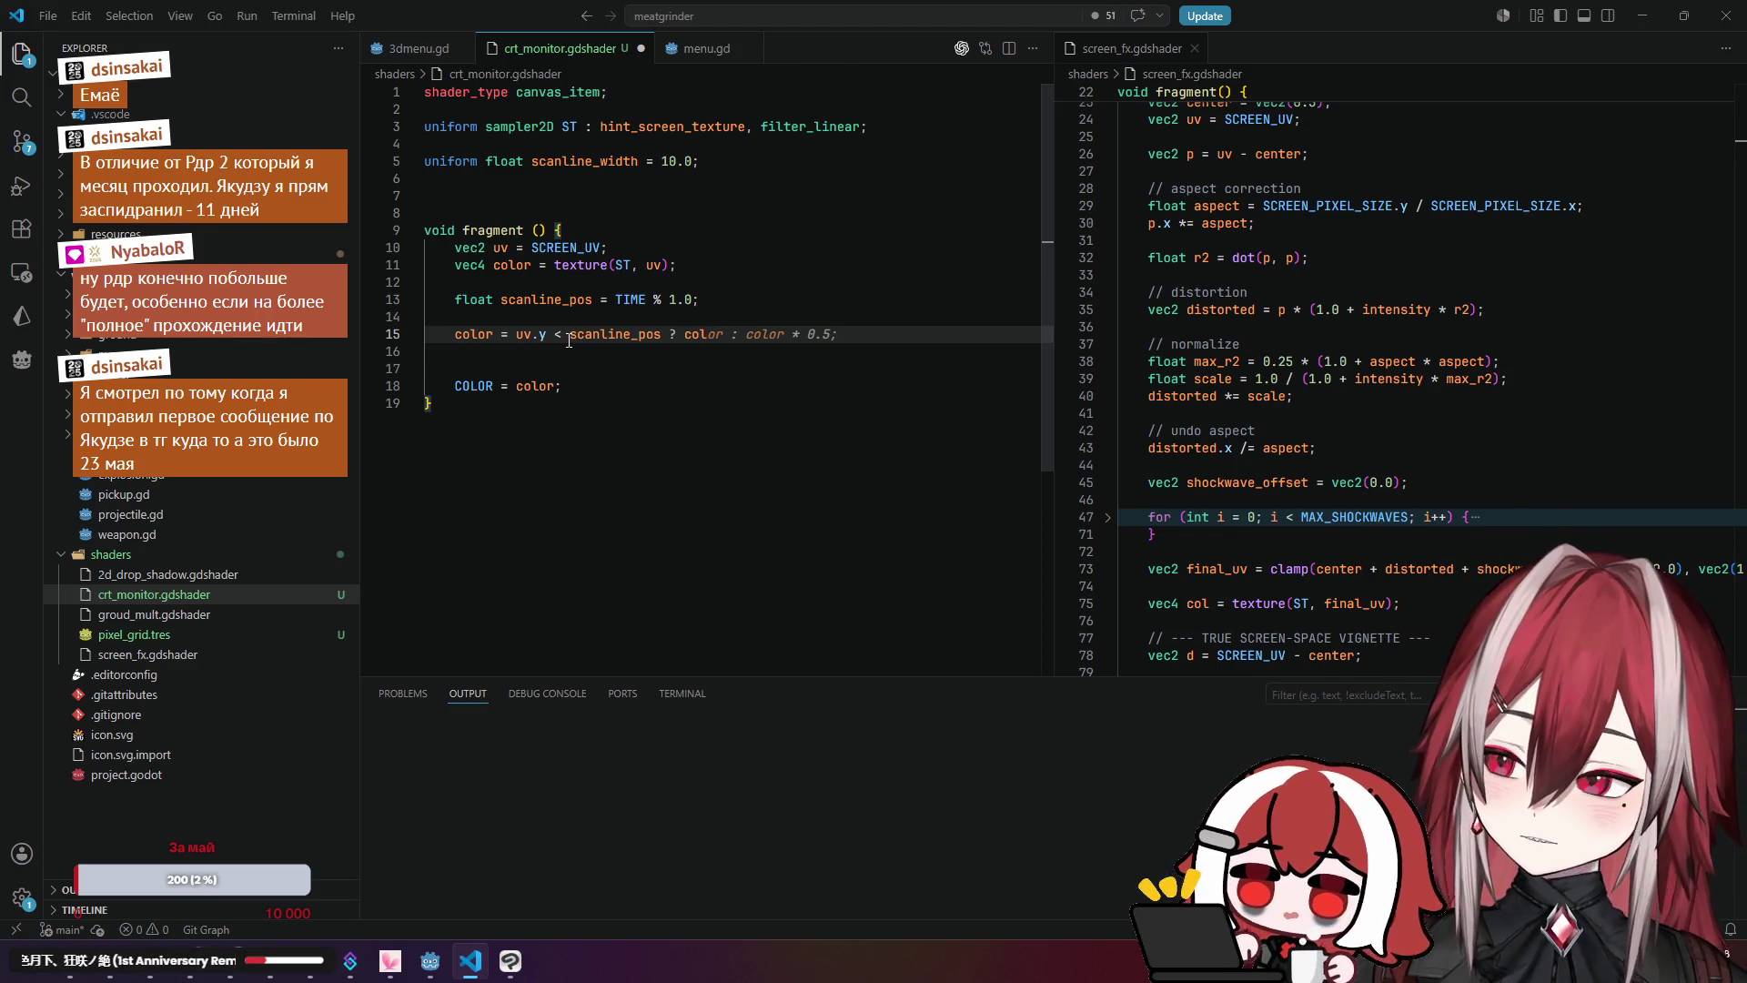
key("BackSpace")
key("BackSpace")
key("BackSpace")
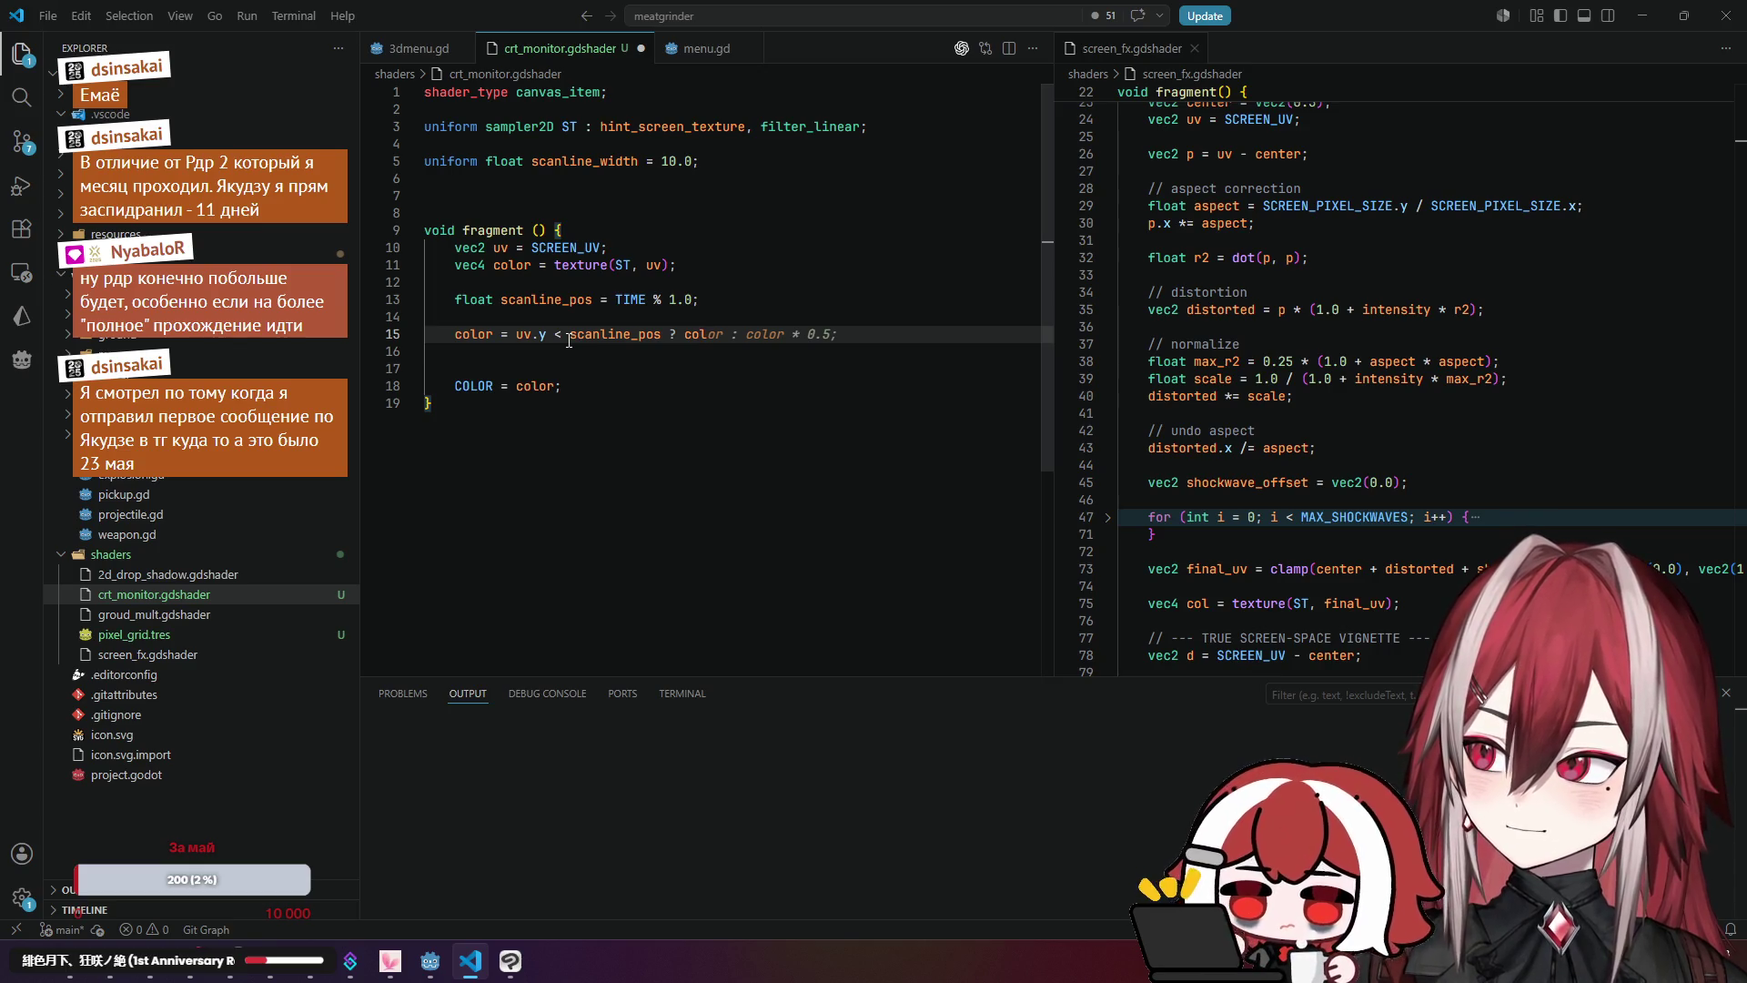
key("BackSpace")
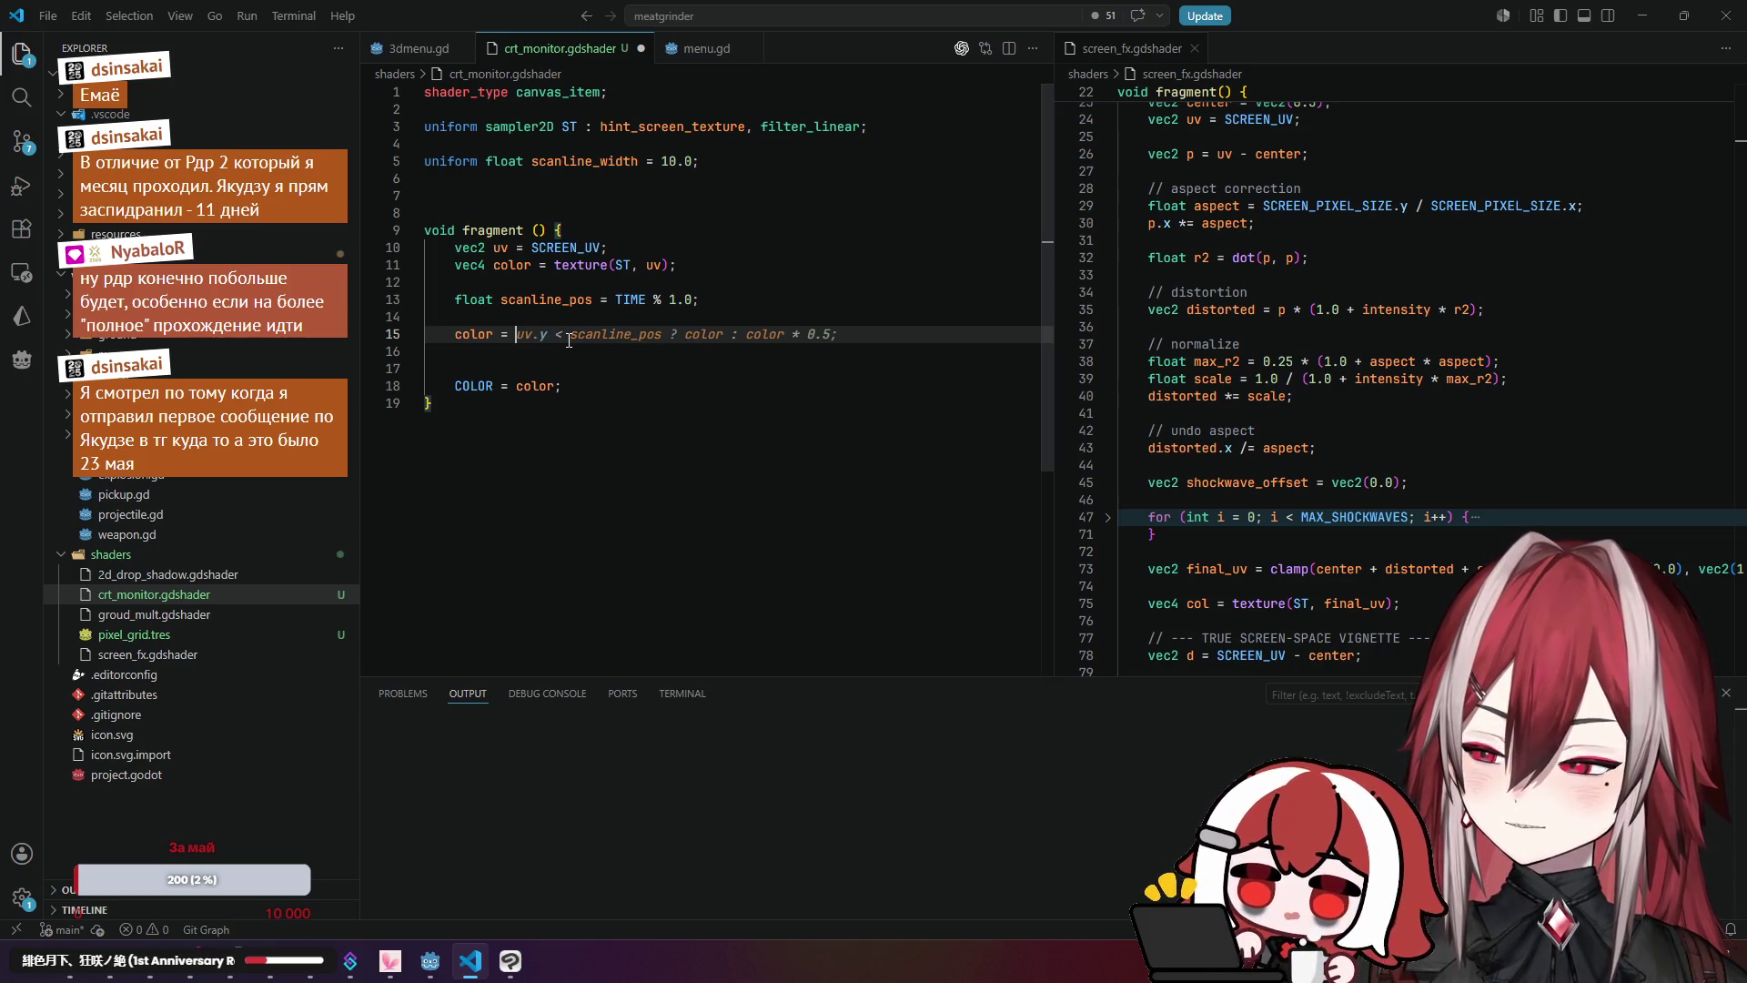
key("Escape")
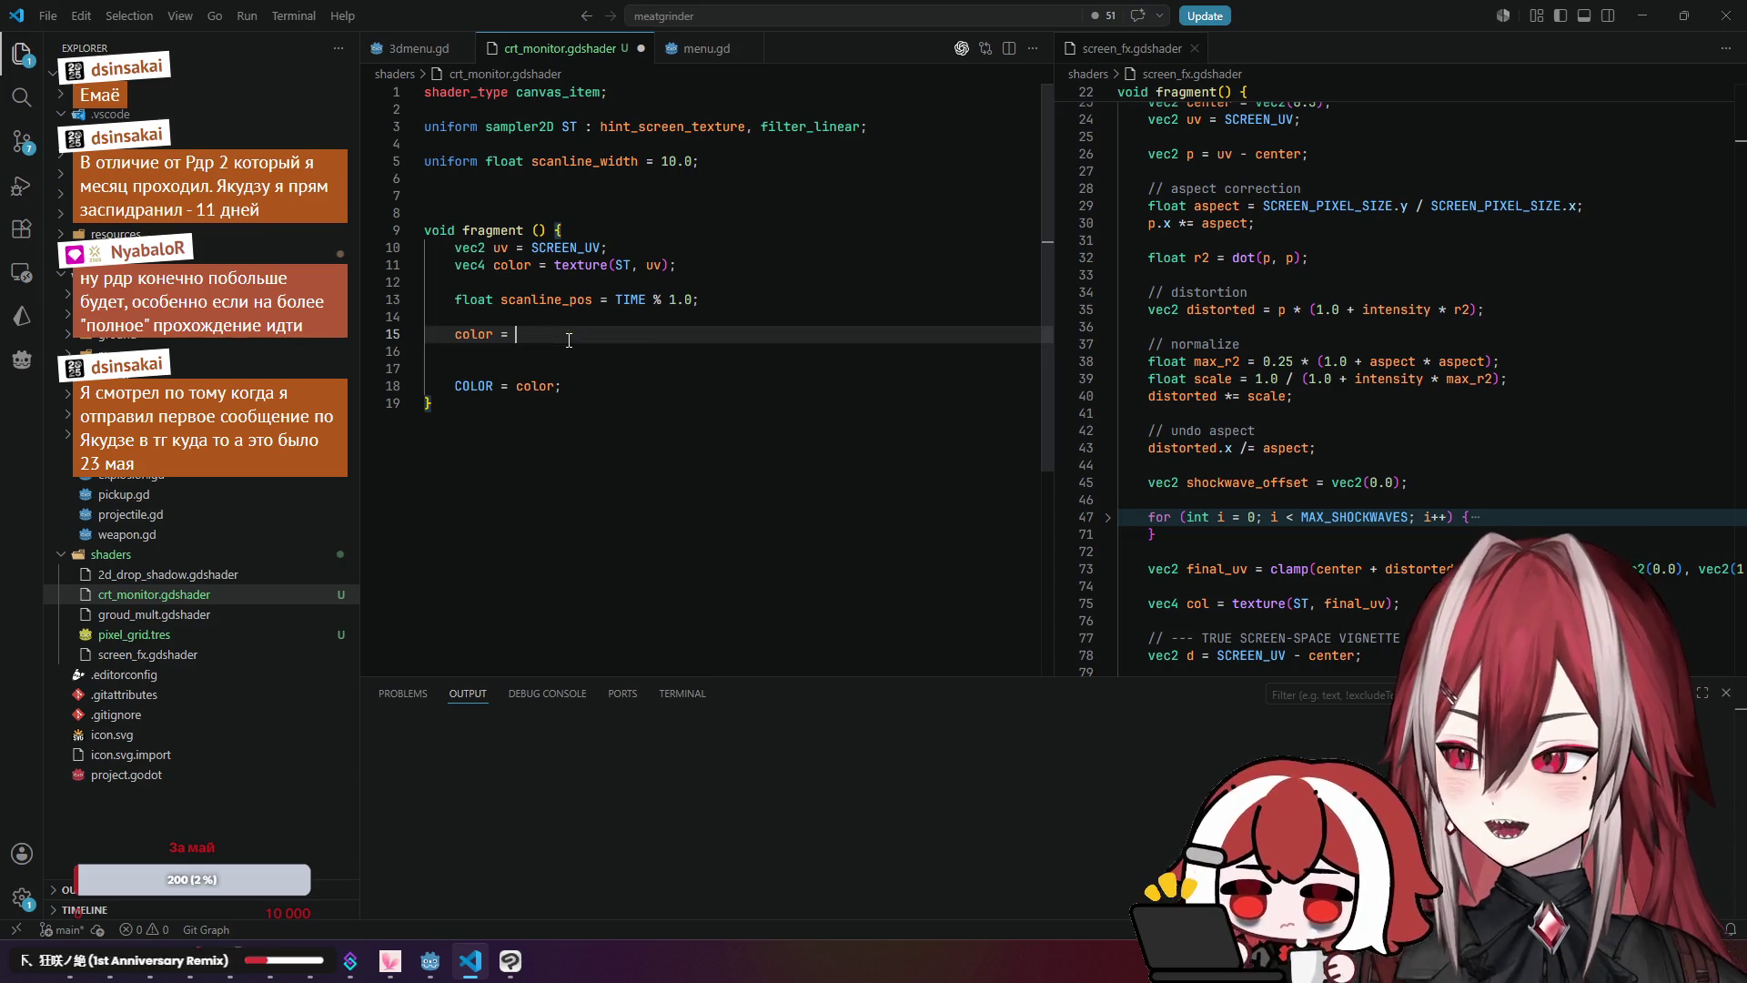
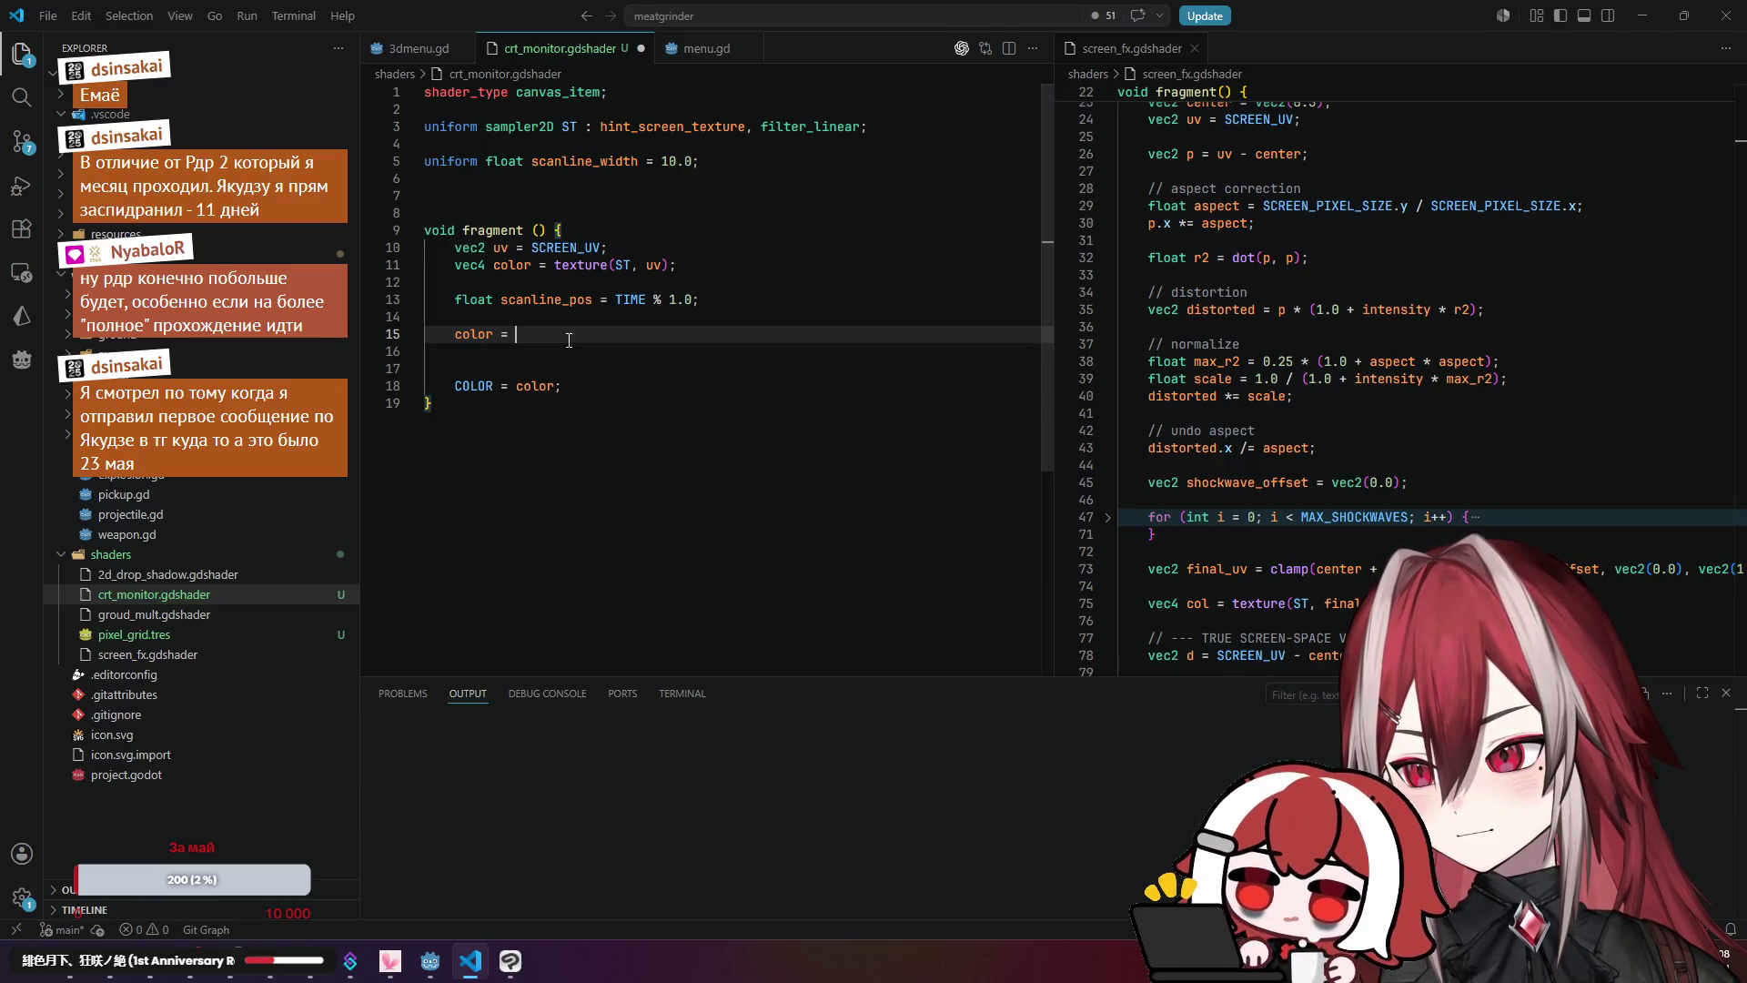
Step: Check the scanline_pos line, then select the unfinished 'color =' assignment on line 15
scroll(619, 318, "down", 1)
scroll(659, 294, "up", 1)
left_click(606, 301)
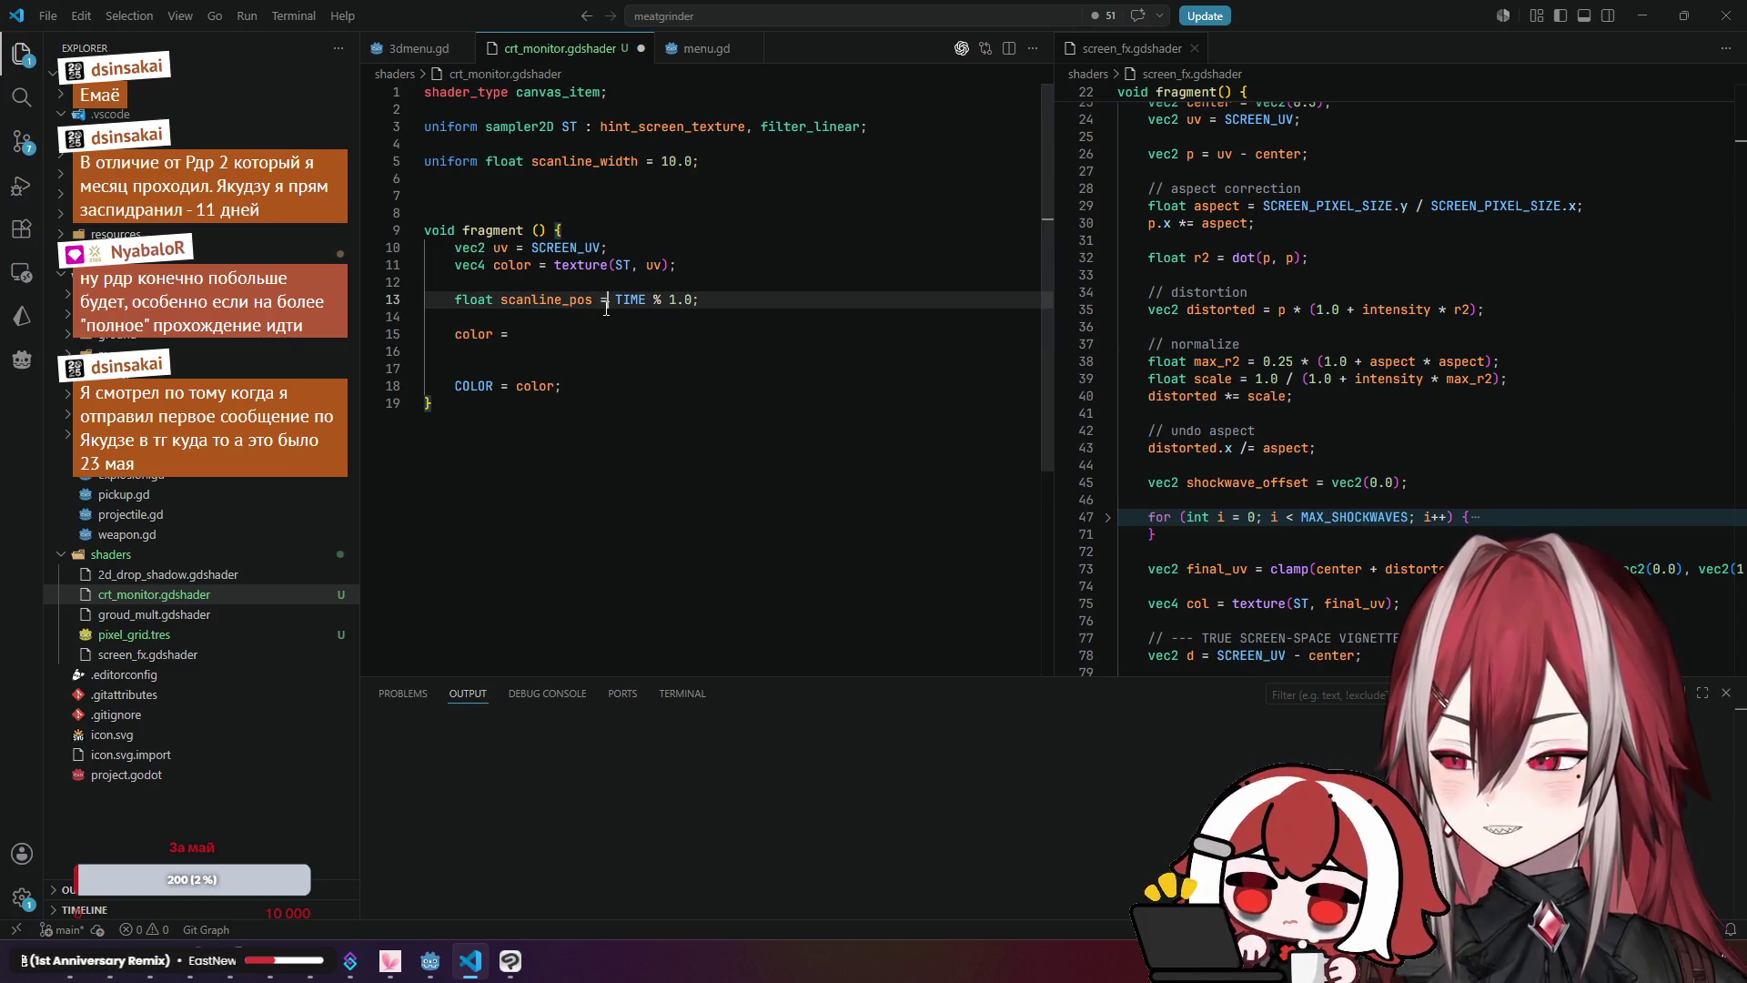
left_click(602, 332)
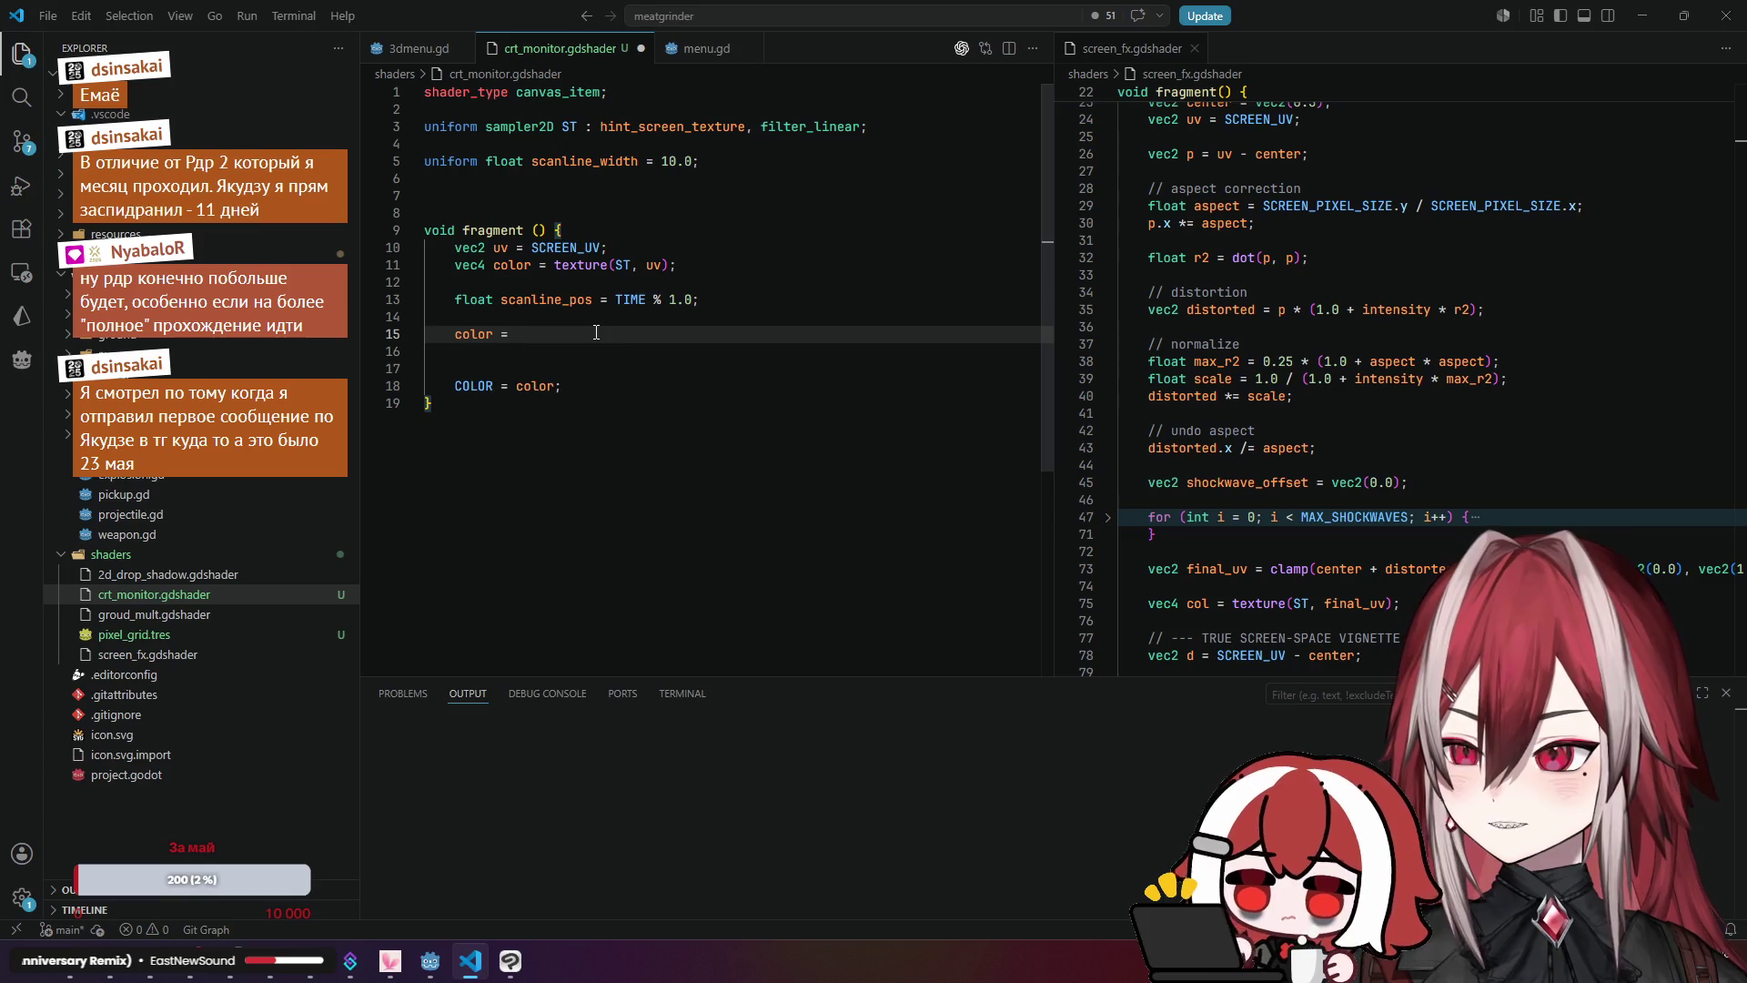
scroll(1370, 405, "up", 5)
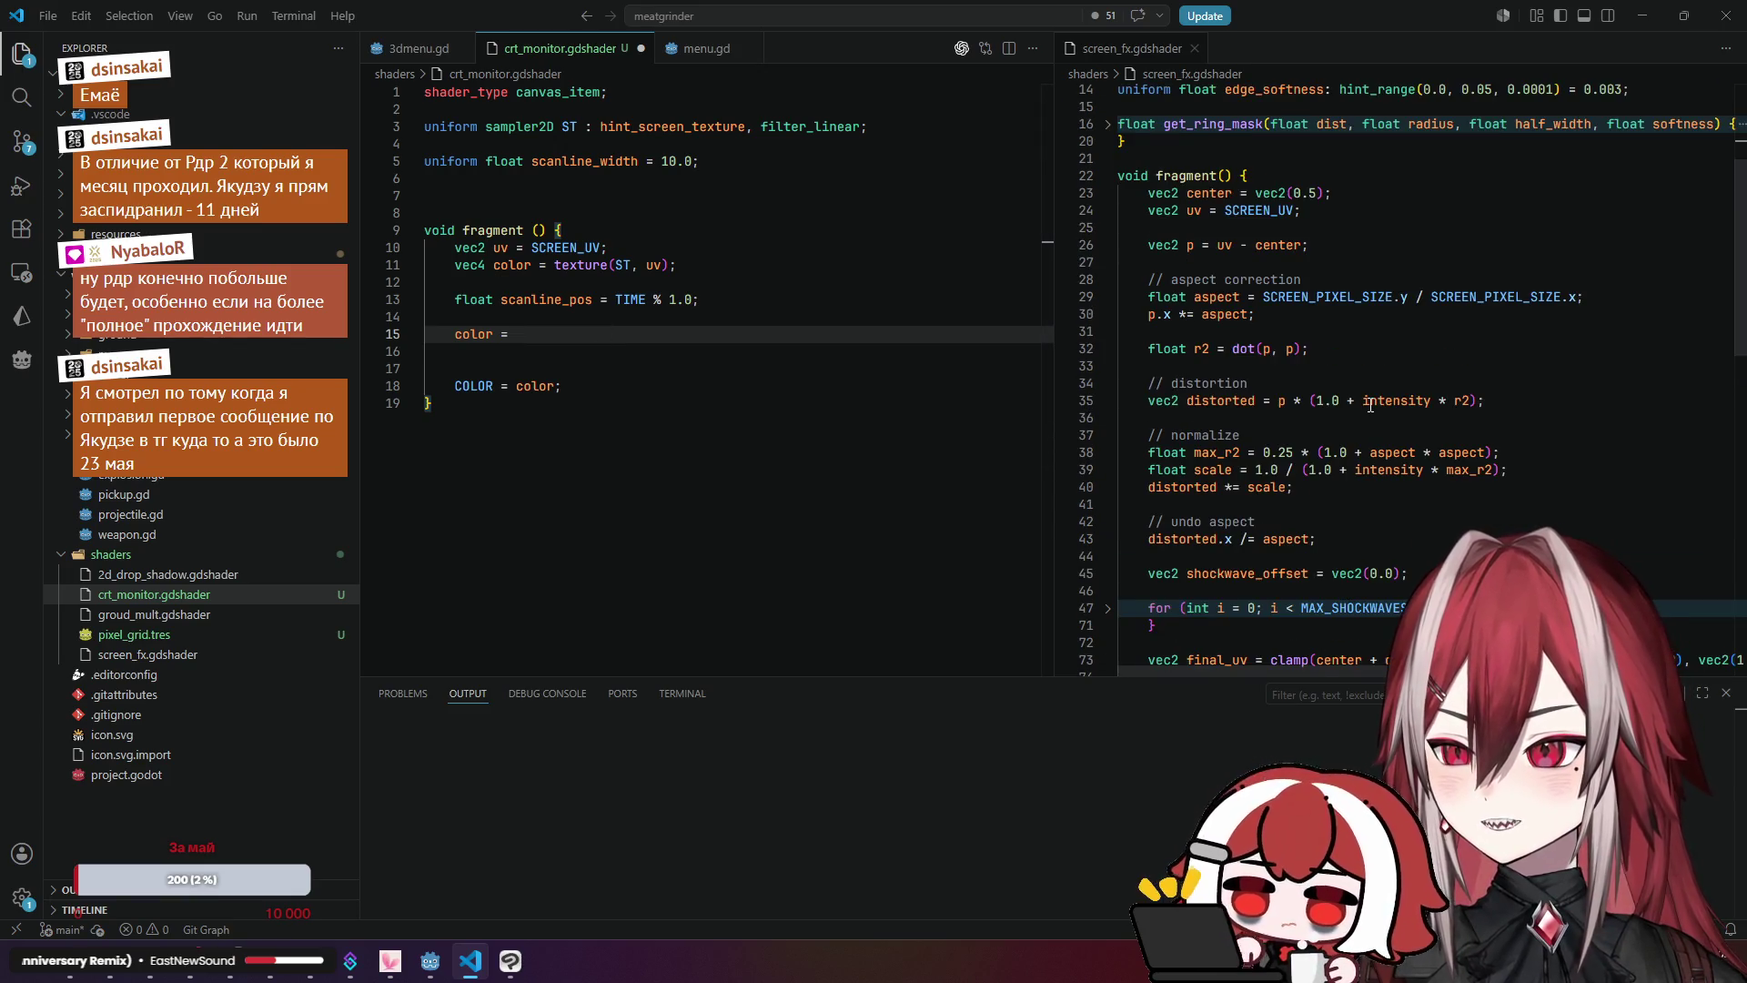
scroll(1370, 405, "down", 3)
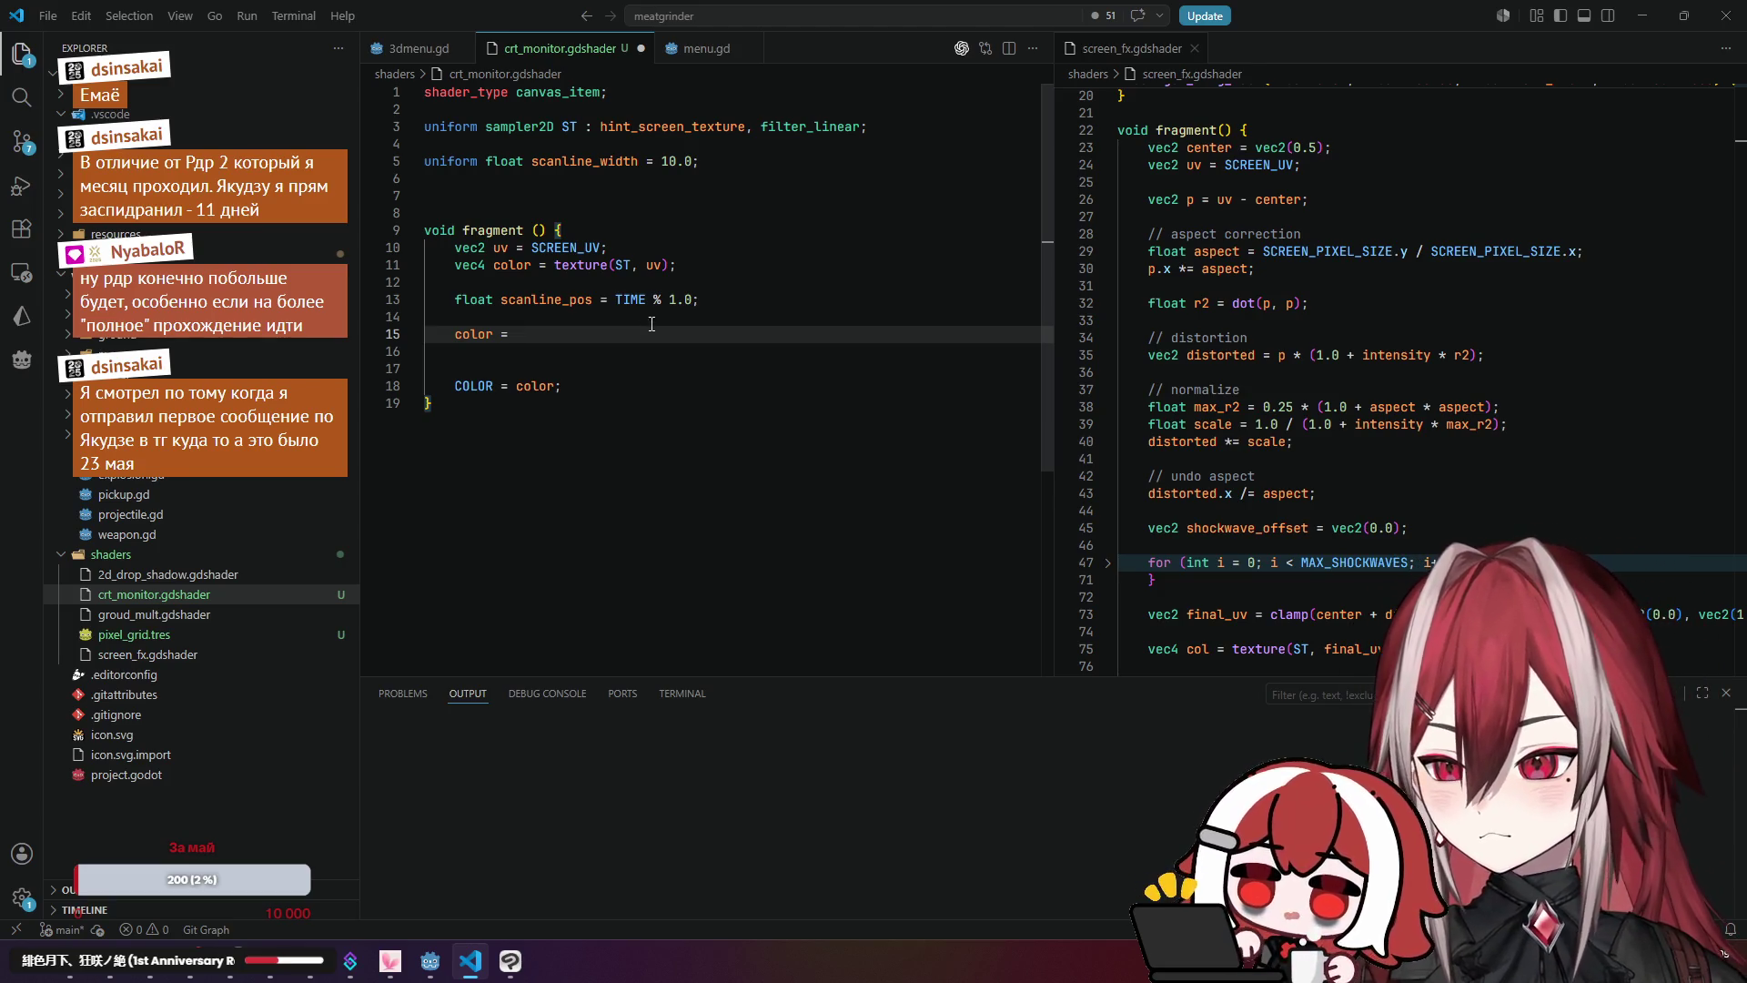
left_click(656, 305)
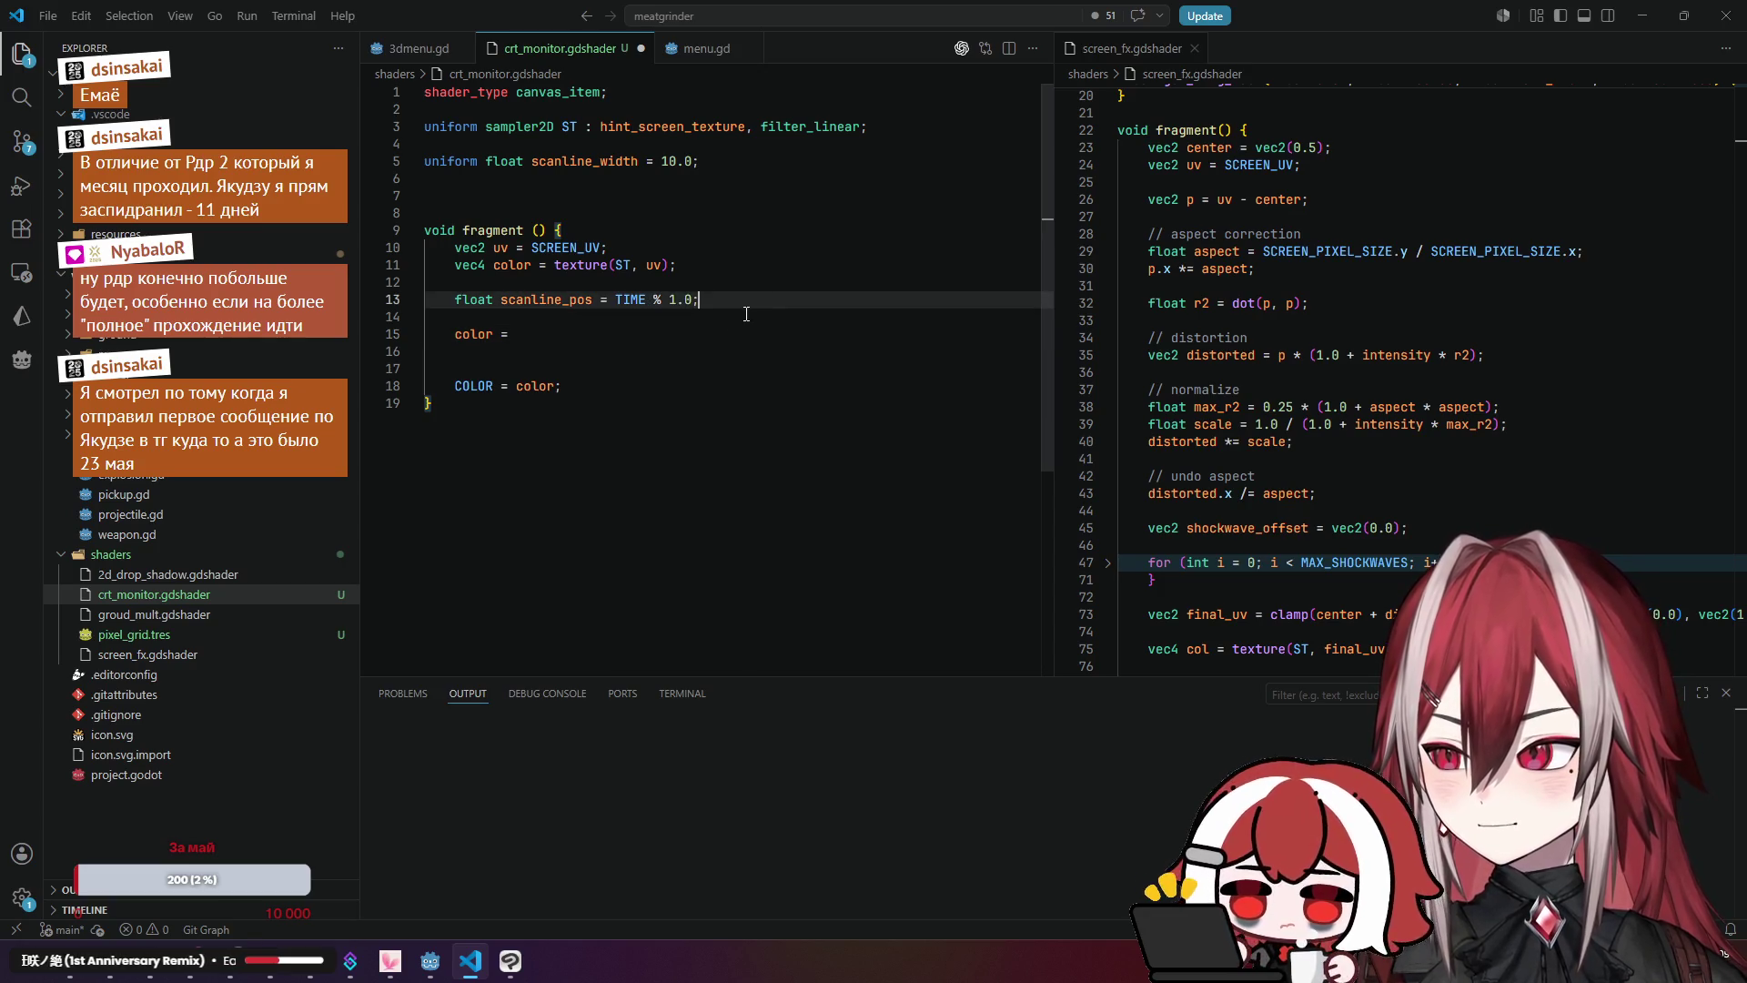
left_click(550, 335)
left_click_drag(551, 335, 462, 335)
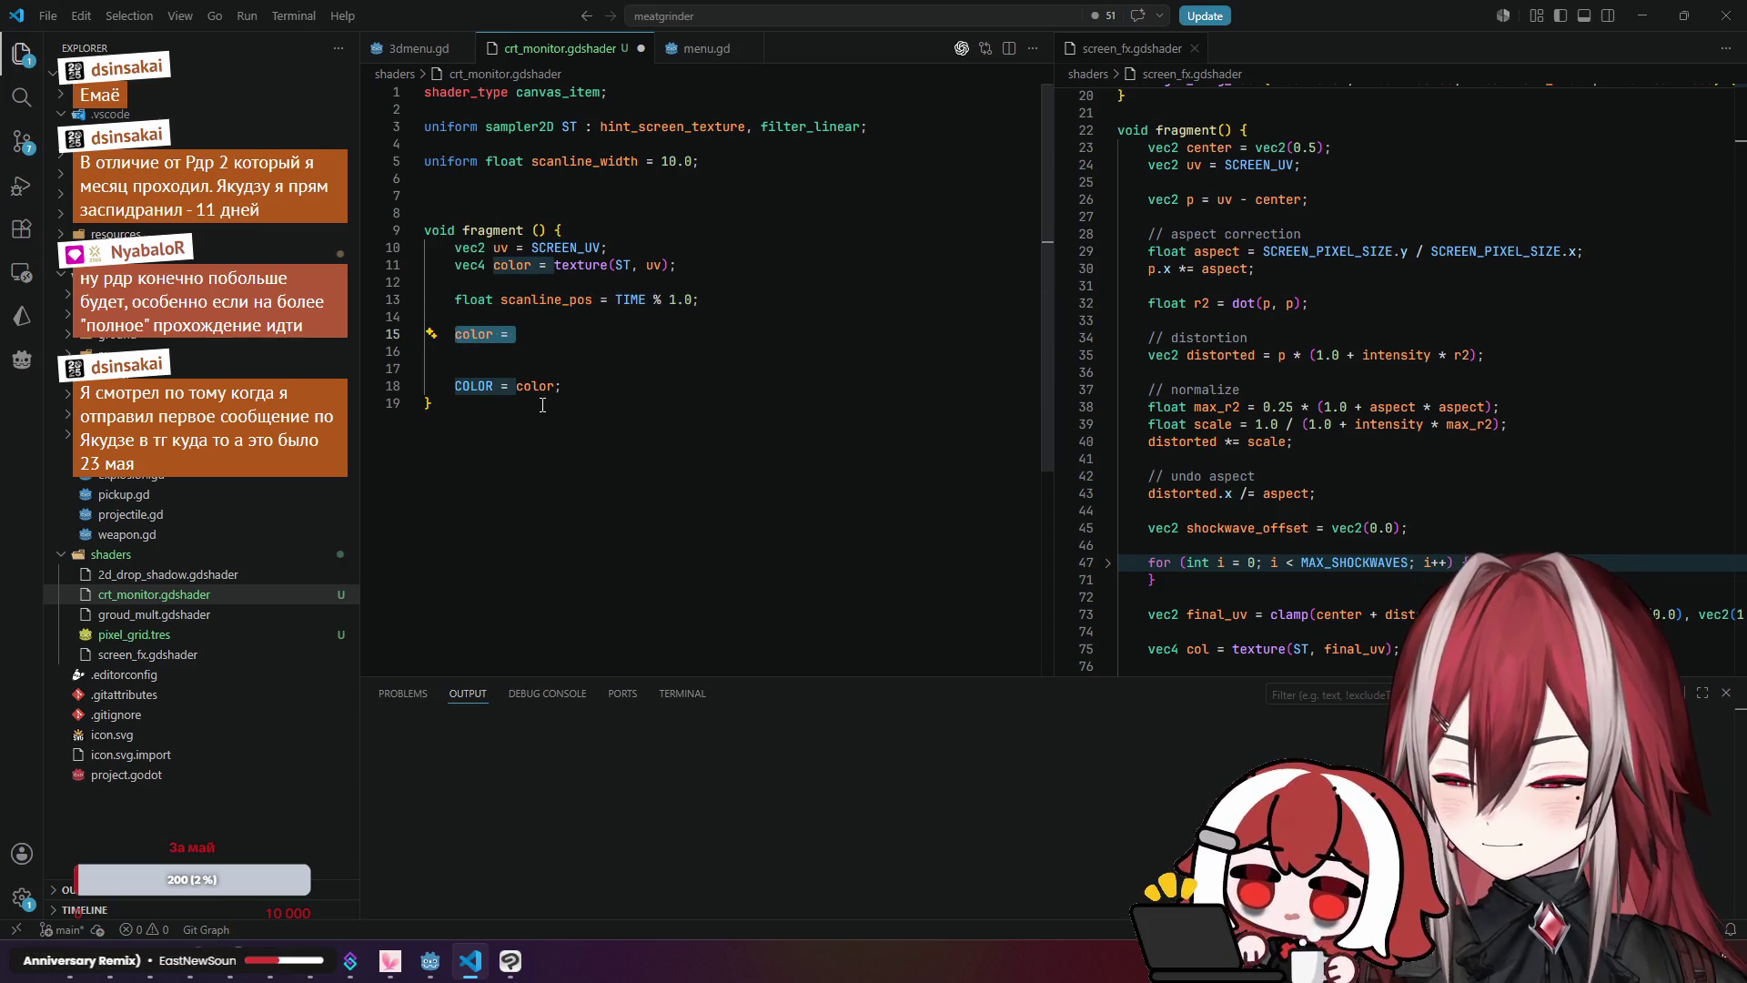
Step: Replace it with if (fract(uv.y * scanline_width) < scanline_pos) {, accepting Copilot's condition
type("if")
key("BackSpace")
key("BackSpace")
type("if ")
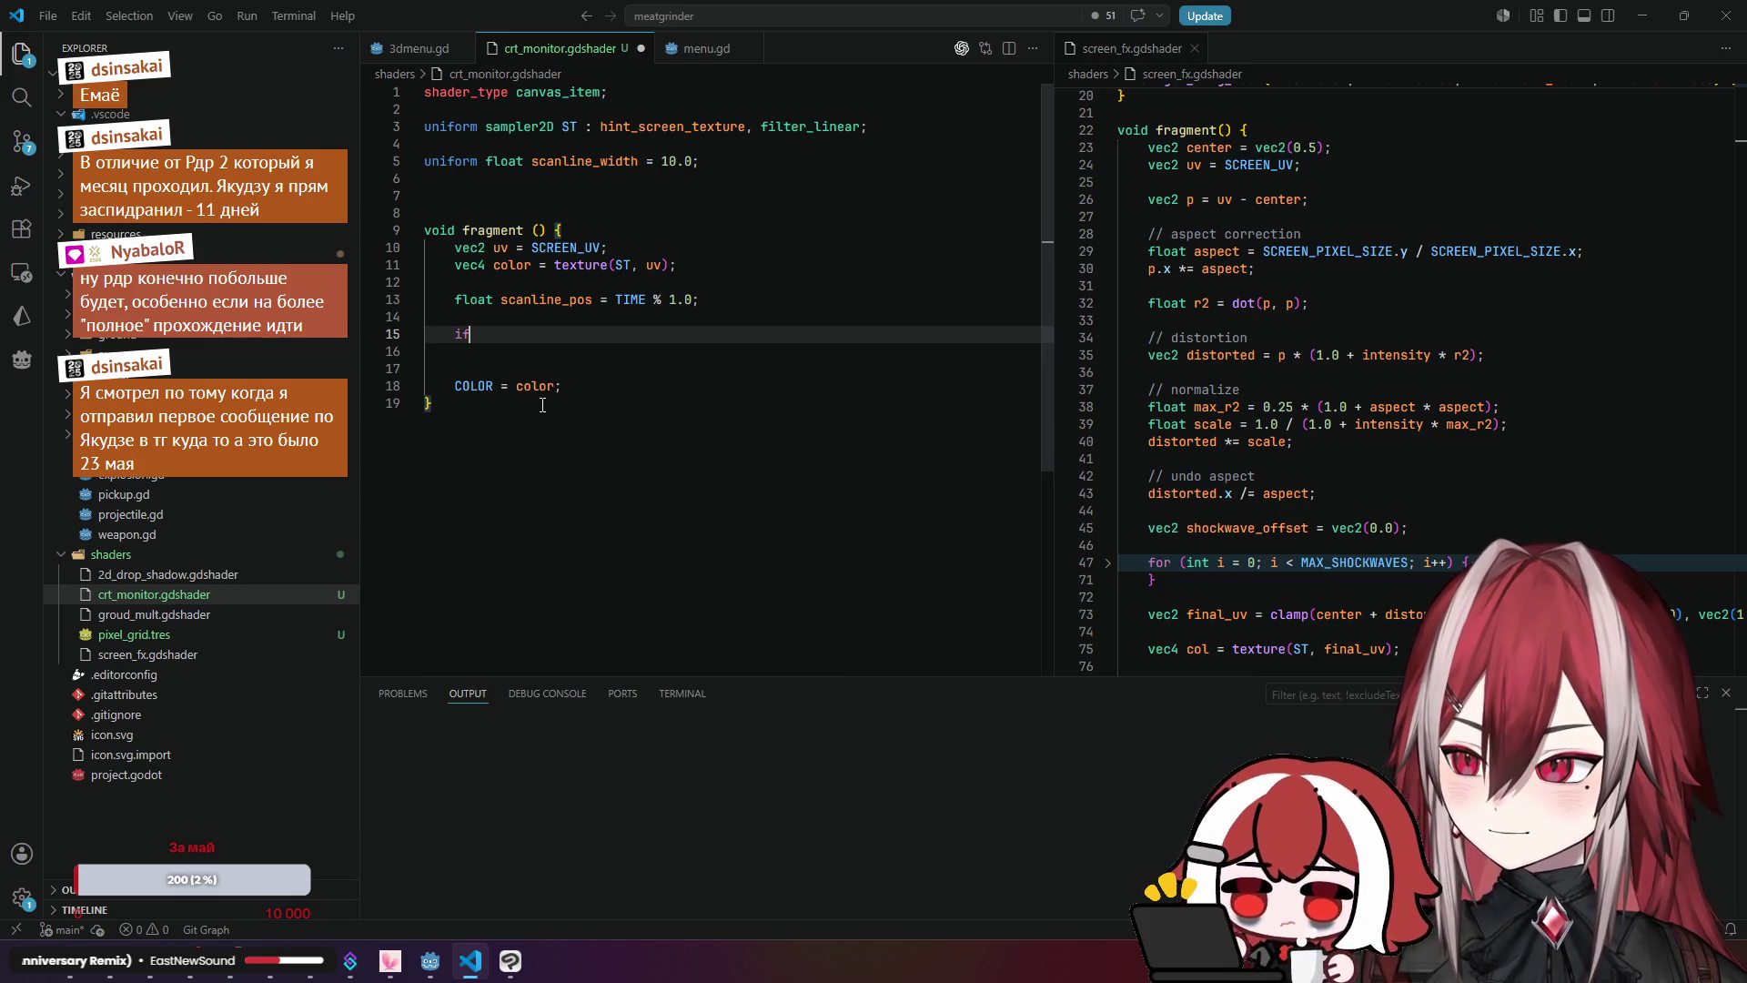
type("(")
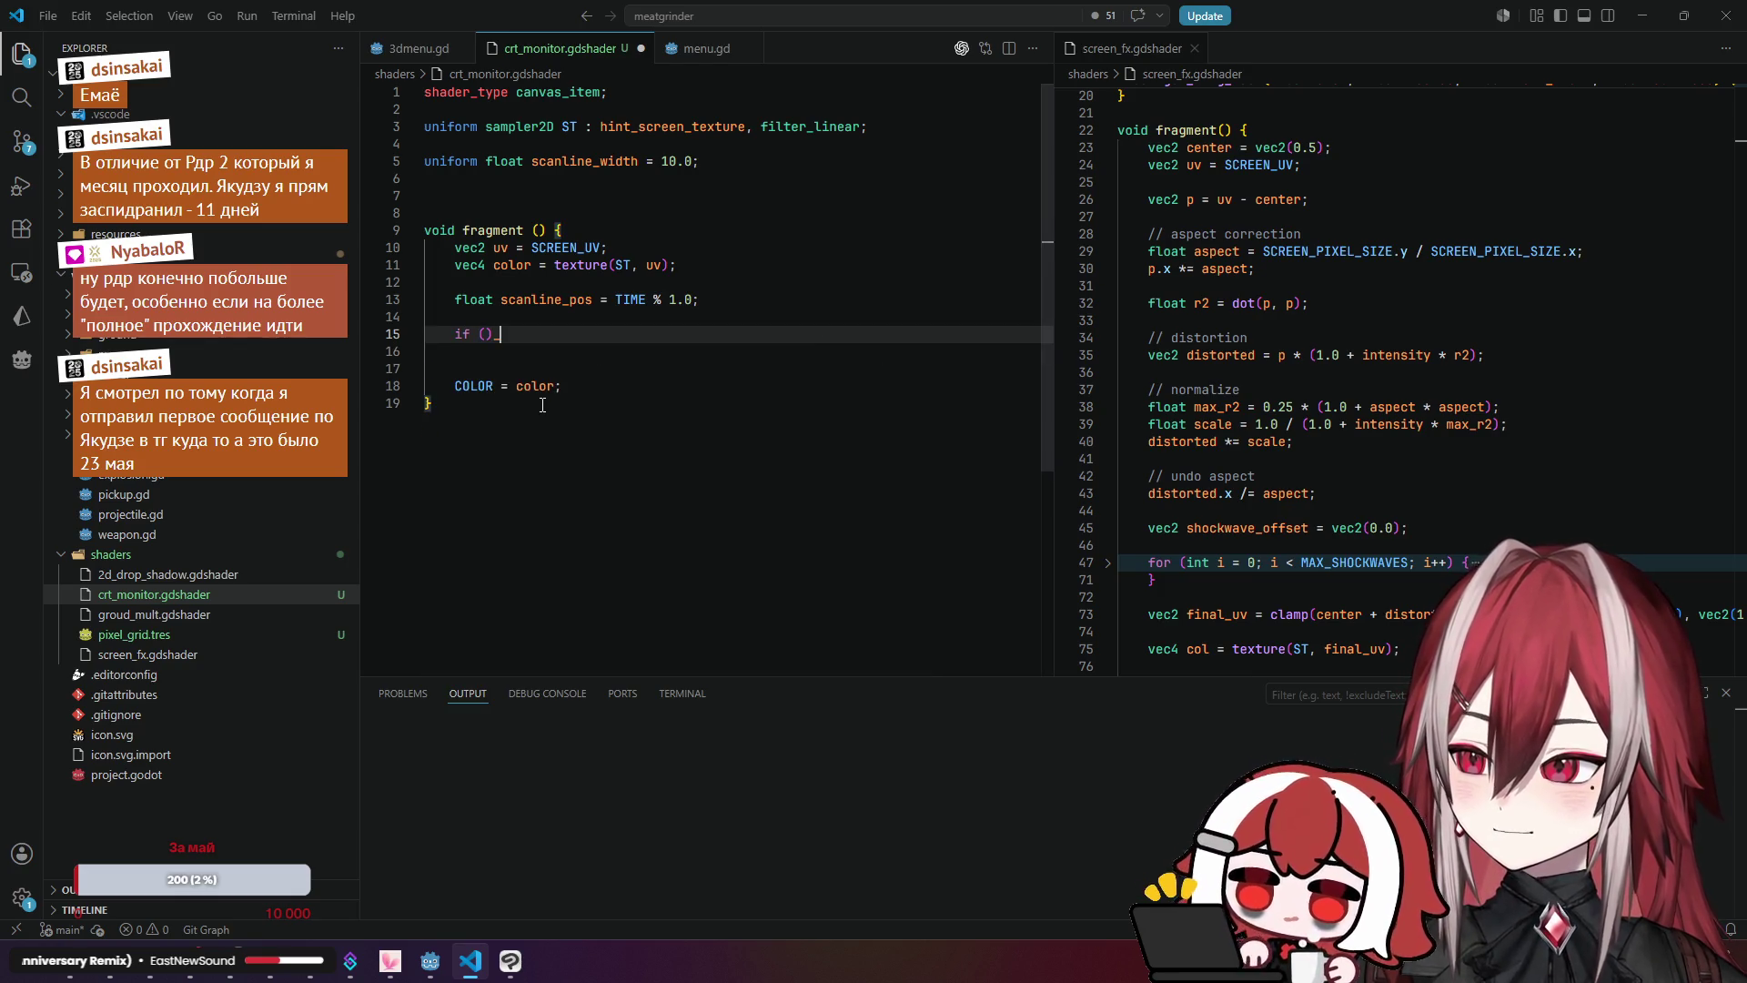
type(") {")
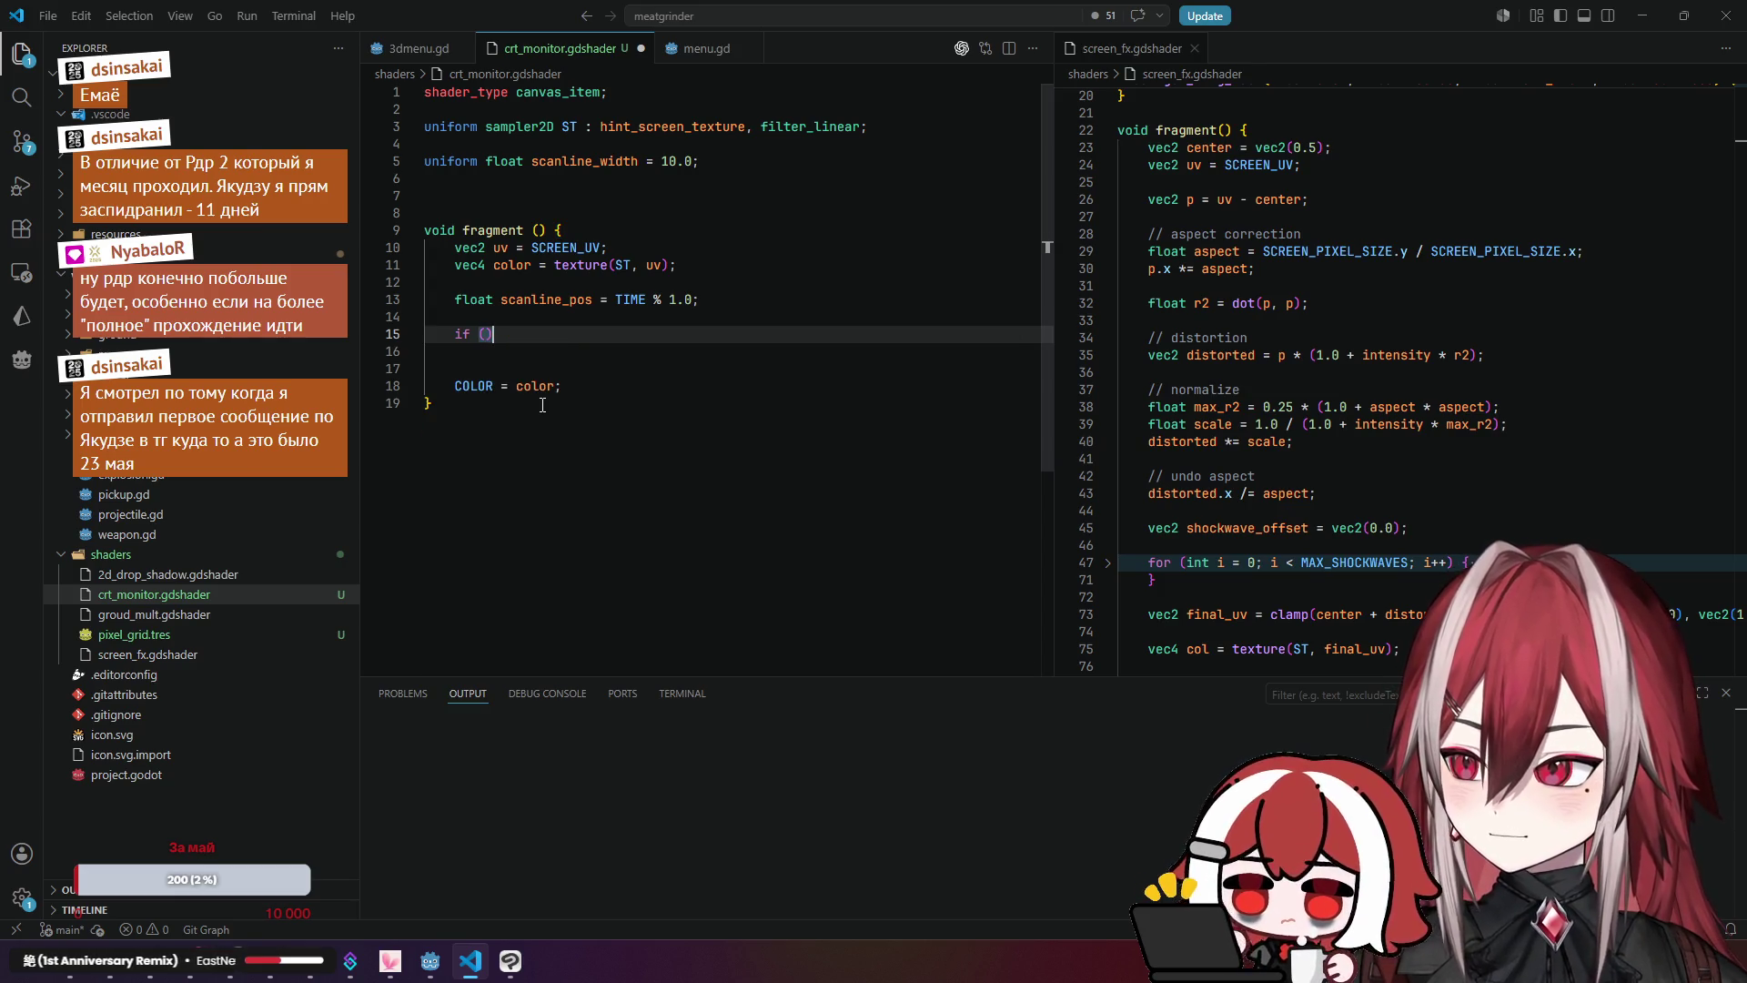
key("Left")
key("Left")
key("Left")
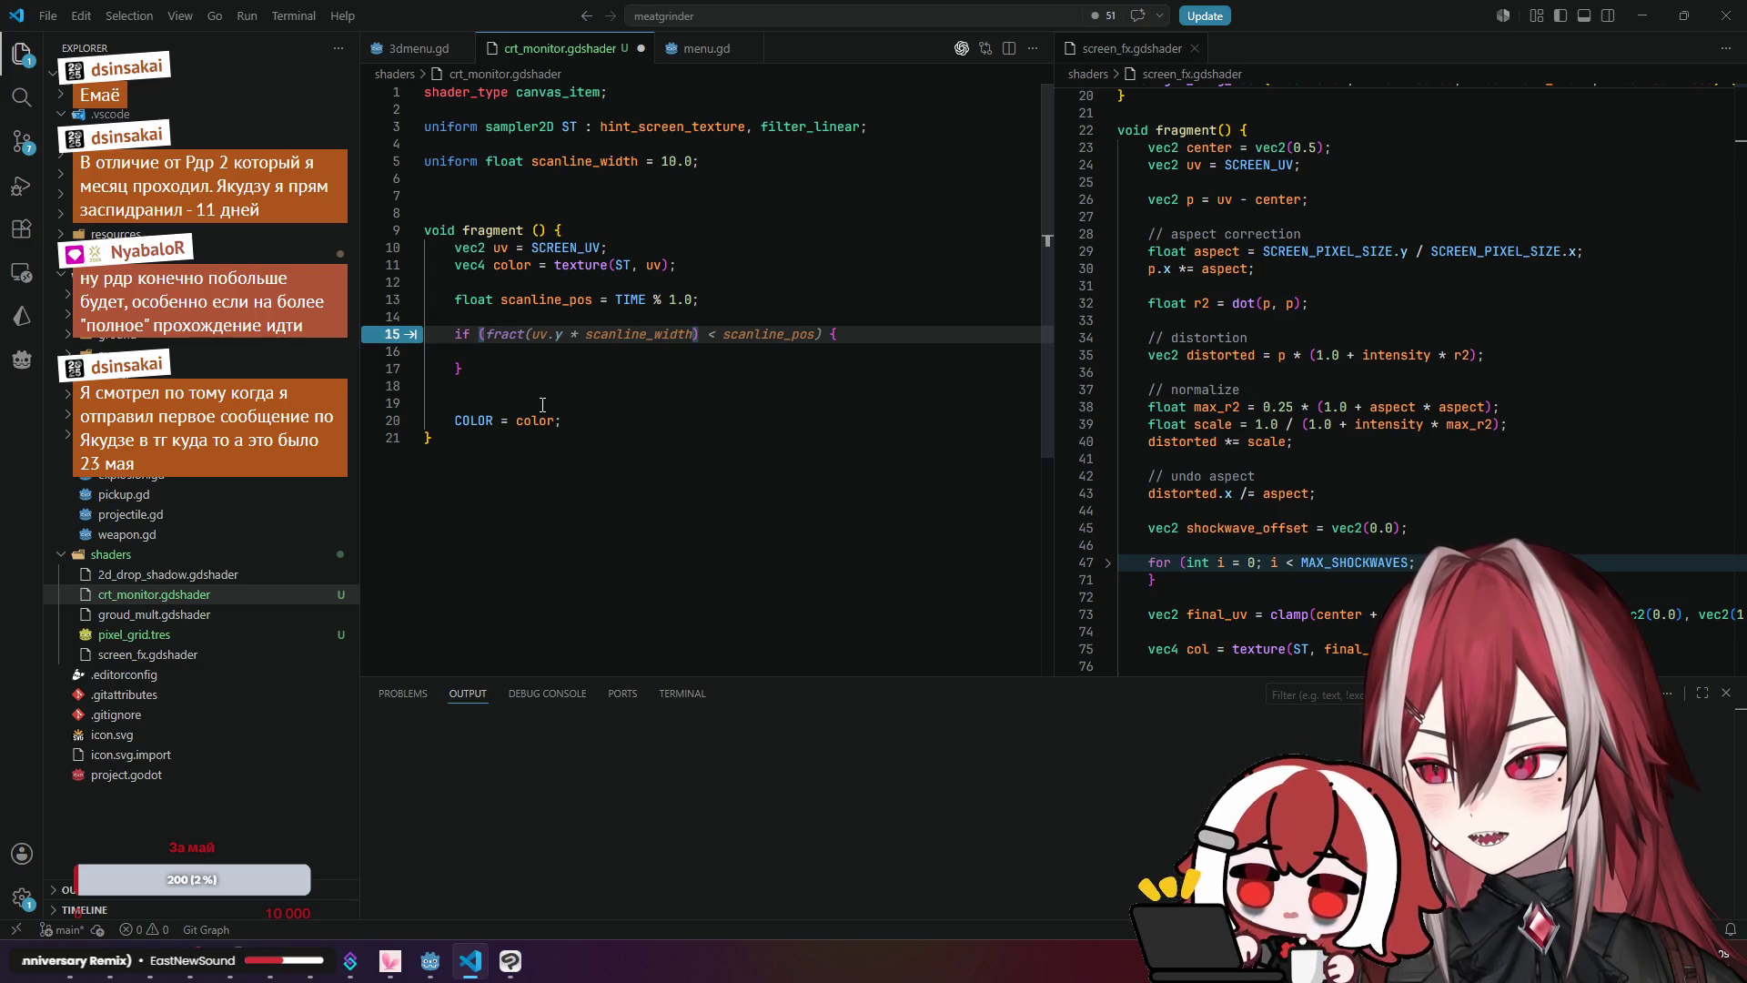
key("Tab")
Step: Select the word fract and switch to the Godot shading docs to look it up
double_click(630, 300)
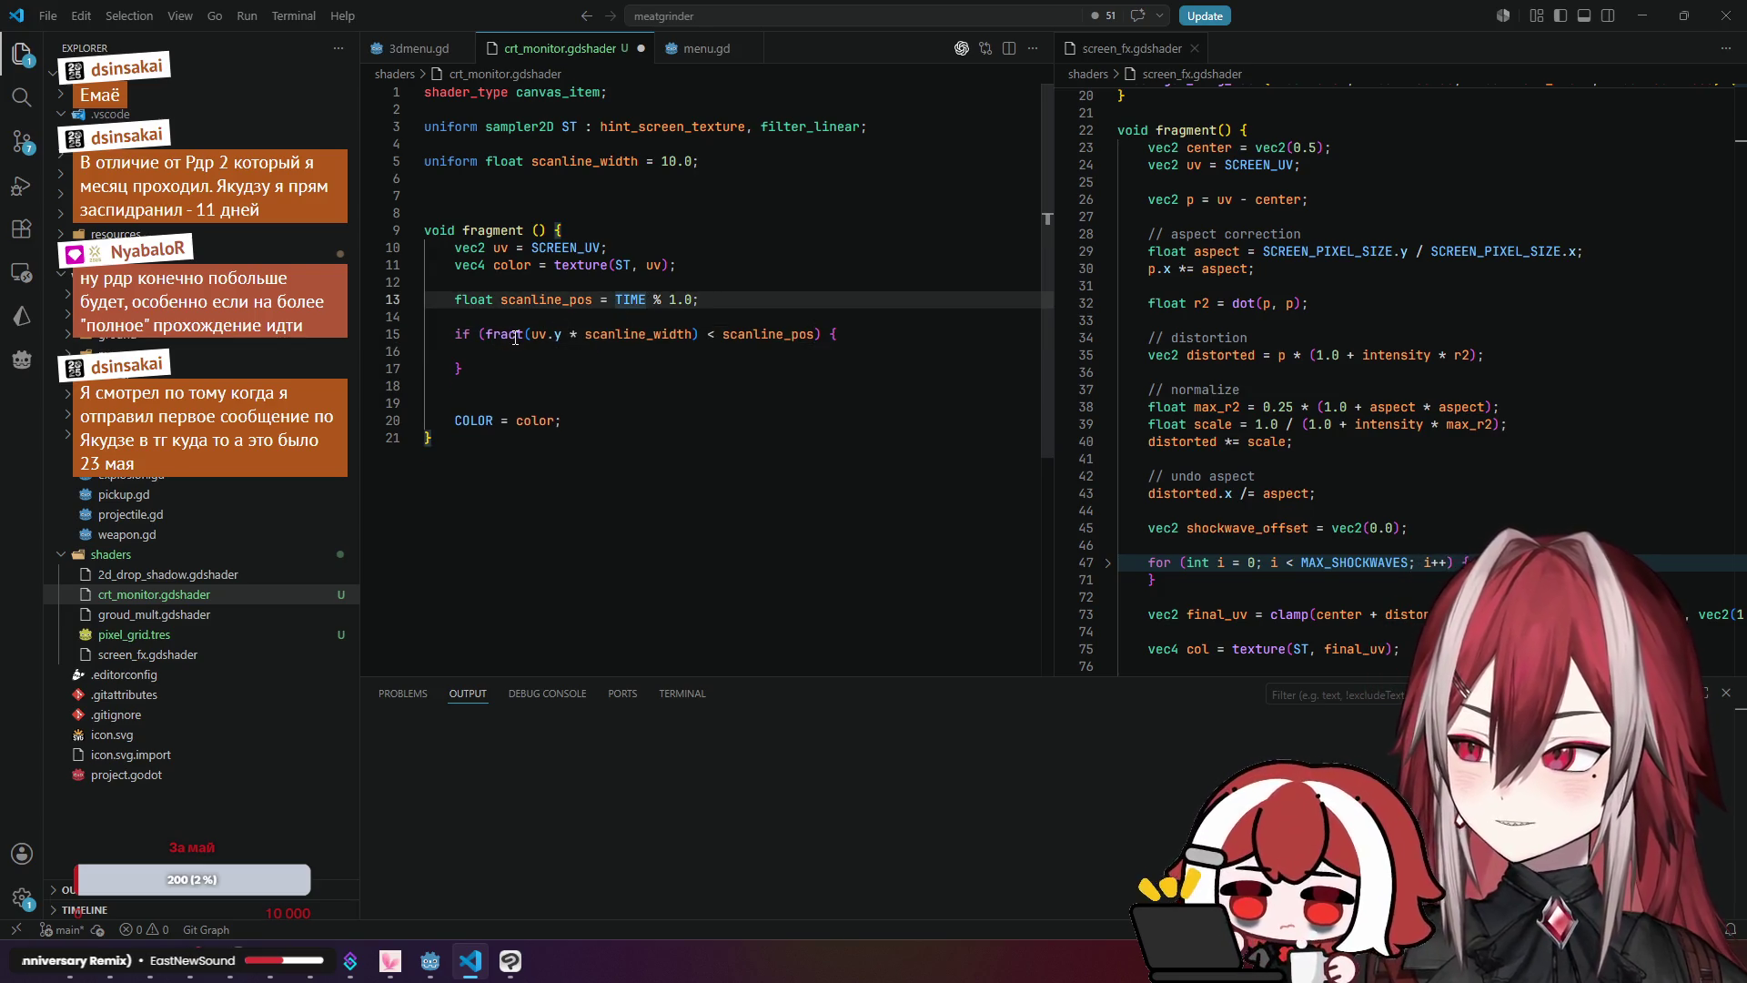
left_click(515, 336)
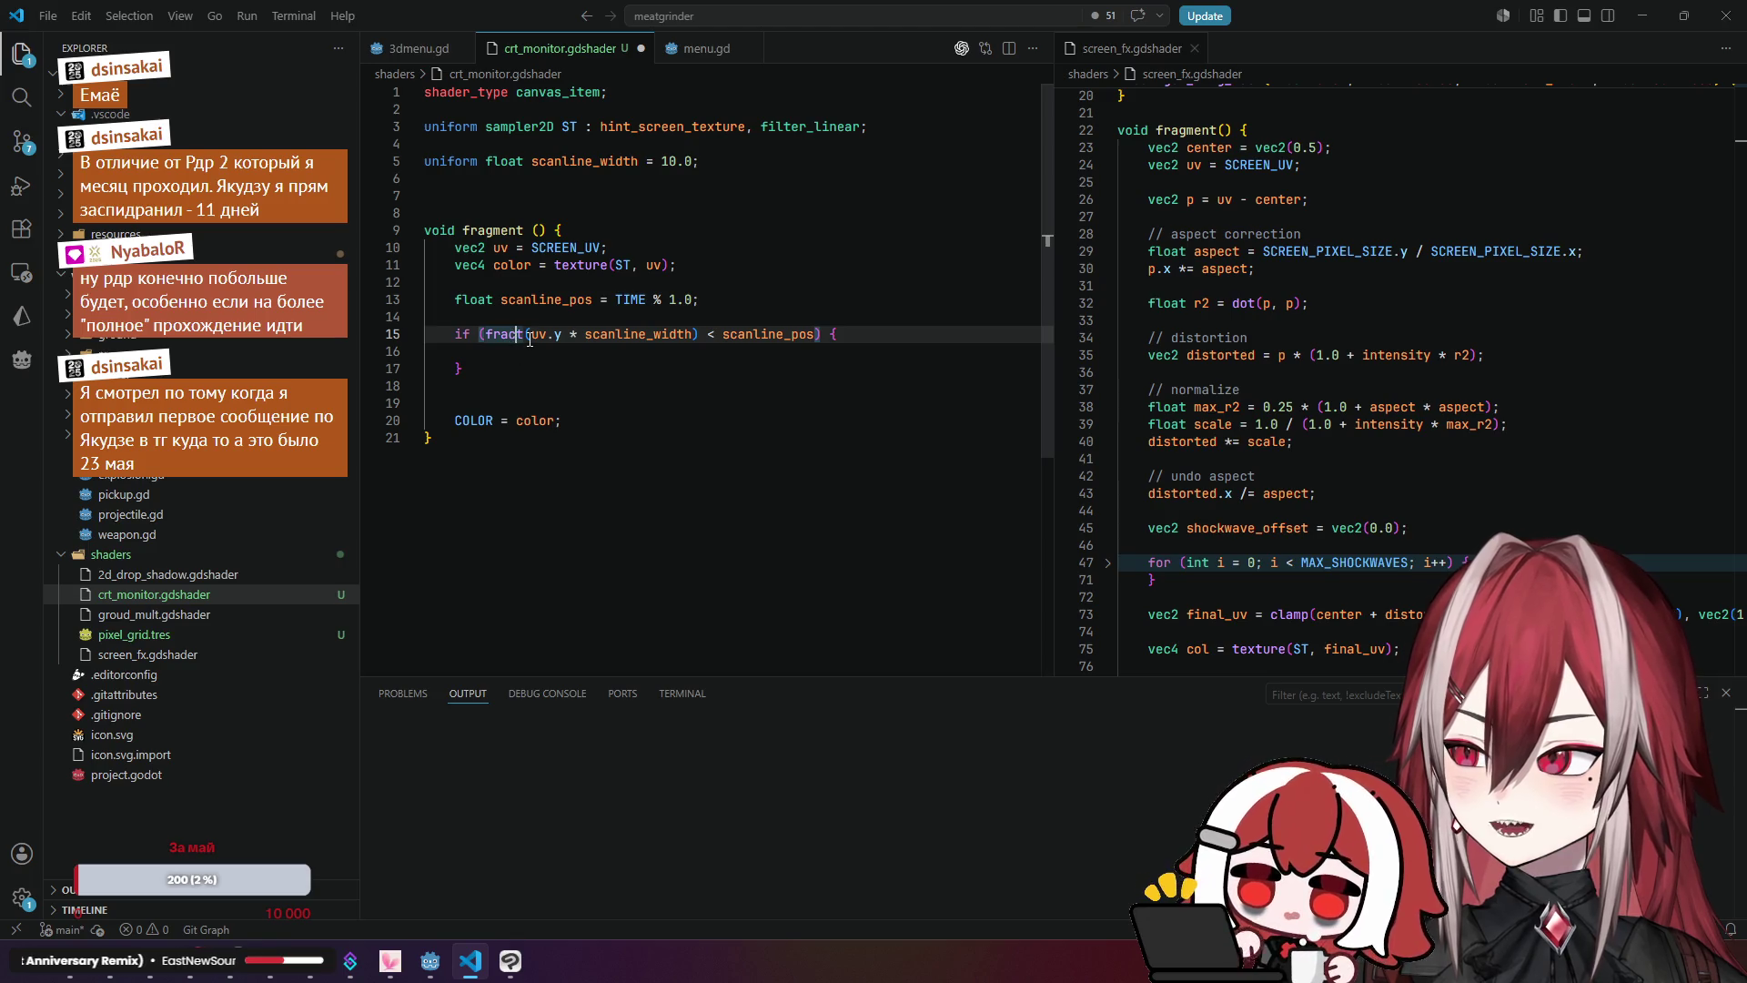
double_click(499, 336)
key("ctrl+c")
key("alt+Tab")
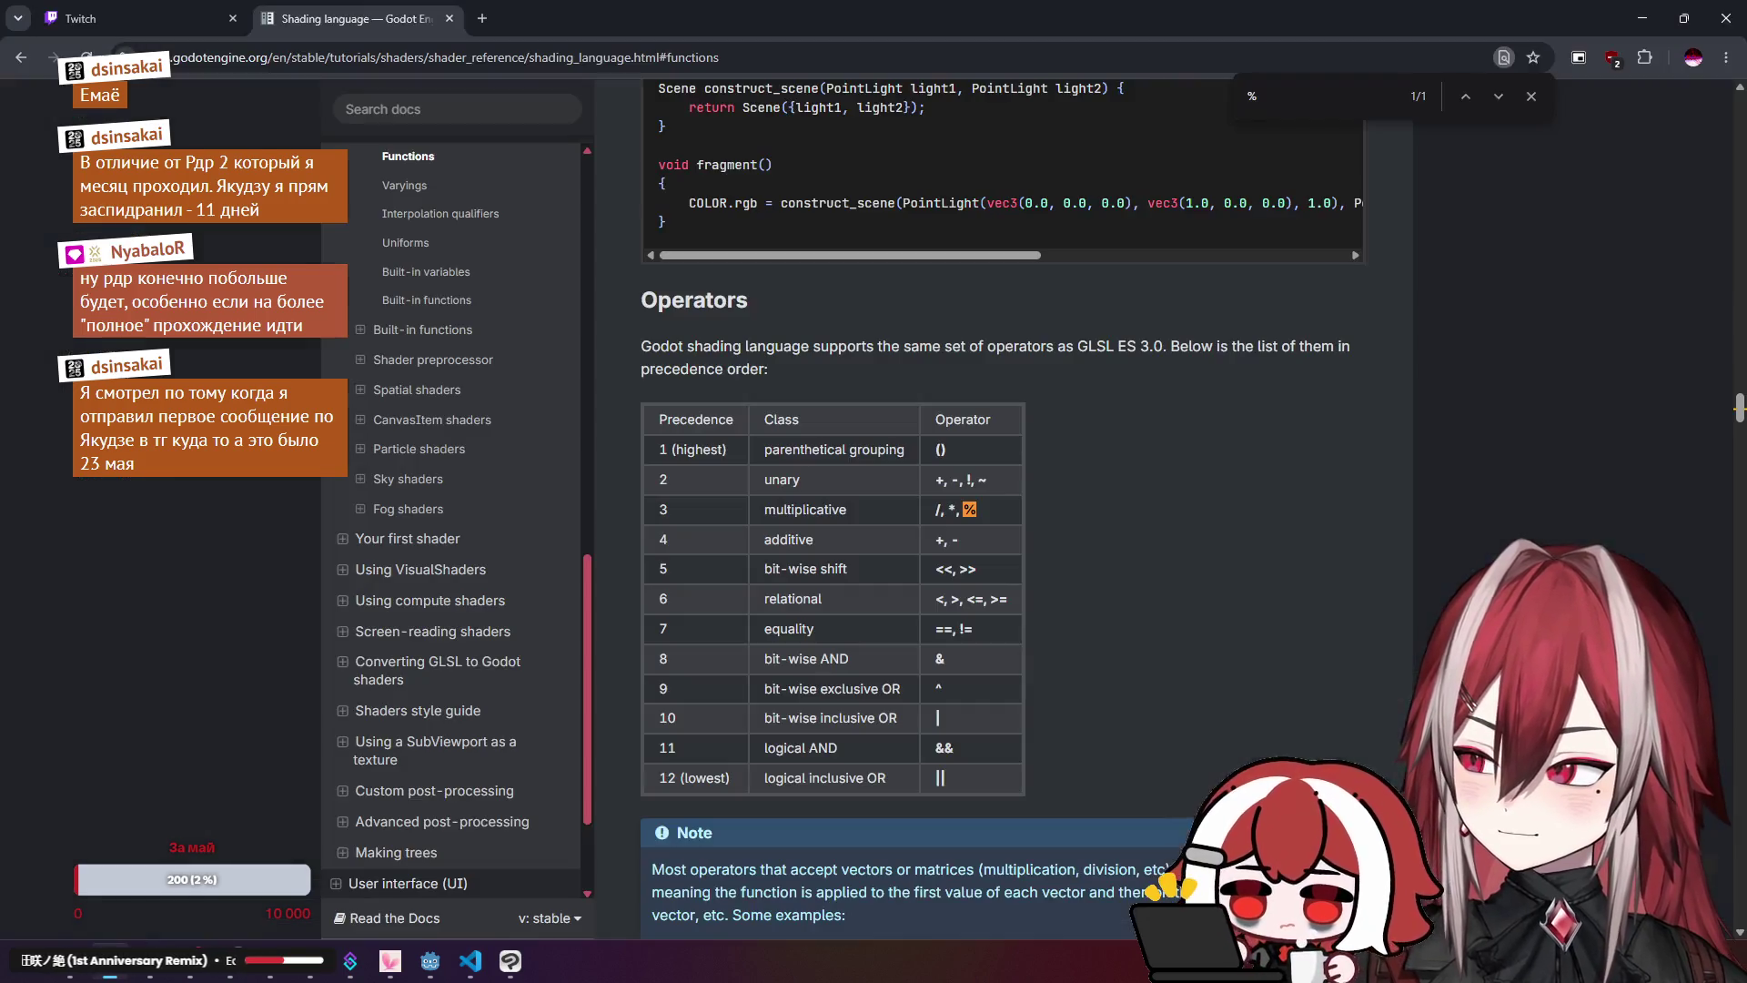
Step: Search the Godot shading docs for fract and jump to the Operators section
scroll(473, 346, "up", 2)
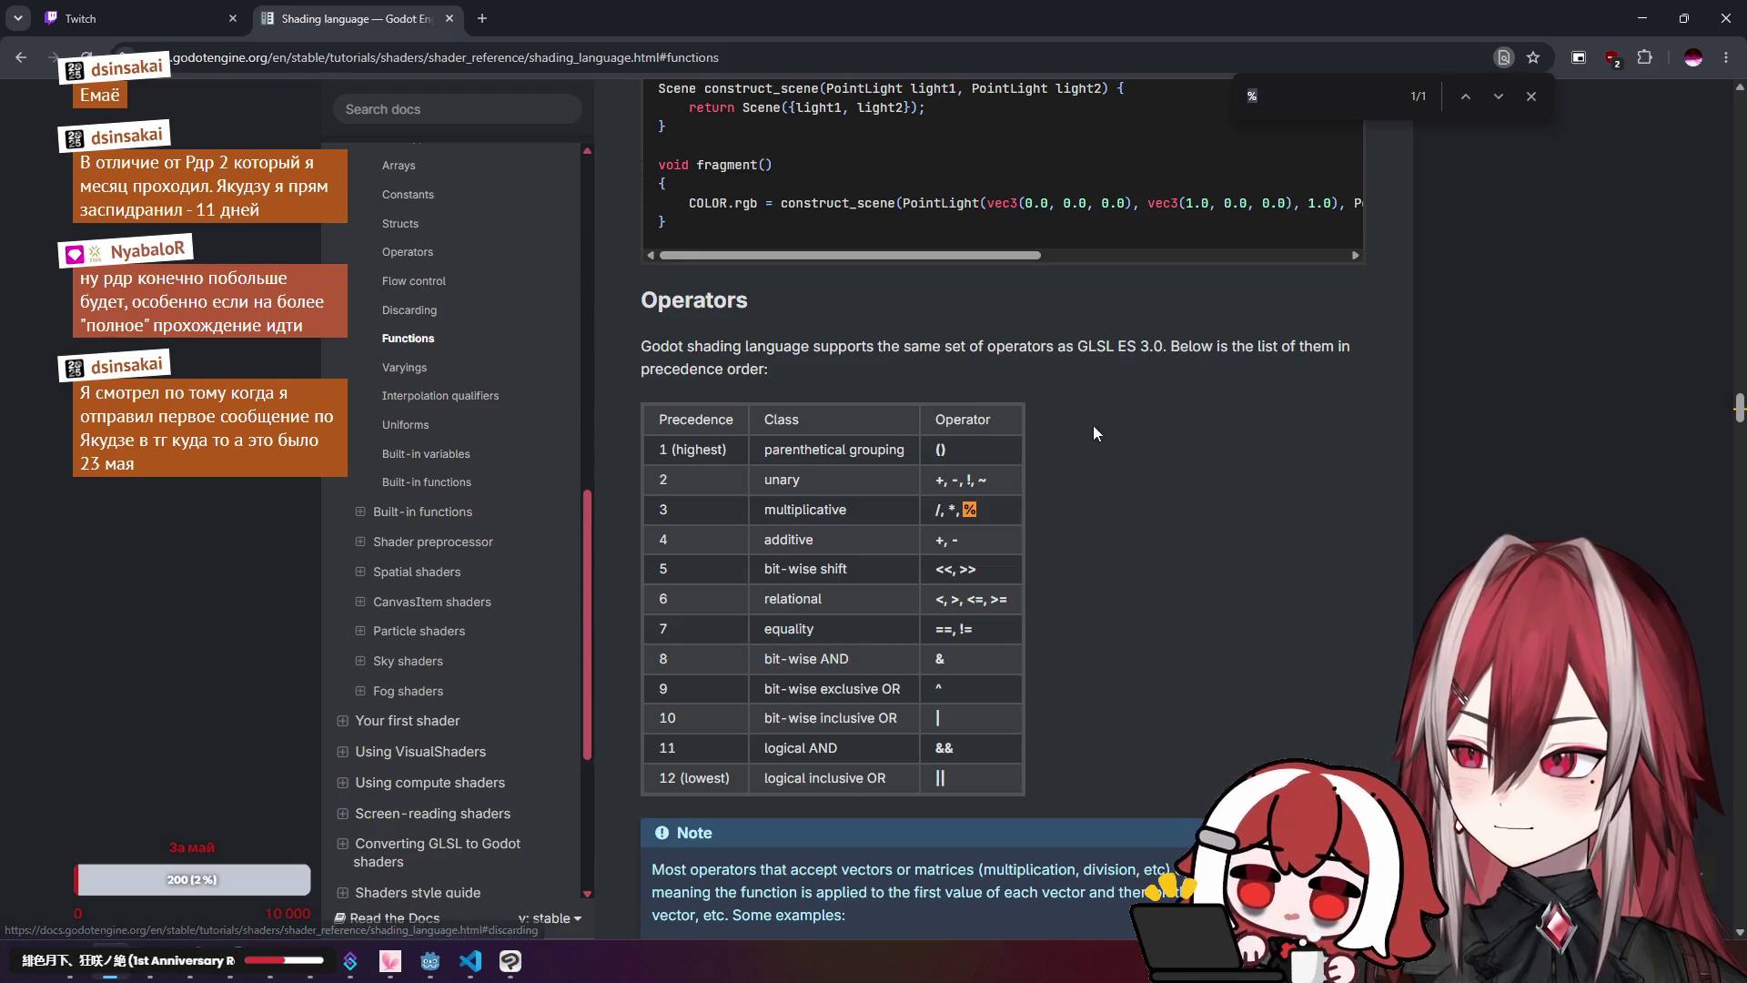
key("ctrl+f")
key("ctrl+v")
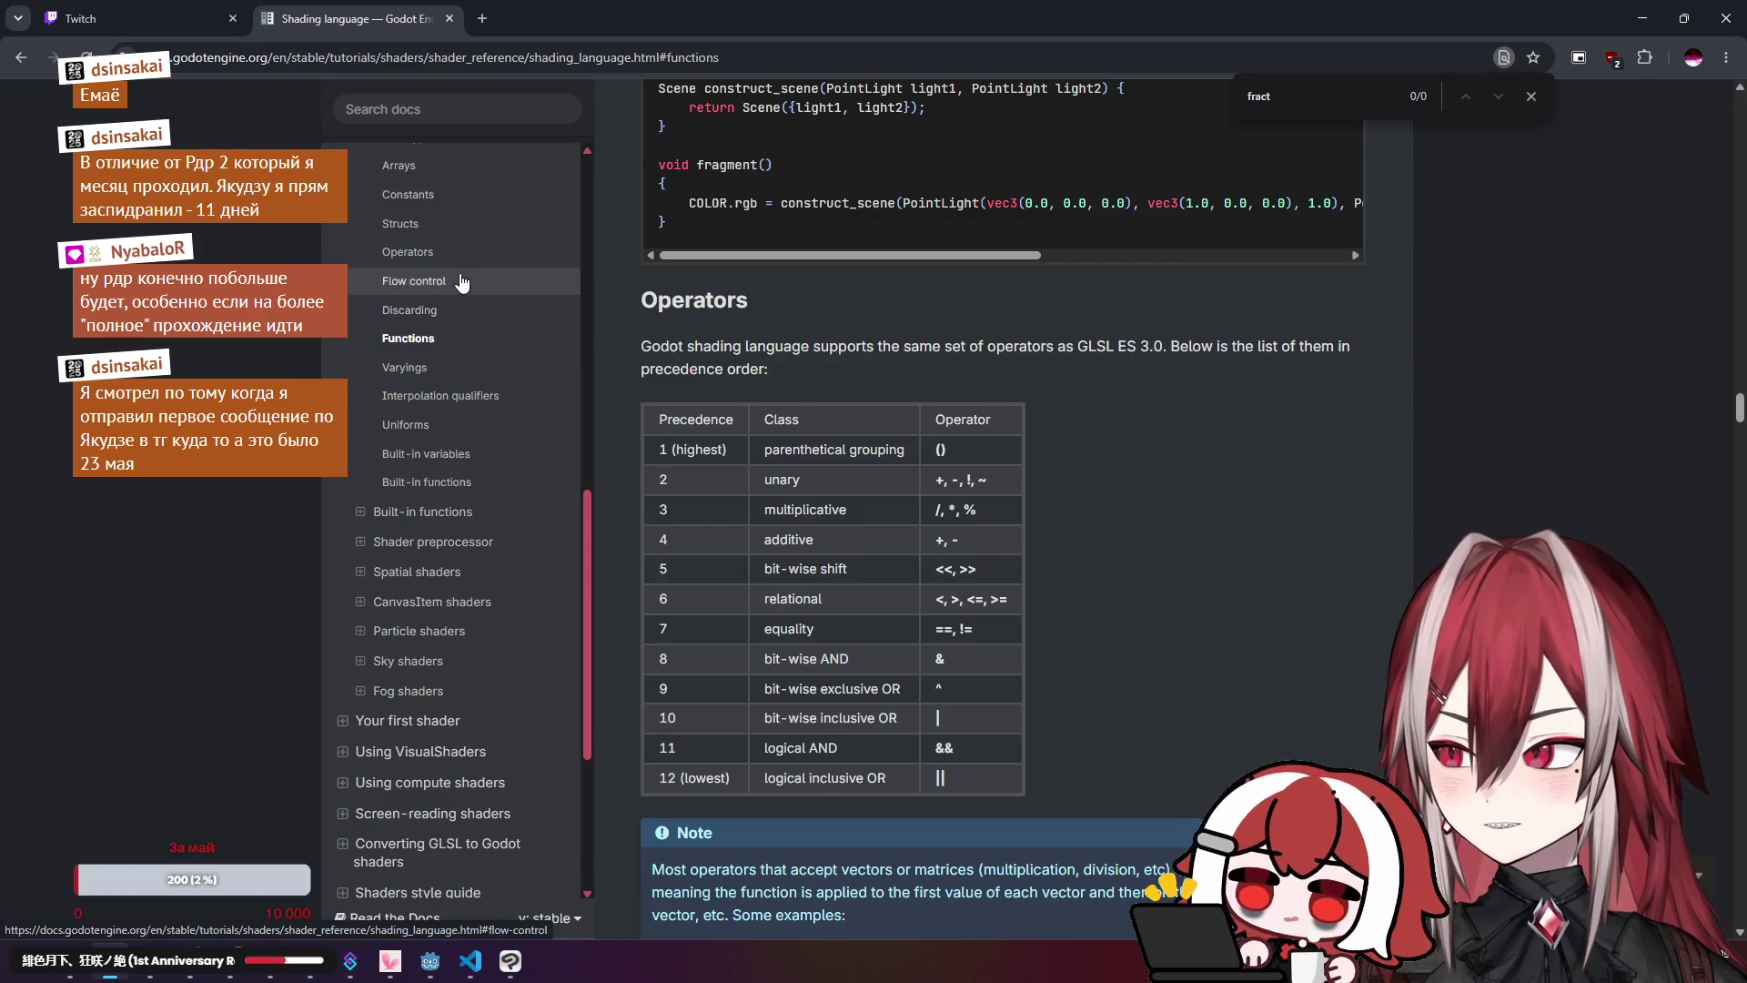
scroll(859, 386, "down", 10)
scroll(859, 386, "up", 8)
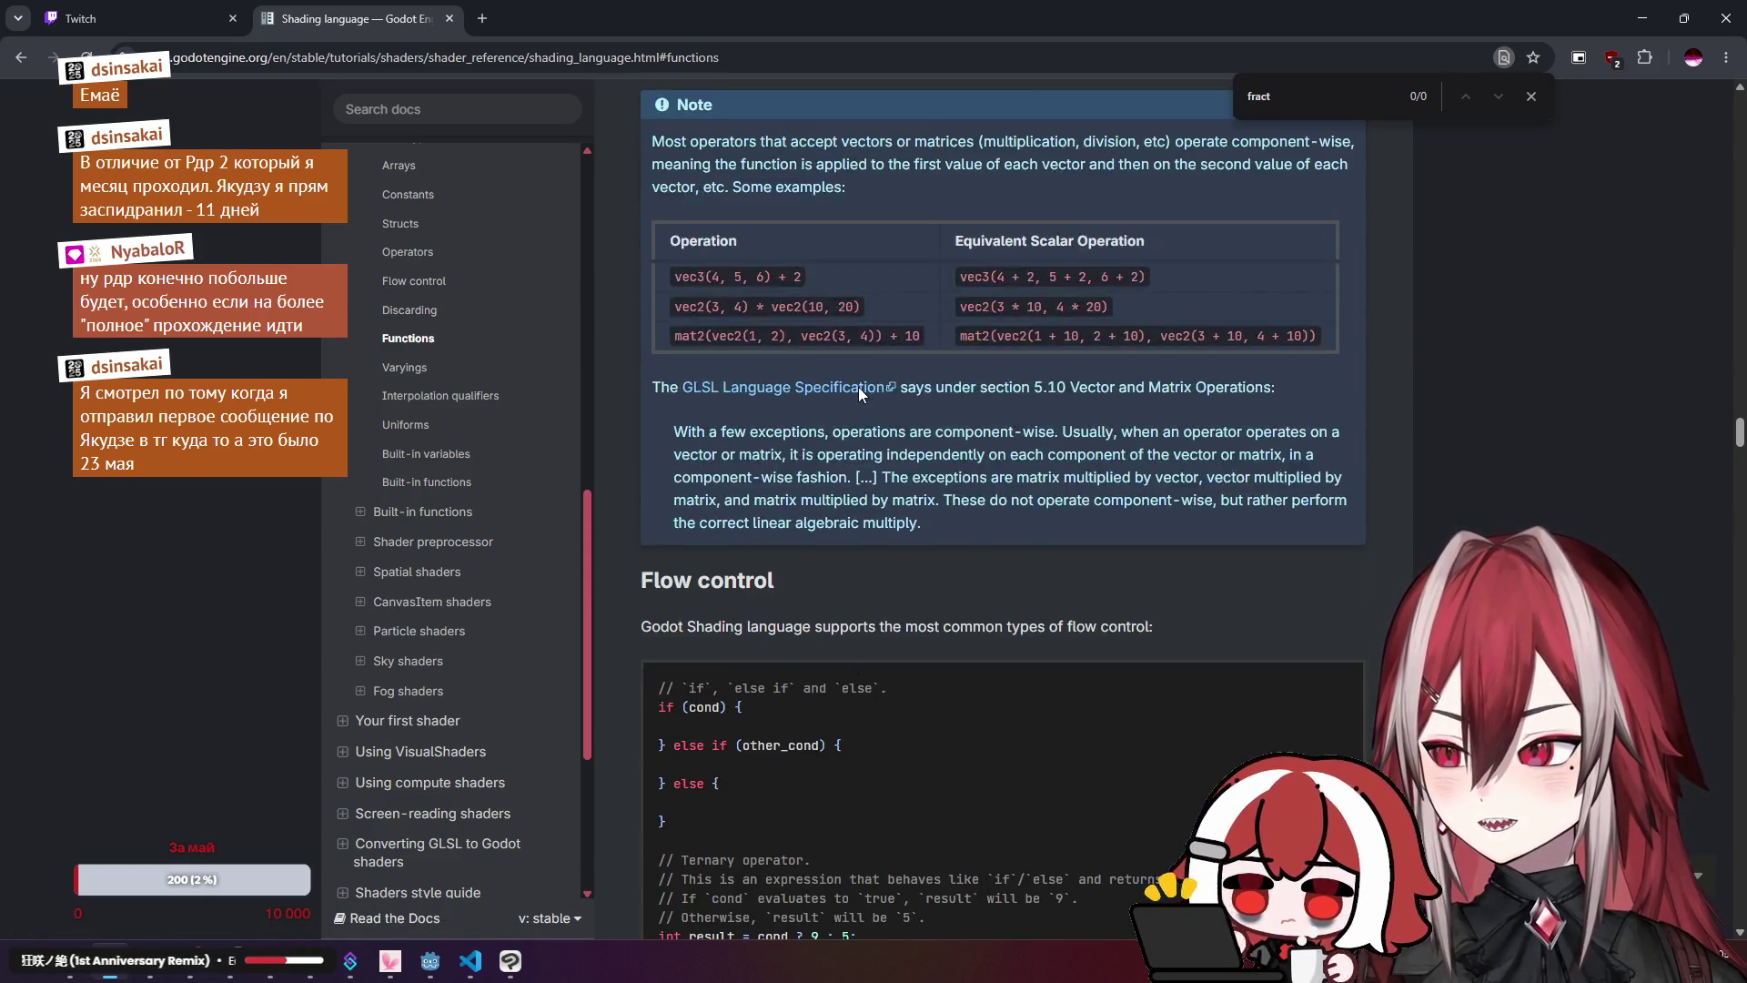
left_click(491, 252)
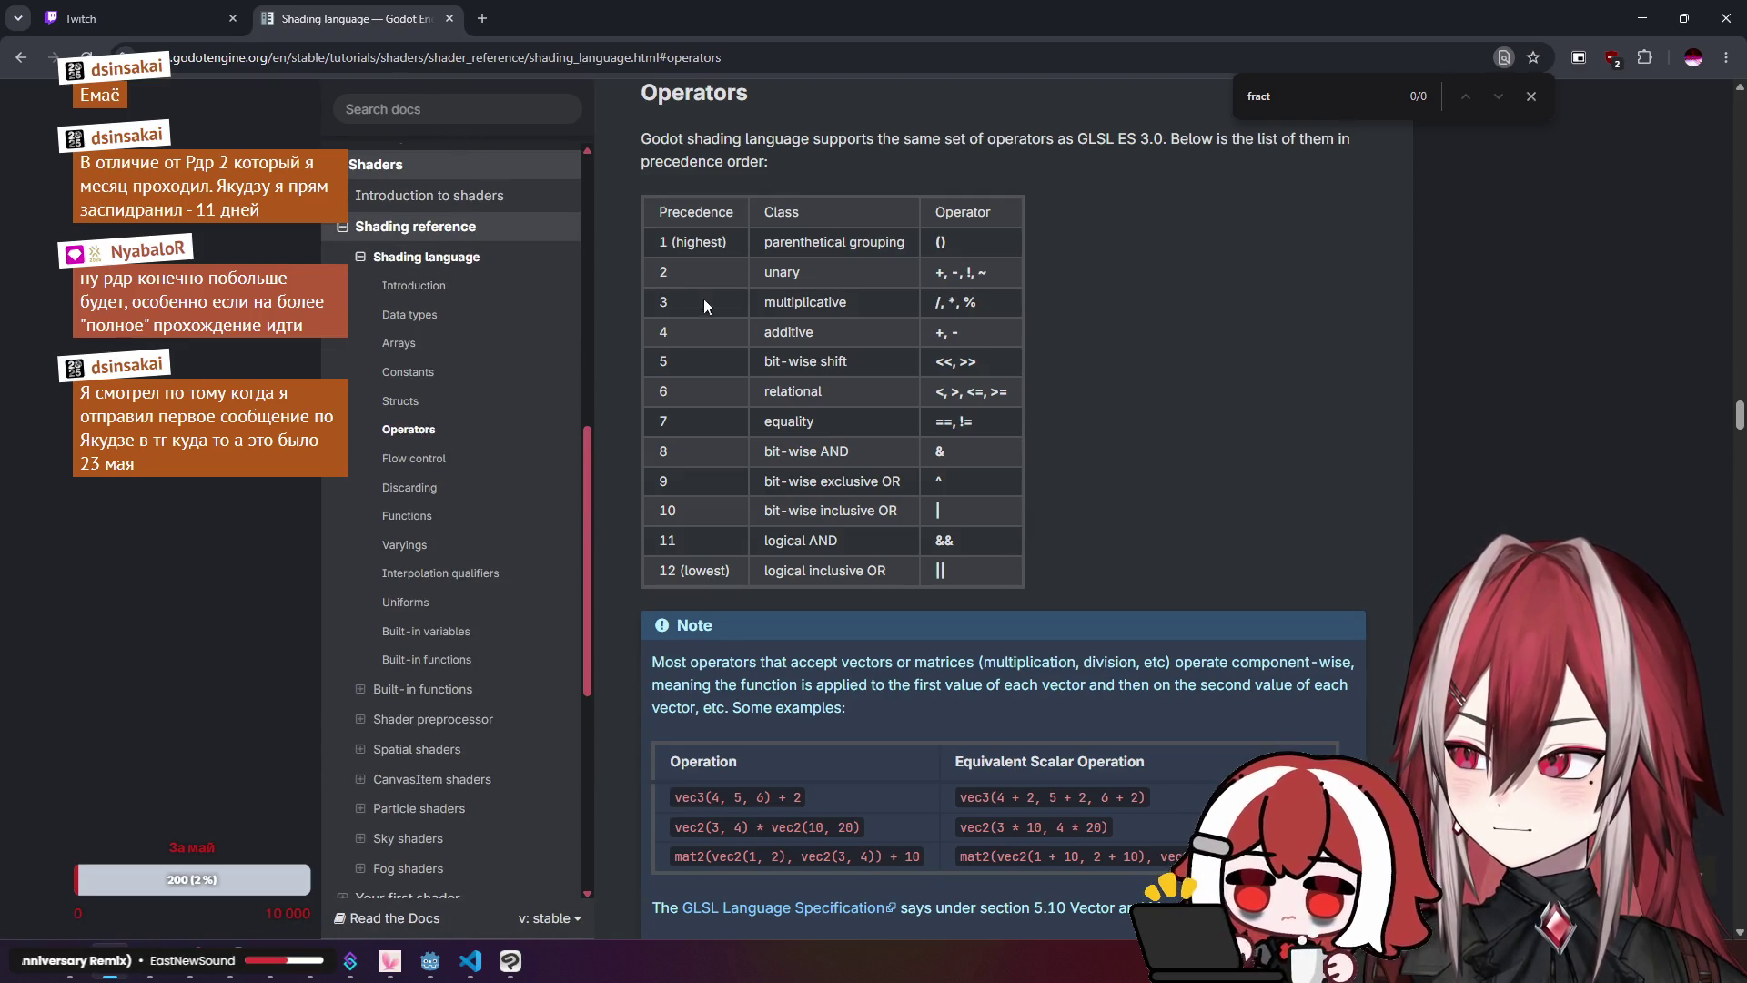
Step: Google 'fract', open the Khronos OpenGL reference page, then return to the shader
left_click(482, 19)
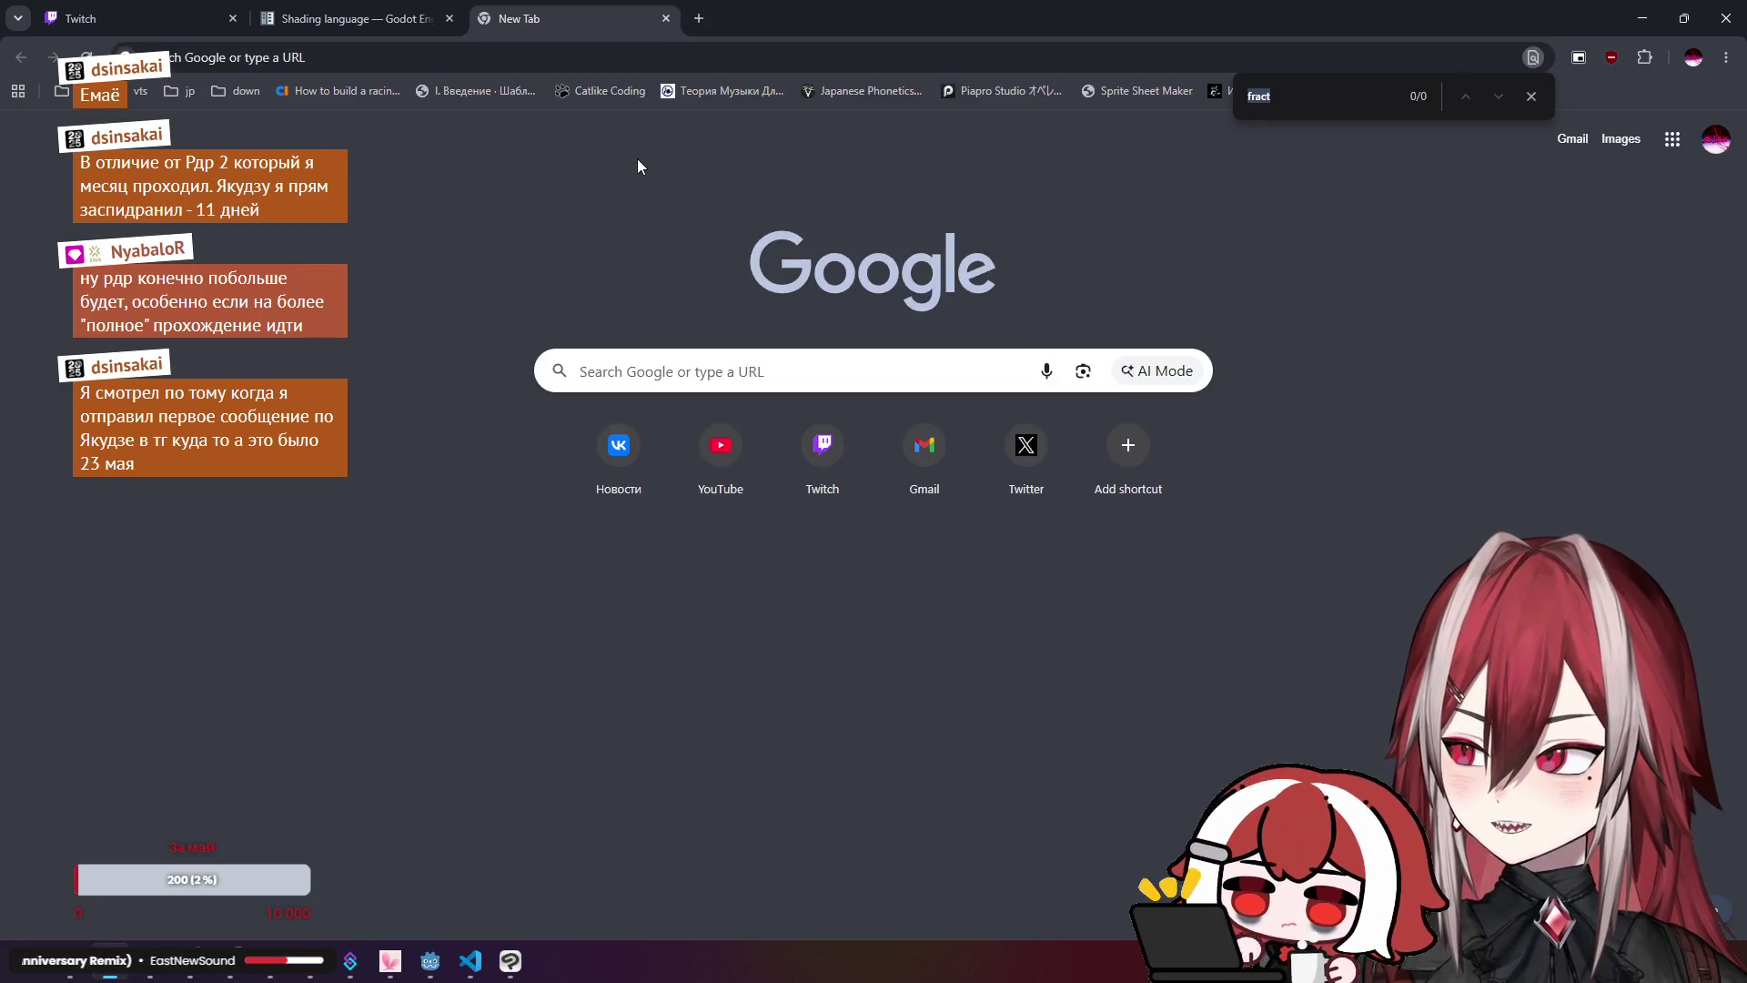
type("fract")
key("Return")
left_click(433, 139)
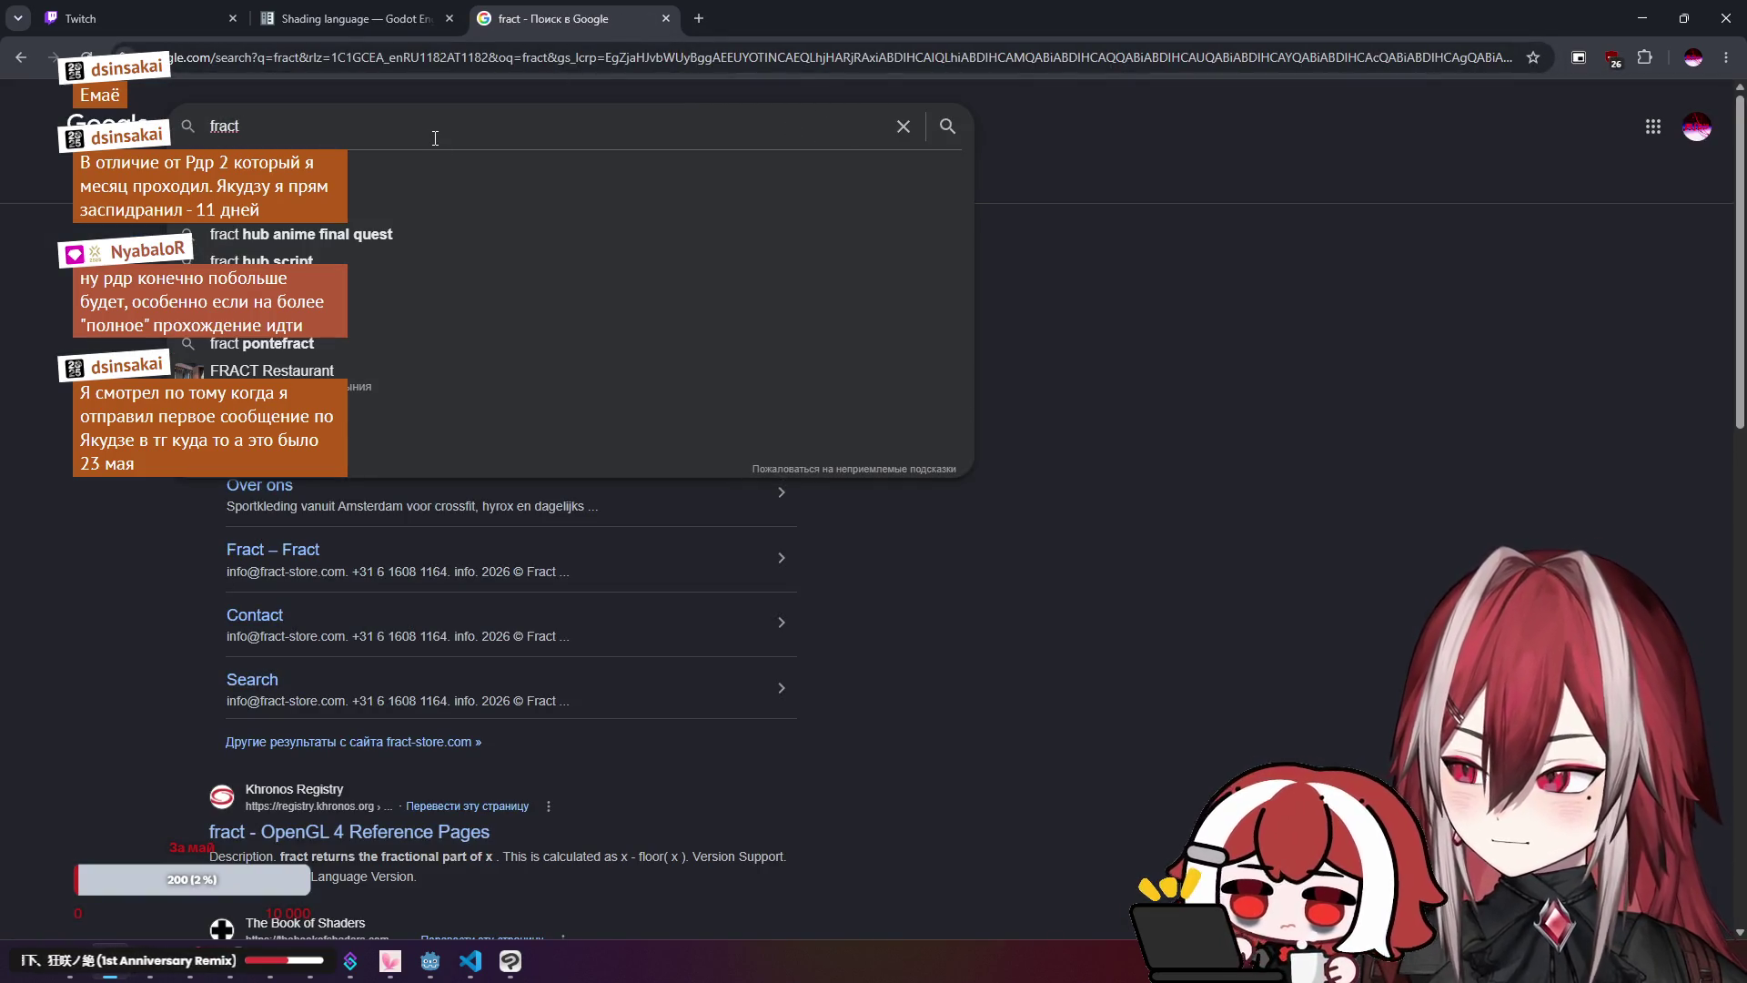
left_click(364, 831)
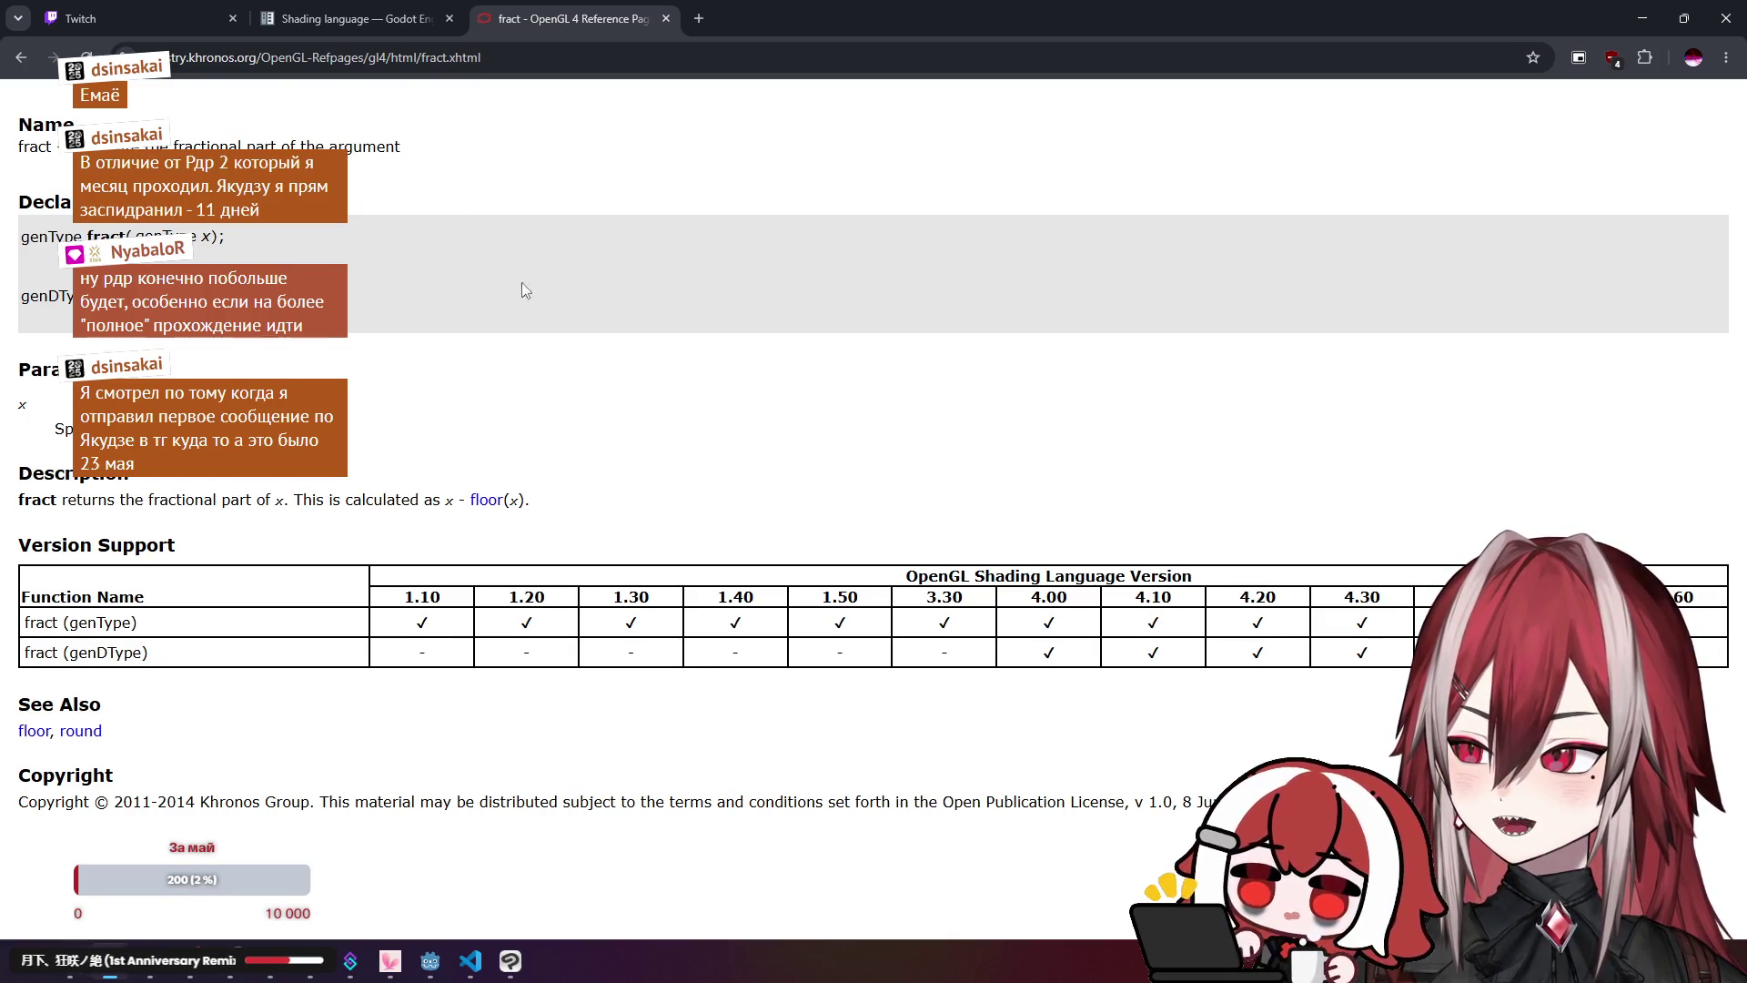
left_click(363, 18)
key("alt+Tab")
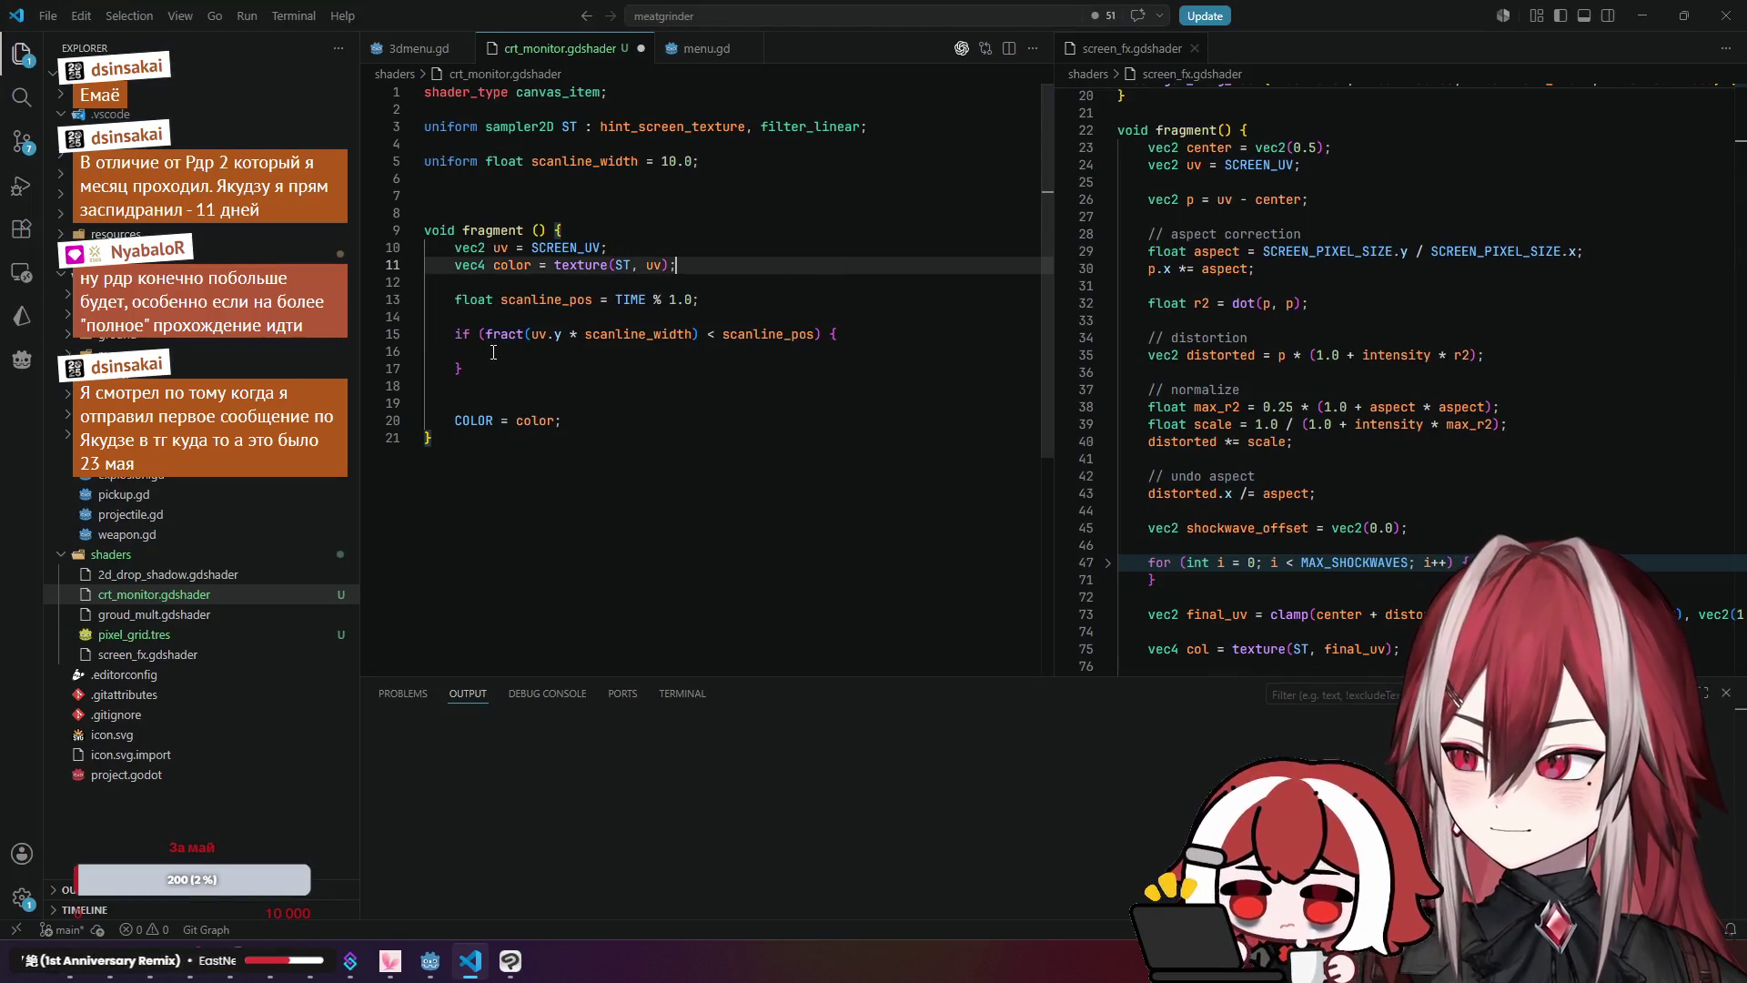
Step: Delete 'fract(', its closing parenthesis and '* scanline_width' from the line 15 condition
left_click_drag(526, 343, 485, 338)
key("BackSpace")
left_click(652, 335)
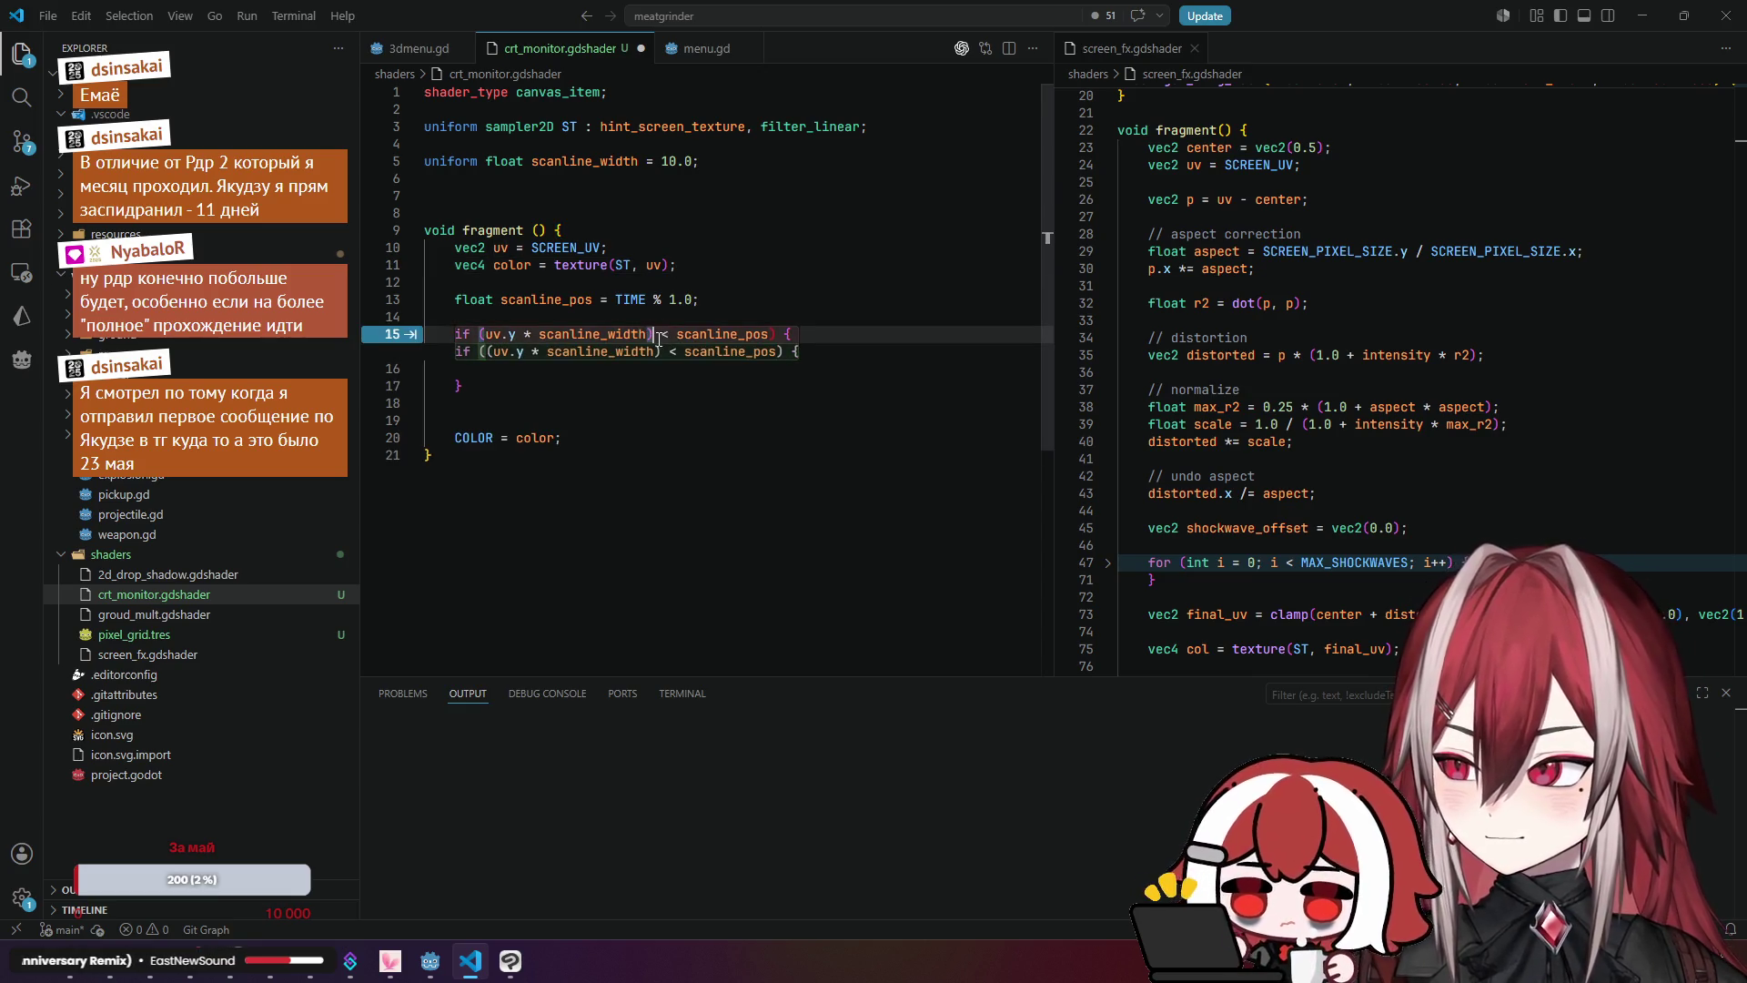
key("BackSpace")
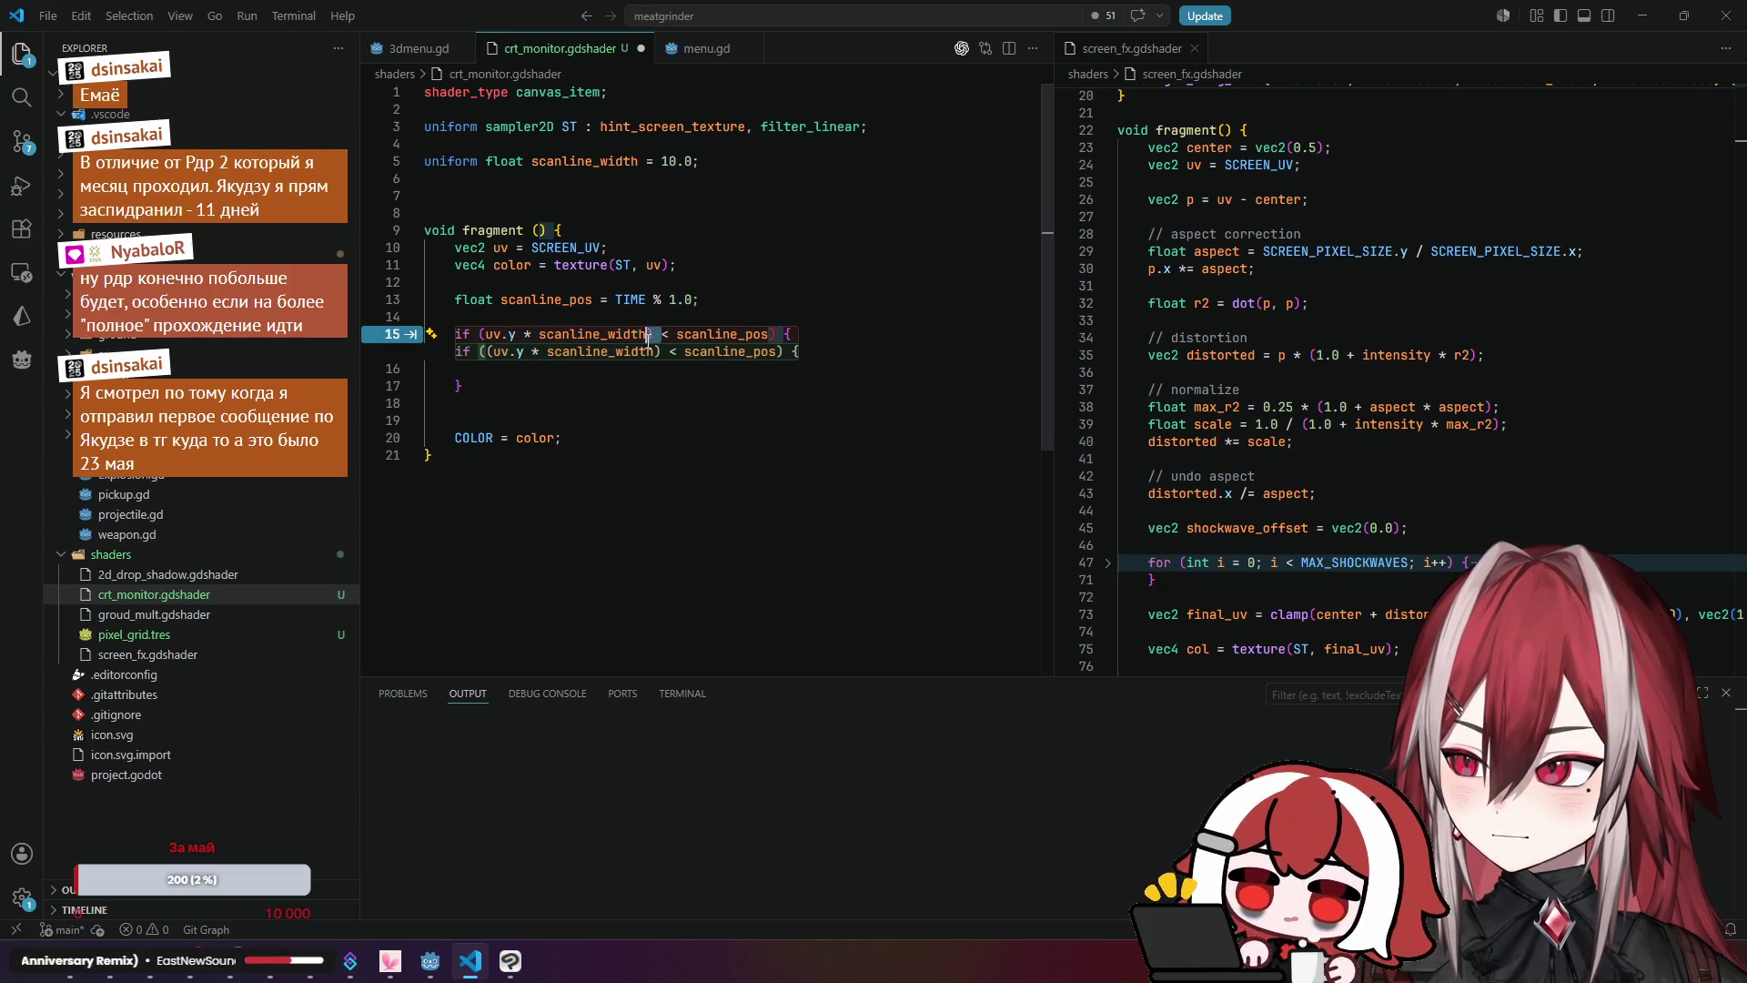
key("Escape")
left_click_drag(649, 335, 524, 334)
key("BackSpace")
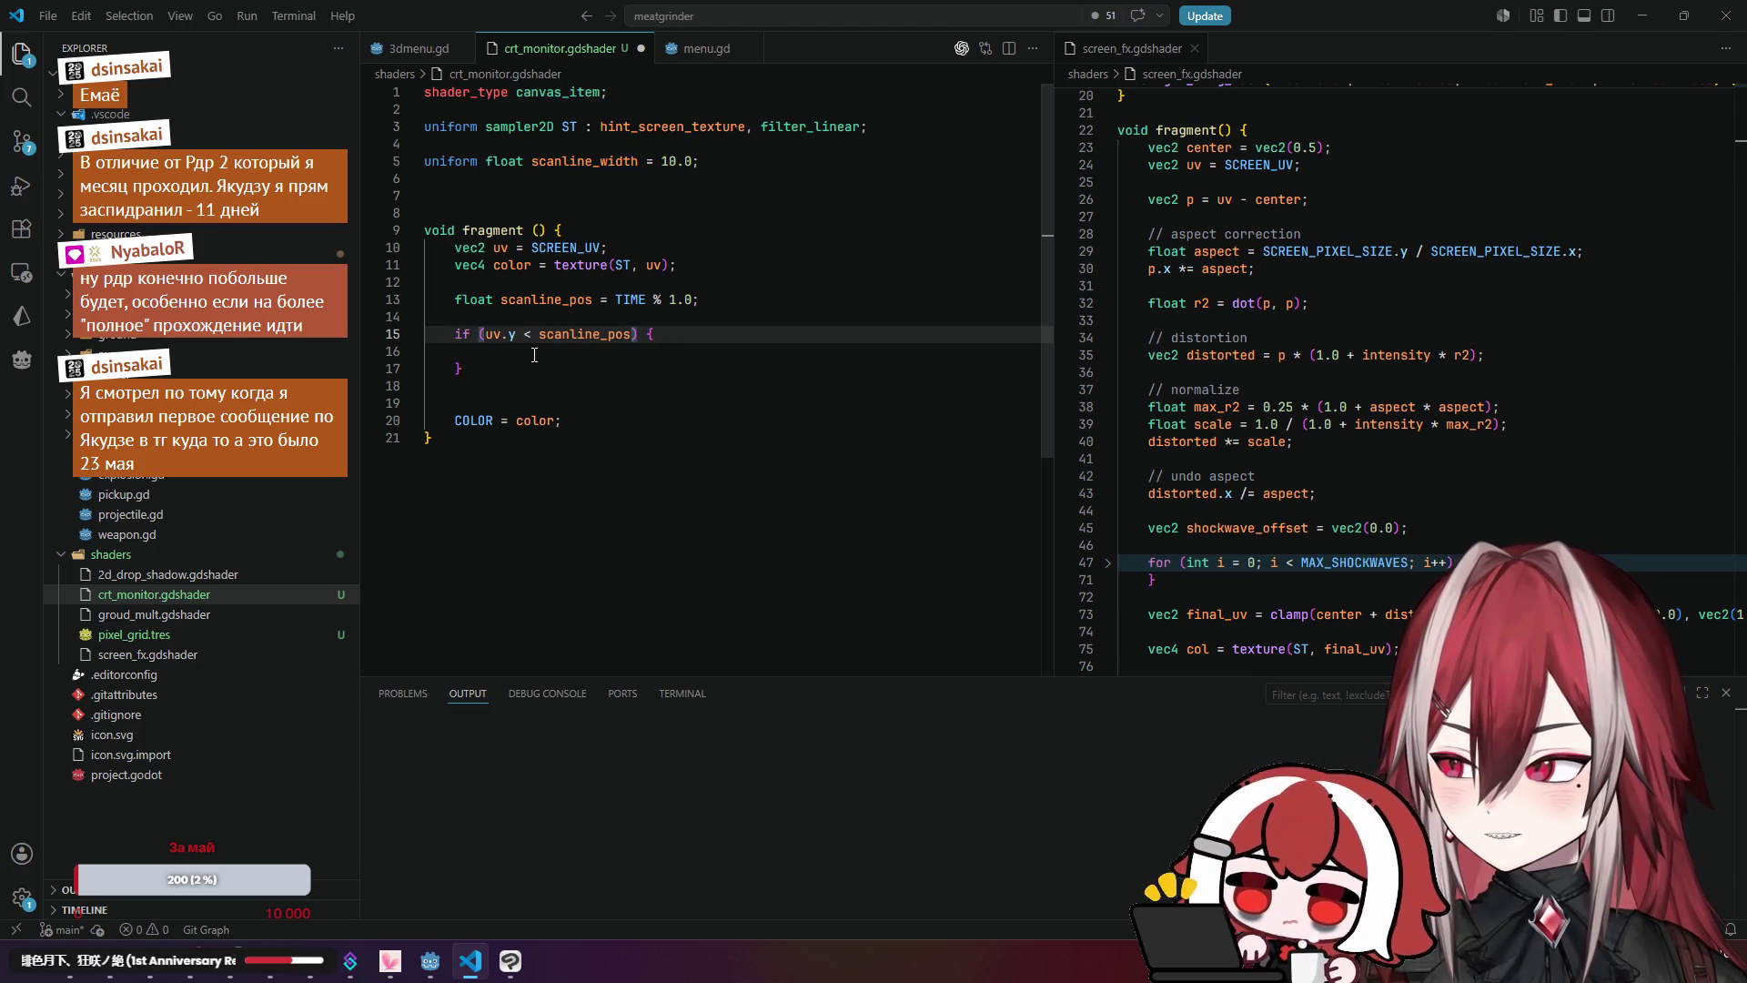
Step: Remove the stray space so the condition reads if (uv.y < scanline_pos) {
left_click(520, 358)
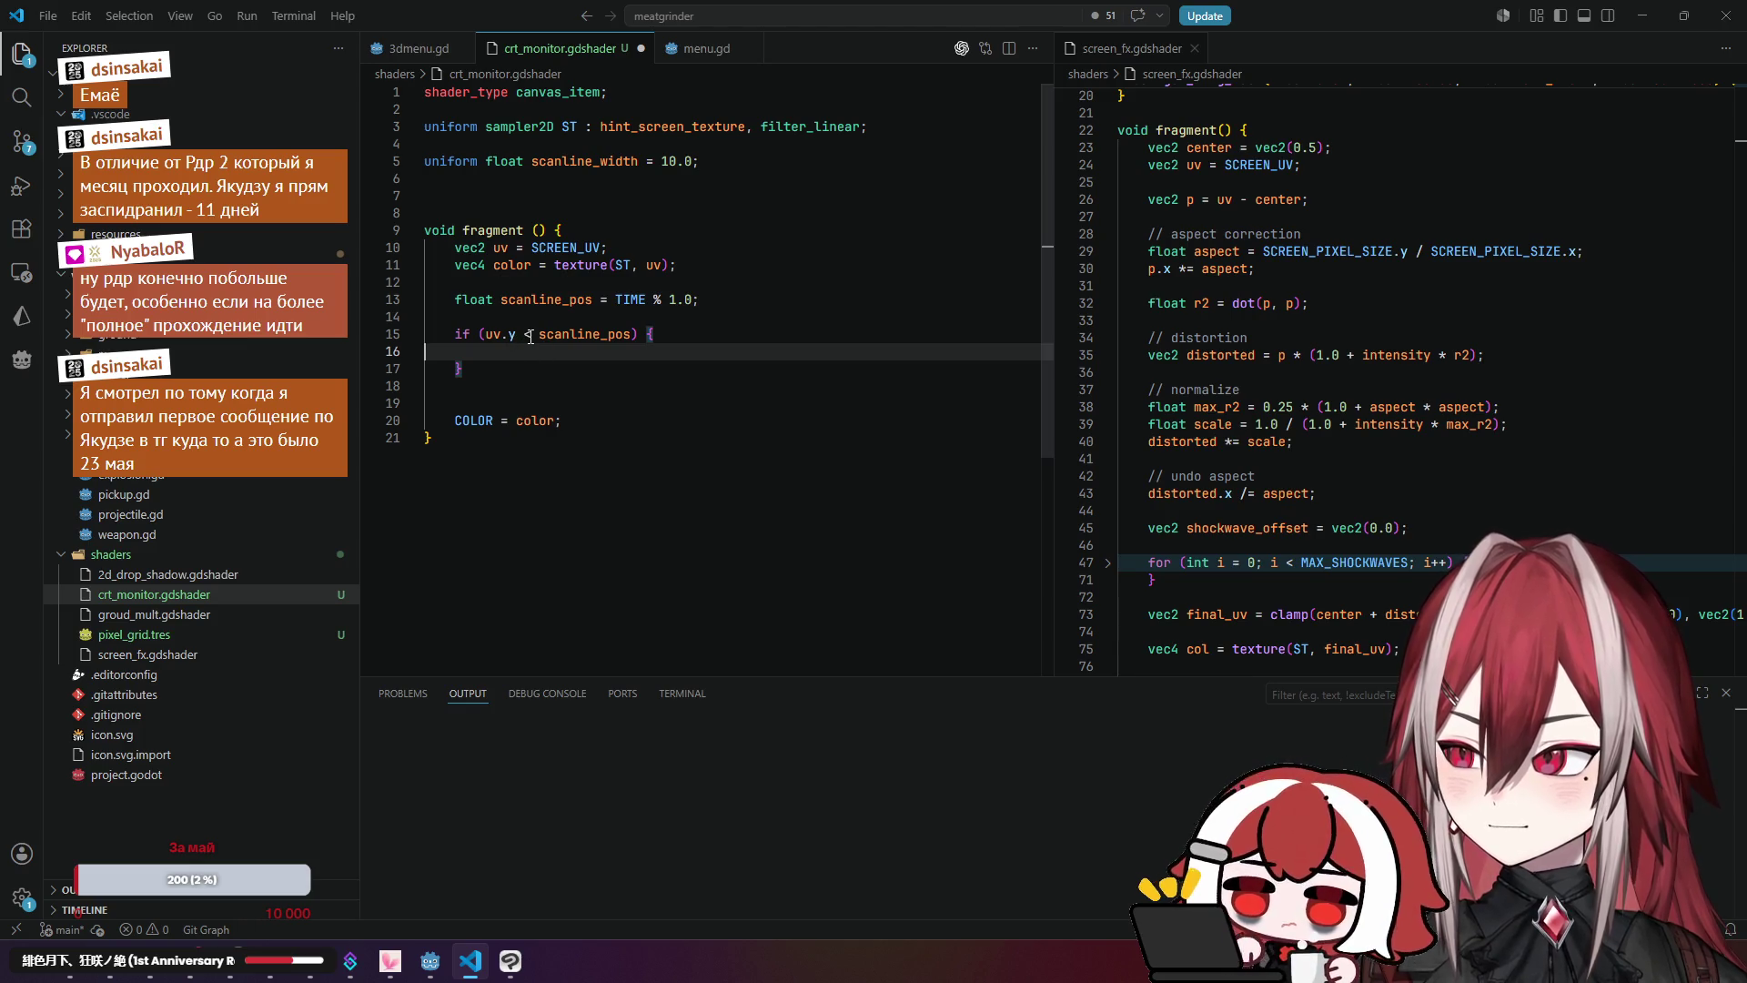
left_click(533, 337)
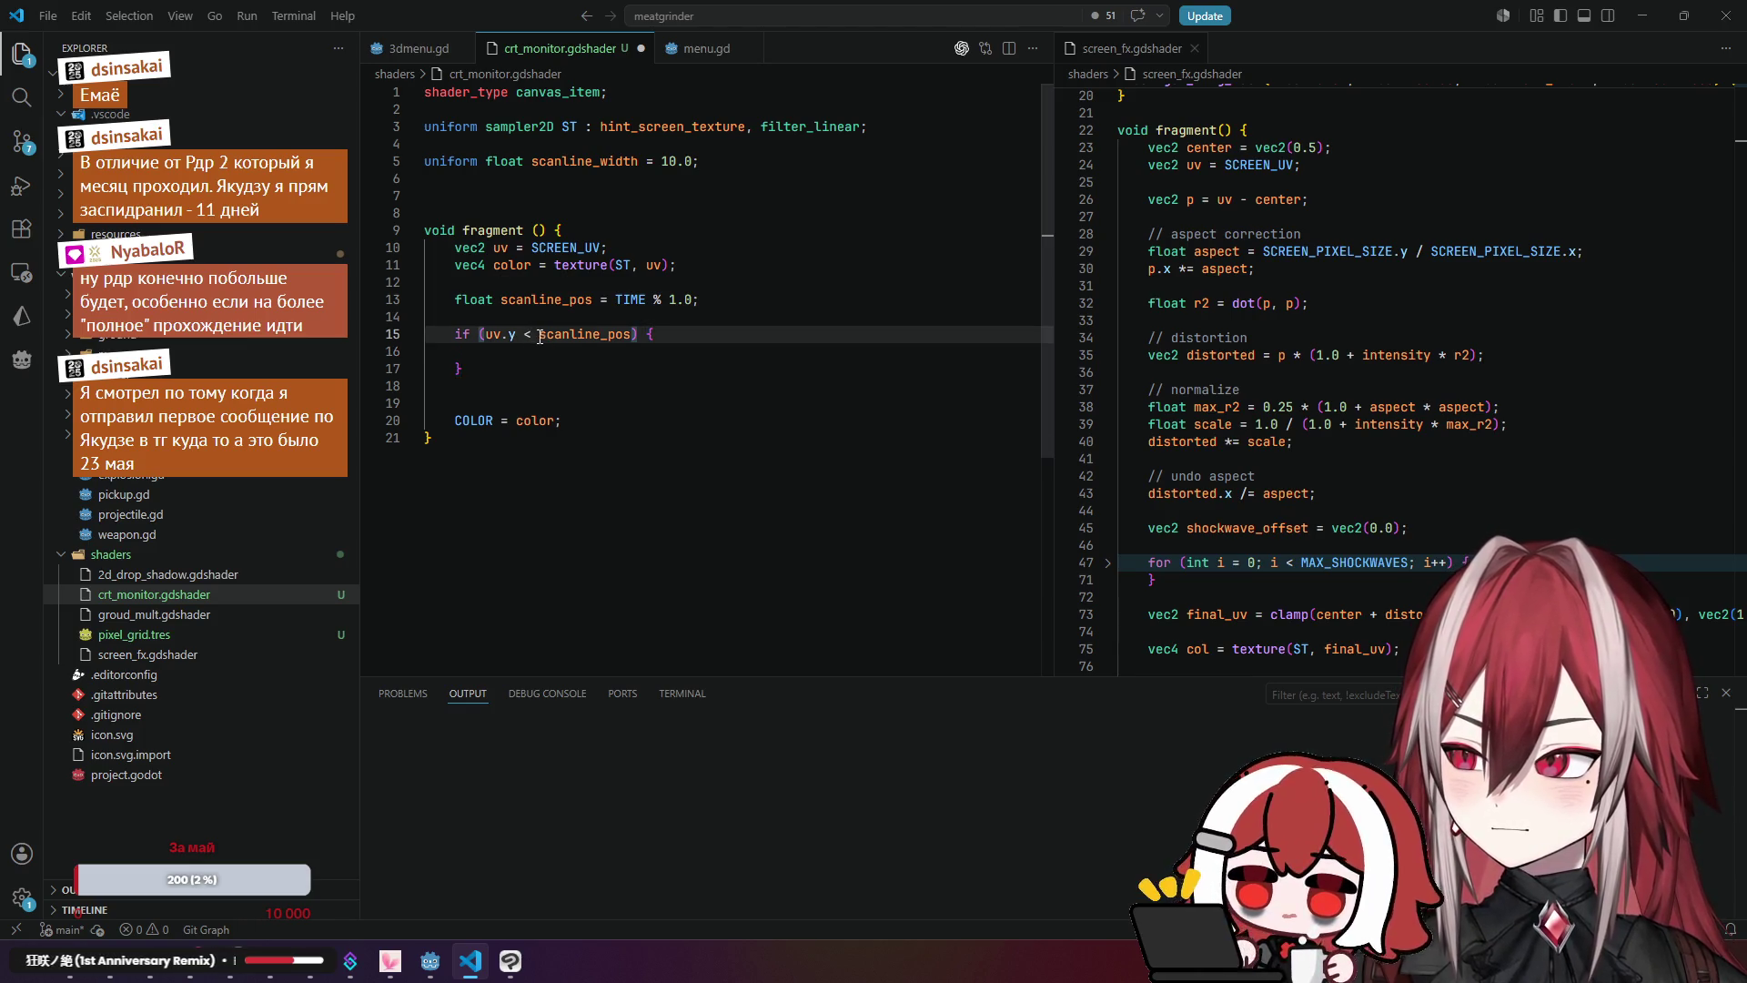
double_click(612, 337)
left_click_drag(613, 336, 632, 337)
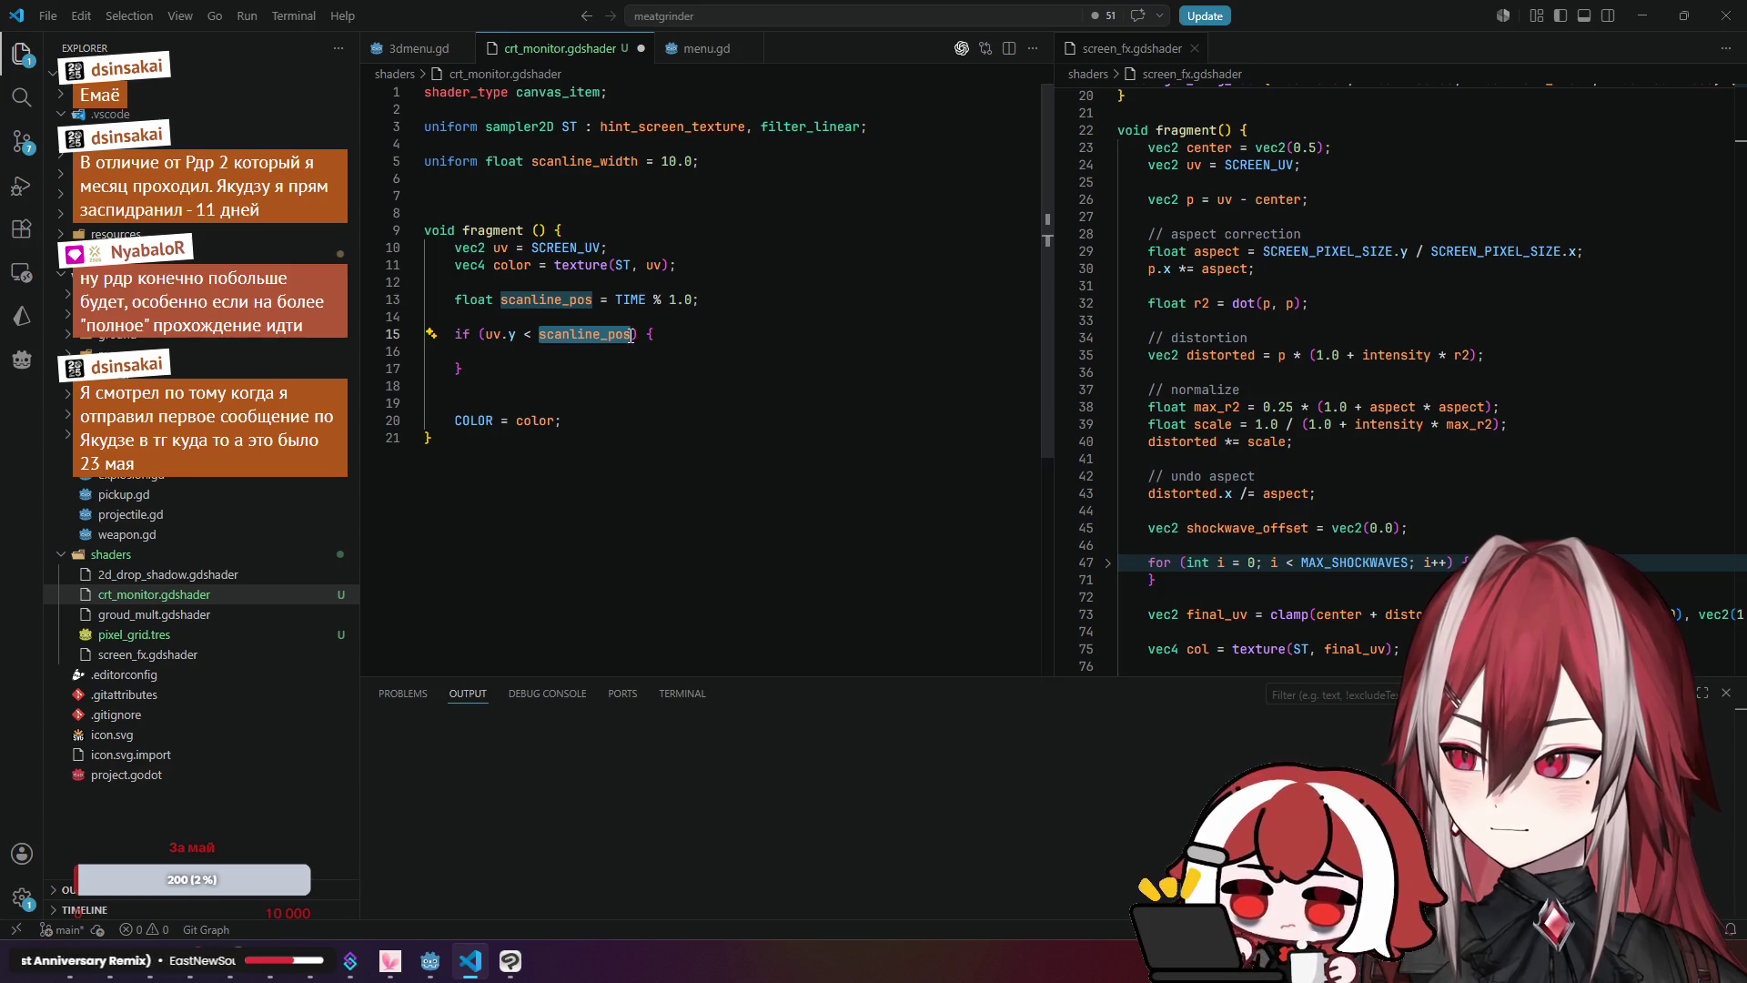
left_click(485, 336)
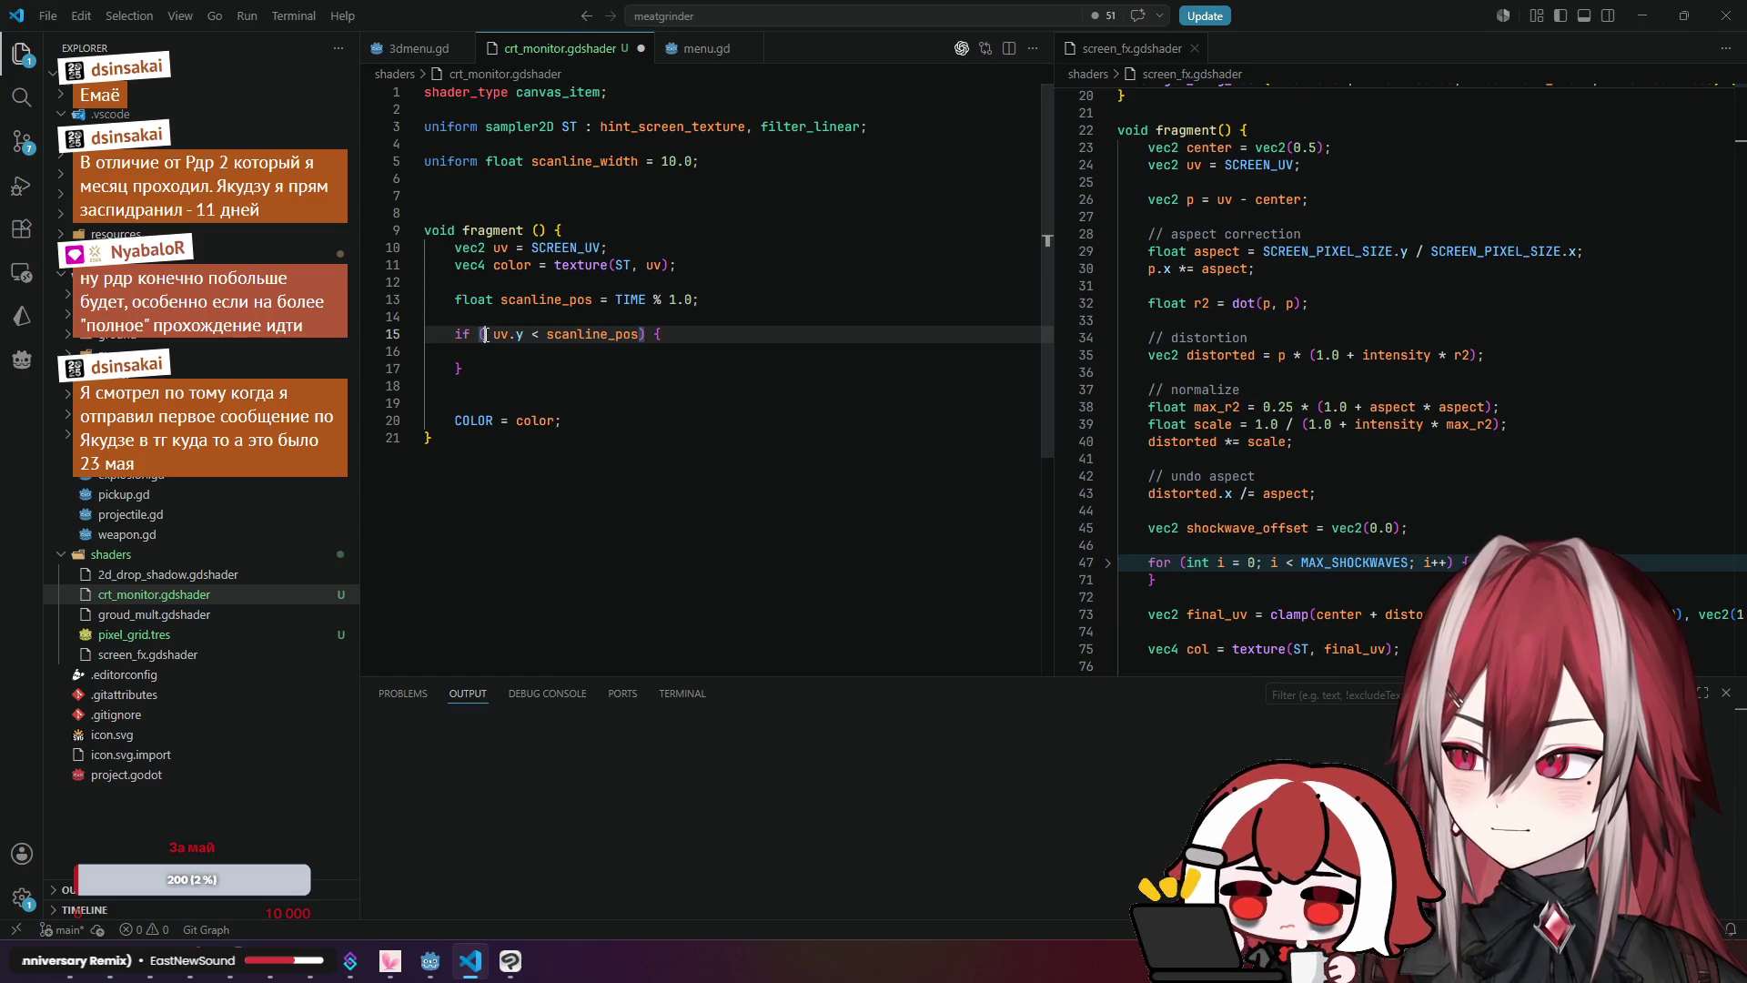
left_click_drag(494, 336, 525, 335)
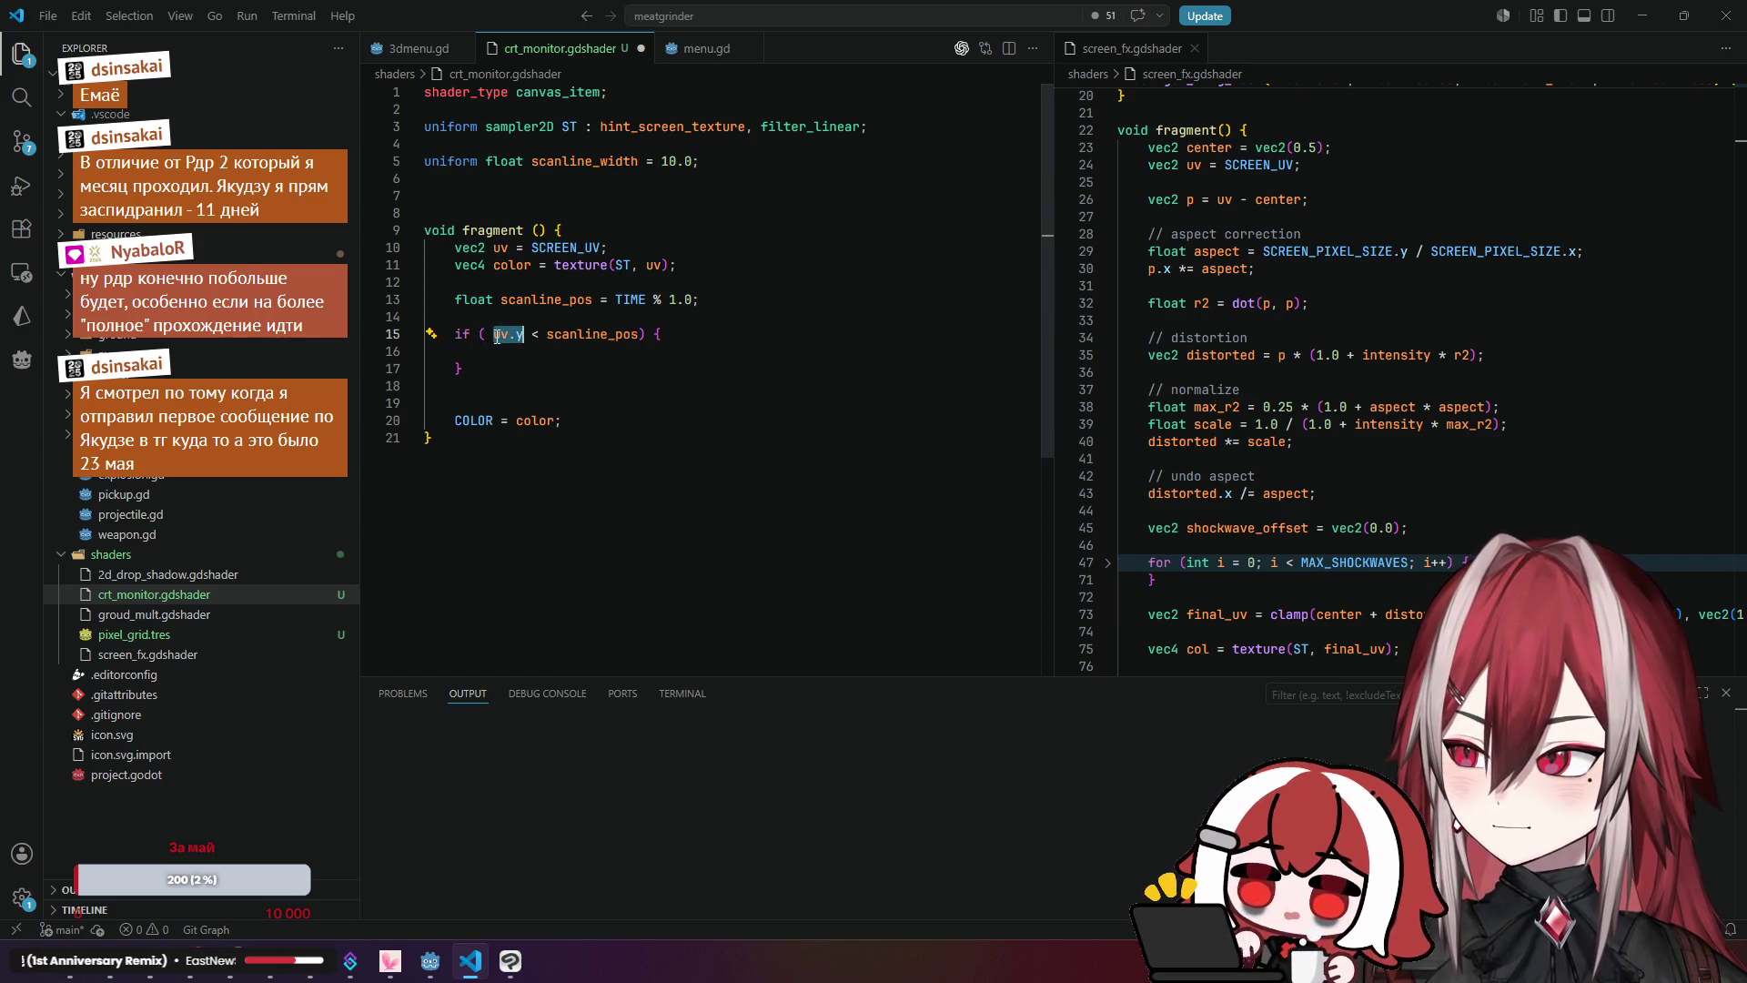
key("Left")
key("BackSpace")
left_click(636, 334)
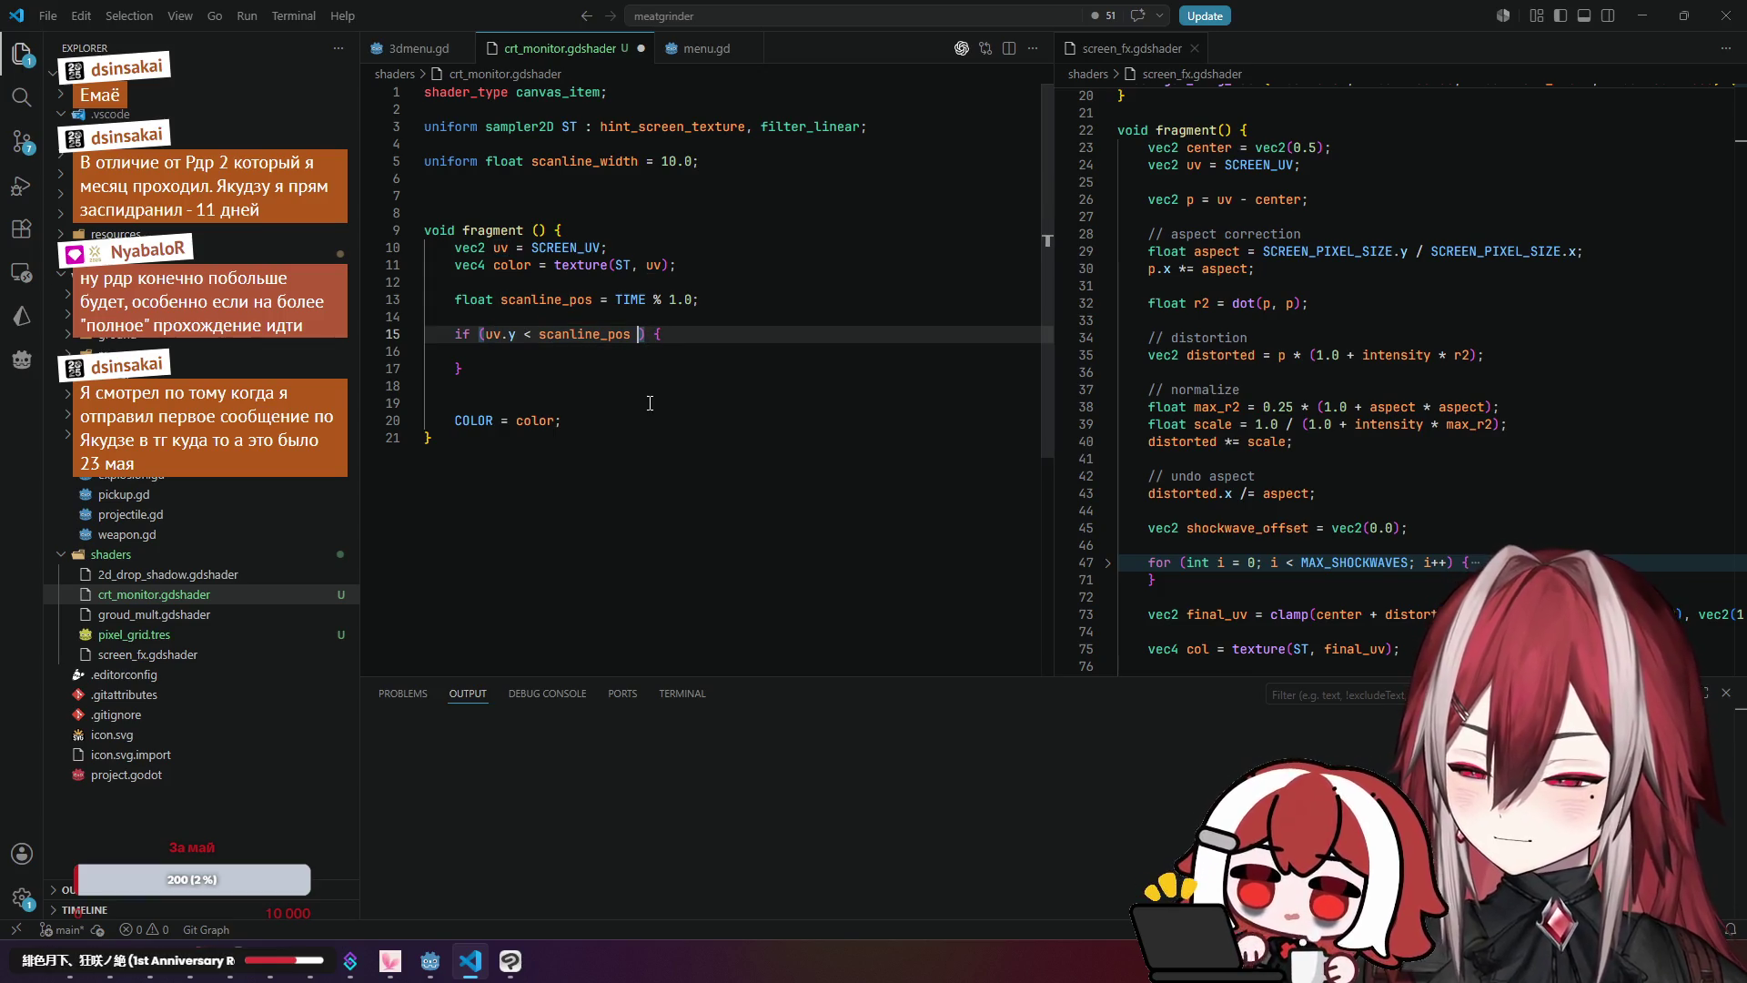
Step: Make line 15 test uv.y > scanline_pos && uv.y <, accepting Copilot's width bound and color.rgb *= 0.5
type("&")
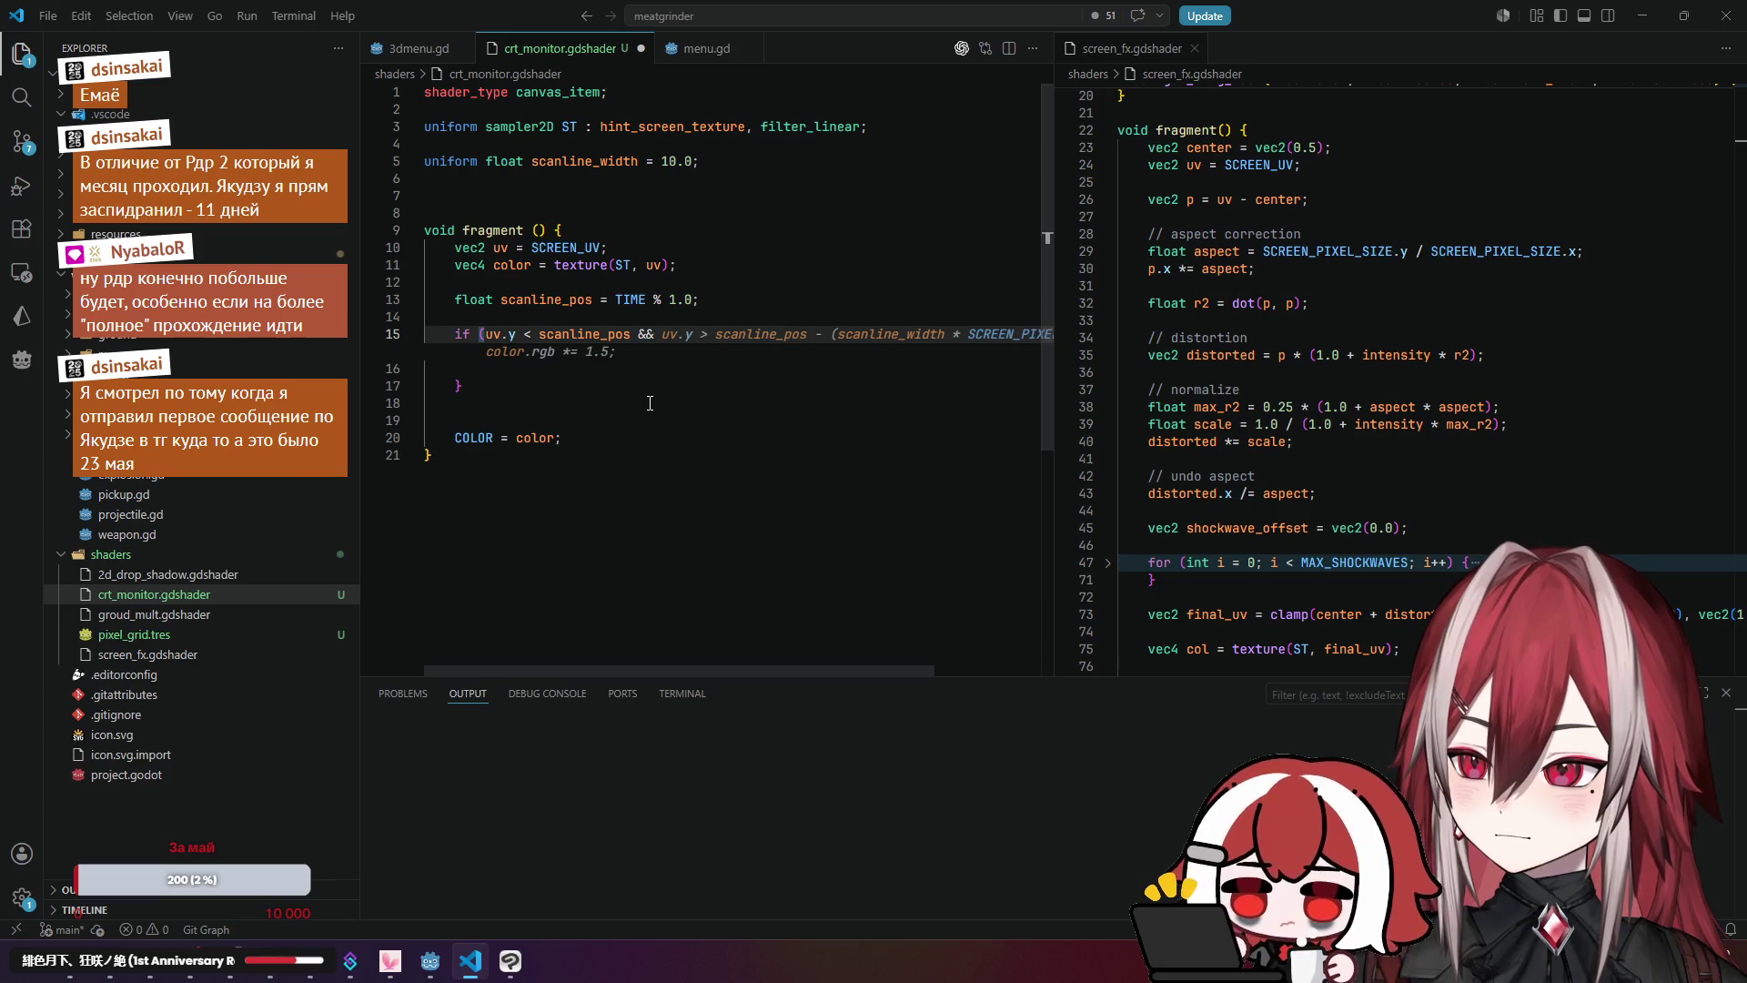
type("& ) {")
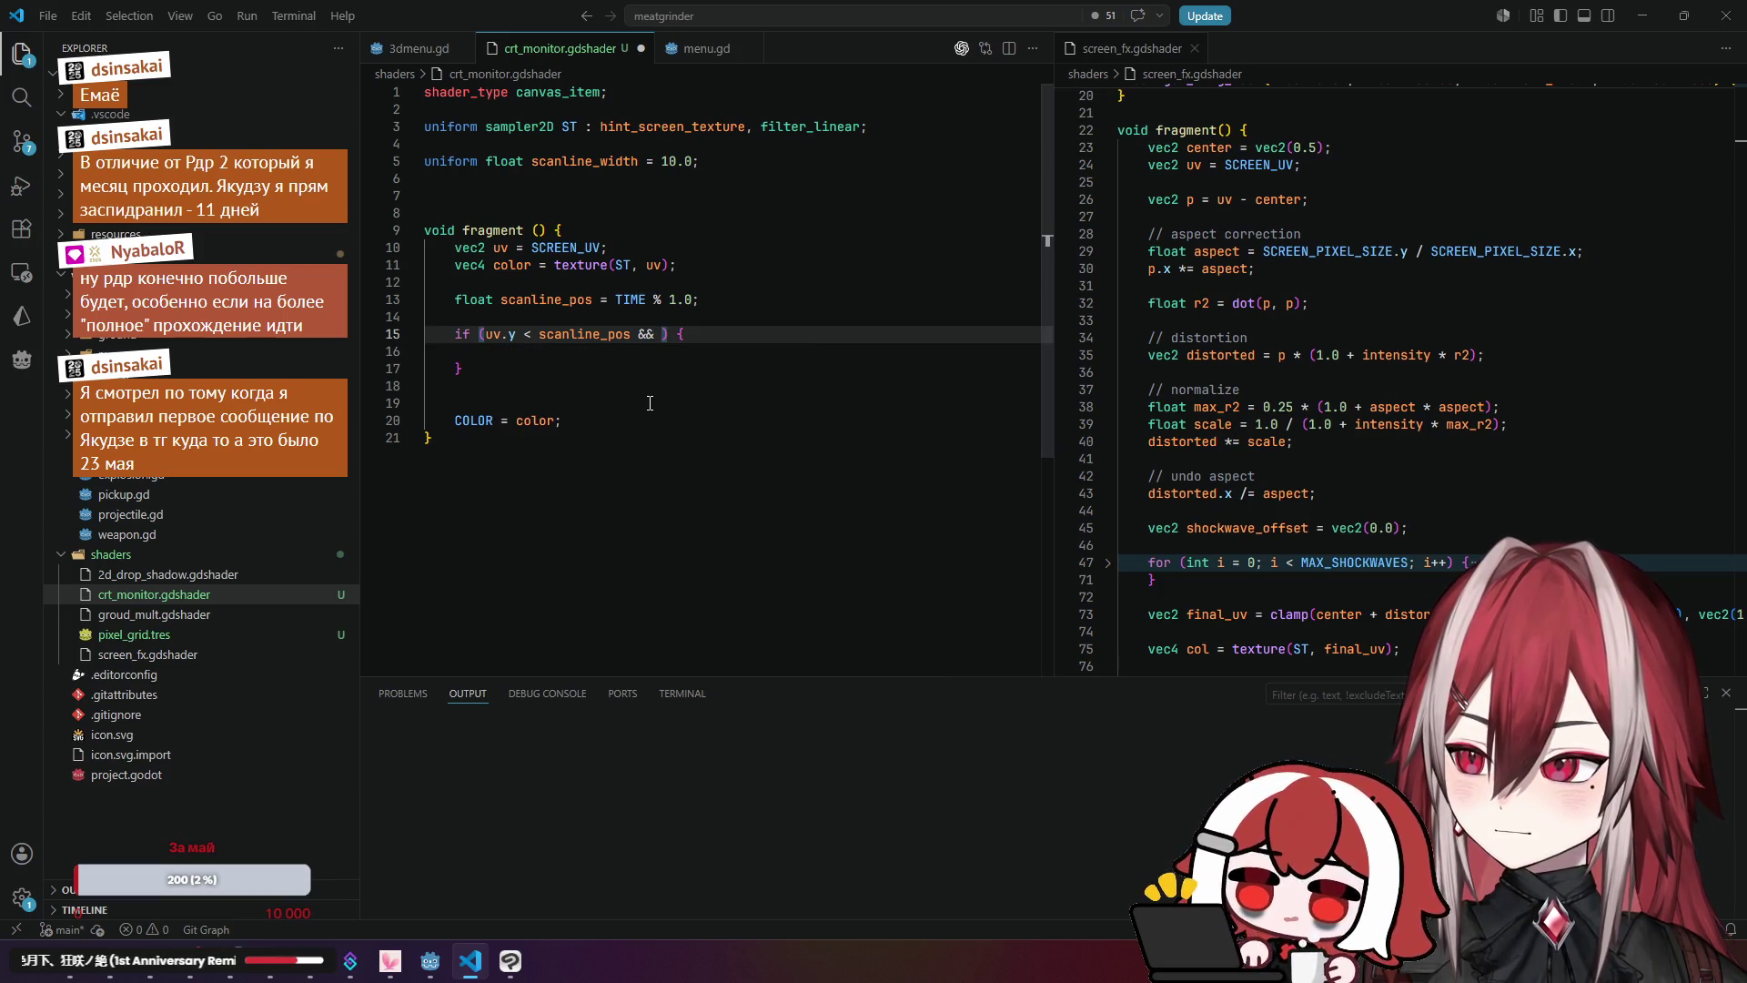
type("uv.y")
key("BackSpace")
key("Left")
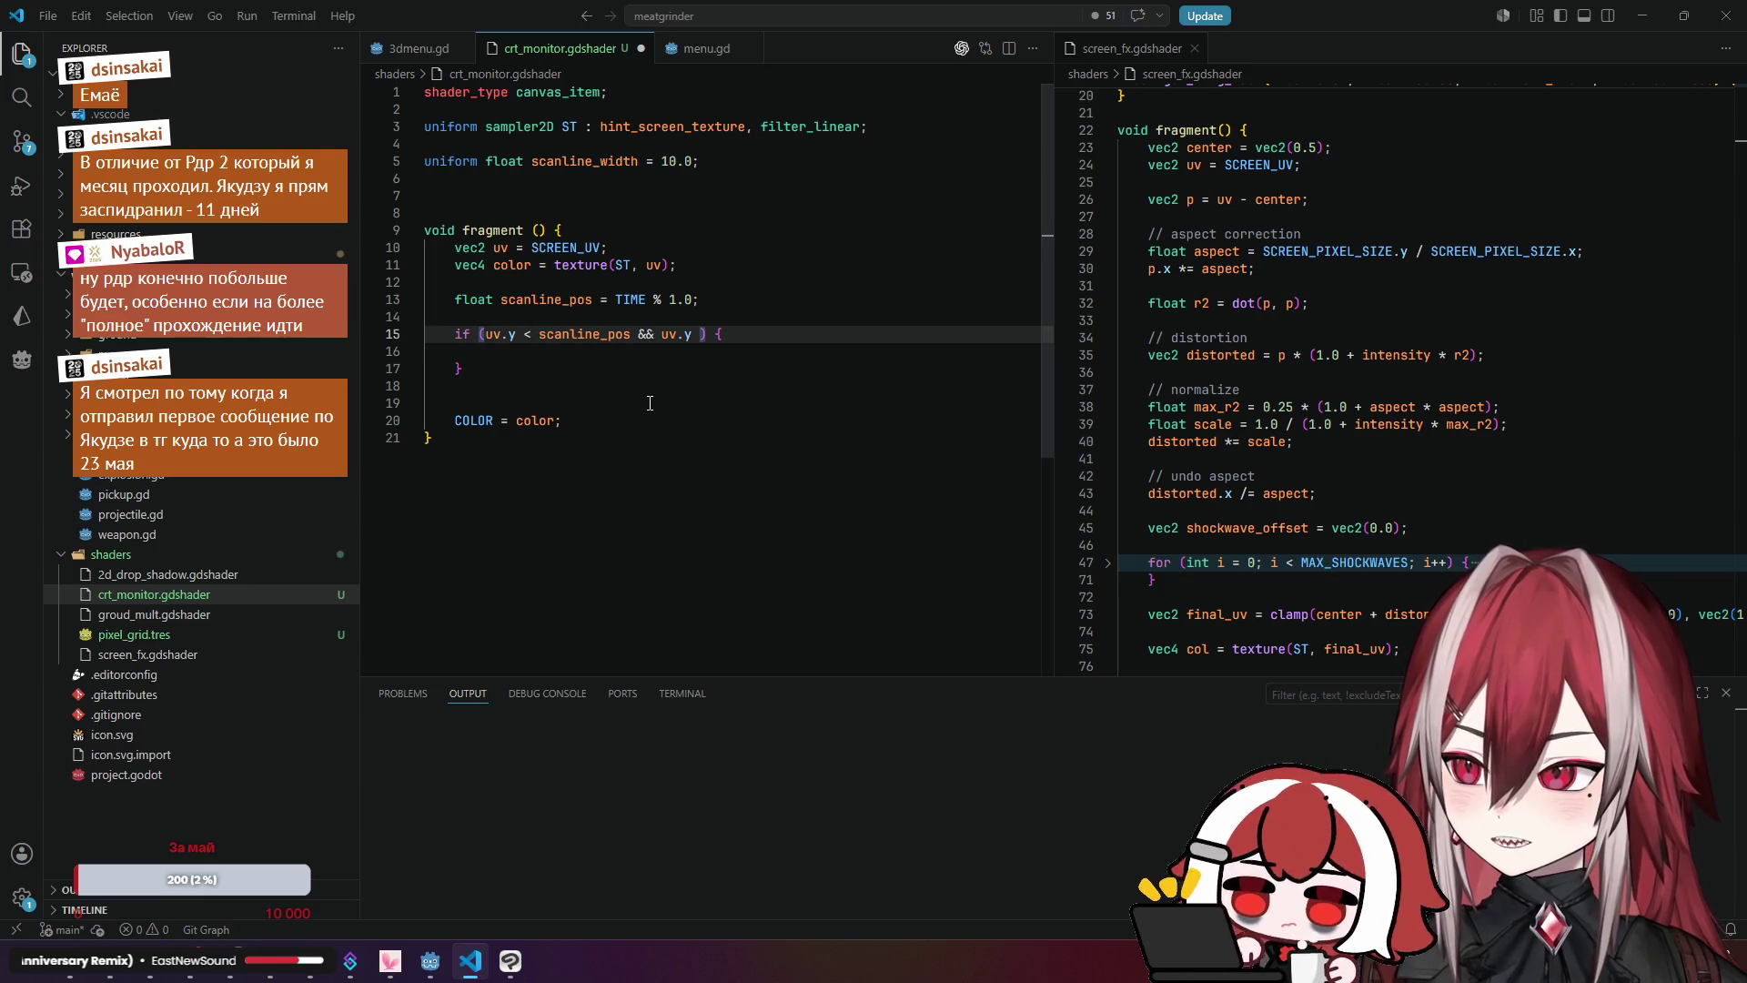
key("ctrl+Left")
key("ctrl+Left")
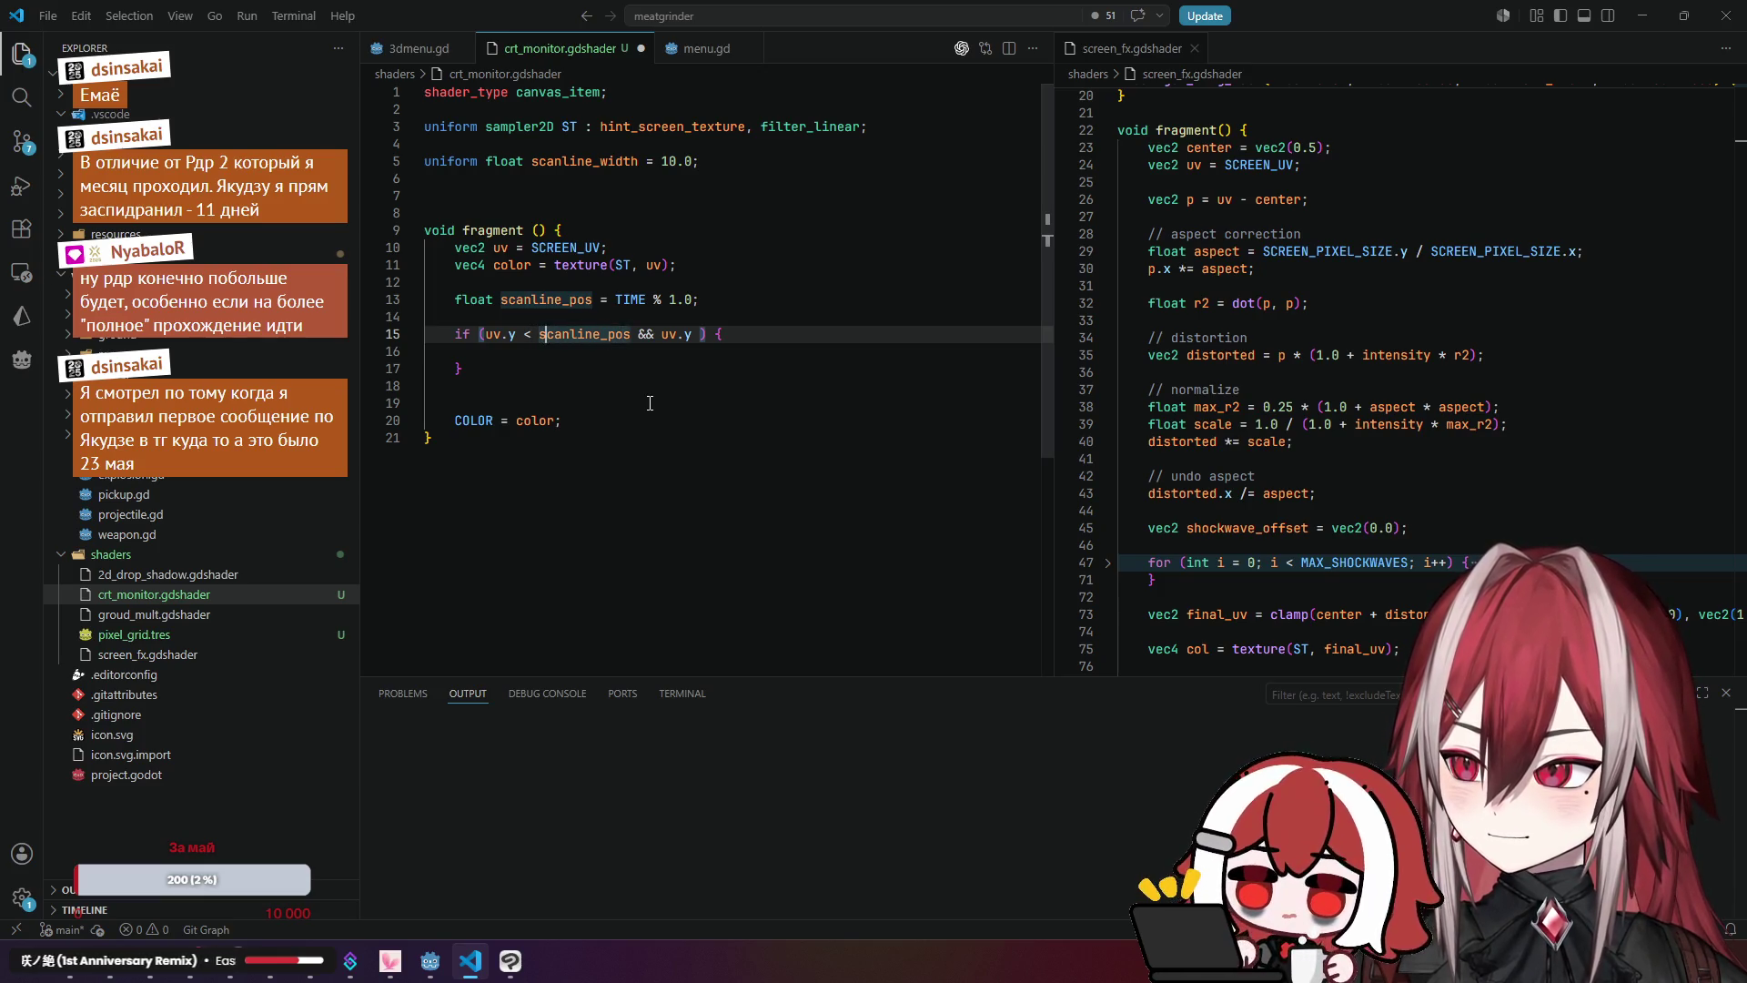
key("BackSpace")
key("BackSpace")
type(">")
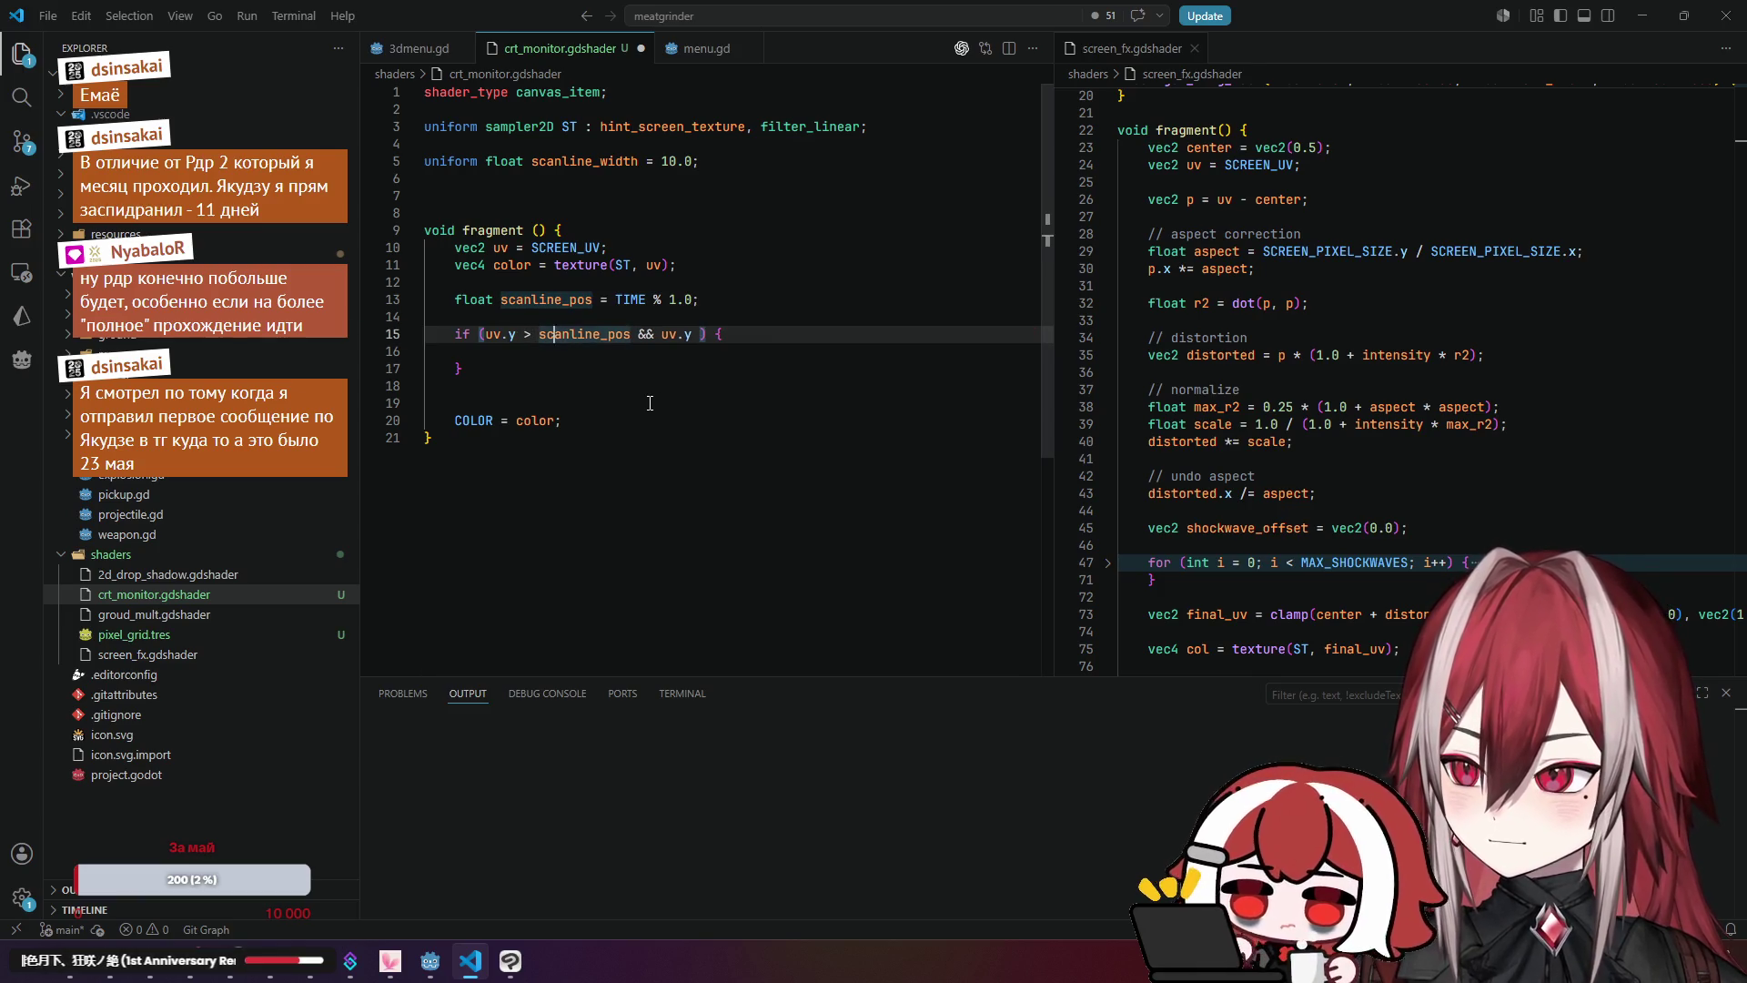
key("Right")
key("Right")
key("Right")
type("<")
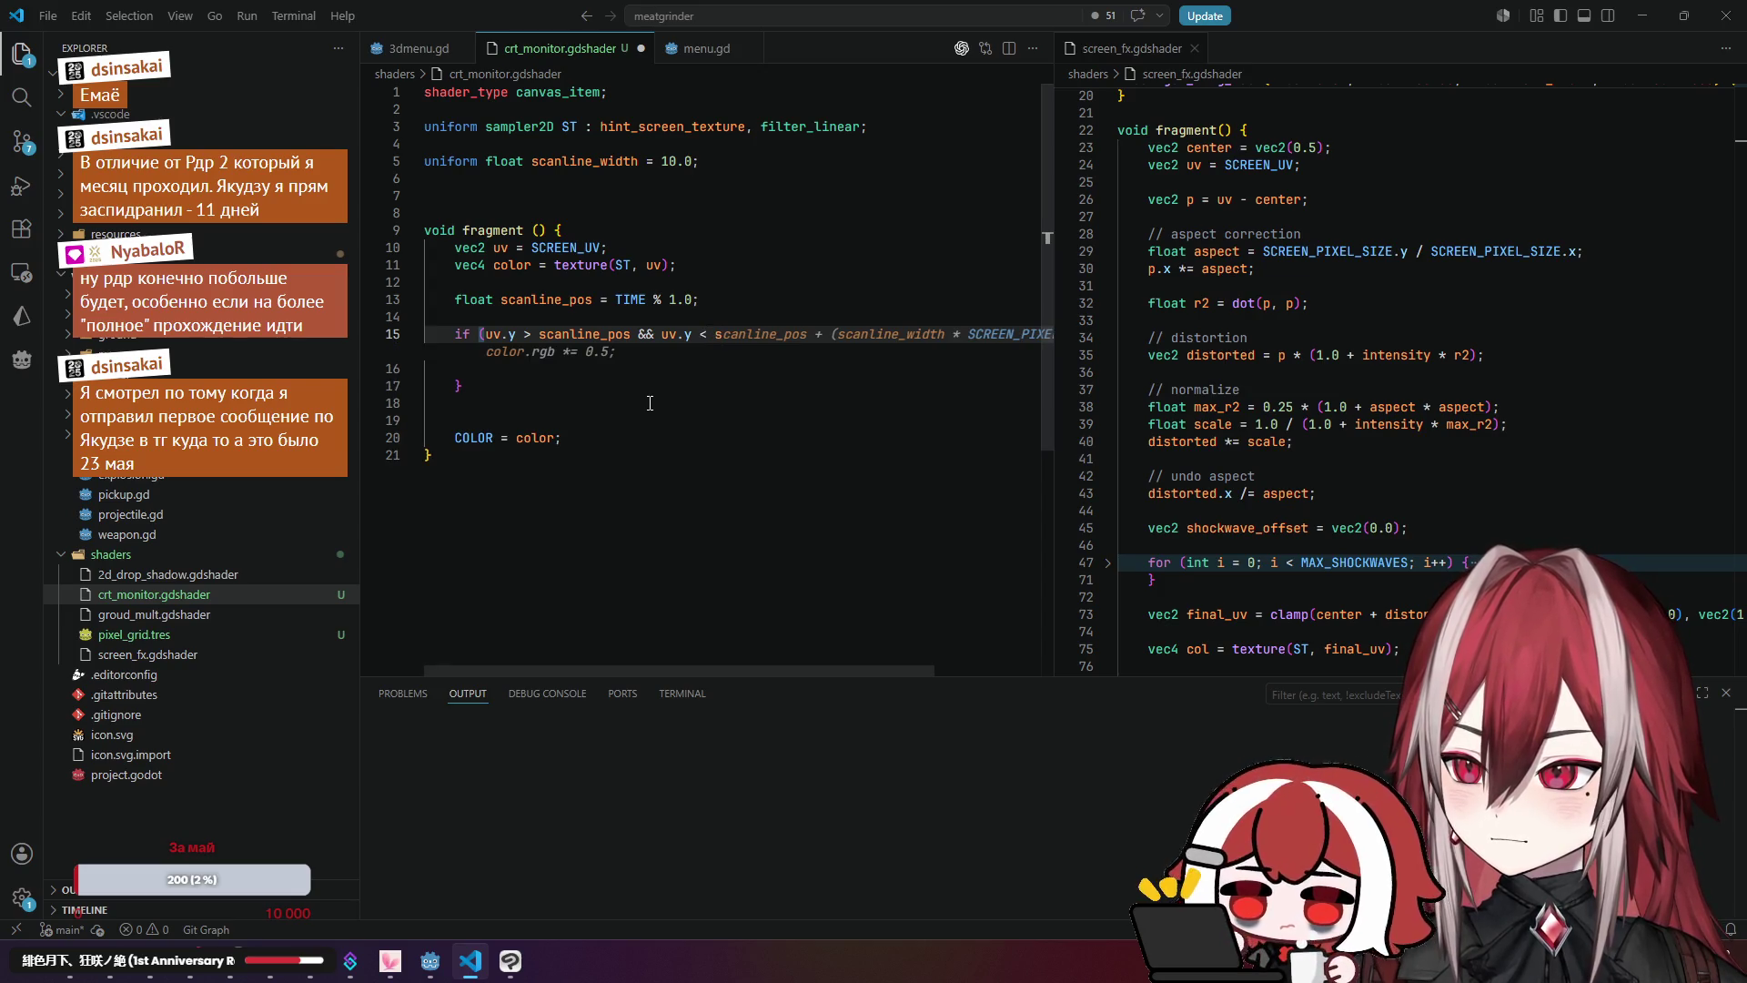
key("Tab")
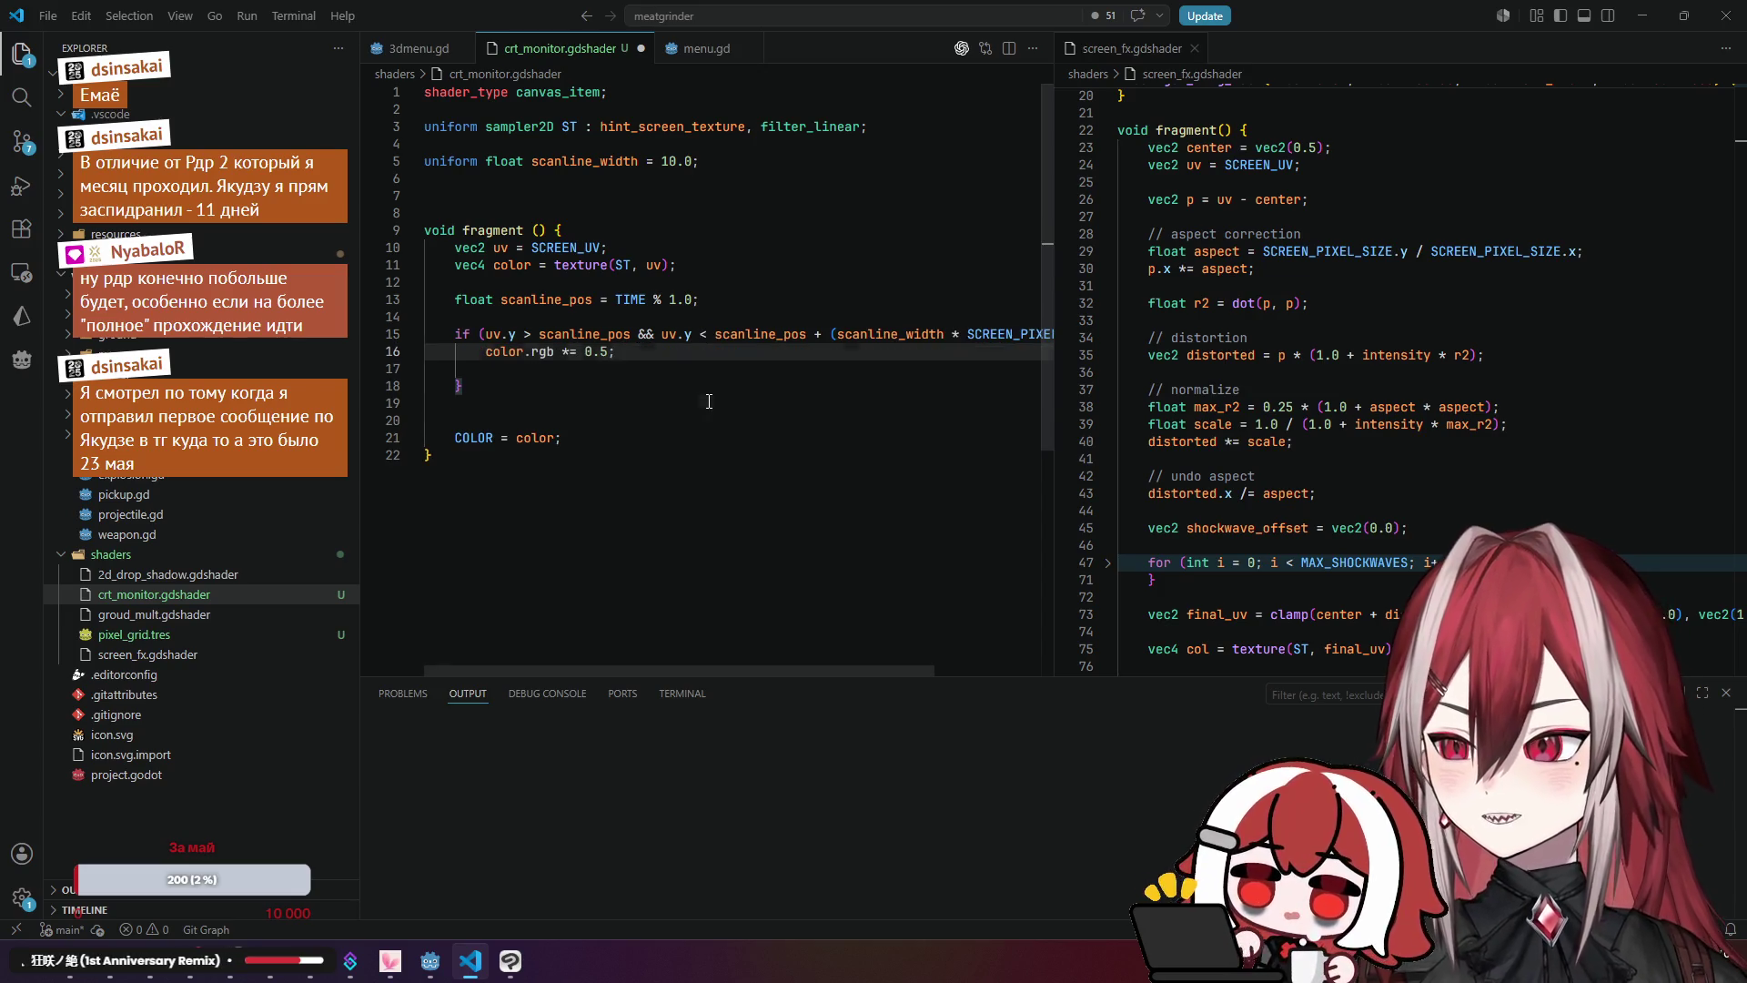
Step: Select the scanline width term in the line 15 upper bound
left_click(649, 403)
key("ctrl+End")
left_click_drag(877, 671, 984, 694)
left_click(776, 334)
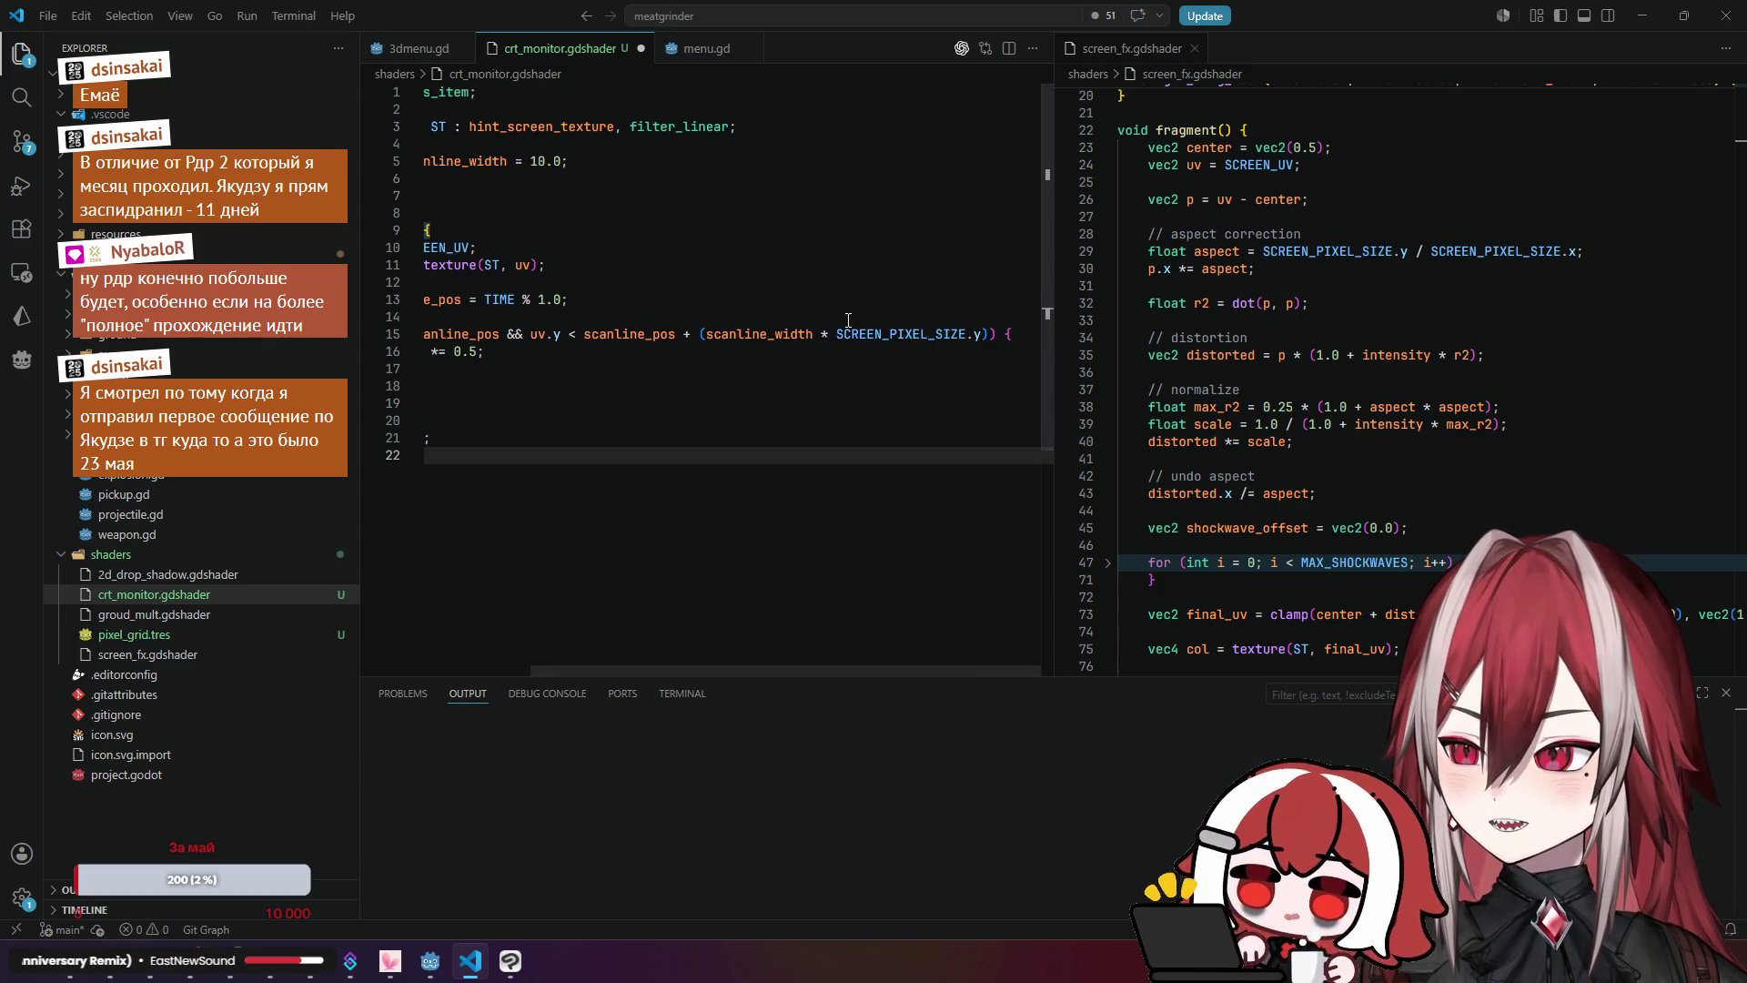
scroll(830, 546, "left", 3)
scroll(837, 668, "right", 2)
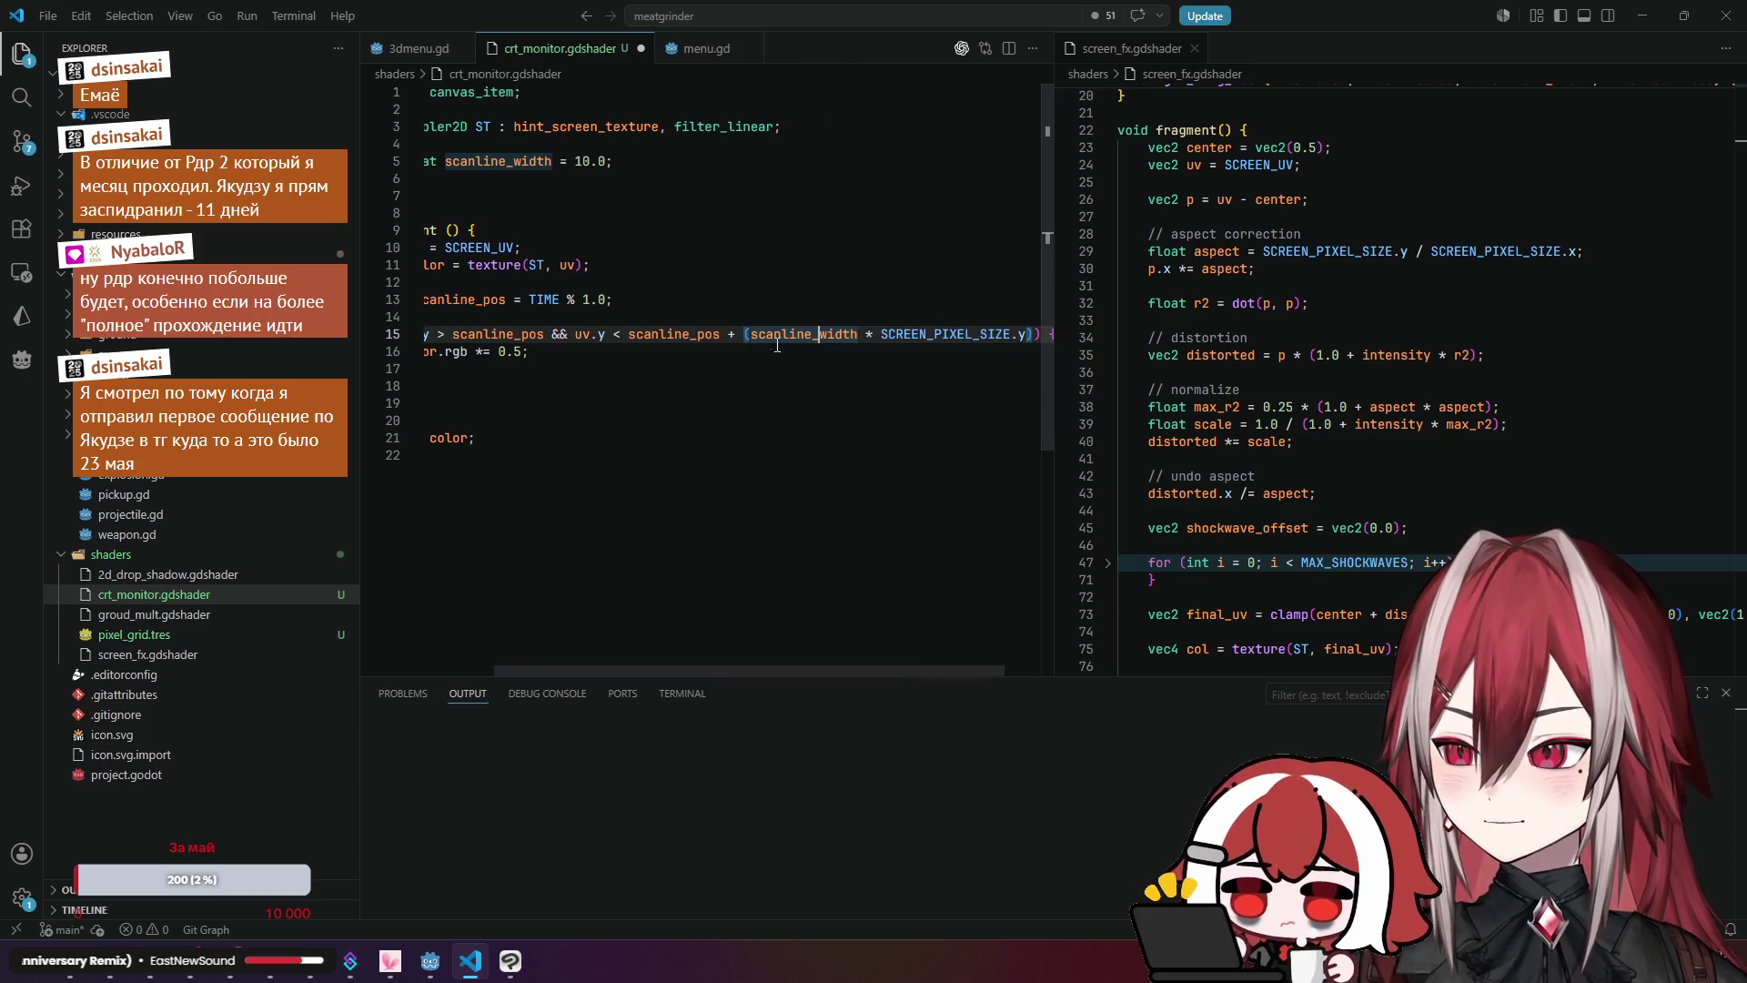
left_click_drag(730, 337, 1035, 333)
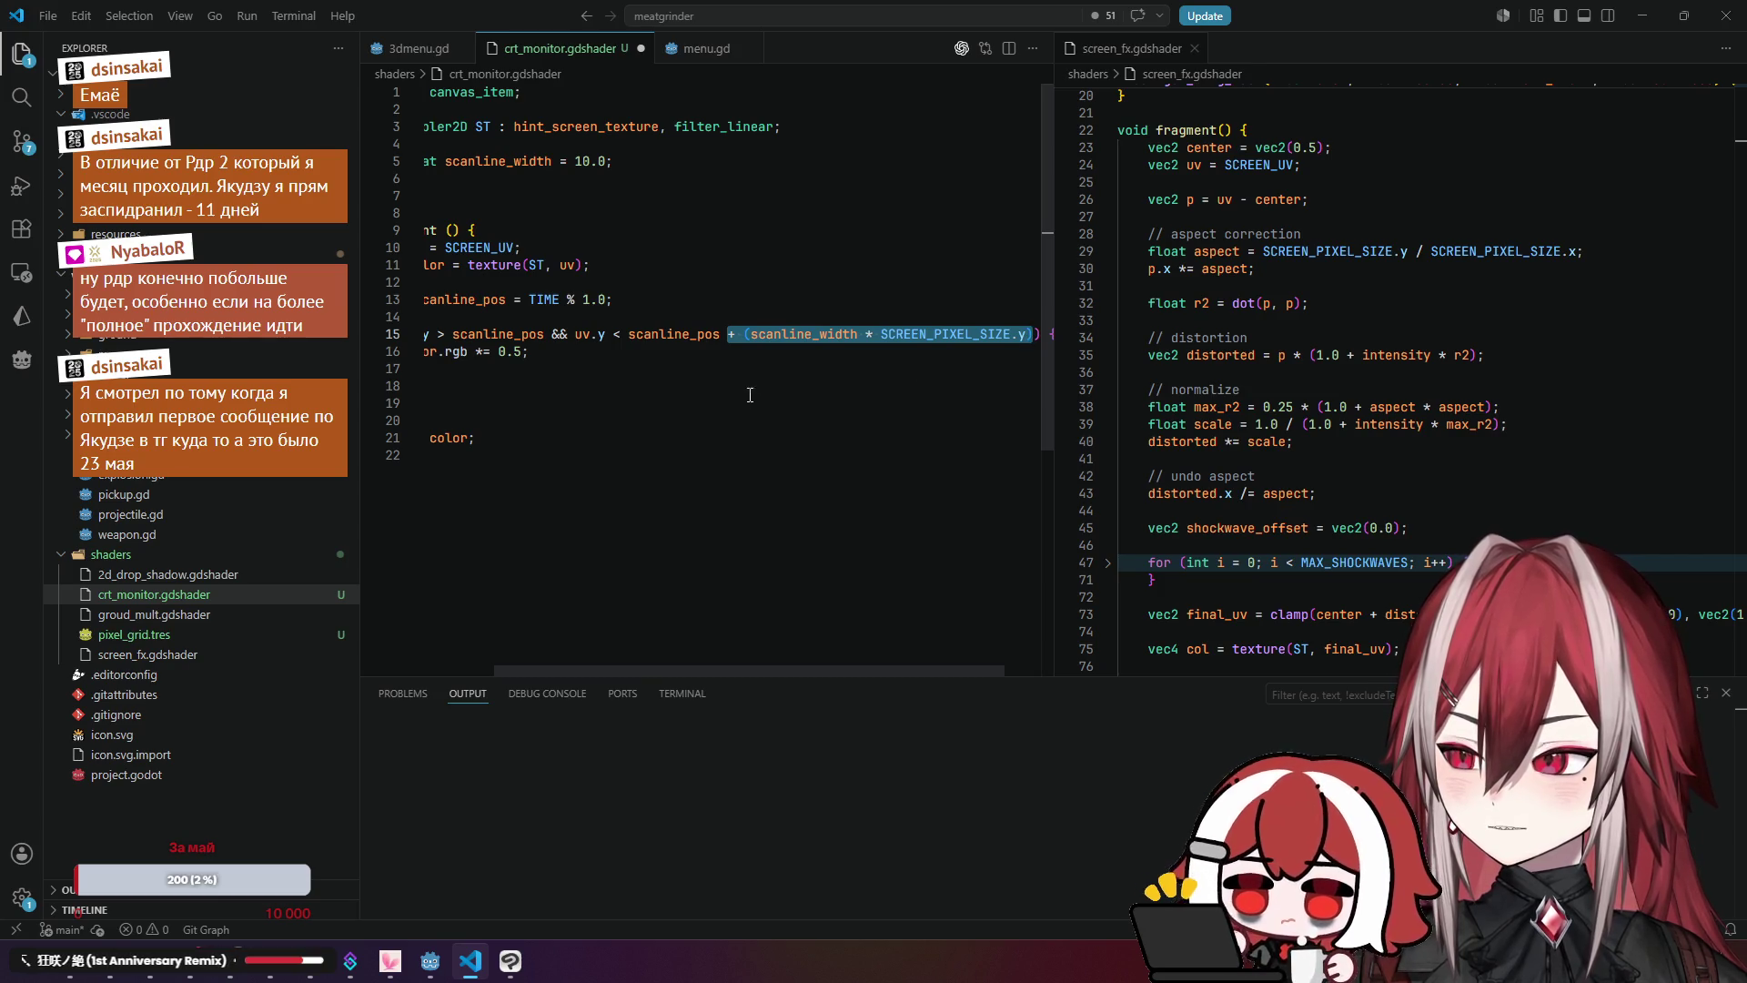
scroll(701, 668, "left", 2)
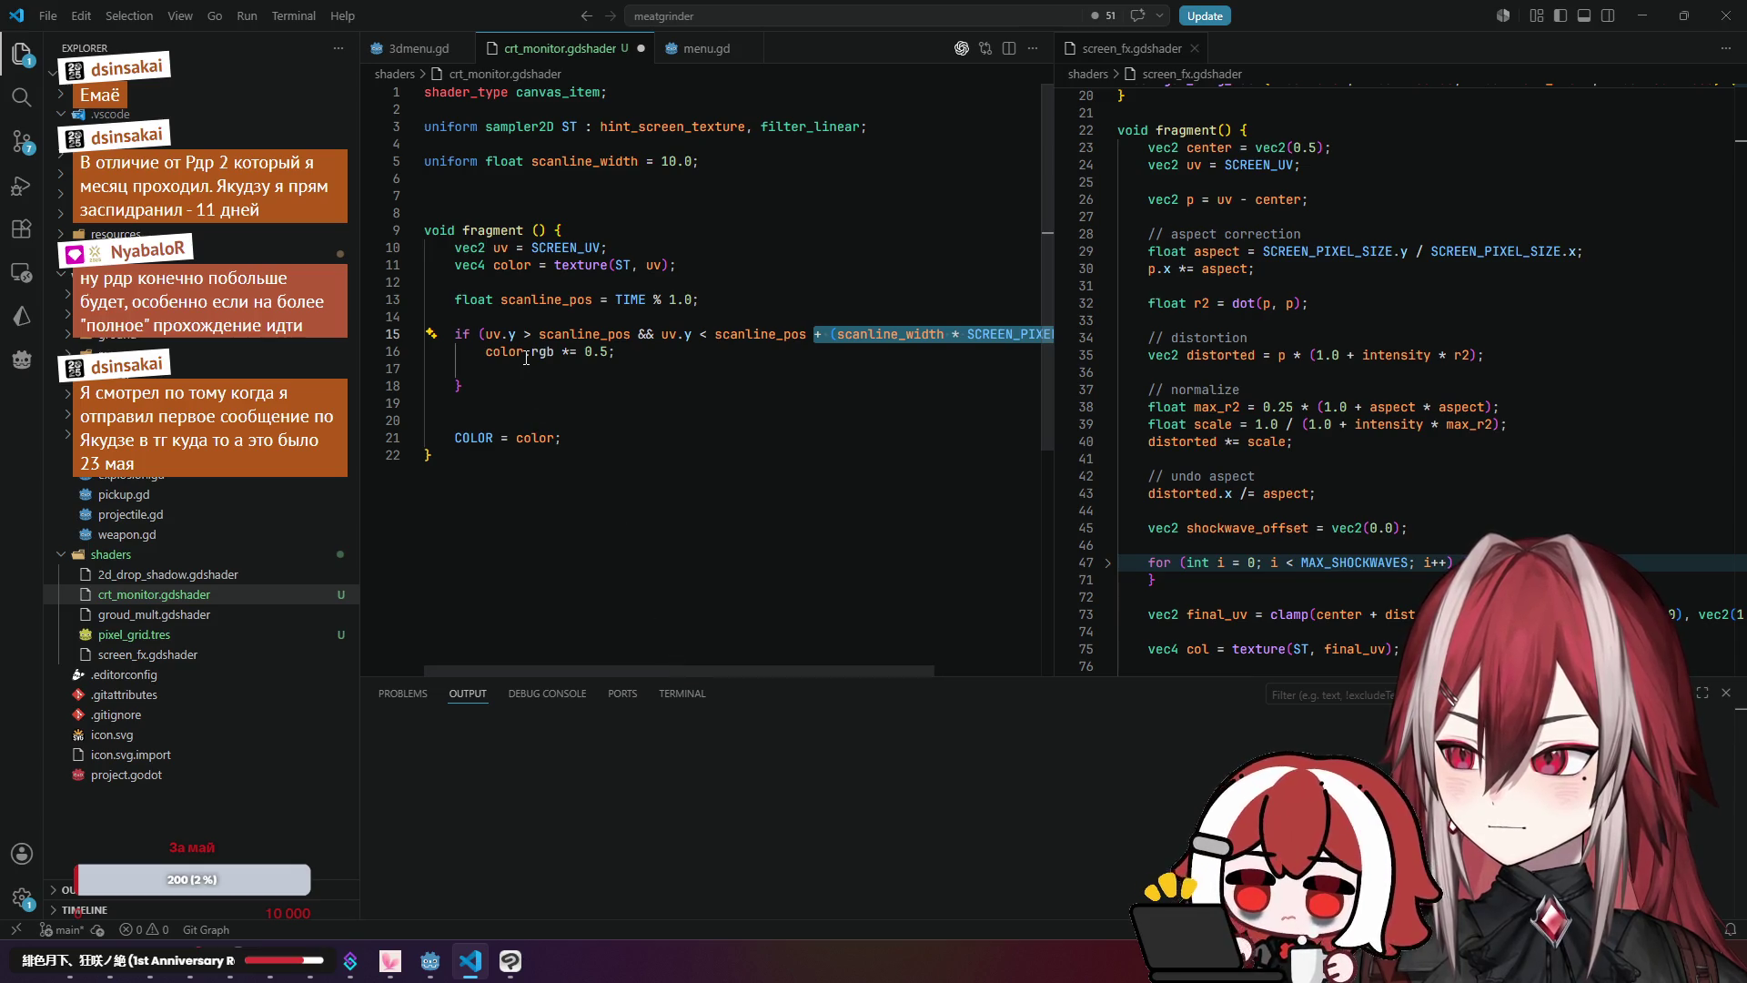
key("Left")
key("Right")
key("Right")
key("Right")
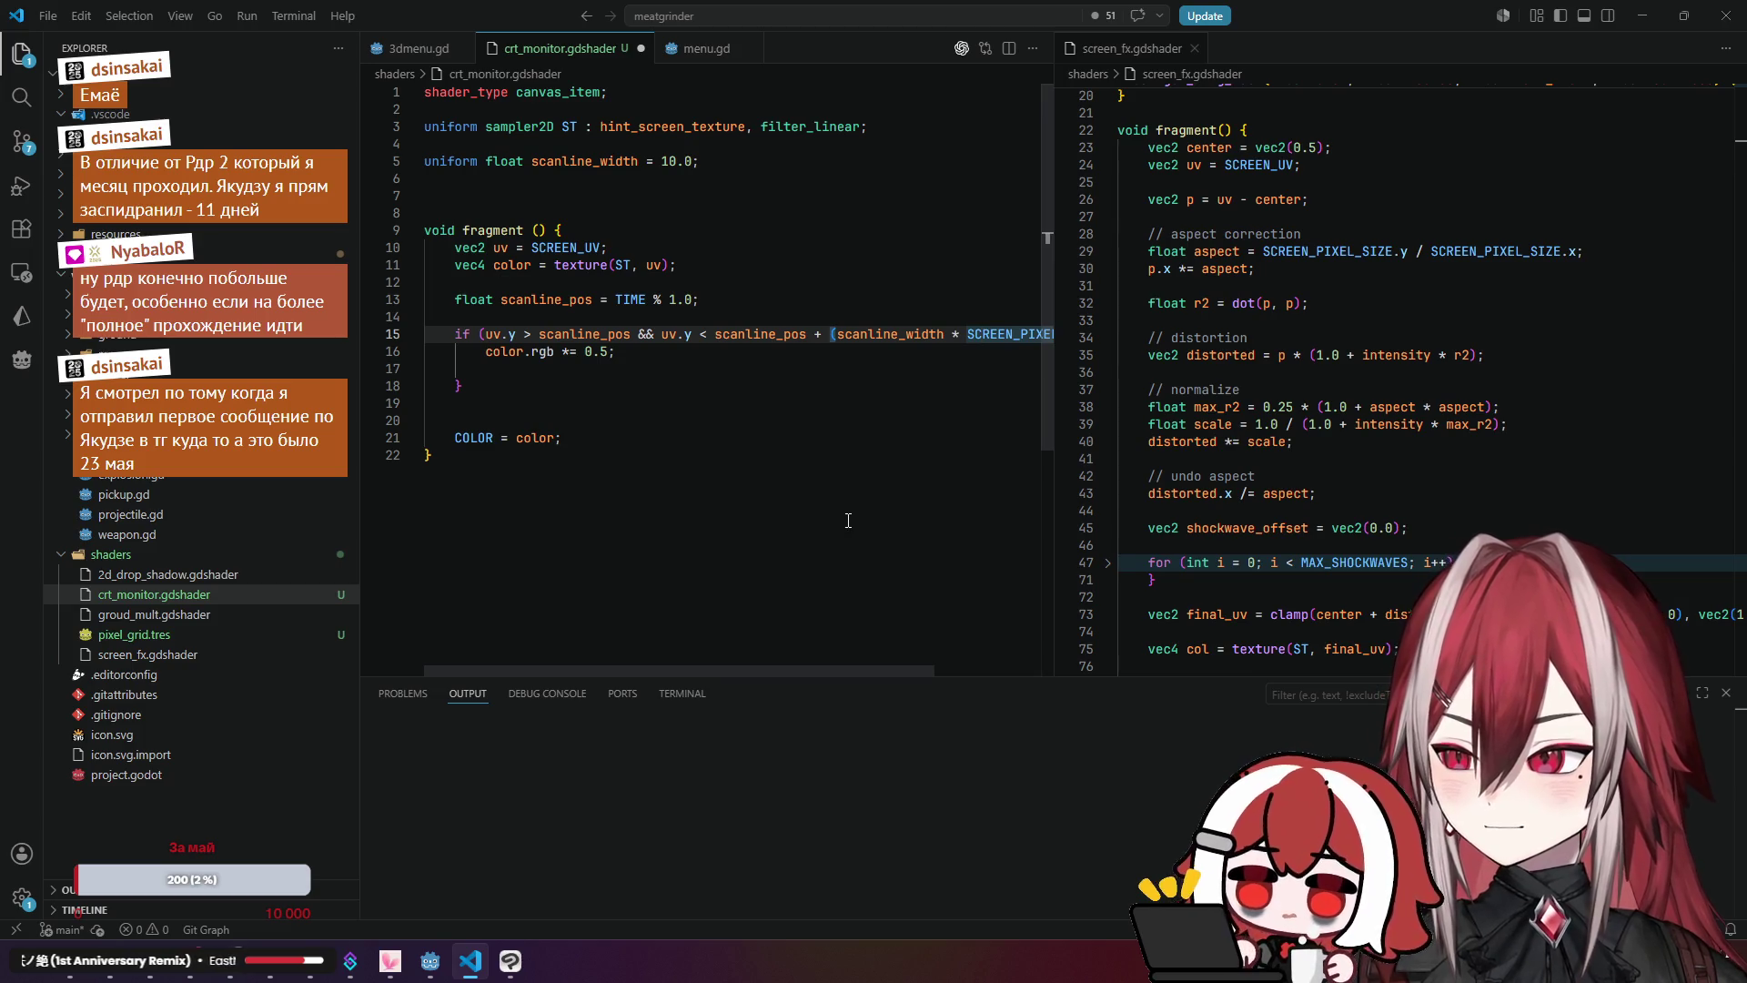
Step: Delete ' + (scanline_width * SCREEN_PIXEL_SIZE.y)' so the upper bound reads uv.y < scanline_pos
left_click(773, 403)
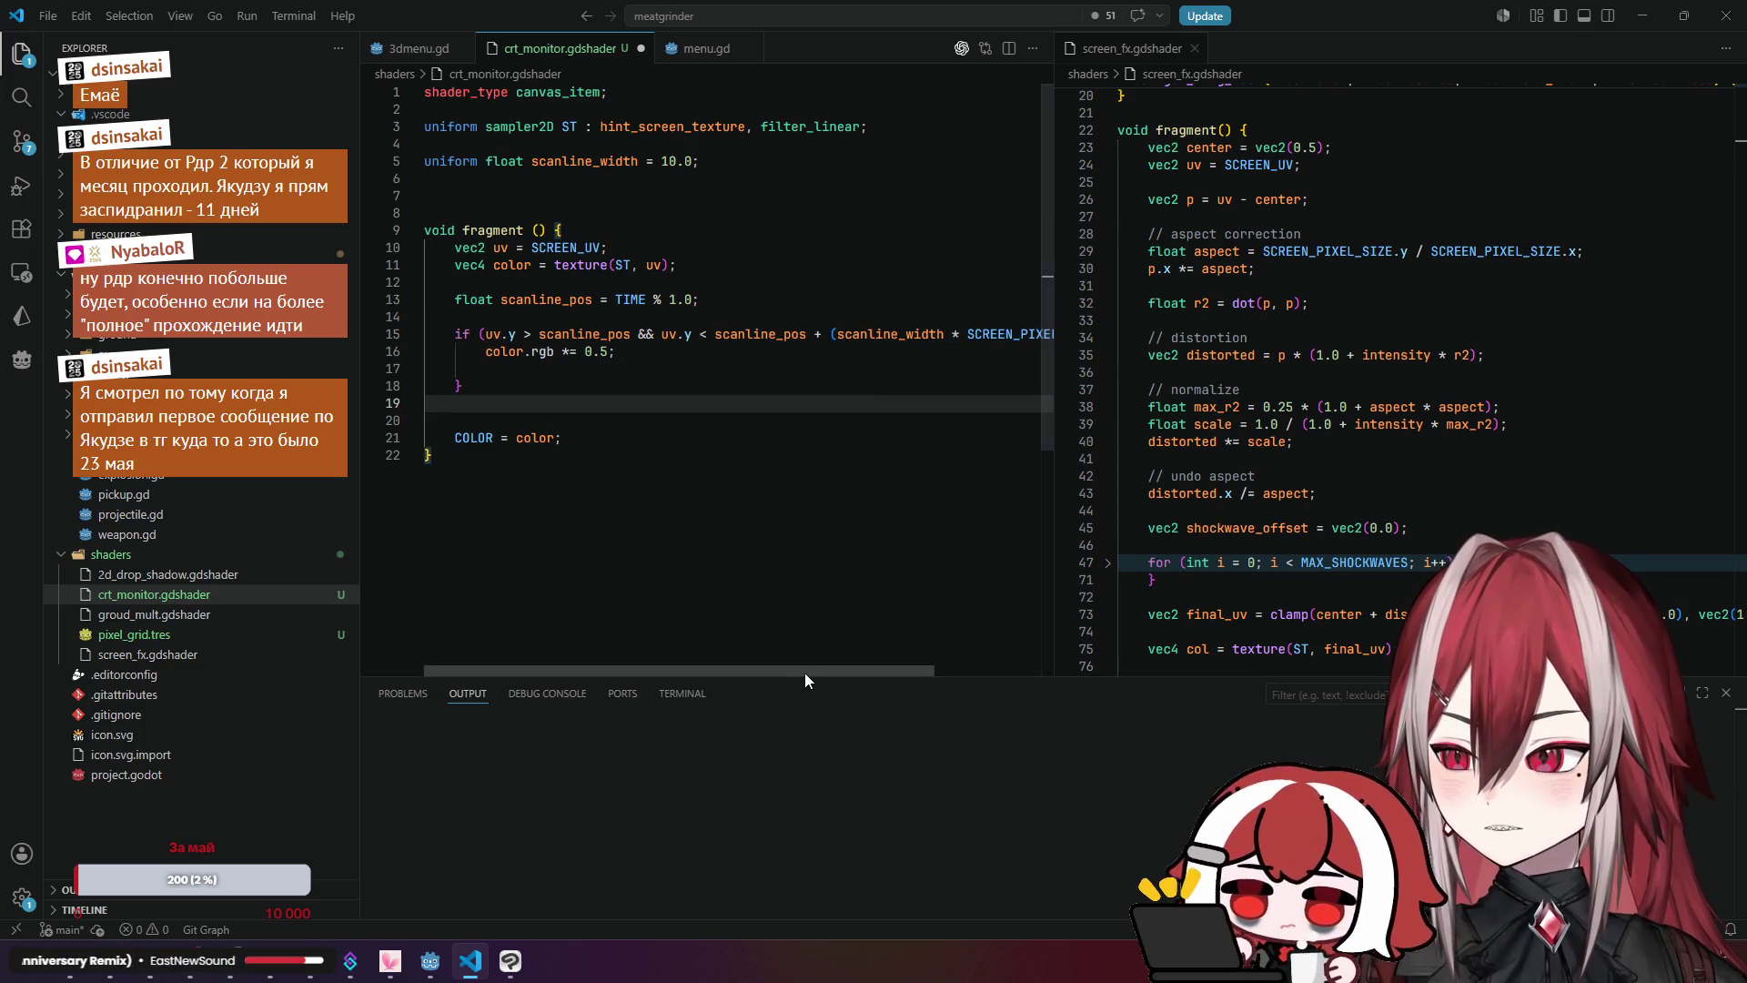
left_click_drag(804, 673, 878, 566)
left_click_drag(741, 336, 1028, 335)
key("BackSpace")
key("BackSpace")
key("BackSpace")
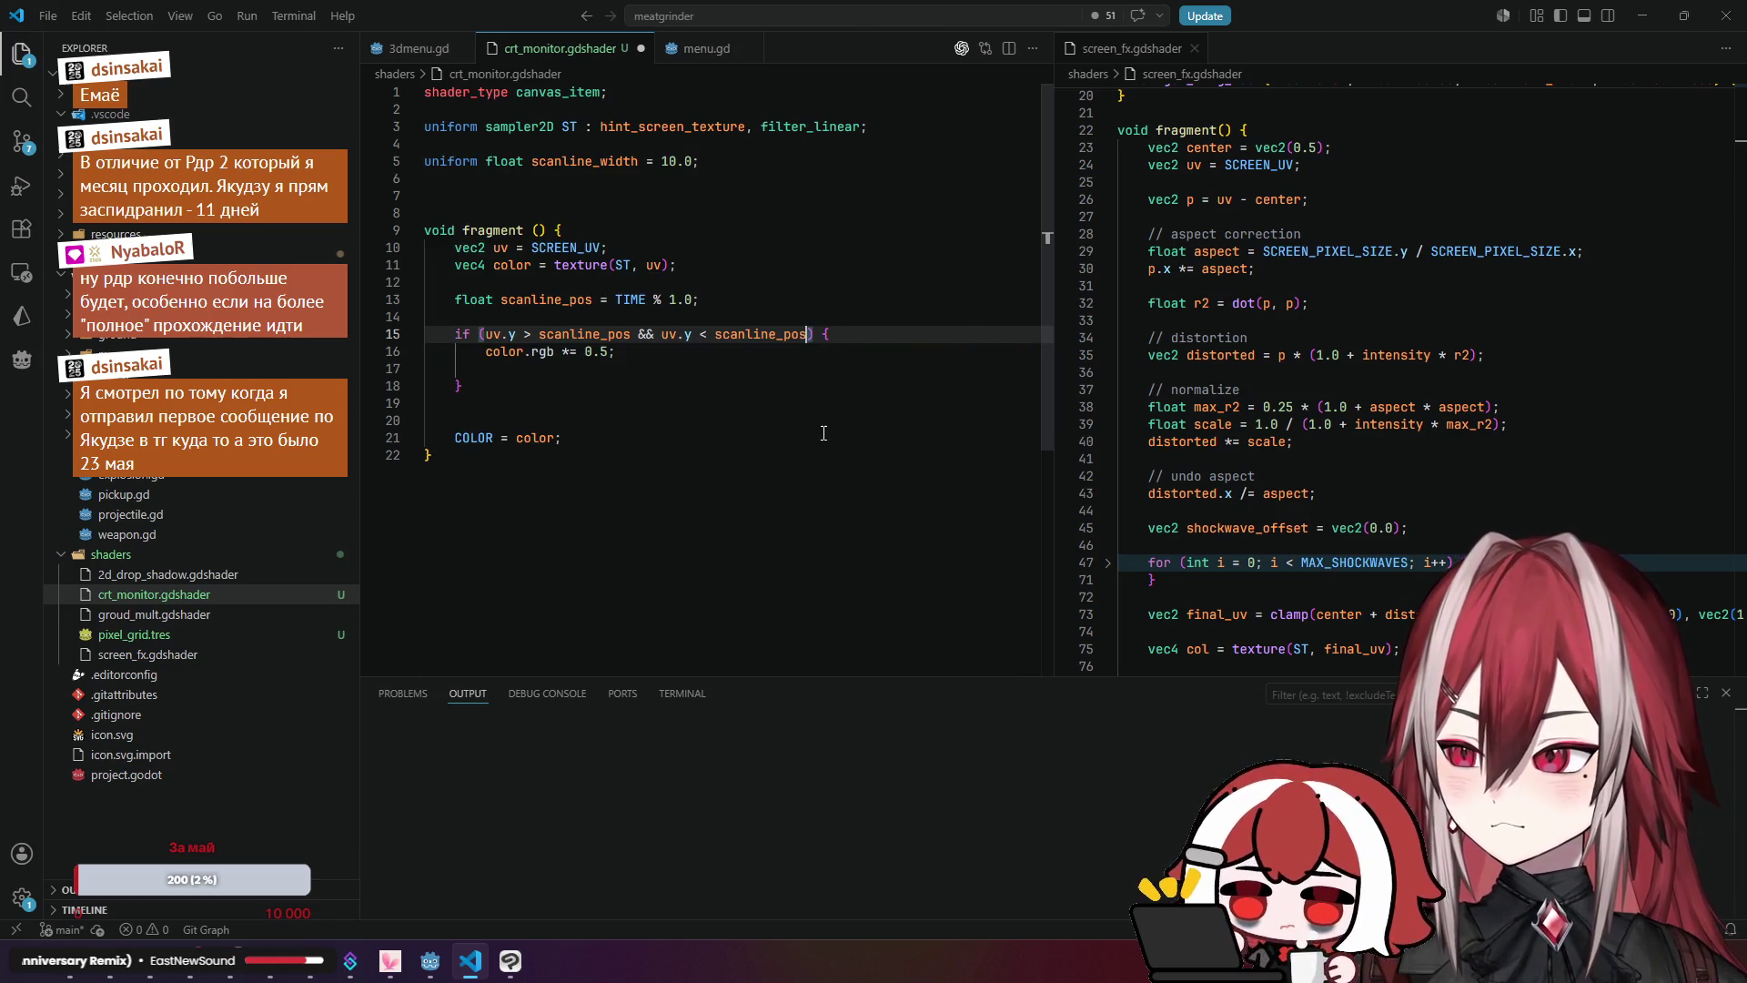
left_click(582, 438)
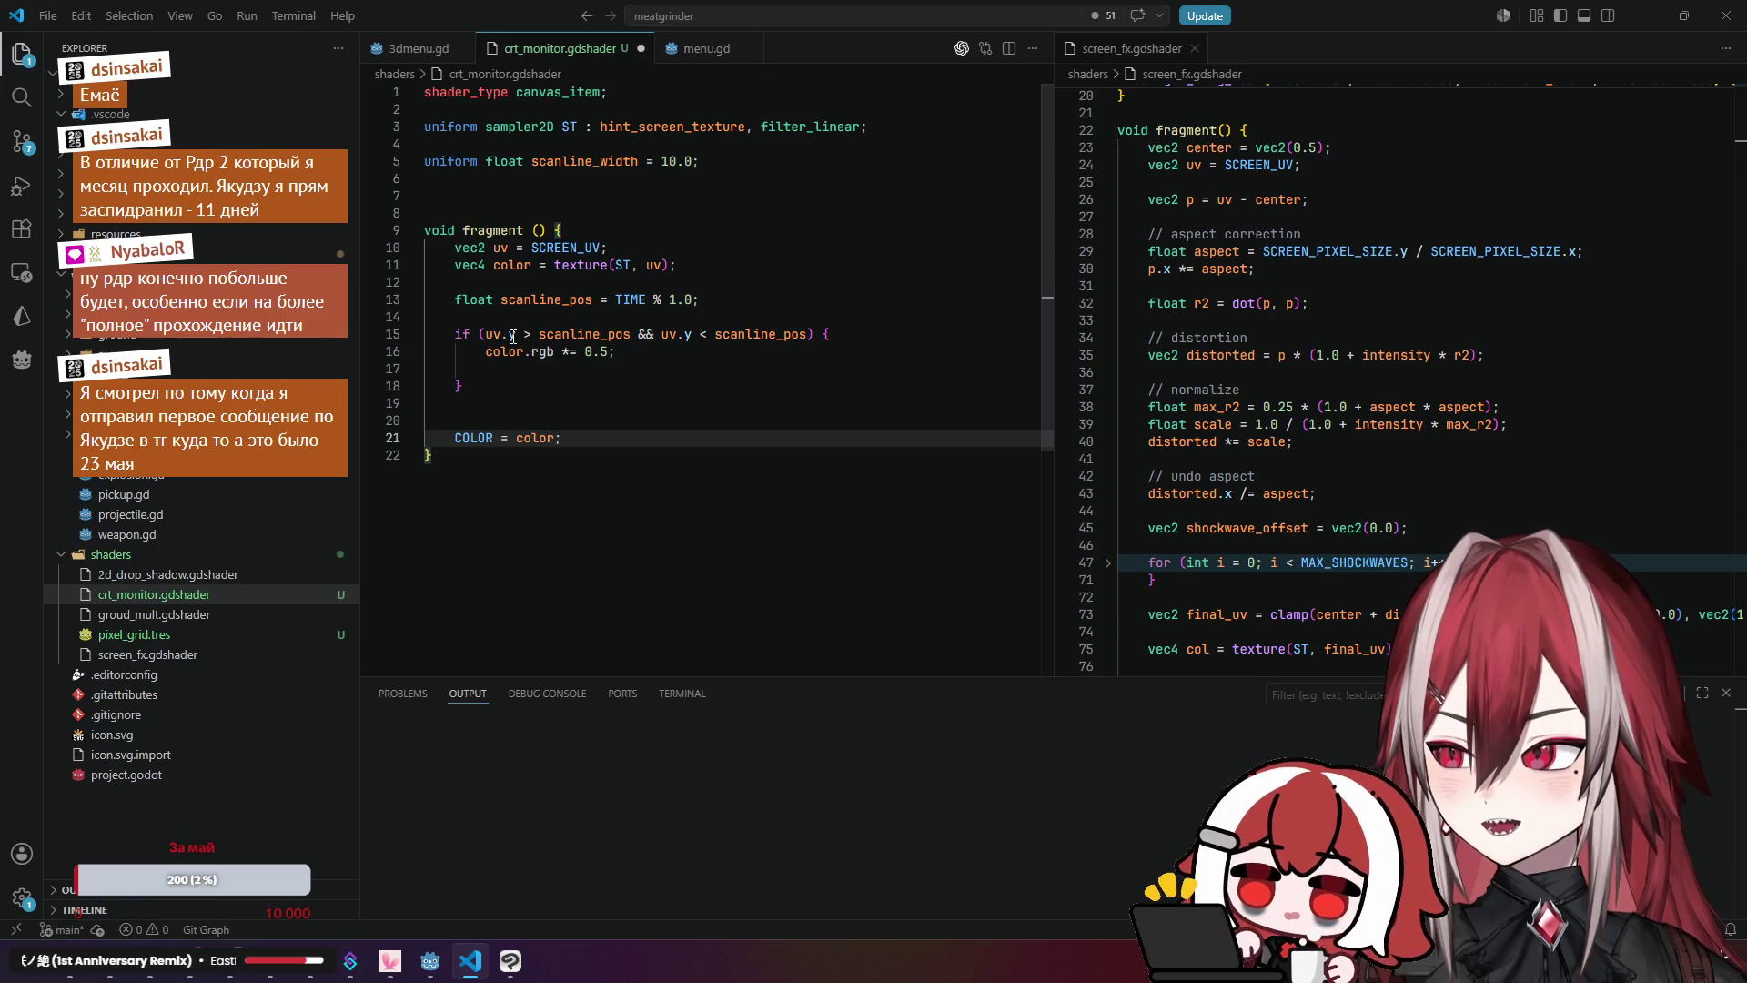
Step: Review the scanline_pos uses, the if-block braces and where color is used
left_click(556, 335)
left_click(569, 334)
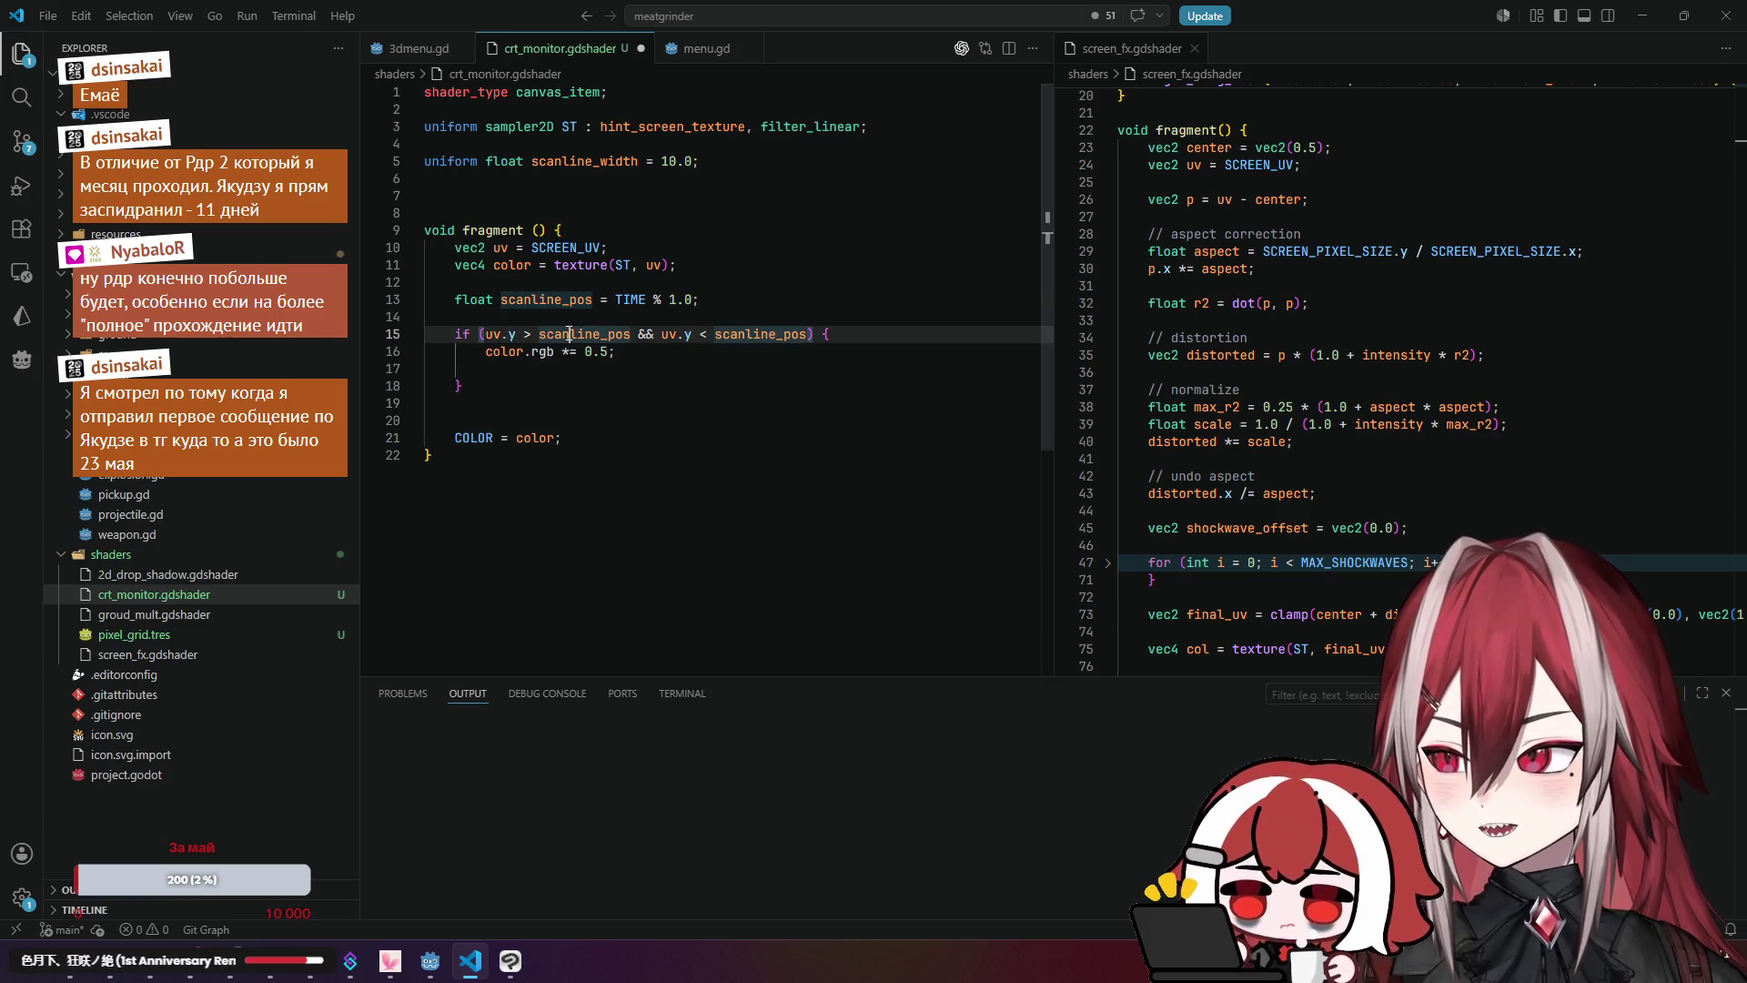
left_click(714, 334)
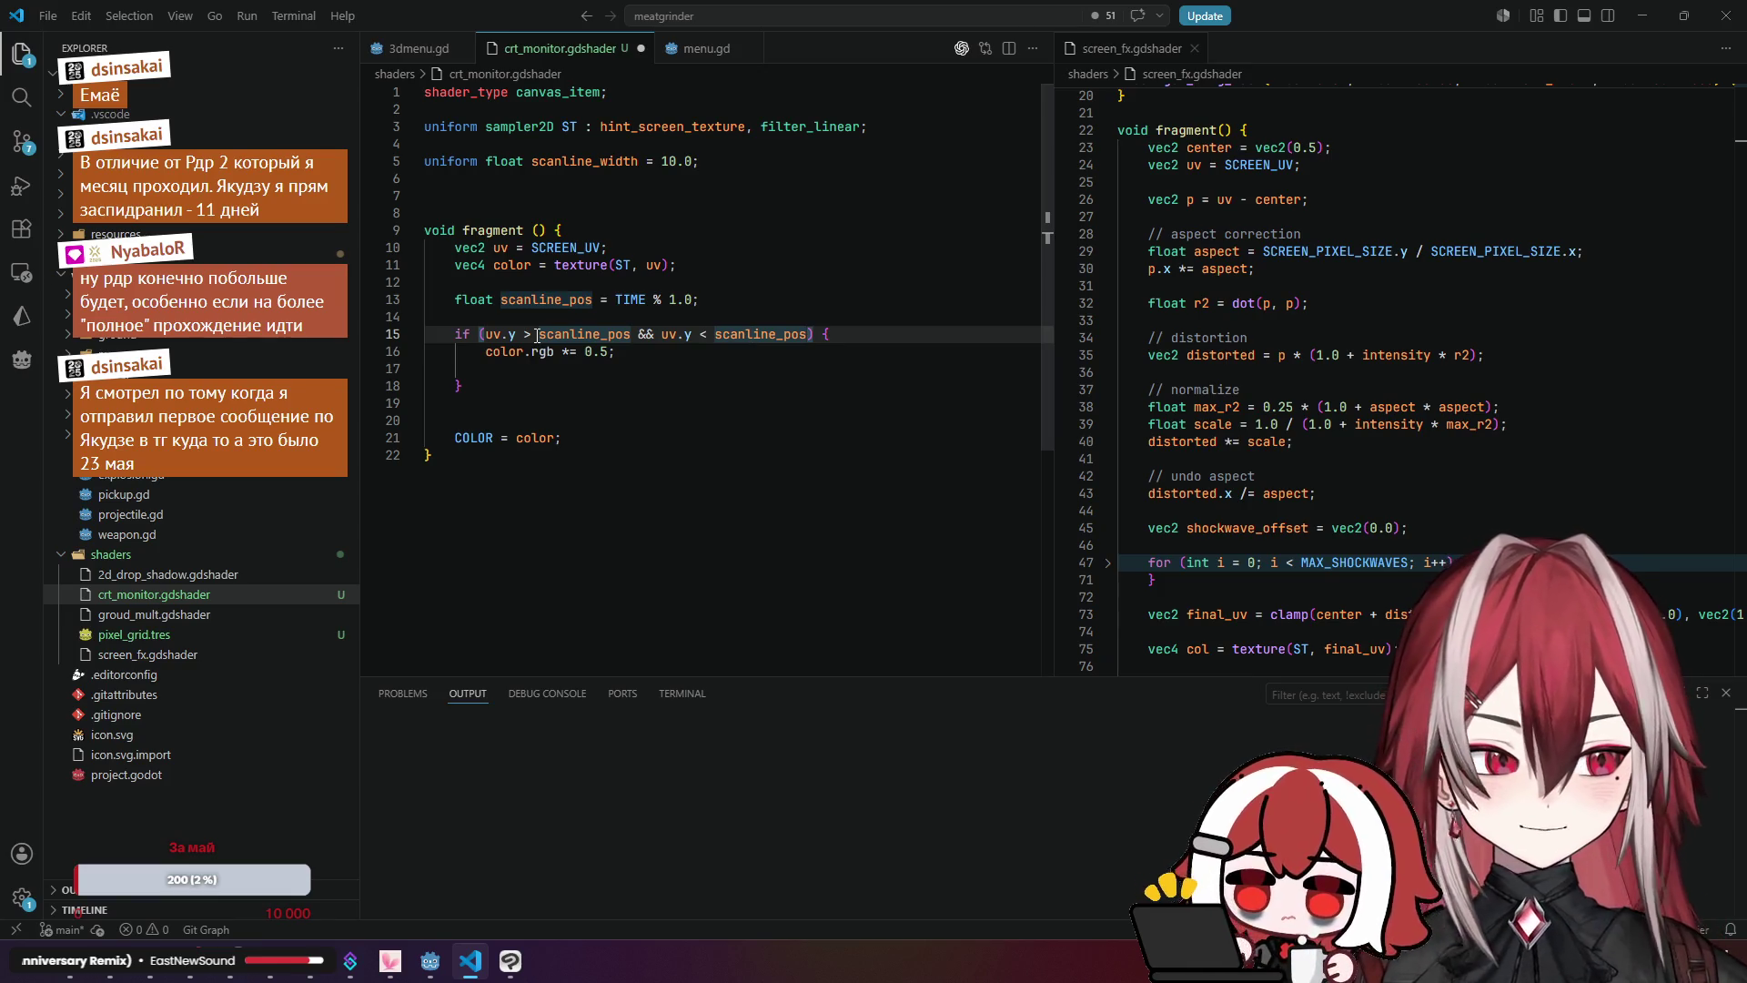
left_click(529, 334)
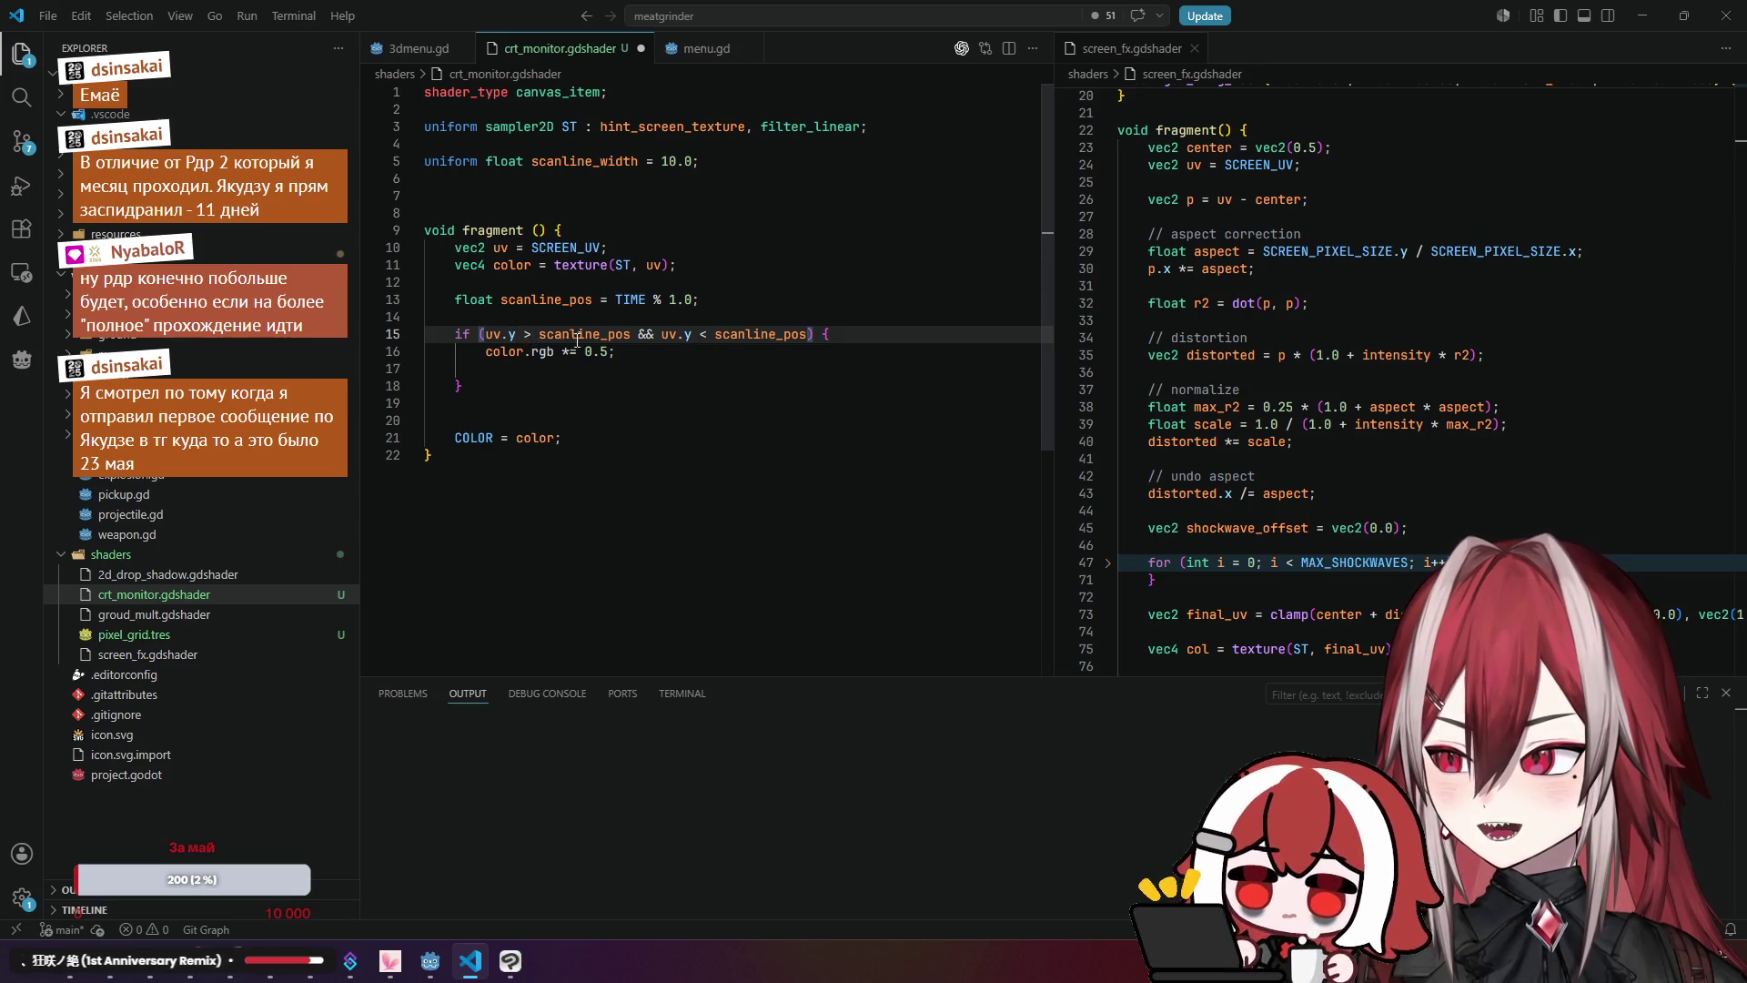
left_click(569, 339)
key("Down")
left_click(520, 337)
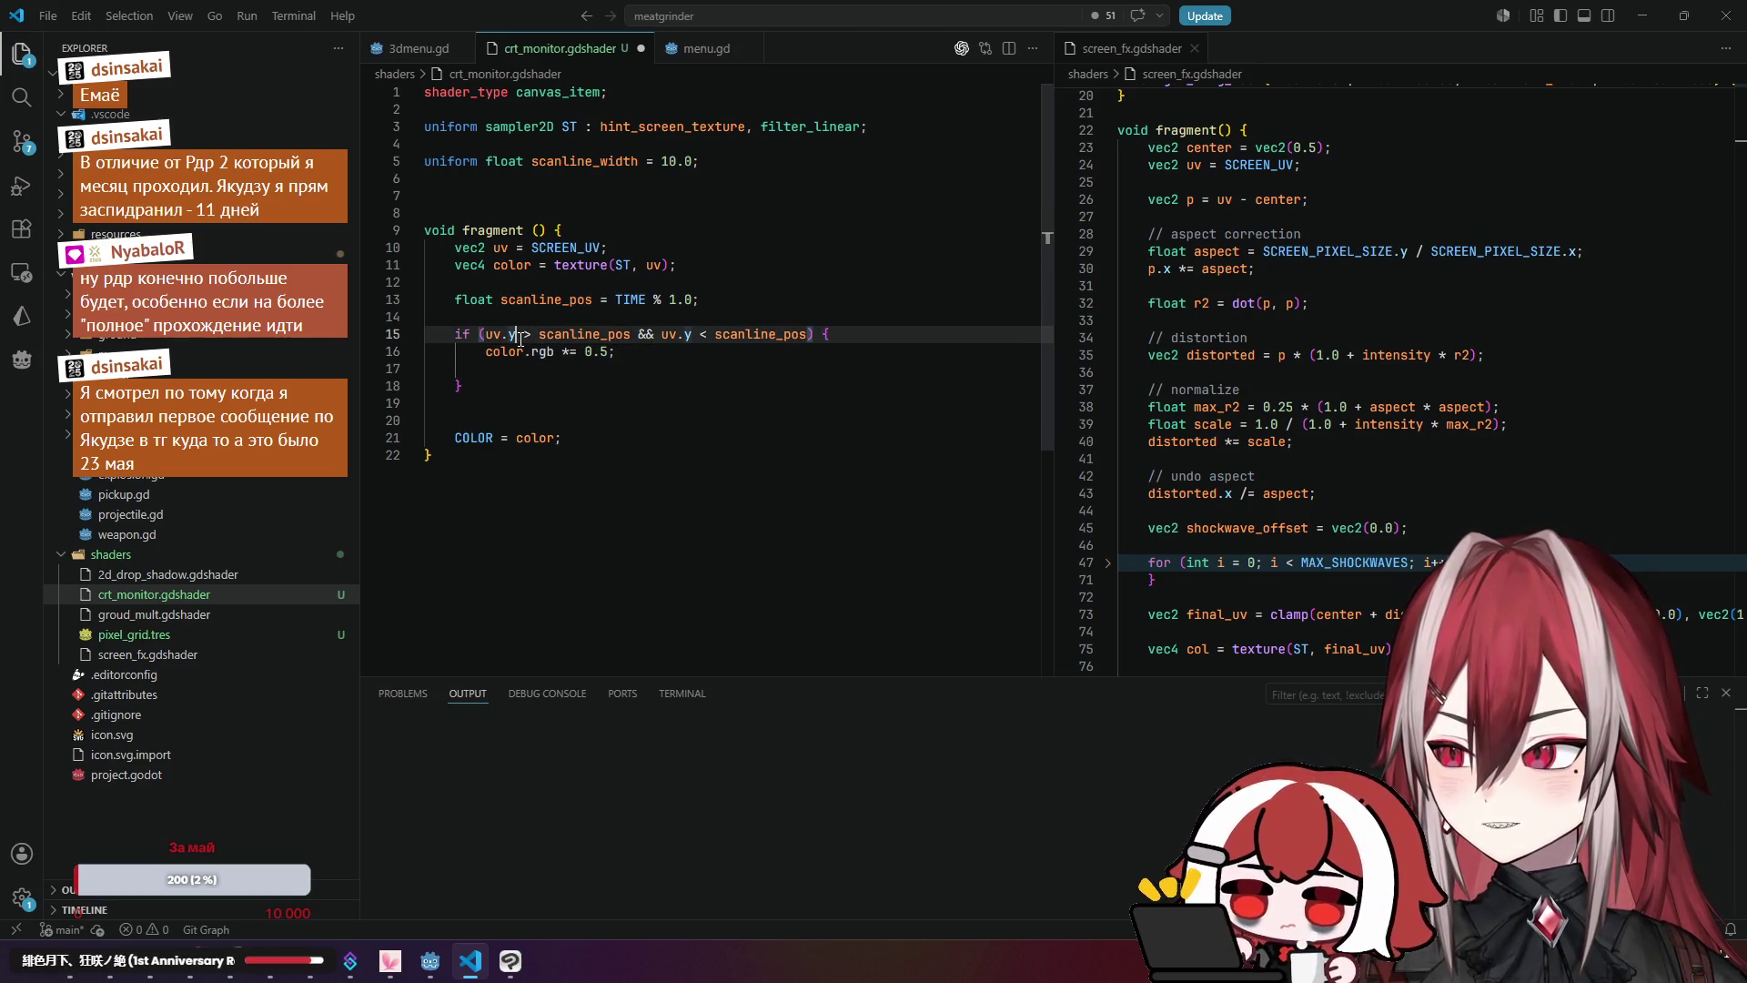
left_click(520, 354)
left_click(560, 370)
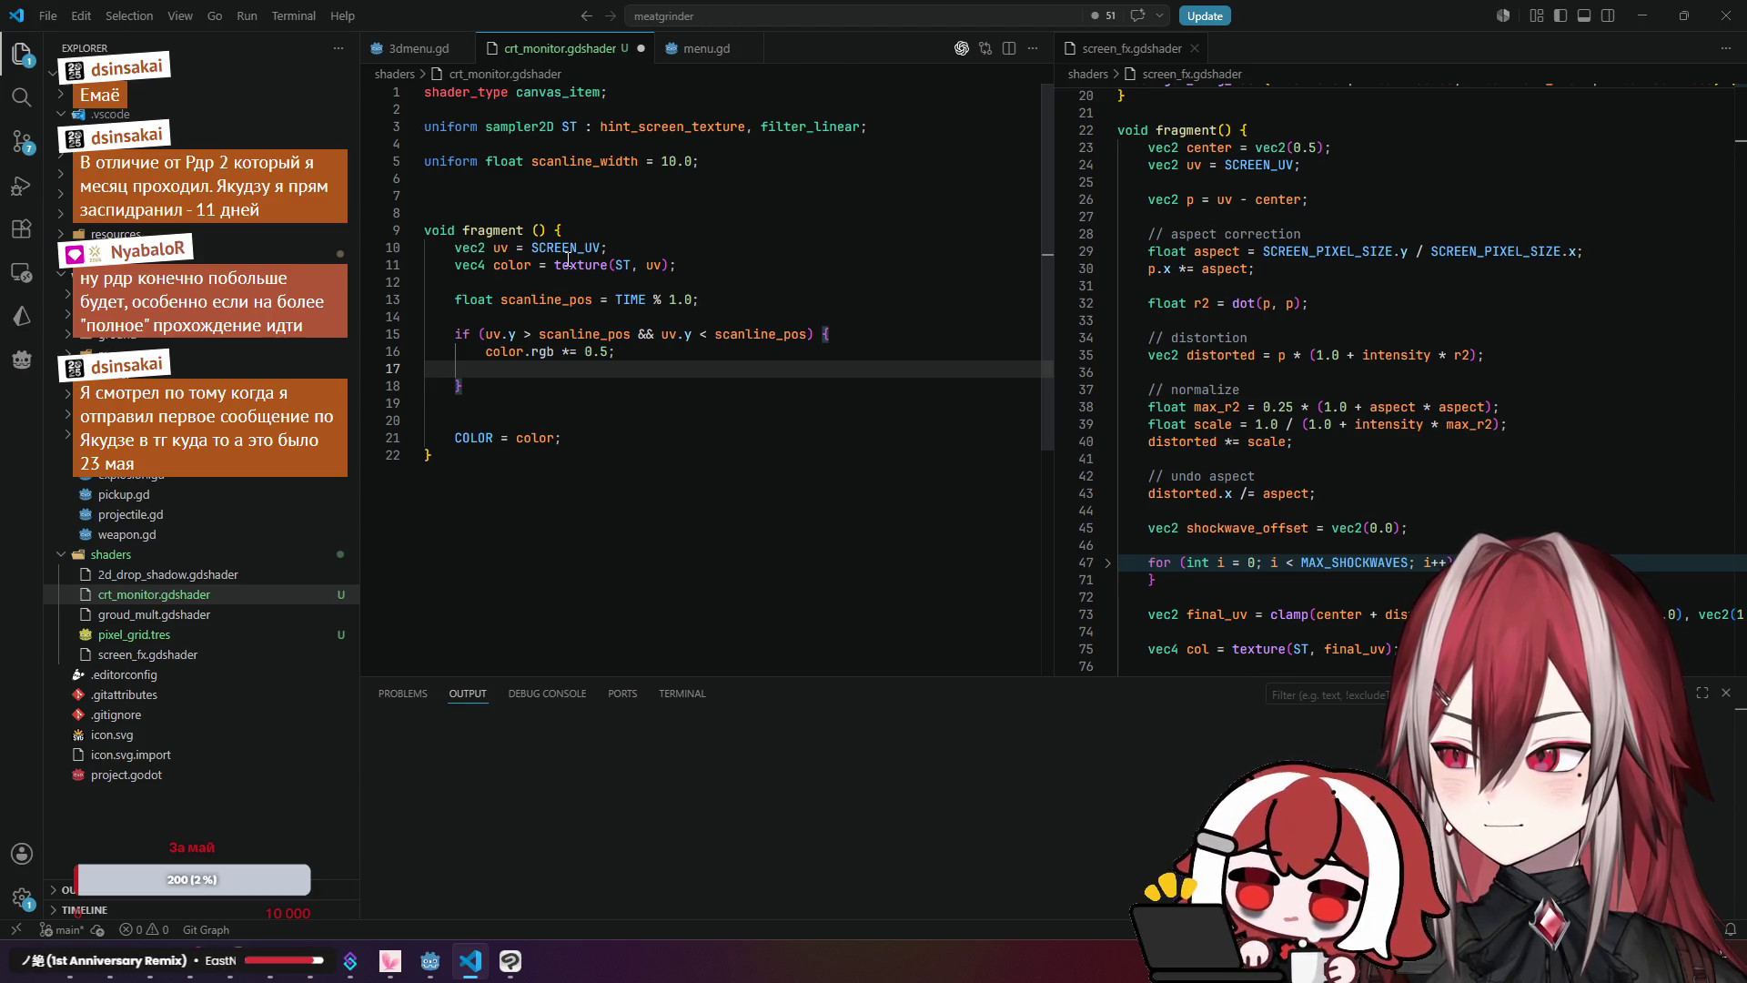
Step: Recheck both uv.y comparisons and restore the scanline width in the upper bound
left_click(533, 334)
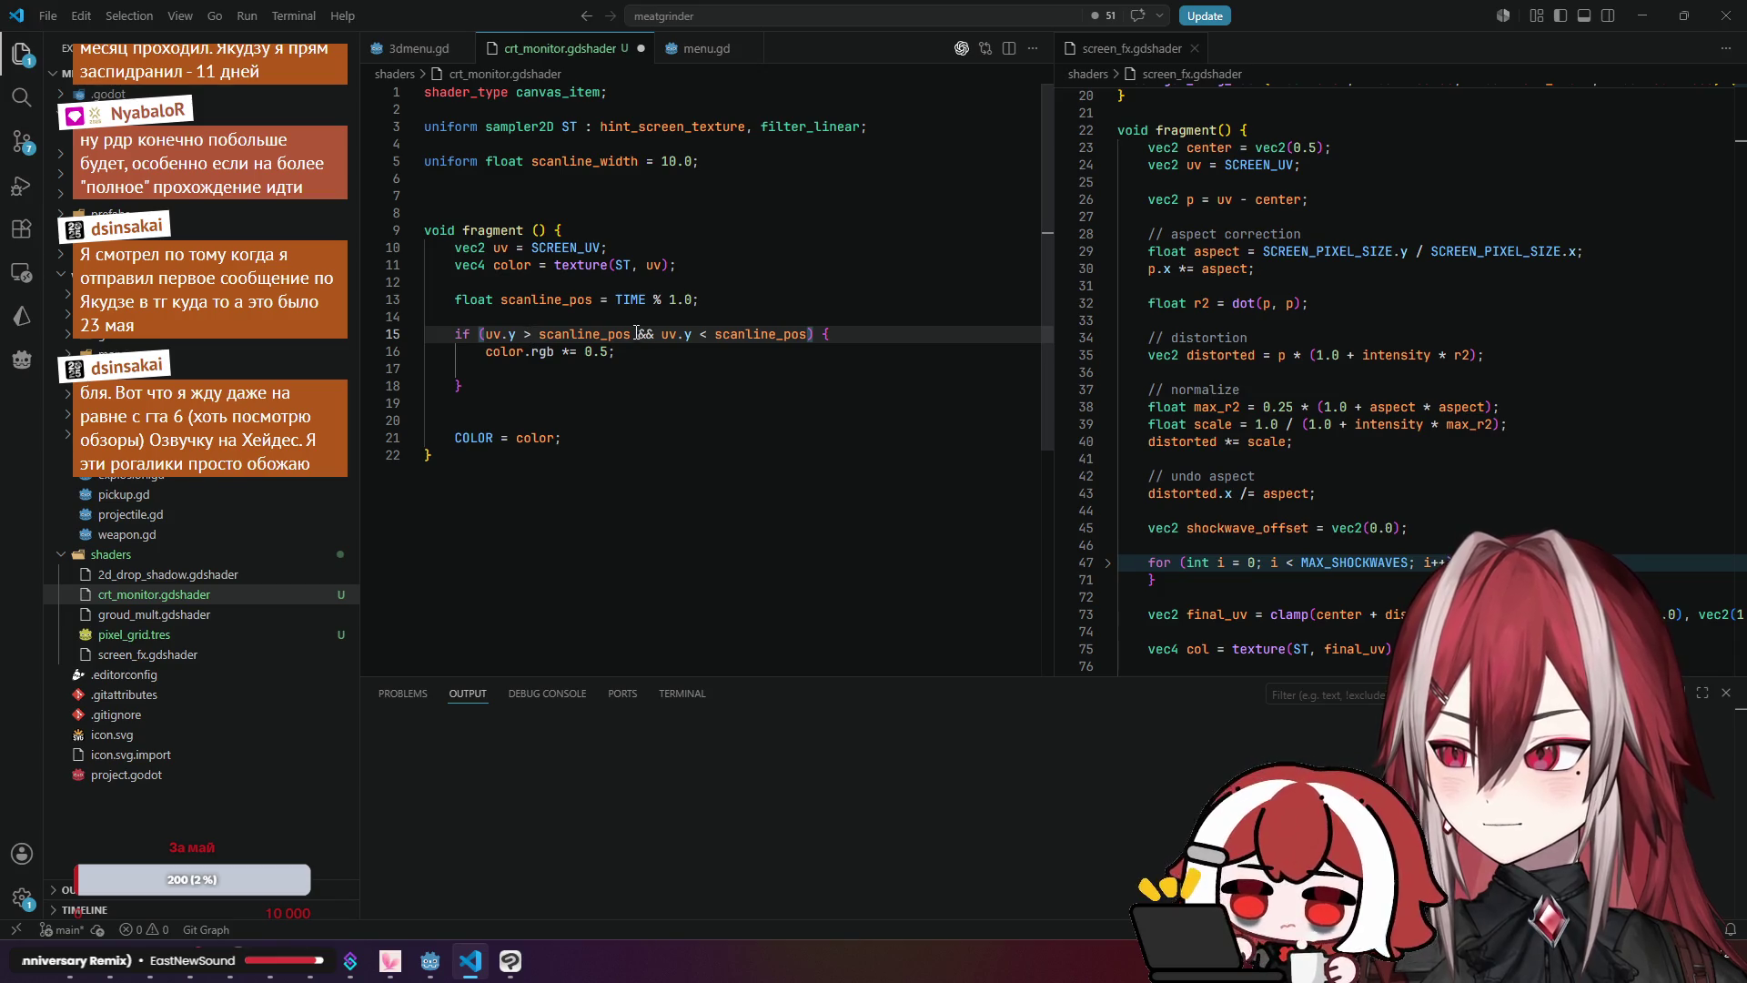
left_click(563, 333)
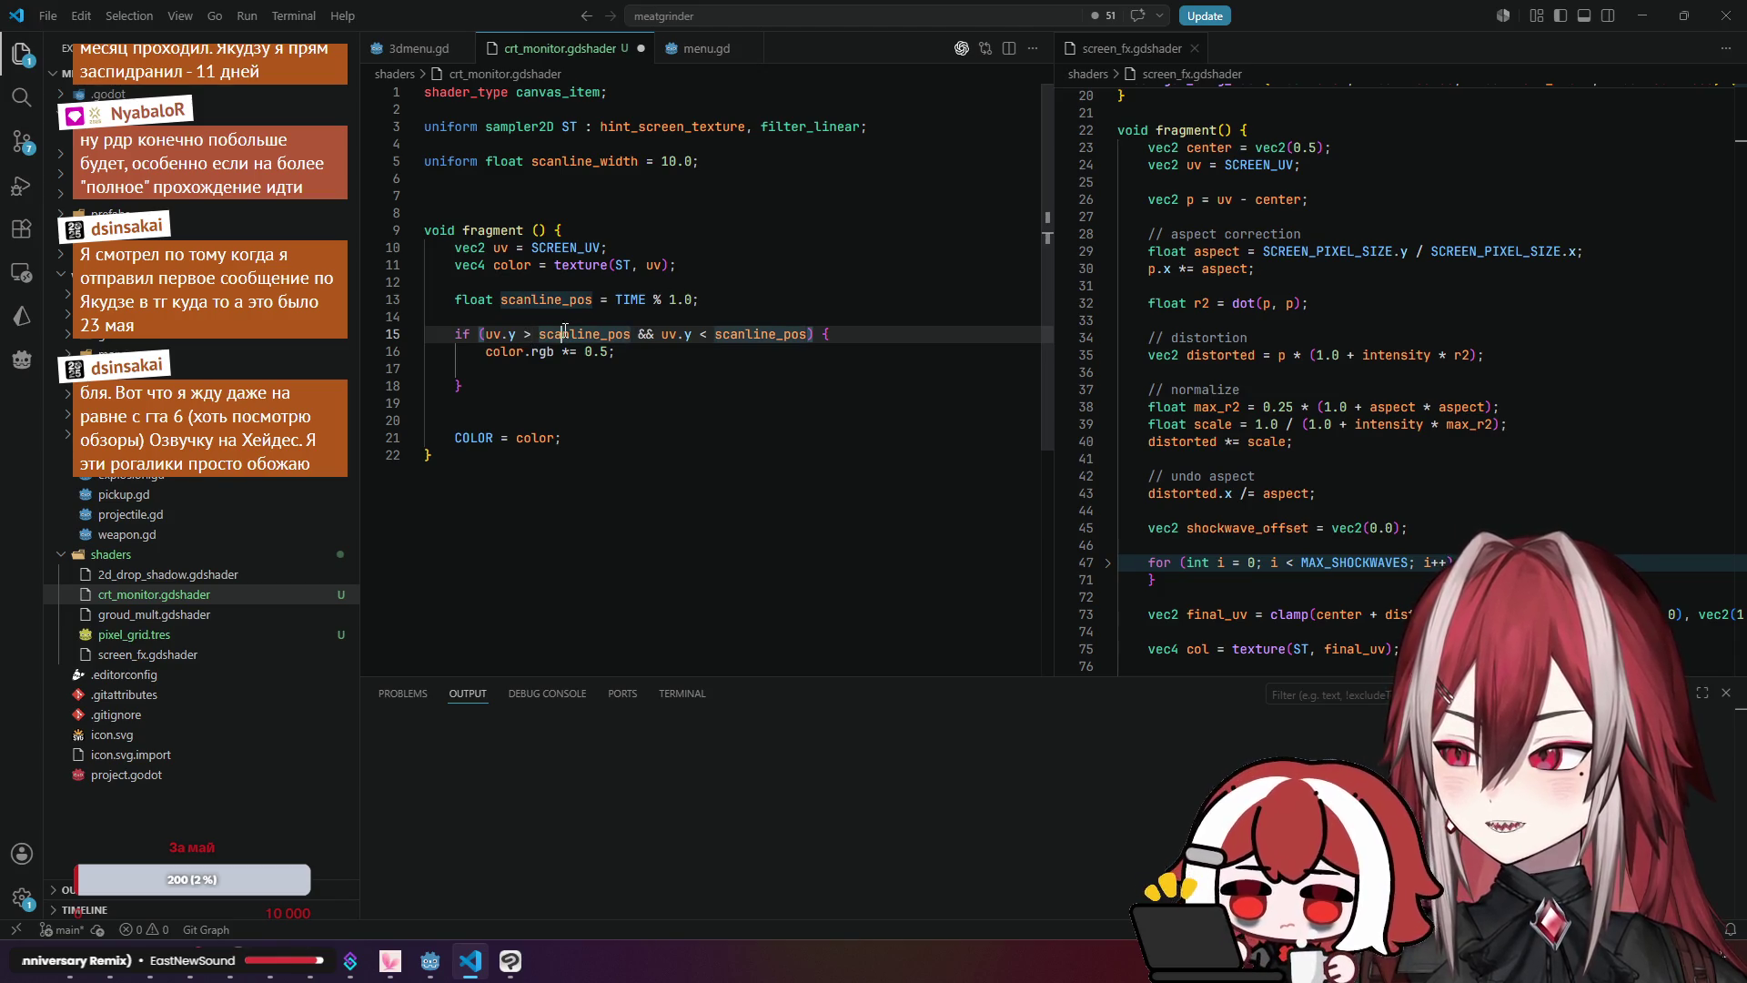
left_click(662, 335)
left_click(688, 336)
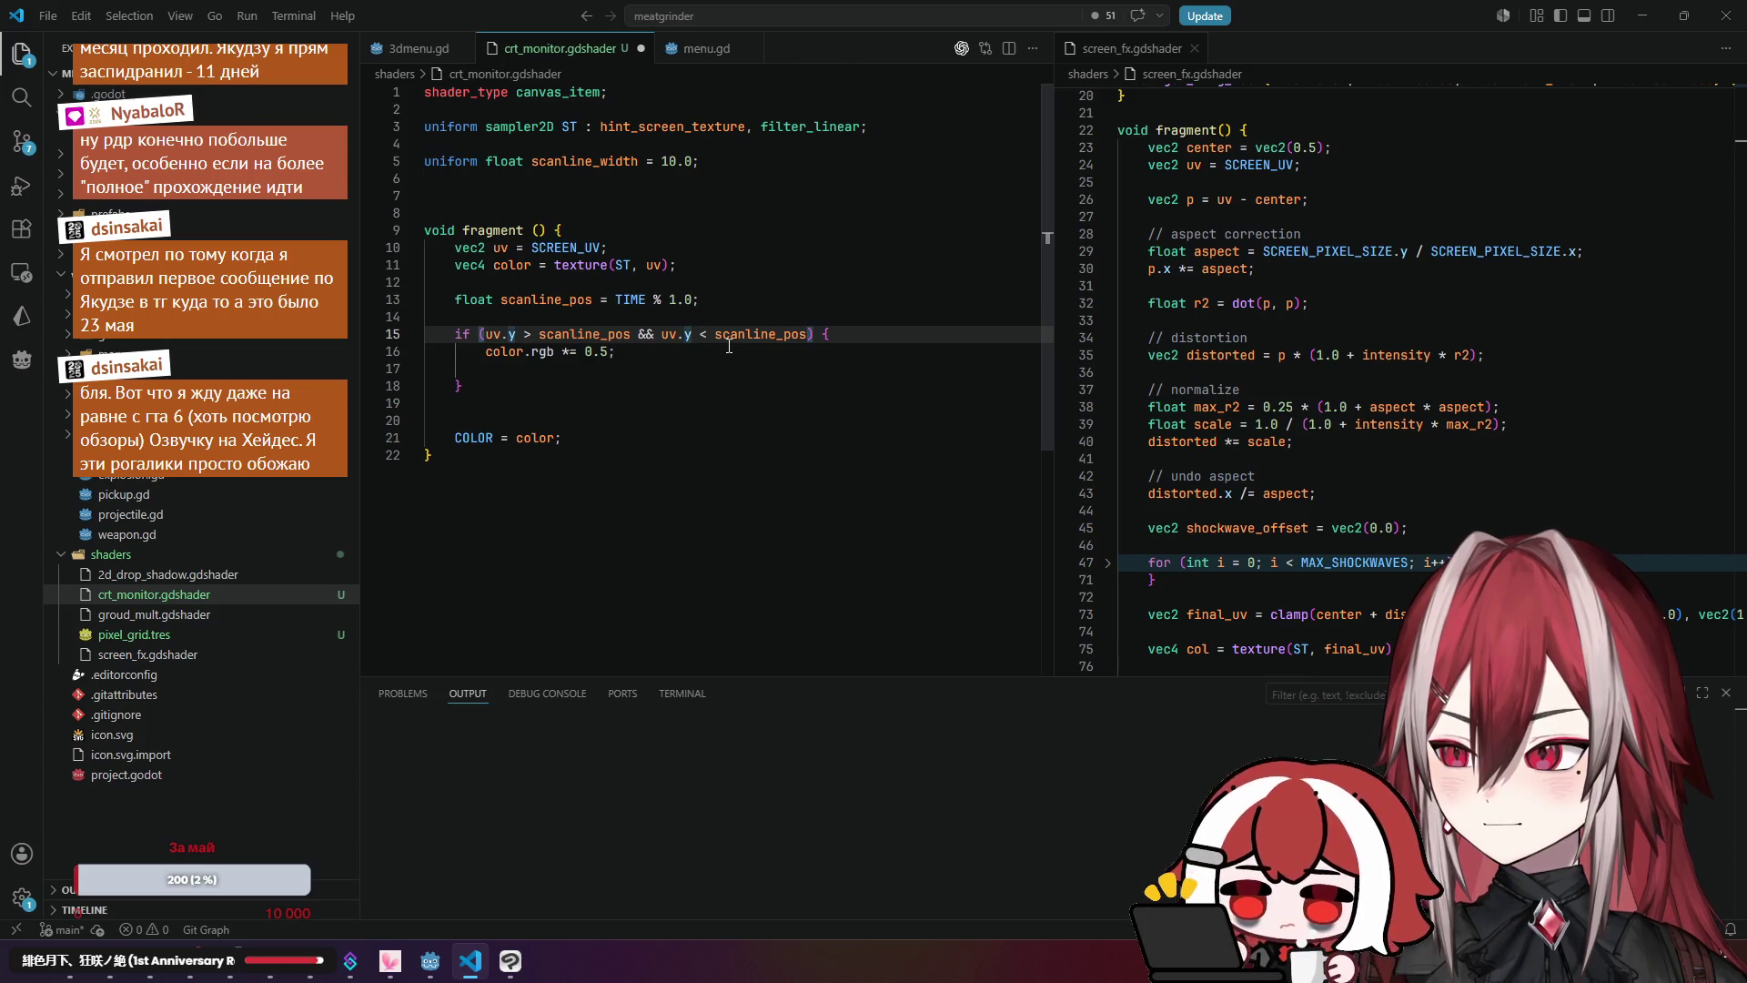
left_click(804, 335)
key("Tab")
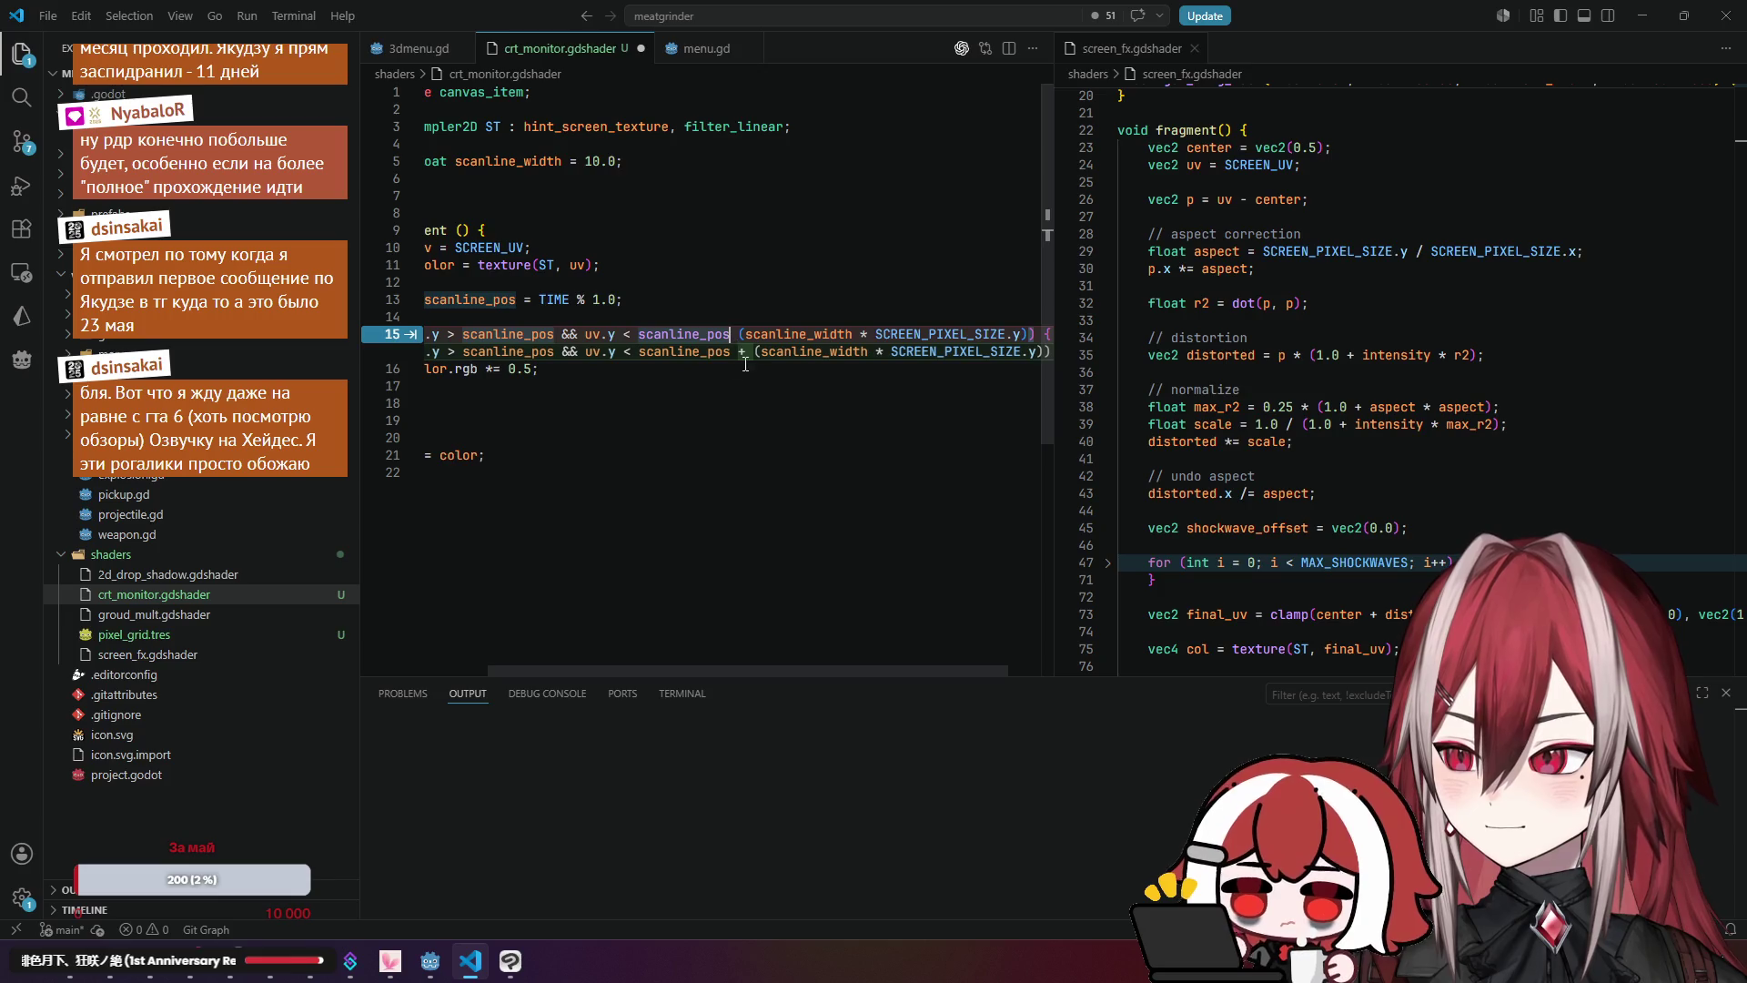
key("Tab")
left_click(749, 380)
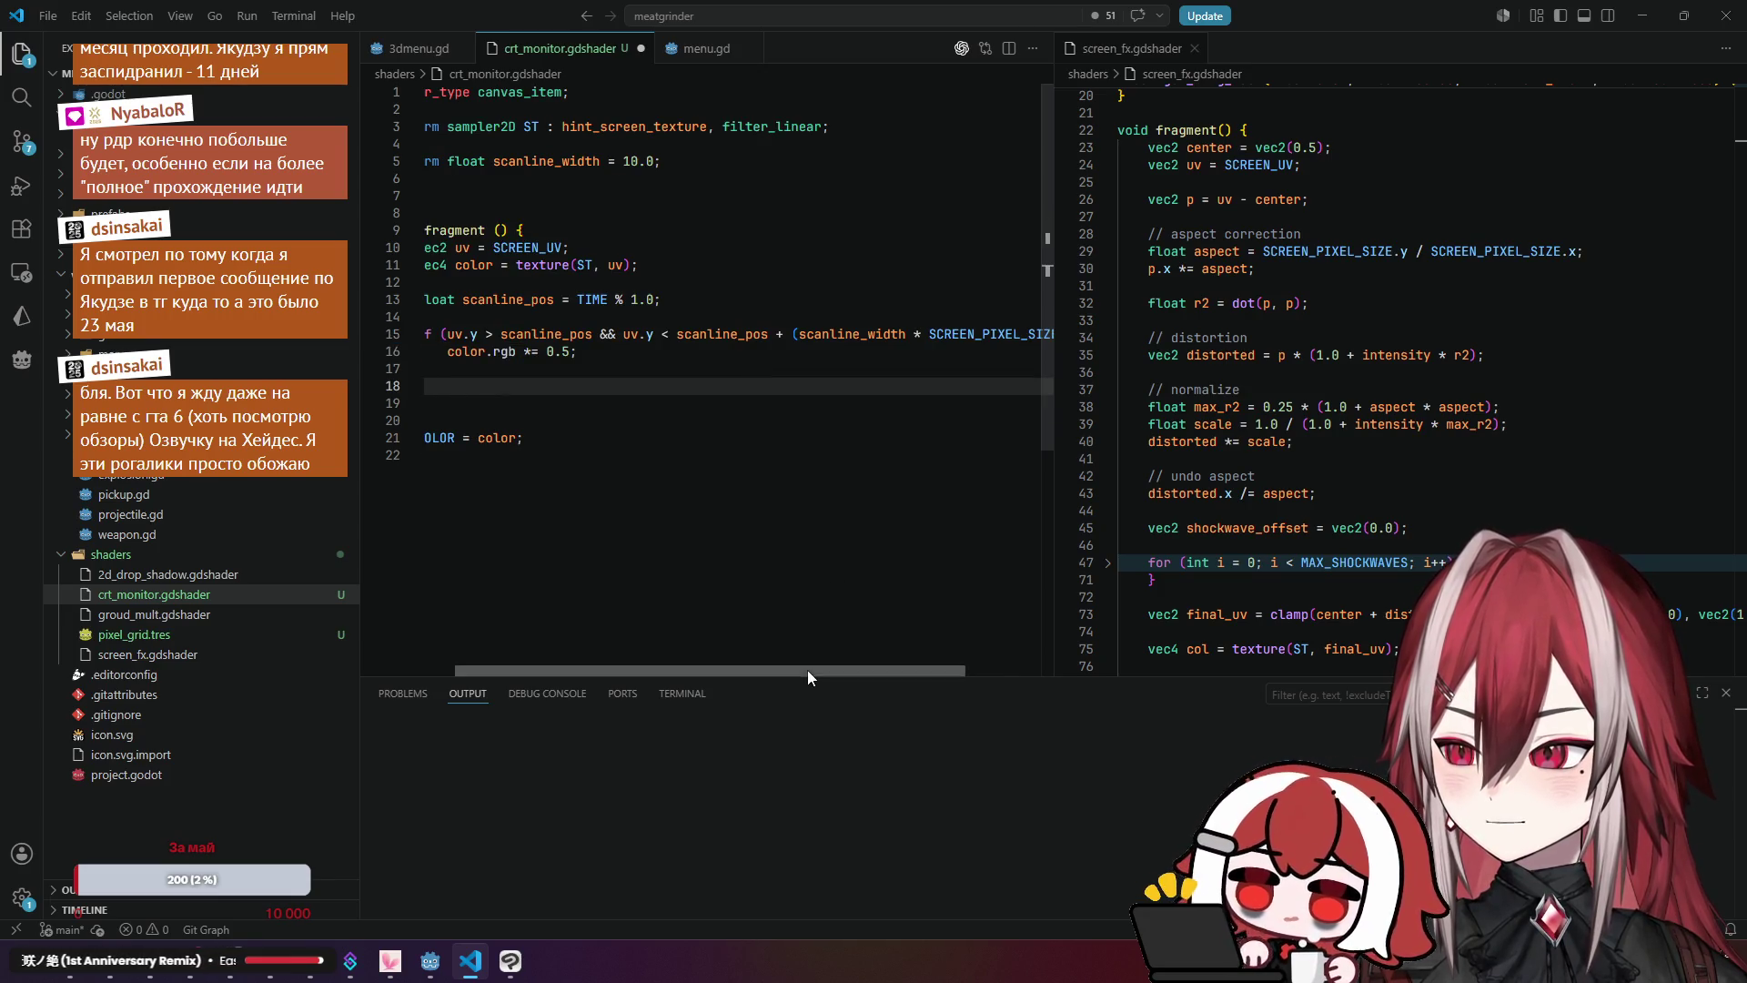
left_click_drag(806, 670, 683, 670)
key("shift+alt+f")
key("Escape")
left_click(591, 374)
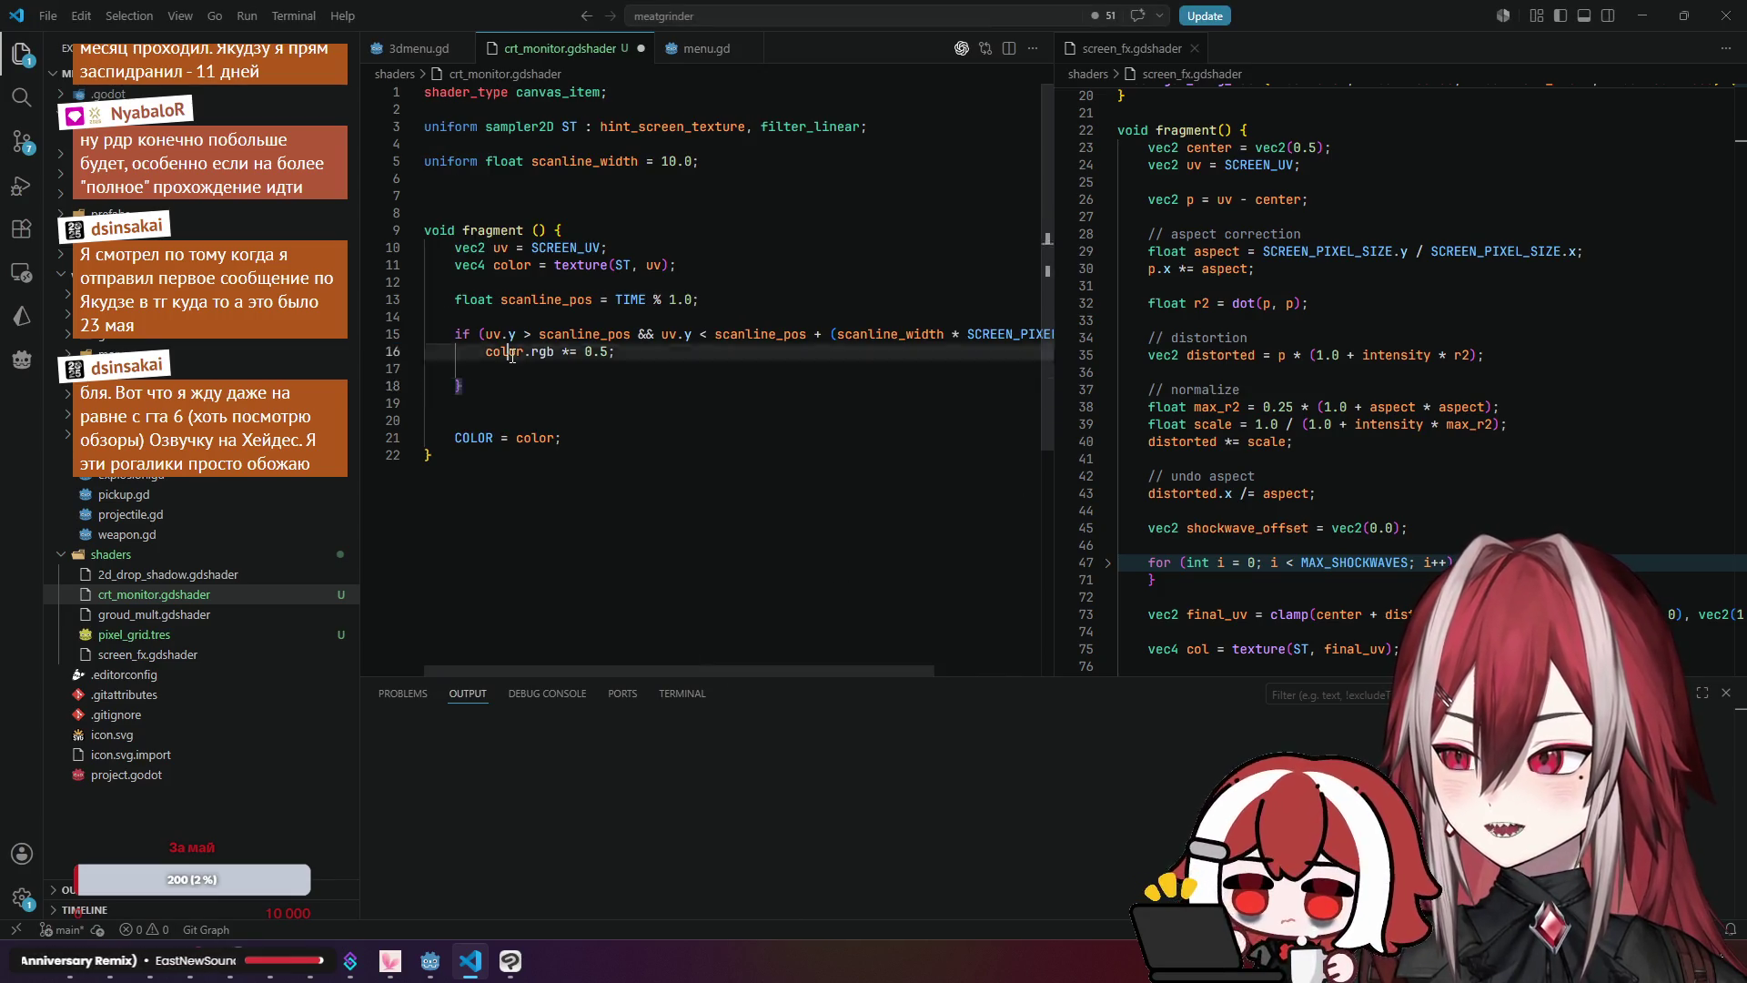
key("BackSpace")
left_click(592, 375)
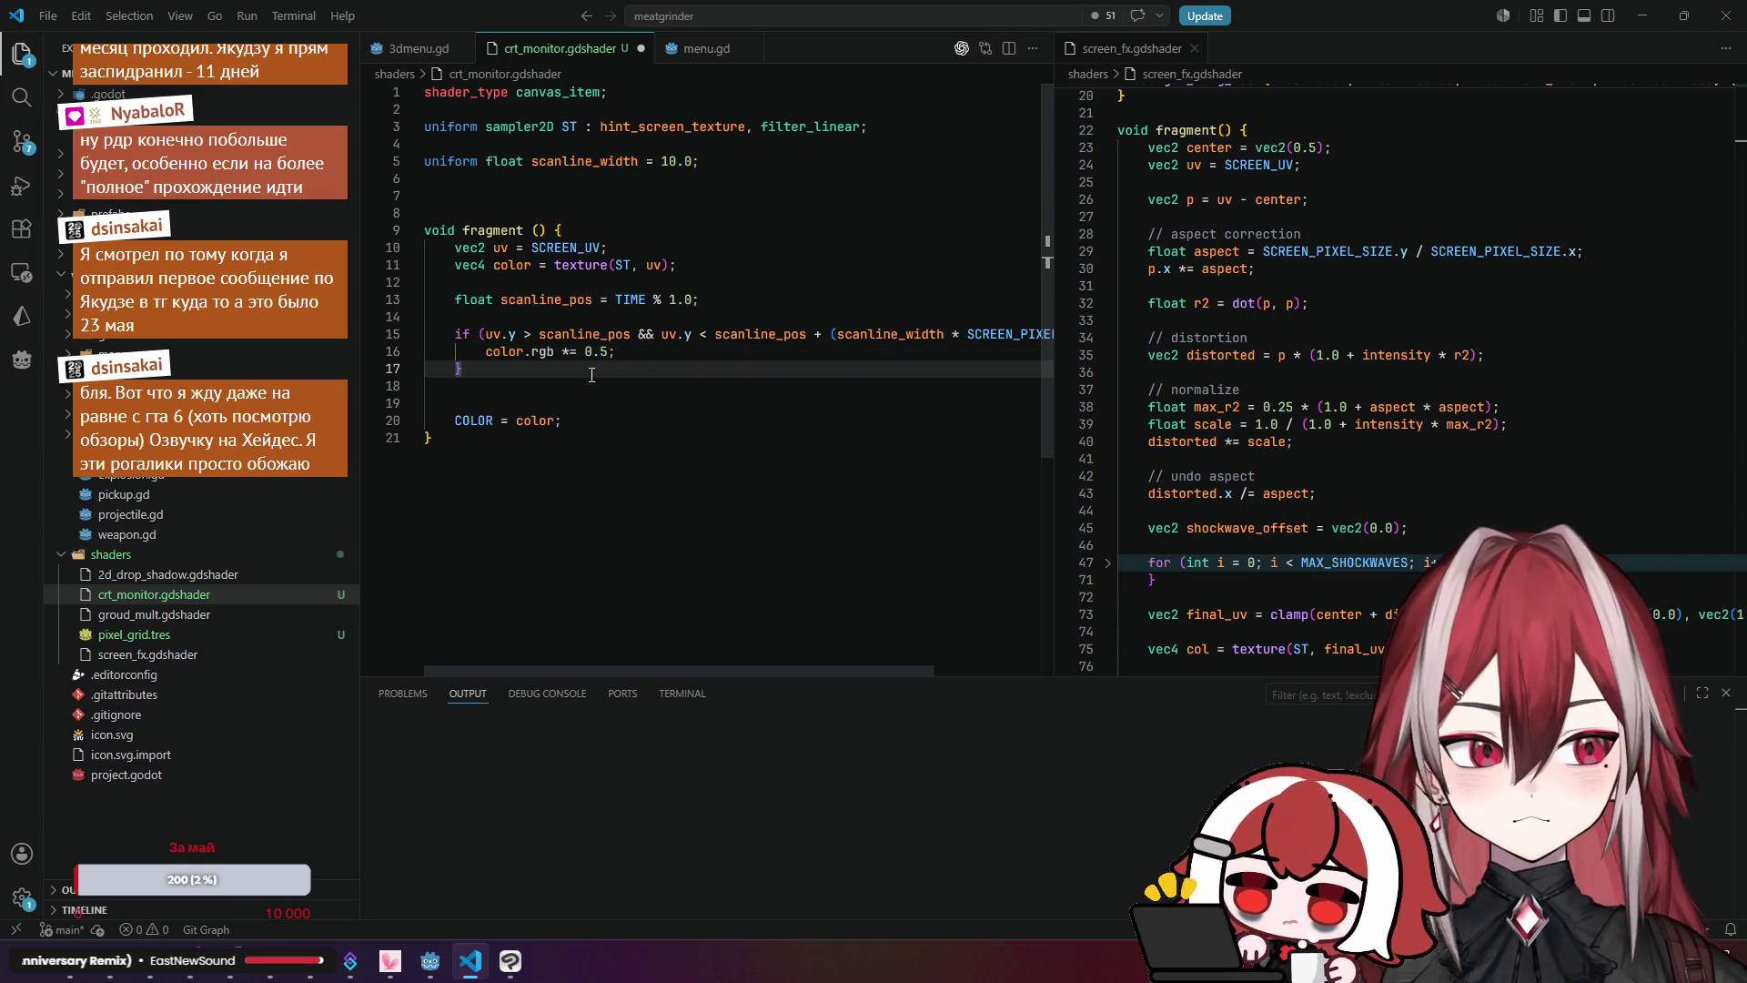
left_click(568, 352)
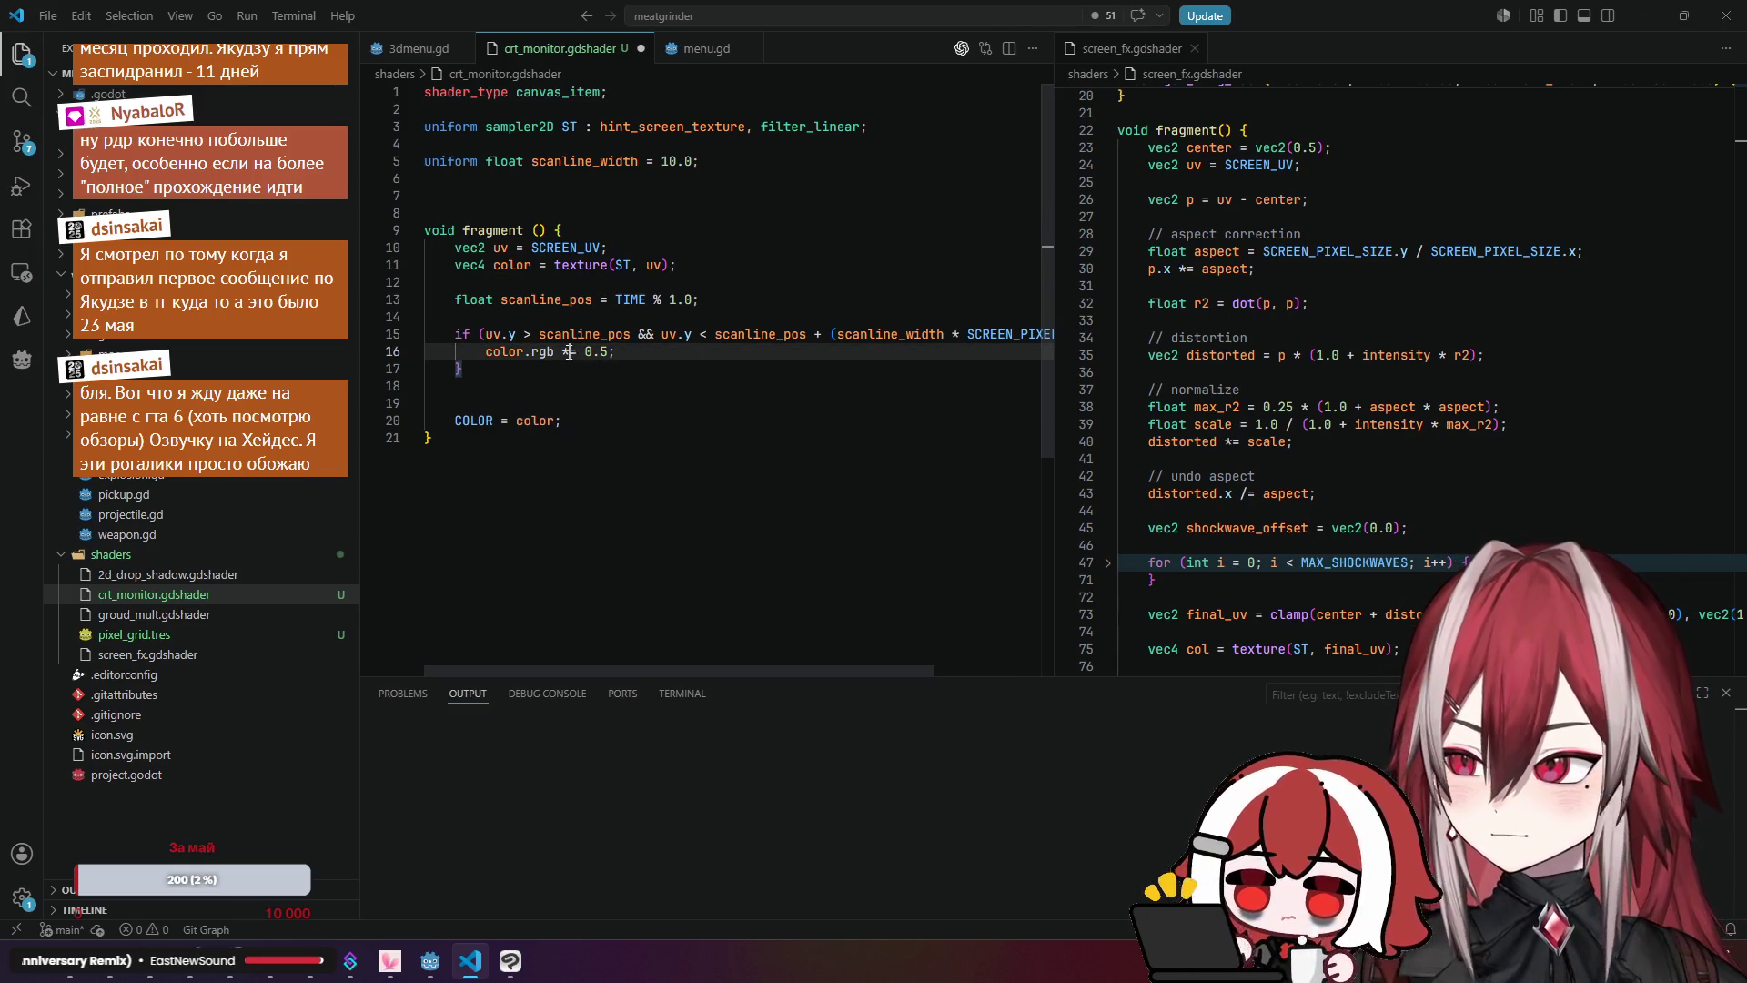
left_click(536, 375)
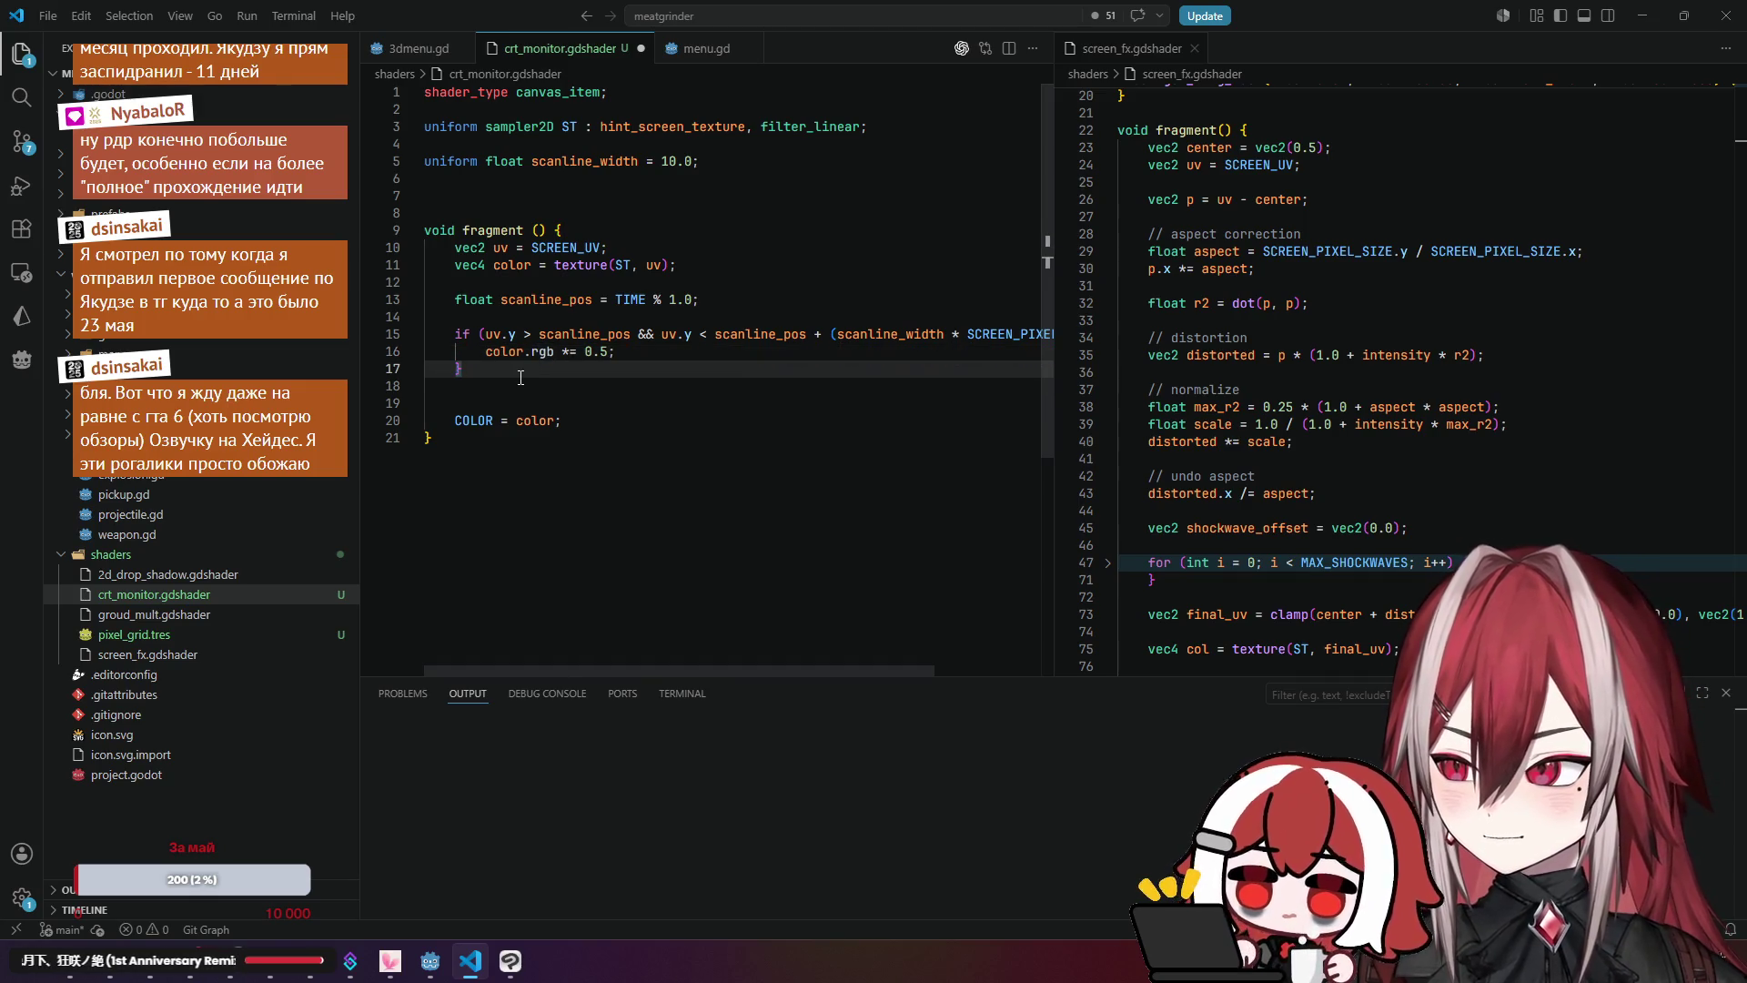
left_click(642, 317)
left_click(616, 363)
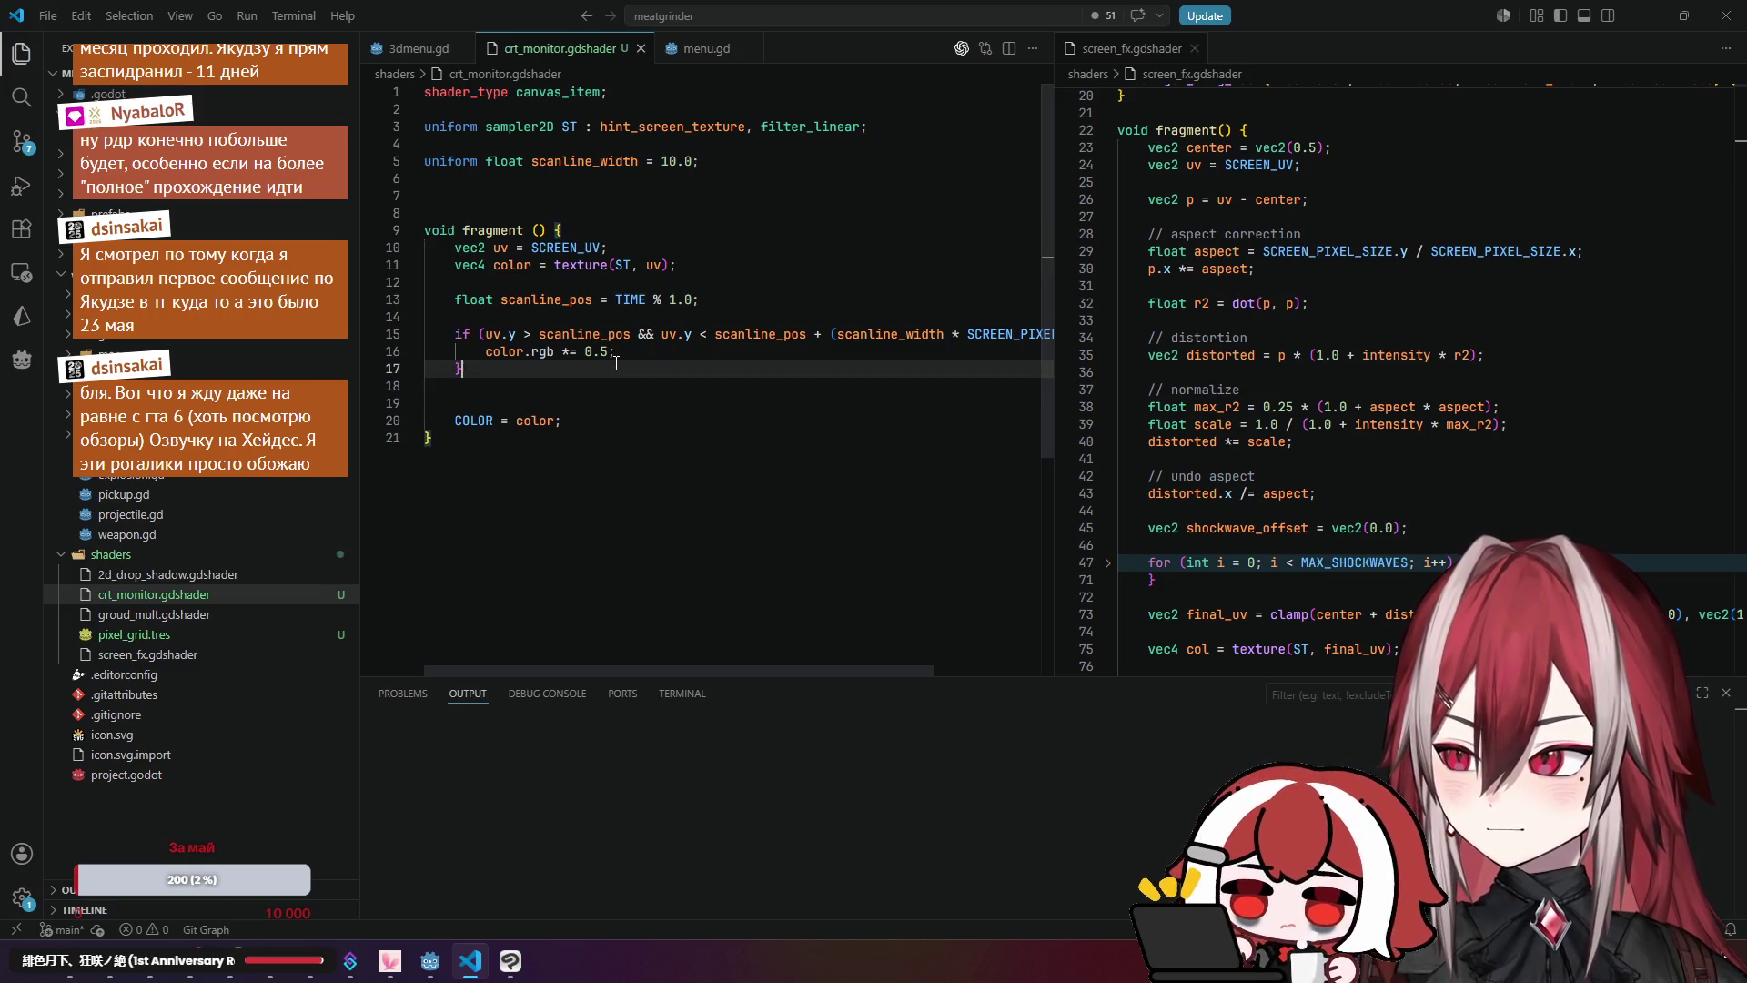
left_click(429, 959)
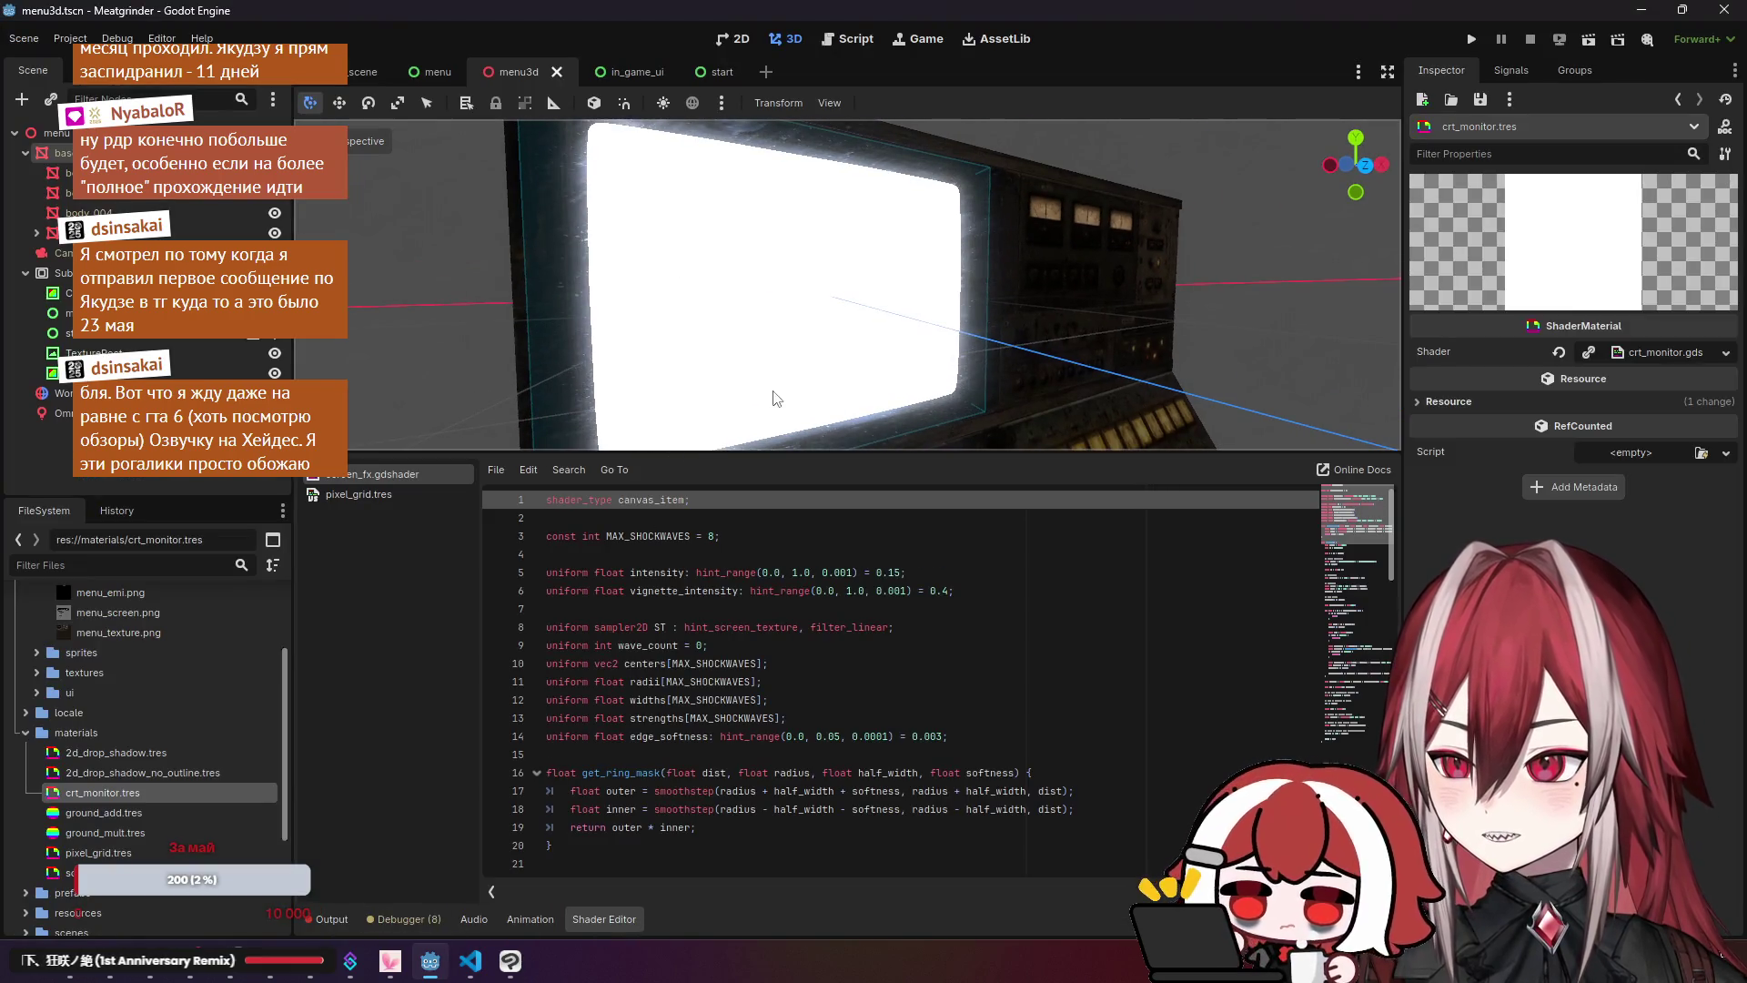
key("alt+Tab")
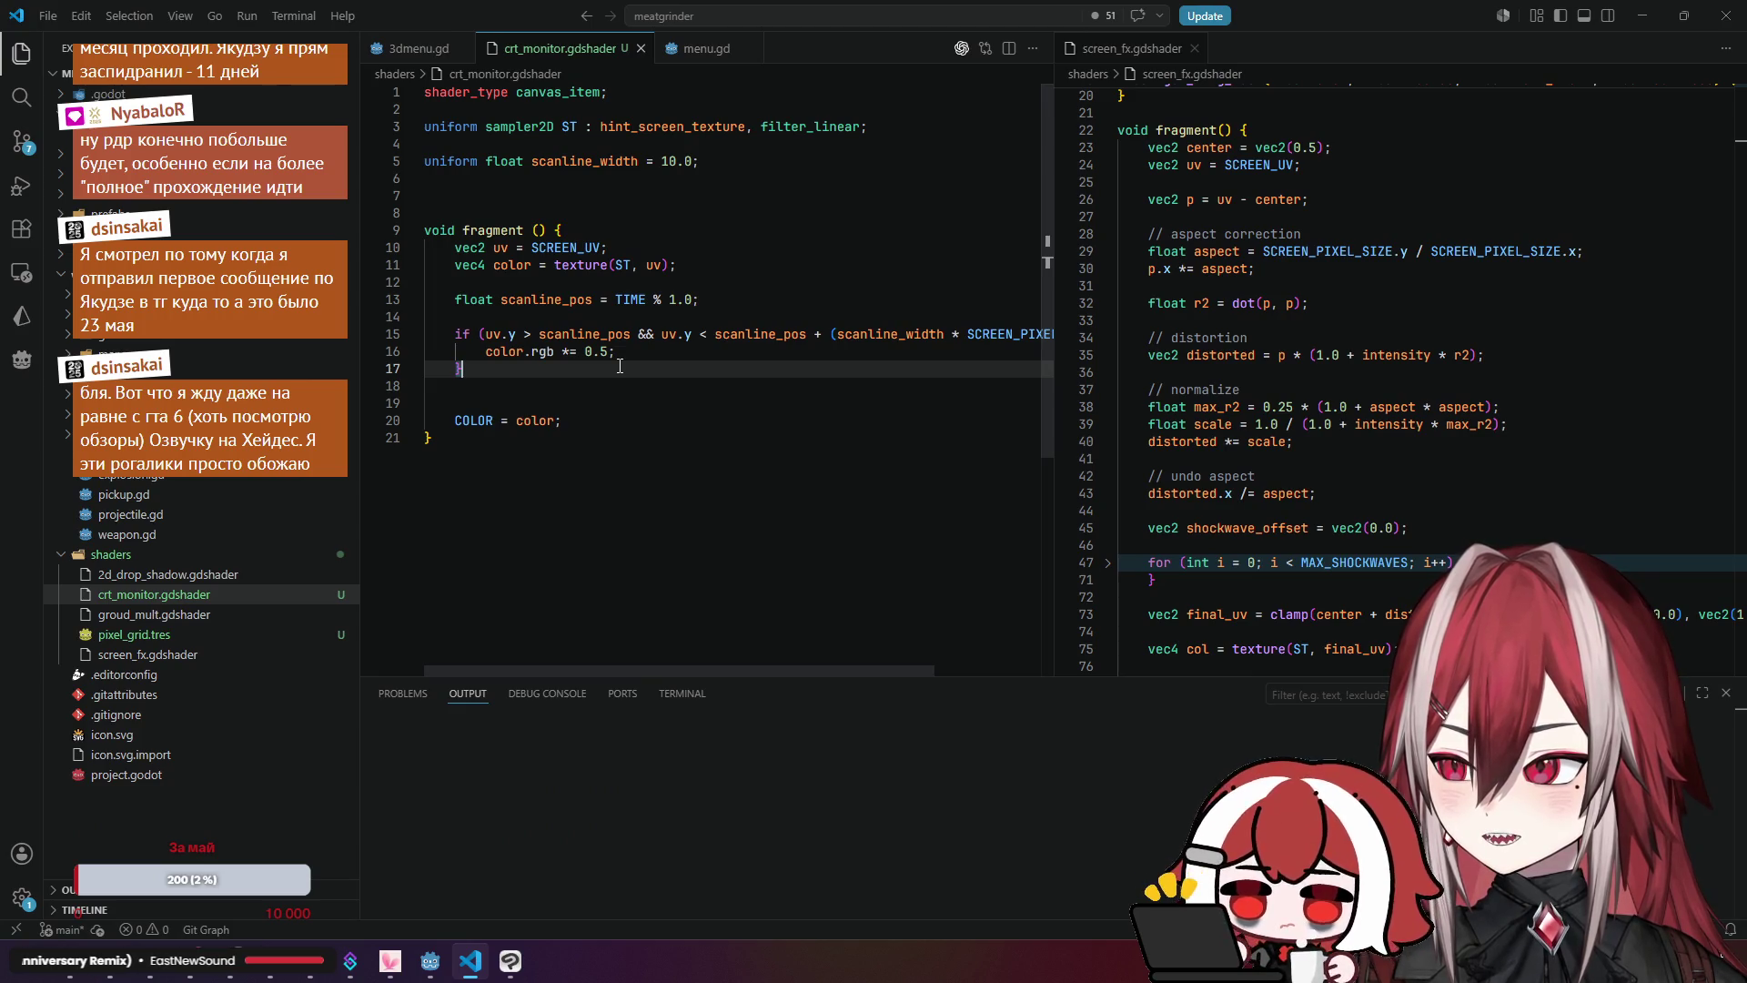
Step: Change scanline_width on line 5 from 10.0 to 0.1 and save the shader
double_click(676, 161)
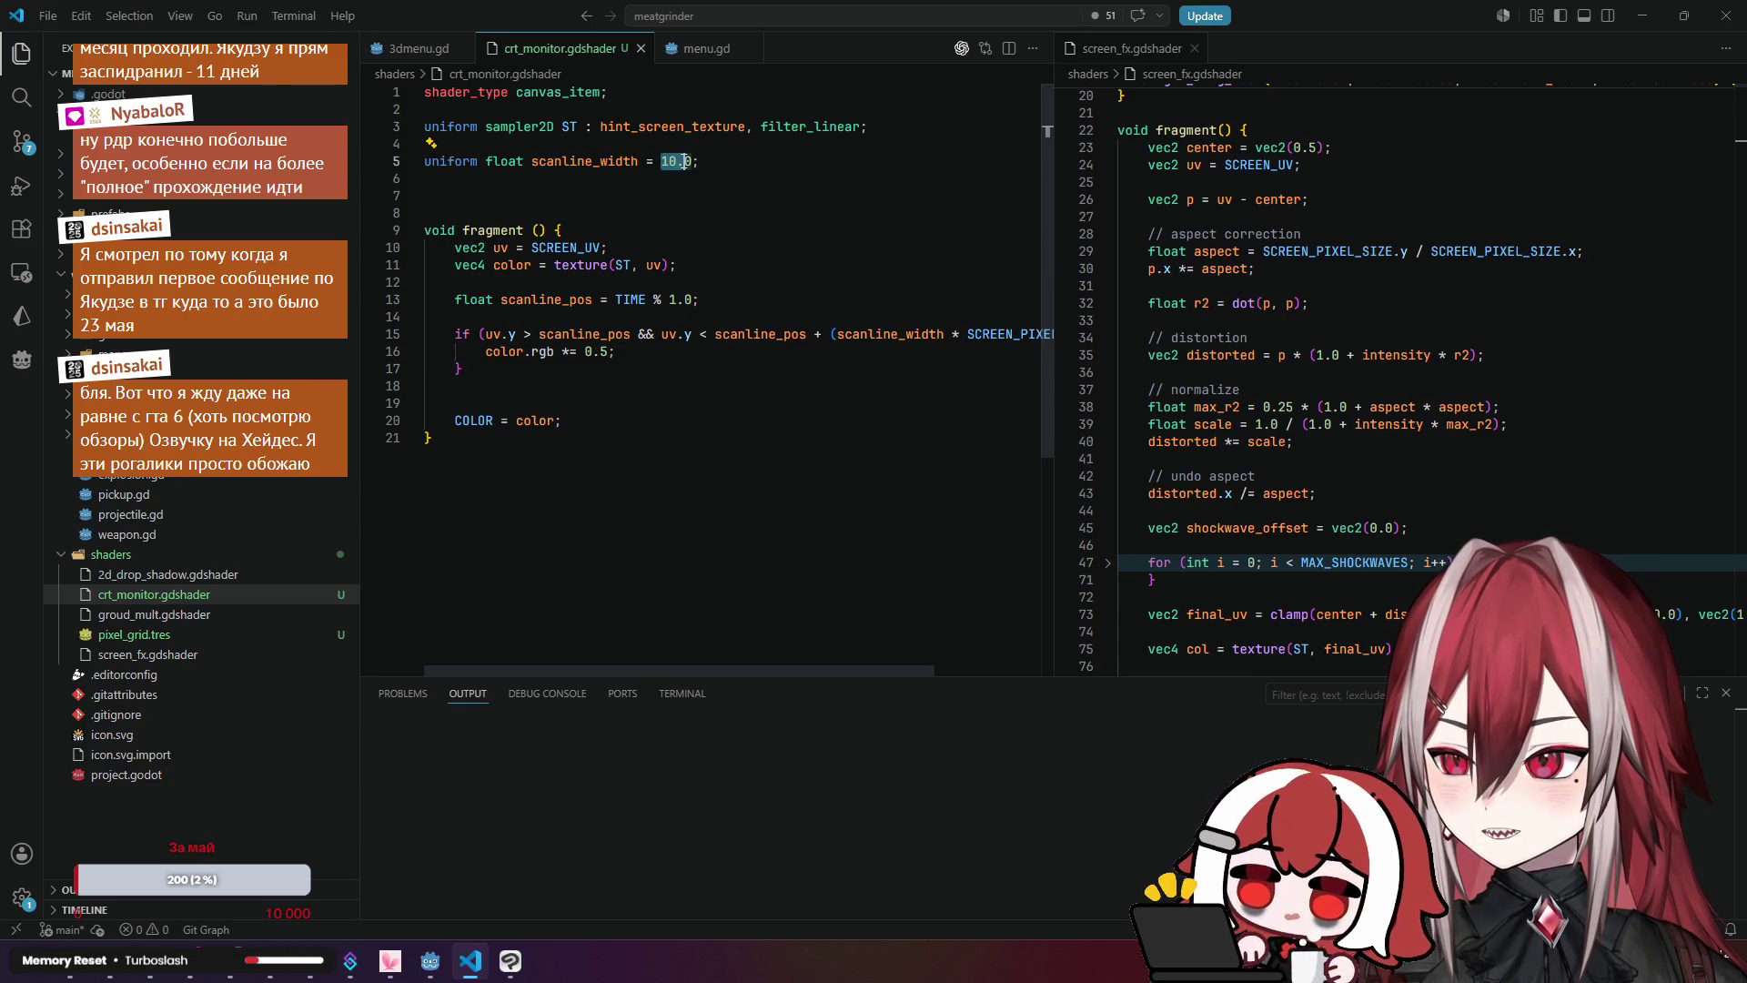
left_click(760, 220)
left_click_drag(665, 161, 692, 158)
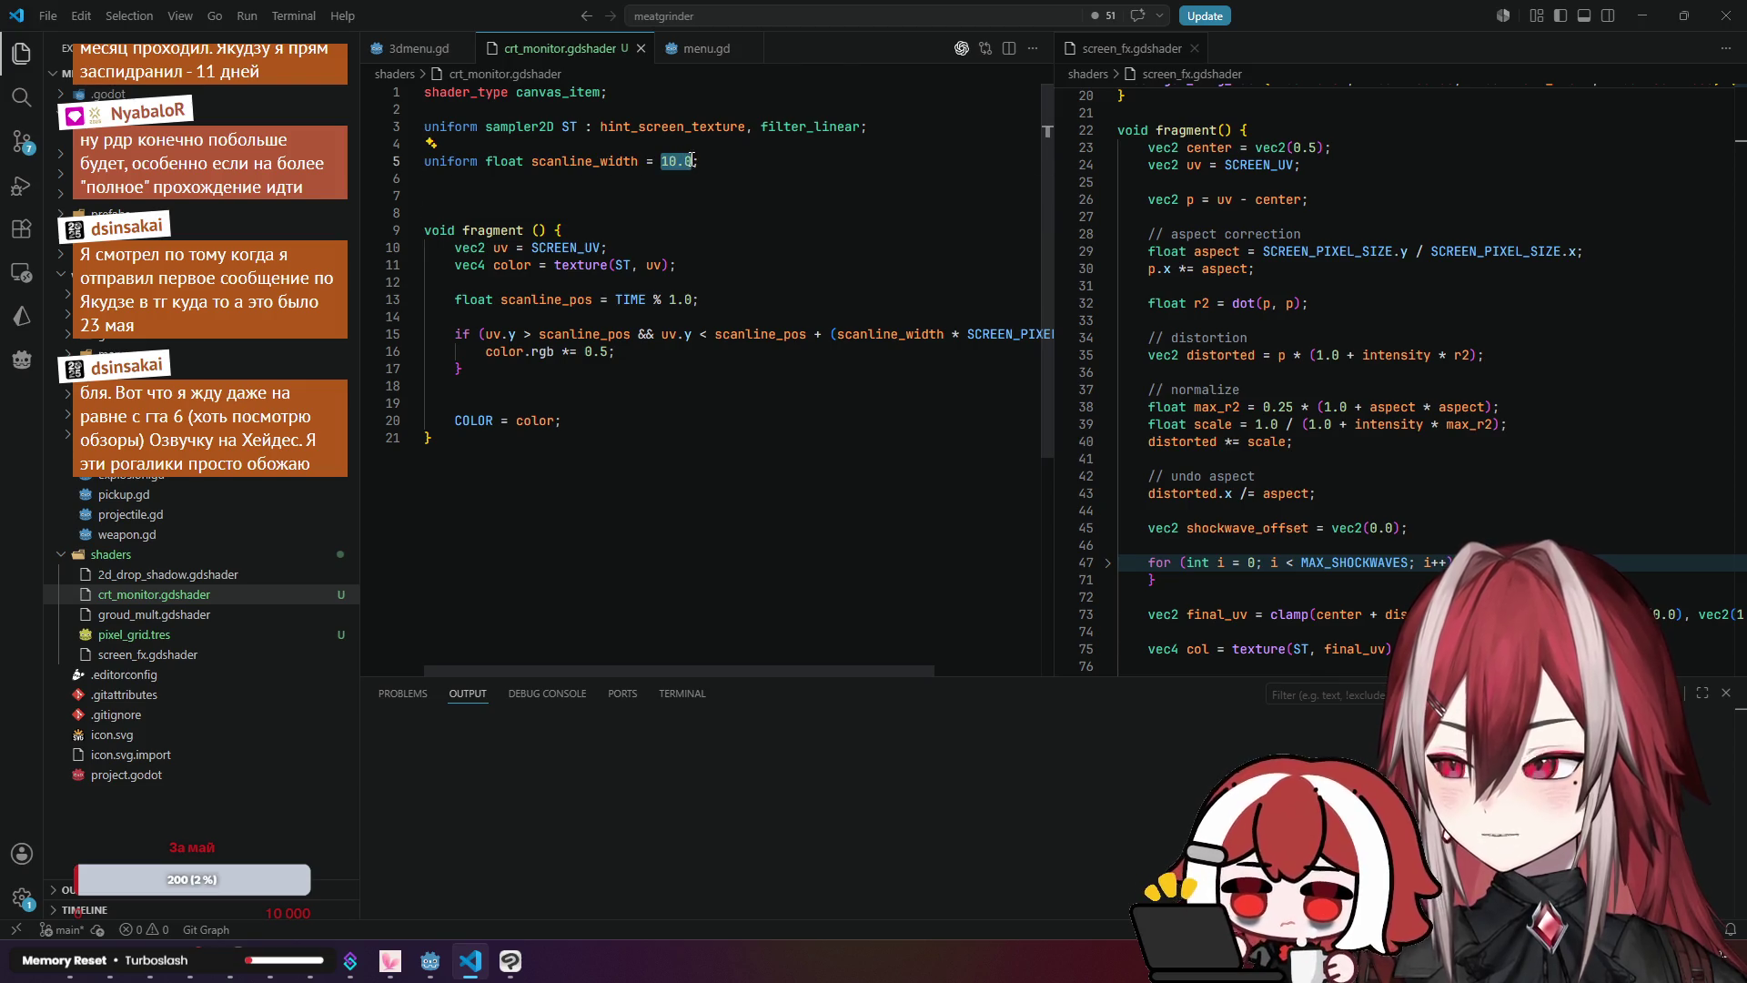
type("0")
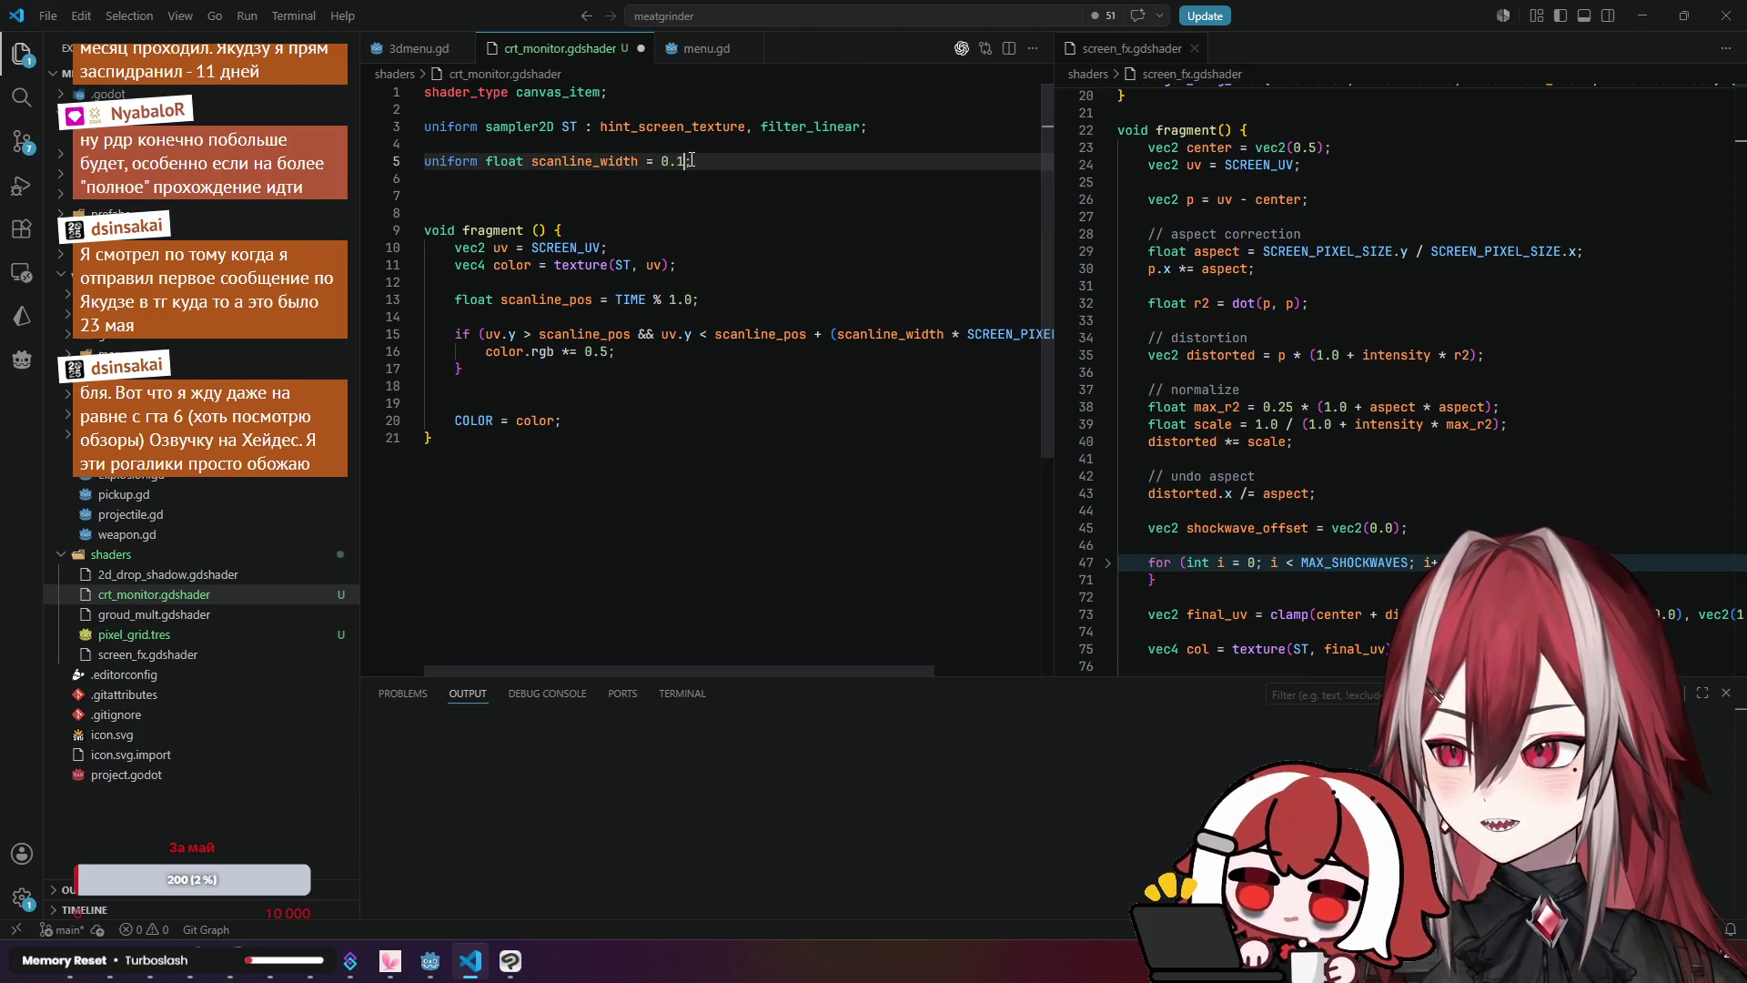
key("Return")
key("BackSpace")
key("ctrl+s")
Step: Preview the CRT monitor in Godot, then inspect and select the scanline if-block
key("alt+Tab")
left_click_drag(769, 247, 769, 247)
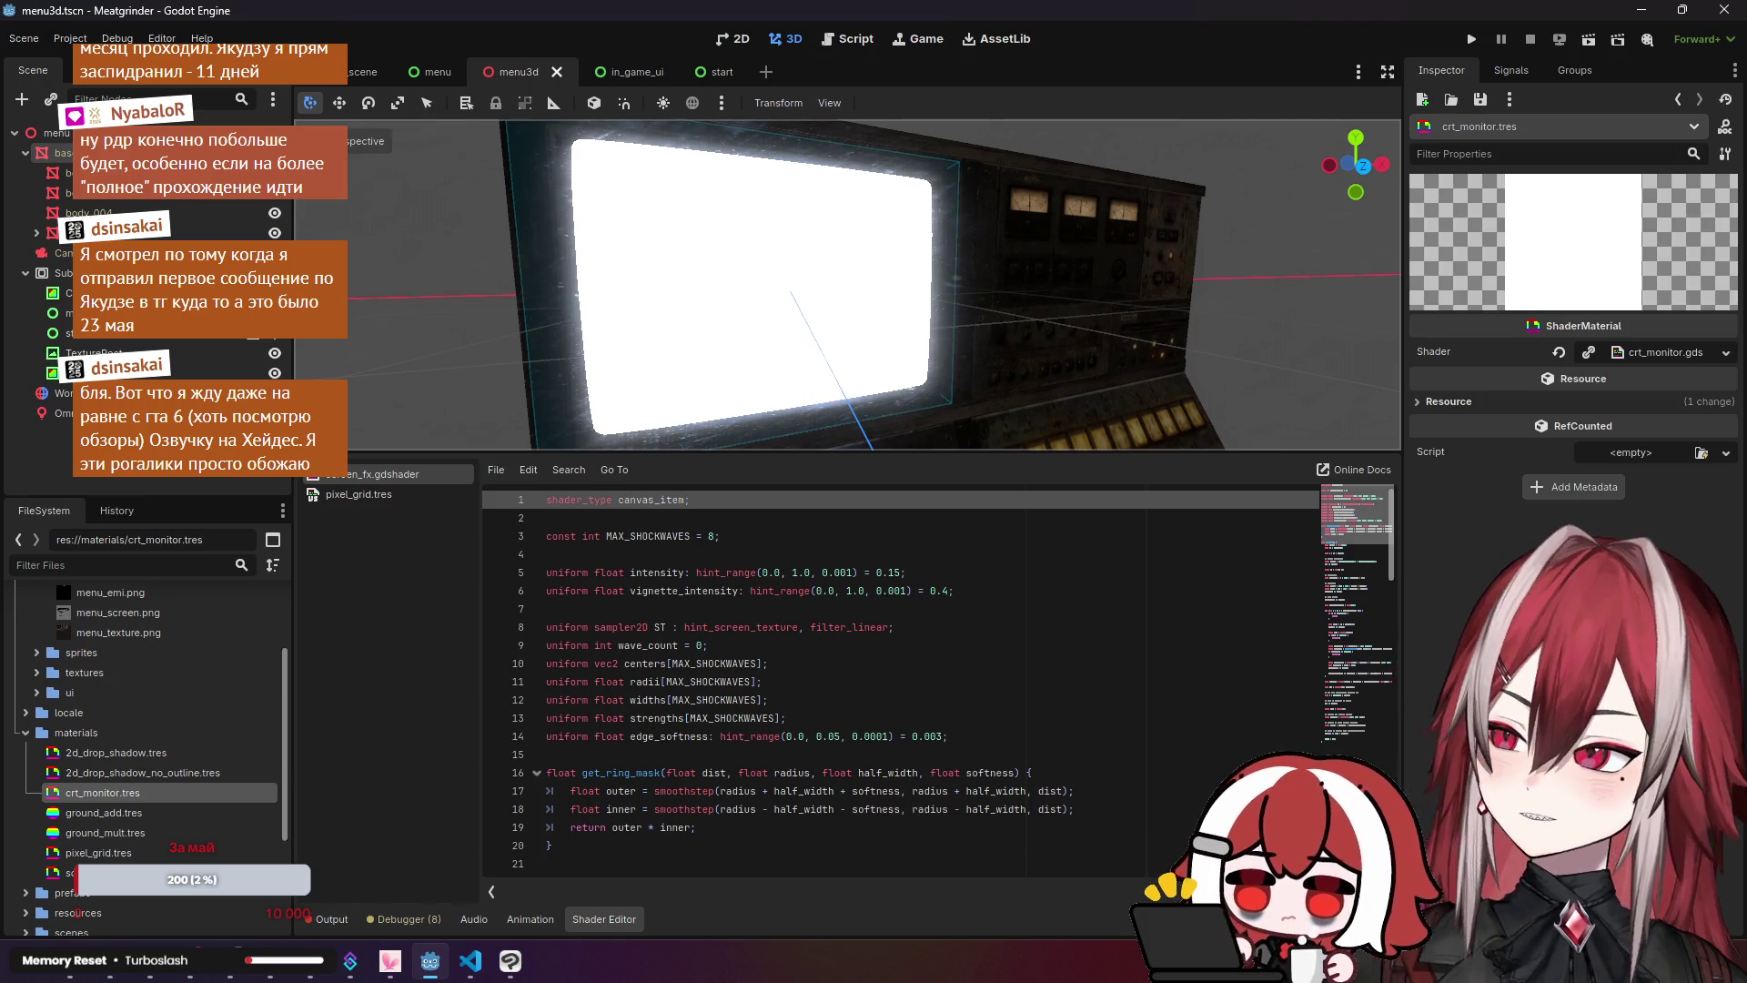
key("alt+Tab")
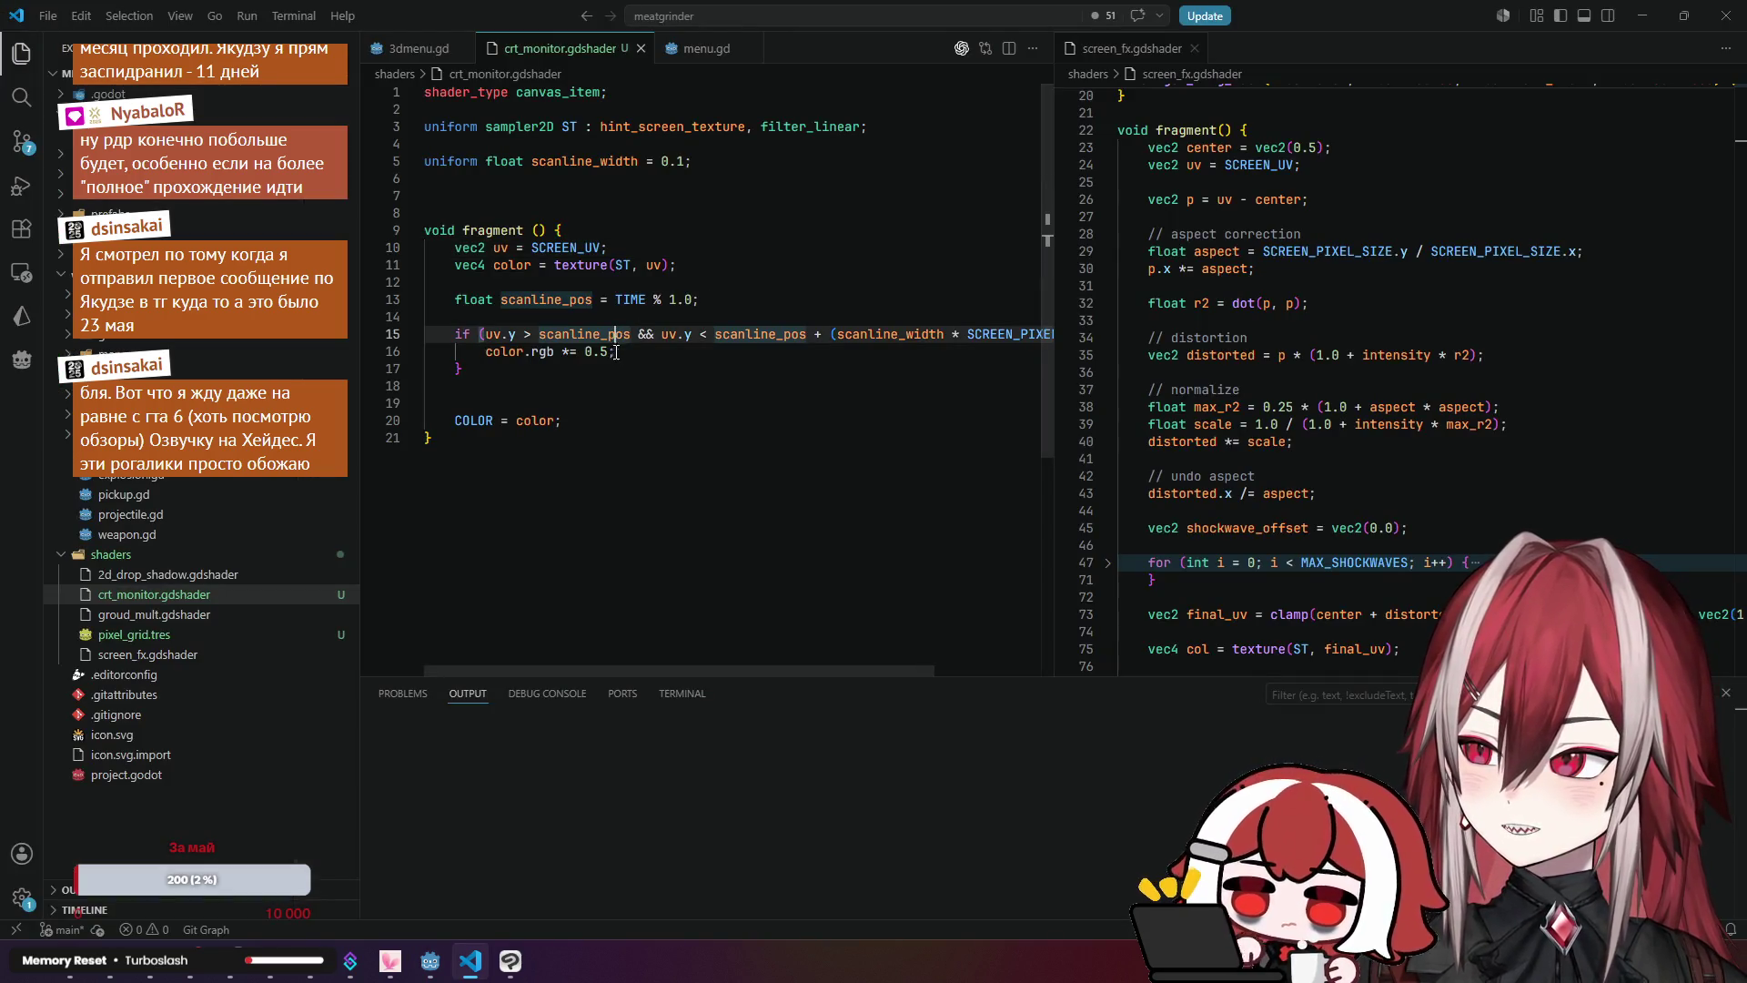
mouse_move(761, 669)
left_mouse_down()
mouse_move(969, 673)
mouse_move(731, 655)
left_mouse_up()
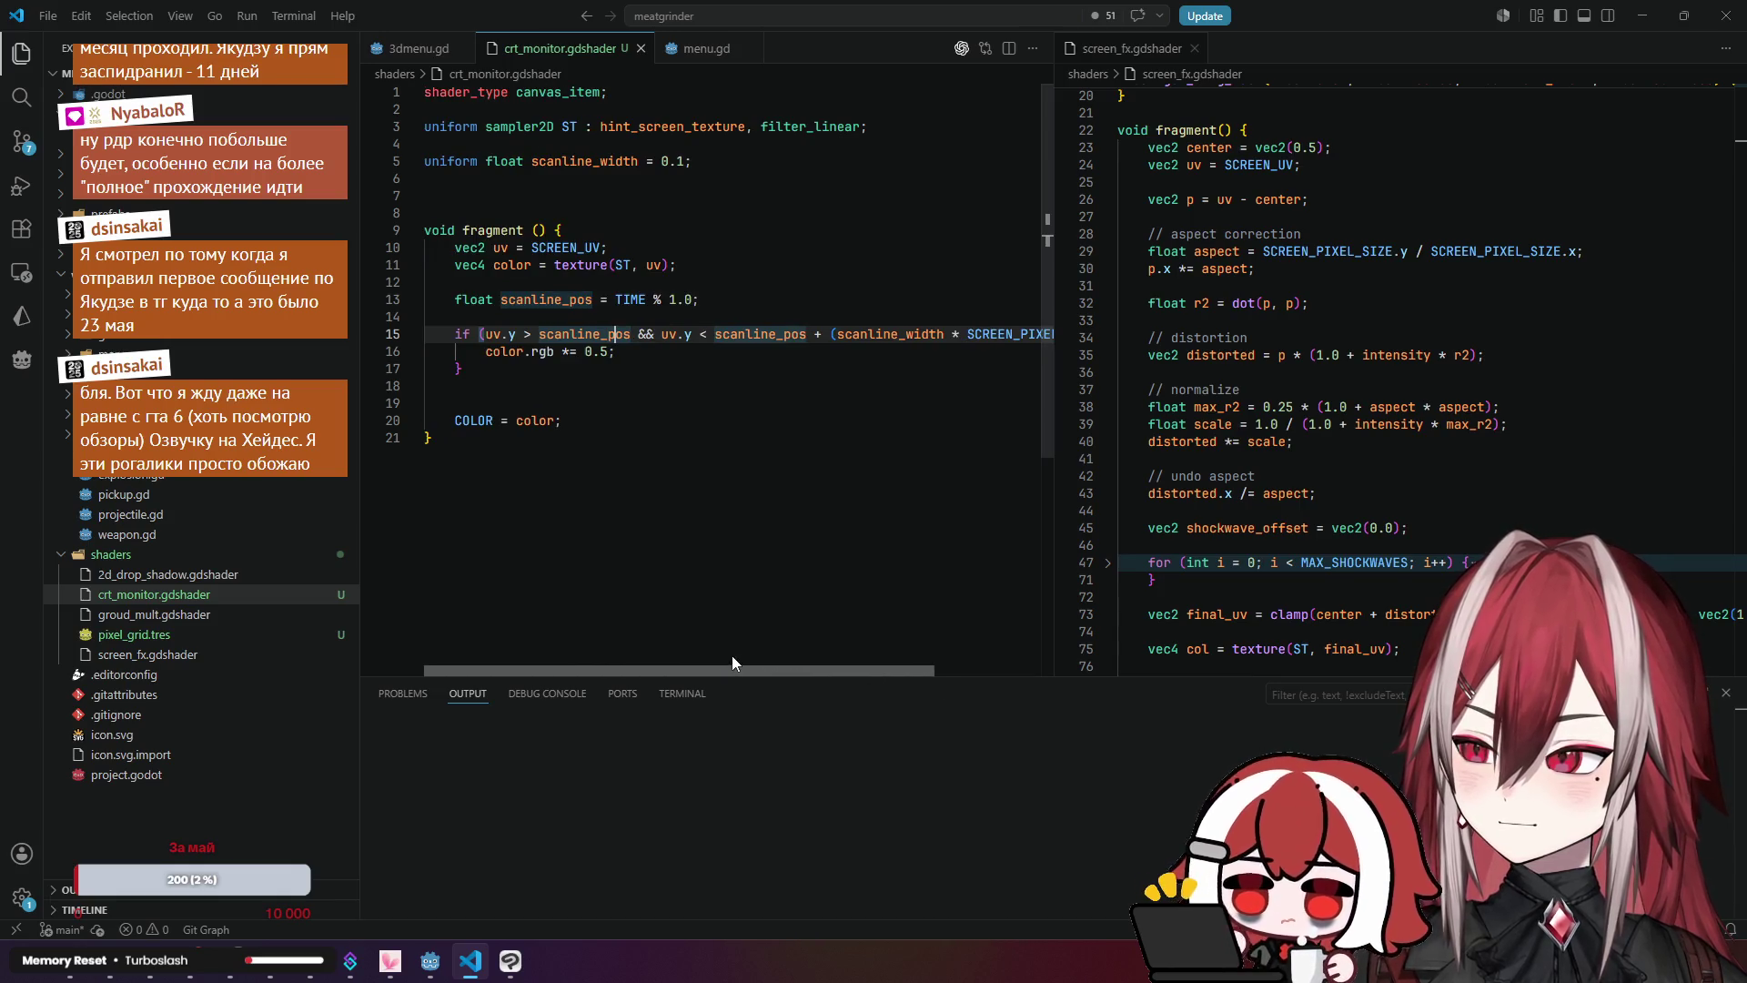
left_click(570, 353)
left_click(542, 355)
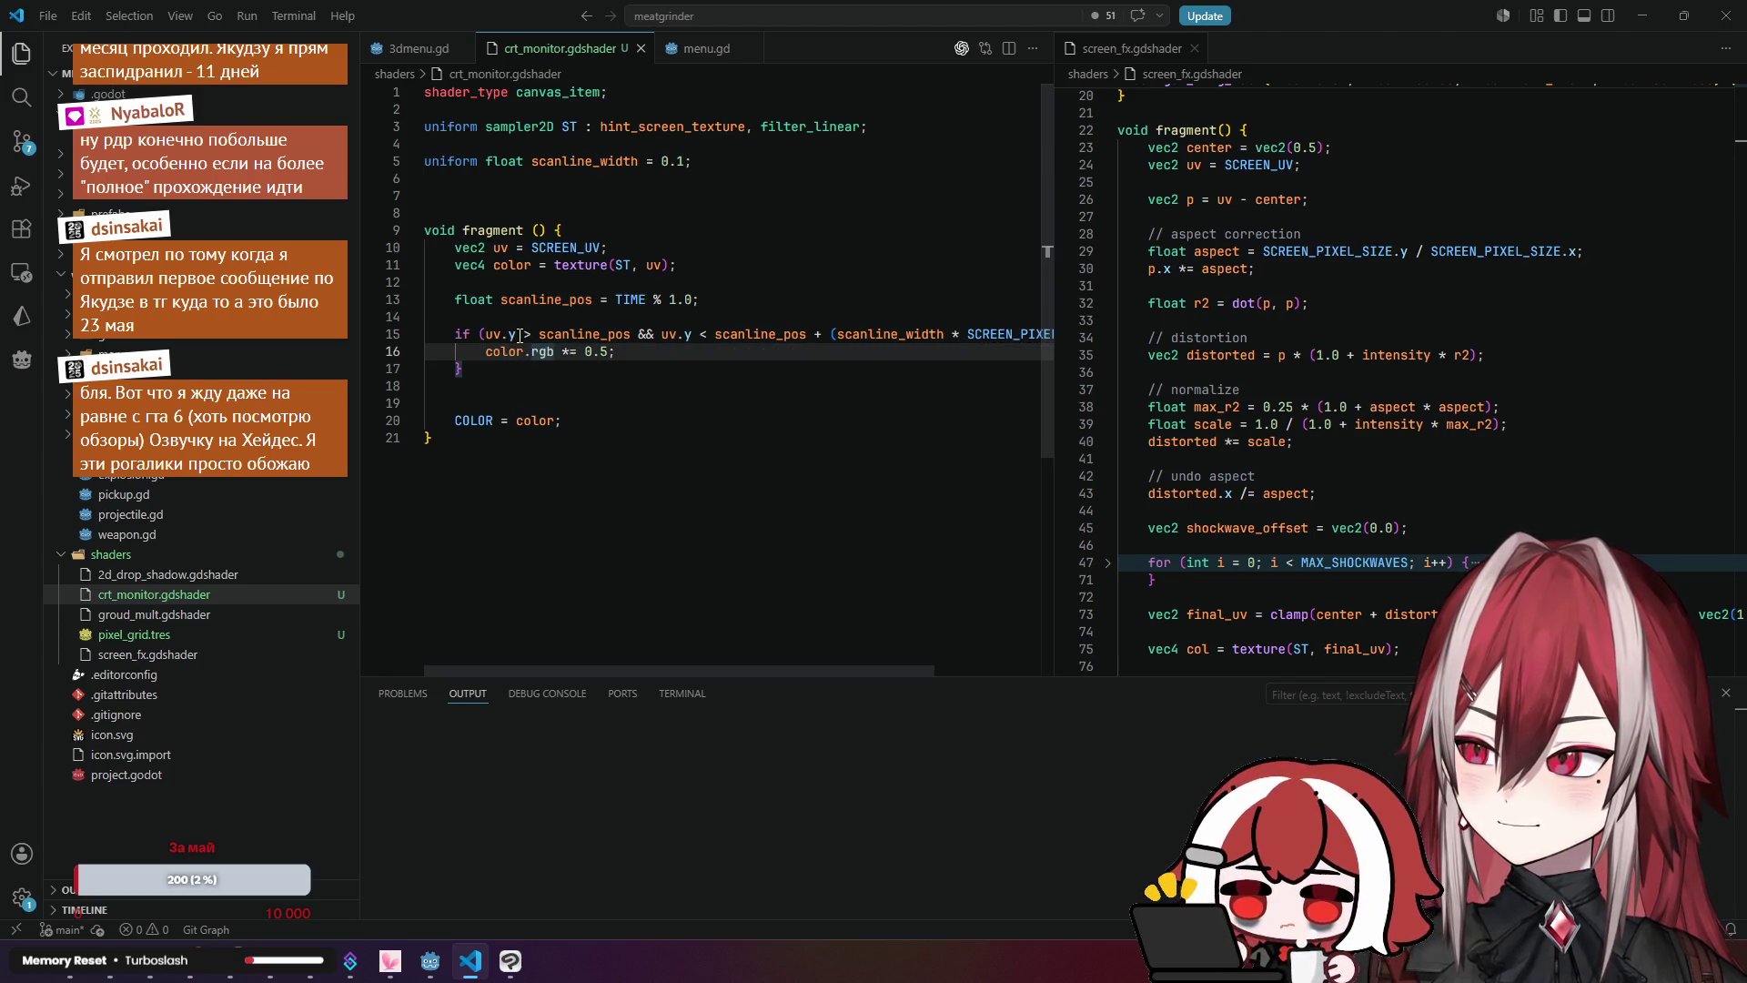
mouse_move(464, 368)
left_mouse_down()
mouse_move(424, 334)
mouse_move(466, 371)
left_mouse_up()
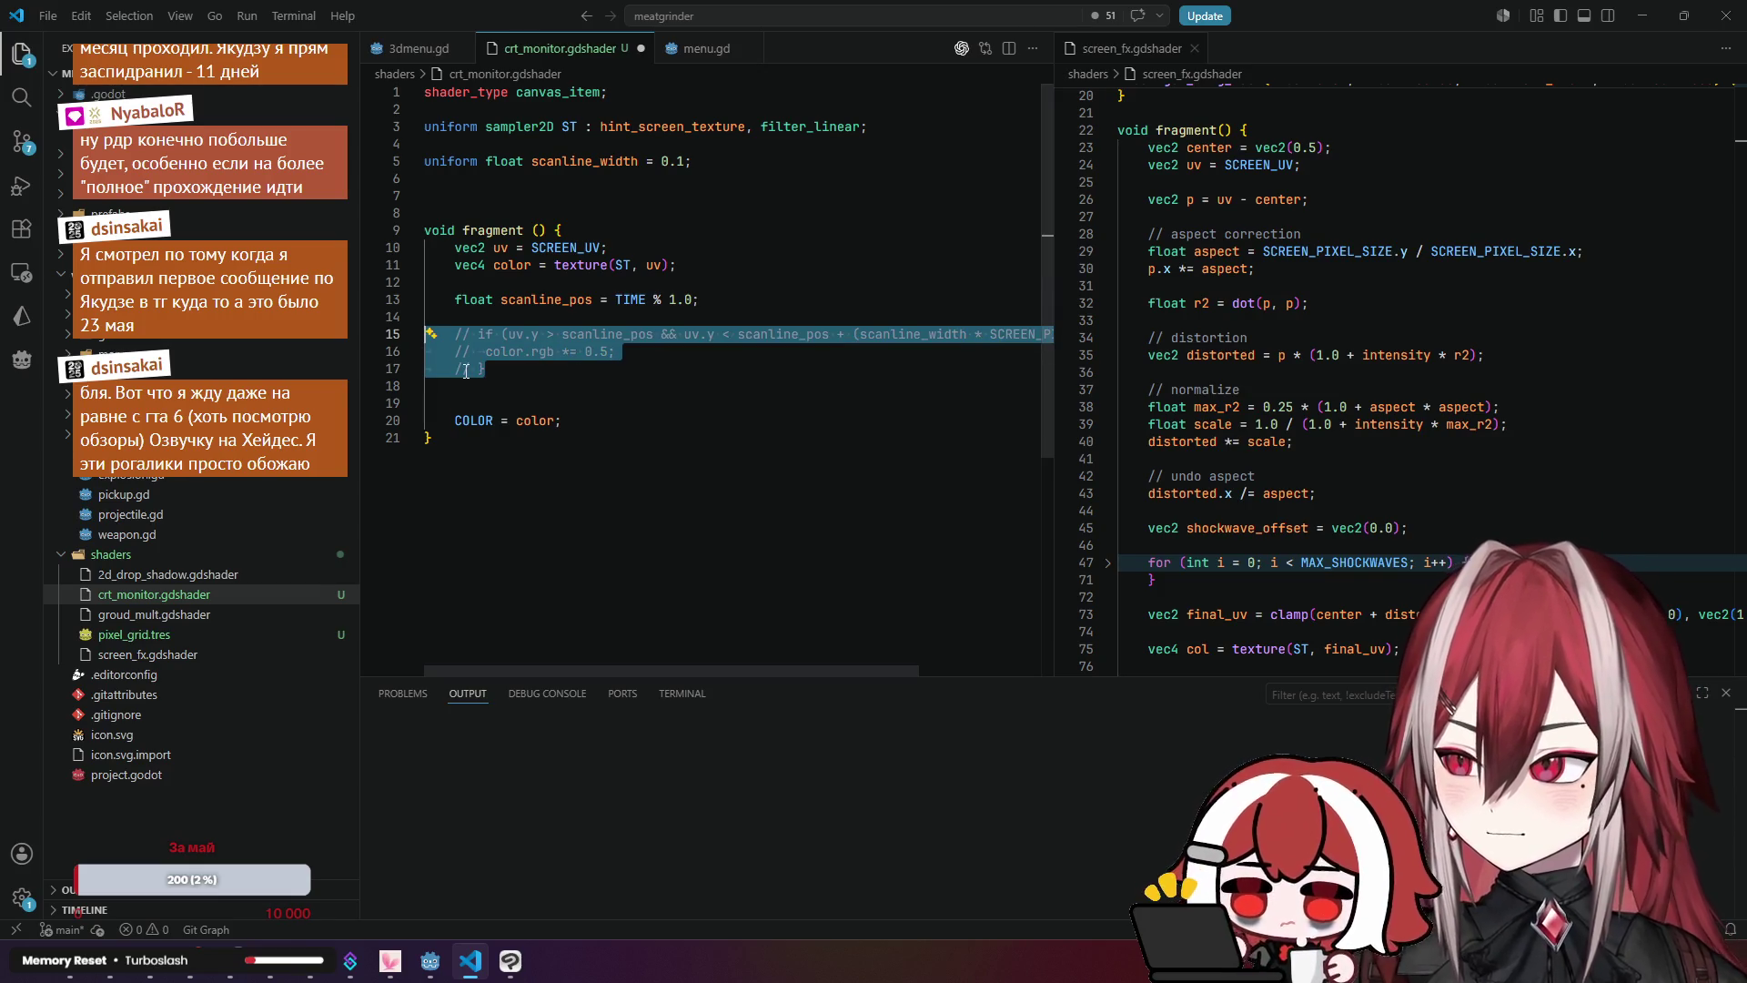
Step: Duplicate the scanline if-block below itself and comment out the original
key("ctrl+c")
key("Right")
key("Return")
key("Return")
key("ctrl+v")
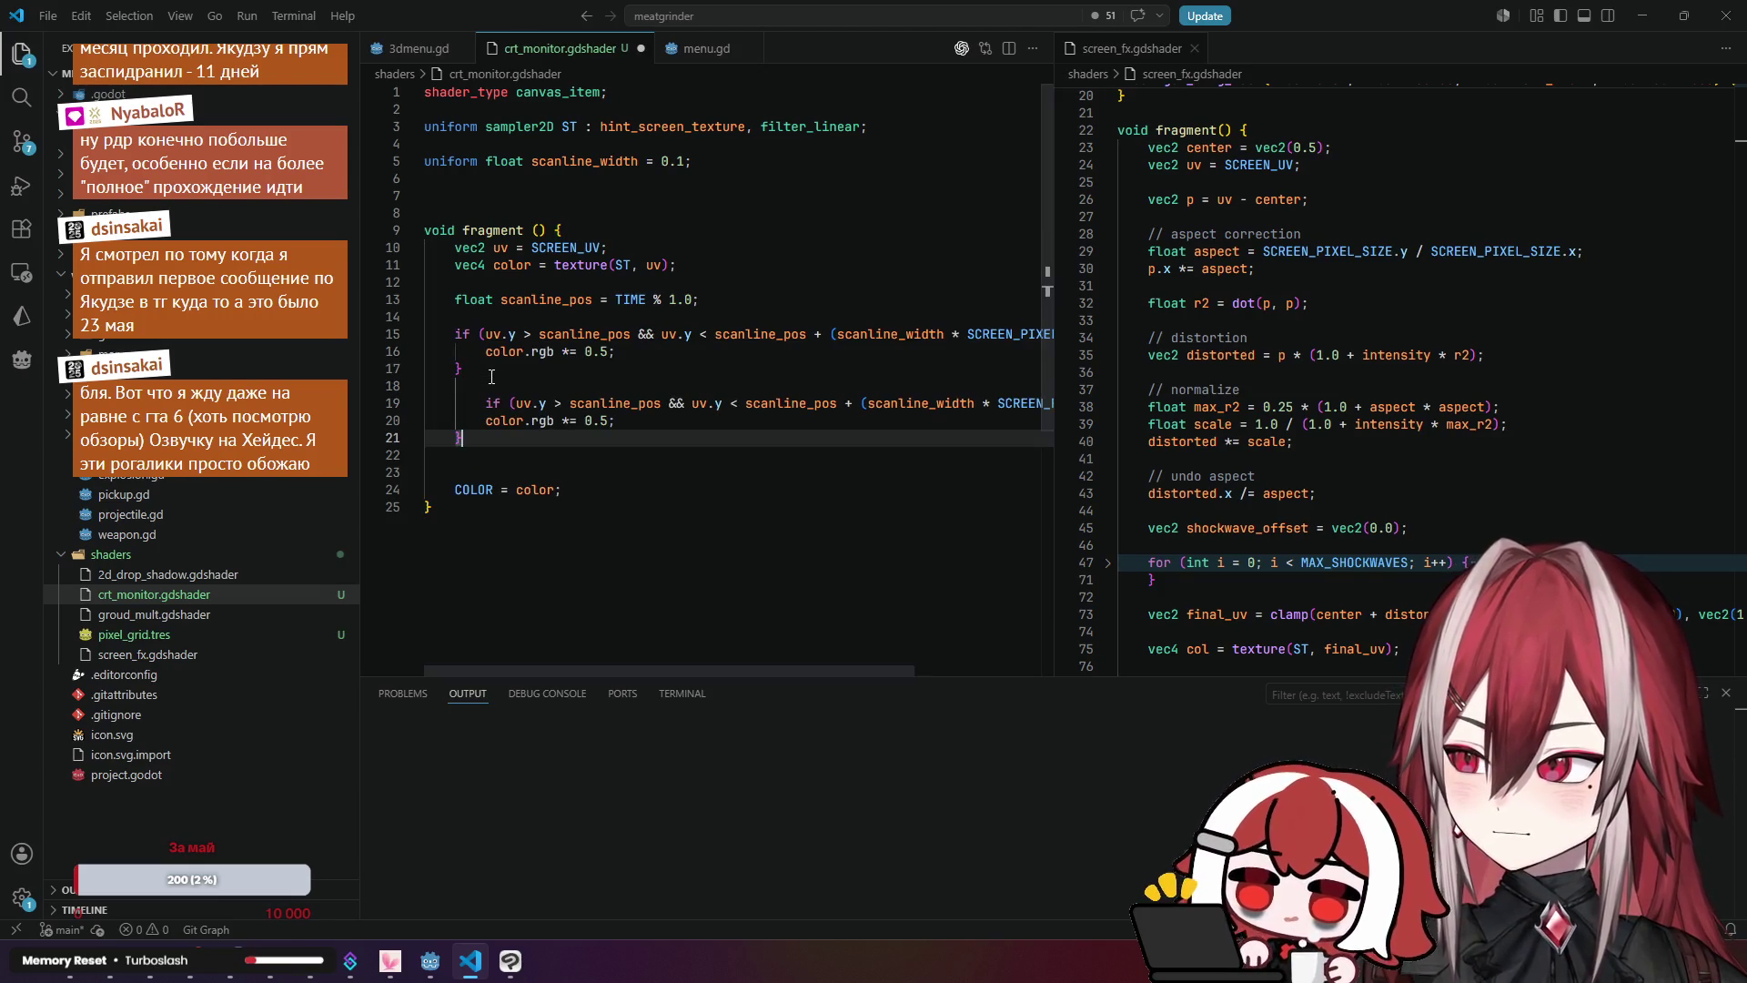
key("ctrl+slash")
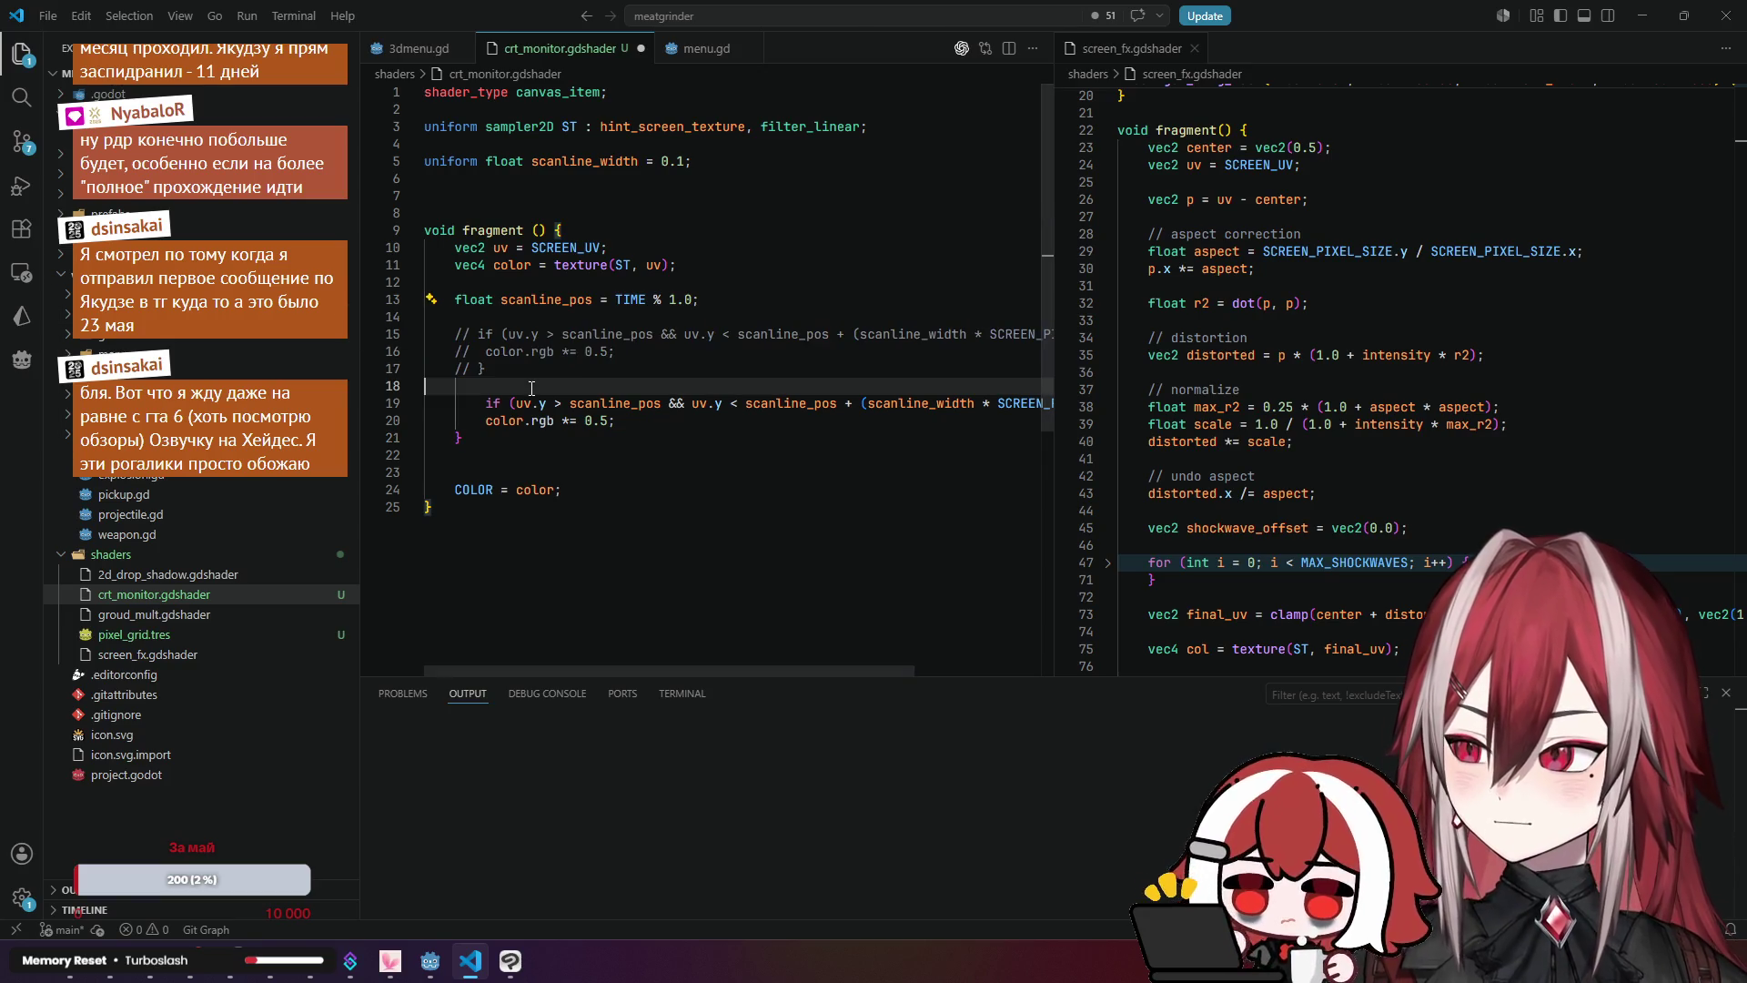
Step: Outdent the copied if-block to fix its indentation
left_click(530, 386)
key("shift+alt+f")
left_click(982, 475)
left_click(485, 403)
key("shift+Tab")
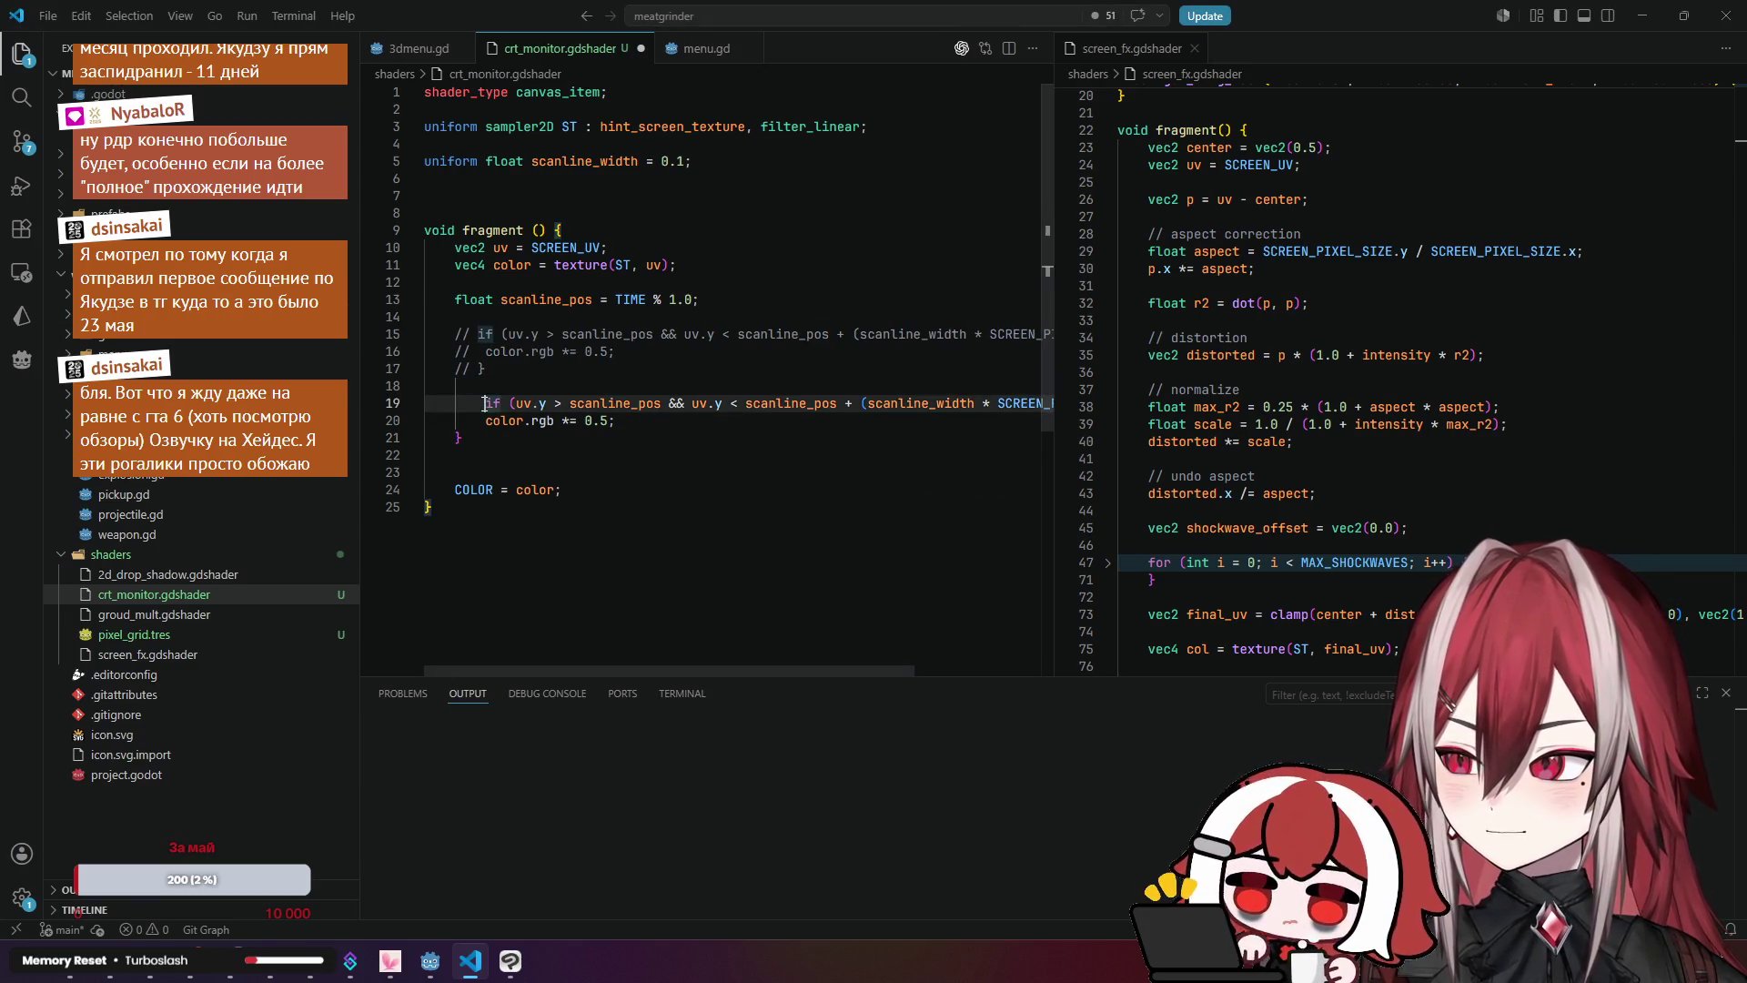
key("Down")
key("Down")
key("Down")
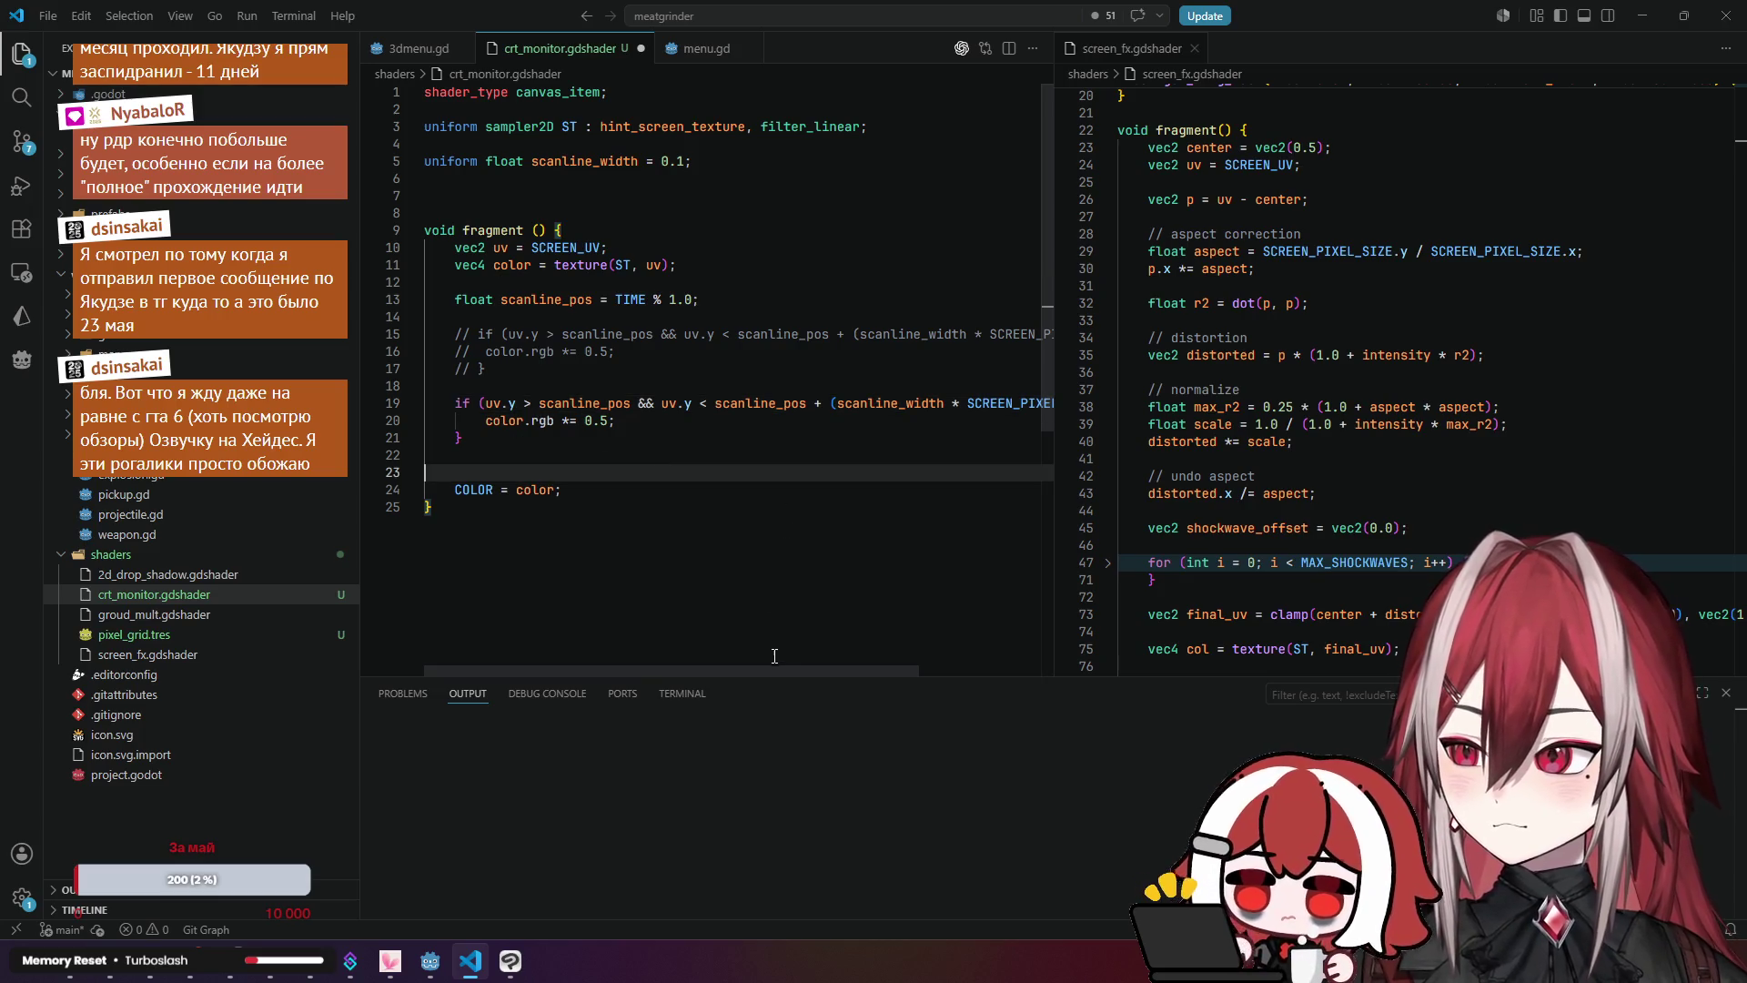
key("Down")
key("Down")
left_click_drag(855, 670, 977, 669)
Step: Change the copy's condition to uv.y == scanline_pos, dropping the upper bound
left_click(955, 403)
key("Home")
left_click_drag(426, 419, 1046, 403)
key("BackSpace")
left_click(530, 403)
key("BackSpace")
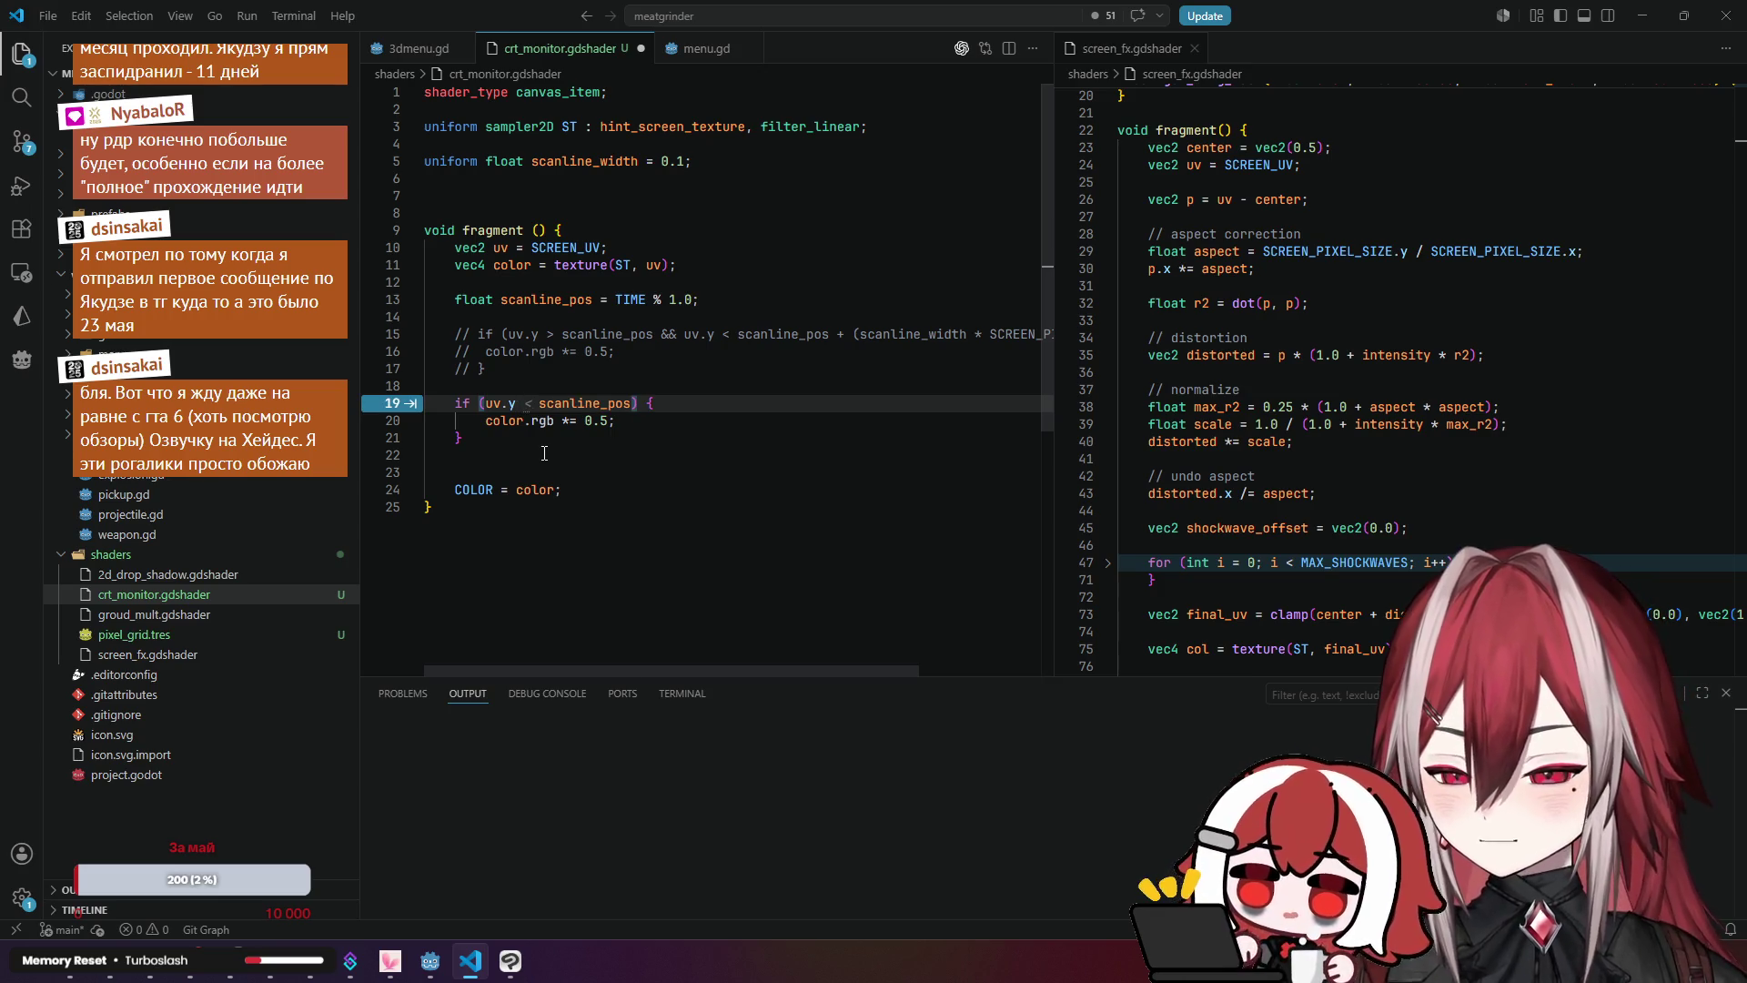
type("==")
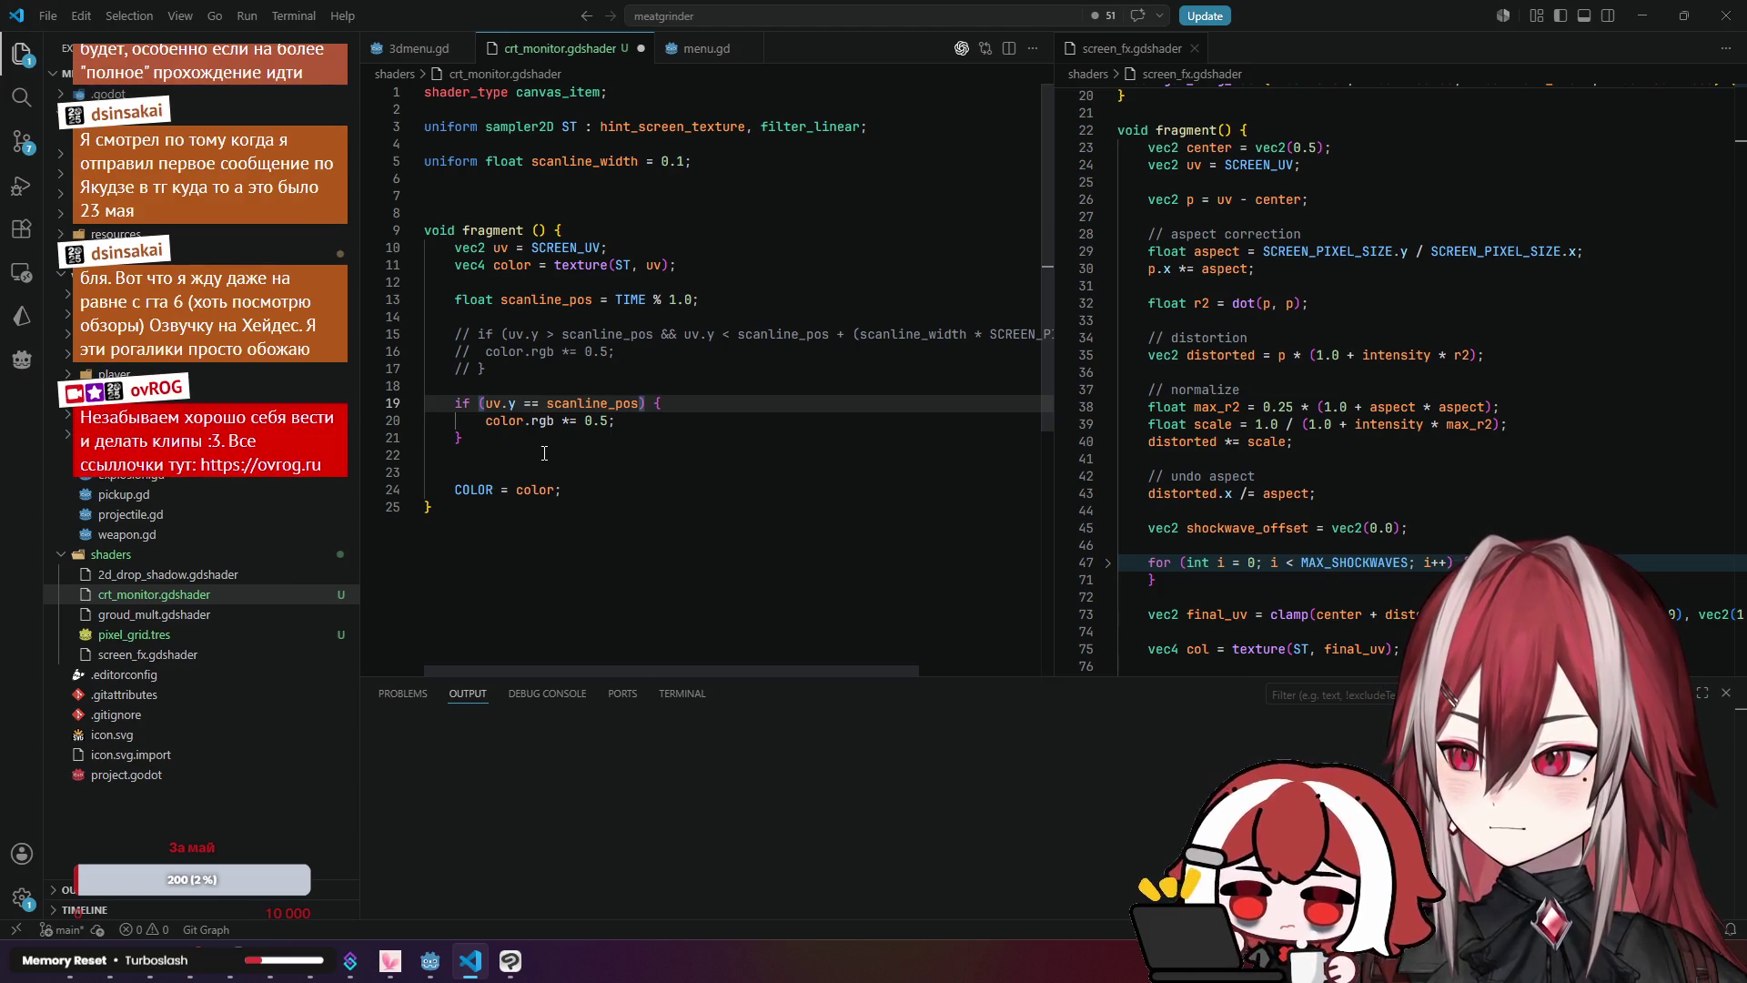
Step: Preview the single-line scanline test on the CRT monitor in Godot
left_click(612, 439)
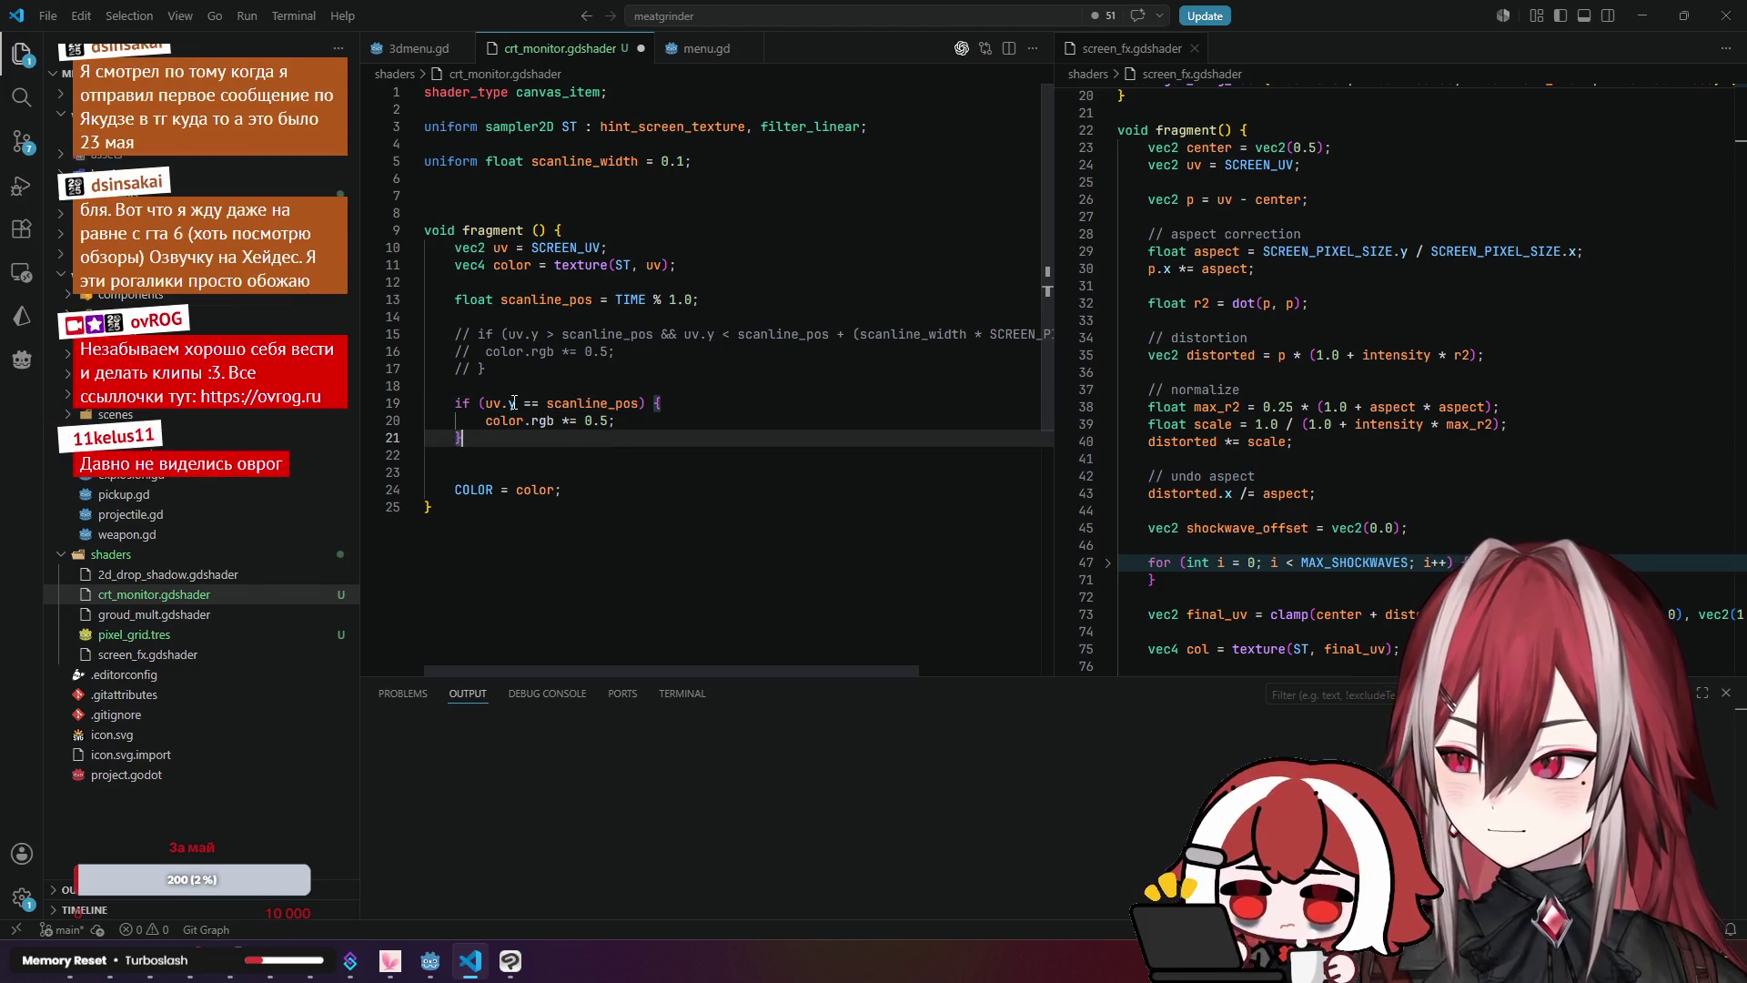
left_click(513, 403)
left_click(608, 379)
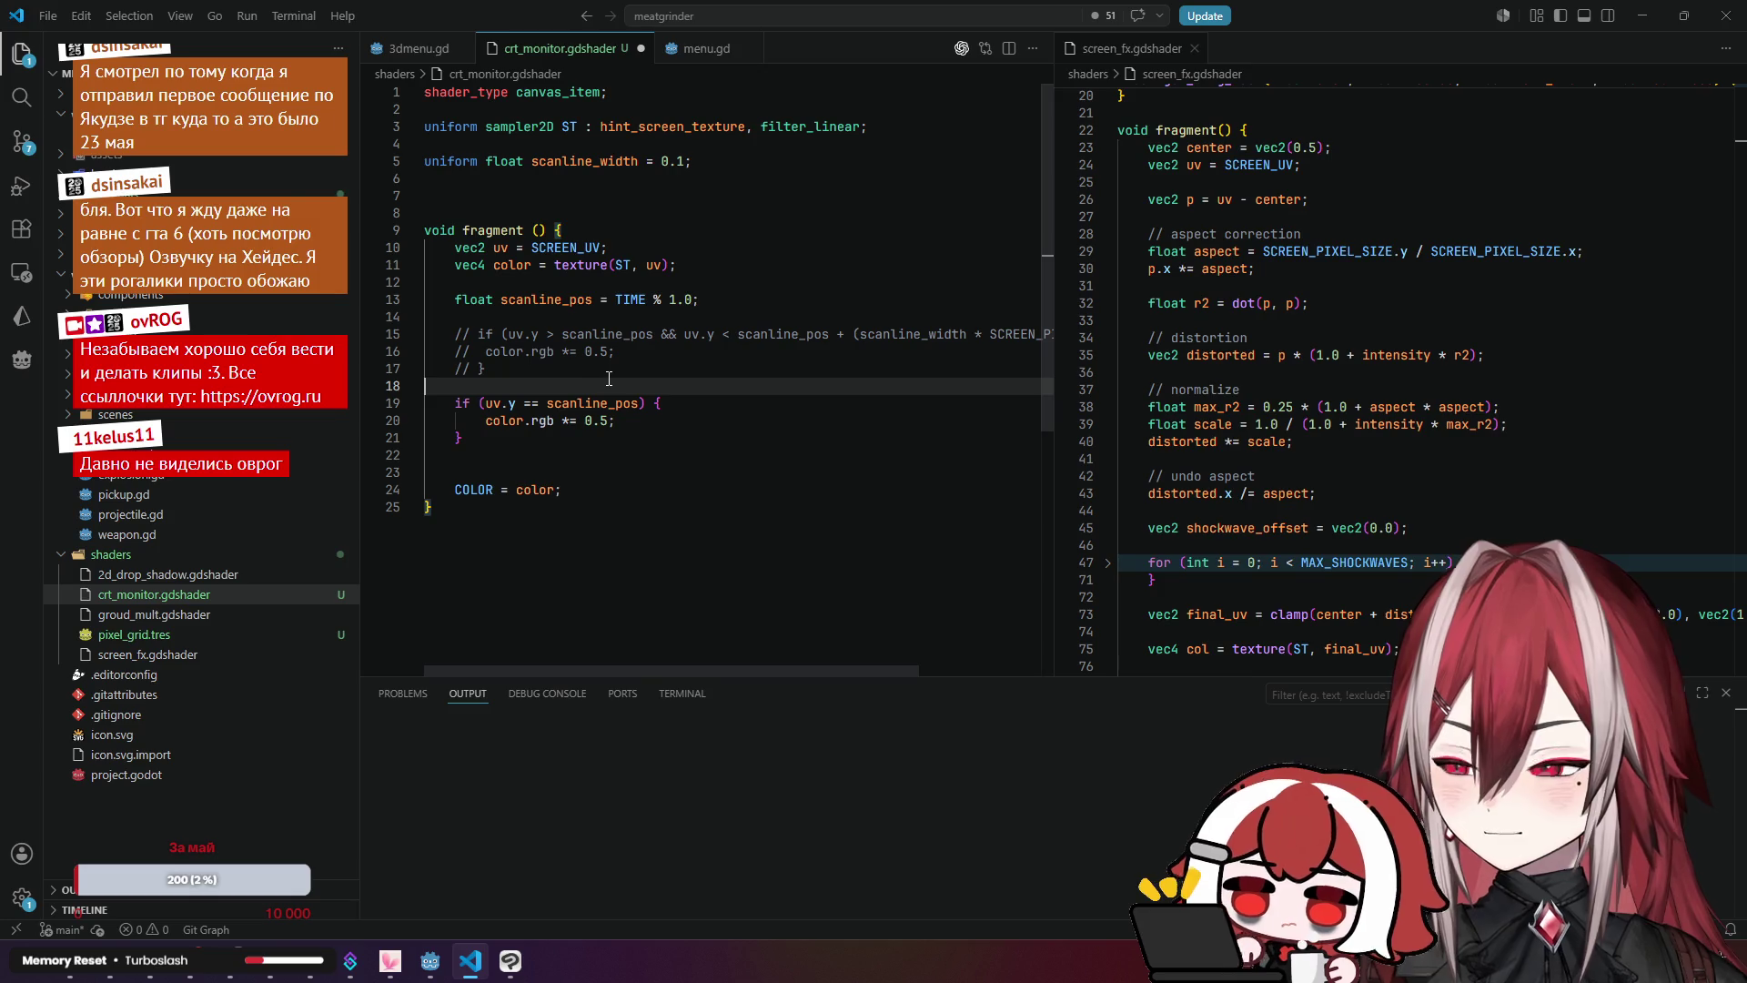
left_click(665, 366)
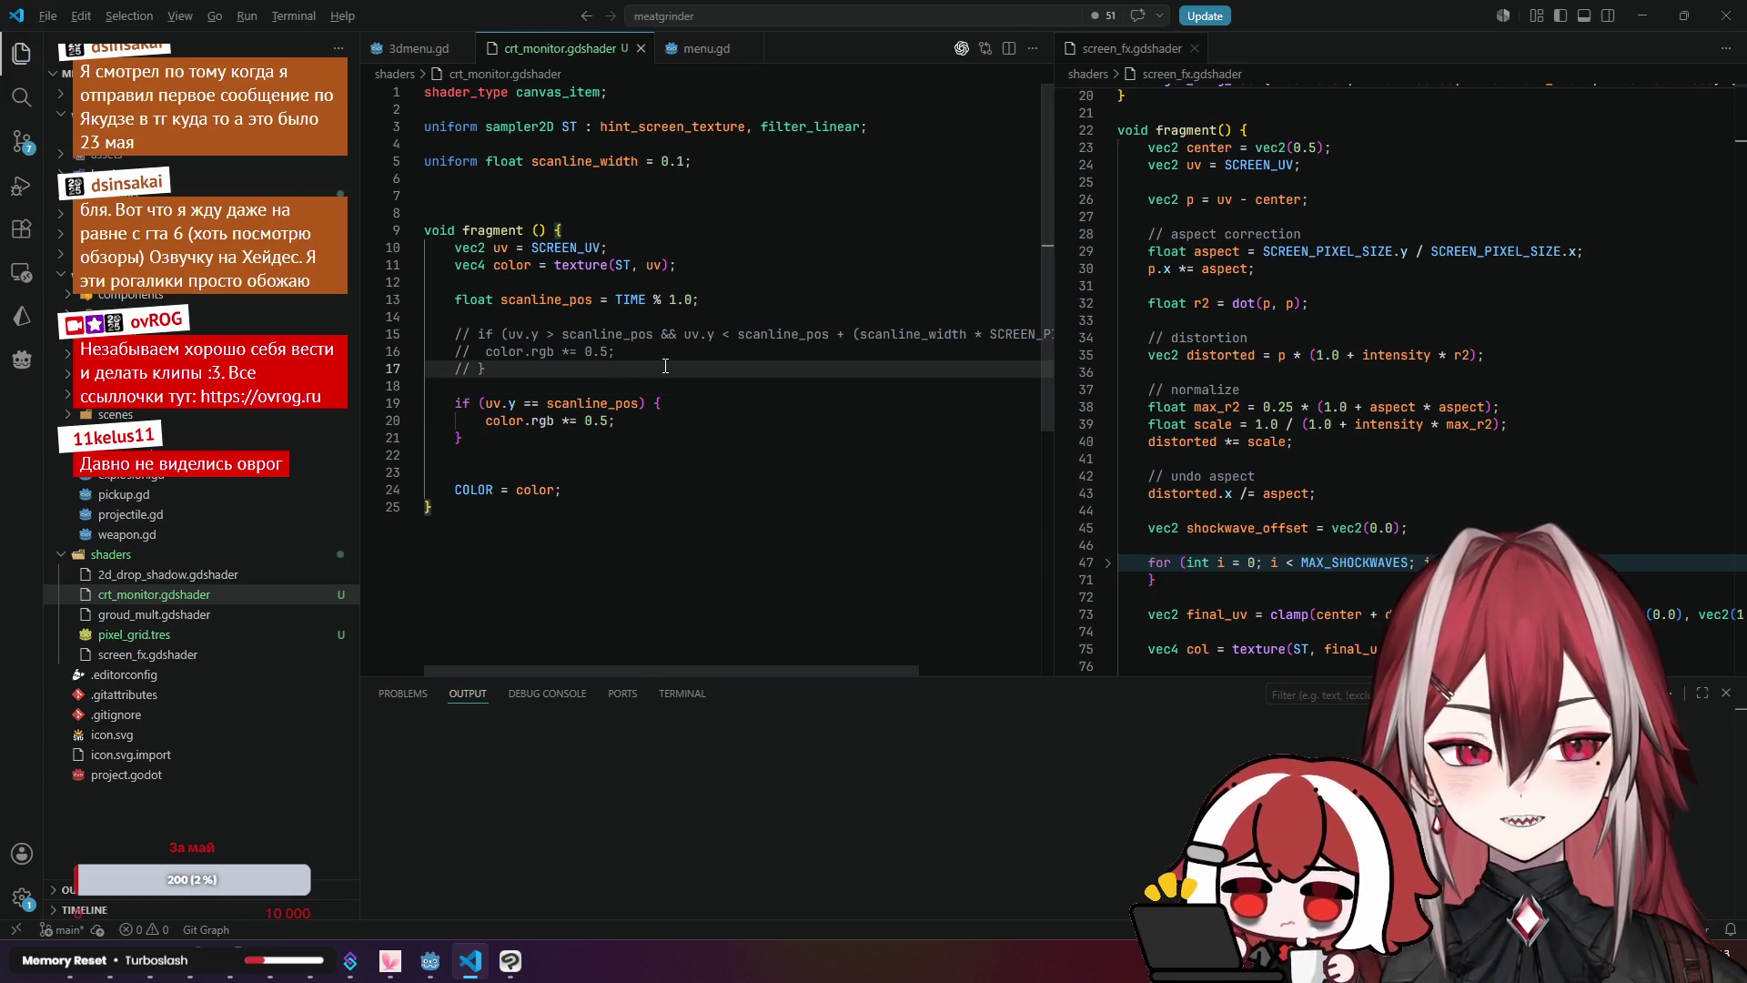
key("alt+Tab")
key("alt+Tab")
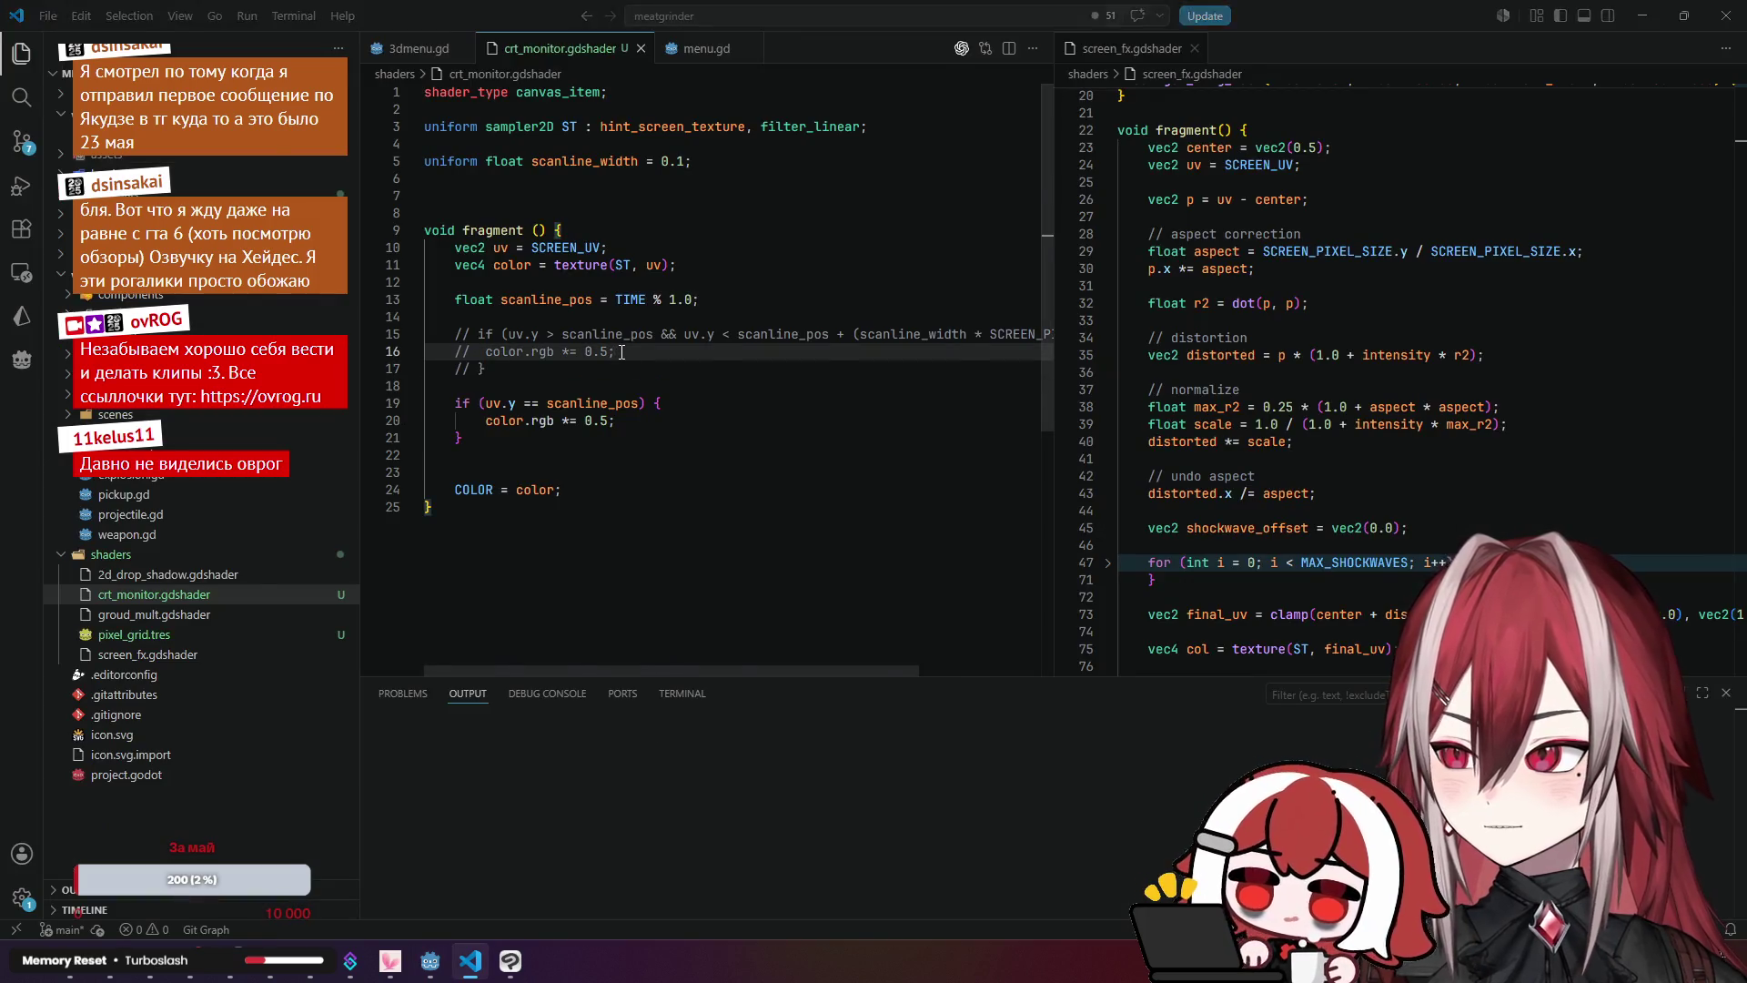
key("alt+Tab")
mouse_move(661, 370)
left_mouse_down()
mouse_move(709, 364)
mouse_move(613, 364)
left_mouse_up()
key("alt+Tab")
Step: Review the copied if-block and select SCREEN_UV in the uv definition to look it up
left_click(550, 421)
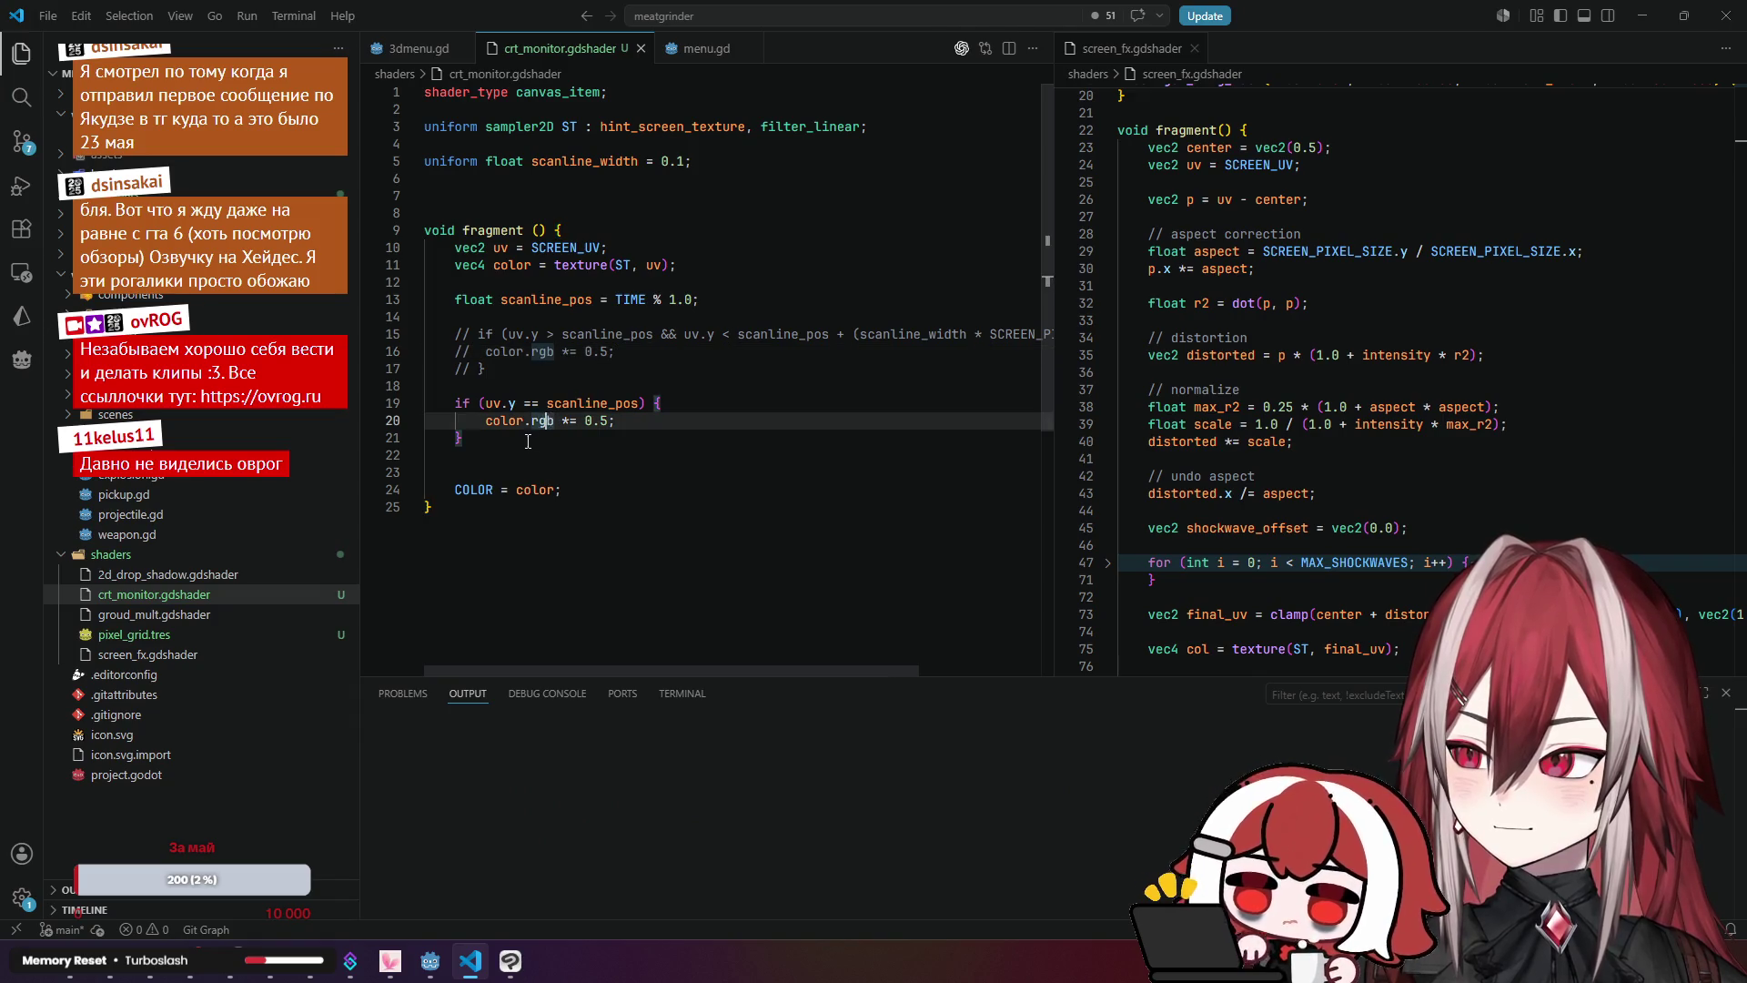
key("Down")
left_click(511, 403)
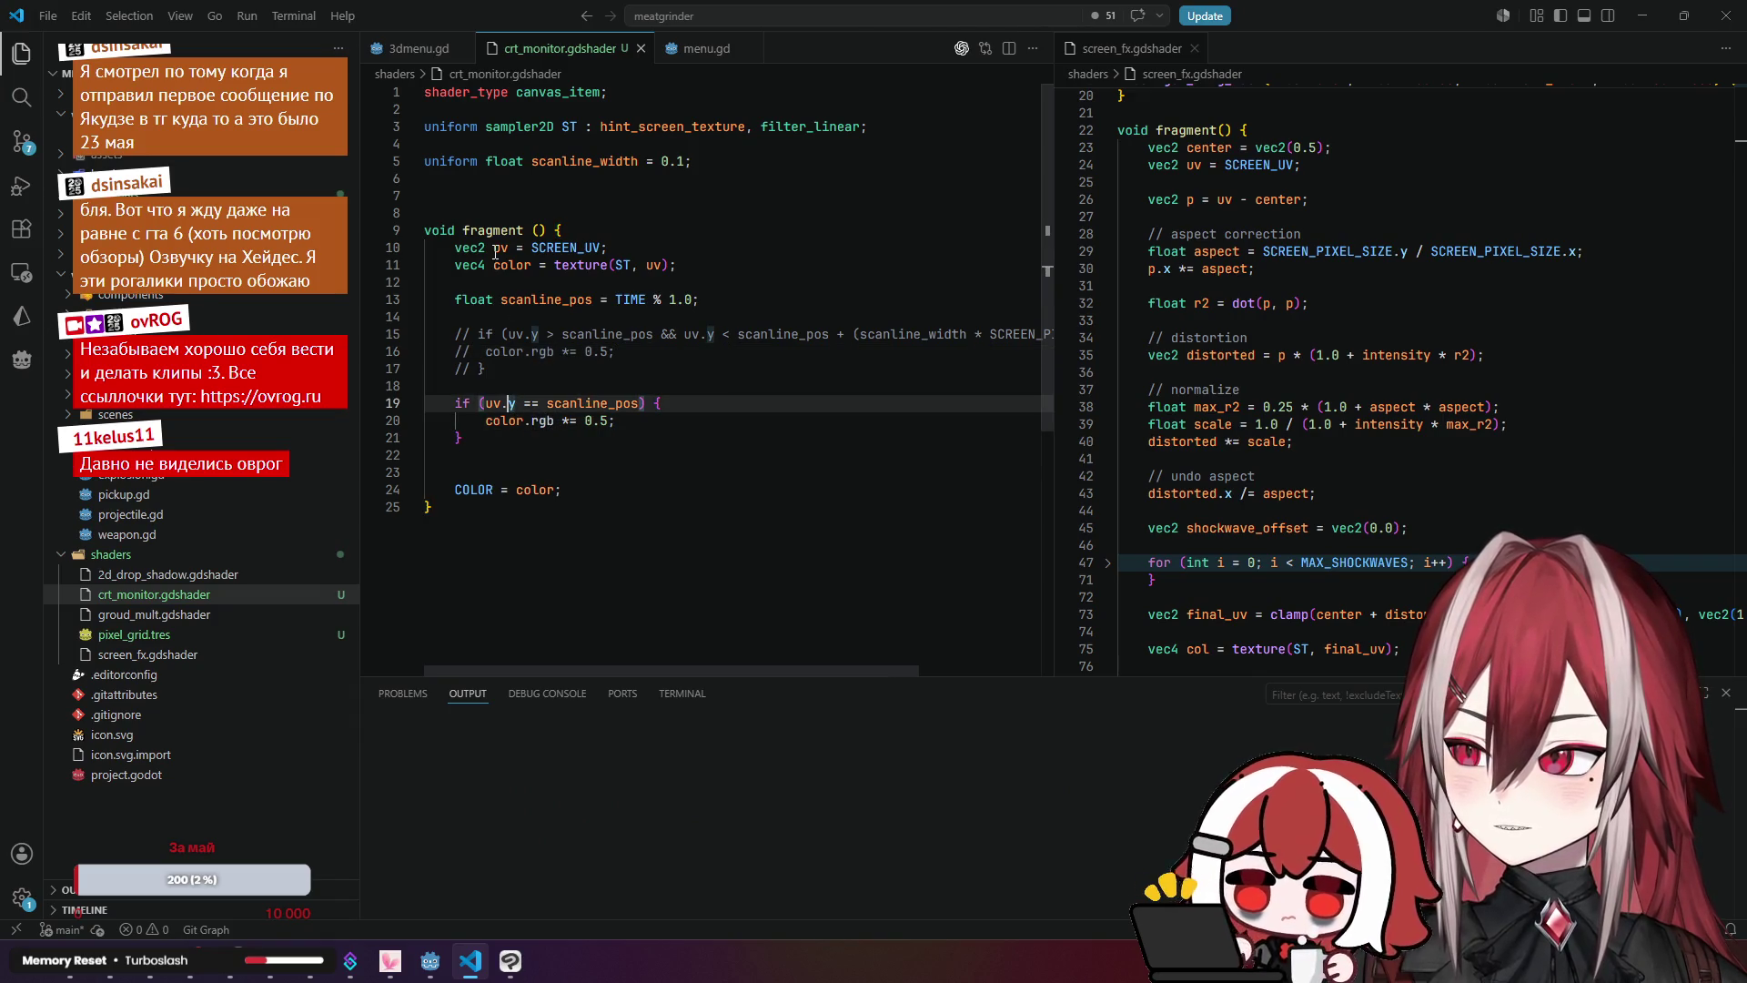
left_click(496, 247)
double_click(541, 247)
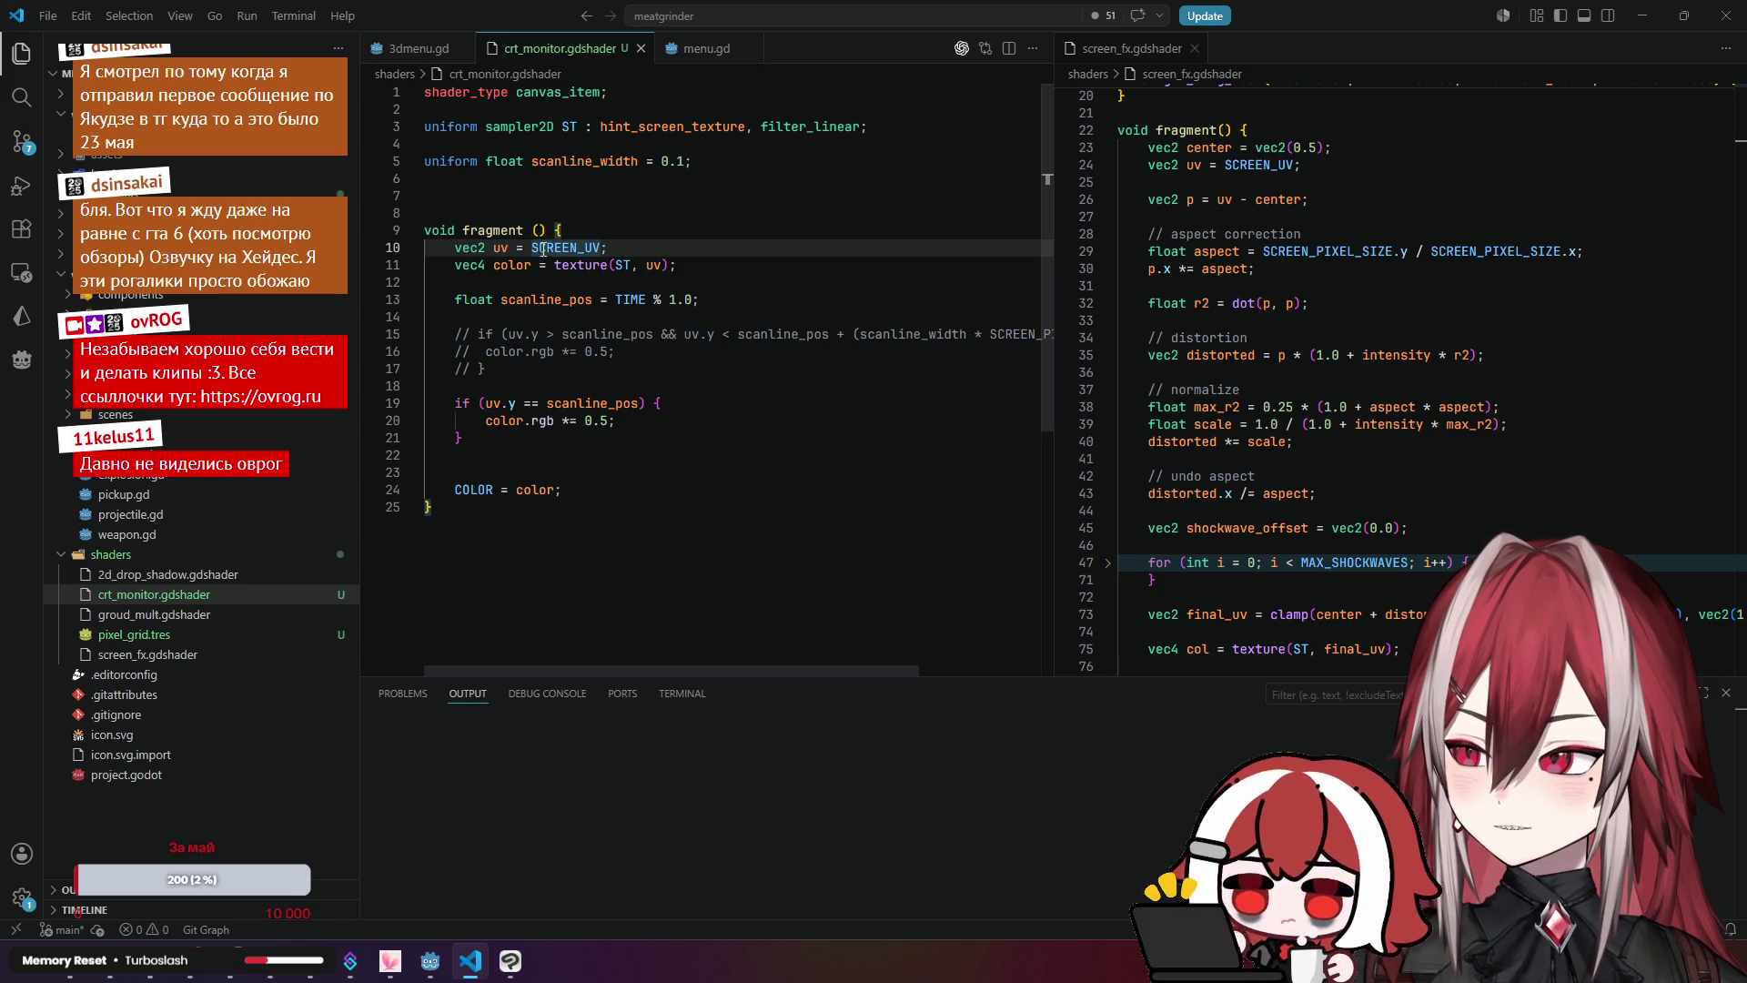
double_click(593, 249)
Step: Navigate the Godot Docs sidebar from Shading language to the CanvasItem shaders page
key("ctrl+c")
key("alt+Tab")
key("ctrl+v")
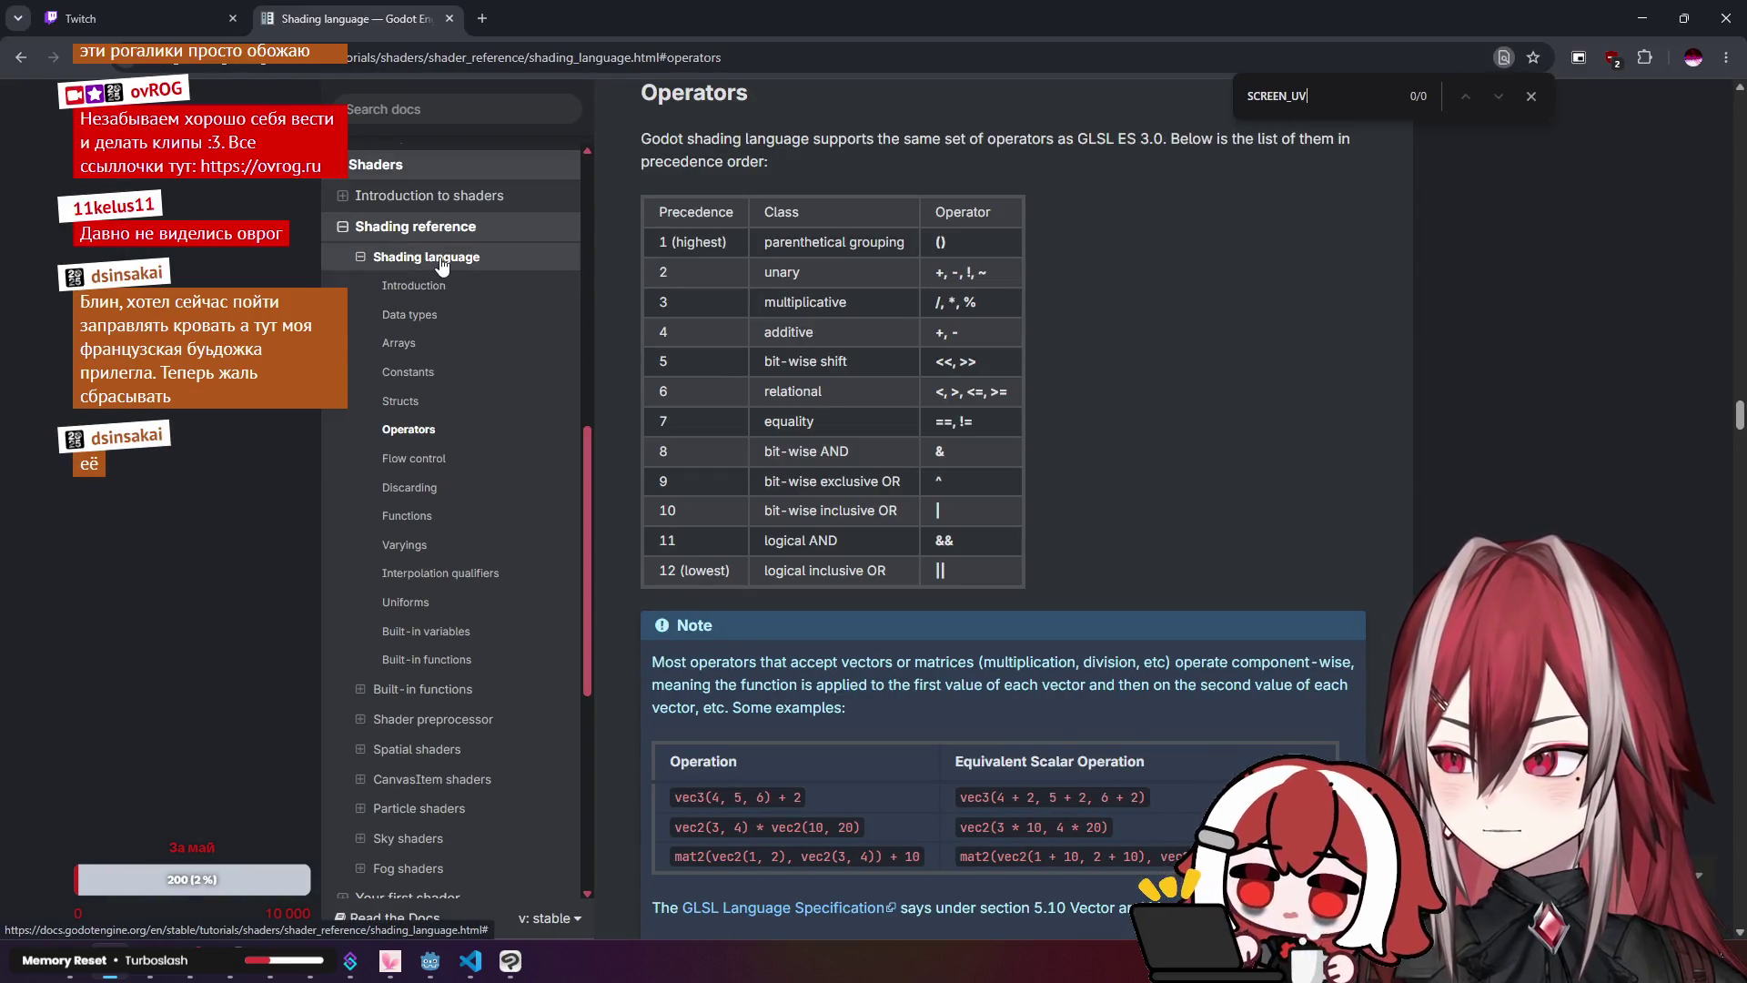
left_click(361, 257)
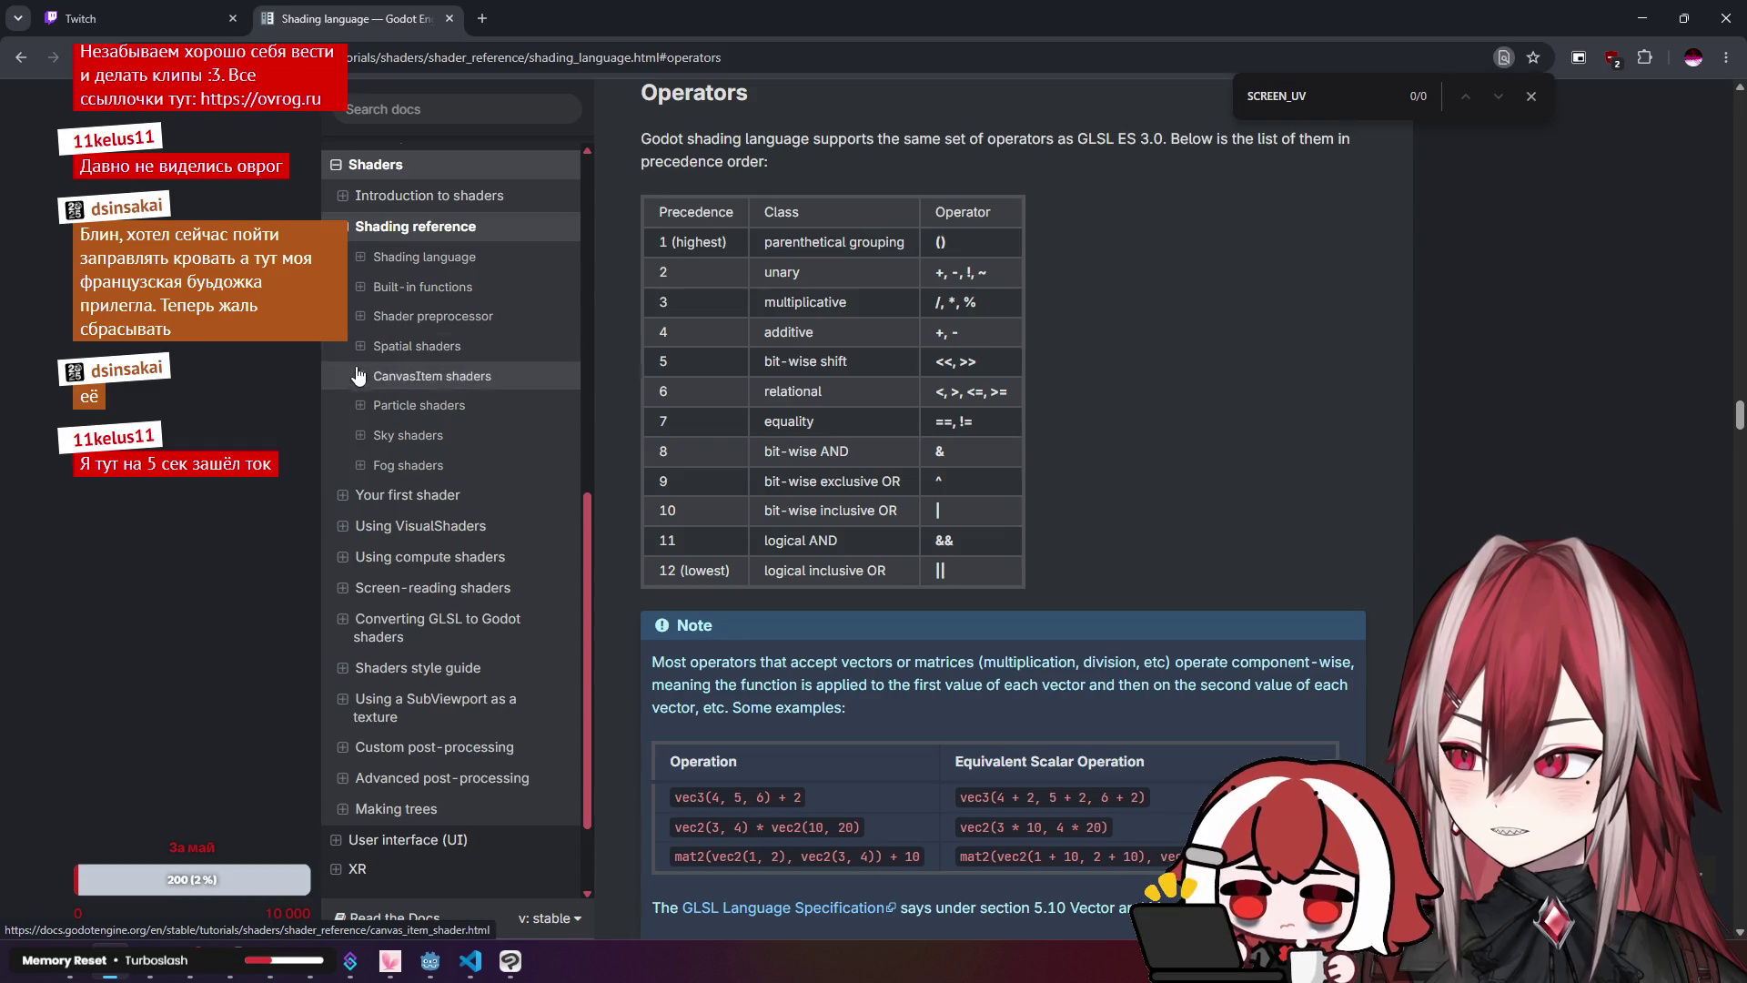
left_click(360, 376)
left_click(410, 435)
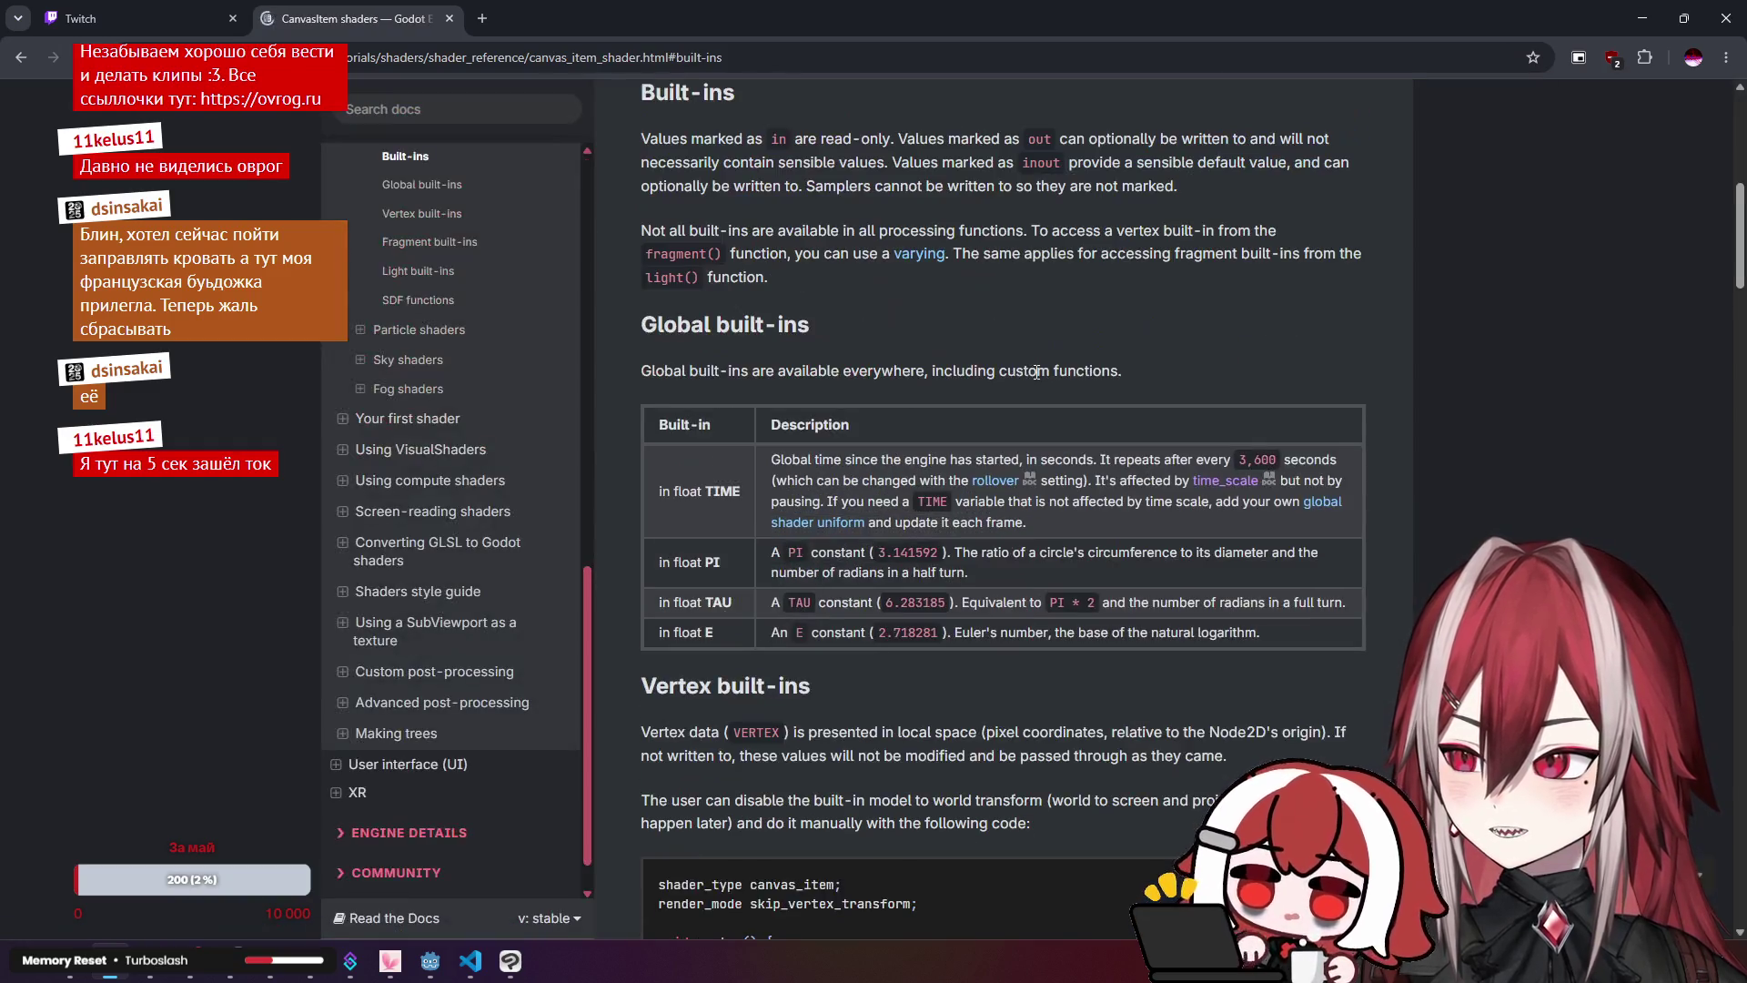
Step: Find the SCREEN_UV row in the built-ins table, the current pixel's screen UV coordinate
key("ctrl+f")
key("ctrl+v")
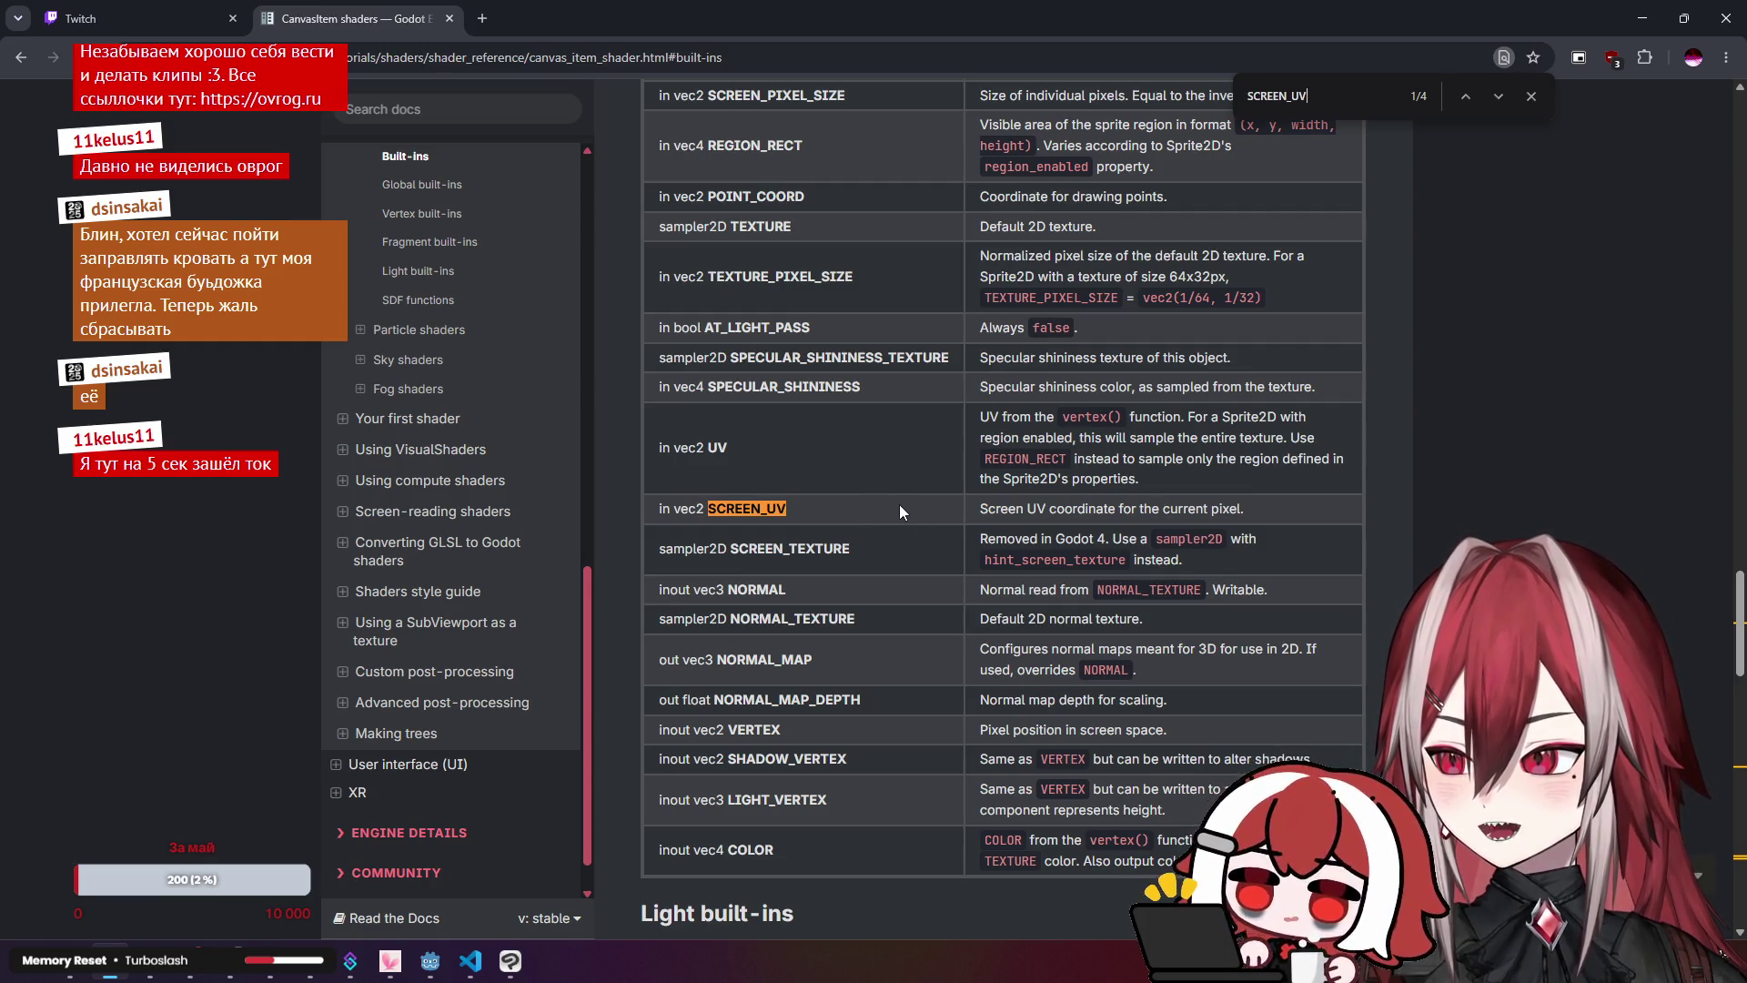
scroll(924, 487, "up", 1)
scroll(925, 488, "up", 7)
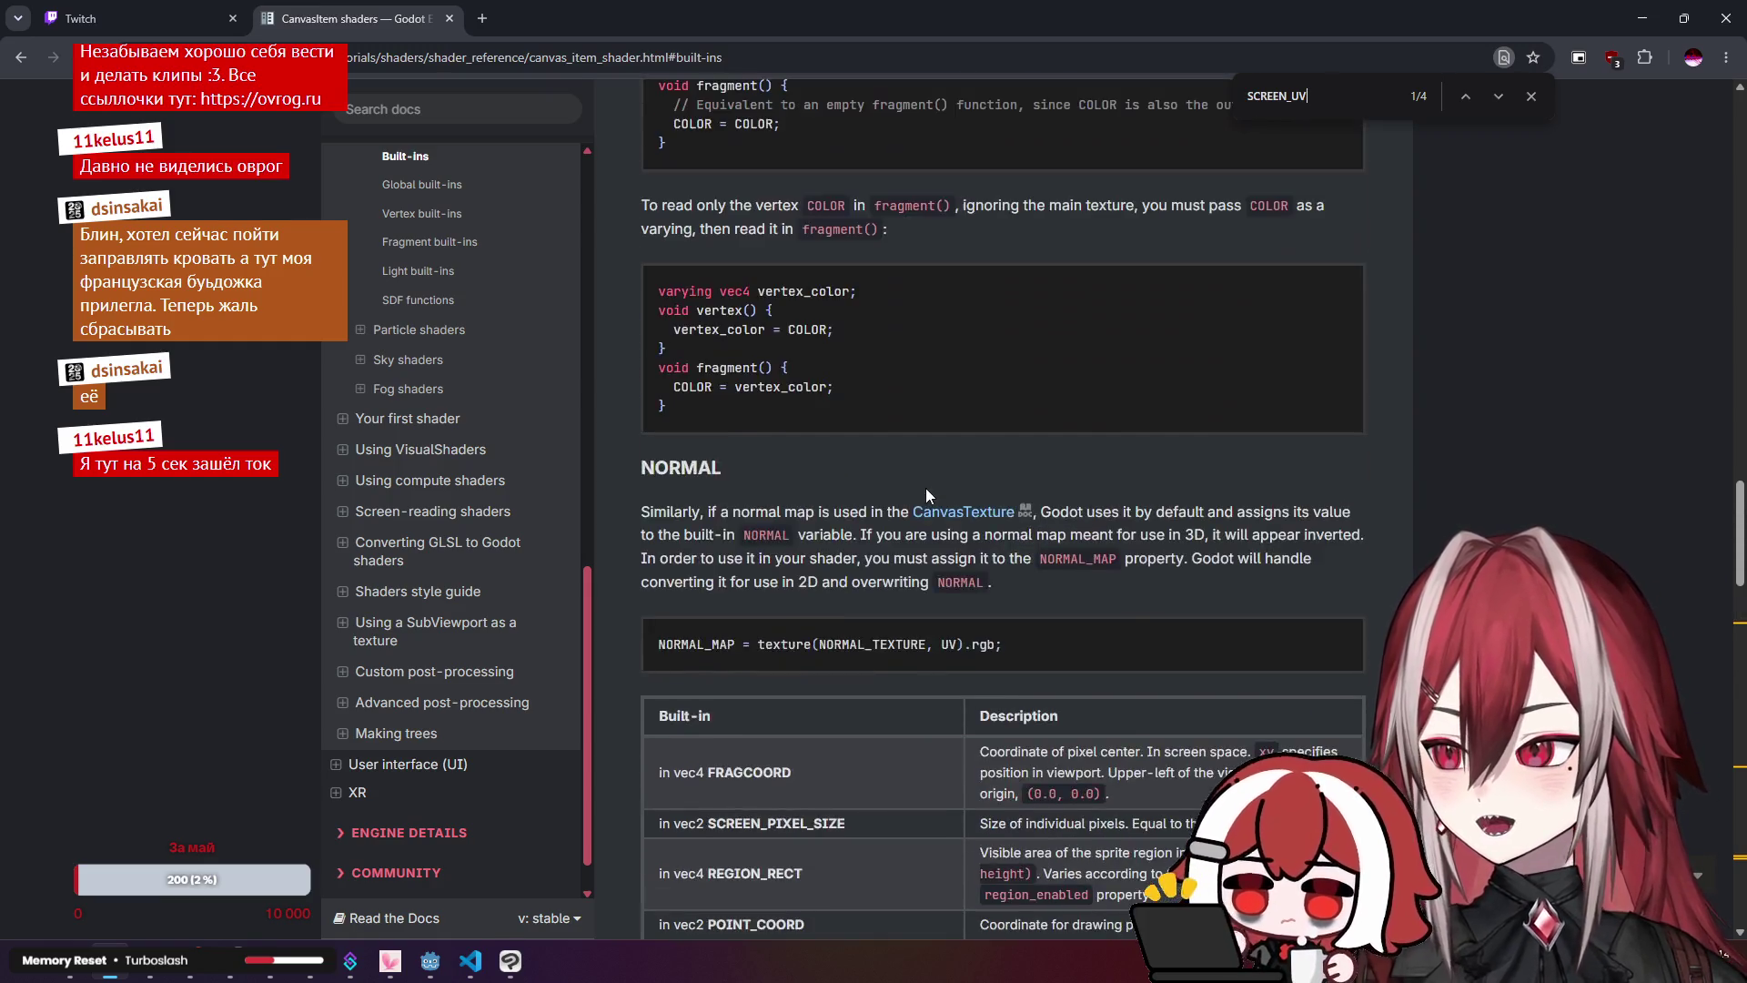
scroll(925, 488, "down", 4)
scroll(934, 440, "down", 11)
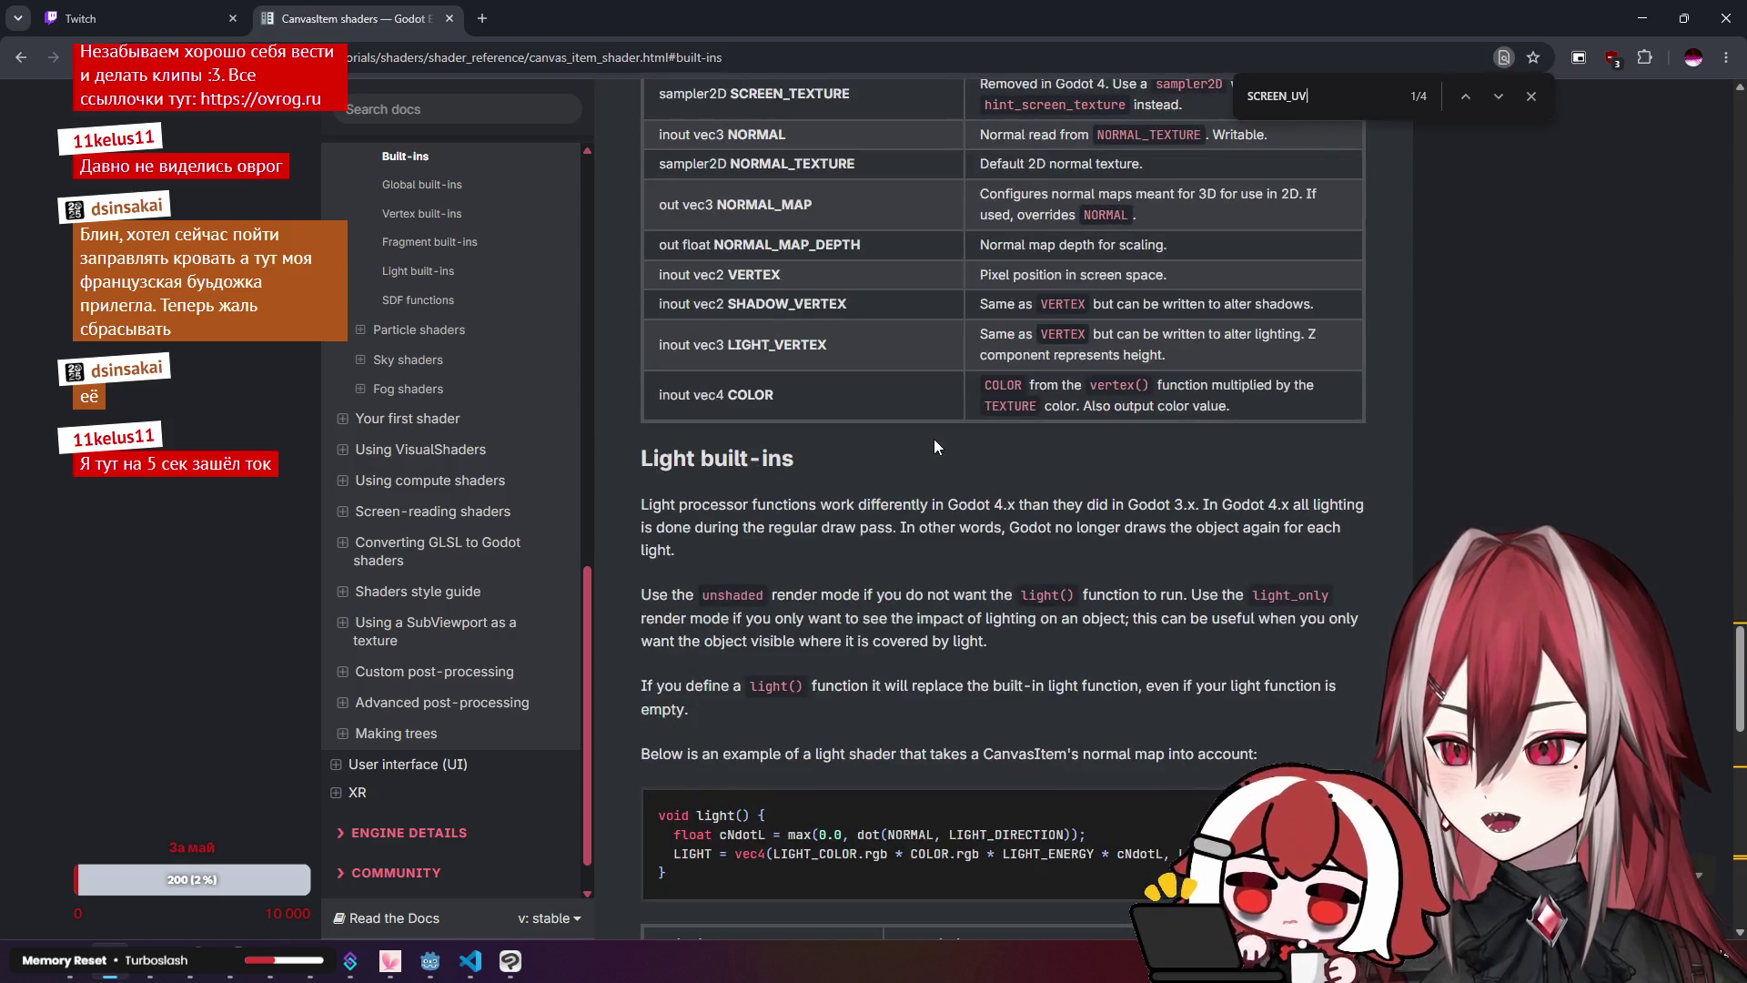
scroll(934, 438, "down", 1)
scroll(933, 439, "down", 3)
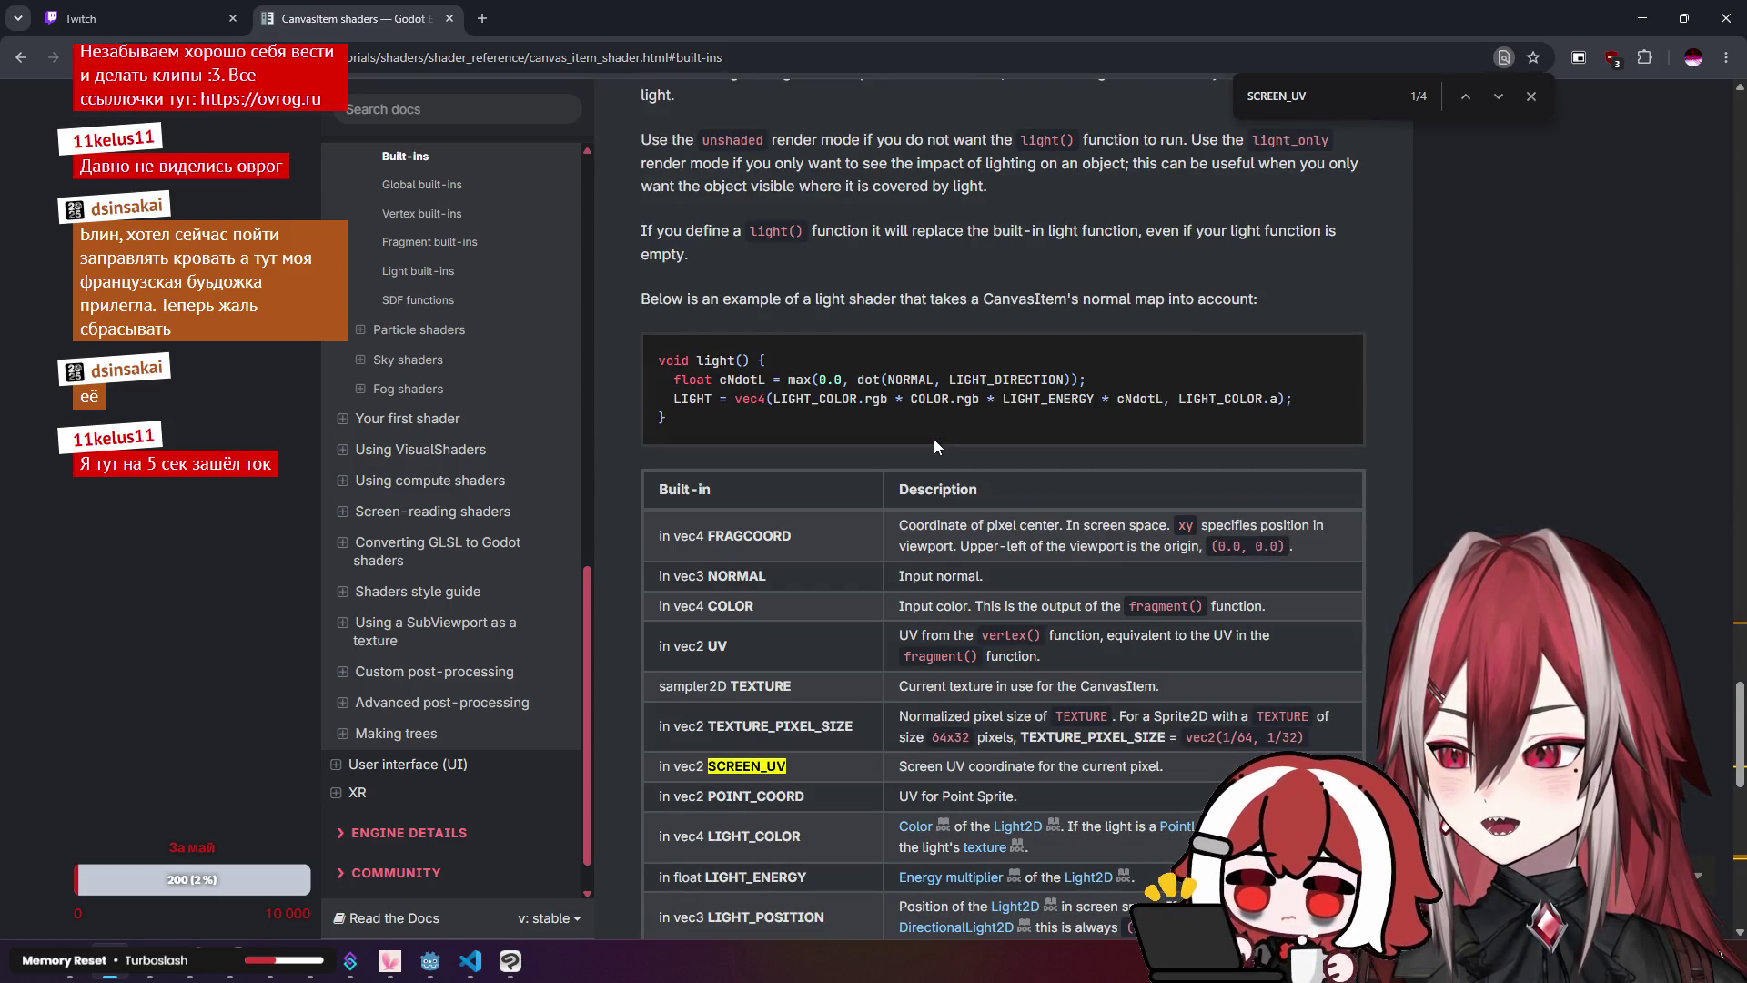
scroll(933, 438, "down", 3)
scroll(934, 439, "up", 3)
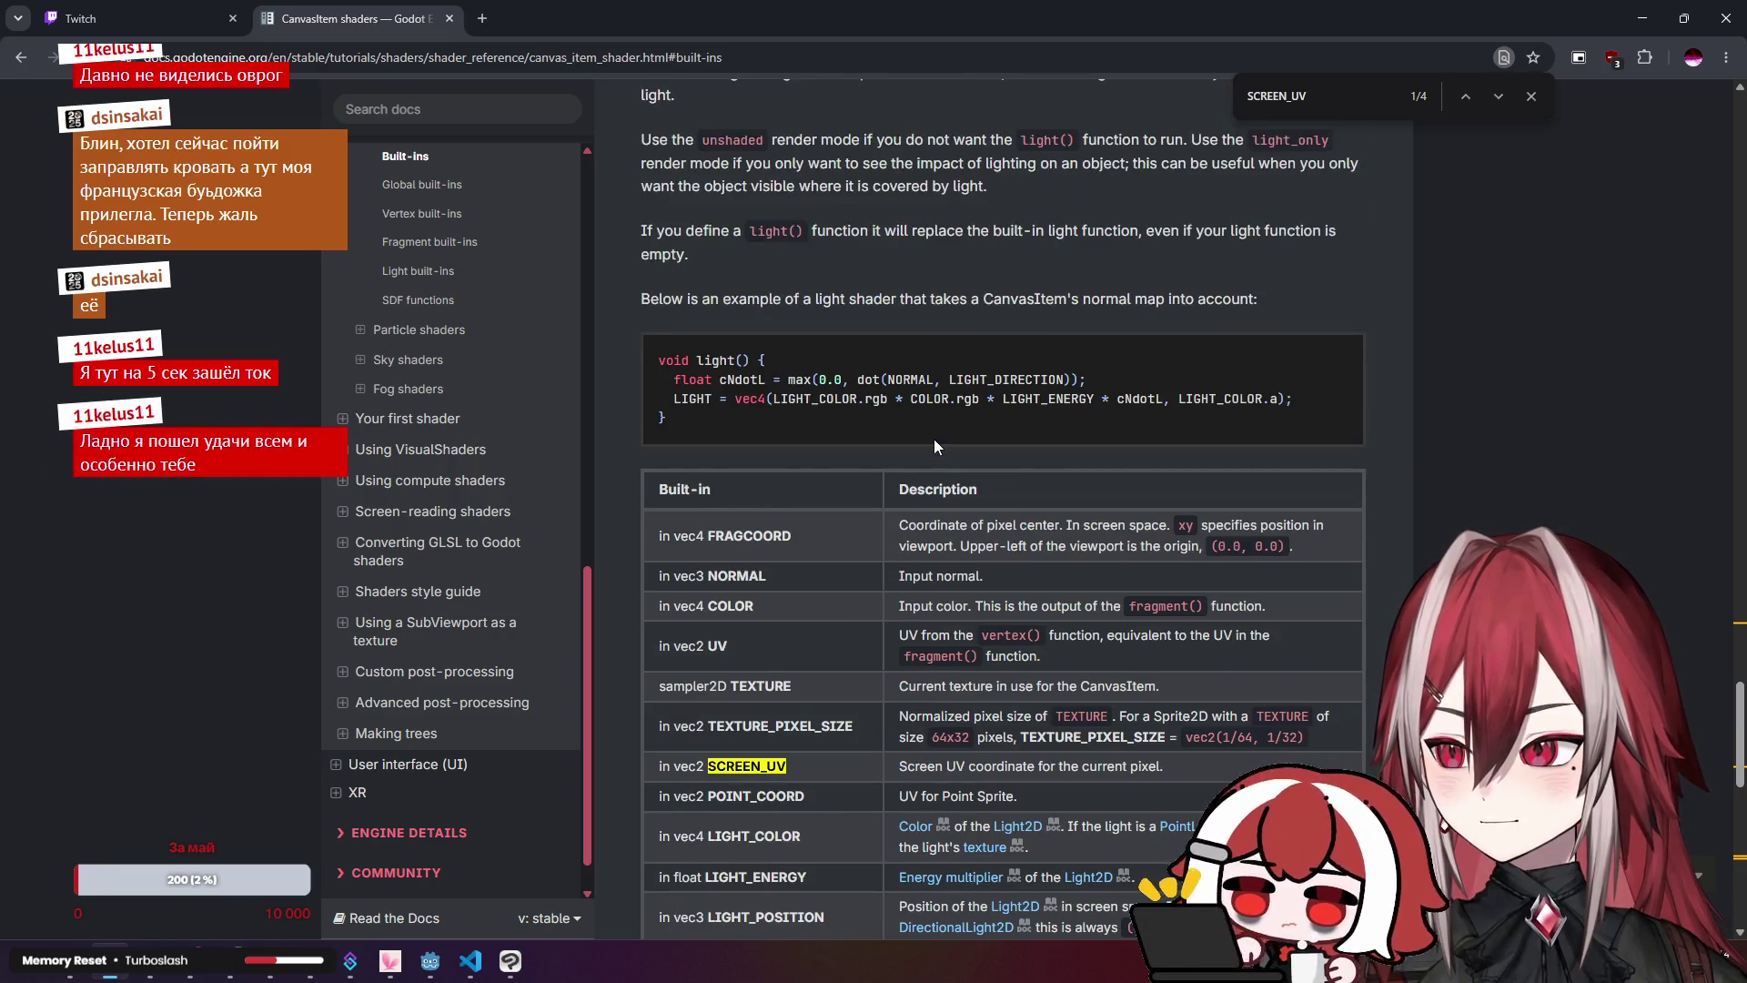
scroll(934, 439, "up", 3)
key("alt+Tab")
left_click(603, 386)
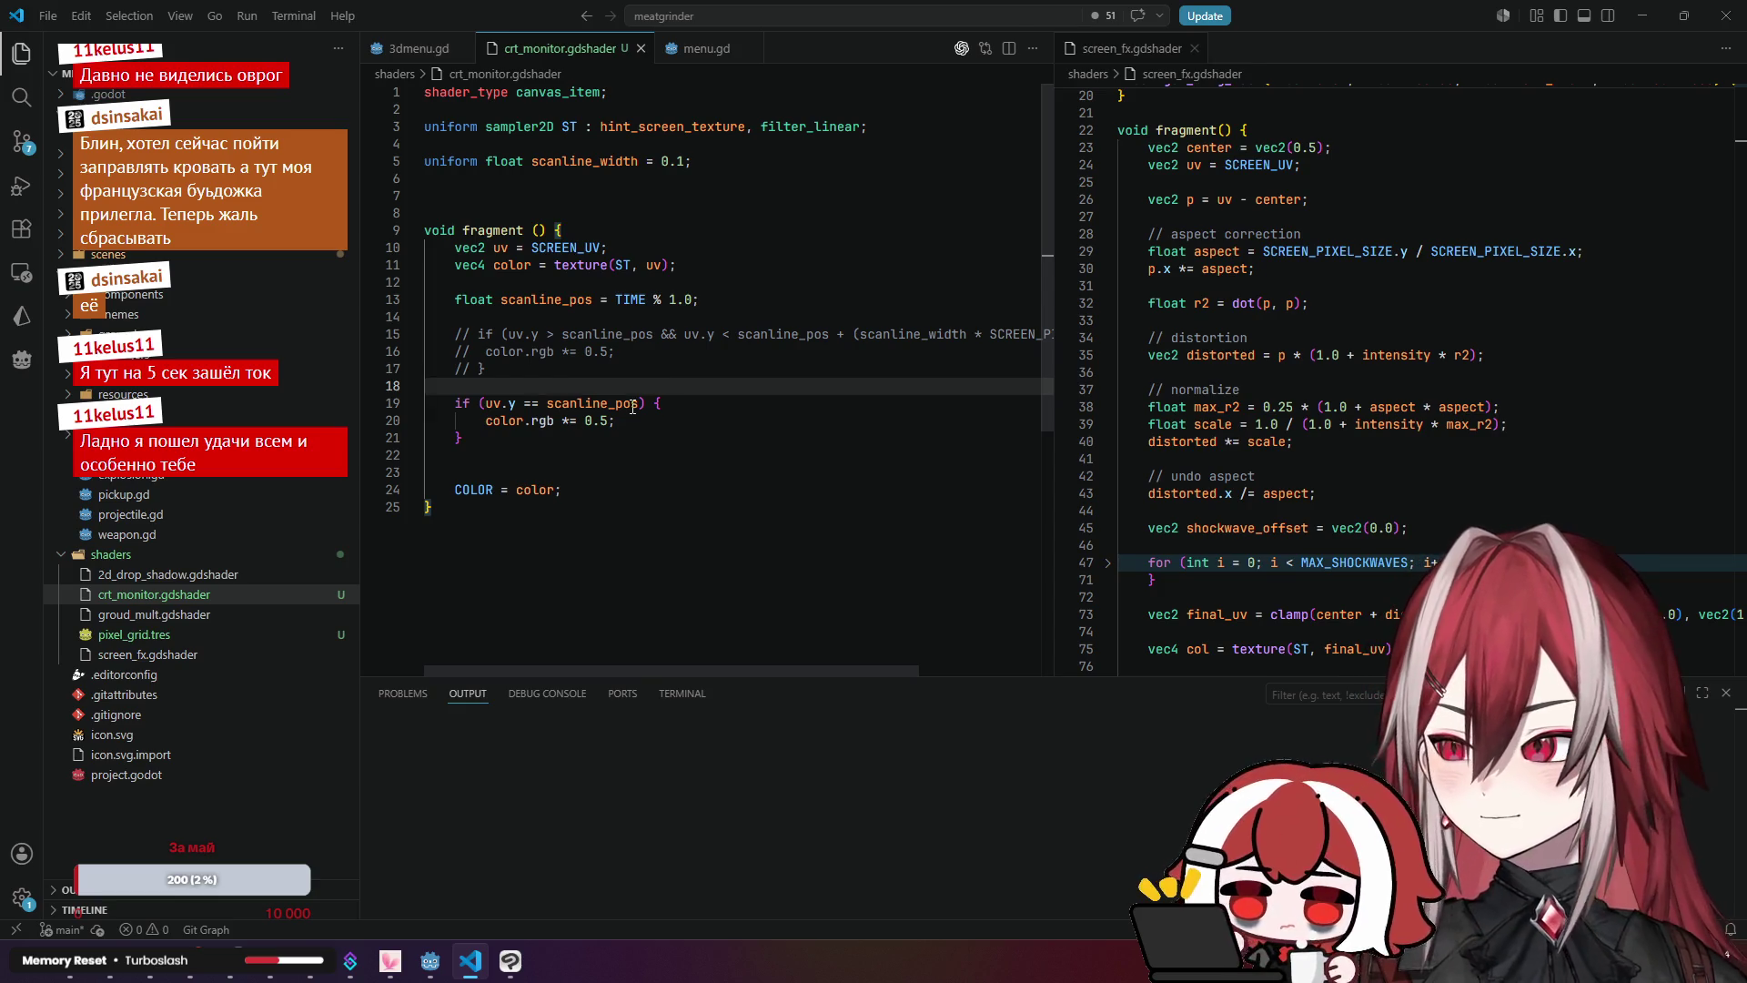
key("Down")
key("Down")
key("Down")
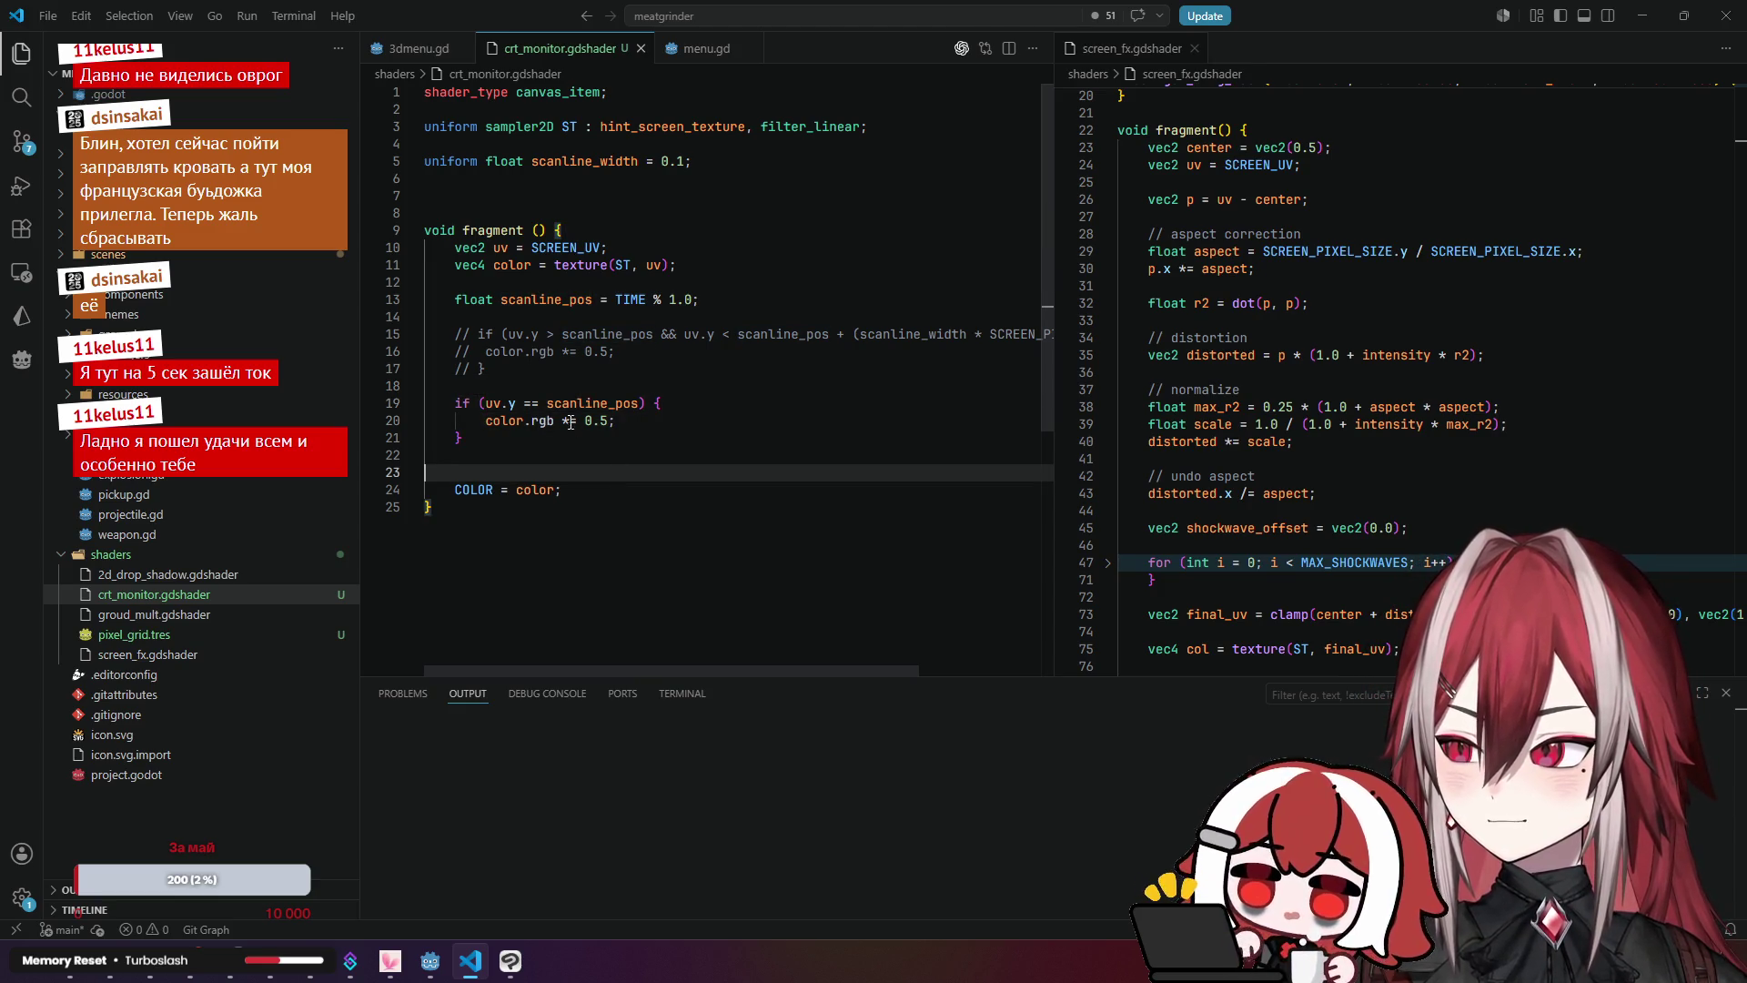
double_click(636, 403)
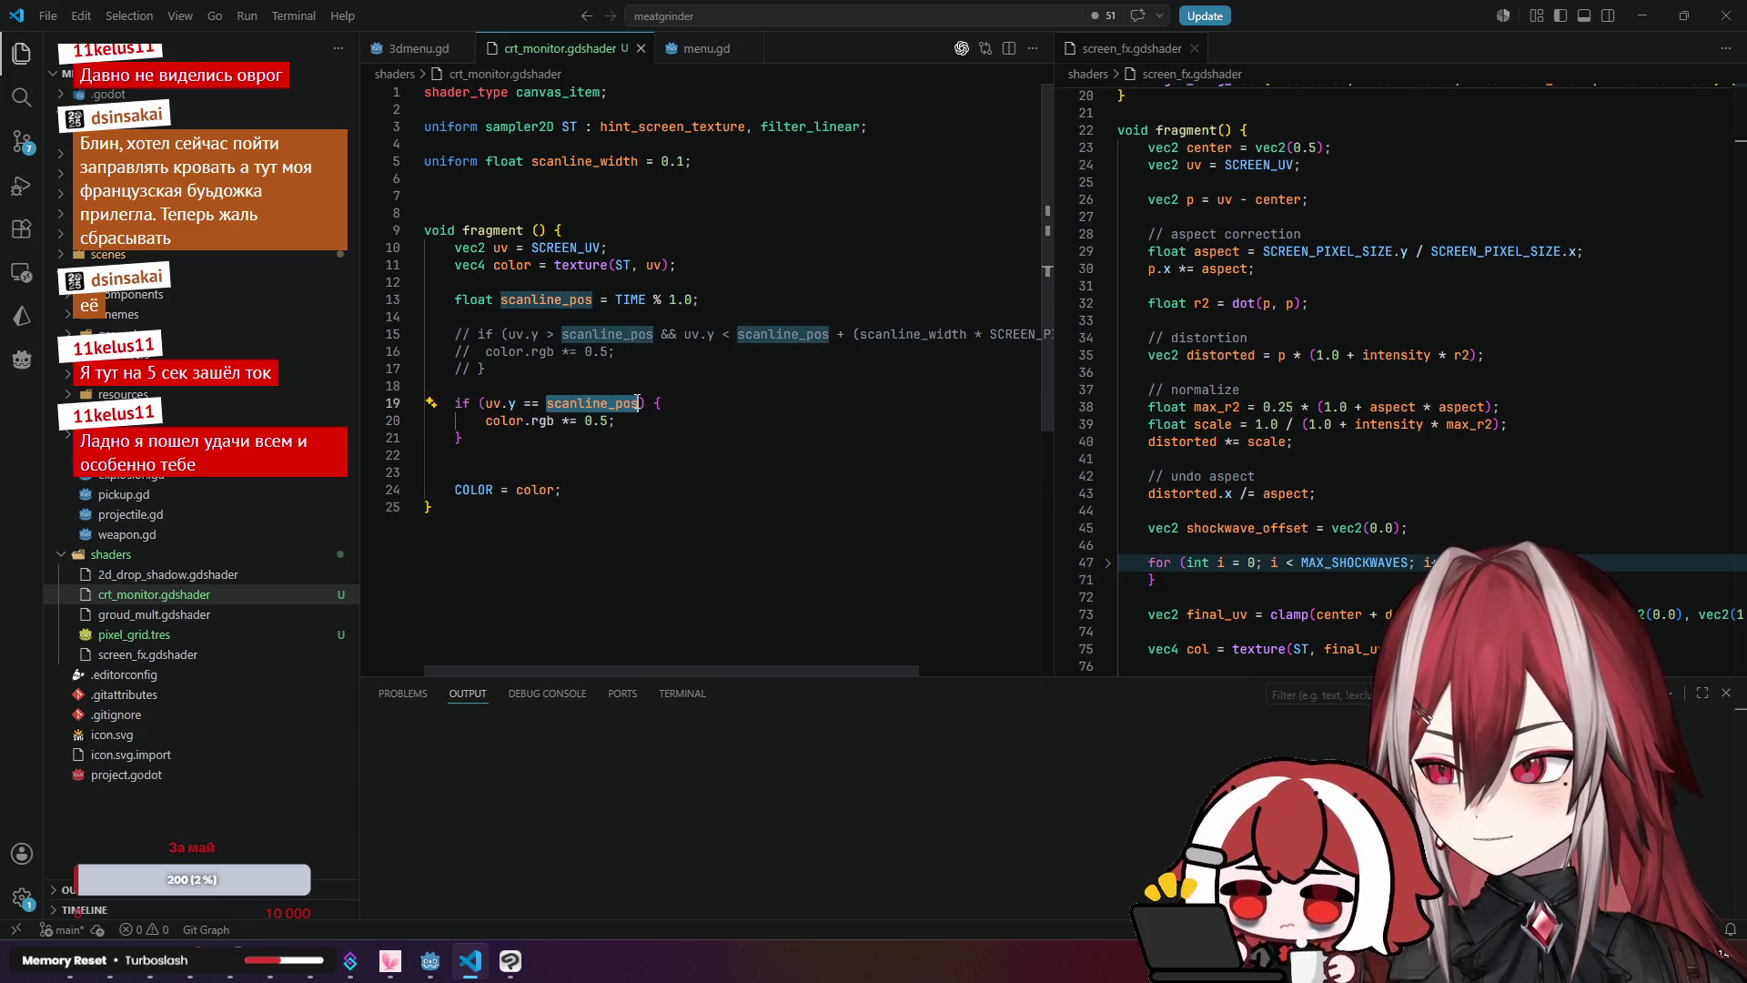
key("Up")
key("Up")
key("Up")
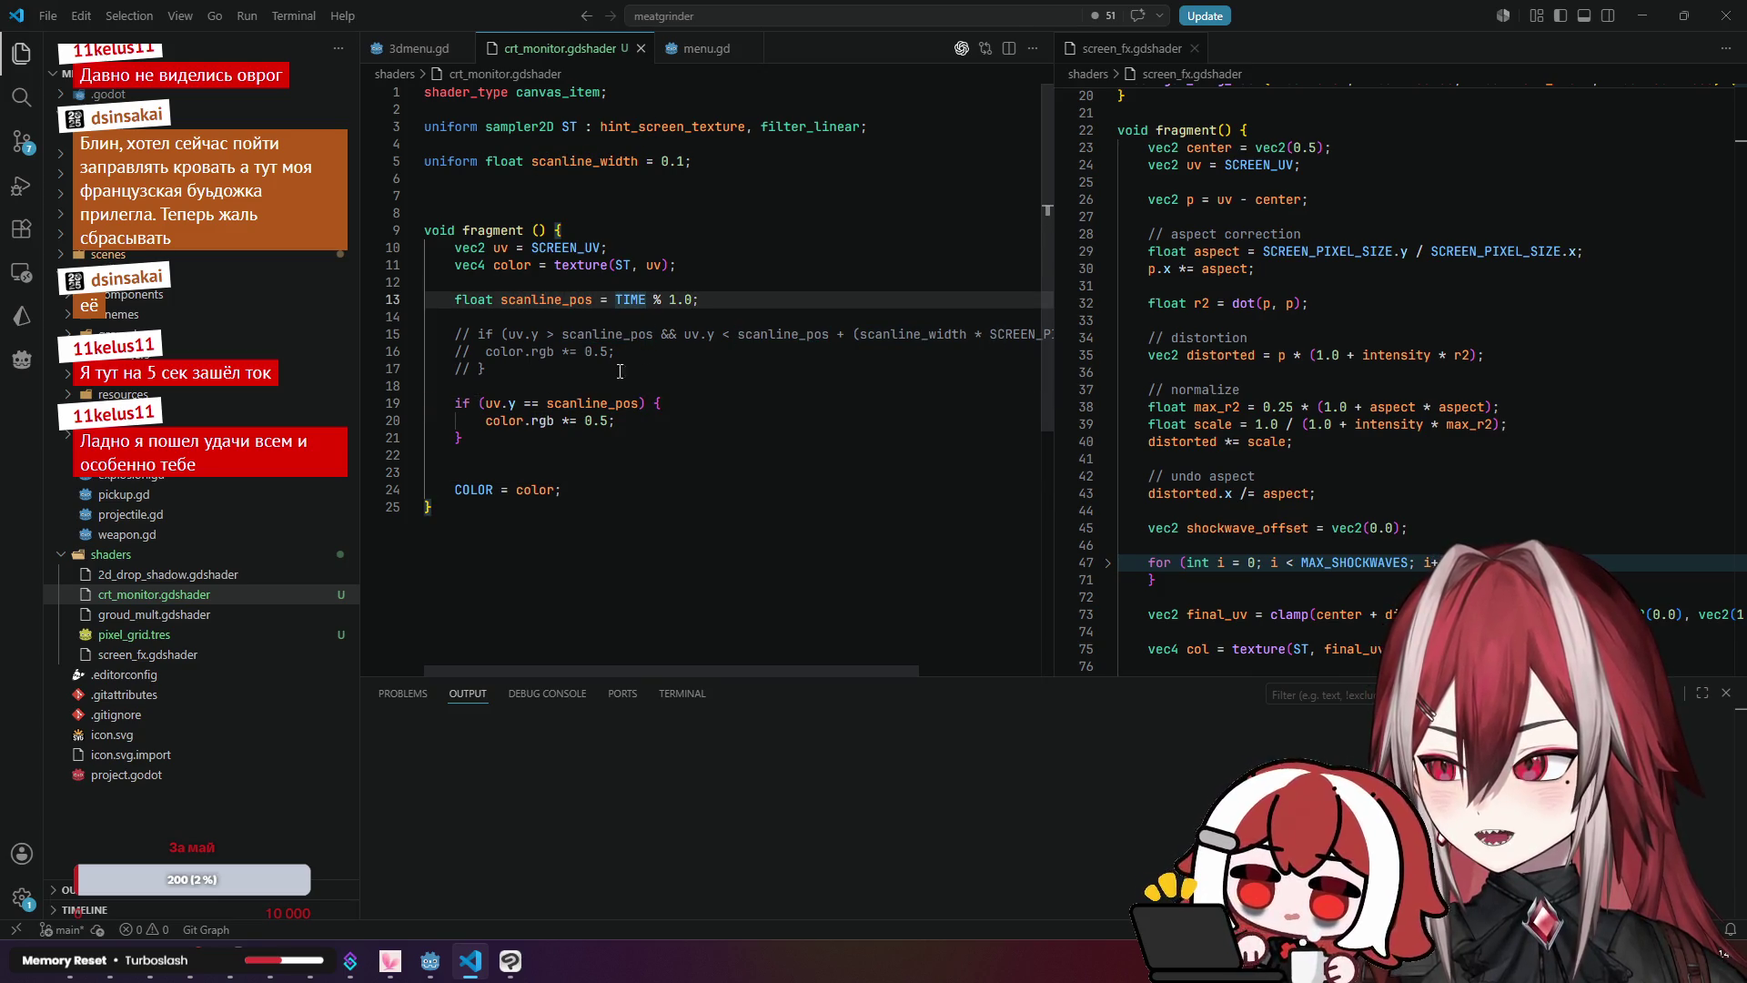
left_click(509, 961)
left_click(471, 961)
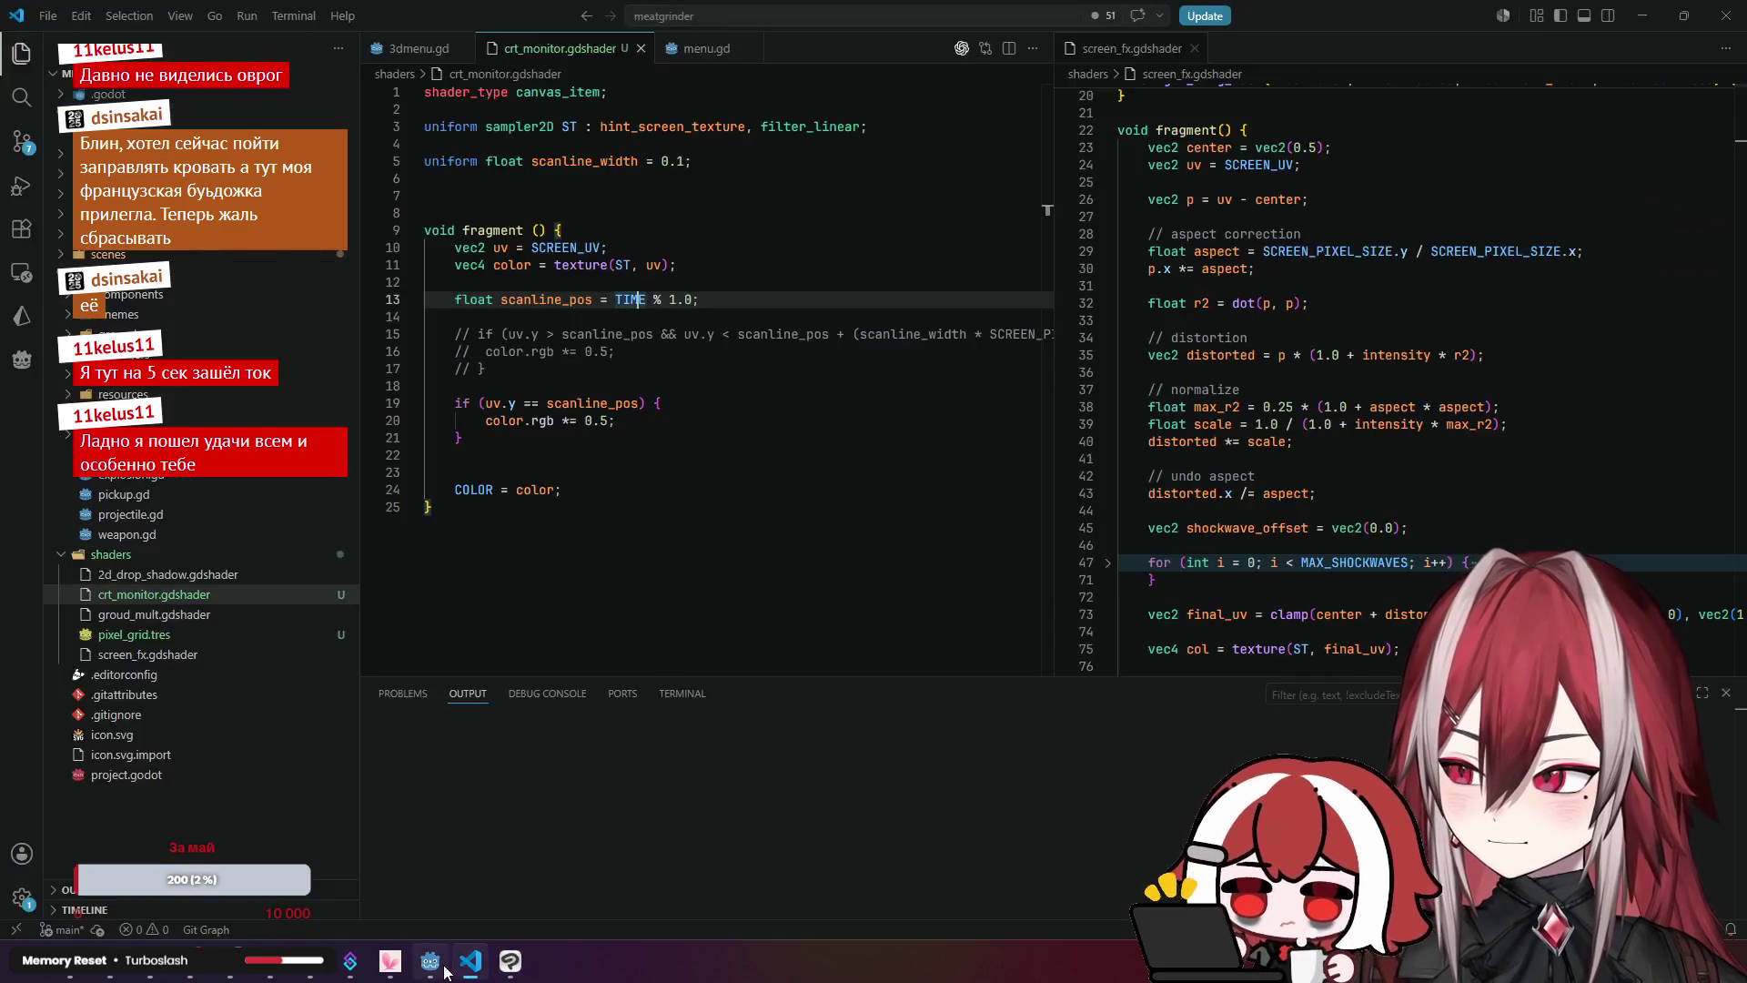
left_click(445, 968)
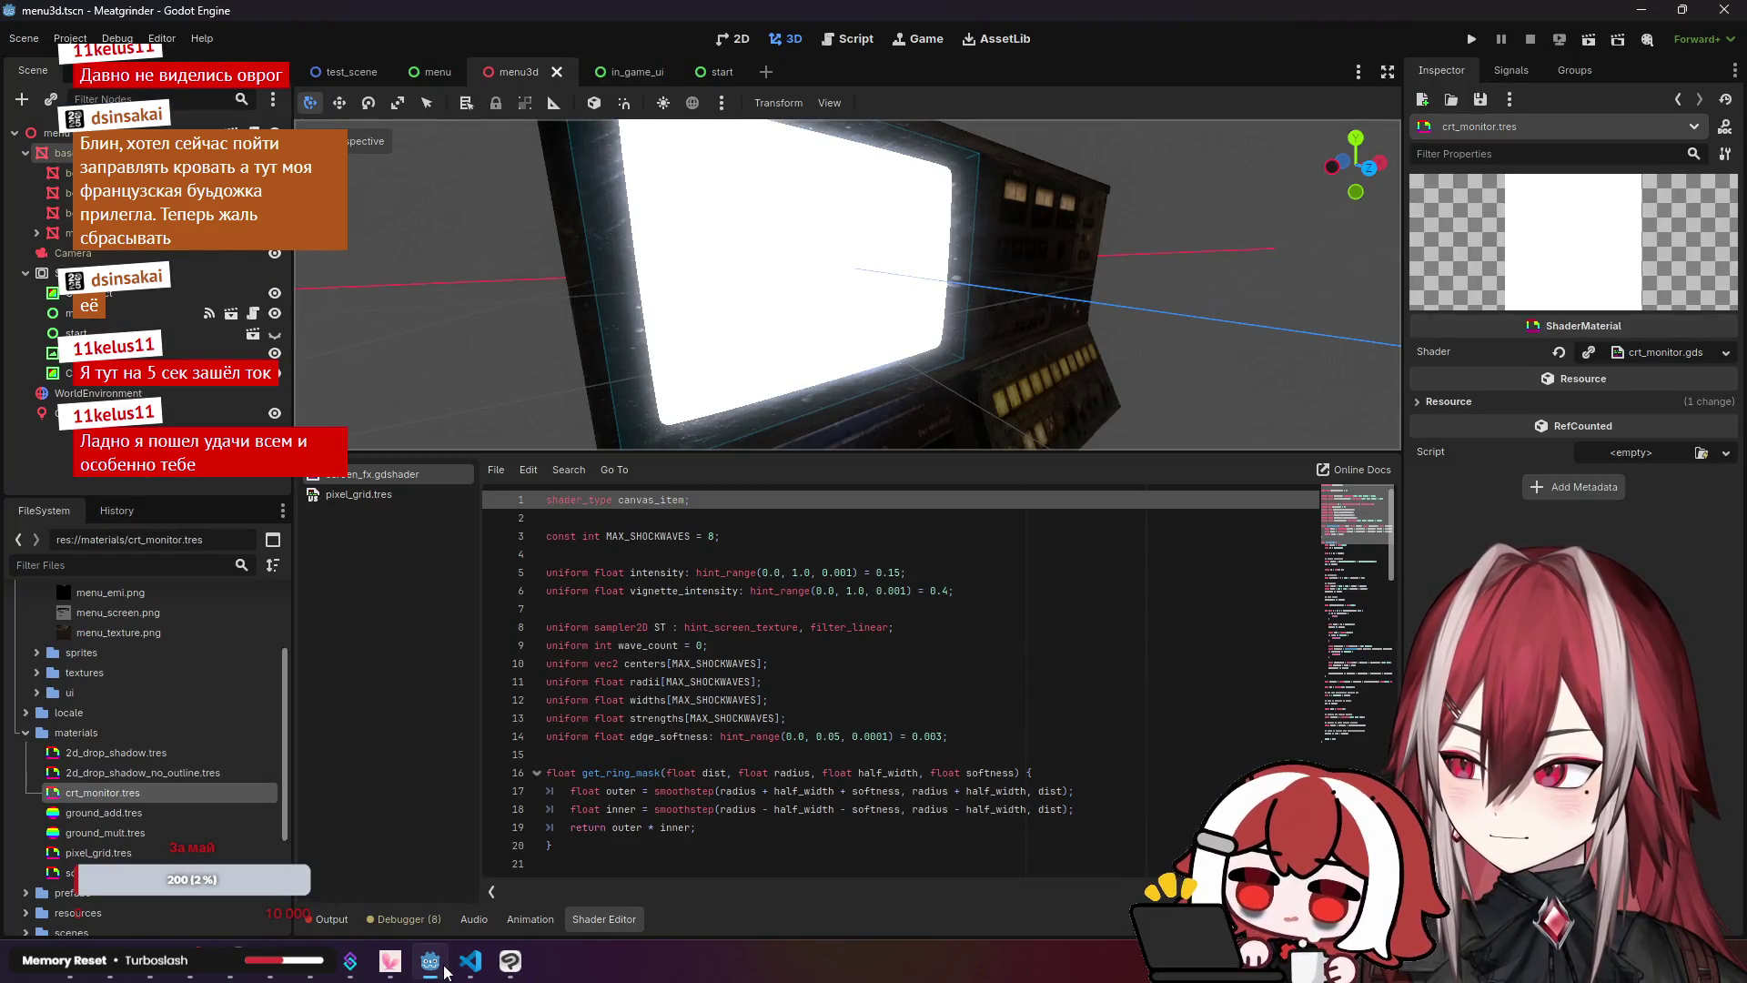
left_click(328, 917)
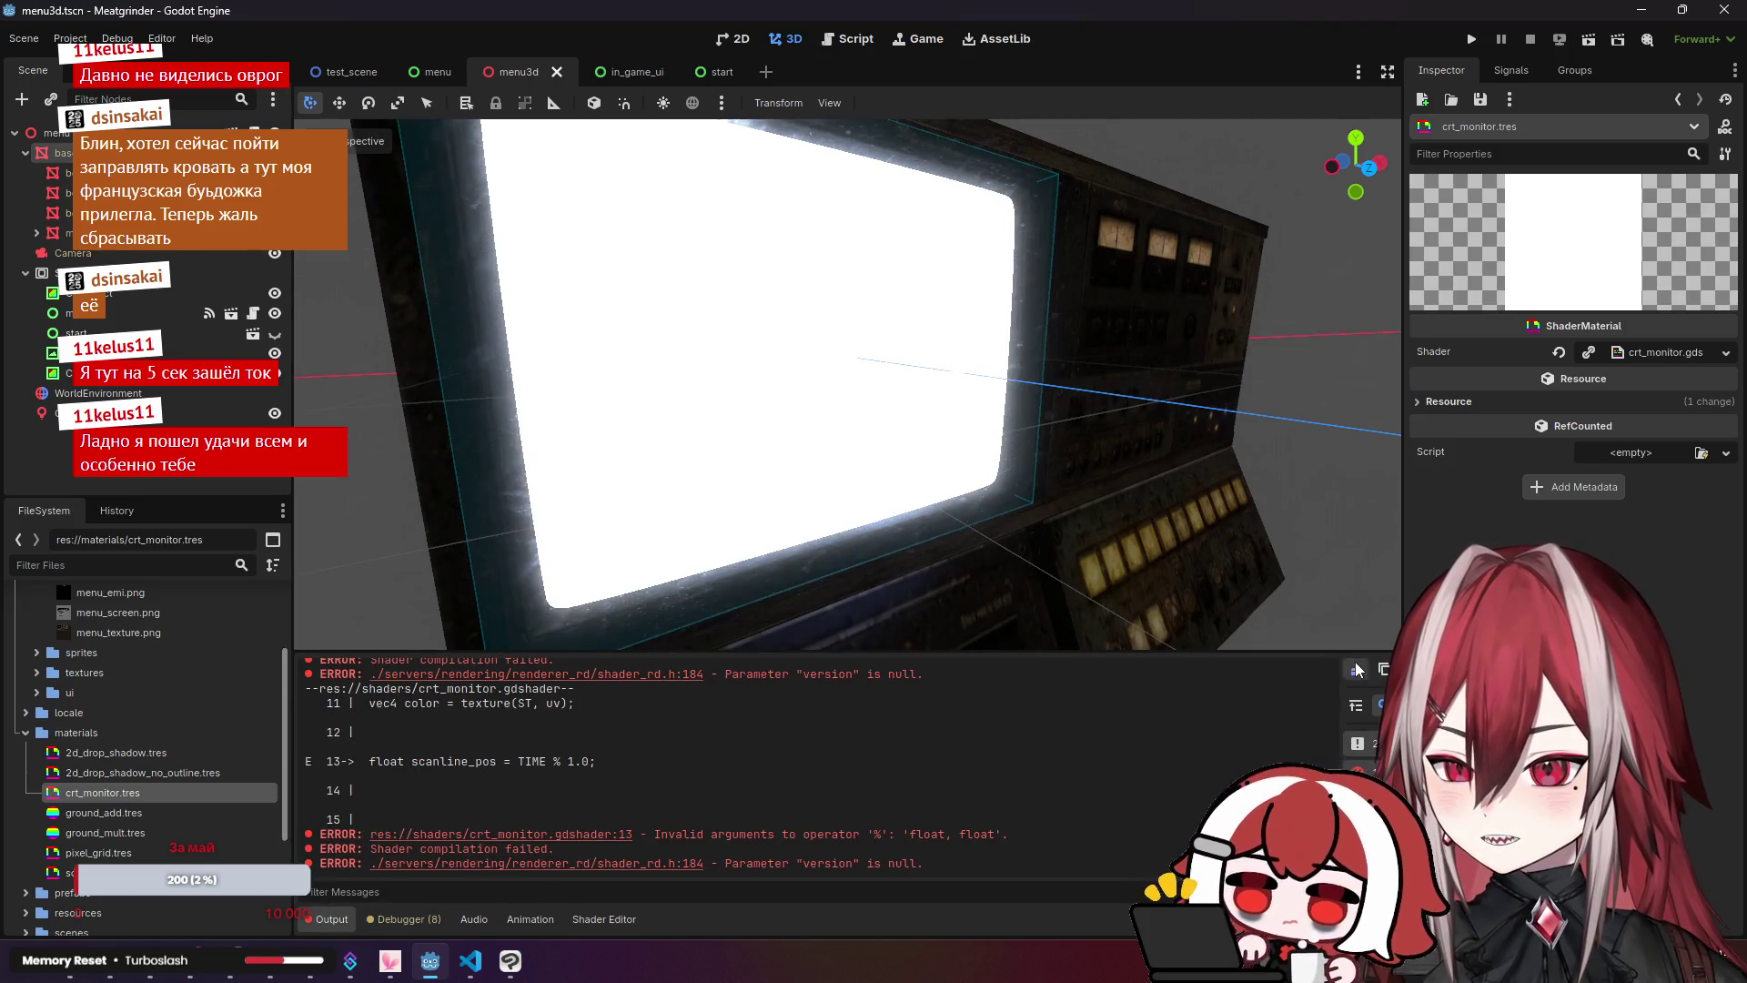
left_click(471, 960)
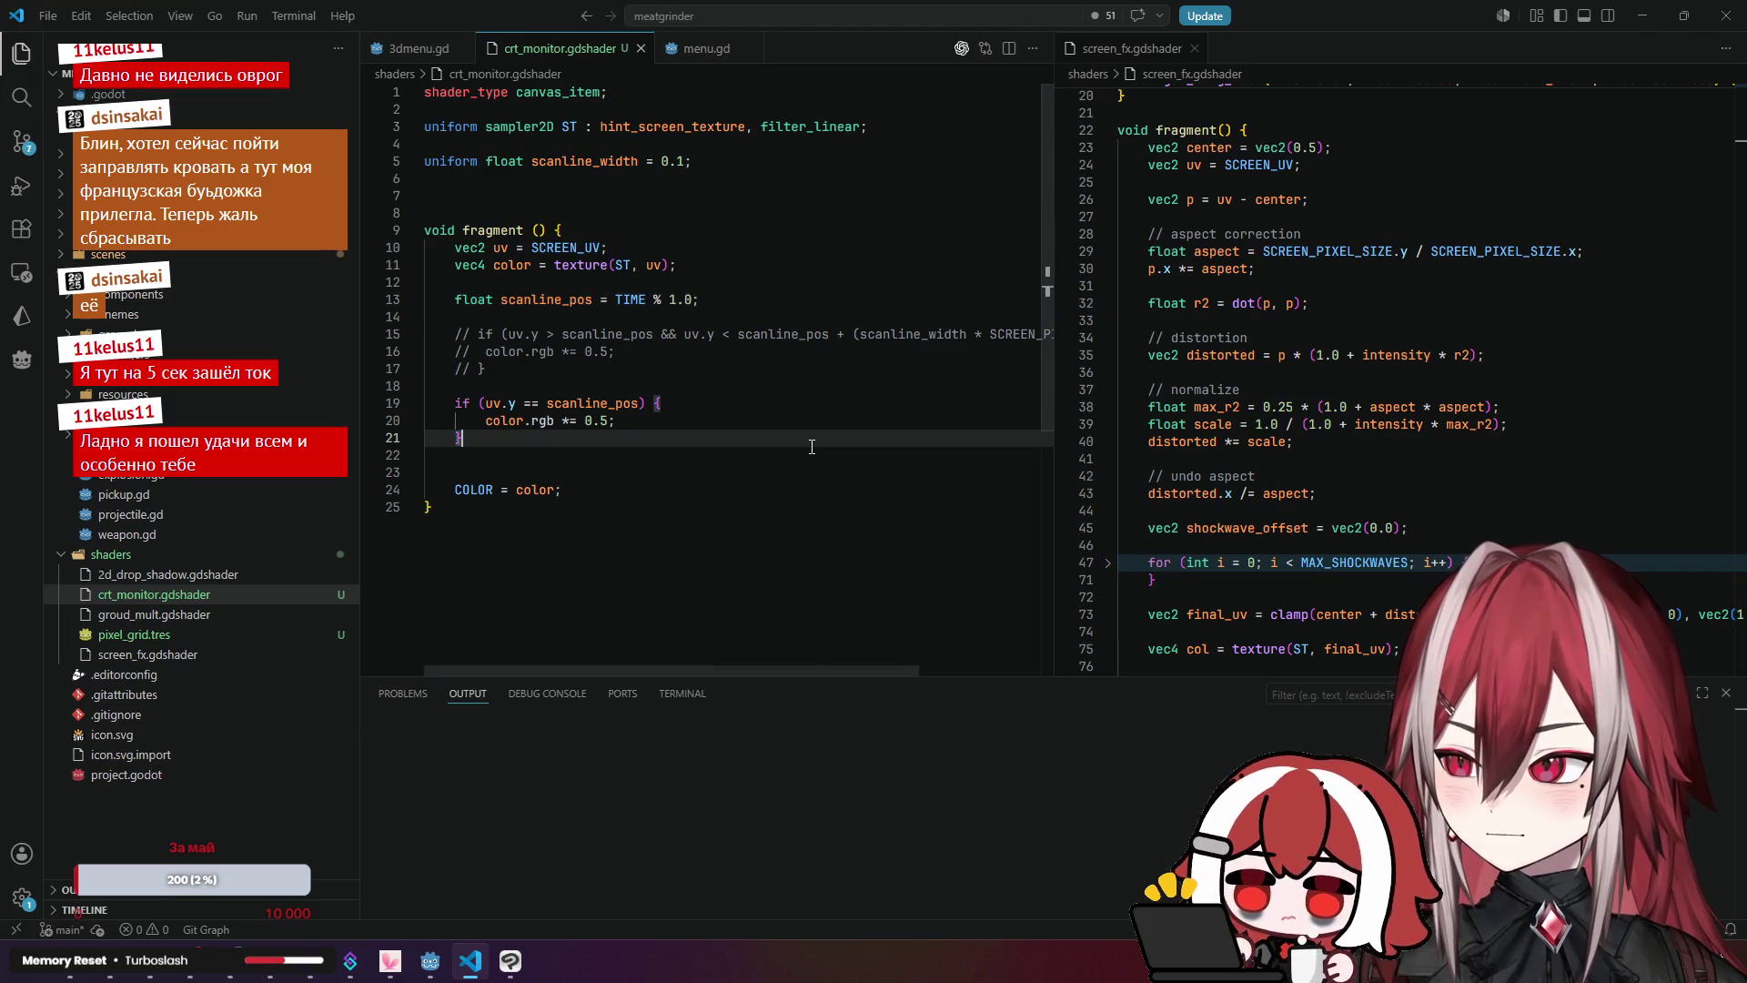
key("alt+Tab")
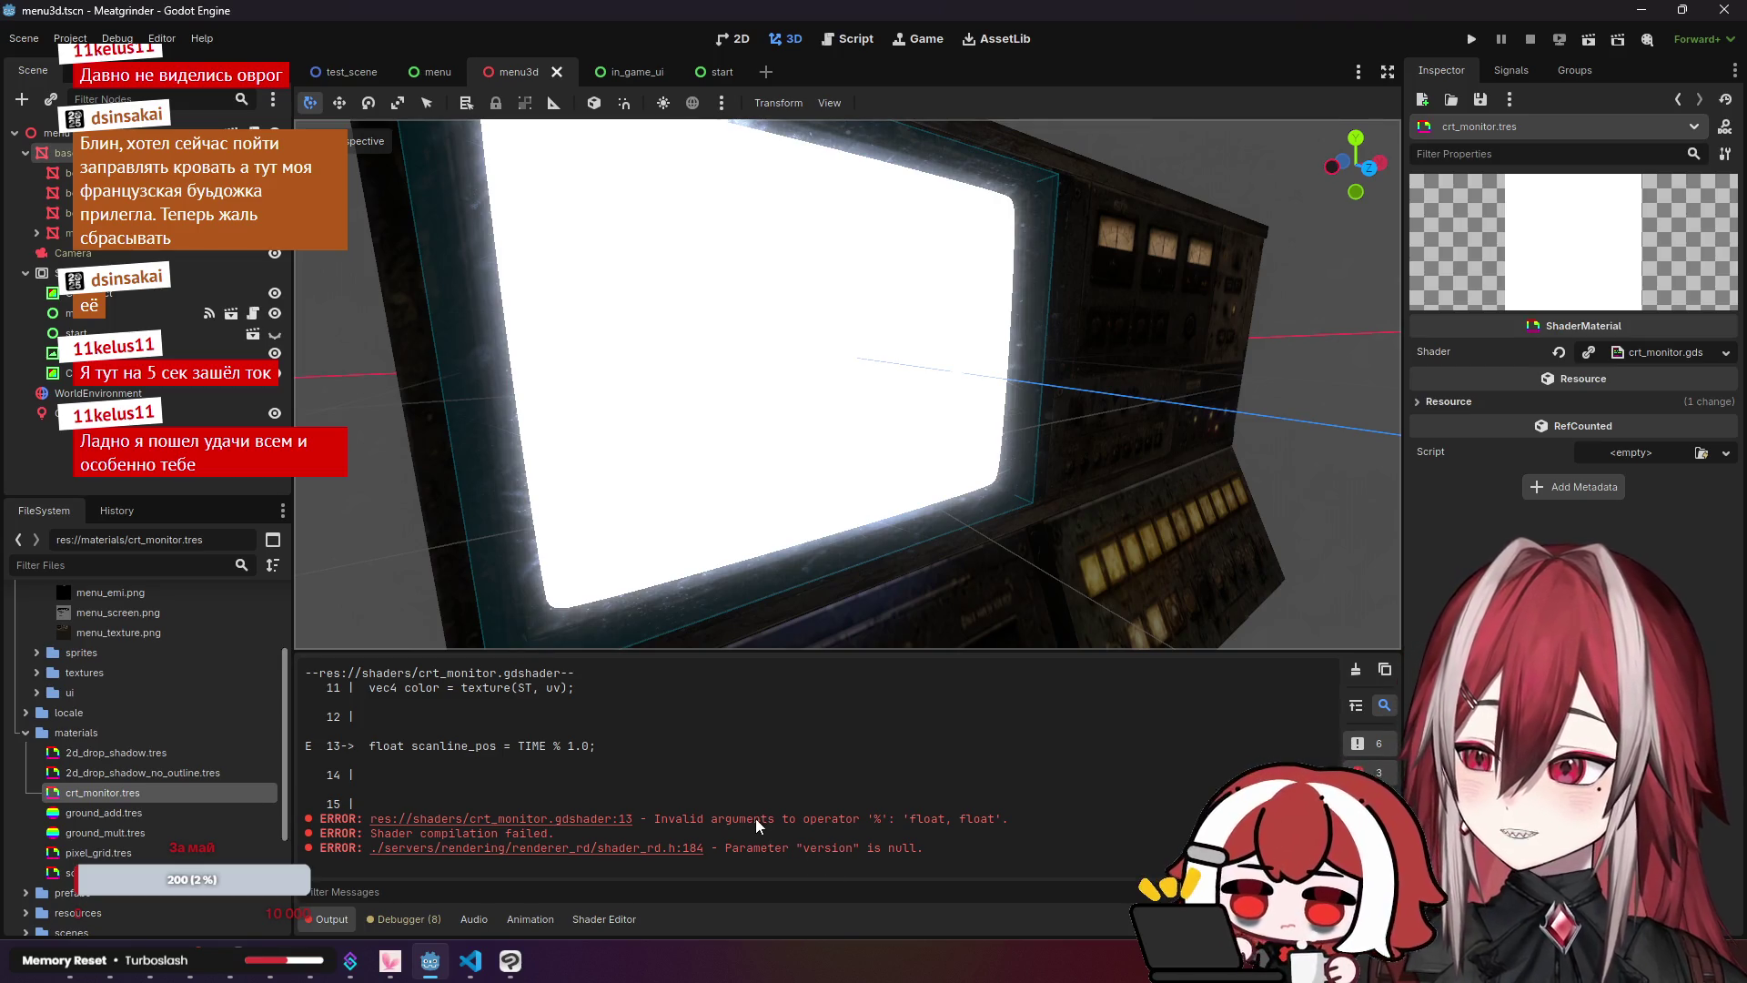
key("alt+Tab")
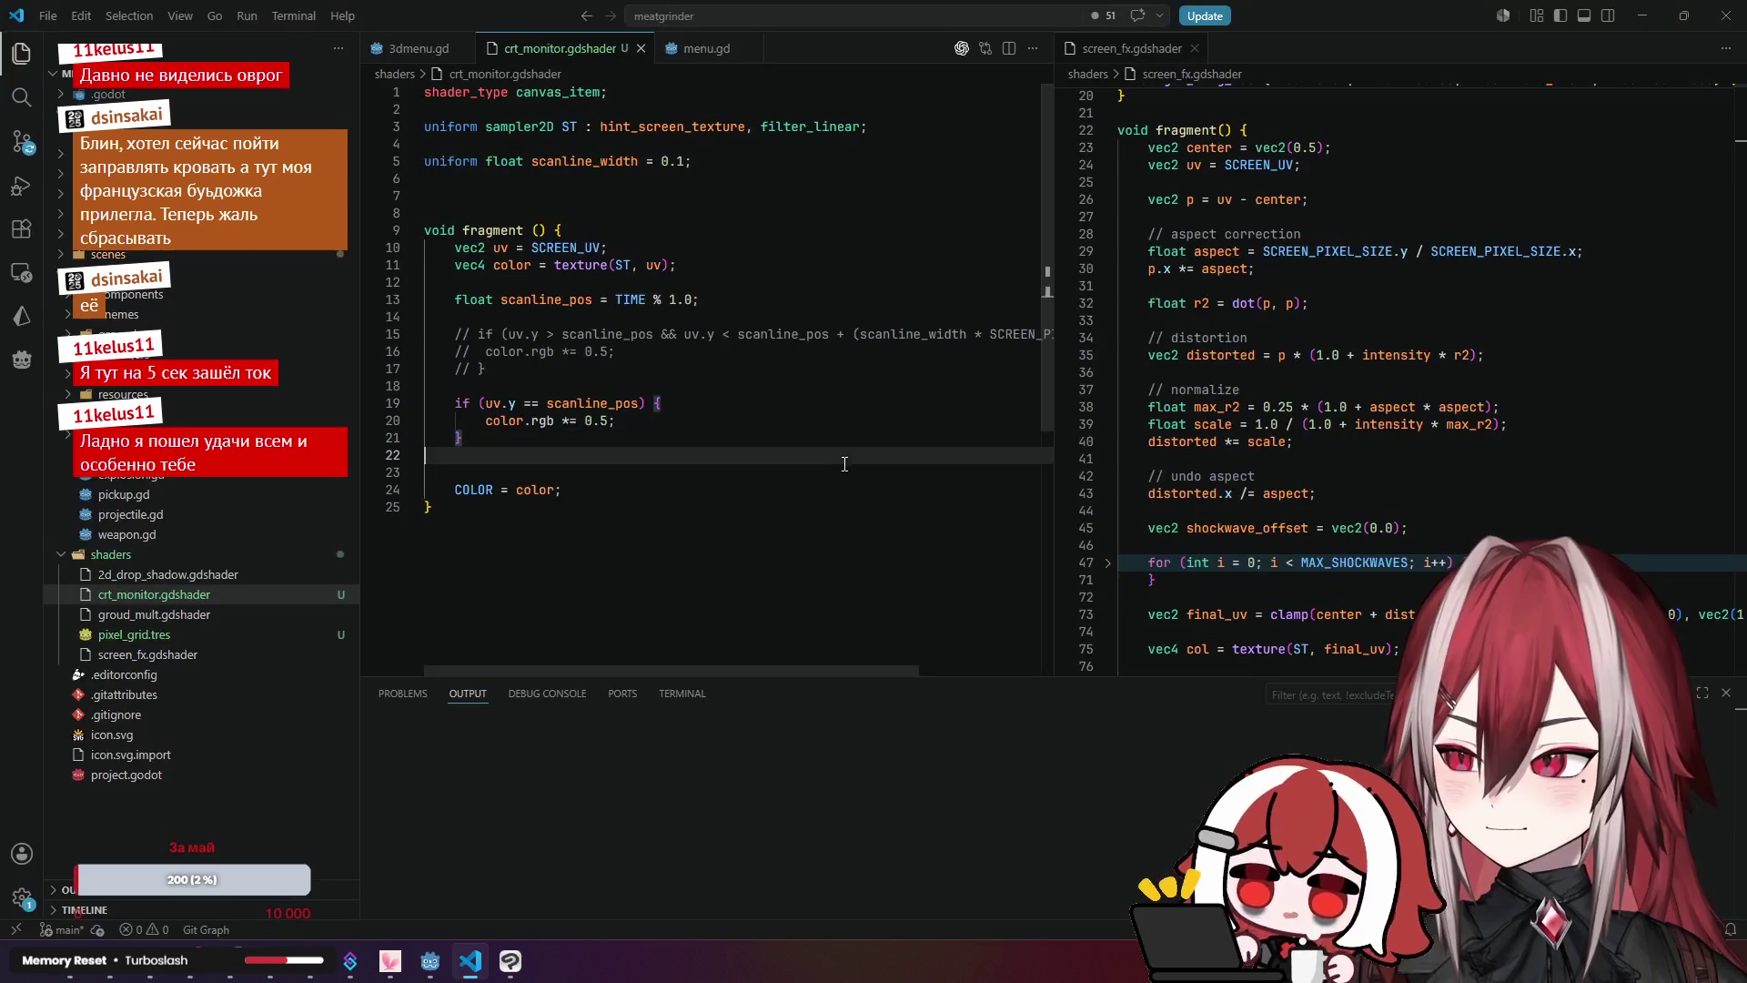
left_click(691, 300)
left_click(684, 351)
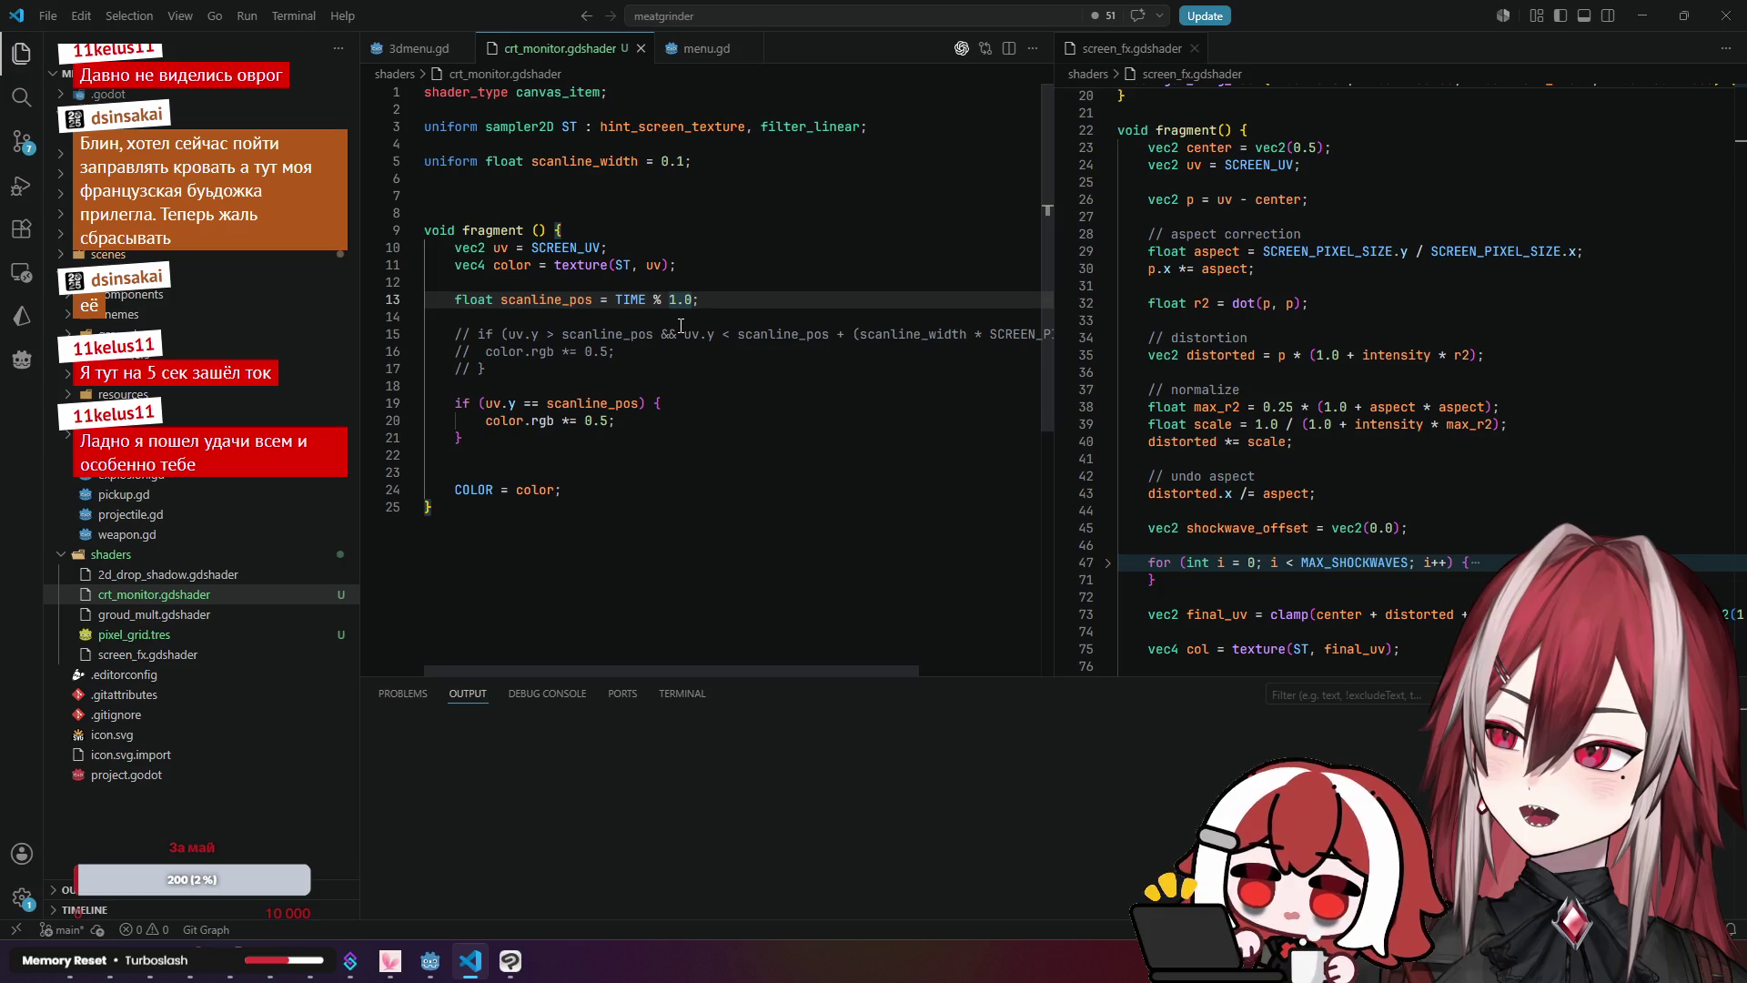
key("BackSpace")
key("BackSpace")
left_click(709, 391)
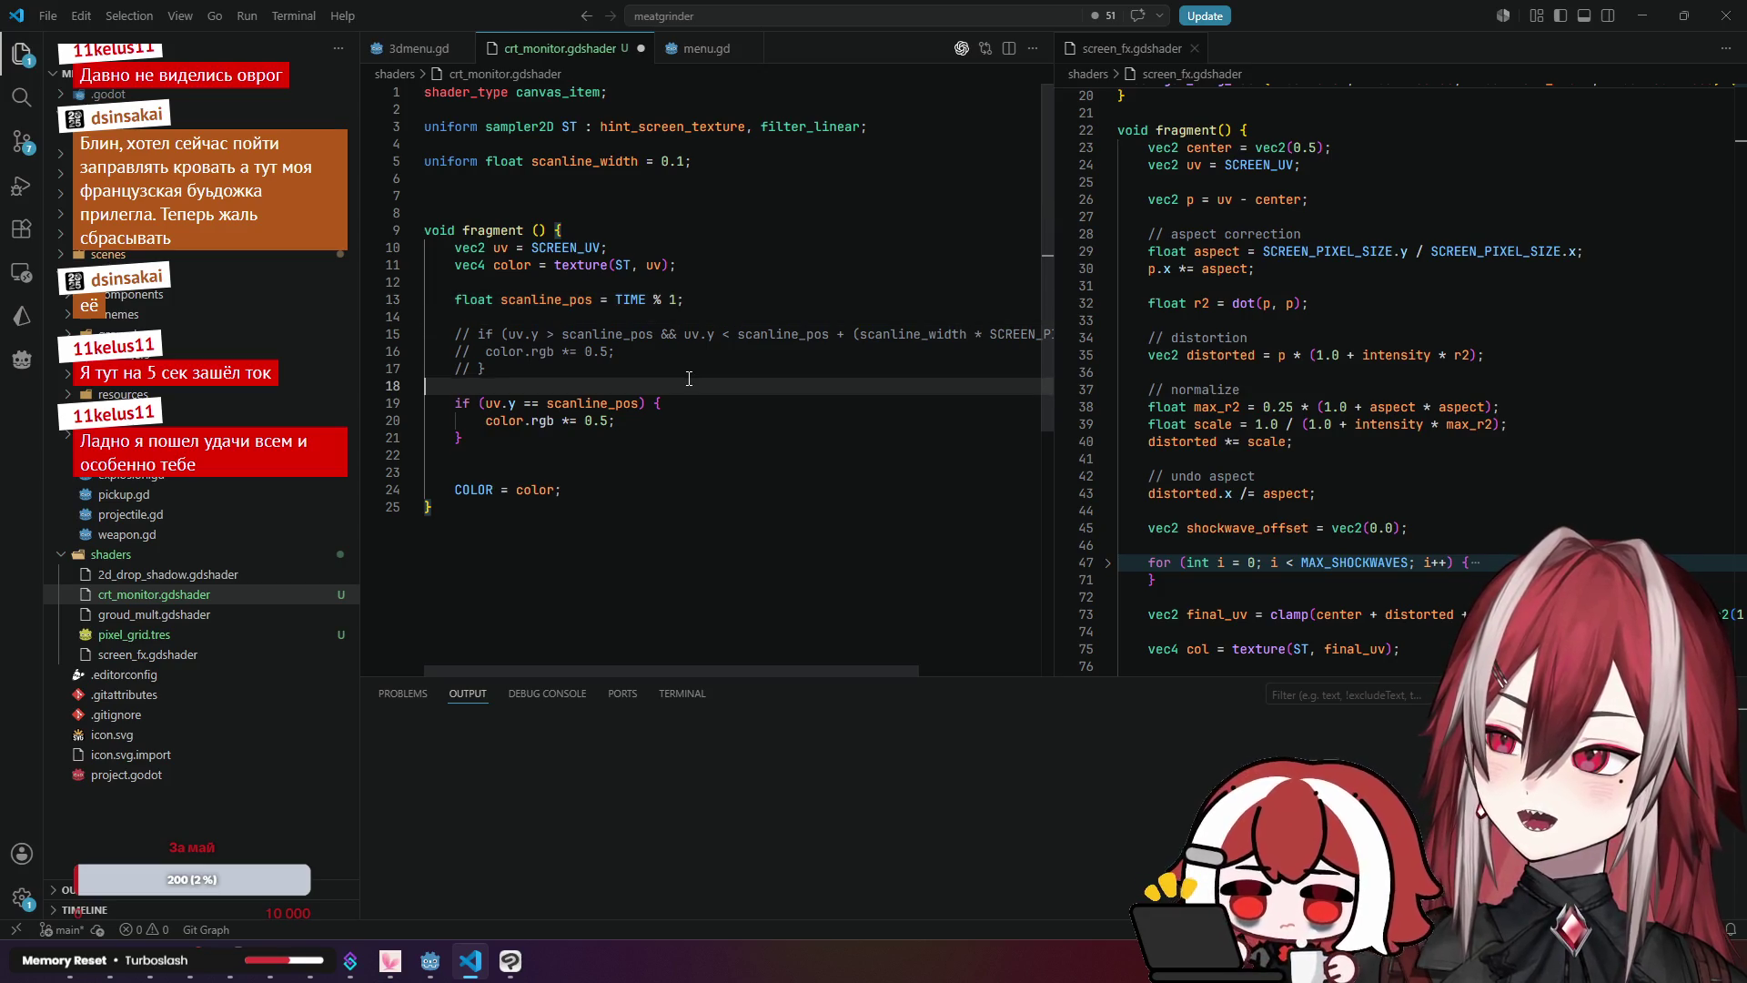
key("alt+Tab")
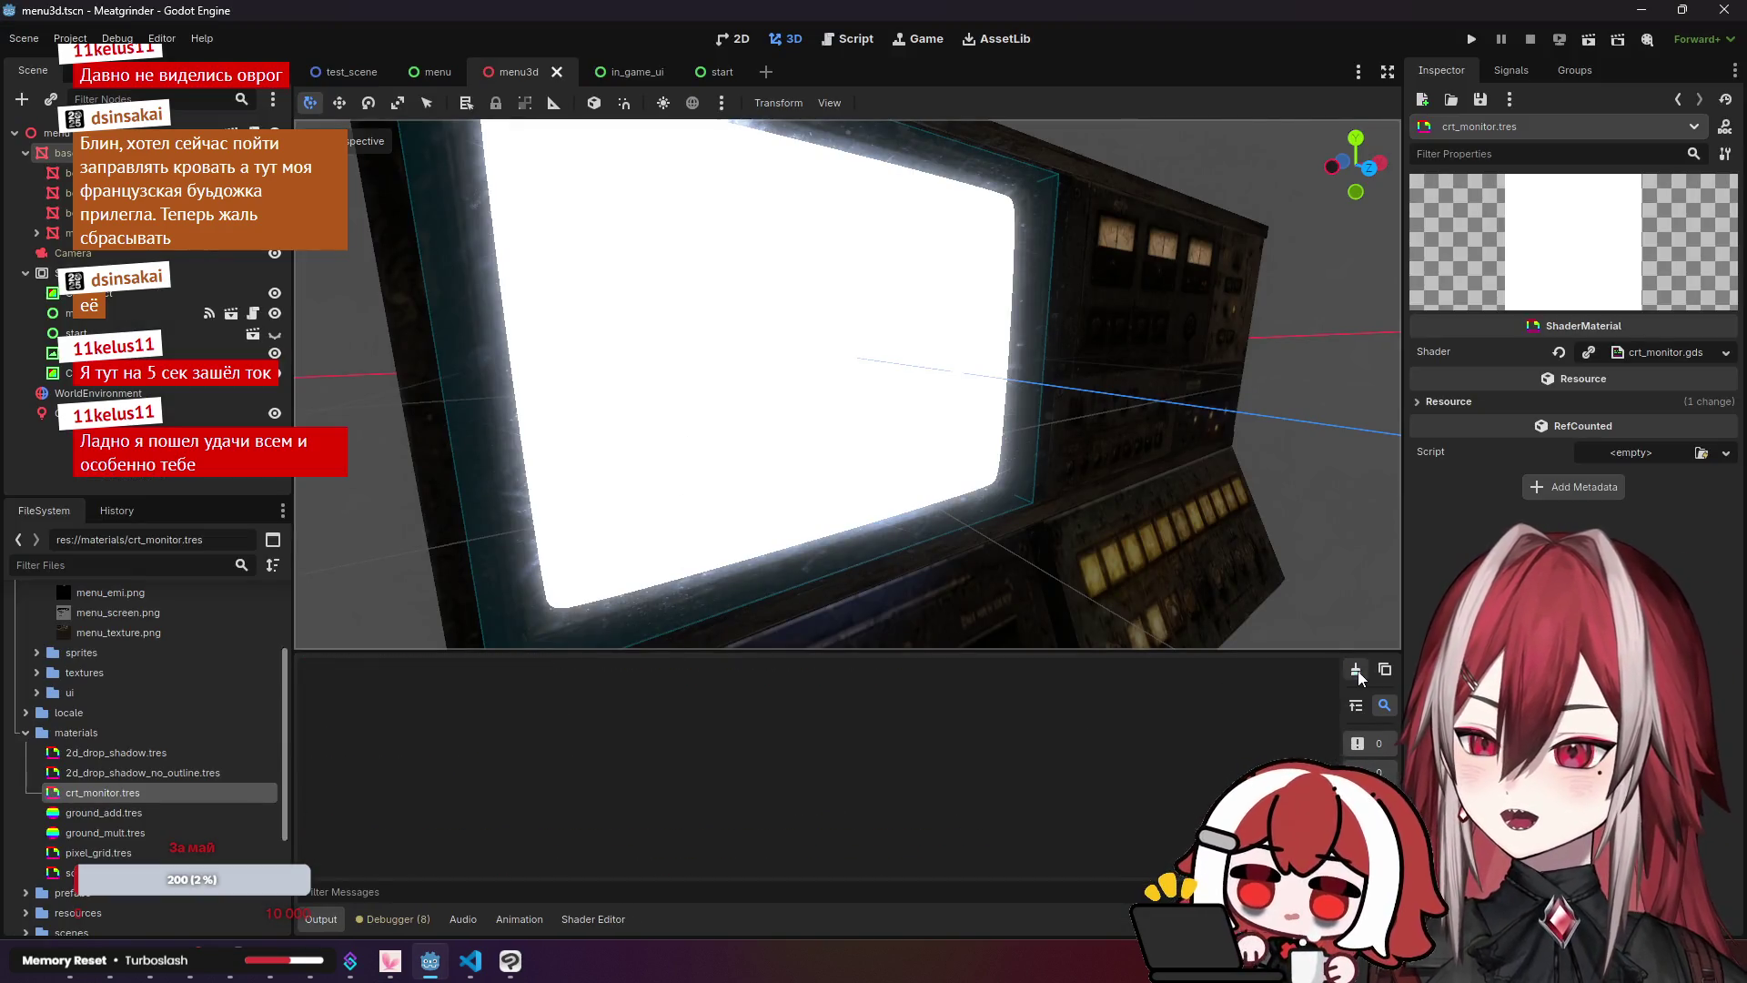
key("alt+Tab")
key("ctrl+s")
key("alt+Tab")
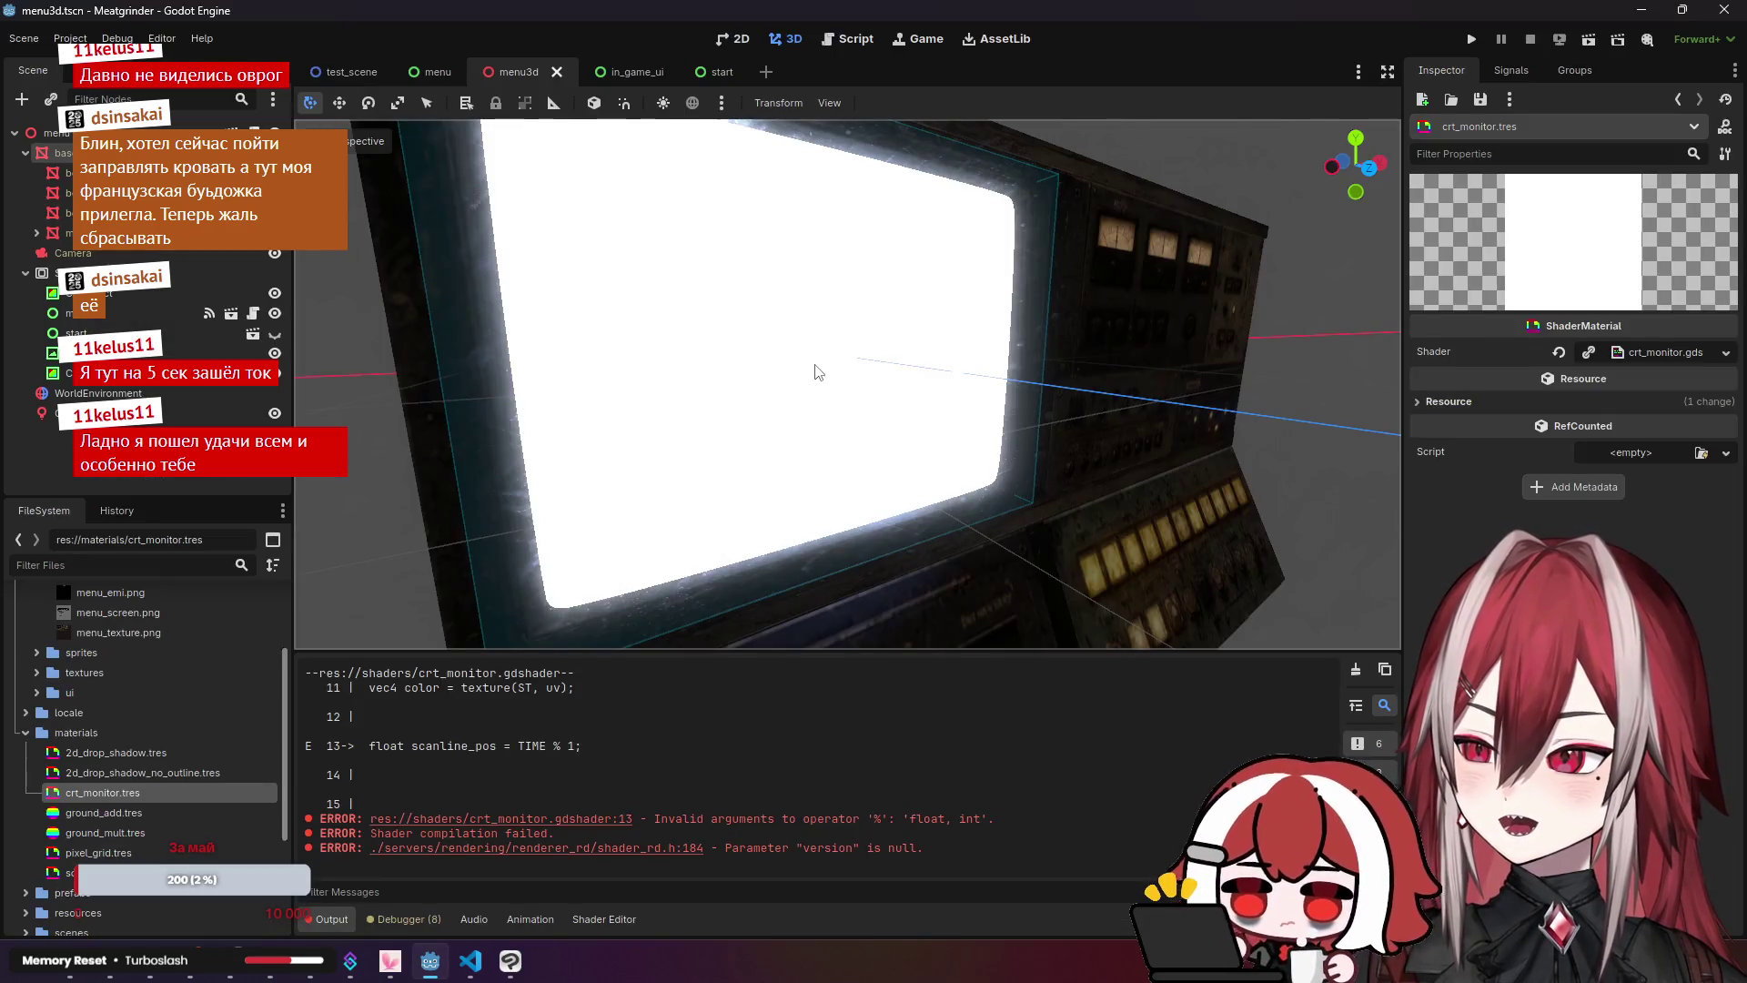
key("alt+Tab")
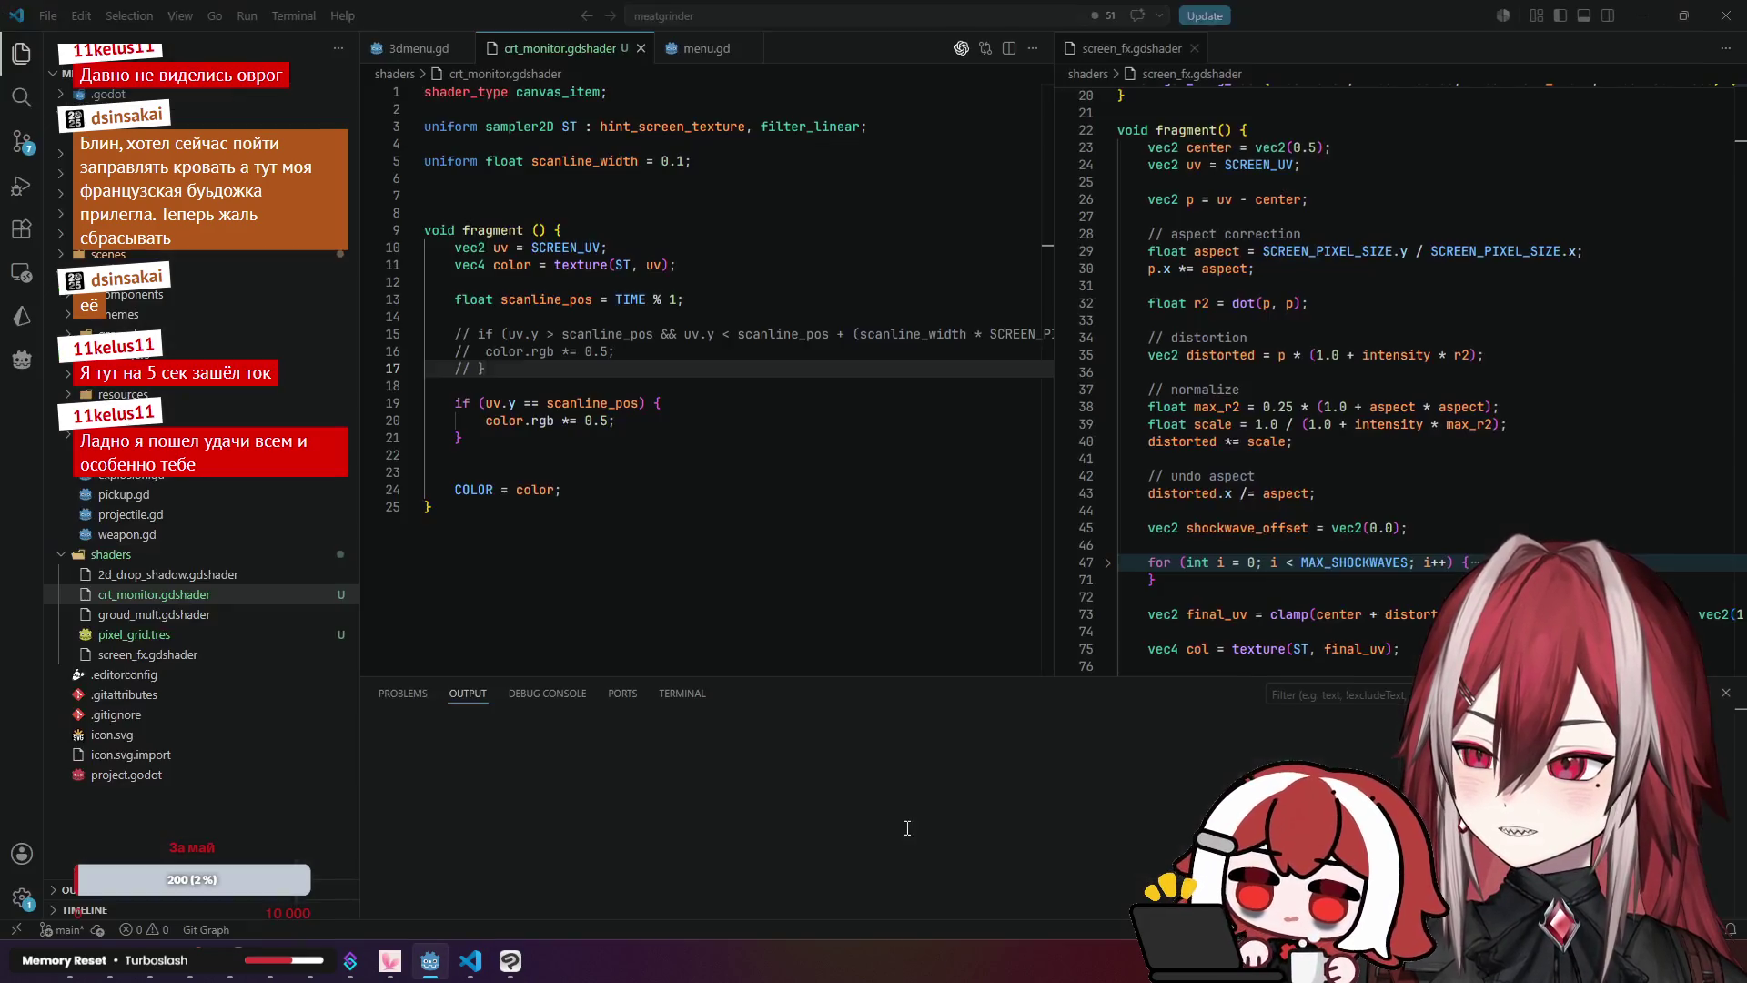
key("Up")
key("Up")
key("Up")
left_click(647, 352)
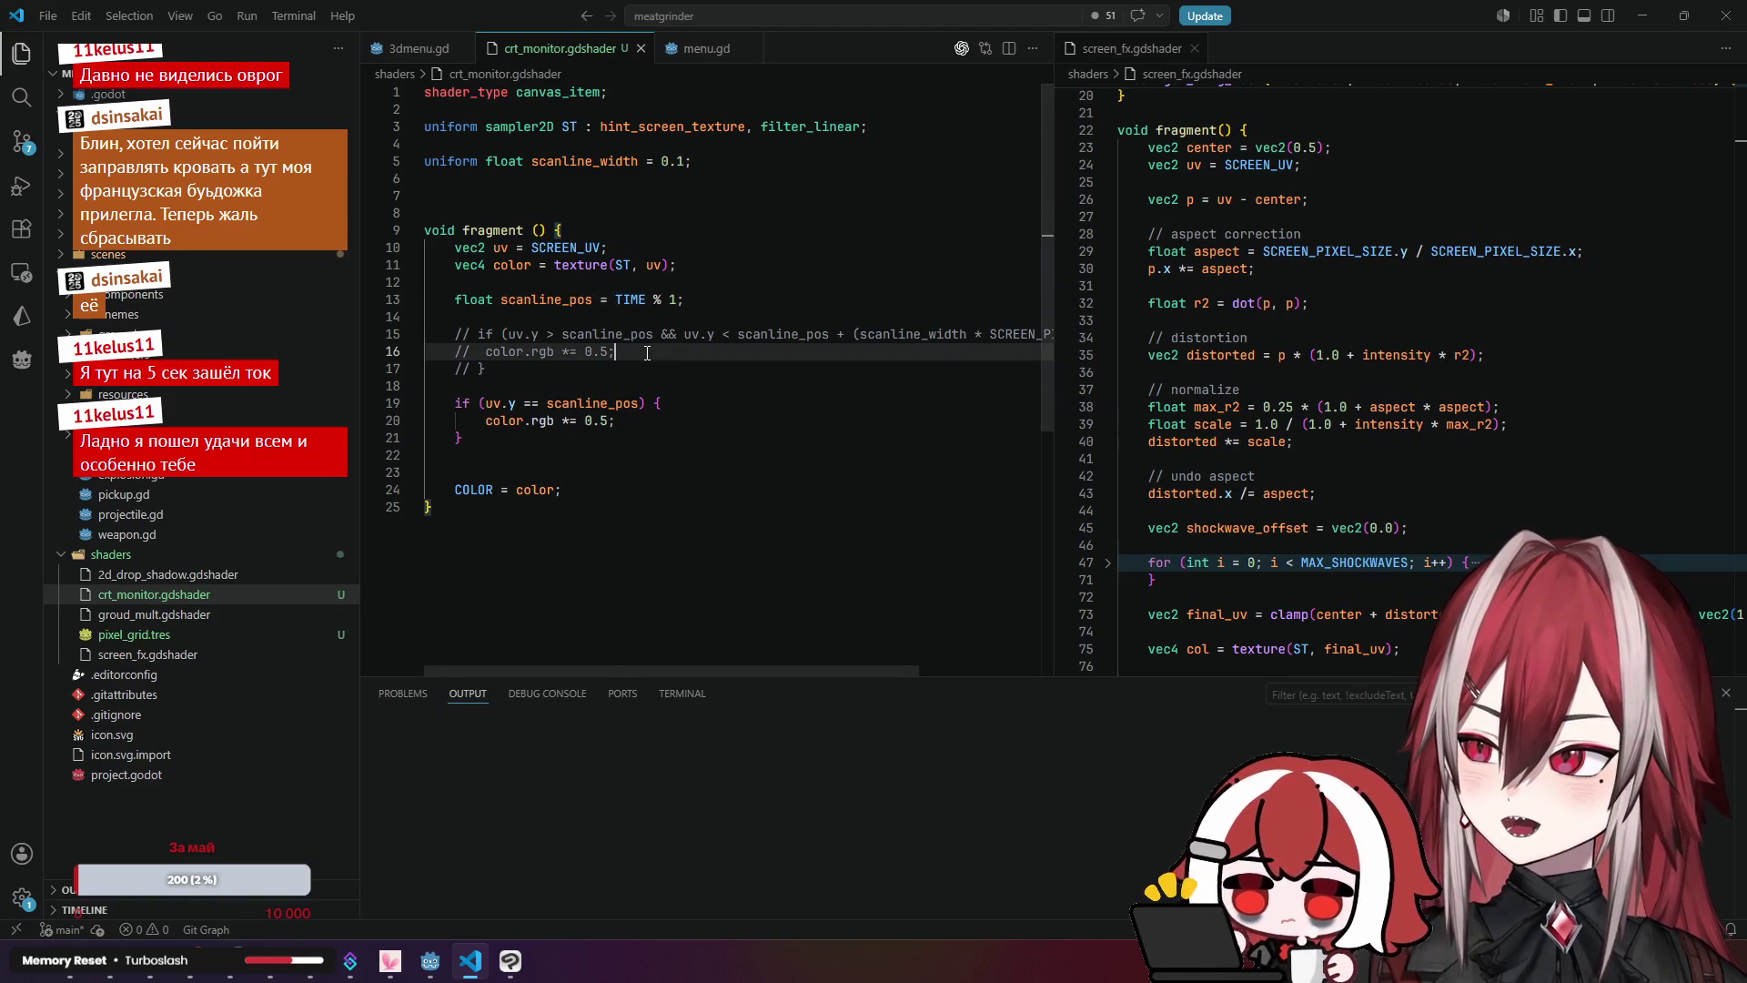
key("Up")
key("Up")
key("Up")
key("Right")
key("Right")
key("Right")
type(".0")
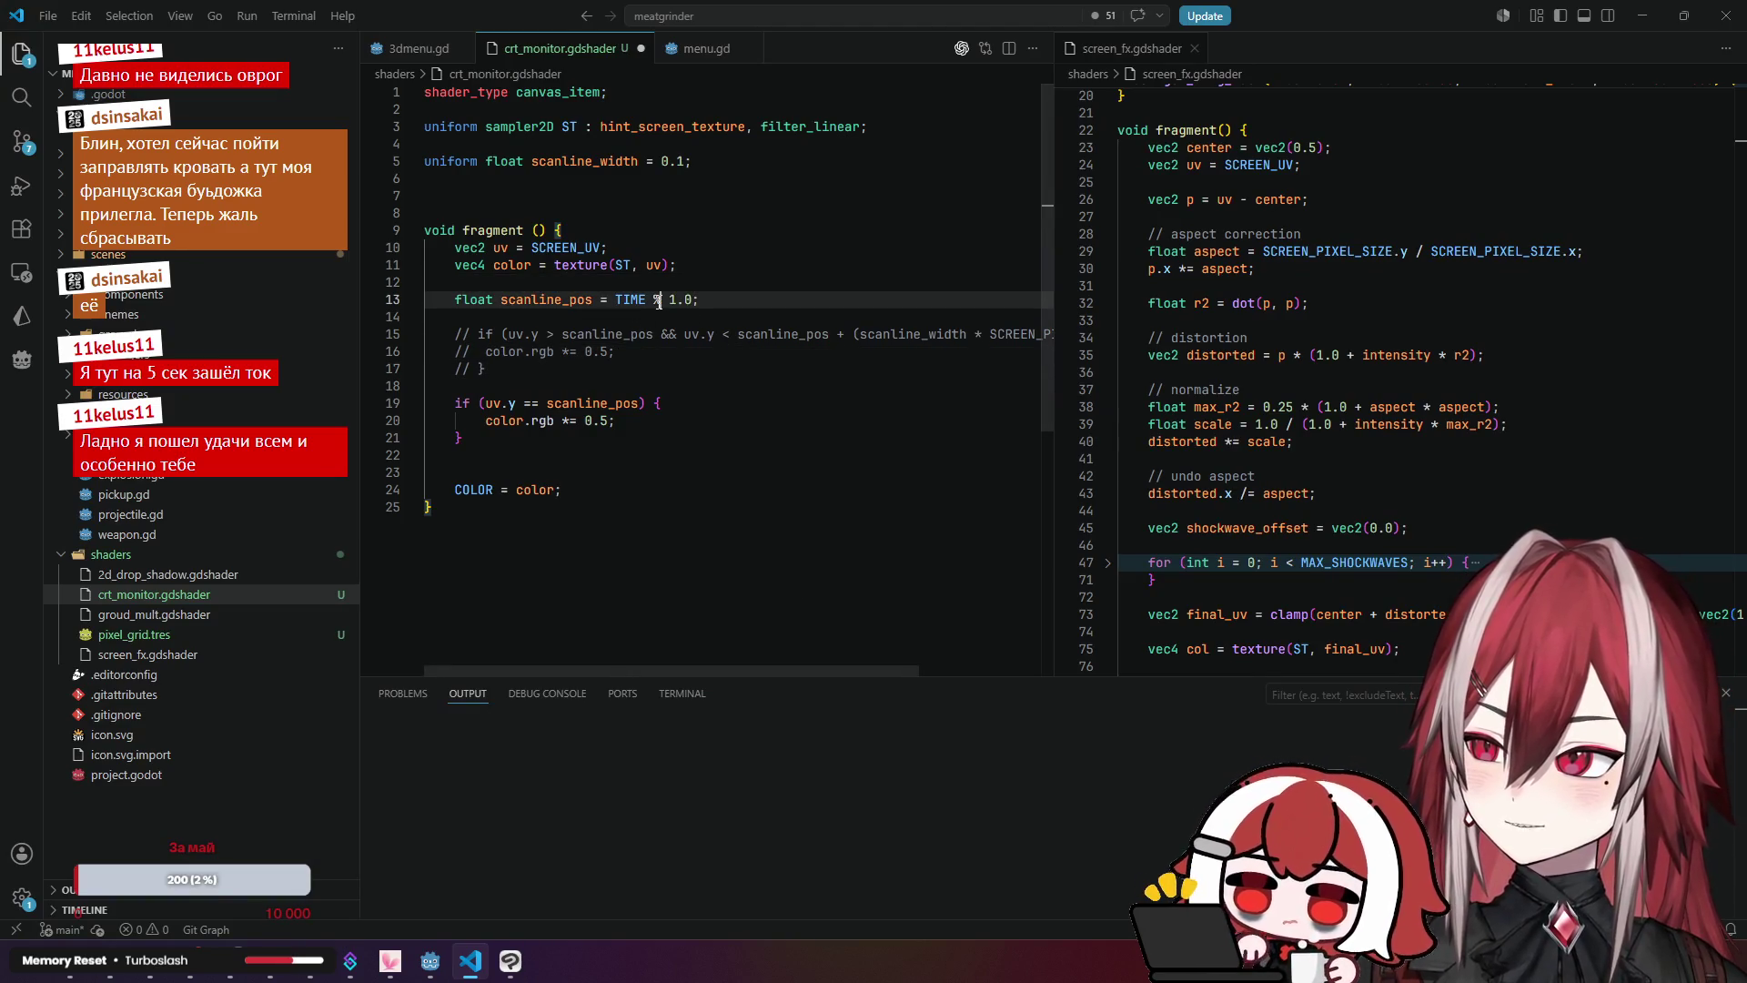
key("alt+Tab")
scroll(448, 498, "up", 5)
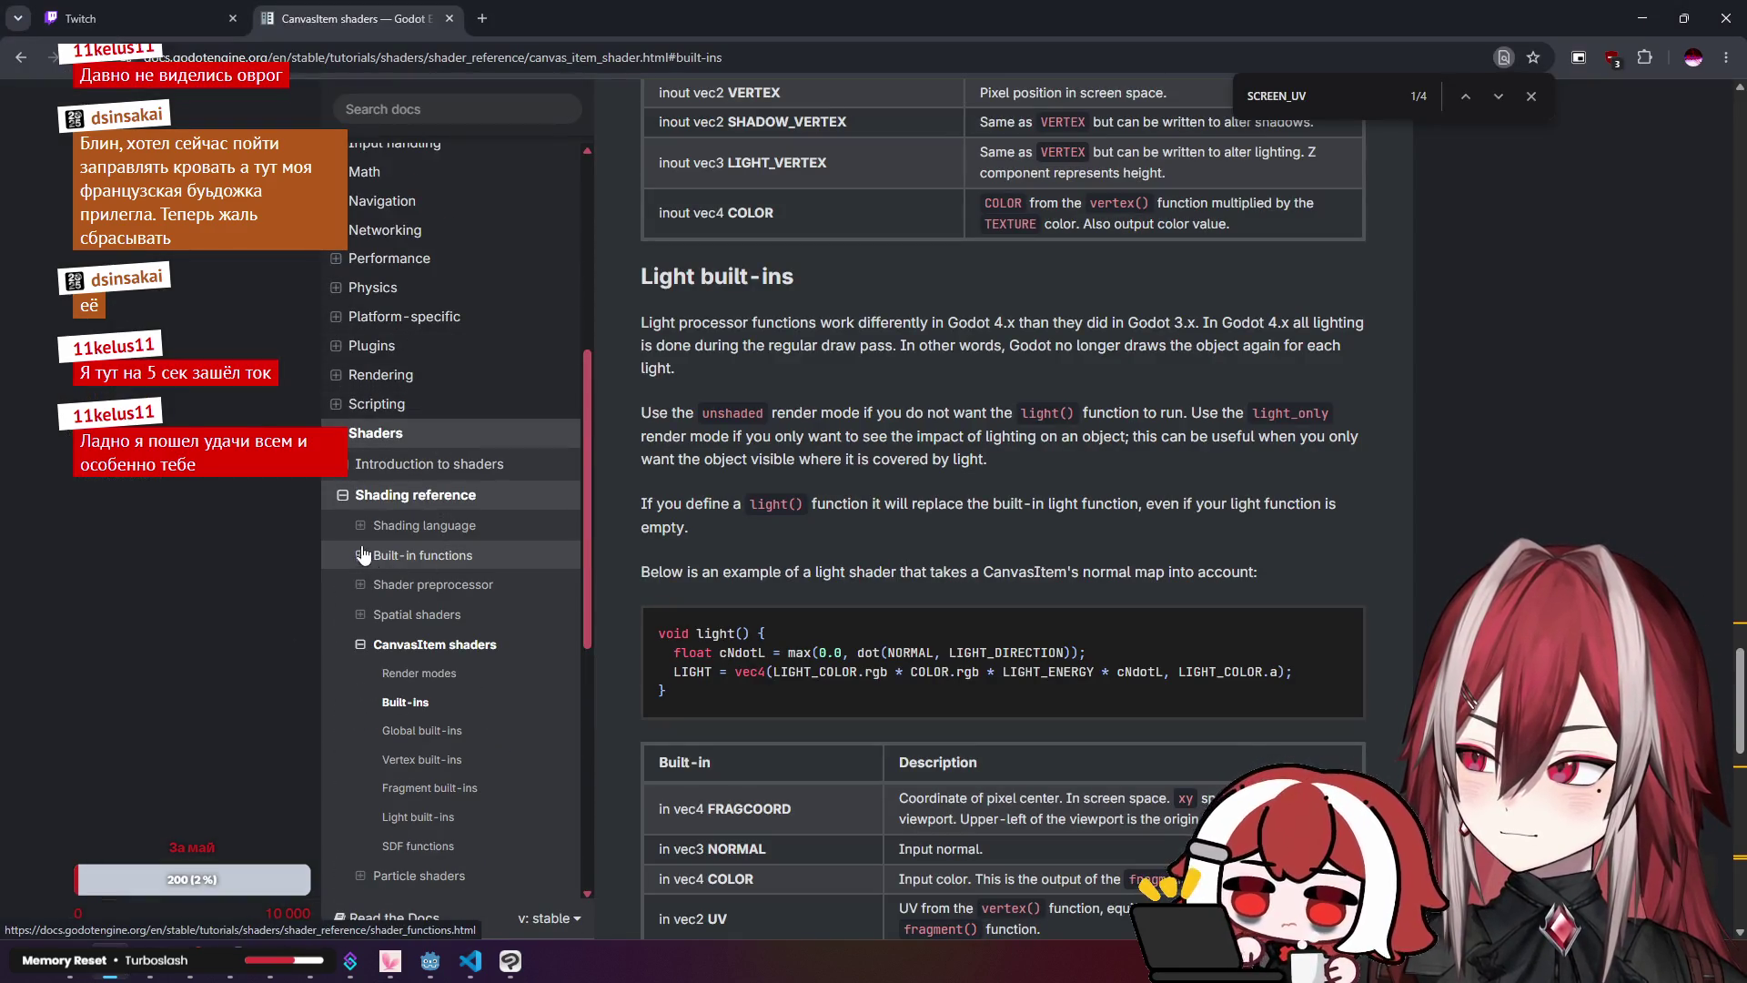
Step: Find % in the Shading language Operators table, listed as multiplicative
left_click(360, 526)
scroll(455, 628, "down", 1)
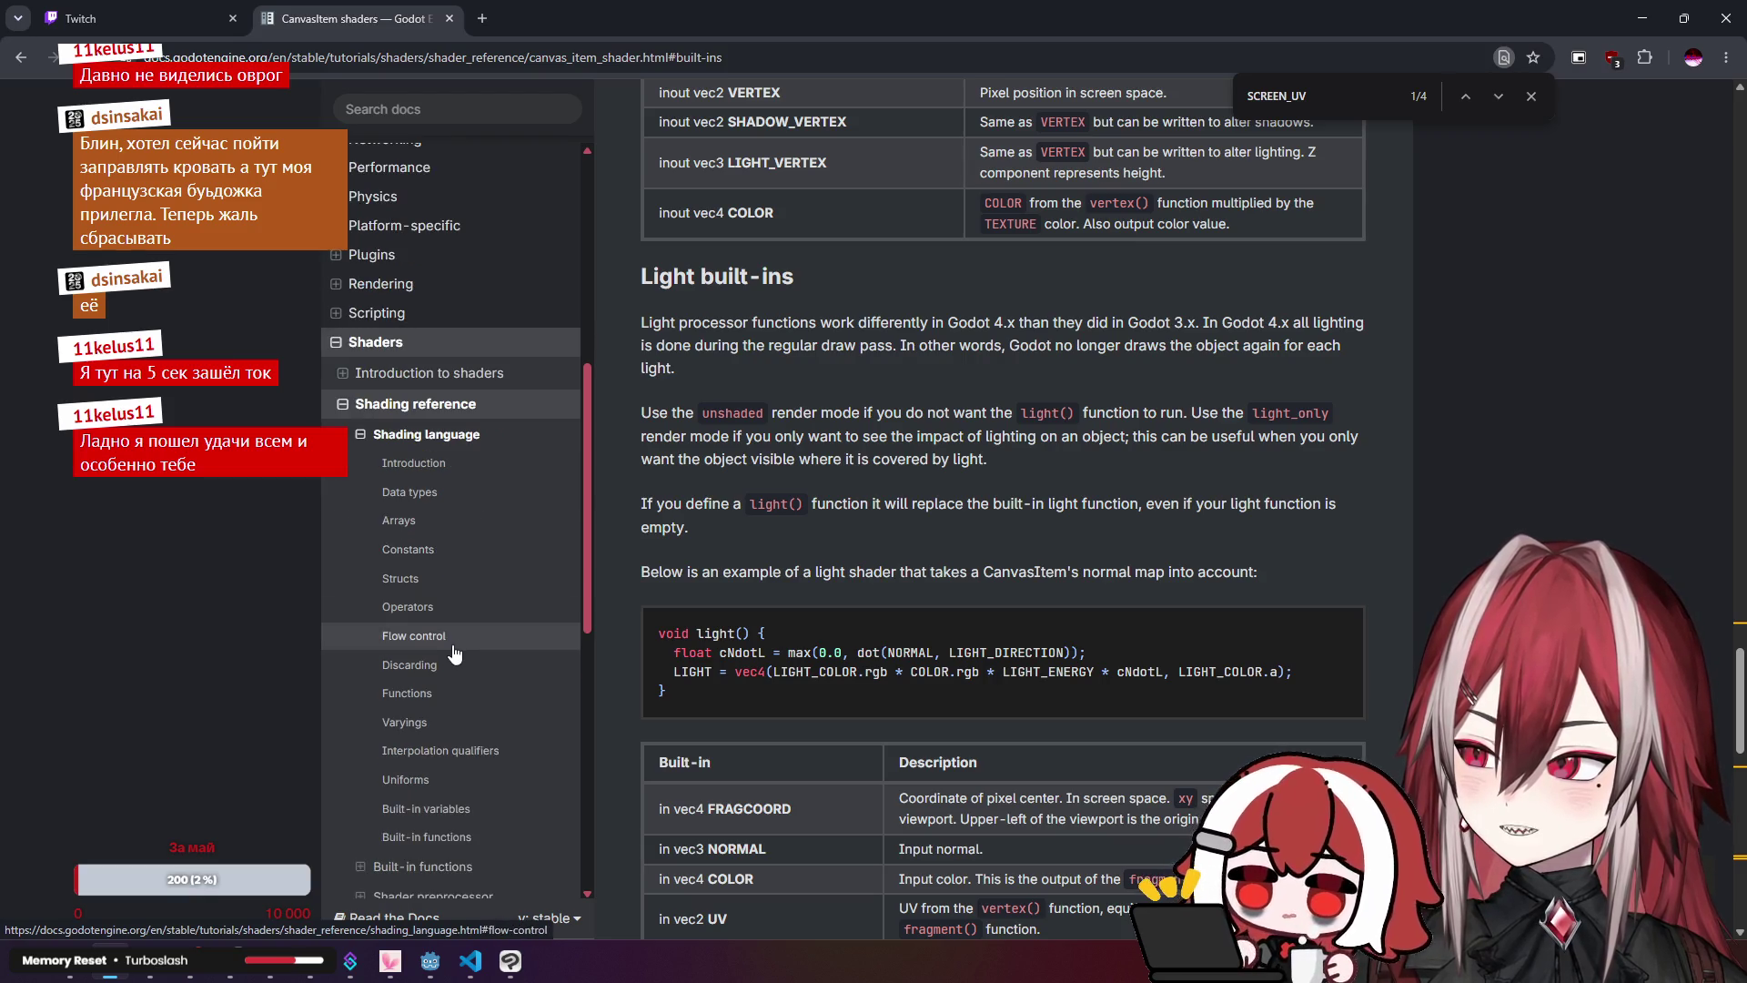
left_click(407, 607)
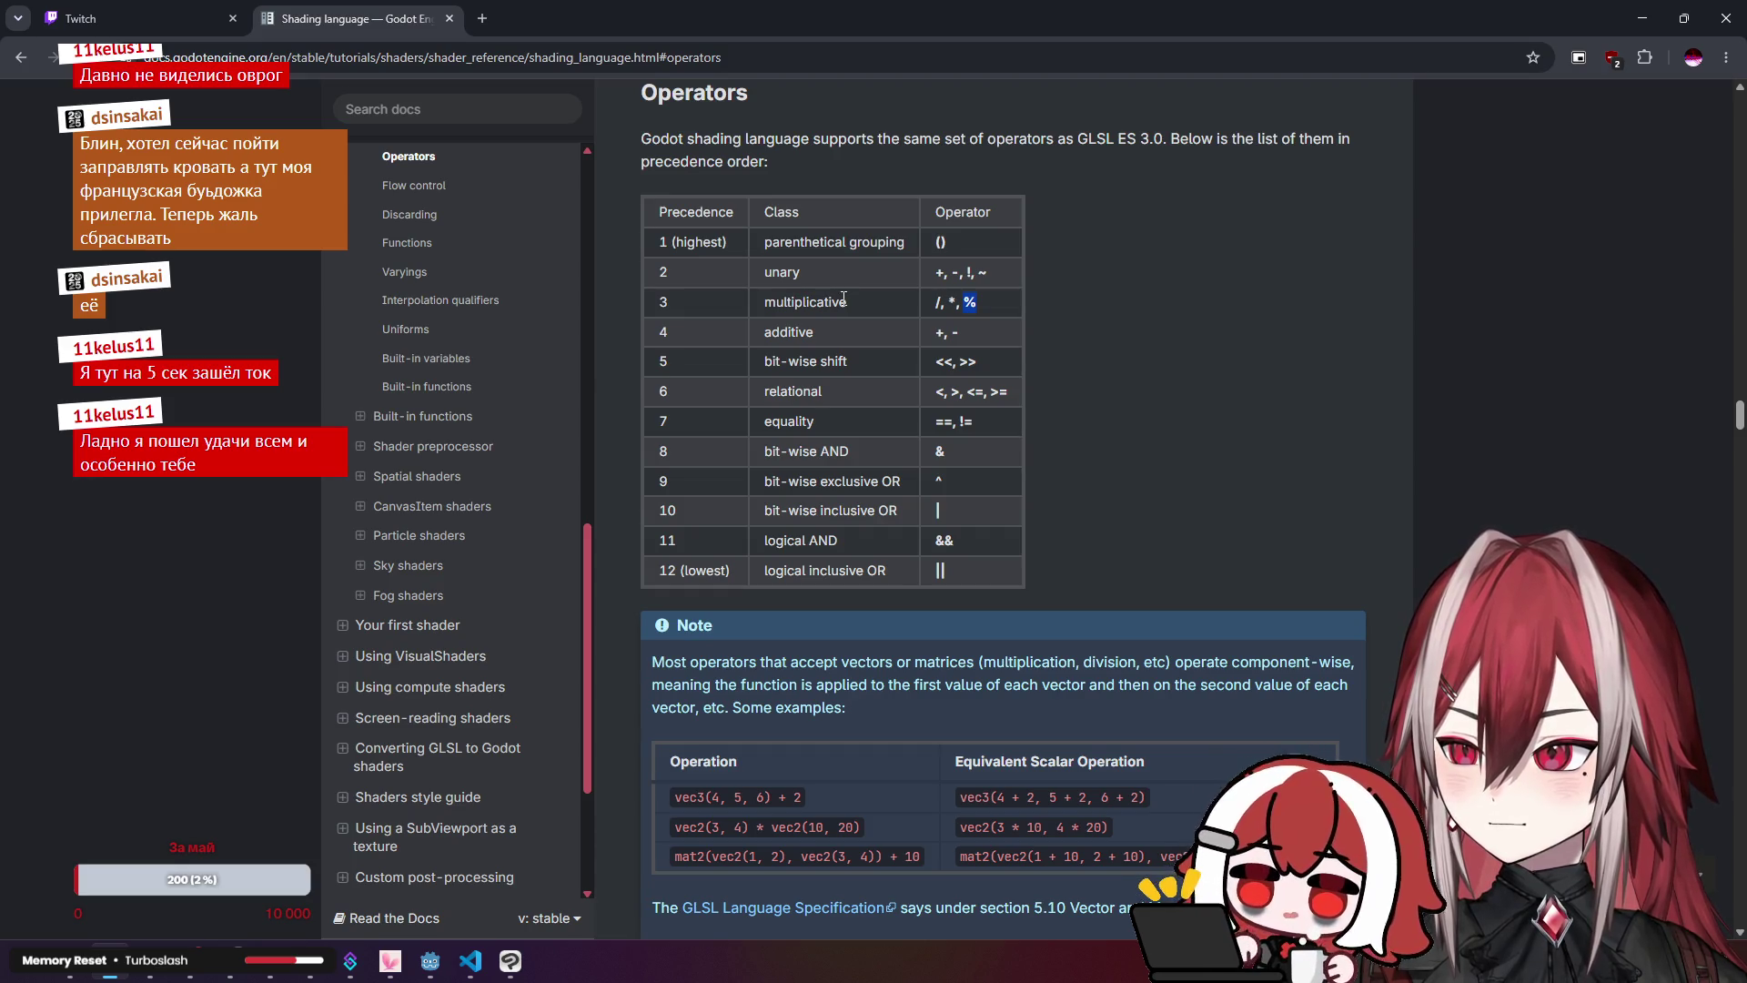
scroll(1062, 337, "down", 3)
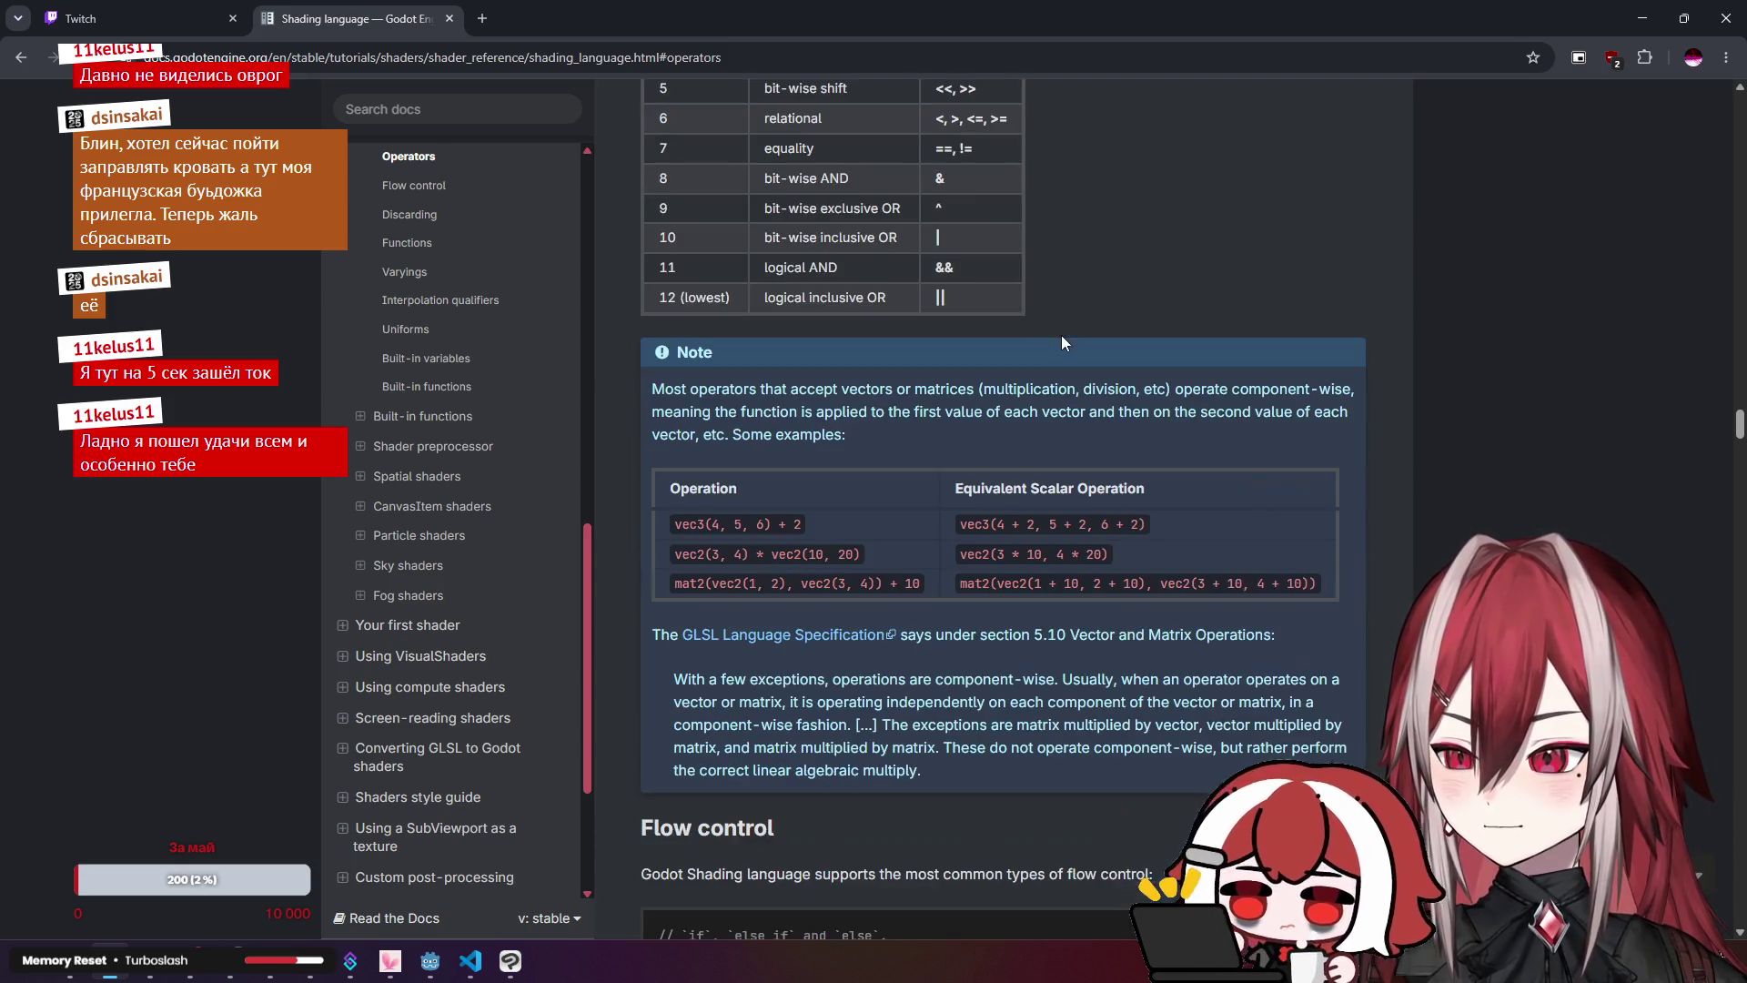
scroll(1073, 313, "up", 1)
key("ctrl+f")
type("%")
scroll(1045, 291, "down", 10)
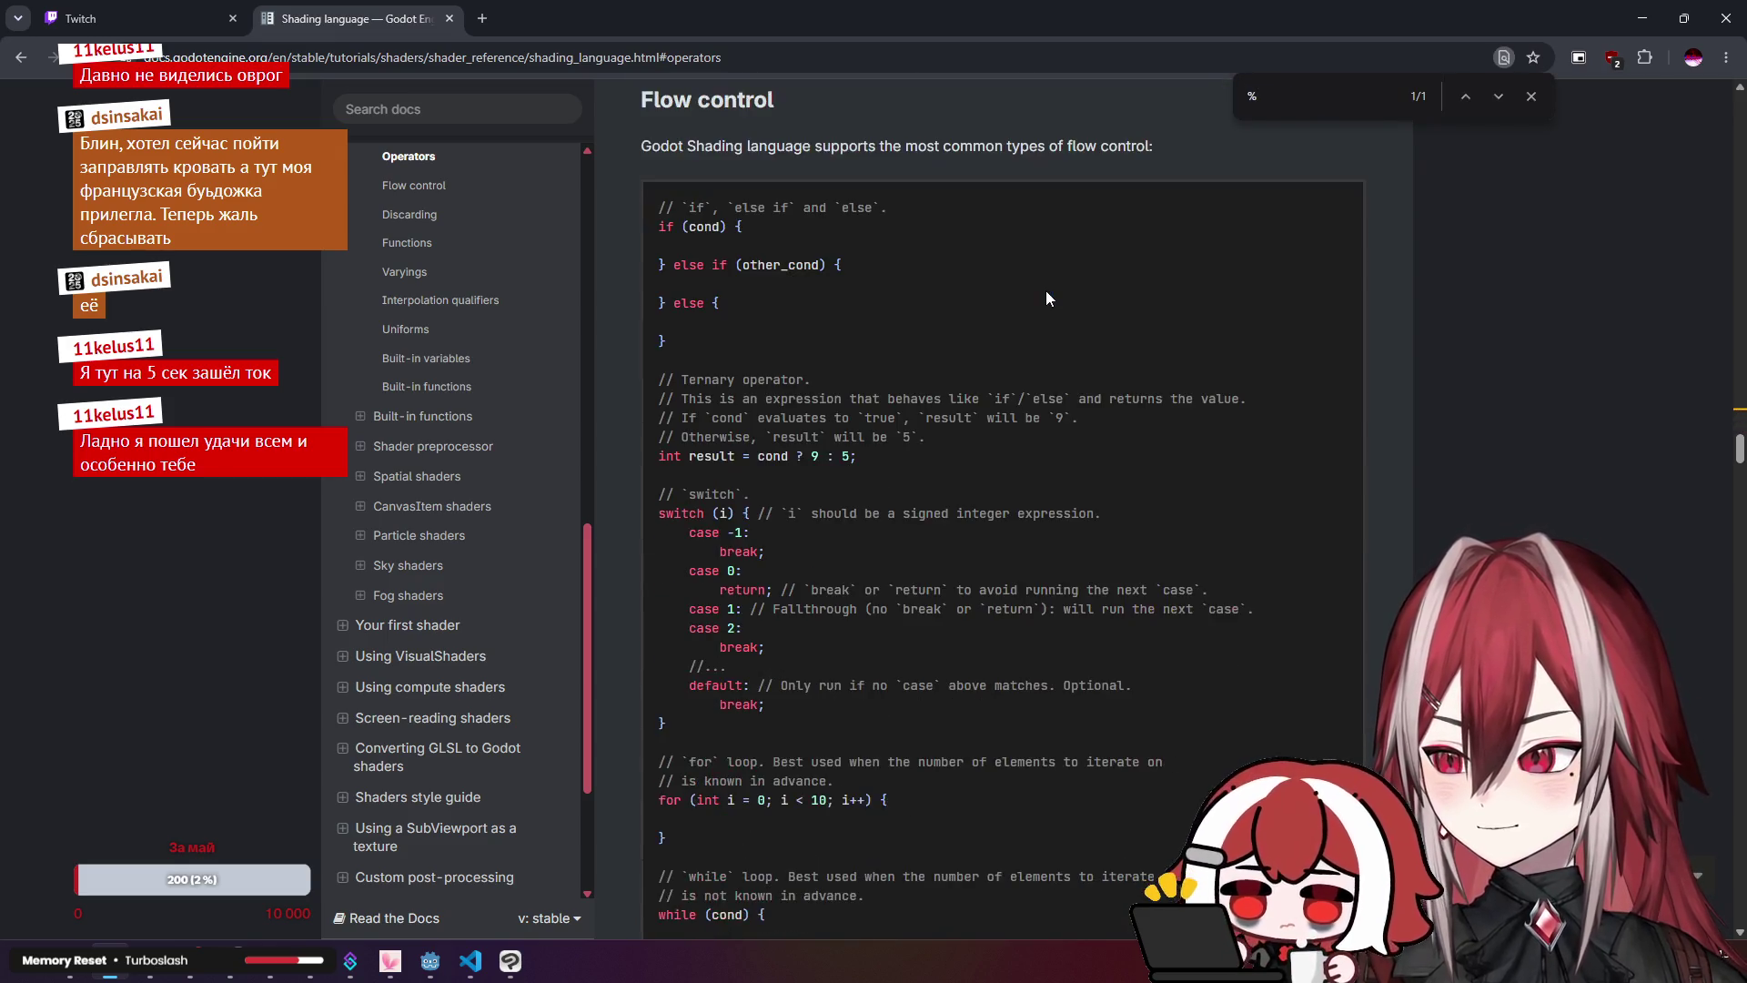
scroll(1045, 291, "up", 6)
key("Escape")
scroll(1045, 291, "up", 4)
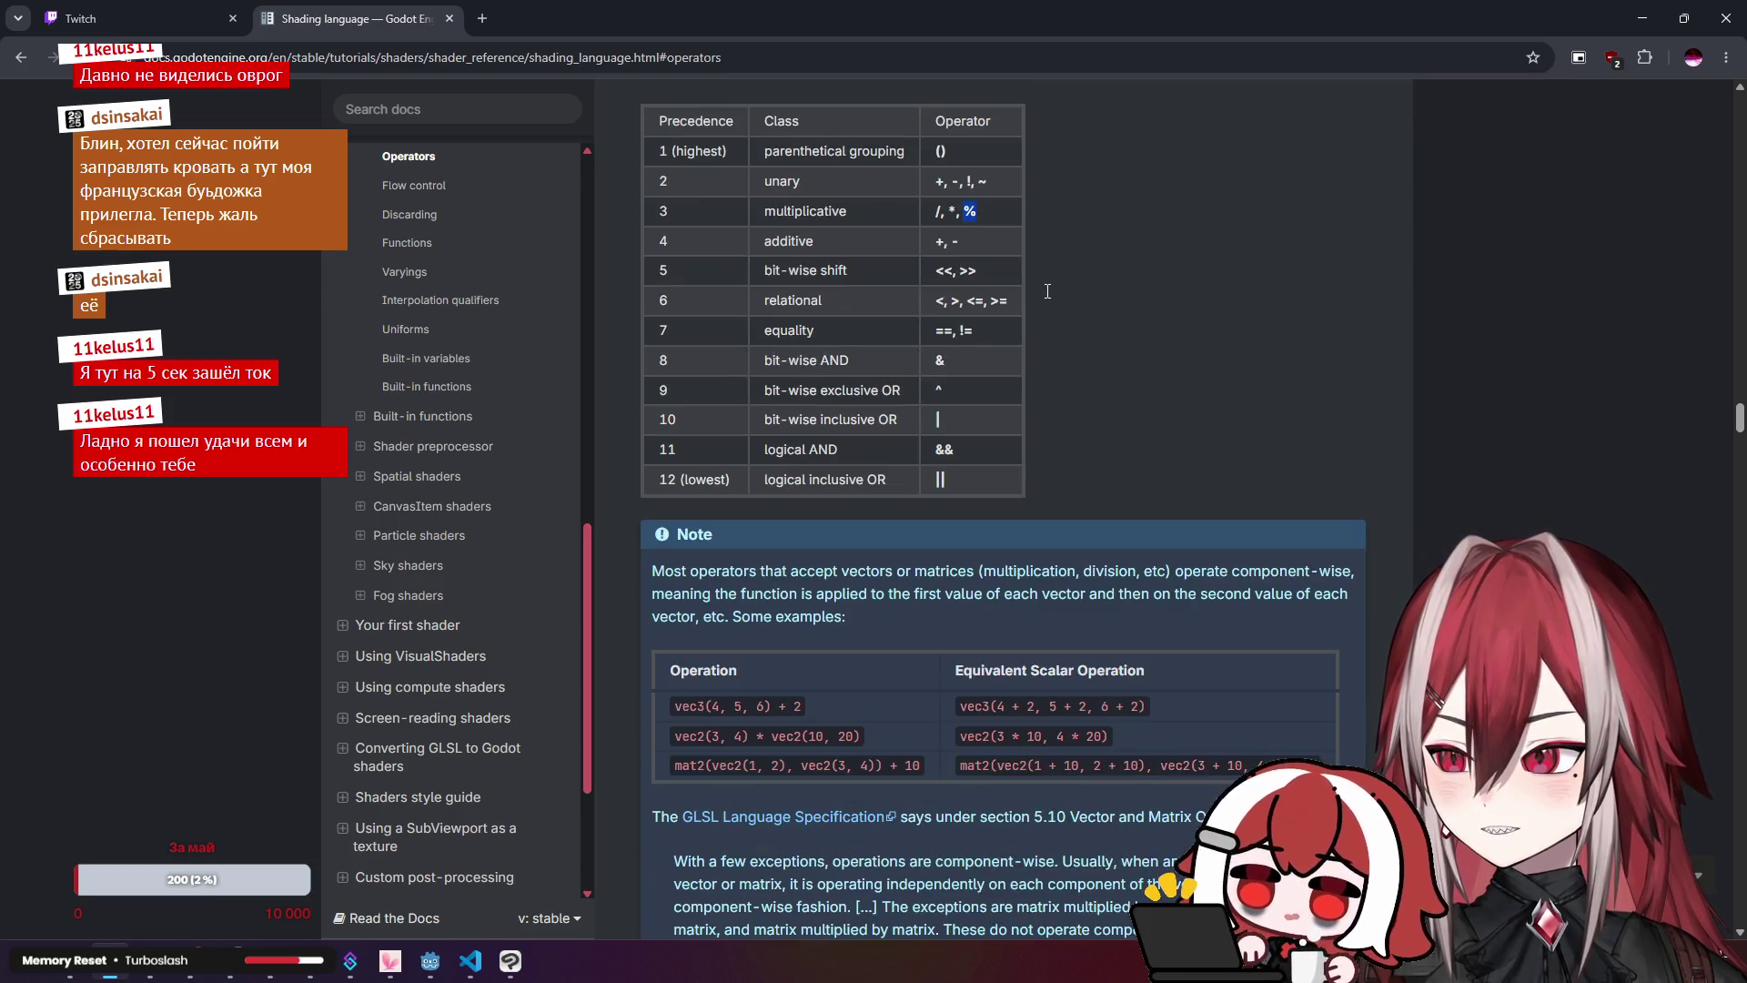
scroll(1045, 291, "down", 3)
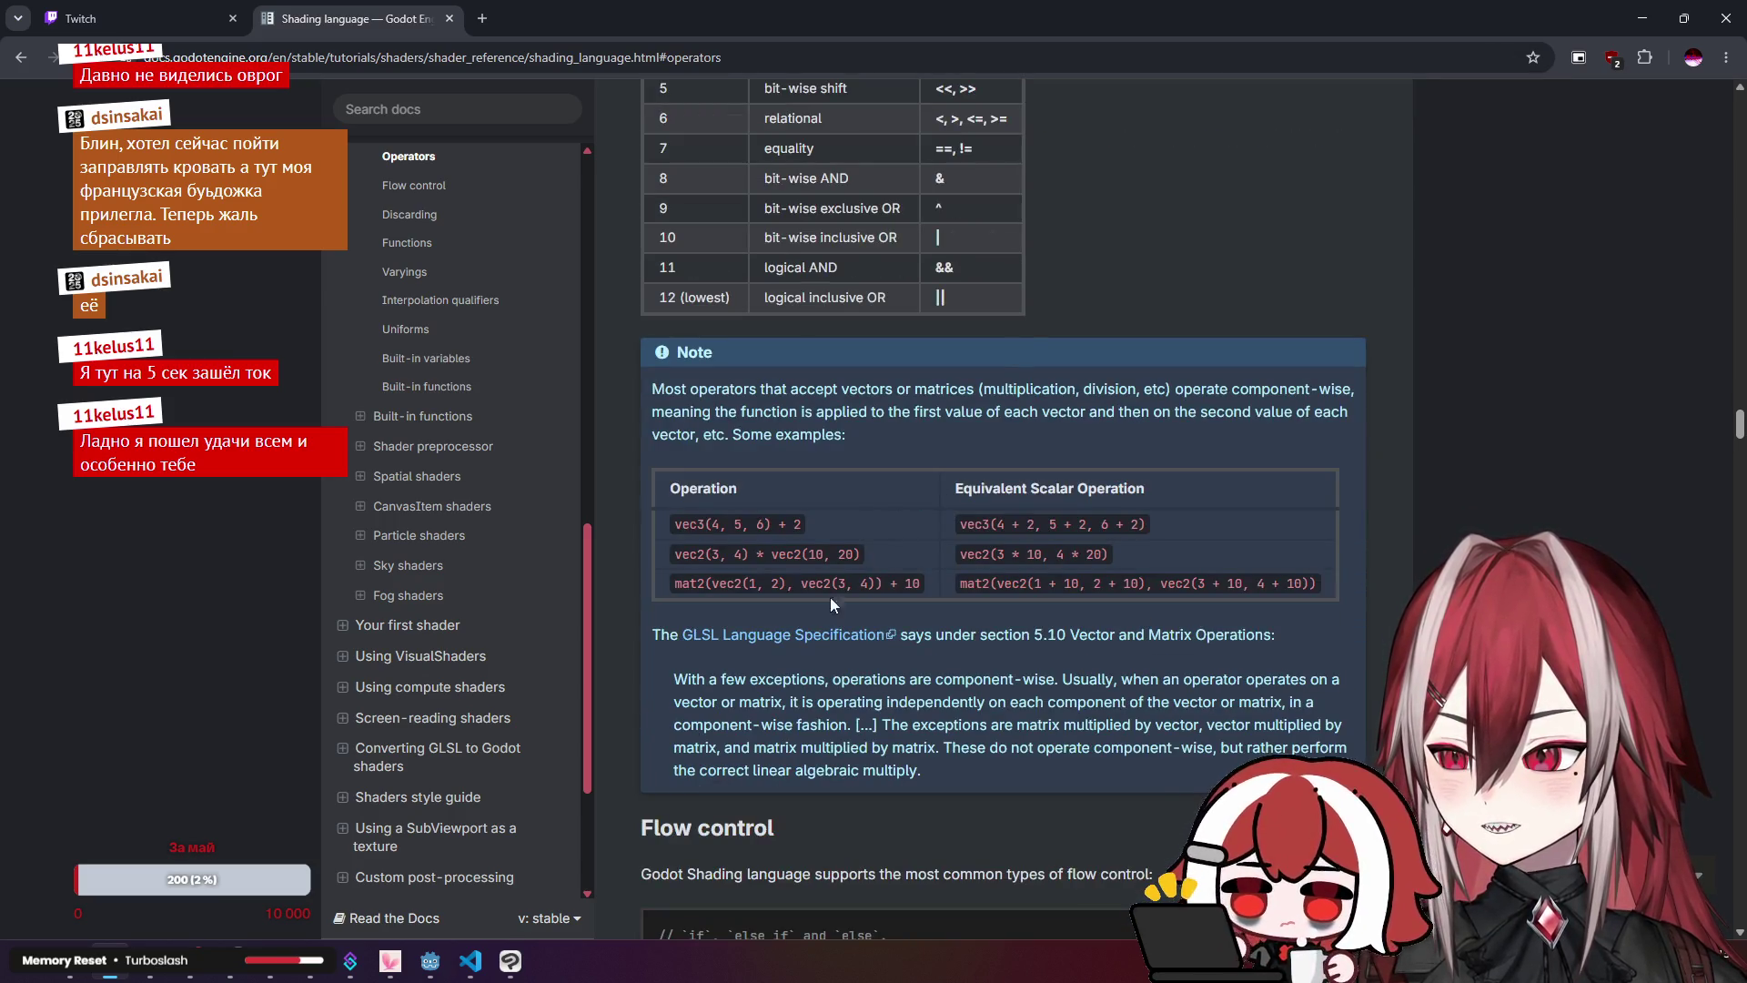
Step: Glance at the GLSL specification tab, close it, and start a new browser tab
left_click(573, 18)
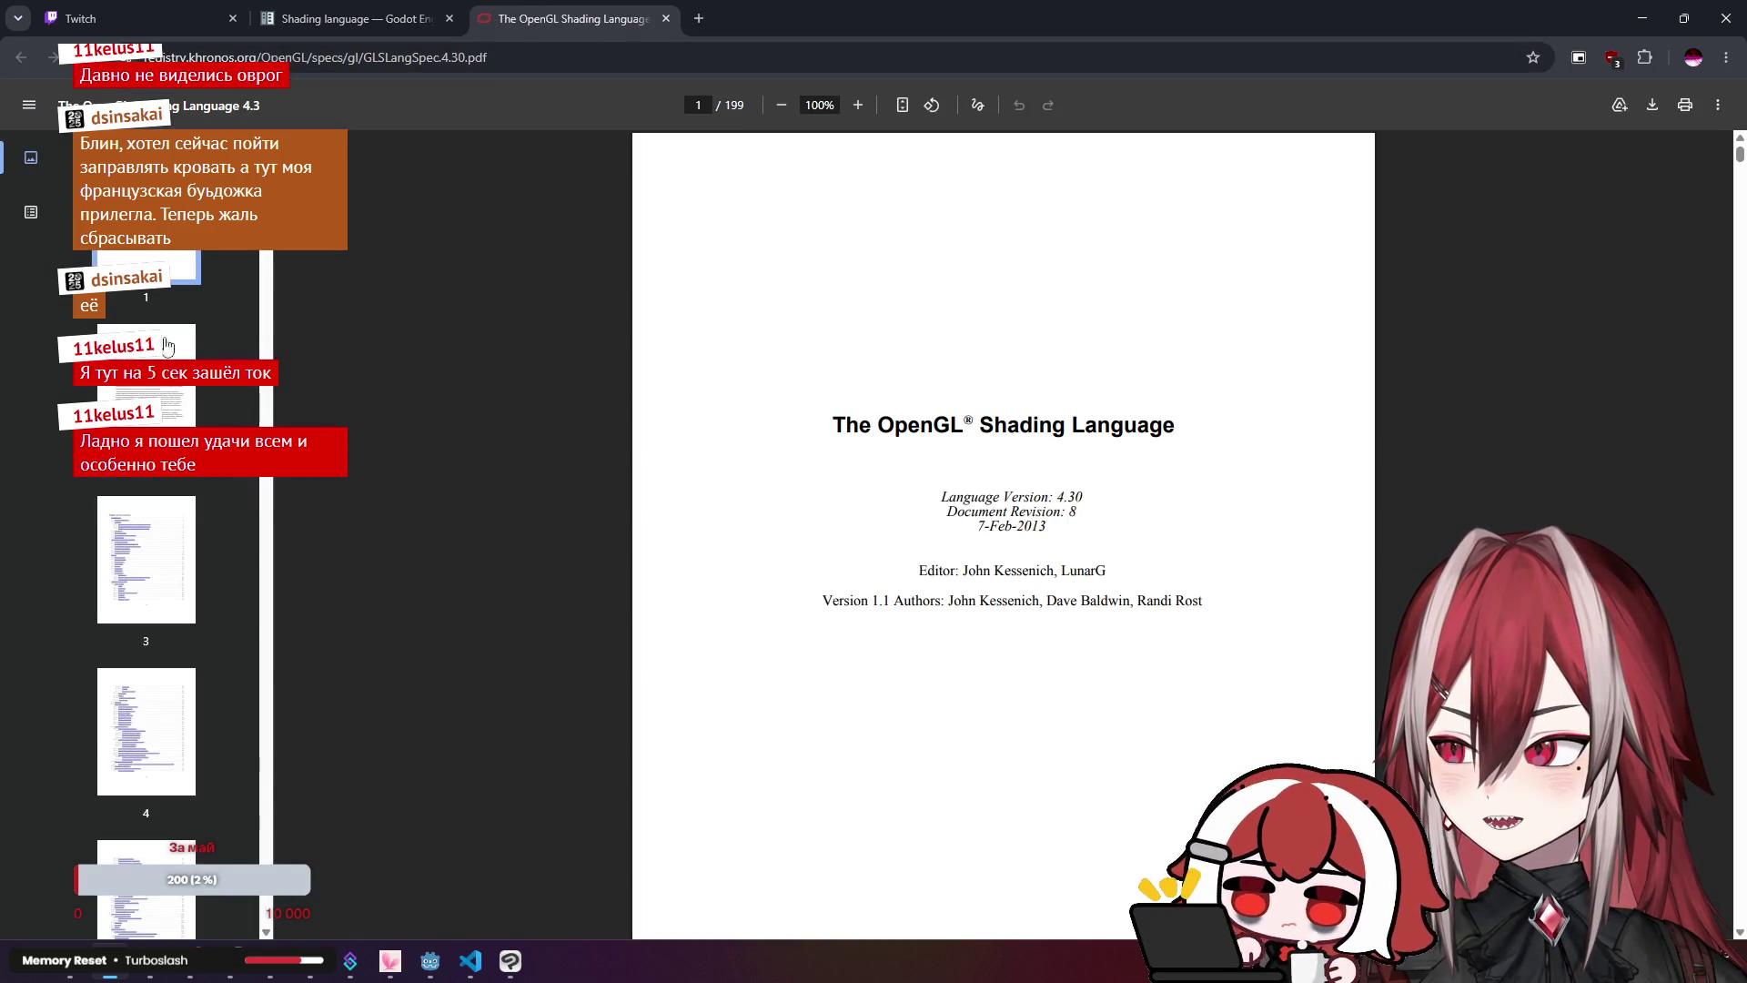
left_click(364, 18)
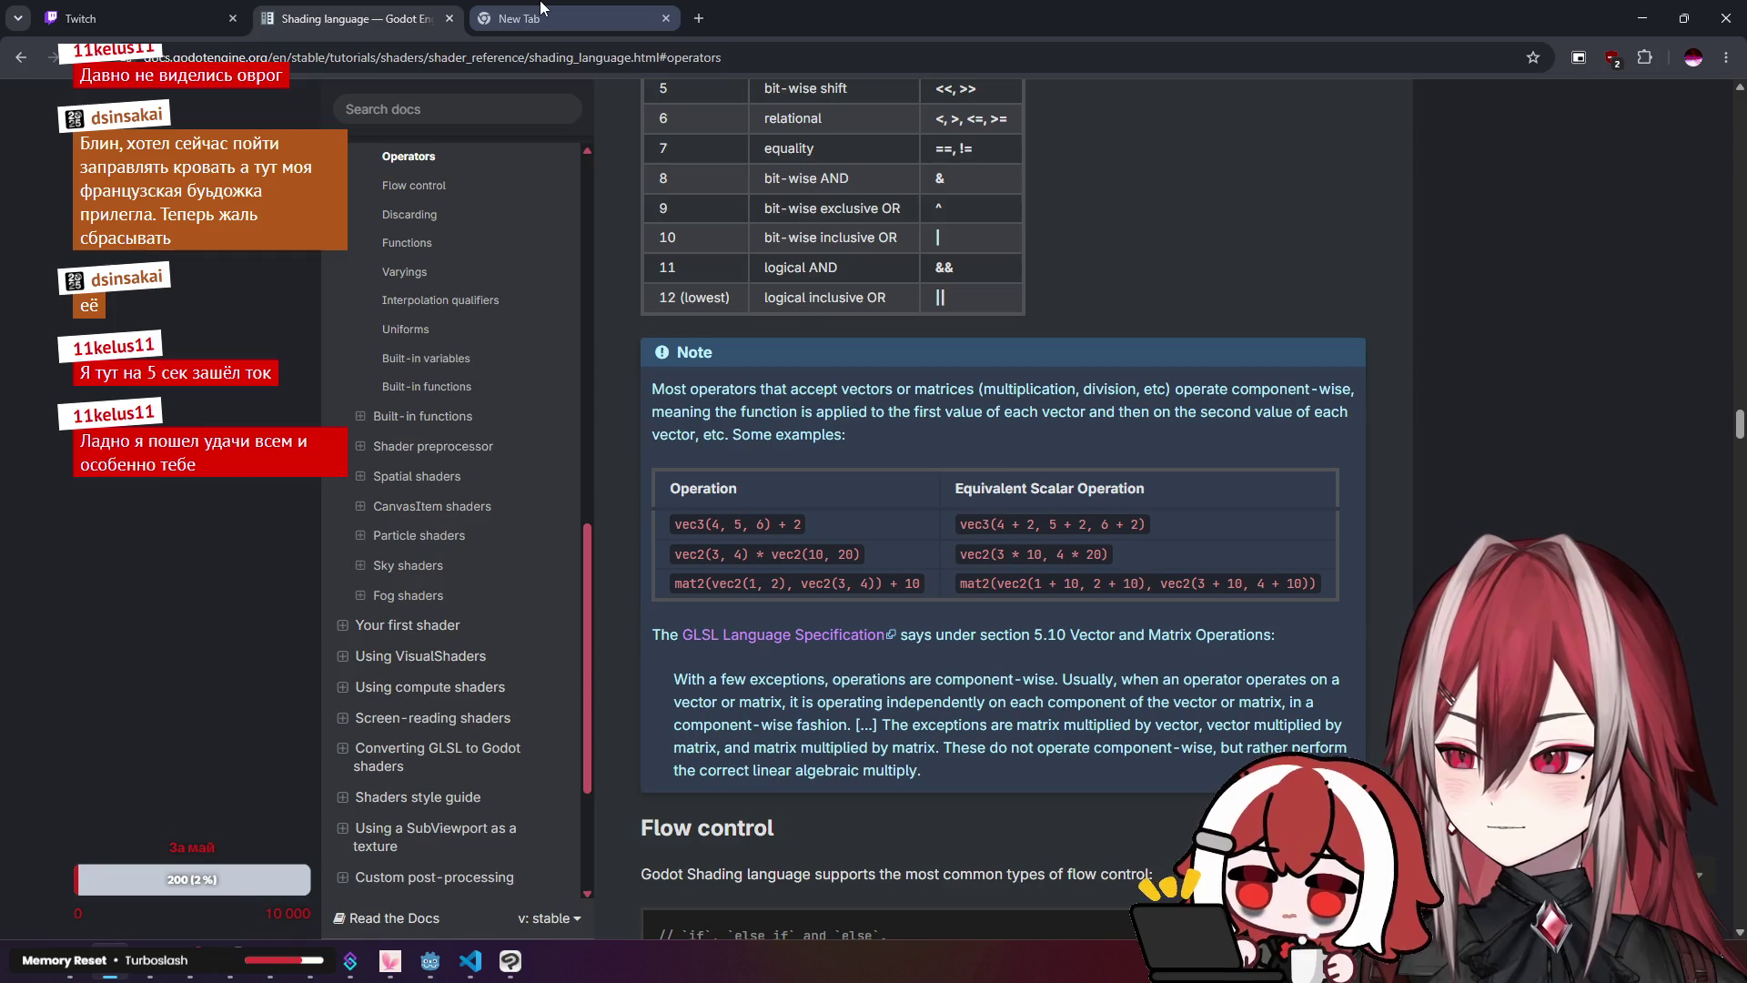
left_click(540, 9)
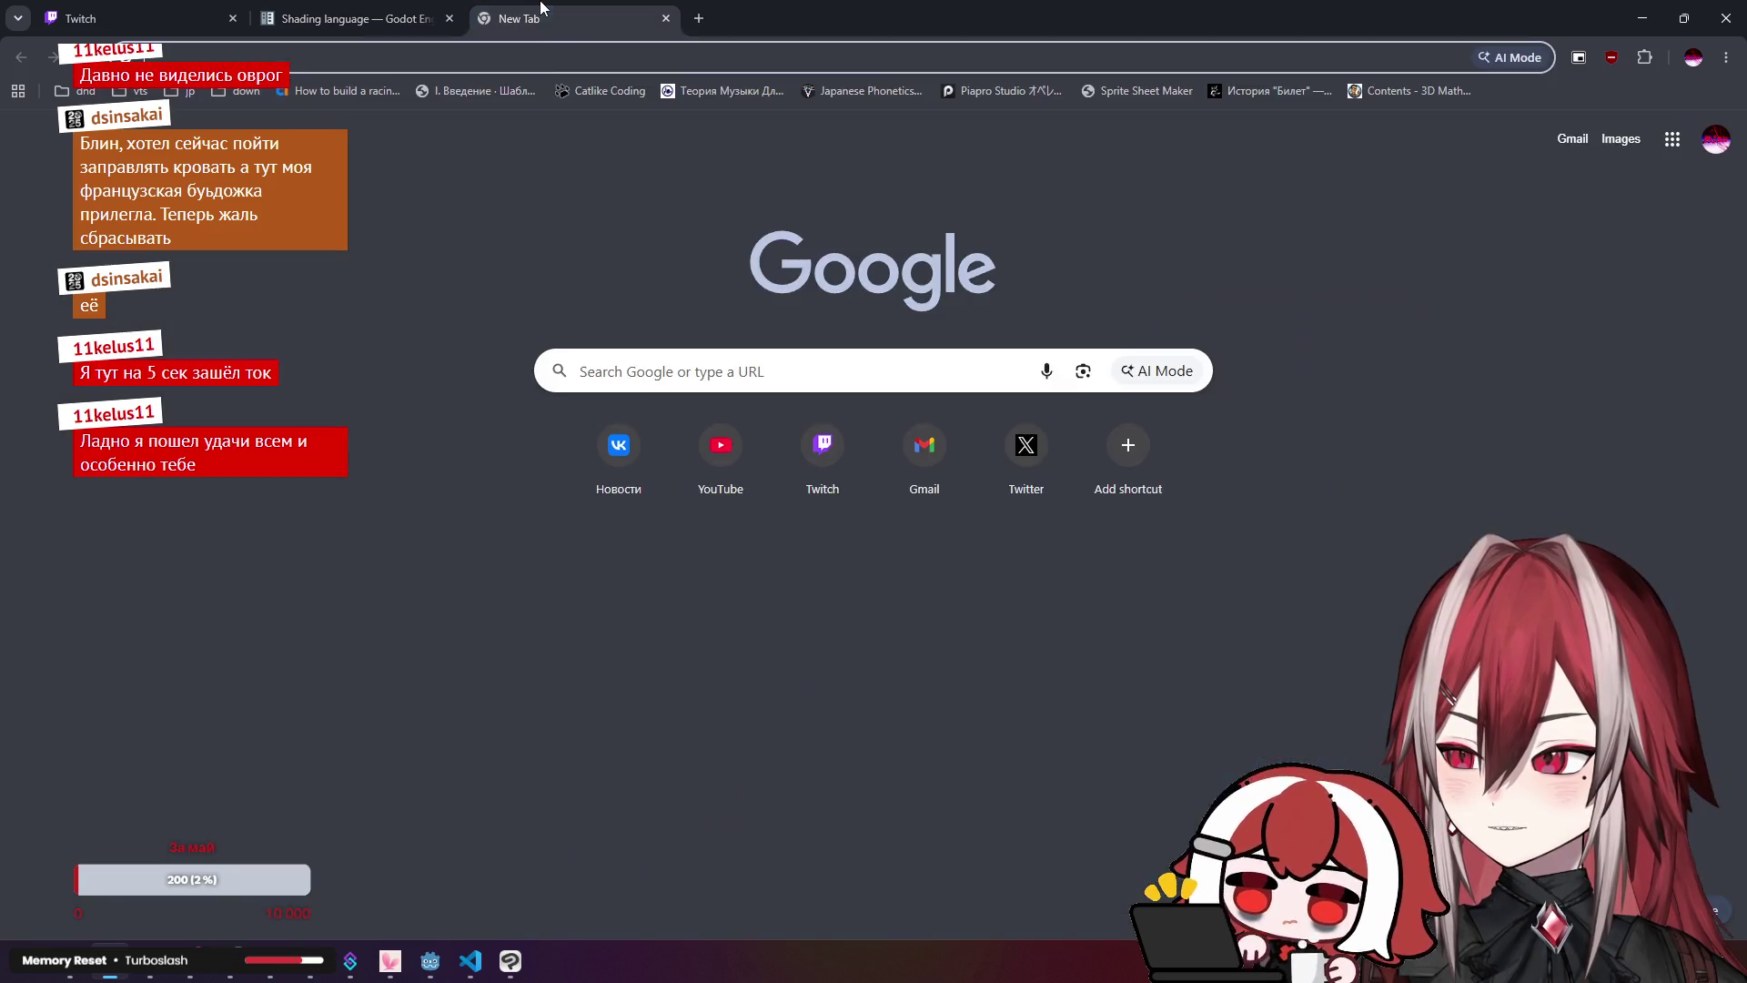
Step: Search Google for the GLSL percent operator, refining the 'glsl %' query
type("glsl %")
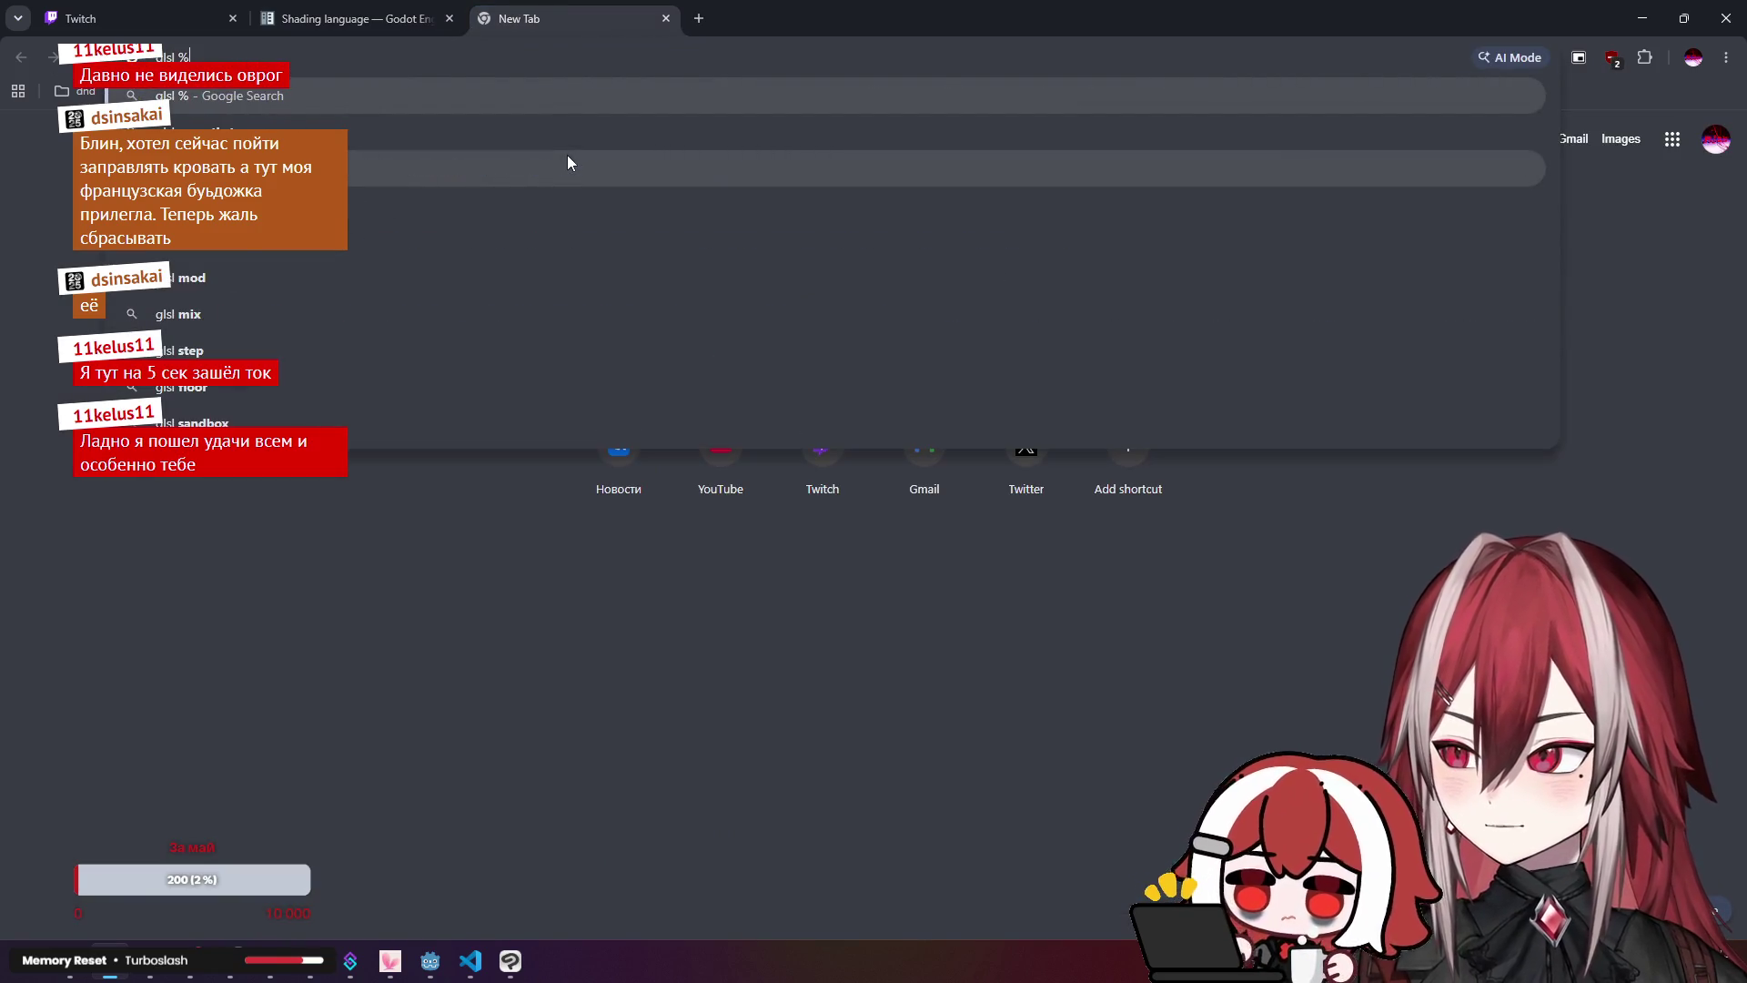
key("Return")
left_click(275, 127)
key("BackSpace")
key("BackSpace")
type("rsept")
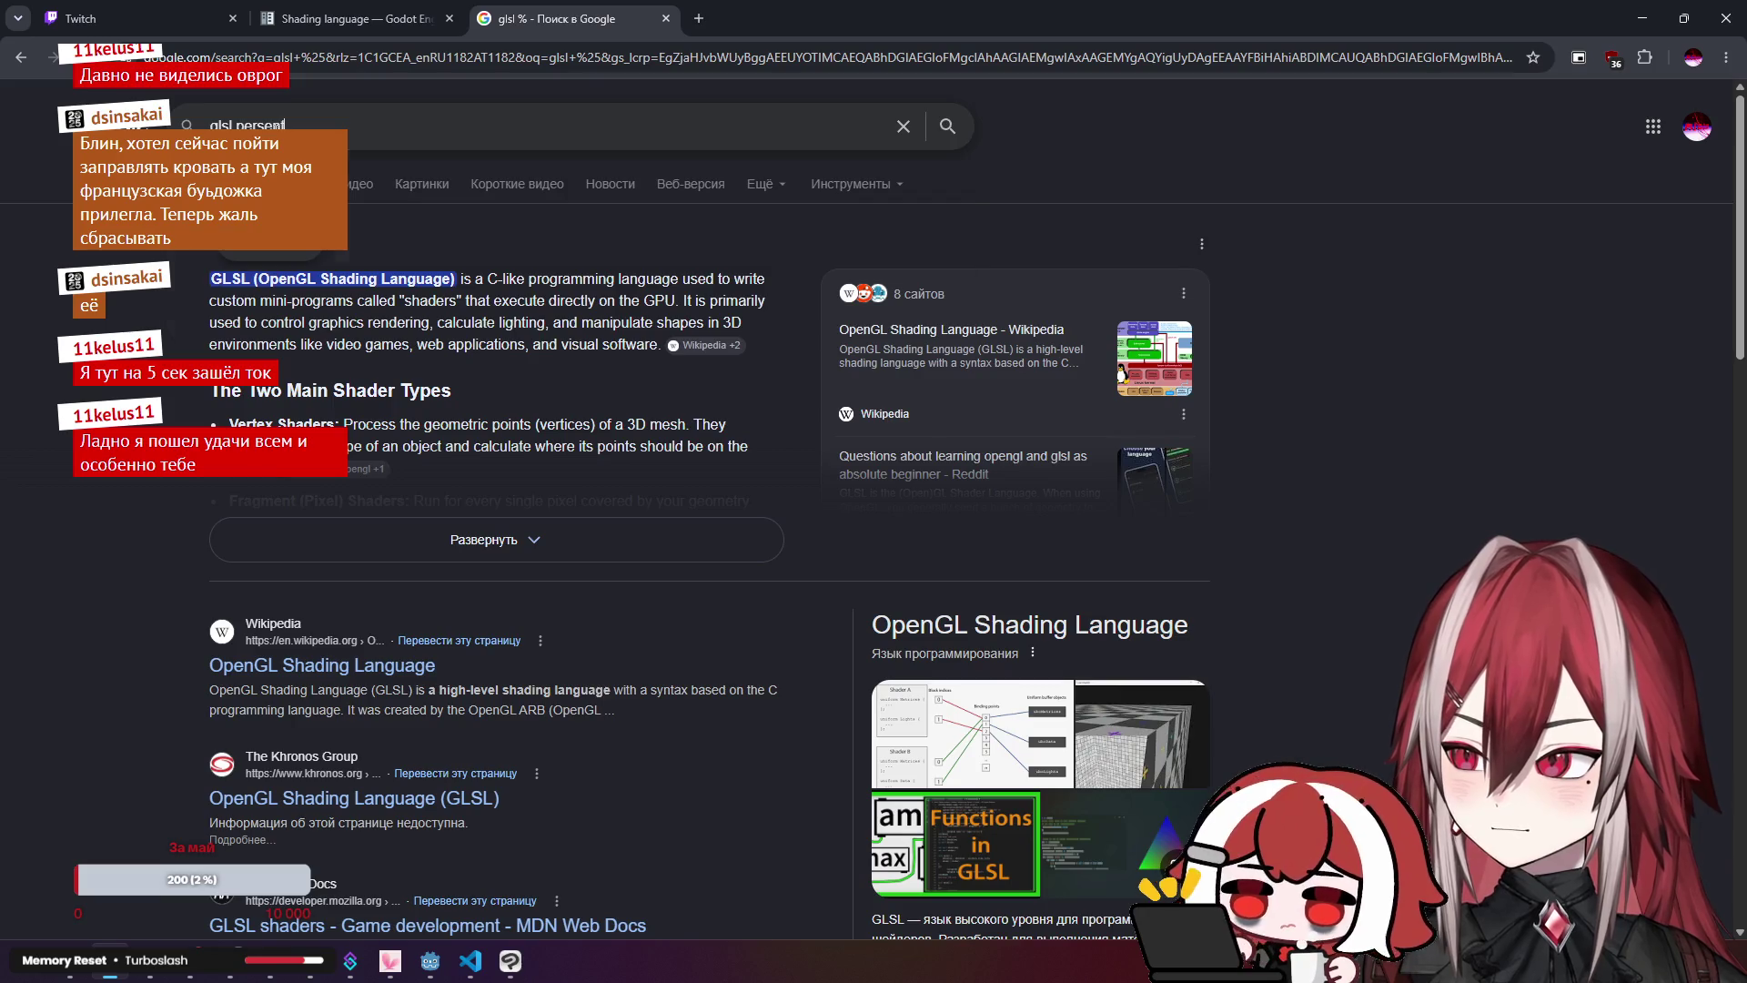
type(" operator")
key("Return")
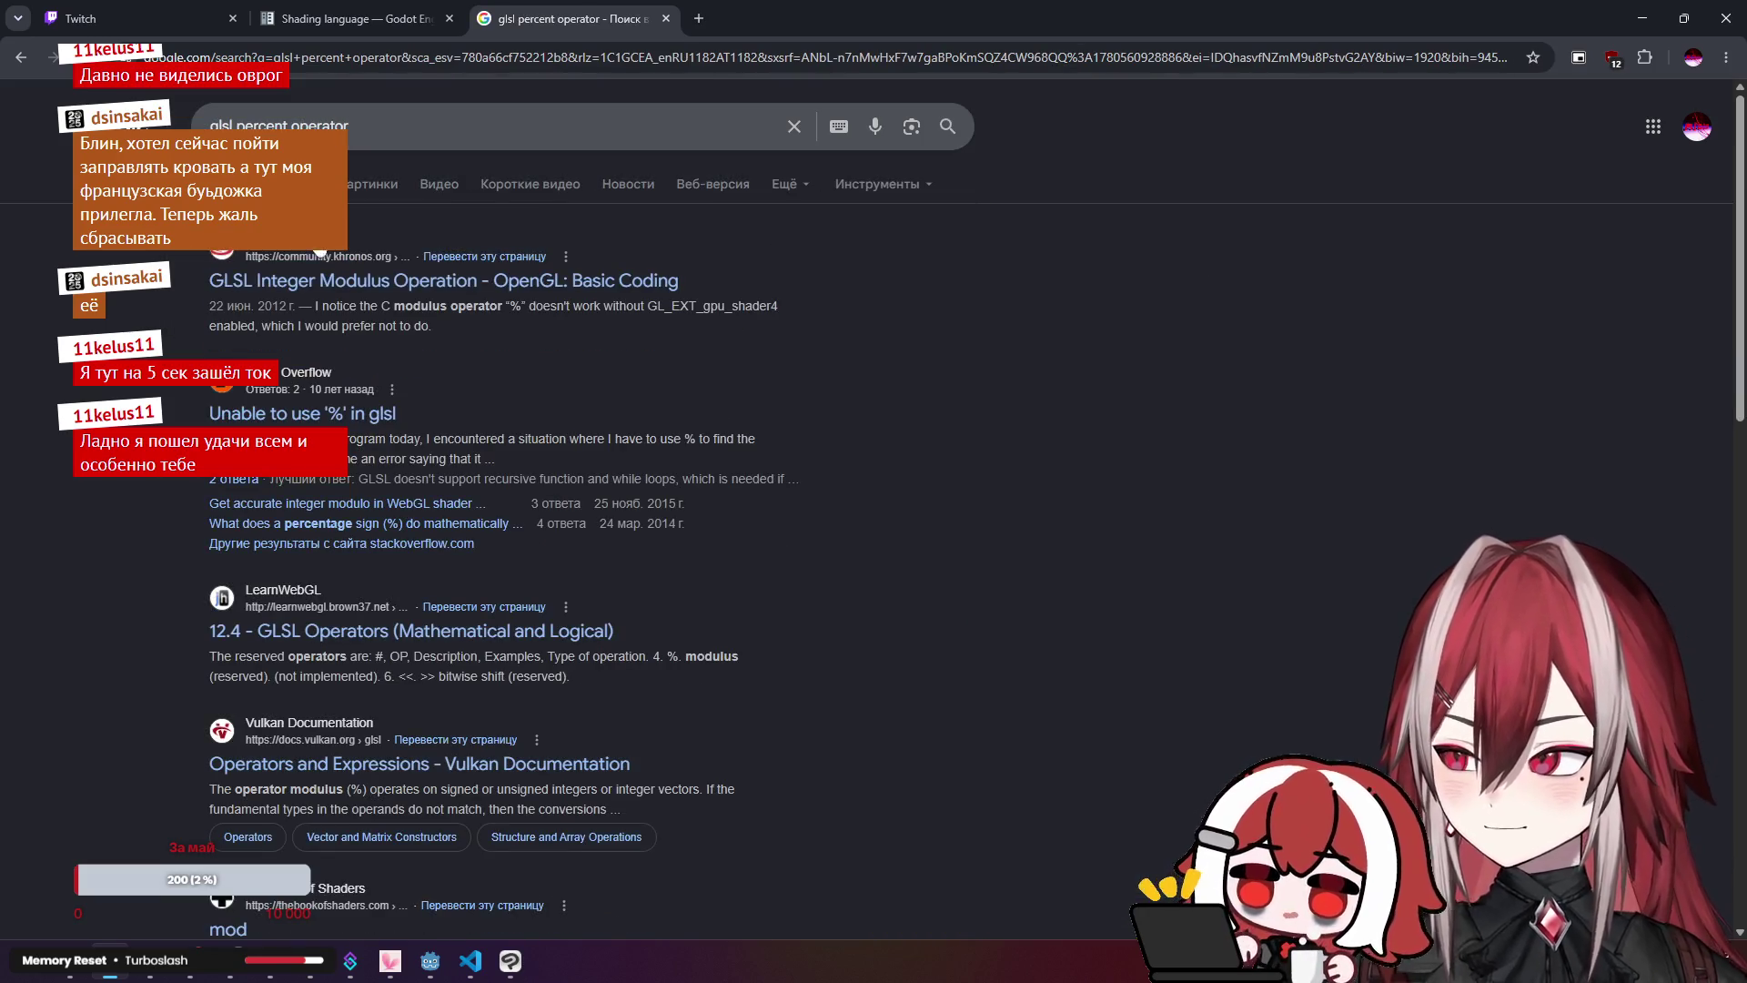
Step: Read the Khronos modulus thread and the Stack Overflow answer recommending mod()
key("ctrl+Tab")
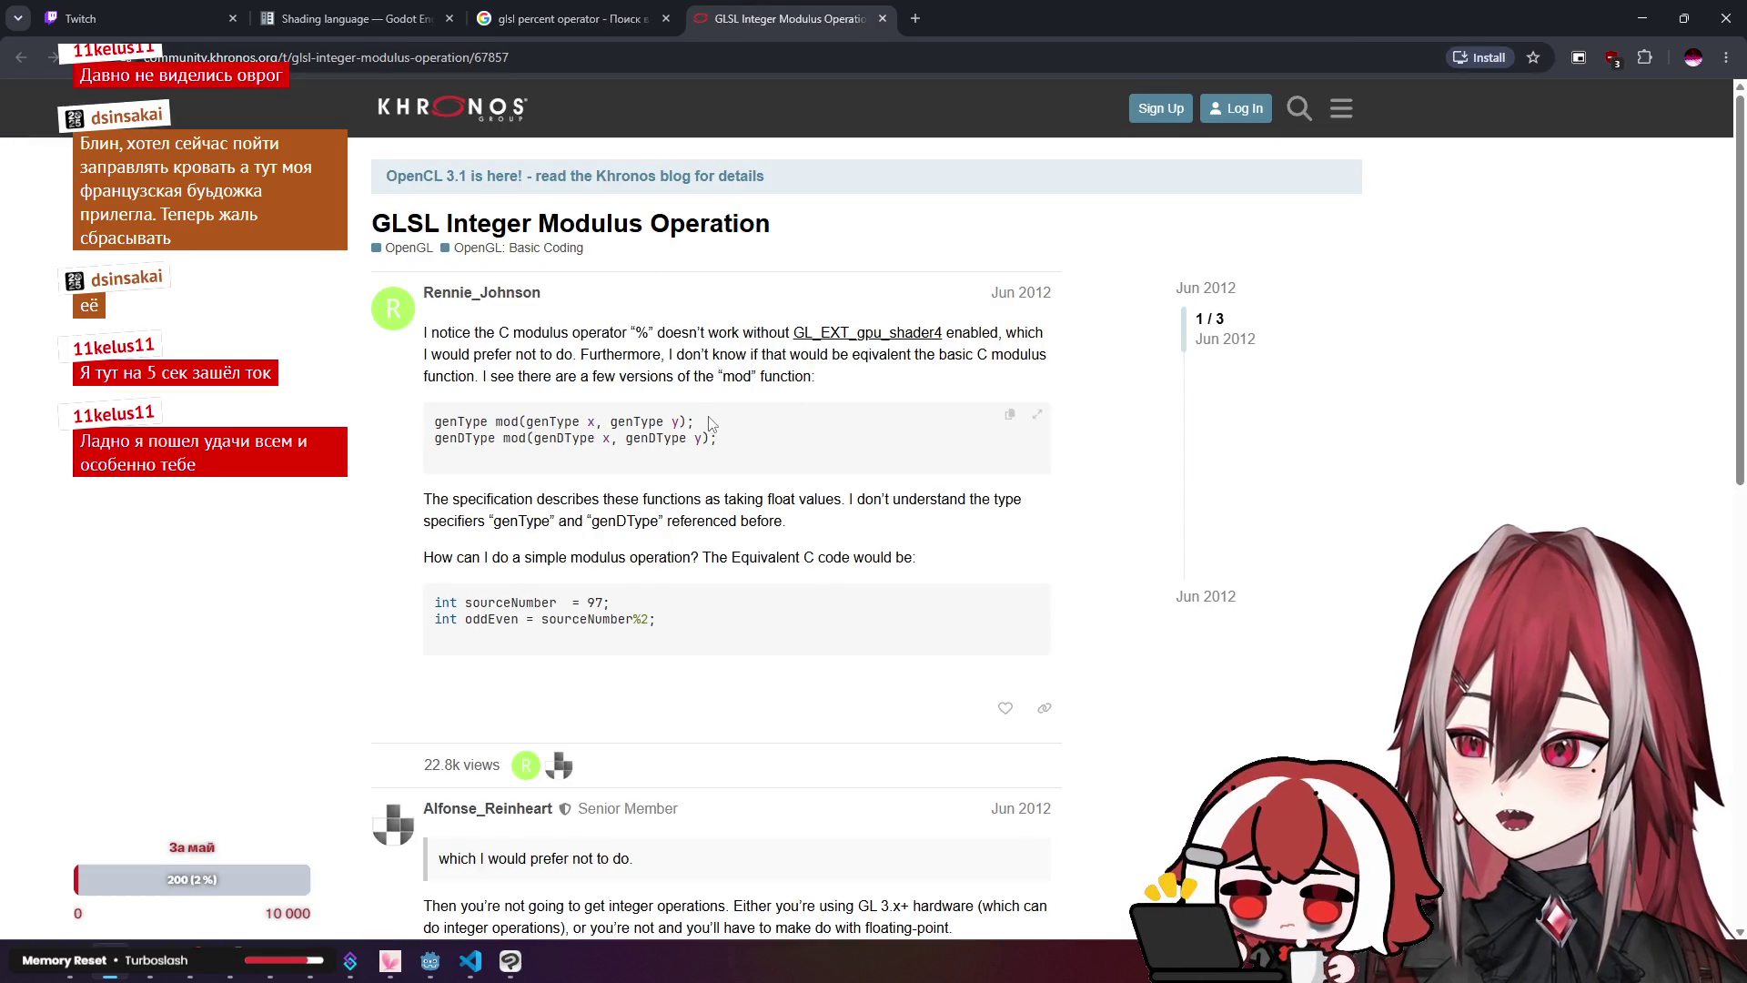
scroll(705, 425, "down", 5)
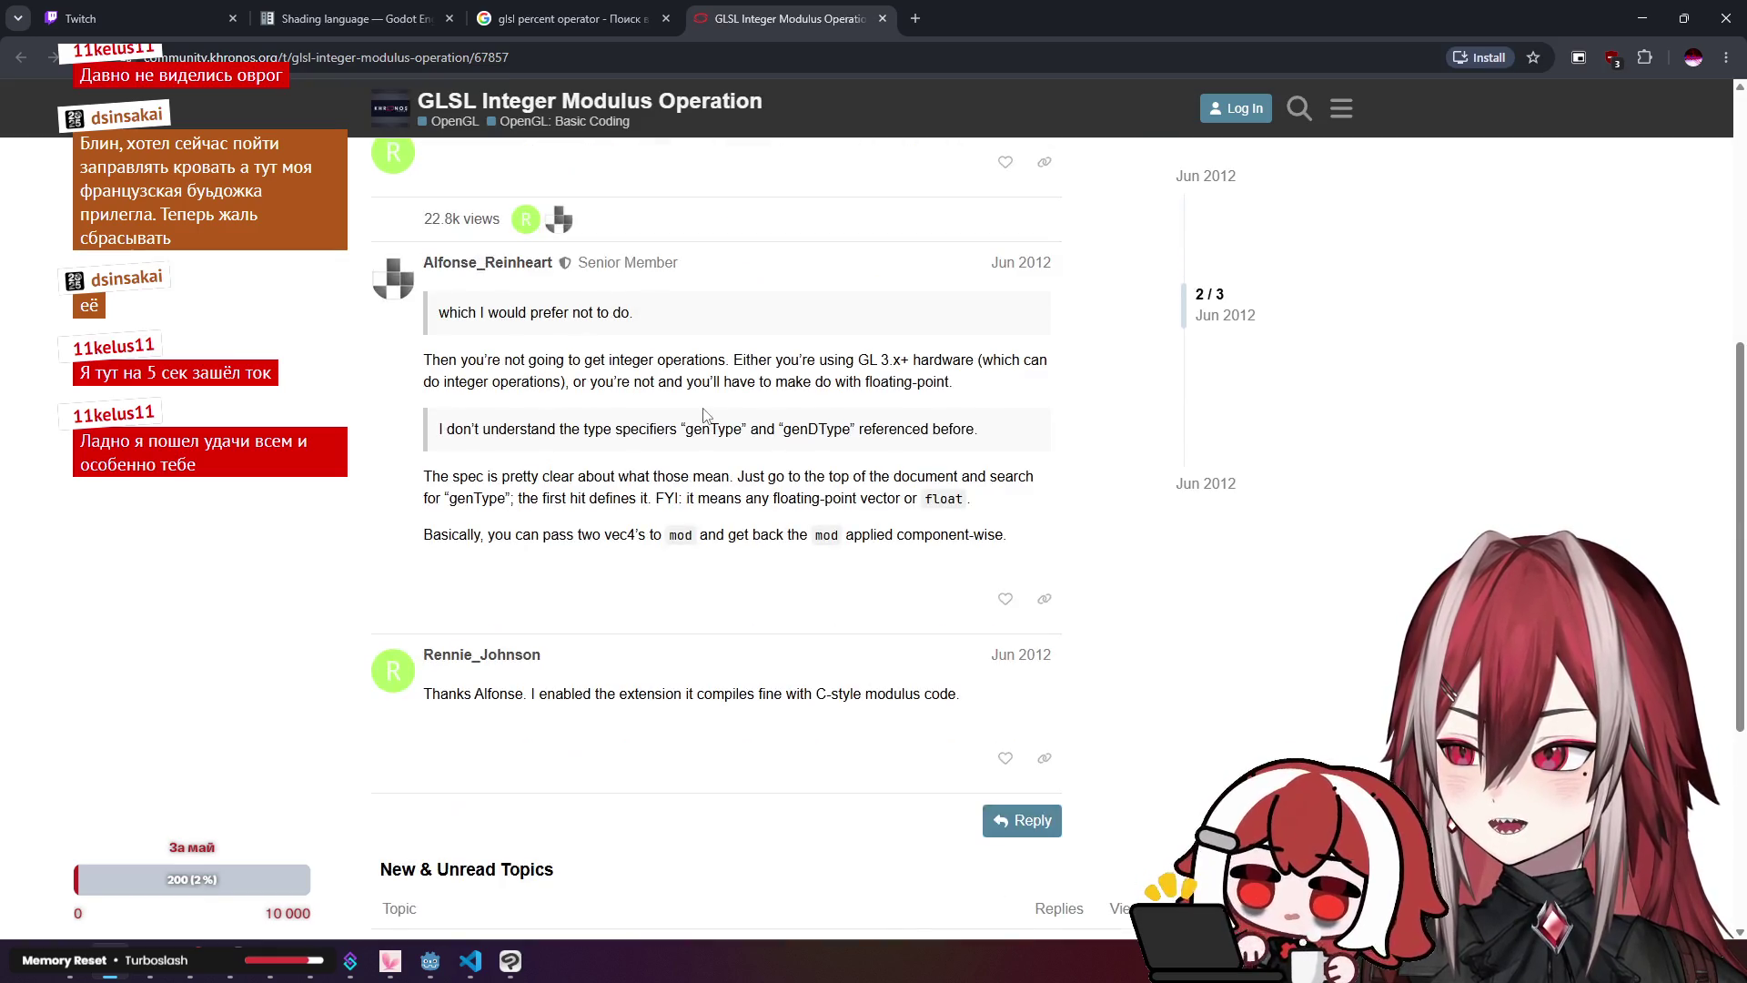
scroll(705, 415, "down", 4)
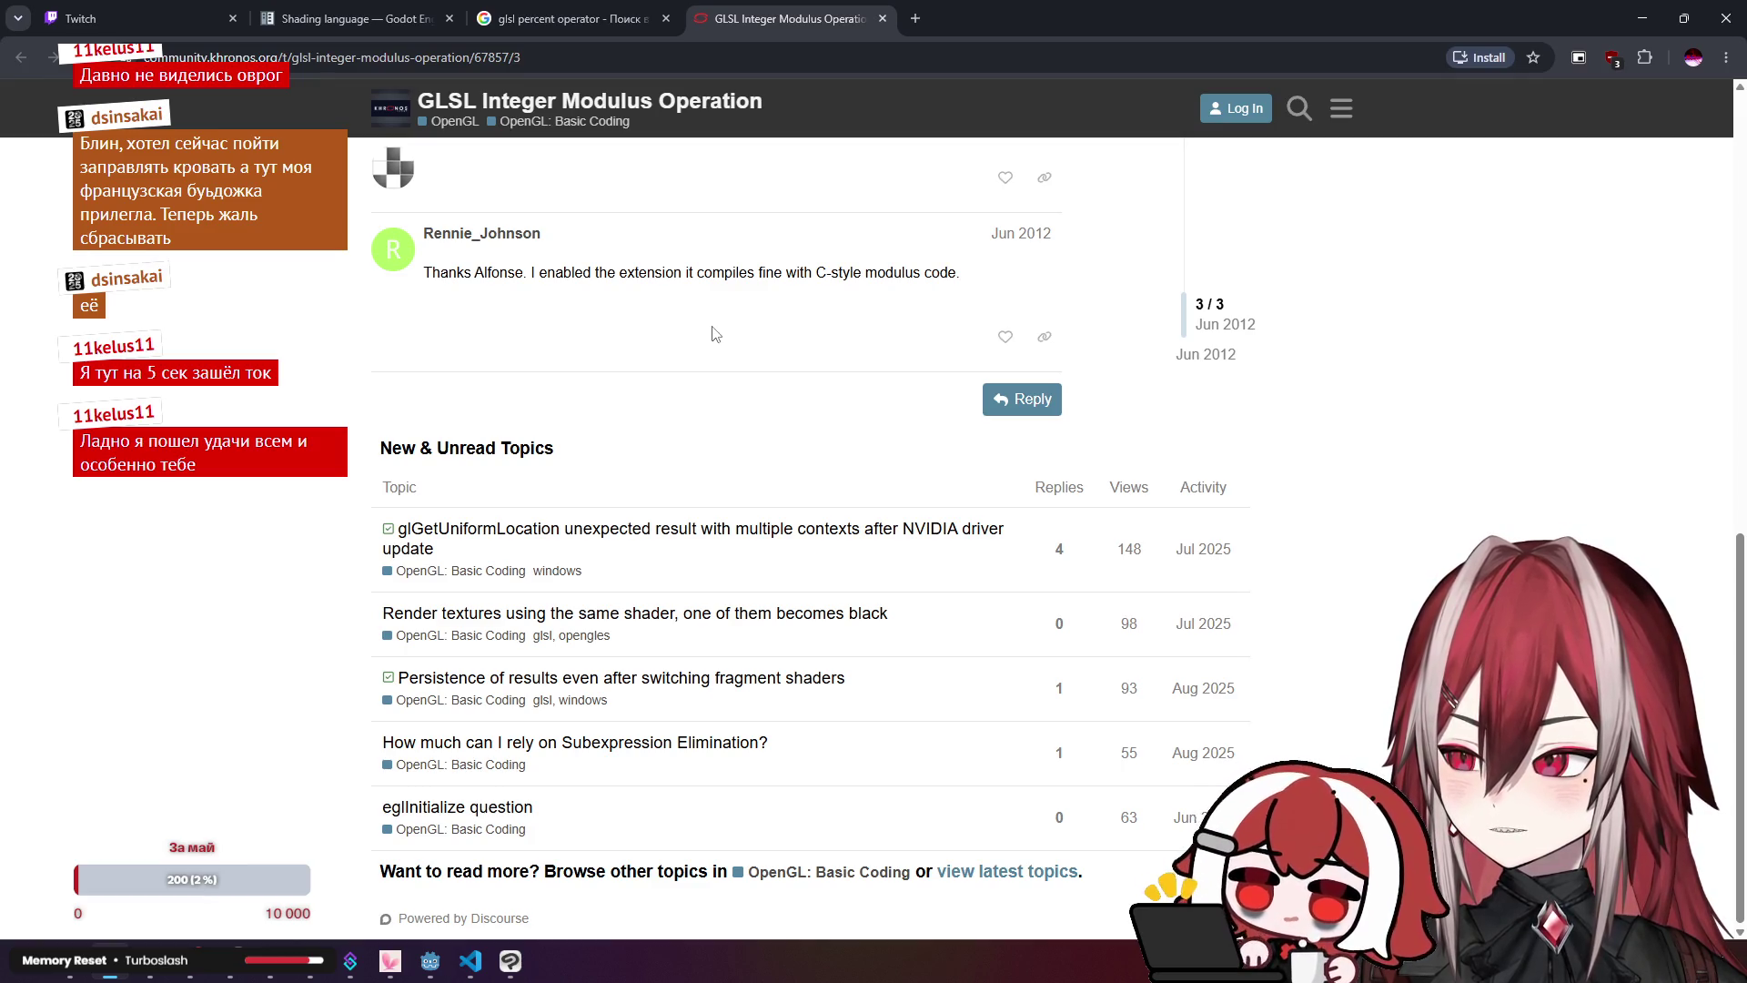
left_click(626, 9)
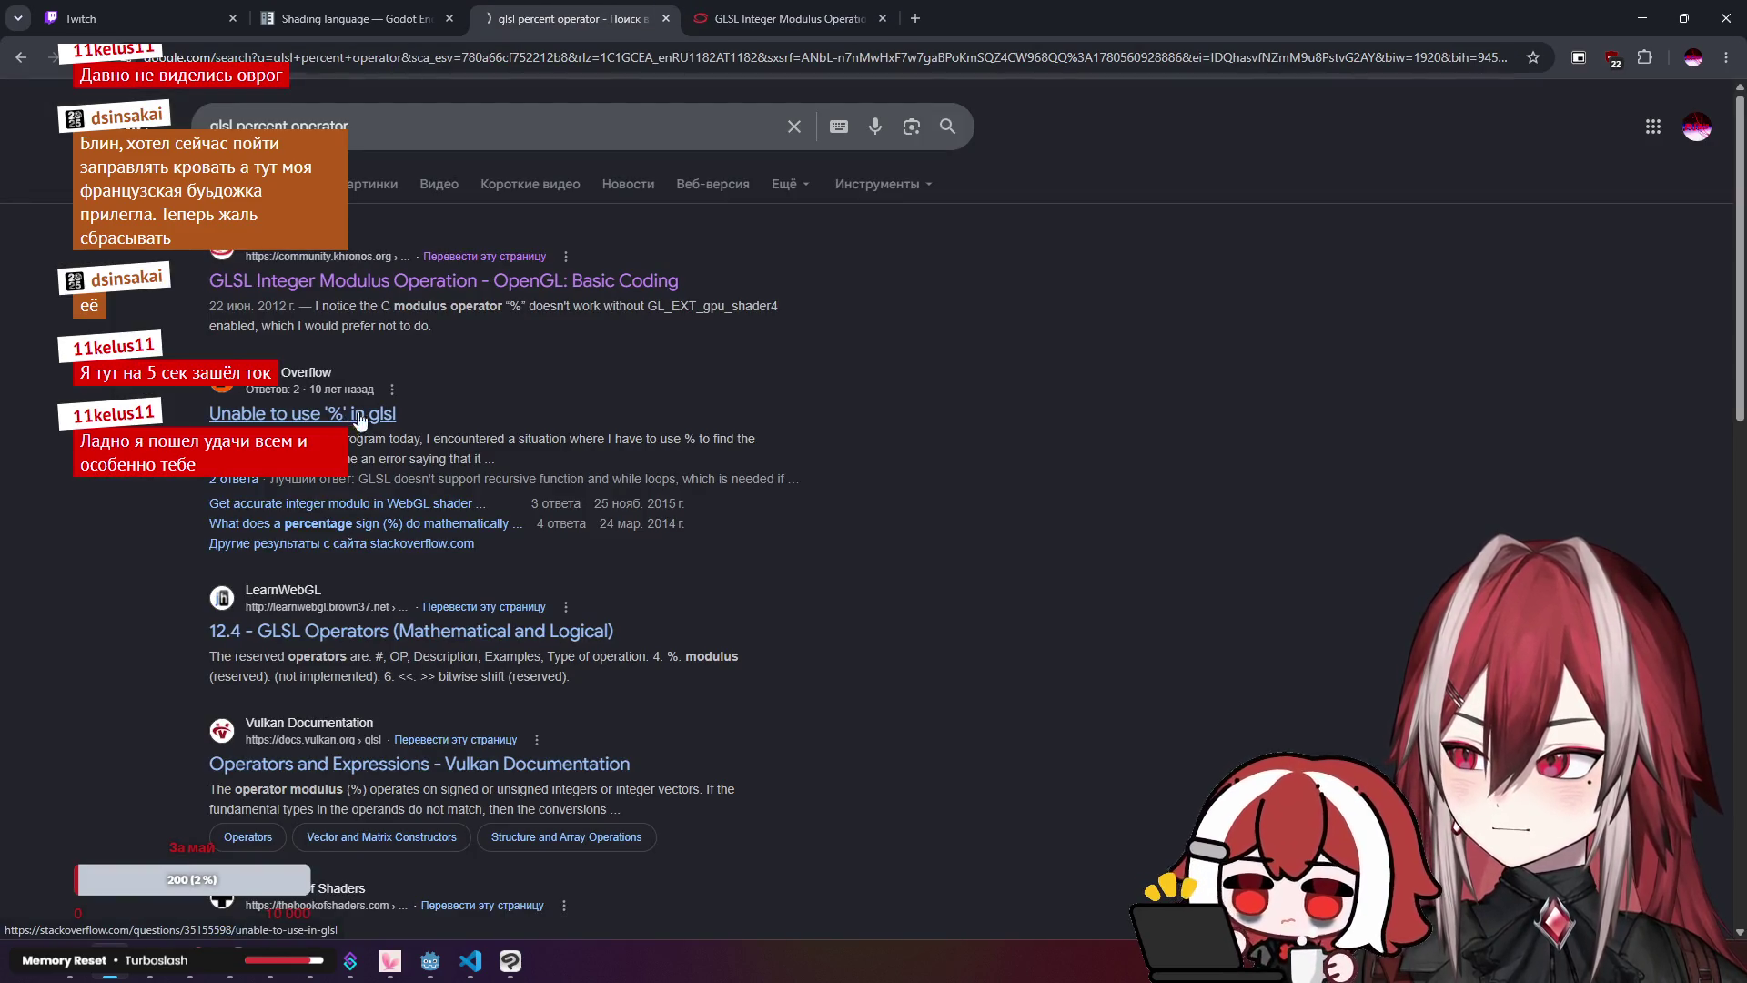
scroll(691, 400, "down", 5)
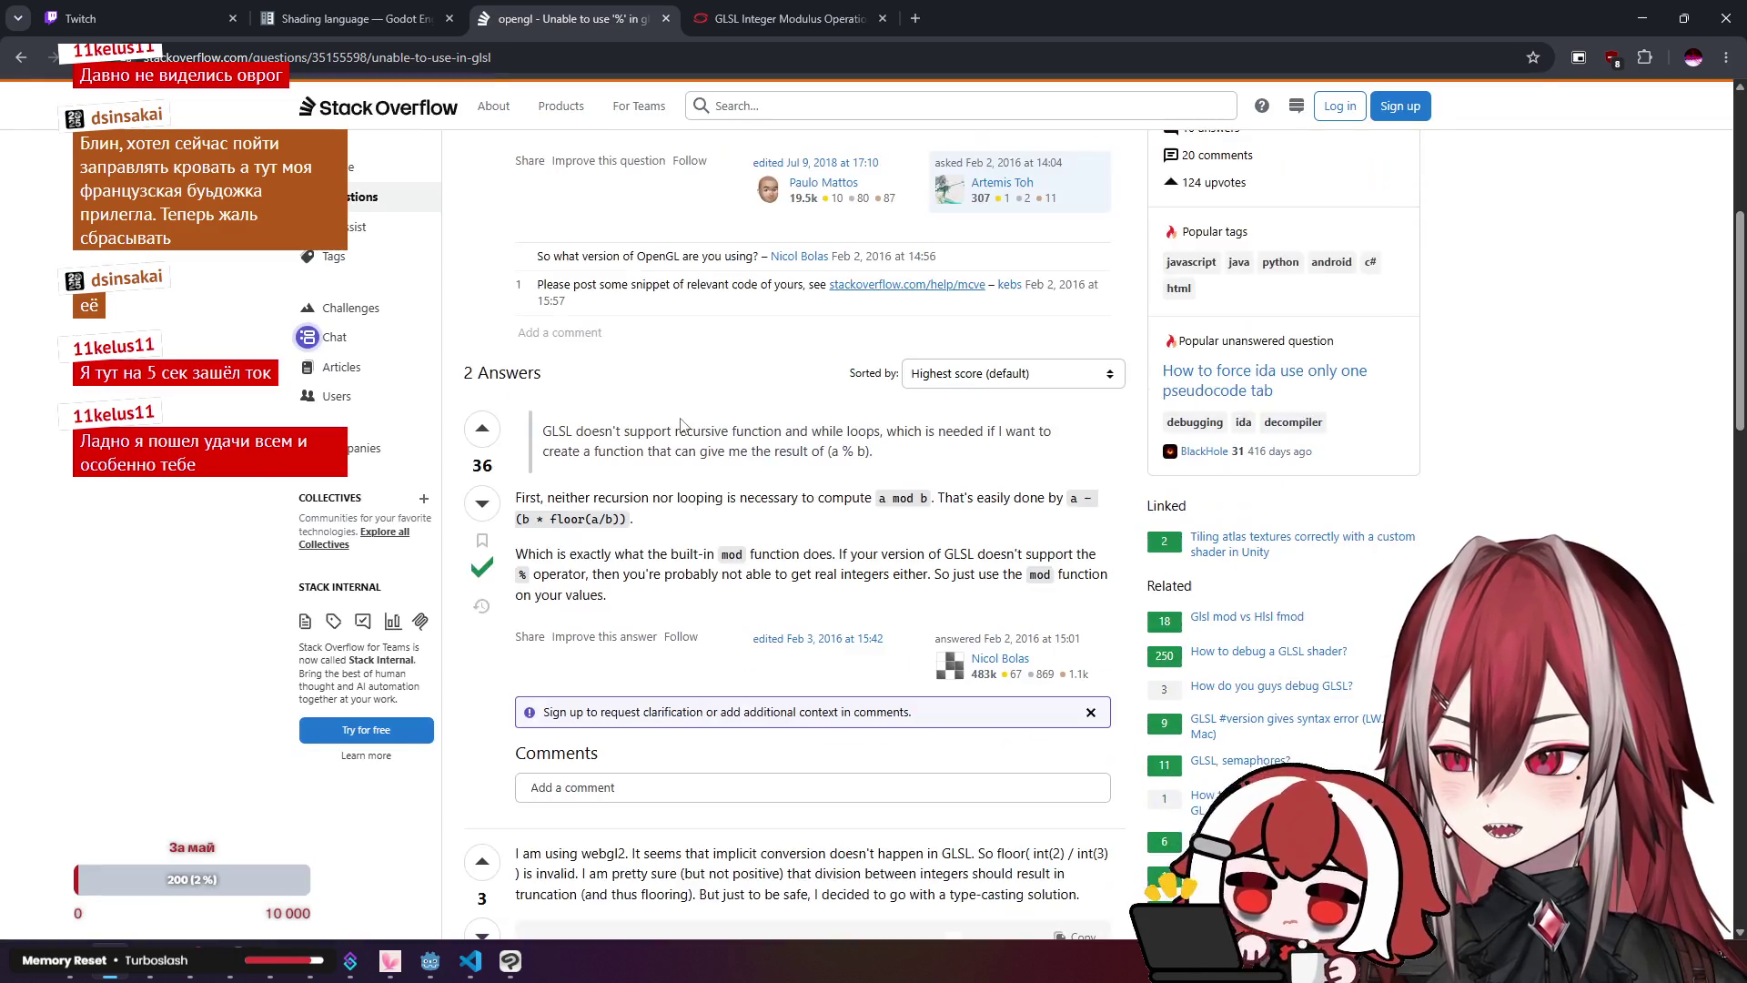
mouse_move(714, 432)
left_mouse_down()
mouse_move(856, 430)
mouse_move(873, 451)
left_mouse_up()
left_click(809, 492)
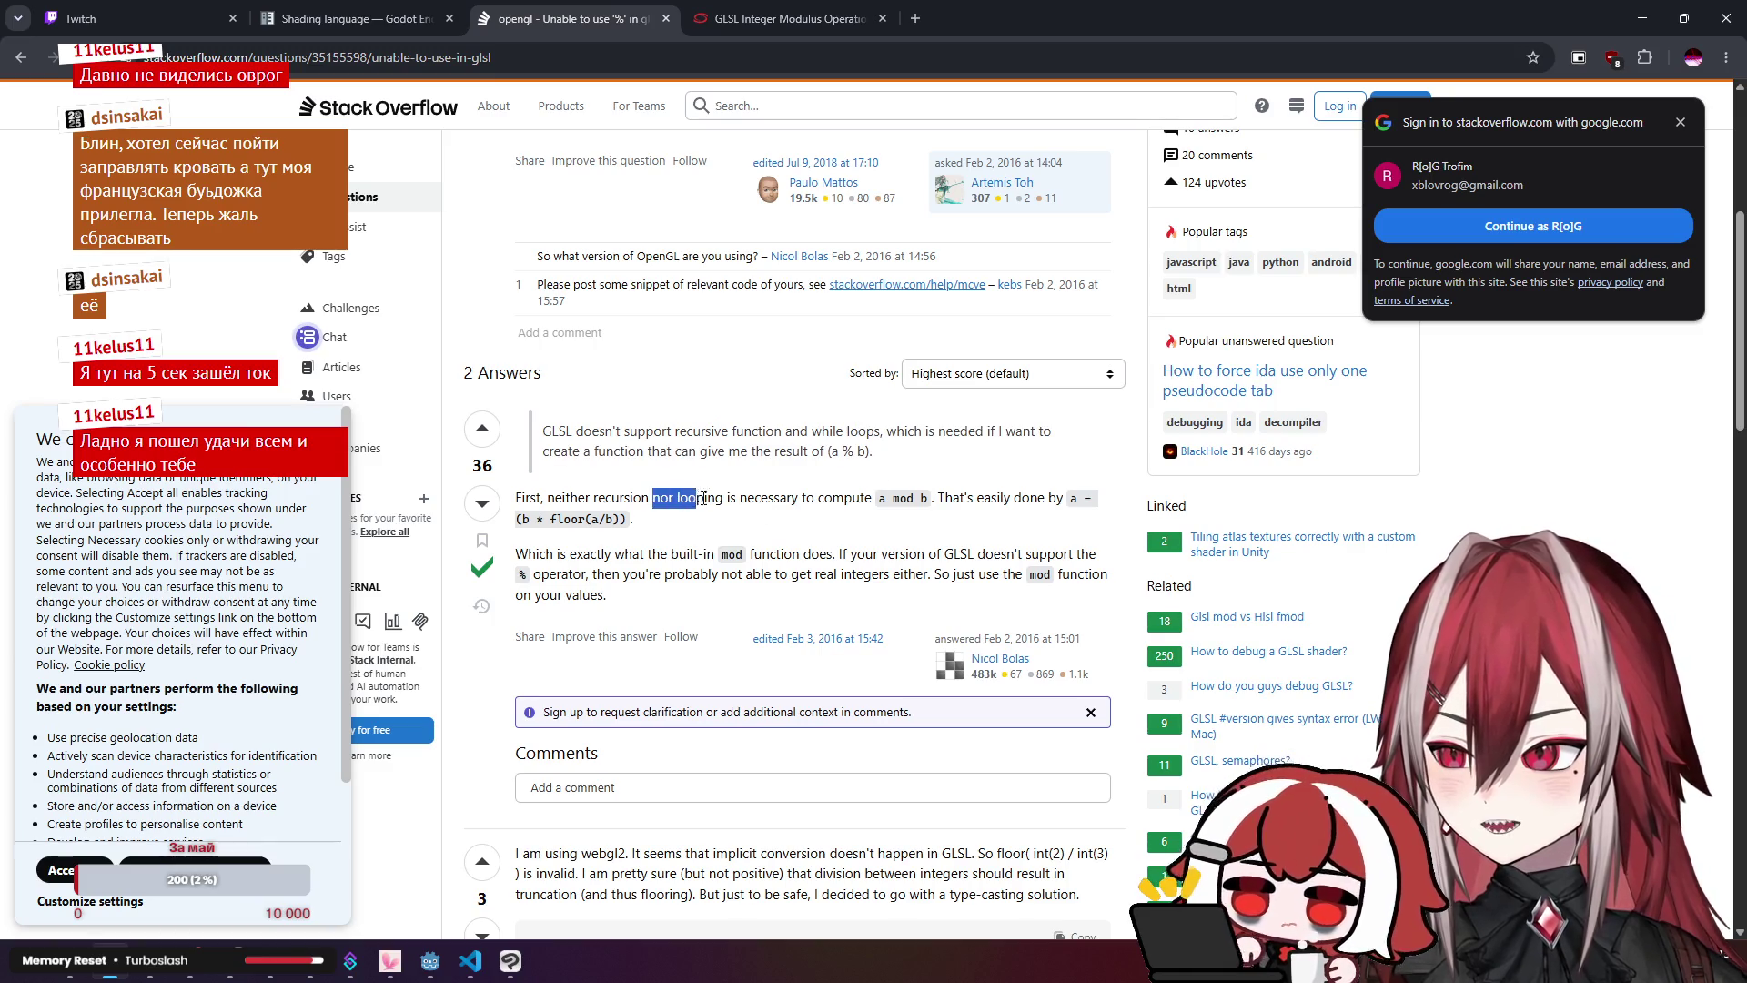
scroll(846, 491, "down", 1)
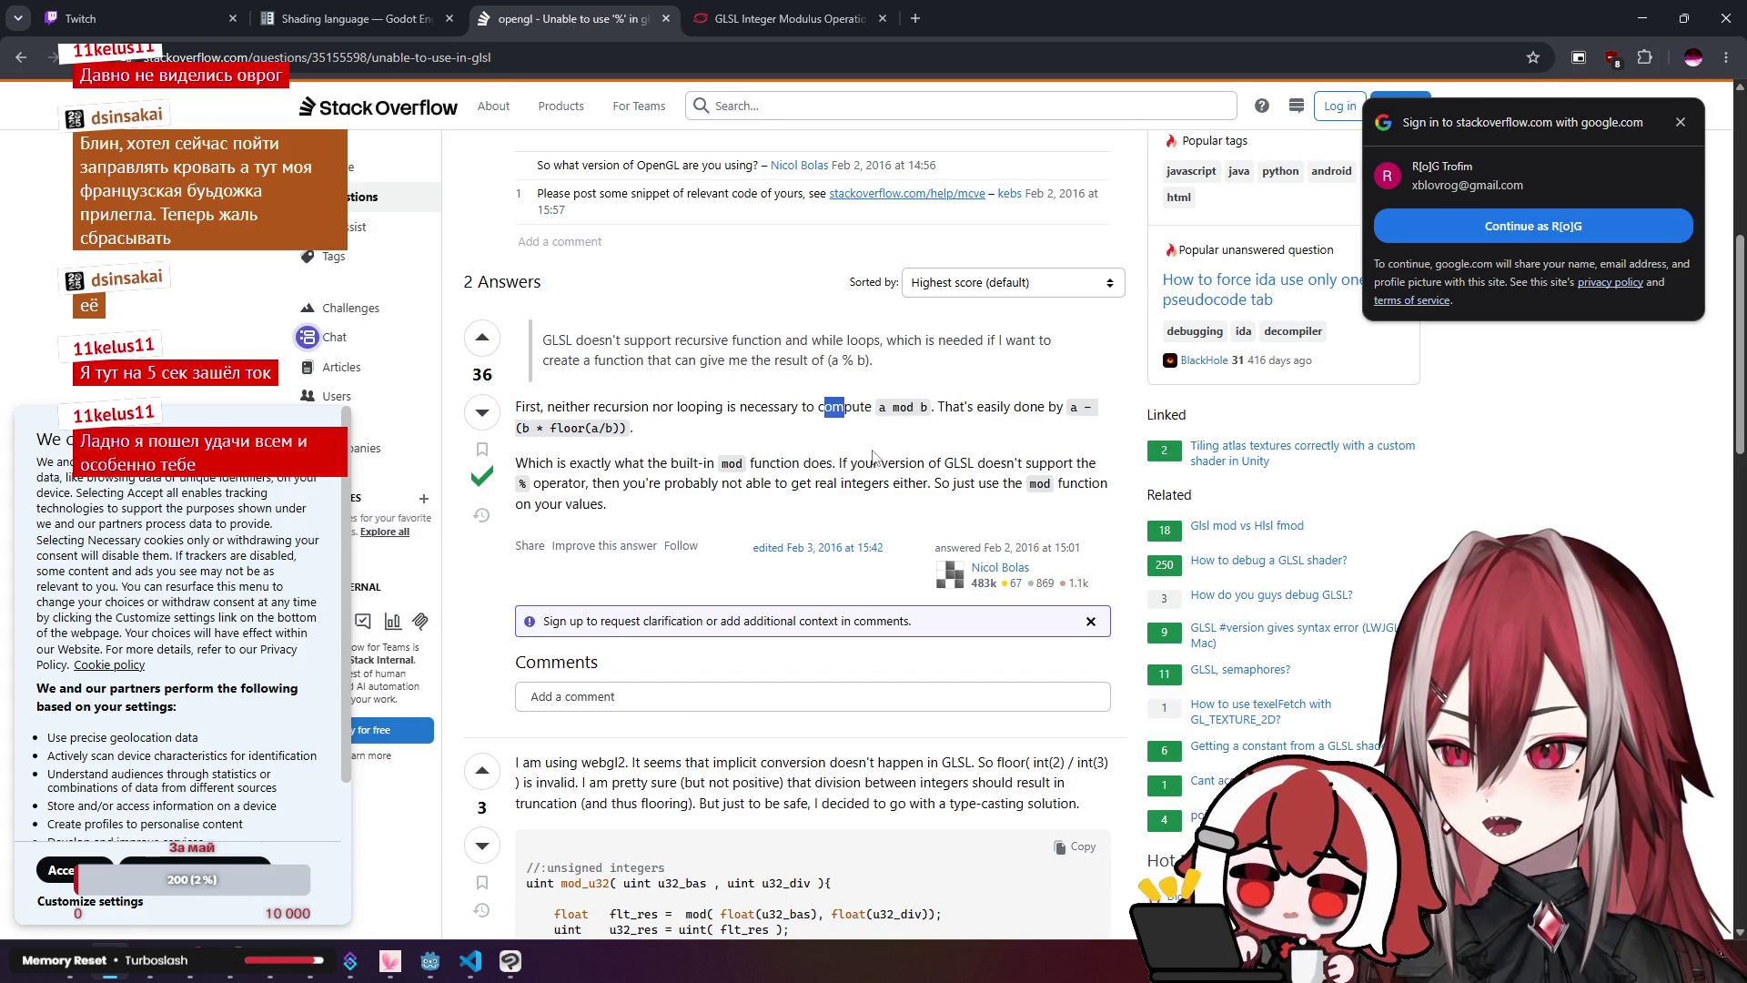
left_click(937, 492)
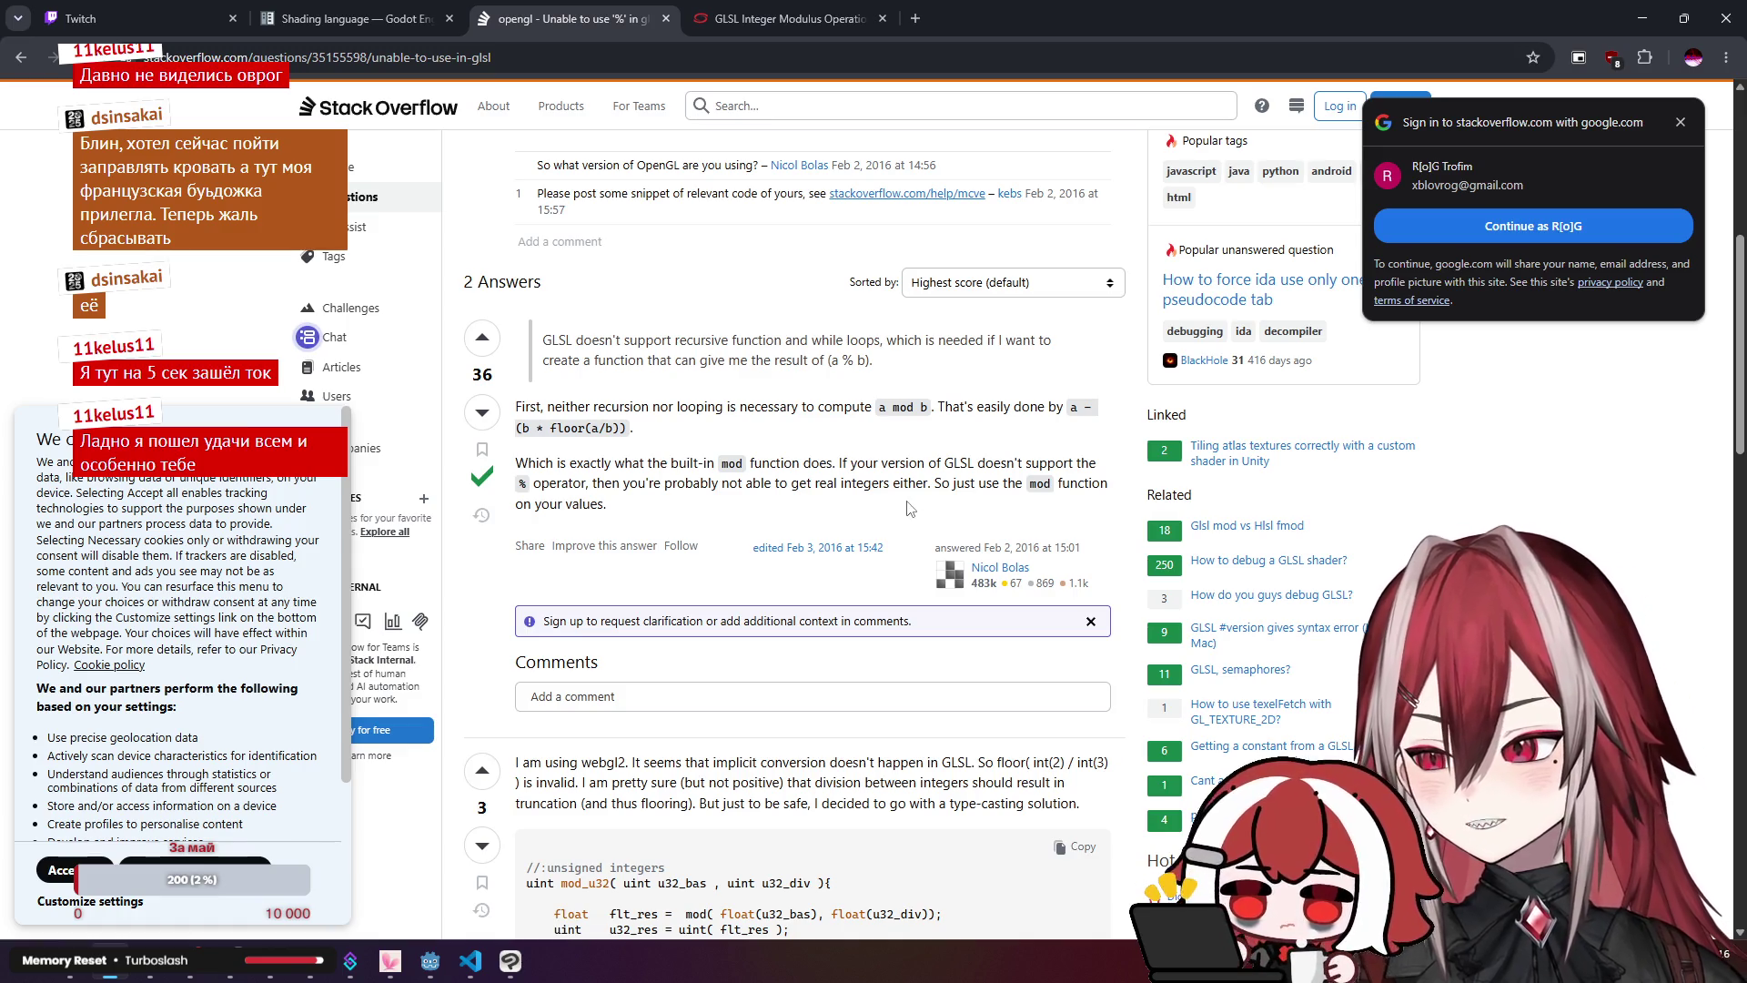
key("alt+Tab")
Step: Replace TIME % 1.0 with mod(TIME, 1.0) on line 13 and save the shader
type("mod(")
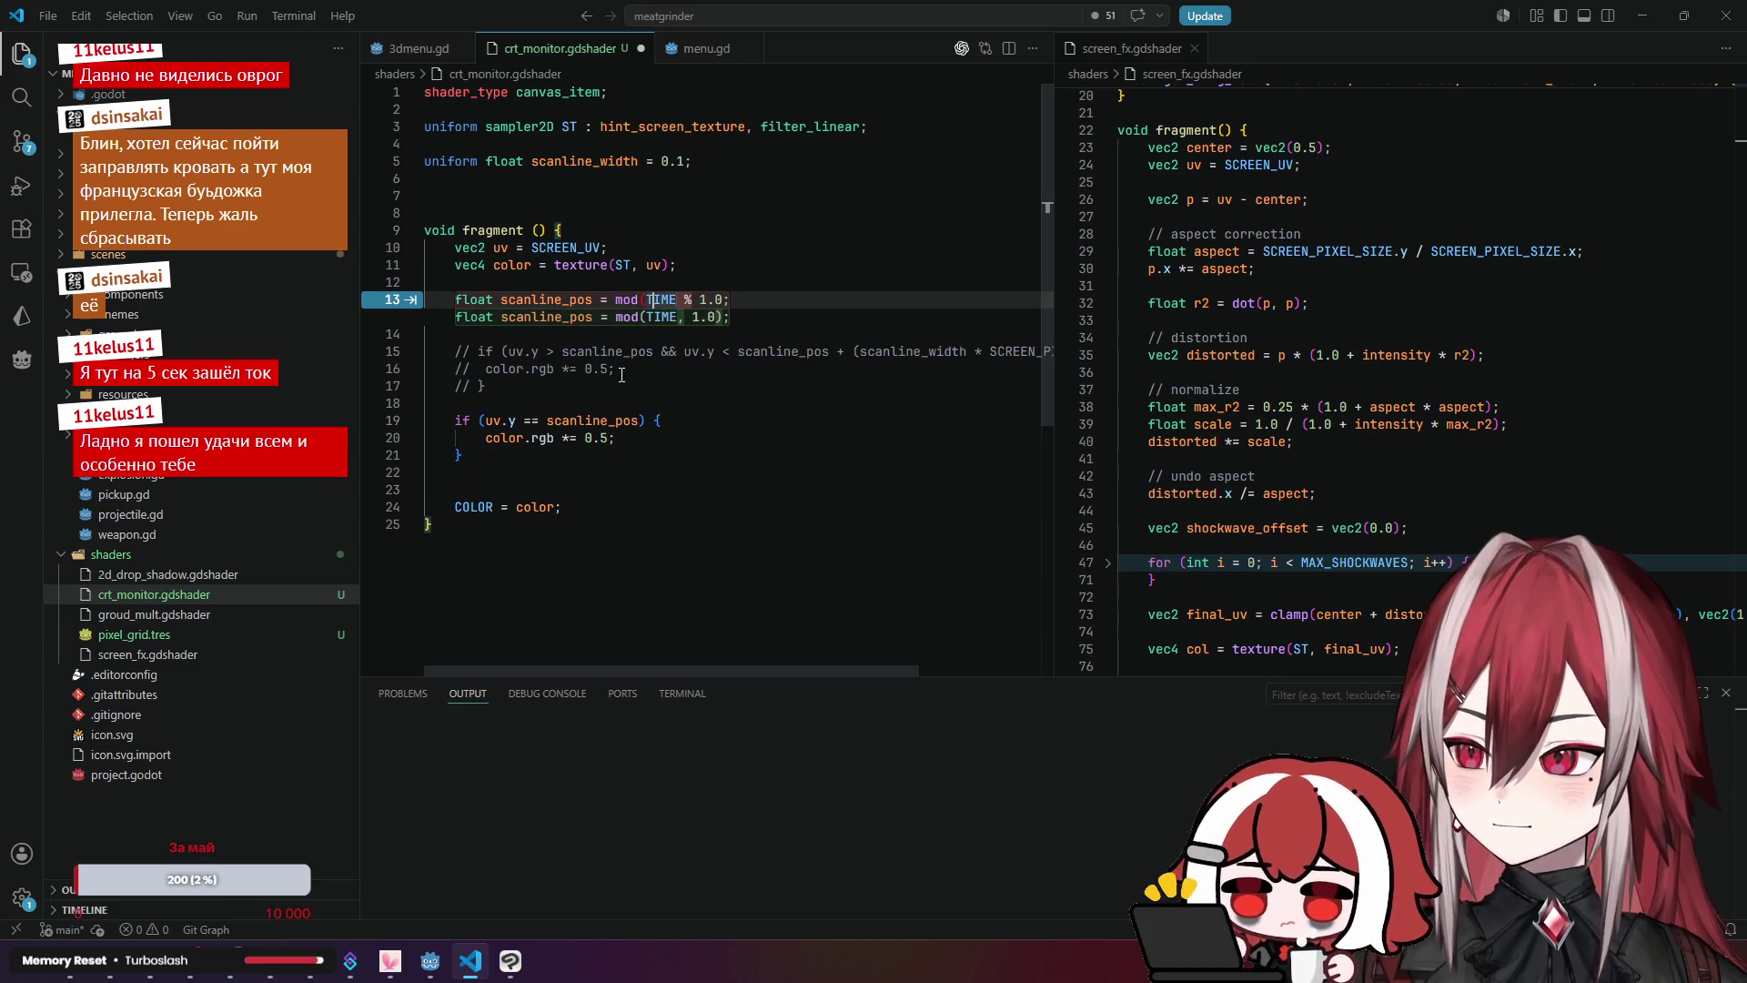
key("Tab")
key("ctrl+s")
left_click(717, 383)
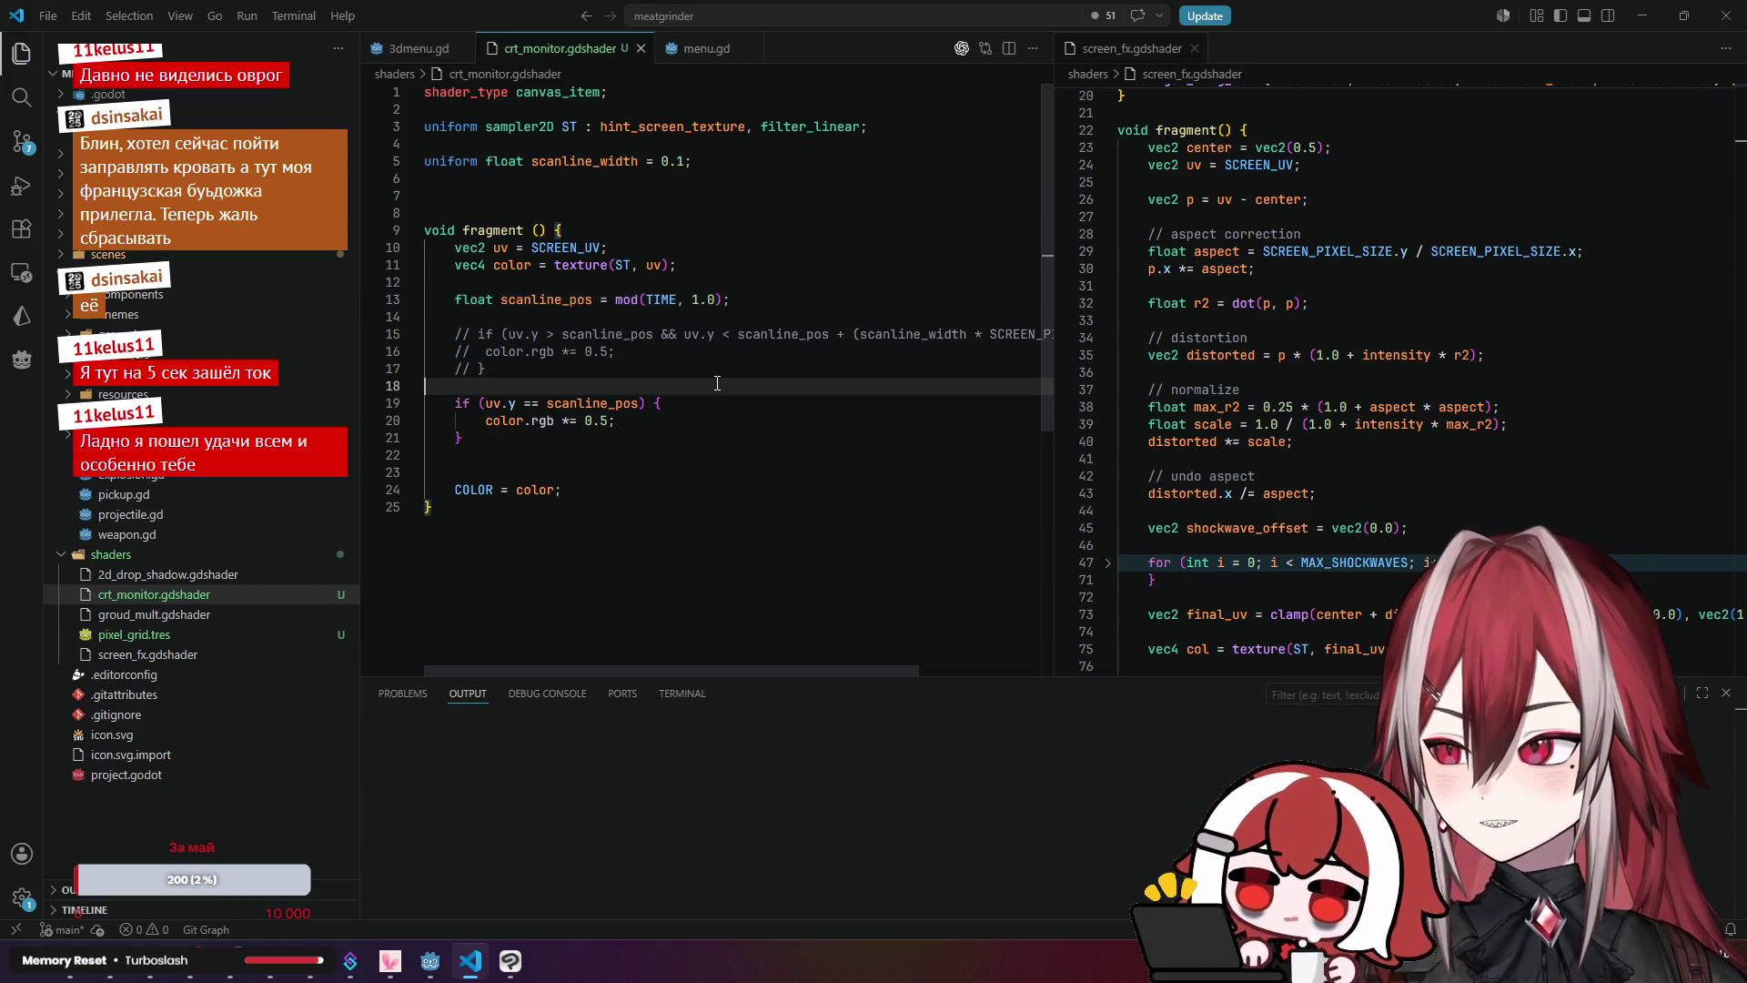
Step: Check the shader in Godot, clearing the old errors from the Output log
key("alt+Tab")
left_click(355, 18)
left_click(787, 18)
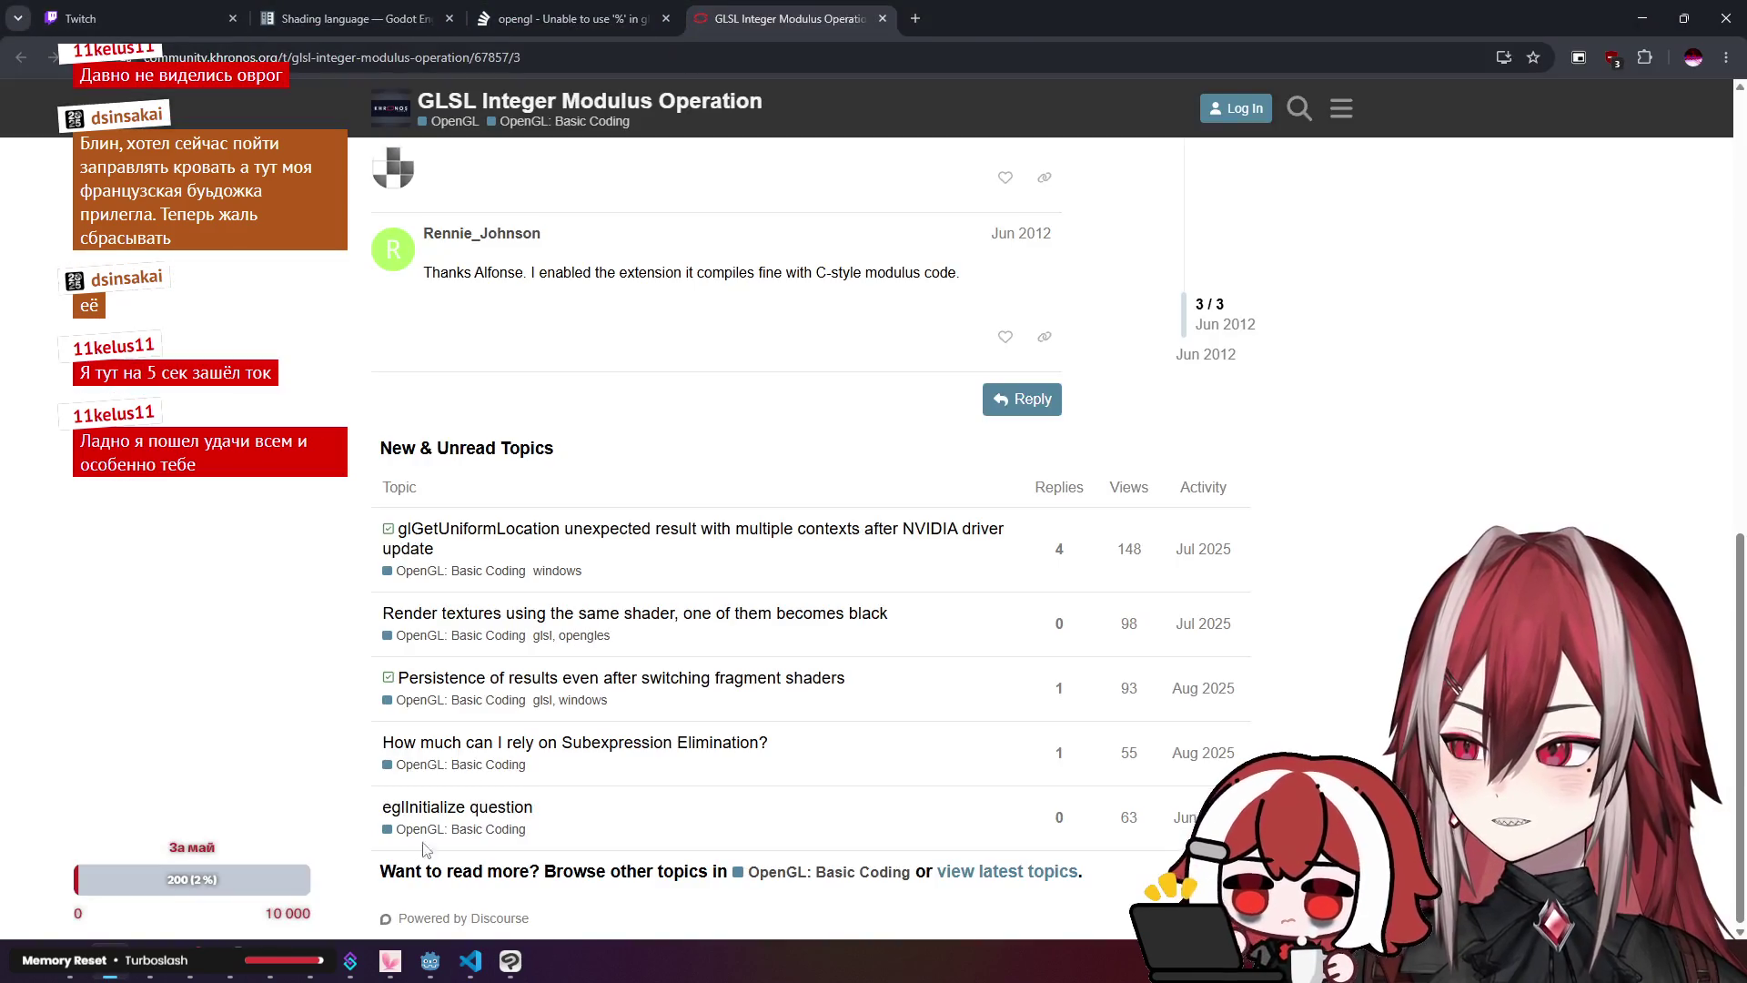
left_click(430, 961)
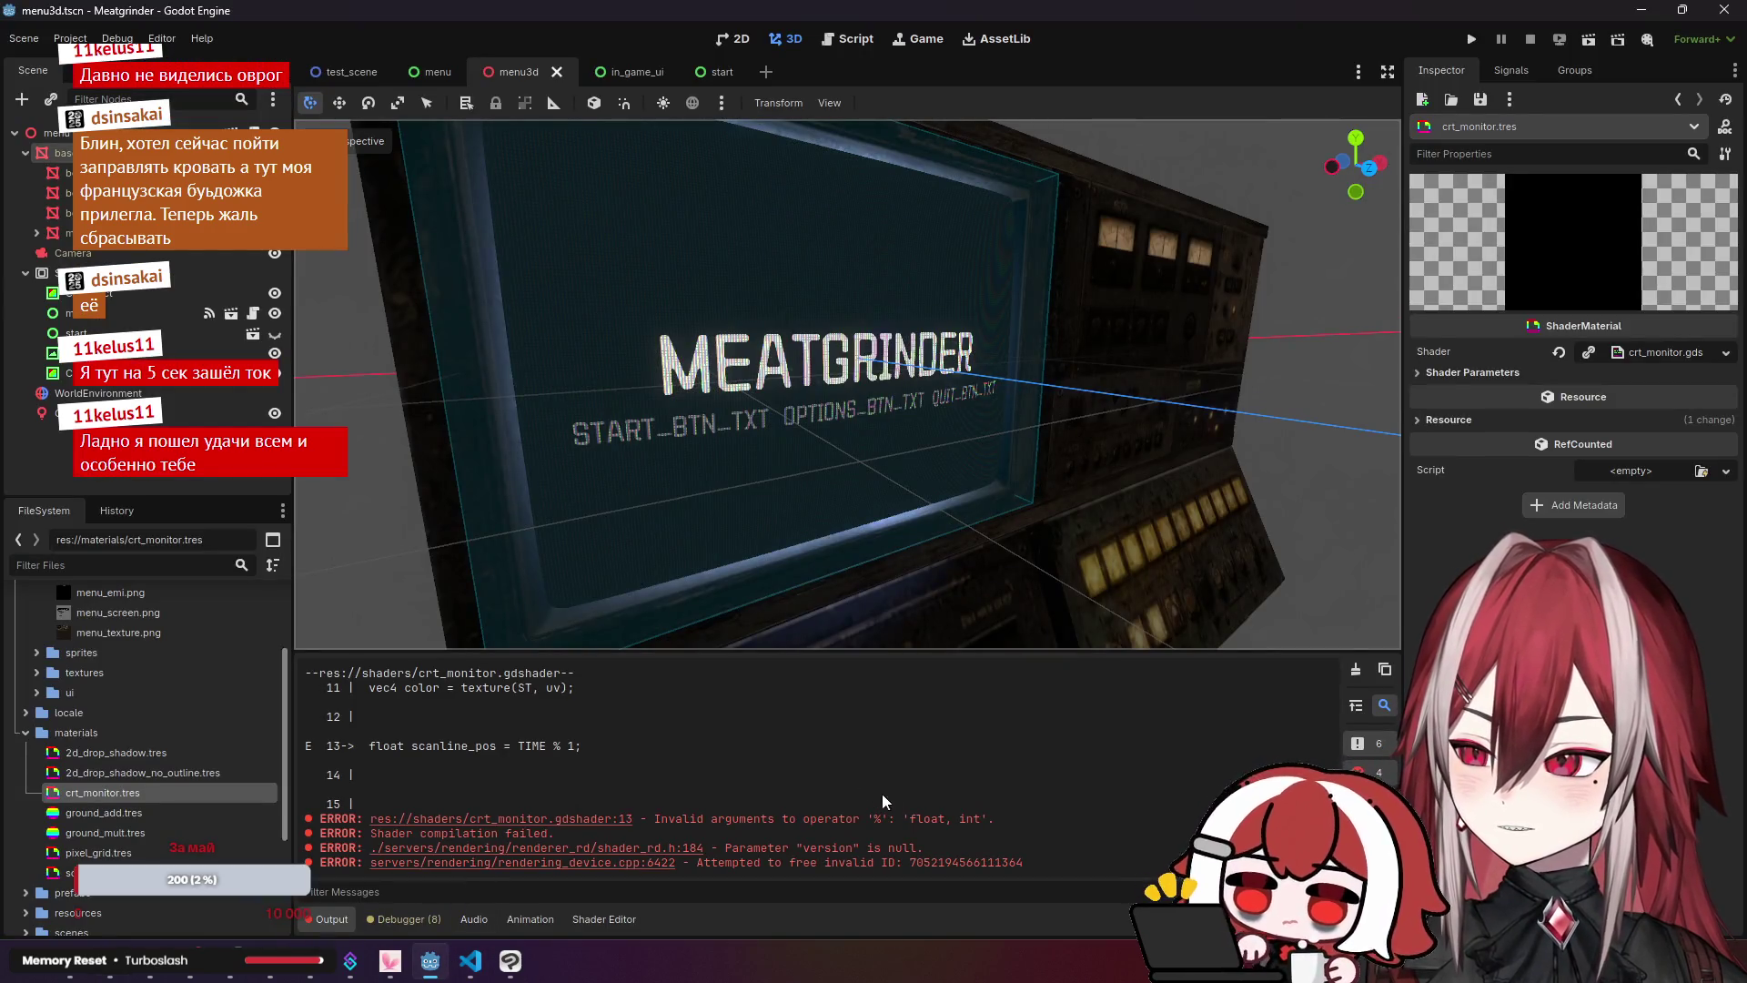
left_click(1354, 669)
scroll(934, 562, "up", 3)
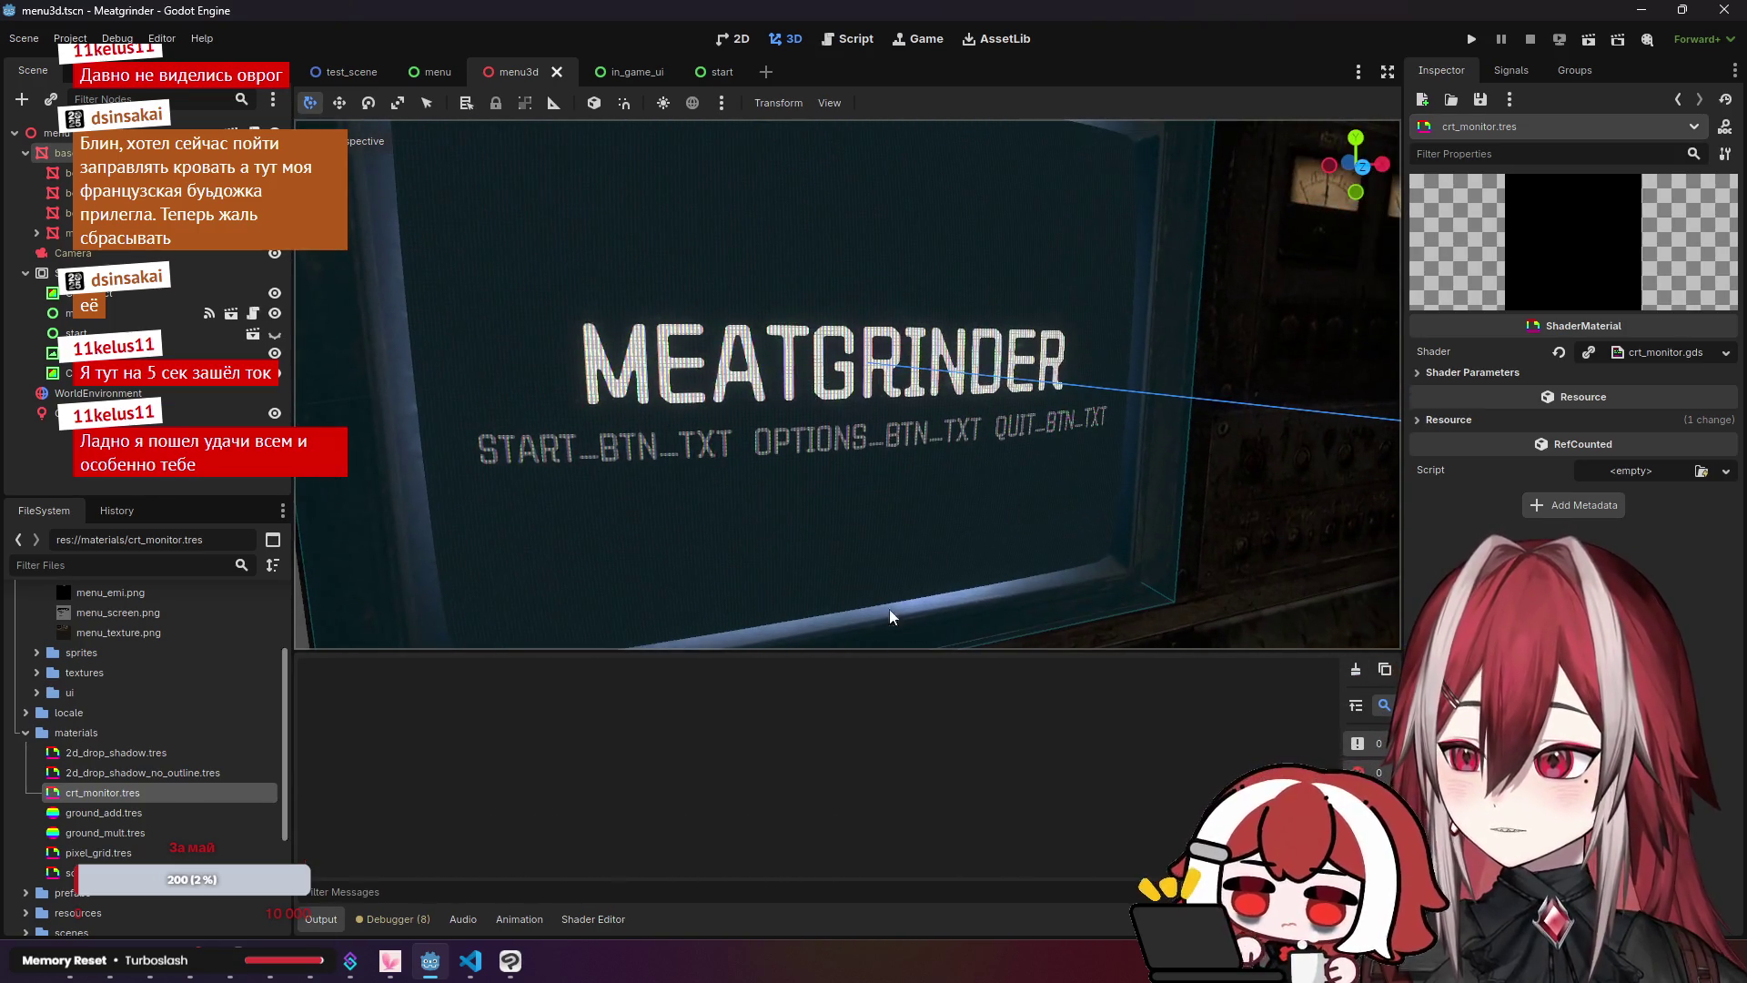
left_click(471, 961)
left_click(486, 432)
Step: Delete the uv.y == scanline_pos block, uncomment the band range condition, and preview in Godot
mouse_move(487, 432)
left_mouse_down()
mouse_move(424, 403)
mouse_move(428, 339)
left_mouse_up()
key("BackSpace")
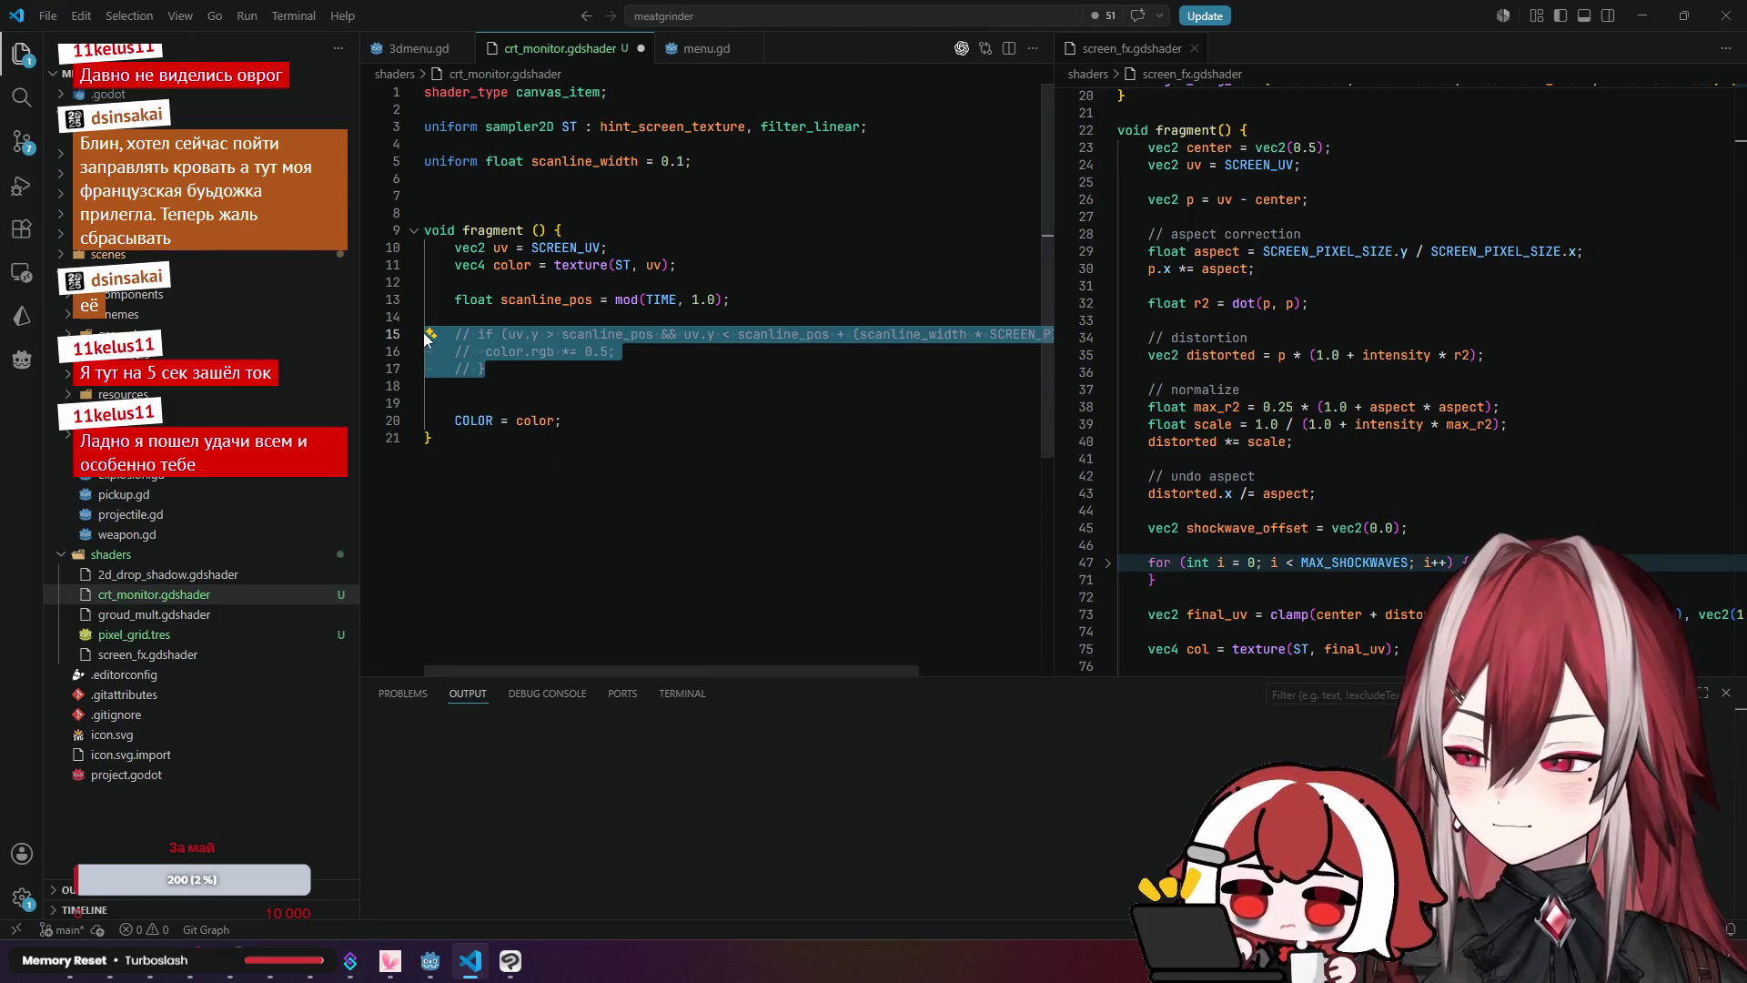
key("ctrl+slash")
key("shift+alt+f")
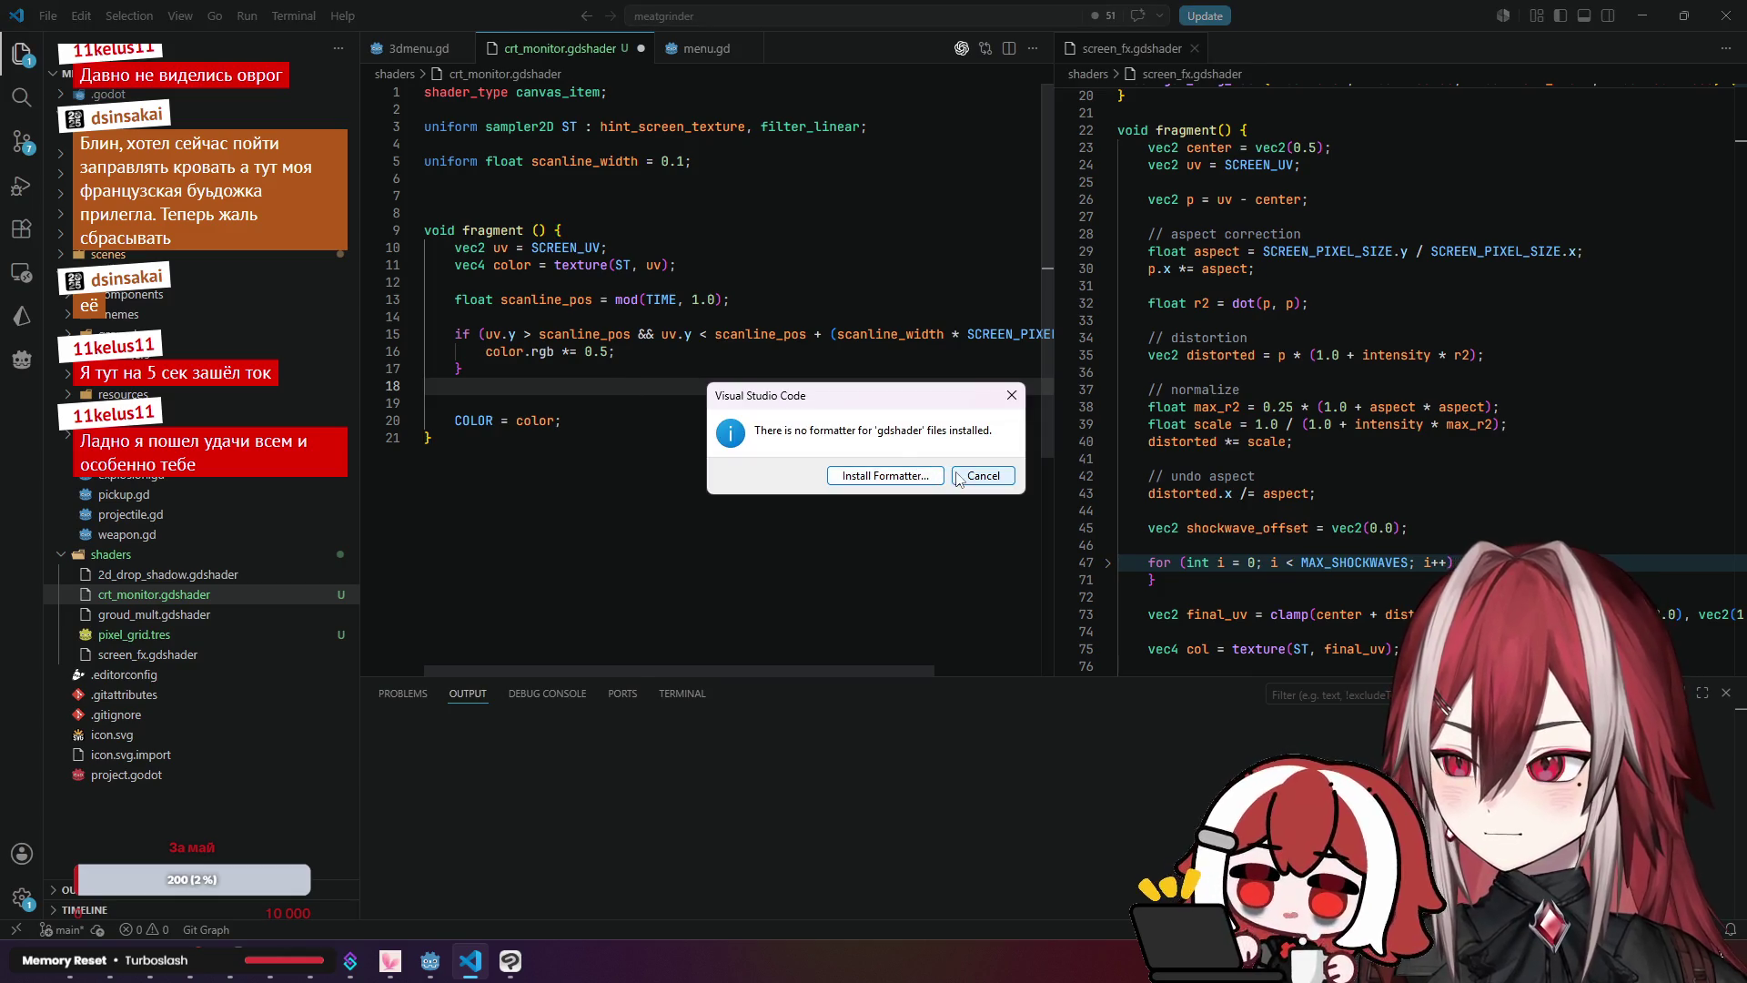
left_click(981, 475)
key("alt+Tab")
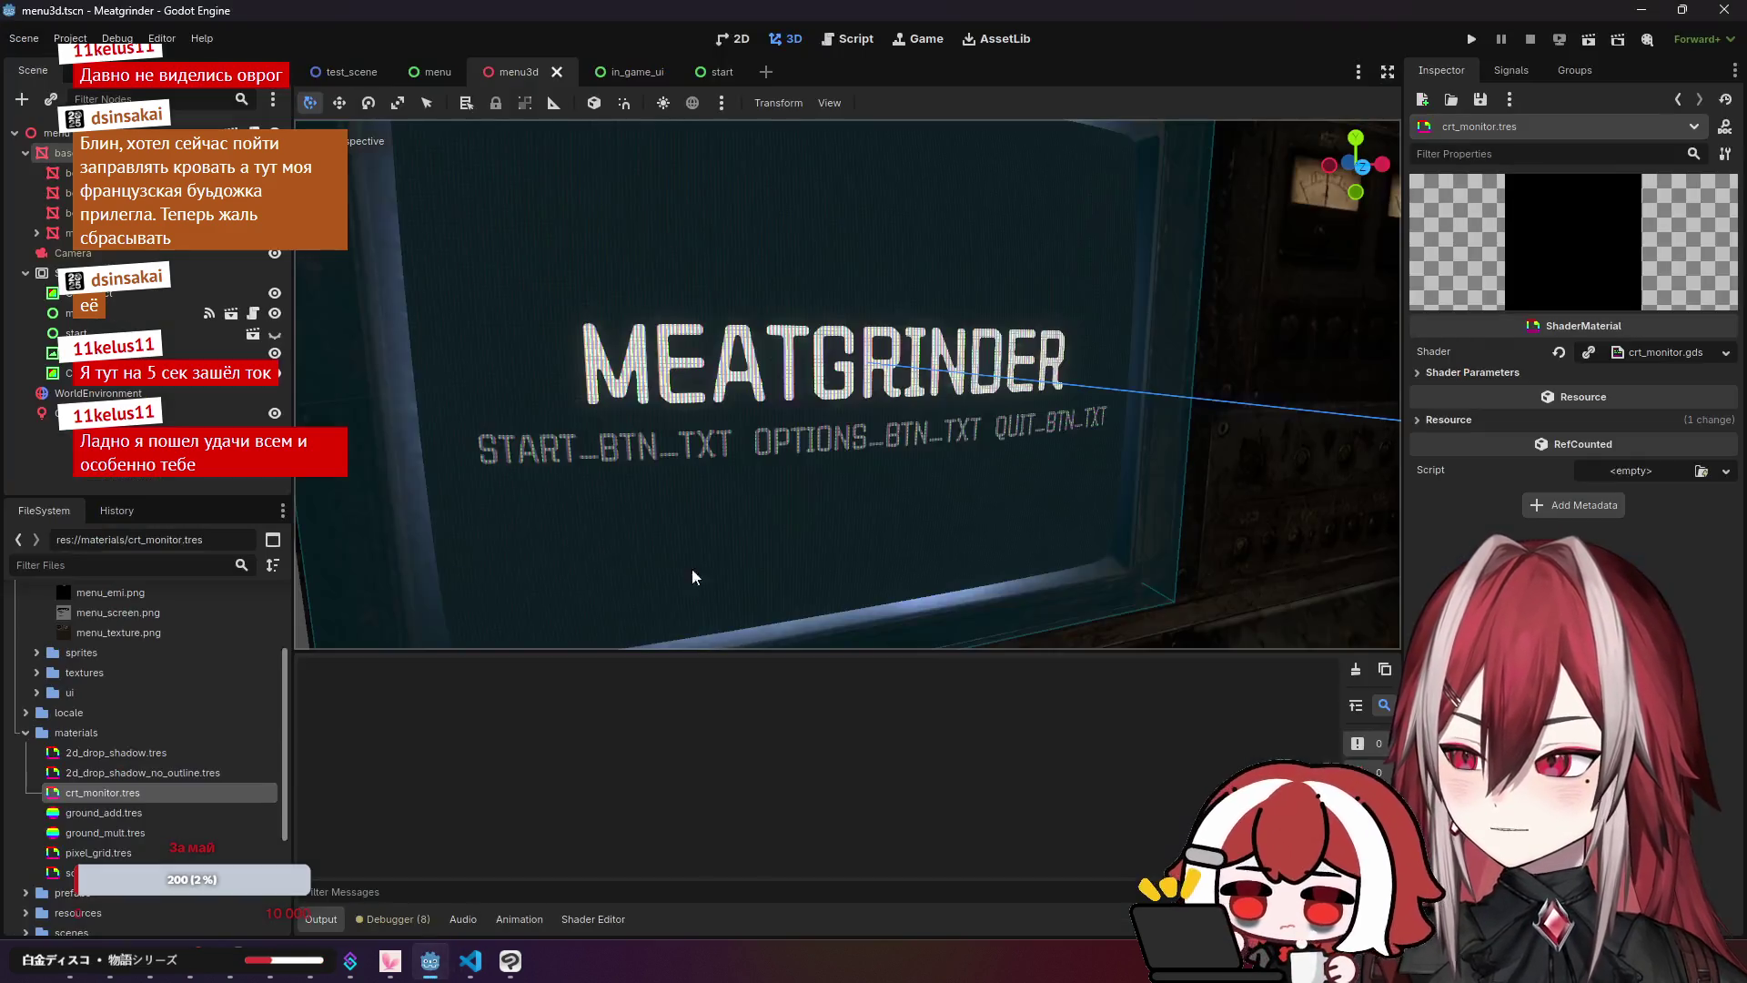
scroll(671, 601, "down", 5)
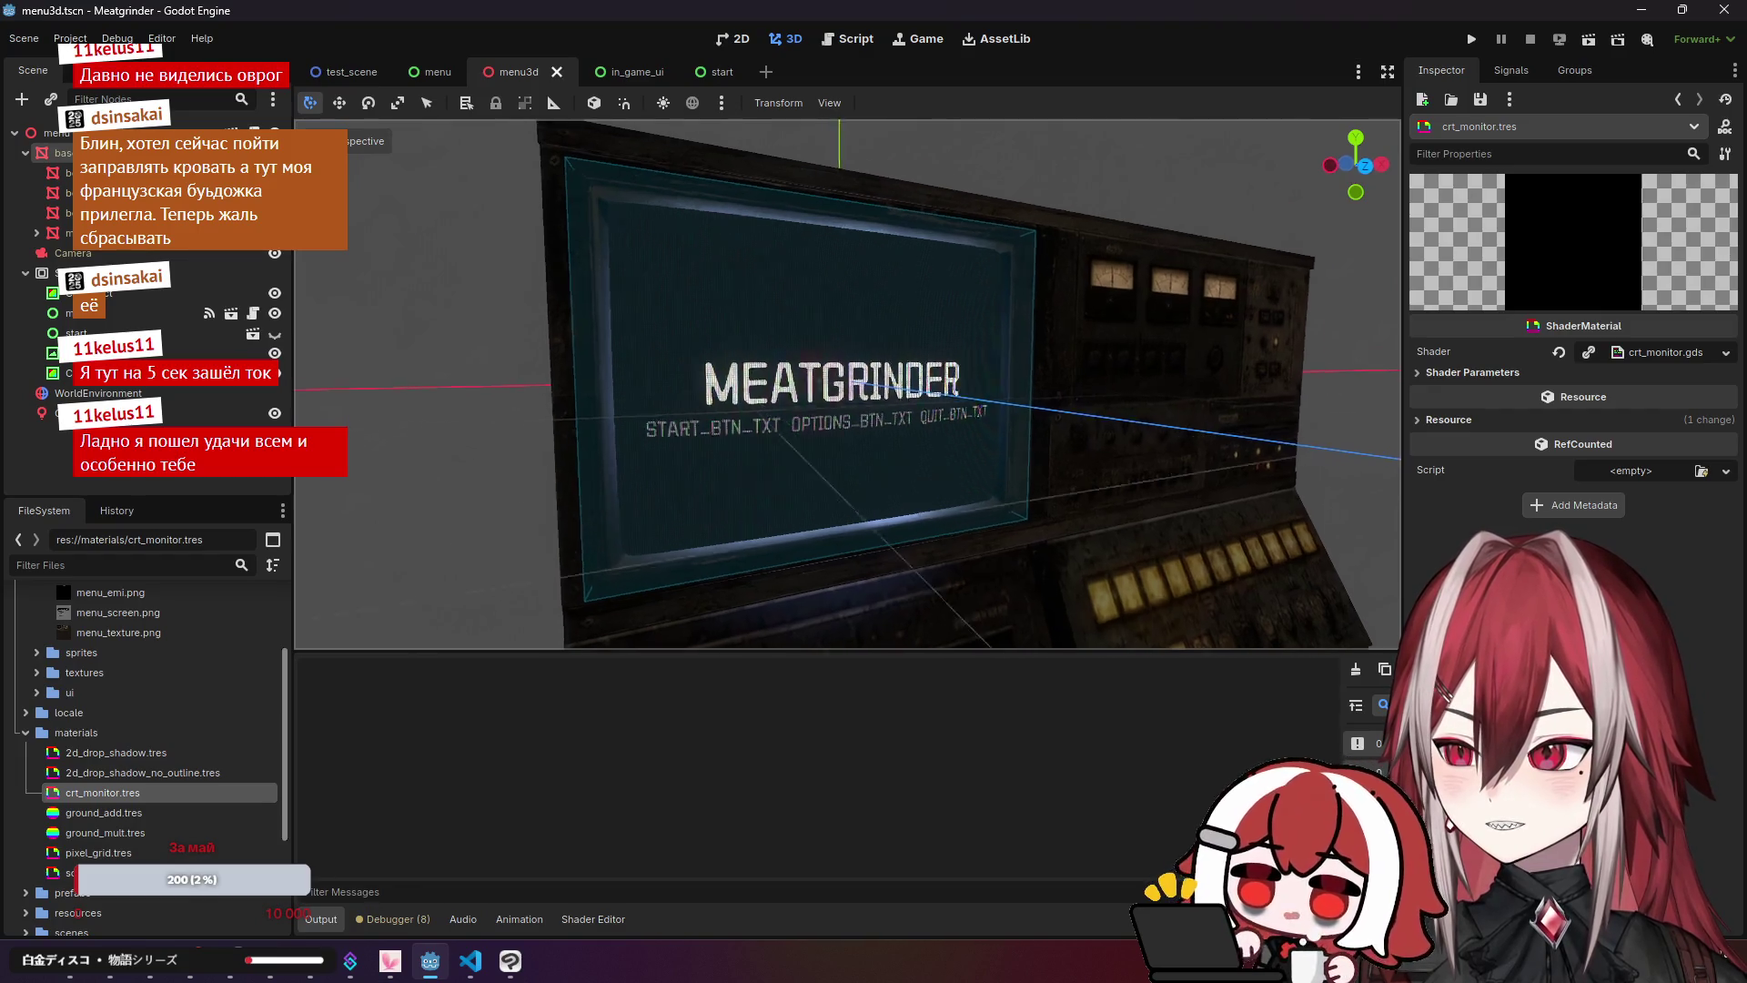
scroll(846, 382, "up", 5)
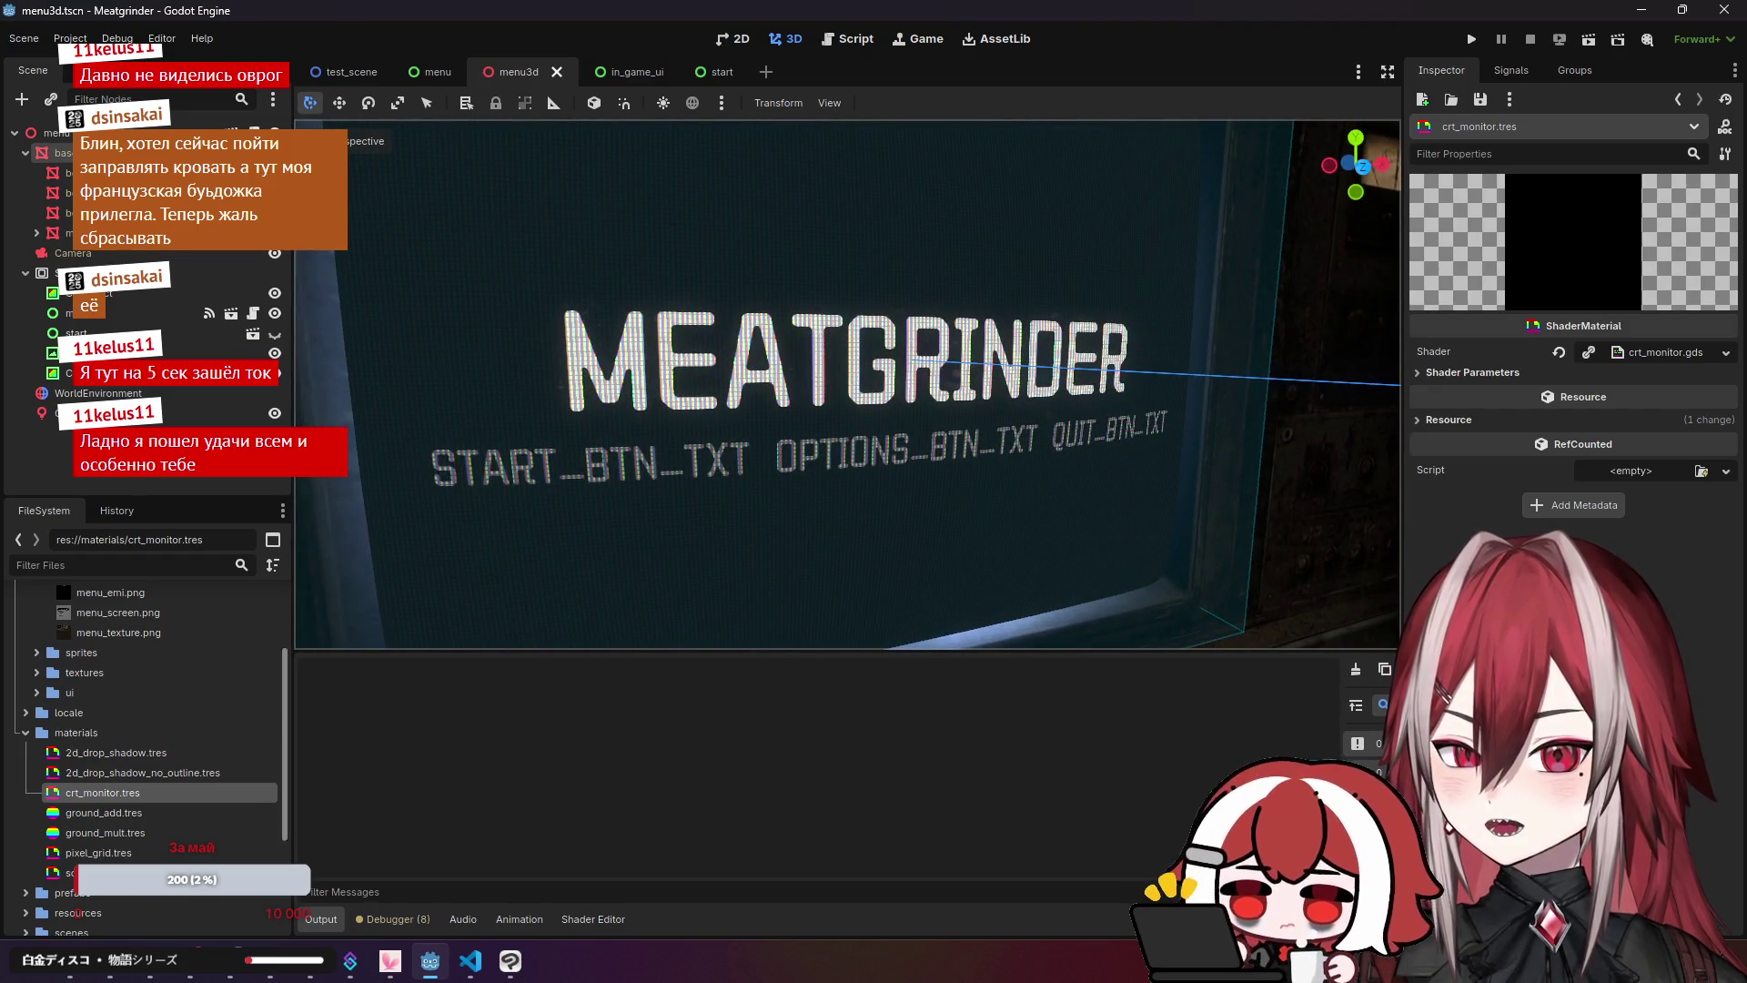
scroll(779, 500, "down", 3)
key("alt+Tab")
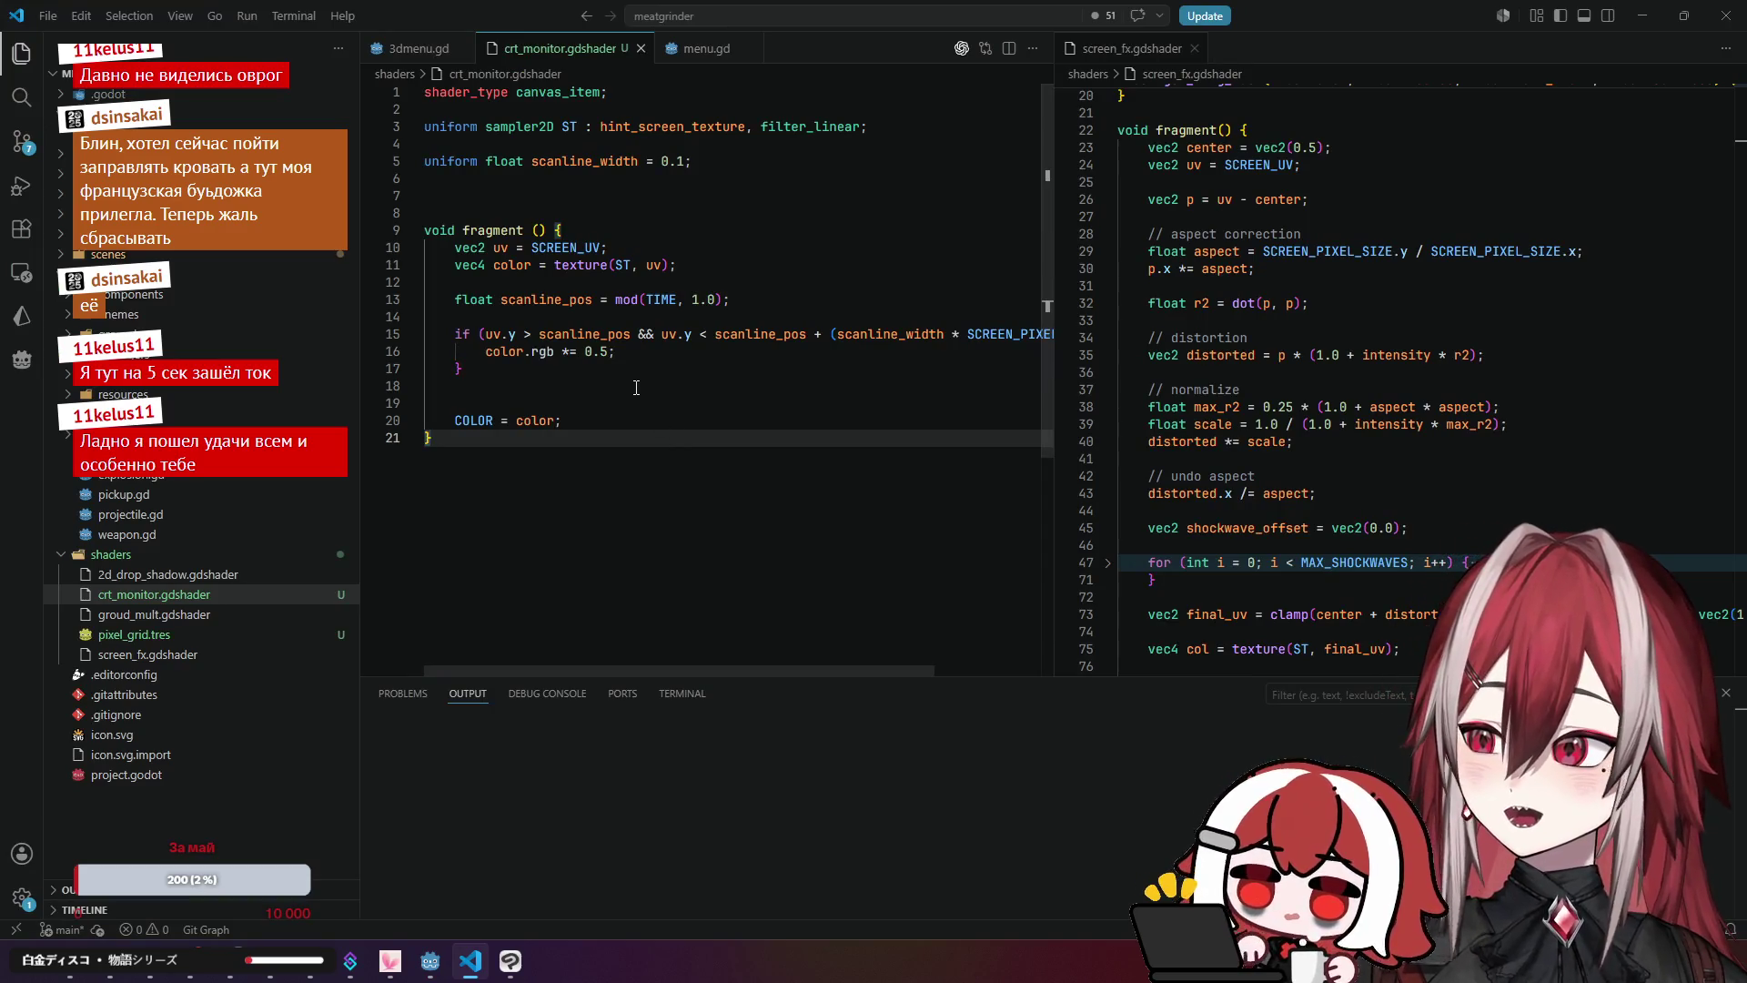
Step: Replace the band bounds on line 15 with fixed values 0.4 and 0.5
double_click(541, 335)
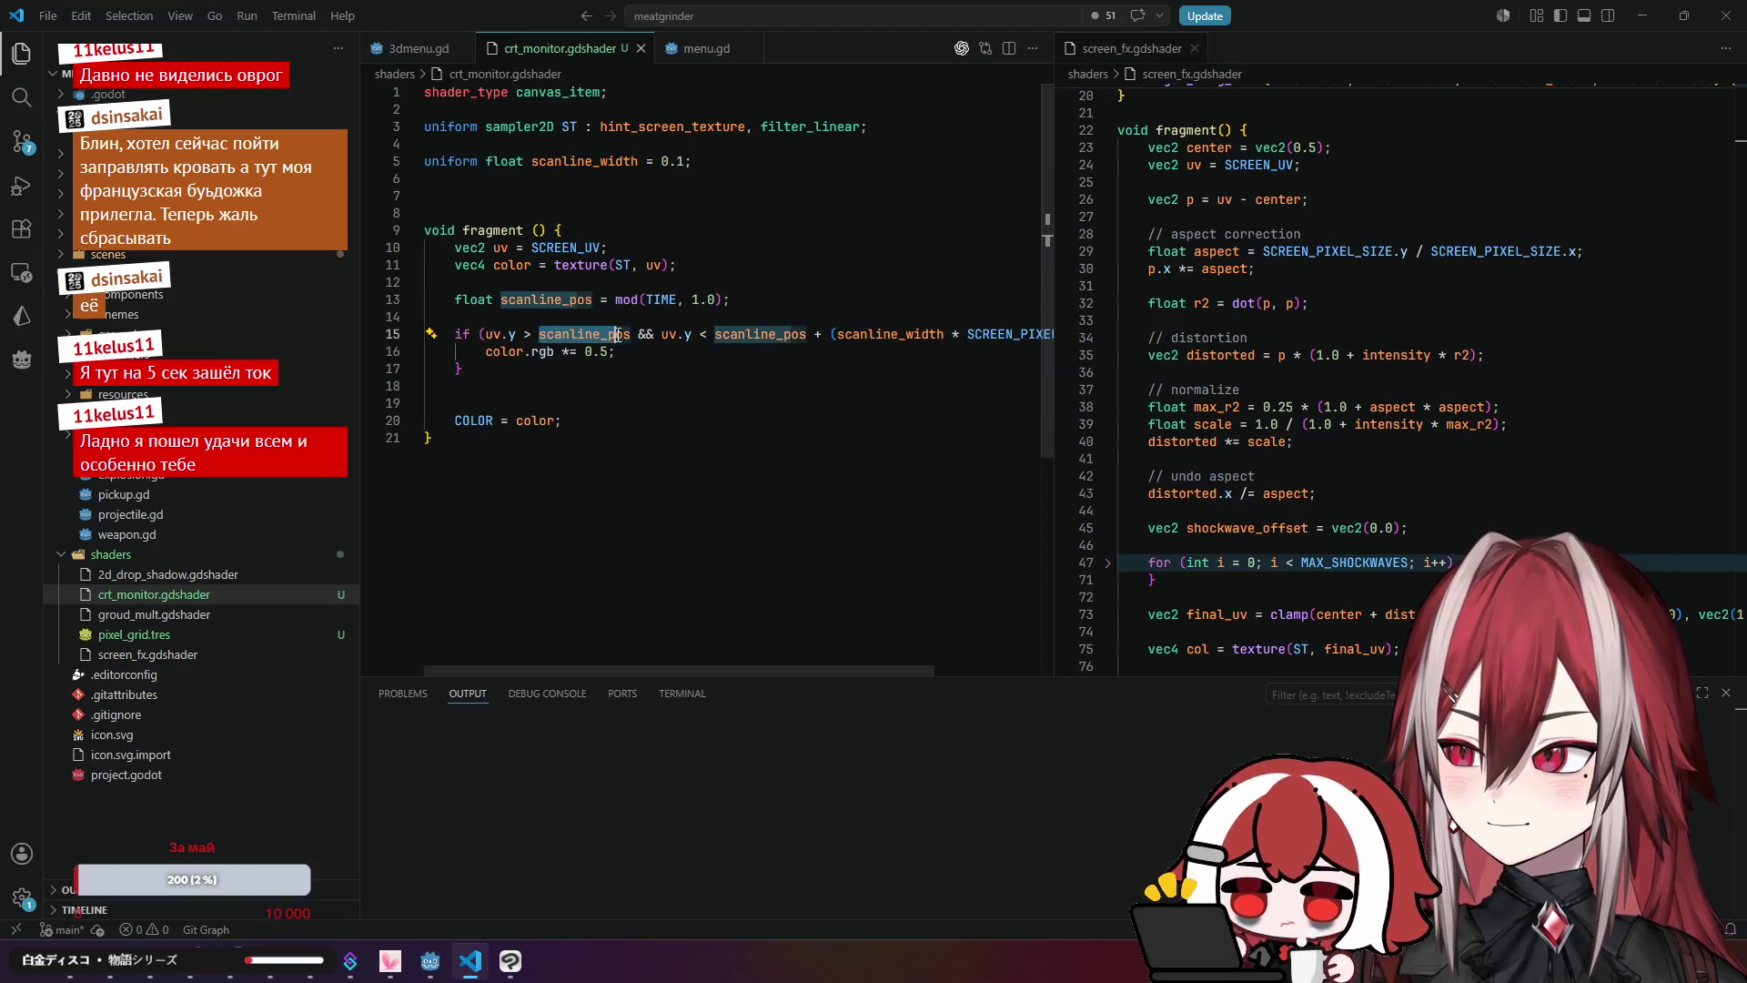
type("0.4")
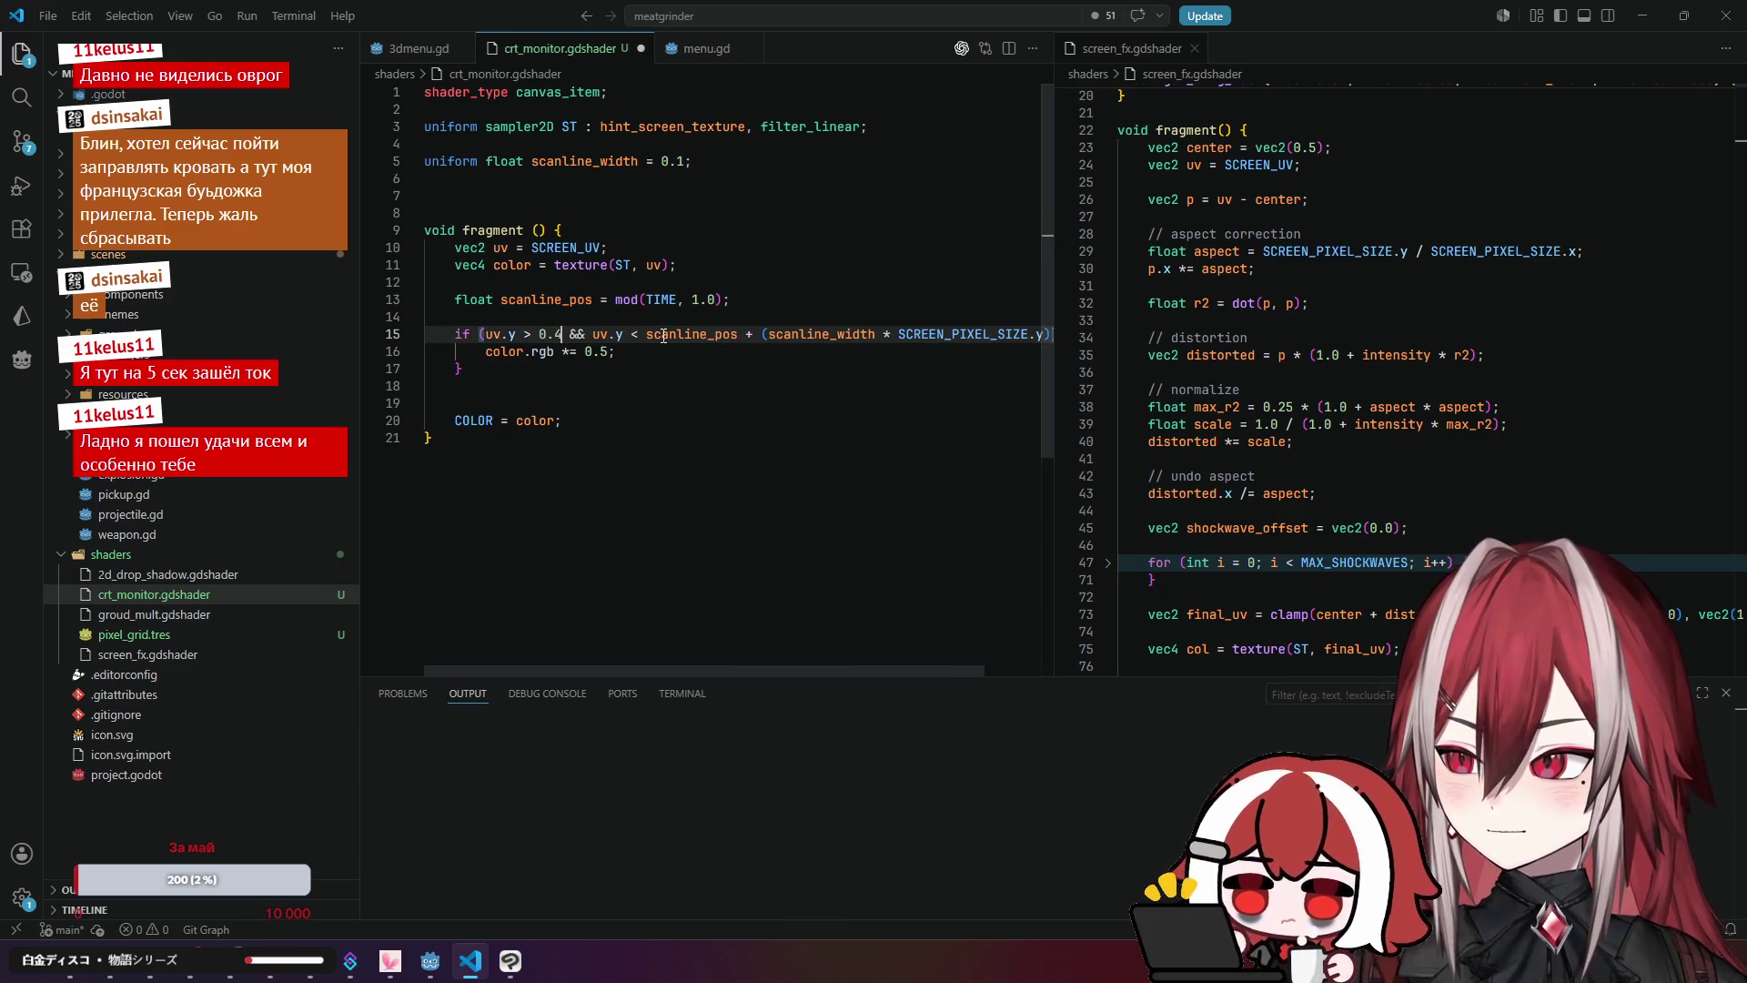
left_click_drag(647, 335, 1090, 337)
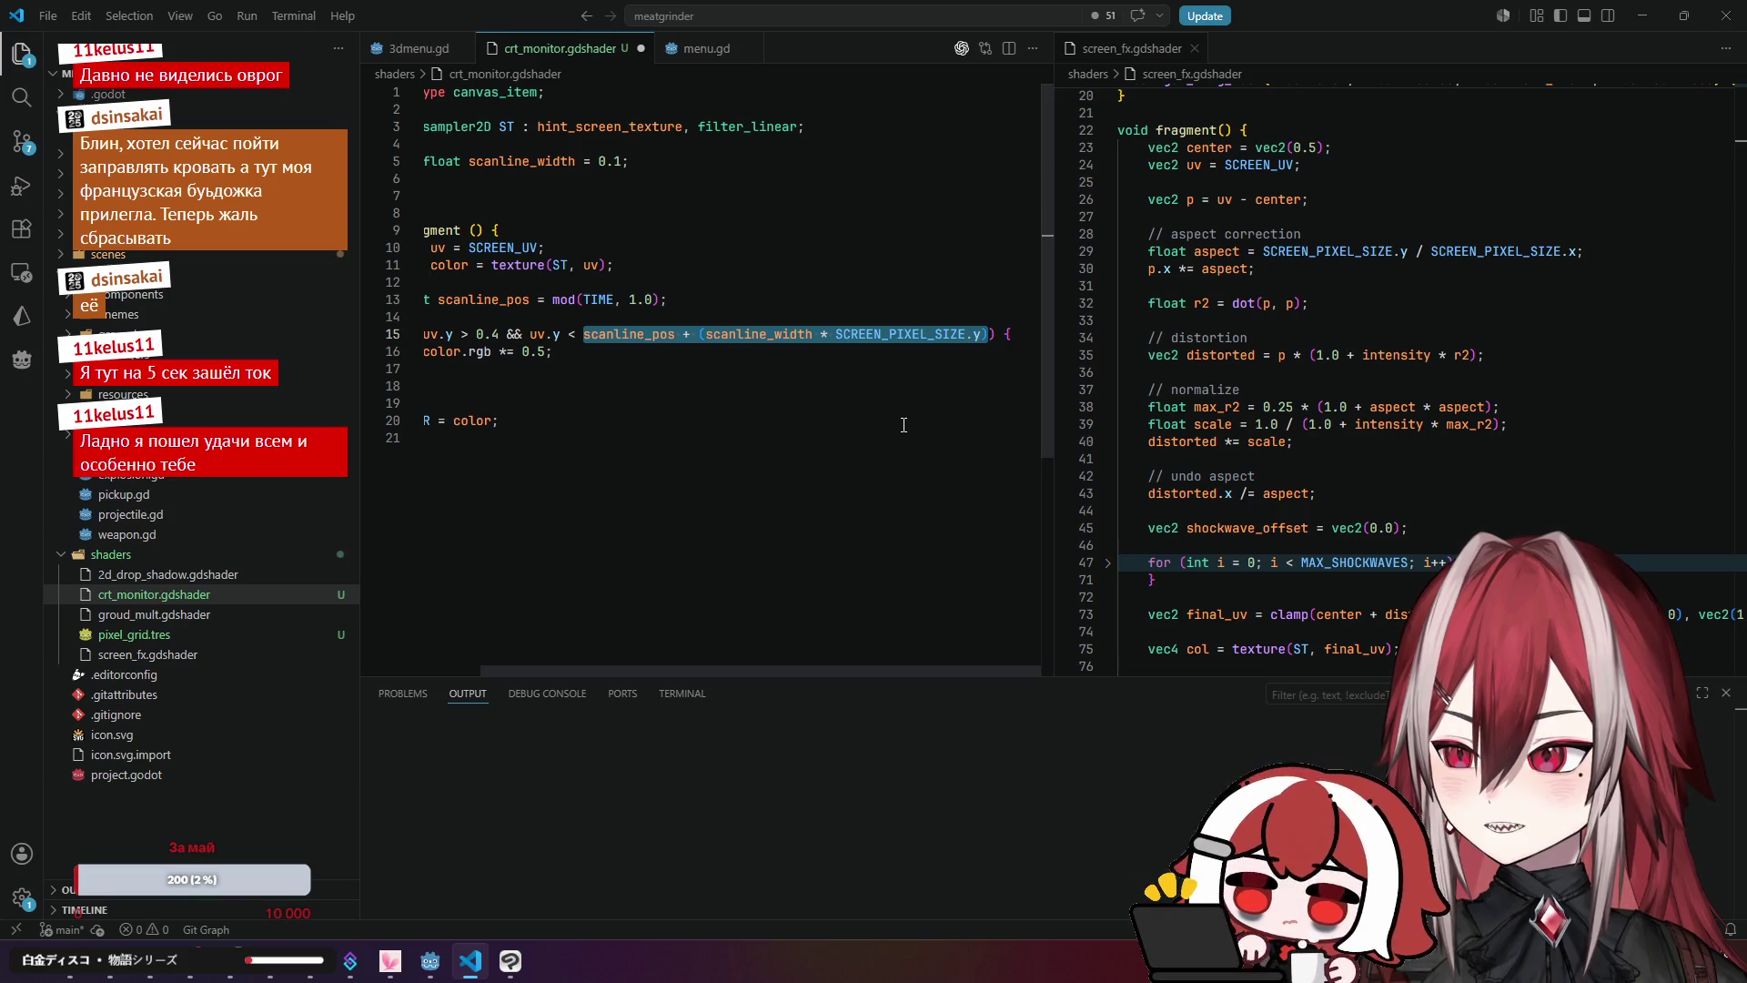
key("BackSpace")
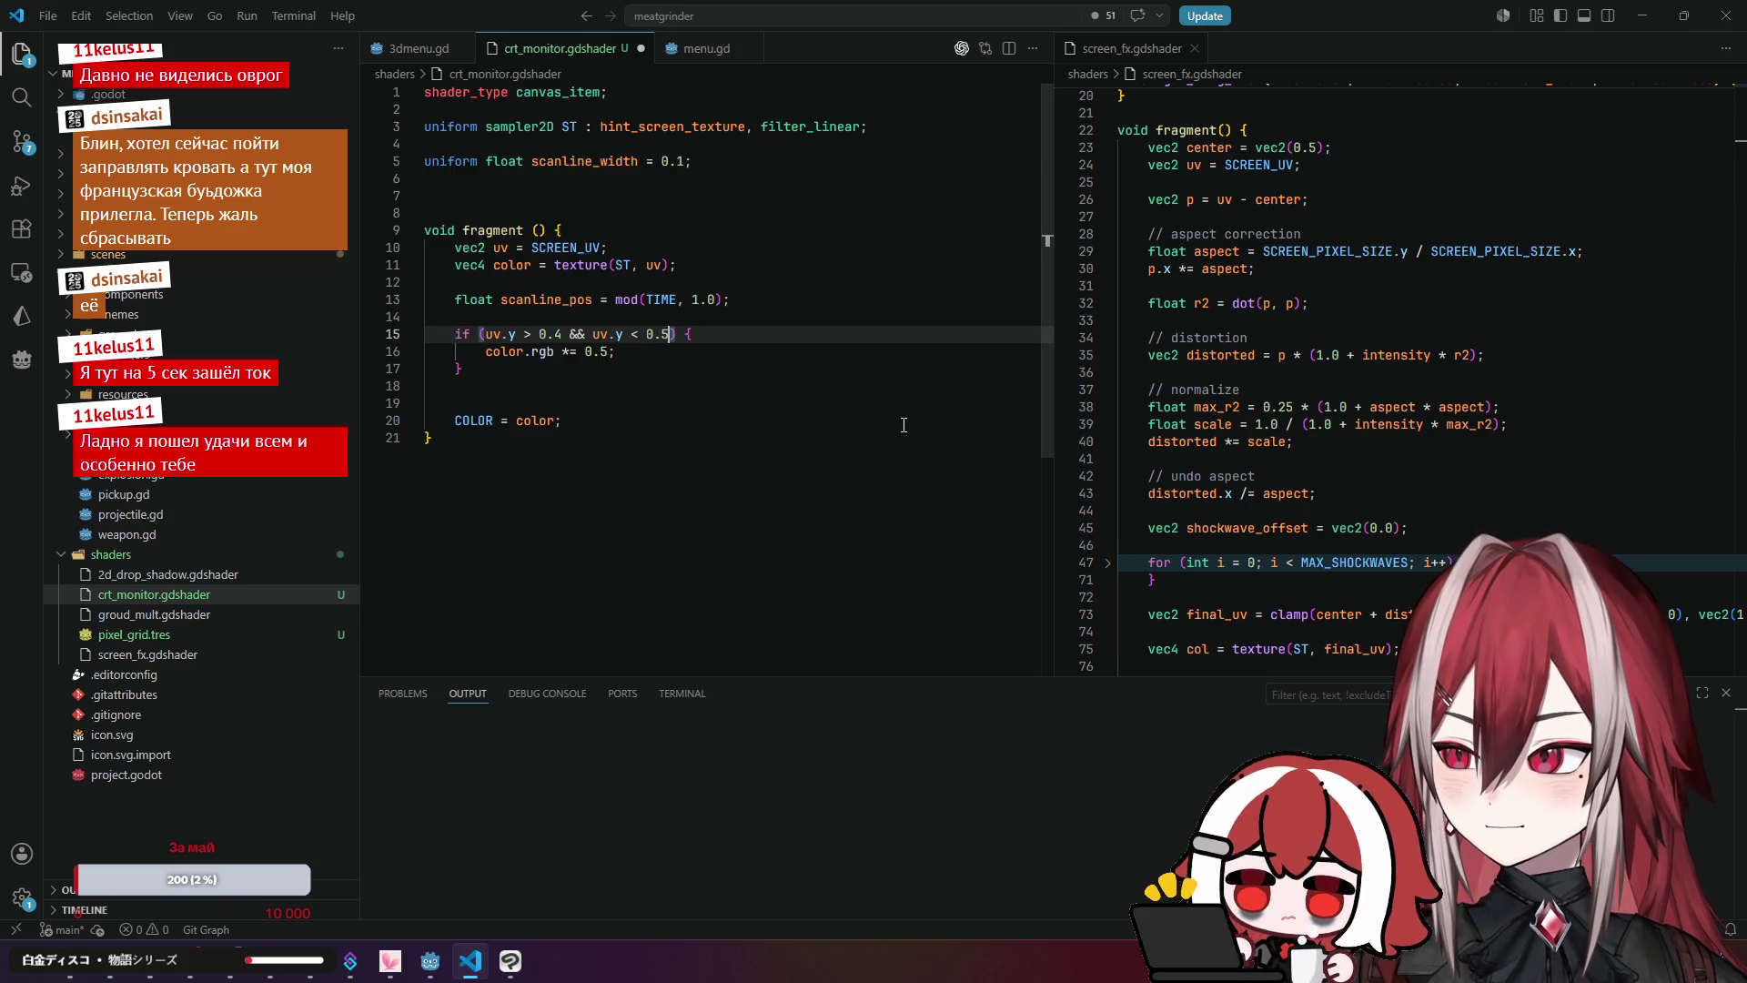
left_click(700, 394)
key("alt+Tab")
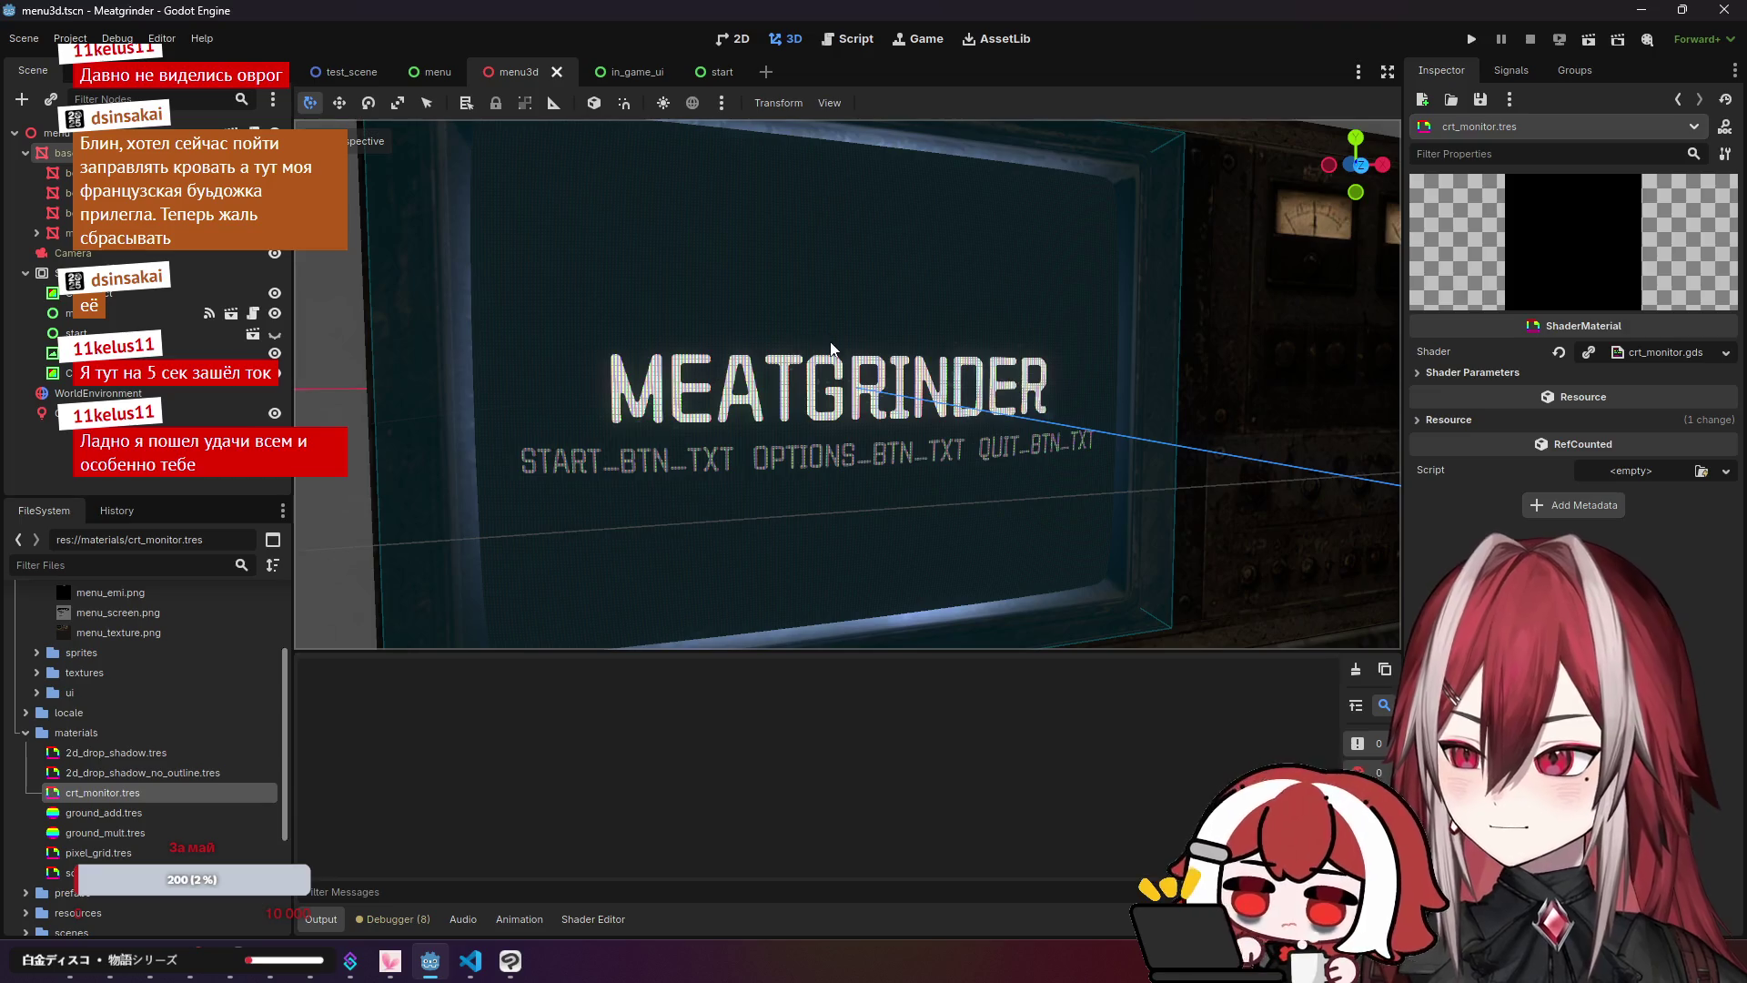
Step: Inspect the mod(TIME, 1.0) call computing scanline_pos on line 13 of crt_monitor.gdshader
scroll(846, 382, "up", 3)
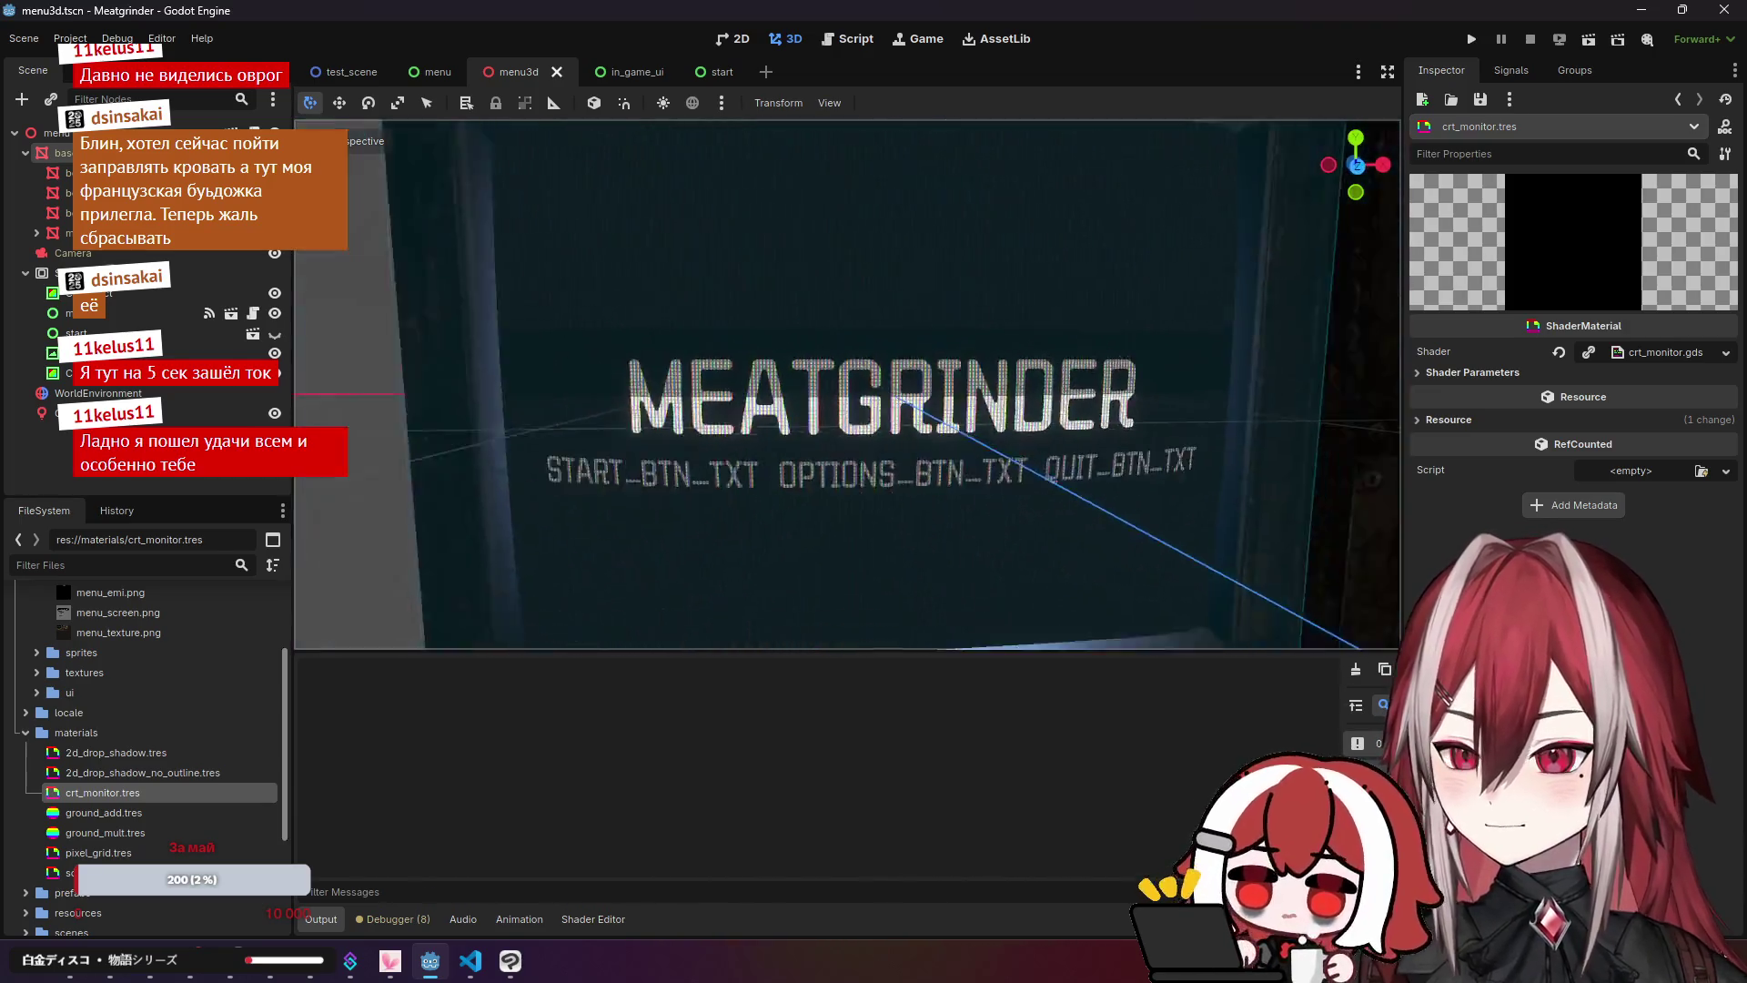
scroll(846, 382, "down", 5)
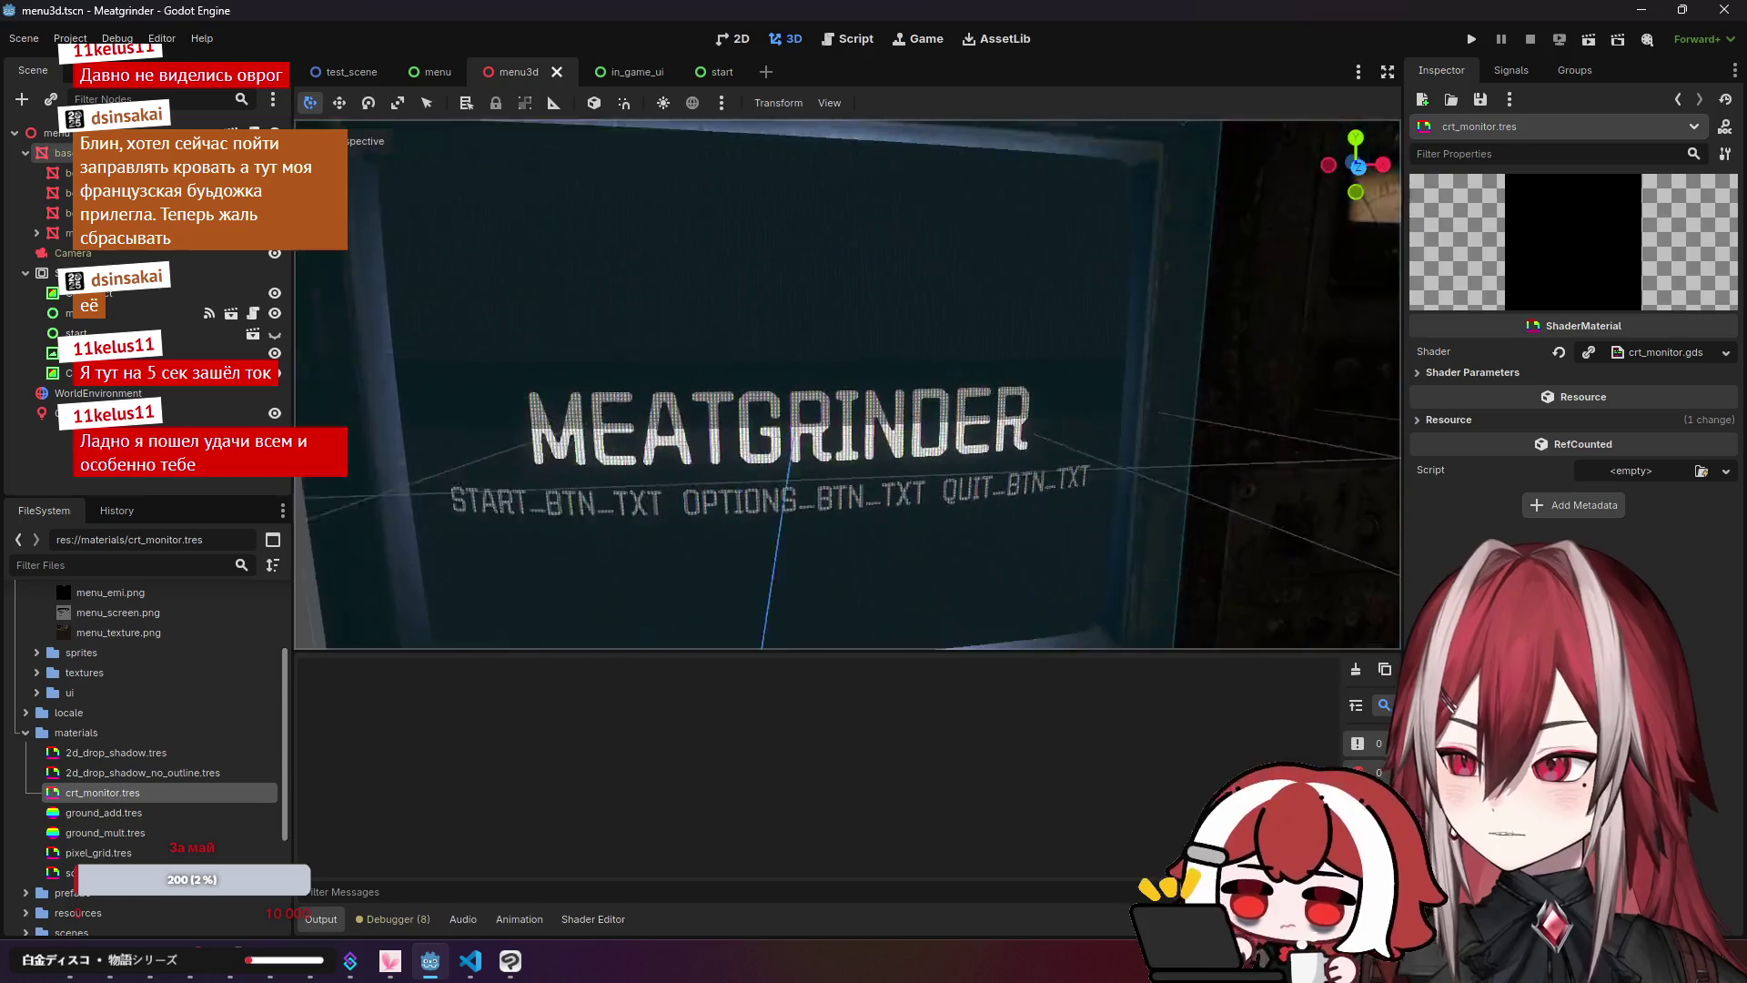
scroll(846, 382, "up", 3)
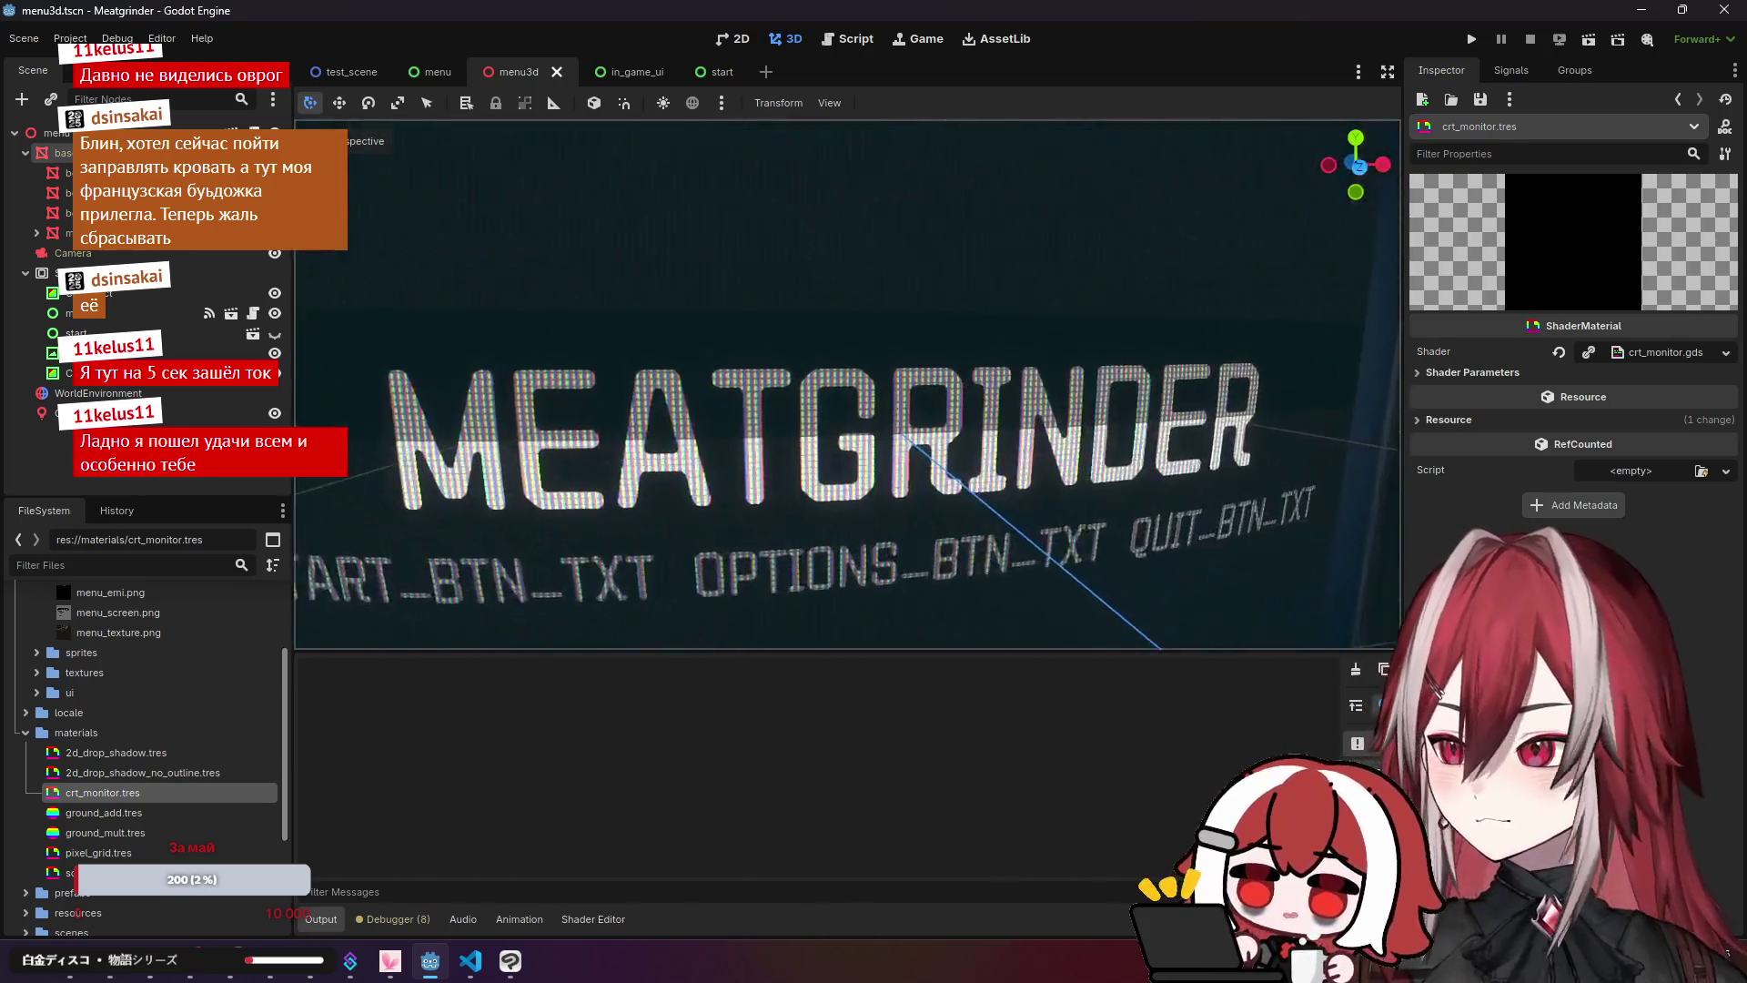
key("alt+Tab")
left_click(701, 353)
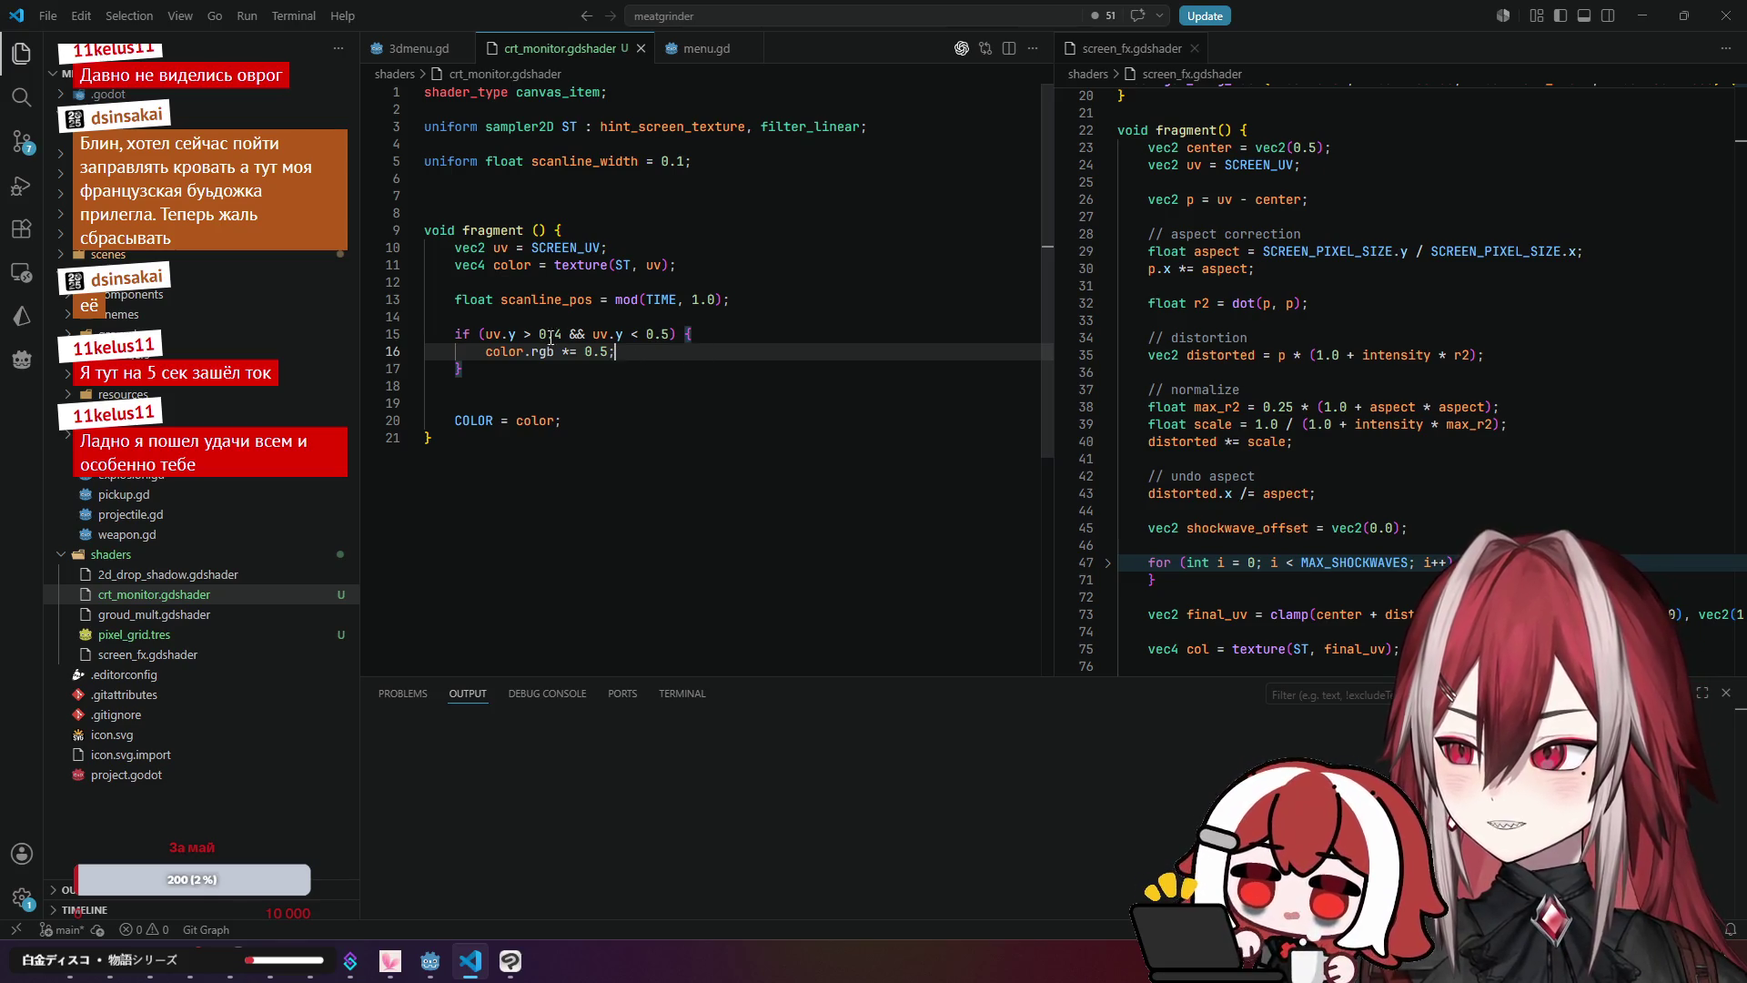
left_click(535, 316)
left_click_drag(501, 300, 533, 302)
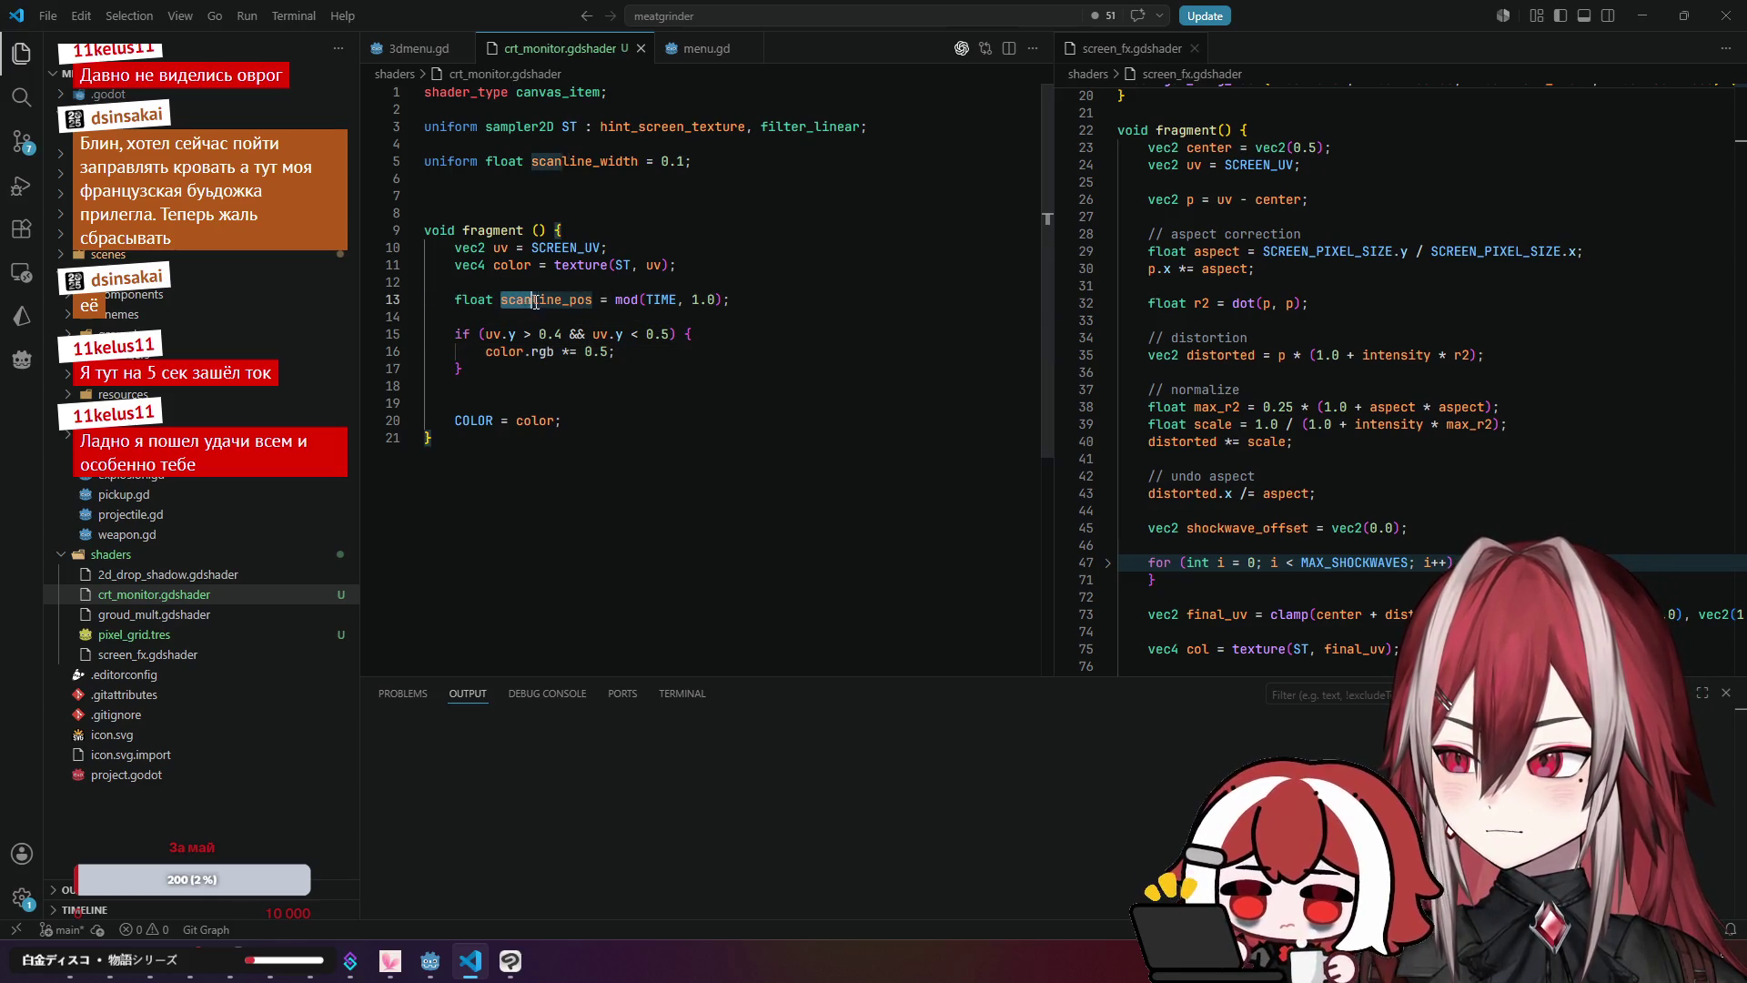
left_click(608, 310)
left_click(623, 299)
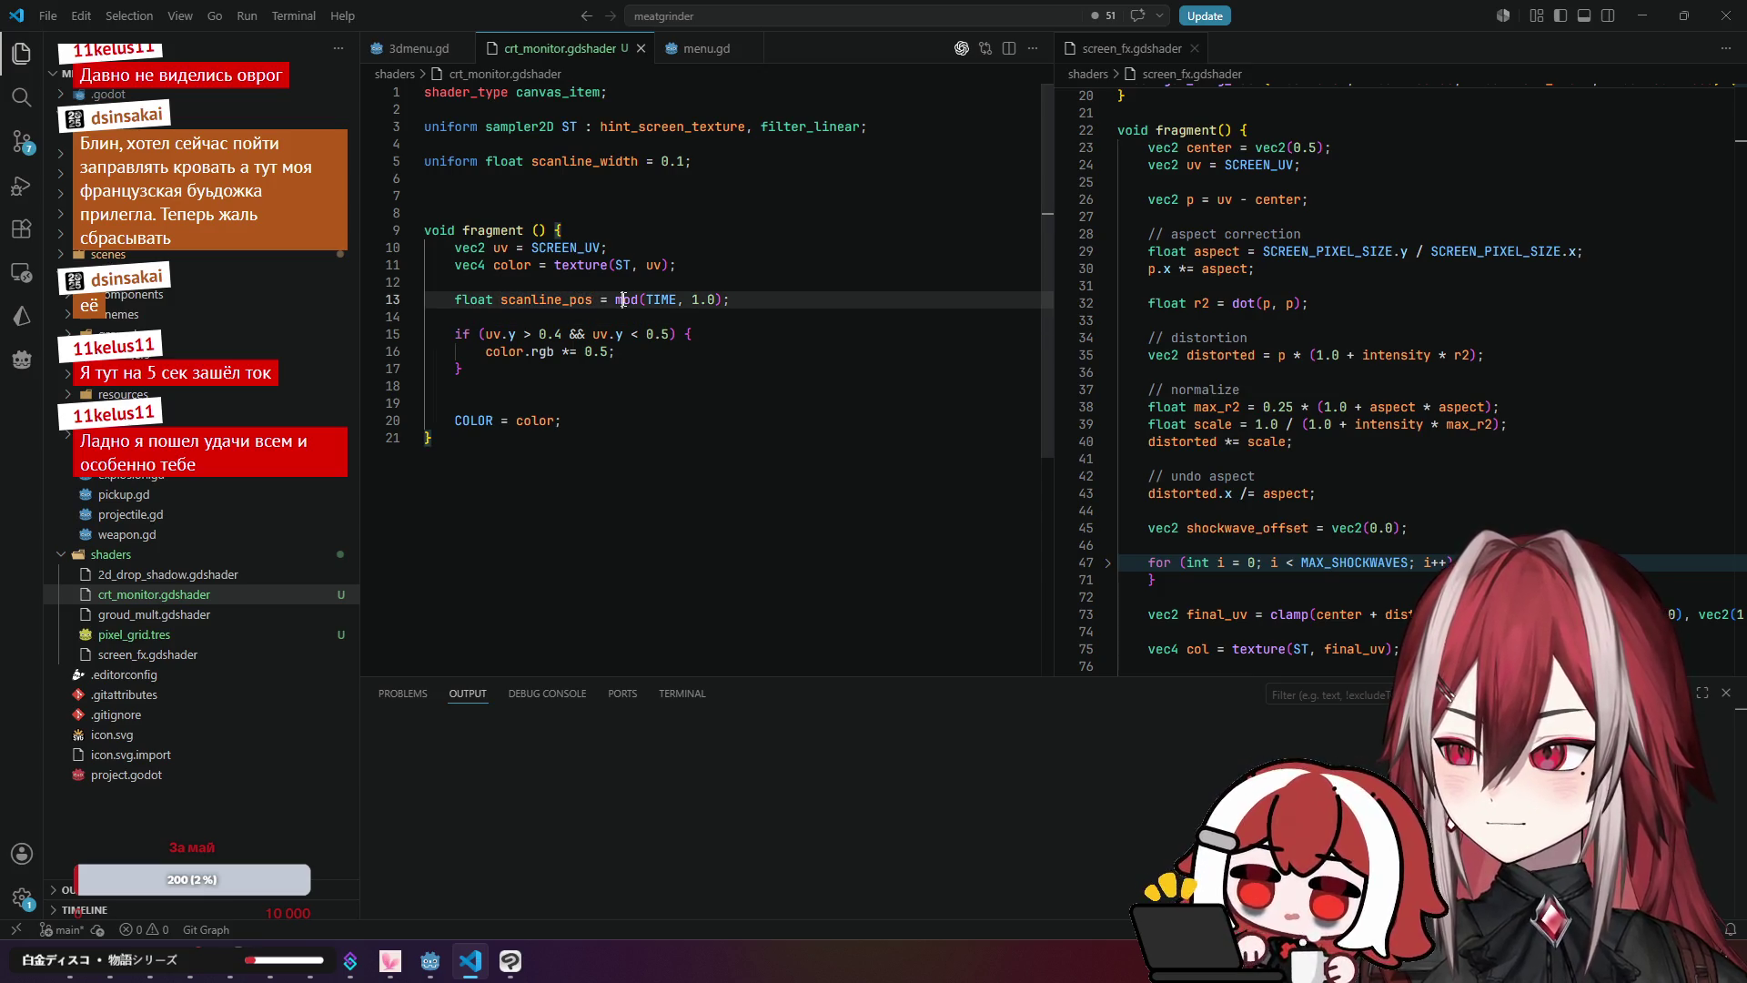
left_click_drag(616, 301, 640, 302)
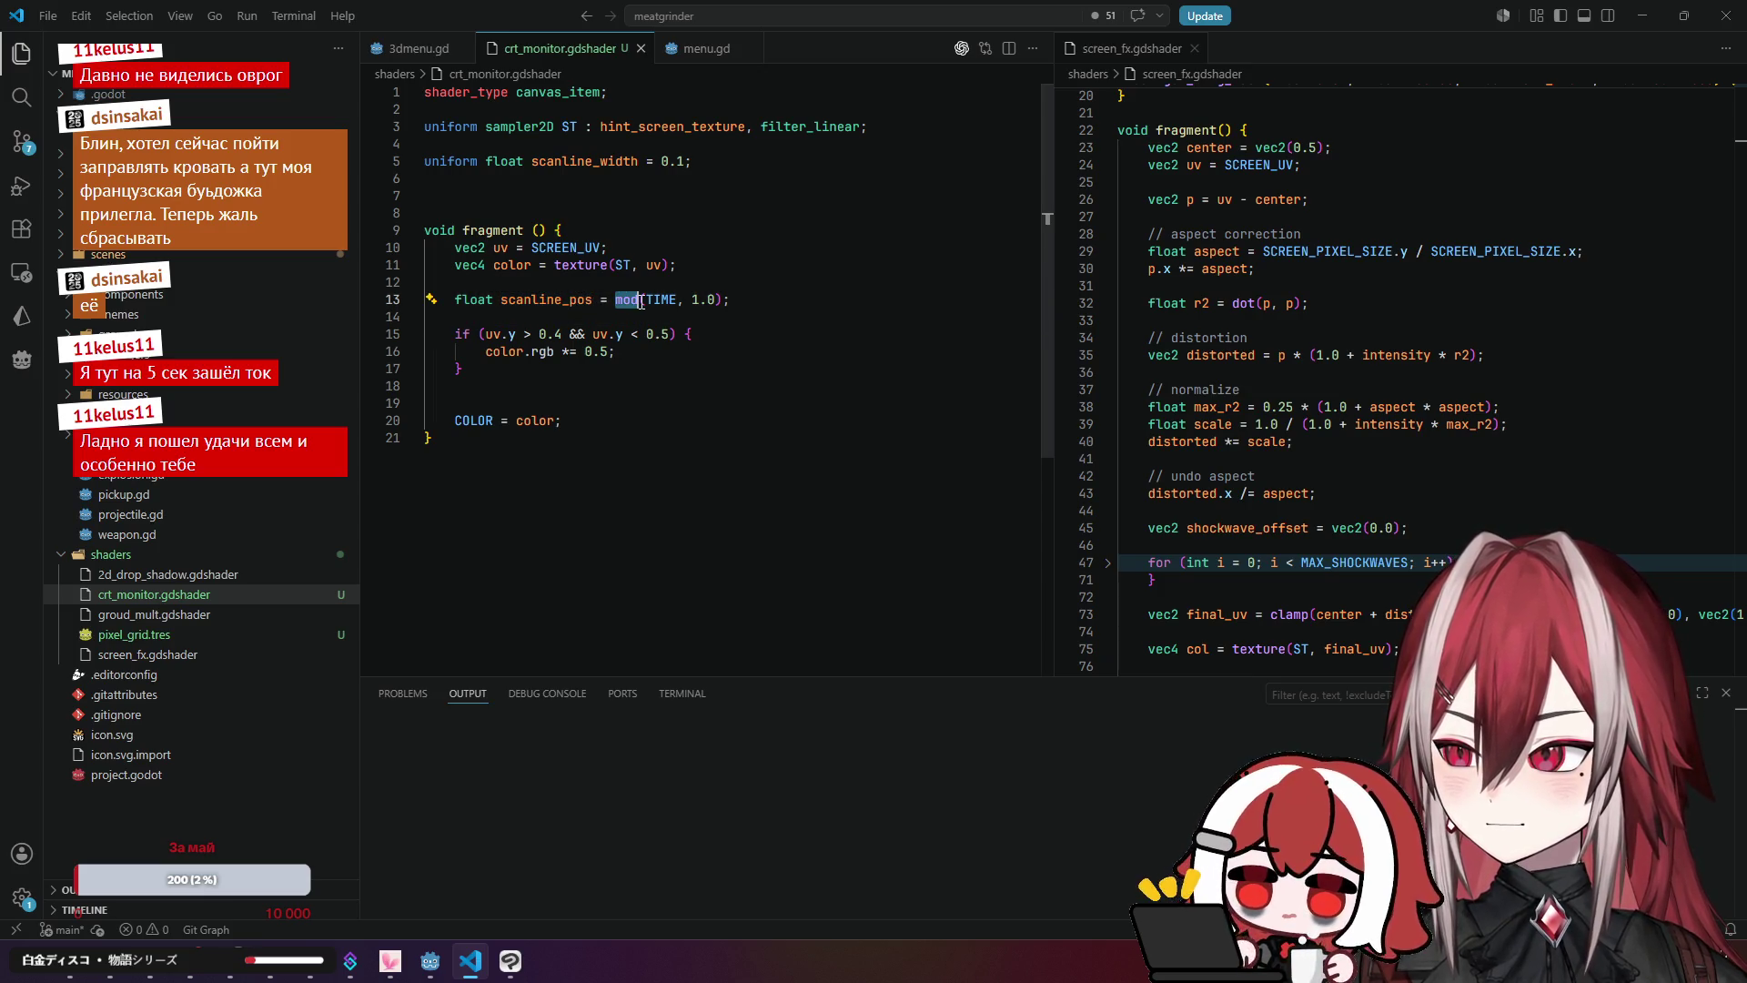
left_click(109, 973)
Step: Close the OpenGL reference tab and step through 'mod' matches on the Shading language page
left_click(601, 29)
left_click(355, 19)
middle_click(555, 13)
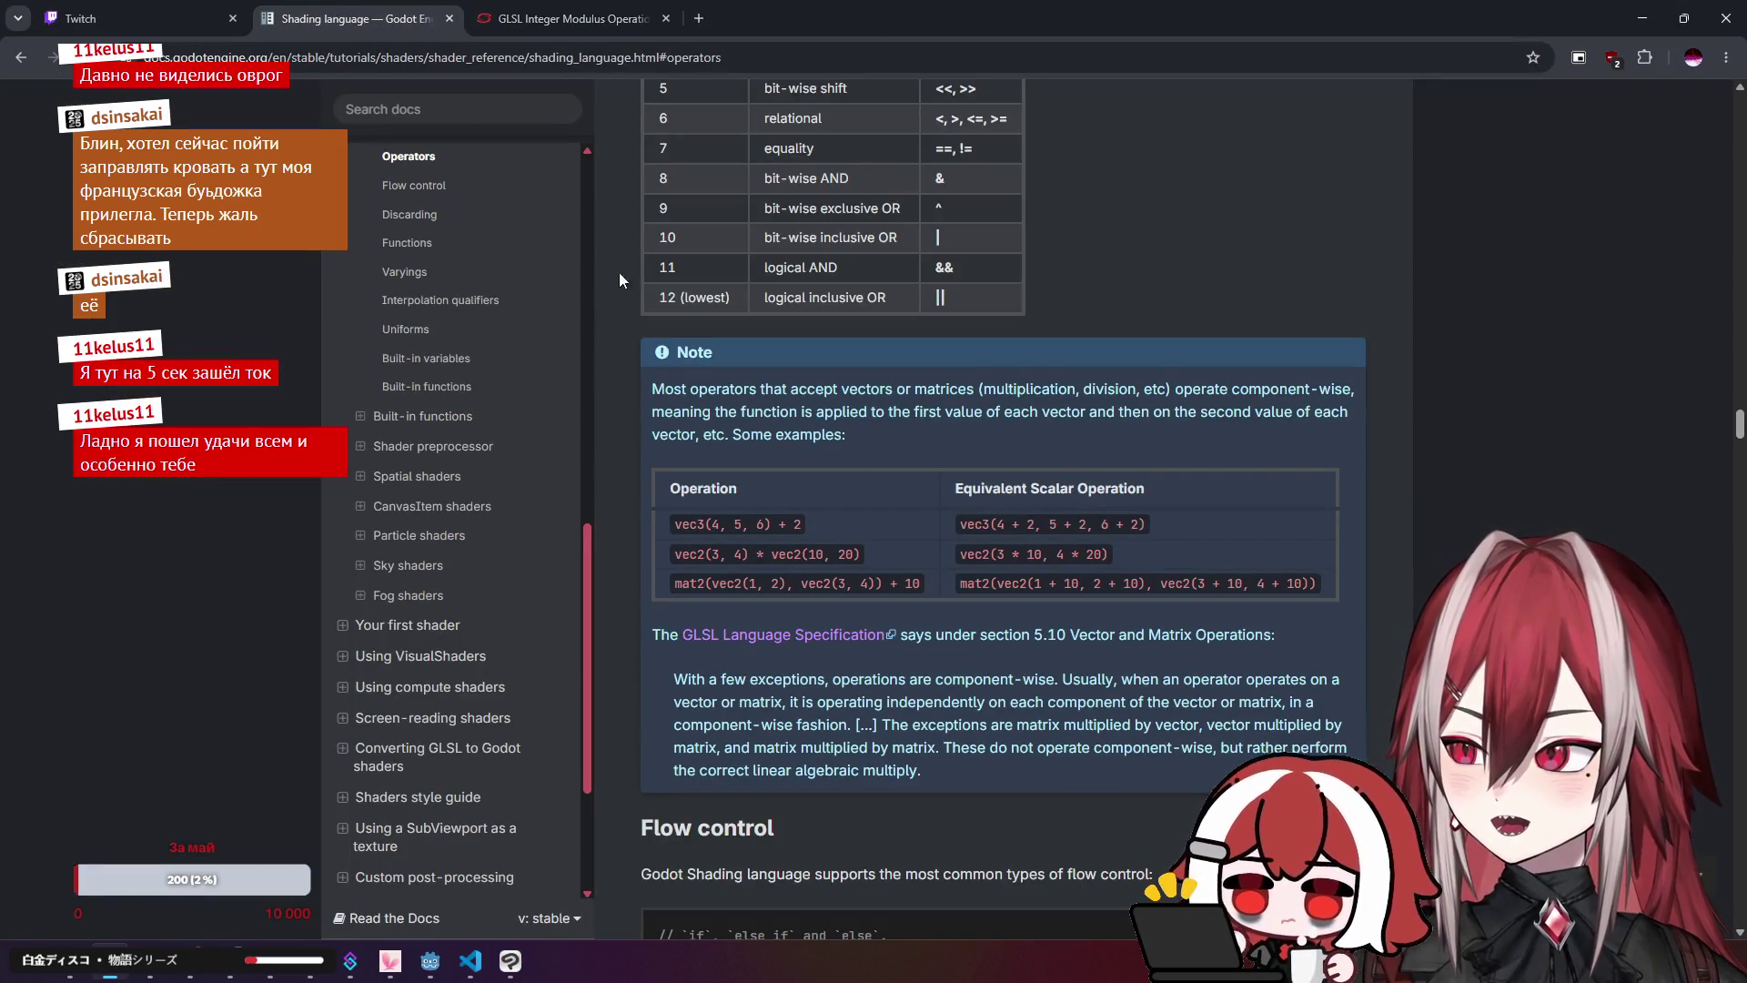
key("ctrl+f")
type("mod")
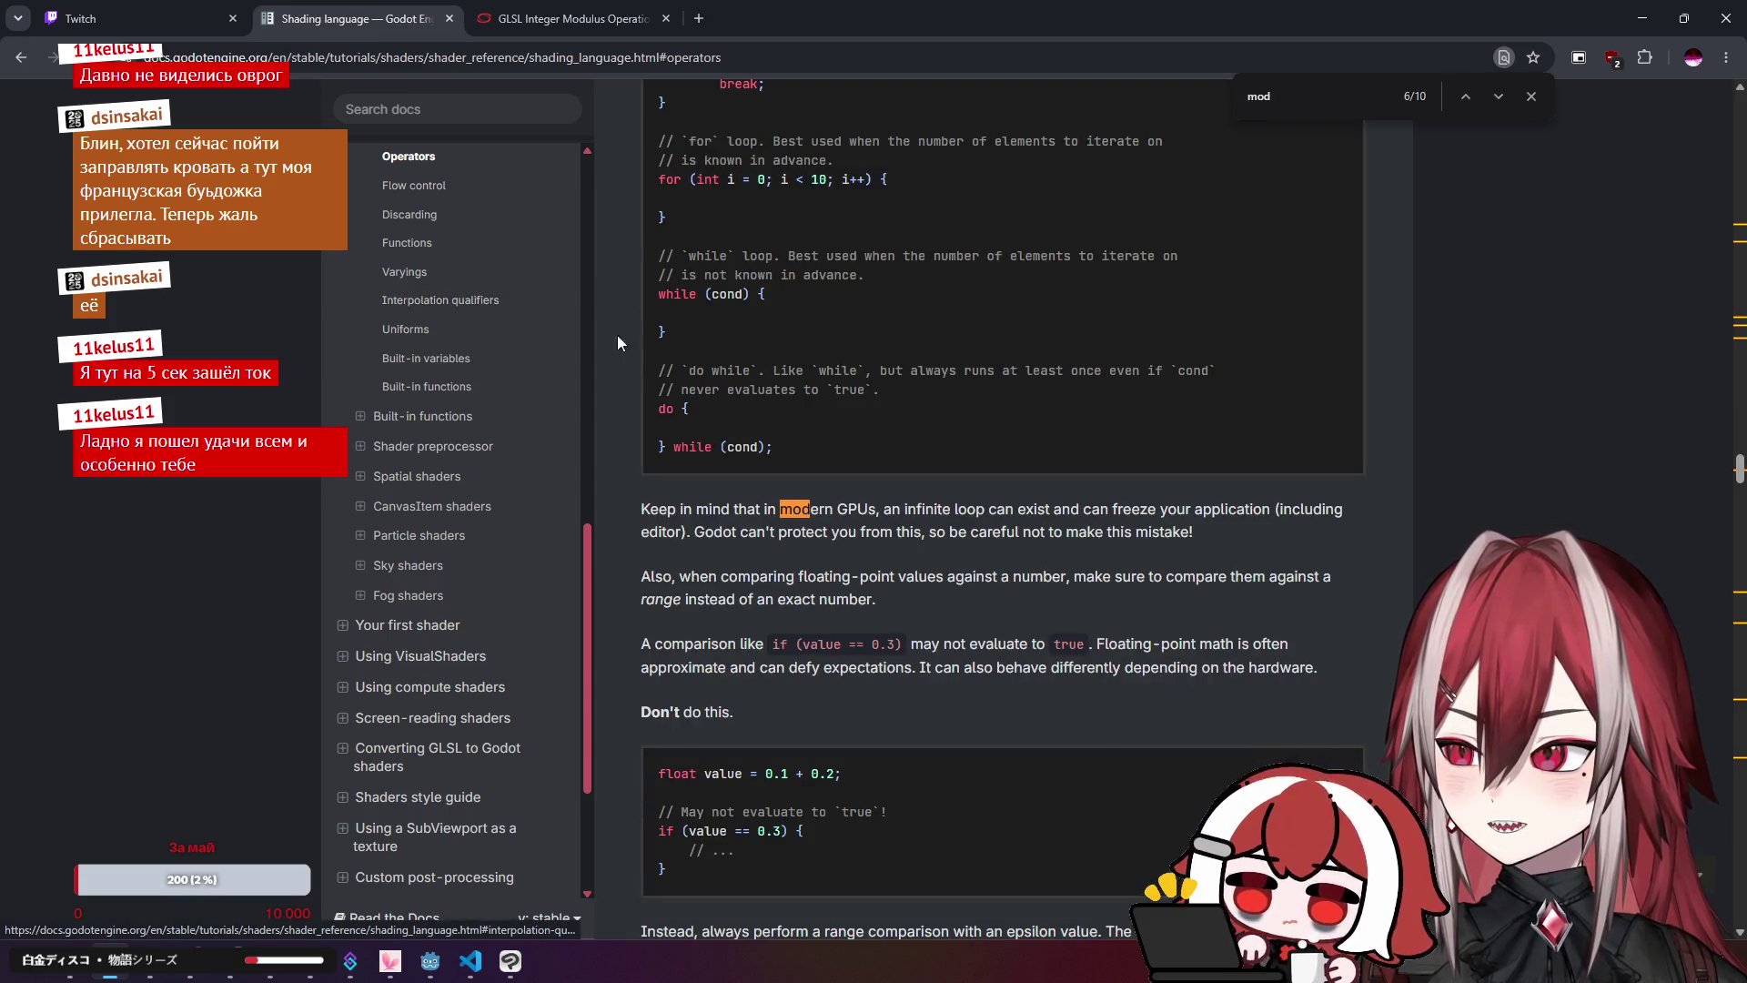
scroll(492, 327, "up", 4)
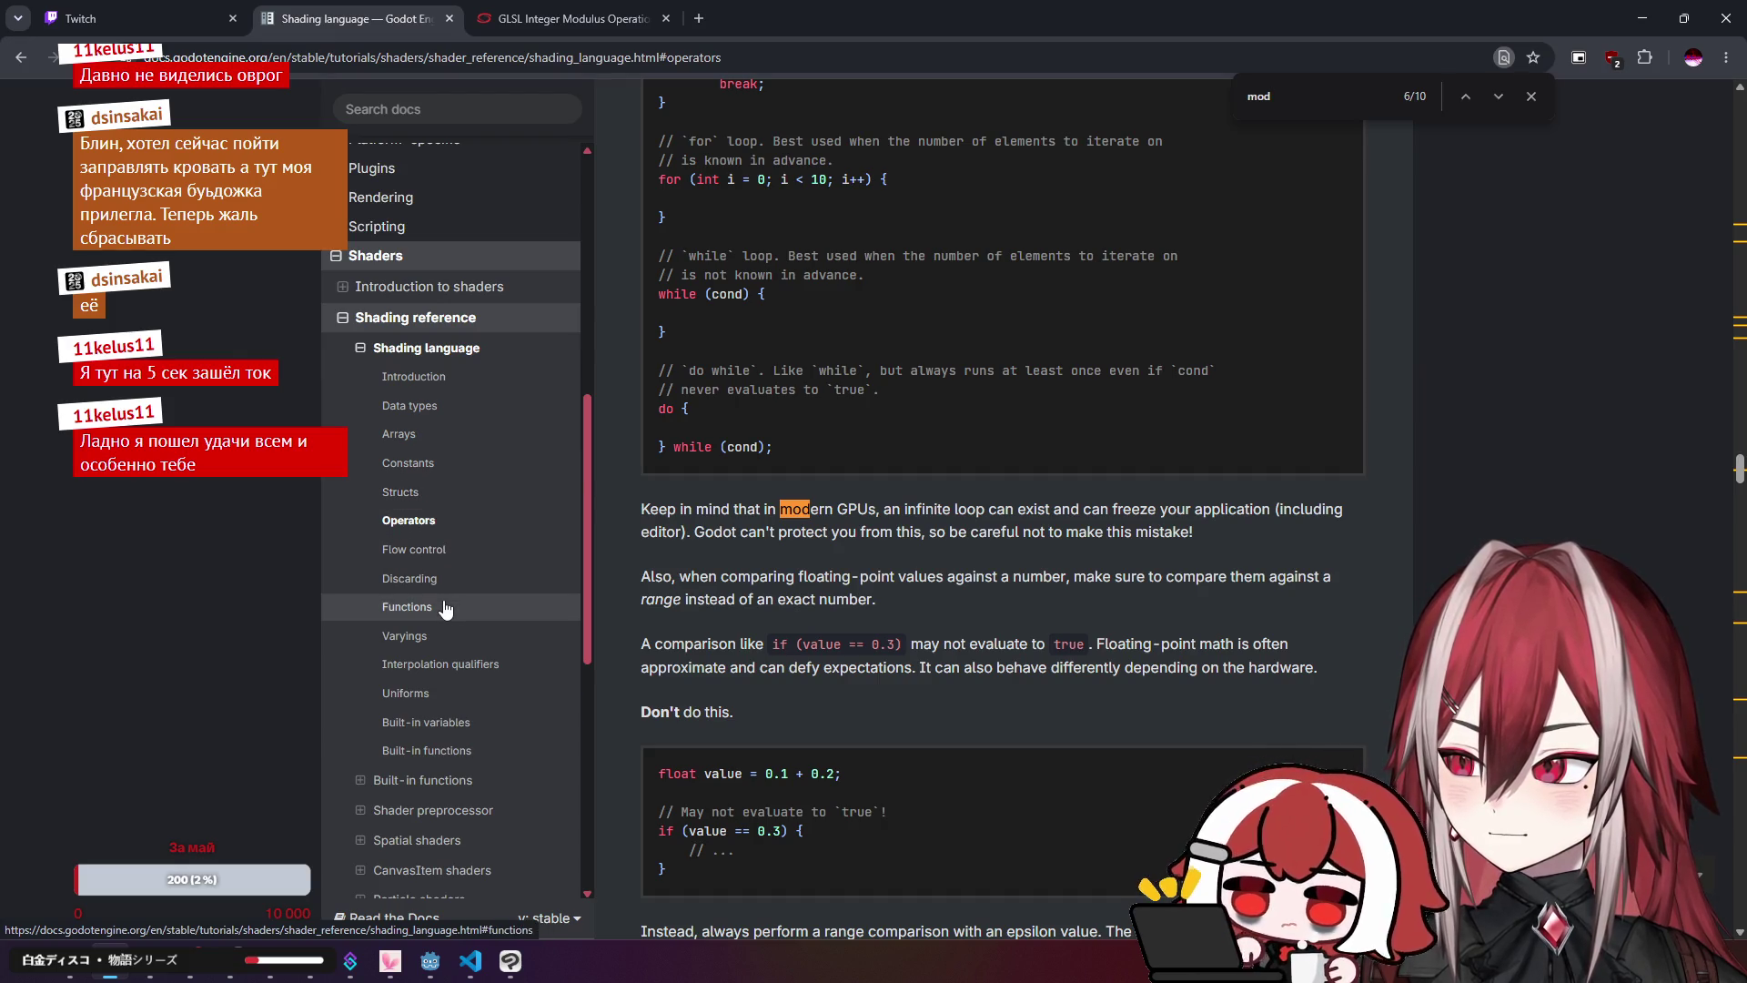
left_click(1472, 95)
left_click(1472, 95)
left_click(1472, 95)
left_click(1472, 94)
left_click(1472, 95)
left_click(1473, 94)
left_click(1472, 94)
left_click(1472, 95)
left_click(1472, 94)
left_click(1472, 95)
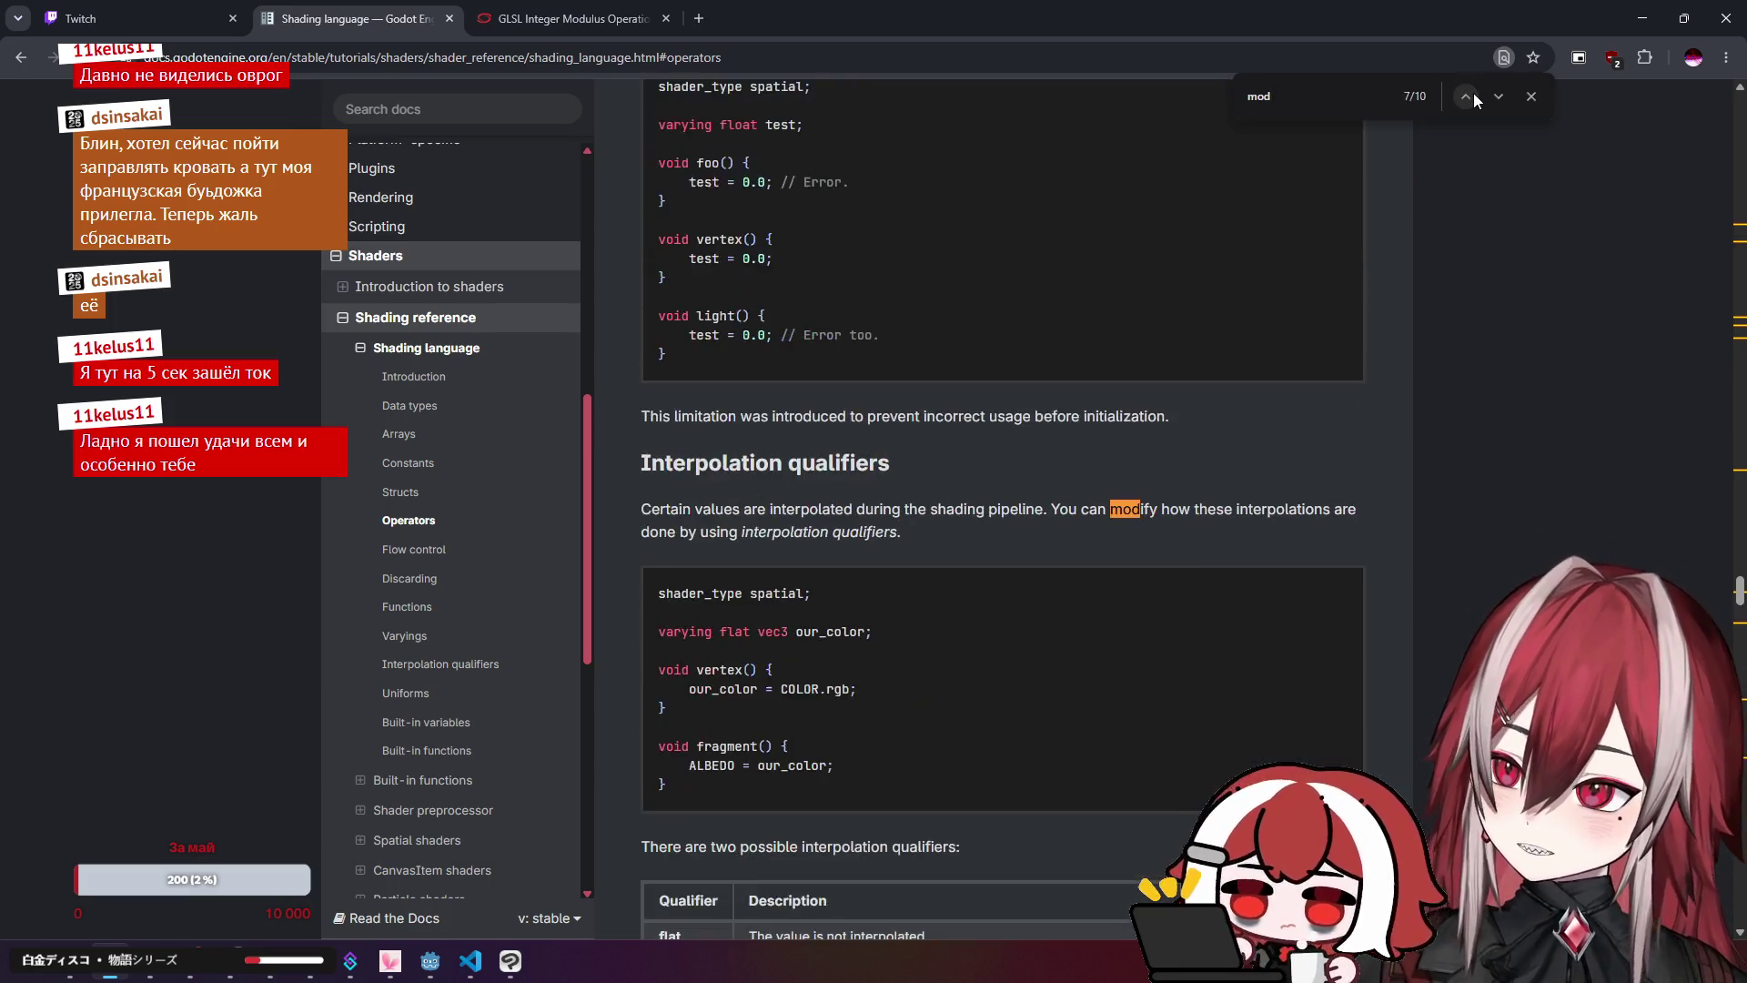
left_click(1472, 95)
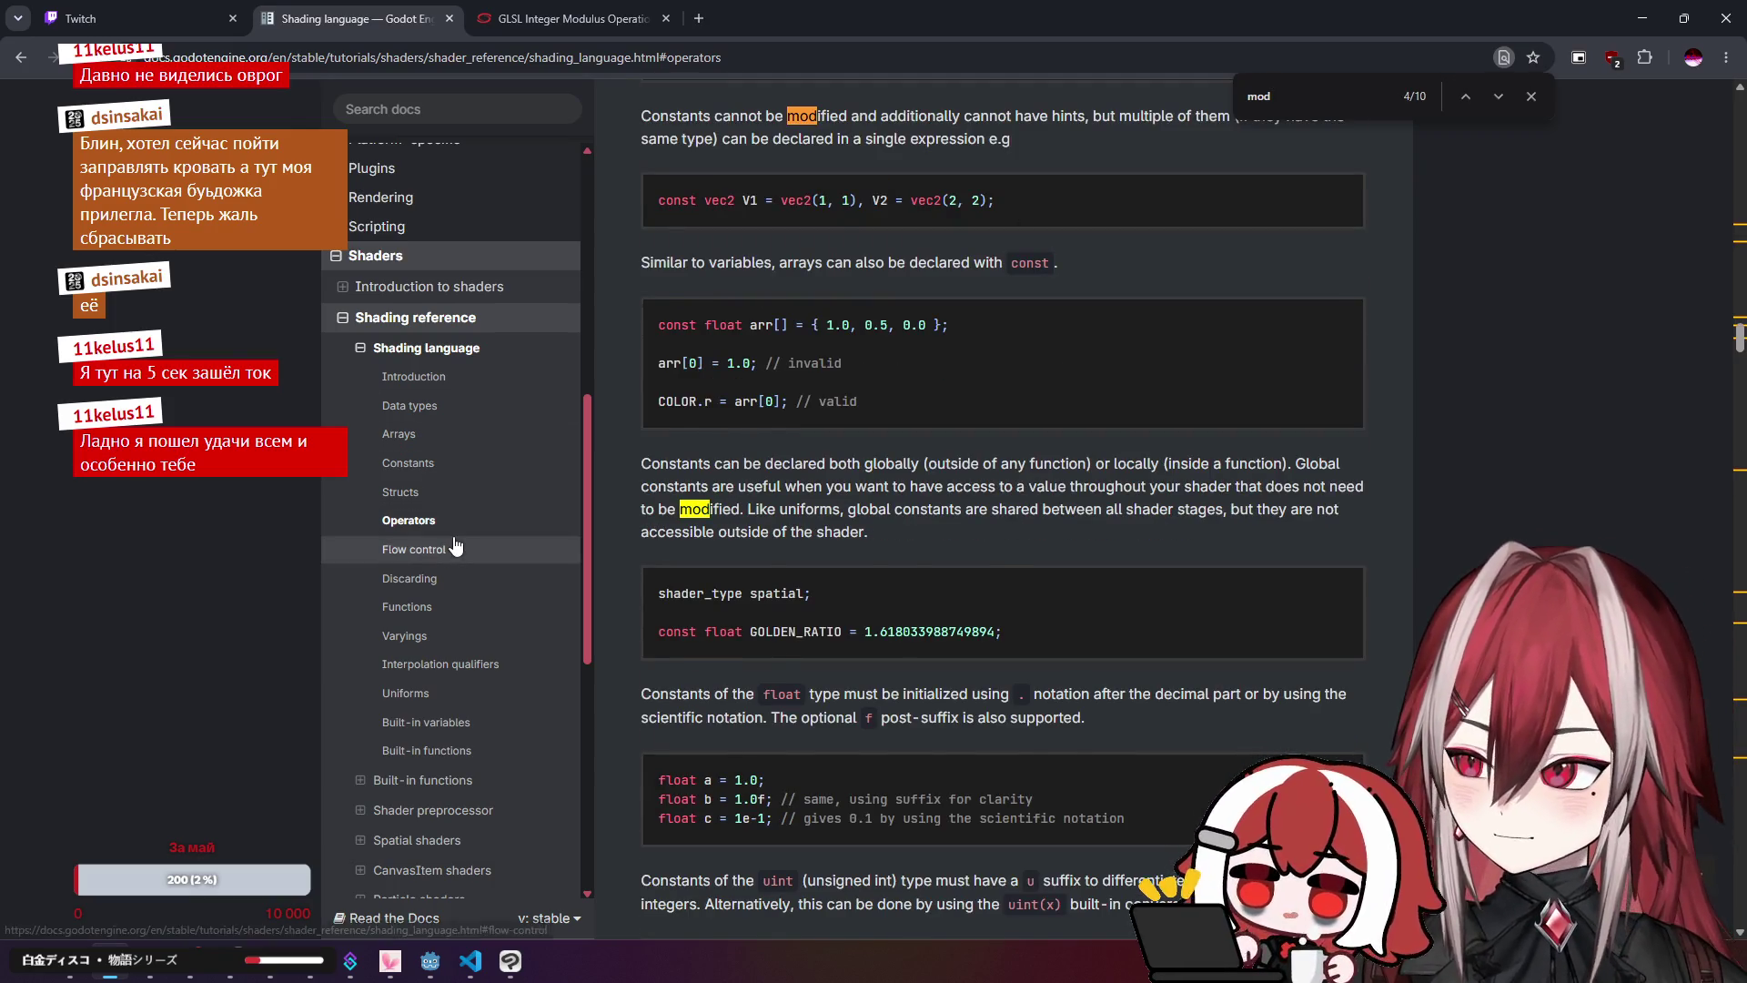
Step: Browse Flow control, Discarding and Functions sections, then open the Built-in functions reference
left_click(456, 548)
scroll(456, 546, "up", 3)
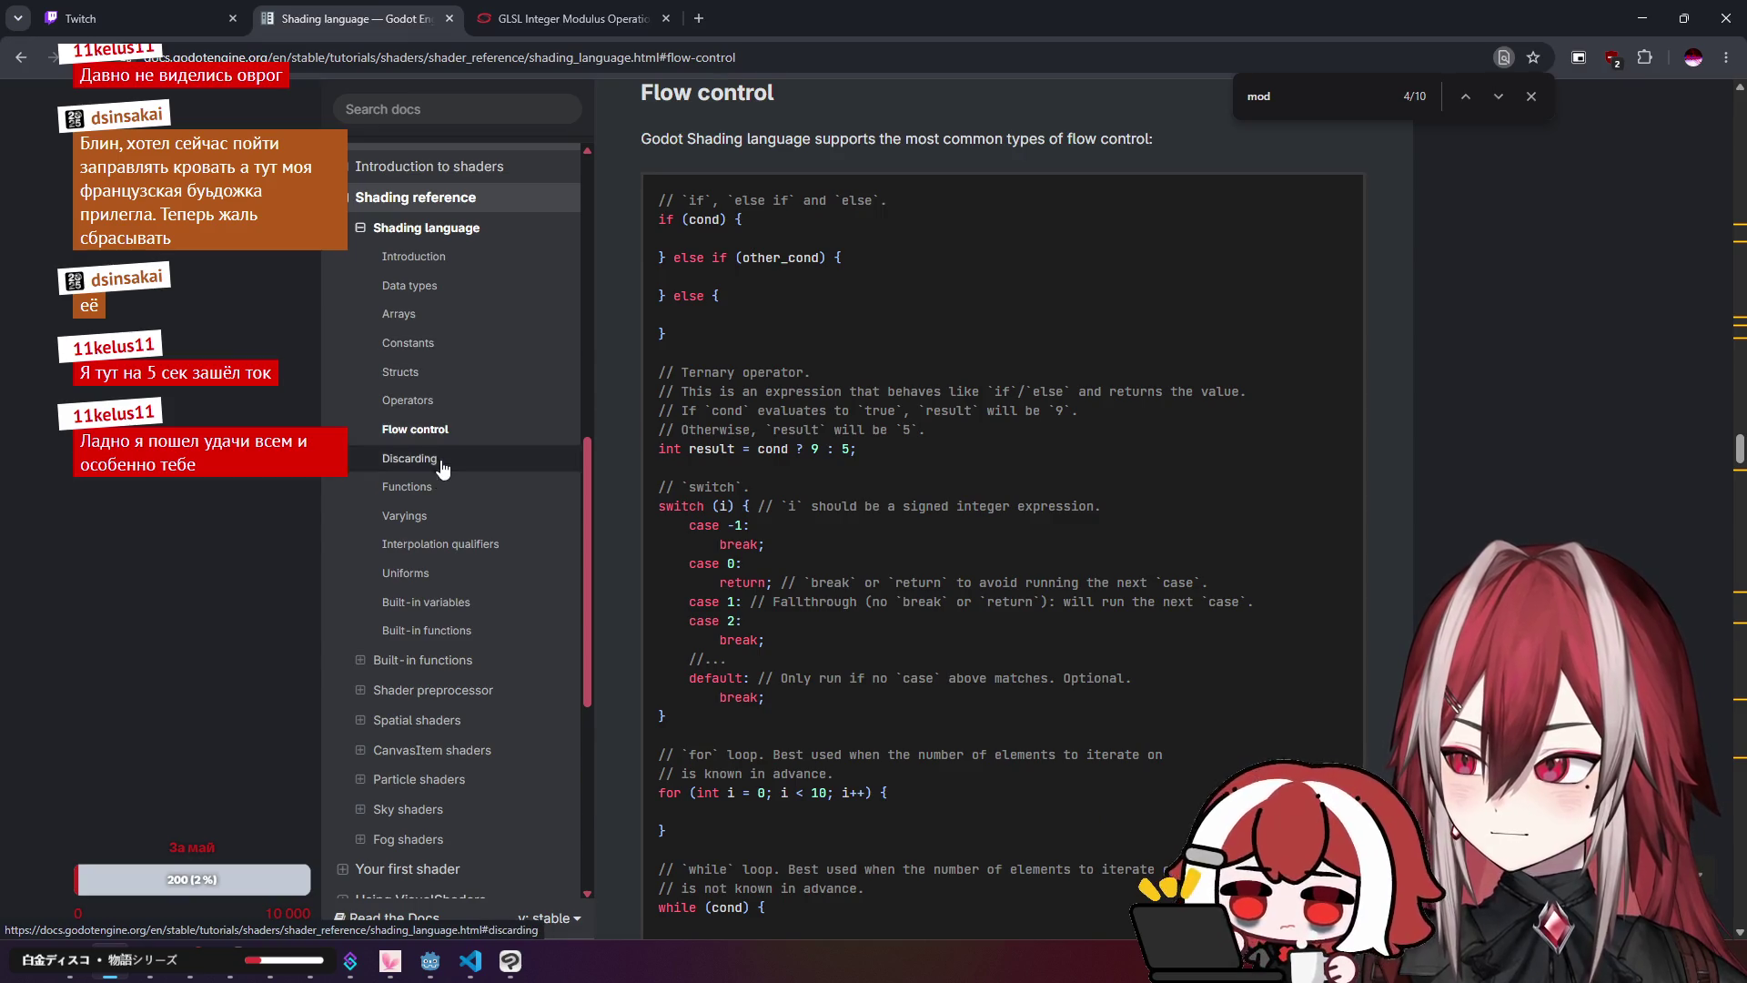
left_click(409, 458)
left_click(408, 185)
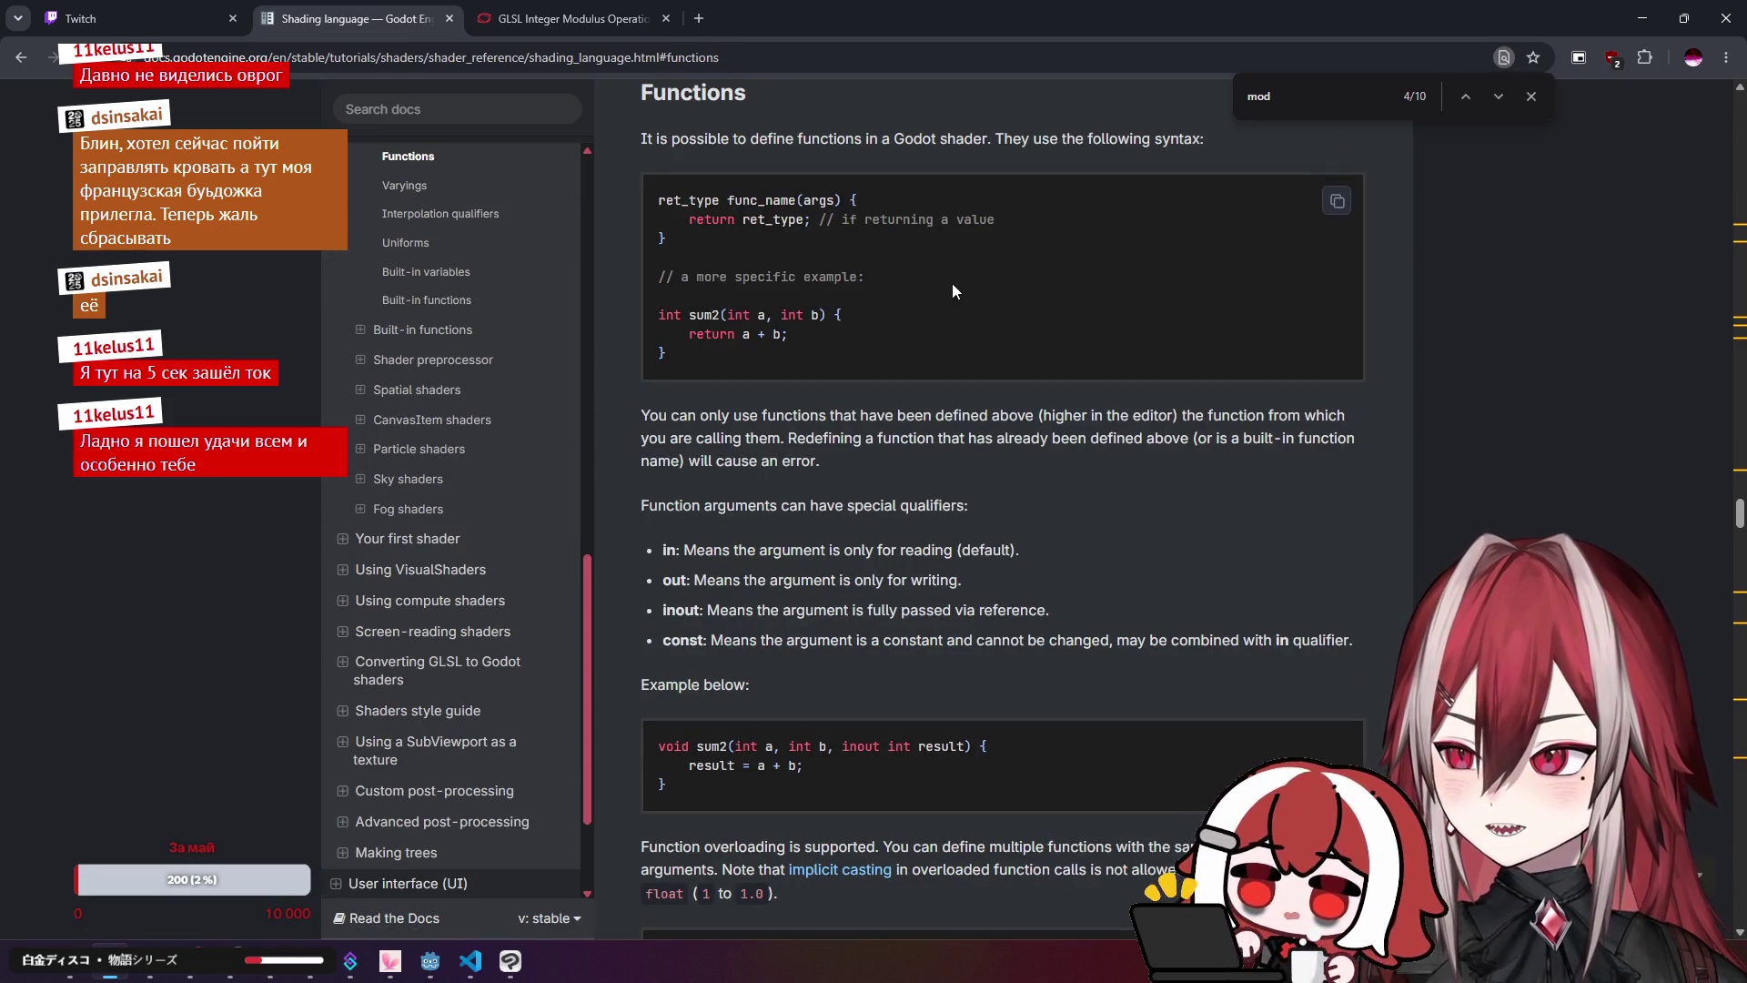
scroll(965, 309, "down", 6)
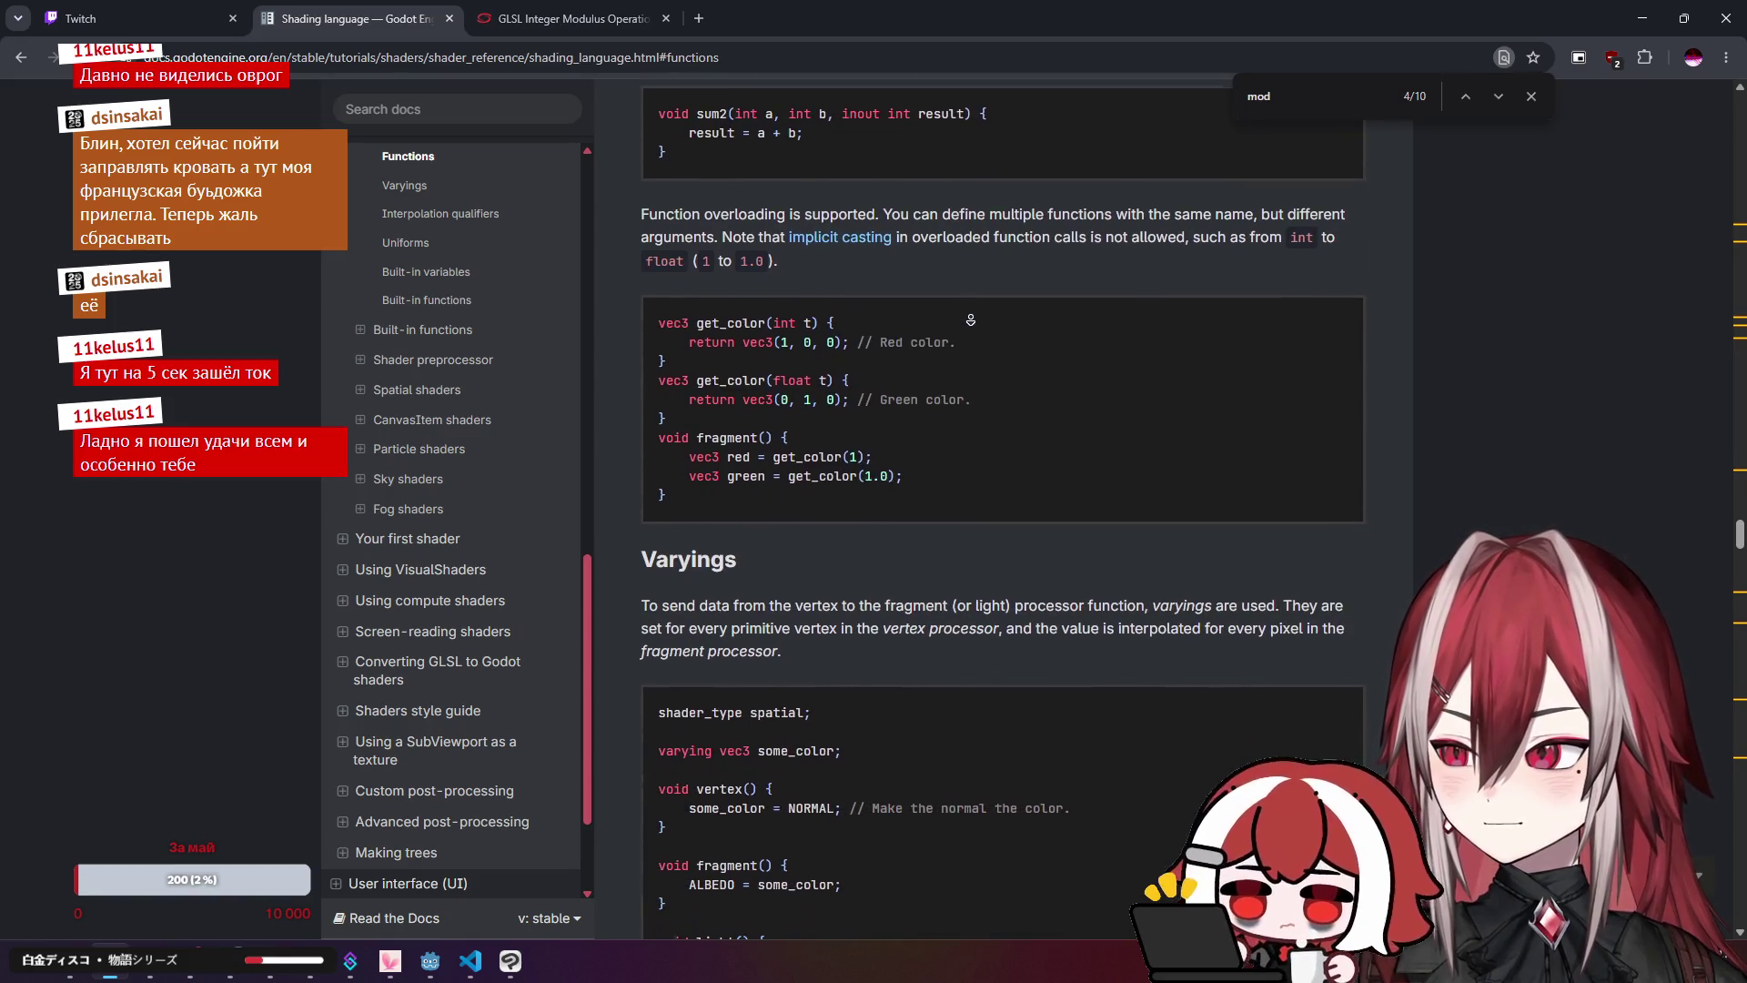
scroll(480, 364, "up", 2)
left_click(428, 482)
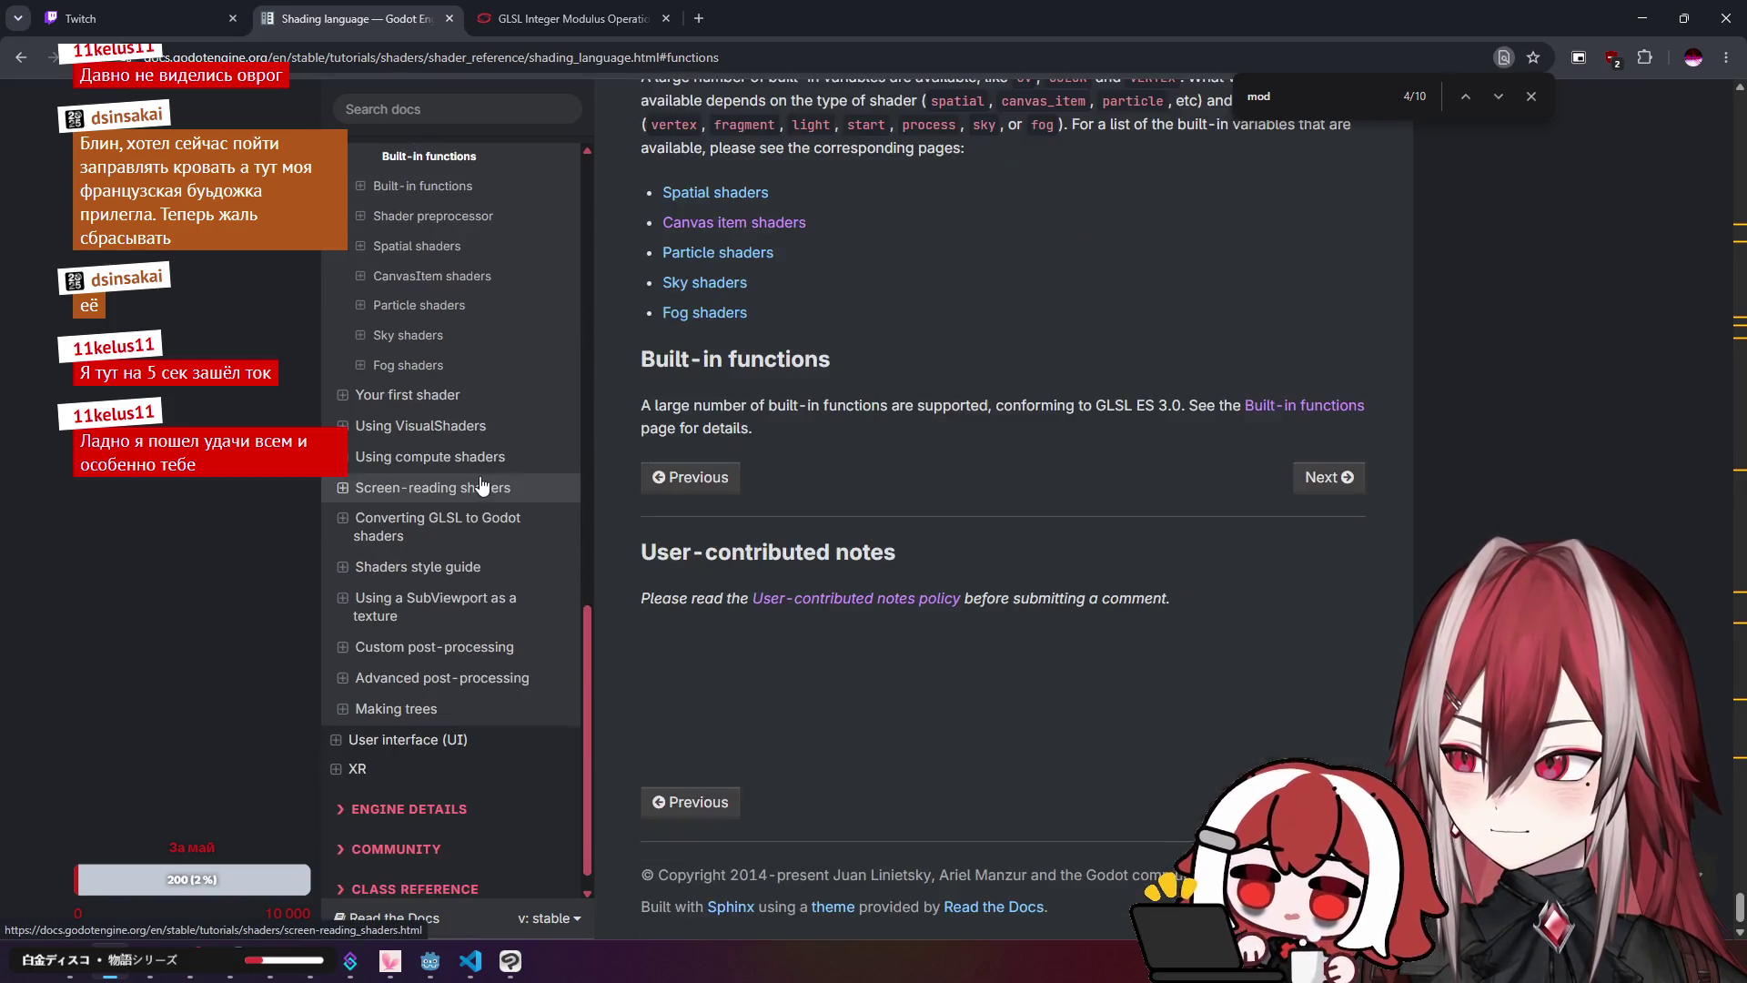
scroll(842, 291, "up", 2)
scroll(842, 341, "down", 3)
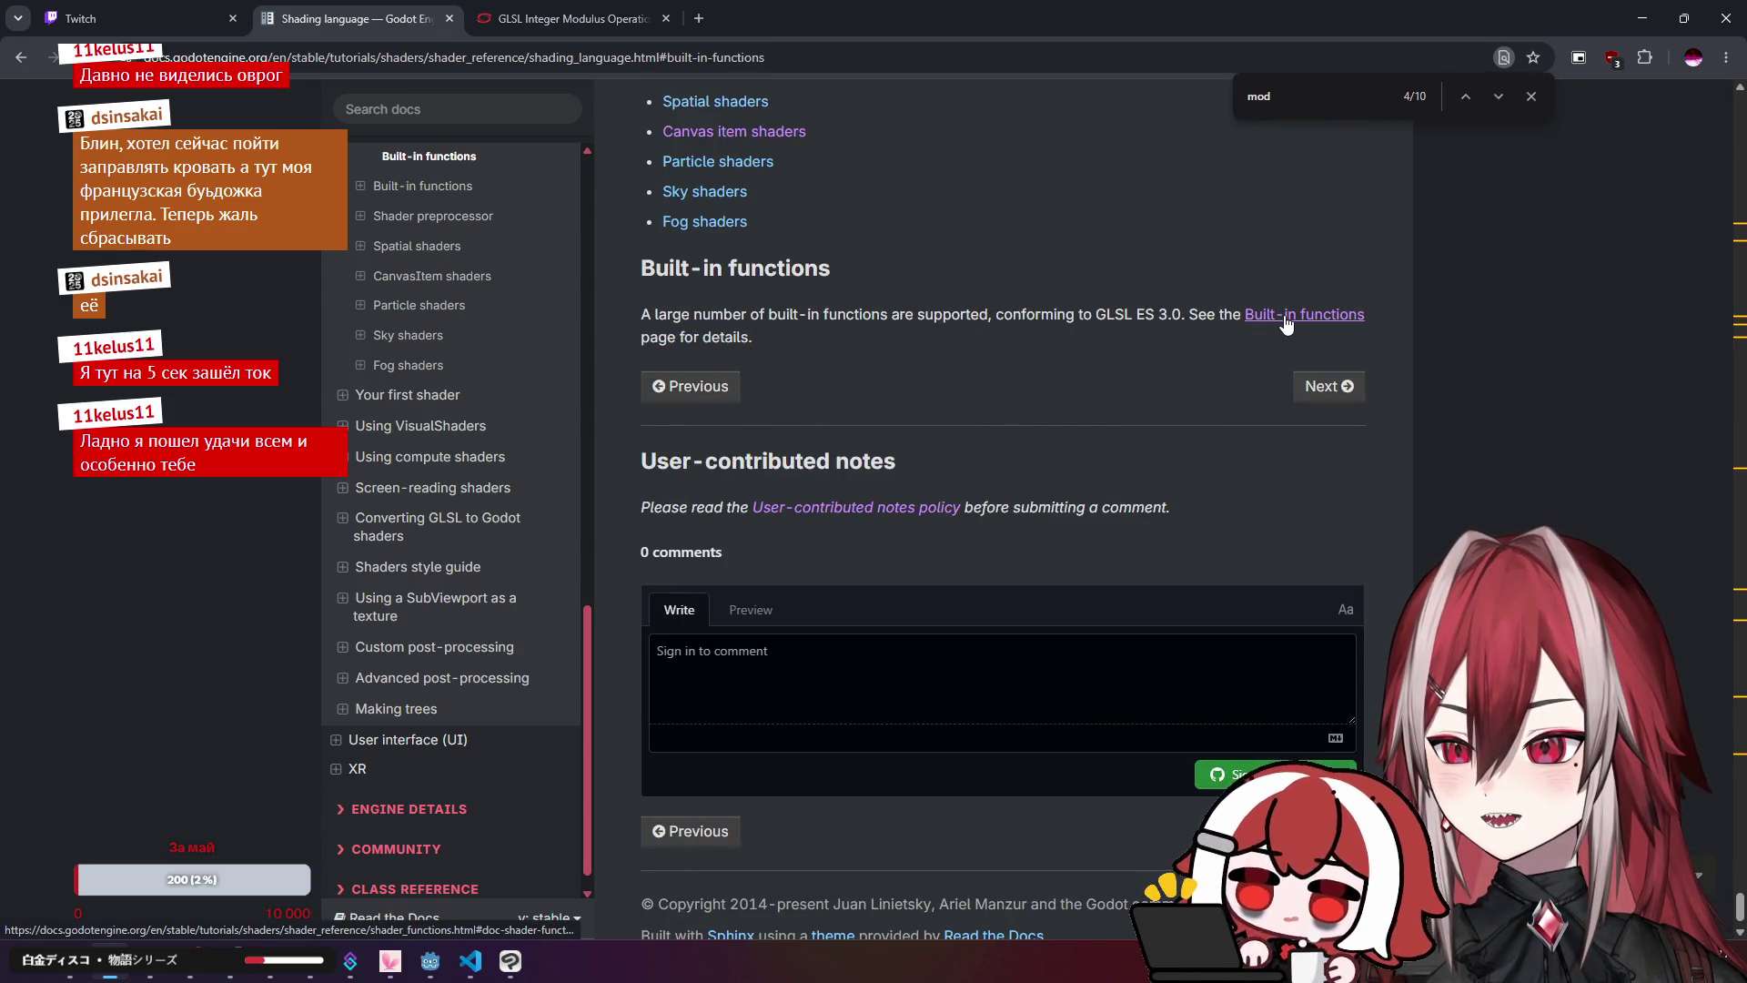
left_click(564, 18)
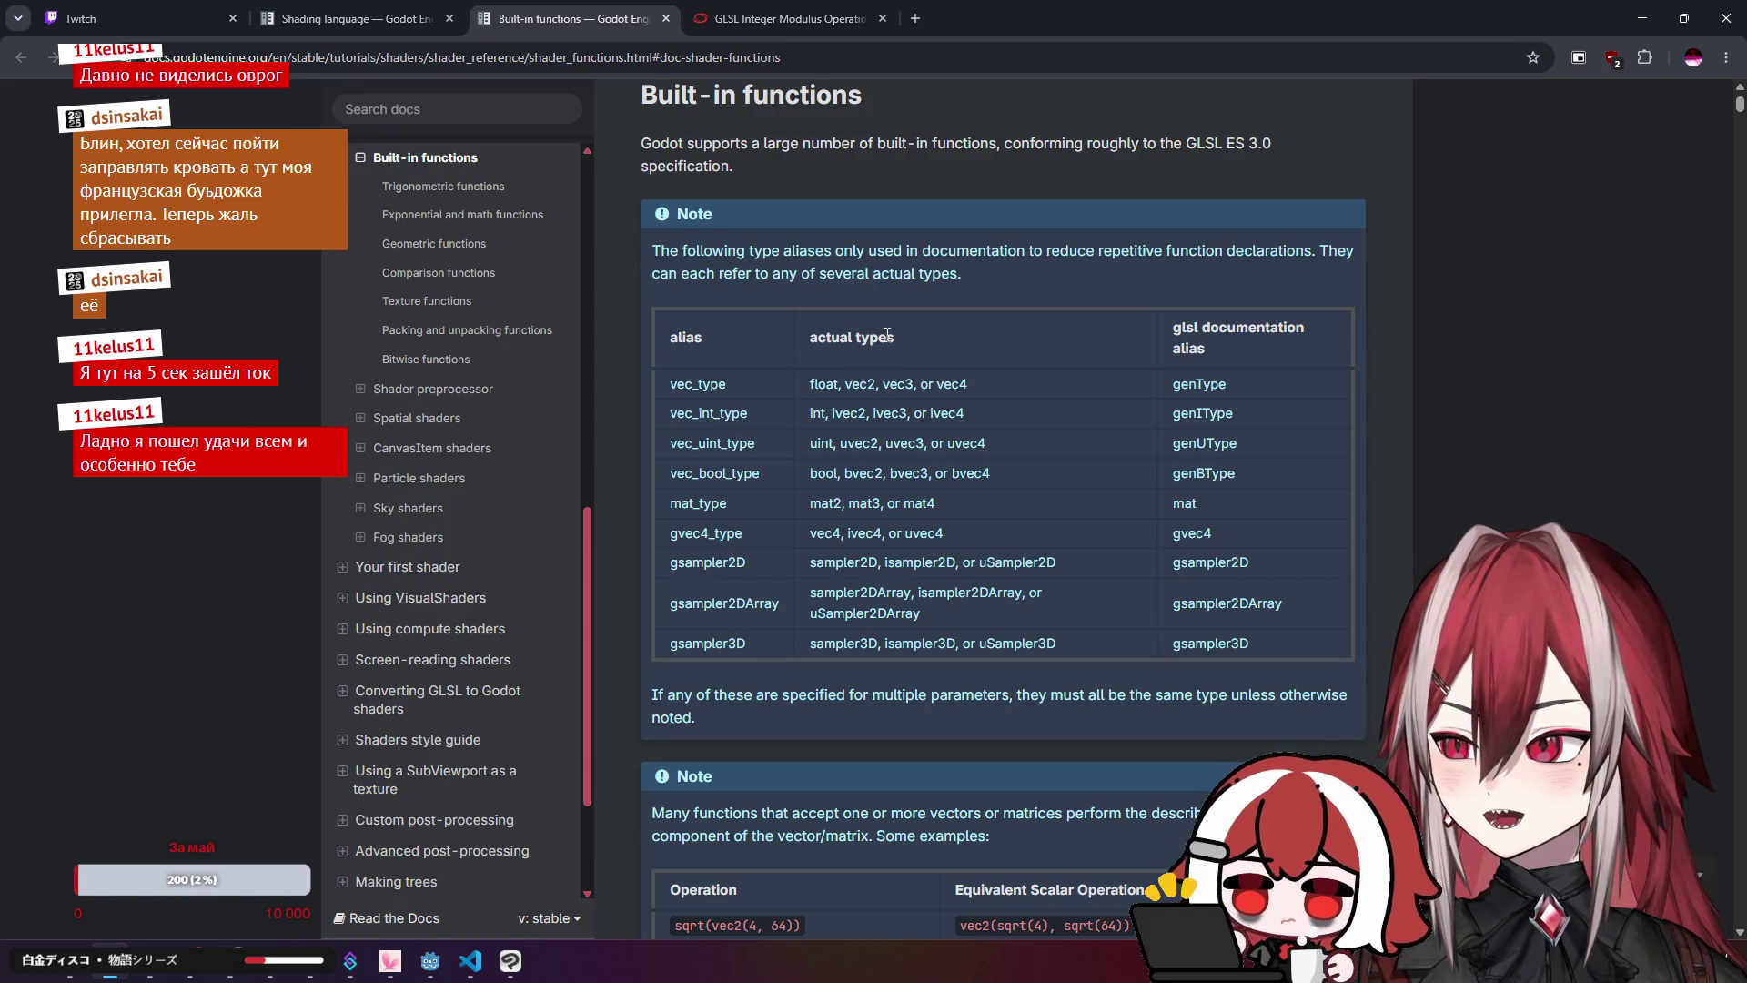
Step: Scroll through the Built-in functions reference page
key("ctrl+f")
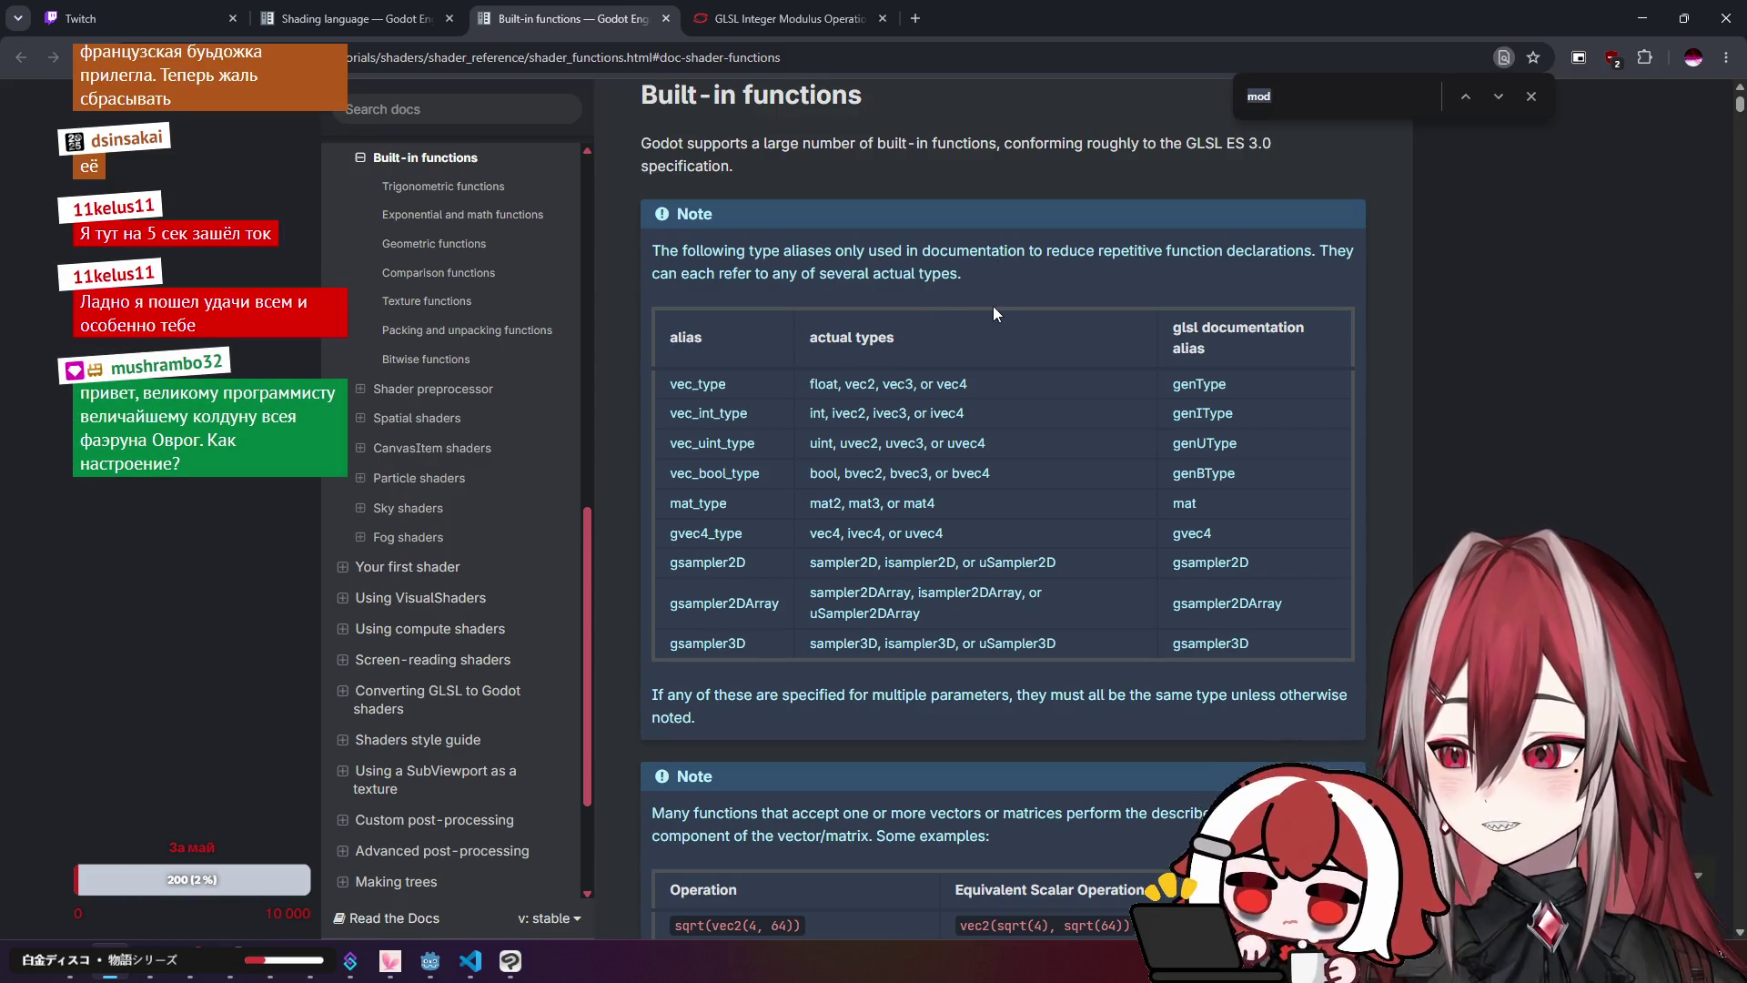
key("Escape")
scroll(974, 309, "down", 15)
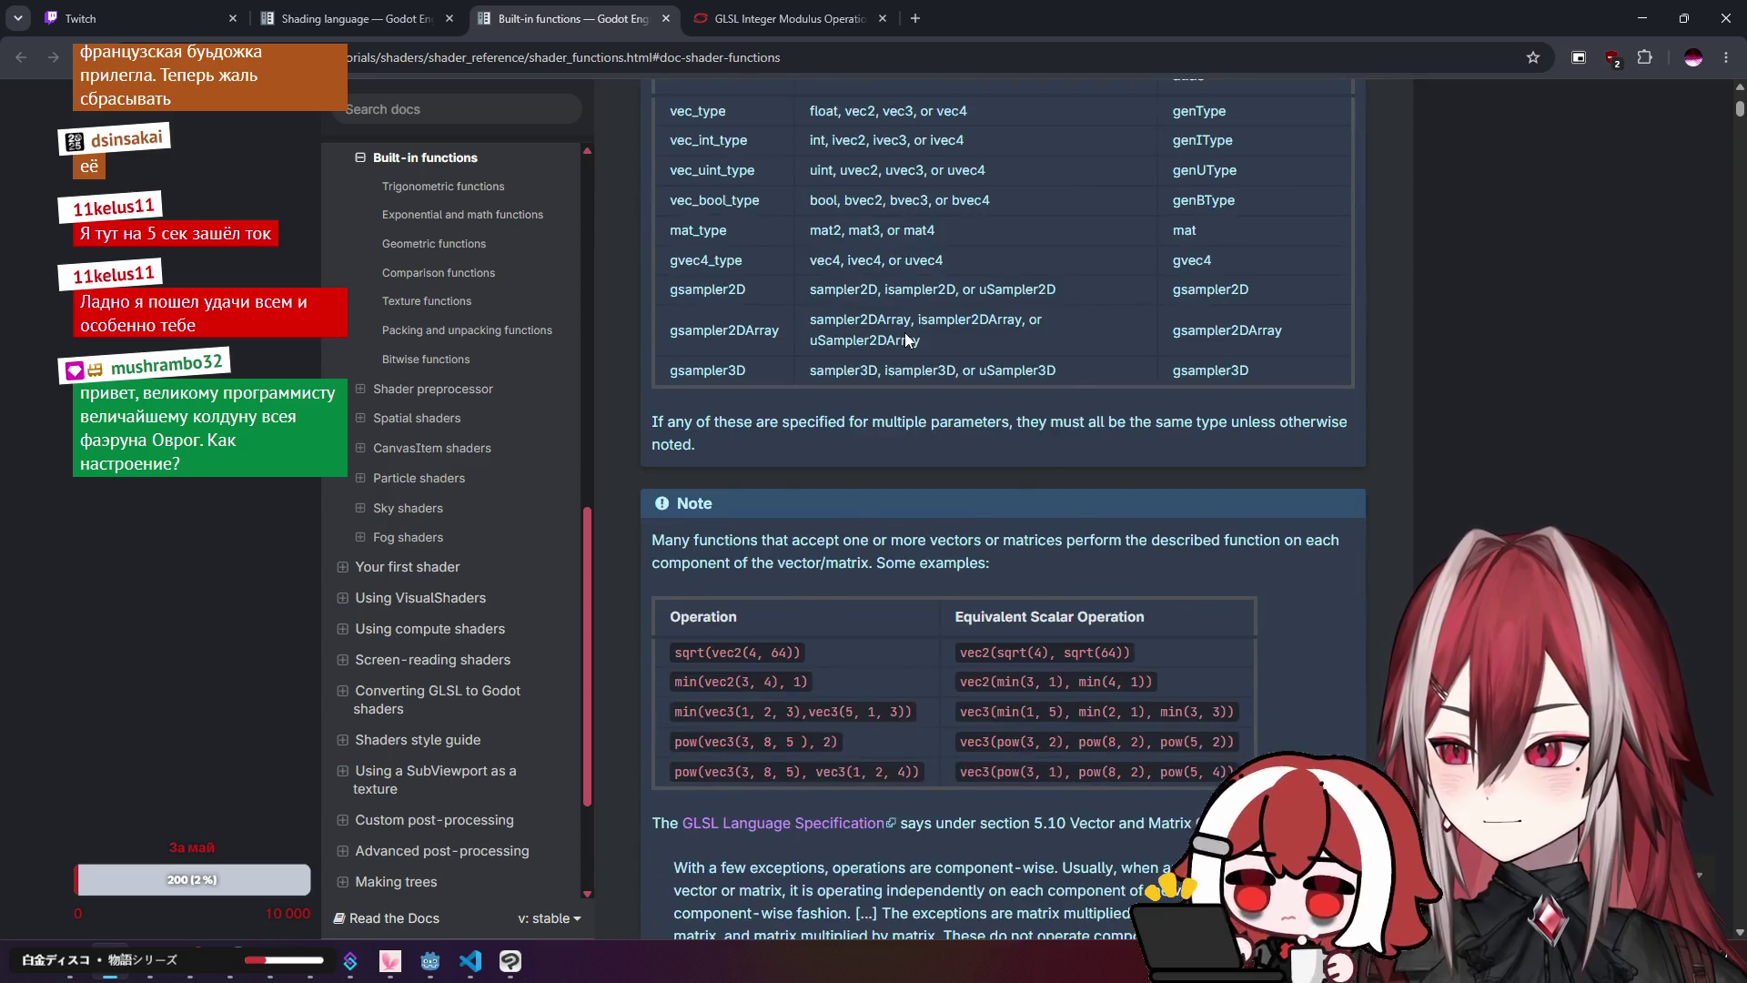
scroll(906, 340, "up", 7)
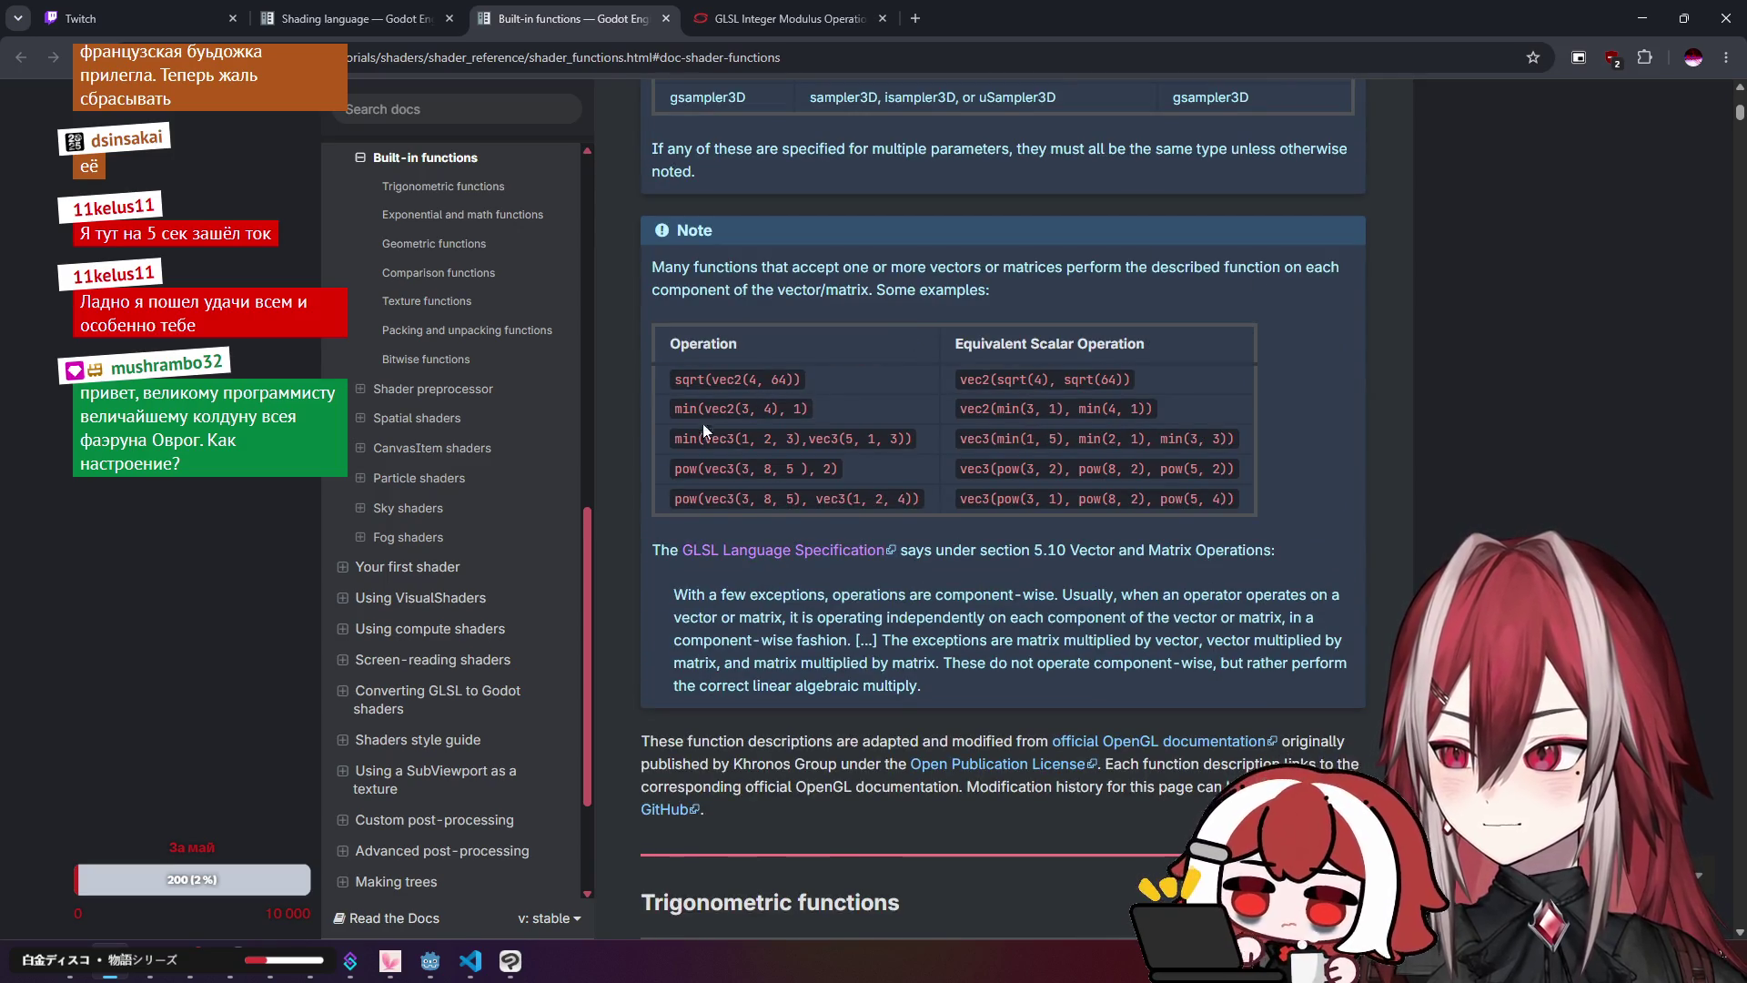
scroll(835, 503, "down", 7)
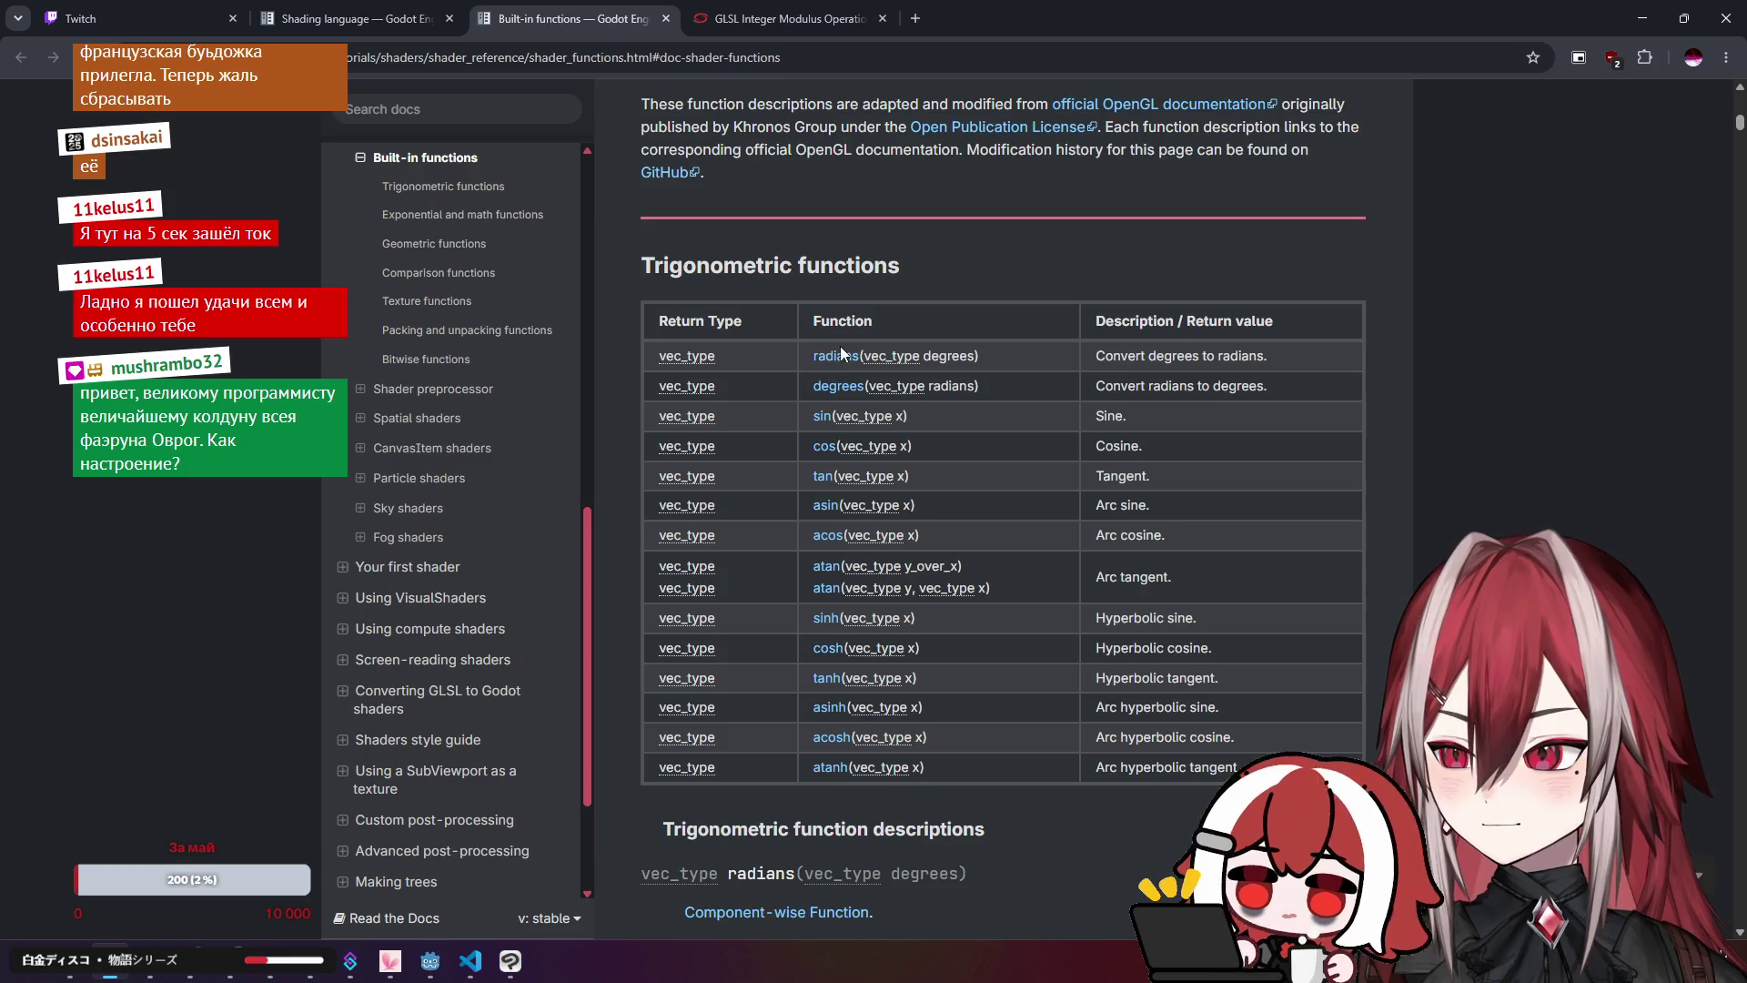
scroll(837, 629, "down", 8)
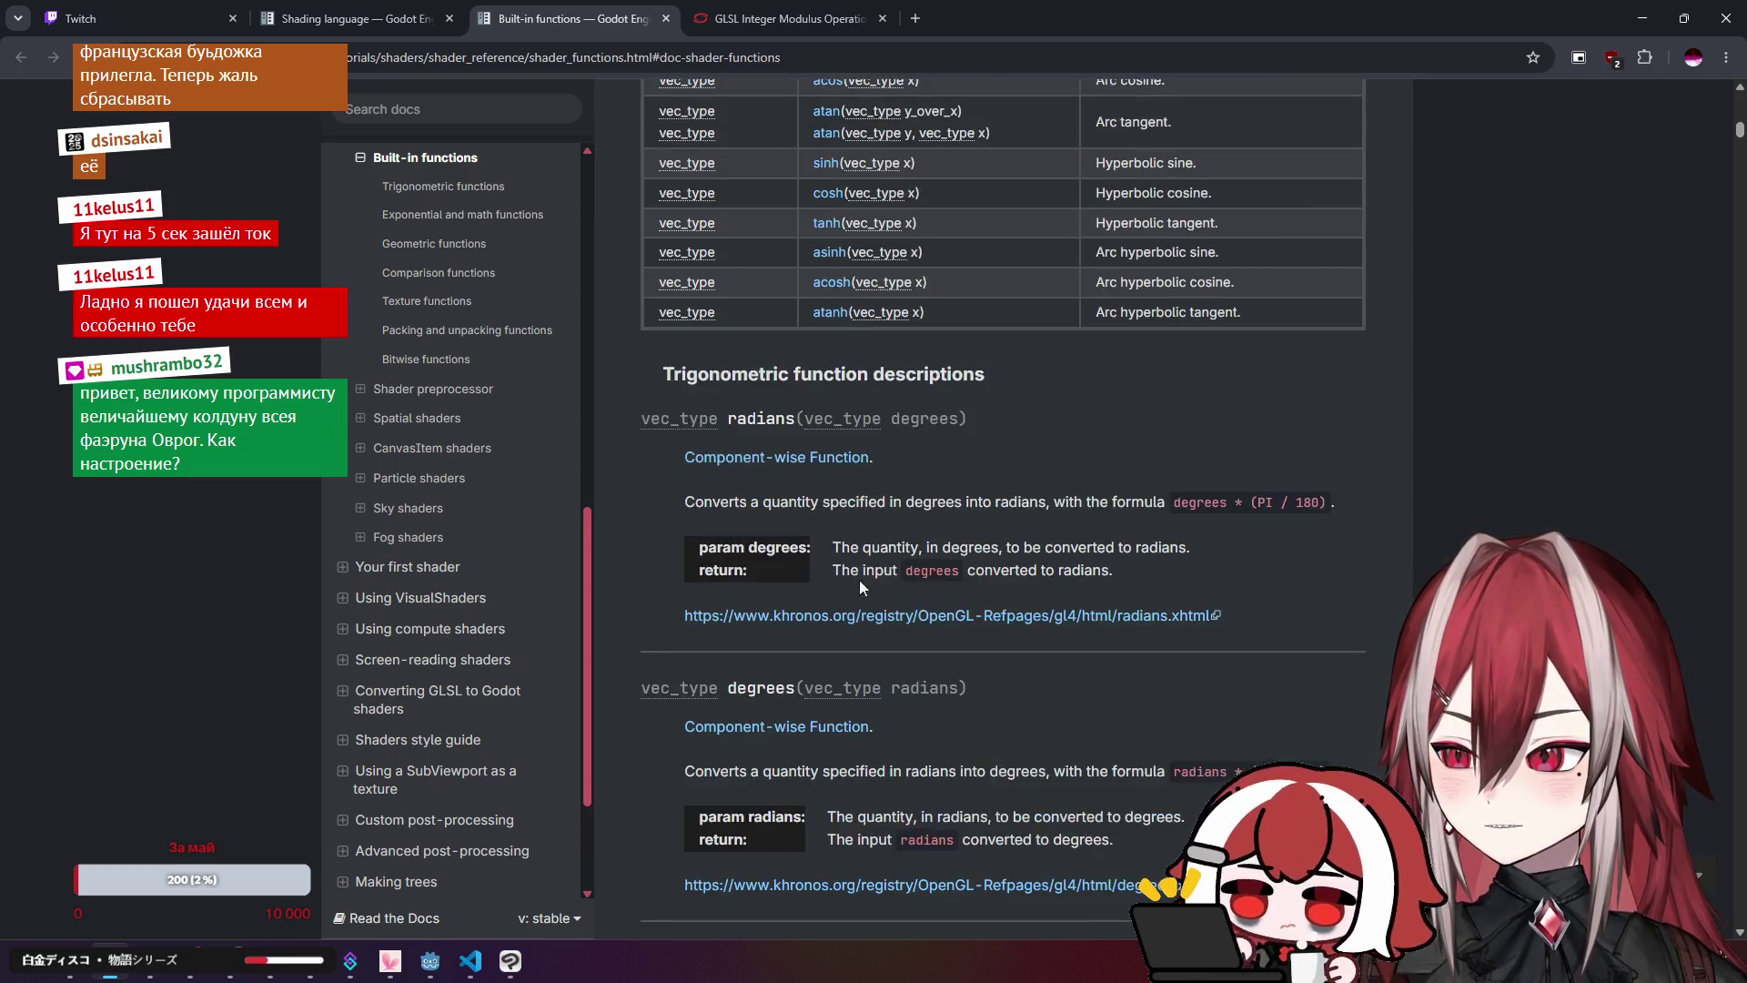
scroll(885, 510, "up", 14)
scroll(885, 511, "up", 9)
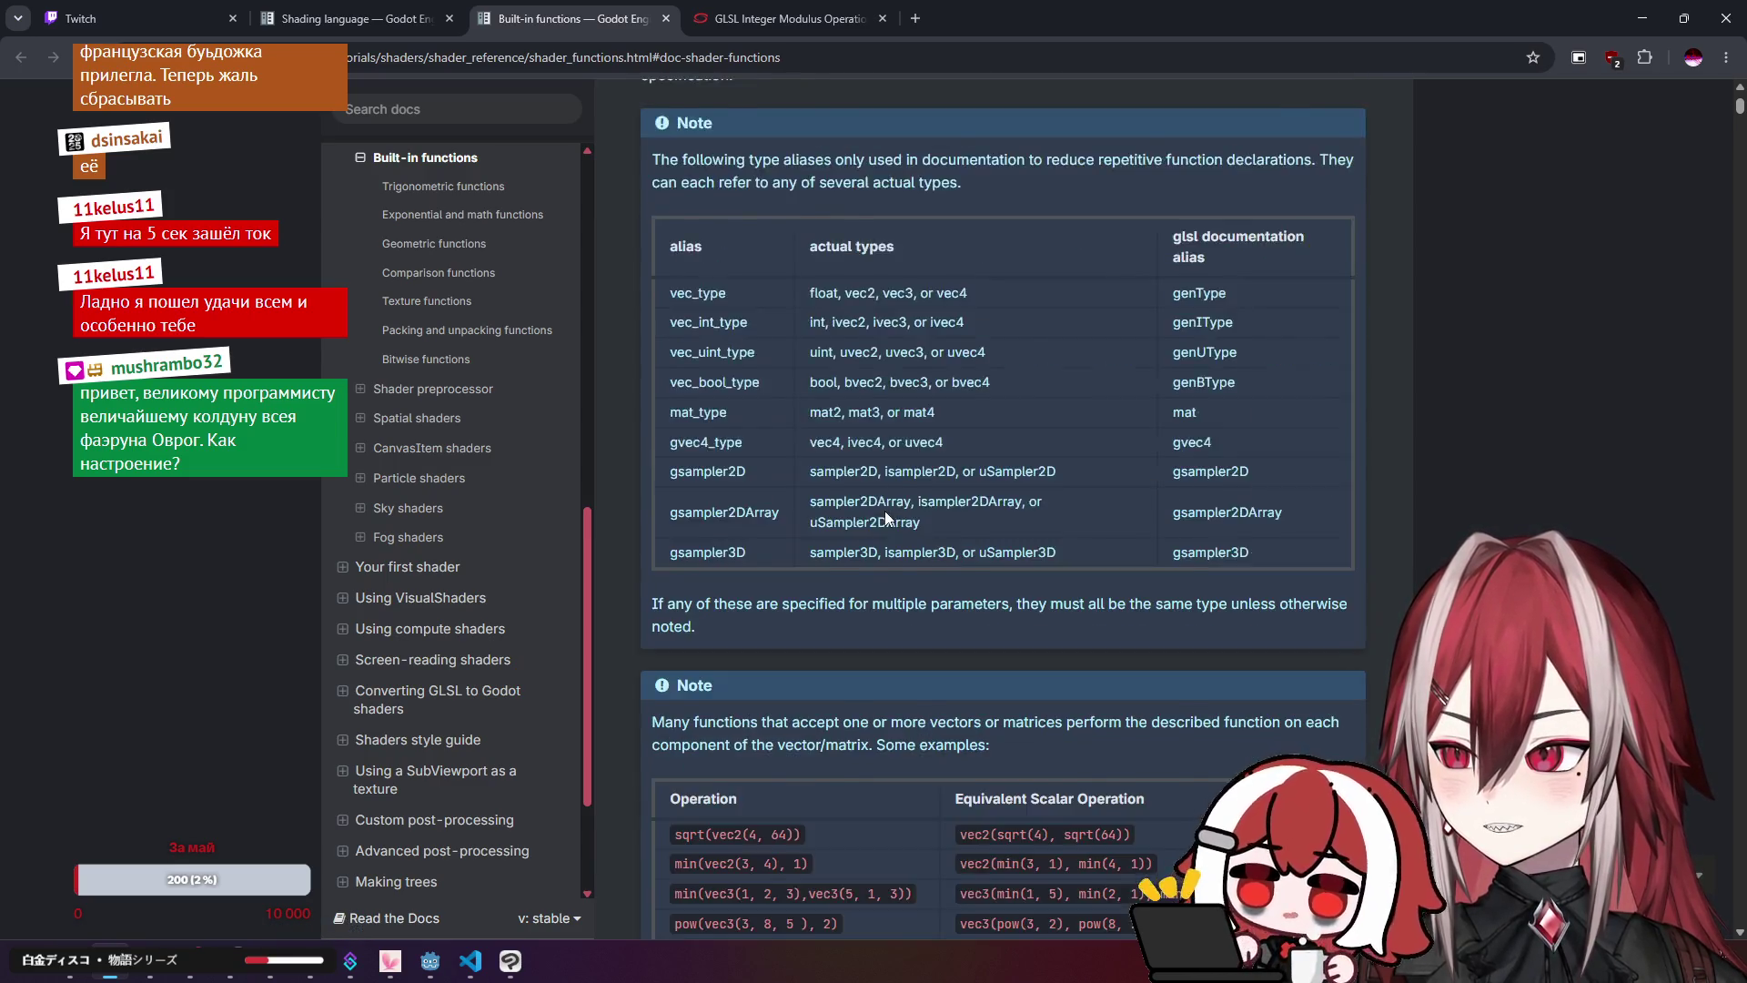
scroll(455, 500, "up", 2)
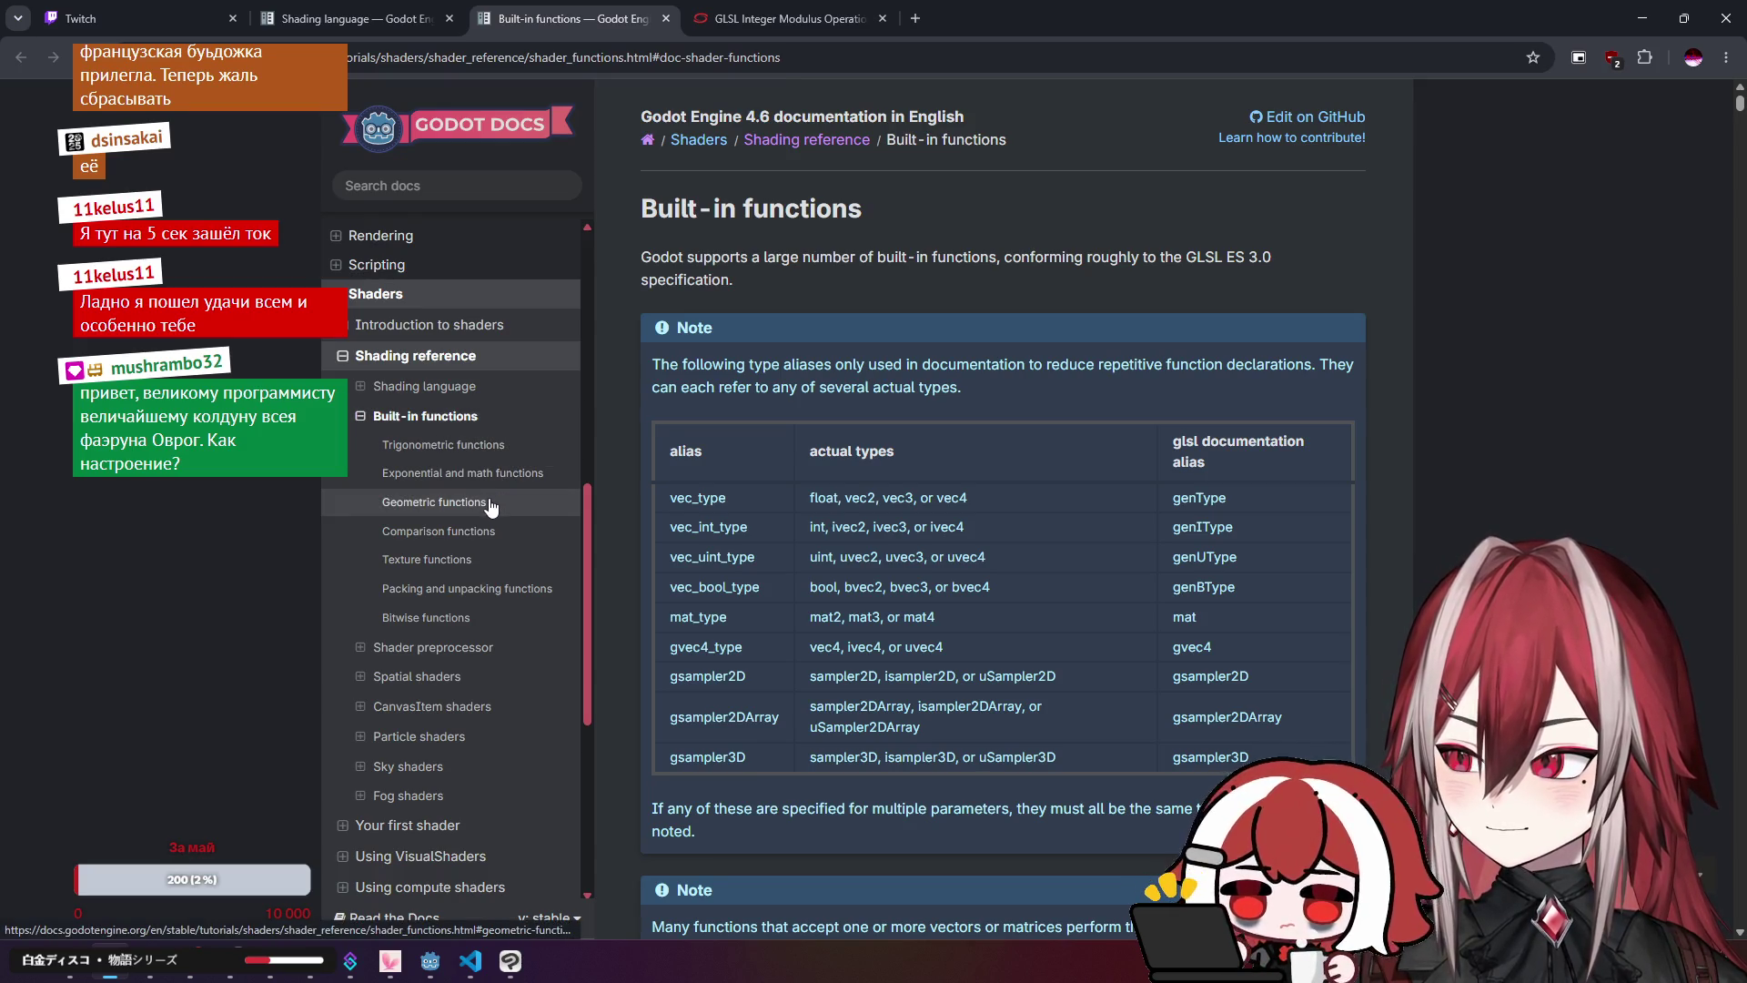
Step: Find the mod() rows in Exponential and math functions, described as modulo (division remainder)
left_click(462, 472)
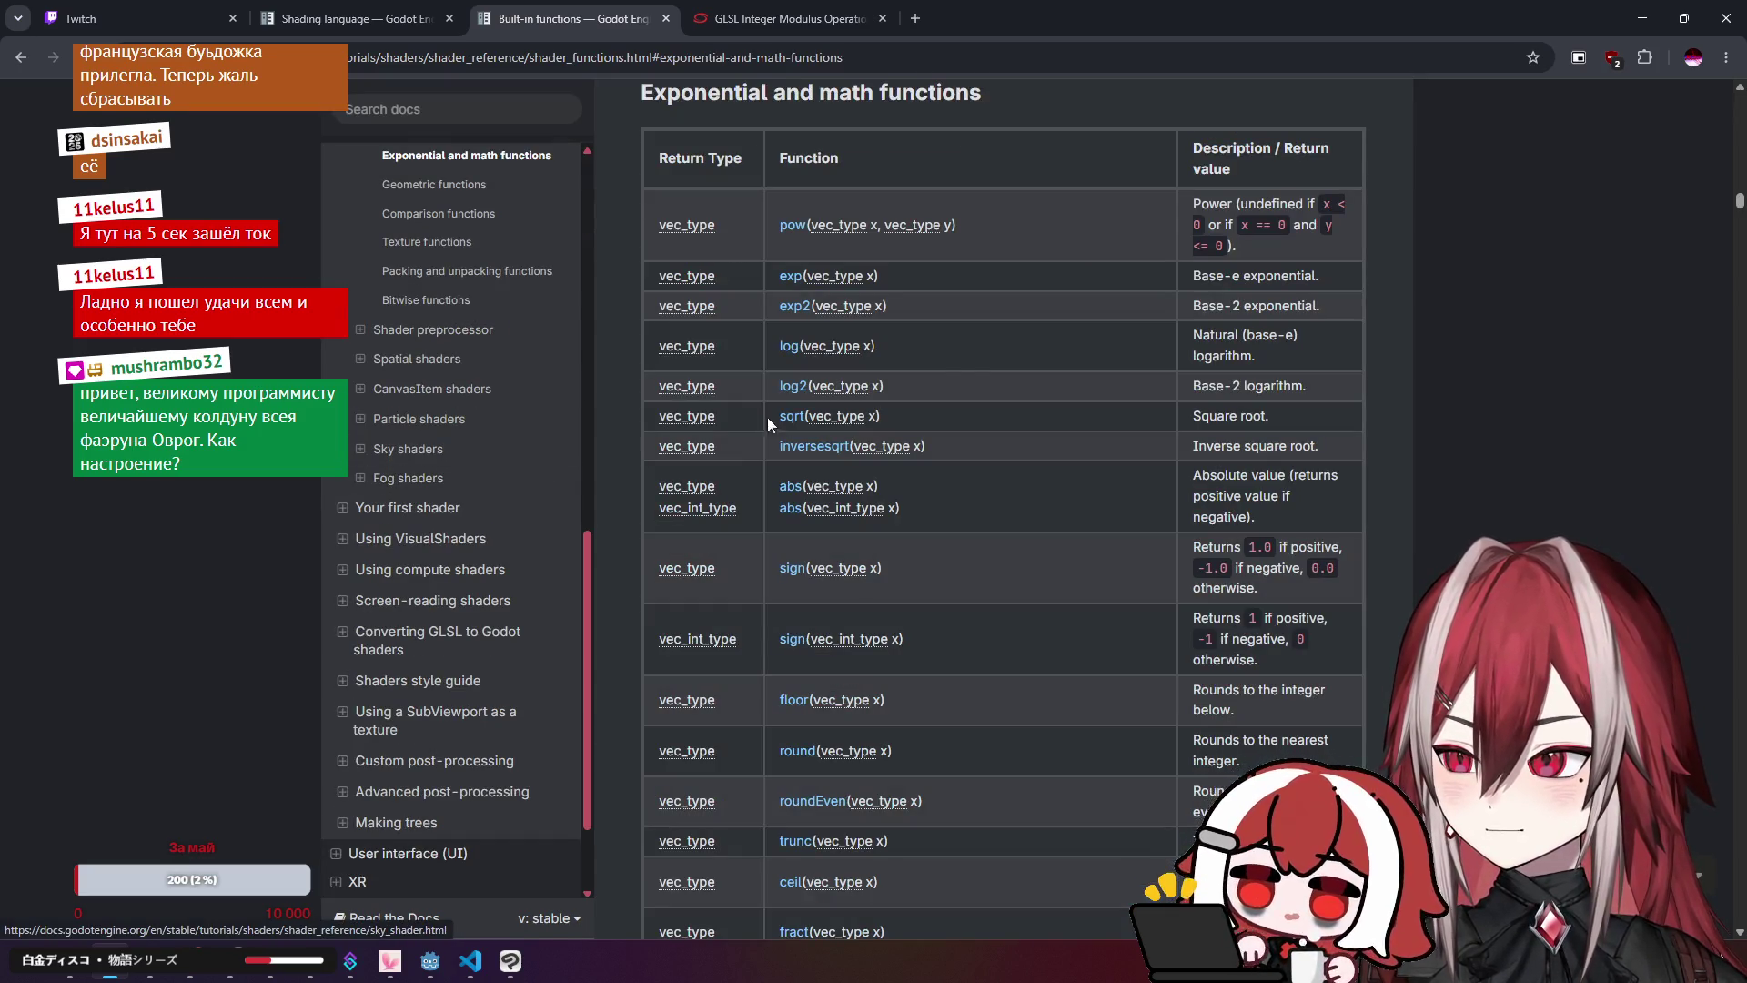
scroll(973, 361, "down", 3)
scroll(974, 361, "down", 4)
key("ctrl+f")
type("mod")
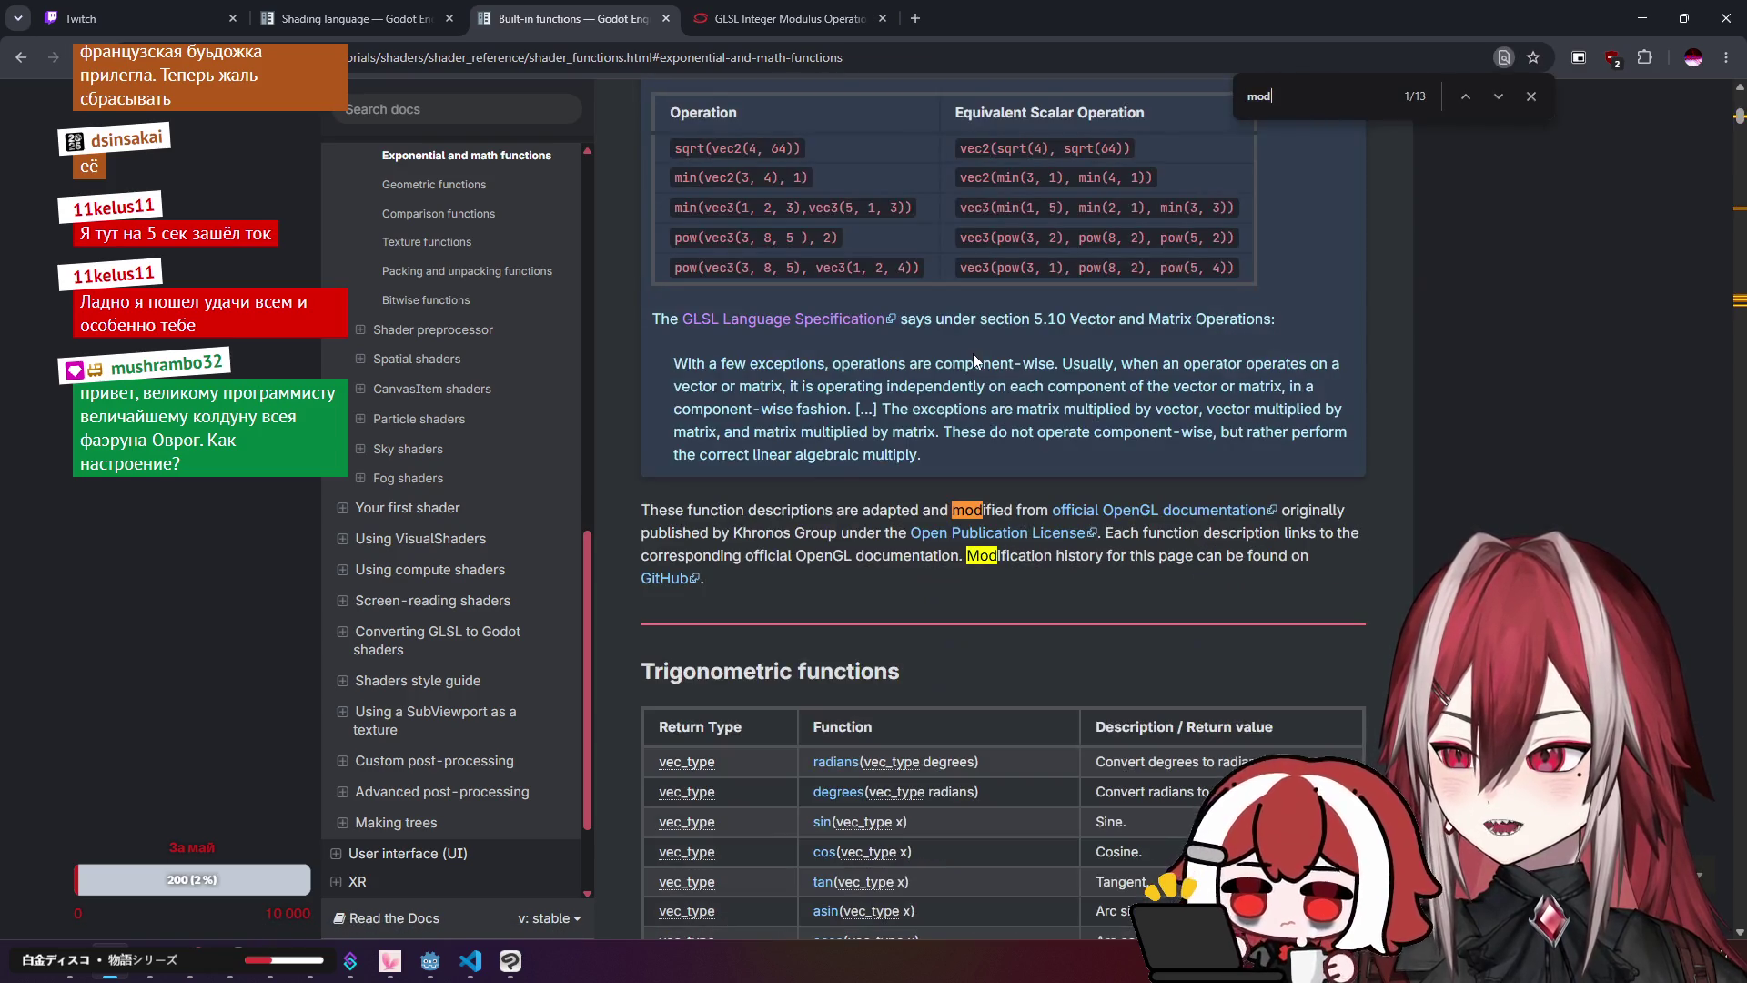
left_click(1470, 102)
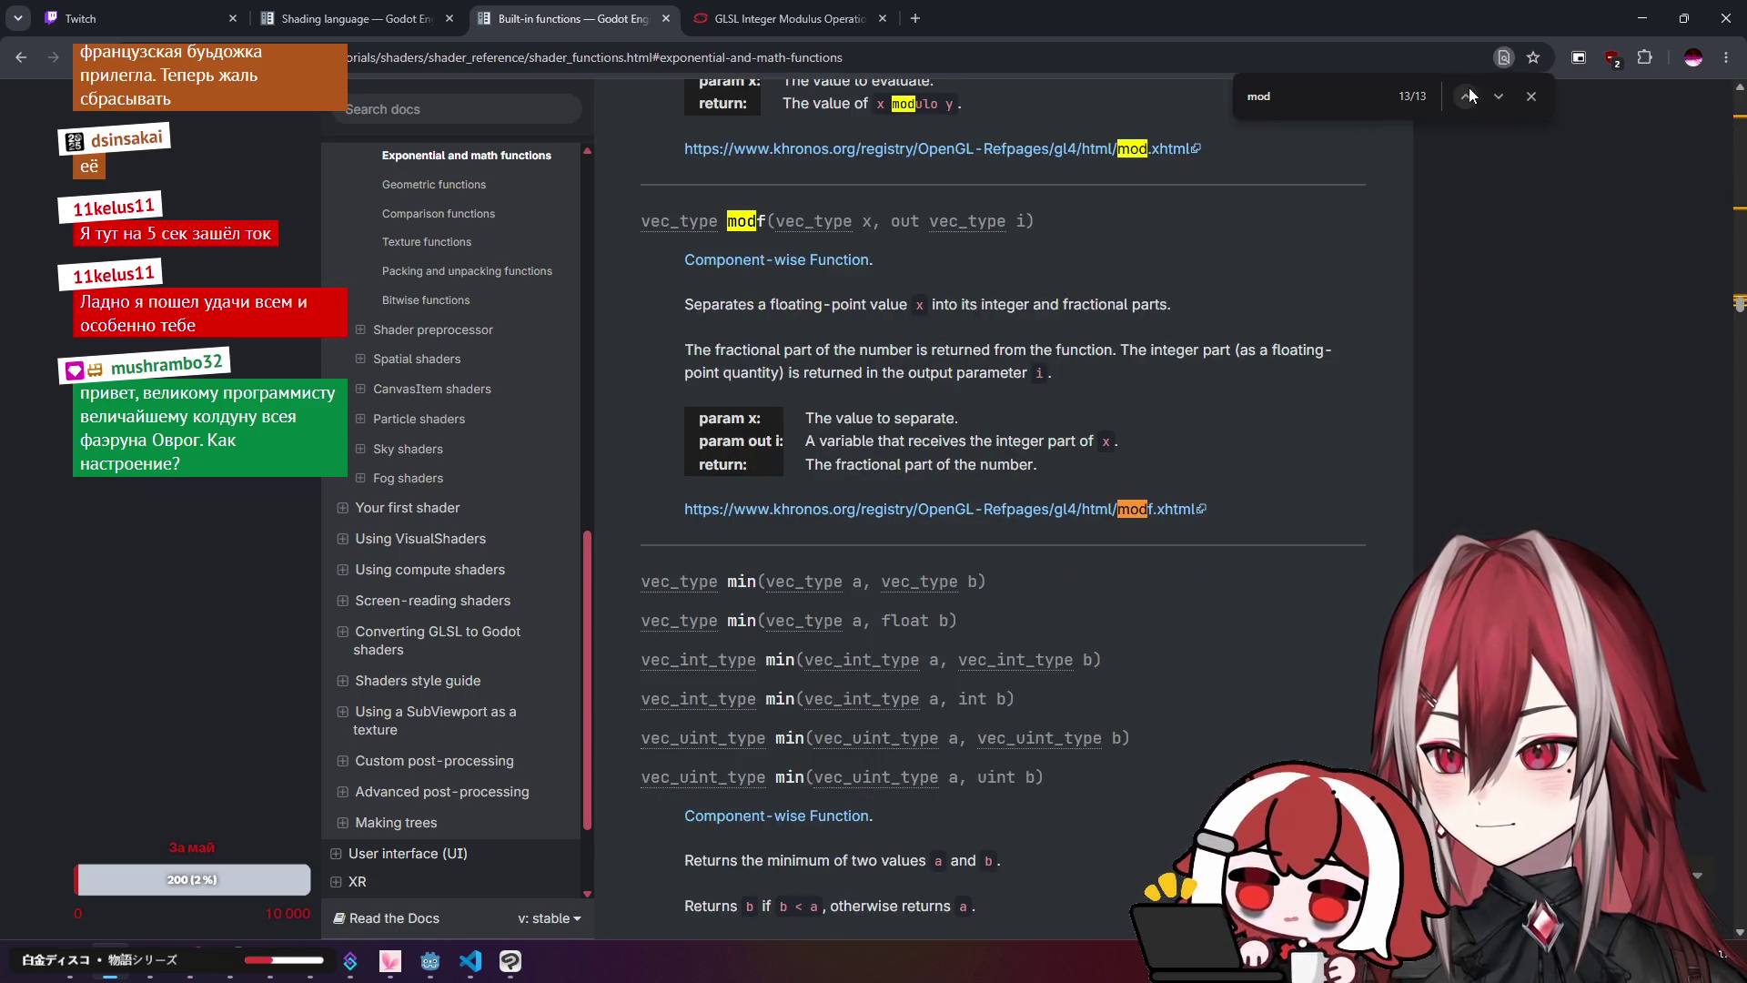
left_click(1493, 90)
left_click(1492, 90)
left_click(1492, 90)
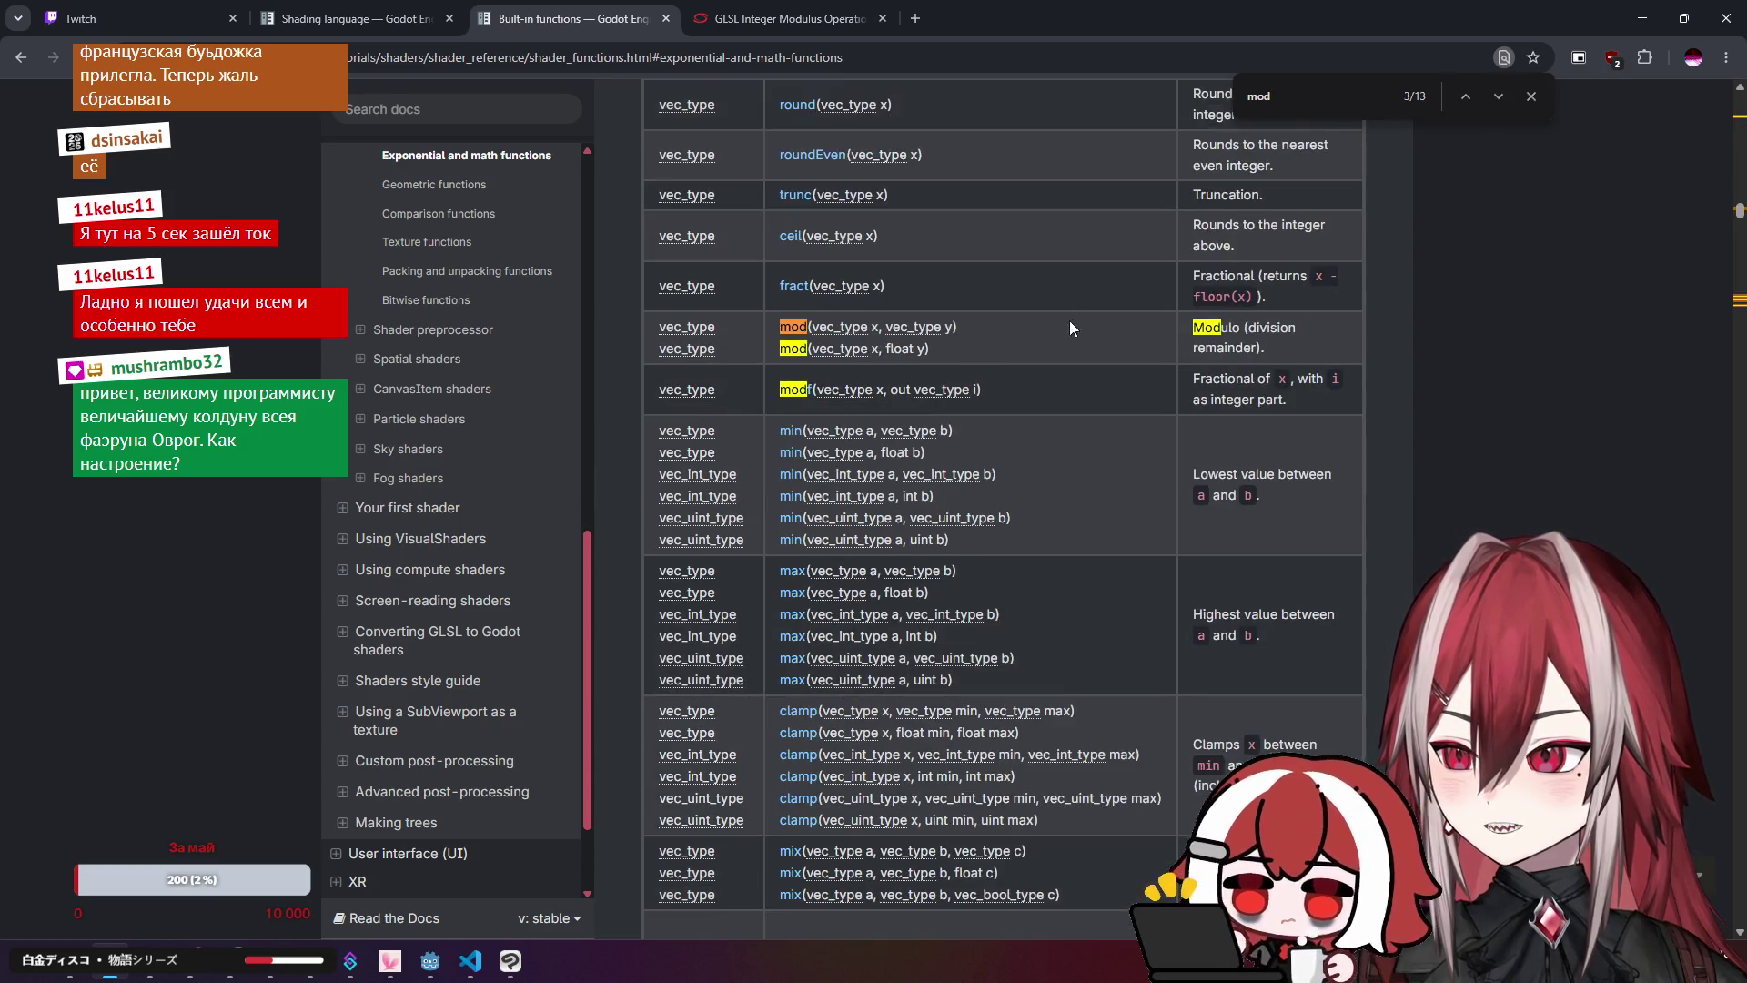
key("Escape")
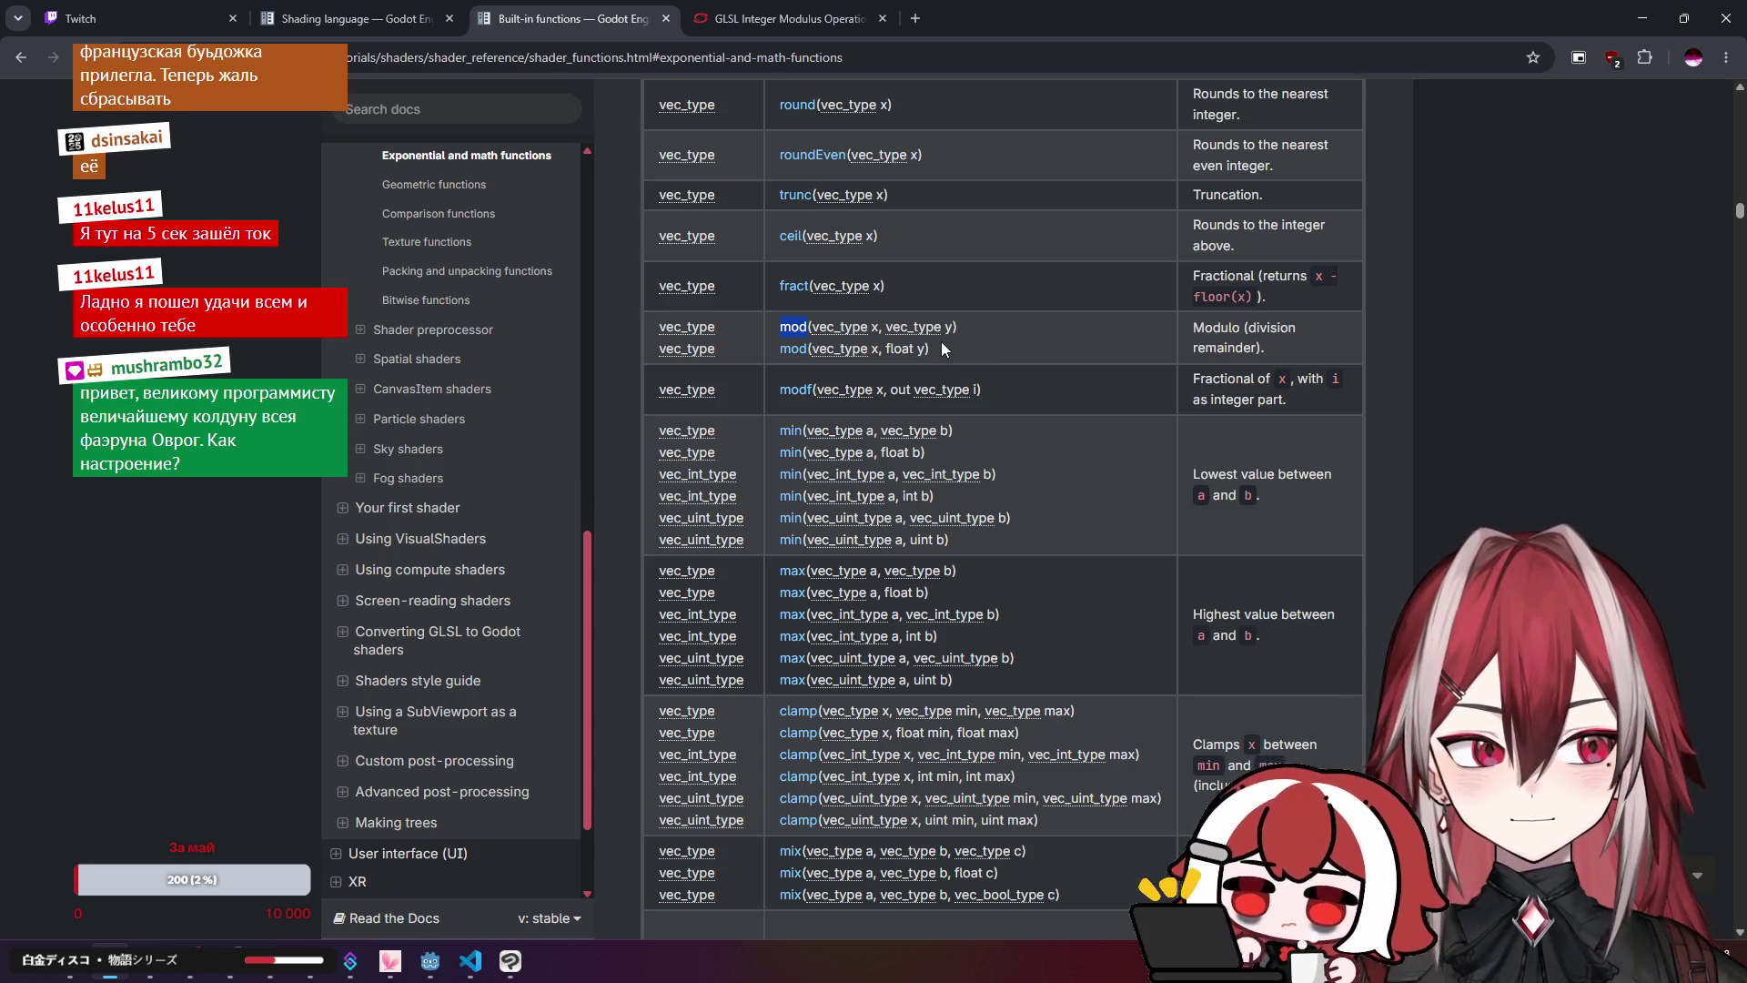
left_click(1029, 351)
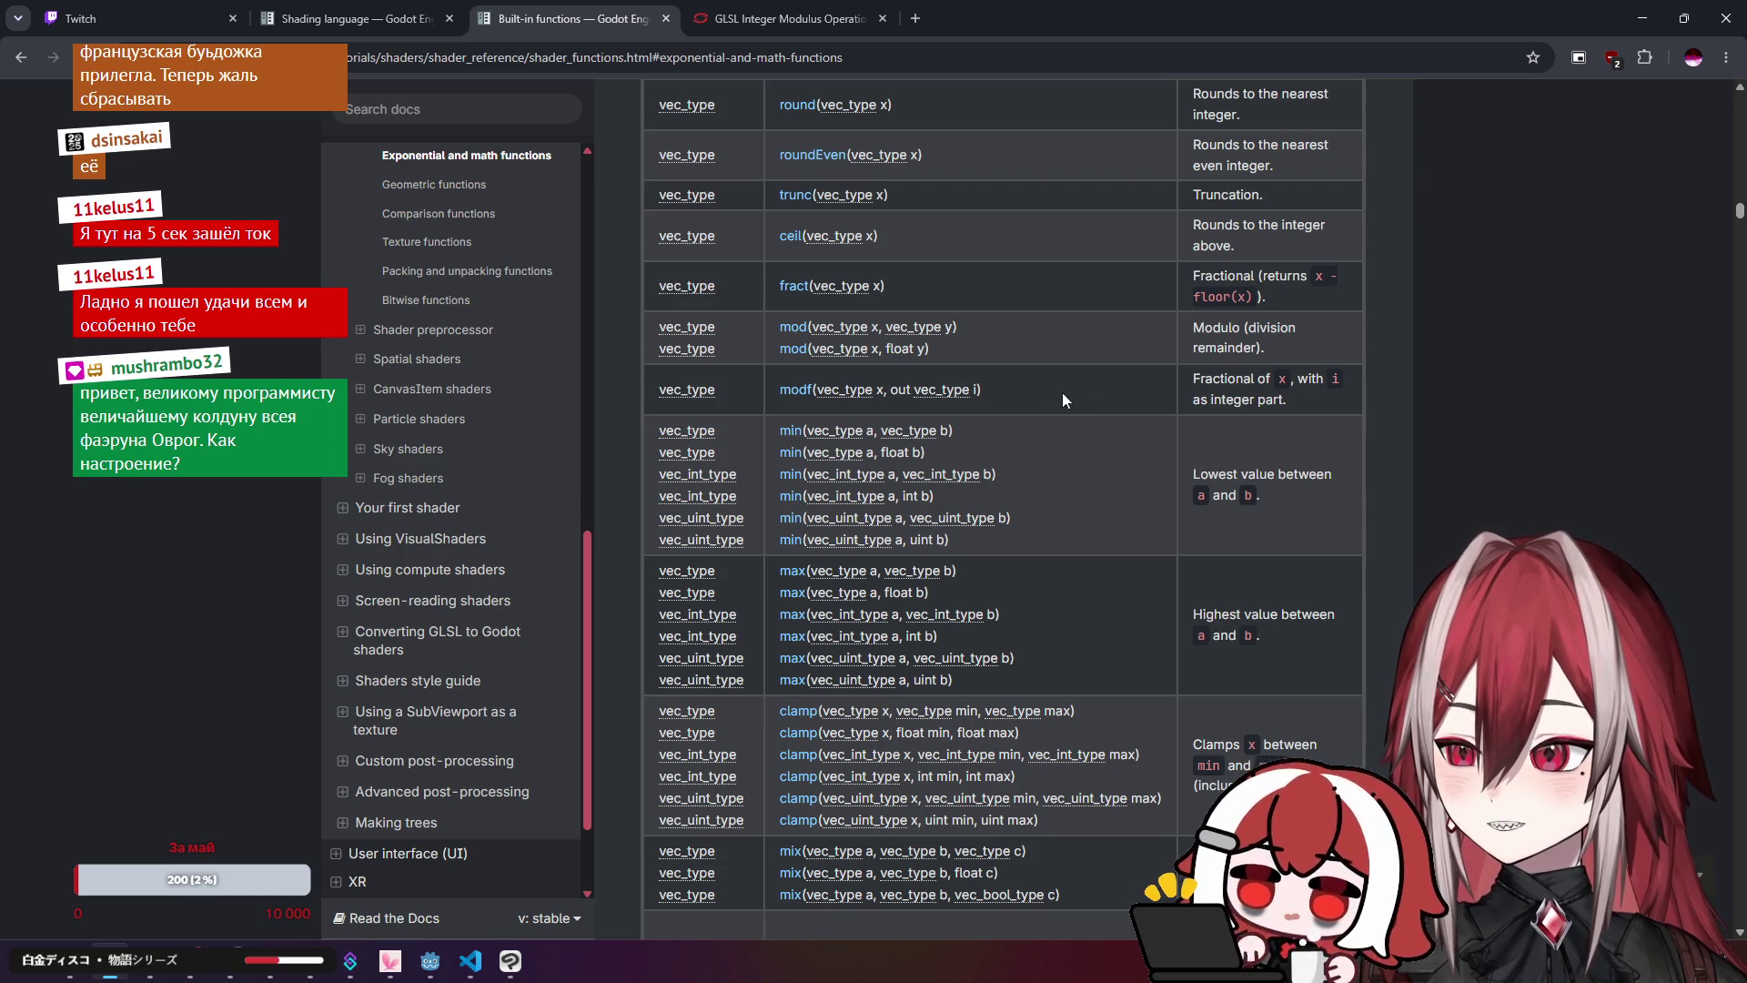
Step: Return to crt_monitor.gdshader with the caret on line 20
mouse_move(705, 388)
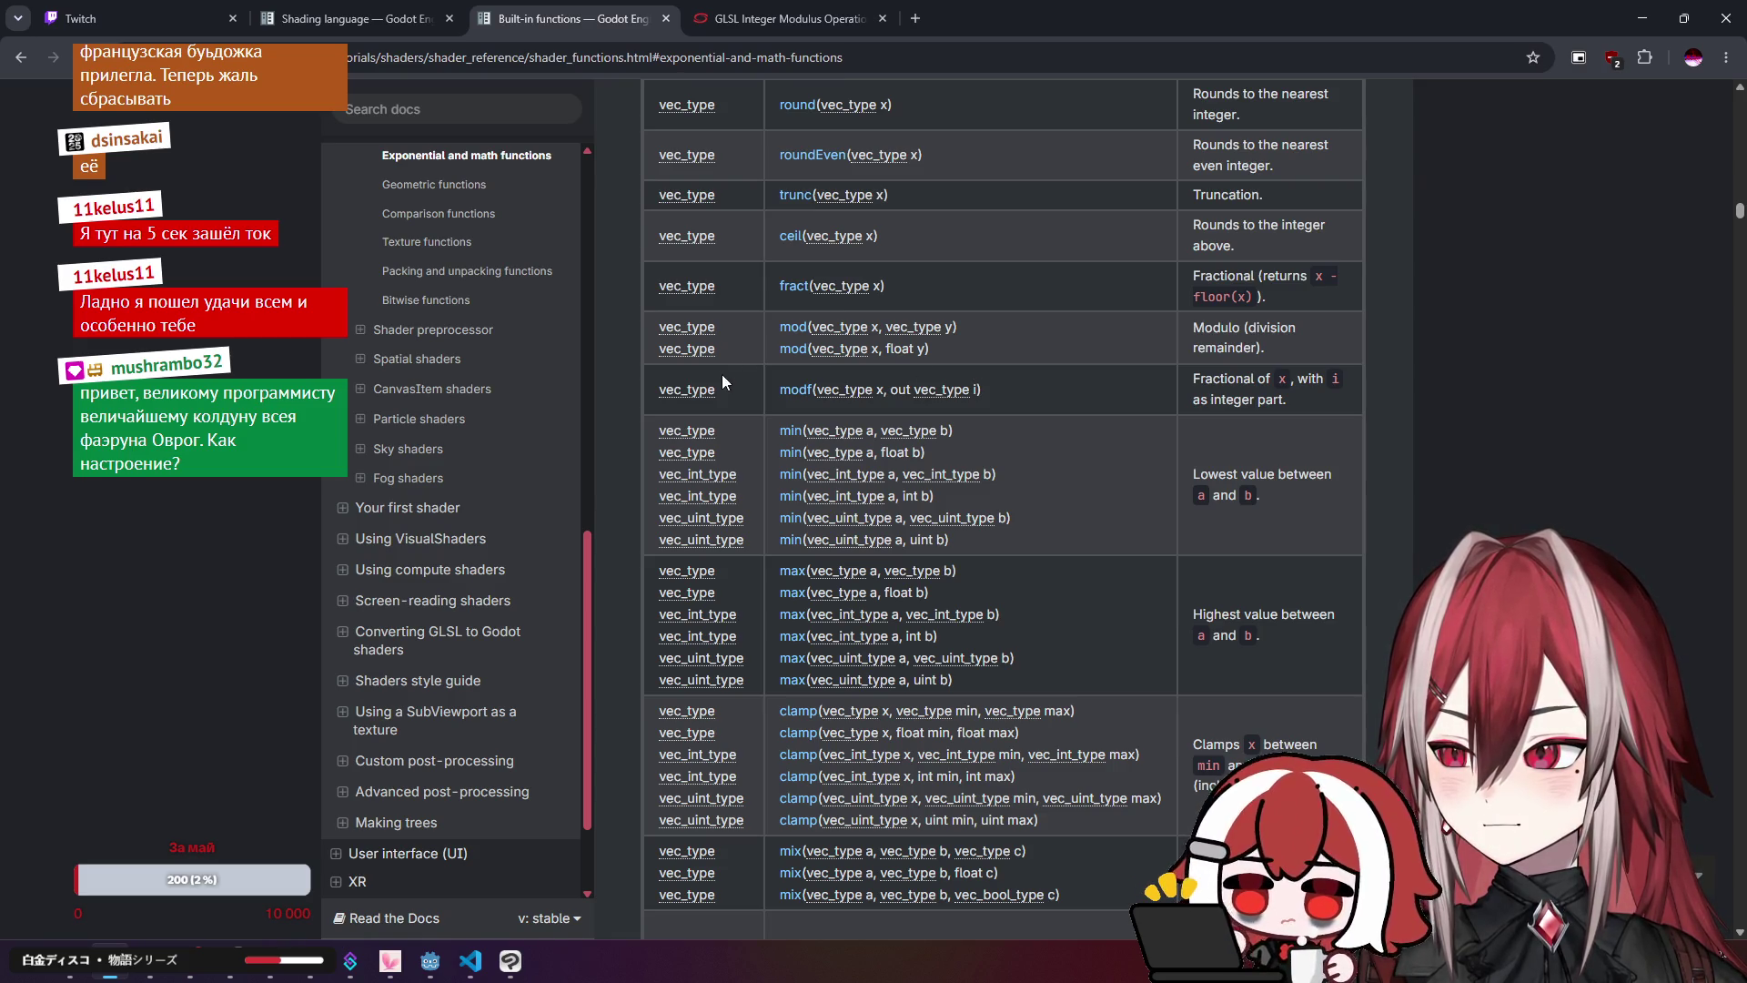
left_click(470, 960)
left_click(695, 417)
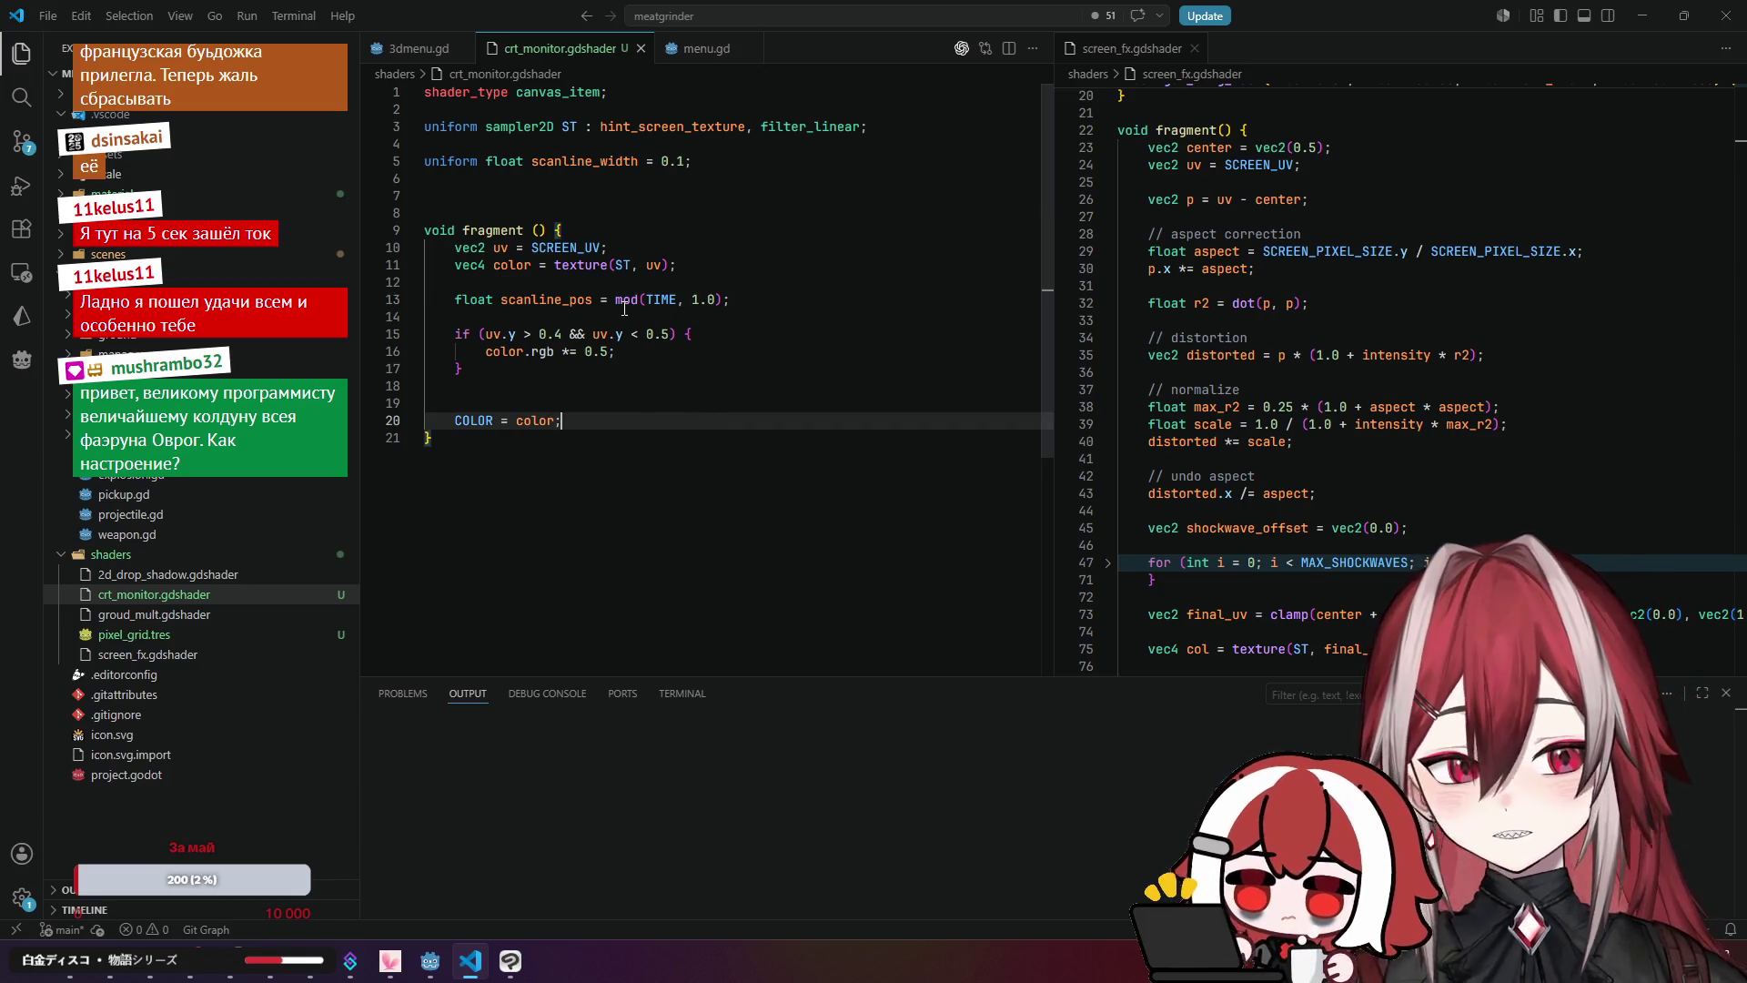
Step: Replace the 0.4 lower bound in the line 15 condition with scanline_pos and save the shader
left_click_drag(500, 299, 592, 307)
key("ctrl+c")
double_click(549, 334)
key("ctrl+v")
left_click(663, 367)
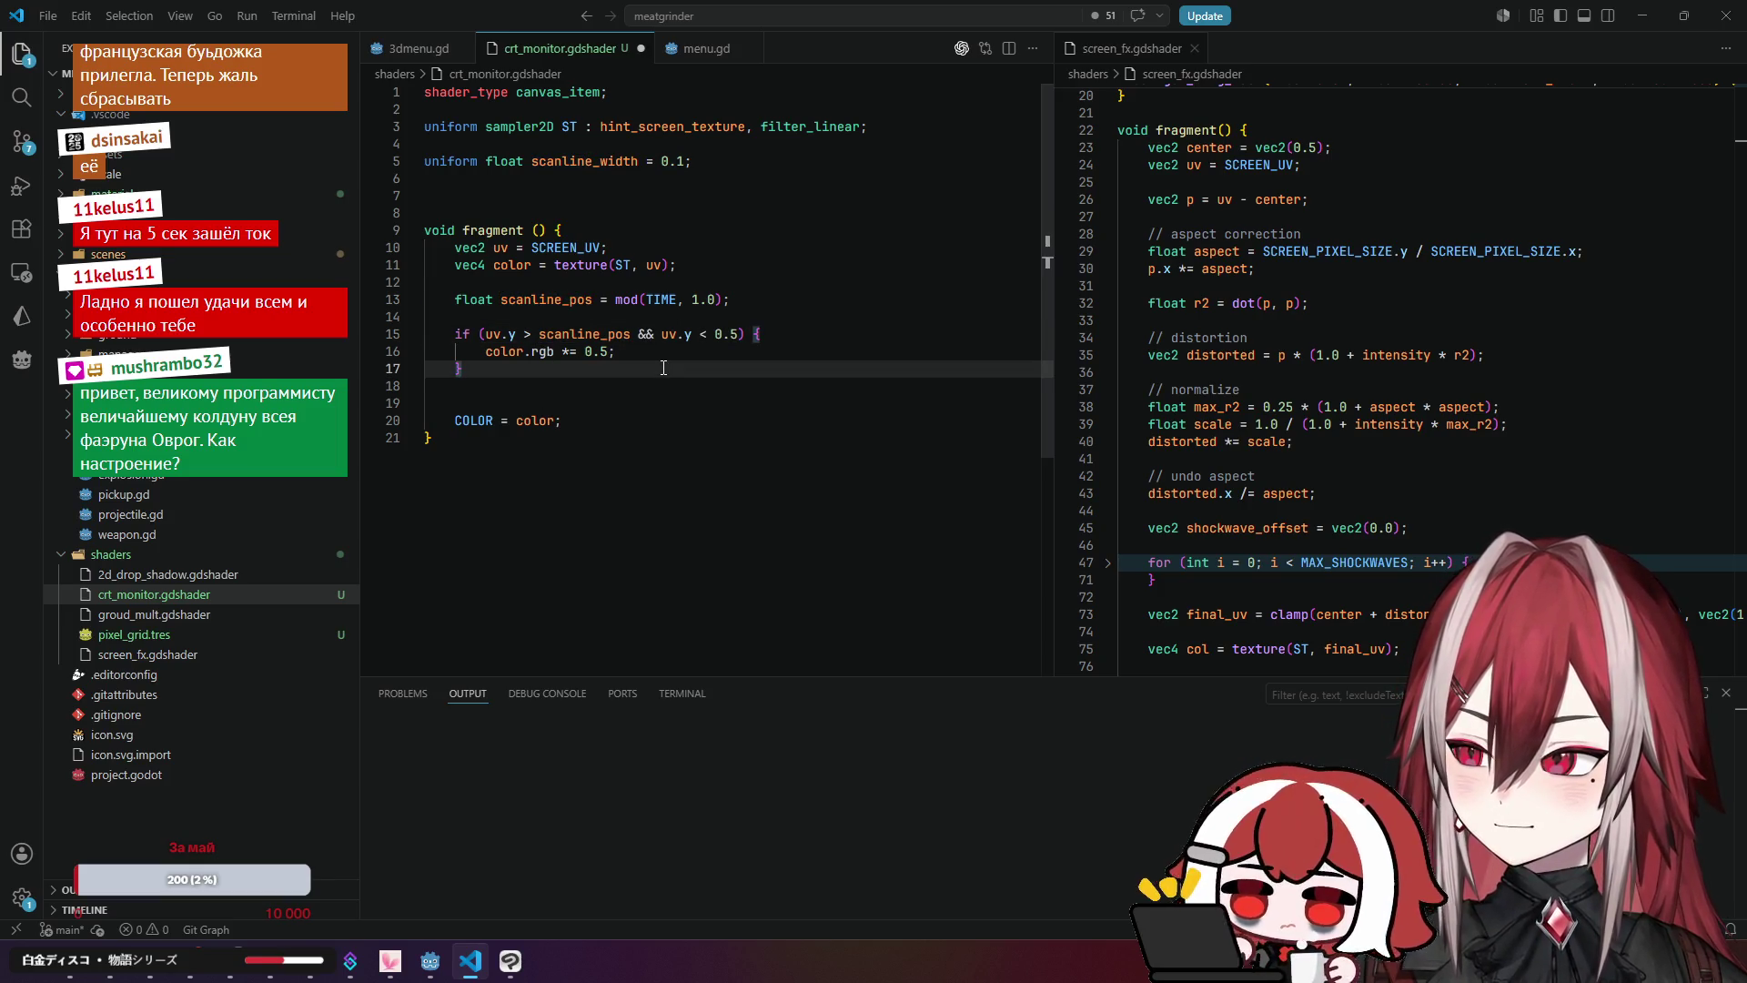
key("ctrl+s")
left_click(428, 963)
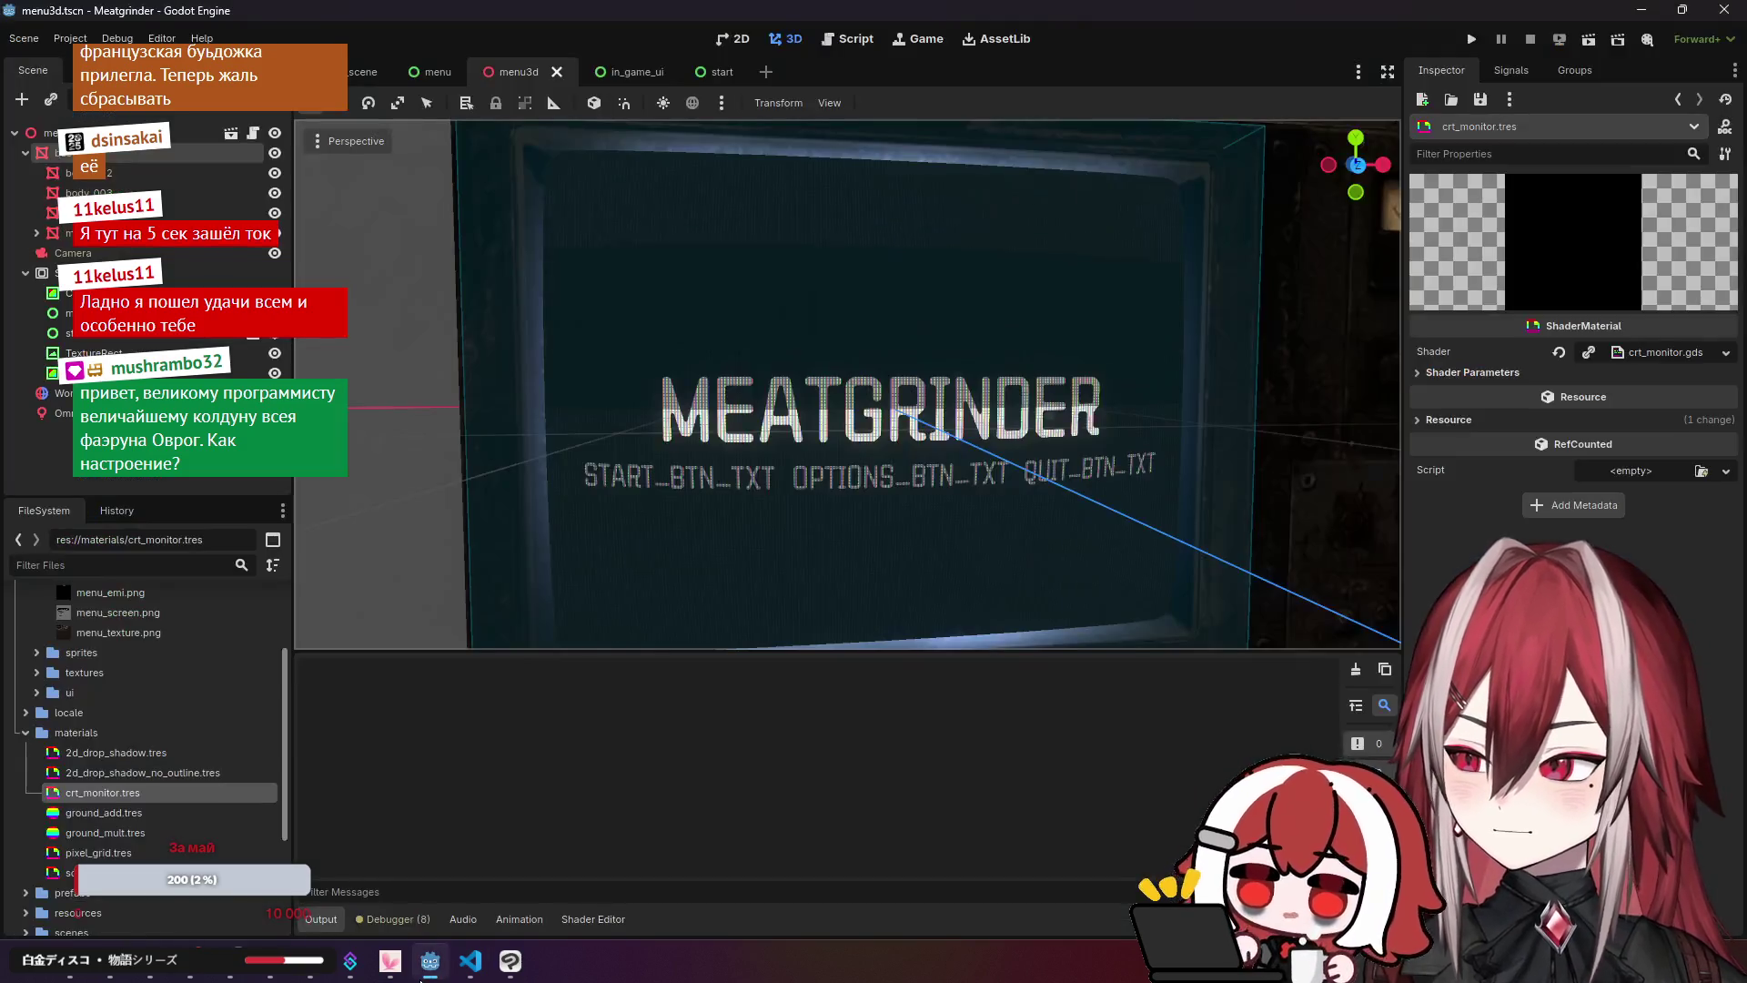
Step: Preview the band in Godot, briefly try 1 as line 15's upper limit, then revert to 0.5
scroll(846, 382, "down", 3)
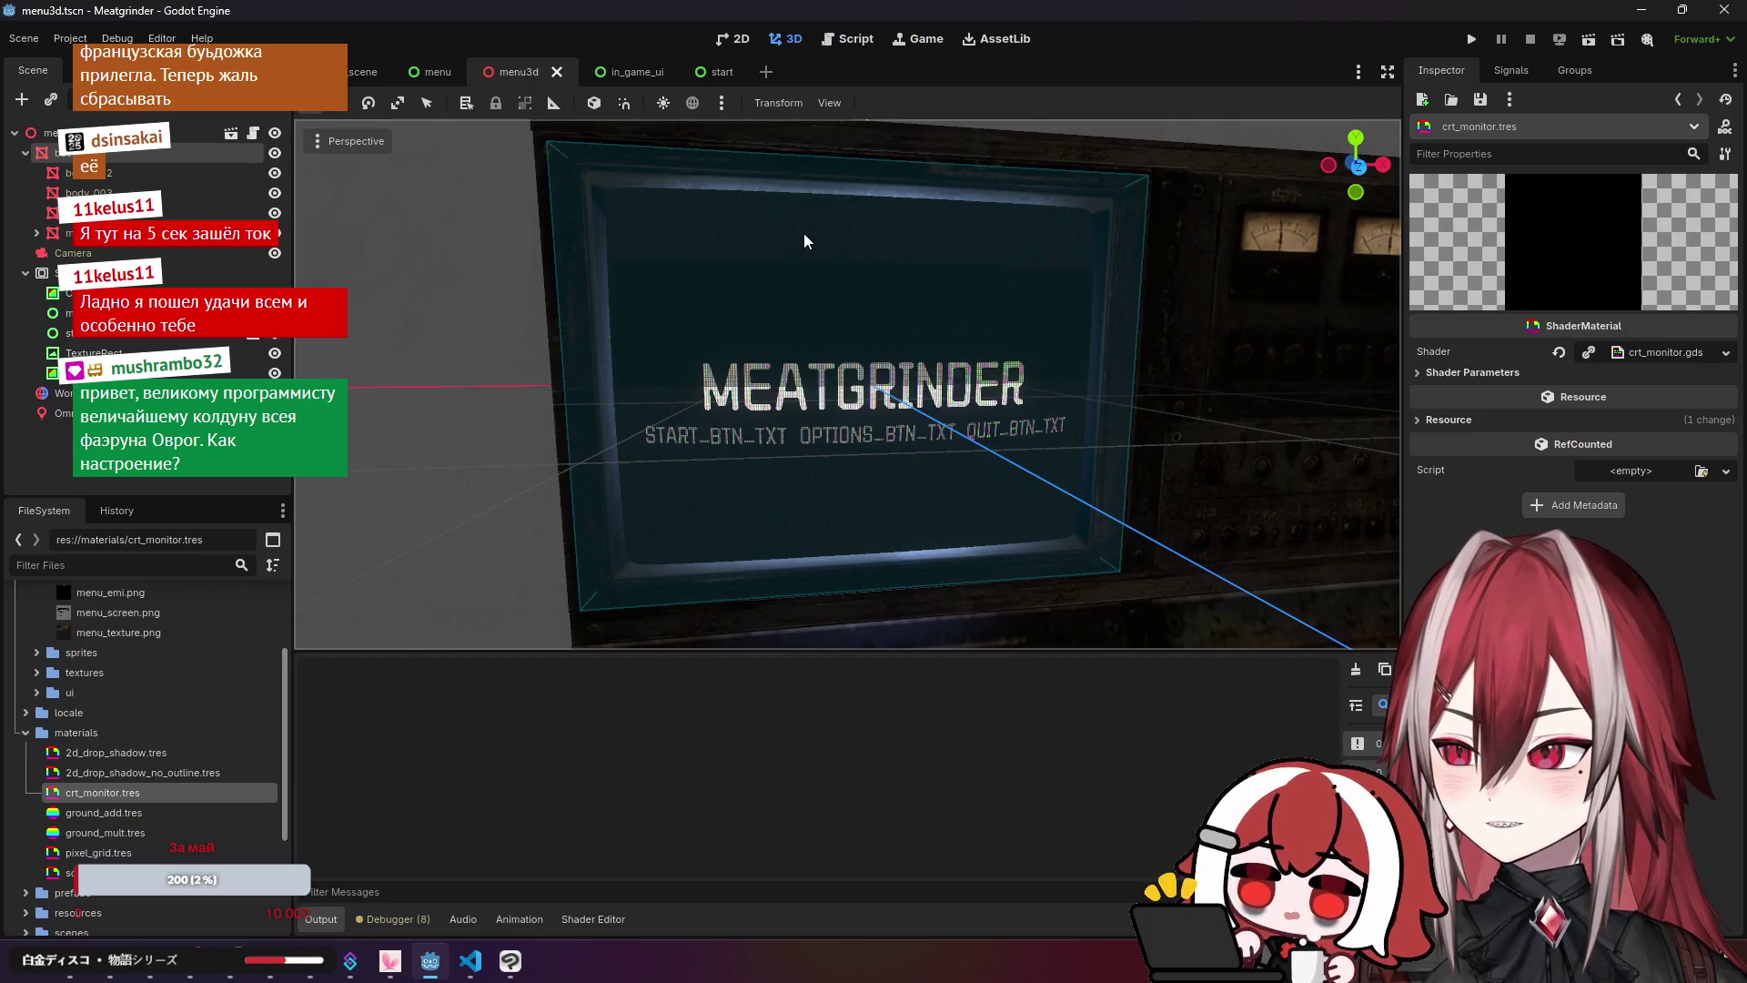
key("alt+Tab")
left_click(738, 335)
key("BackSpace")
key("BackSpace")
key("BackSpace")
type("1")
key("Up")
key("ctrl+s")
key("alt+Tab")
key("alt+Tab")
key("ctrl+z")
key("ctrl+z")
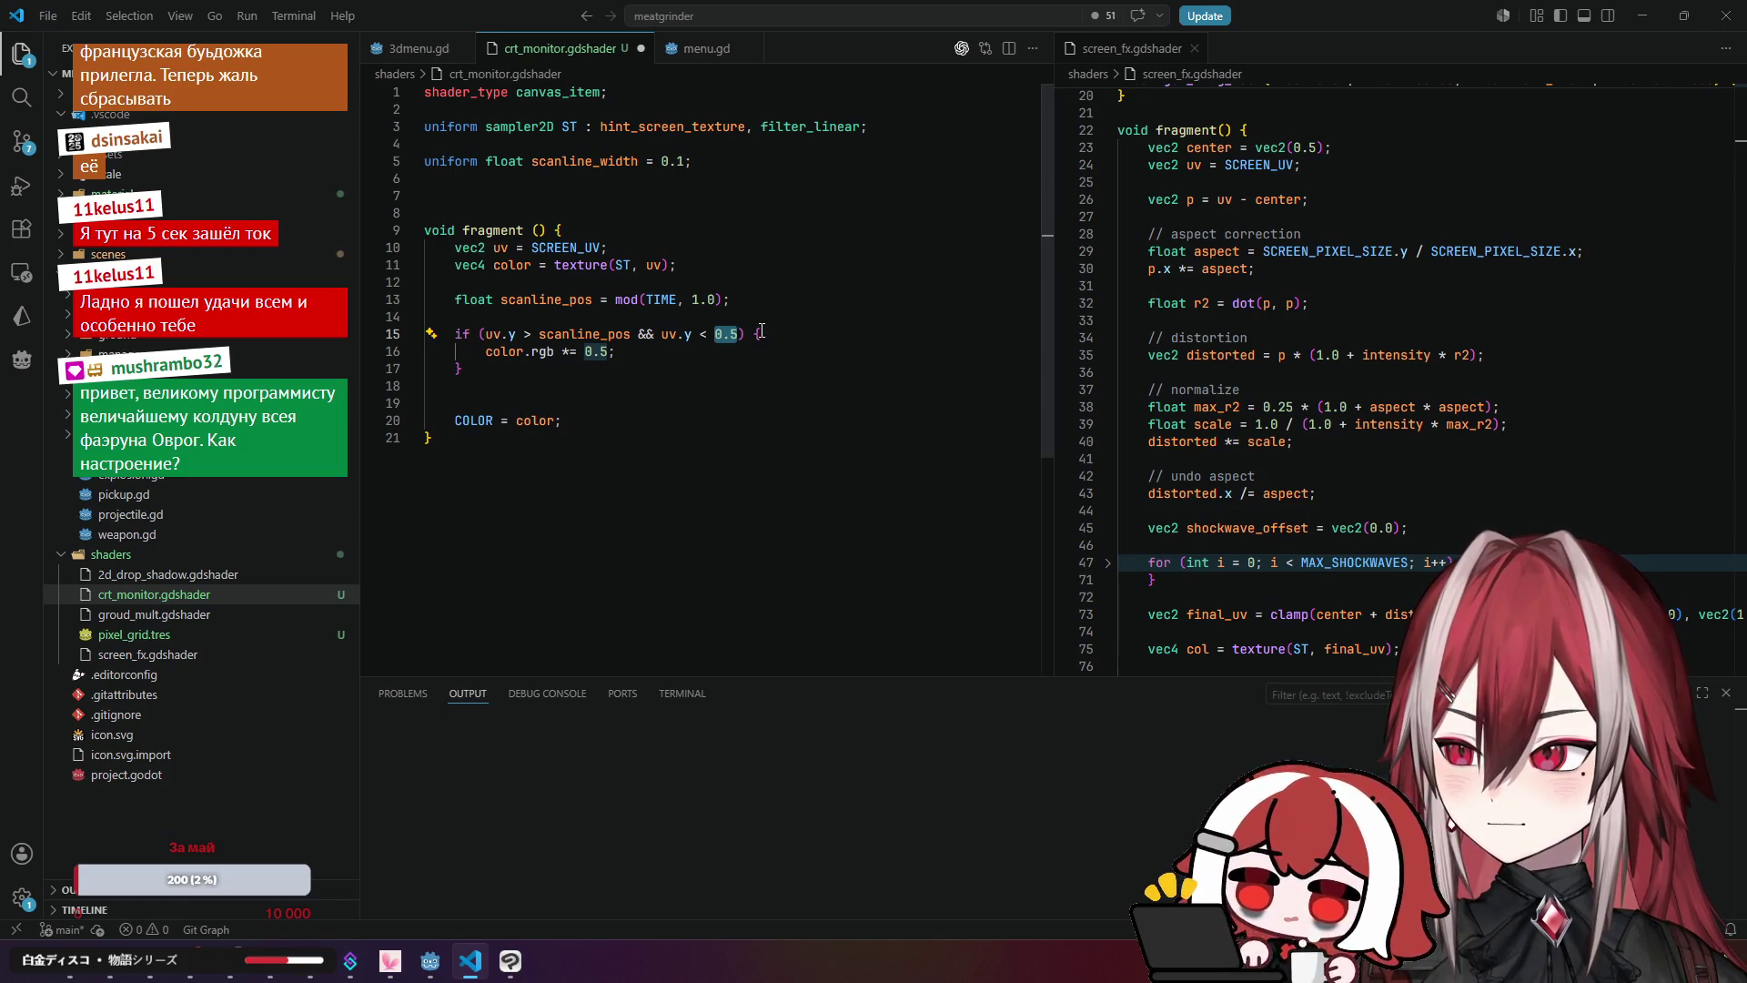
Step: Set line 15's upper limit to 1.0, then clear the shader errors from Godot's Output panel
type("1.0")
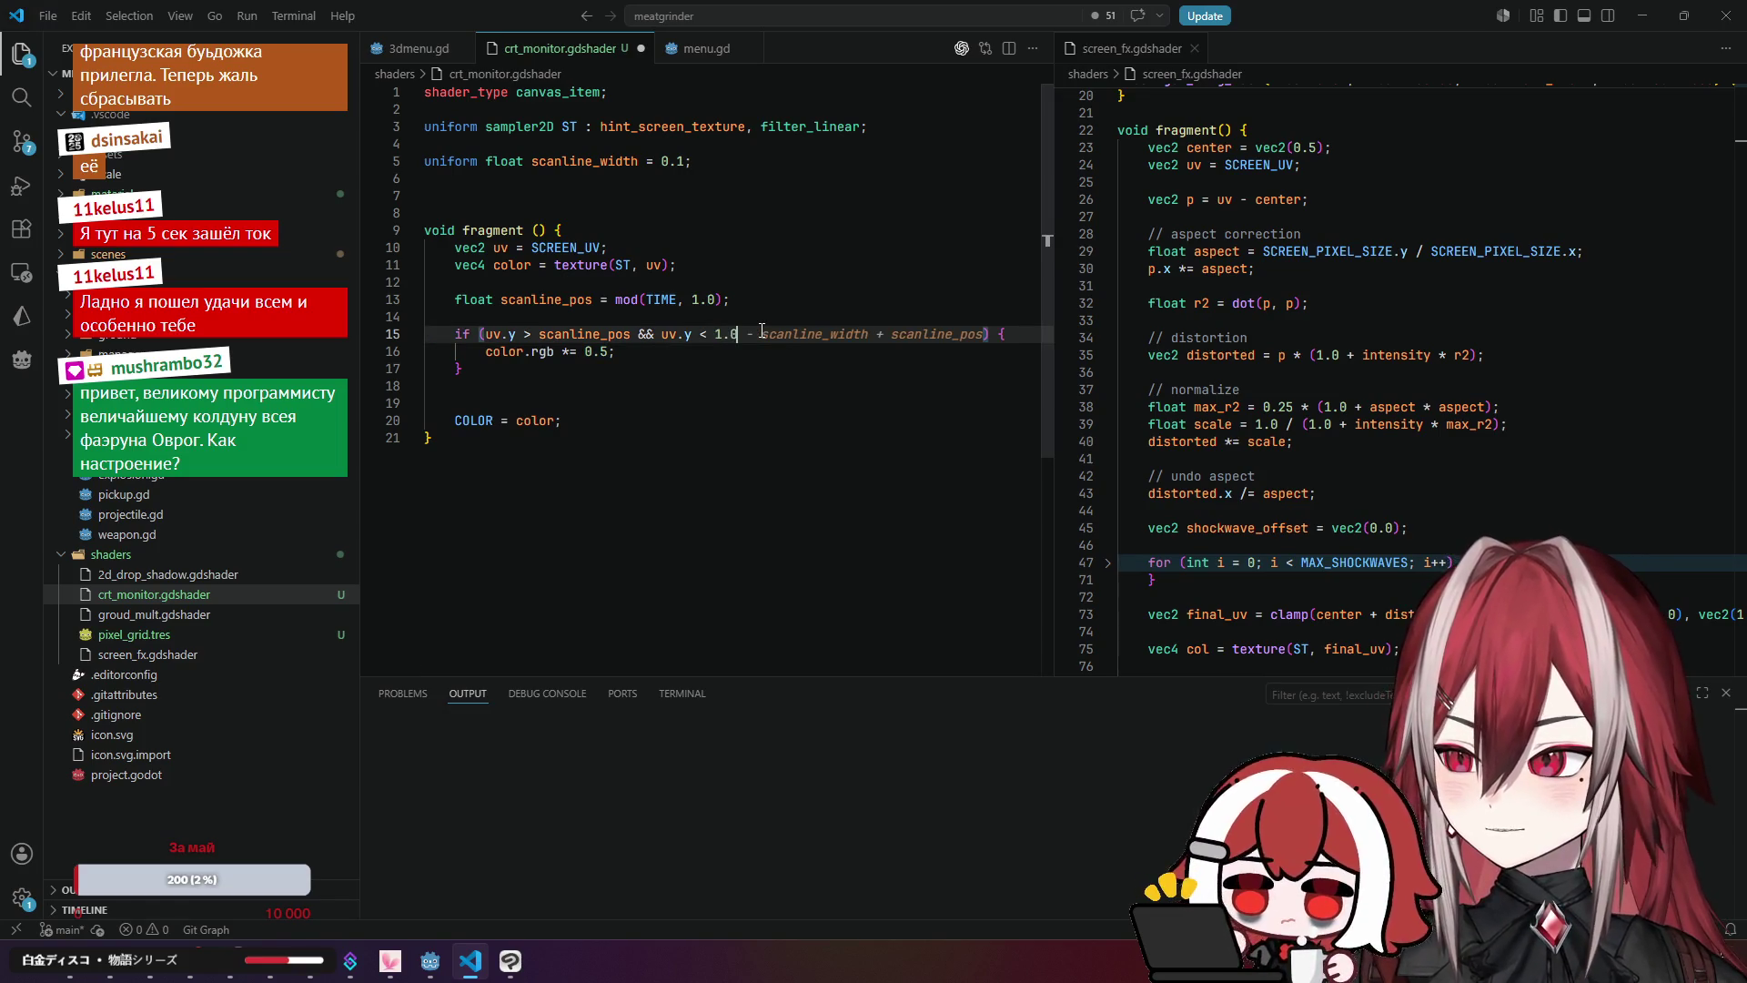
left_click(788, 297)
key("alt+Tab")
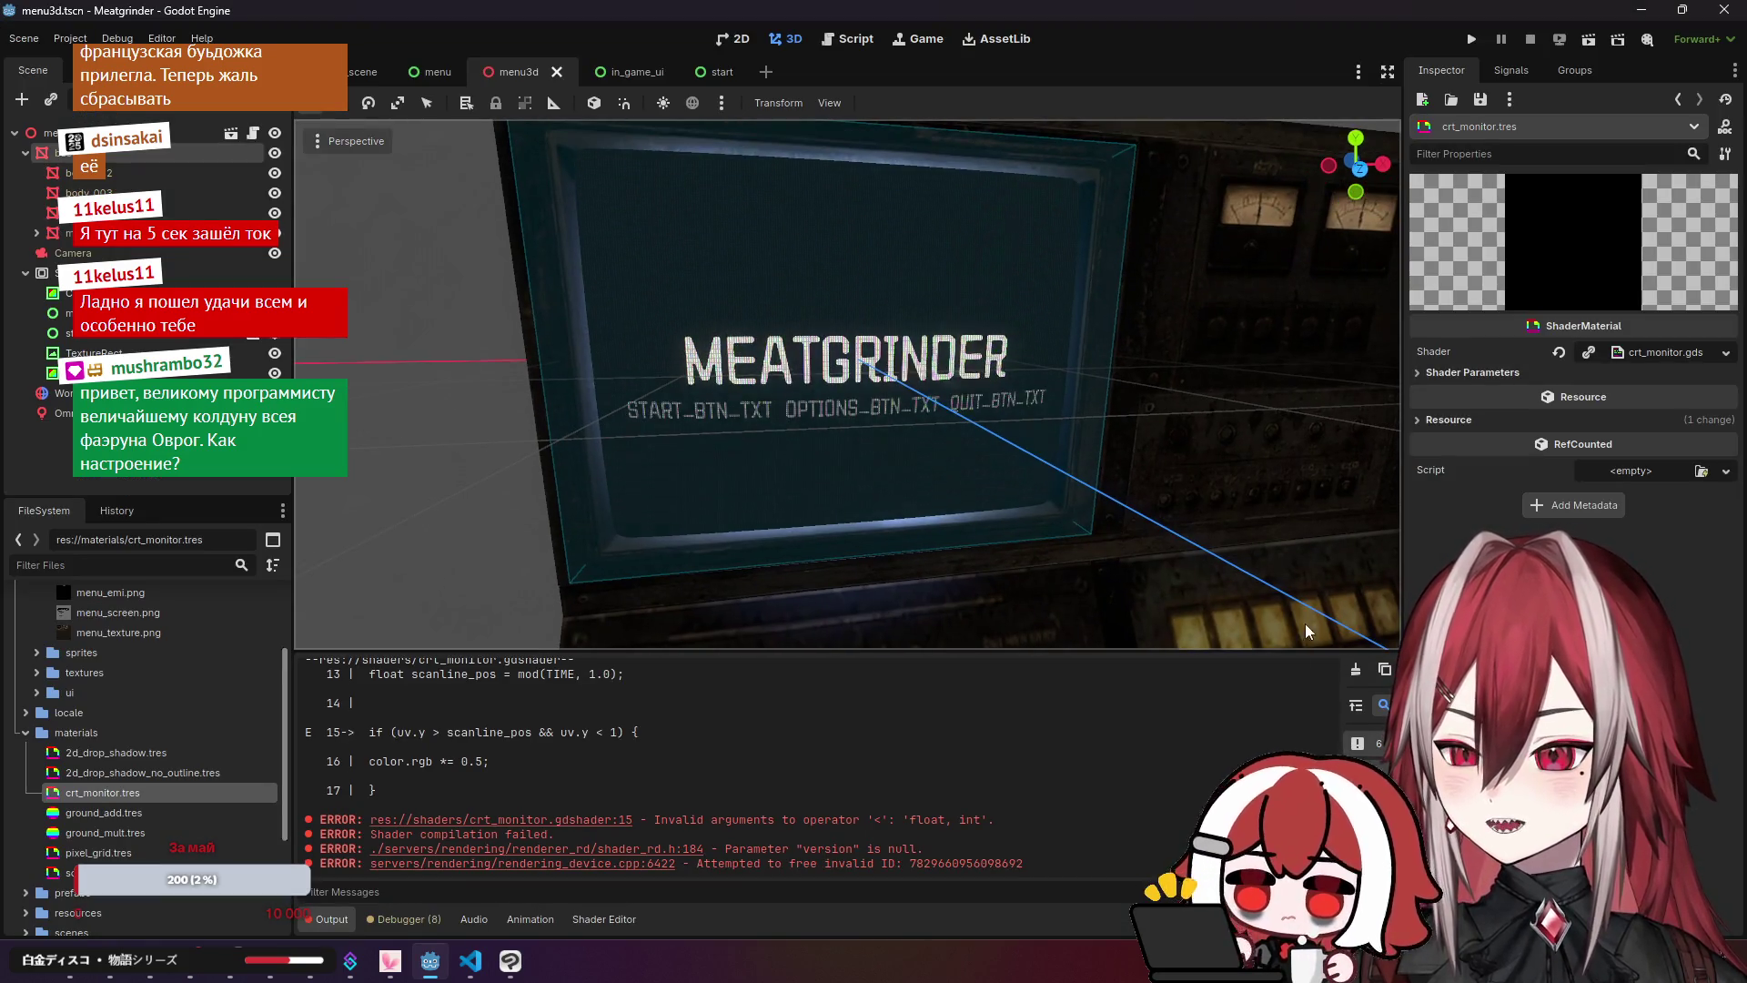
left_click(1356, 669)
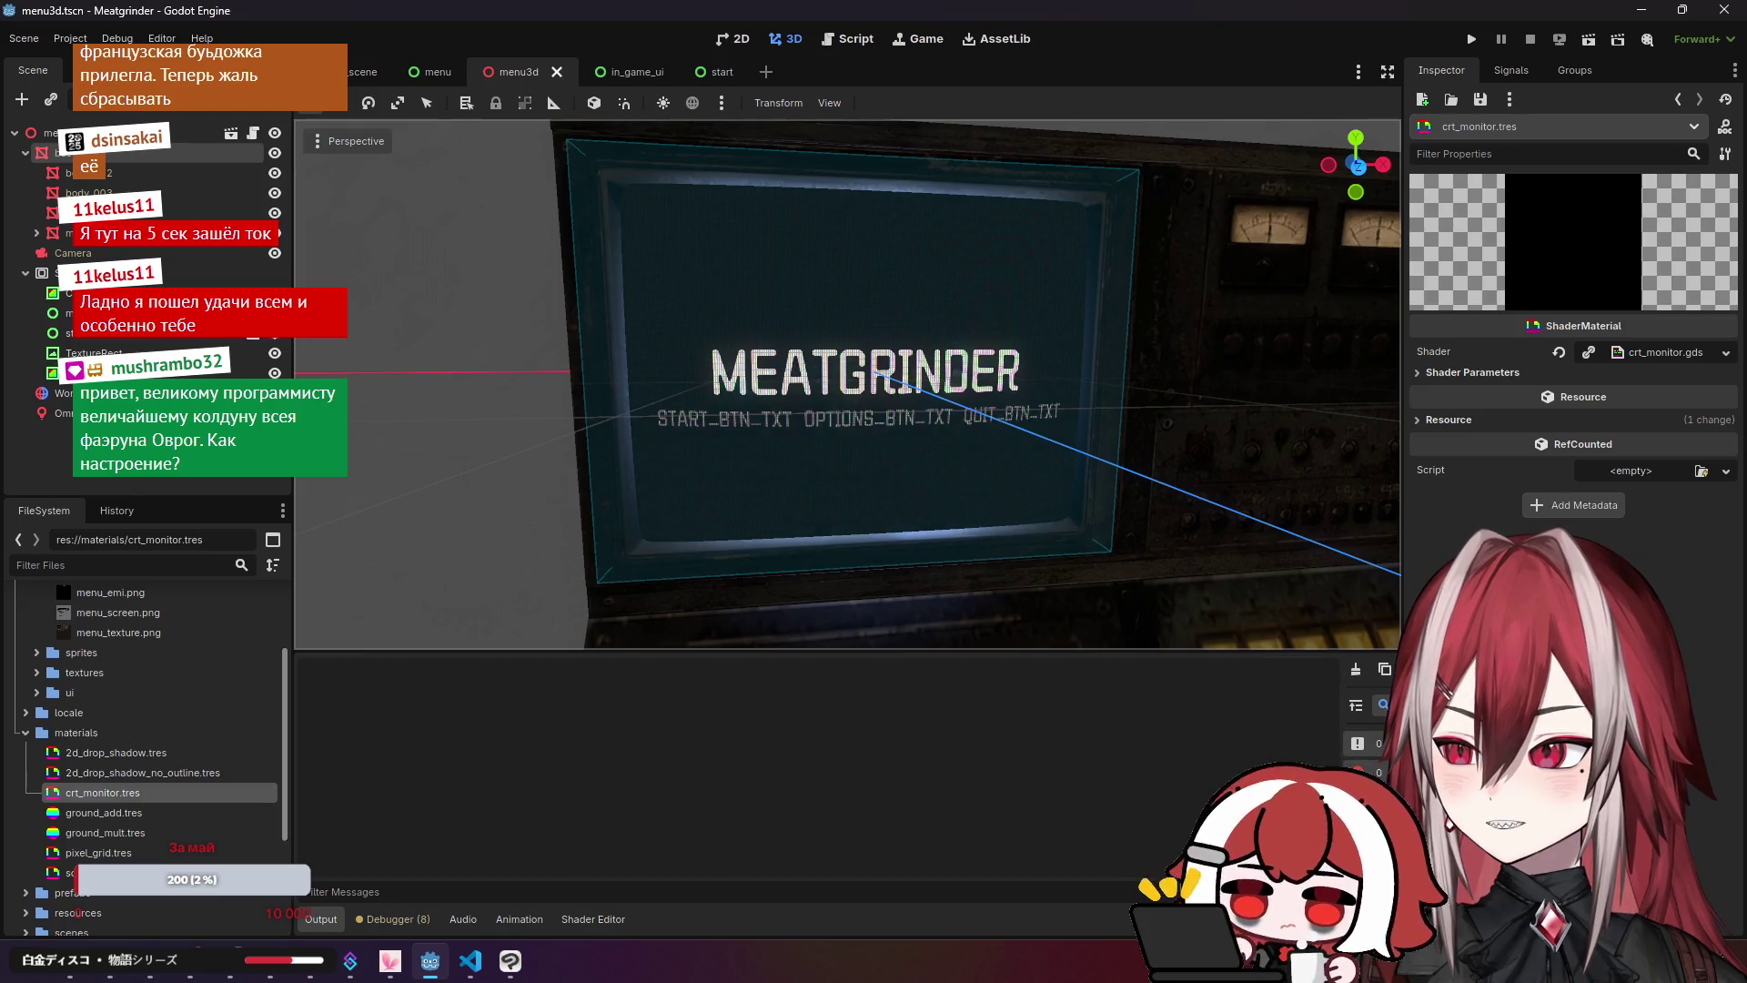
key("alt+Tab")
left_click(730, 336)
left_click(728, 352)
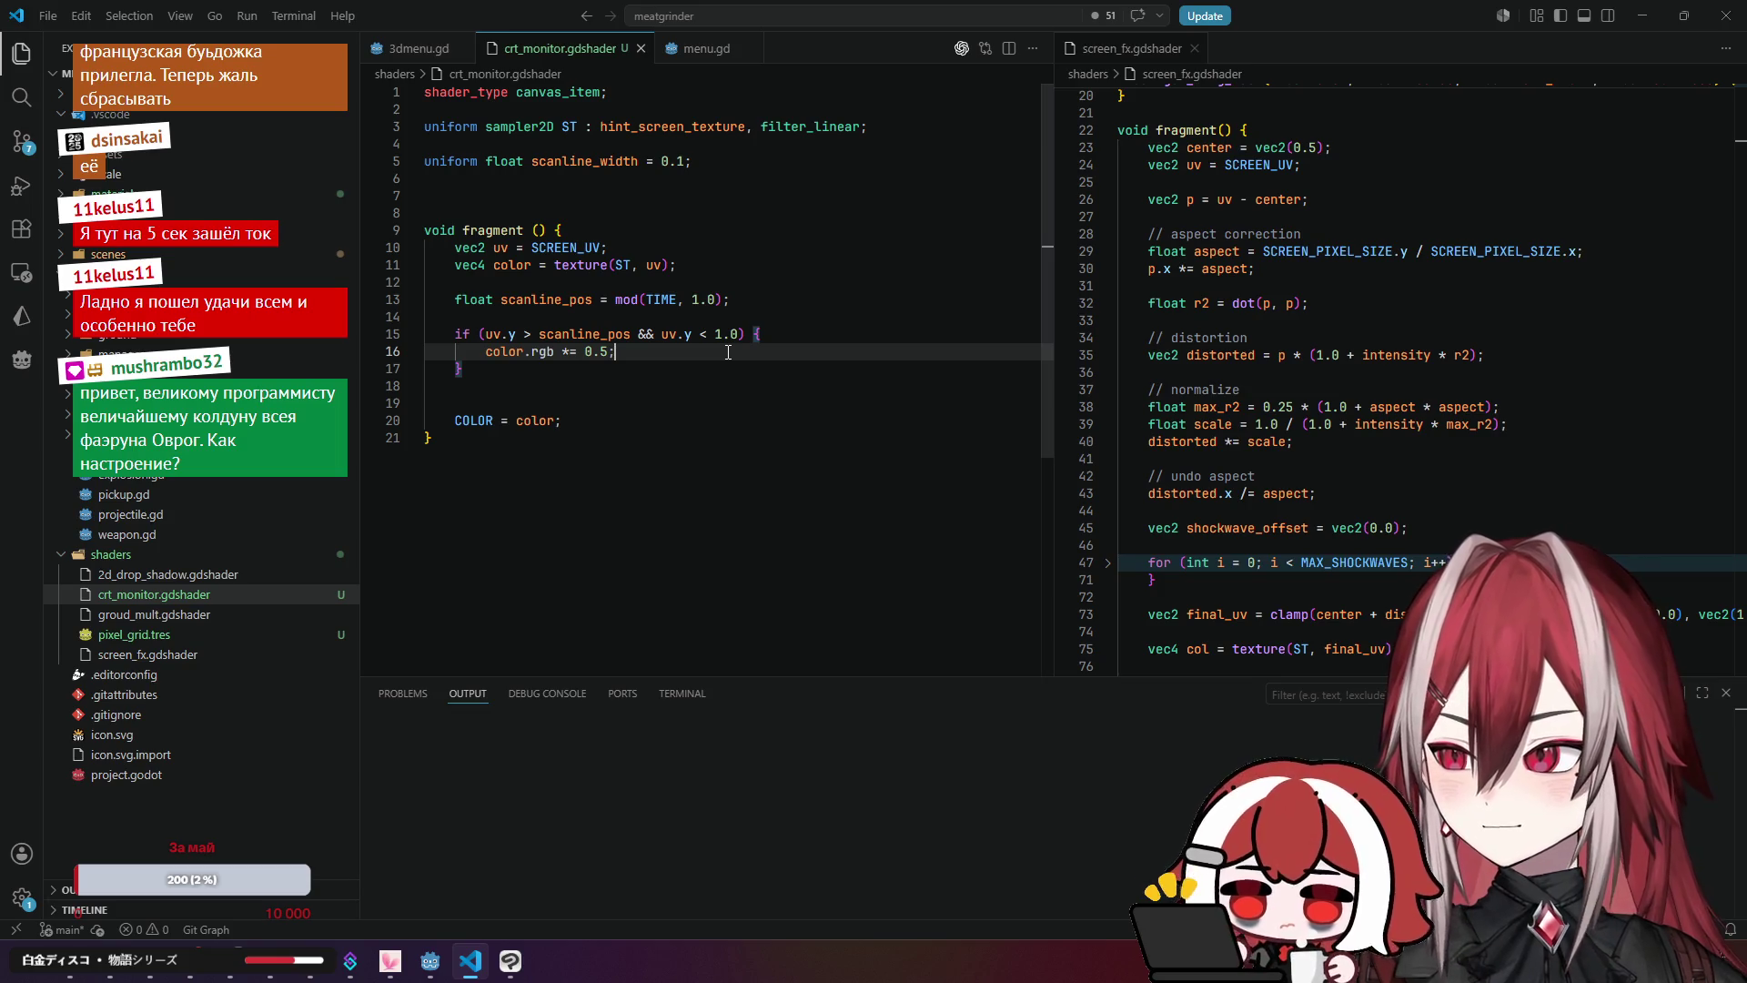
Step: Try pasting scanline_pos over the 1.0 on line 15, then undo that attempt
scroll(728, 352, "down", 3)
scroll(728, 353, "up", 3)
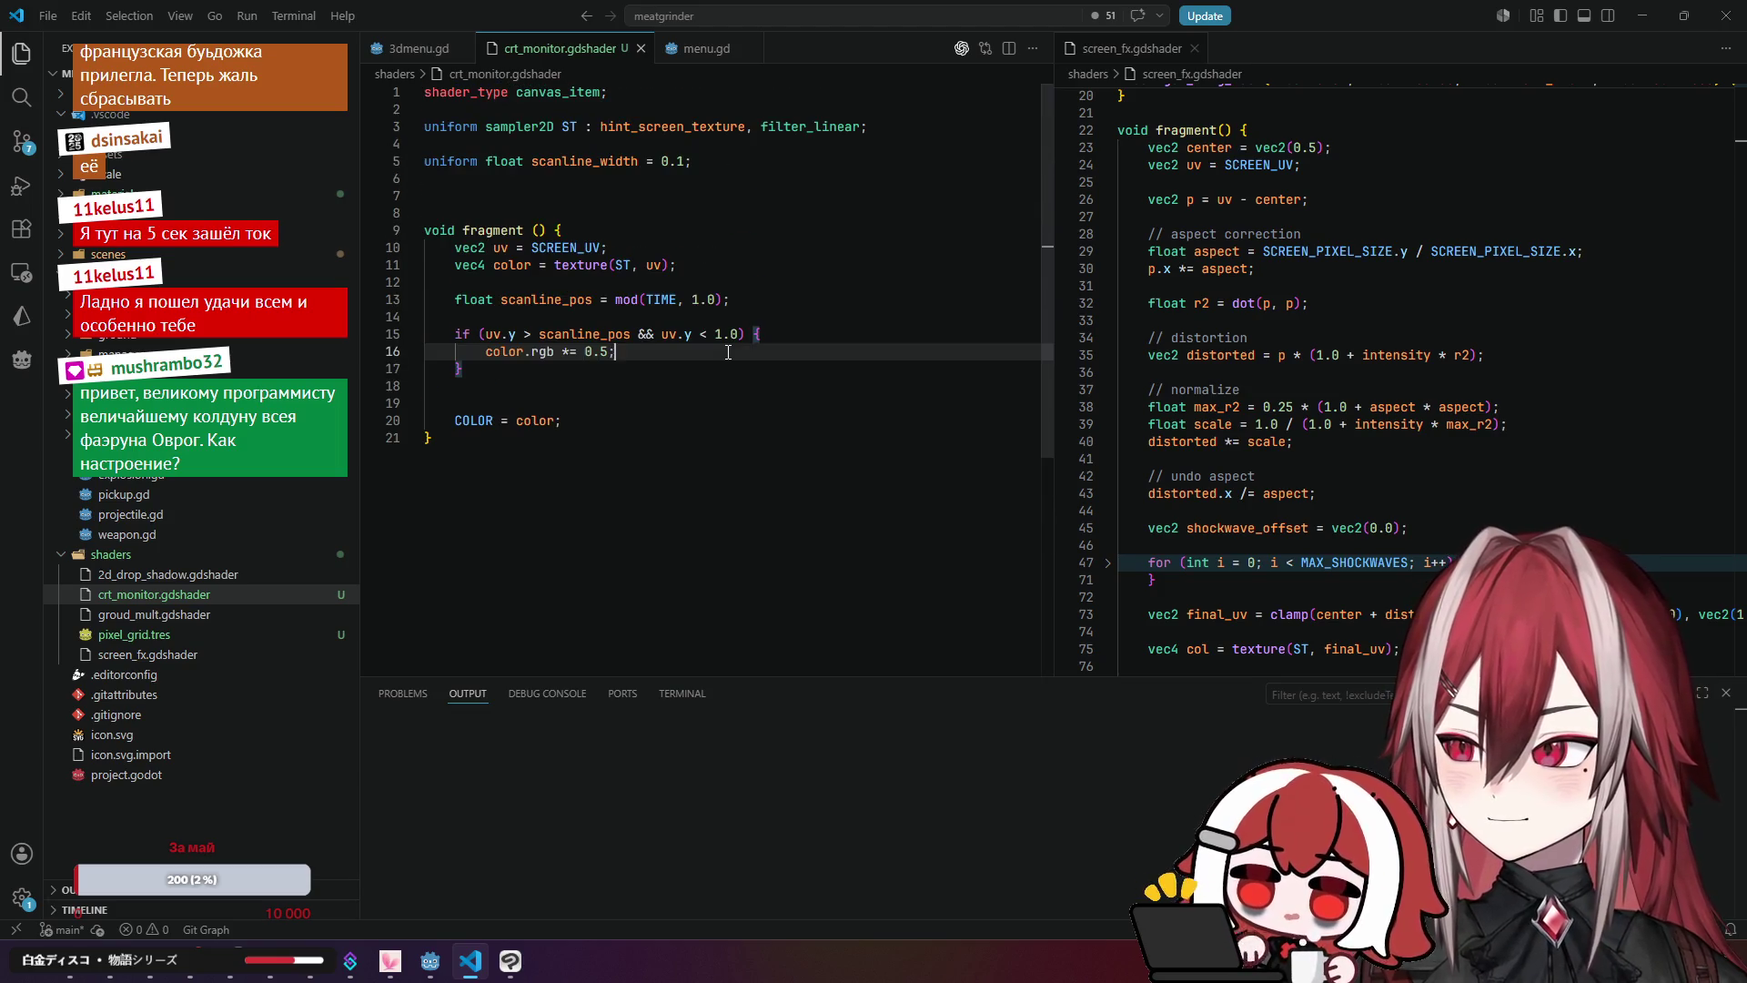
left_click(788, 336)
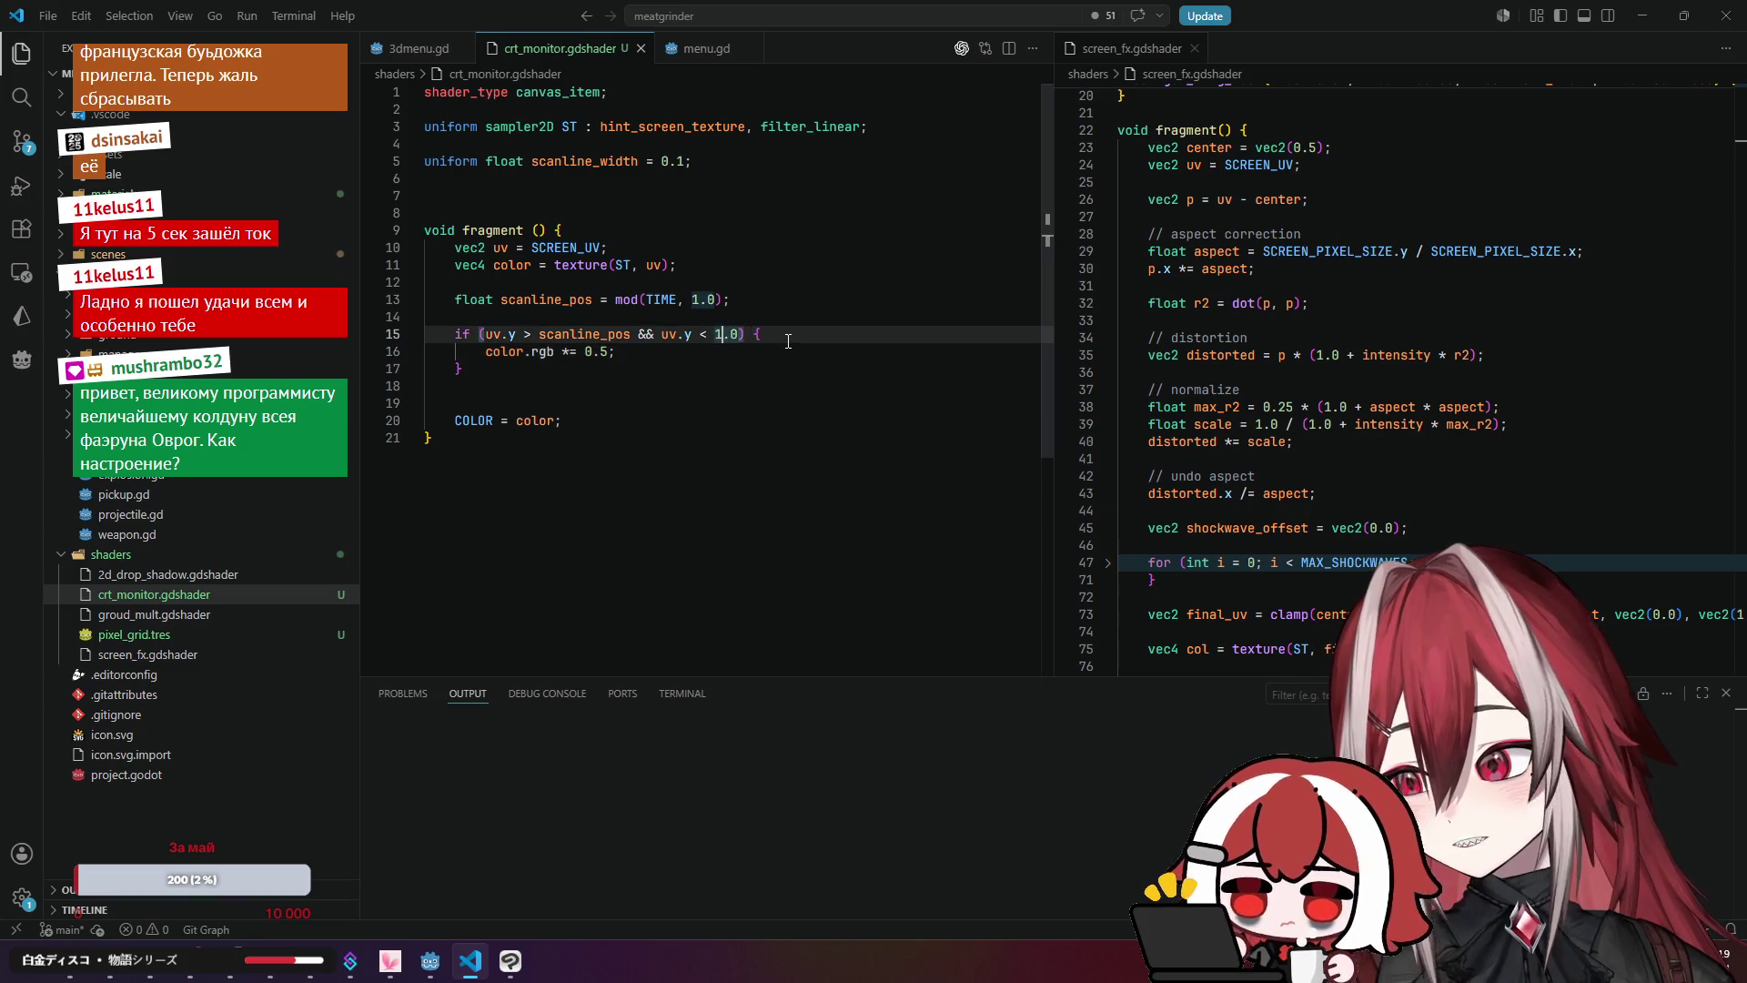
left_click(803, 304)
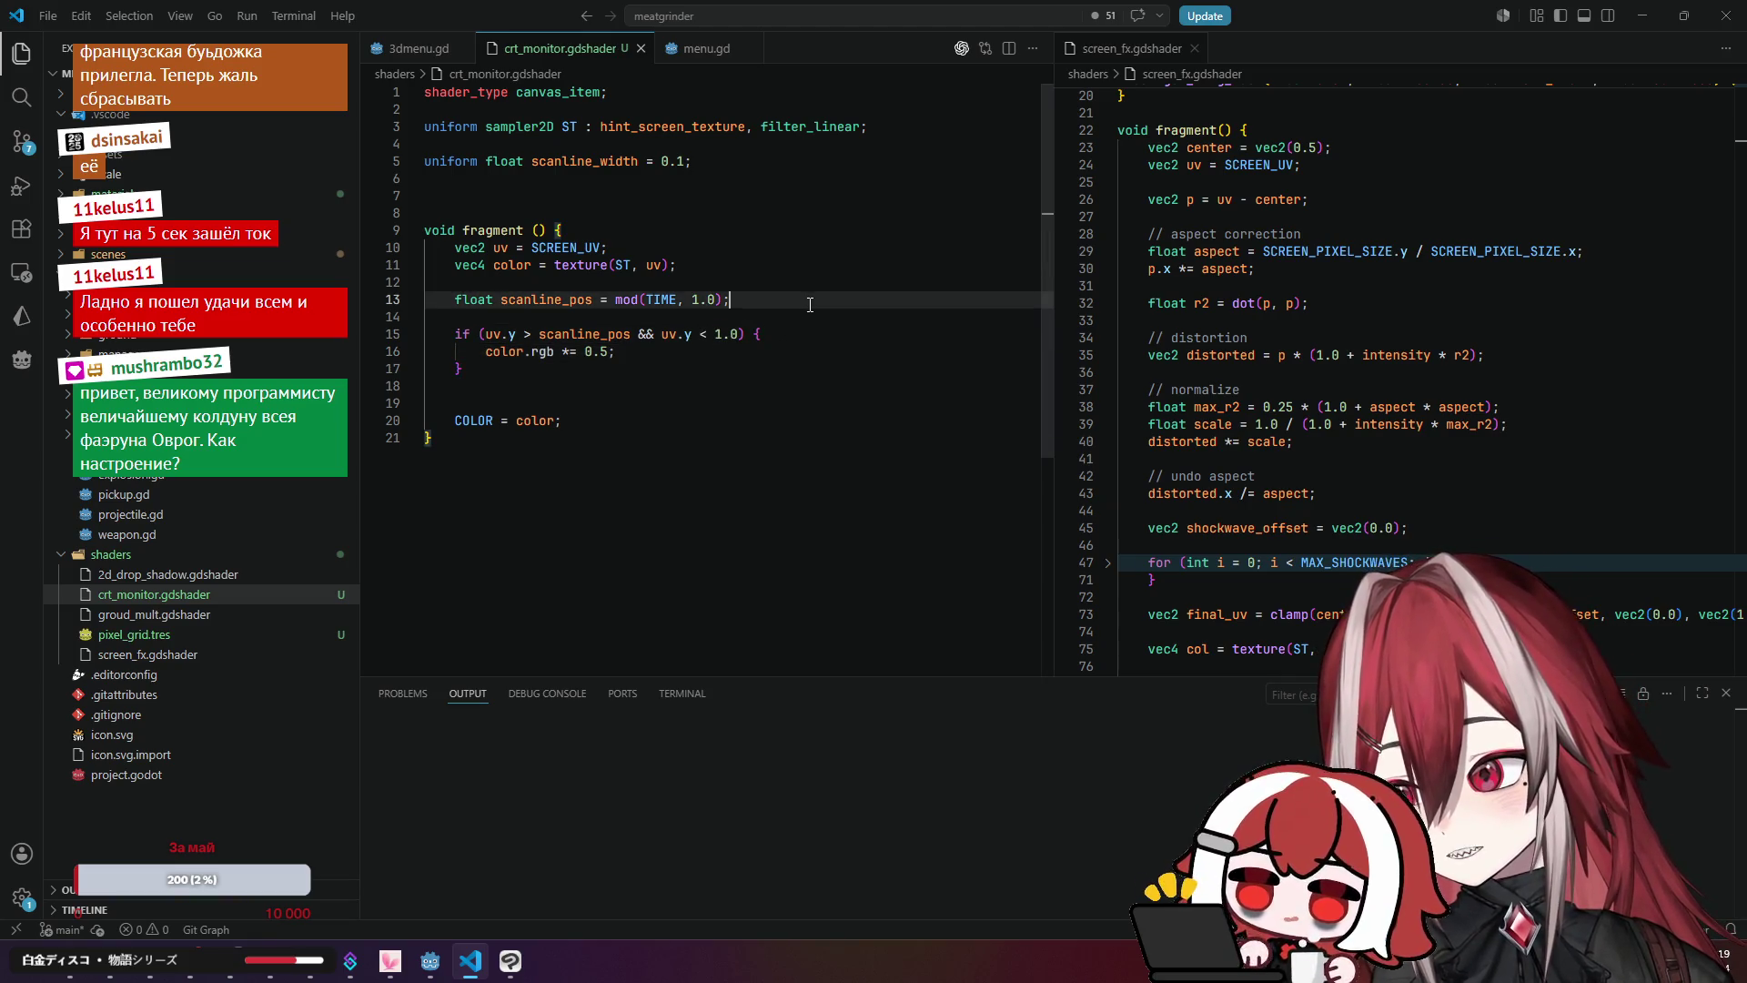
left_click(776, 349)
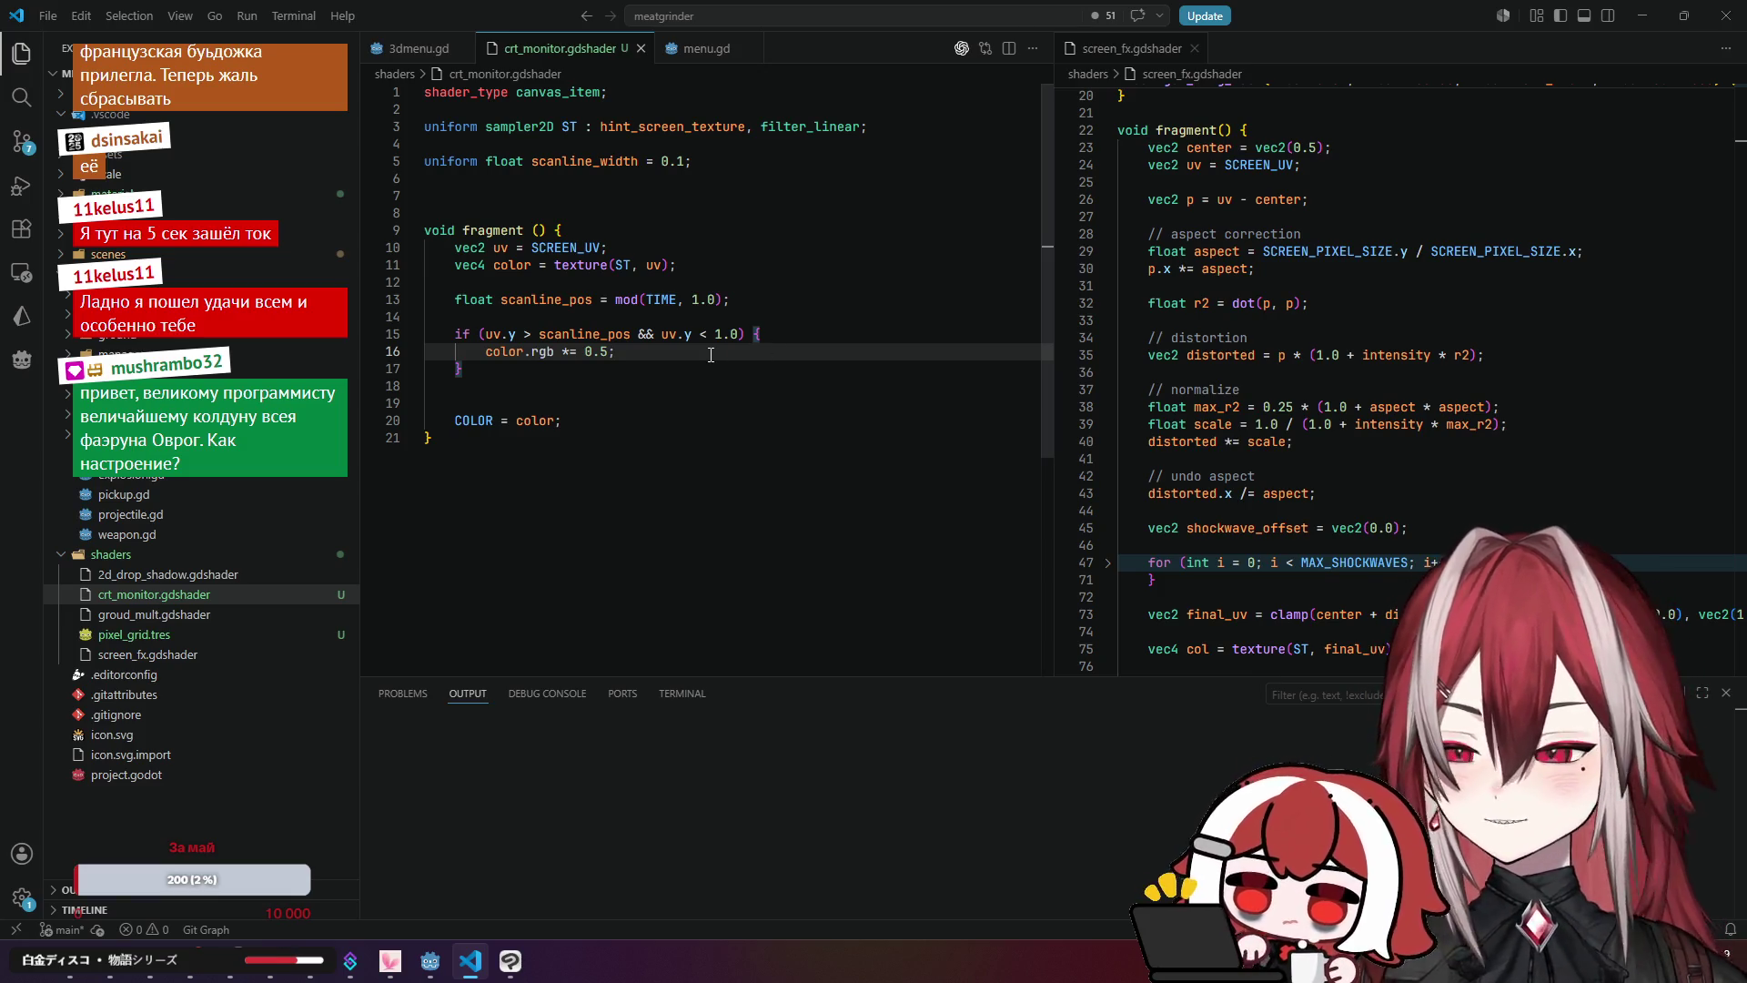
double_click(546, 337)
key("ctrl+c")
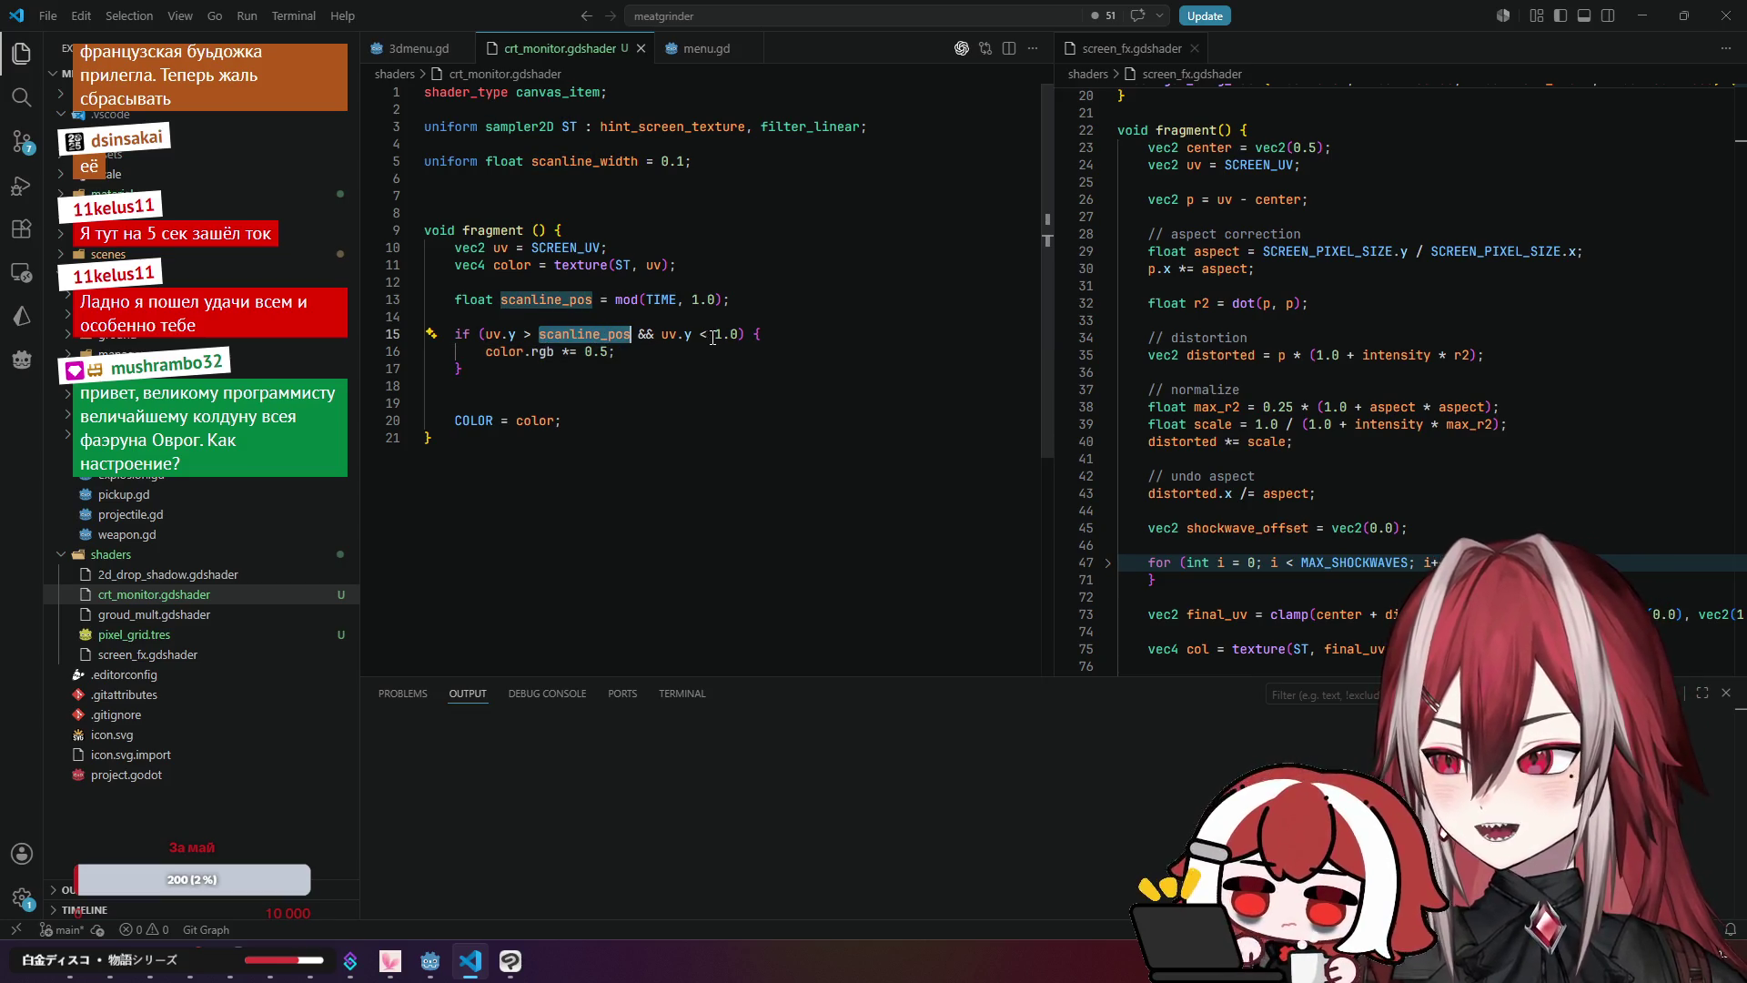
left_click_drag(712, 338, 740, 337)
key("ctrl+v")
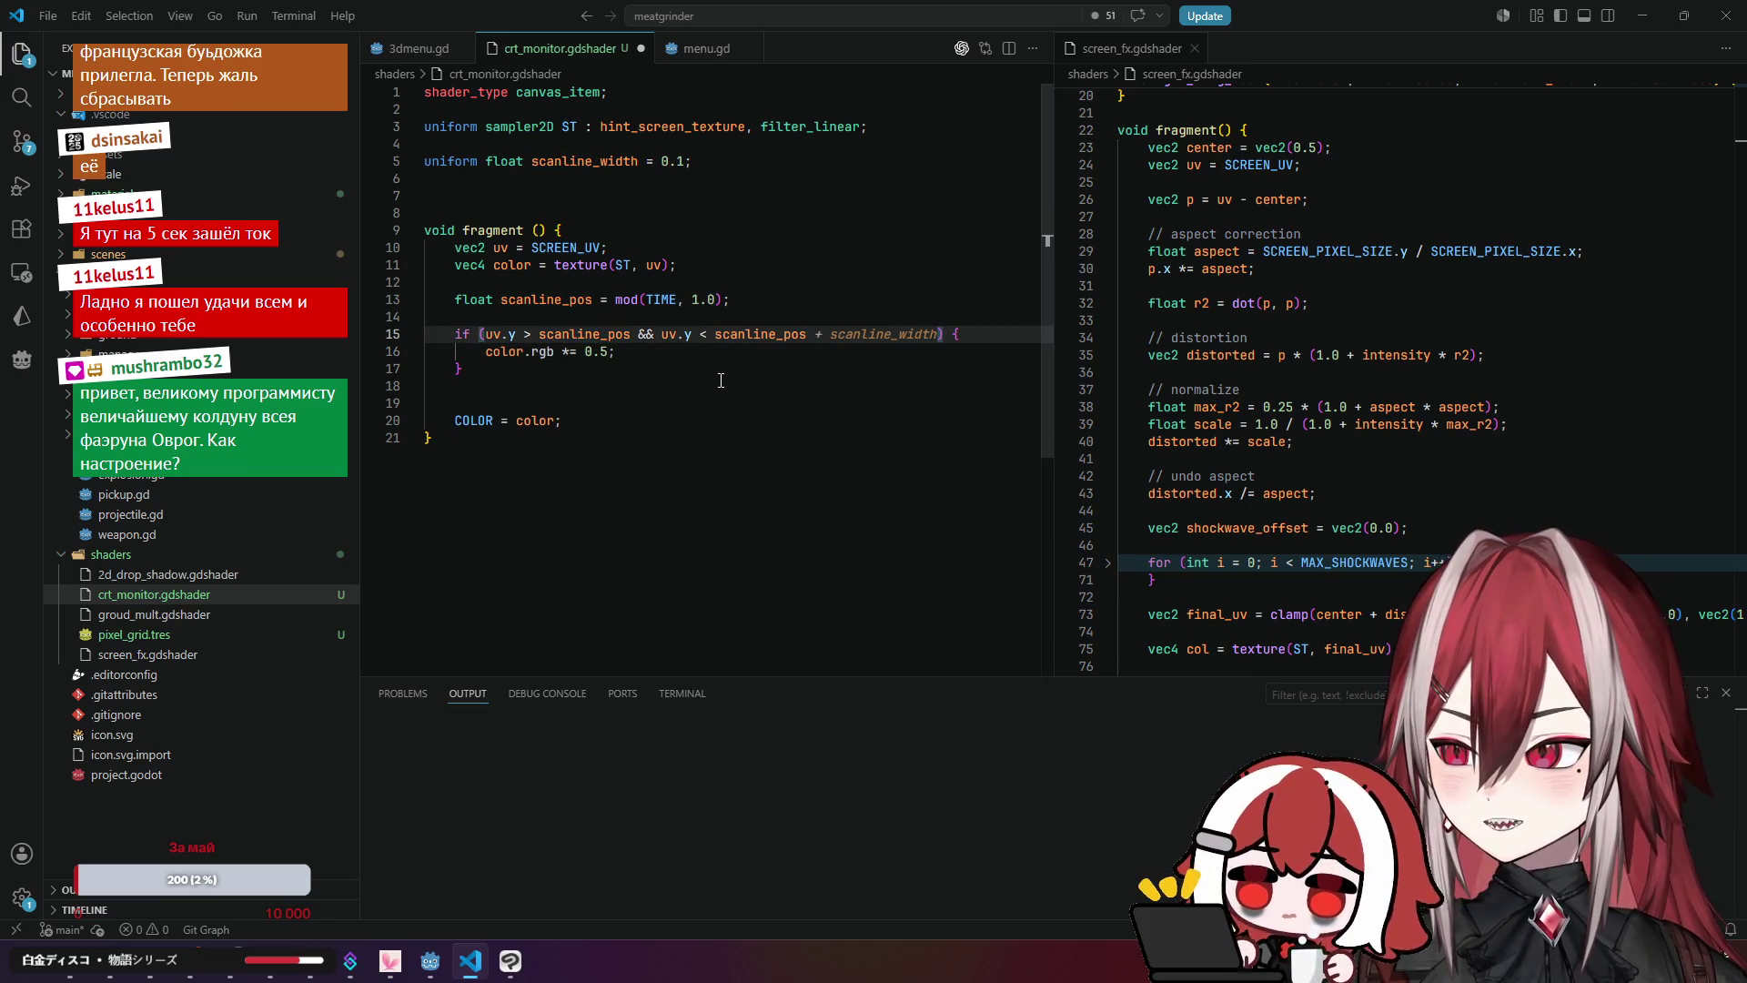
key("ctrl+z")
Step: Replace 1.0 on line 15 with scanline_pos + scanline_width
left_click(741, 300)
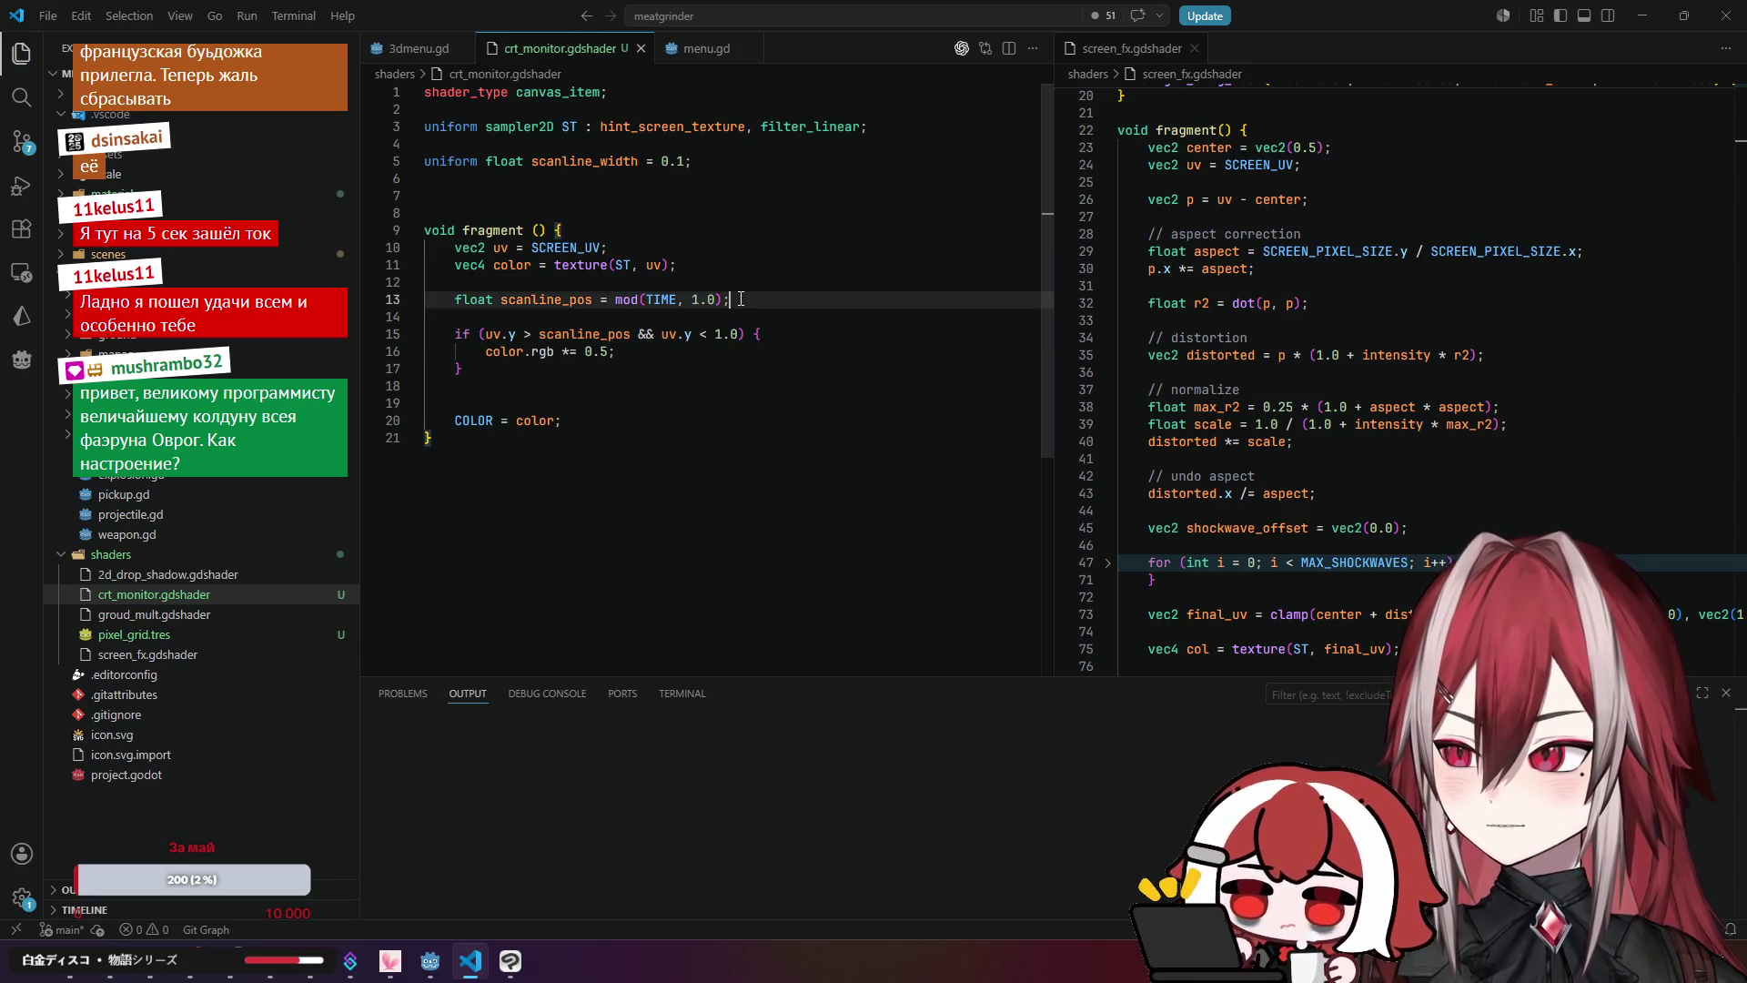
double_click(723, 334)
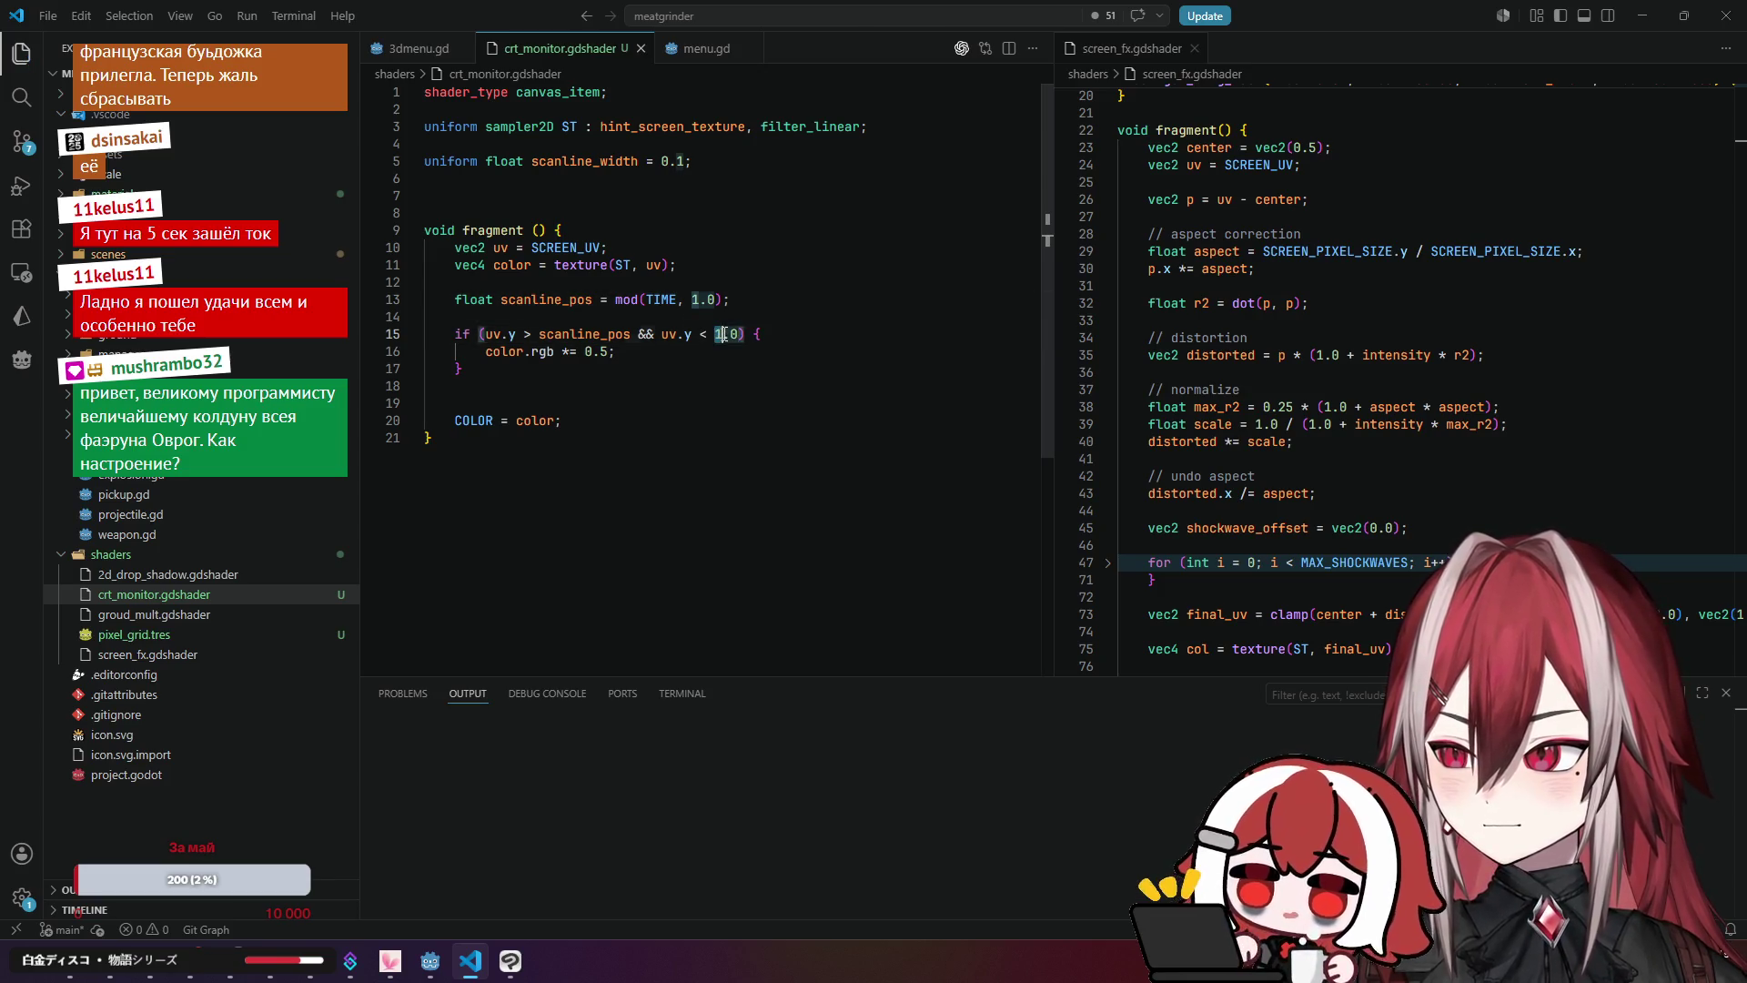
key("ctrl+v")
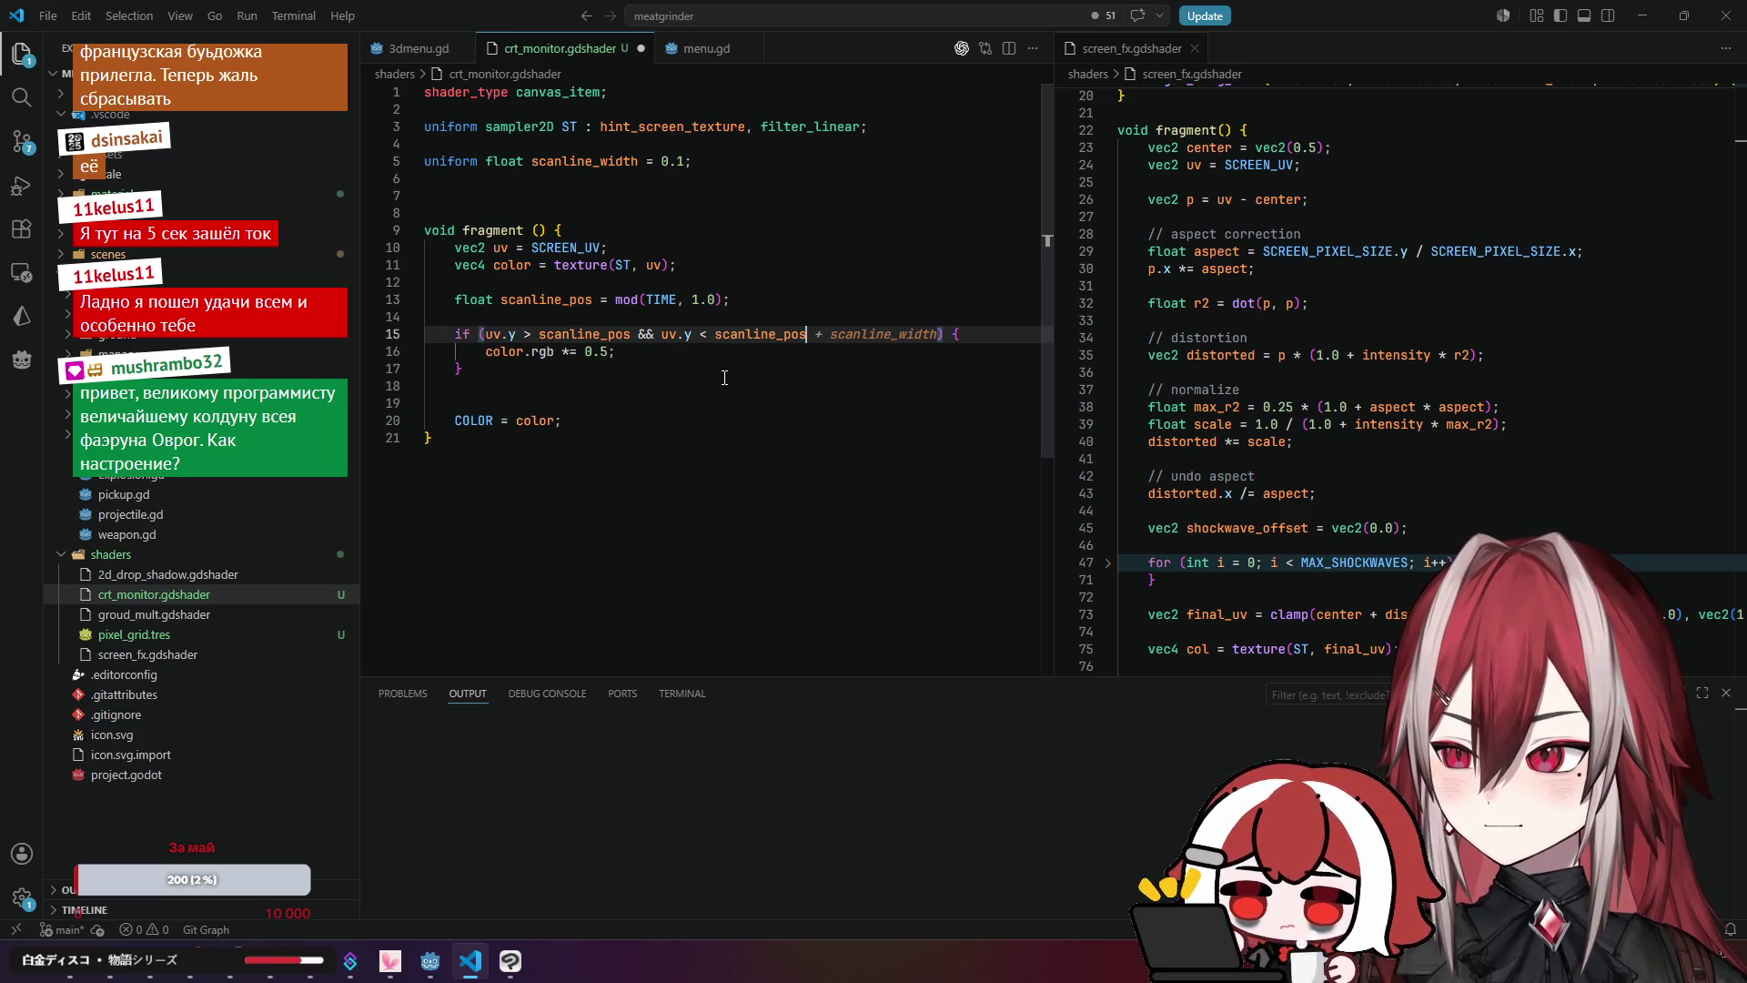
type("+")
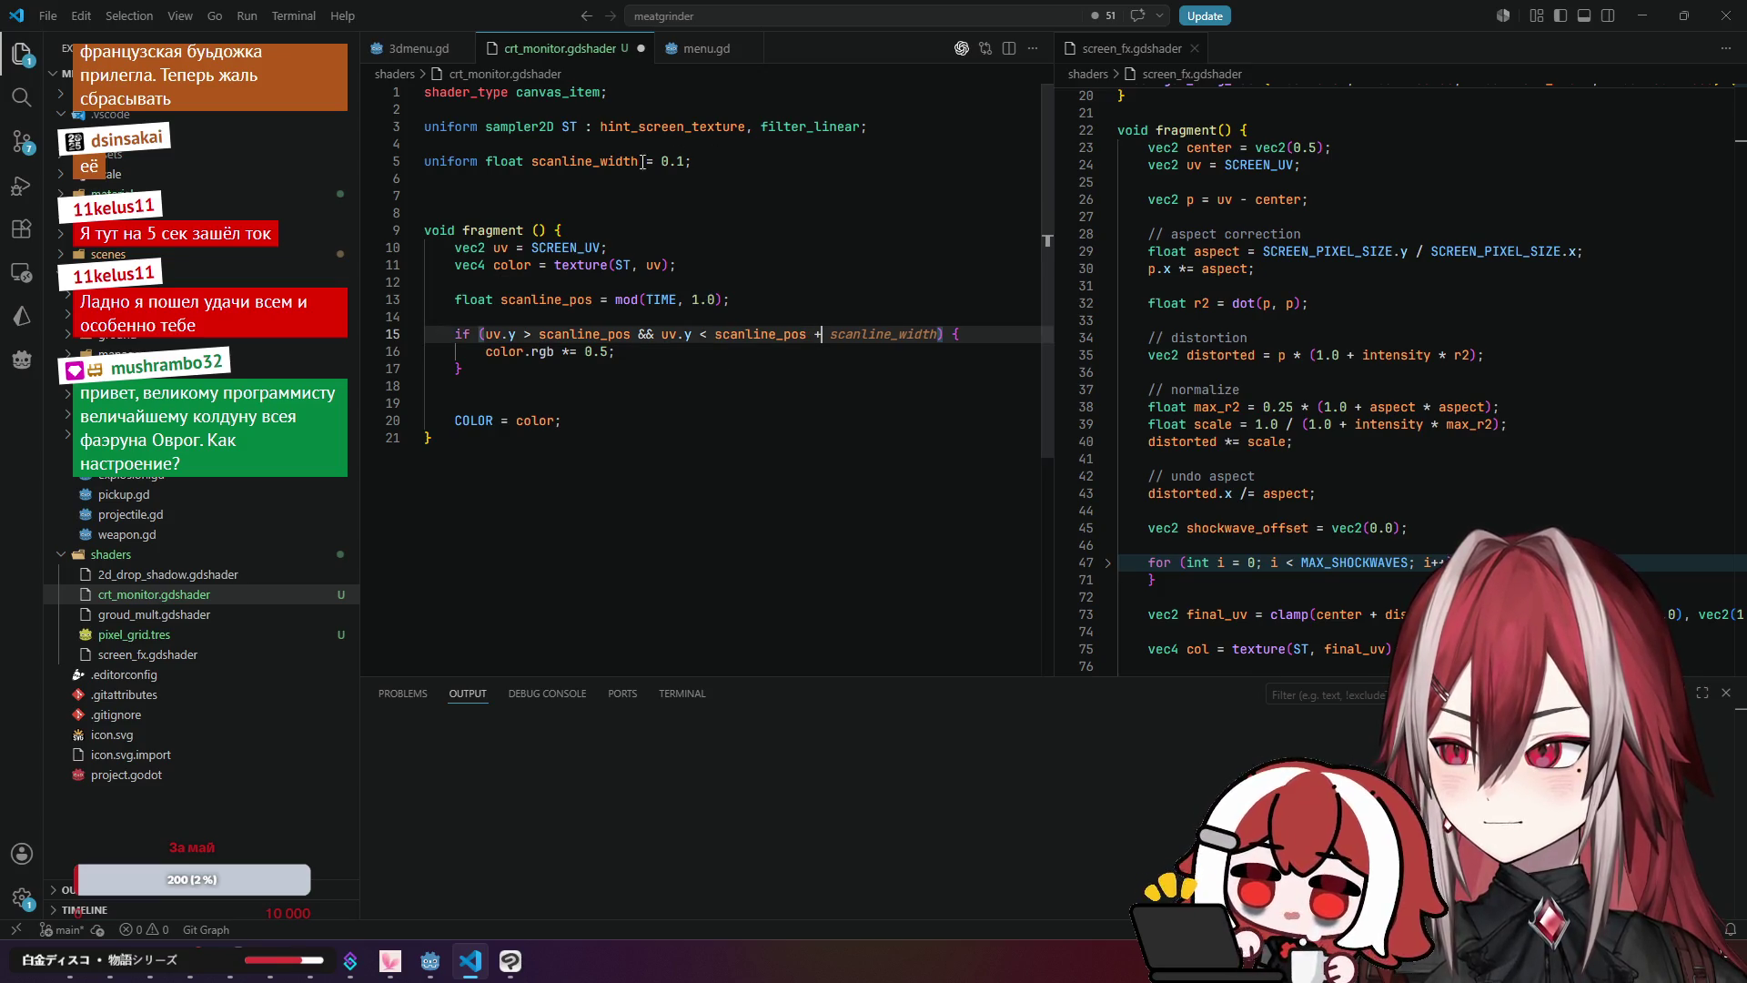
left_click_drag(533, 161, 639, 164)
left_click(822, 334)
type("scanline_width")
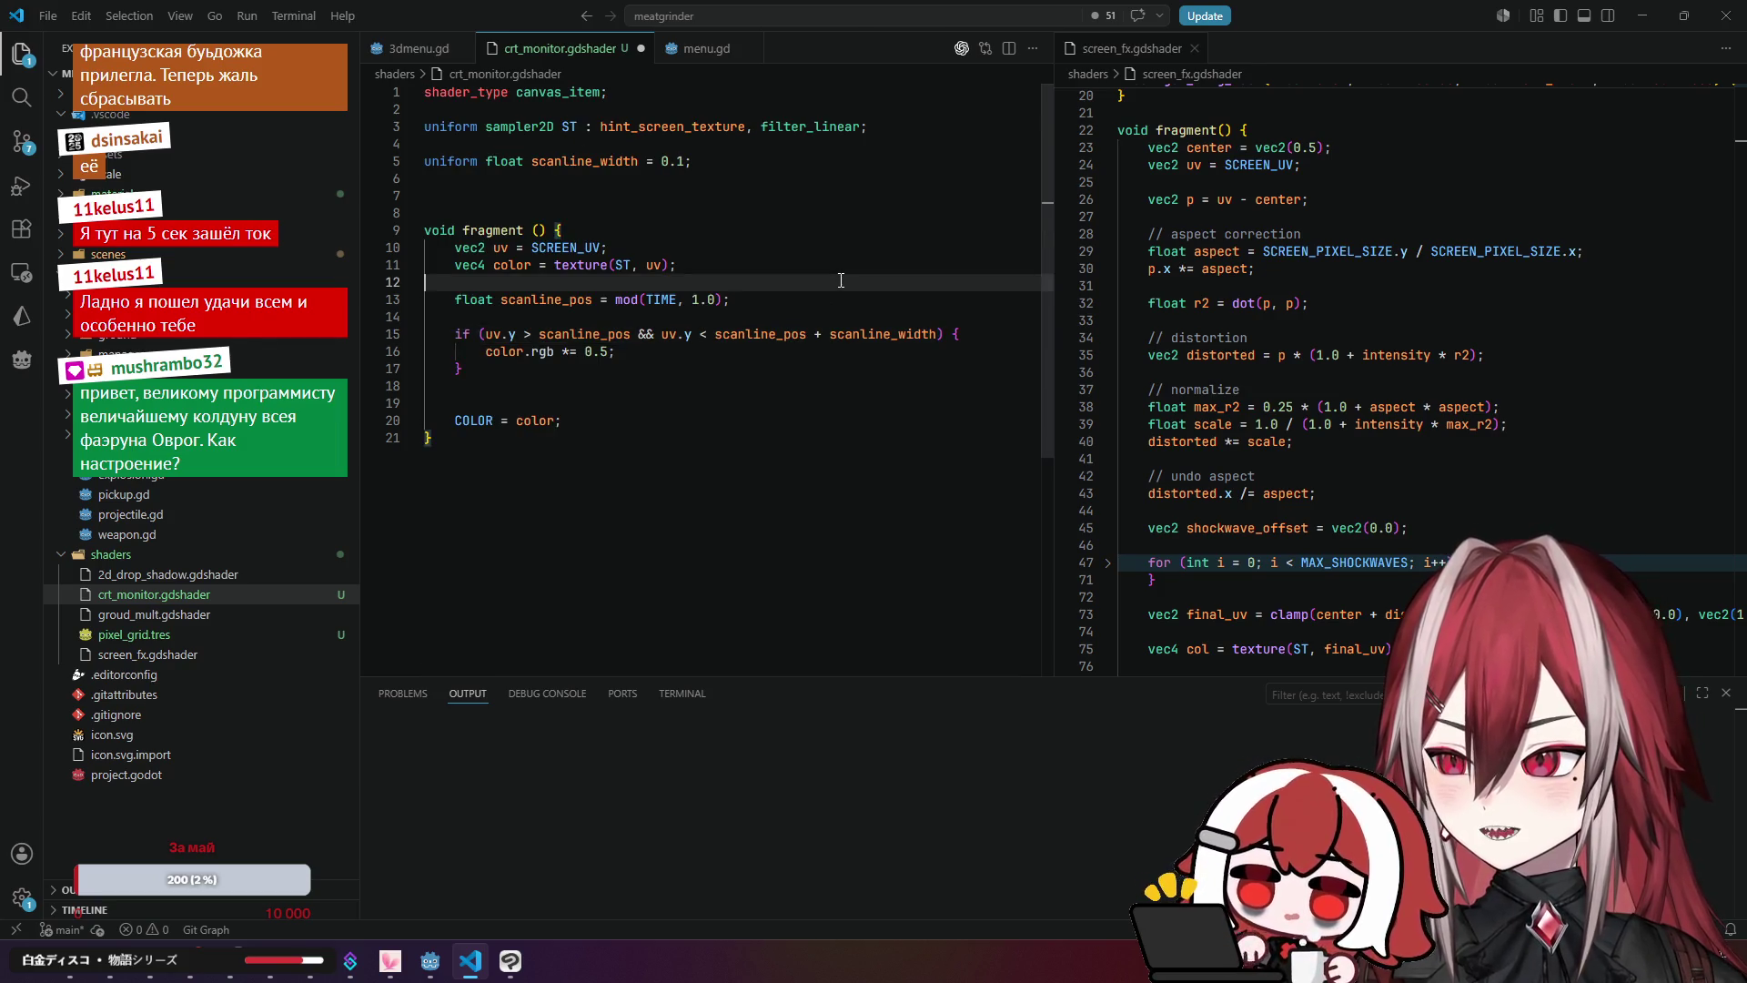
Step: Save the shader and preview the 0.1-tall band on the monitor in Godot
key("ctrl+s")
key("alt+Tab")
mouse_move(813, 284)
left_mouse_down()
mouse_move(792, 286)
mouse_move(808, 286)
left_mouse_up()
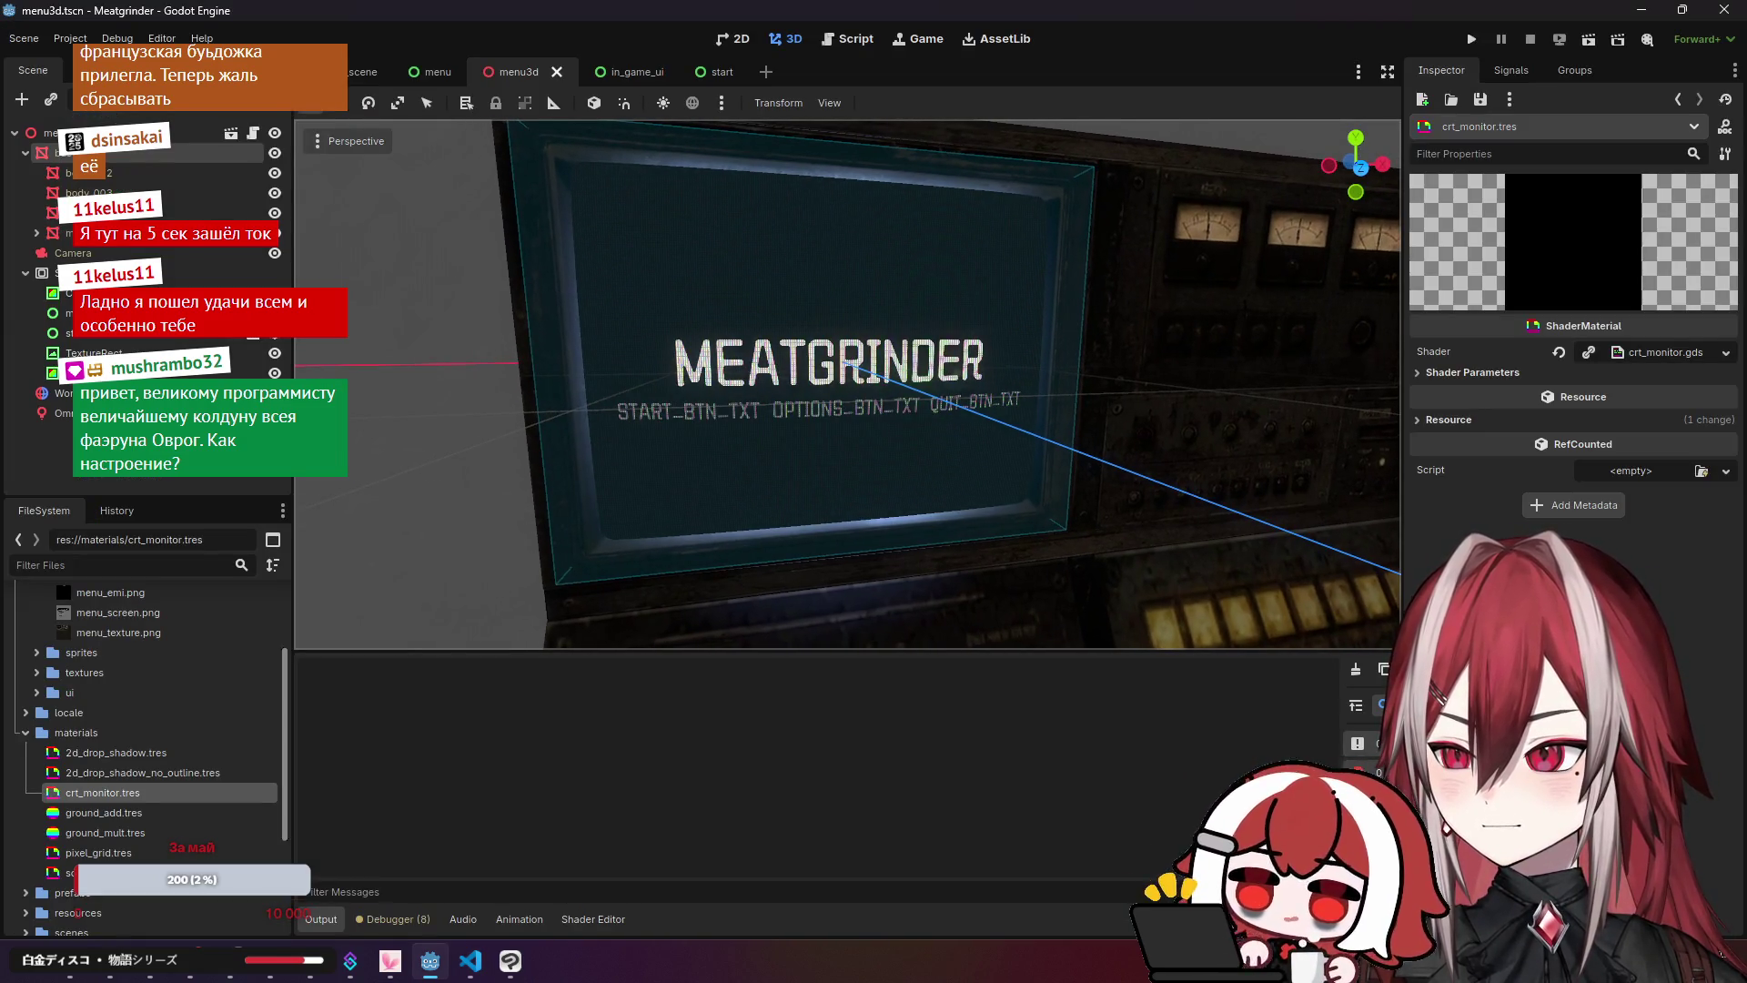
key("alt+Tab")
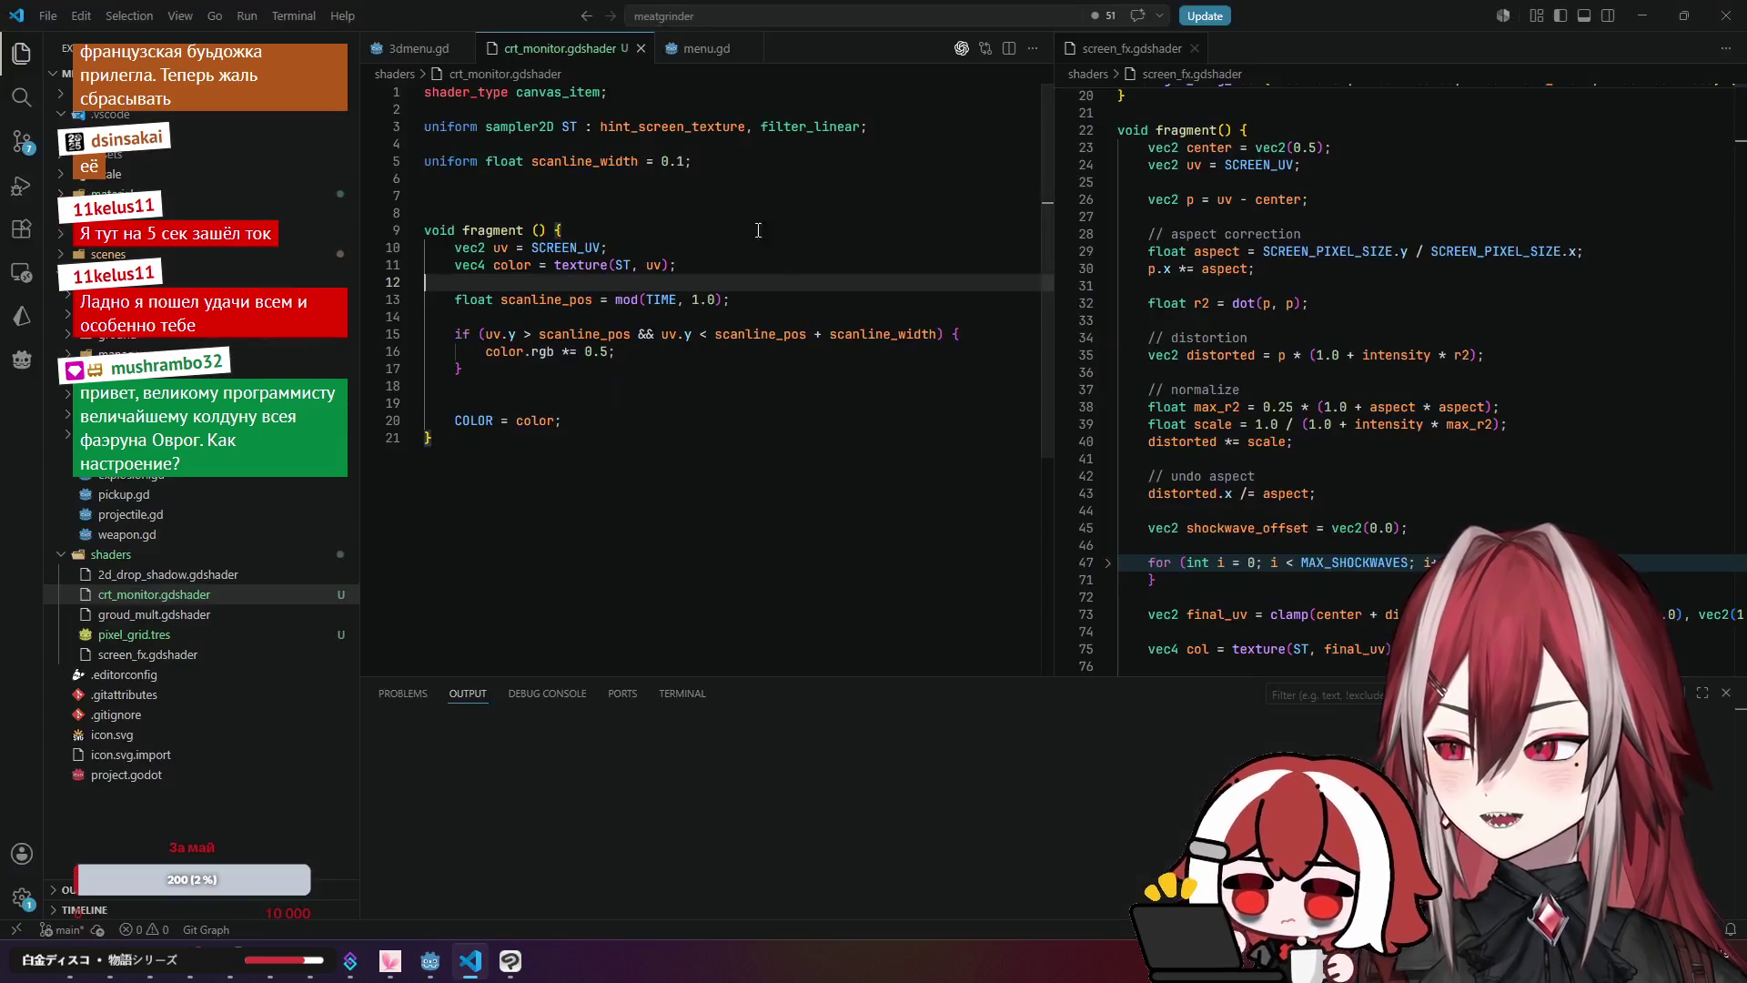
left_click(721, 185)
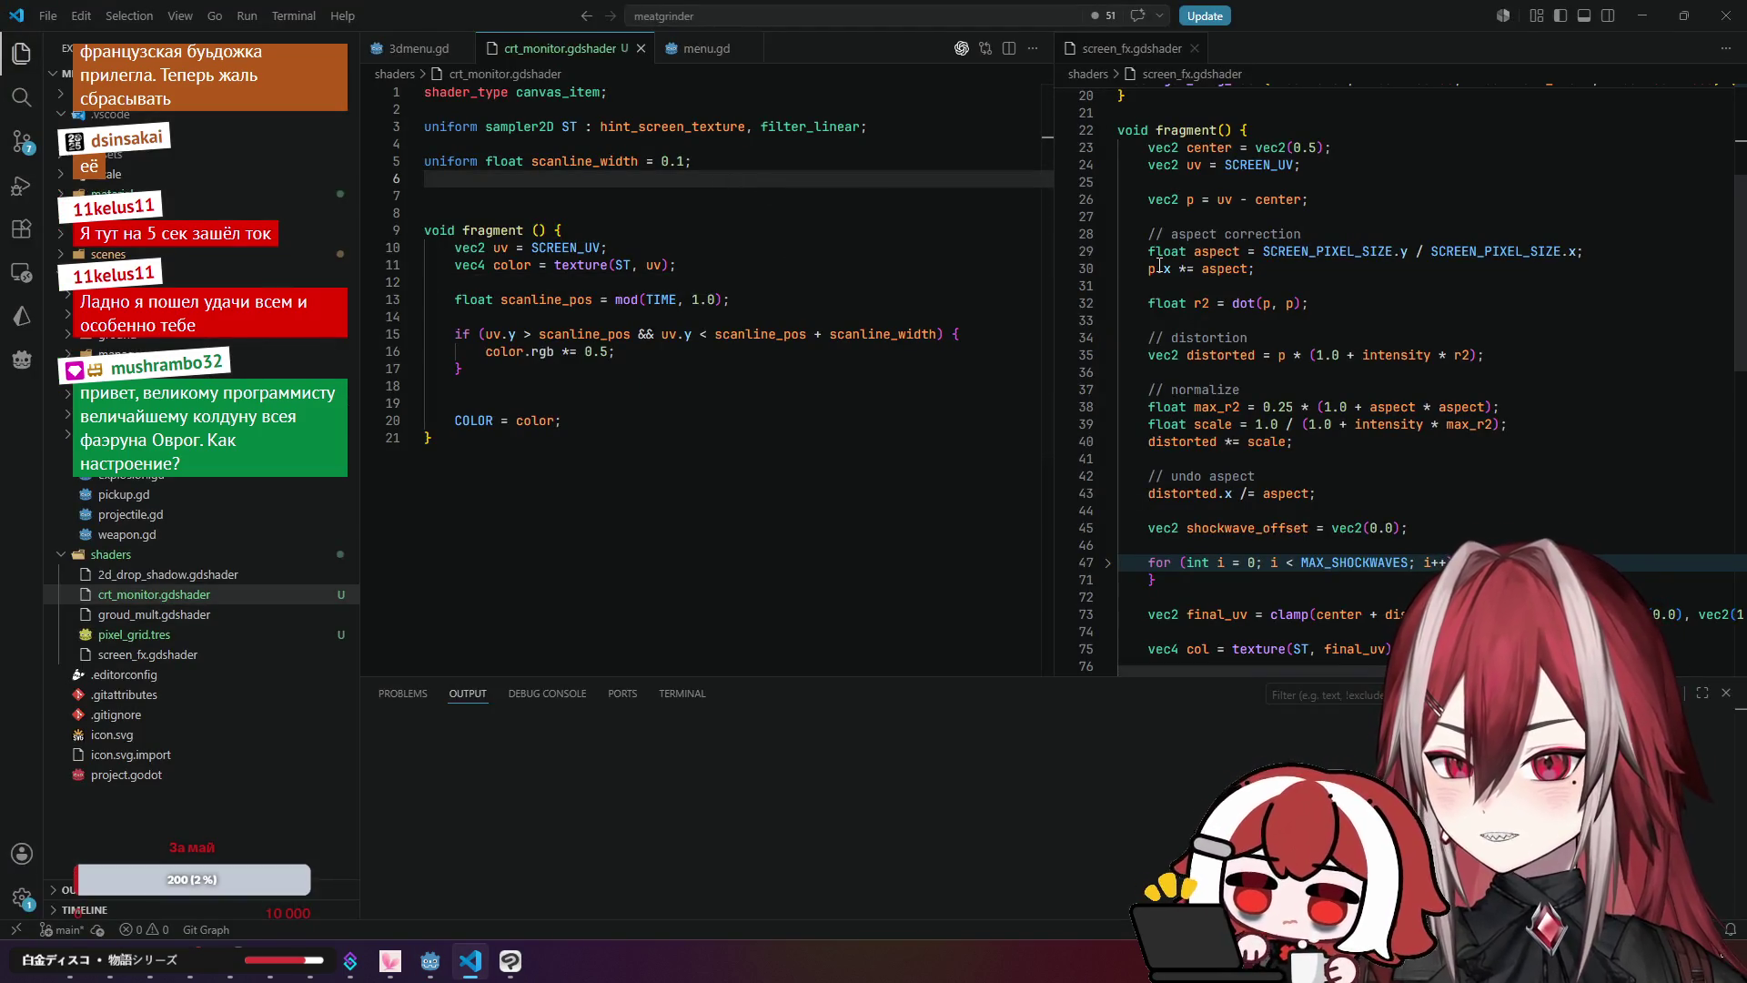
Step: Multiply scanline_width on line 15 by SCREEN_PIXEL_SIZE.y, copied from the screen_fx shader
left_click(1475, 254)
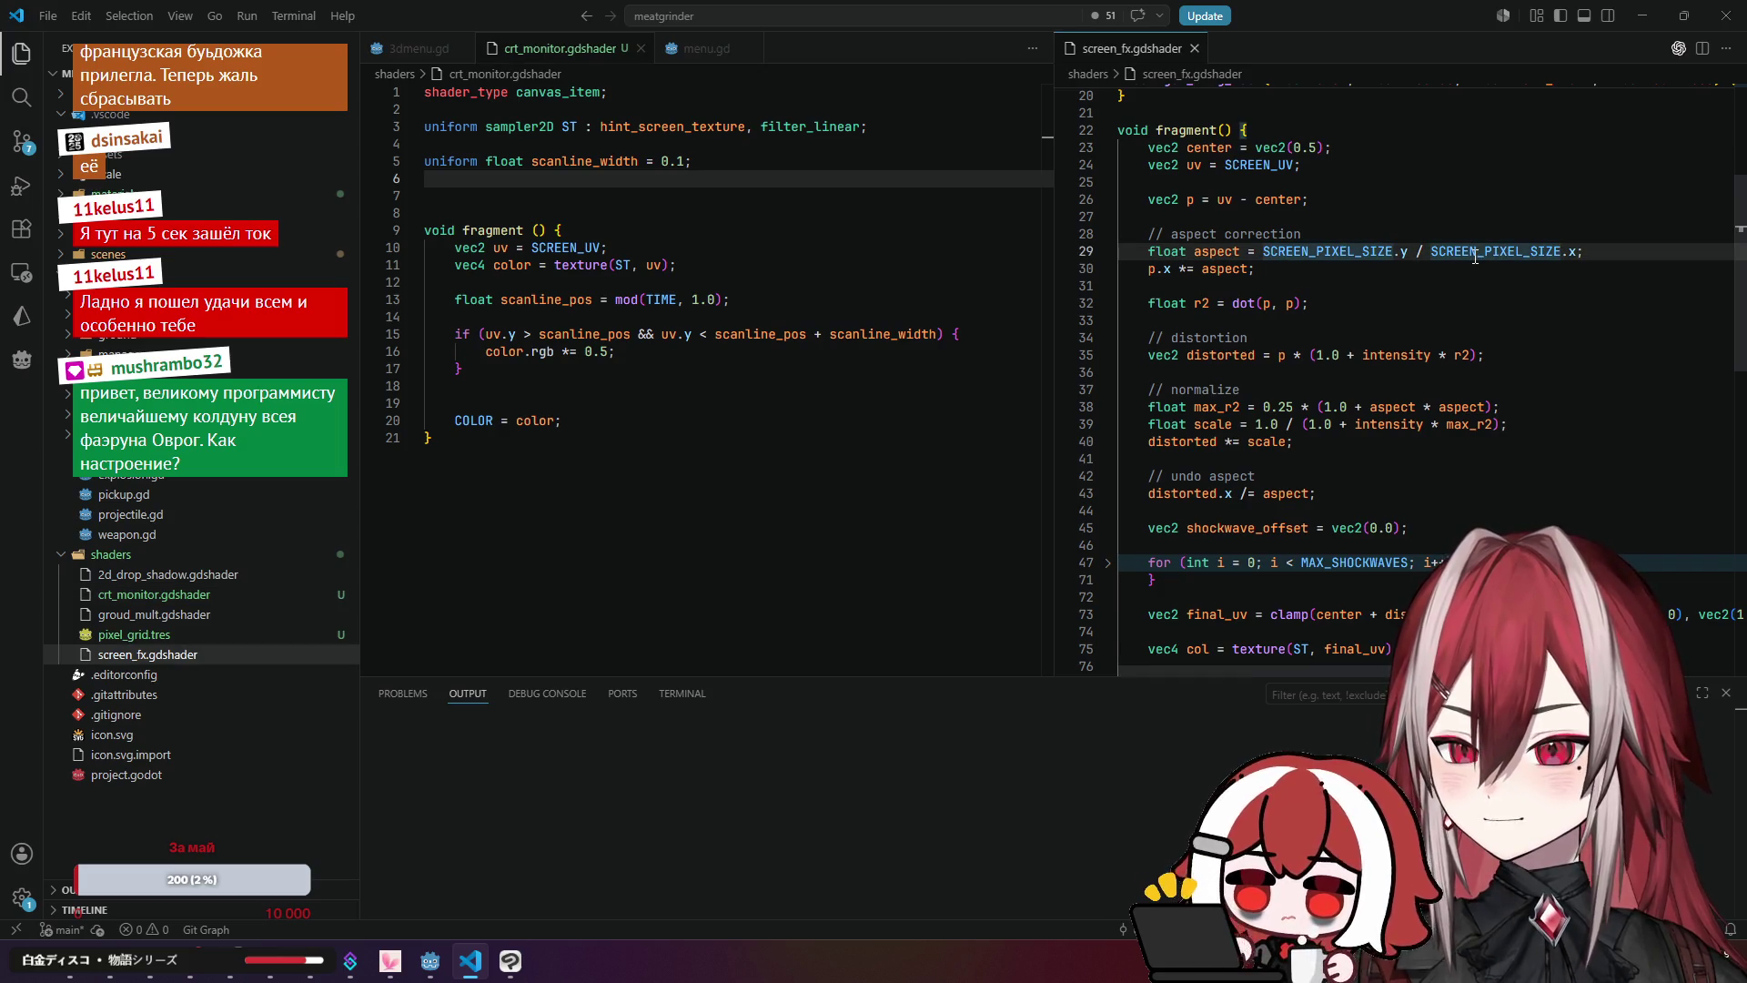
left_click(905, 229)
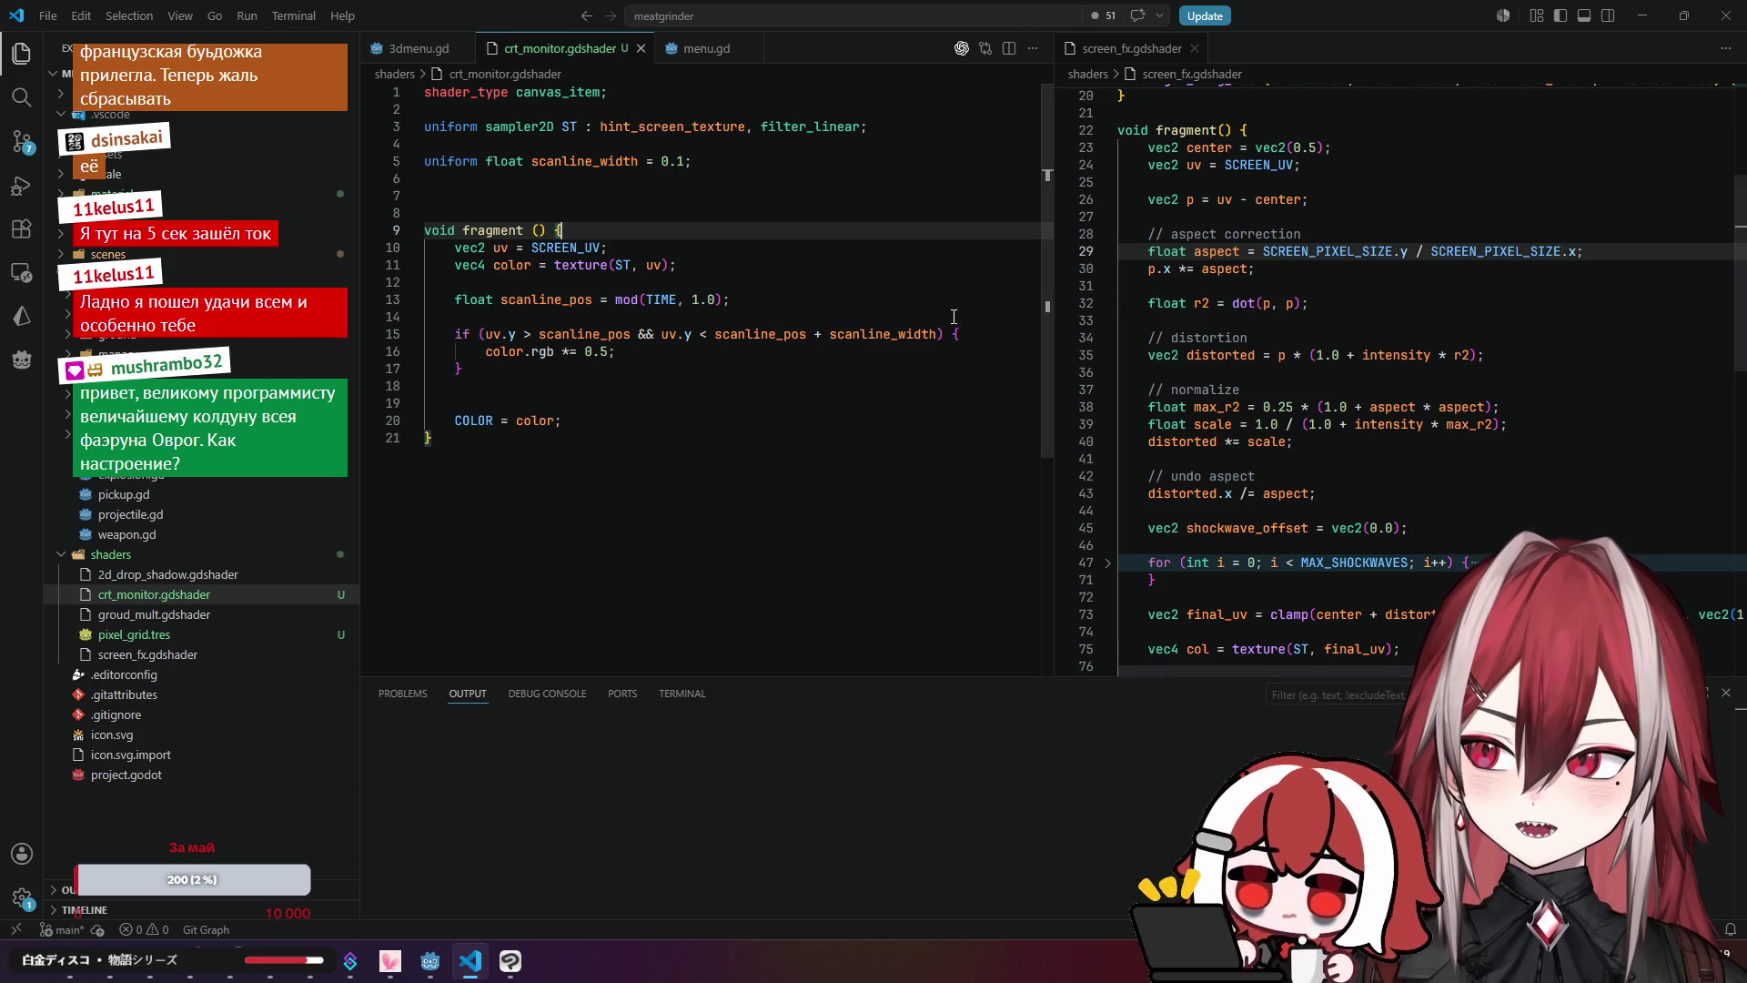
left_click(1276, 252)
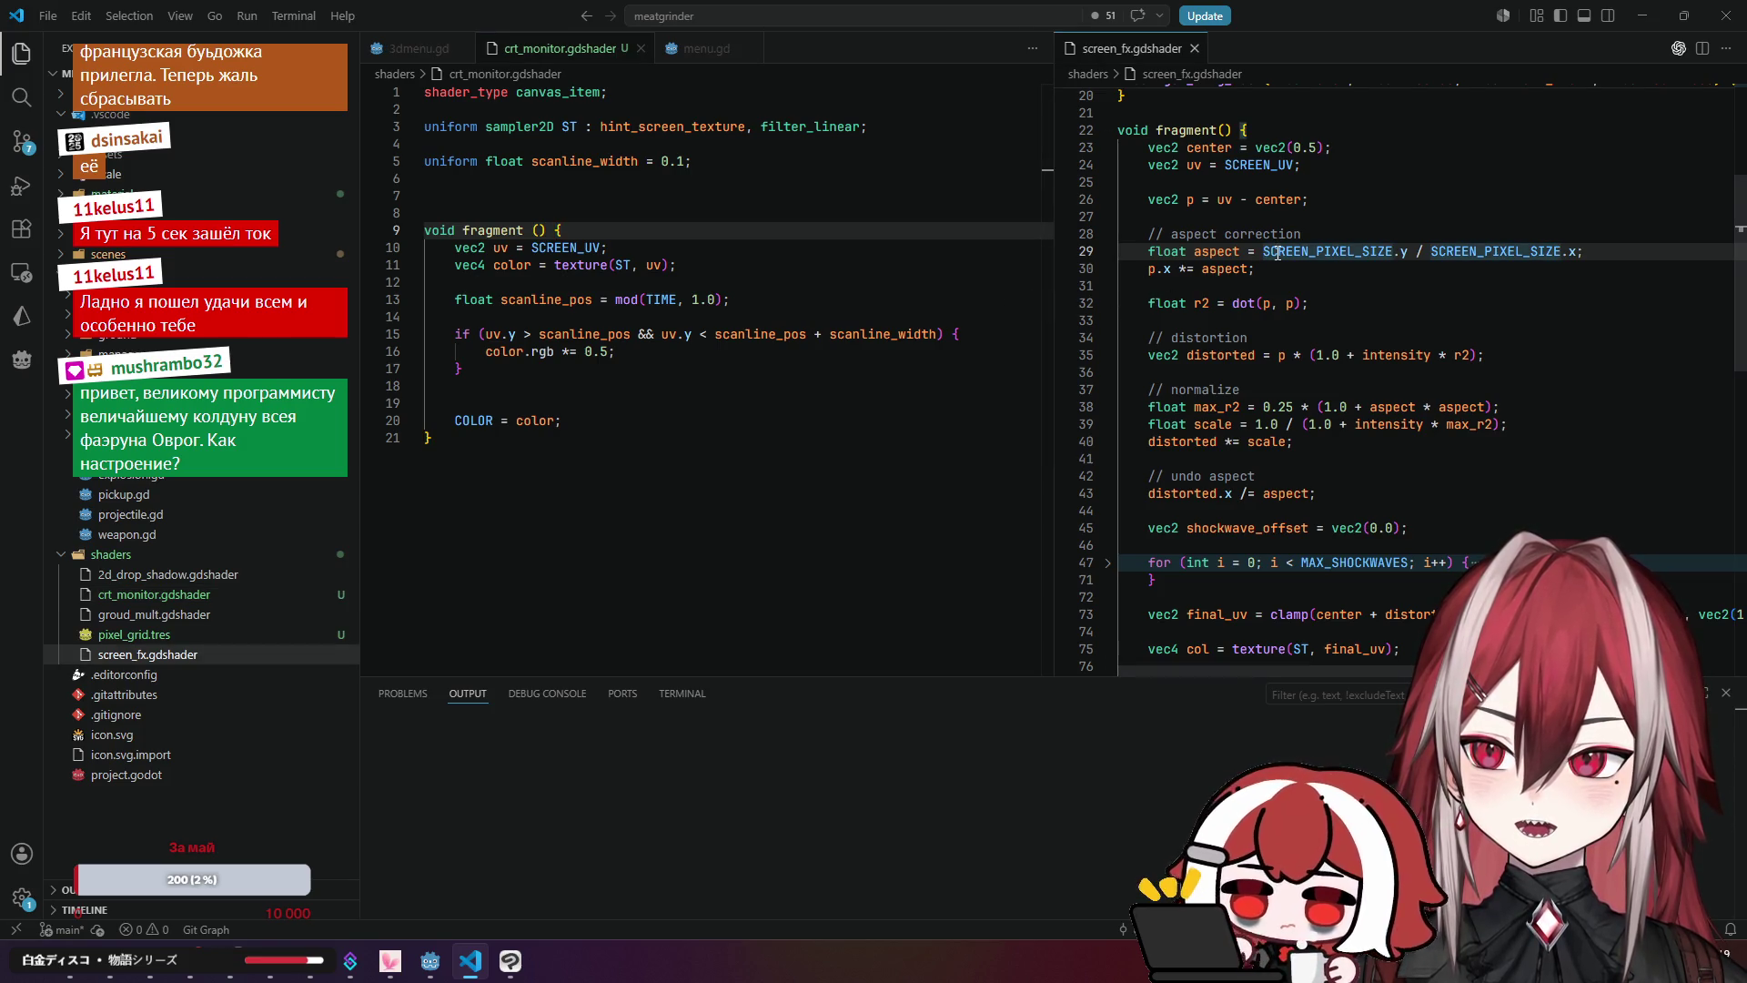
left_click_drag(1263, 252, 1408, 252)
key("ctrl+c")
left_click(831, 336)
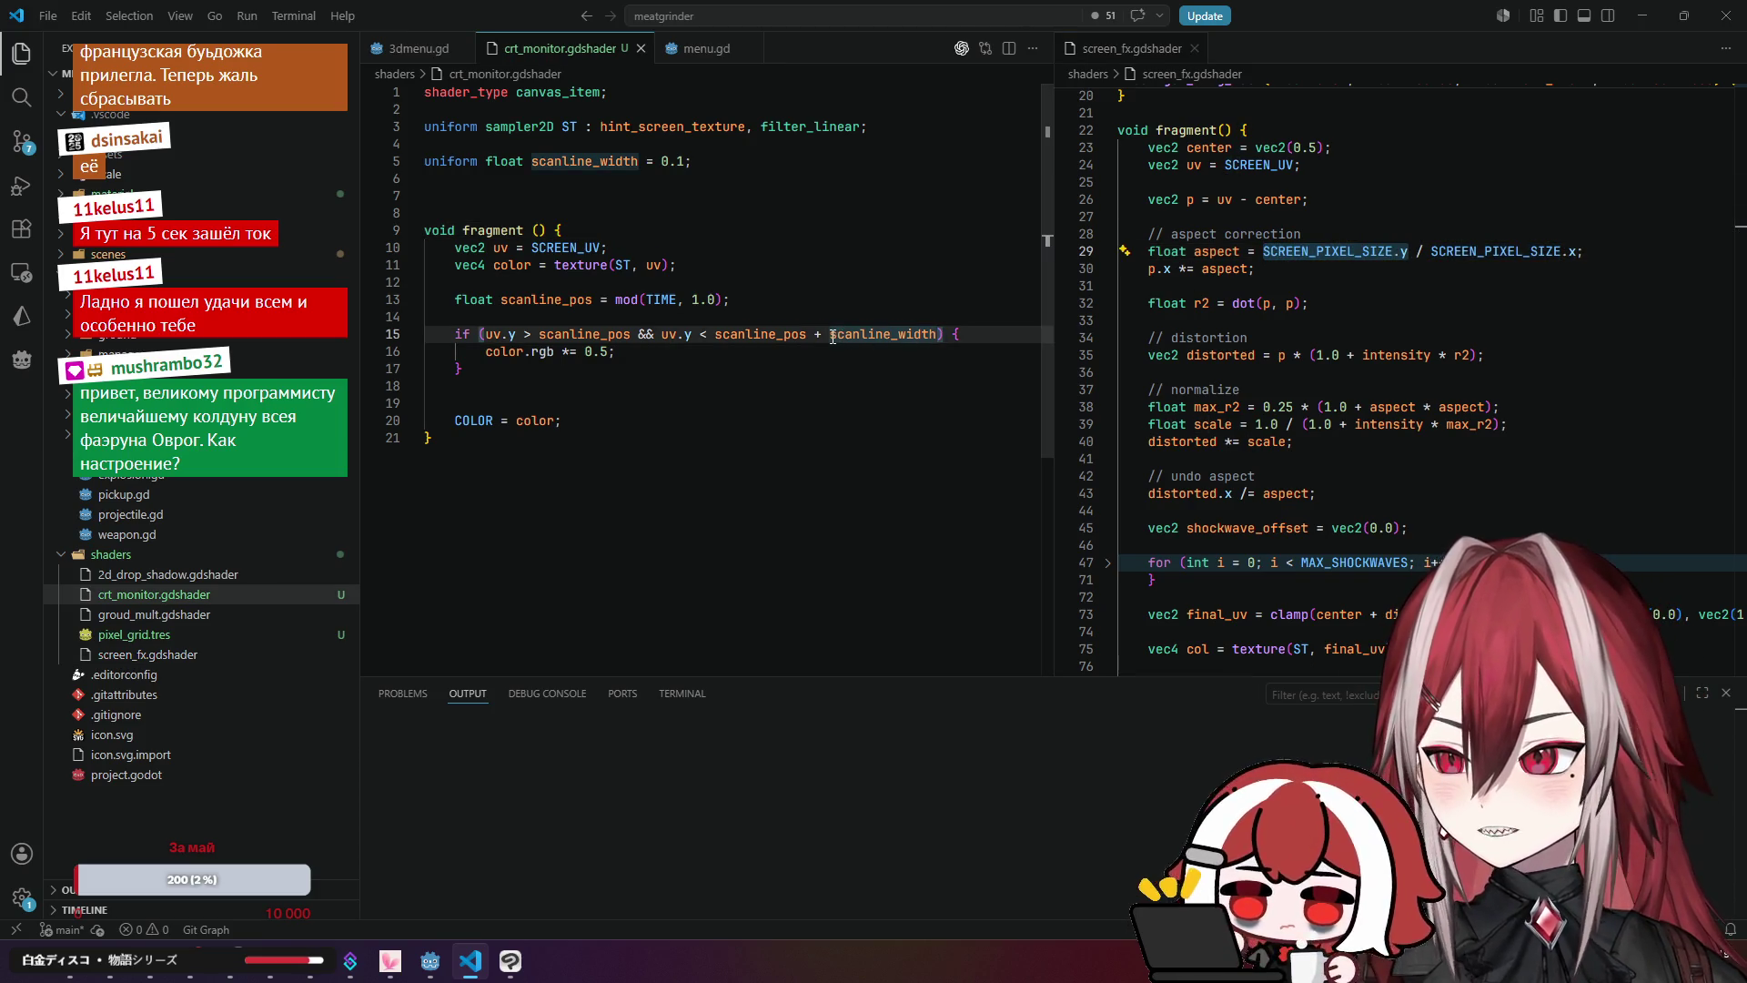
type("(")
key("ctrl+Right")
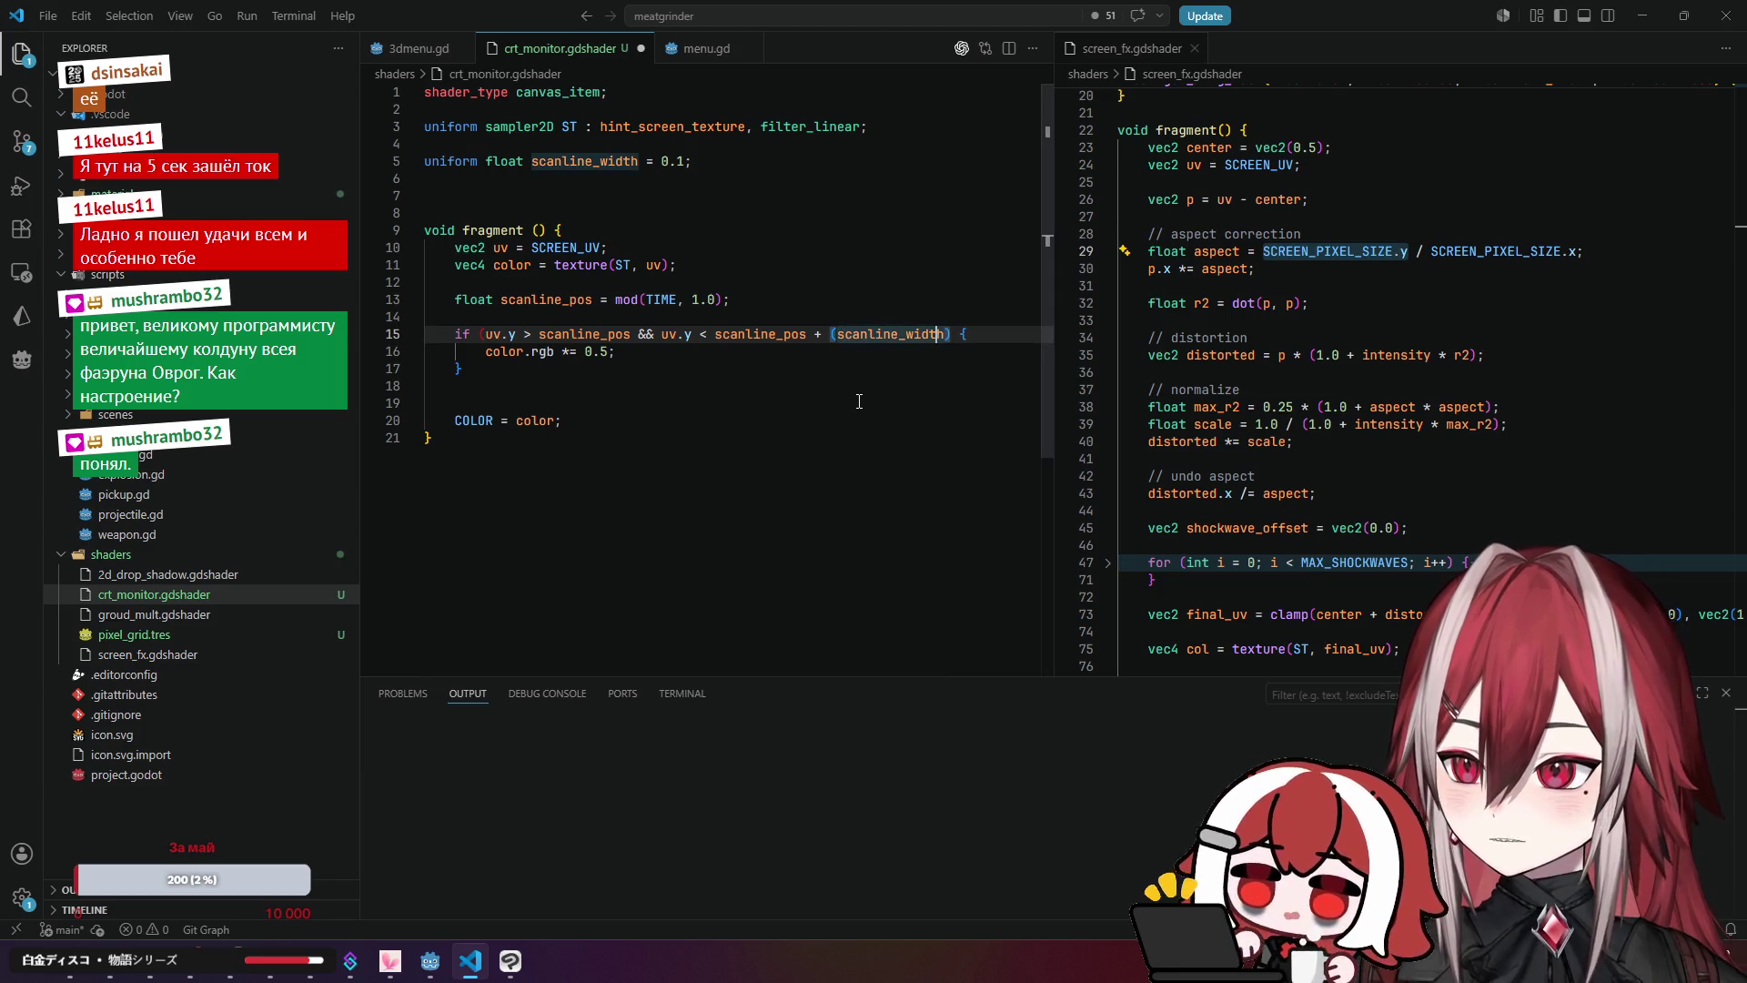
type("*")
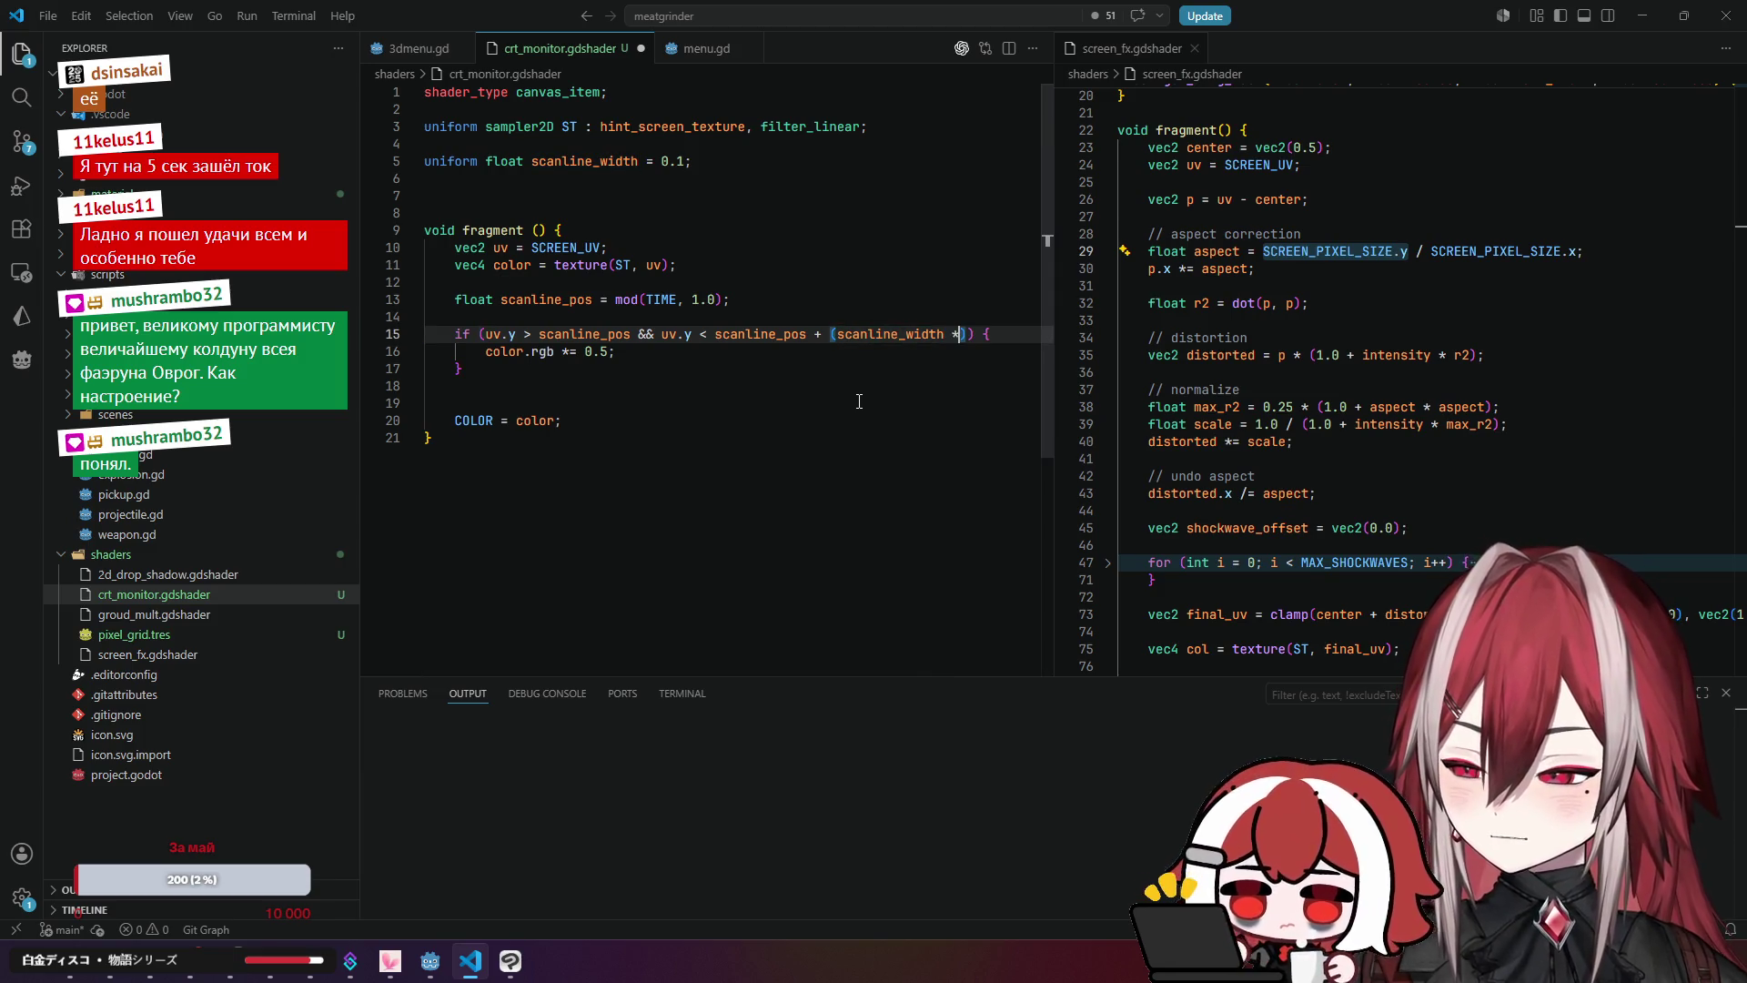
key("ctrl+v")
Step: Change the scanline_width uniform on line 5 from 0.1 to 10.0
left_click_drag(576, 161, 599, 161)
type("100")
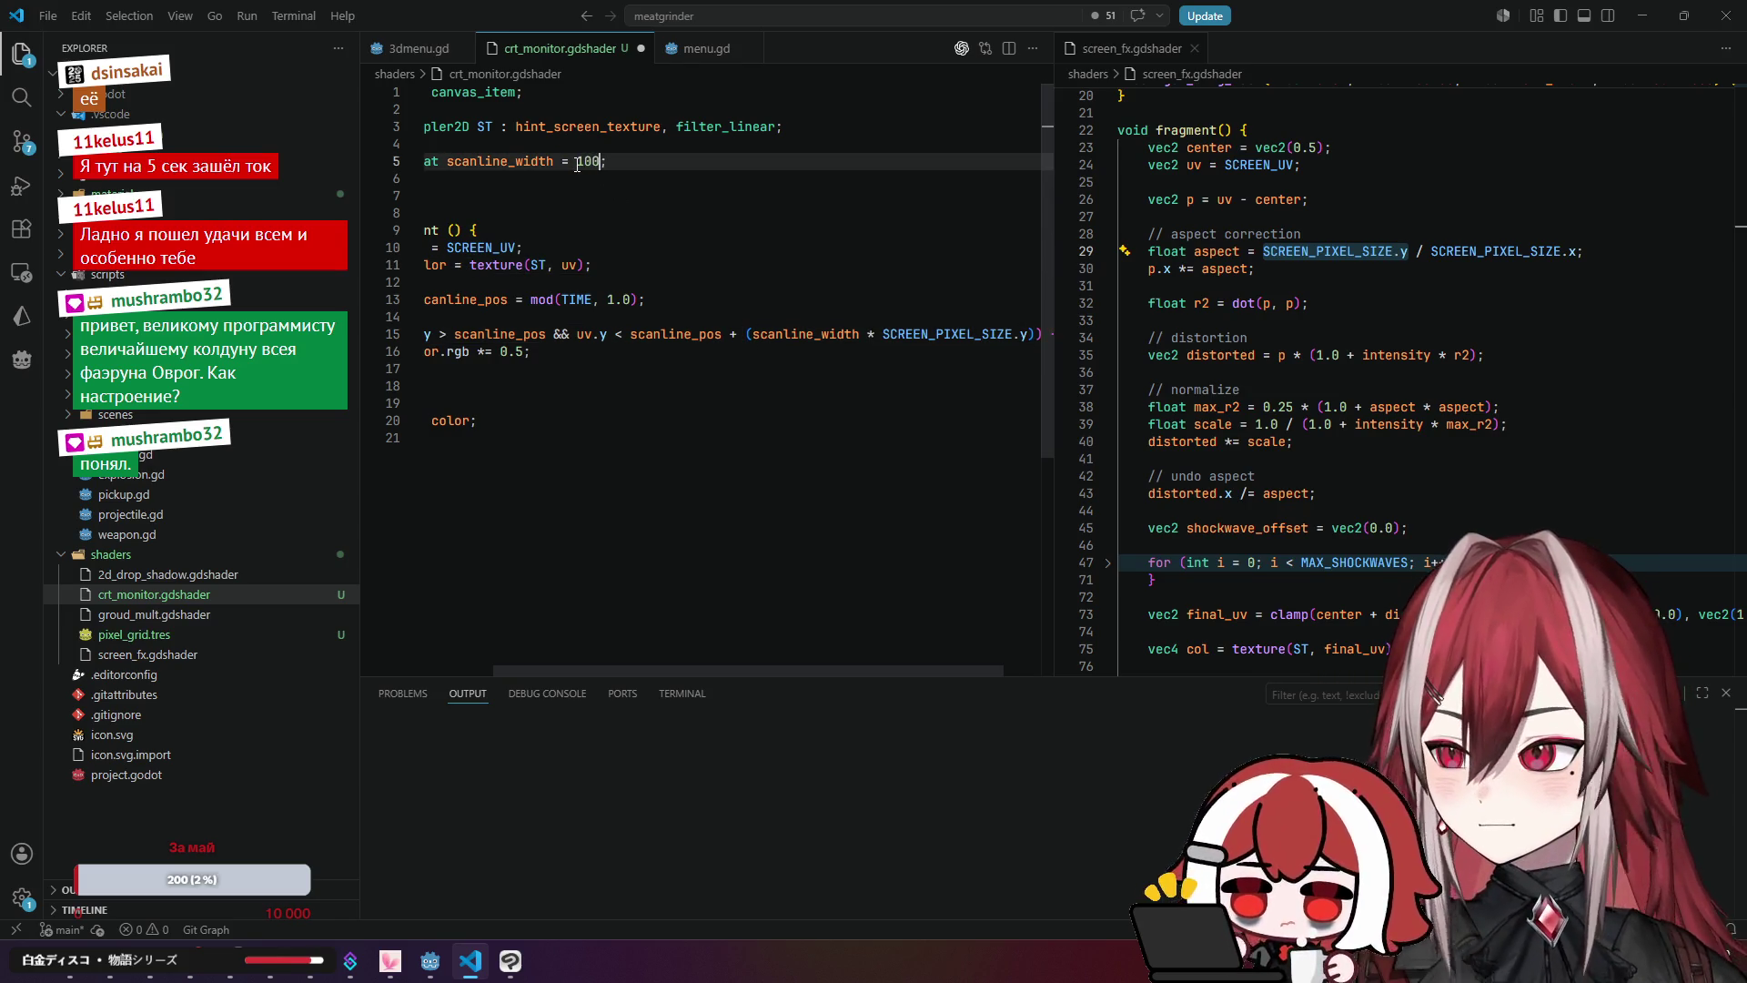
key("BackSpace")
left_click(664, 211)
left_click(680, 161)
type(".0;")
Step: Attempt to format the shader, widen the crt_monitor editor pane, and undo recent edits
left_click(728, 264)
left_click_drag(876, 678, 947, 677)
left_click(800, 316)
key("shift+alt+f")
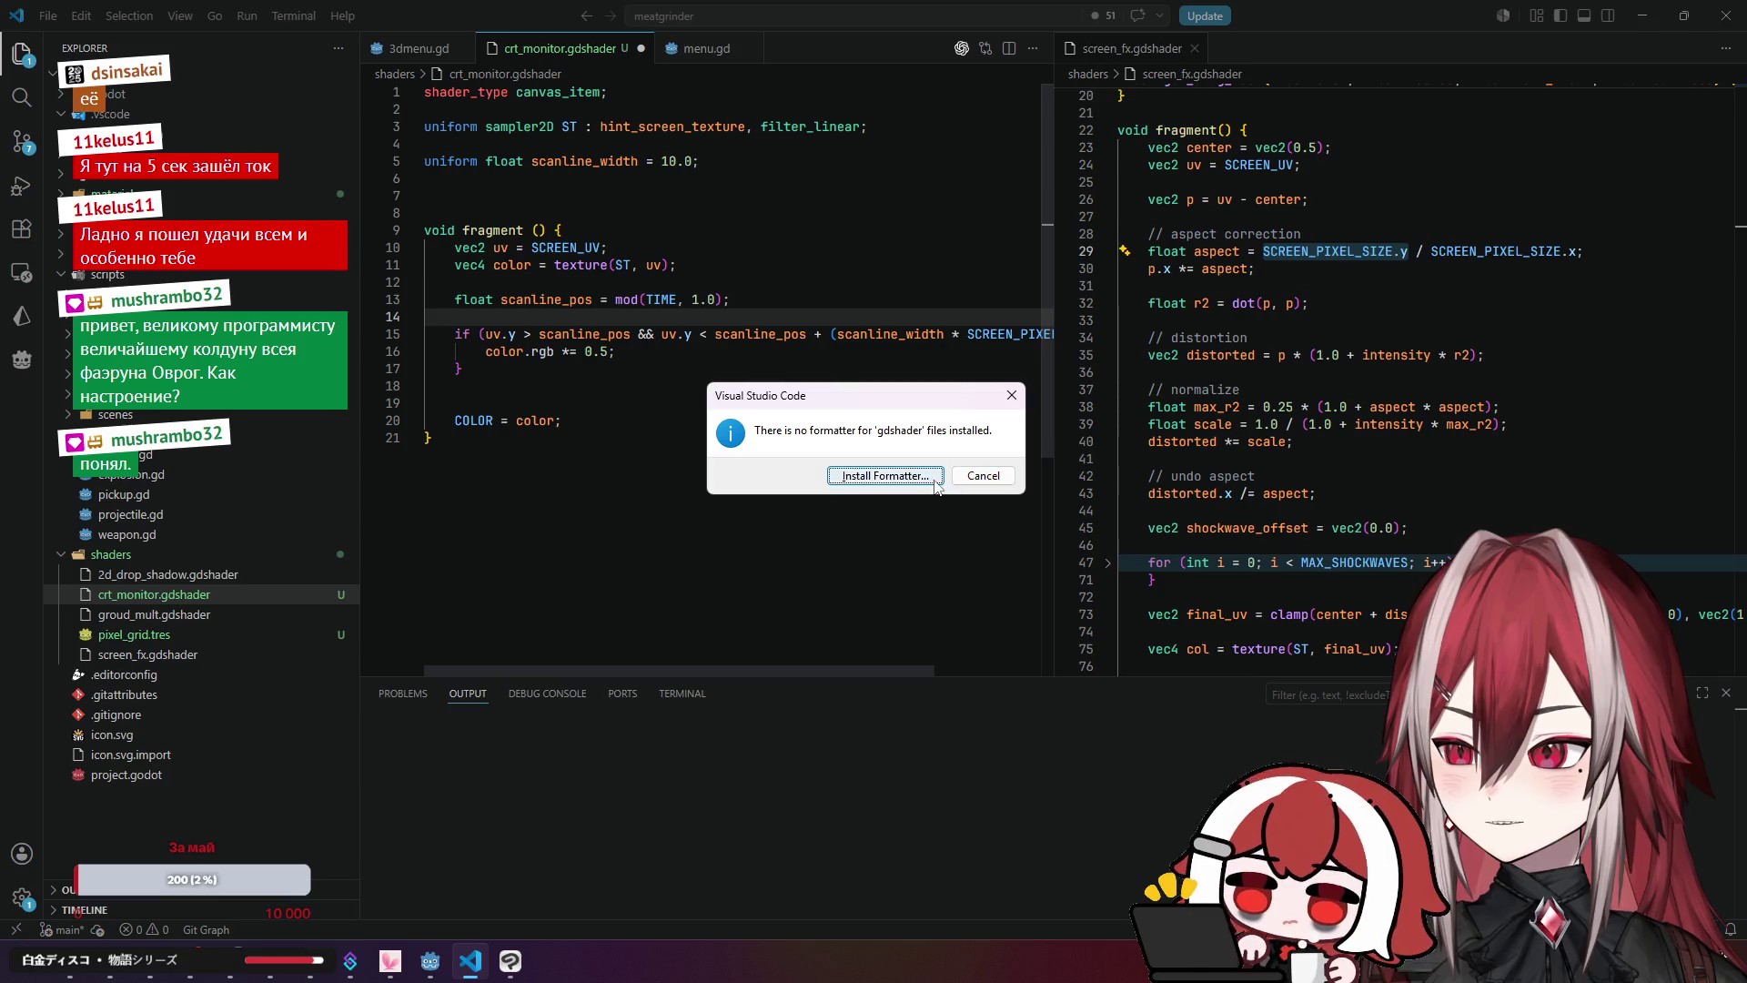
key("Escape")
left_click(800, 655)
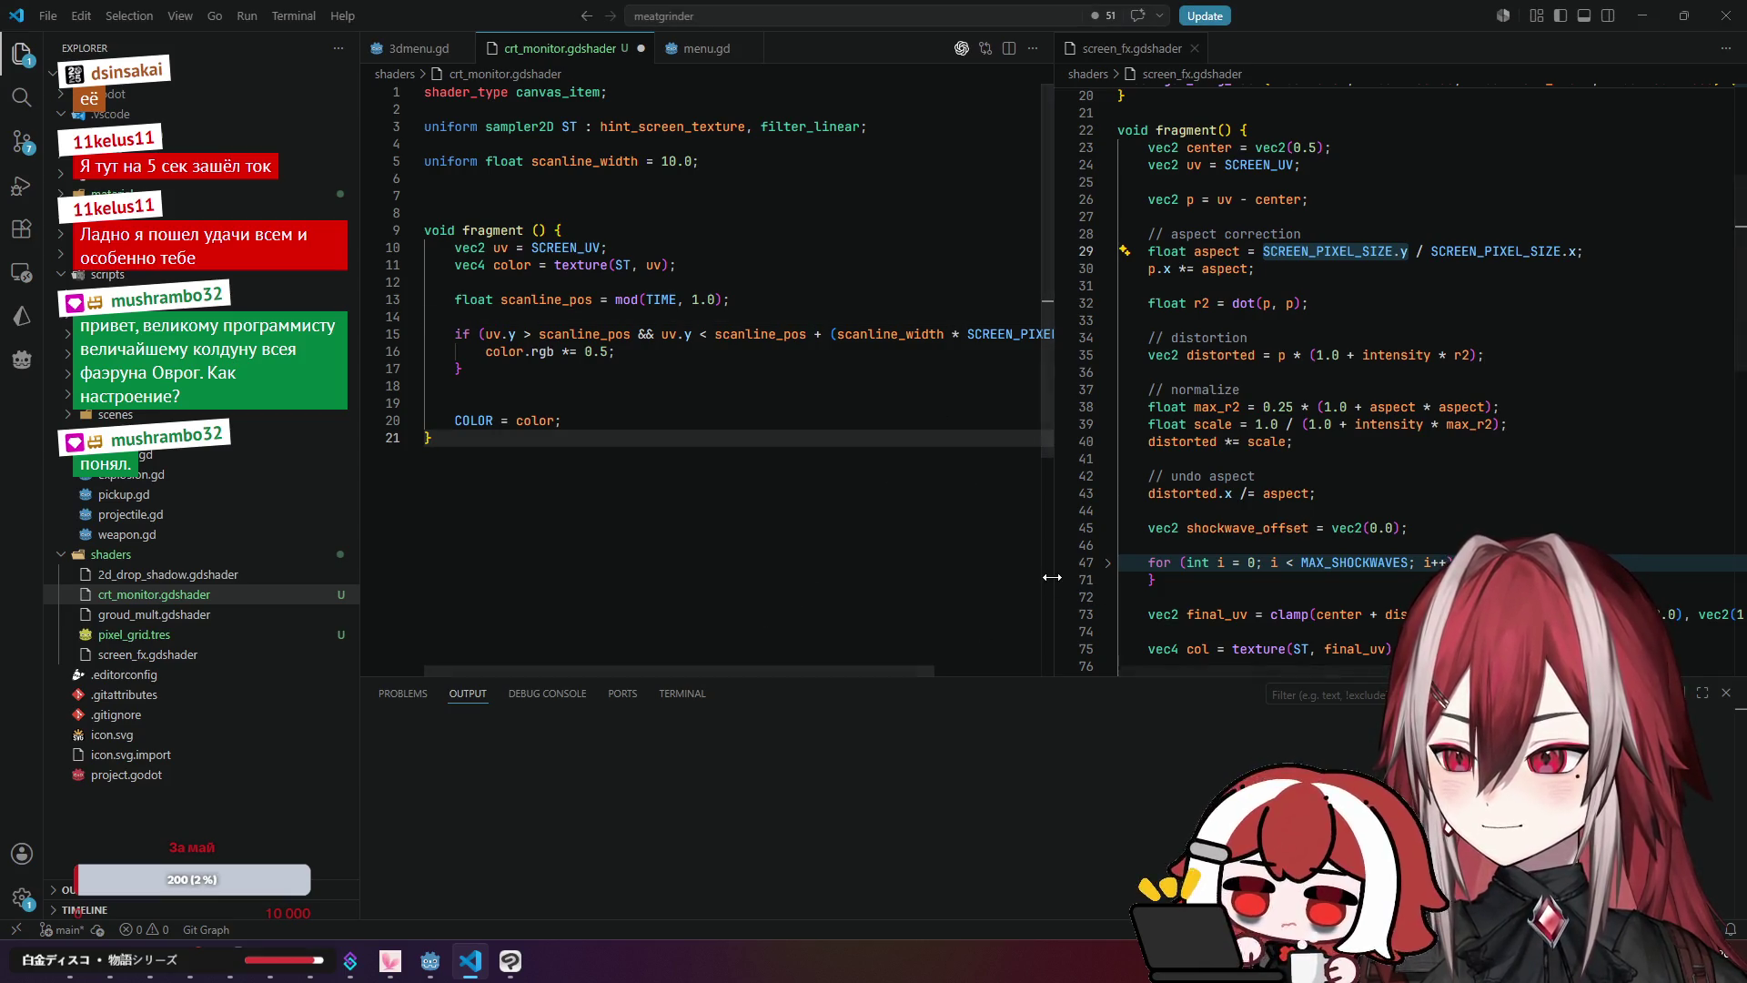
left_click_drag(1050, 577, 1275, 568)
key("ctrl+z")
key("ctrl+z")
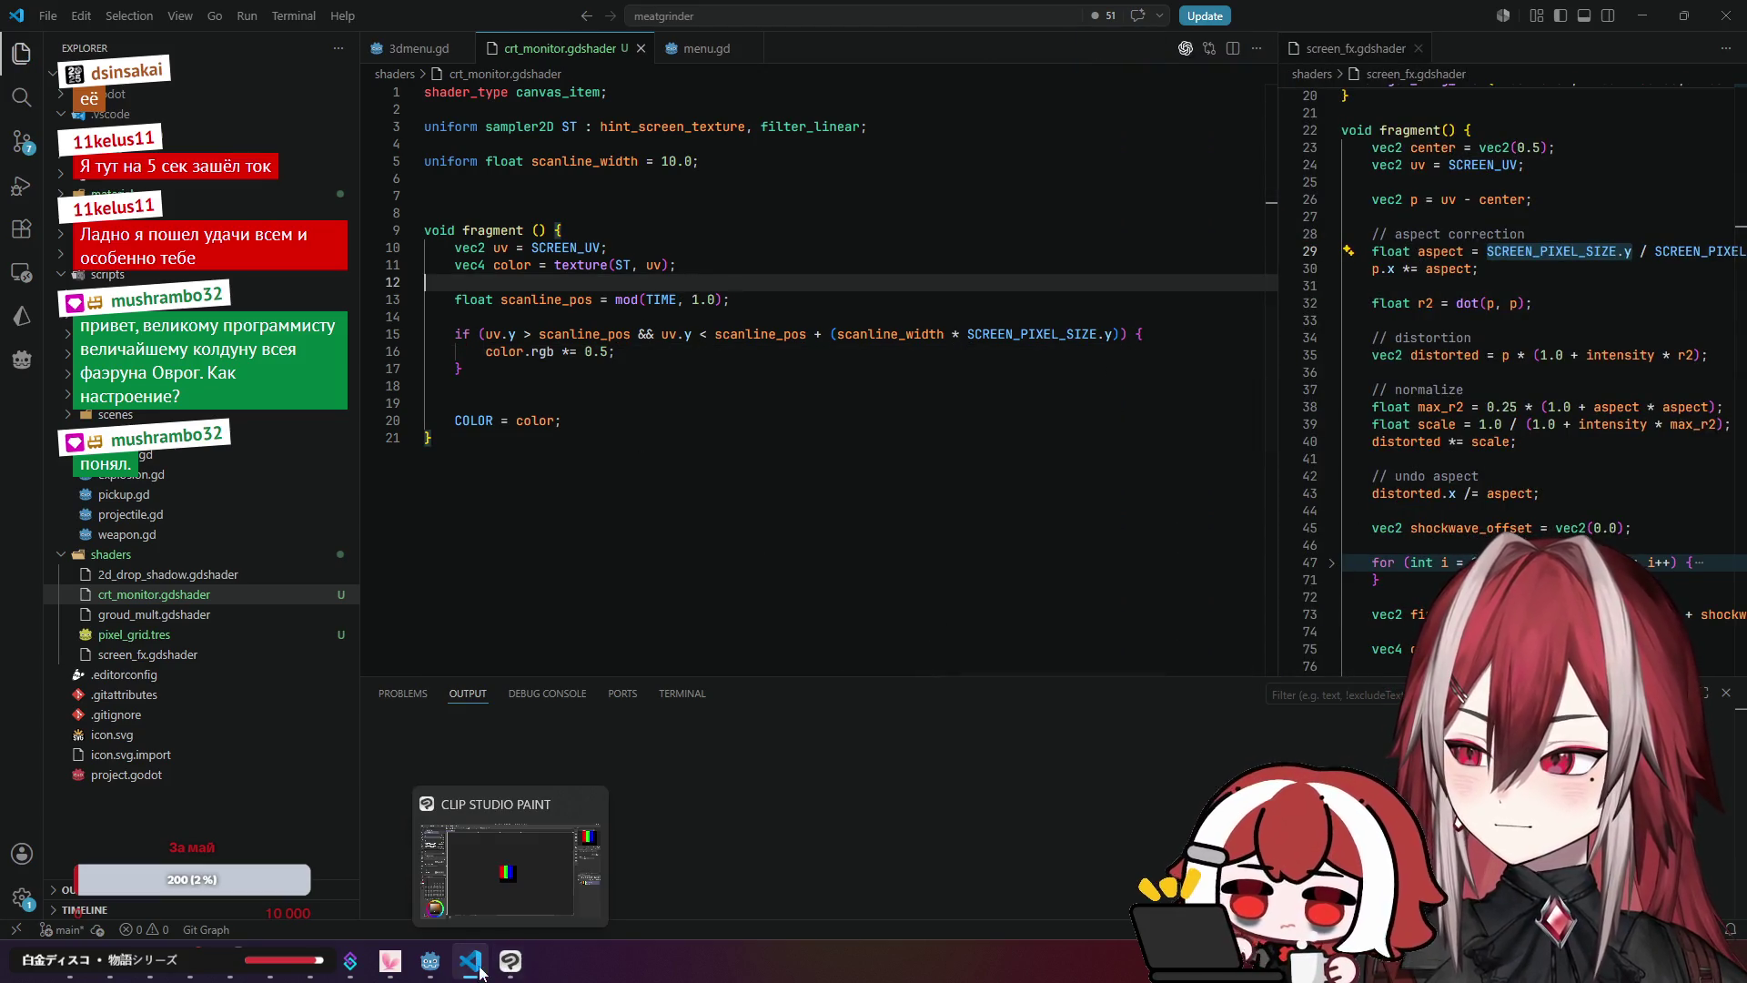
left_click(429, 961)
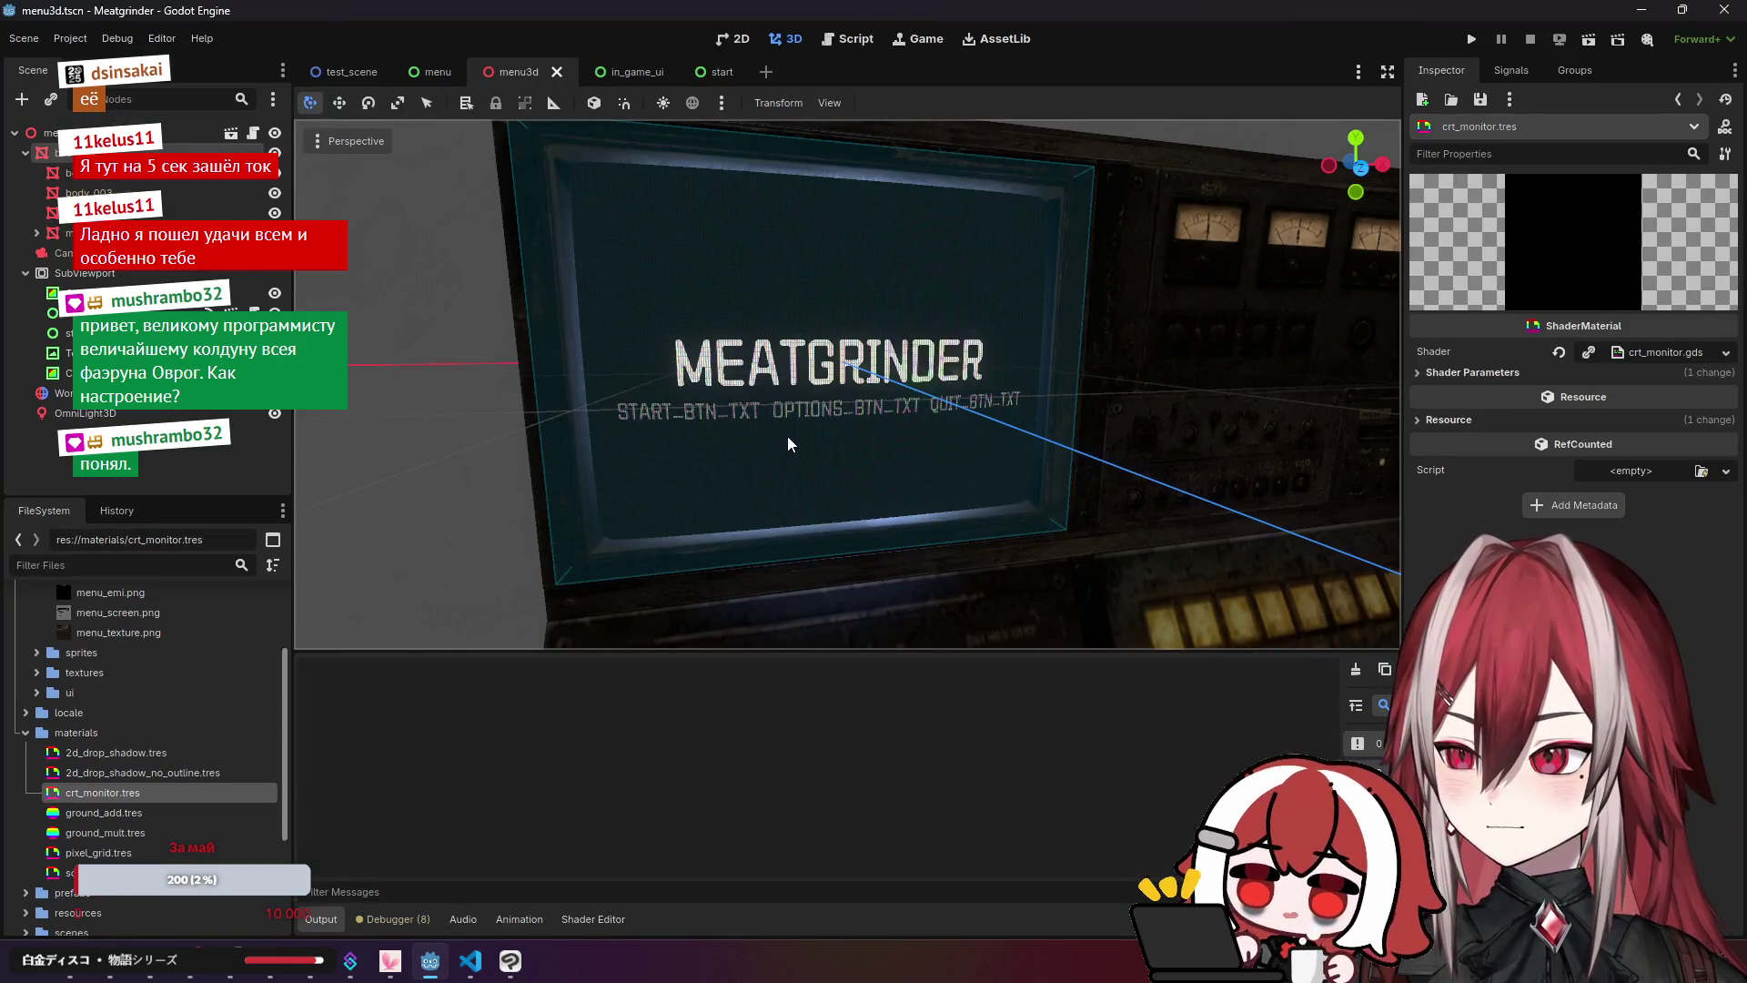
Step: Change scanline_width on line 5 from 10.0 to 30.0, save, and preview the wider band in Godot
key("alt+Tab")
double_click(676, 161)
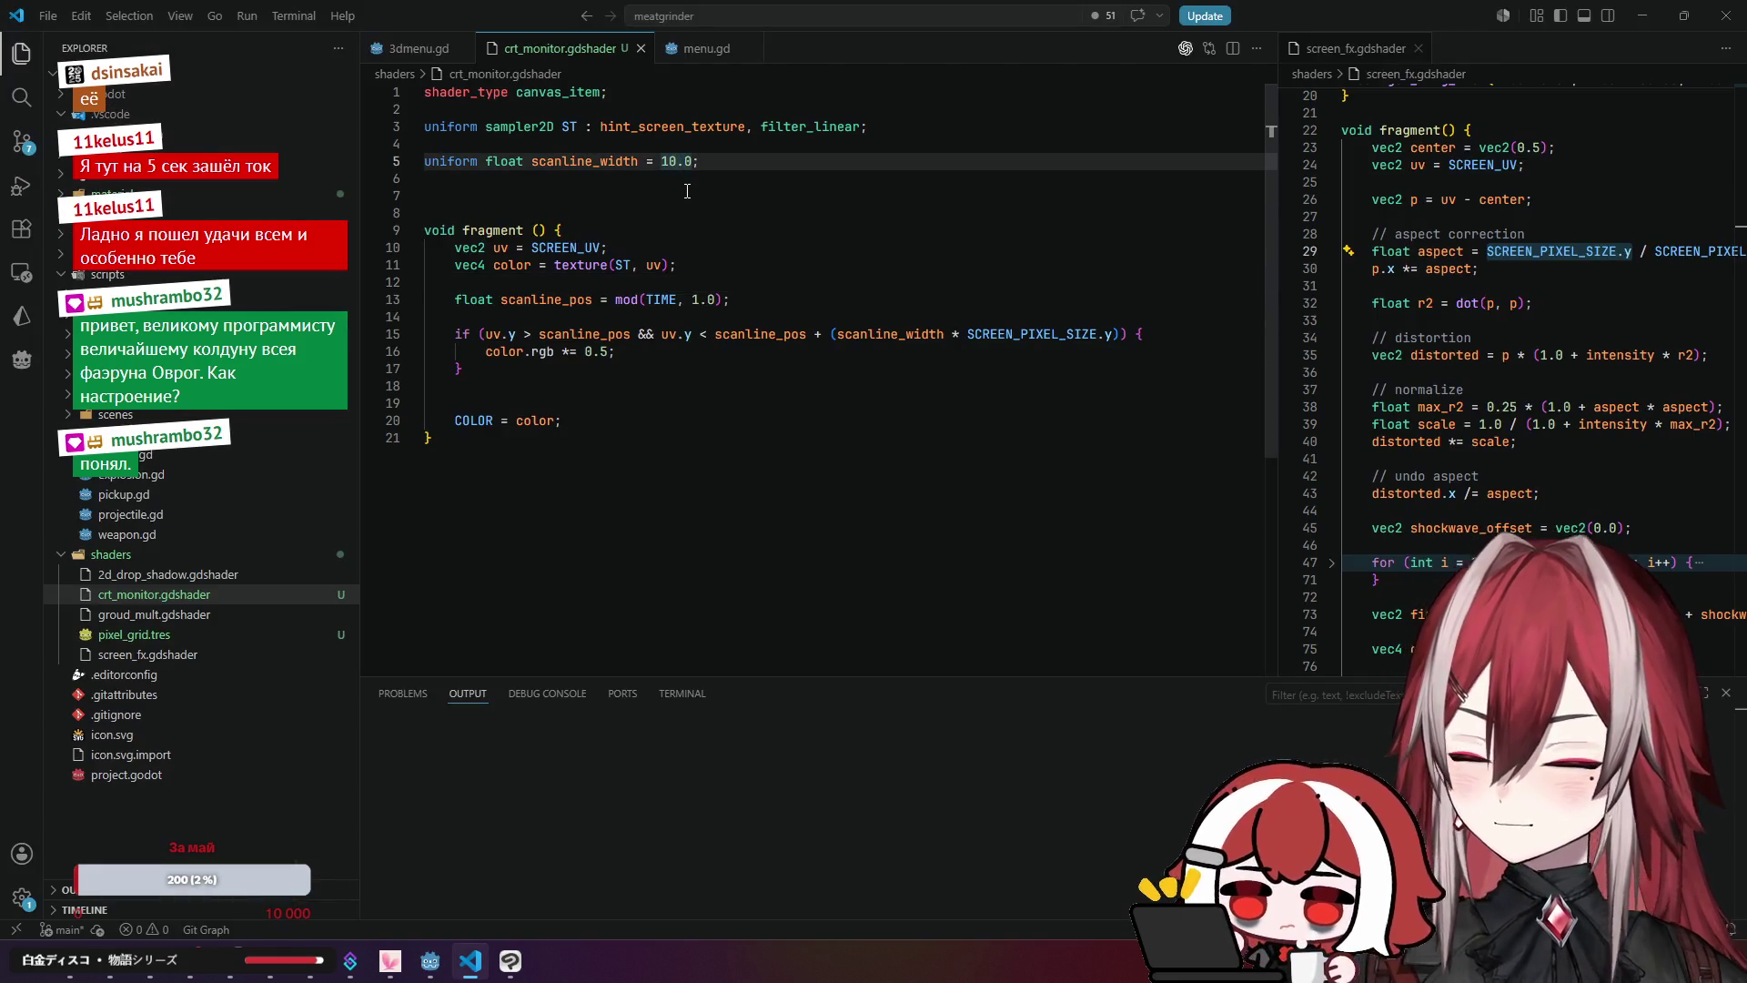
key("BackSpace")
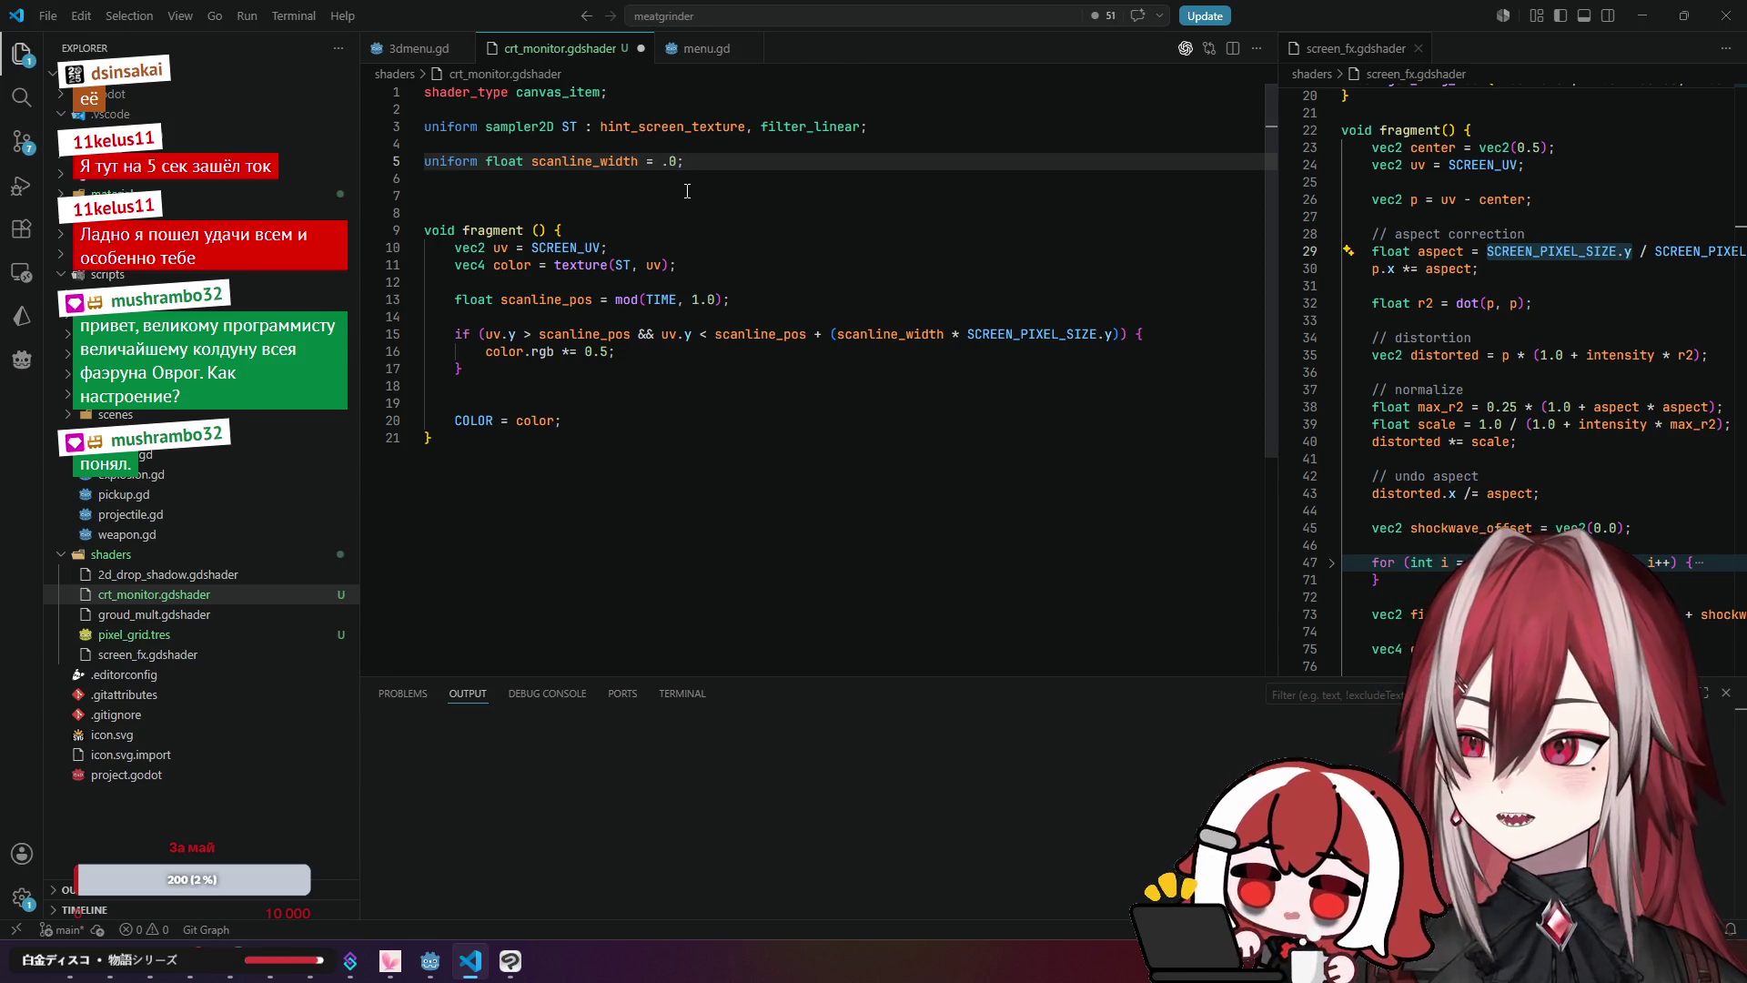
type("30")
left_click(687, 191)
key("ctrl+s")
key("alt+Tab")
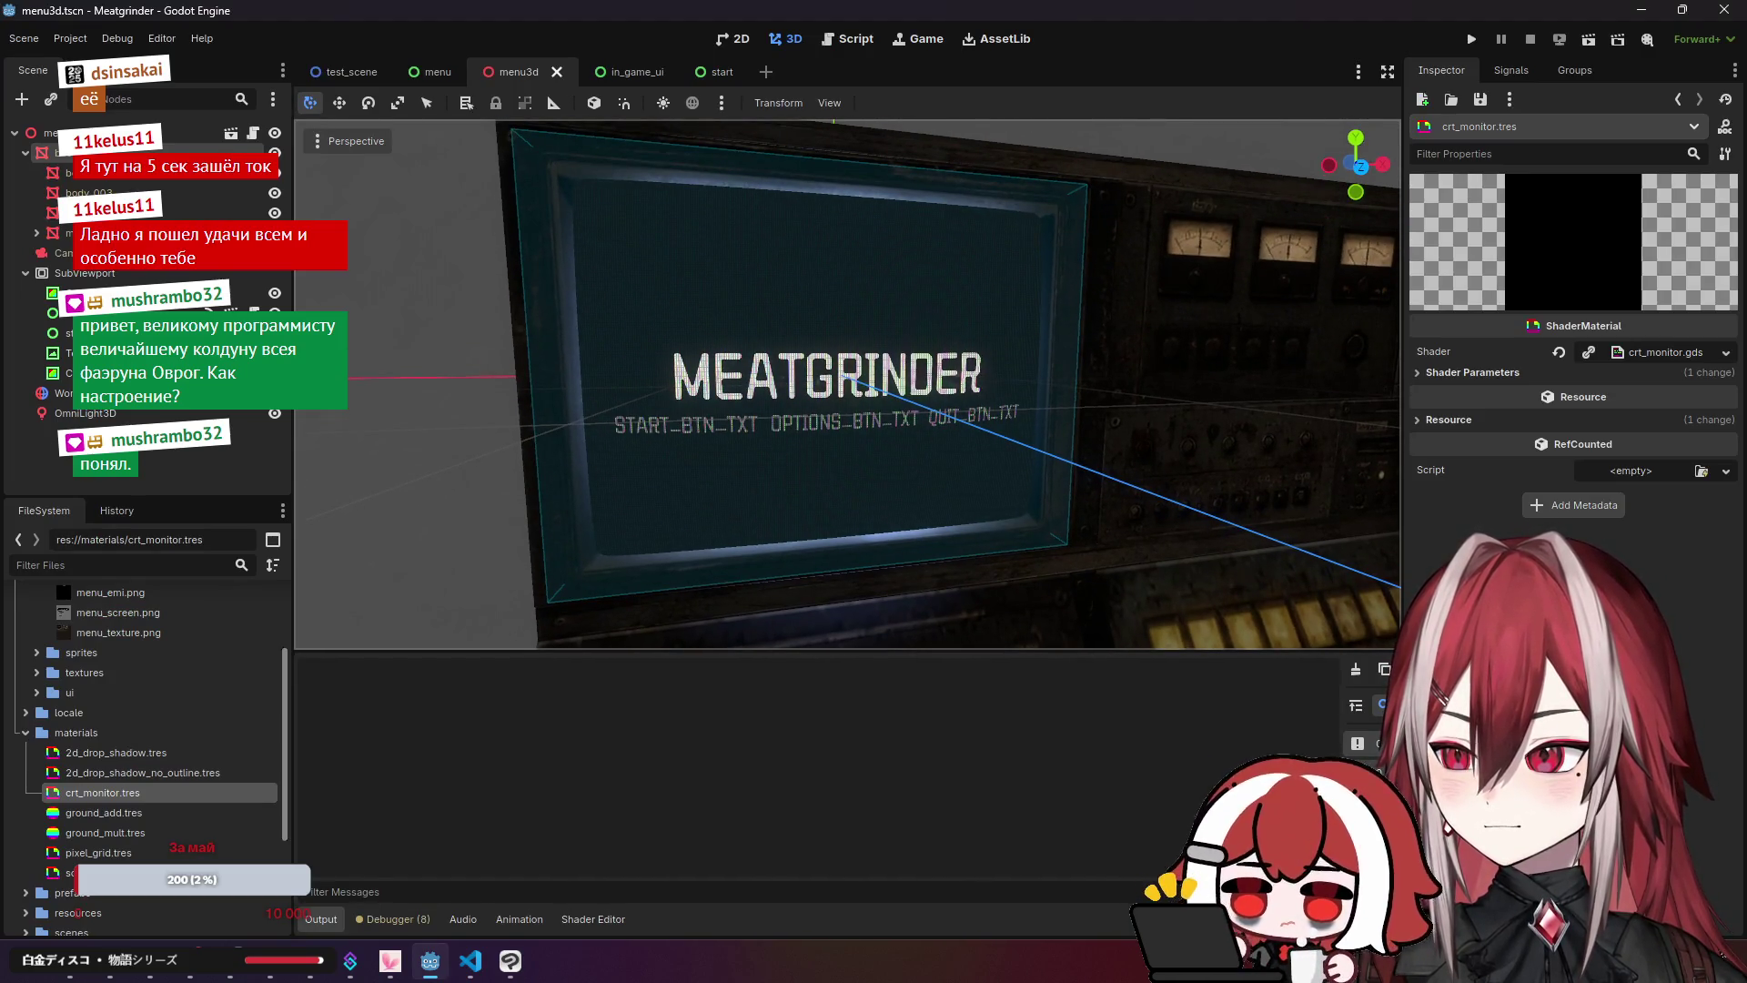
key("alt+Tab")
double_click(671, 300)
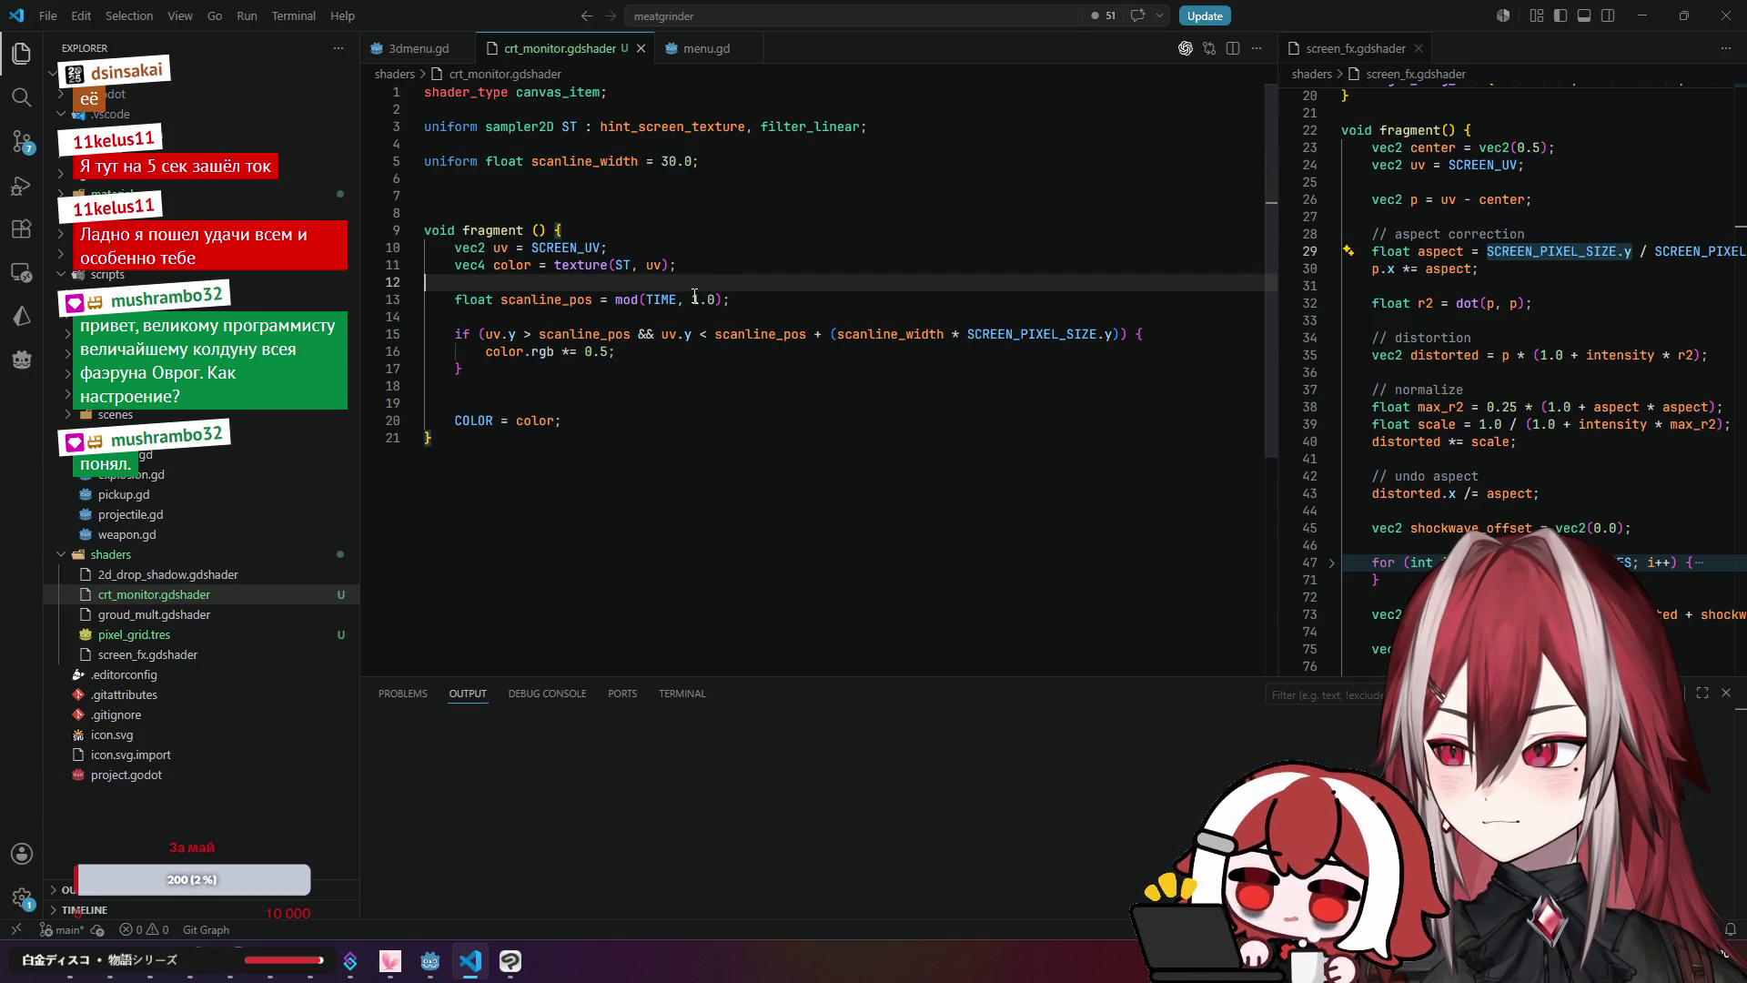
Step: Divide TIME by 2.0 in line 13's scanline_pos so it reads mod(TIME / 2.0, 1.0), and save
left_click(674, 313)
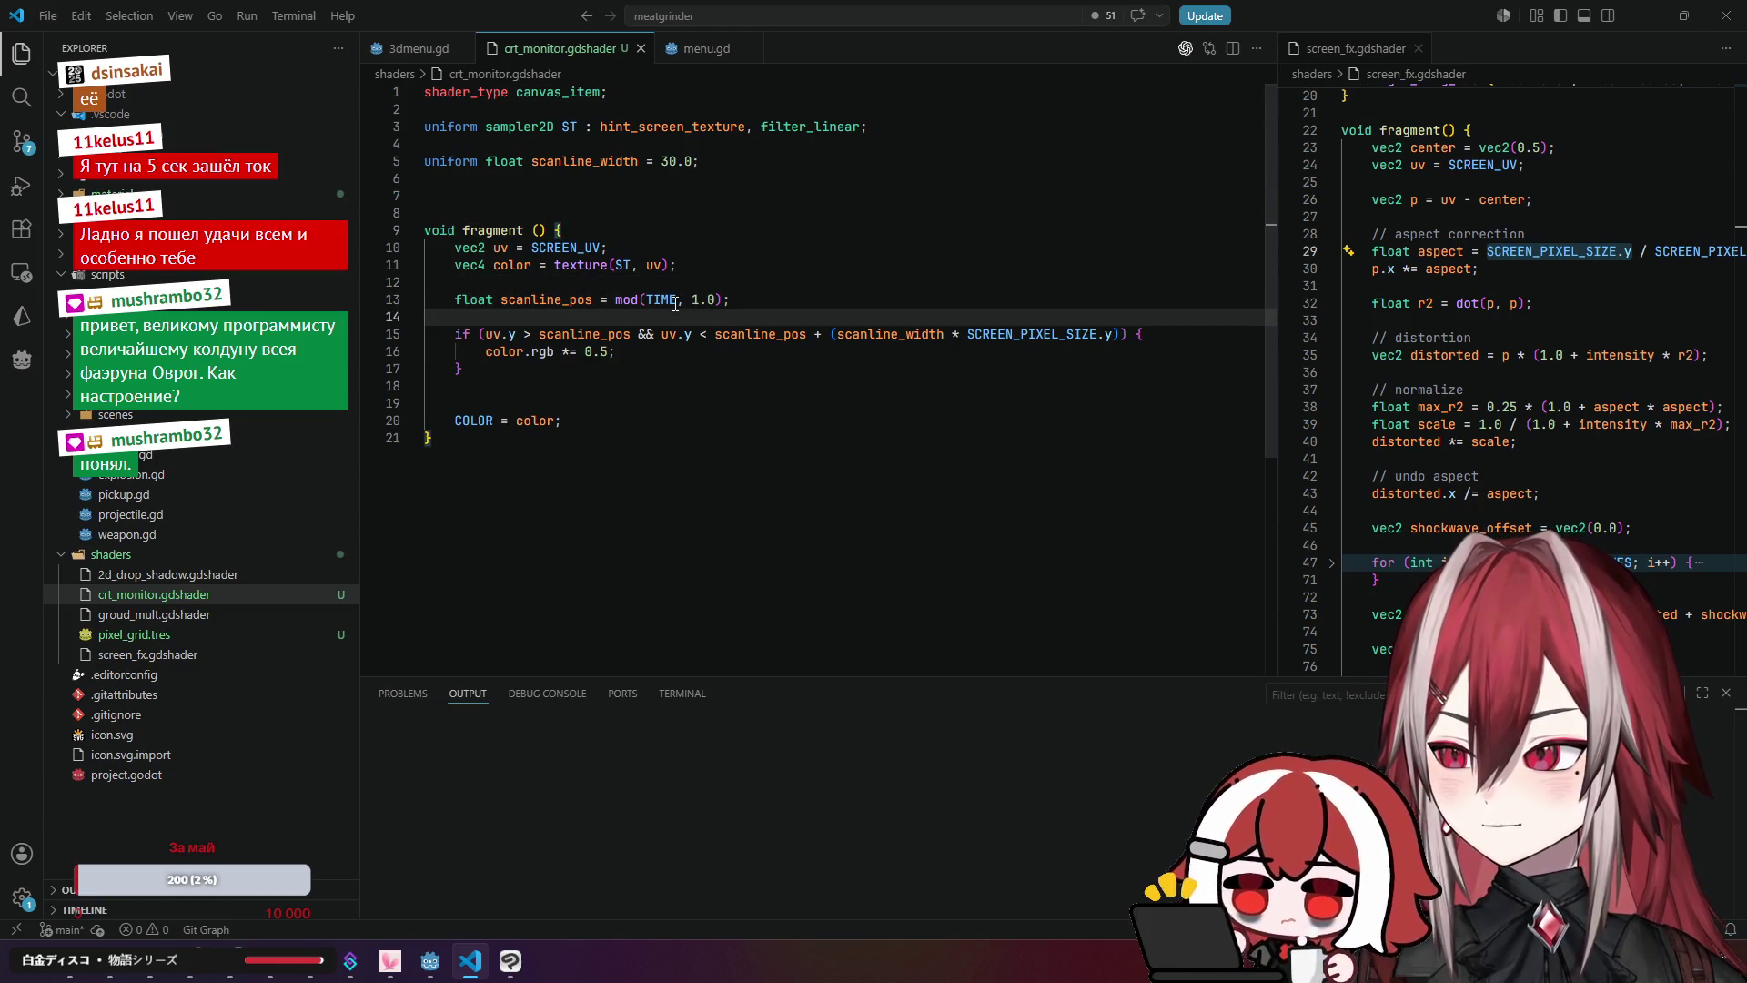
left_click(676, 304)
left_click(725, 302)
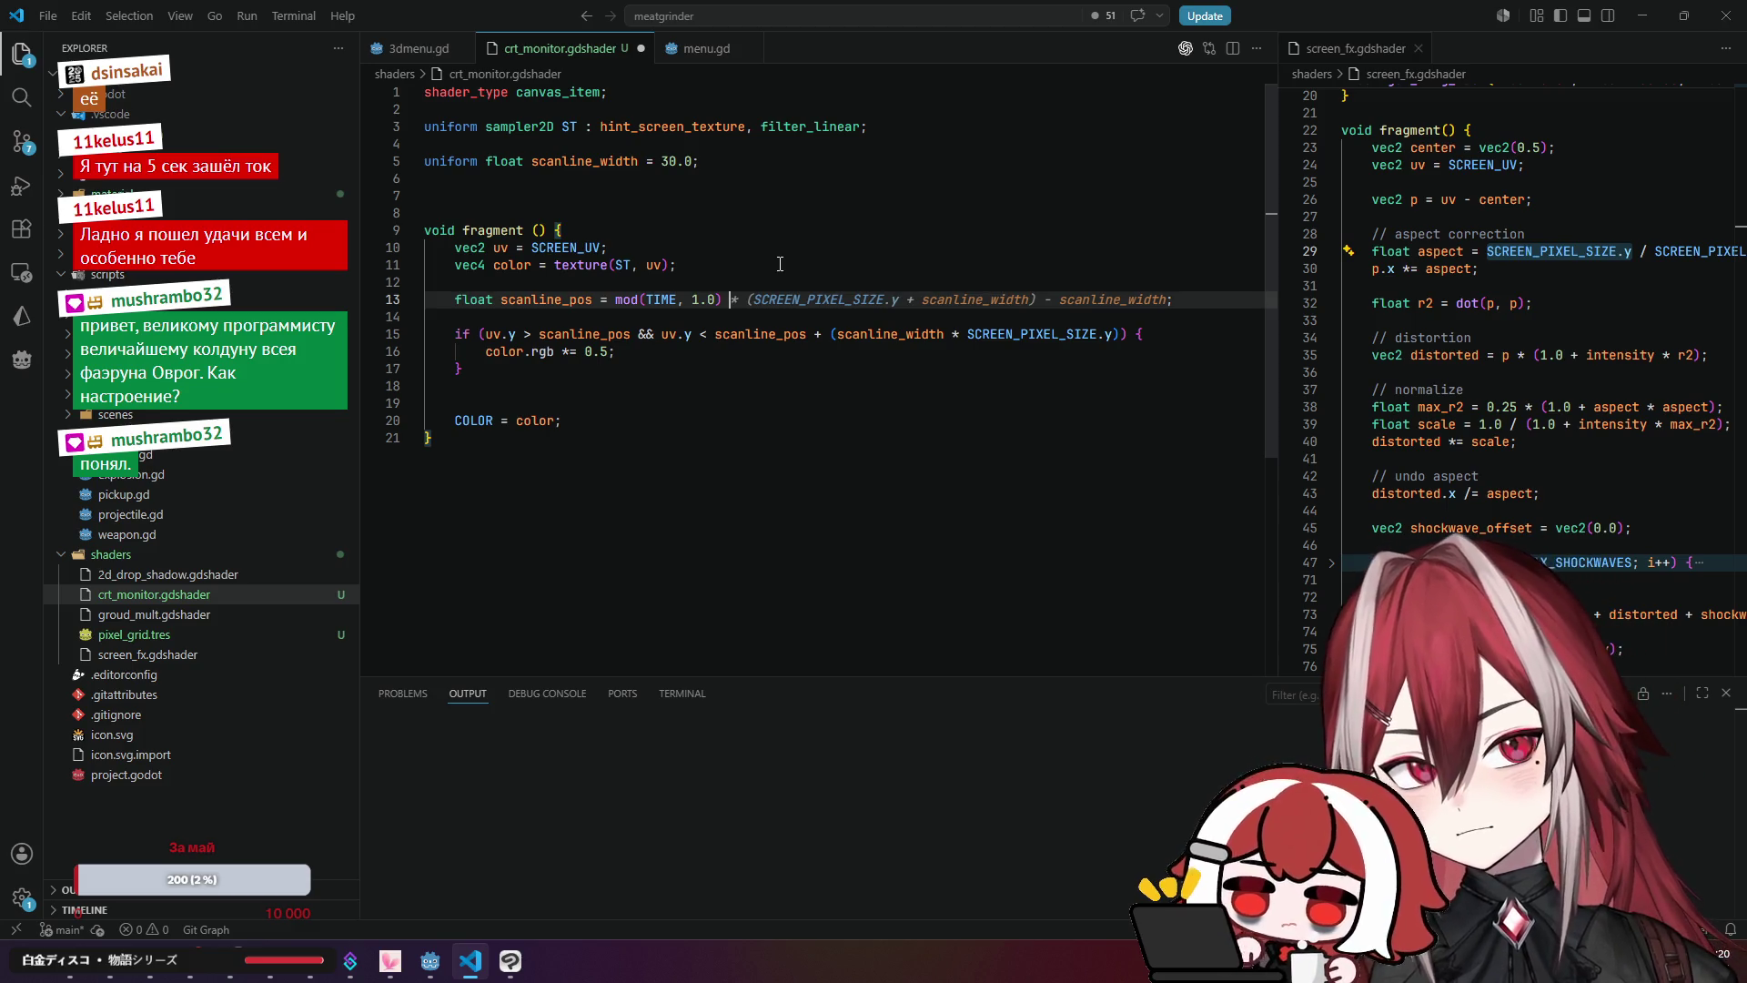
key("Escape")
key("BackSpace")
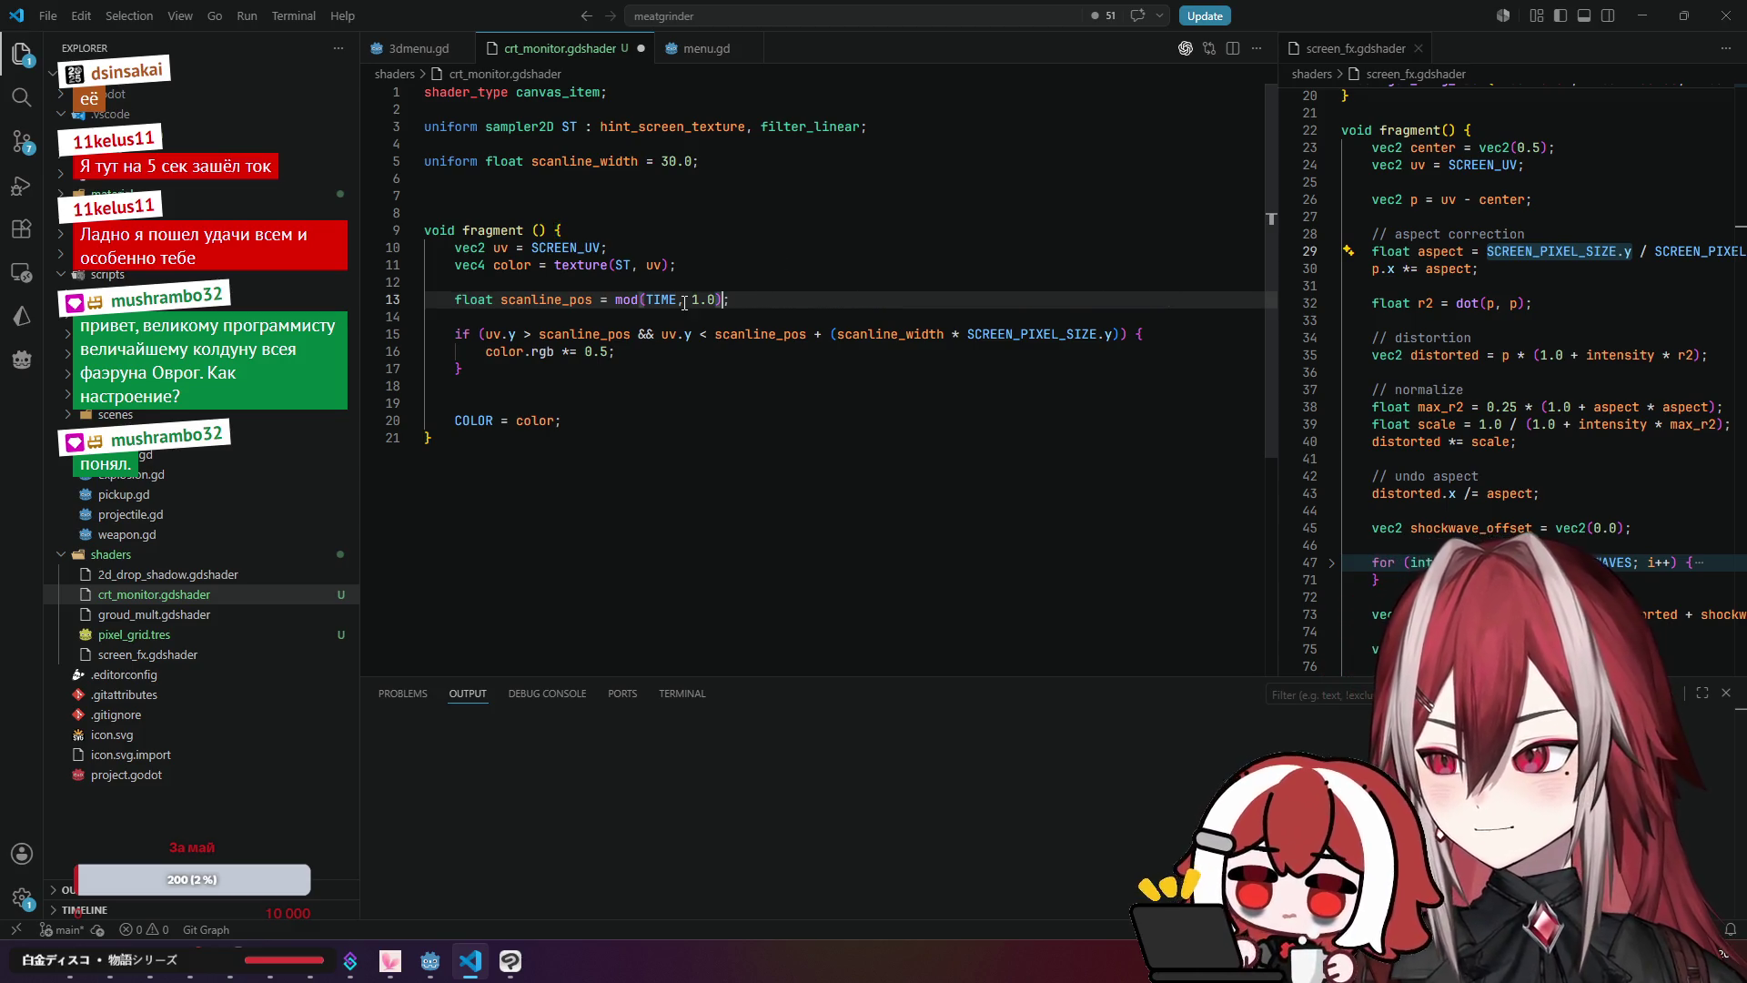
type(";")
left_click(680, 303)
type("/2")
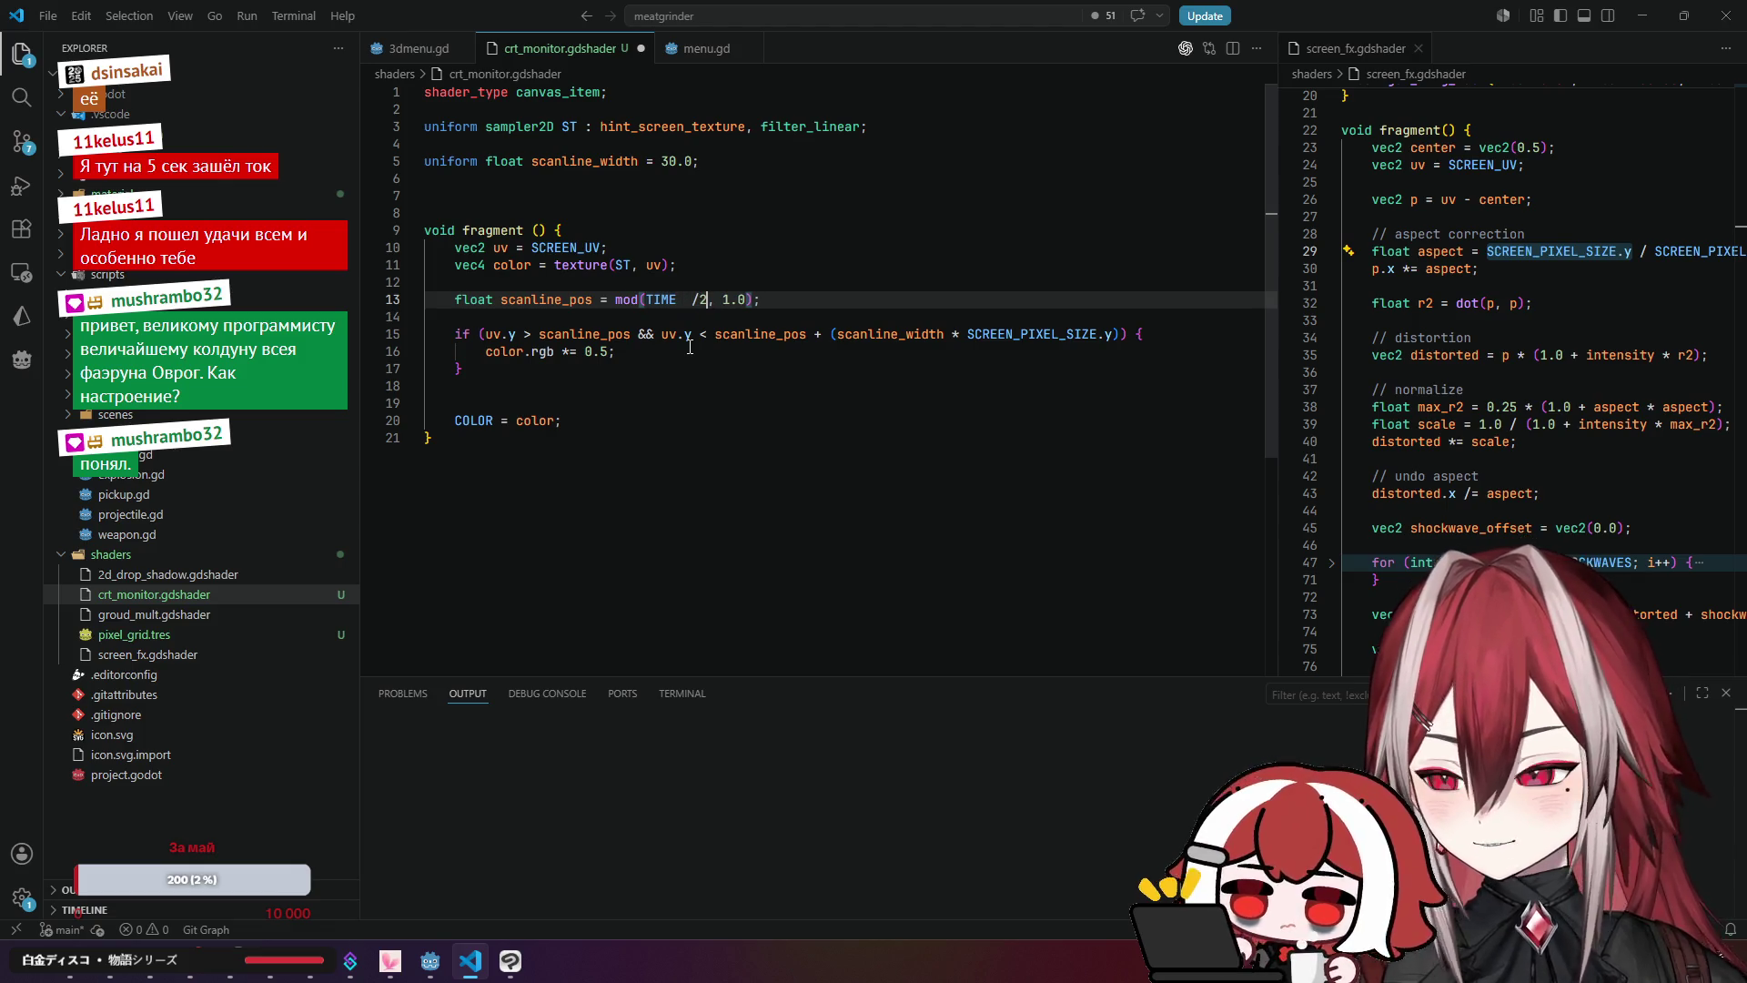
left_click(692, 299)
key("BackSpace")
key("BackSpace")
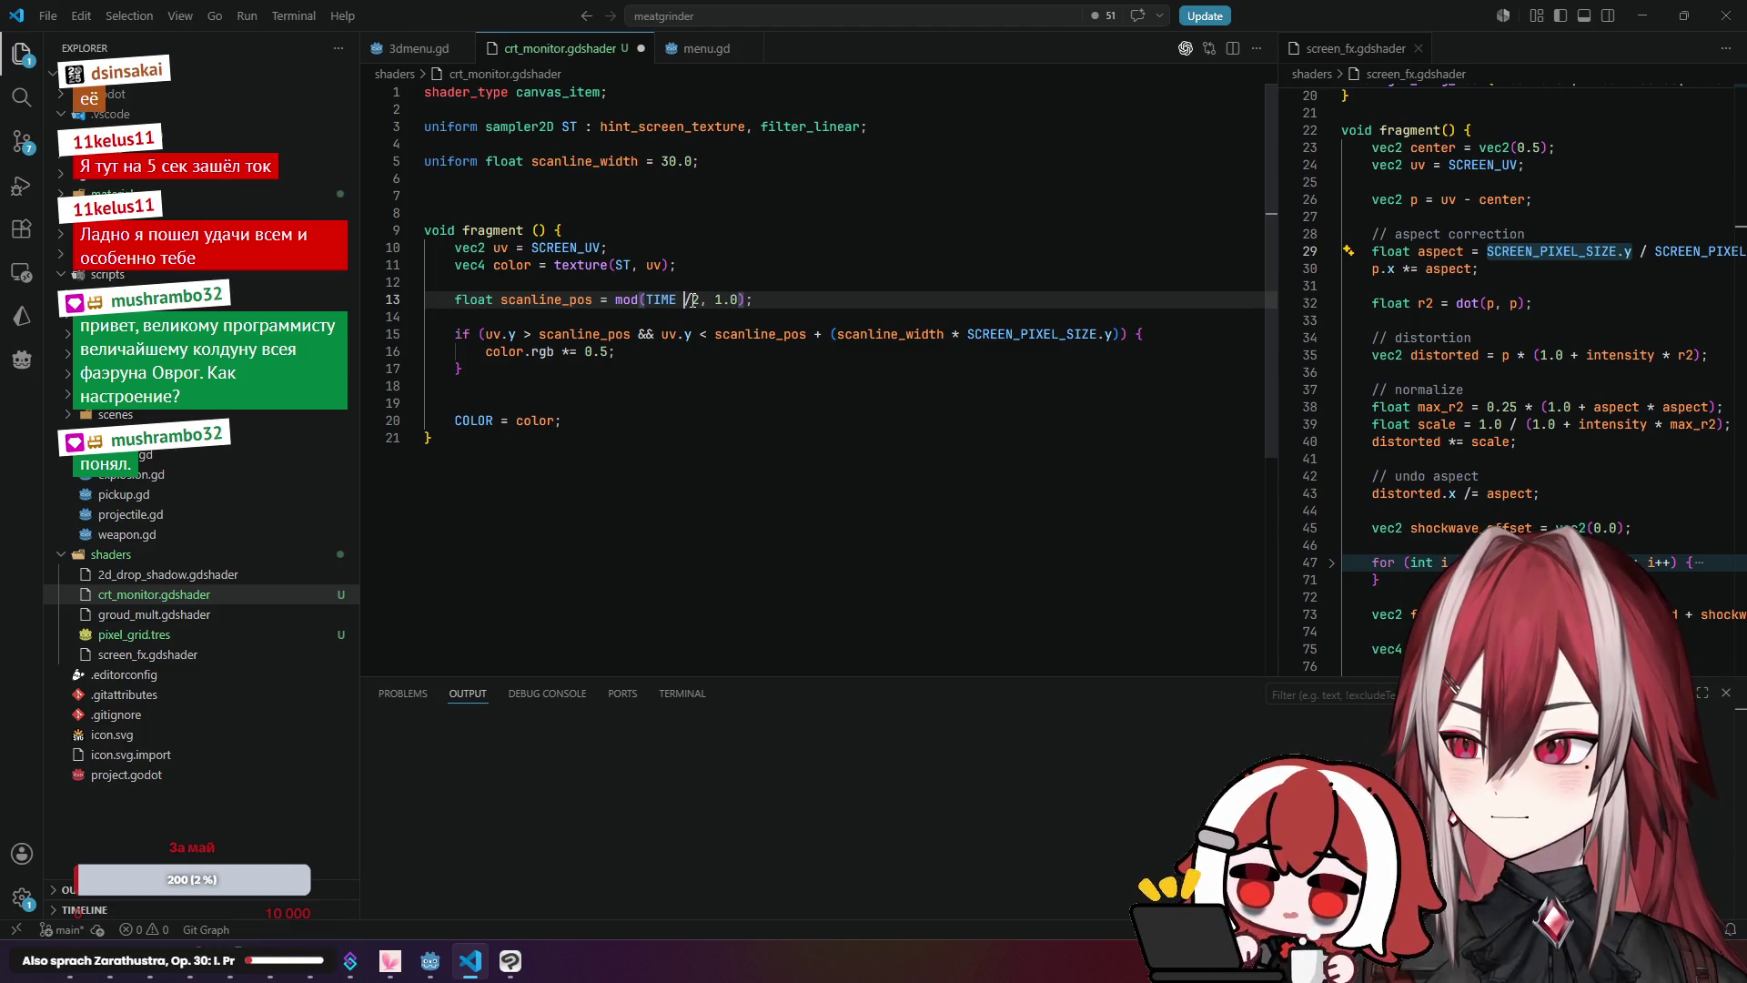
key("Right")
type("2")
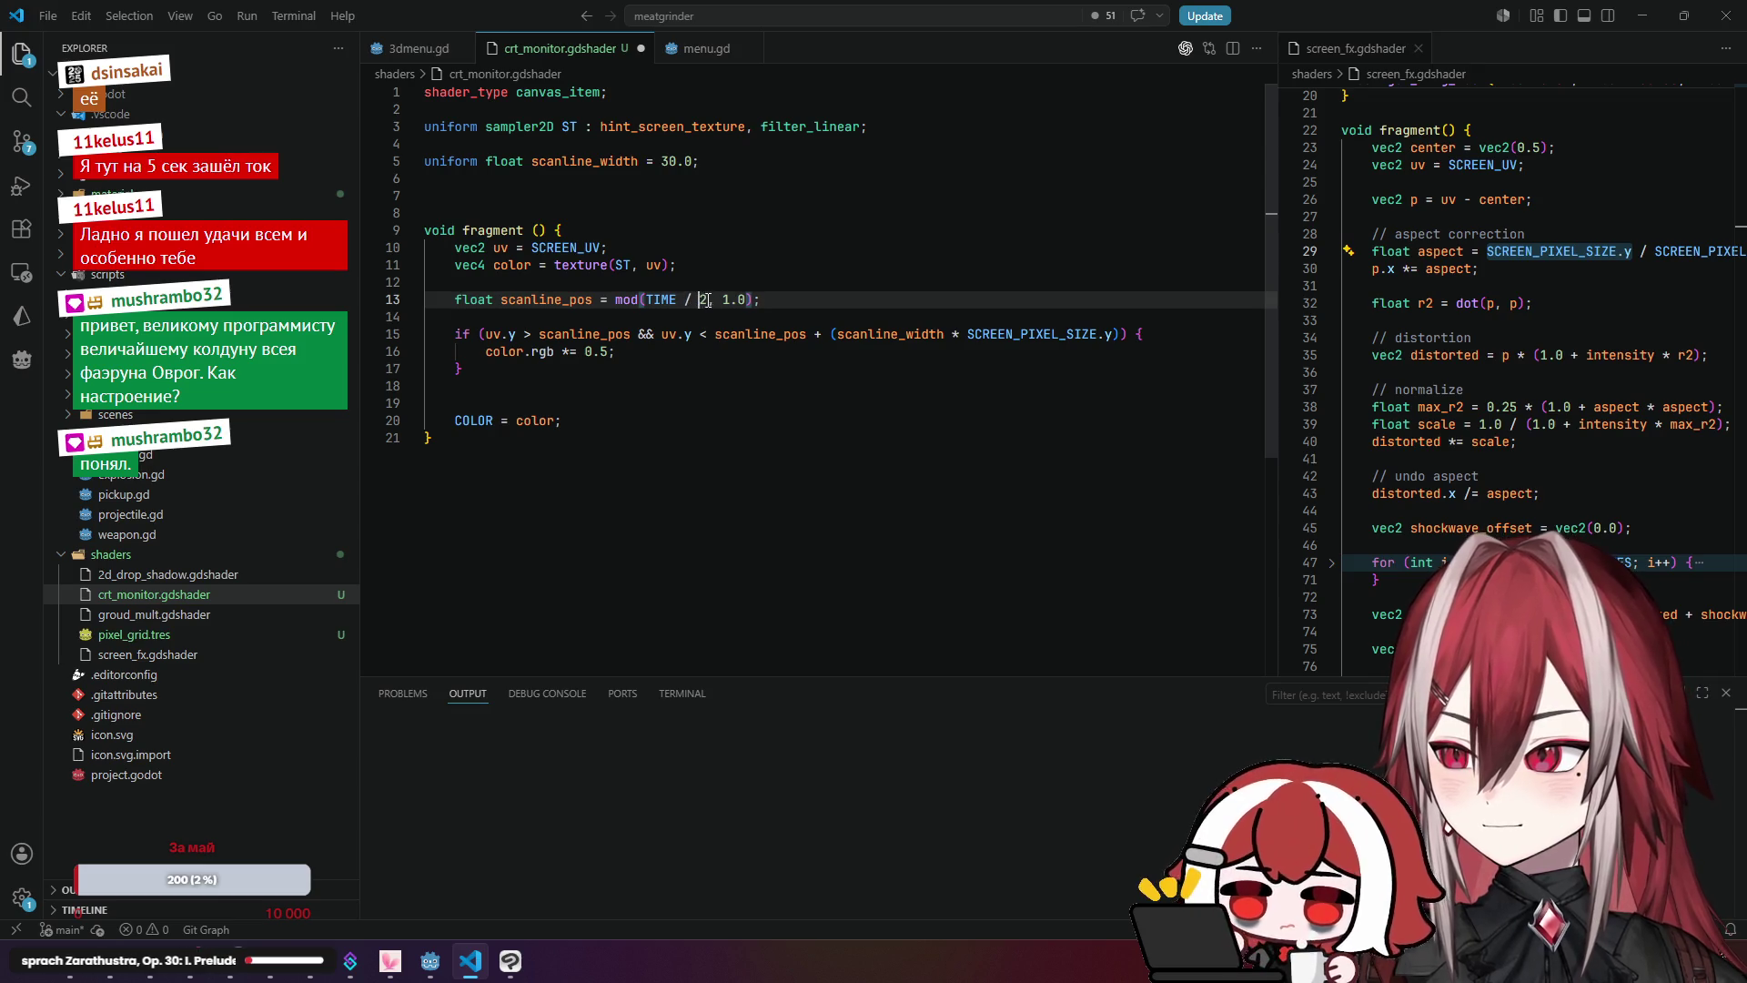
type(".0")
key("ctrl+s")
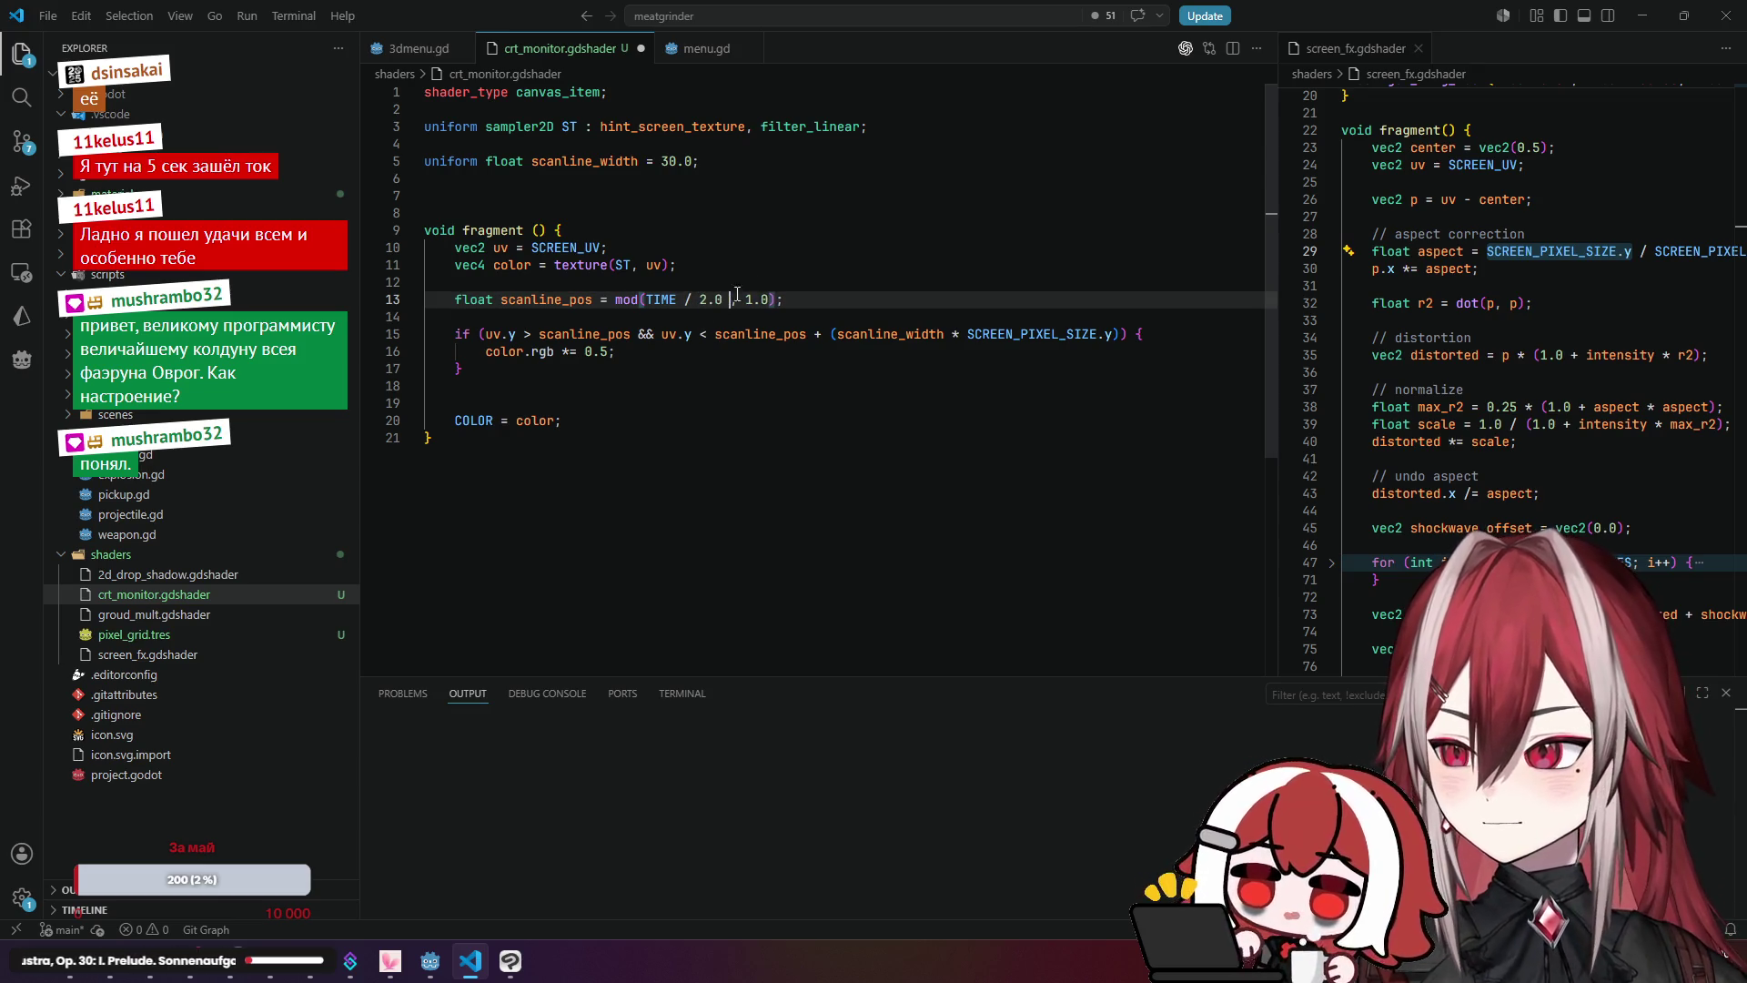
left_click(732, 264)
Step: Preview the slower band in Godot from a front view, then return to the shader code
key("alt+Tab")
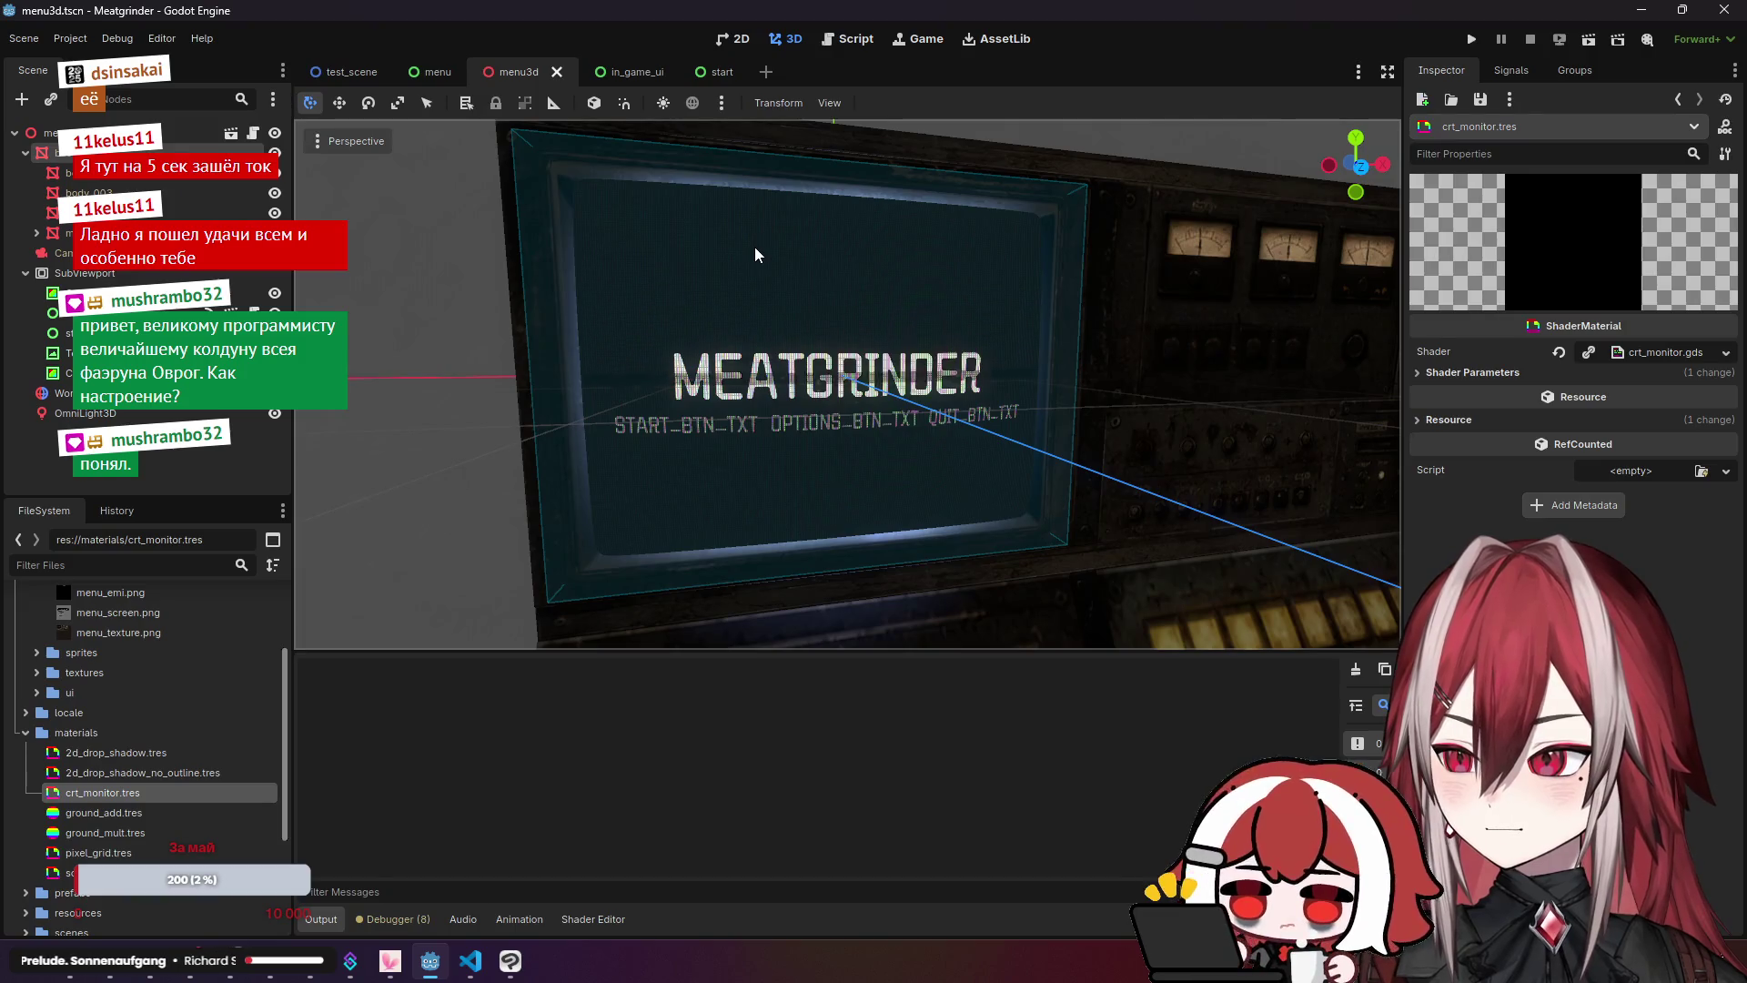
scroll(755, 248, "down", 3)
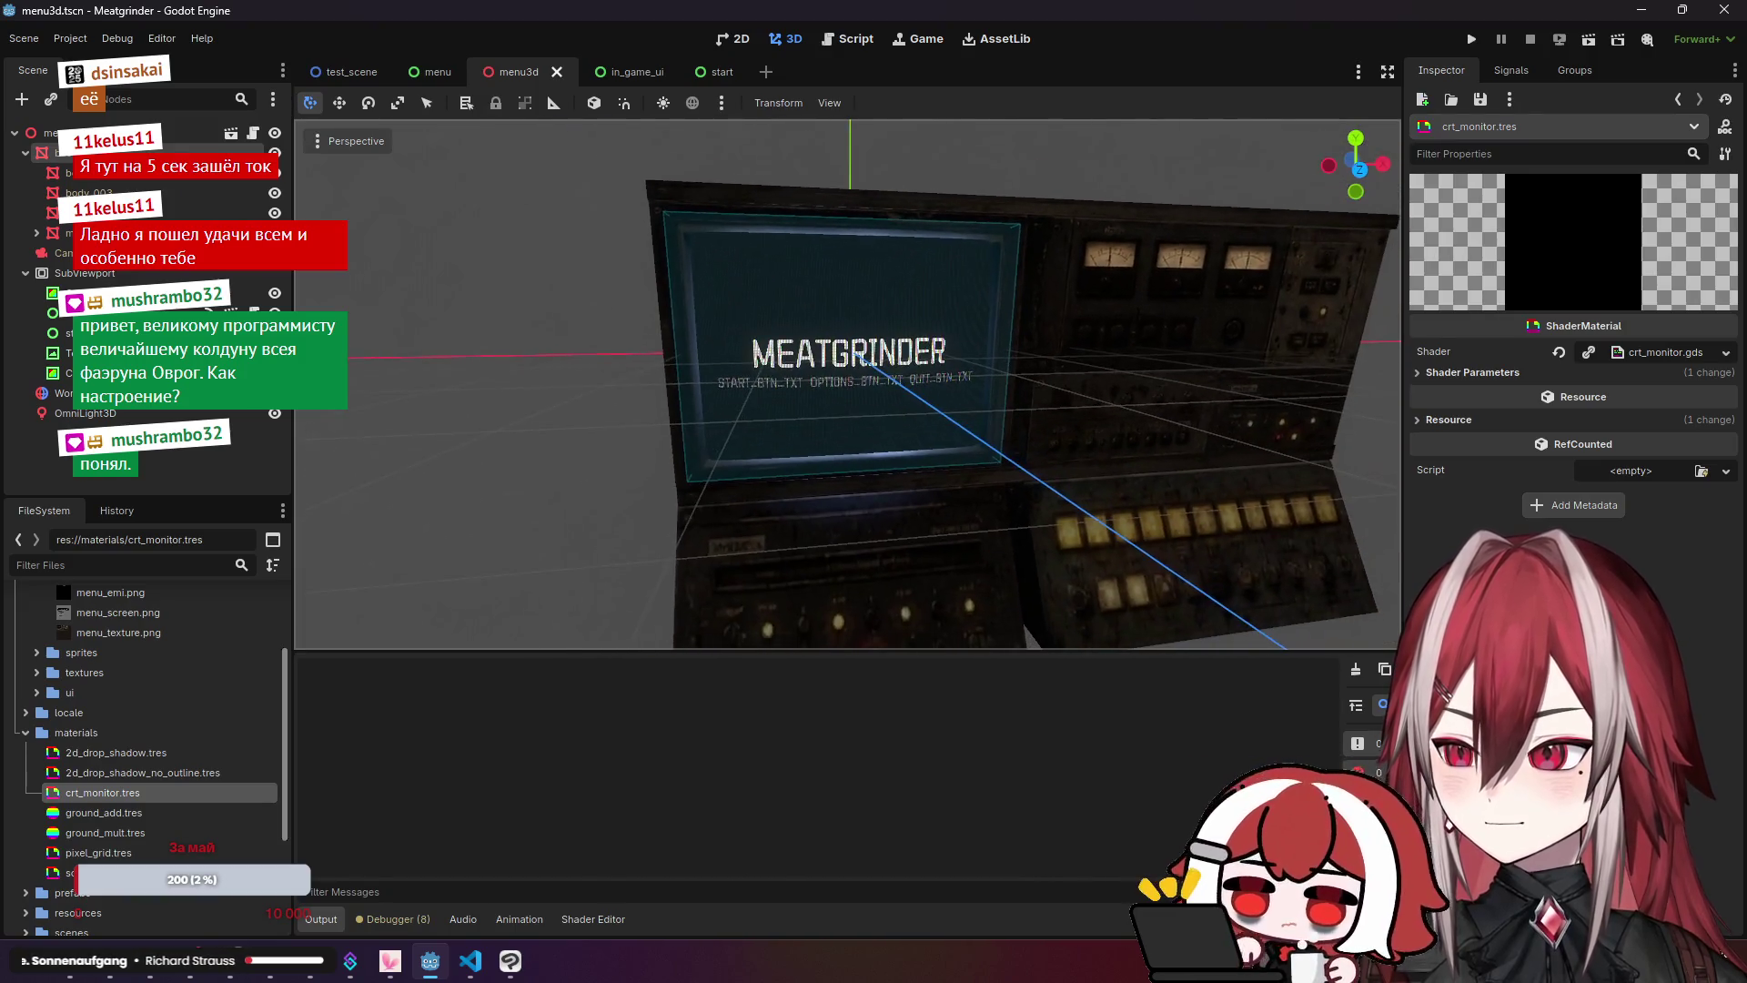
scroll(846, 382, "up", 5)
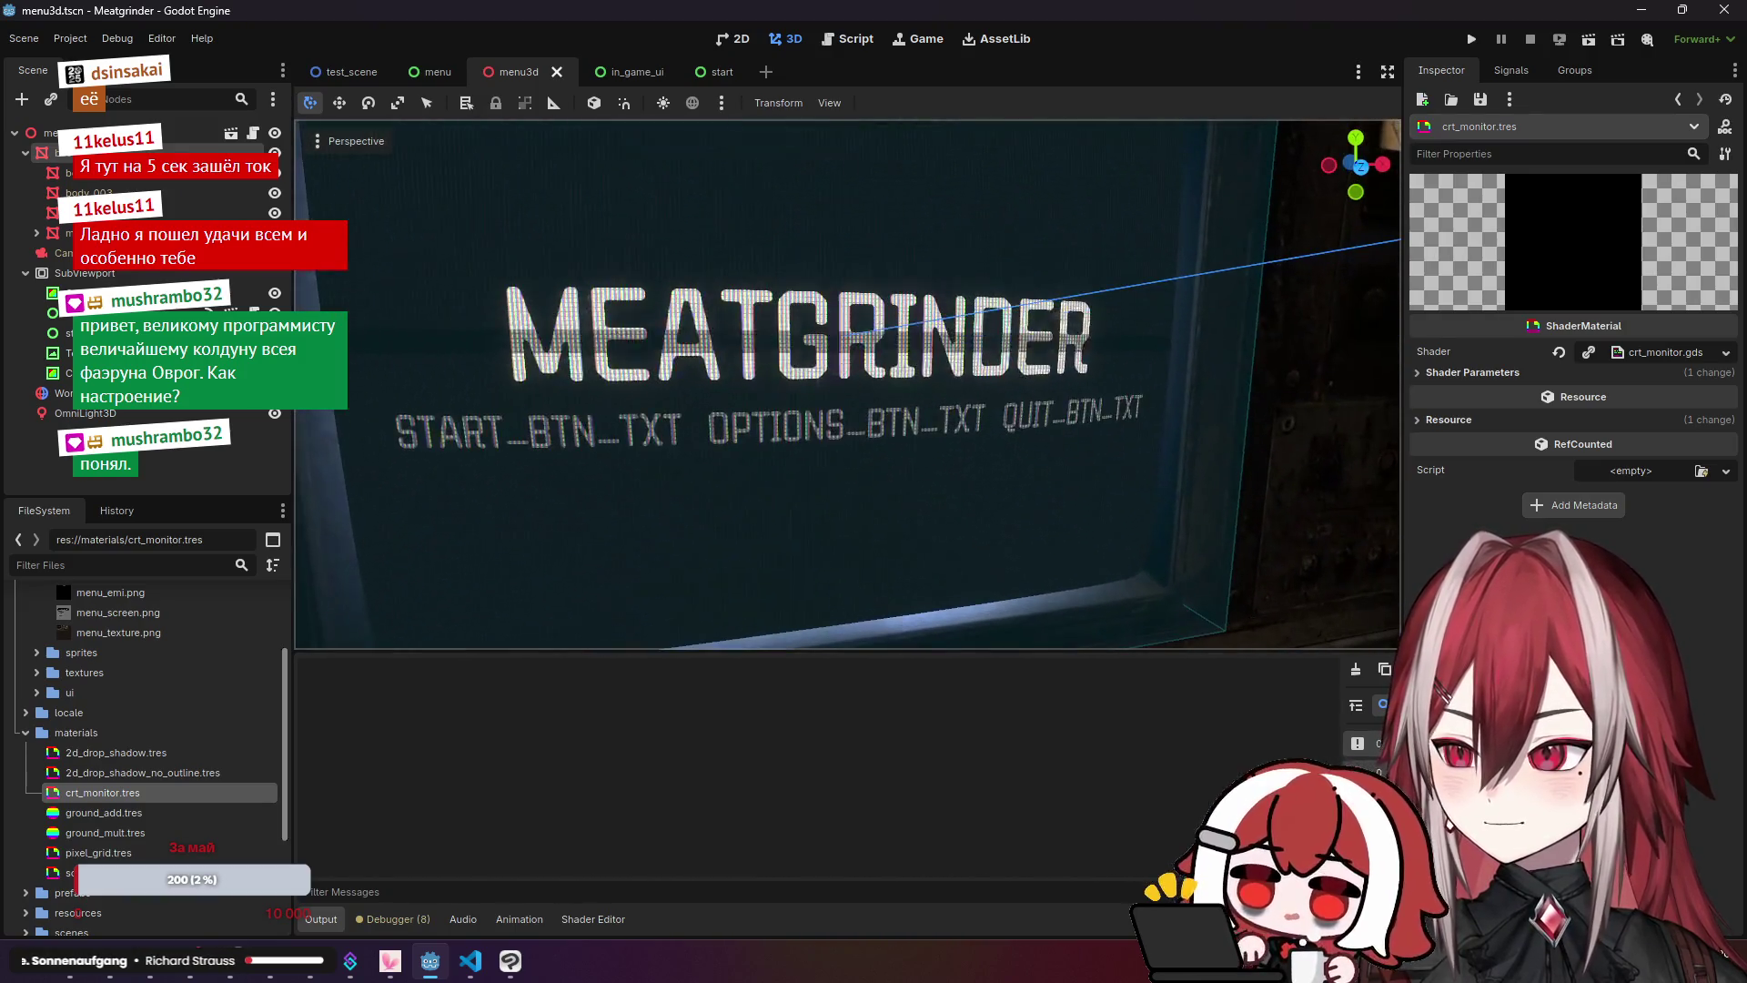
key("KP_6")
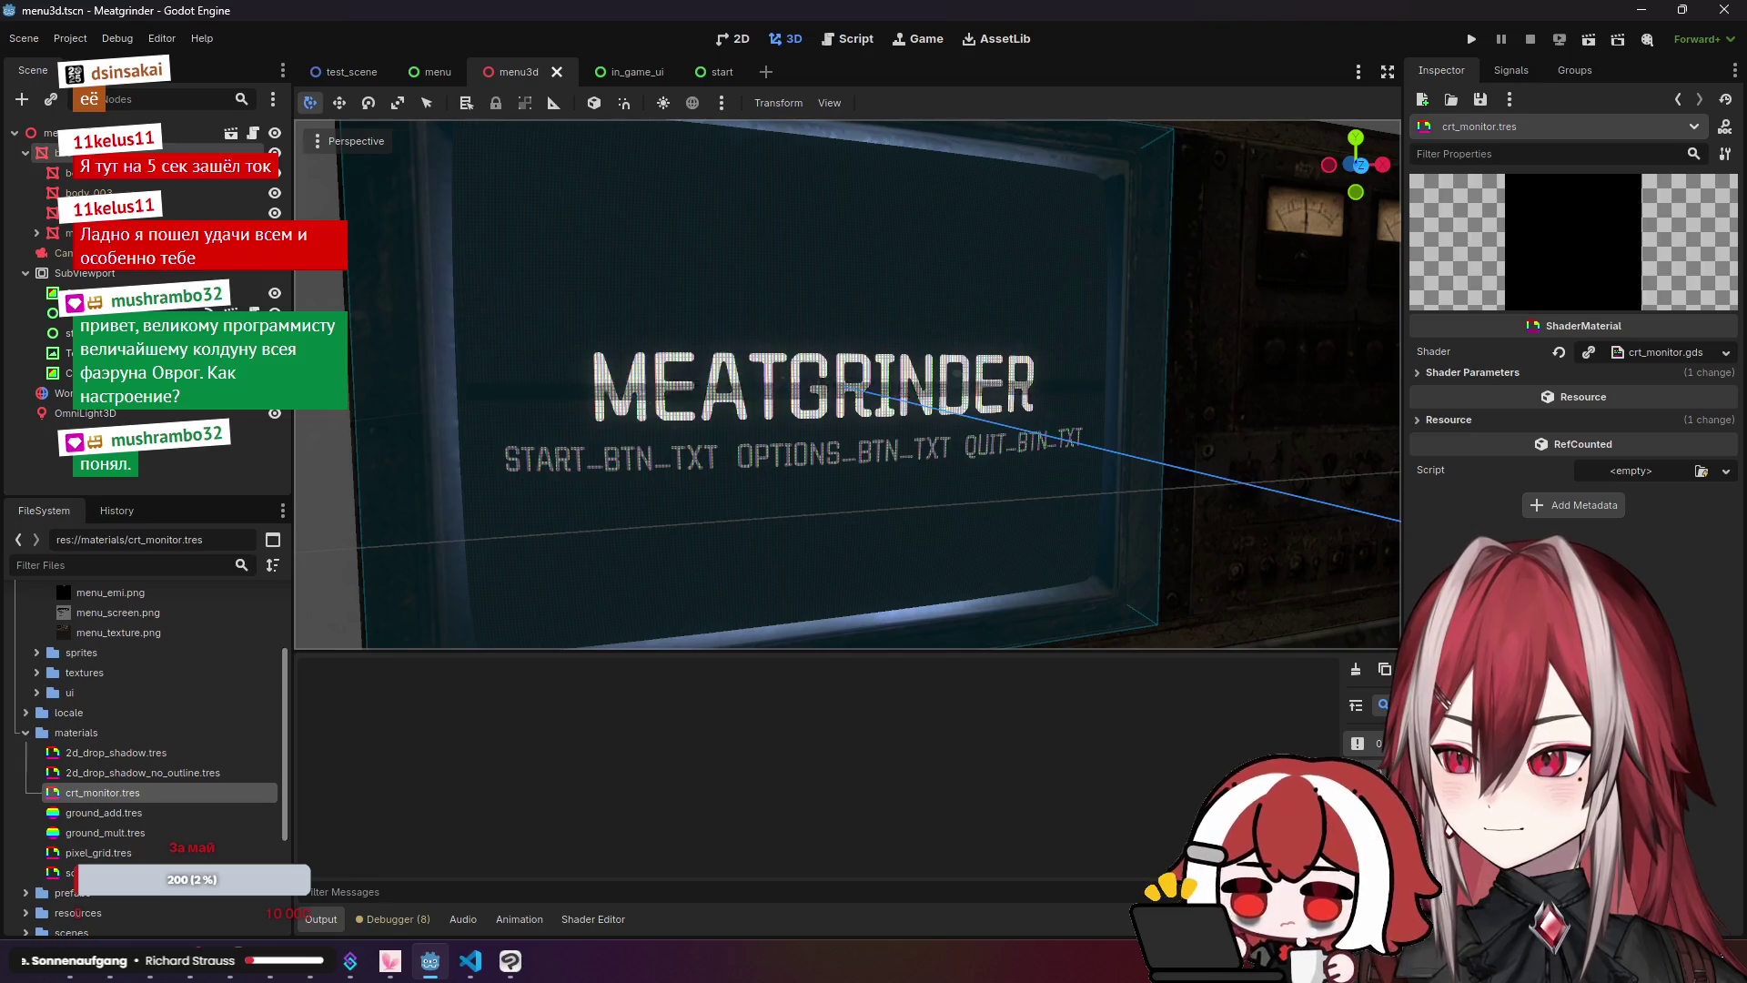
left_click(173, 960)
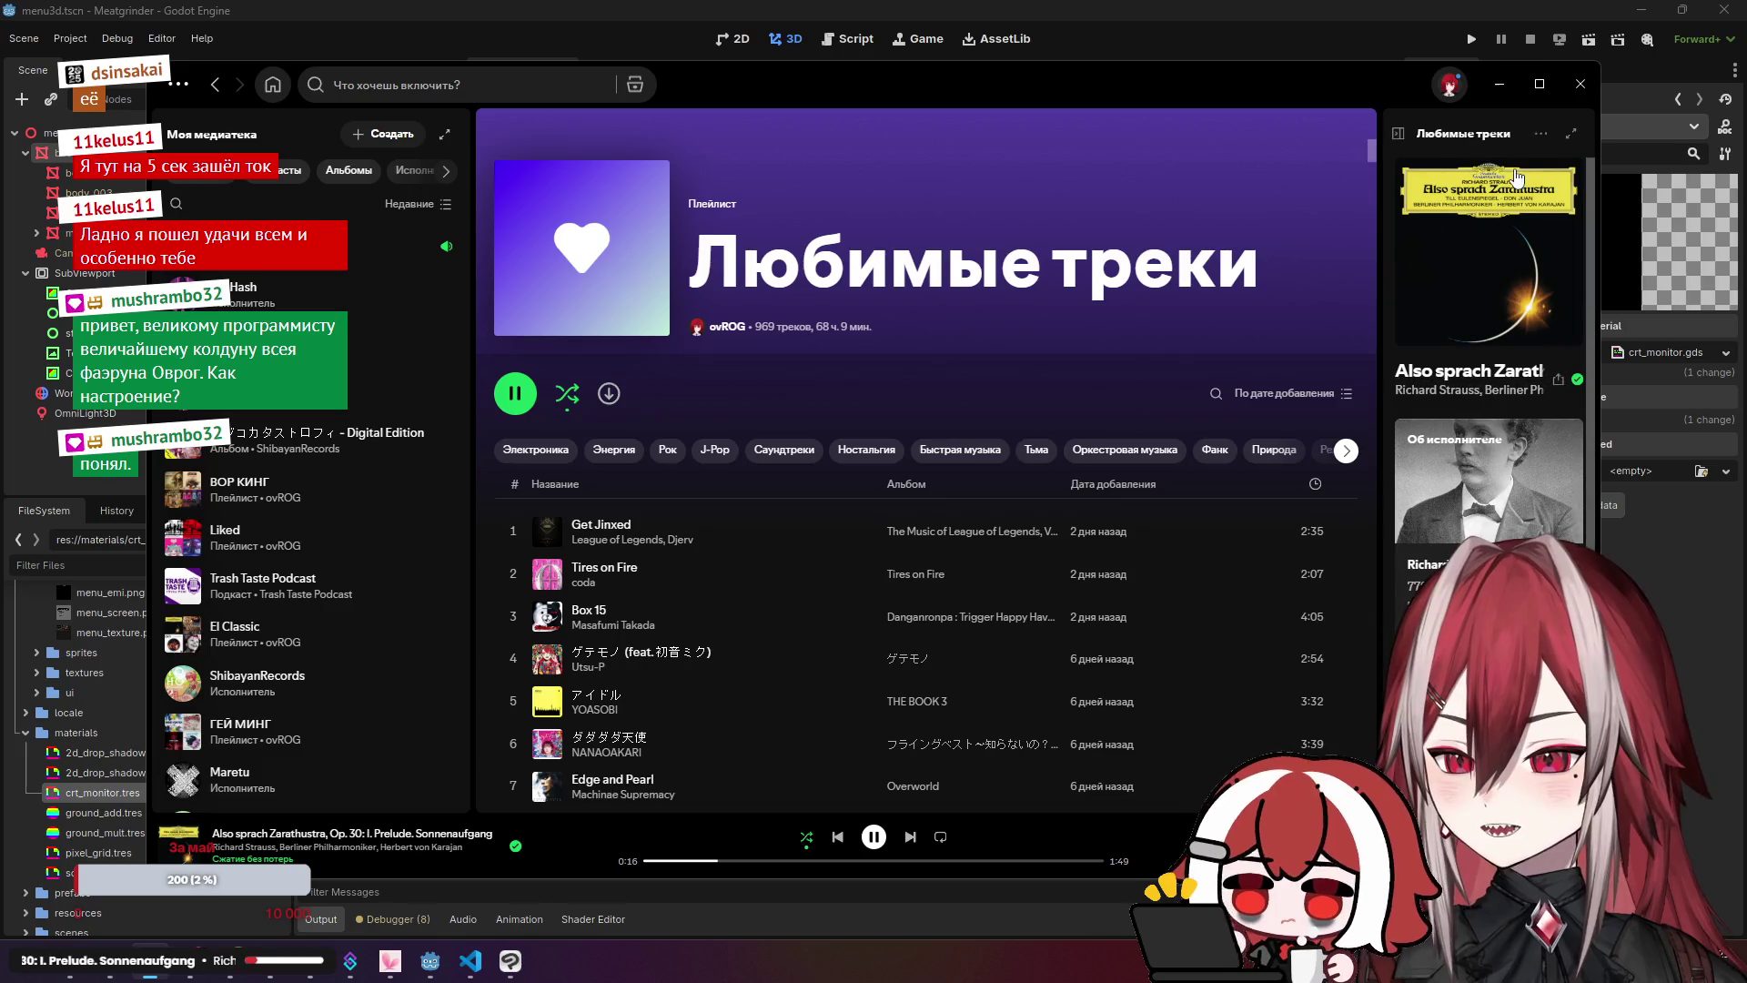
left_click(1499, 84)
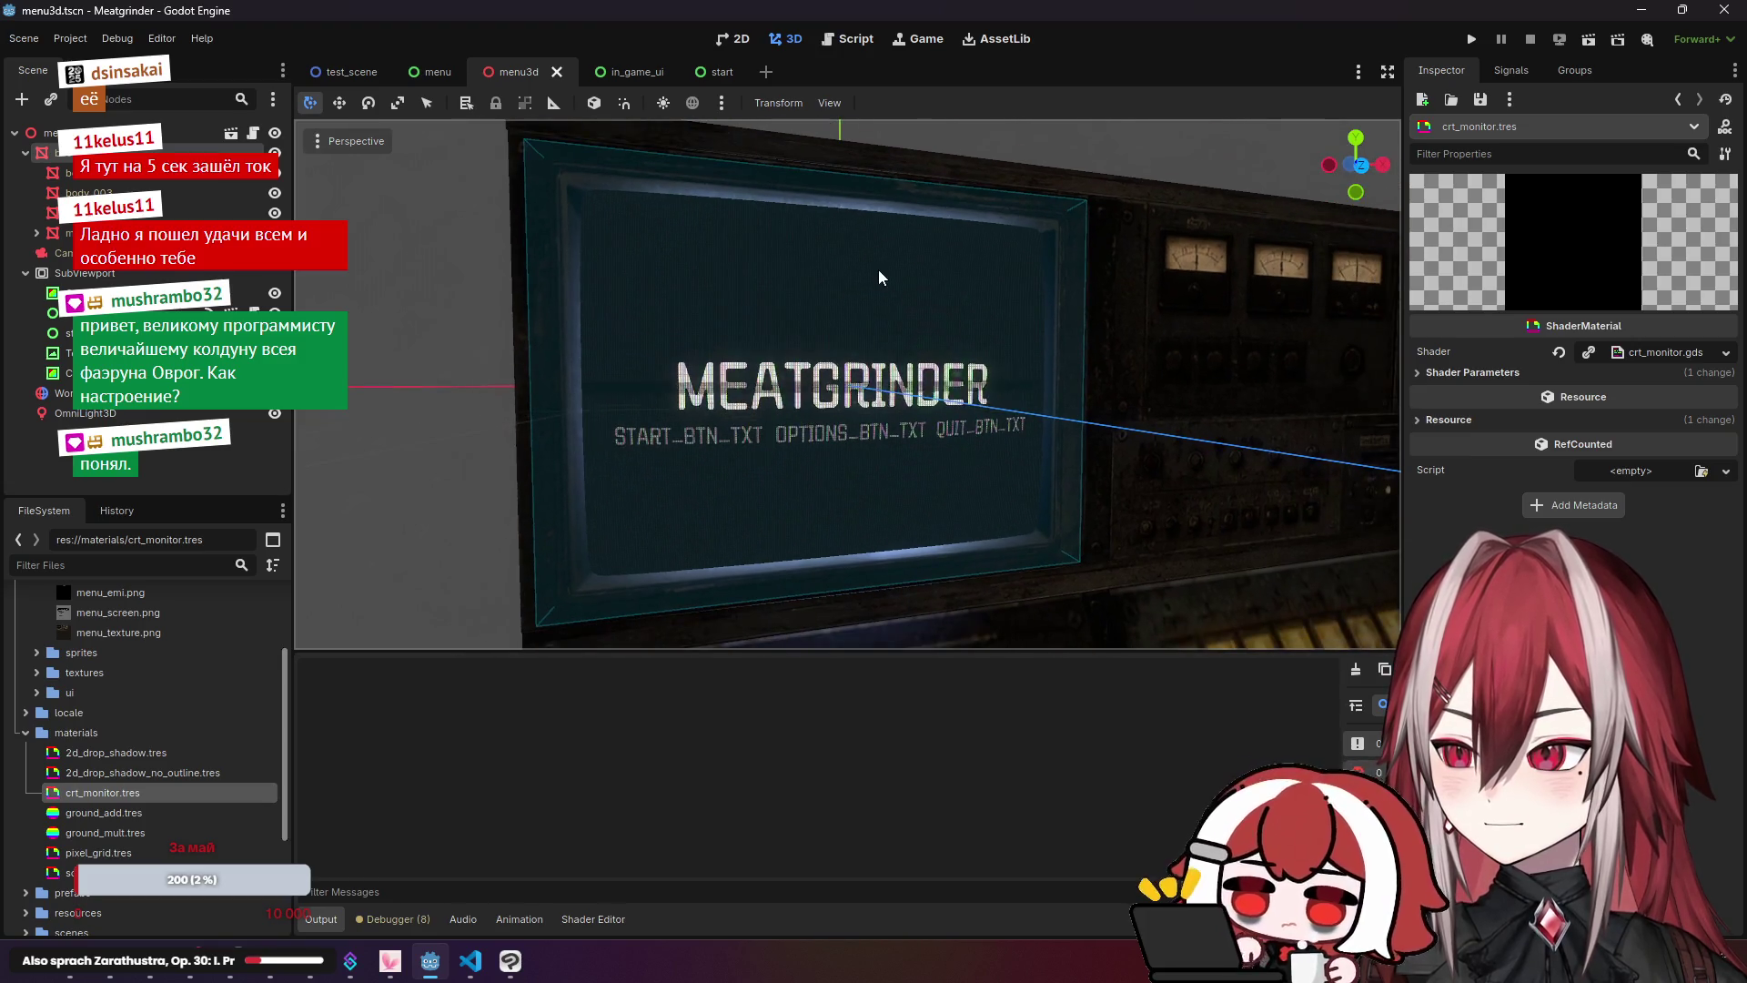
left_click(471, 961)
left_click(705, 424)
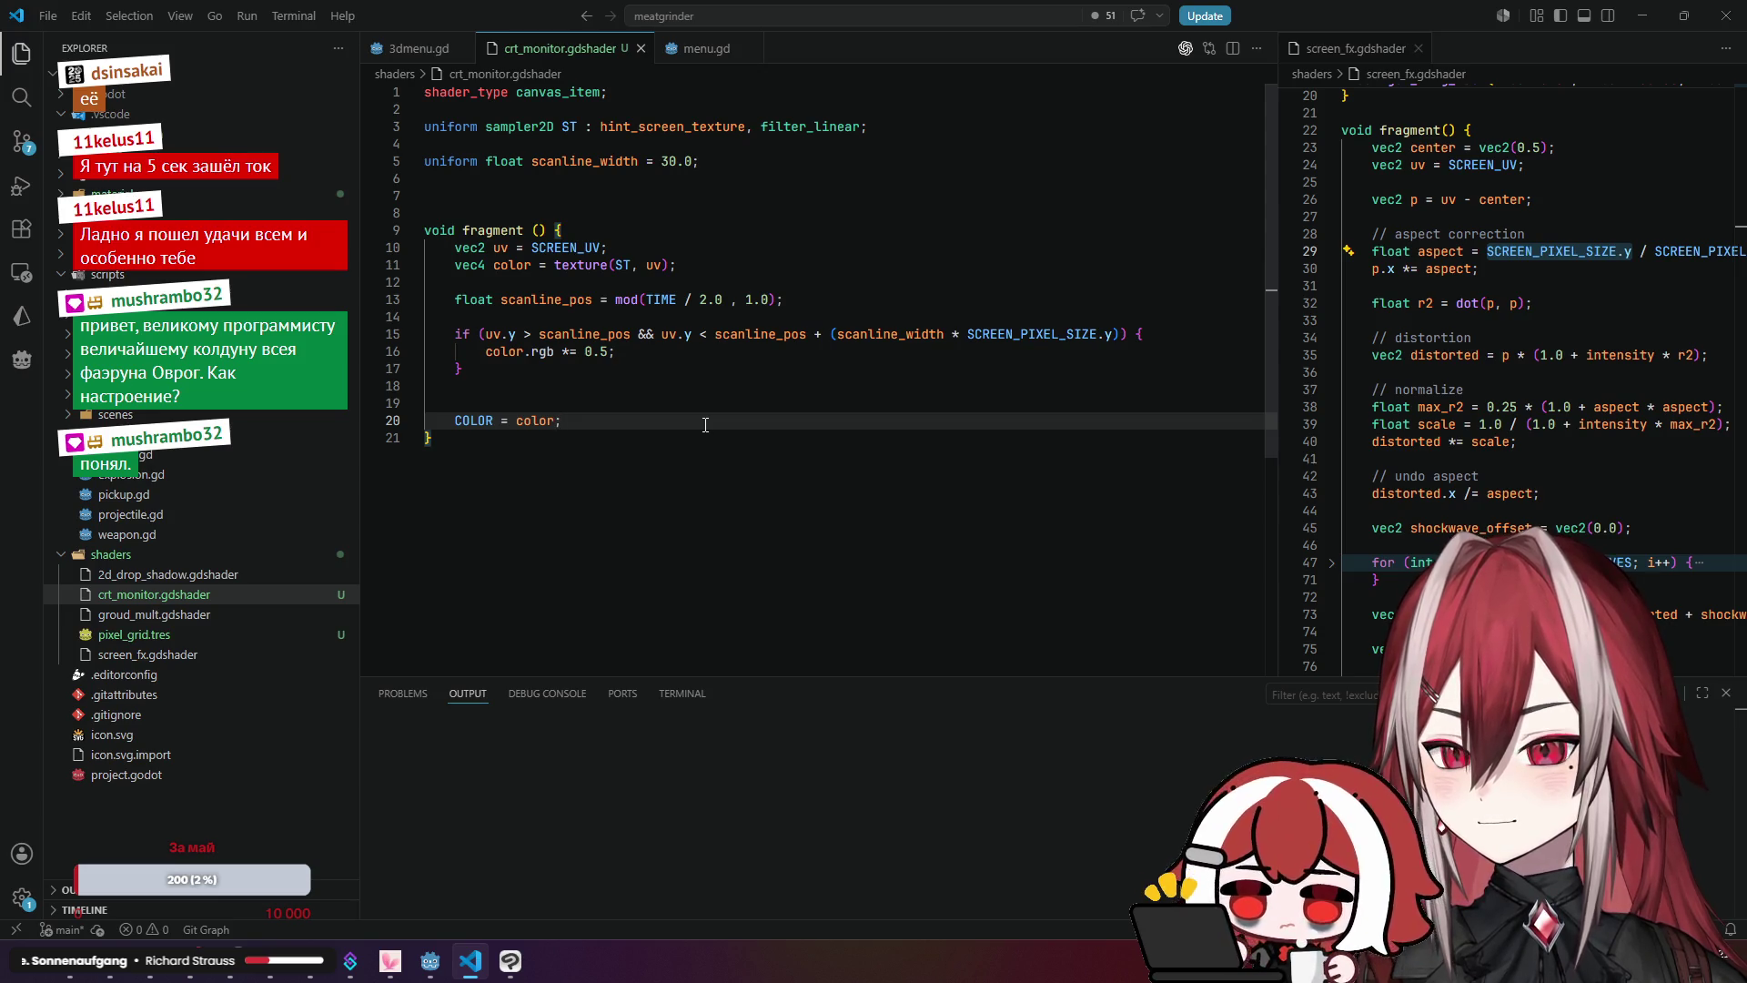
Step: Add a line 'uv.x = uv.x * 2.0;' inside the scanline if block and save
left_click(789, 369)
key("ctrl+shift+Return")
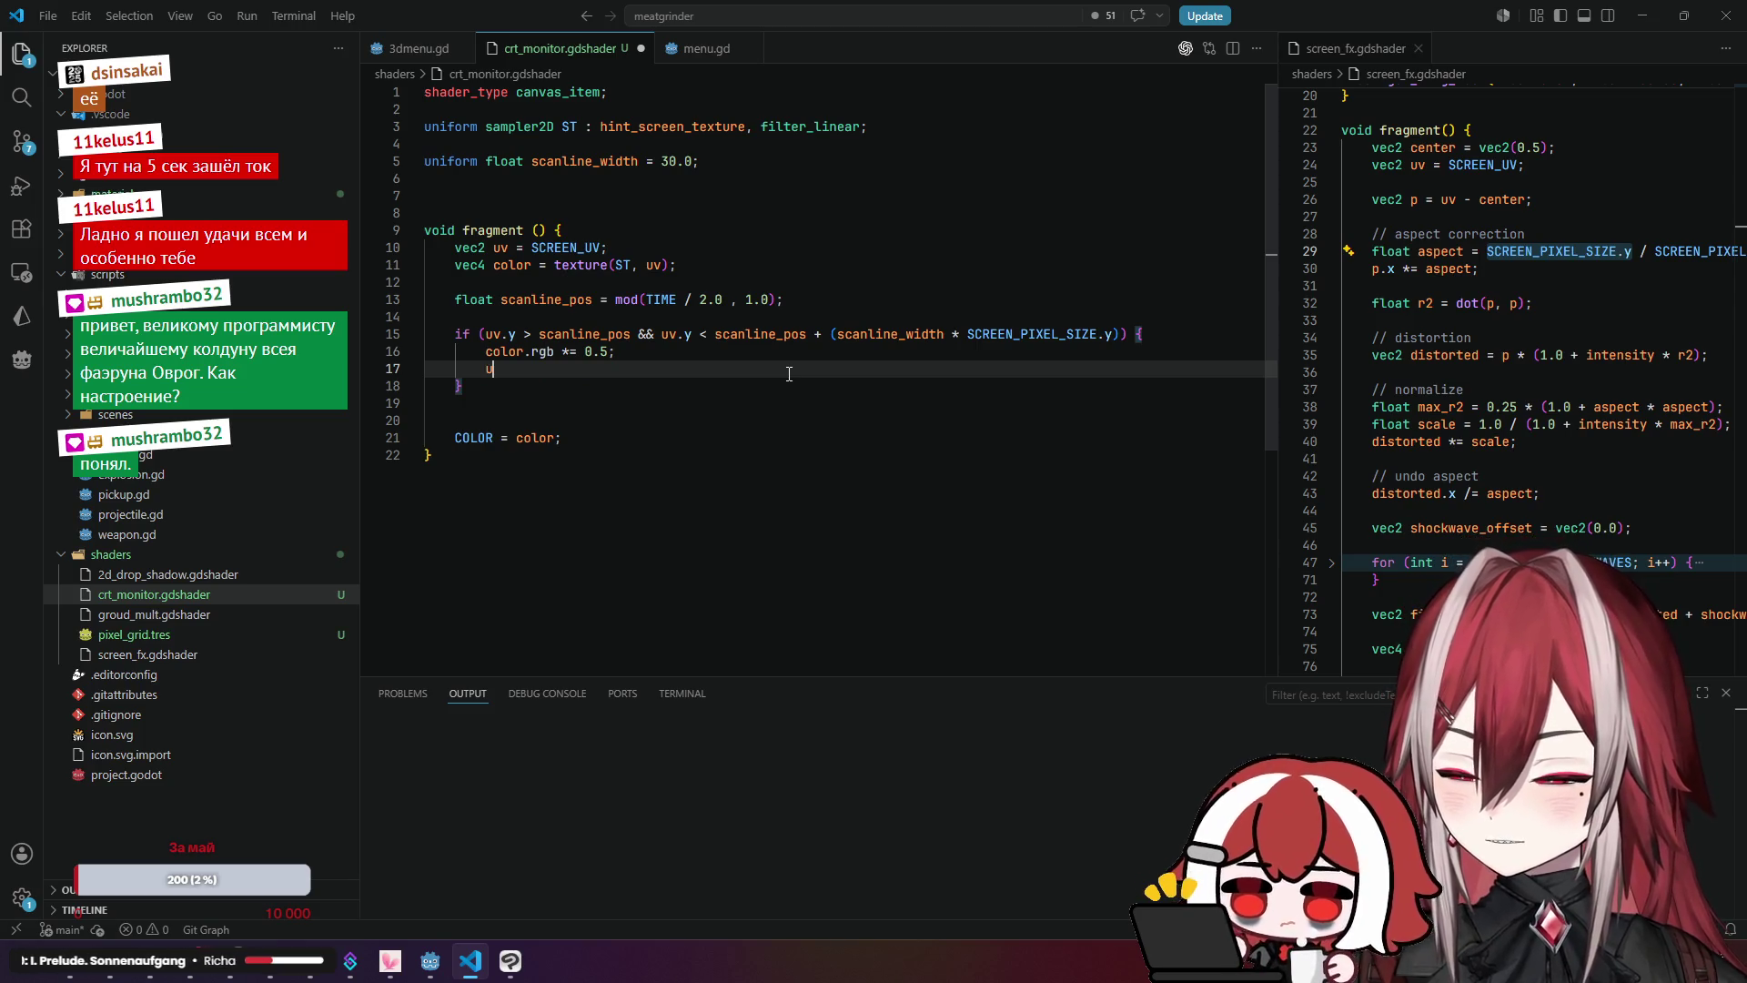
type("v.x")
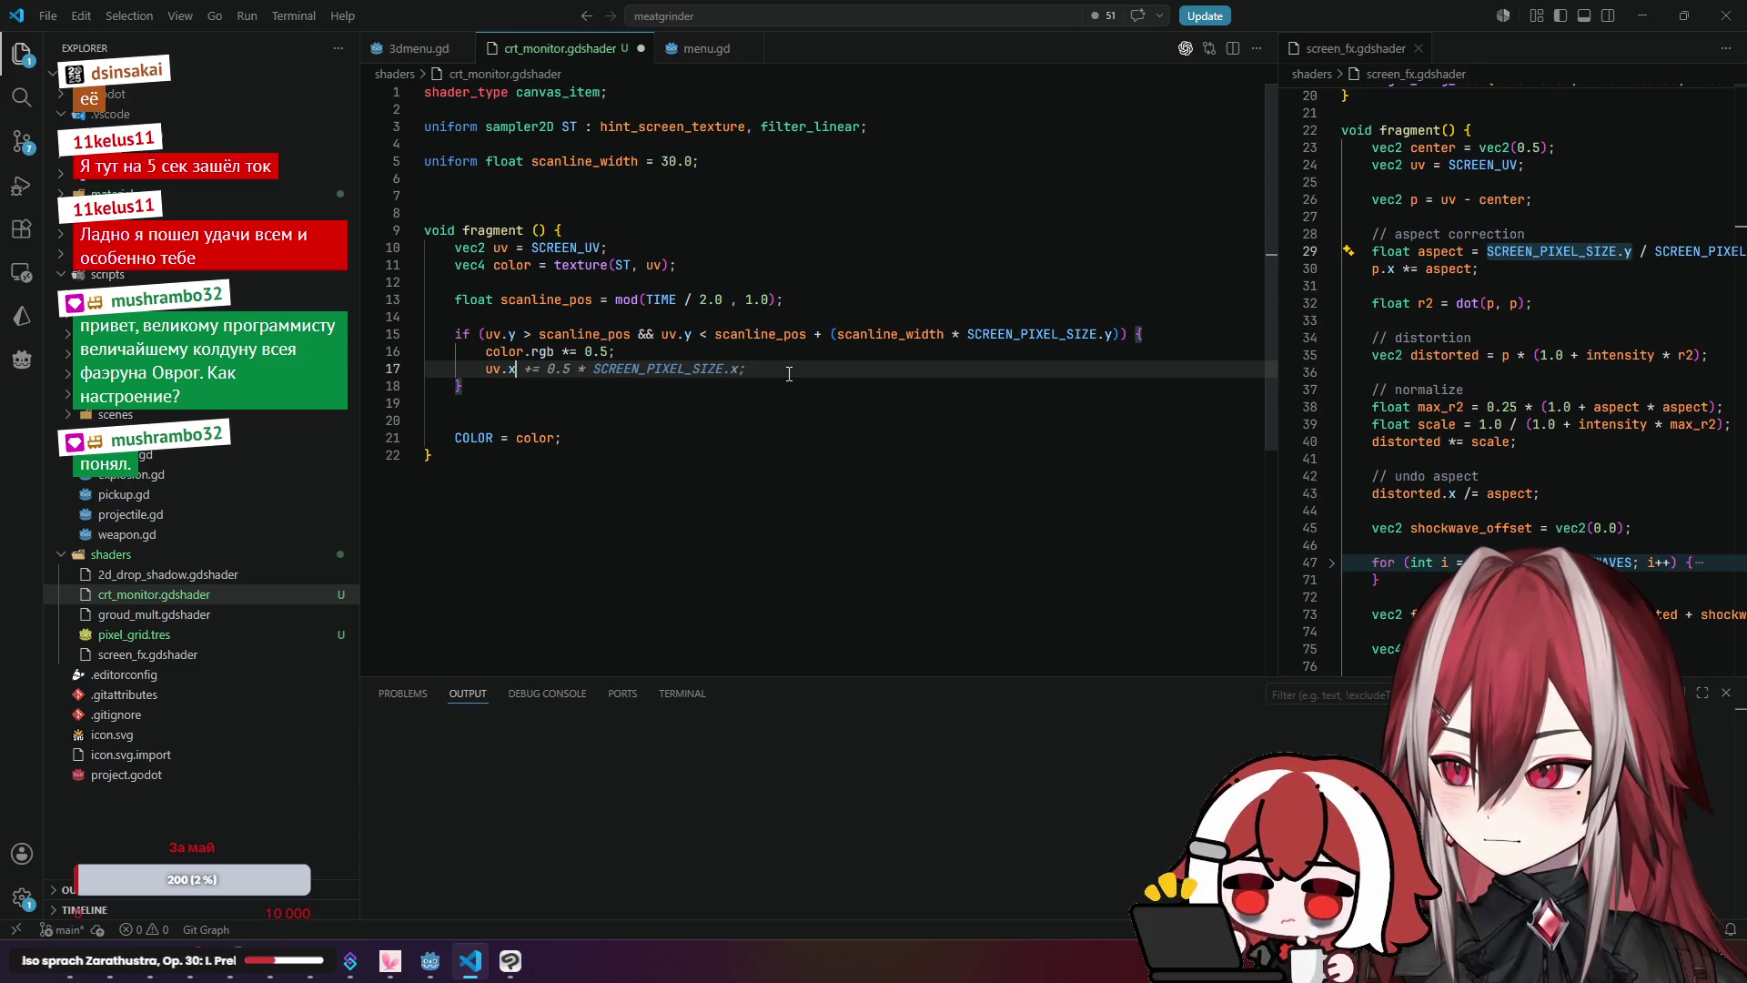
type(" = uv.x")
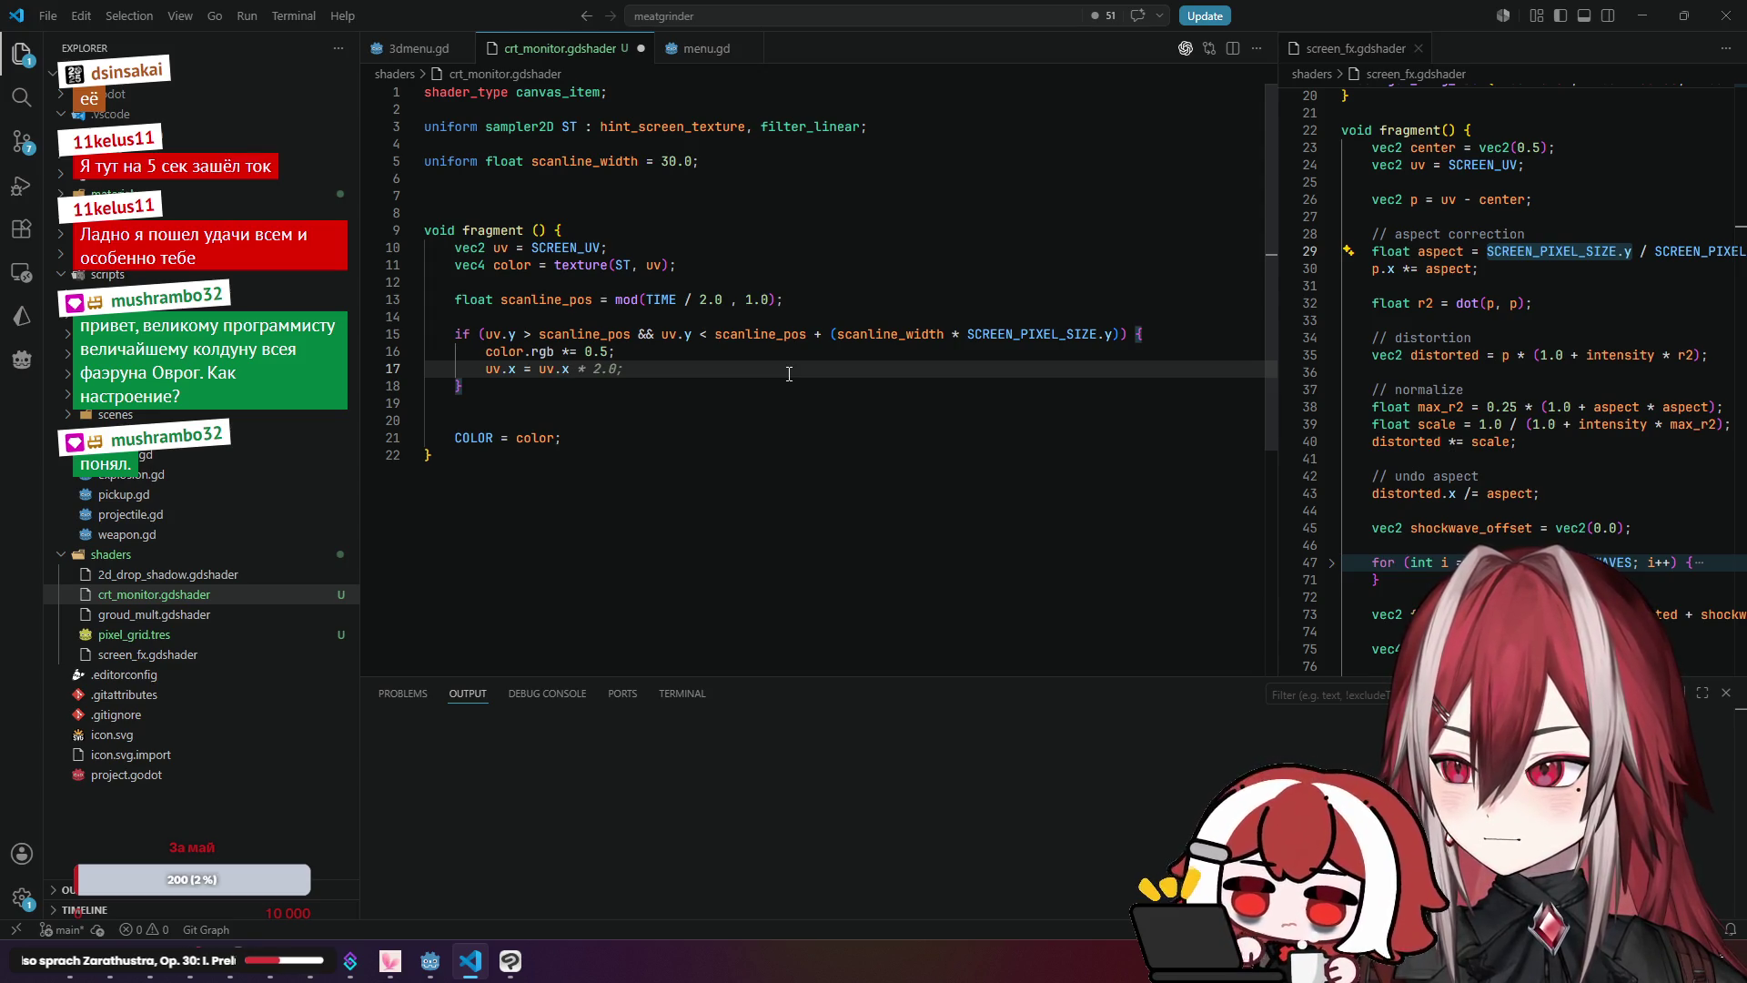
key("Tab")
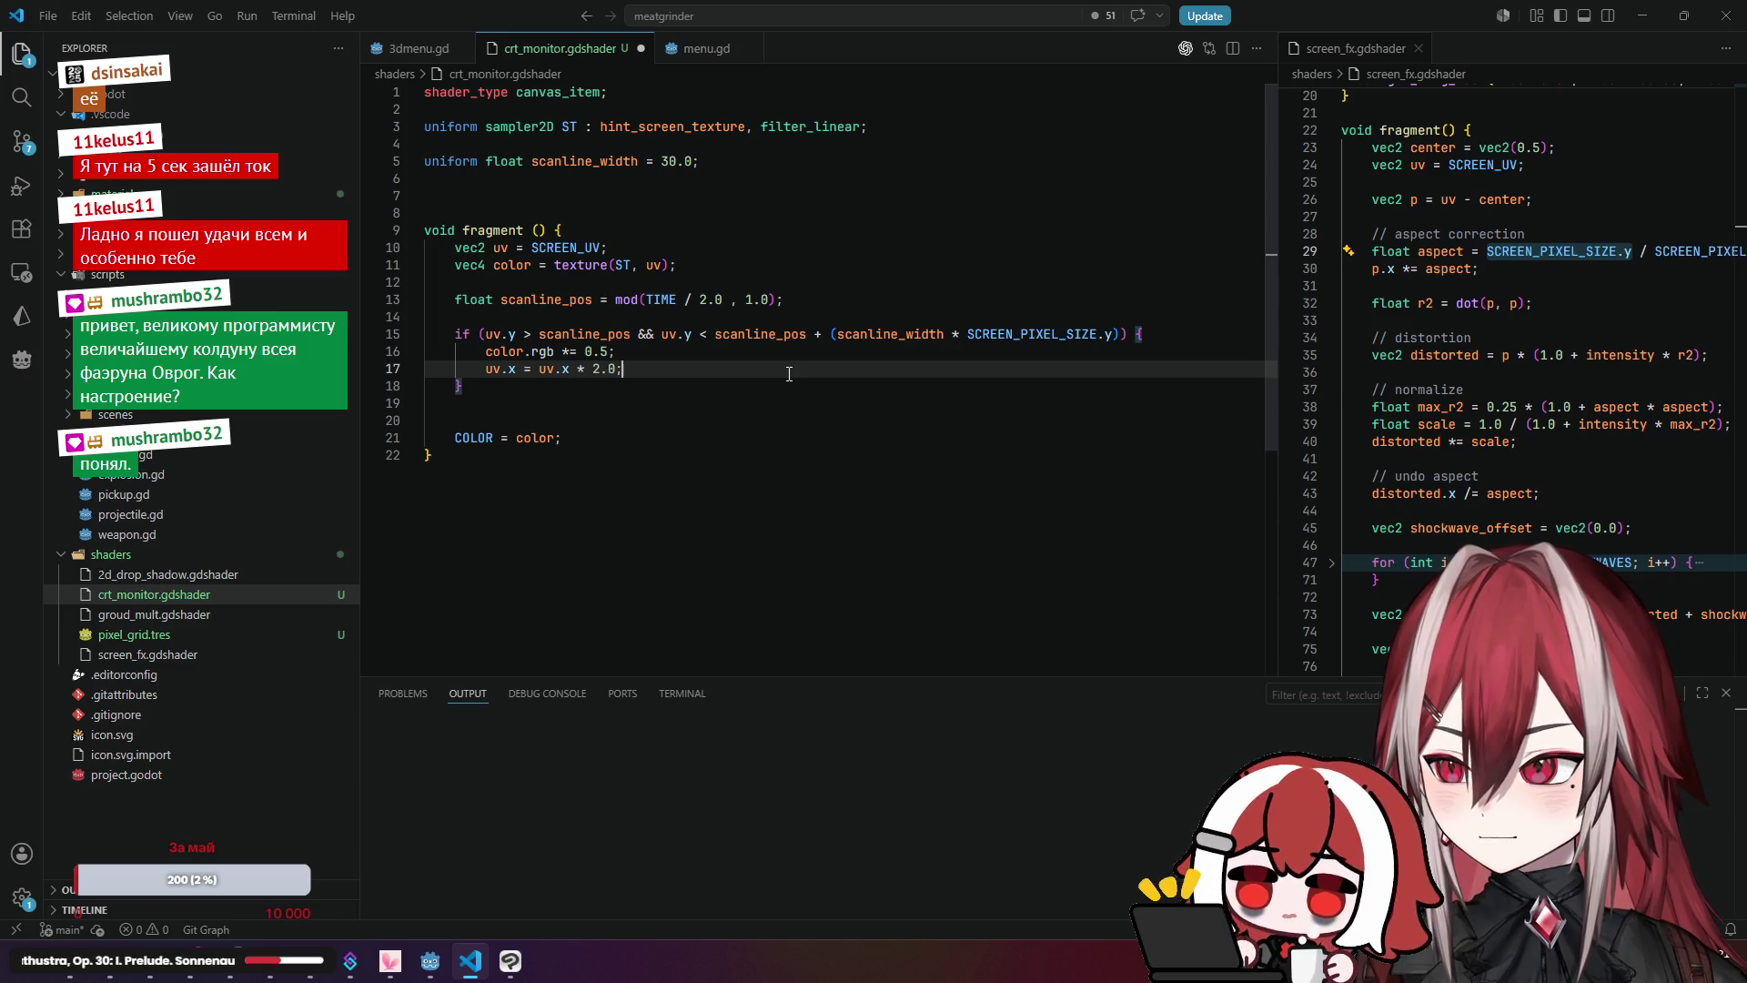
key("Down")
key("Down")
key("ctrl+s")
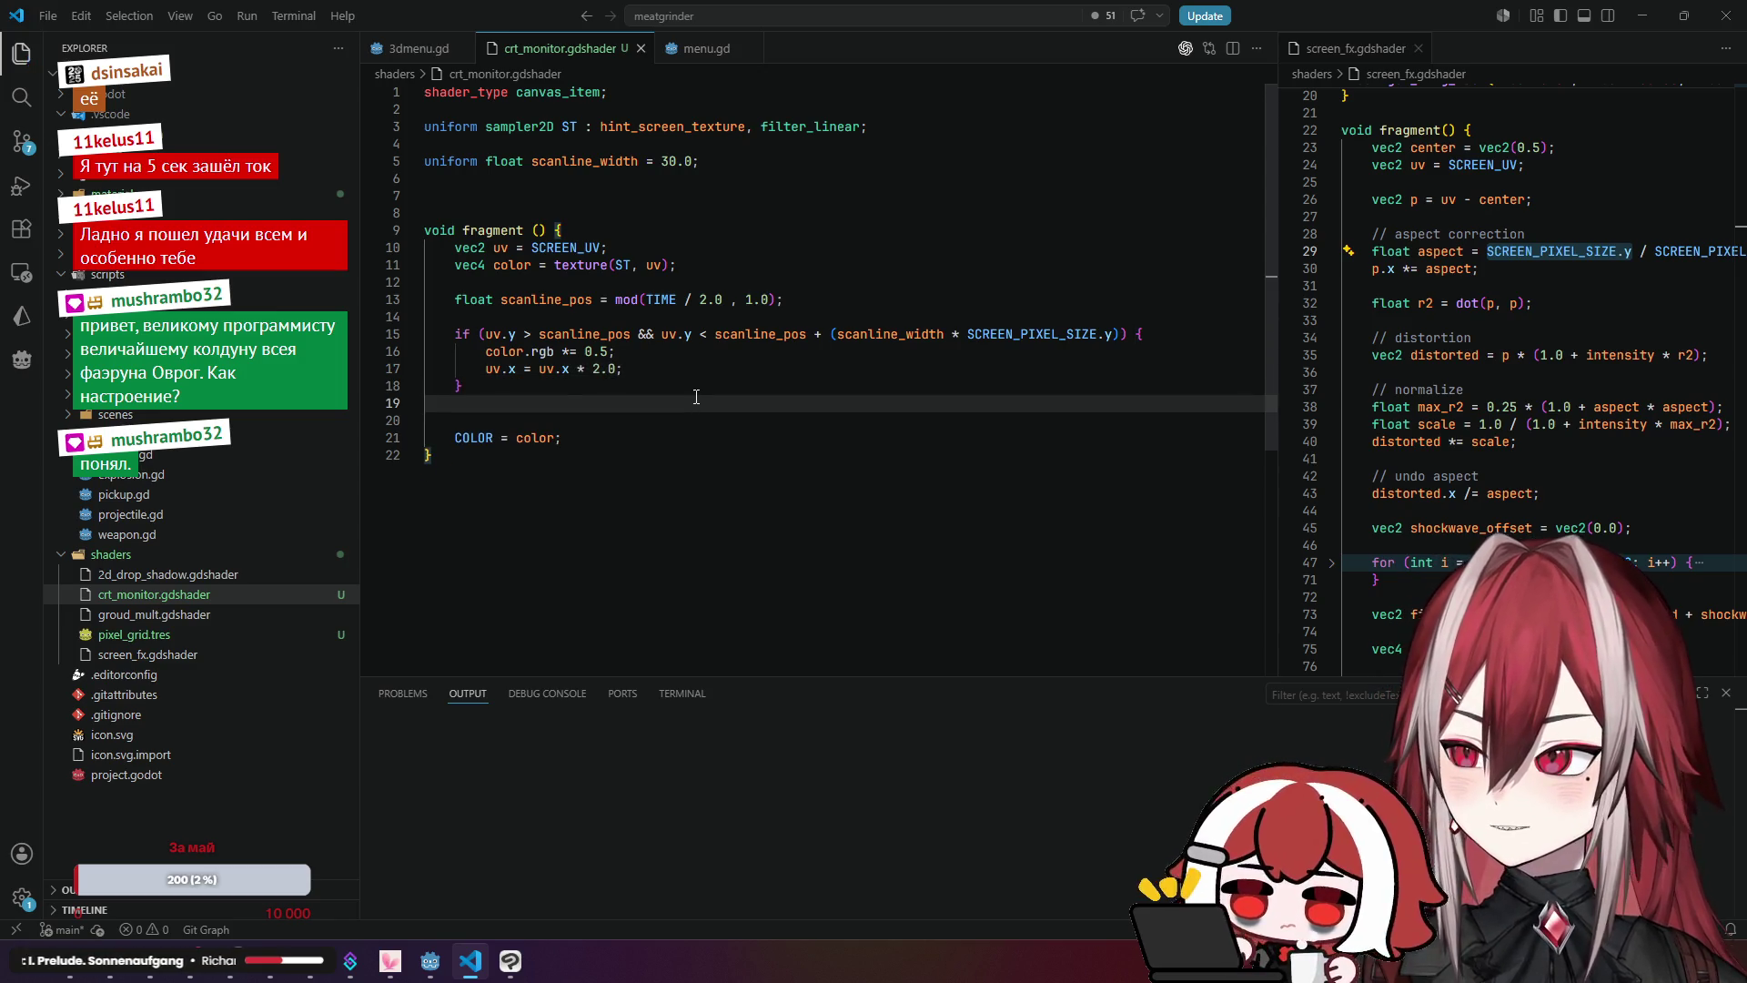
Step: Change that line to 'uv.x = uv.x + 0.01;', save, and view the result in Godot
left_click_drag(577, 369, 616, 369)
key("BackSpace")
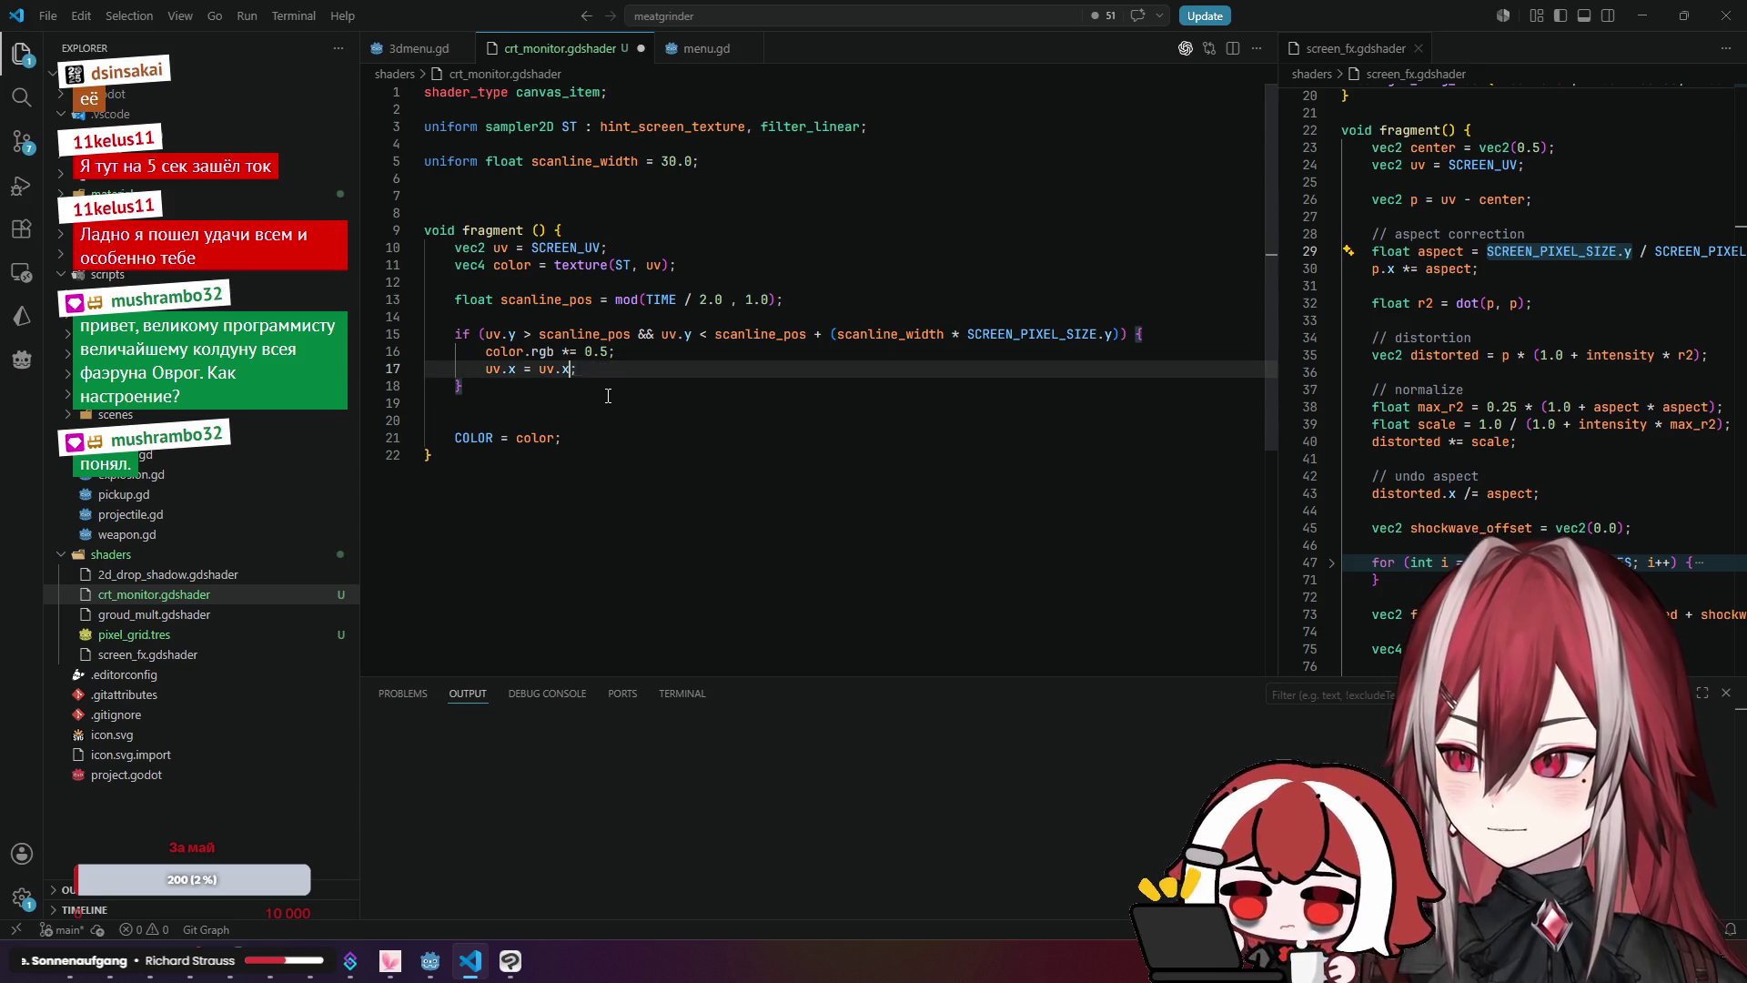
type("+ ")
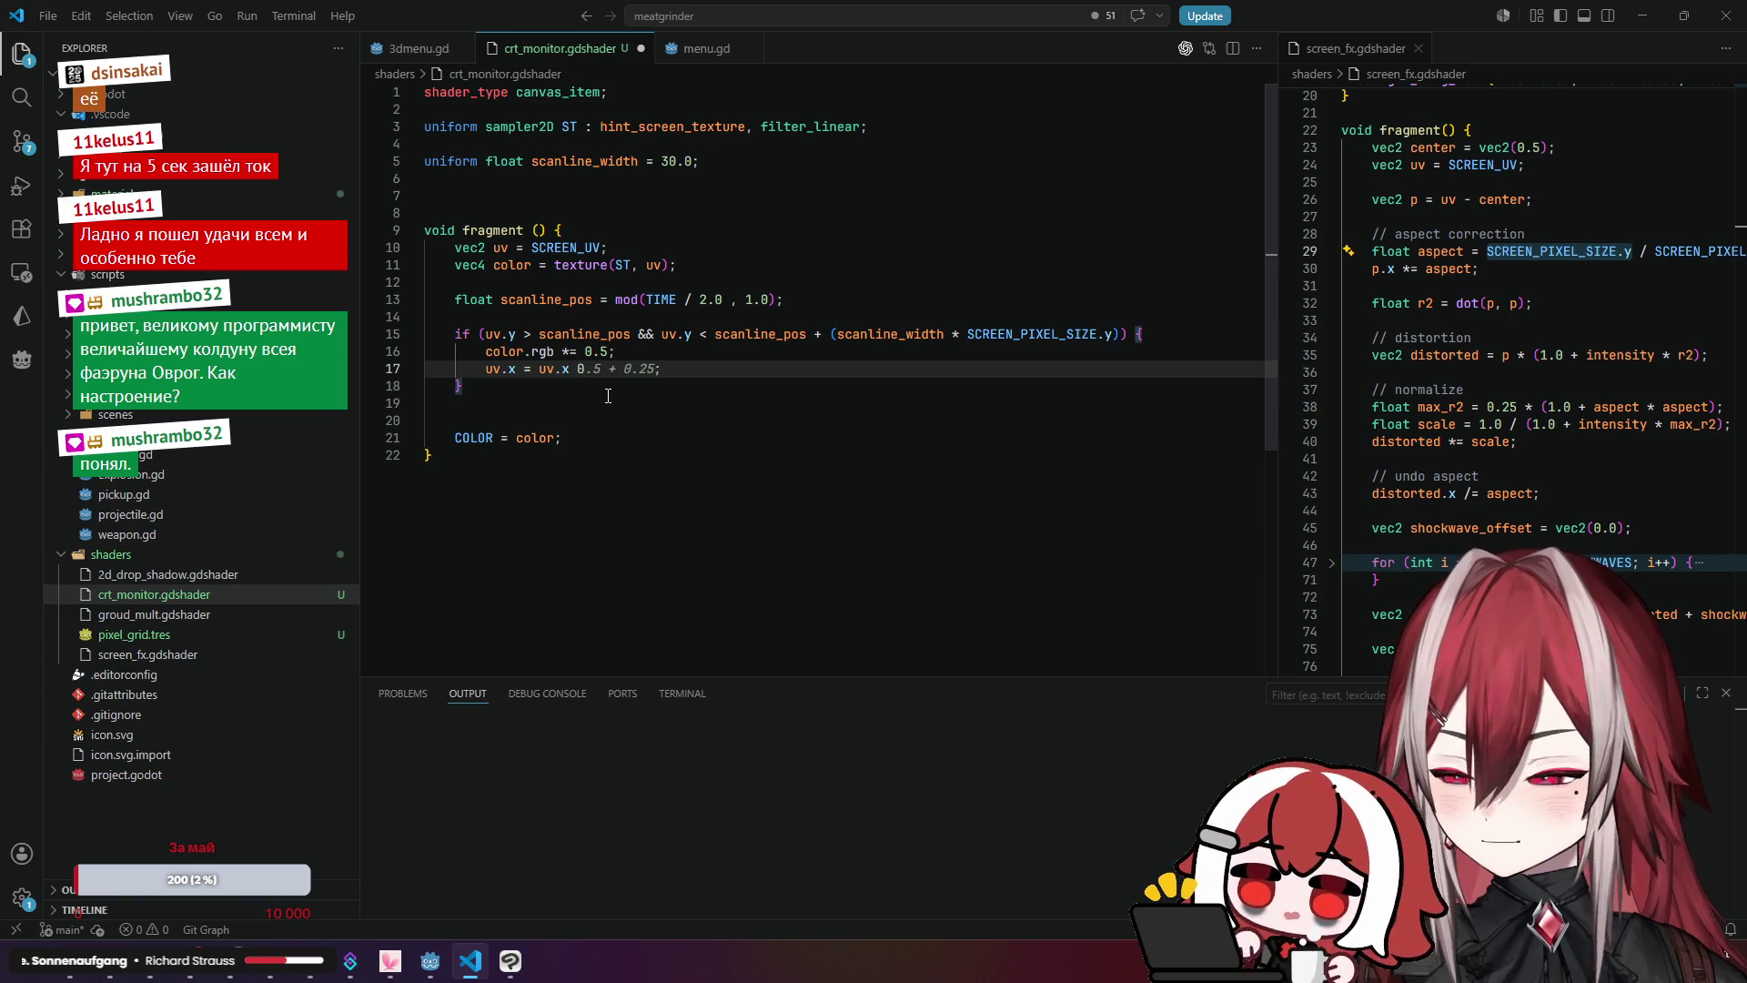
type("0.1")
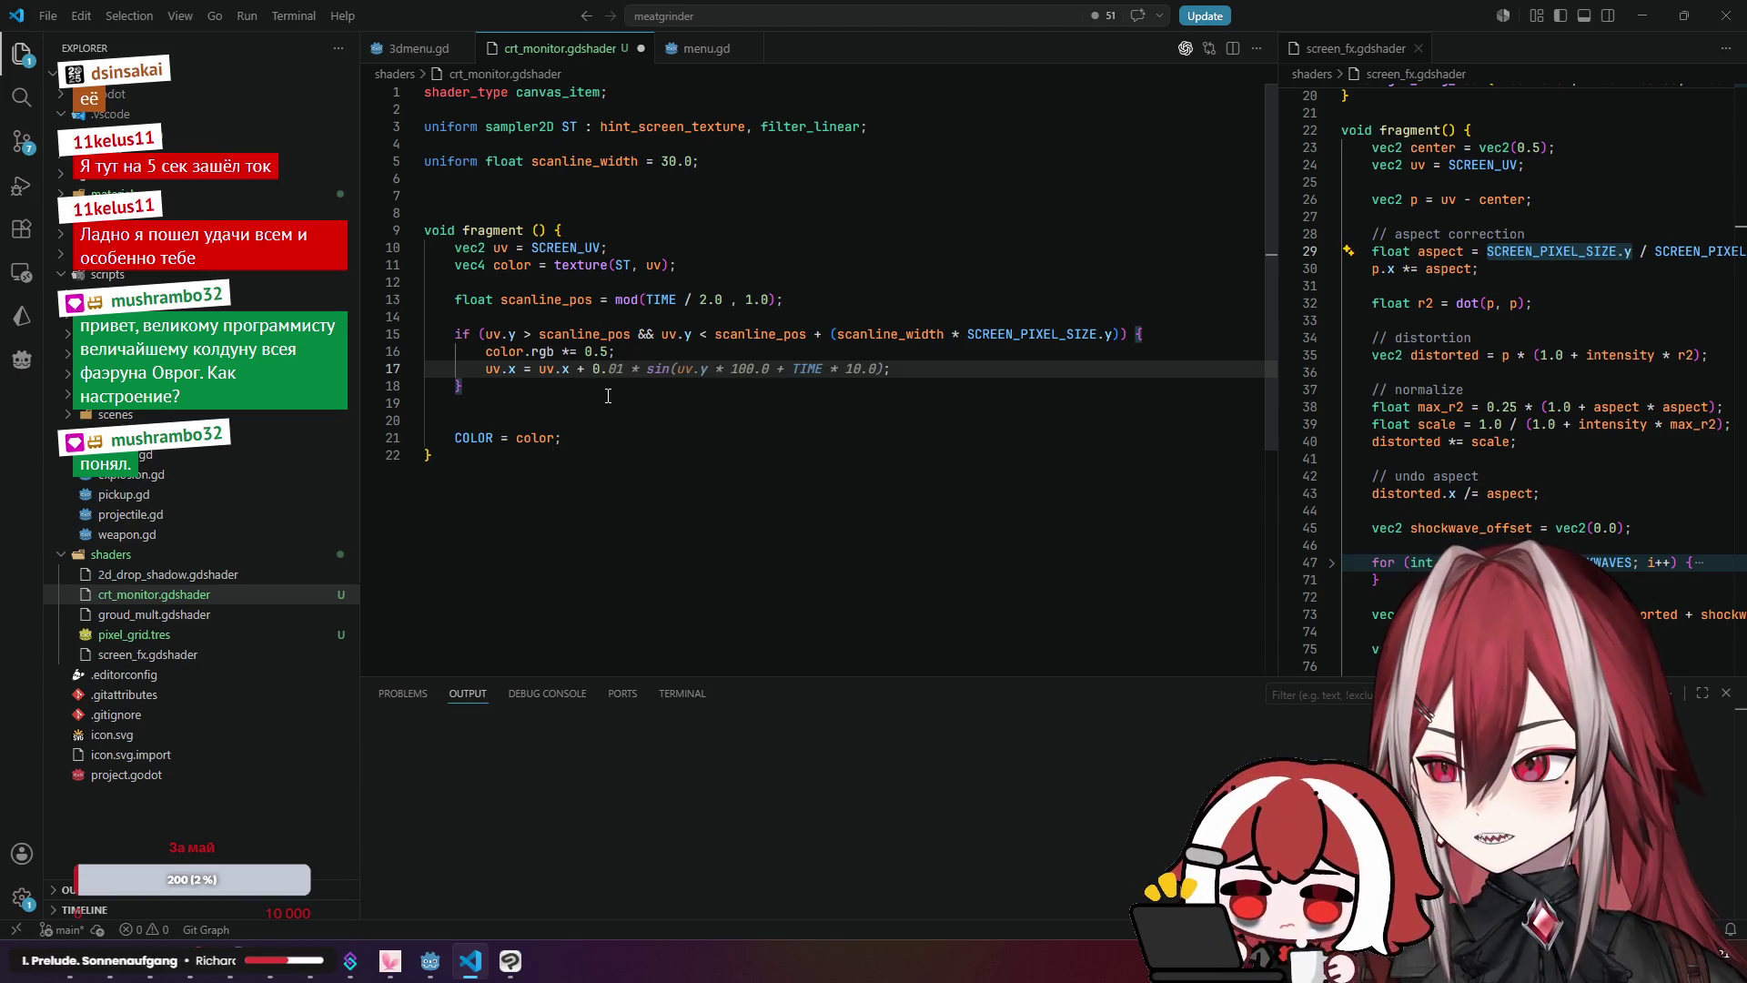
key("BackSpace")
type("01;")
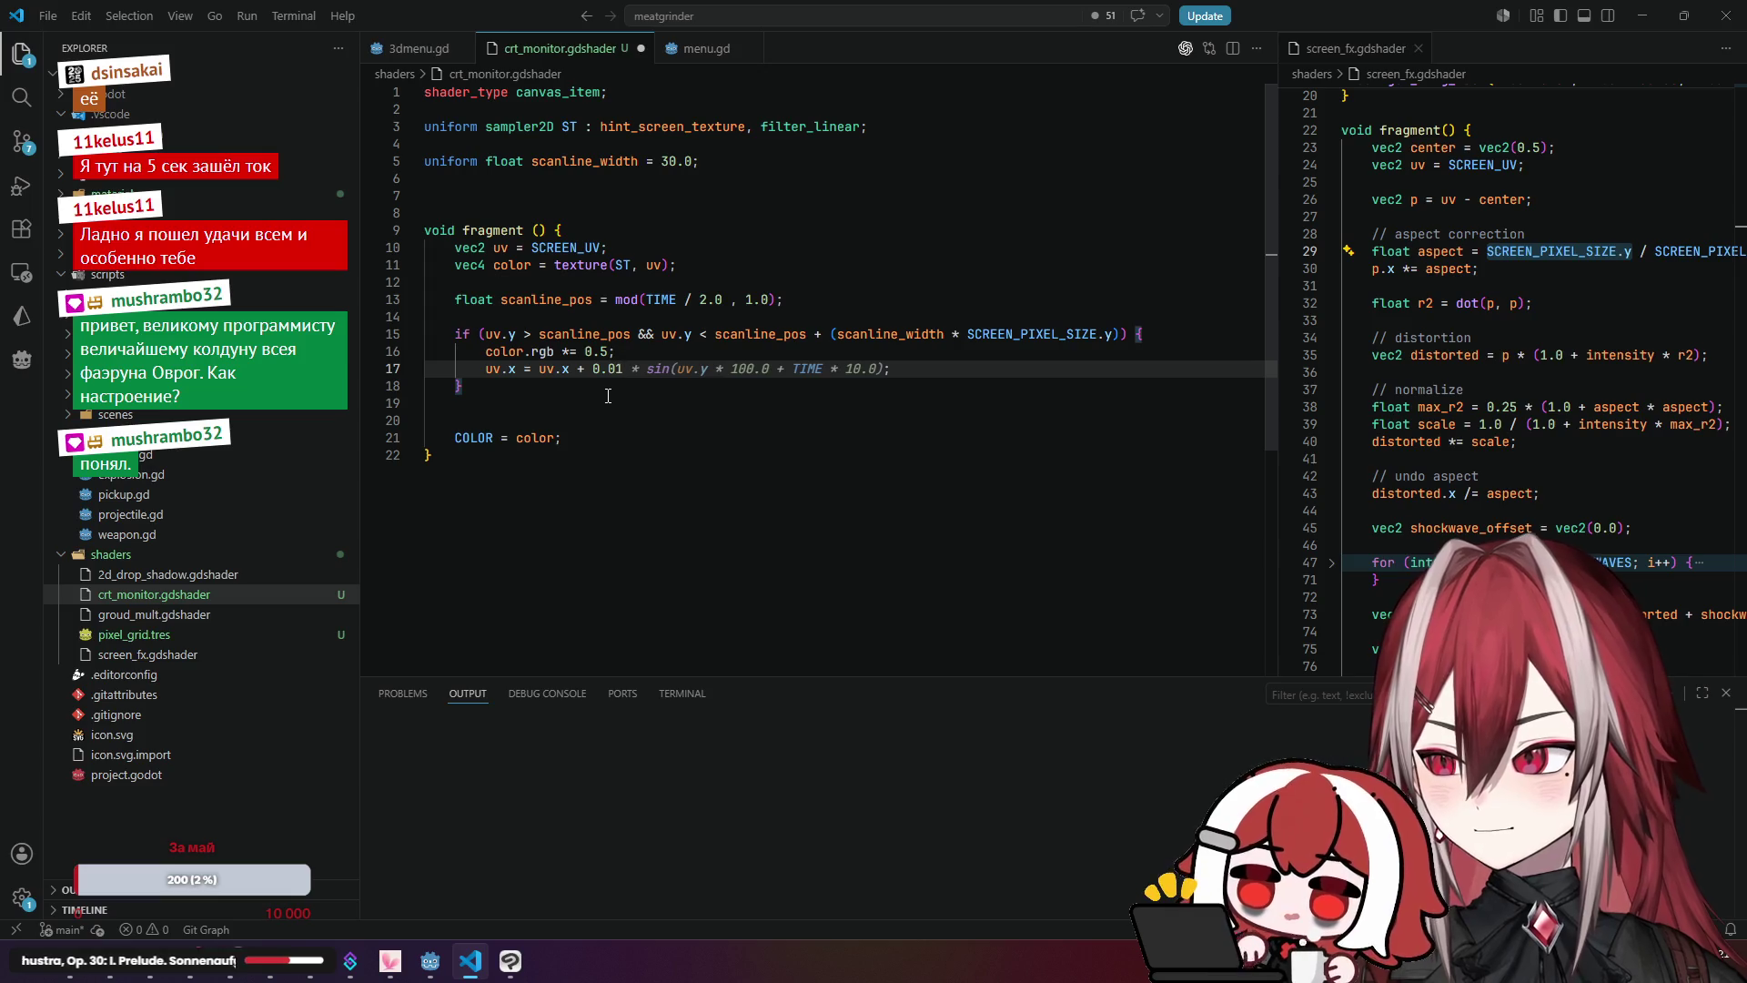
left_click(649, 355)
key("ctrl+s")
key("alt+Tab")
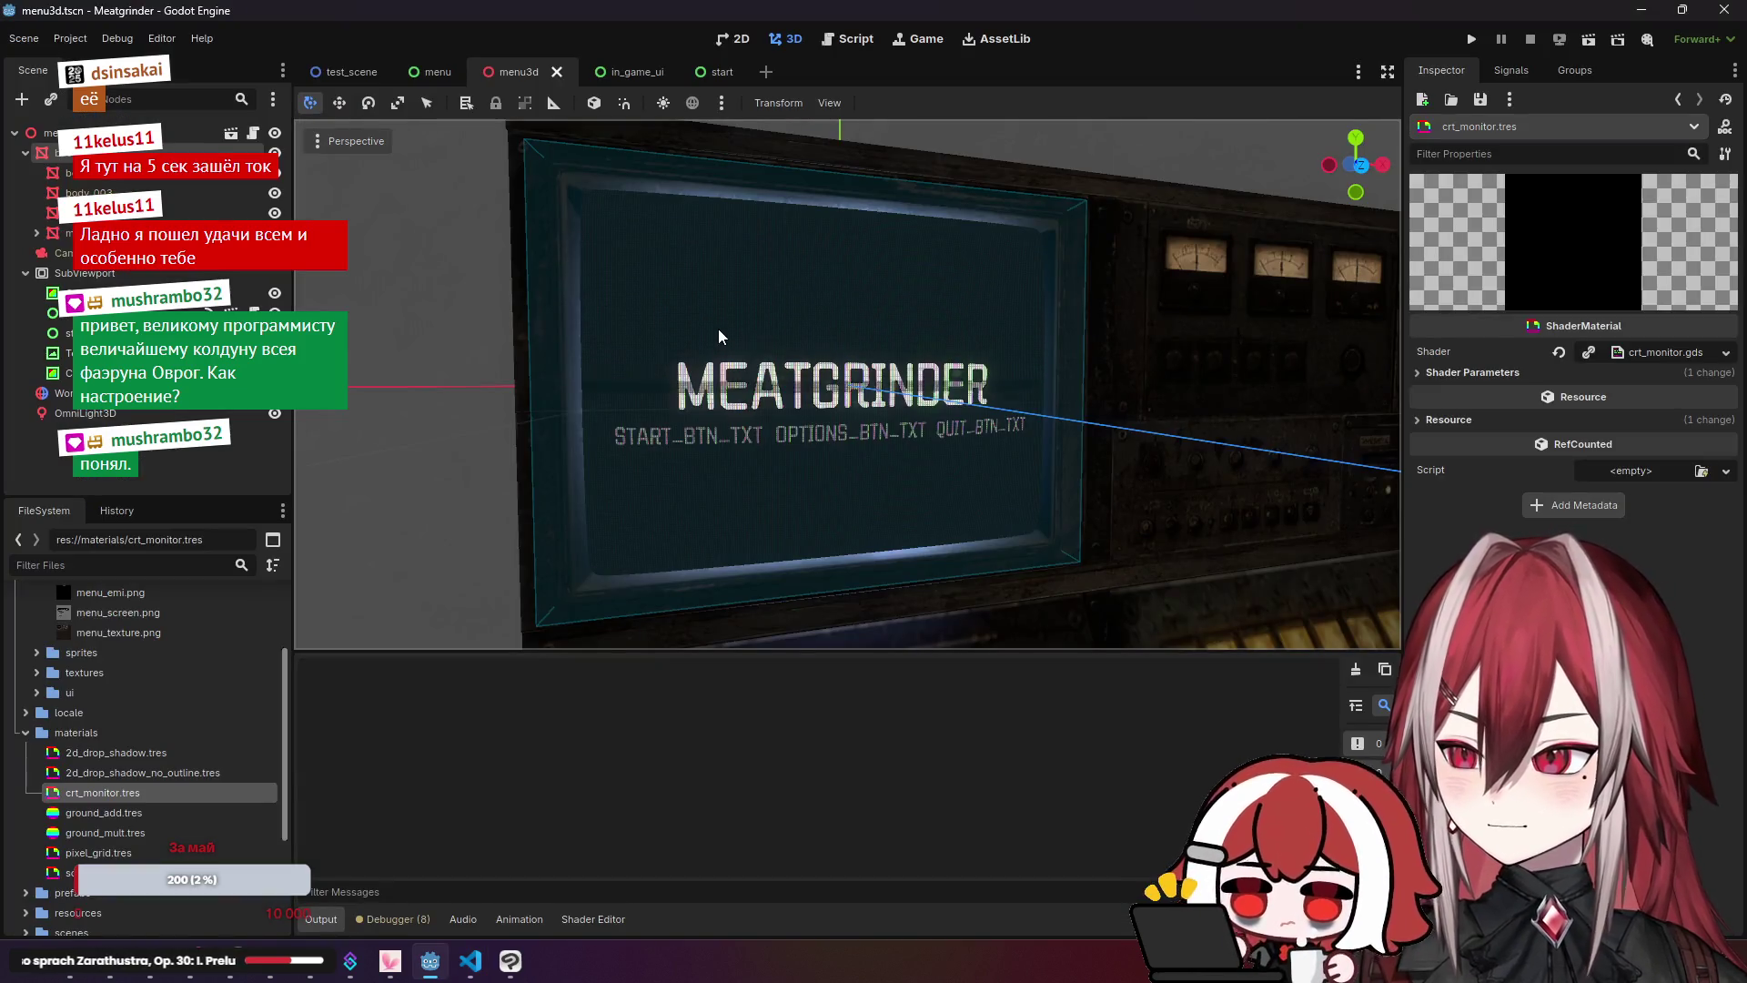
Step: Raise the horizontal uv.x shift from 0.01 to 0.1, save, and preview it in Godot
scroll(717, 329, "up", 5)
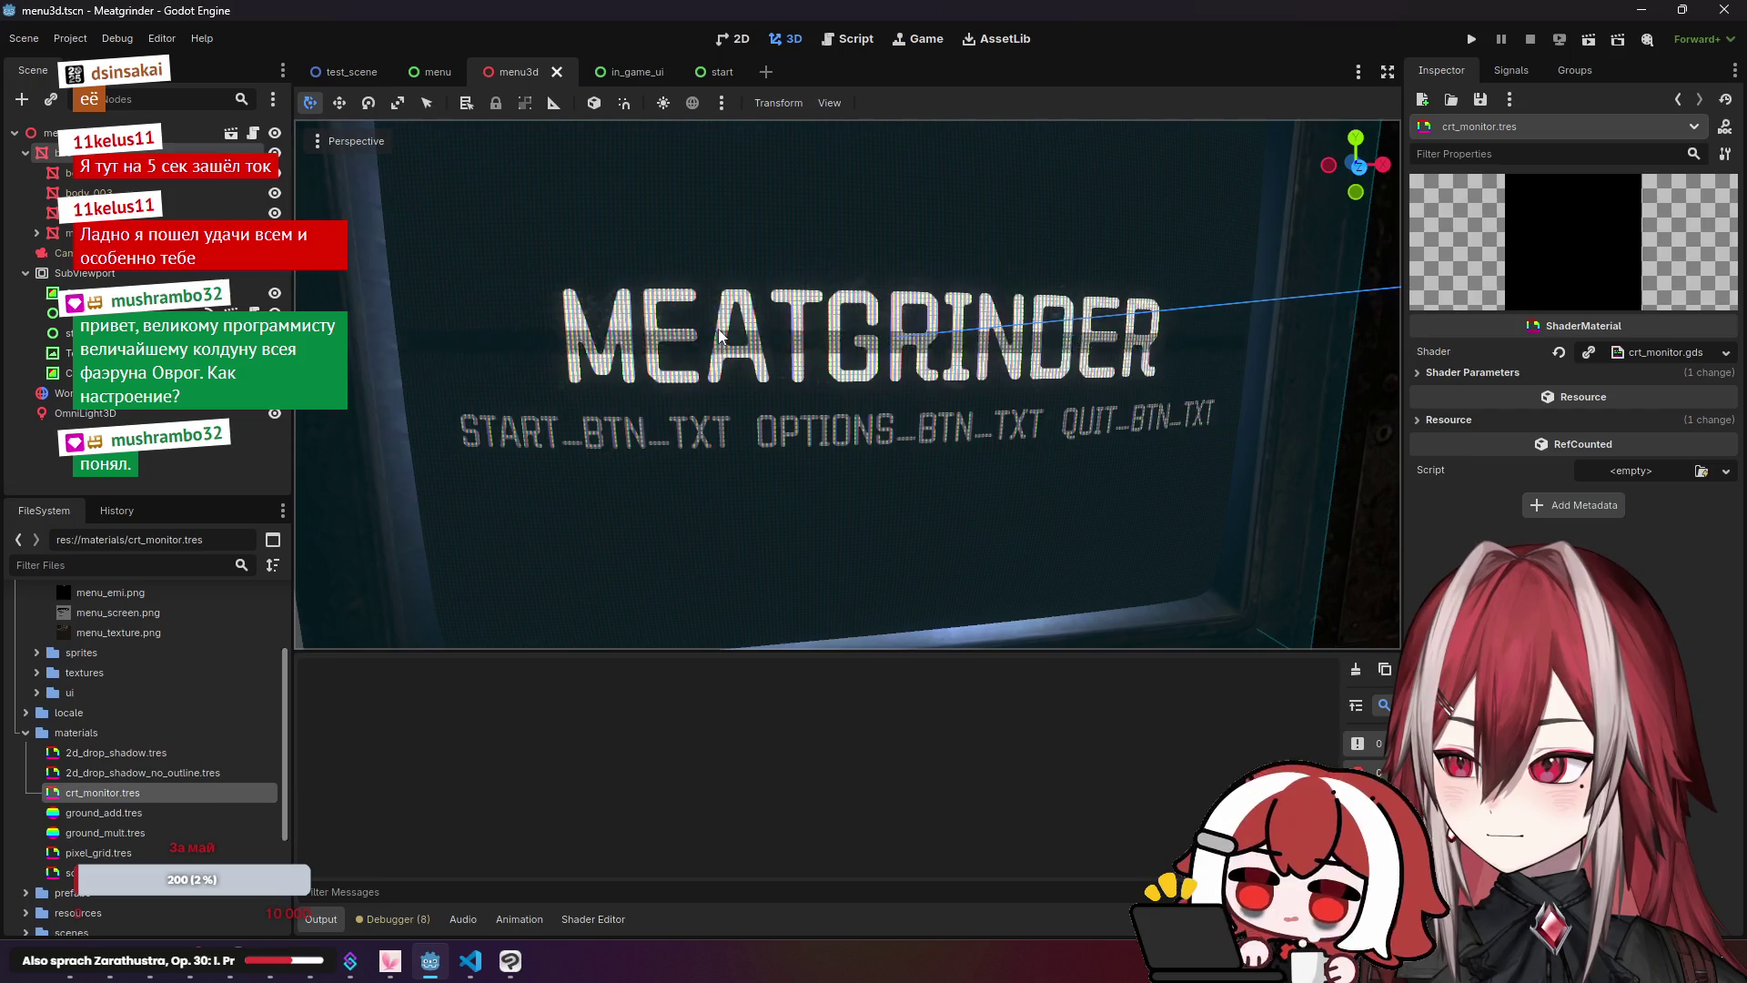
key("alt+Tab")
key("Down")
key("BackSpace")
key("Up")
key("alt+Tab")
scroll(725, 304, "up", 3)
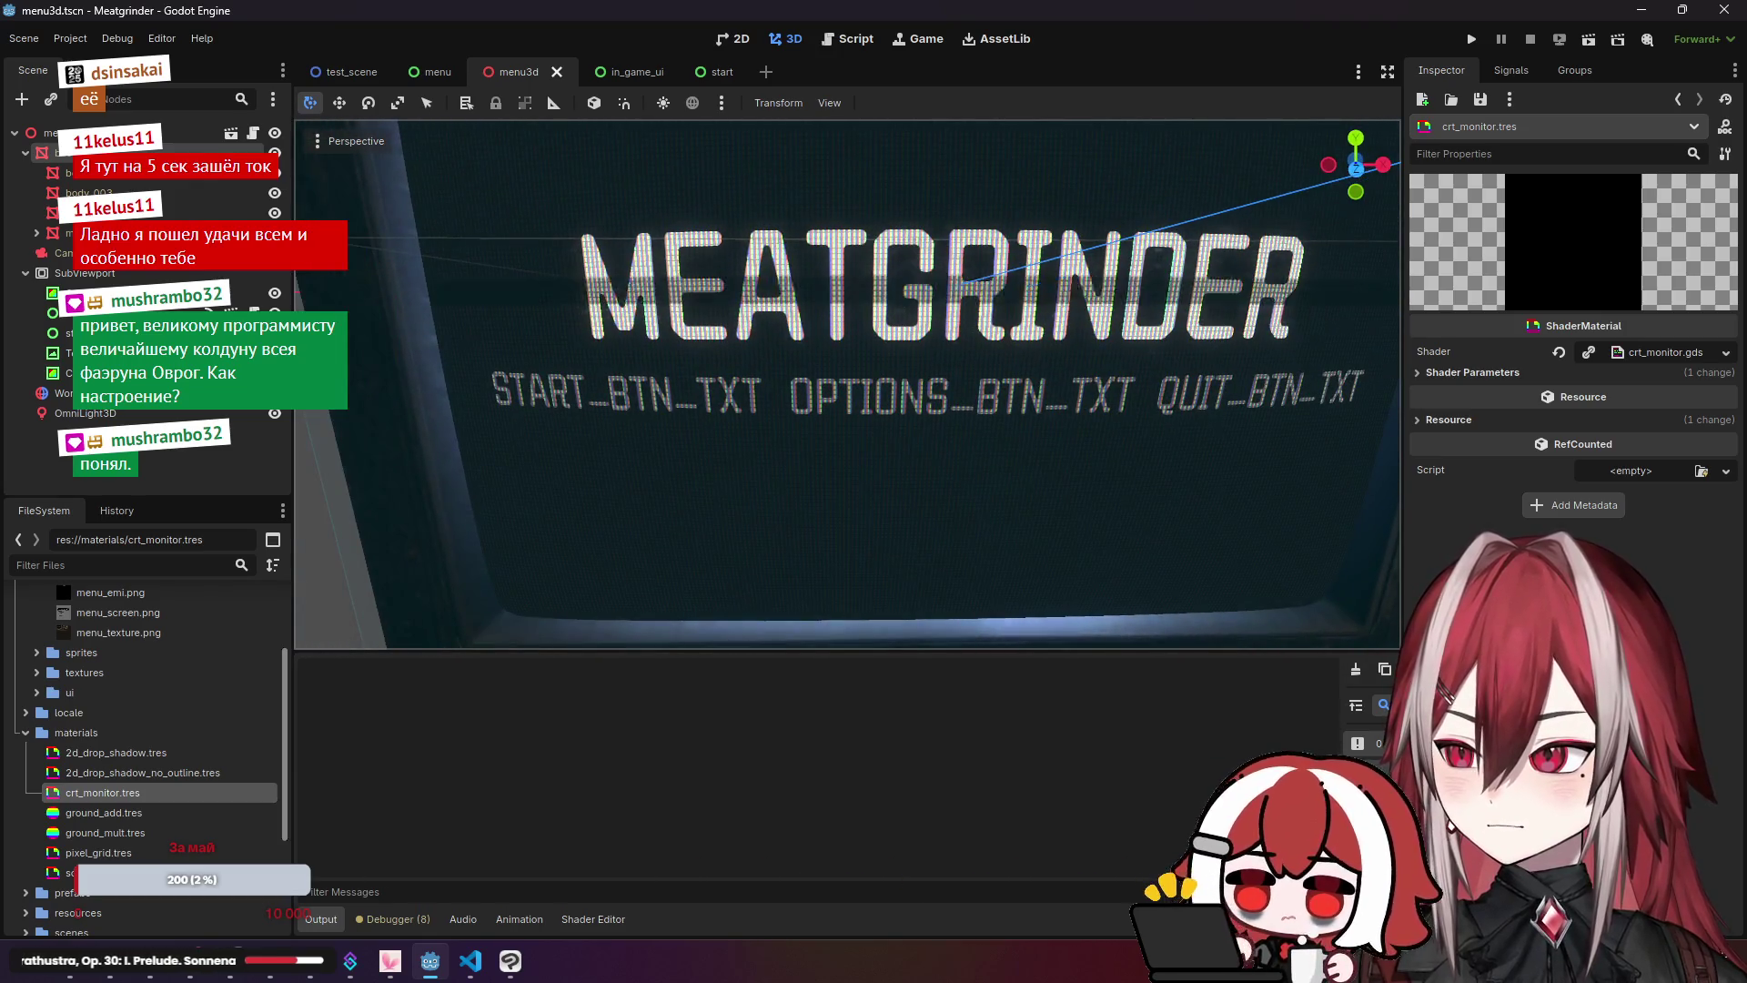
scroll(724, 291, "down", 5)
key("alt+Tab")
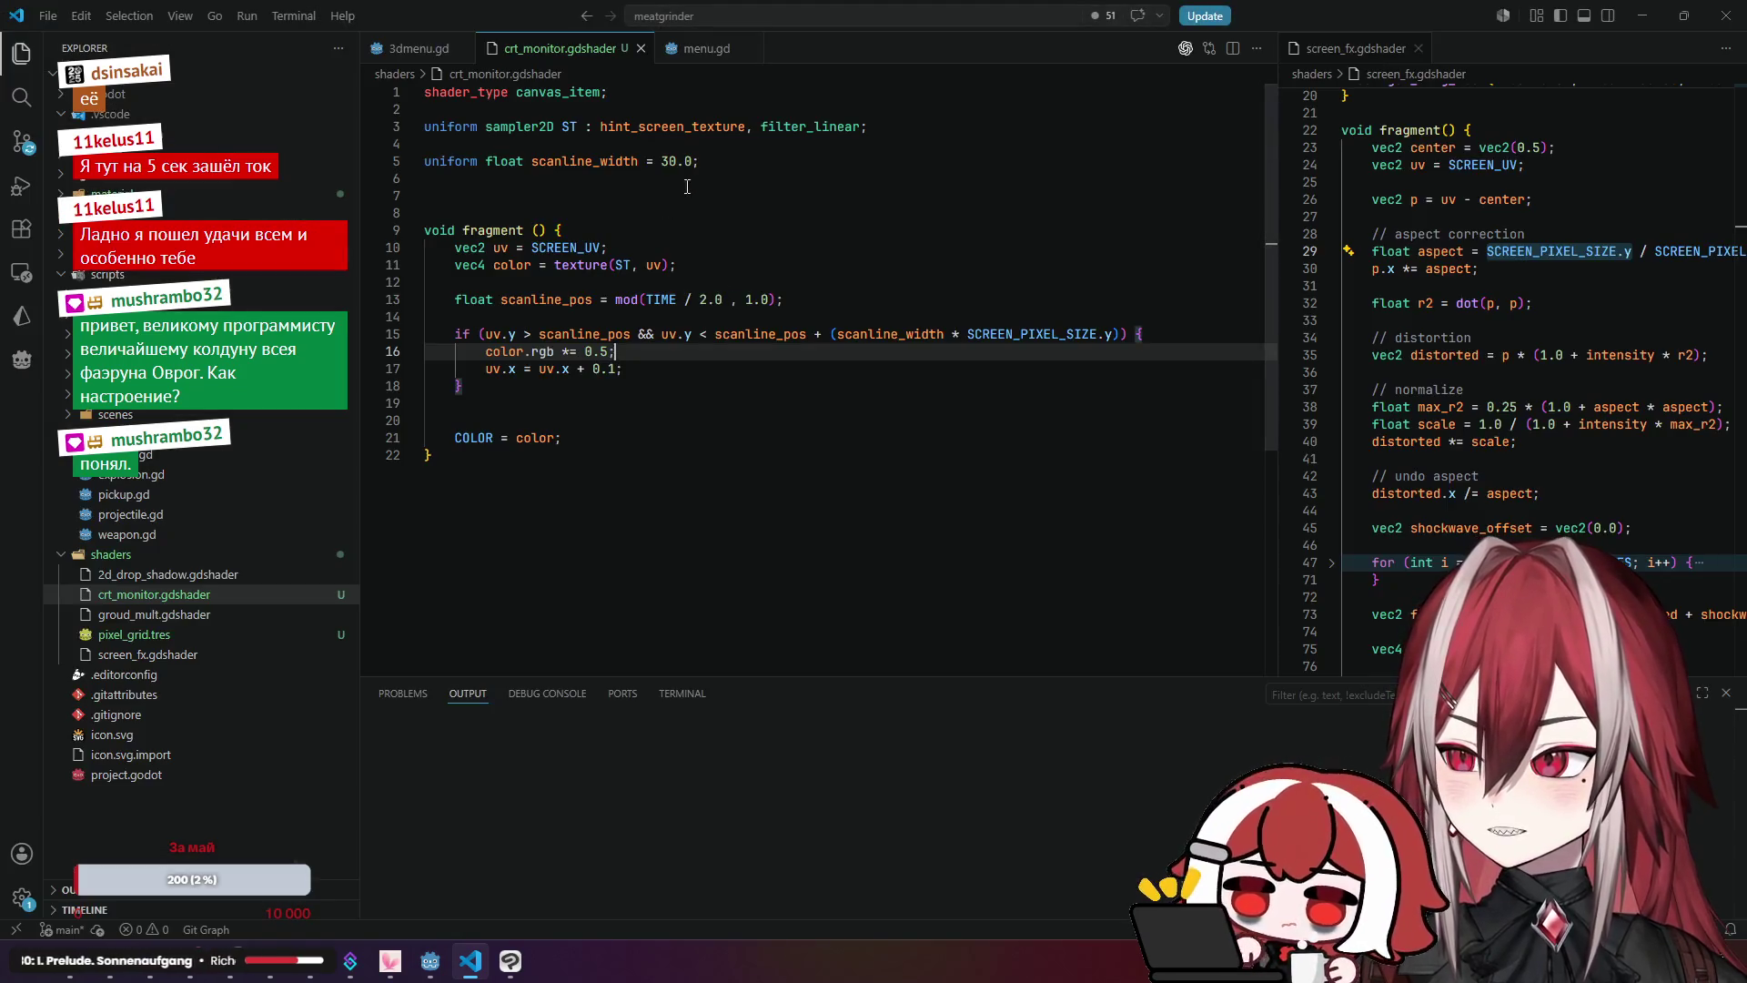
Step: Change scanline_width from 30.0 to 60.0, save, and preview the doubled band in Godot
left_click(665, 161)
key("BackSpace")
type("6")
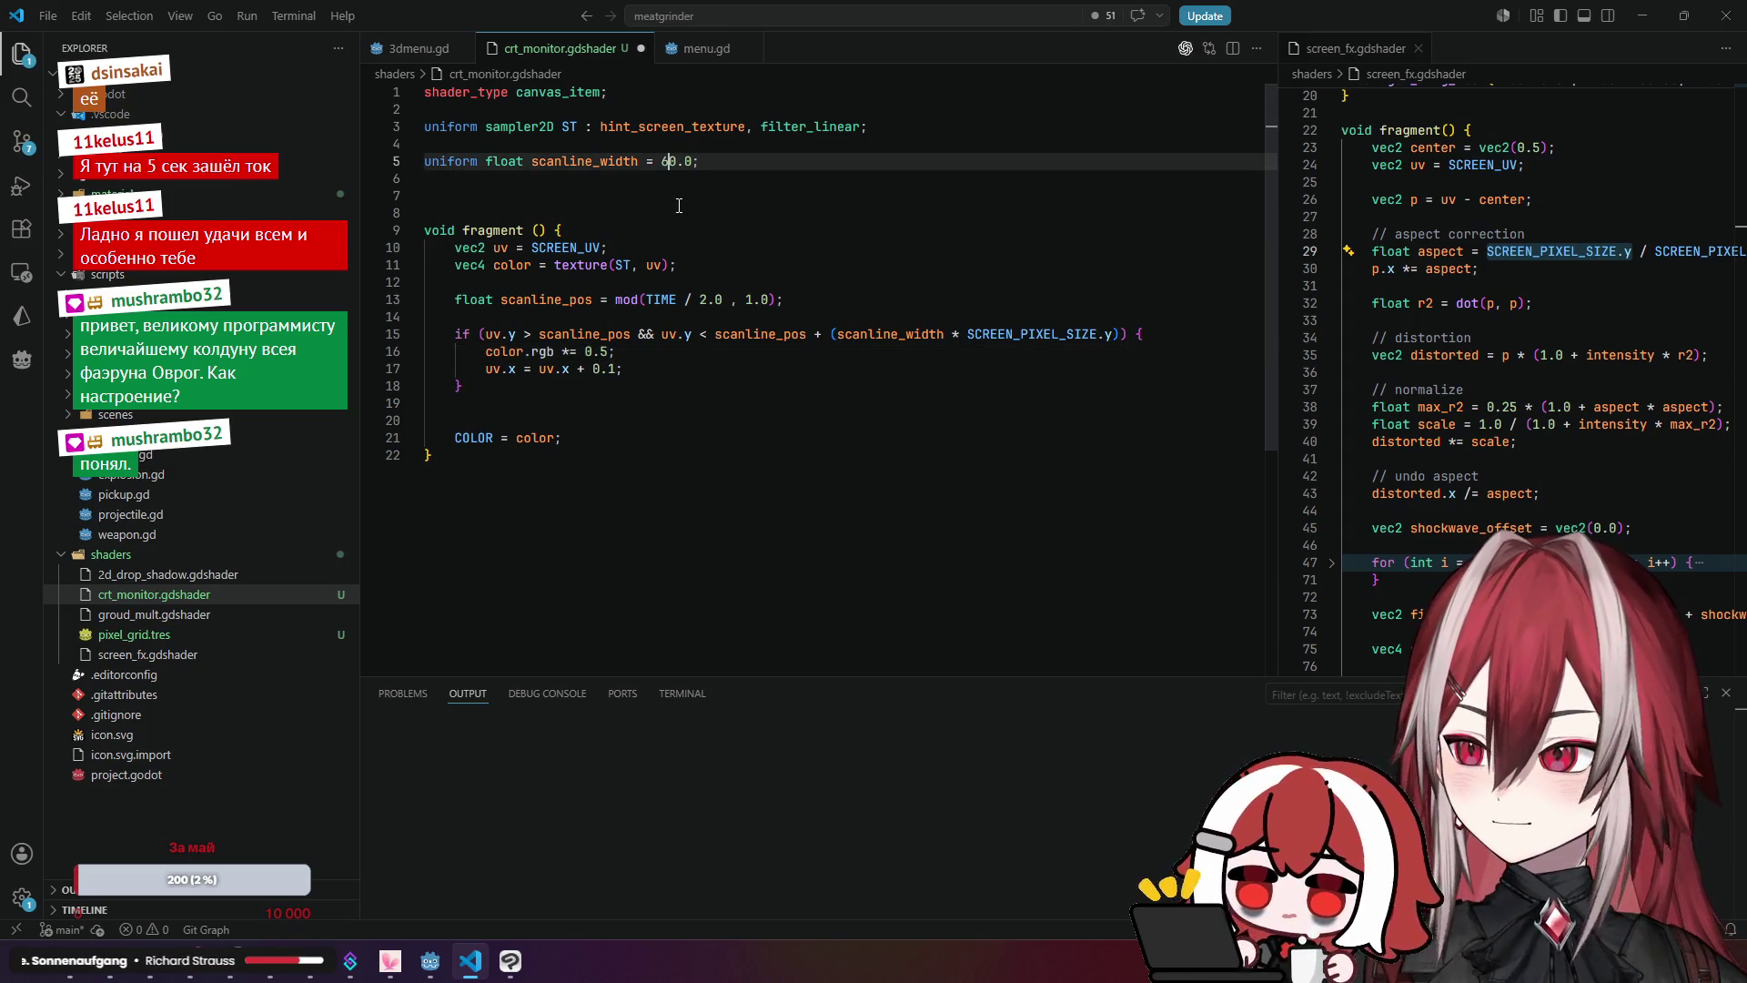
left_click(678, 205)
key("ctrl+s")
key("alt+Tab")
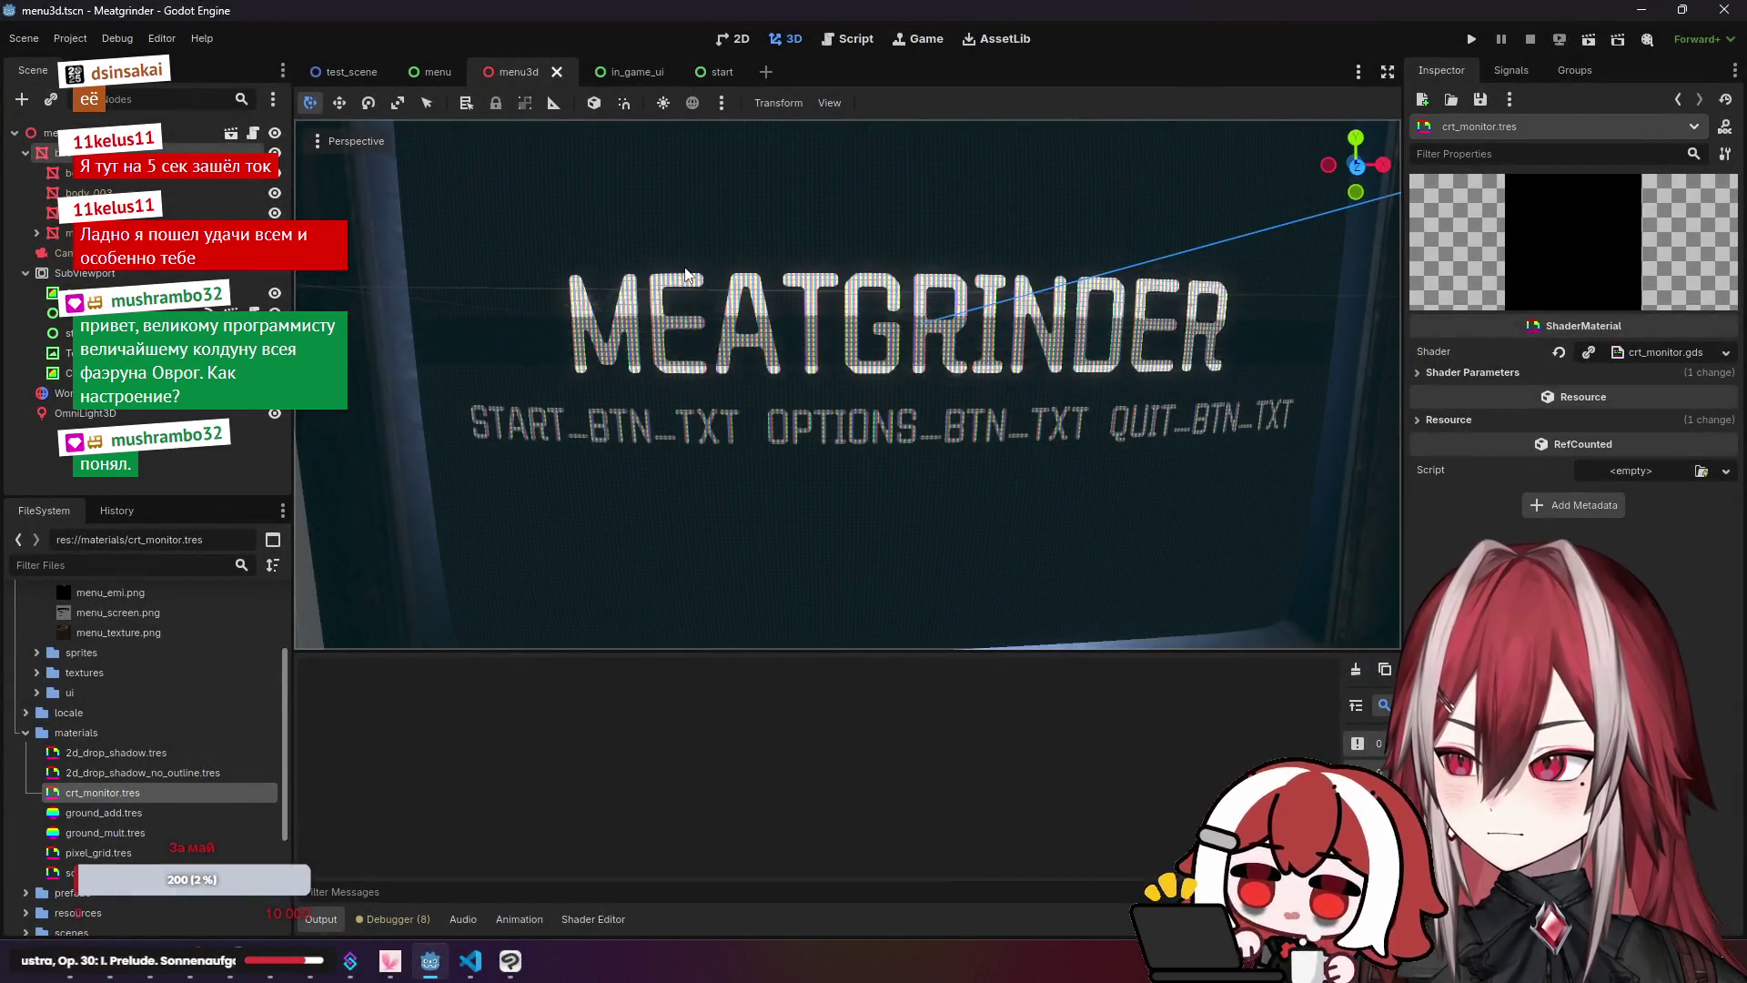
key("alt+Tab")
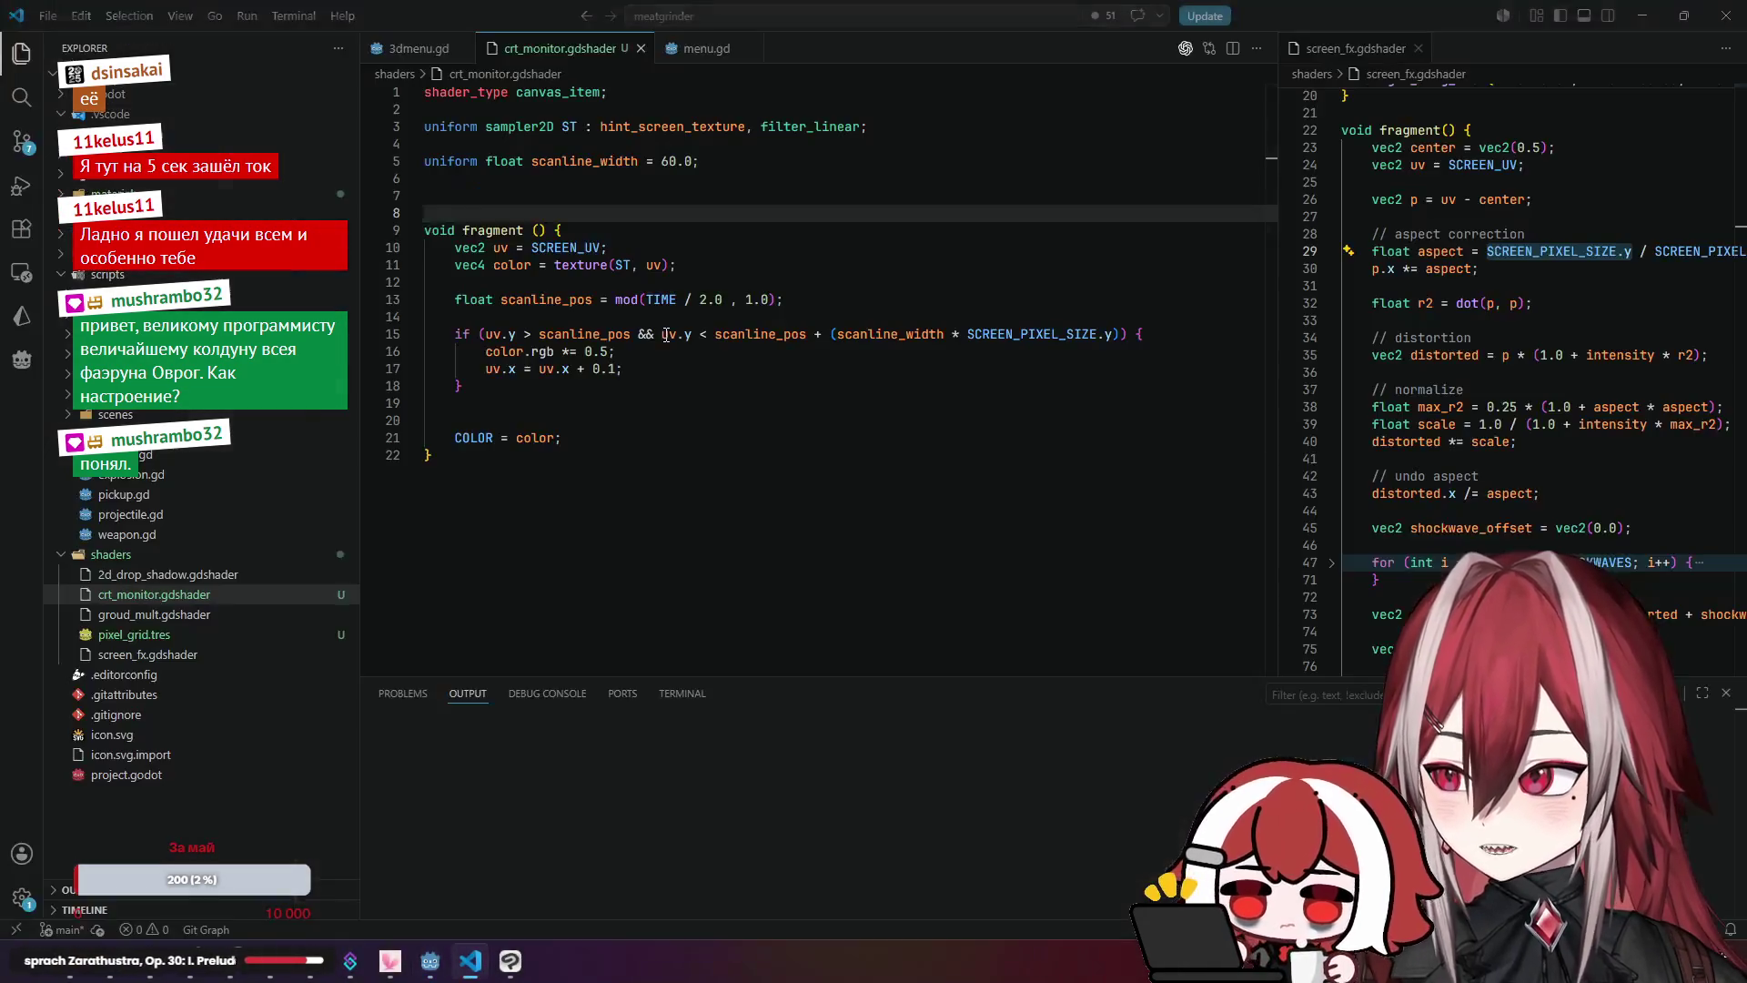
Step: Find the uv.x shift line and the texture(ST, uv) sampling call on line 11
left_click(506, 369)
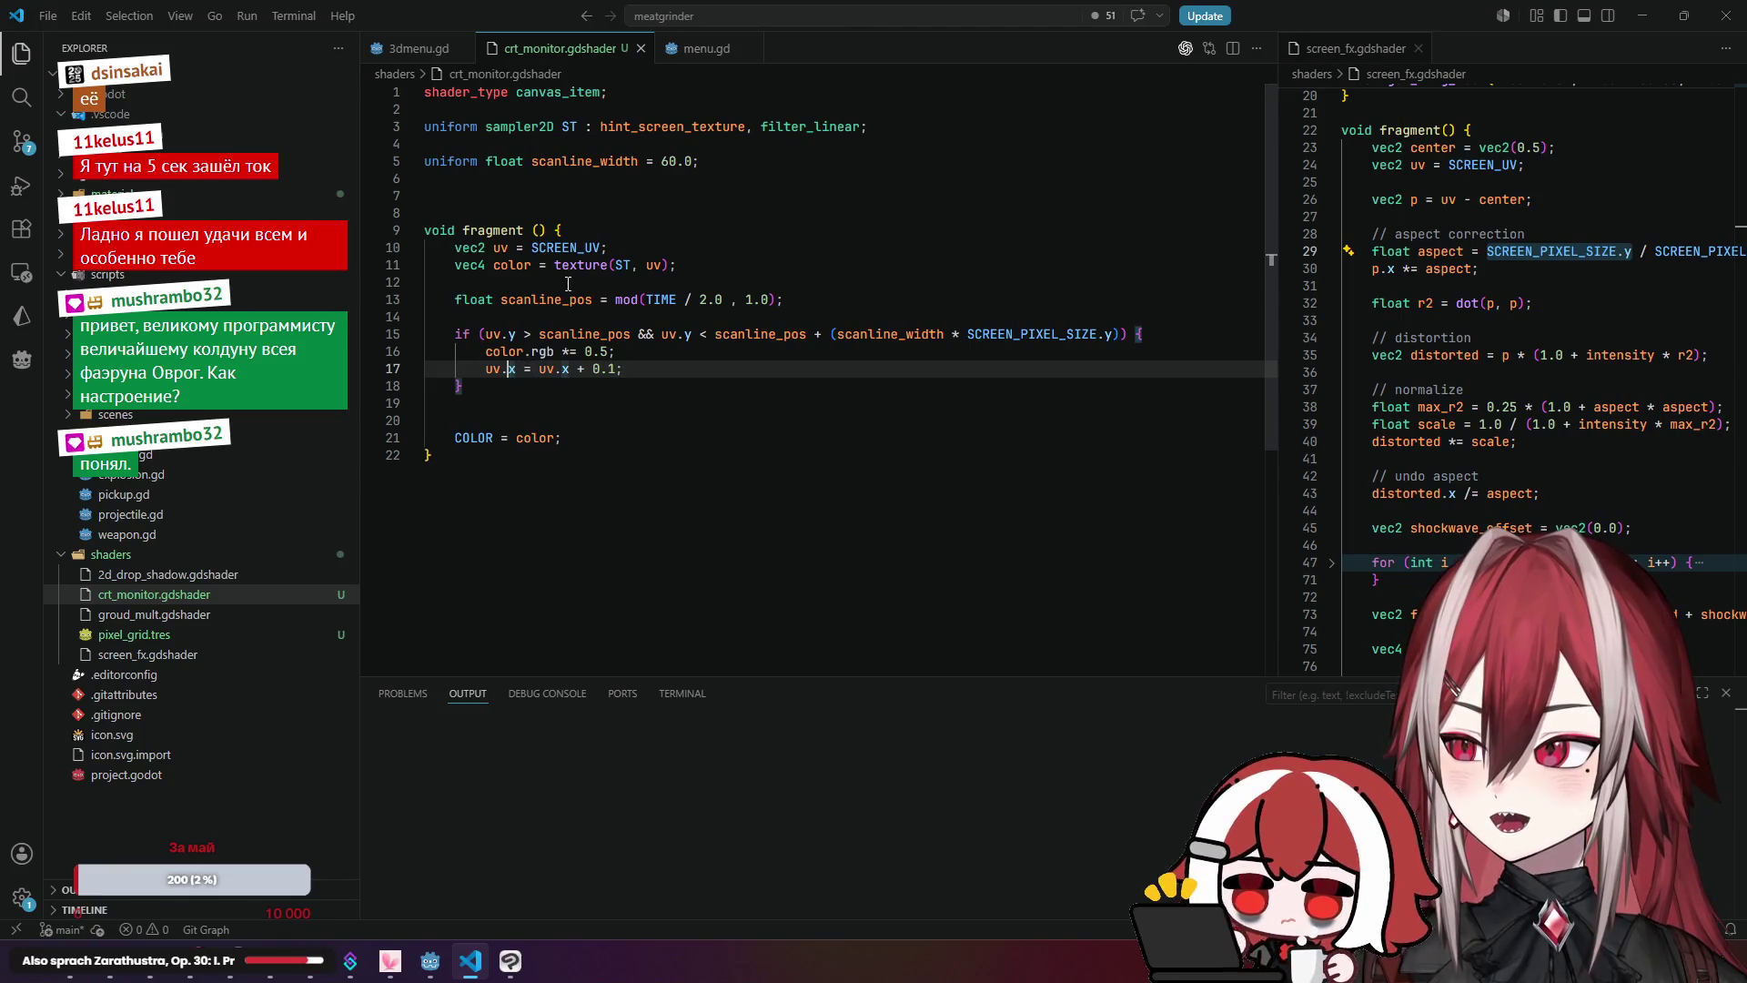
left_click(616, 265)
left_click(515, 264)
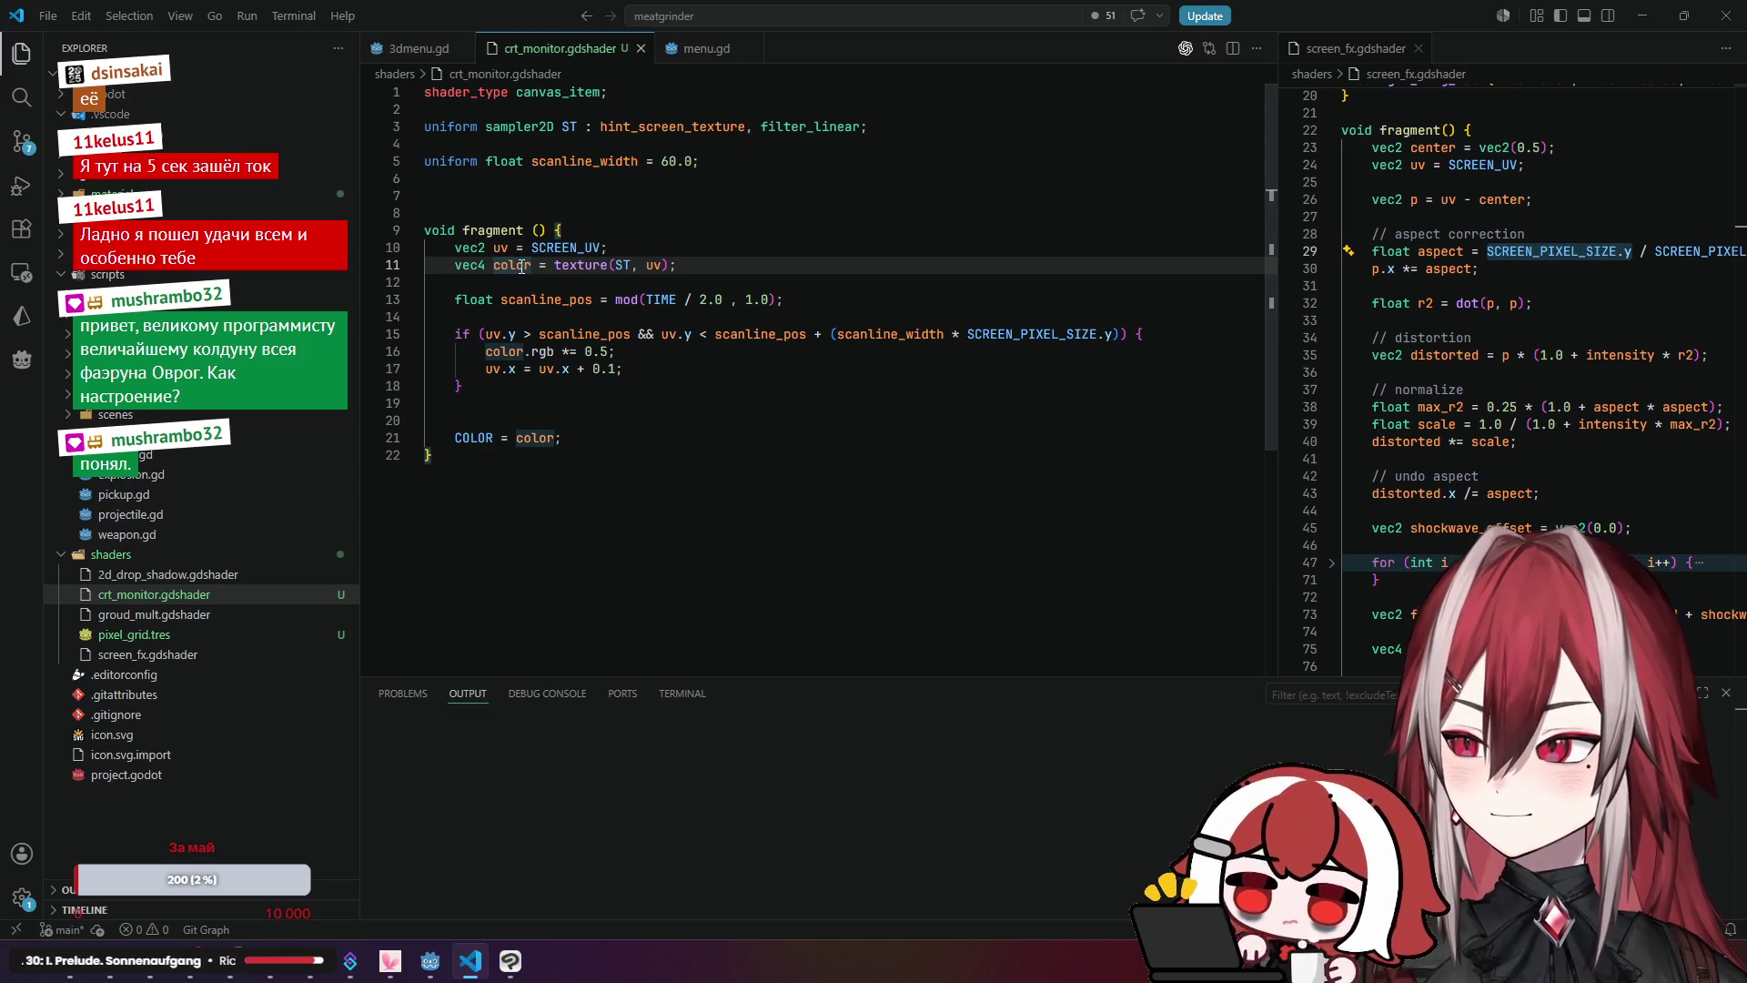
left_click(526, 370)
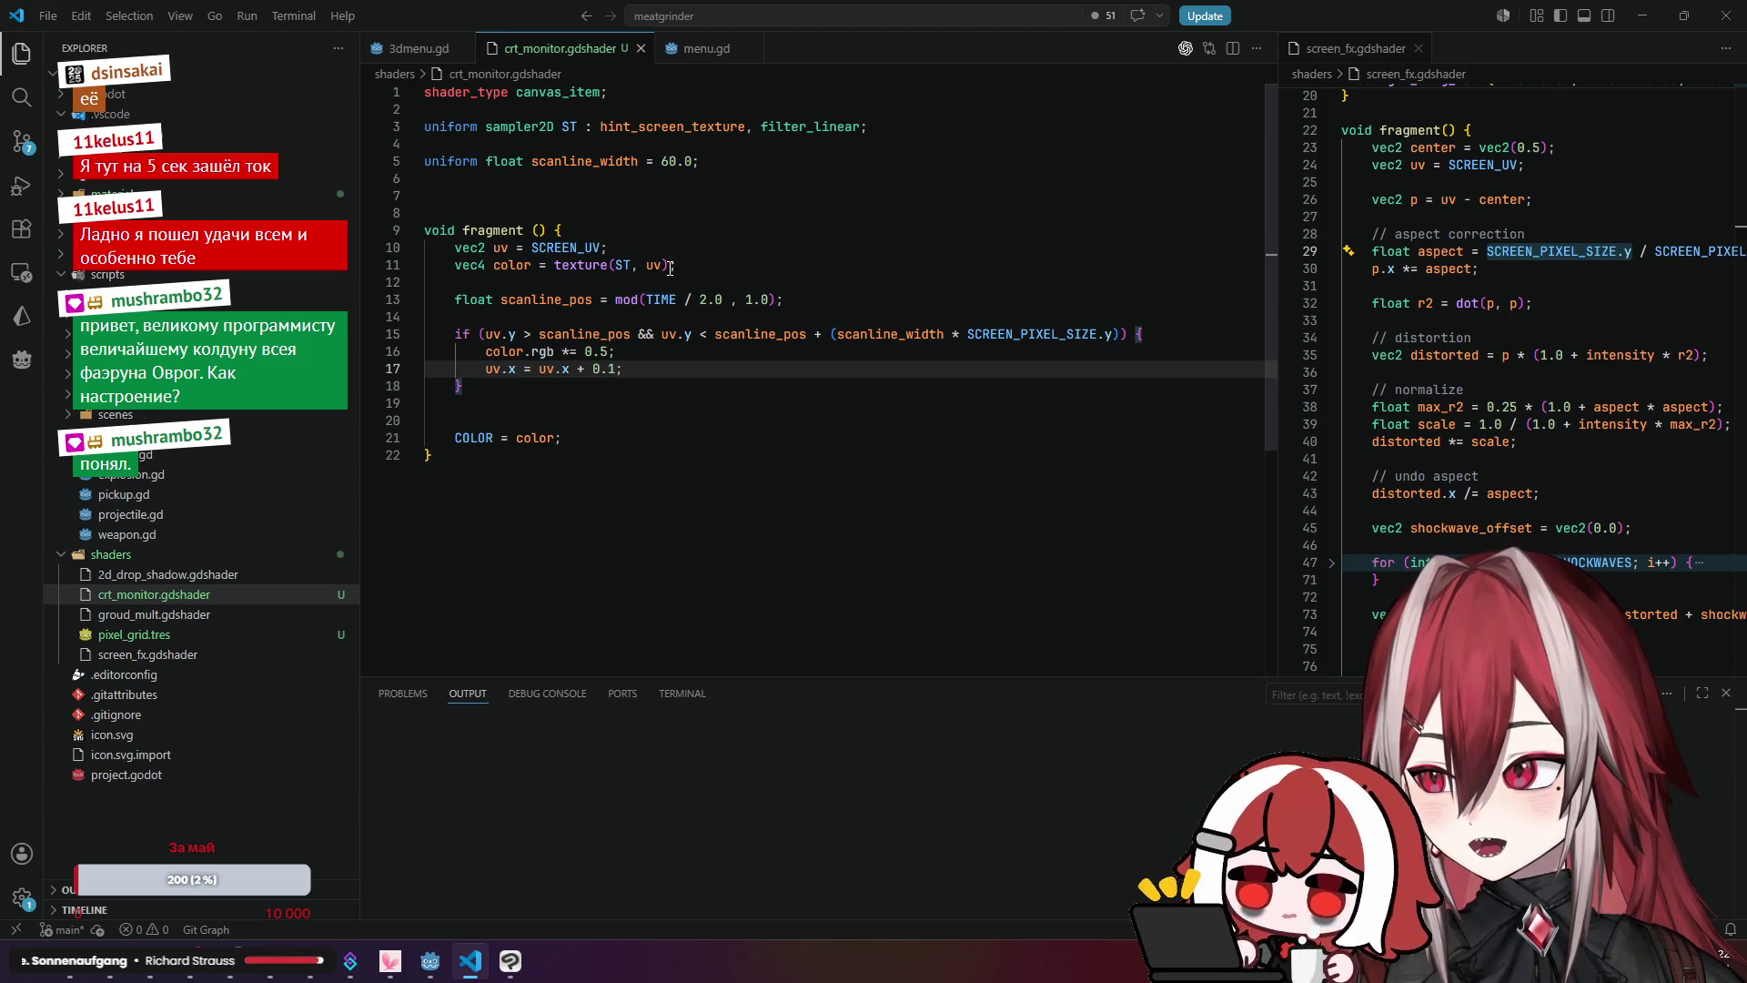
mouse_move(673, 266)
left_mouse_down()
mouse_move(518, 265)
mouse_move(549, 265)
left_mouse_up()
left_click(596, 419)
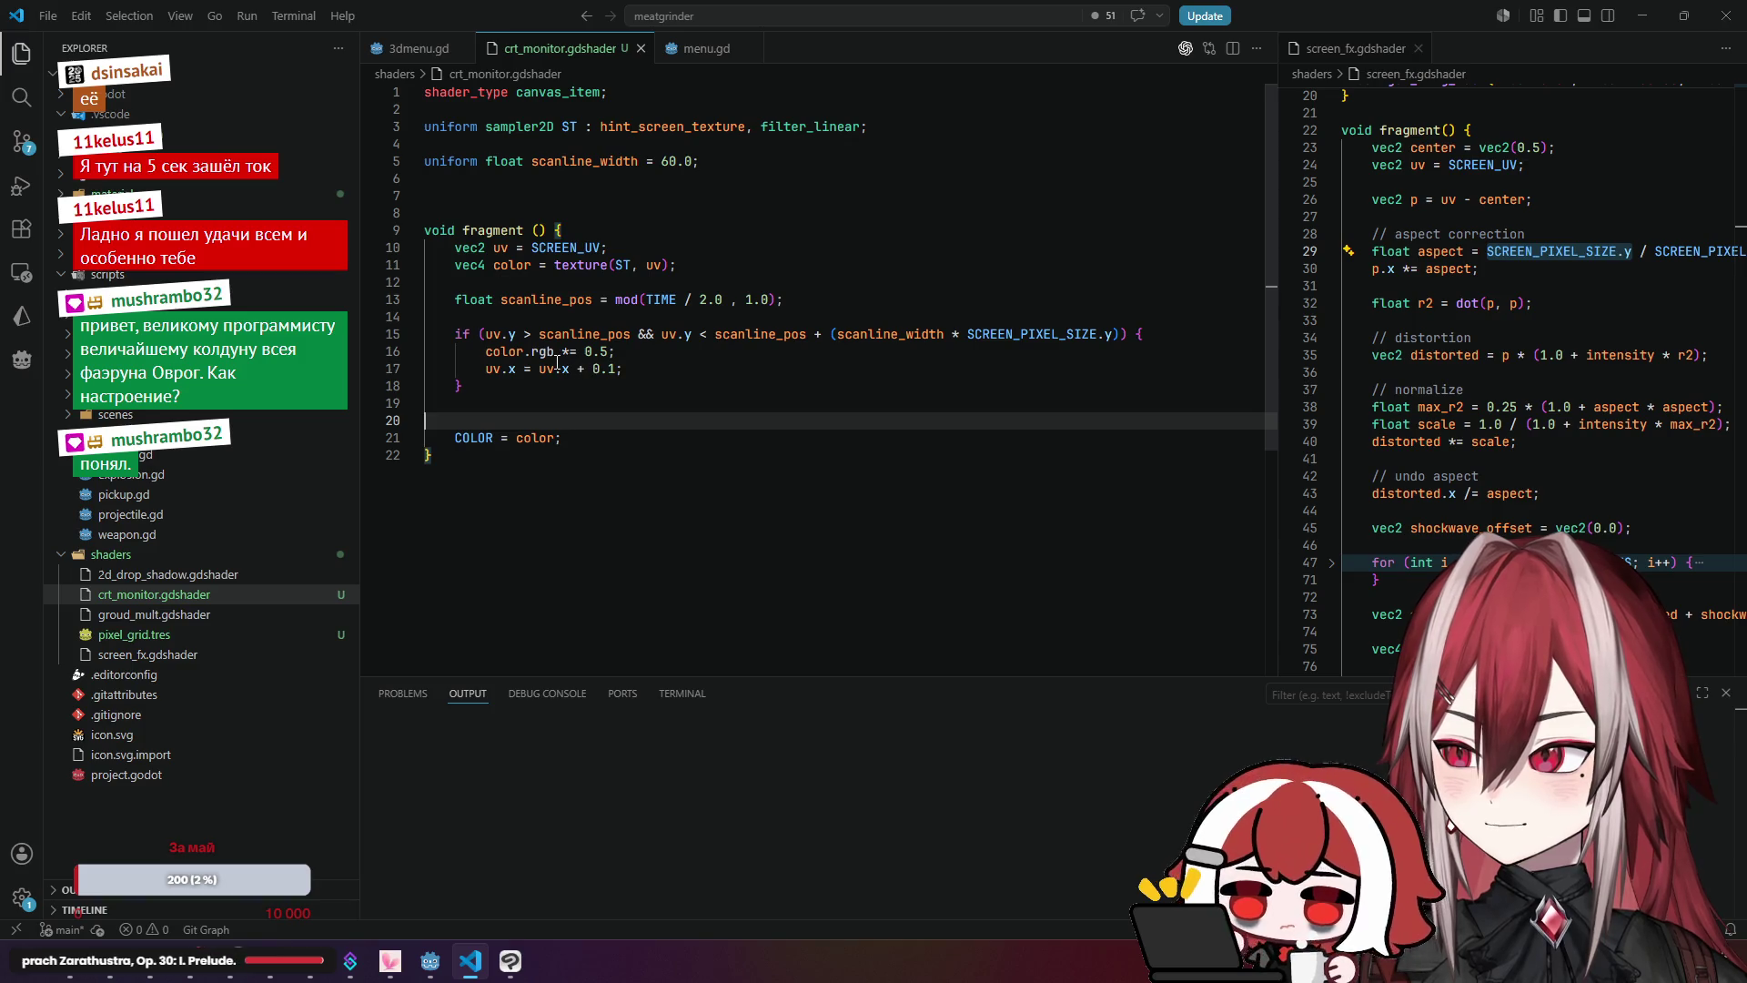
Step: Add color = texture(ST, uv); as a new line inside the scanline if block
left_click(778, 368)
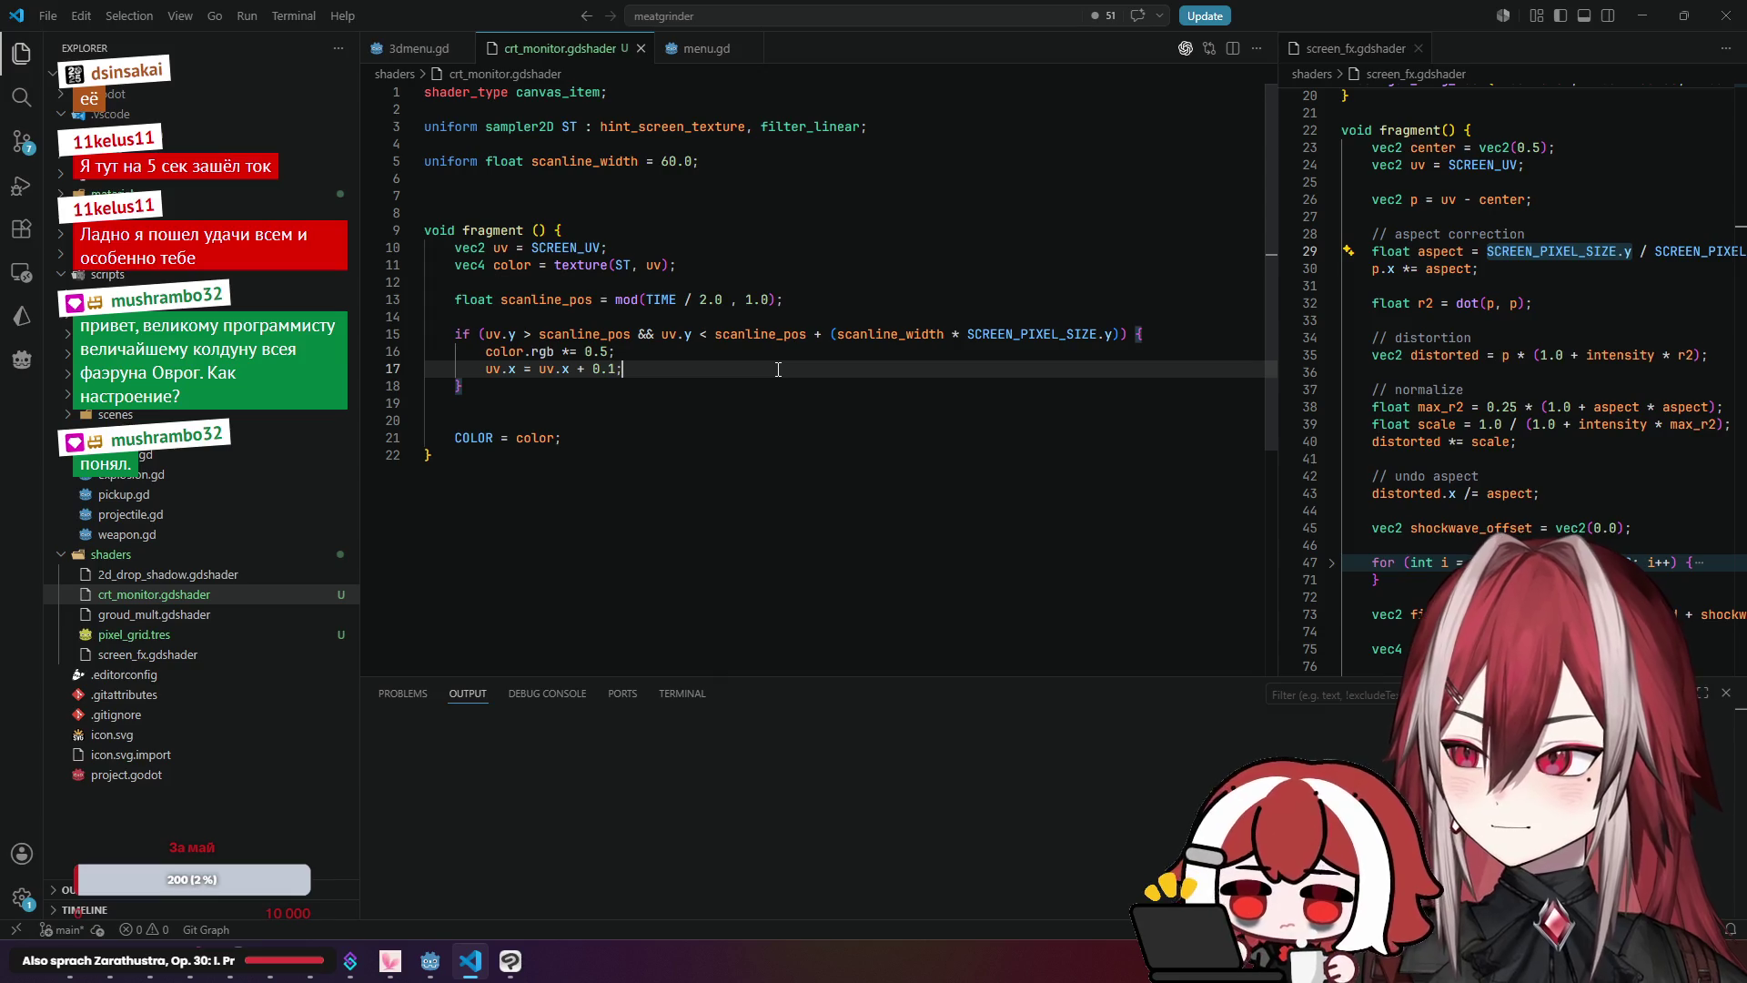
left_click(1159, 339)
key("Return")
type("color = texture(ST, uv);")
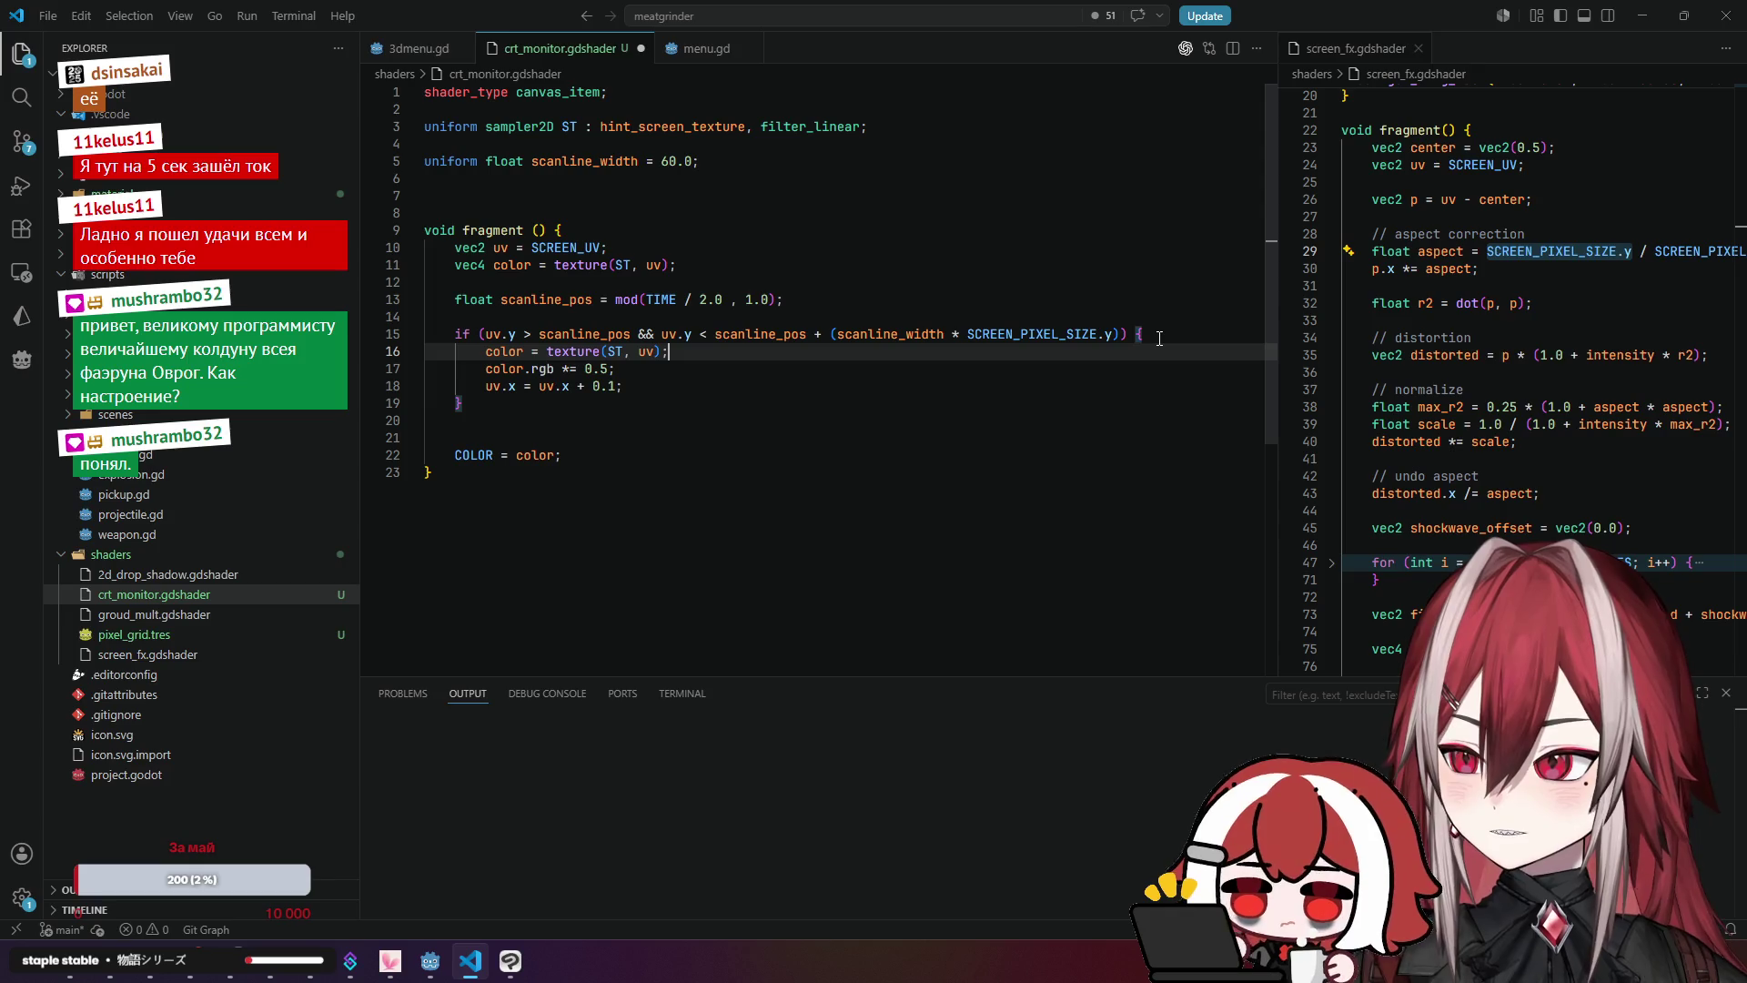
Step: Move uv.x = uv.x + 0.1; to the top of the if block, save, and switch to Godot
left_click_drag(486, 386, 650, 385)
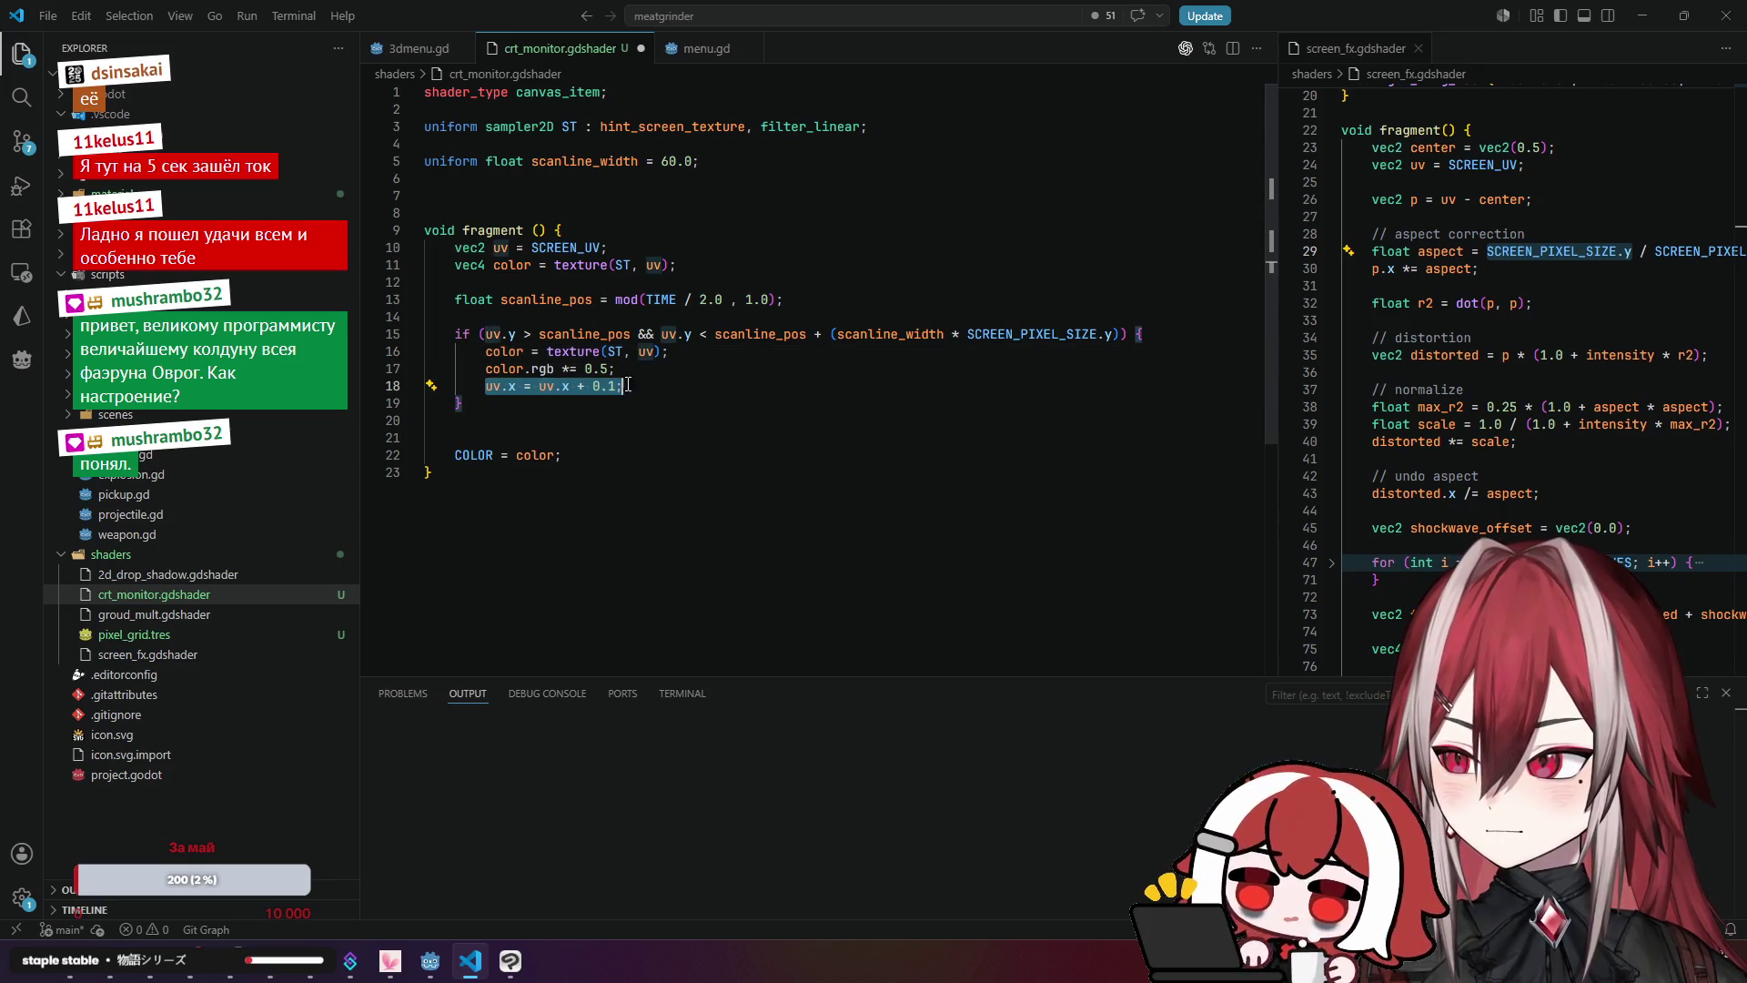
key("BackSpace")
key("BackSpace")
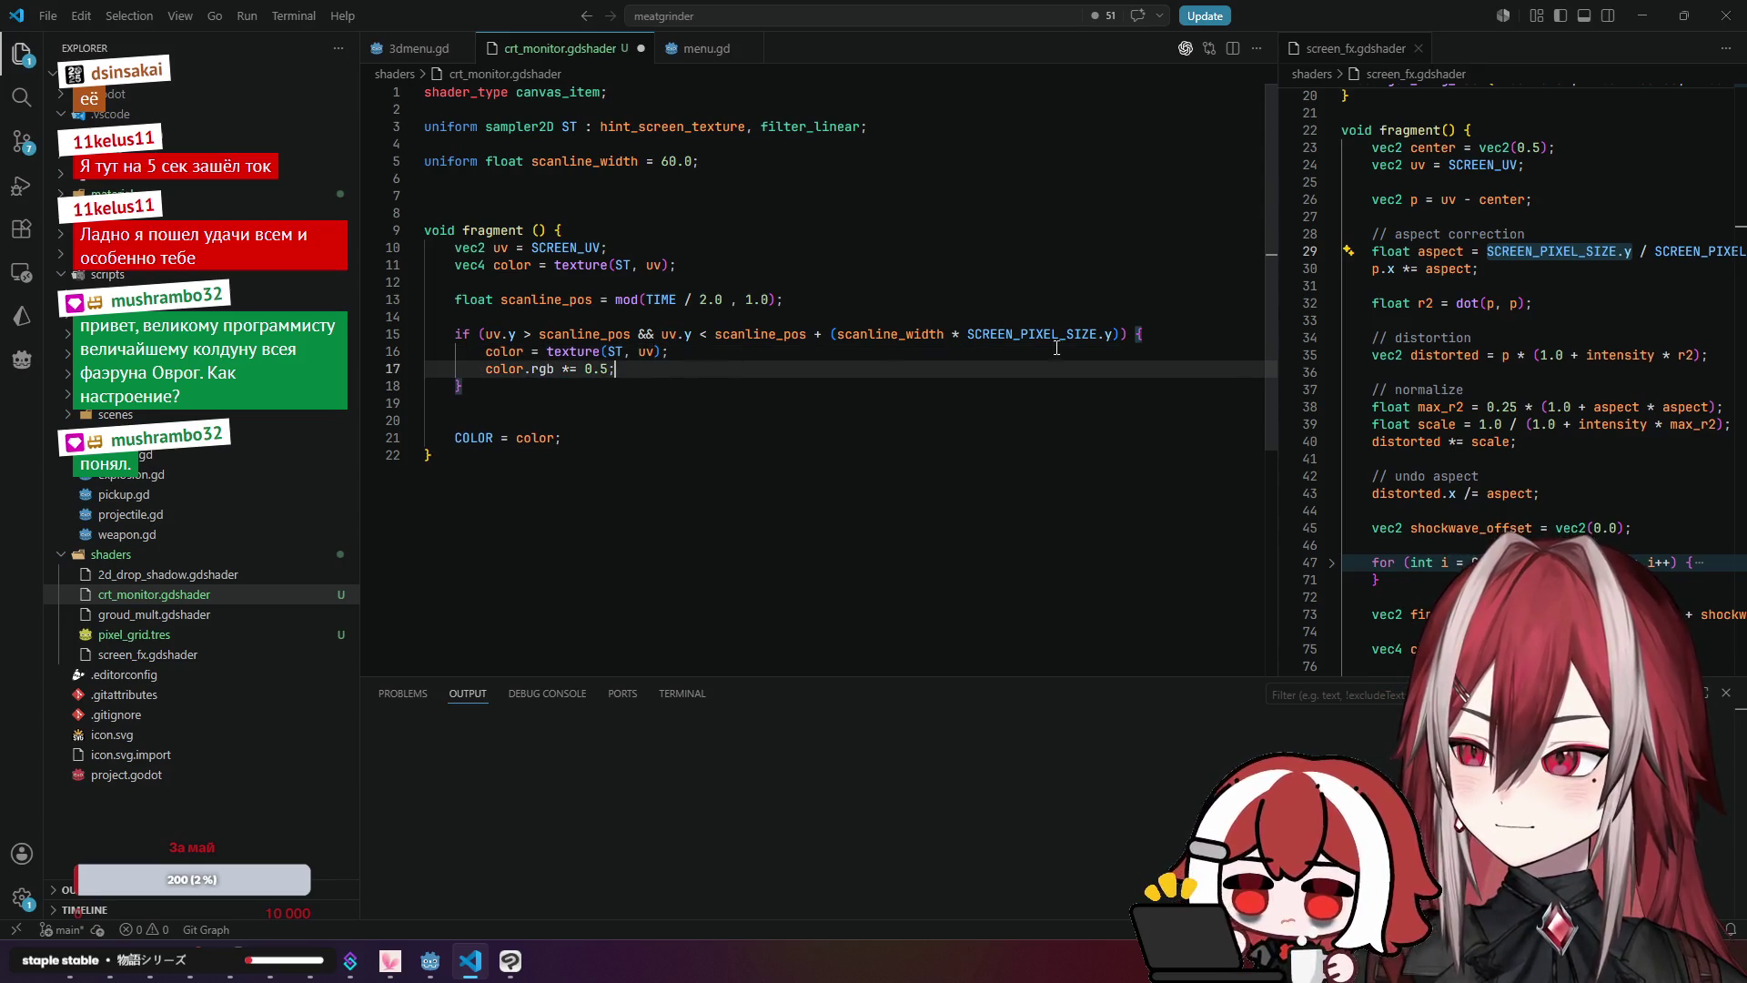
left_click(1165, 335)
key("Return")
type("uv.x = uv.x + 0.1;")
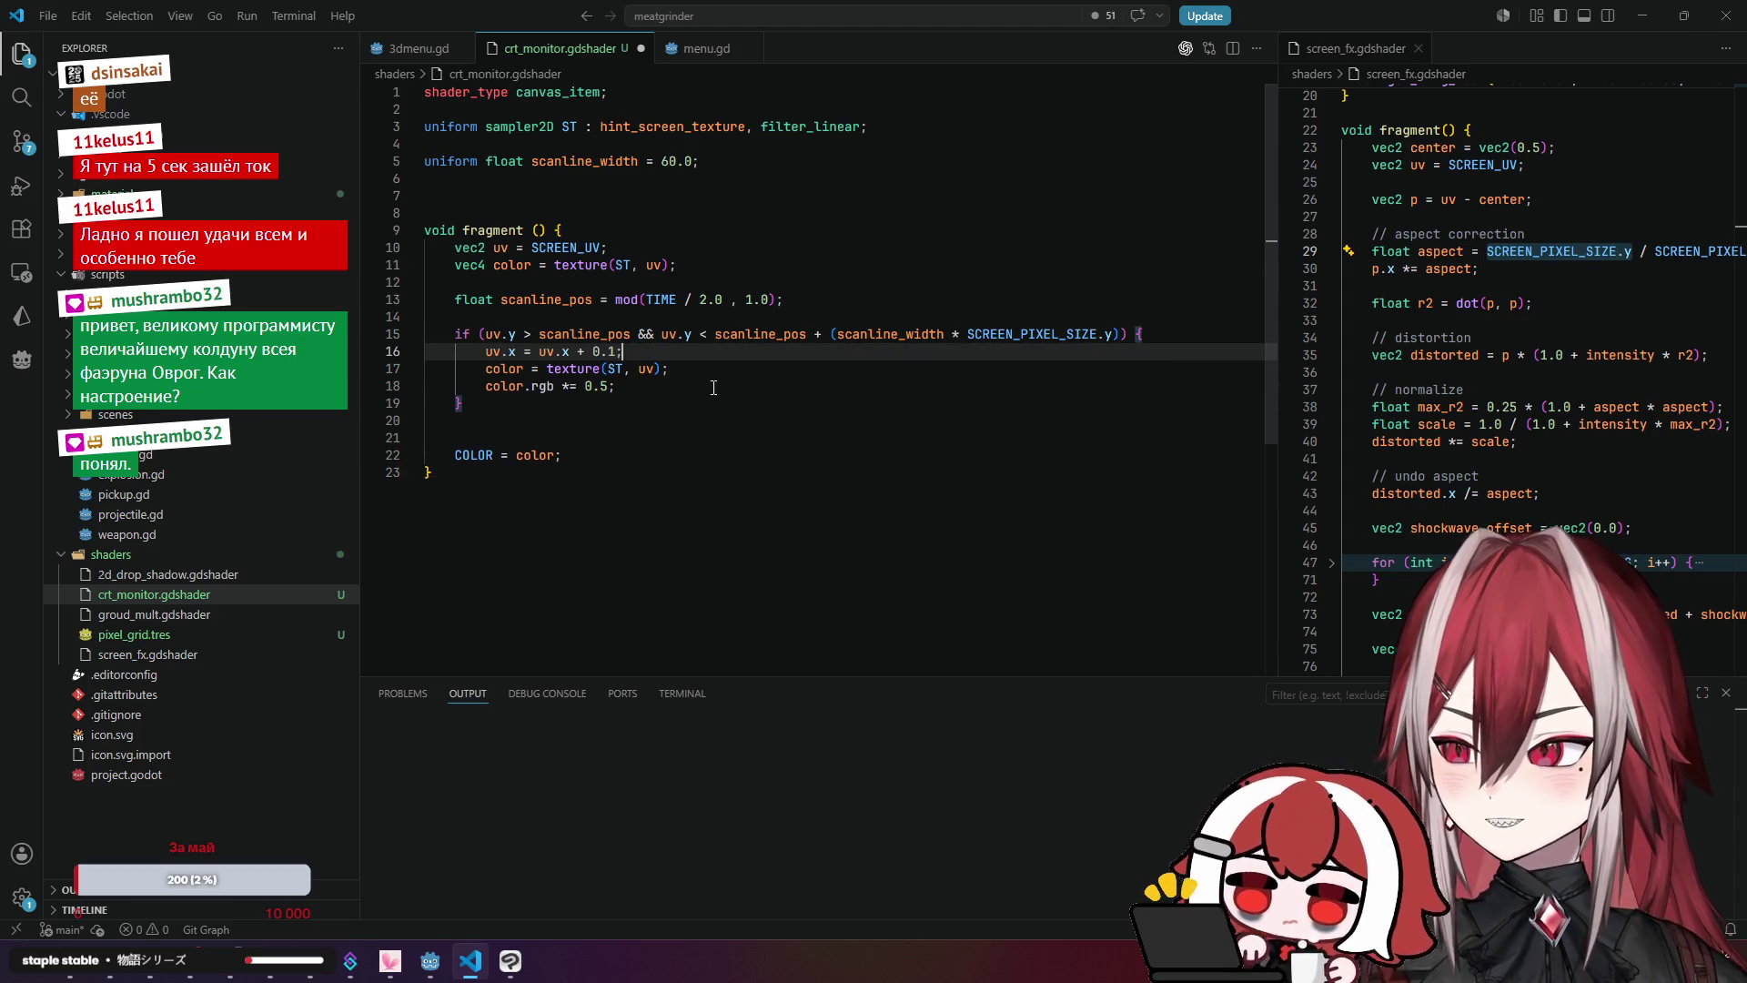
left_click(703, 386)
key("ctrl+s")
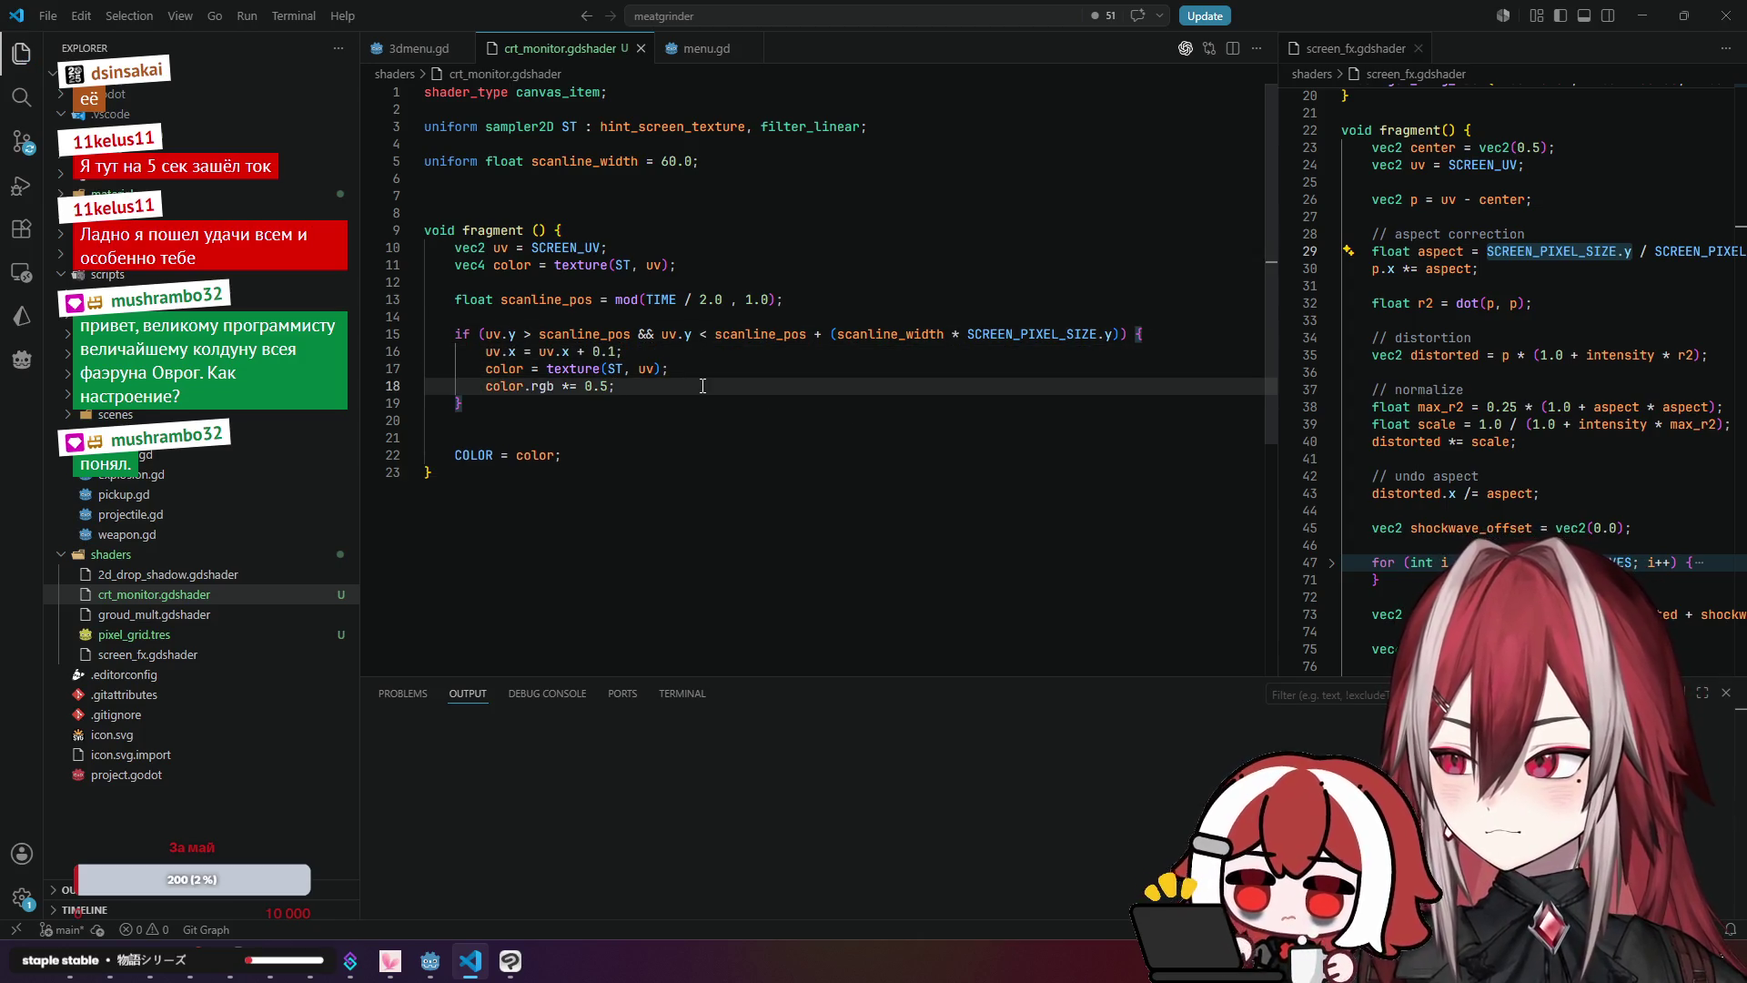
key("alt+Tab")
Step: Reduce the horizontal shift on line 16 from 0.1 to 0.01 and save the shader
key("s")
key("d")
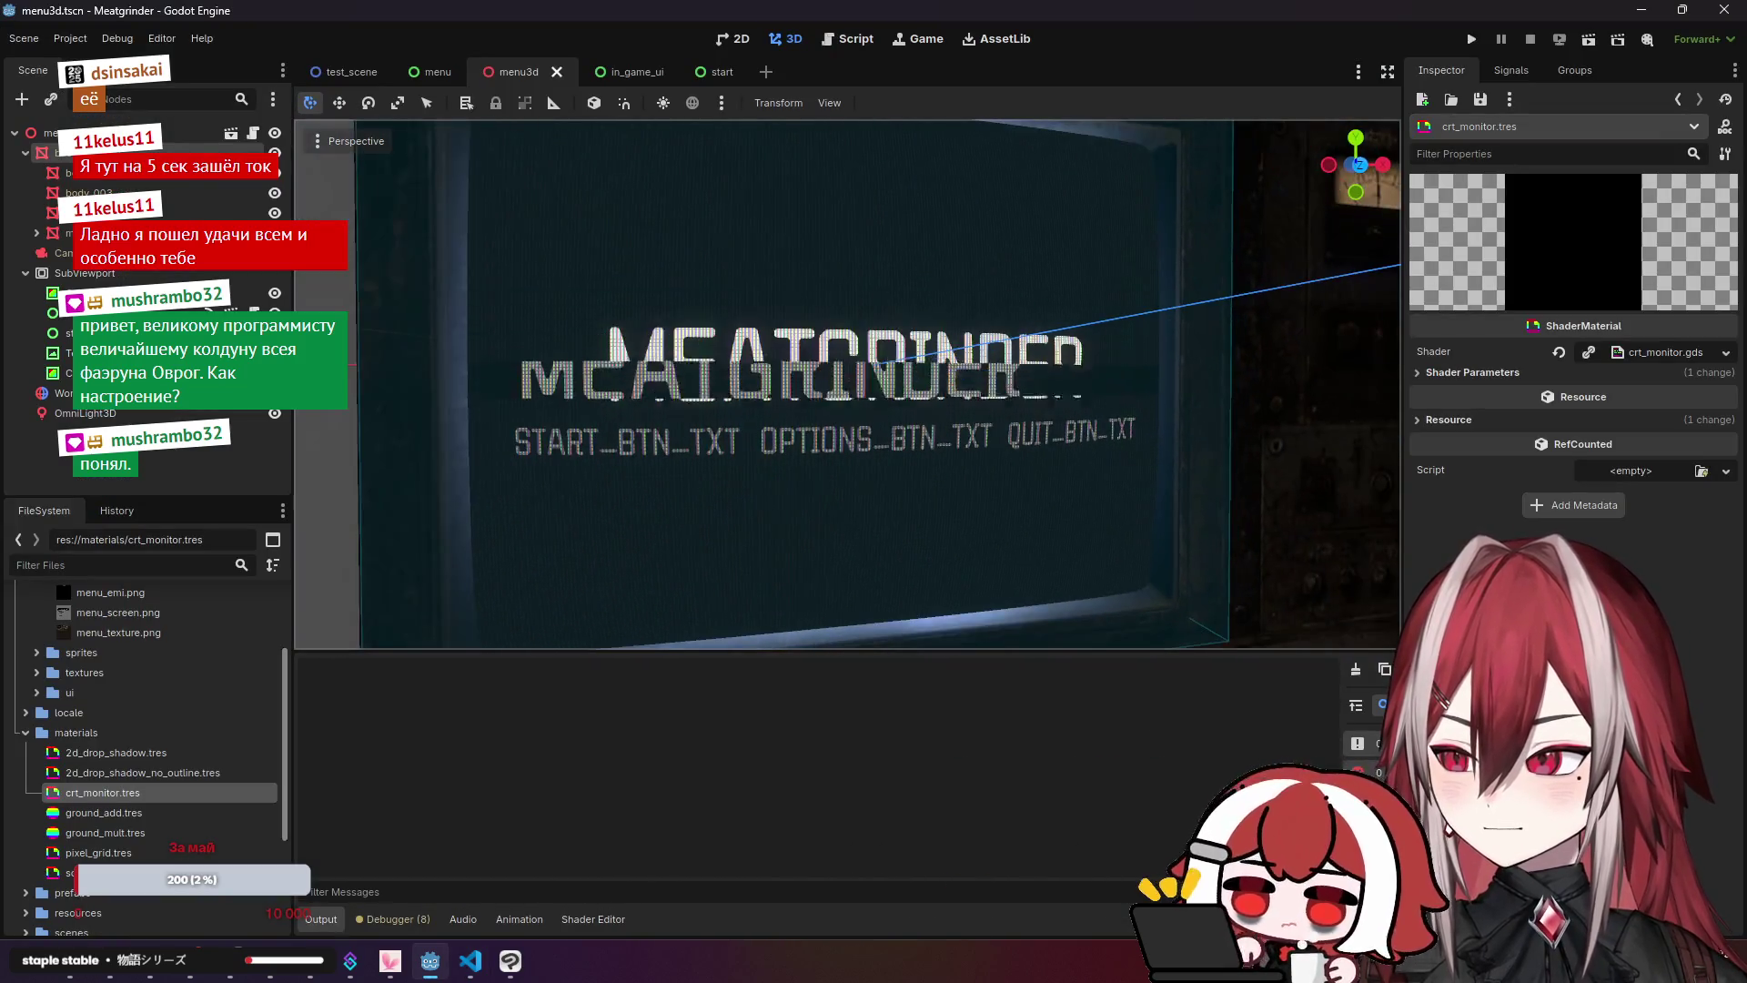
key("w")
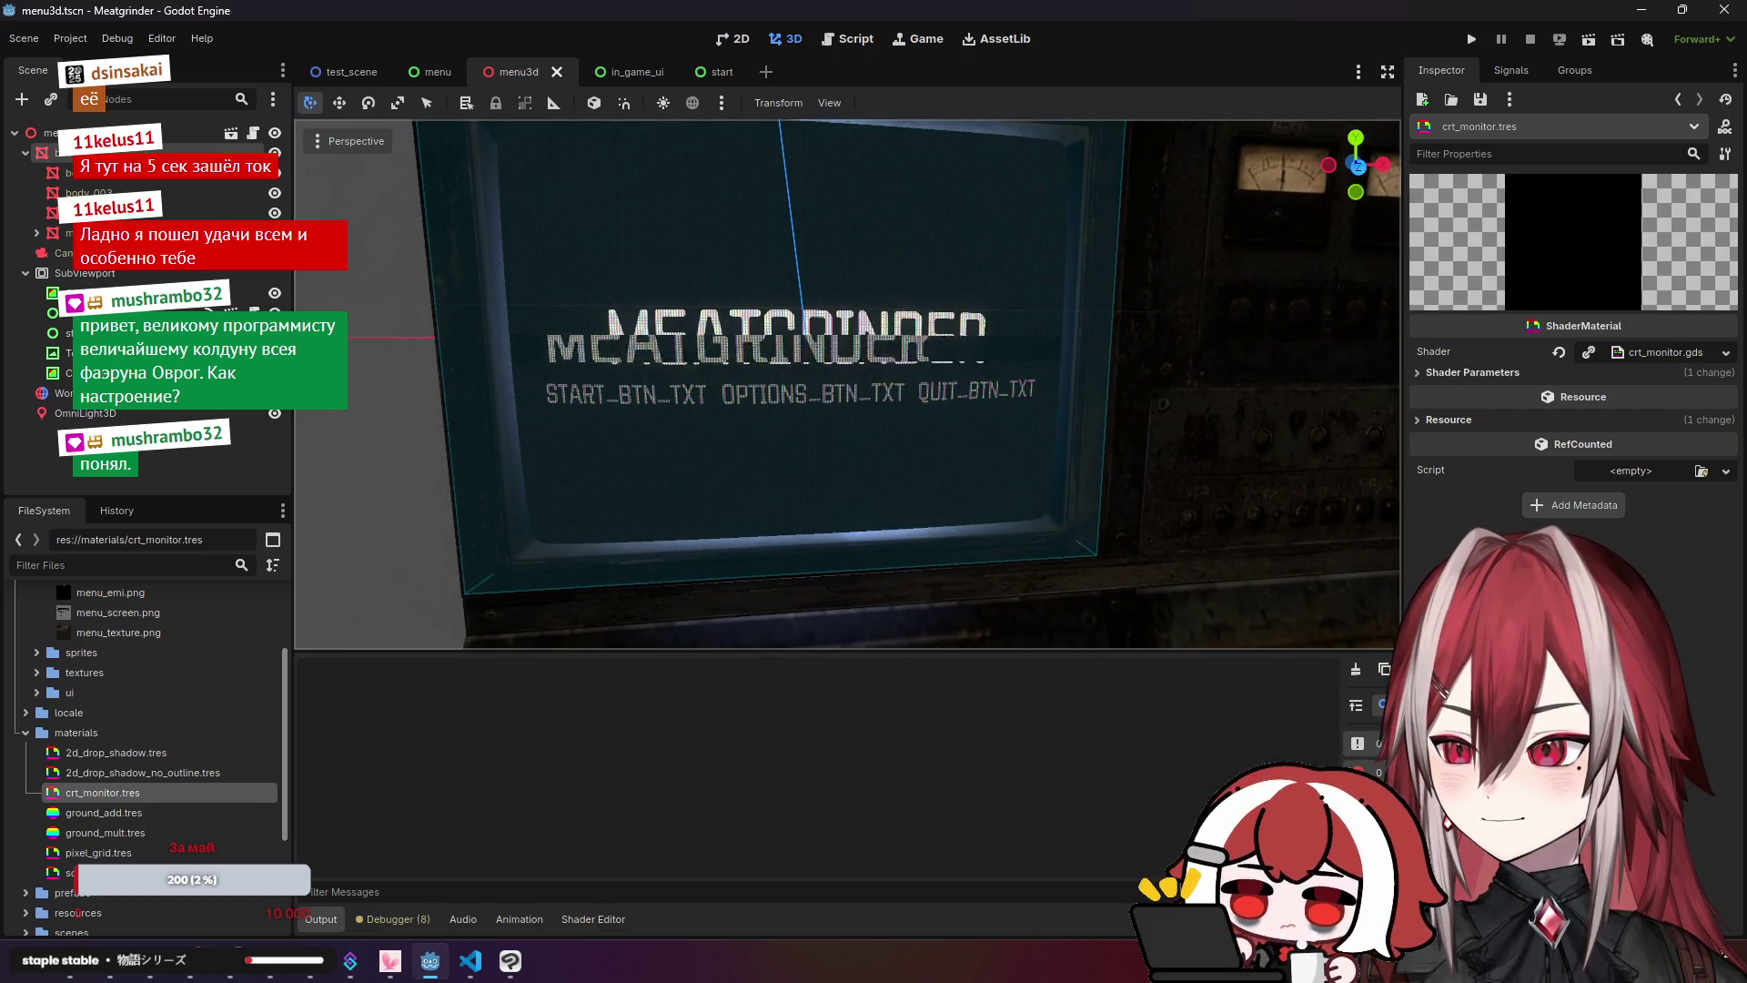
key("alt+Tab")
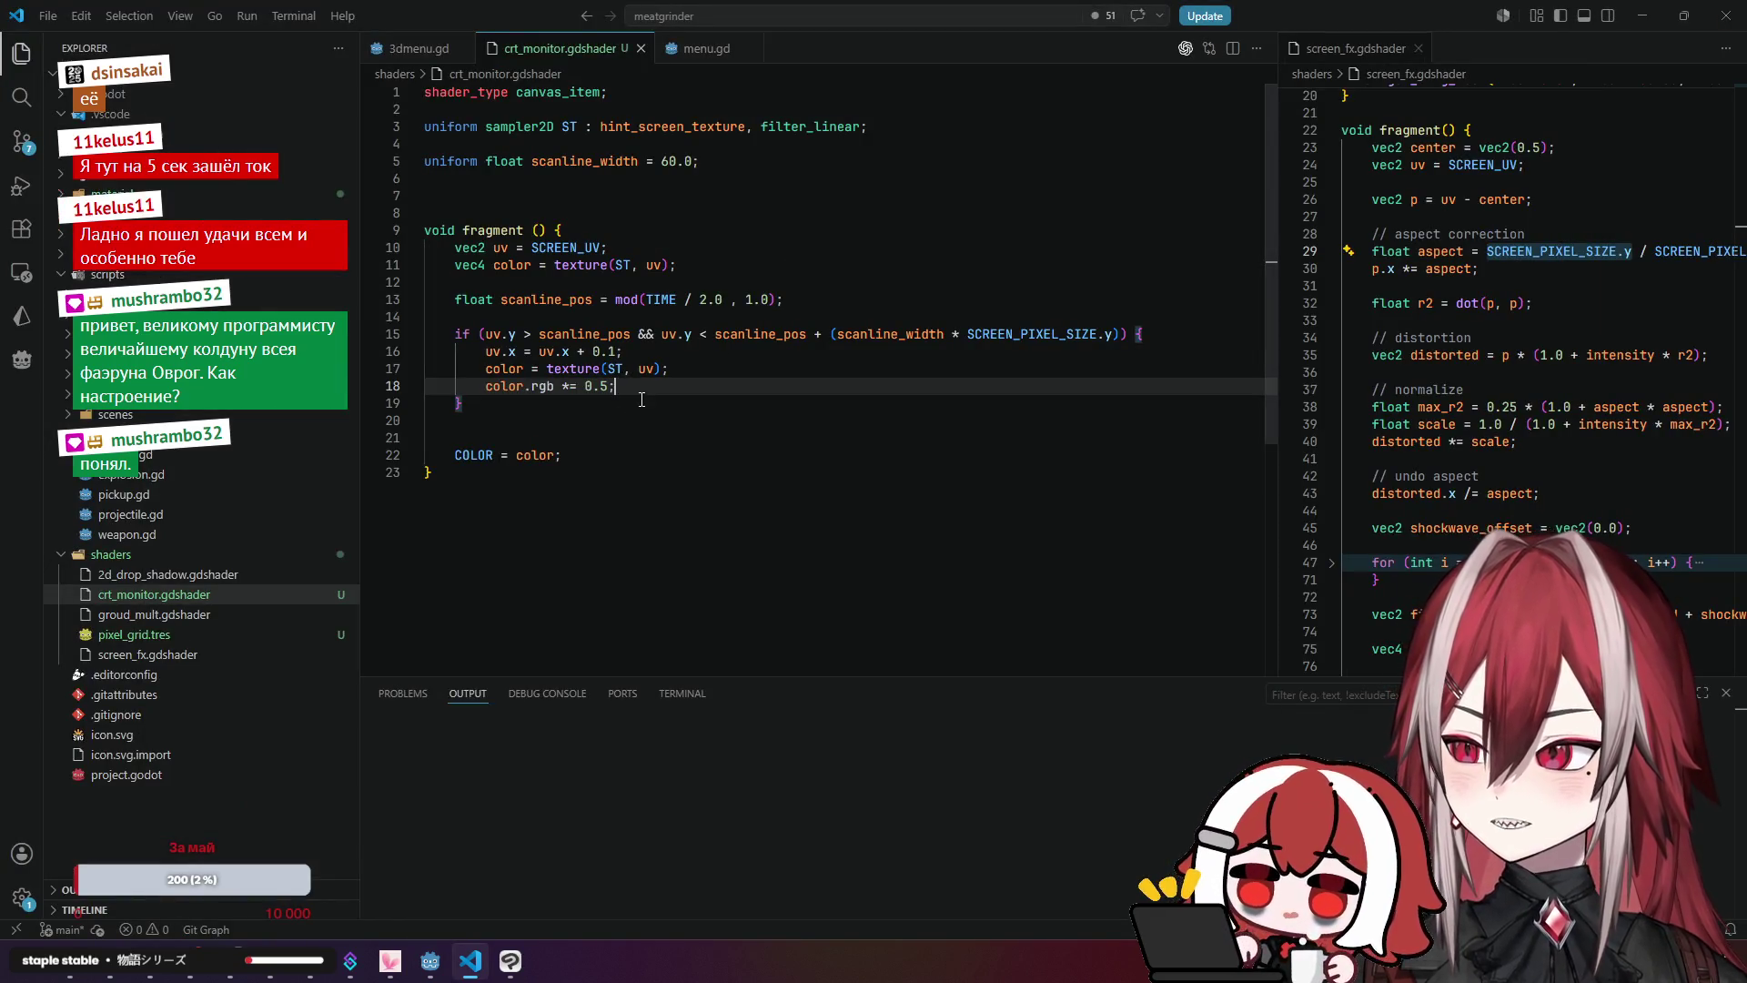
double_click(602, 350)
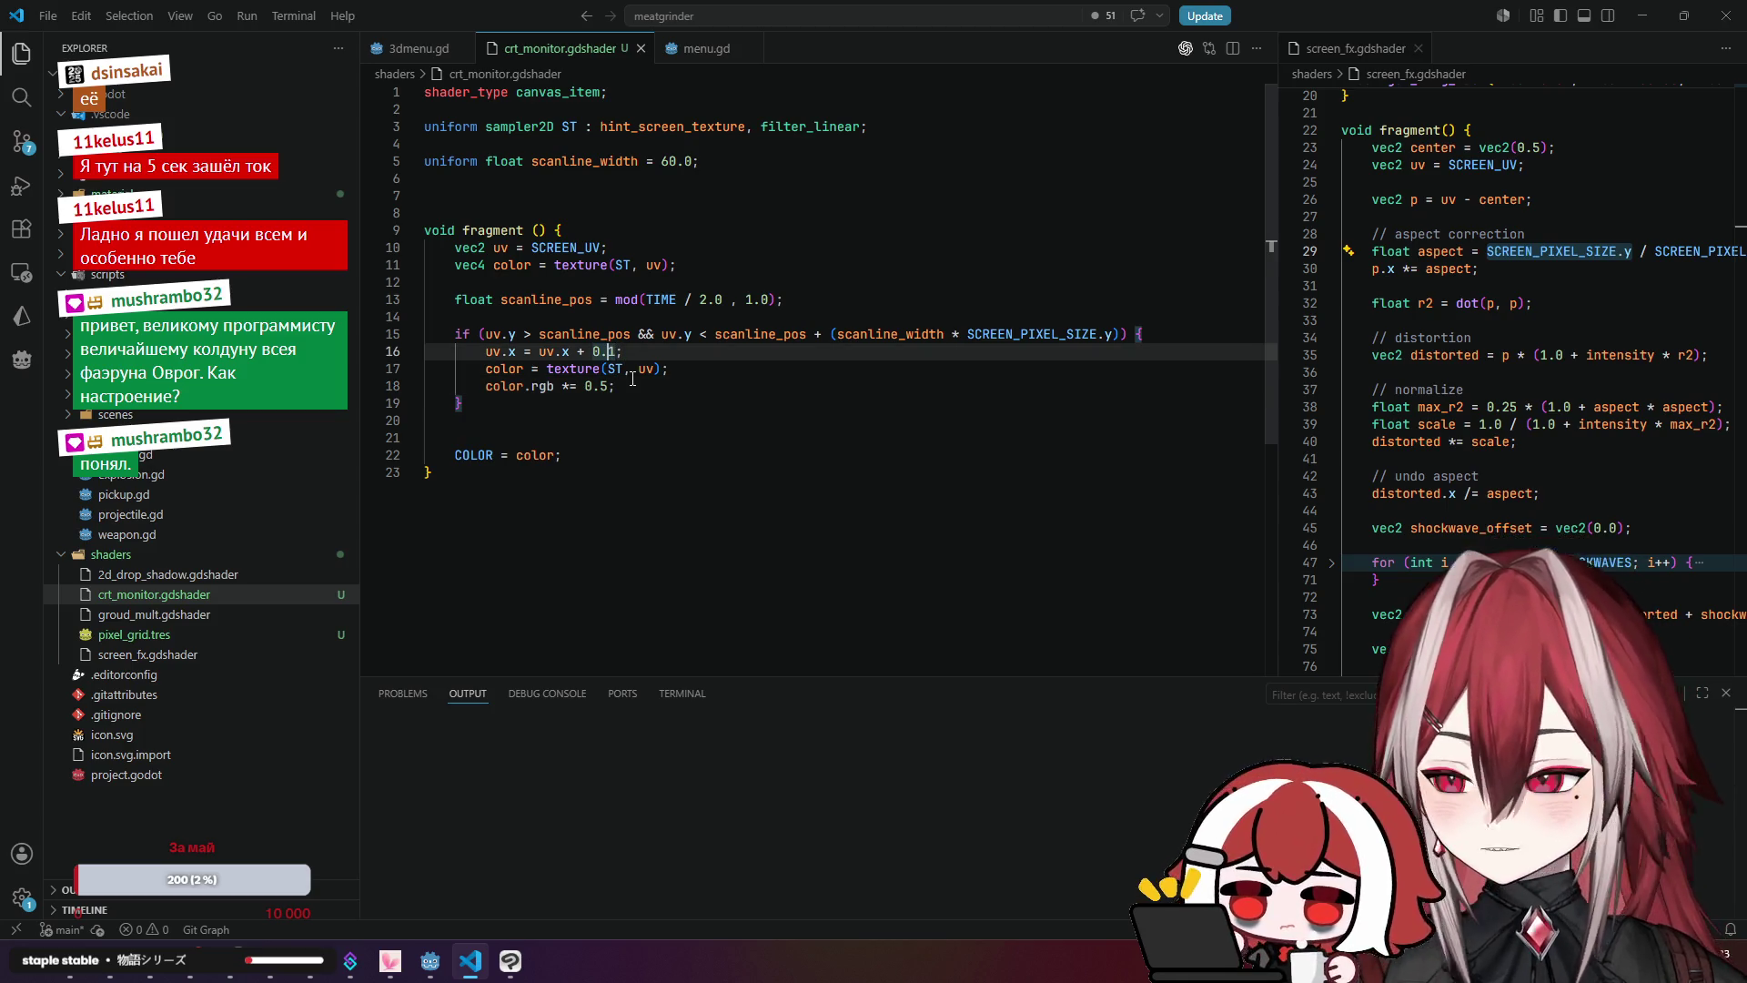
type("0")
left_click(632, 380)
key("ctrl+s")
Step: Back in Godot, run the Meatgrinder project to view the menu
key("alt+Tab")
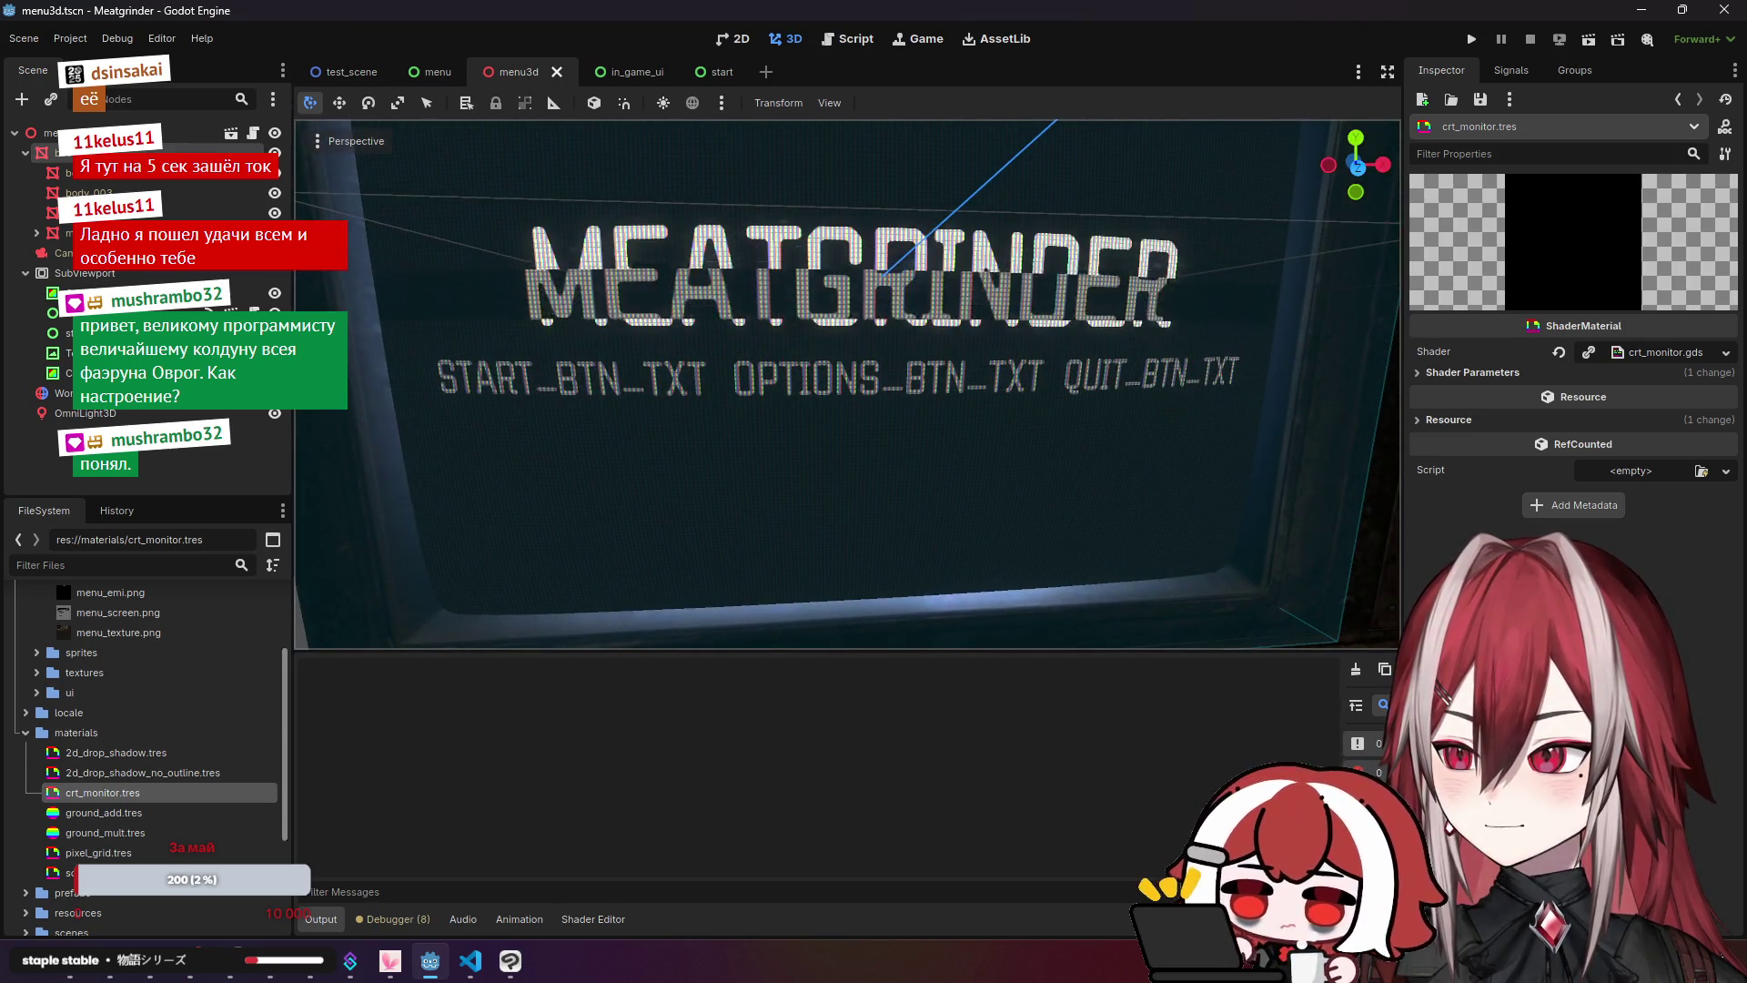
scroll(701, 408, "down", 5)
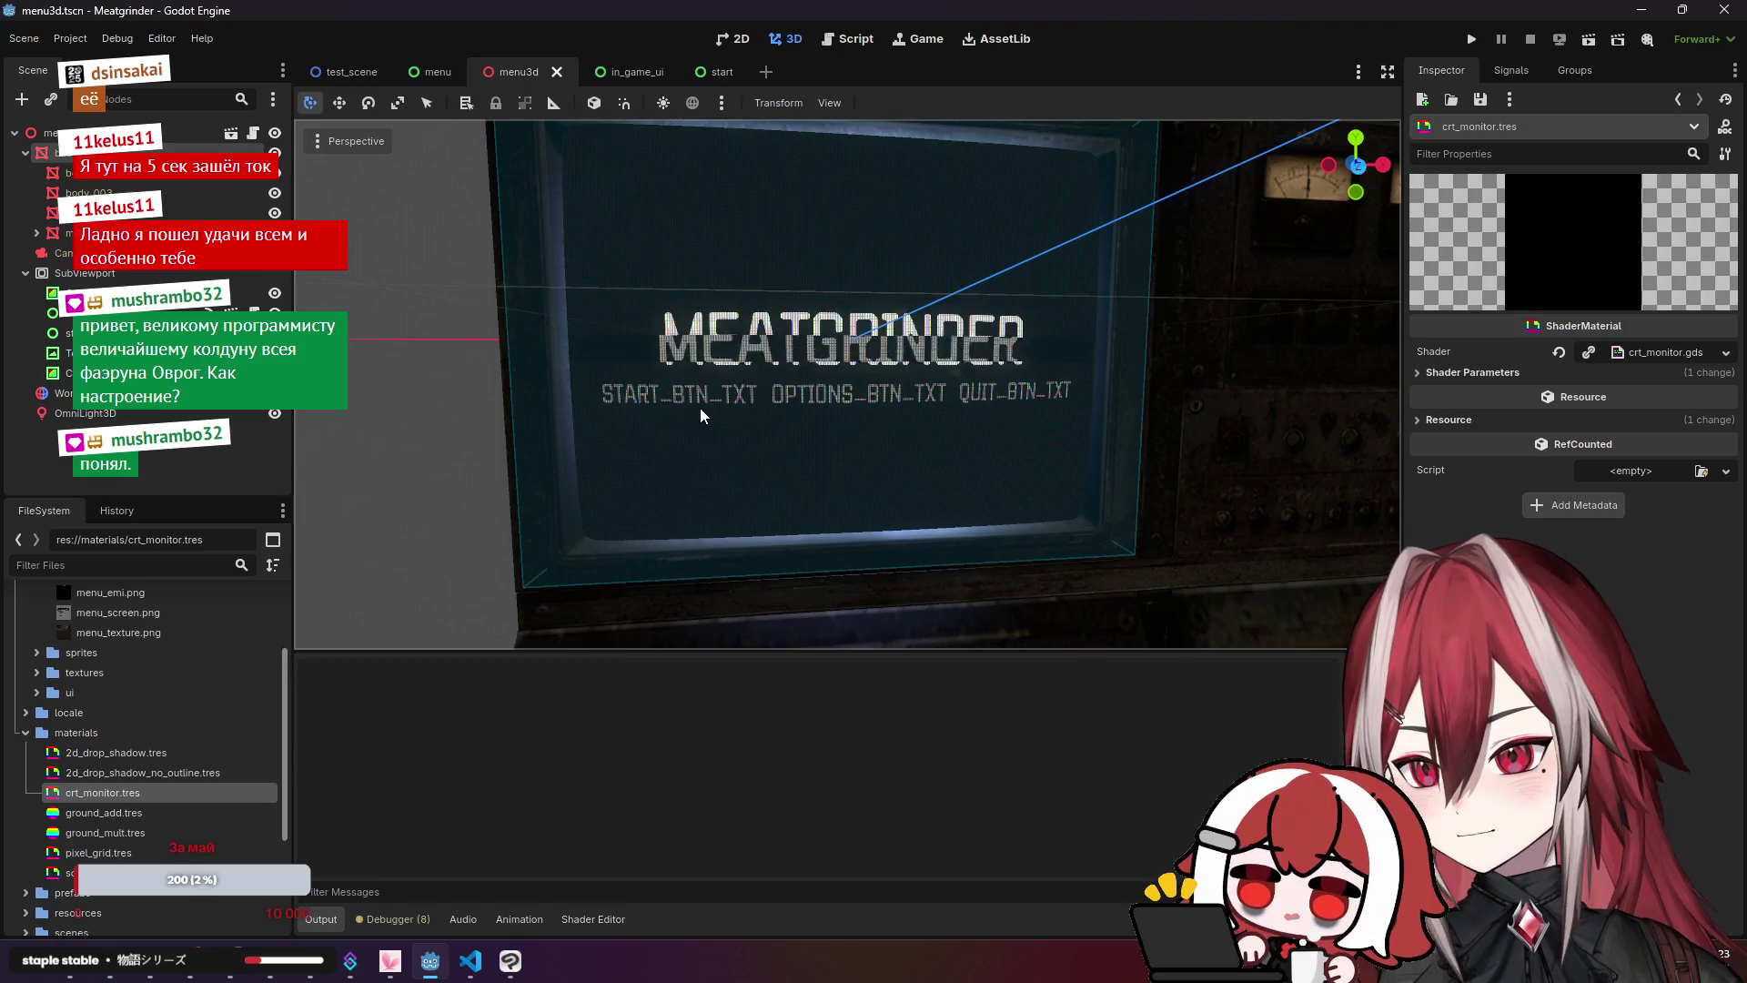
left_click(1572, 41)
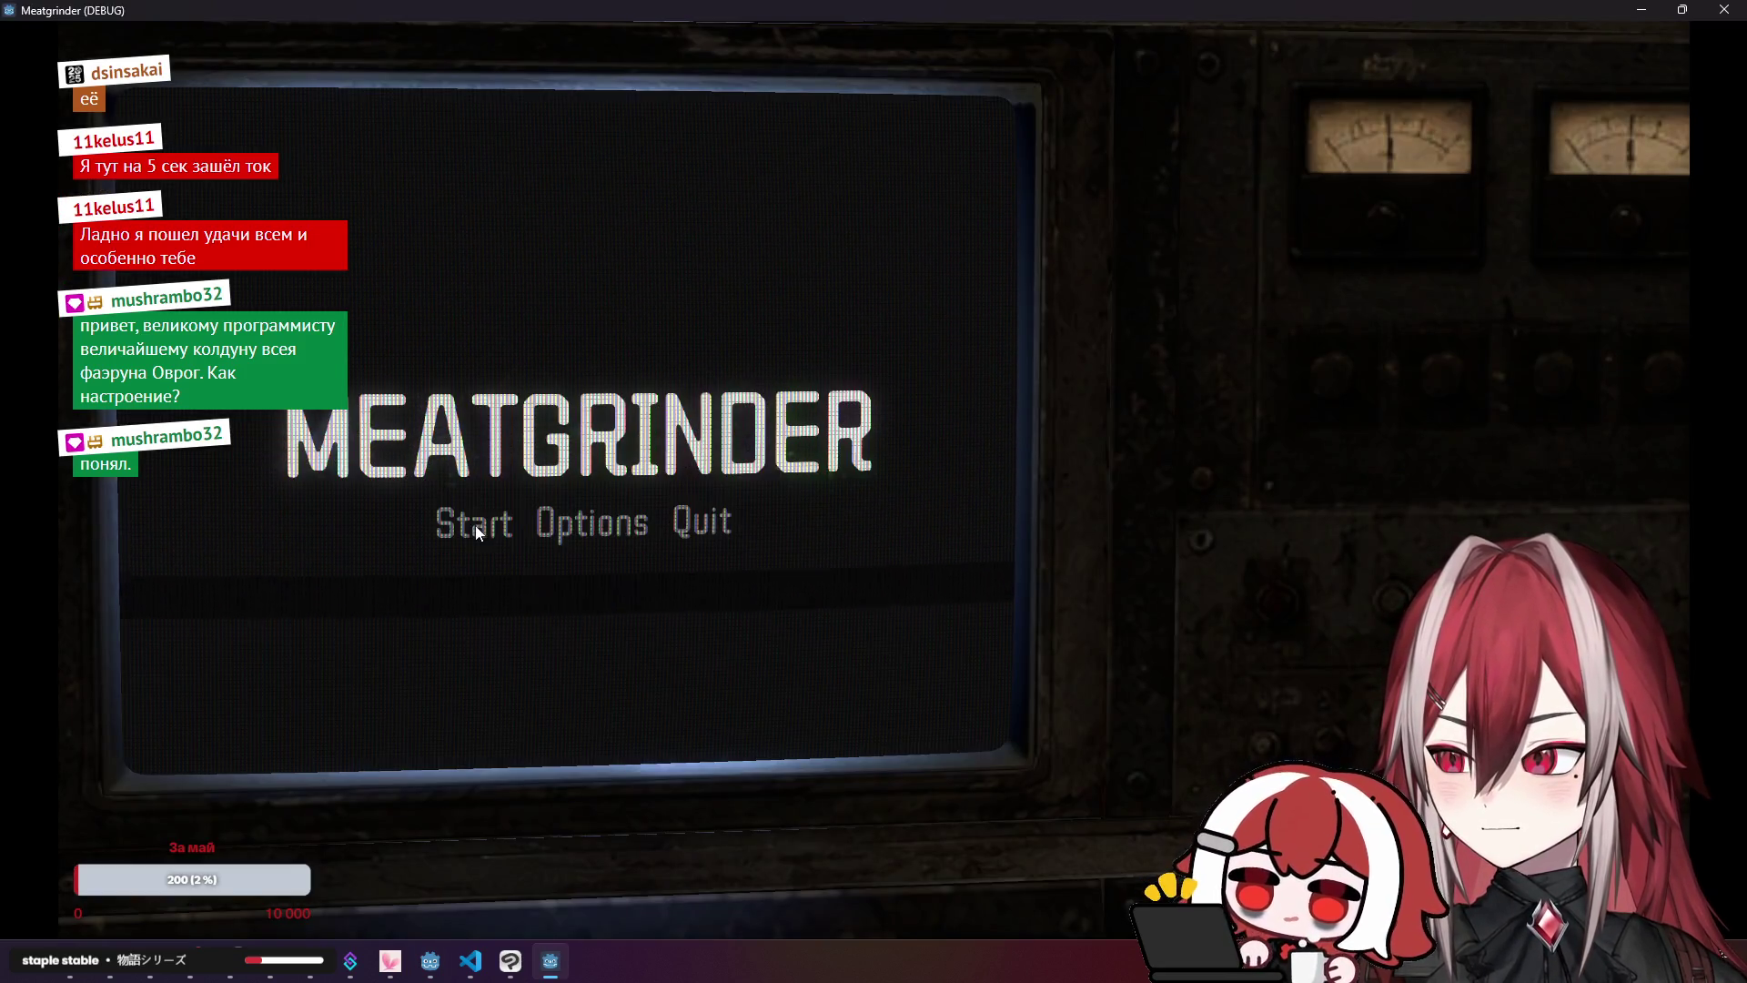
Step: Close the game and change ColorRect2's Mouse Filter mode in the Inspector
left_click(1724, 10)
left_click(64, 373)
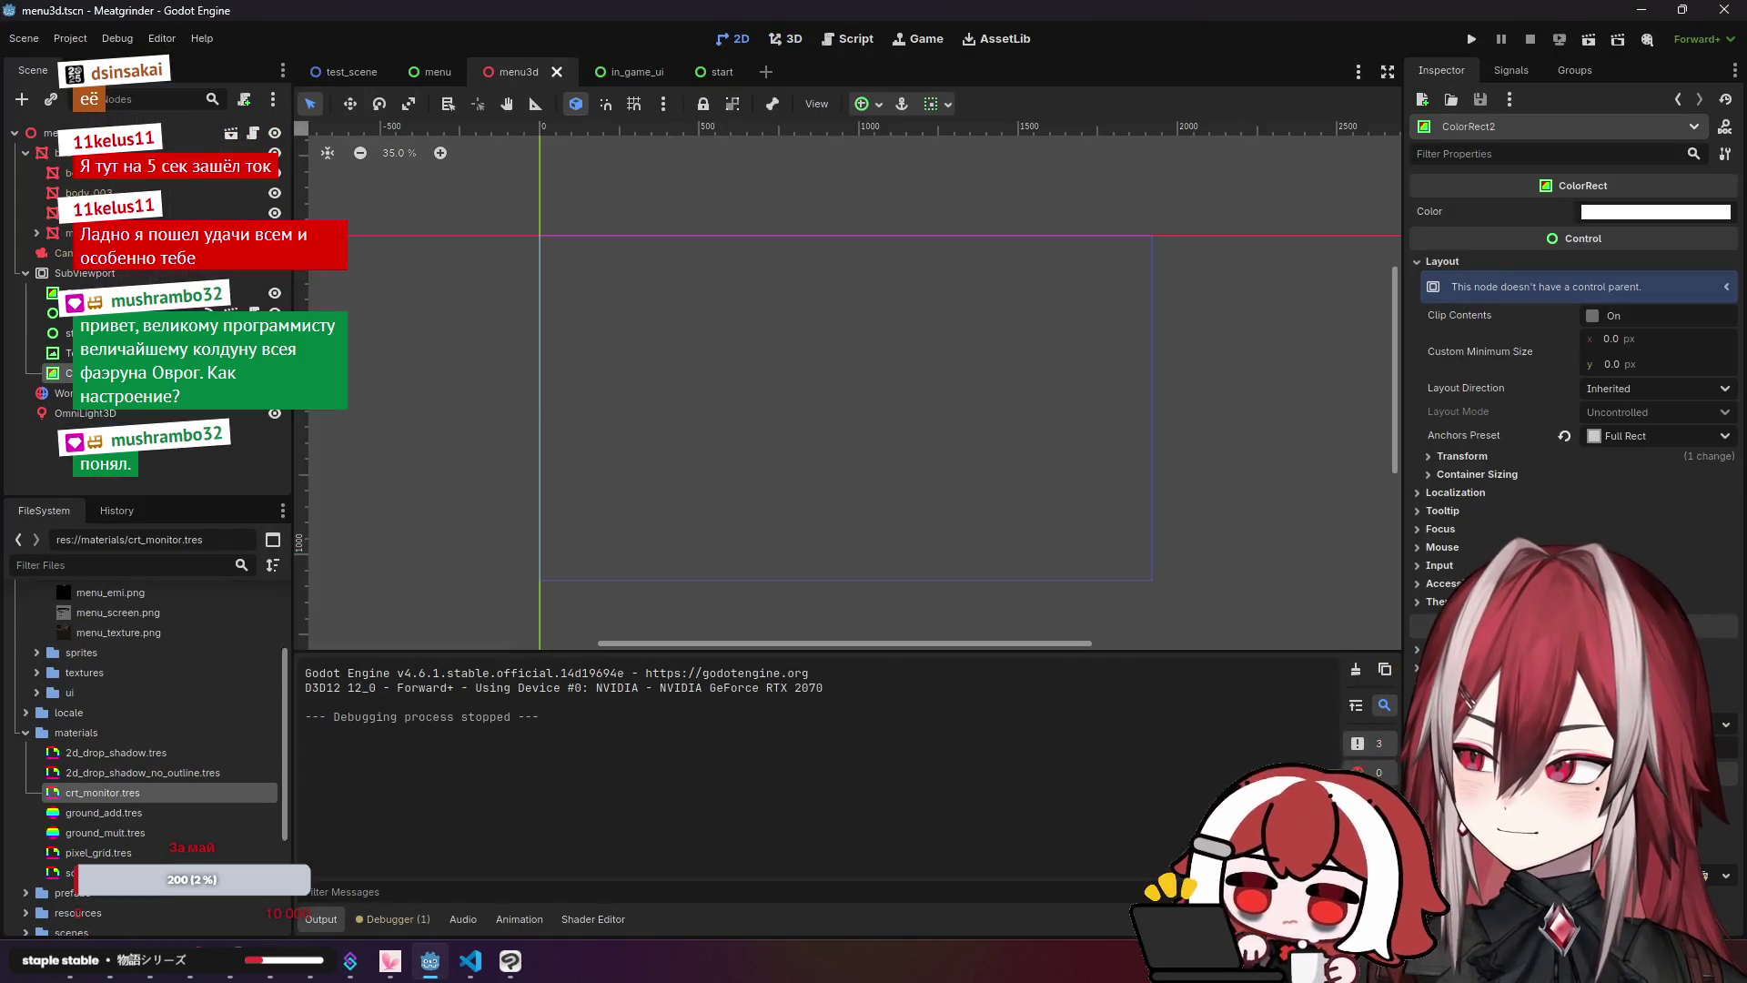
left_click(1443, 547)
left_click(1710, 565)
left_click(1637, 628)
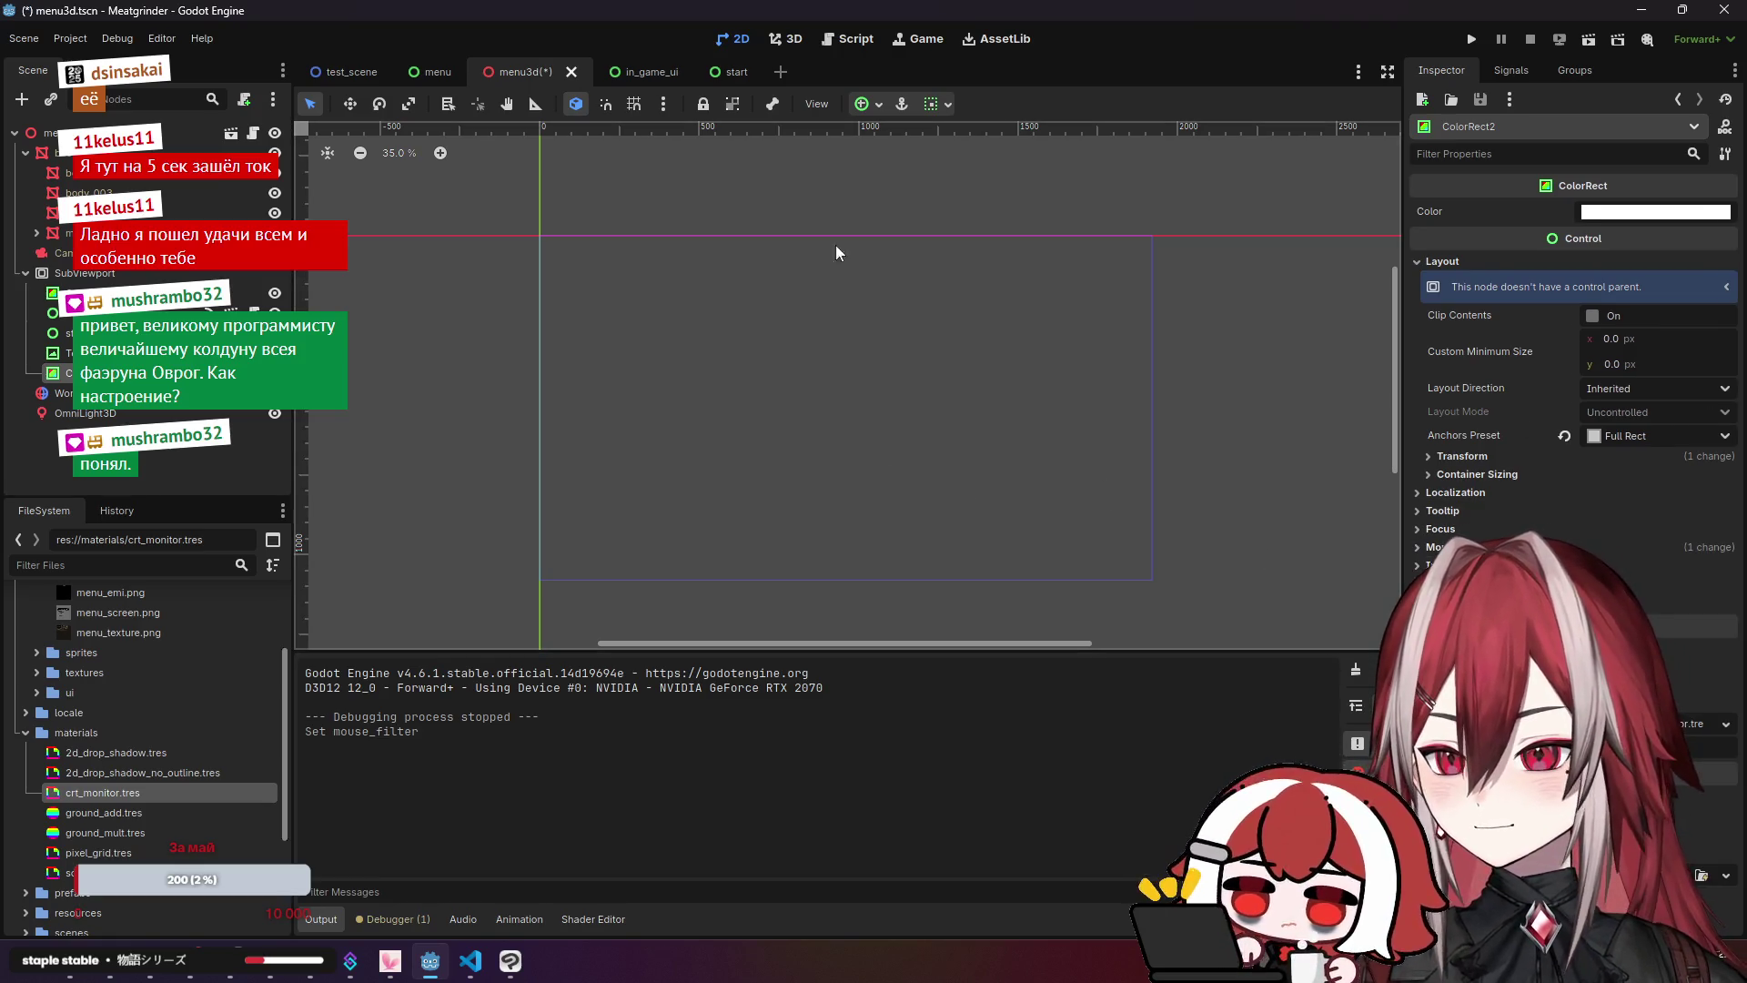
Step: Run the game again with F6, close it, and bring the shader code back to the front
left_click(782, 38)
key("F6")
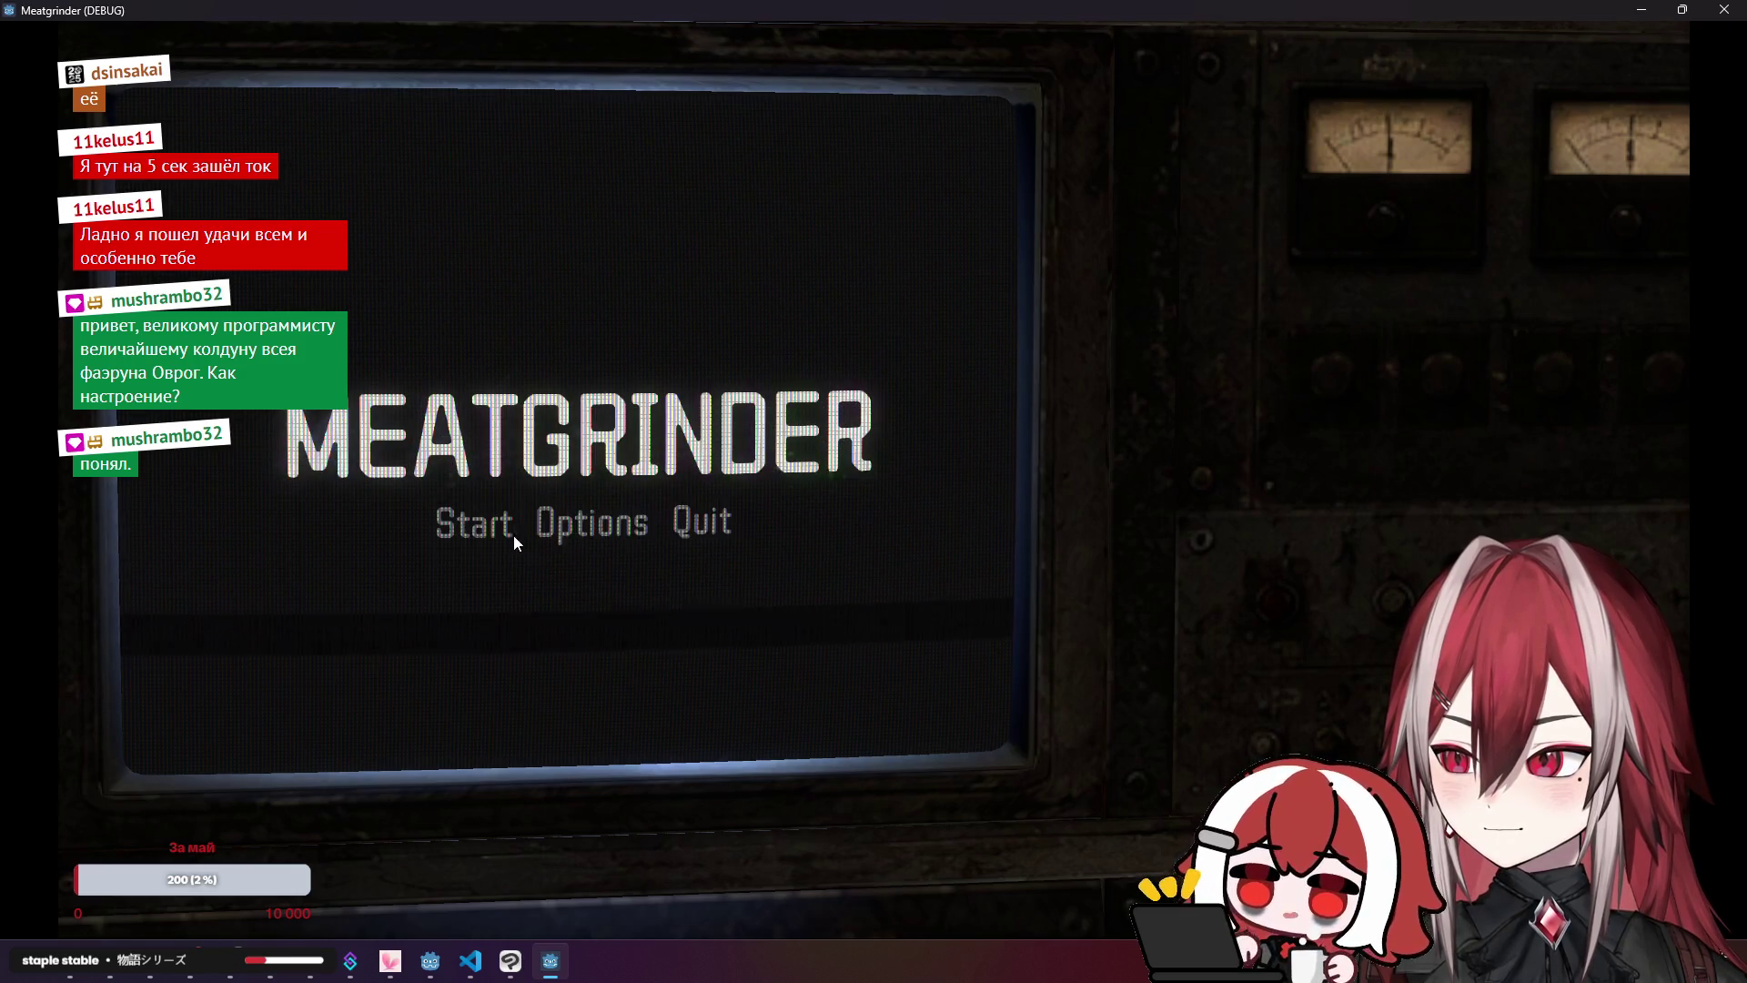
left_click(1723, 9)
left_click(468, 961)
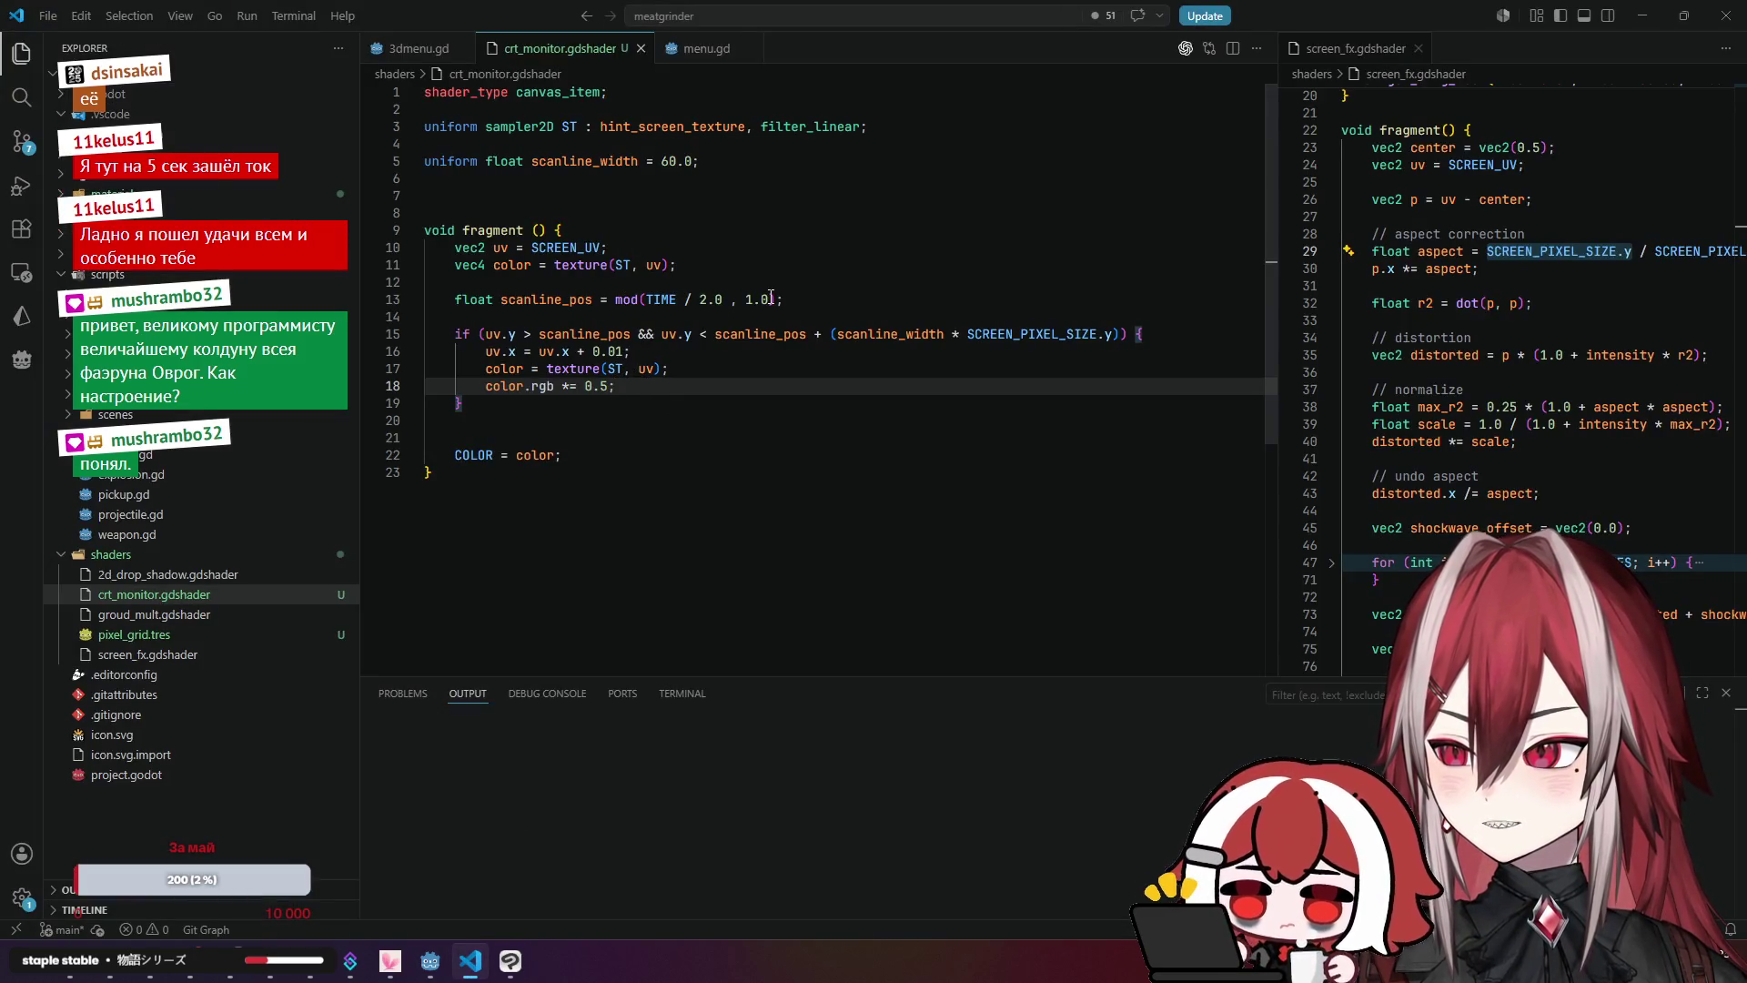
Step: Delete the '/ 2.0' divisor on line 13 so the line reads mod(TIME , 1.0)
left_click(715, 298)
key("BackSpace")
key("BackSpace")
key("BackSpace")
key("BackSpace")
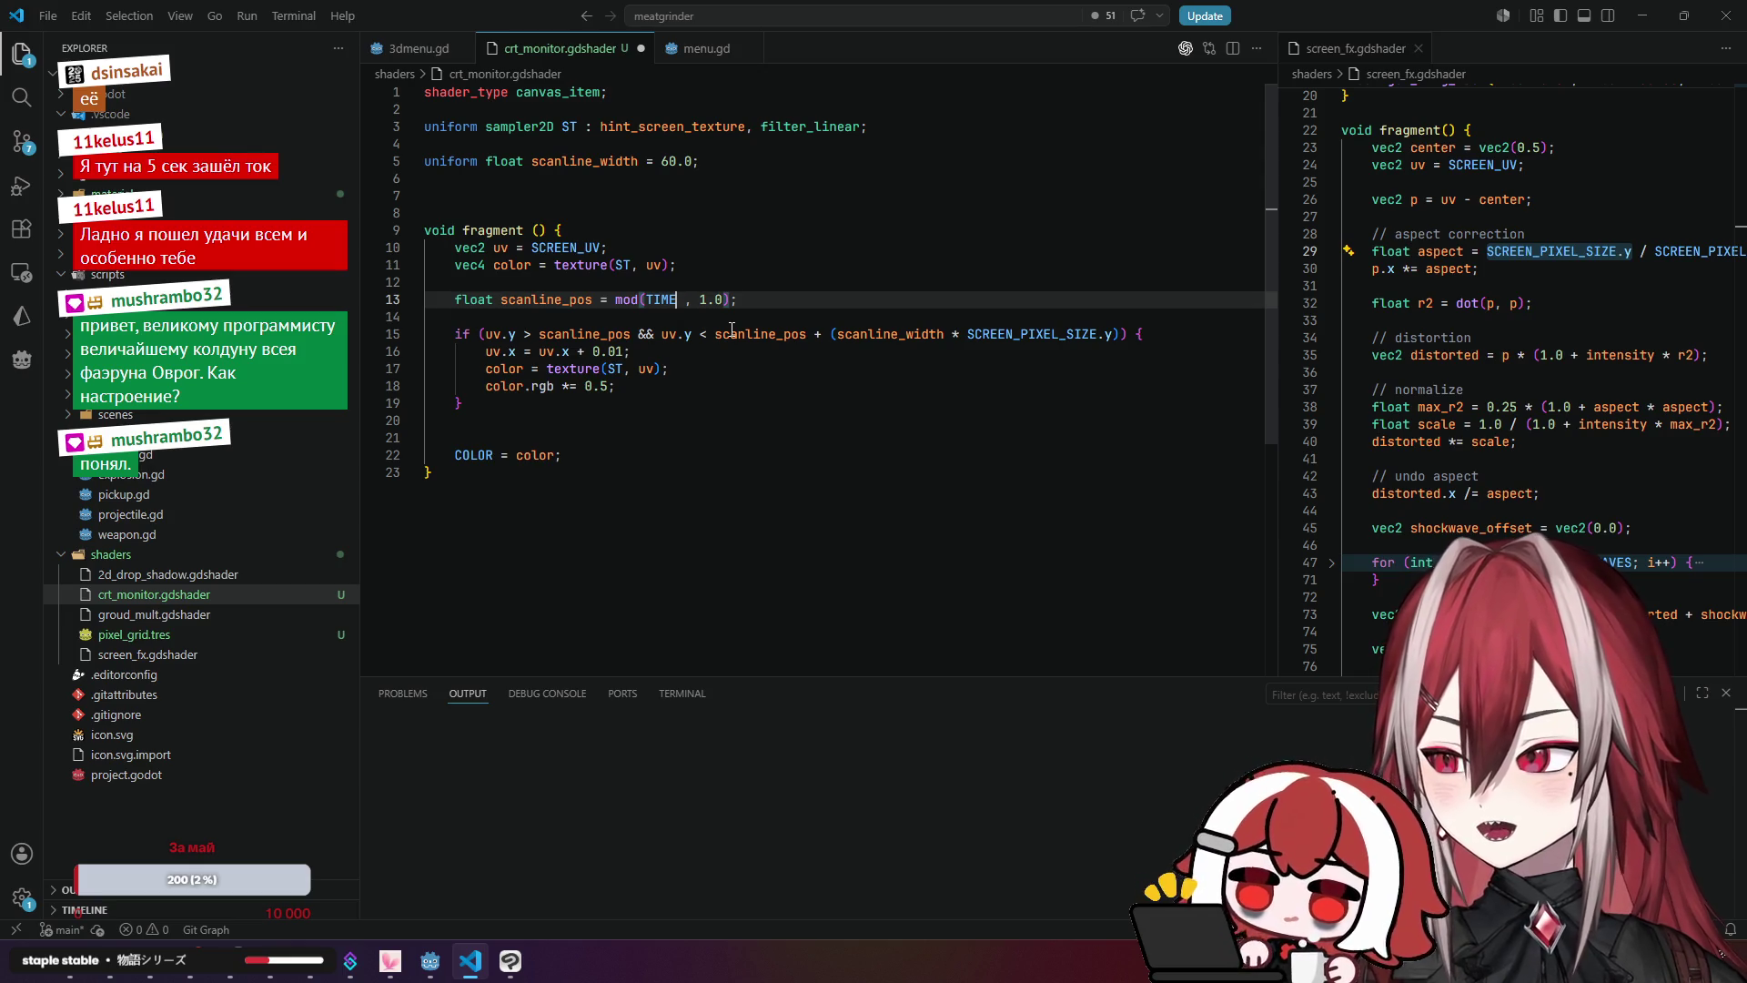
key("Left")
key("Left")
key("Left")
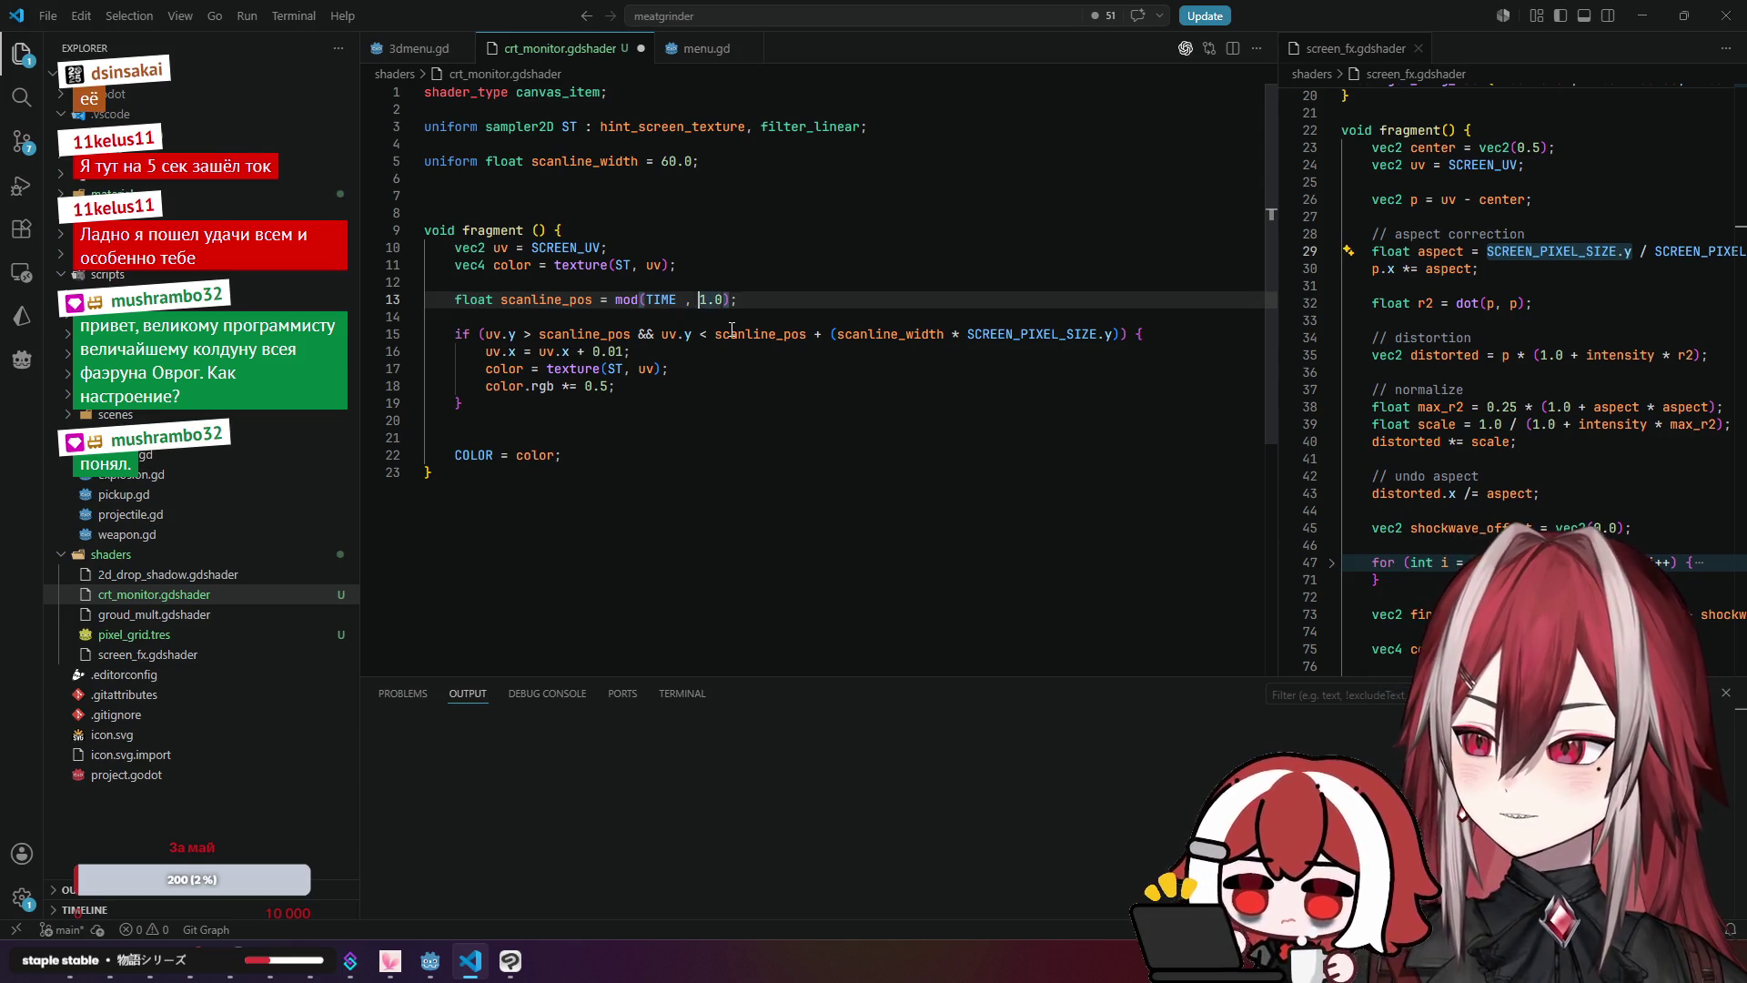
key("Right")
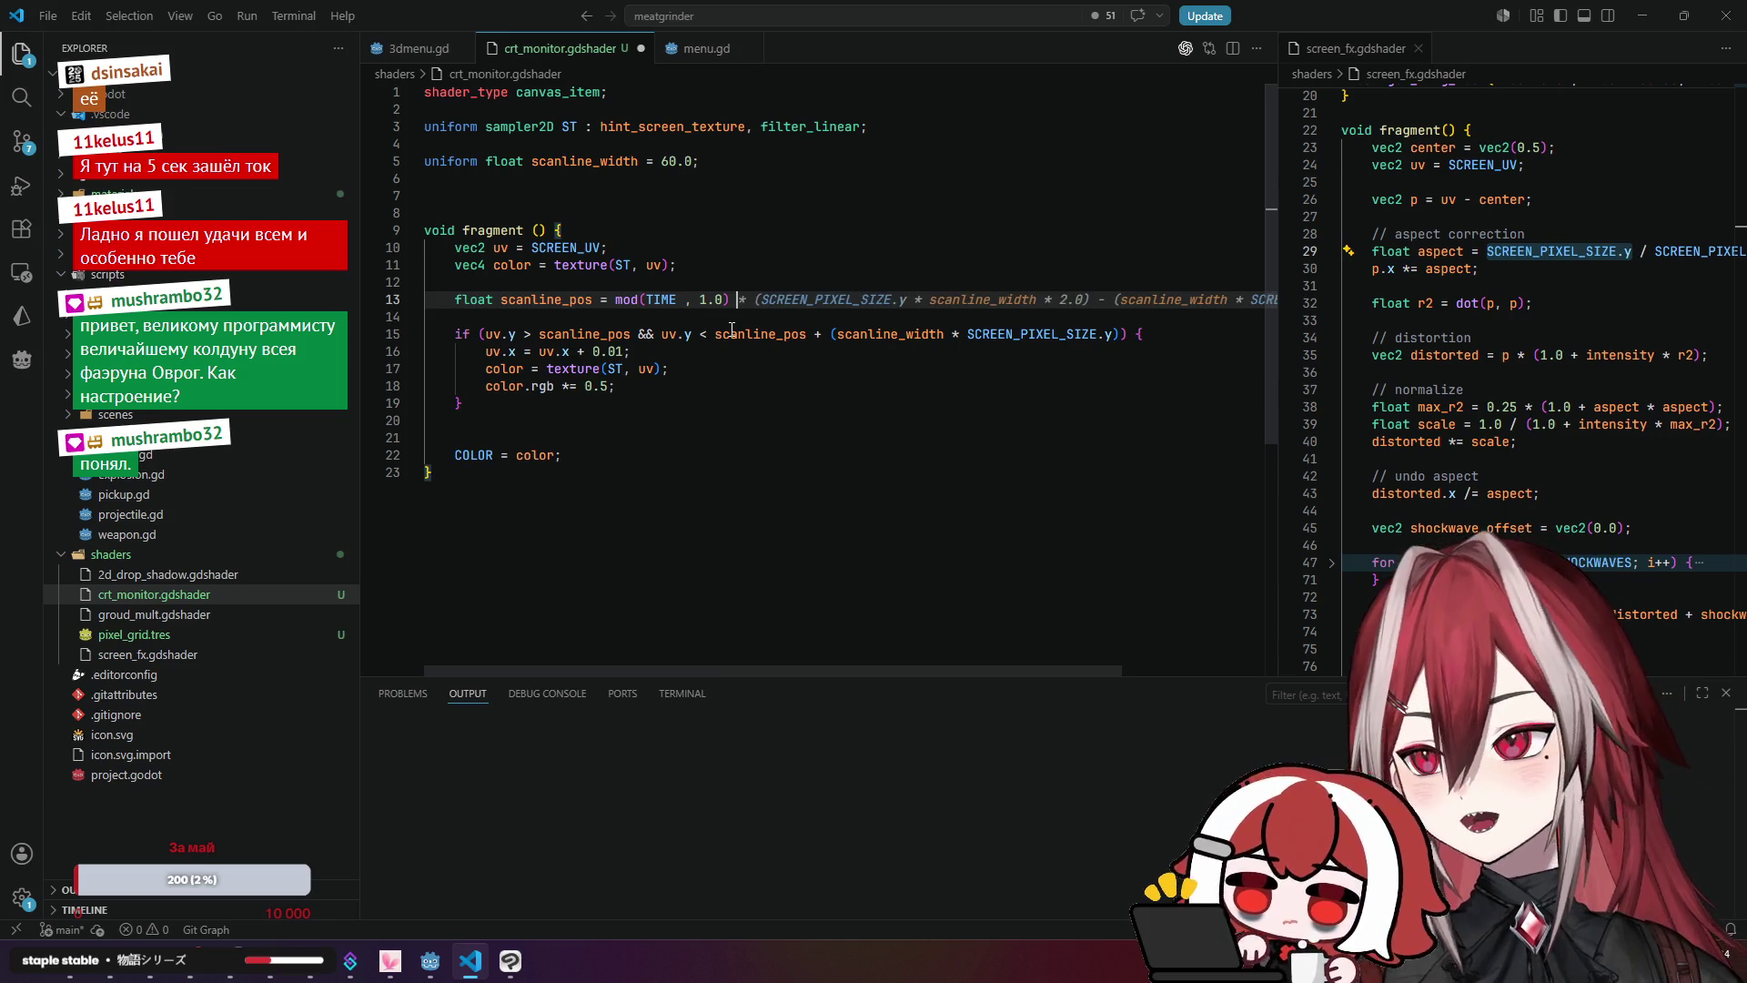